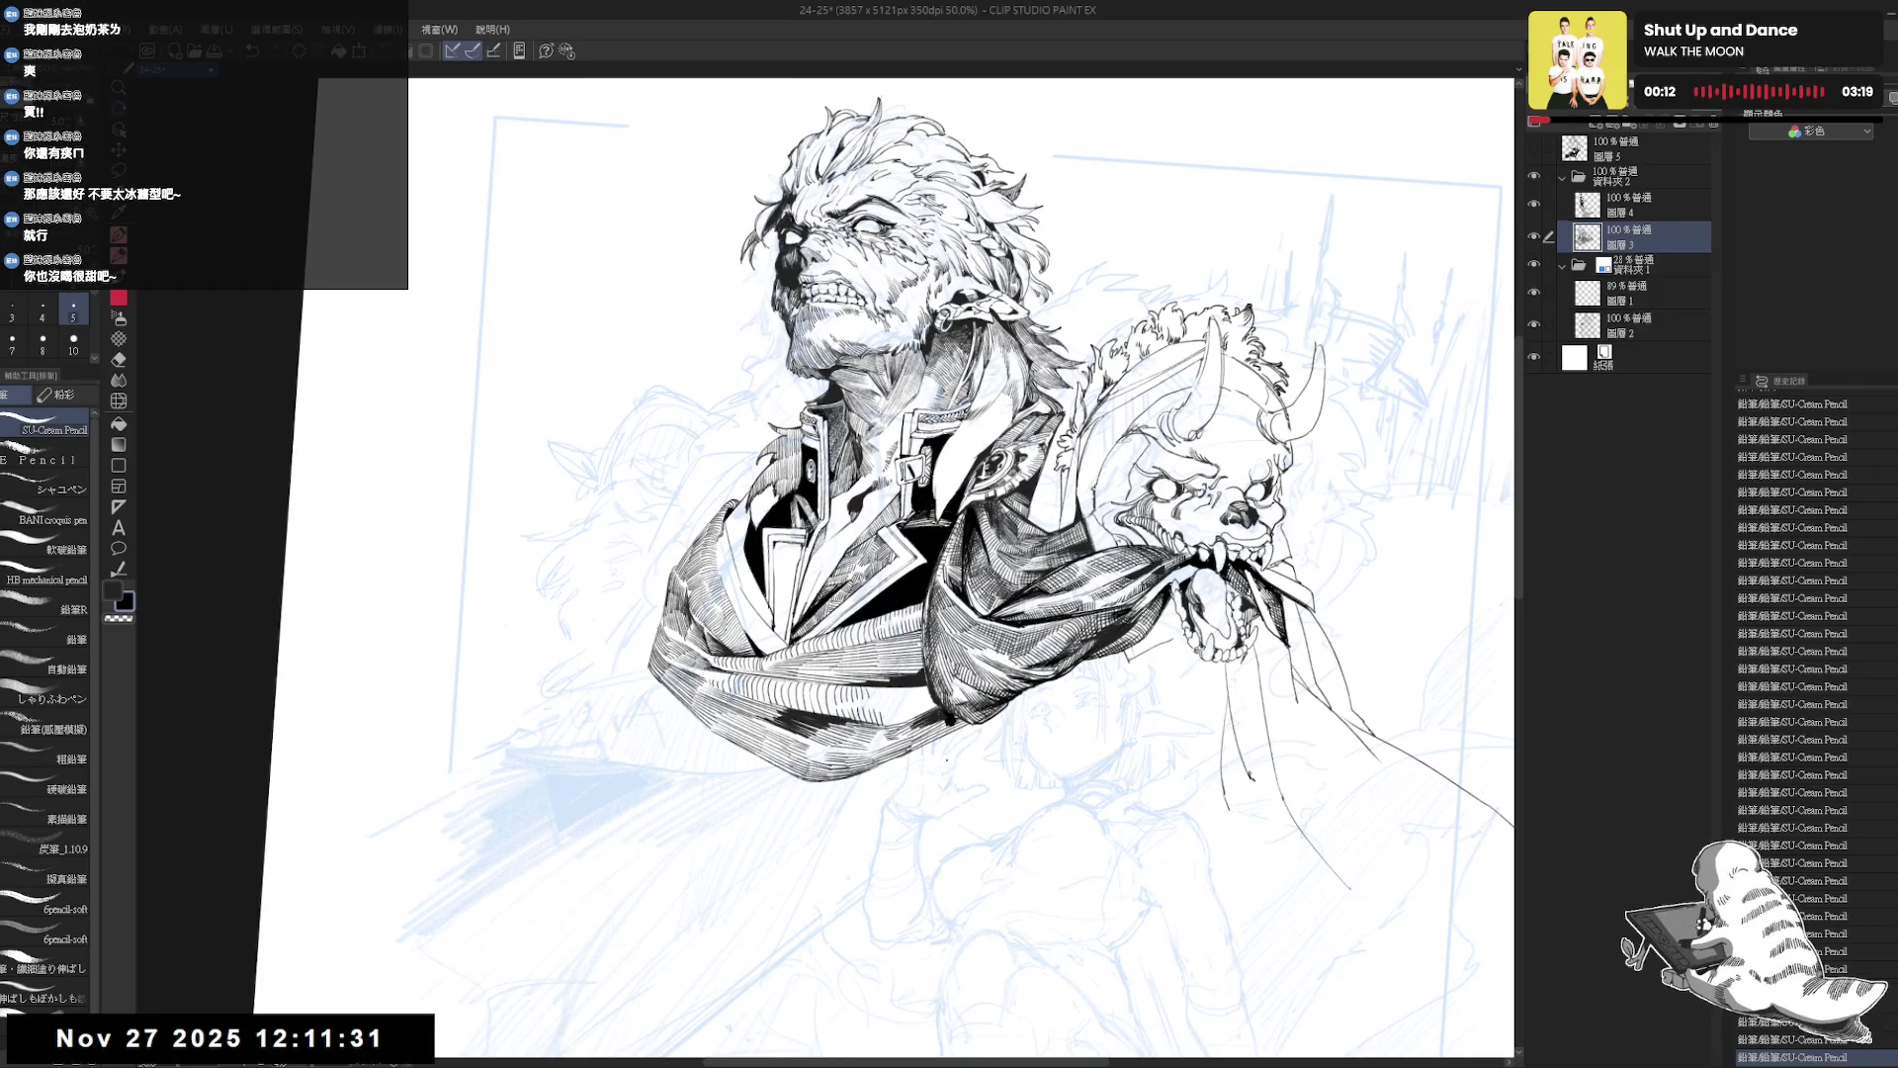
Tilt, zoom and turn the canvas view to a comfortable inking angle.
key("minus")
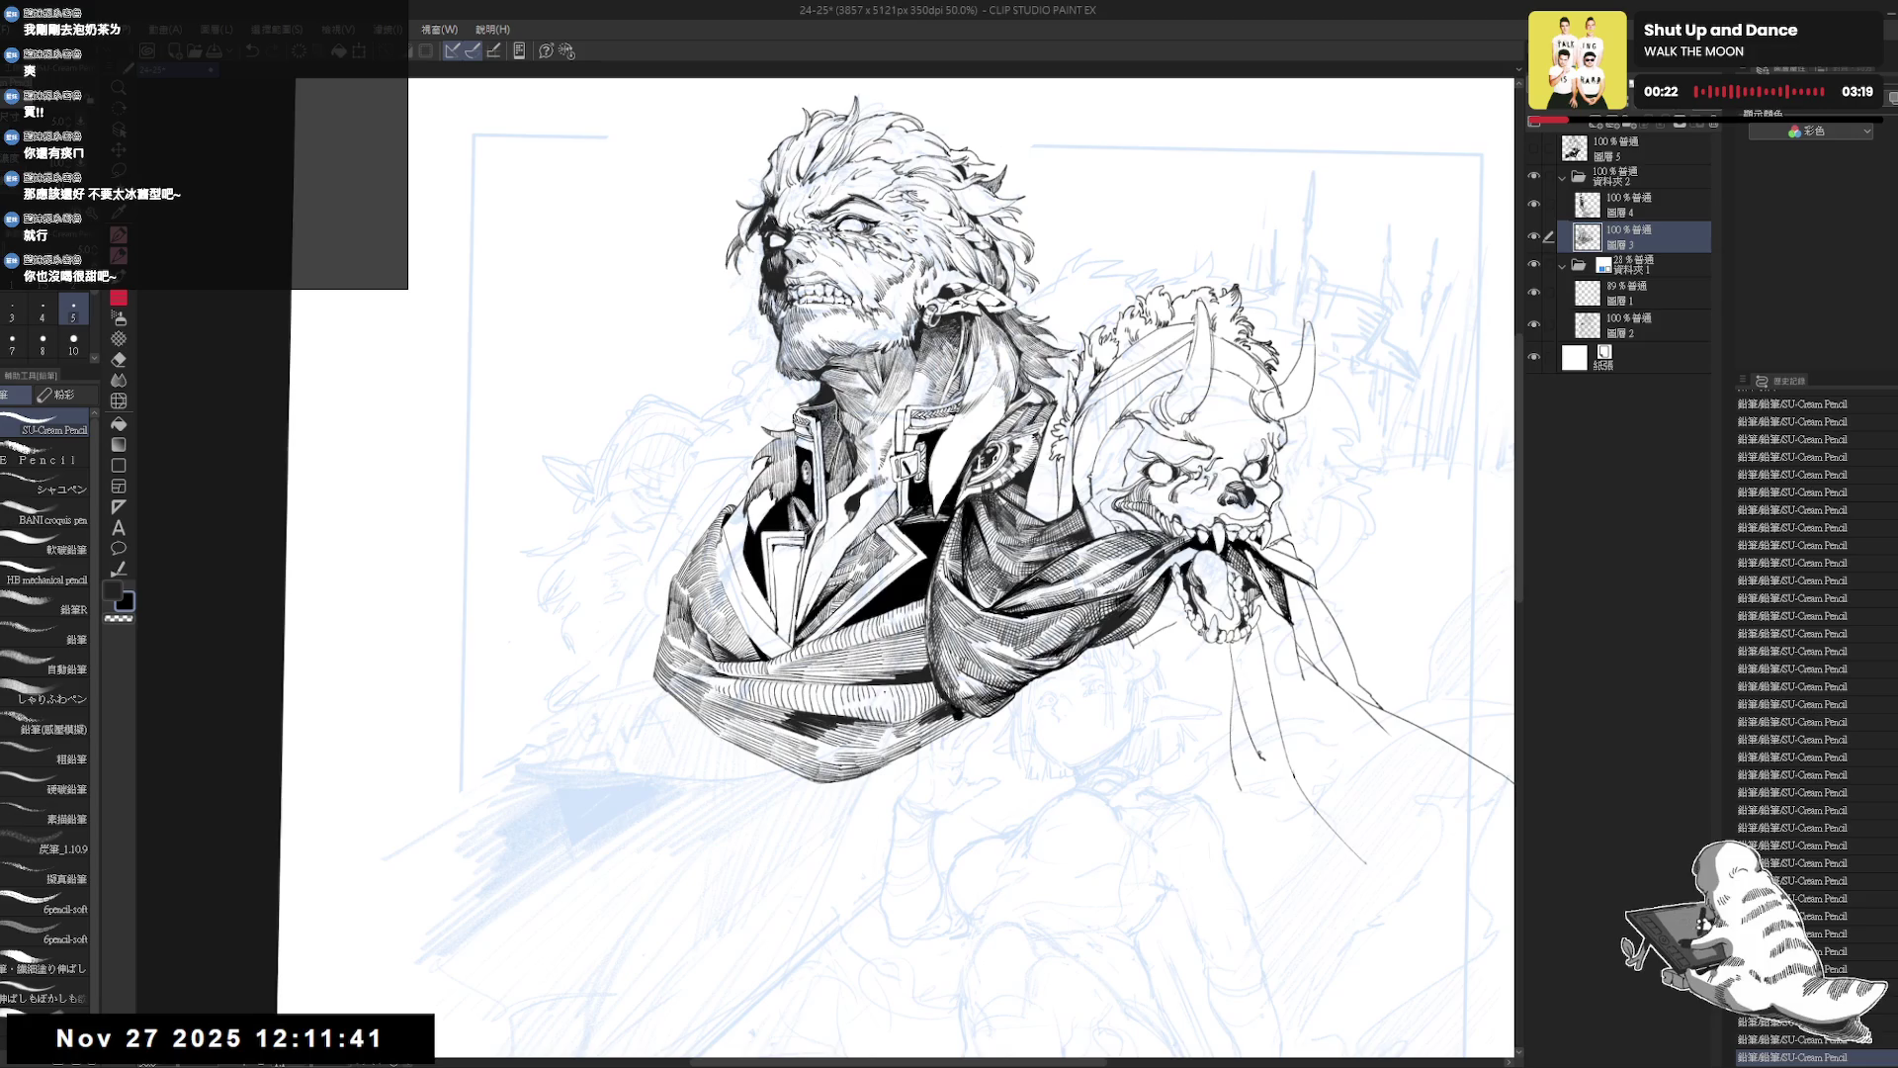
scroll(776, 552, "down", 1)
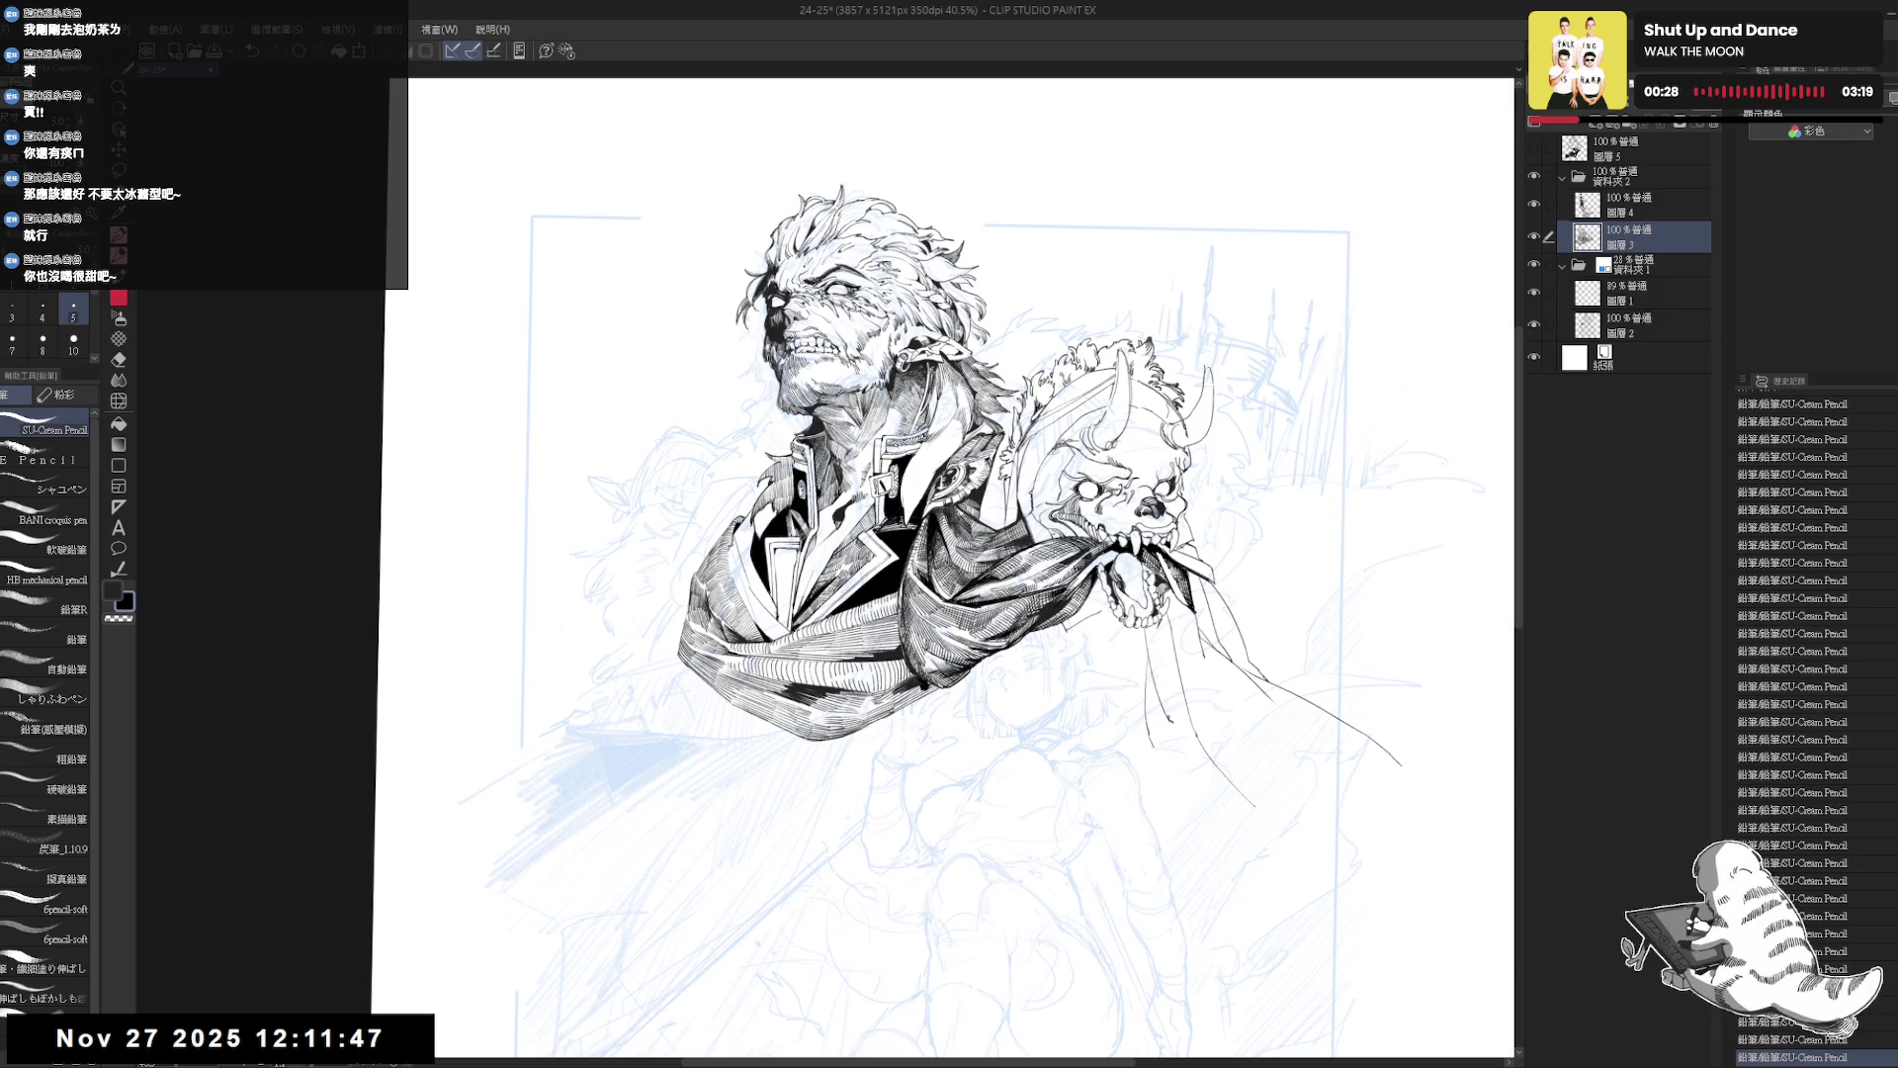
scroll(749, 554, "up", 2)
key("r")
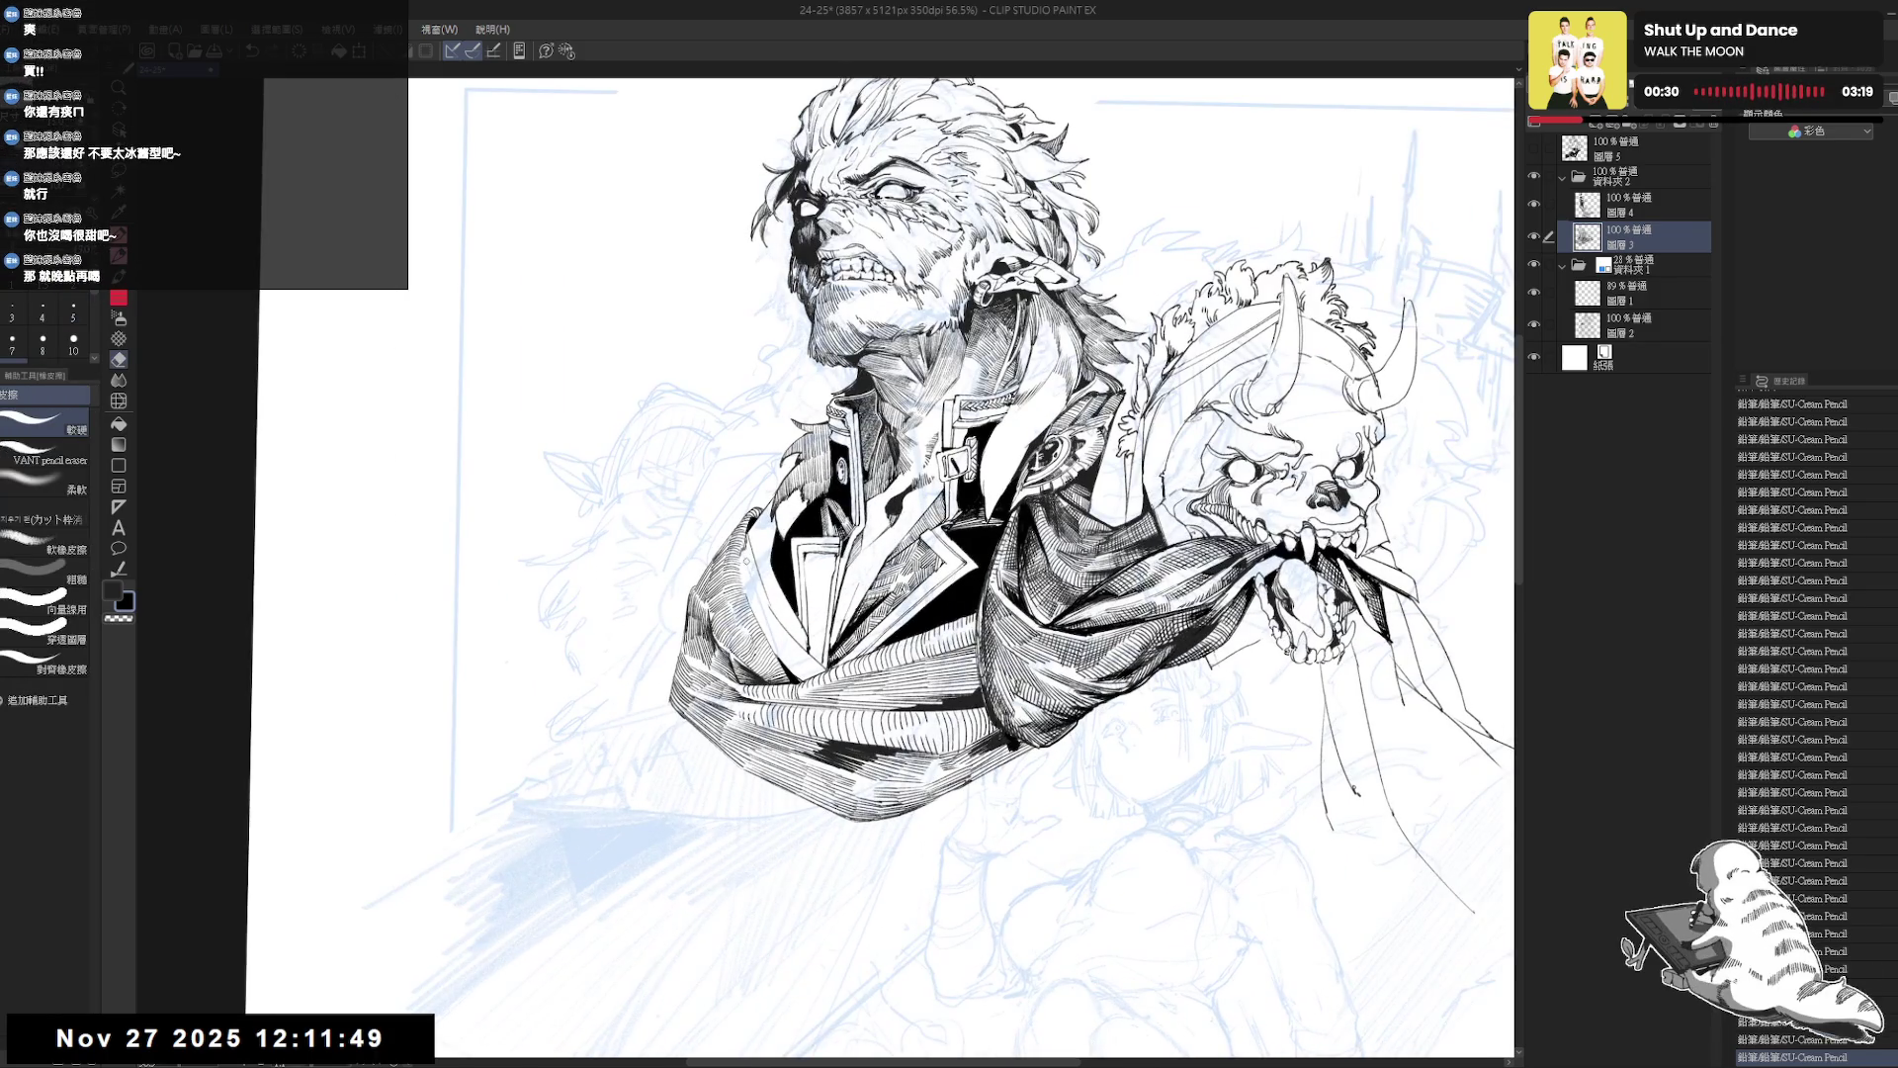
mouse_move(949, 693)
left_mouse_down()
mouse_move(890, 613)
mouse_move(988, 553)
left_mouse_up()
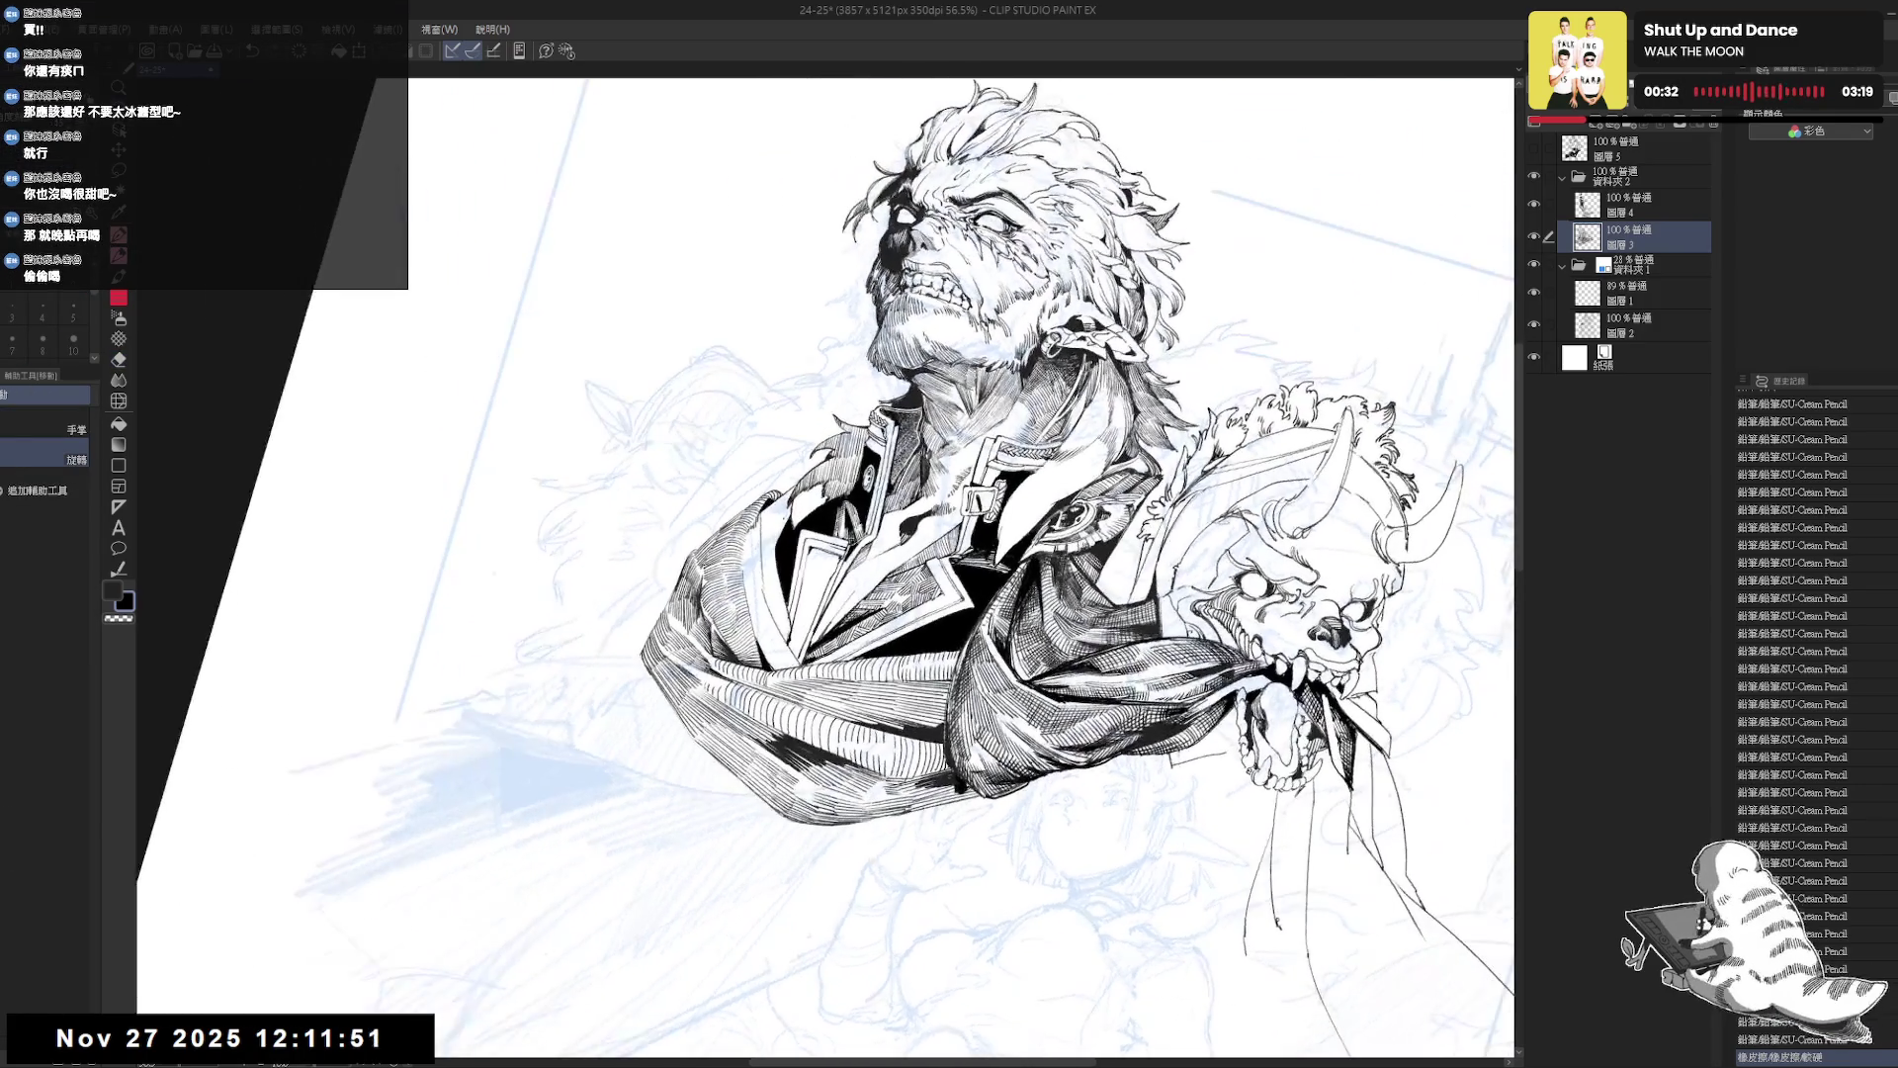
key("p")
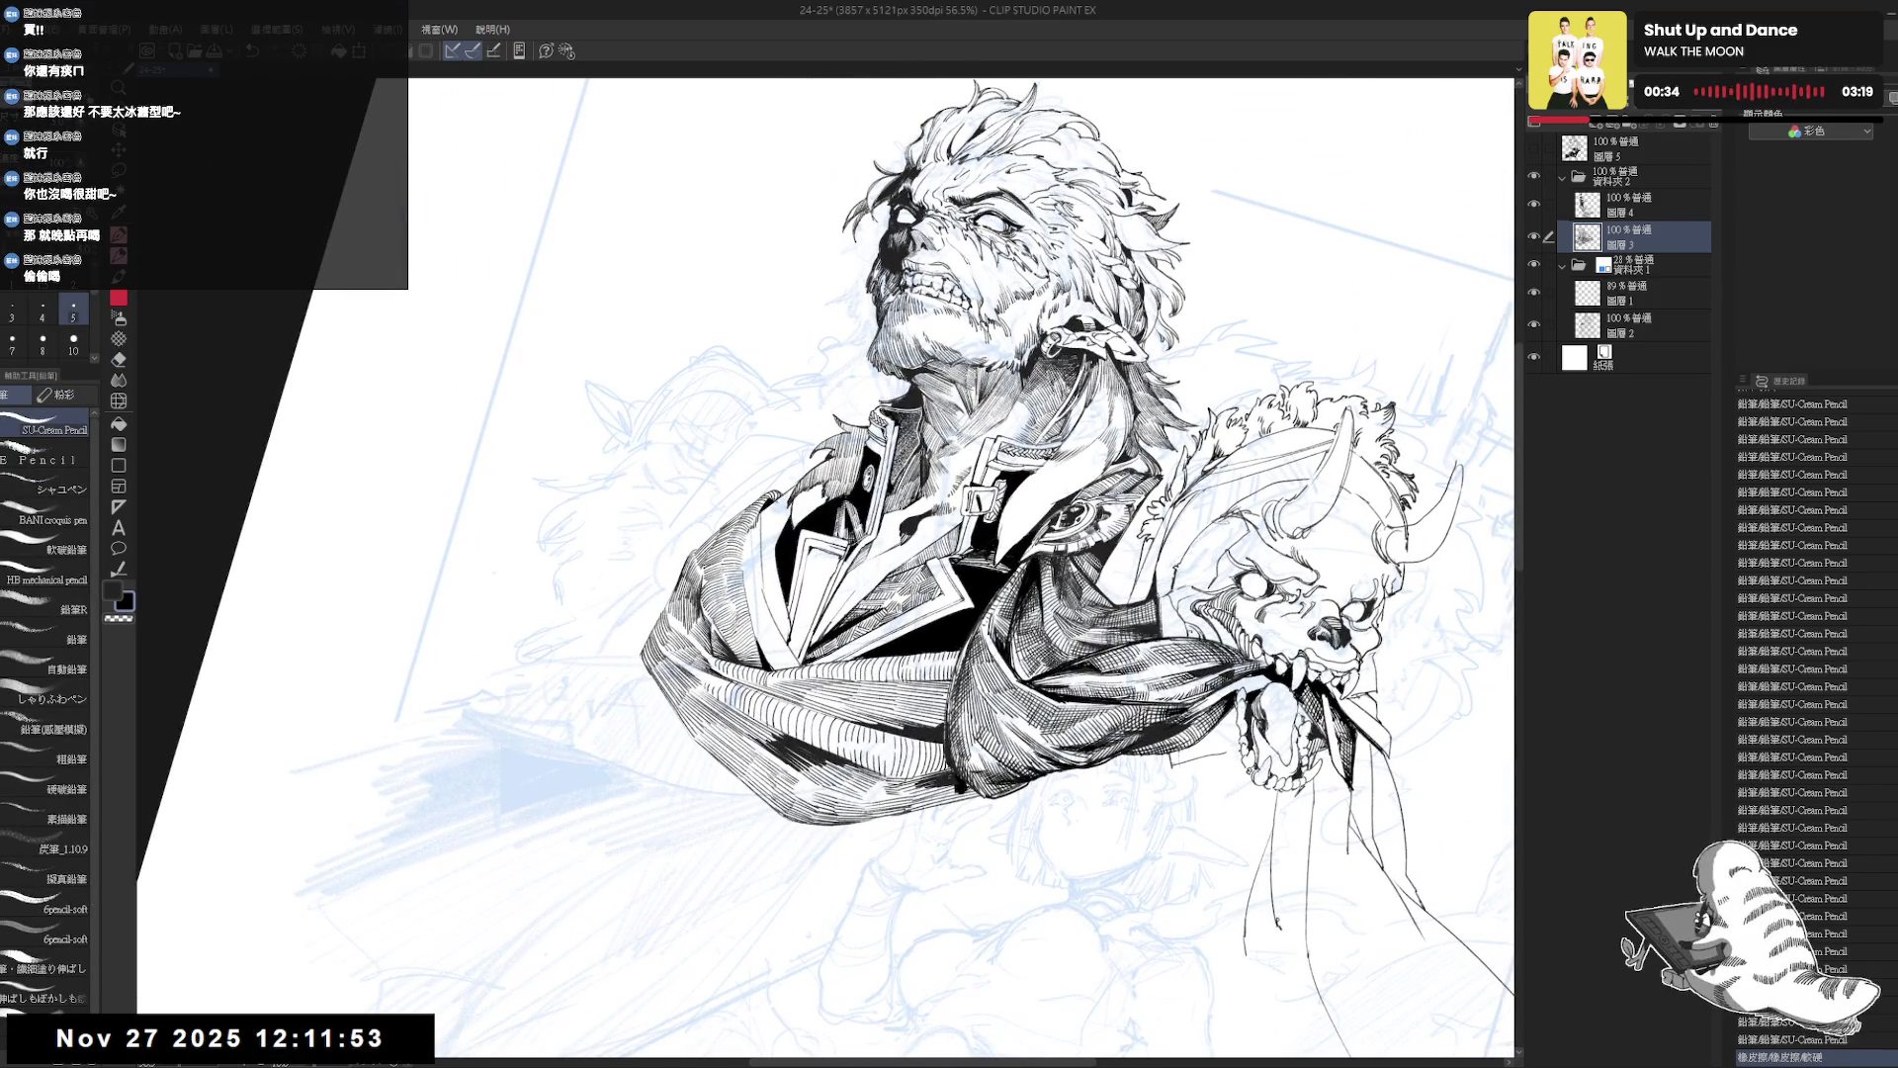
Rotate the canvas slightly and add a short SU-Cream Pencil stroke to the hatching.
key("r")
left_click_drag(783, 575, 752, 643)
key("p")
key("r")
key("p")
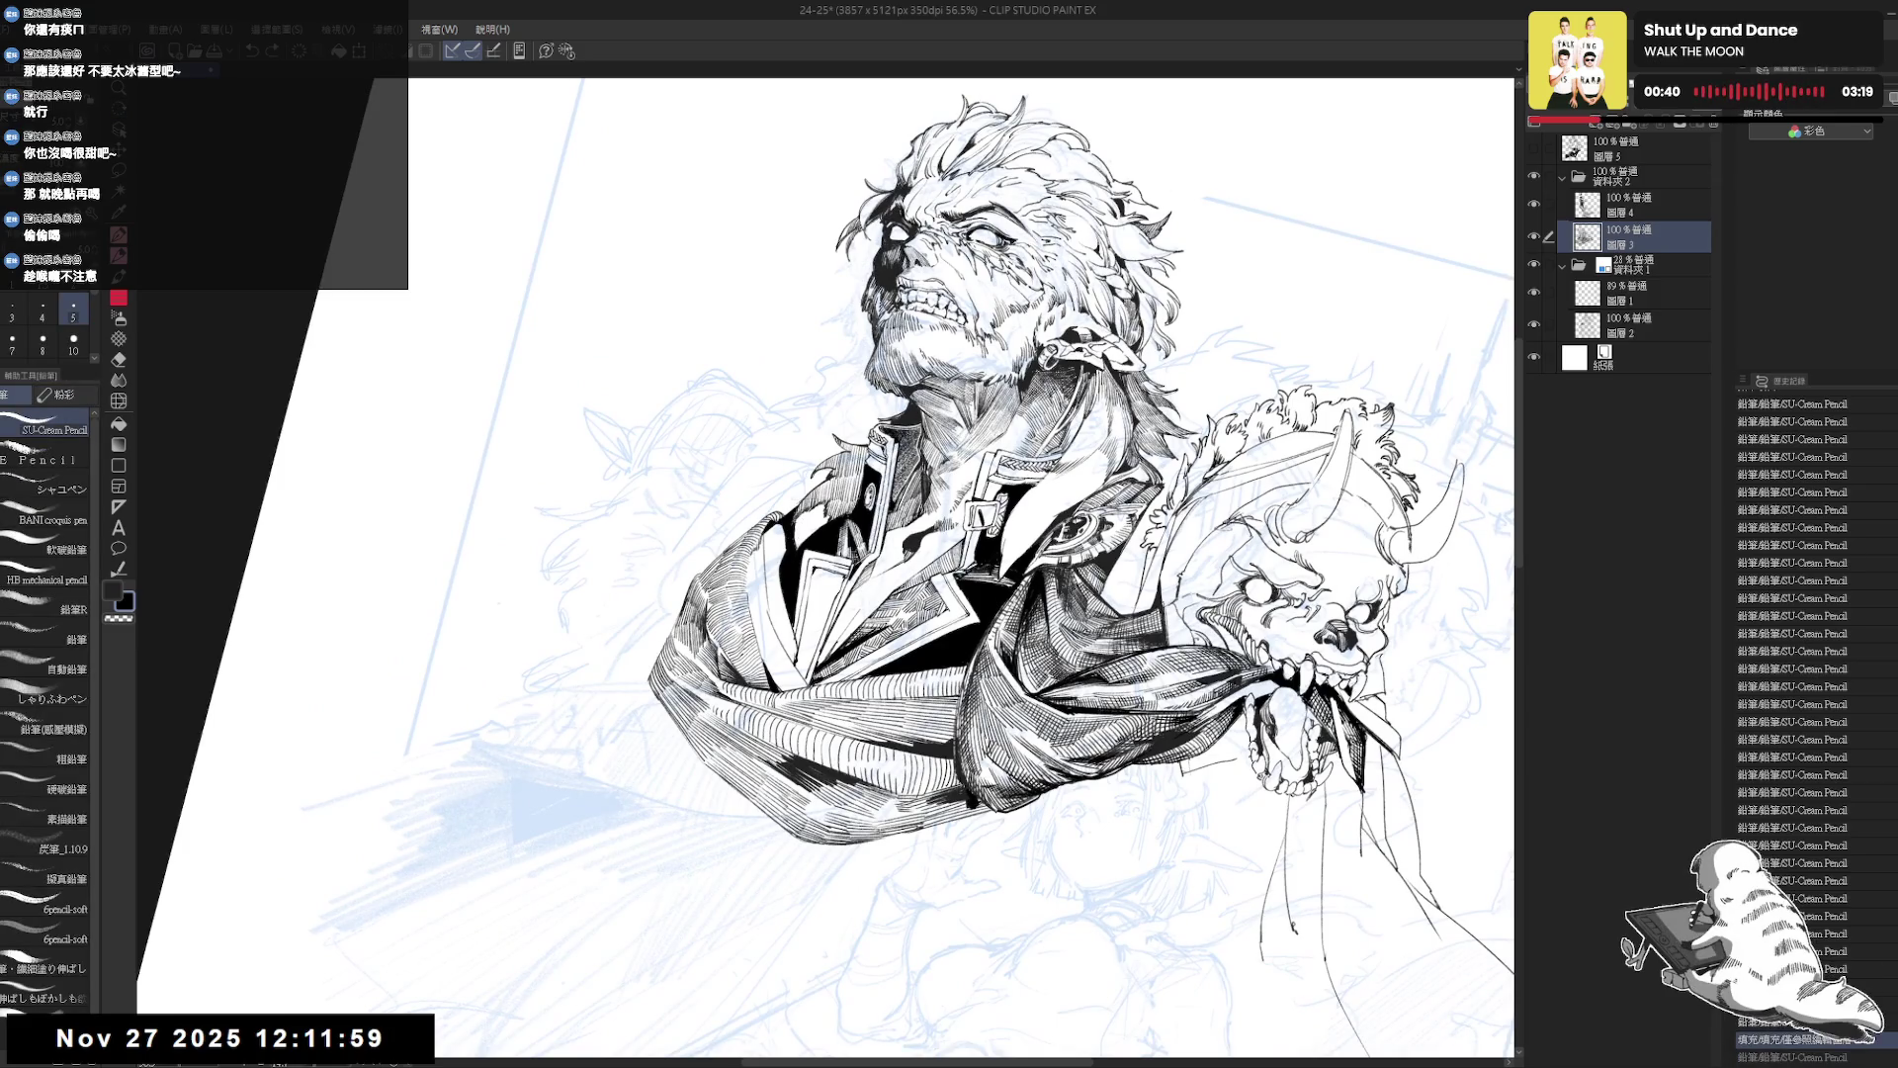
left_click_drag(870, 682, 890, 692)
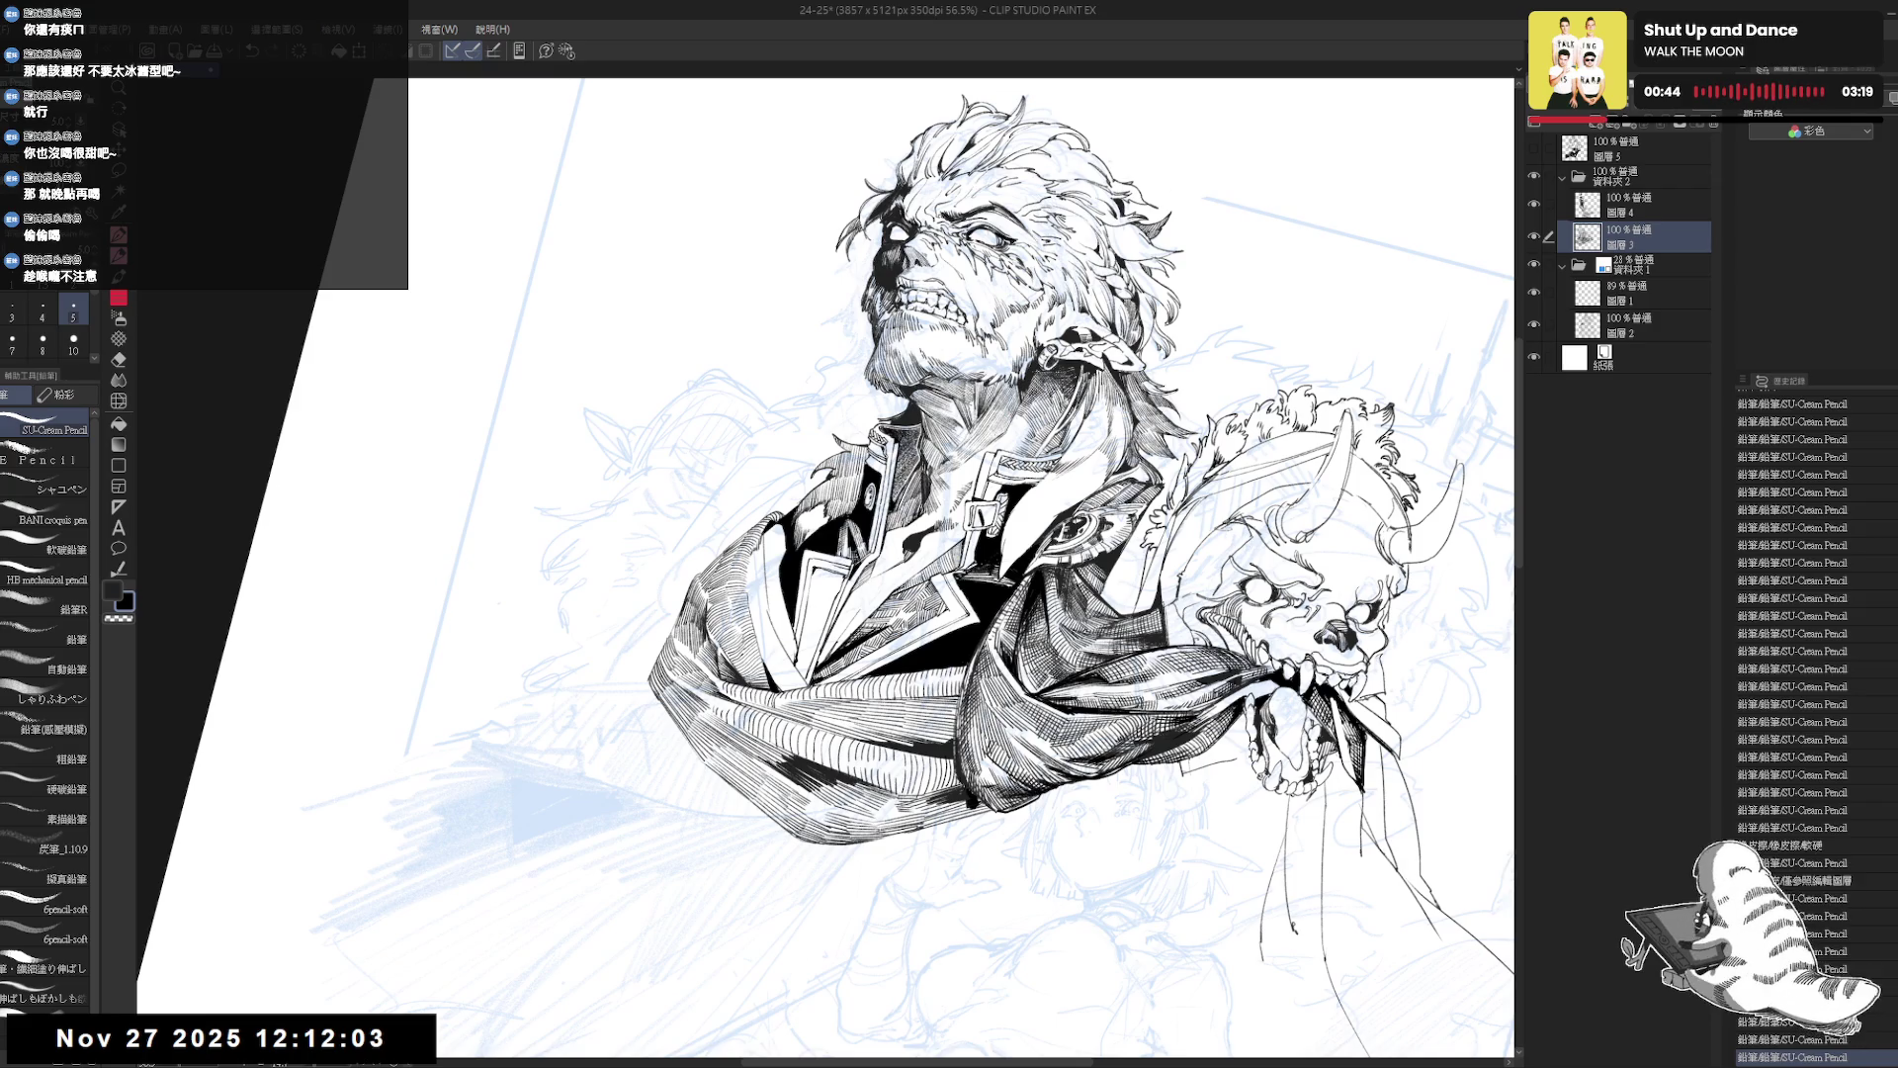
Reset and mirror-check the view, then zoom out and rotate the figure upright.
key("ctrl+0")
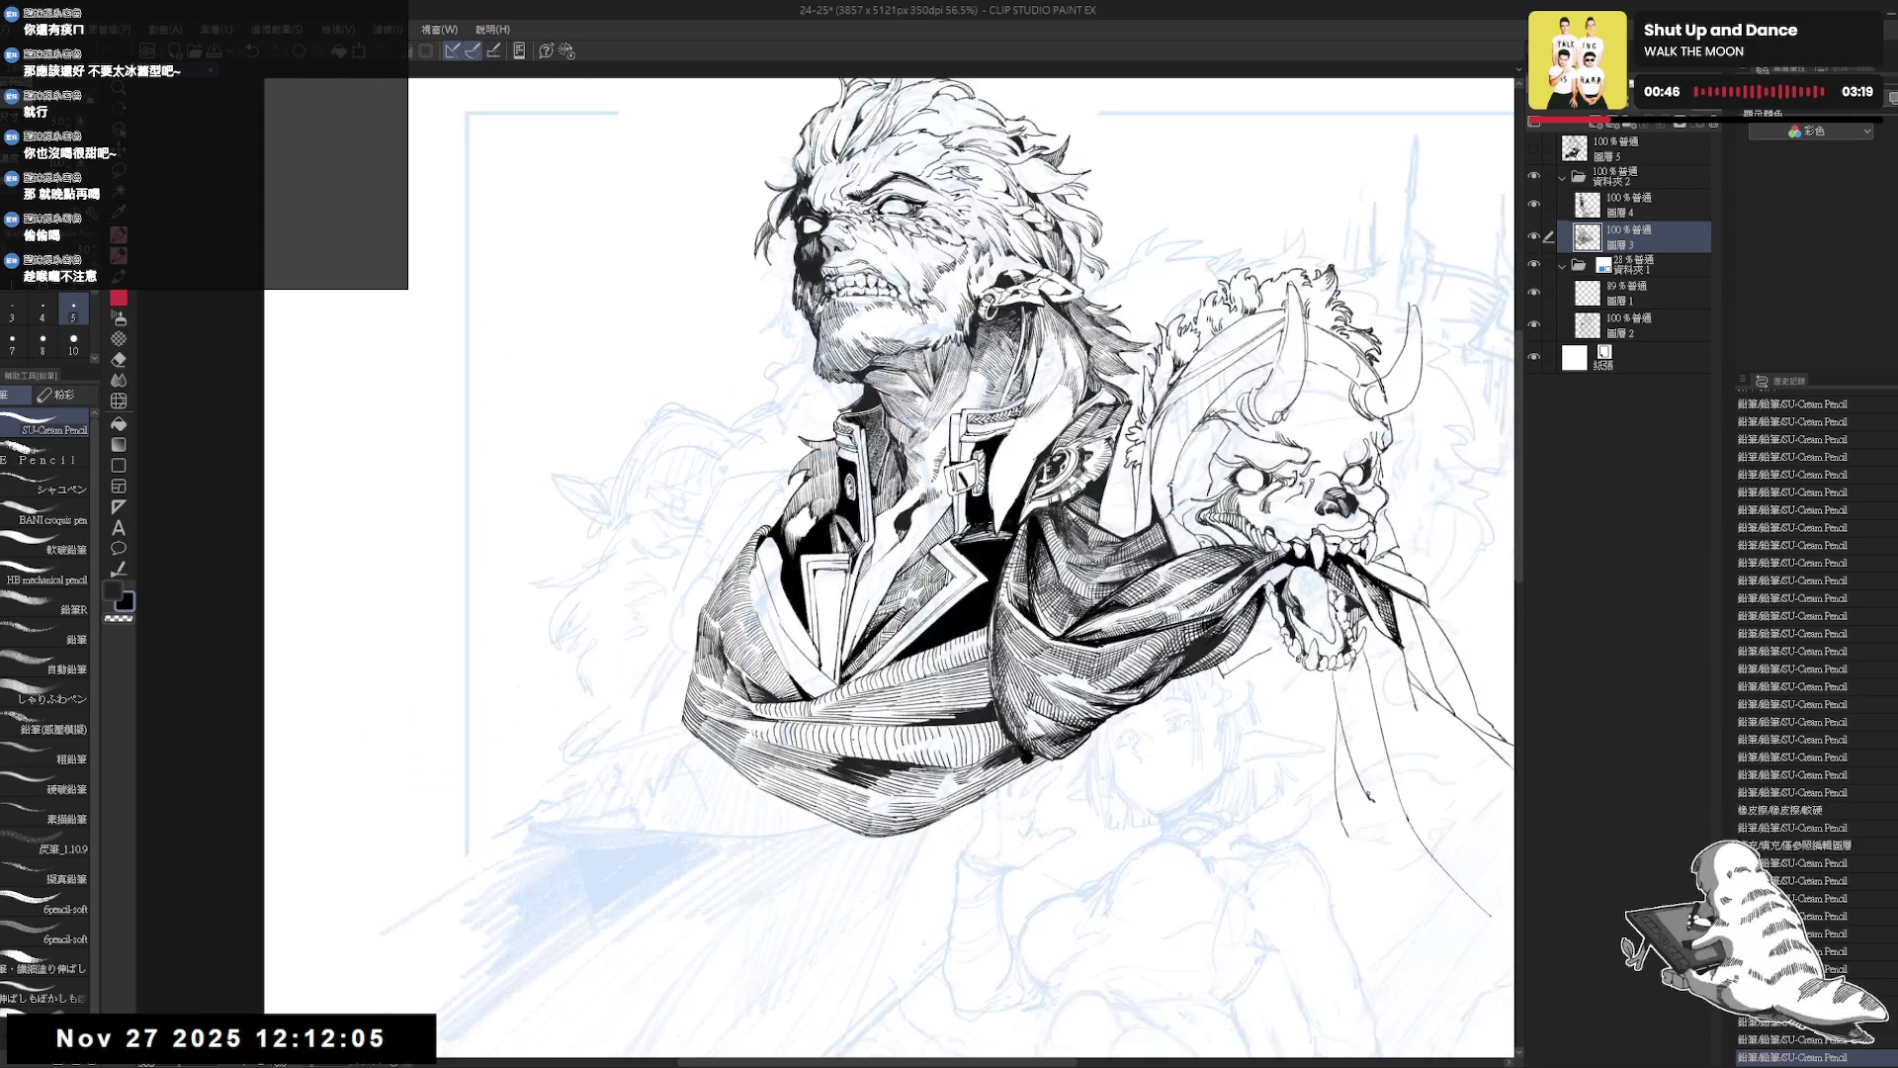
key("h")
key("h")
key("minus")
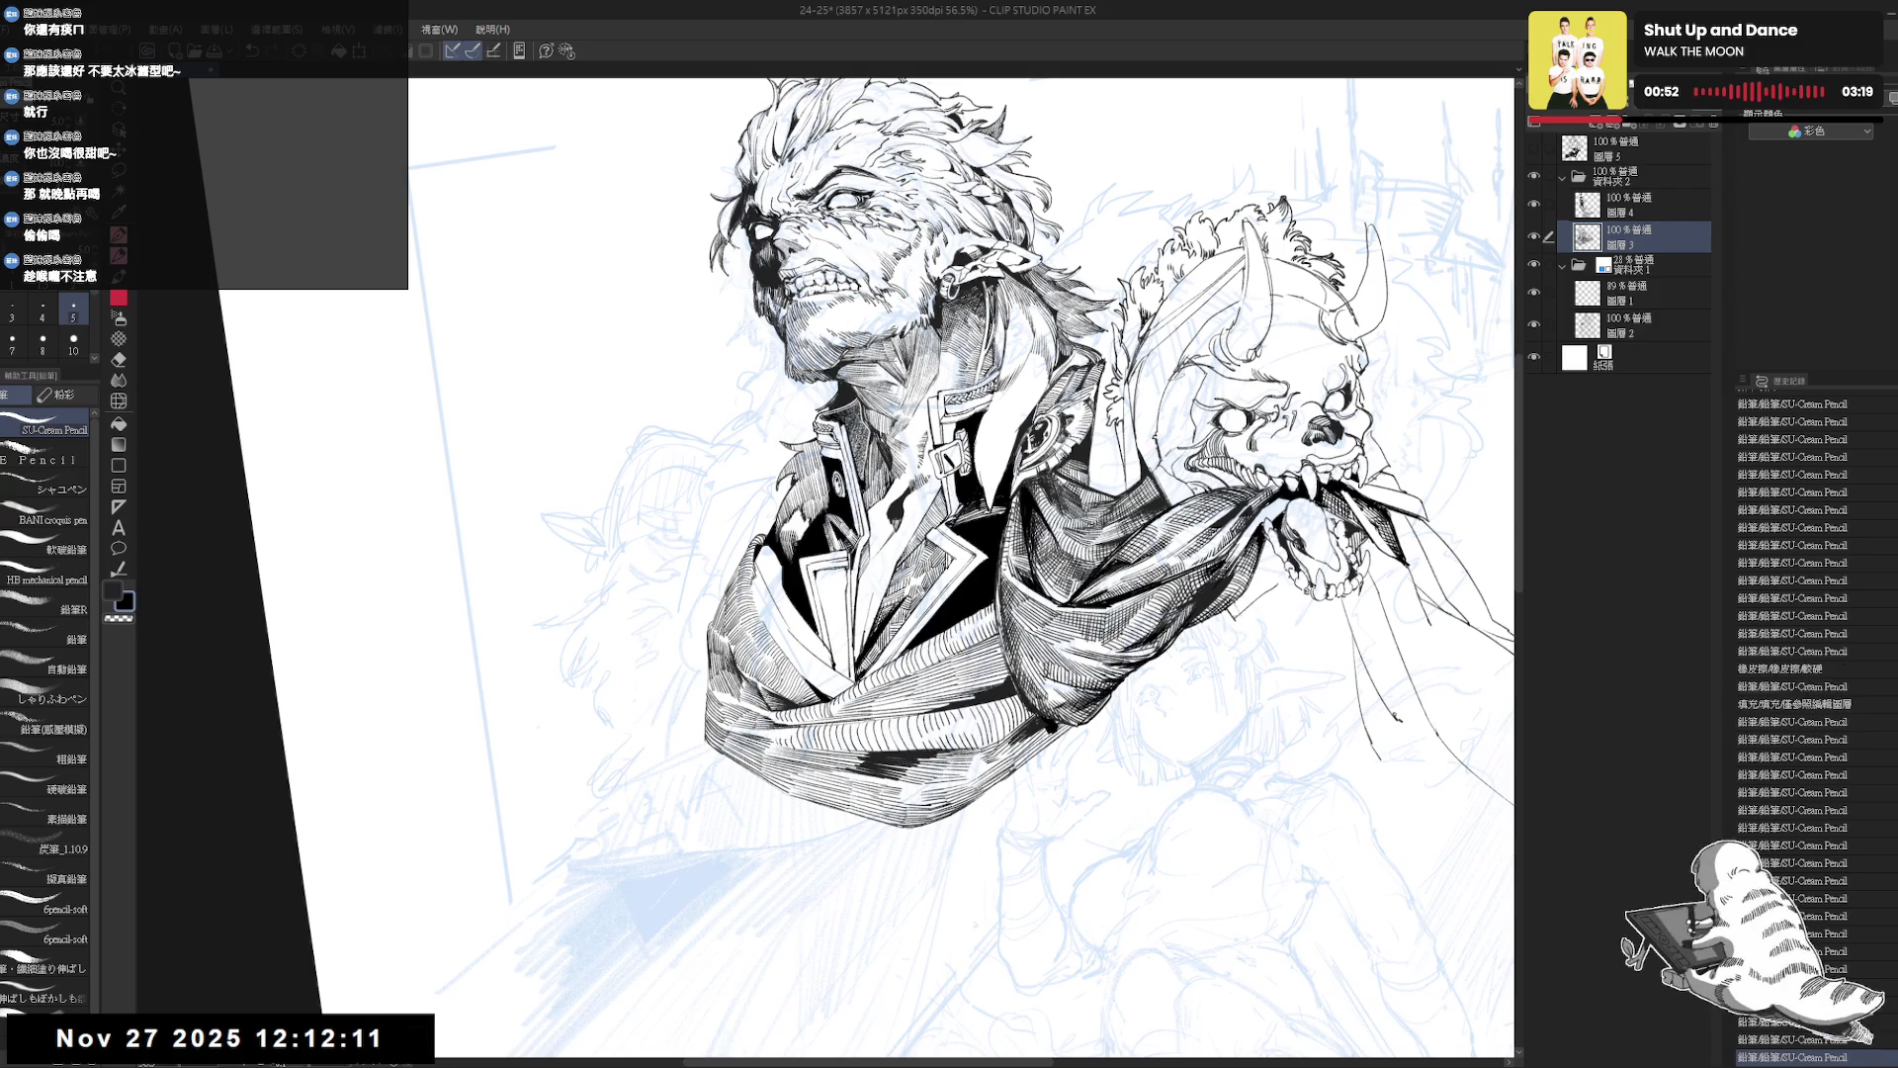
key("ctrl+minus")
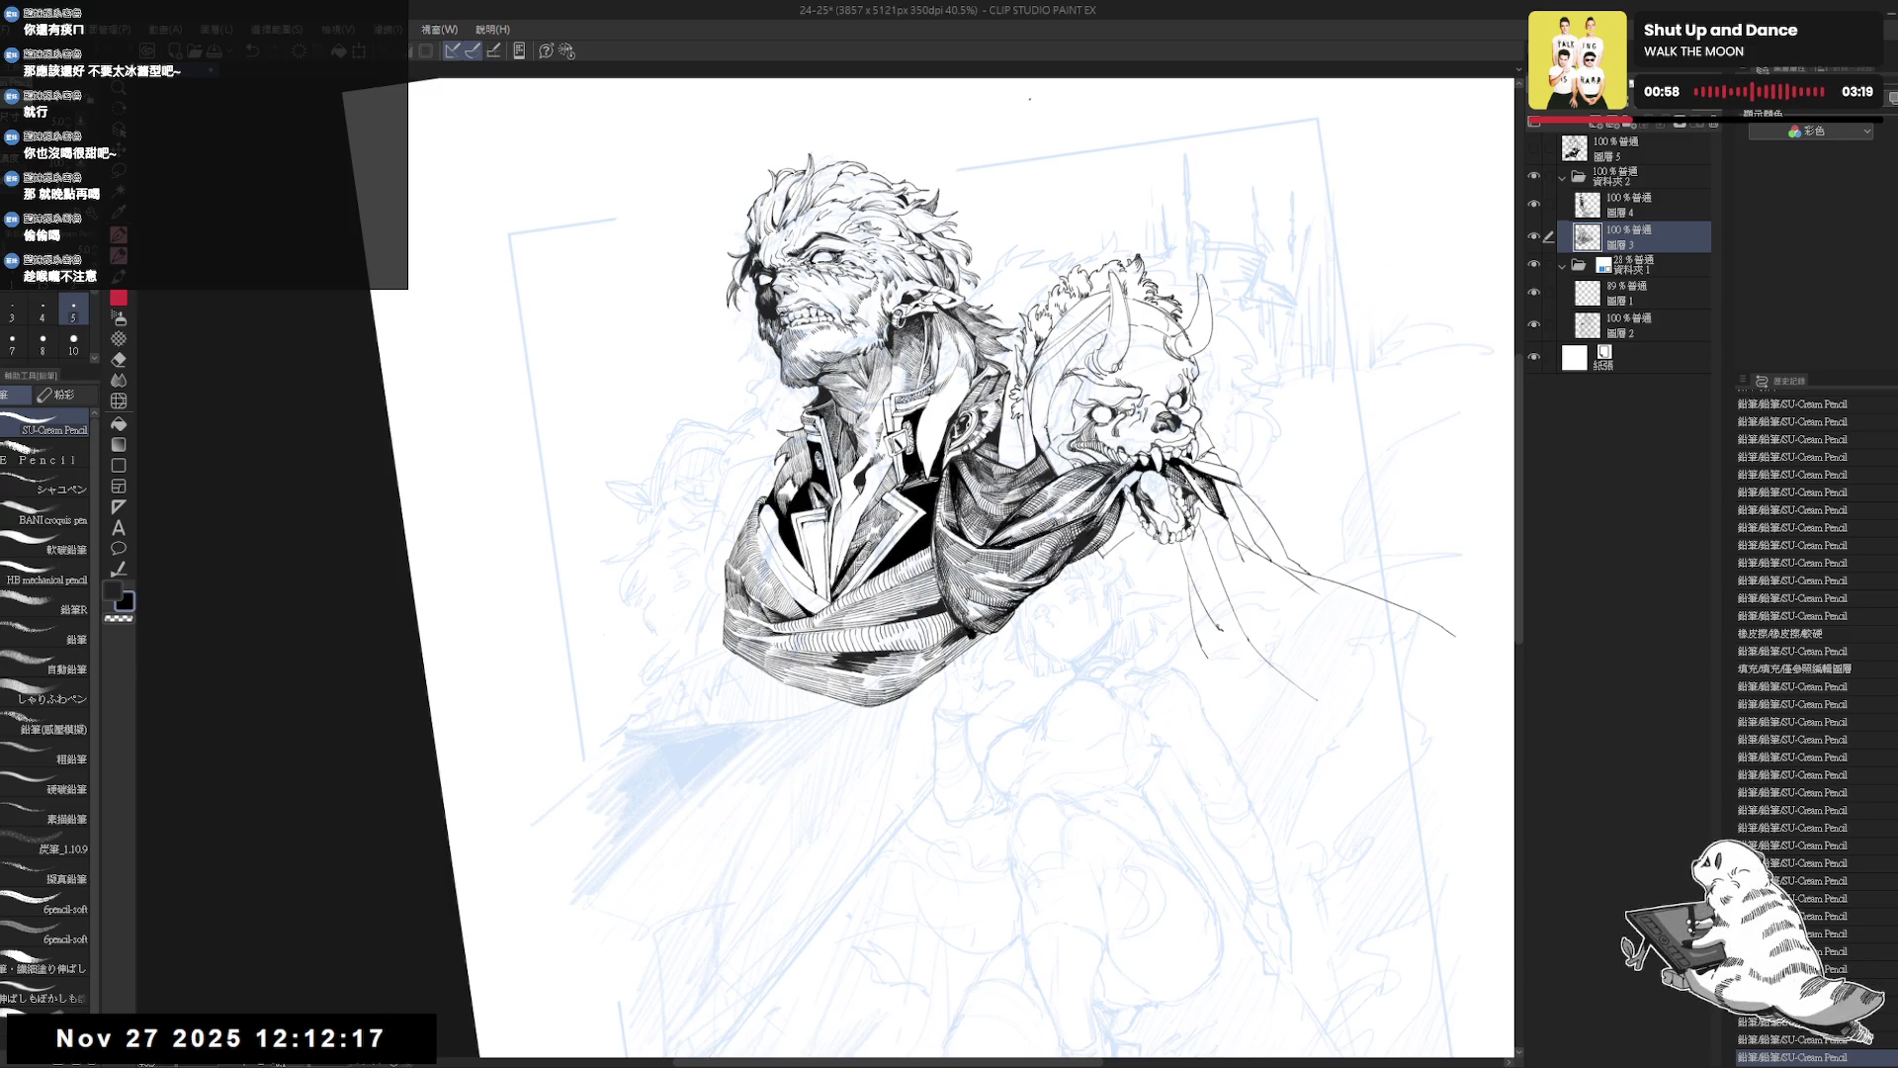
scroll(817, 540, "up", 2)
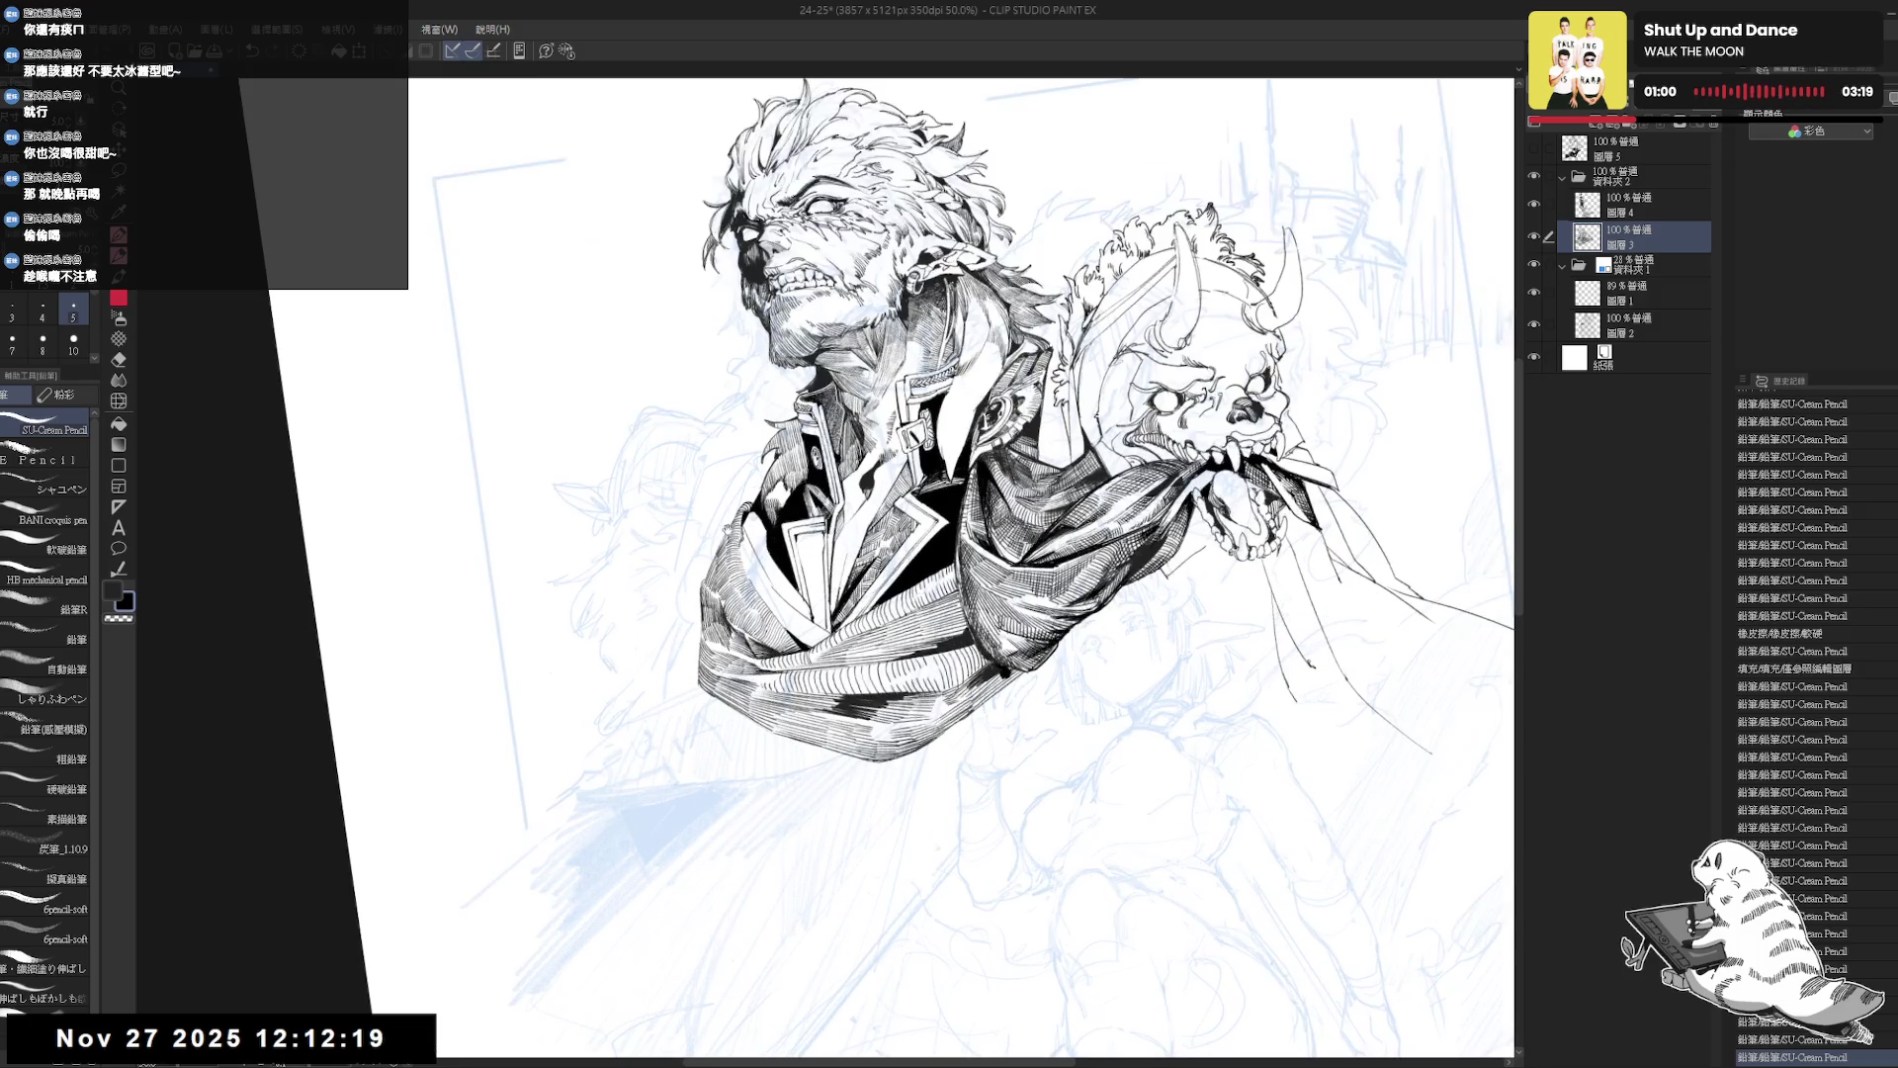
left_click_drag(803, 787, 796, 584)
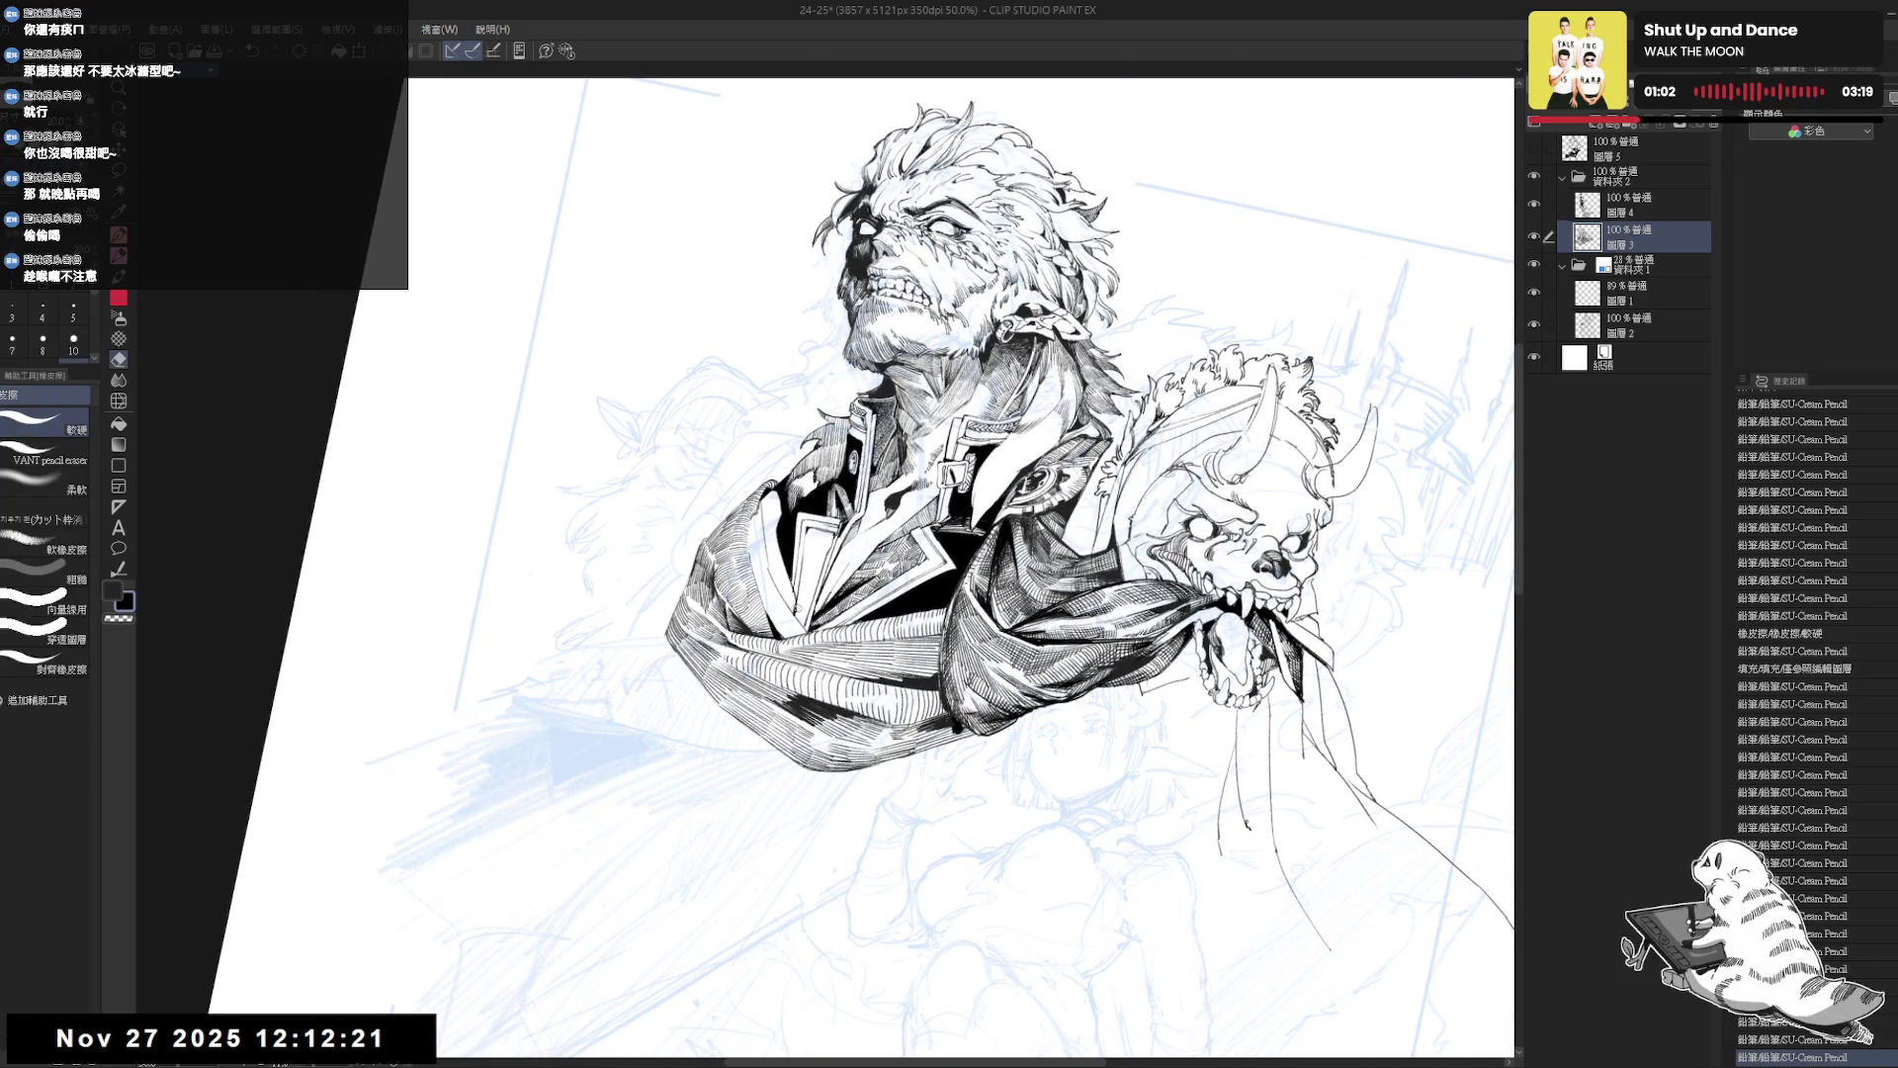
Try a pencil stroke near the scarf knot and undo it.
scroll(796, 583, "up", 2)
key("e")
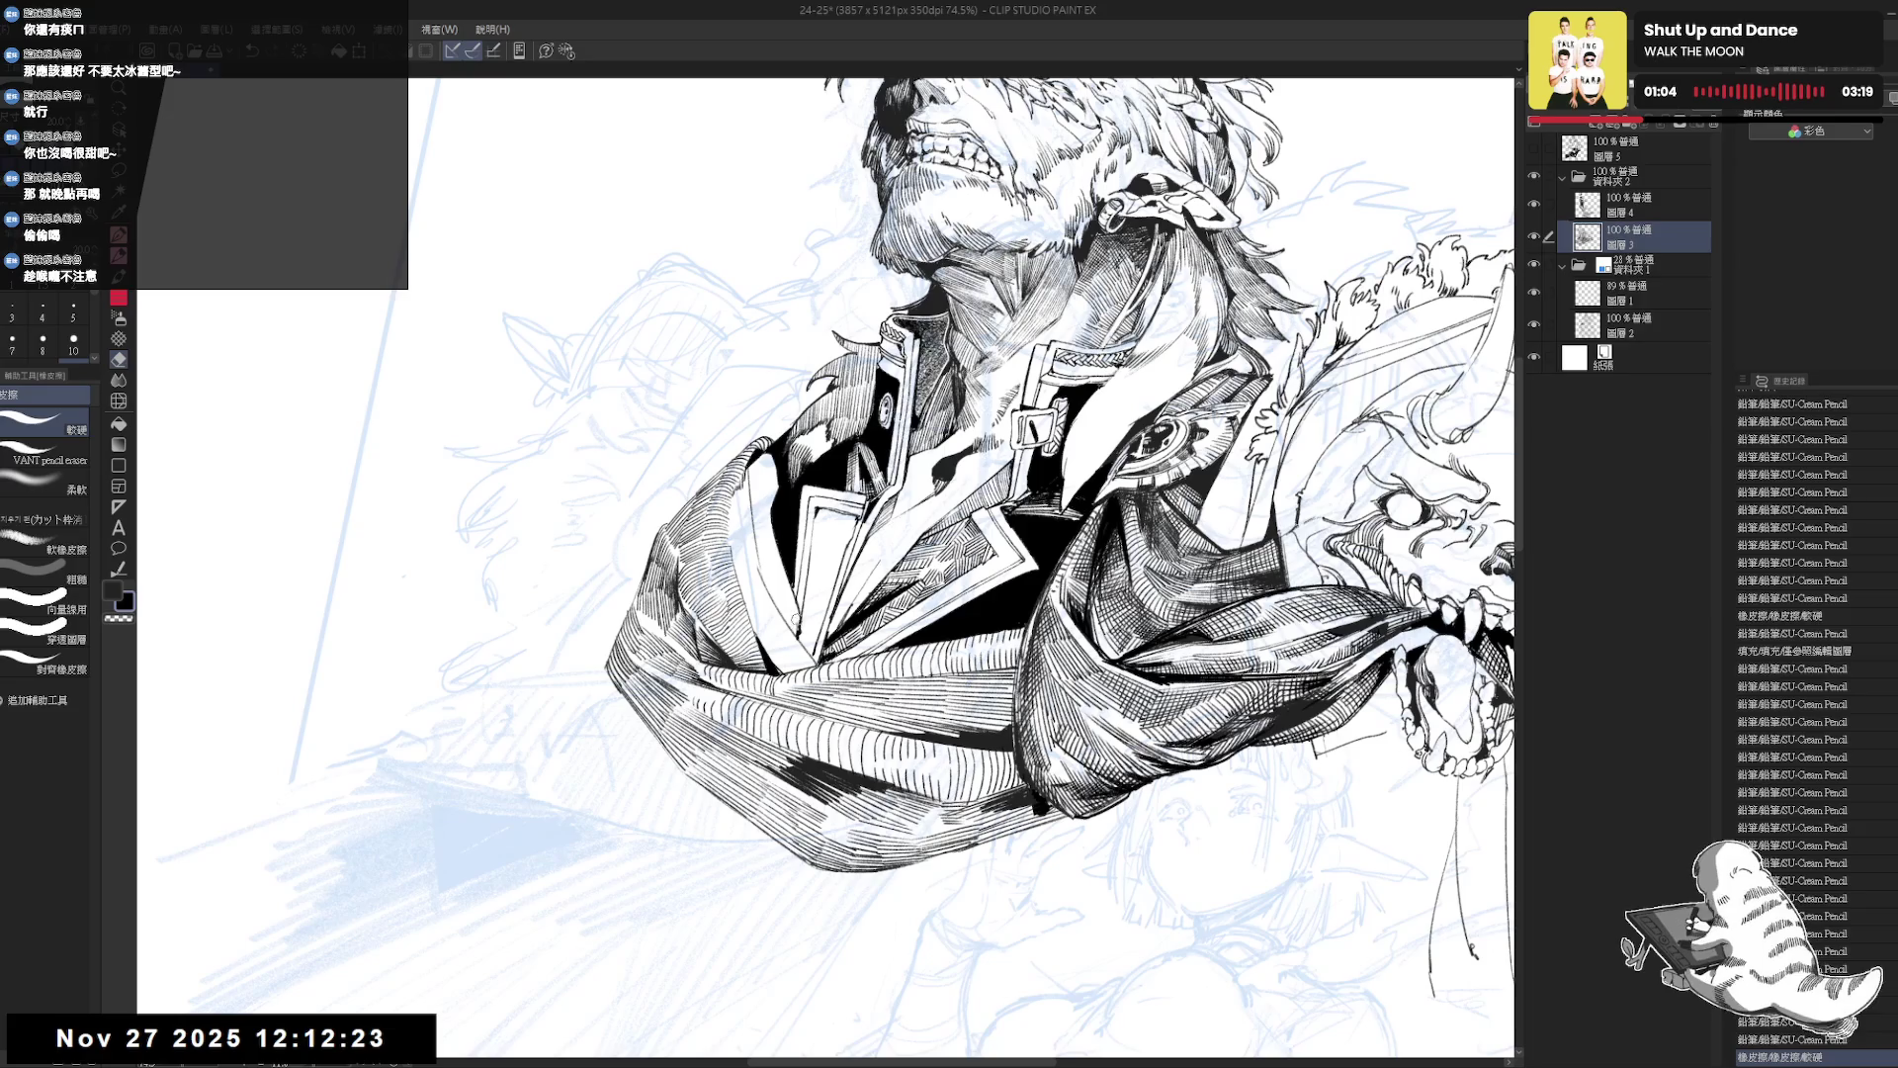
key("p")
left_click_drag(796, 627, 801, 641)
key("ctrl+z")
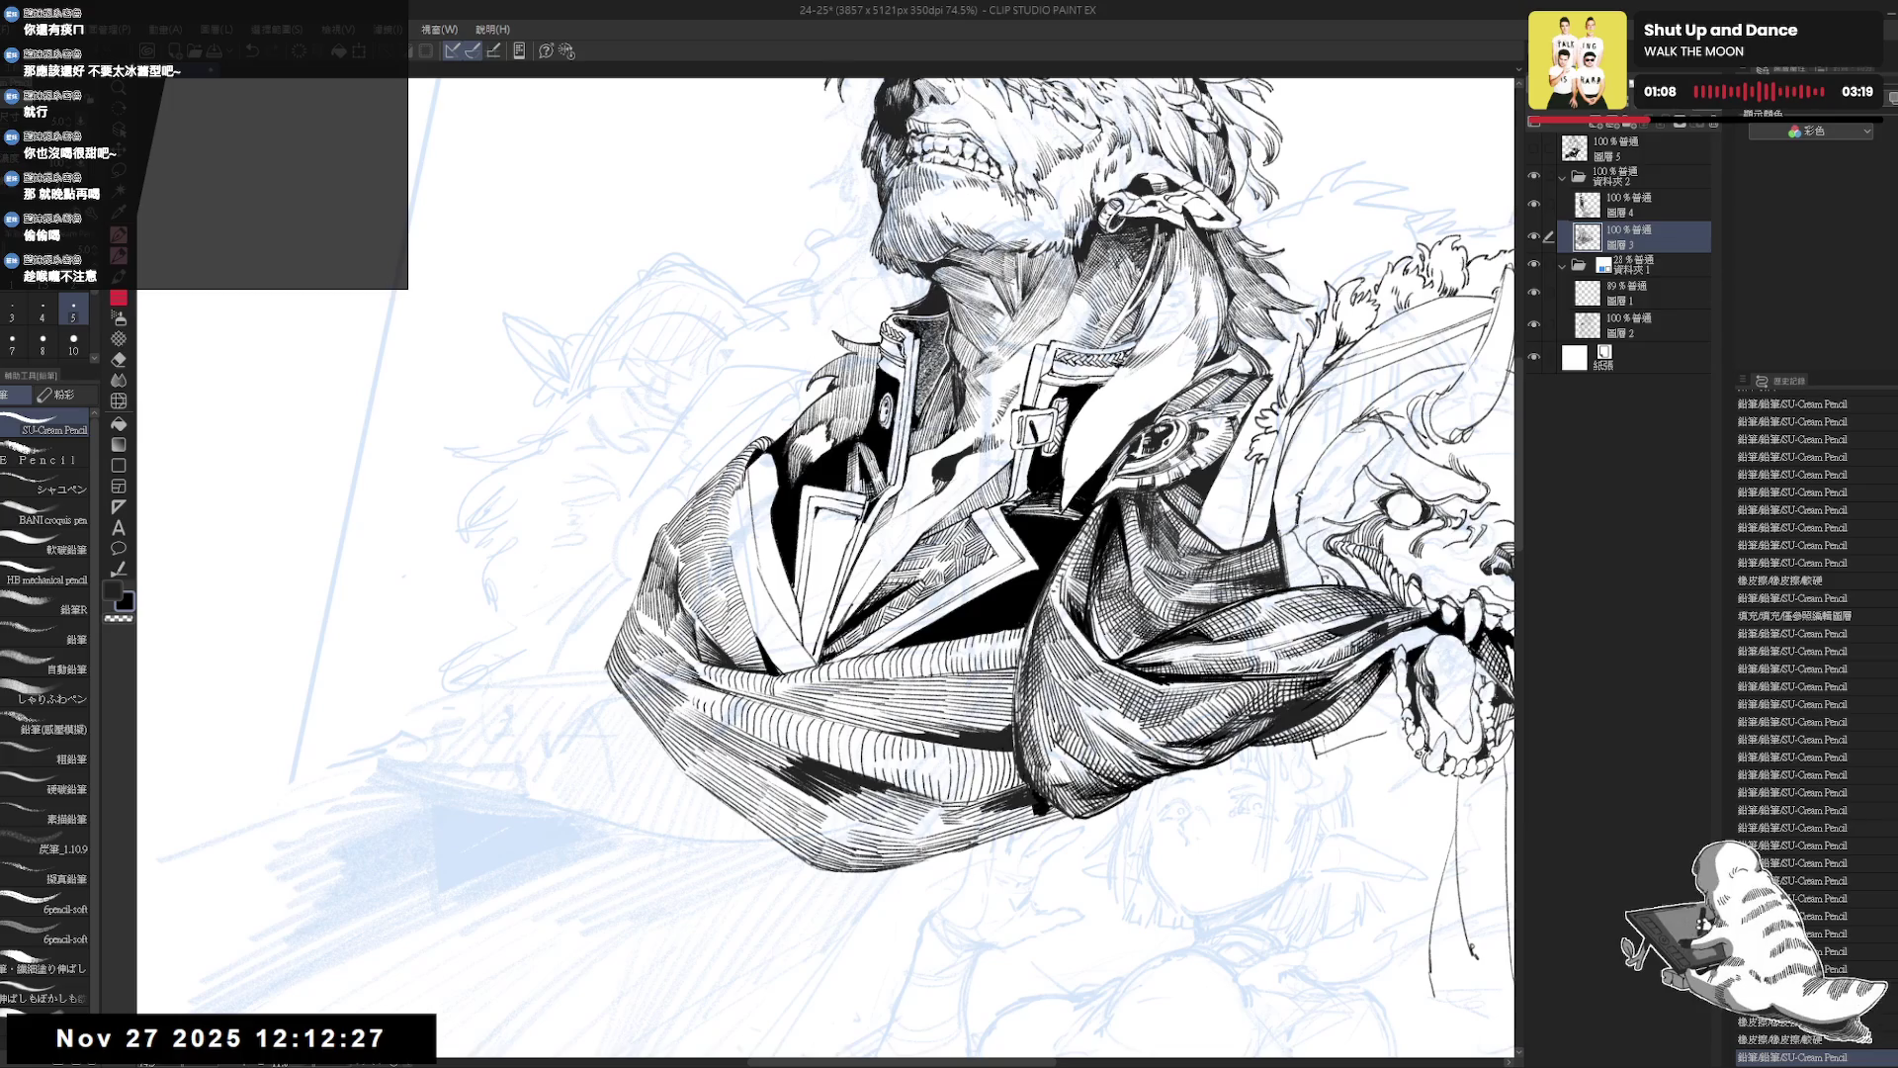
scroll(779, 602, "down", 1)
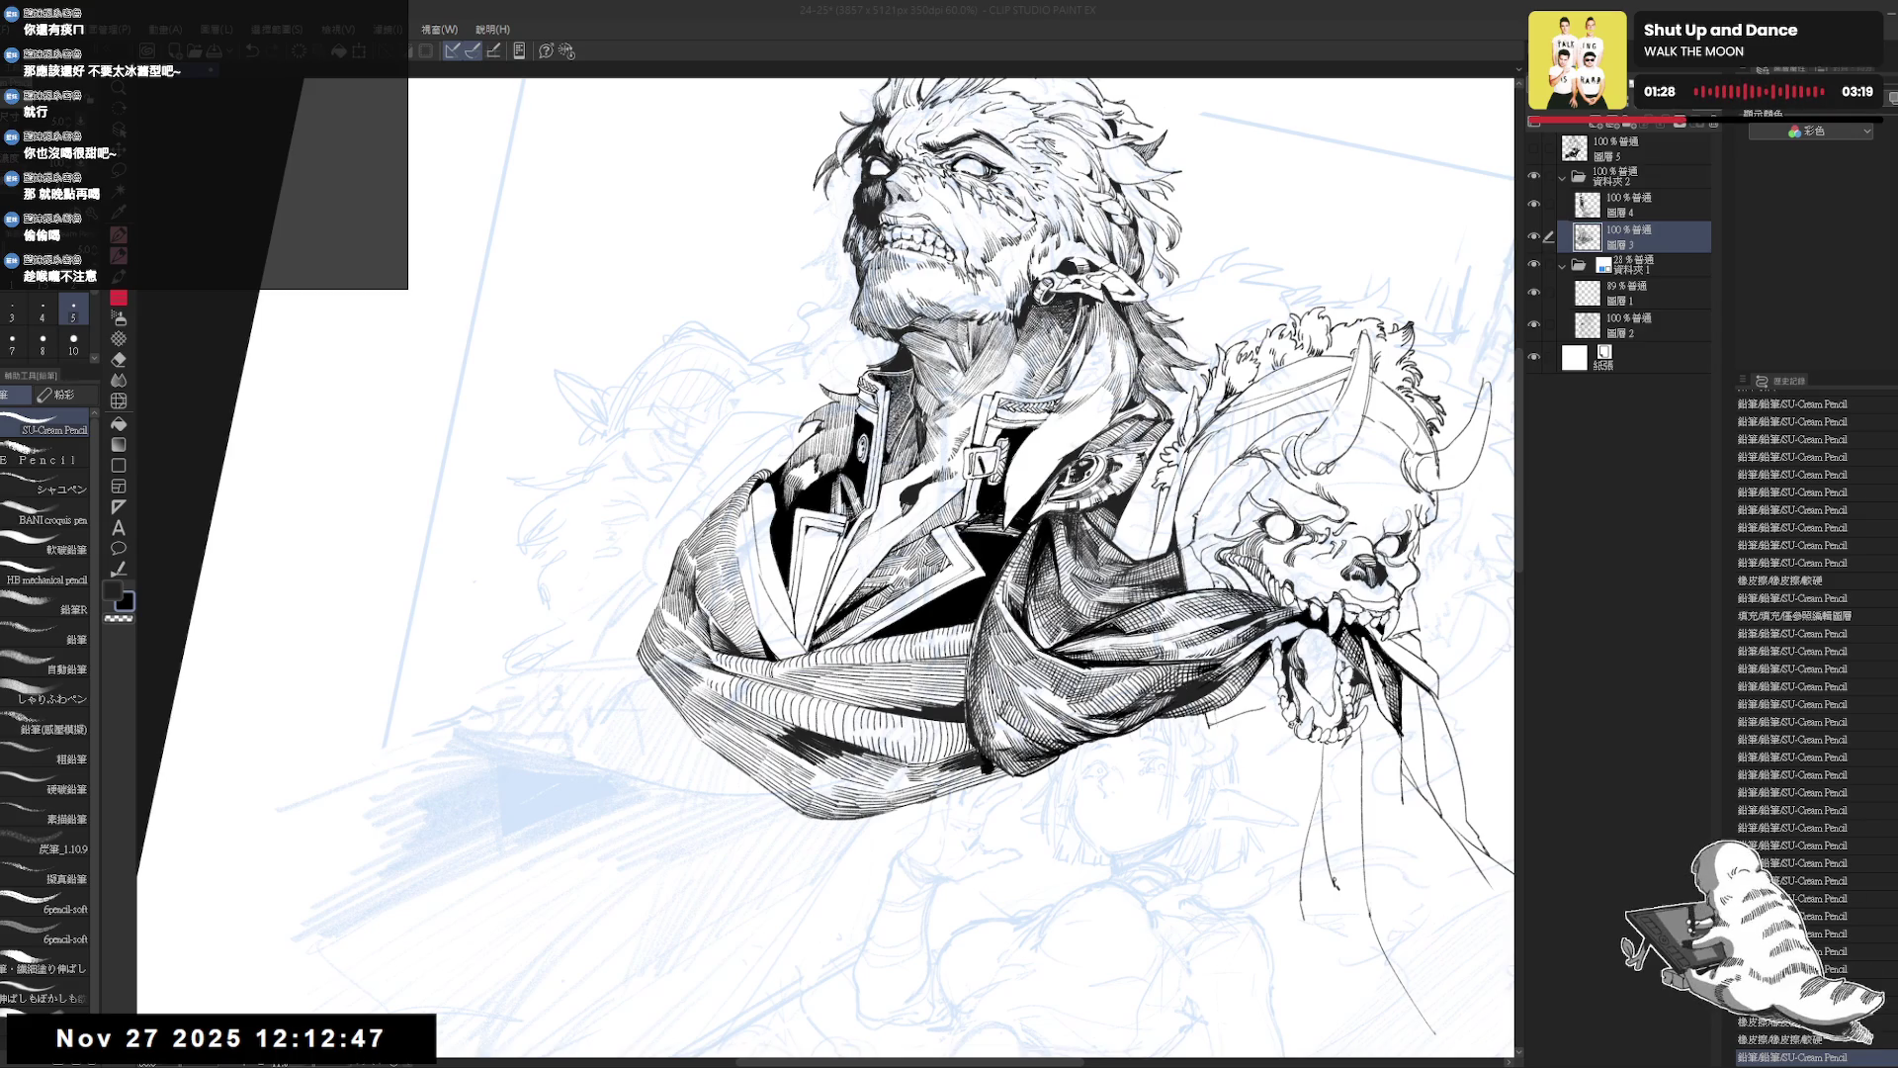
Erase small bits of ink around the scarf knot with the Eraser.
scroll(900, 460, "up", 1)
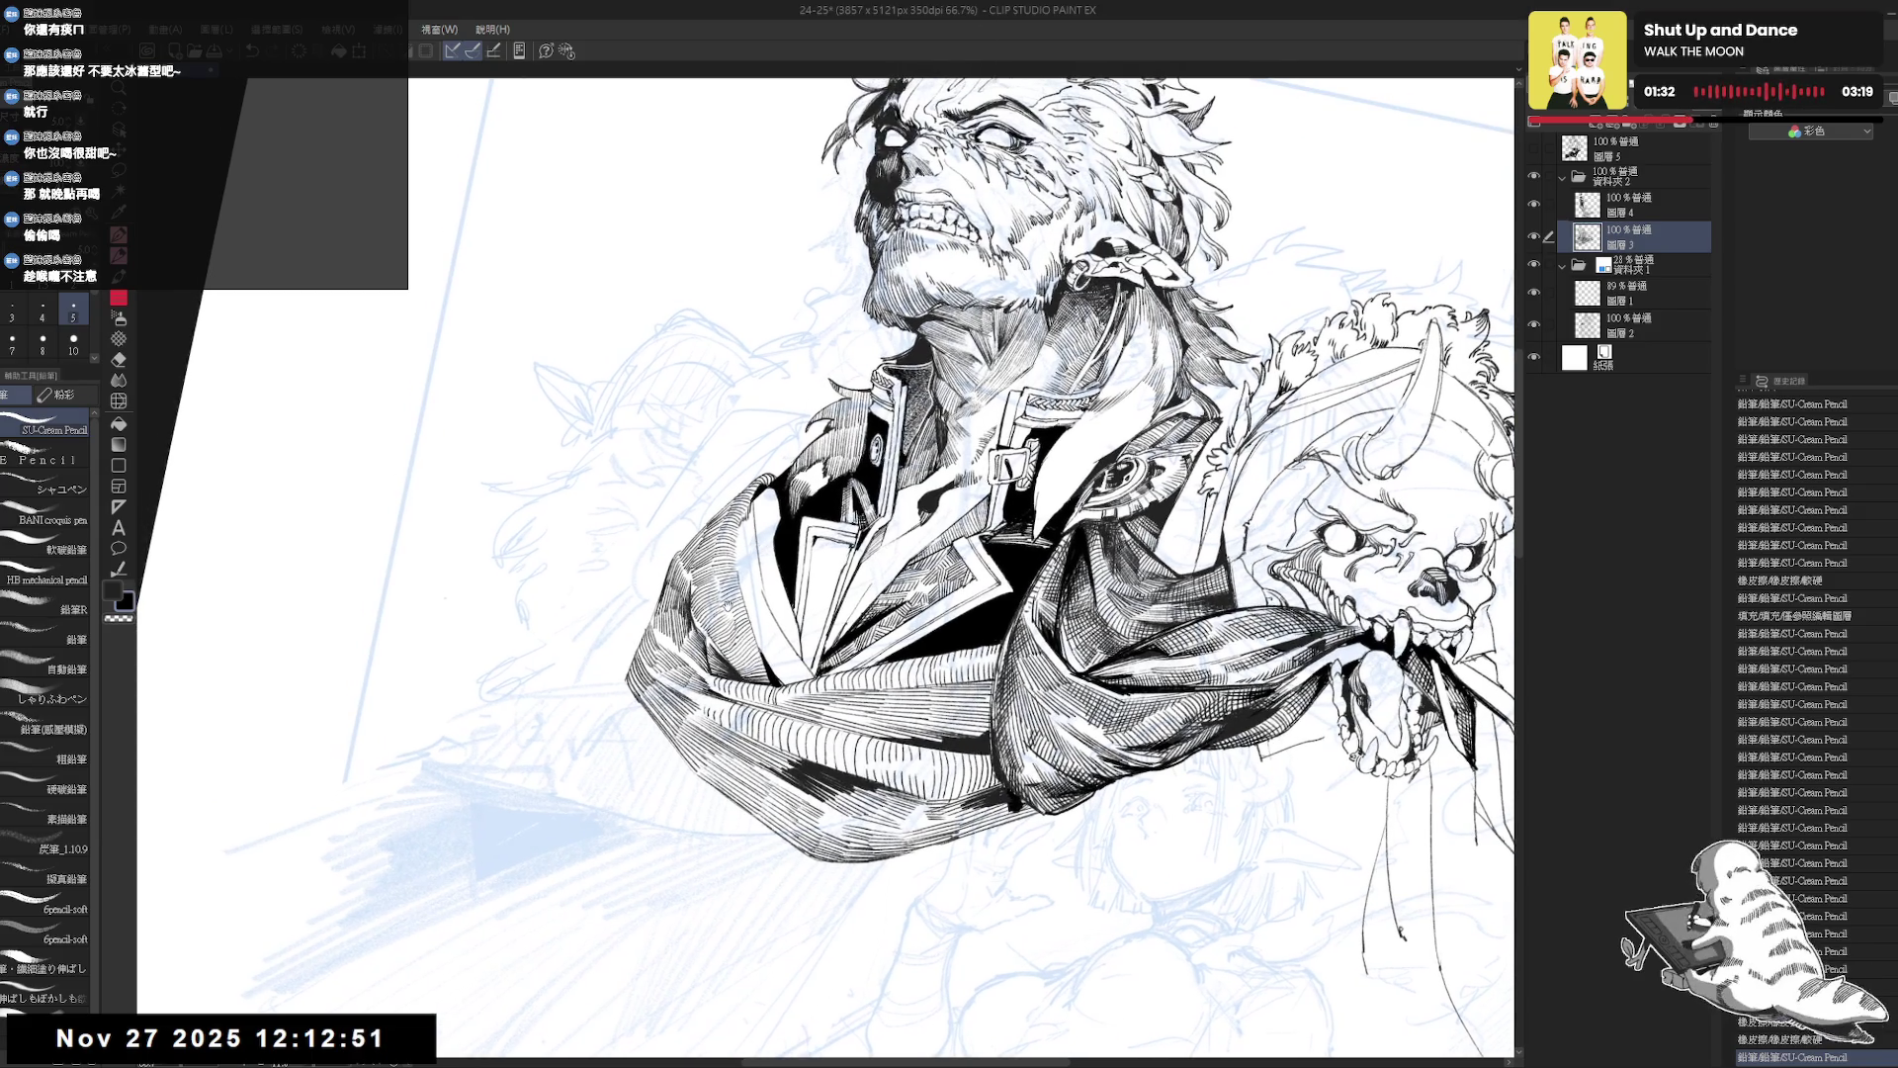
key("e")
left_click_drag(372, 1037, 380, 1042)
mouse_move(743, 611)
left_mouse_down()
mouse_move(755, 627)
mouse_move(743, 588)
left_mouse_up()
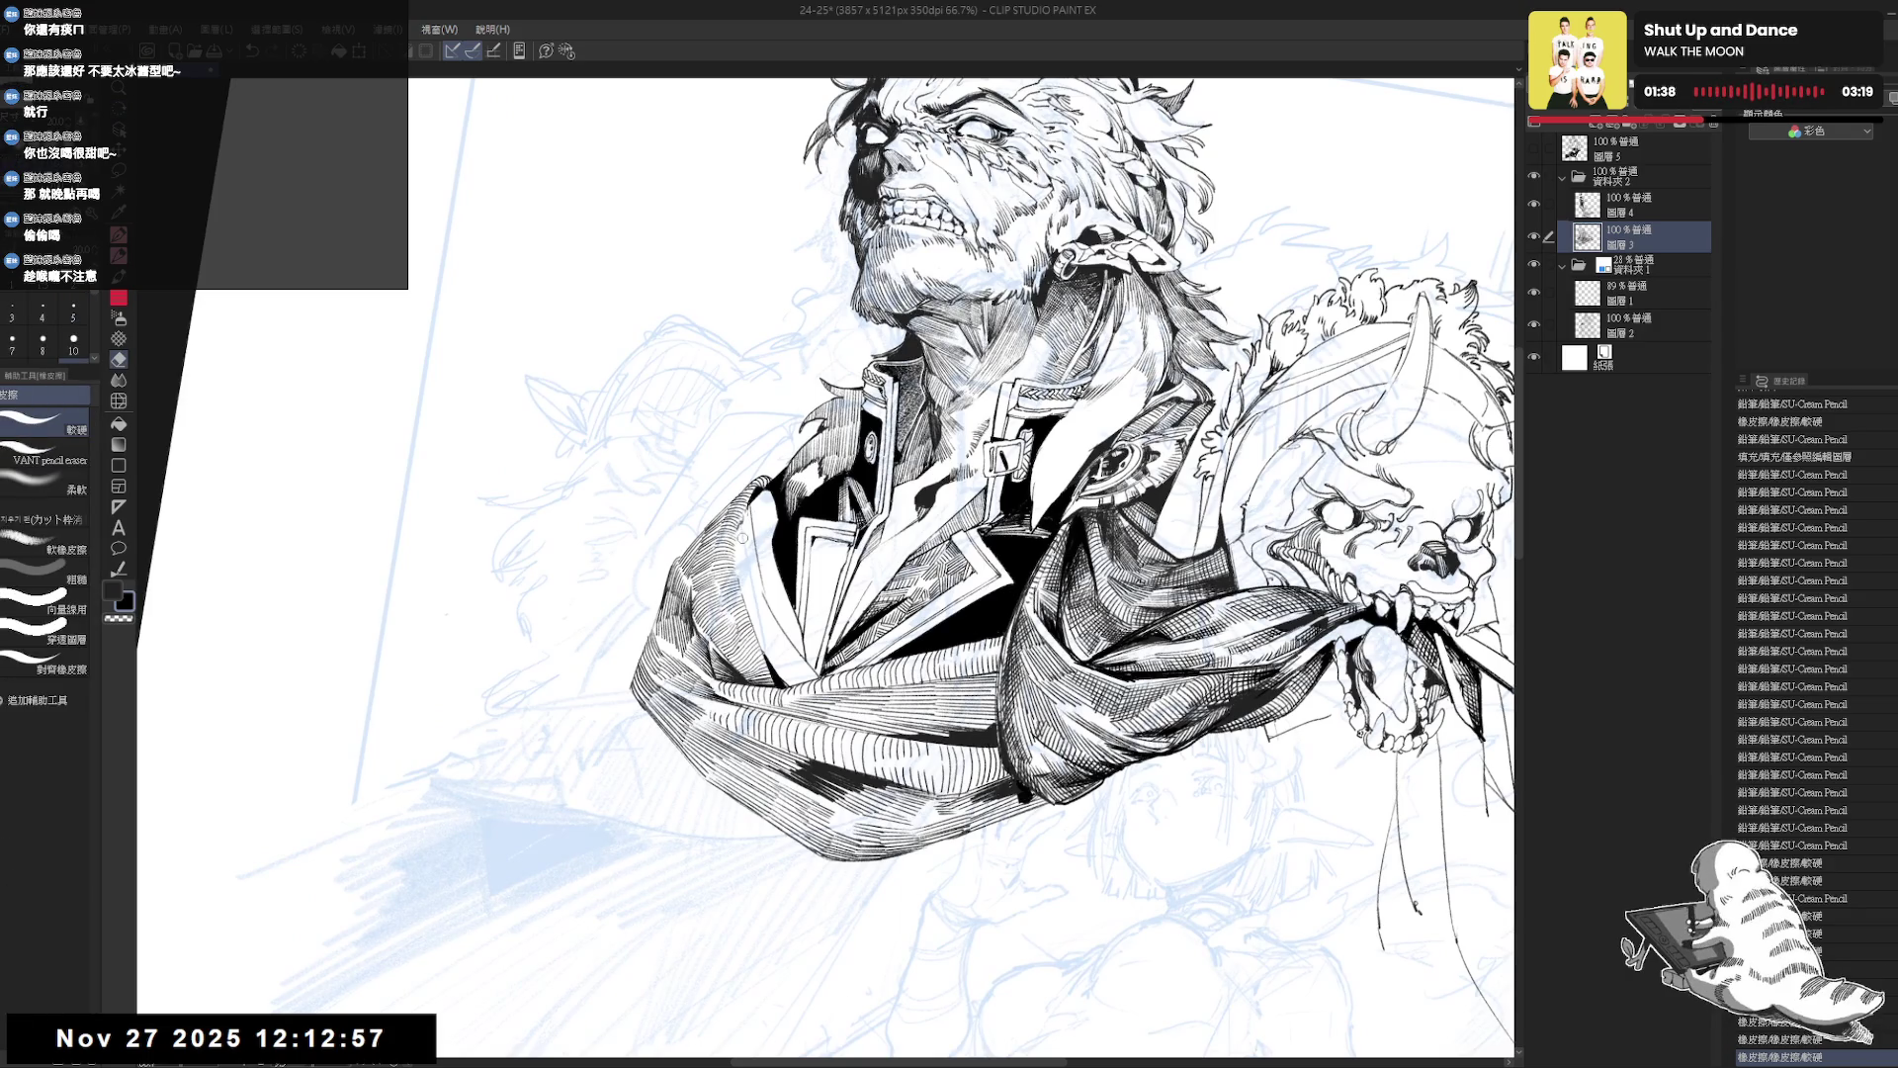
Add a pencil line by the knot, then rotate clockwise and zoom out to the whole bust.
key("p")
left_click_drag(739, 509, 749, 534)
key("e")
key("p")
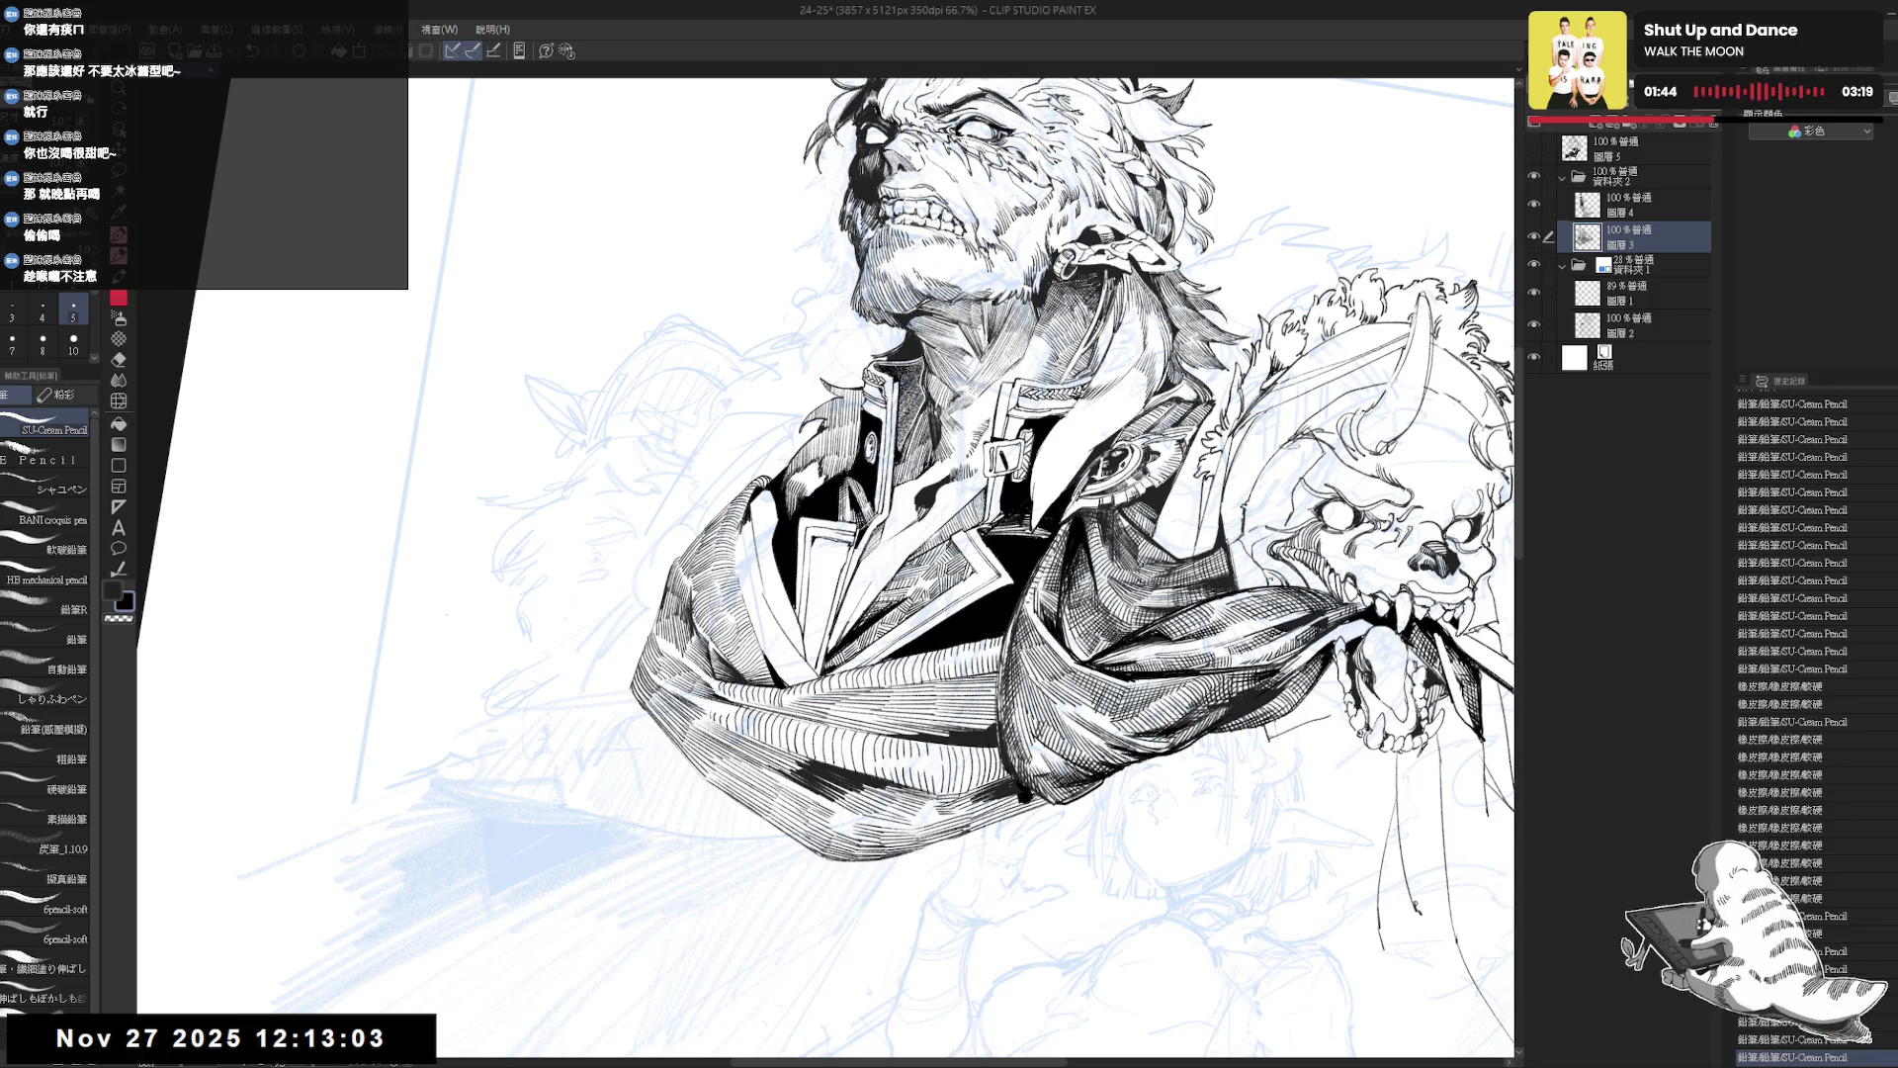
key("^")
key("^")
key("ctrl+minus")
key("ctrl+minus")
key("ctrl+minus")
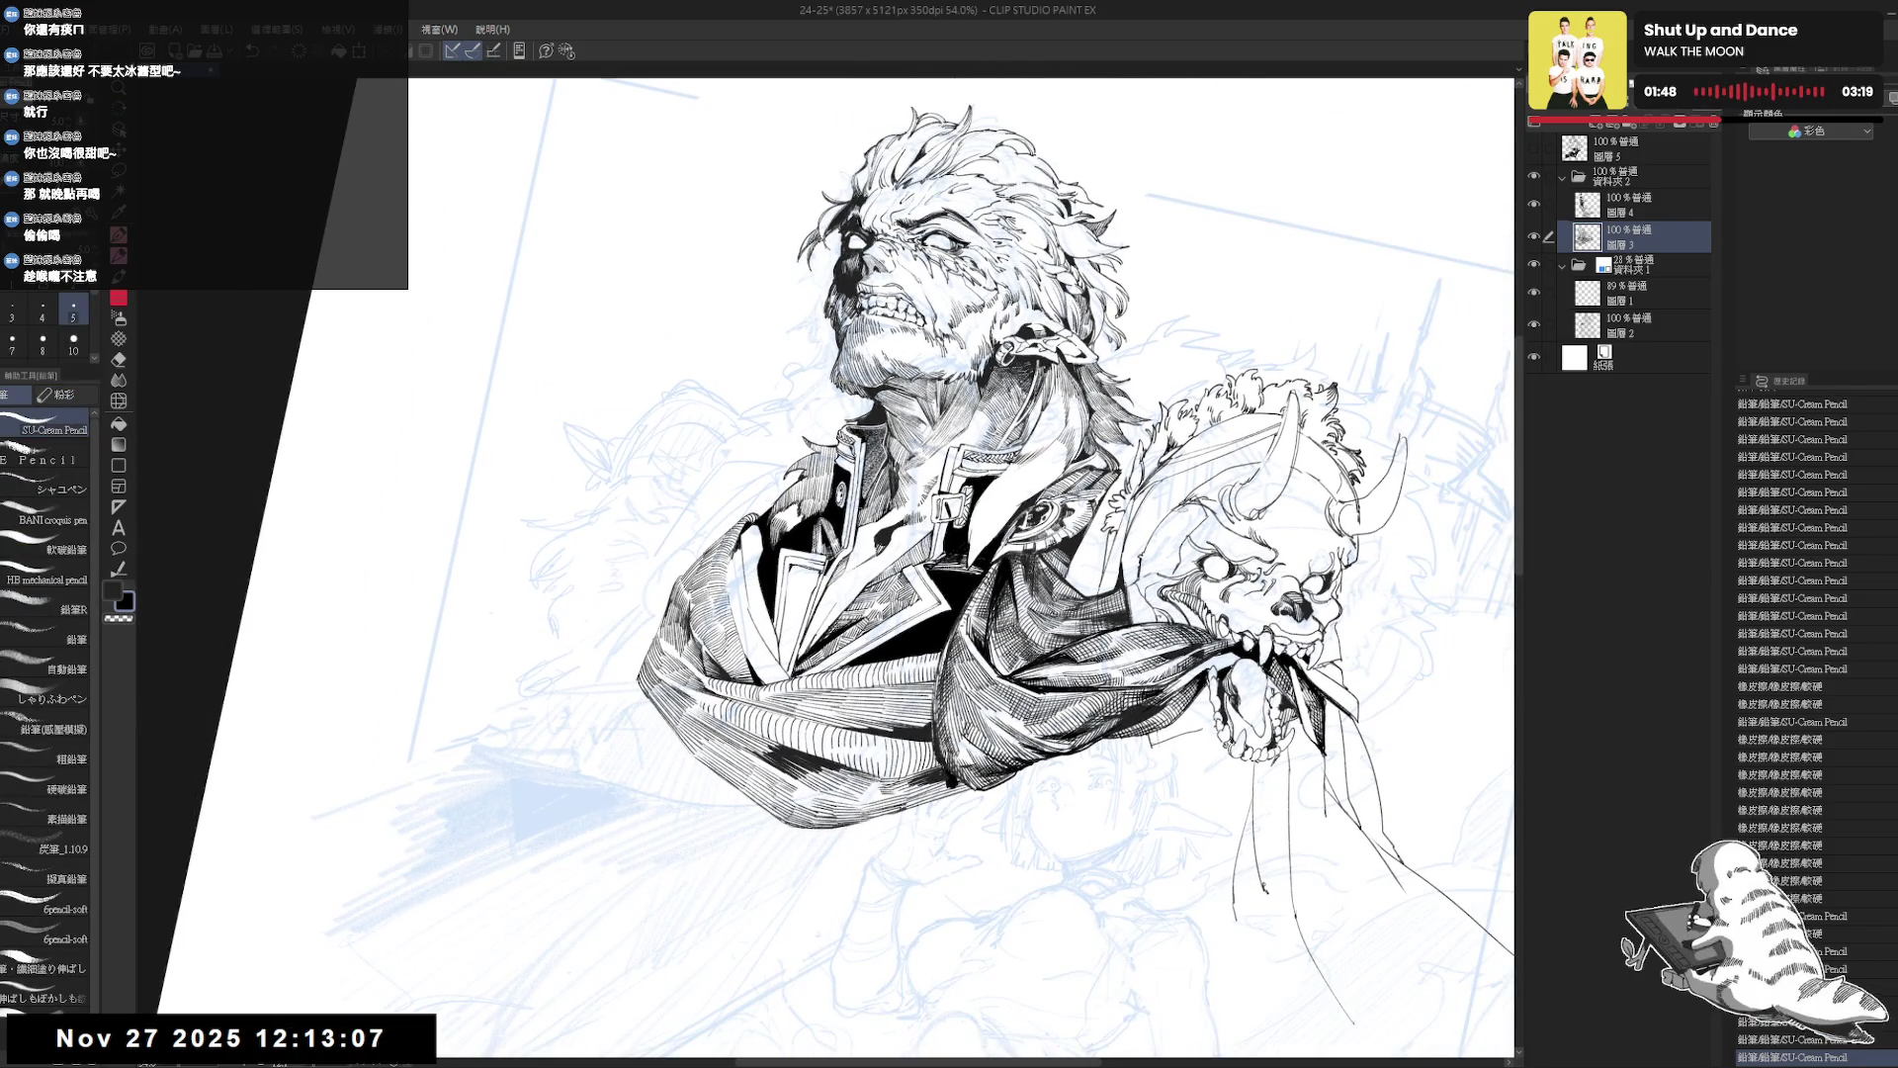
key("^")
key("^")
key("^")
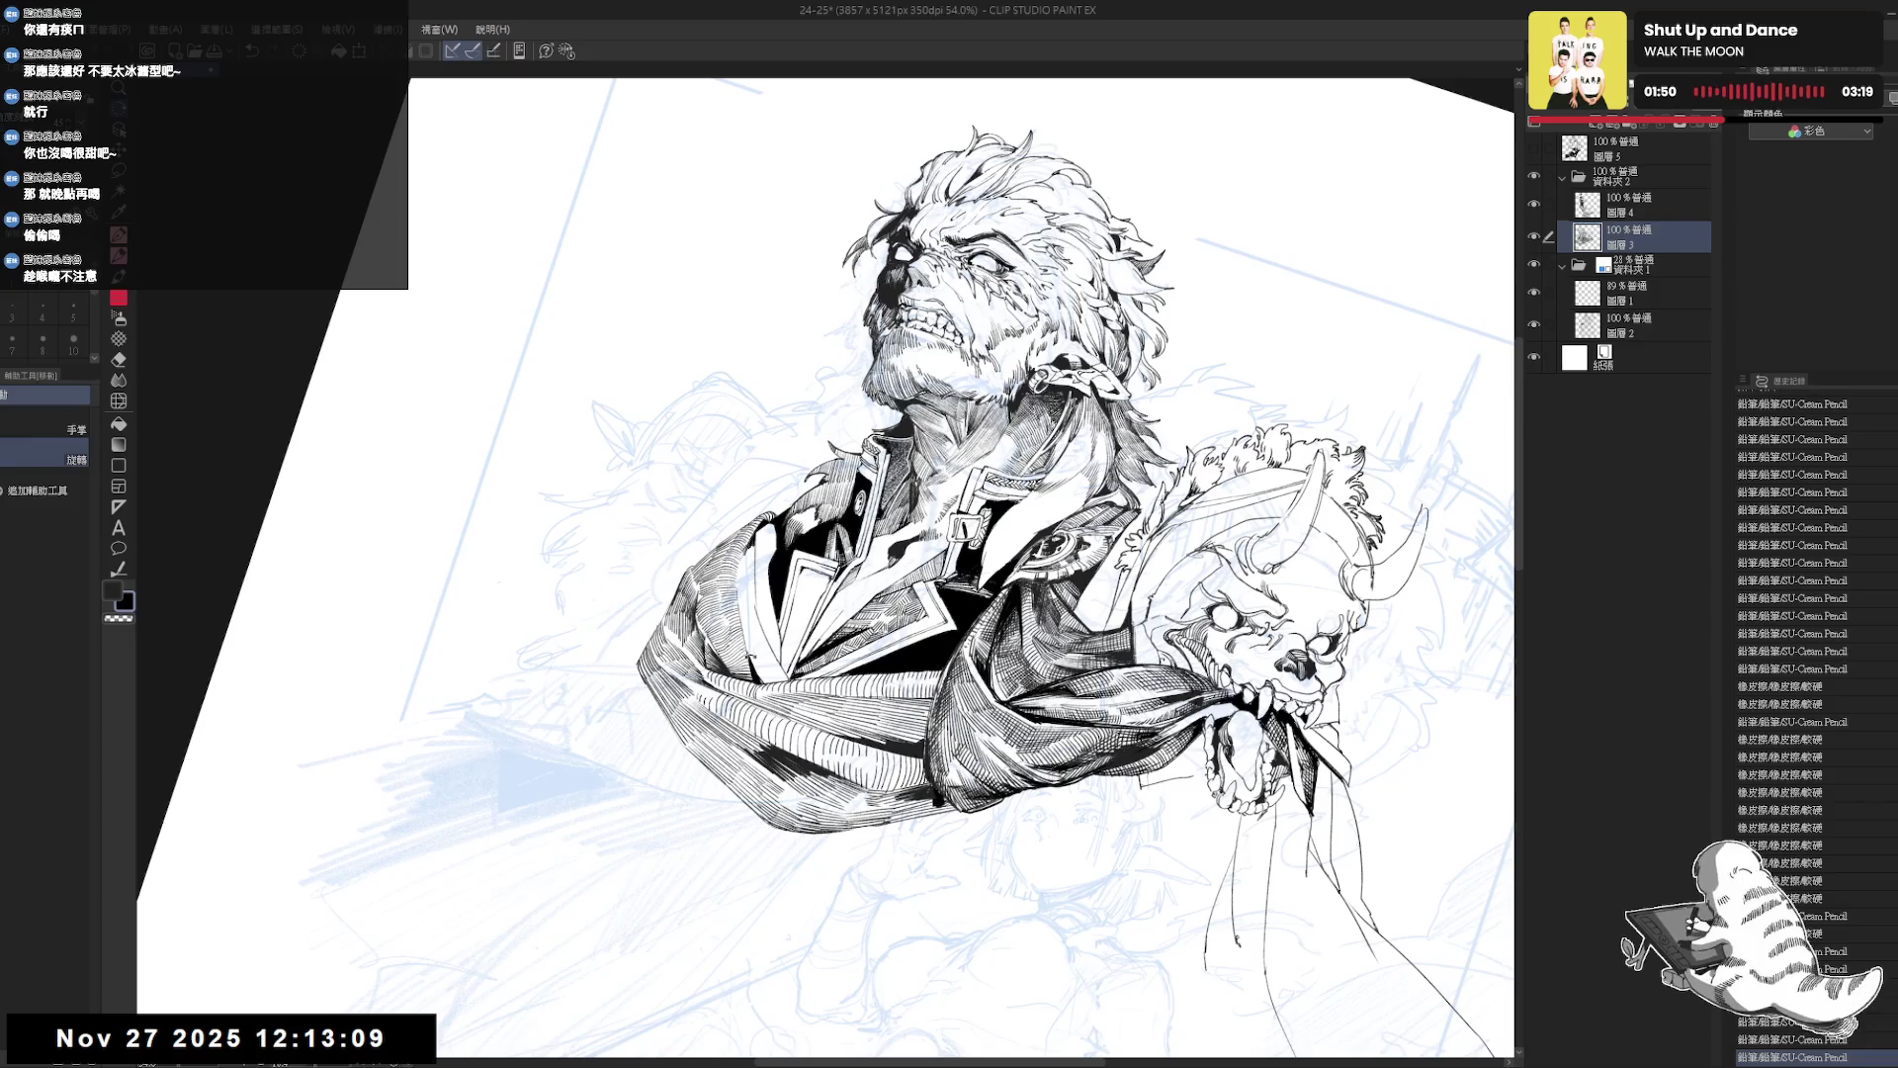
Zoom in, undo a stroke, and ink short hatching strokes with the pencil.
key("p")
key("^")
key("^")
key("^")
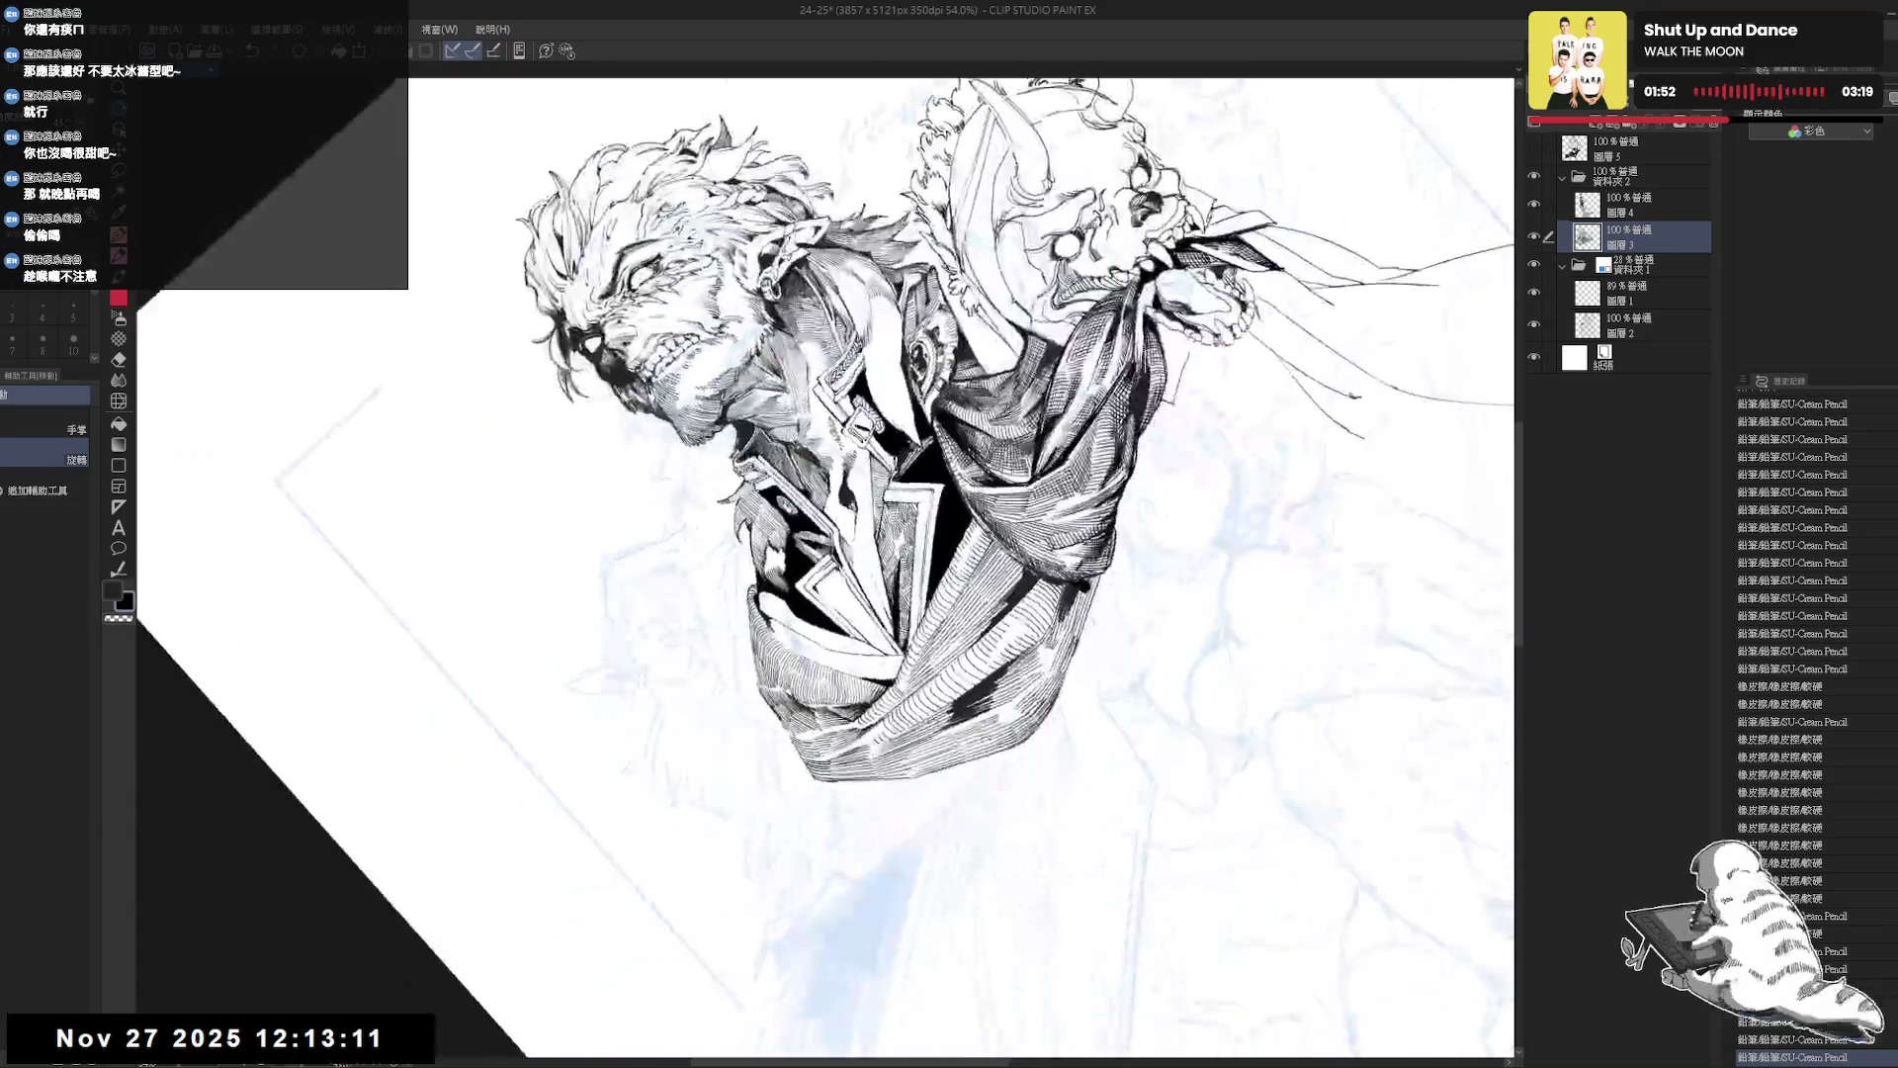
key("ctrl+plus")
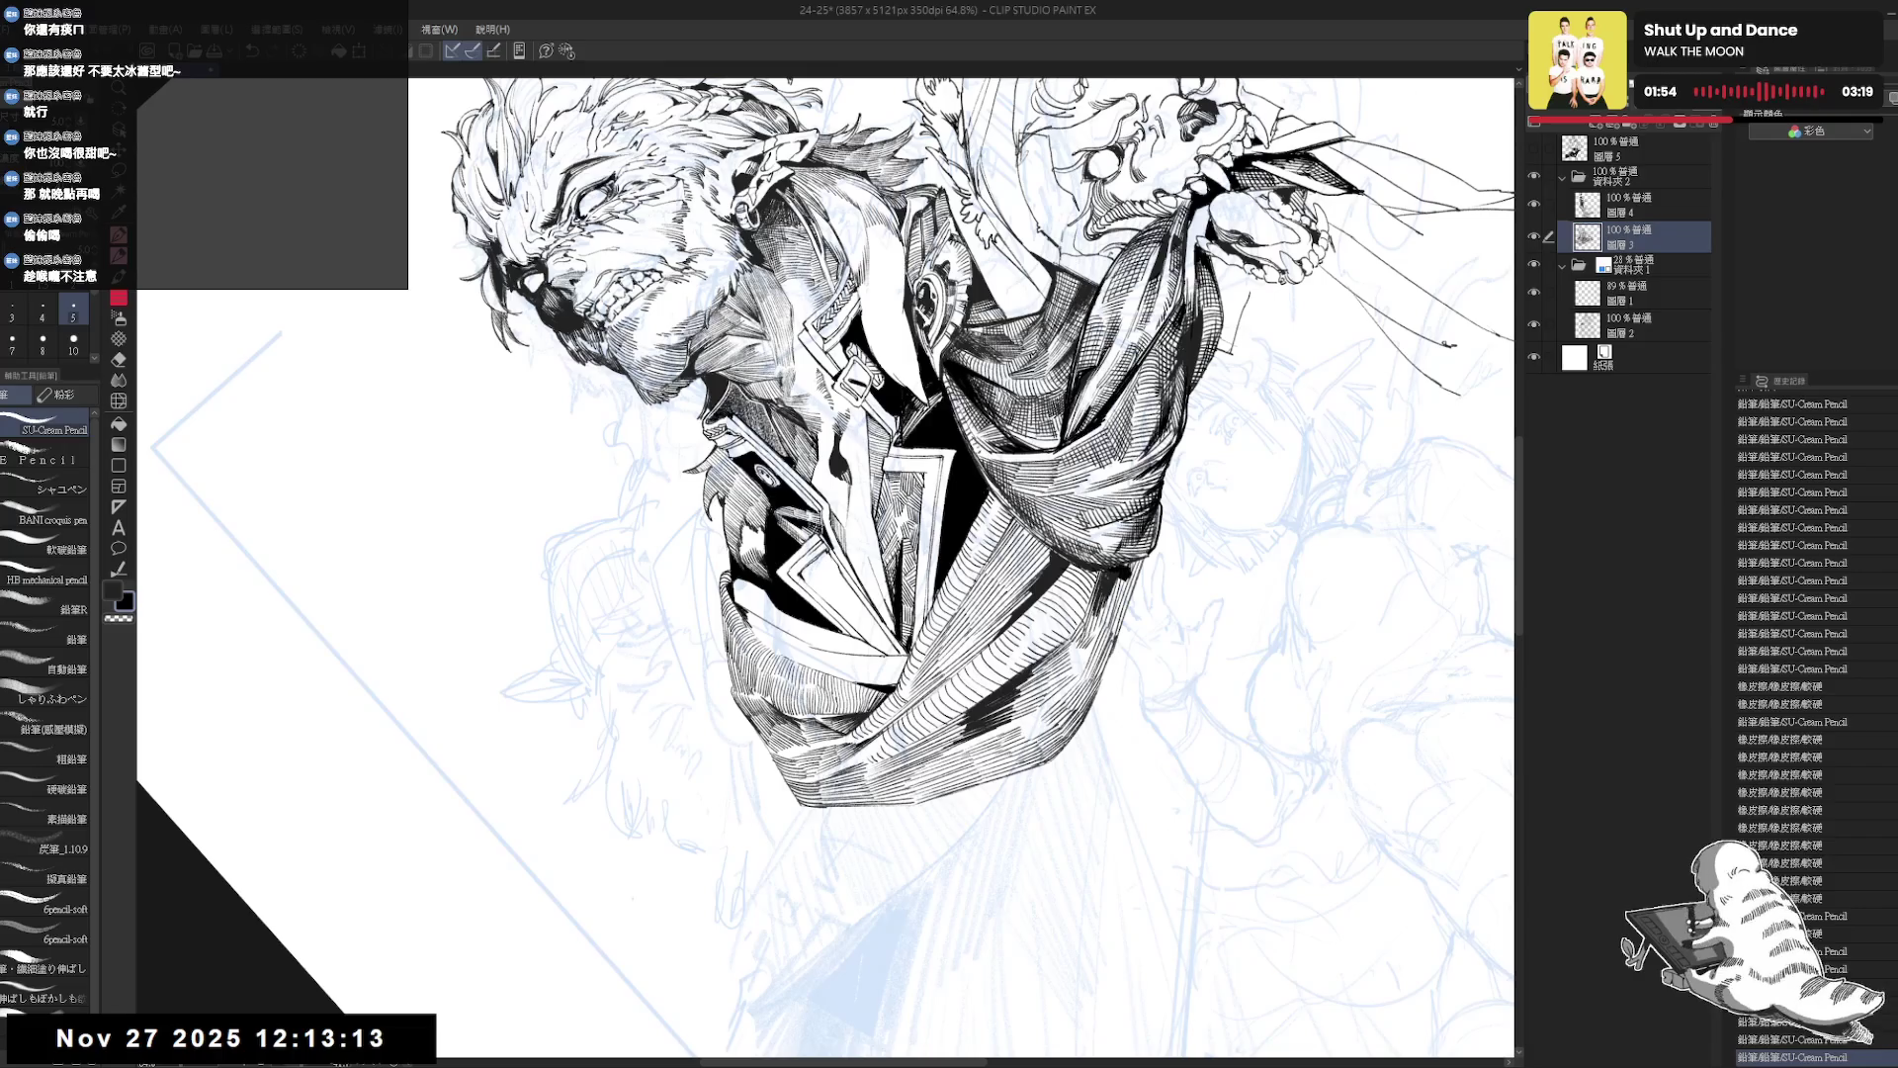
key("ctrl+z")
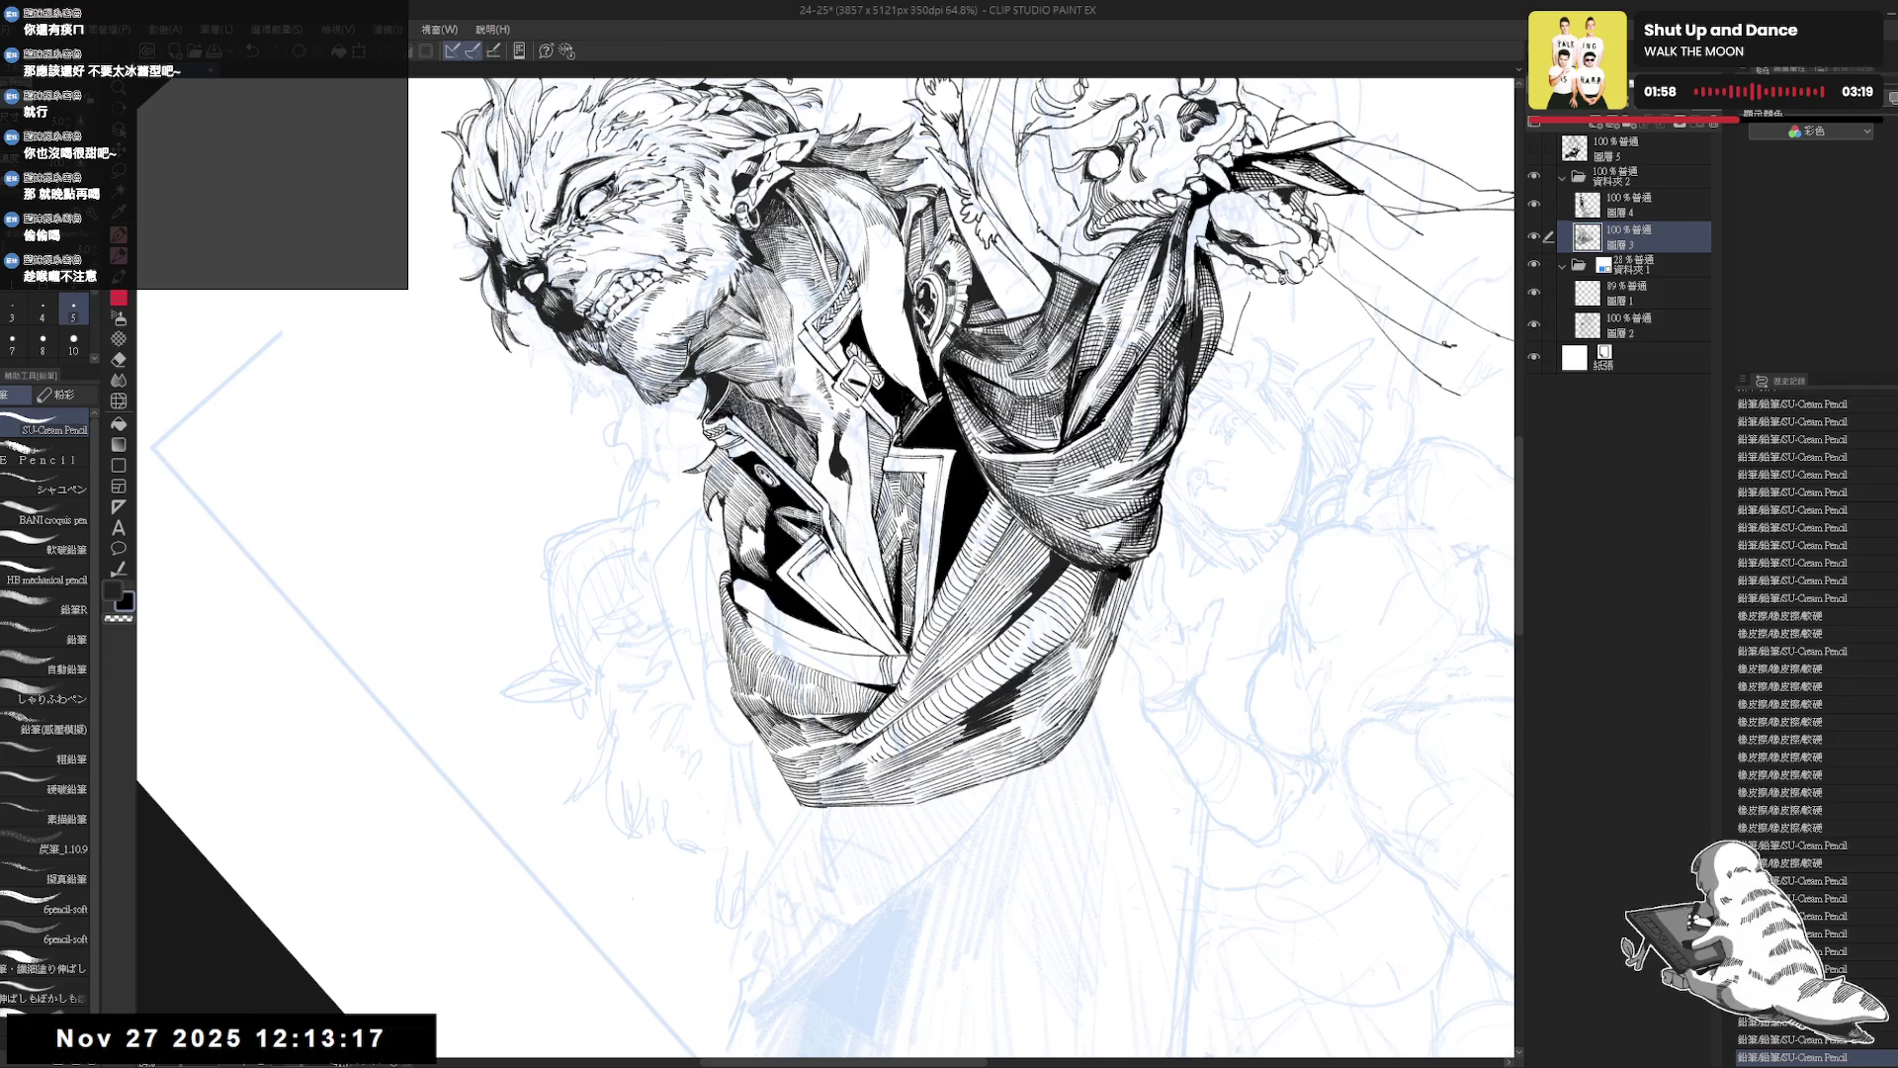
mouse_move(901, 656)
left_mouse_down()
mouse_move(894, 685)
mouse_move(886, 669)
left_mouse_up()
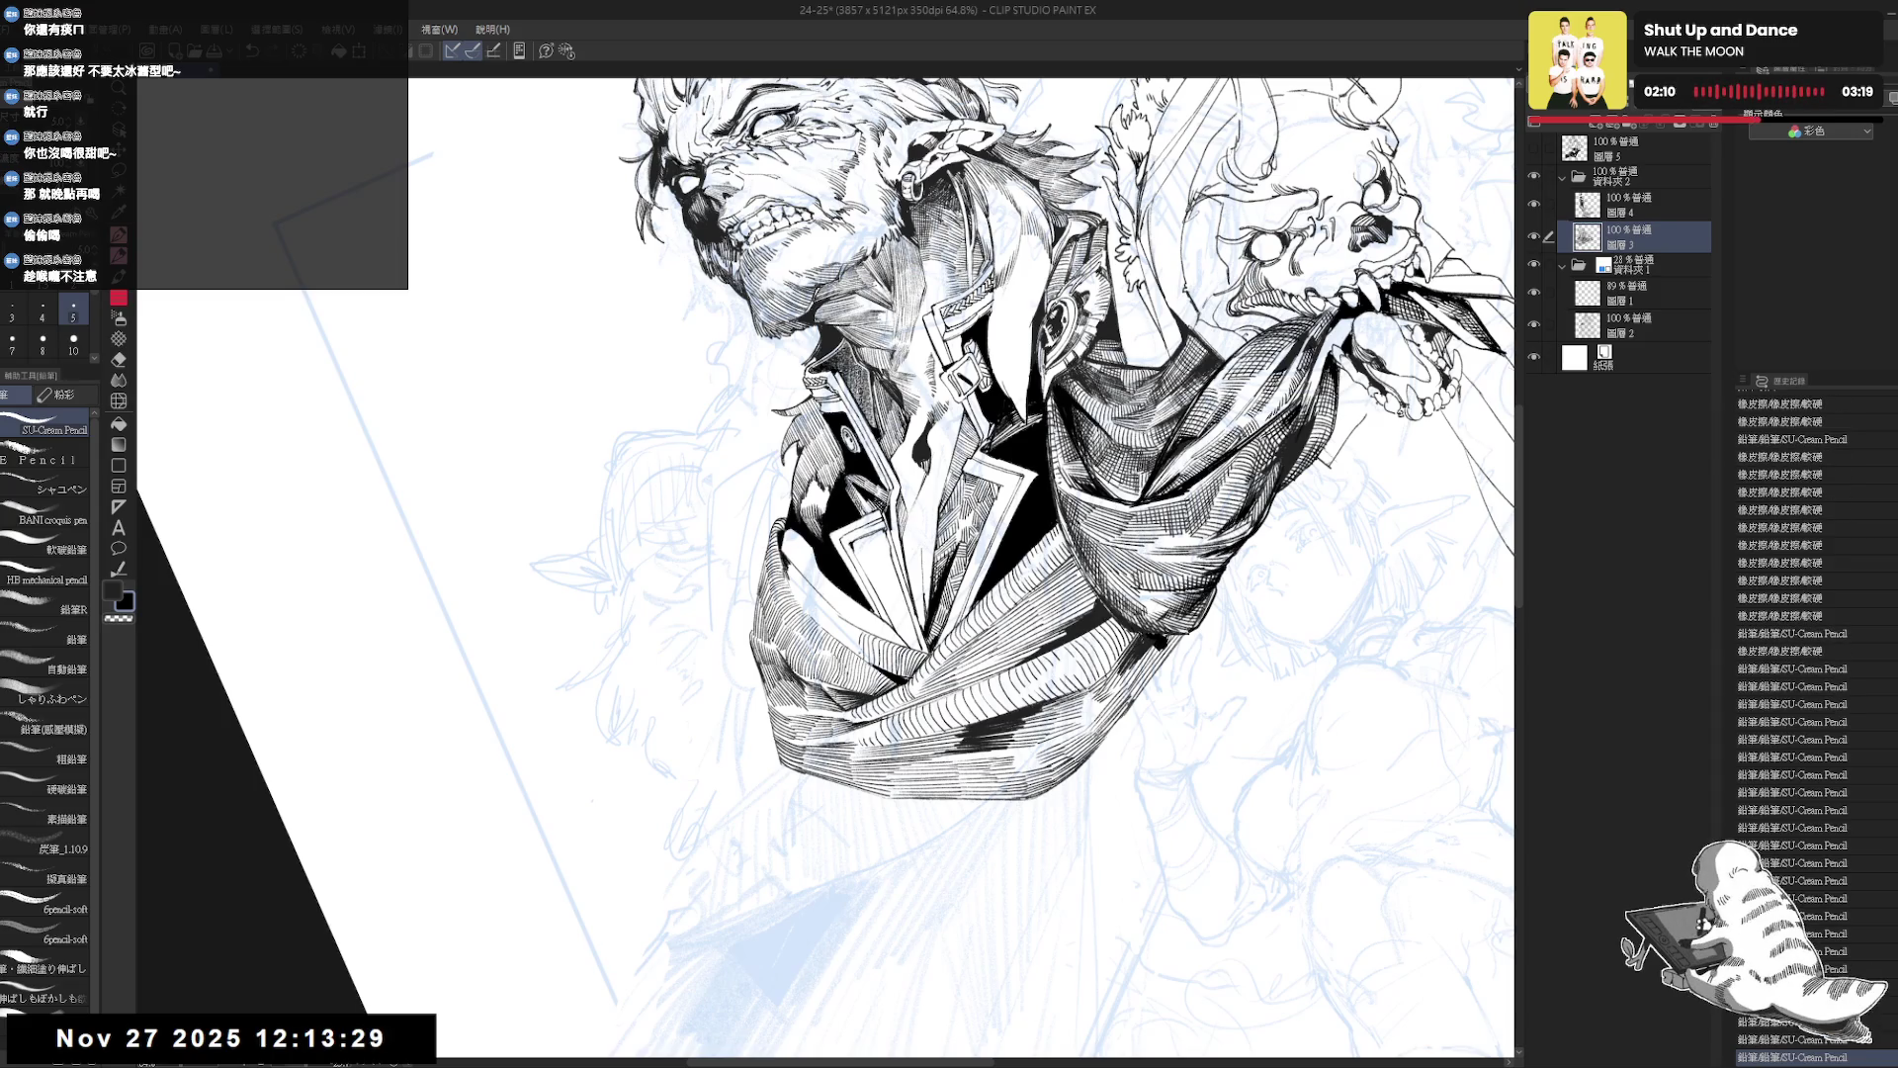
Turn the canvas back toward upright and redo six undone pencil strokes.
key("shift+space")
left_click_drag(1088, 593, 1038, 712)
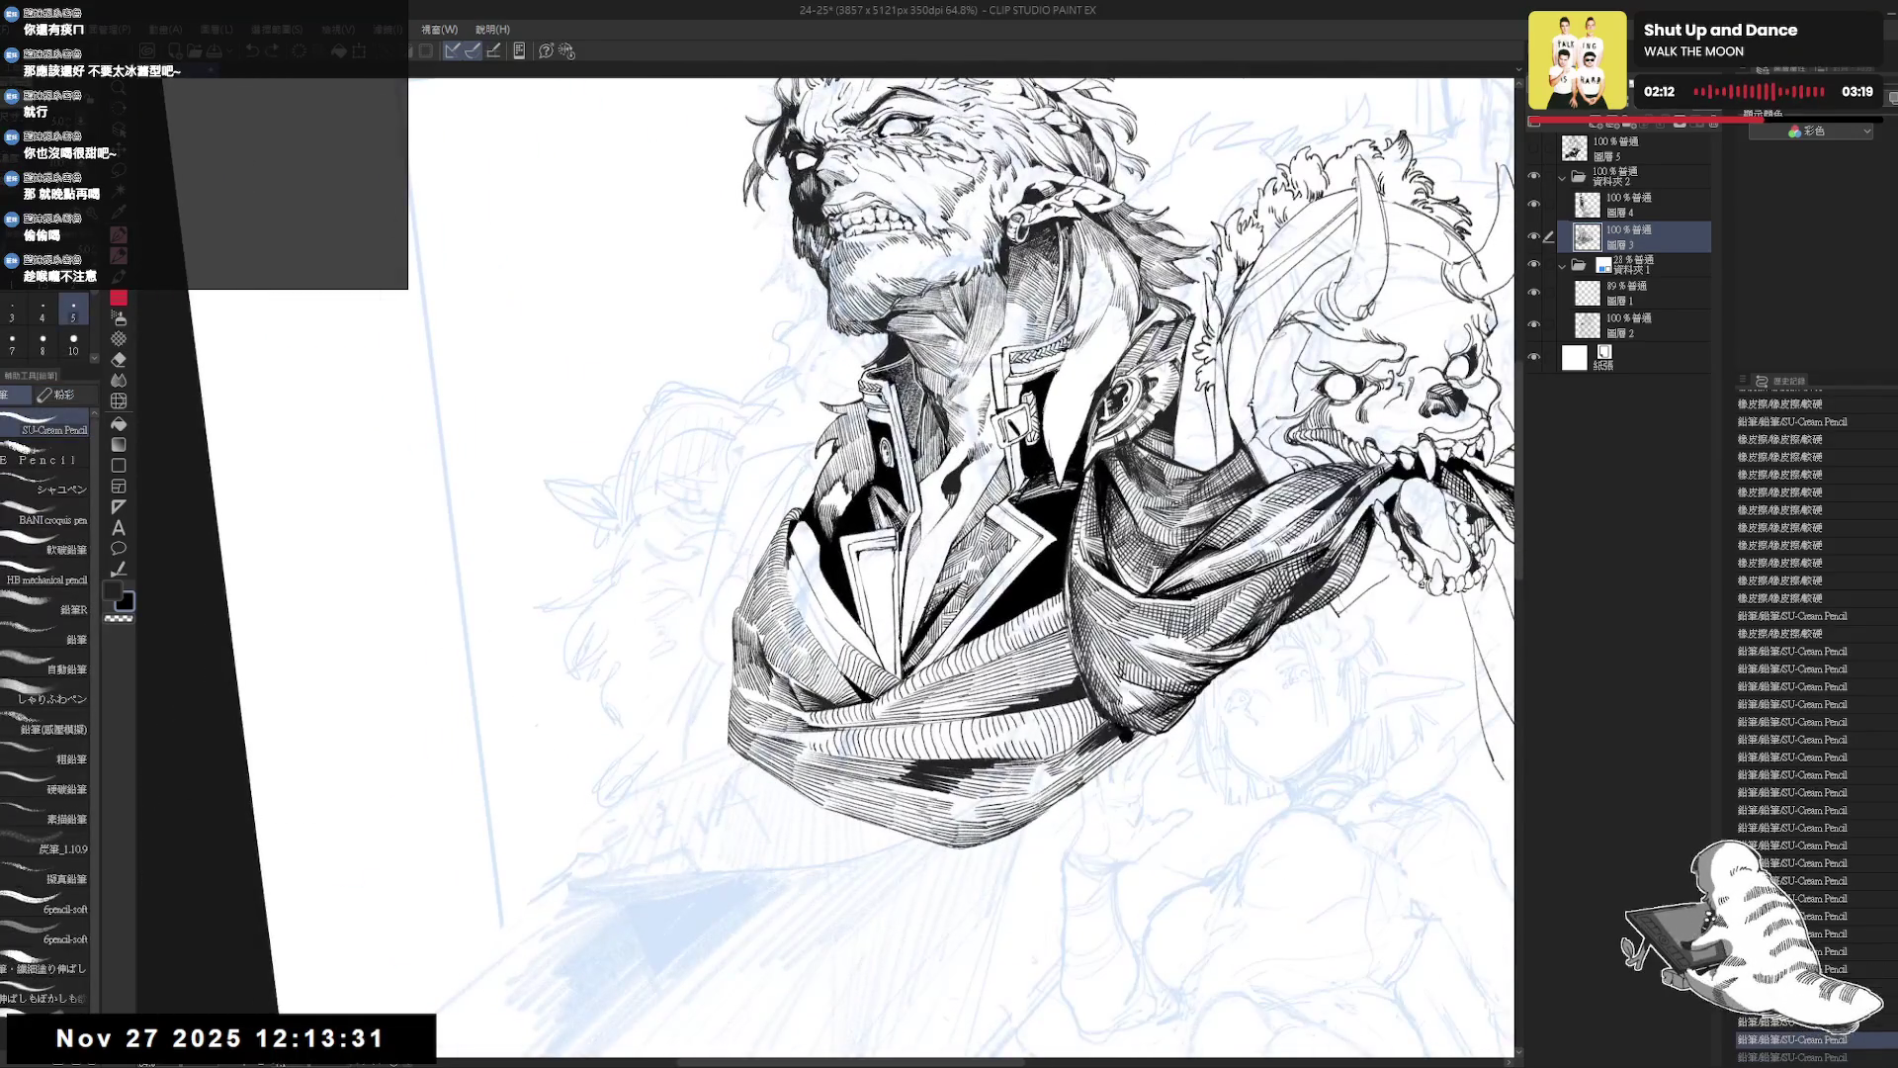
key("ctrl+y")
key("ctrl+y")
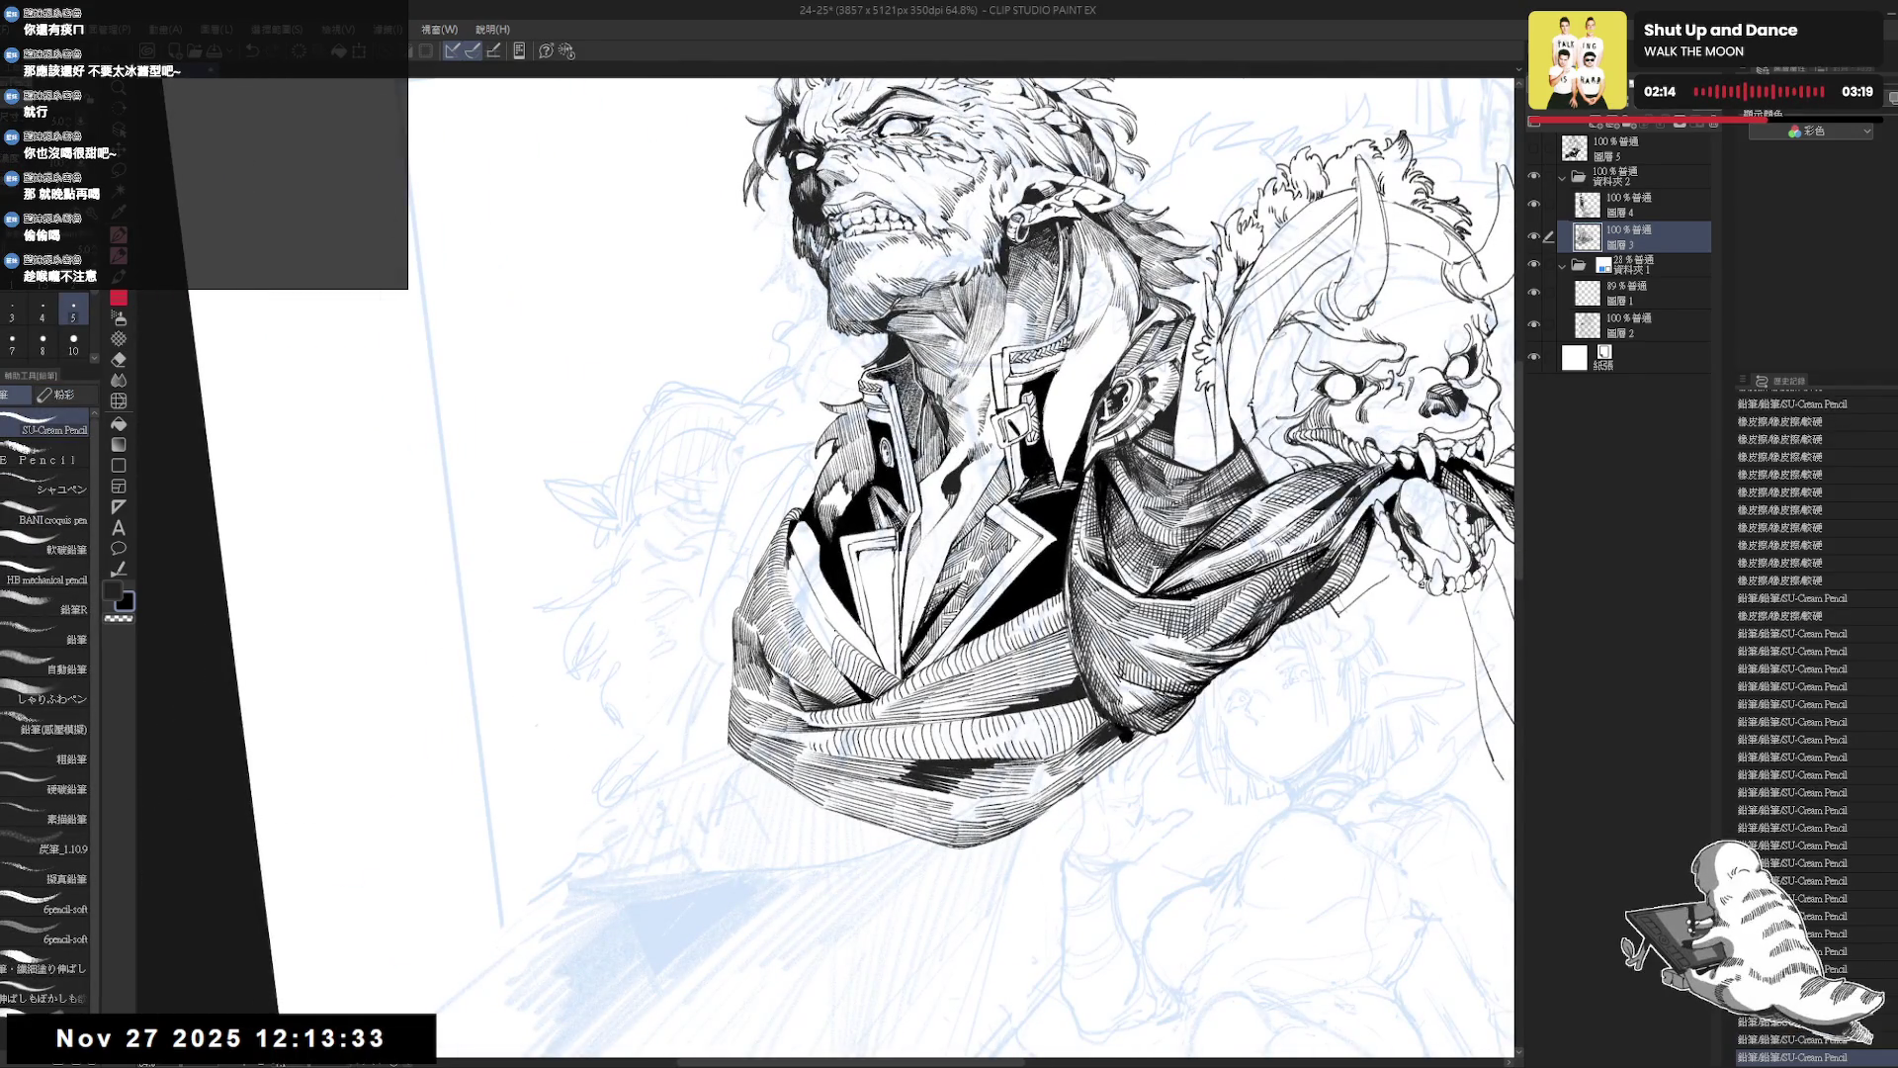
key("ctrl+y")
key("ctrl+y")
key("ctrl+y")
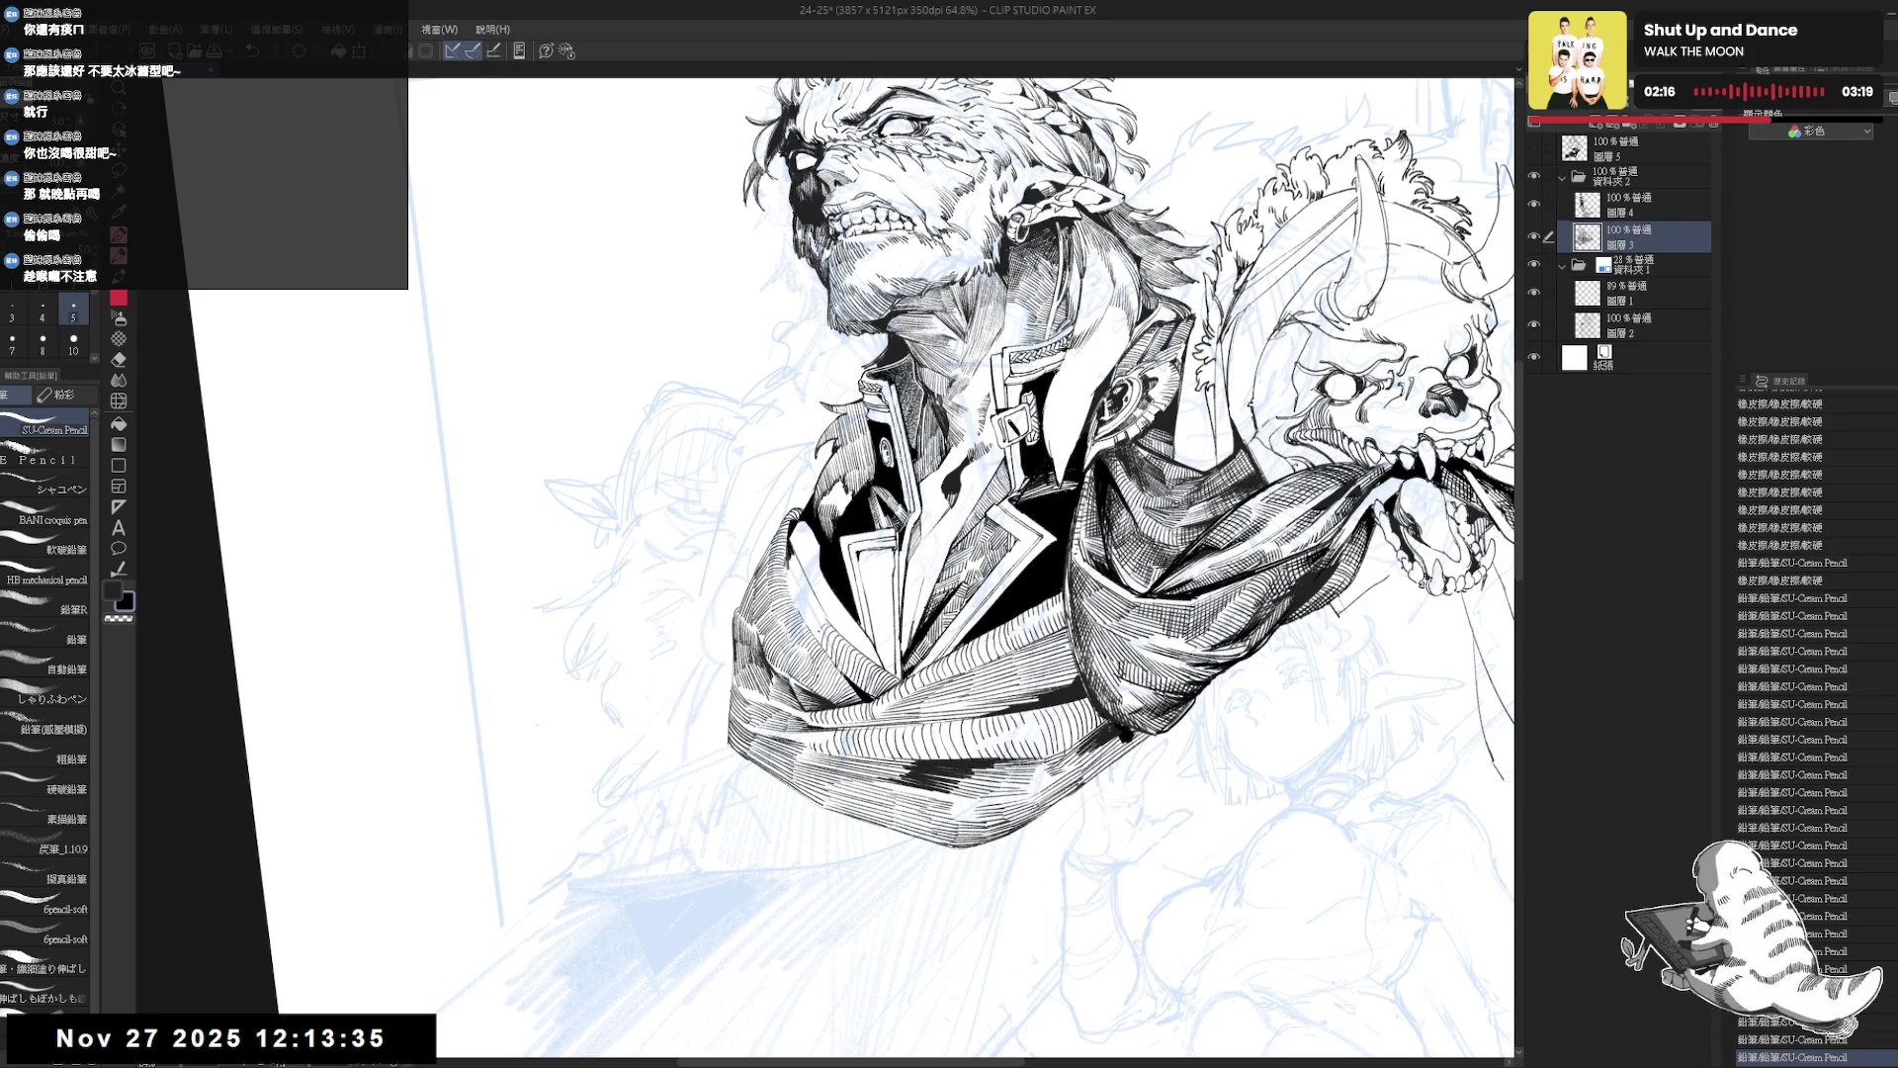
key("ctrl+y")
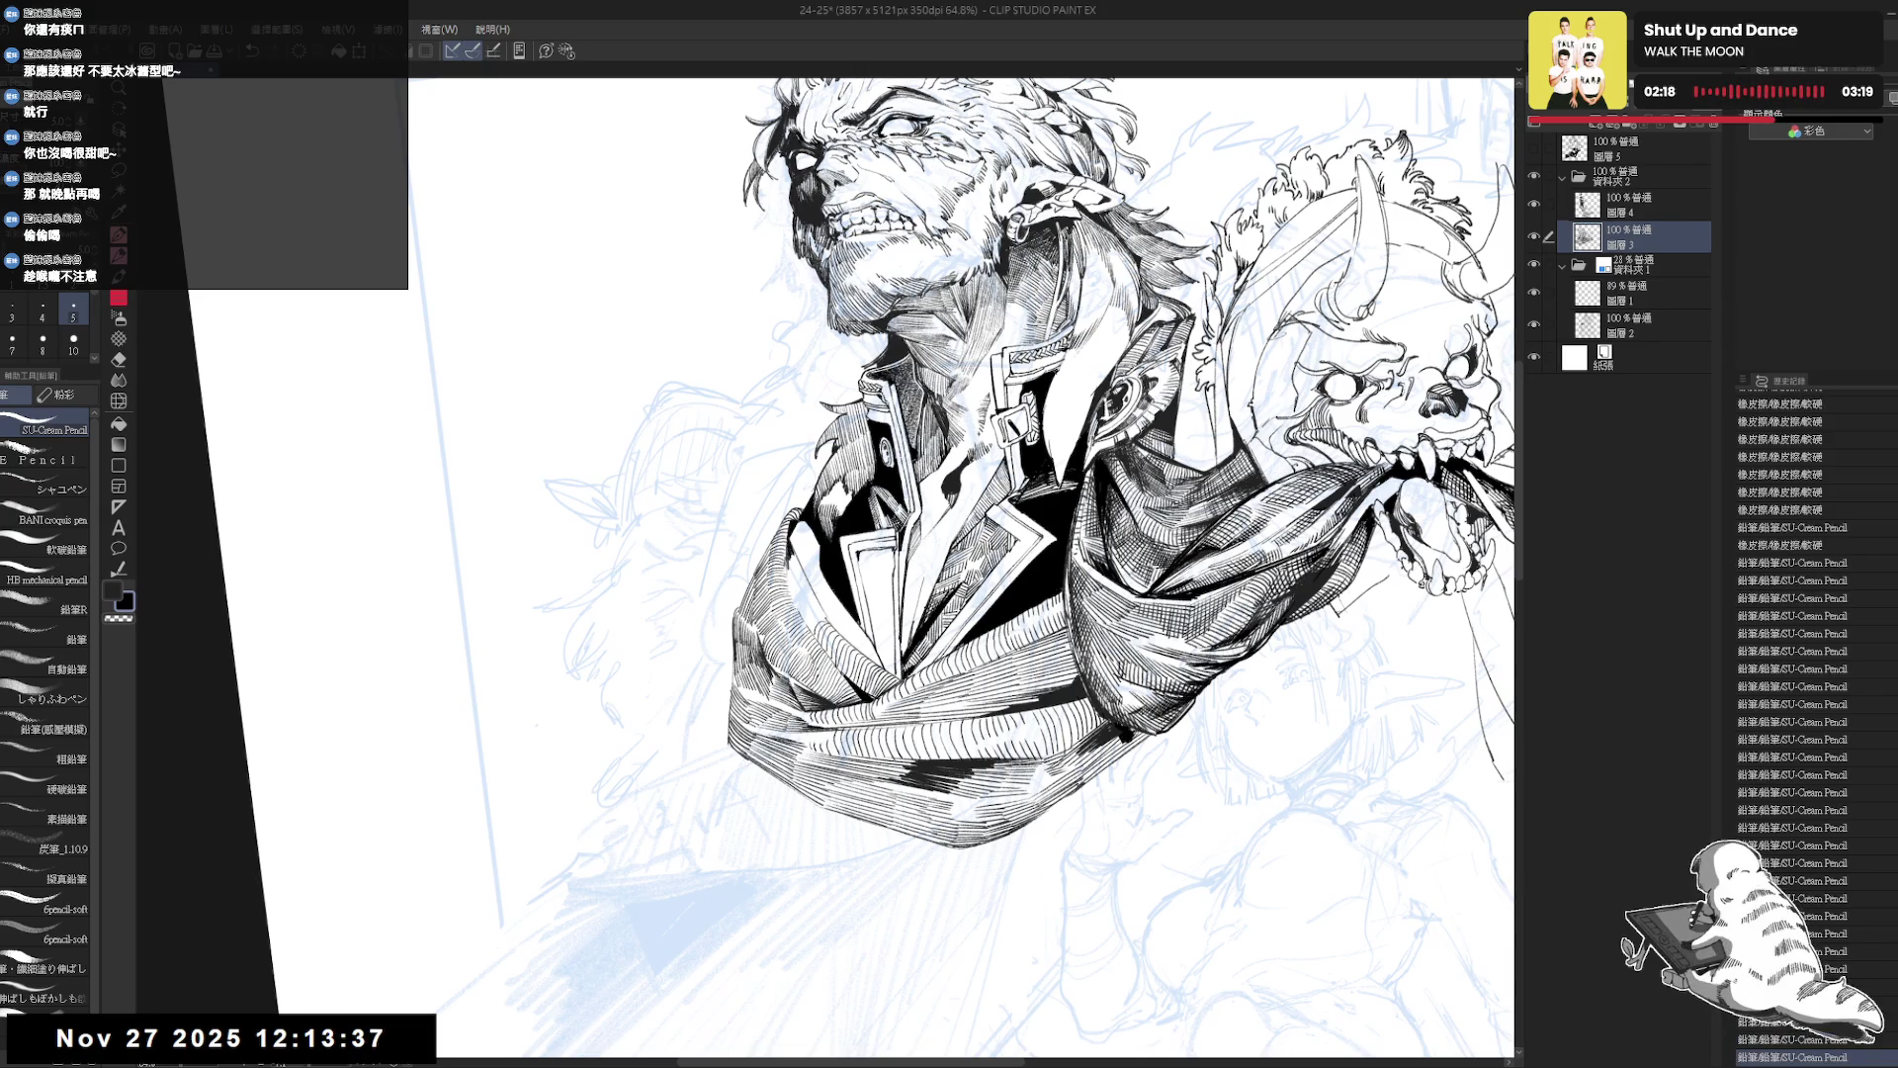
key("ctrl+y")
key("ctrl+y")
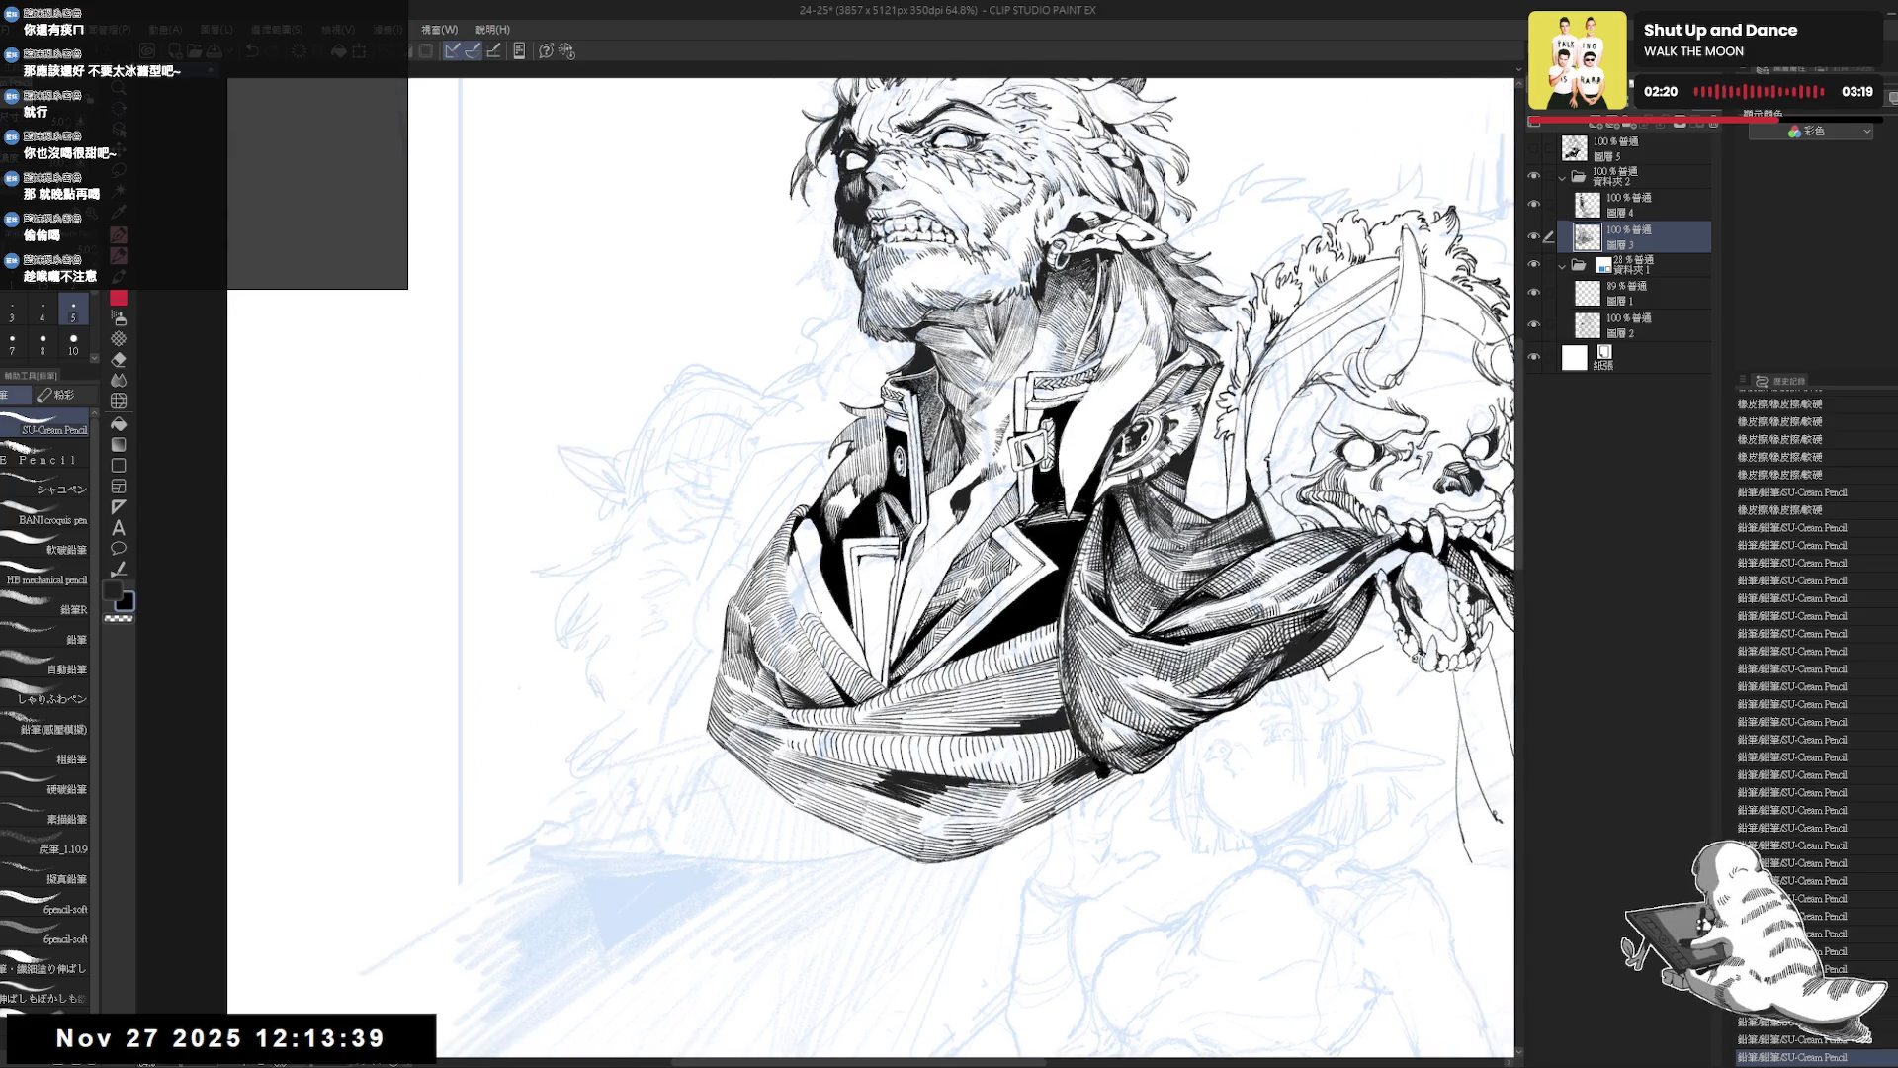
key("ctrl+y")
key("ctrl+y")
key("ctrl+y")
key("ctrl+y")
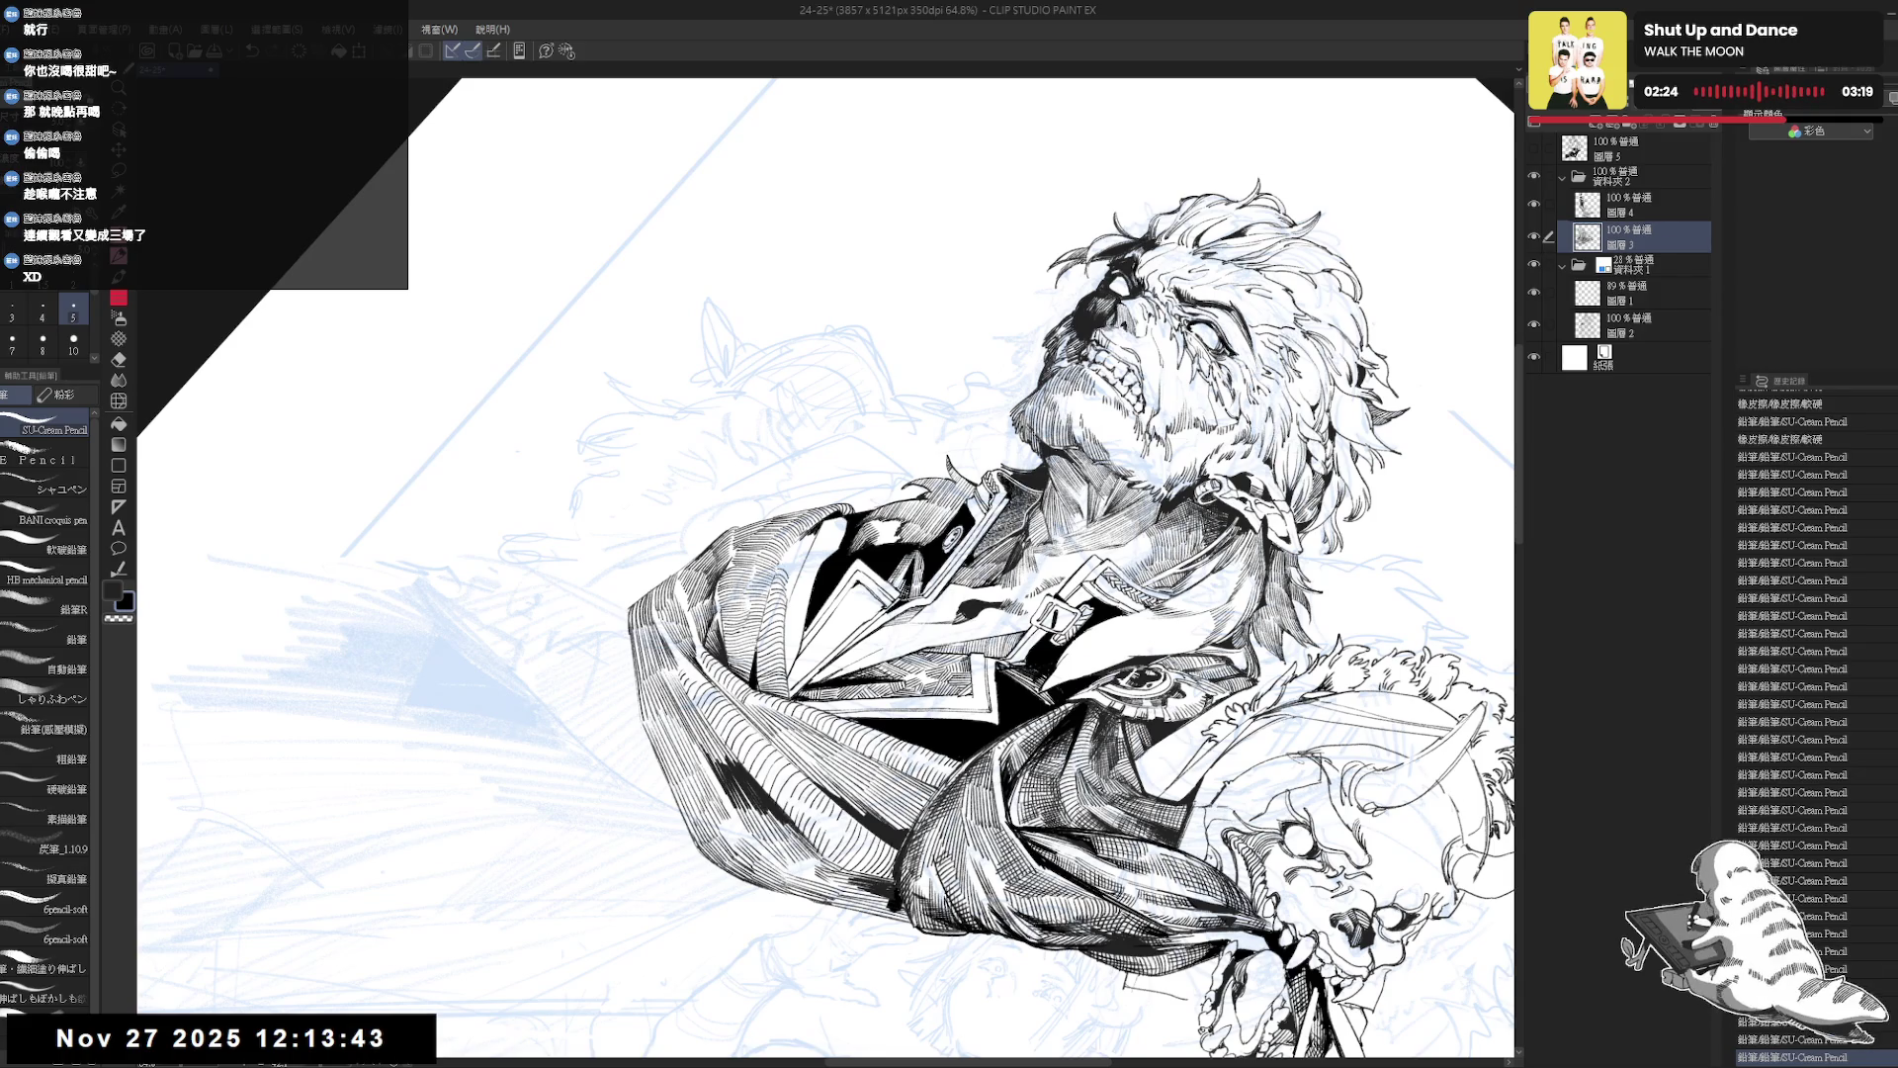
key("ctrl+y")
key("ctrl+y")
key("ctrl+y")
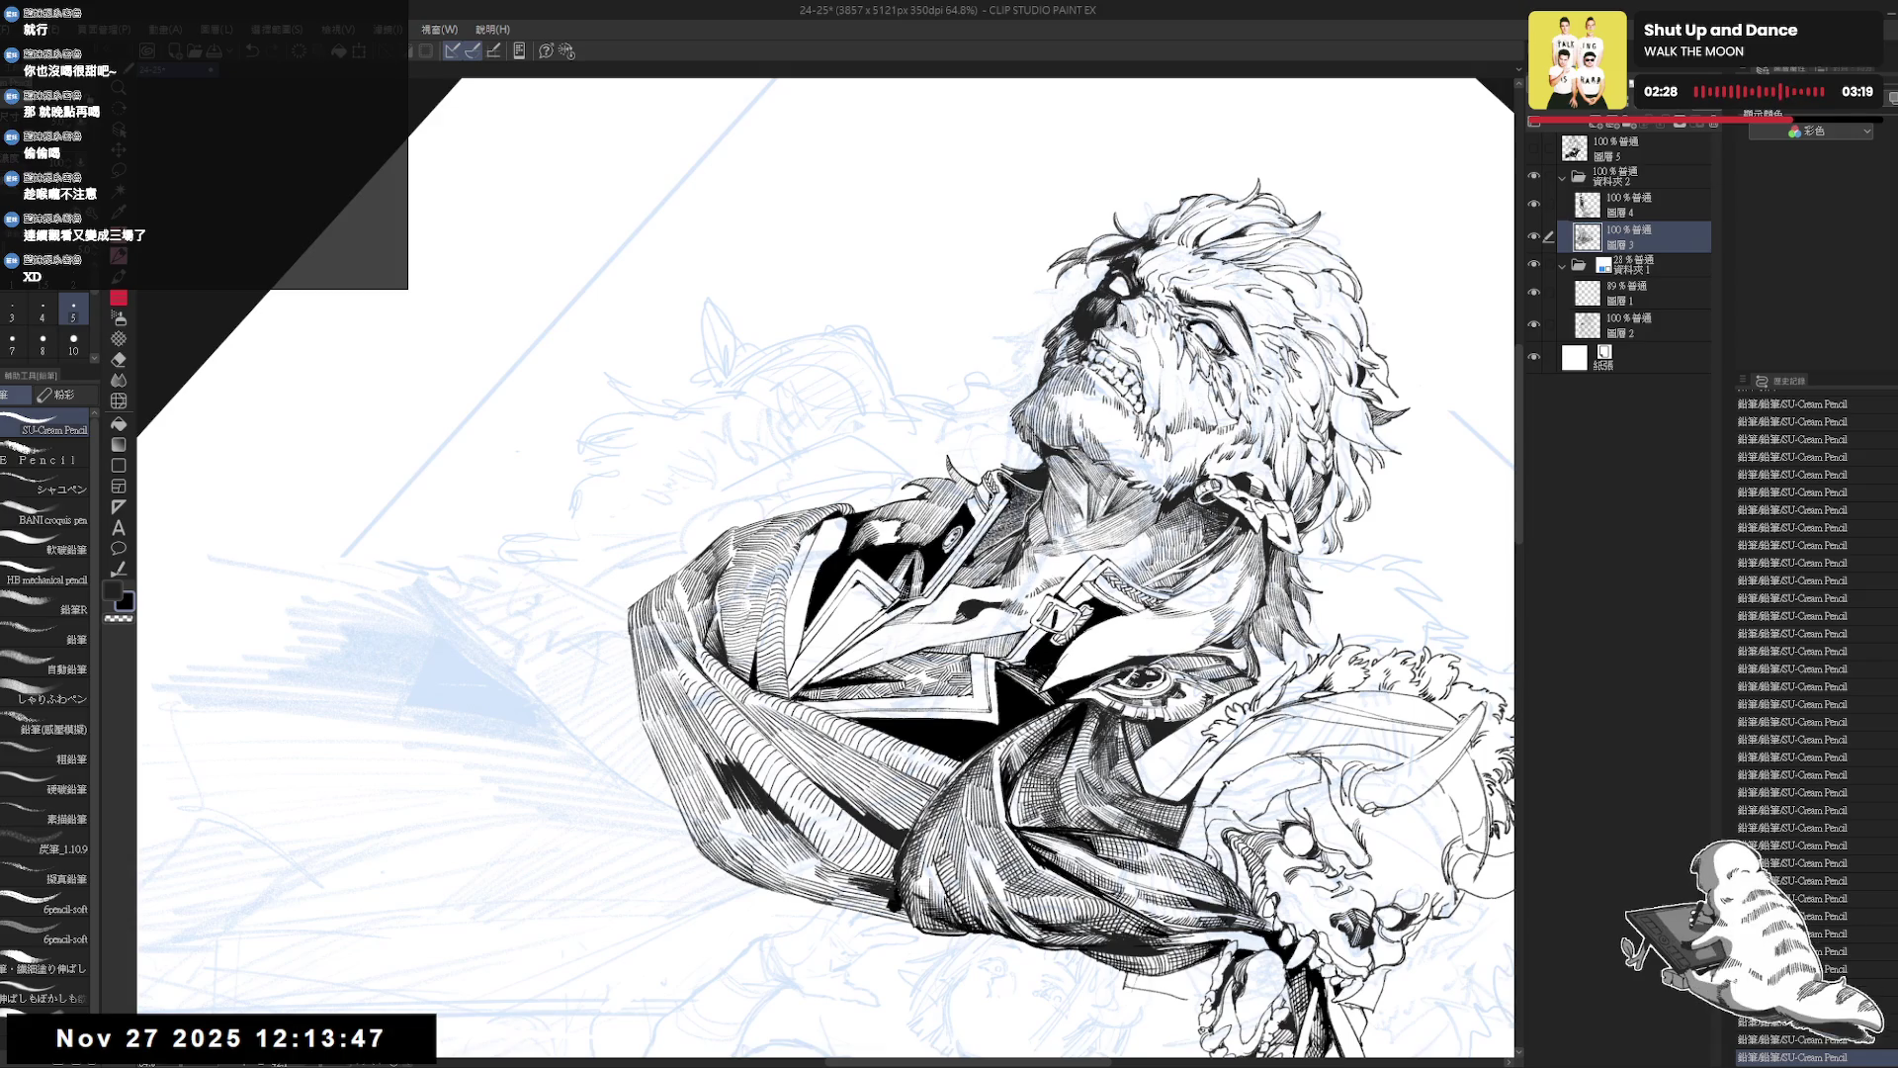
Erase stray lines on the drawing and redo the latest pencil stroke.
key("e")
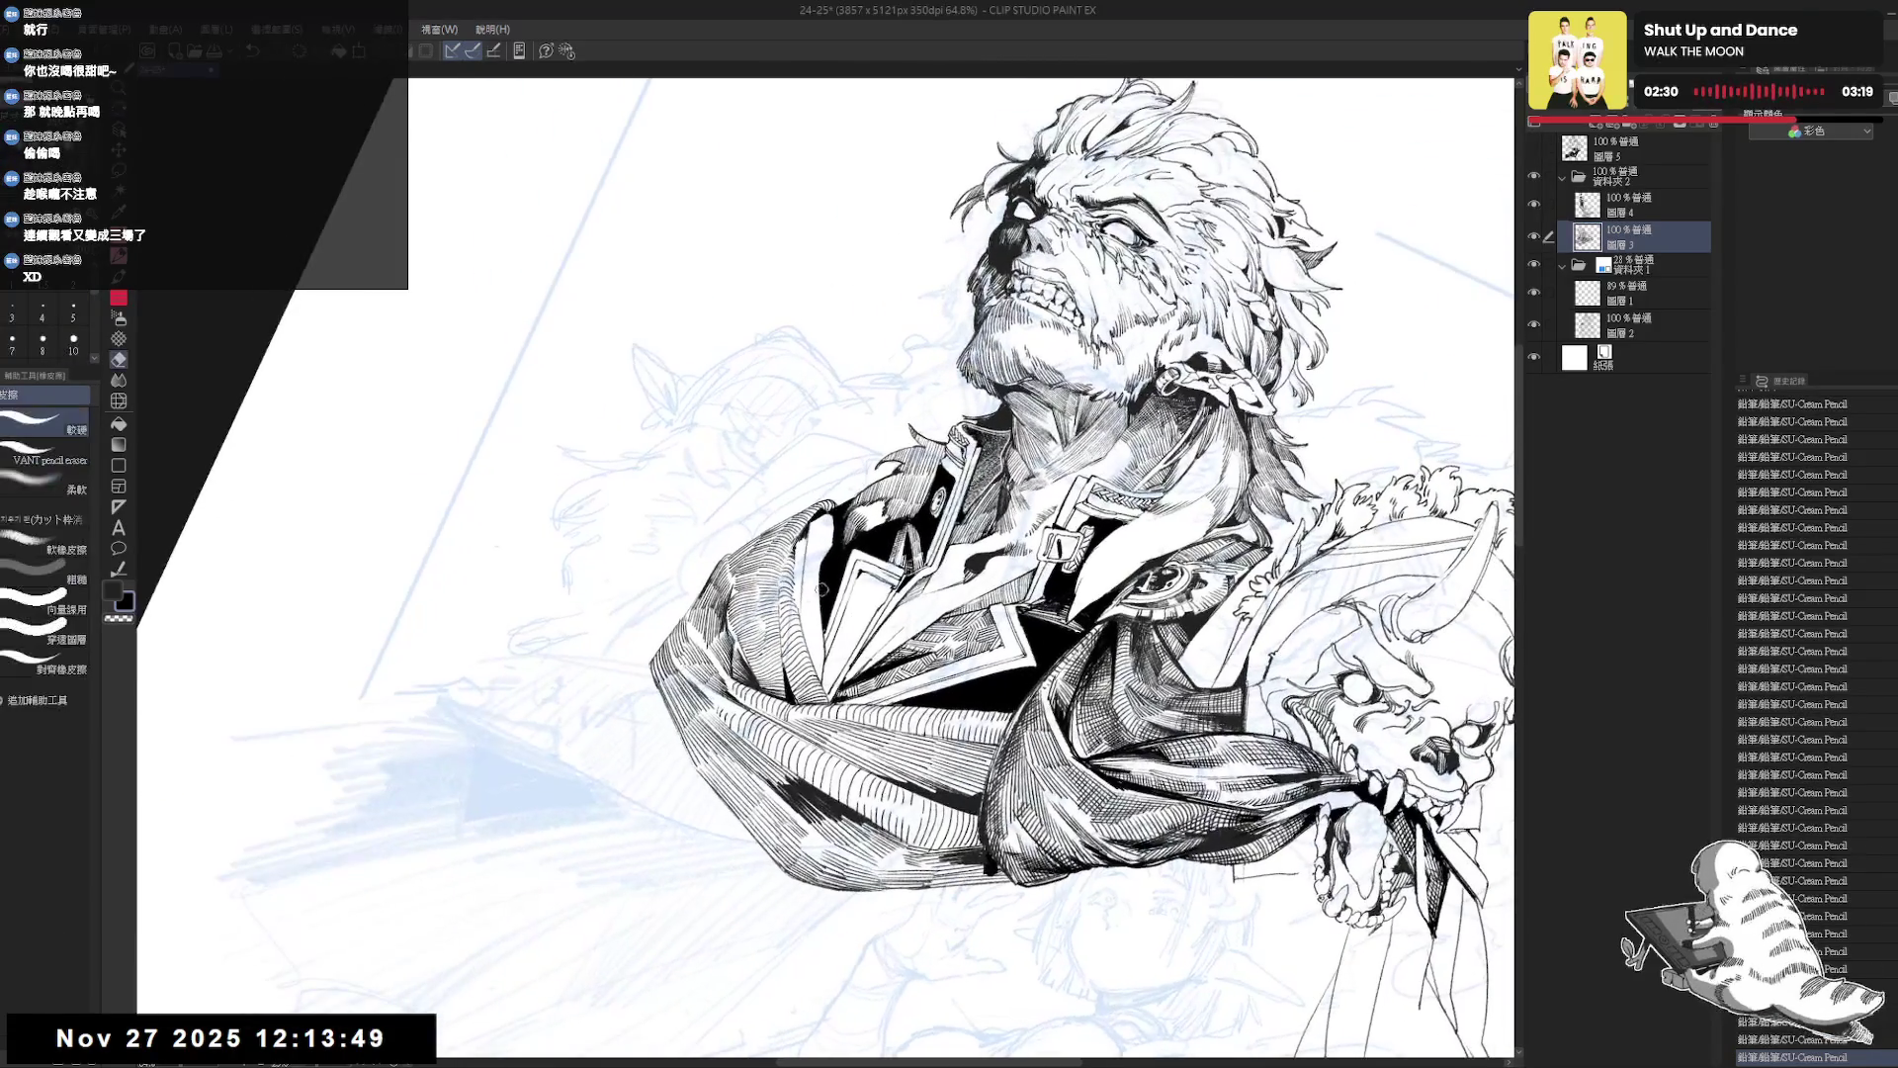
mouse_move(800, 582)
left_mouse_down()
mouse_move(803, 605)
mouse_move(806, 549)
mouse_move(806, 589)
mouse_move(829, 575)
left_mouse_up()
key("r")
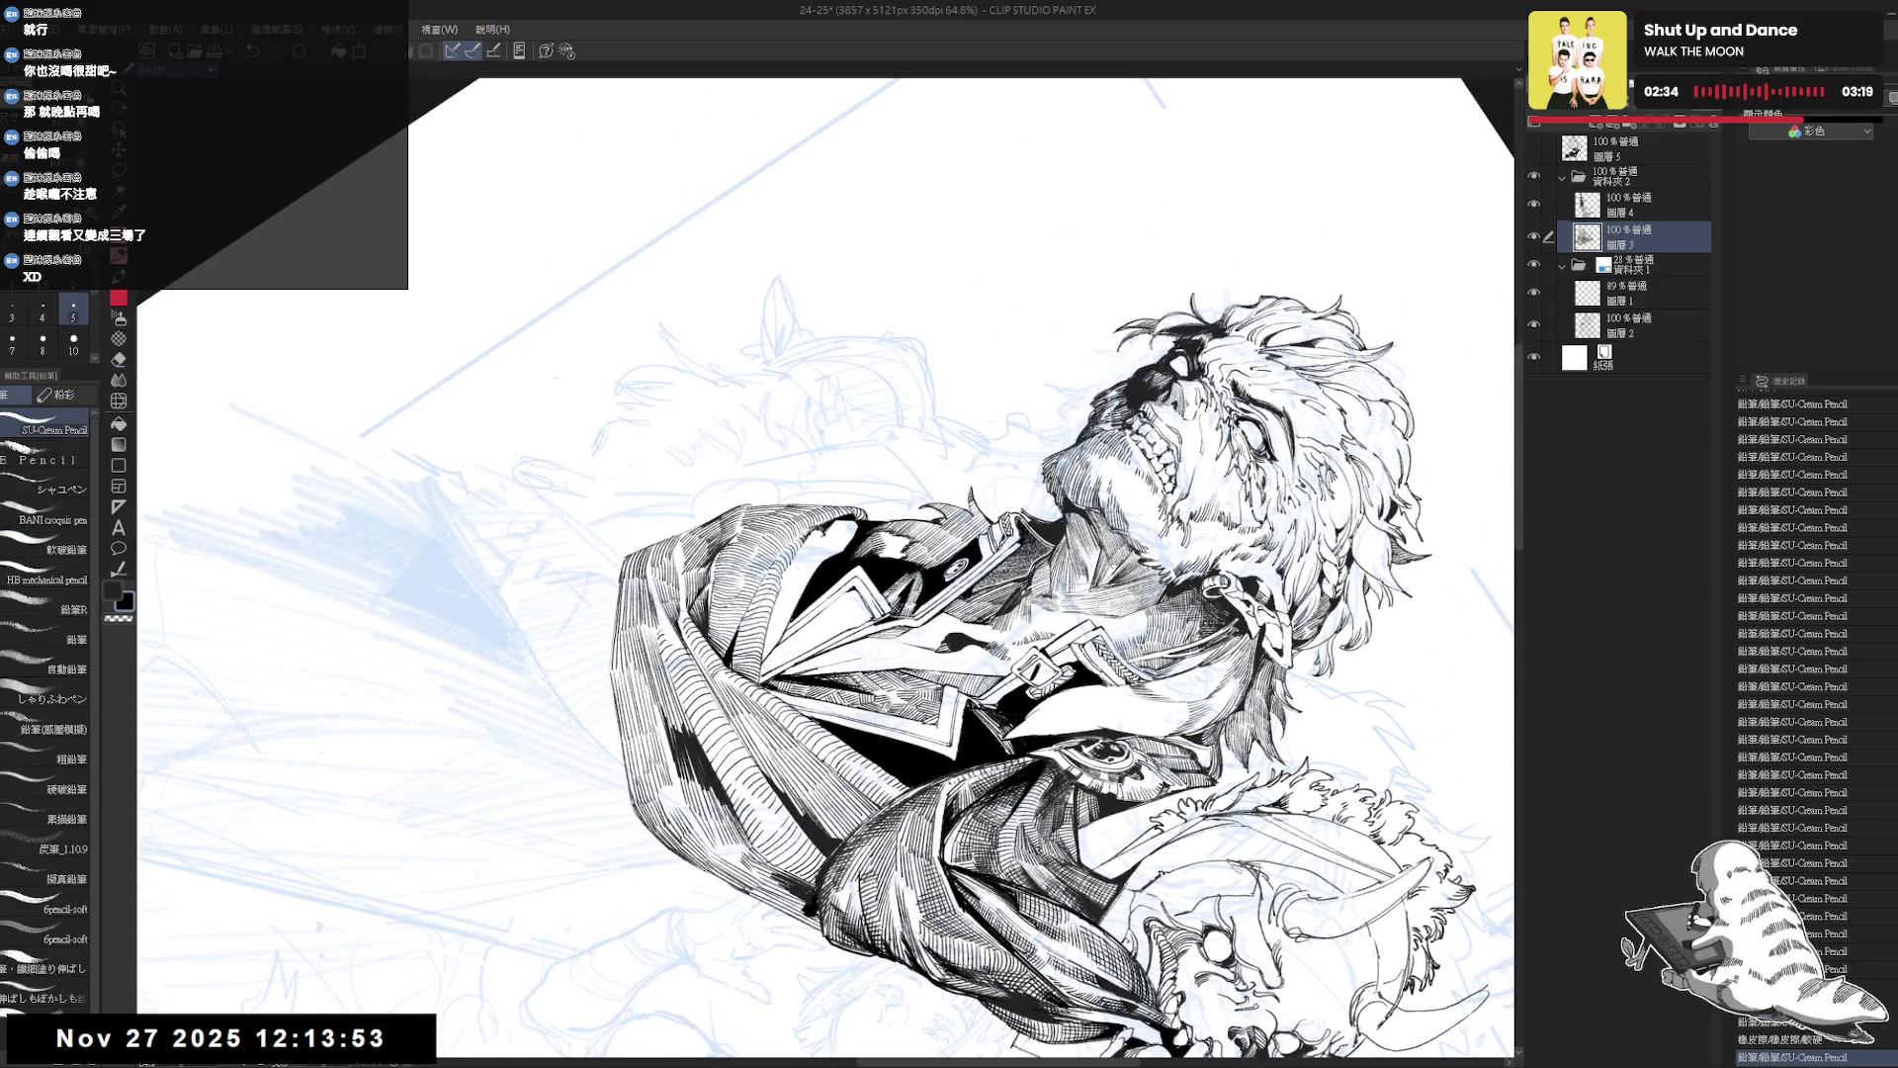
key("ctrl+y")
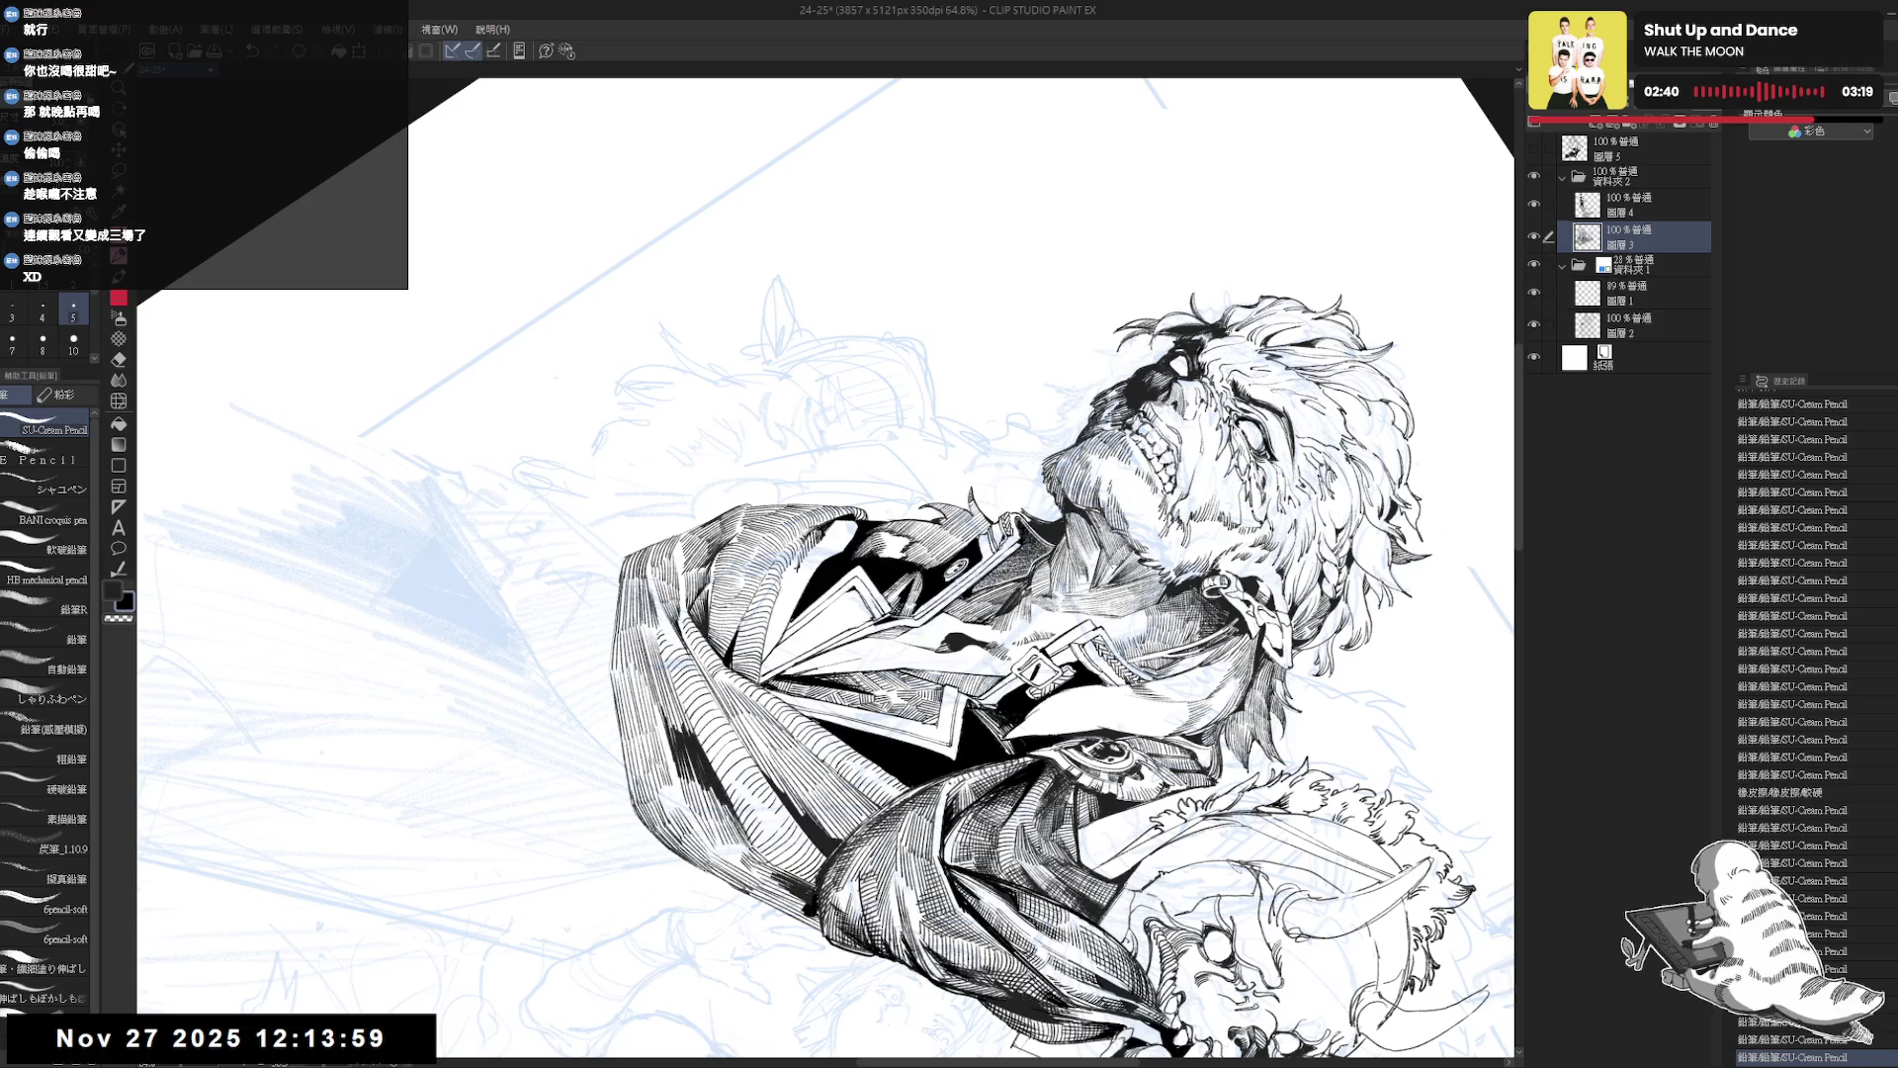
Rotate the view and hide the blue sketch folder 資料夾1.
left_click_drag(890, 494, 989, 395)
mouse_move(989, 593)
left_mouse_down()
mouse_move(707, 744)
mouse_move(692, 722)
left_mouse_up()
left_click(1533, 264)
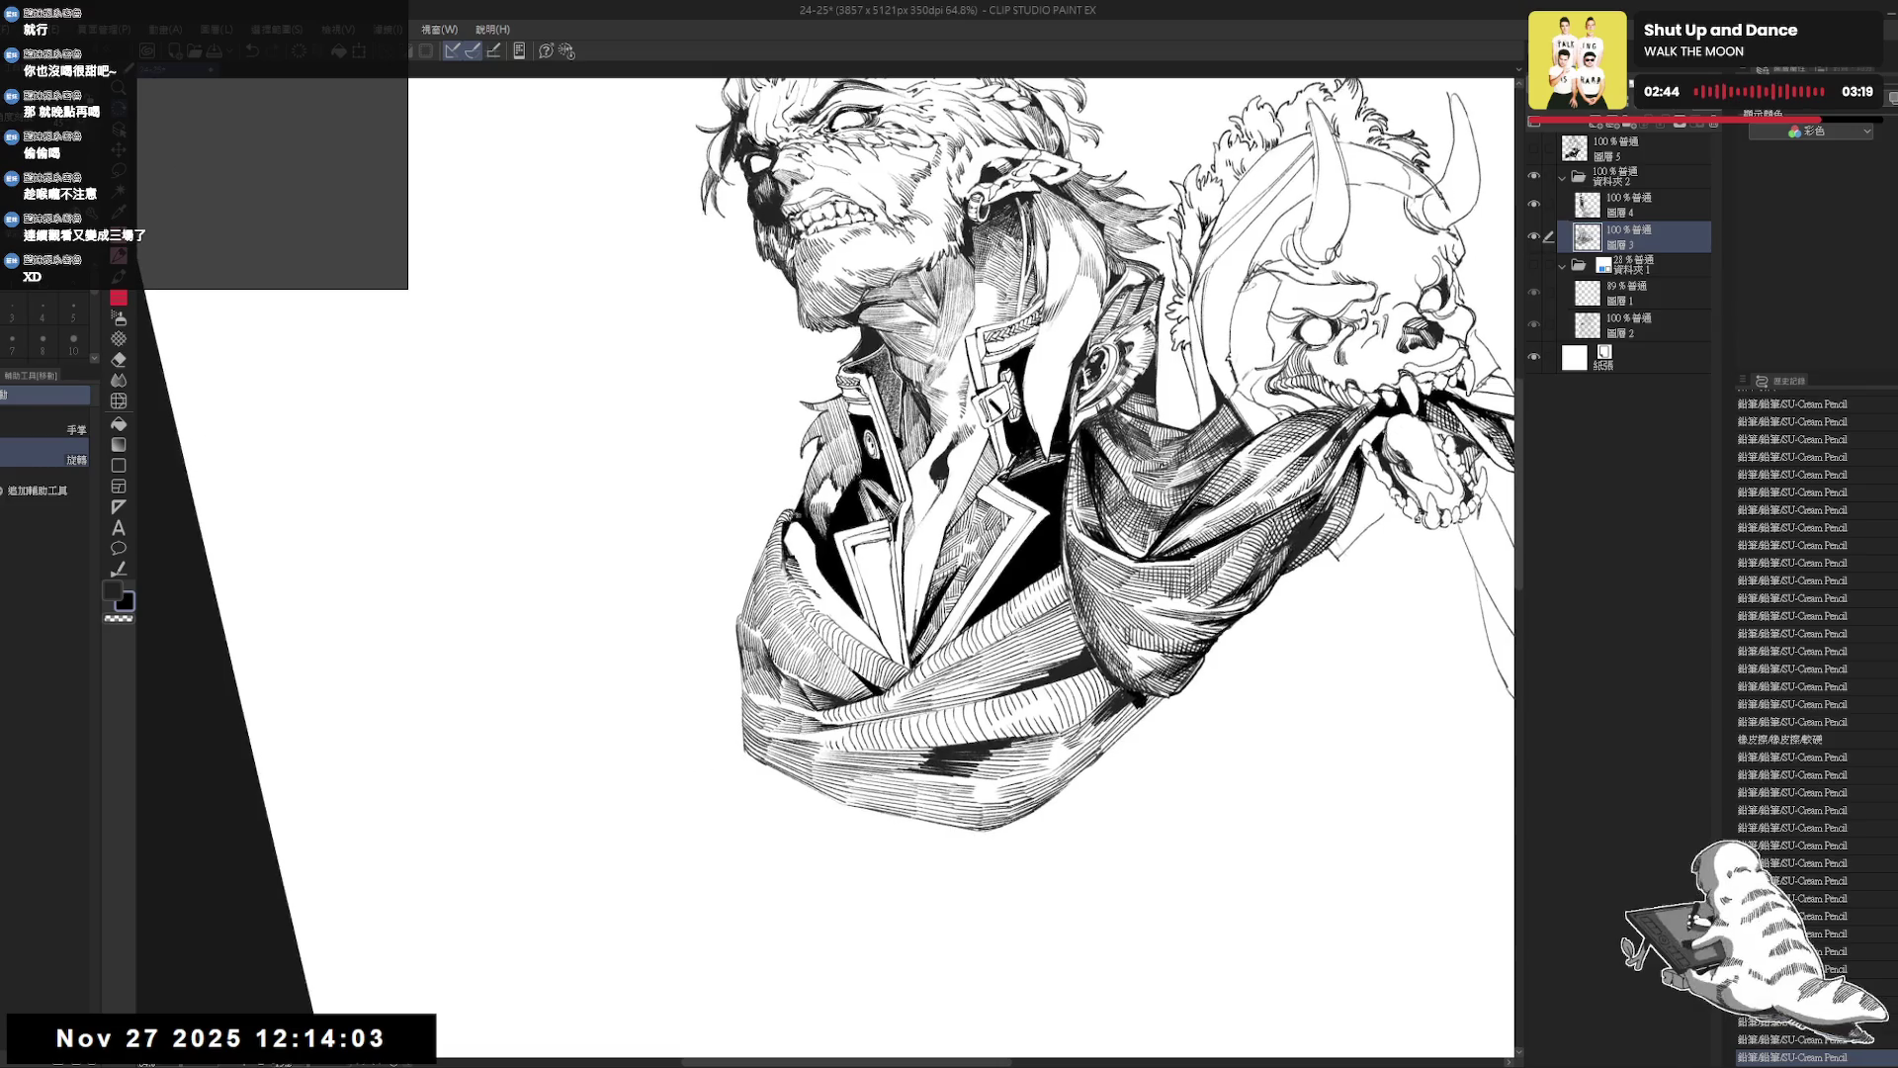
Add hatching strokes to the jacket, then zoom out and tilt the view for drawing.
key("p")
left_click_drag(789, 518, 825, 591)
key("ctrl+z")
left_click_drag(810, 570, 827, 592)
key("asciicircum")
key("ctrl+minus")
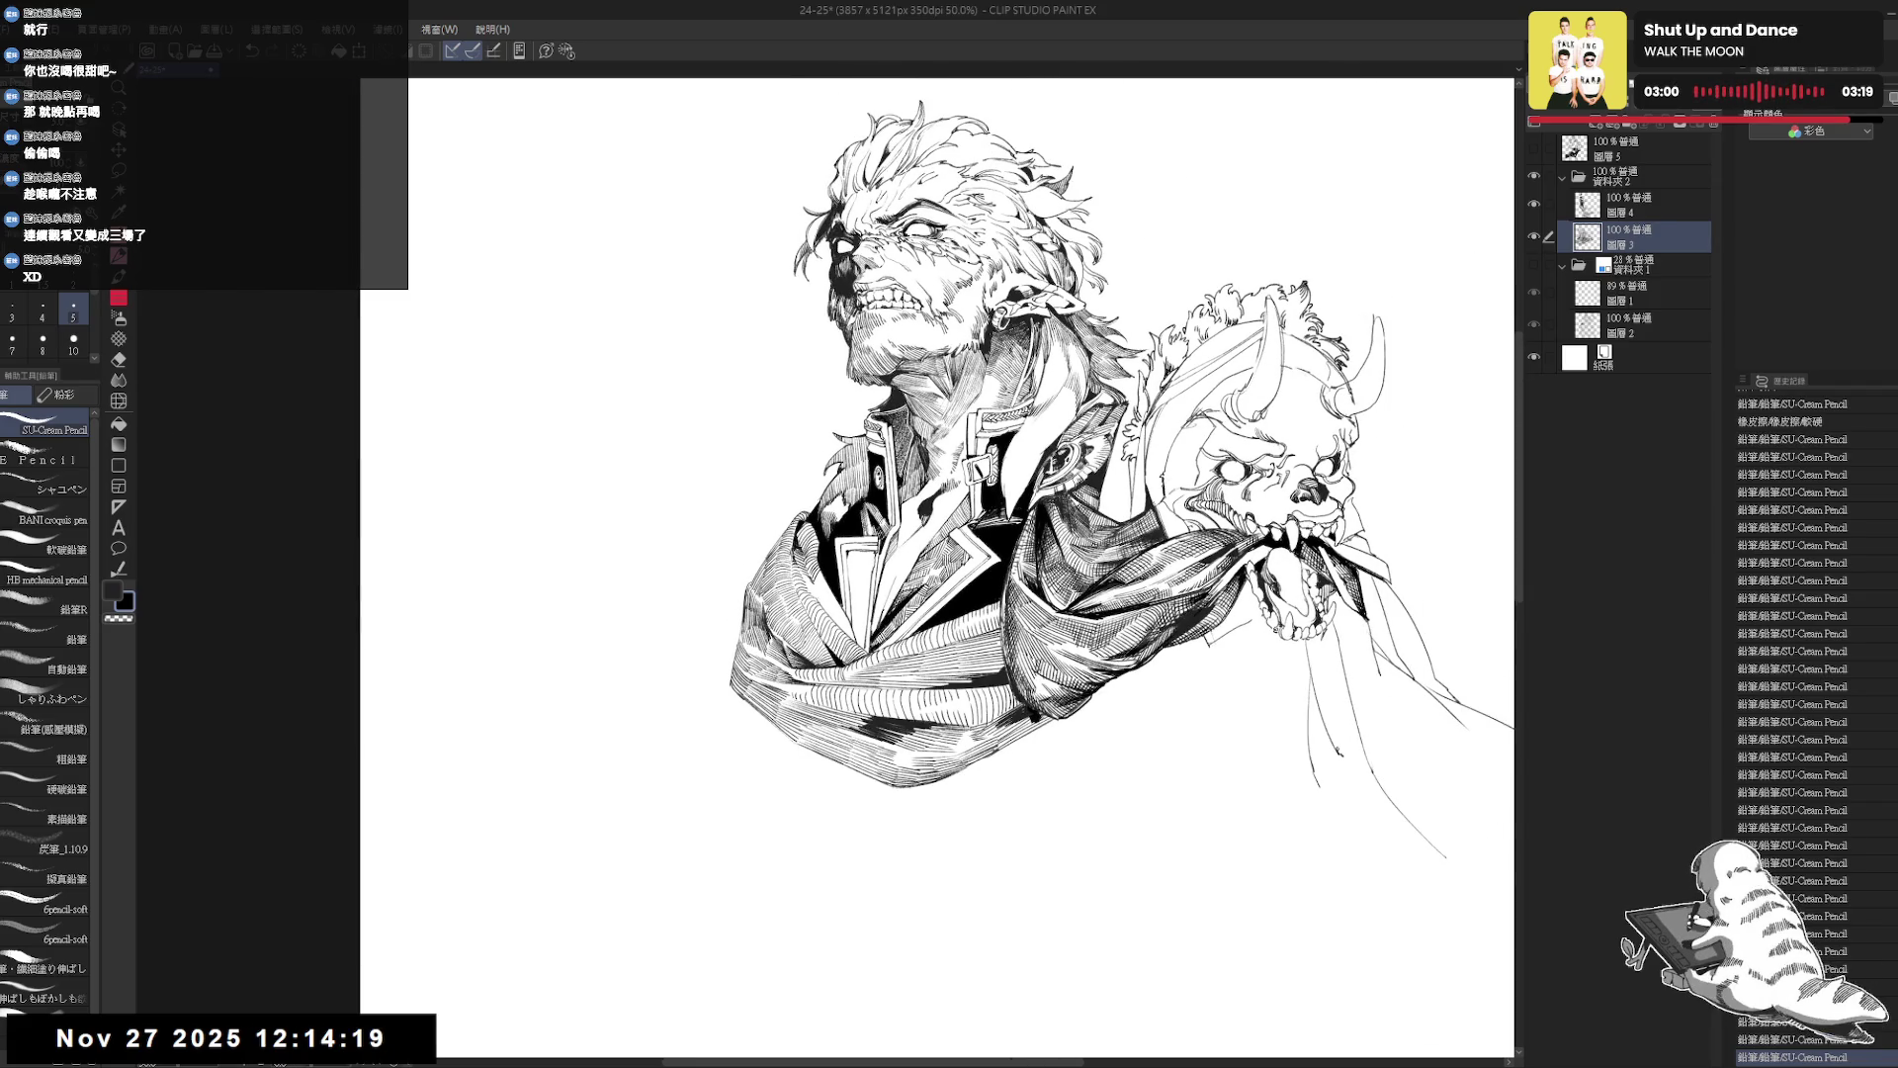
left_click_drag(809, 692, 801, 684)
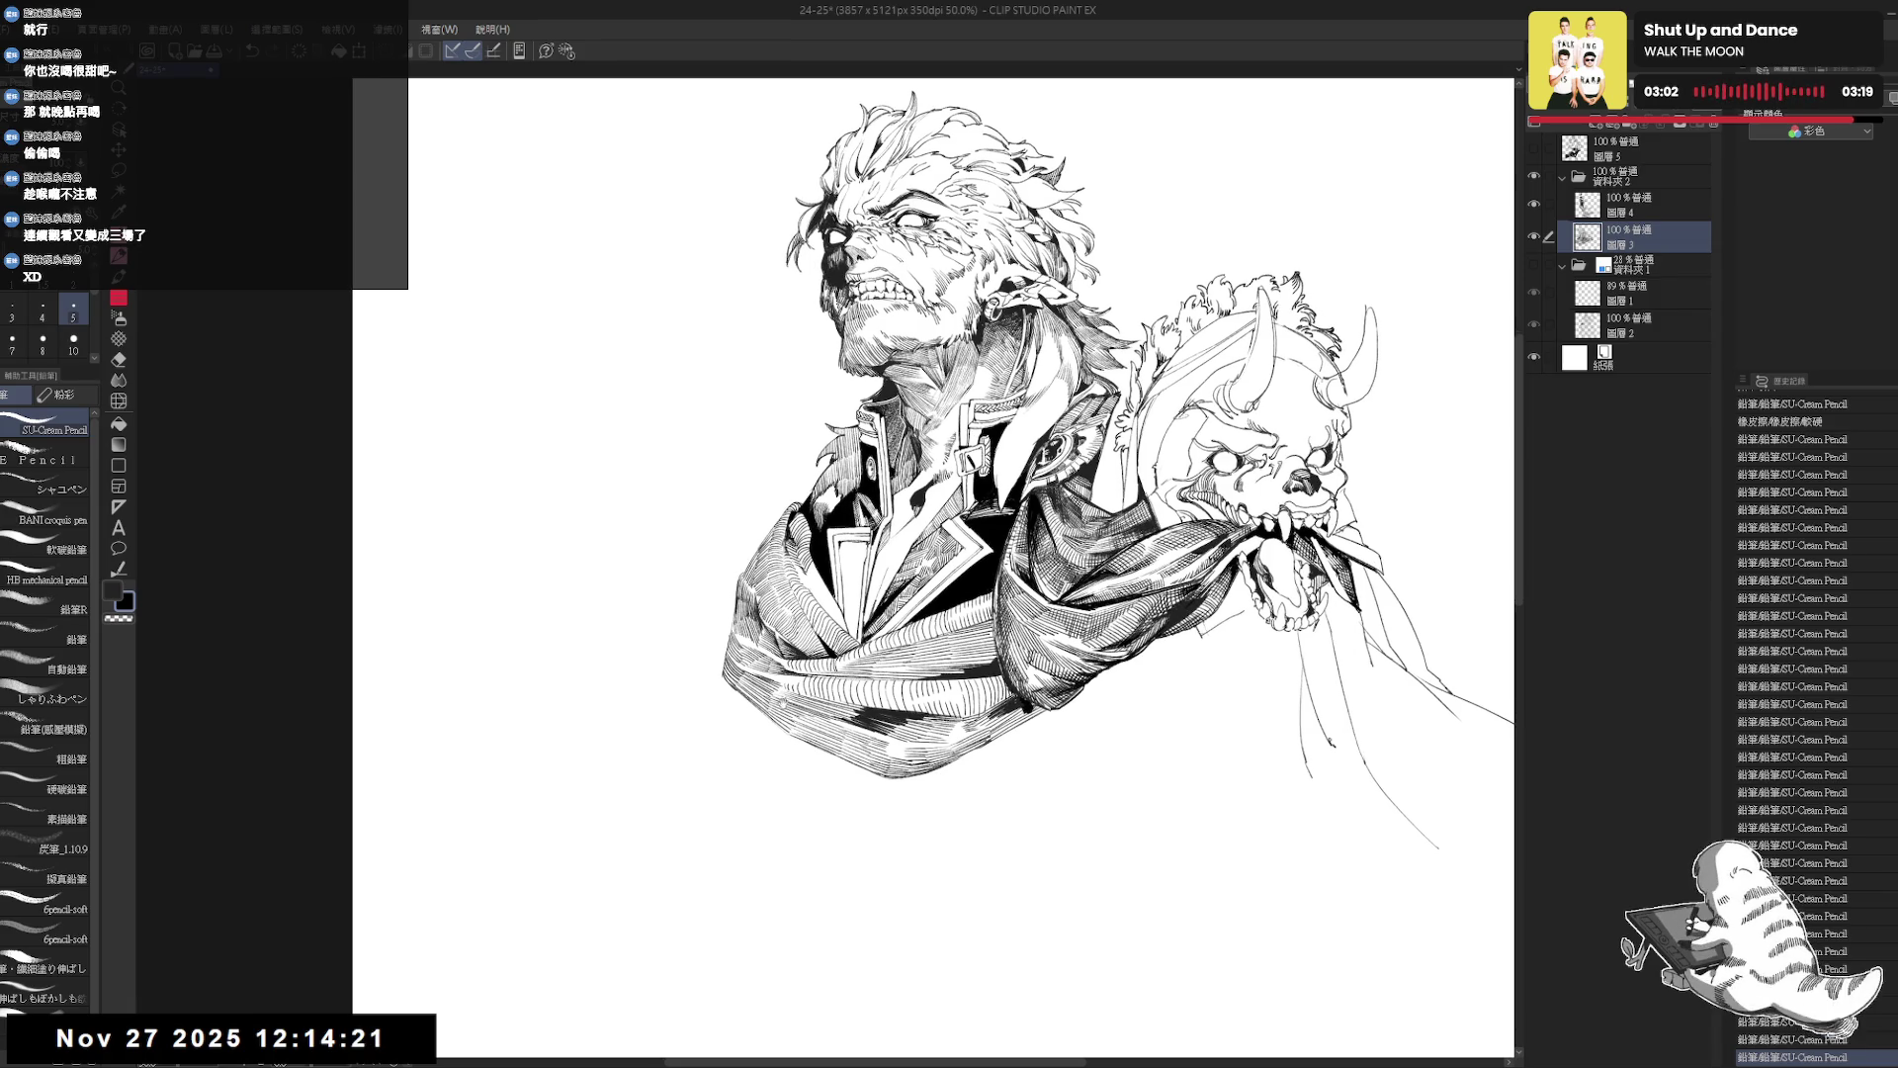
scroll(816, 580, "up", 1)
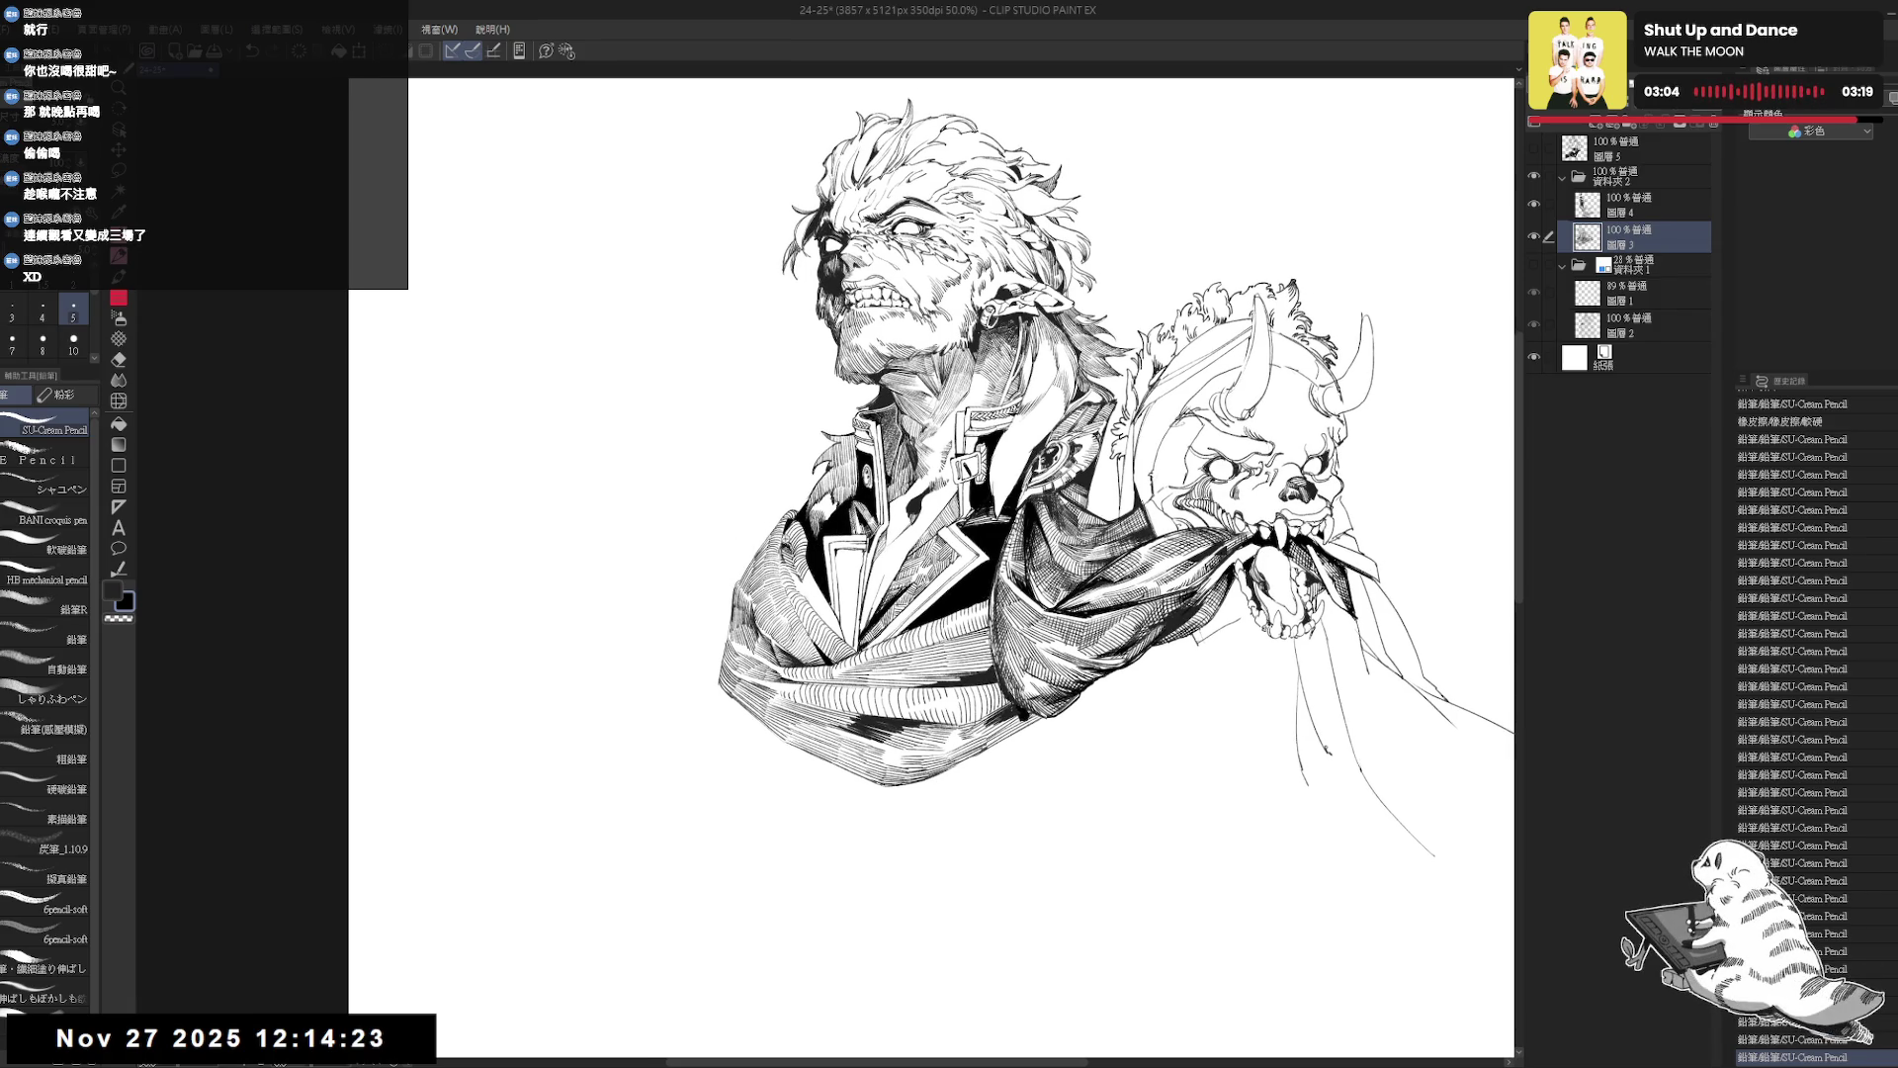
scroll(805, 560, "up", 1)
mouse_move(867, 681)
left_mouse_down()
mouse_move(949, 632)
mouse_move(1068, 514)
mouse_move(1272, 218)
left_mouse_up()
Erase a stray mark on the jacket and draw a fresh hatch stroke.
key("e")
left_click_drag(851, 621, 856, 629)
key("p")
key("ctrl+shift+r")
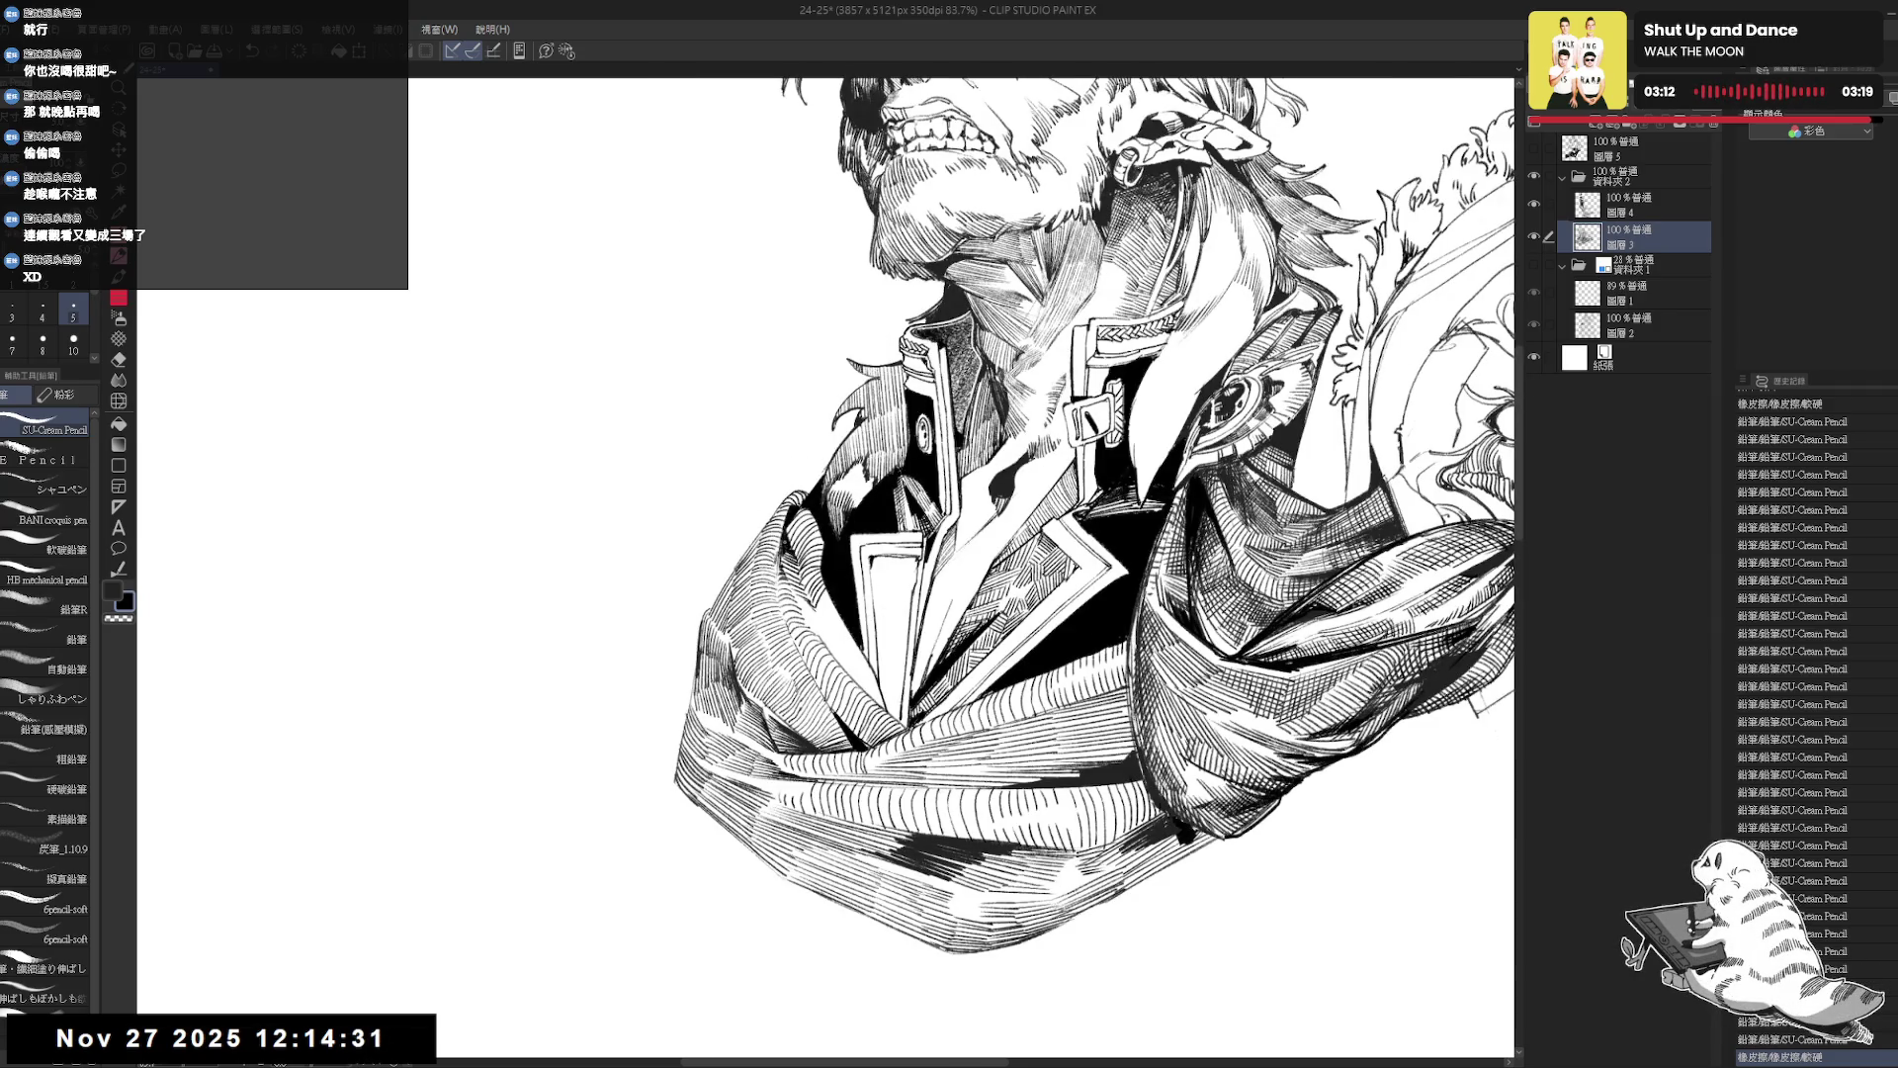
left_click_drag(1275, 682, 1306, 663)
scroll(791, 534, "down", 3)
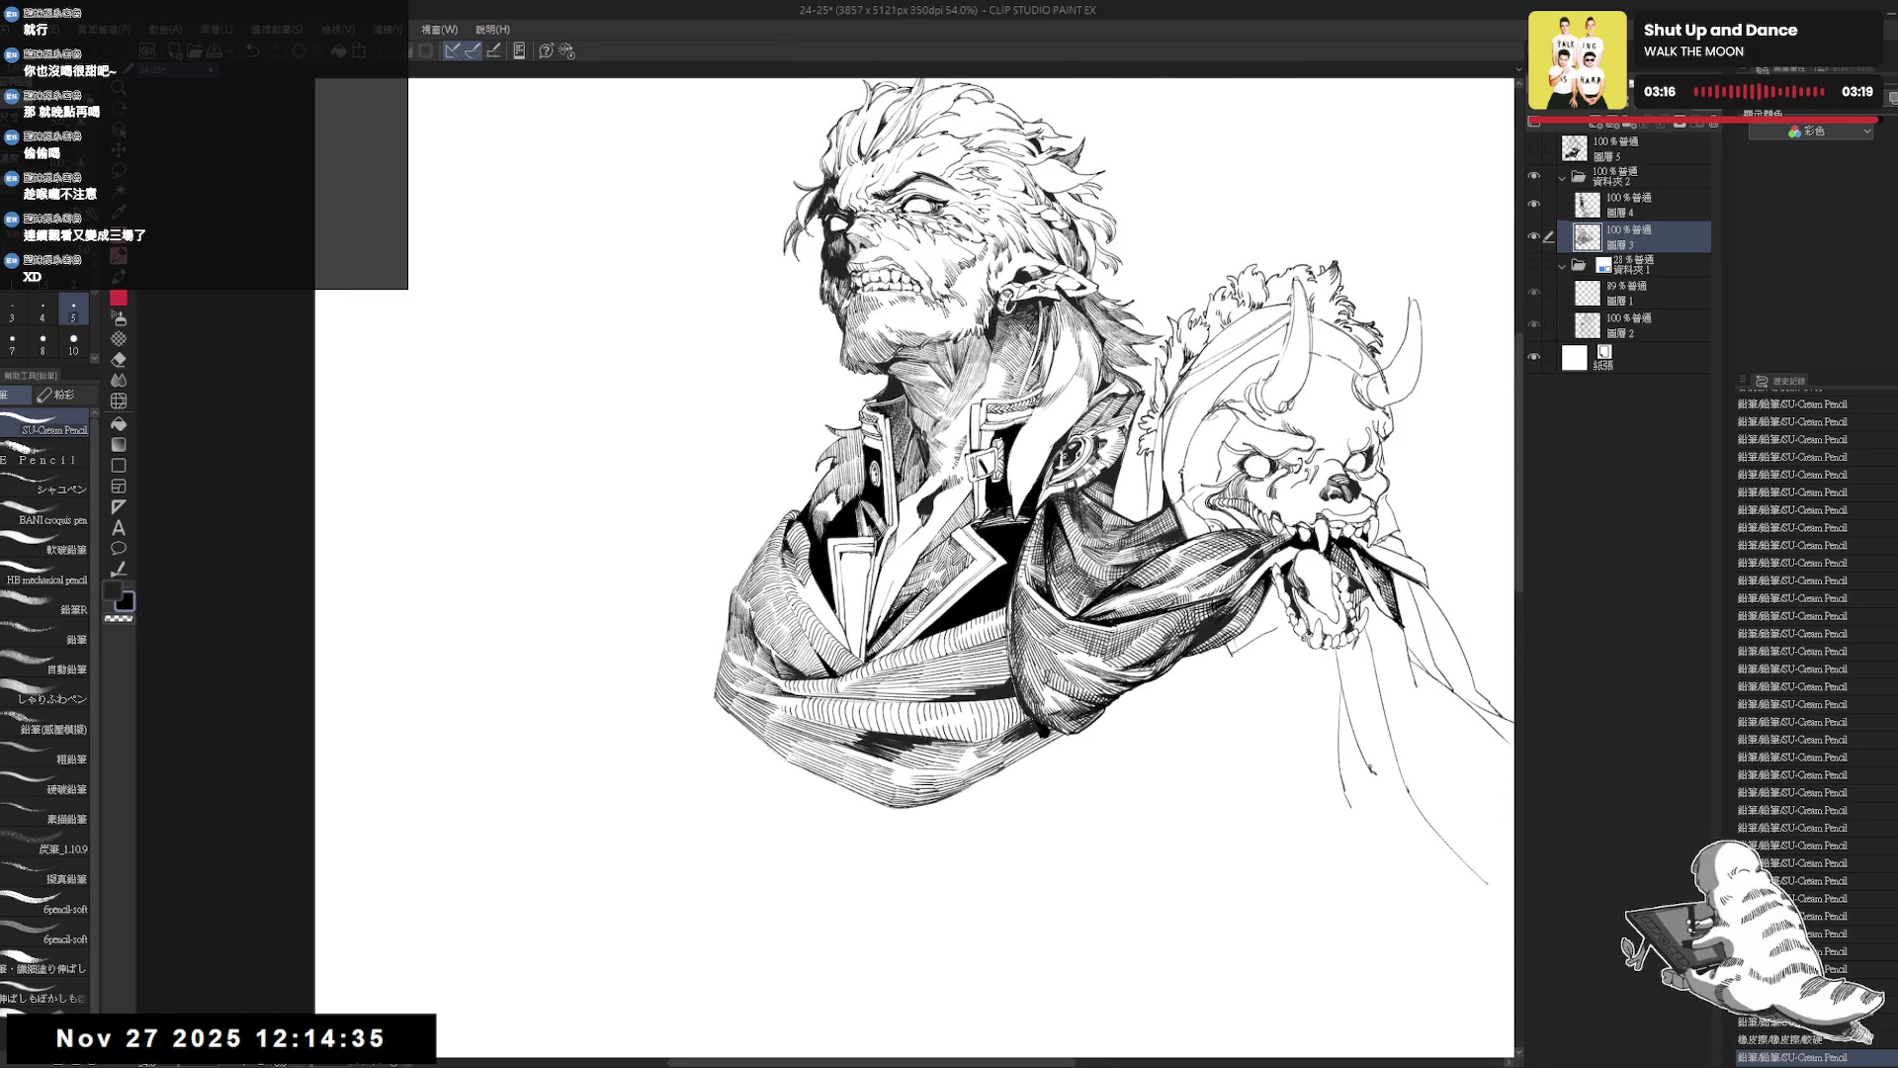
Mirror-check the proportions, rotate the view for drawing, and add another stroke.
key("h")
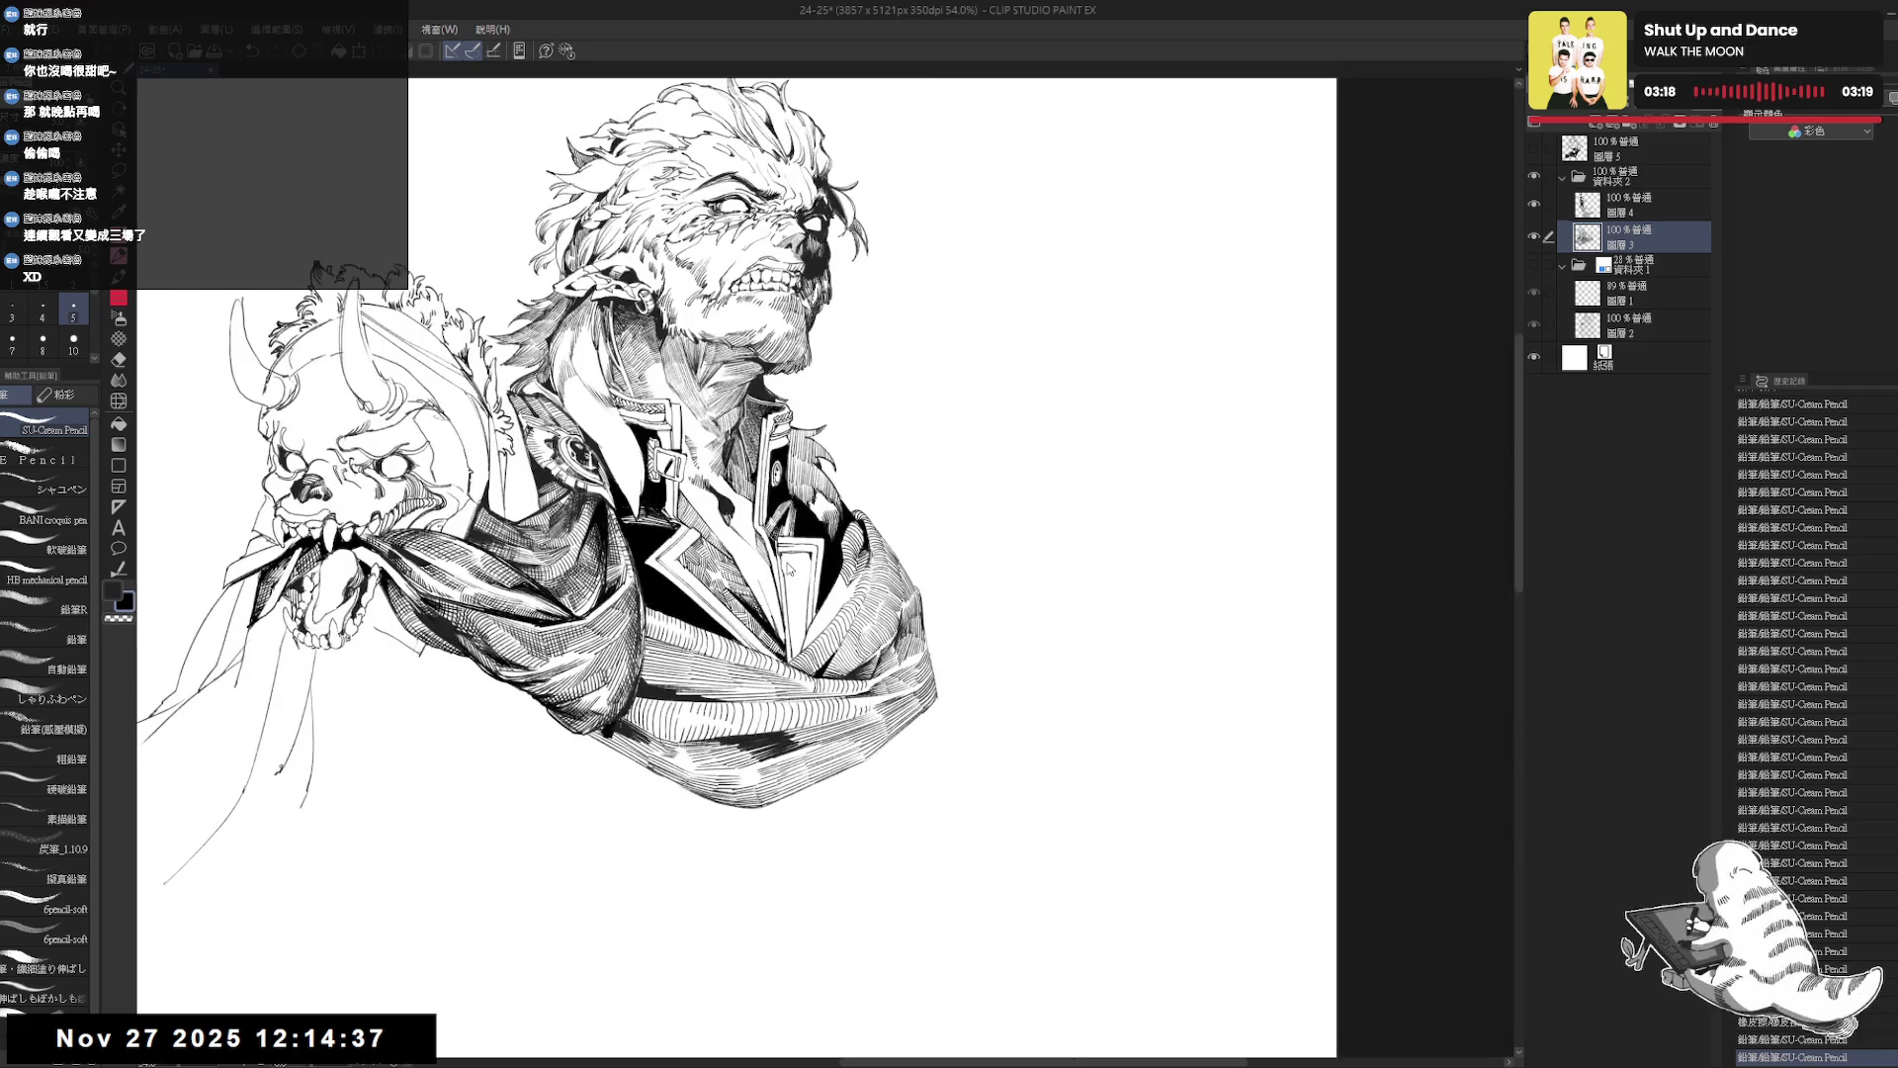
key("h")
key("minus")
key("minus")
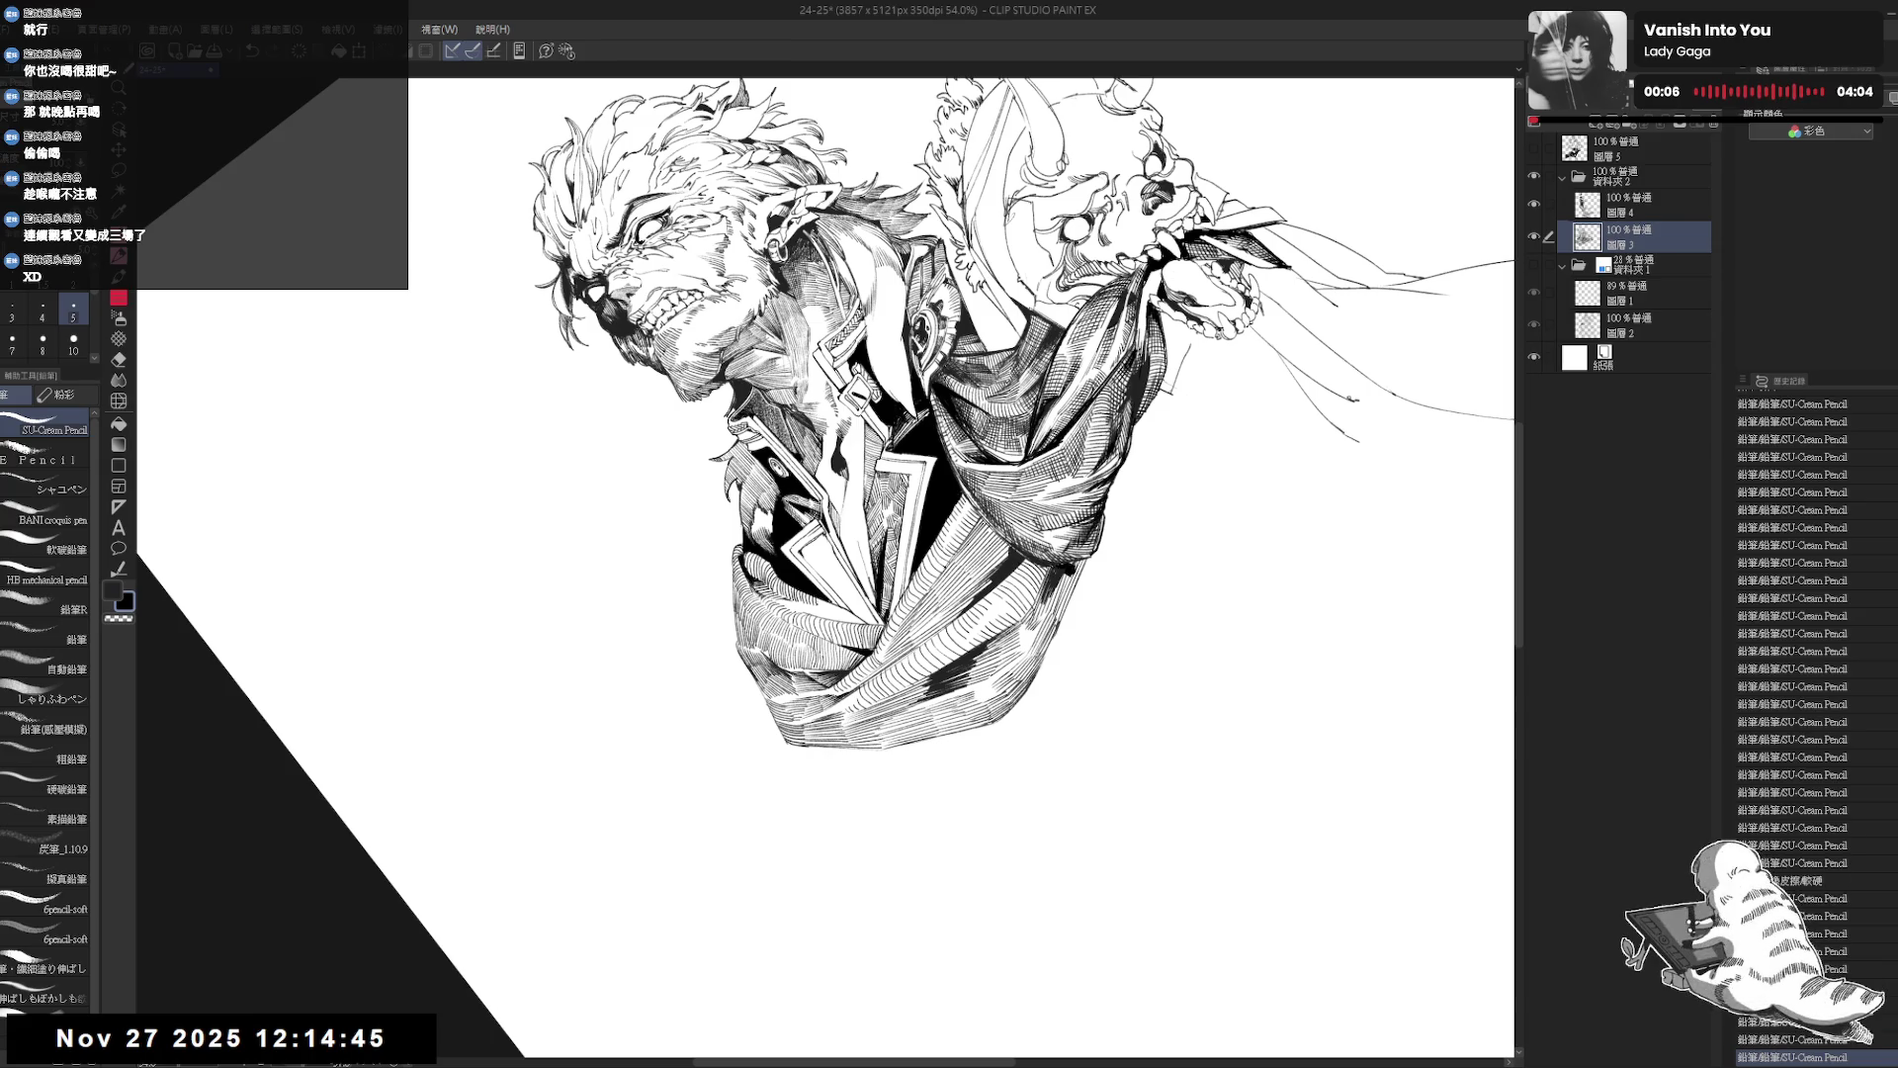
mouse_move(885, 774)
left_mouse_down()
mouse_move(651, 694)
mouse_move(618, 515)
left_mouse_up()
scroll(786, 564, "up", 2)
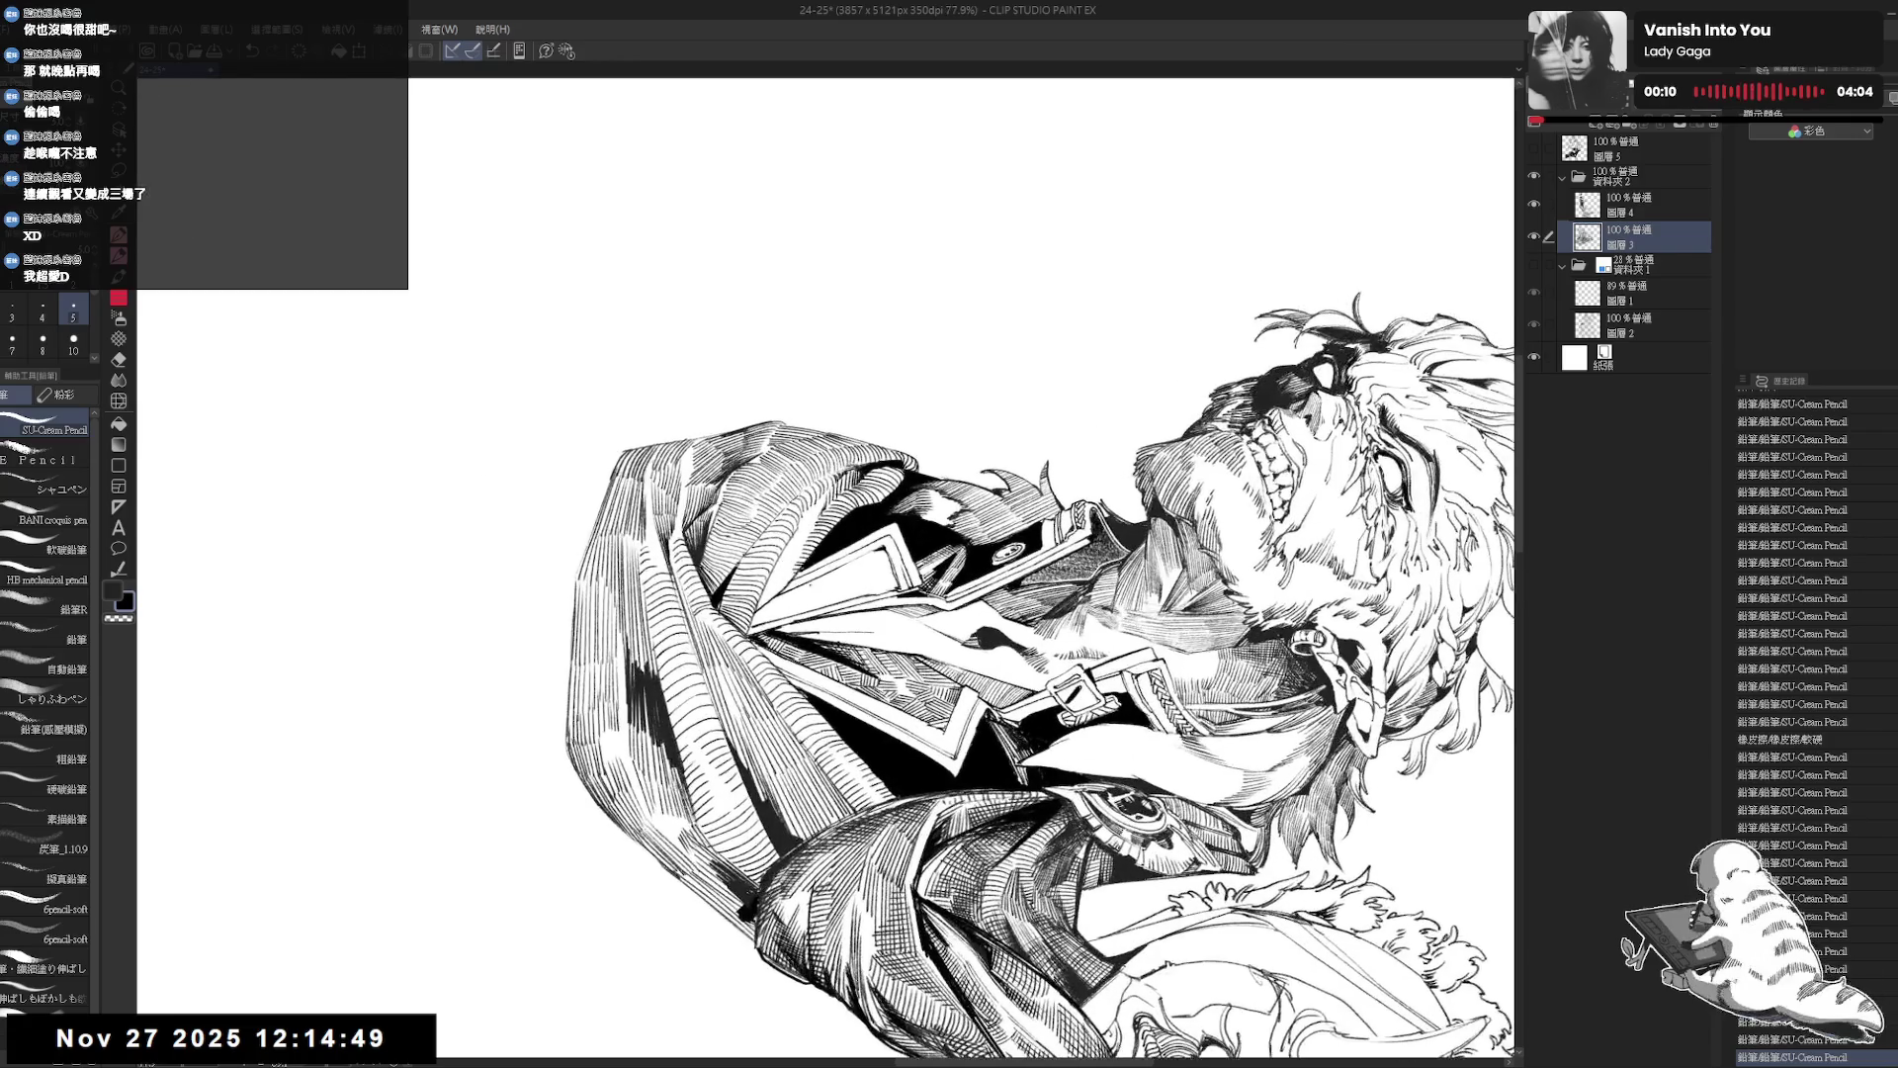
left_click_drag(988, 296, 1098, 386)
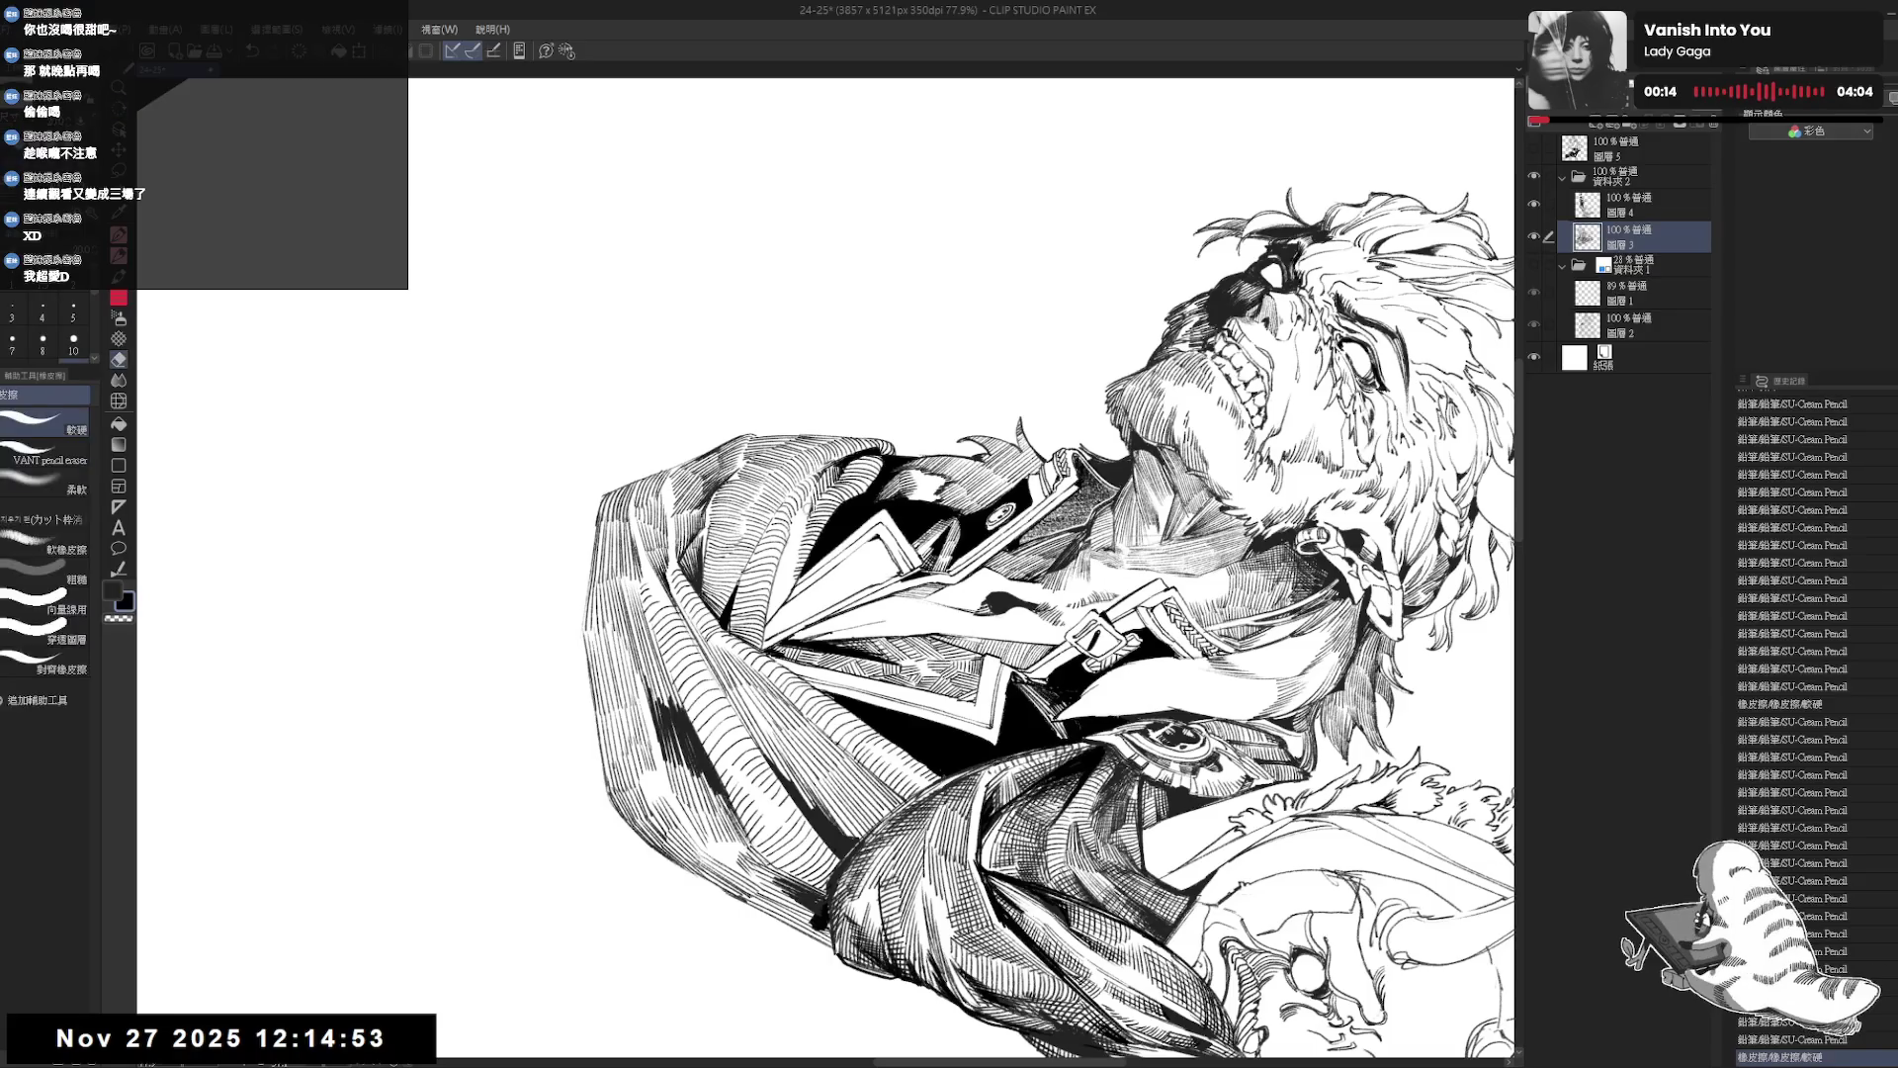
key("asciicircum")
key("asciicircum")
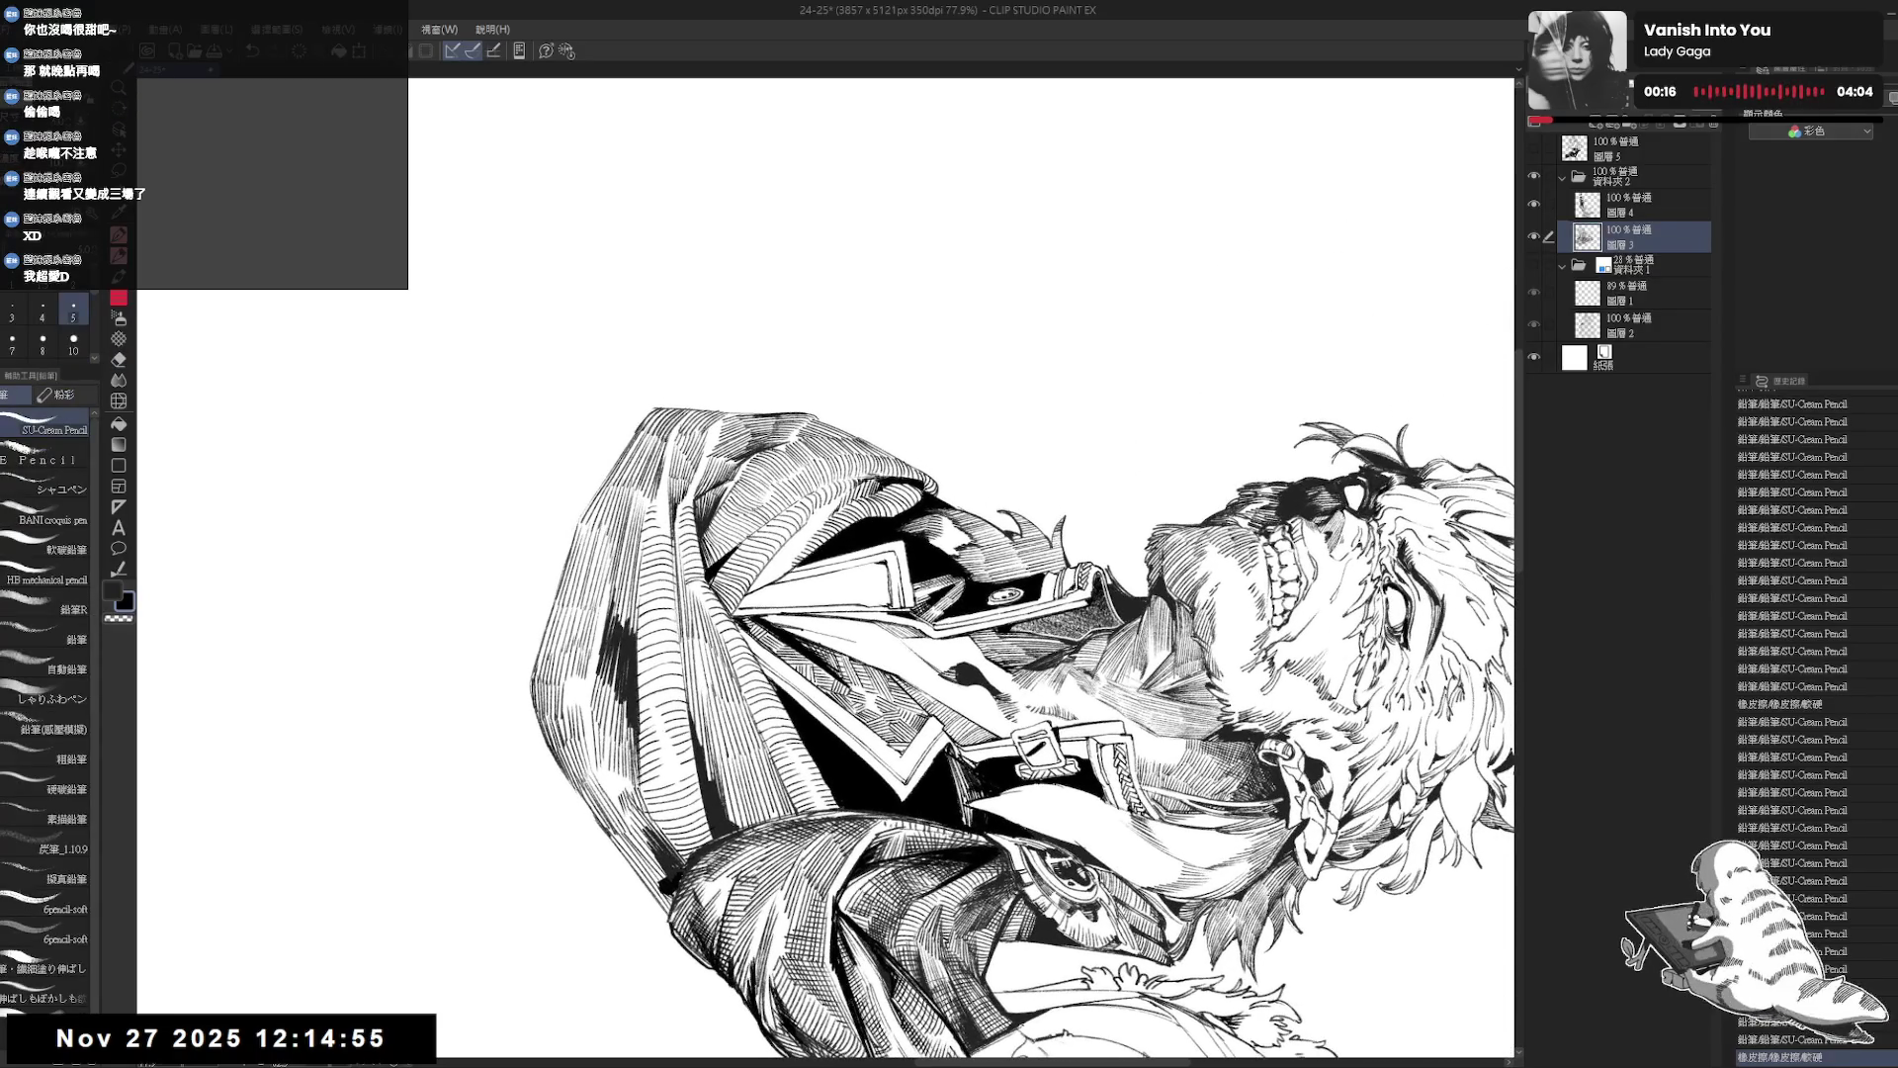
left_click_drag(1137, 633, 1147, 658)
Layer several fine hatch strokes on the jacket and straighten the head upright.
left_click_drag(787, 544, 799, 561)
left_click_drag(793, 544, 801, 564)
left_click_drag(795, 545, 803, 567)
left_click_drag(797, 550, 803, 569)
mouse_move(989, 692)
left_mouse_down()
mouse_move(1038, 593)
mouse_move(1008, 475)
mouse_move(949, 395)
left_mouse_up()
left_click_drag(1187, 247, 1194, 267)
left_click_drag(1190, 251, 1196, 268)
scroll(749, 539, "down", 3)
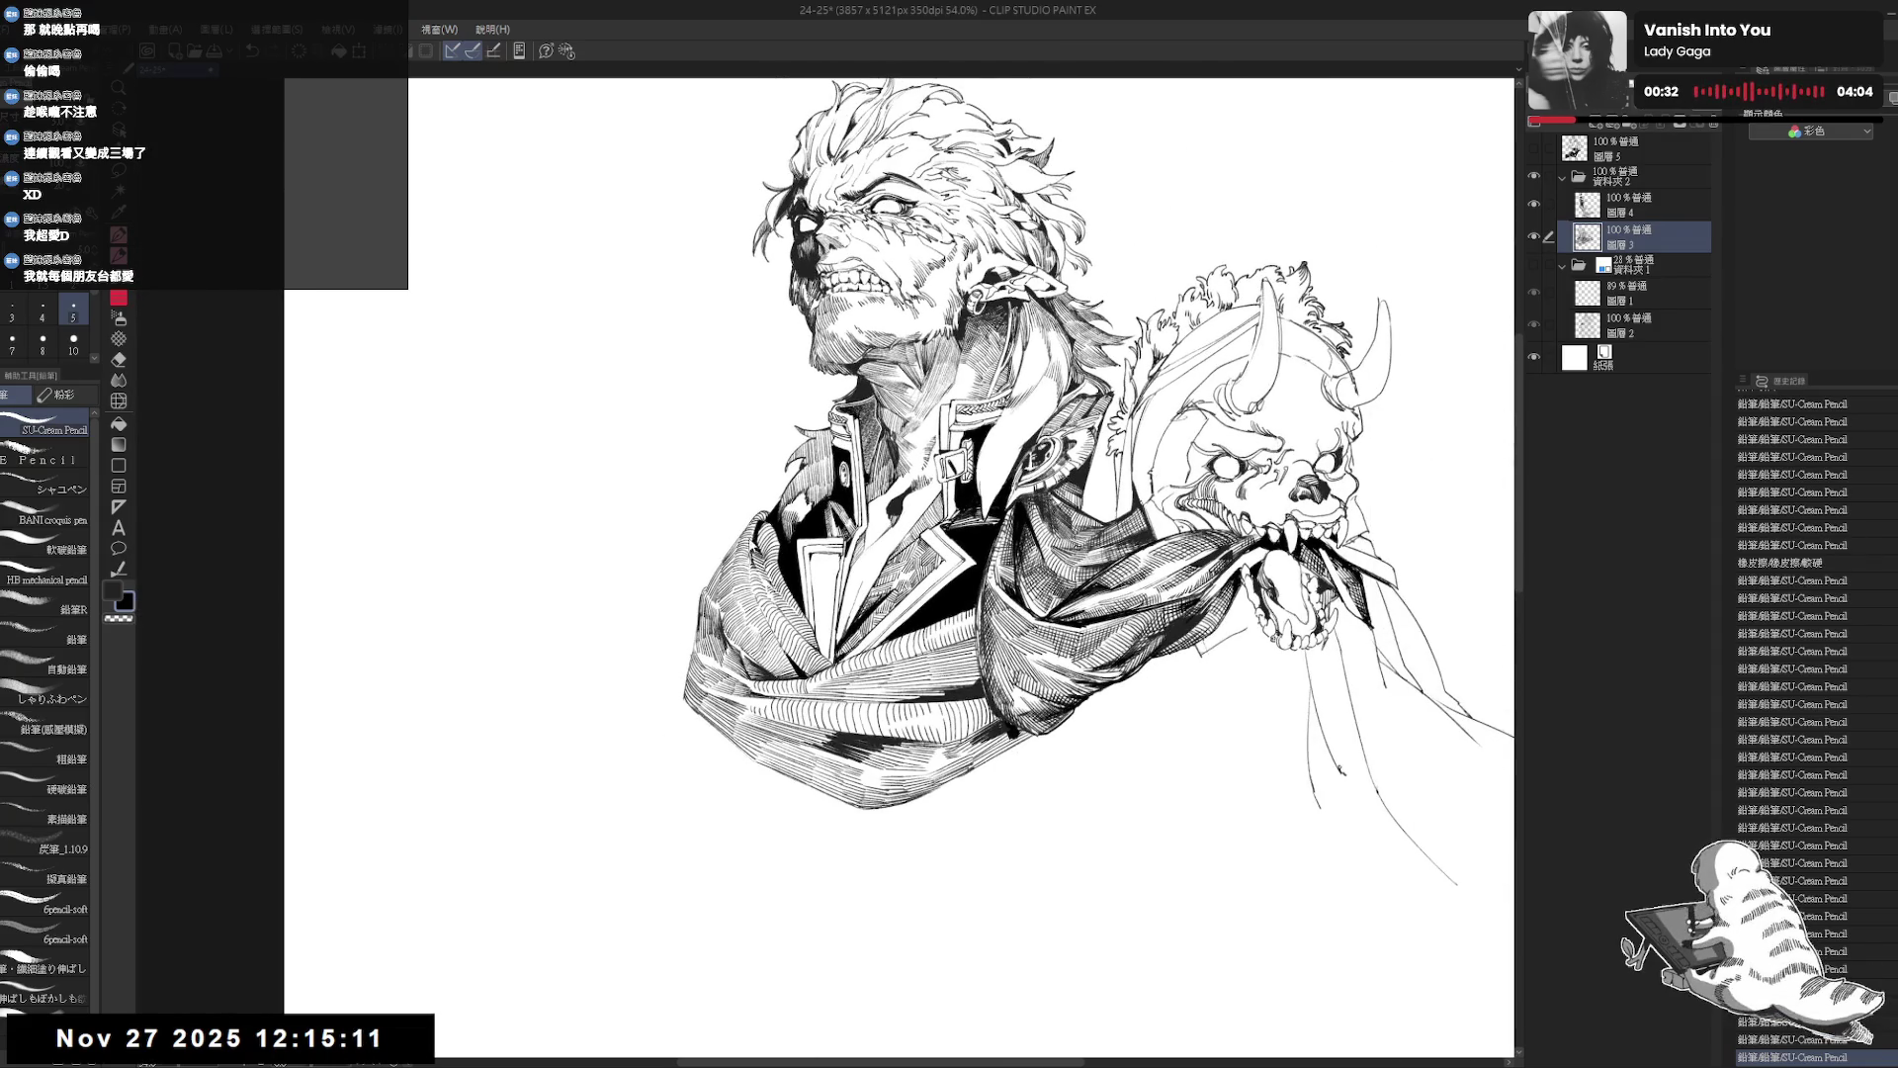
Save the drawing with Ctrl+S, tilt the view, and redo three undone strokes.
key("ctrl+s")
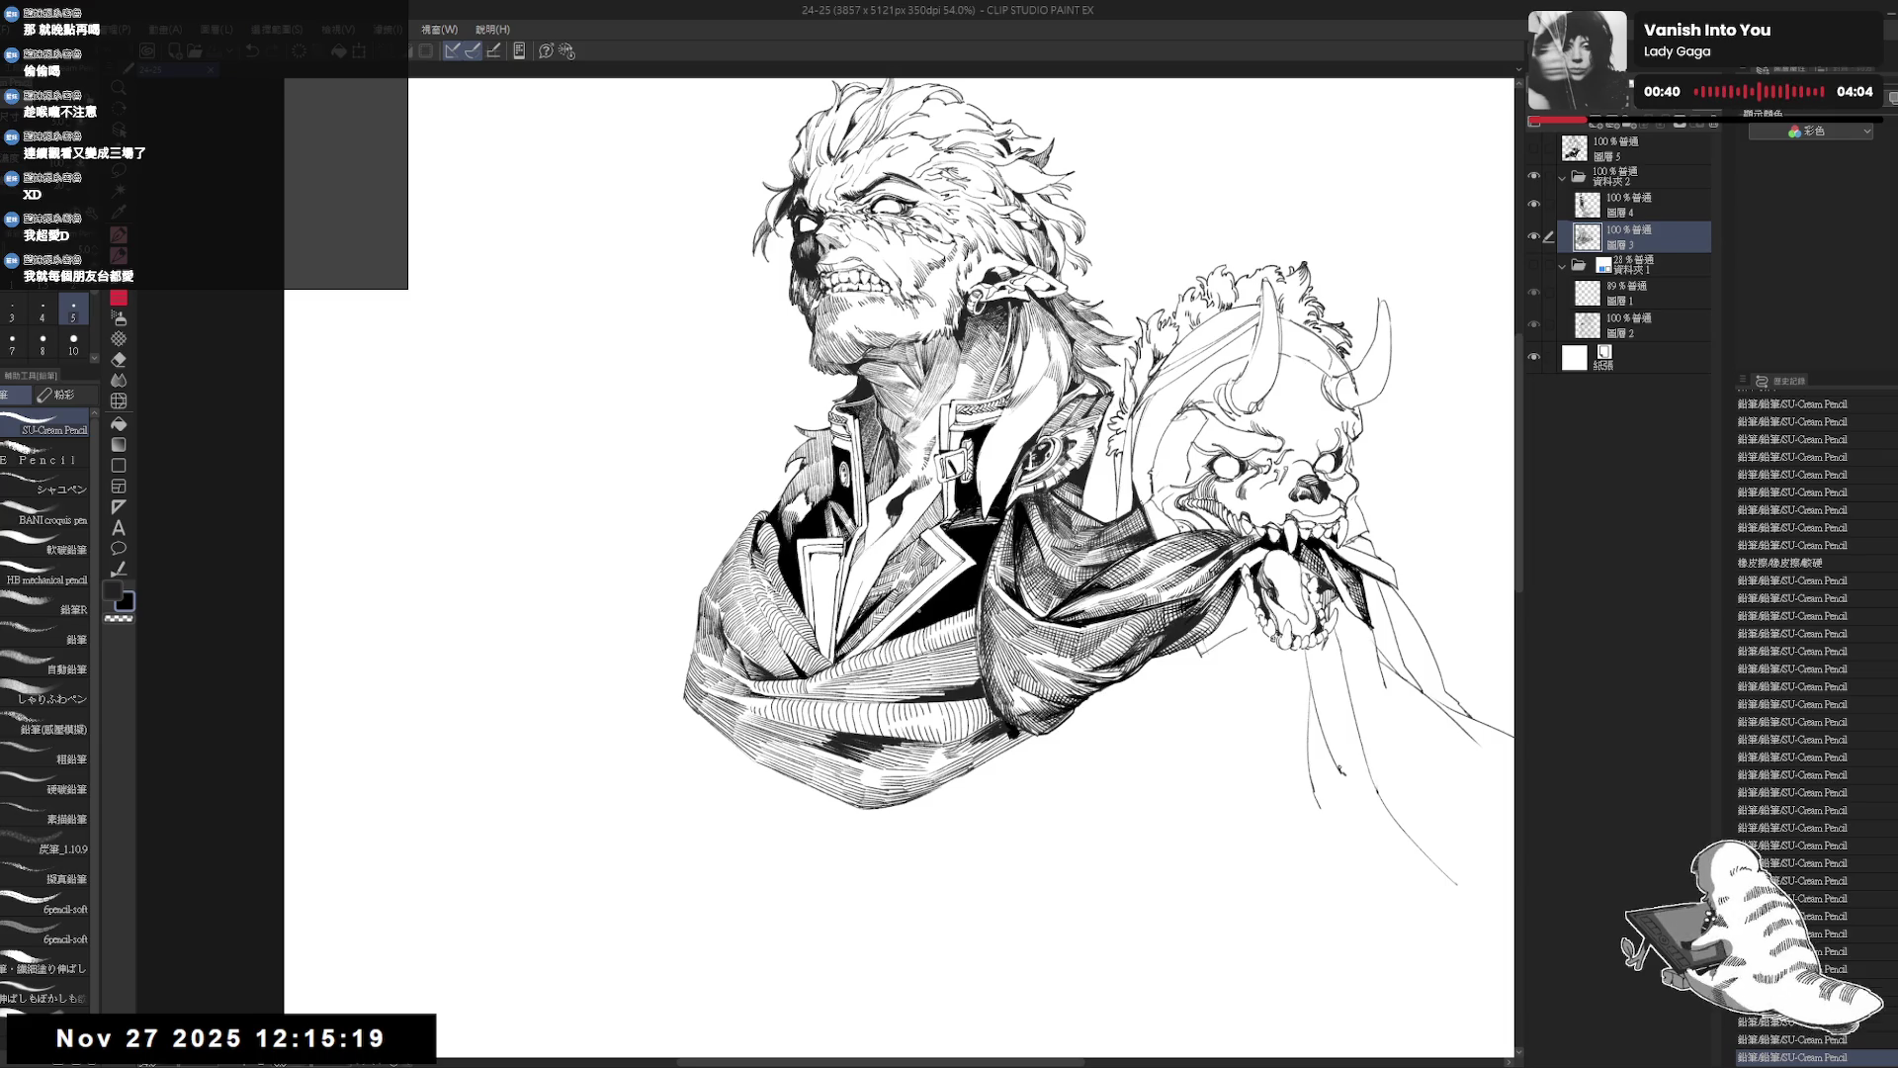
left_click_drag(989, 693, 1068, 553)
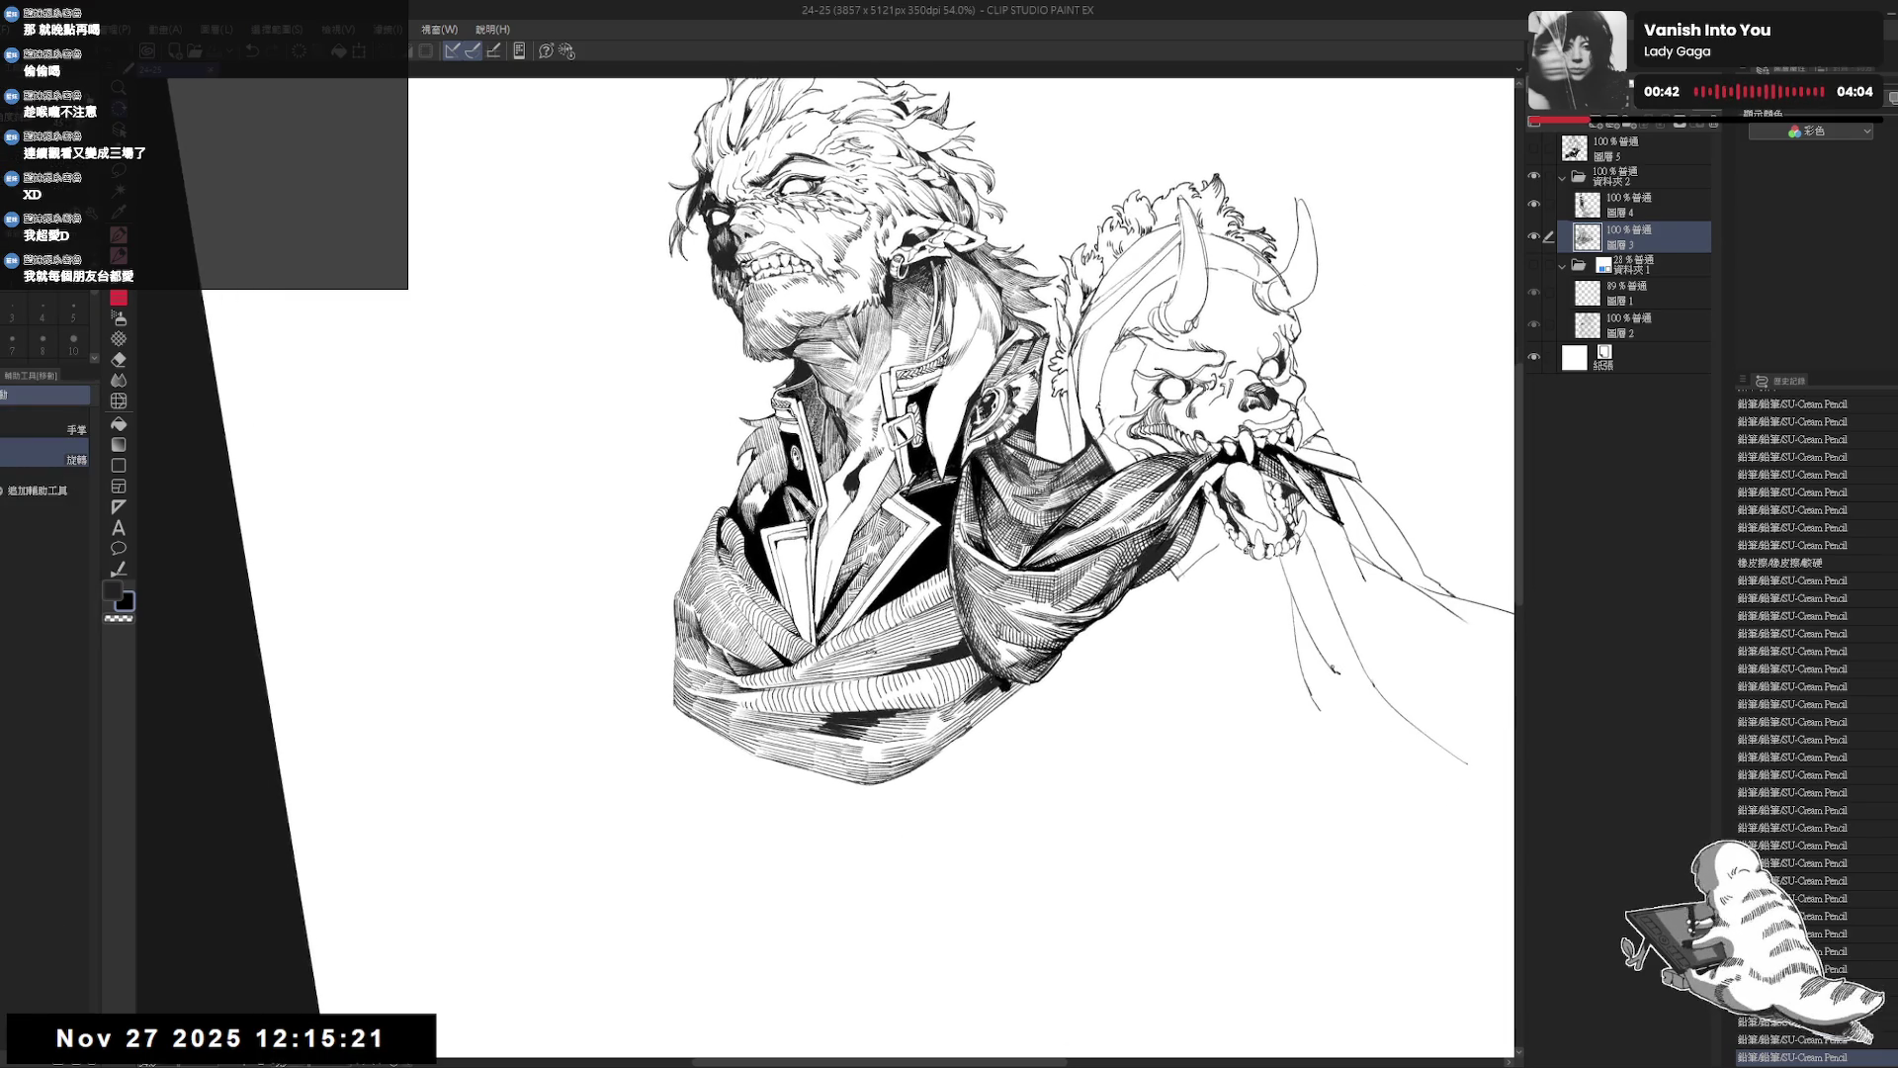
key("ctrl+y")
key("ctrl+y")
key("ctrl+y")
key("ctrl+y")
key("ctrl+y")
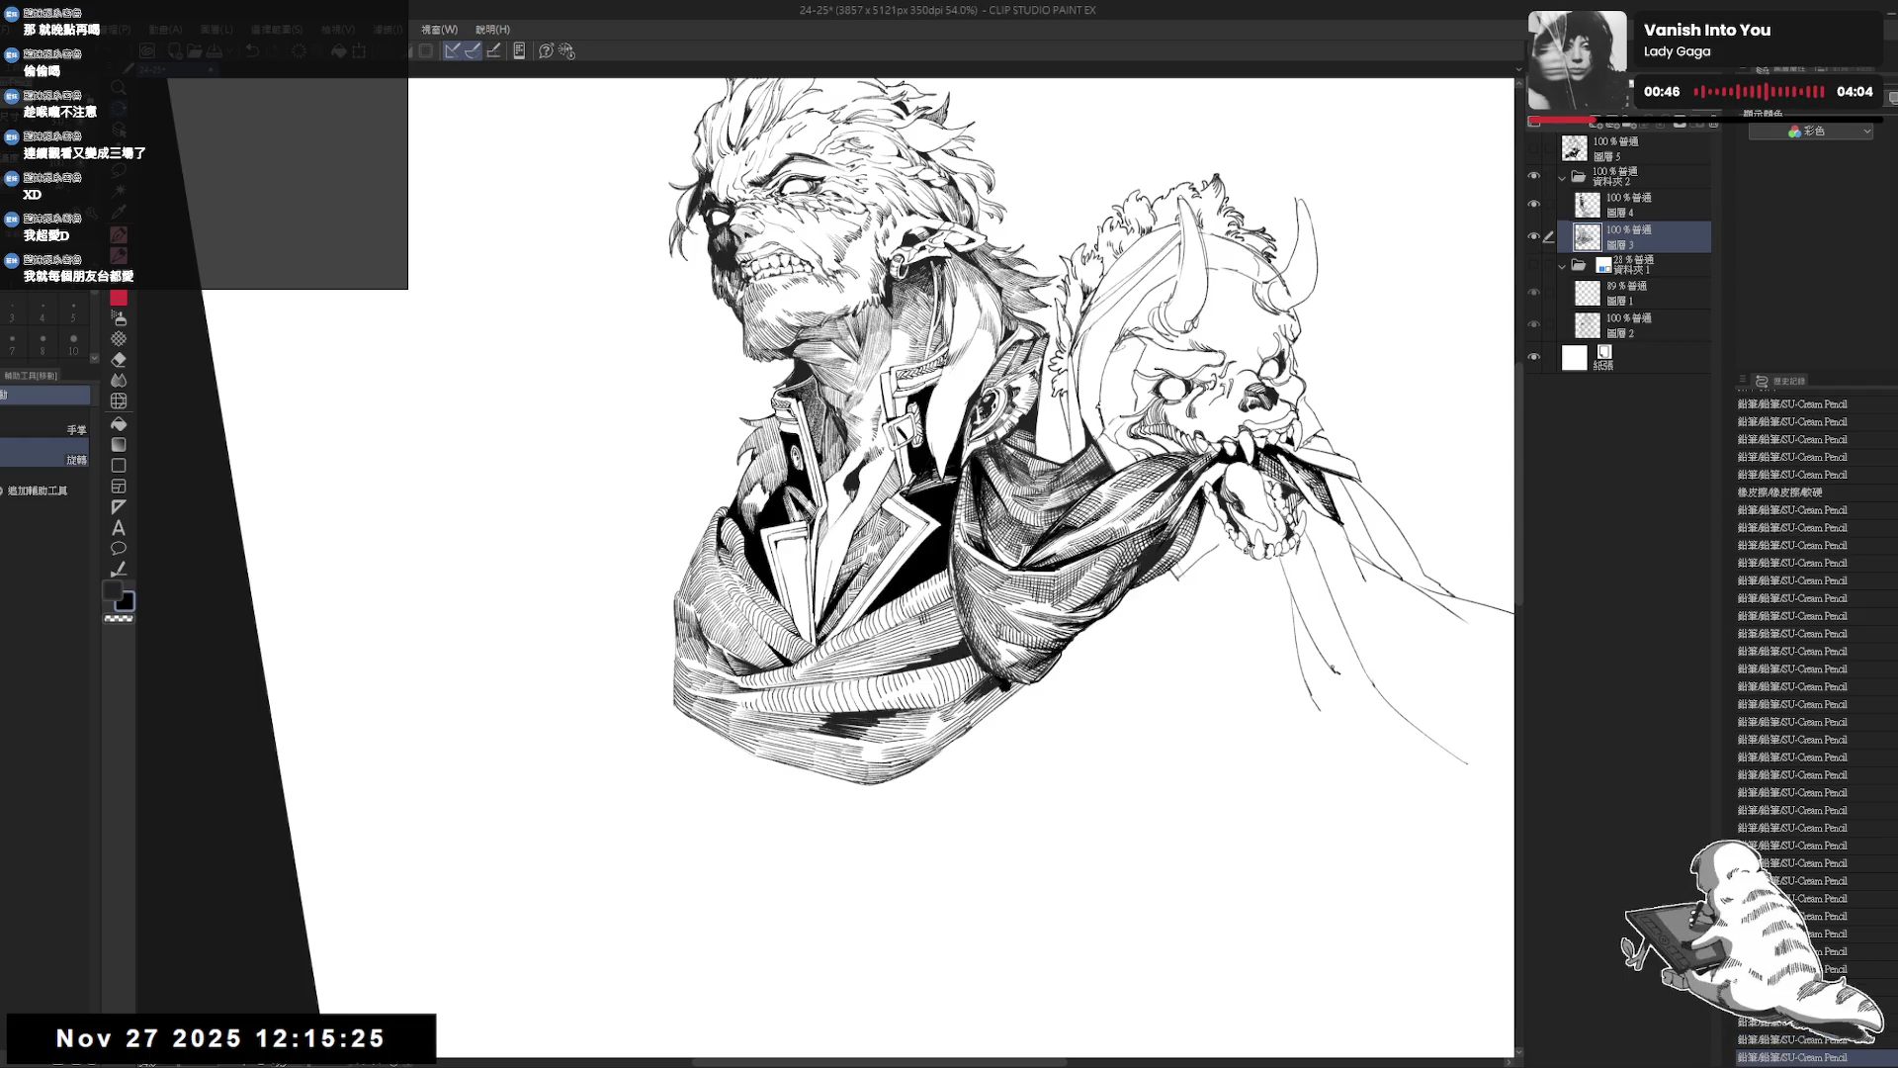
key("ctrl+y")
key("ctrl+y")
key("ctrl+y")
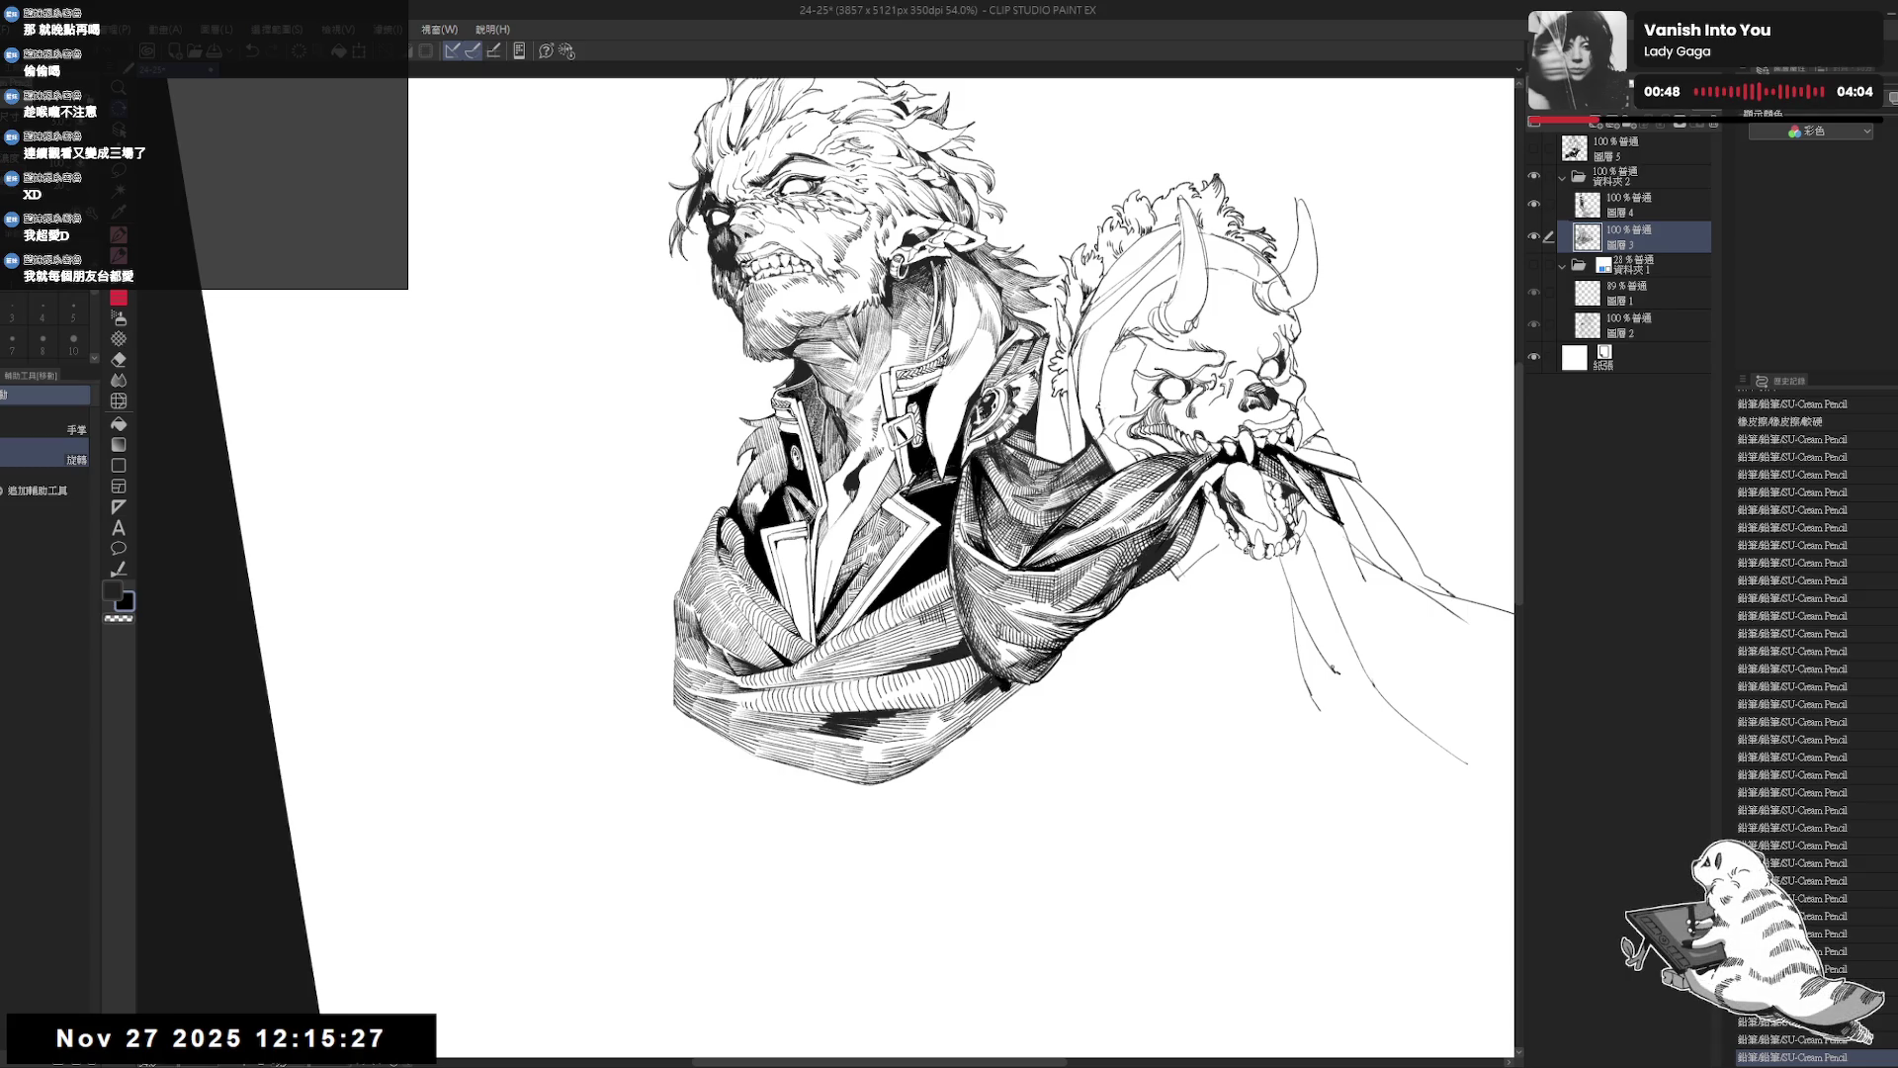
key("ctrl+y")
key("ctrl+y")
key("ctrl+y")
key("asciicircum")
key("asciicircum")
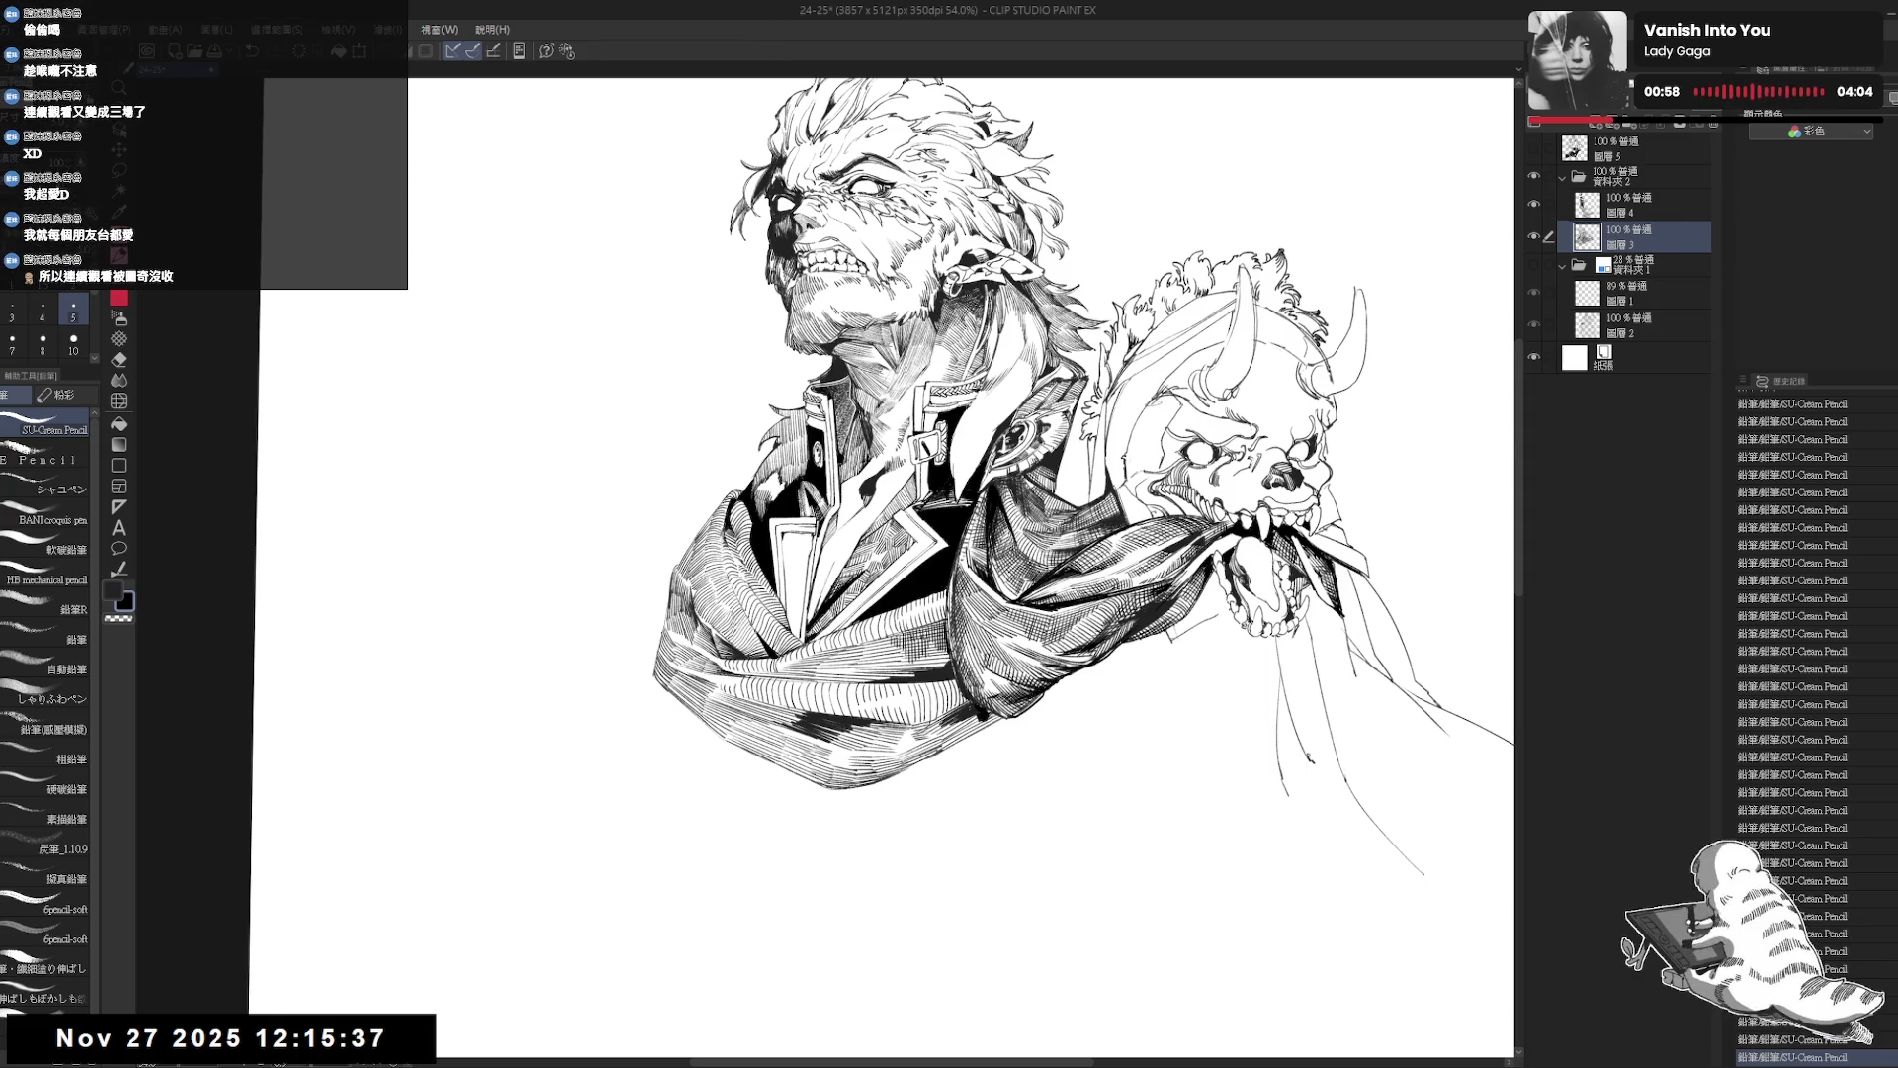
Rotate the canvas back and forth about 30-35 degrees to find a good hatching angle.
key("r")
left_click_drag(955, 773, 890, 870)
key("p")
key("r")
key("p")
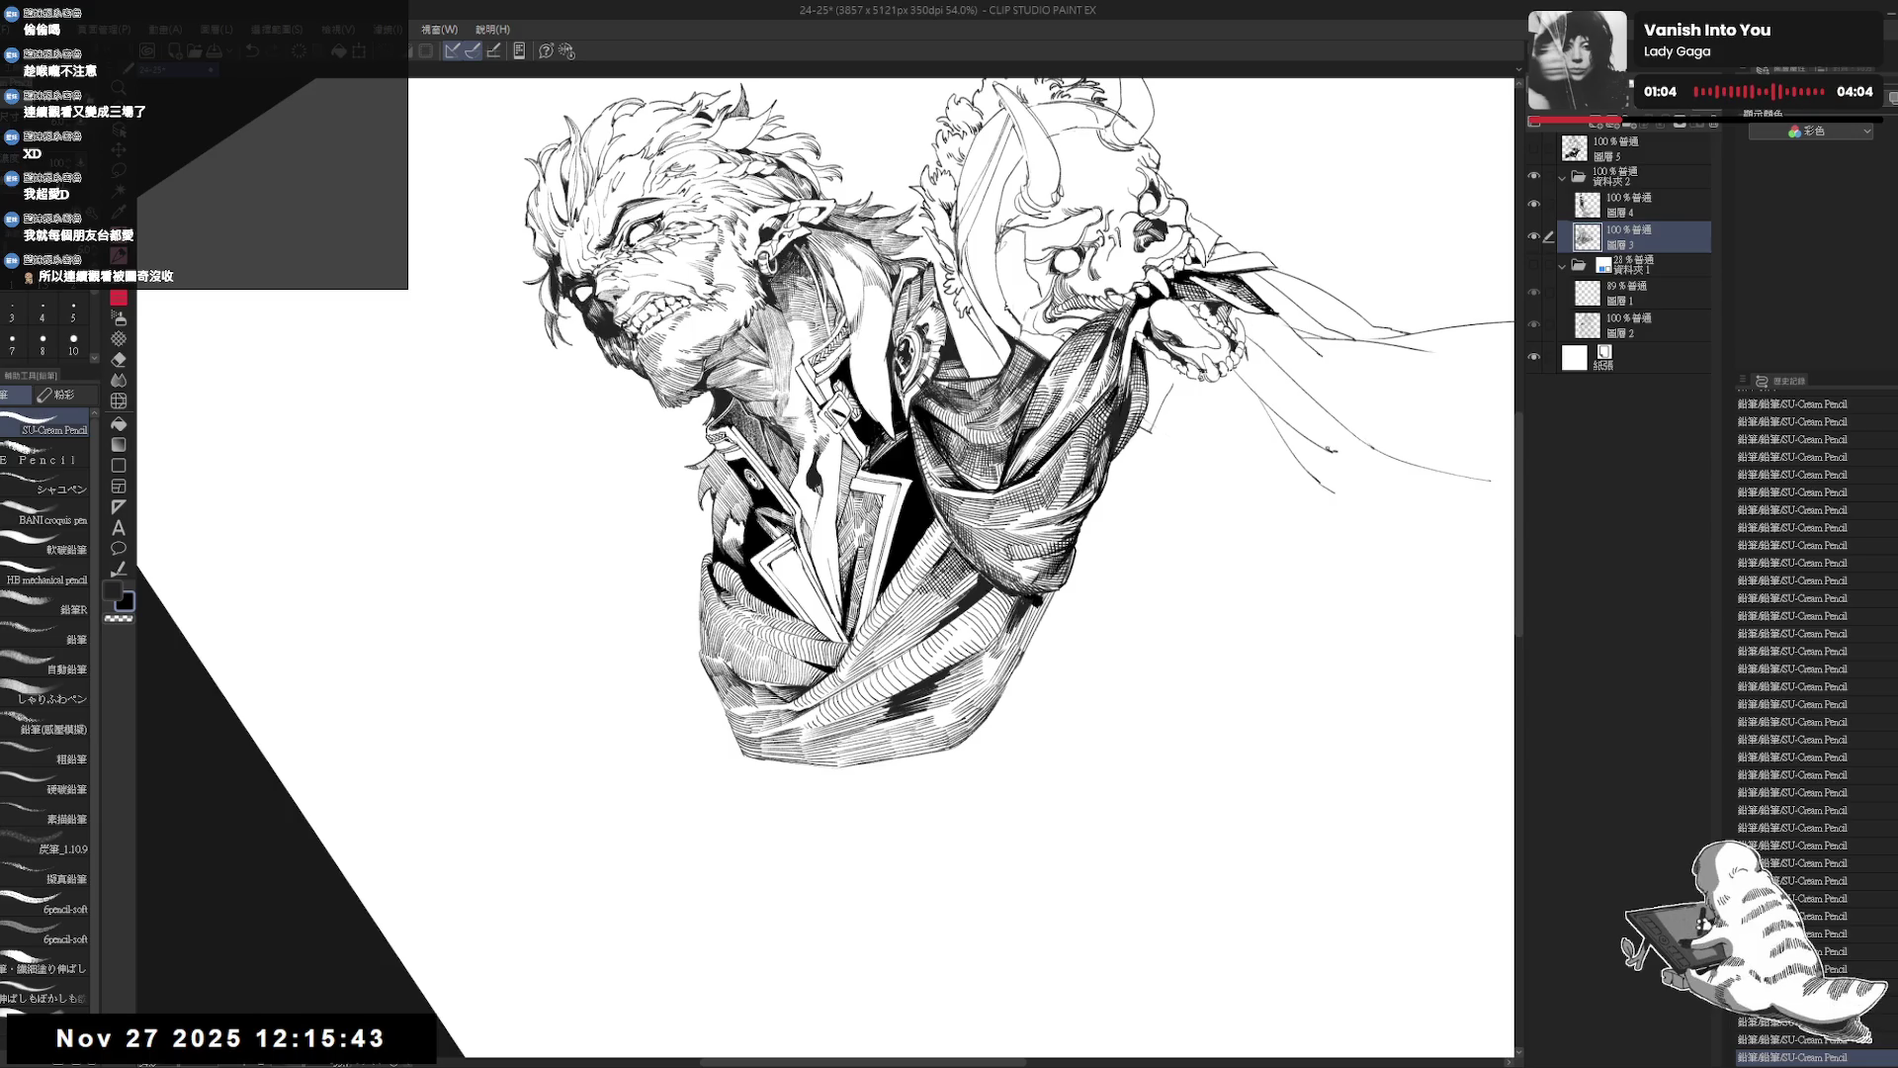
key("r")
left_click_drag(890, 870, 988, 791)
key("p")
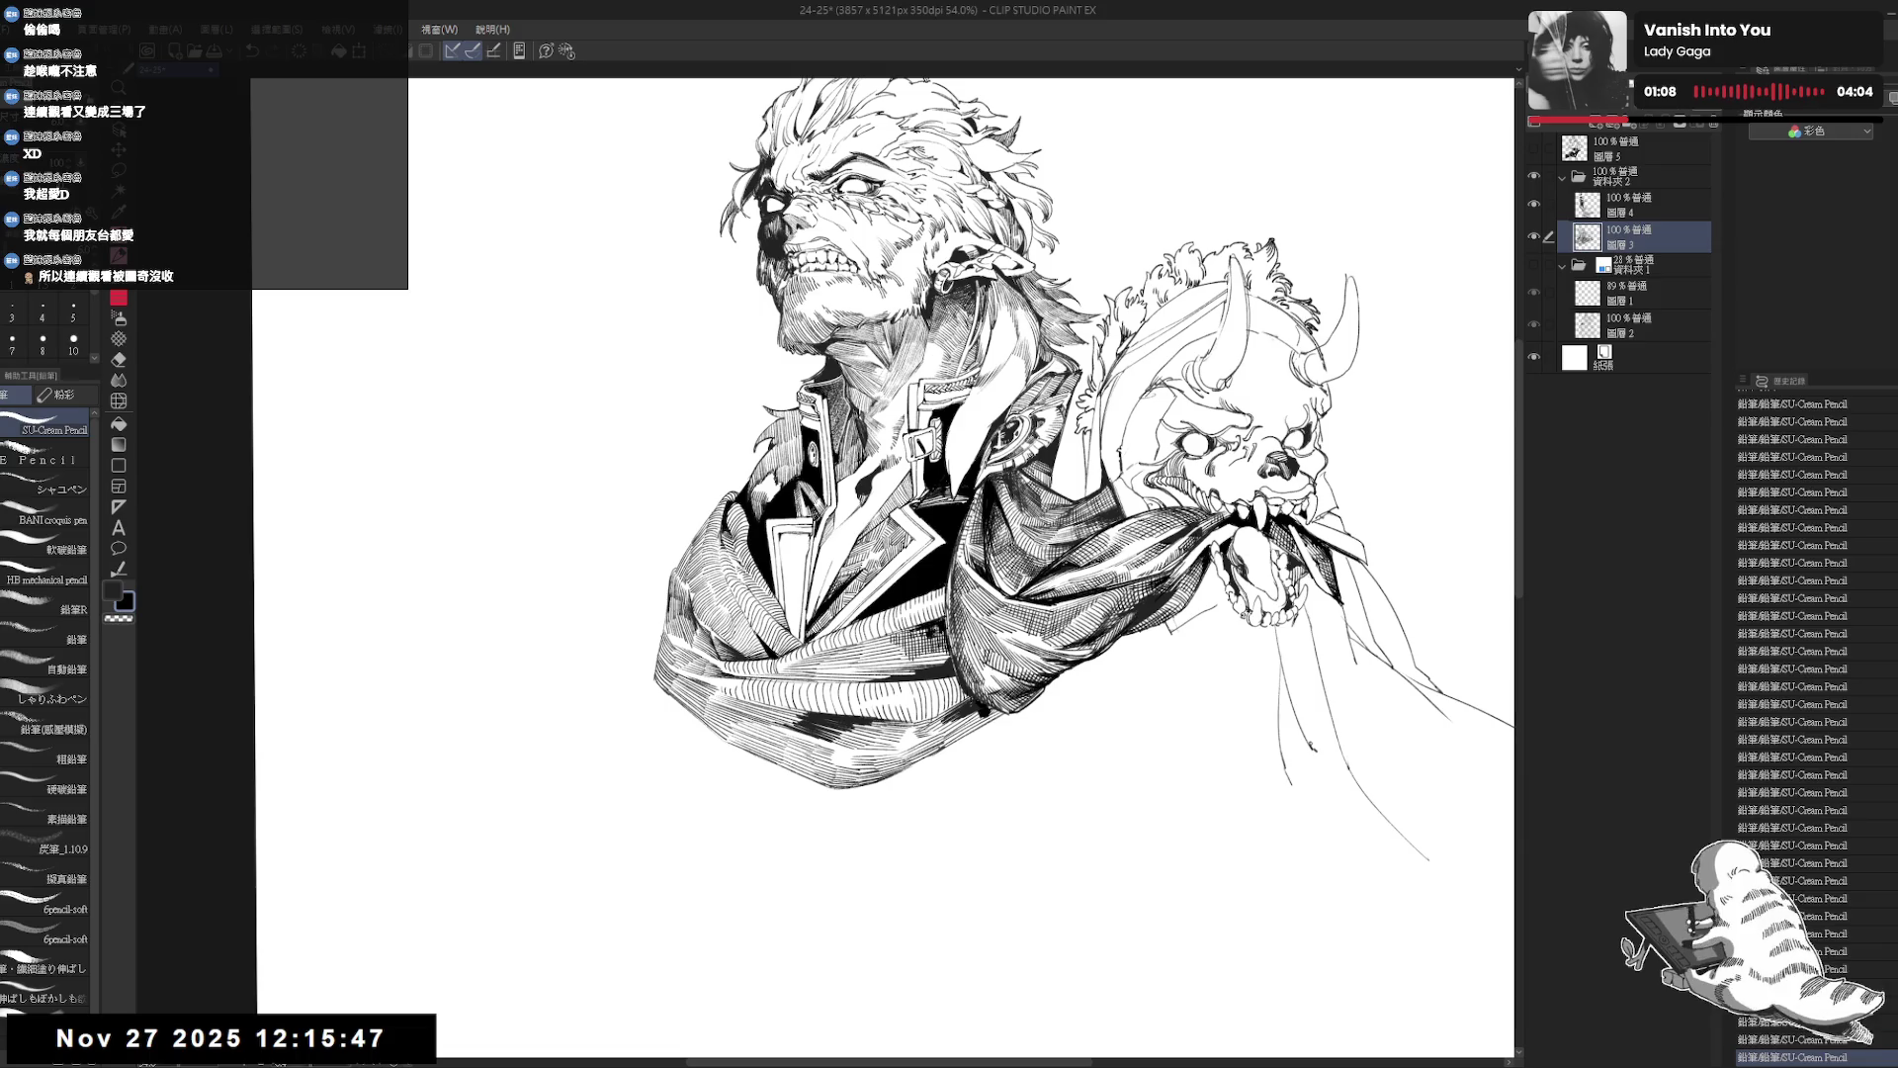
left_click_drag(989, 791, 999, 781)
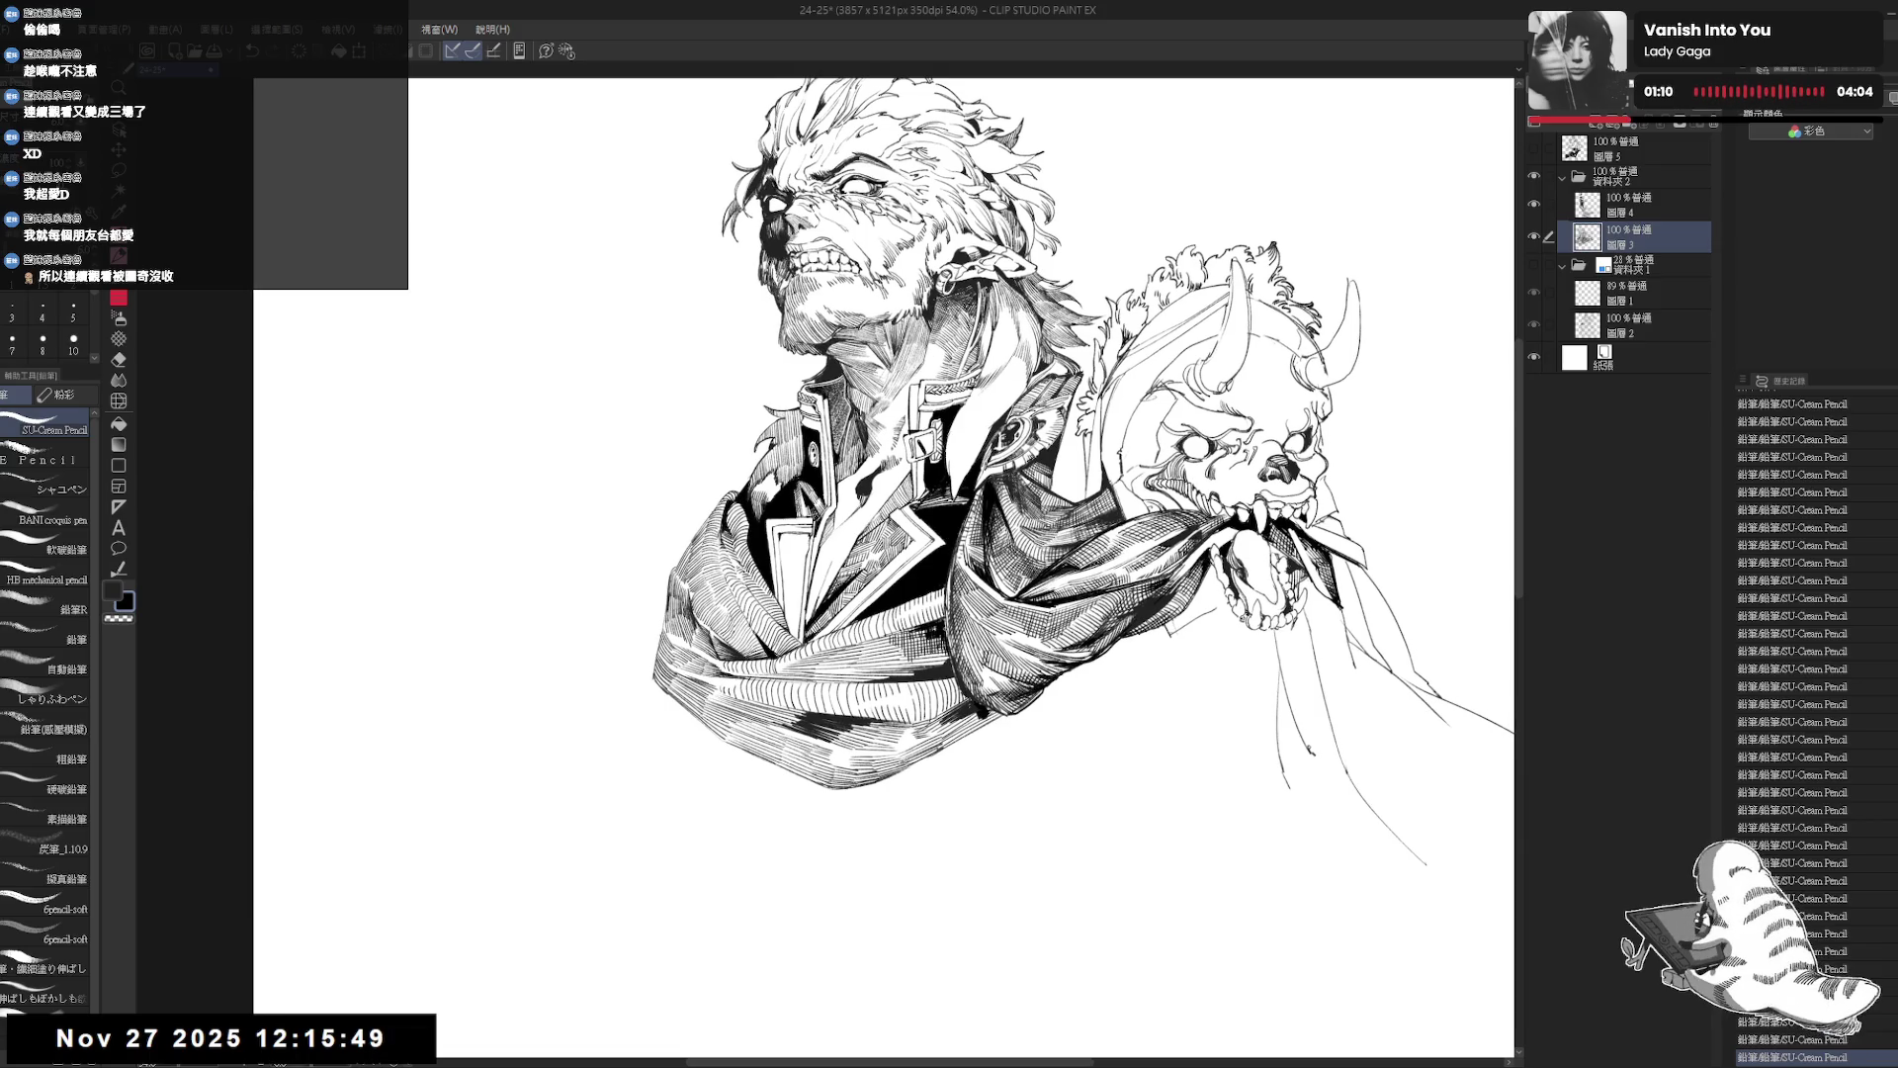
key("r")
left_click_drag(1137, 563, 1091, 708)
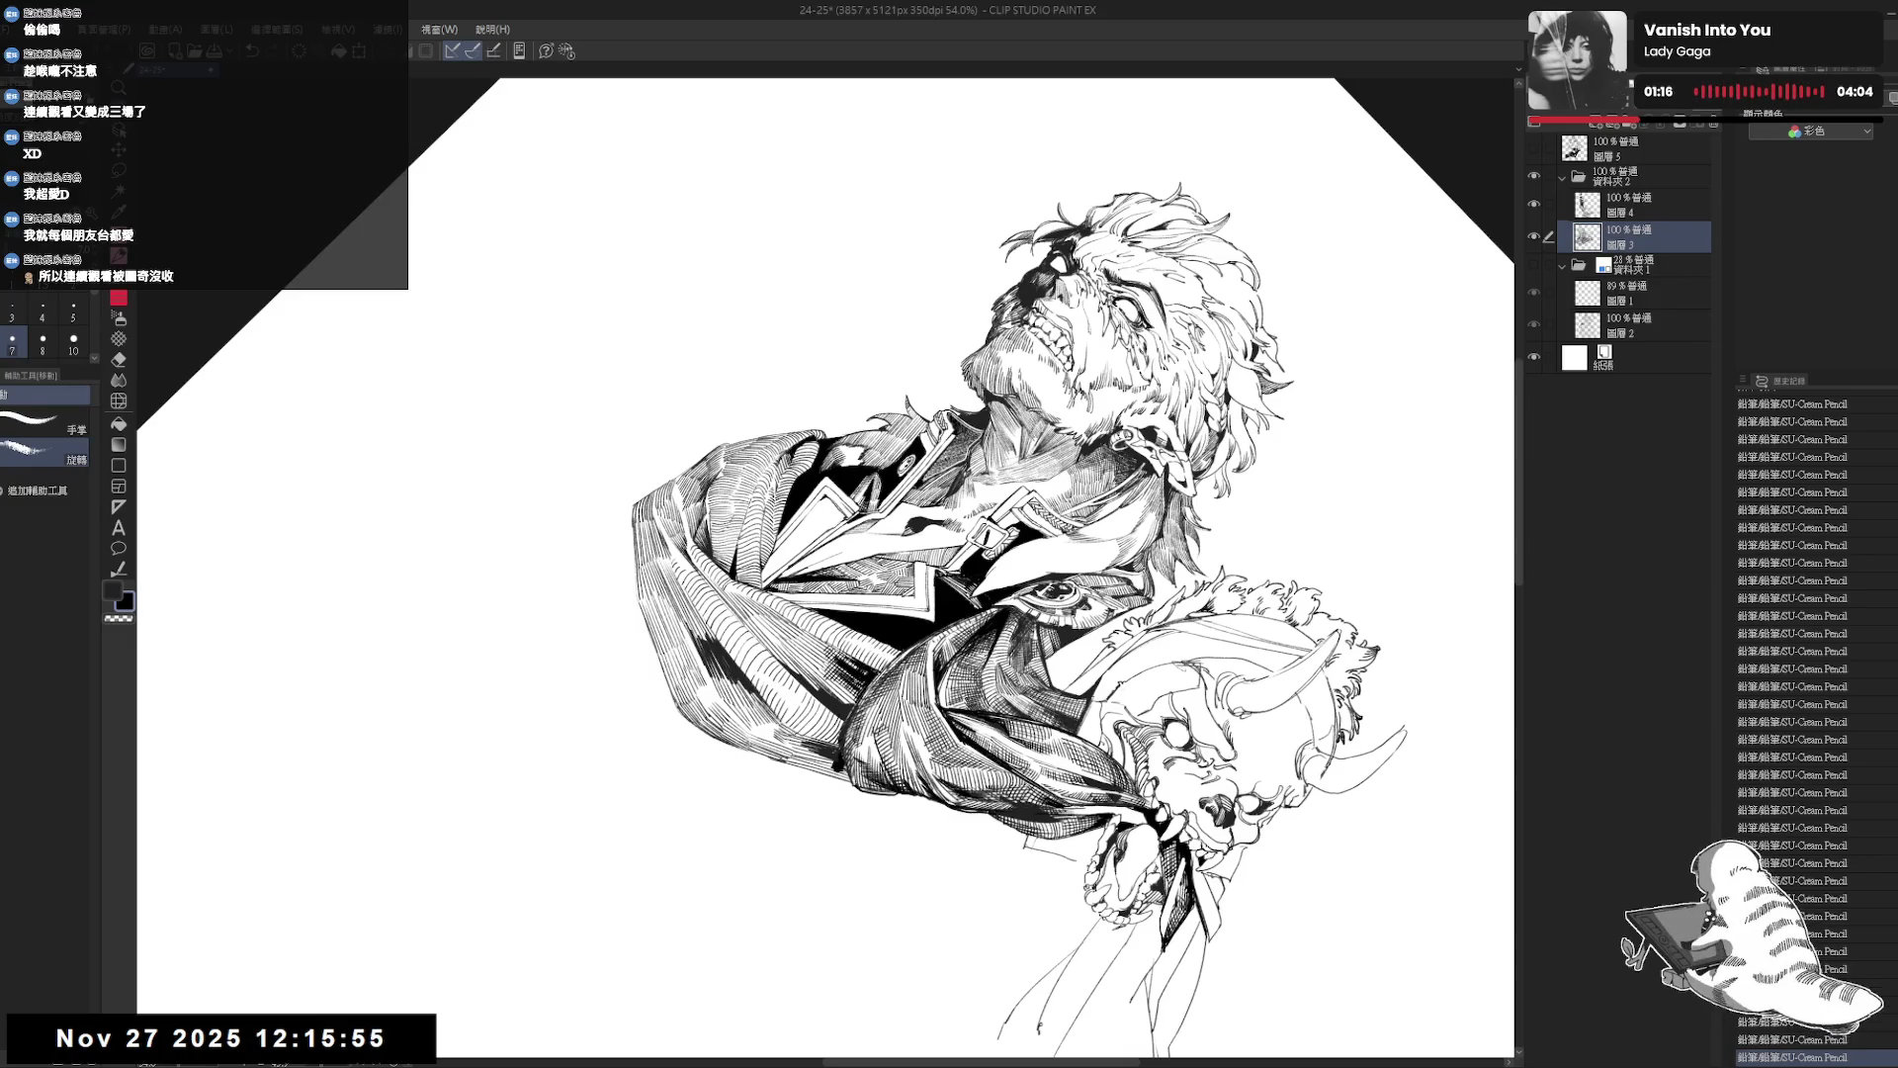
mouse_move(861, 684)
left_mouse_down()
mouse_move(915, 692)
mouse_move(811, 574)
left_mouse_up()
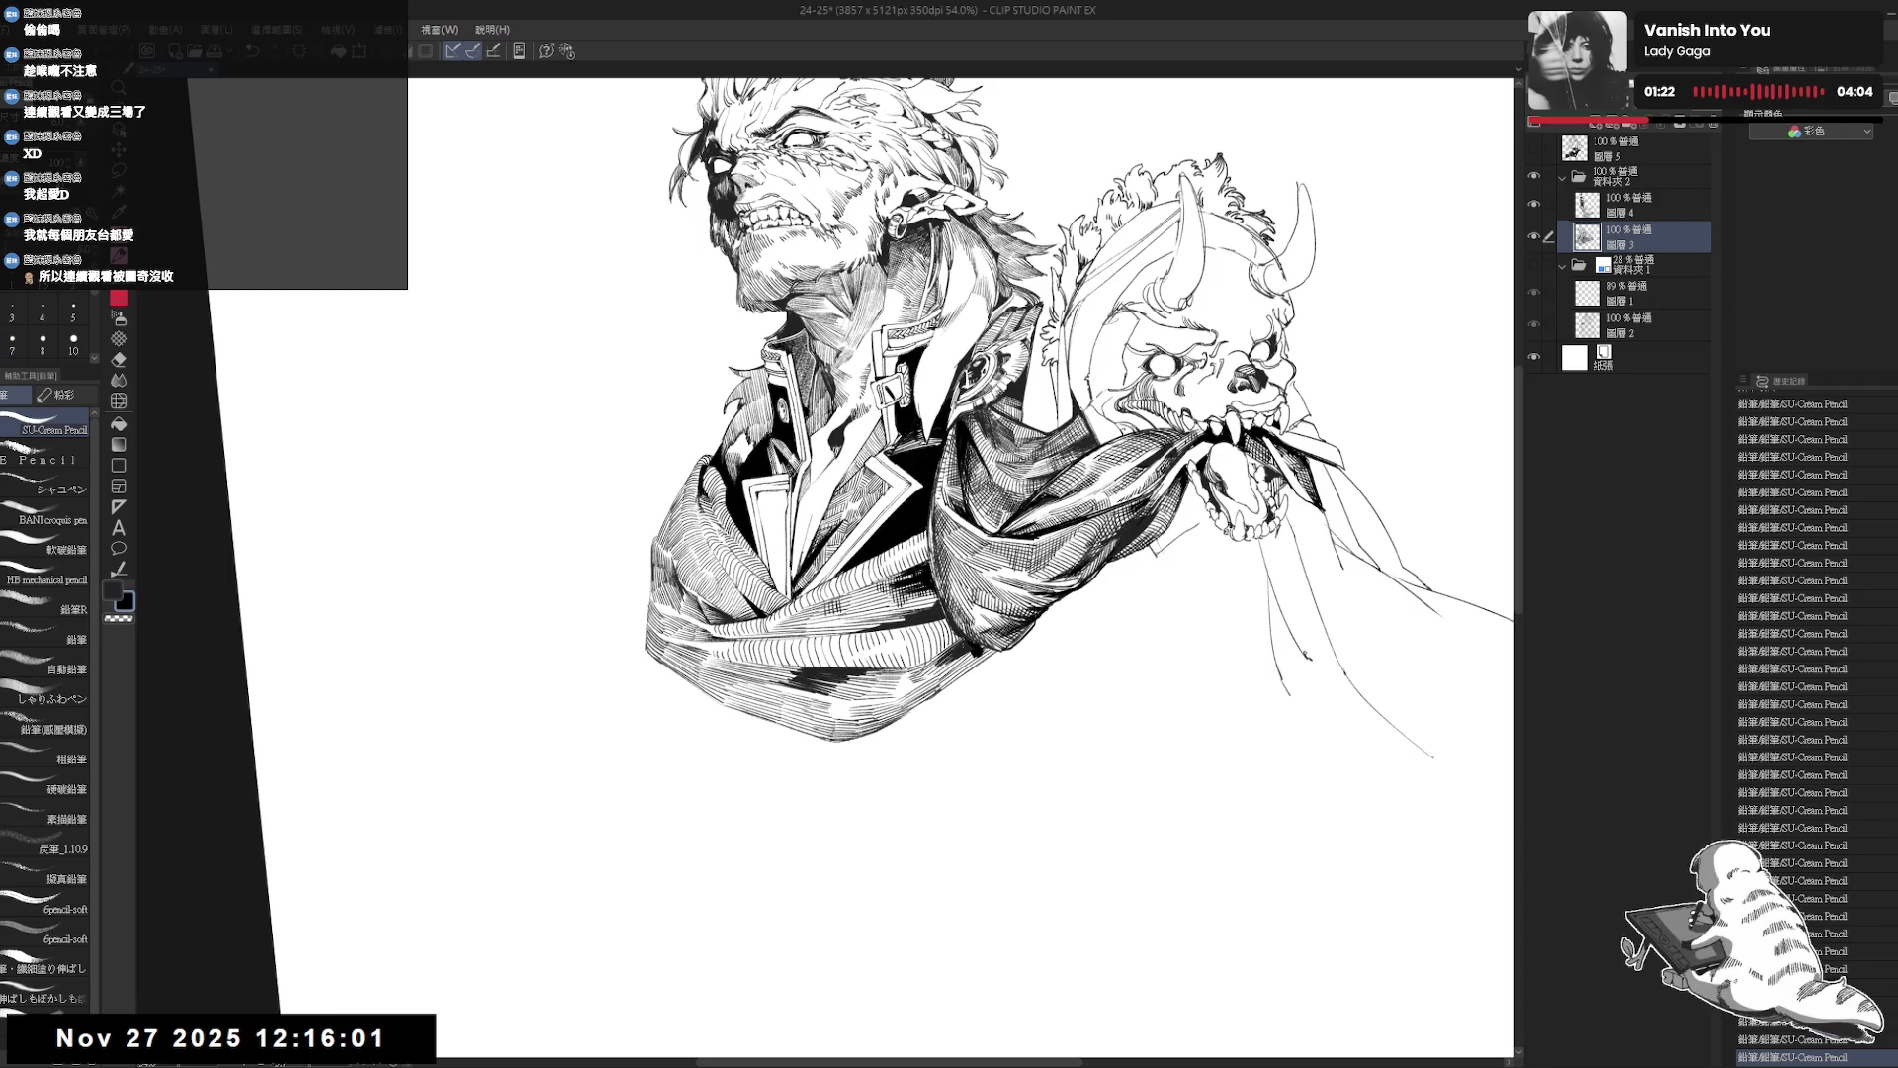
Add short hatch strokes on the jacket, then reset rotation upright and zoom out.
left_click_drag(858, 620, 887, 584)
left_click_drag(881, 614, 890, 584)
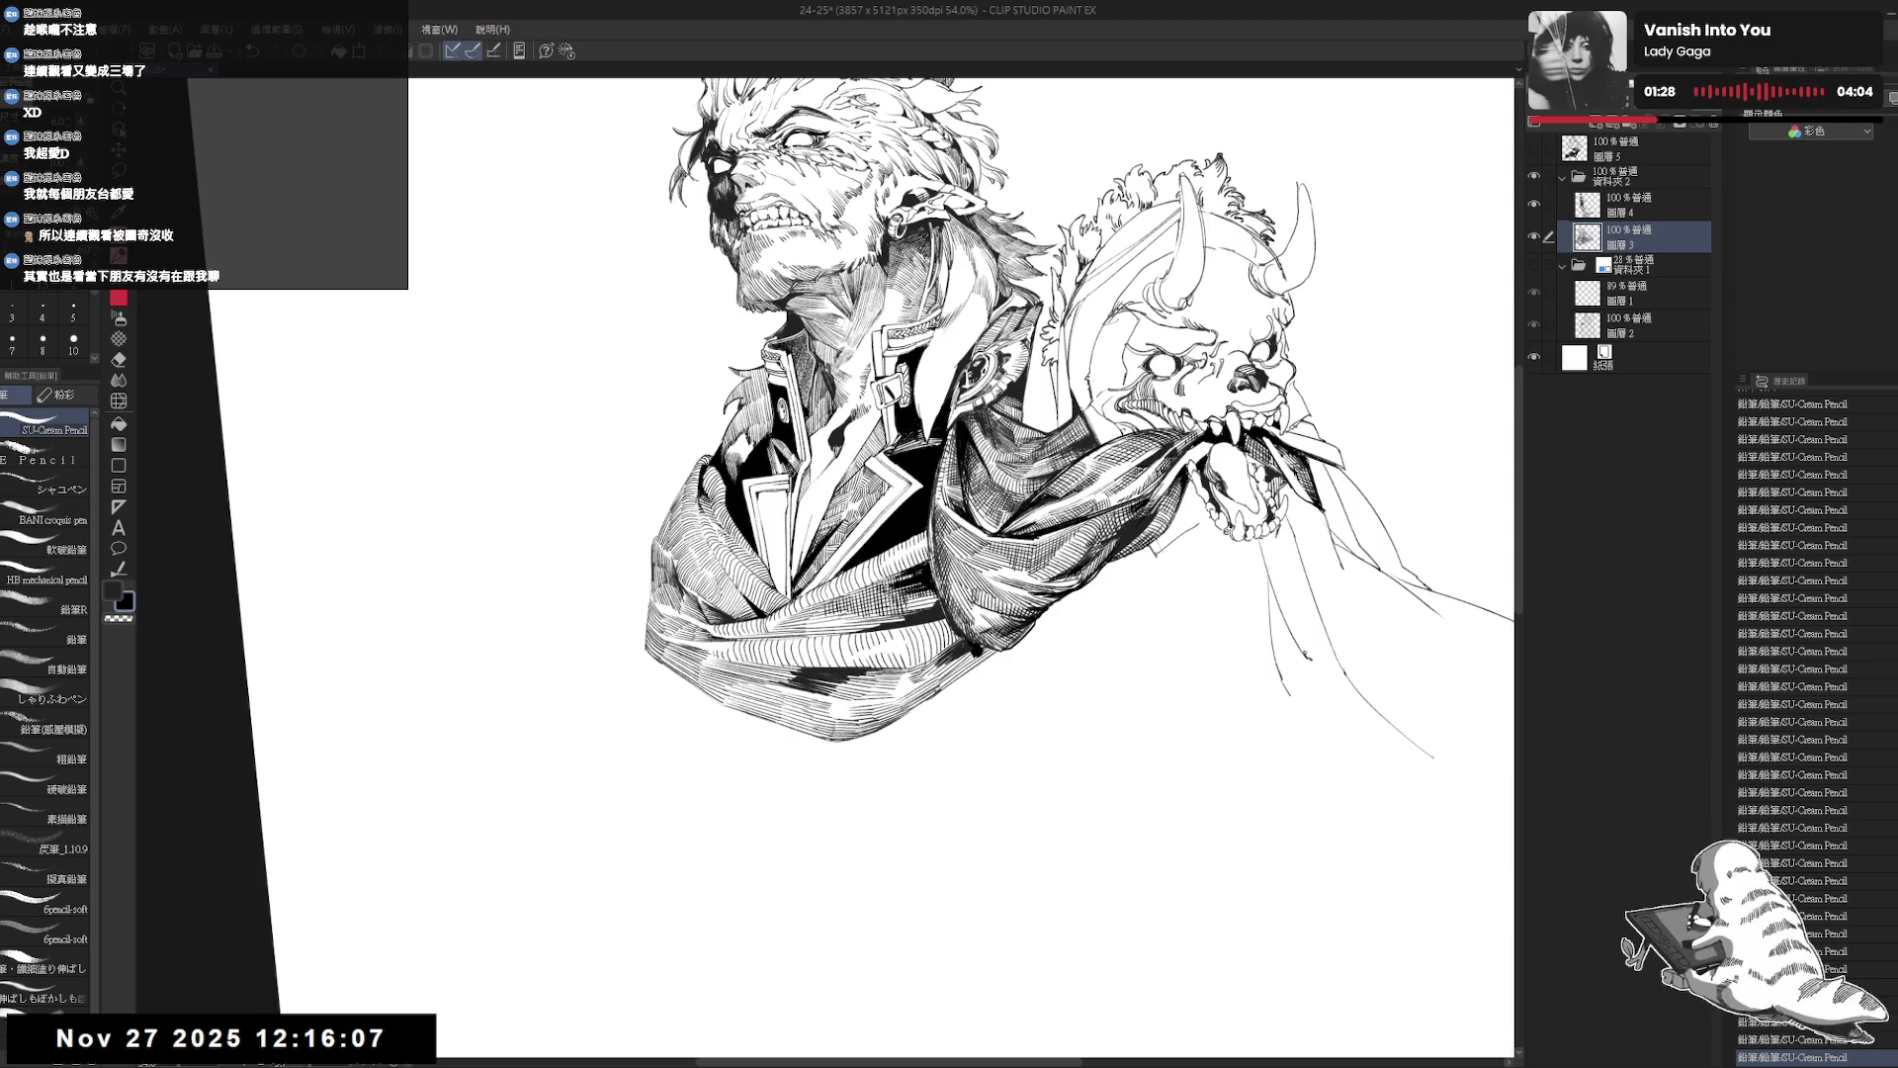
key("minus")
key("minus")
key("minus")
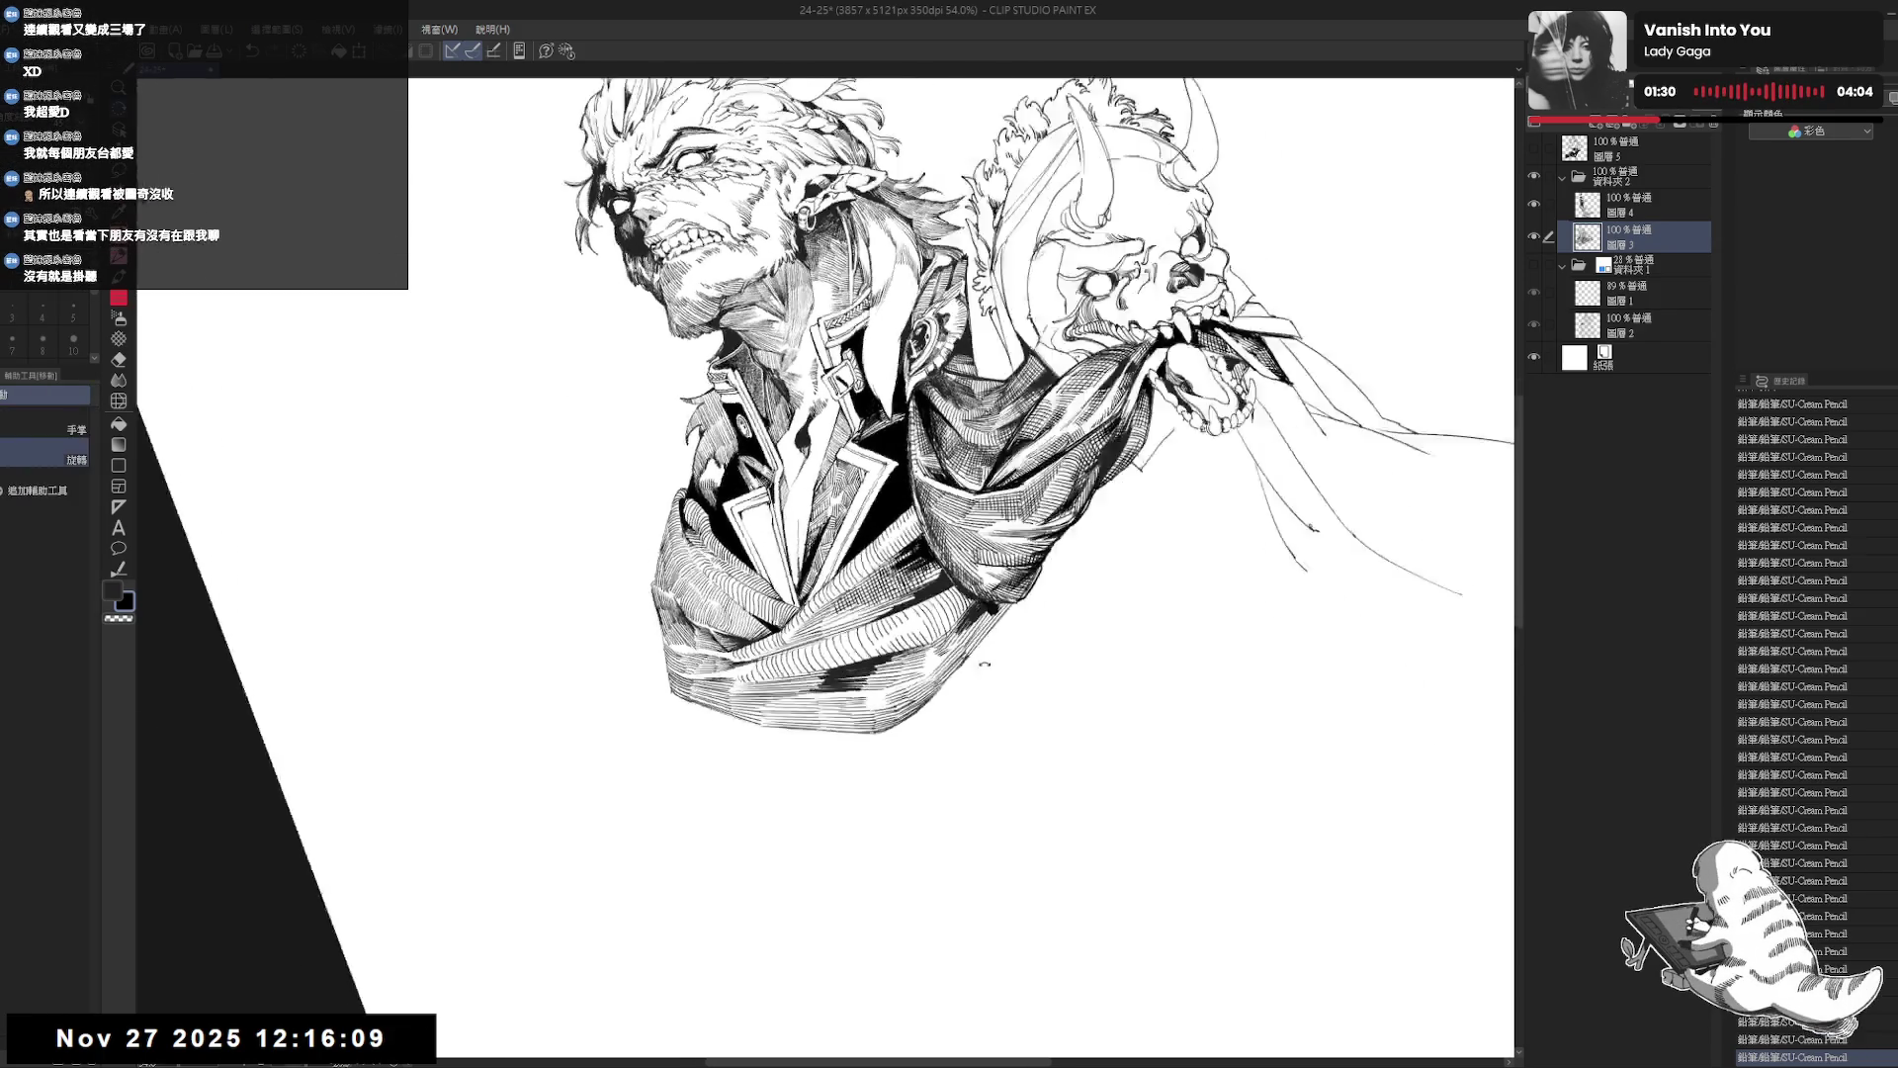
key("asciicircum")
key("asciicircum")
key("asciicircum")
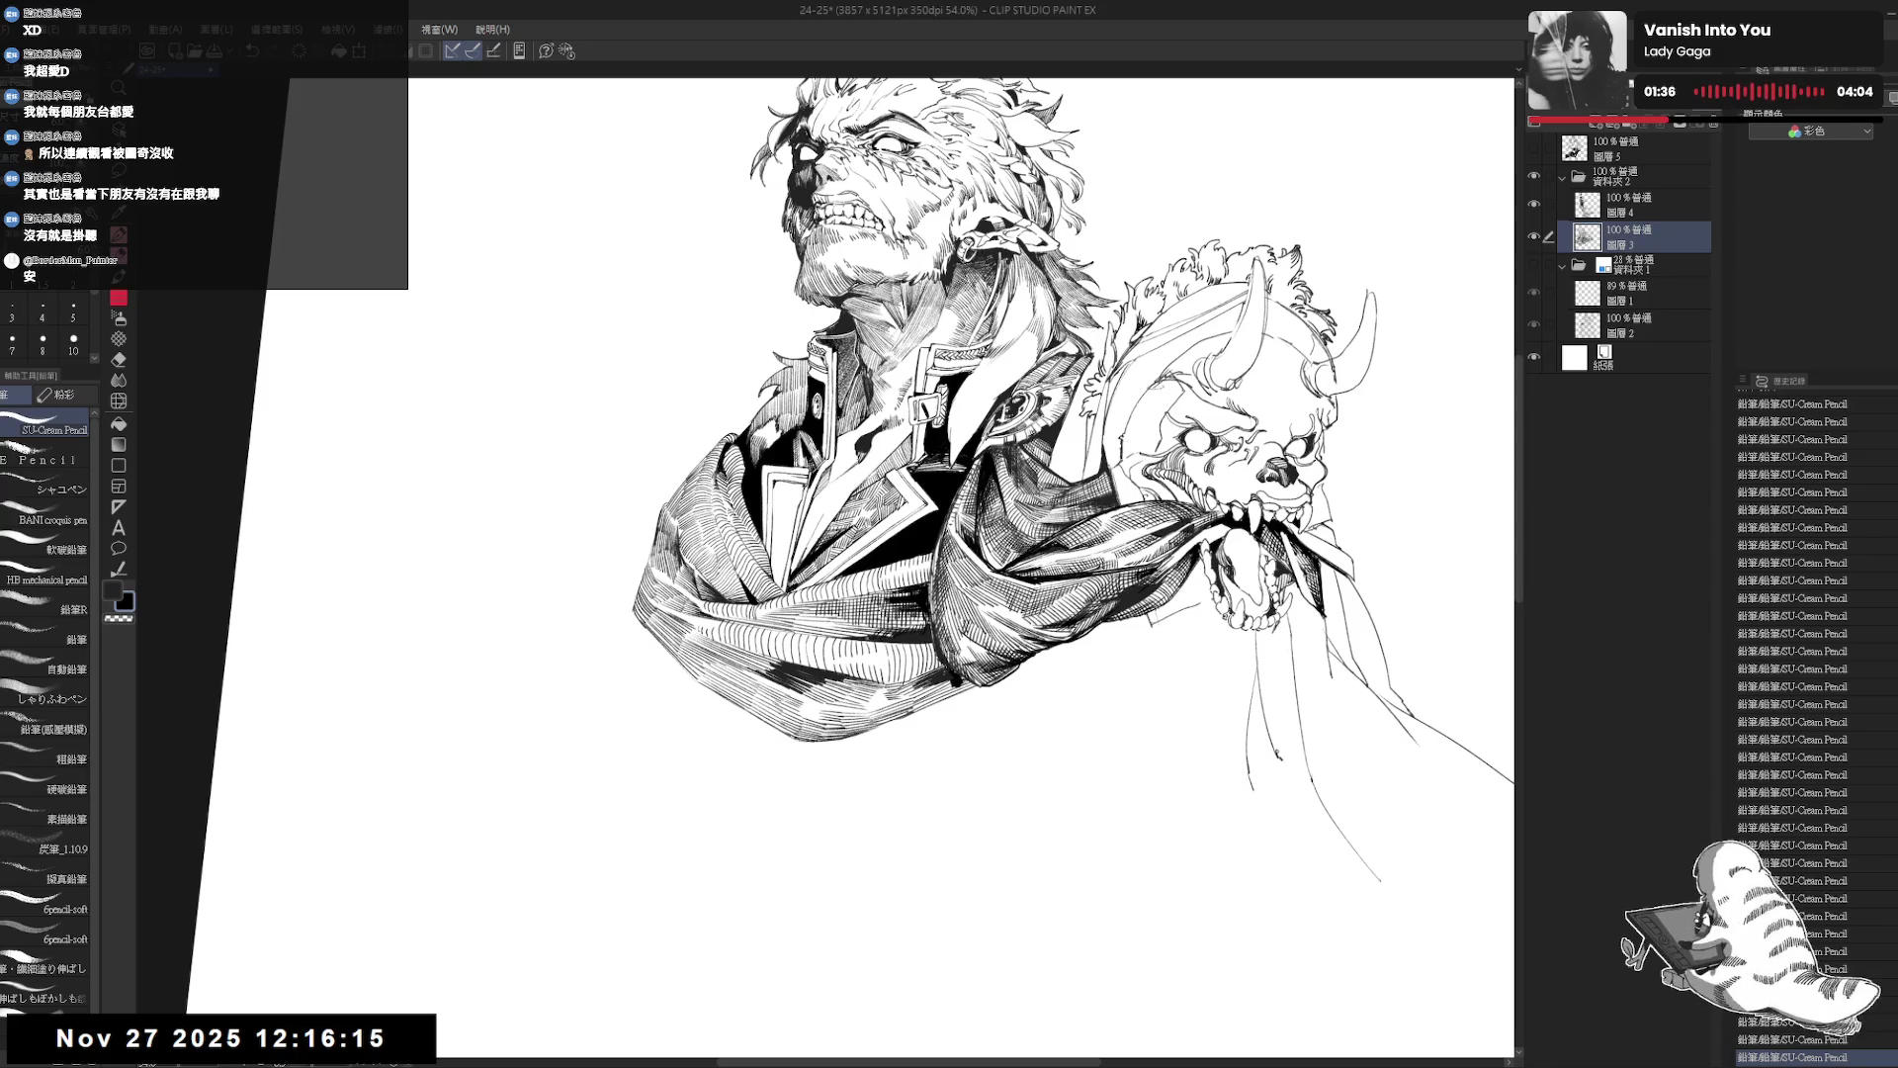
key("minus")
key("minus")
key("minus")
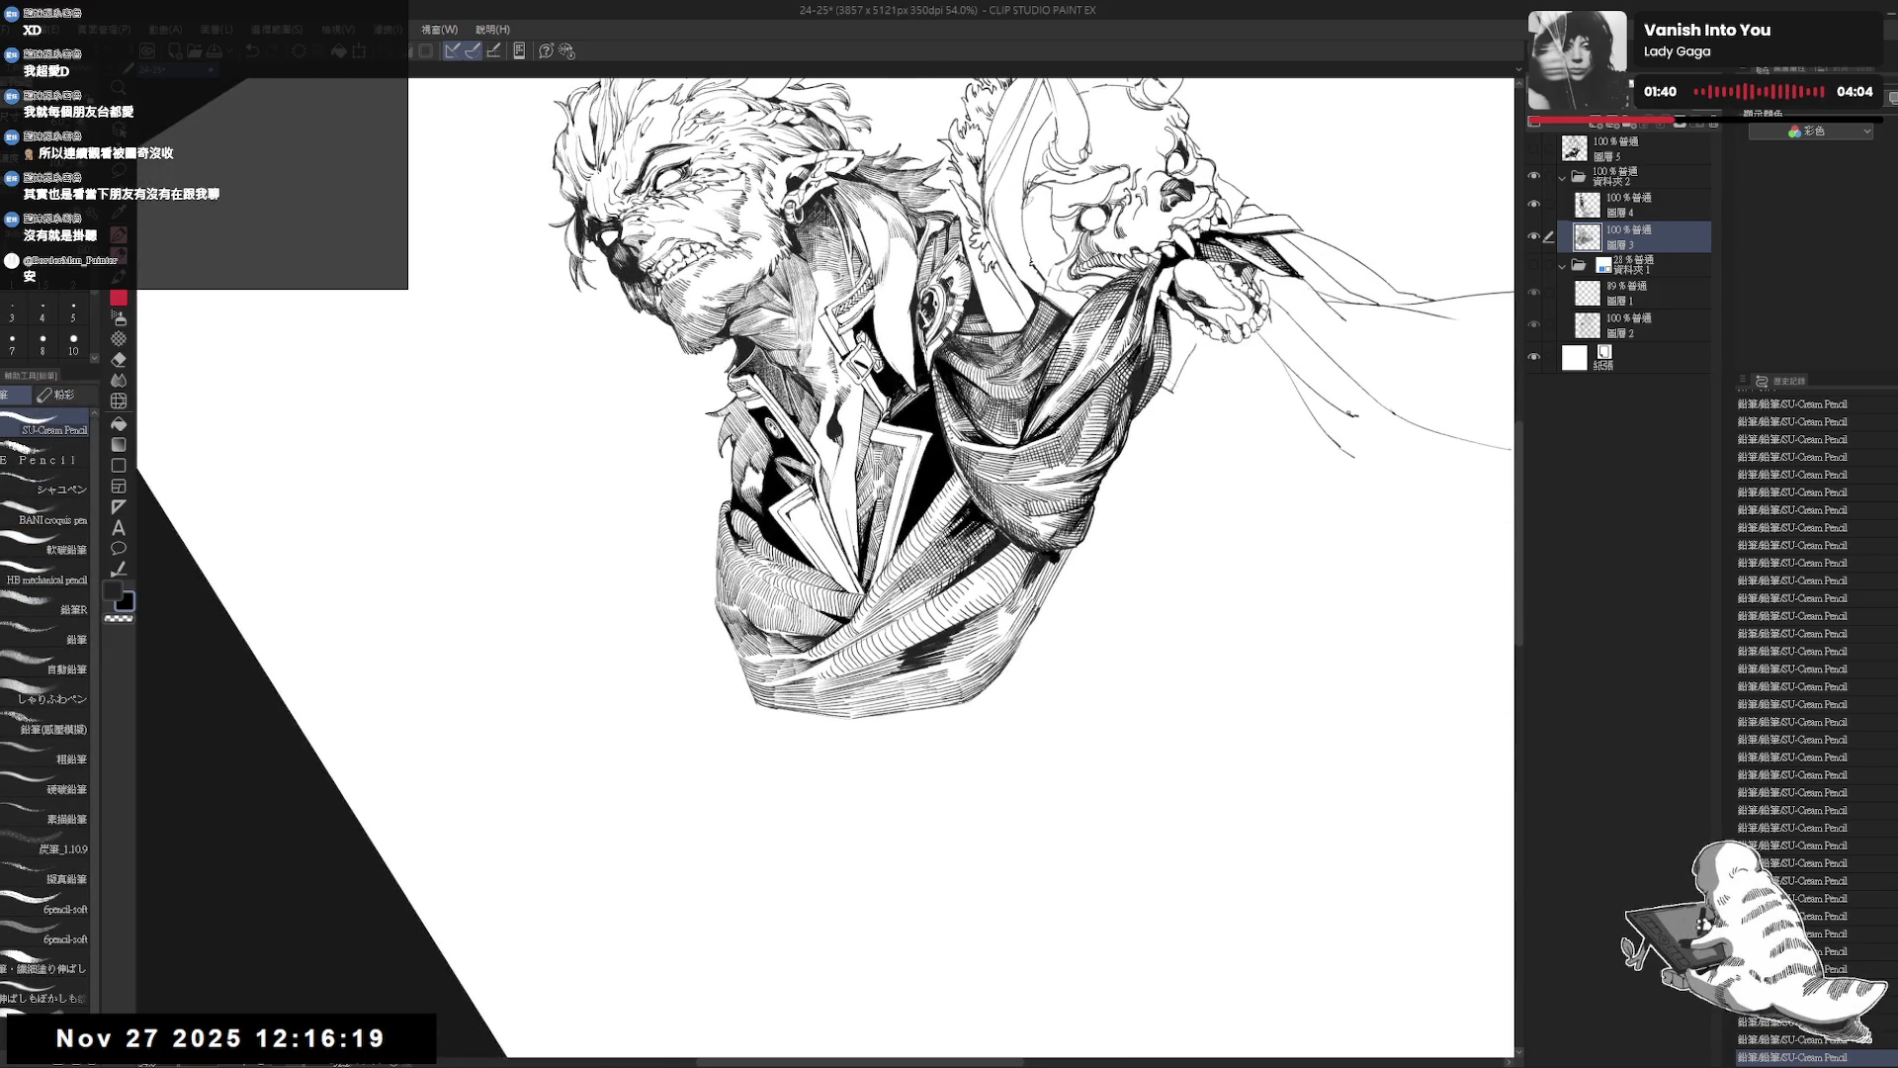
key("at")
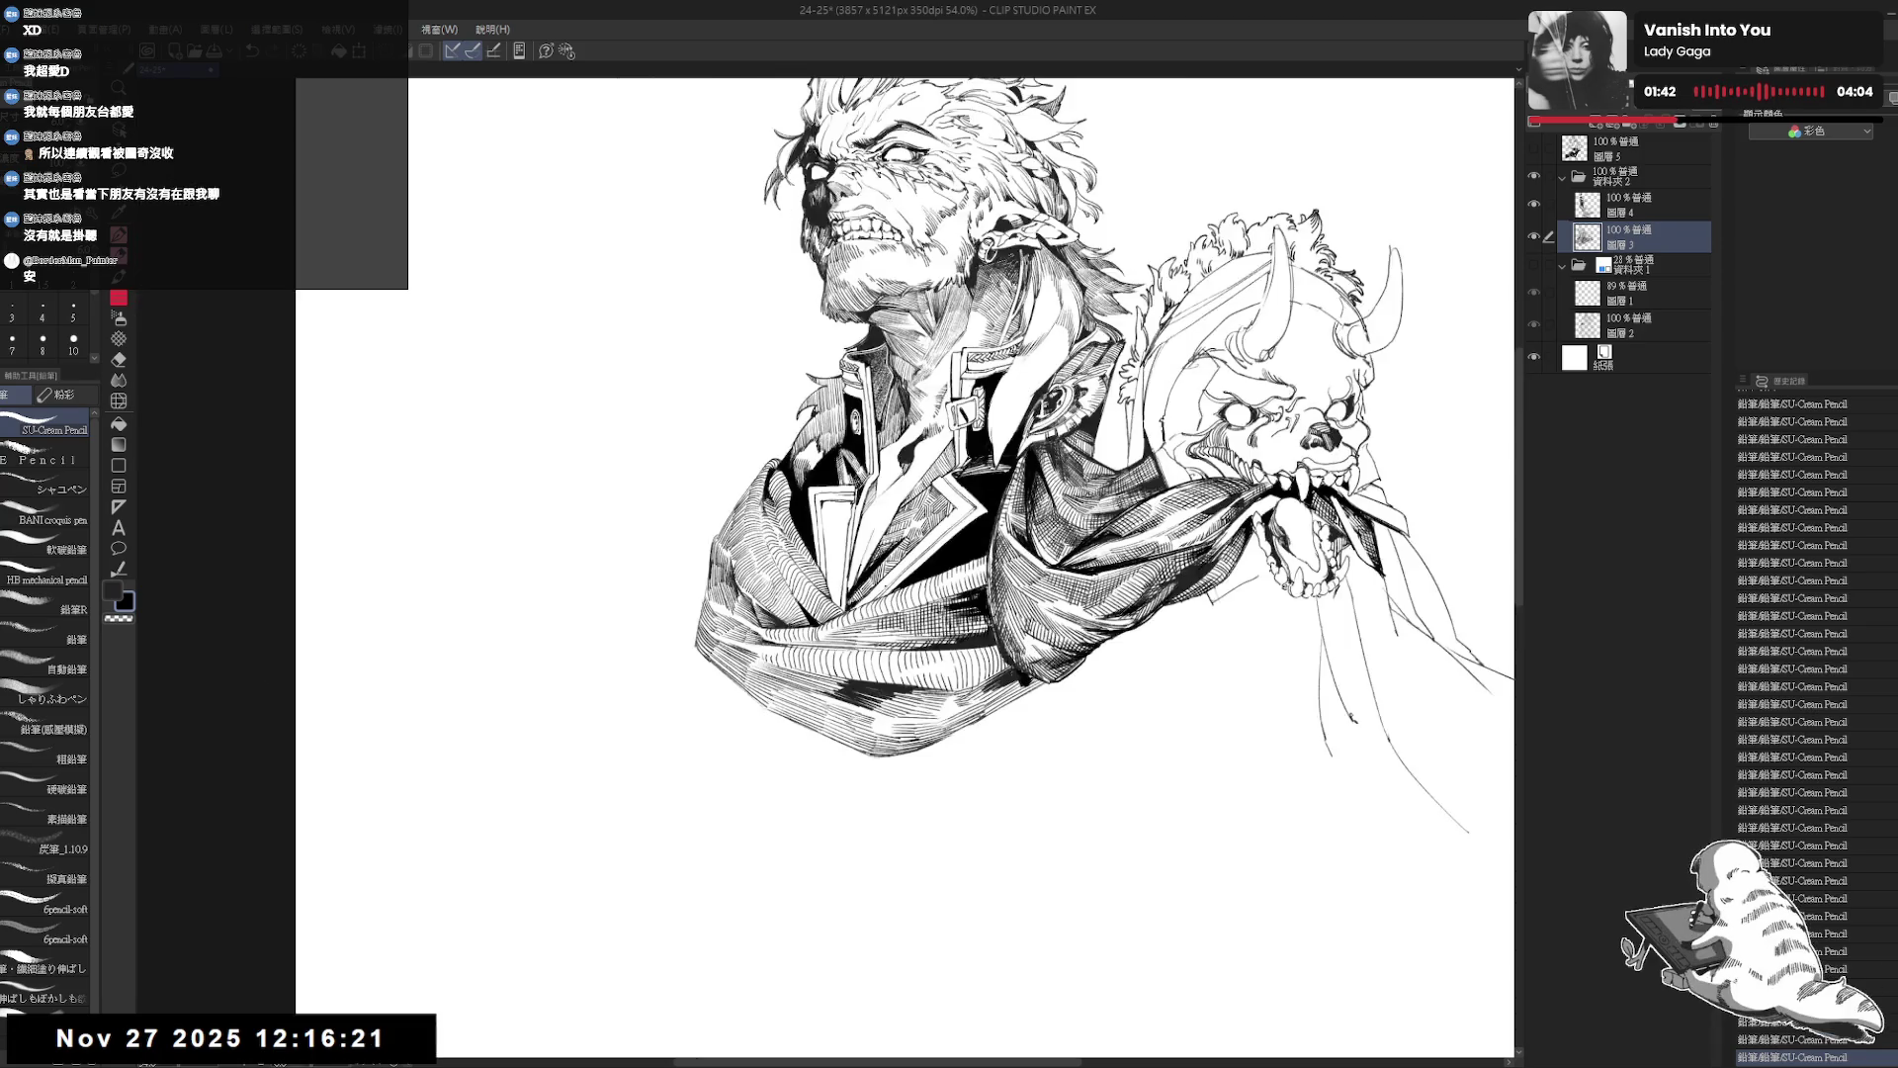
key("ctrl+minus")
key("ctrl+minus")
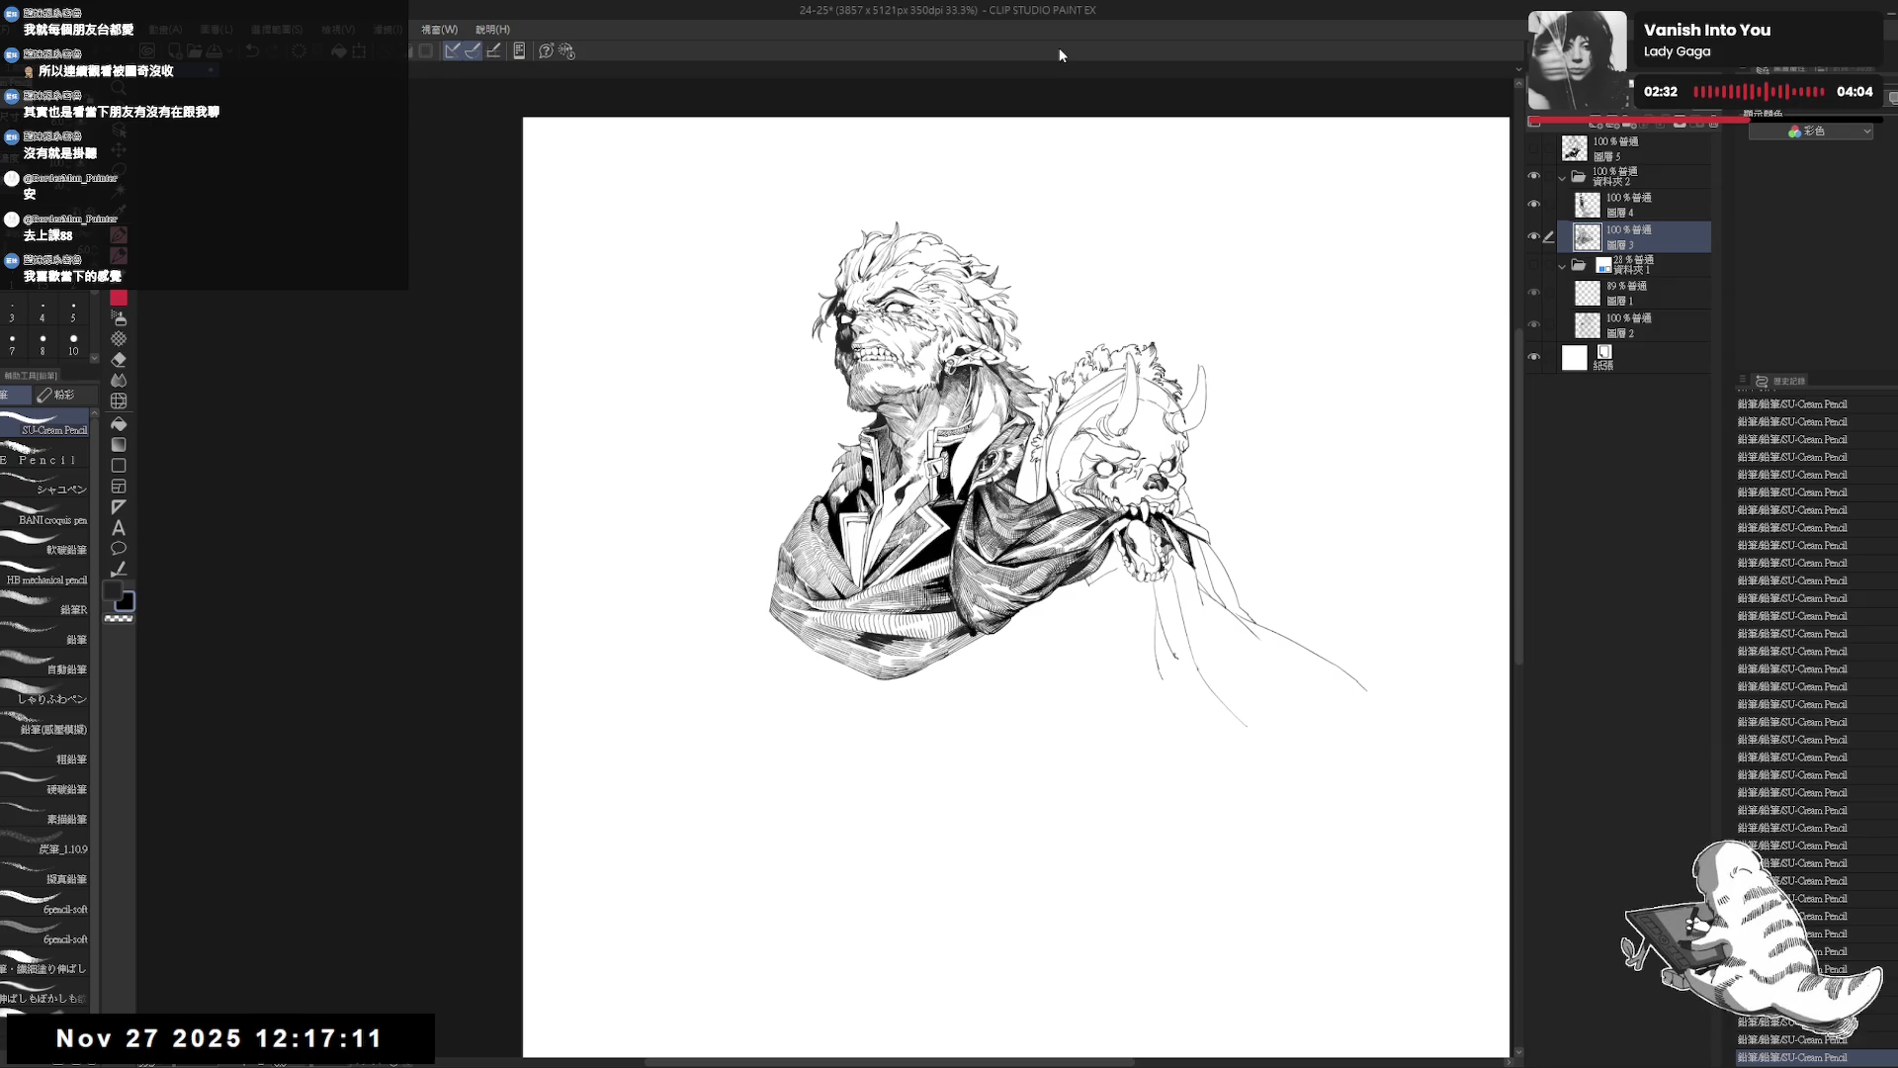
Zoom in on the bust, tilt and nudge the view, and redo the last undone step.
scroll(791, 489, "up", 2)
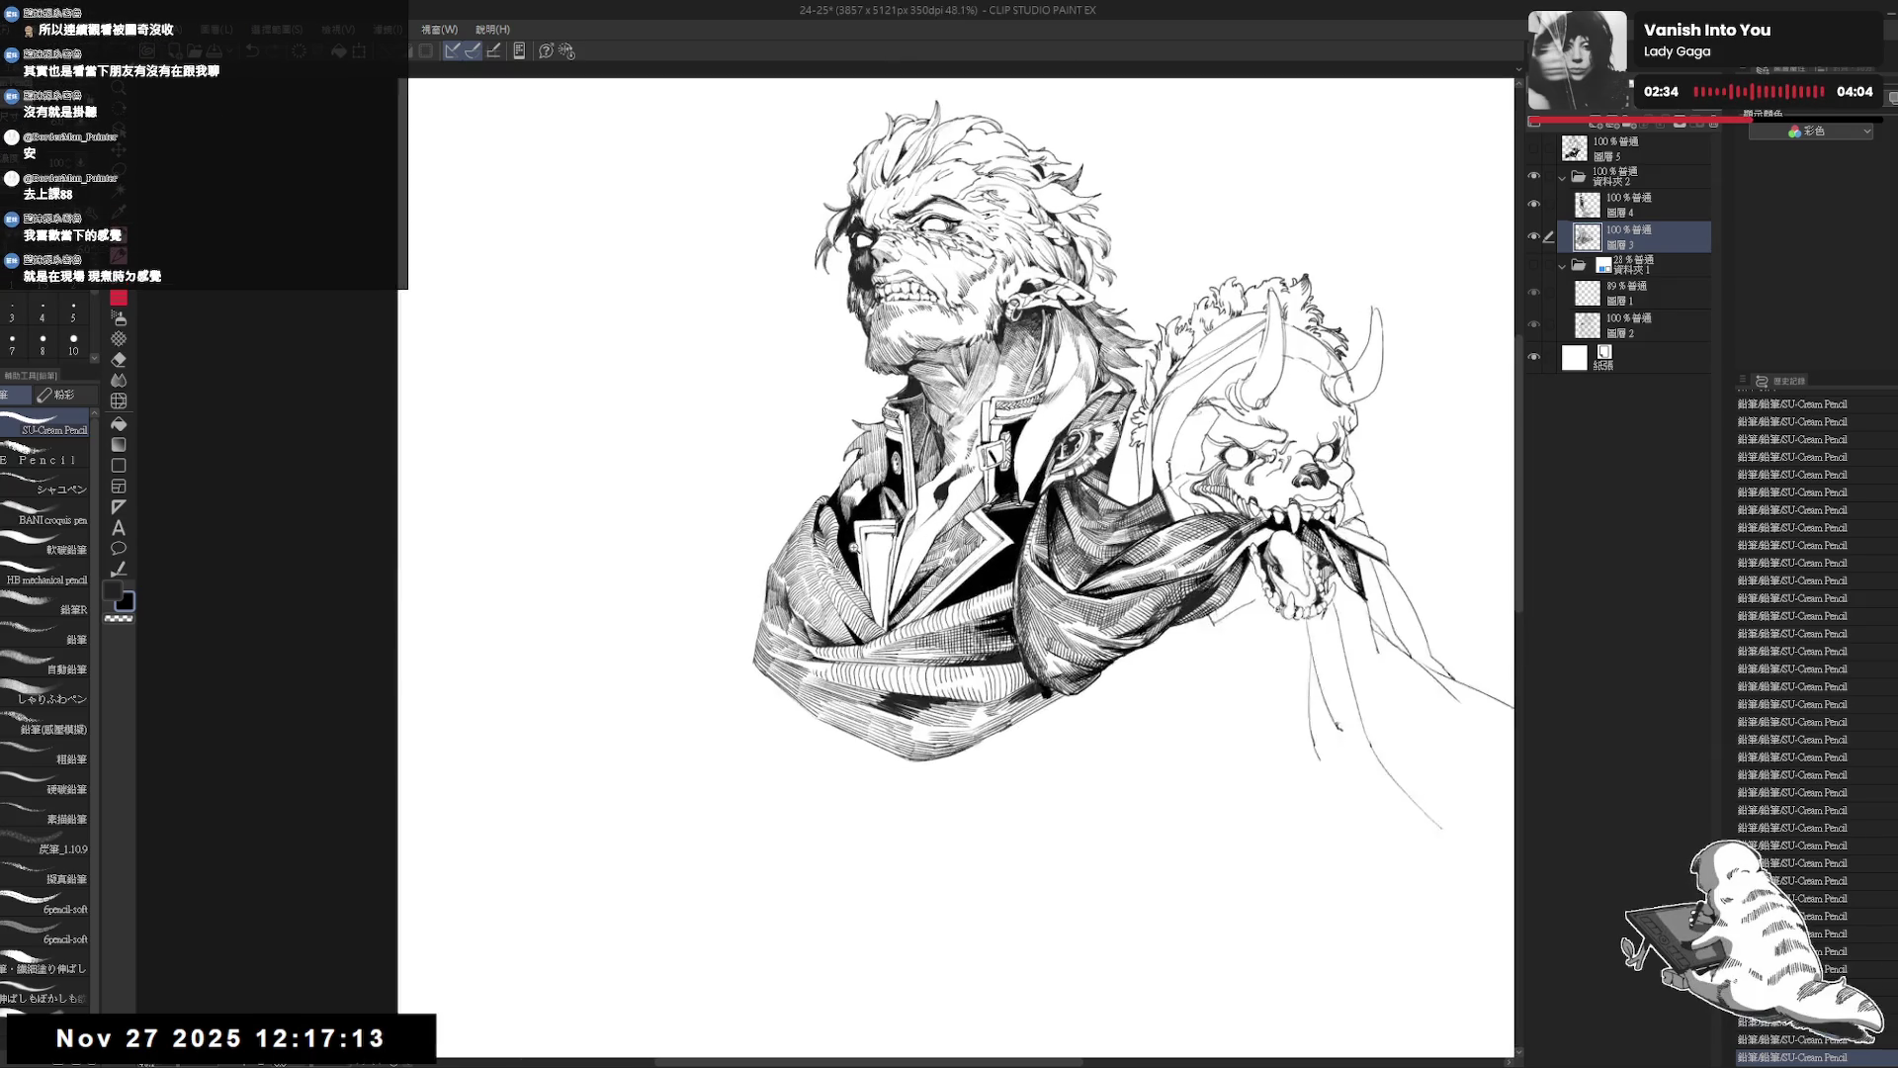
mouse_move(1030, 827)
left_mouse_down()
mouse_move(1108, 712)
mouse_move(989, 781)
left_mouse_up()
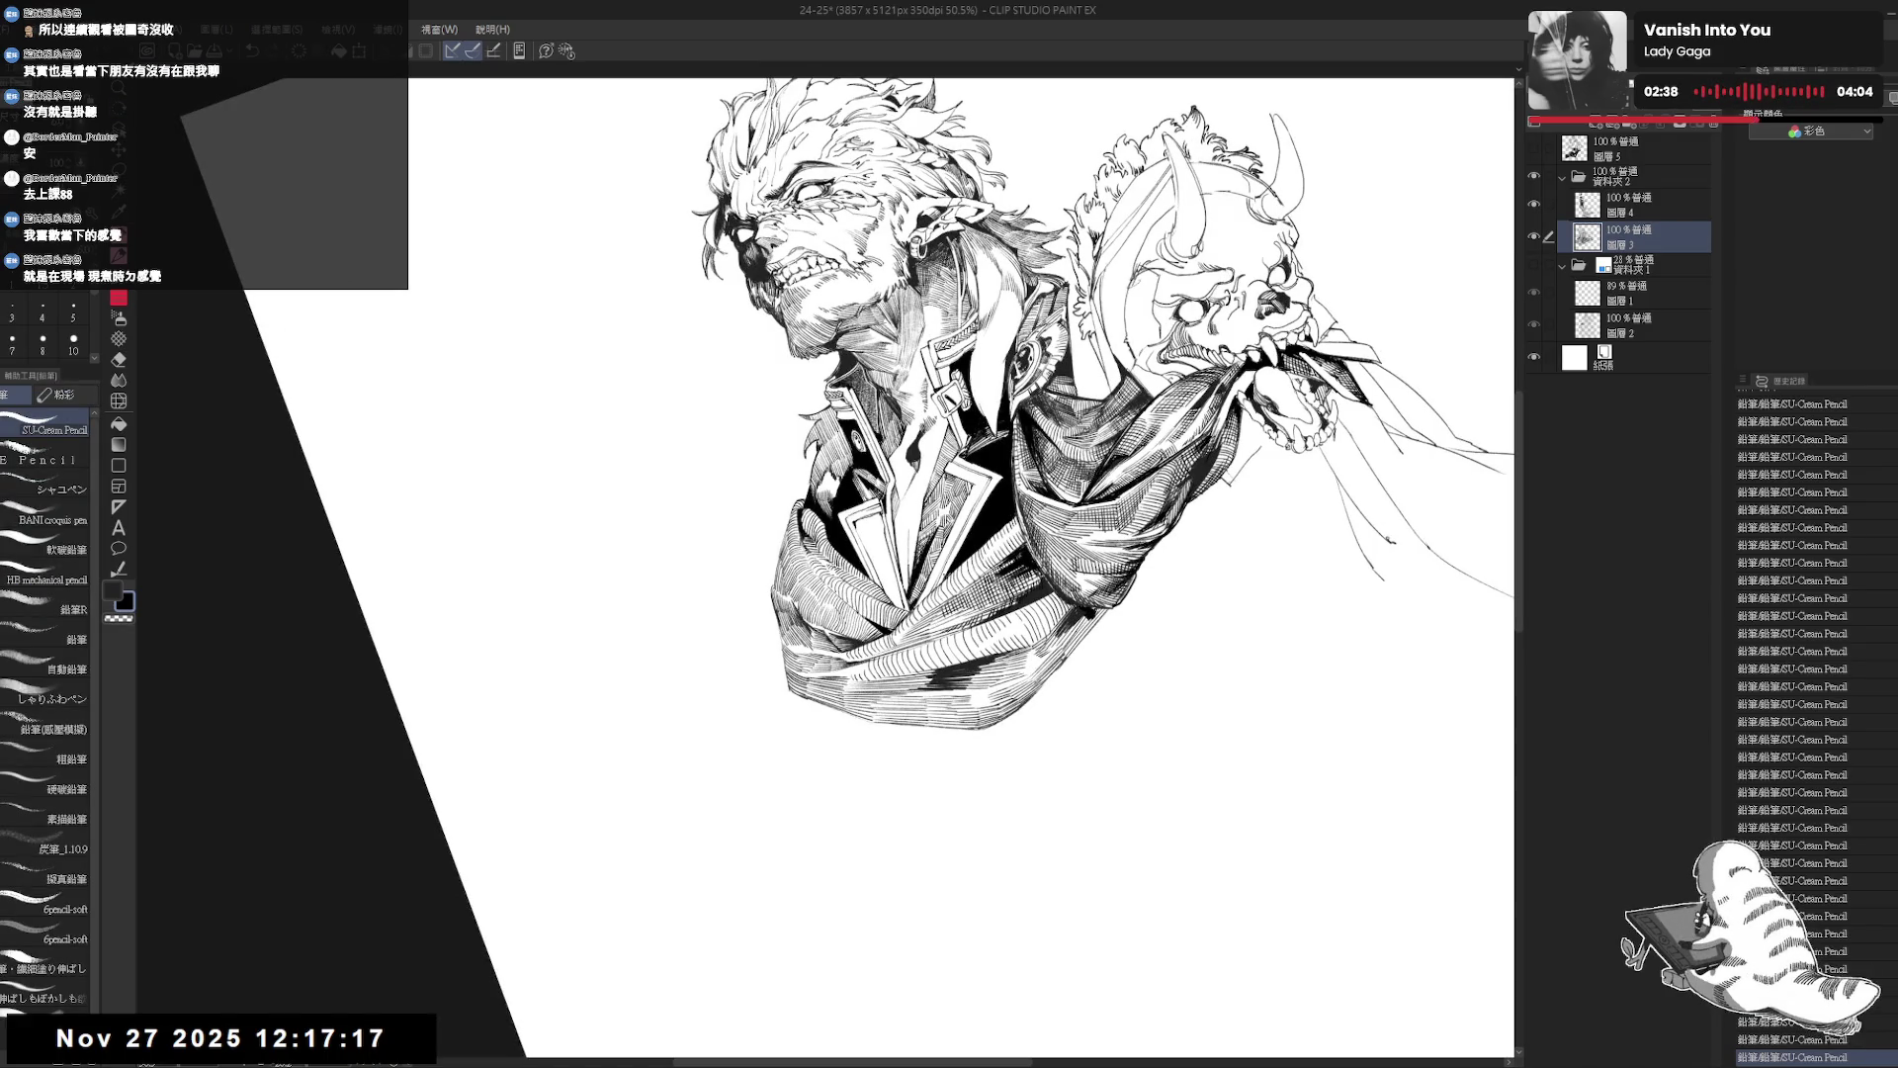
left_click_drag(989, 781, 1038, 752)
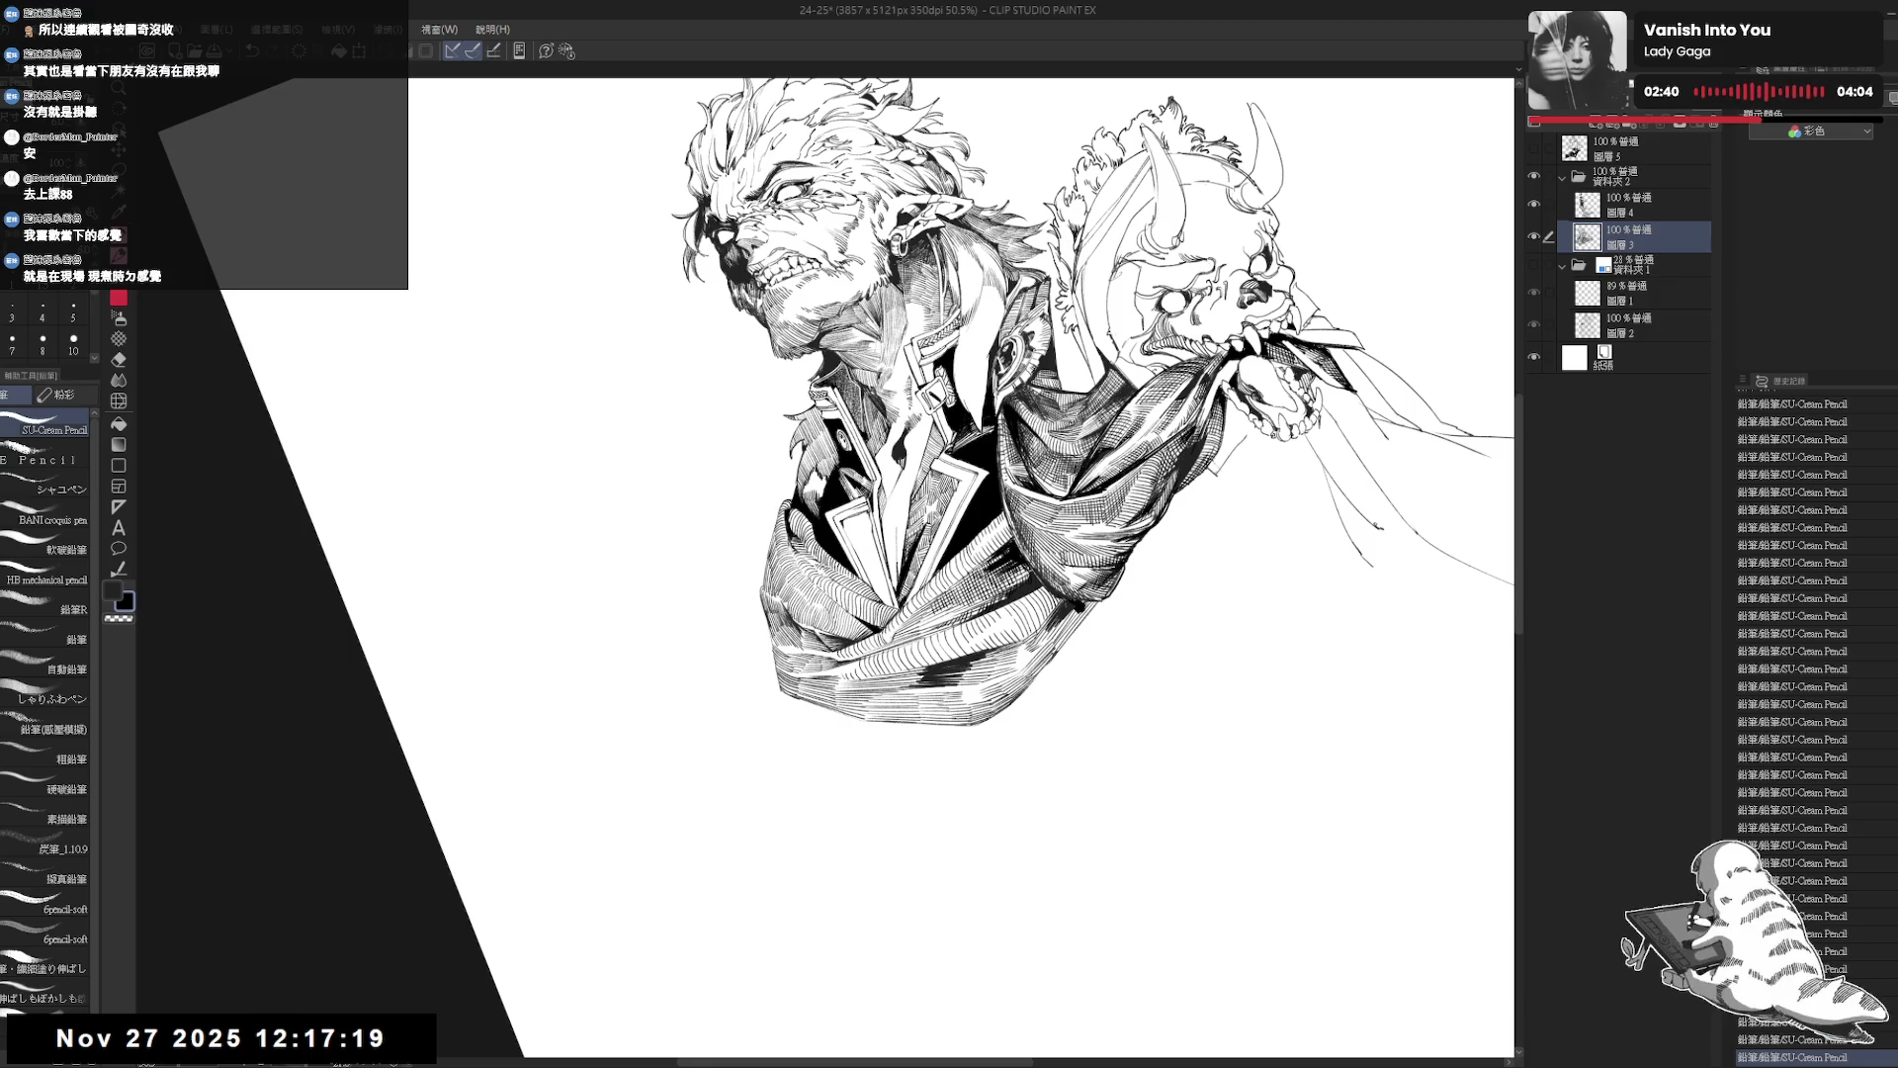
key("ctrl+y")
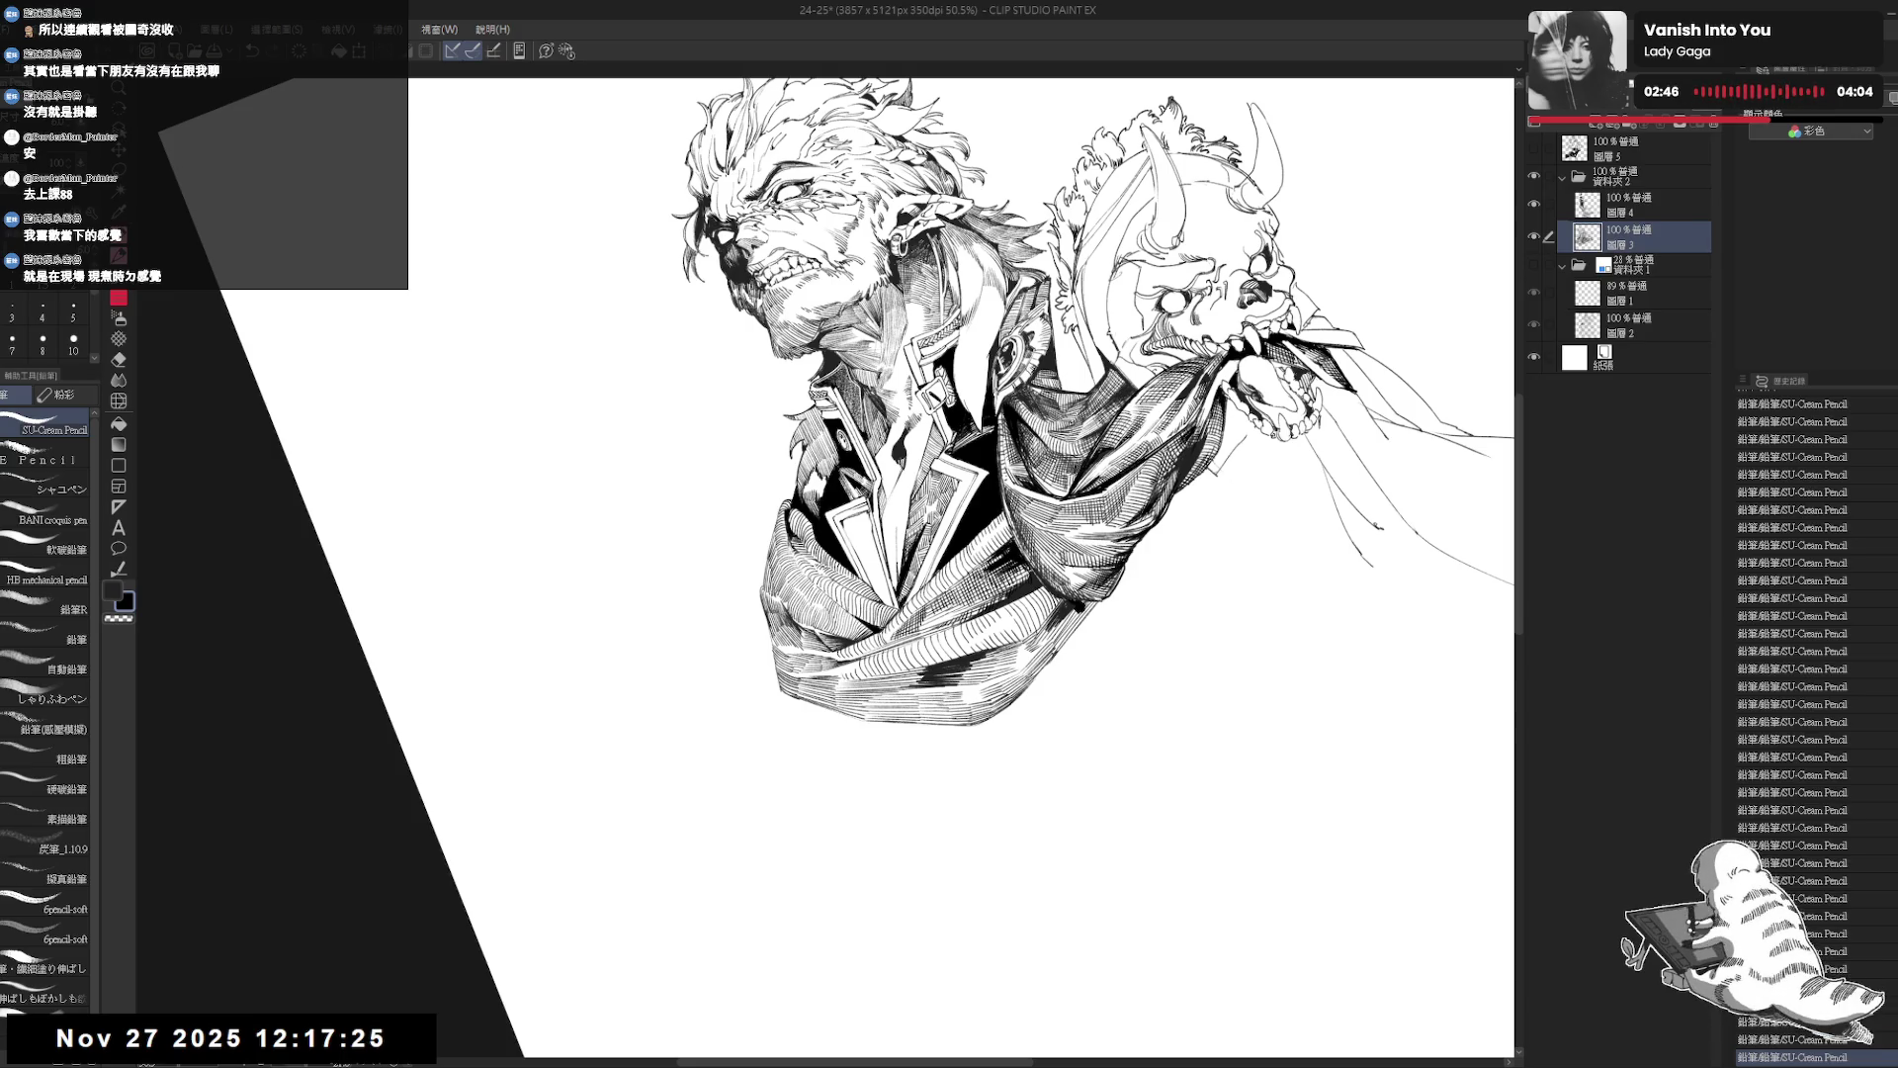
Turn the view sideways and upside down, undo a step, then reset it upright at 66.7%.
key("^")
key("^")
key("^")
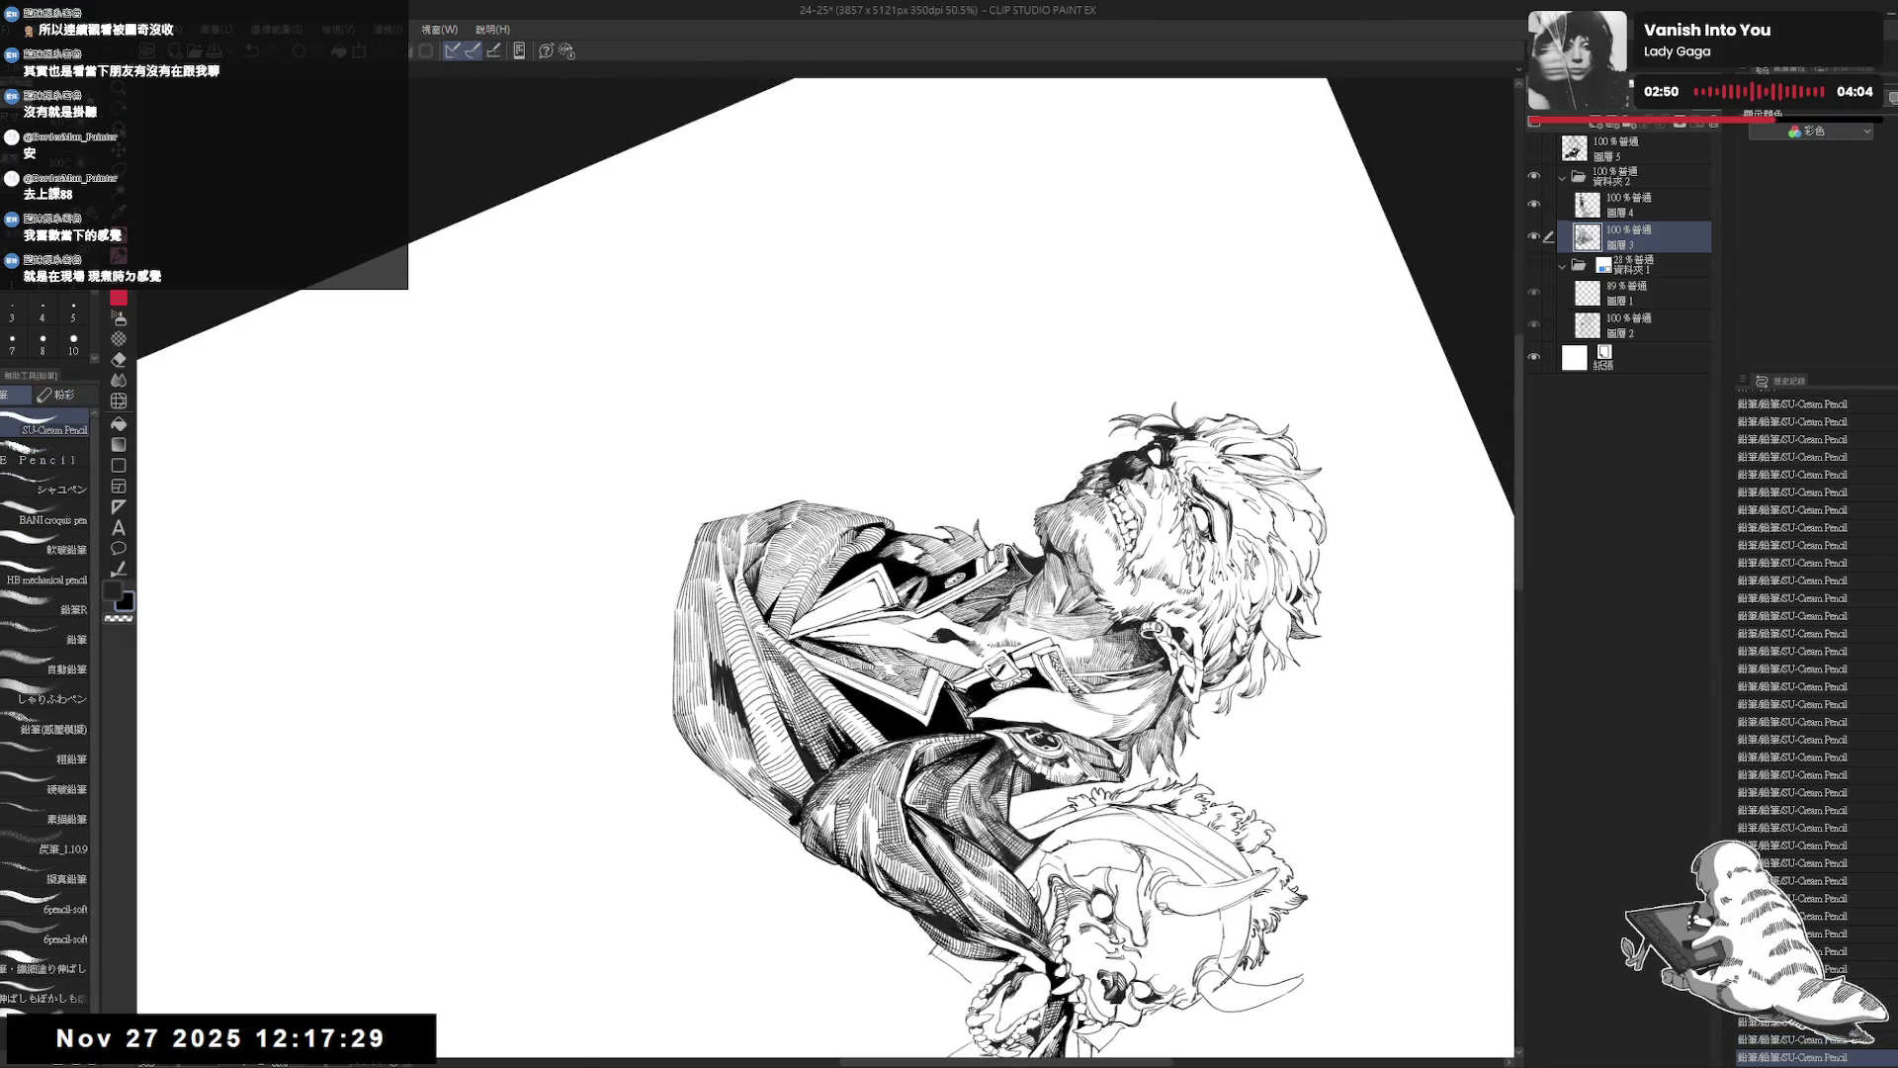
key("^")
key("^")
key("^")
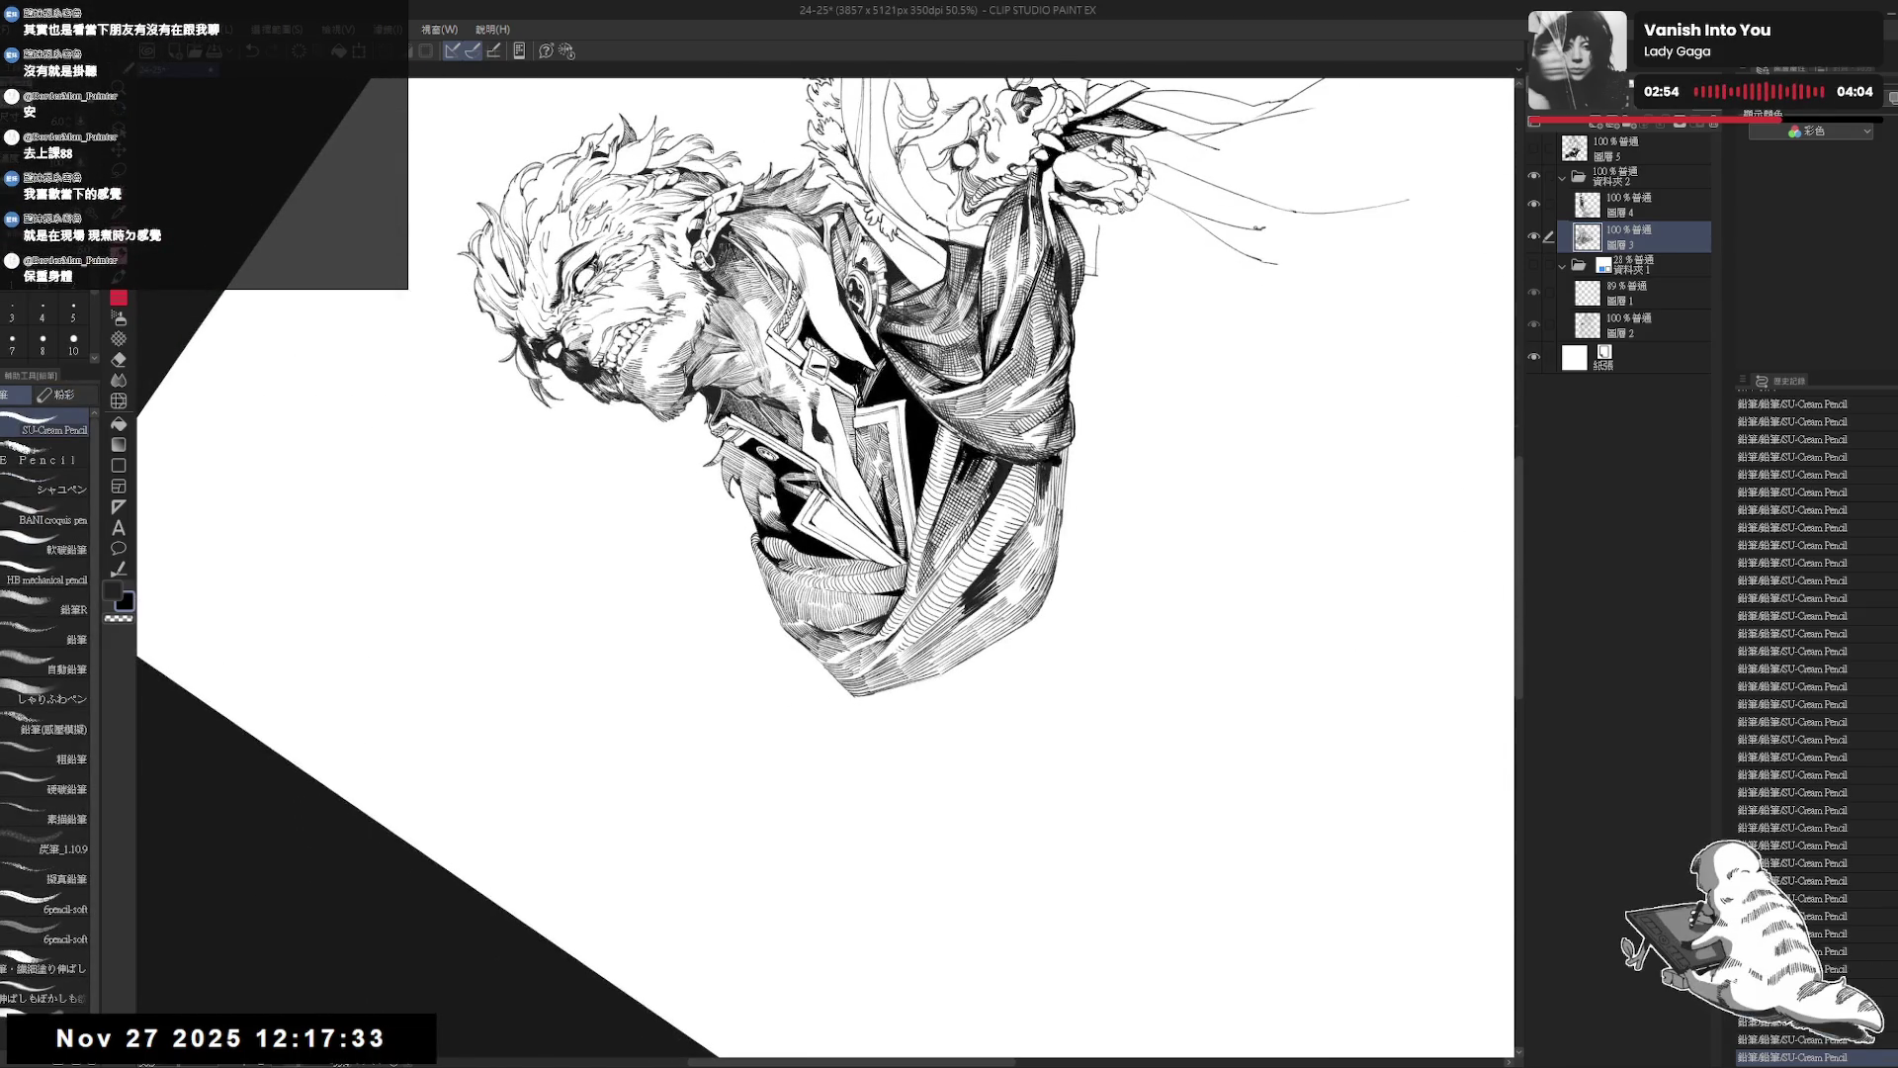
key("ctrl+z")
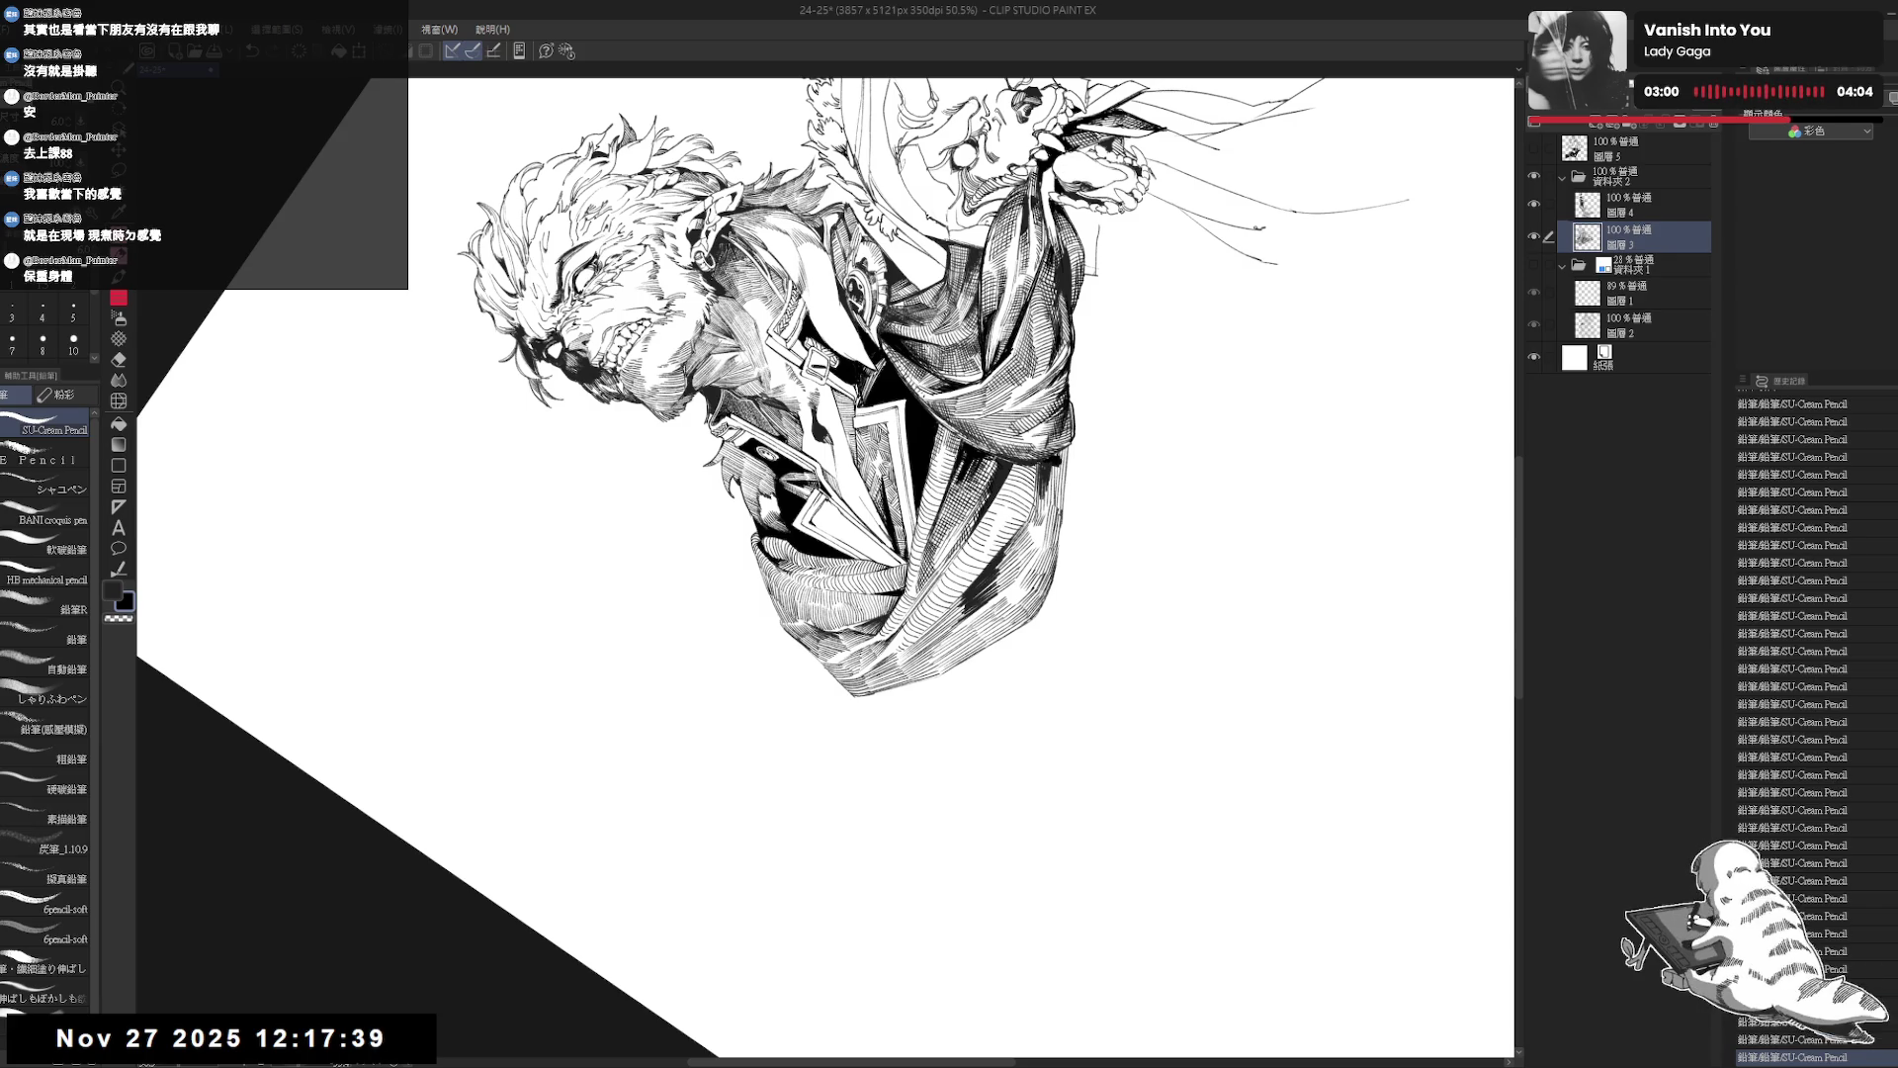
key("ctrl+0")
key("ctrl+plus")
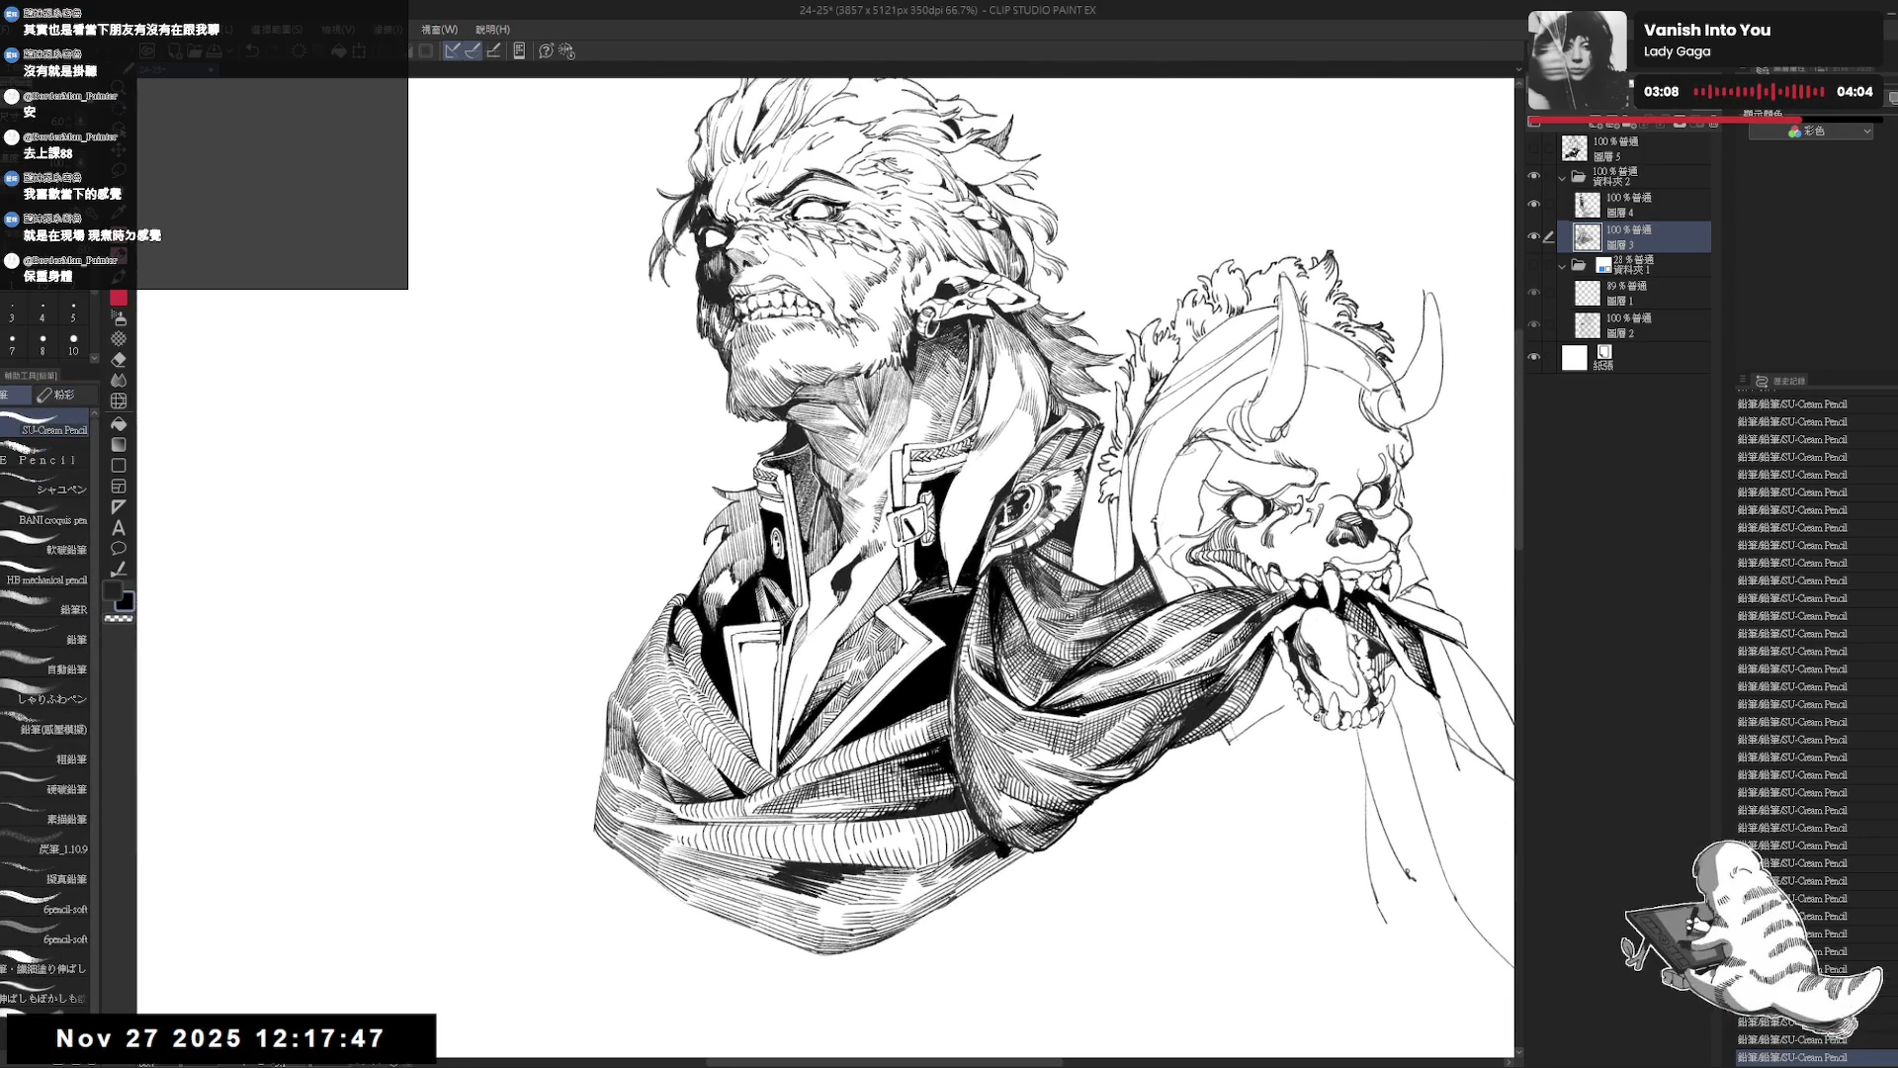
Undo a stray stroke and add two short pencil hatch strokes near the collar.
key("e")
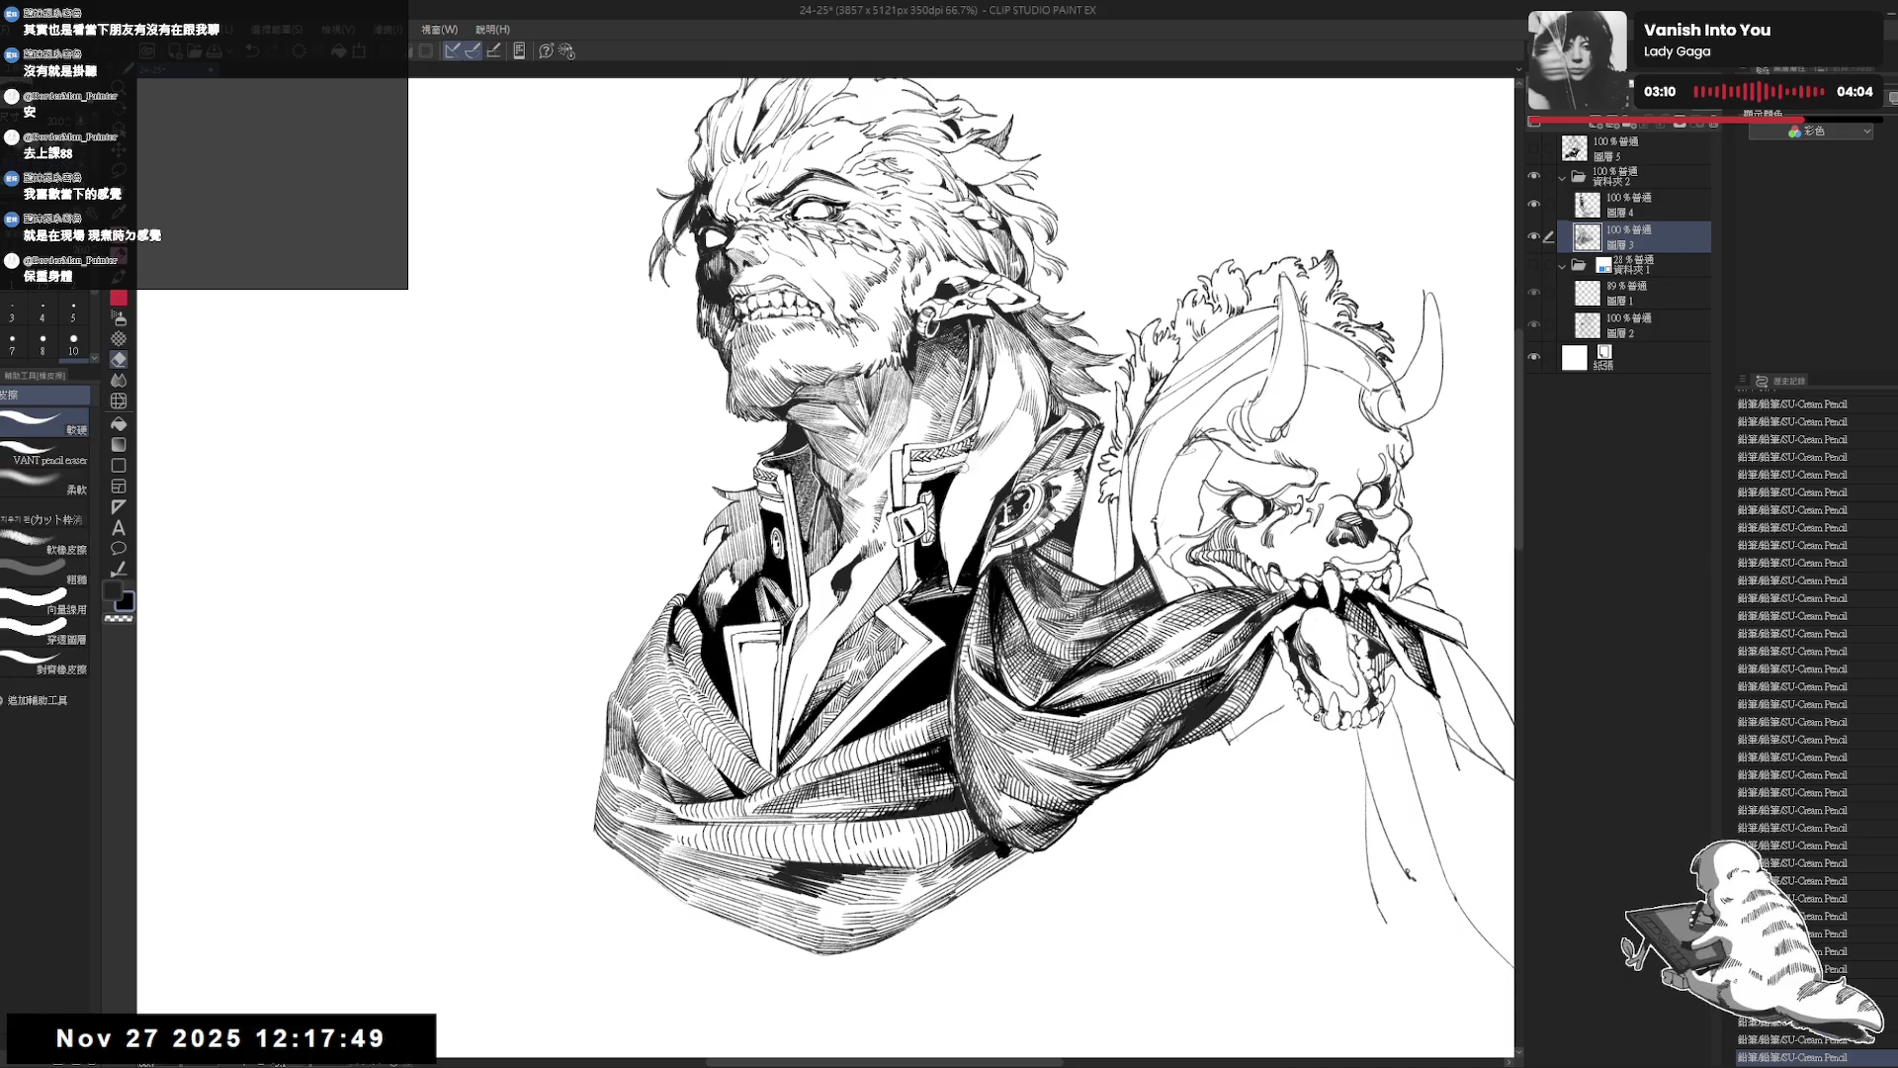
key("p")
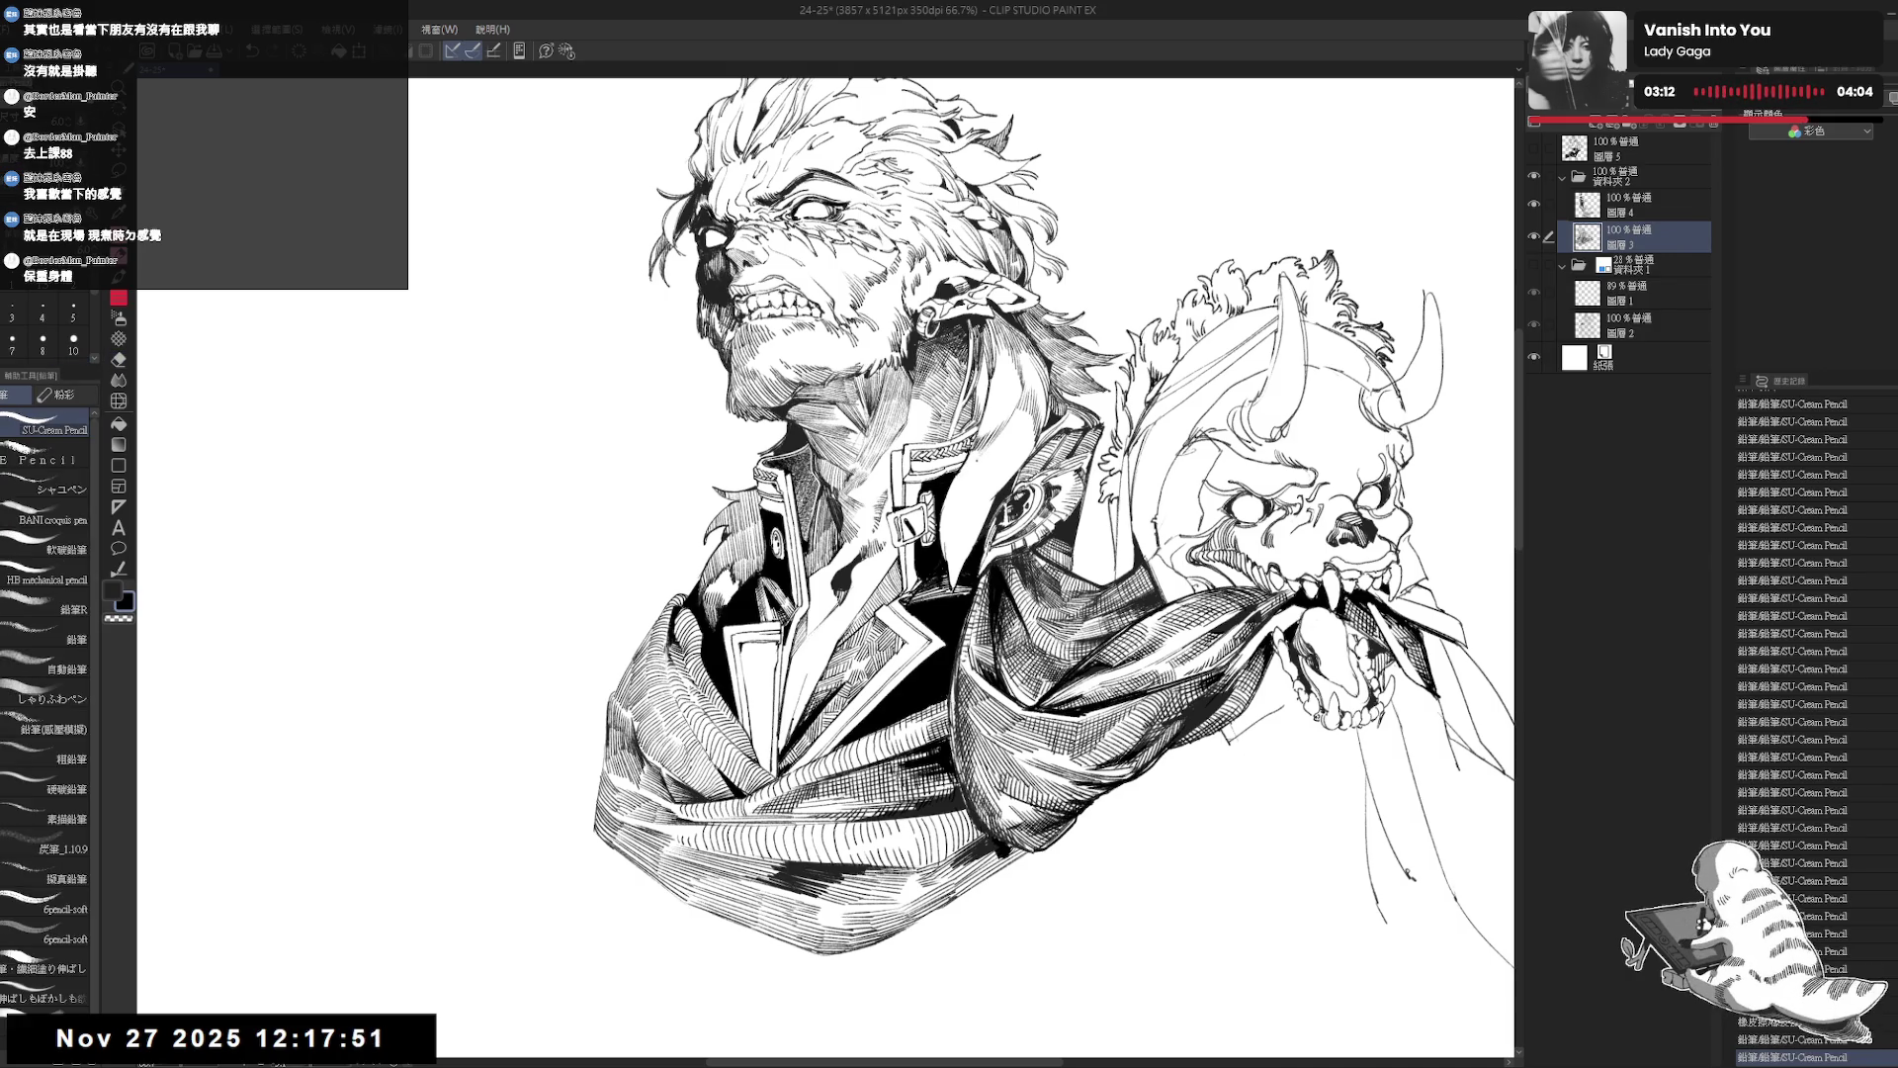
key("e")
key("p")
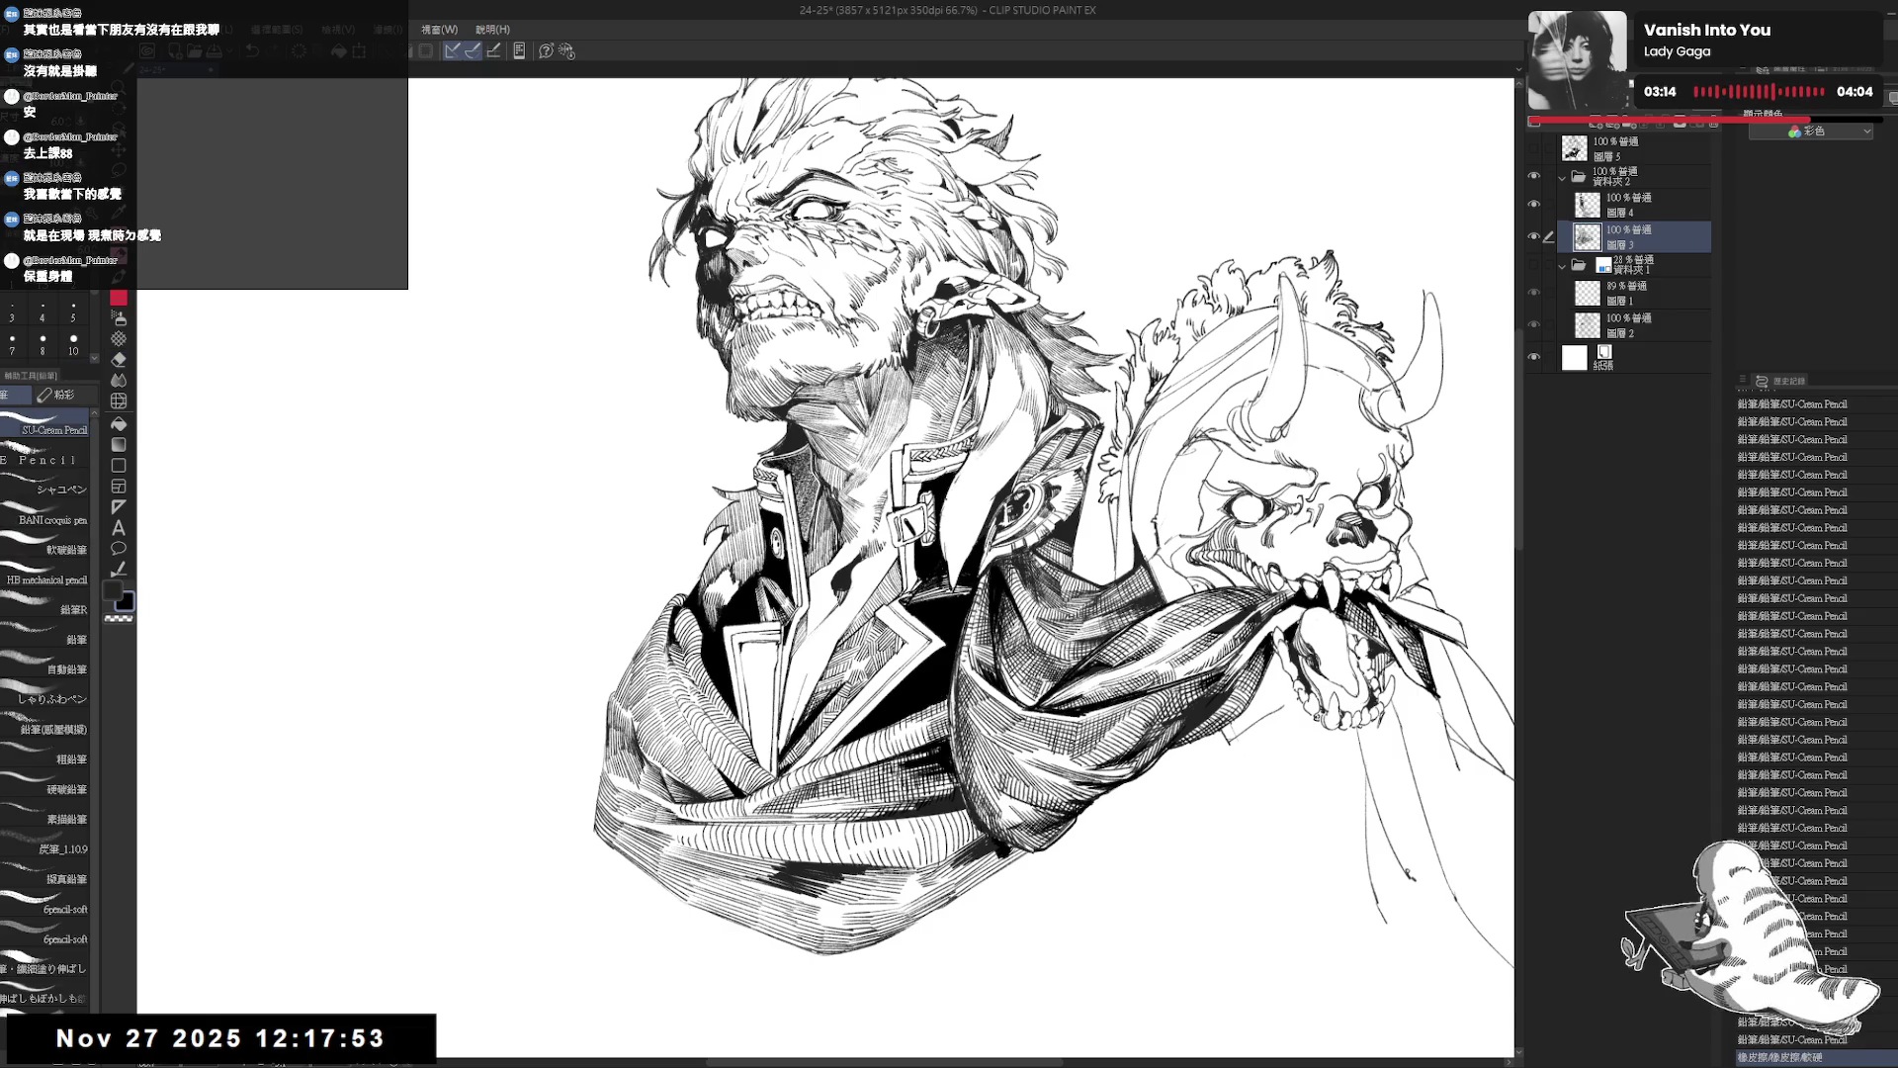
key("ctrl+z")
left_click_drag(948, 513, 950, 584)
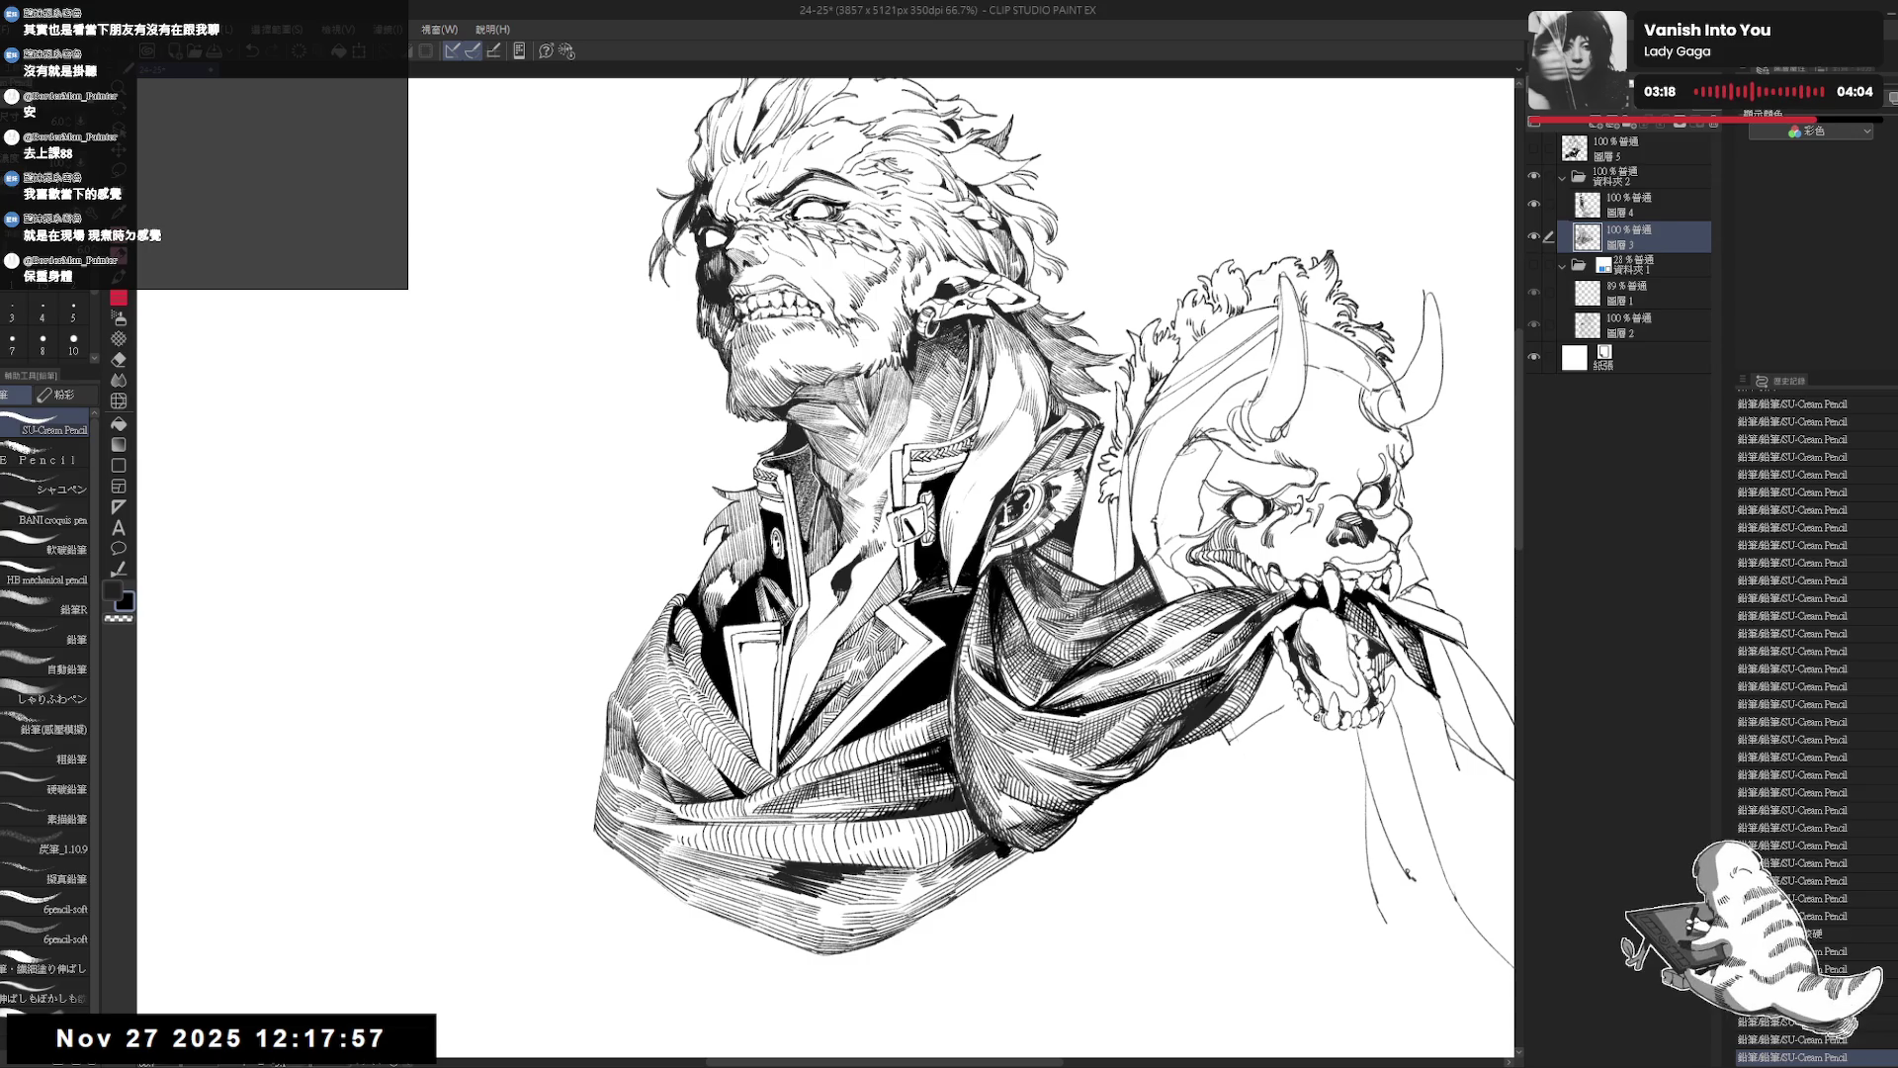
mouse_move(947, 516)
left_mouse_down()
mouse_move(961, 567)
mouse_move(944, 625)
left_mouse_up()
Rotate and mirror the view, then add a small mark and faint hatching on the cloak.
key("minus")
key("asciicircum")
key("asciicircum")
key("h")
key("h")
key("asciicircum")
scroll(1088, 410, "down", 1)
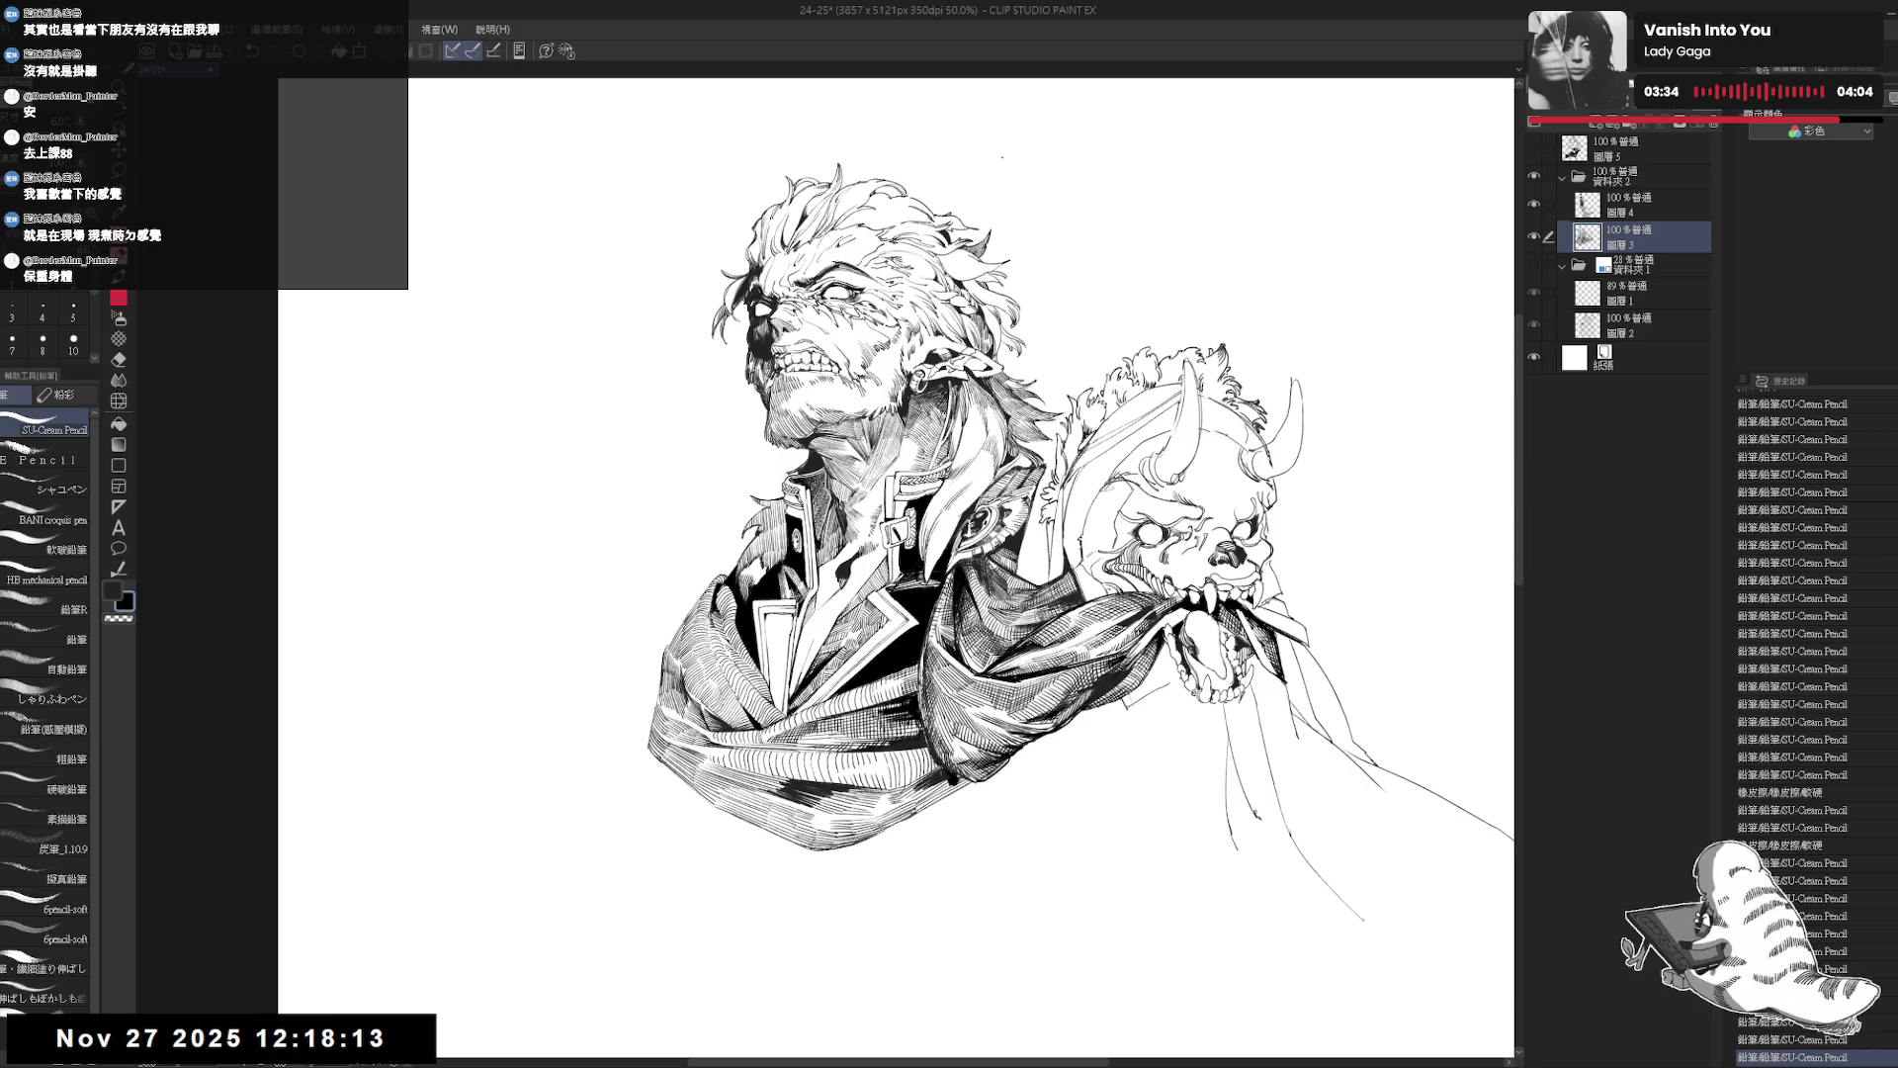
mouse_move(894, 553)
left_mouse_down()
mouse_move(924, 524)
mouse_move(989, 643)
mouse_move(989, 752)
left_mouse_up()
left_click(926, 509)
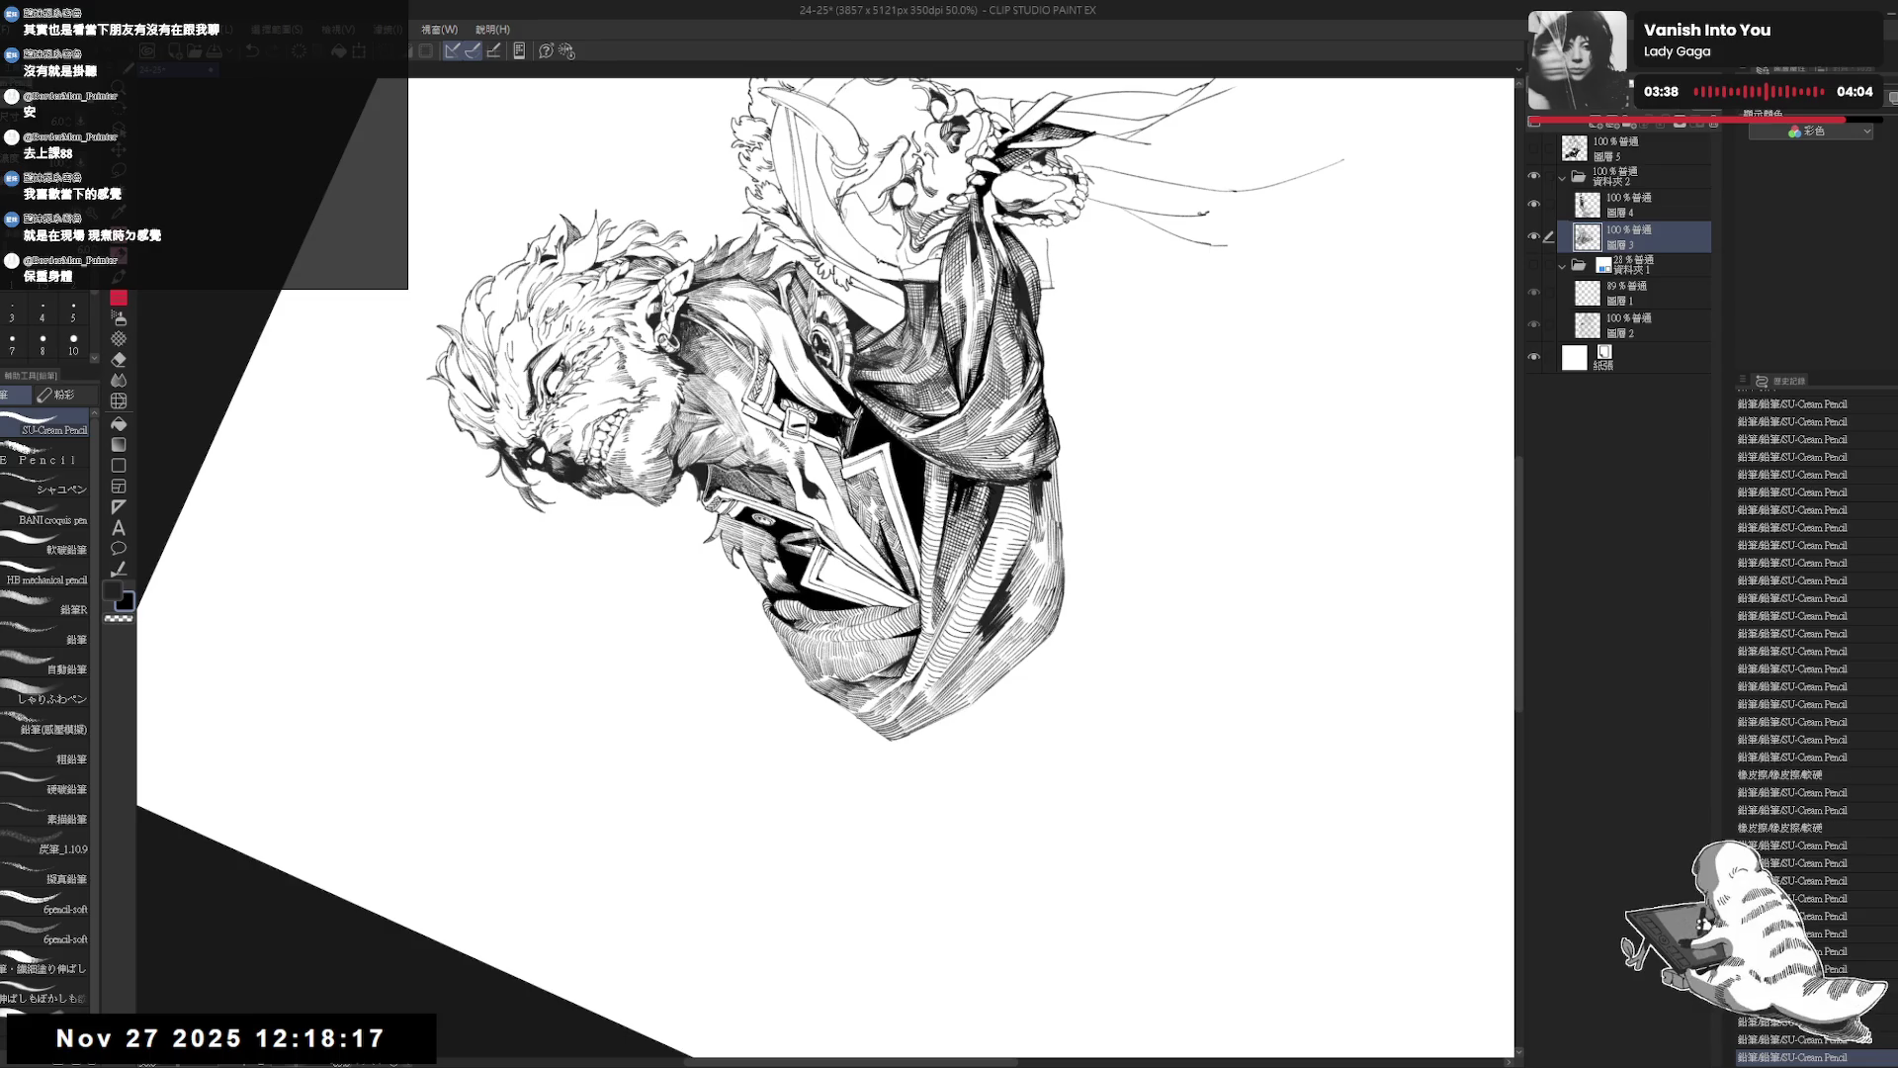
left_click_drag(928, 494, 931, 525)
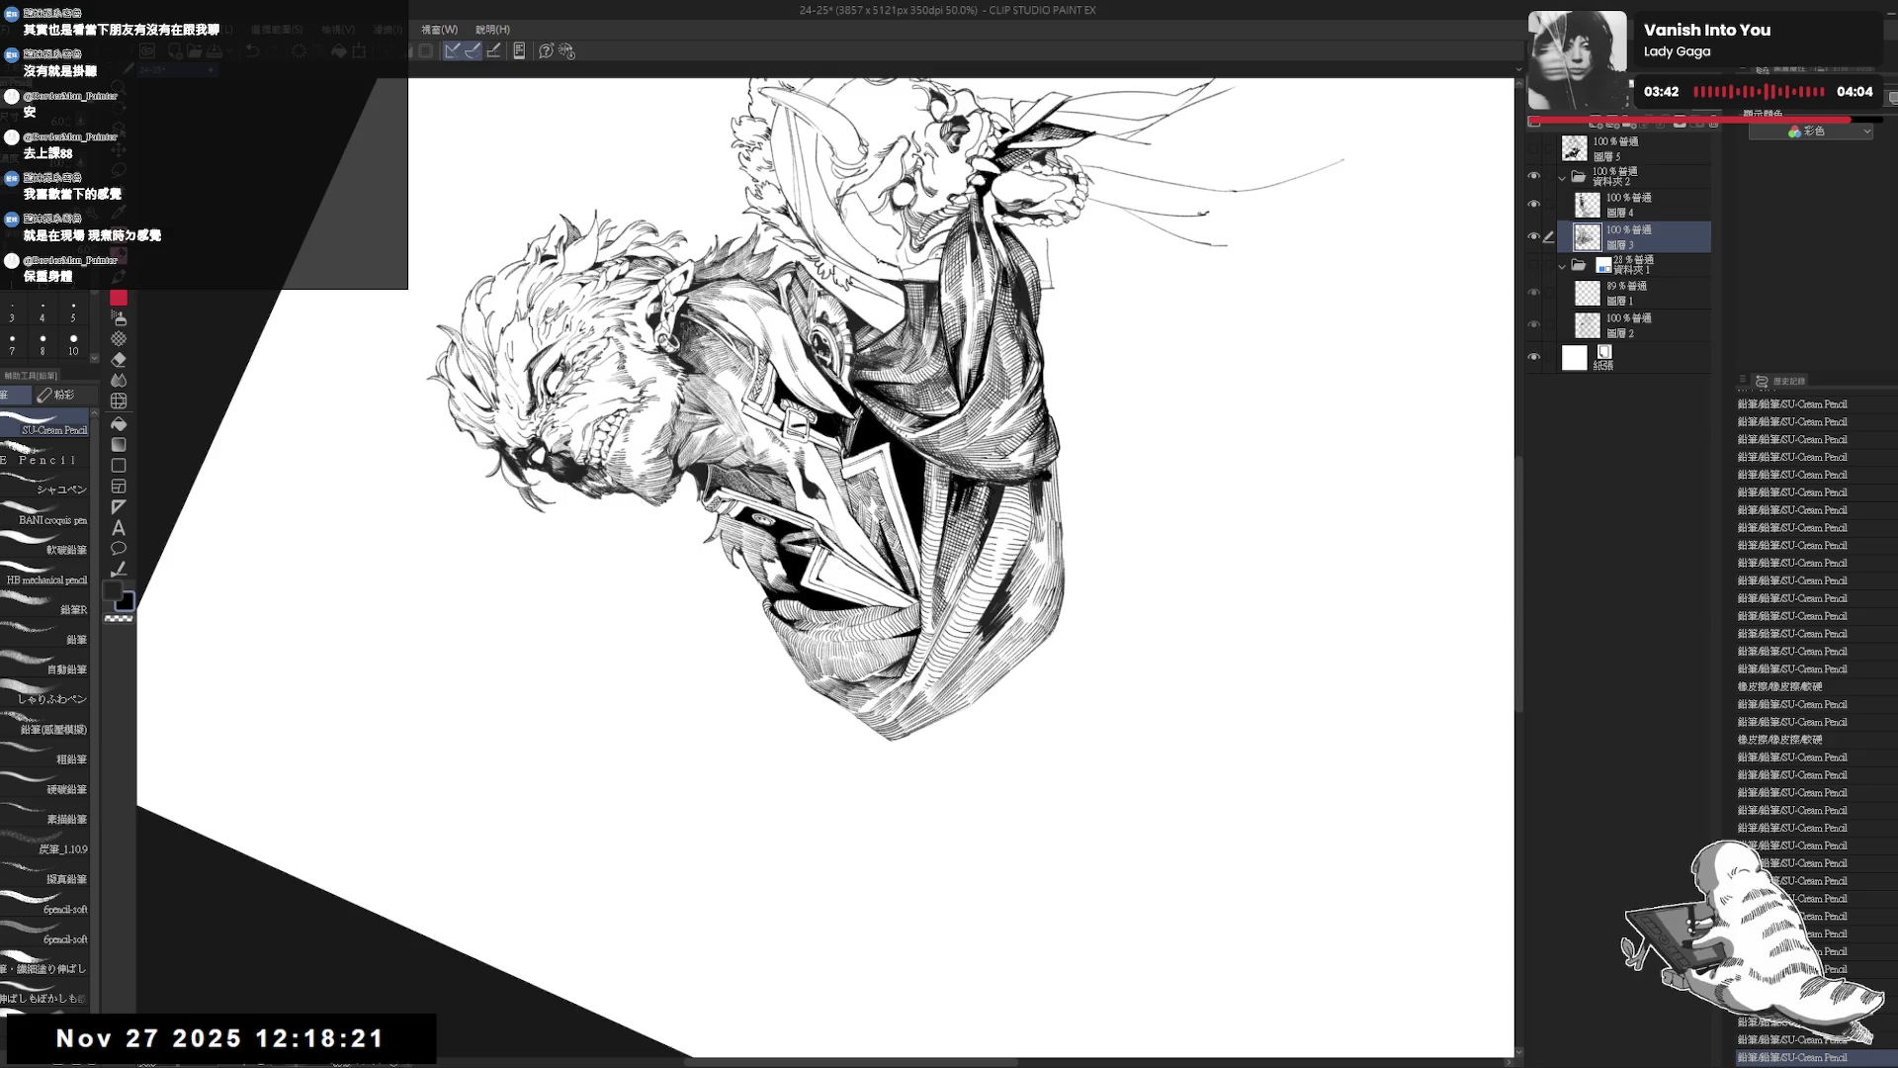
Re-centre and zoom out the view, then darken the cloak with small hatch marks.
key("@")
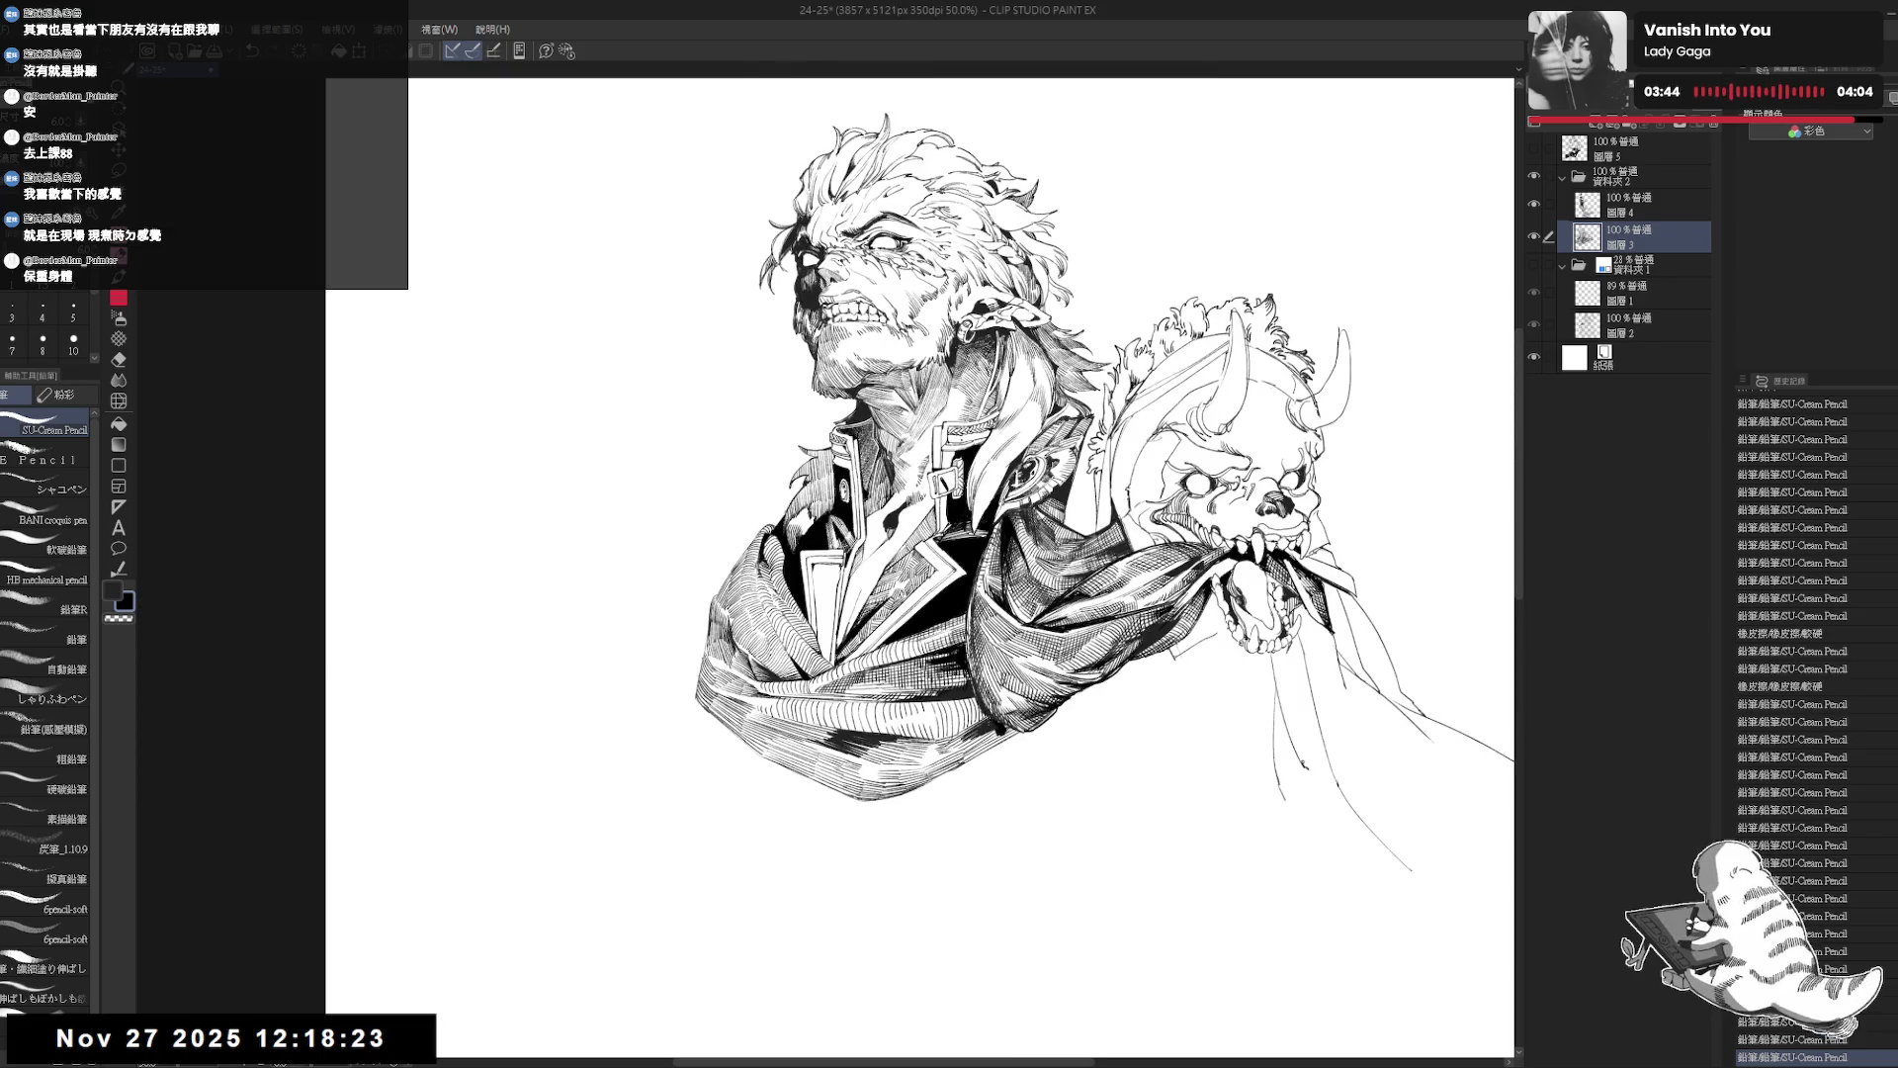
key("ctrl+minus")
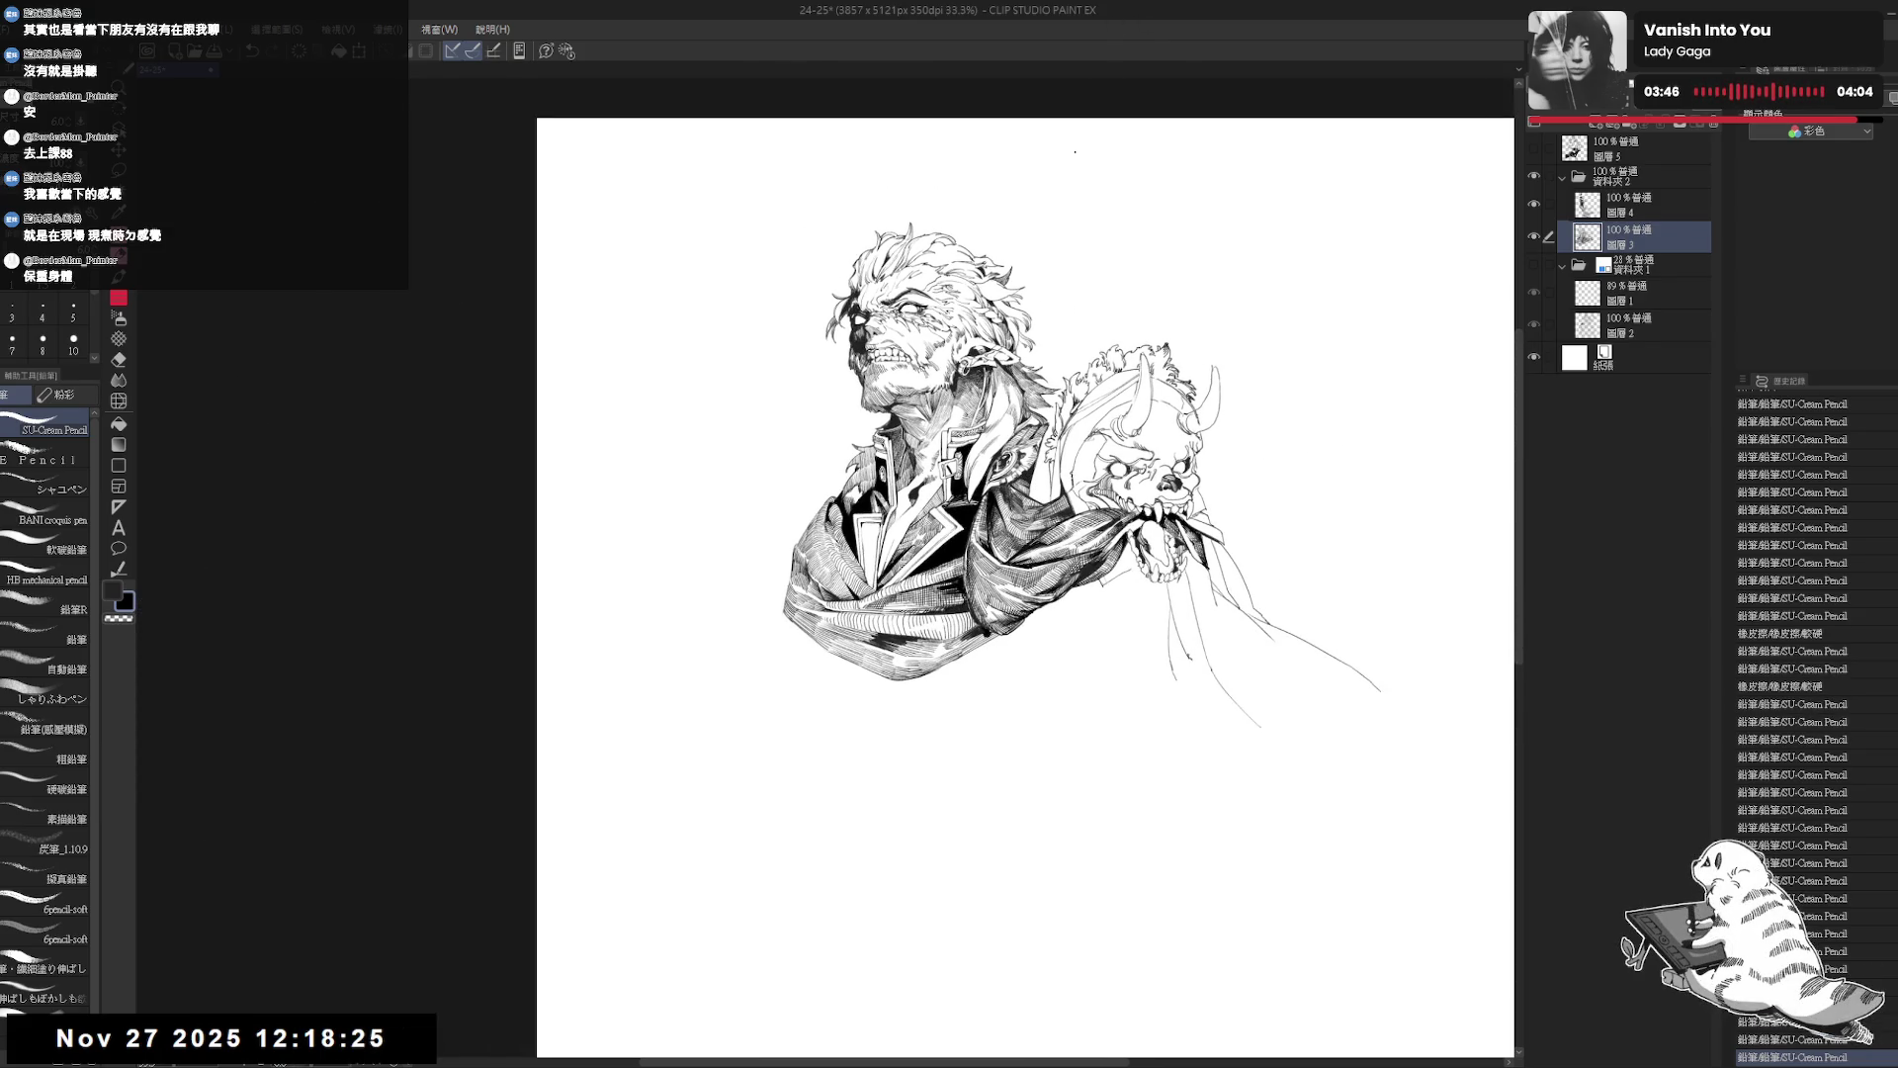
scroll(805, 649, "up", 1)
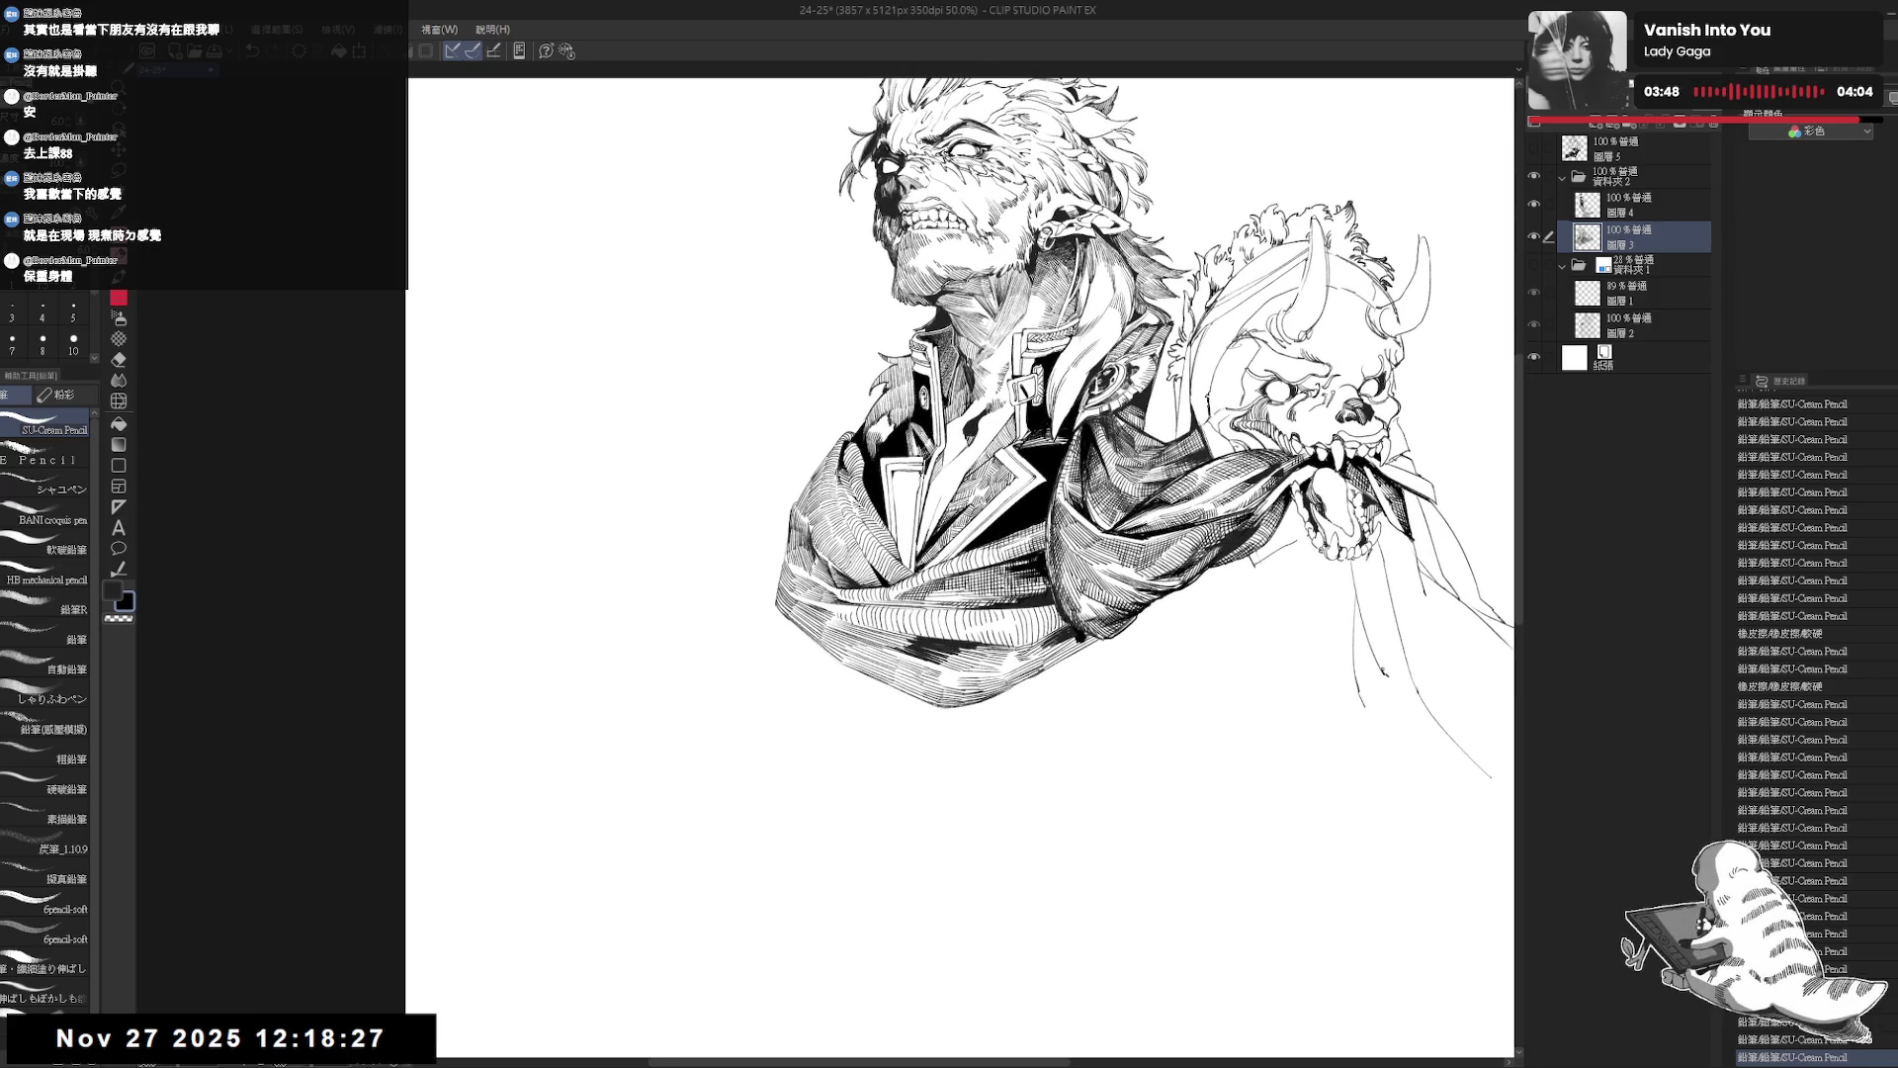
left_click_drag(954, 671, 810, 741)
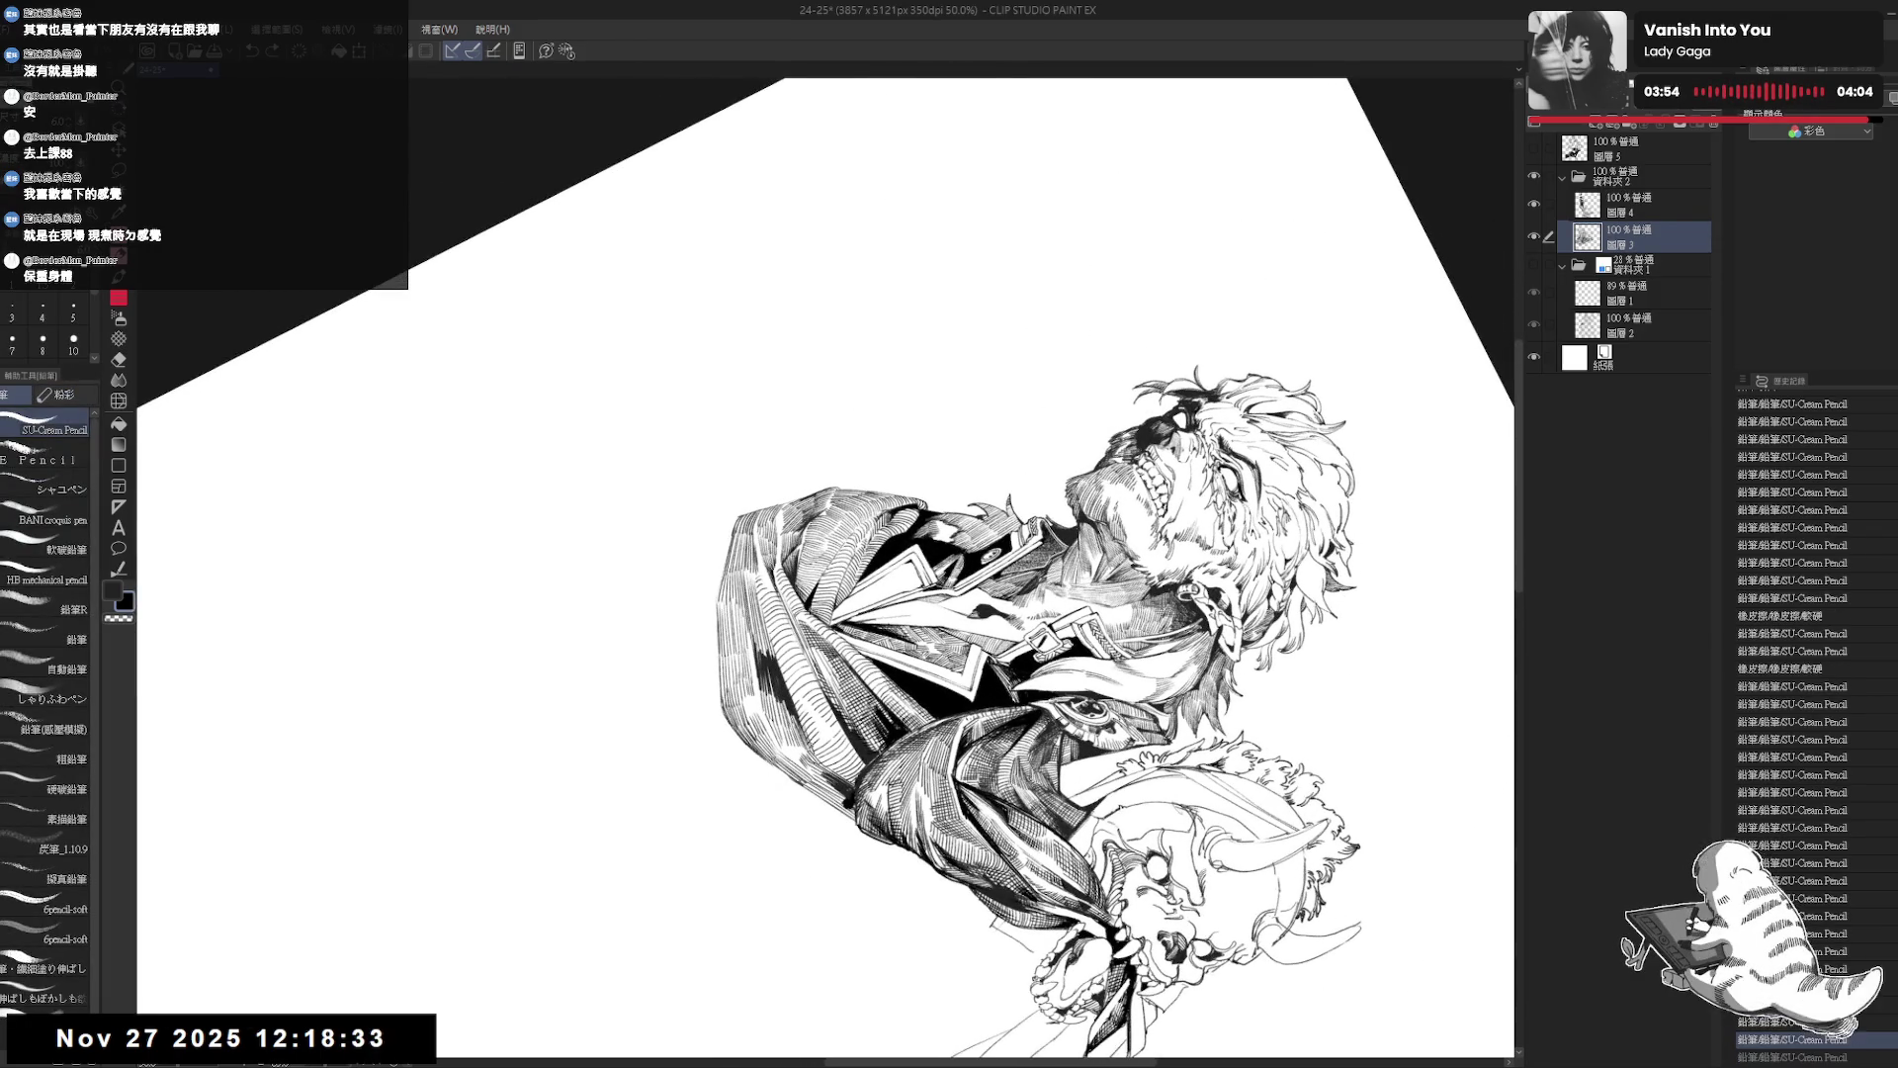
left_click_drag(811, 734, 853, 781)
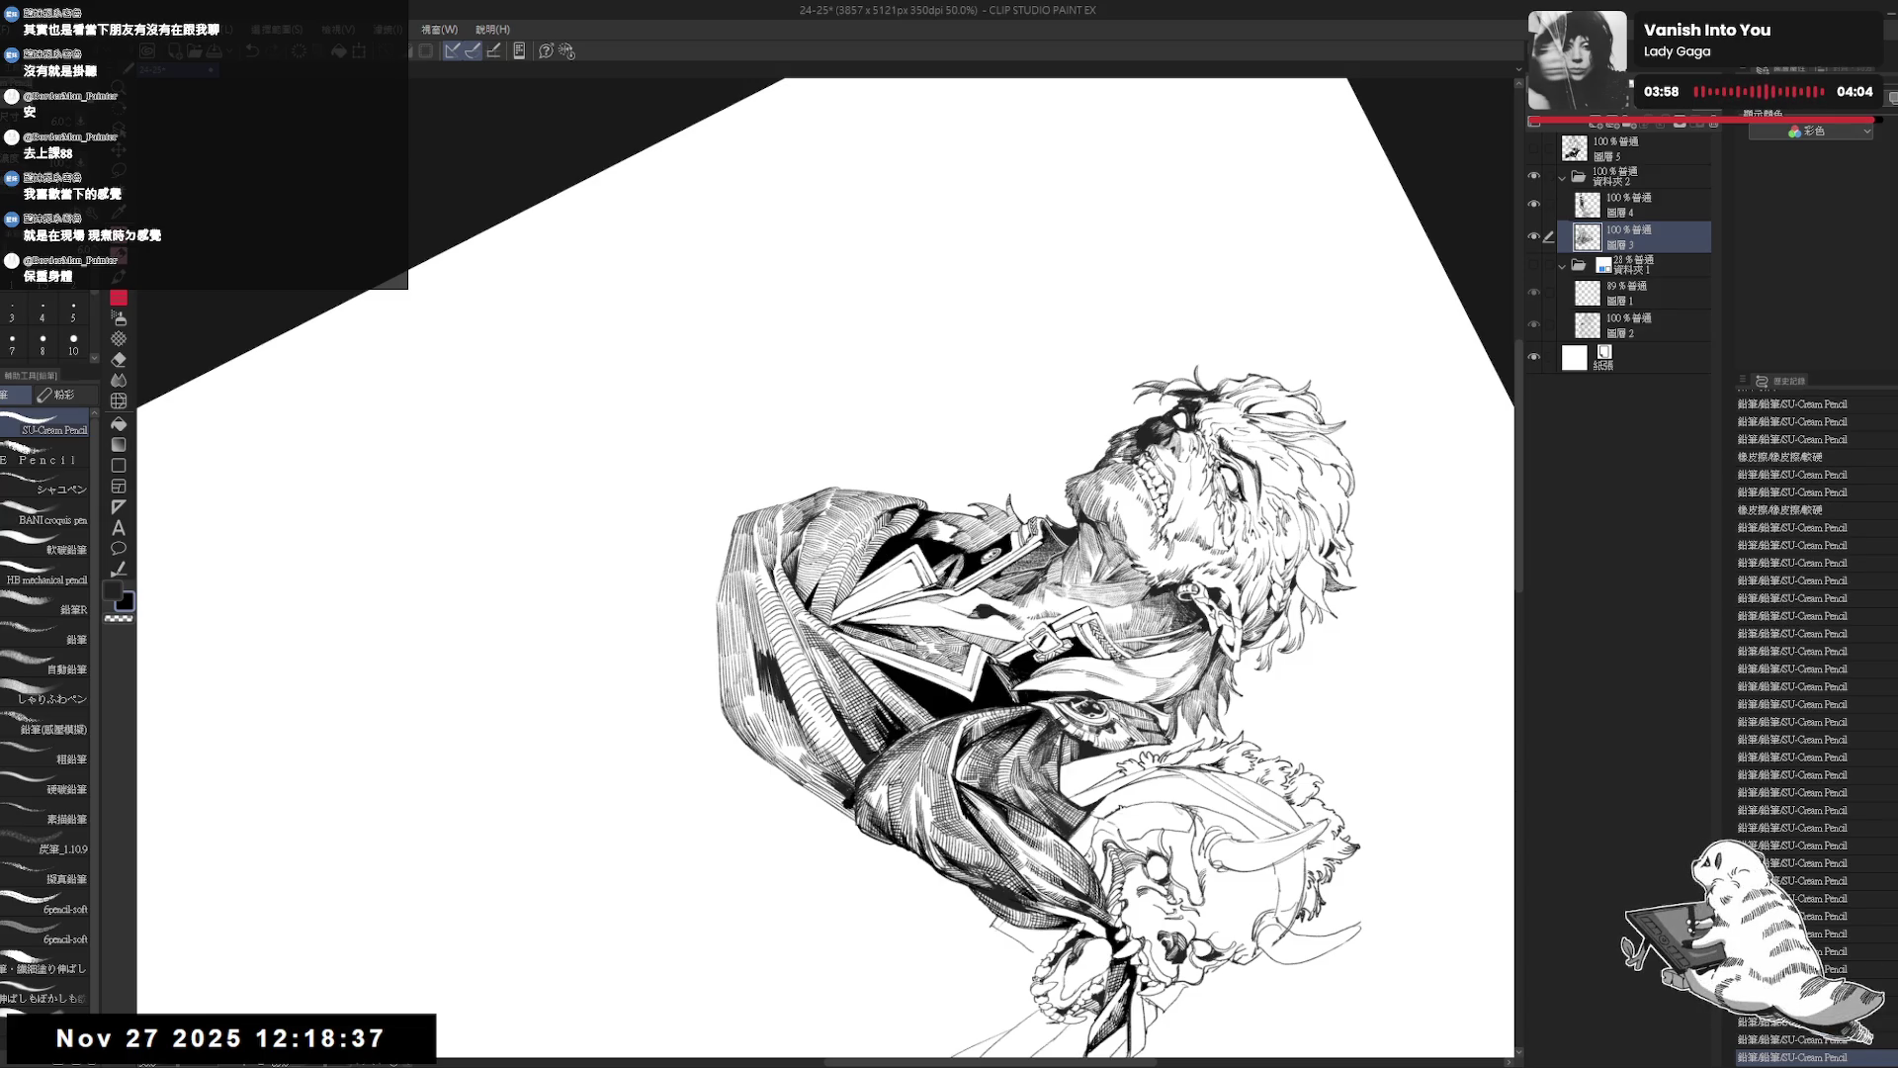
Hatch the cloak at tilted angles, redrawing two undone strokes, then straighten the view.
key("minus")
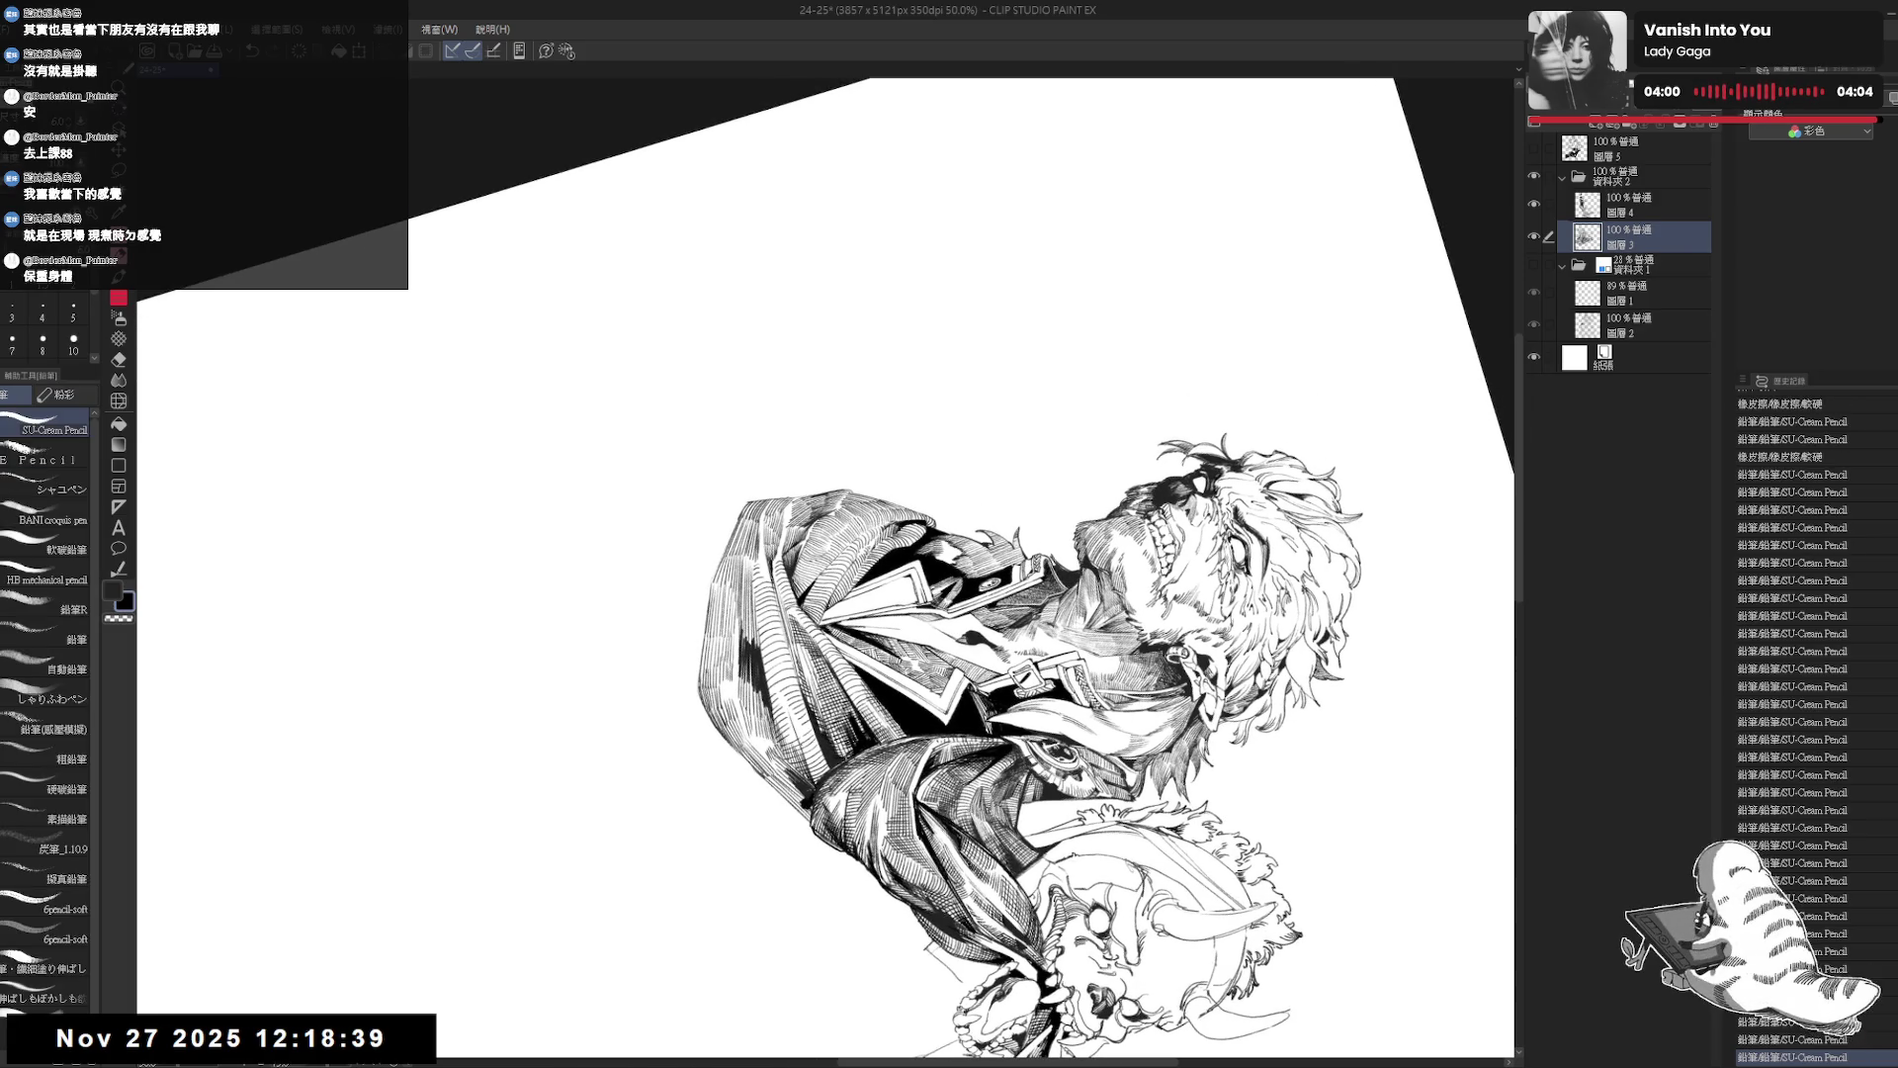
left_click_drag(794, 717, 803, 748)
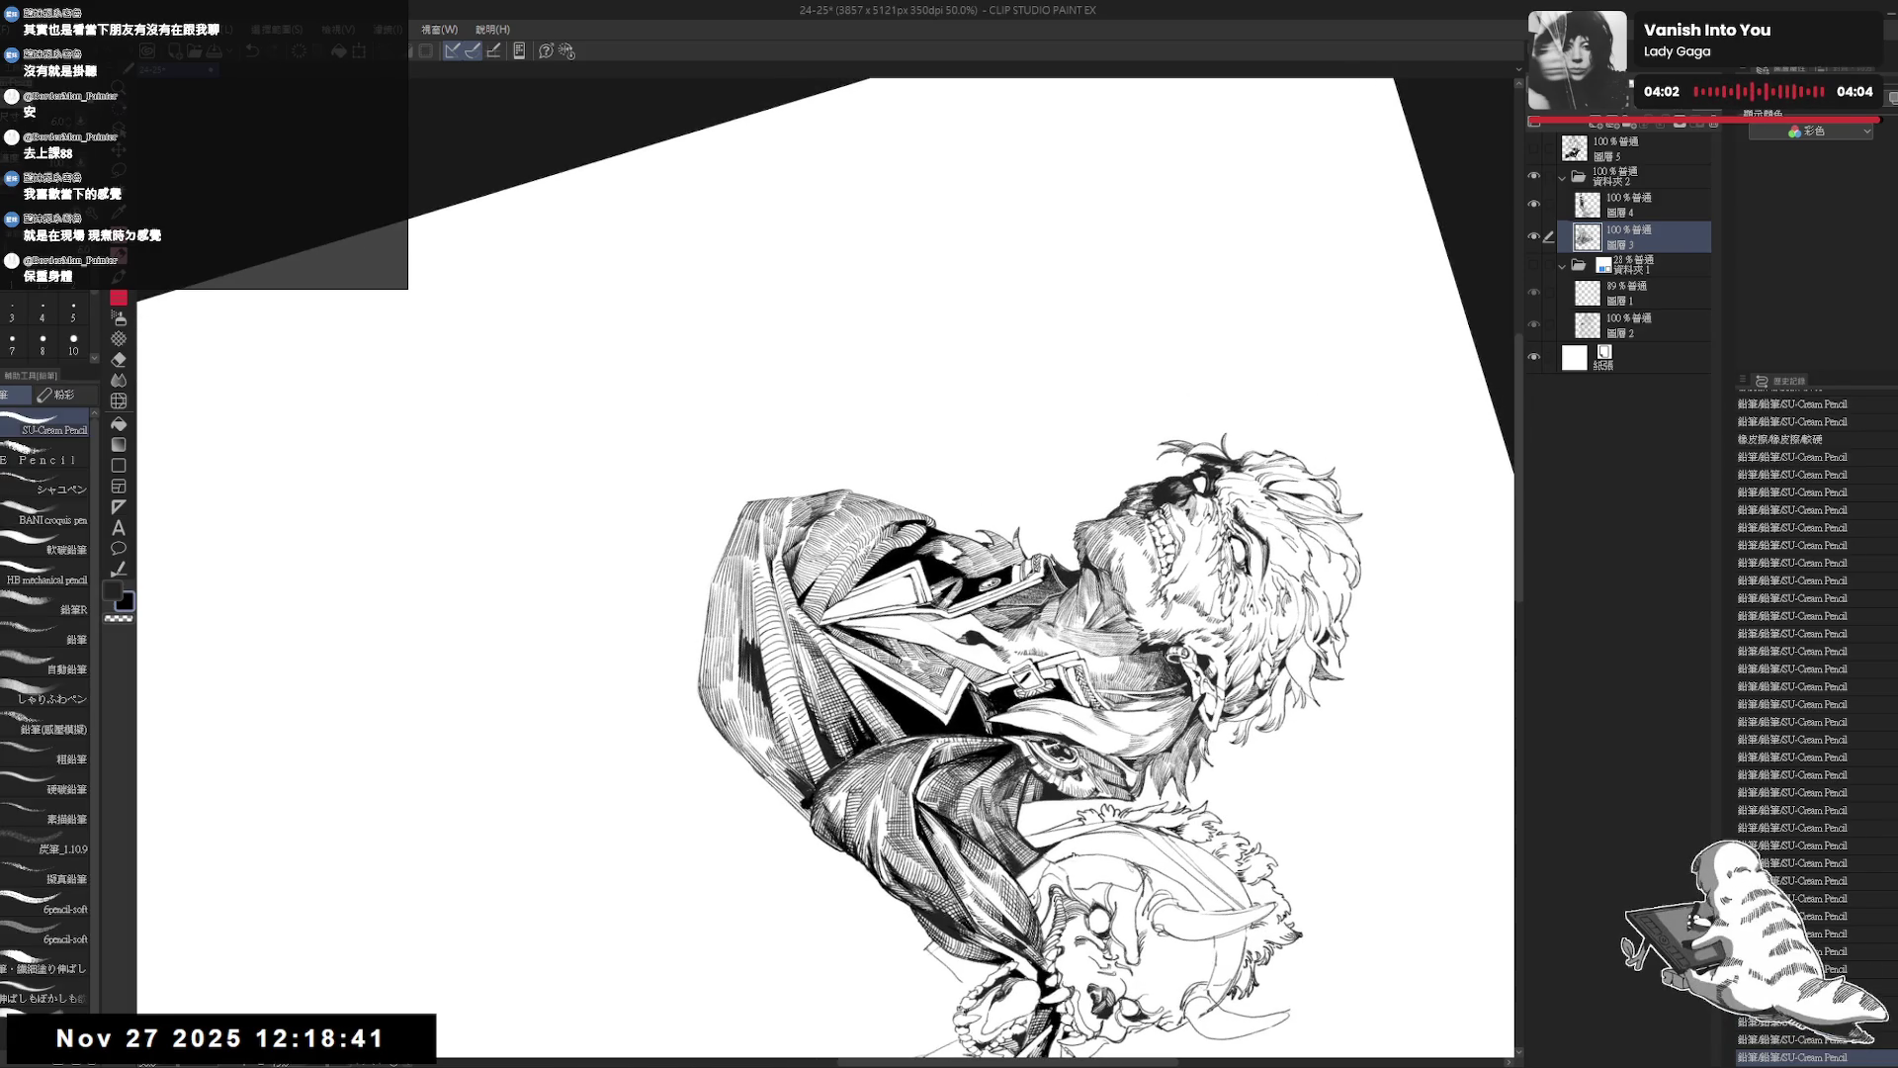
key("asciicircum")
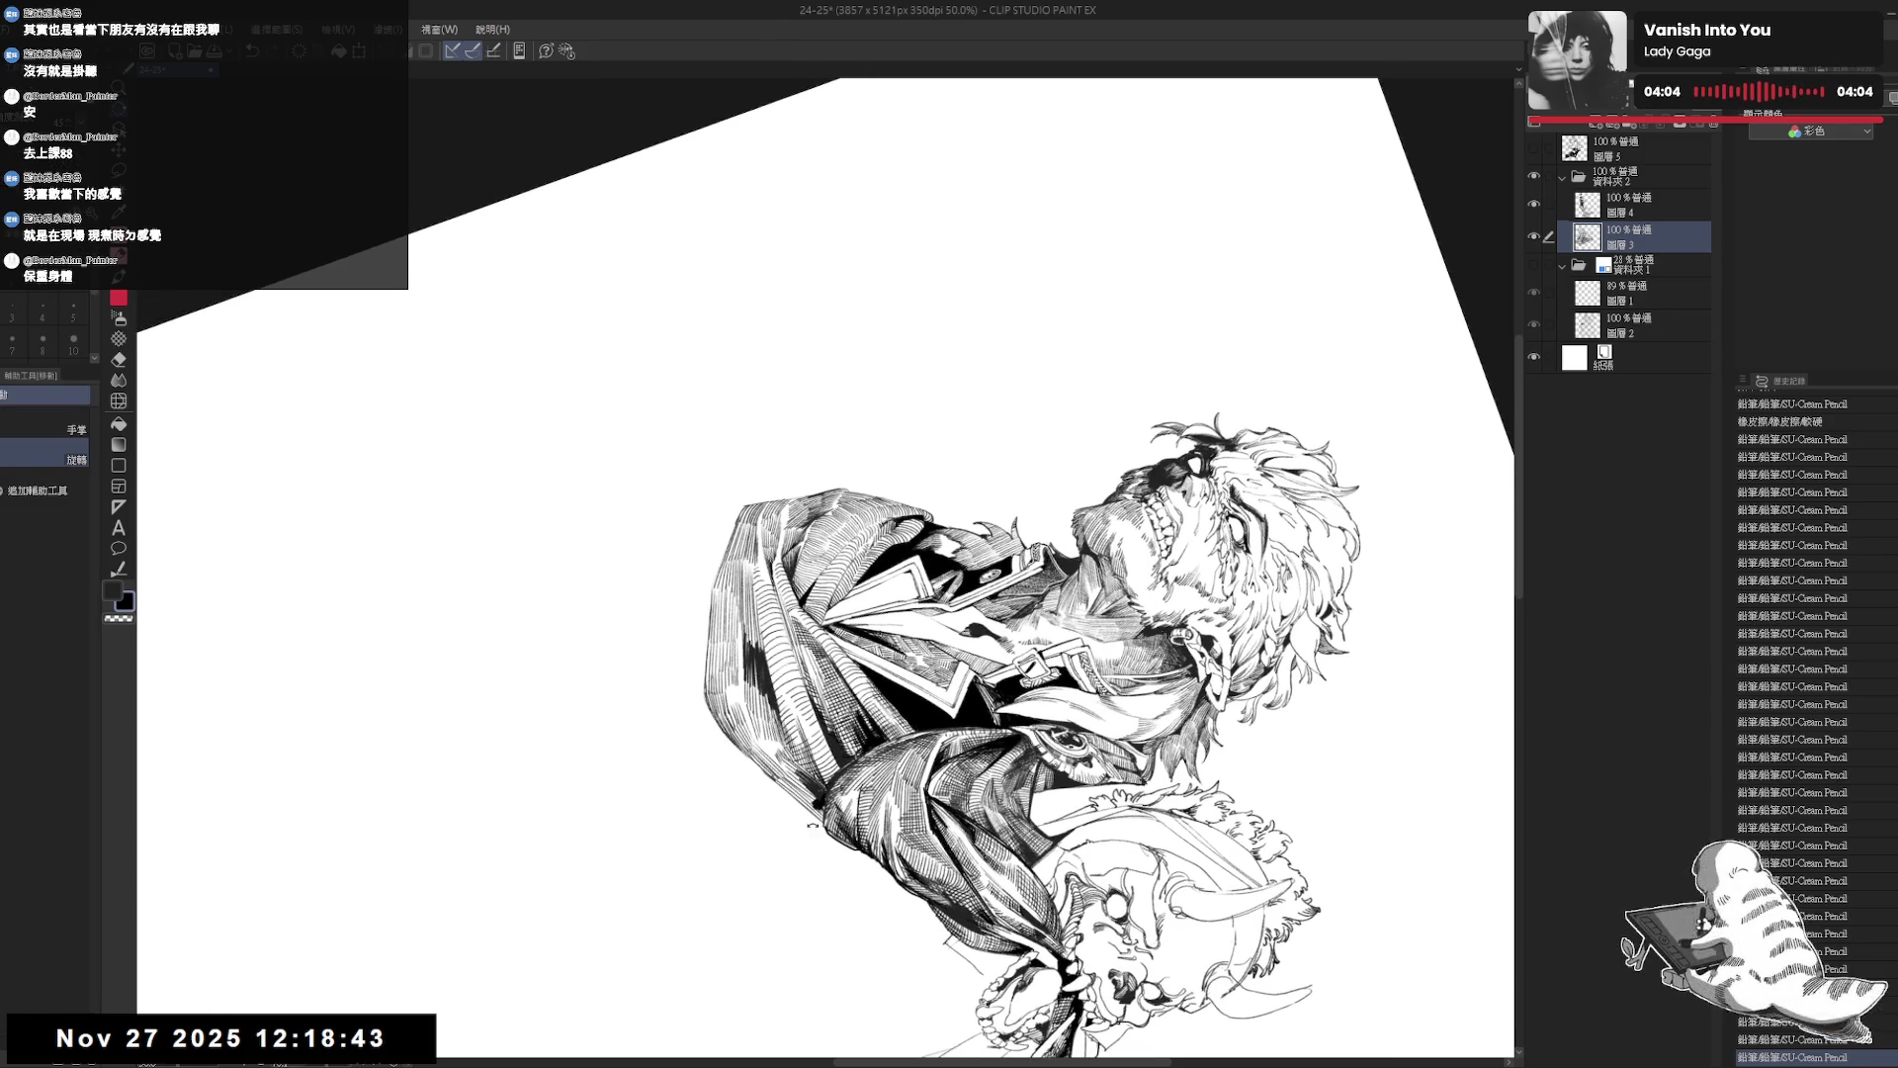
left_click_drag(770, 680, 785, 746)
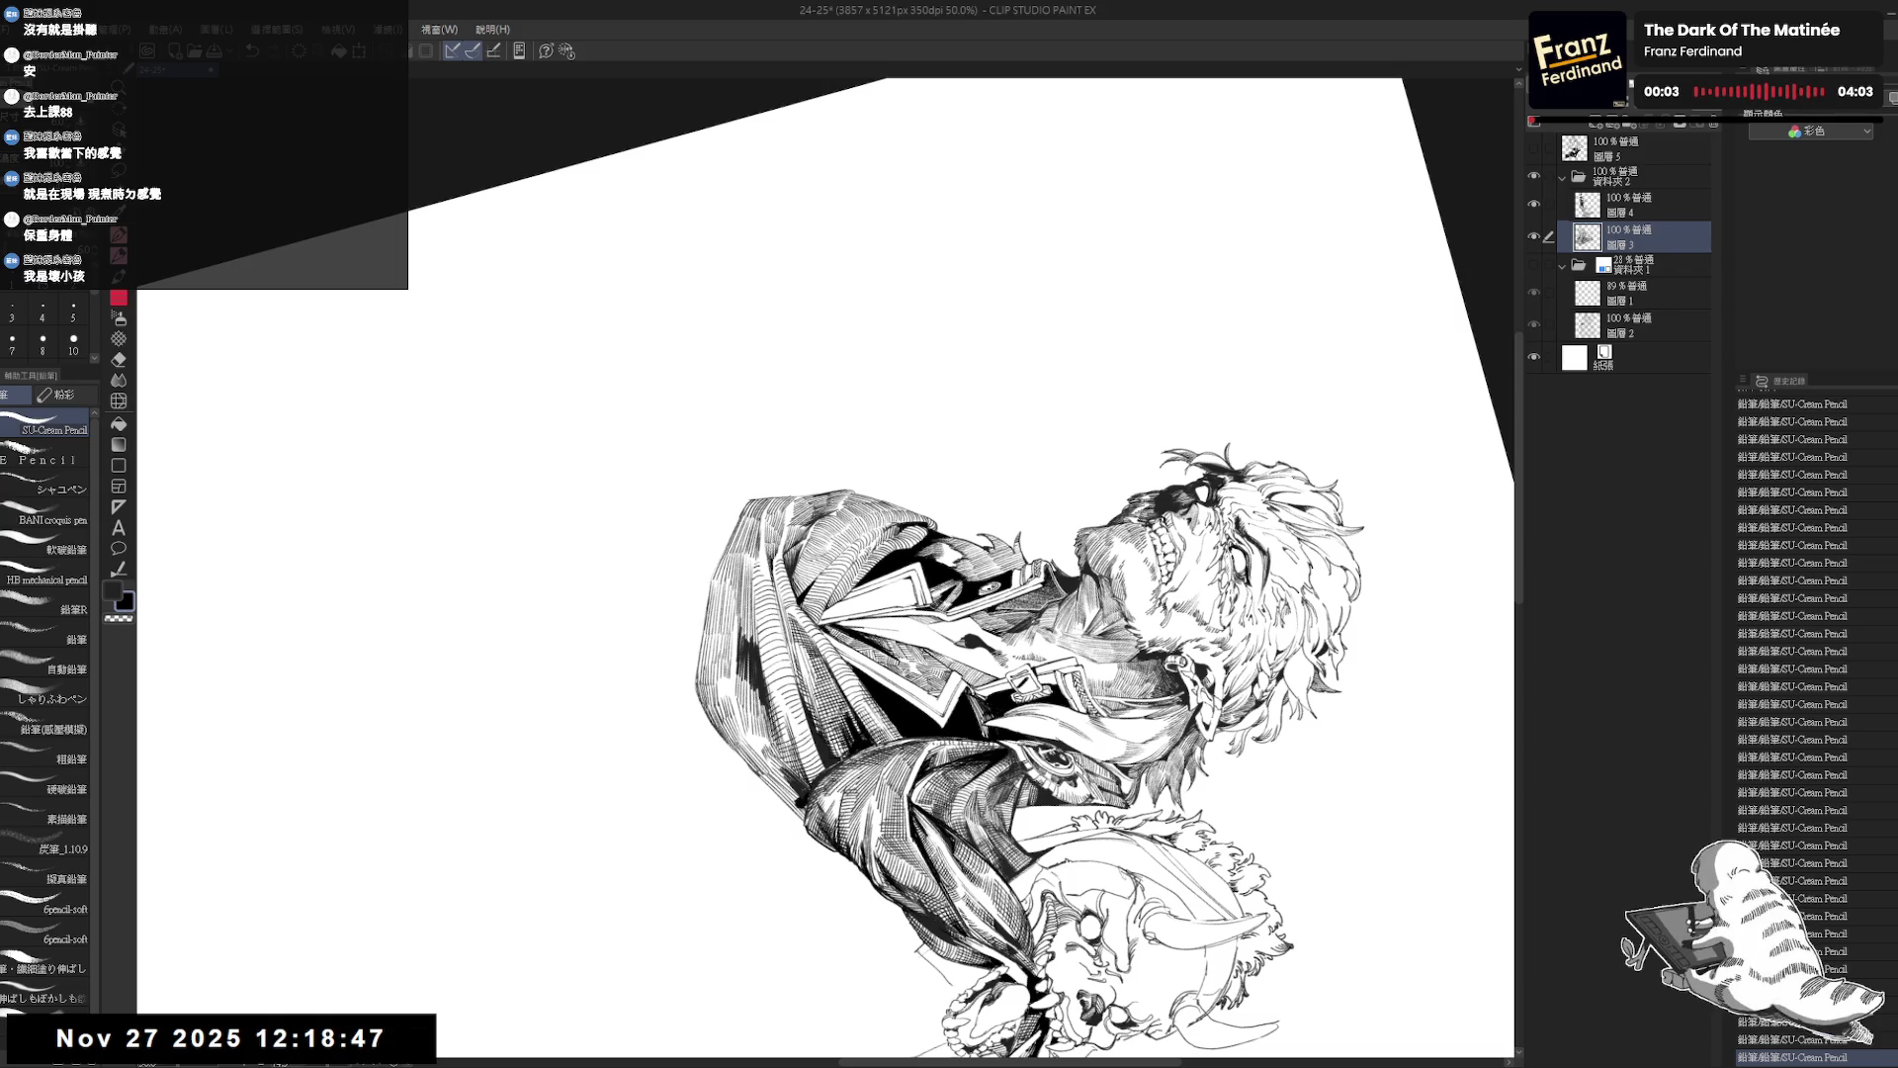
key("ctrl+z")
key("ctrl+z")
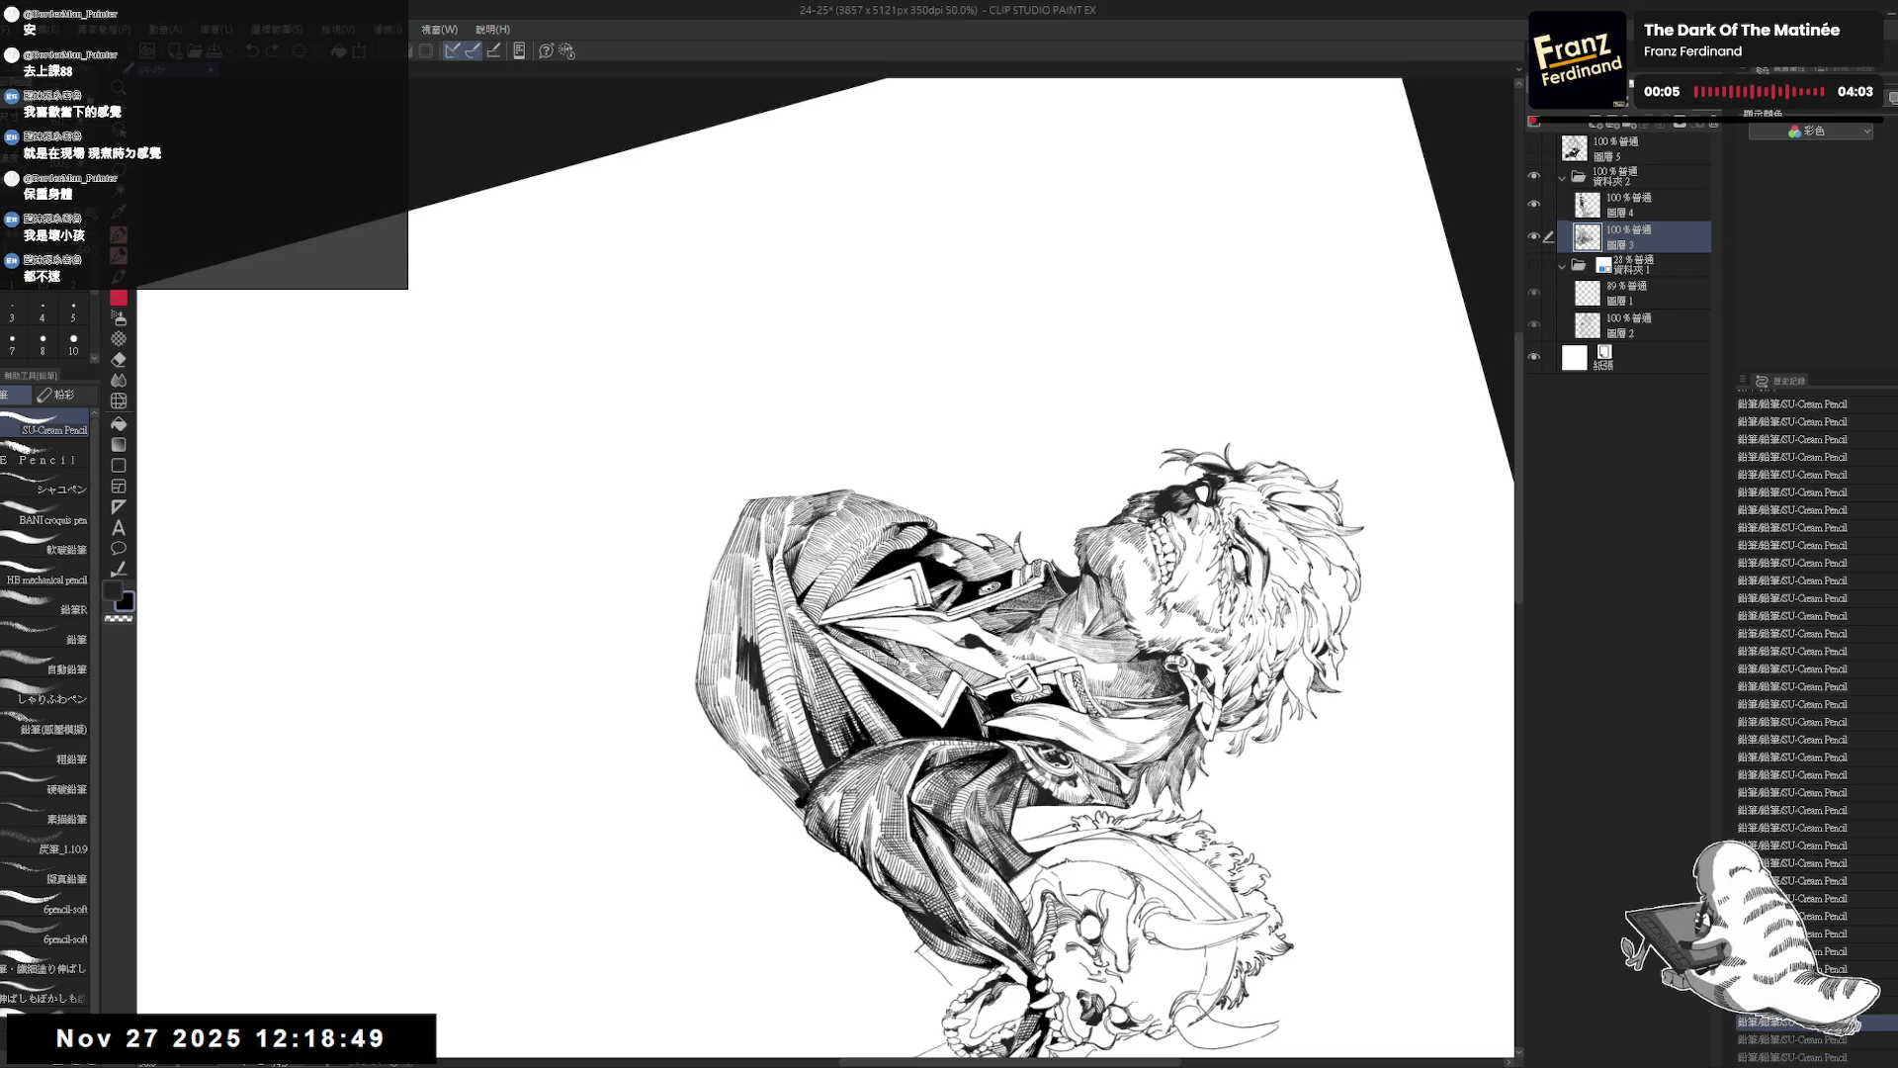
left_click_drag(779, 749, 805, 778)
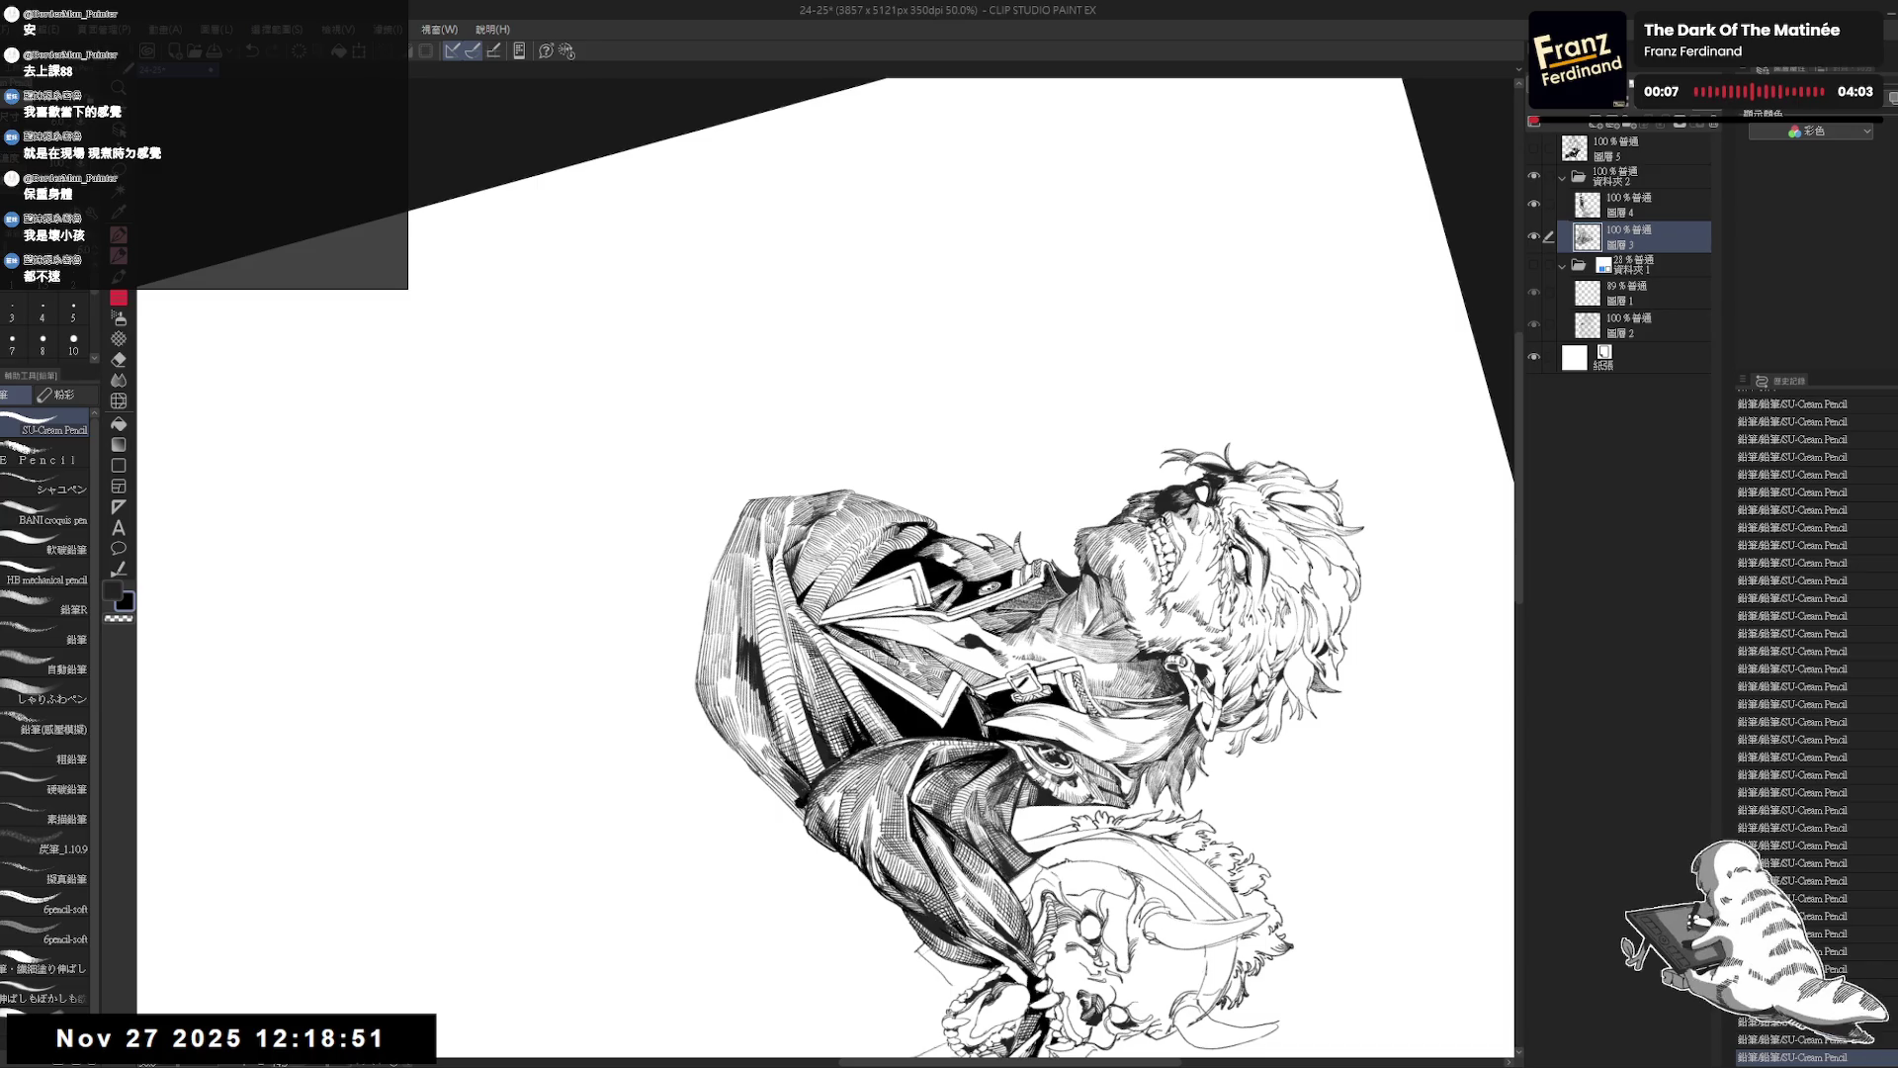
key("ctrl+@")
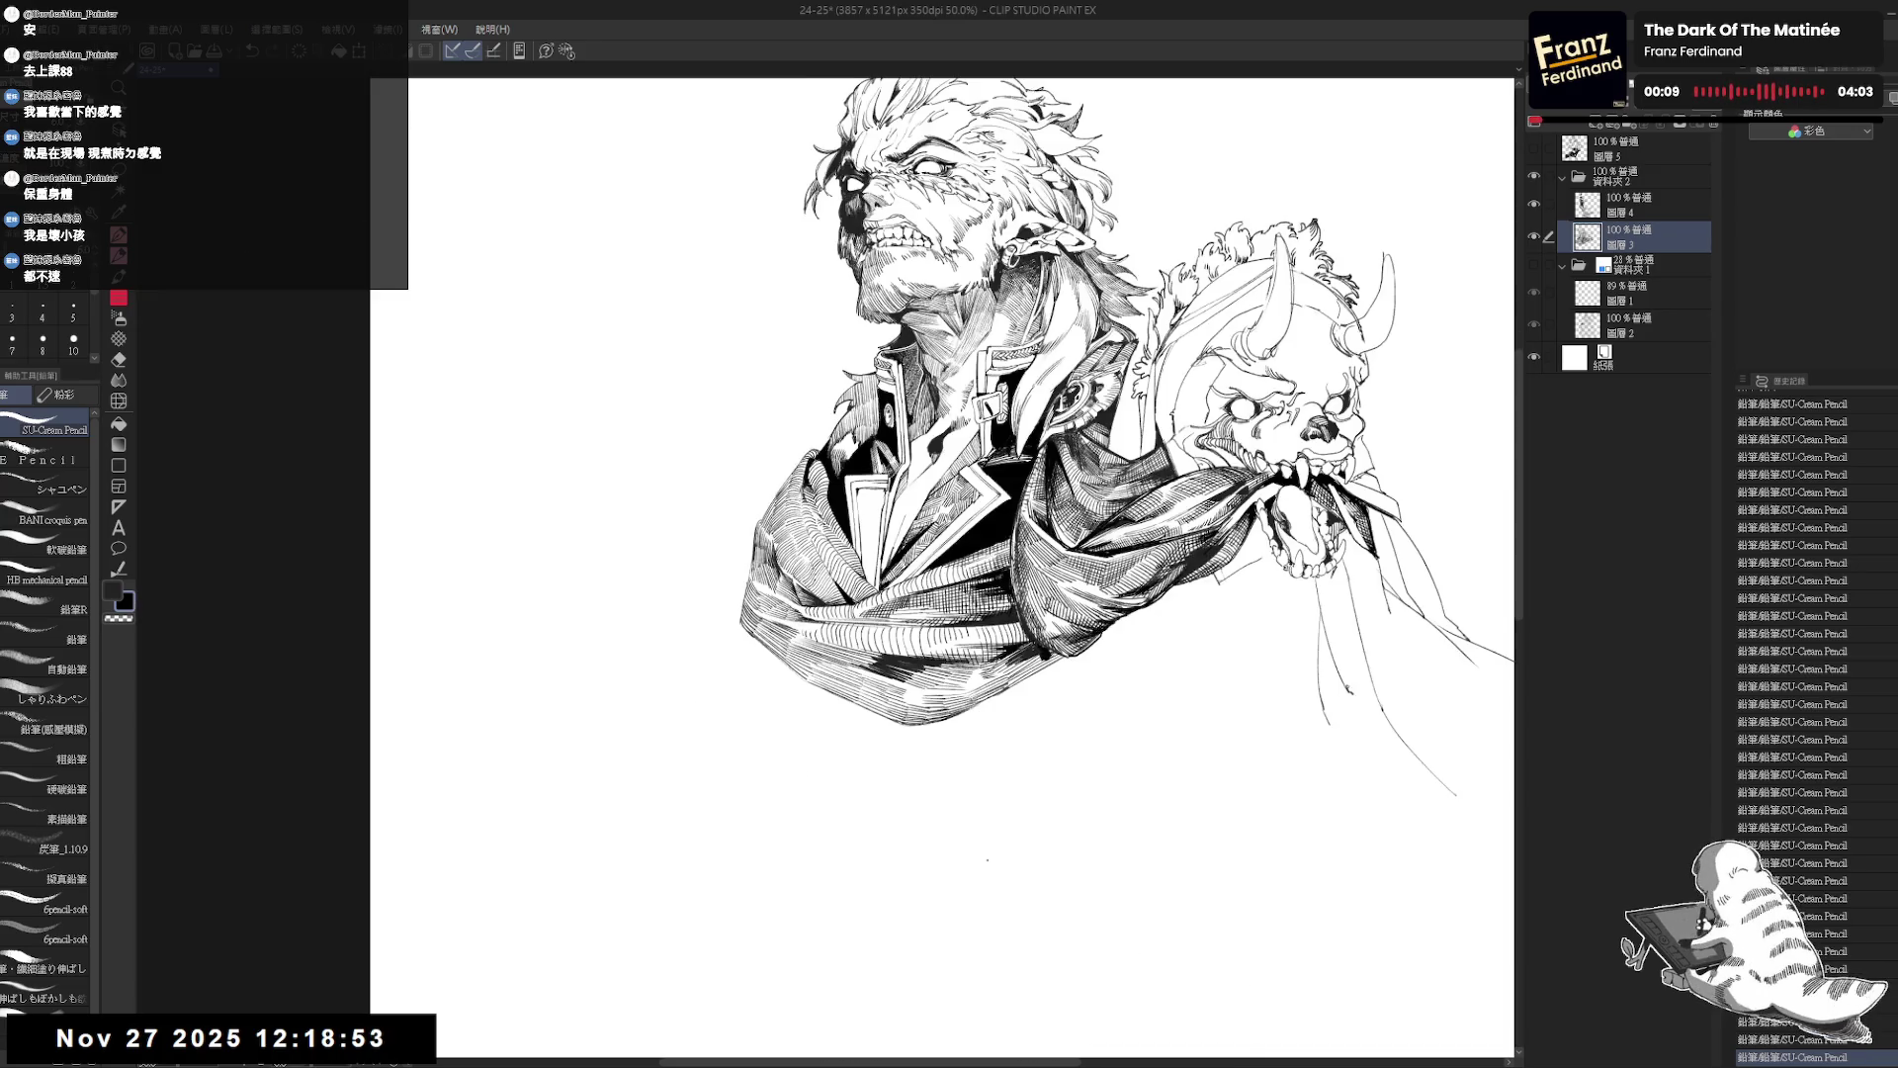
Reset and zoom out the view, then hatch along the coat edge, redrawing one undone stroke.
key("ctrl+0")
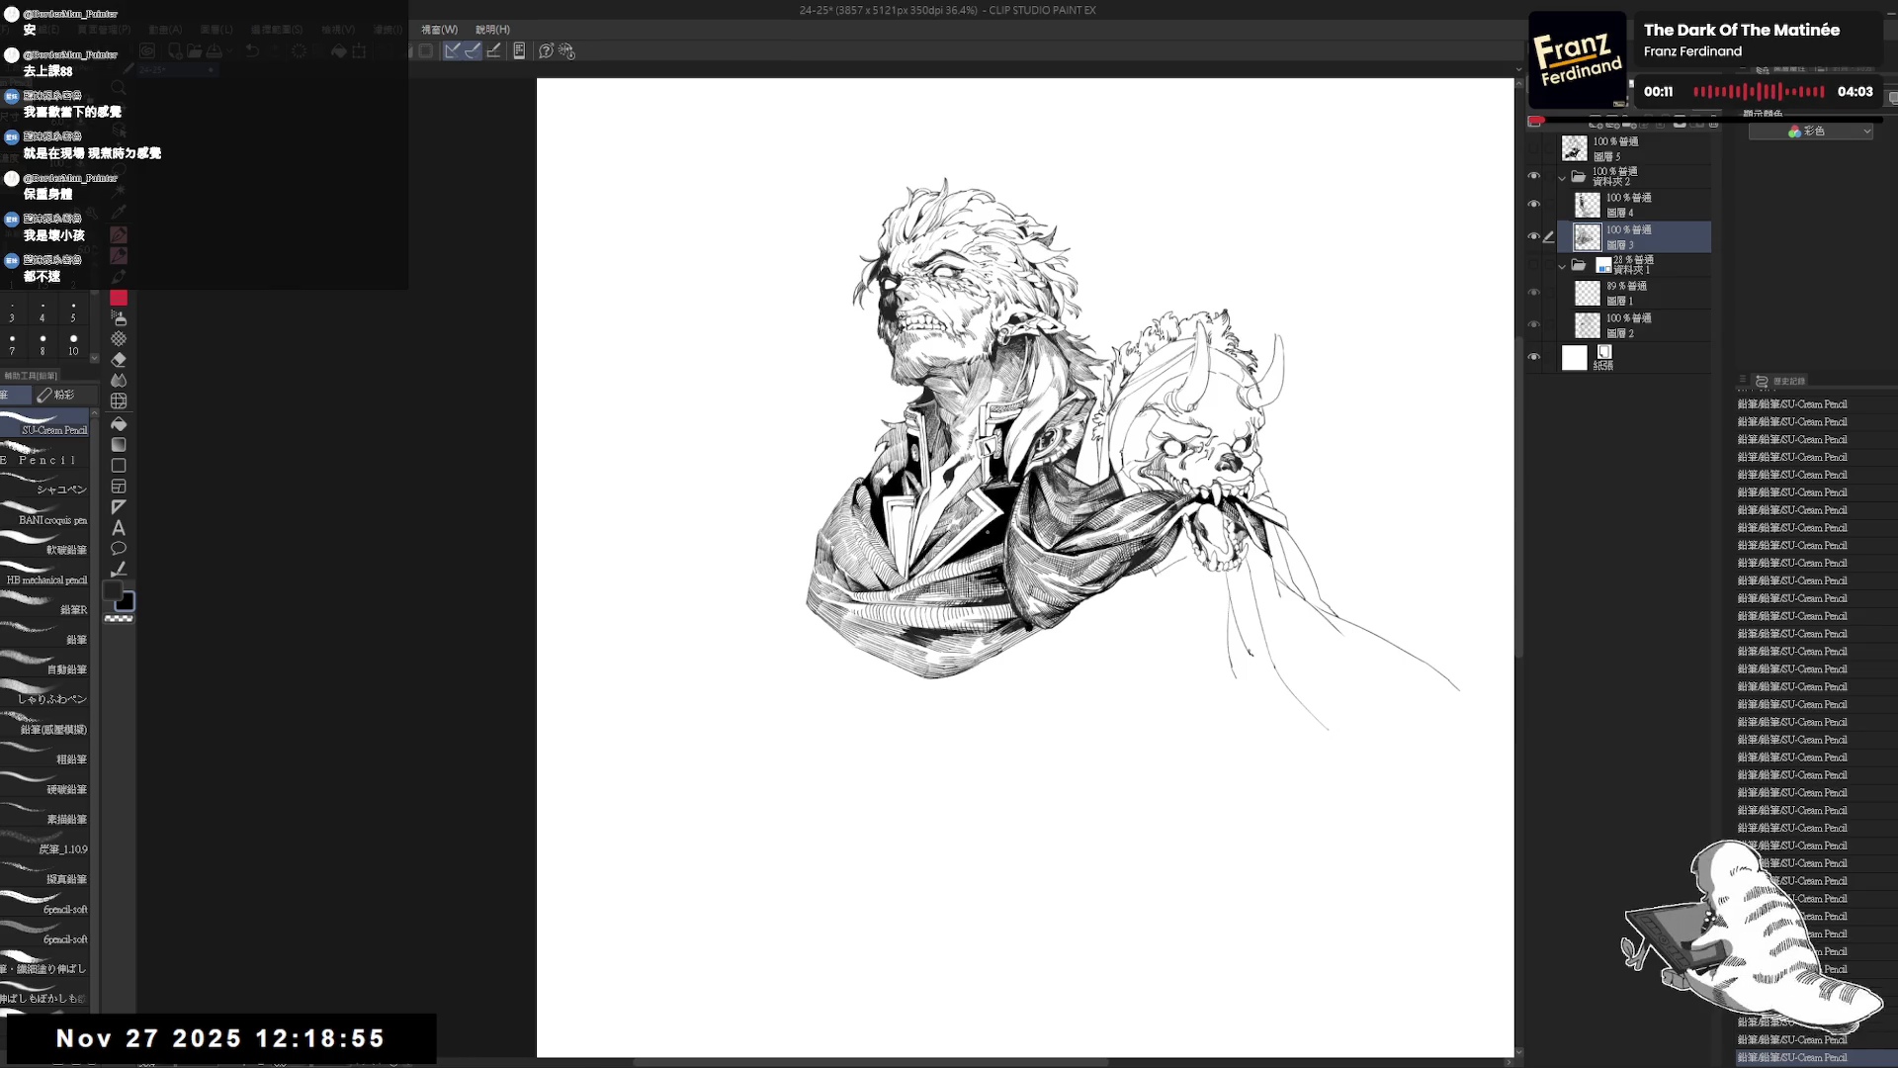
scroll(724, 826, "up", 3)
key("r")
mouse_move(890, 838)
left_mouse_down()
mouse_move(724, 826)
mouse_move(640, 774)
left_mouse_up()
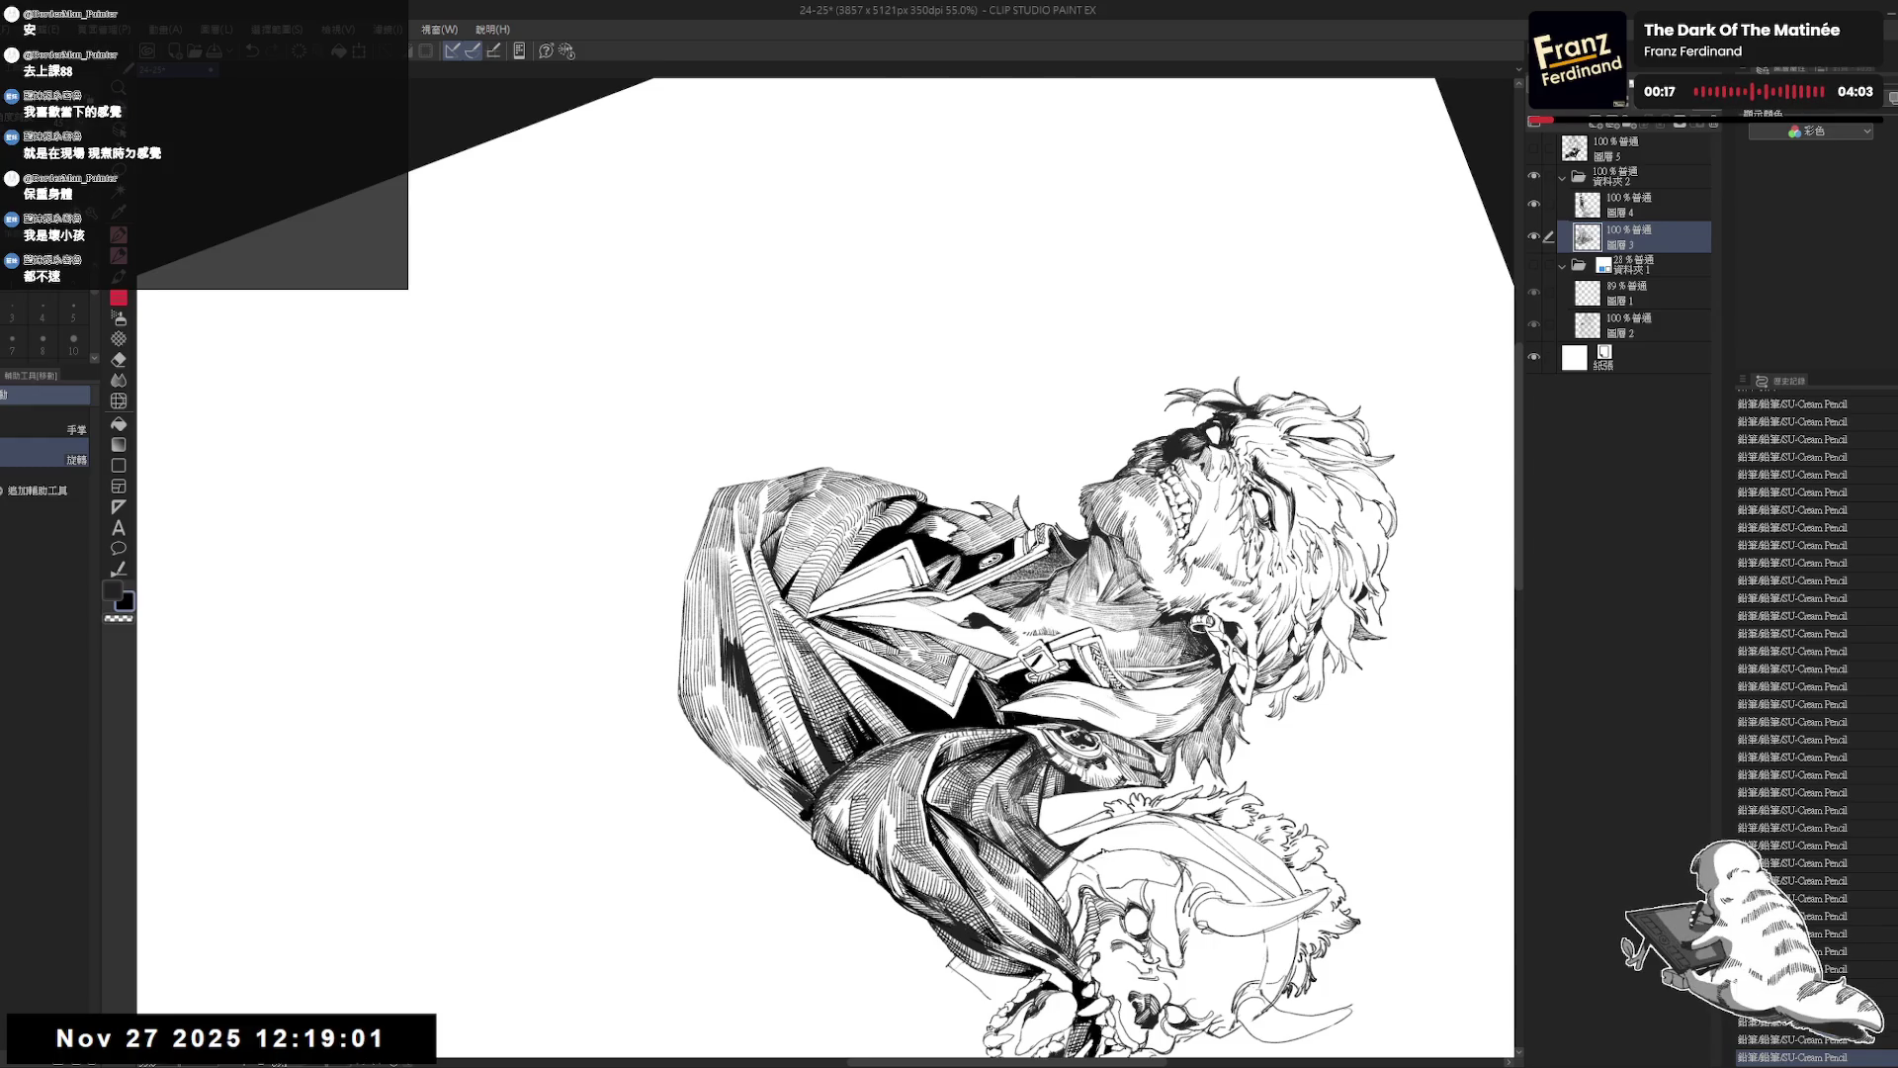
key("ctrl+0")
key("ctrl+minus")
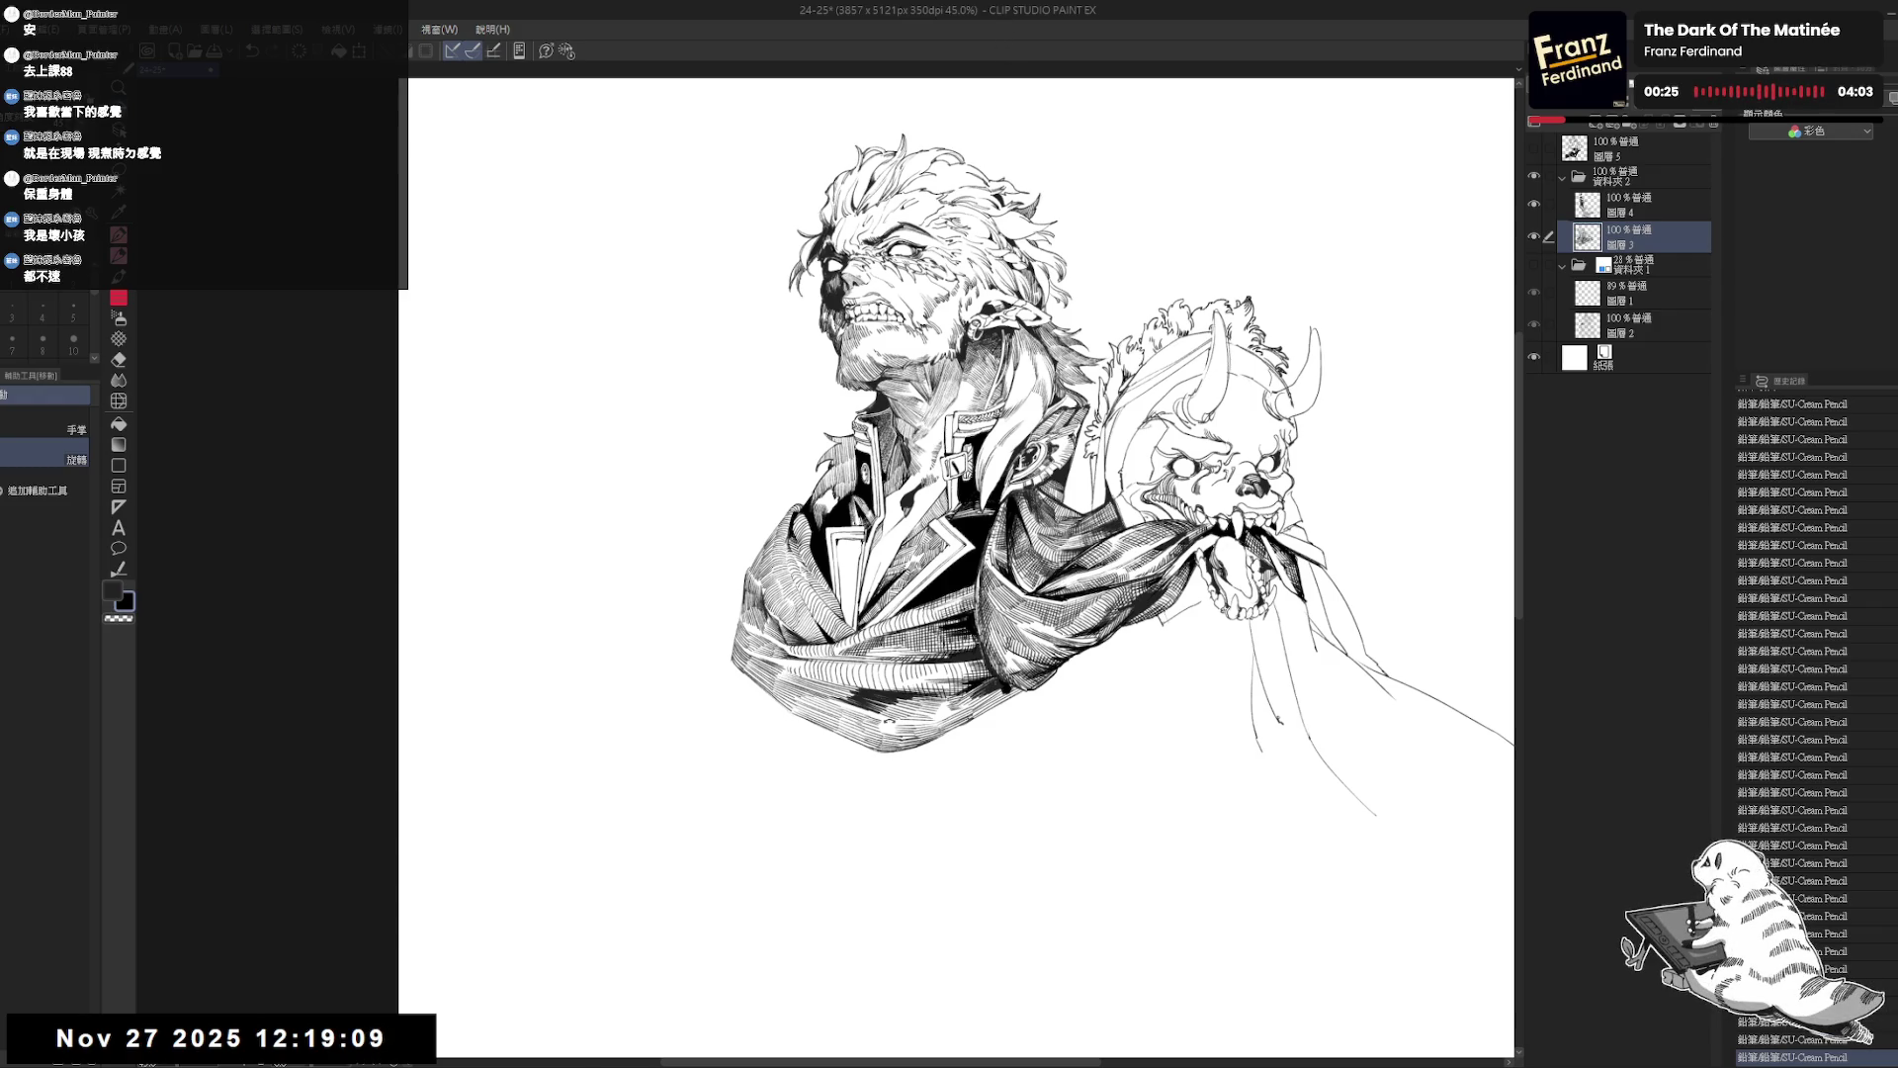
left_click_drag(731, 648, 752, 737)
key("ctrl+z")
mouse_move(736, 673)
left_mouse_down()
mouse_move(756, 749)
mouse_move(746, 681)
left_mouse_up()
mouse_move(744, 680)
left_mouse_down()
mouse_move(778, 793)
mouse_move(767, 744)
mouse_move(782, 773)
left_mouse_up()
left_click_drag(768, 728, 785, 771)
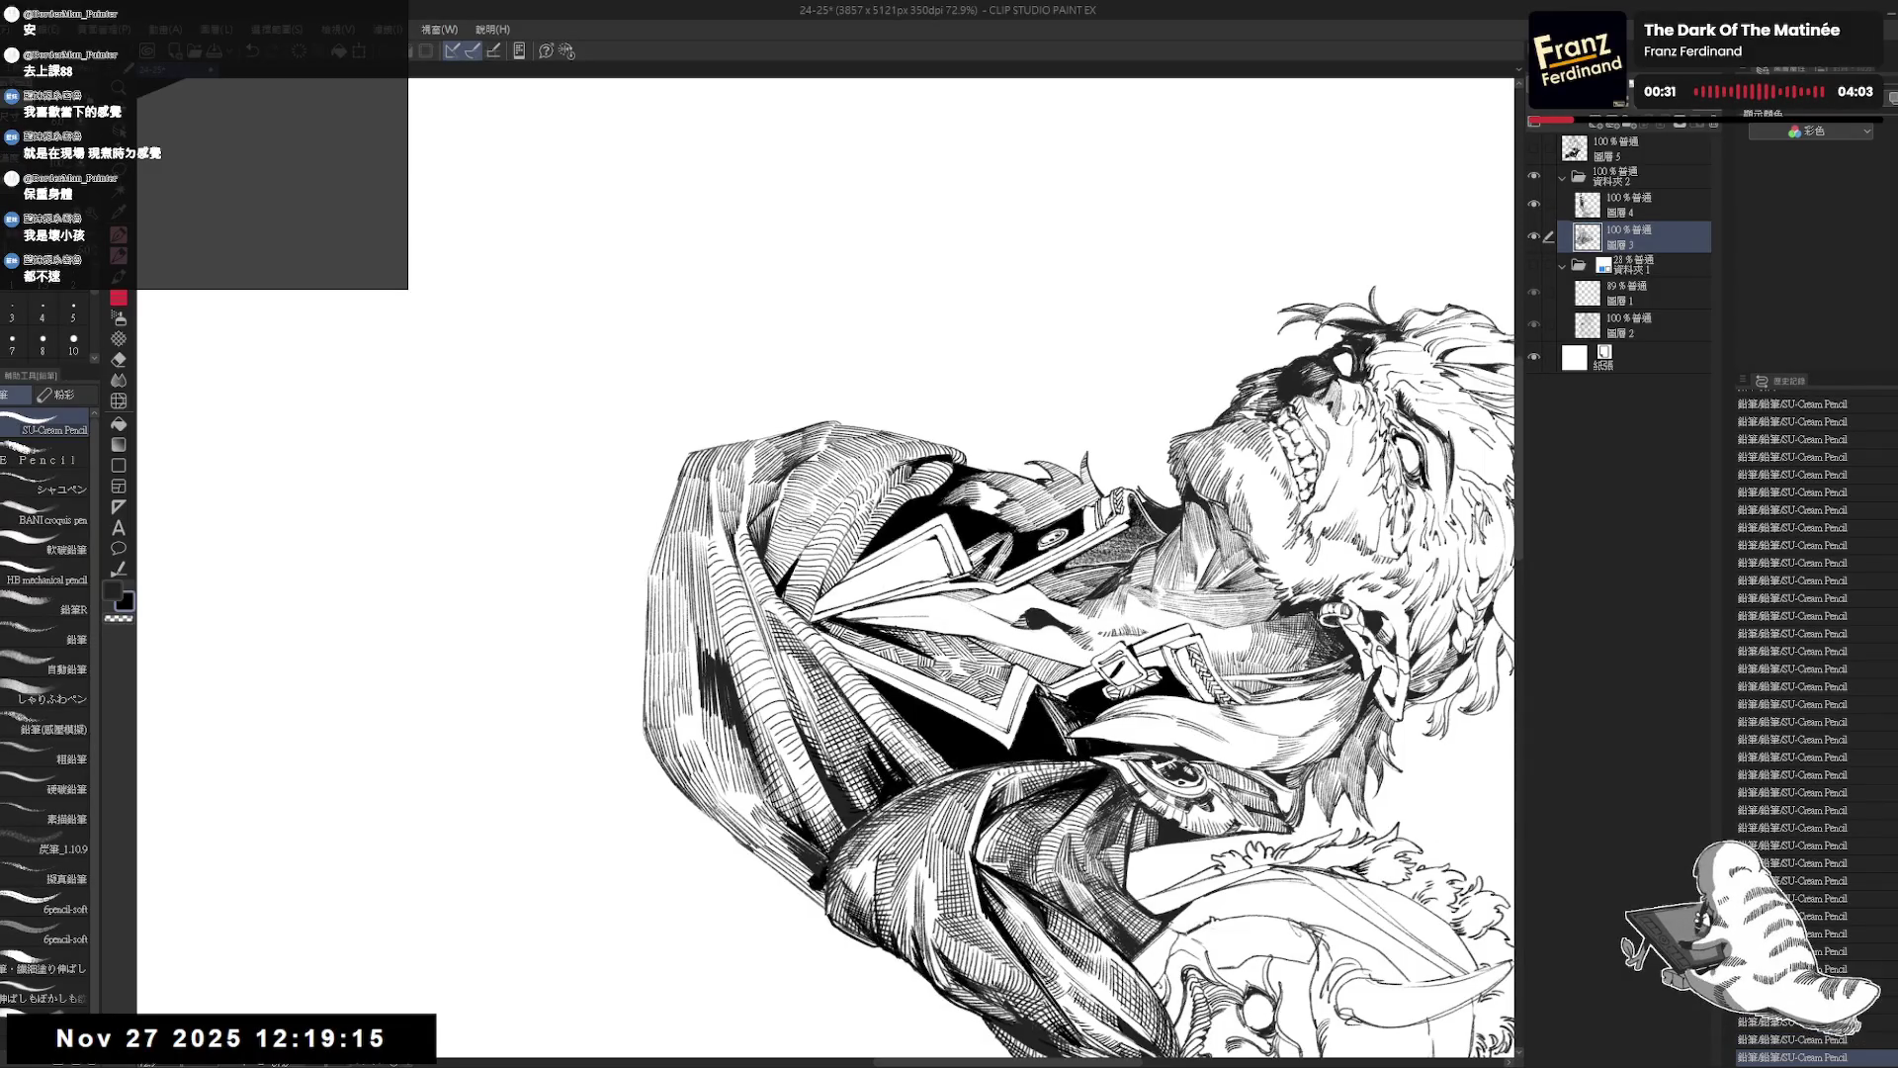
Zoom in on the coat at a new angle and add small hatch marks.
key("ctrl+at")
key("ctrl+minus")
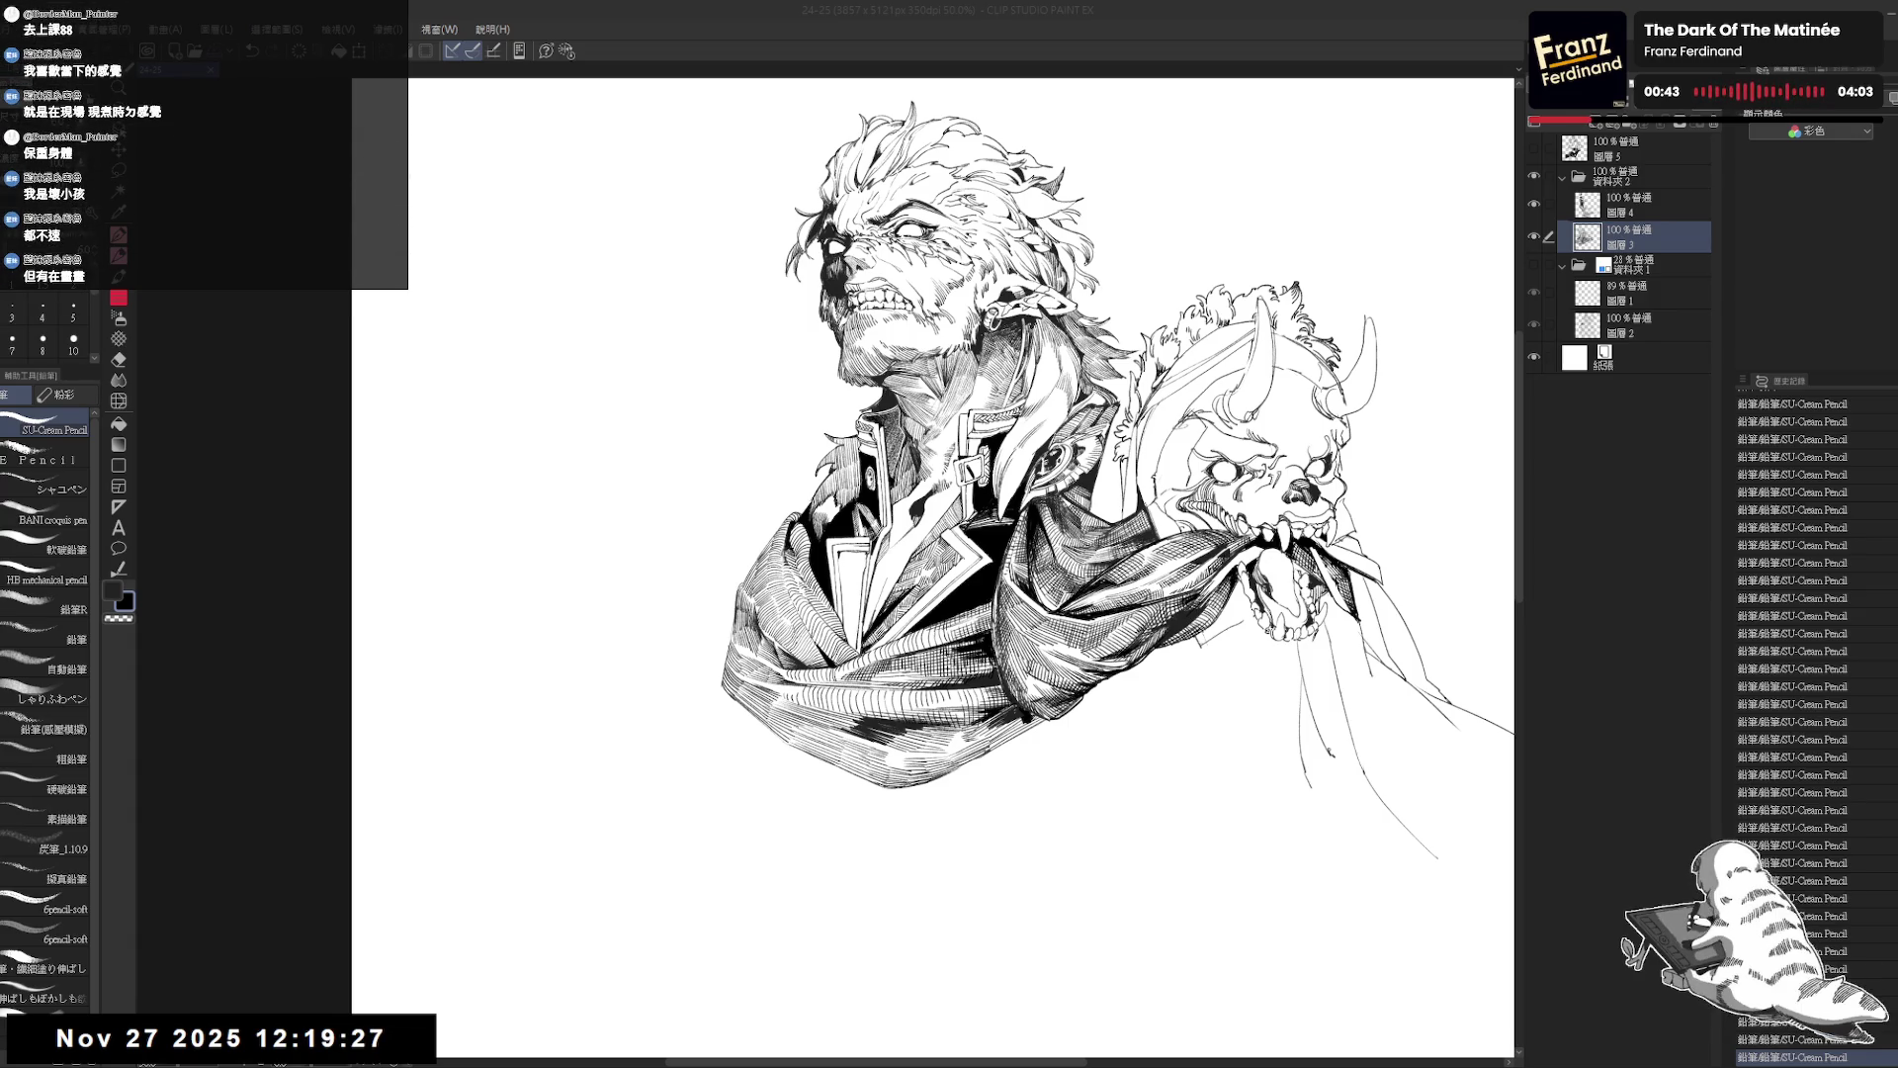
mouse_move(962, 272)
left_mouse_down()
mouse_move(1172, 359)
mouse_move(1221, 421)
mouse_move(1259, 568)
left_mouse_up()
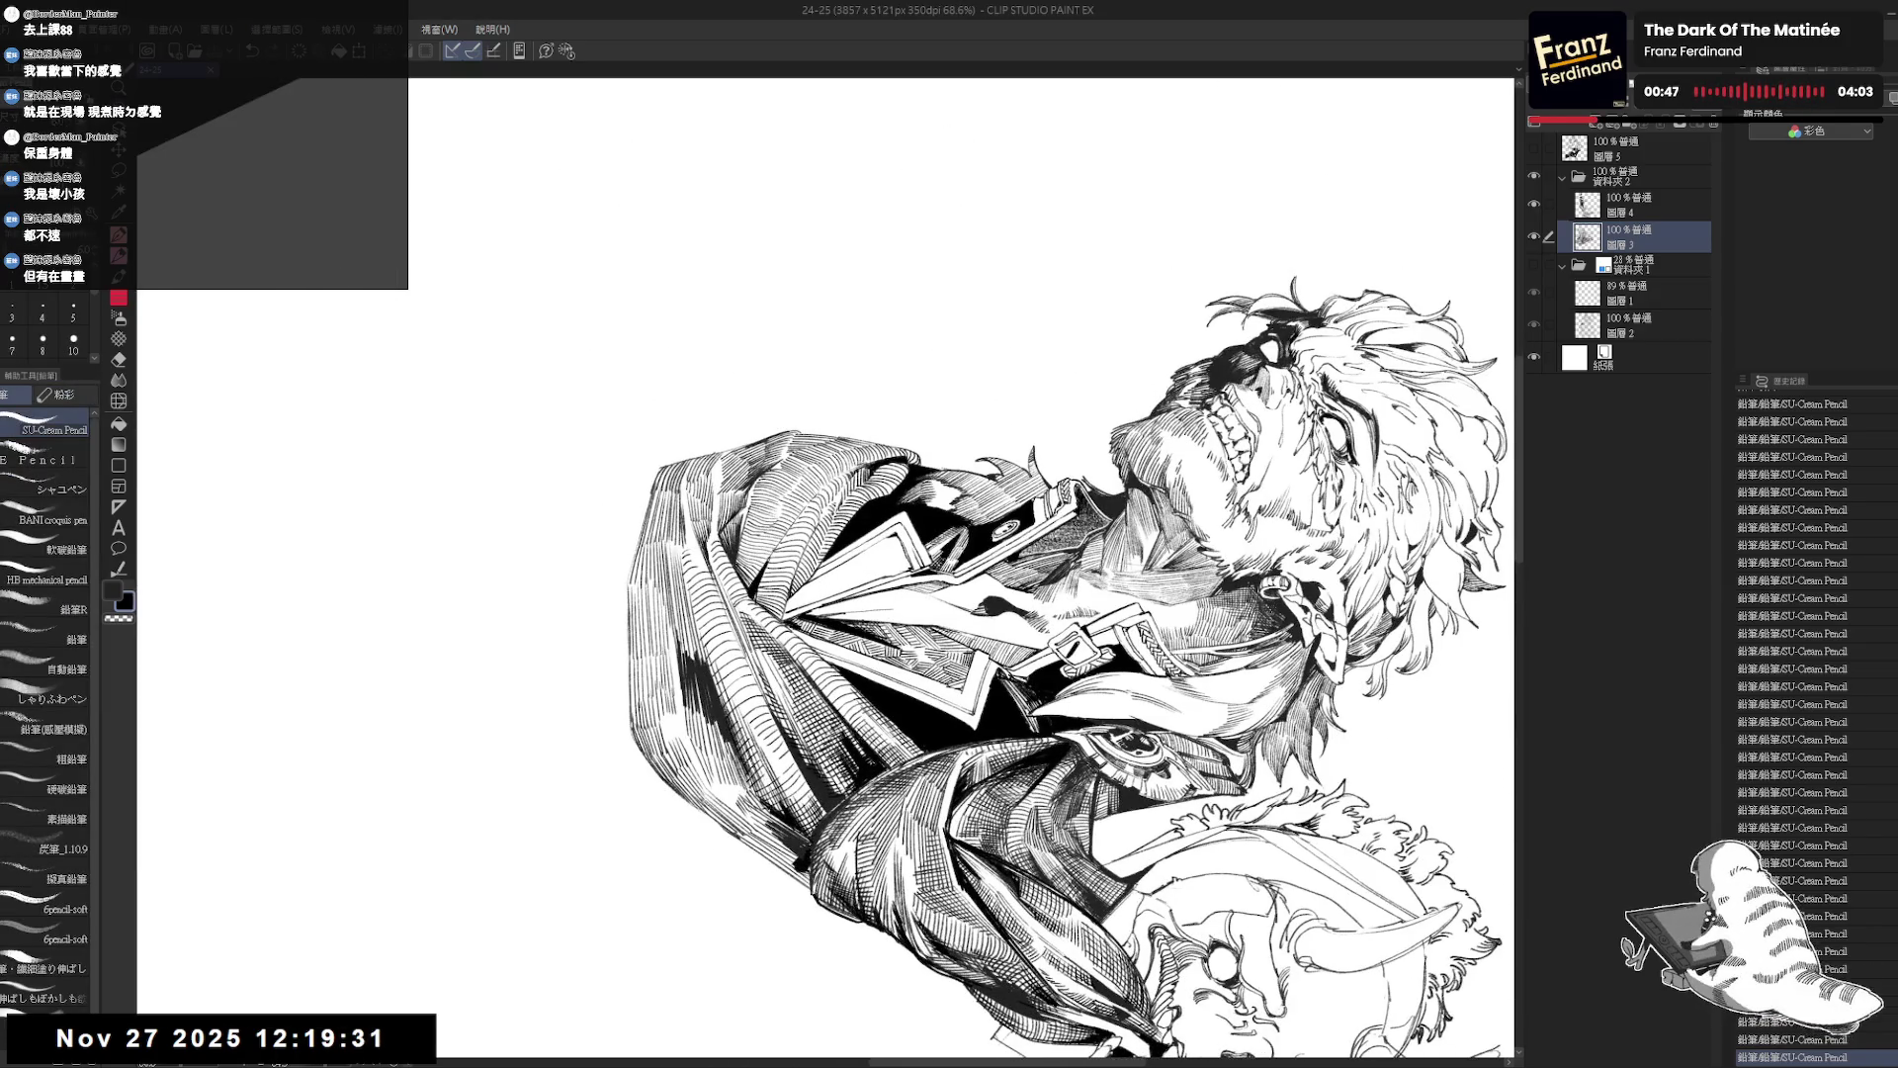
left_click_drag(690, 560, 708, 673)
Hatch along the coat's left edge, undoing one stray stroke.
left_click_drag(711, 609, 712, 726)
left_click_drag(771, 728, 744, 794)
key("minus")
key("minus")
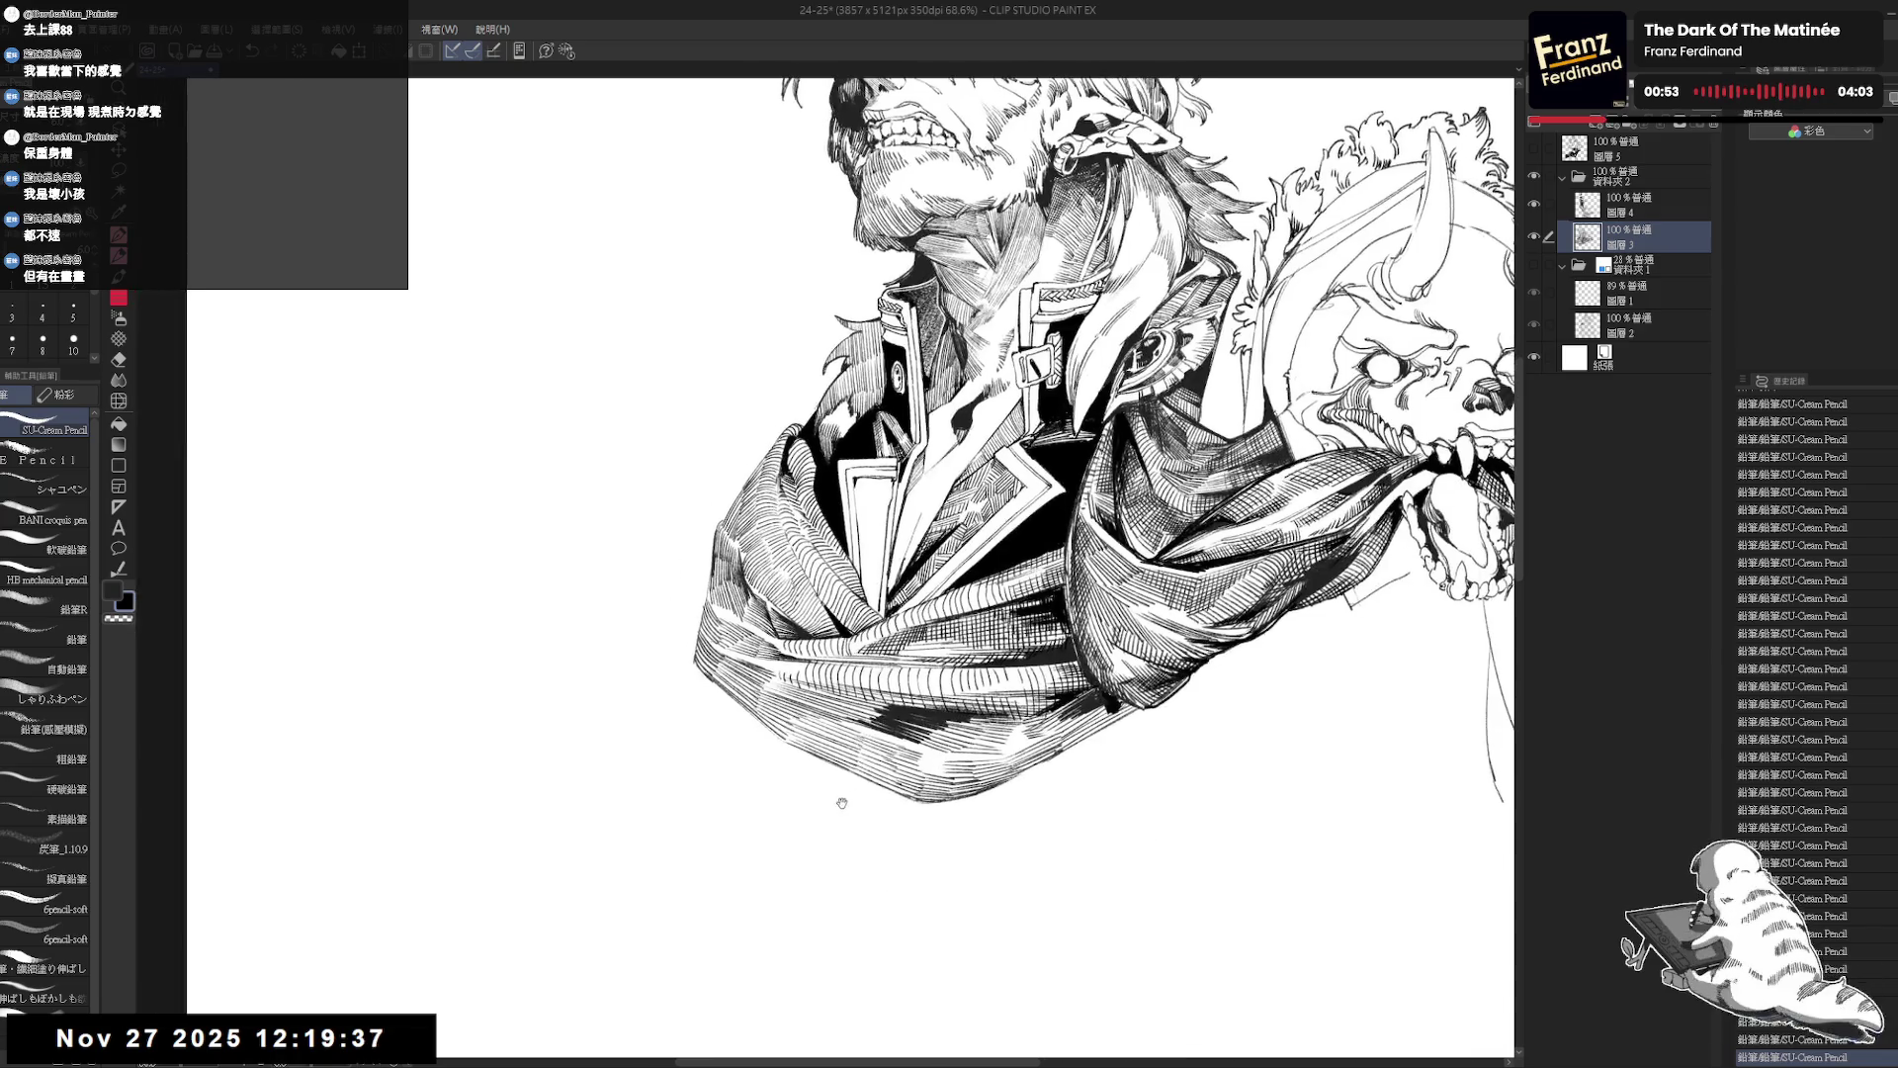
key("minus")
Turn the canvas nearly upside down and lay a row of eight diagonal hatch strokes on the coat folds.
key("minus")
left_click_drag(1010, 636, 999, 679)
key("ctrl+z")
key("ctrl+z")
key("c")
key("minus")
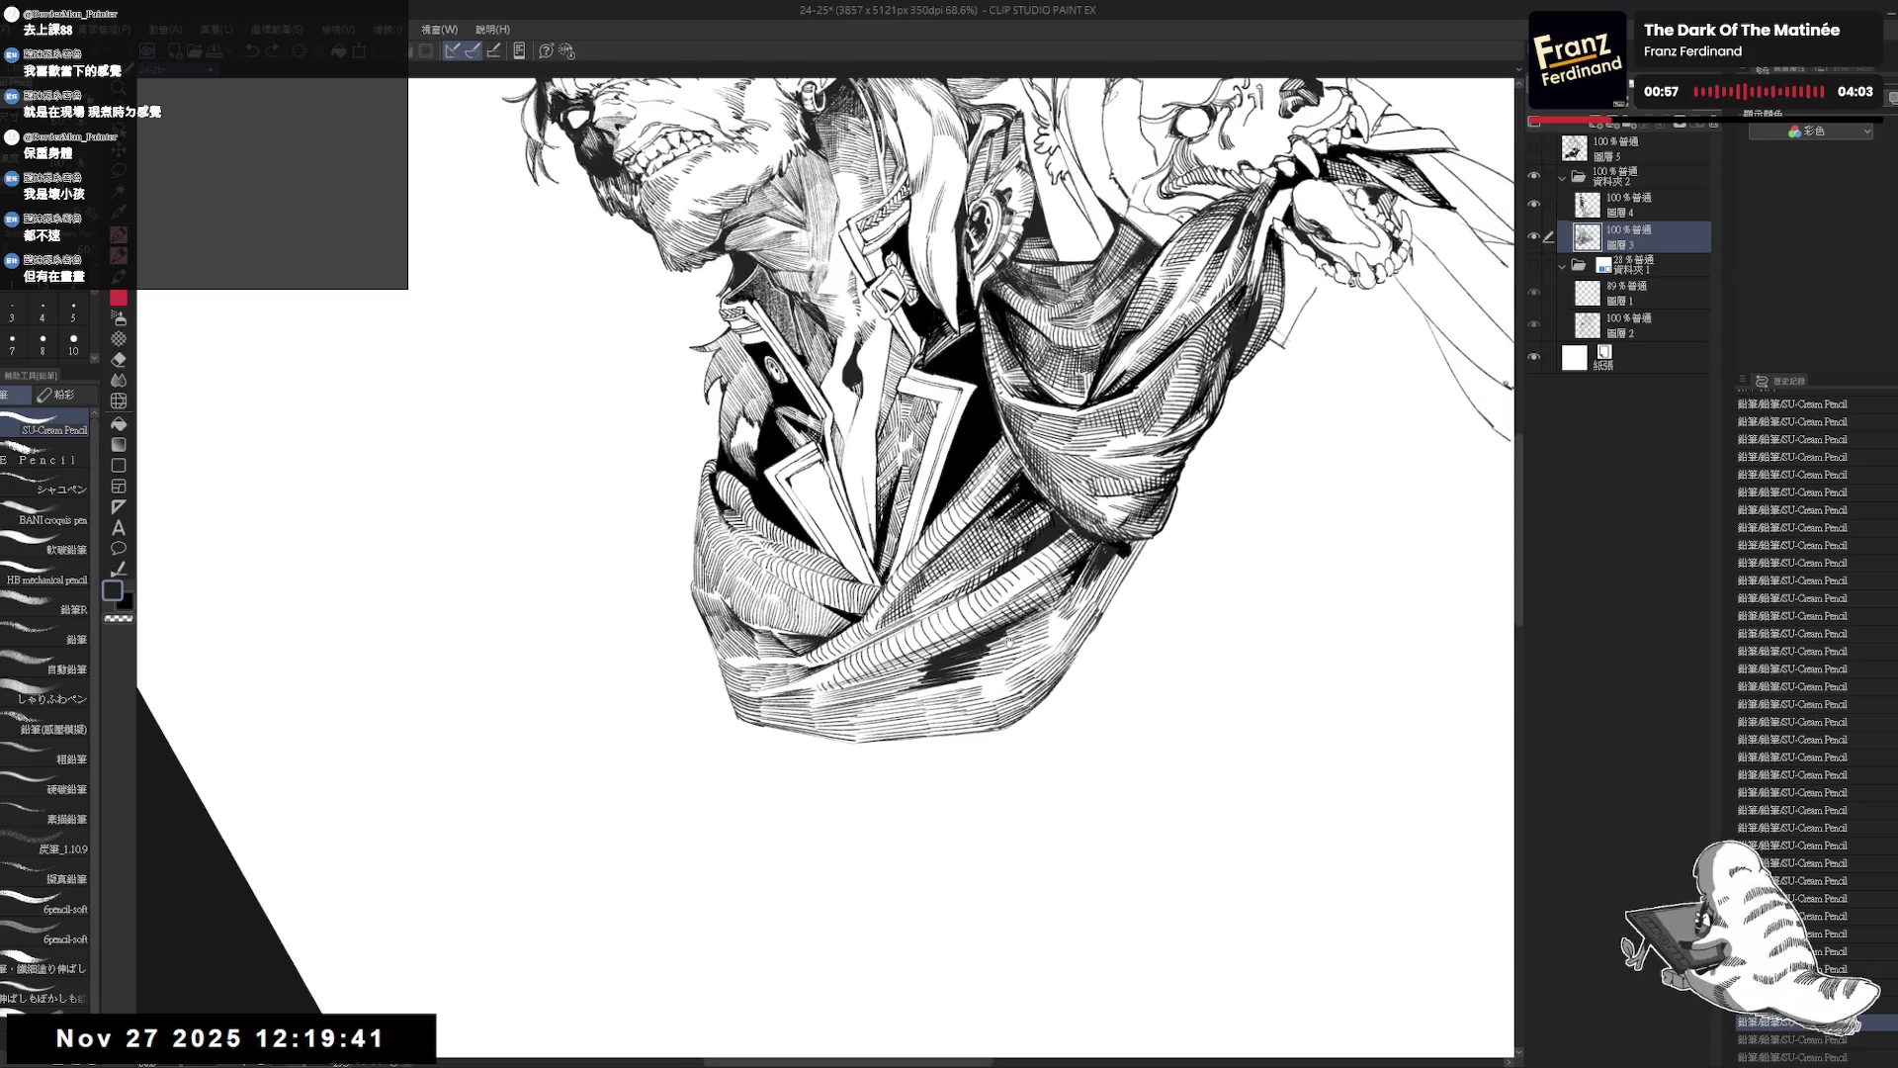
left_click_drag(996, 641, 994, 667)
left_click_drag(1006, 634, 1009, 667)
left_click_drag(1021, 629, 1020, 659)
left_click_drag(1026, 614, 1027, 652)
left_click_drag(1035, 608, 1035, 641)
left_click_drag(1044, 612, 1042, 635)
left_click_drag(1053, 602, 1047, 629)
left_click_drag(1059, 596, 1050, 617)
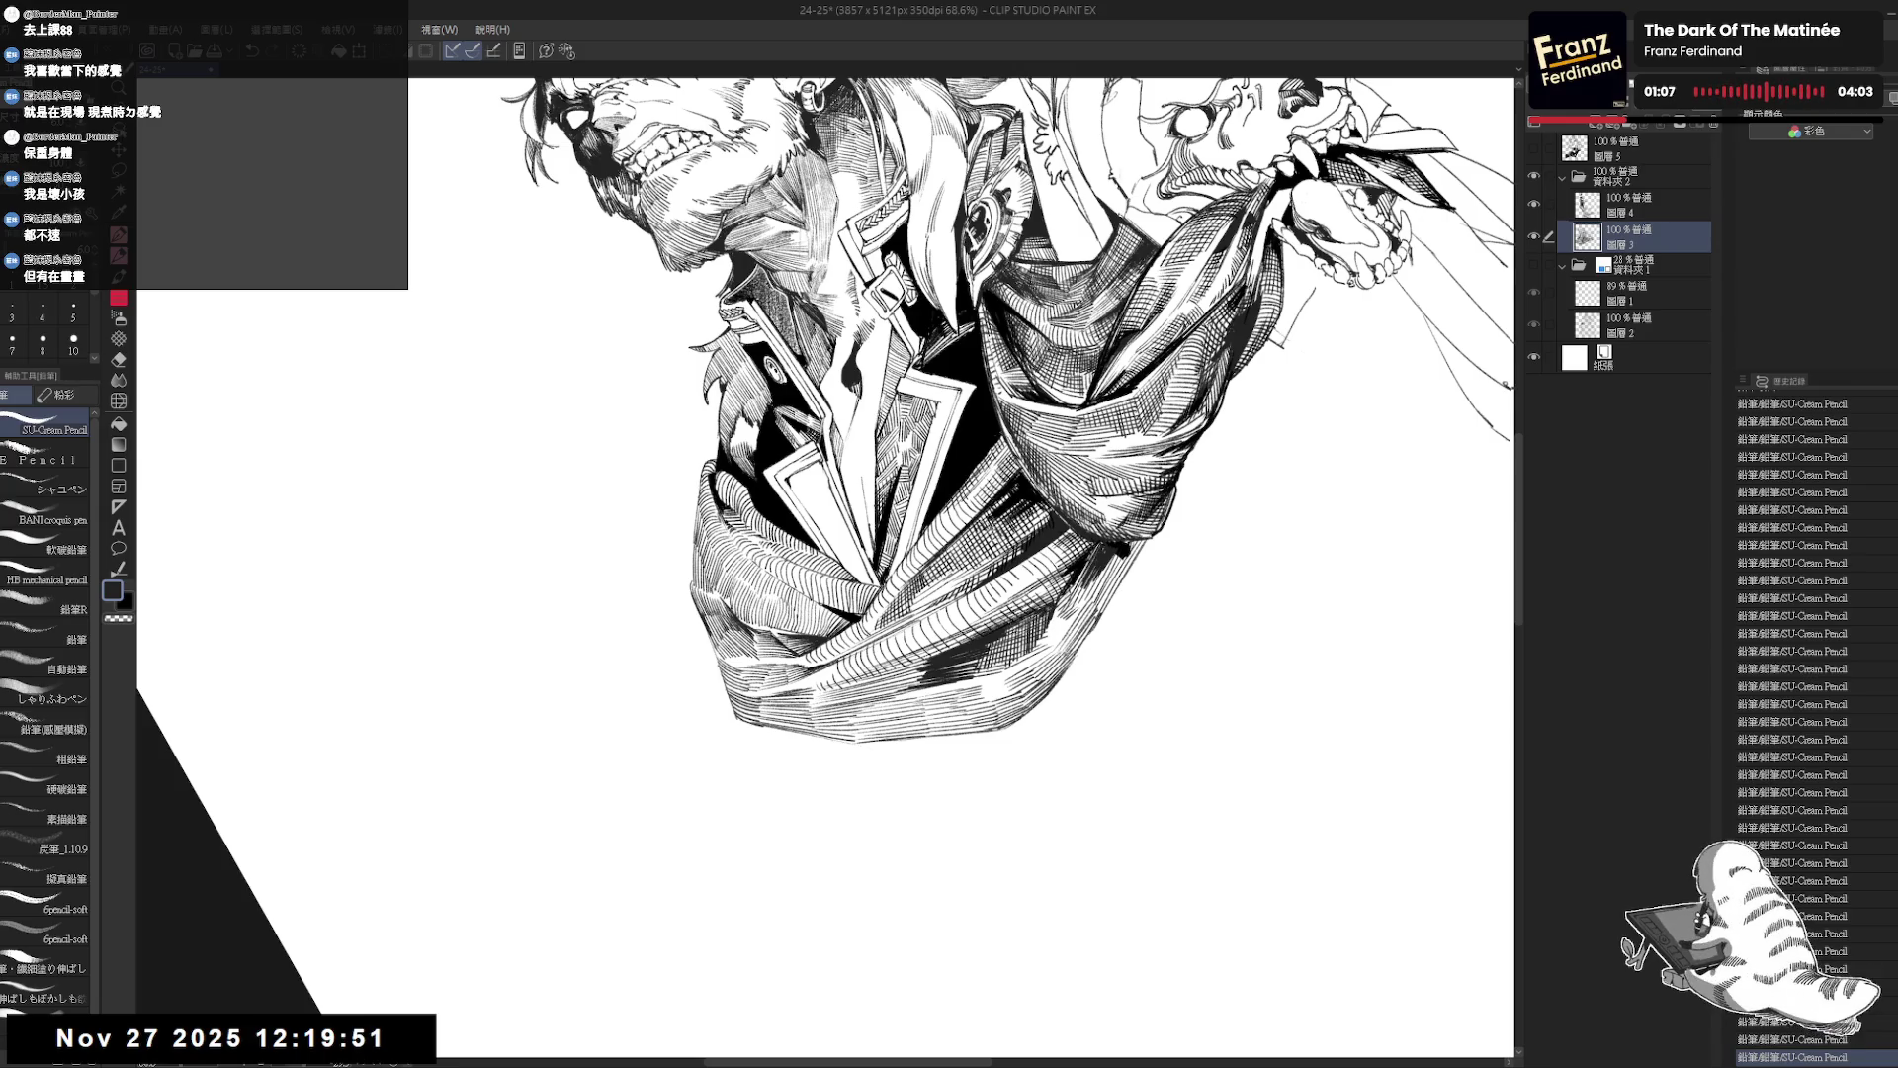
Zoom out and rotate the view to check the whole figure, undoing one stray pencil stroke.
scroll(949, 445, "up", 3)
key("ctrl+minus")
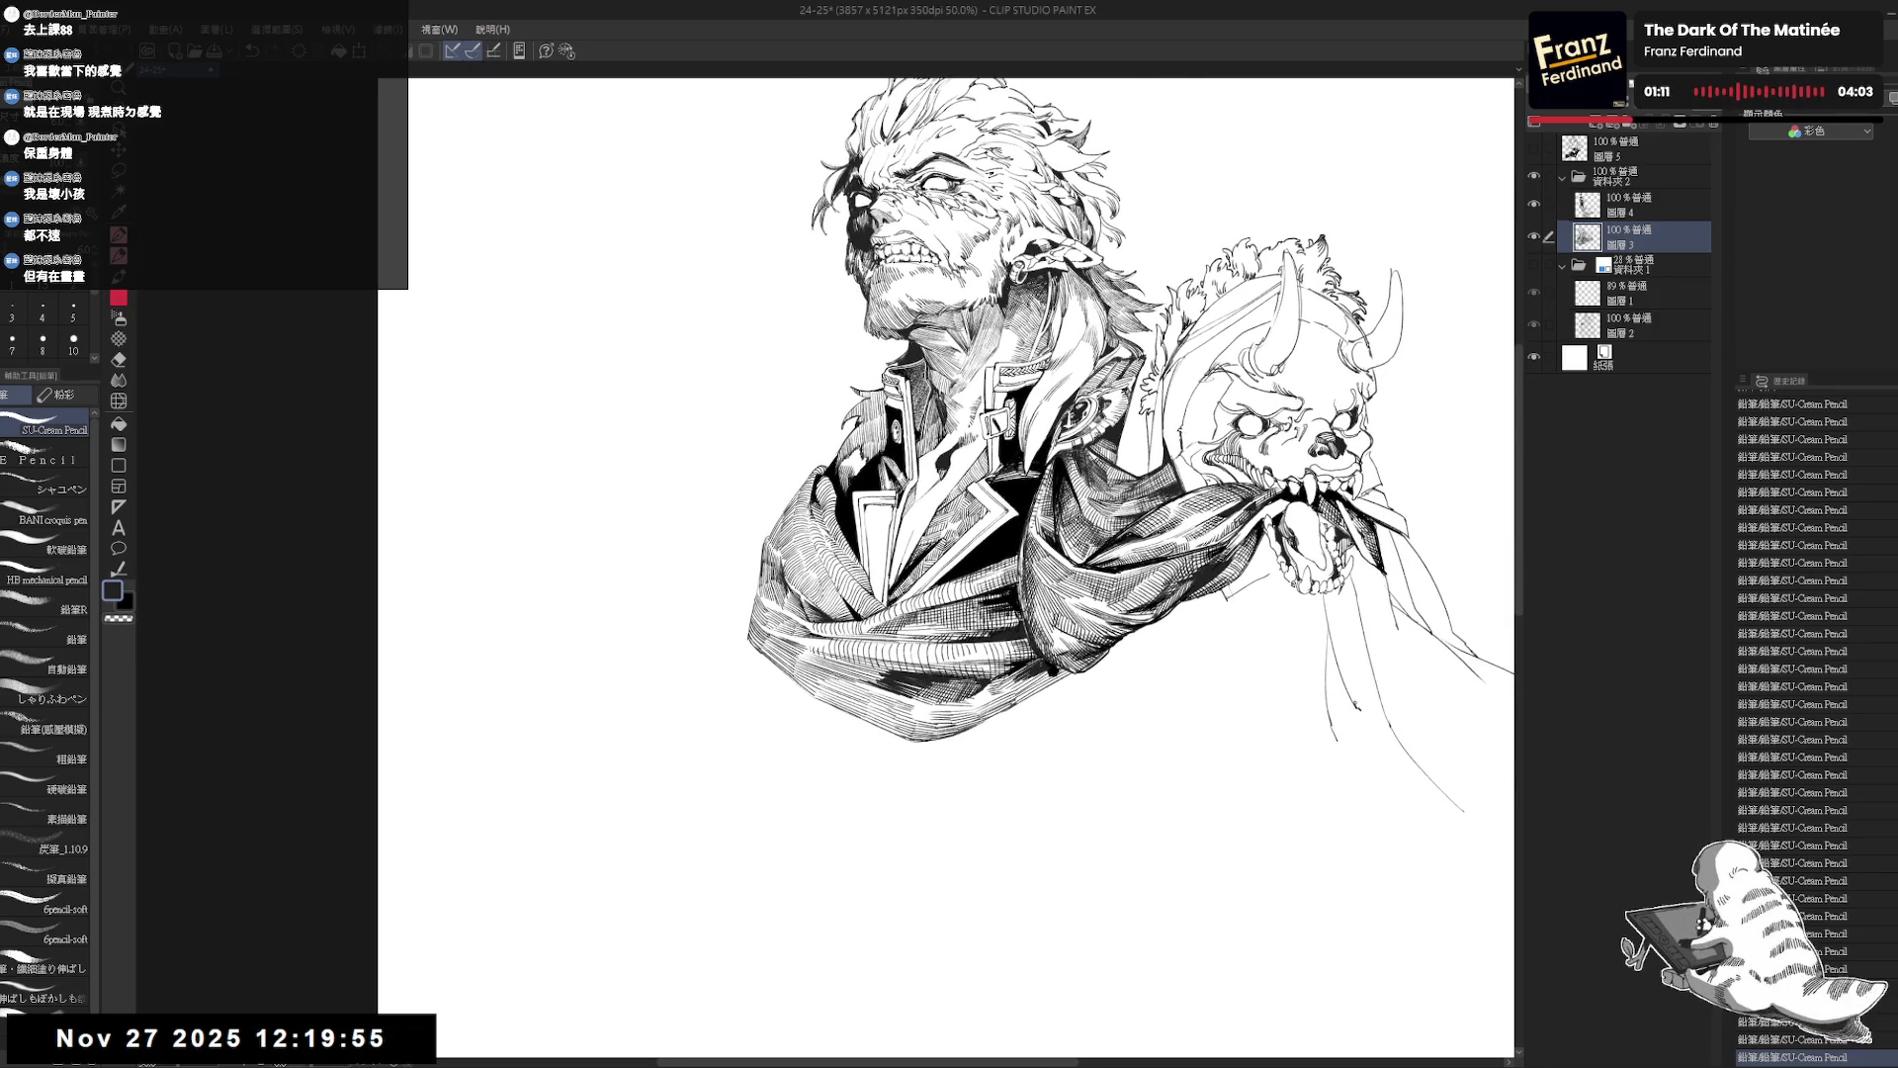
key("r")
mouse_move(1036, 725)
left_mouse_down()
mouse_move(1000, 929)
mouse_move(949, 979)
left_mouse_up()
key("p")
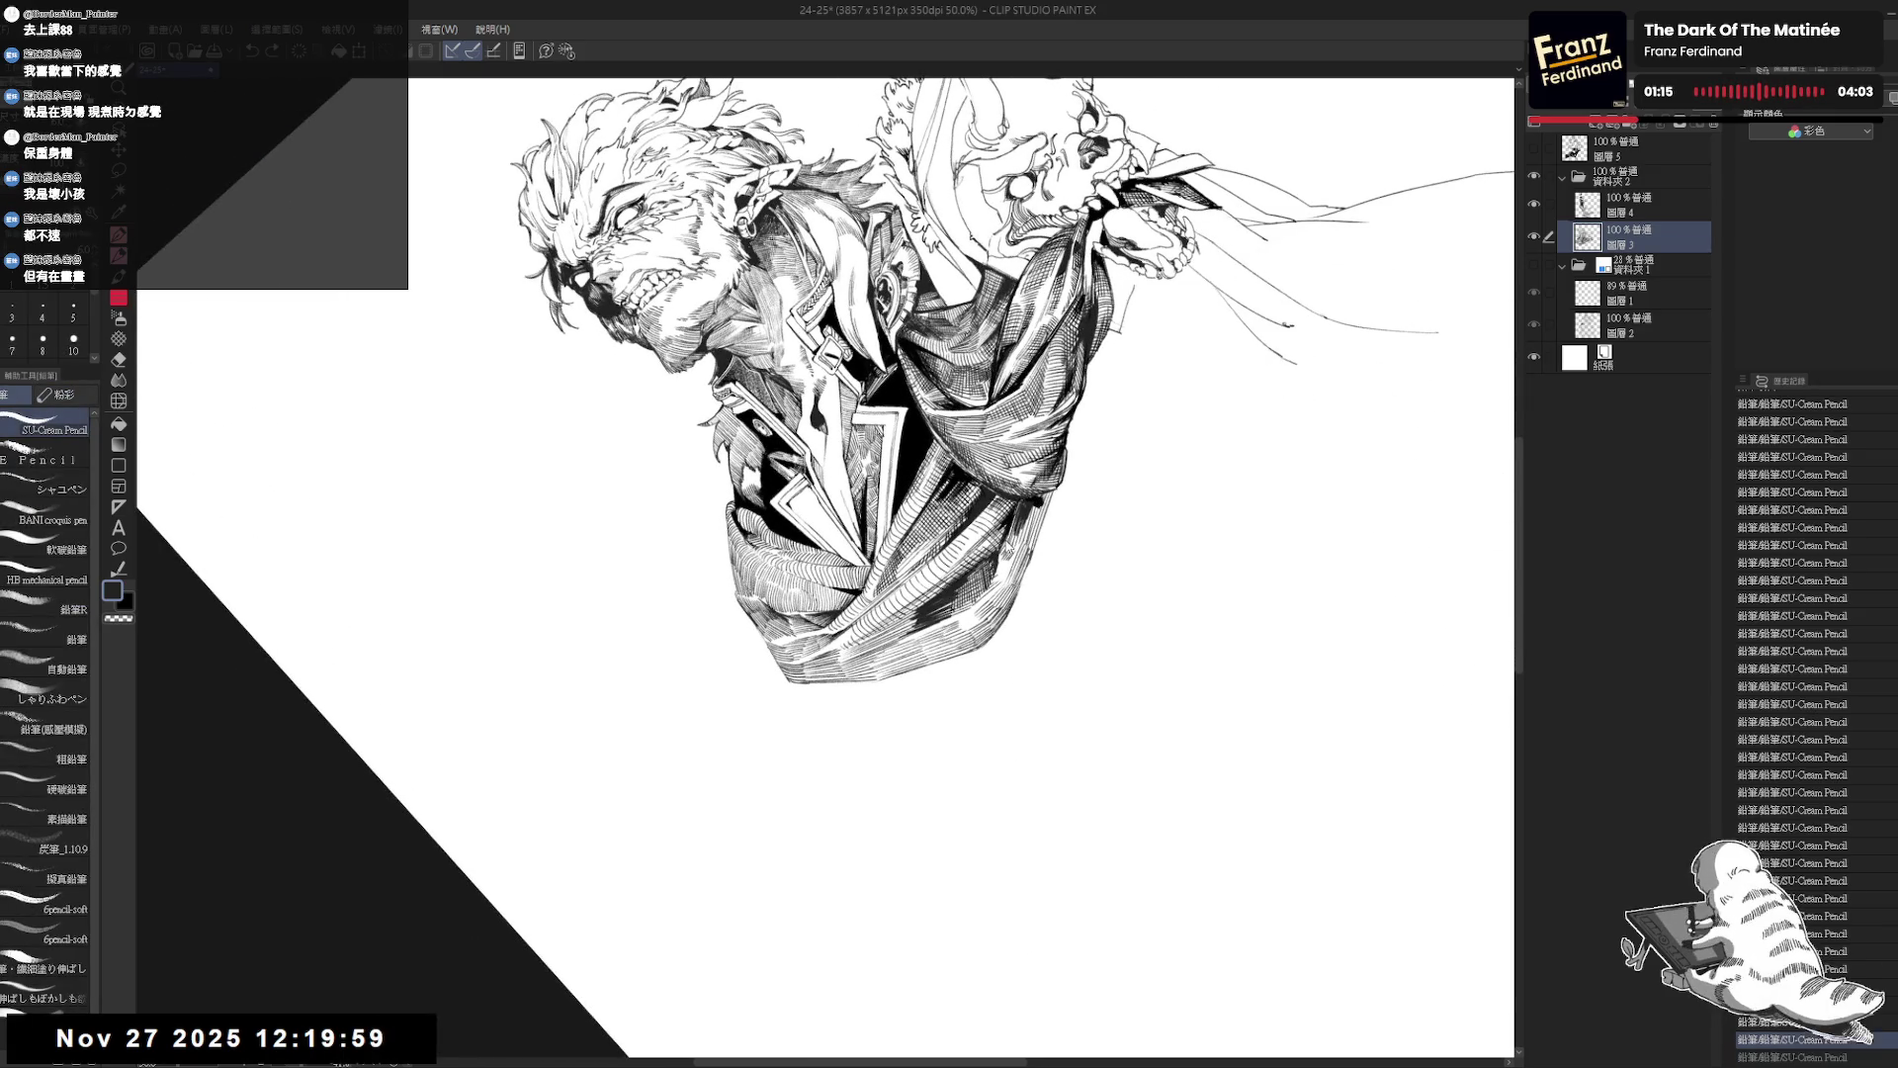
key("ctrl+at")
left_click_drag(1024, 722, 902, 737)
key("r")
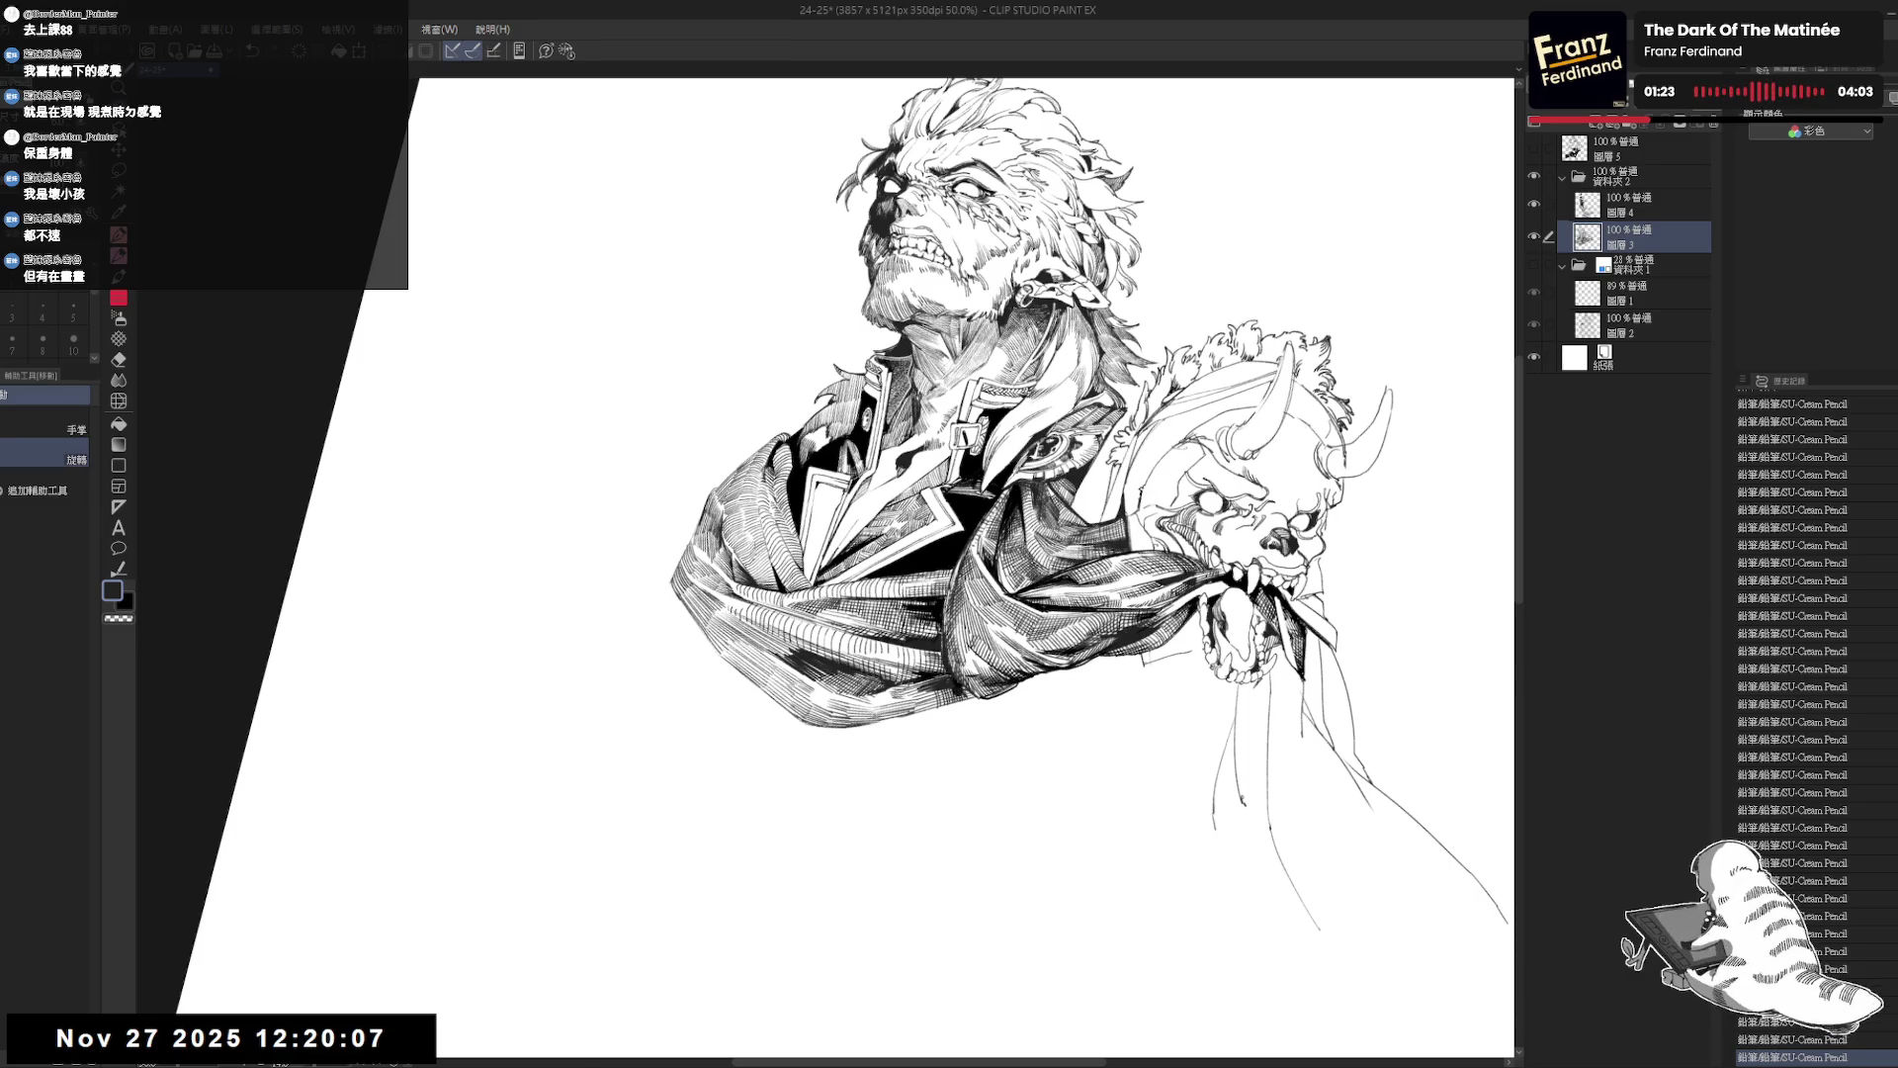
mouse_move(1137, 444)
left_mouse_down()
mouse_move(989, 326)
mouse_move(840, 297)
left_mouse_up()
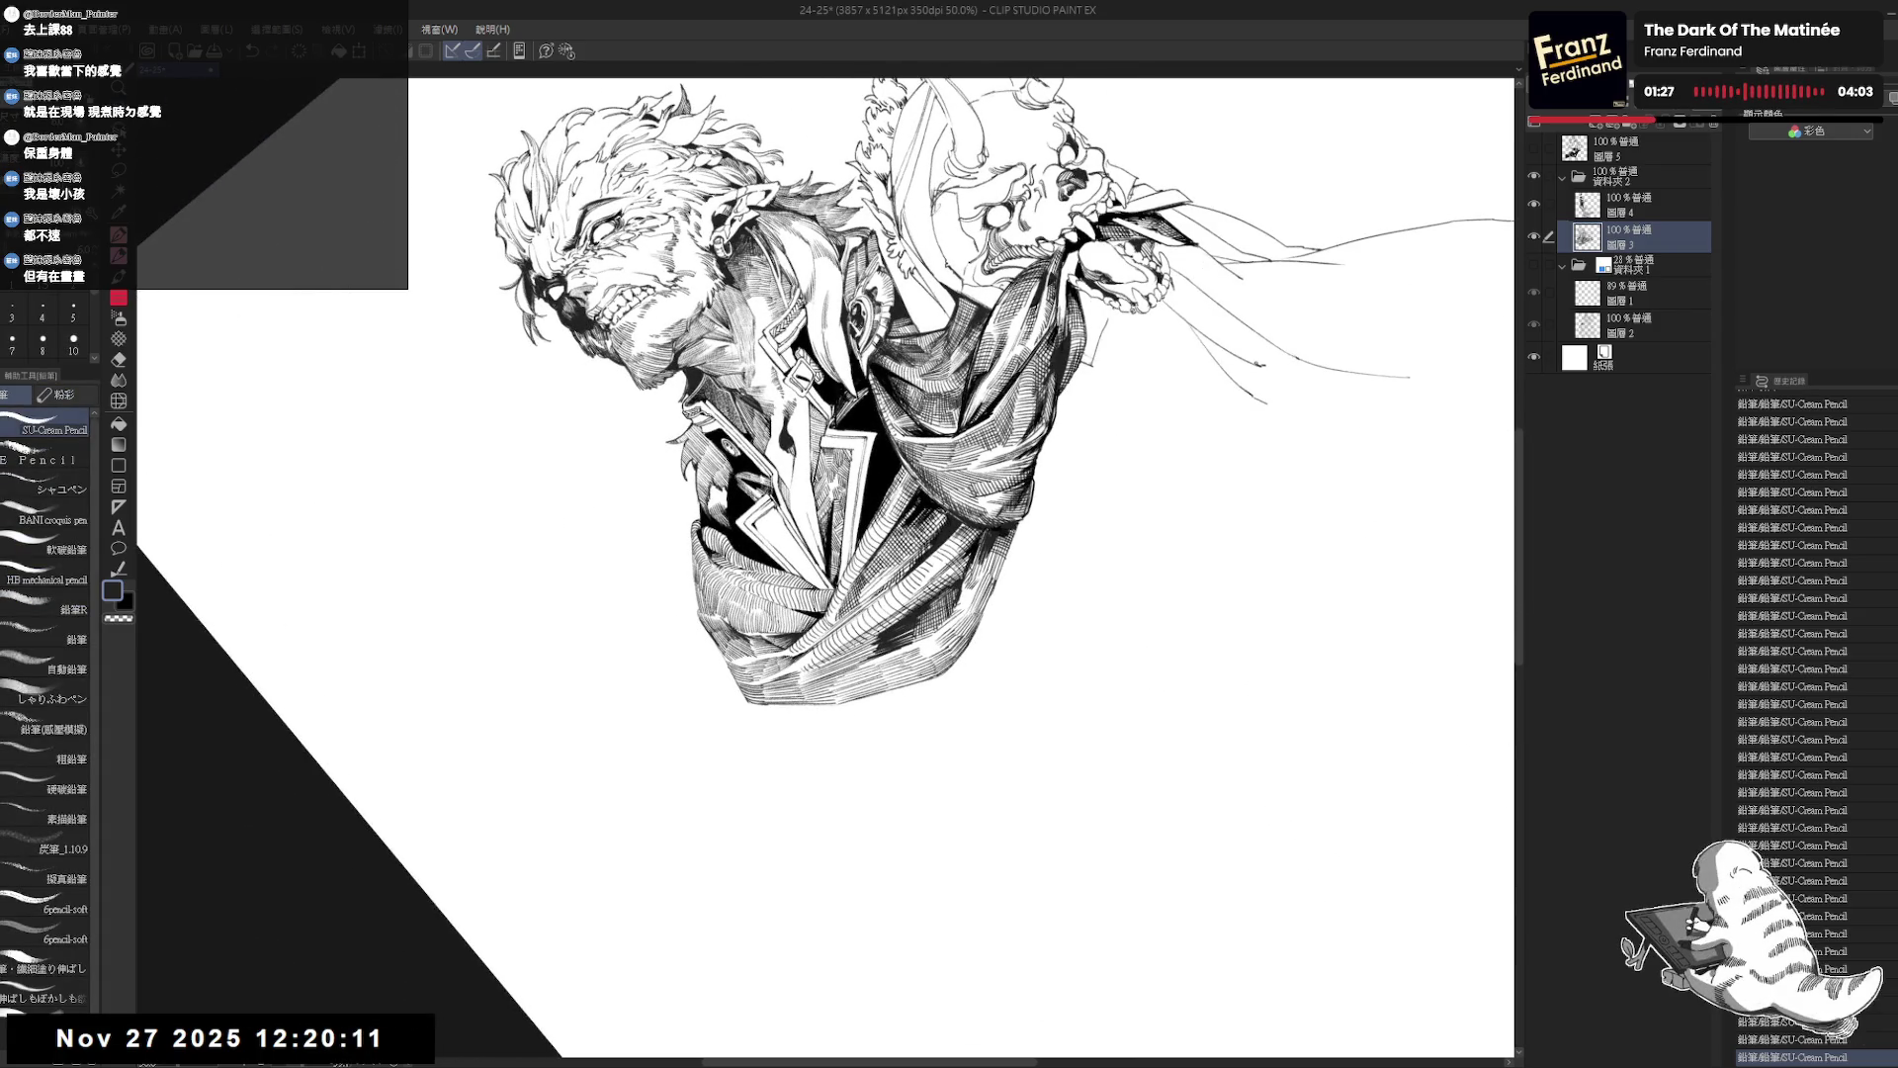
mouse_move(1008, 549)
left_mouse_down()
mouse_move(949, 692)
mouse_move(896, 728)
left_mouse_up()
key("ctrl+z")
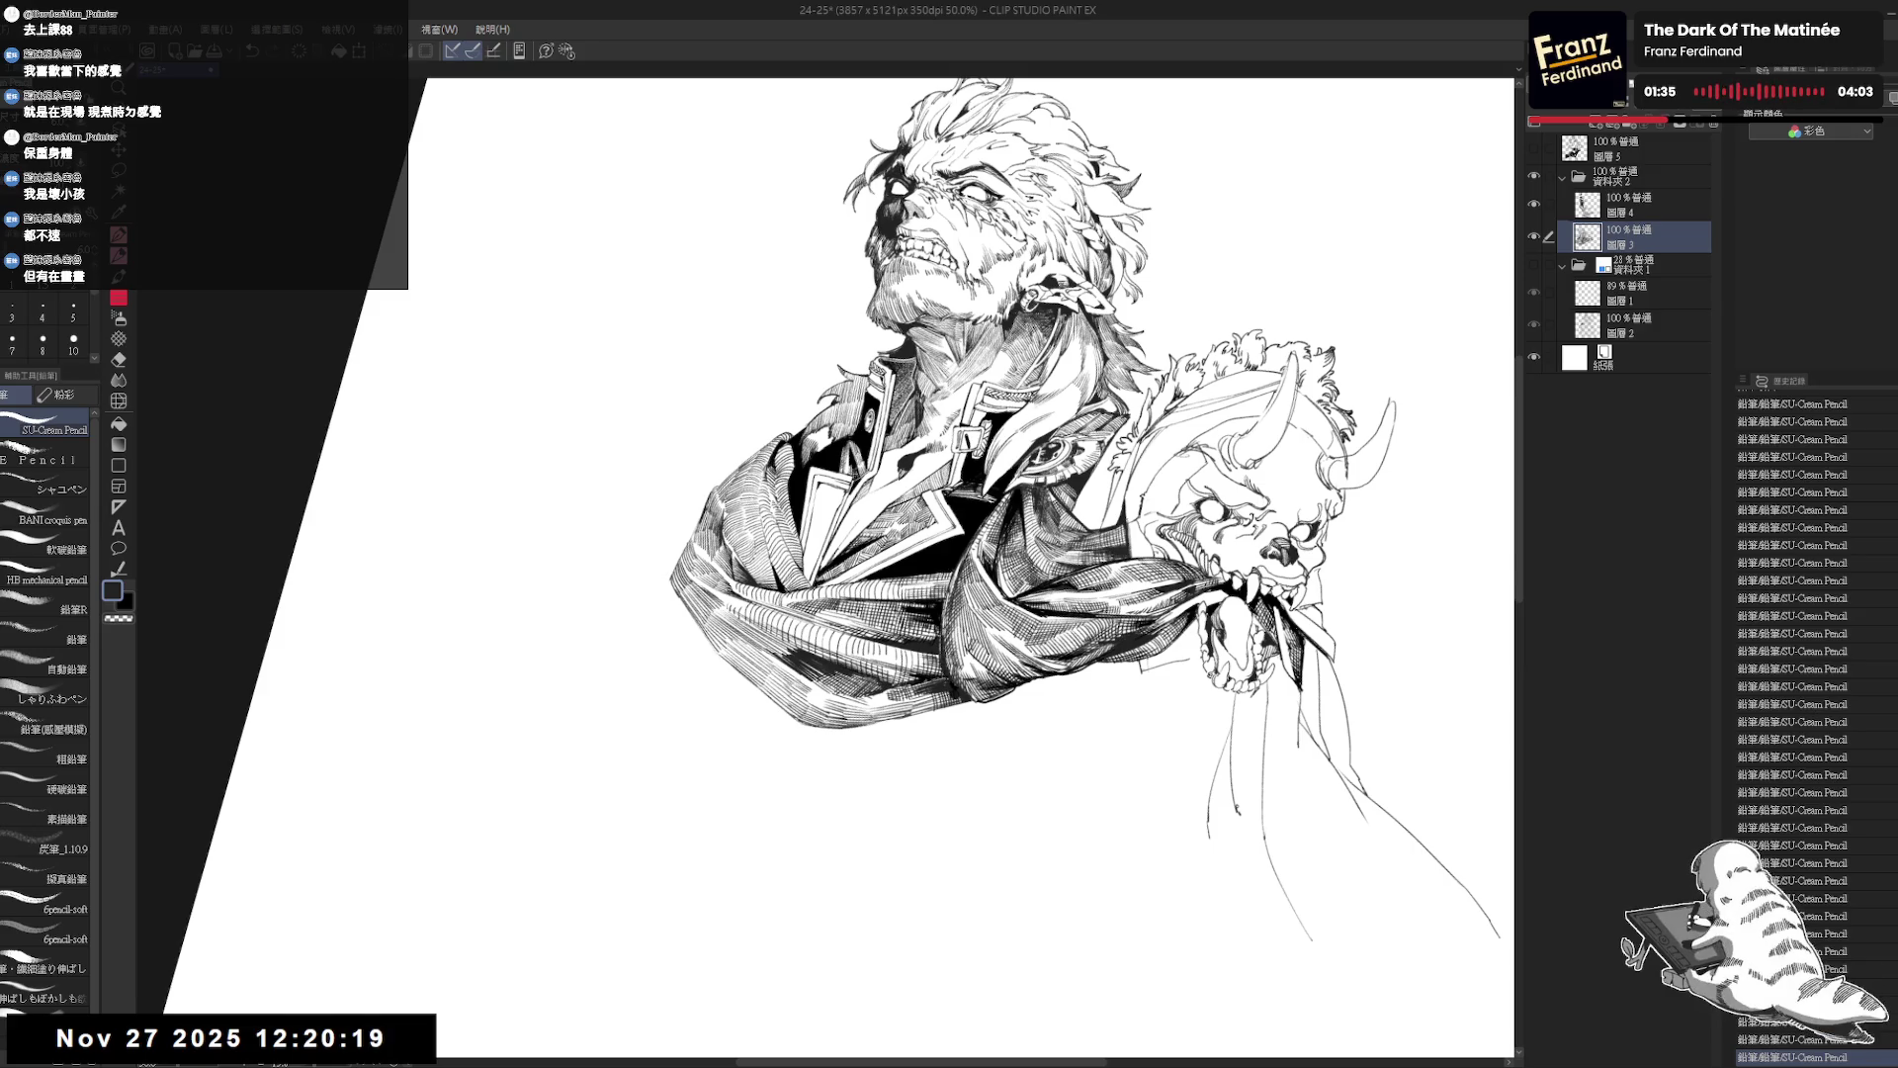
scroll(989, 495, "up", 3)
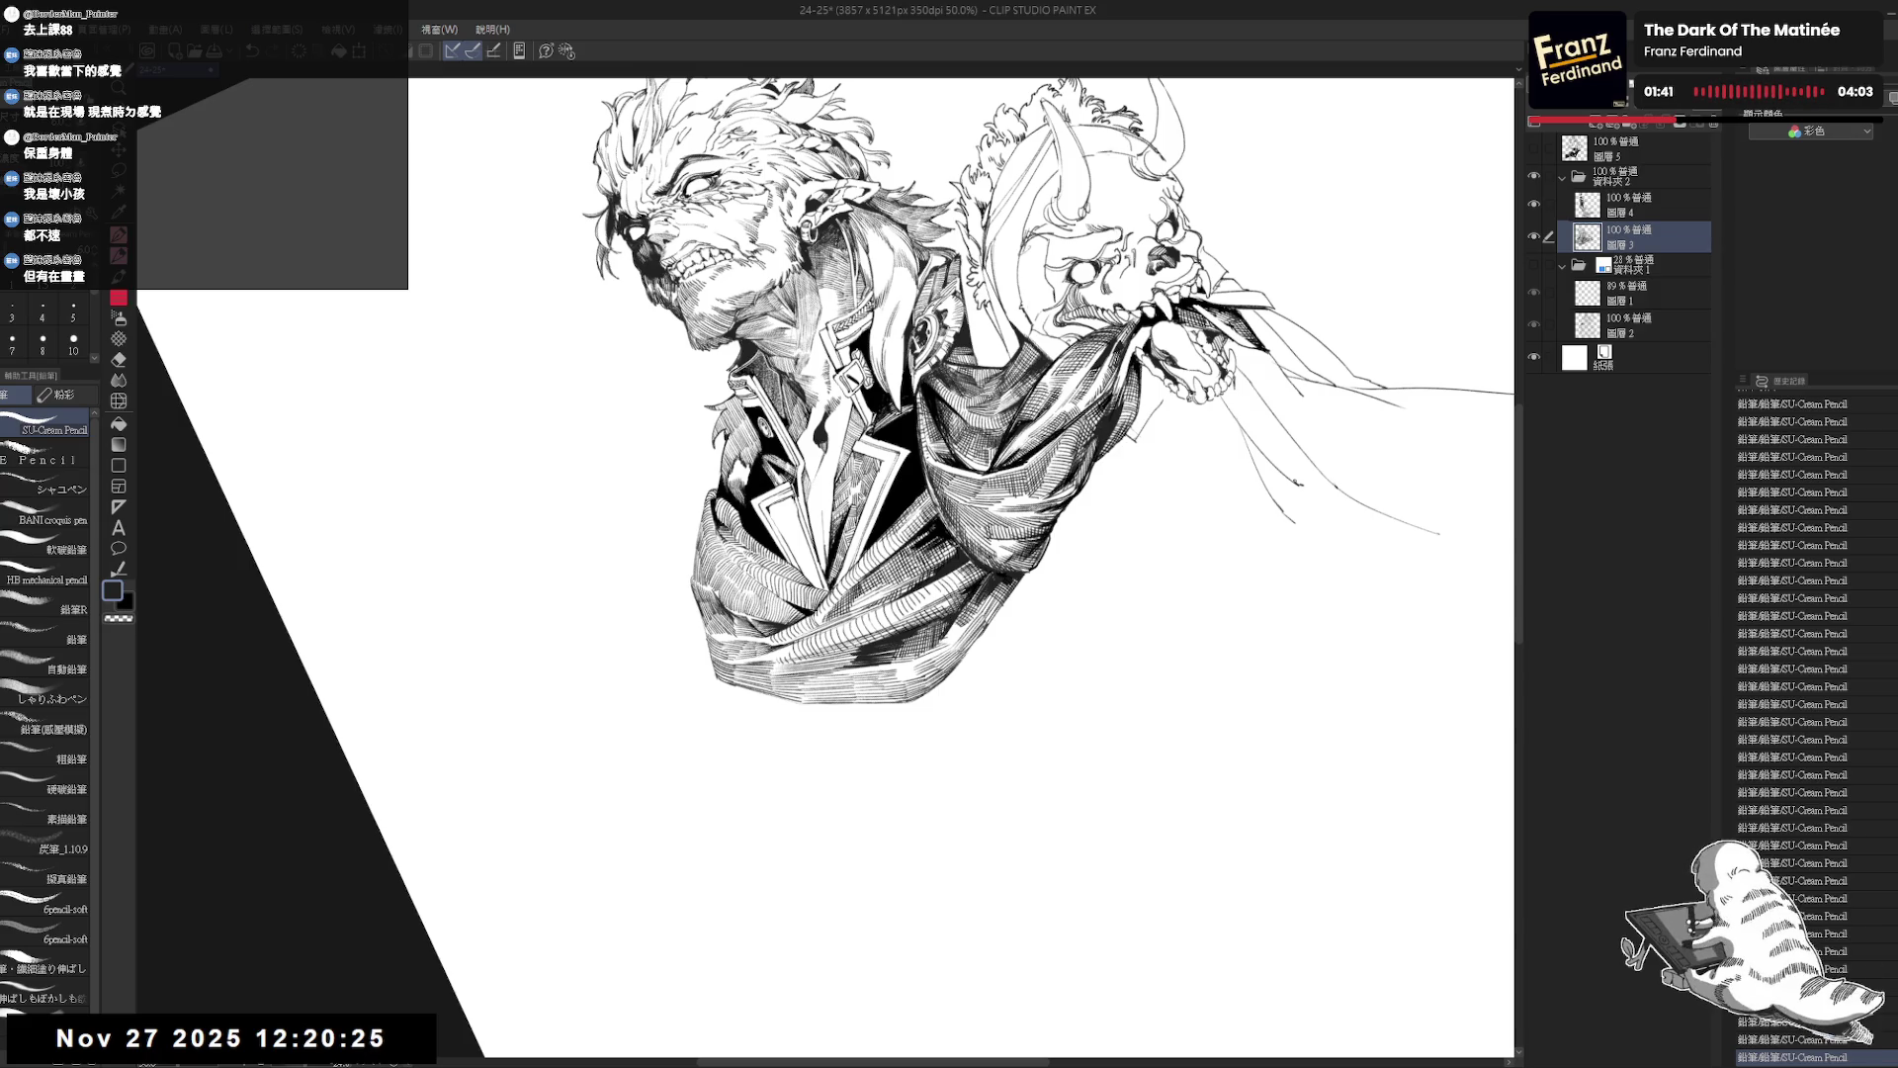
key("r")
mouse_move(890, 296)
left_mouse_down()
mouse_move(1088, 356)
mouse_move(1167, 415)
left_mouse_up()
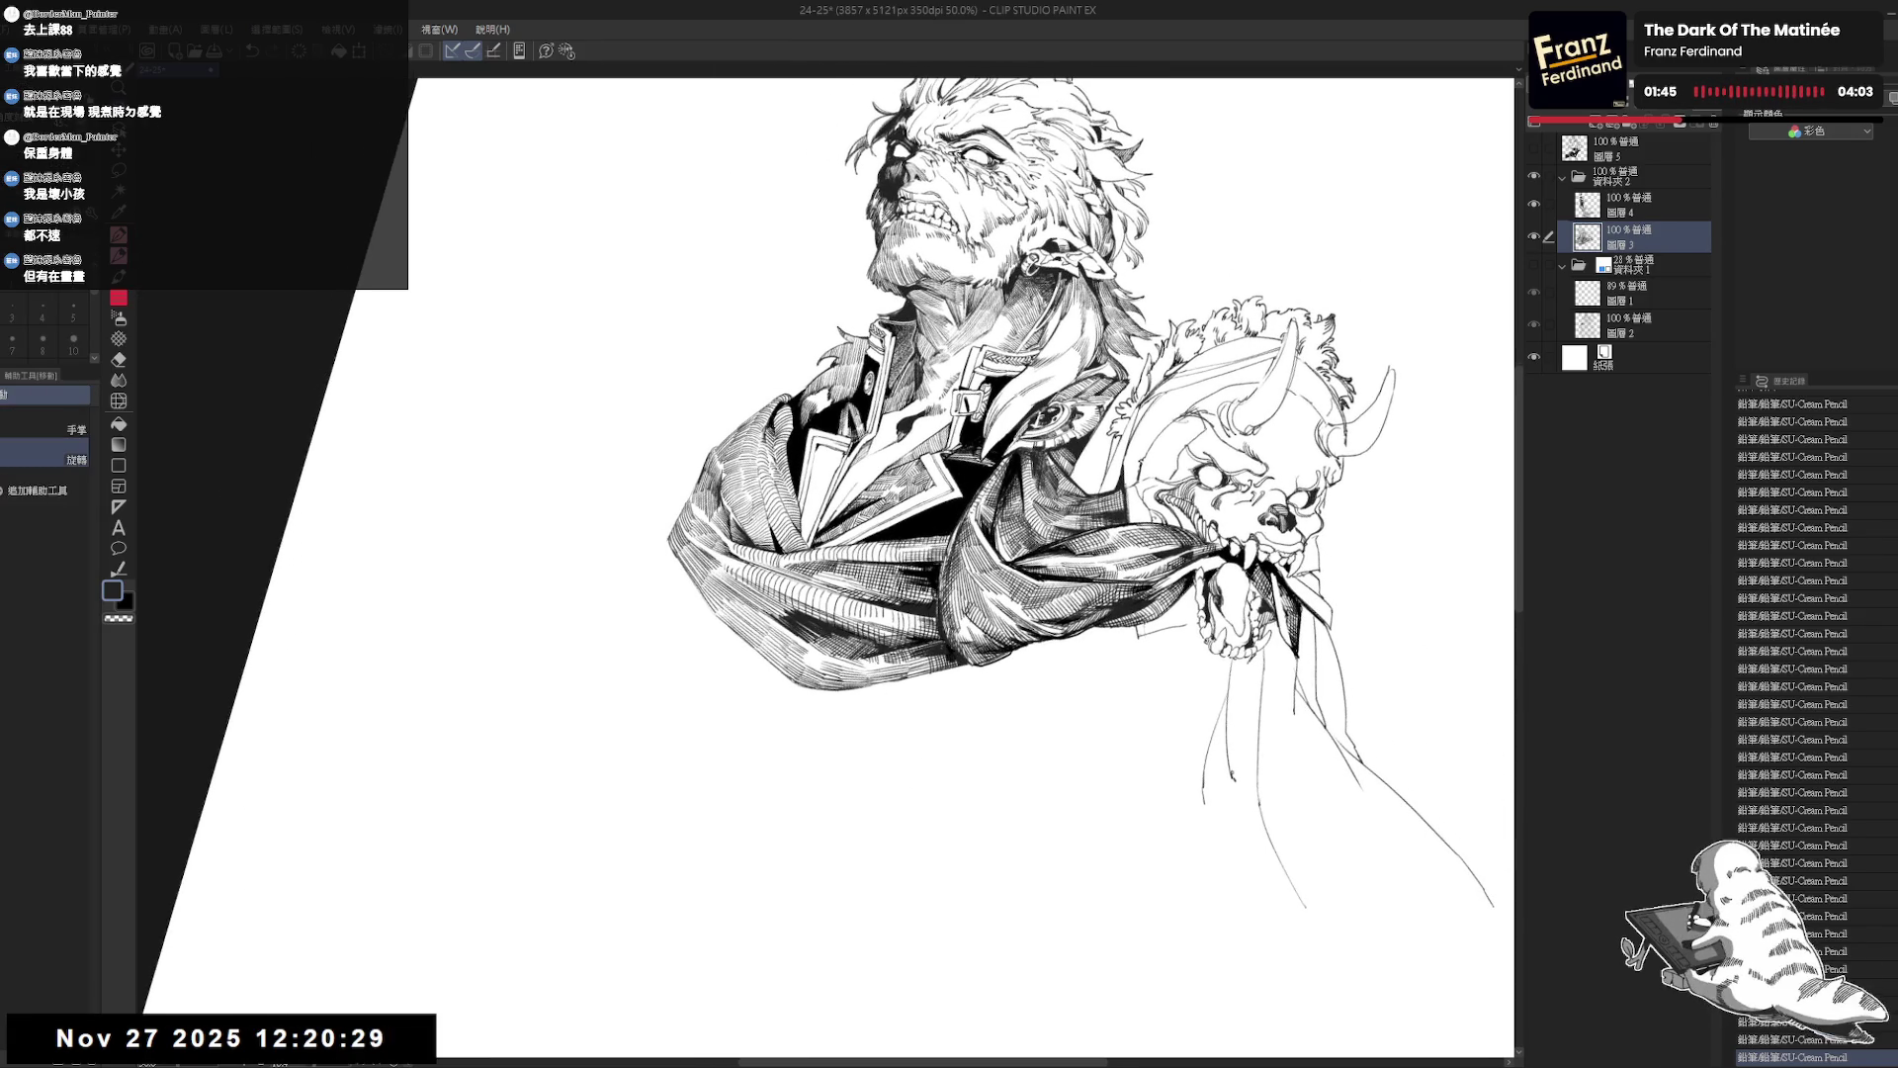
scroll(989, 445, "down", 2)
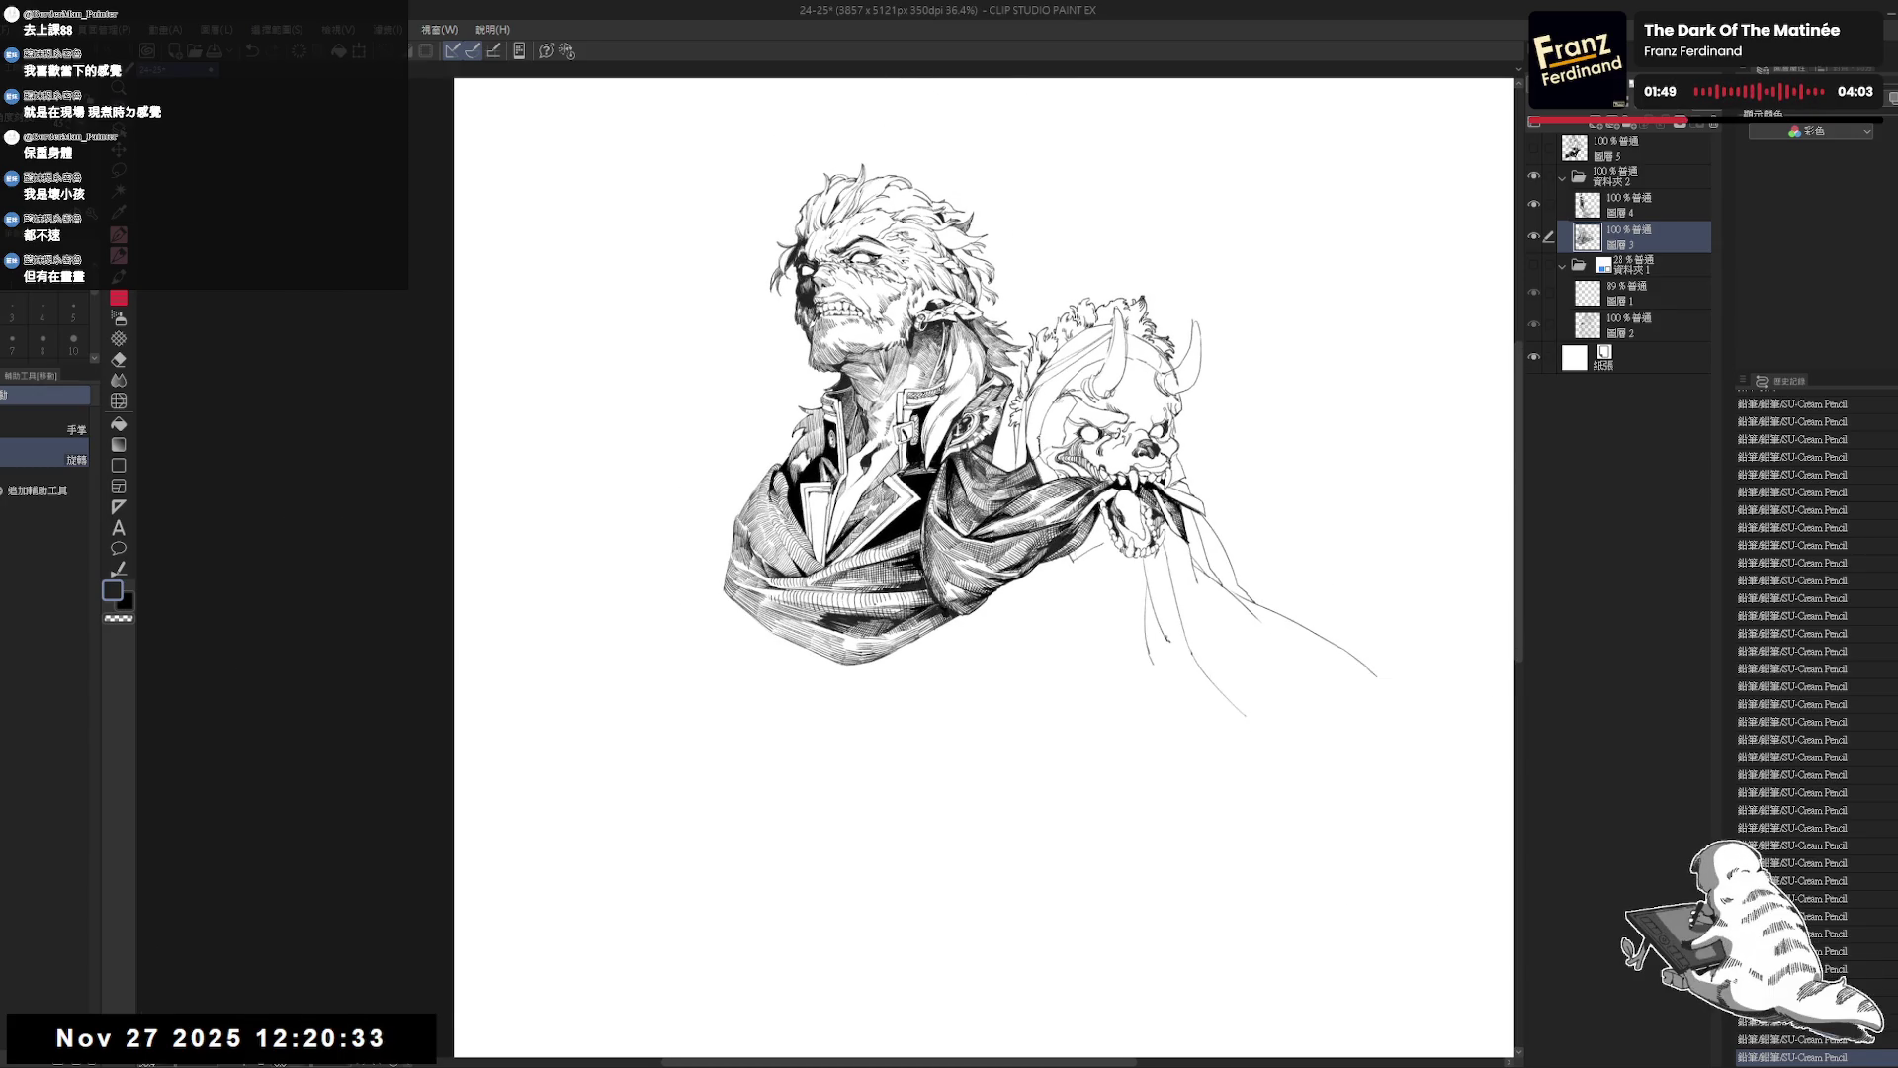
scroll(900, 598, "up", 2)
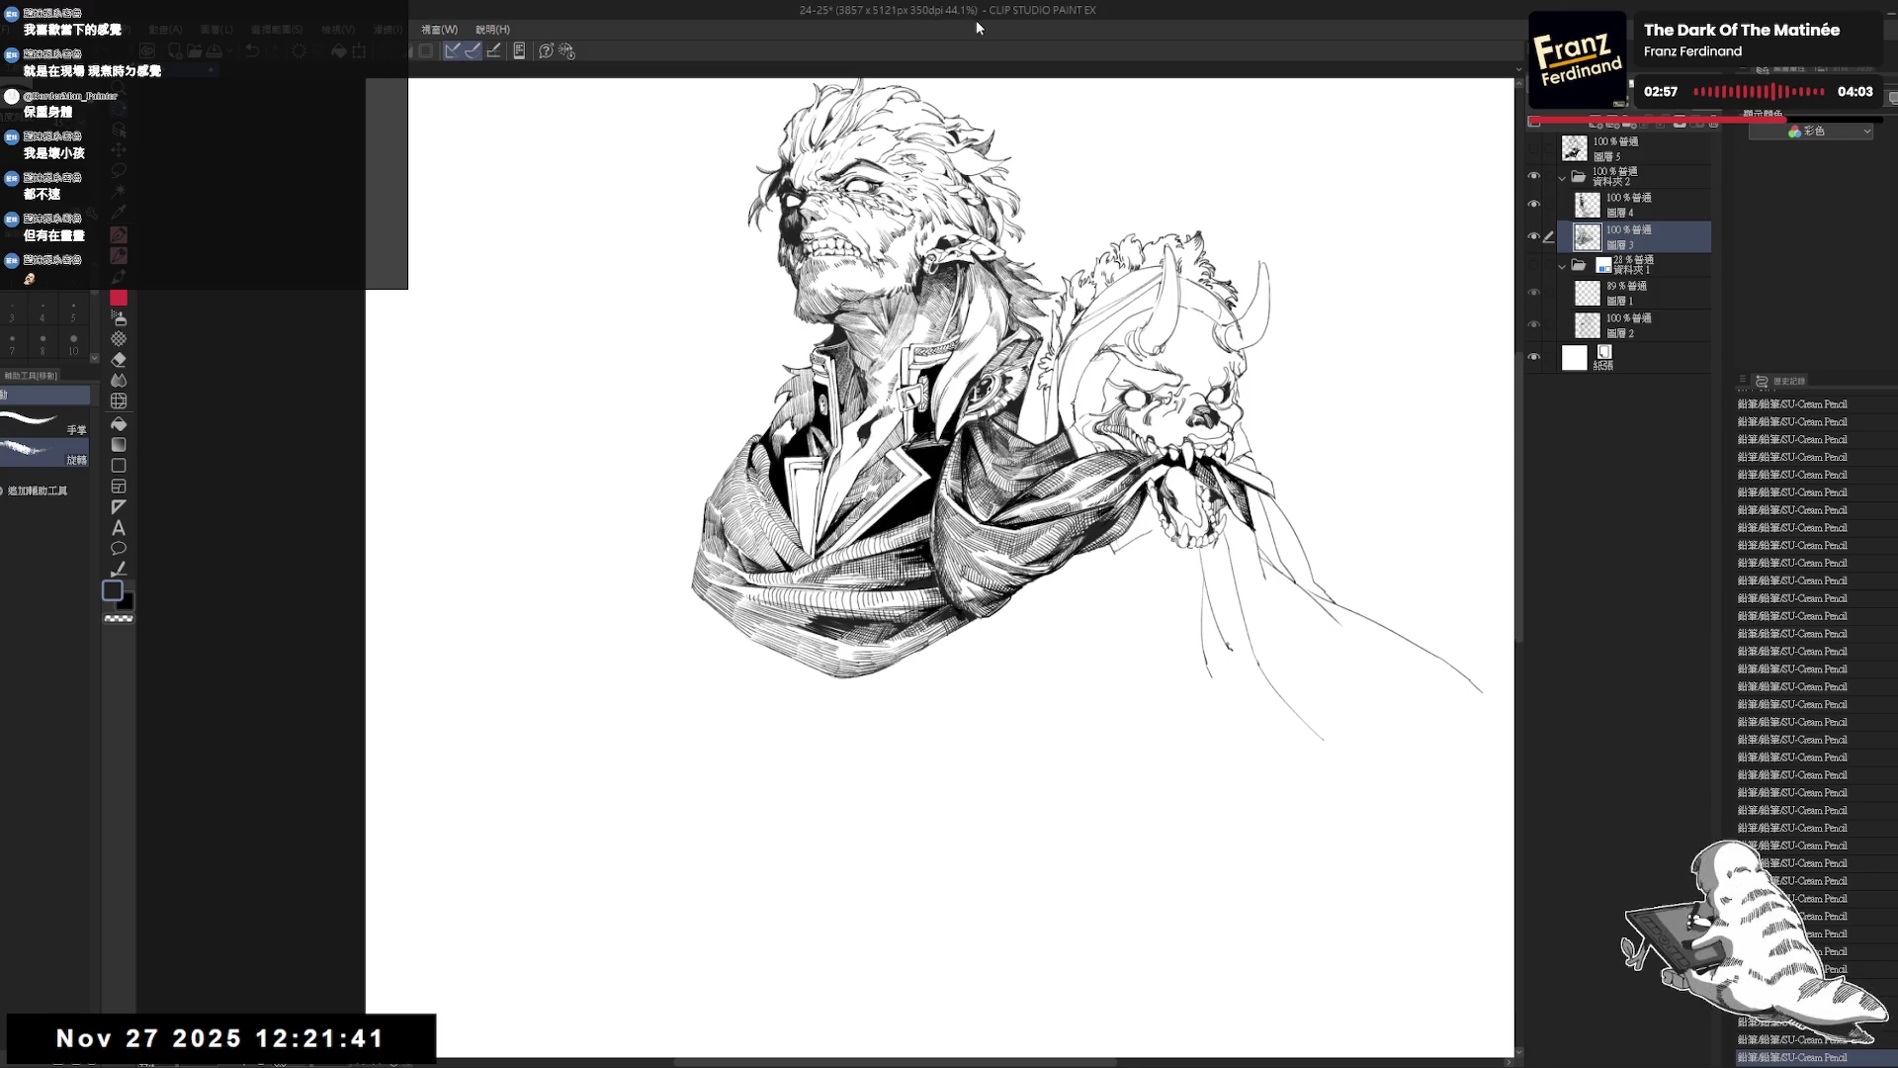
Erase a small stray mark on the coat and add short pencil hatching strokes.
left_click_drag(989, 752, 974, 779)
scroll(974, 778, "up", 2)
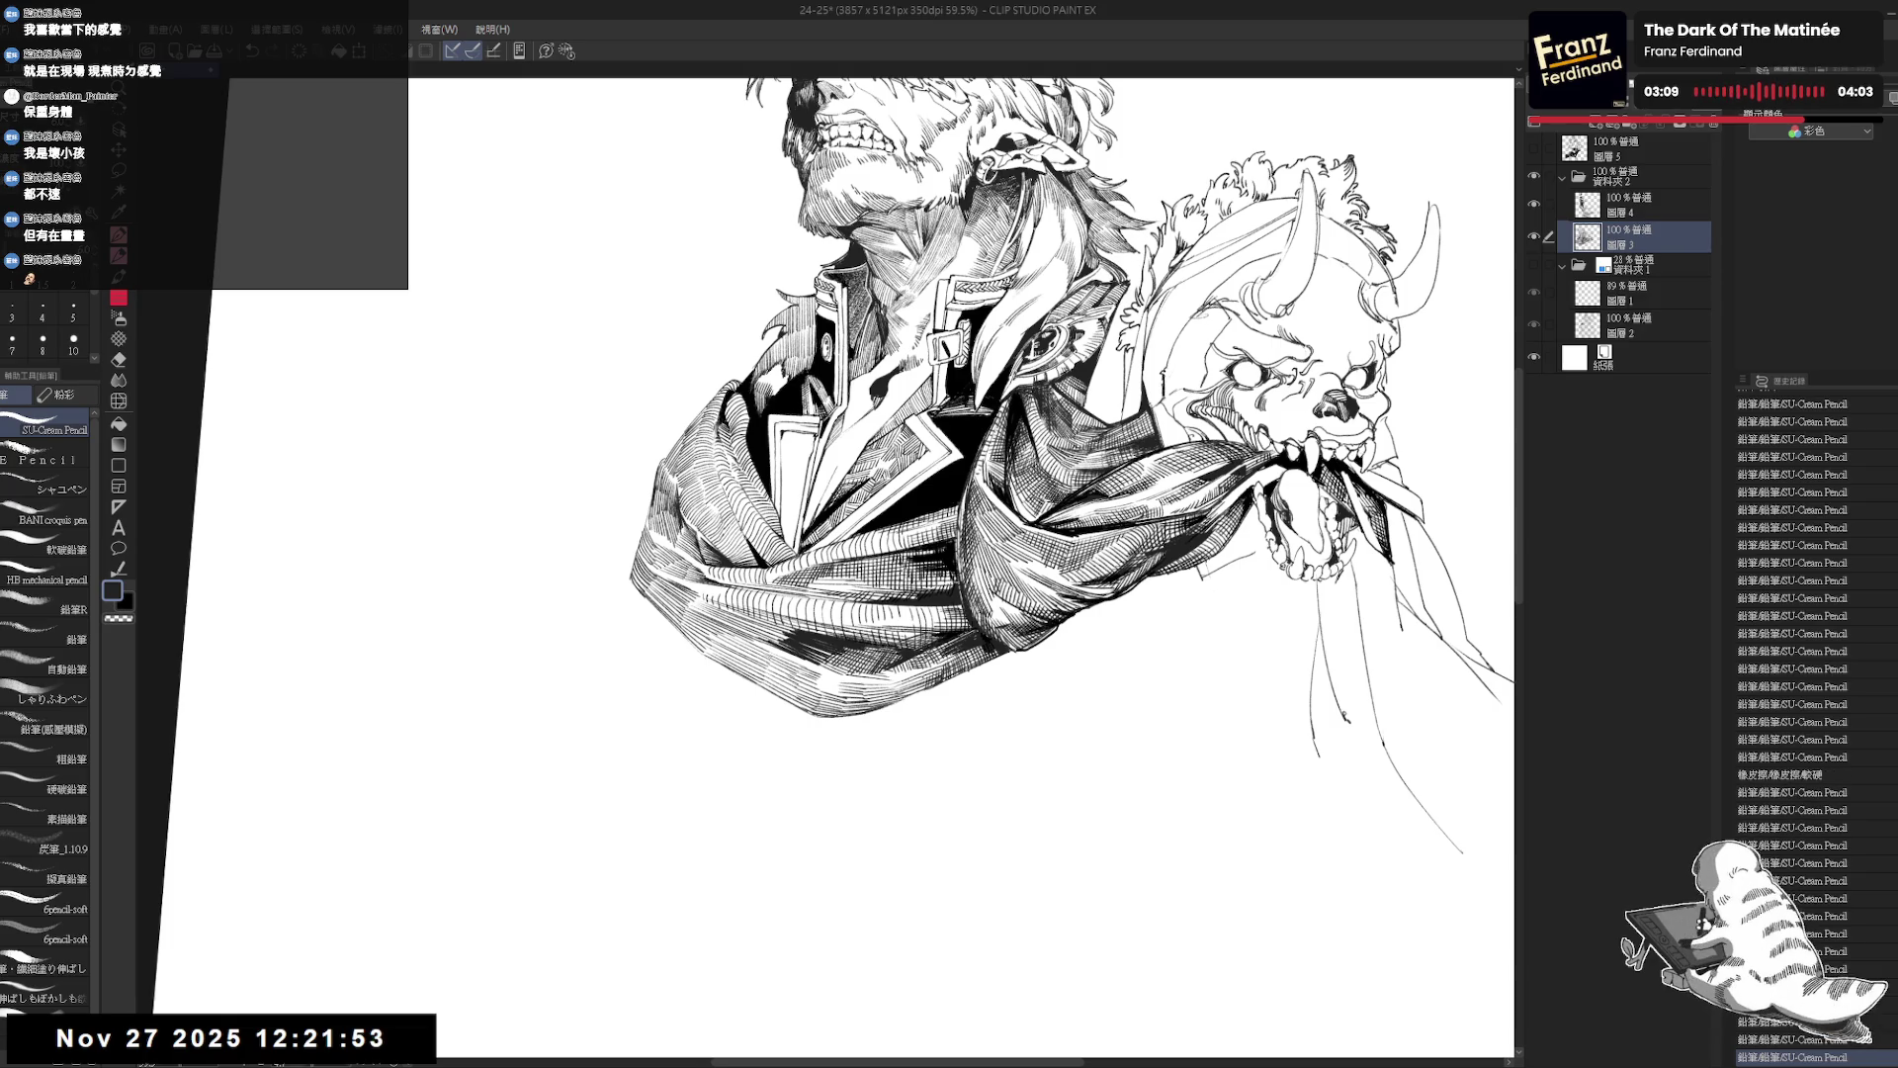
mouse_move(950, 653)
left_mouse_down()
mouse_move(909, 695)
mouse_move(903, 770)
mouse_move(914, 729)
left_mouse_up()
key("p")
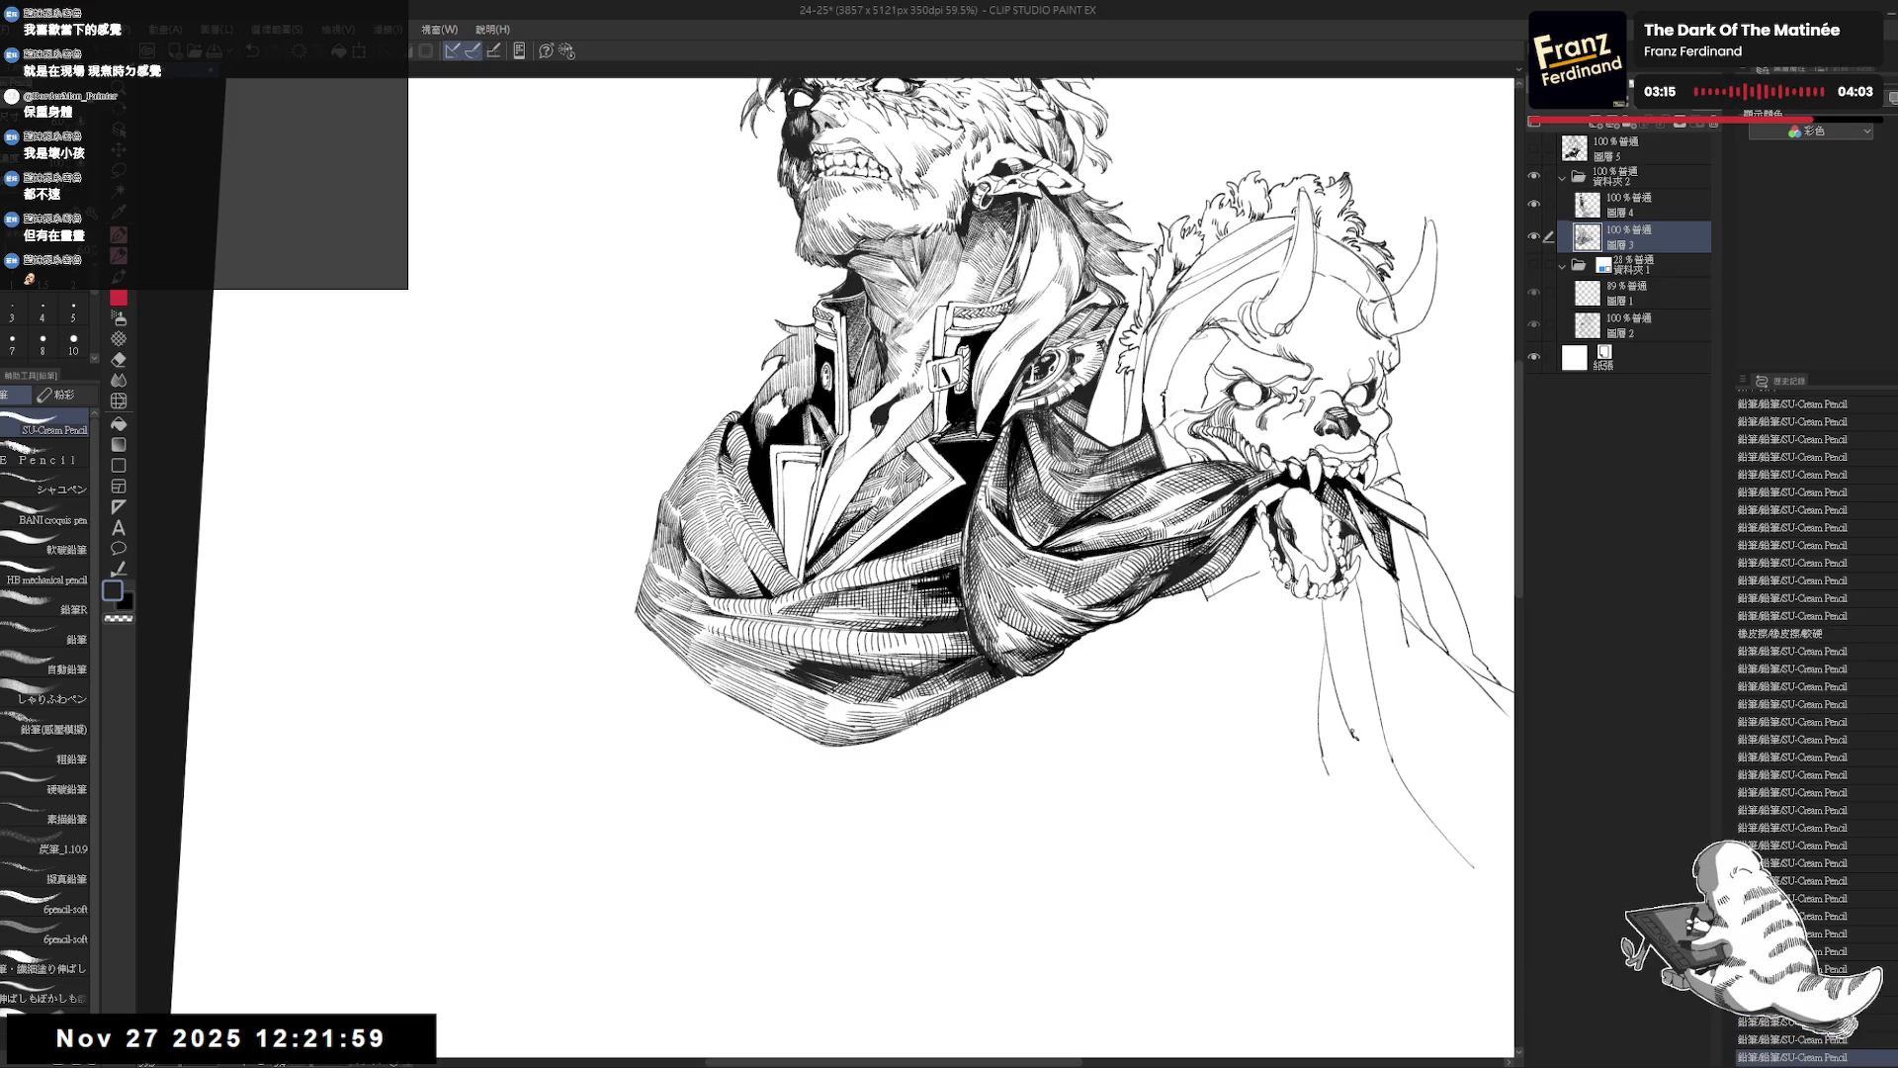
left_click_drag(925, 692, 1016, 615)
key("e")
left_click(1016, 615)
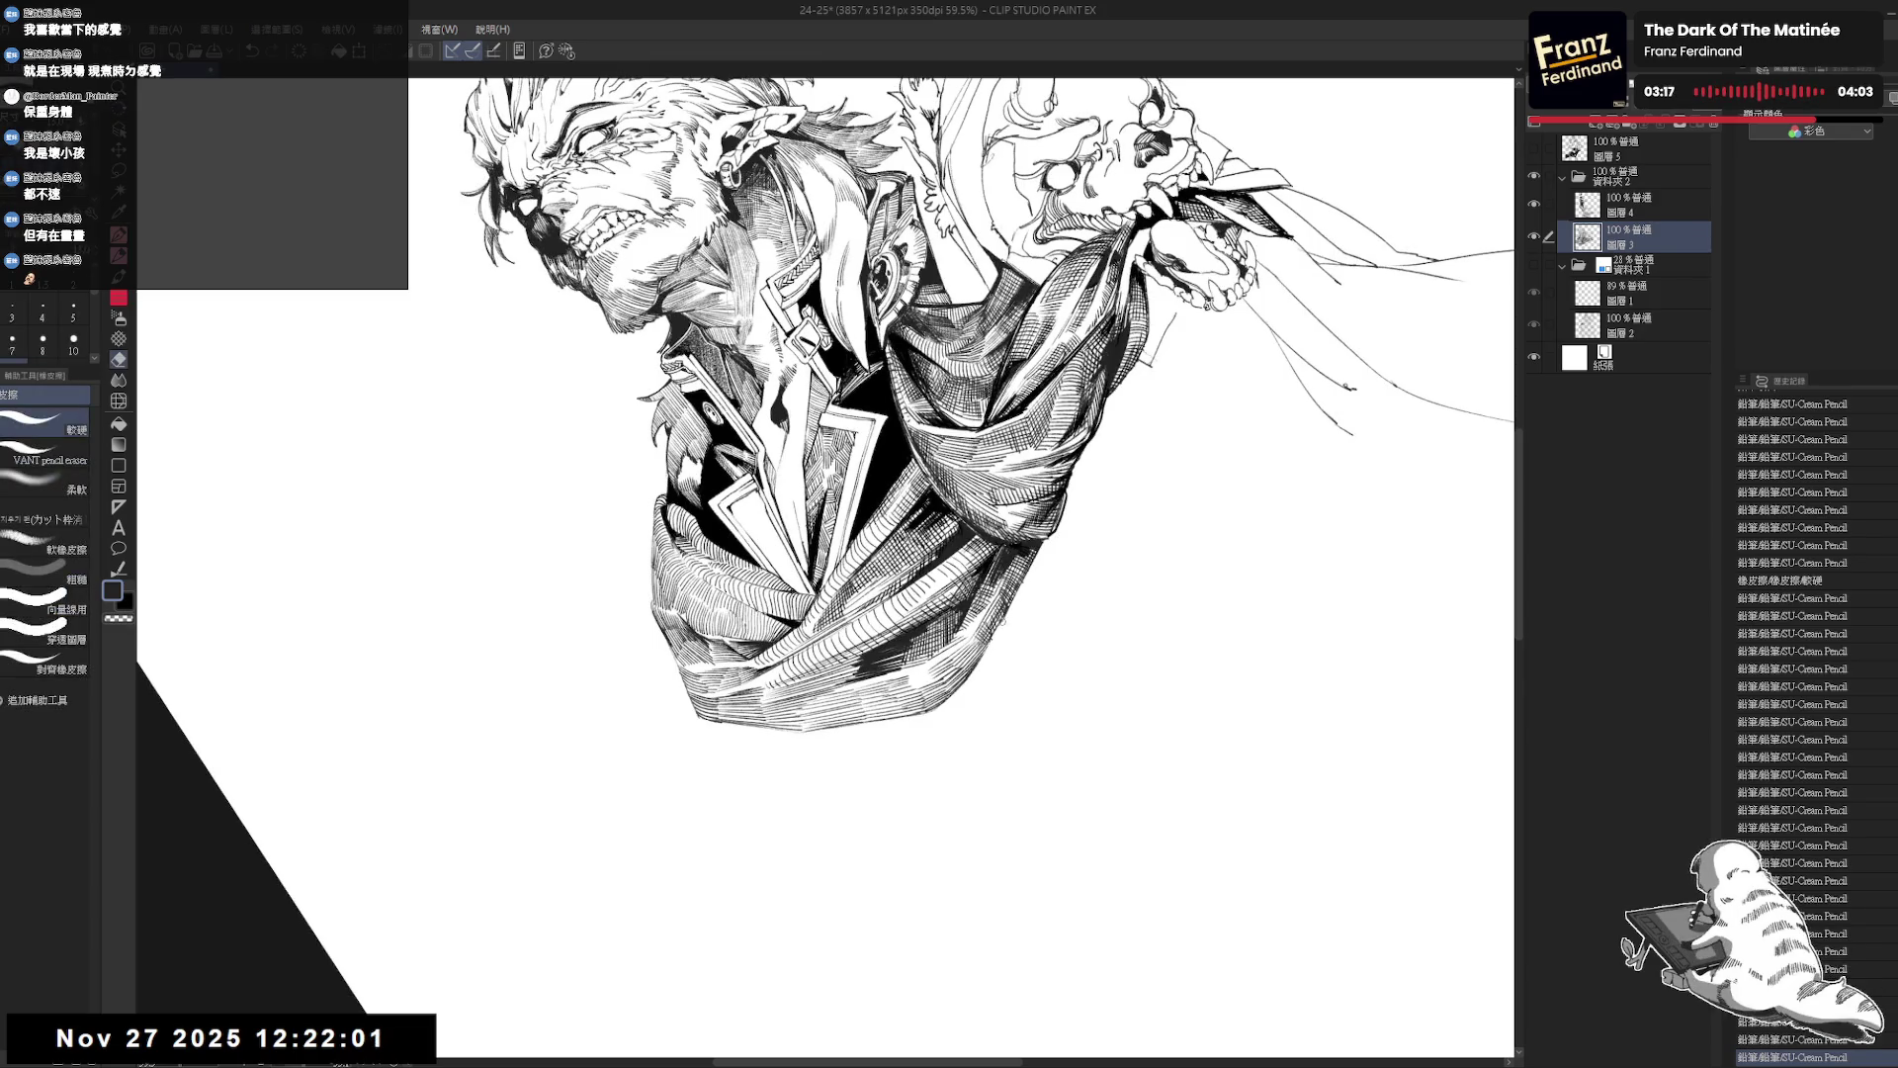
key("p")
mouse_move(907, 682)
left_mouse_down()
mouse_move(1001, 717)
mouse_move(1048, 652)
mouse_move(909, 751)
mouse_move(769, 763)
mouse_move(691, 657)
mouse_move(699, 703)
mouse_move(781, 752)
left_mouse_up()
Undo a stroke and add six fine hatch strokes near the collar's lower-left edge.
key("r")
key("r")
key("r")
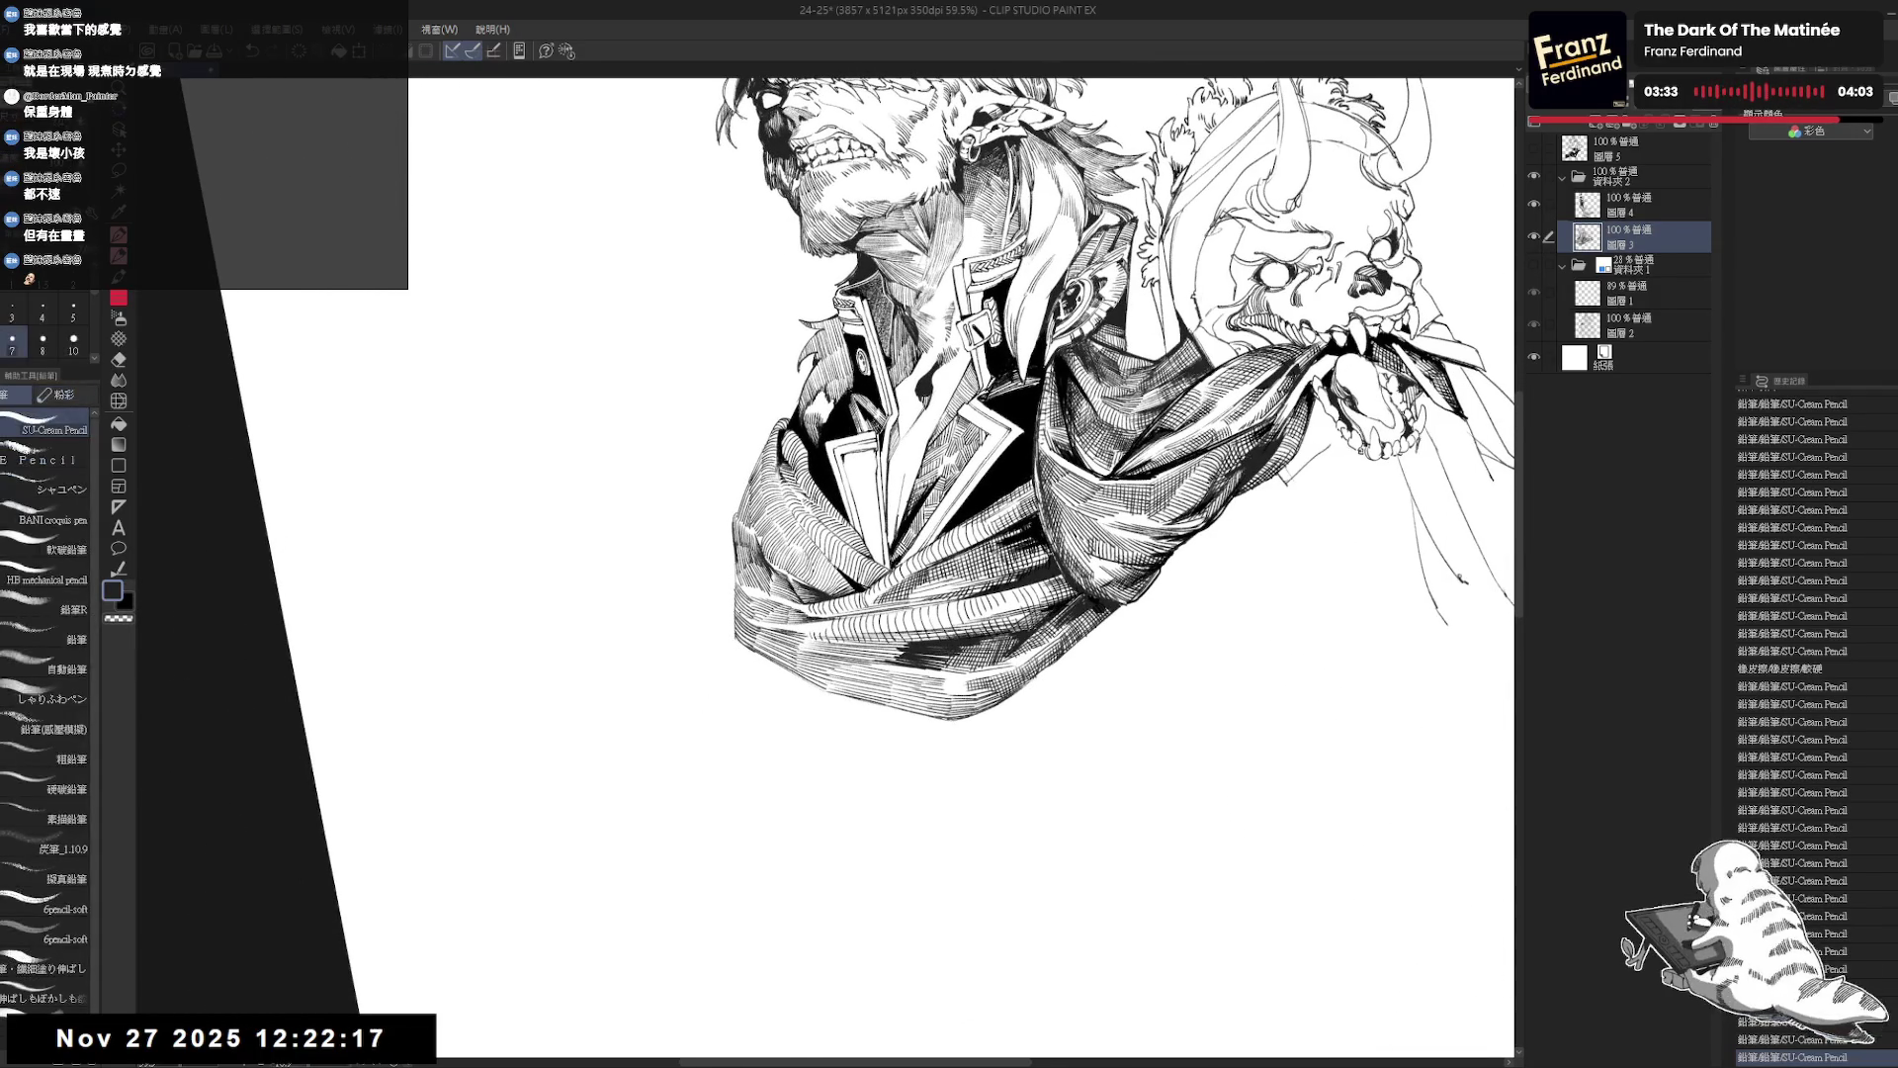
key("ctrl+z")
left_click_drag(740, 615, 743, 640)
left_click_drag(743, 618, 745, 642)
left_click_drag(741, 616, 746, 642)
left_click_drag(743, 618, 745, 642)
left_click_drag(743, 617, 746, 640)
left_click_drag(740, 618, 746, 642)
Rotate the view back upright and zoom out to see more of the page.
key("r")
left_click_drag(806, 708, 870, 682)
key("p")
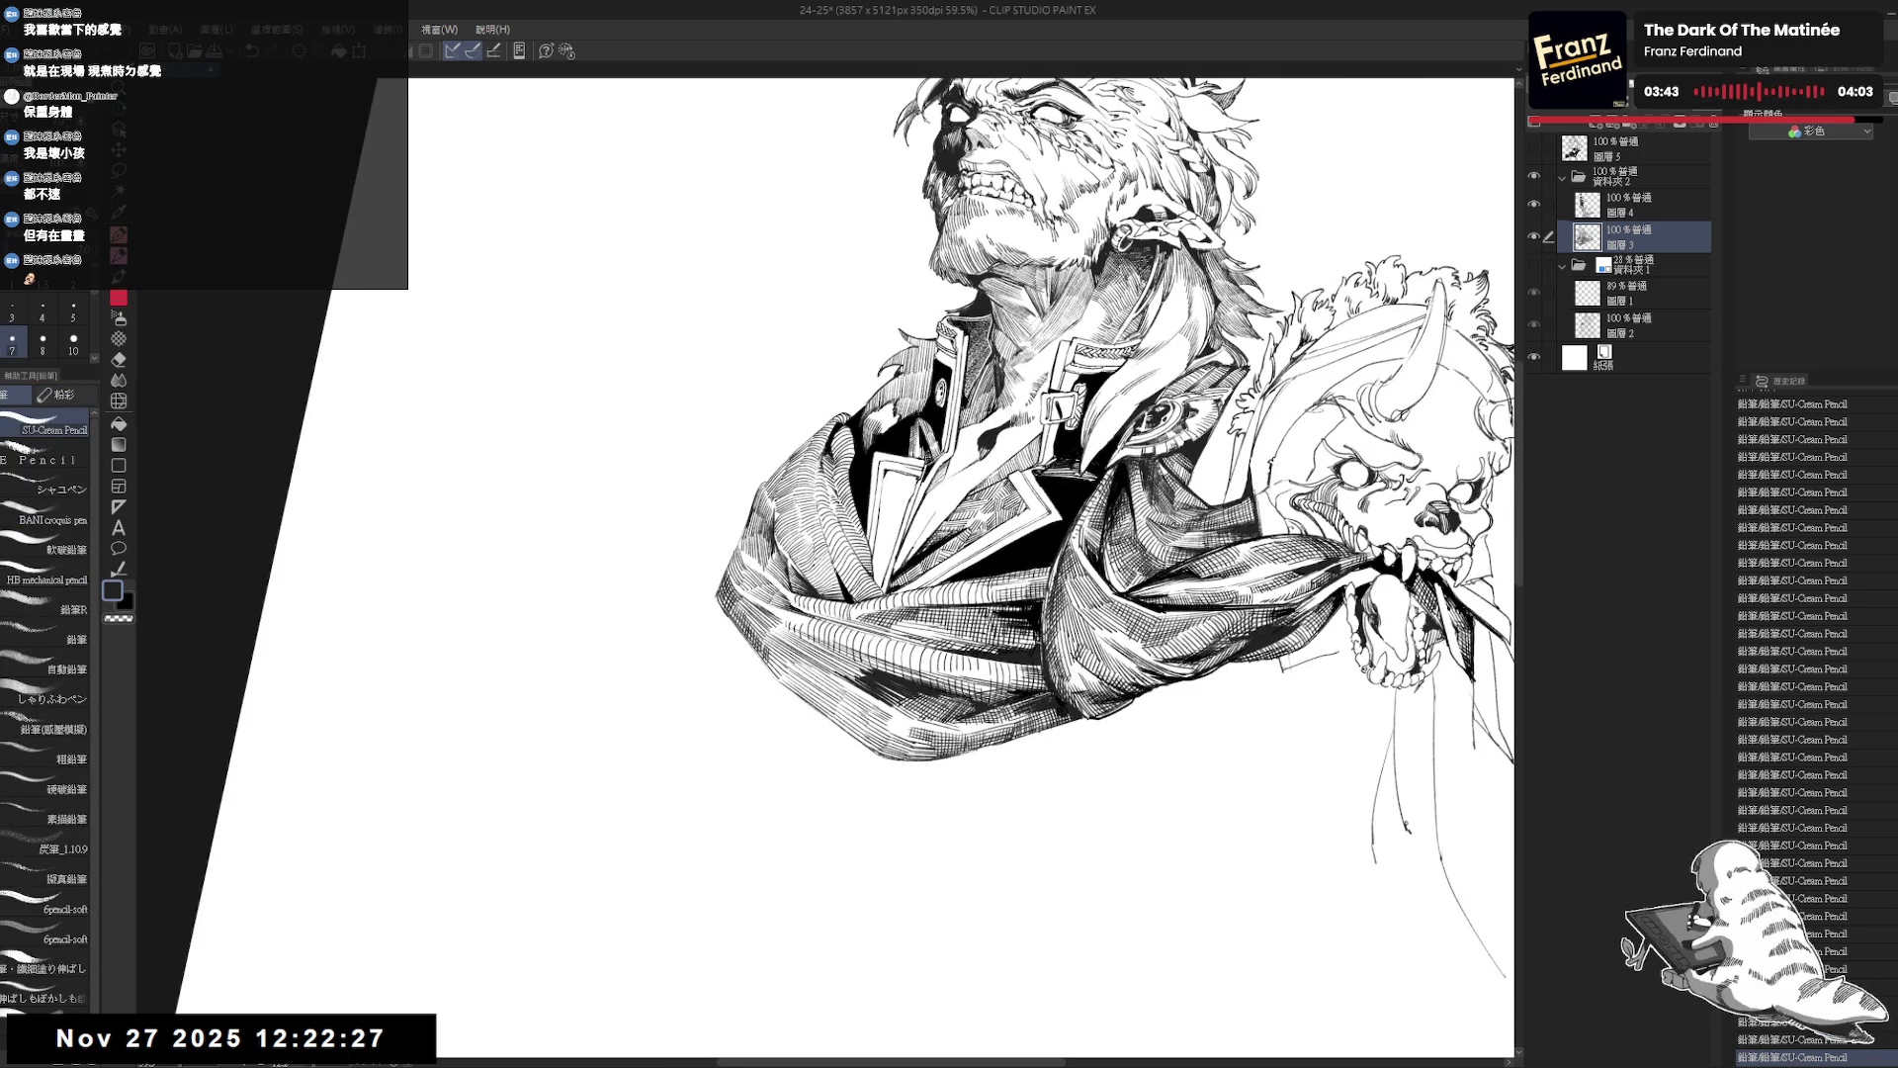
key("minus")
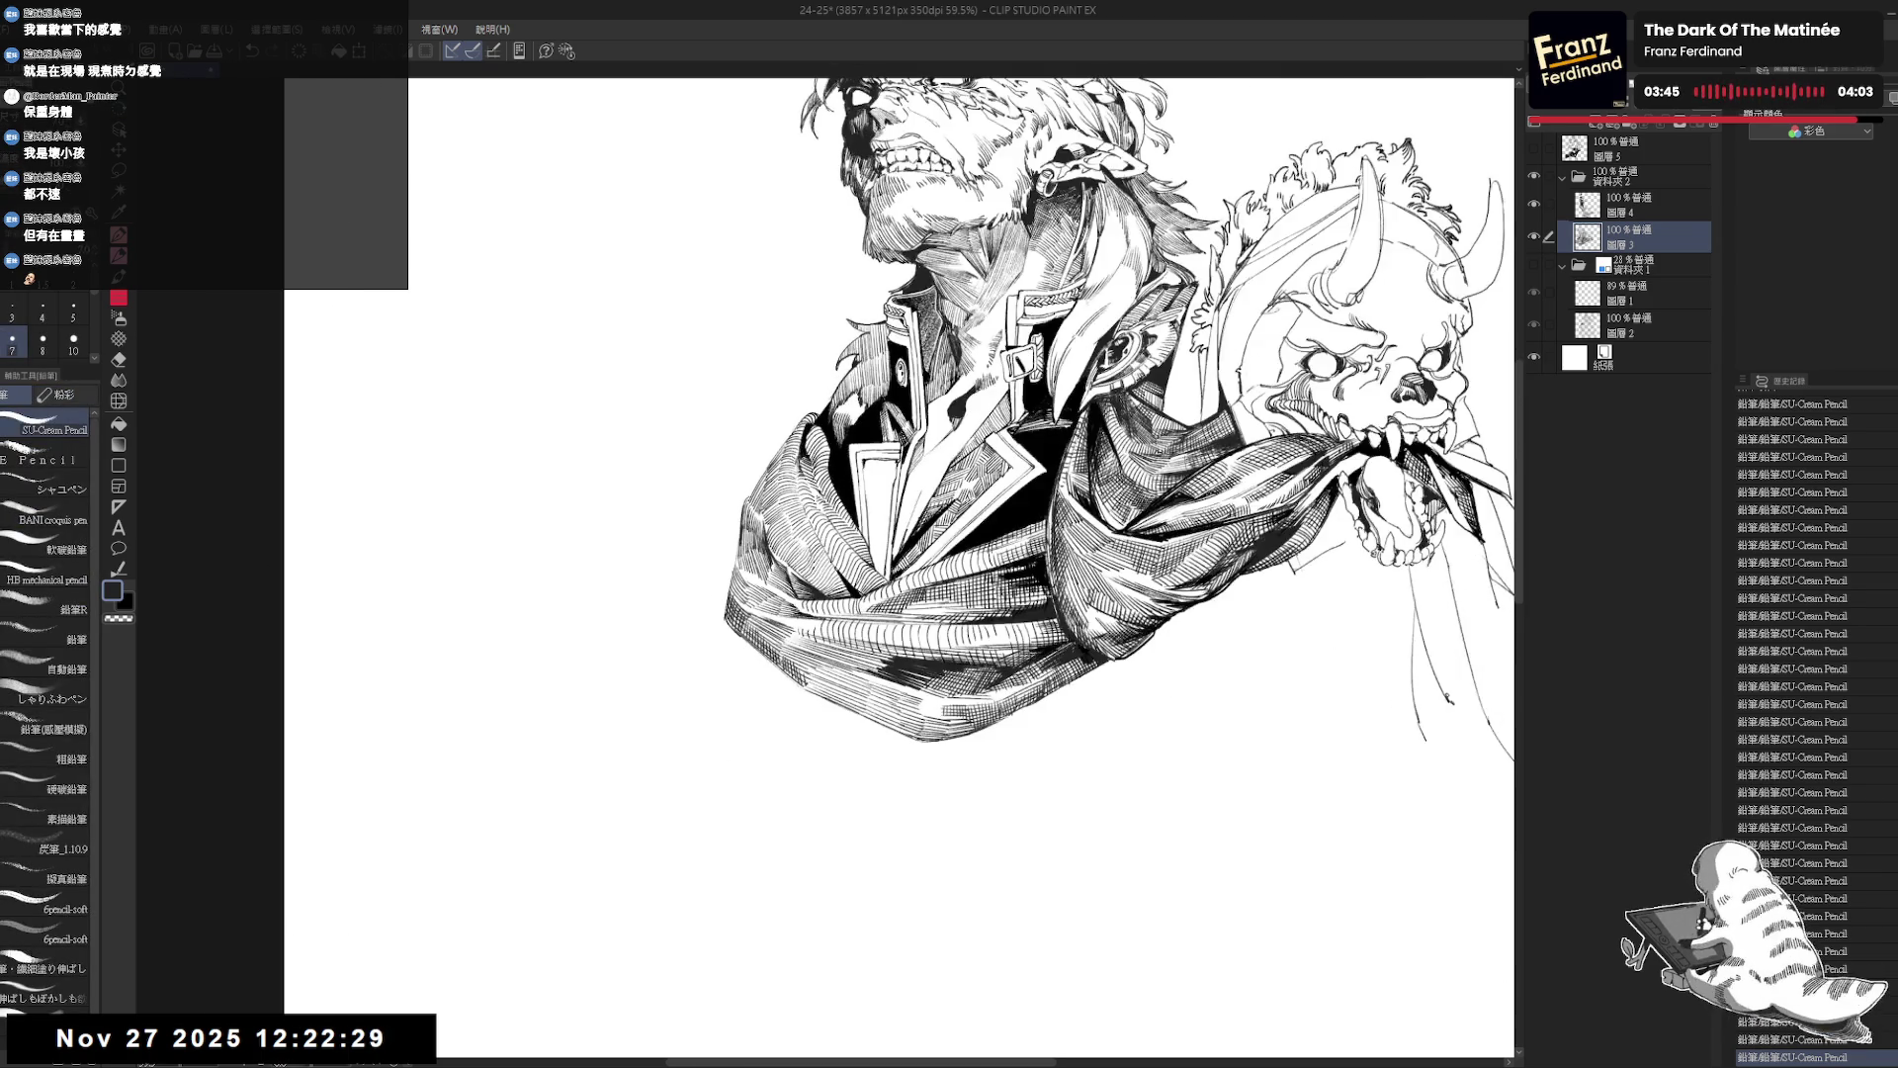
key("ctrl+minus")
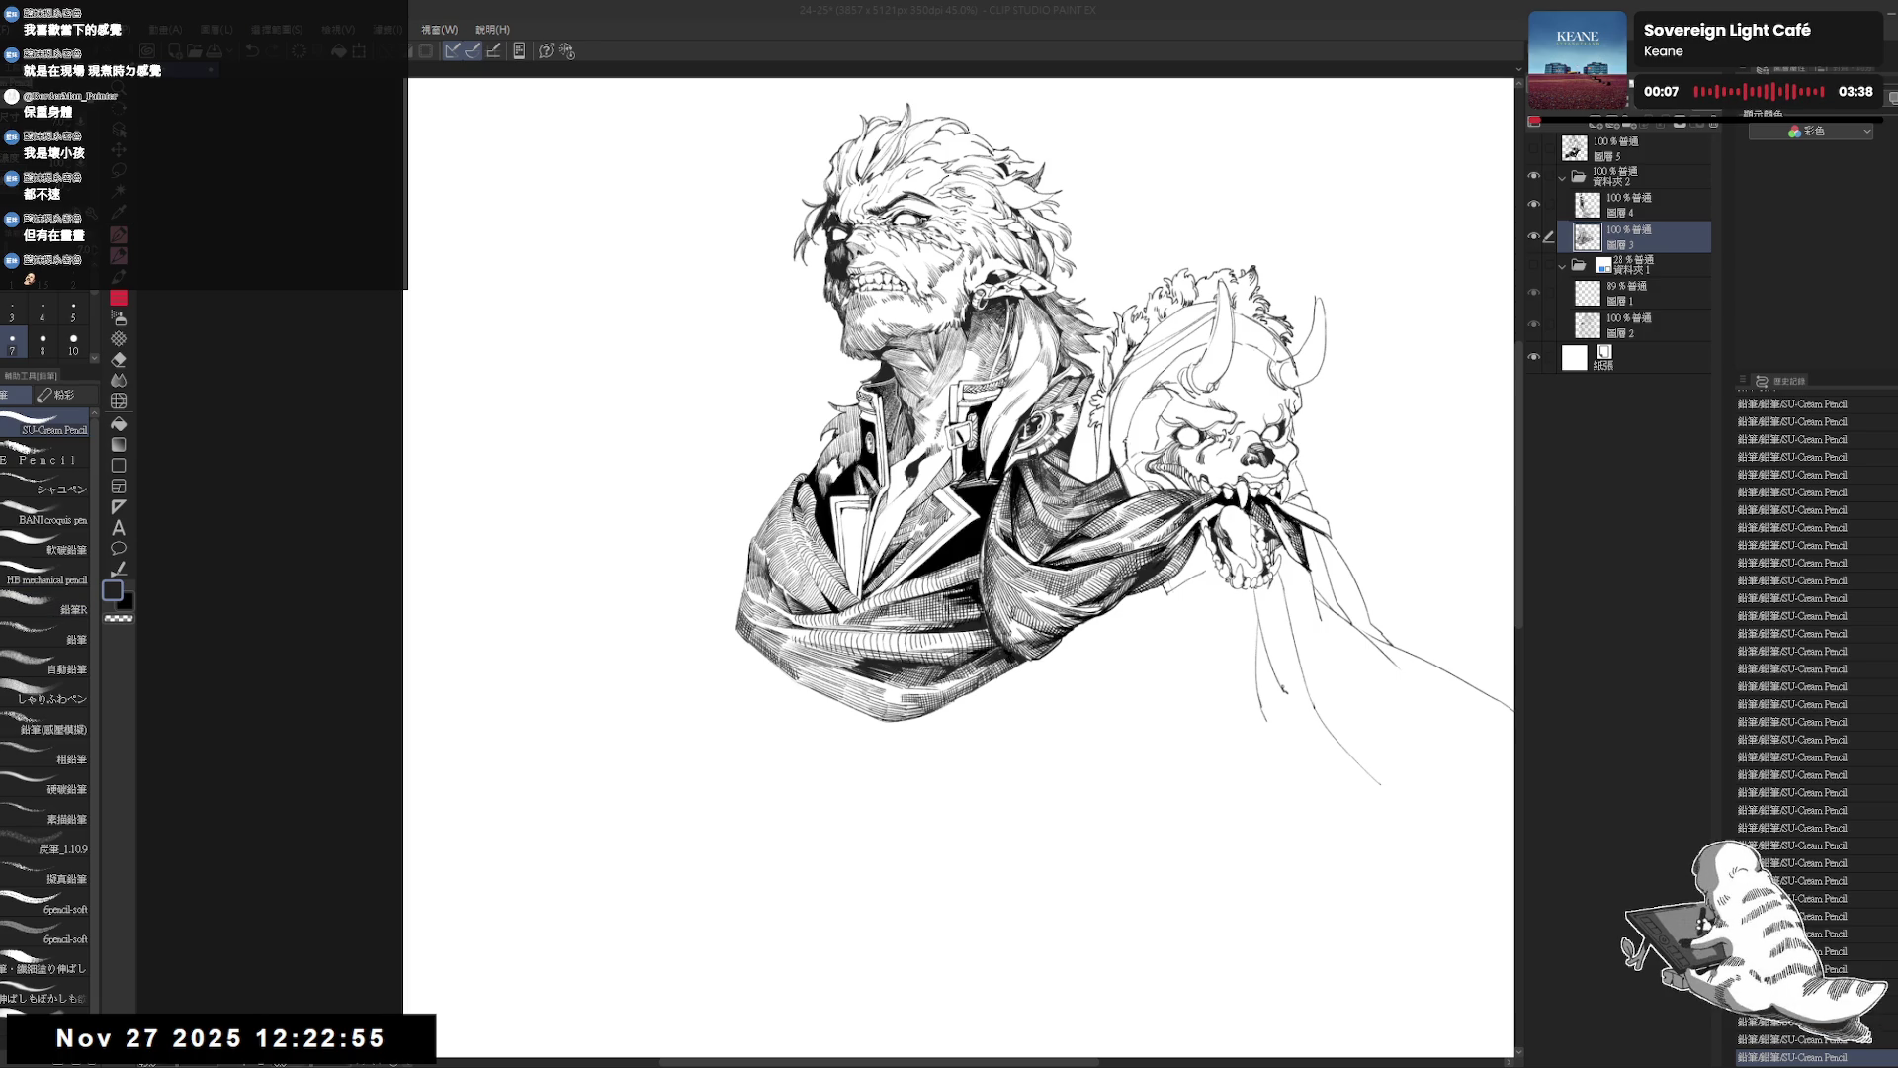
Undo a stray dot and a small stroke while tilting the view around the drawing.
scroll(809, 681, "up", 2)
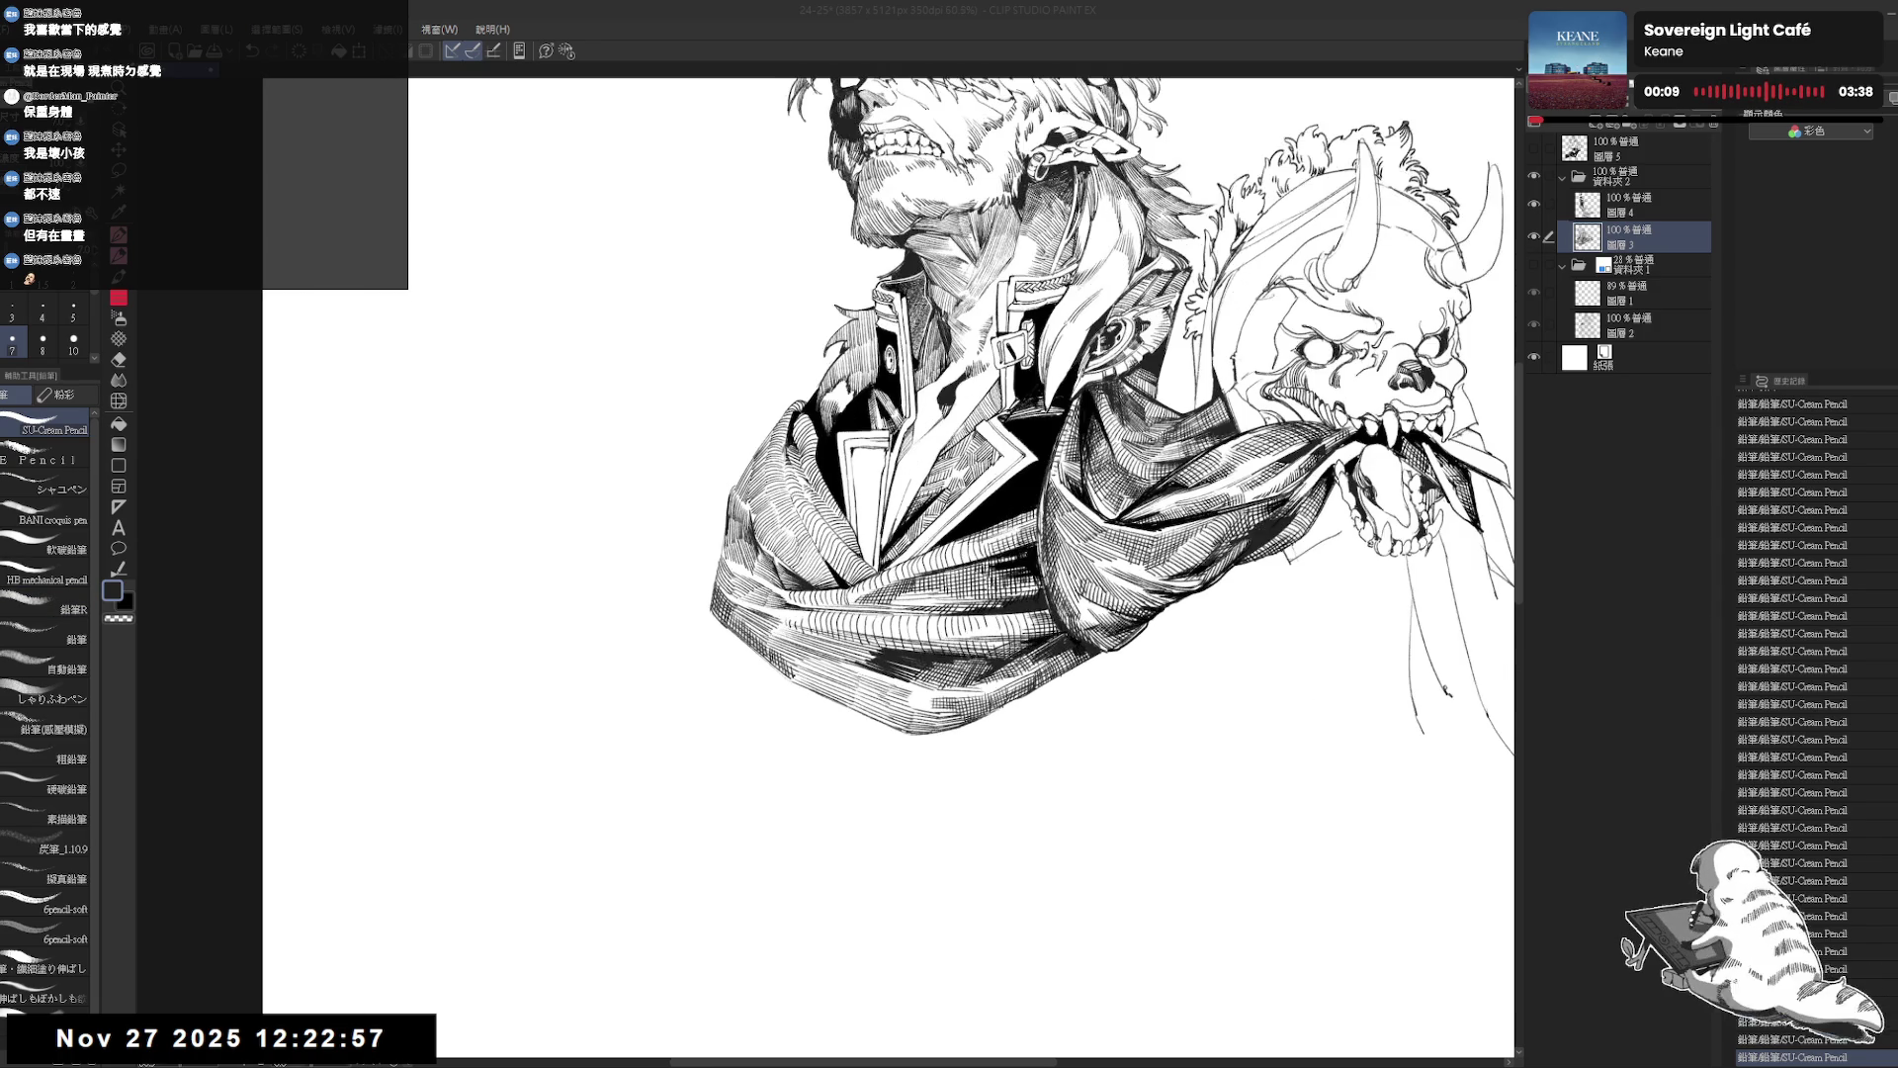
scroll(781, 682, "down", 1)
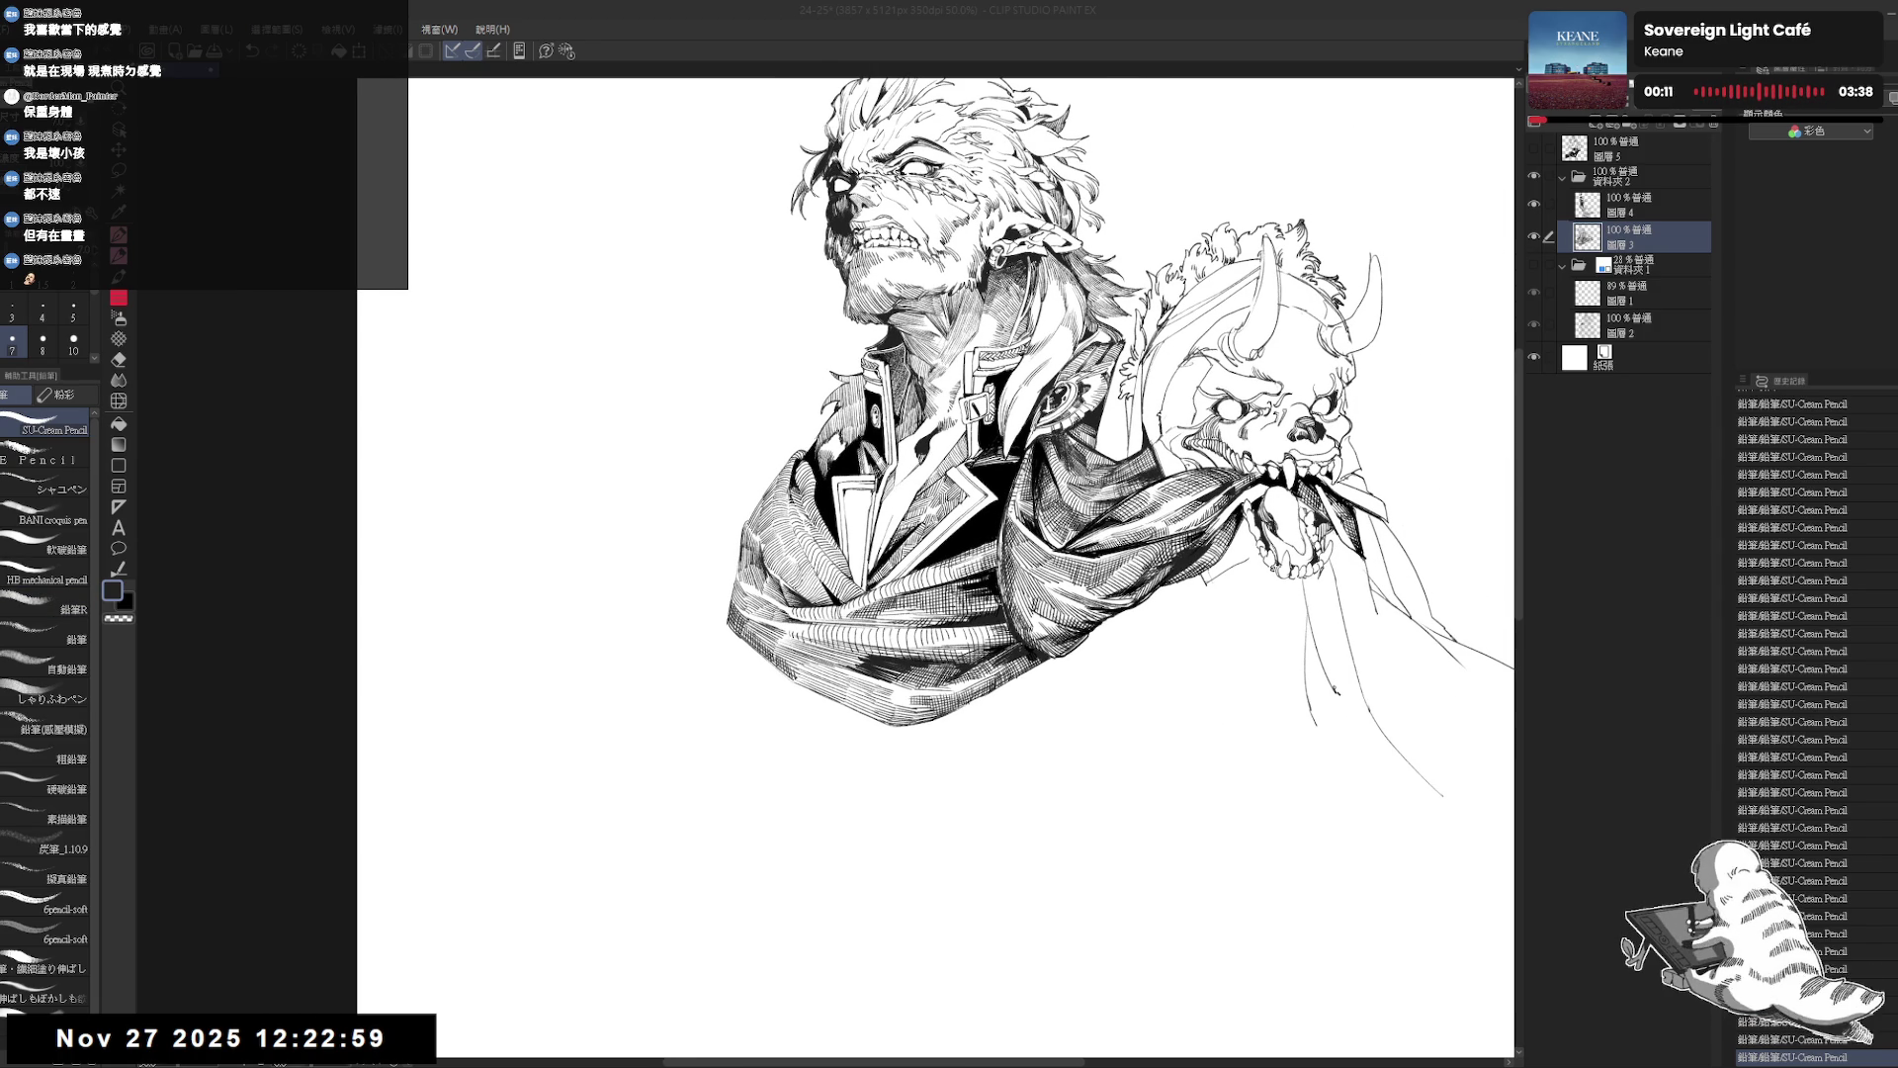
scroll(918, 554, "right", 1)
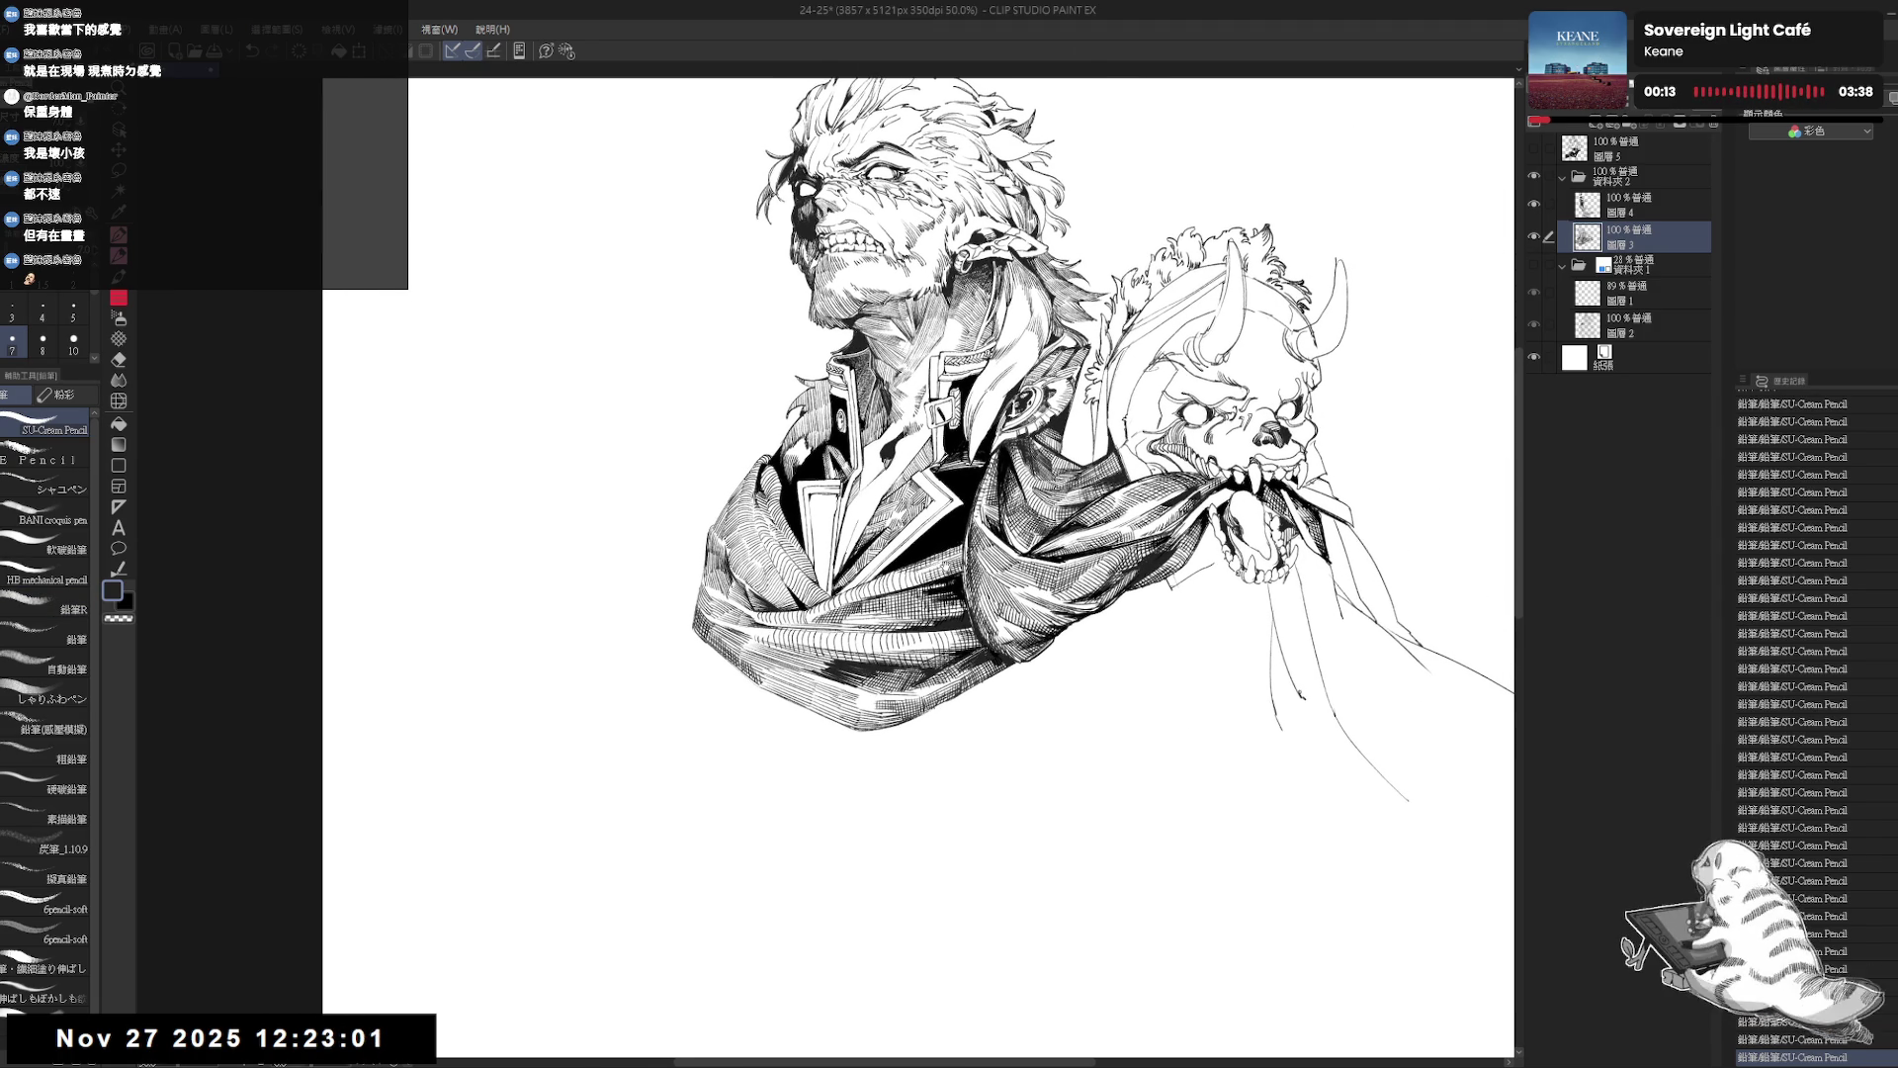
mouse_move(989, 445)
left_mouse_down()
mouse_move(1008, 435)
mouse_move(999, 455)
mouse_move(1039, 464)
mouse_move(1019, 465)
left_mouse_up()
key("ctrl+z")
key("ctrl+@")
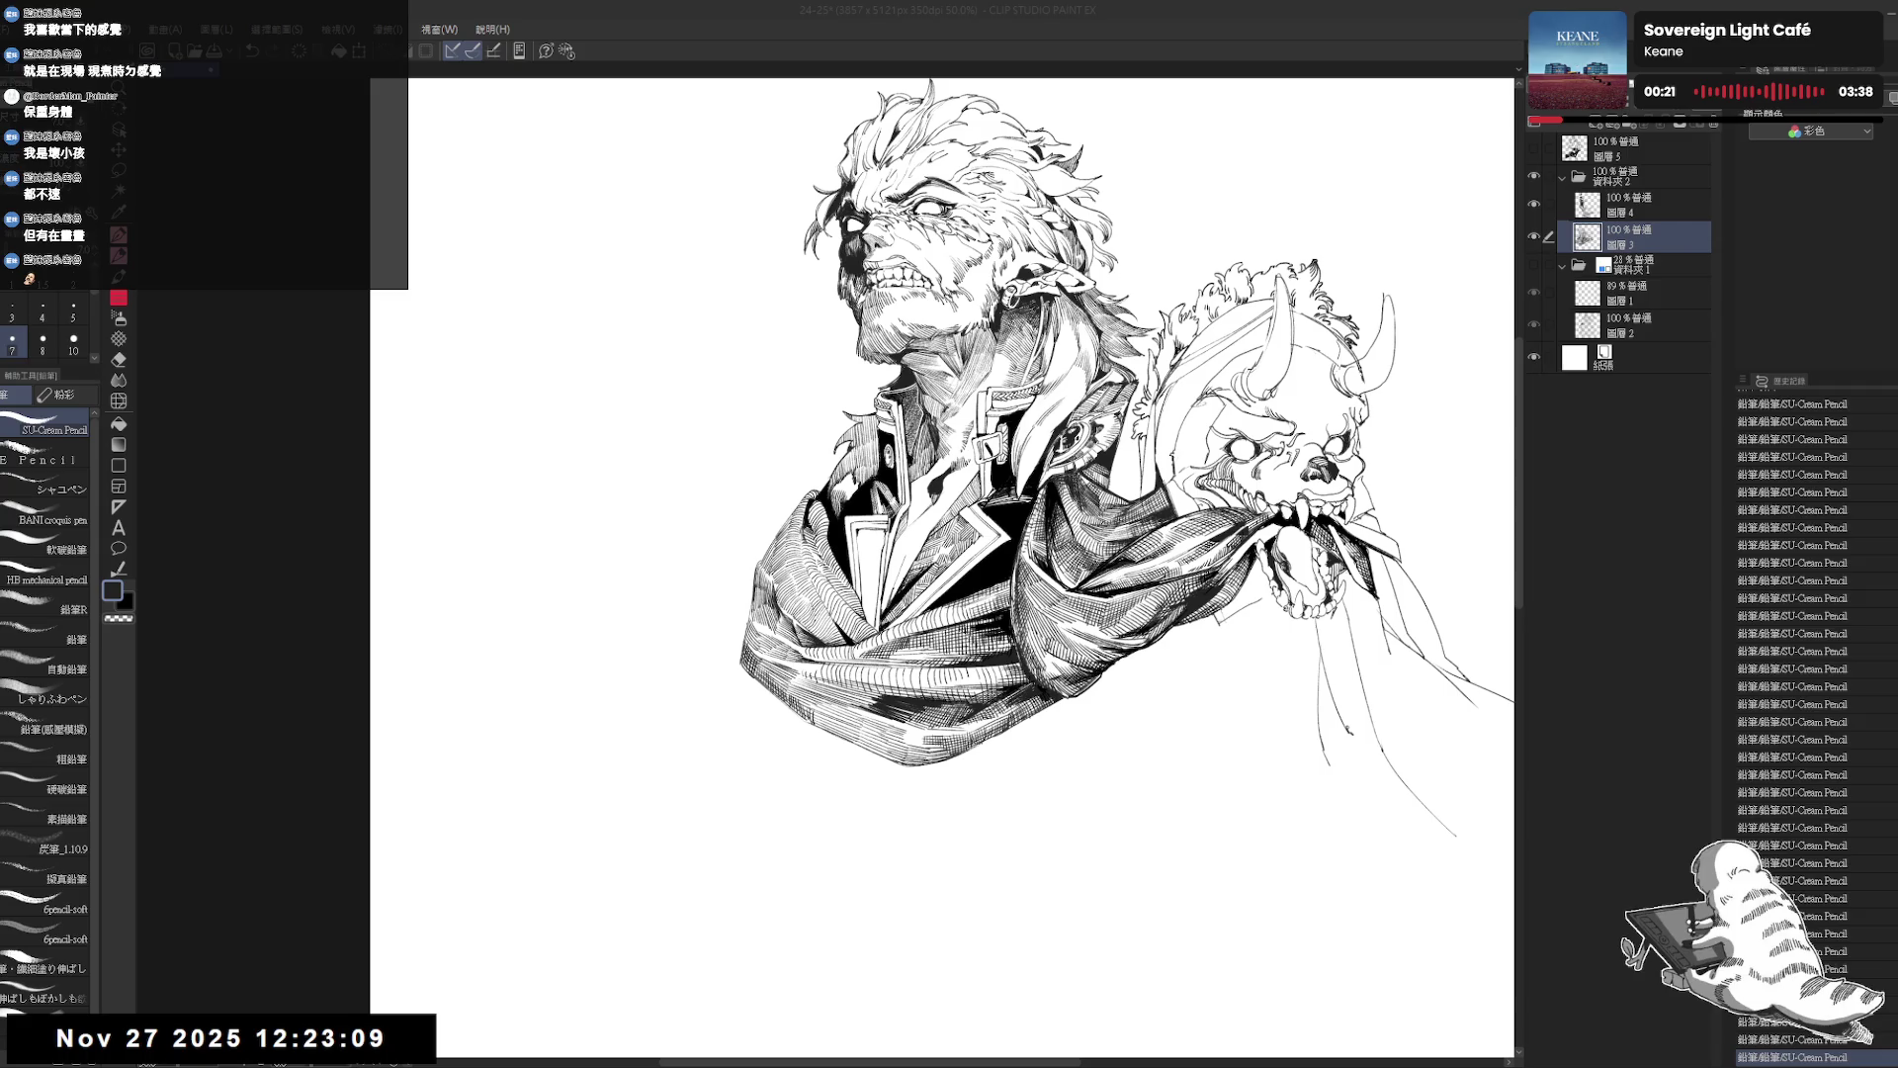
key("shift+space")
left_click_drag(1187, 297, 1265, 365)
key("ctrl+z")
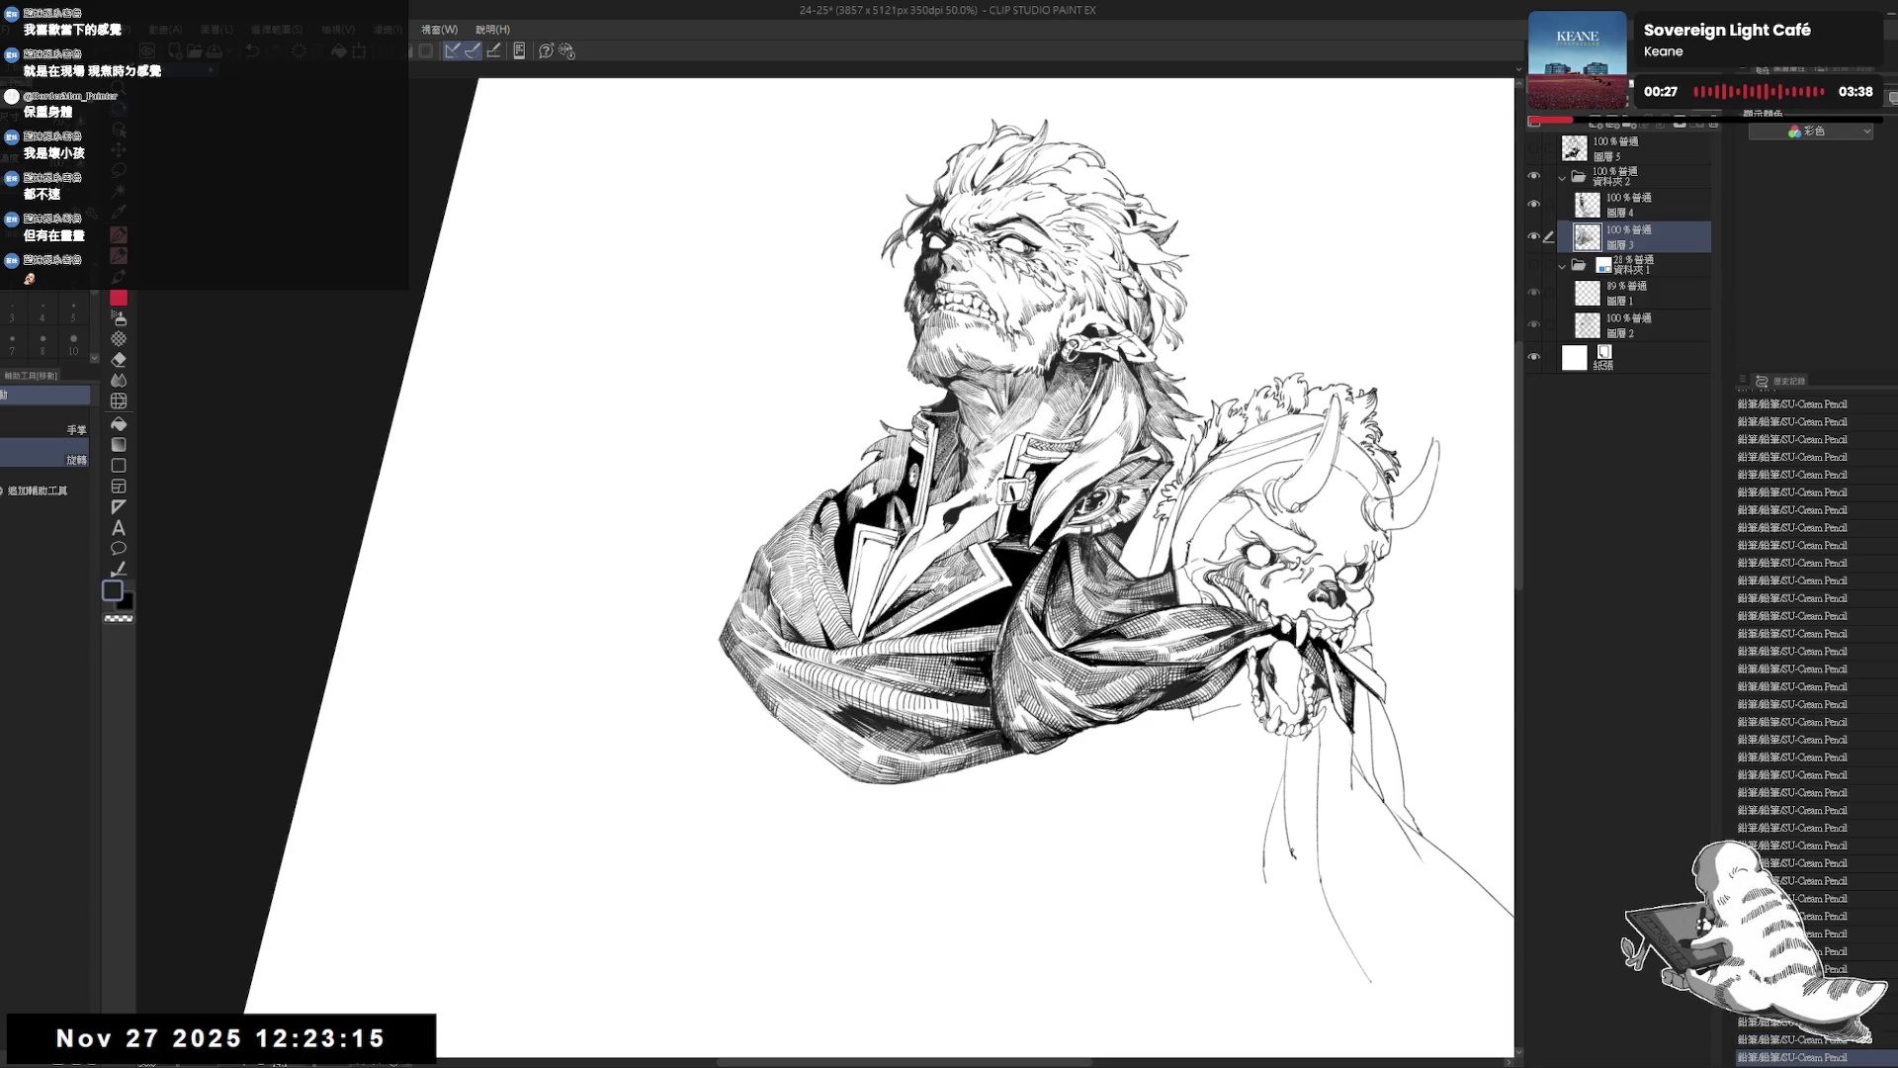
left_click_drag(1087, 495, 989, 415)
key("p")
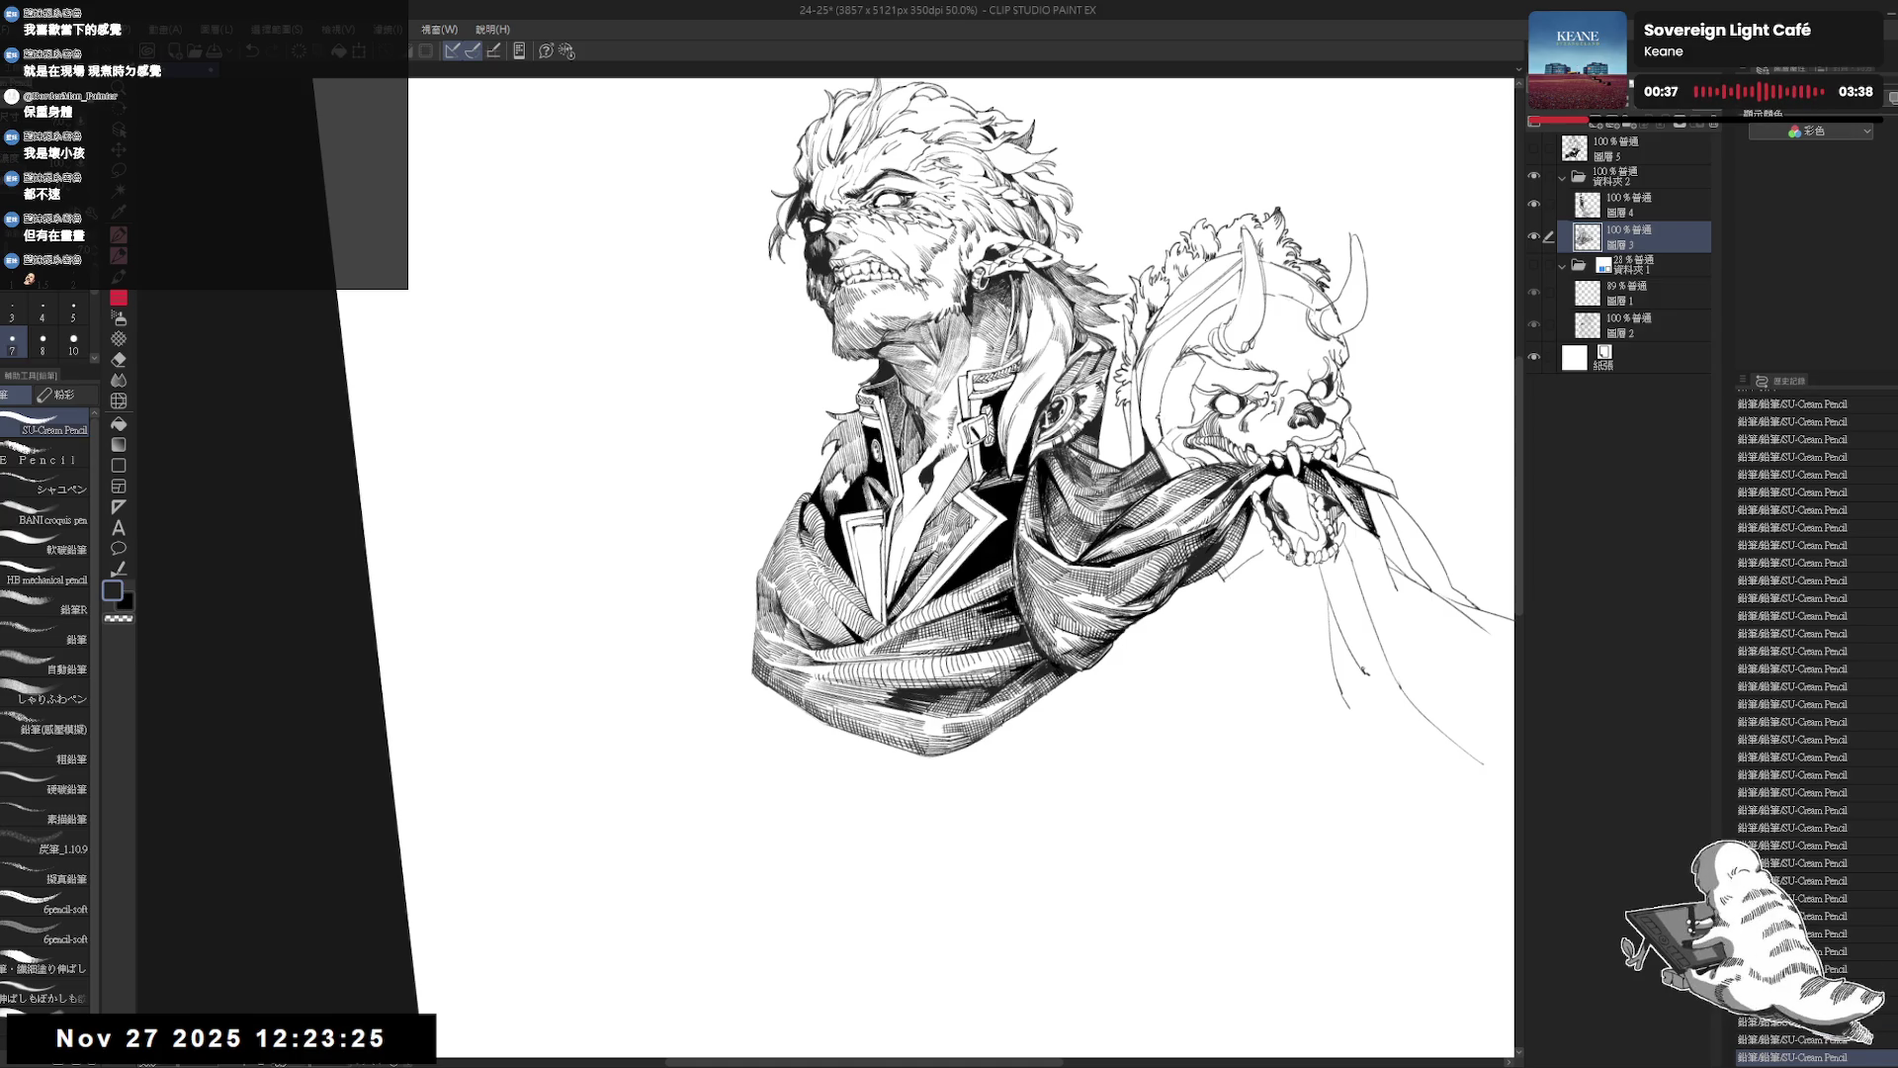
Rotate the view to compare, undoing then restoring the latest pencil stroke.
mouse_move(988, 761)
left_mouse_down()
mouse_move(764, 748)
mouse_move(794, 776)
left_mouse_up()
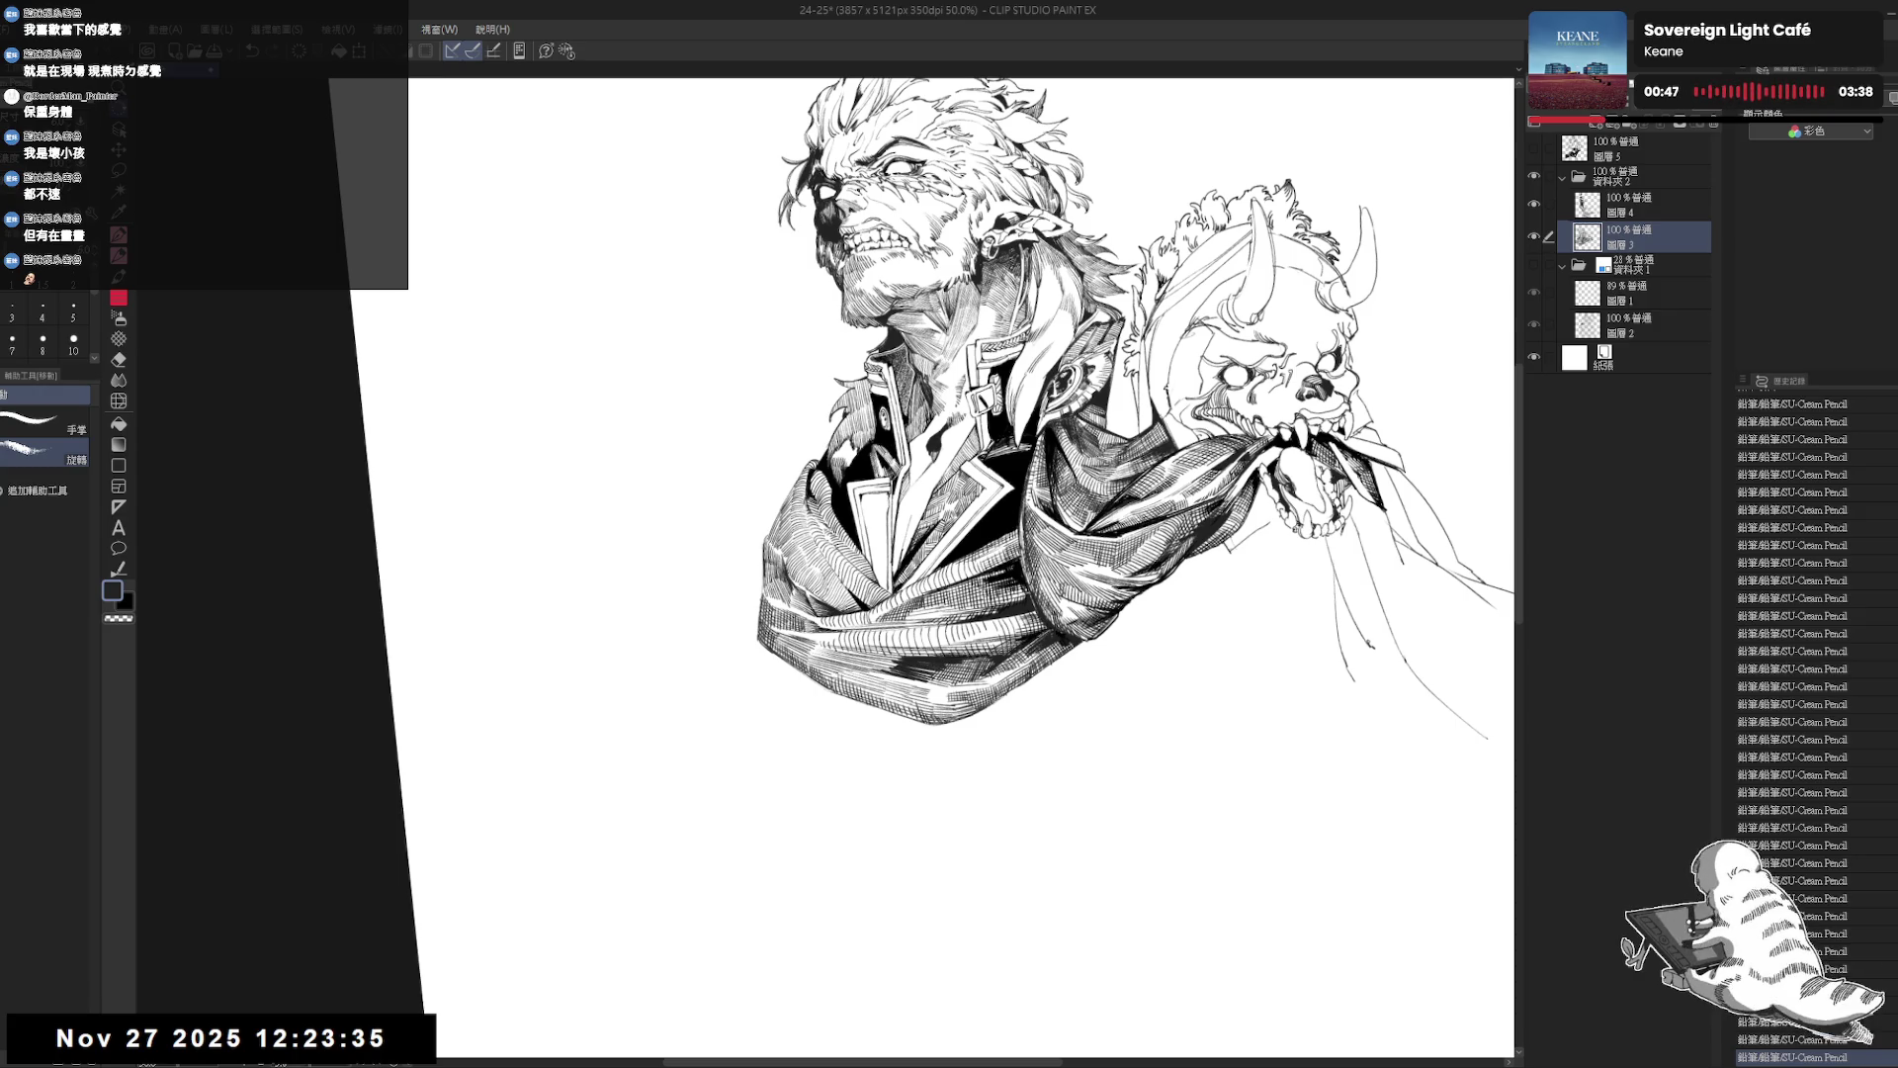
mouse_move(821, 692)
left_mouse_down()
mouse_move(798, 733)
mouse_move(727, 570)
left_mouse_up()
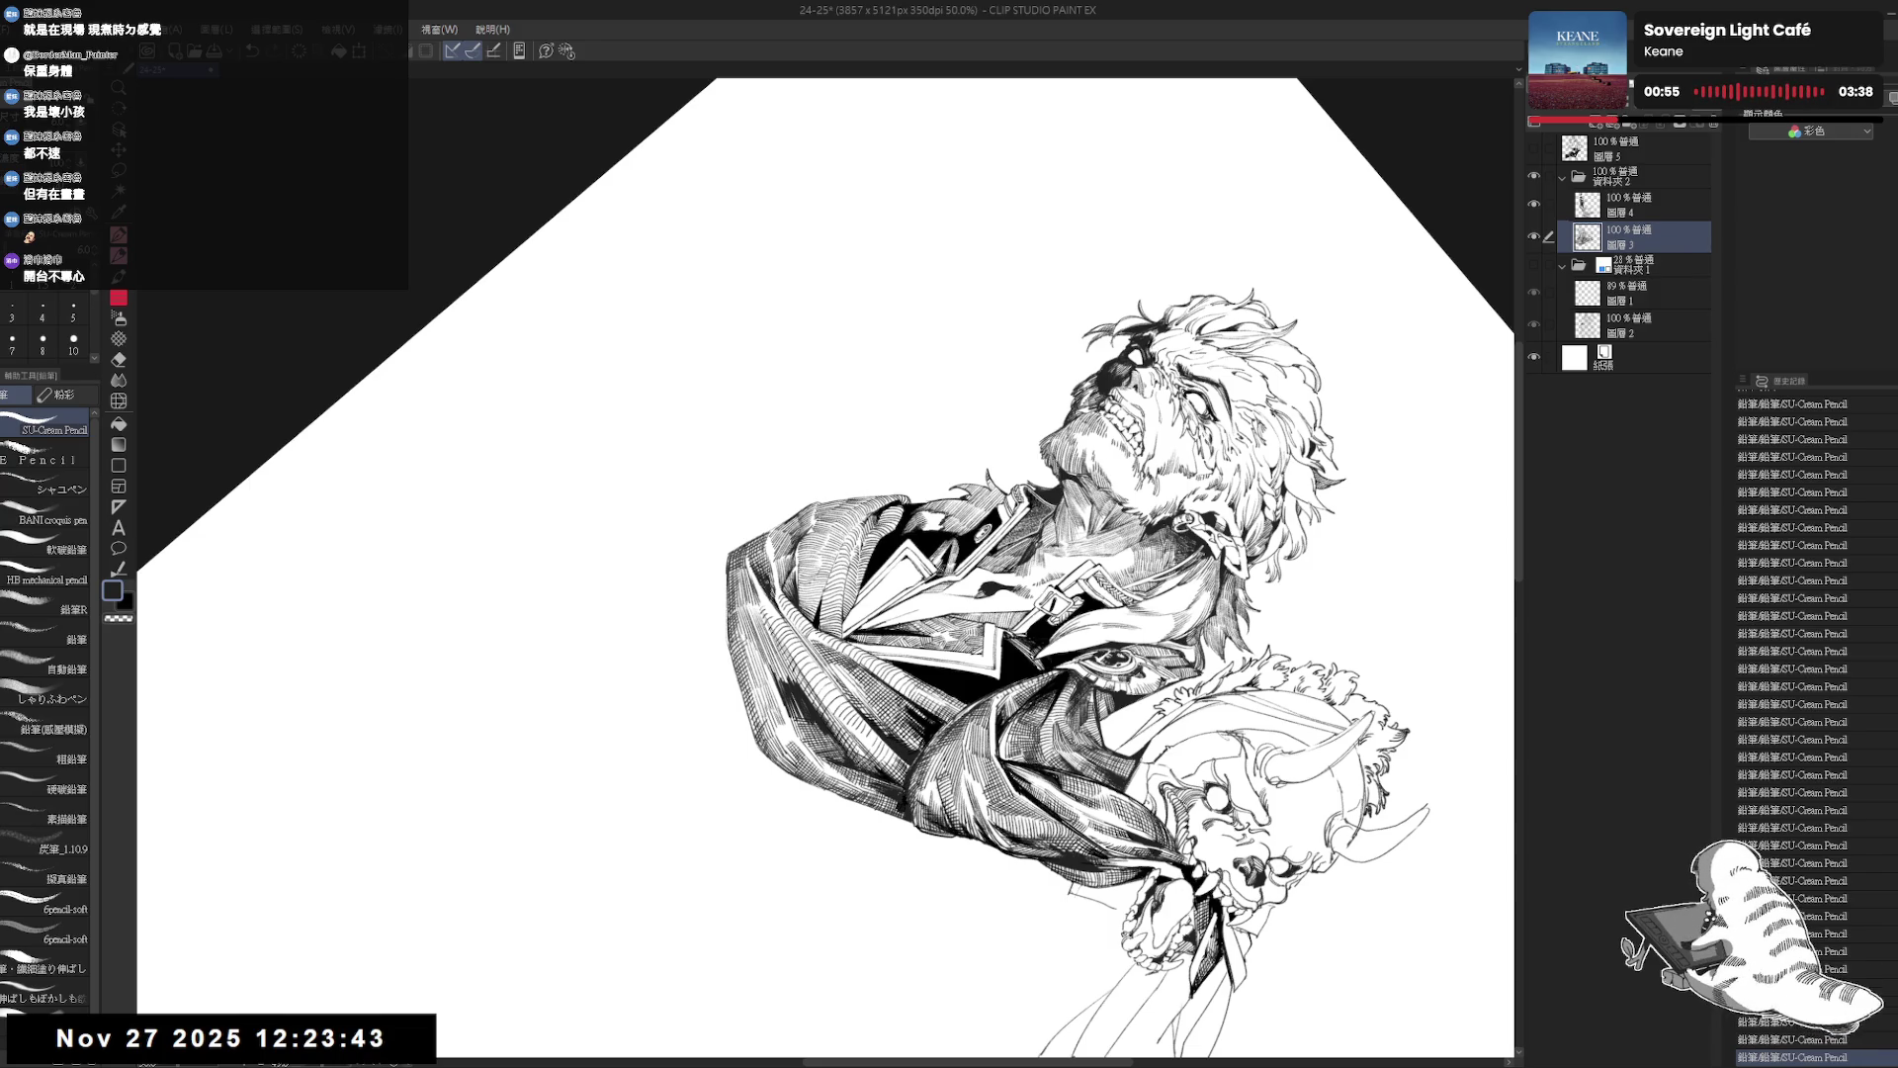
mouse_move(760, 587)
left_mouse_down()
mouse_move(837, 641)
mouse_move(750, 699)
mouse_move(756, 717)
mouse_move(876, 781)
left_mouse_up()
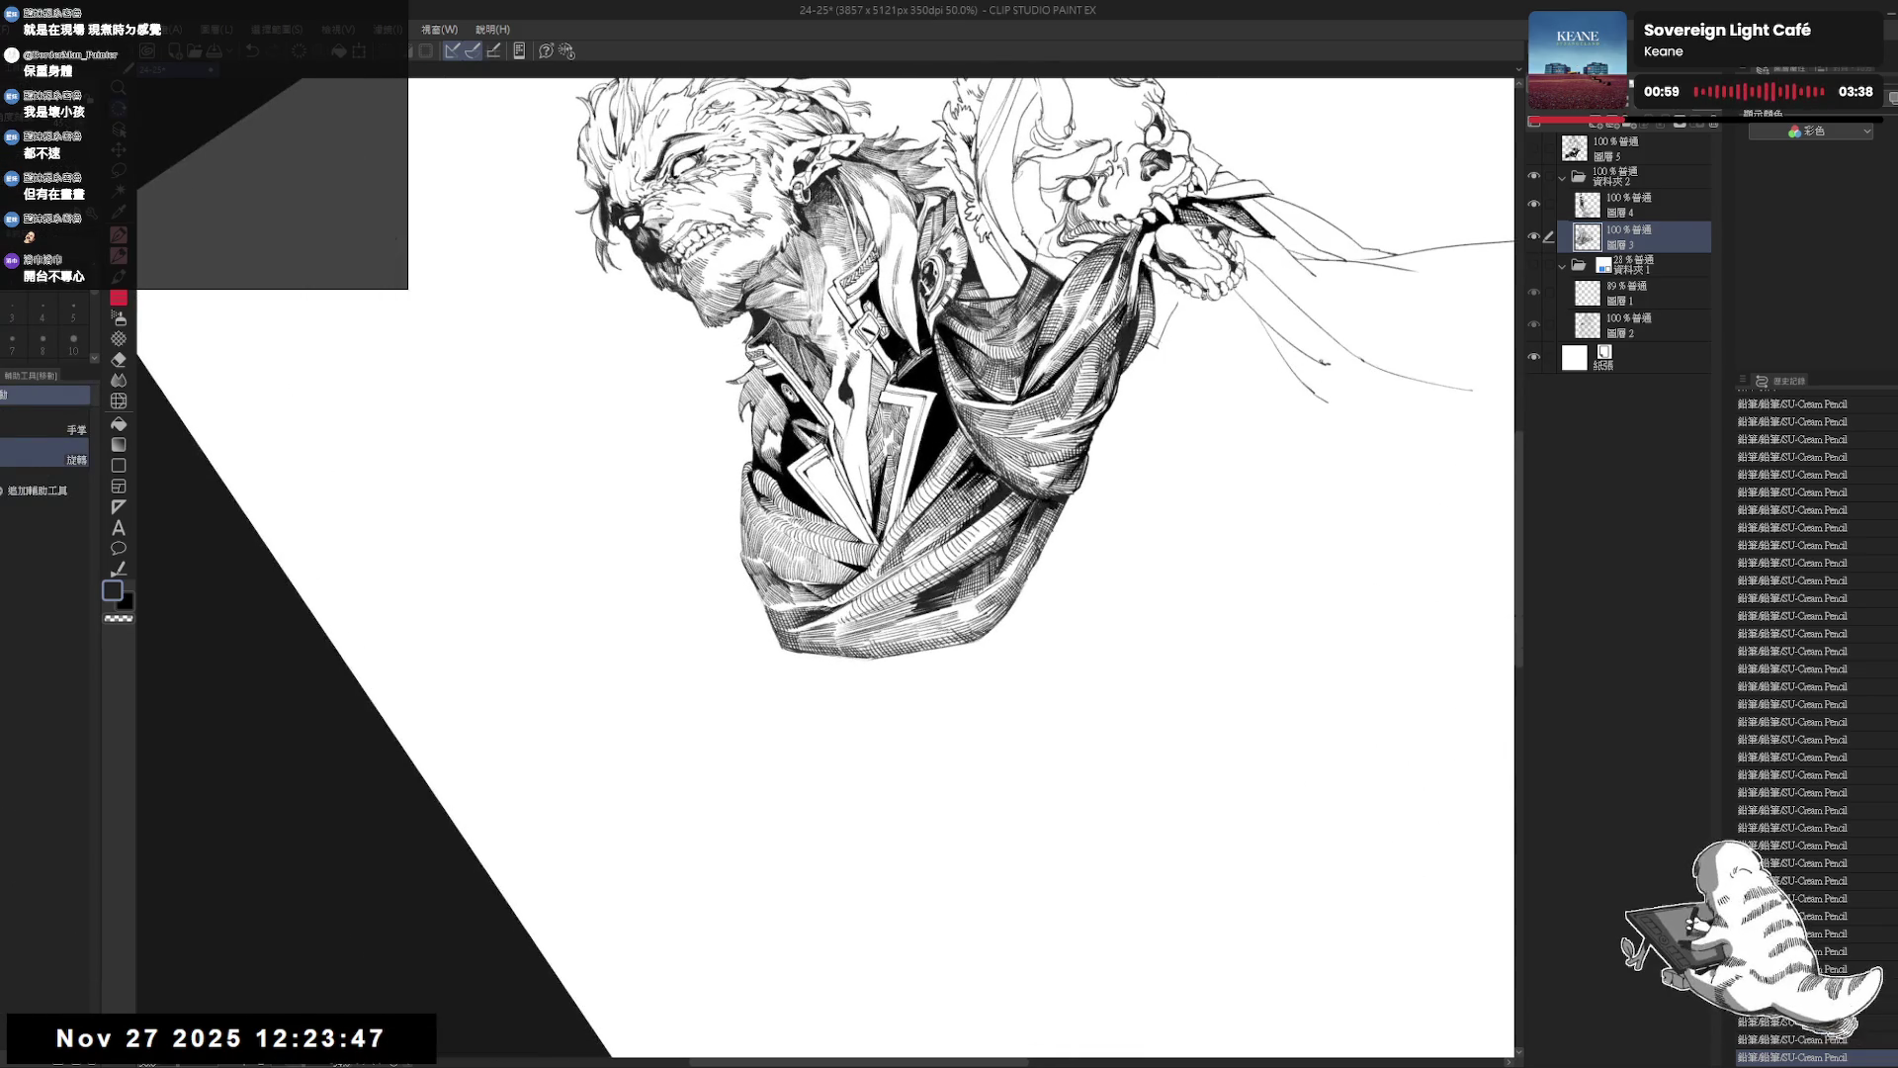
key("ctrl+z")
key("ctrl+y")
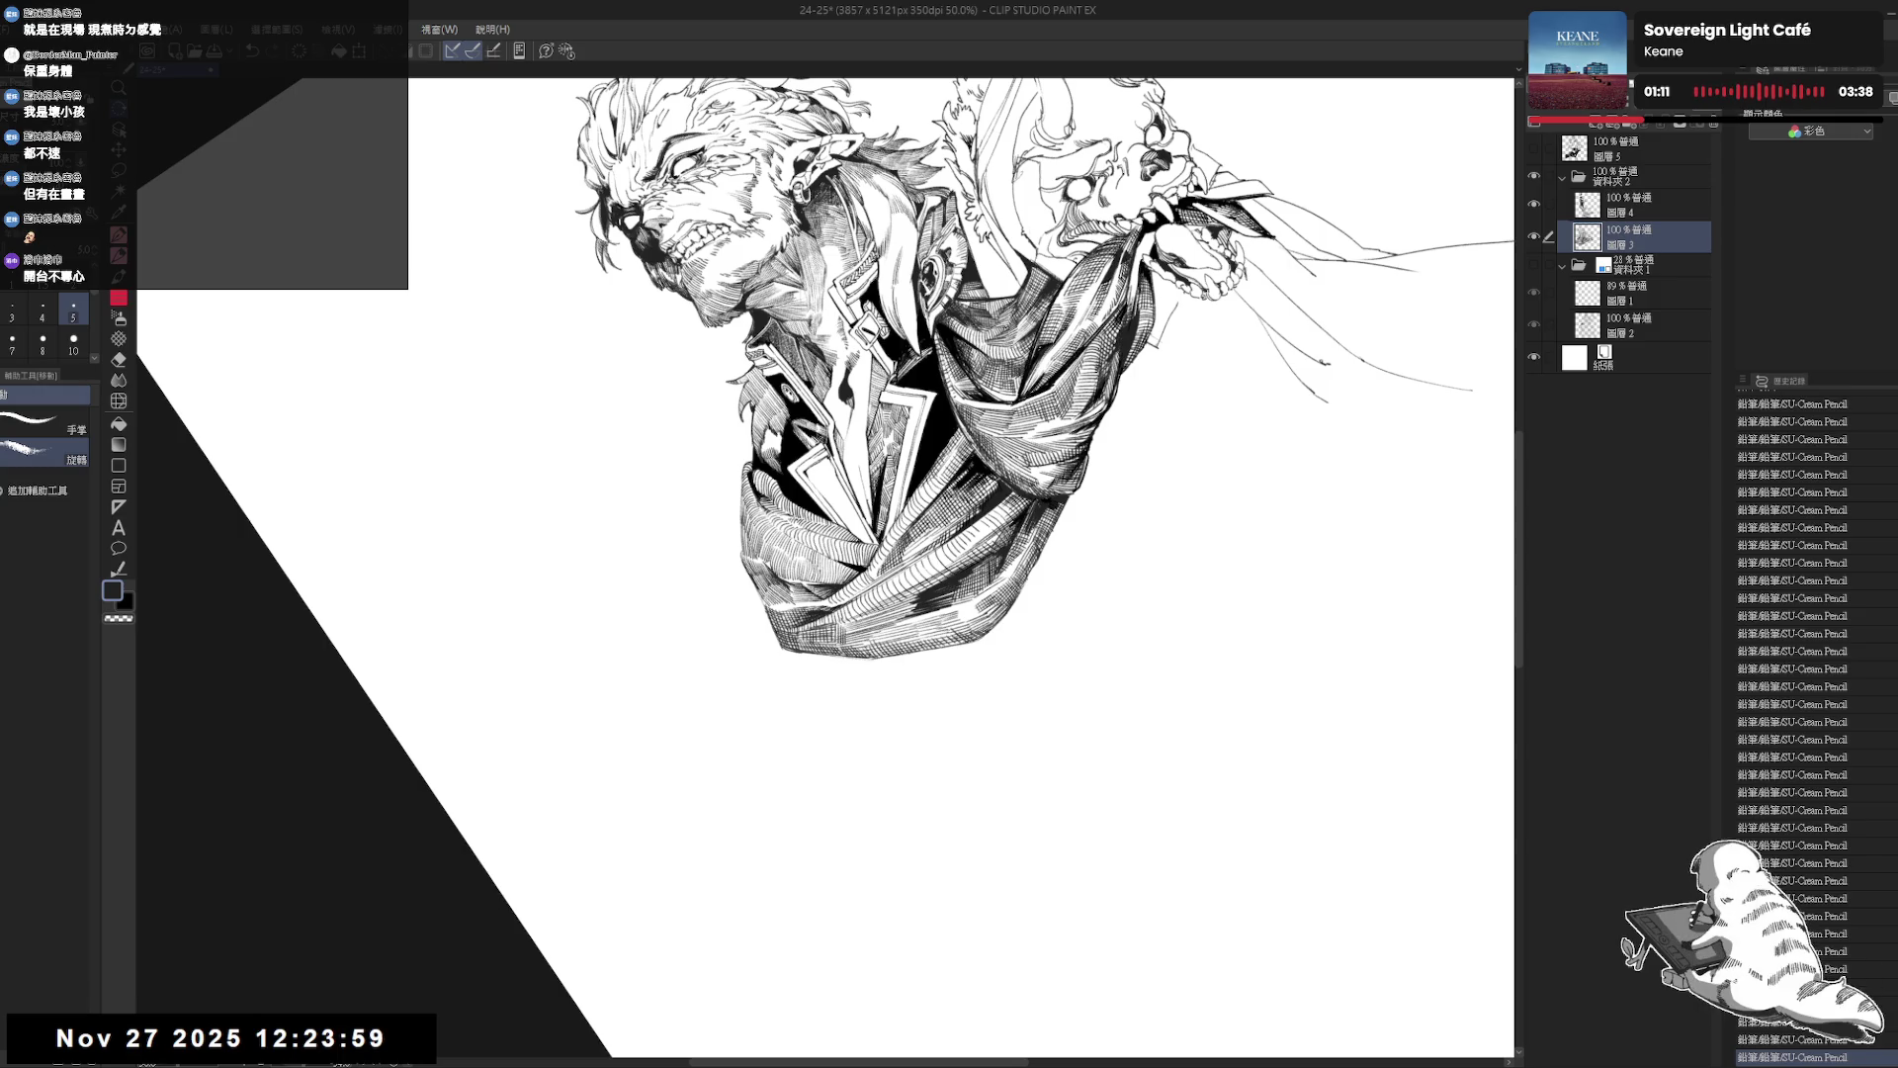
key("ctrl+0")
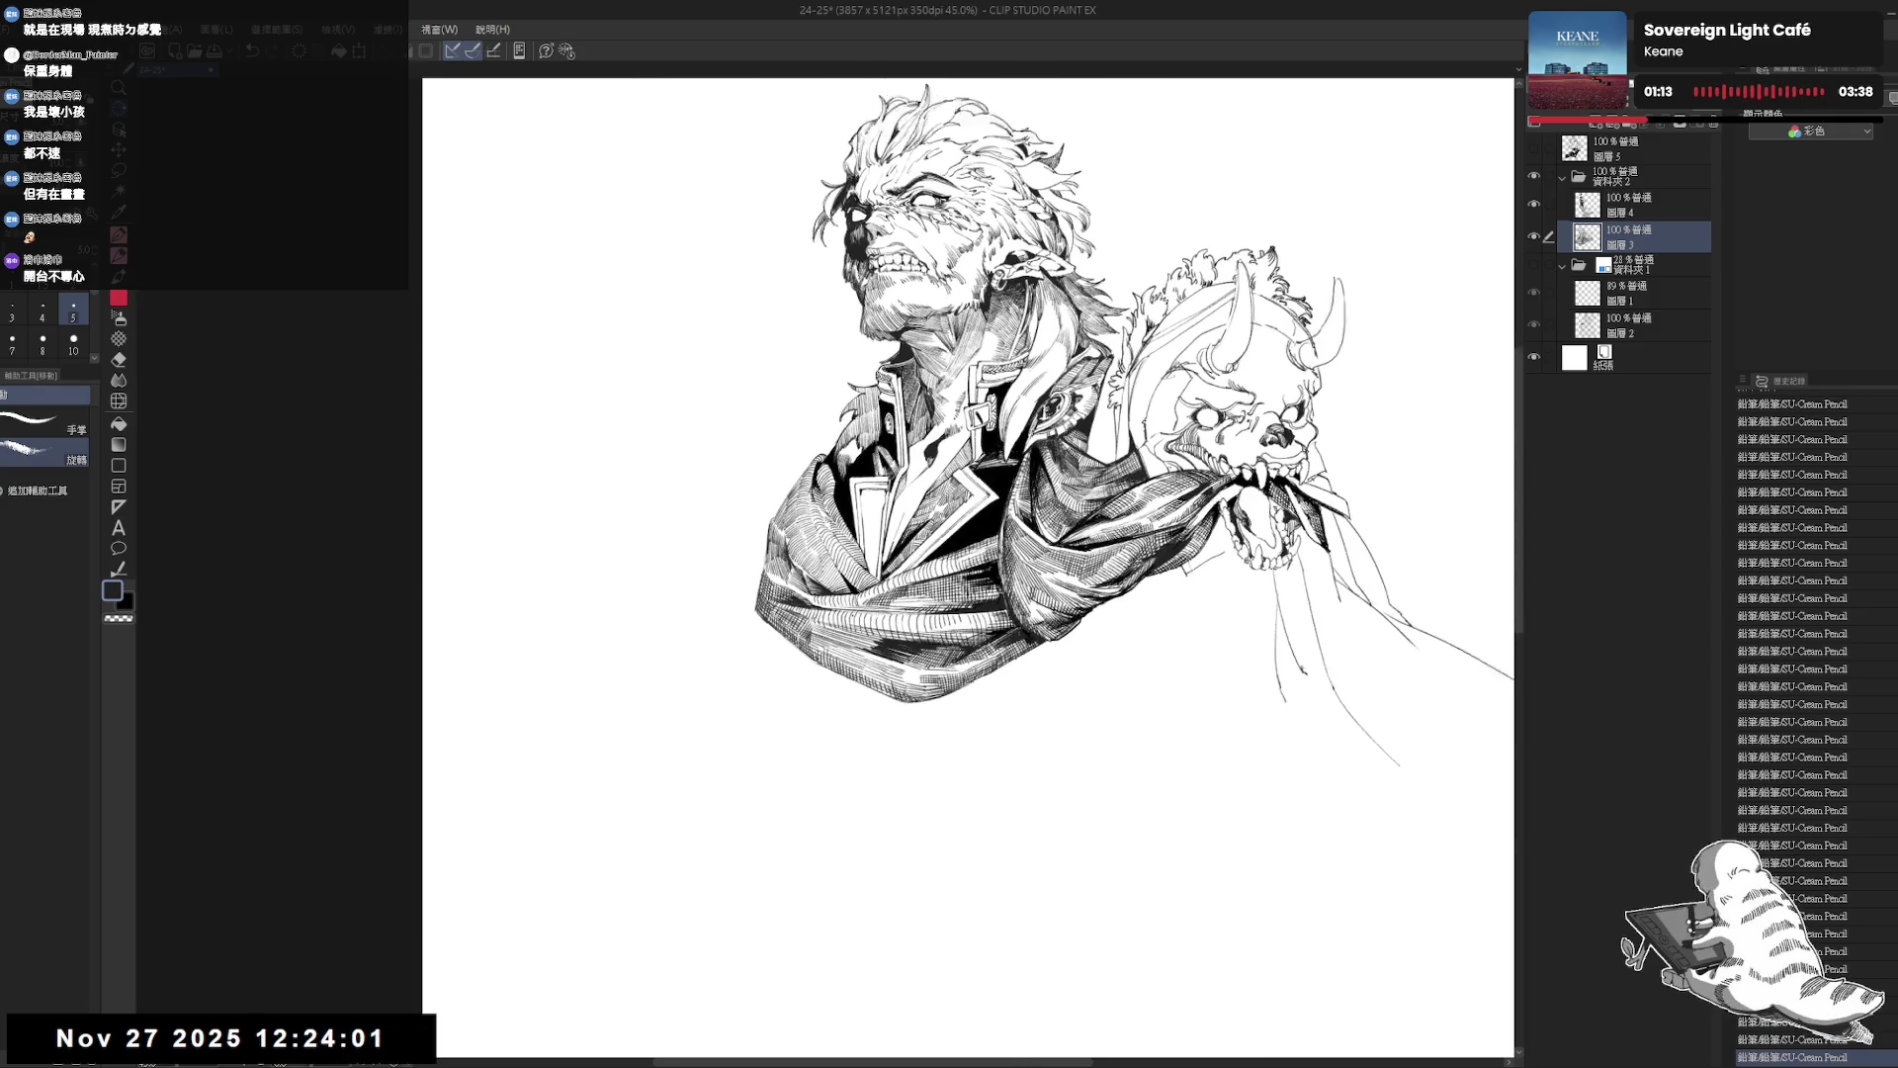
mouse_move(827, 710)
left_mouse_down()
mouse_move(775, 691)
mouse_move(826, 786)
mouse_move(791, 752)
left_mouse_up()
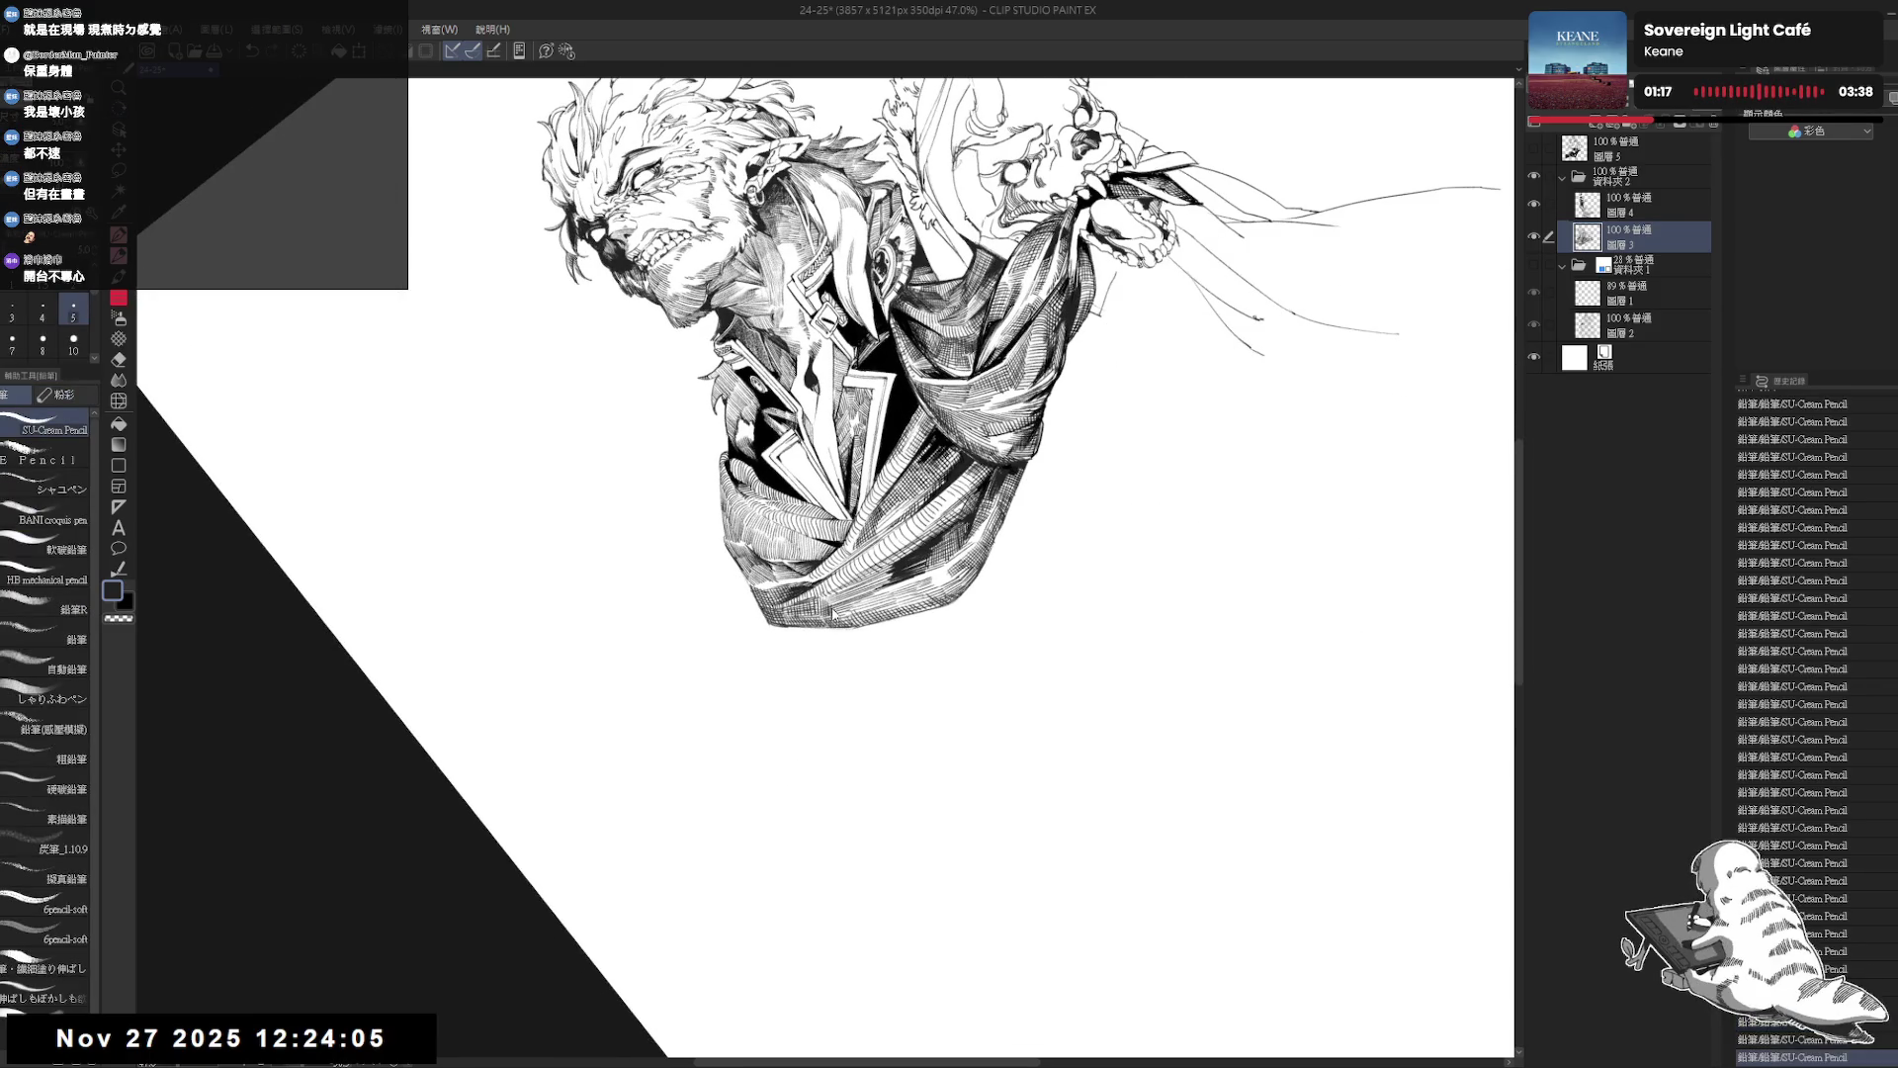
key("ctrl+y")
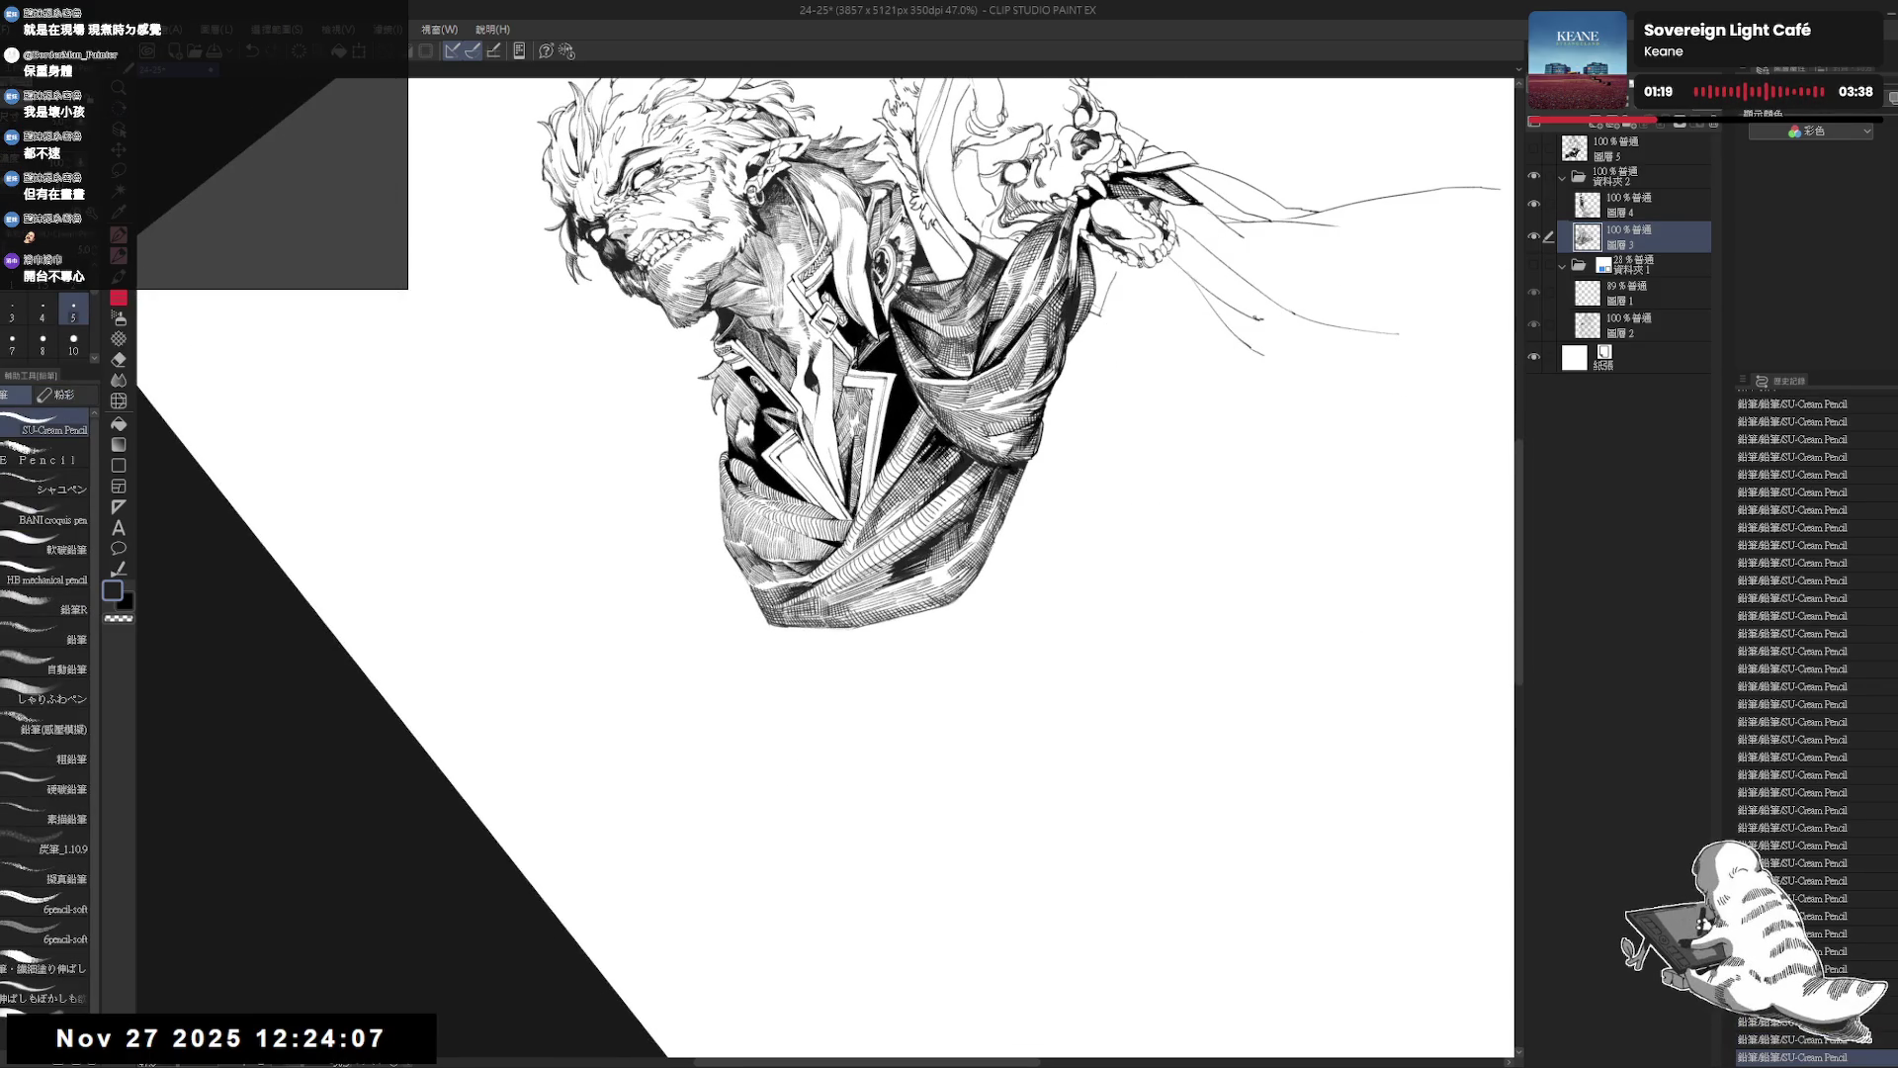
Undo the last several pencil strokes, then set the view upright again.
left_click_drag(791, 751, 821, 712)
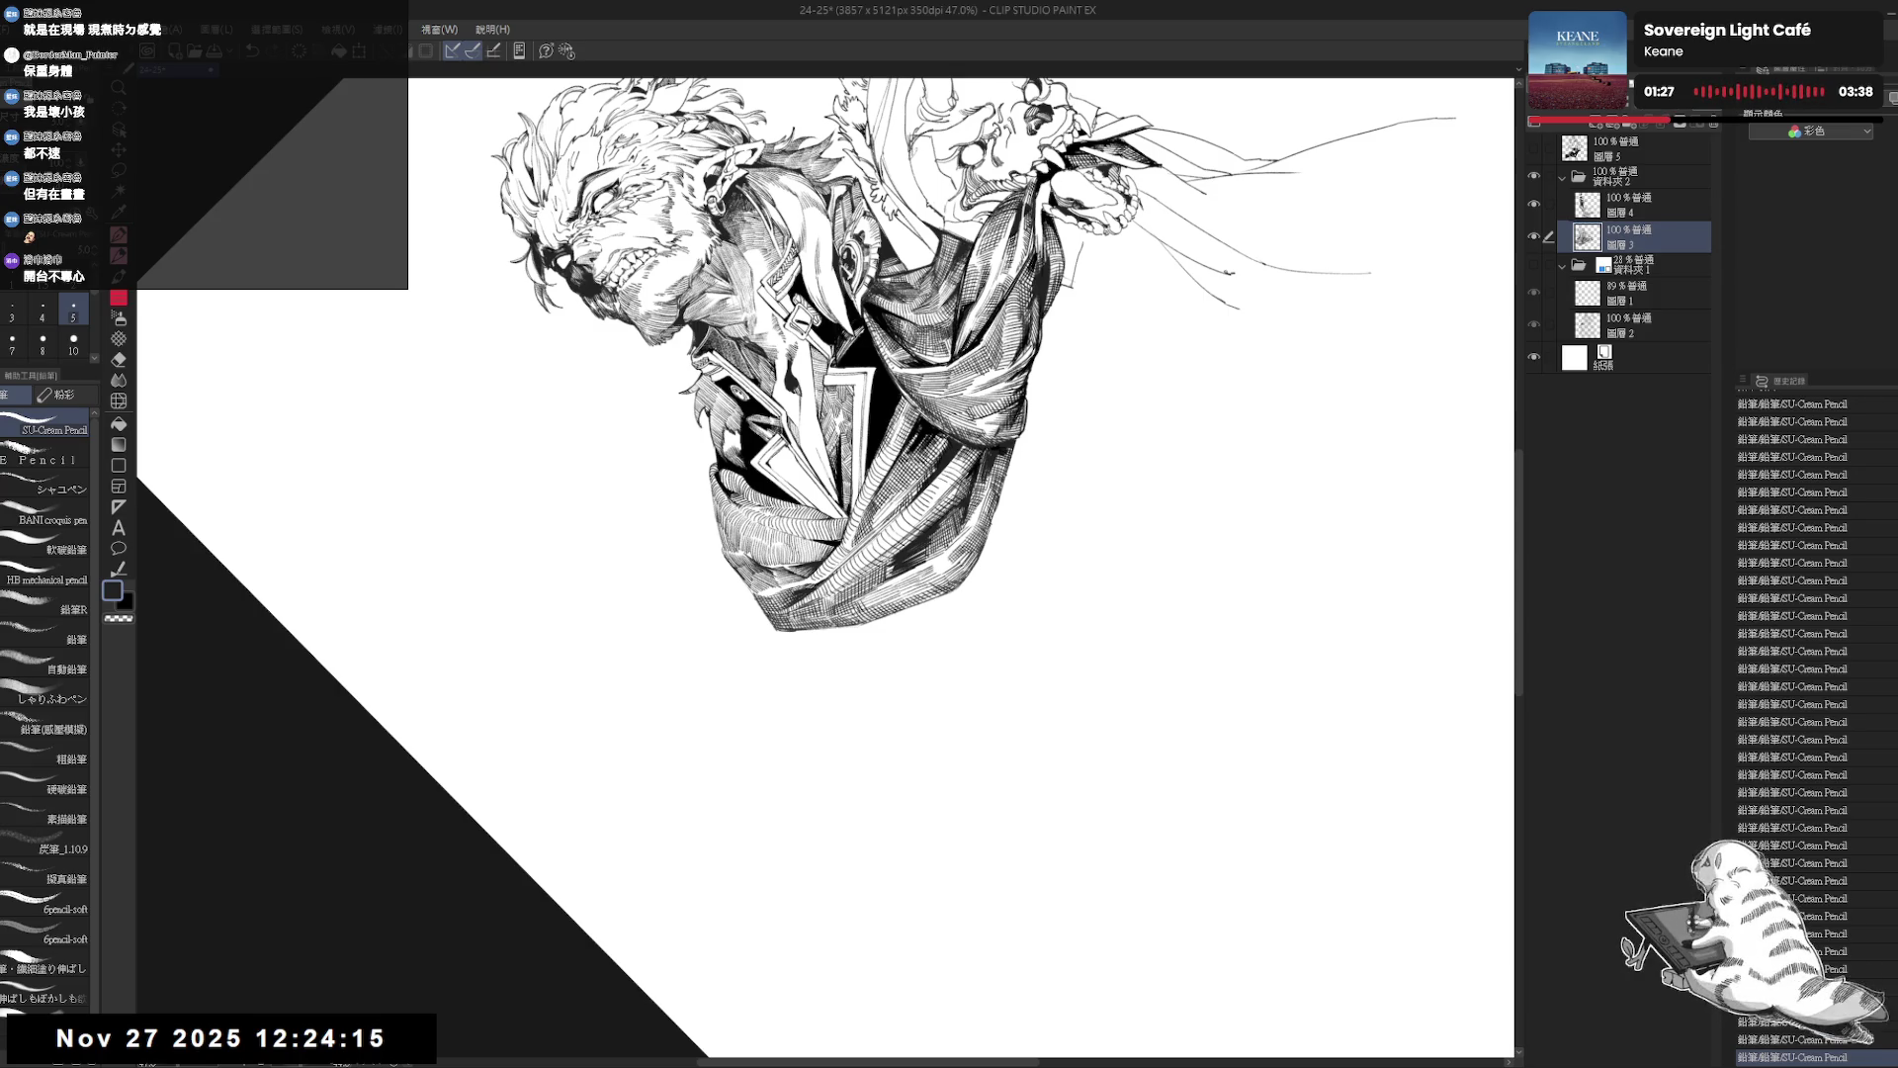
key("ctrl+z")
key("ctrl+z")
key("ctrl+z")
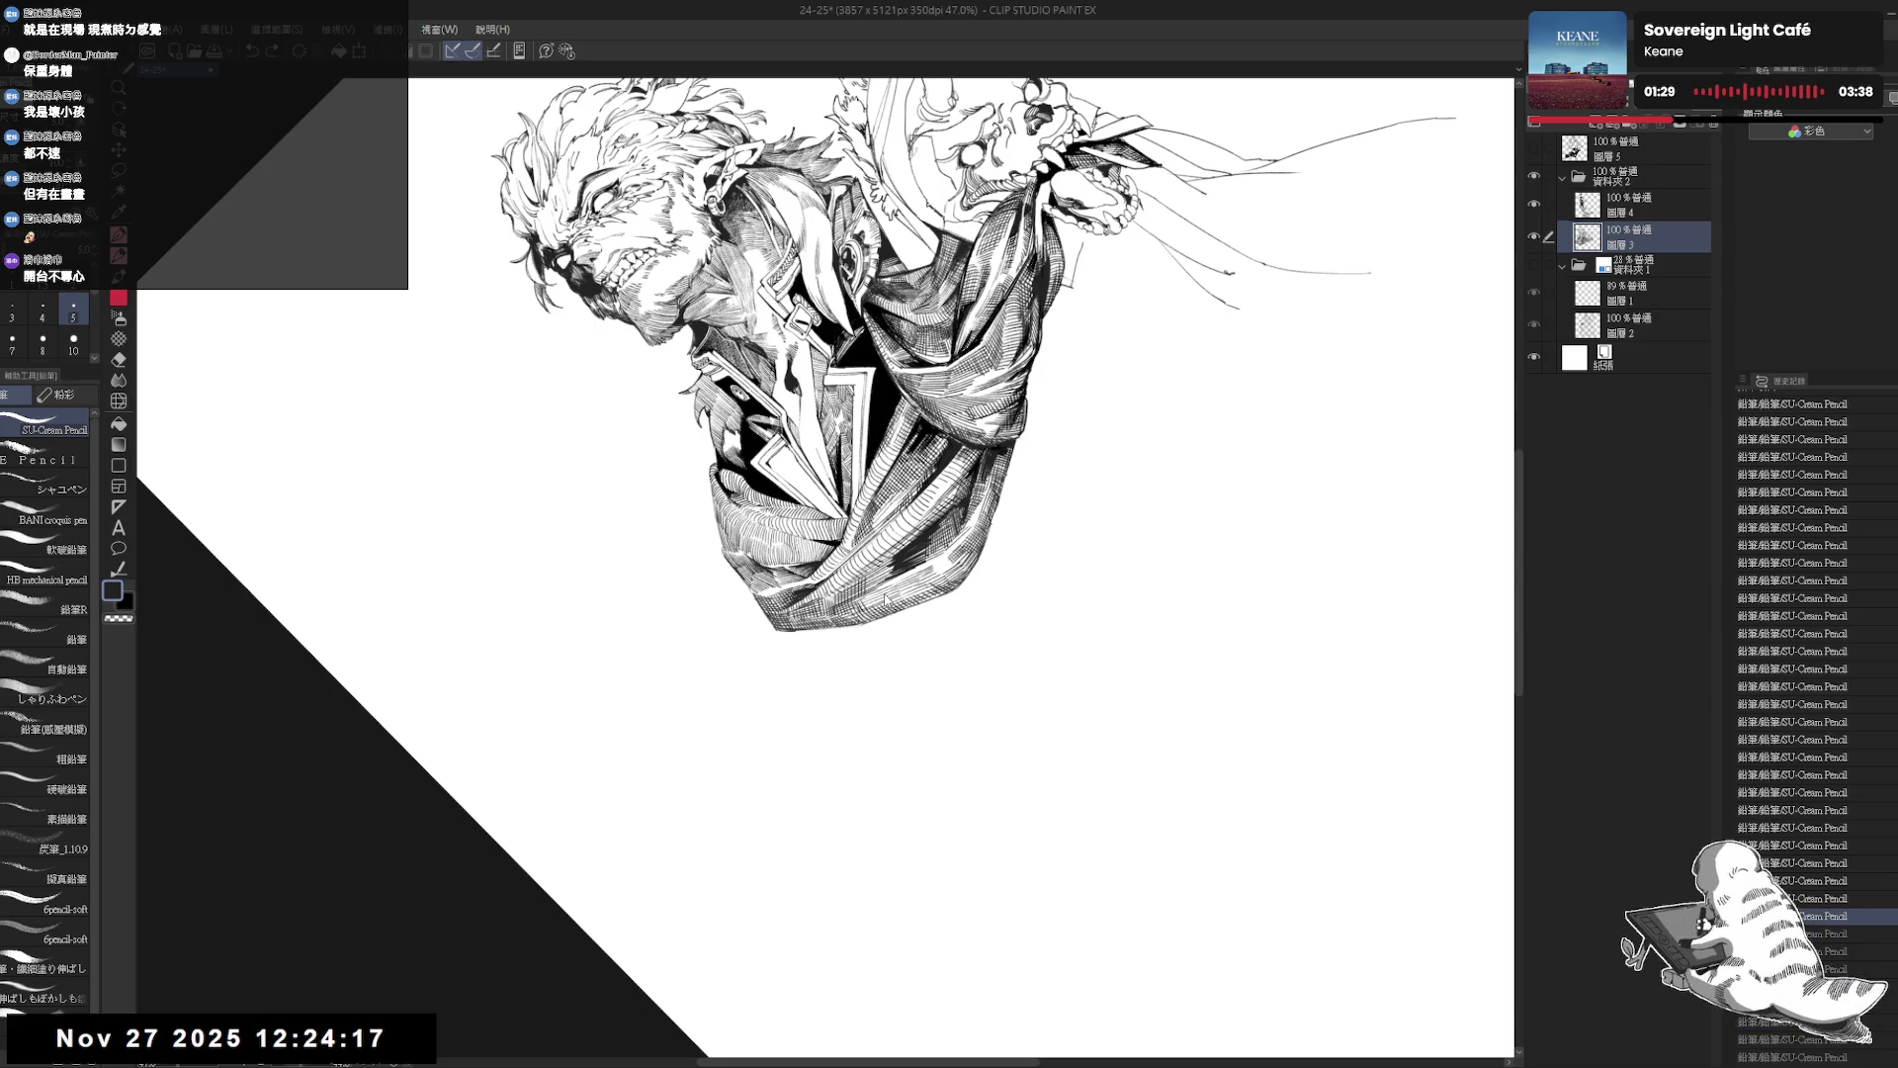
key("ctrl+z")
key("ctrl+z")
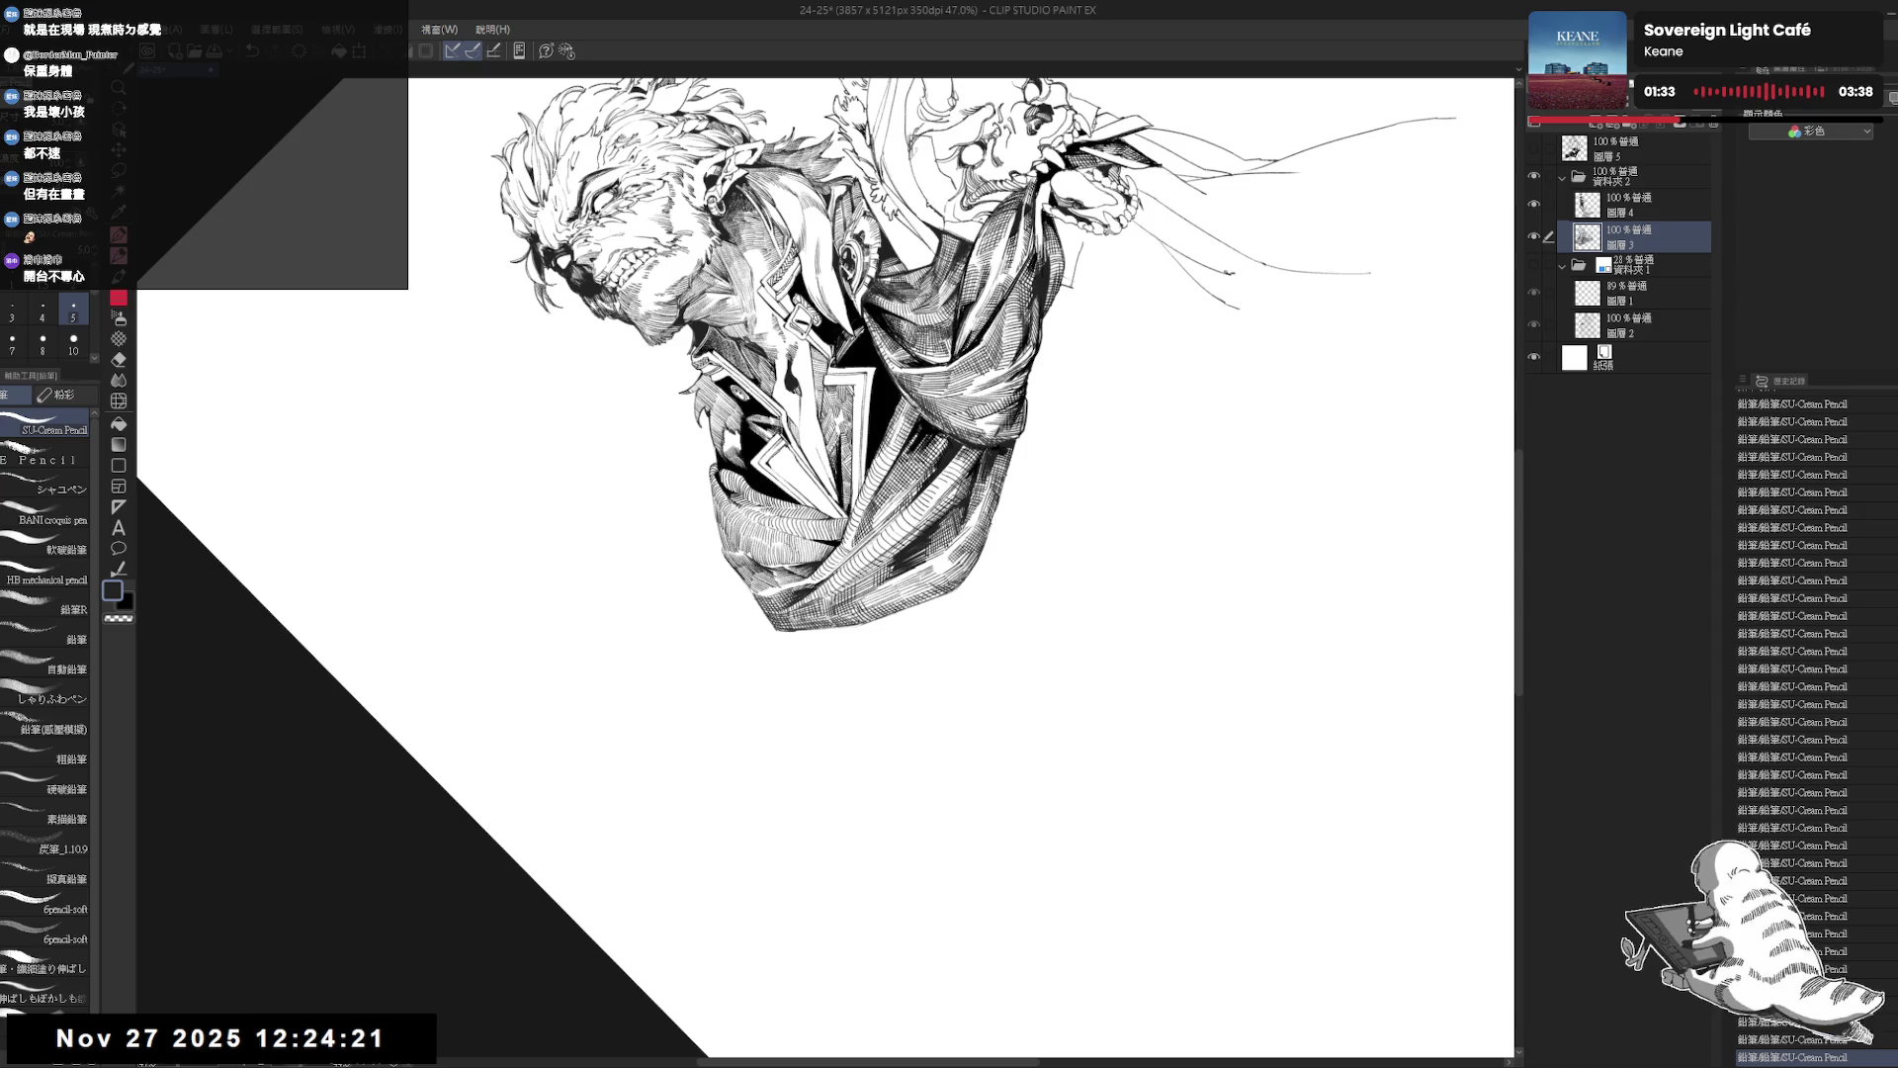
key("r")
mouse_move(1012, 635)
left_mouse_down()
mouse_move(939, 730)
mouse_move(824, 769)
mouse_move(805, 618)
left_mouse_up()
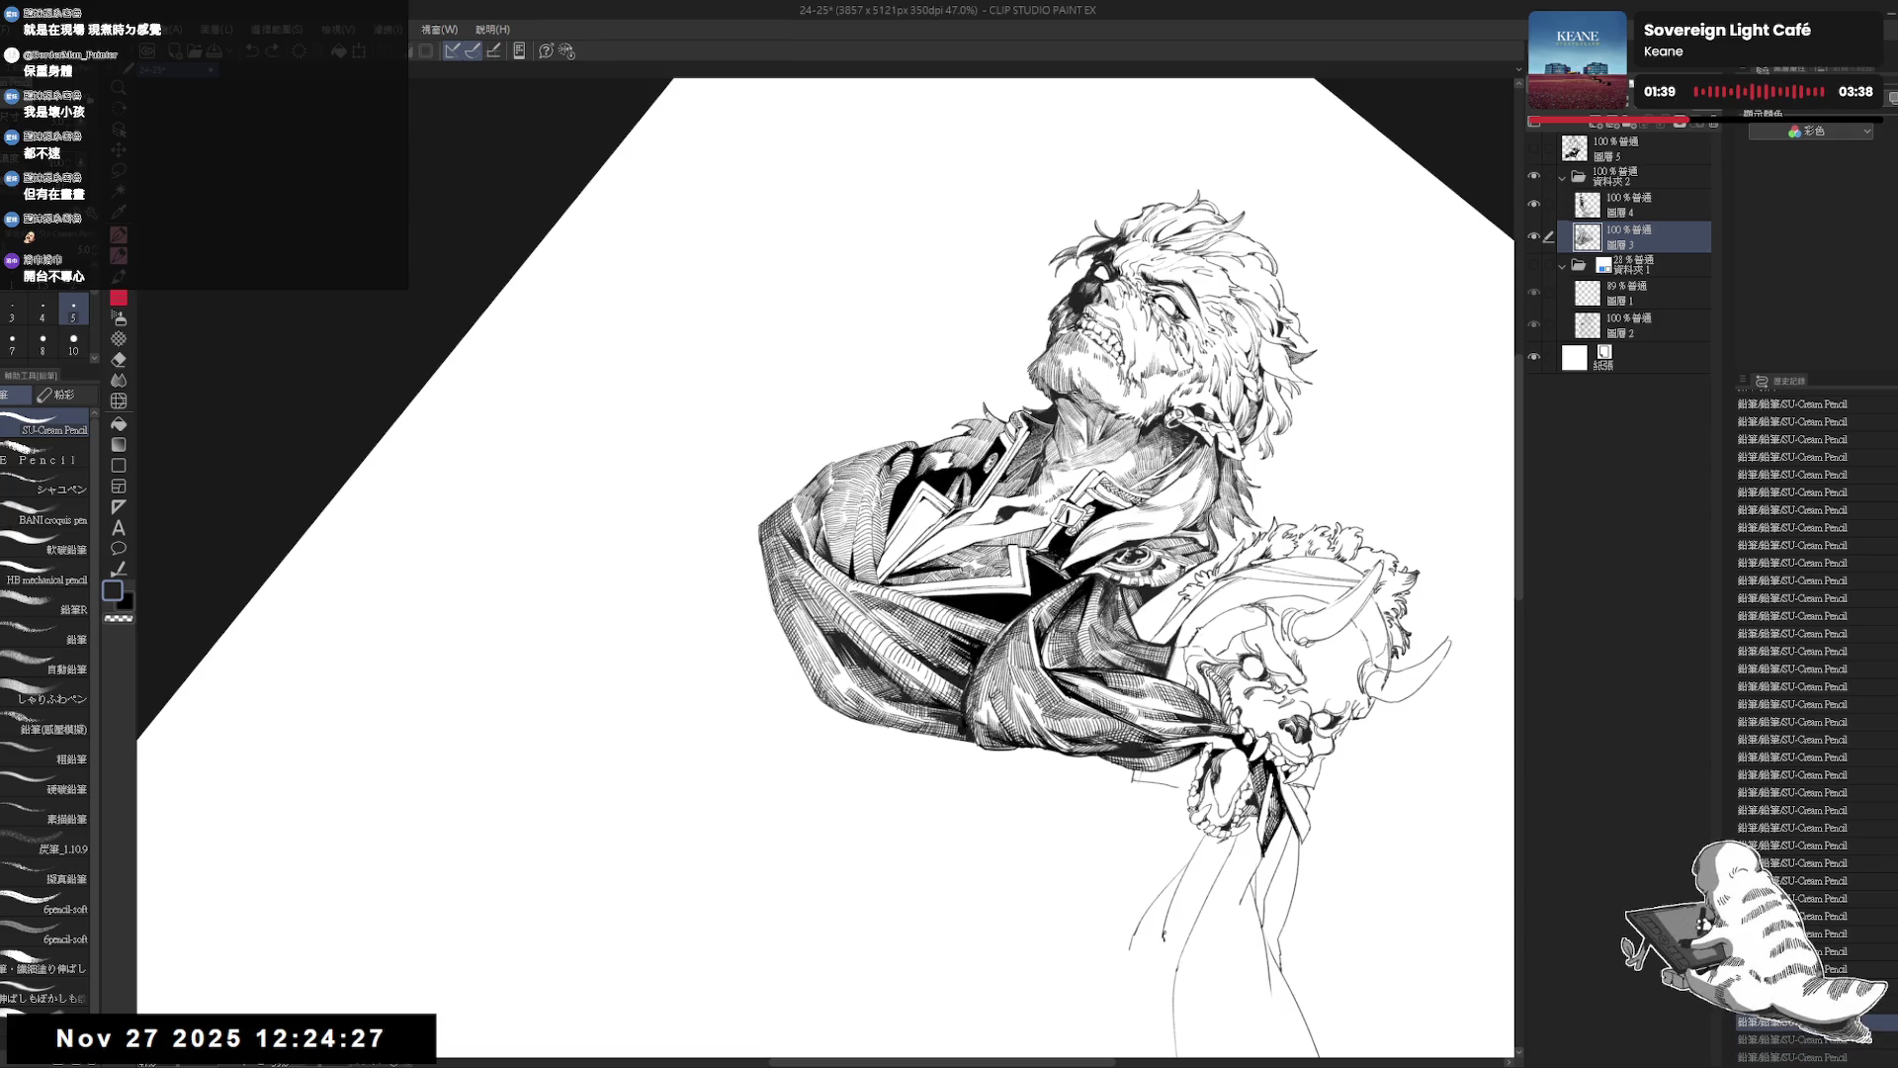
key("ctrl+@")
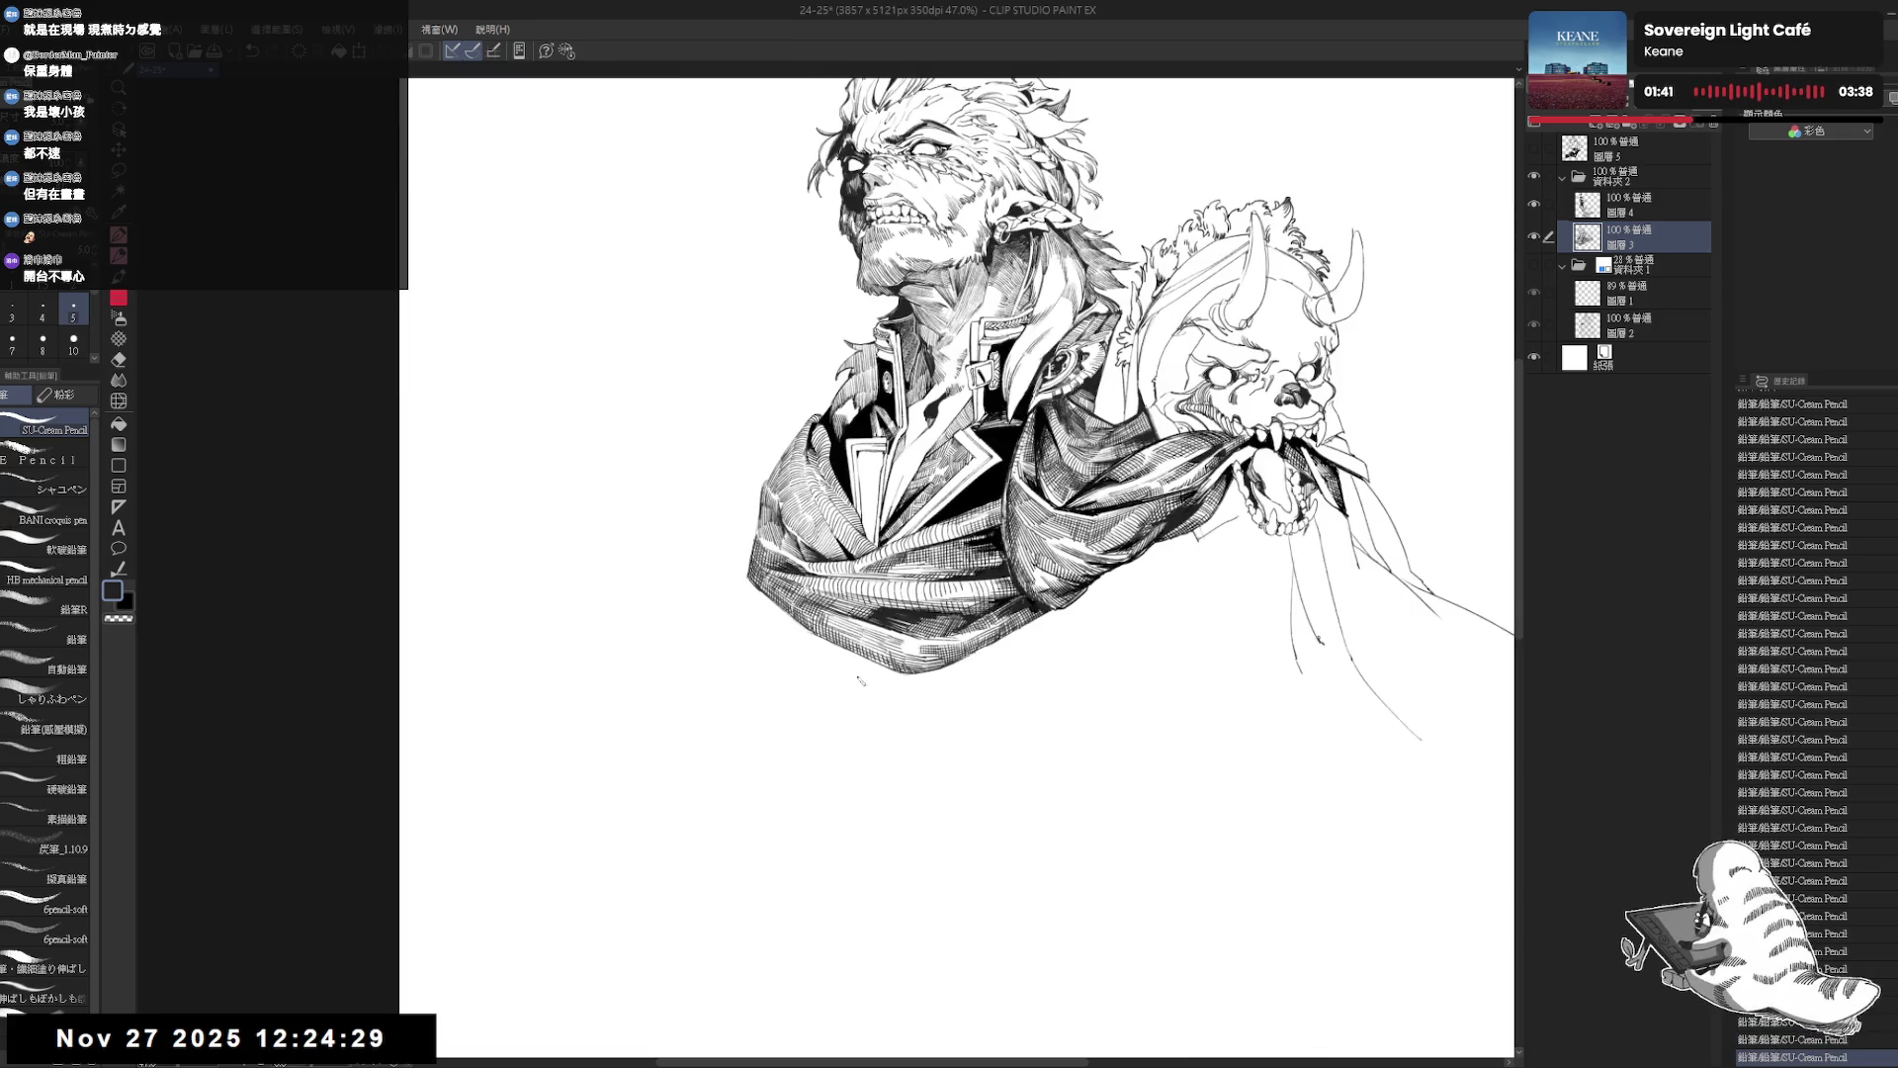
scroll(860, 619, "down", 2)
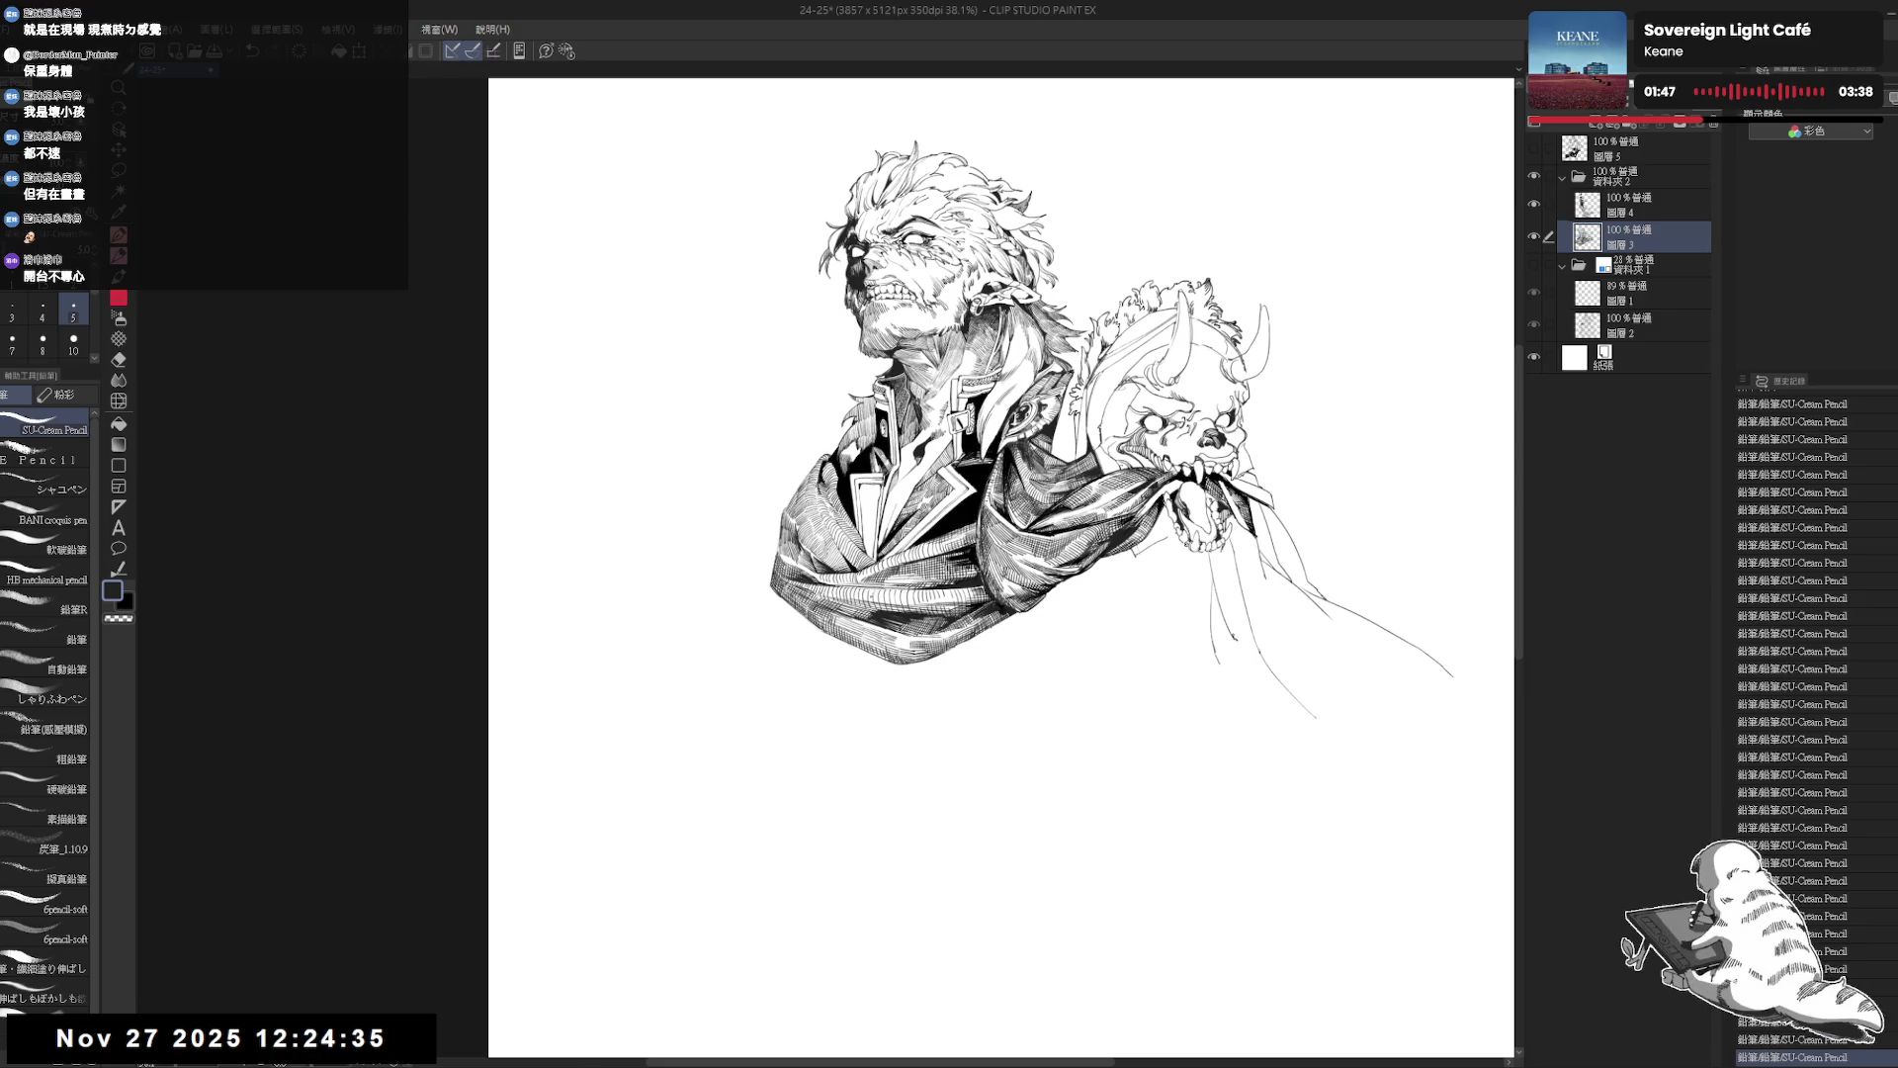
Hatch three short strokes into the coat's gaps with a smaller pencil size.
scroll(682, 272, "up", 3)
scroll(1123, 568, "up", 3)
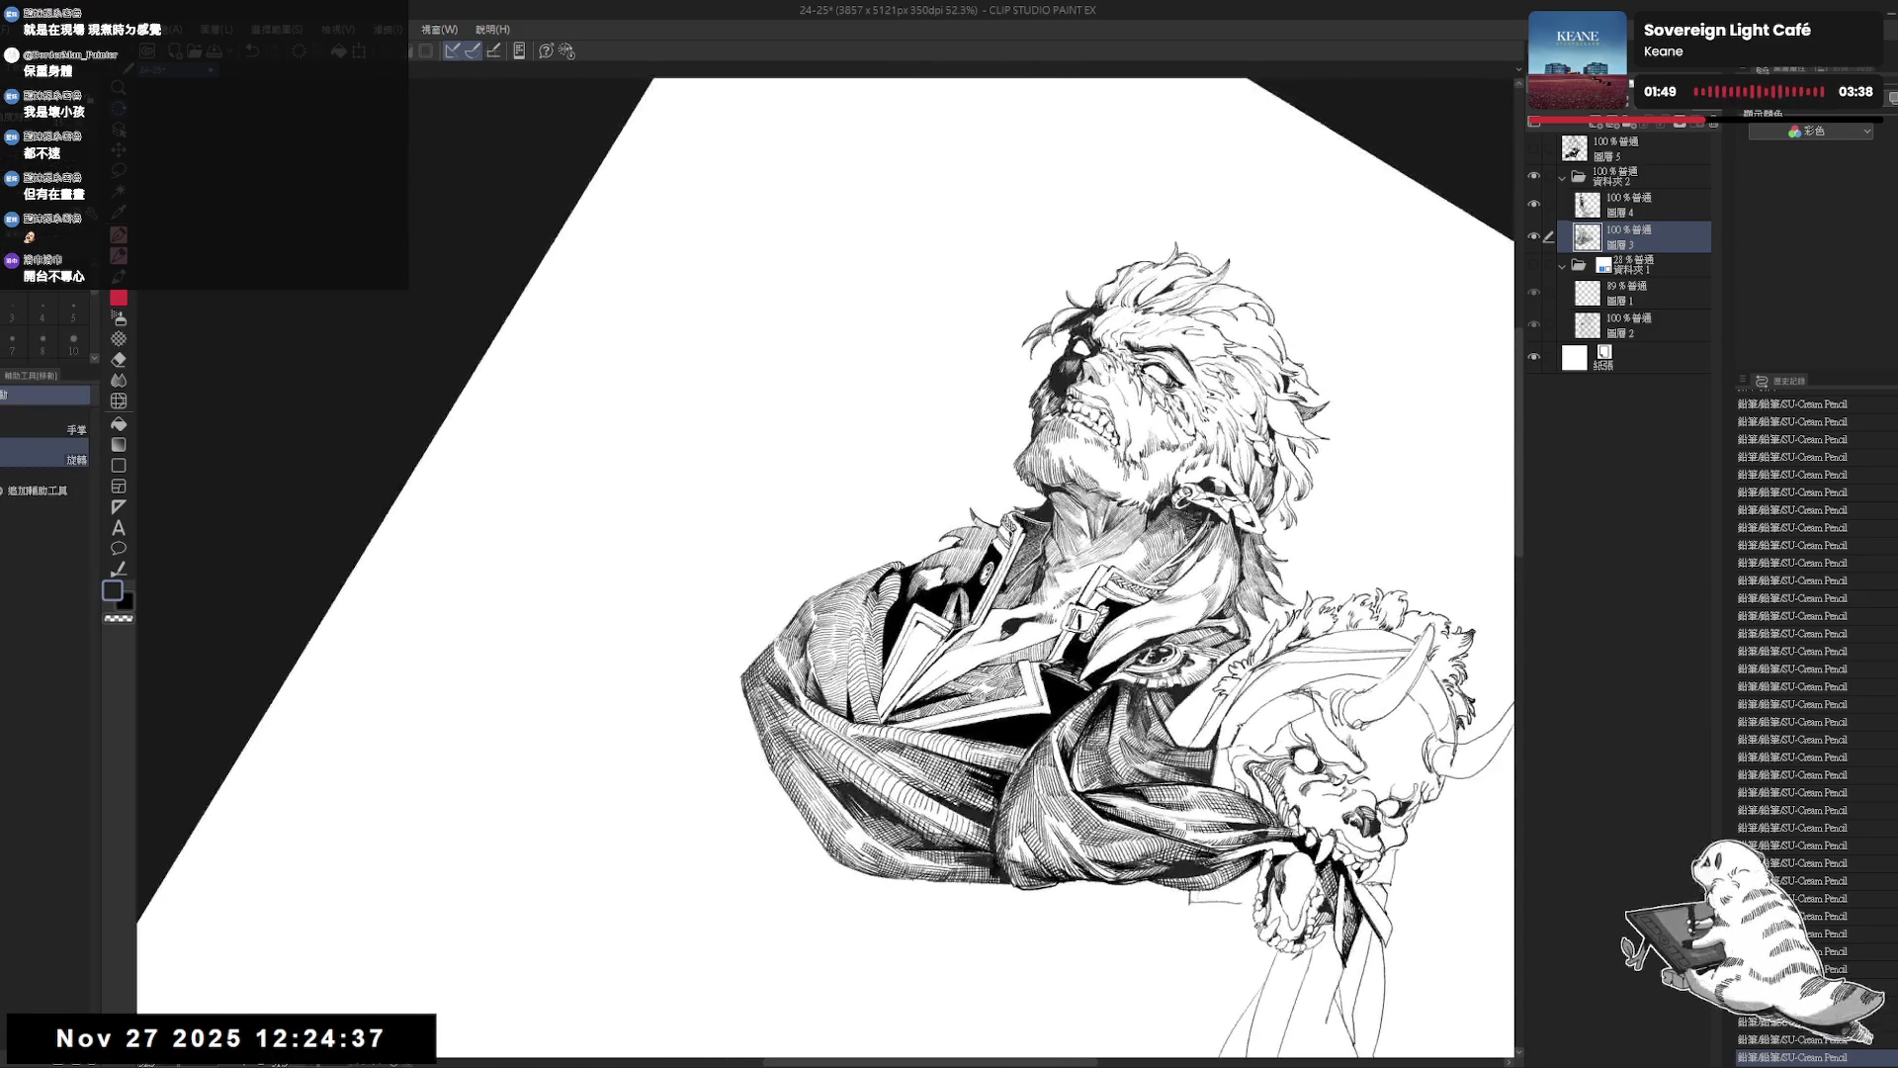
left_click_drag(1123, 568, 1137, 593)
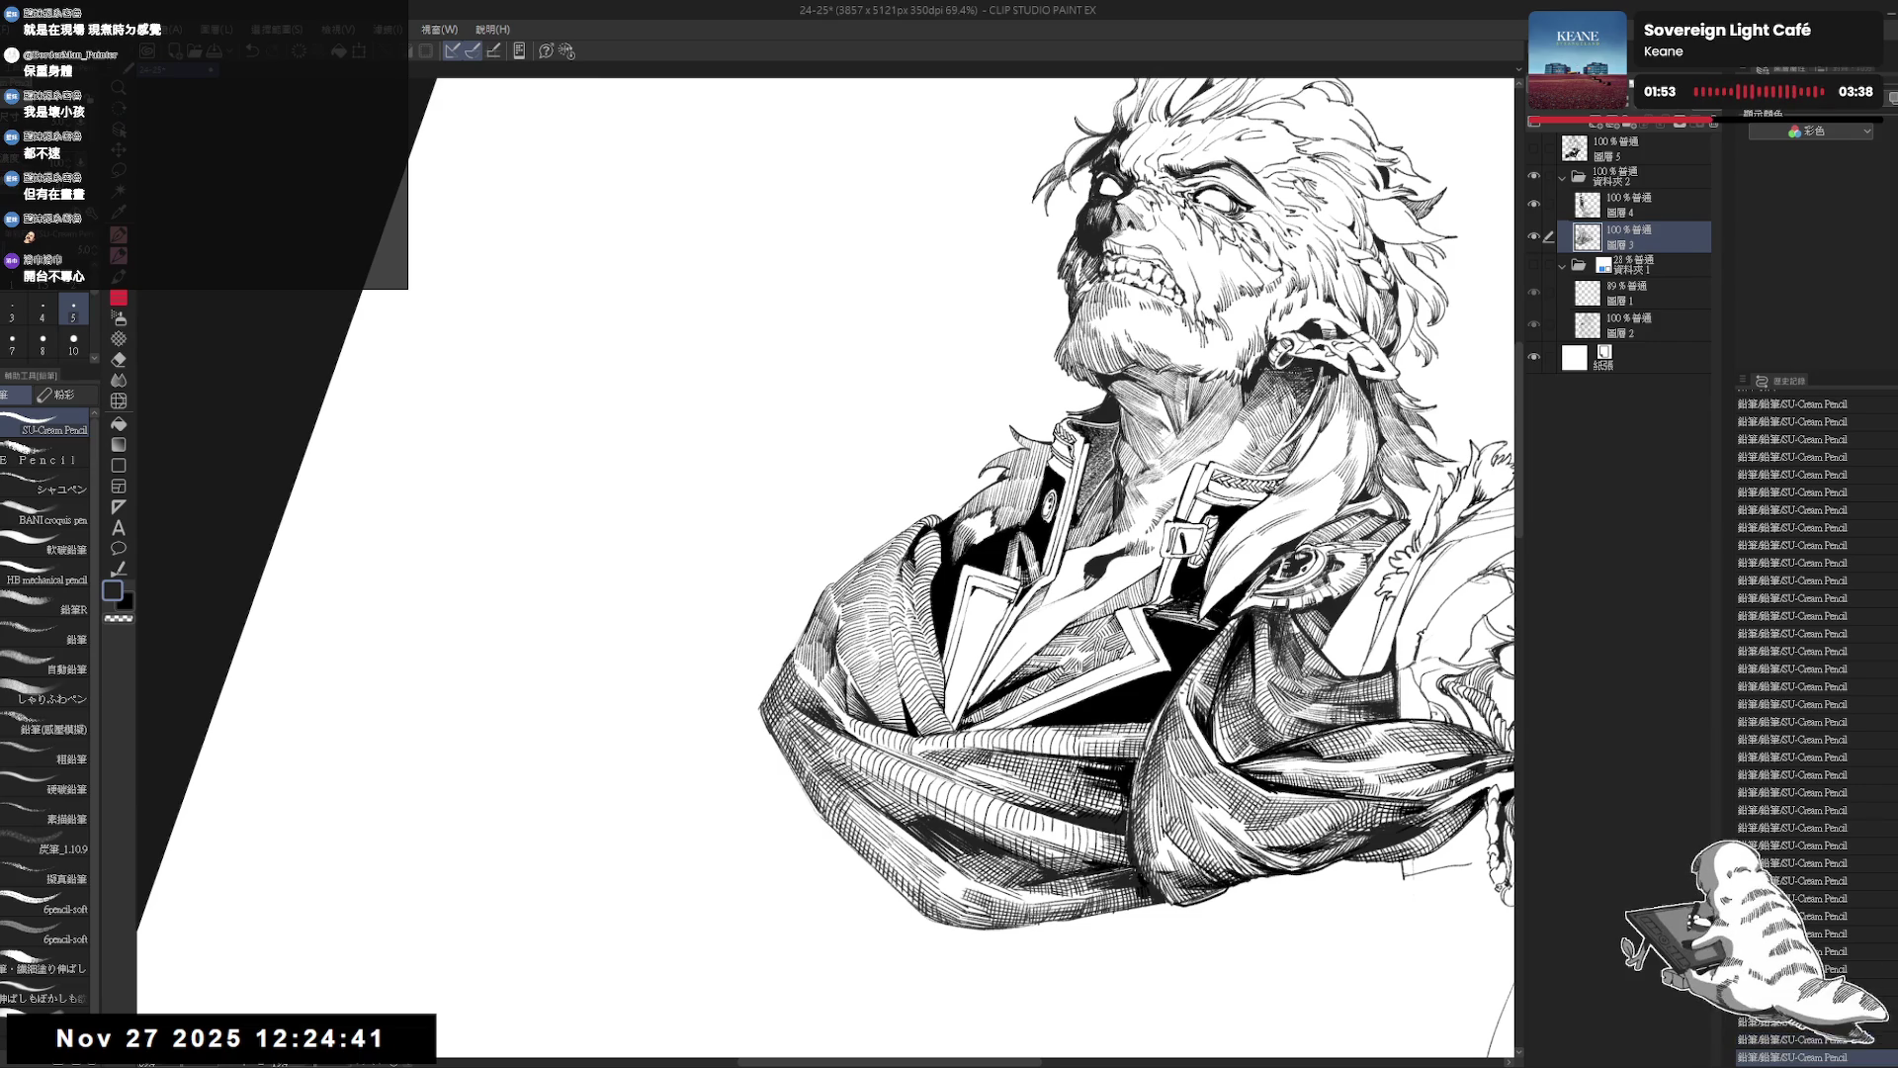
key("ctrl+z")
key("ctrl+z")
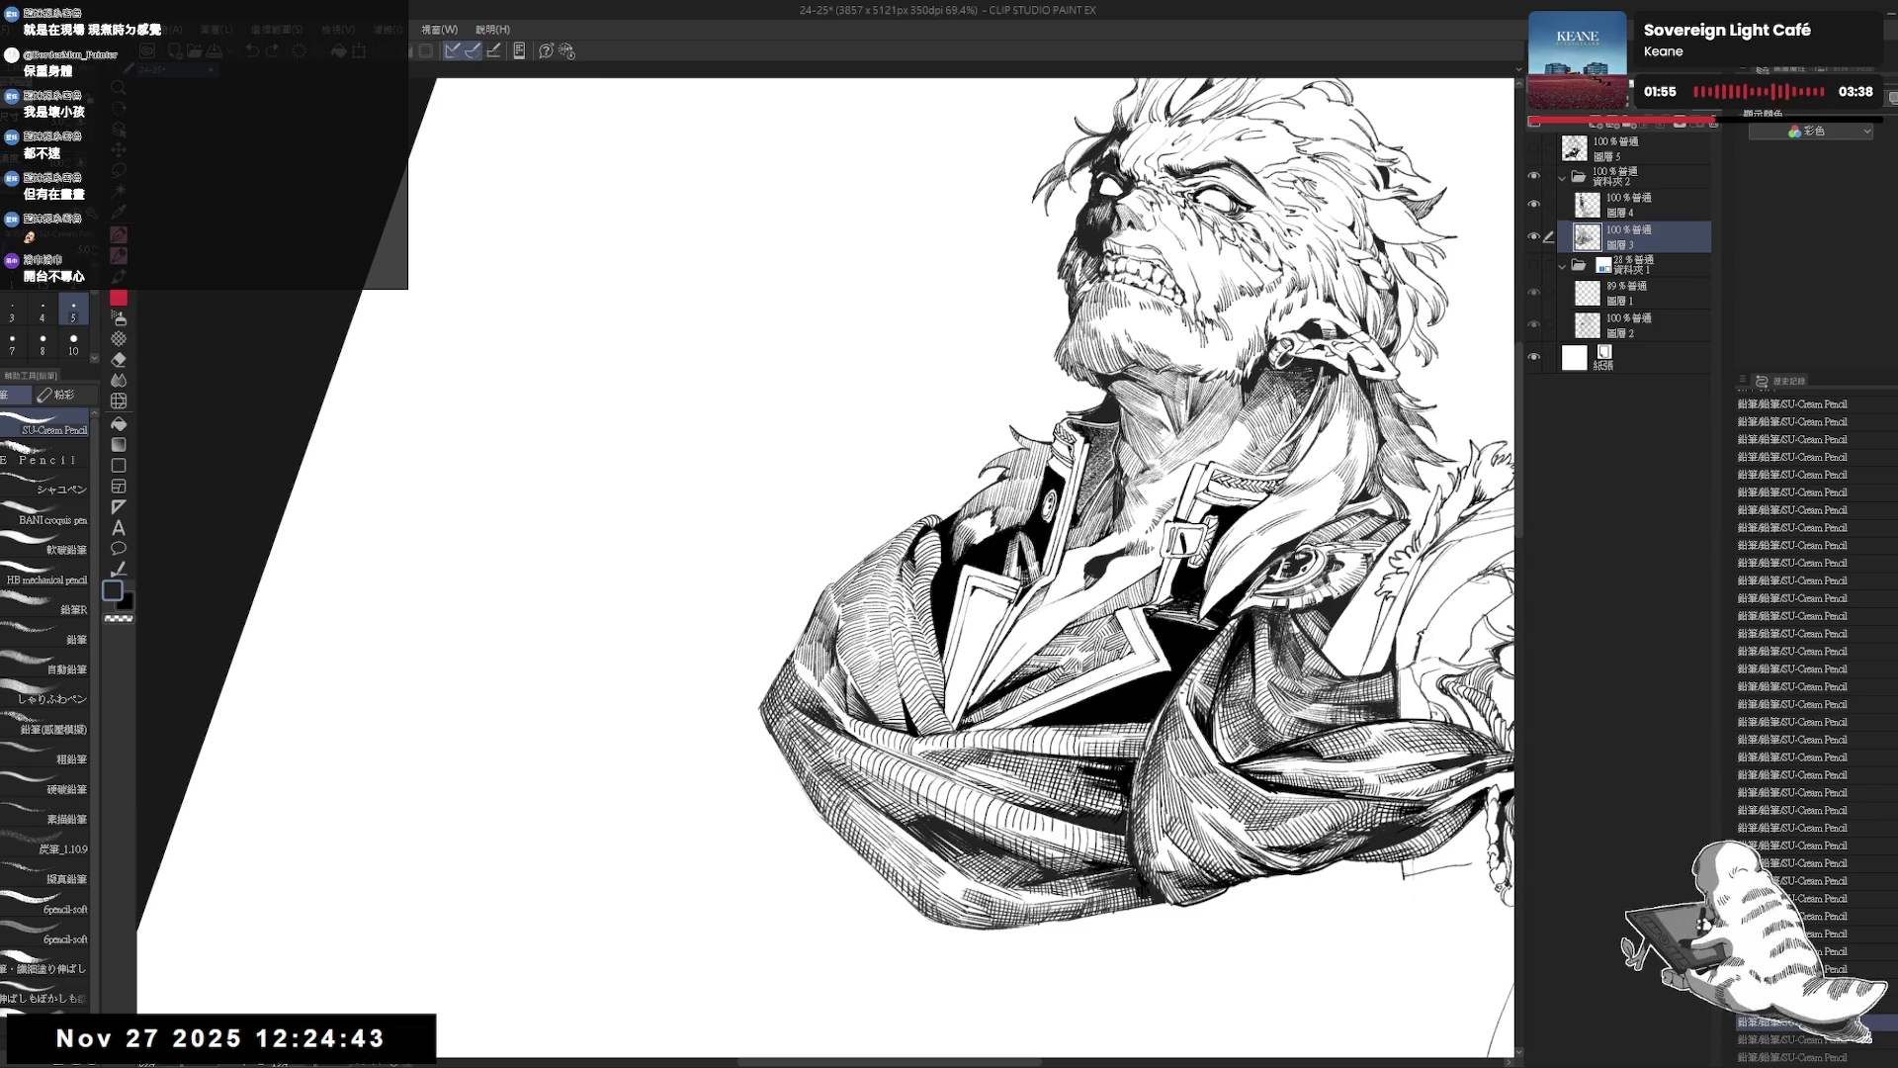
key("ctrl+y")
key("ctrl+y")
key("asciicircum")
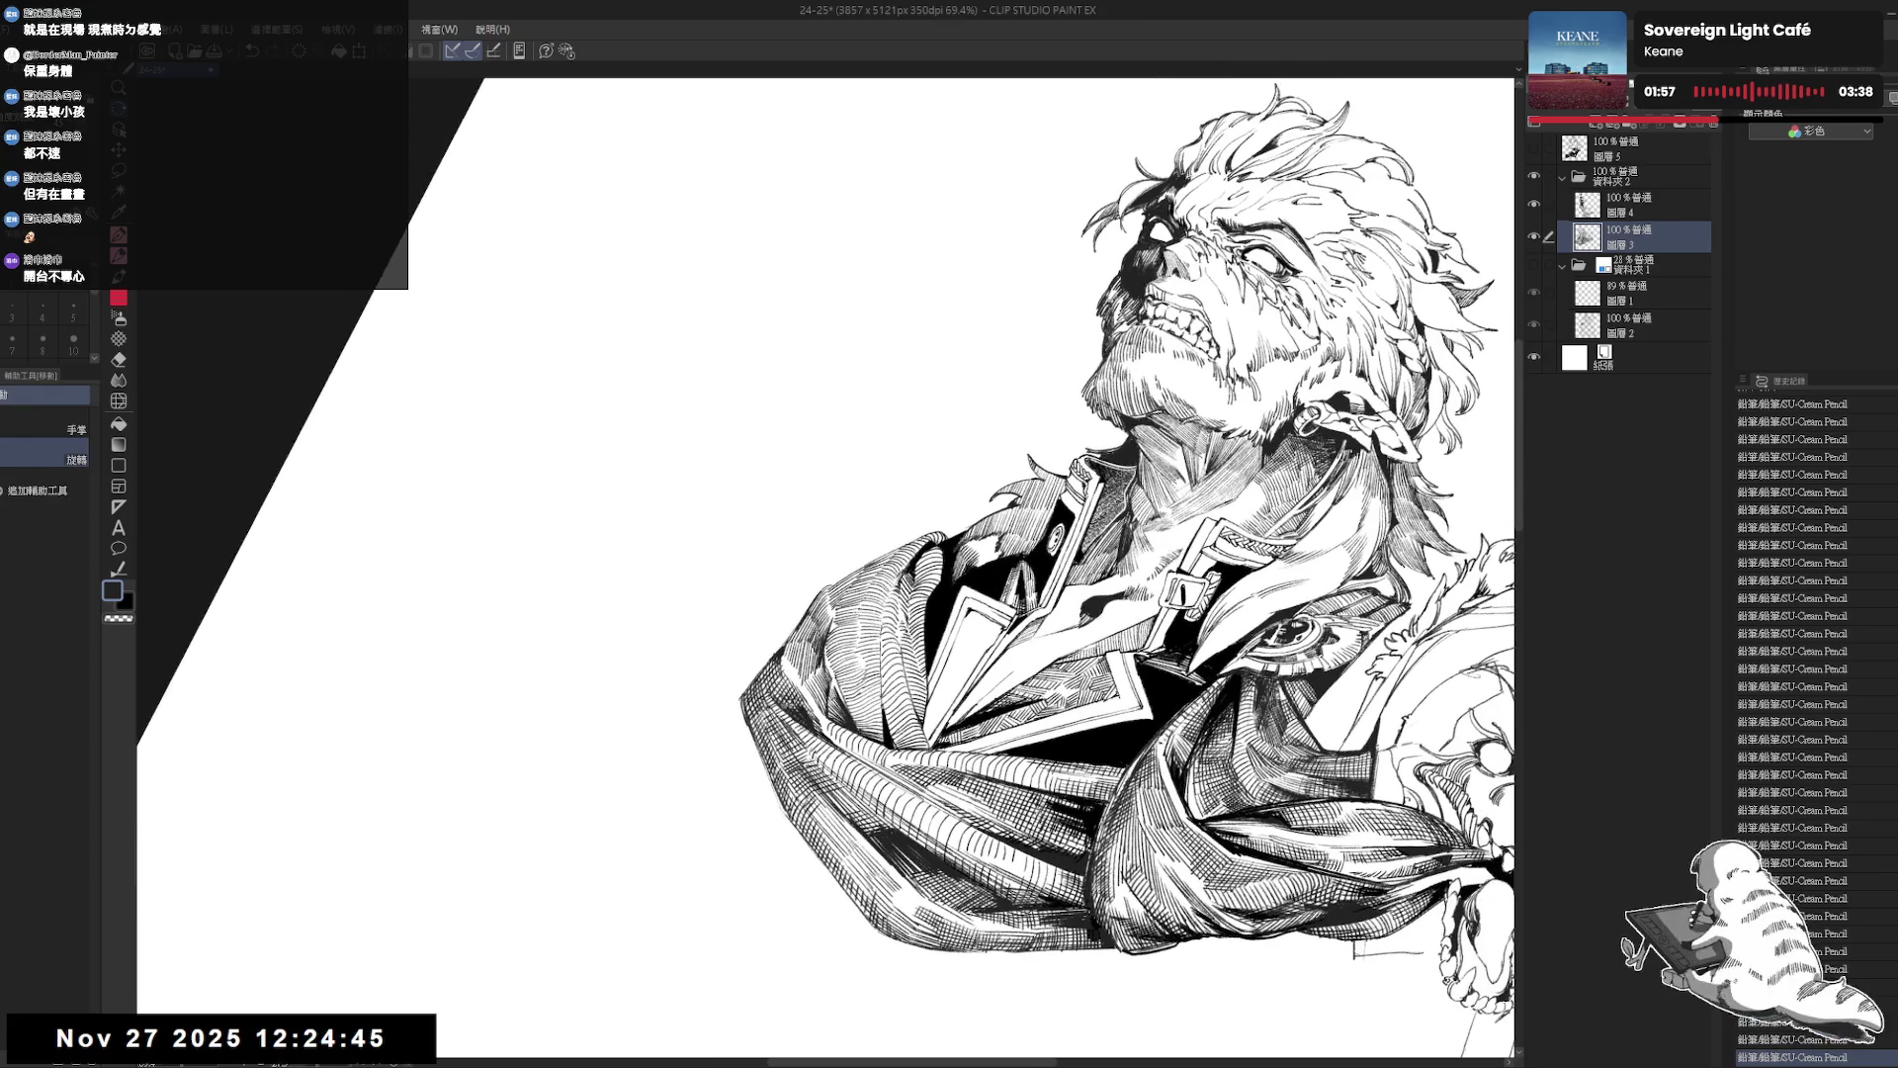
key("ctrl+y")
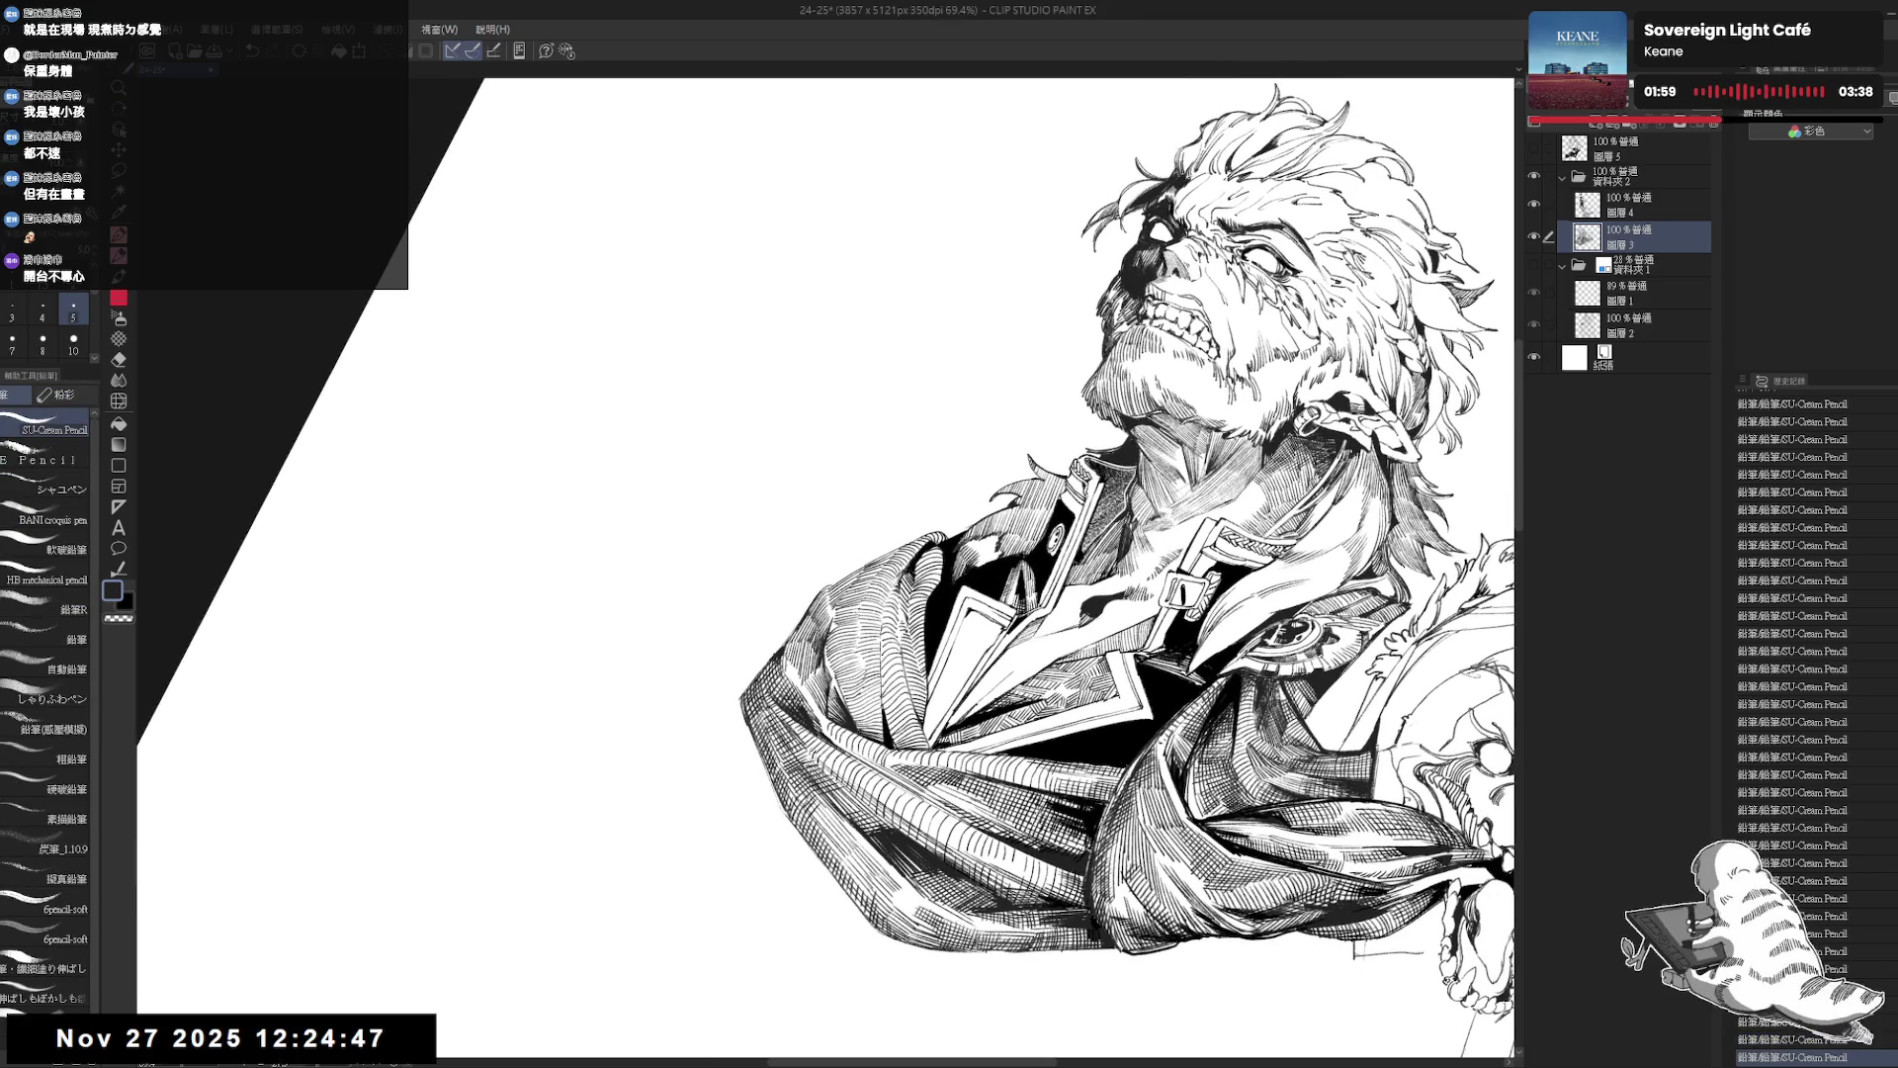
mouse_move(988, 593)
left_mouse_down()
mouse_move(860, 468)
mouse_move(950, 692)
left_mouse_up()
key("ctrl+z")
key("bracketleft")
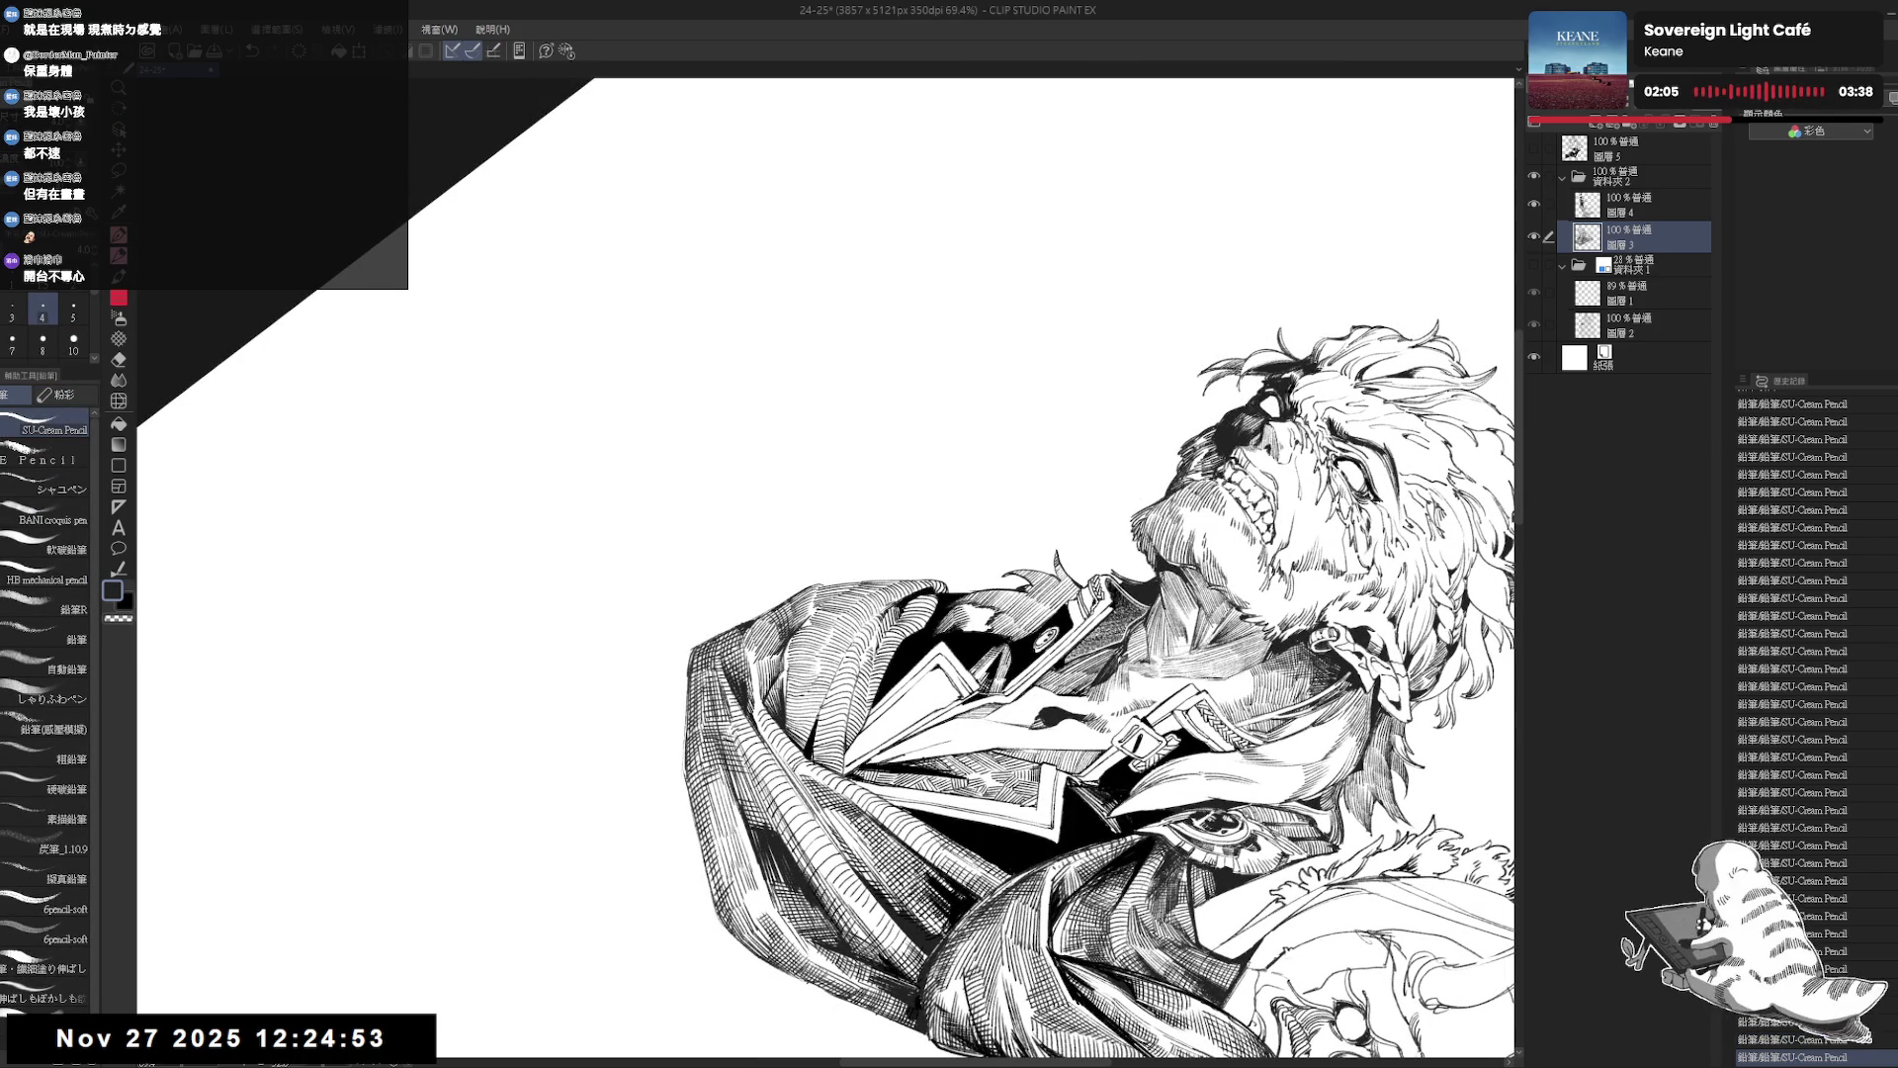
mouse_move(798, 596)
left_mouse_down()
mouse_move(789, 626)
mouse_move(821, 653)
mouse_move(850, 791)
left_mouse_up()
Undo the last stroke and reorient the canvas view back onto the figure with the pencil ready.
key("r")
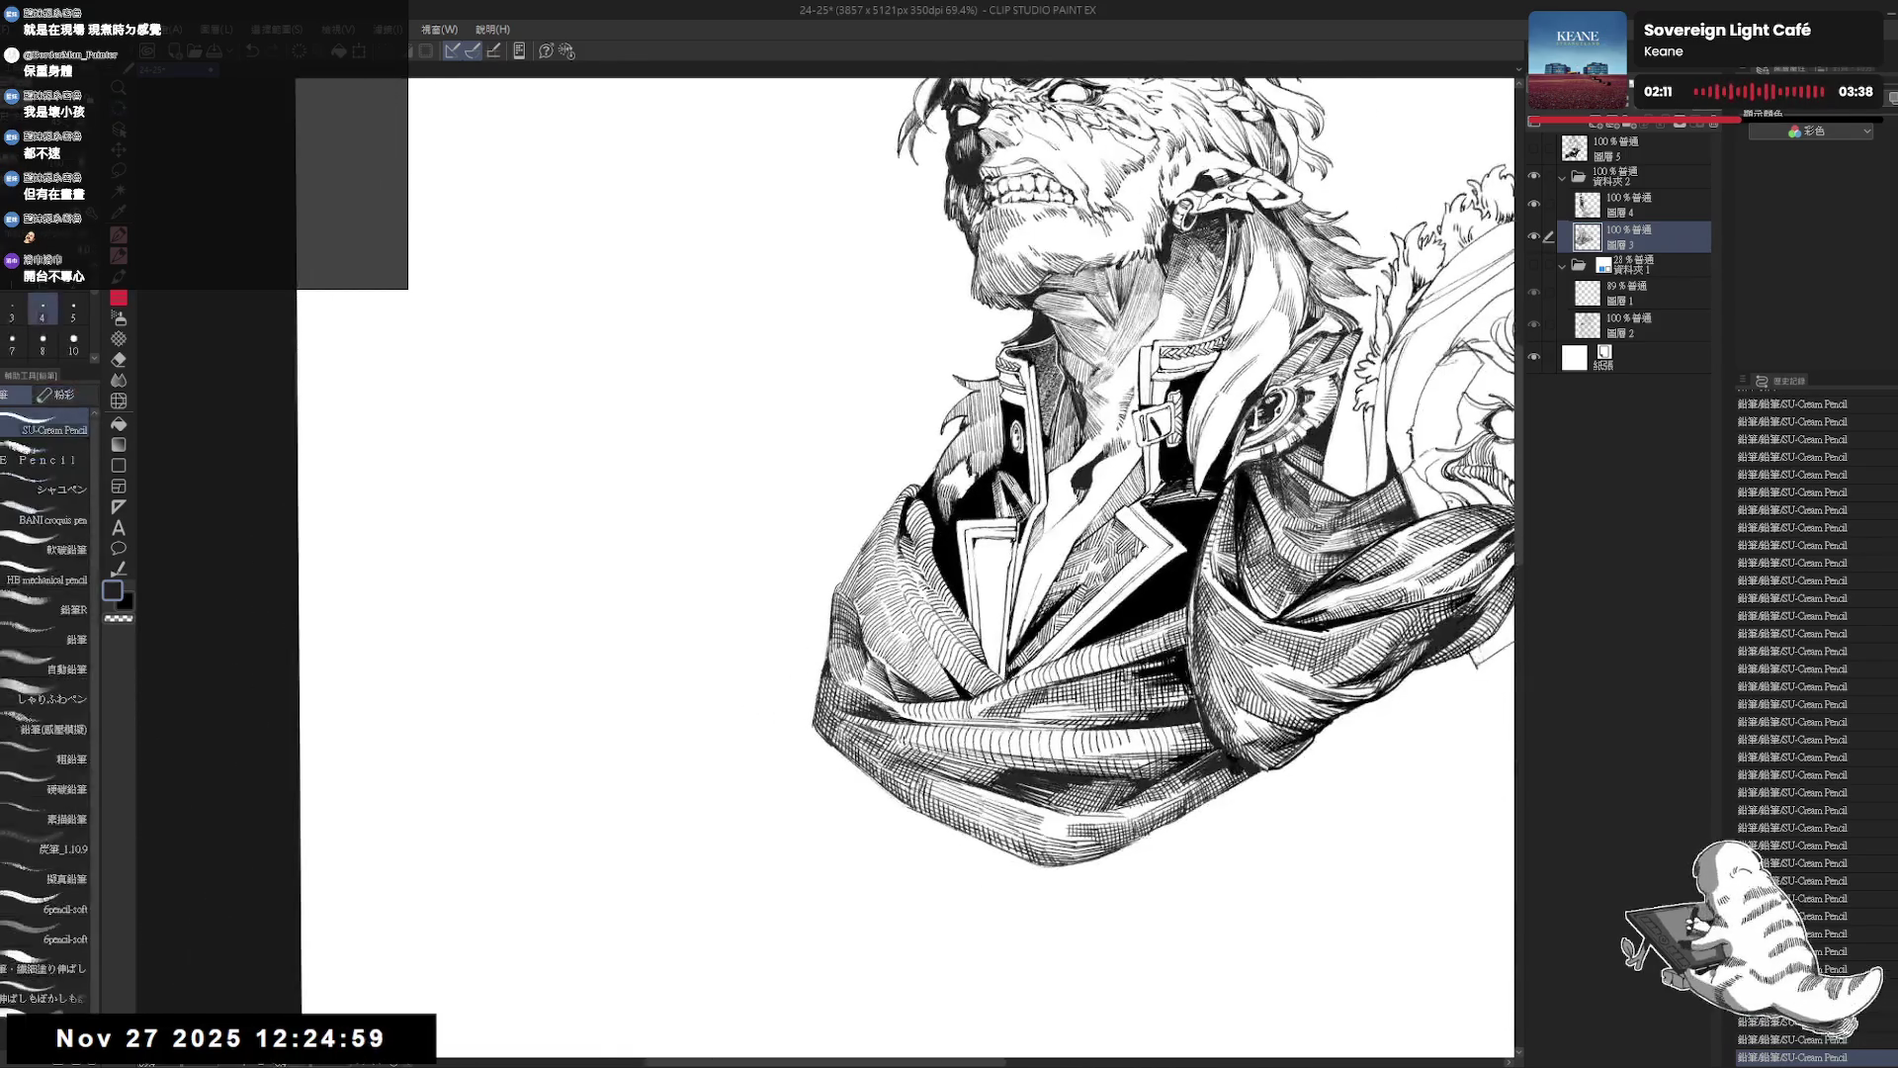
key("ctrl+z")
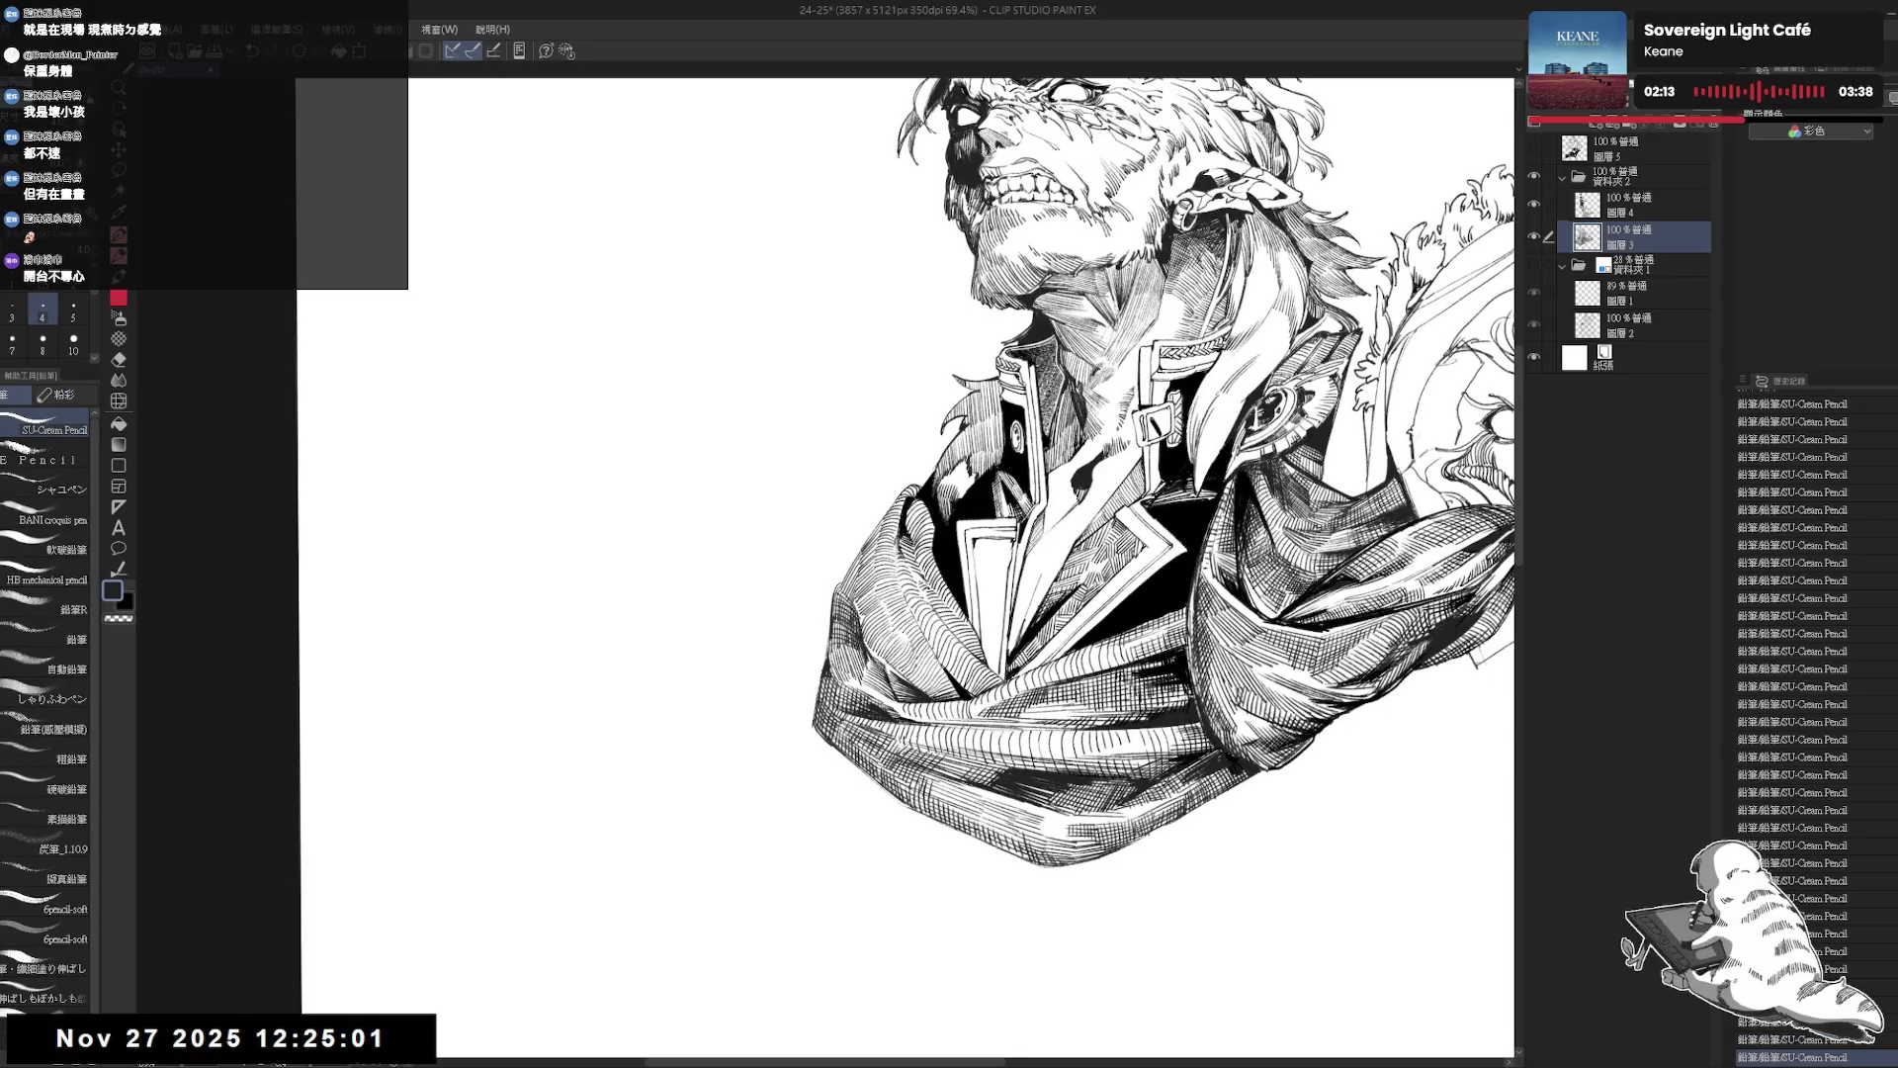
key("r")
mouse_move(857, 620)
left_mouse_down()
mouse_move(820, 786)
mouse_move(850, 821)
left_mouse_up()
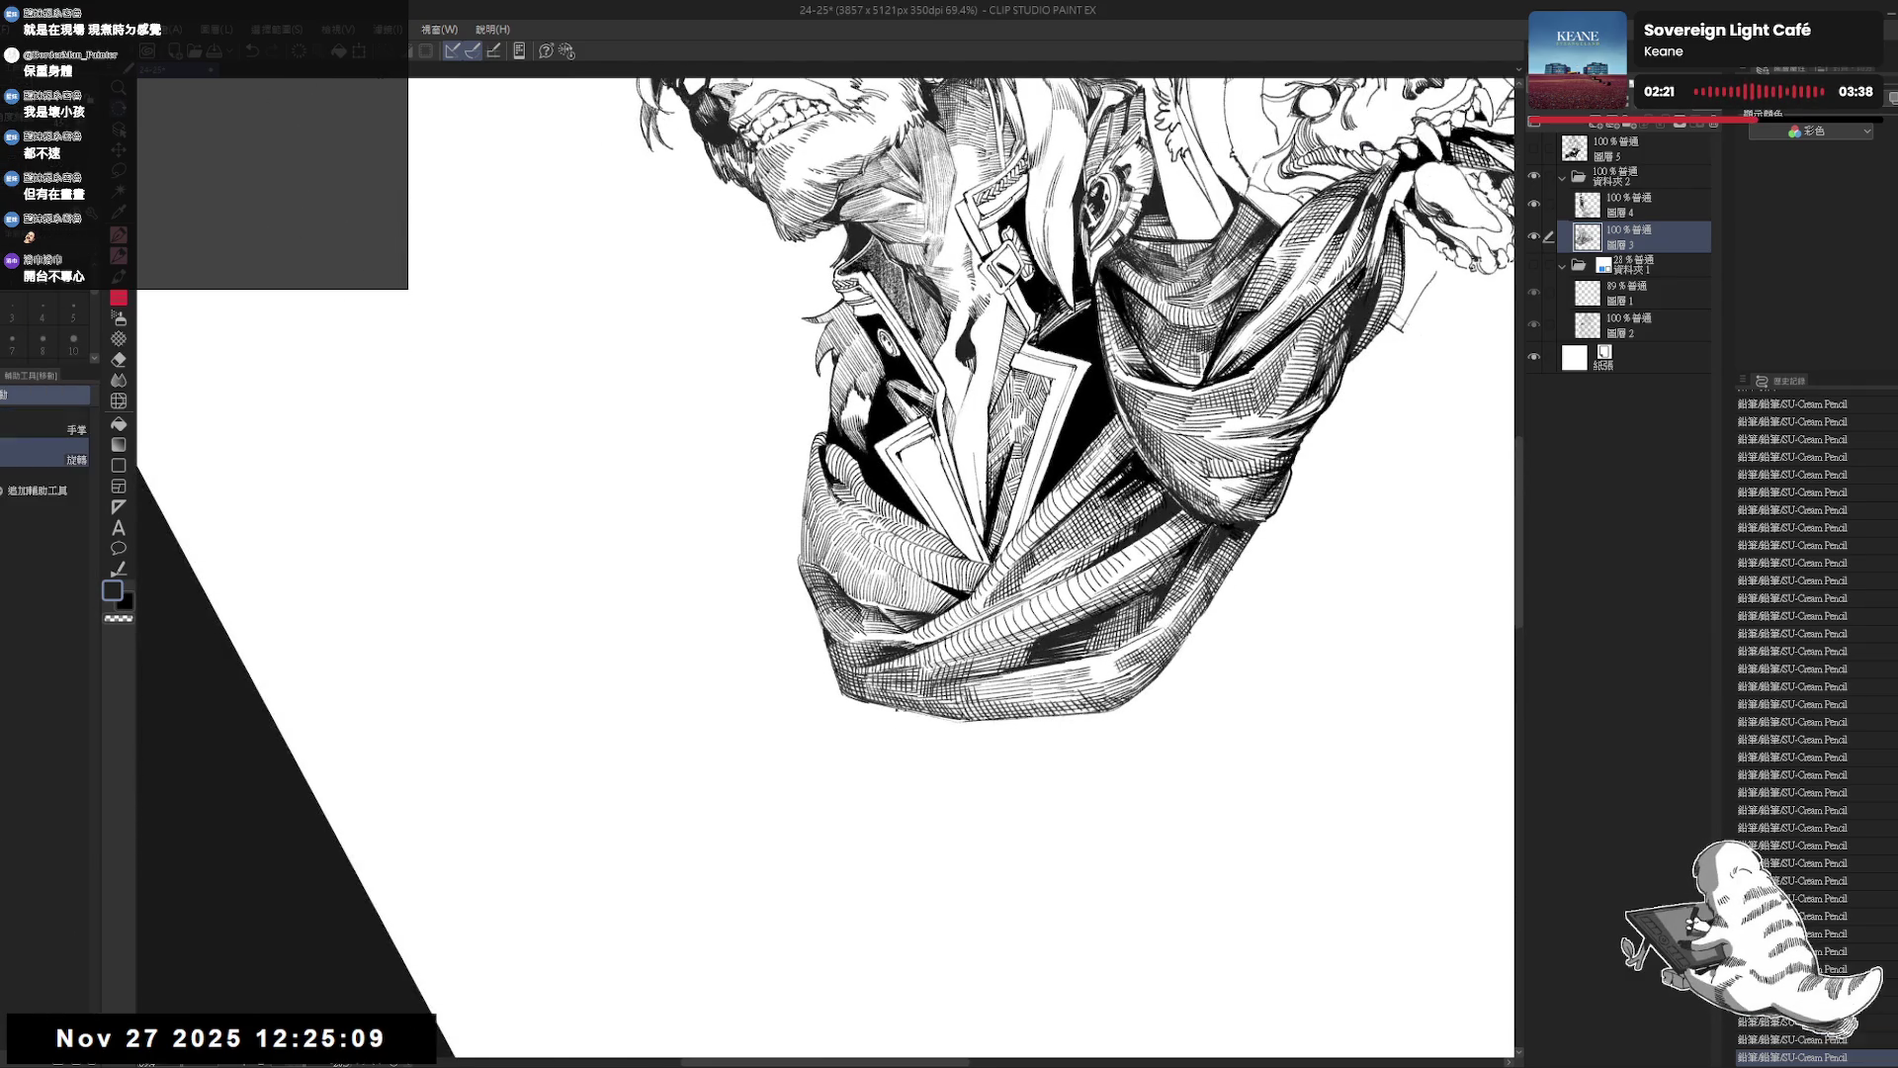
key("p")
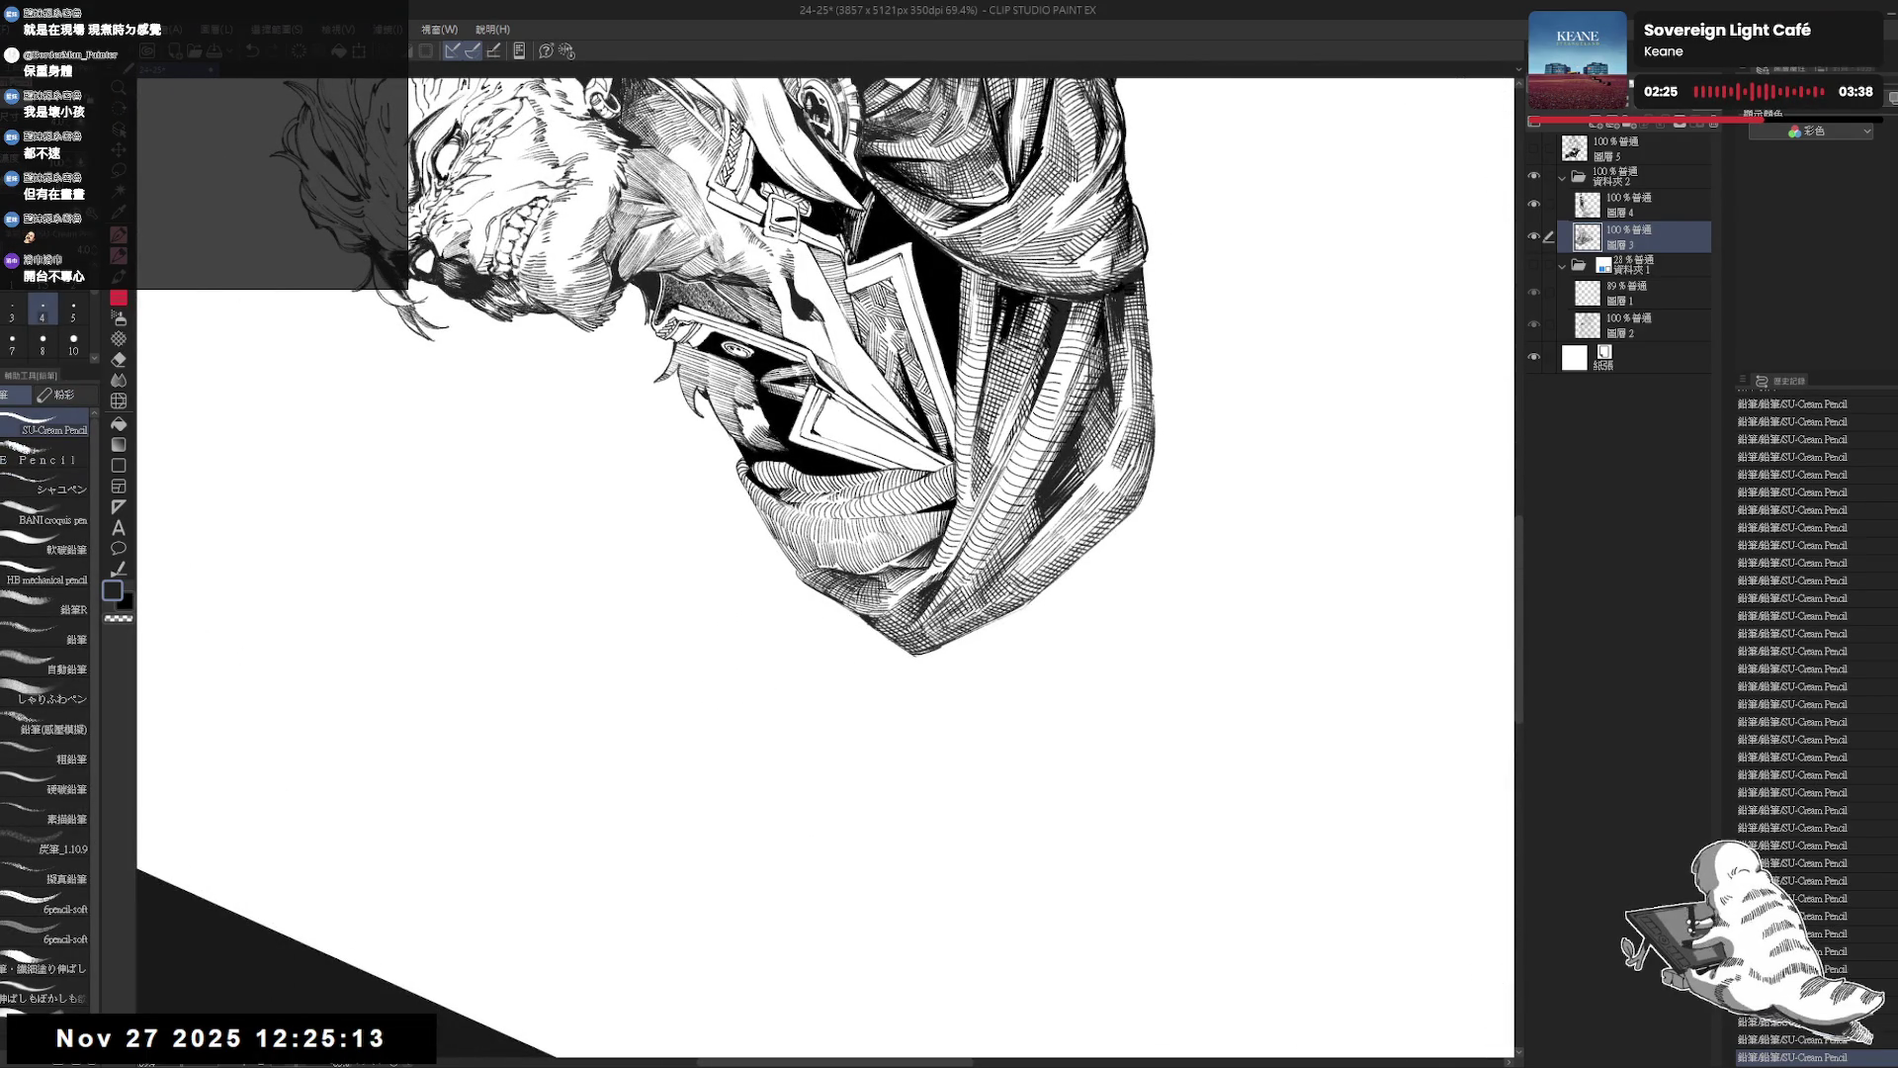
key("minus")
key("minus")
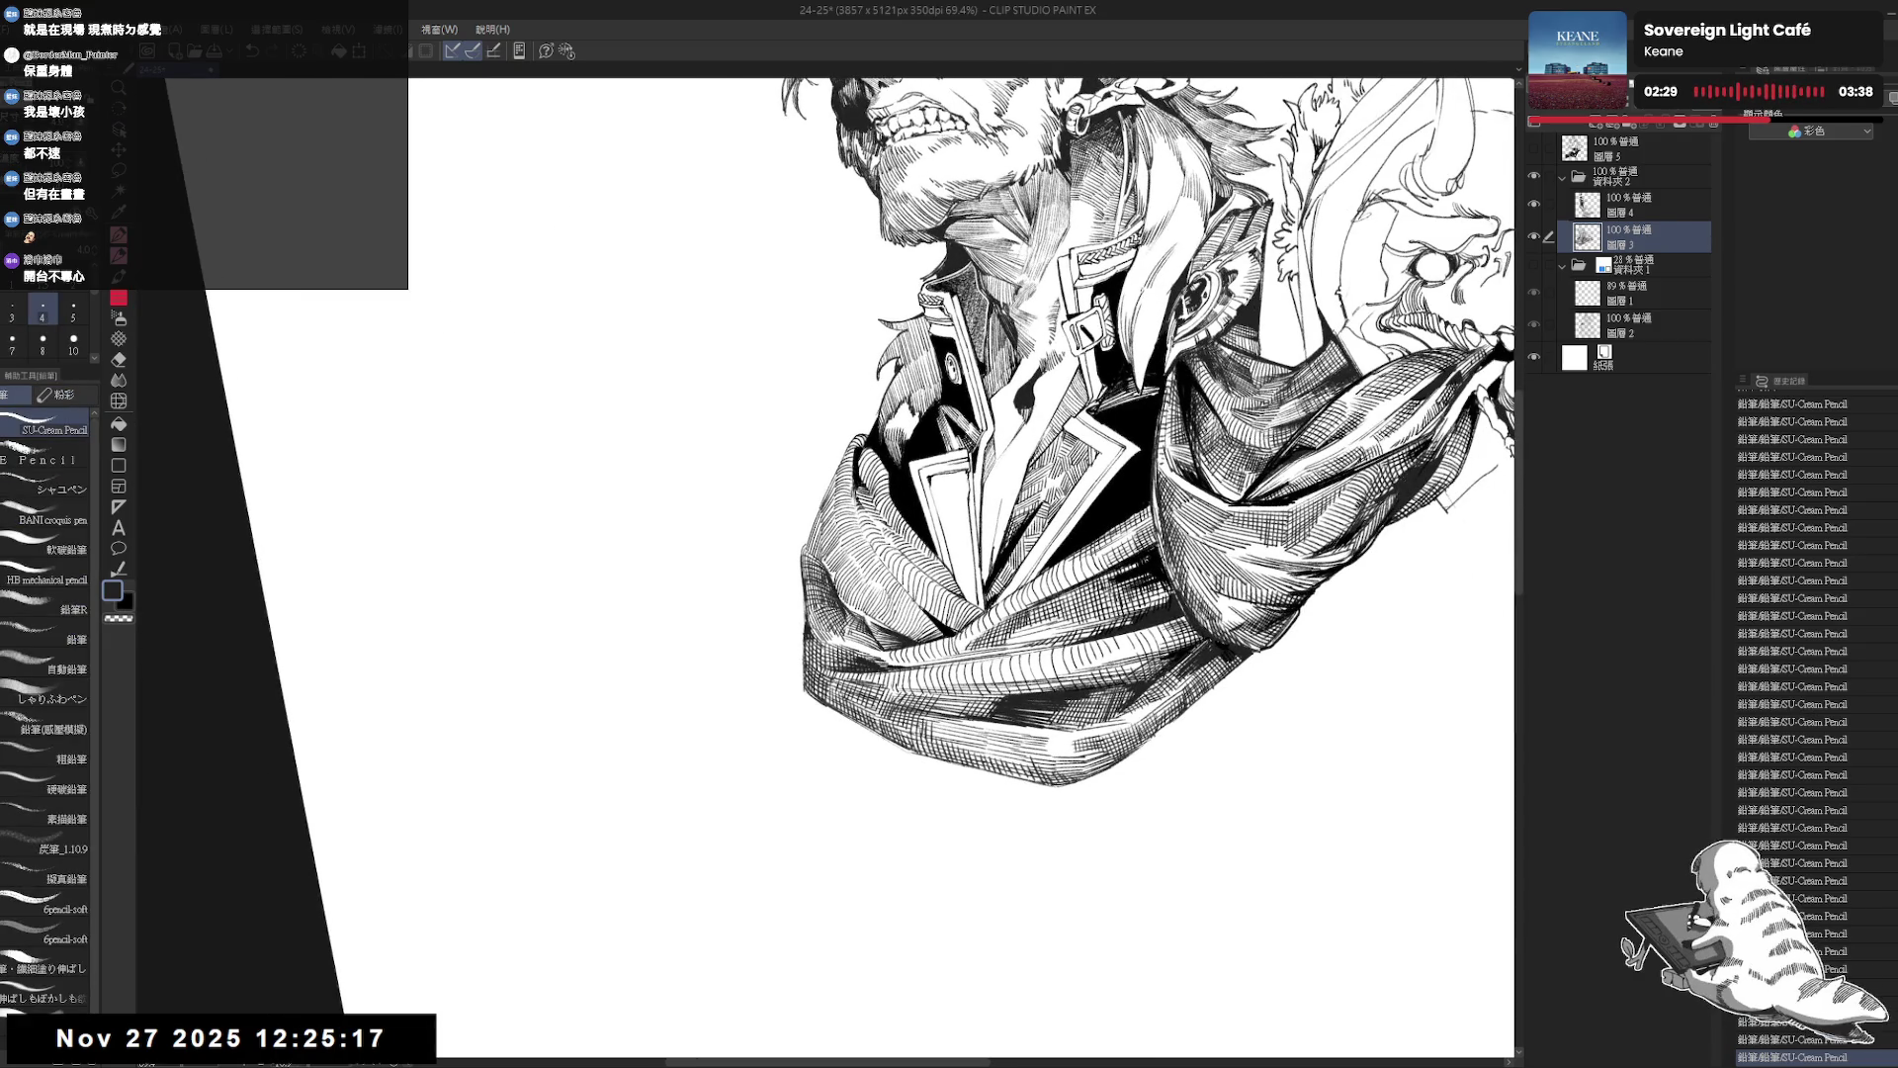
key("ctrl+minus")
key("asciicircum")
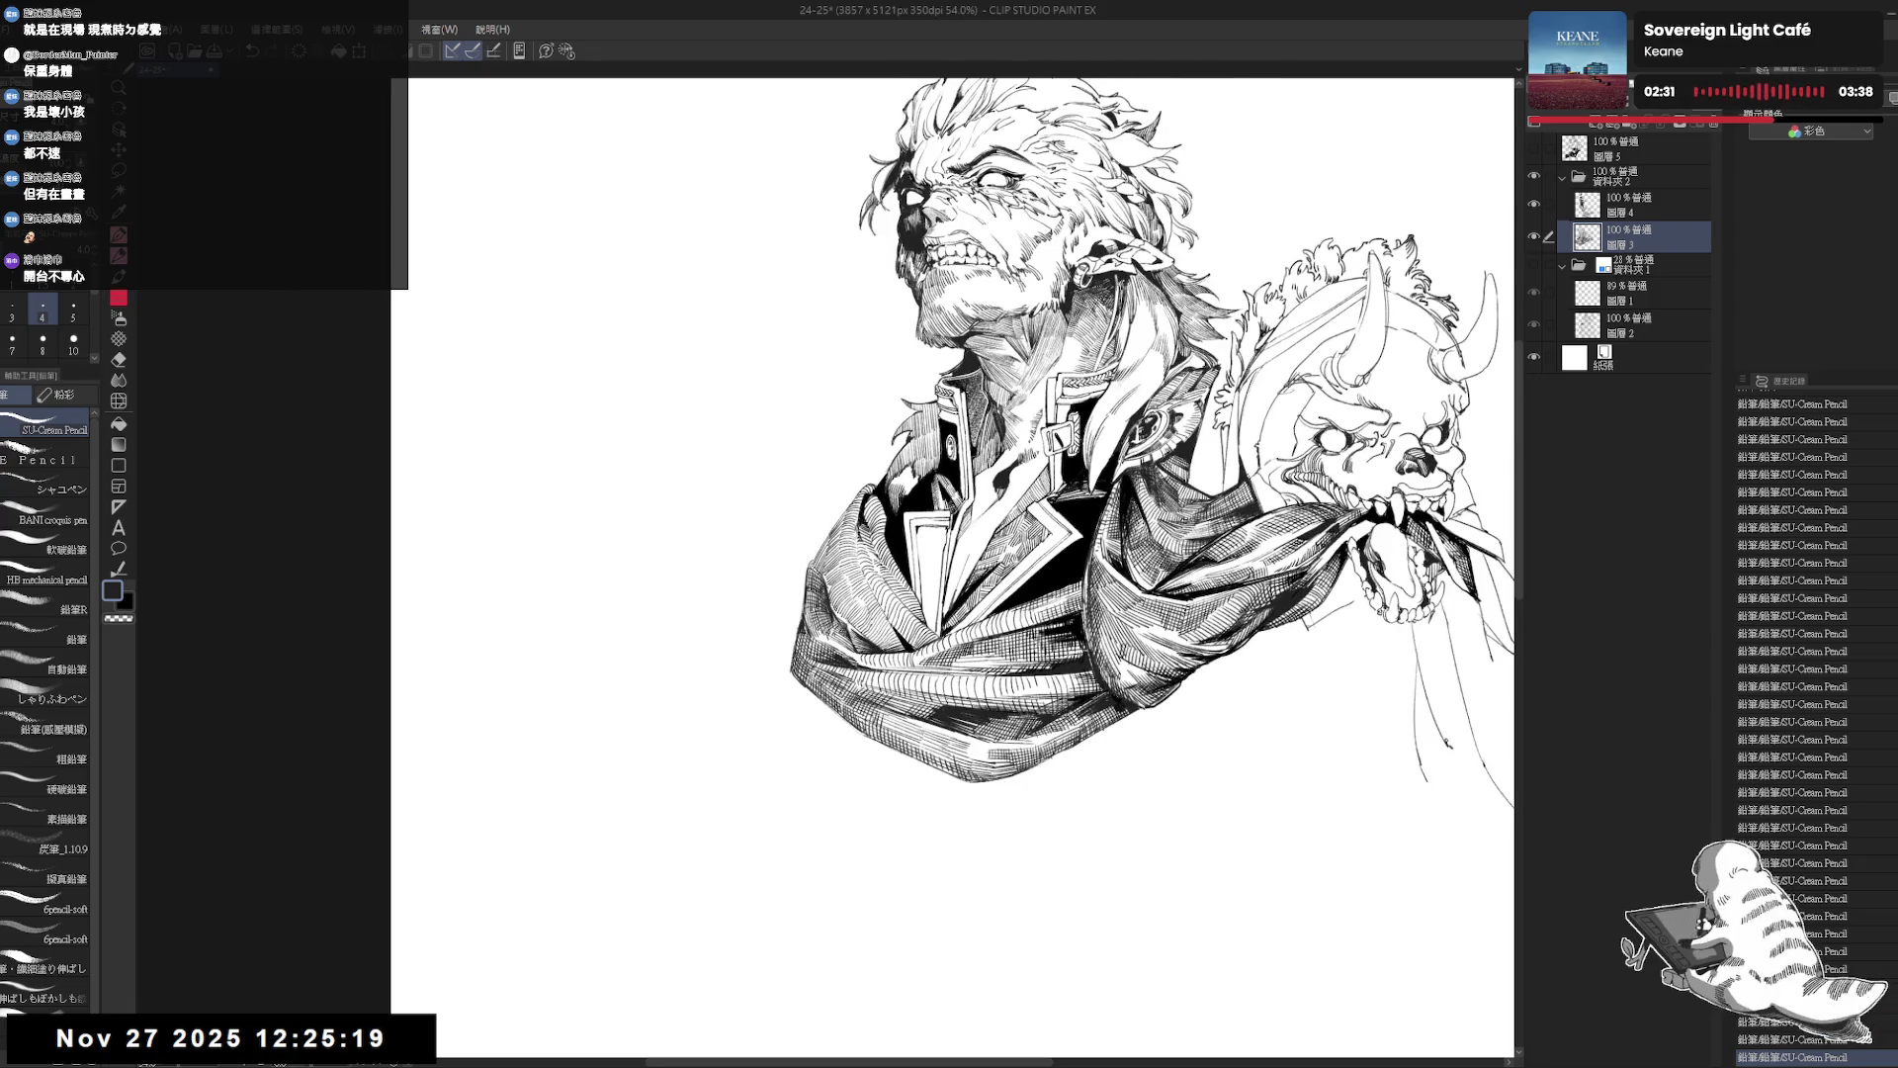
key("minus")
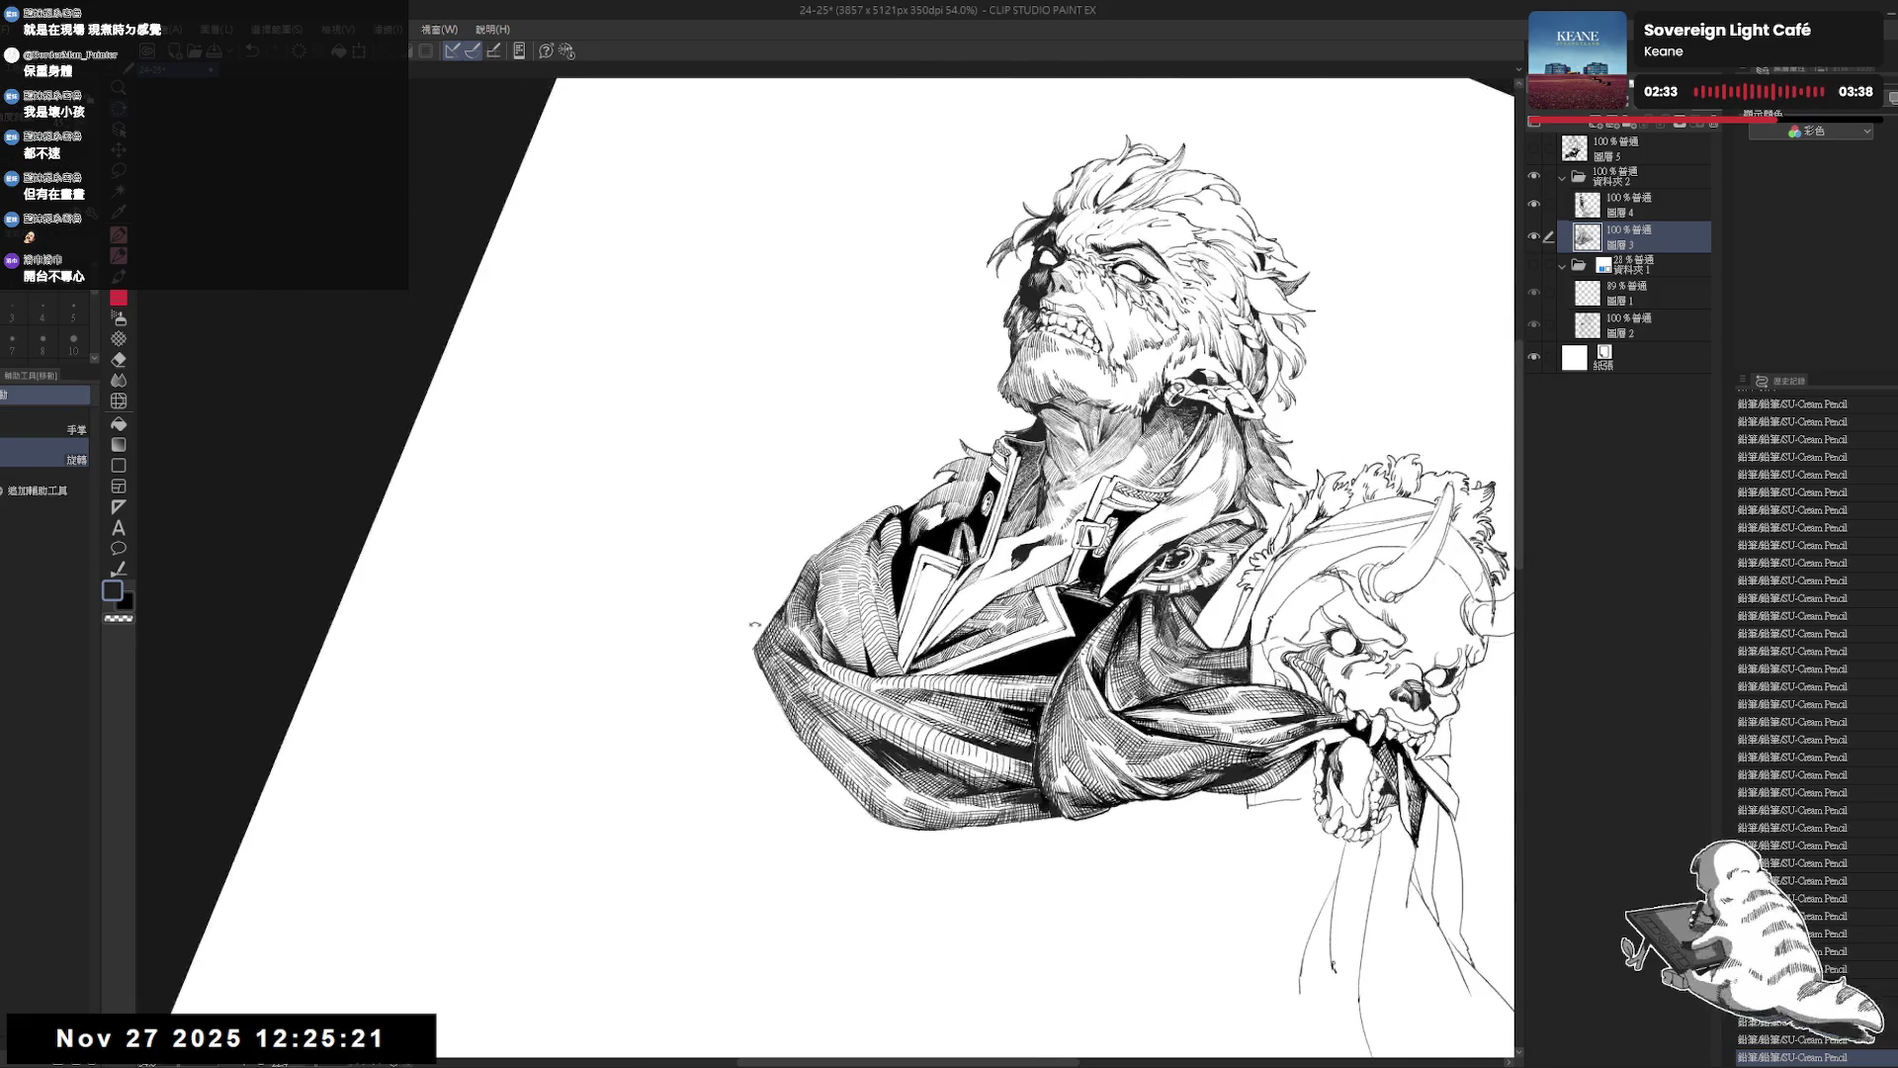
Add two short hatching strokes on the cloak with a larger brush, then fit the page in view.
key("ctrl+plus")
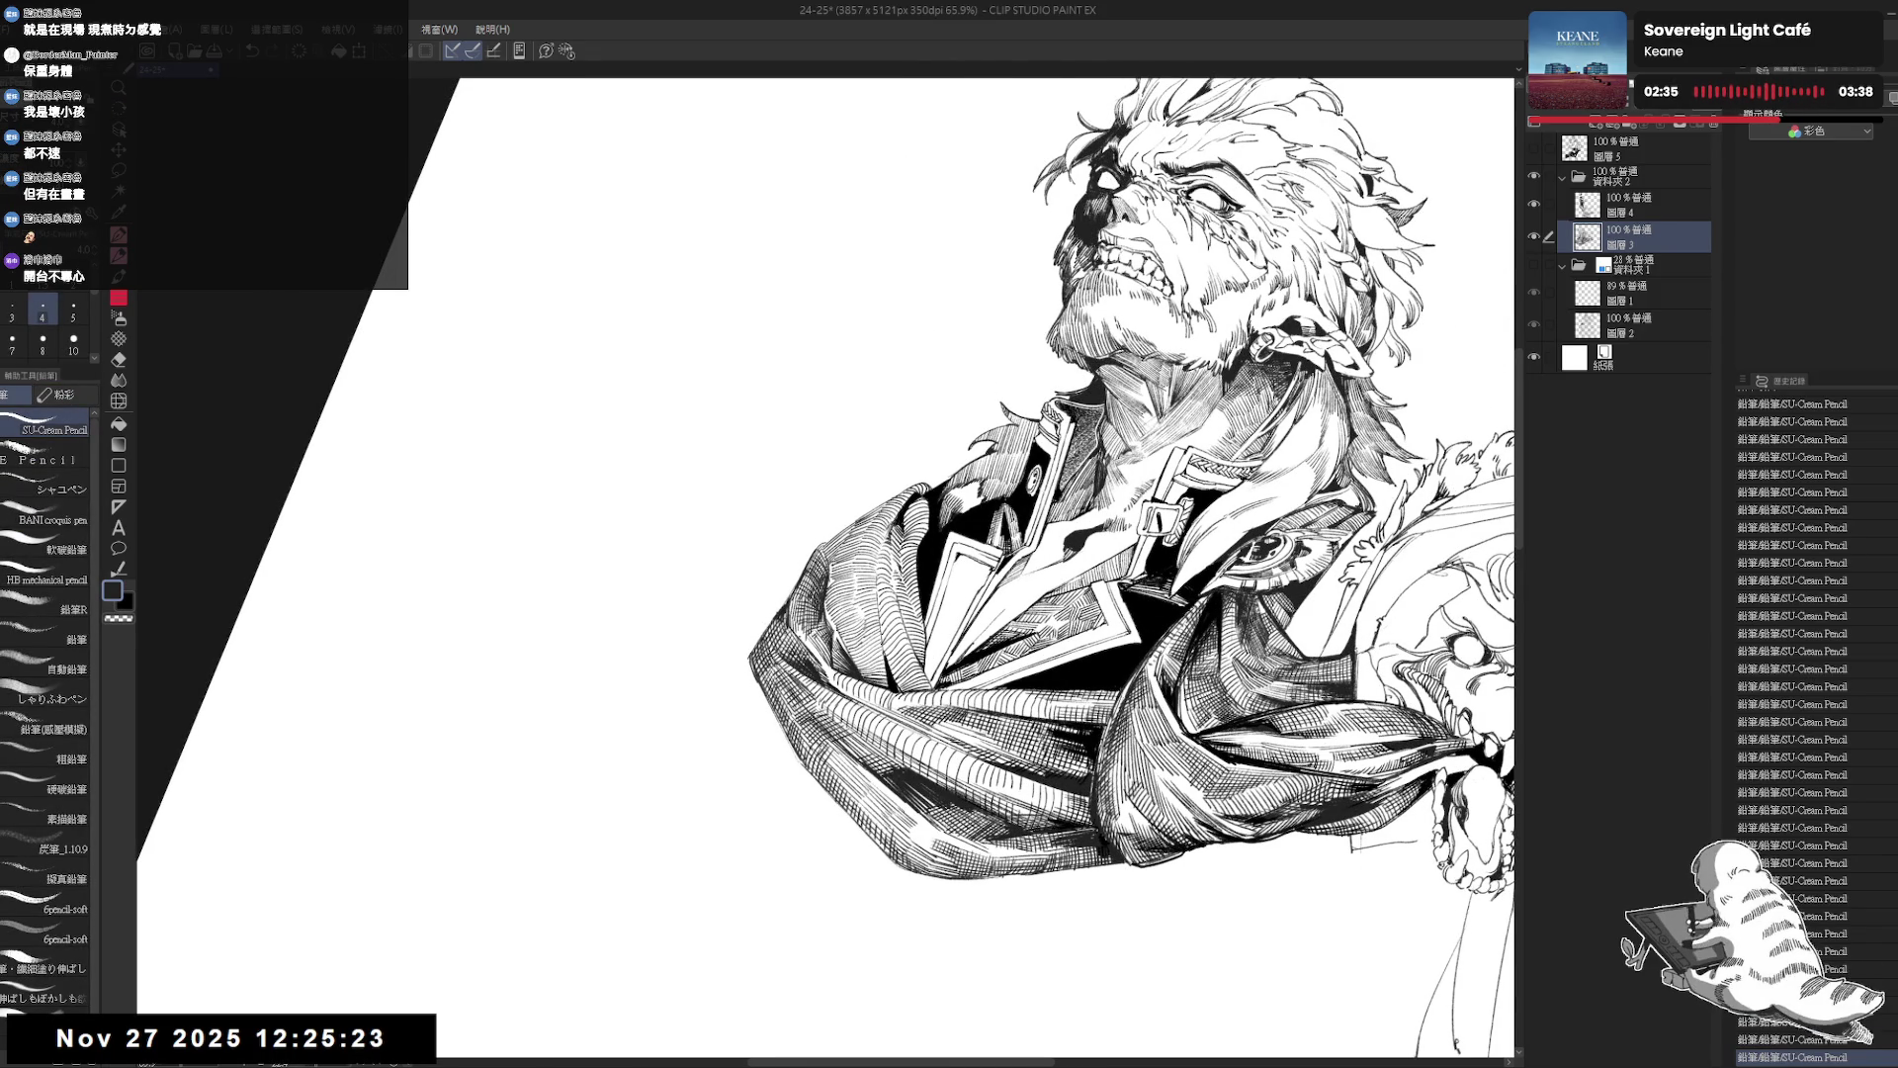
mouse_move(989, 593)
left_mouse_down()
mouse_move(949, 642)
mouse_move(603, 514)
mouse_move(954, 647)
left_mouse_up()
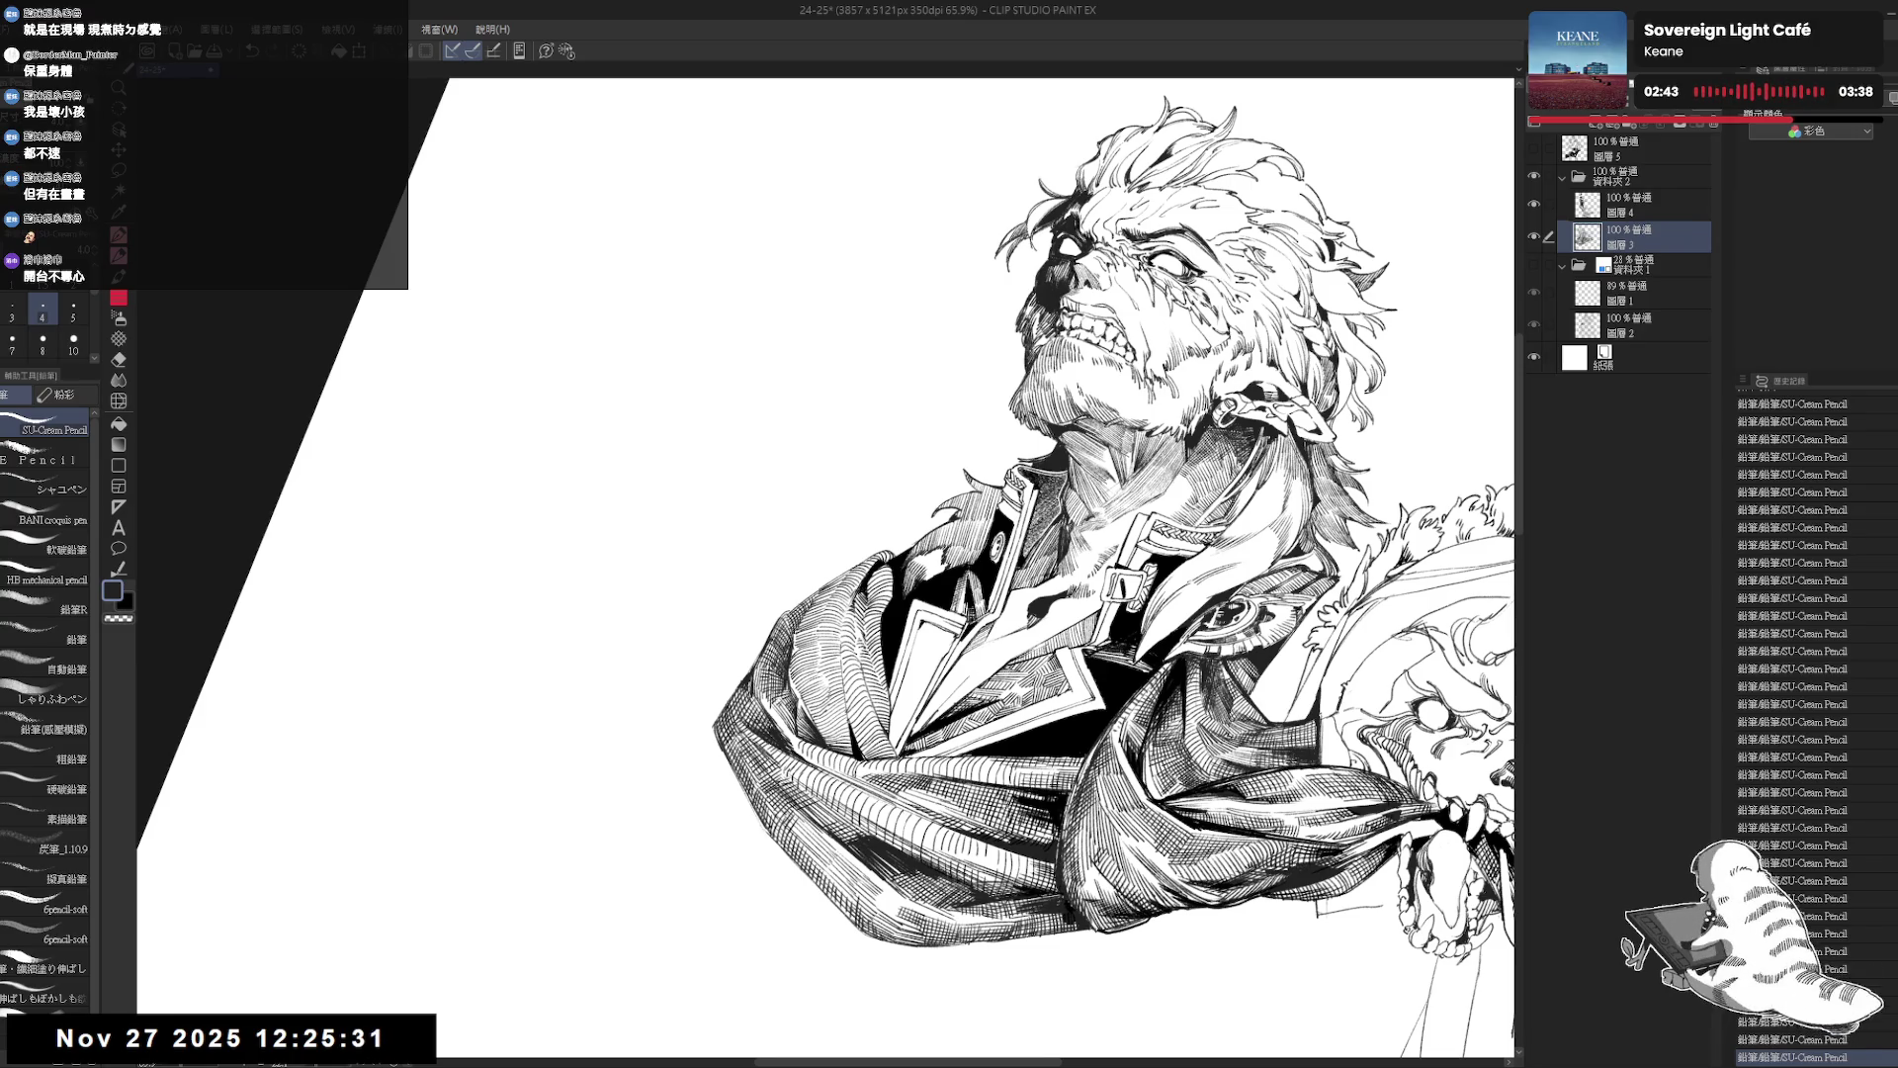
key("minus")
key("minus")
key("minus")
key("bracketright")
key("ctrl+z")
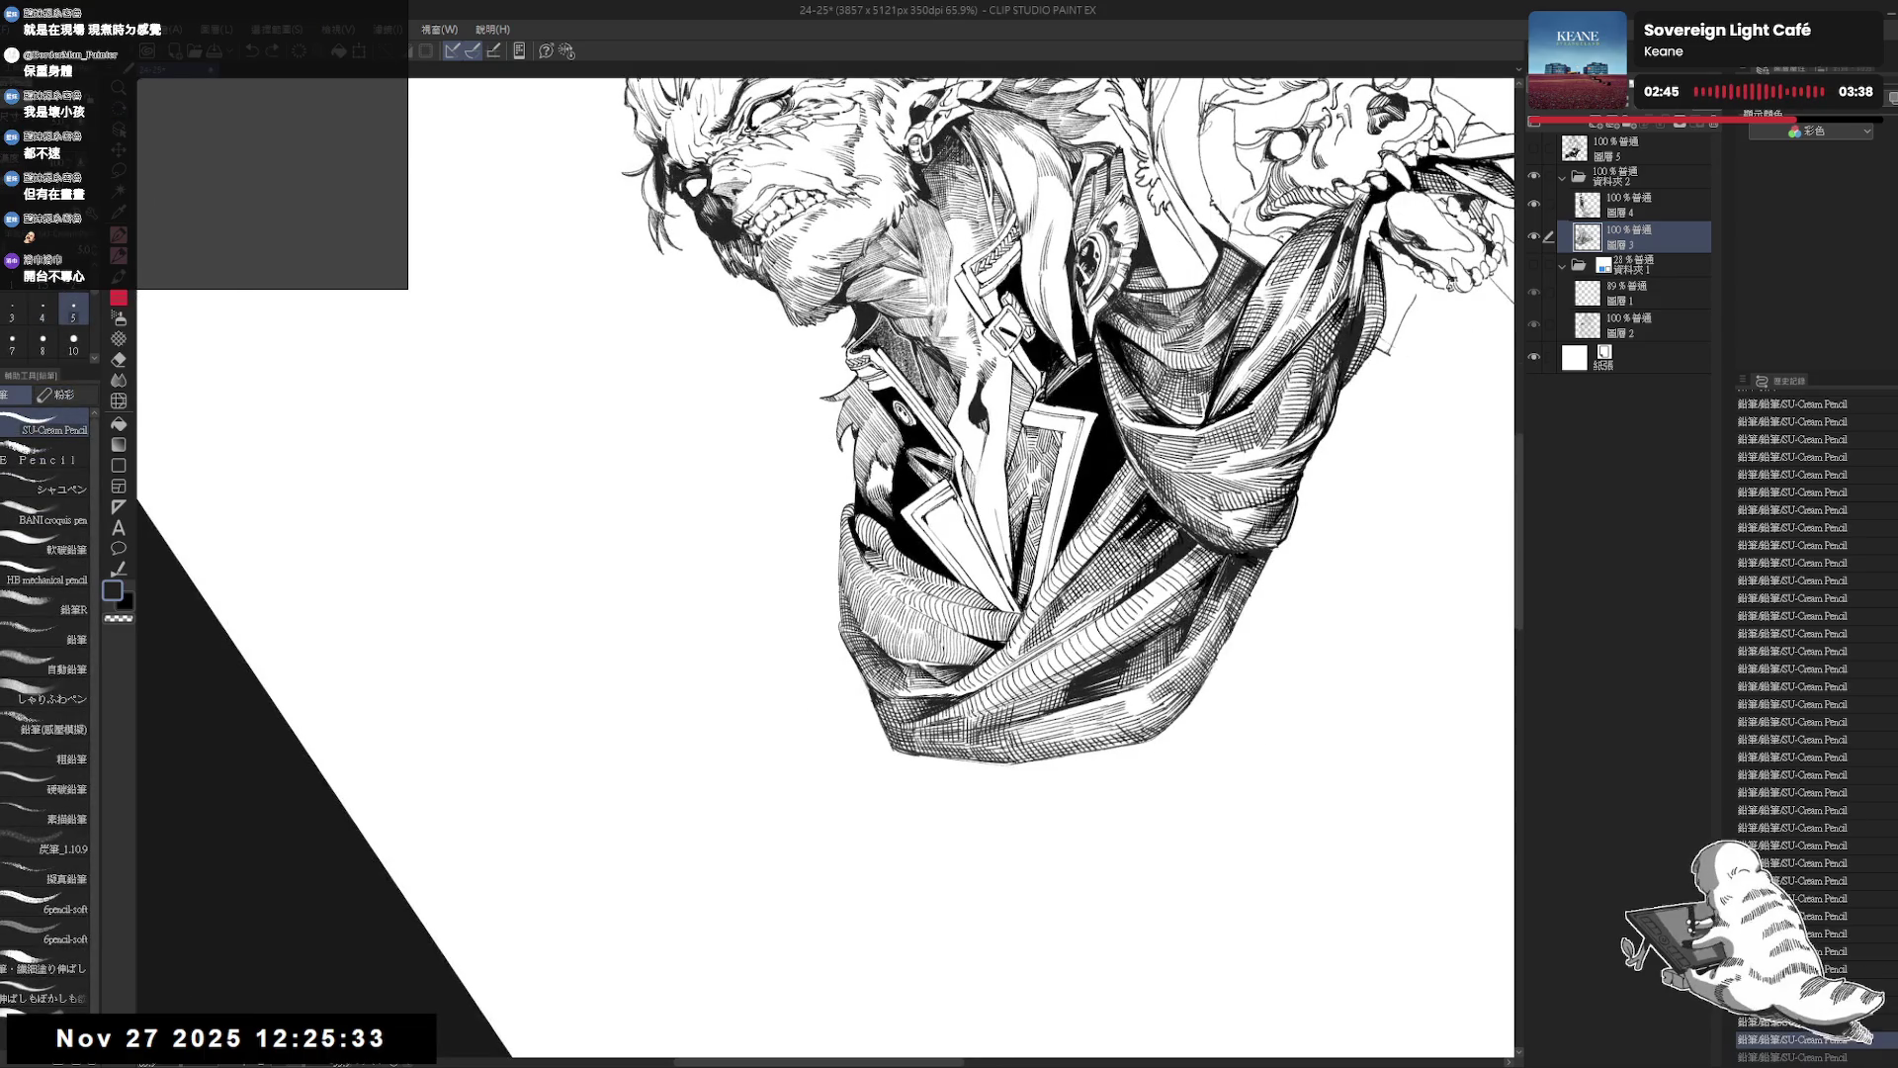
left_click_drag(841, 591, 840, 625)
left_click_drag(843, 585, 841, 607)
key("ctrl+0")
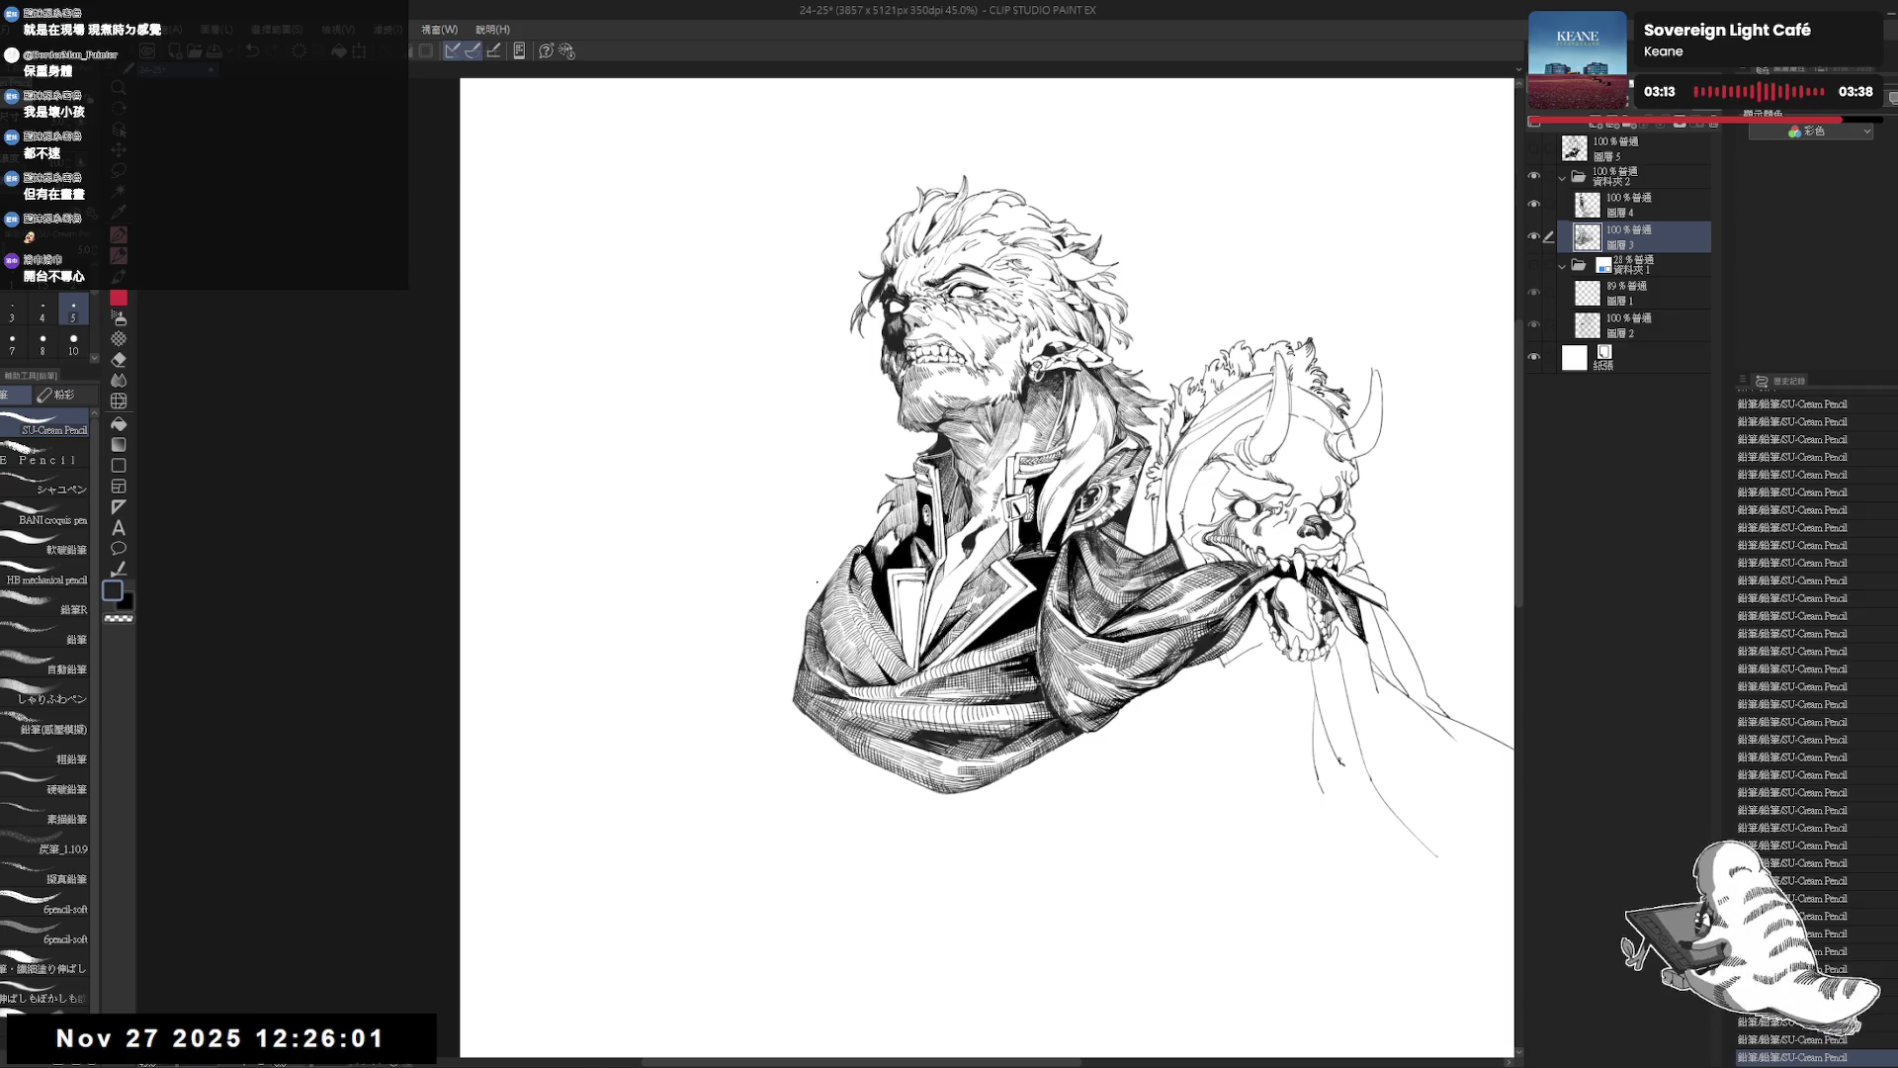
scroll(817, 582, "up", 5)
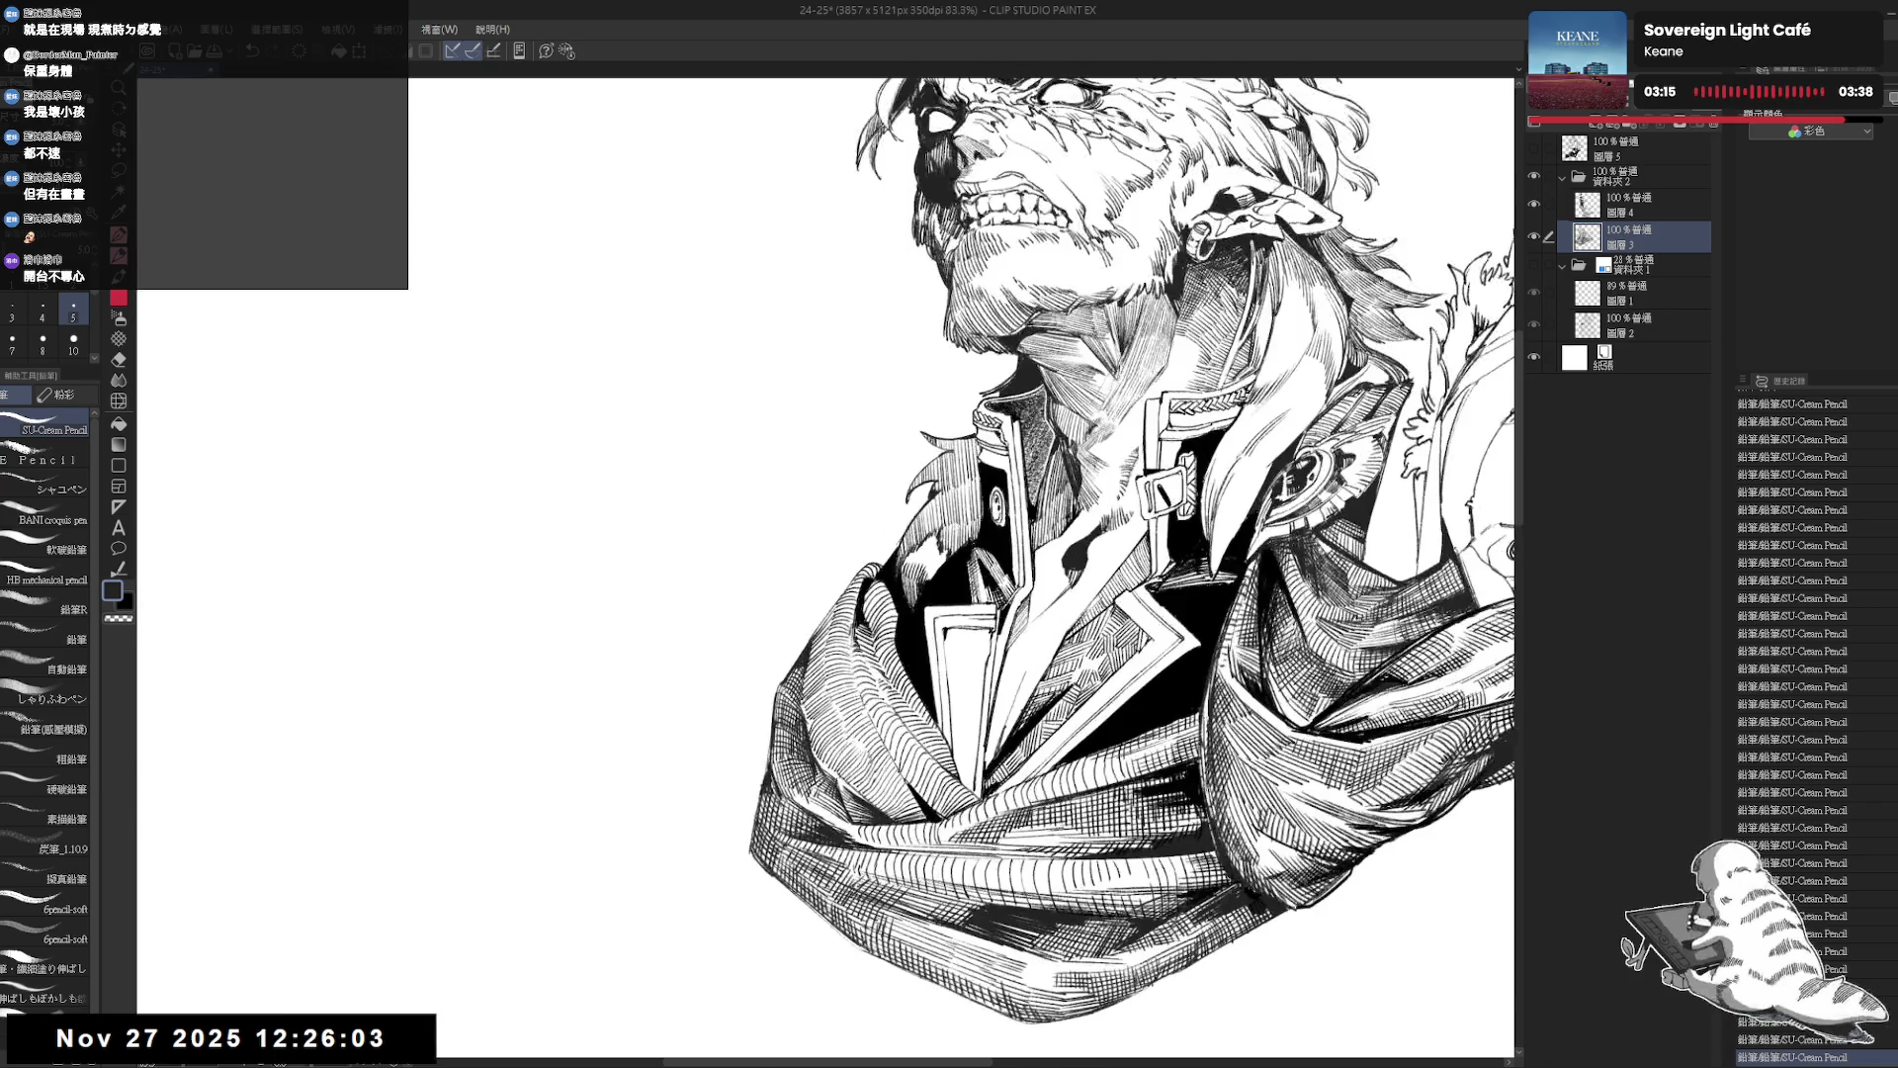
Darken the coat beside the skull's jaw with short vertical hatching at a smaller brush size.
left_click_drag(780, 807, 796, 781)
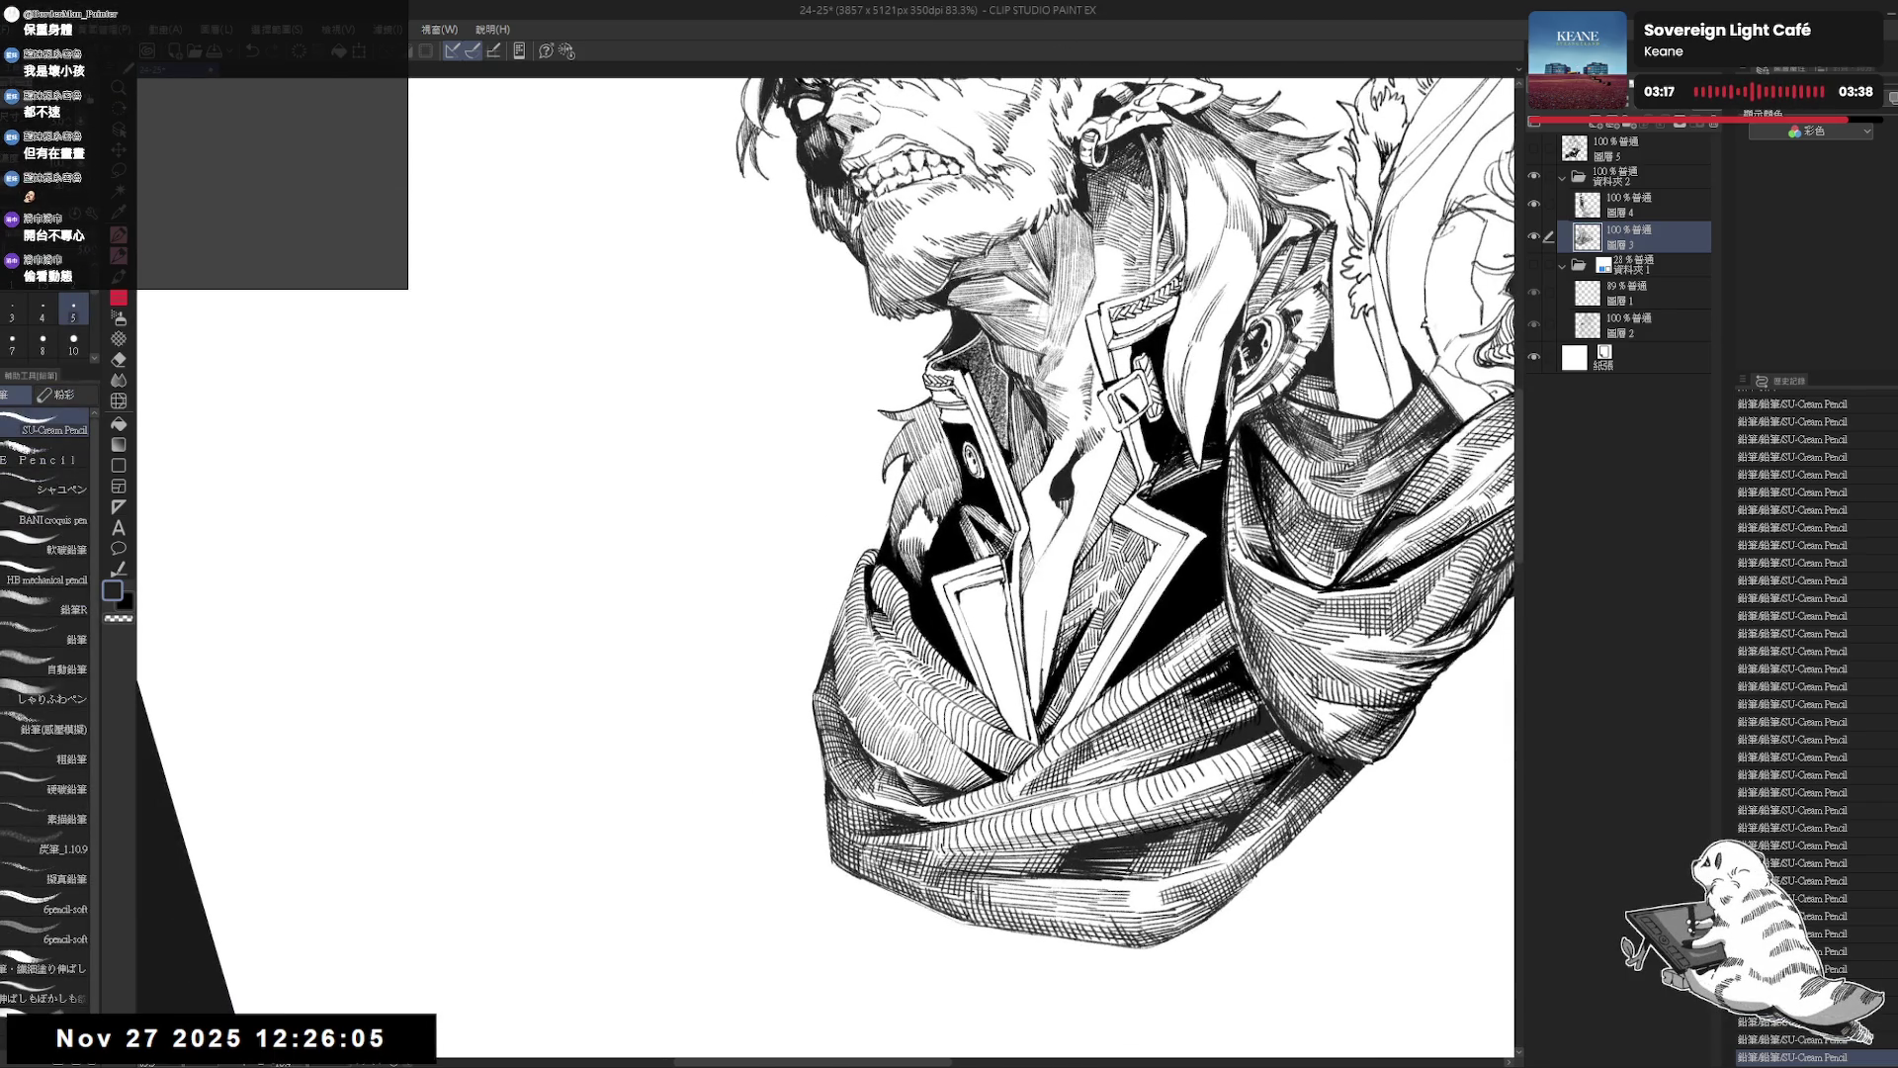
mouse_move(810, 712)
left_mouse_down()
mouse_move(767, 596)
mouse_move(722, 737)
left_mouse_up()
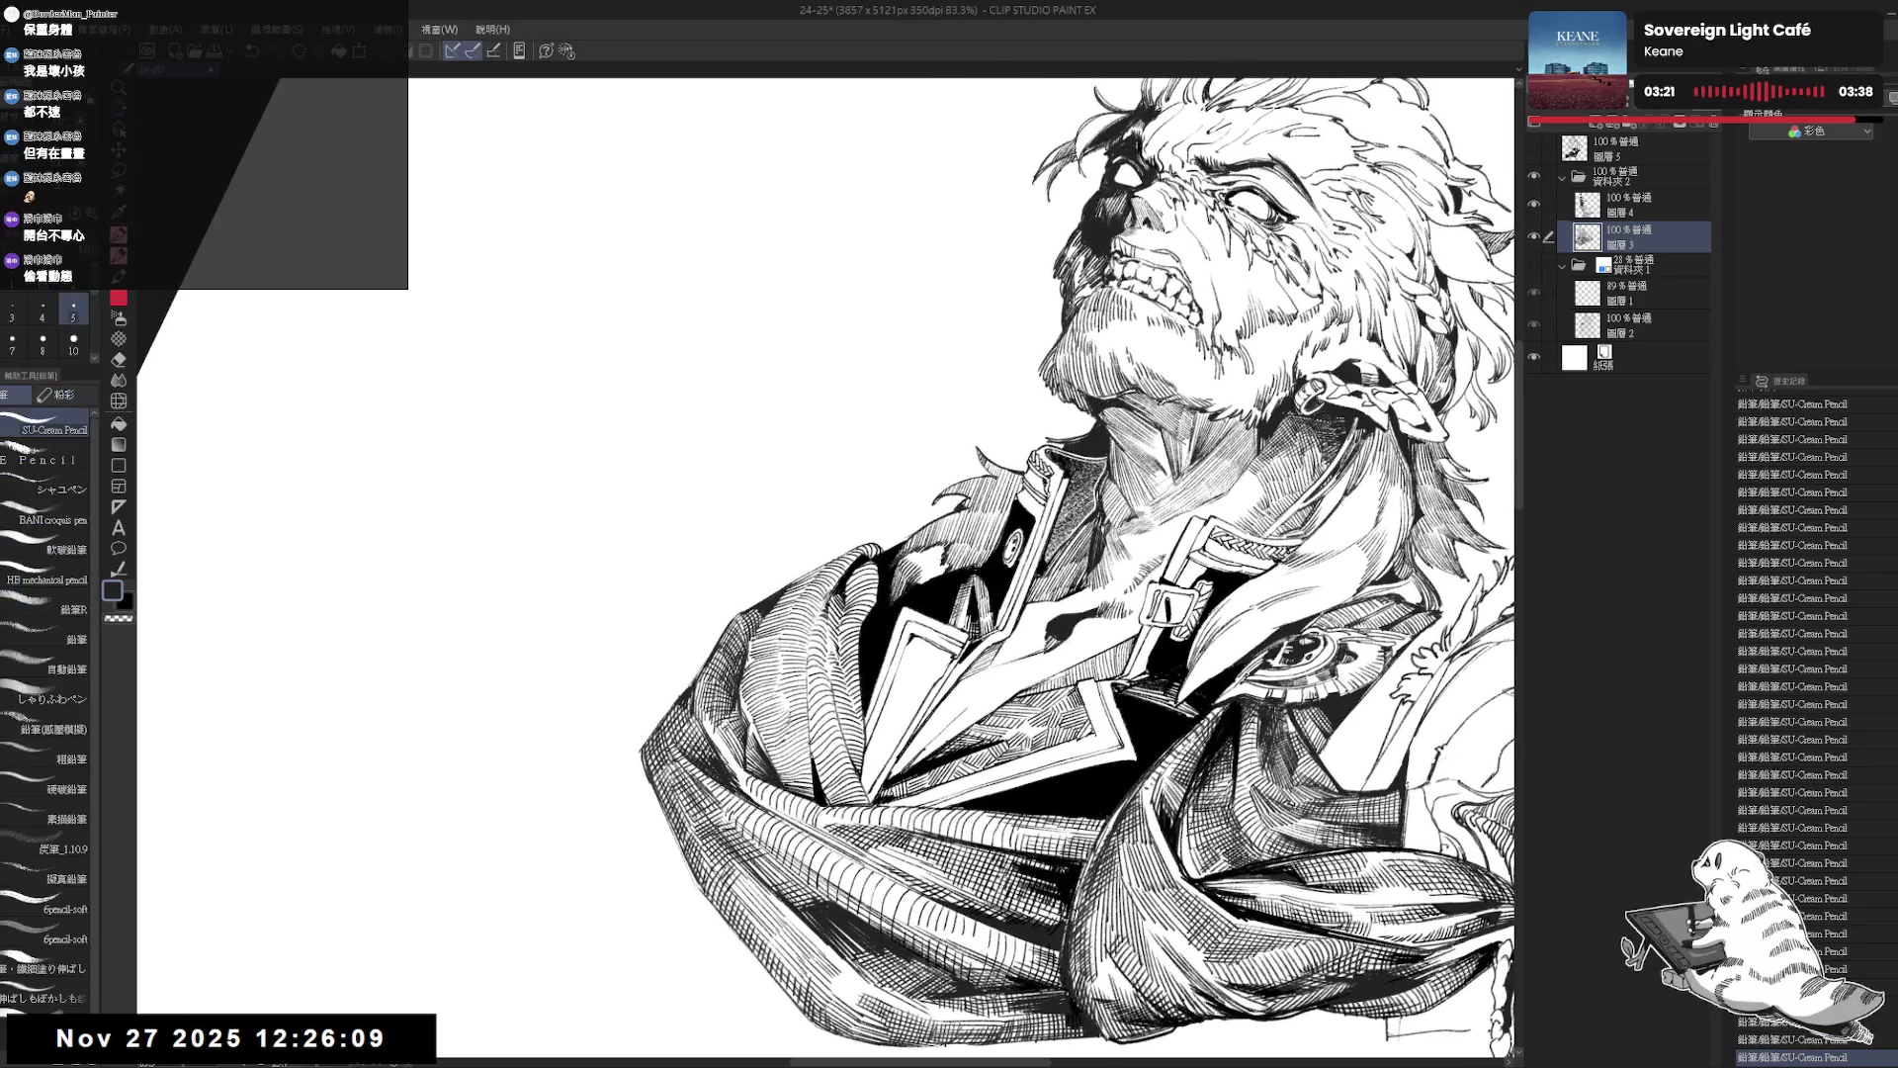
key("ctrl+z")
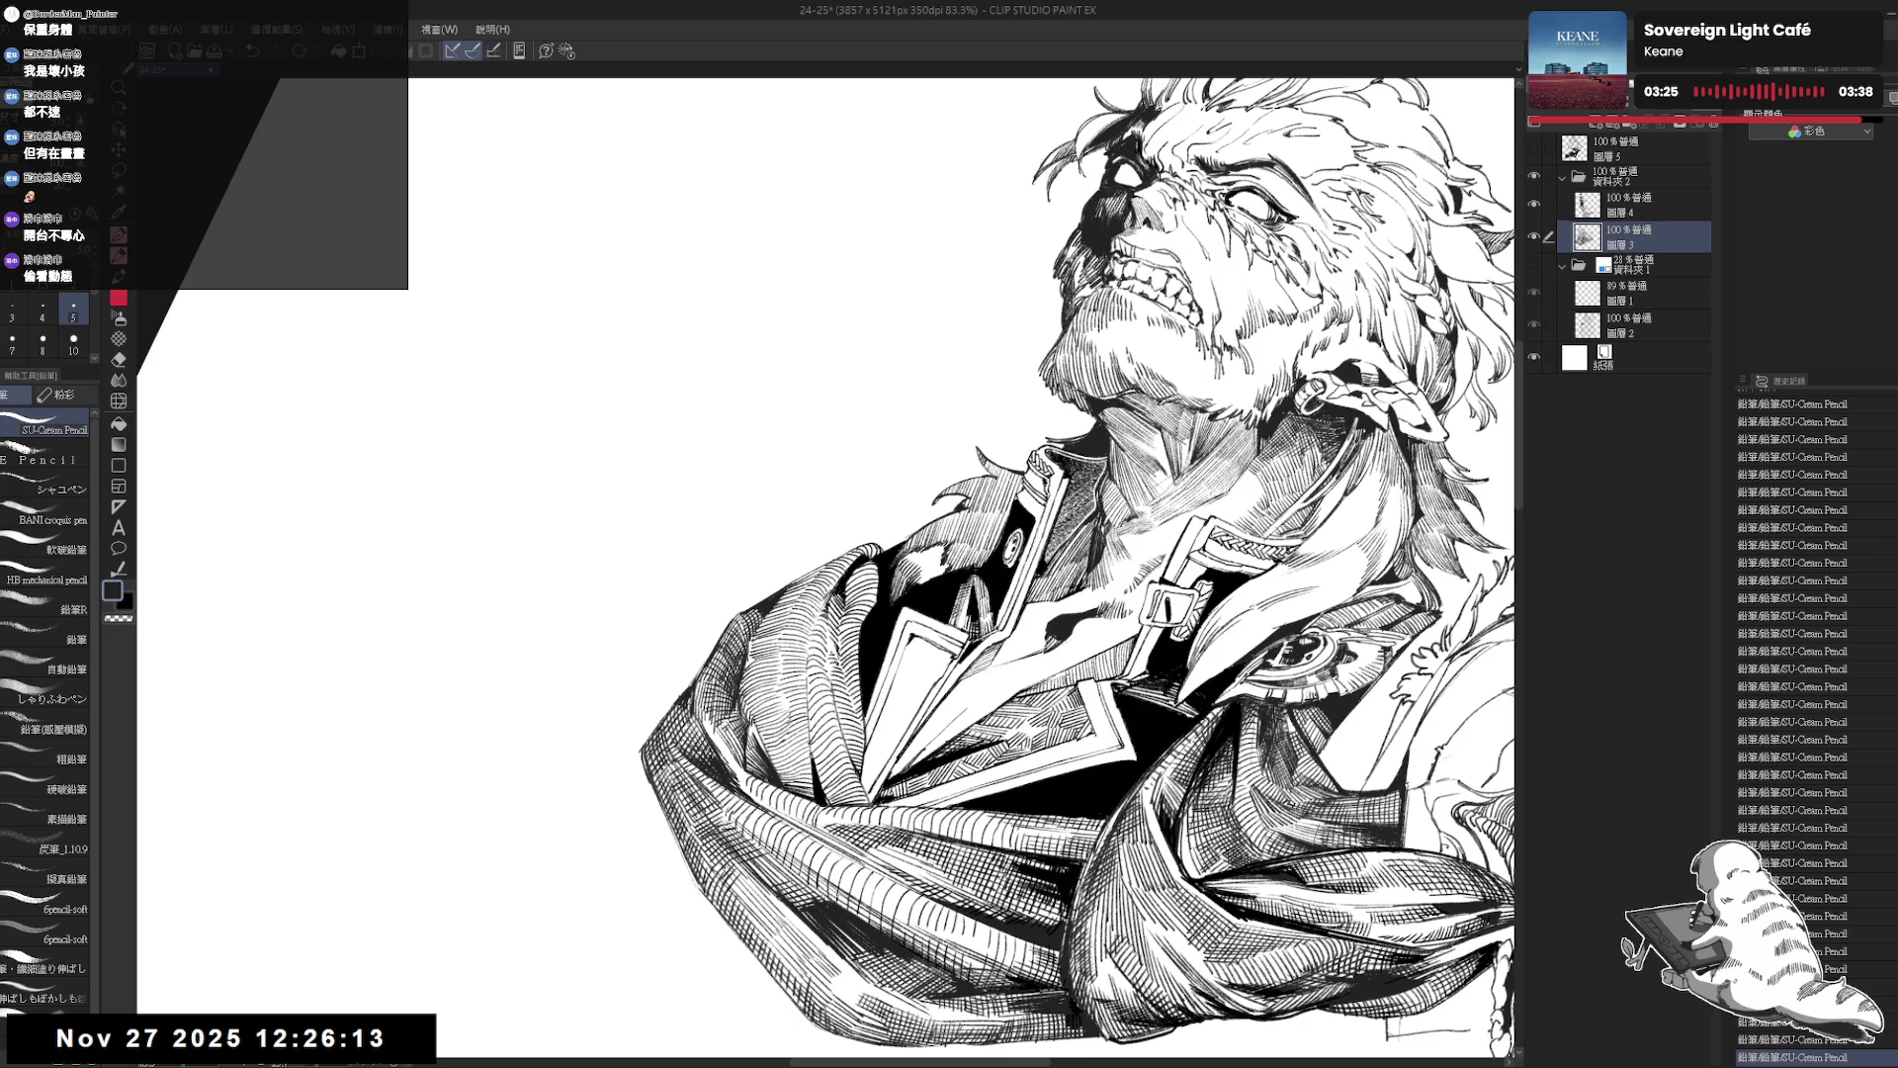
left_click_drag(1088, 890, 887, 796)
left_click_drag(789, 673, 830, 711)
mouse_move(989, 594)
left_mouse_down()
mouse_move(949, 554)
mouse_move(890, 613)
left_mouse_up()
key("bracketleft")
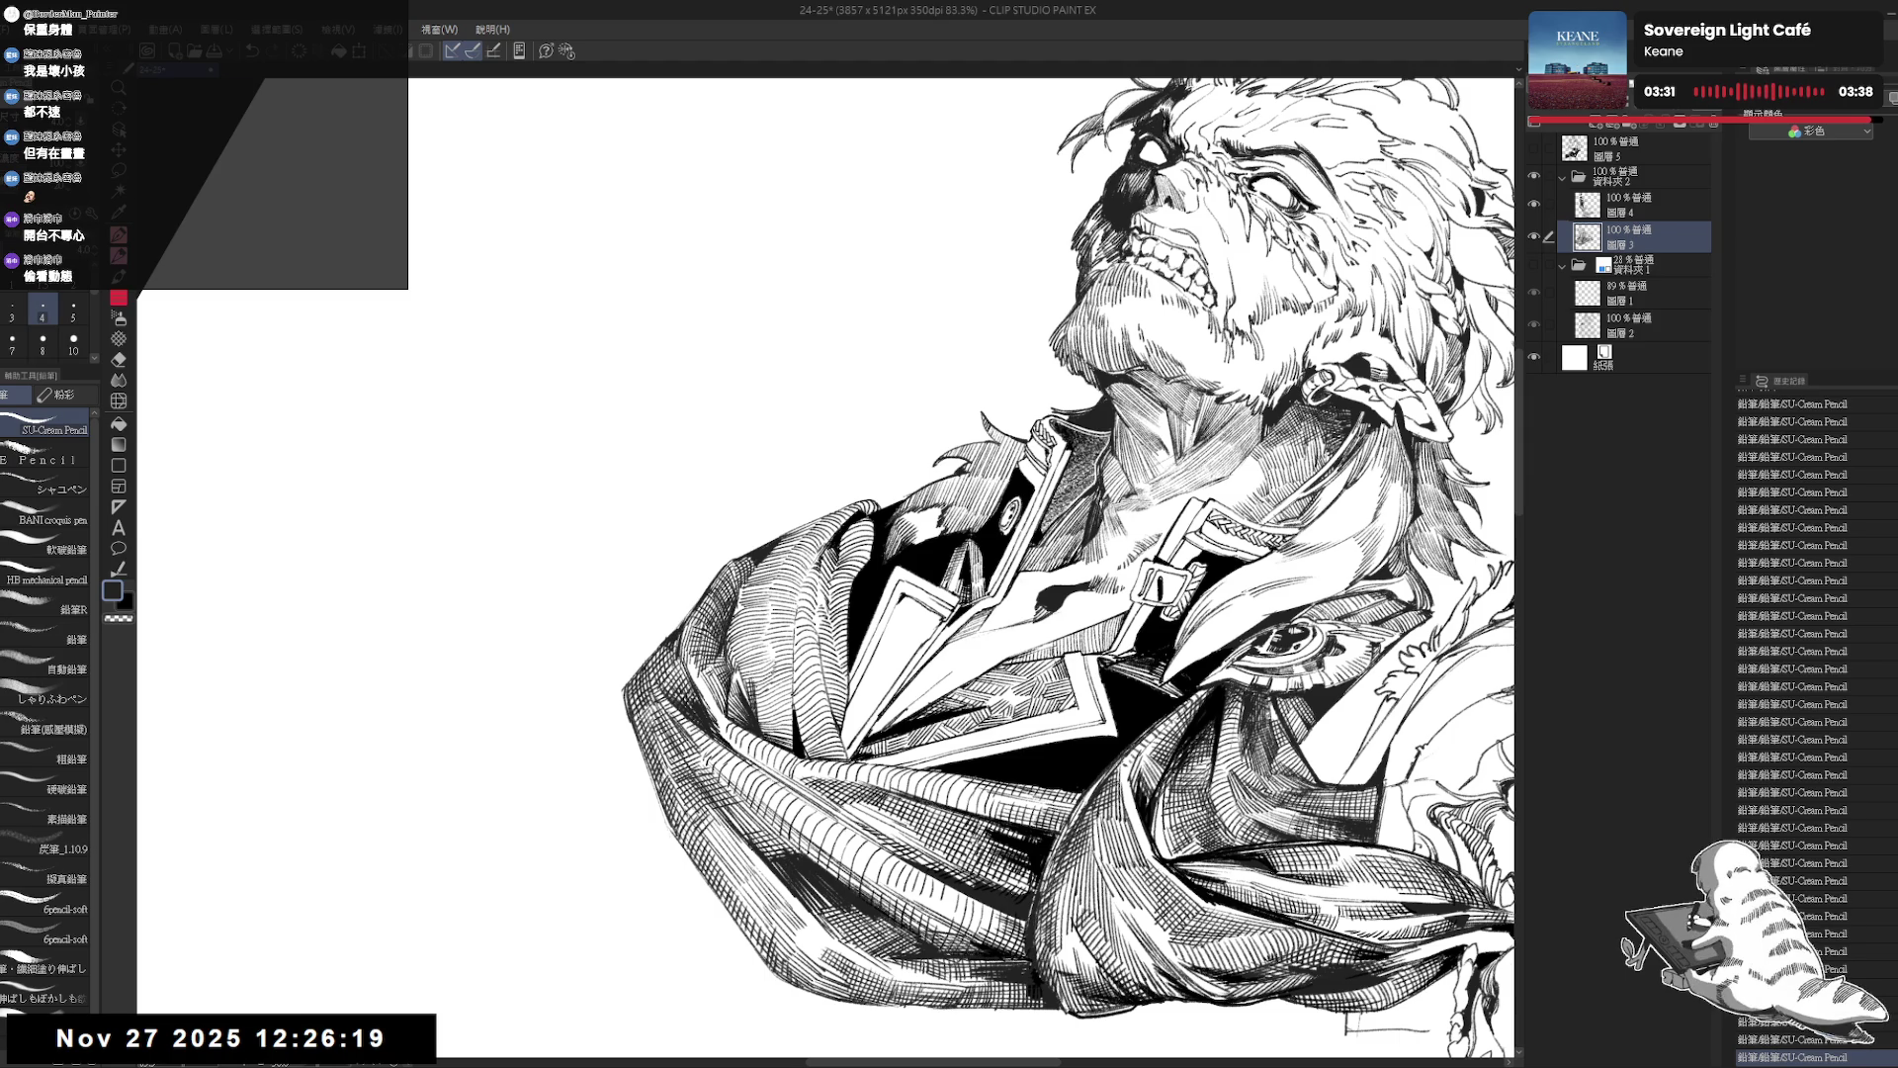
left_click_drag(765, 736, 777, 634)
mouse_move(777, 736)
left_mouse_down()
mouse_move(780, 688)
mouse_move(784, 721)
left_mouse_up()
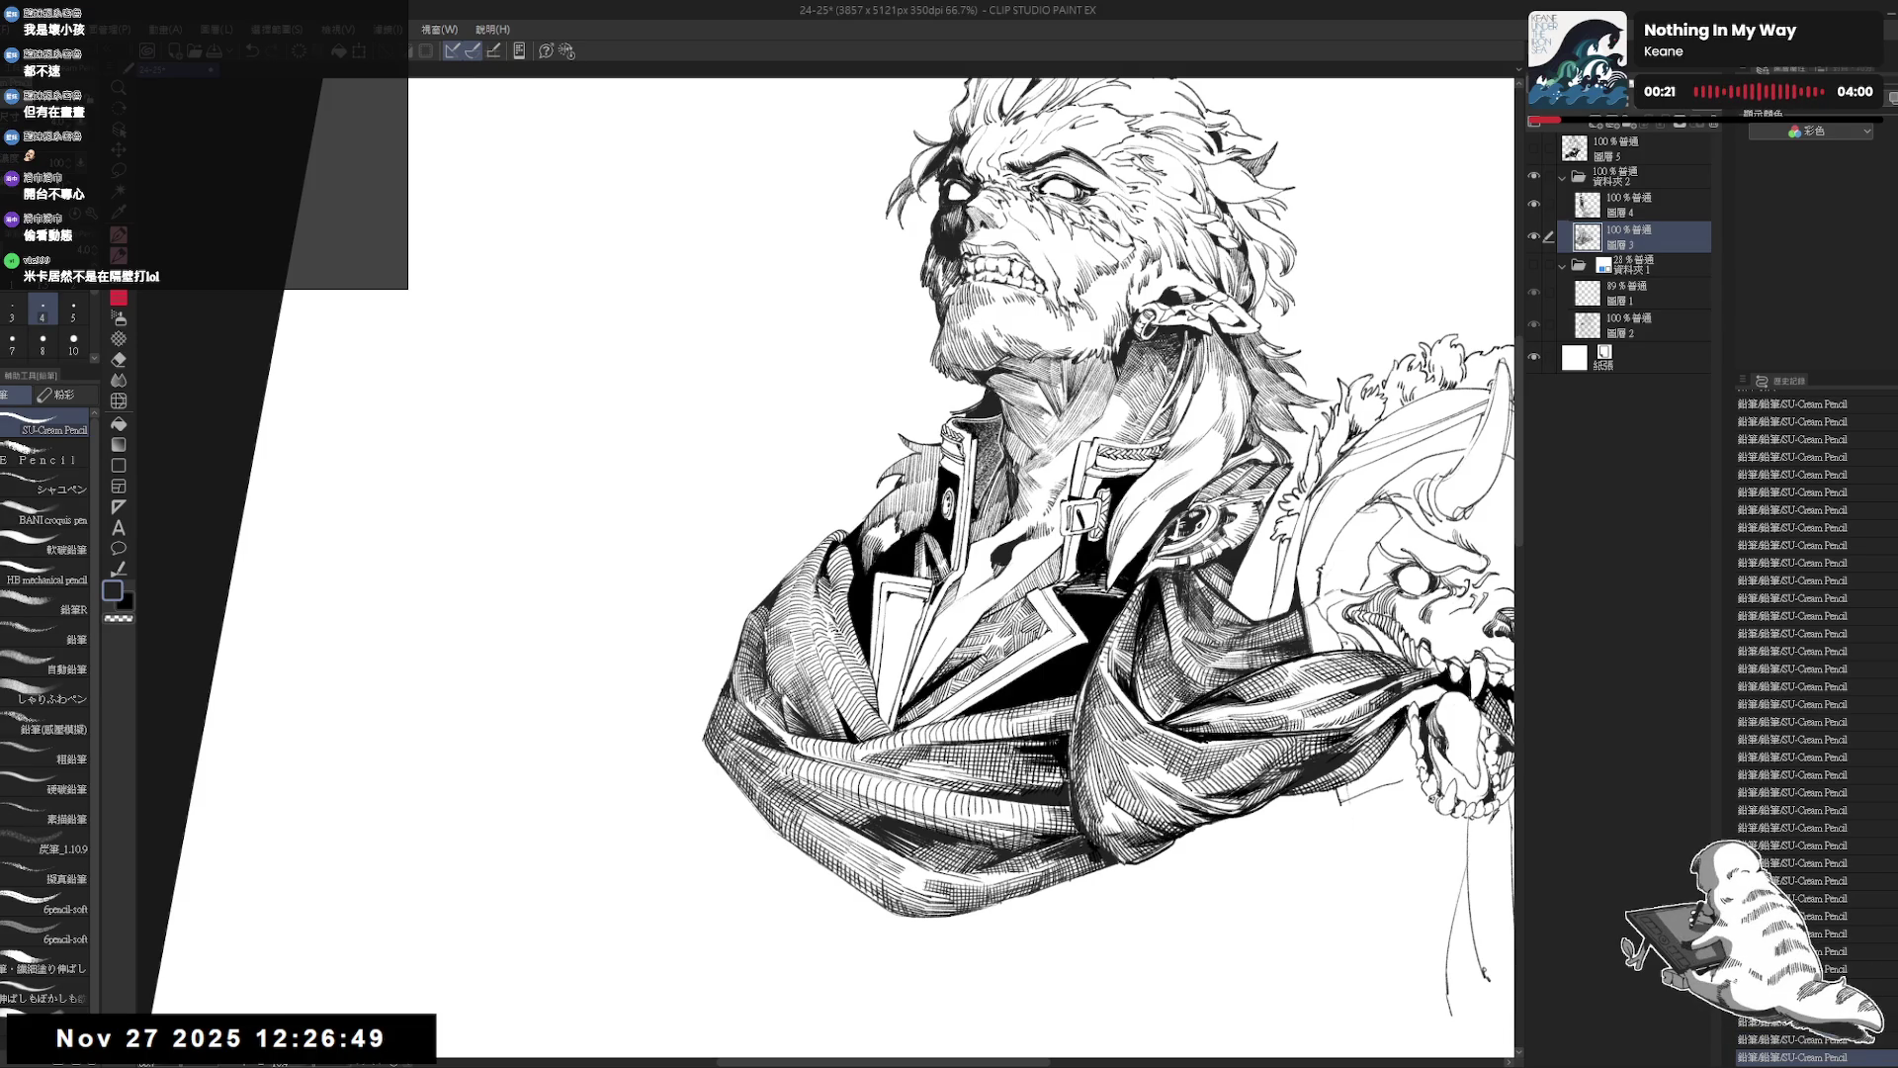
Refine the new coat hatching with undo and redo, keeping the redone strokes and dropping the last.
left_click_drag(949, 514, 904, 450)
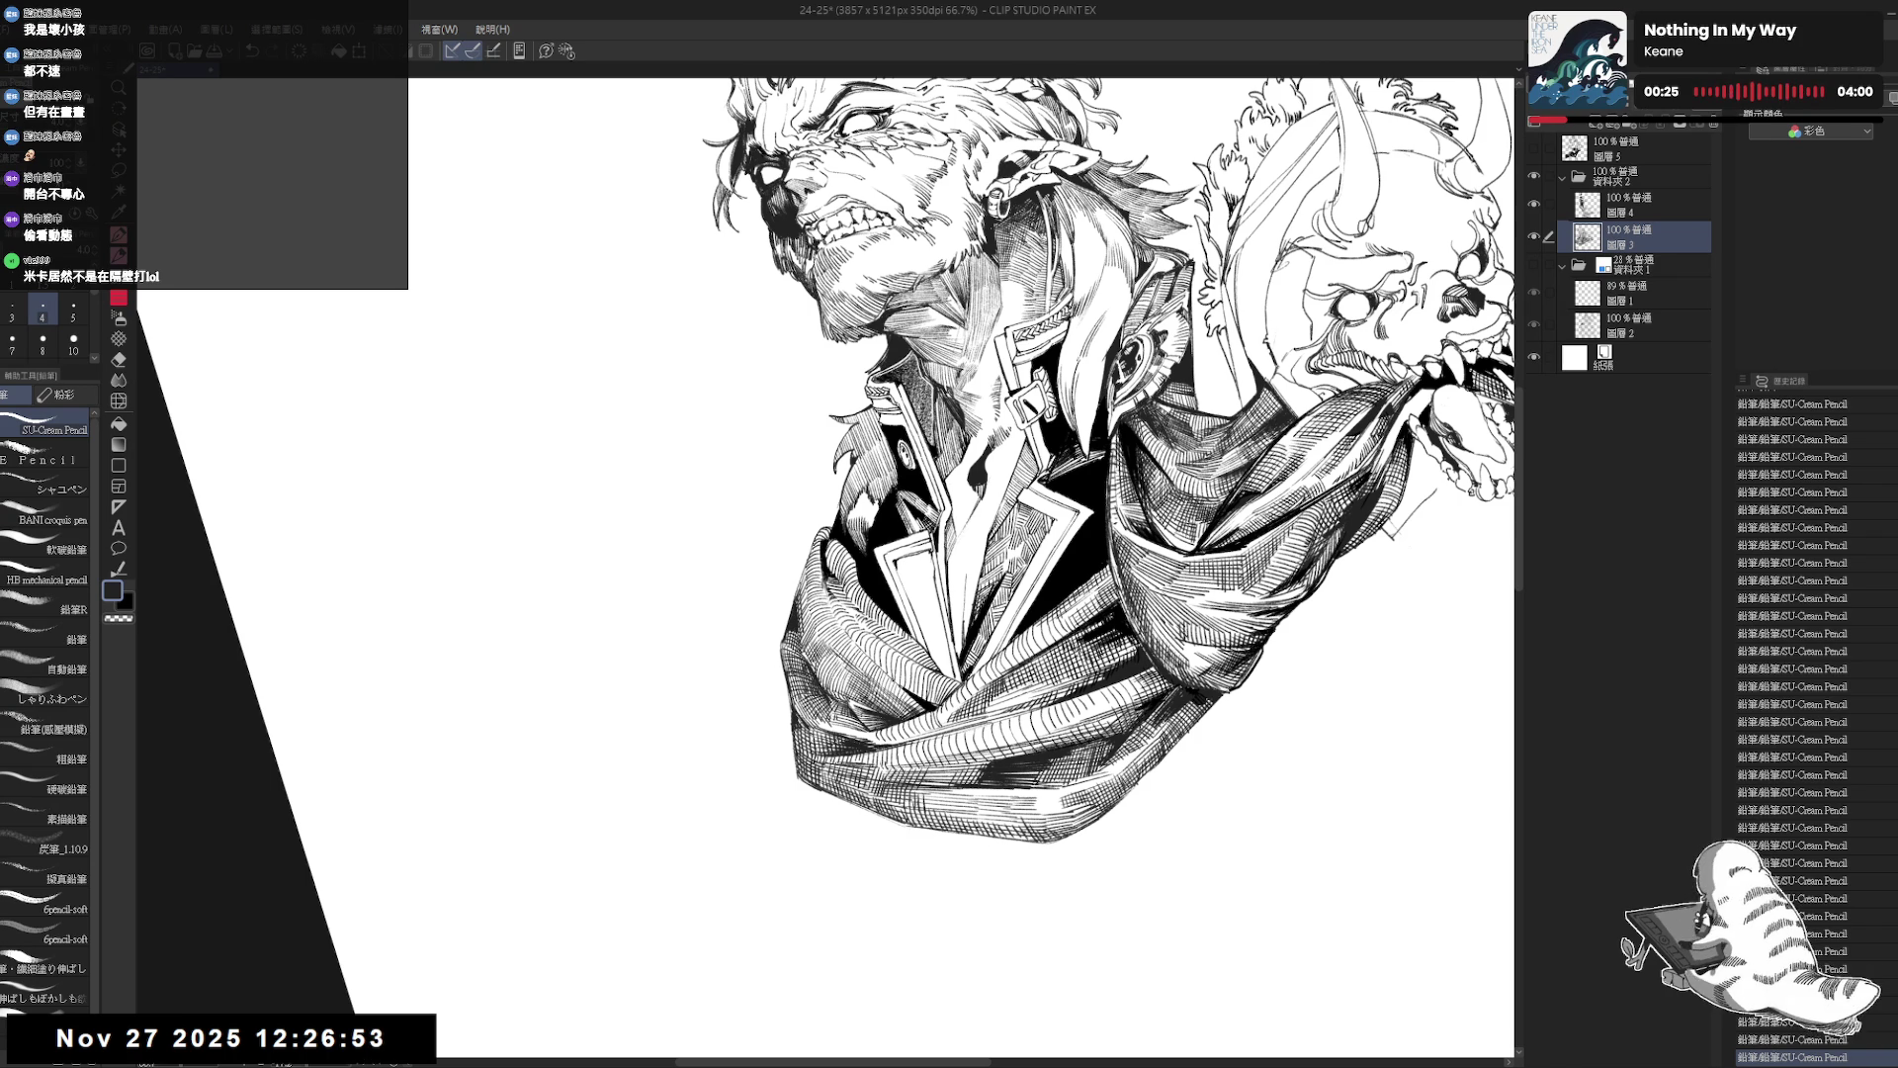
key("ctrl+@")
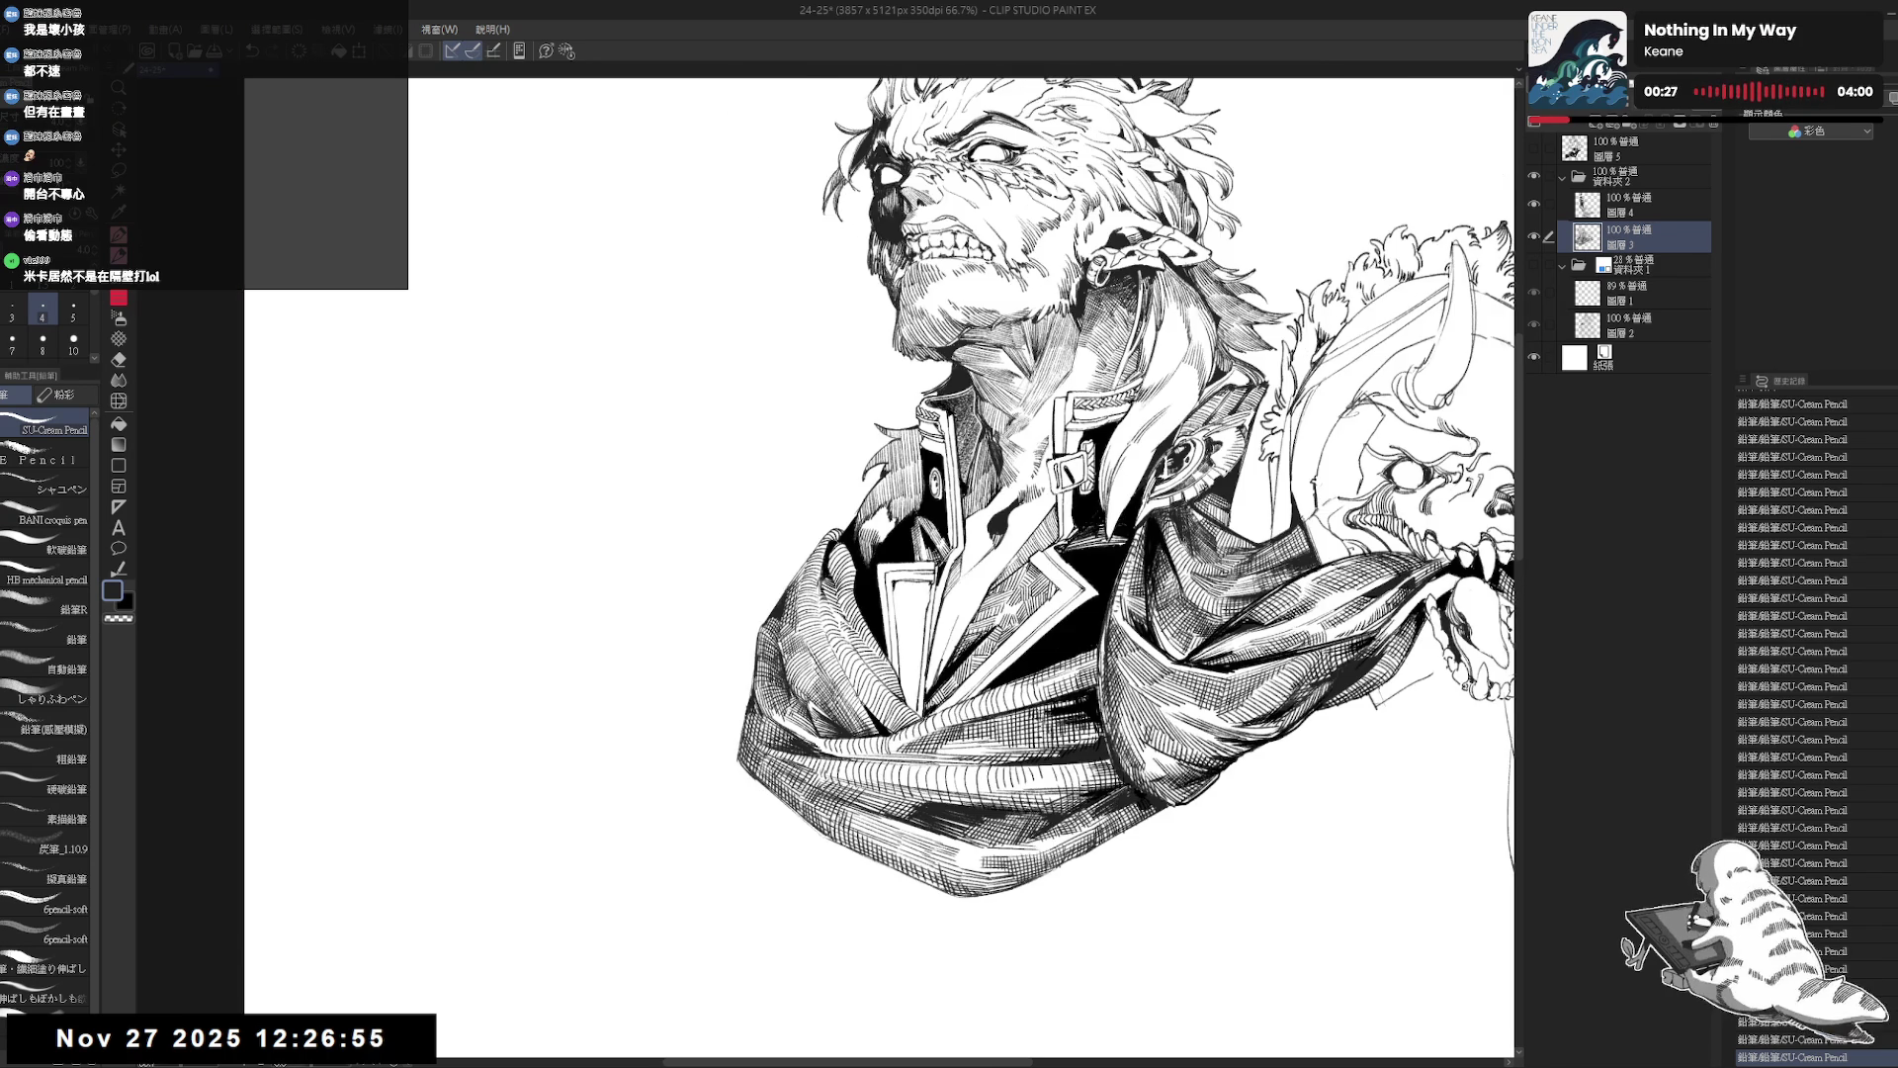
key("ctrl+z")
key("ctrl+z")
key("ctrl+z")
key("asciicircum")
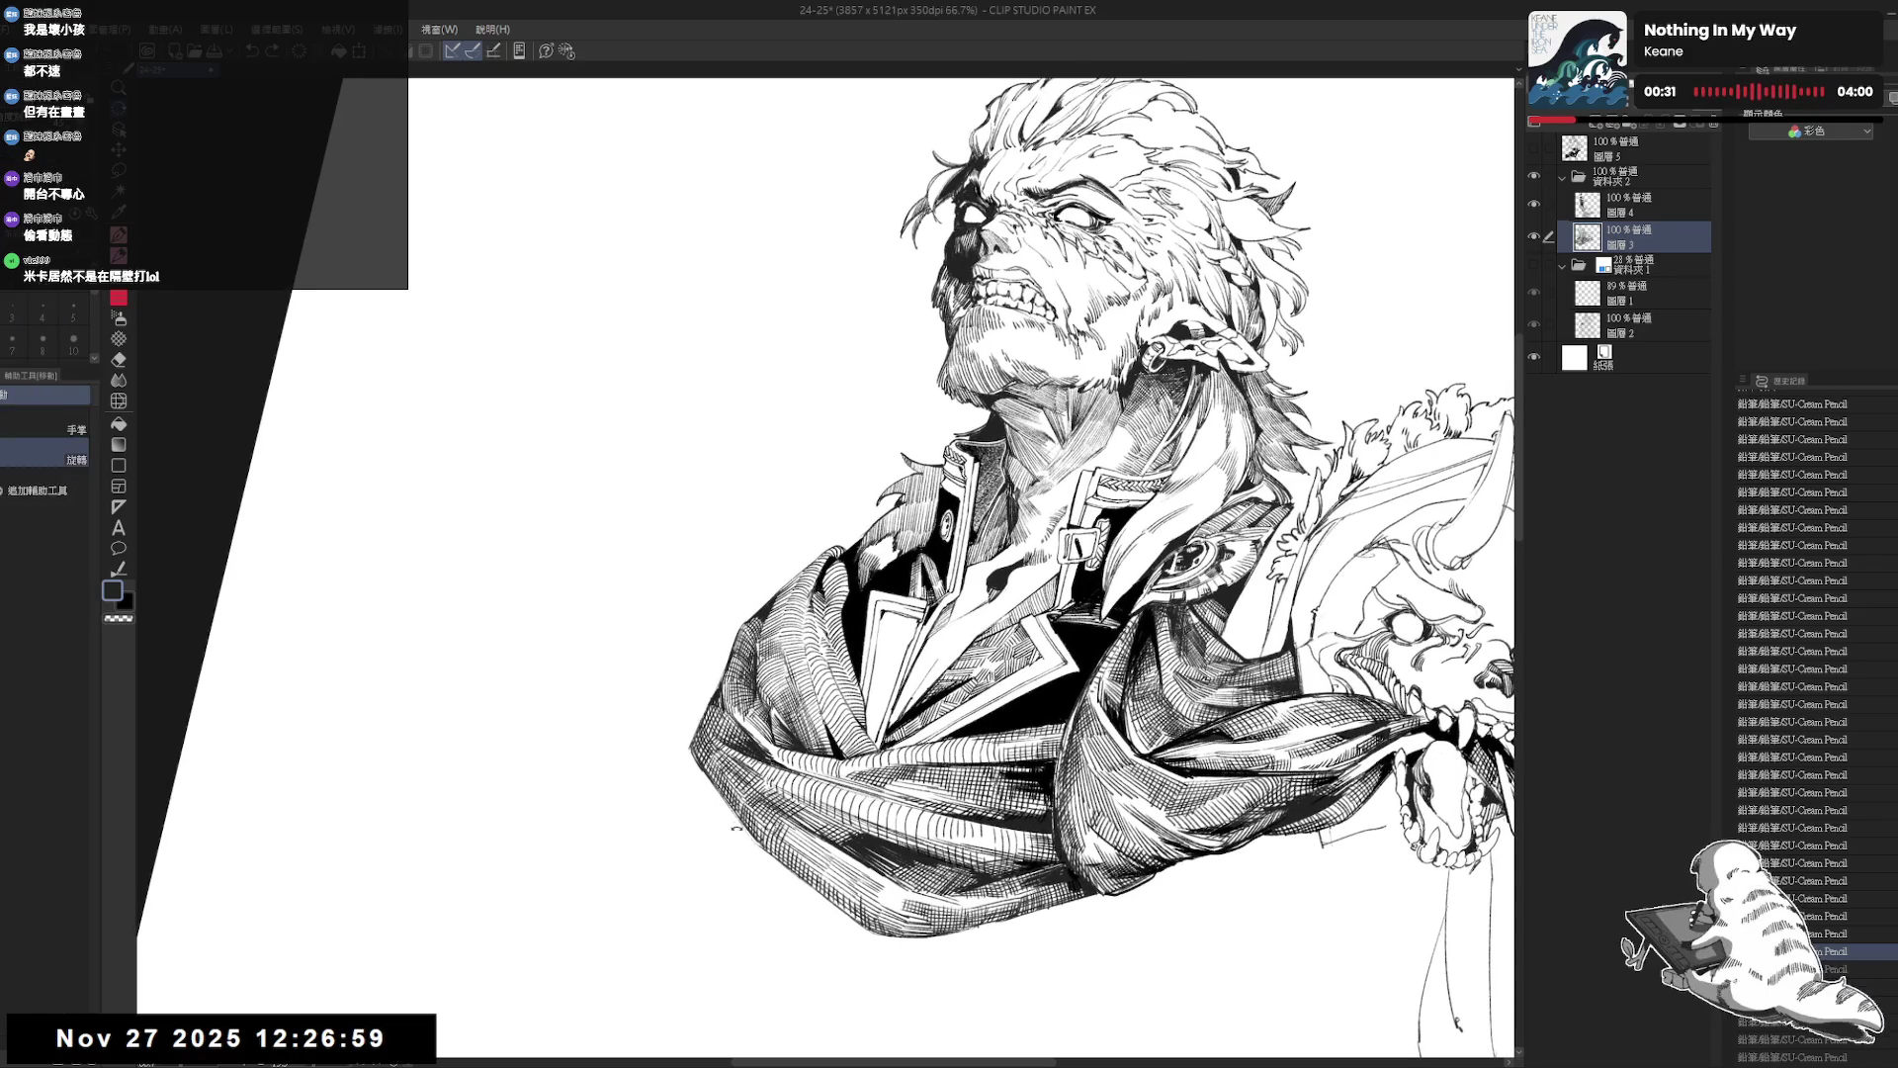
key("minus")
key("ctrl+y")
key("ctrl+y")
key("ctrl+y")
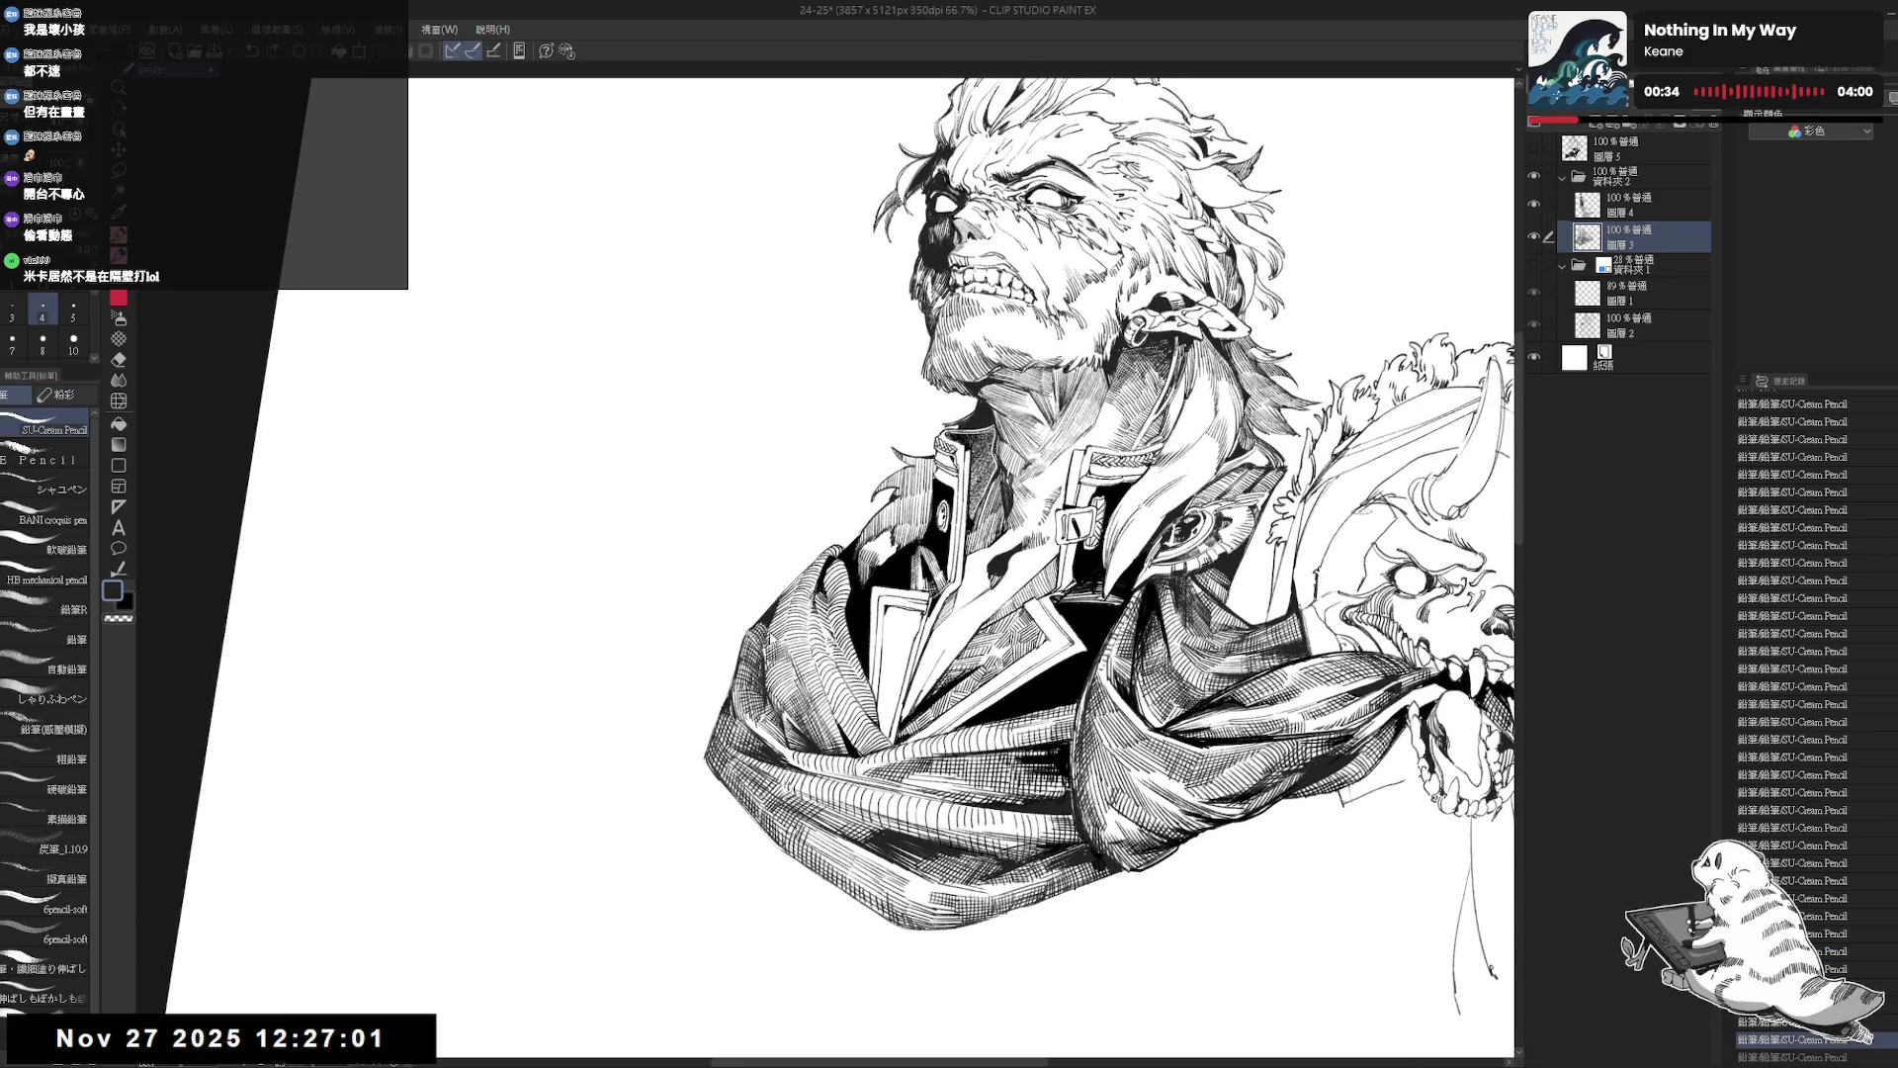
key("ctrl+y")
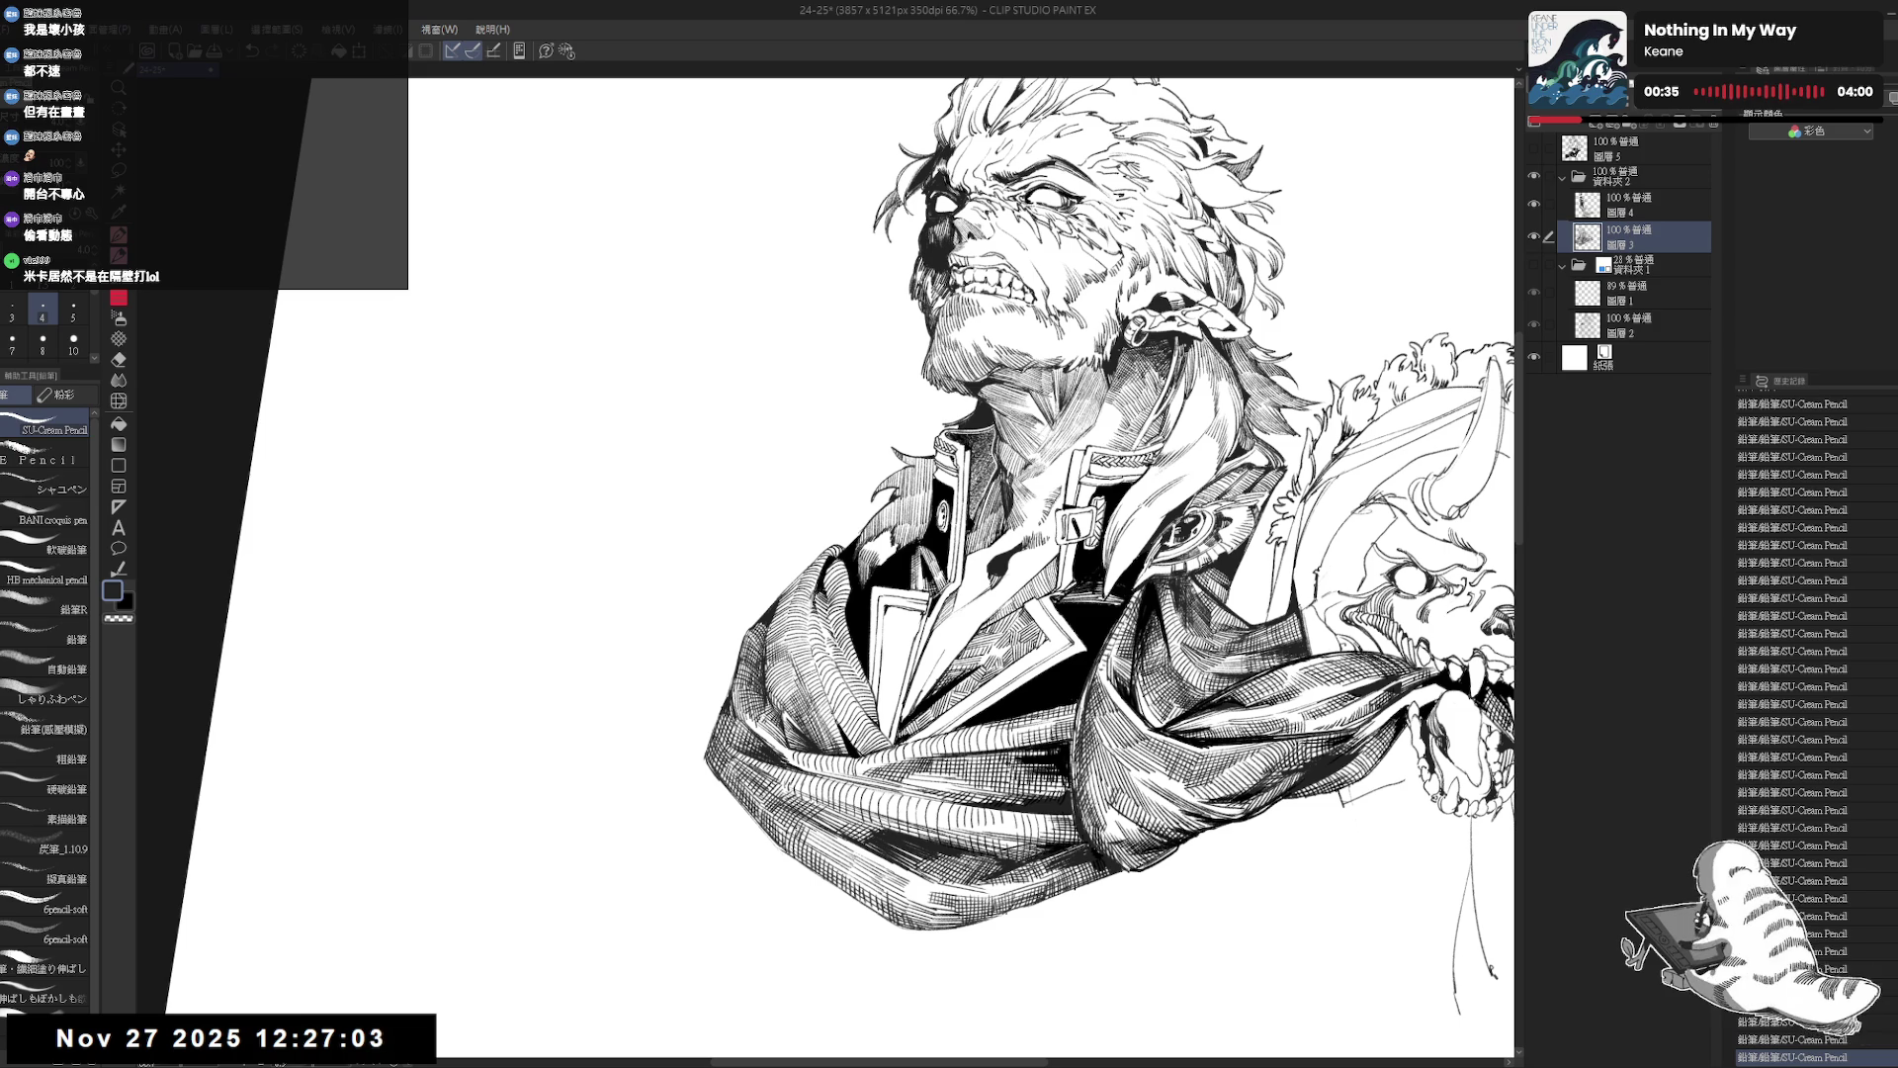
key("ctrl+z")
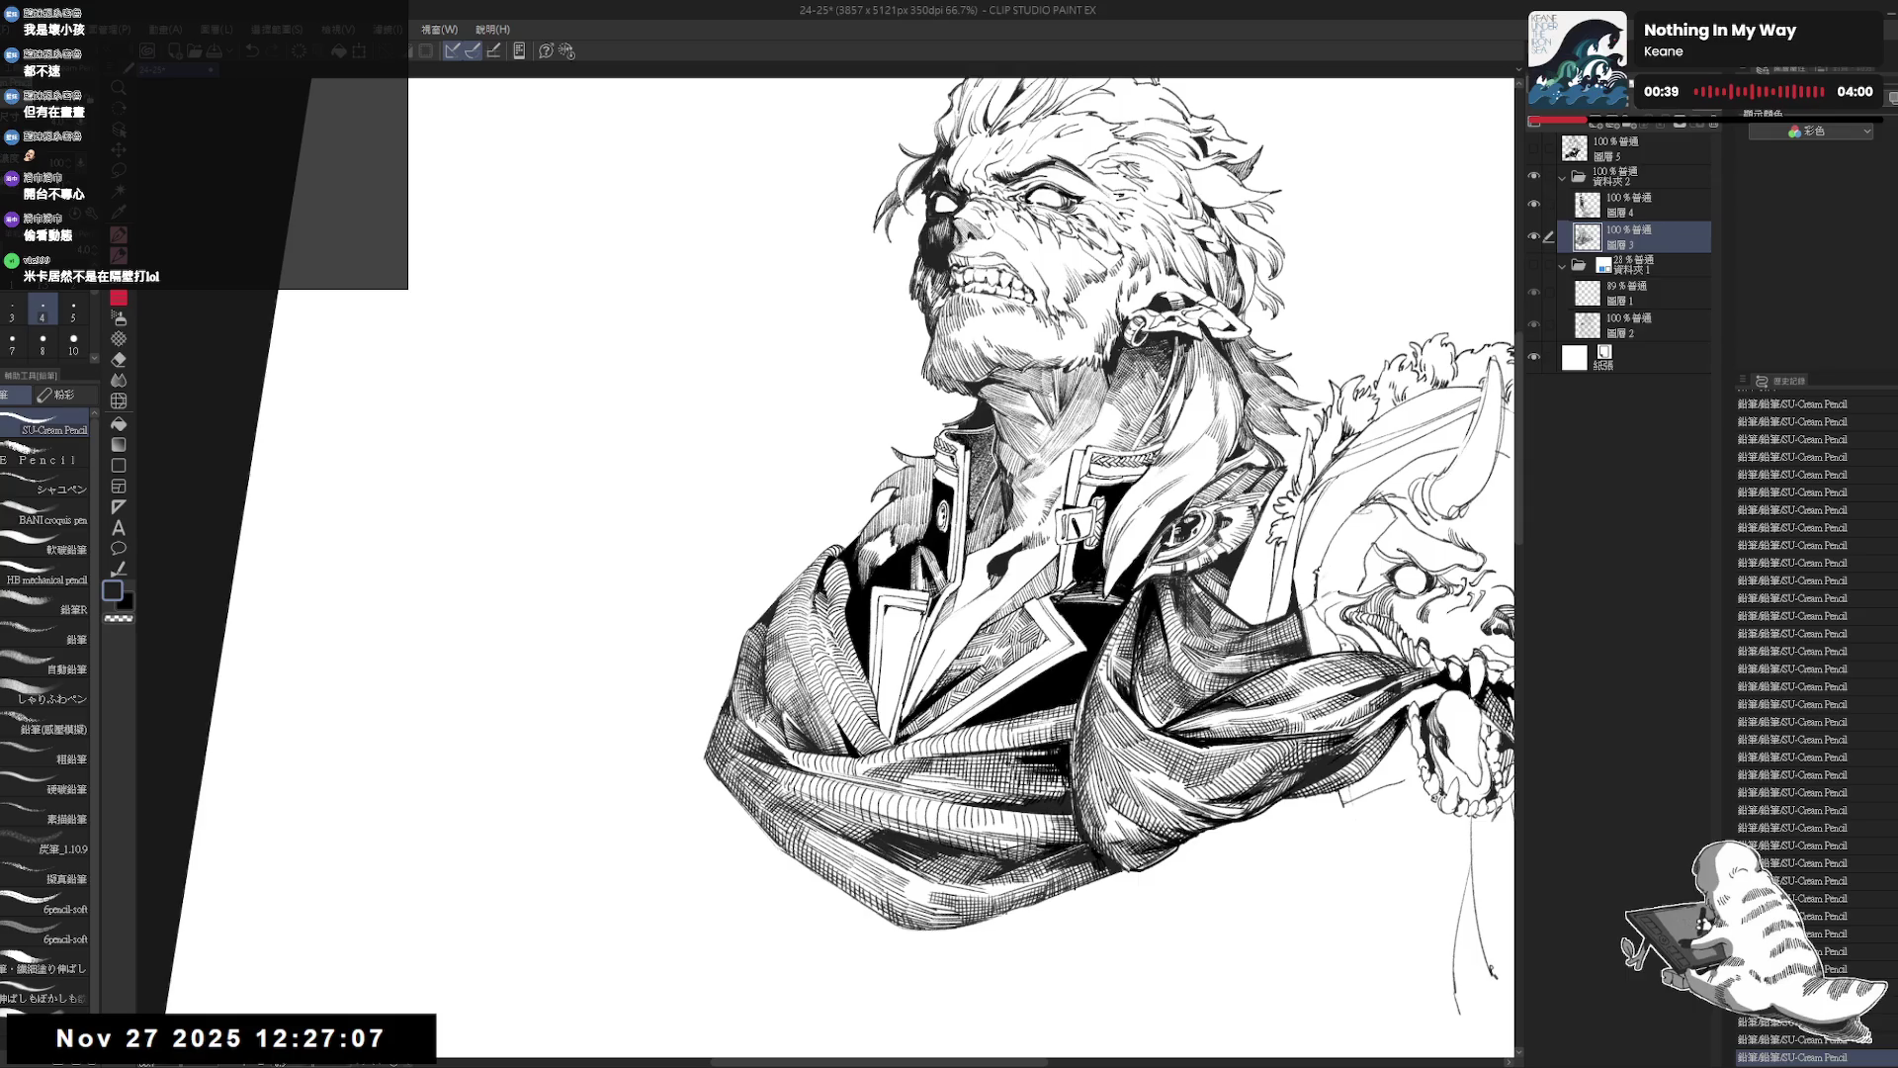
scroll(989, 554, "down", 3)
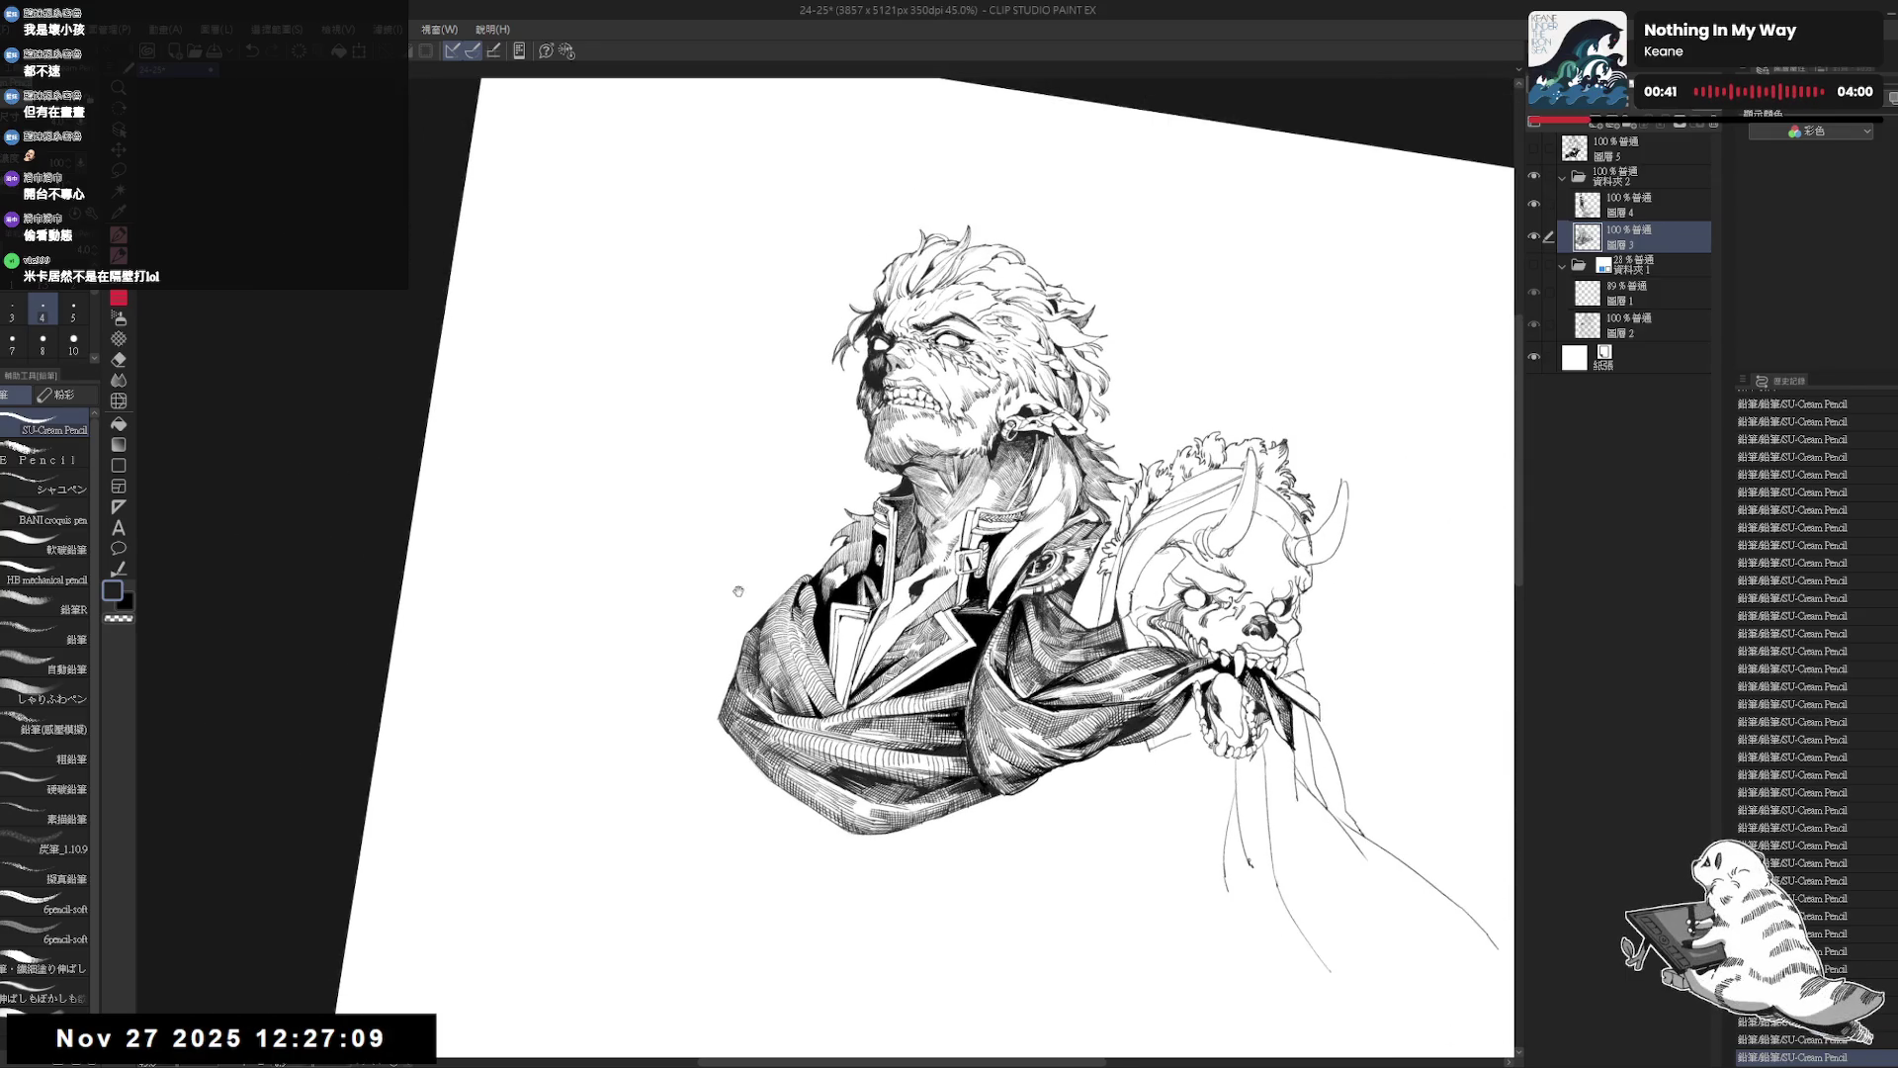
scroll(756, 613, "up", 3)
key("asciicircum")
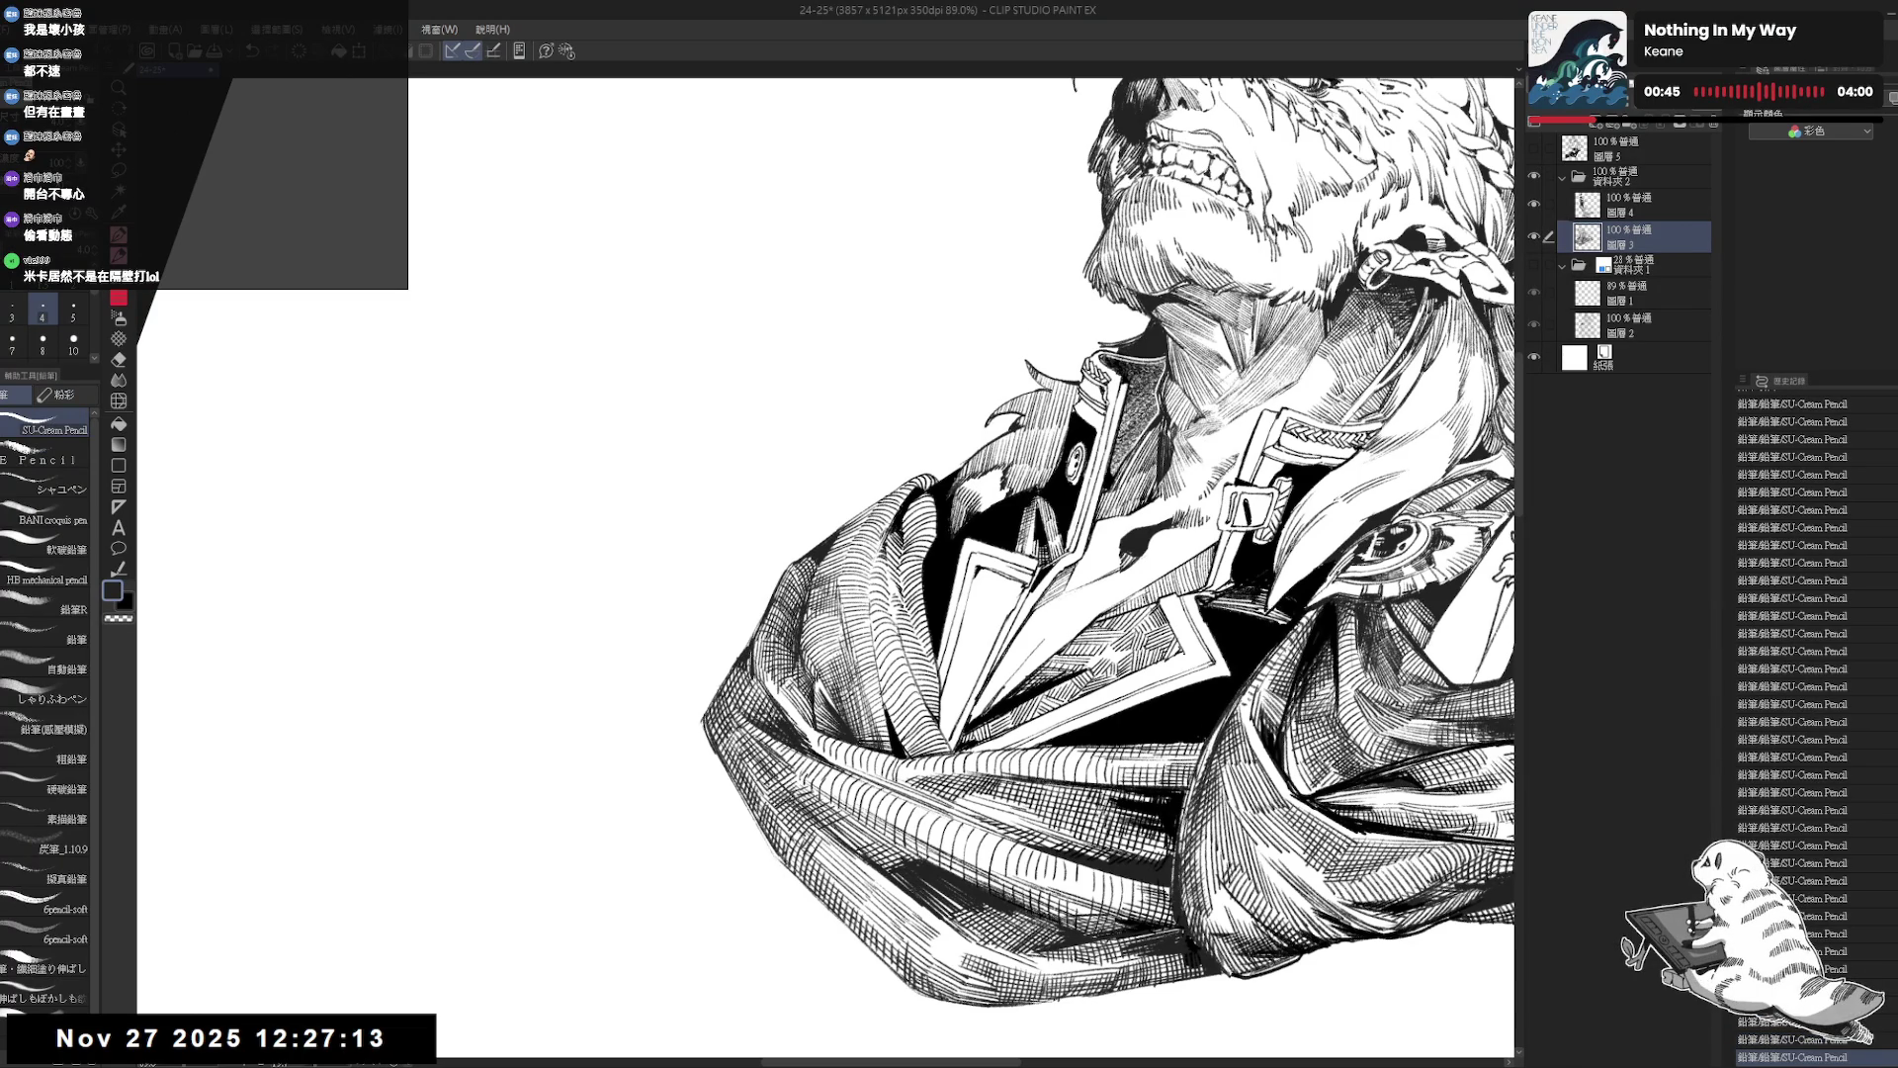
key("minus")
Add a couple of pencil strokes on the lower coat, undoing the final short one.
key("e")
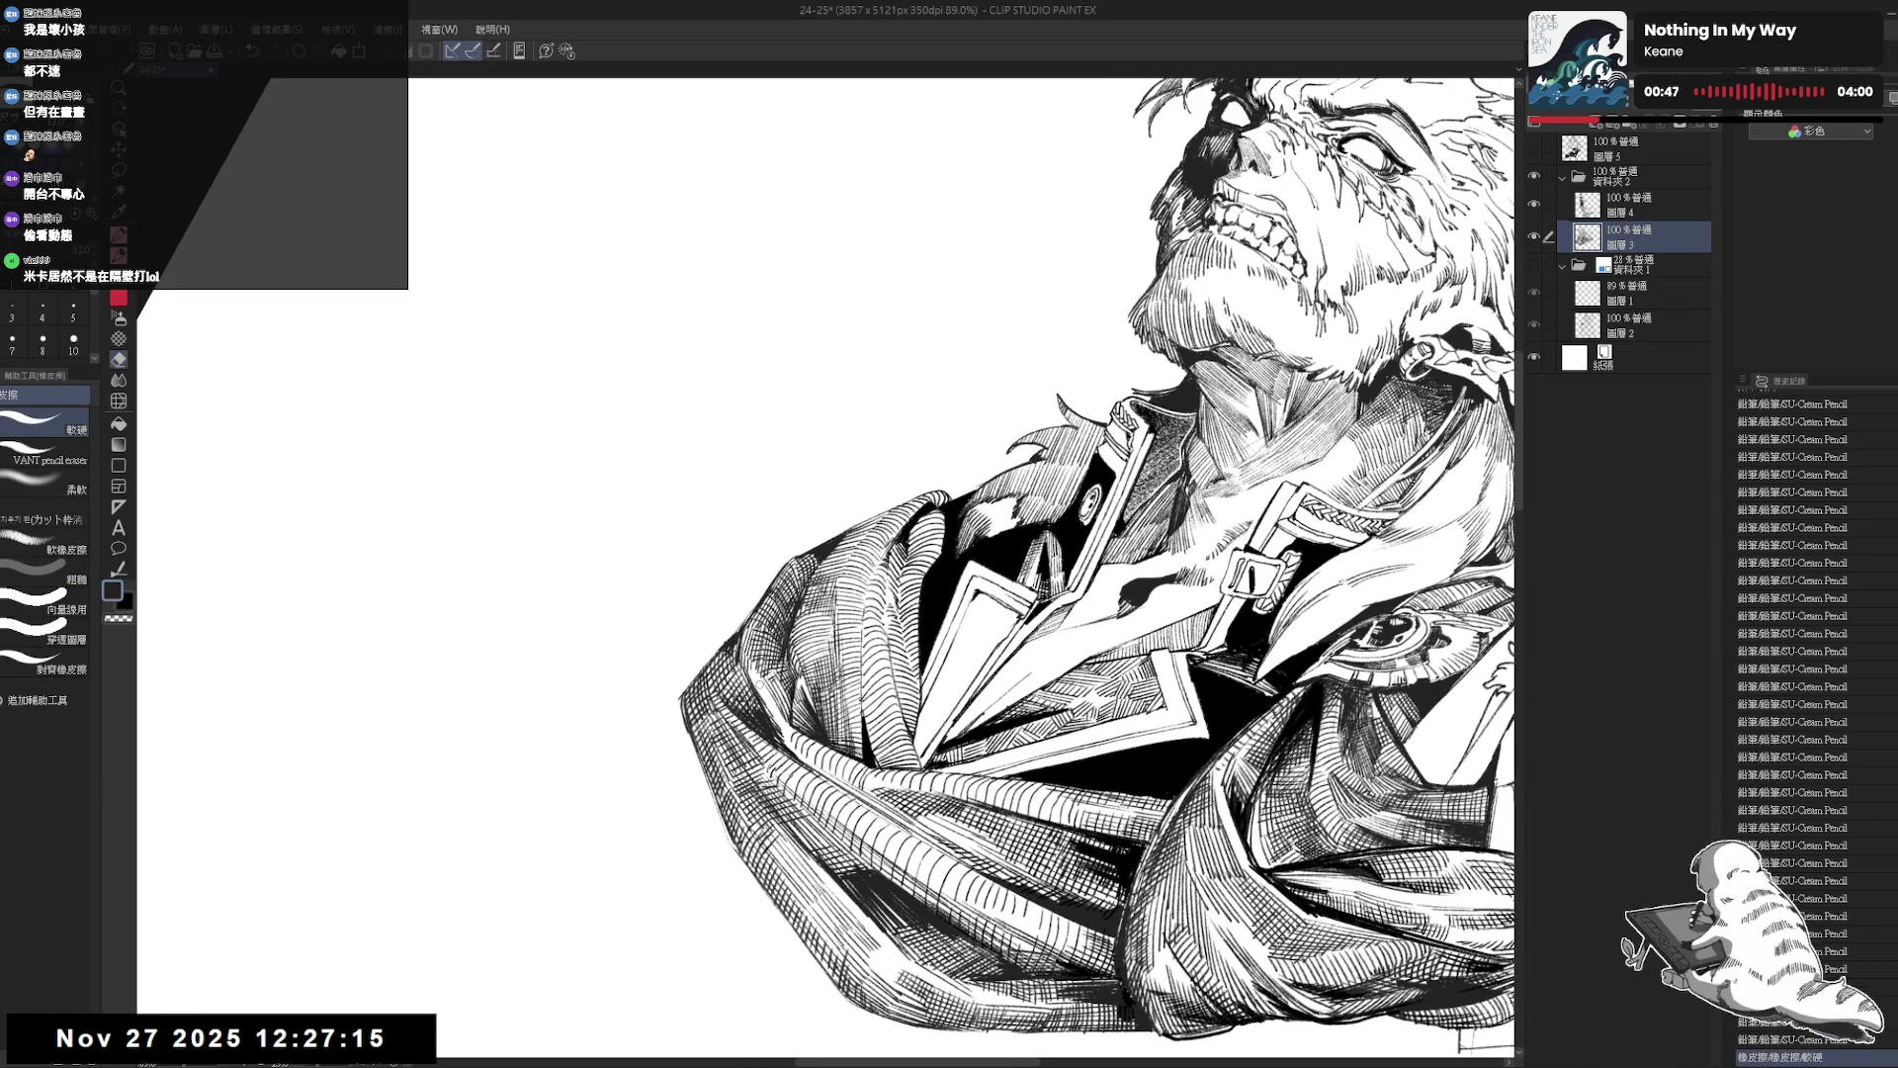
key("minus")
key("minus")
key("minus")
key("p")
left_click_drag(1335, 484, 1354, 490)
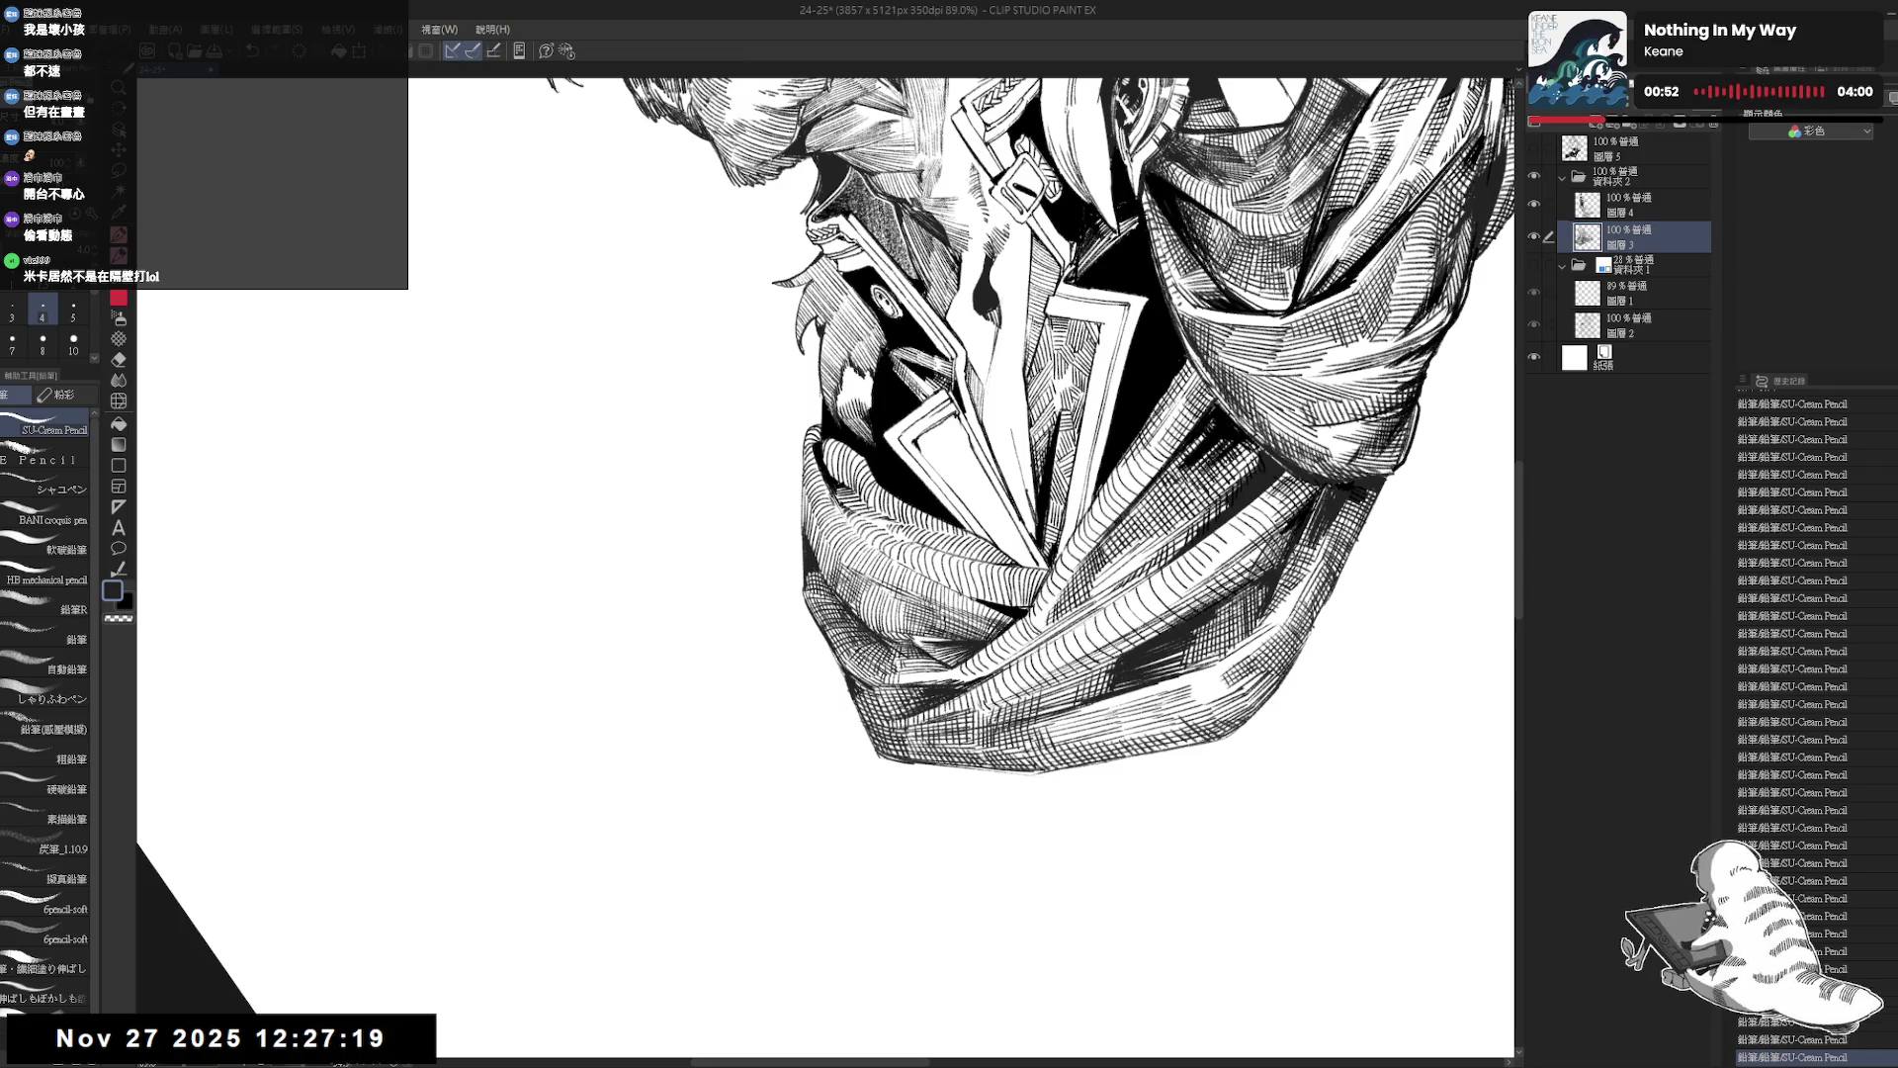
left_click_drag(1286, 593, 1305, 604)
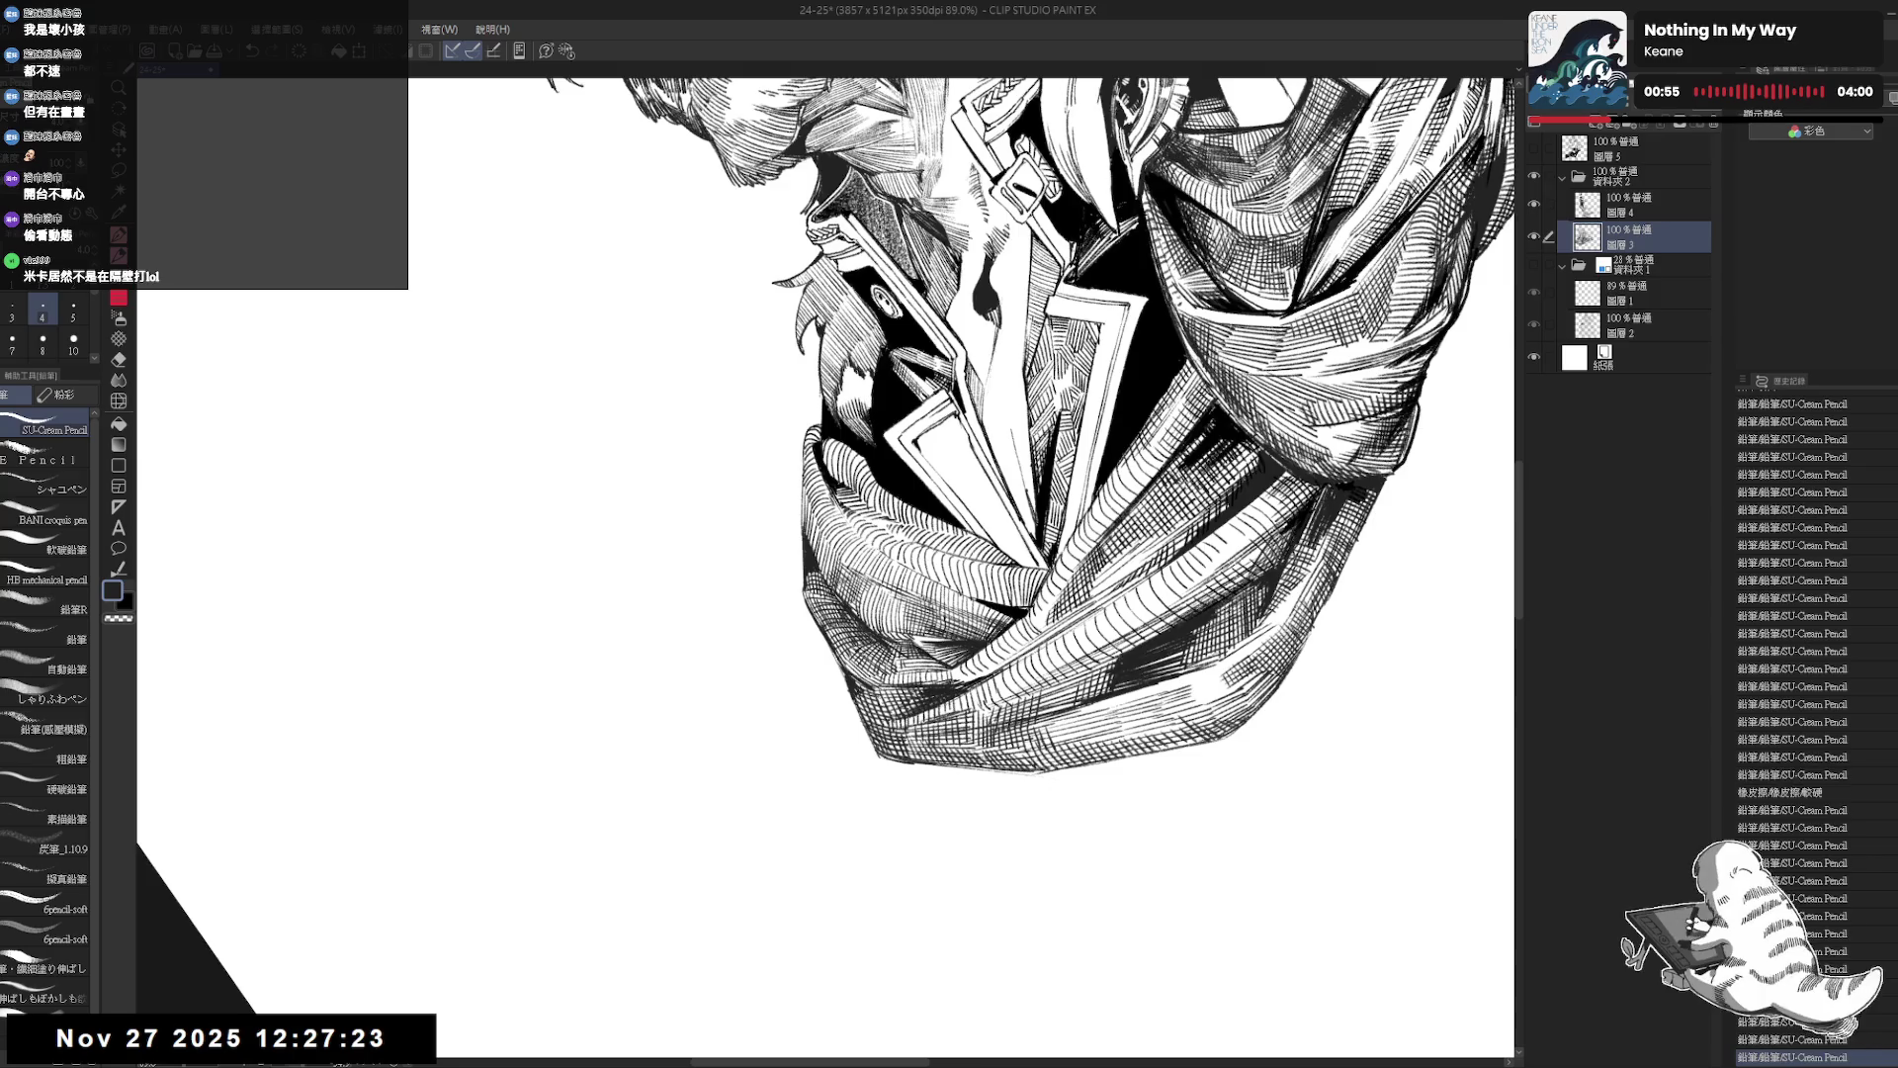
scroll(974, 563, "up", 5)
scroll(974, 563, "down", 3)
mouse_move(974, 563)
left_mouse_down()
mouse_move(989, 554)
mouse_move(1048, 643)
left_mouse_up()
left_click_drag(791, 644, 808, 685)
key("ctrl+z")
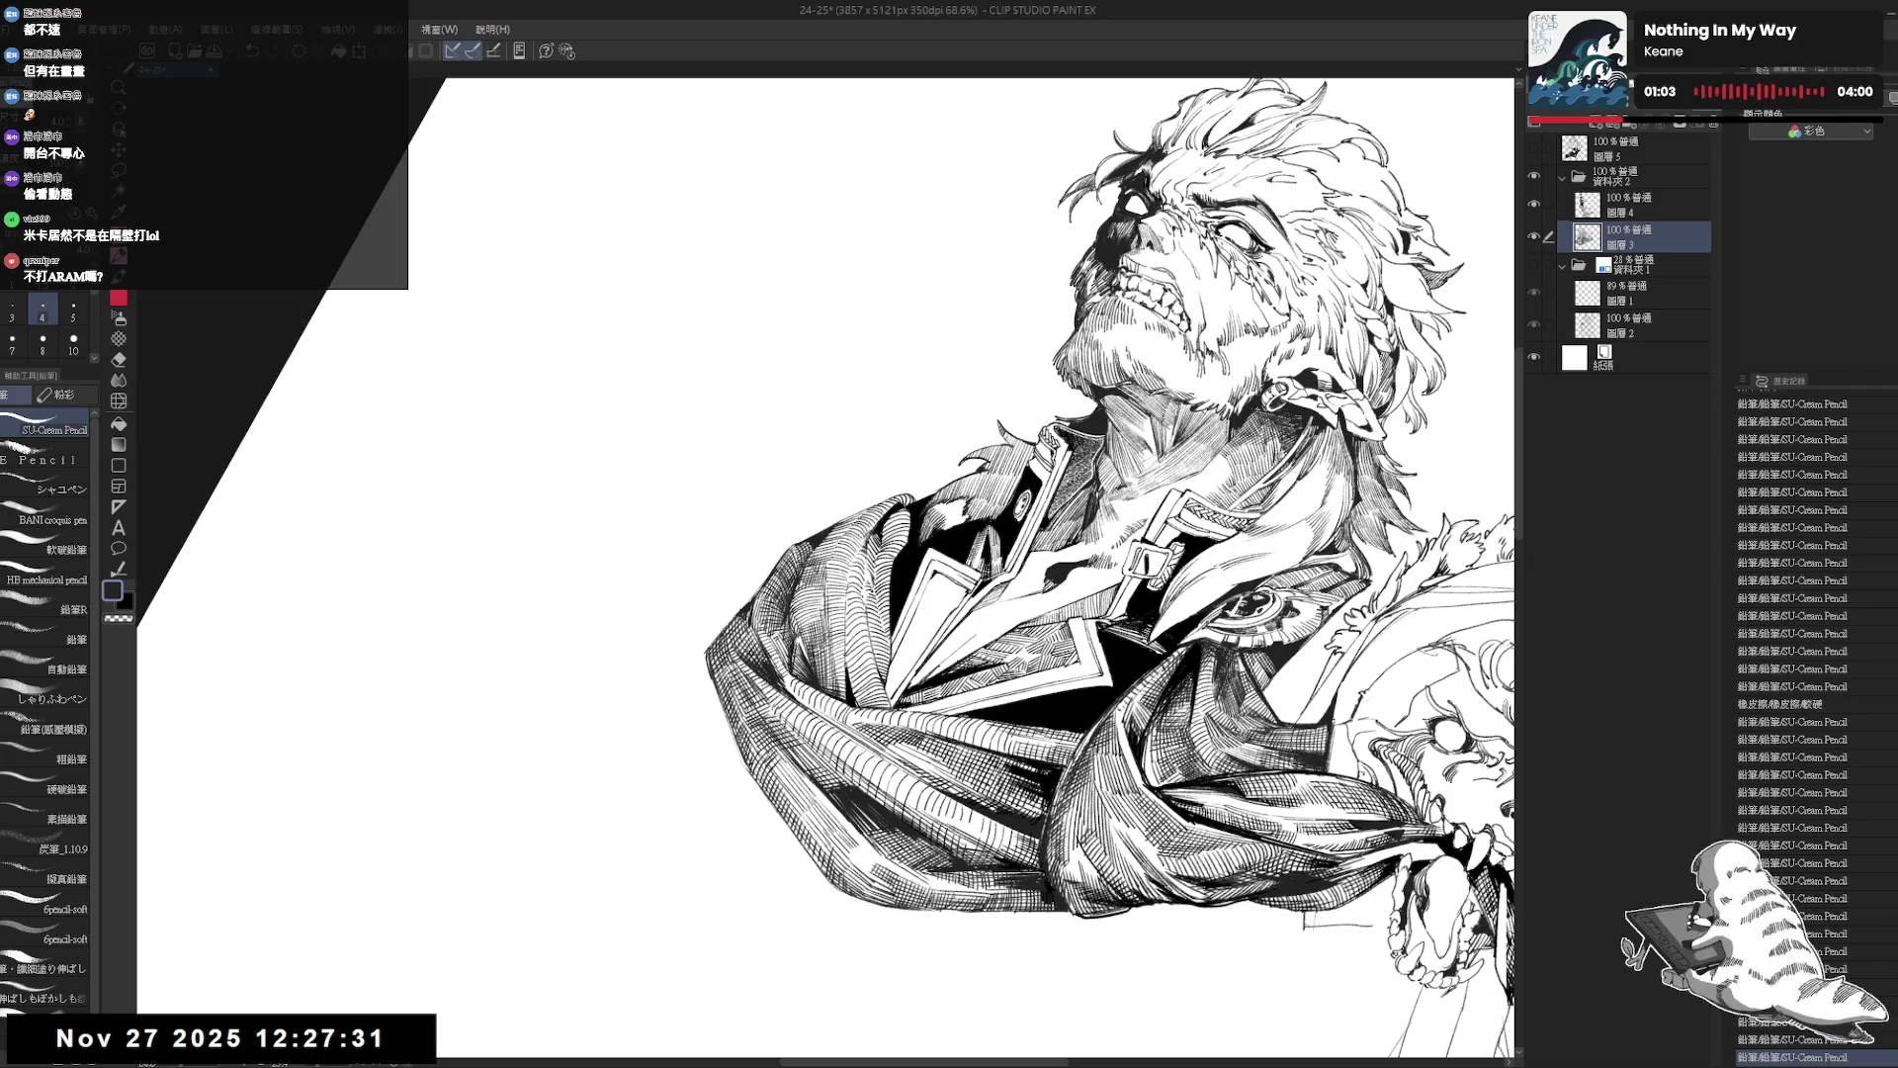
Zoom in on the coat fold and redraw a hatching stroke there.
key("ctrl+minus")
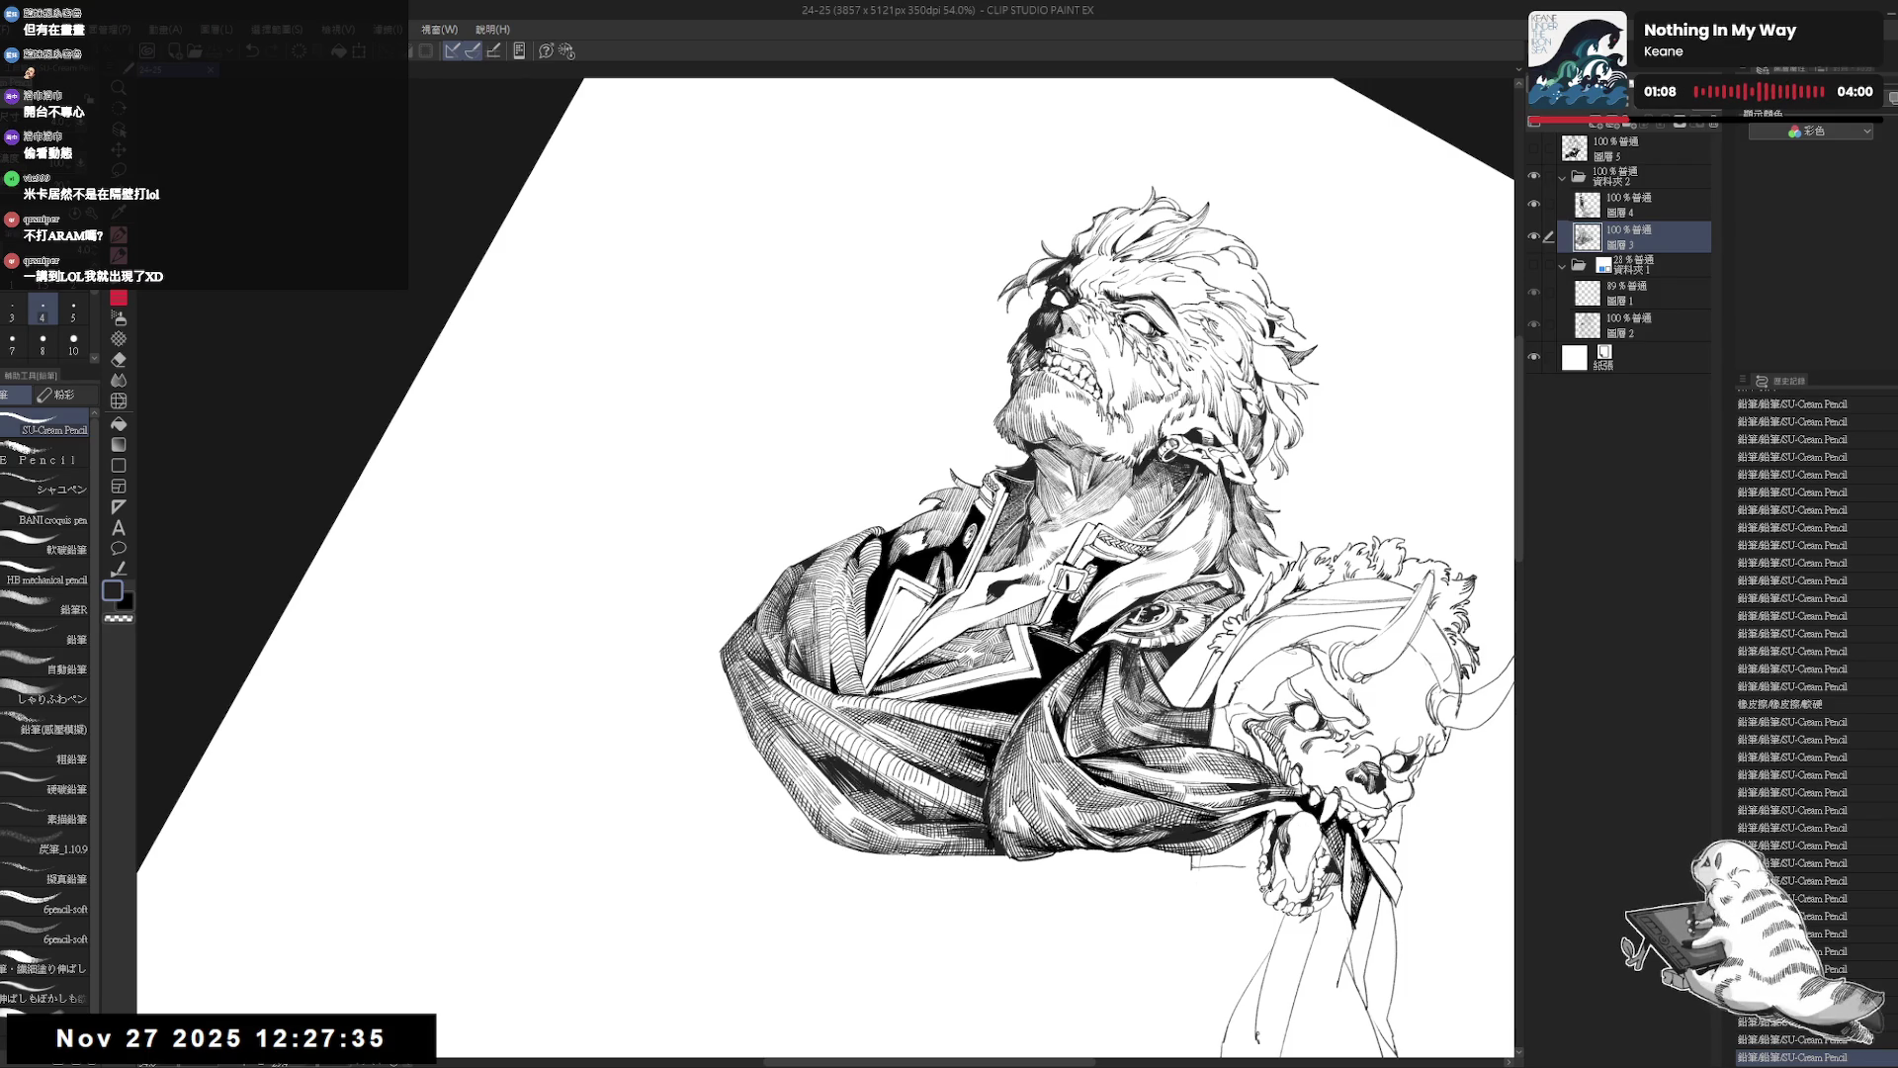
key("ctrl+plus")
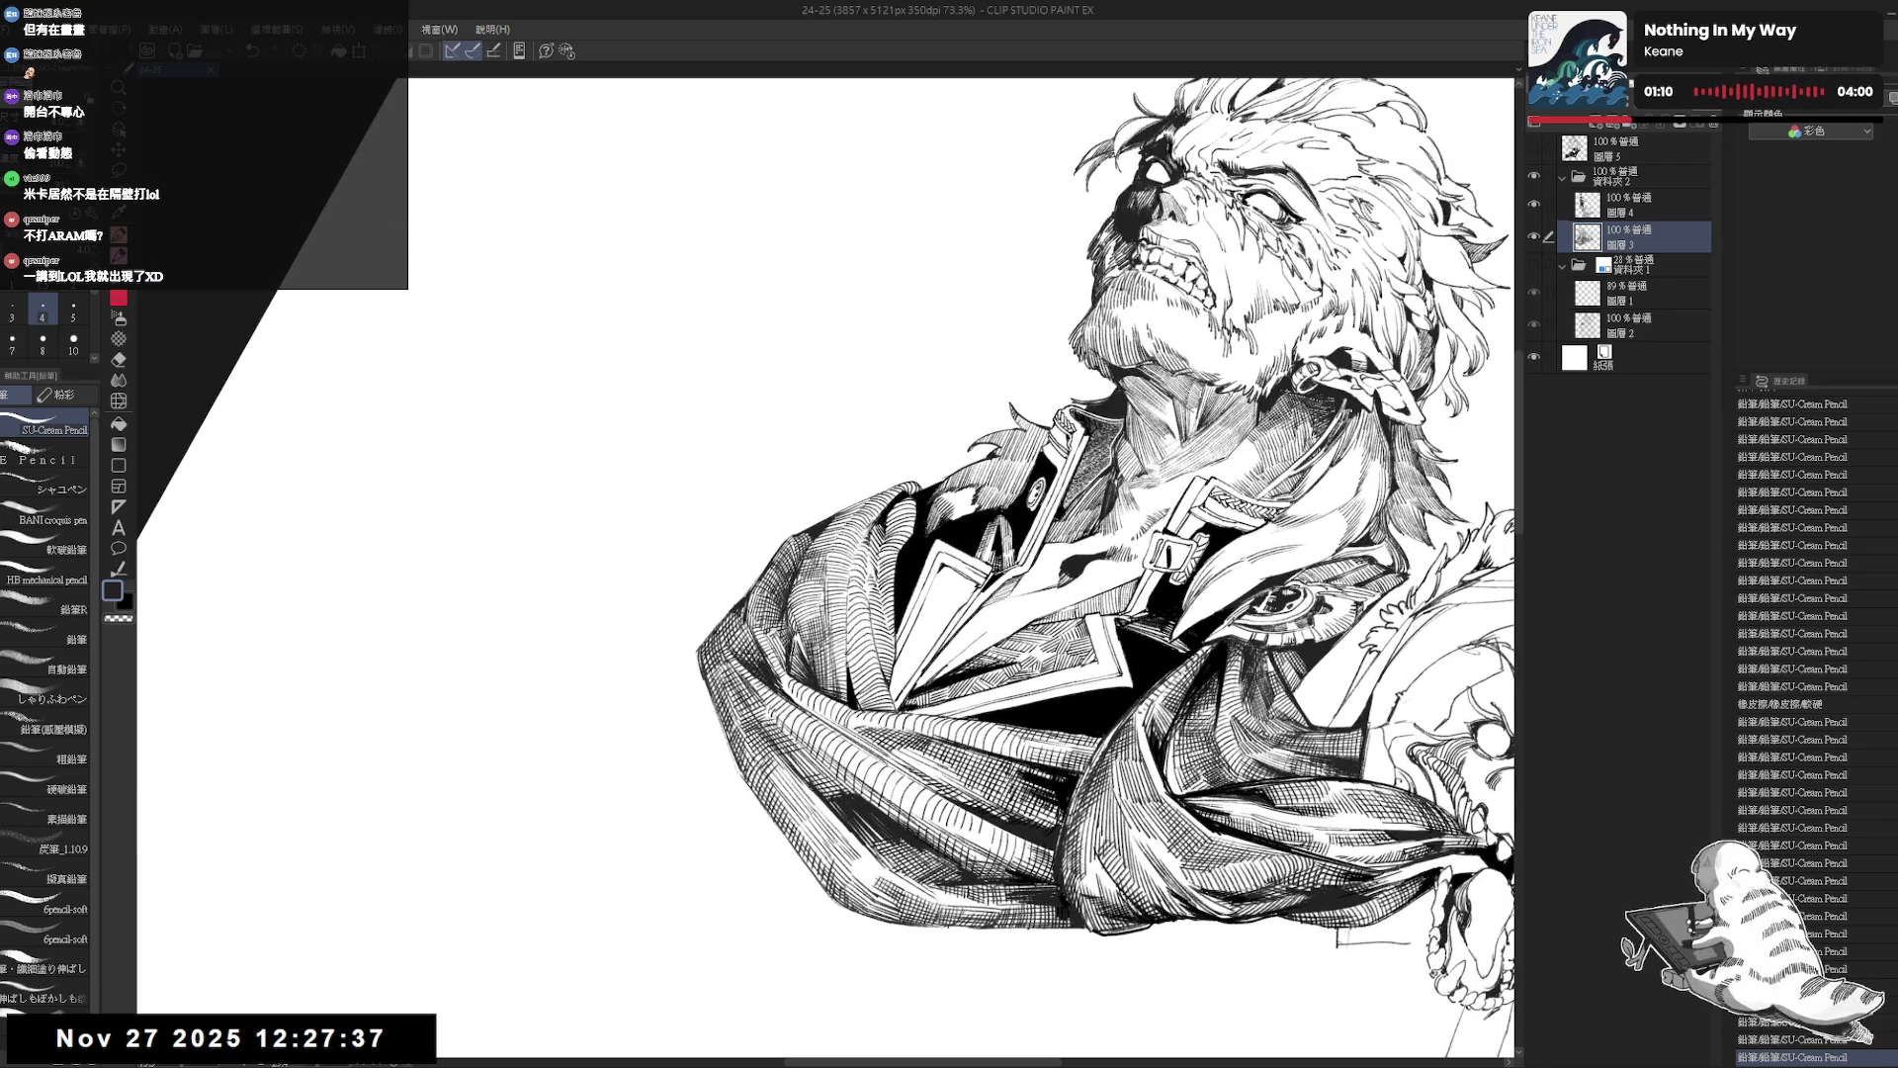
key("ctrl+plus")
left_click_drag(806, 599, 821, 685)
key("ctrl+z")
key("ctrl+z")
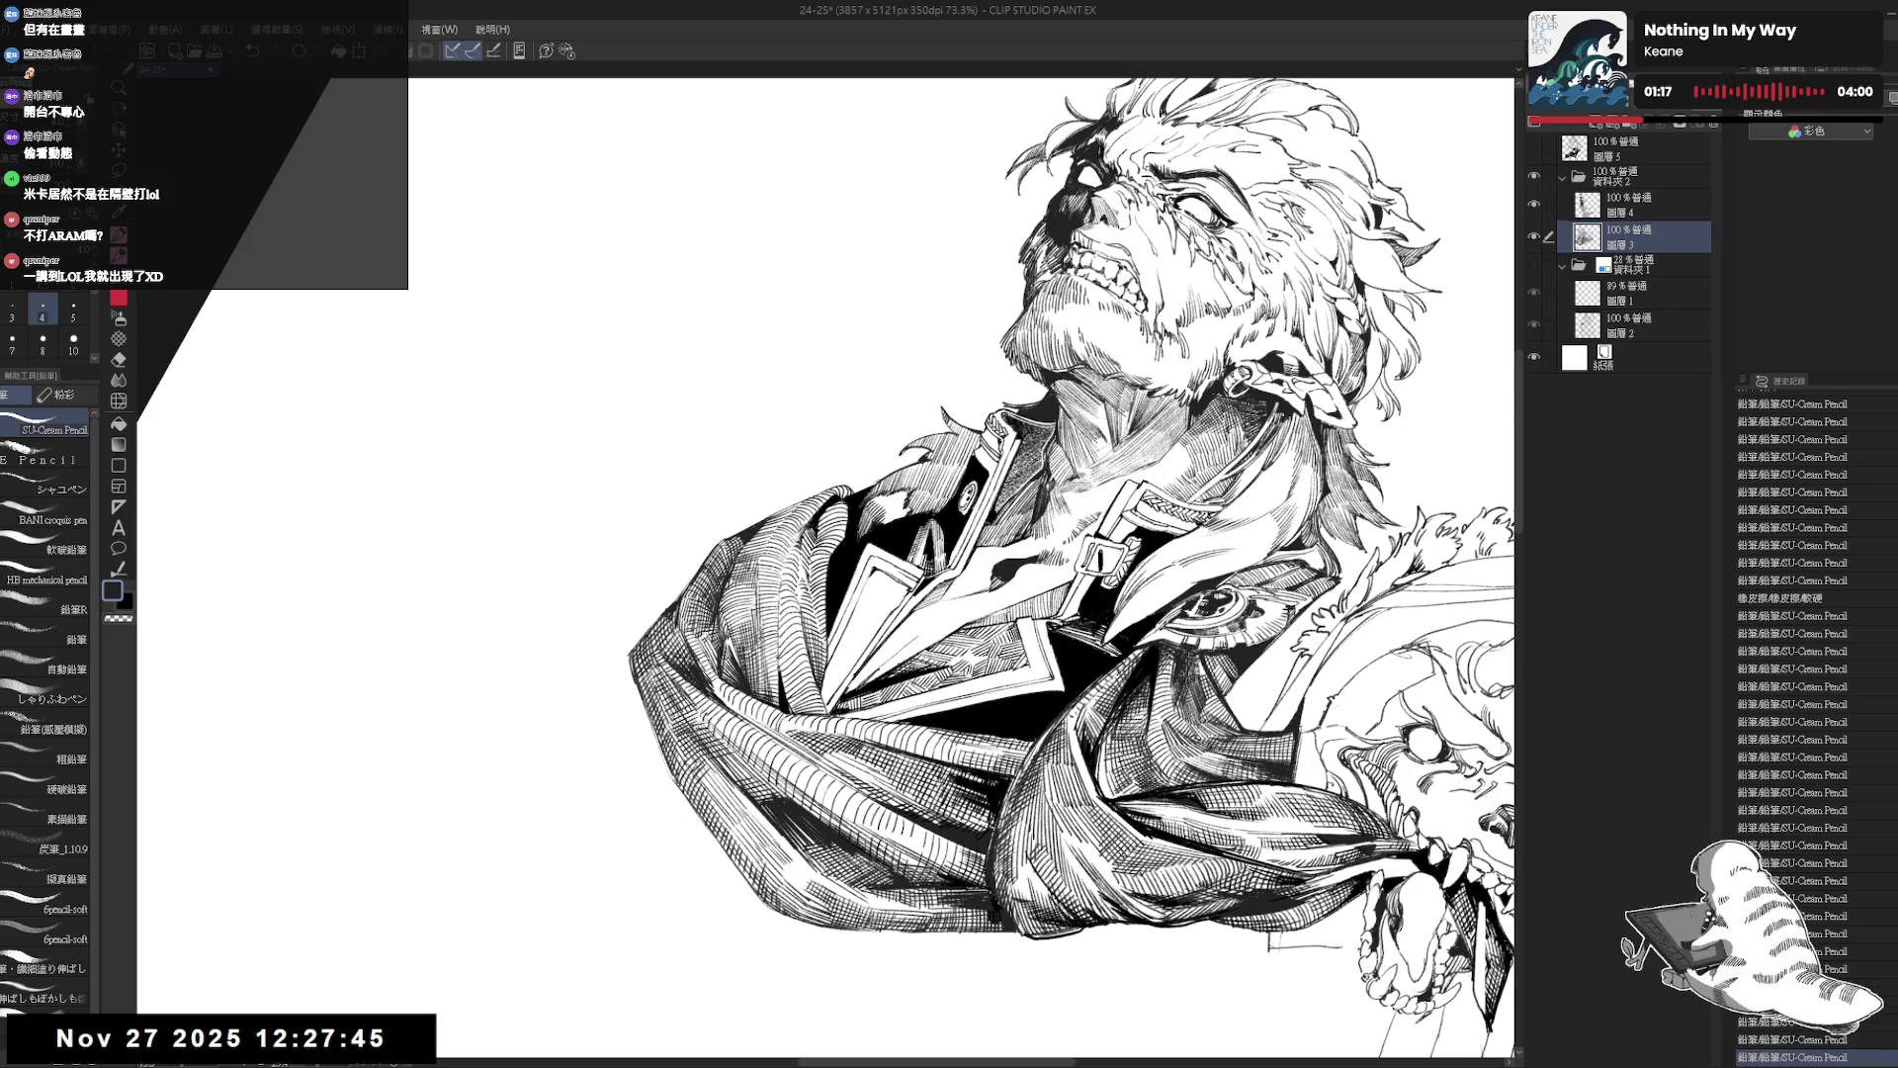
Mirror-check the drawing, raise the pencil to size 5 and add a stroke on the coat fold.
key("minus")
key("ctrl+0")
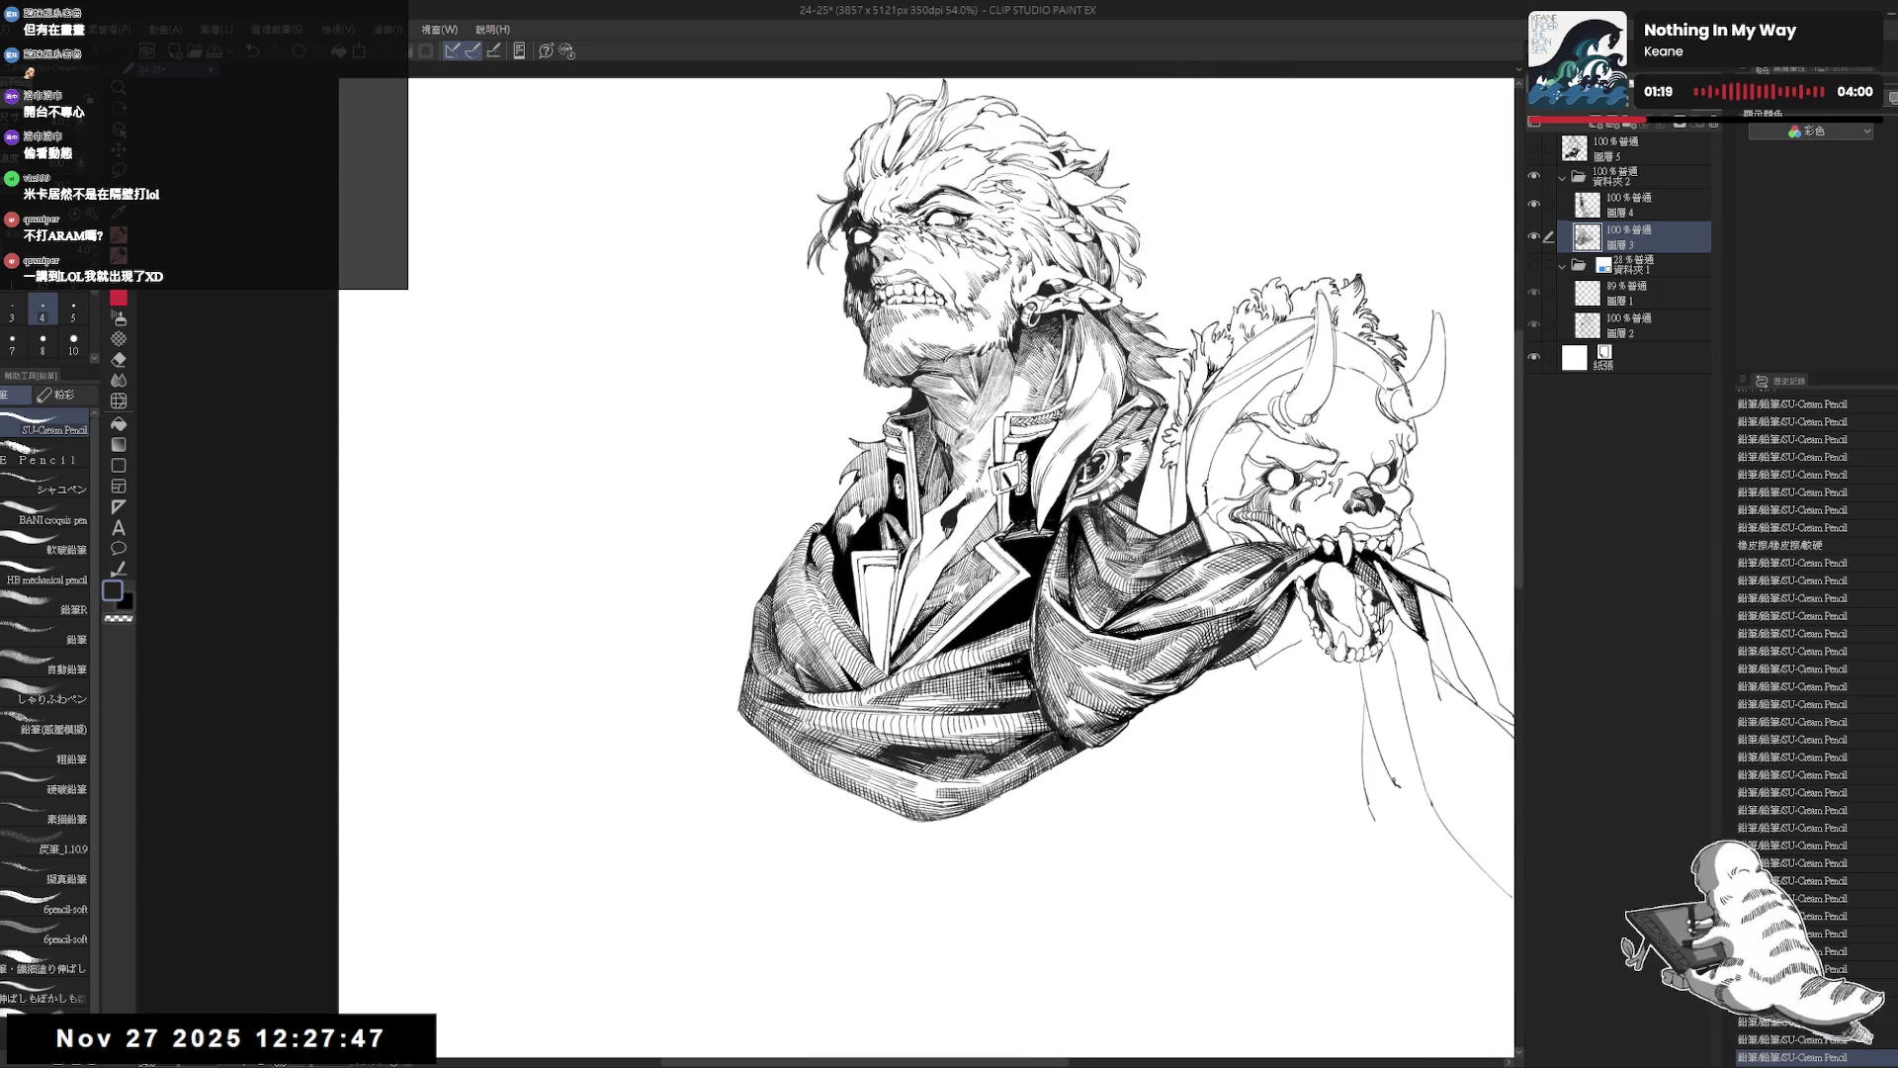
key("h")
key("h")
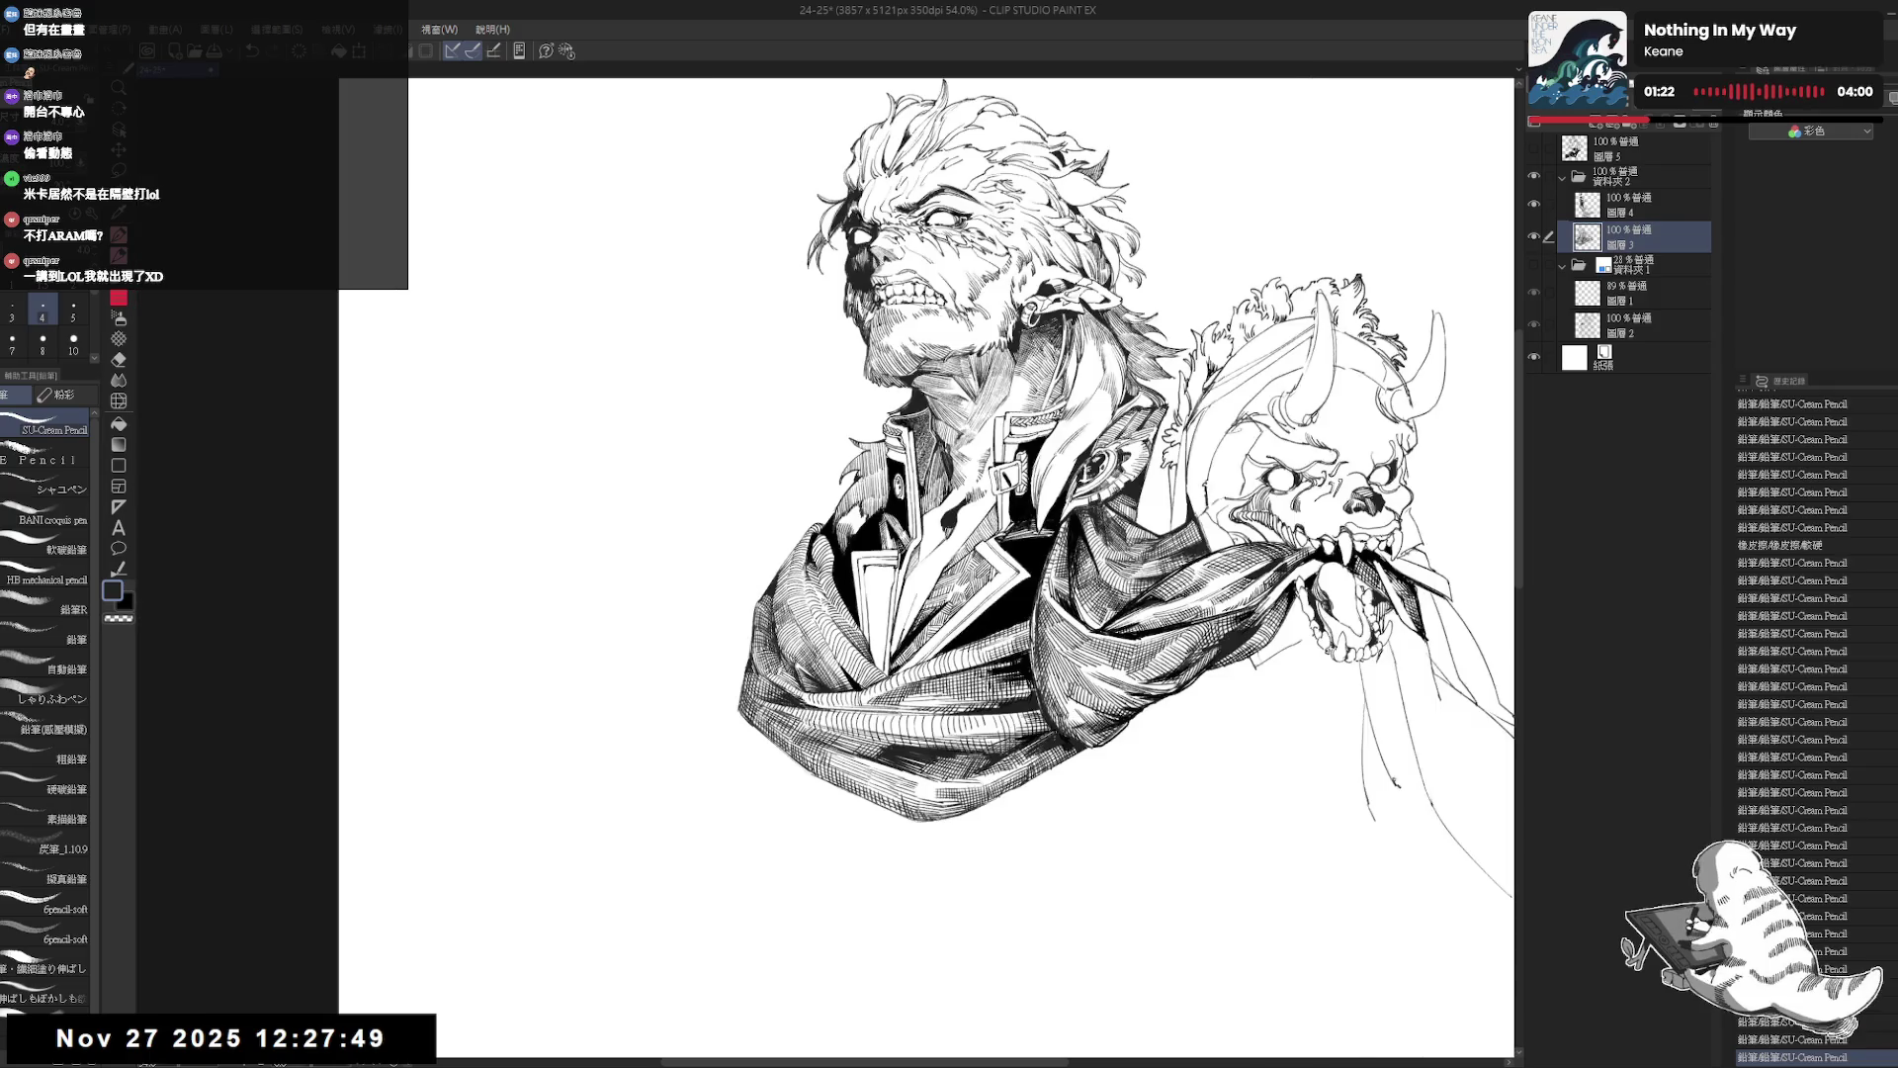
key("minus")
key("bracketright")
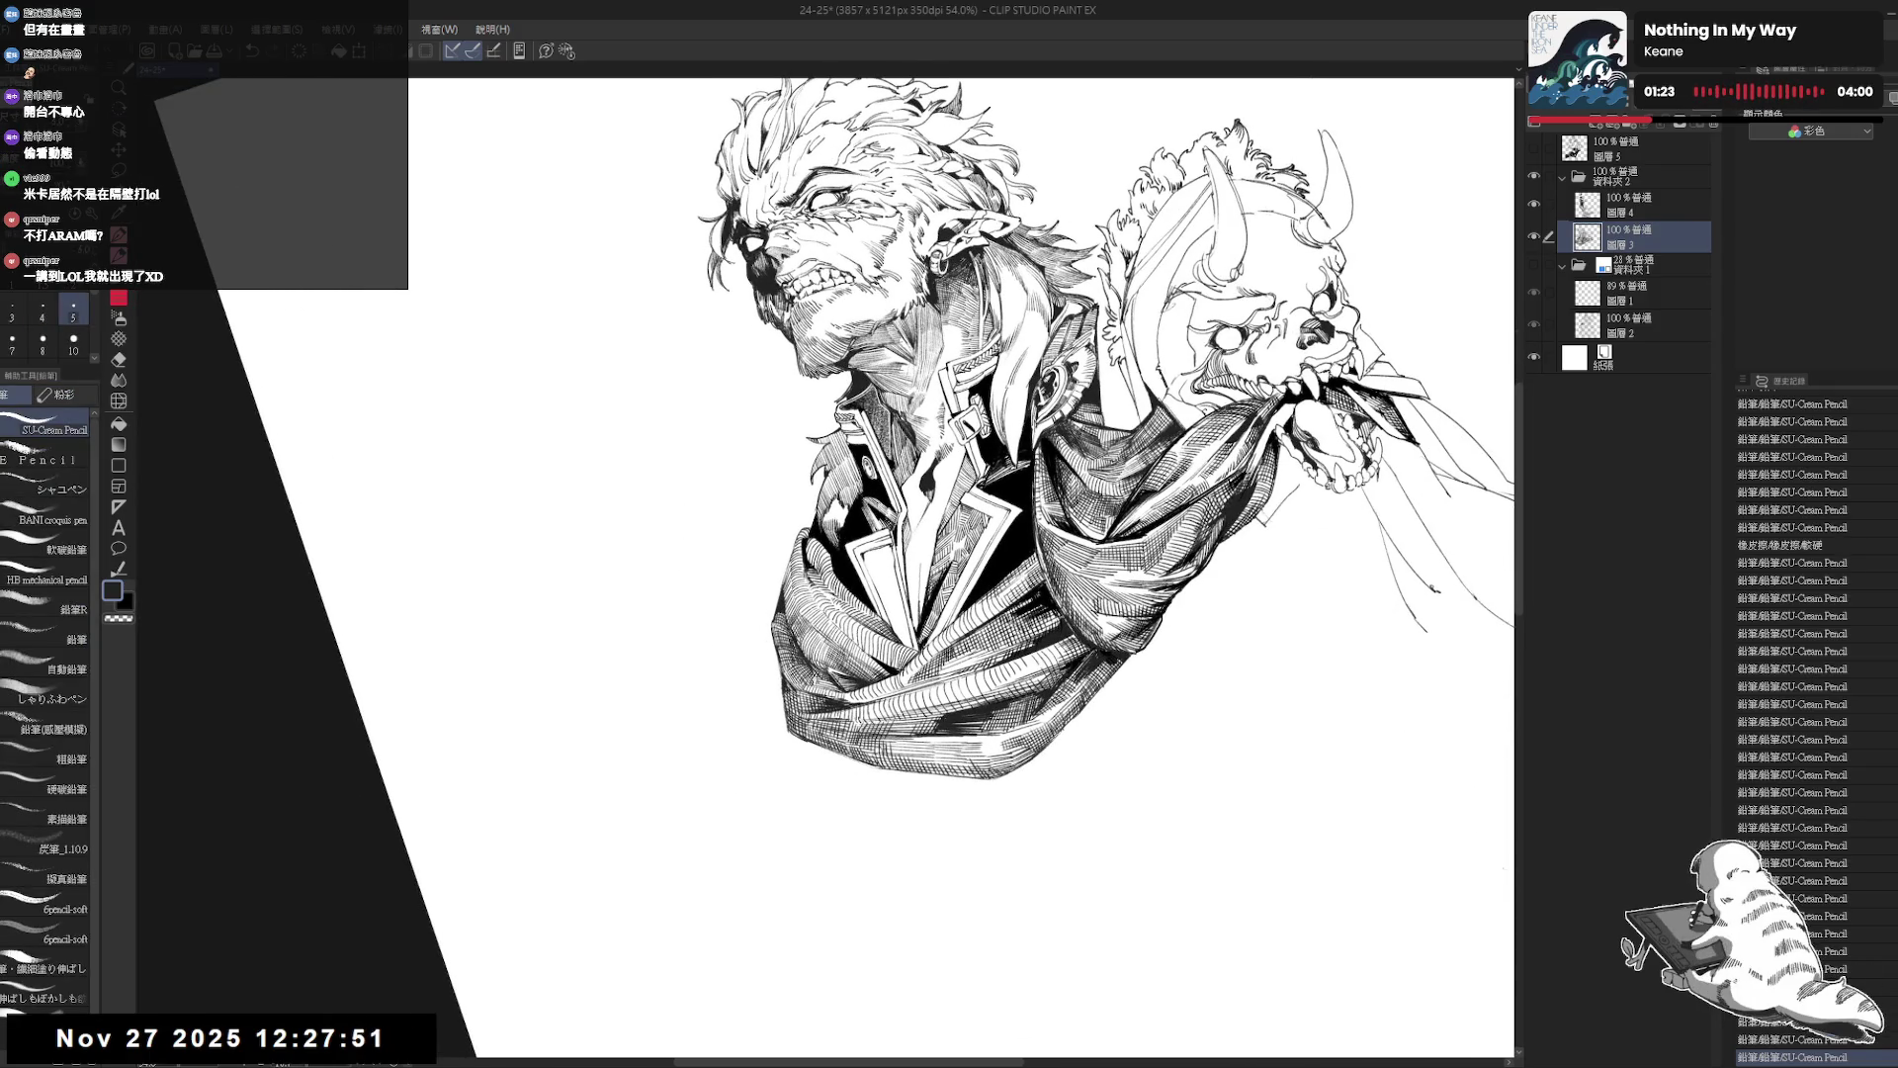
left_click_drag(776, 607, 796, 619)
key("asciicircum")
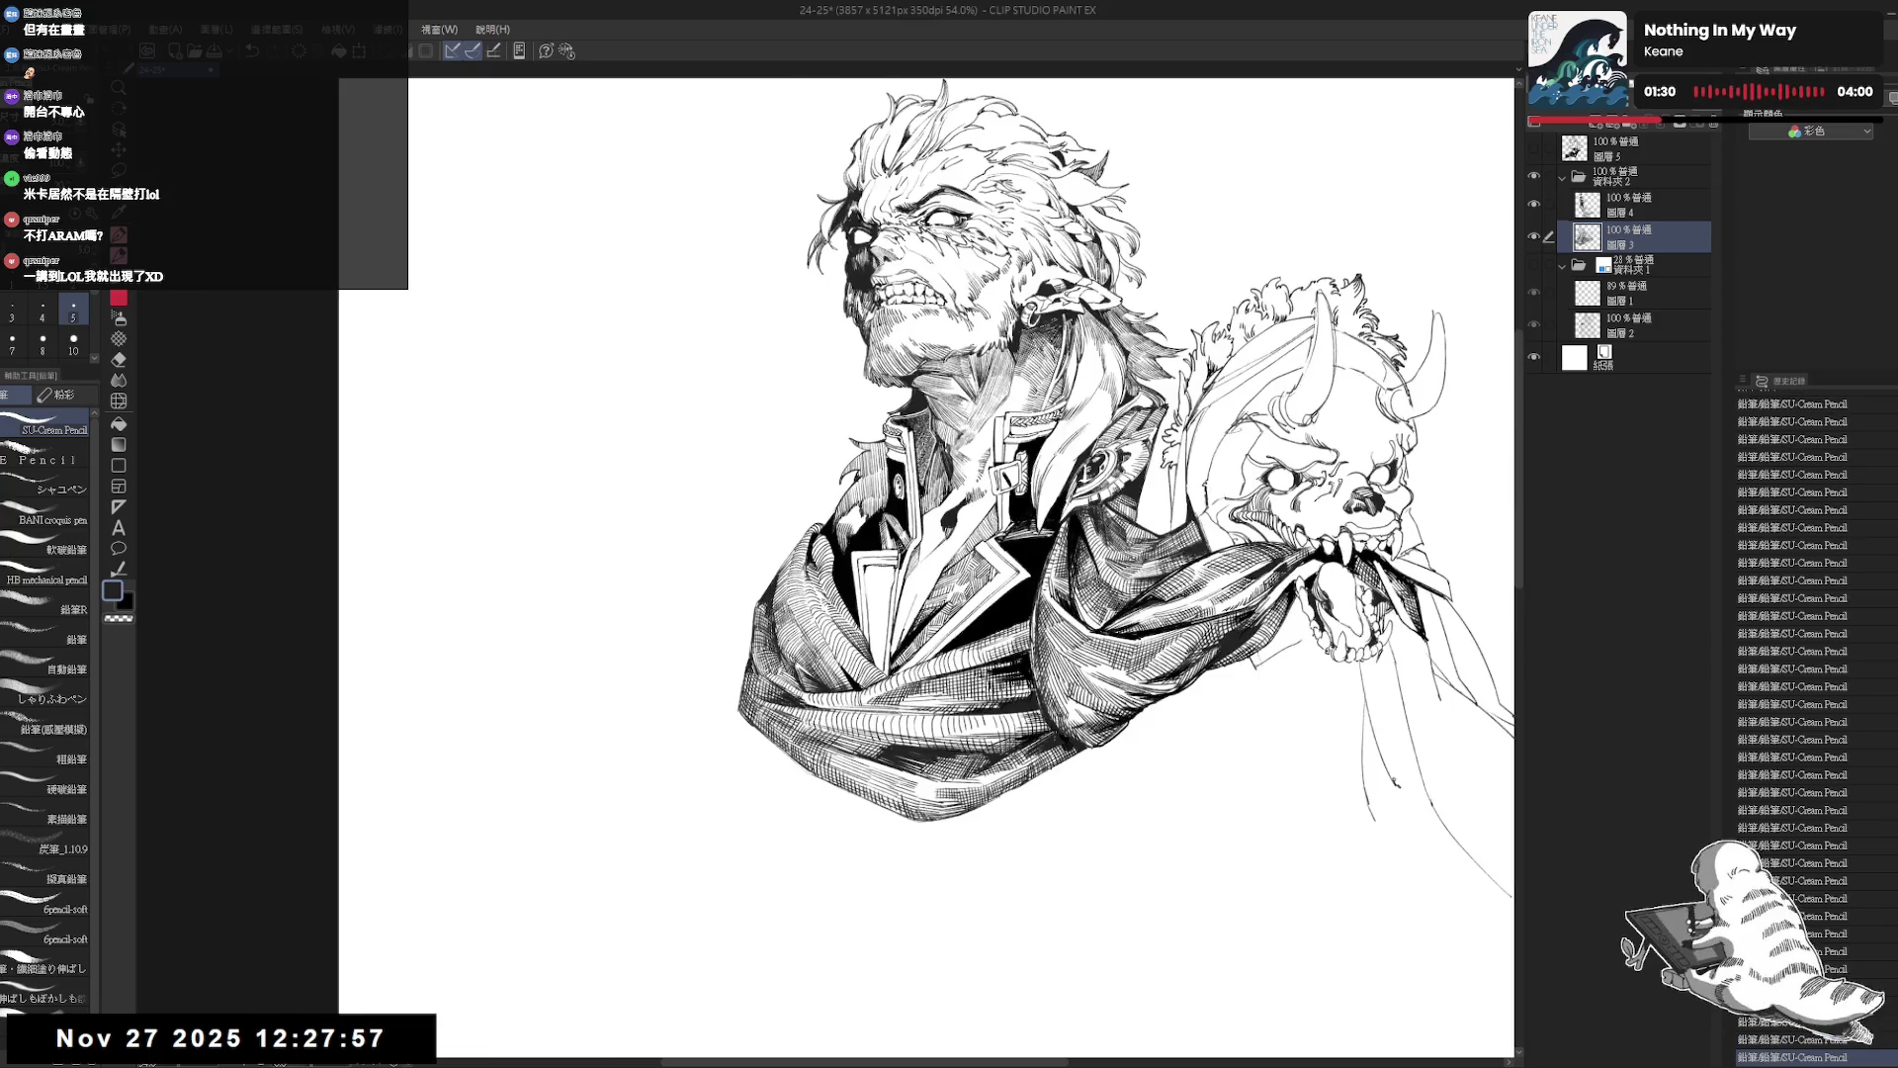
left_click_drag(1033, 547, 1030, 466)
scroll(1030, 466, "down", 1)
scroll(1003, 496, "down", 1)
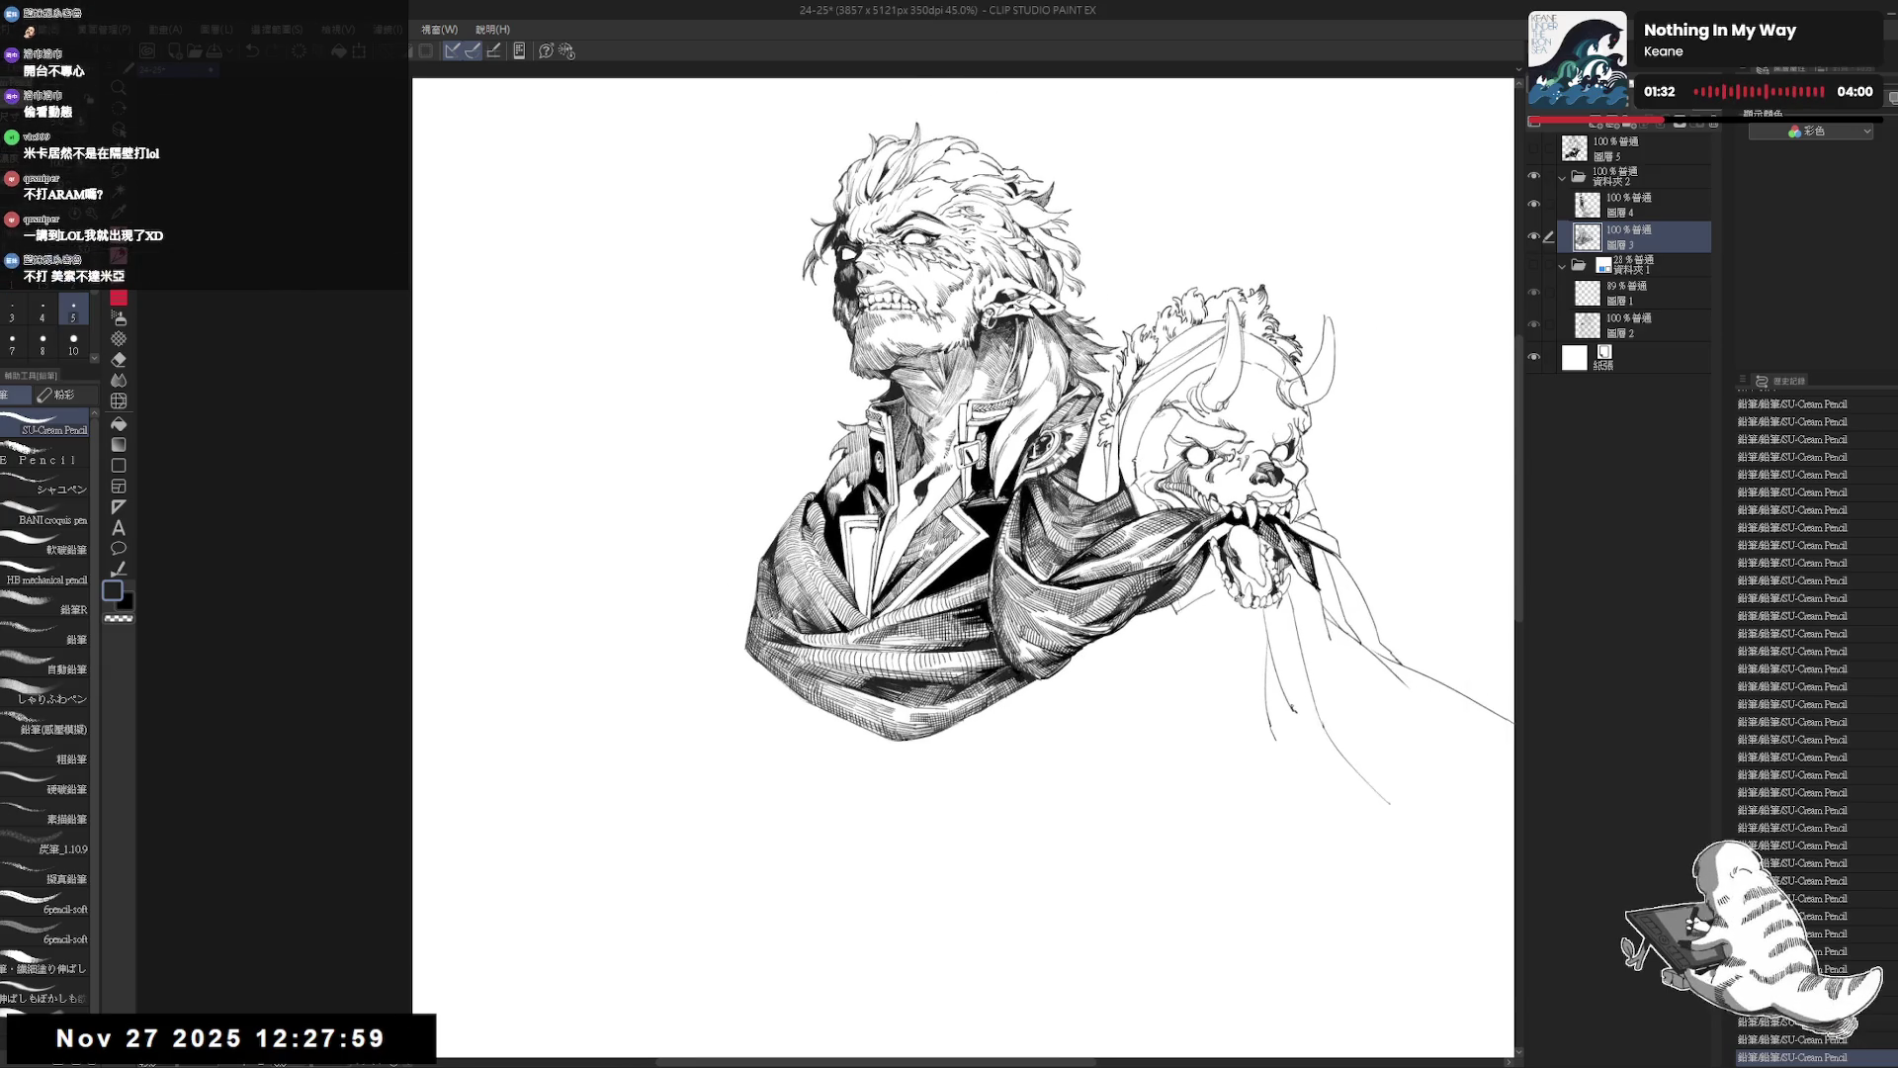
left_click_drag(989, 495, 919, 672)
Hatch the sleeve to darken it, refining the strokes with undo and redo.
key("p")
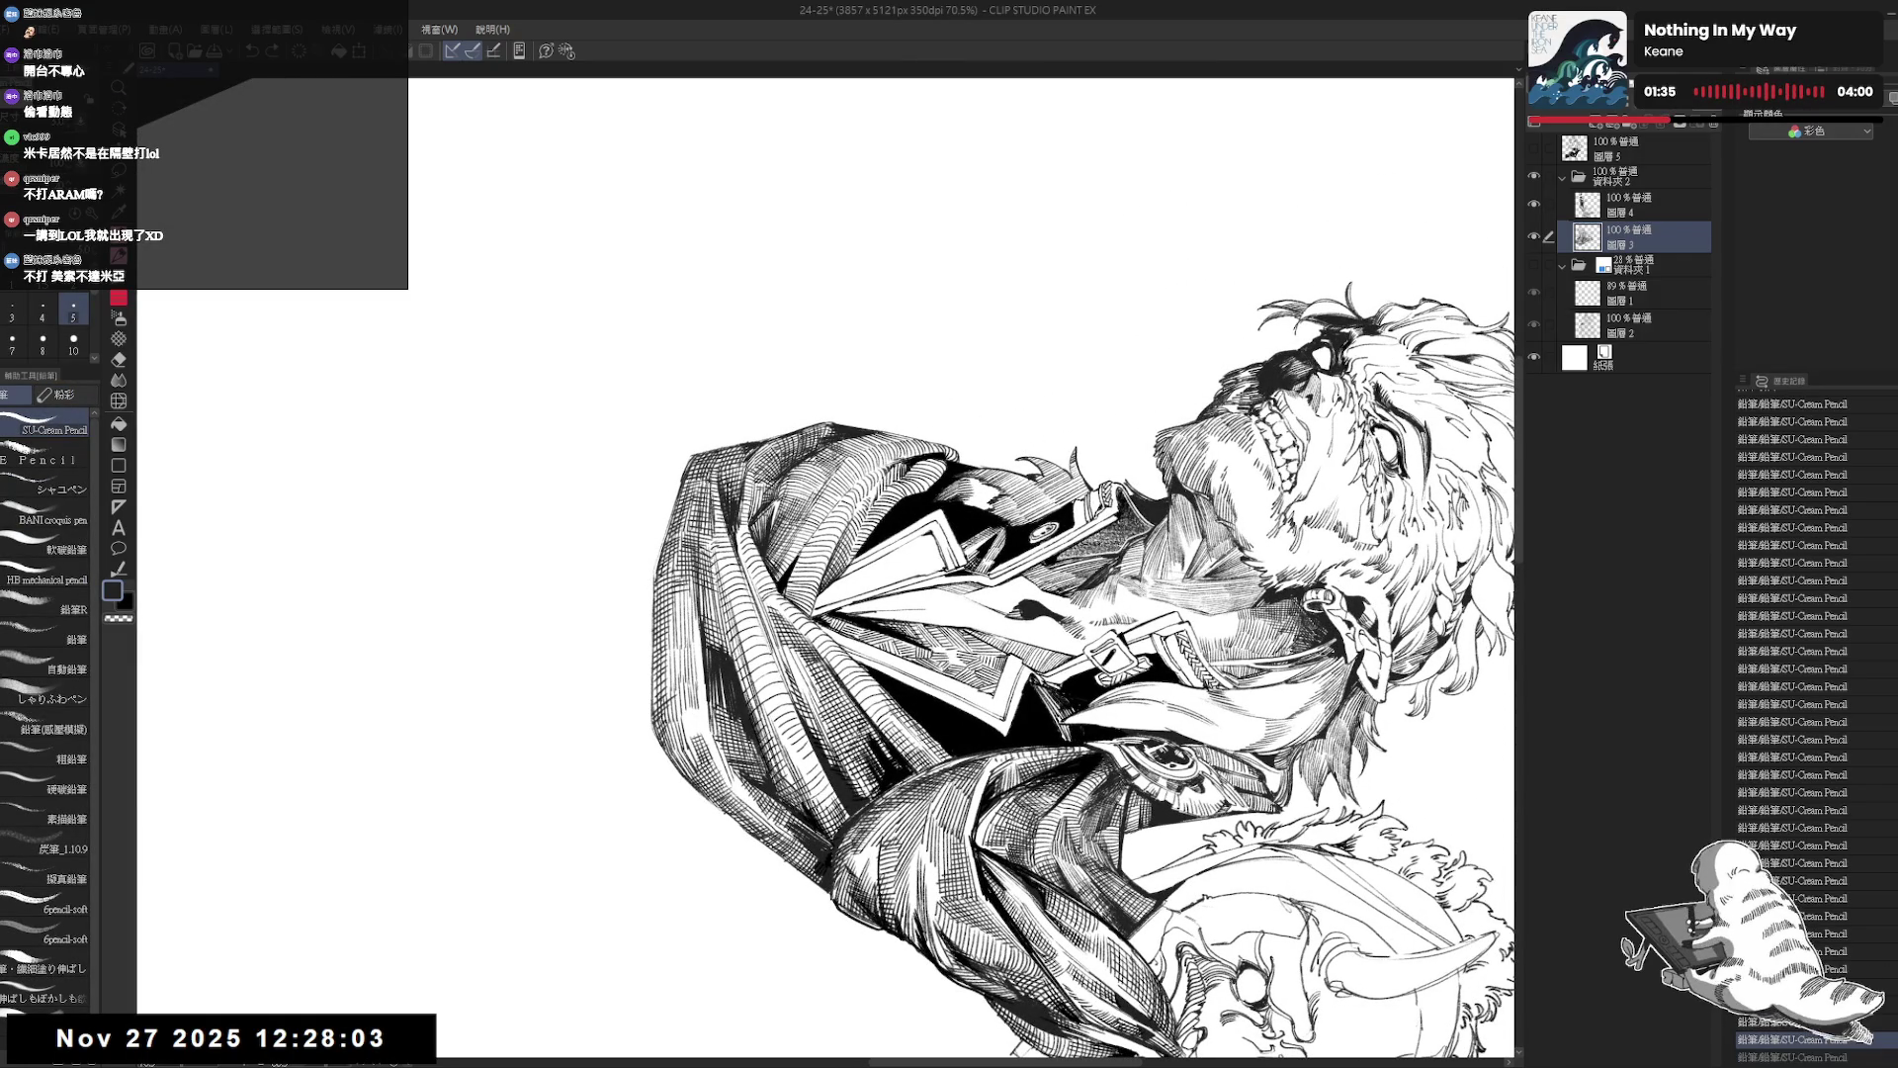
left_click_drag(806, 776, 844, 815)
mouse_move(828, 785)
left_mouse_down()
mouse_move(846, 821)
mouse_move(998, 682)
left_mouse_up()
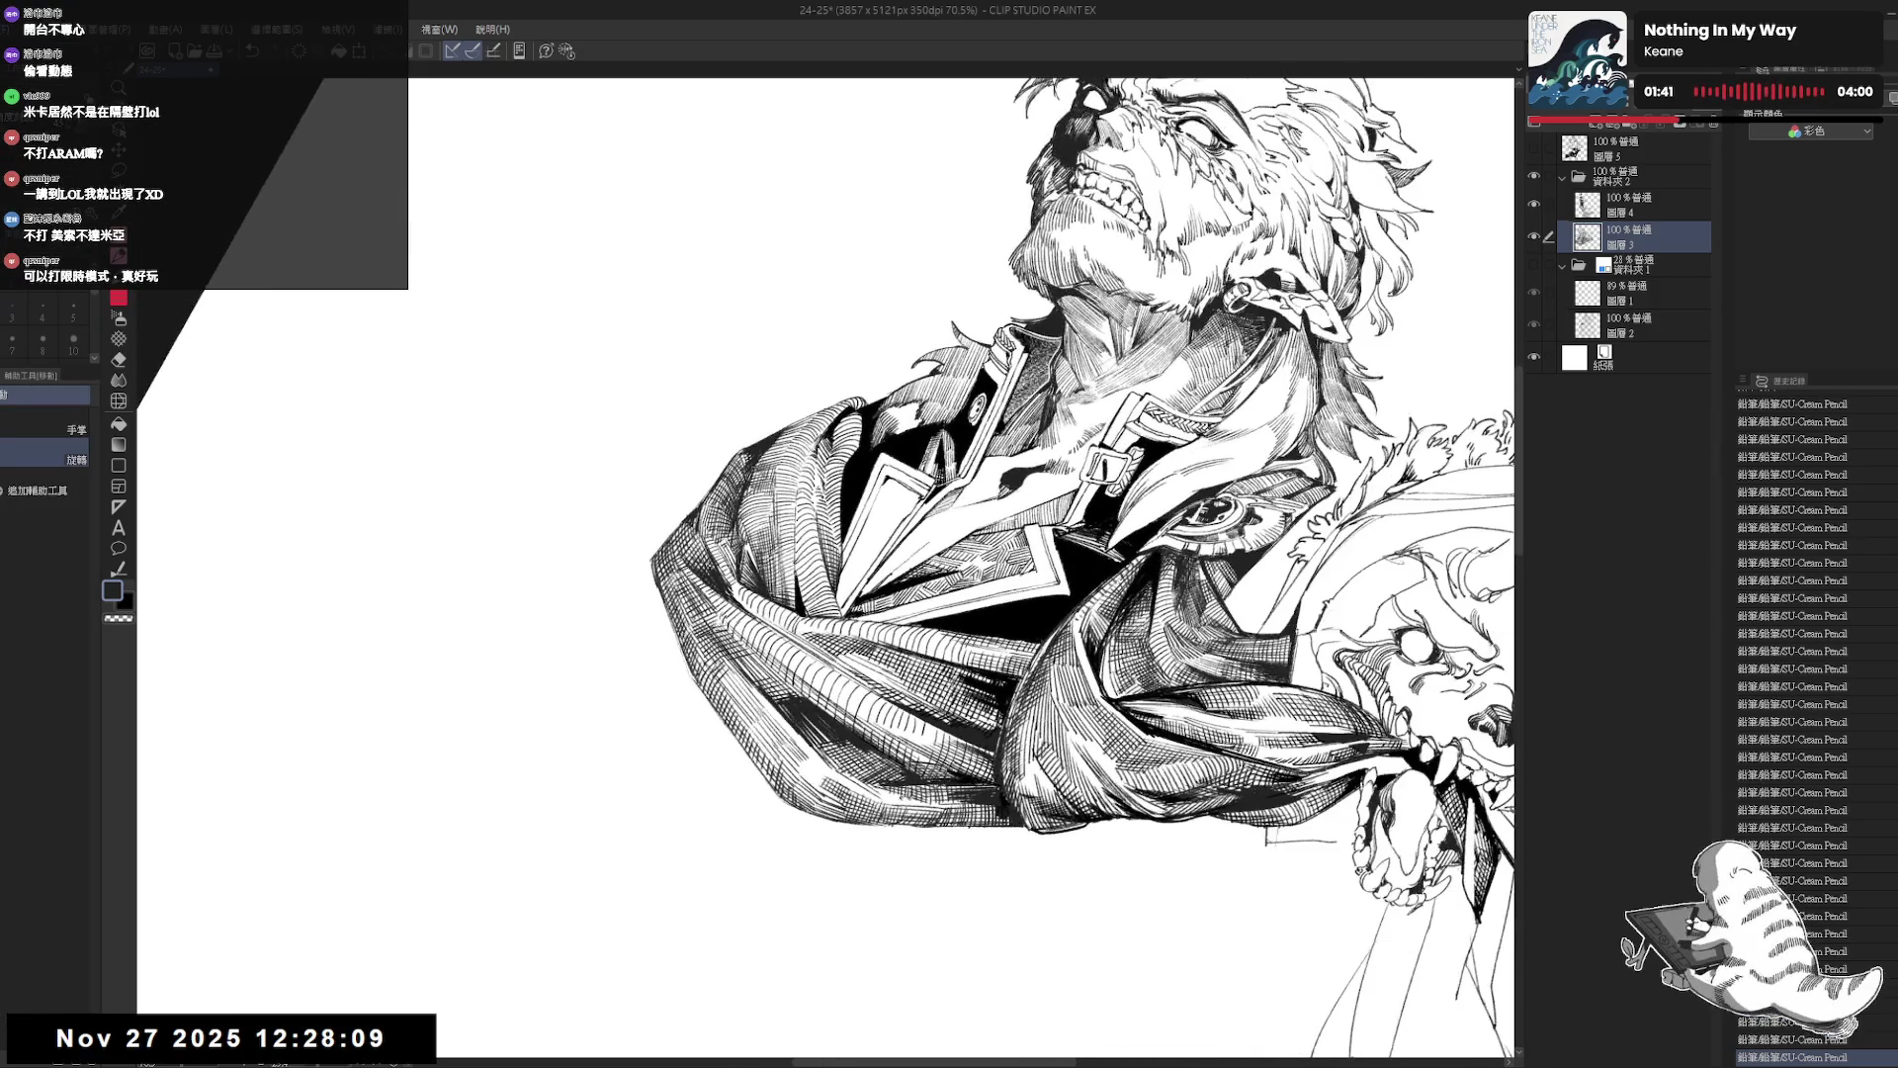
left_click_drag(885, 870, 851, 820)
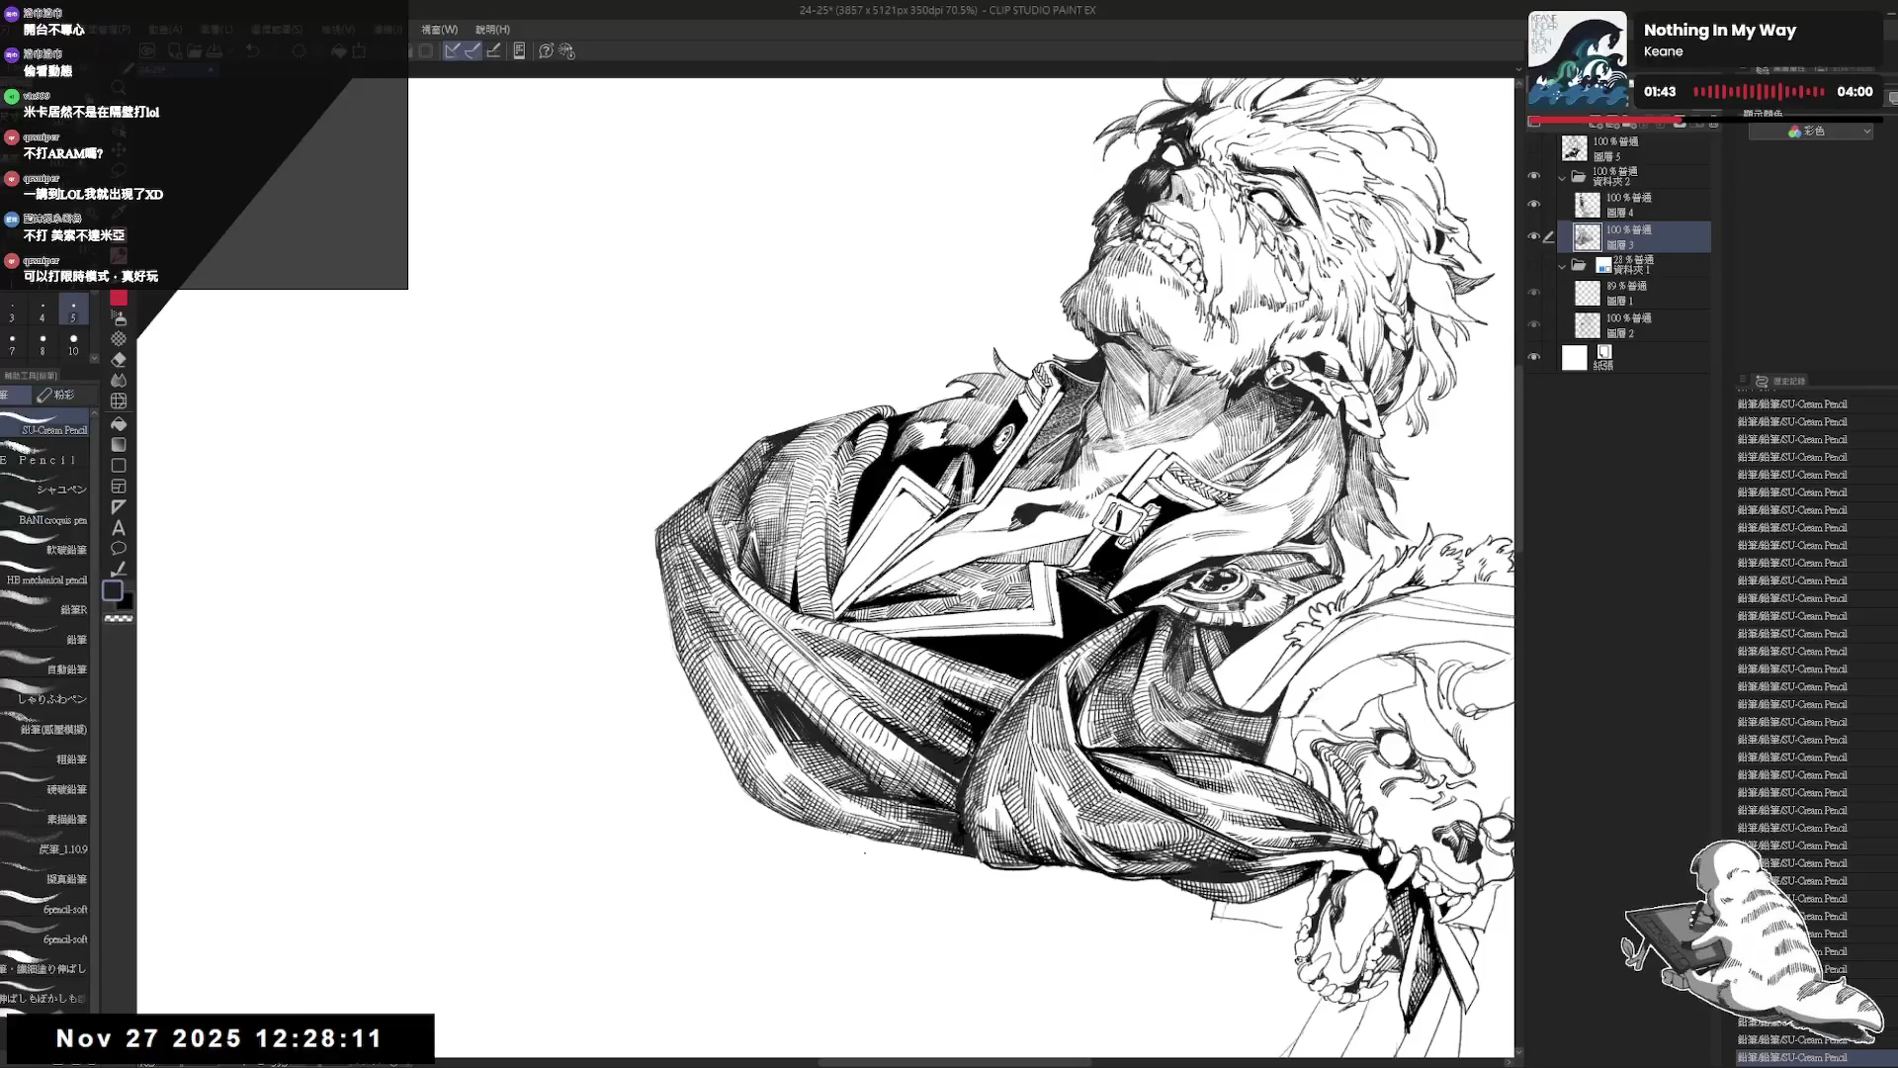
left_click_drag(837, 821, 776, 816)
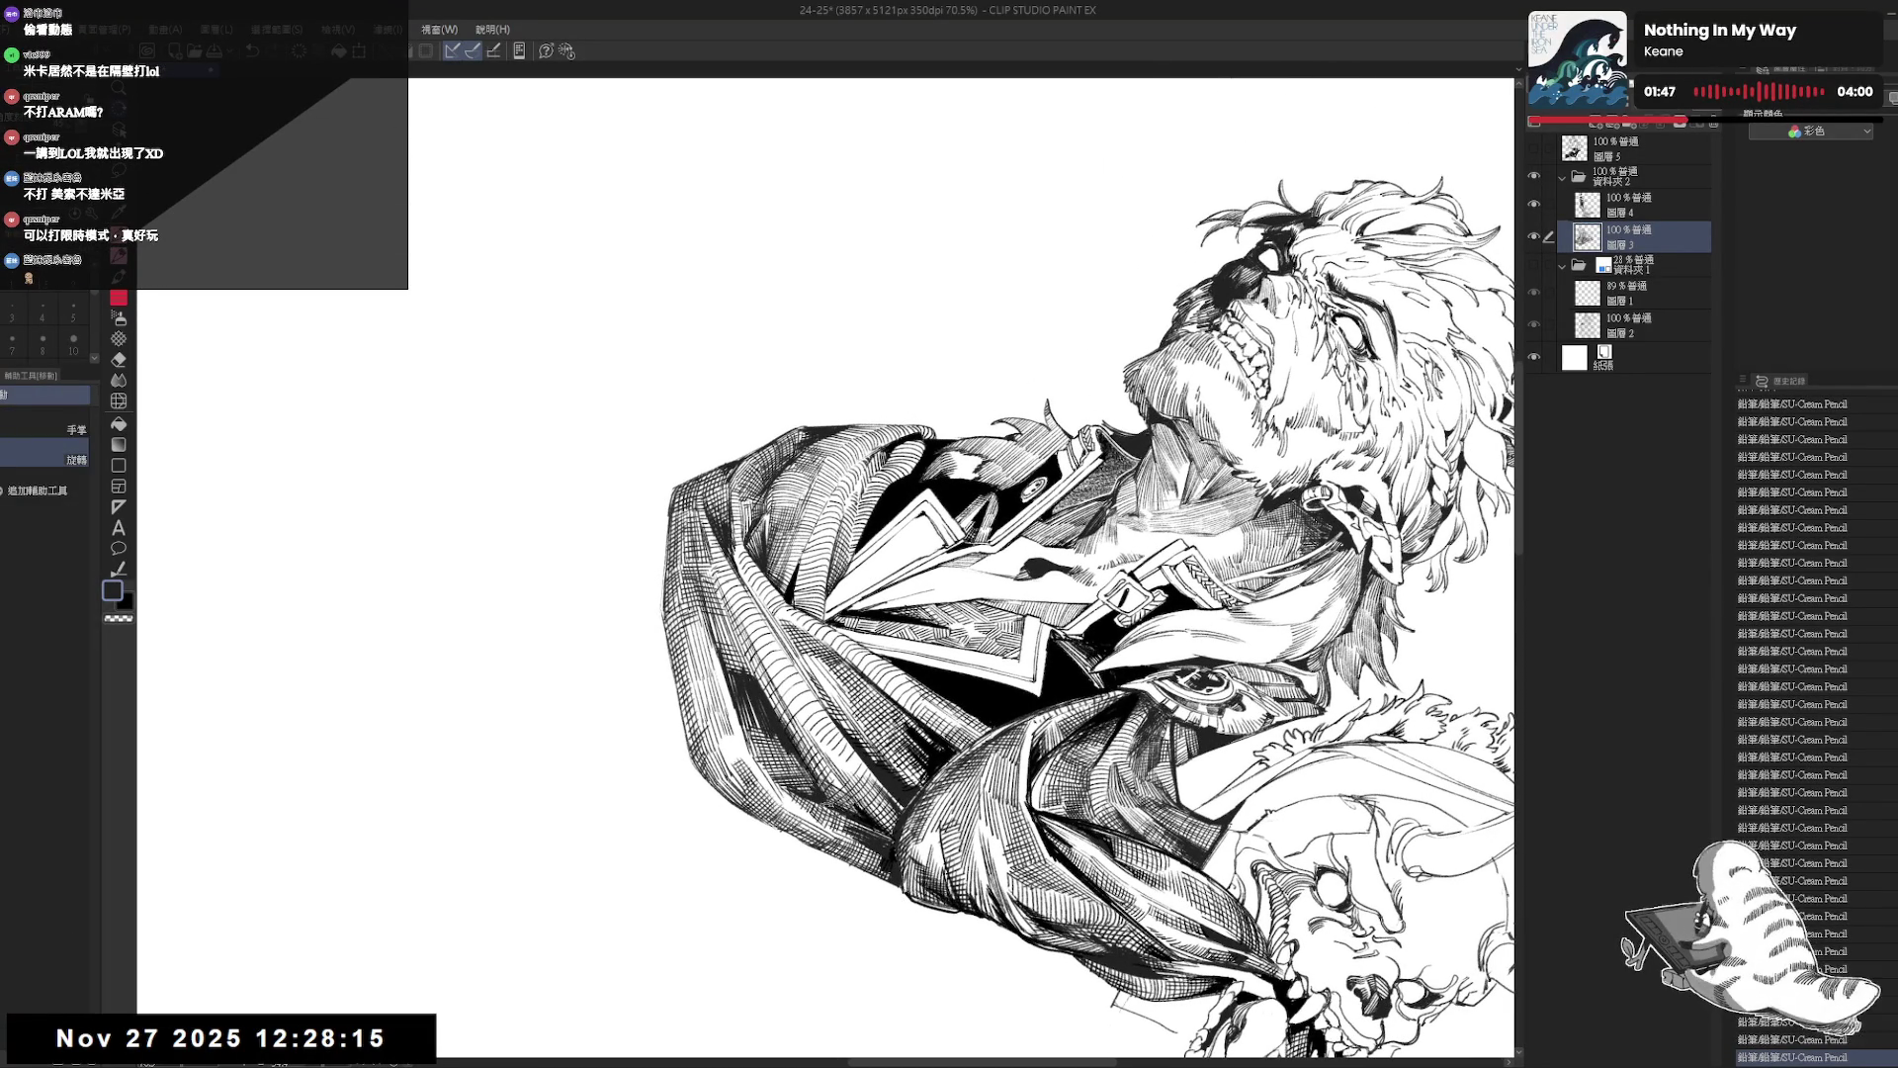
key("p")
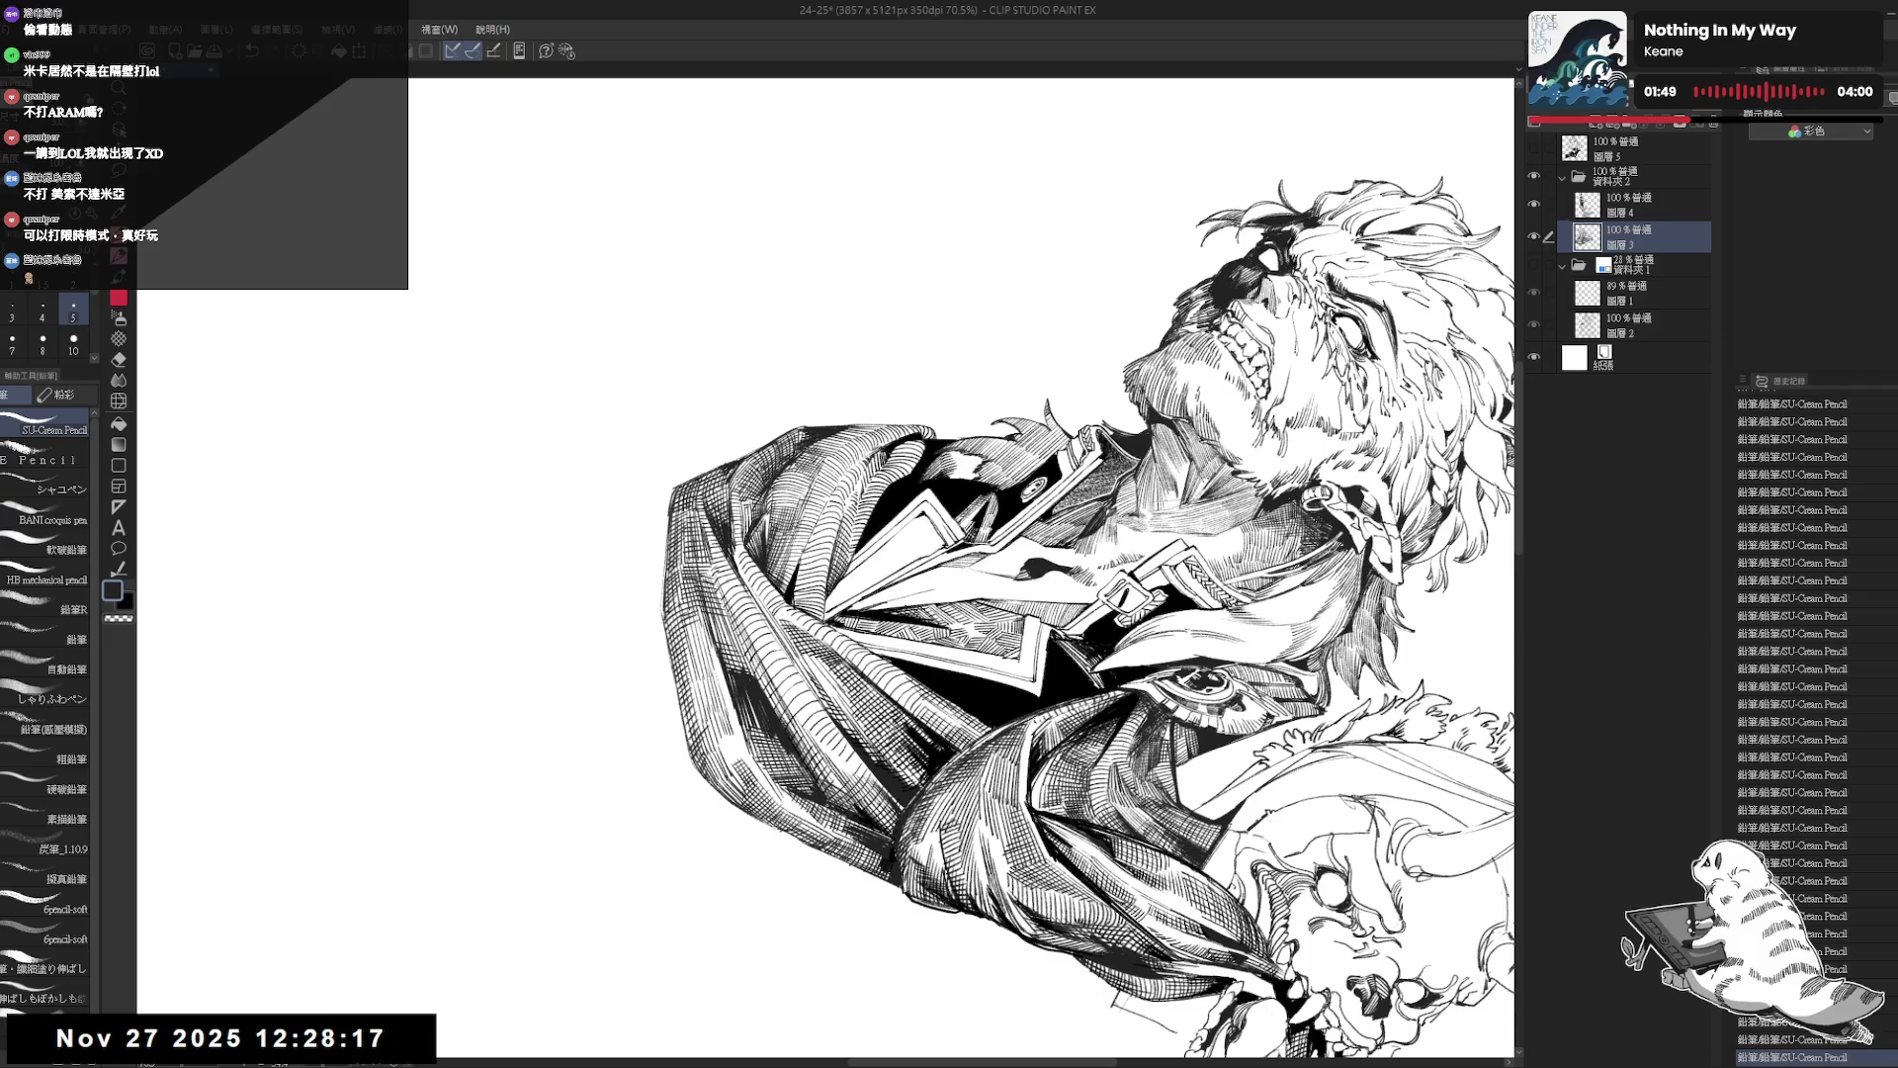
left_click_drag(787, 727, 825, 737)
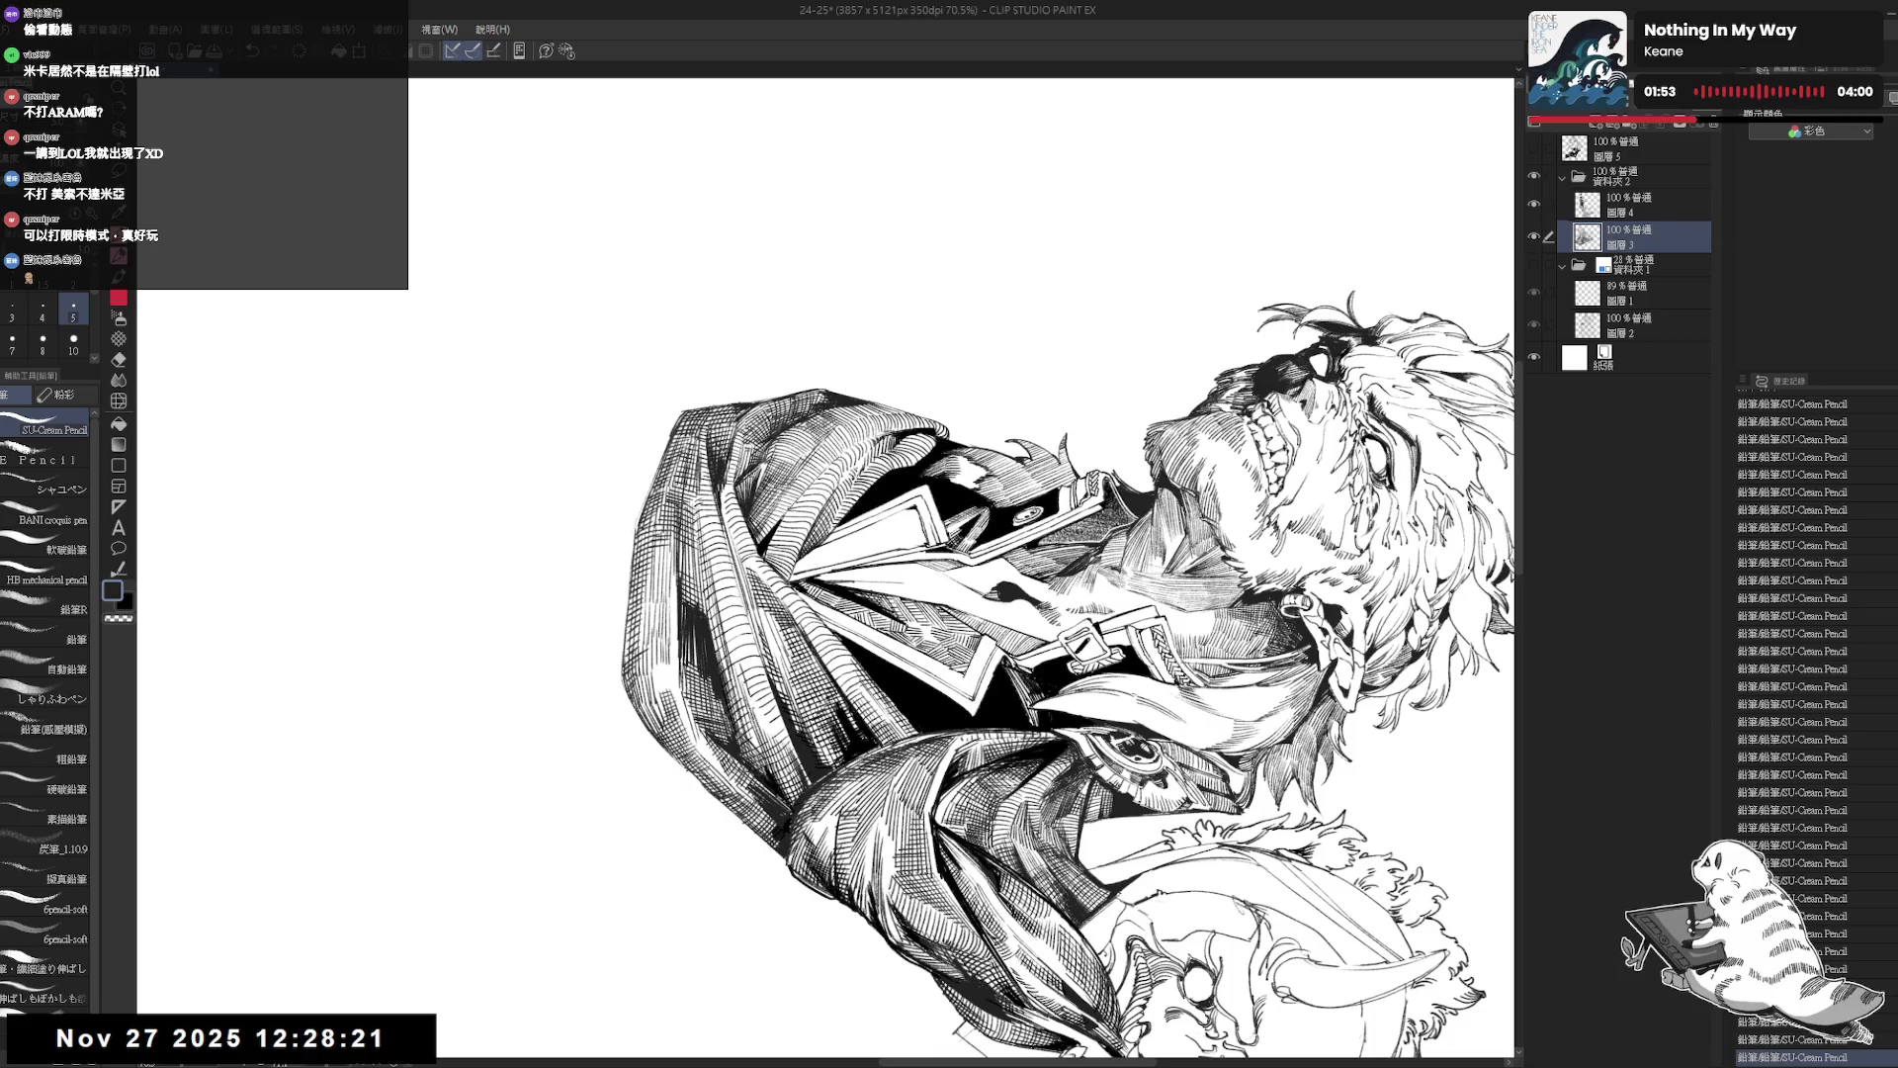
key("ctrl+z")
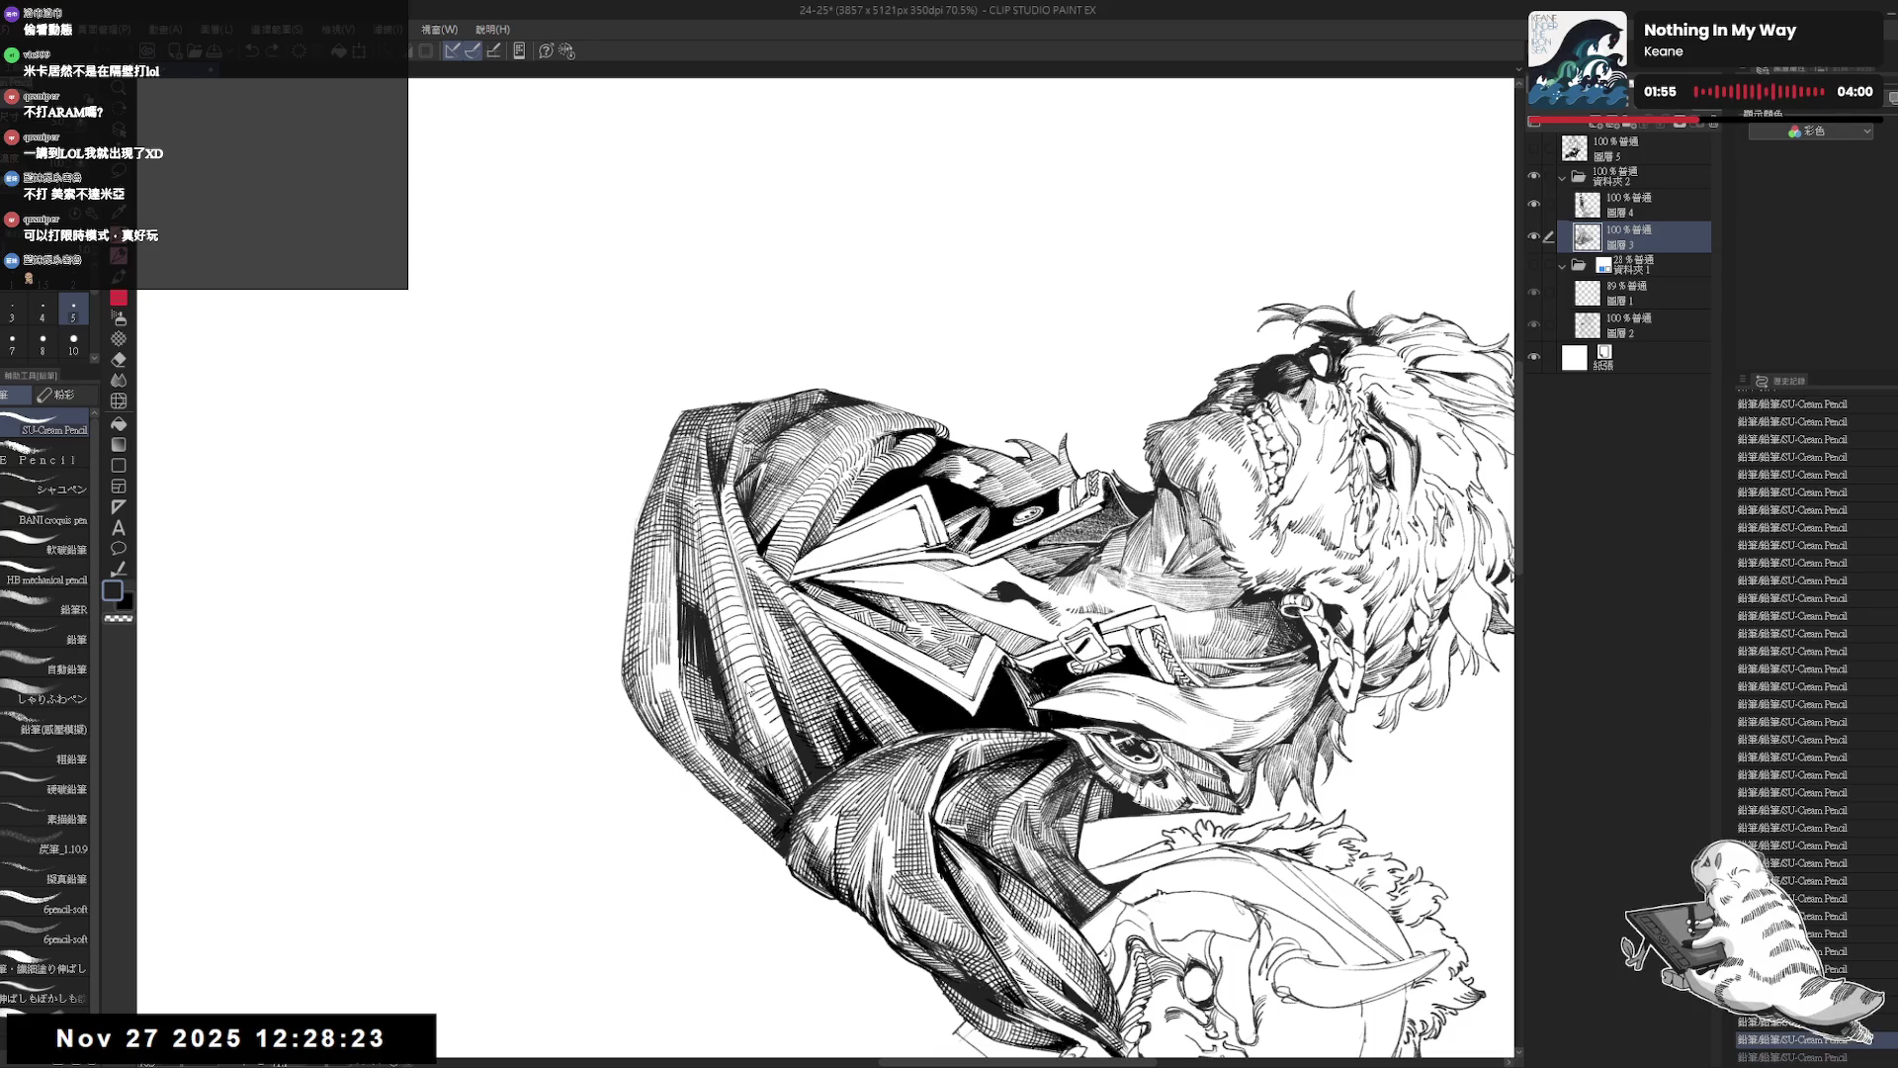
key("ctrl+z")
key("ctrl+y")
left_click_drag(754, 675, 759, 726)
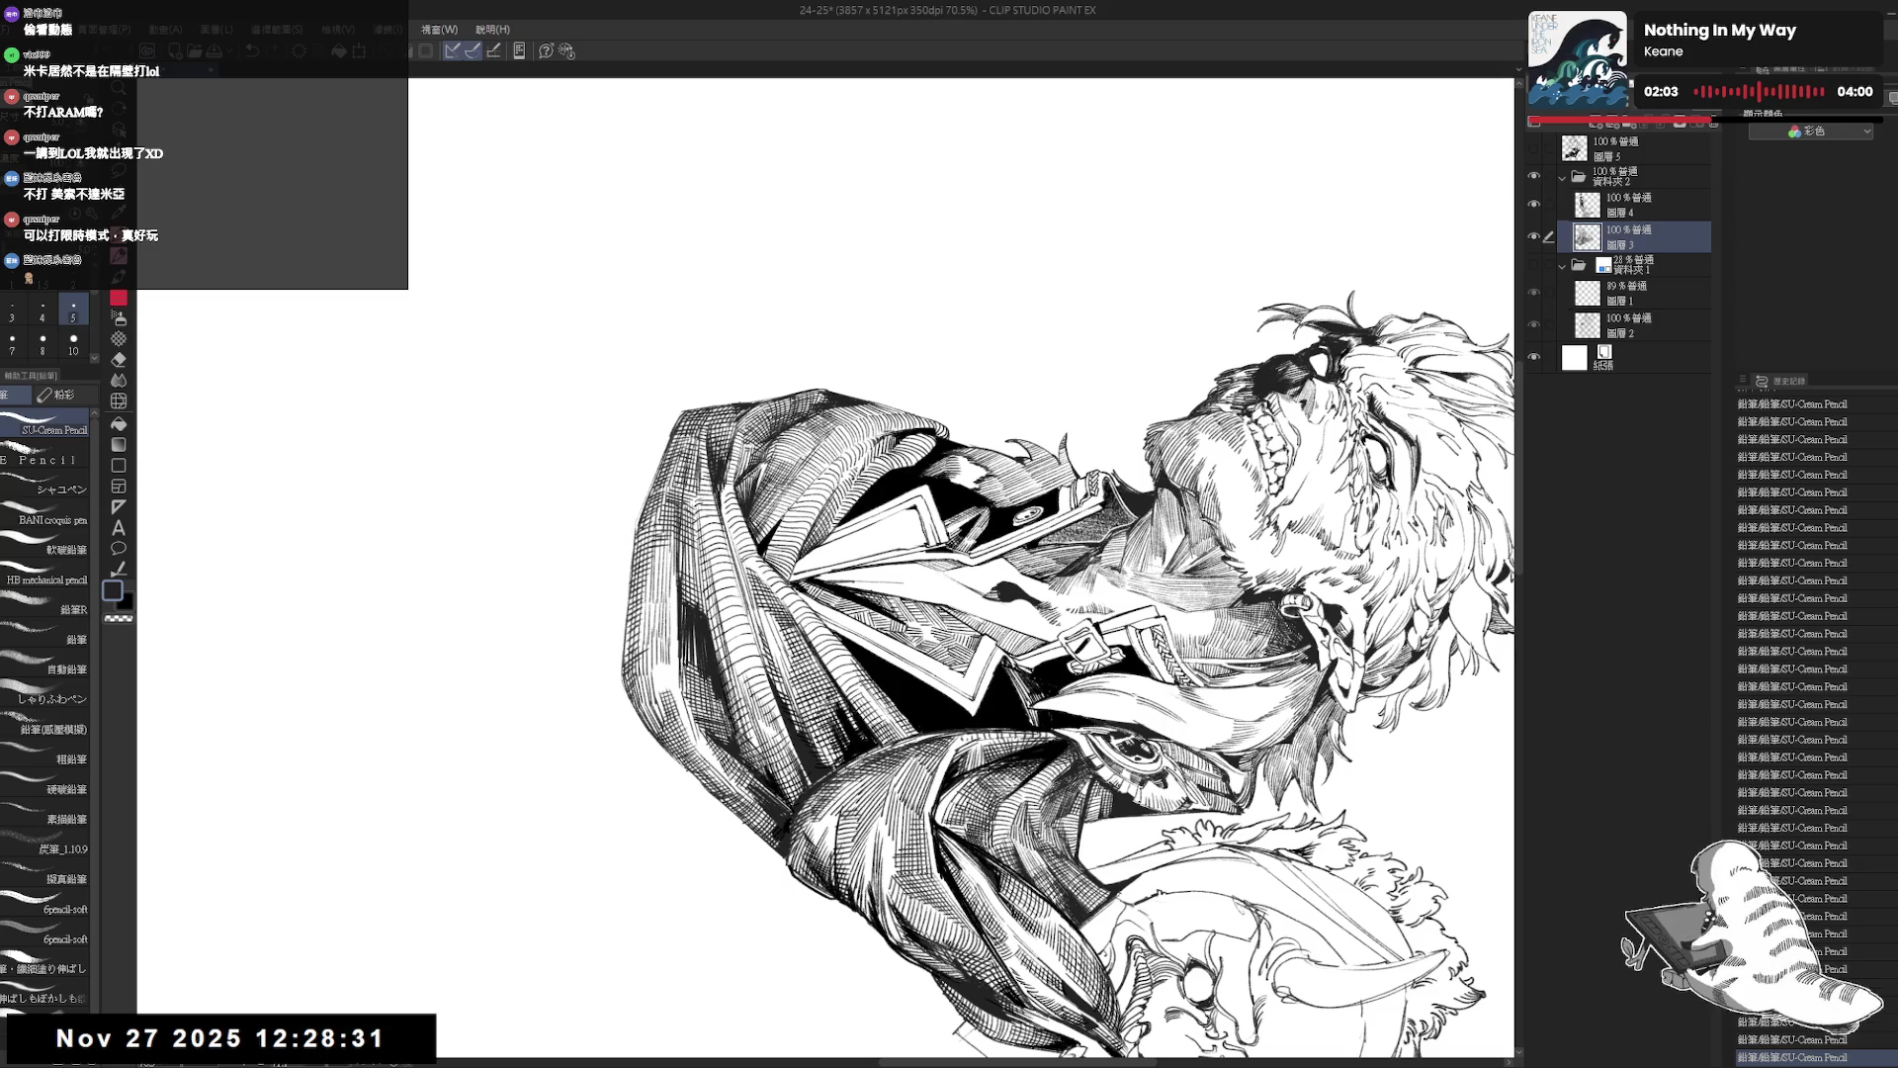
Add short hatching strokes along the coat's left edge, then turn the view upside-down to check.
key("ctrl+@")
key("asciicircum")
key("asciicircum")
key("asciicircum")
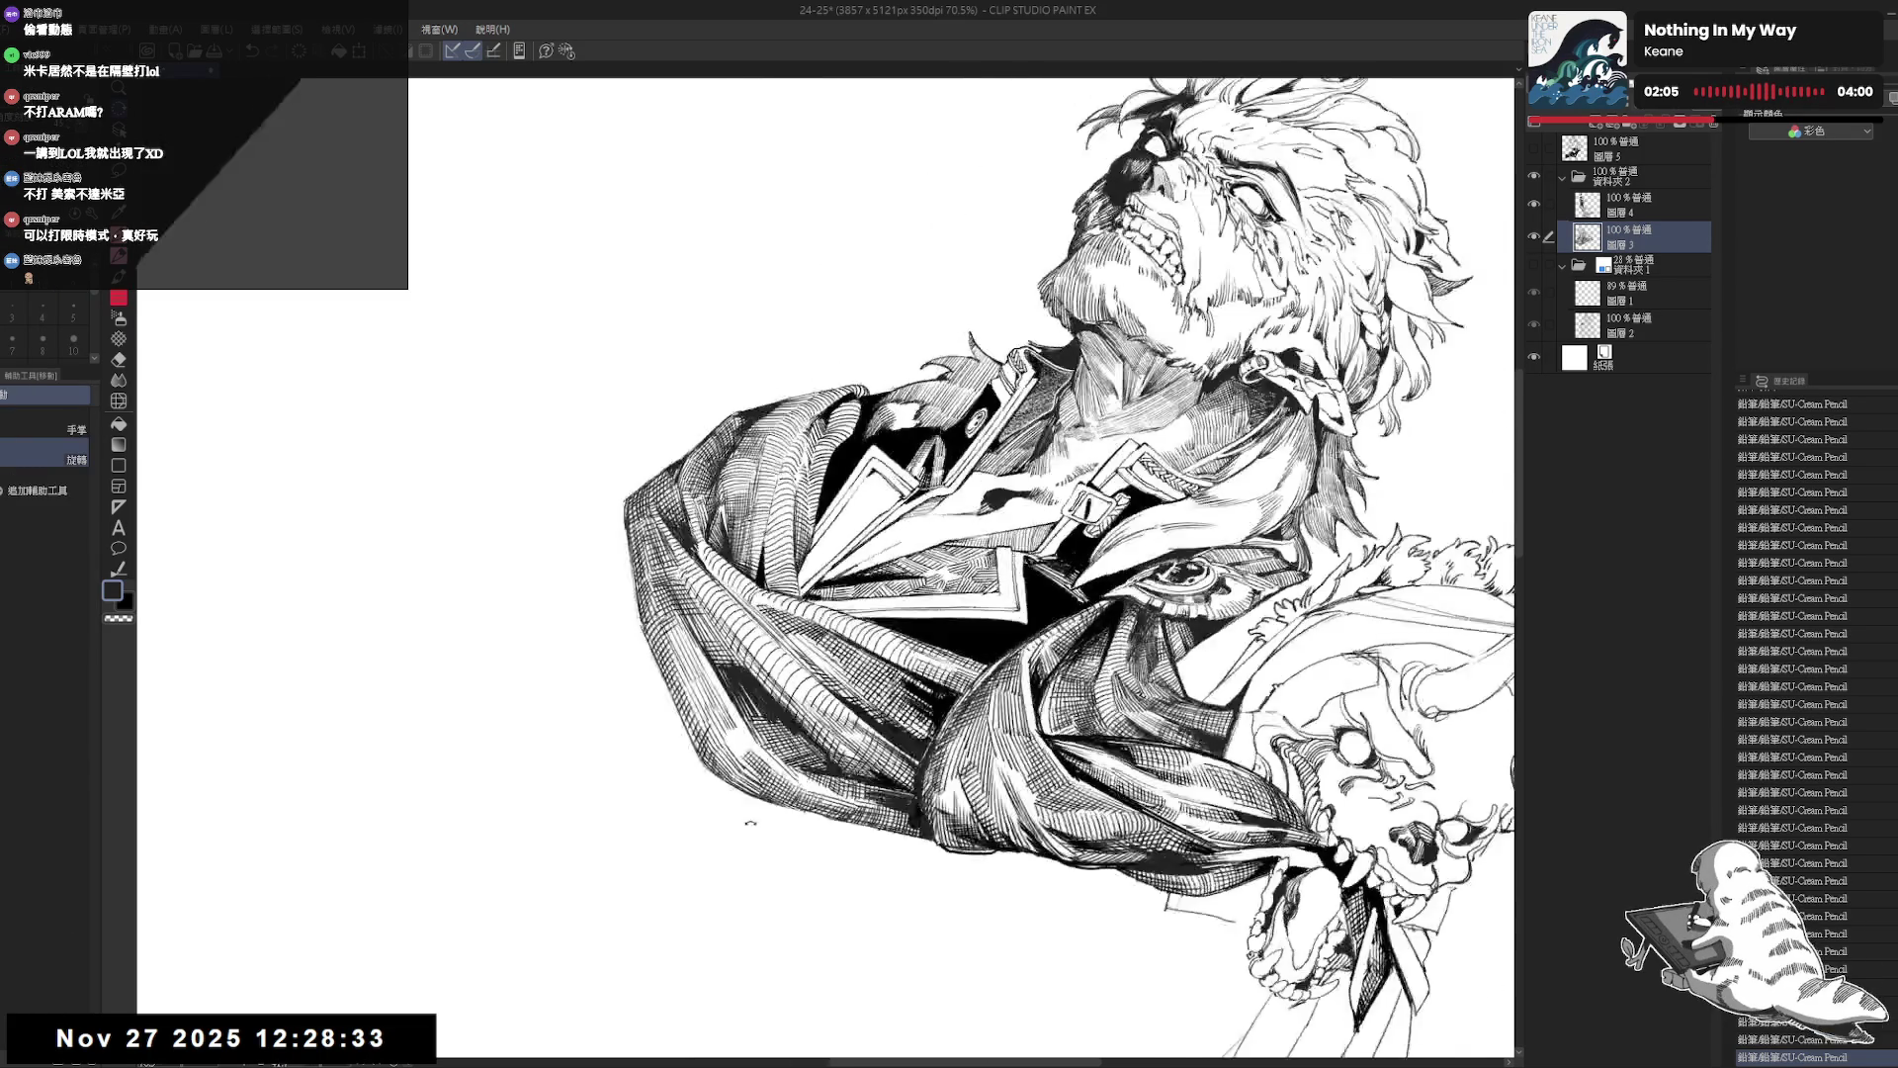
key("ctrl+z")
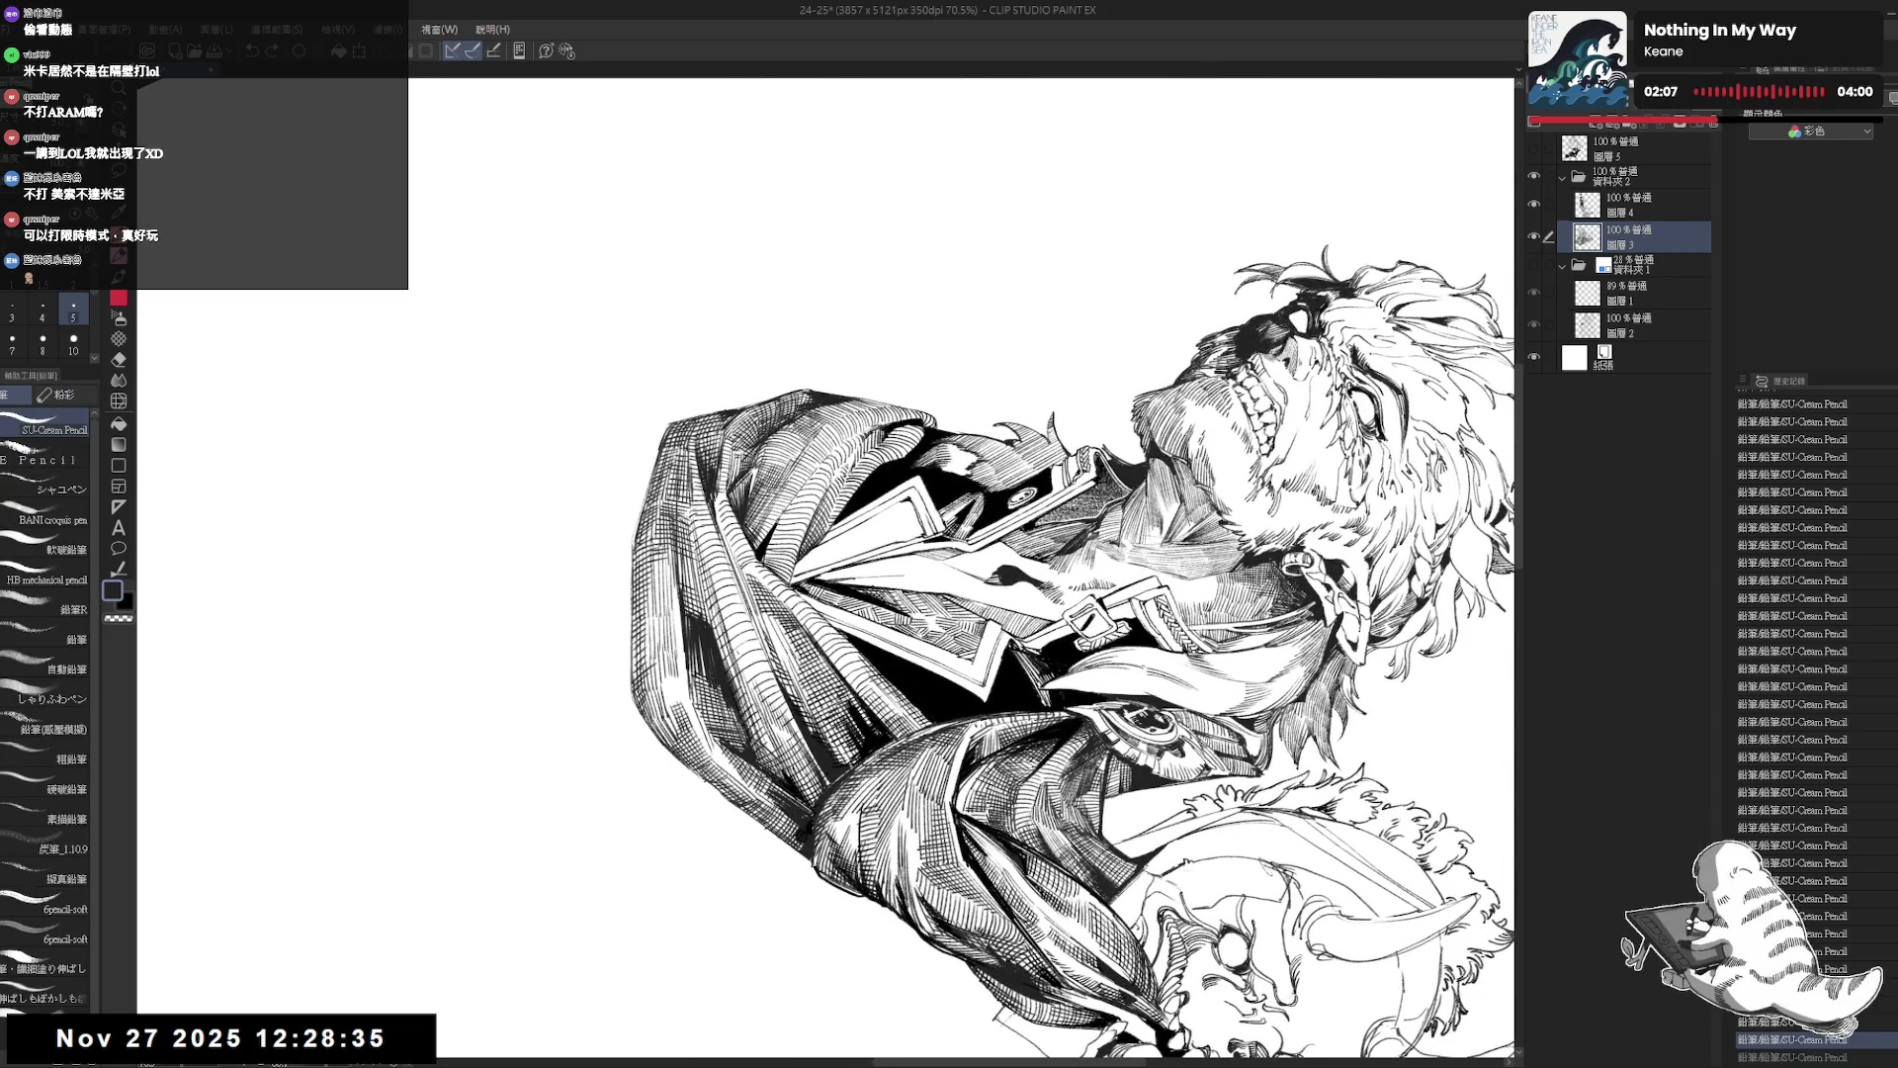
left_click_drag(737, 654, 779, 710)
left_click_drag(768, 684, 782, 713)
mouse_move(1122, 567)
left_mouse_down()
mouse_move(928, 288)
mouse_move(568, 418)
mouse_move(529, 567)
left_mouse_up()
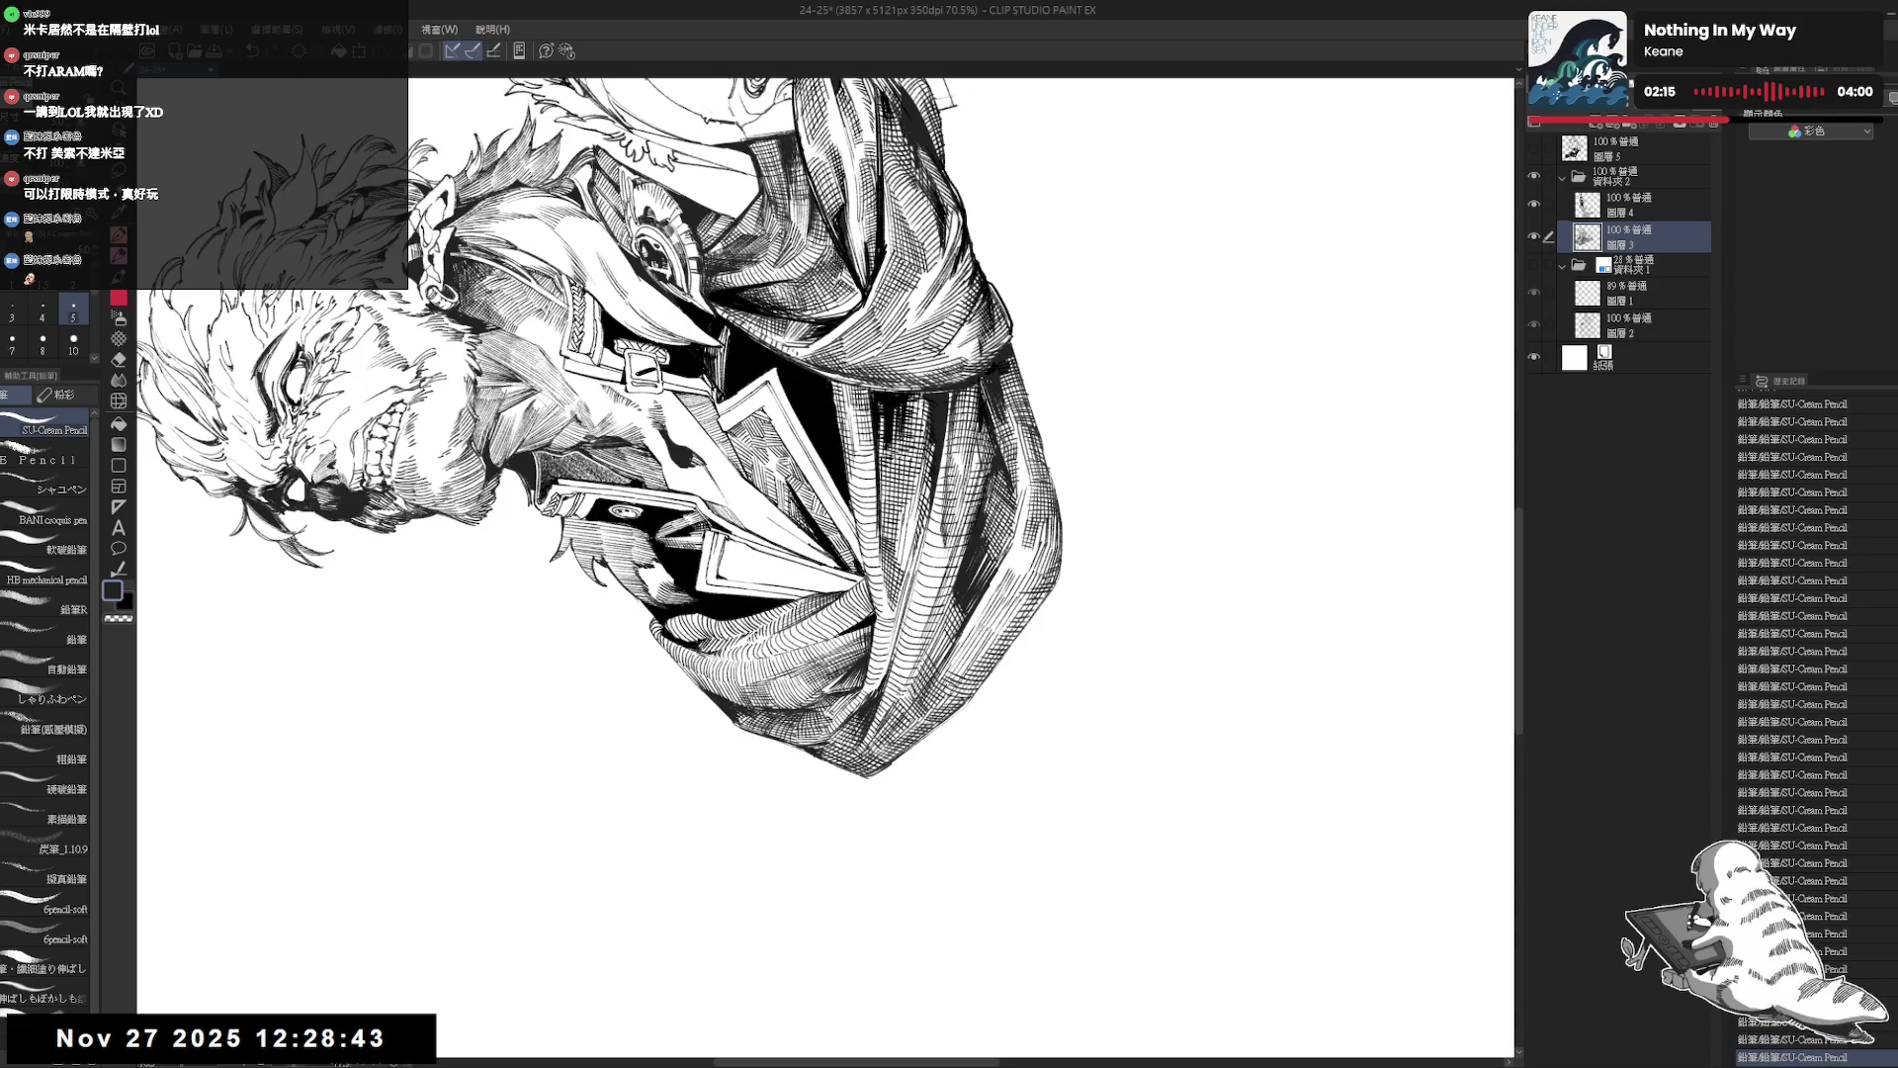
Mirror-check the drawing, then erase some lines on the coat's upper fold with a smaller eraser.
key("ctrl+at")
key("ctrl+minus")
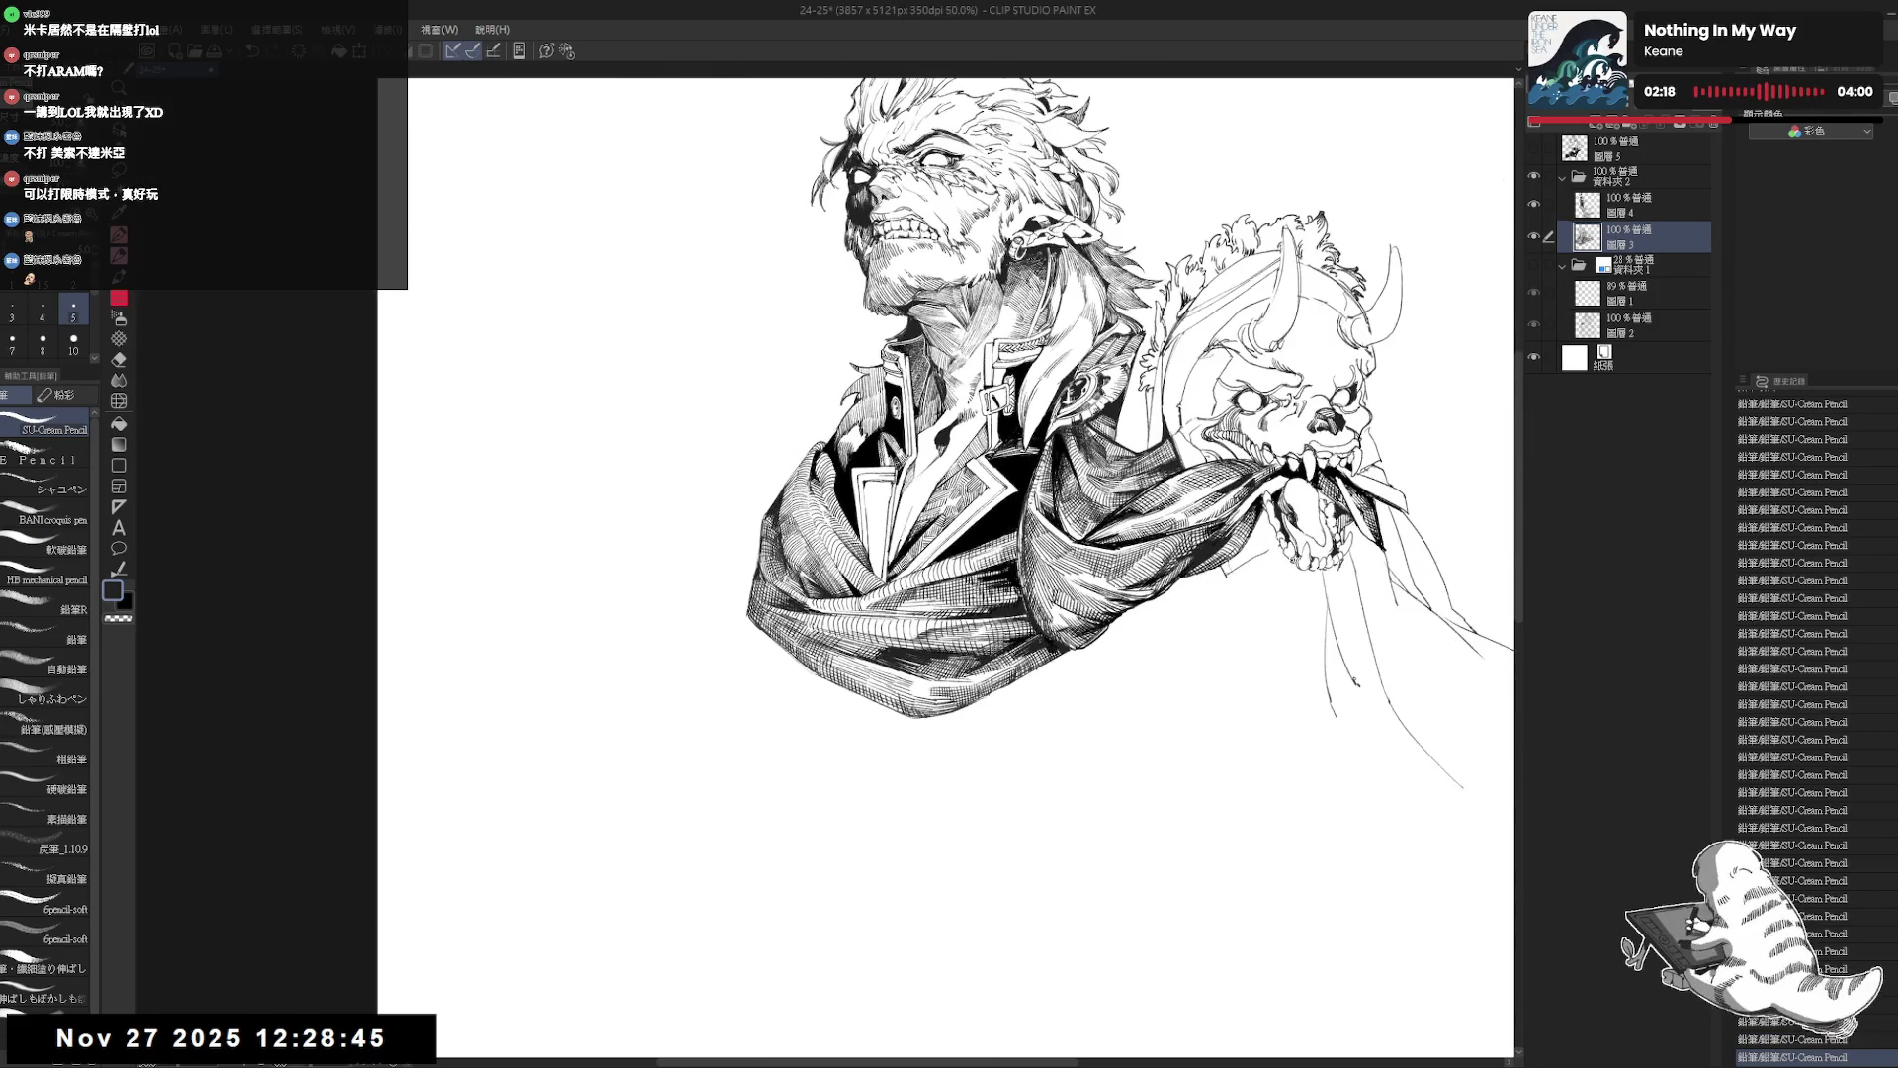
key("h")
key("h")
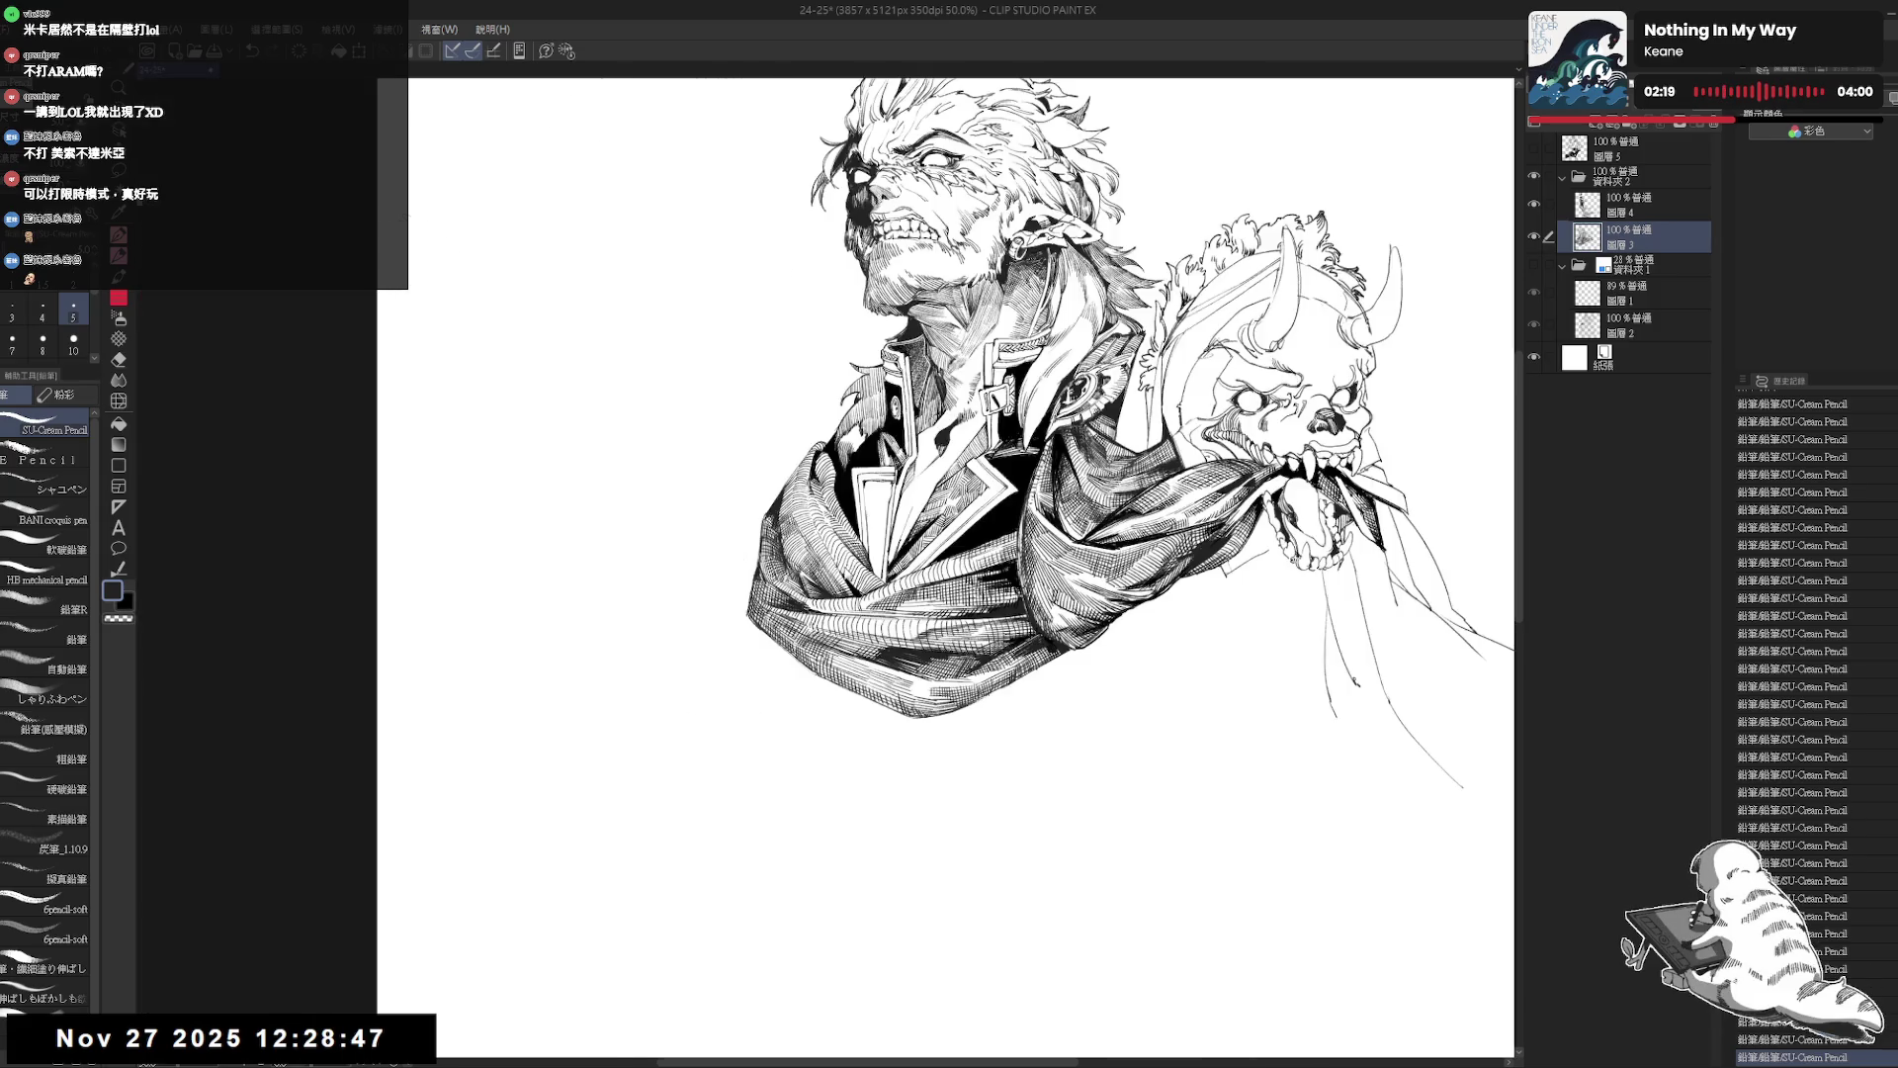
key("asciicircum")
key("asciicircum")
key("asciicircum")
scroll(949, 568, "up", 3)
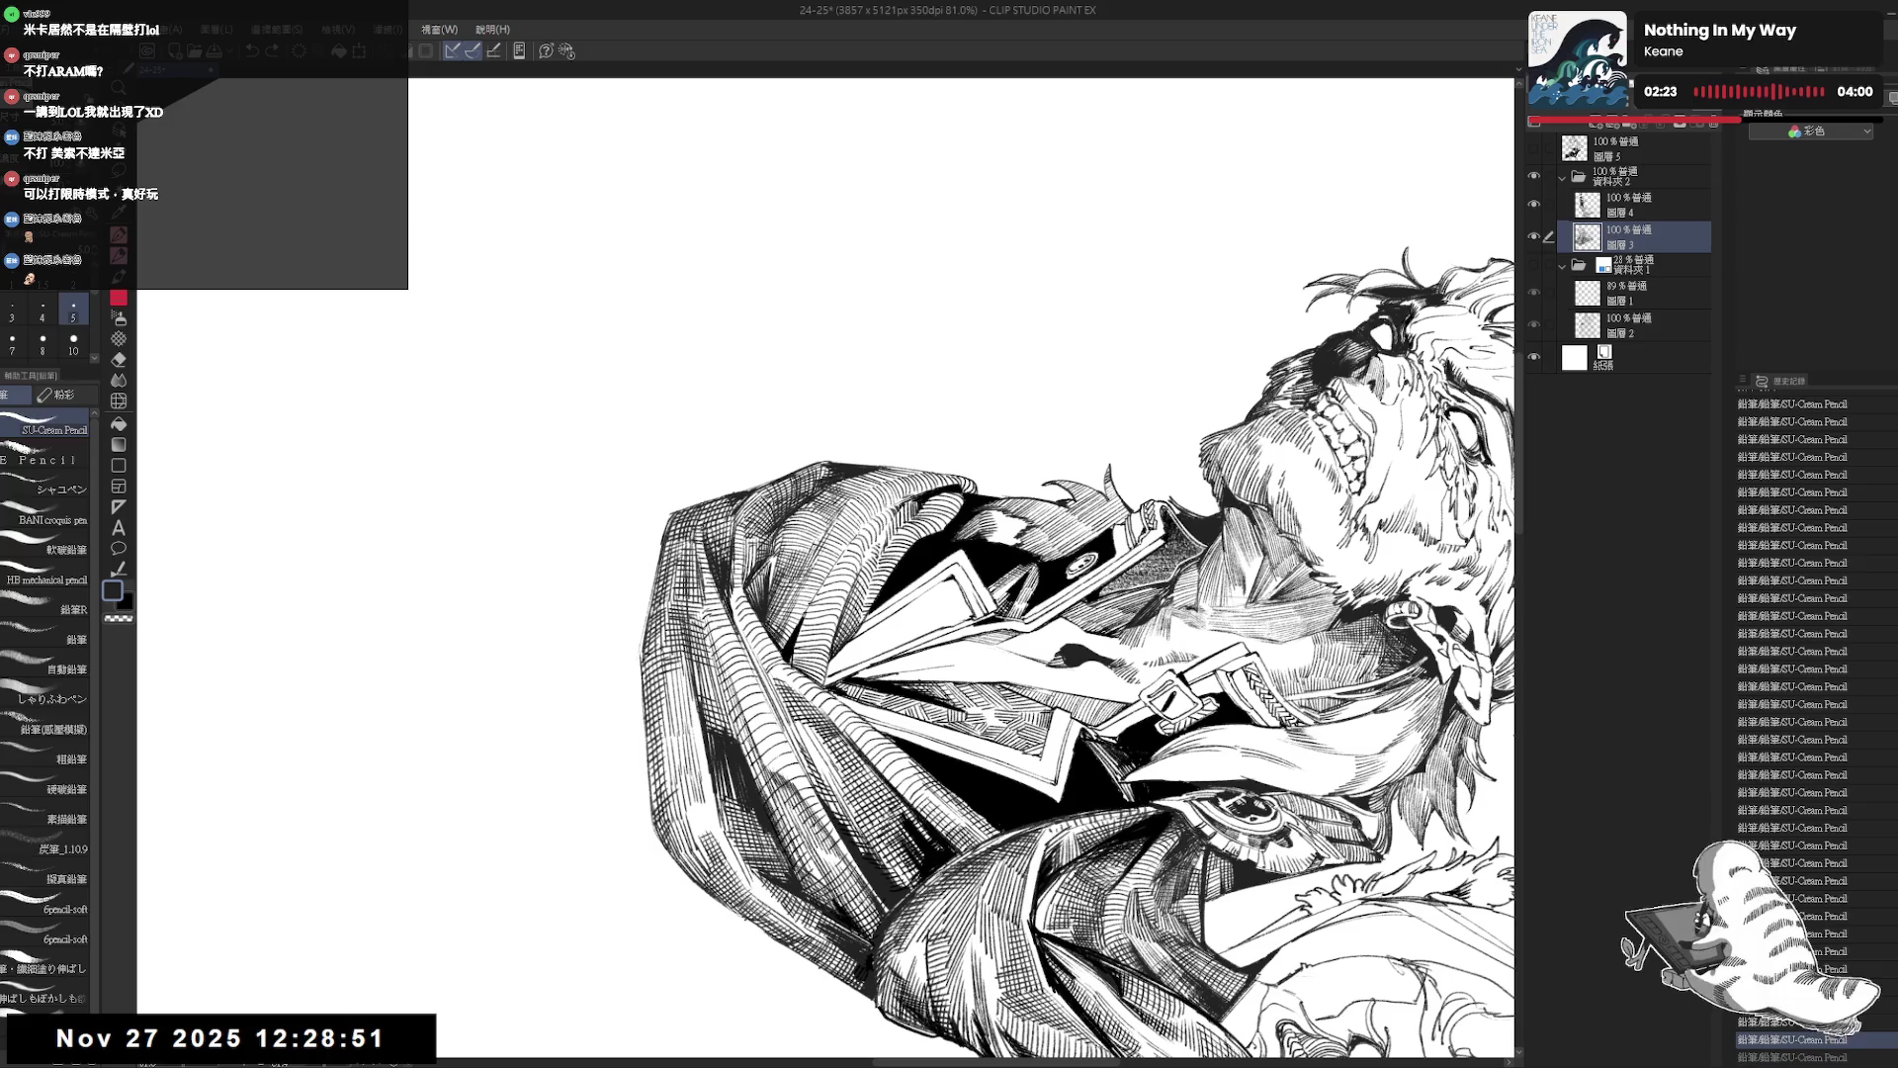
key("e")
key("bracketleft")
left_click_drag(698, 527, 703, 571)
Switch between pencil and eraser at a new view angle, then fit the whole drawing upright.
key("p")
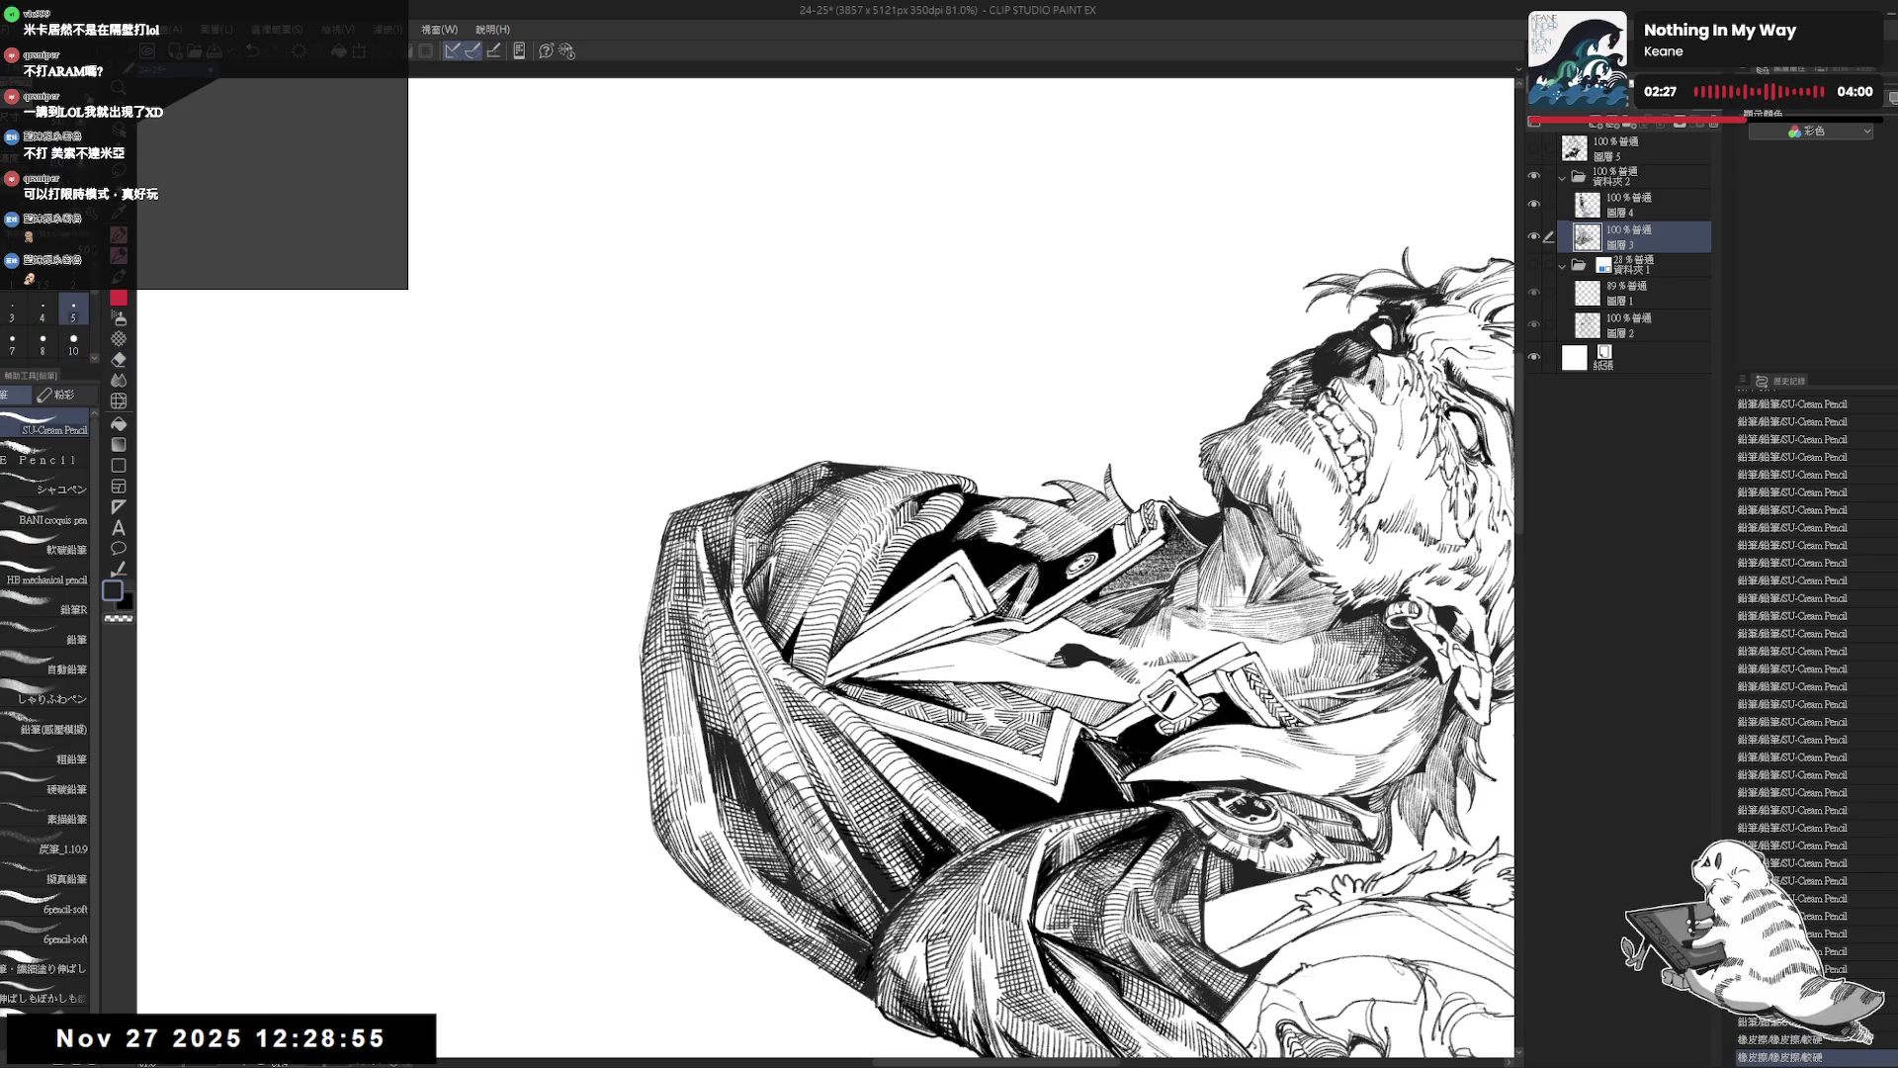
mouse_move(890, 593)
left_mouse_down()
mouse_move(881, 805)
mouse_move(627, 784)
mouse_move(692, 791)
mouse_move(673, 752)
left_mouse_up()
key("e")
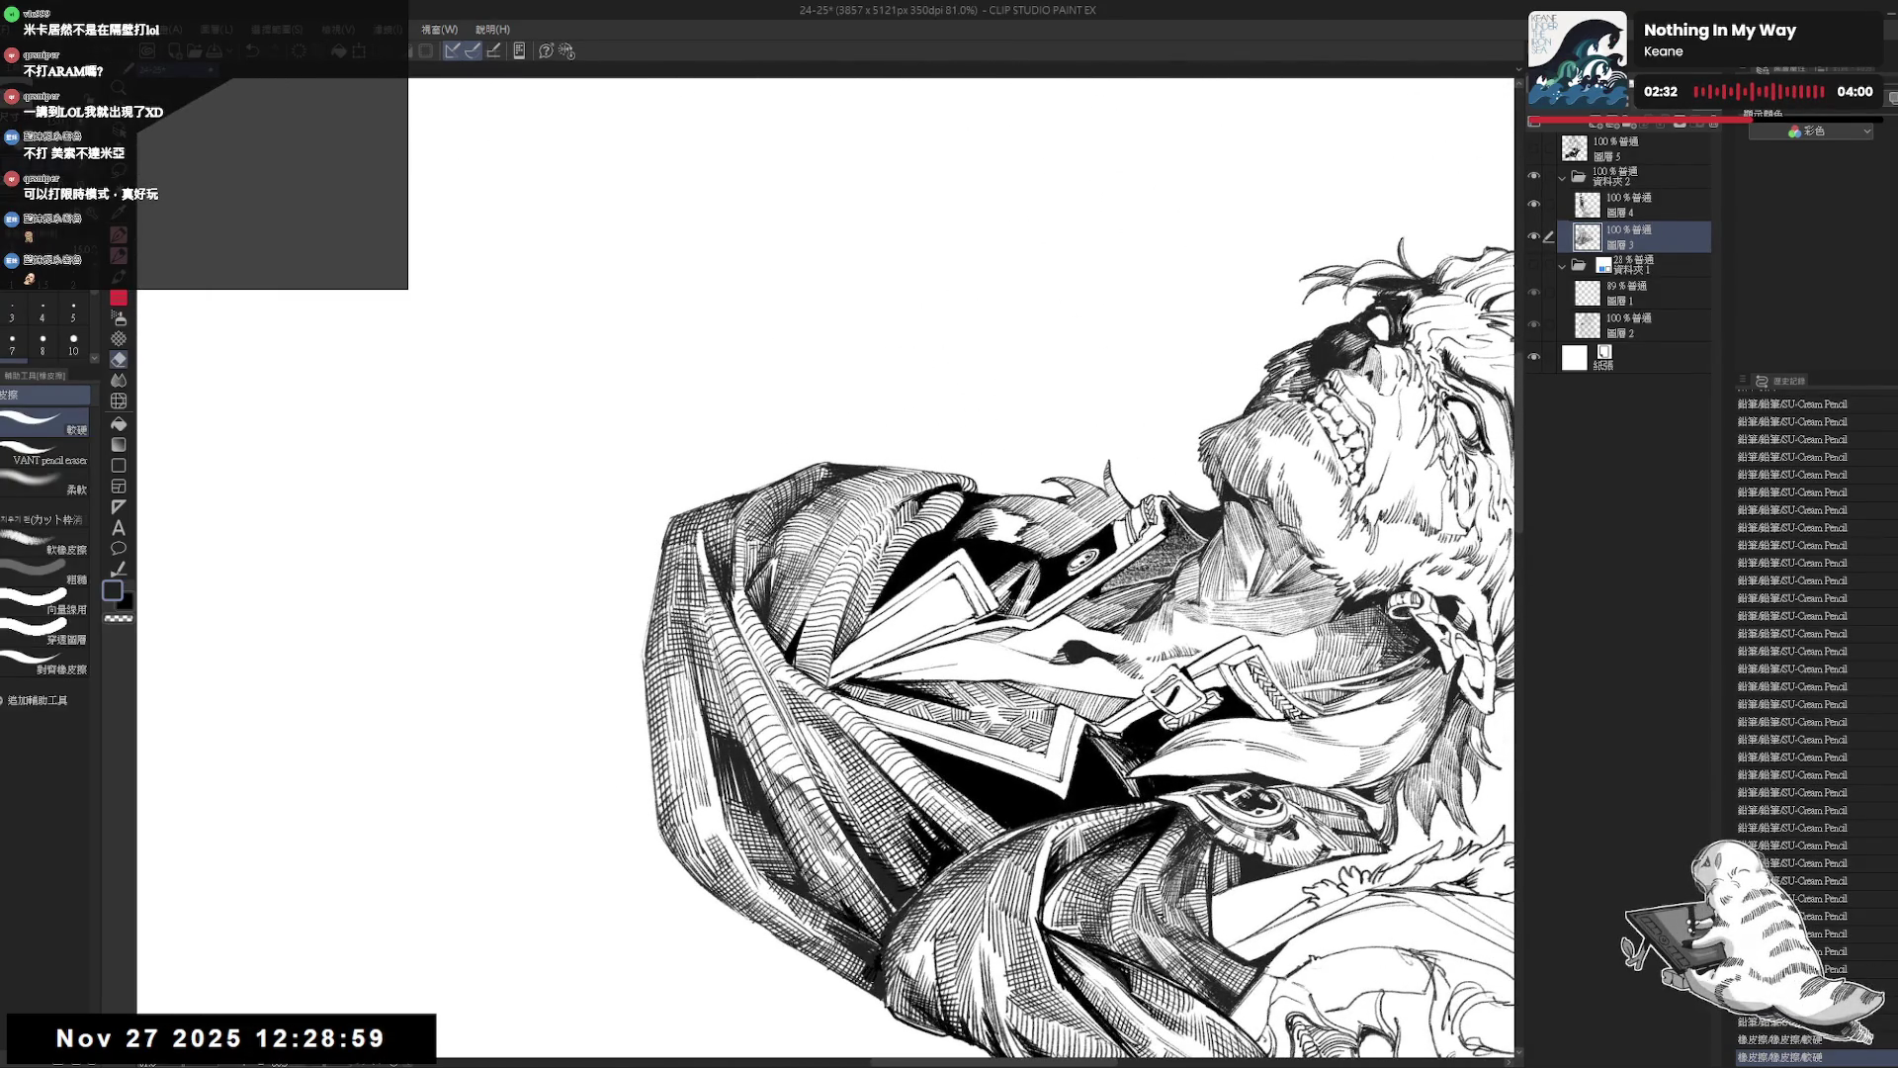
key("p")
key("e")
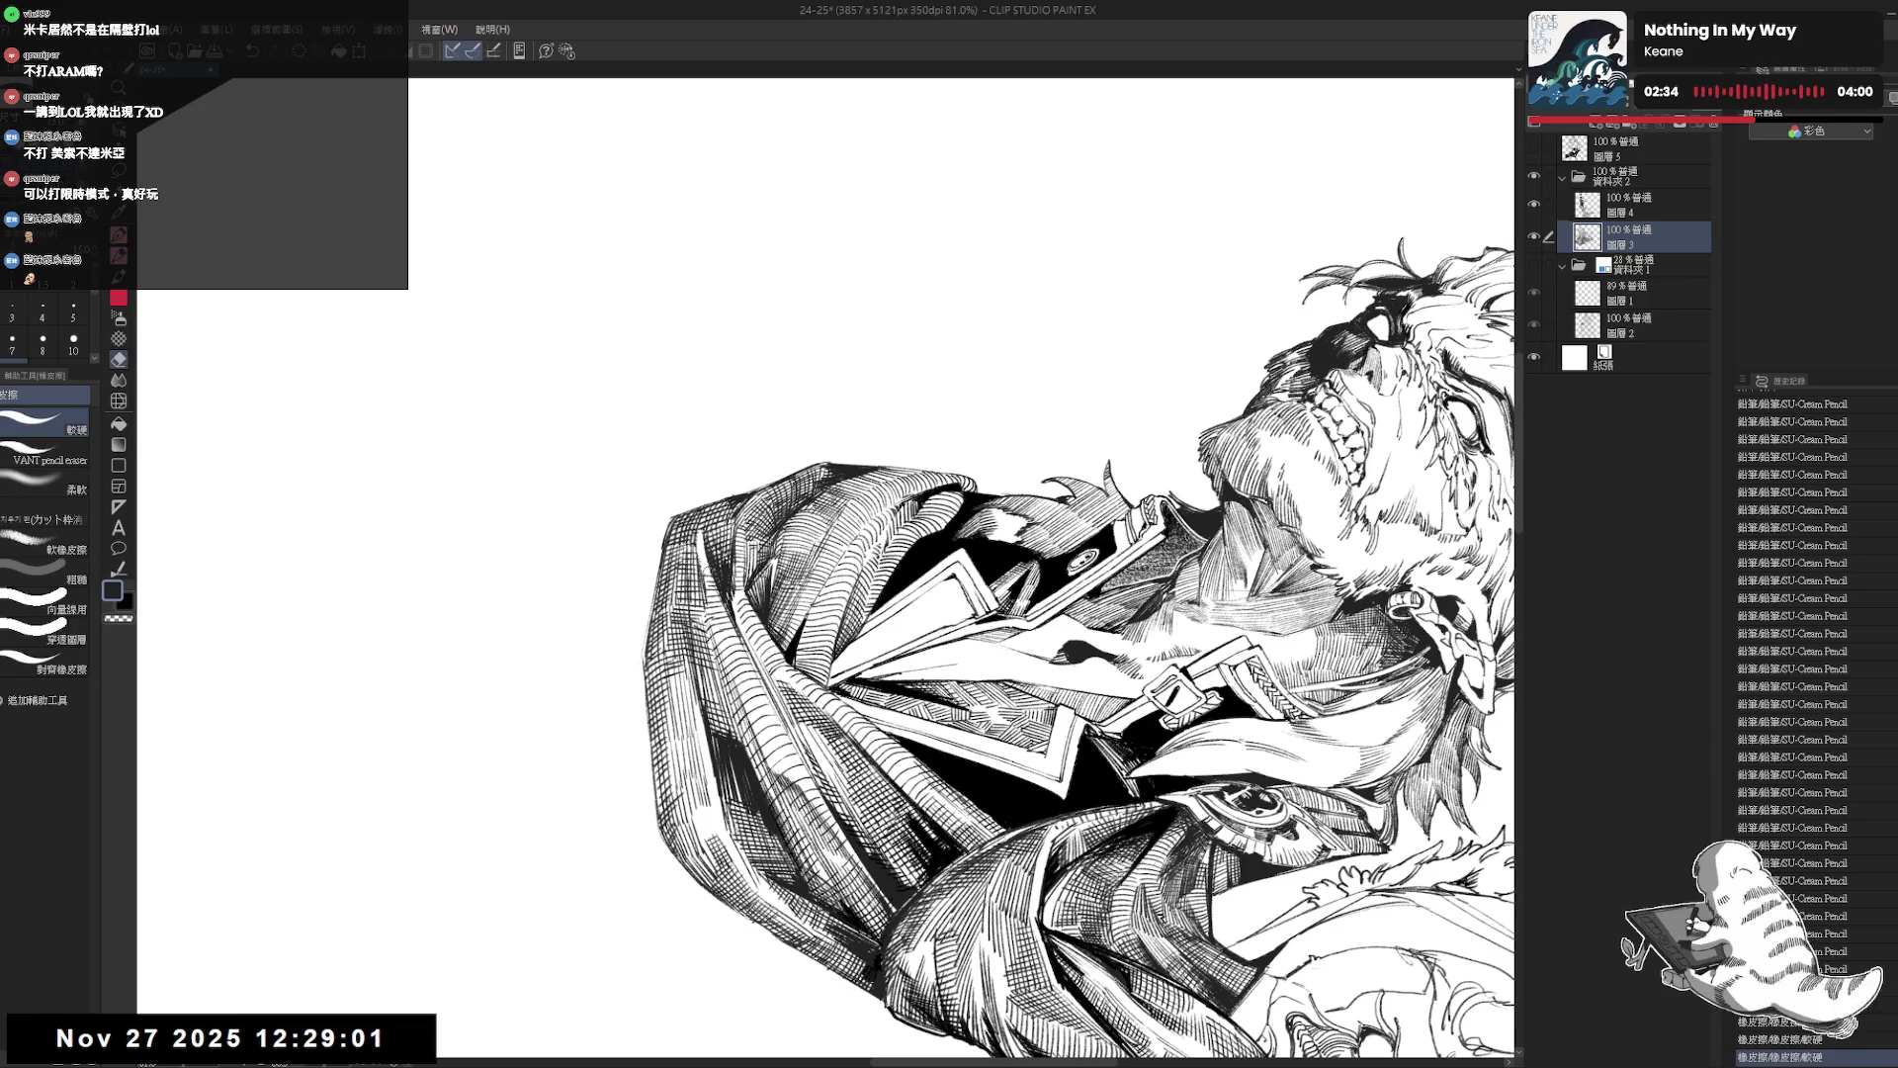
key("p")
key("r")
mouse_move(703, 558)
left_mouse_down()
mouse_move(752, 514)
mouse_move(706, 585)
left_mouse_up()
key("e")
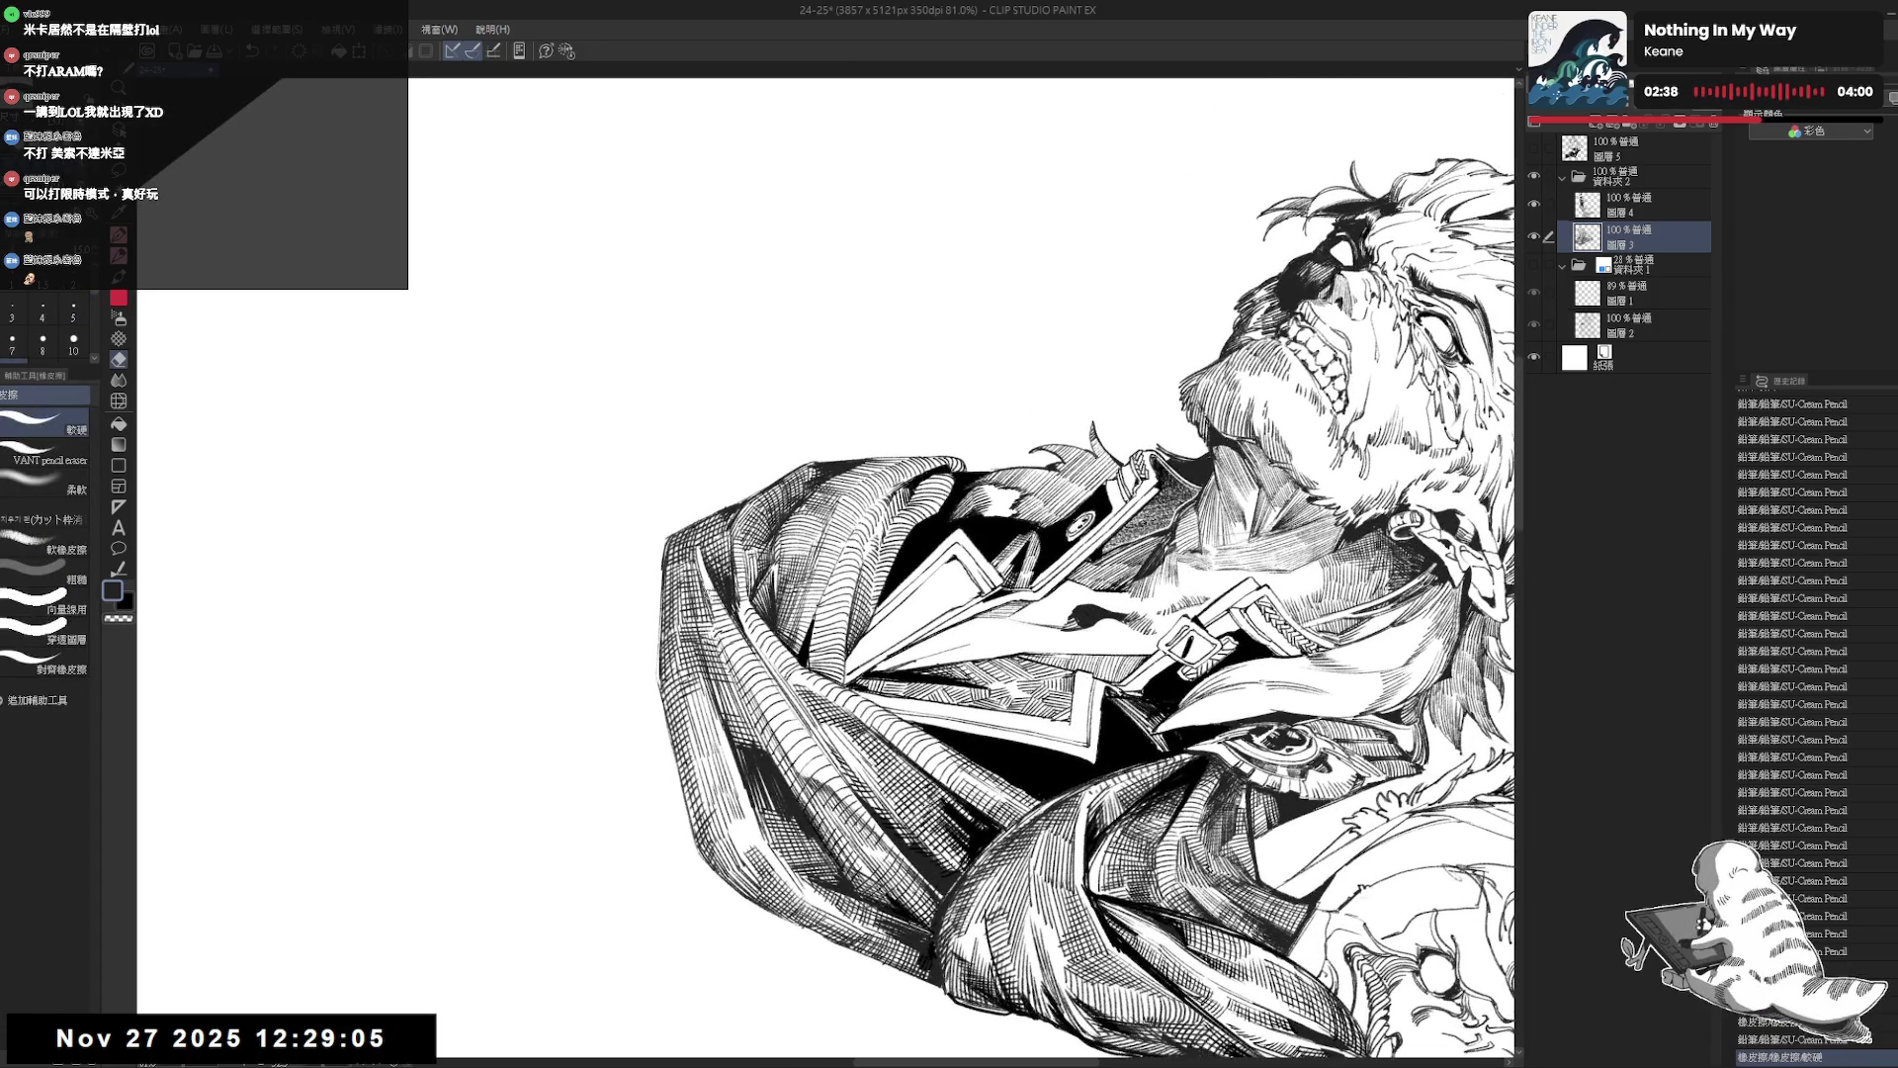
key("p")
key("e")
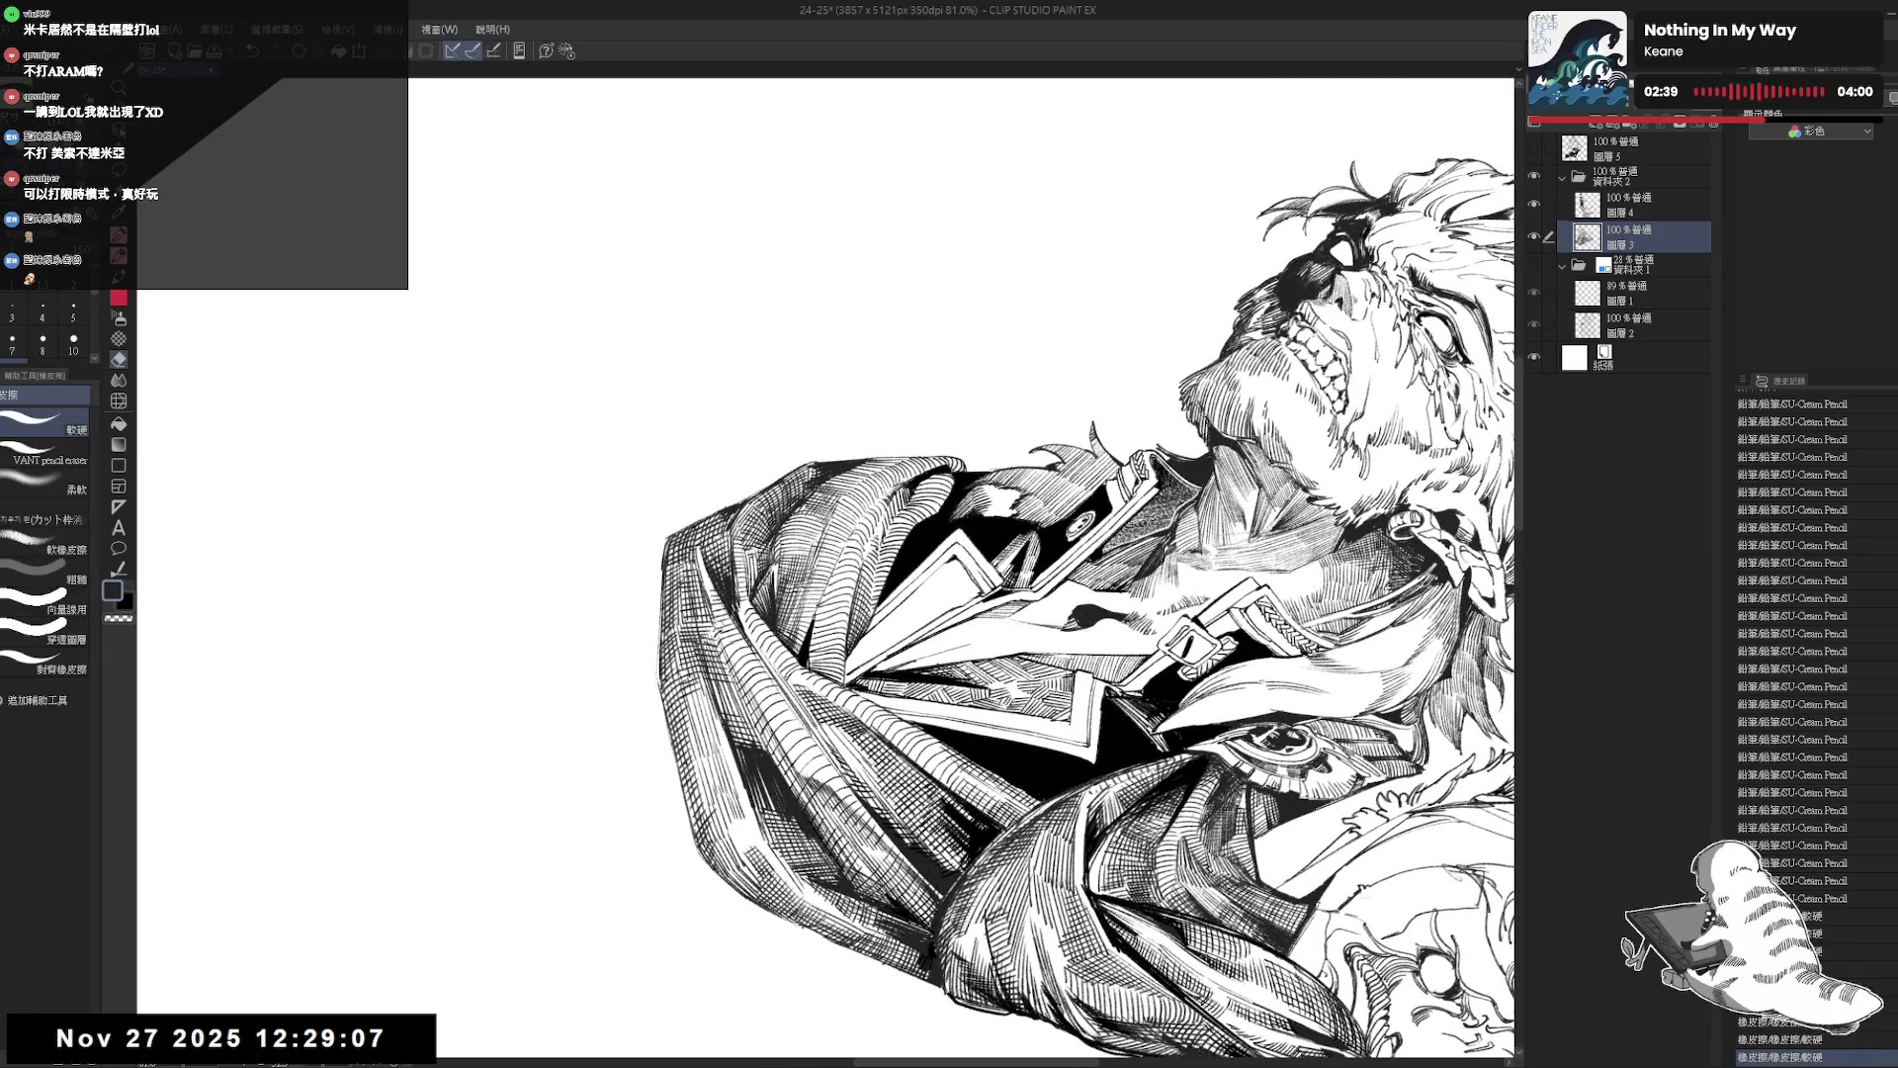
key("p")
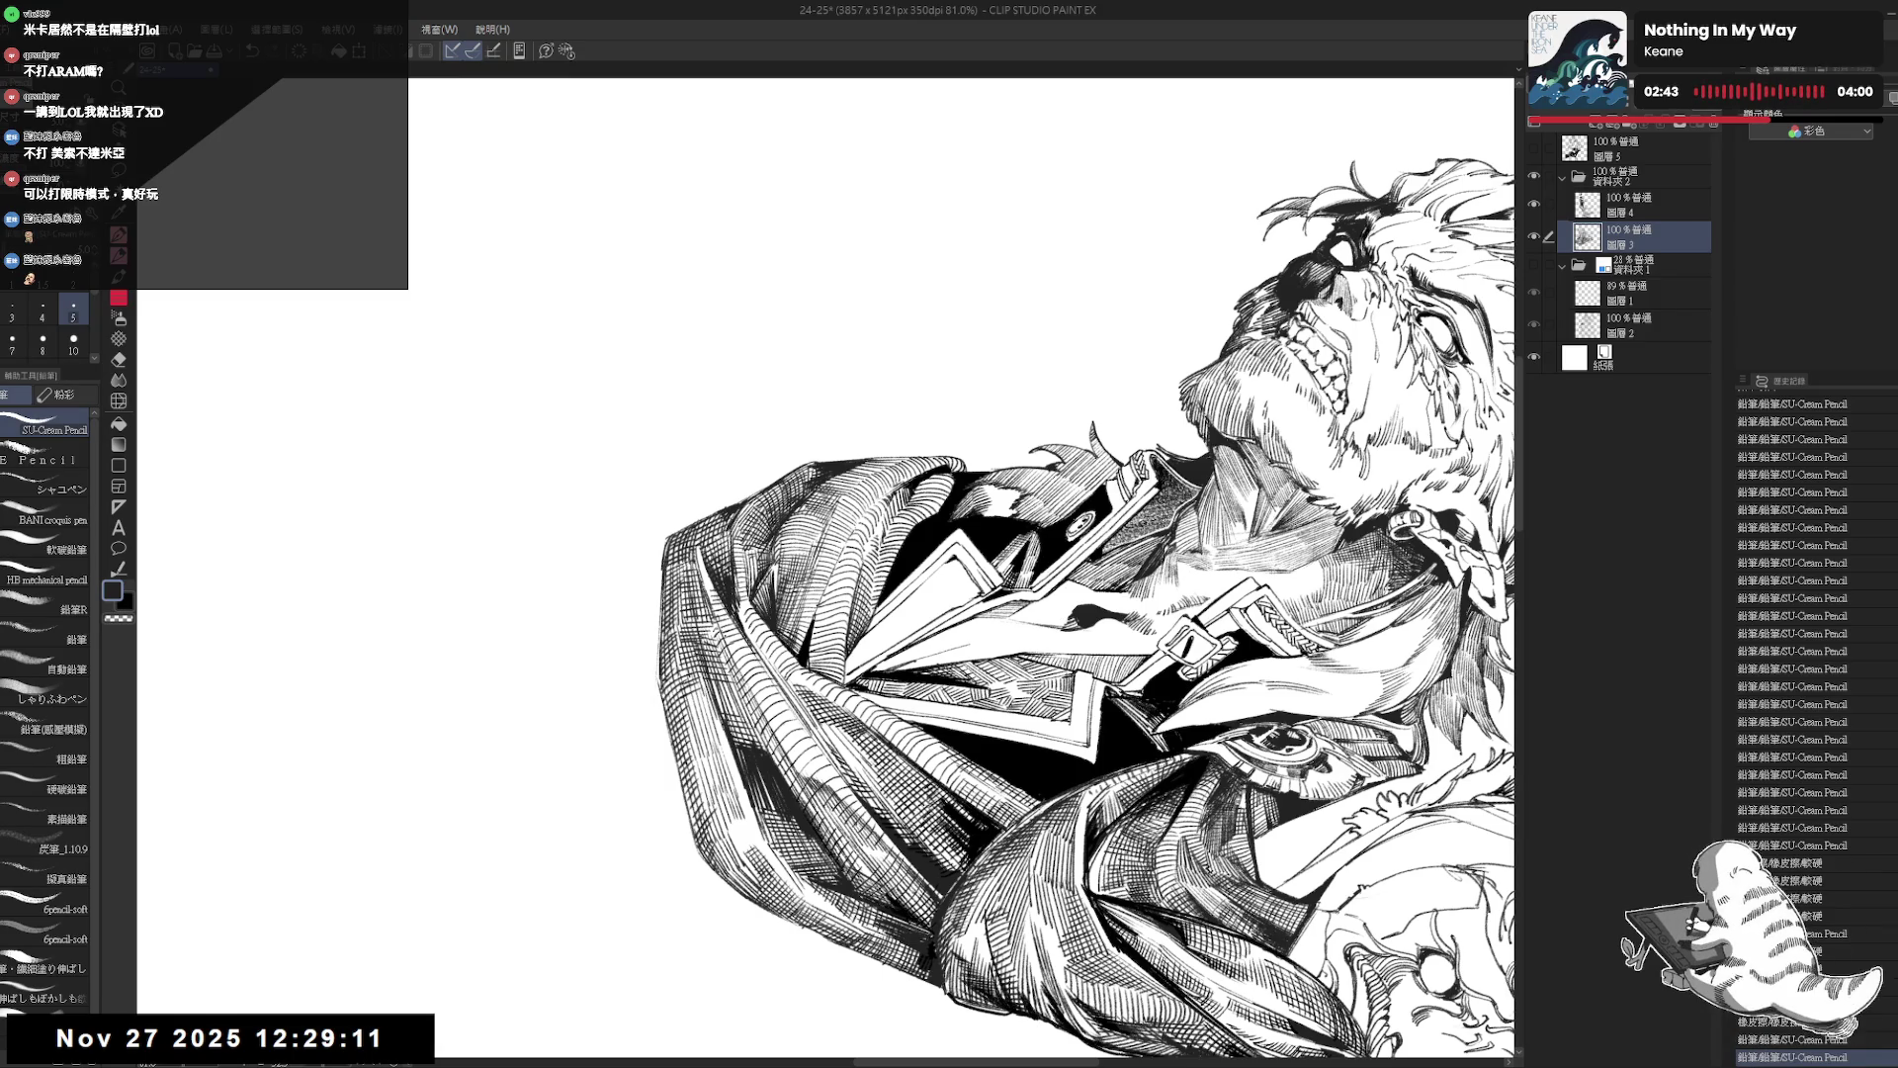
key("ctrl+0")
scroll(950, 494, "down", 1)
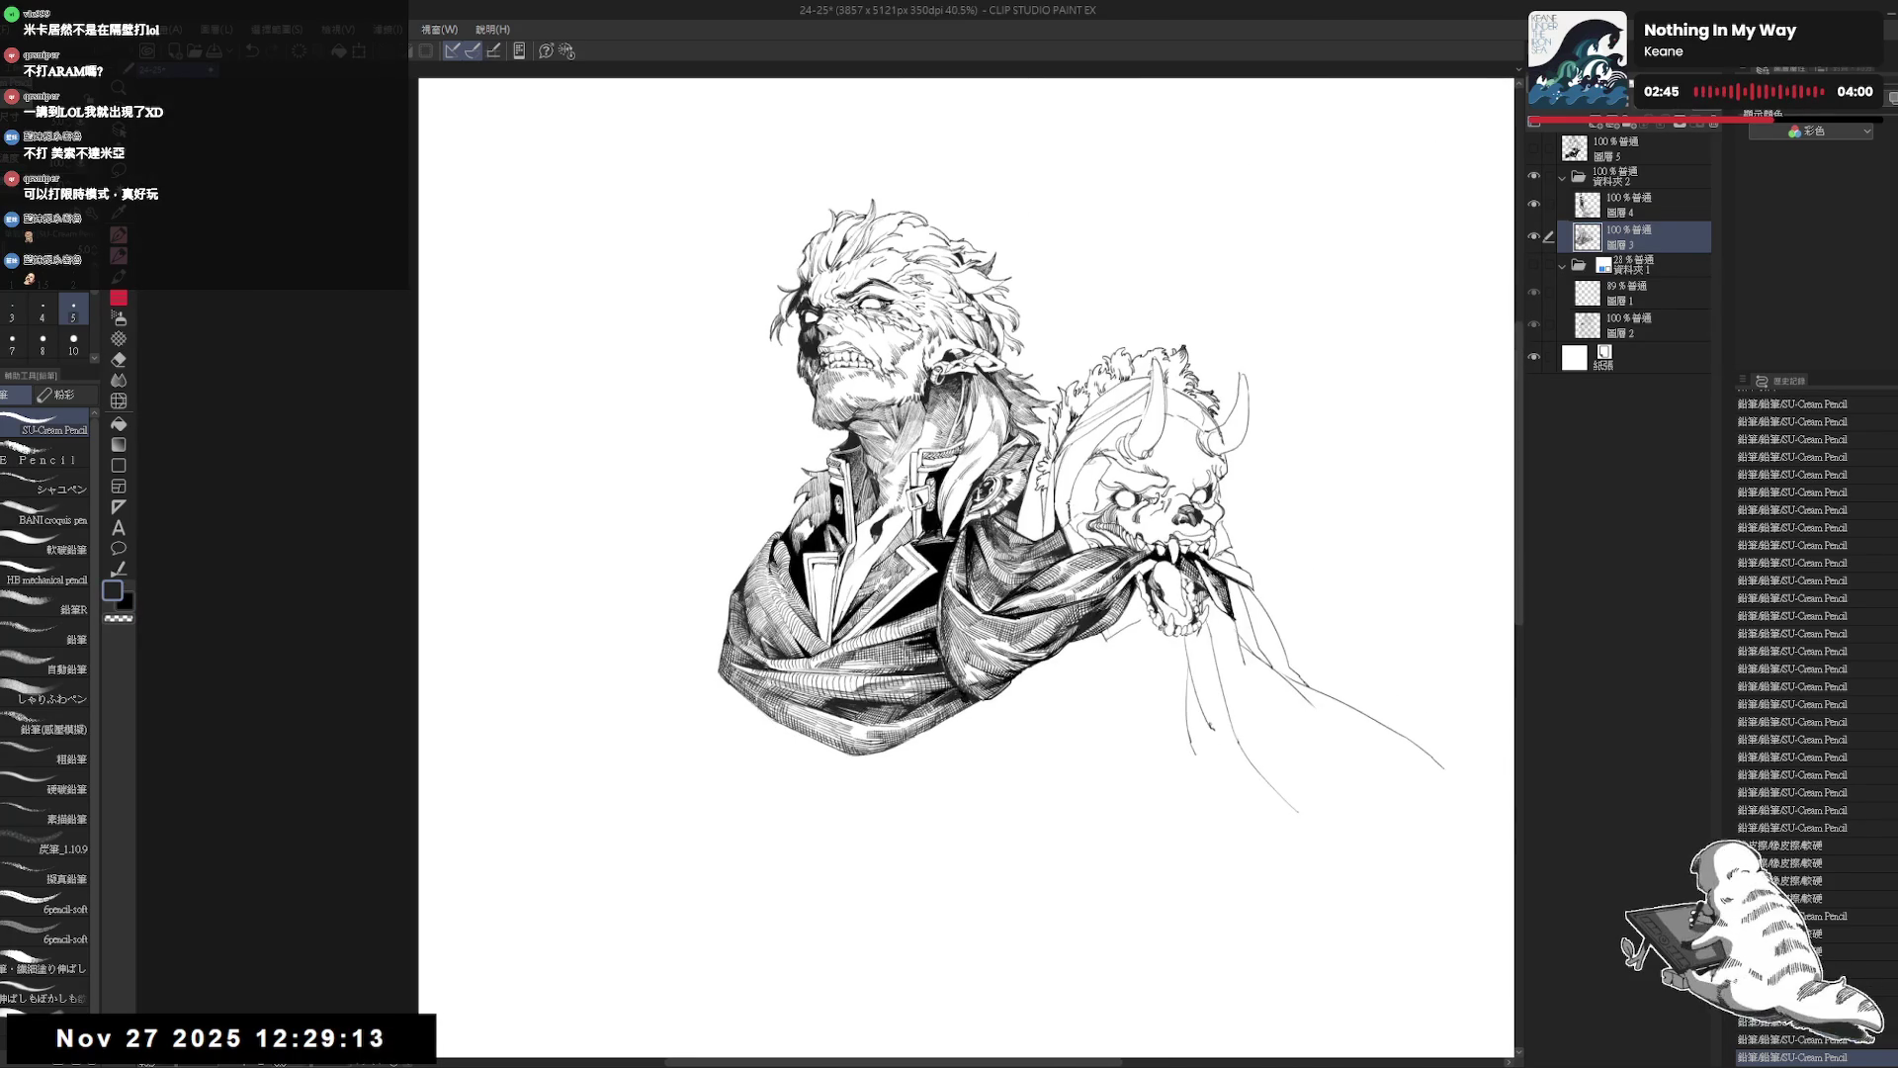
Save the drawing and briefly mirror the view to check proportions.
key("ctrl+s")
key("h")
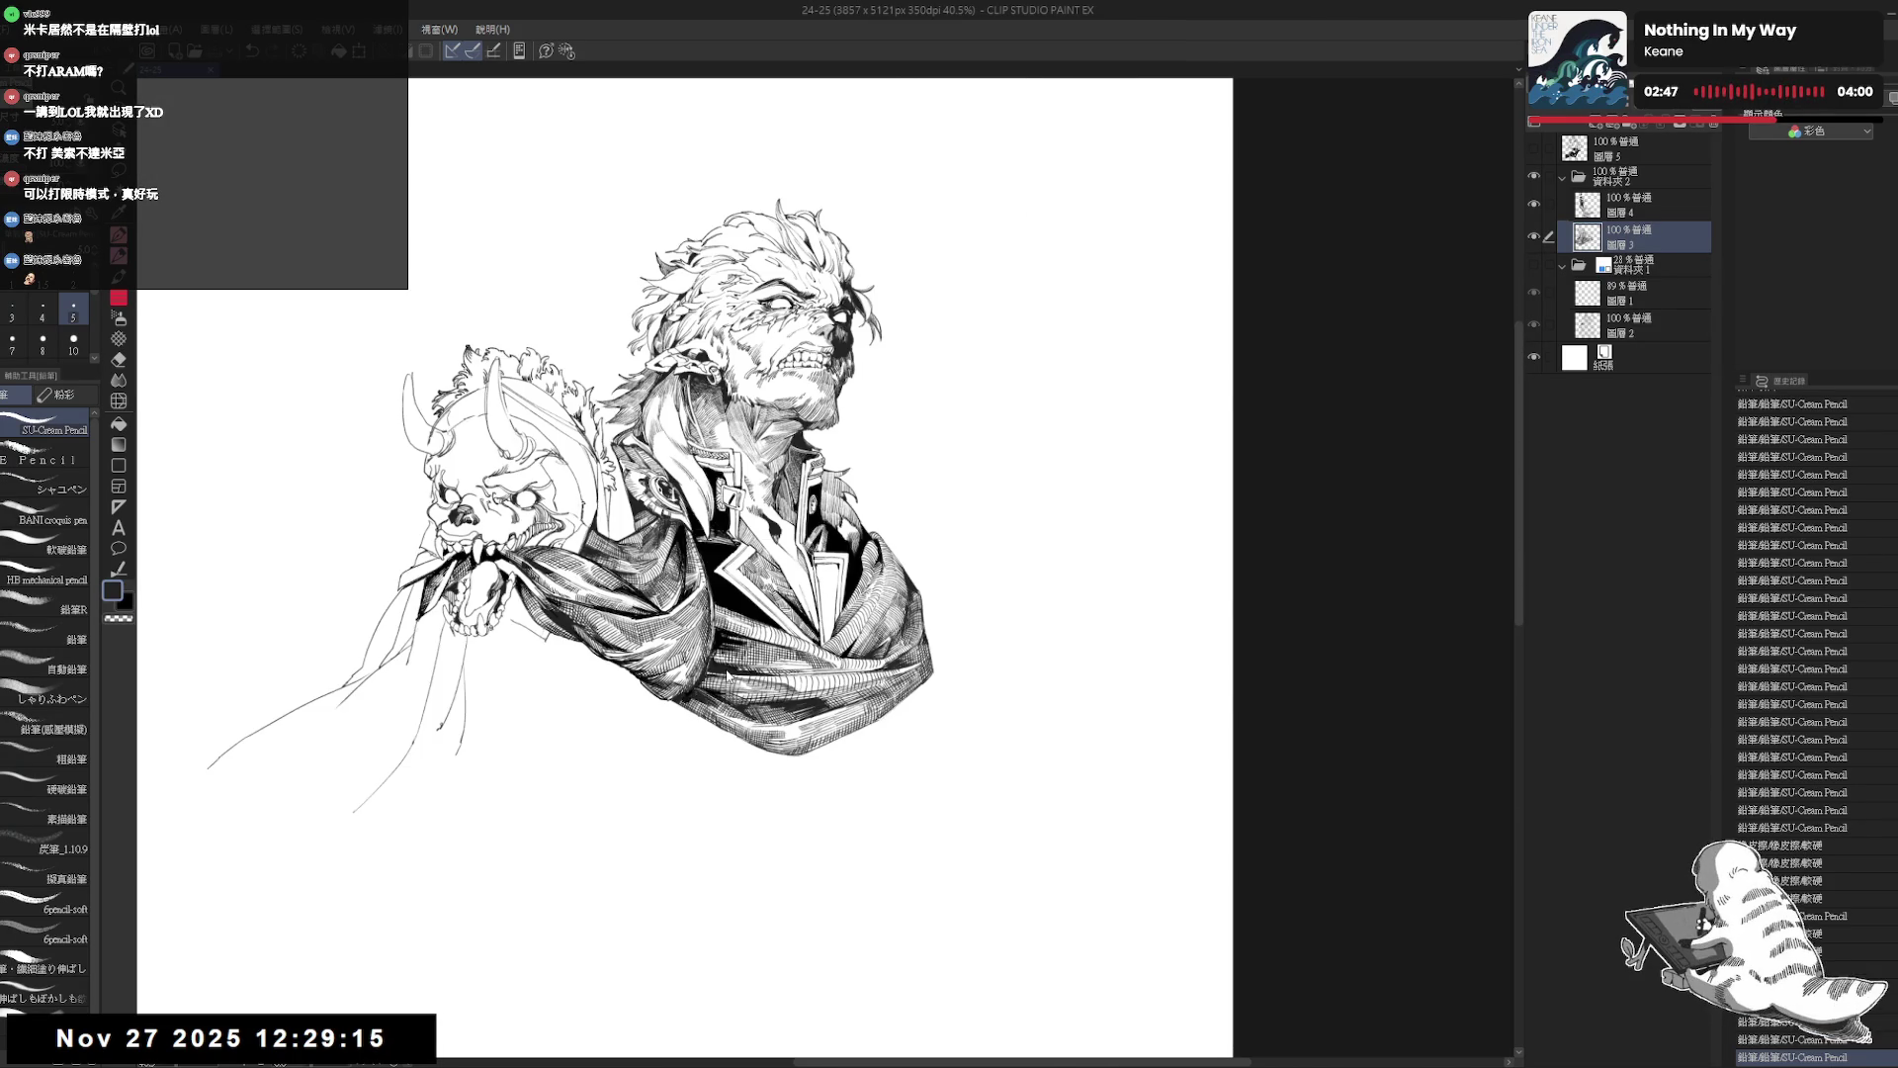
key("h")
scroll(809, 582, "up", 2)
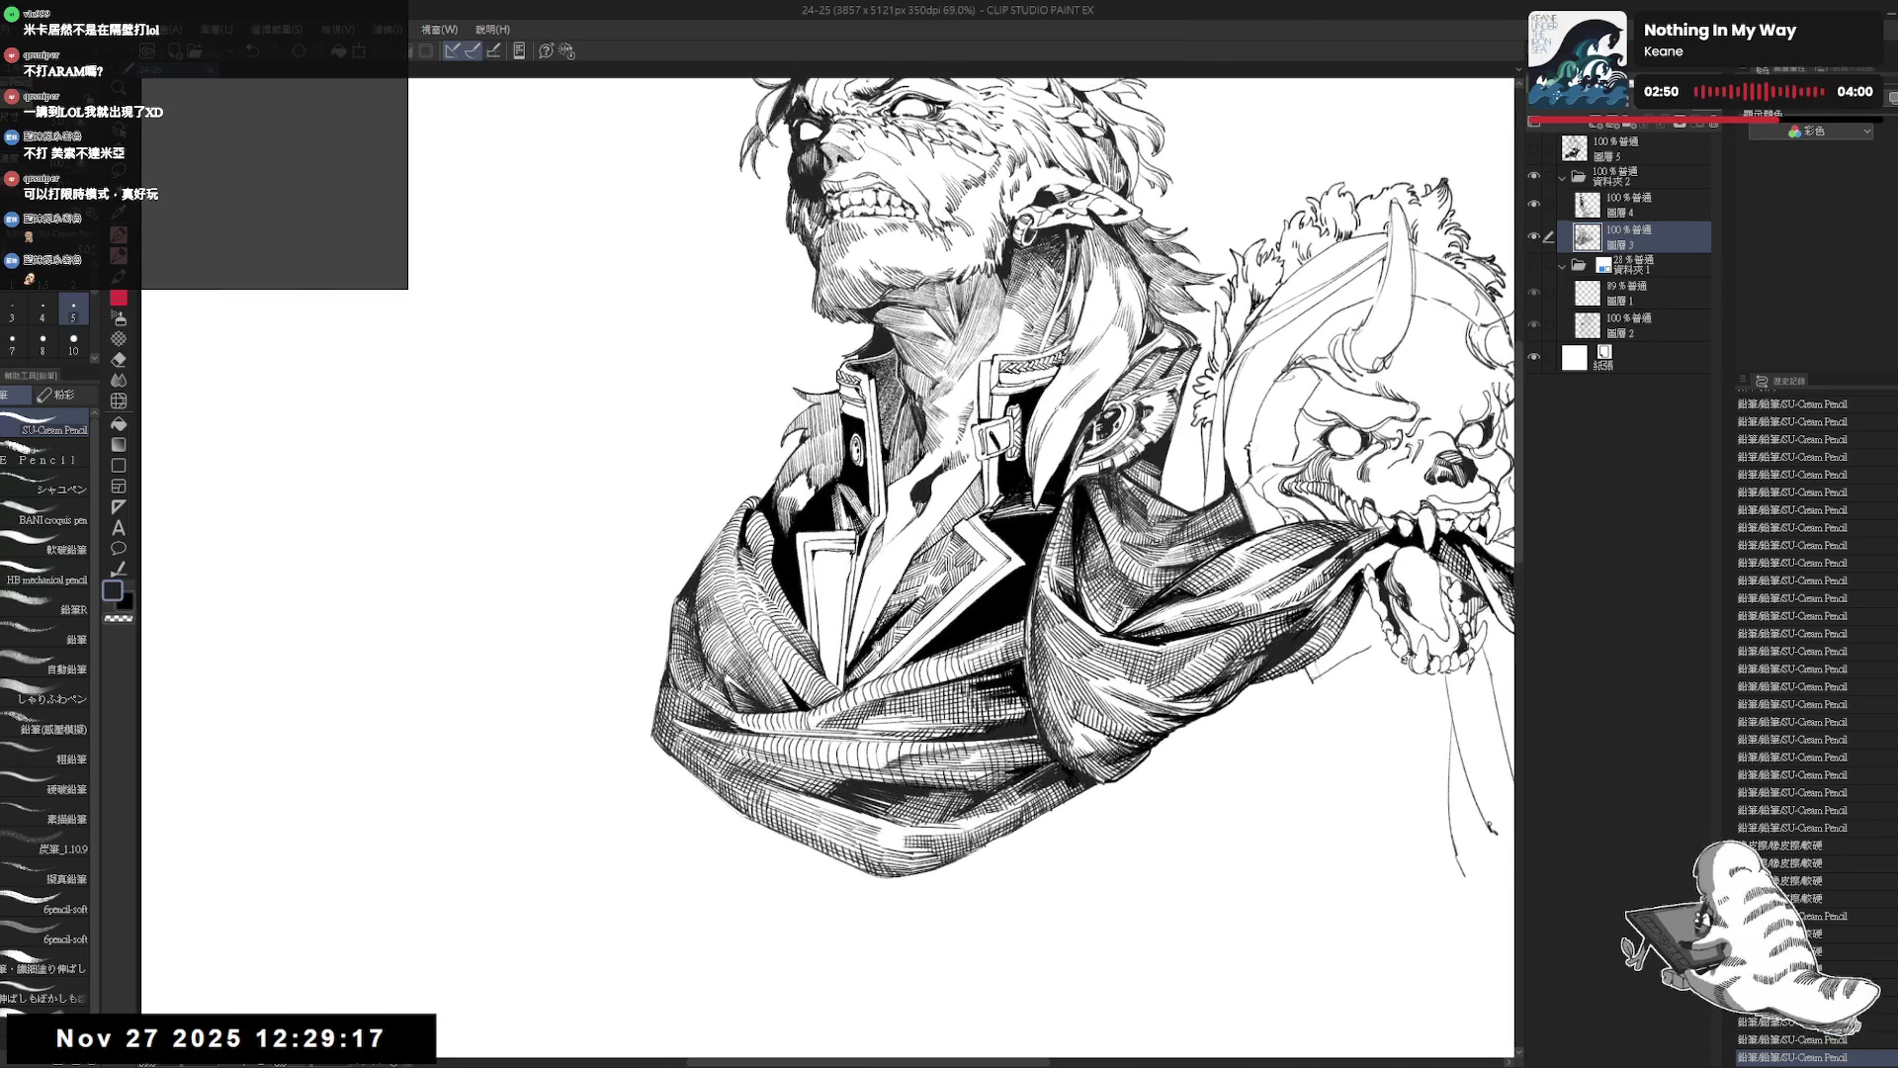
left_click_drag(890, 494, 870, 465)
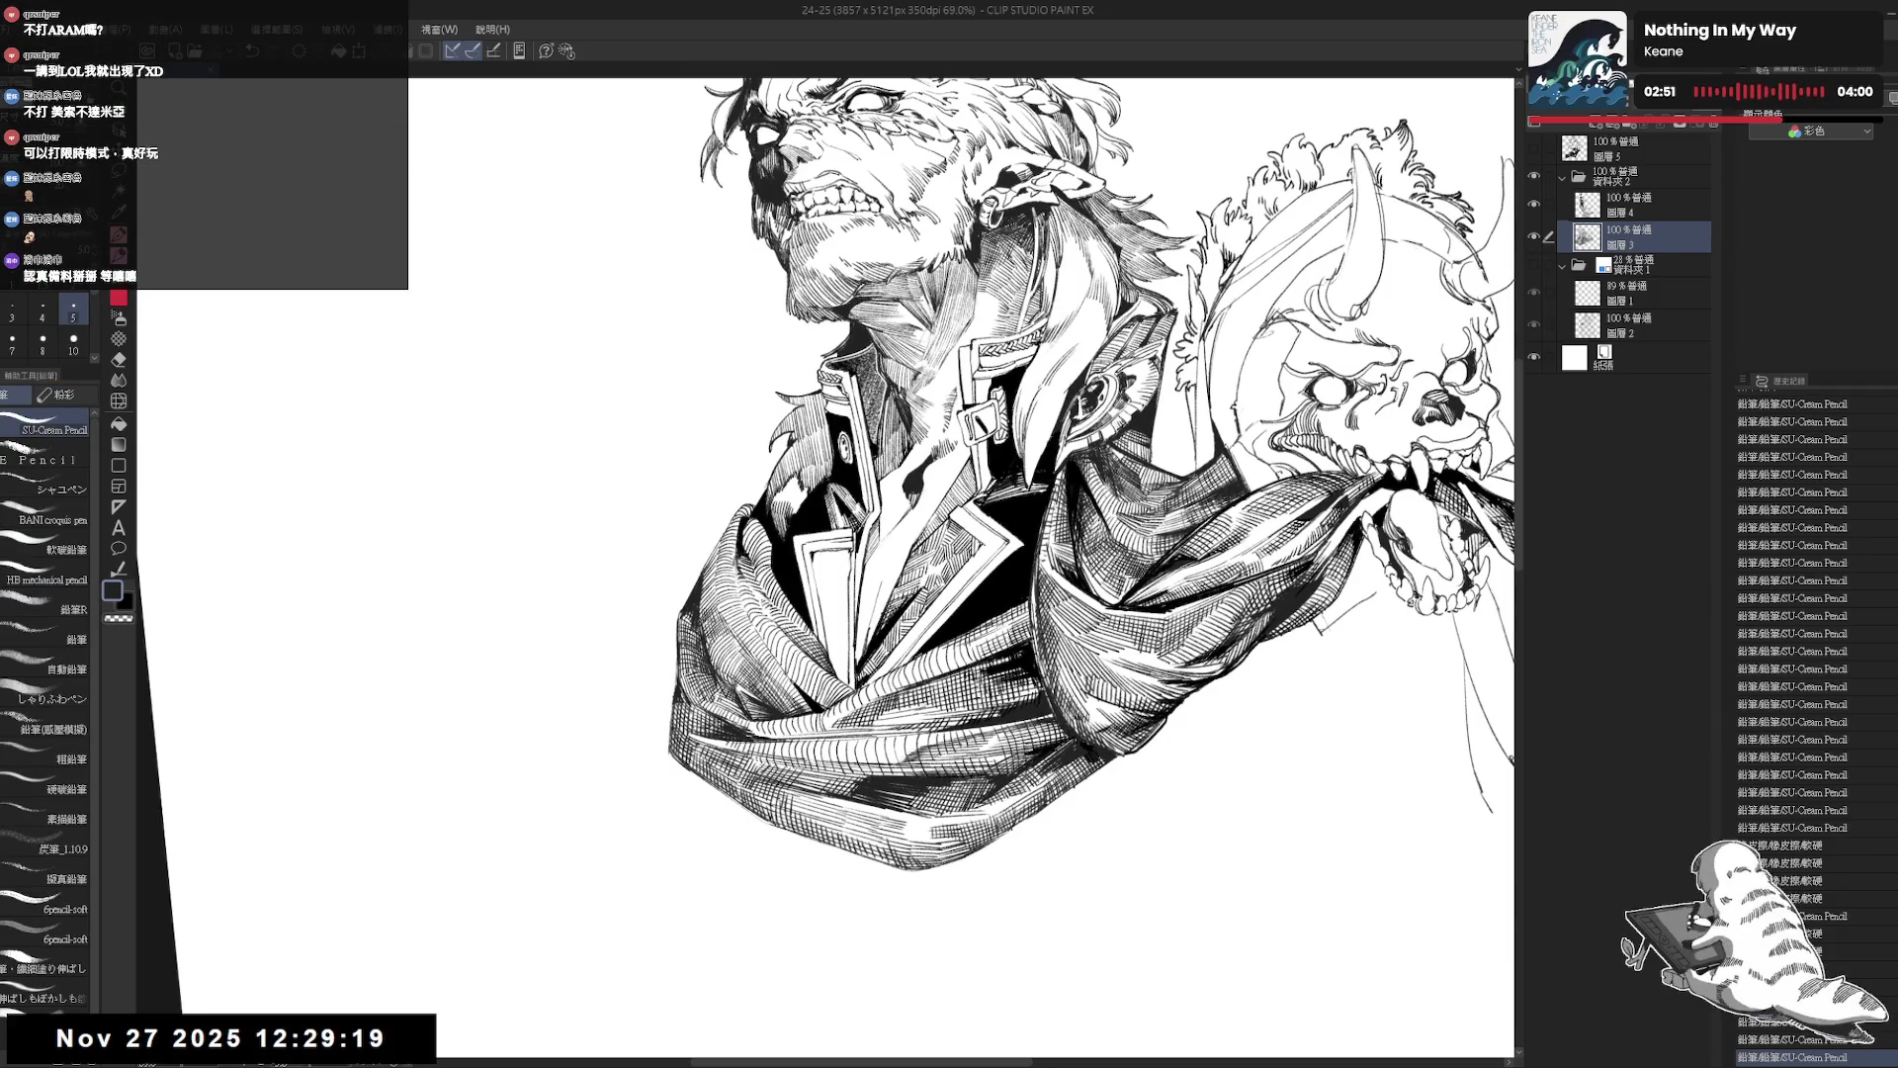
Add a small pencil mark near the collar, hiding and showing the inked layer to compare.
left_click(821, 562)
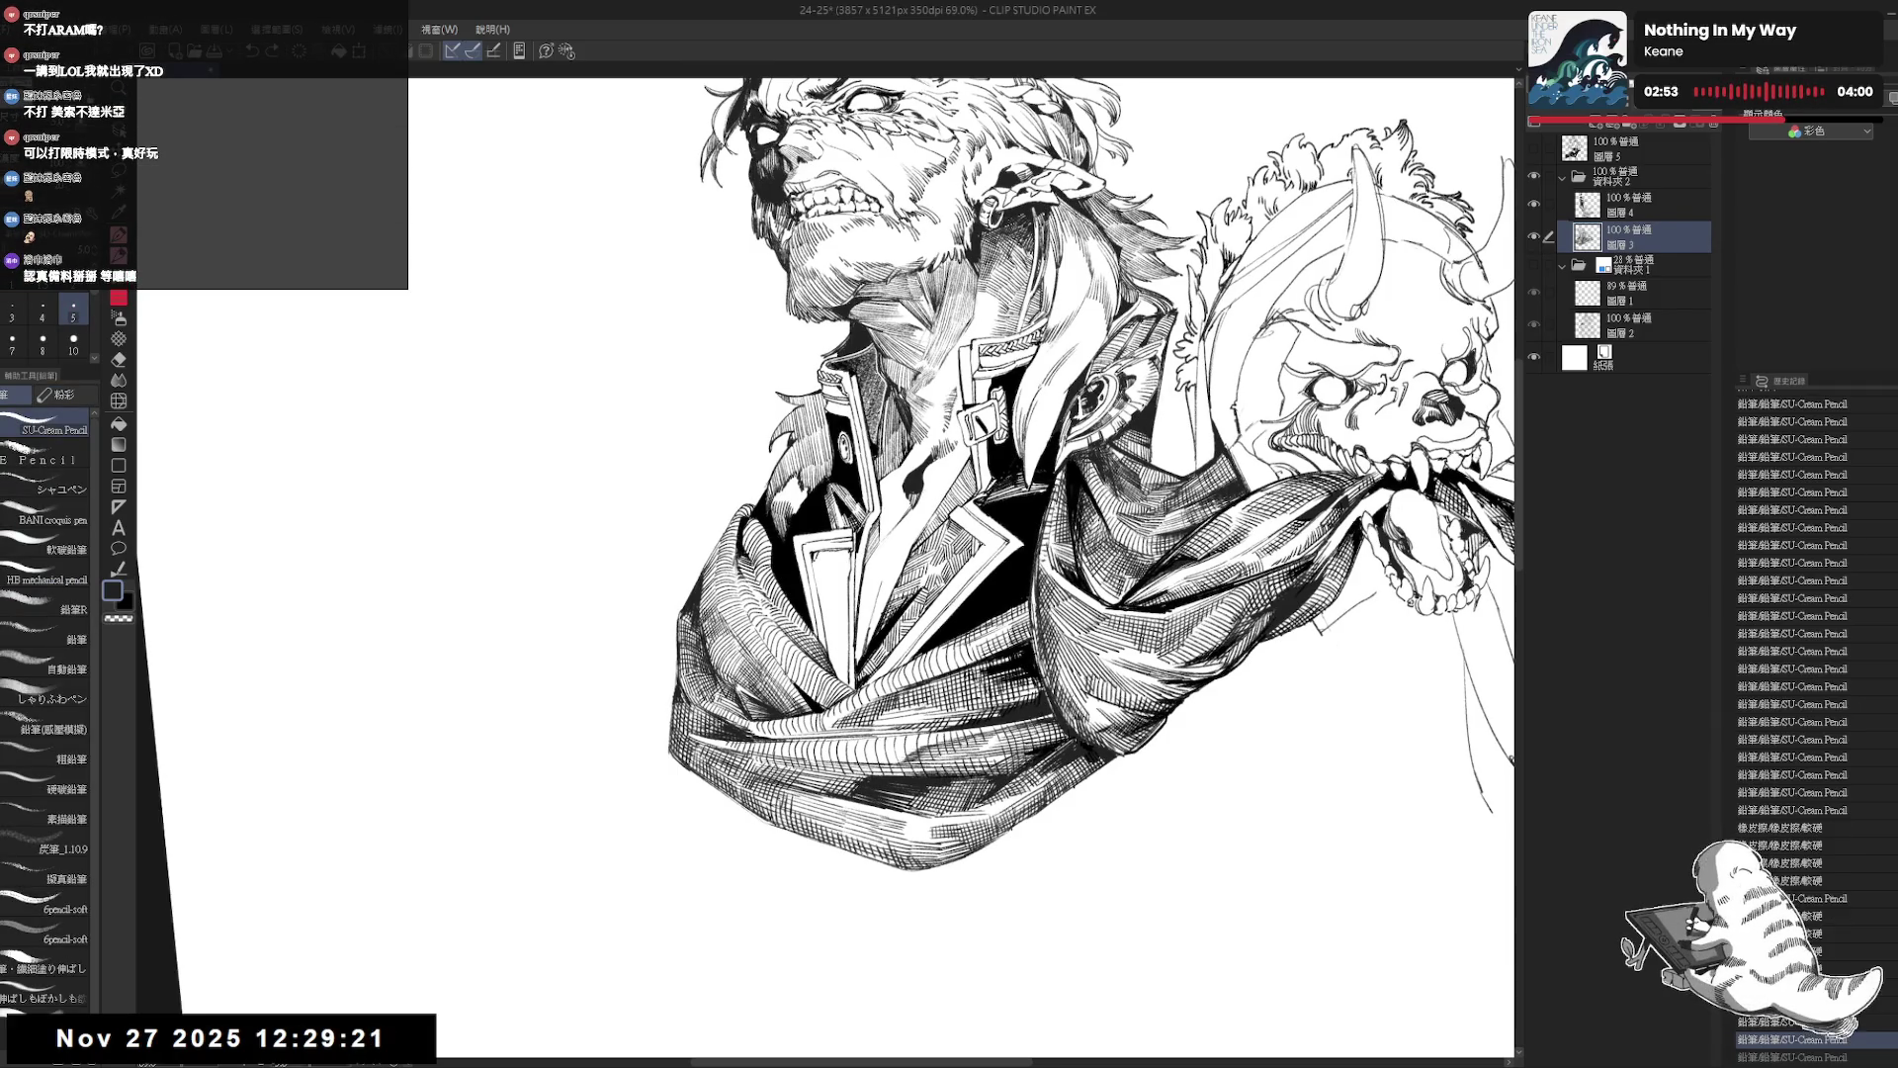
left_click(1534, 236)
left_click(1533, 236)
left_click_drag(890, 495, 840, 445)
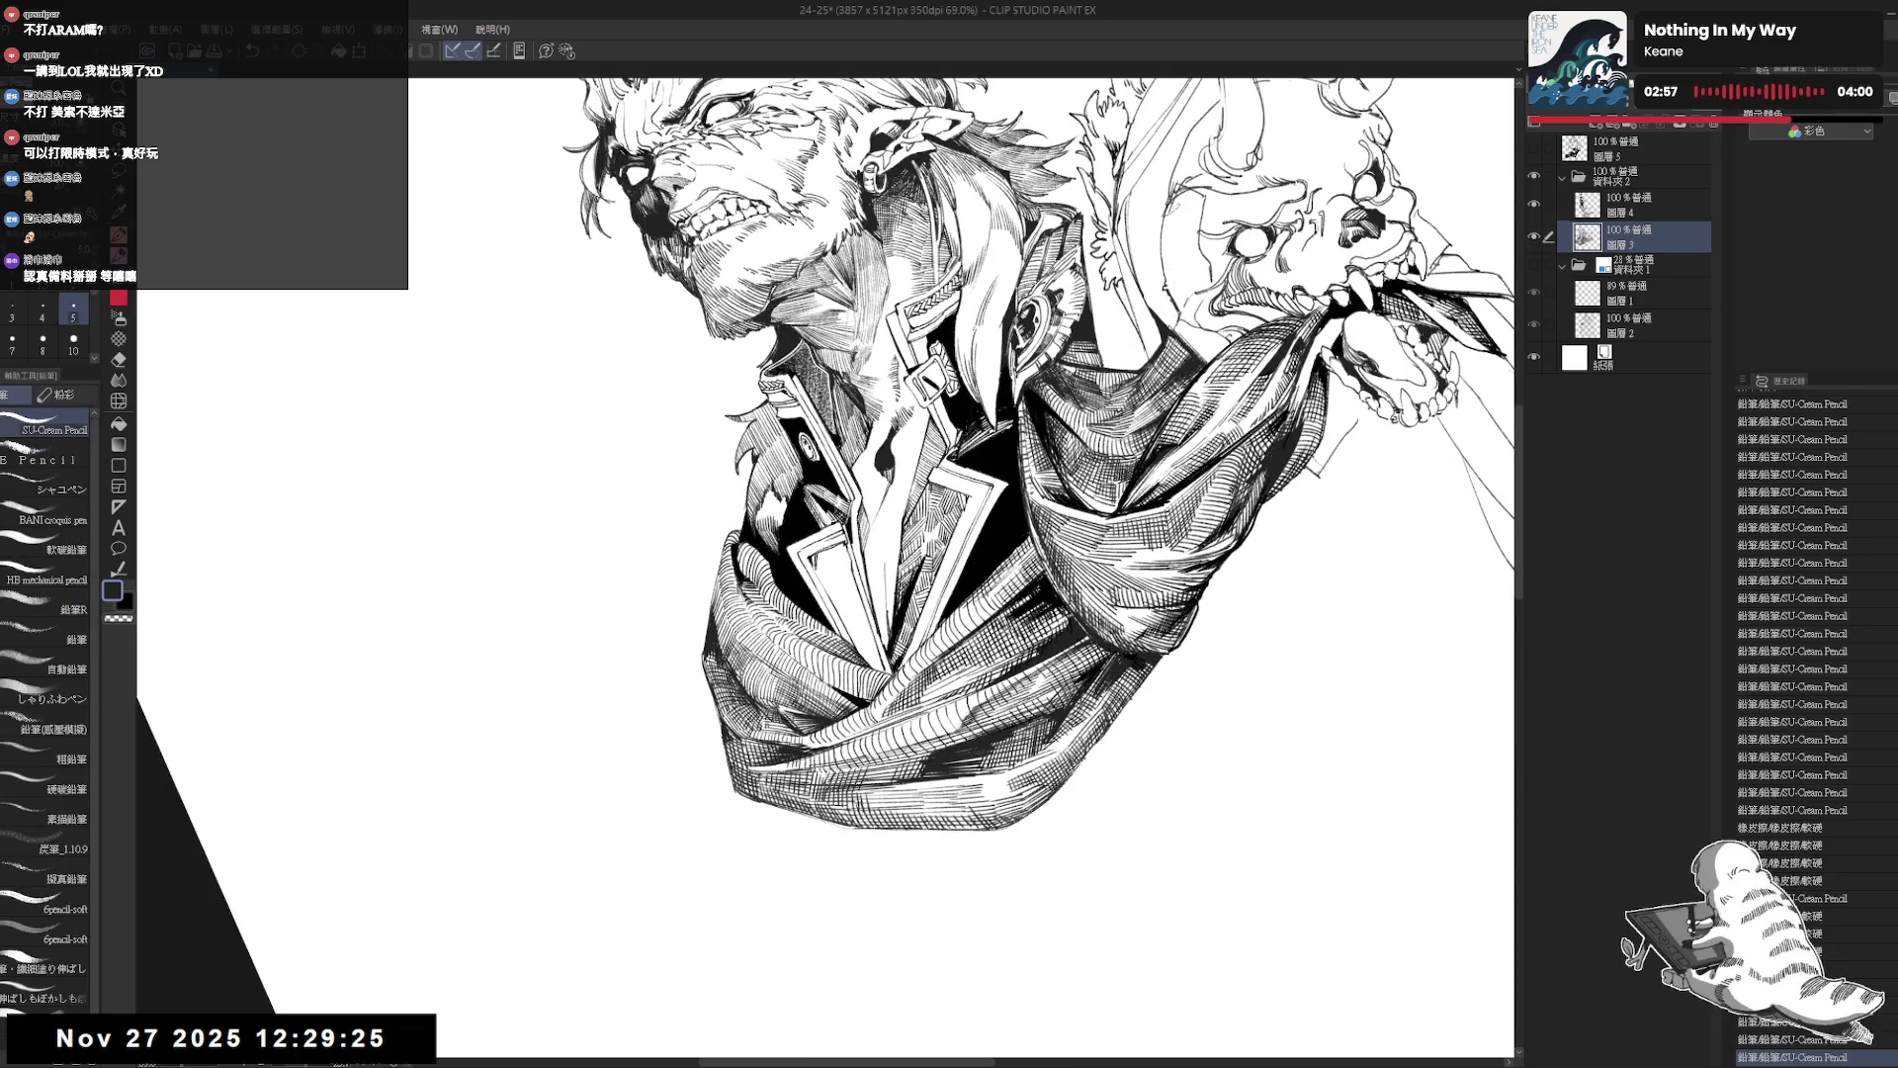
left_click(821, 561)
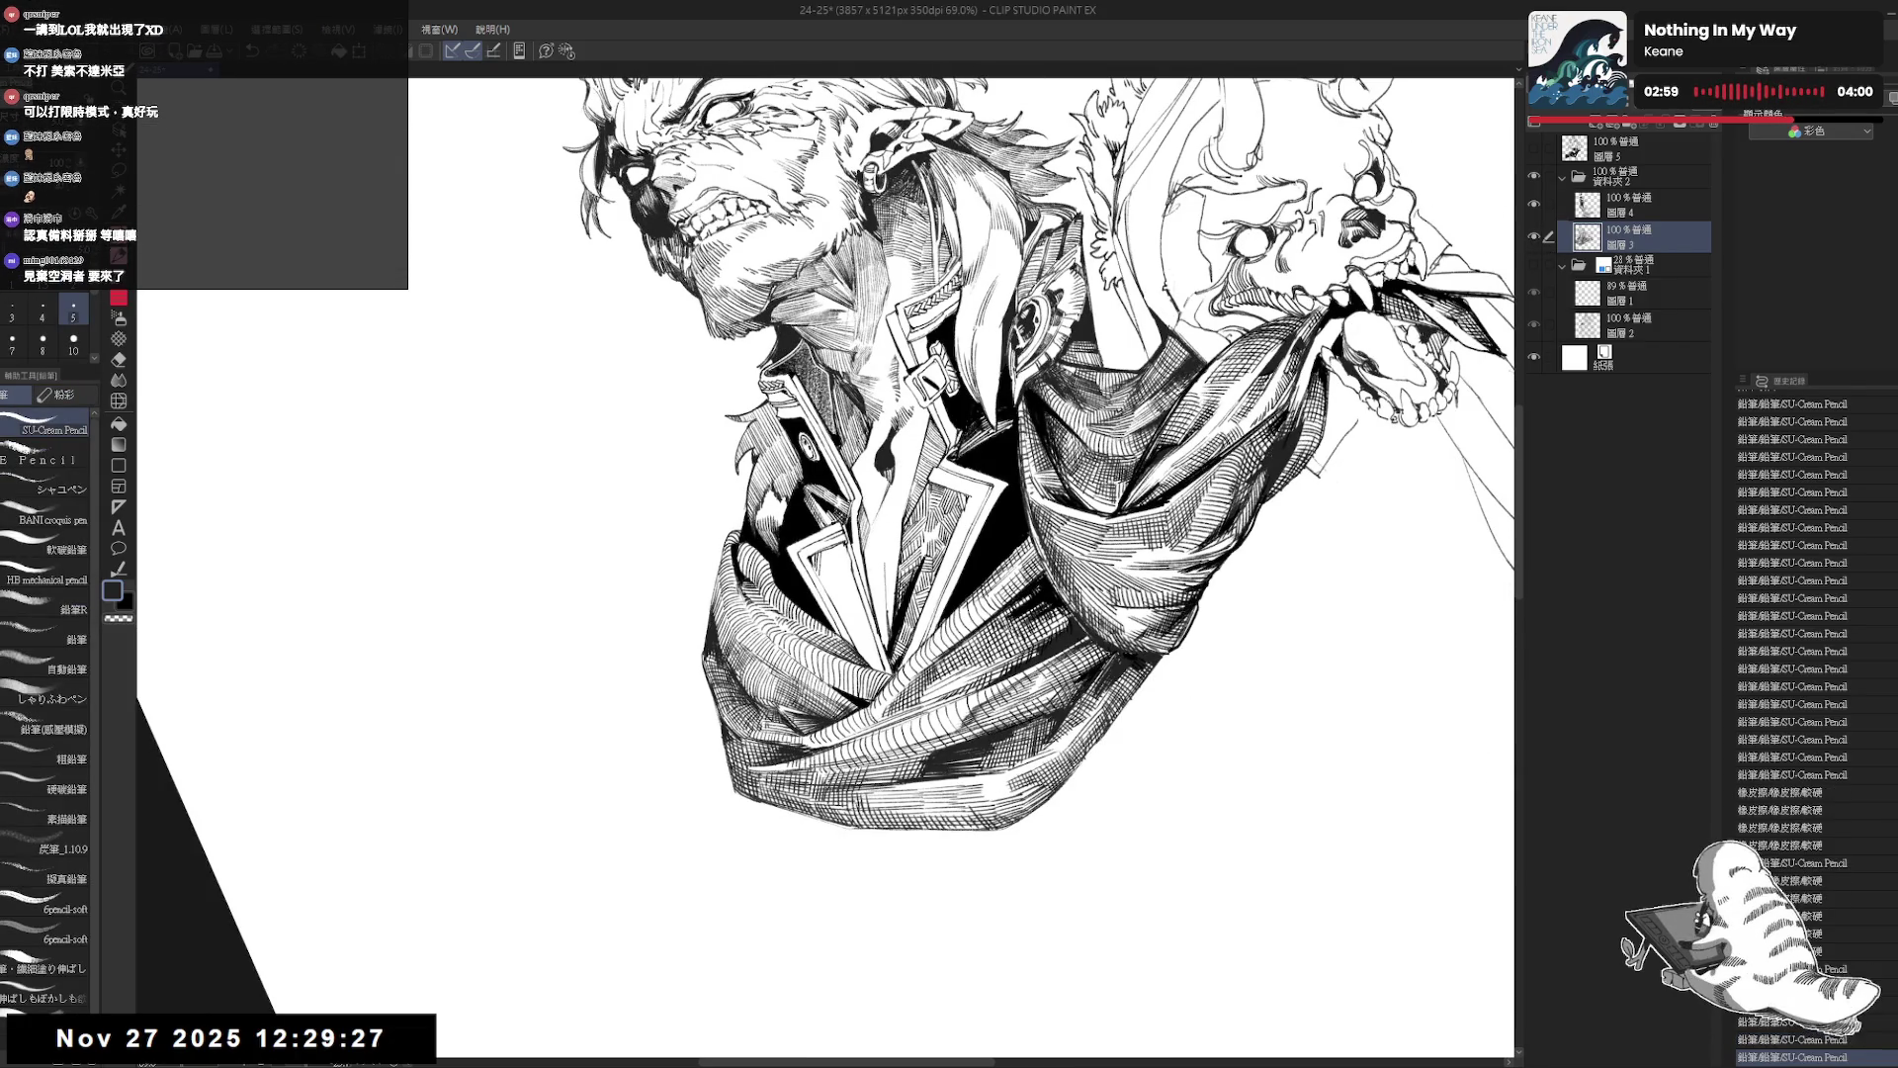
Add a cluster of small SU-Cream Pencil marks along the collar, undoing one.
mouse_move(890, 495)
left_mouse_down()
mouse_move(840, 445)
mouse_move(870, 514)
left_mouse_up()
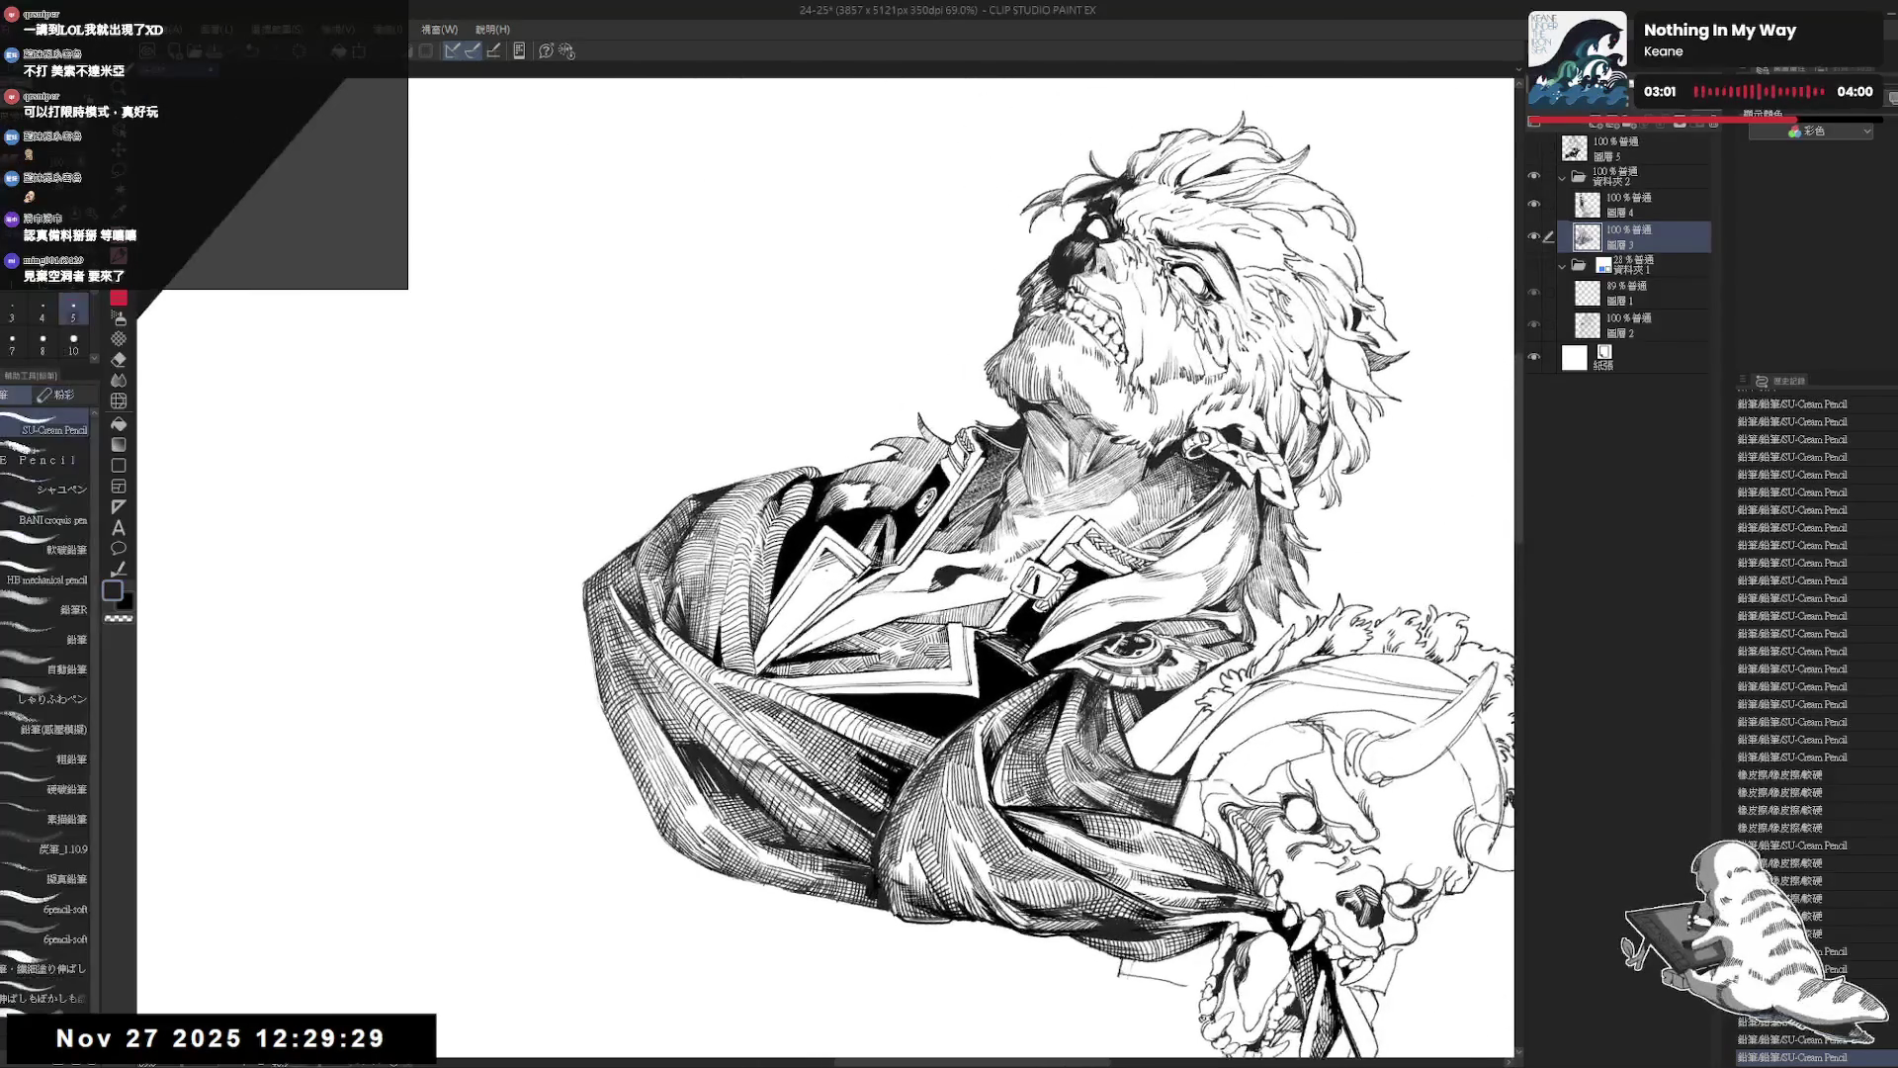
left_click(833, 572)
left_click(838, 576)
key("ctrl+z")
left_click(836, 576)
left_click(838, 579)
left_click(843, 570)
left_click(845, 574)
left_click(847, 577)
left_click(848, 581)
scroll(949, 564, "down", 1)
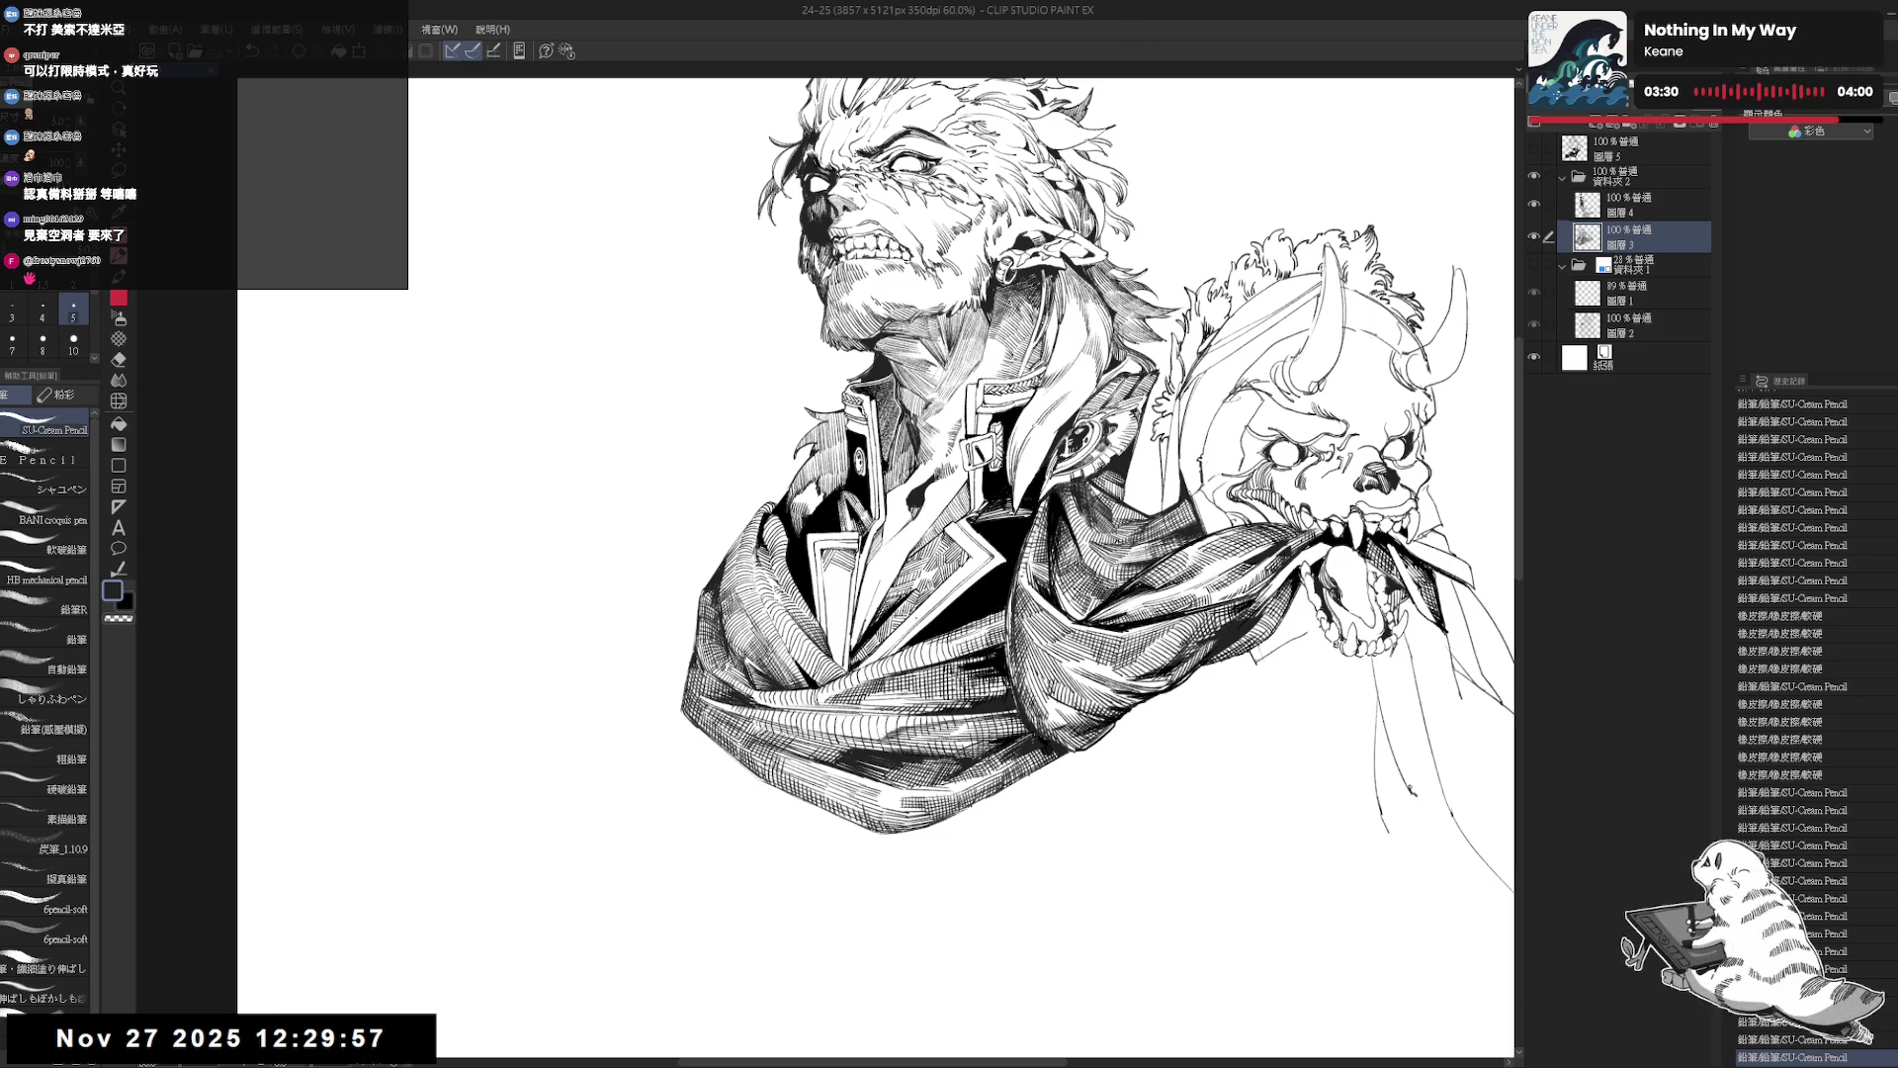
Try tiny strokes near the collar, undoing and redoing them while rotating the view.
key("minus")
key("minus")
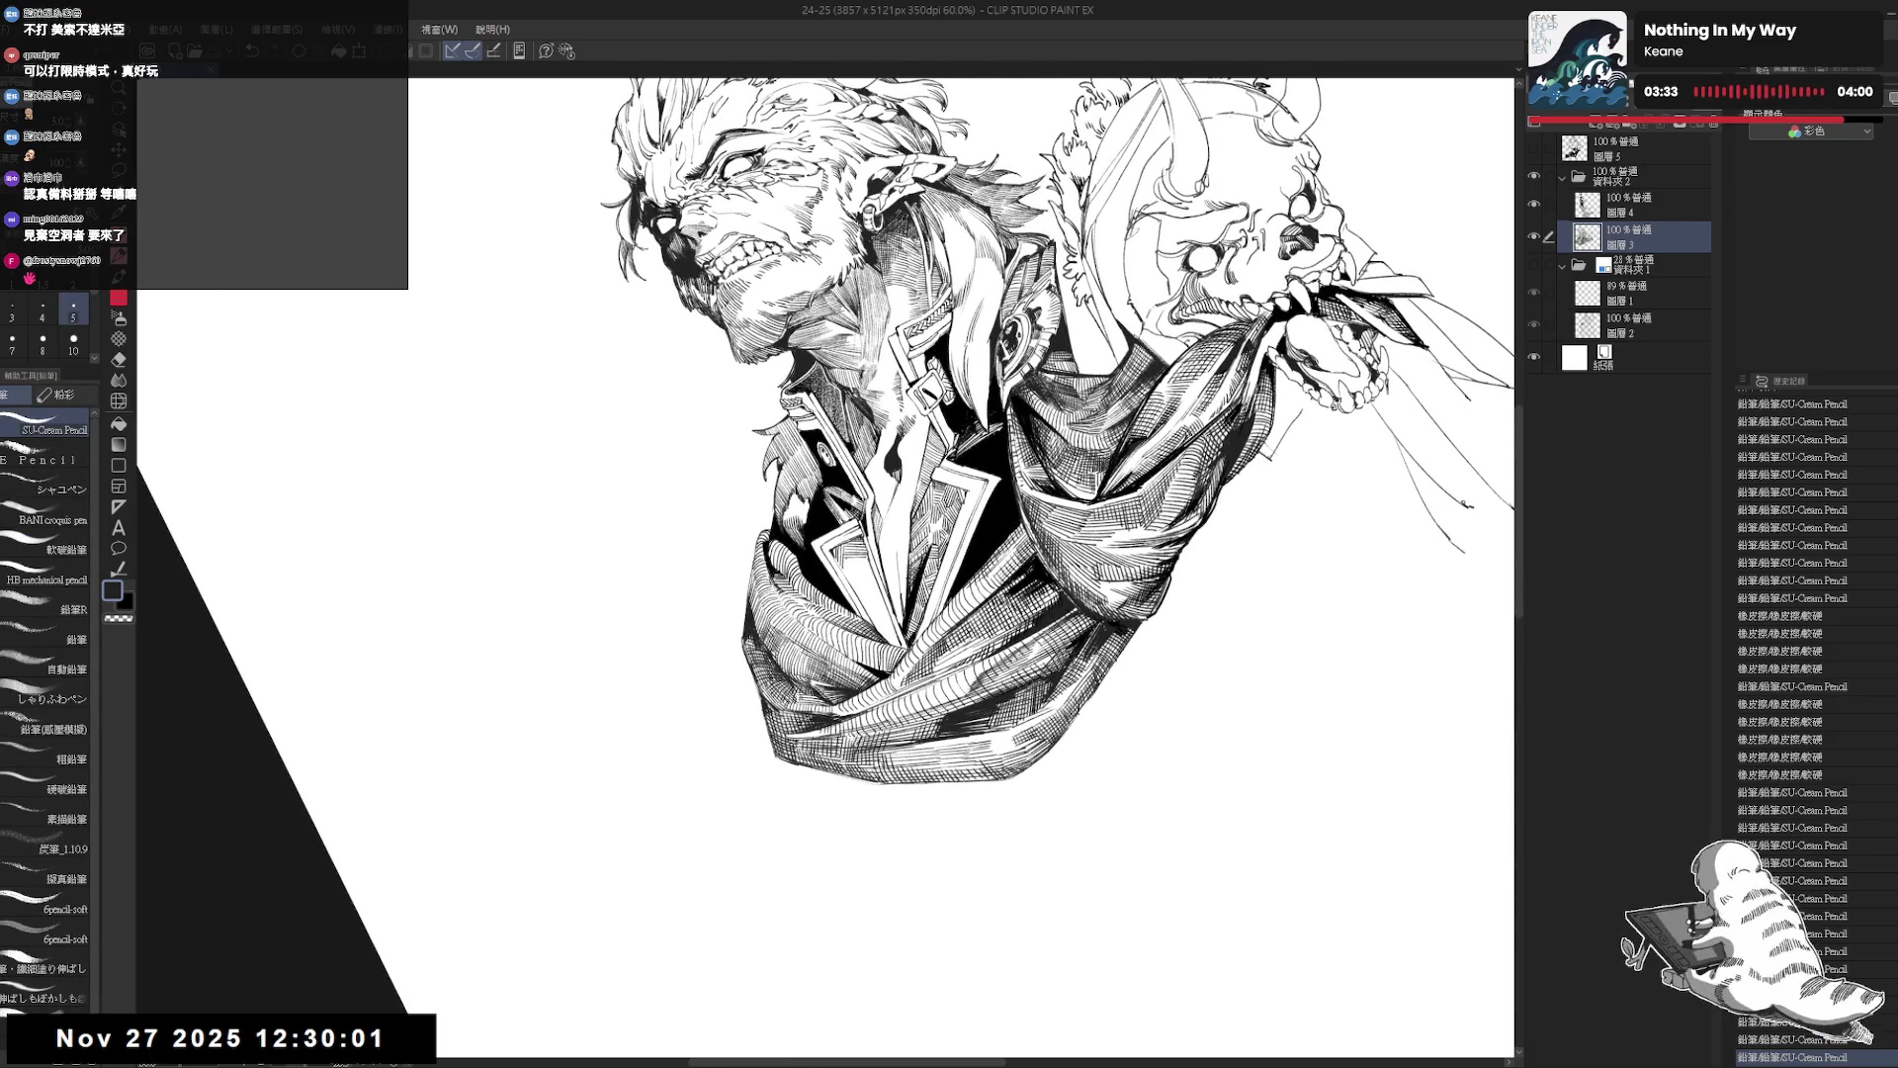
left_click_drag(847, 559, 851, 572)
key("ctrl+z")
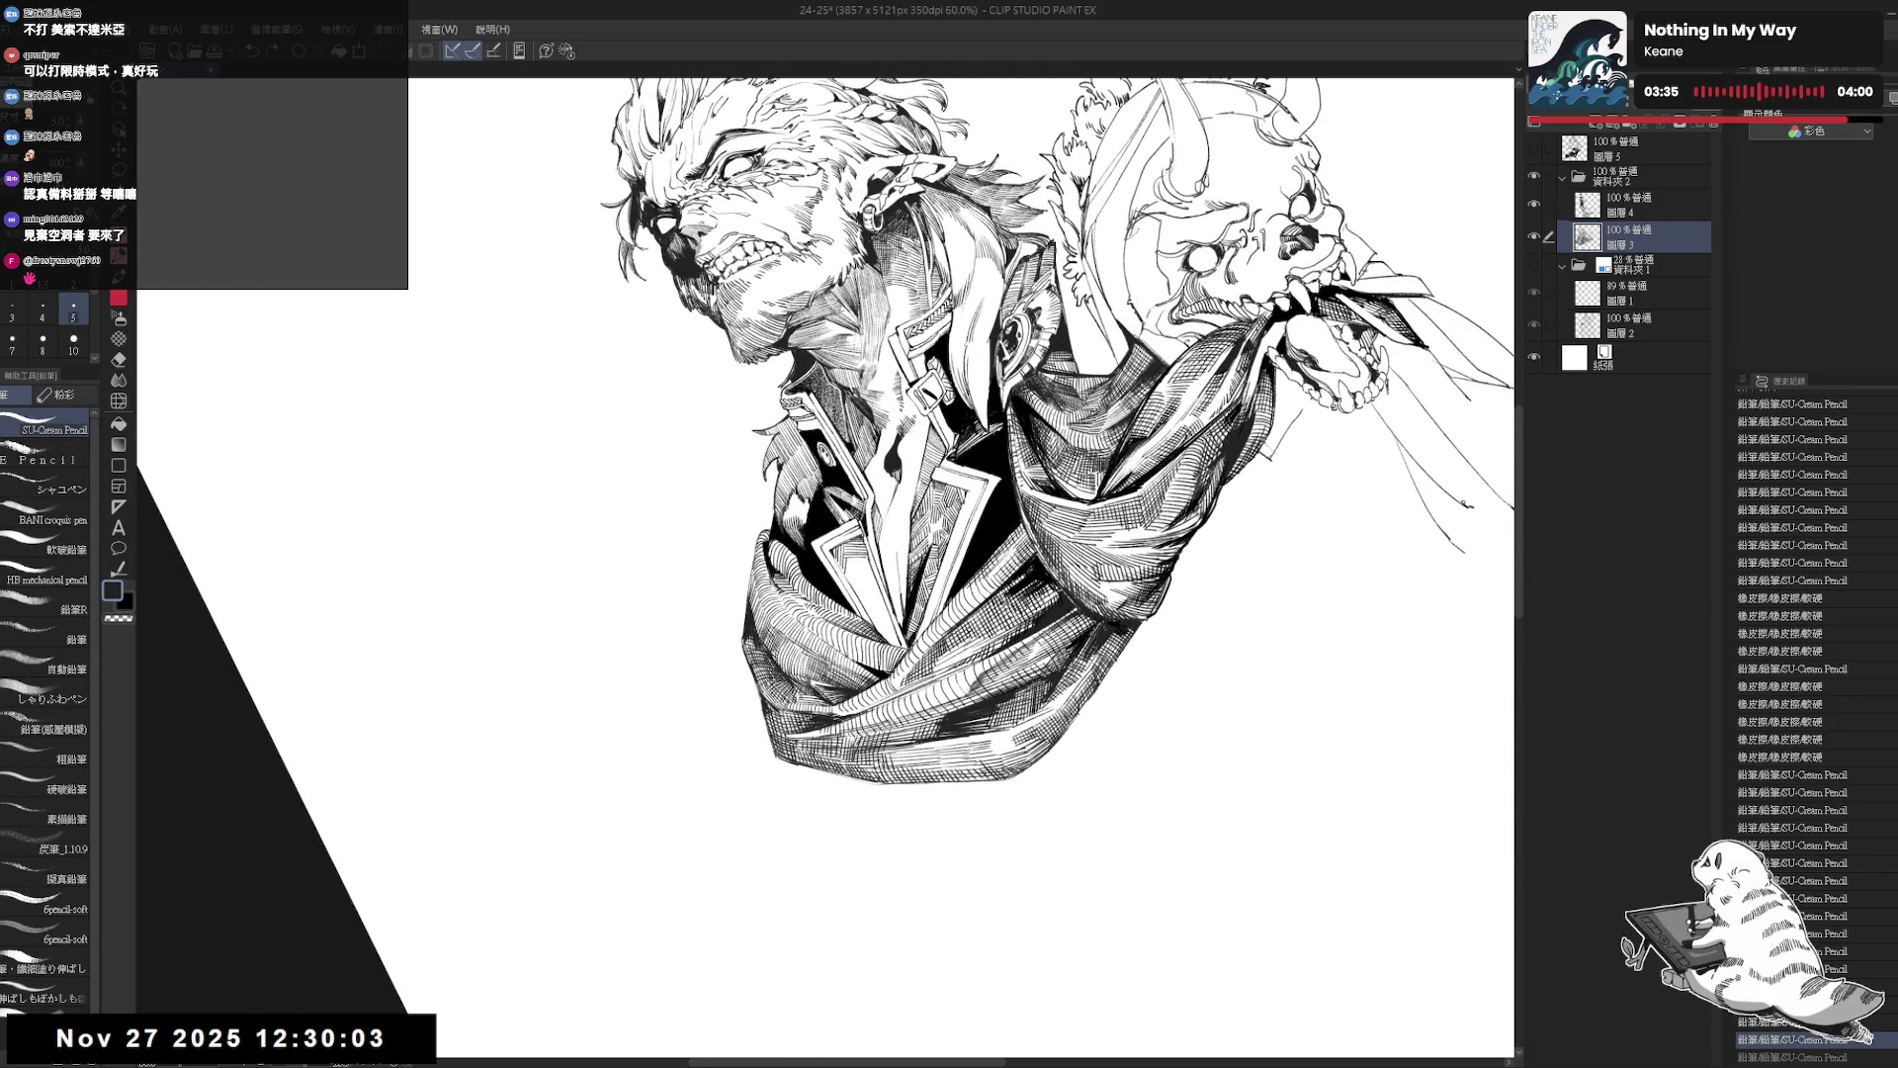
left_click_drag(846, 559, 856, 570)
key("ctrl+z")
key("ctrl+z")
key("ctrl+y")
key("ctrl+y")
key("ctrl+y")
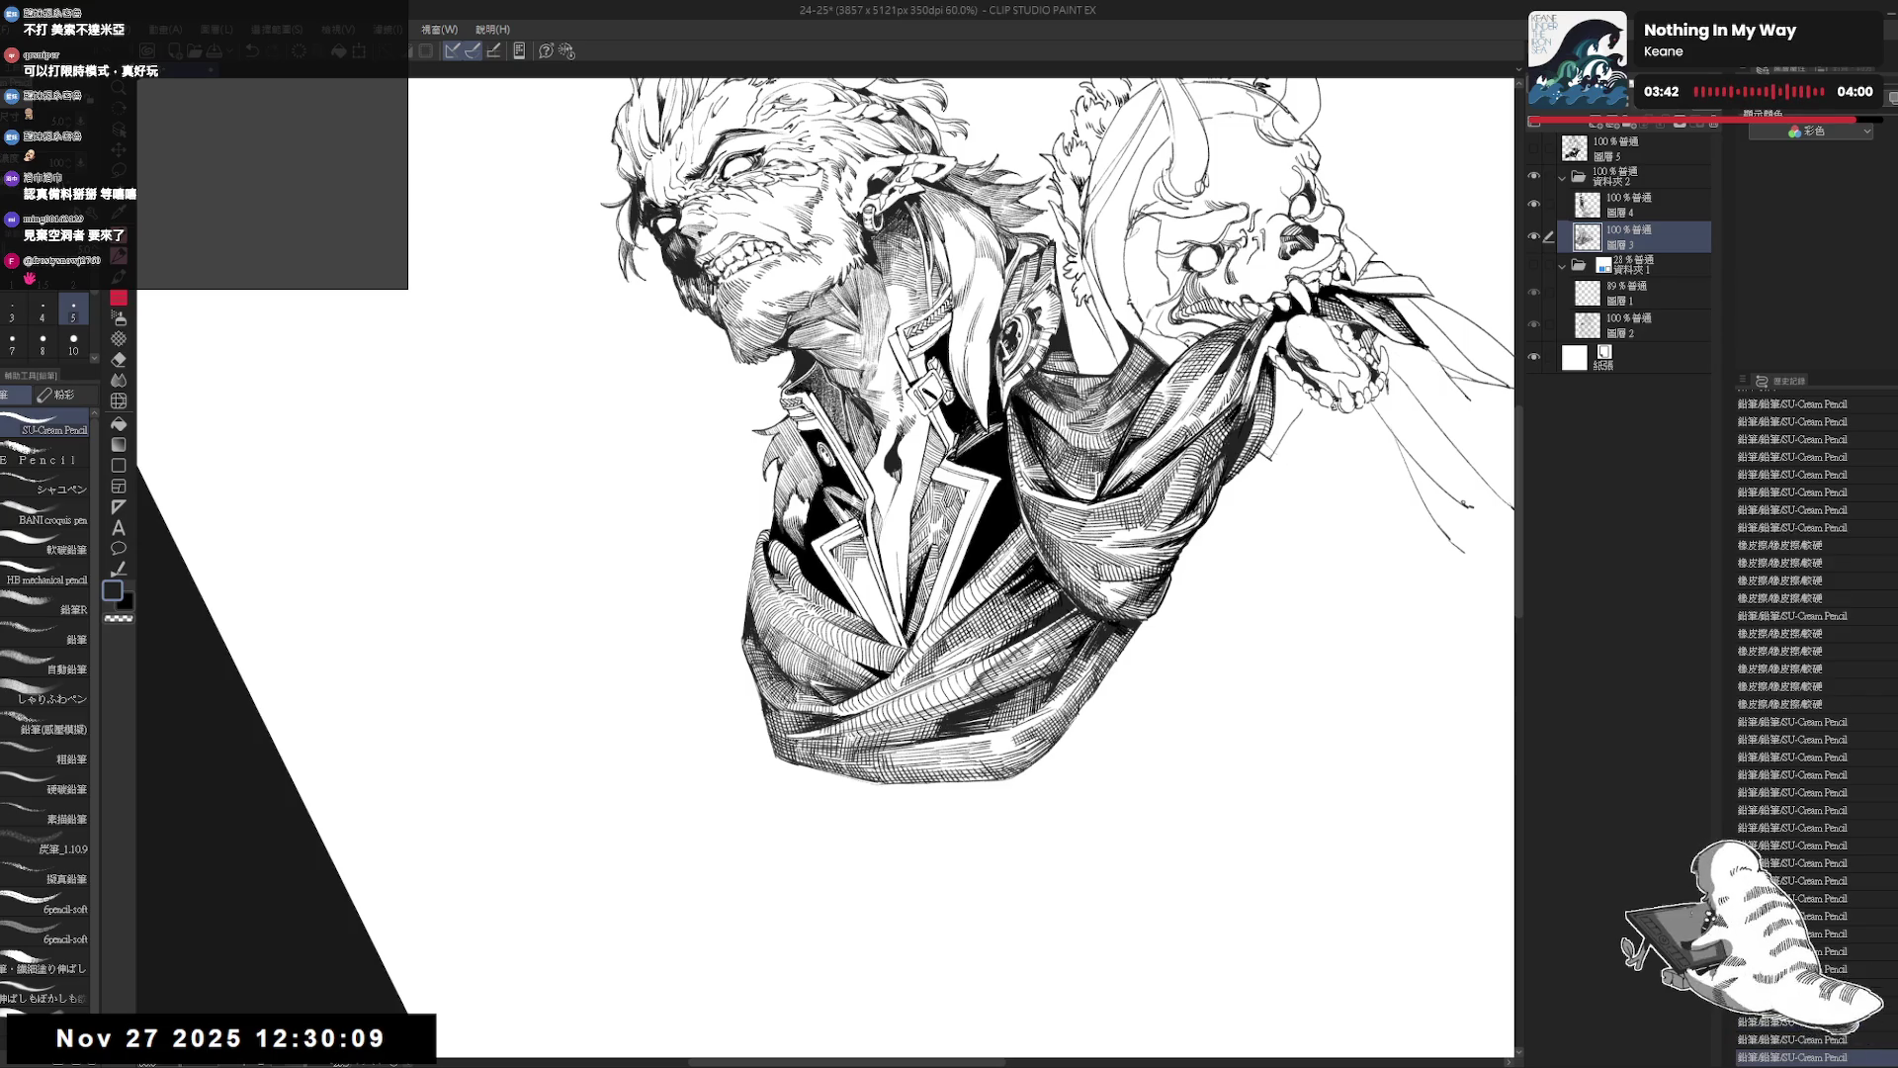
key("ctrl+y")
key("ctrl+y")
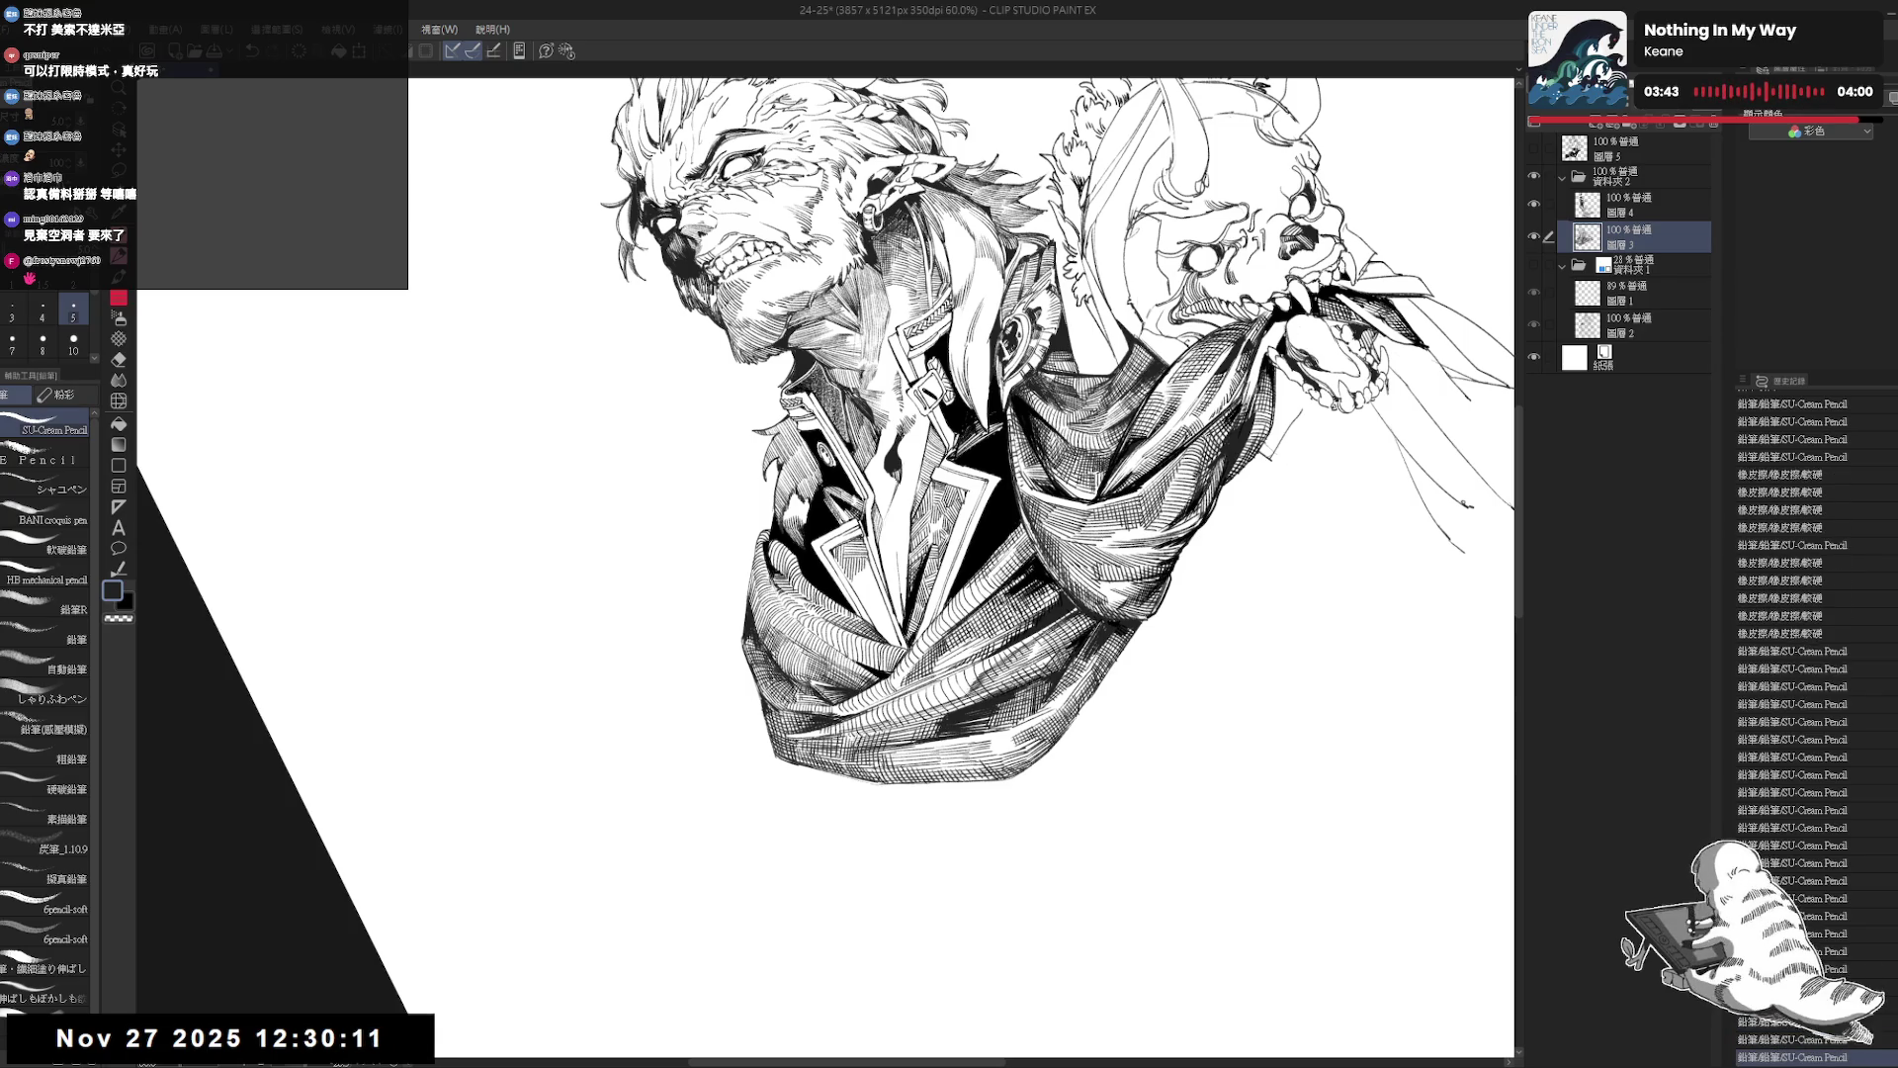
key("asciicircum")
key("asciicircum")
key("asciicircum")
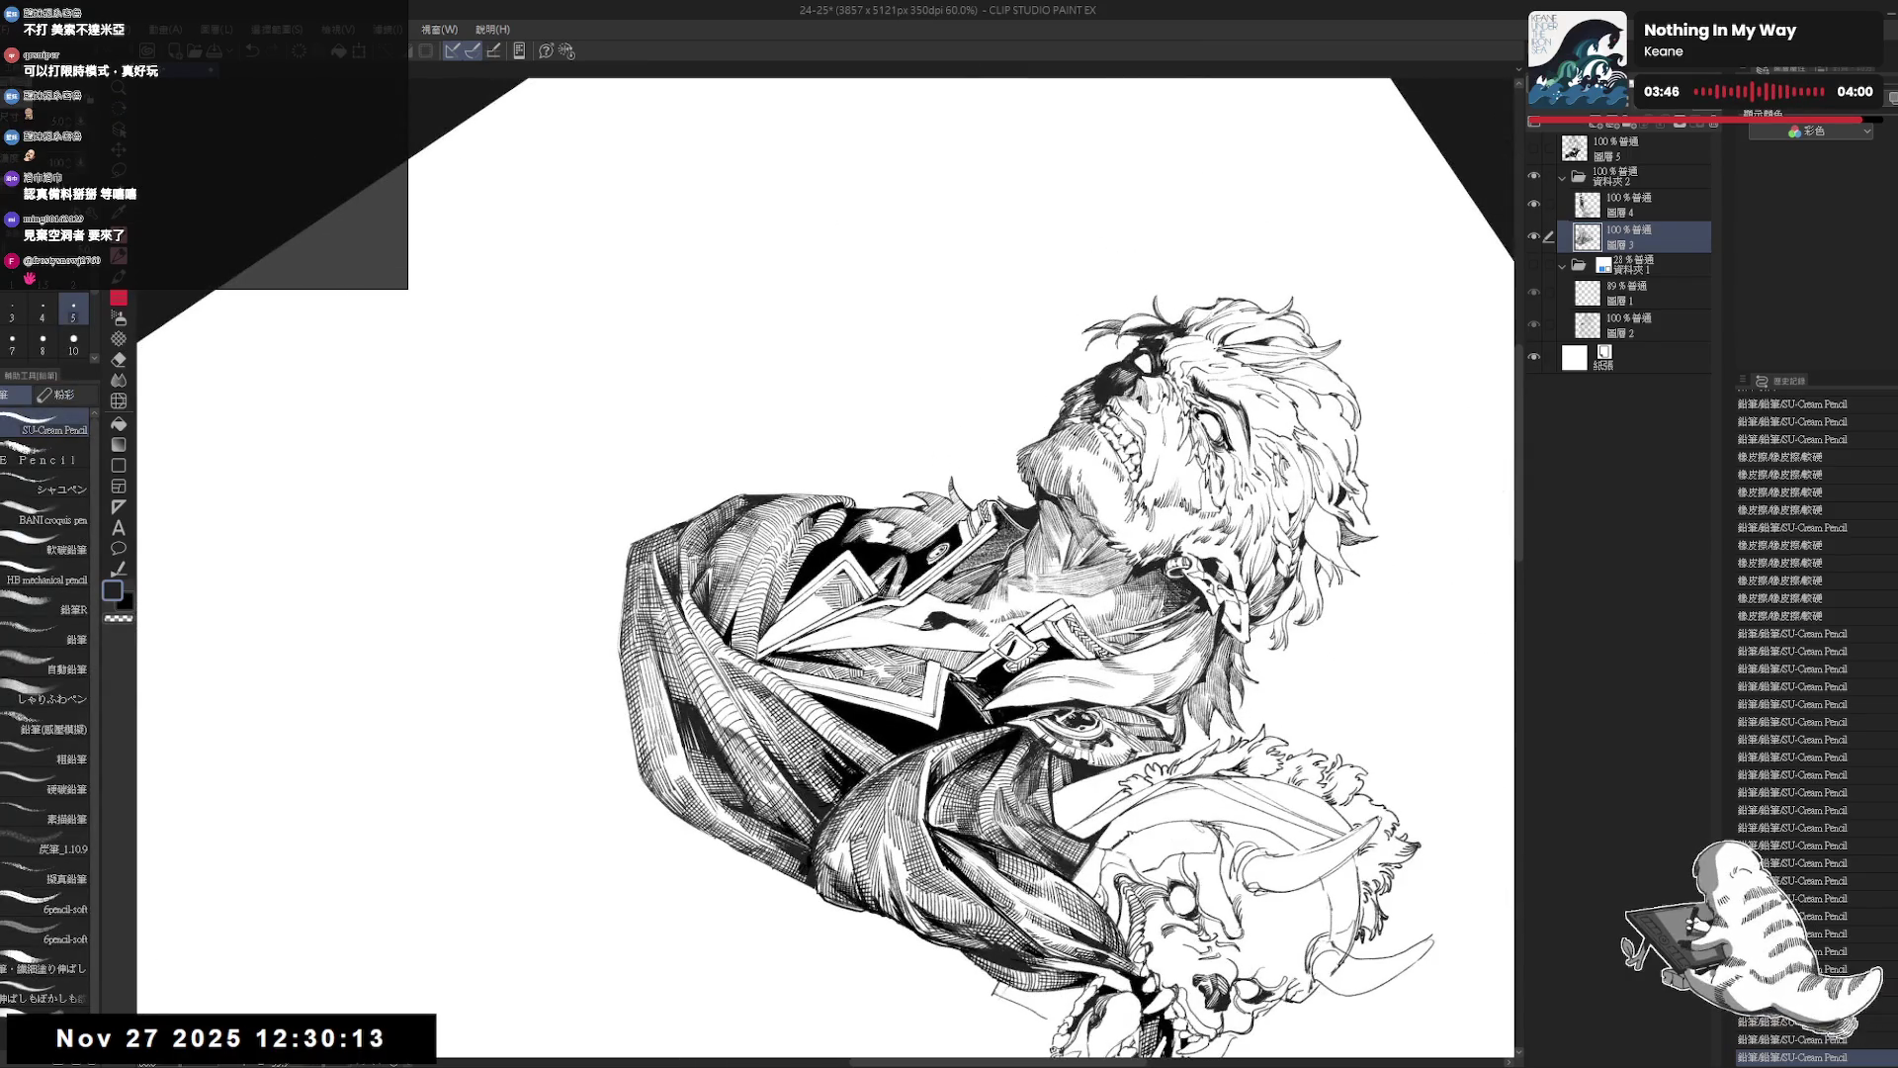
key("ctrl+y")
key("ctrl+y")
key("ctrl+y")
key("ctrl+y")
key("ctrl+y")
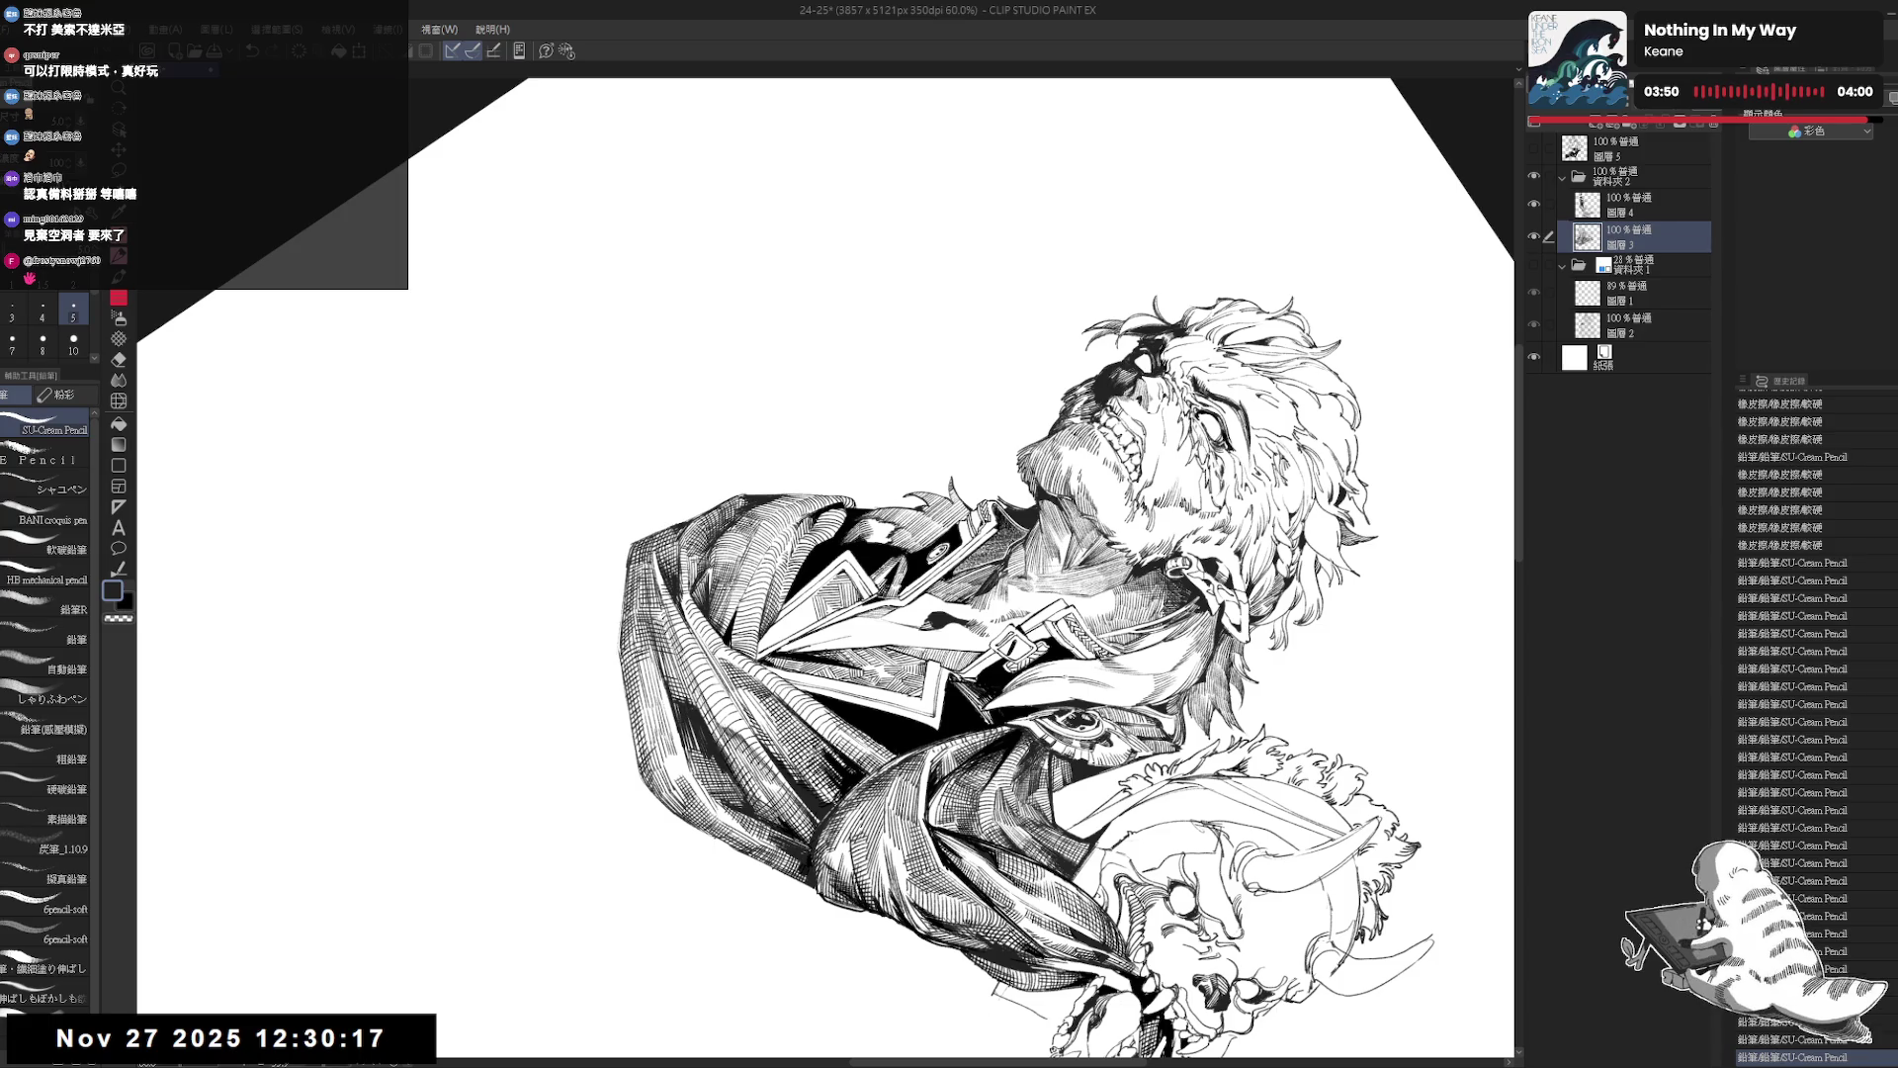
key("minus")
key("minus")
key("minus")
key("minus")
key("minus")
key("minus")
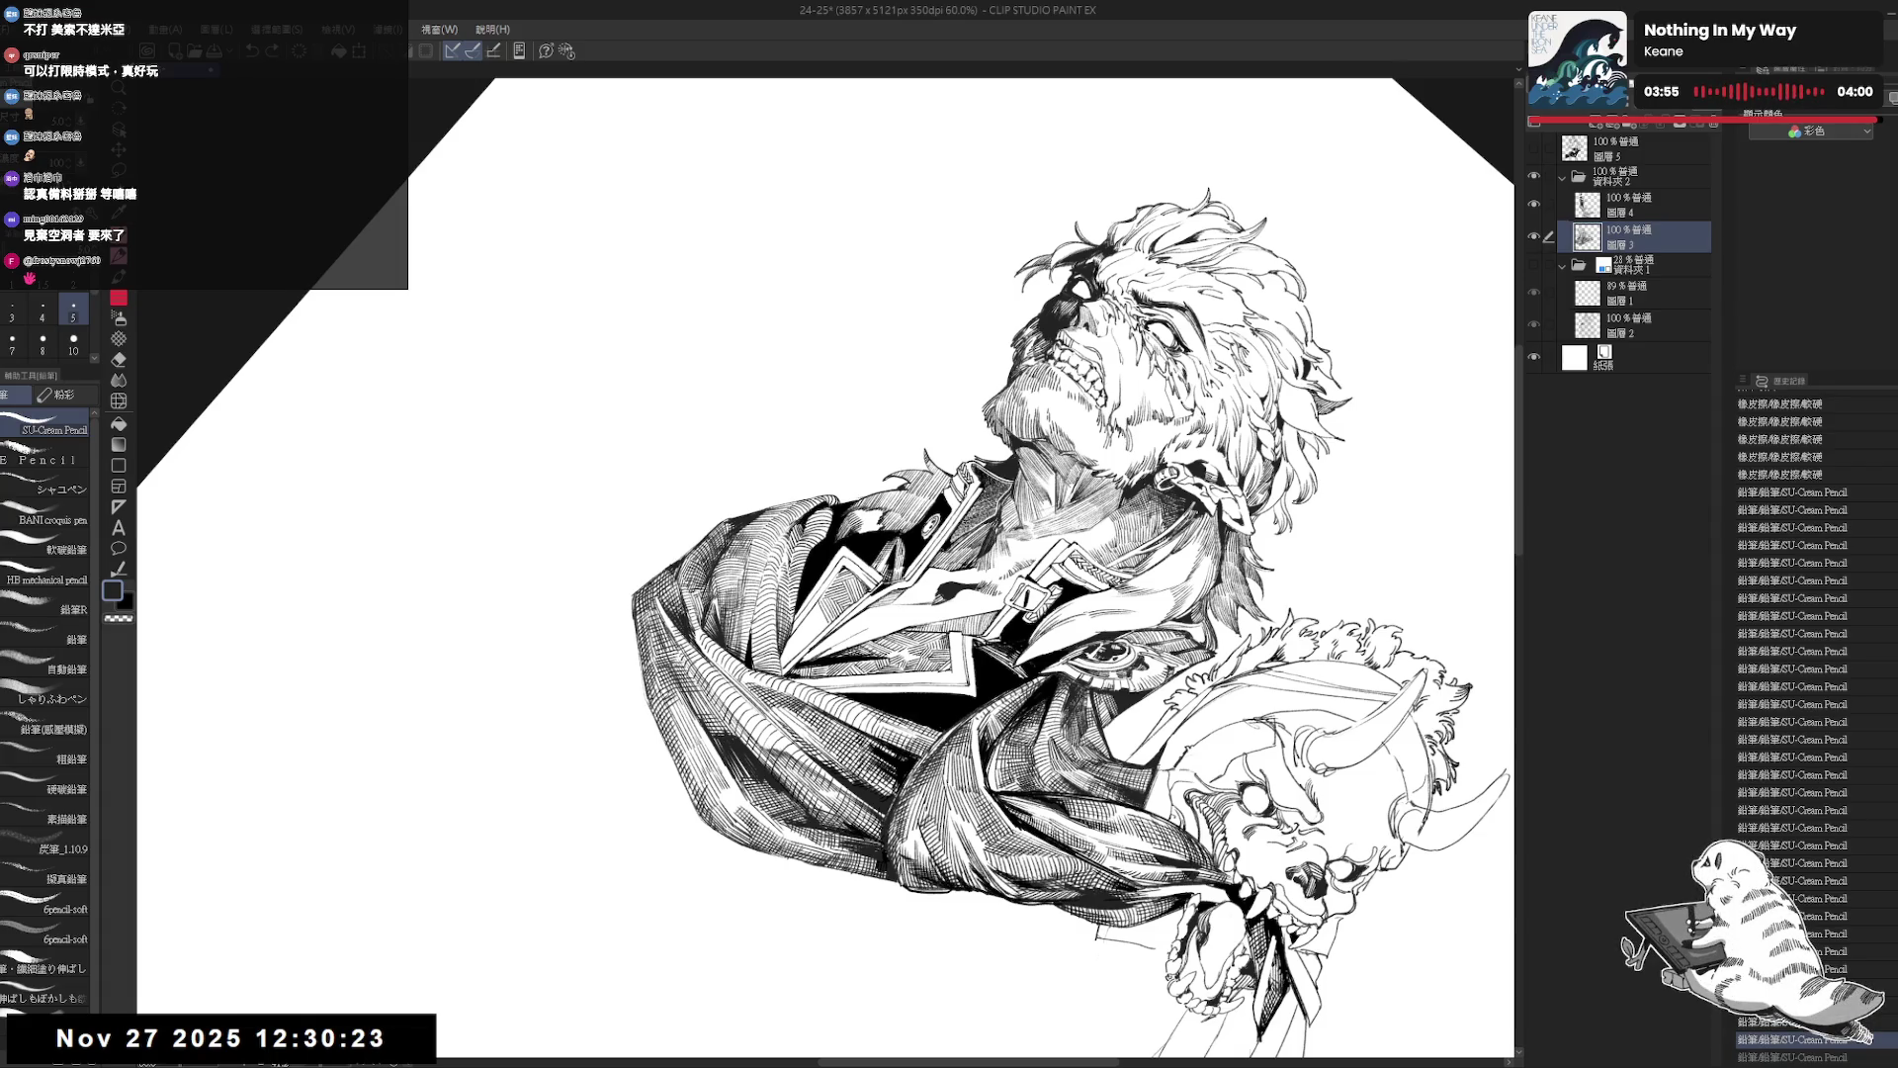
scroll(1073, 567, "up", 2)
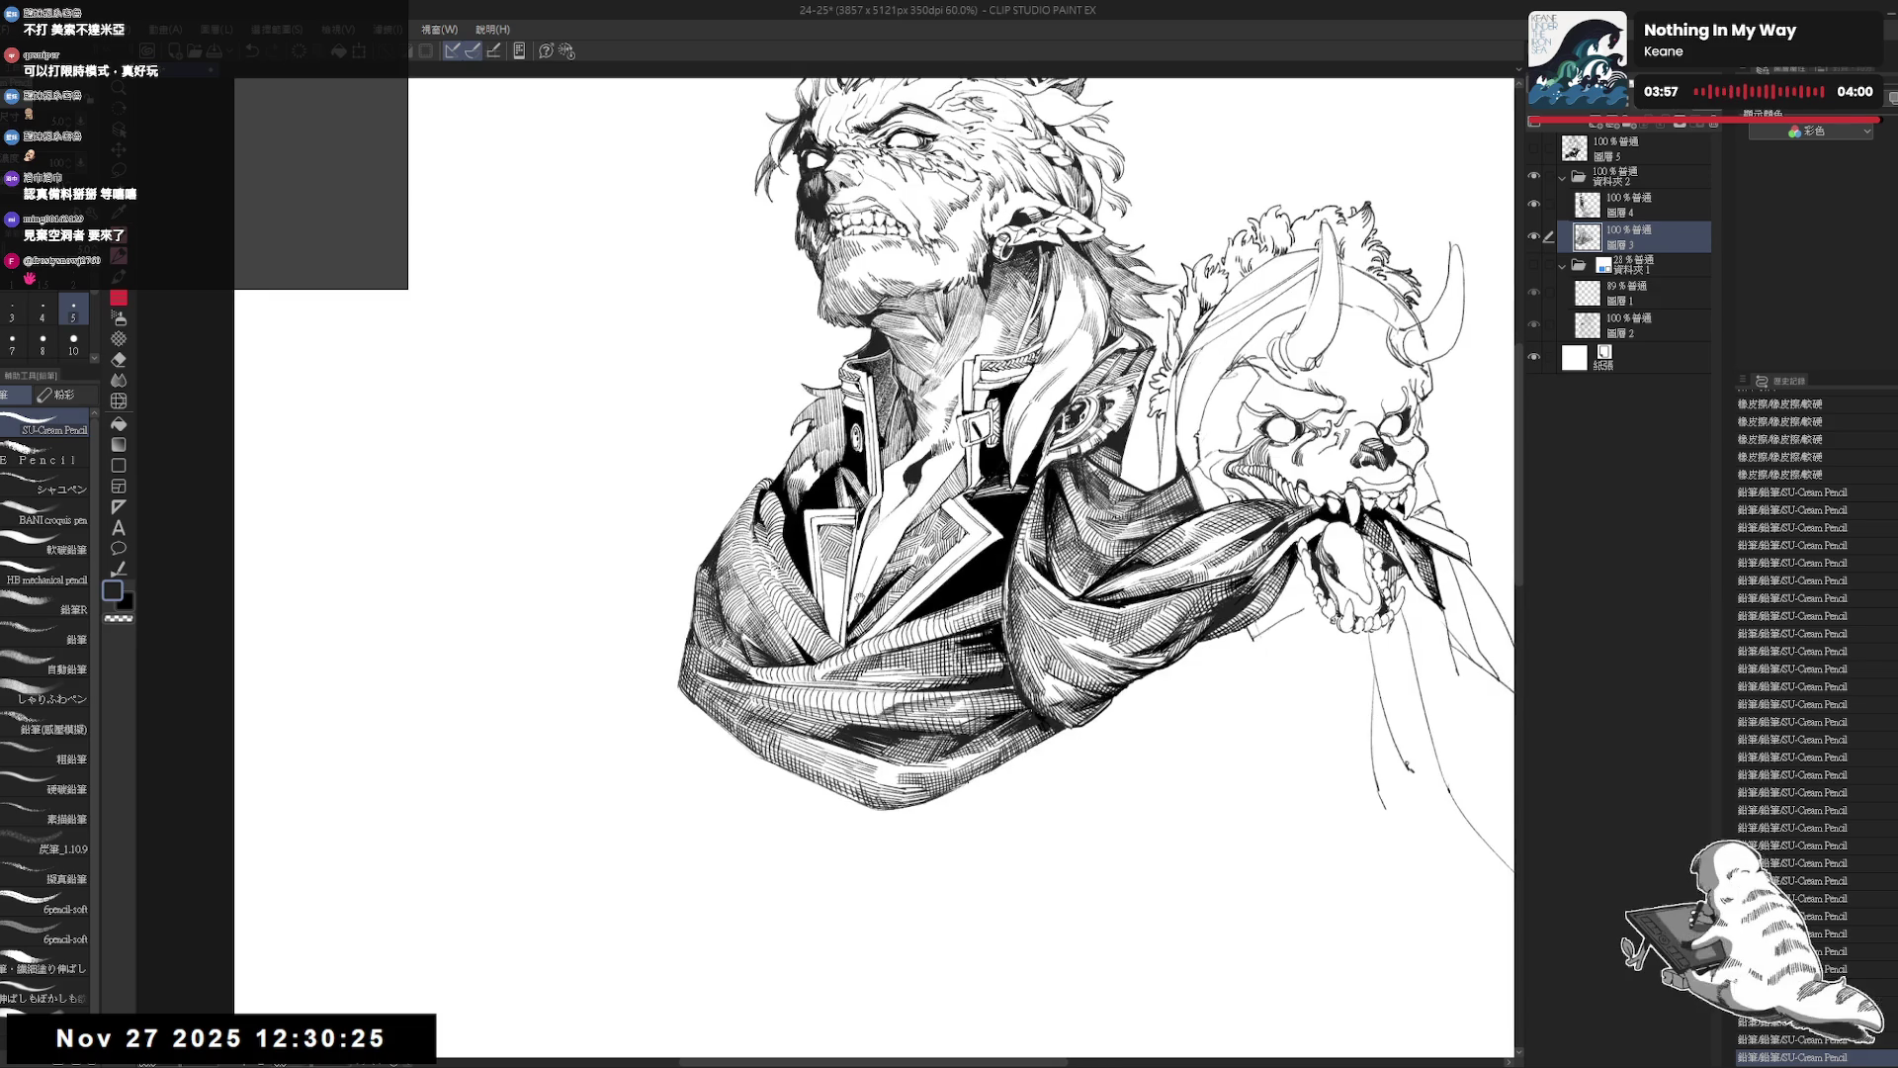
Tilt the canvas to several angles, redoing strokes and undoing the last small one.
key("minus")
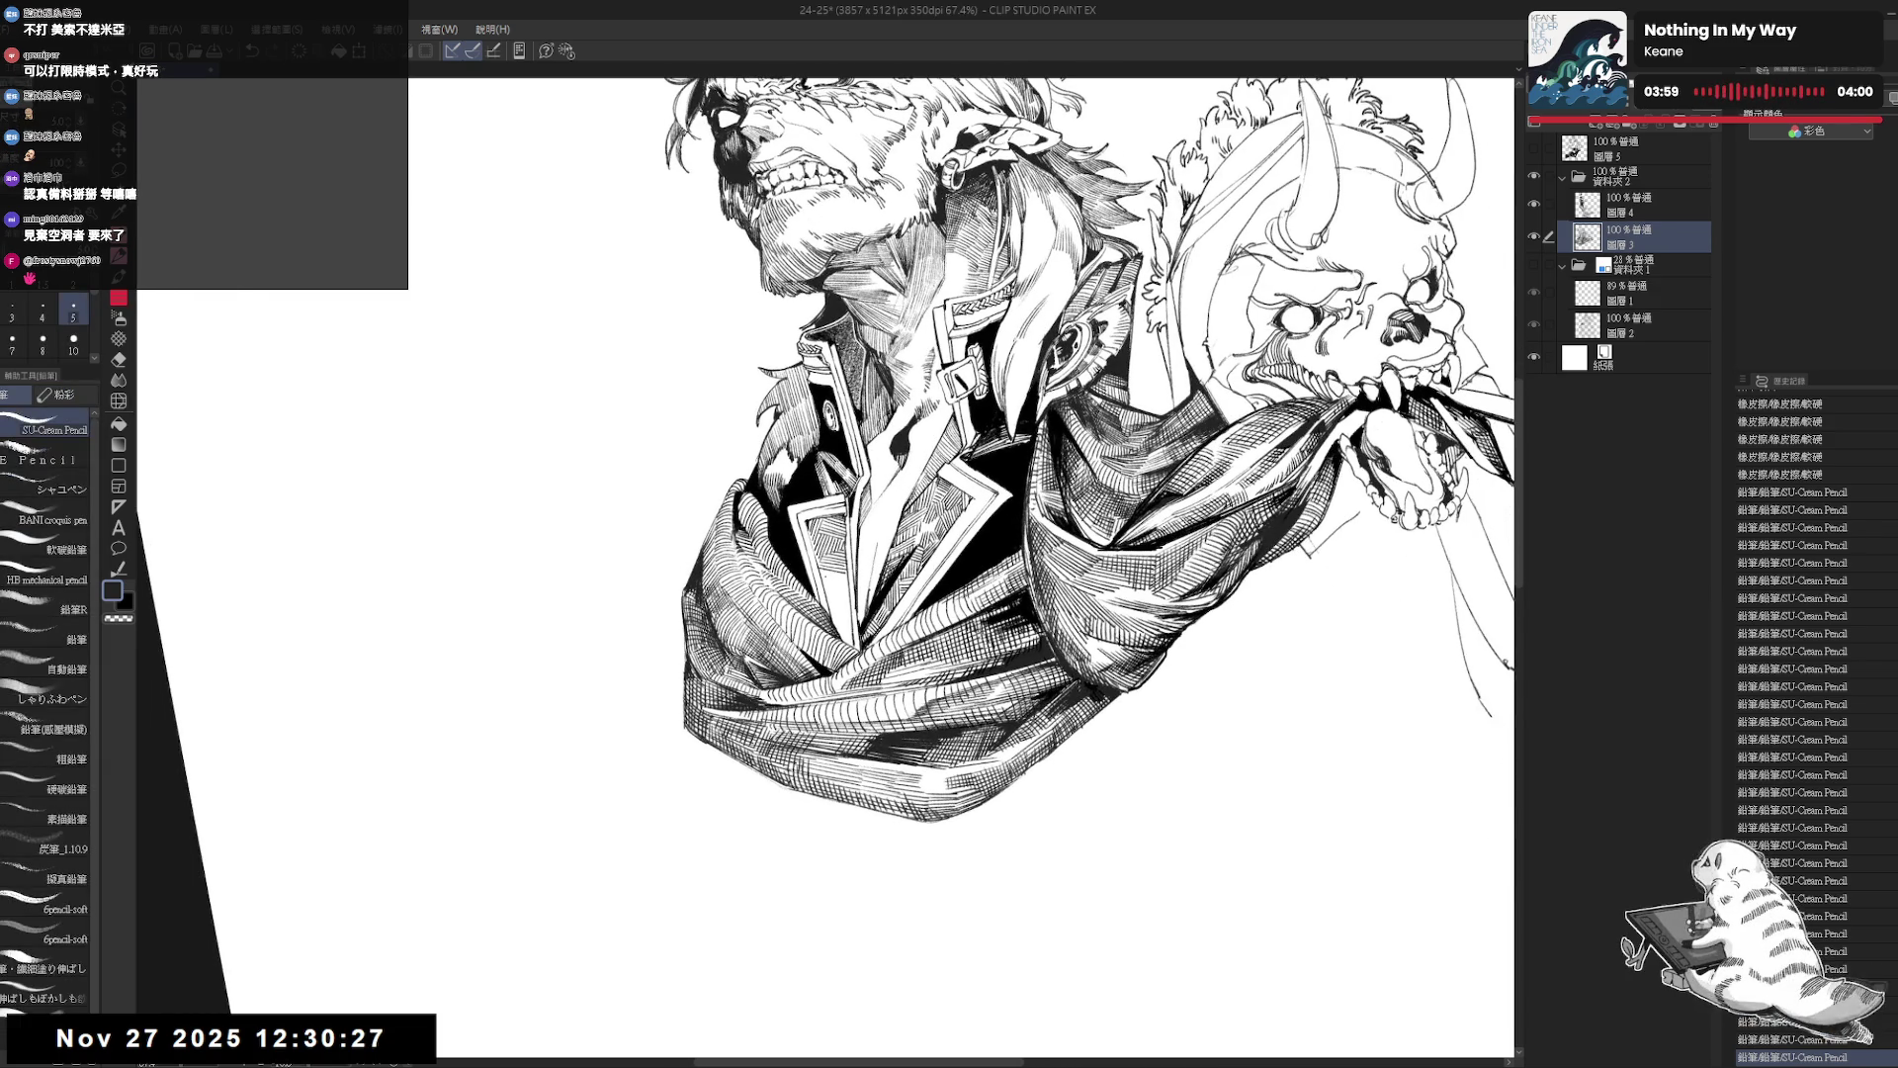
key("ctrl+y")
key("ctrl+y")
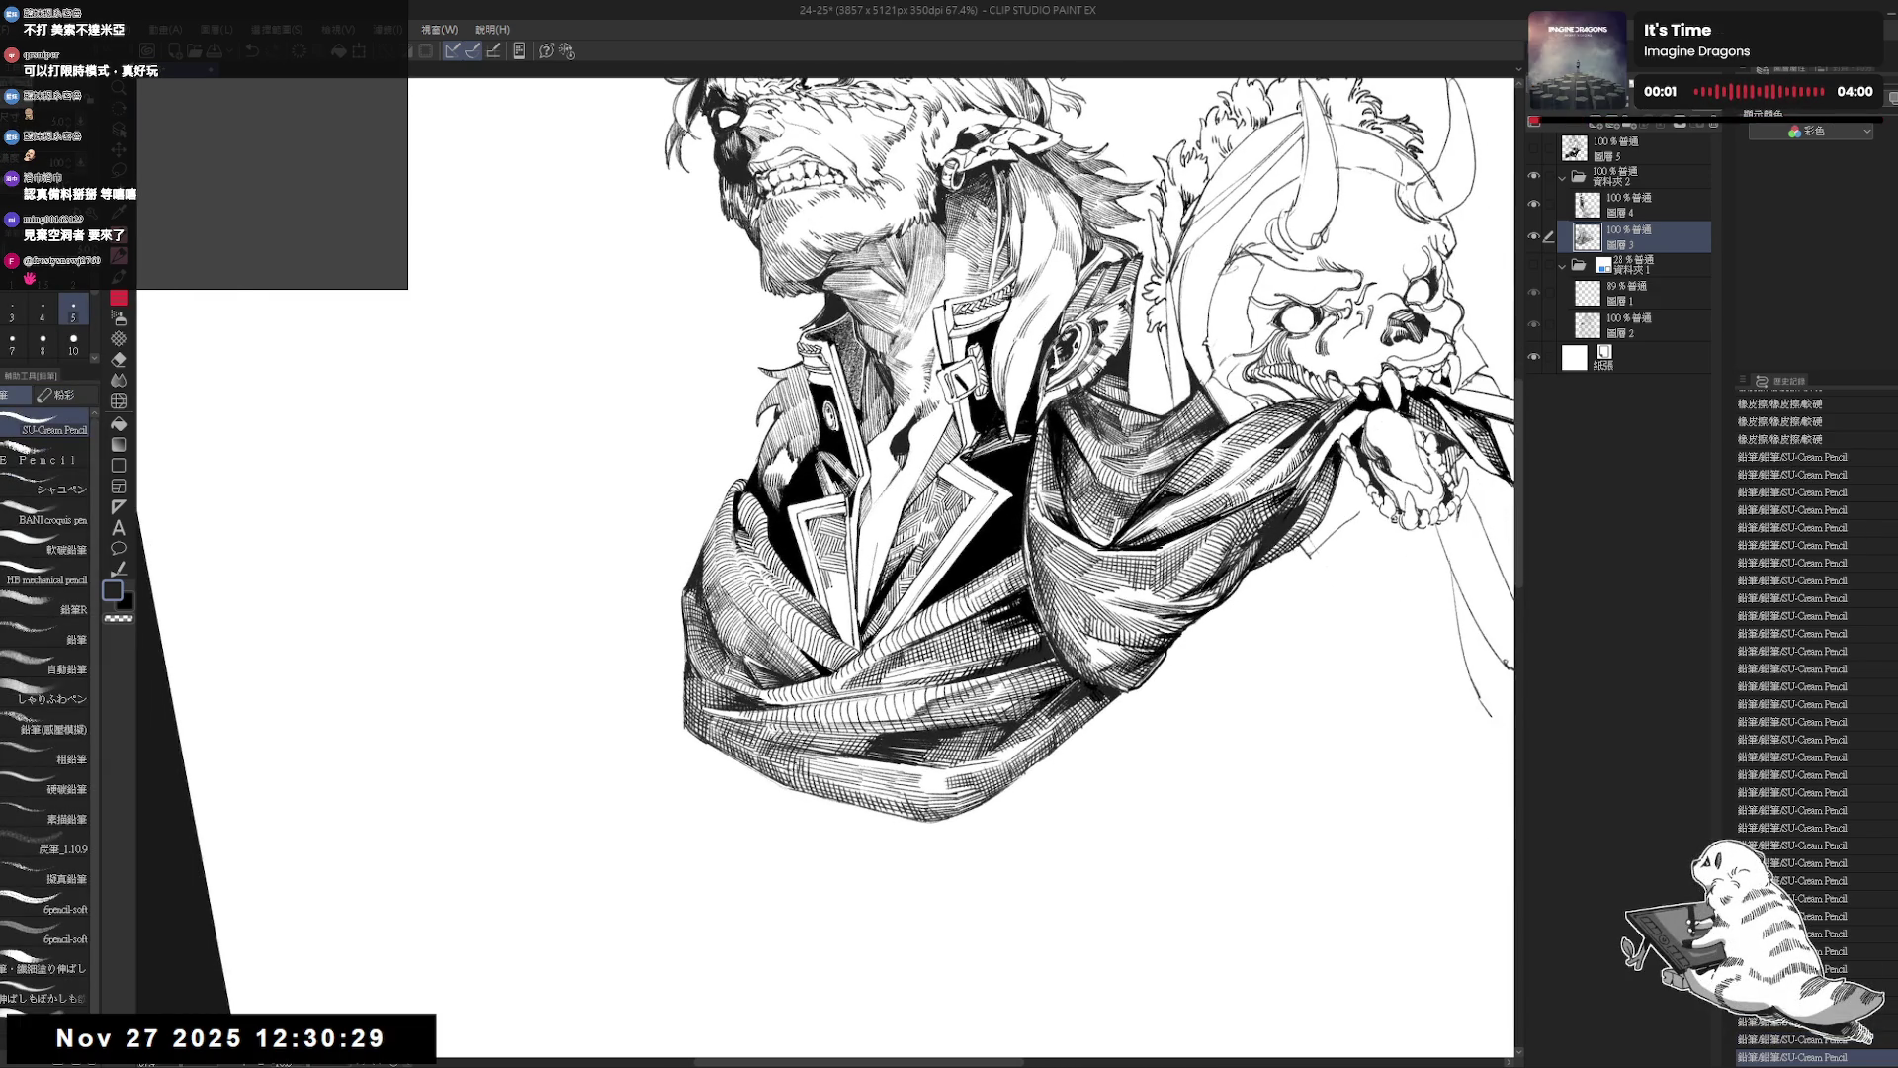
key("ctrl+y")
key("ctrl+y")
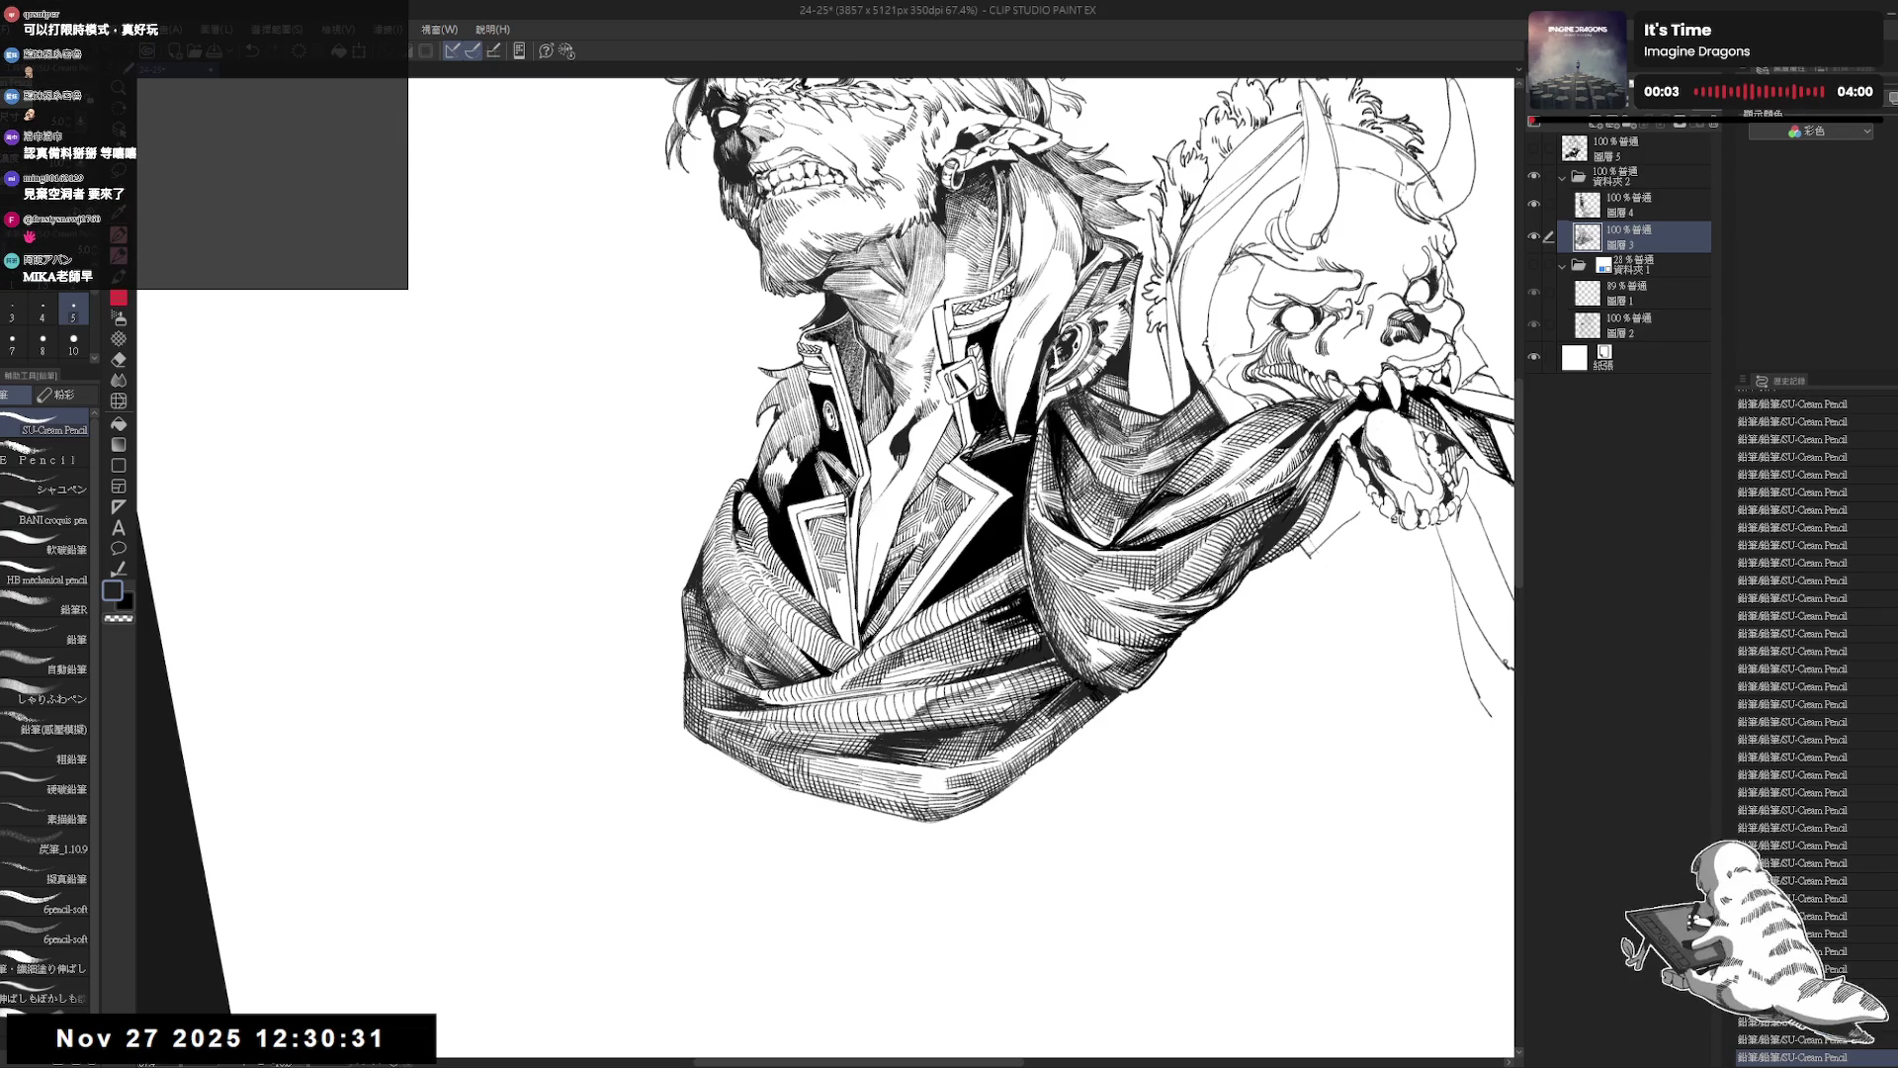
key("minus")
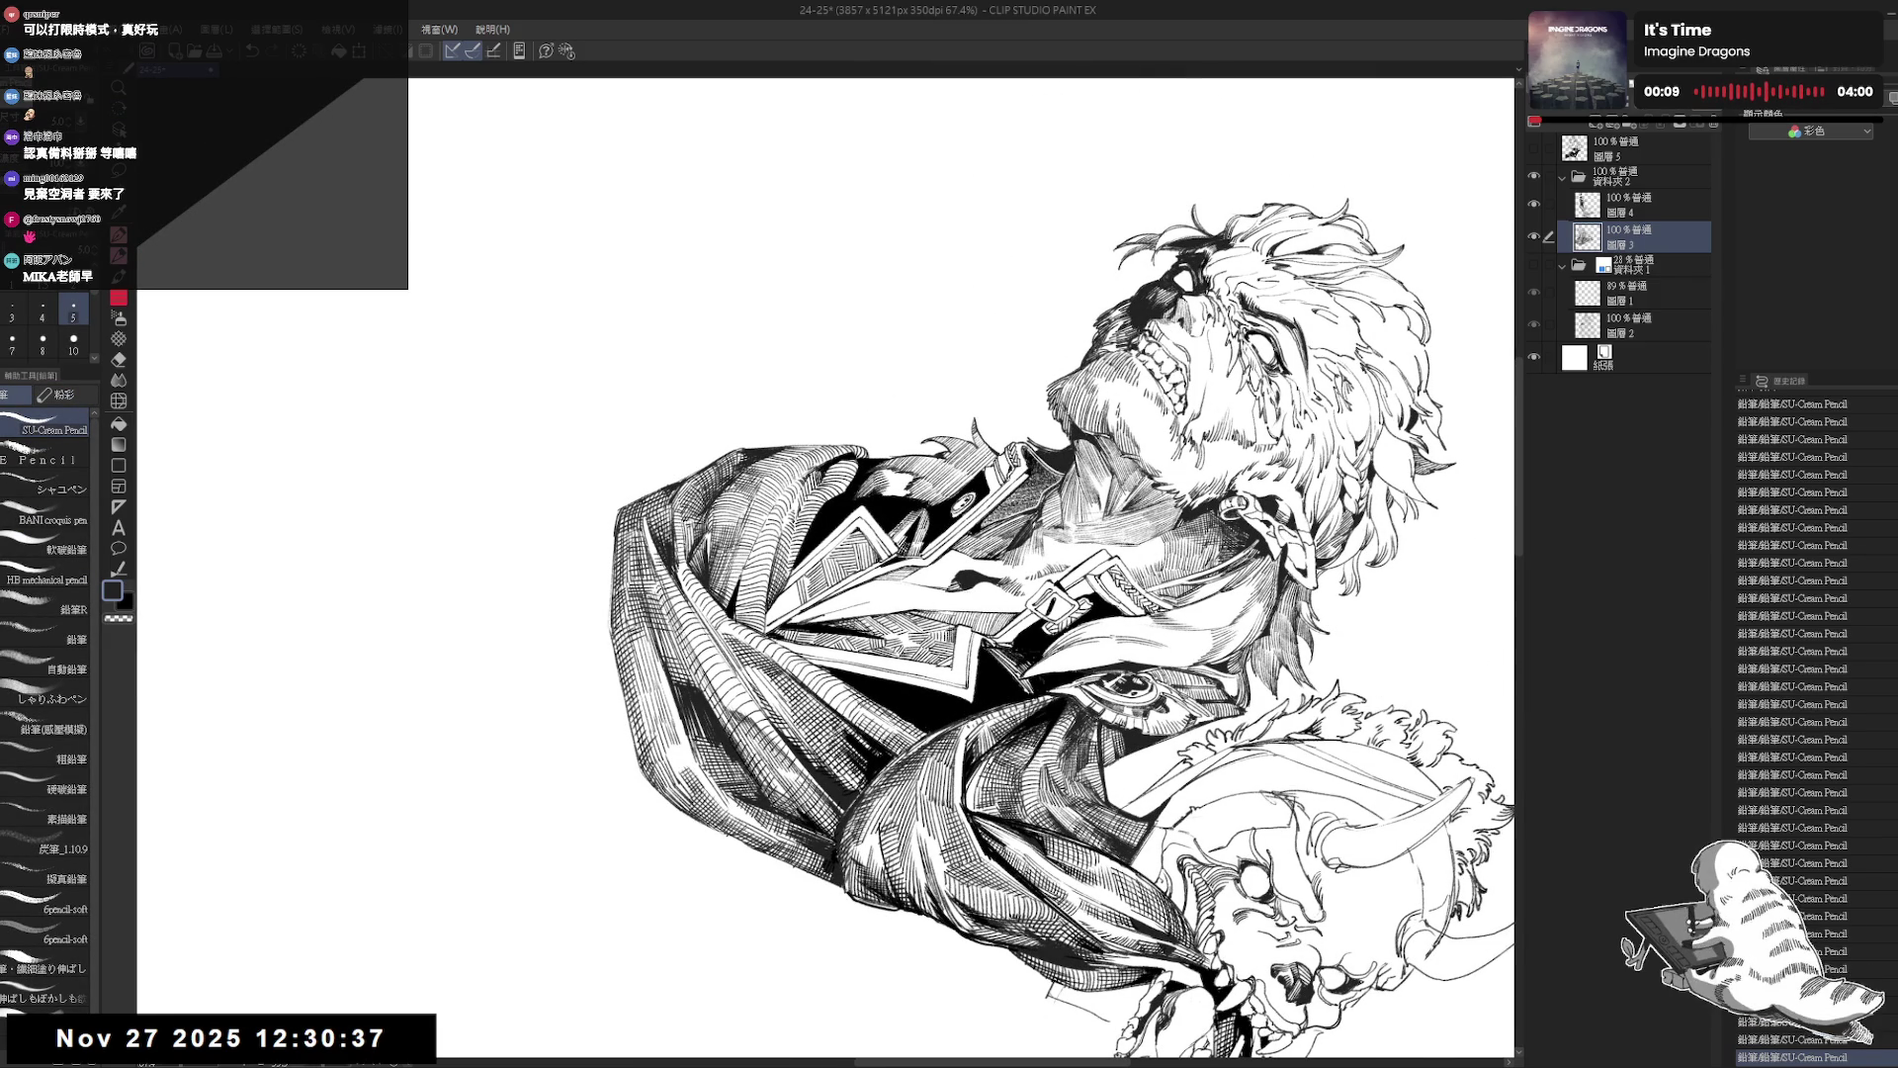
key("ctrl+z")
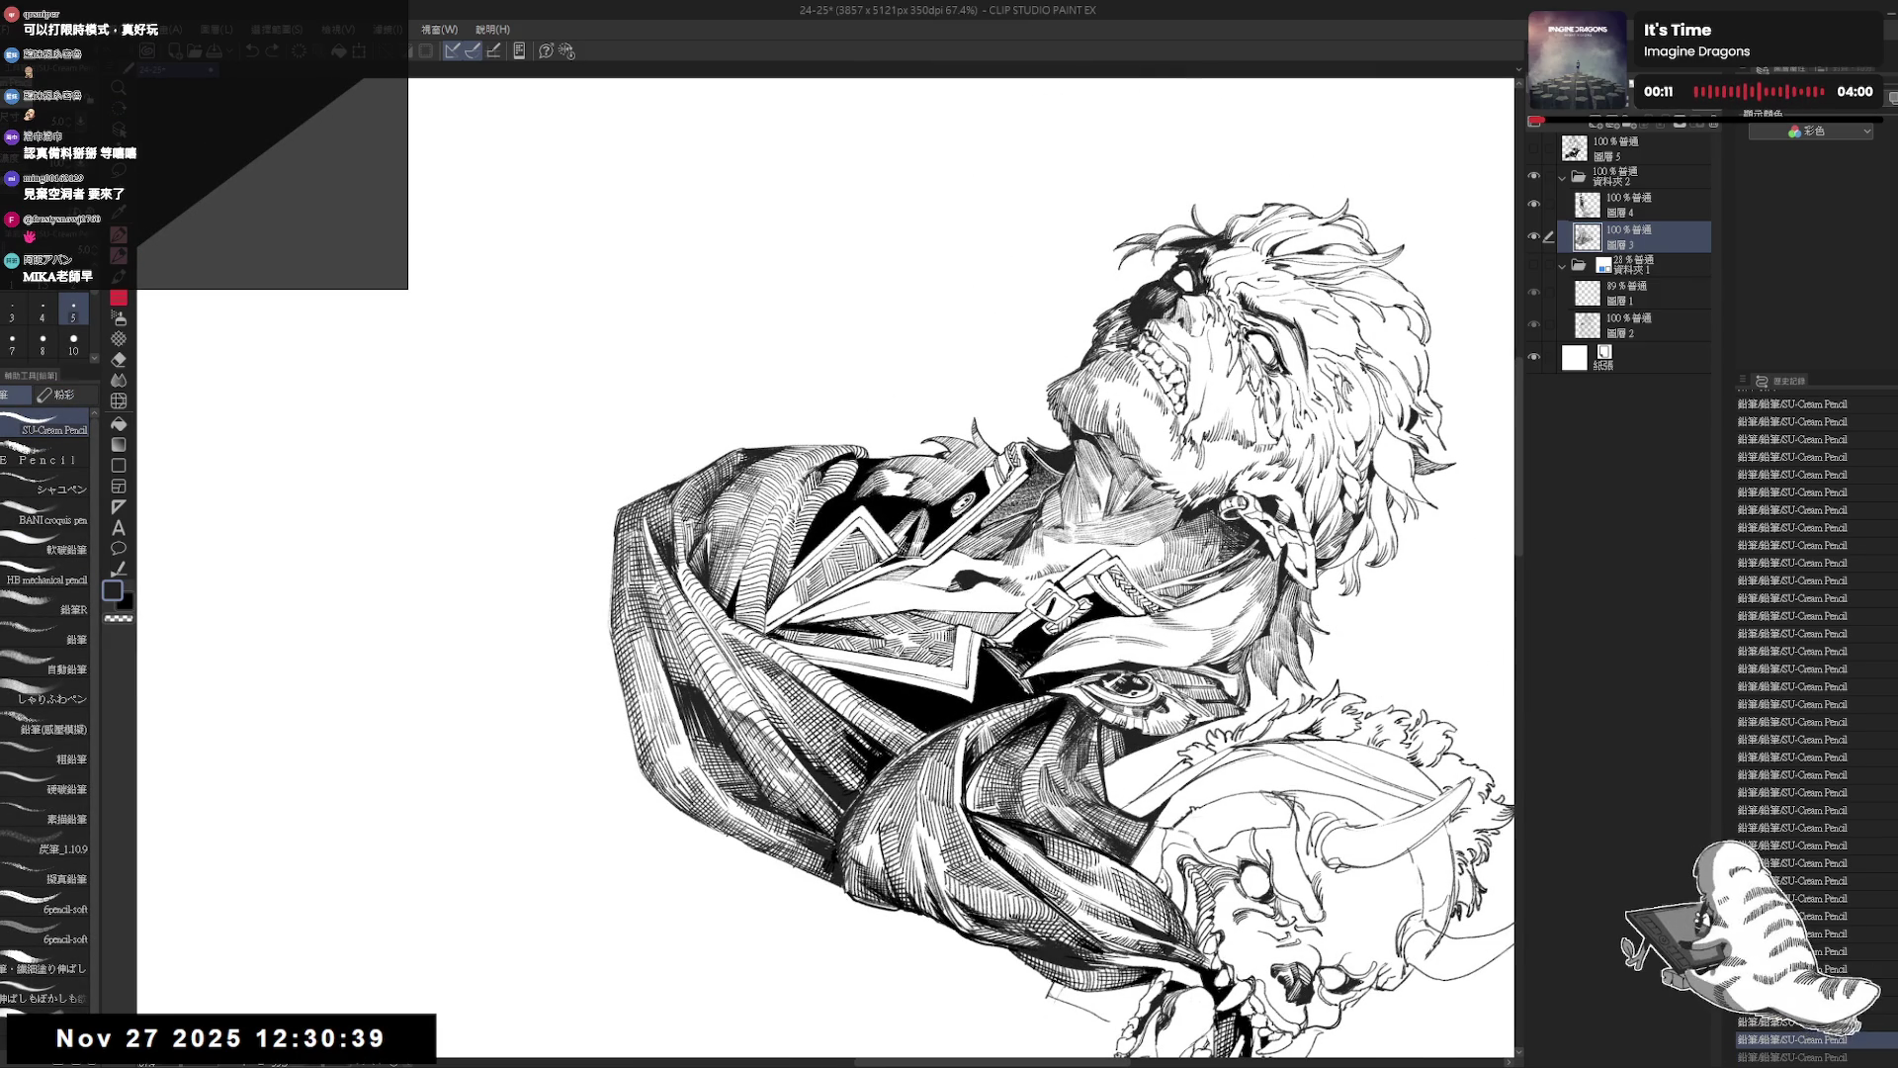
left_click_drag(1088, 396, 890, 326)
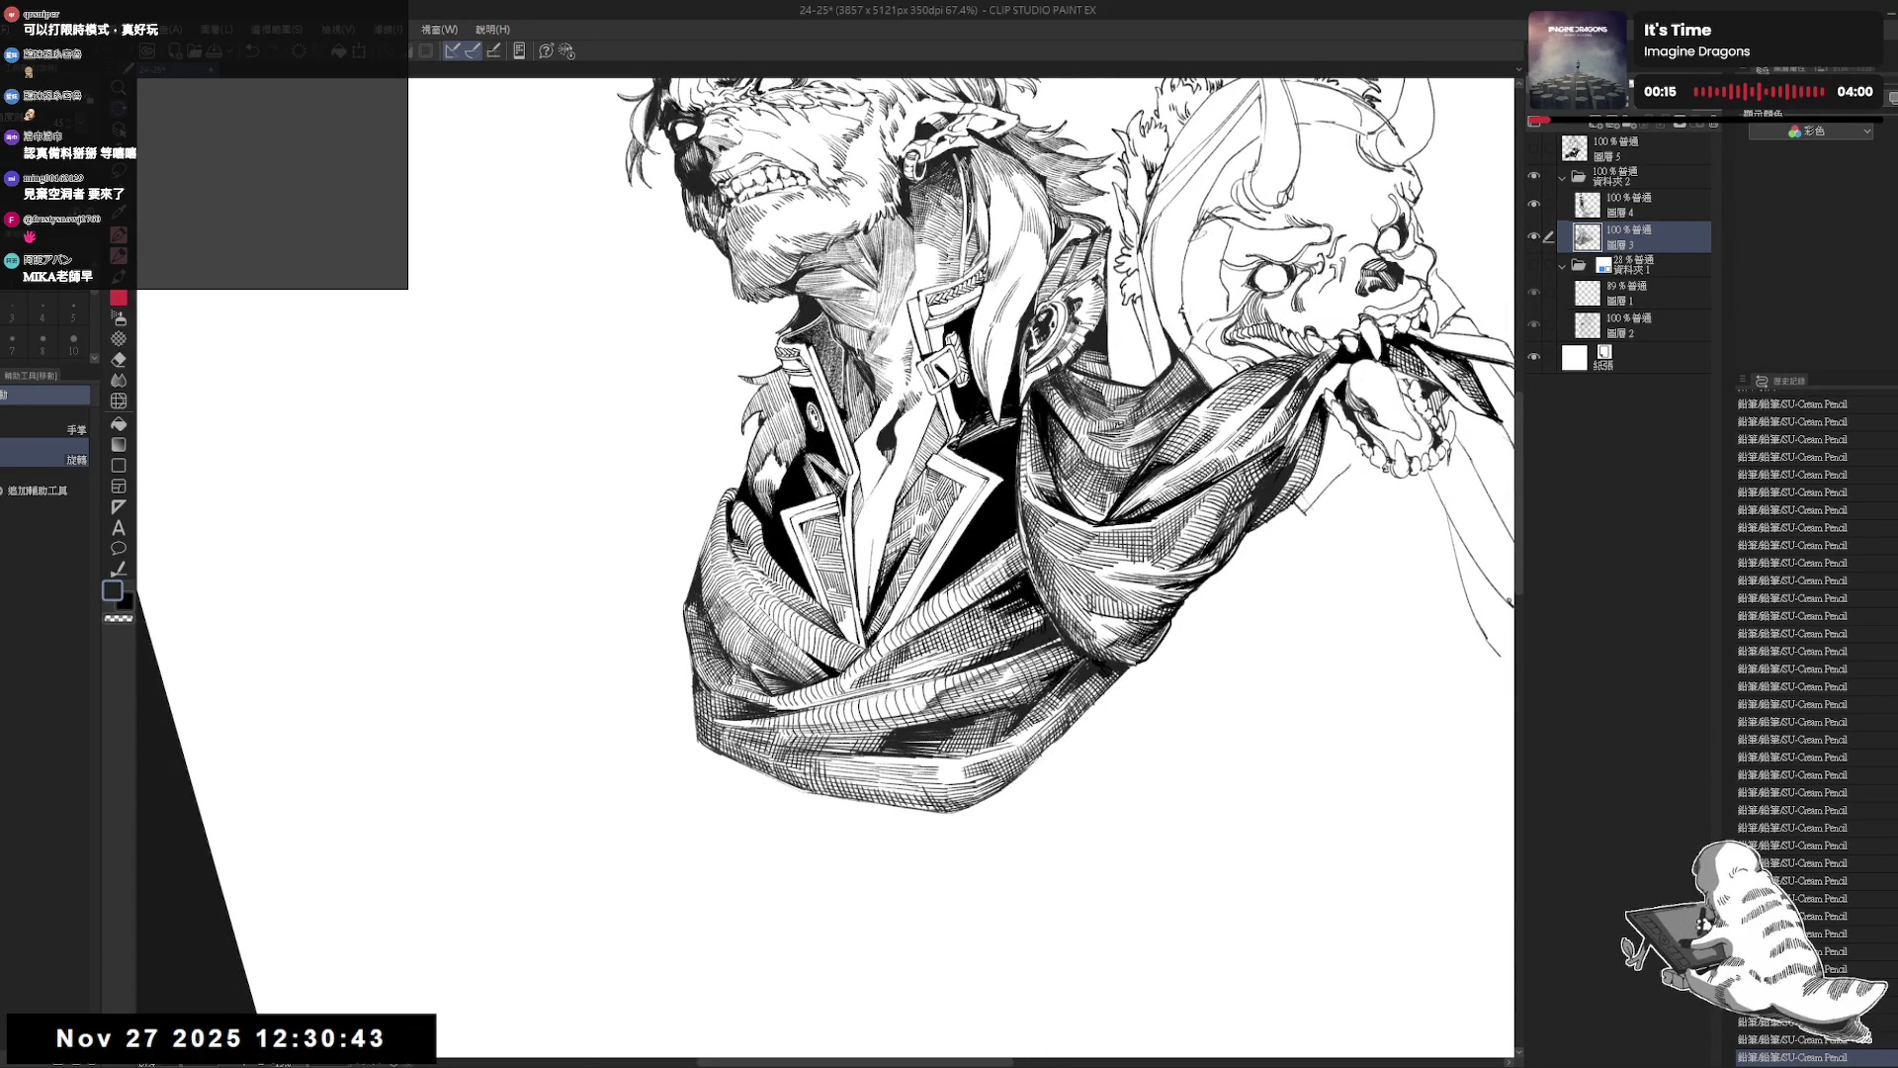
left_click_drag(1187, 495, 1137, 297)
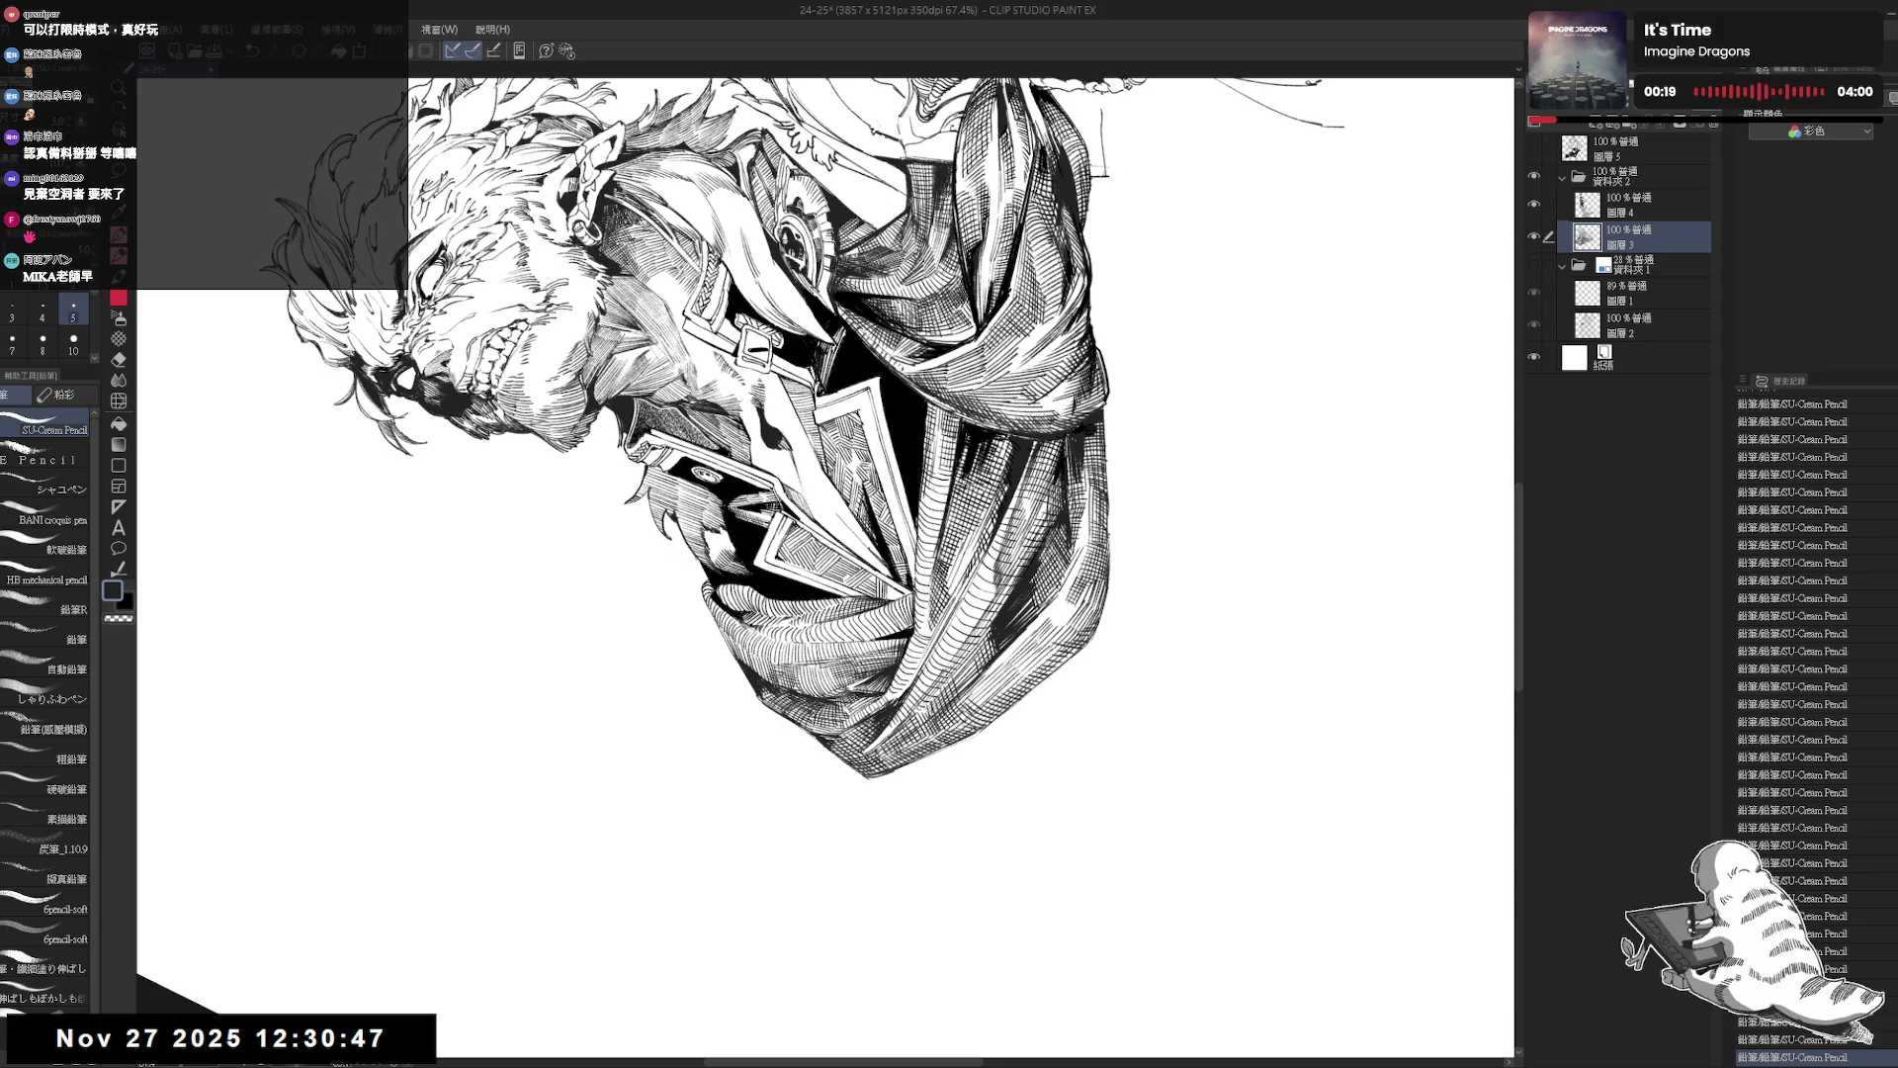
left_click_drag(890, 396, 1088, 692)
Reset the view upright, restore the undone stroke, zoom out and save.
key("shift+space")
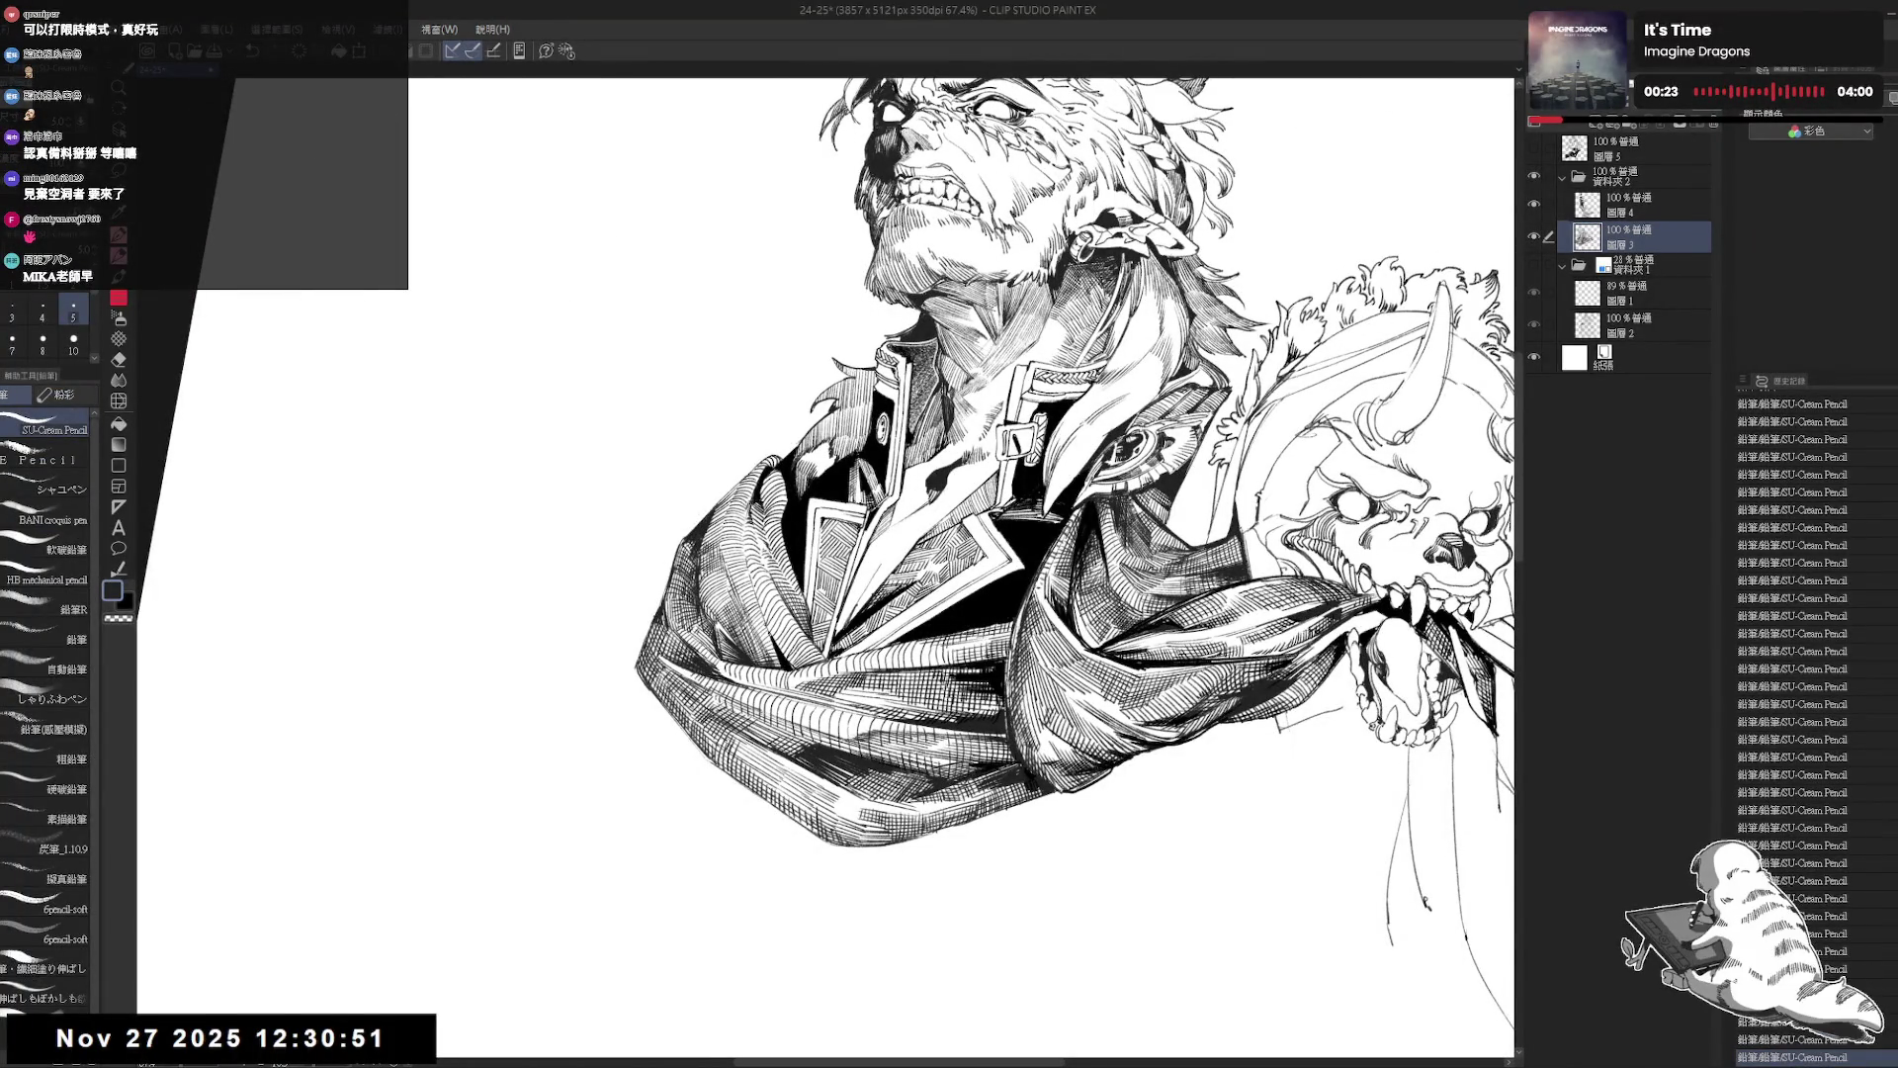
key("@")
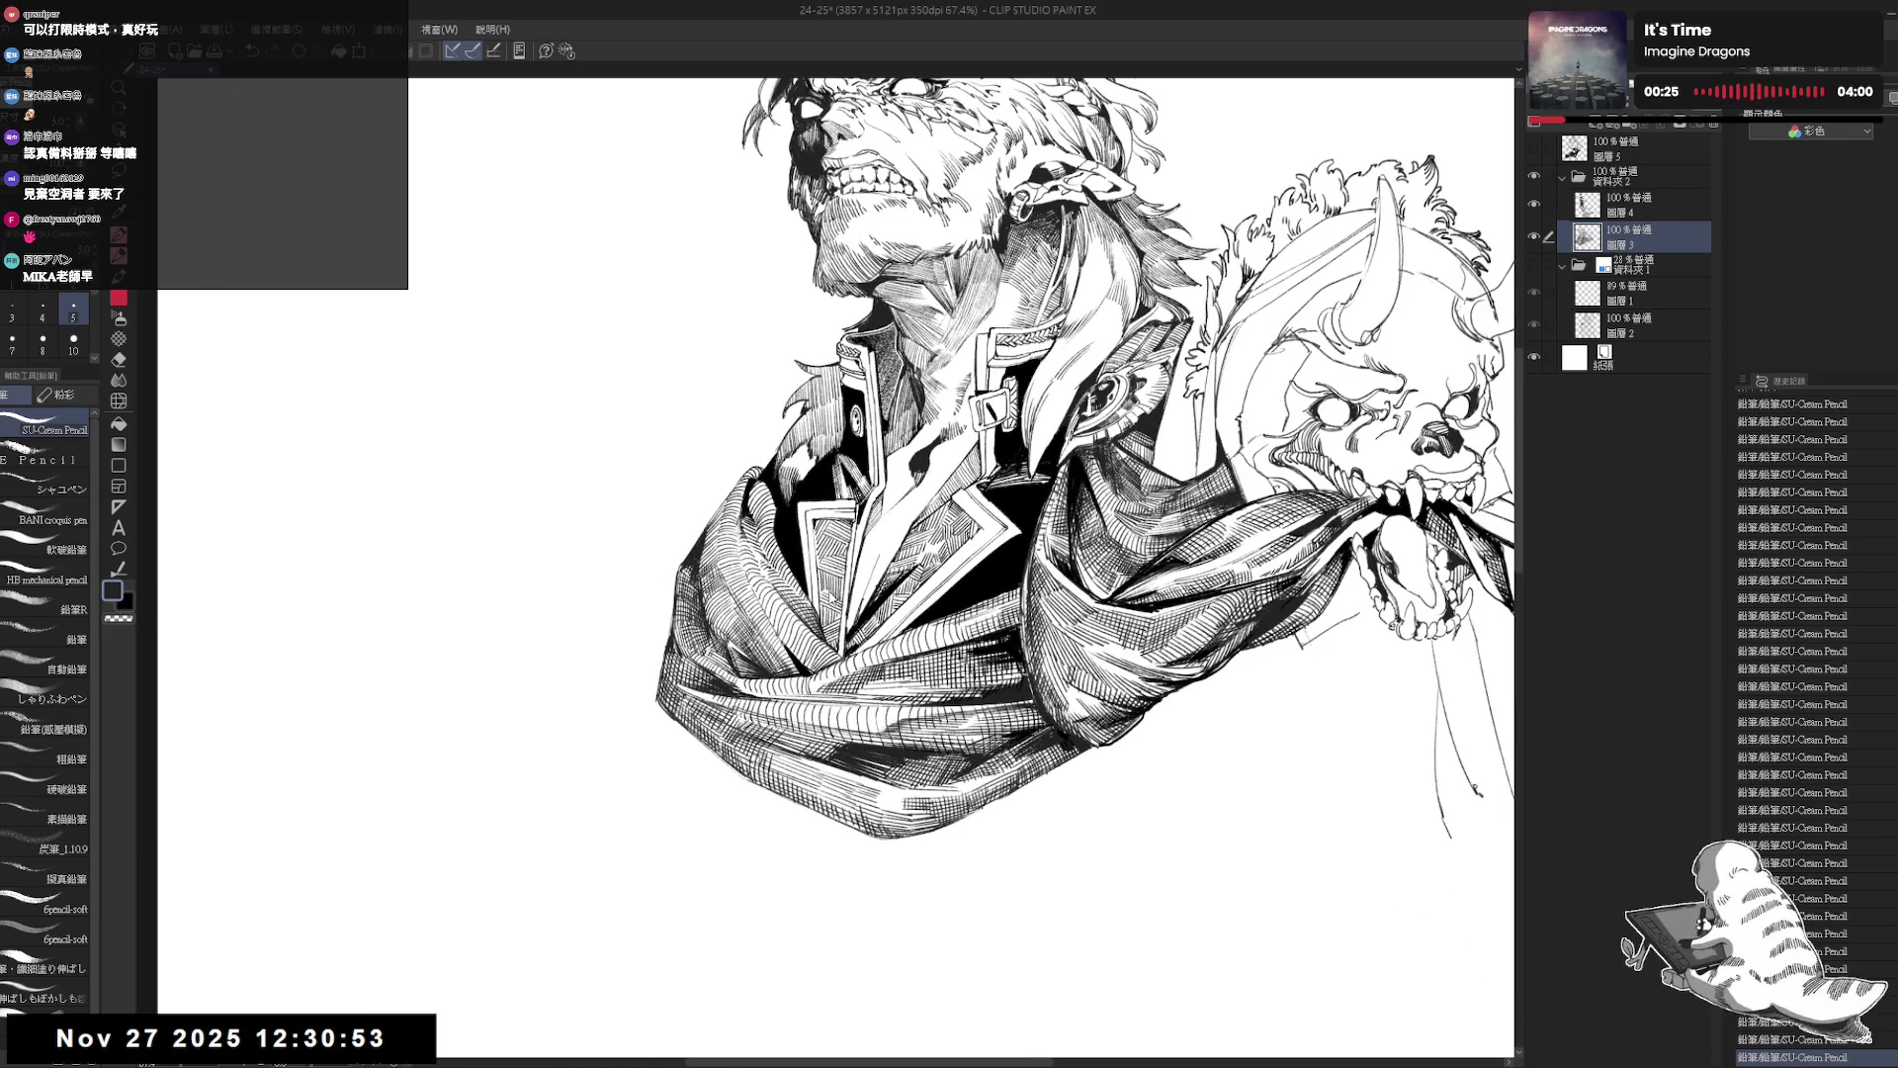
key("ctrl+y")
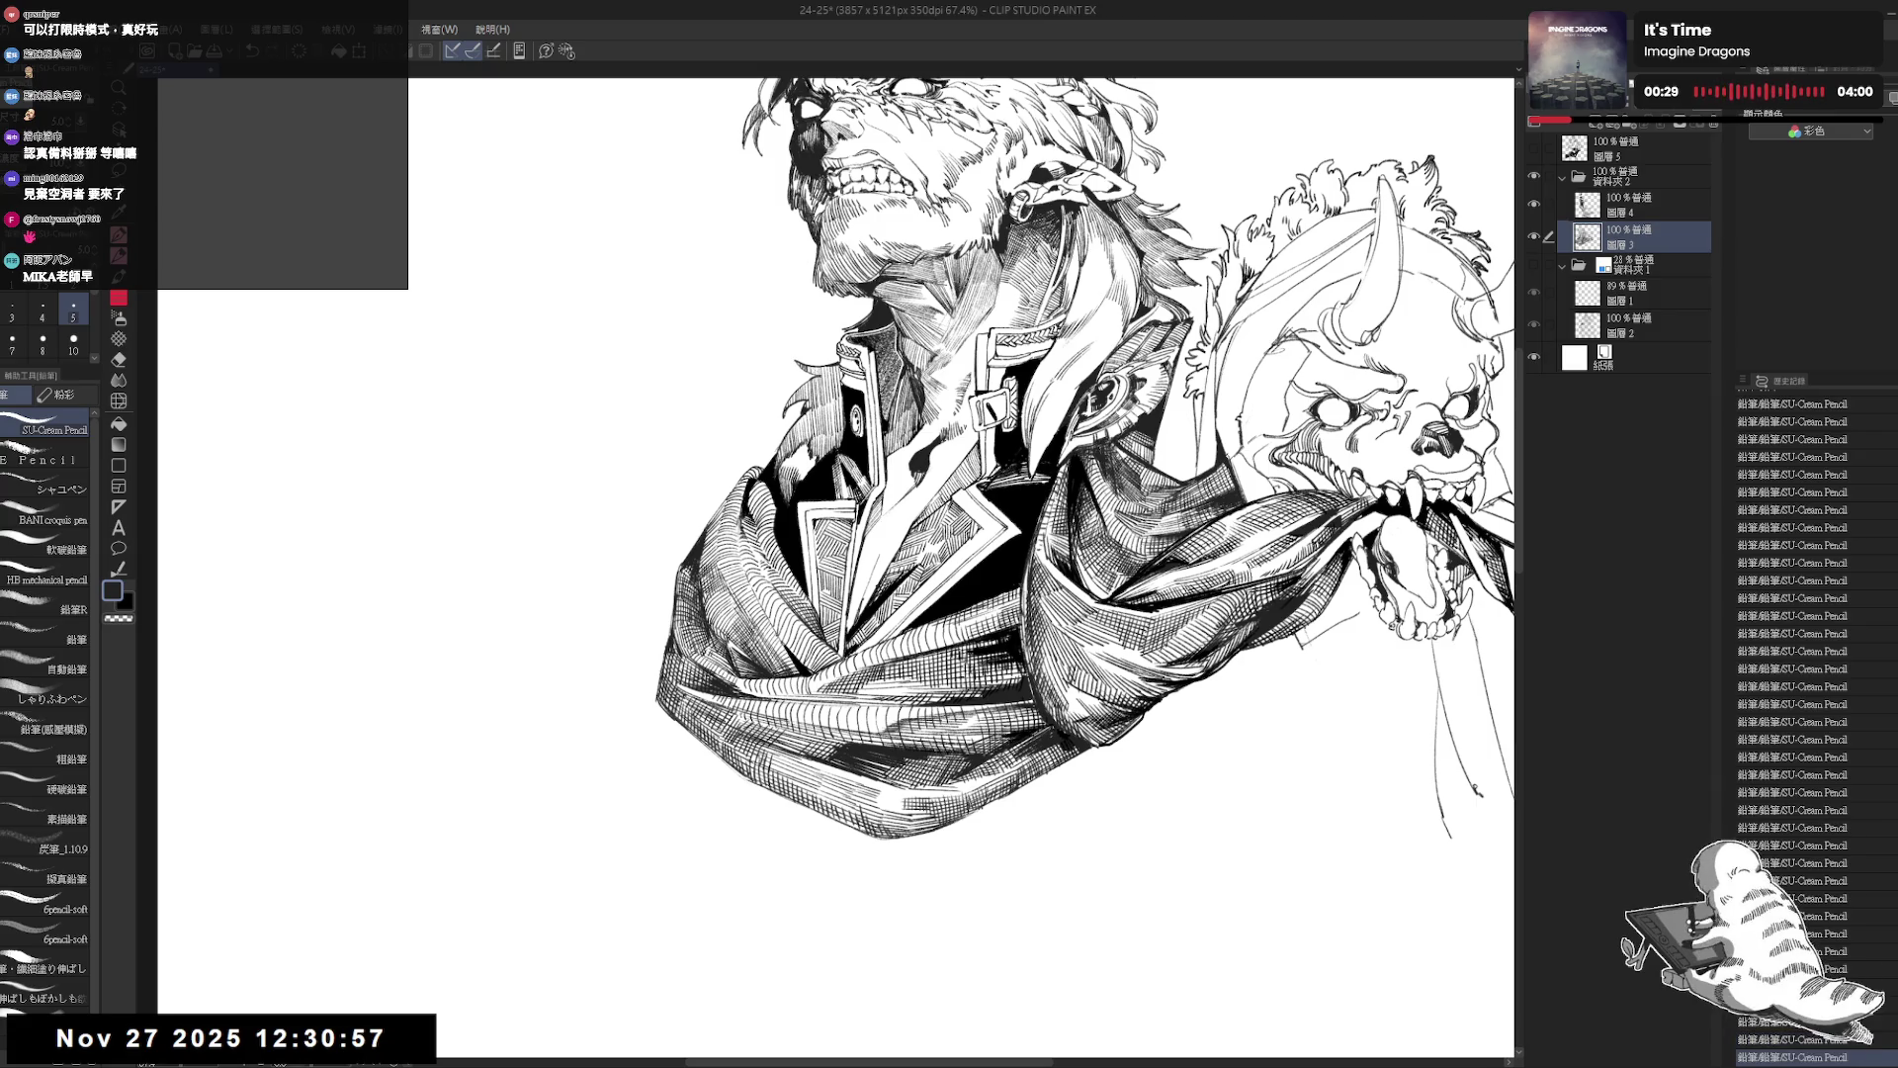
scroll(988, 465, "down", 3)
key("ctrl+s")
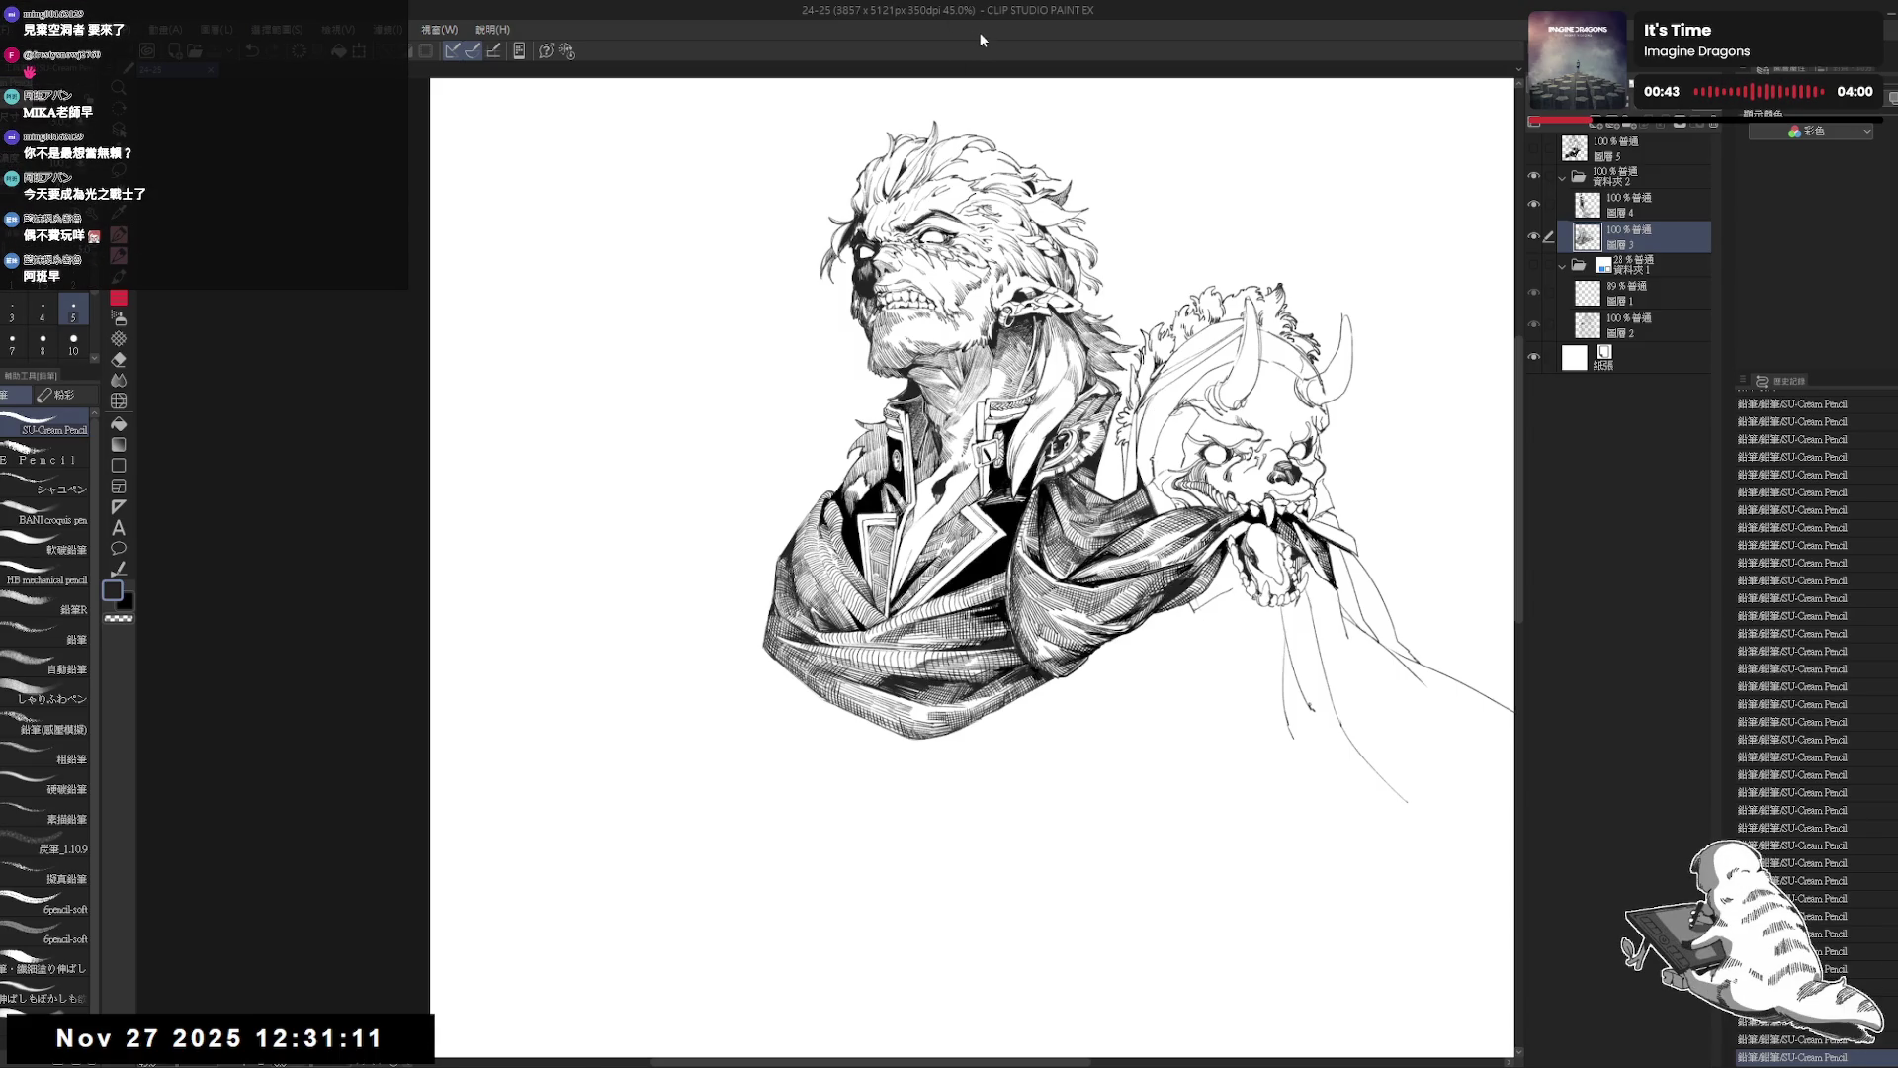
Tilt the view about 40 degrees, erase a small mark, then rotate back near upright.
scroll(959, 491, "up", 3)
left_click_drag(891, 626, 947, 465)
key("e")
left_click(945, 470)
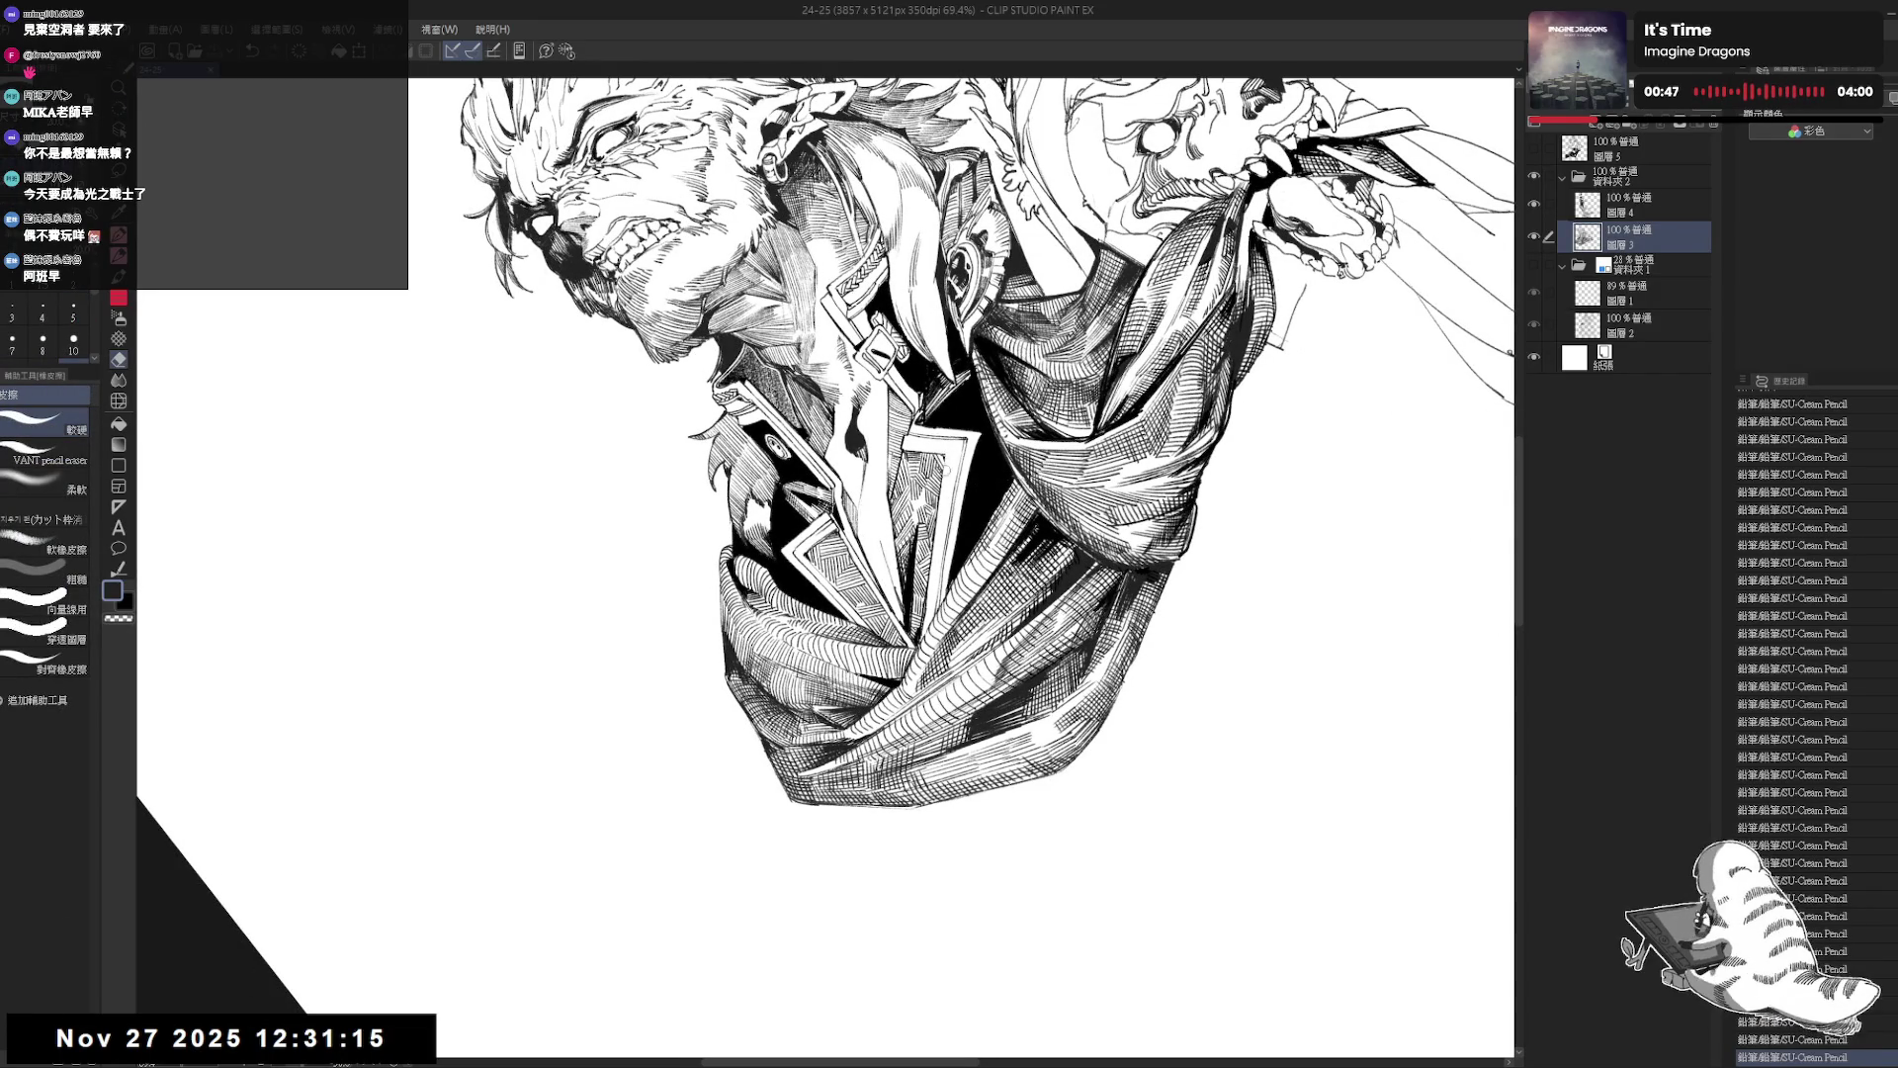
key("p")
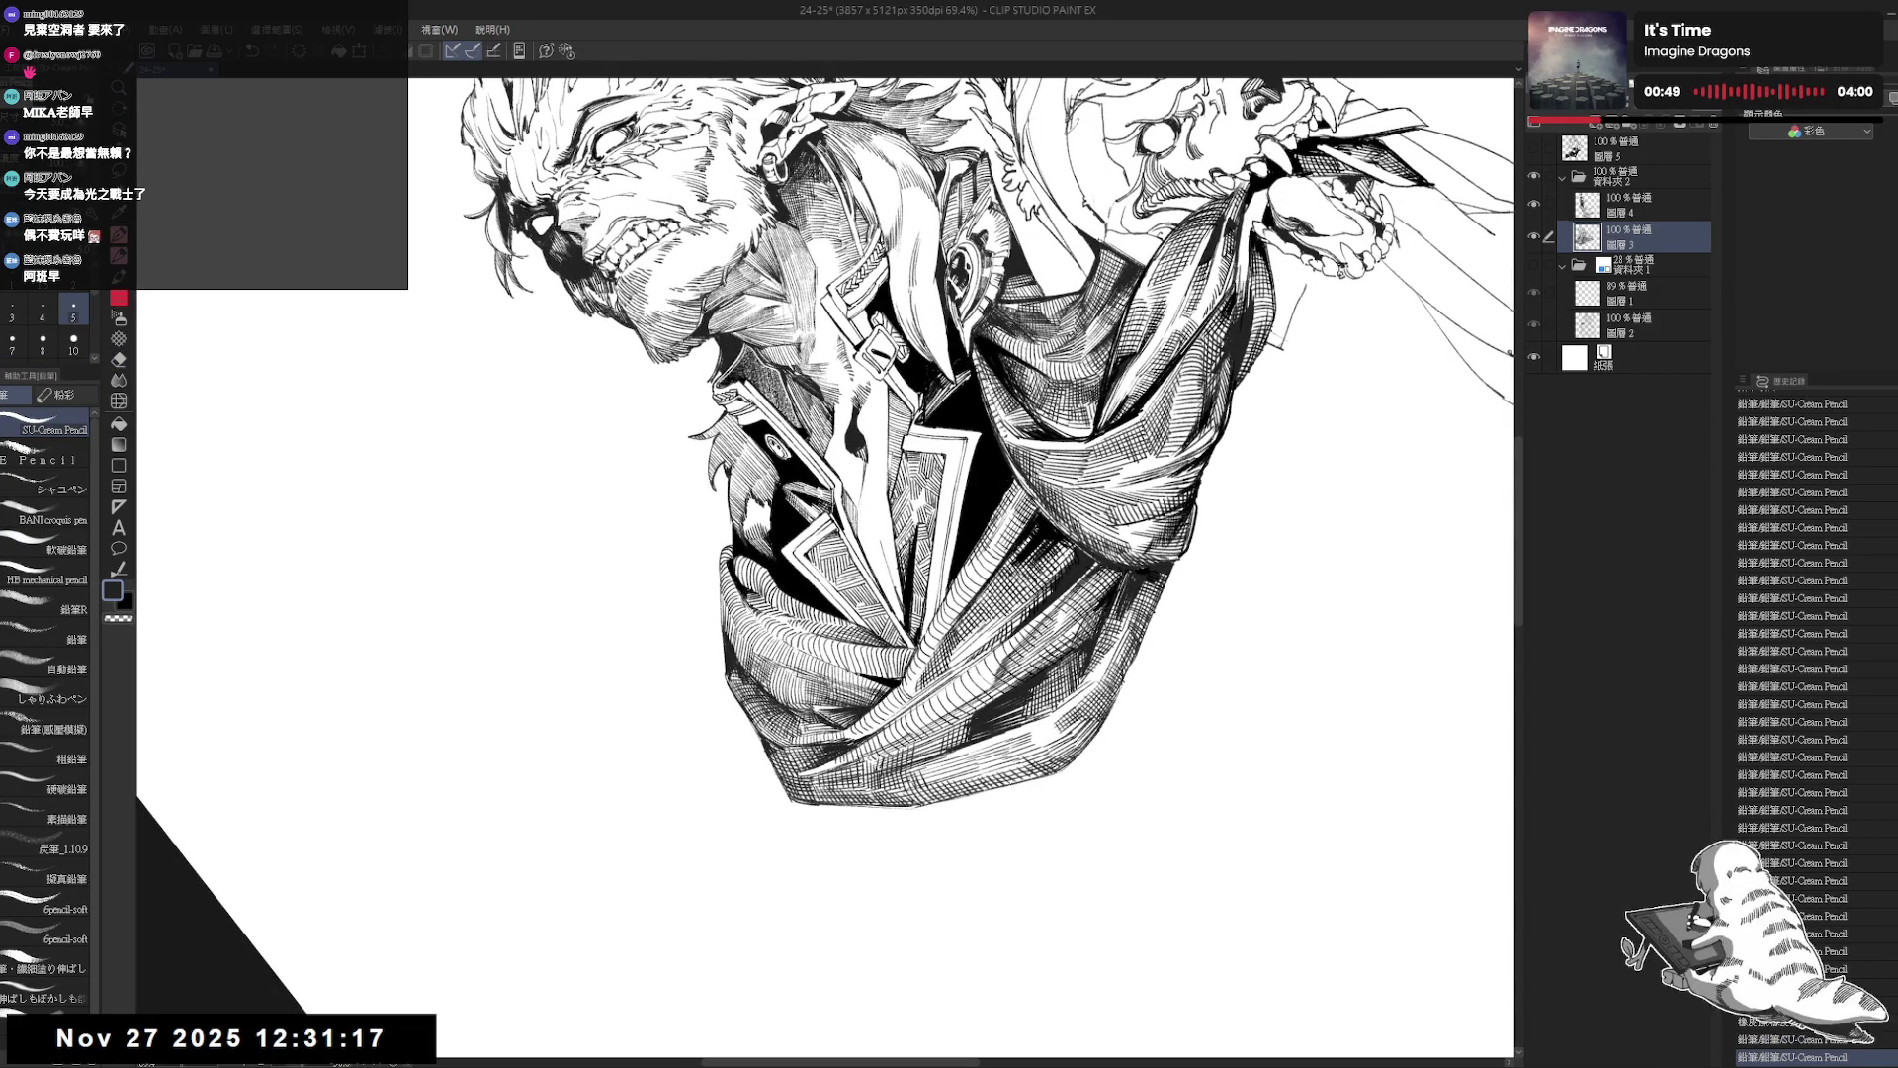
left_click_drag(949, 613, 1038, 475)
Undo the trial pencil stroke, switching between eraser and pencil.
key("e")
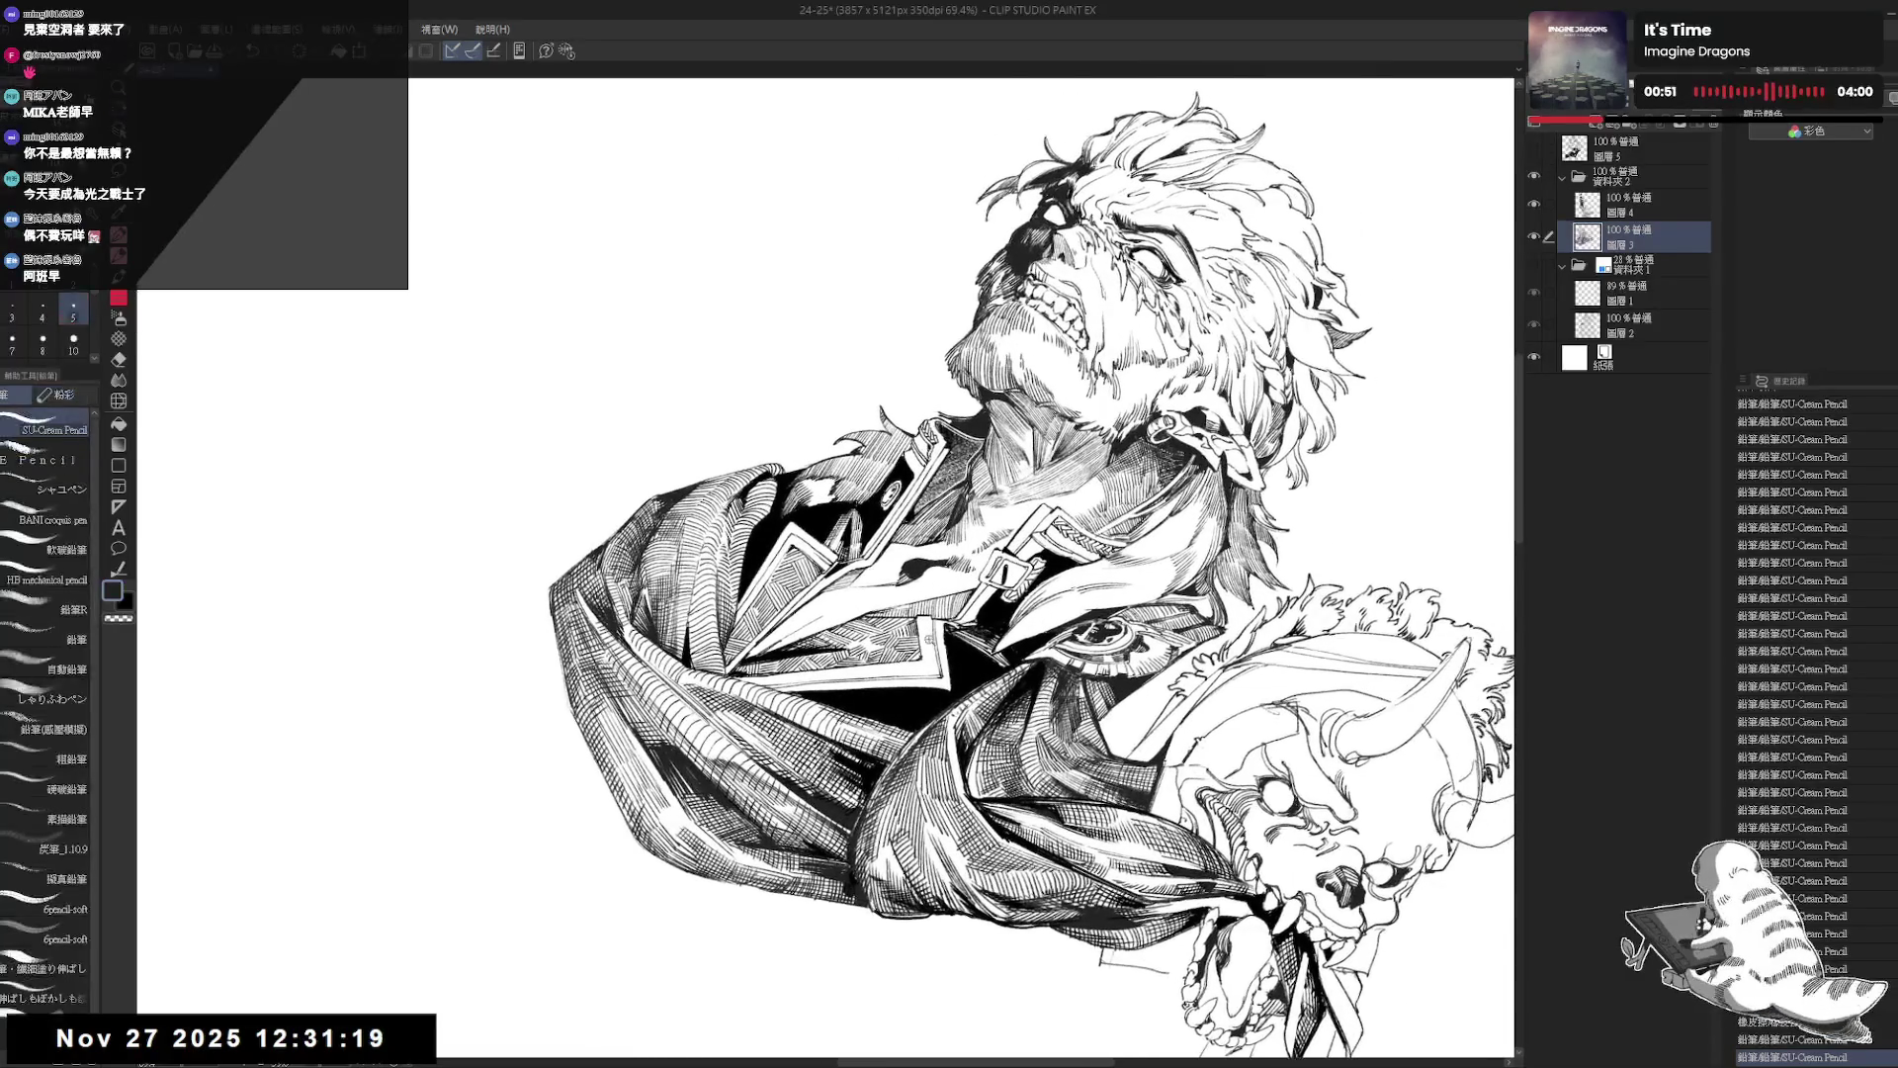
scroll(922, 648, "up", 2)
key("p")
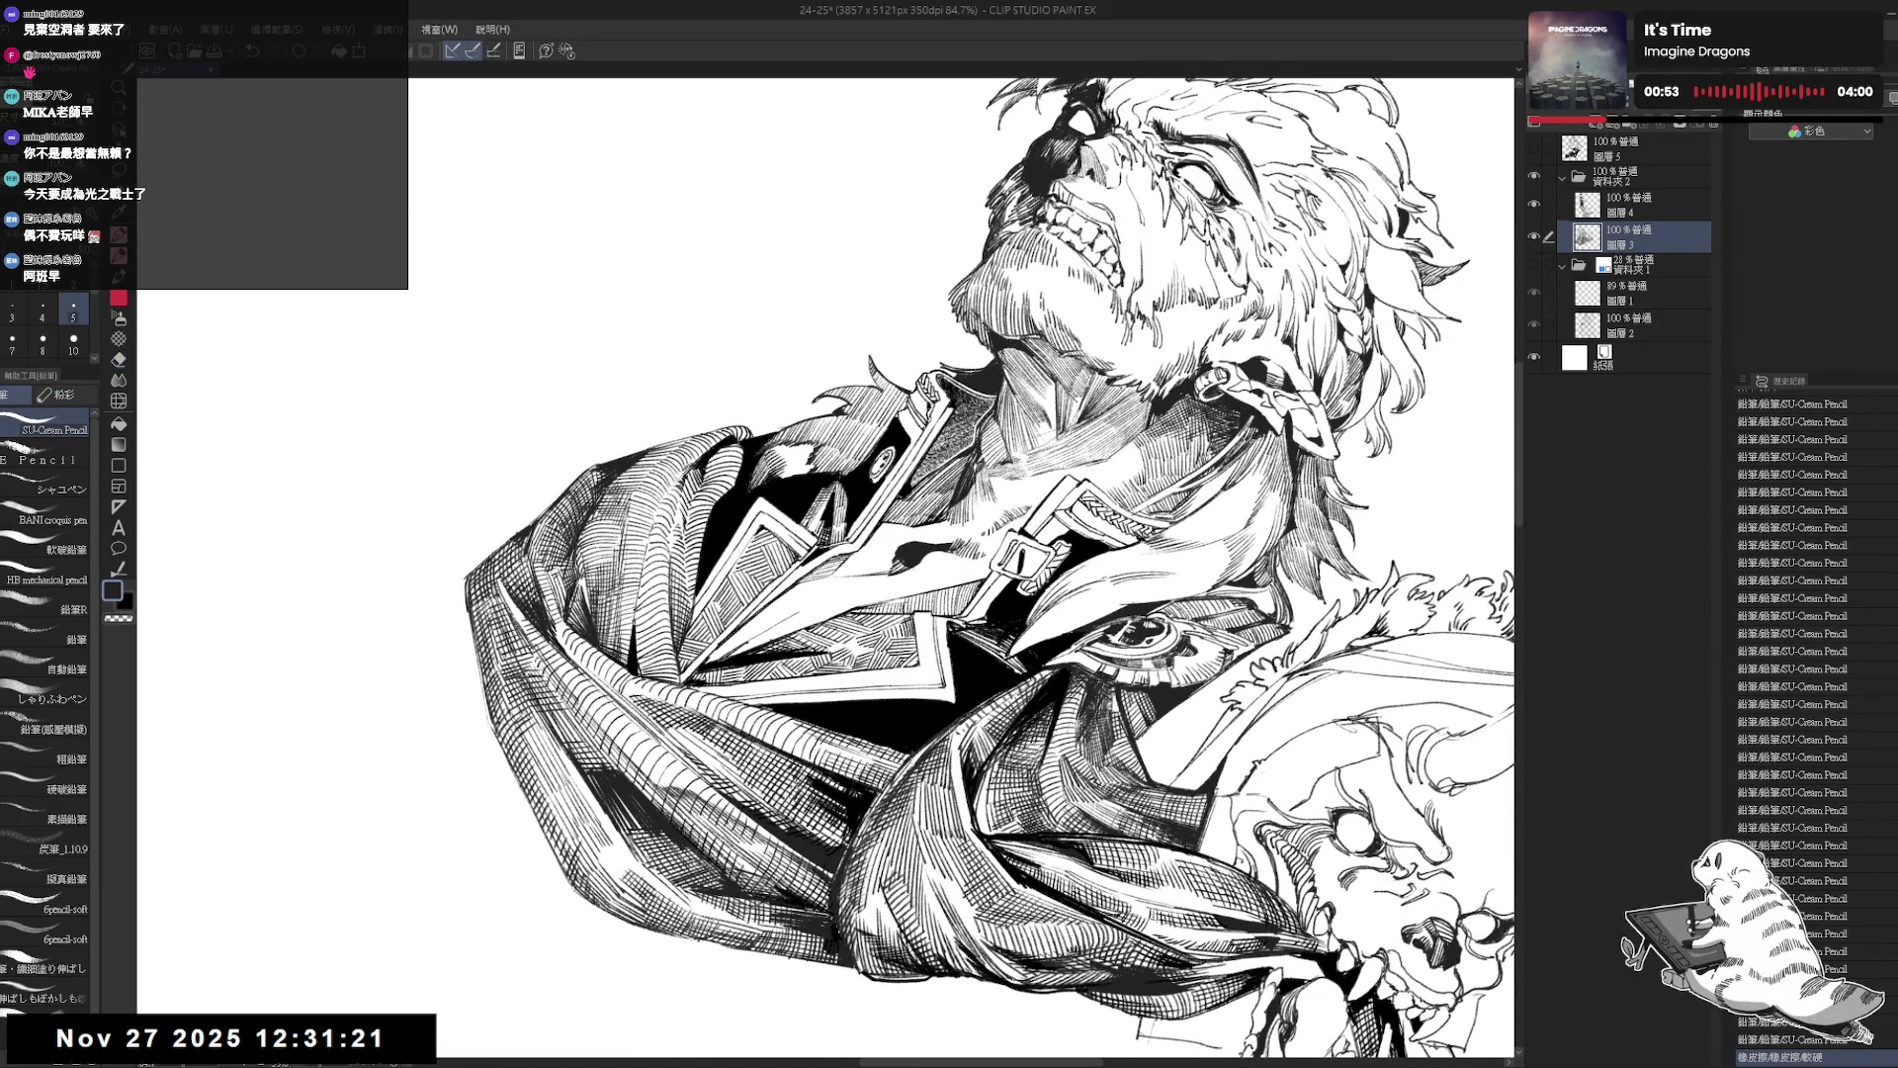
key("ctrl+z")
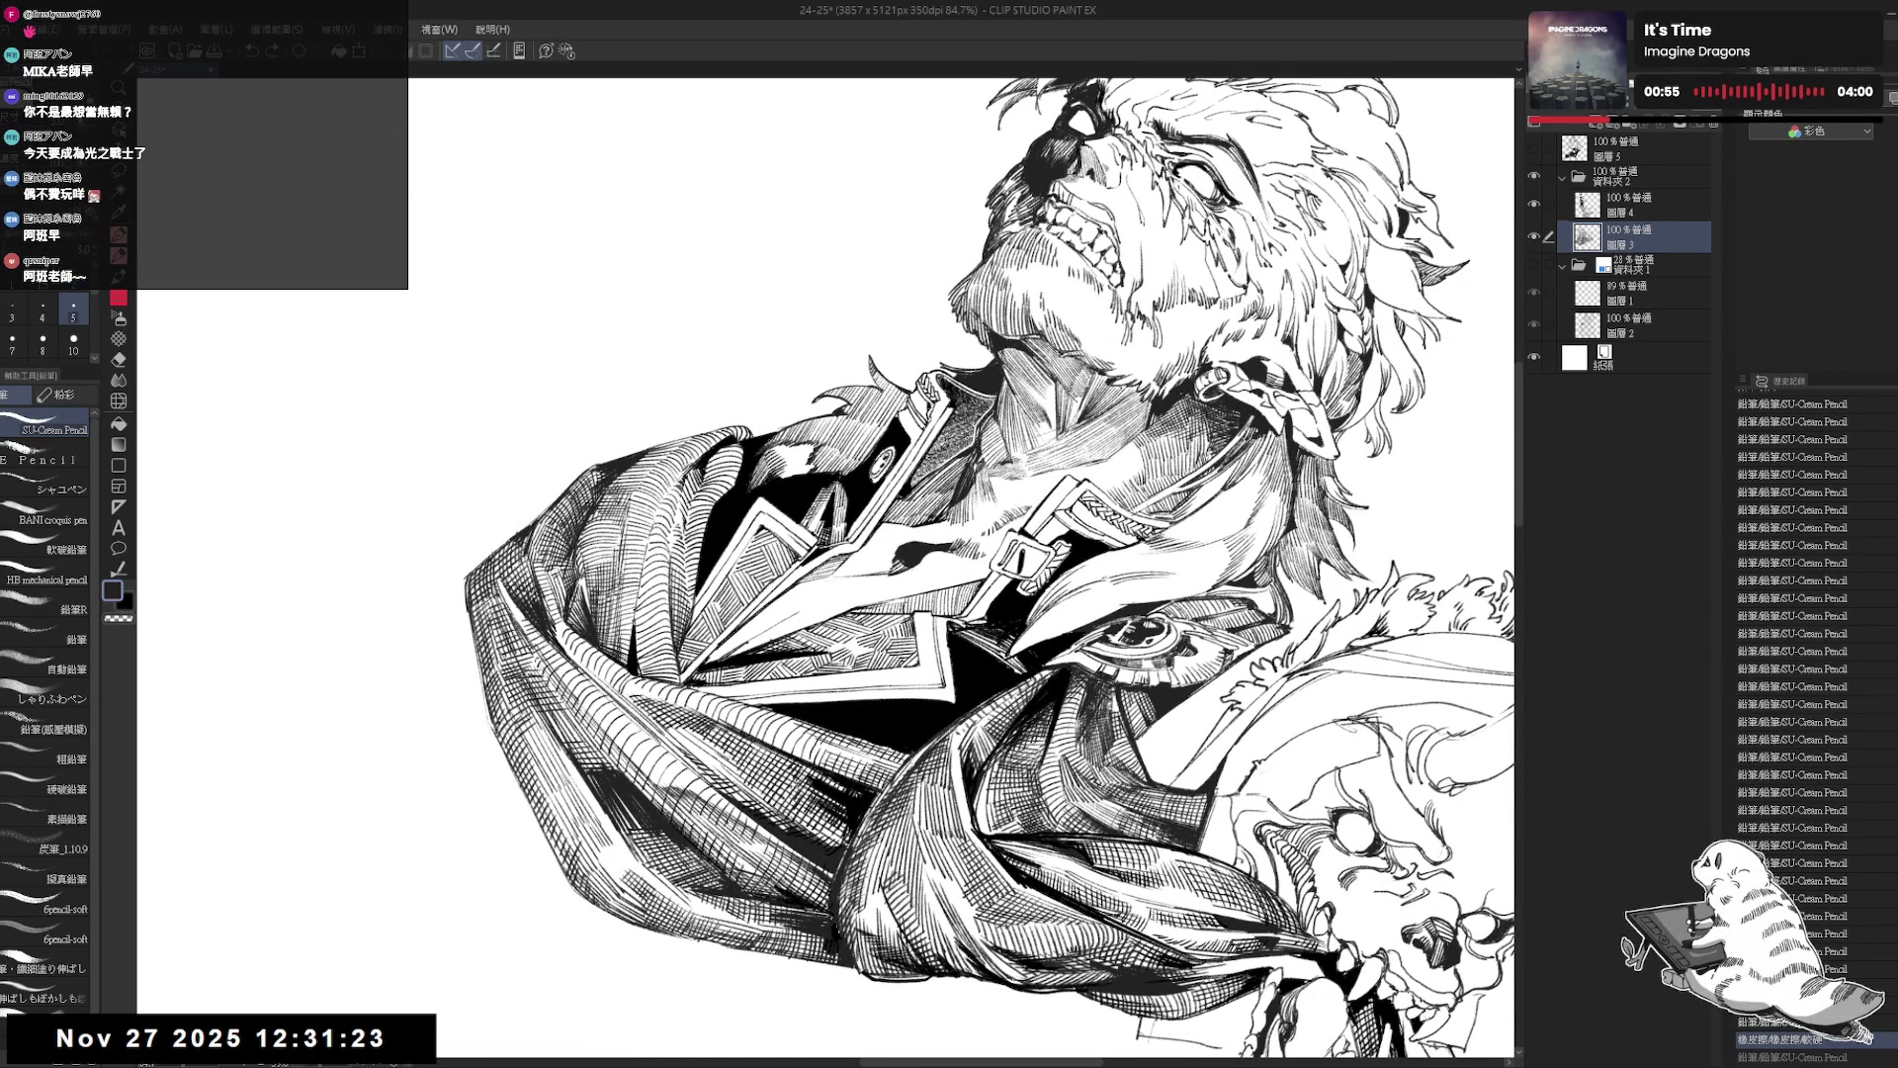
key("e")
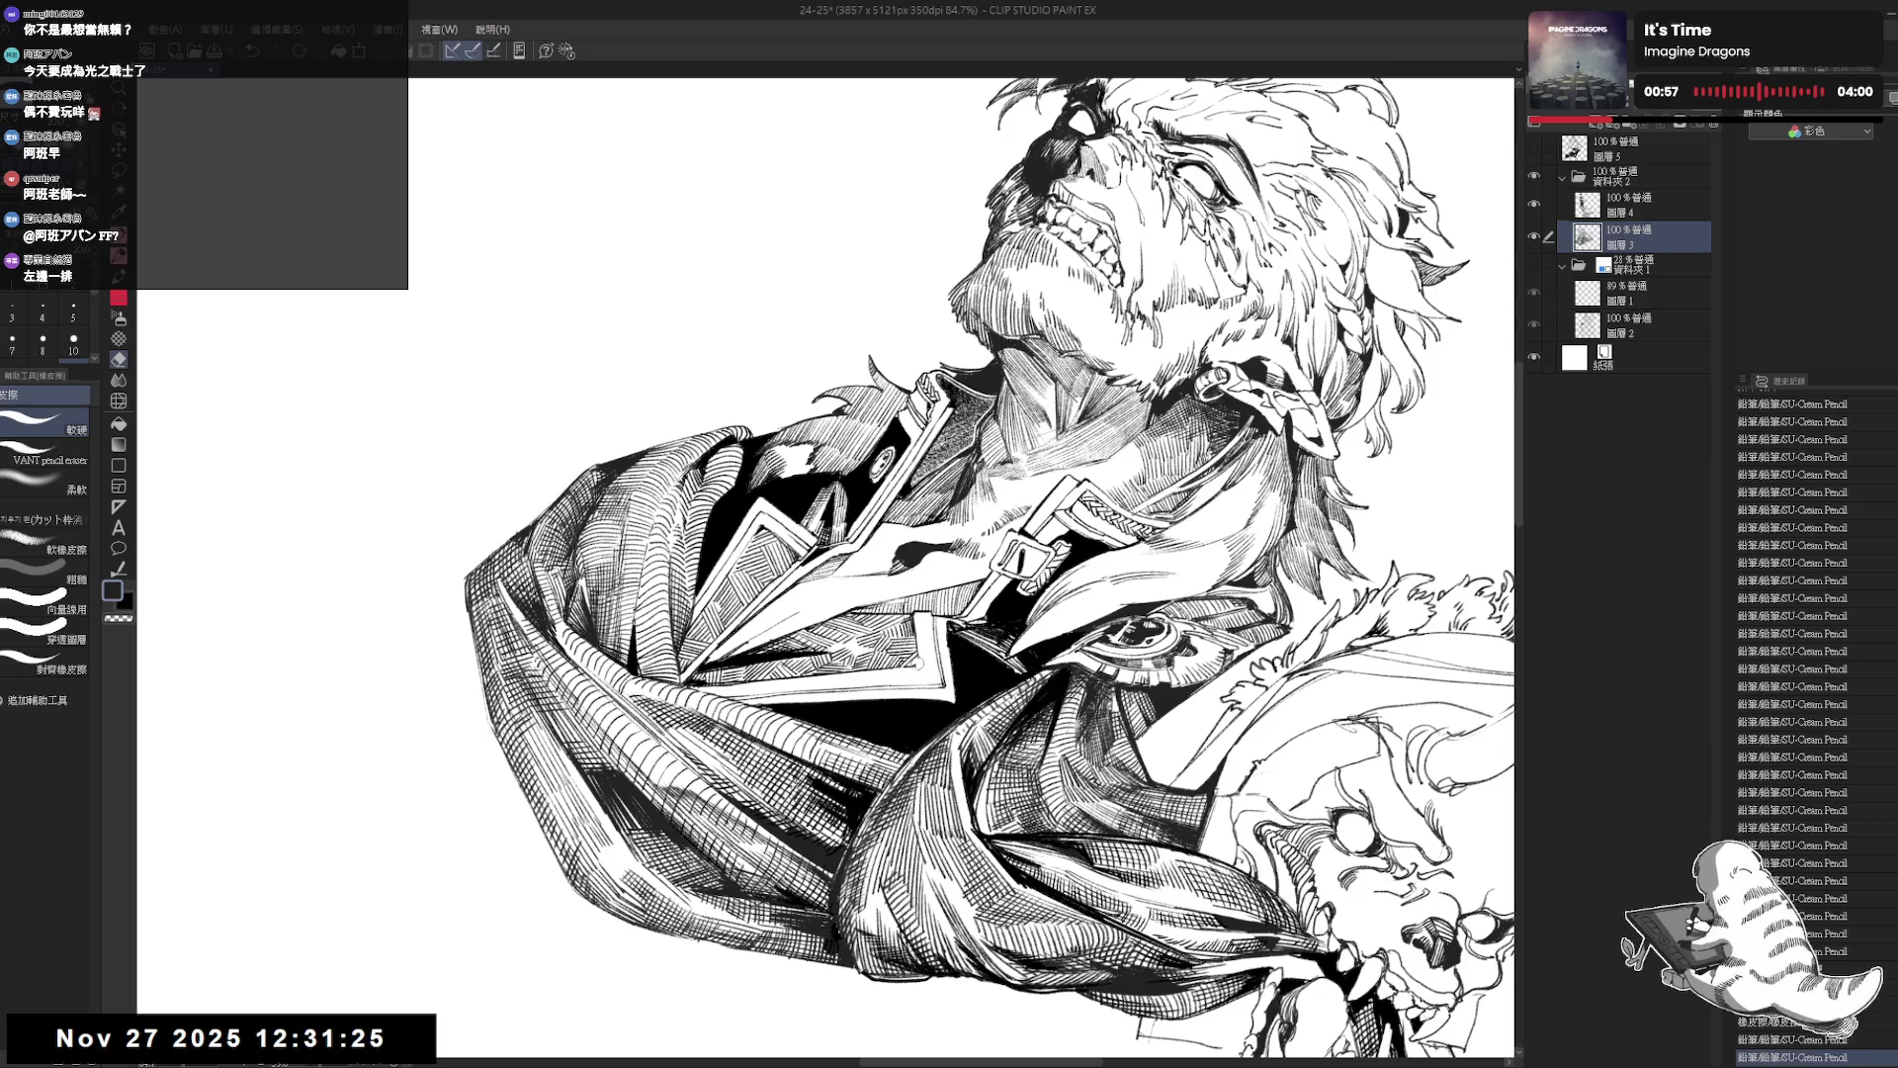
key("p")
Reset the view upright, mirror it horizontally and zoom out to see the whole figure.
key("minus")
key("minus")
key("minus")
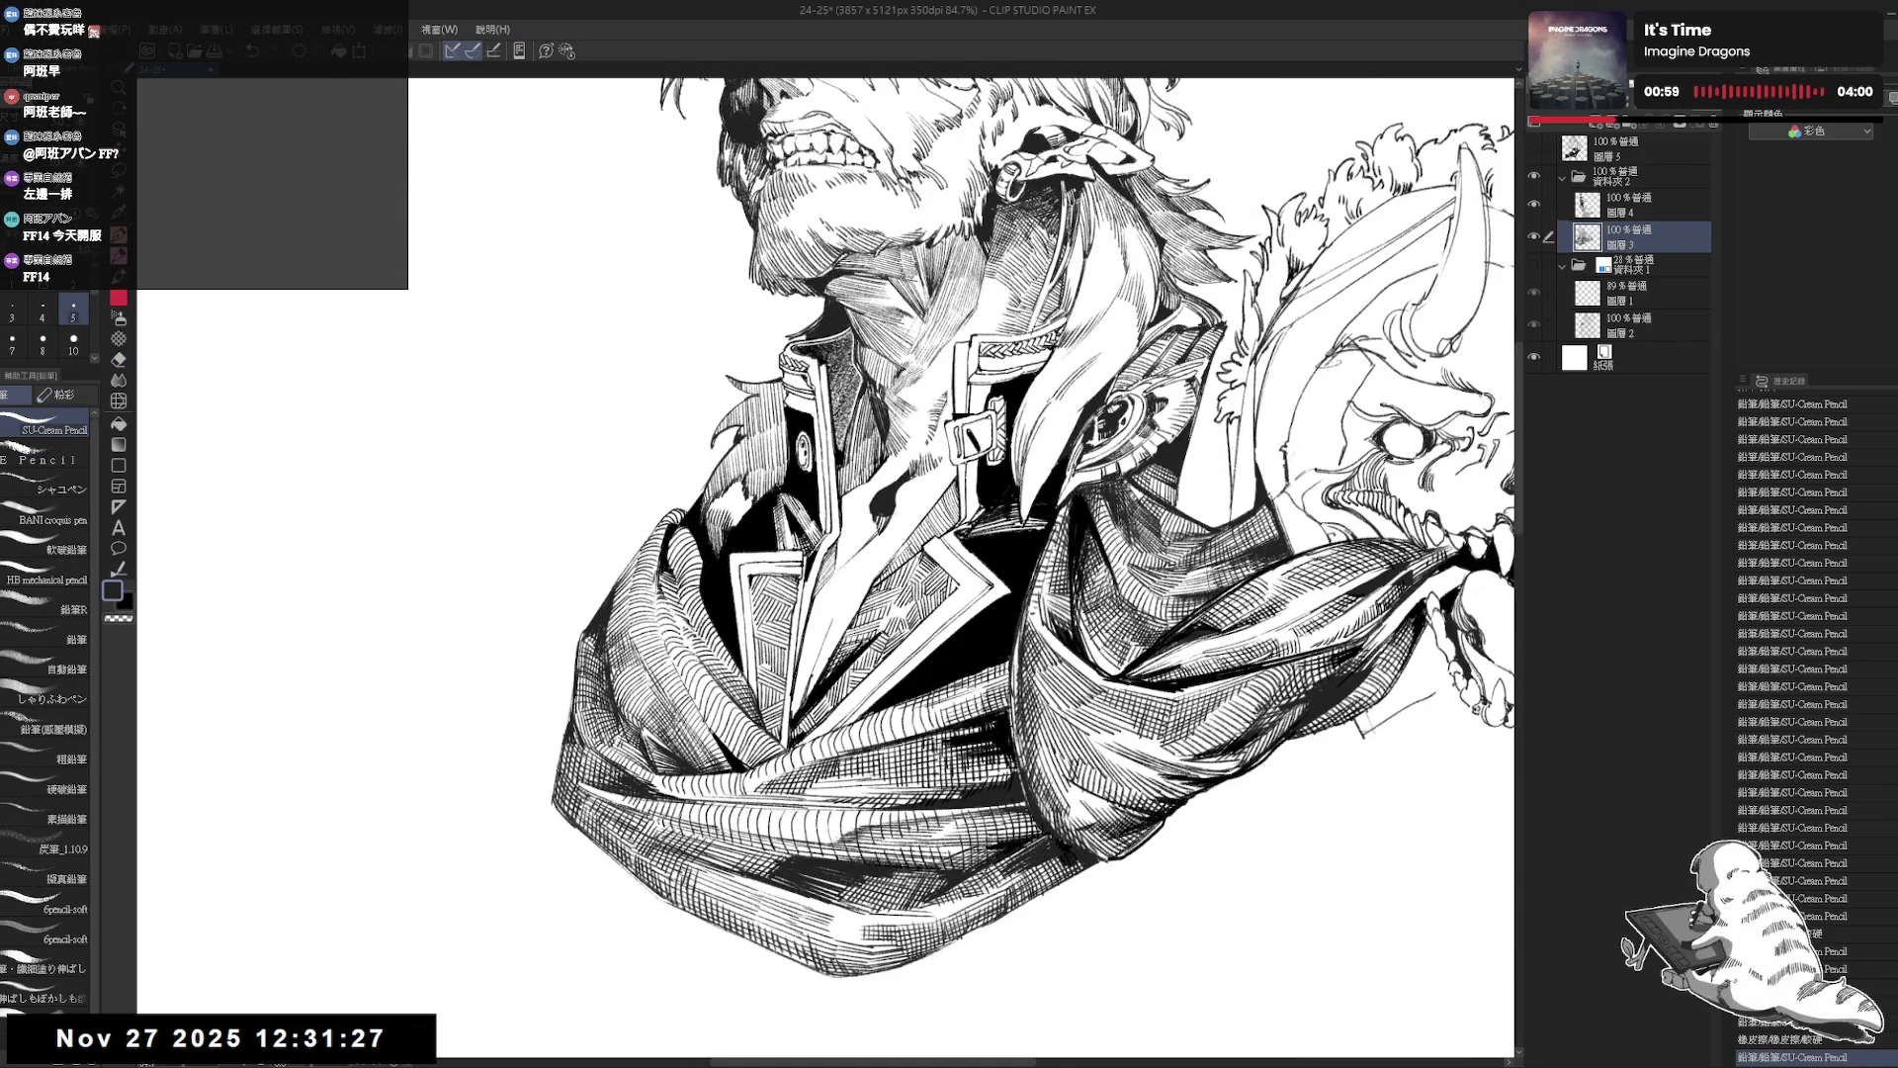
key("ctrl+0")
key("h")
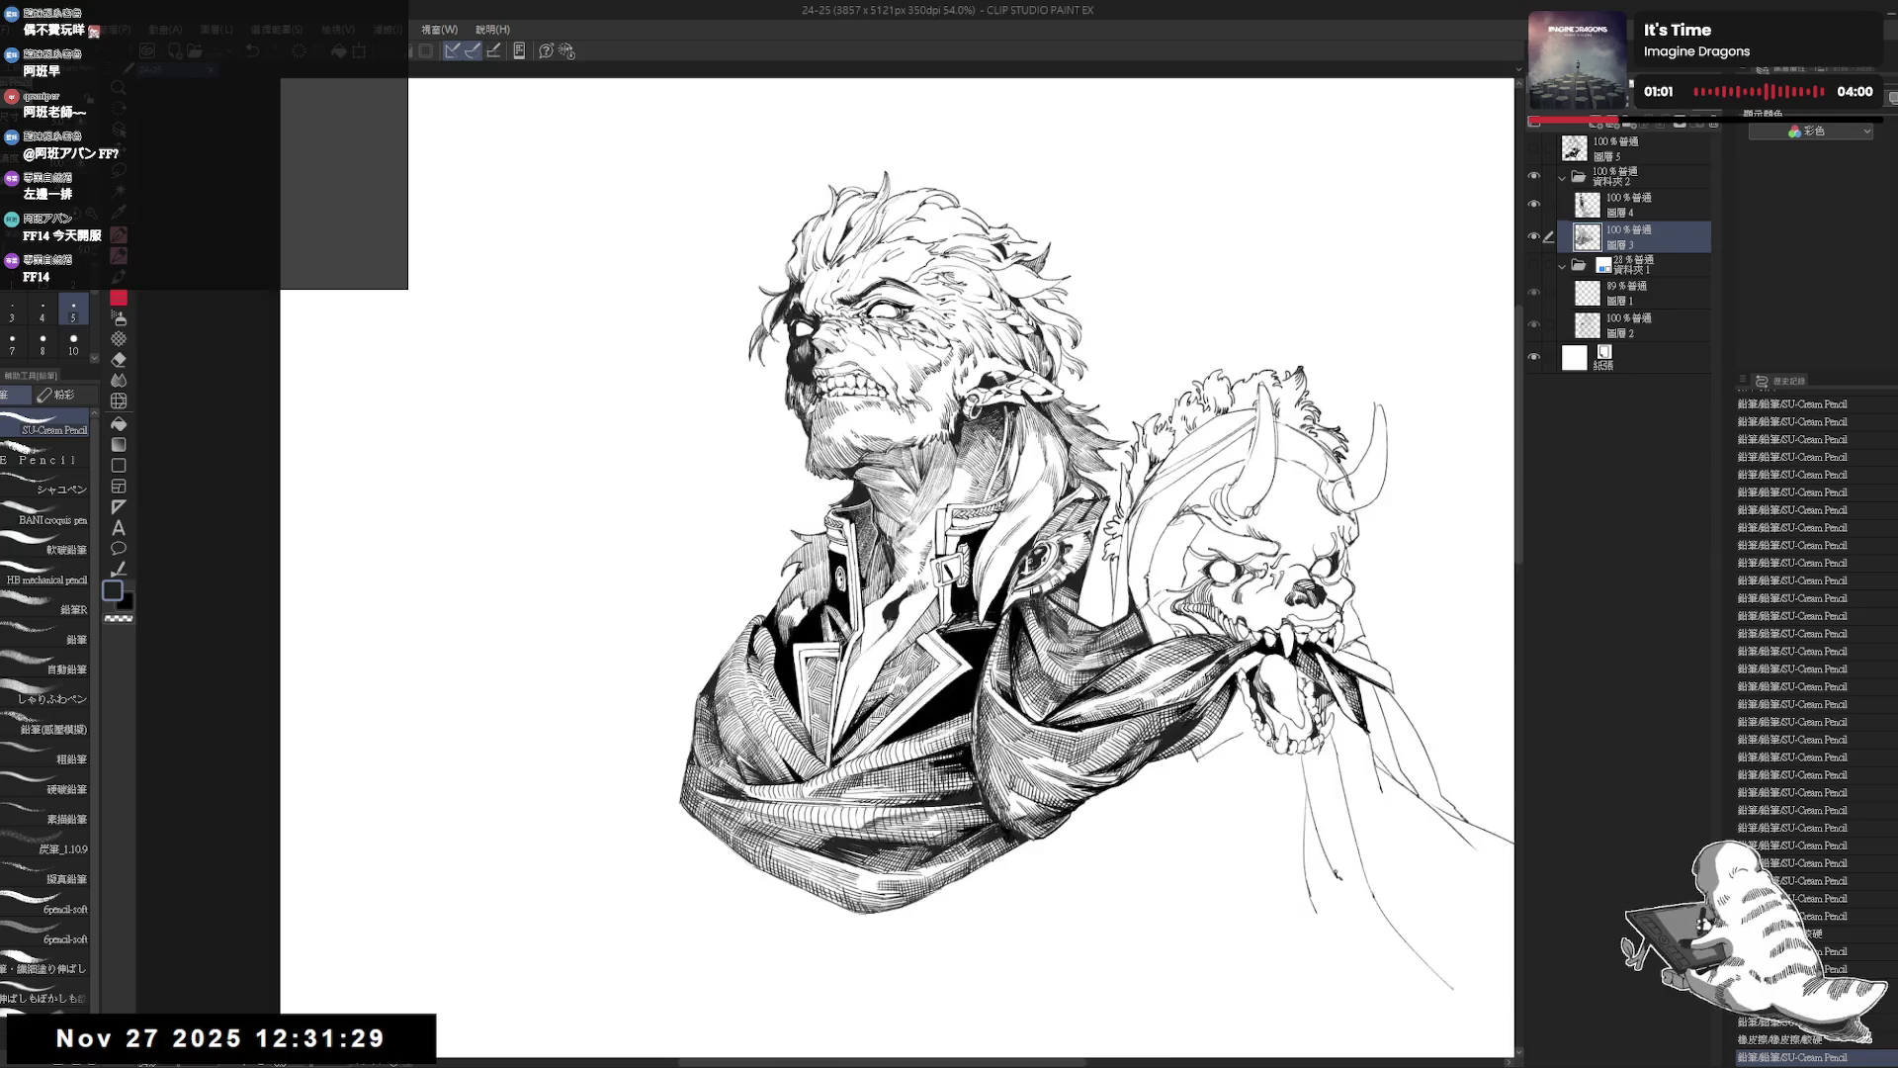
scroll(825, 562, "down", 3)
key("ctrl+minus")
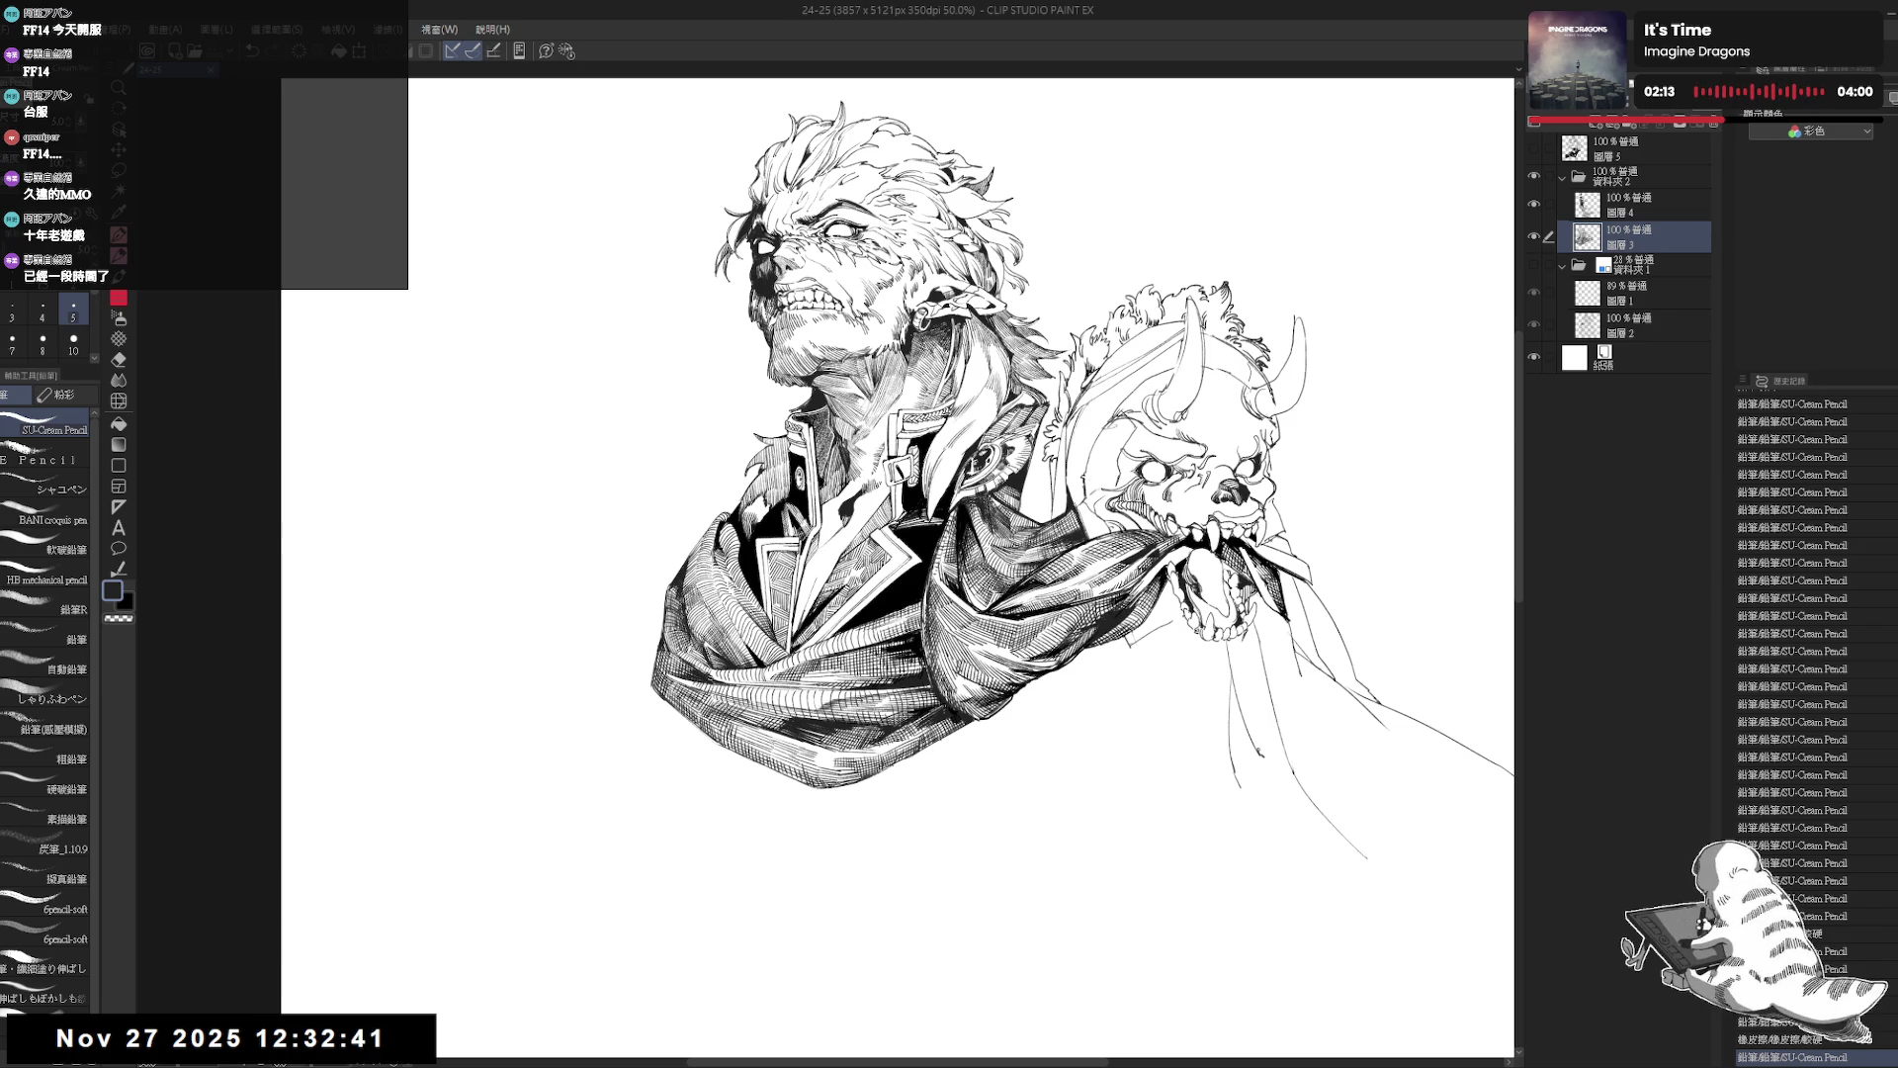
scroll(825, 567, "up", 1)
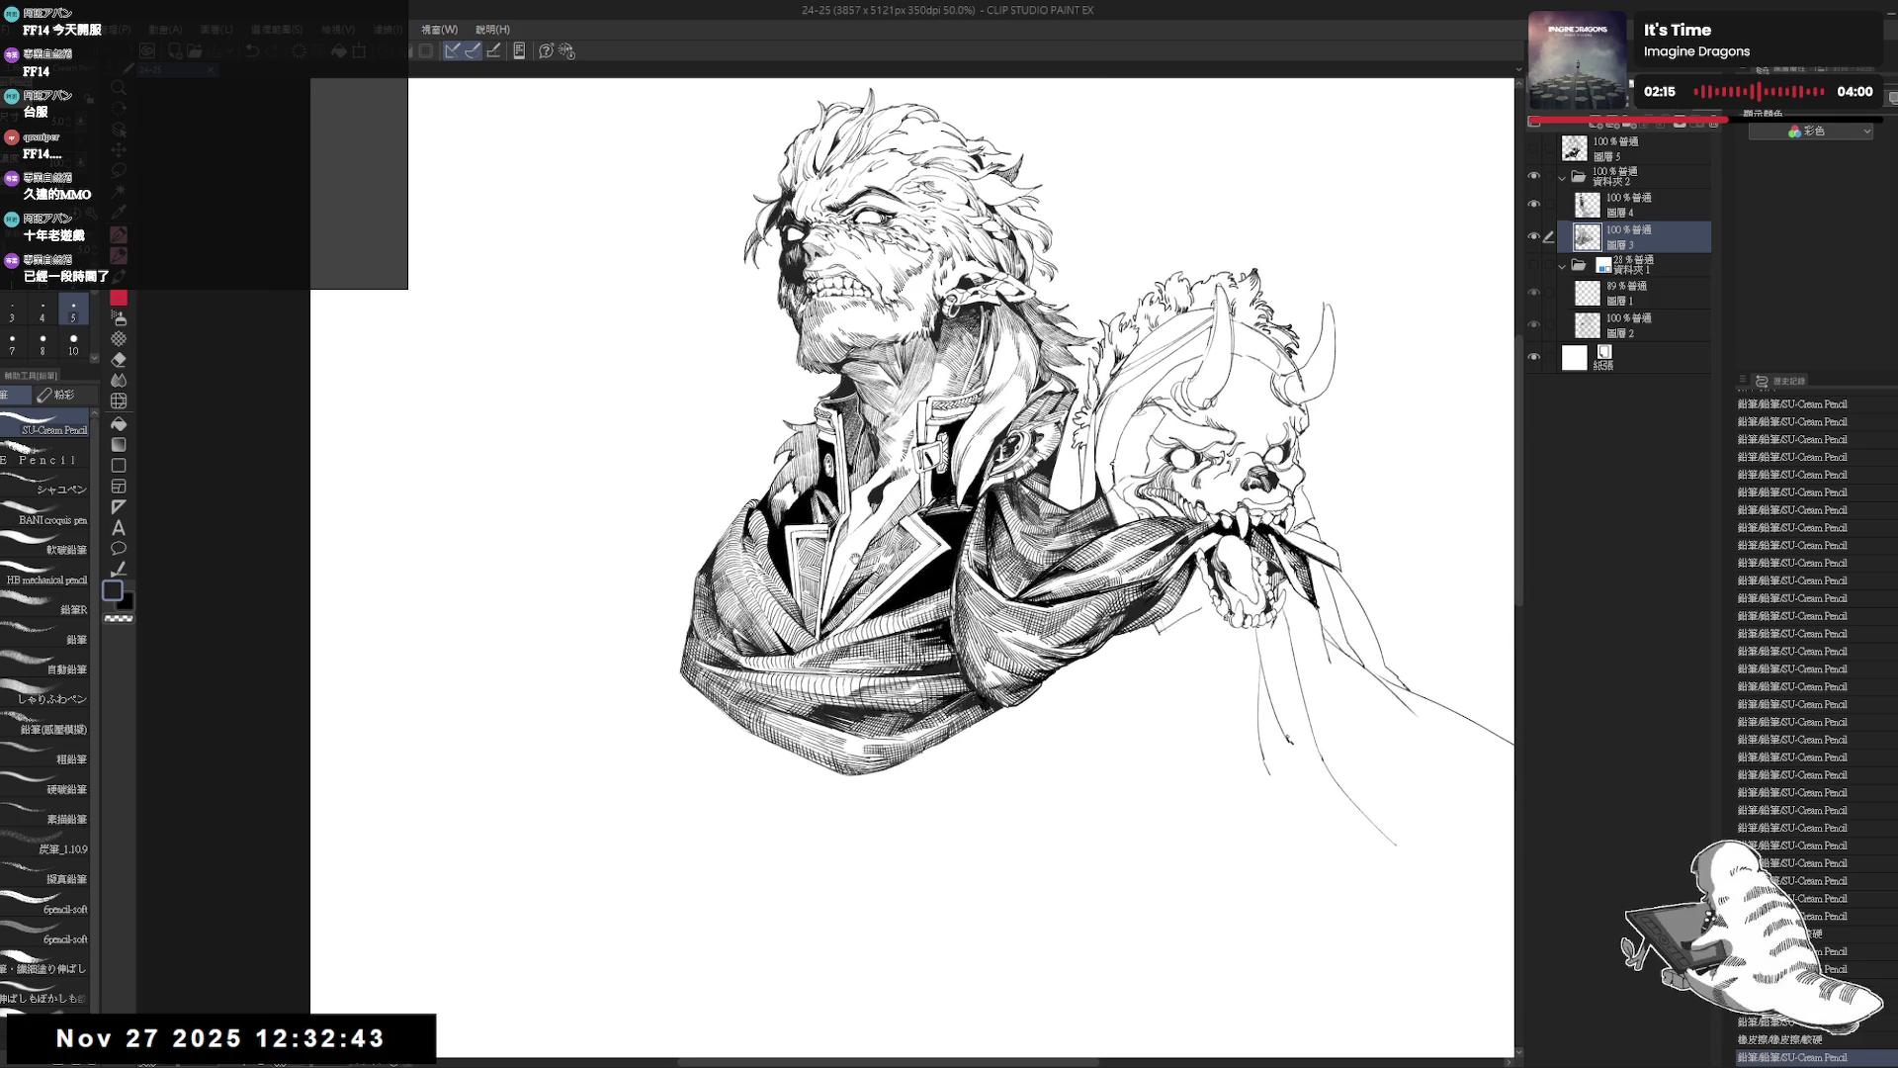
Rotate the view about 30 degrees, erase a spot and add a small pencil mark on the collar.
key("asciicircum")
key("asciicircum")
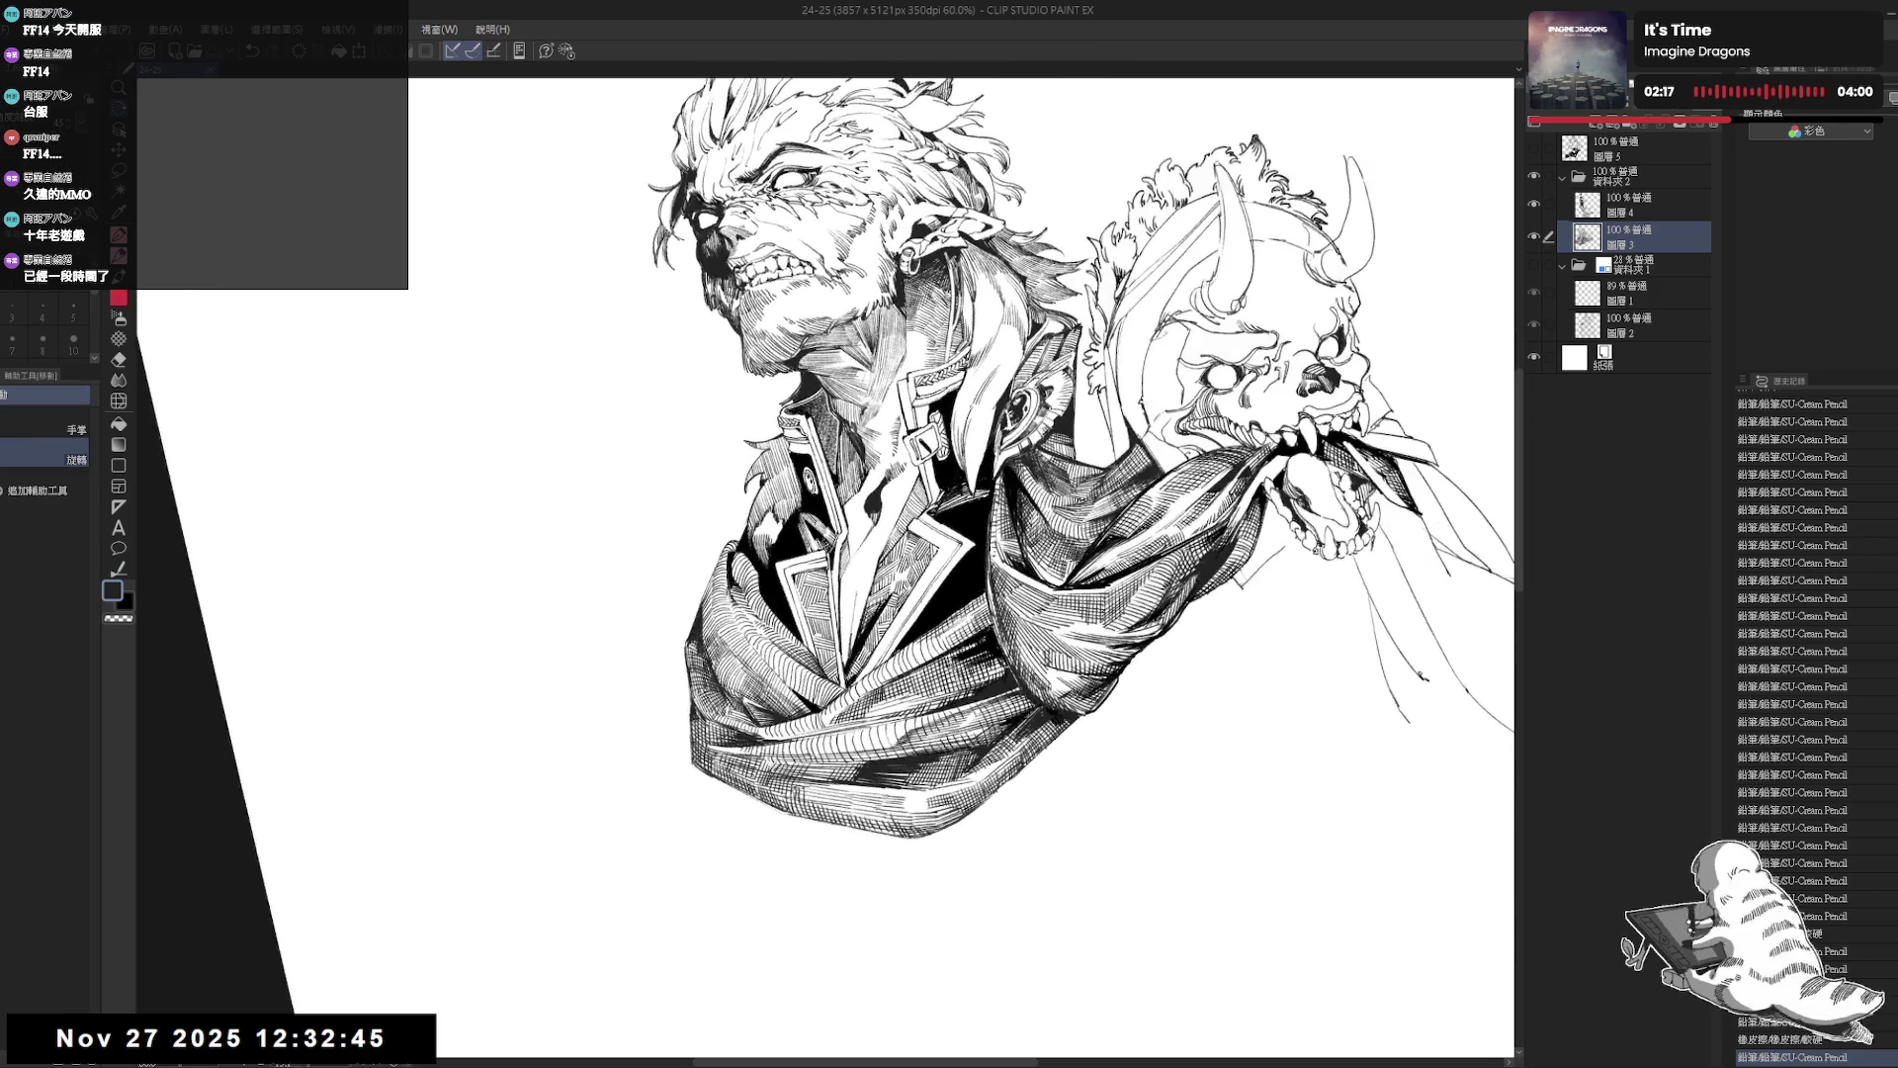
key("e")
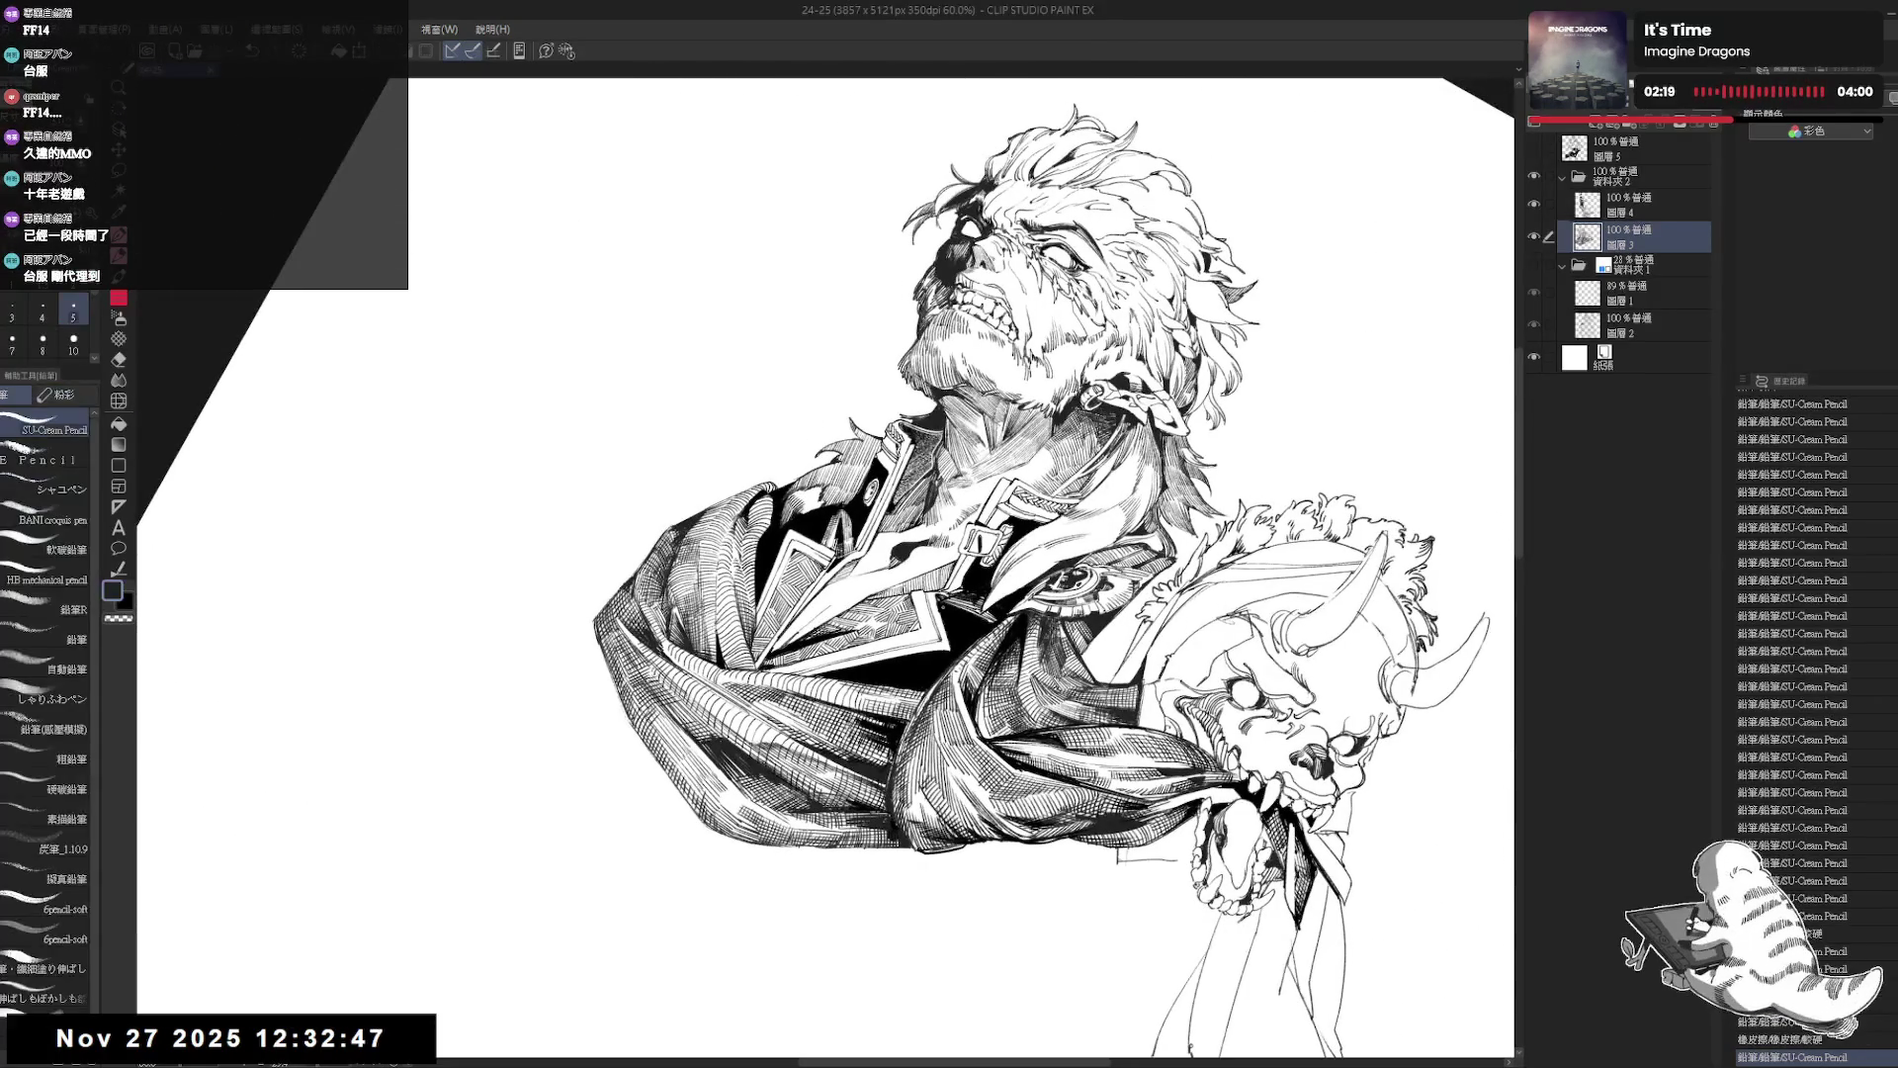
key("p")
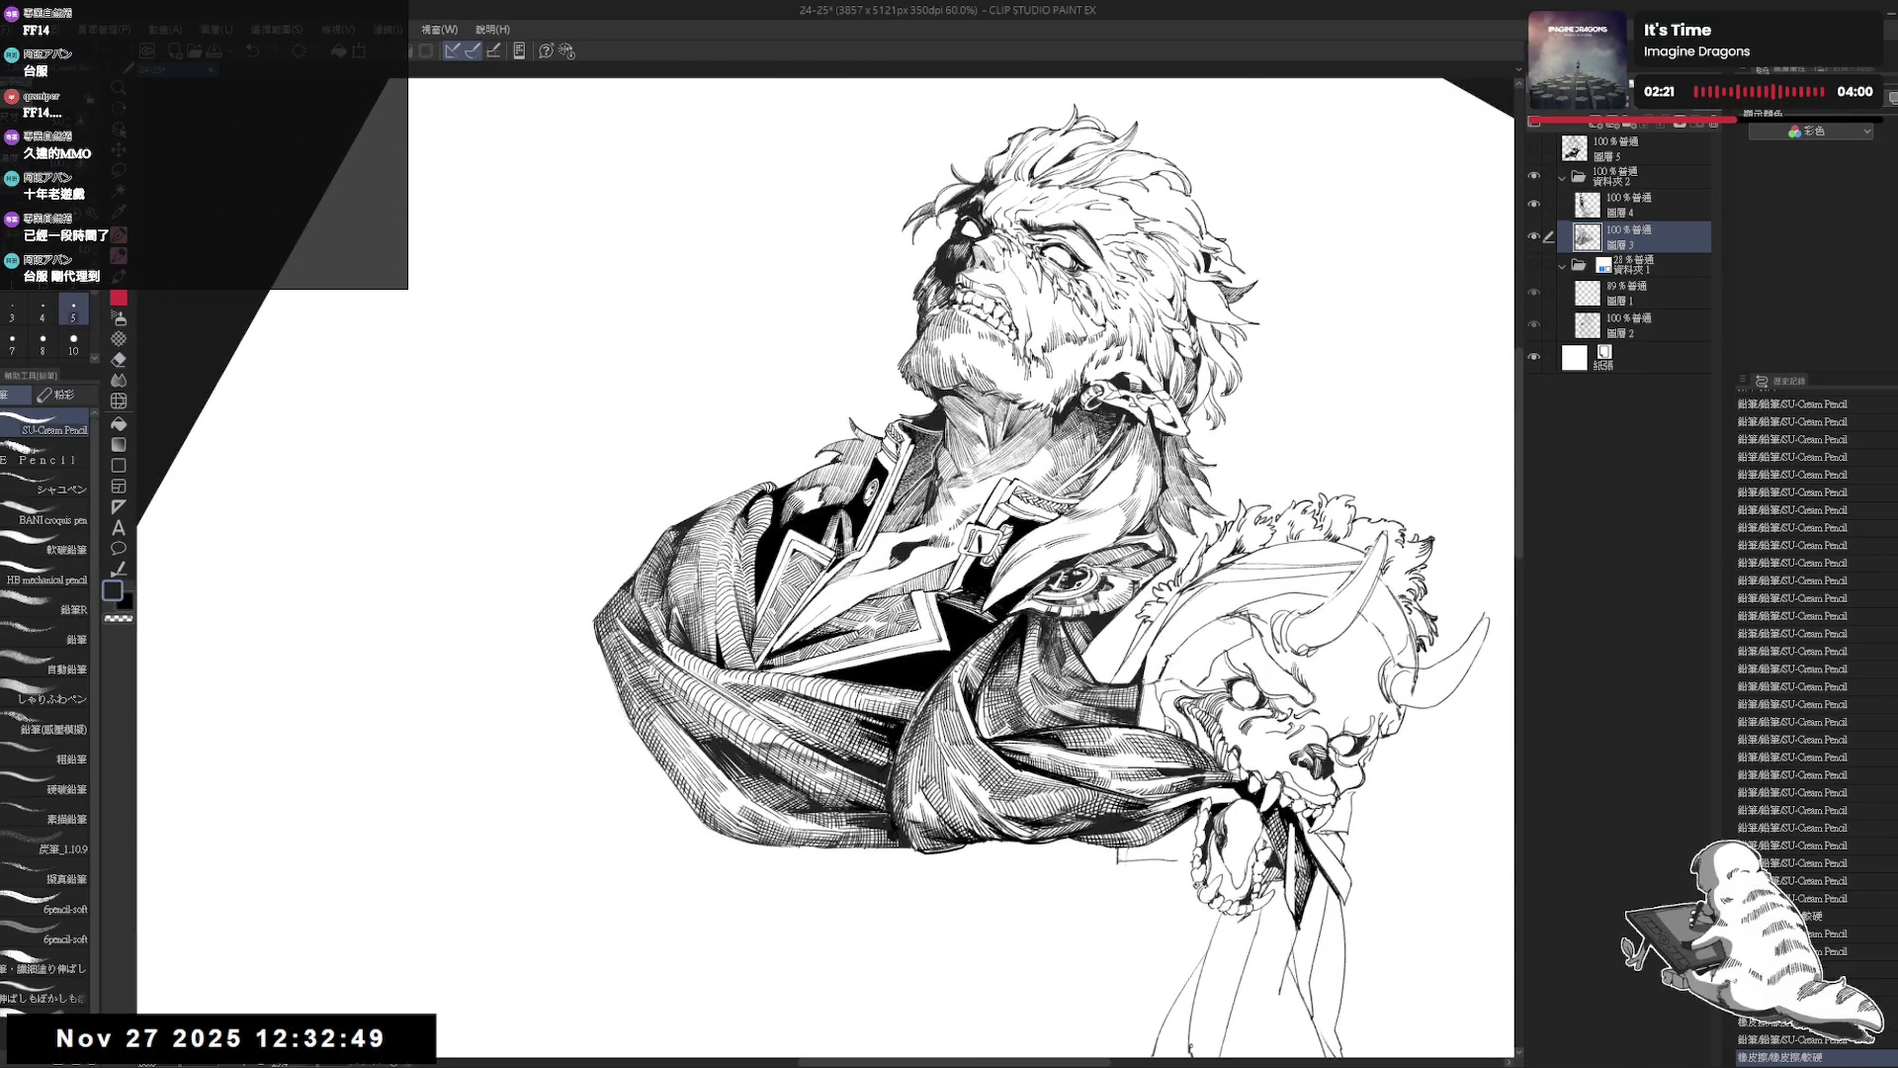
scroll(940, 598, "up", 5)
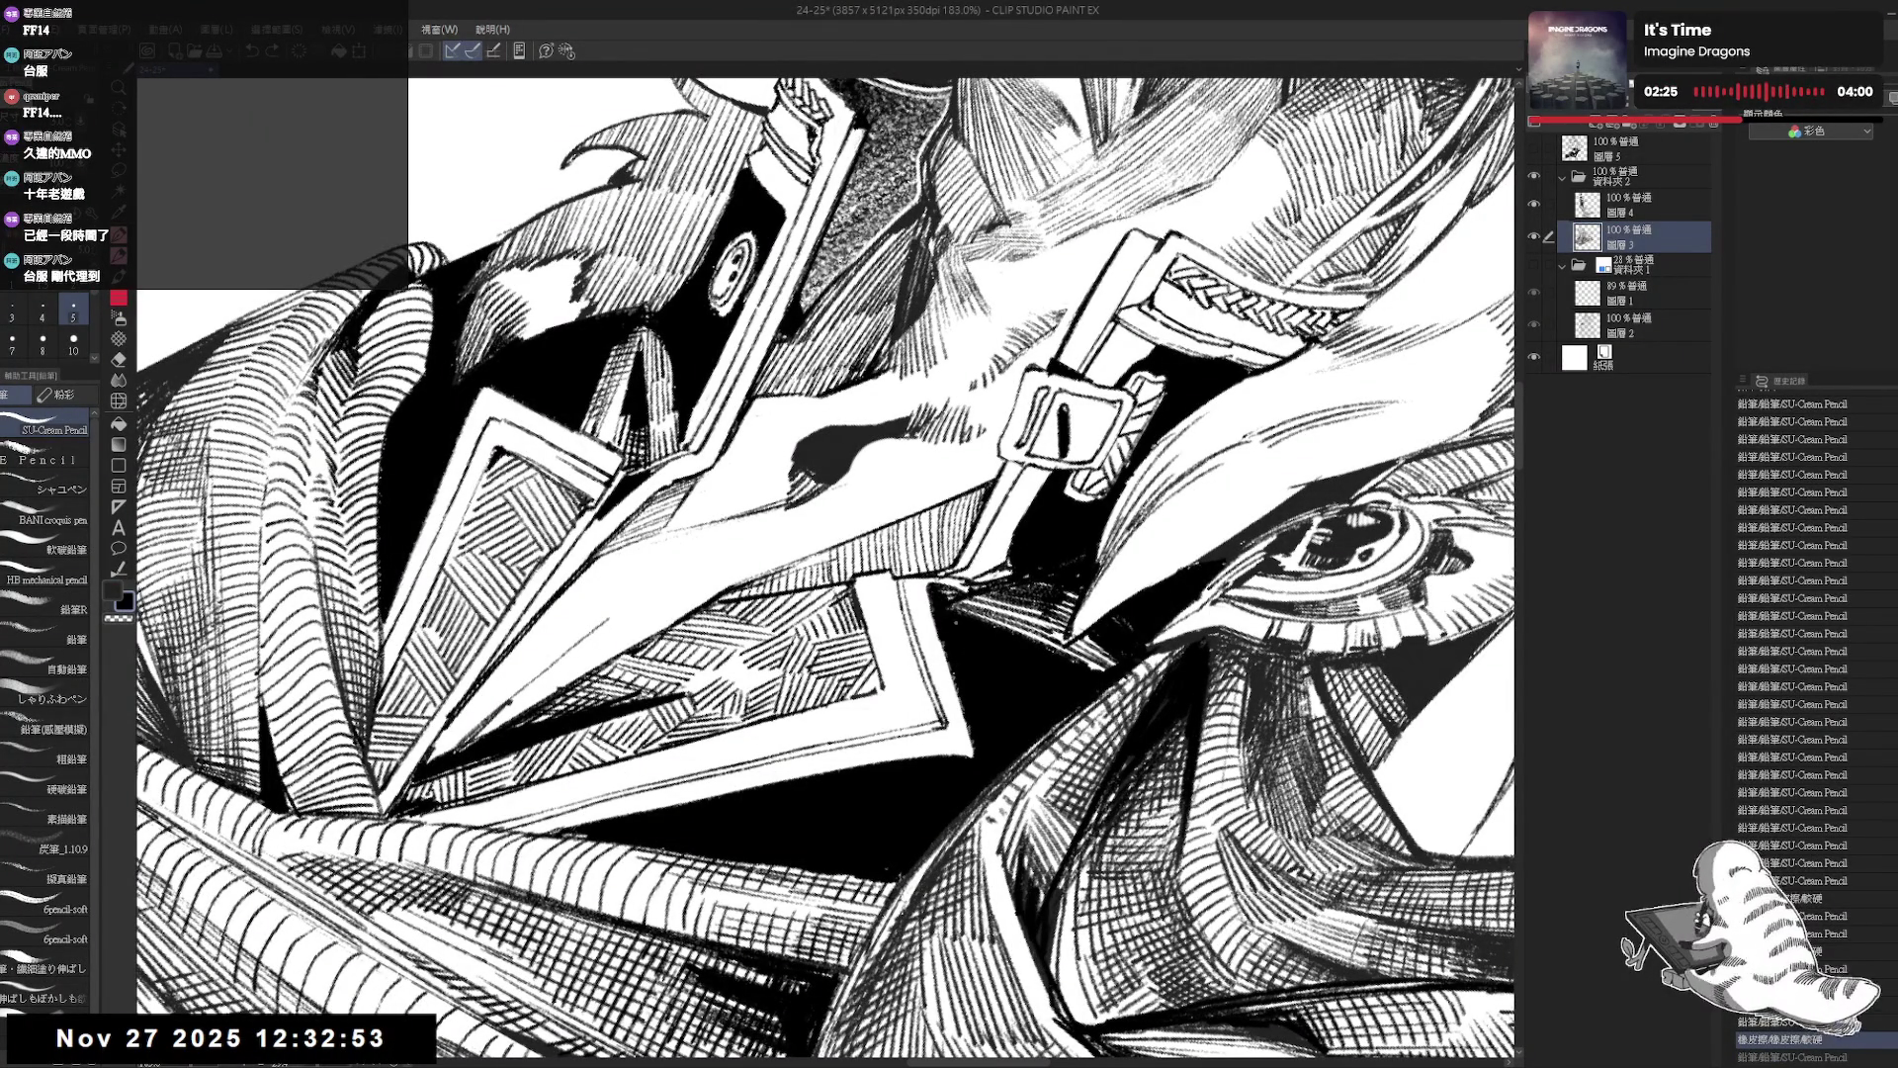
left_click_drag(1046, 657, 1066, 649)
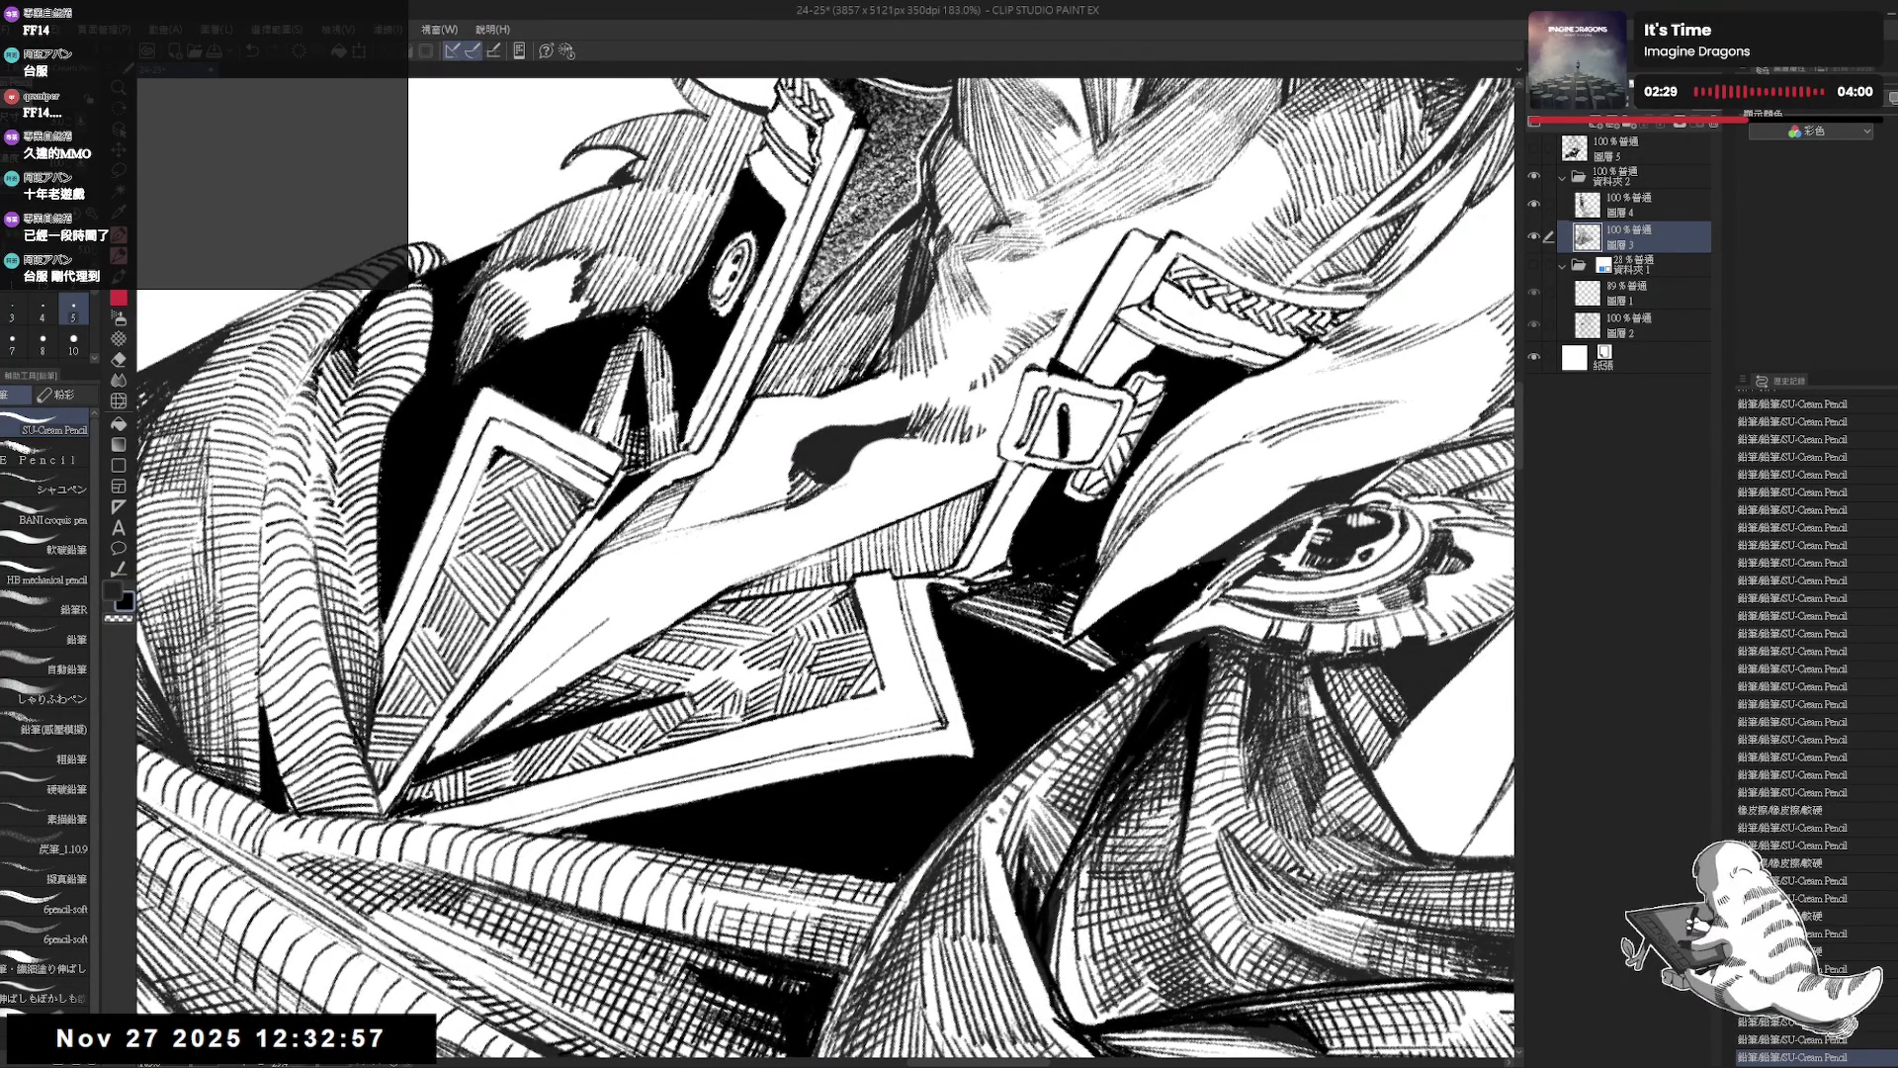
Fill a small area on the collar, then zoom out to 60% to view the whole bust.
key("minus")
key("minus")
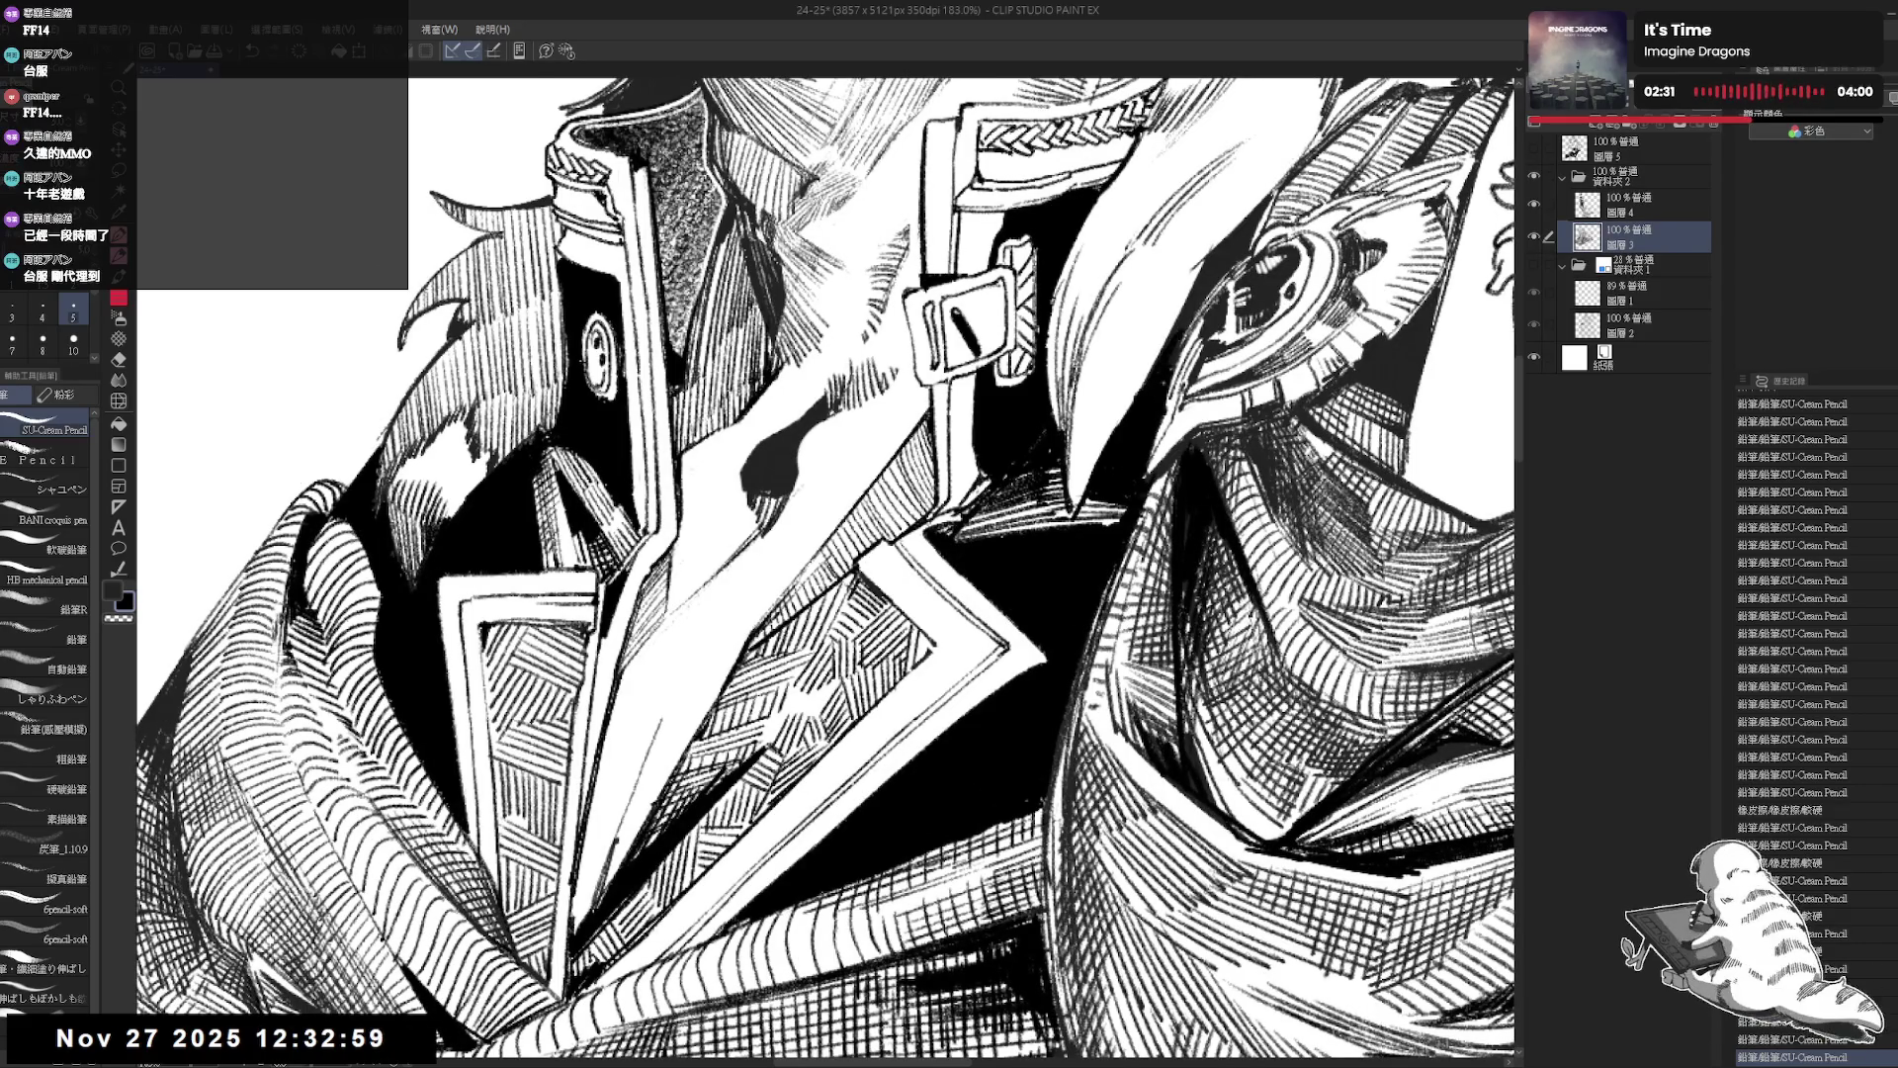
key("asciicircum")
key("asciicircum")
key("g")
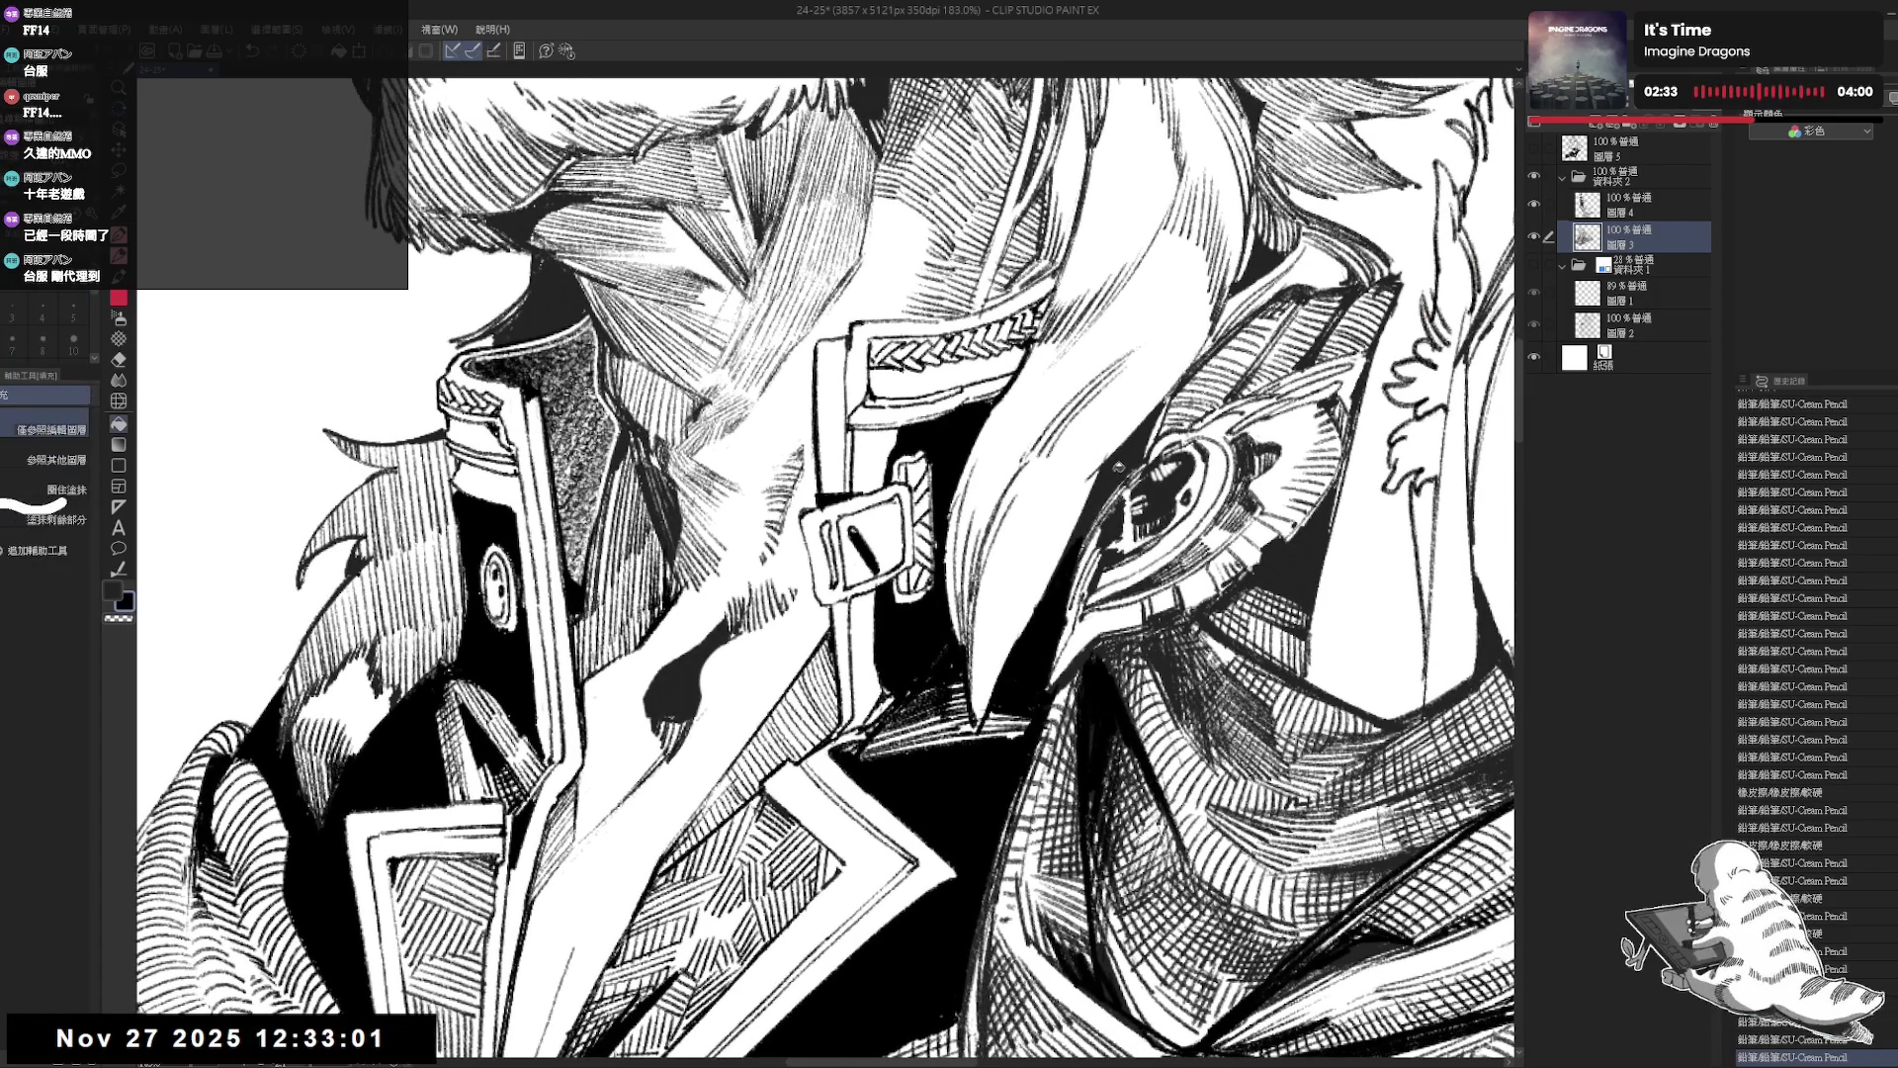
left_click(1115, 478)
scroll(826, 569, "down", 5)
scroll(1153, 465, "down", 2)
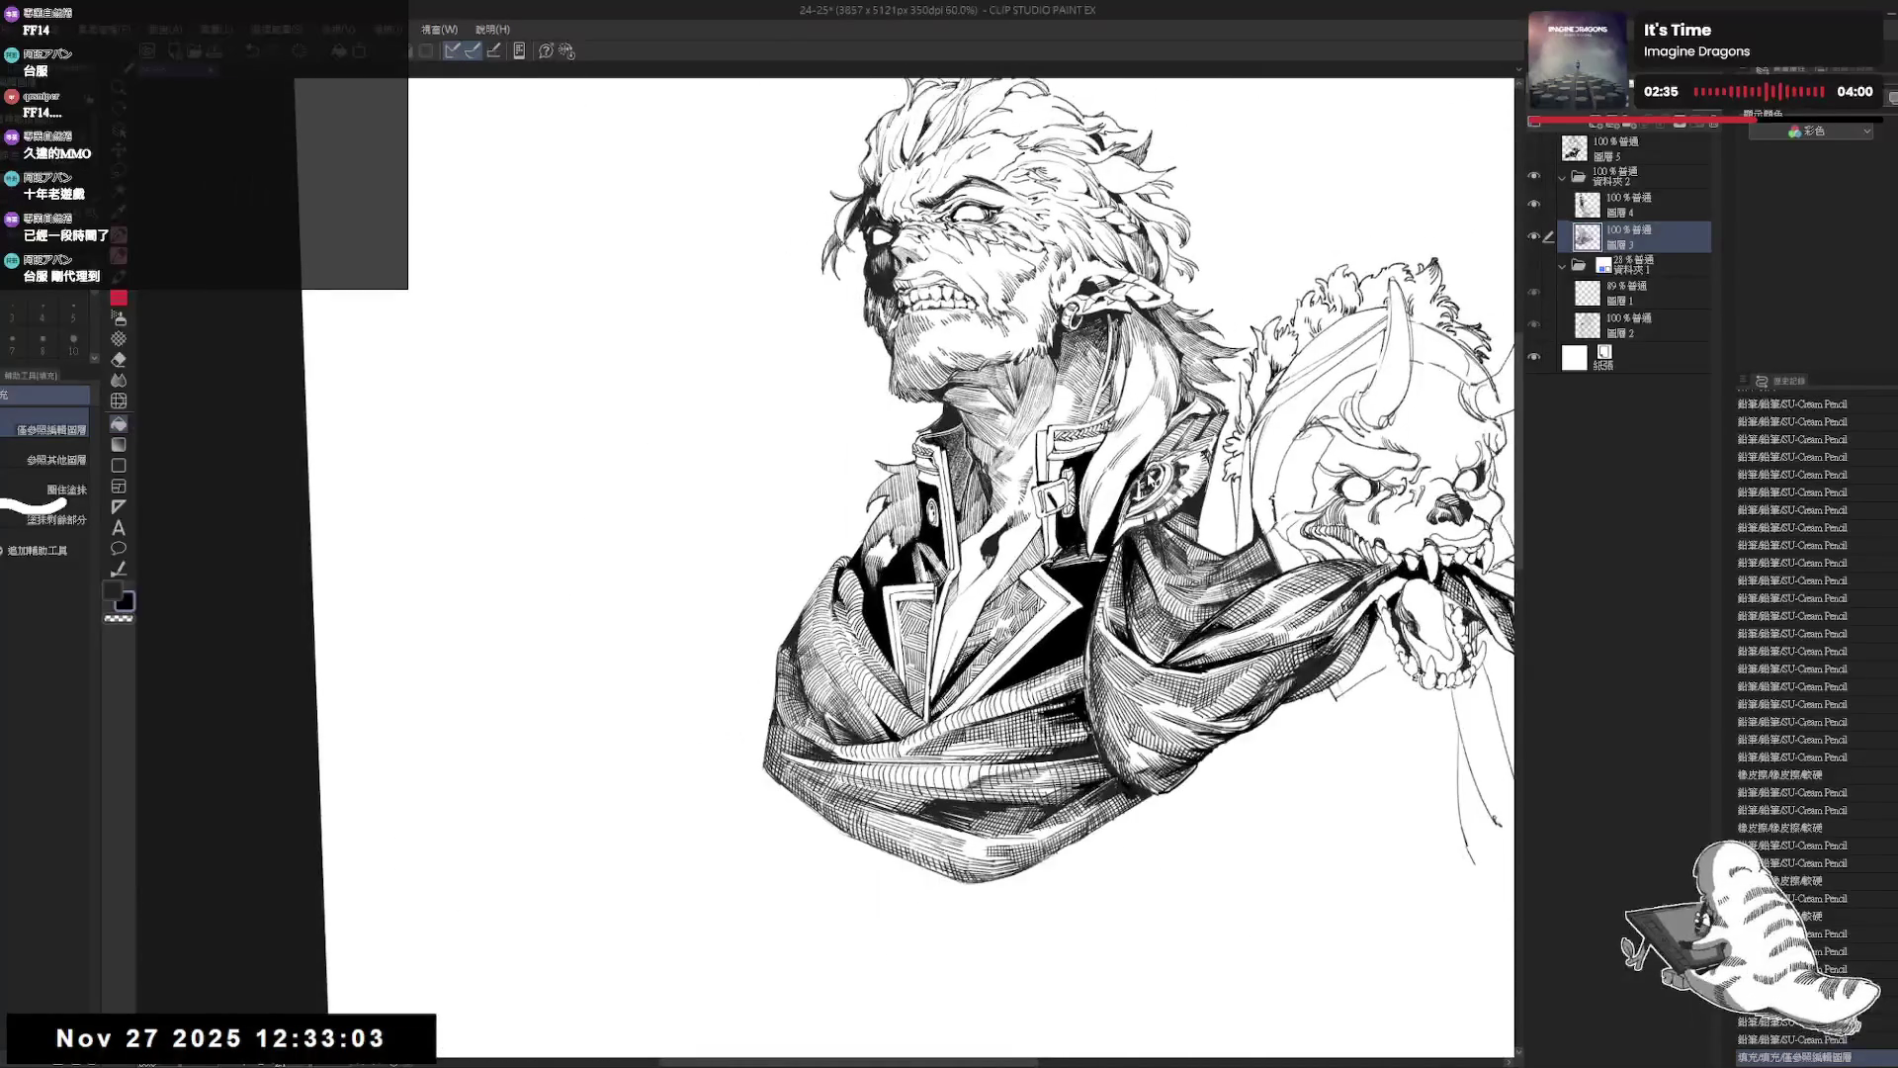
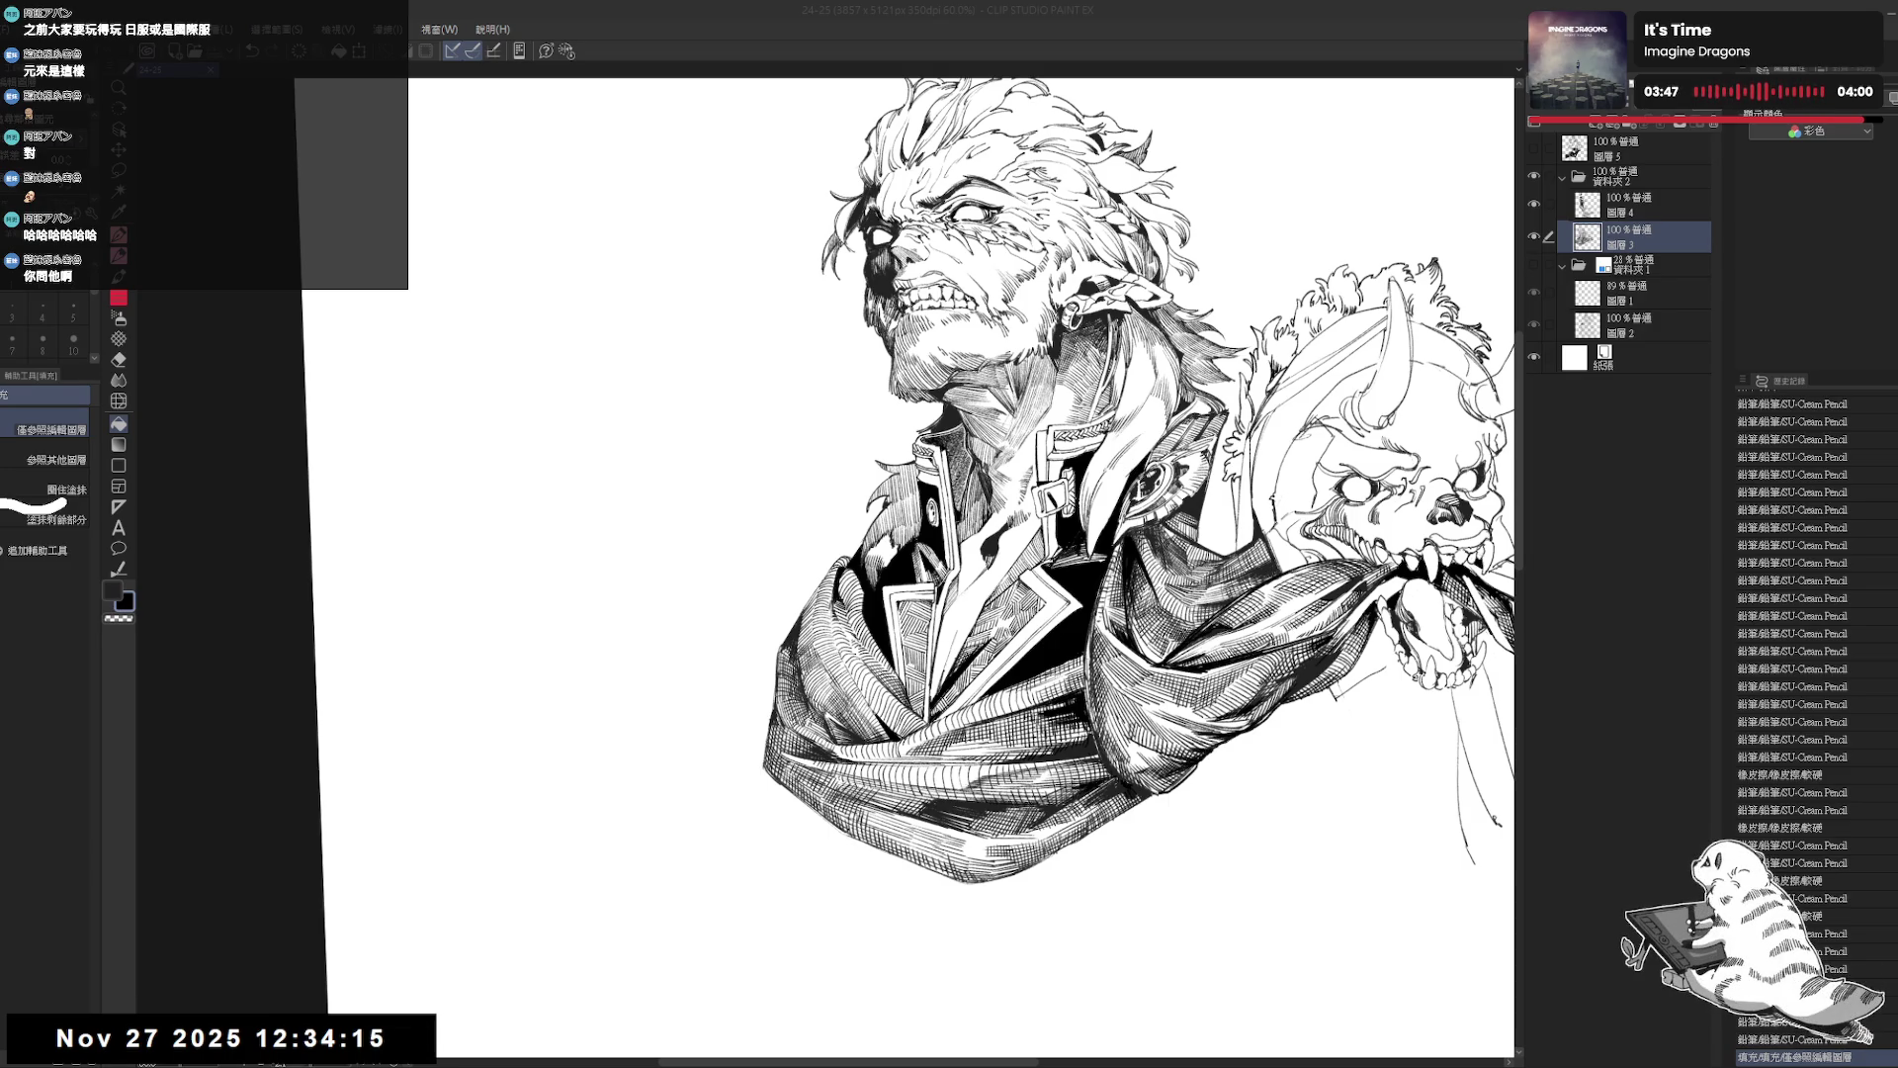
Hatch along the jacket edge in black with the SU-Cream Pencil, redoing one stroke.
mouse_move(757, 673)
left_mouse_down()
mouse_move(806, 626)
mouse_move(781, 632)
mouse_move(756, 603)
left_mouse_up()
key("p")
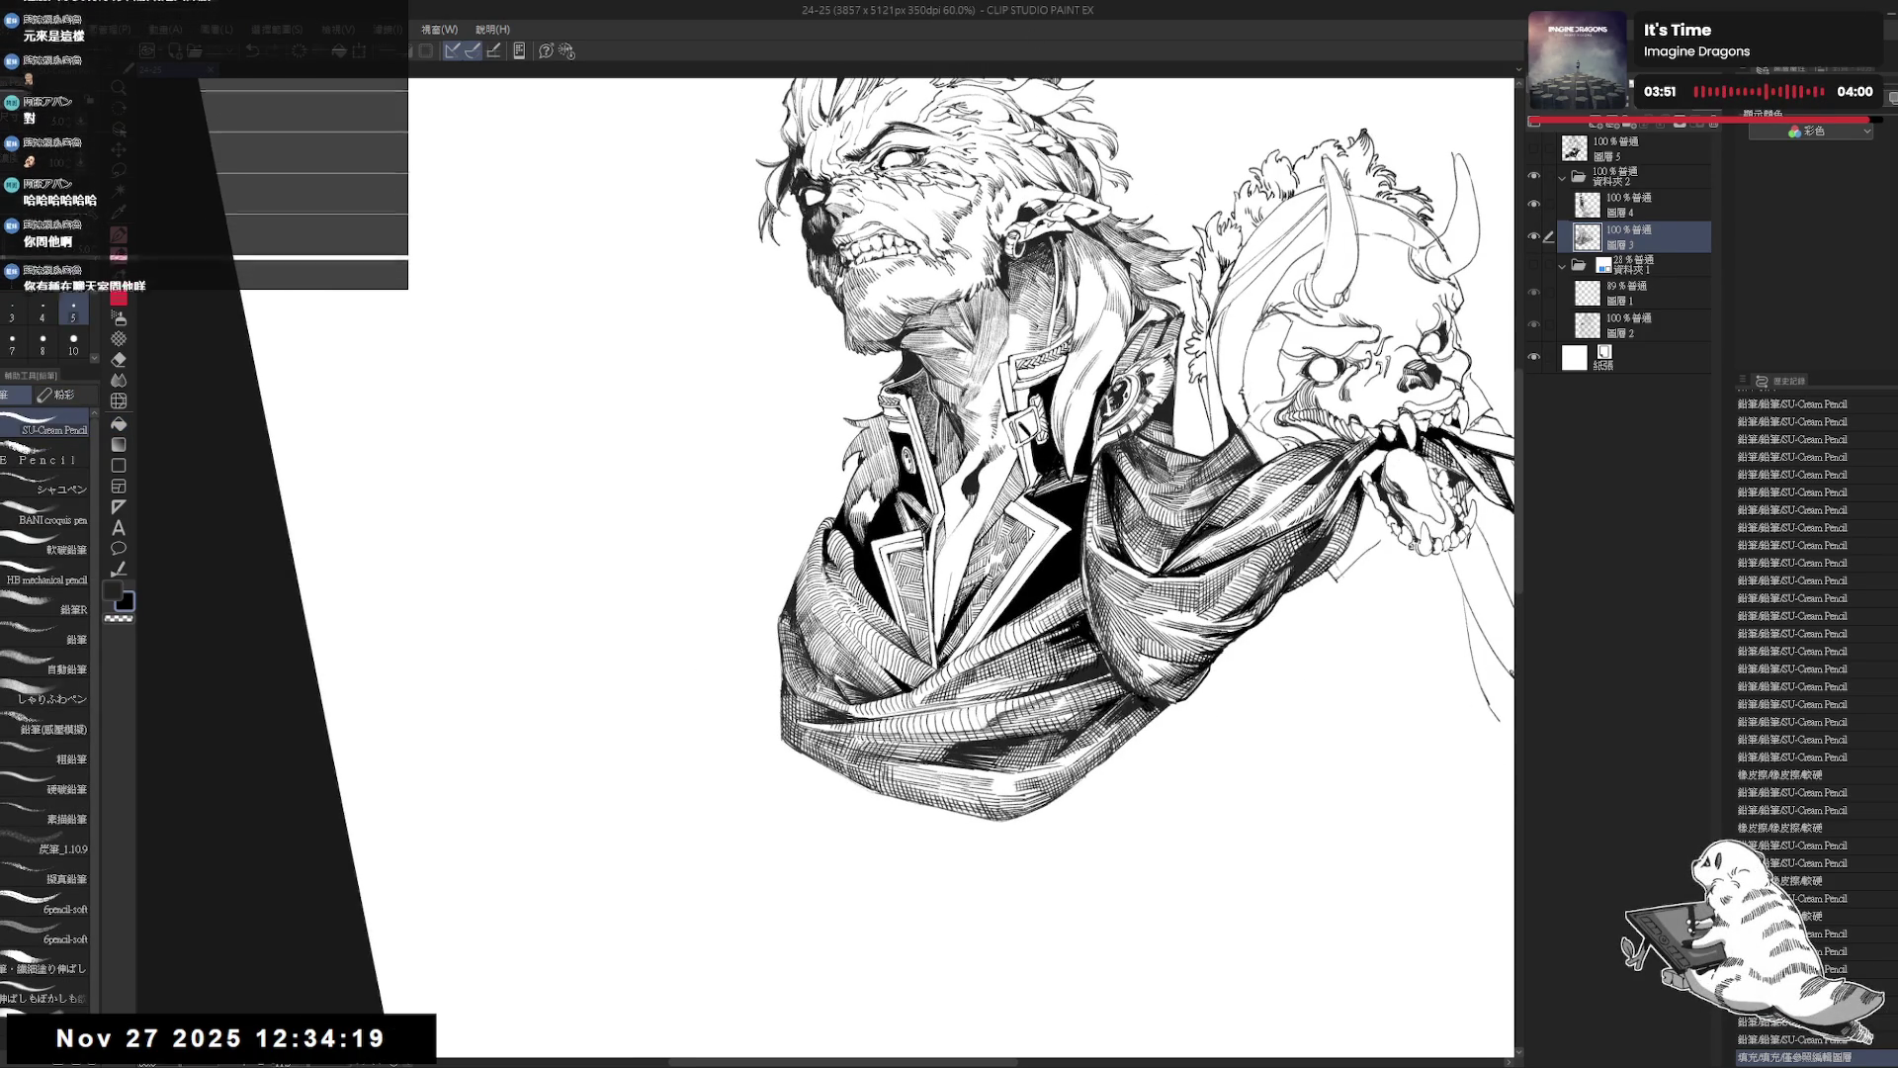
left_click(781, 633)
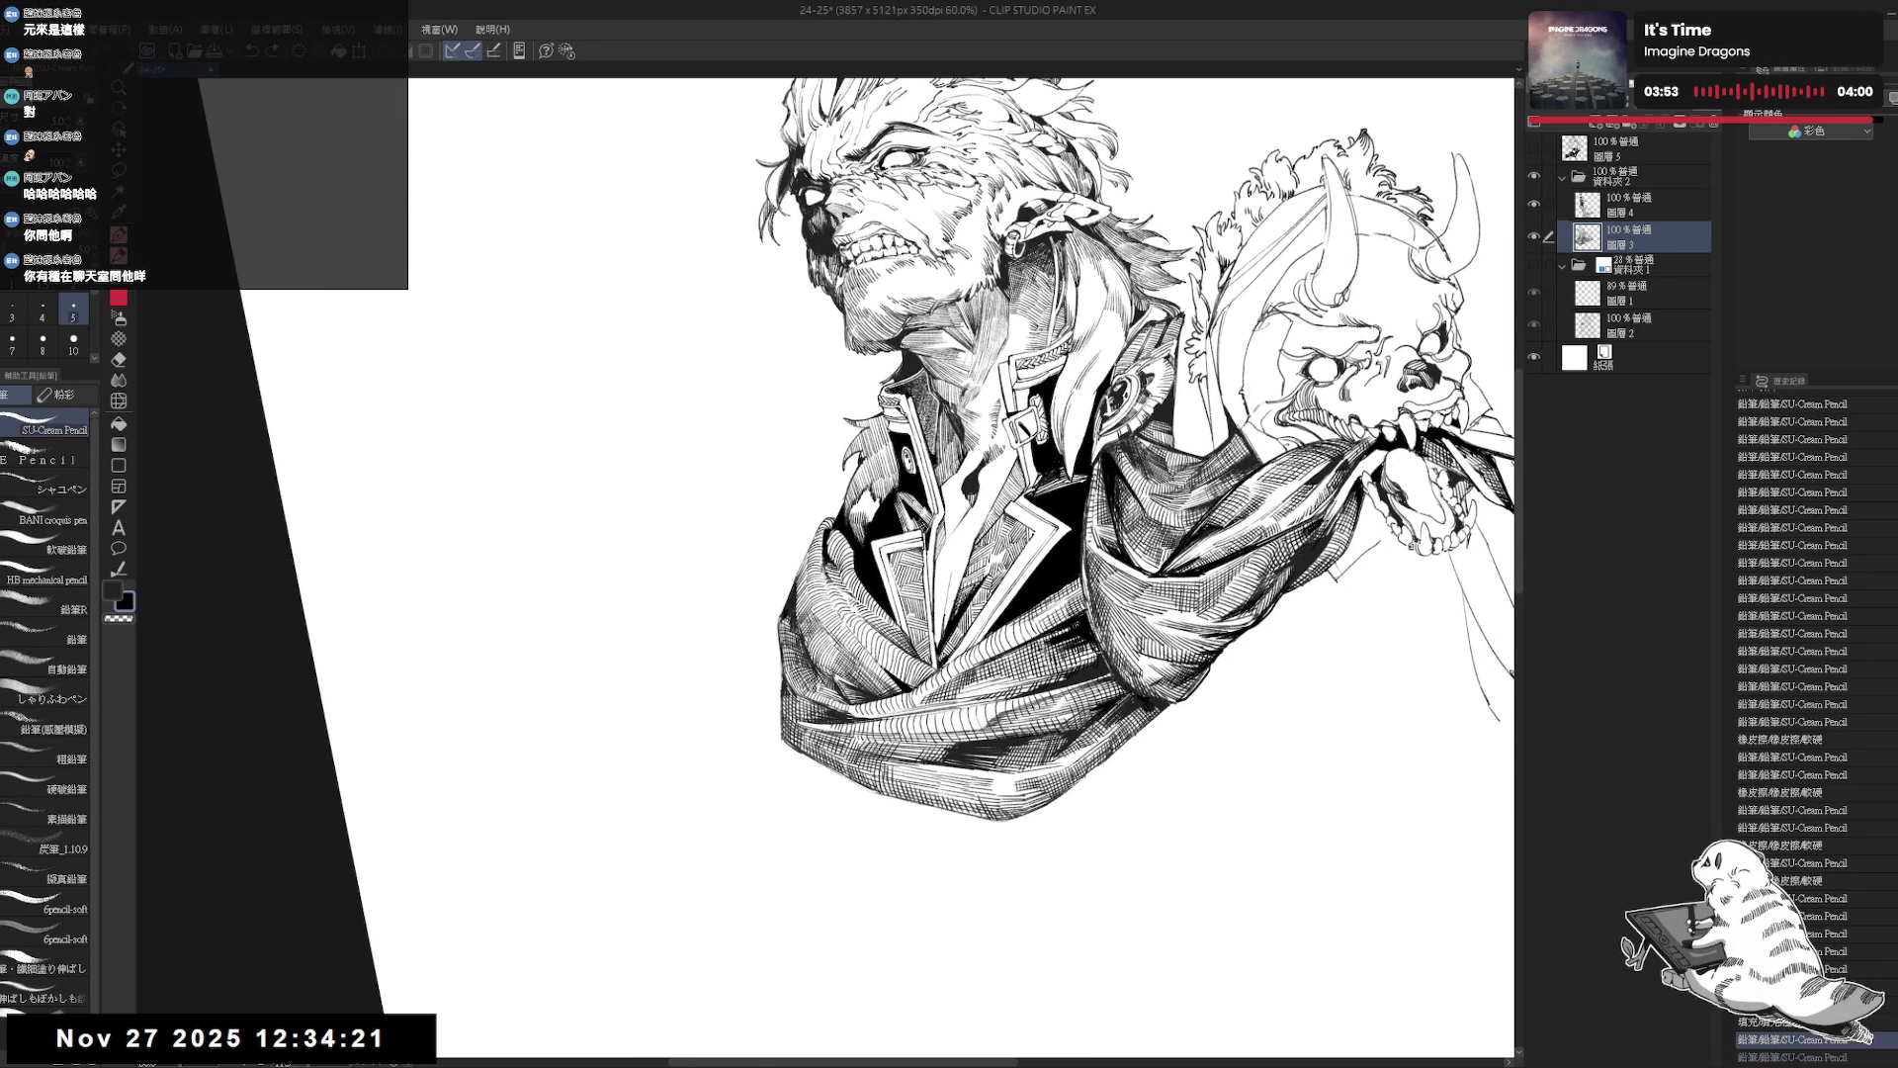
scroll(788, 603, "up", 3)
key("x")
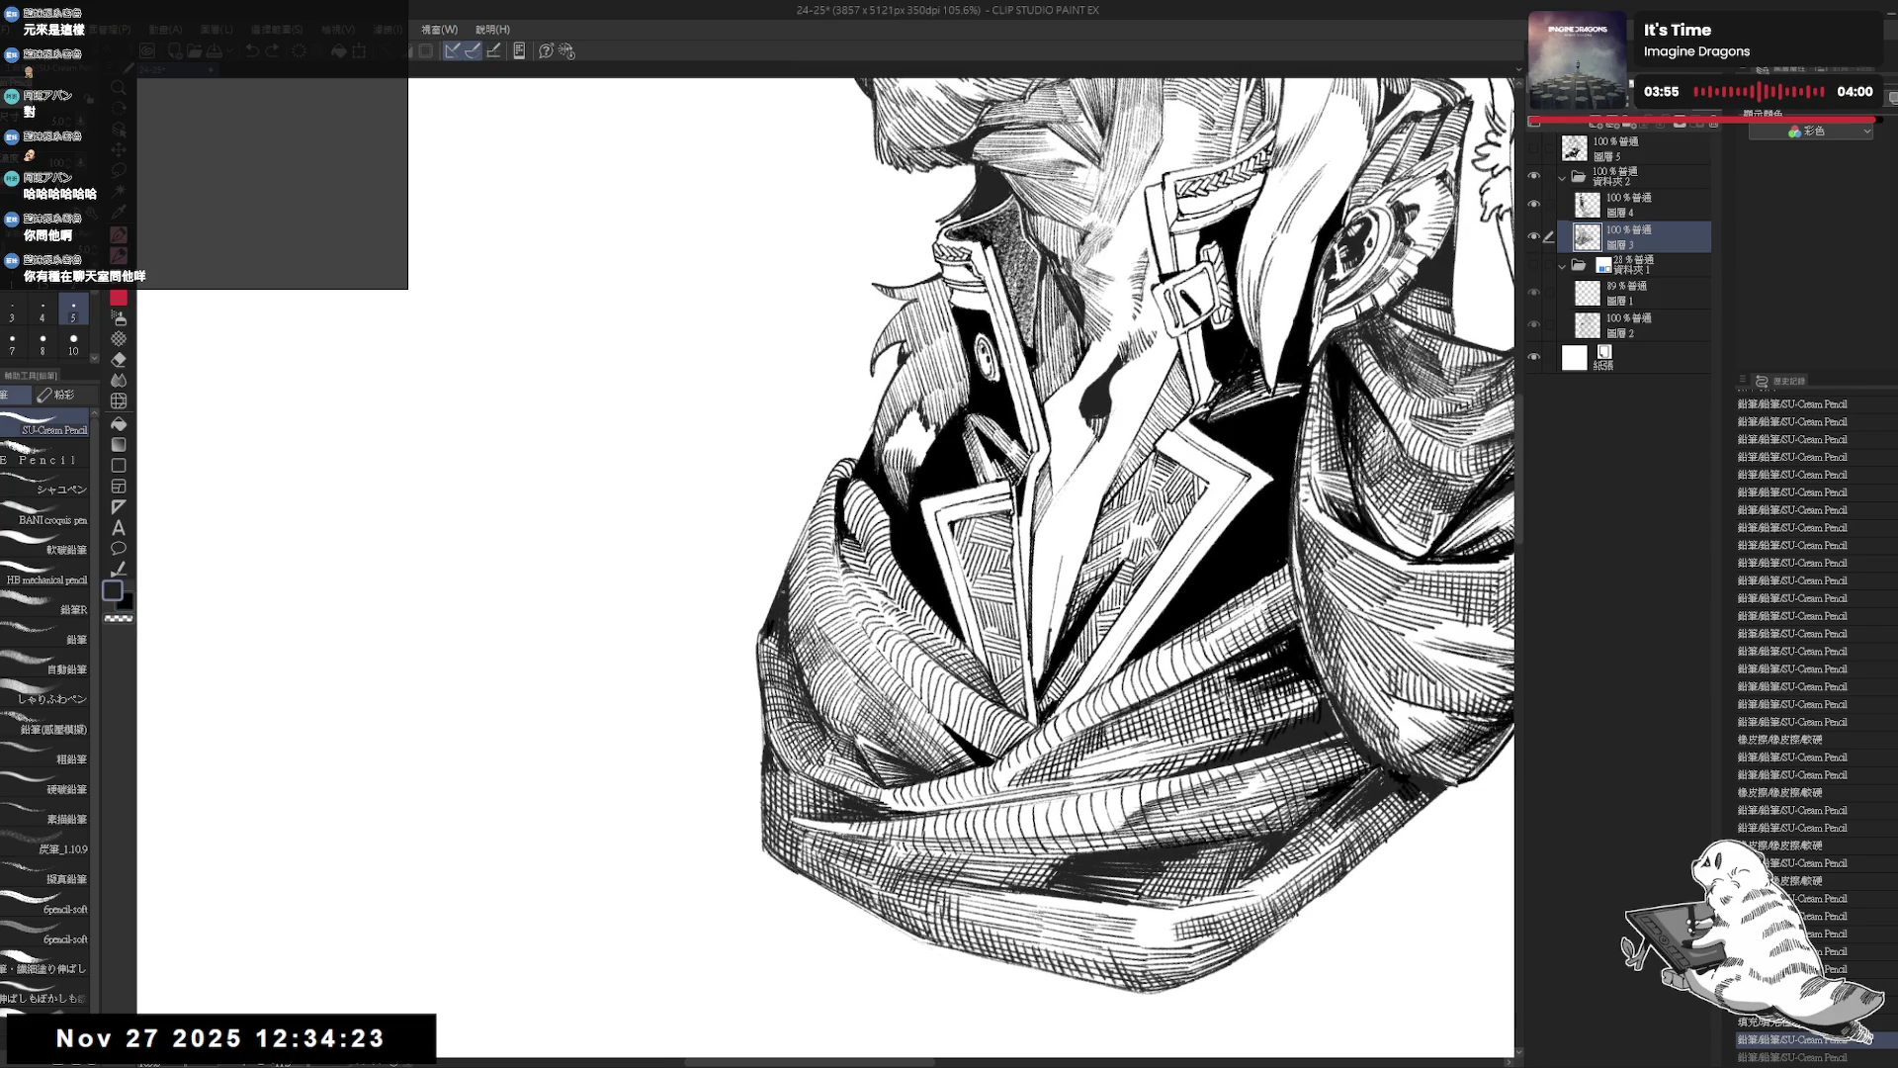
key("x")
left_click_drag(781, 574, 763, 633)
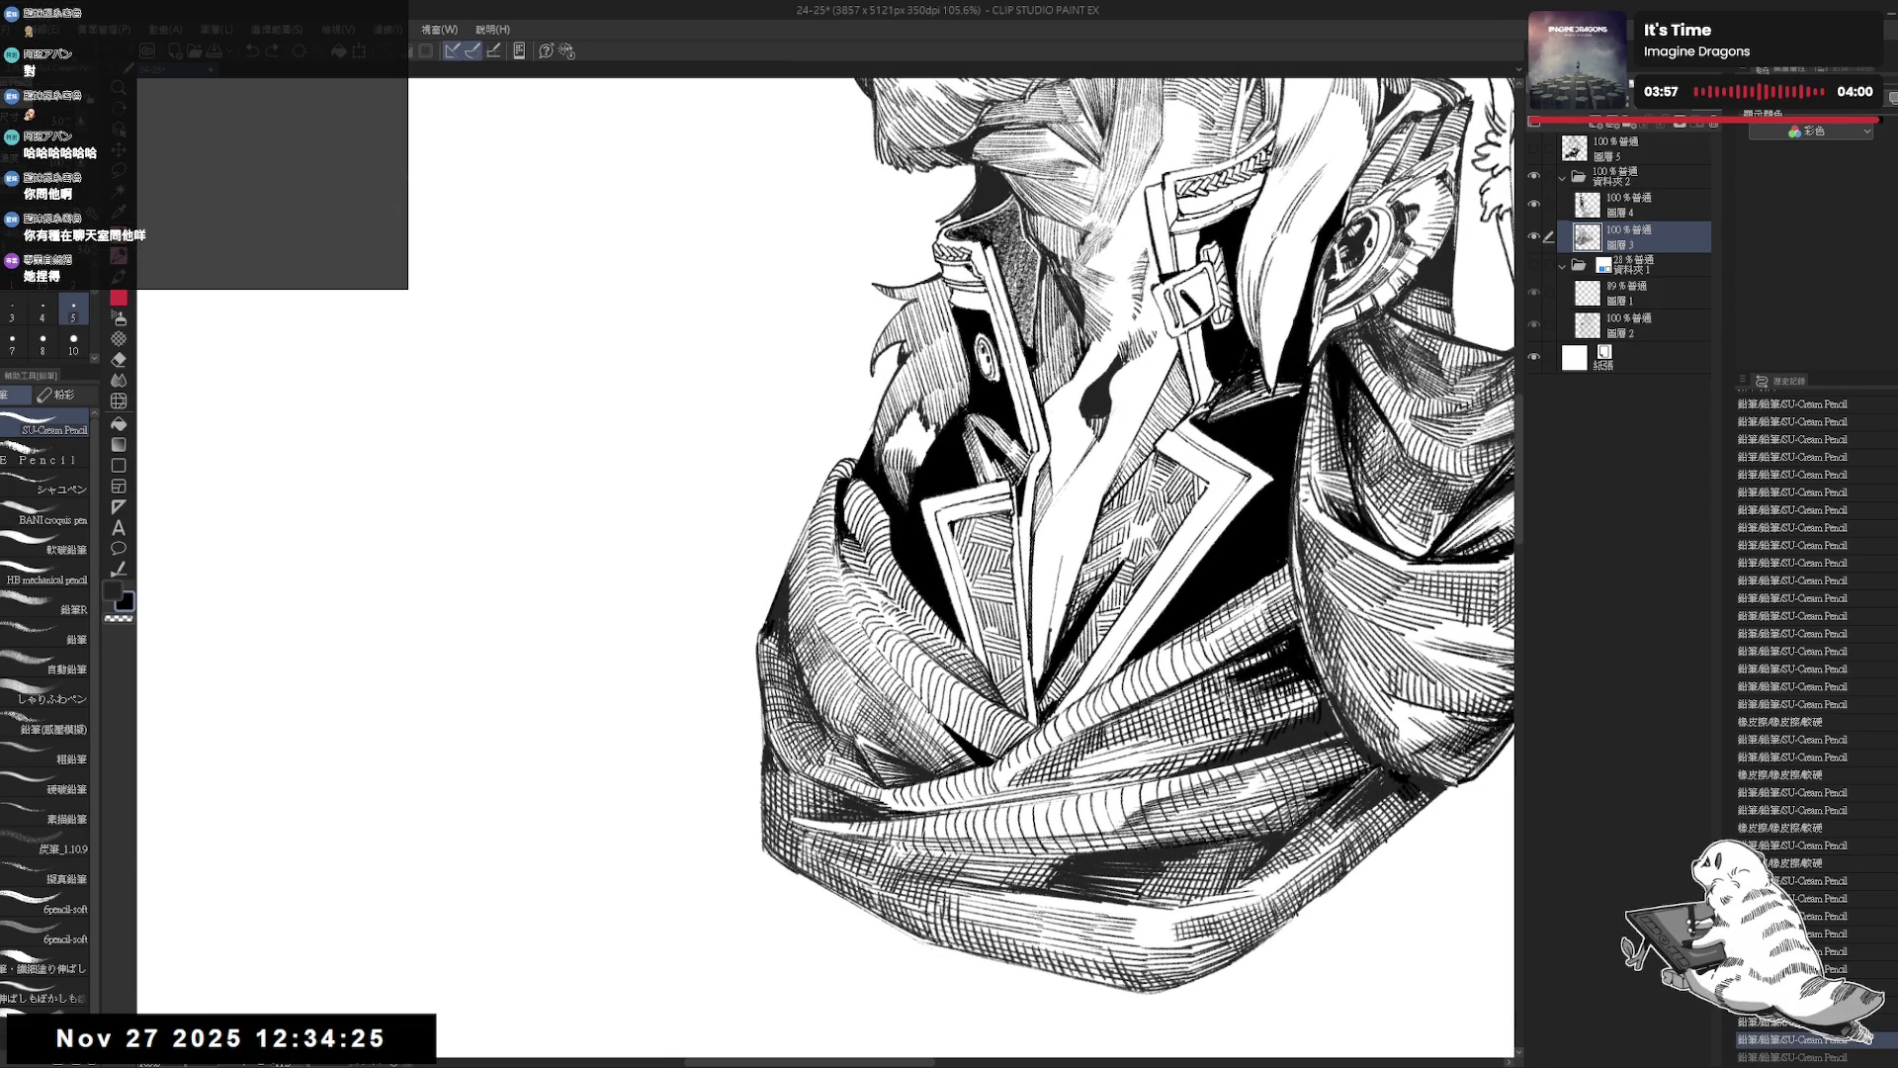
key("ctrl+z")
mouse_move(783, 575)
left_mouse_down()
mouse_move(765, 629)
mouse_move(780, 606)
left_mouse_up()
Darken the jacket edge and a small coat patch with more hatching, then check it mirrored.
left_click_drag(809, 514, 784, 569)
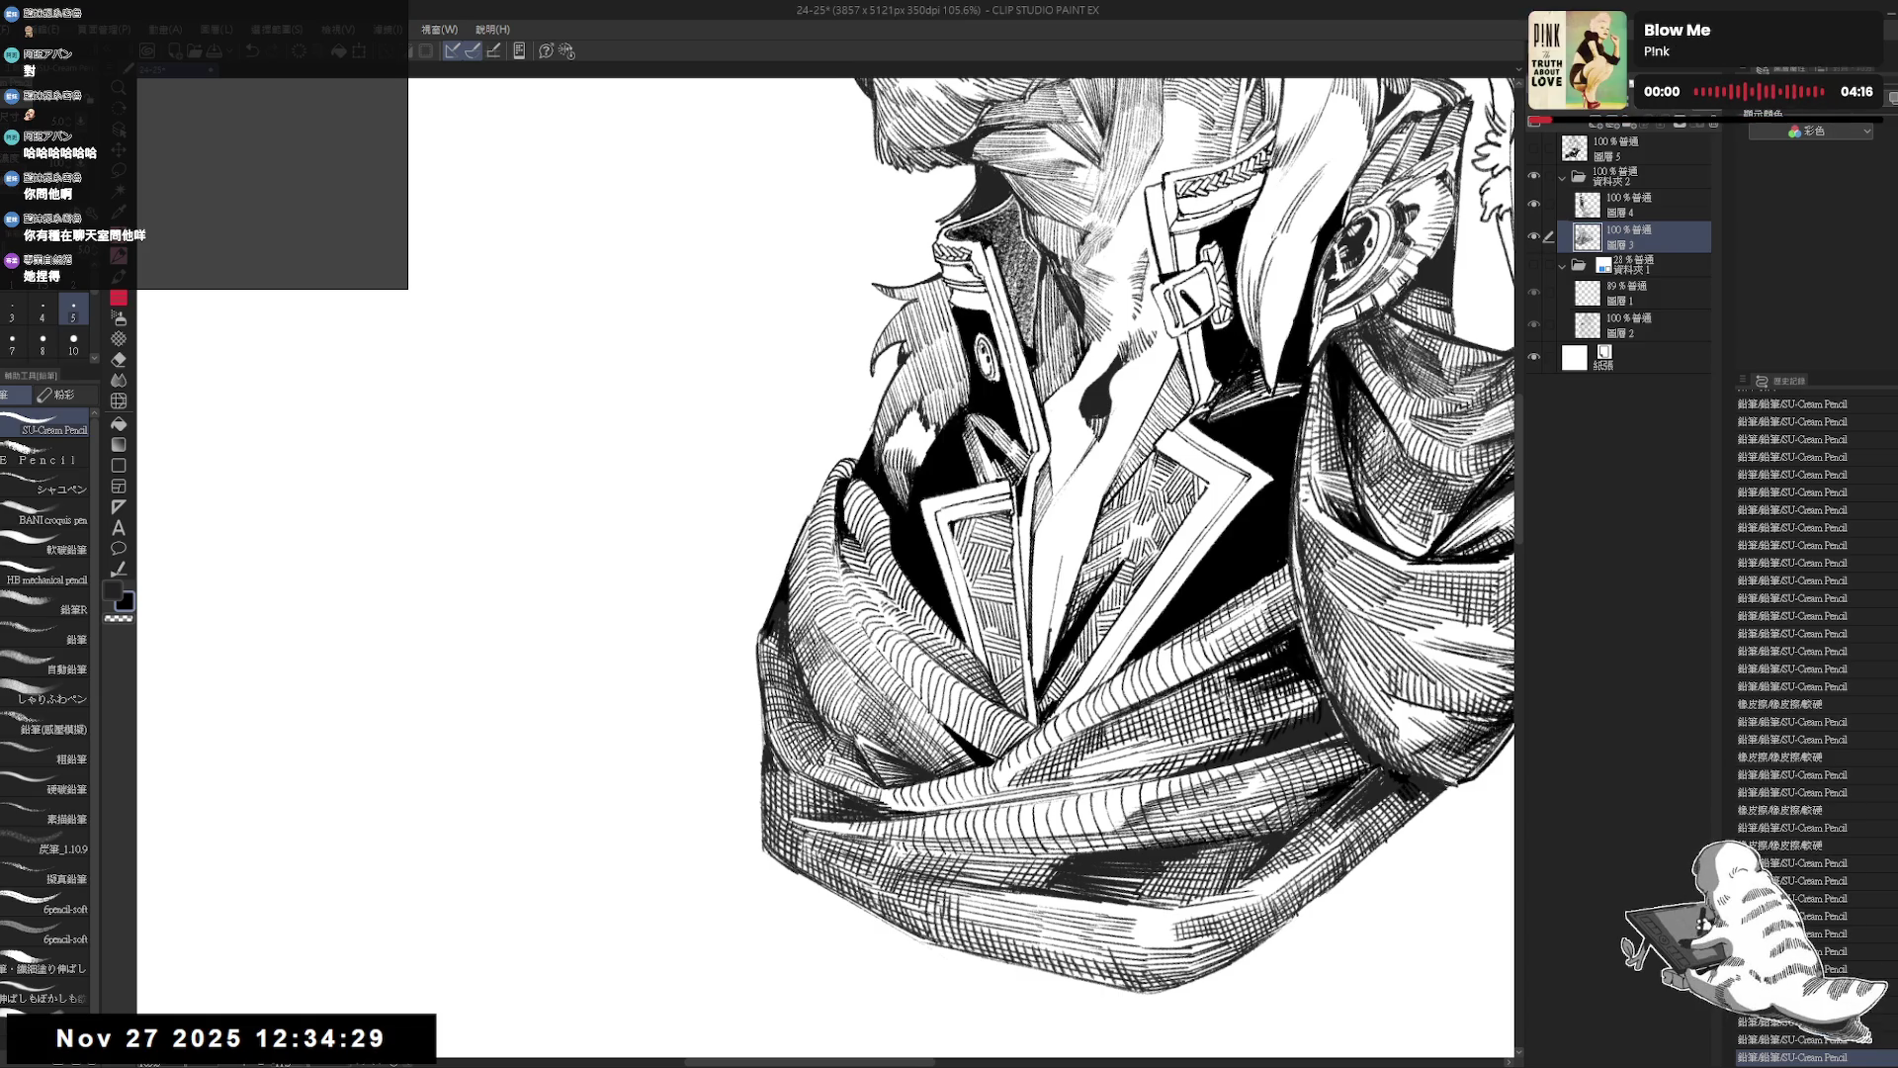
left_click_drag(817, 505, 837, 464)
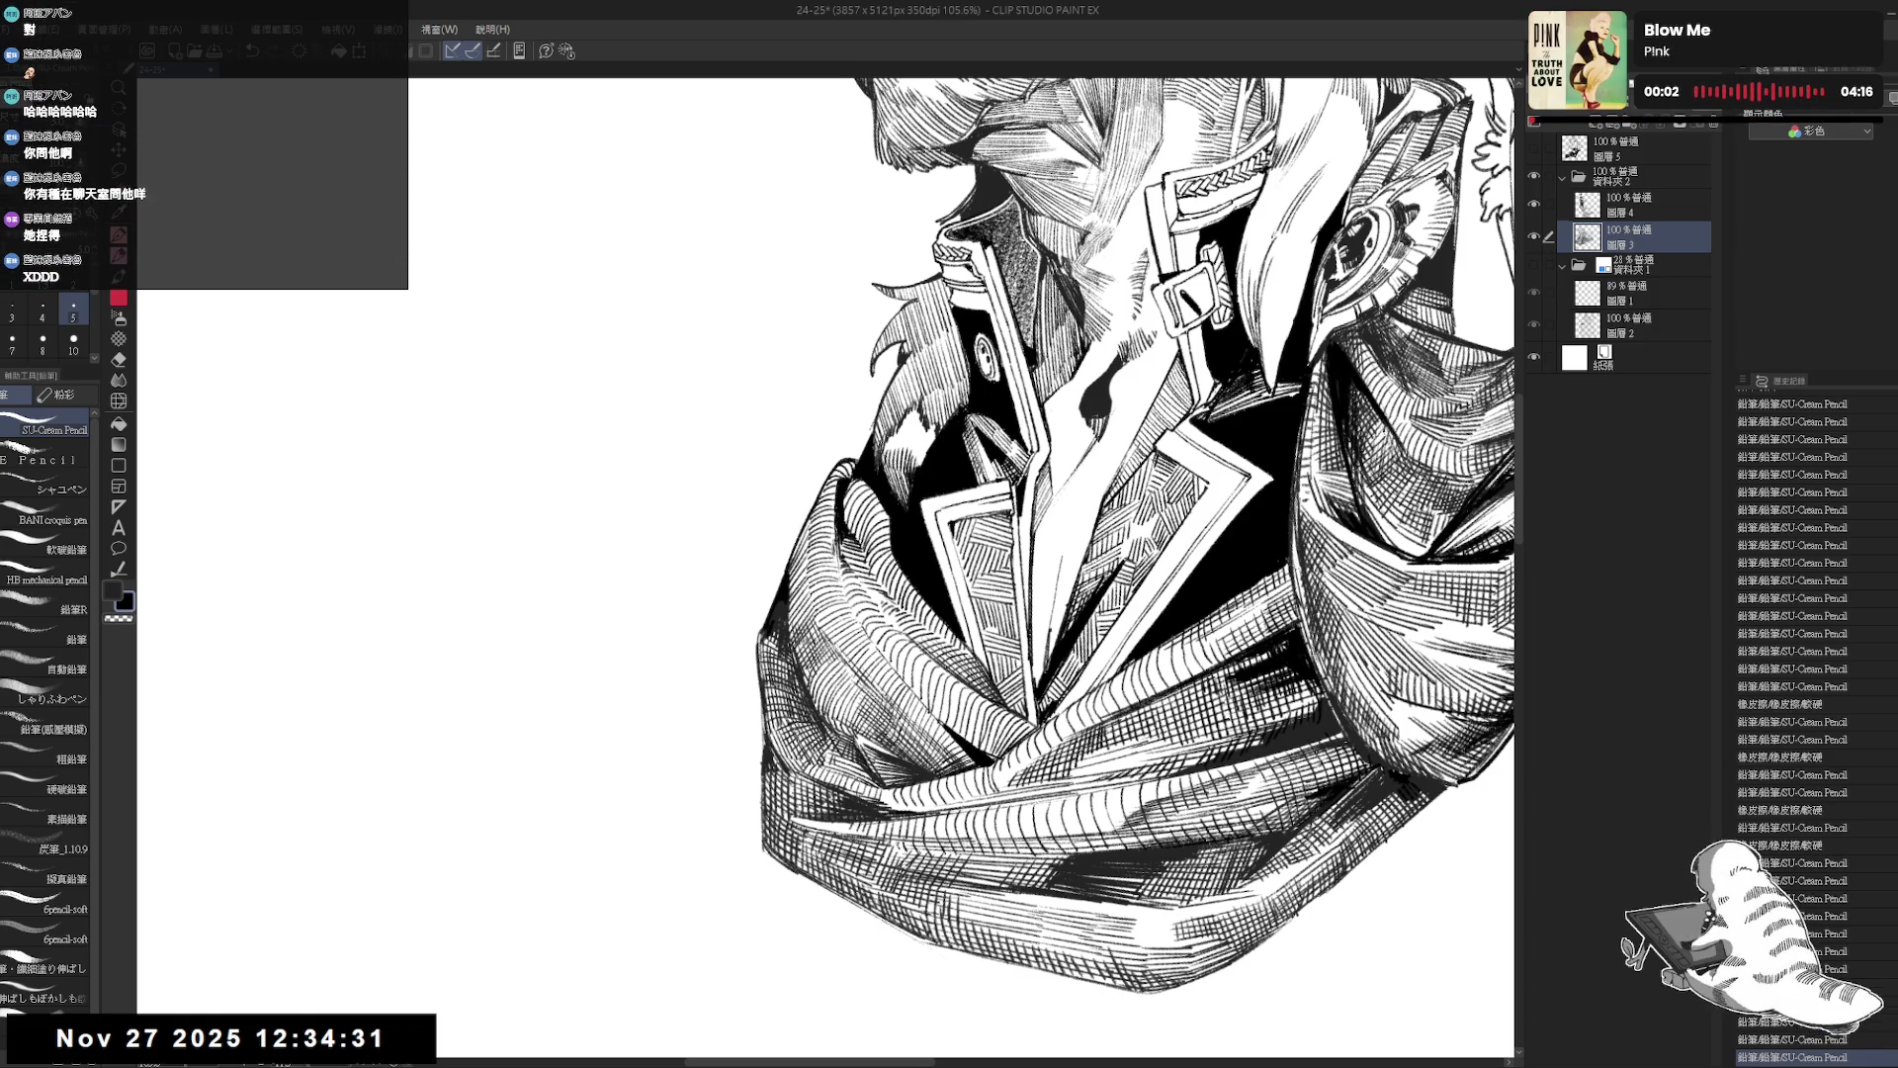
scroll(908, 531, "down", 5)
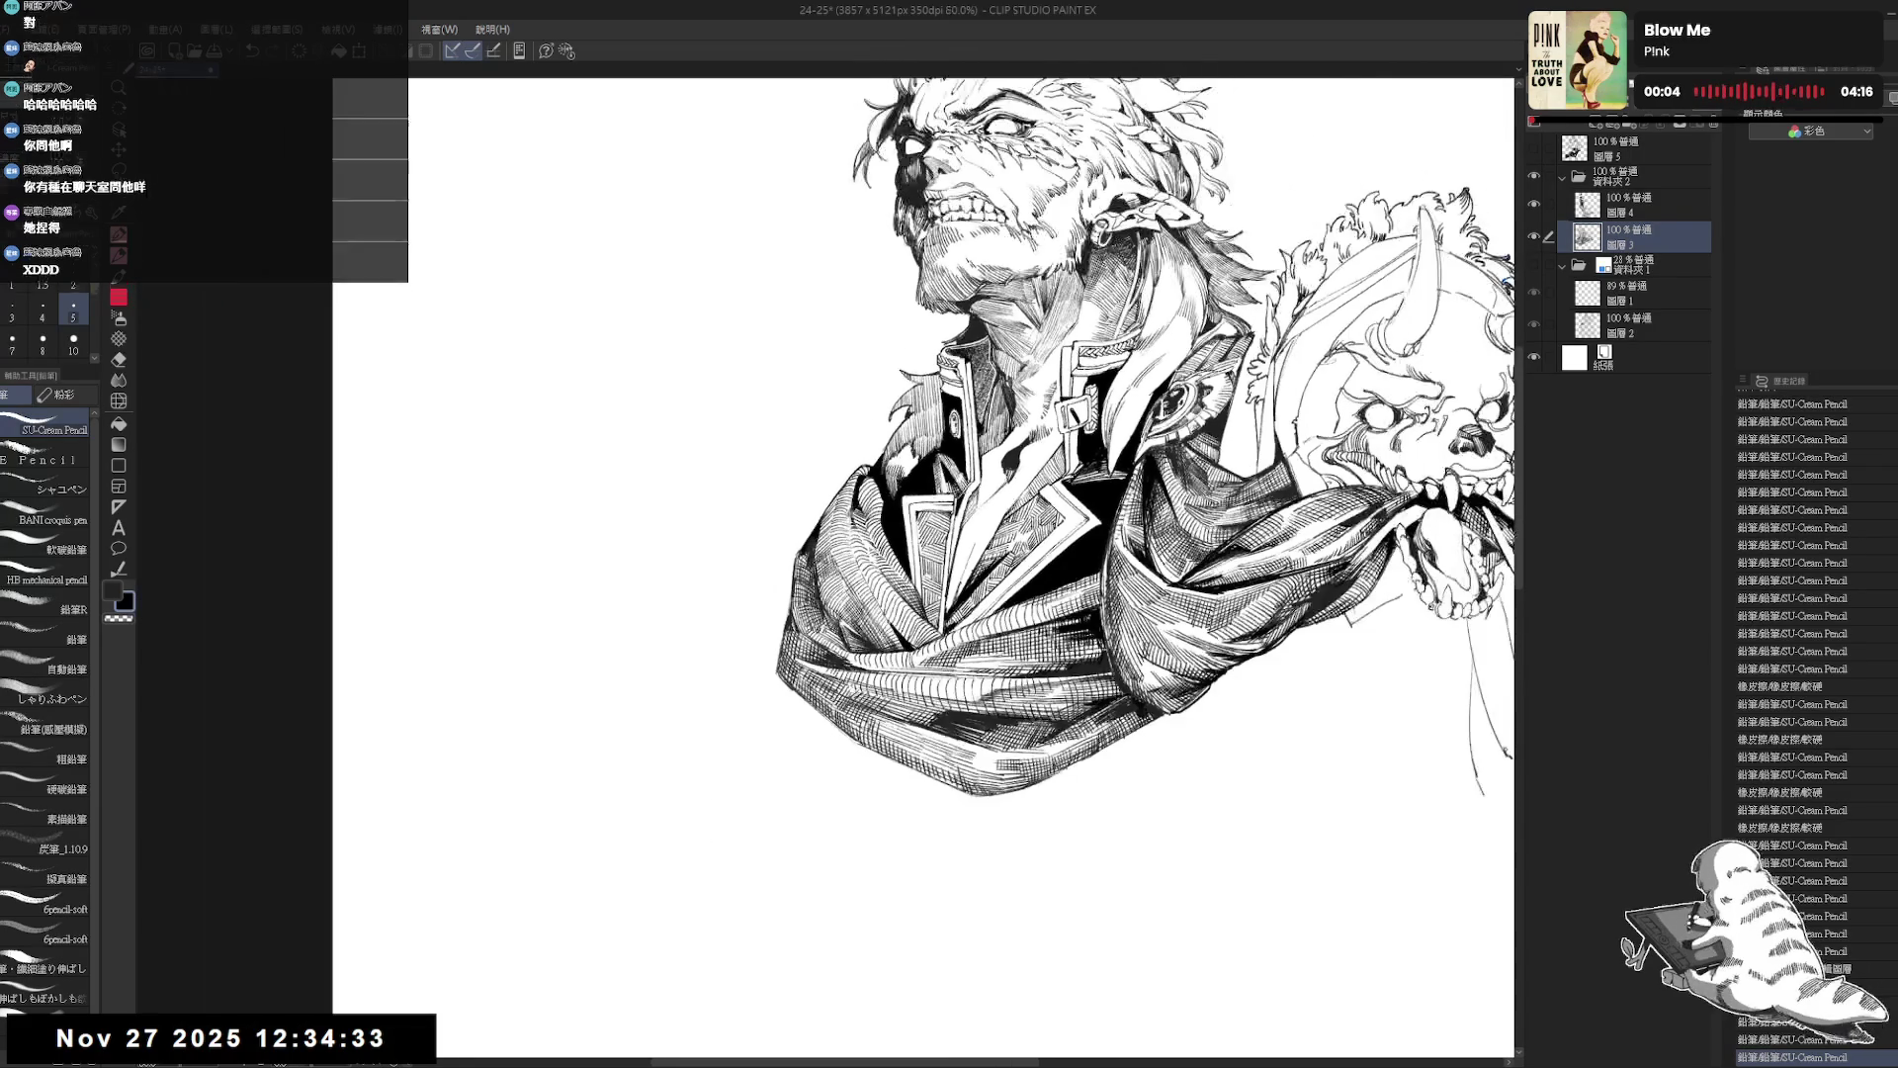
scroll(908, 515, "down", 2)
key("h")
key("h")
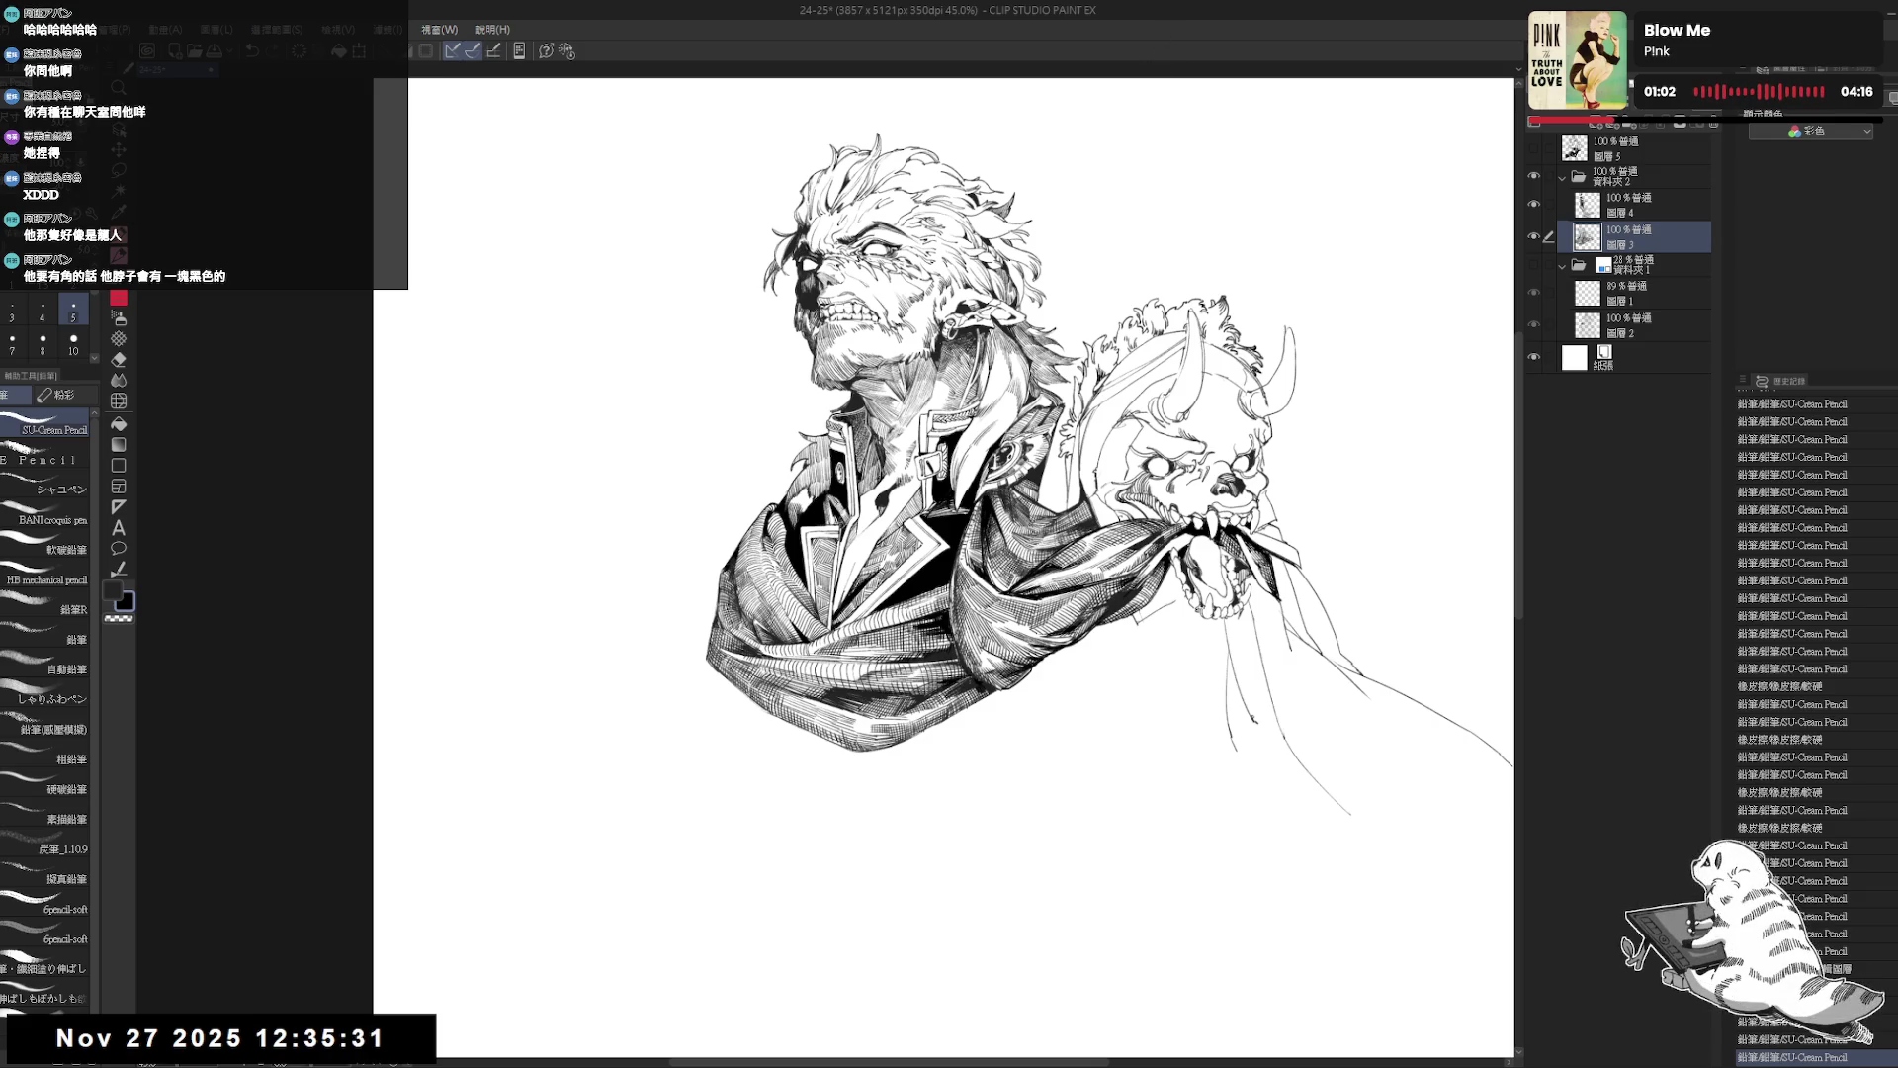
Try two short vertical pencil strokes on the scarf and undo both.
scroll(831, 524, "up", 1)
scroll(830, 524, "up", 1)
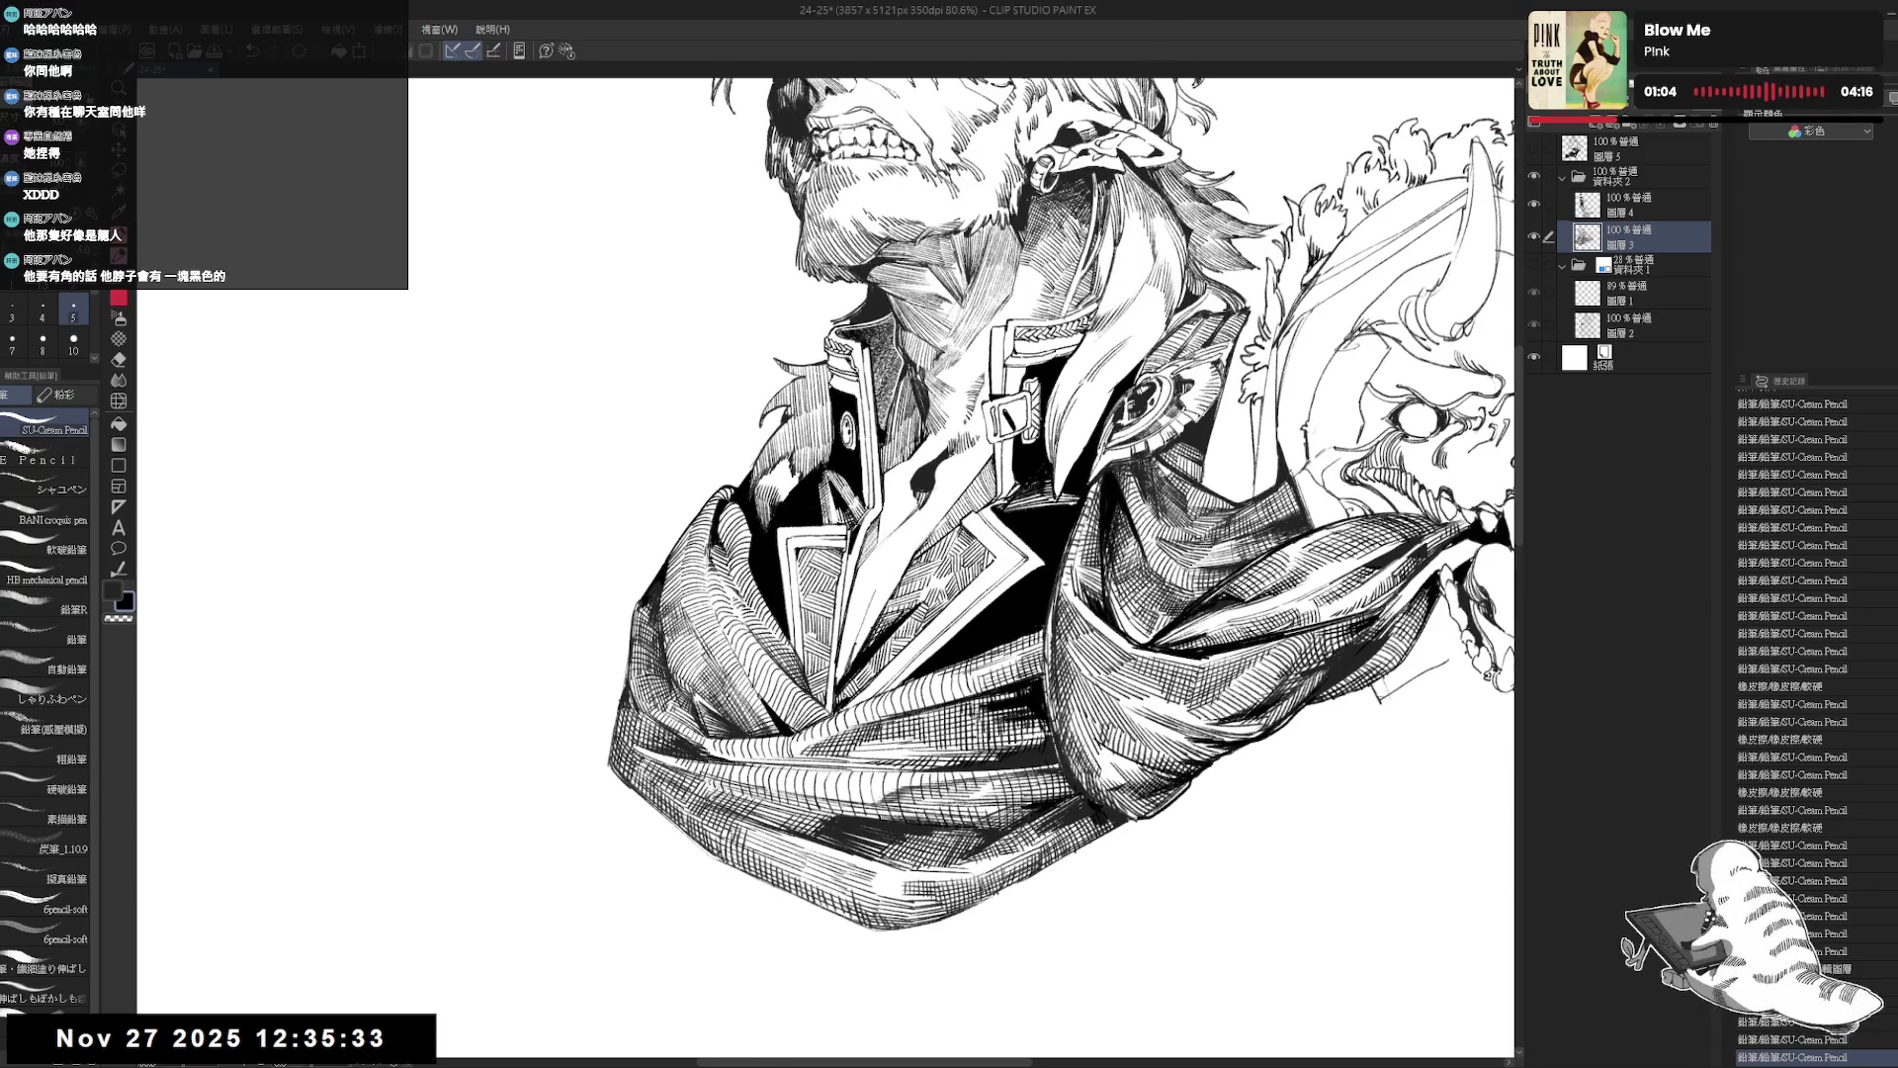
mouse_move(801, 546)
left_mouse_down()
mouse_move(801, 641)
mouse_move(798, 614)
left_mouse_up()
key("ctrl+z")
key("ctrl+z")
left_click_drag(797, 548, 803, 682)
key("ctrl+z")
key("ctrl+z")
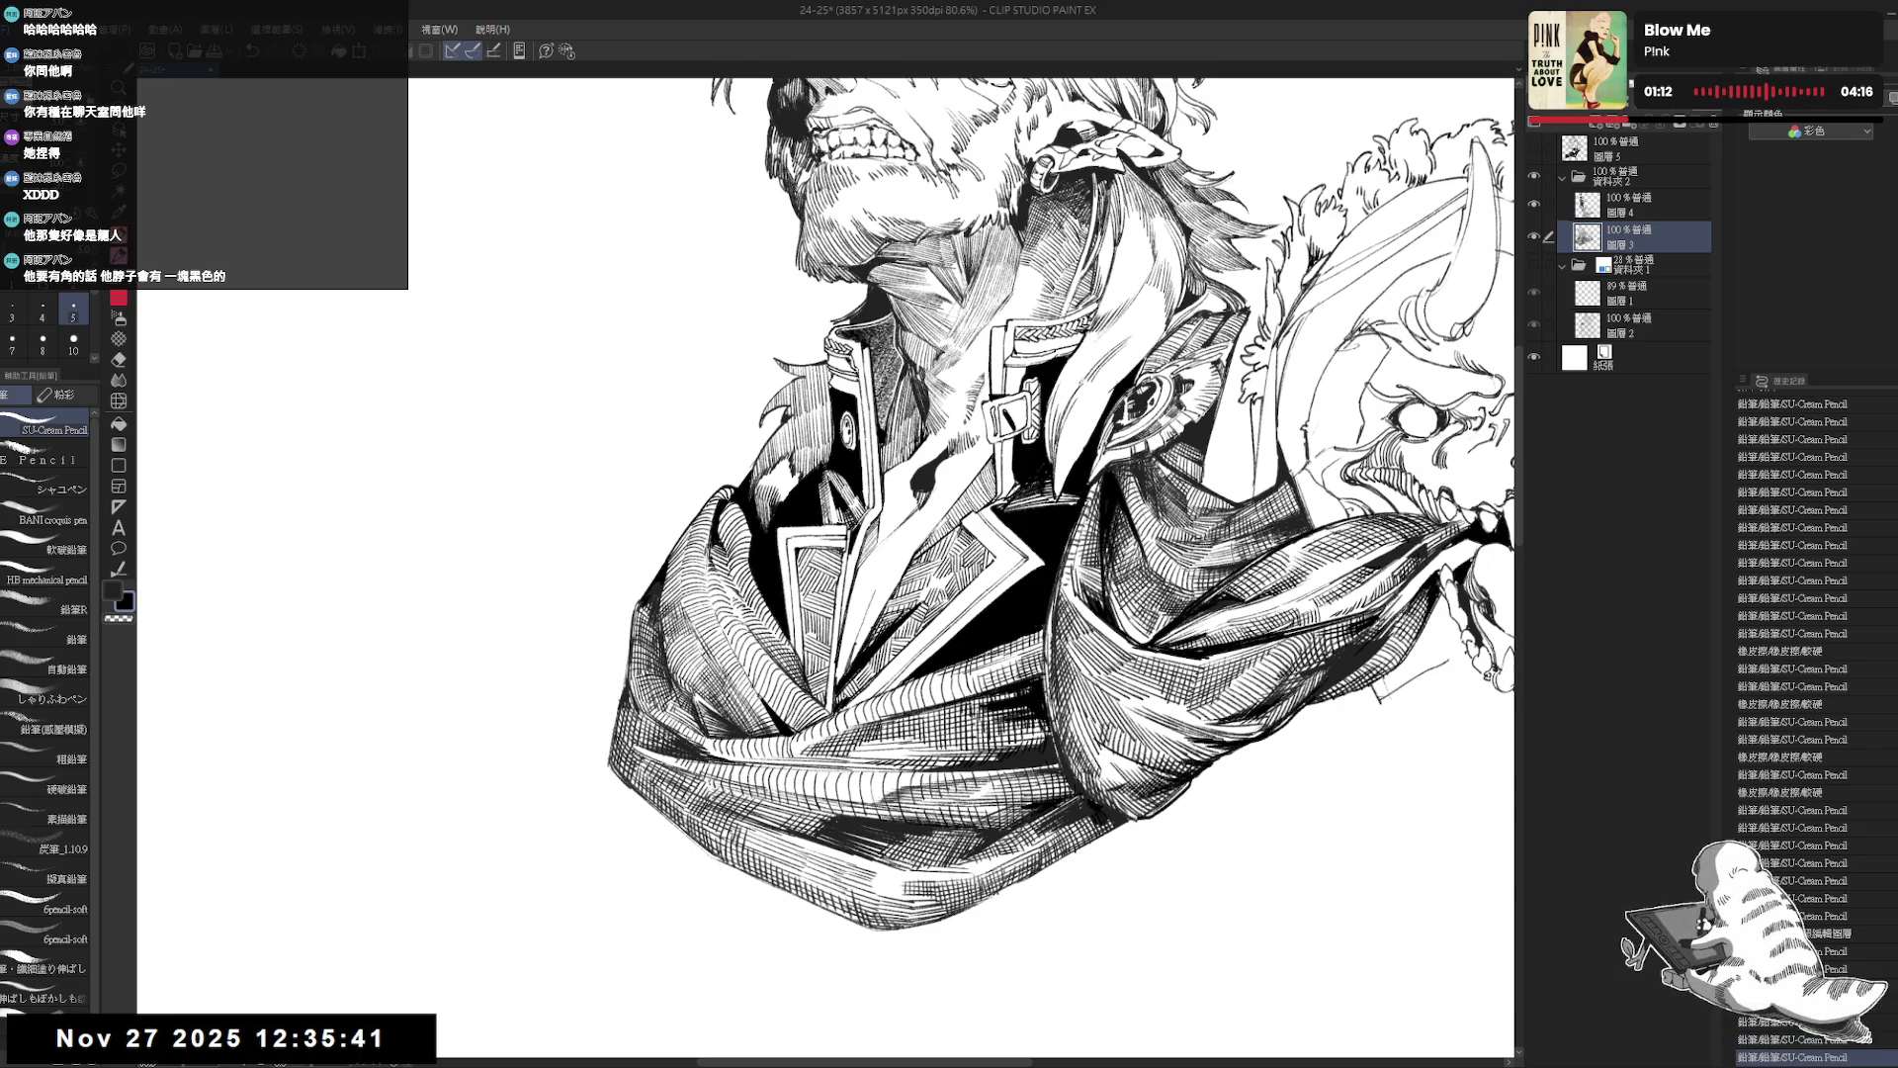
Zoom out, check the figure mirrored, and pan and rotate the view to recentre it.
key("ctrl+minus")
key("ctrl+minus")
key("h")
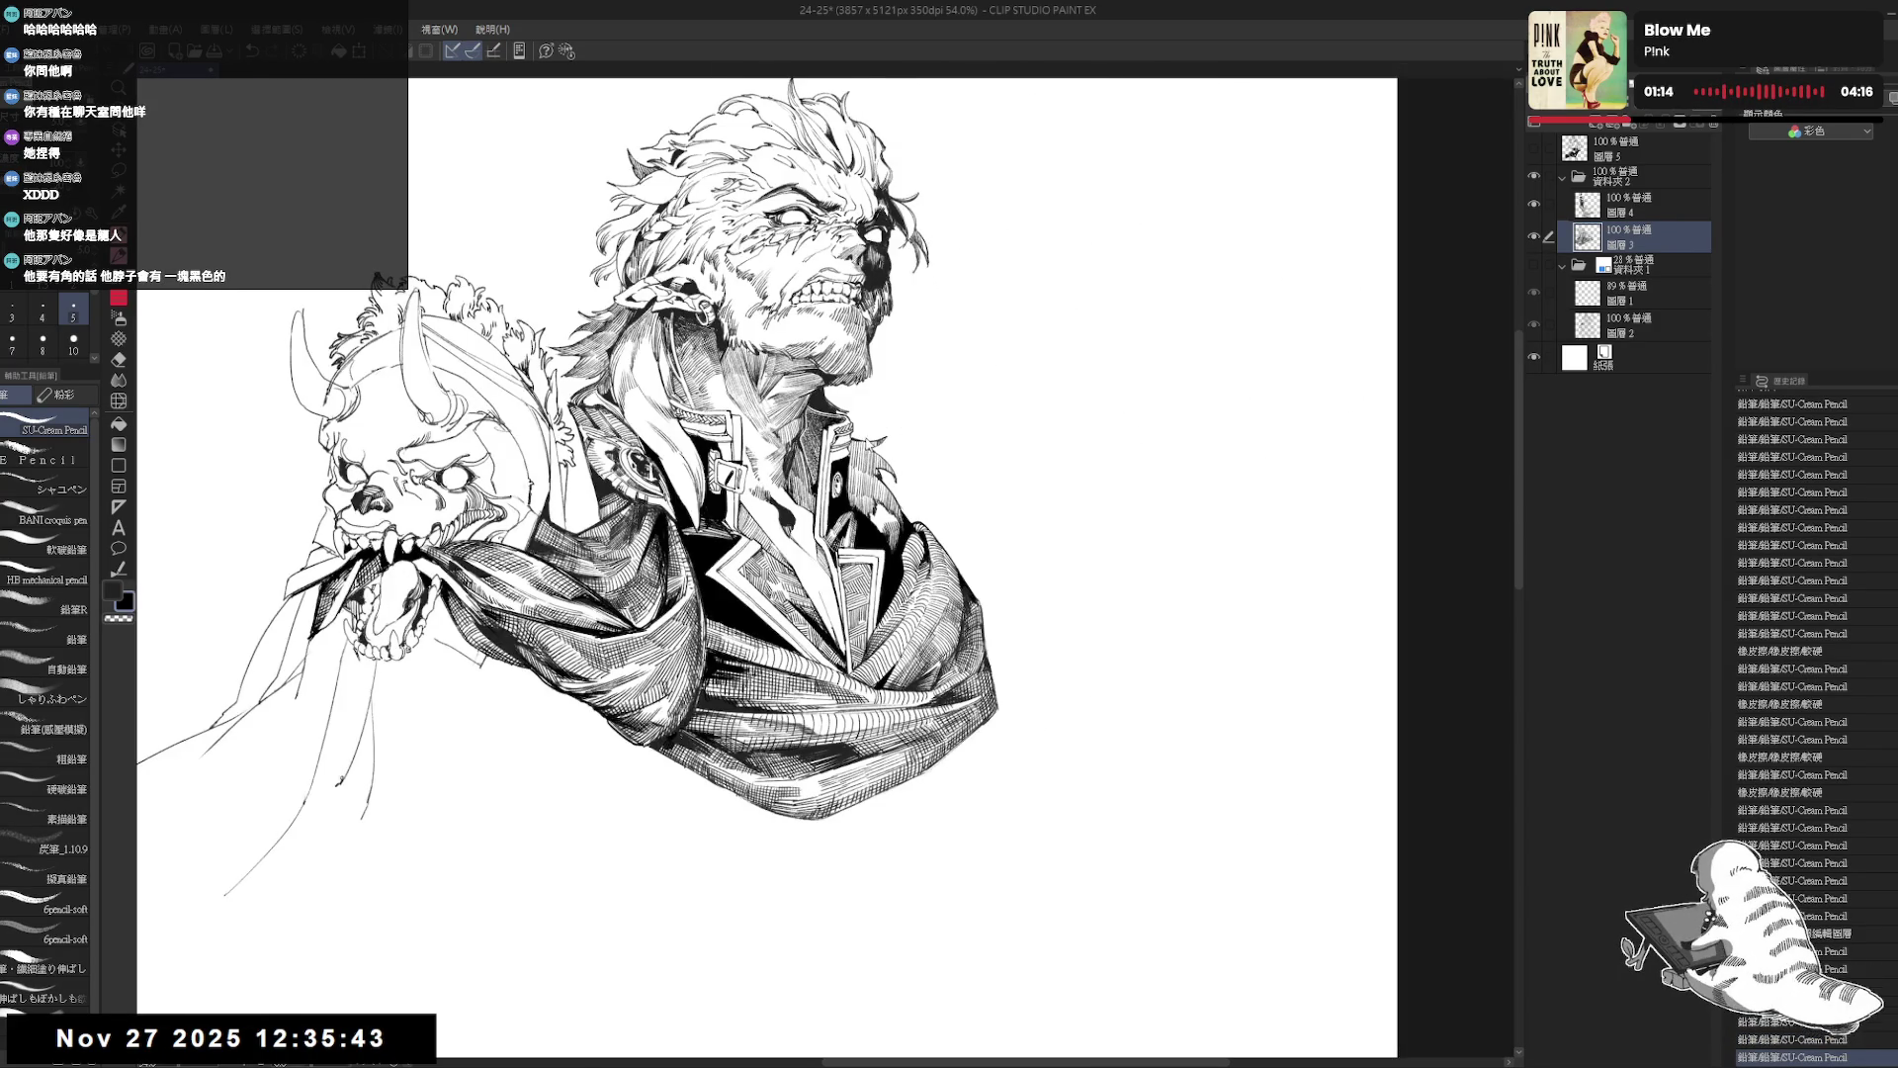
key("h")
left_click_drag(1099, 381, 1036, 417)
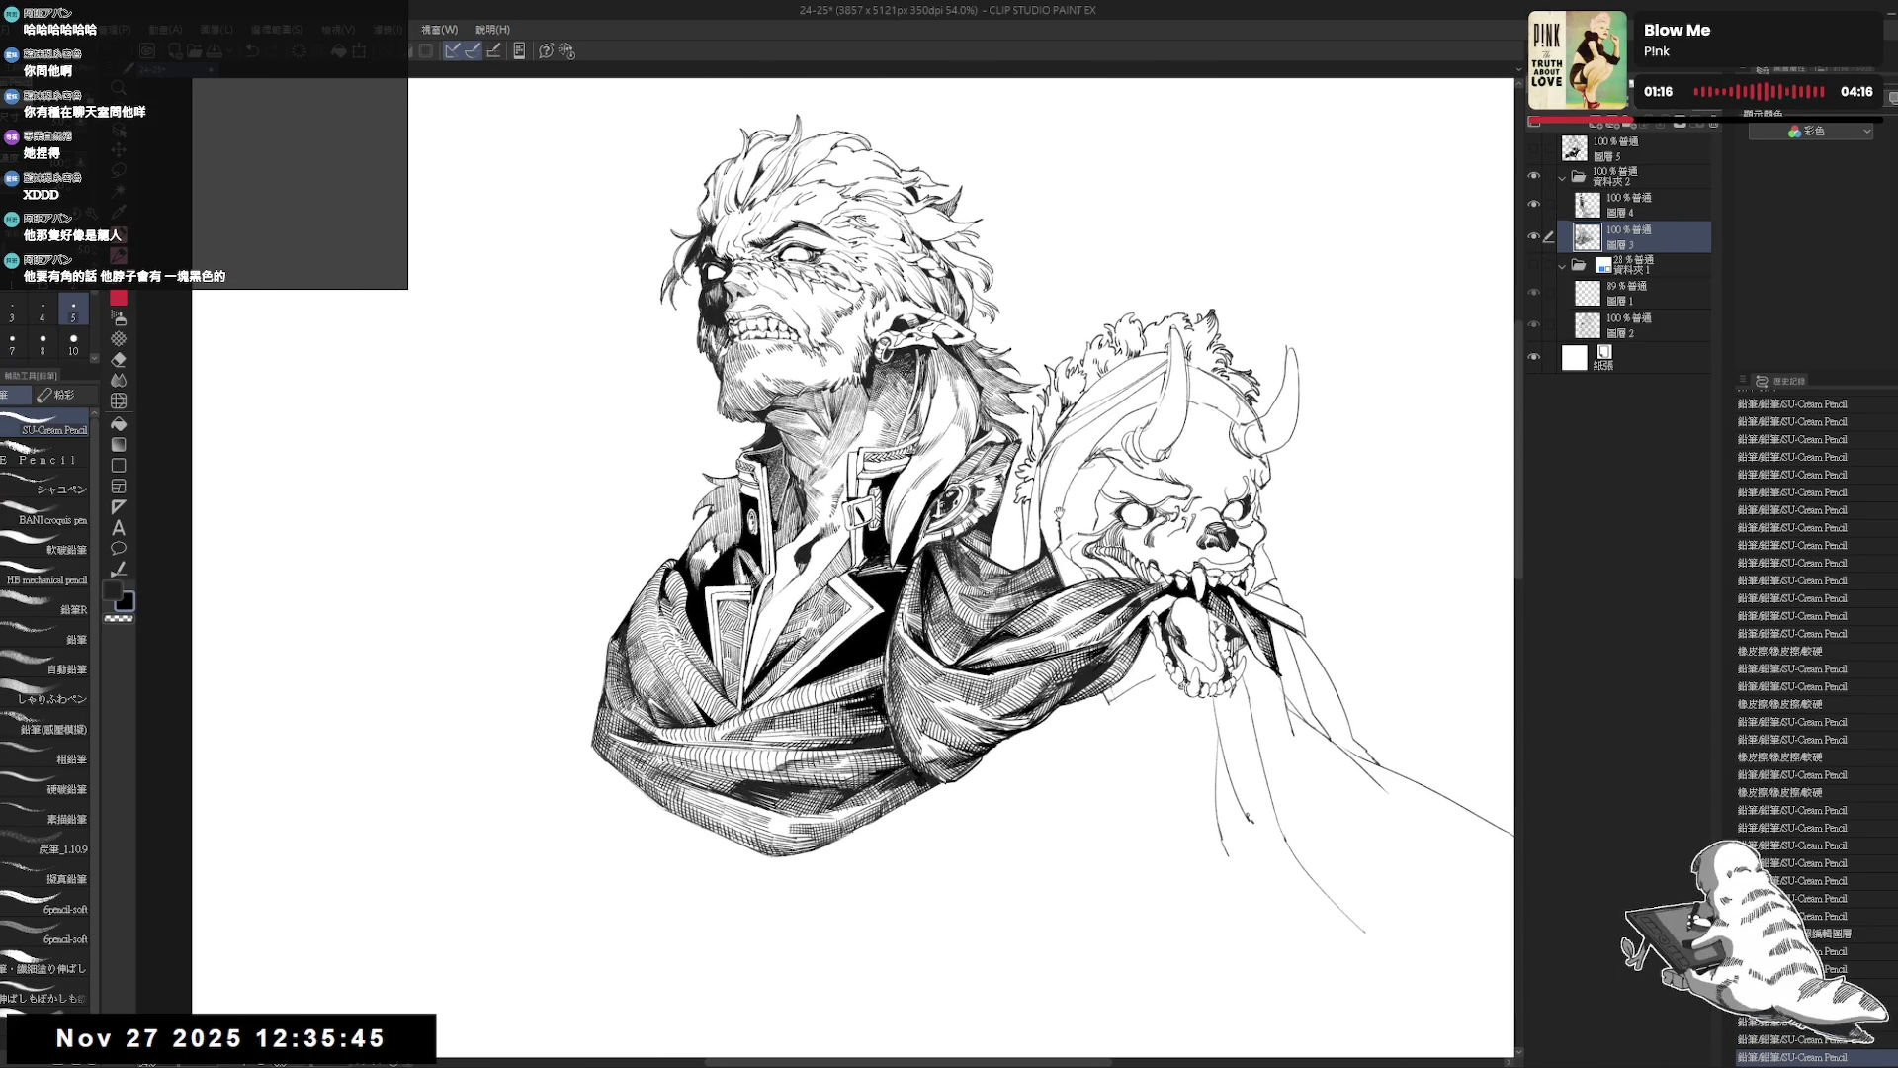
left_click_drag(1048, 588, 956, 601)
left_click_drag(1018, 701, 1039, 709)
scroll(903, 554, "up", 1)
mouse_move(902, 554)
left_mouse_down()
mouse_move(925, 687)
mouse_move(882, 635)
mouse_move(895, 682)
left_mouse_up()
scroll(882, 635, "up", 1)
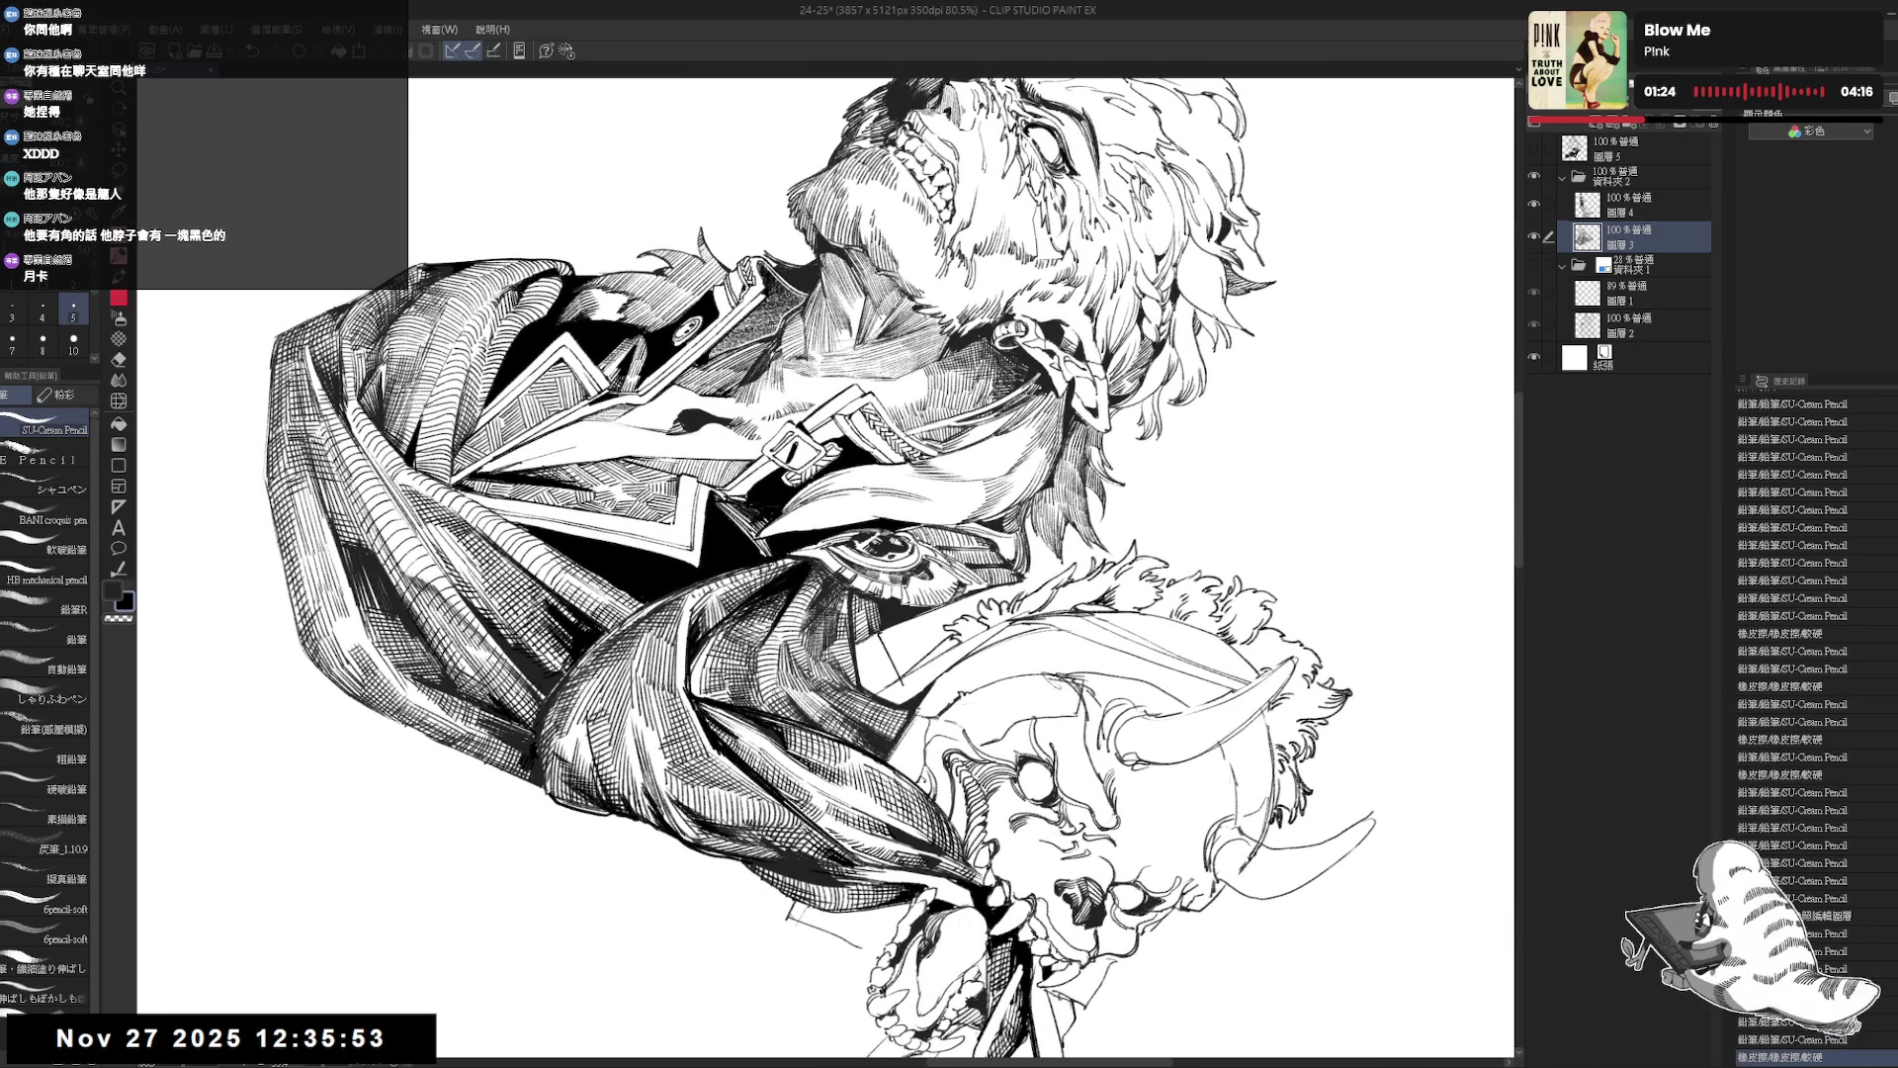
Undo and redo a stray stroke, make the pencil slightly thinner, and tilt the view upright.
key("ctrl+z")
key("bracketleft")
key("ctrl+y")
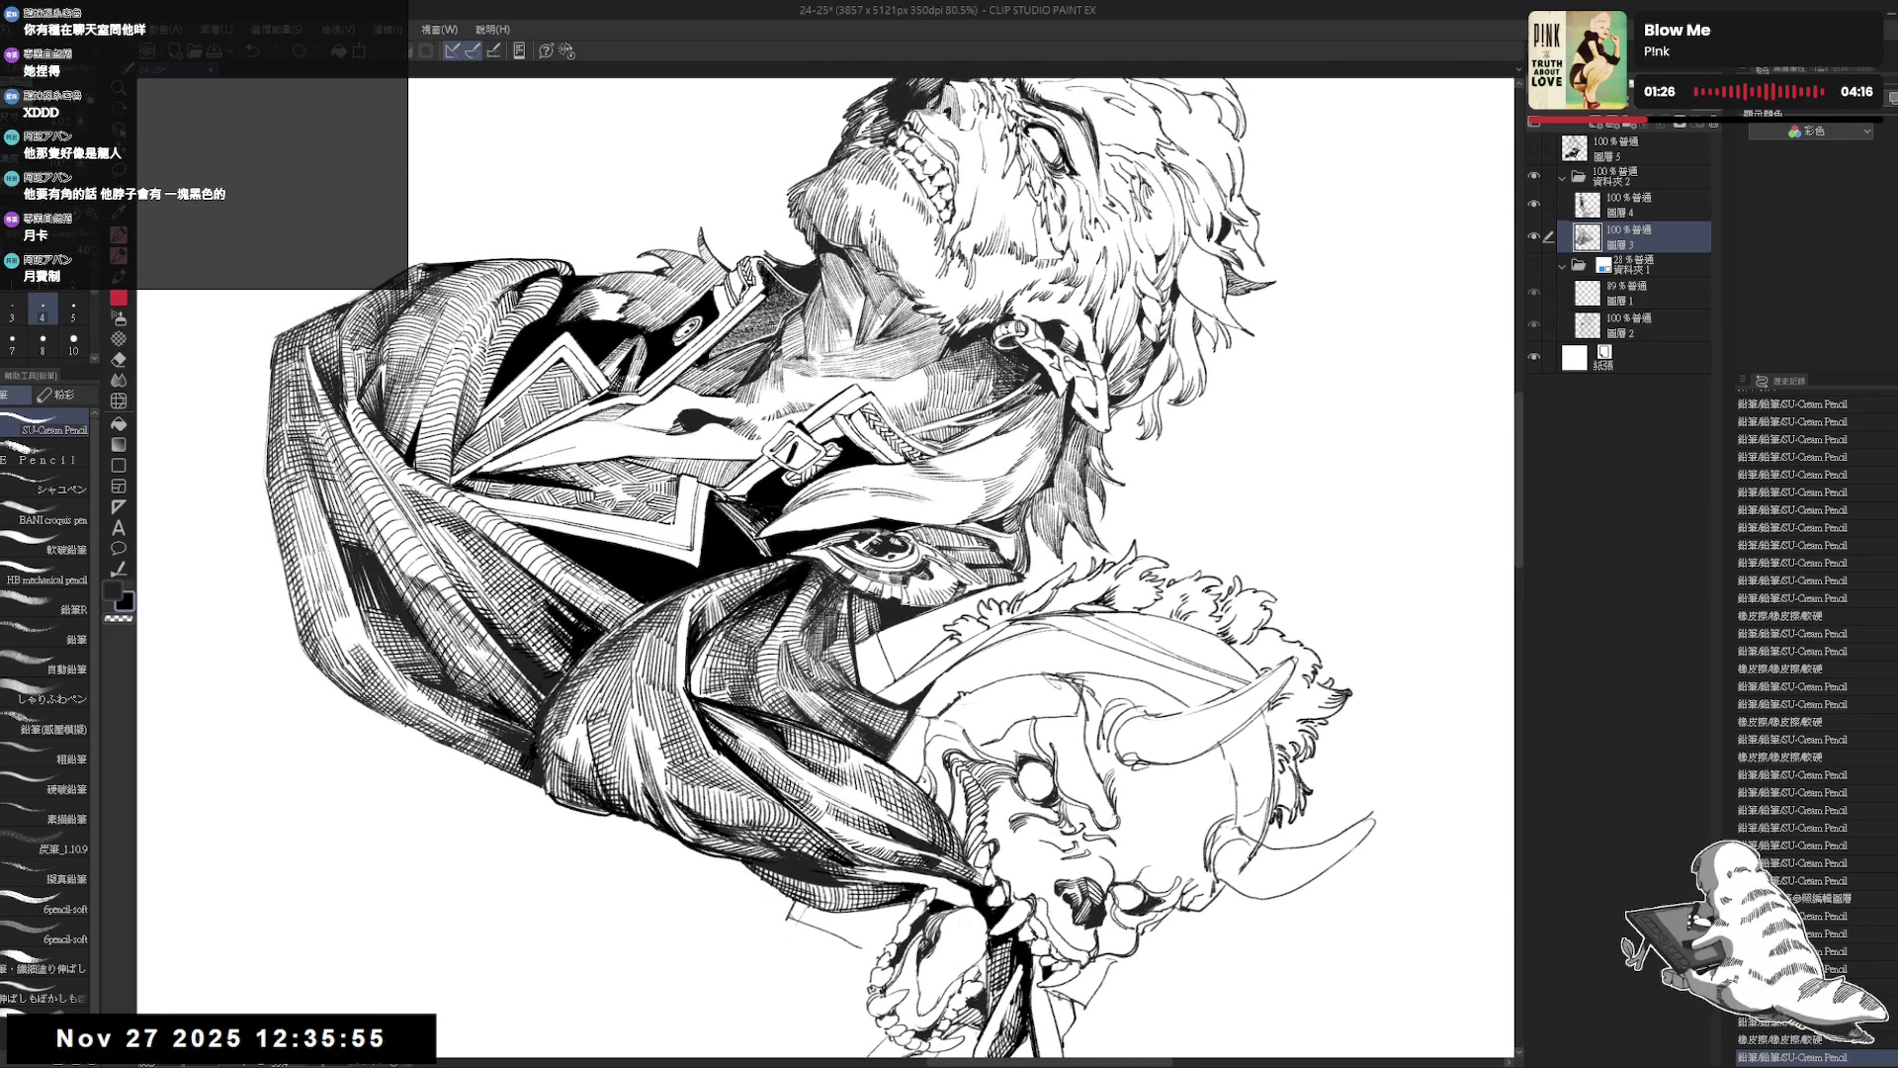
mouse_move(889, 643)
left_mouse_down()
mouse_move(851, 613)
mouse_move(890, 638)
left_mouse_up()
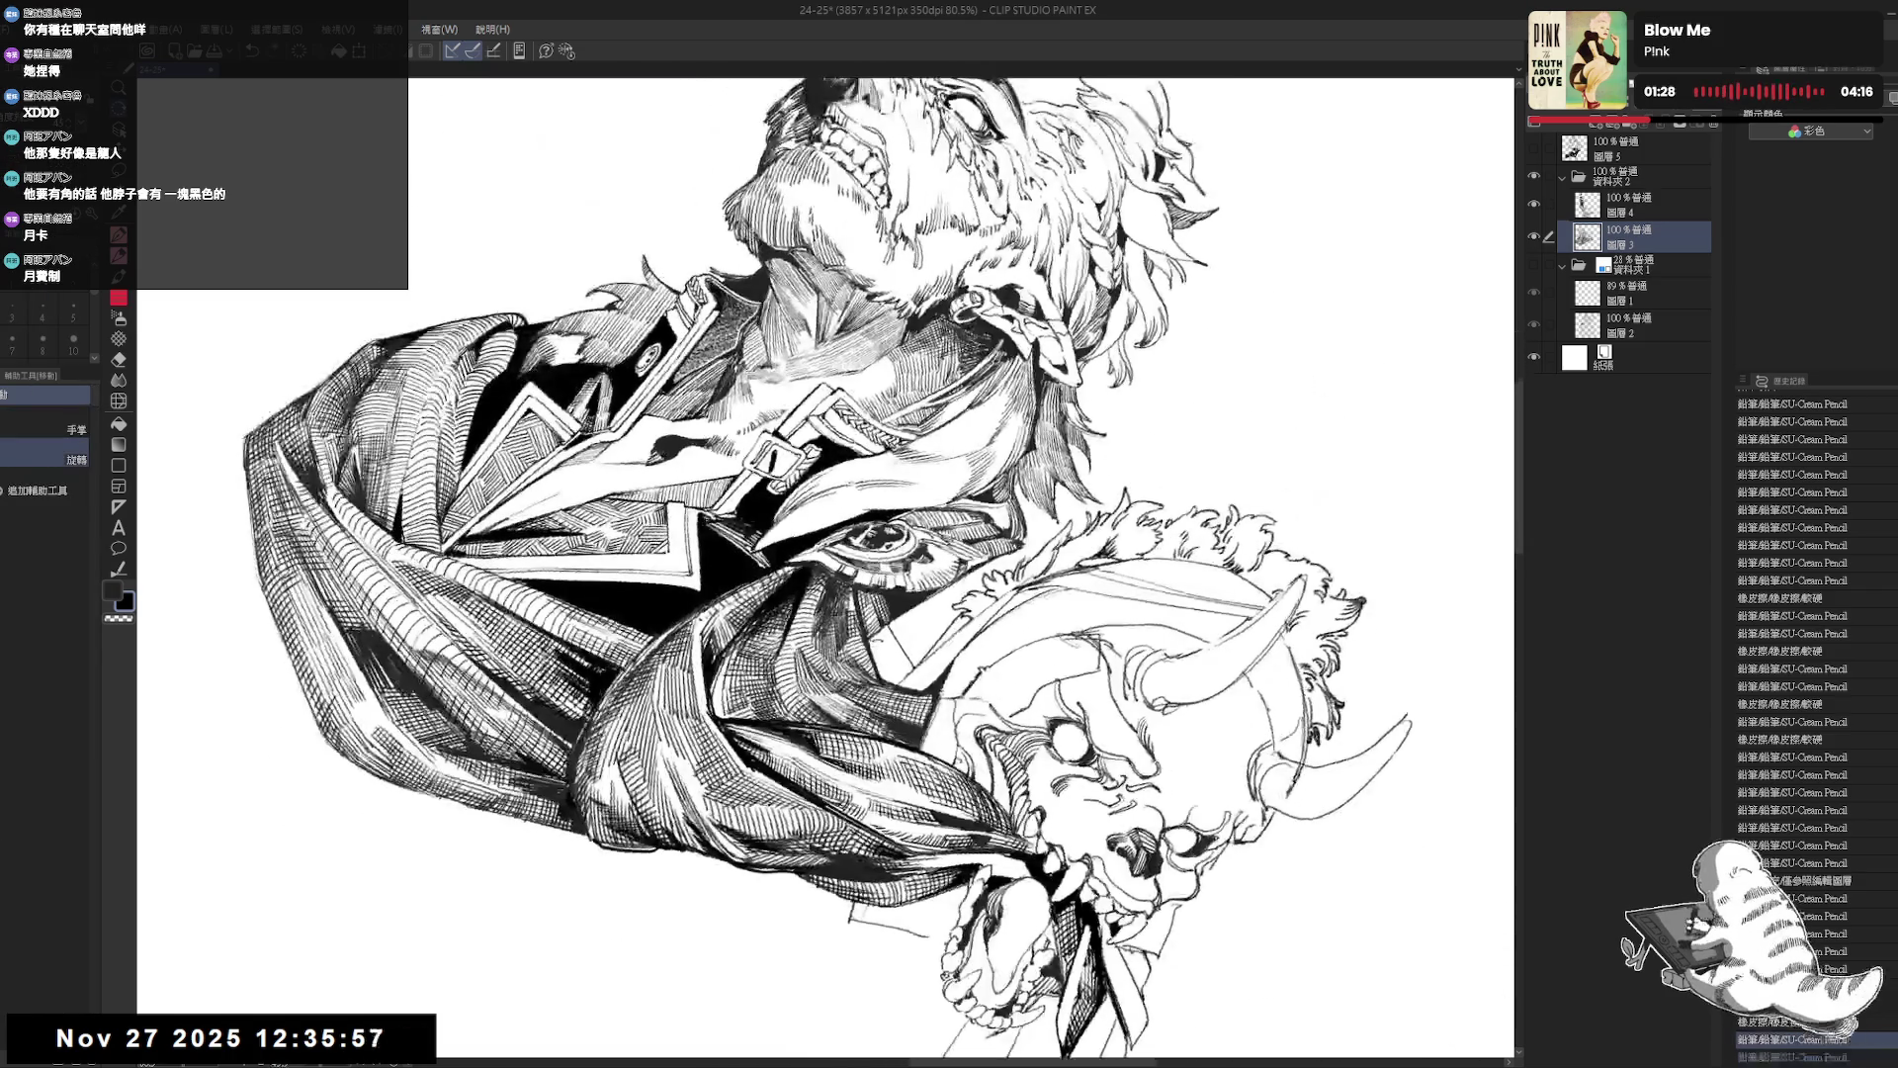
key("p")
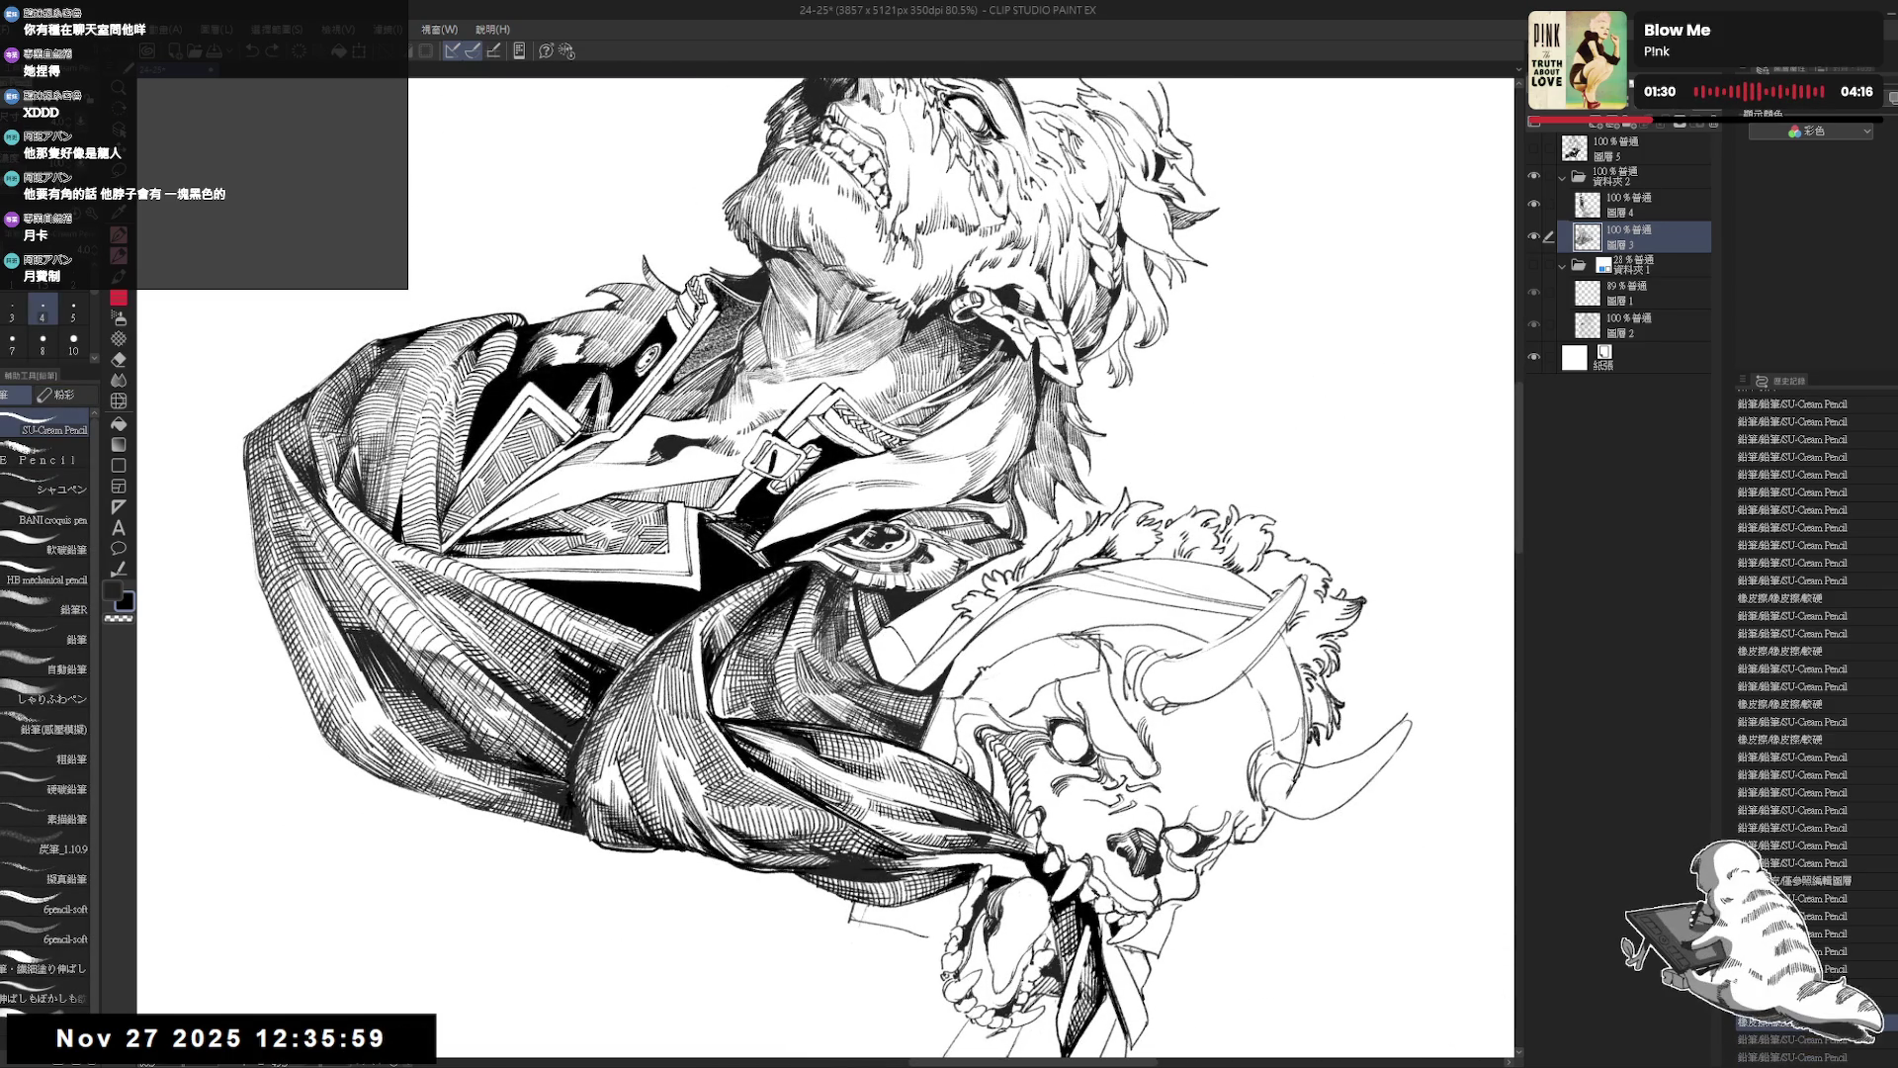
key("ctrl+@")
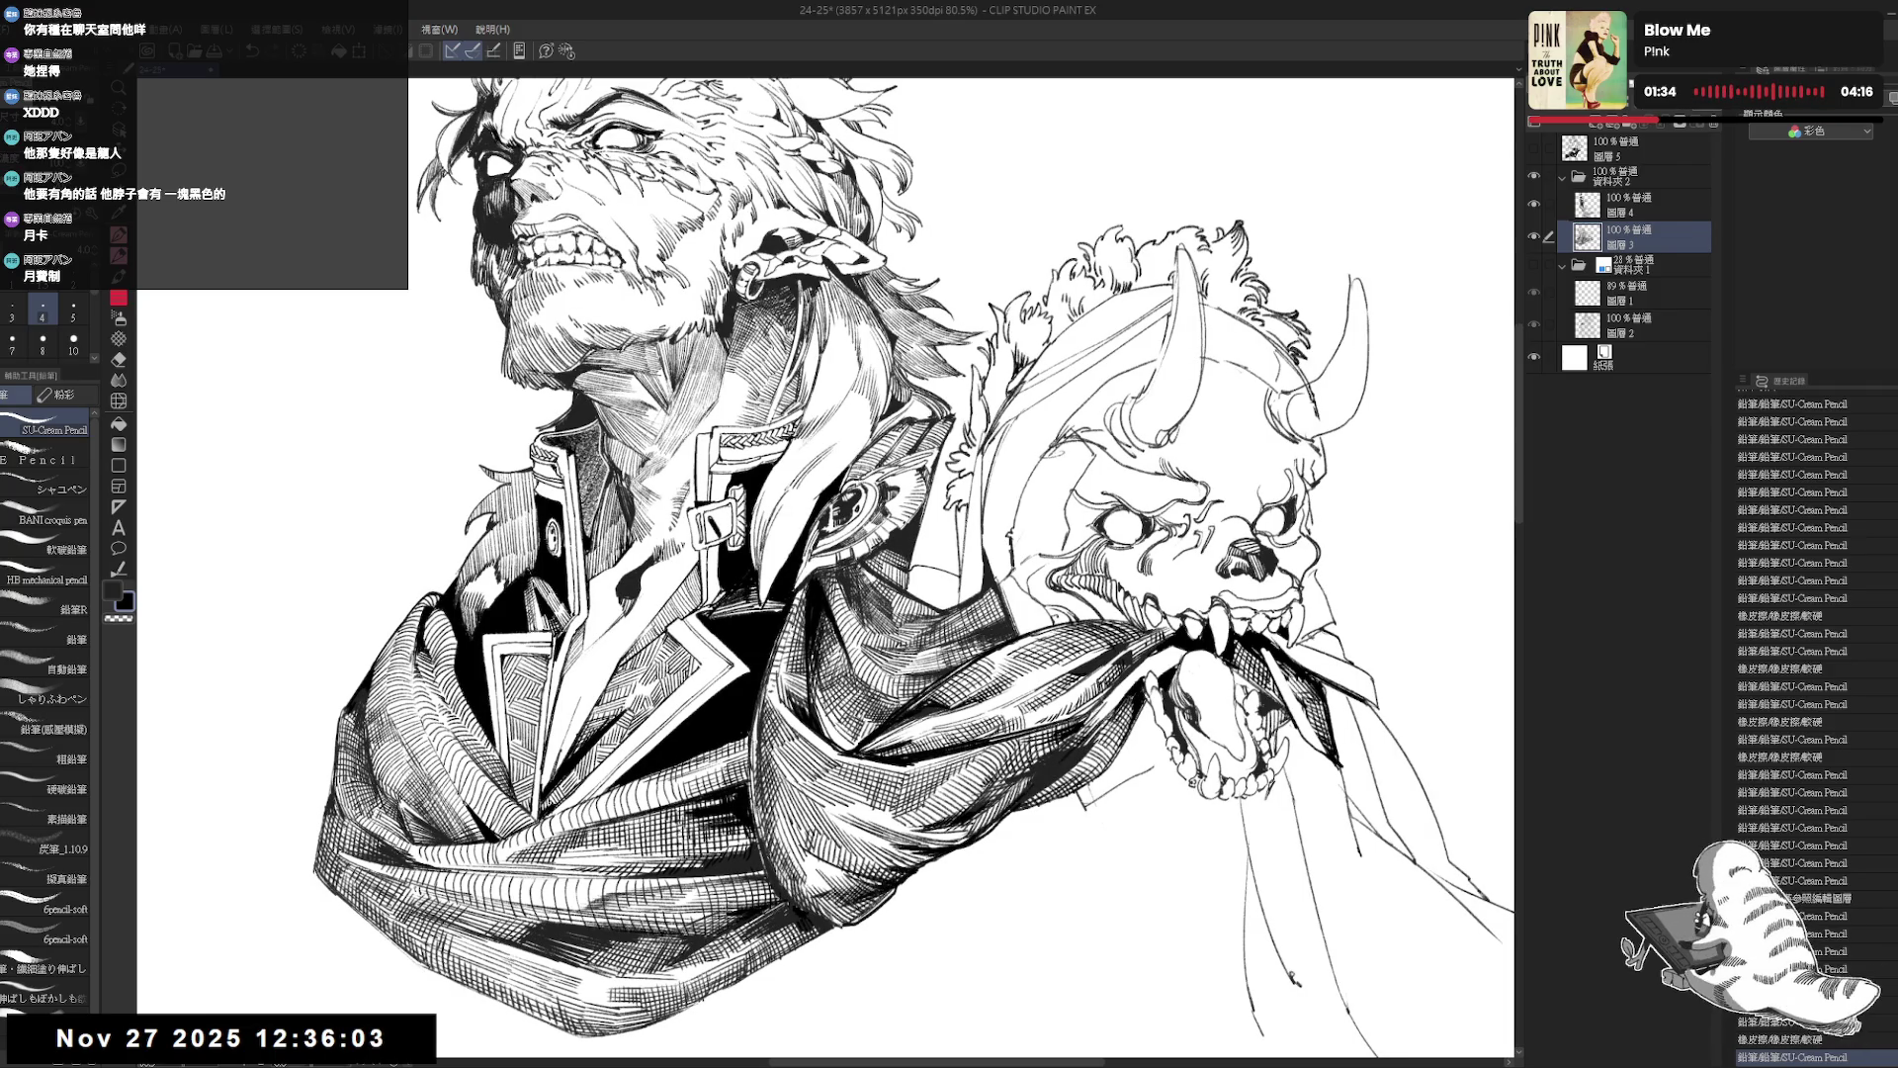
key("minus")
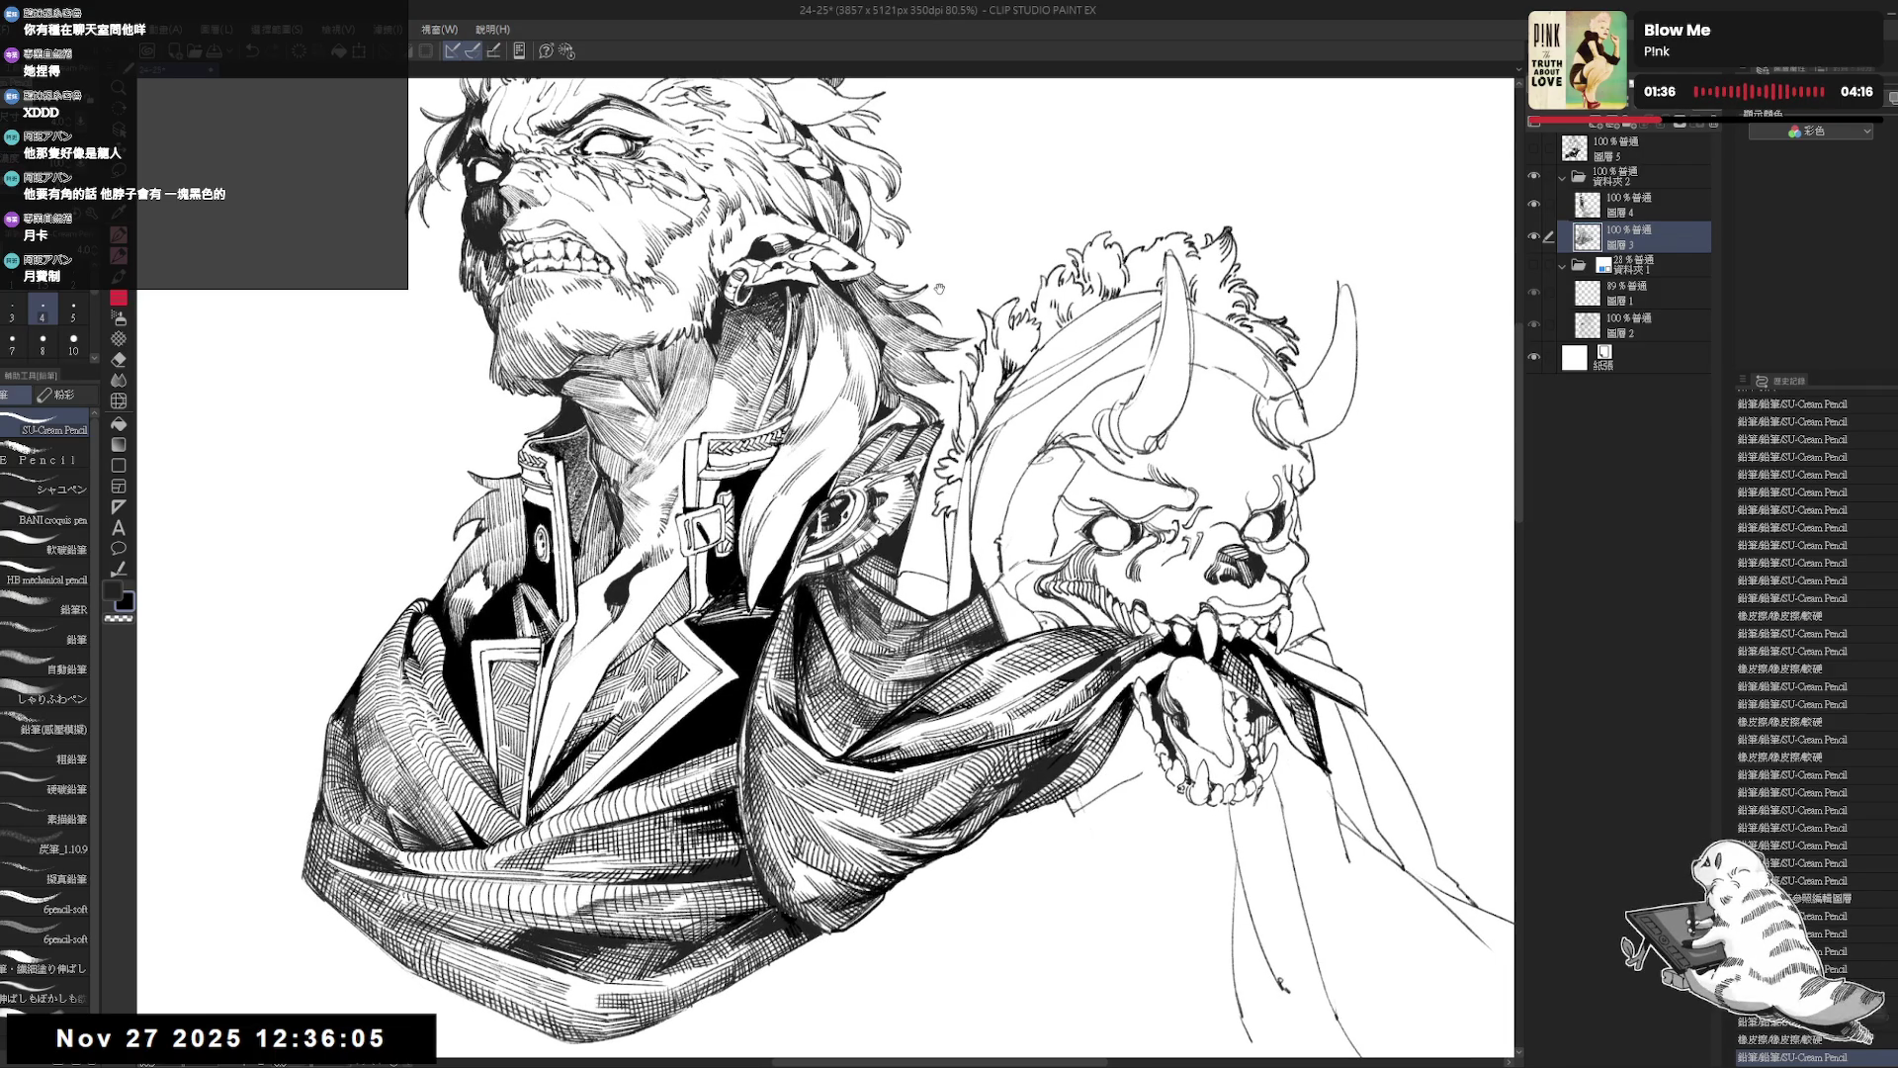
scroll(825, 568, "up", 3)
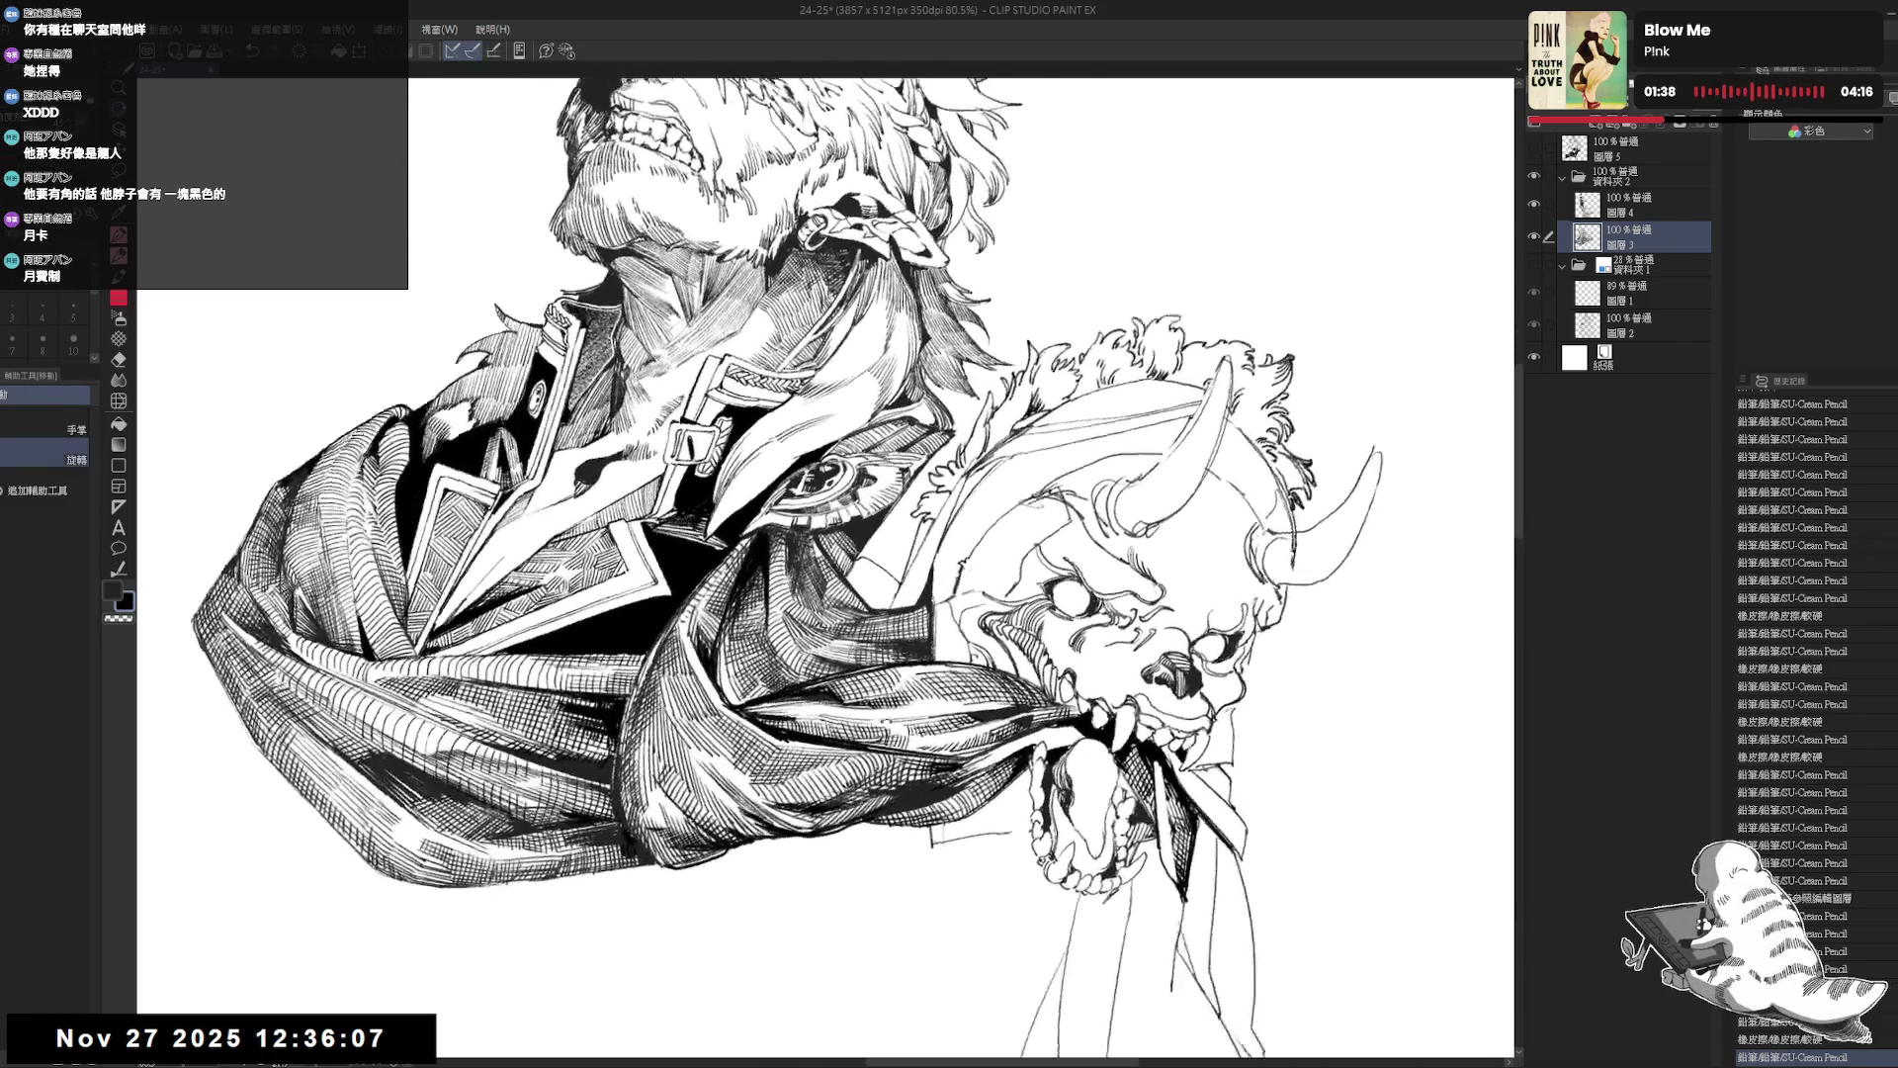
key("p")
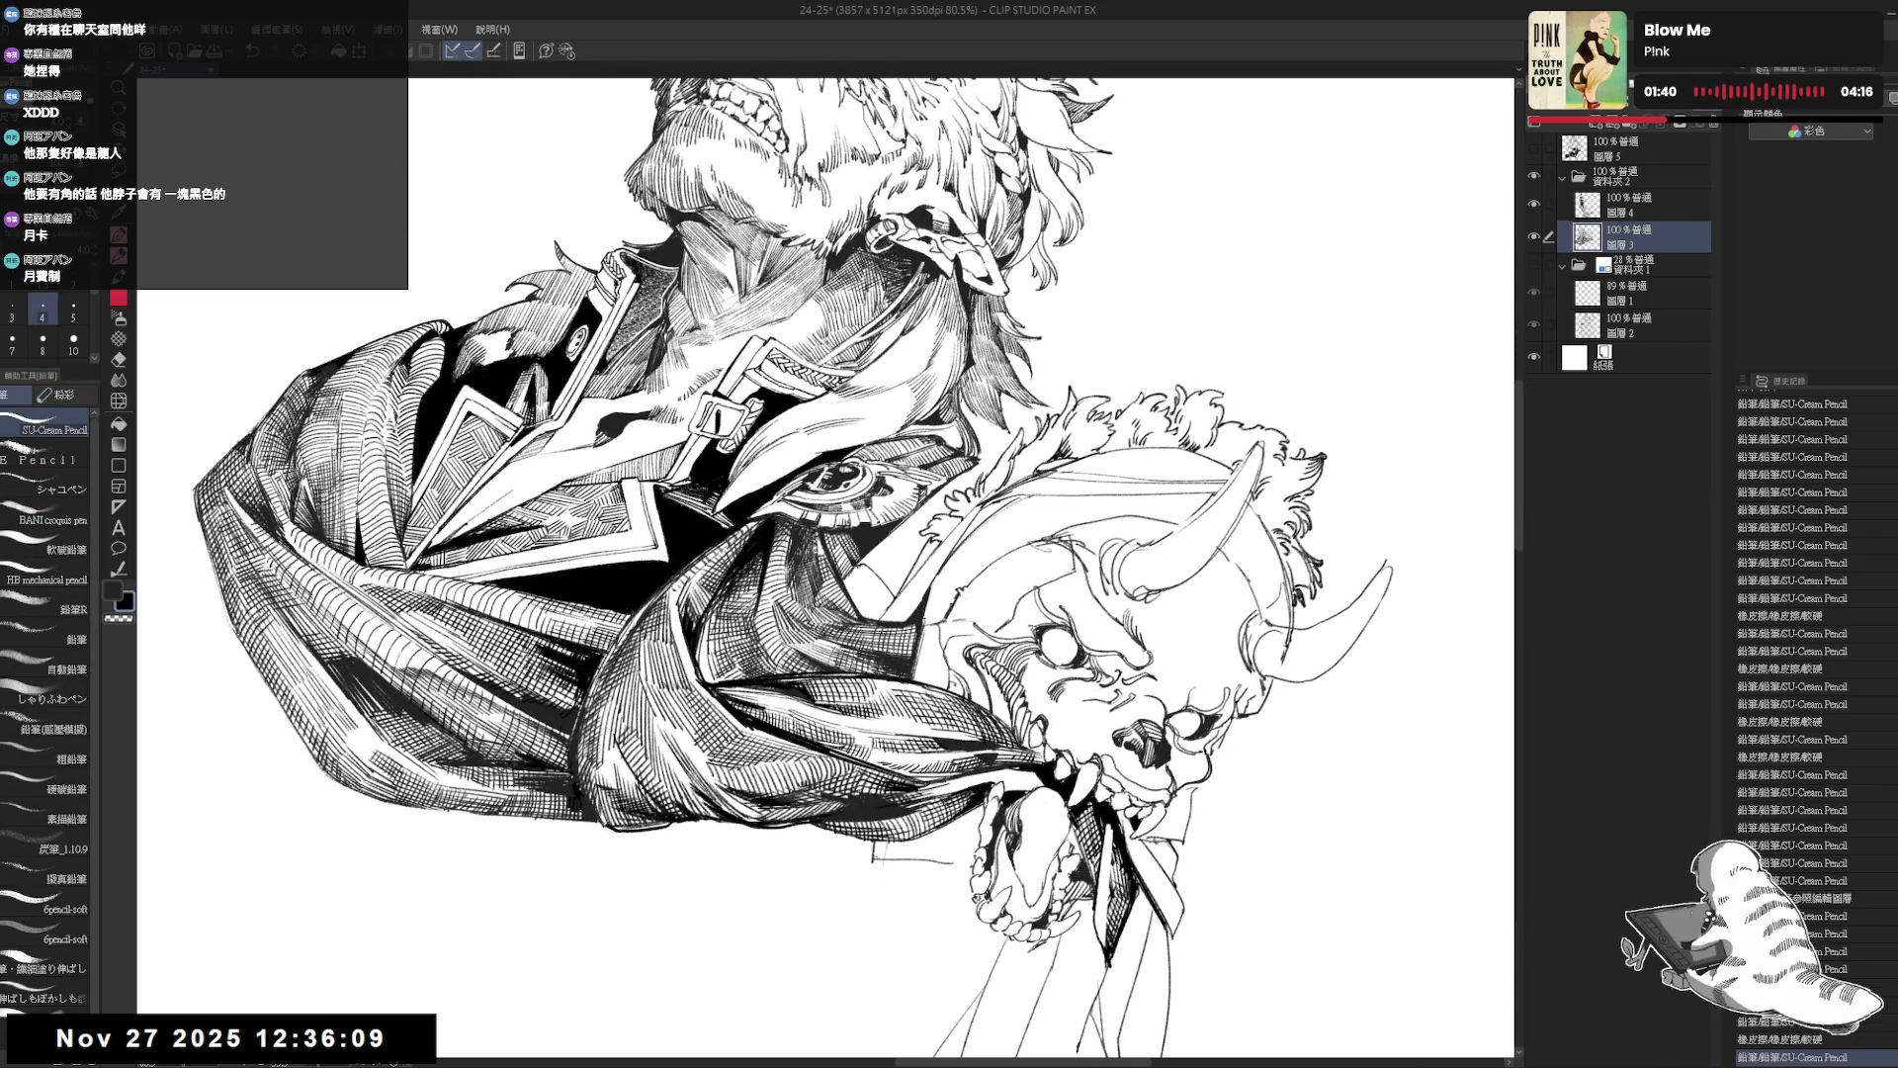
Rotate the view to a steep drawing angle, briefly mirroring it to check the drawing.
key("g")
key("minus")
key("minus")
key("h")
key("h")
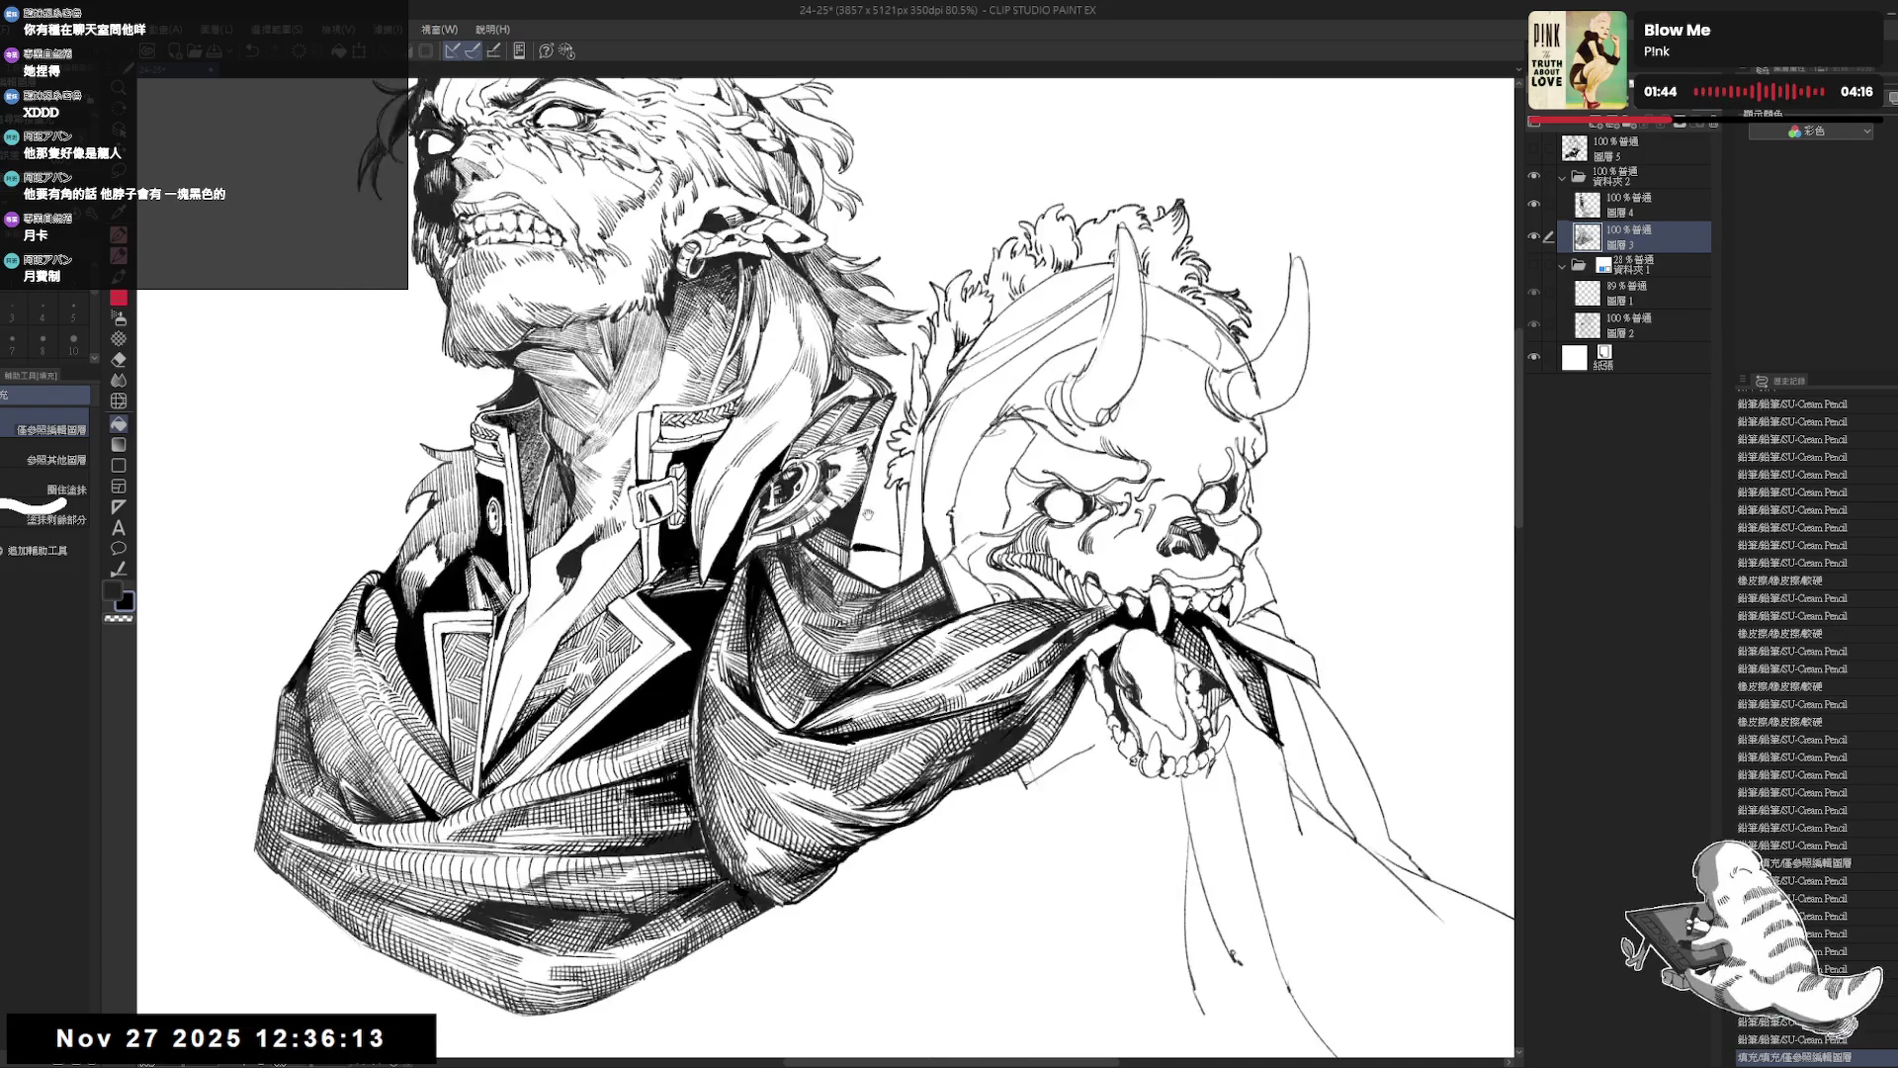
key("minus")
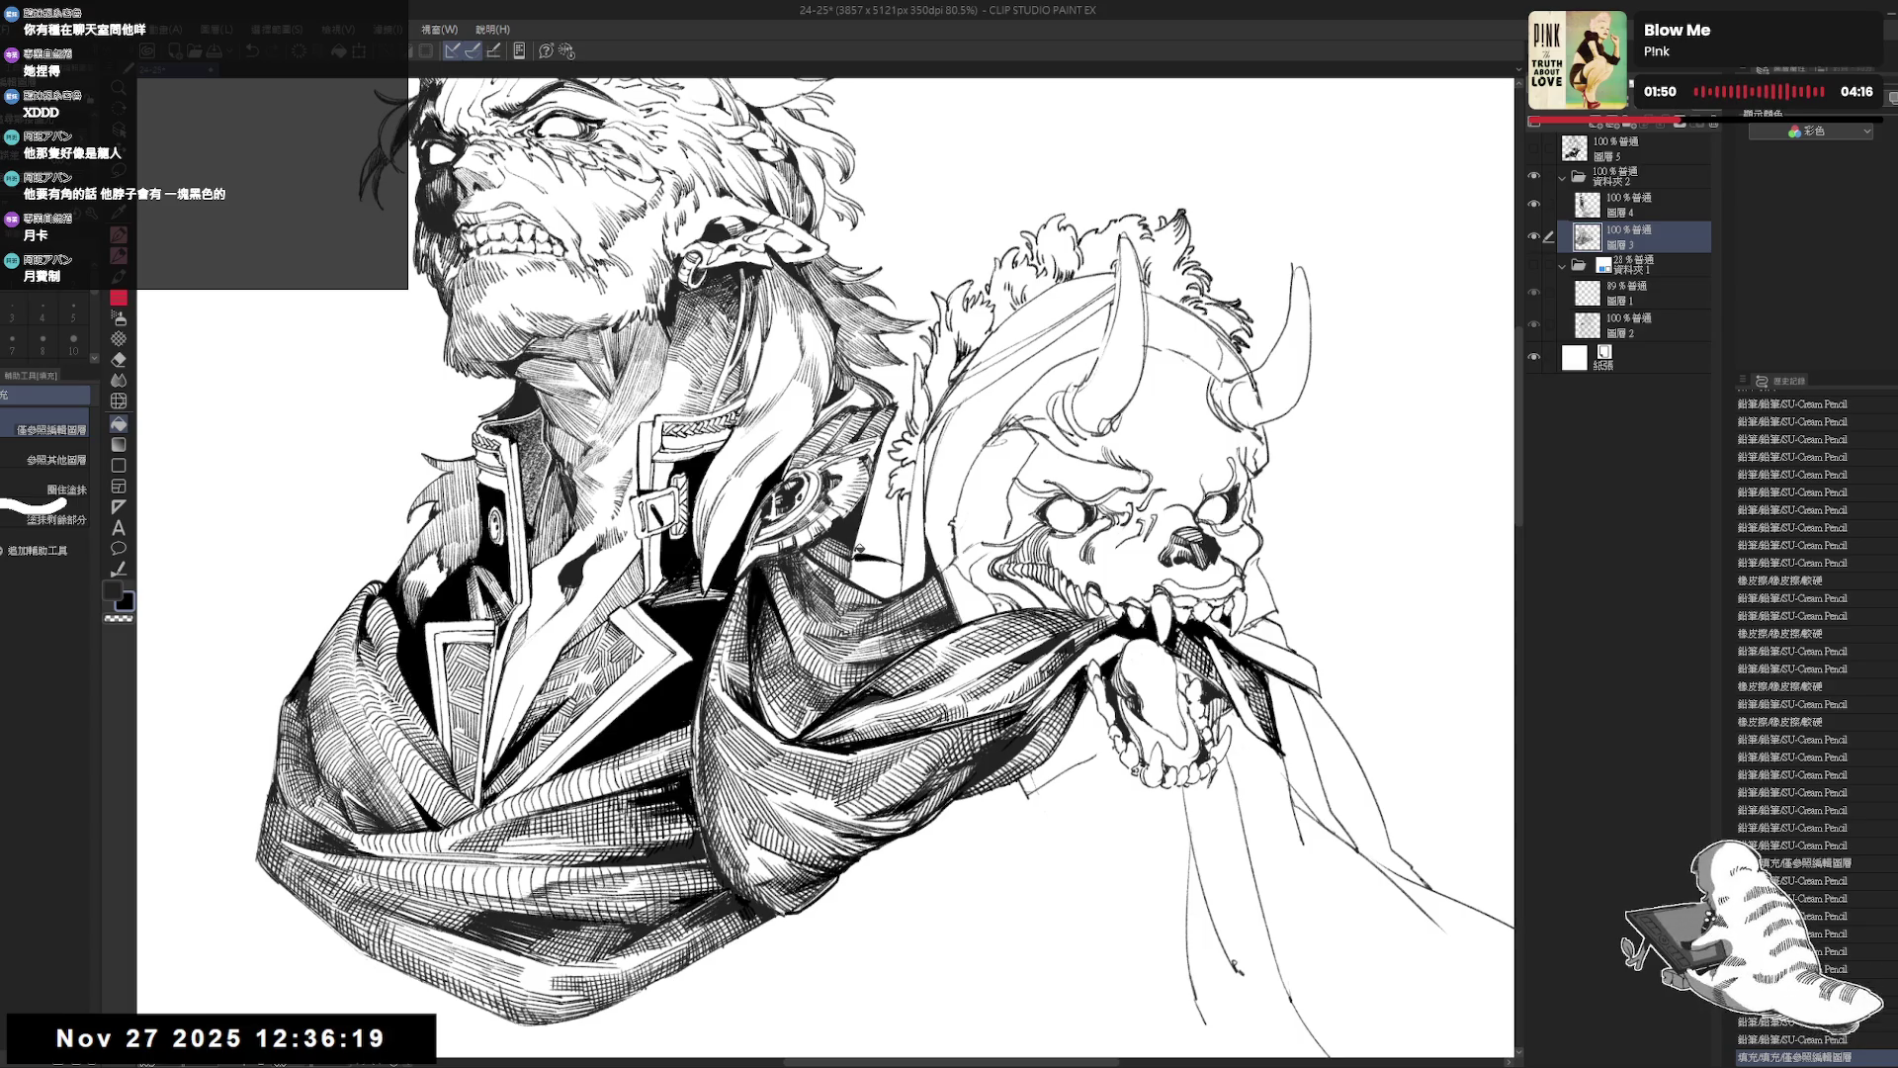
key("asciicircum")
key("r")
left_click_drag(858, 558, 880, 465)
key("p")
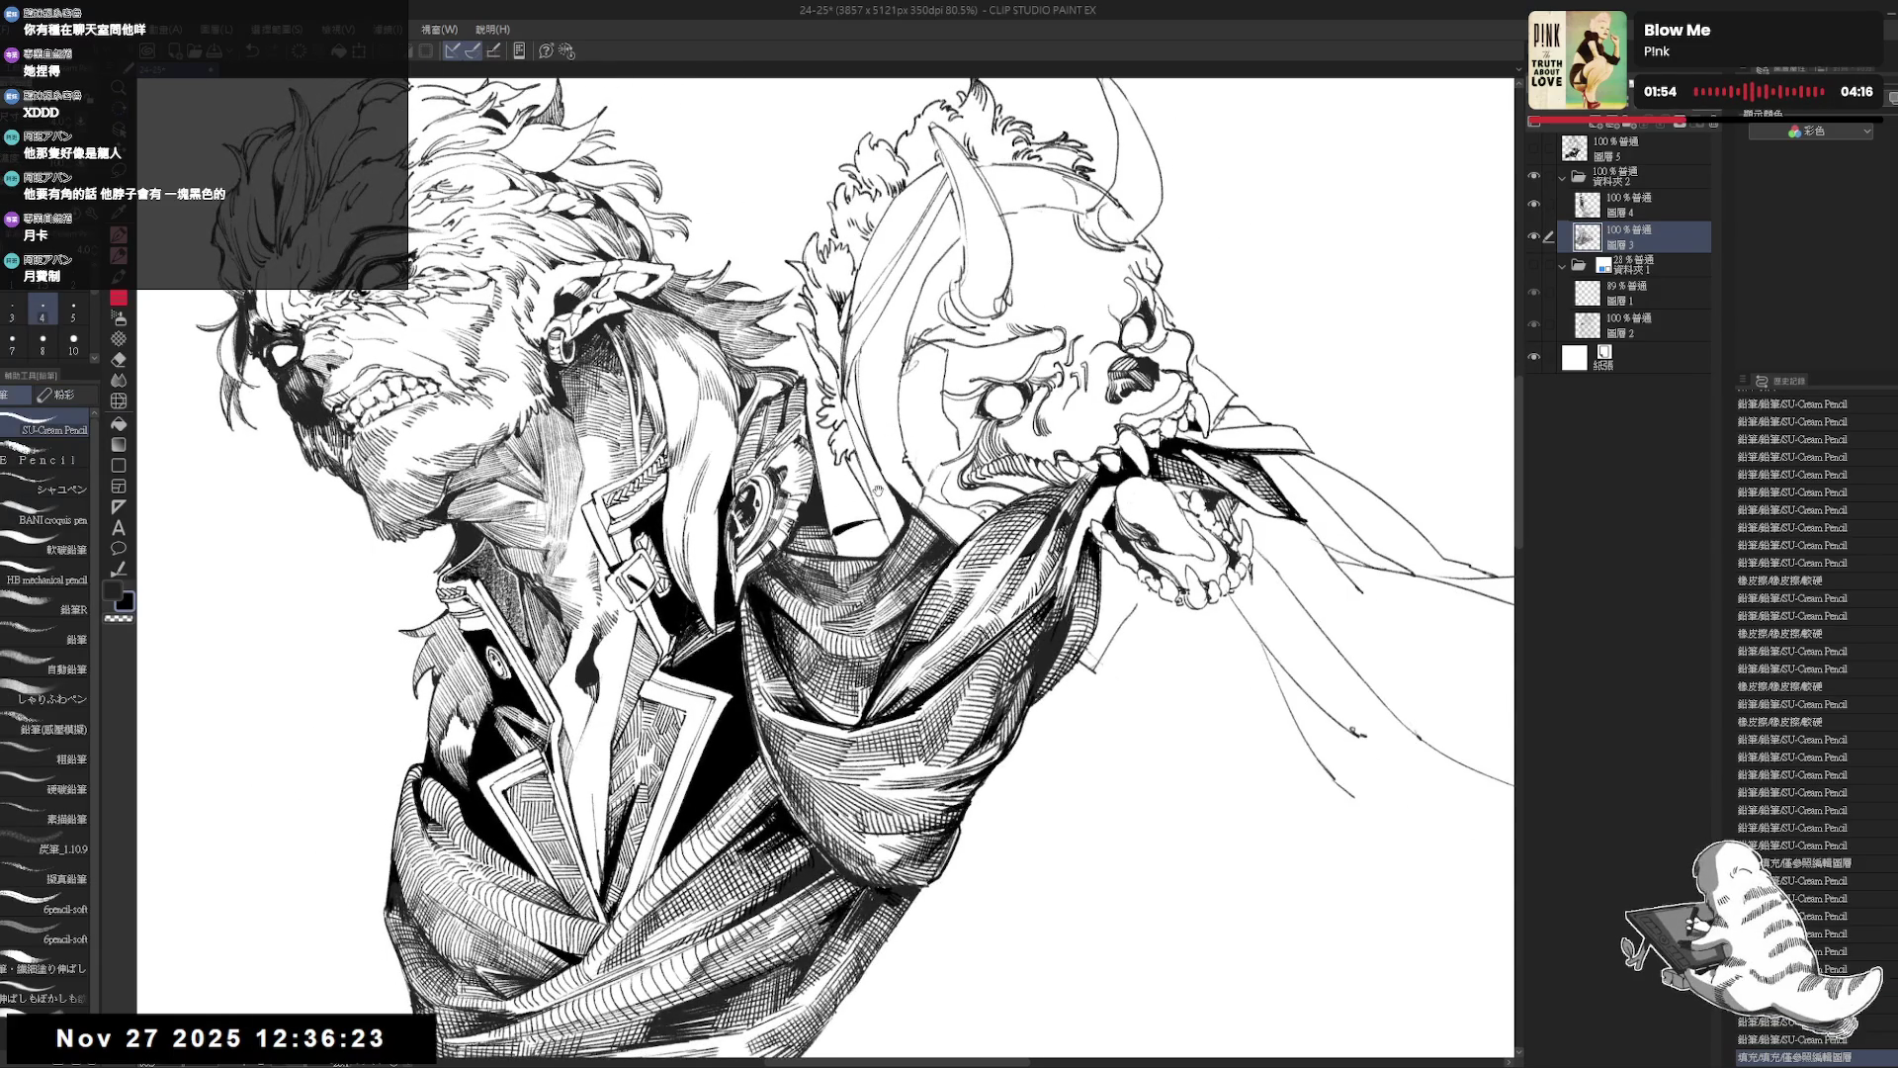
key("asciicircum")
key("asciicircum")
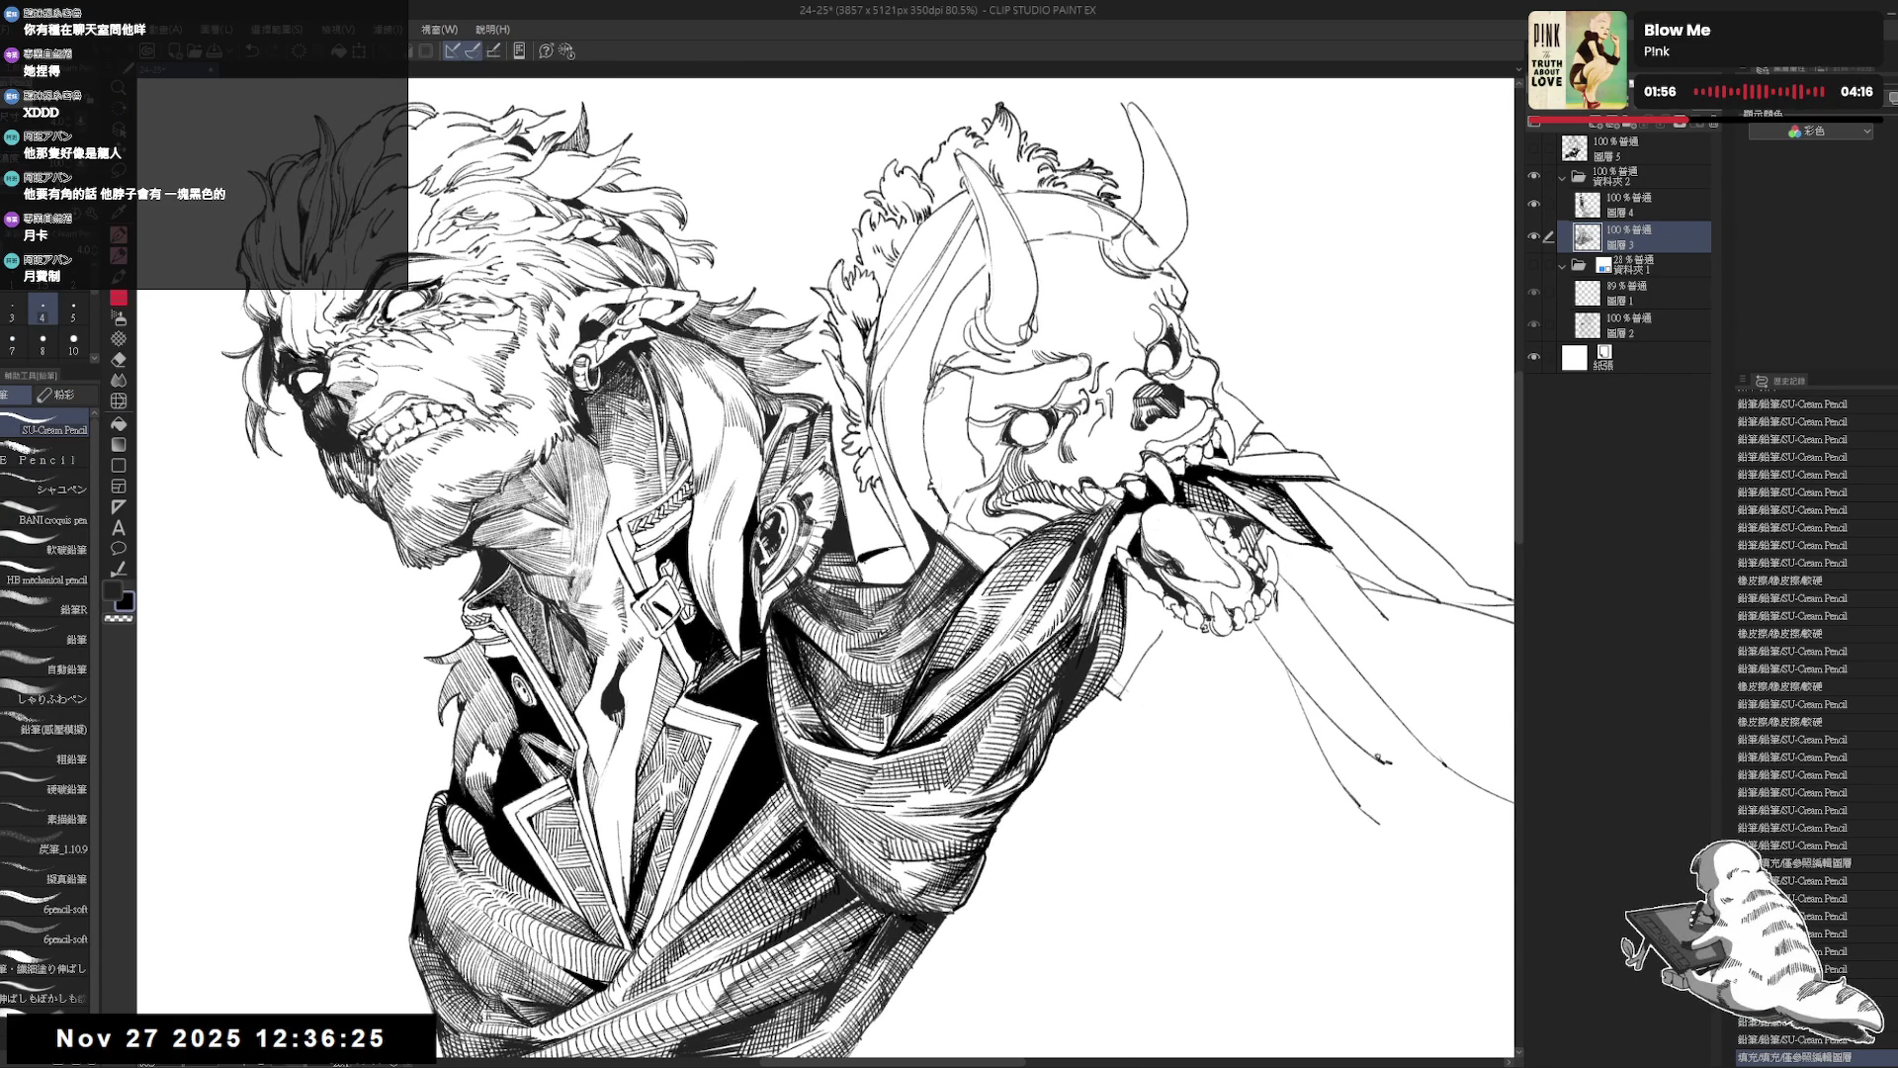
key("asciicircum")
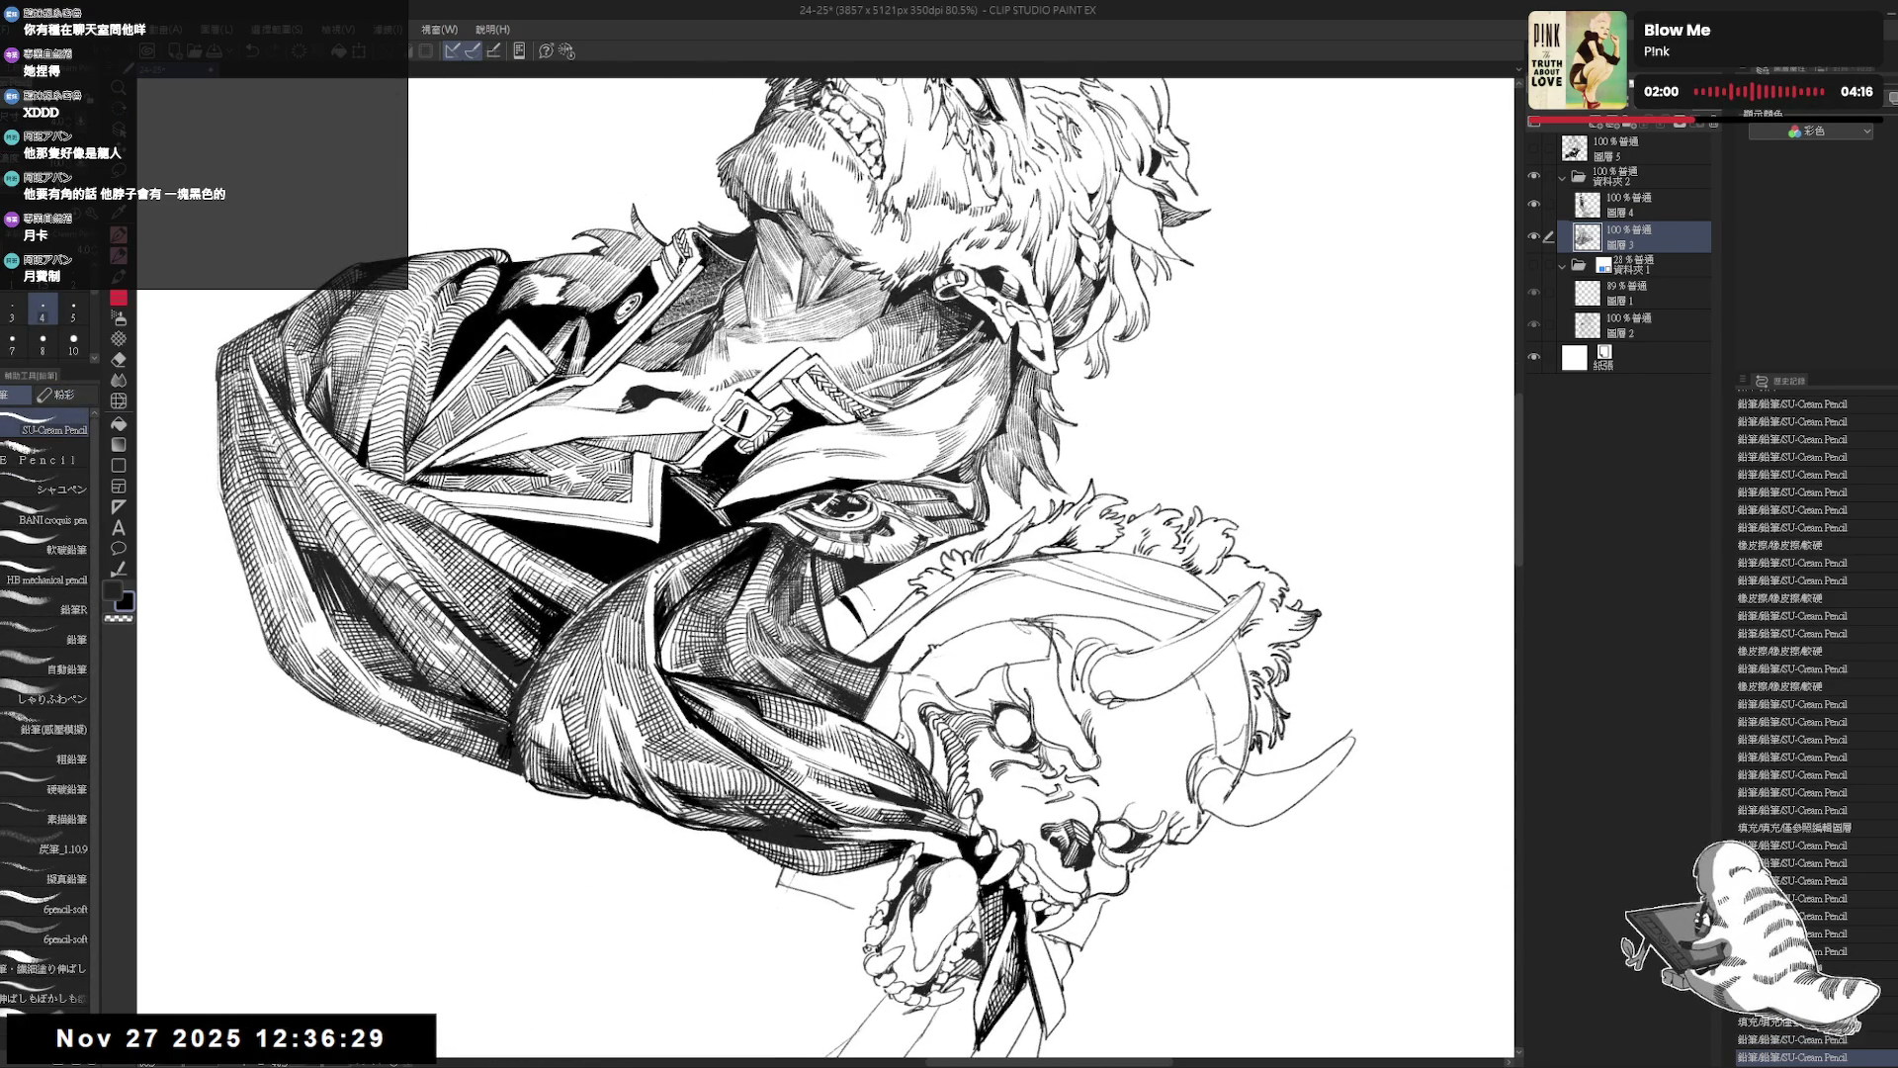
Add a fine pencil stroke to the scarf, zoom out to the whole drawing, and save.
left_click_drag(866, 596, 872, 605)
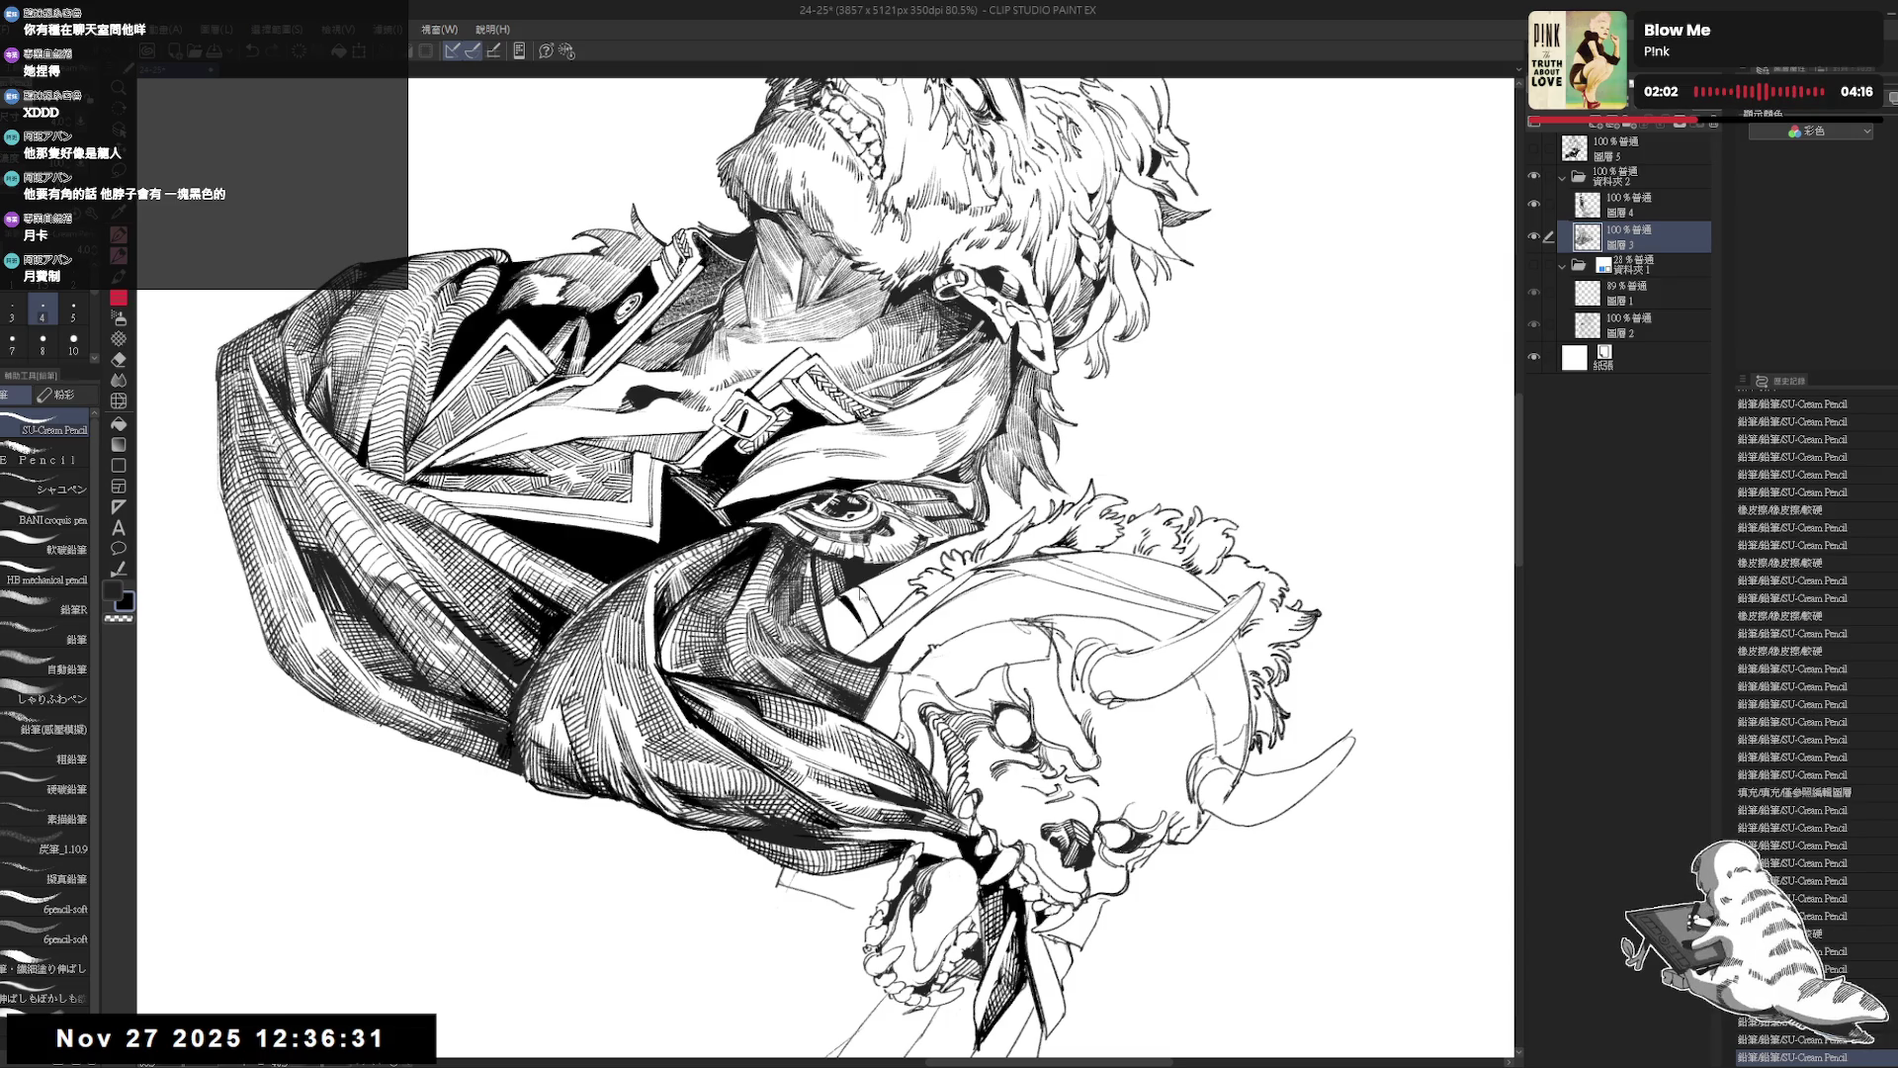
key("ctrl+minus")
key("ctrl+minus")
key("ctrl+minus")
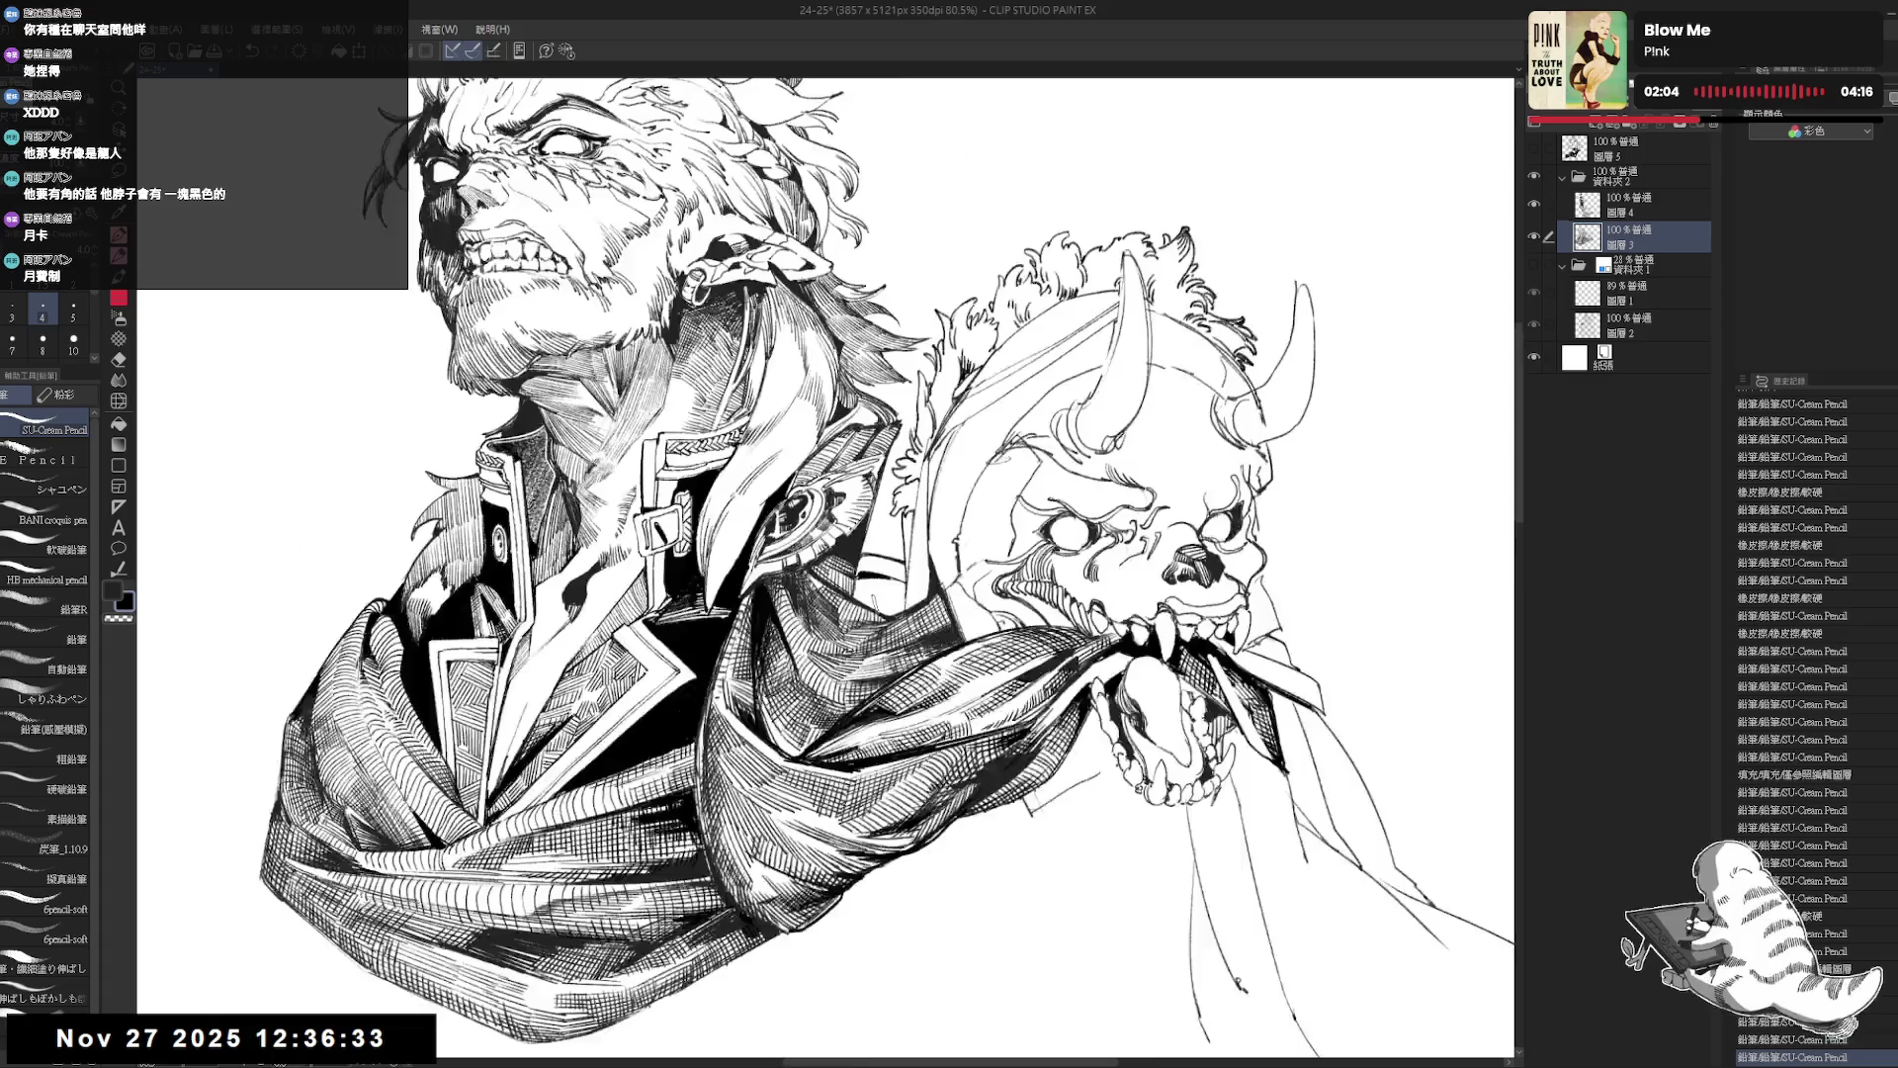
key("ctrl+s")
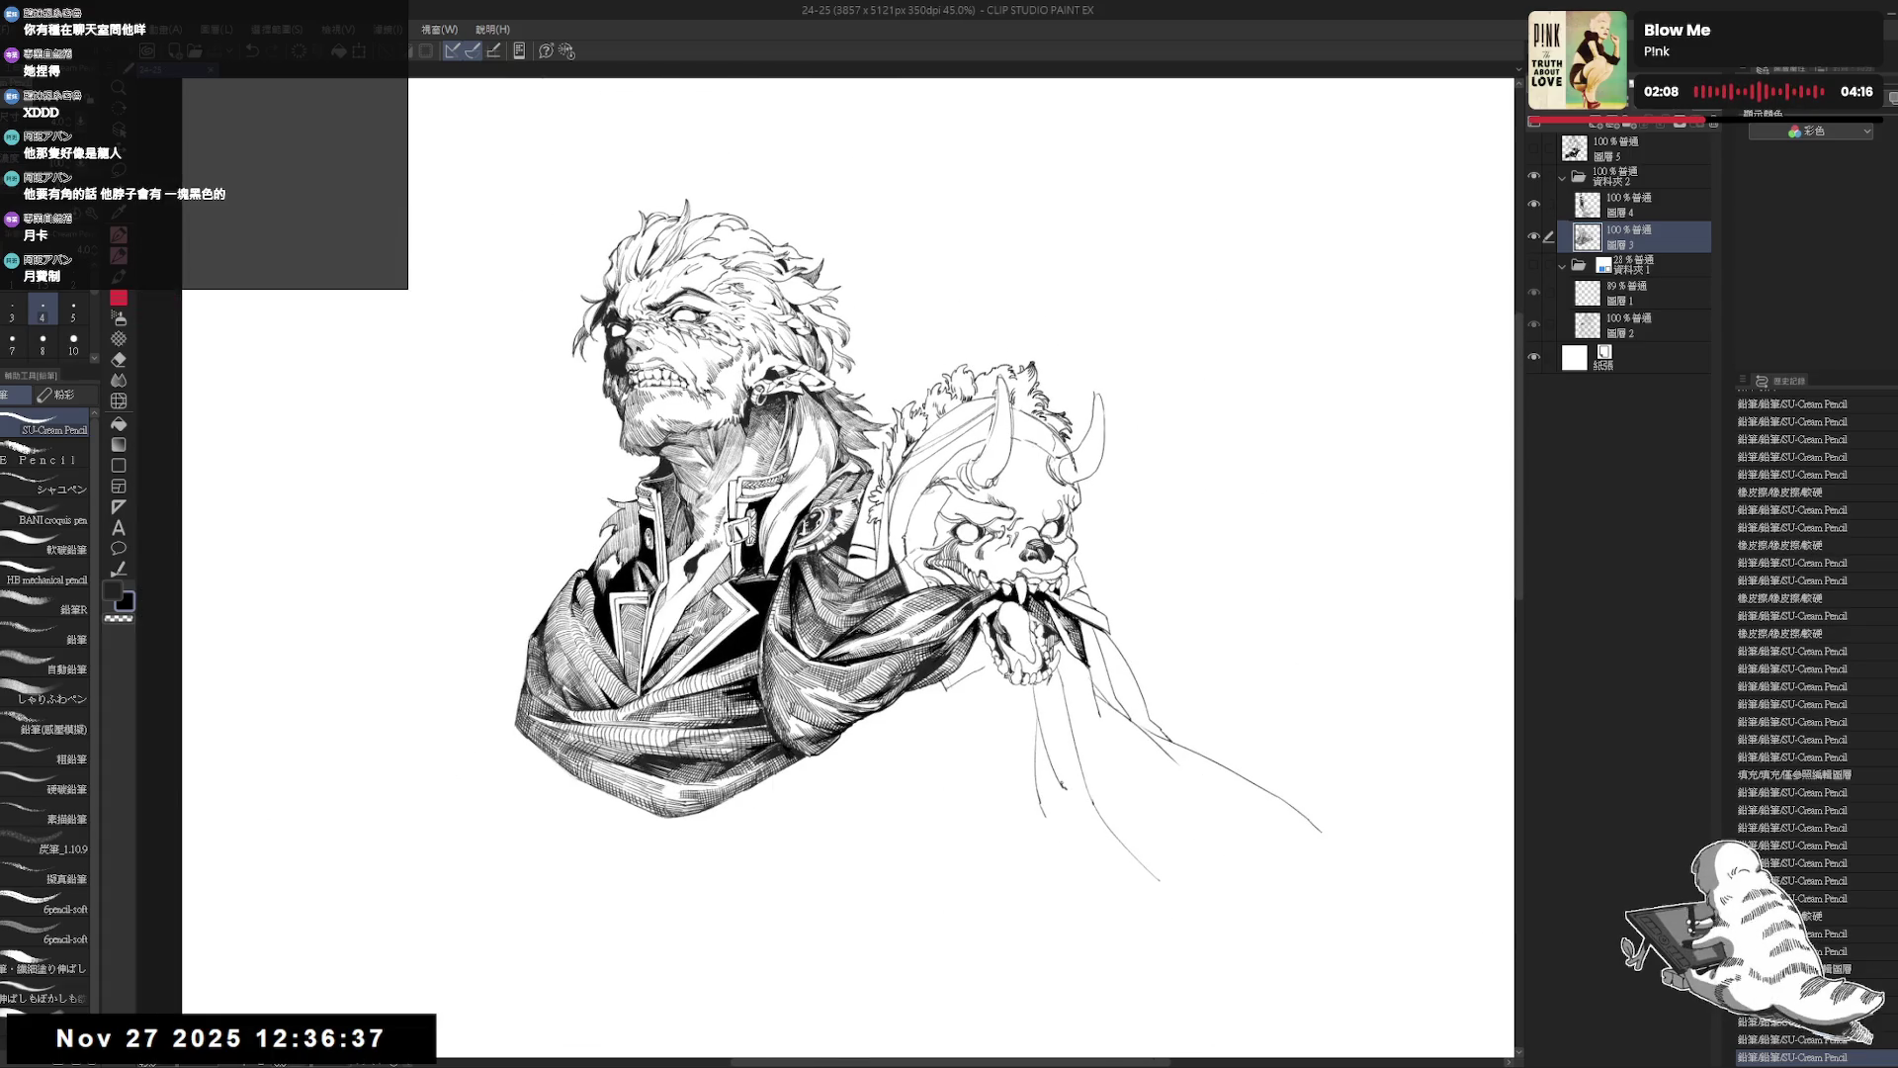
Zoom in on the figure, draw and undo a small pencil stroke, toggling between eraser and pencil.
key("ctrl+plus")
key("ctrl+plus")
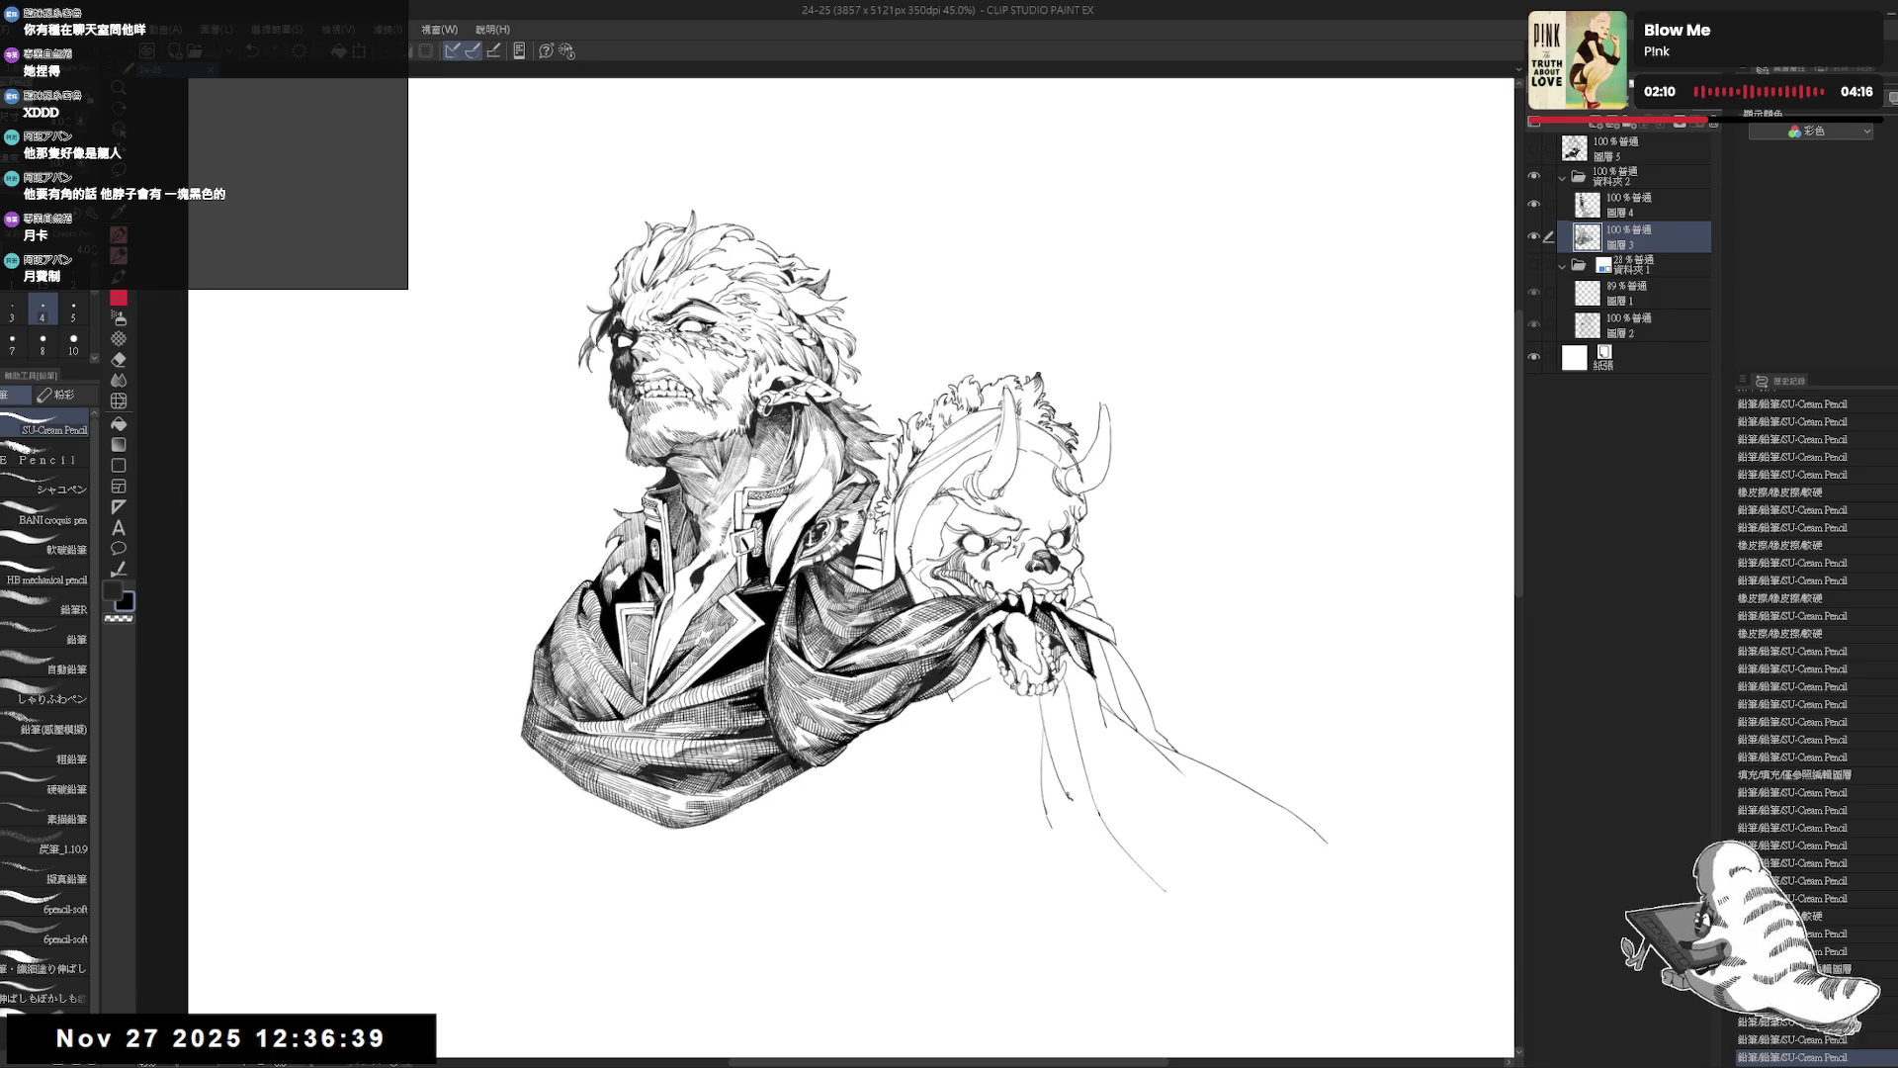
key("e")
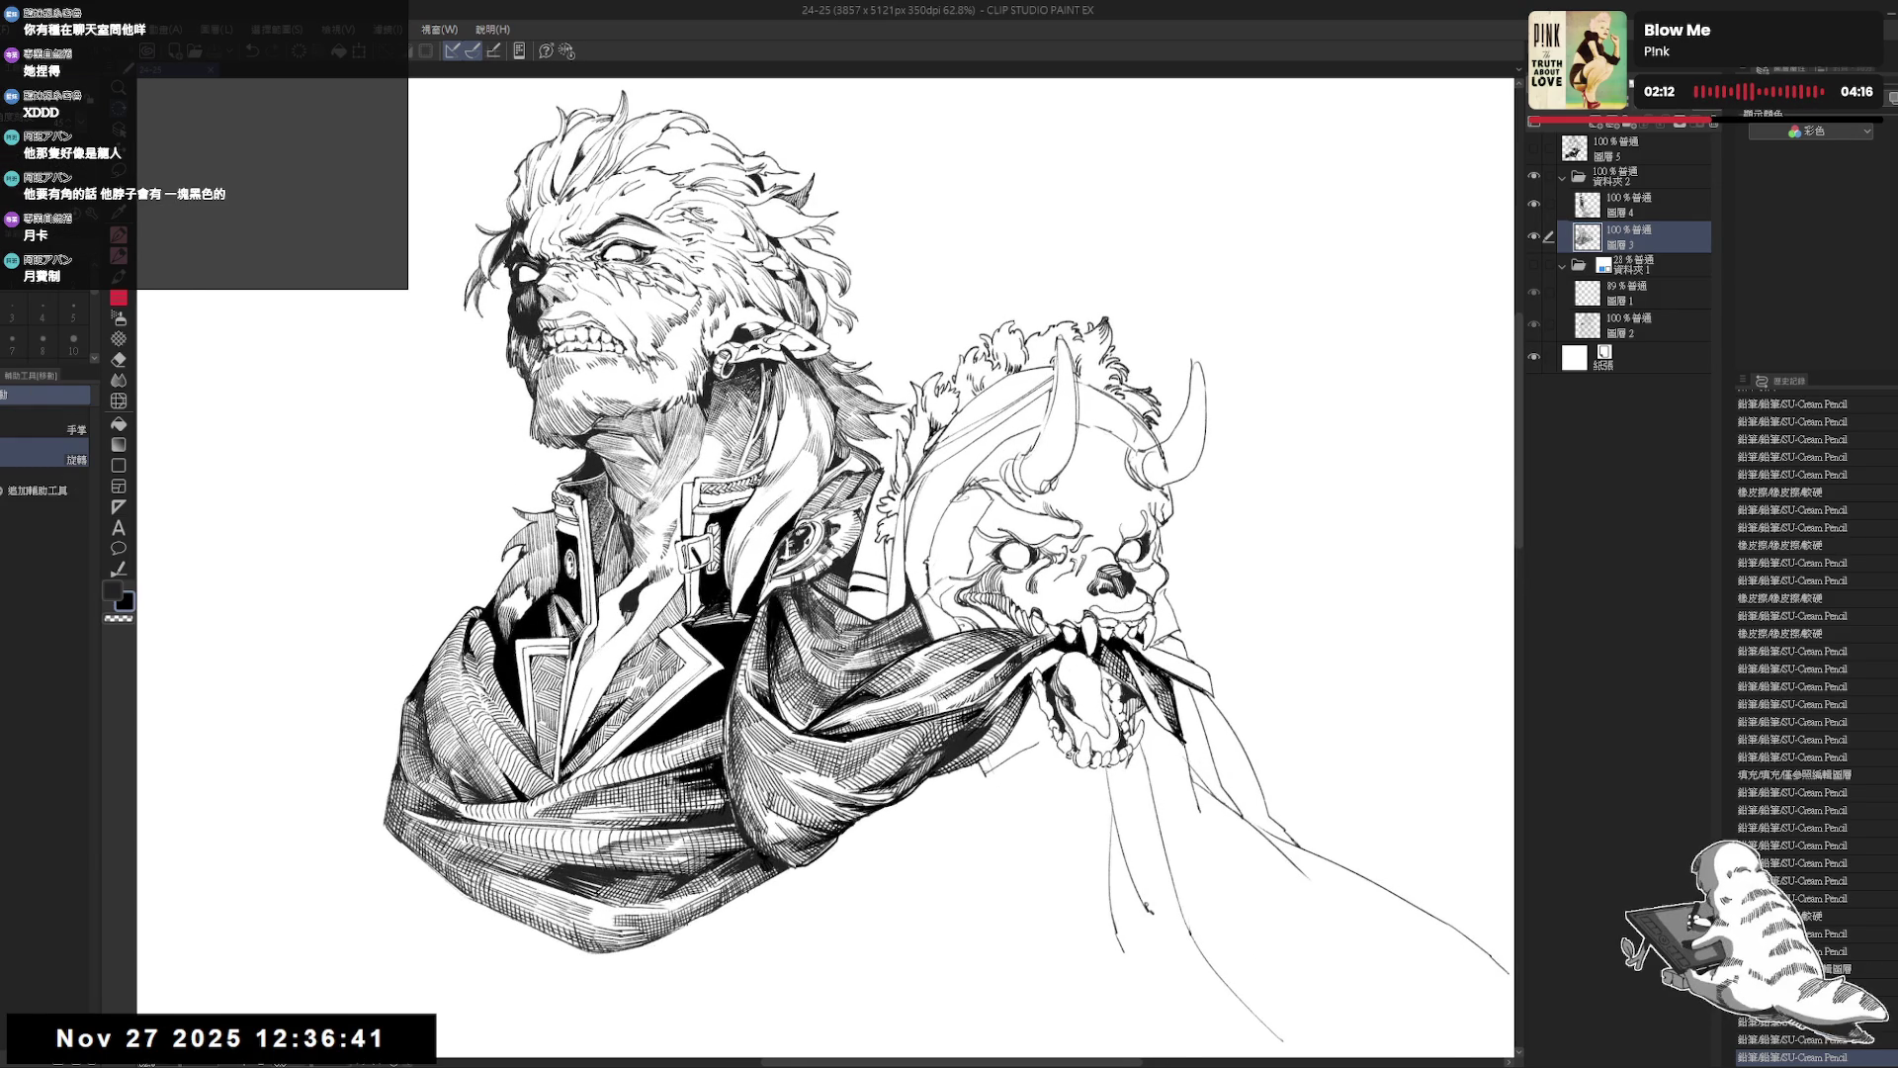
key("minus")
key("p")
key("ctrl+plus")
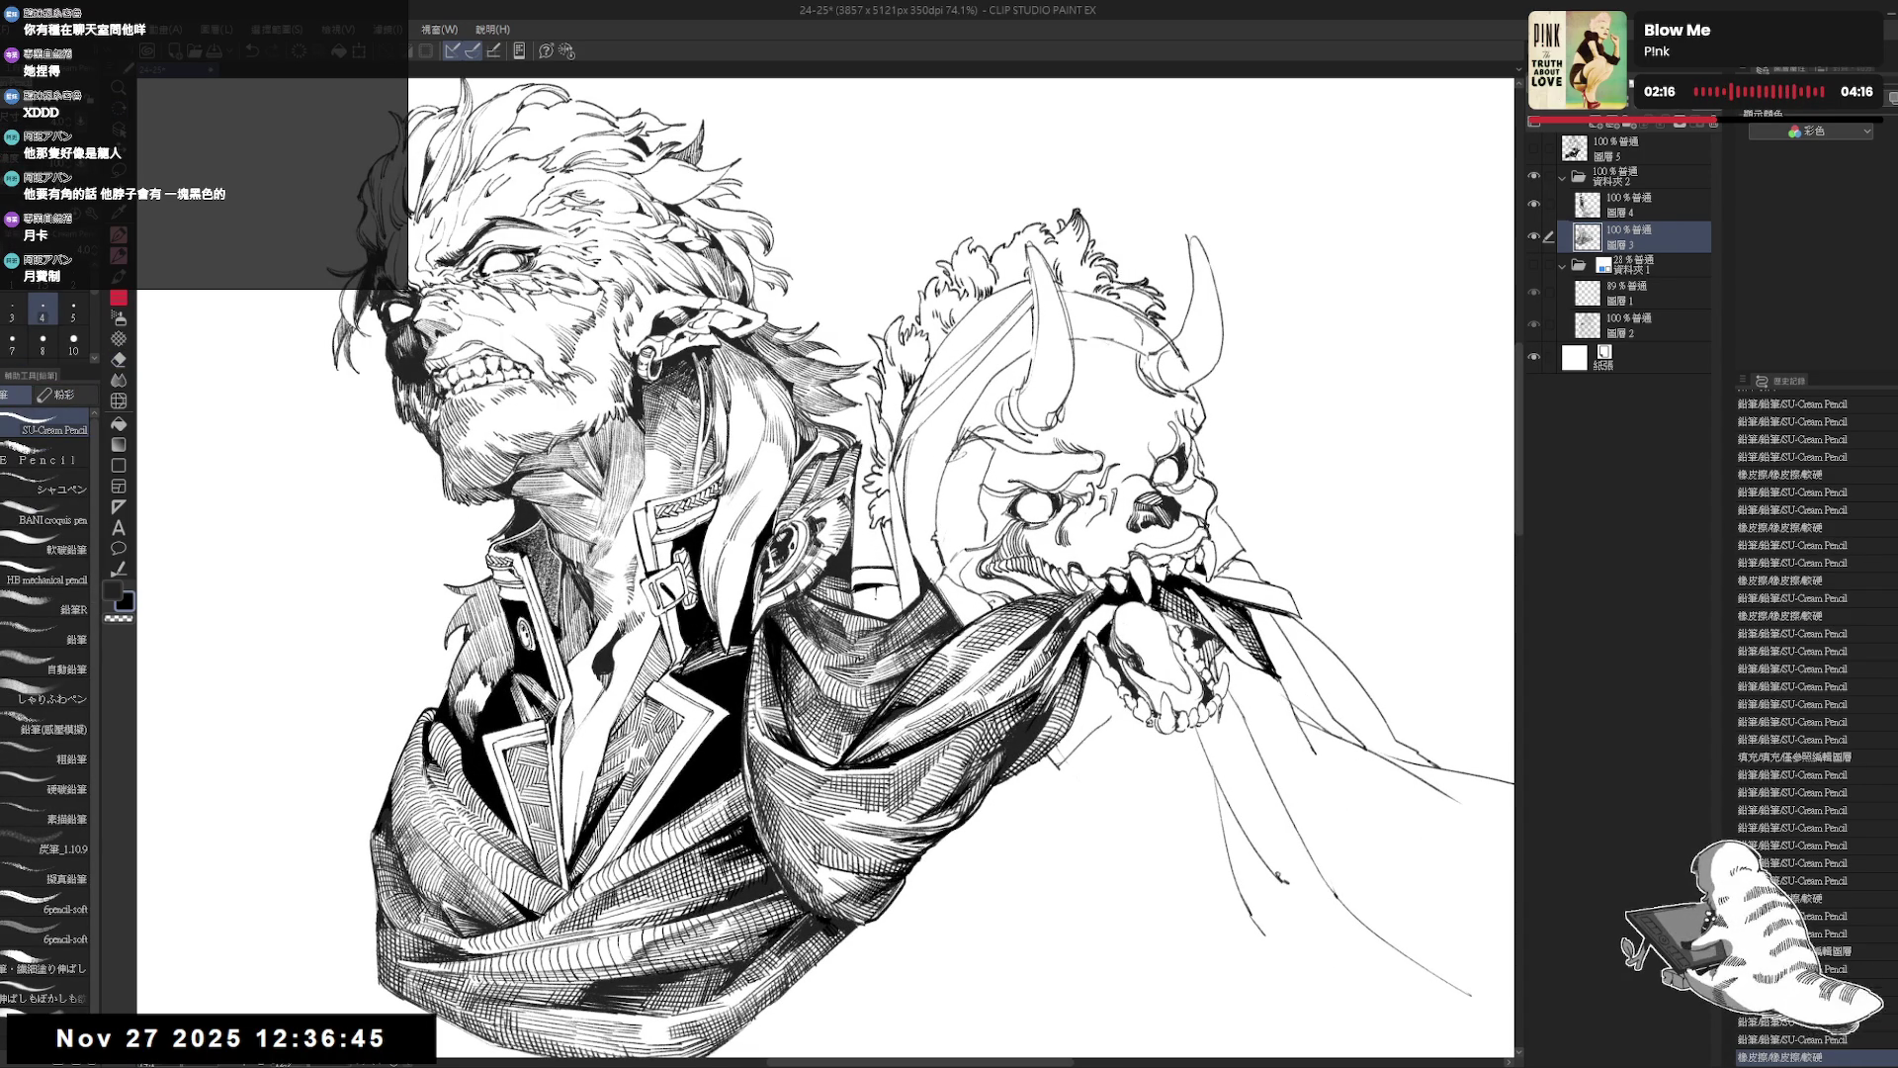
left_click_drag(879, 584, 878, 609)
key("ctrl+z")
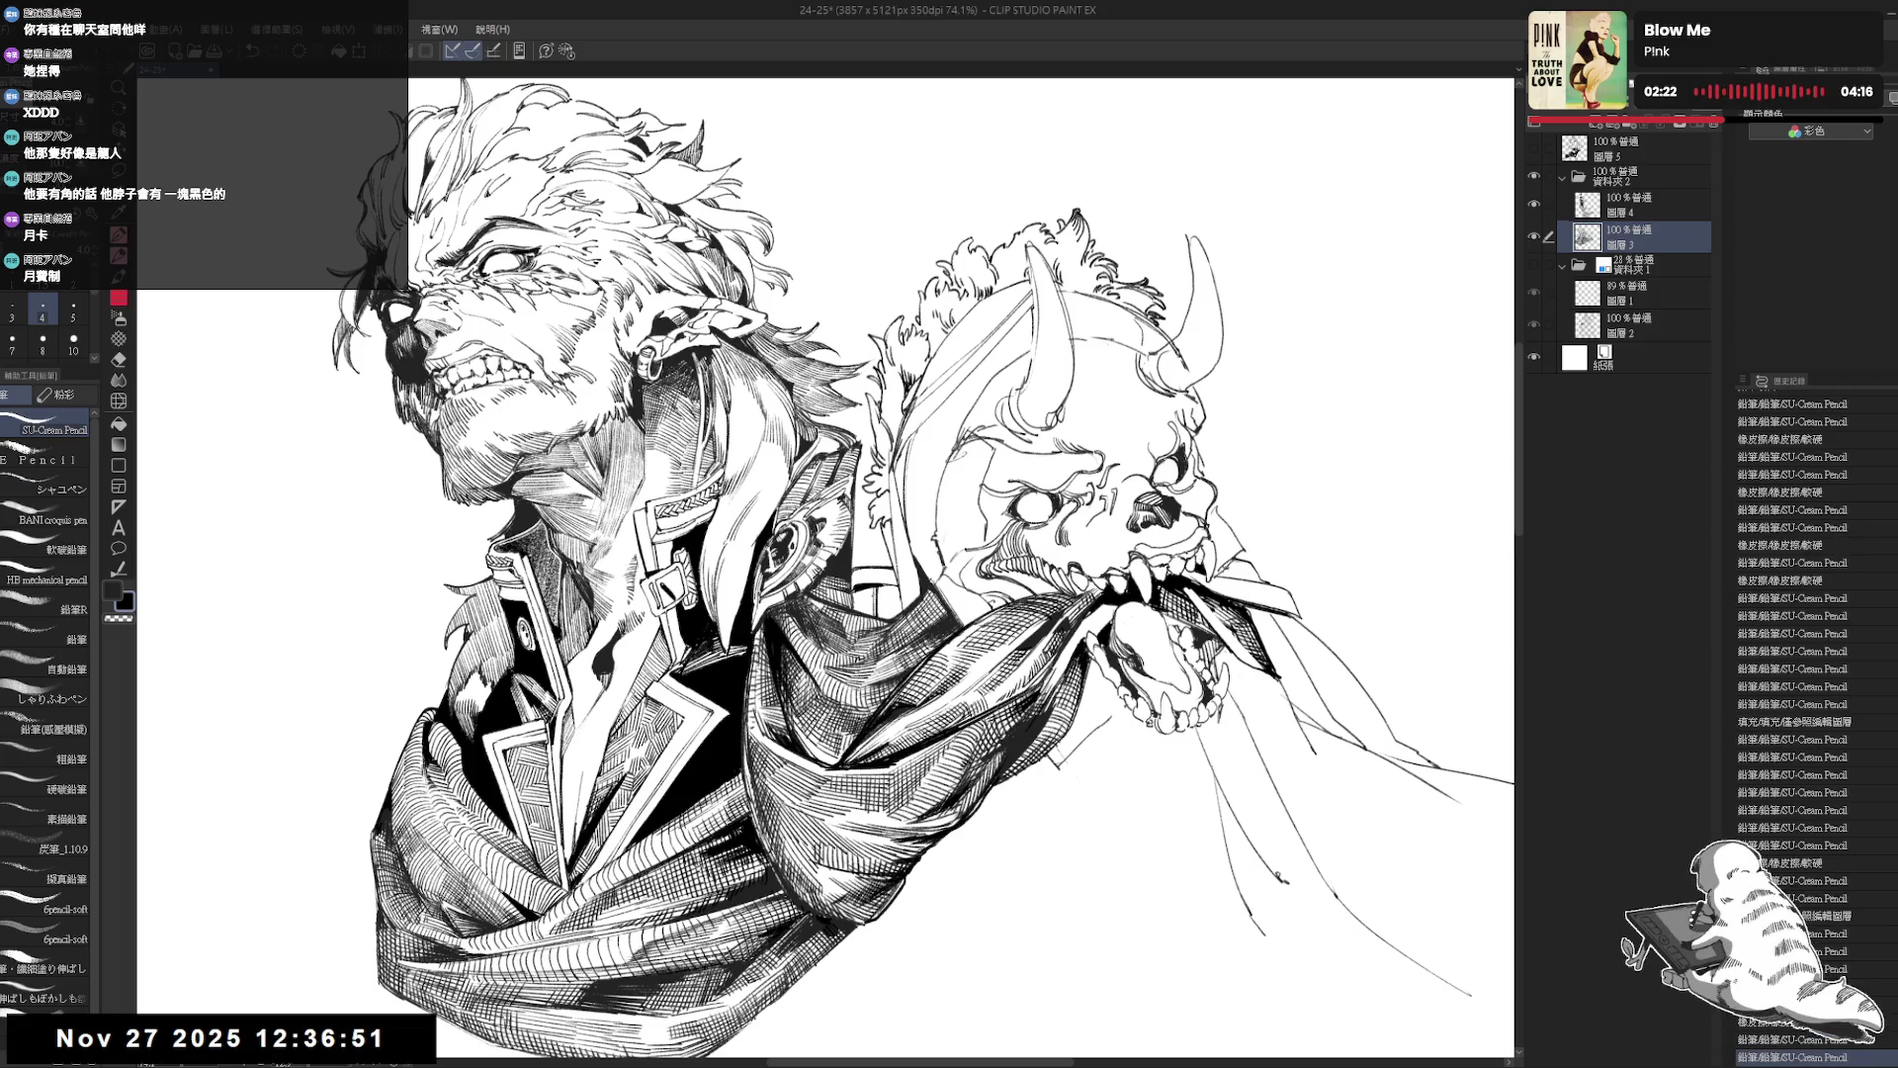
key("e")
key("p")
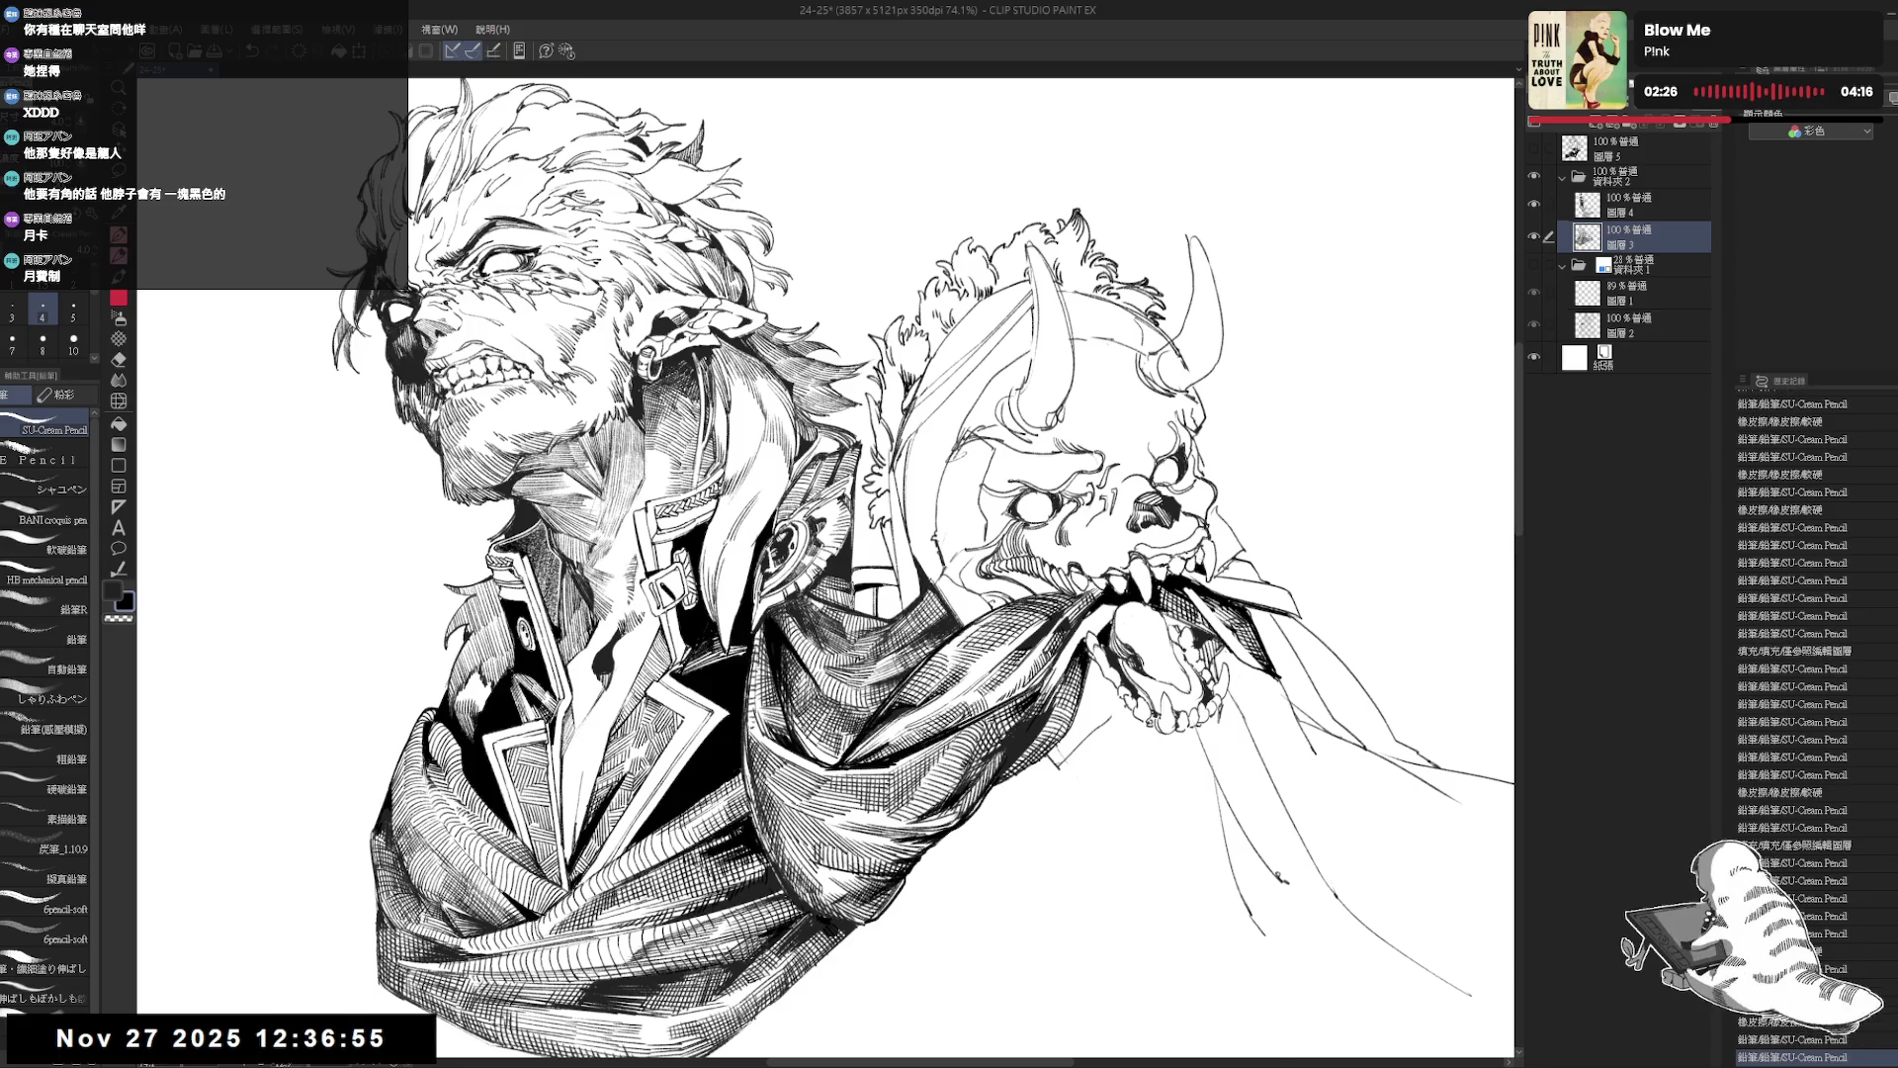
scroll(825, 569, "down", 4)
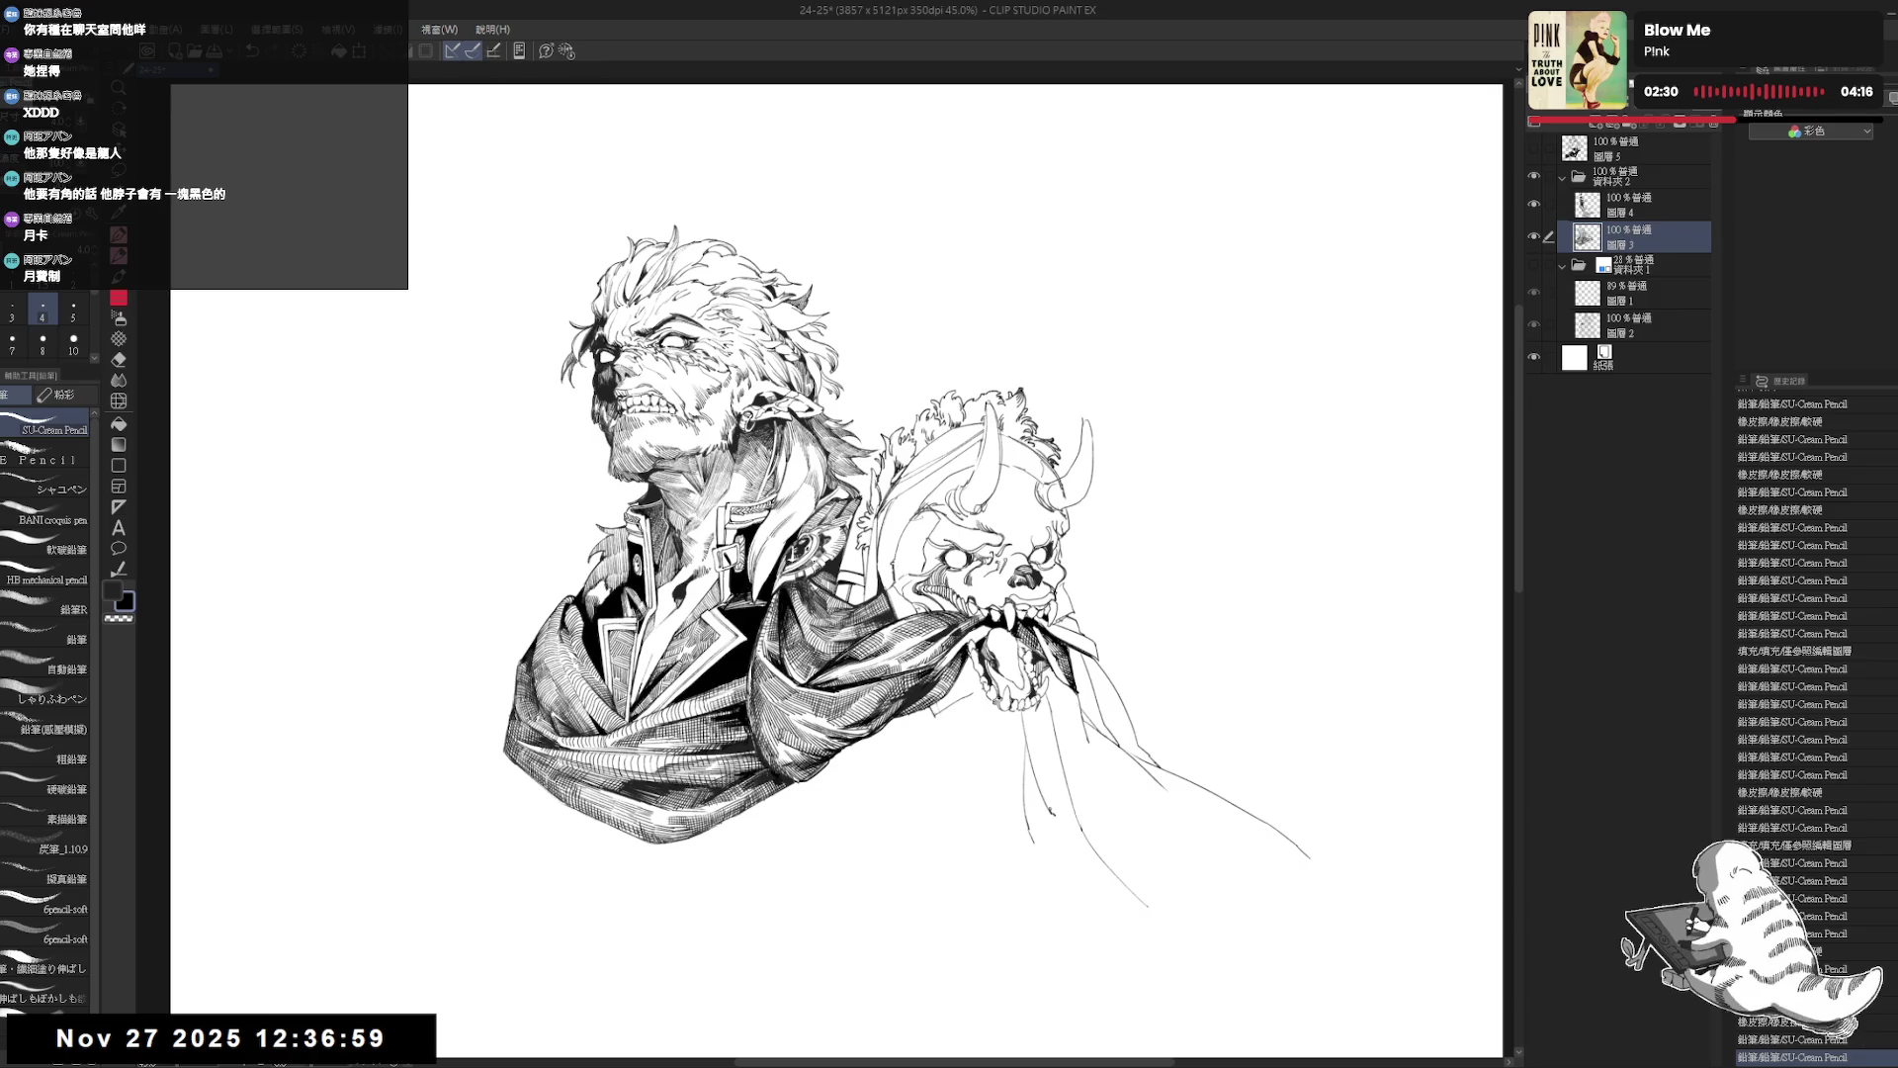
scroll(826, 689, "up", 2)
scroll(826, 624, "up", 2)
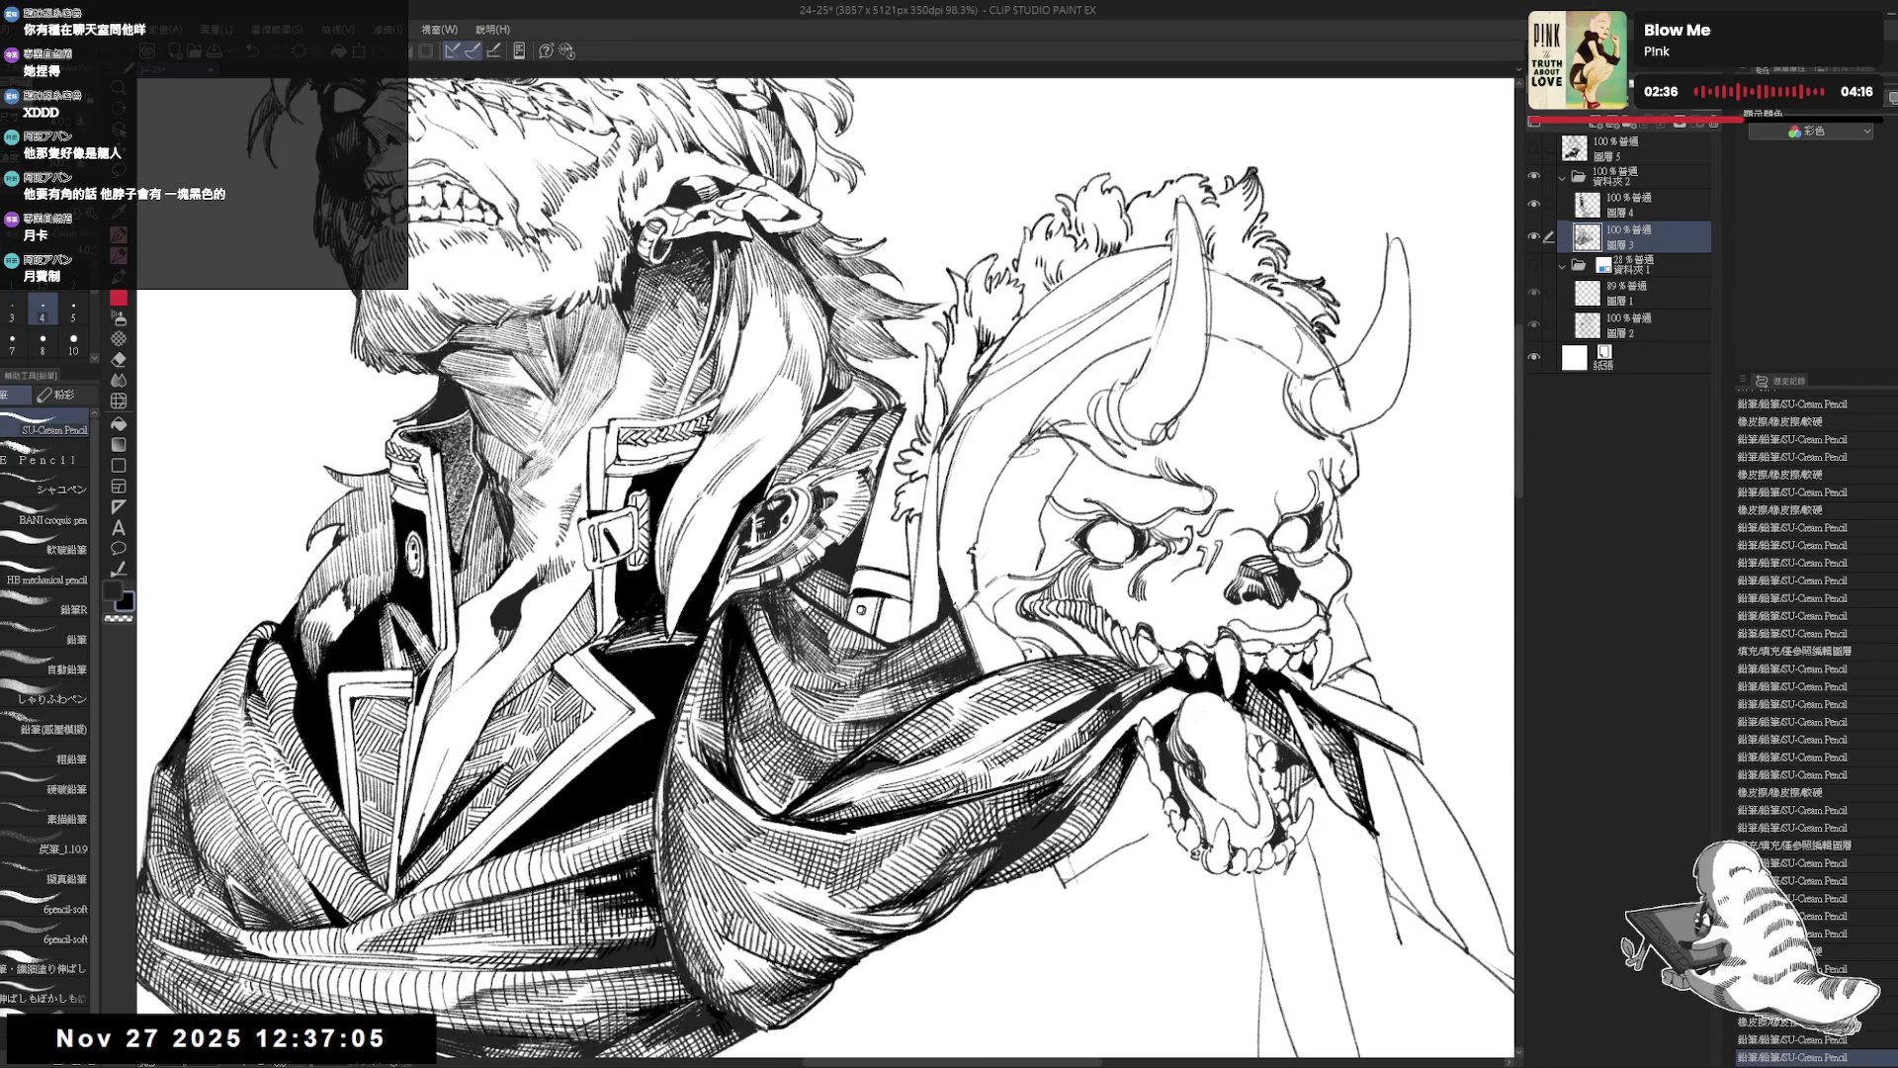
Add a small pencil mark and fill a small enclosed area on the coat black.
left_click(907, 542)
left_click_drag(906, 542, 890, 578)
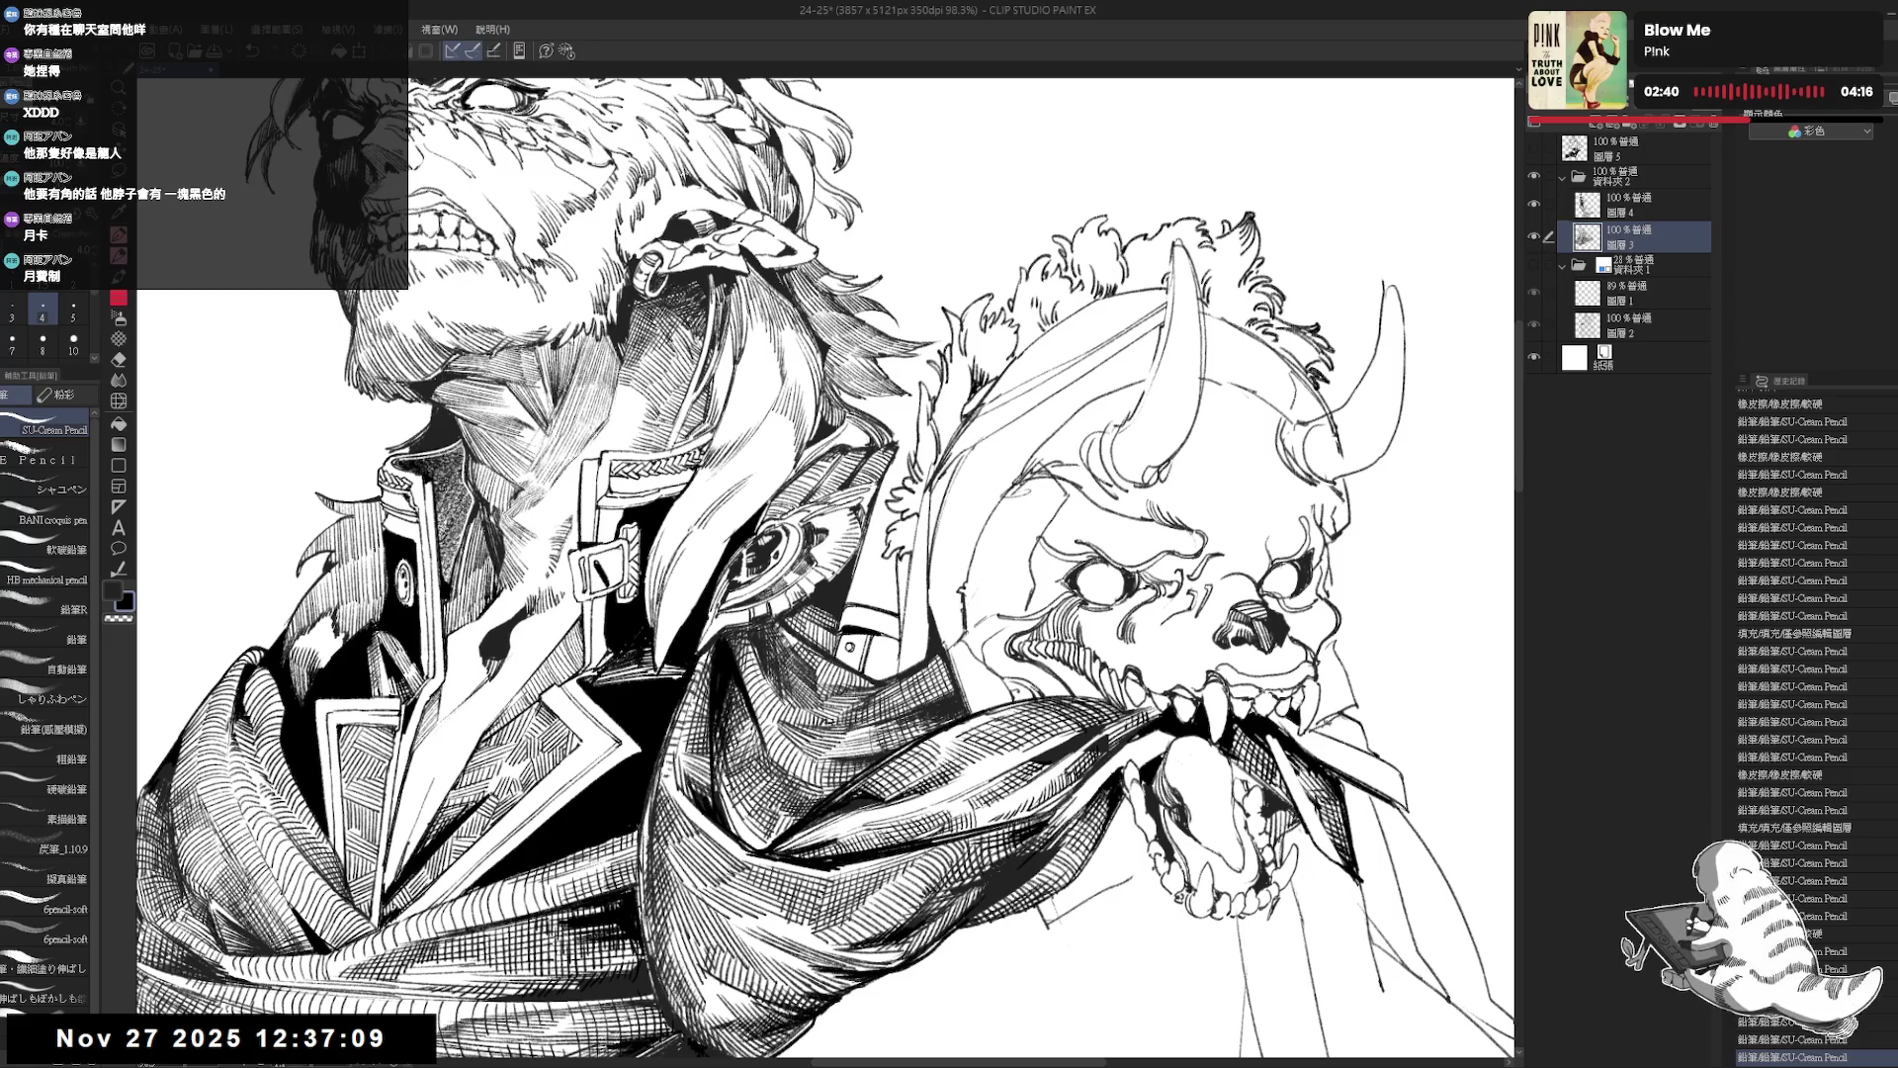
key("g")
left_click(821, 588)
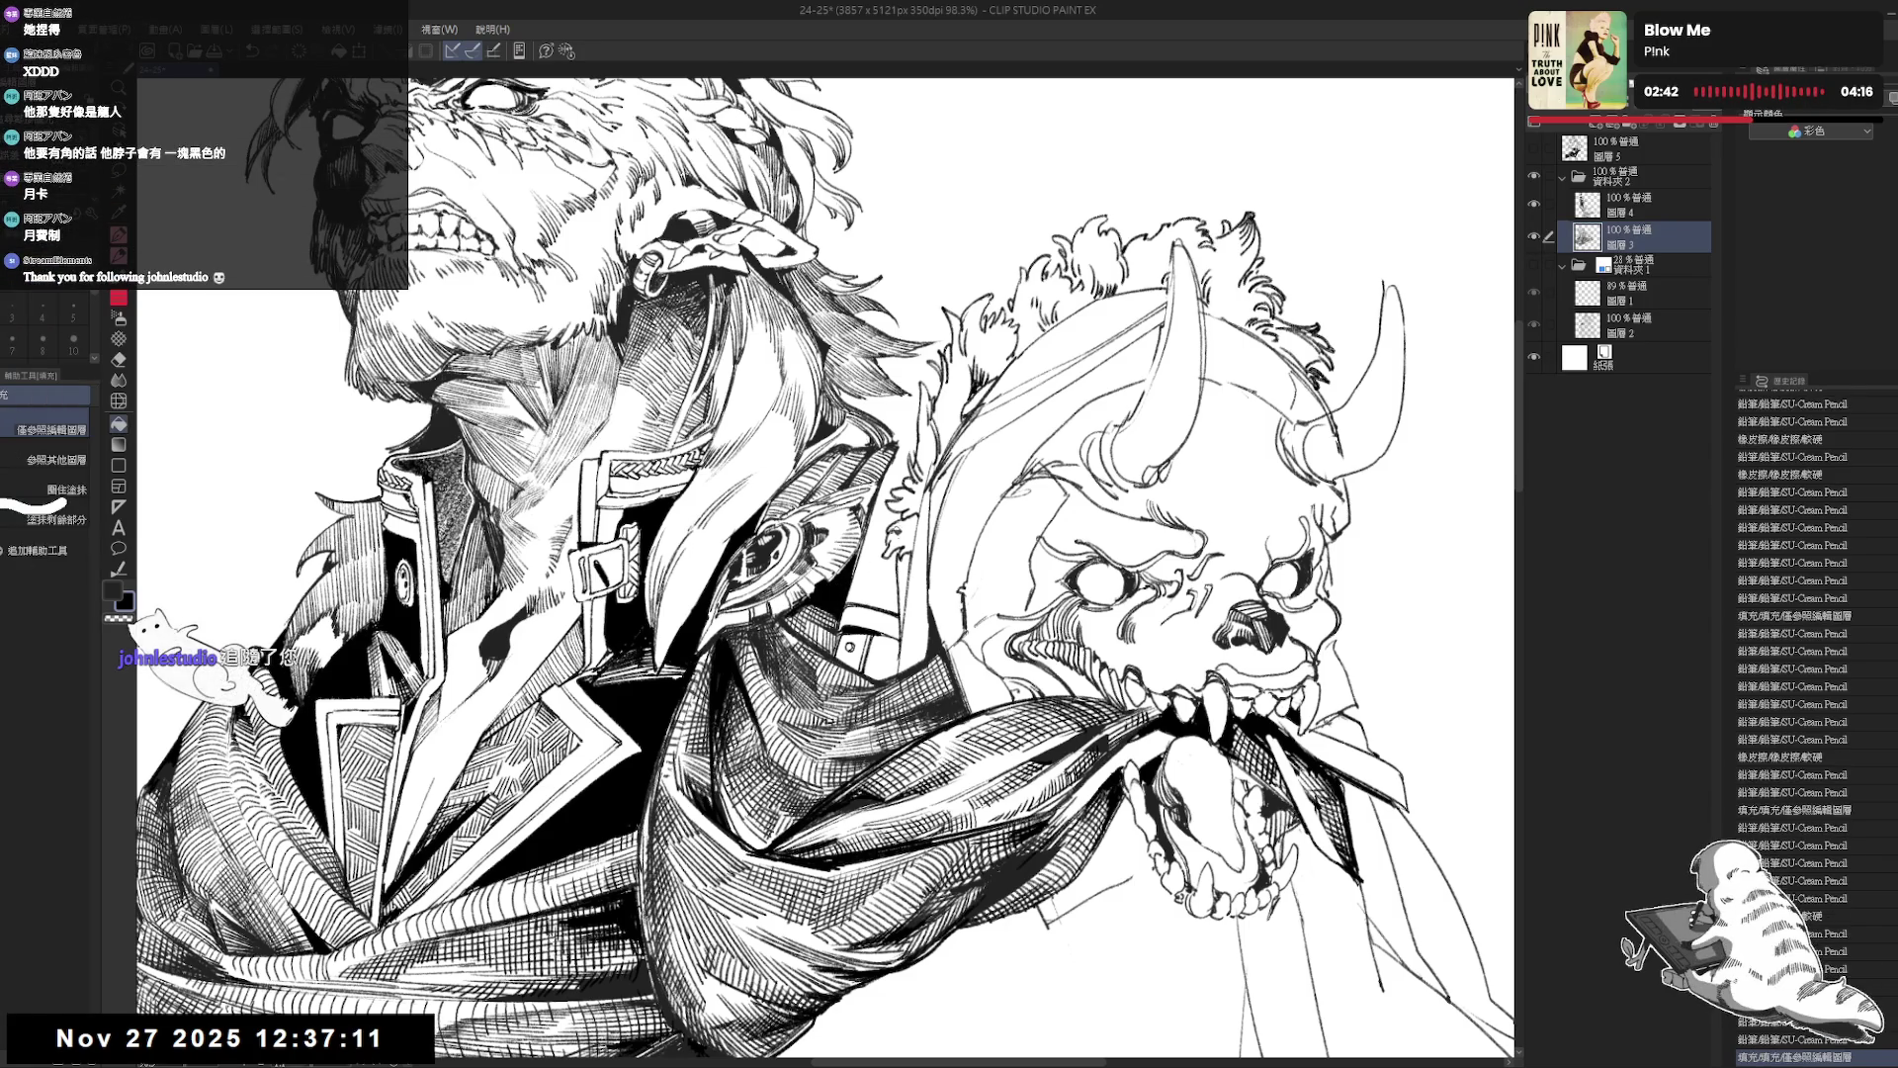
Add short pencil strokes and fill two more small enclosed areas black.
key("p")
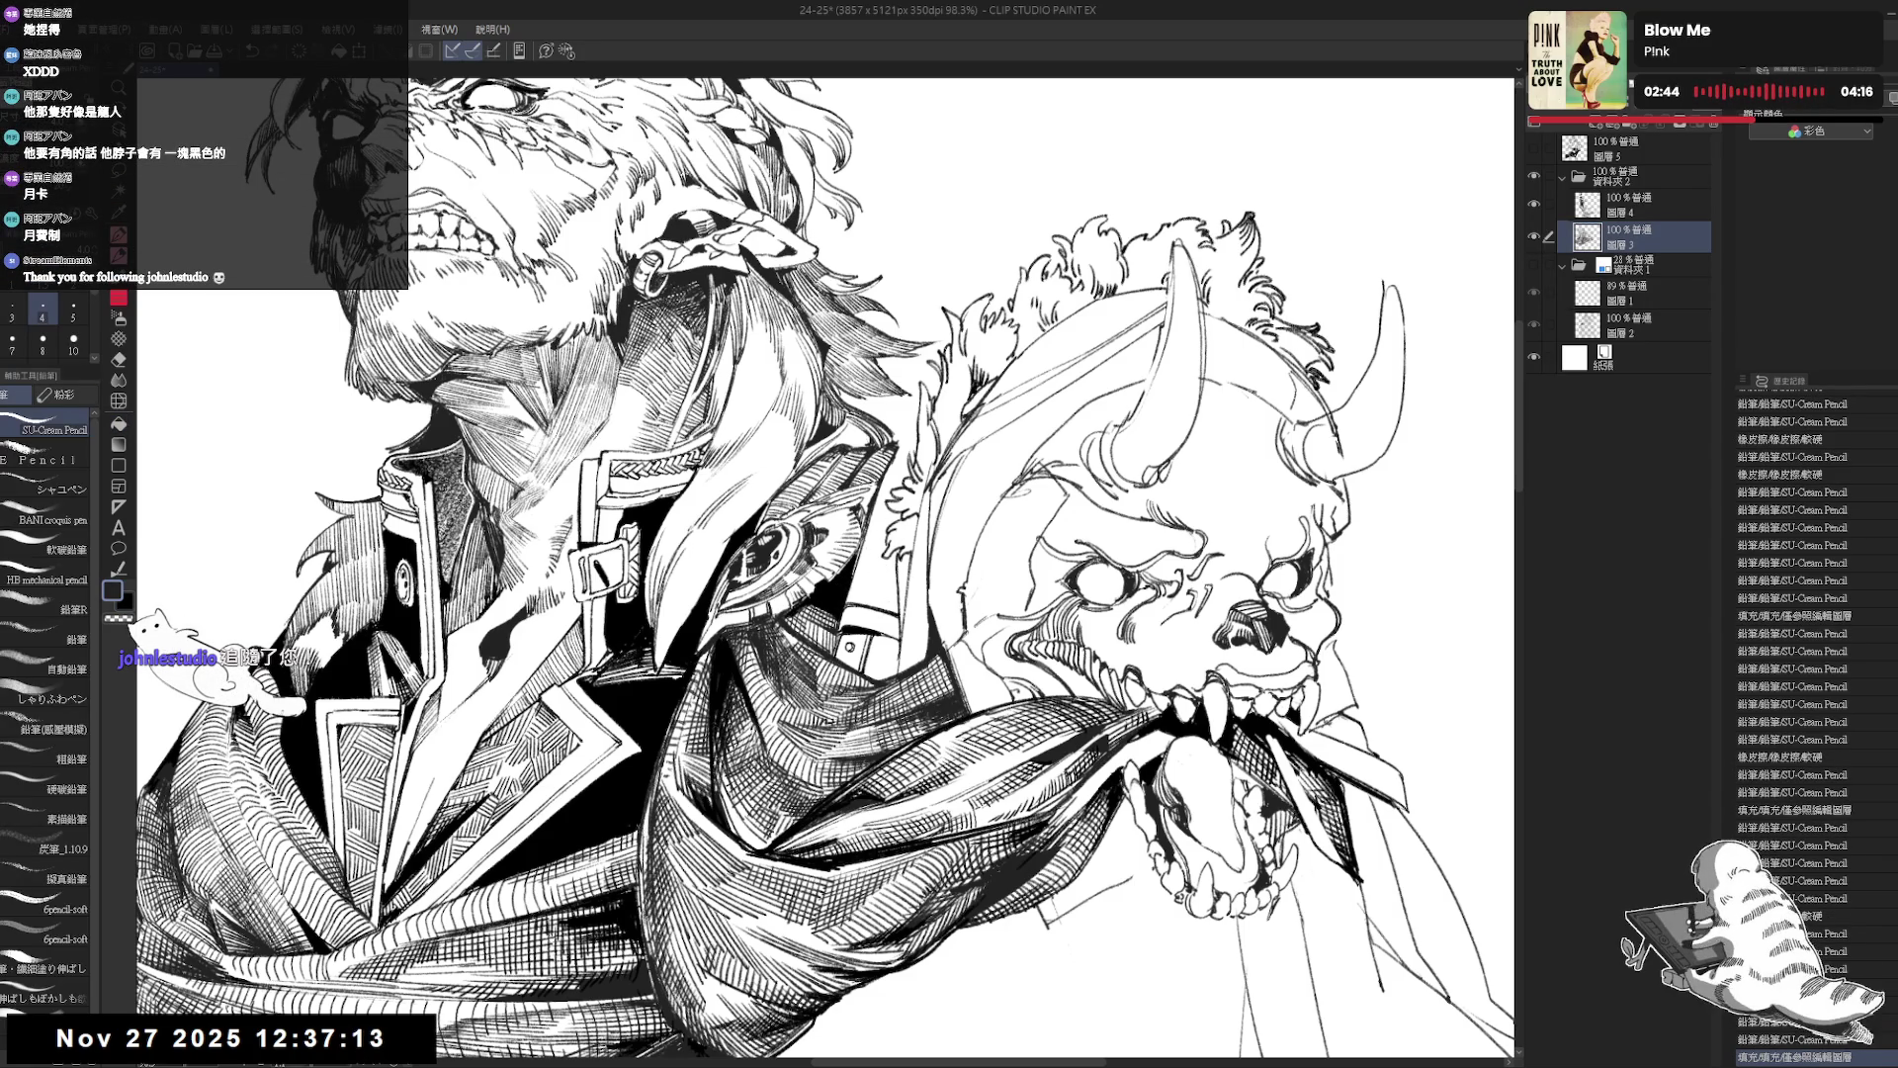
left_click_drag(854, 577, 860, 601)
key("g")
left_click(858, 590)
key("p")
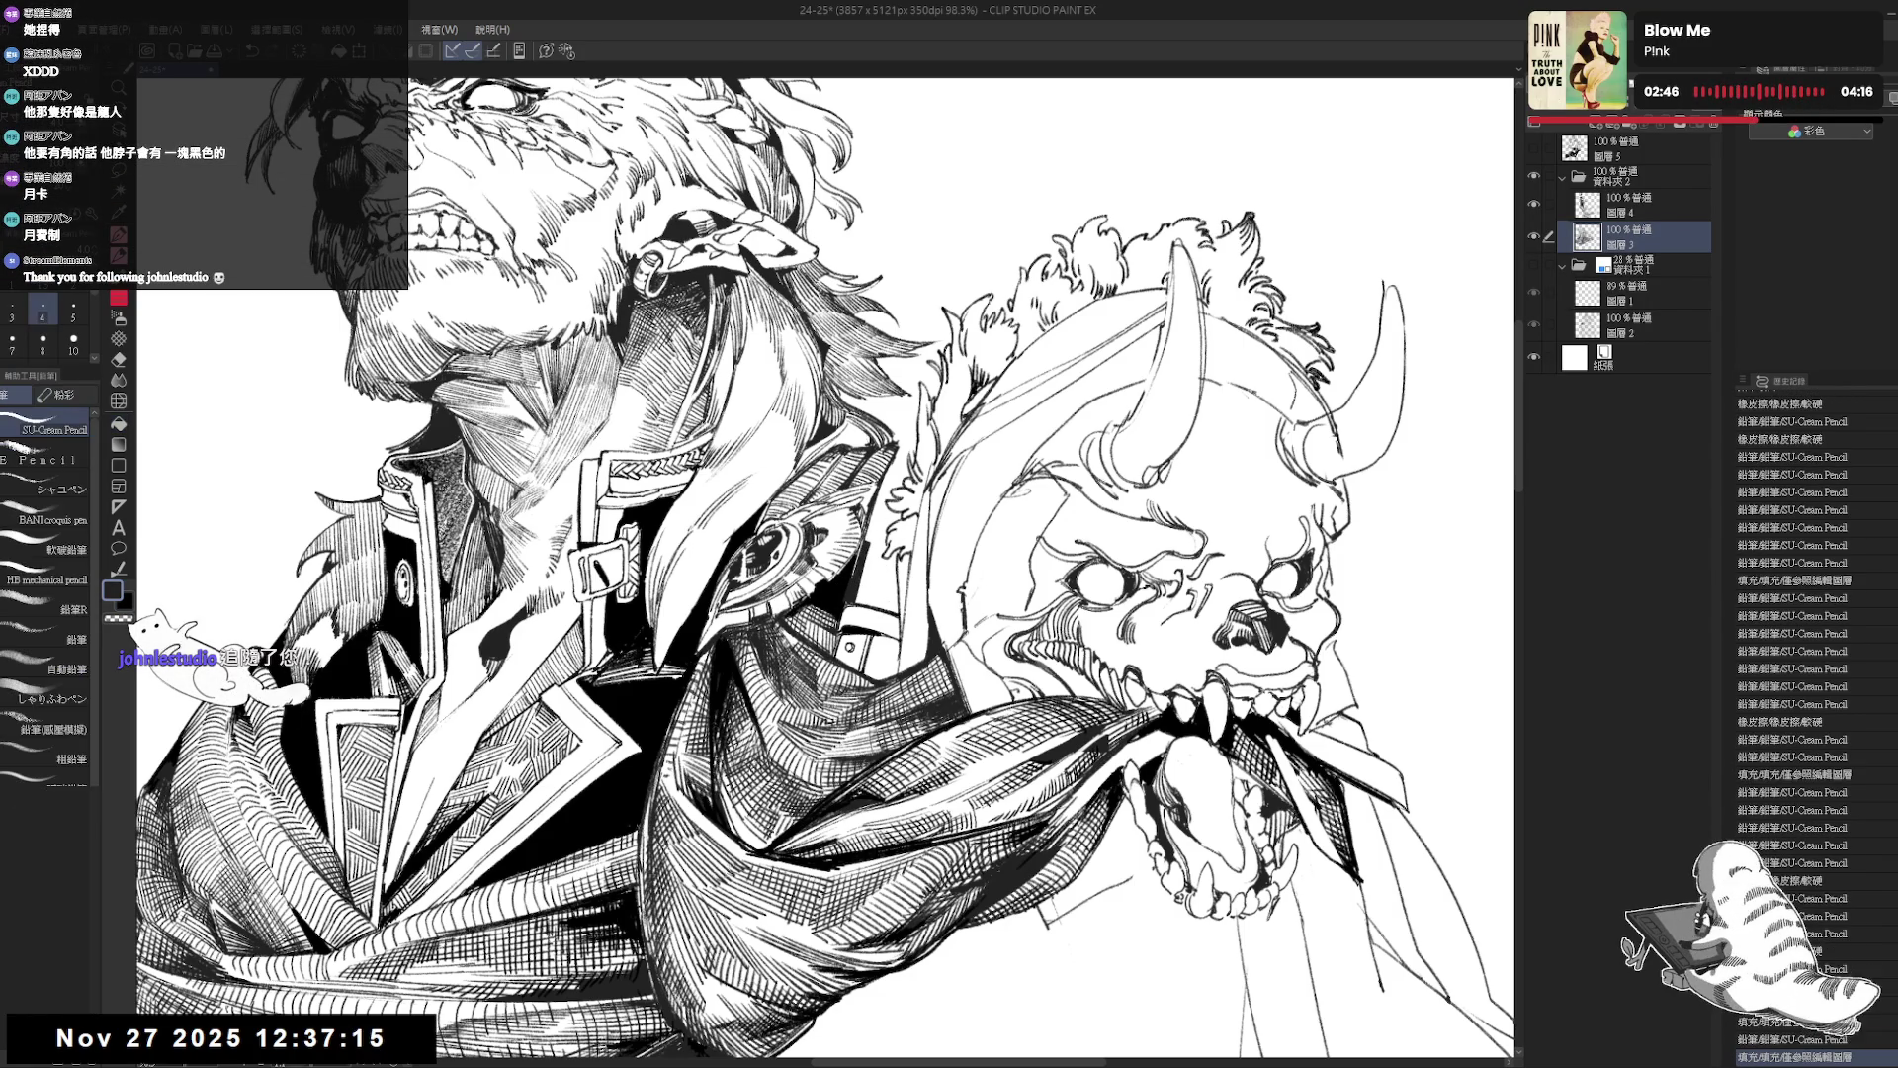
key("g")
left_click(858, 590)
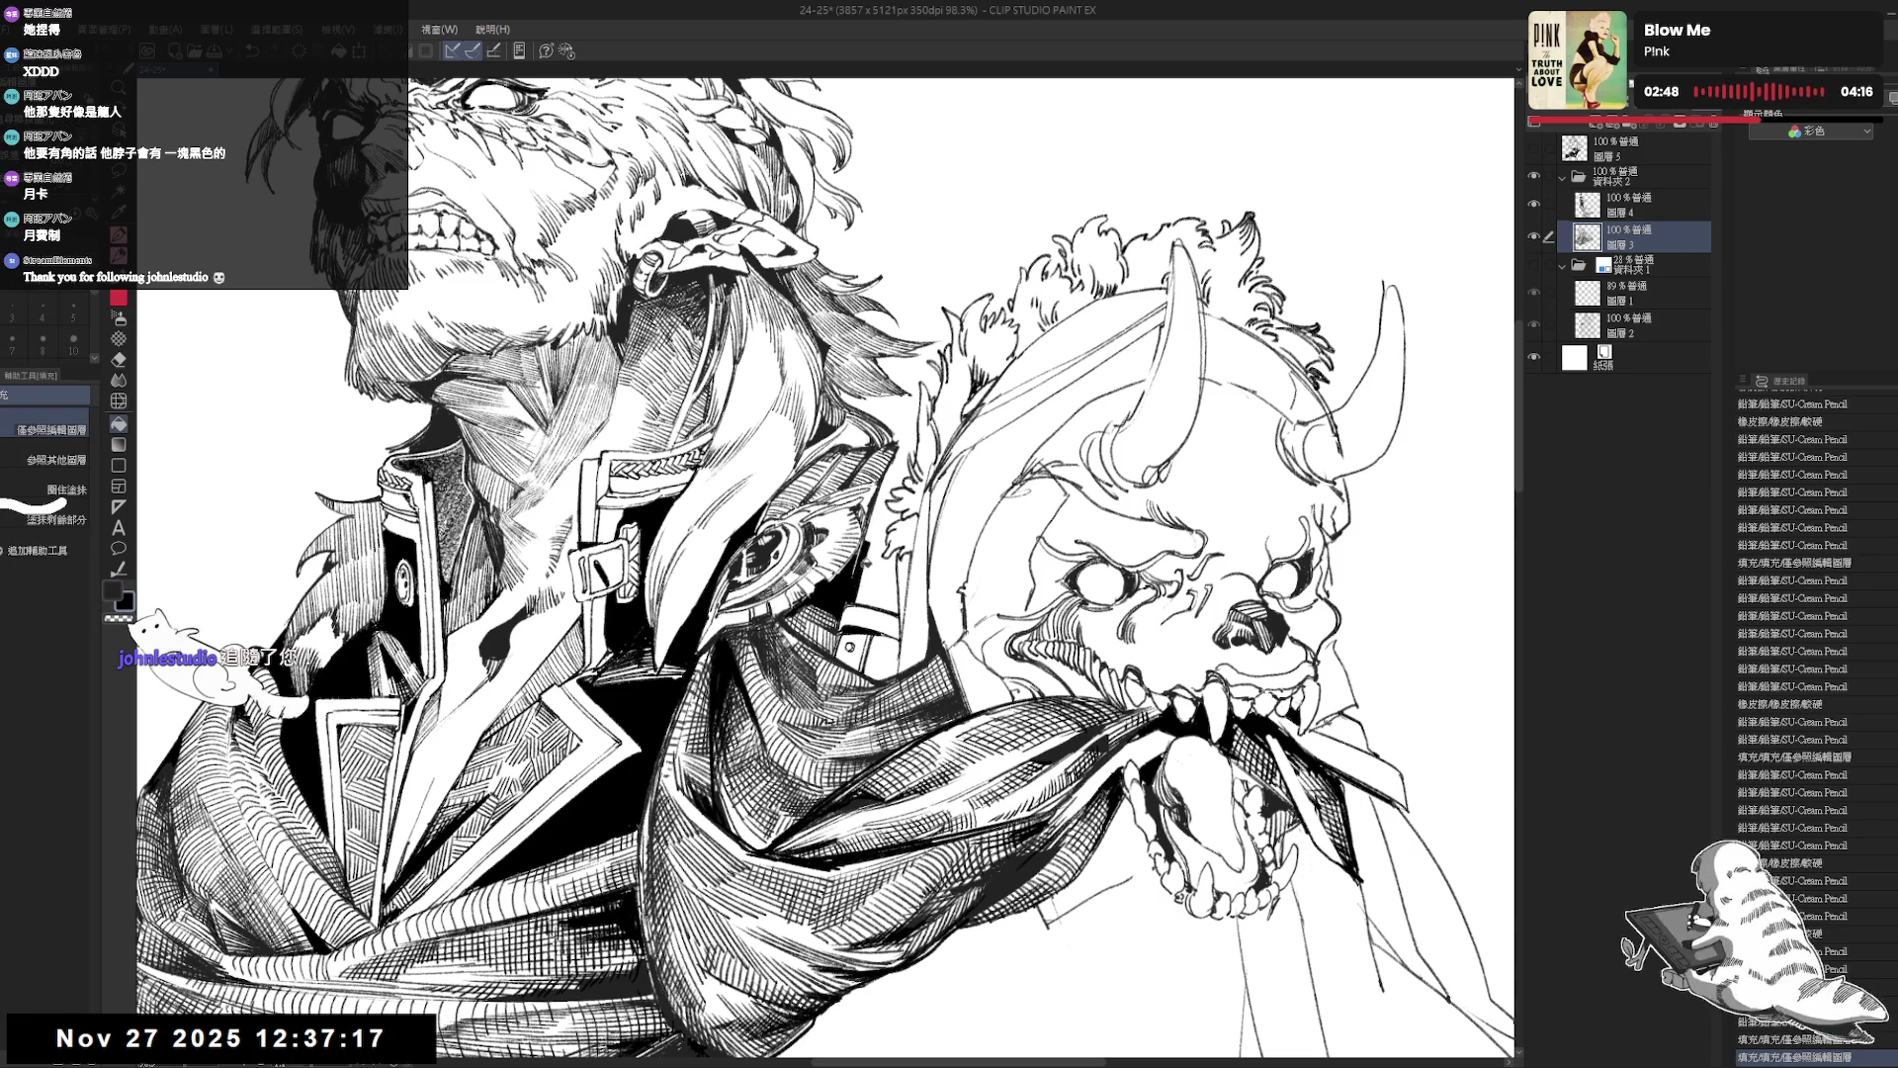
key("p")
left_click_drag(855, 583, 859, 594)
Erase a small stray mark, add and undo a pencil stroke, then zoom out and save.
key("e")
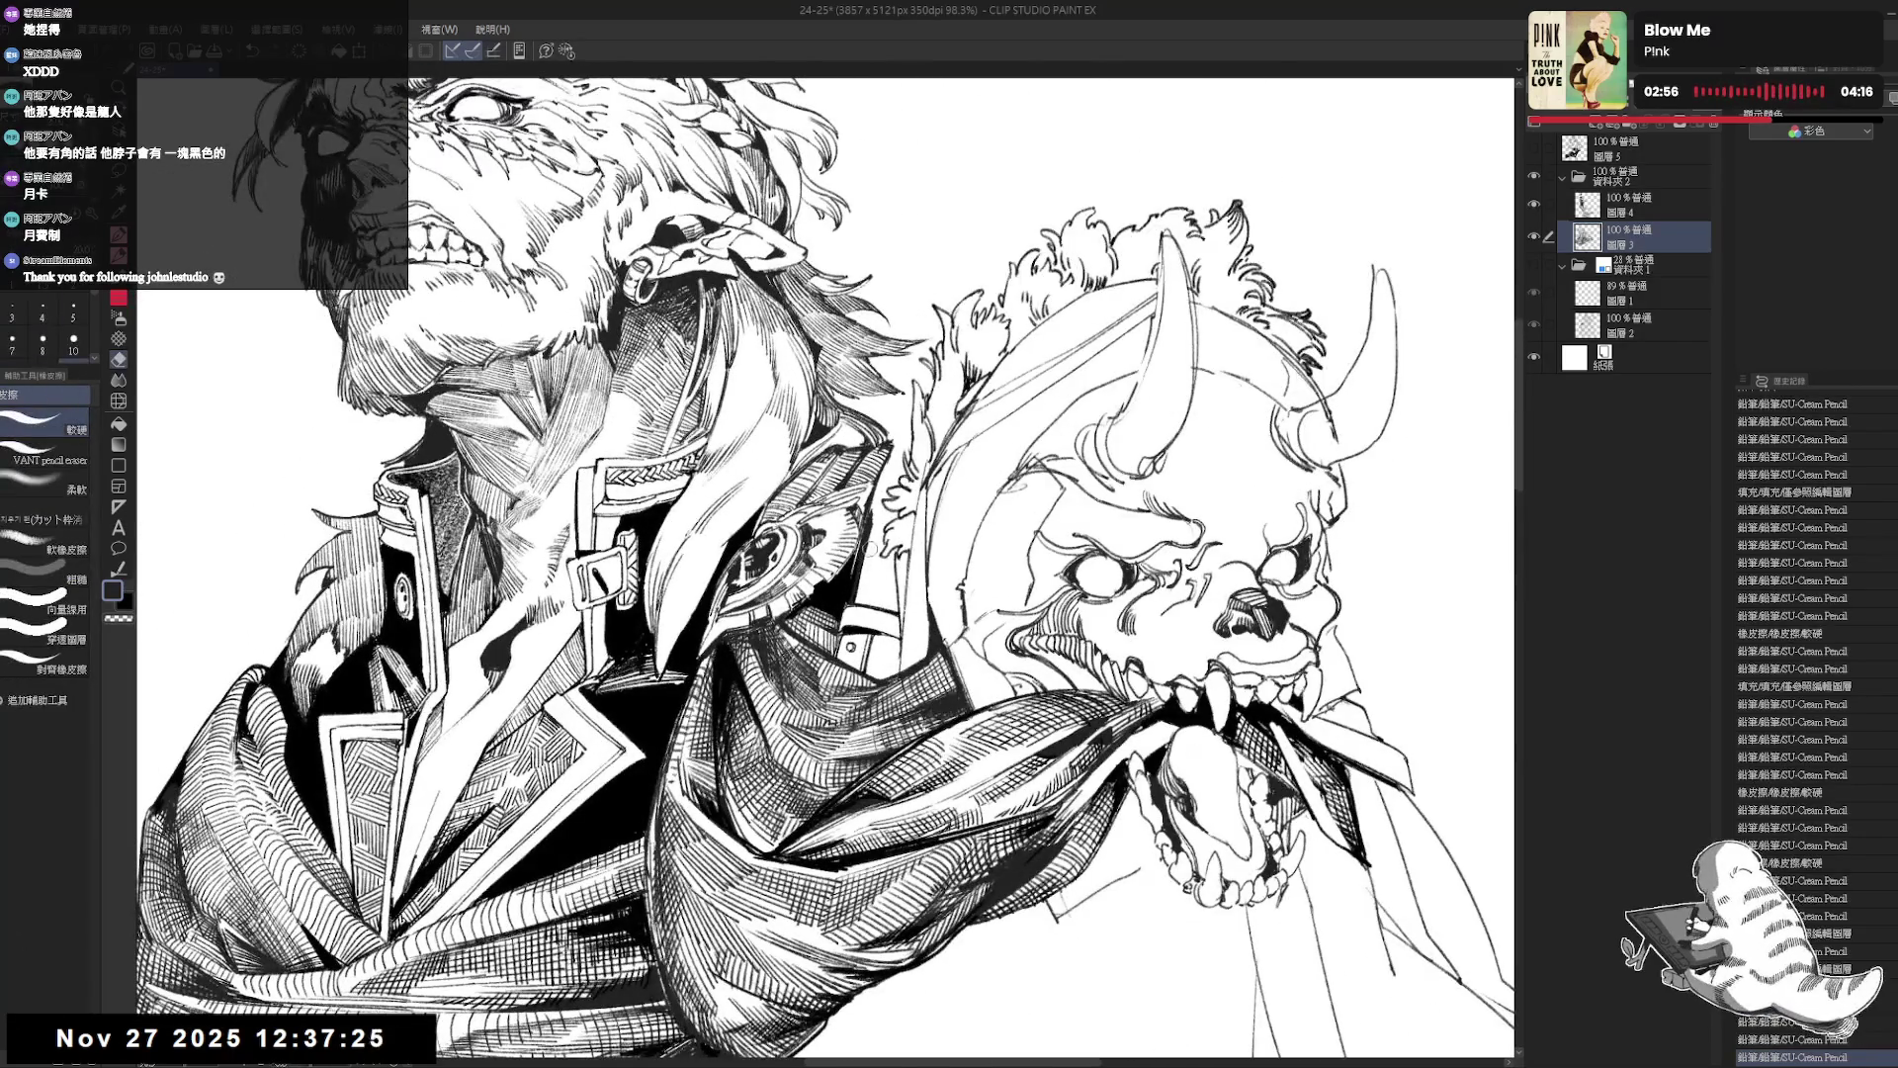
left_click_drag(854, 573, 870, 593)
key("p")
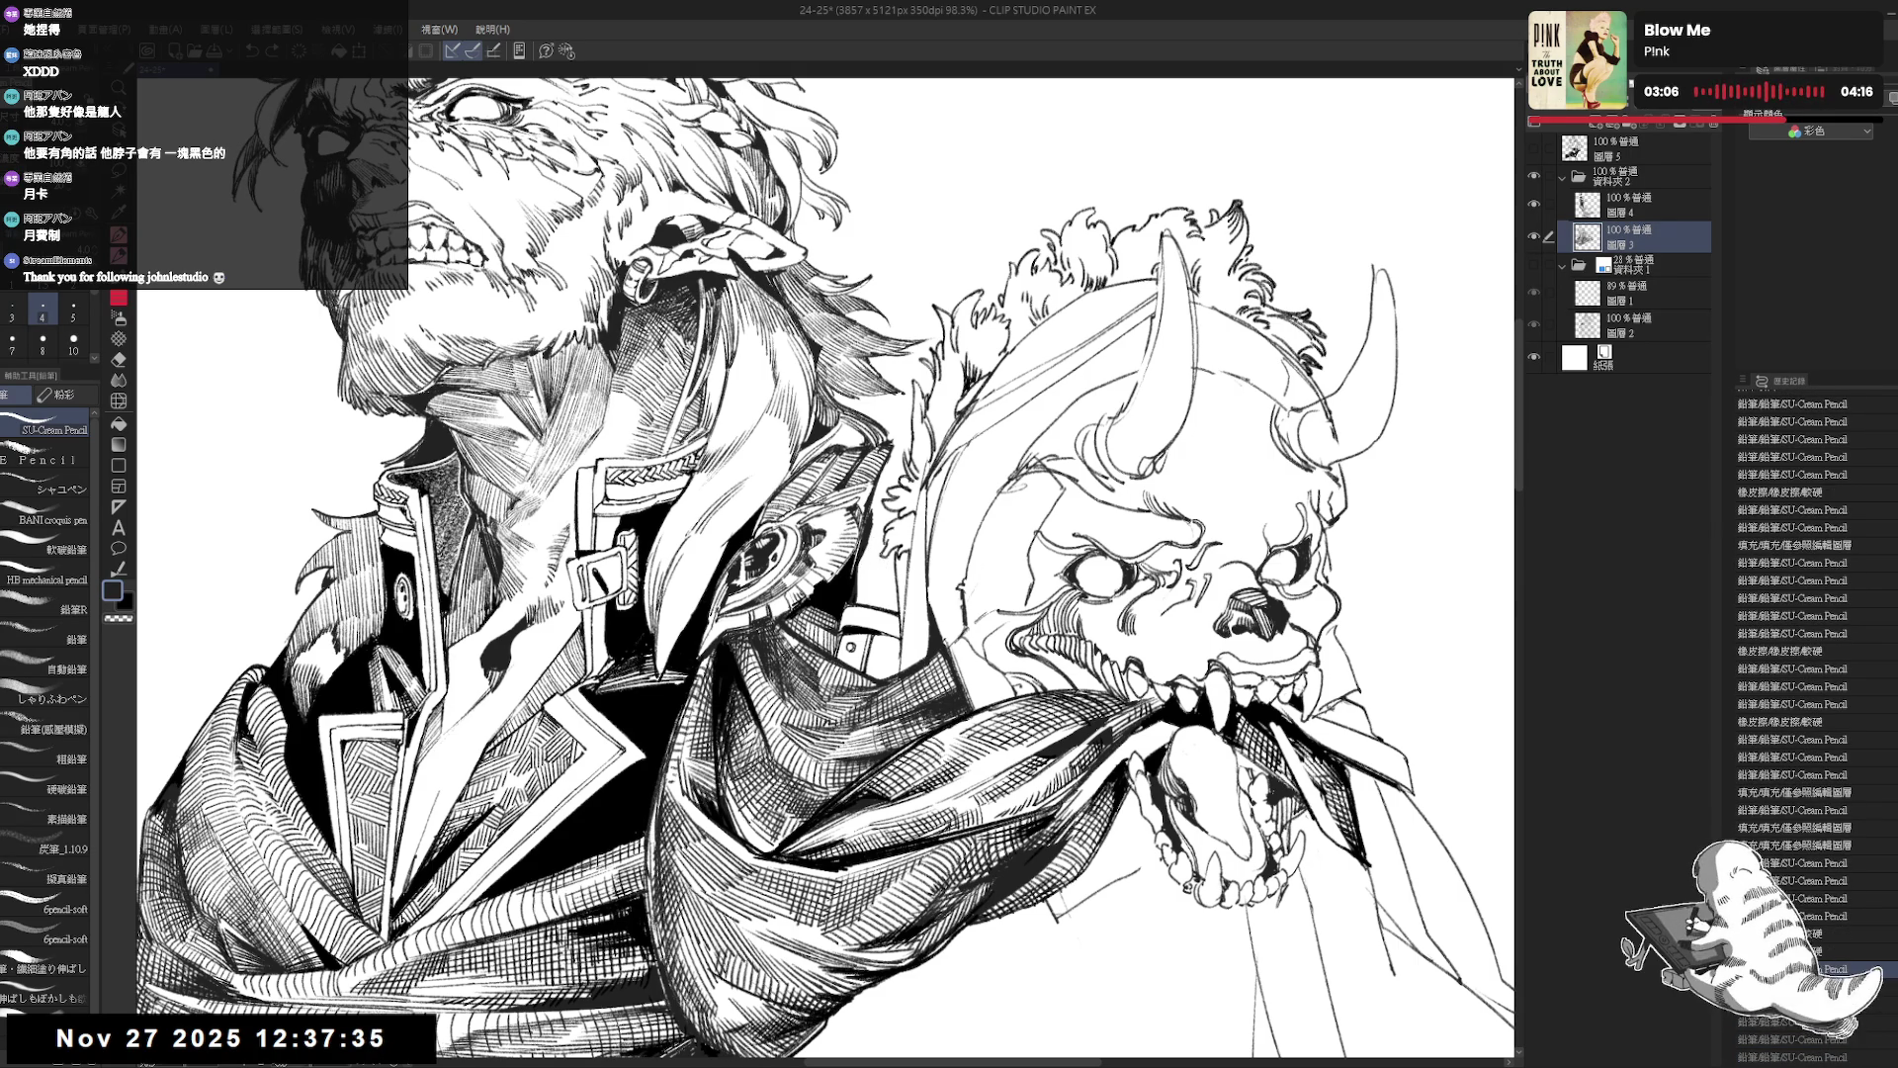
mouse_move(860, 579)
left_mouse_down()
mouse_move(870, 593)
mouse_move(885, 553)
mouse_move(877, 598)
left_mouse_up()
key("e")
key("p")
key("ctrl+z")
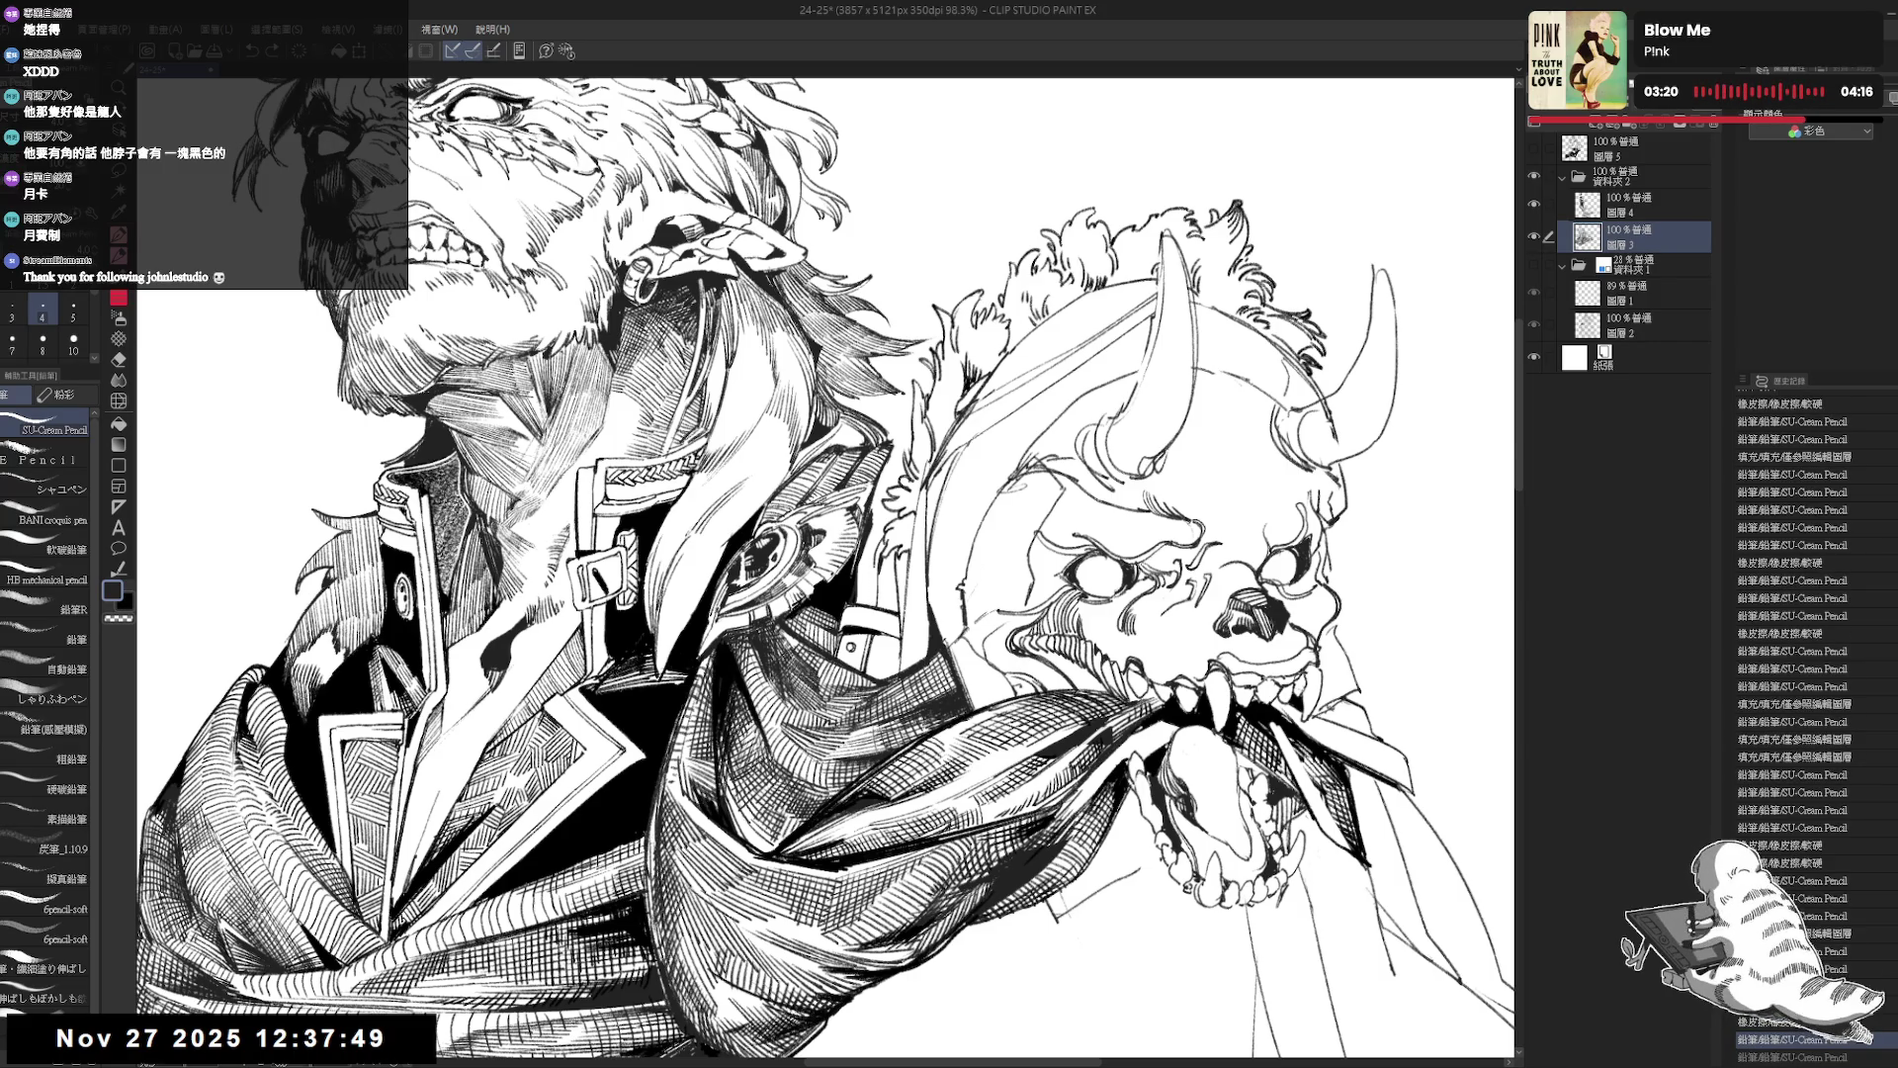
key("ctrl+minus")
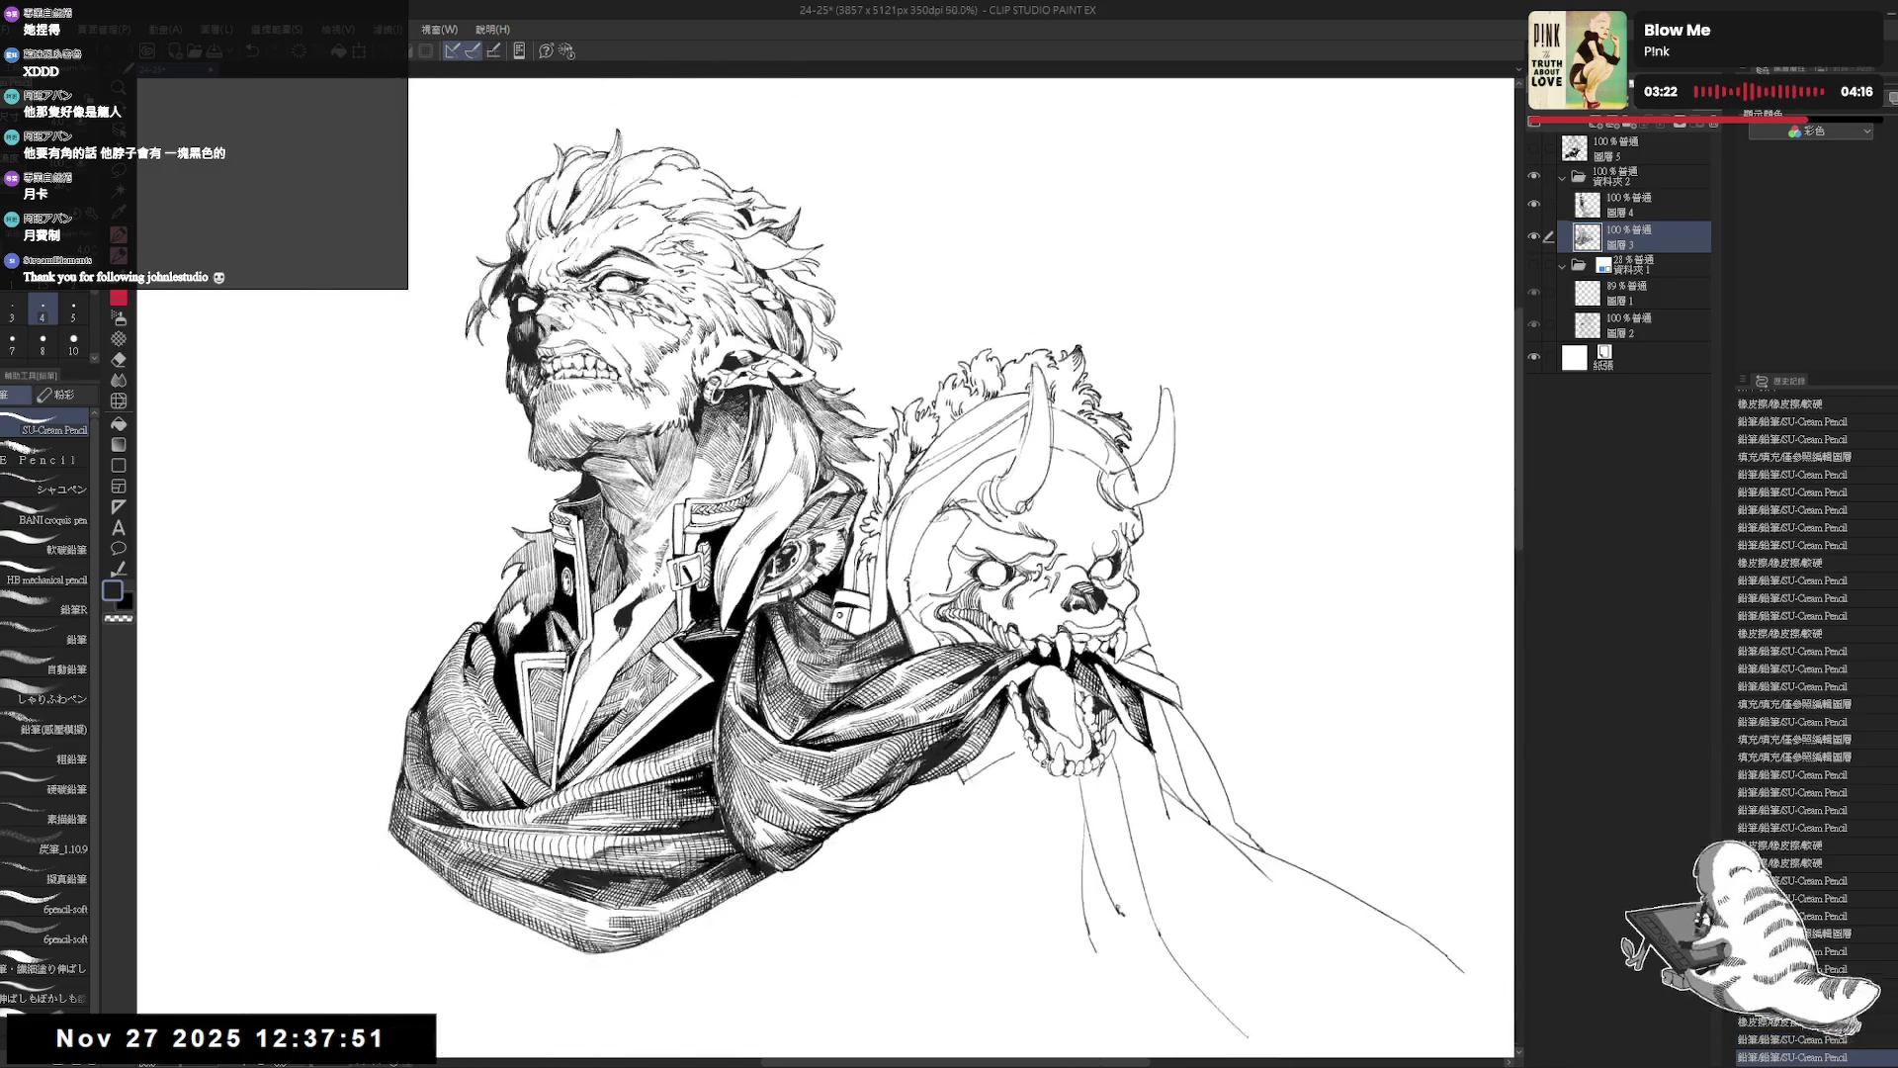
key("ctrl+s")
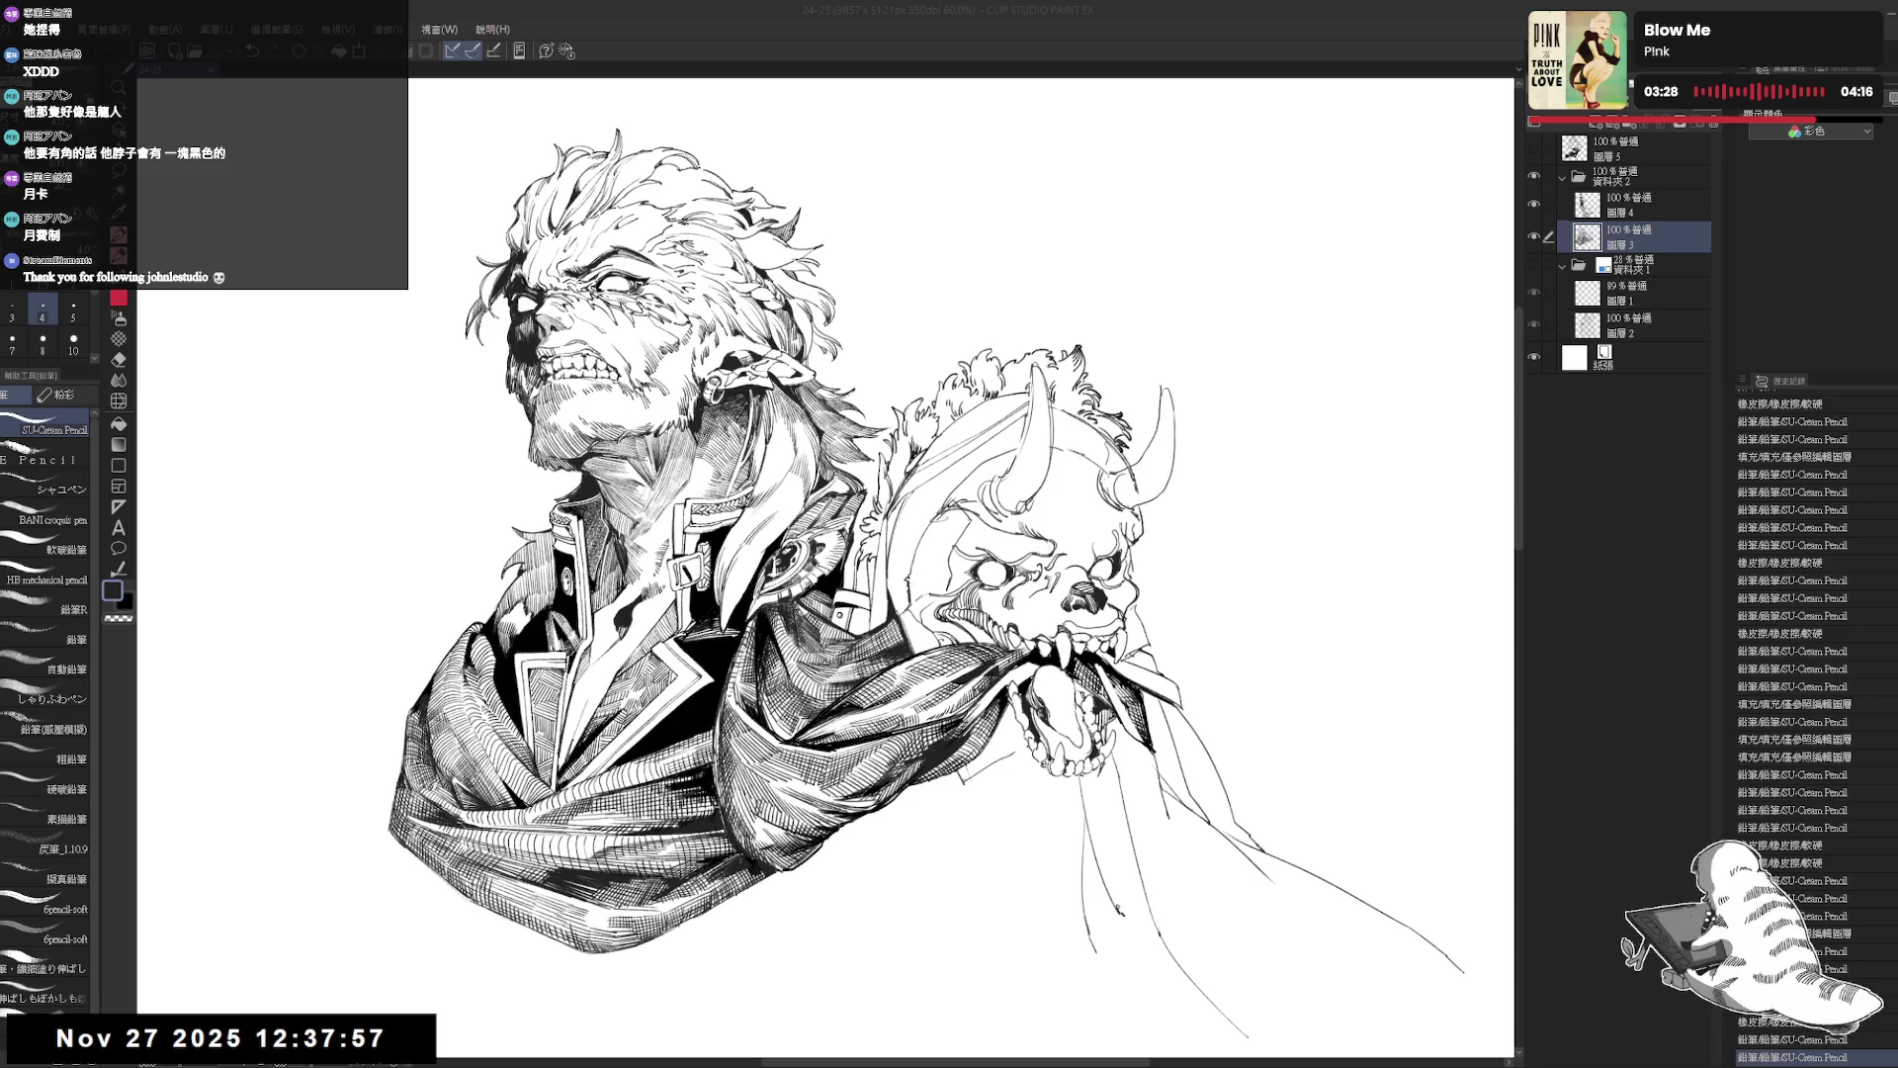
Rotate the view upright, draw and undo a stroke, then add another pencil stroke on the coat.
scroll(904, 515, "up", 2)
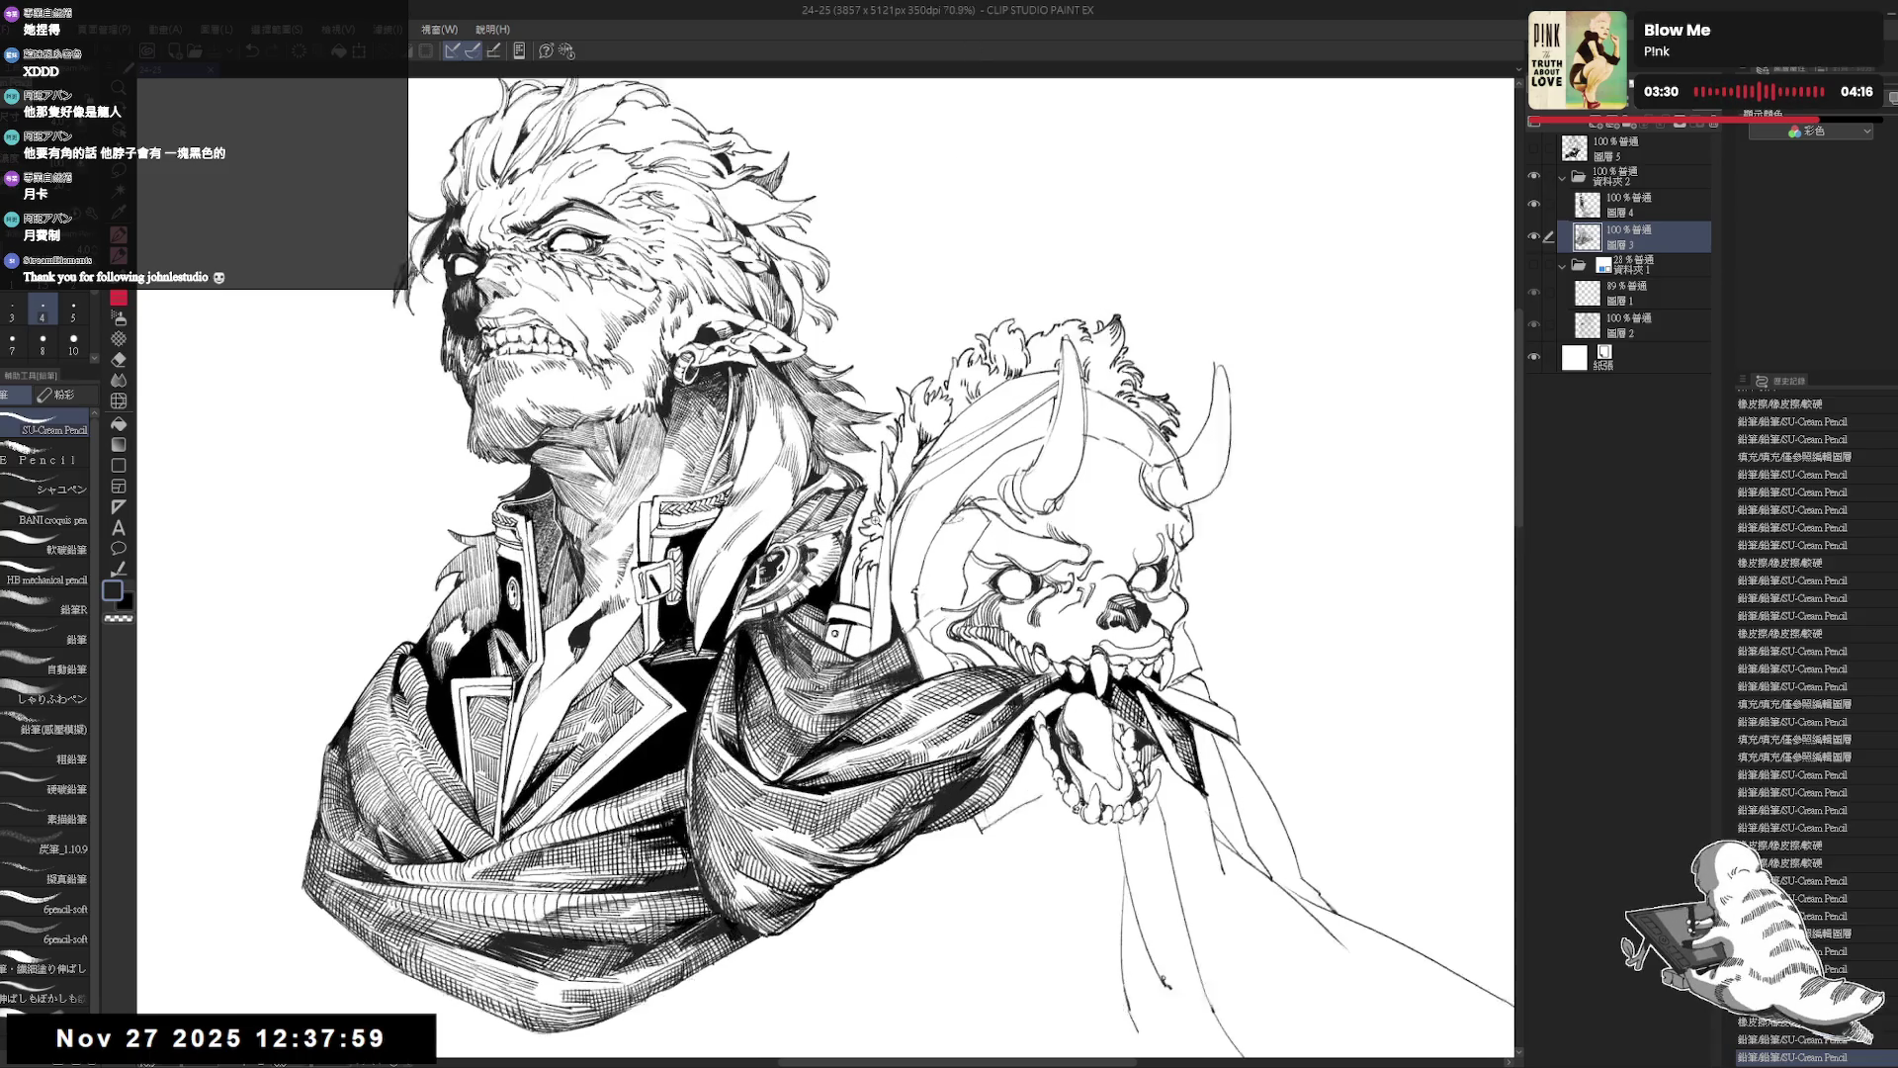
left_click_drag(988, 692, 871, 762)
left_click_drag(949, 693, 959, 697)
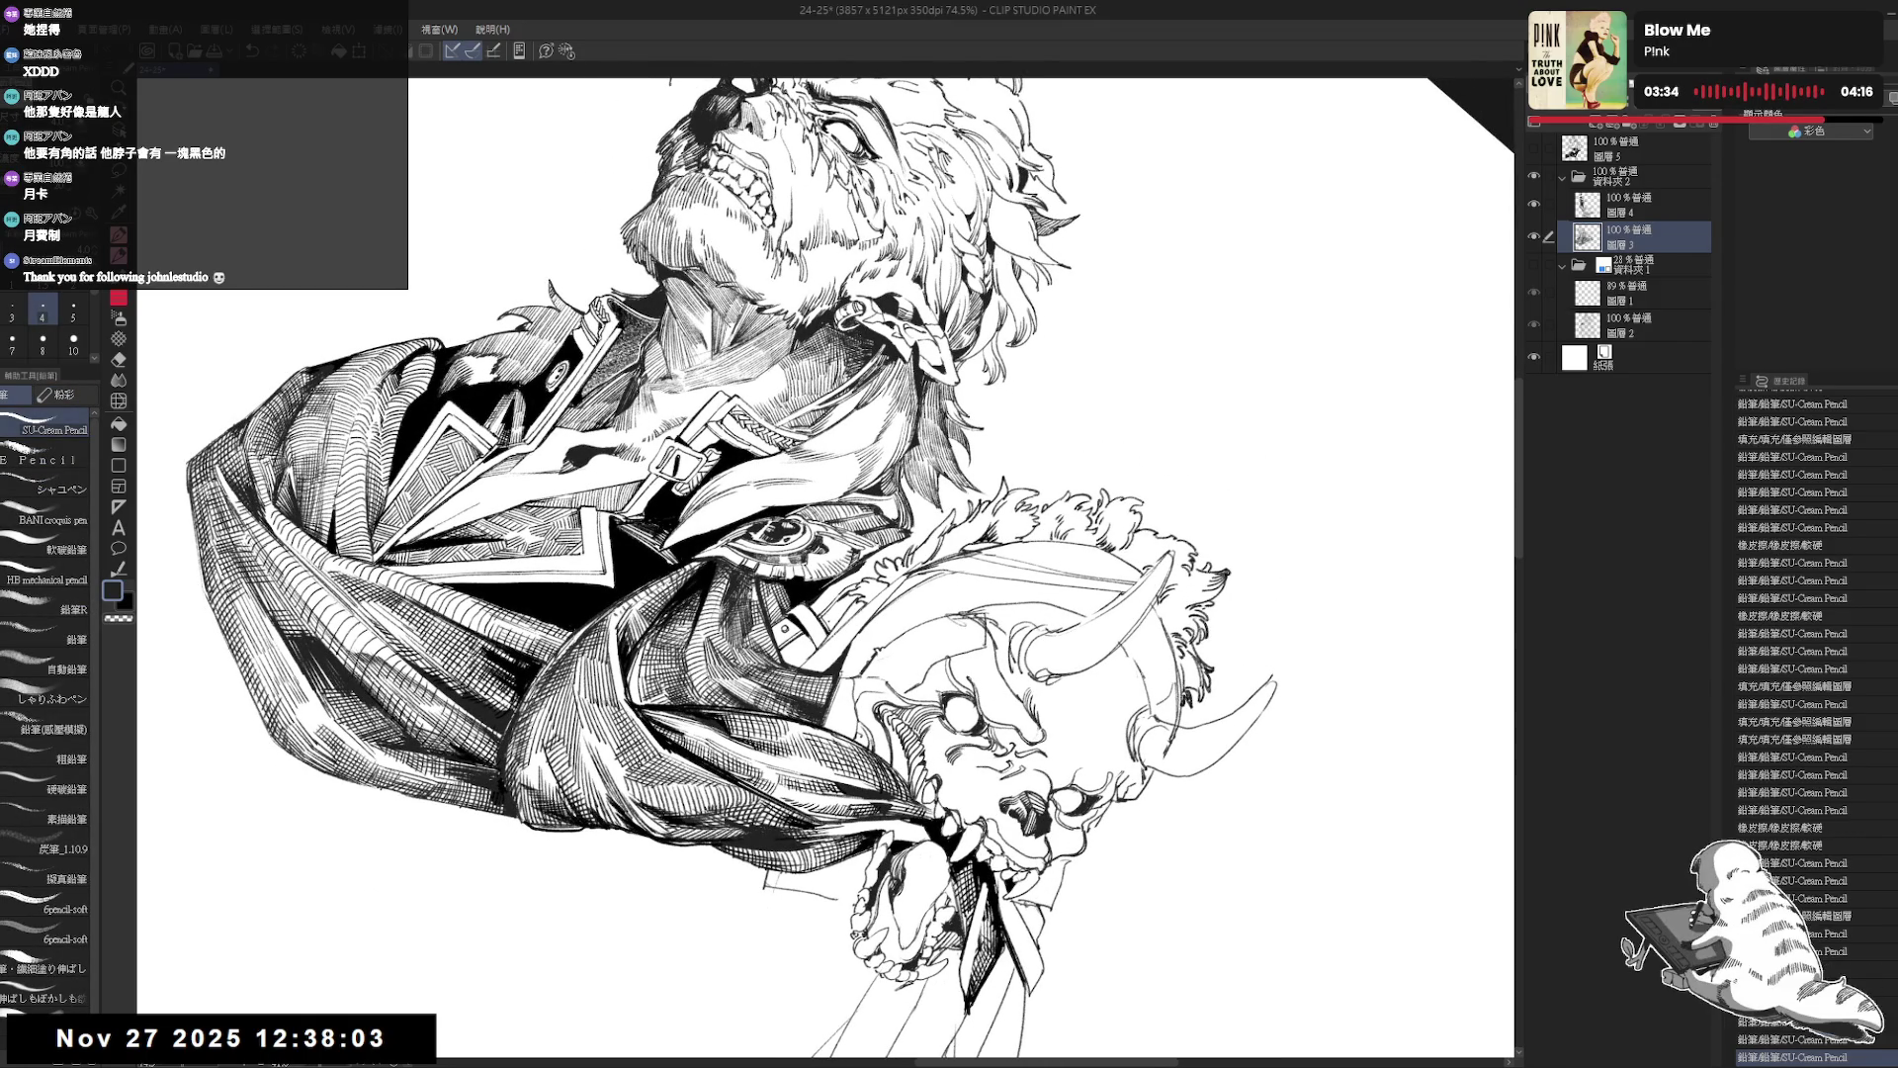
key("ctrl+z")
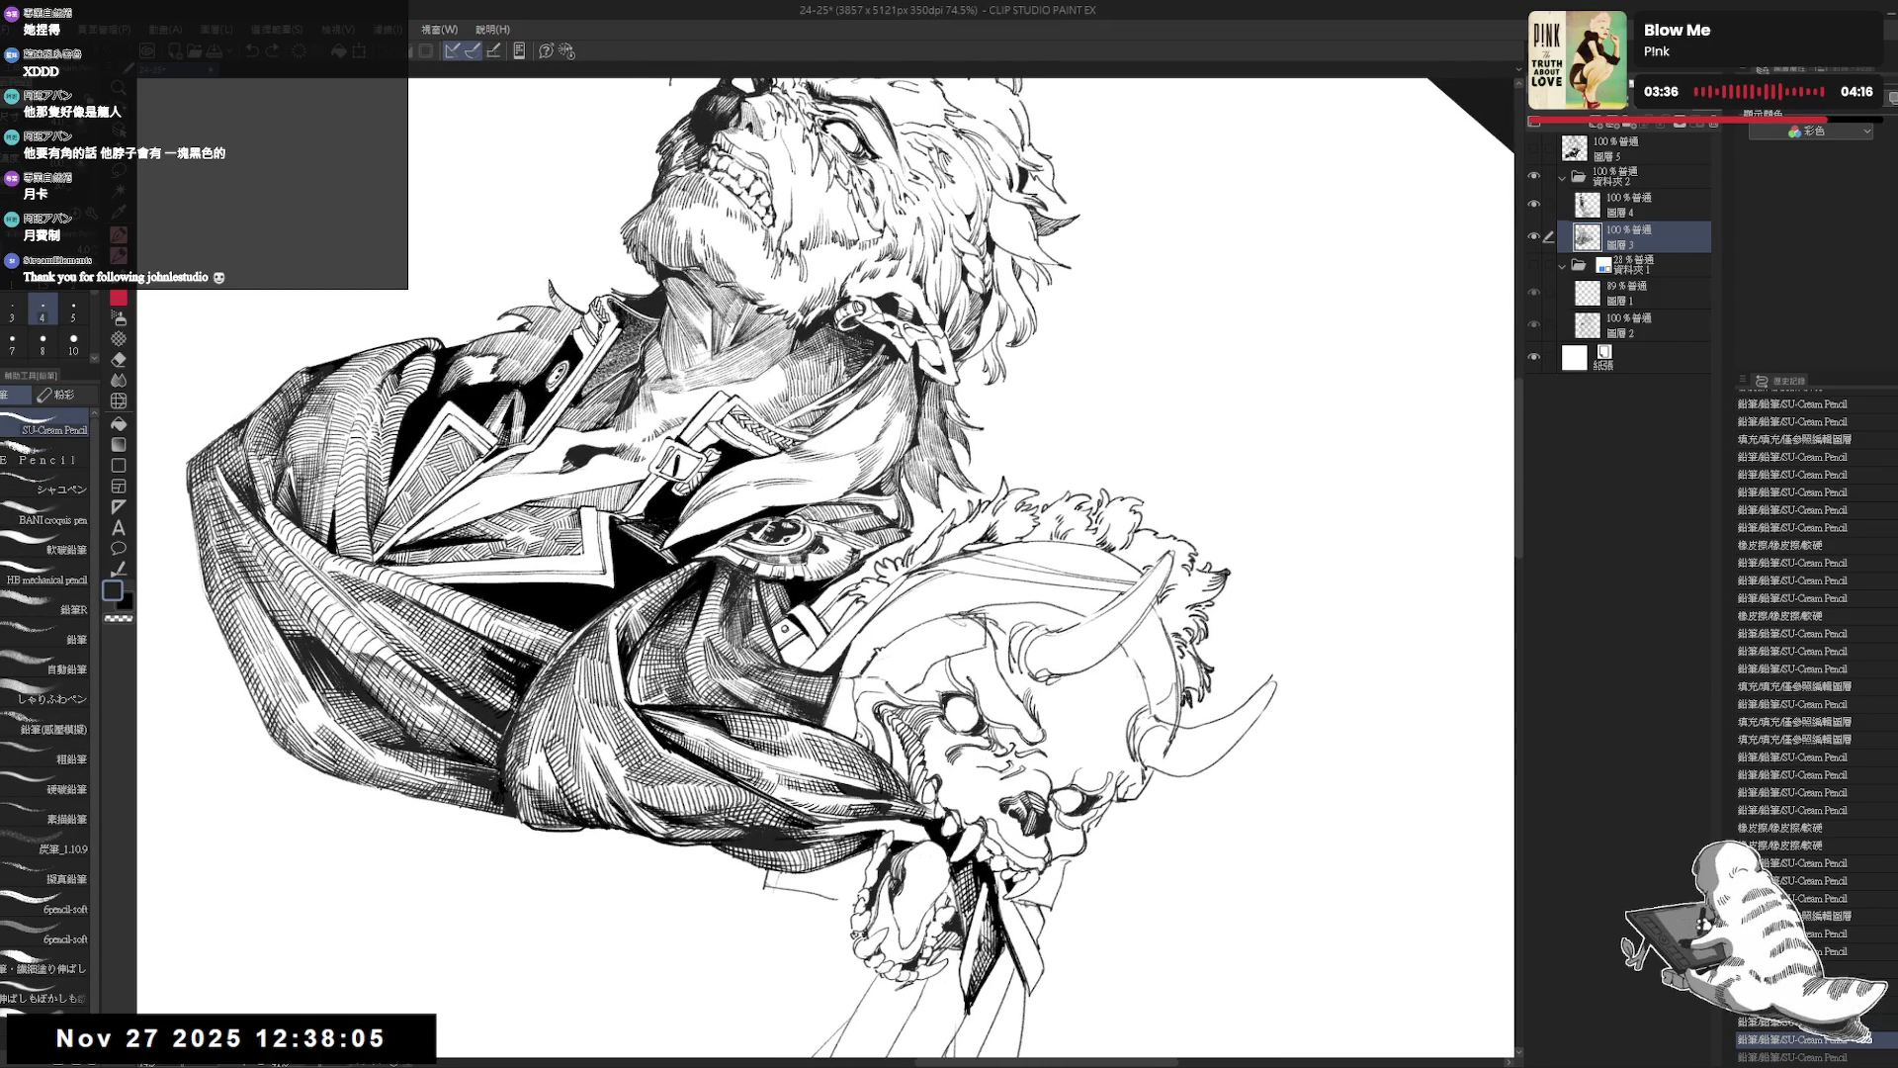
mouse_move(890, 593)
left_mouse_down()
mouse_move(851, 653)
mouse_move(855, 554)
left_mouse_up()
key("e")
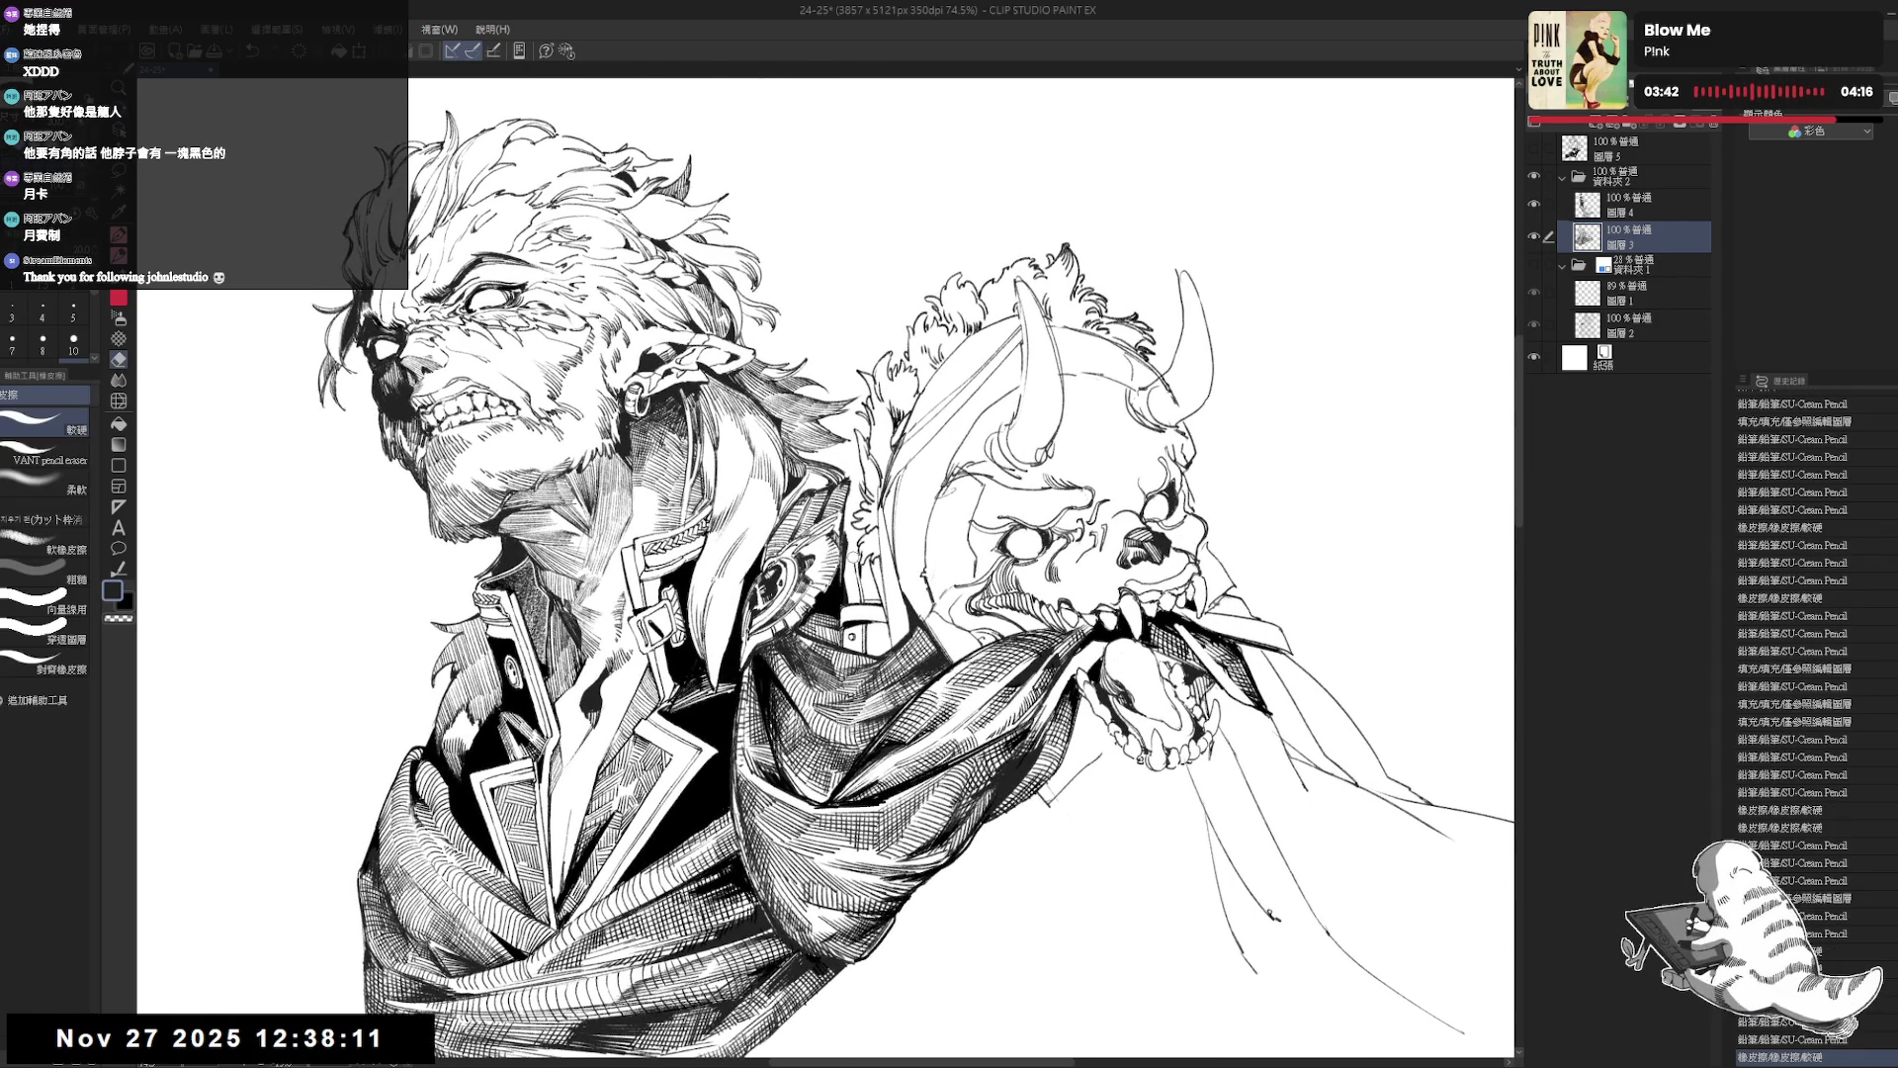
key("p")
left_click_drag(949, 593, 920, 642)
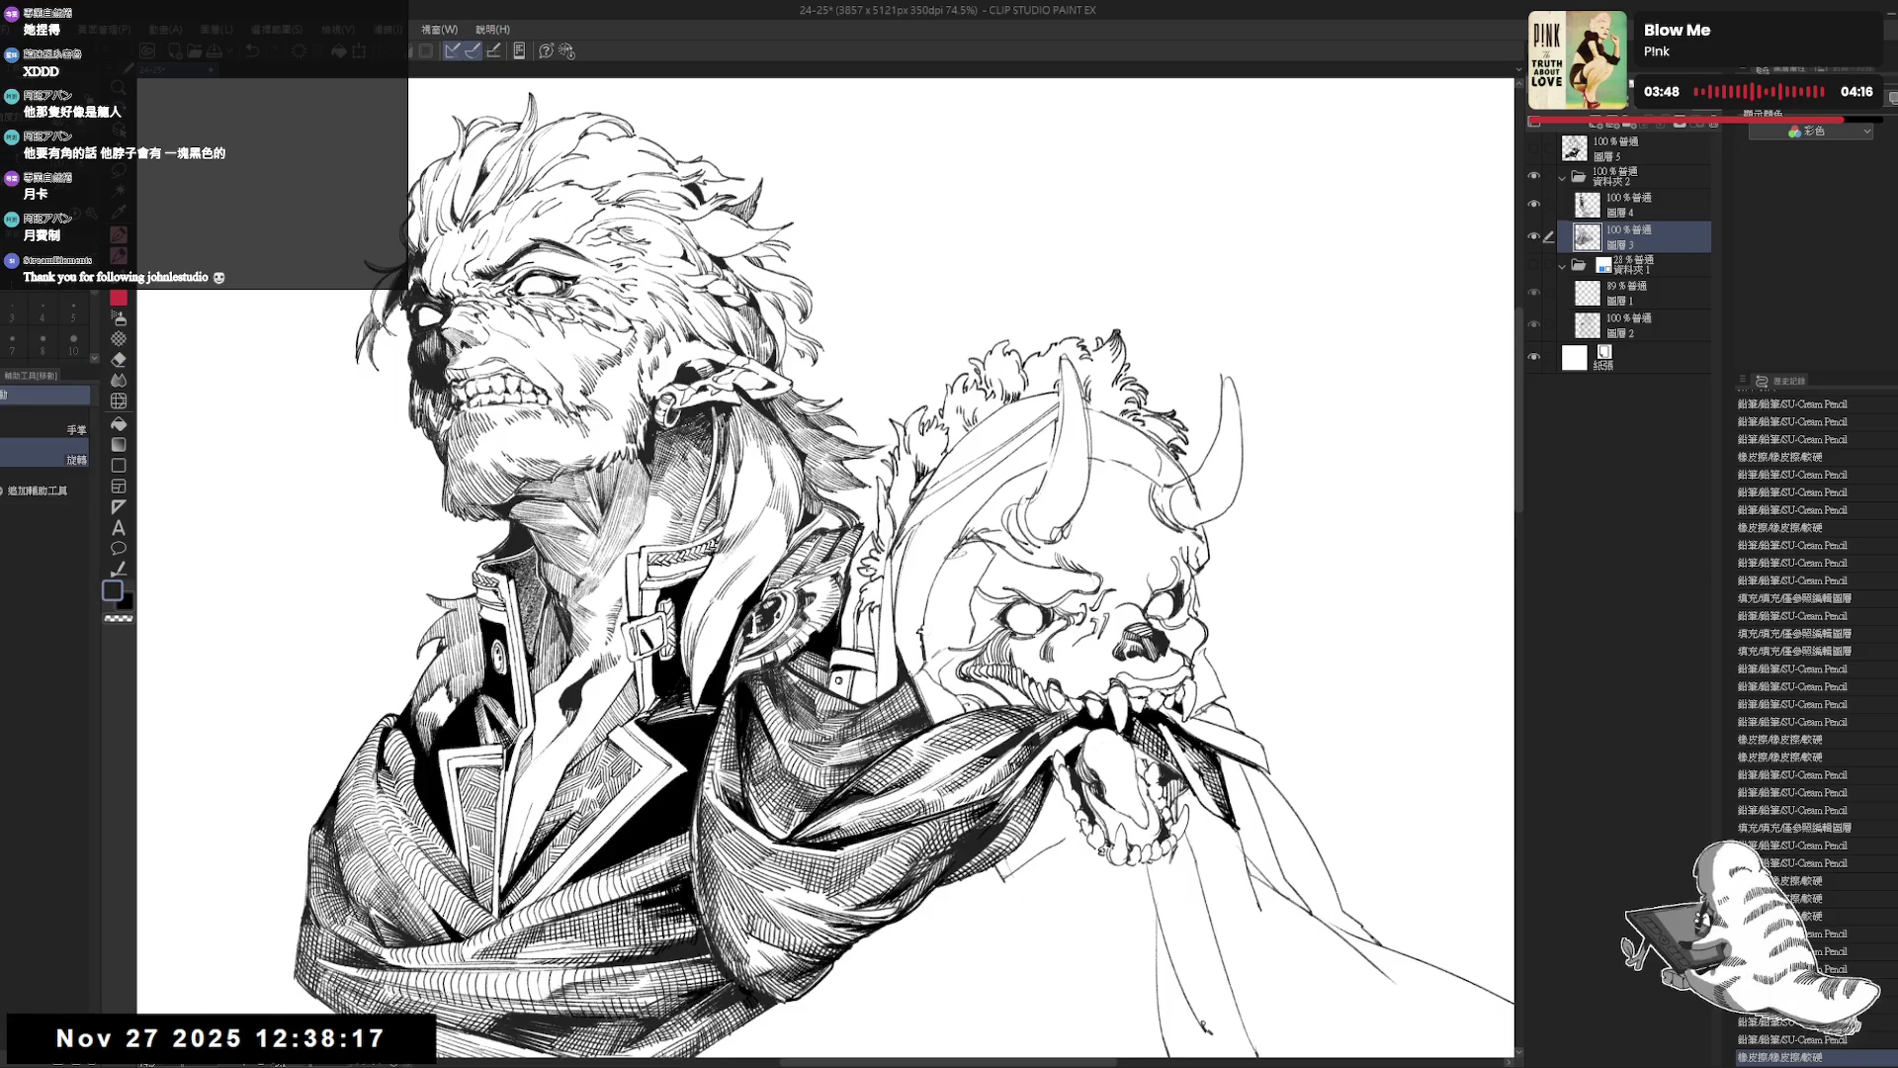
left_click_drag(950, 593, 890, 643)
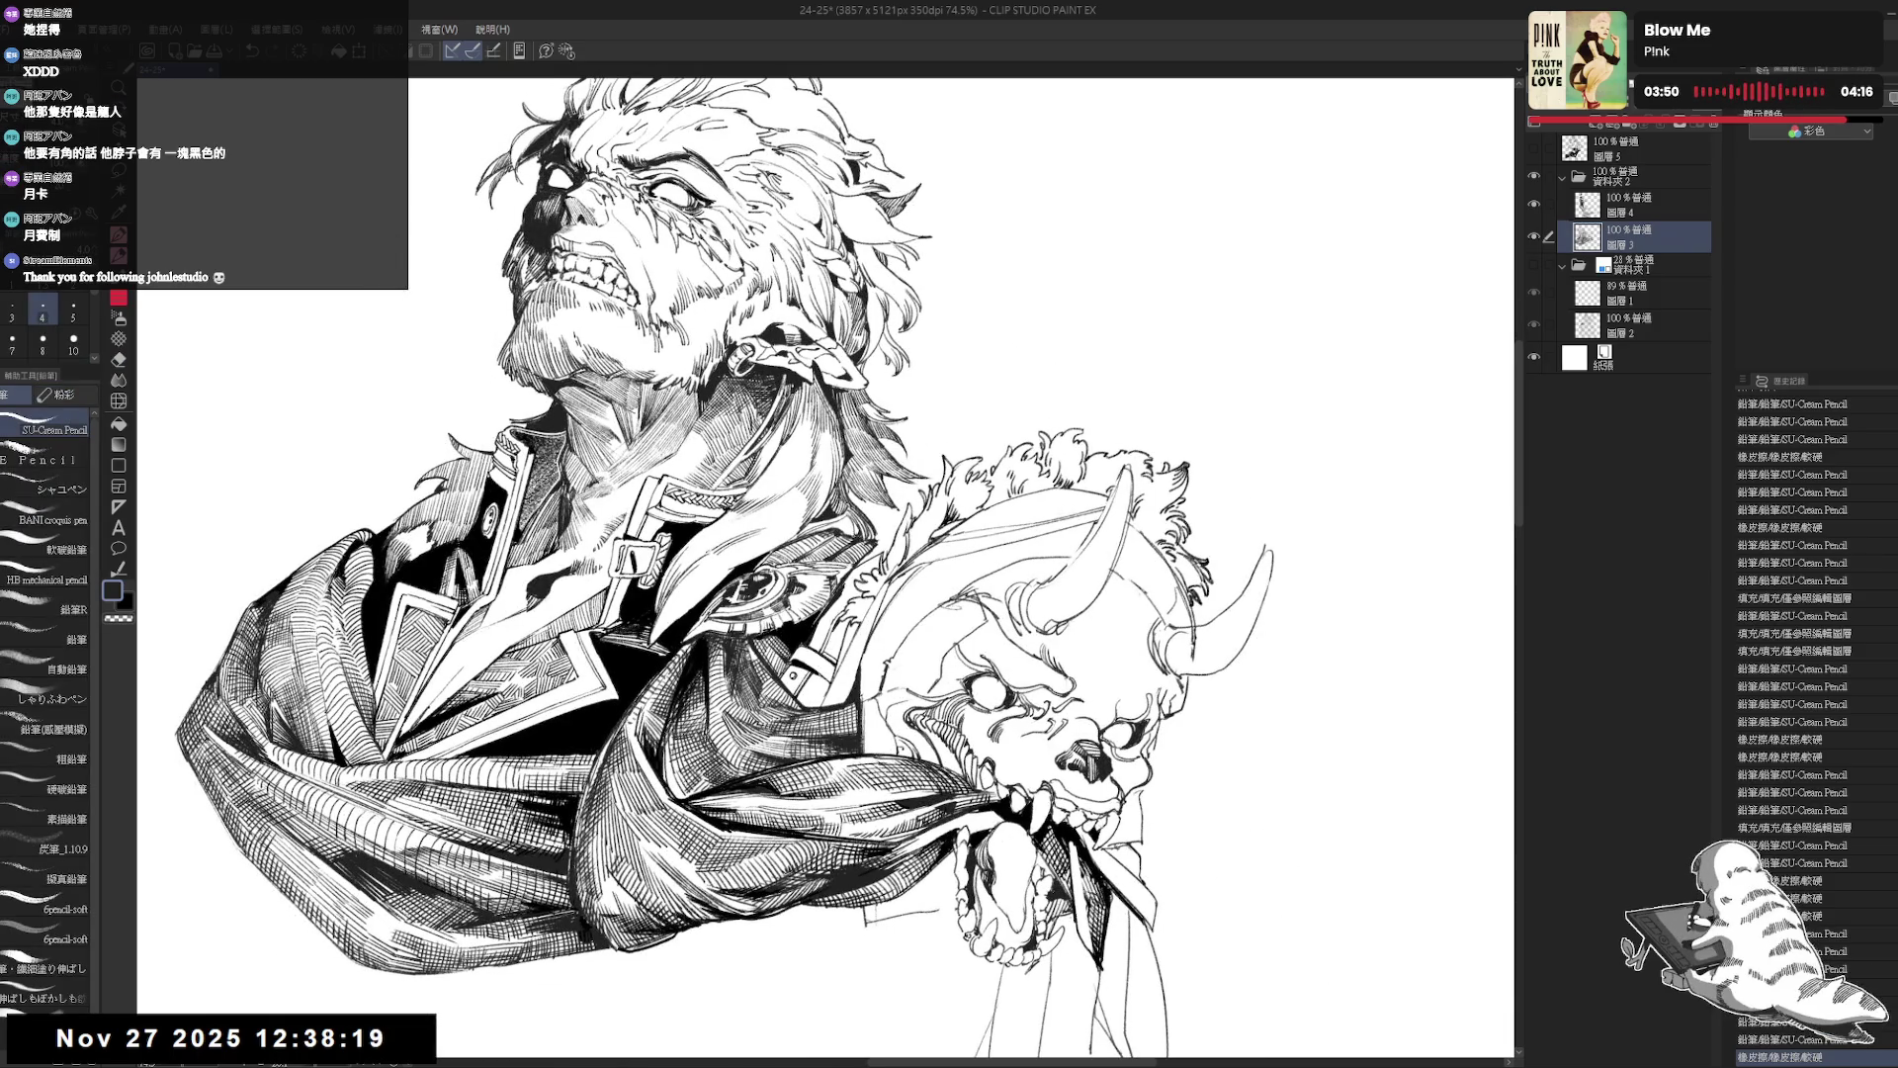
left_click_drag(950, 594, 910, 632)
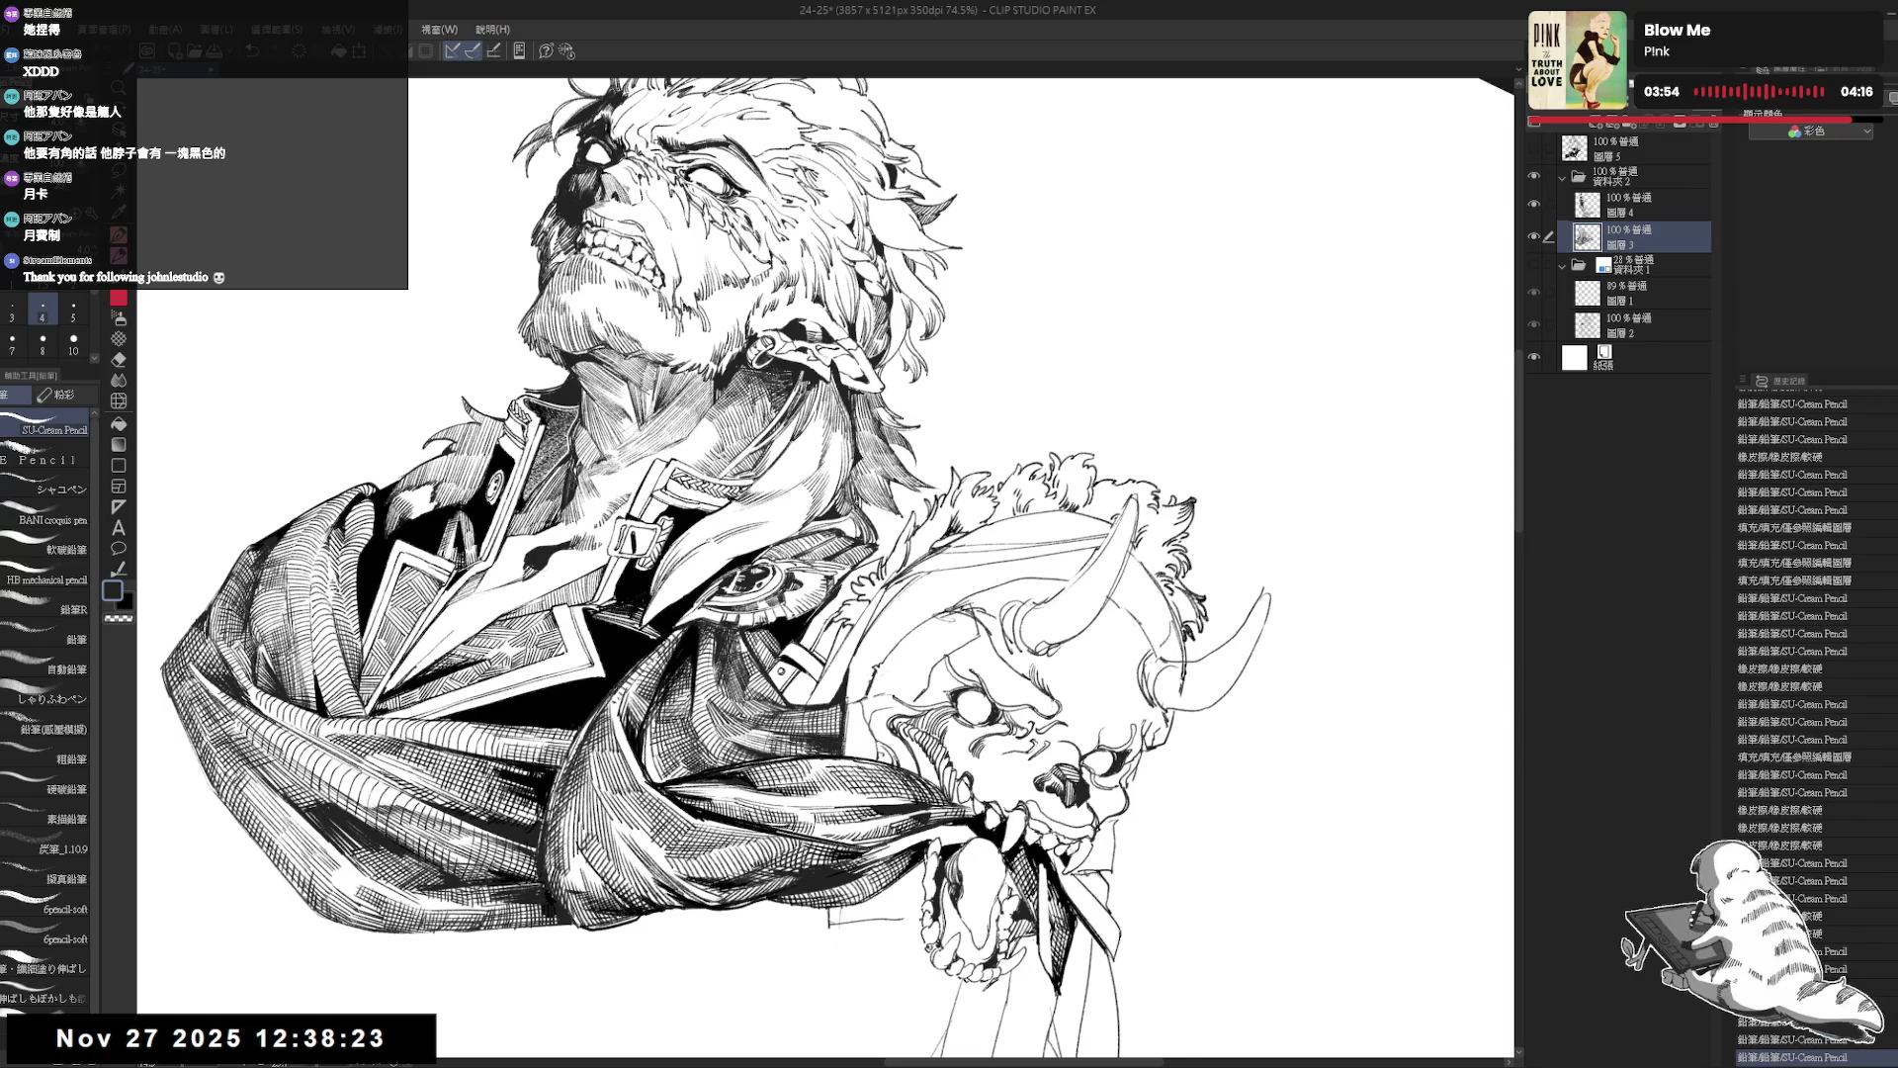
left_click_drag(950, 594, 920, 633)
key("p")
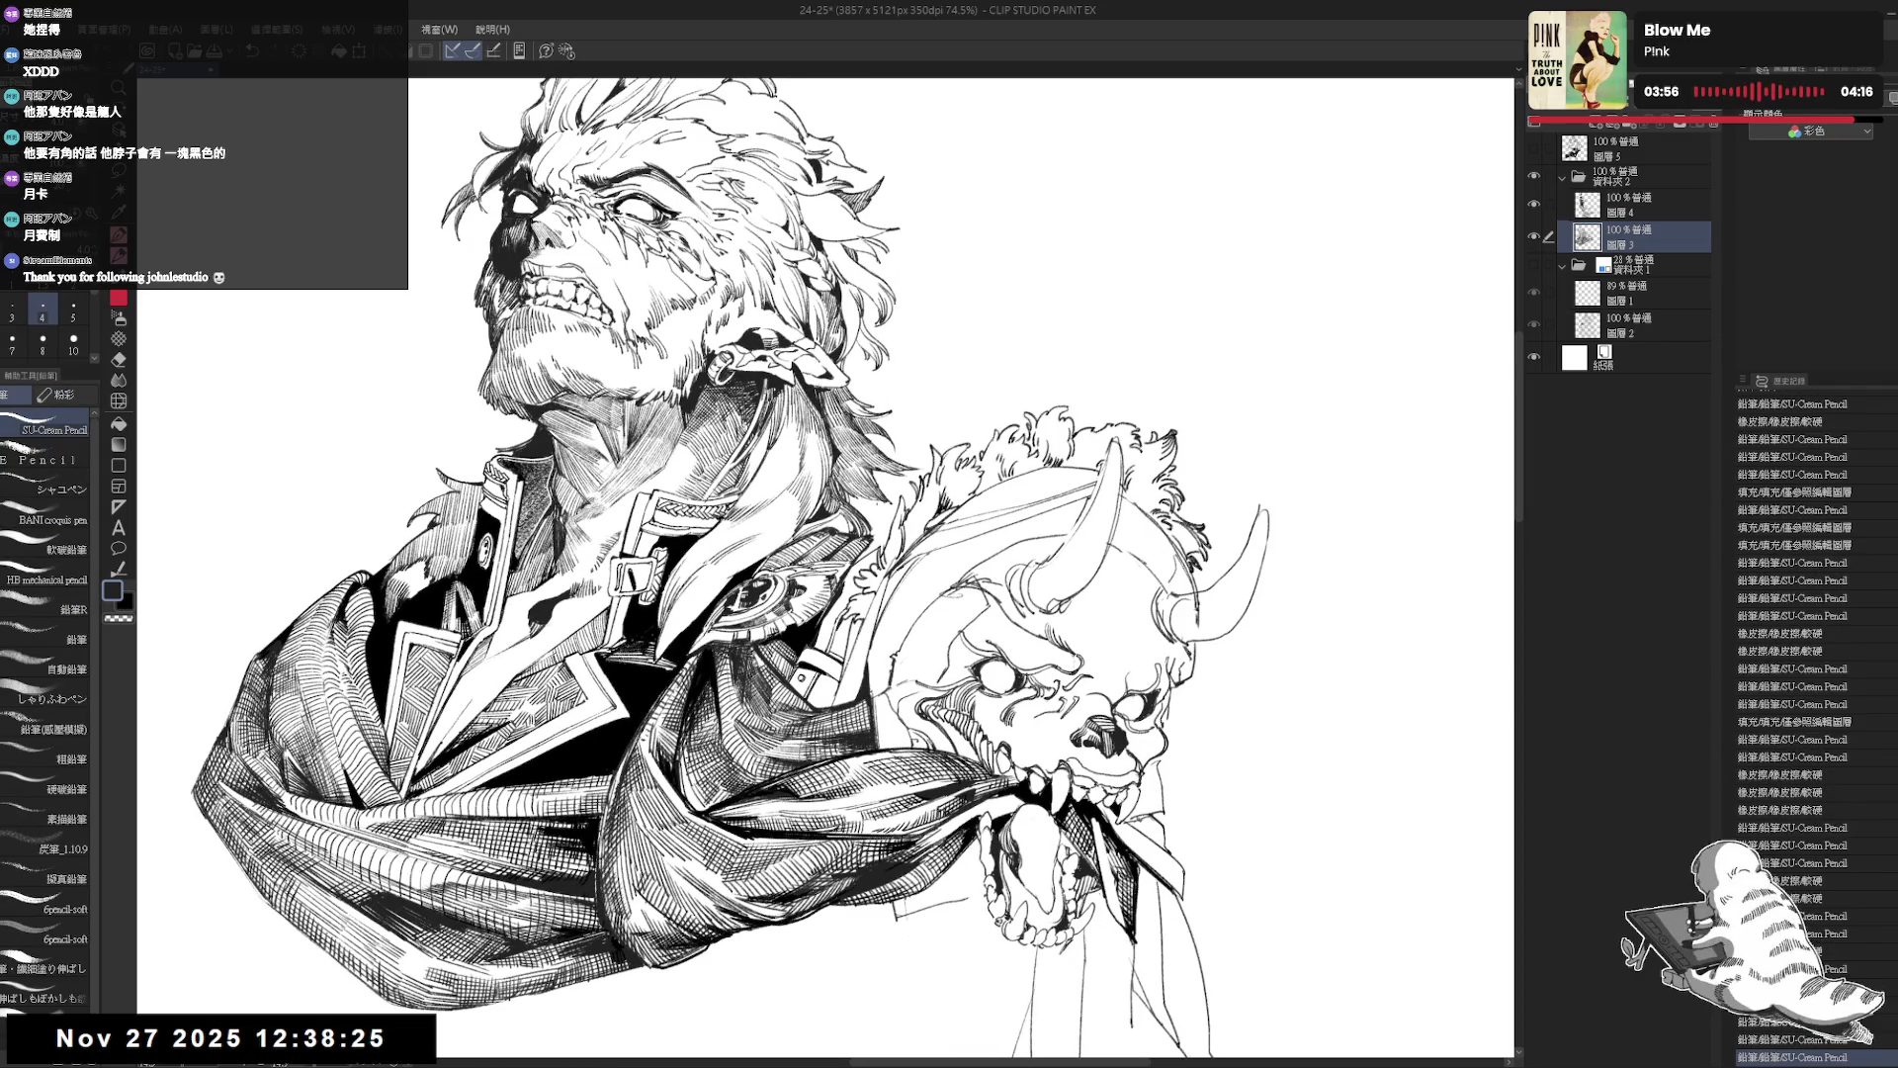
left_click_drag(949, 593, 920, 633)
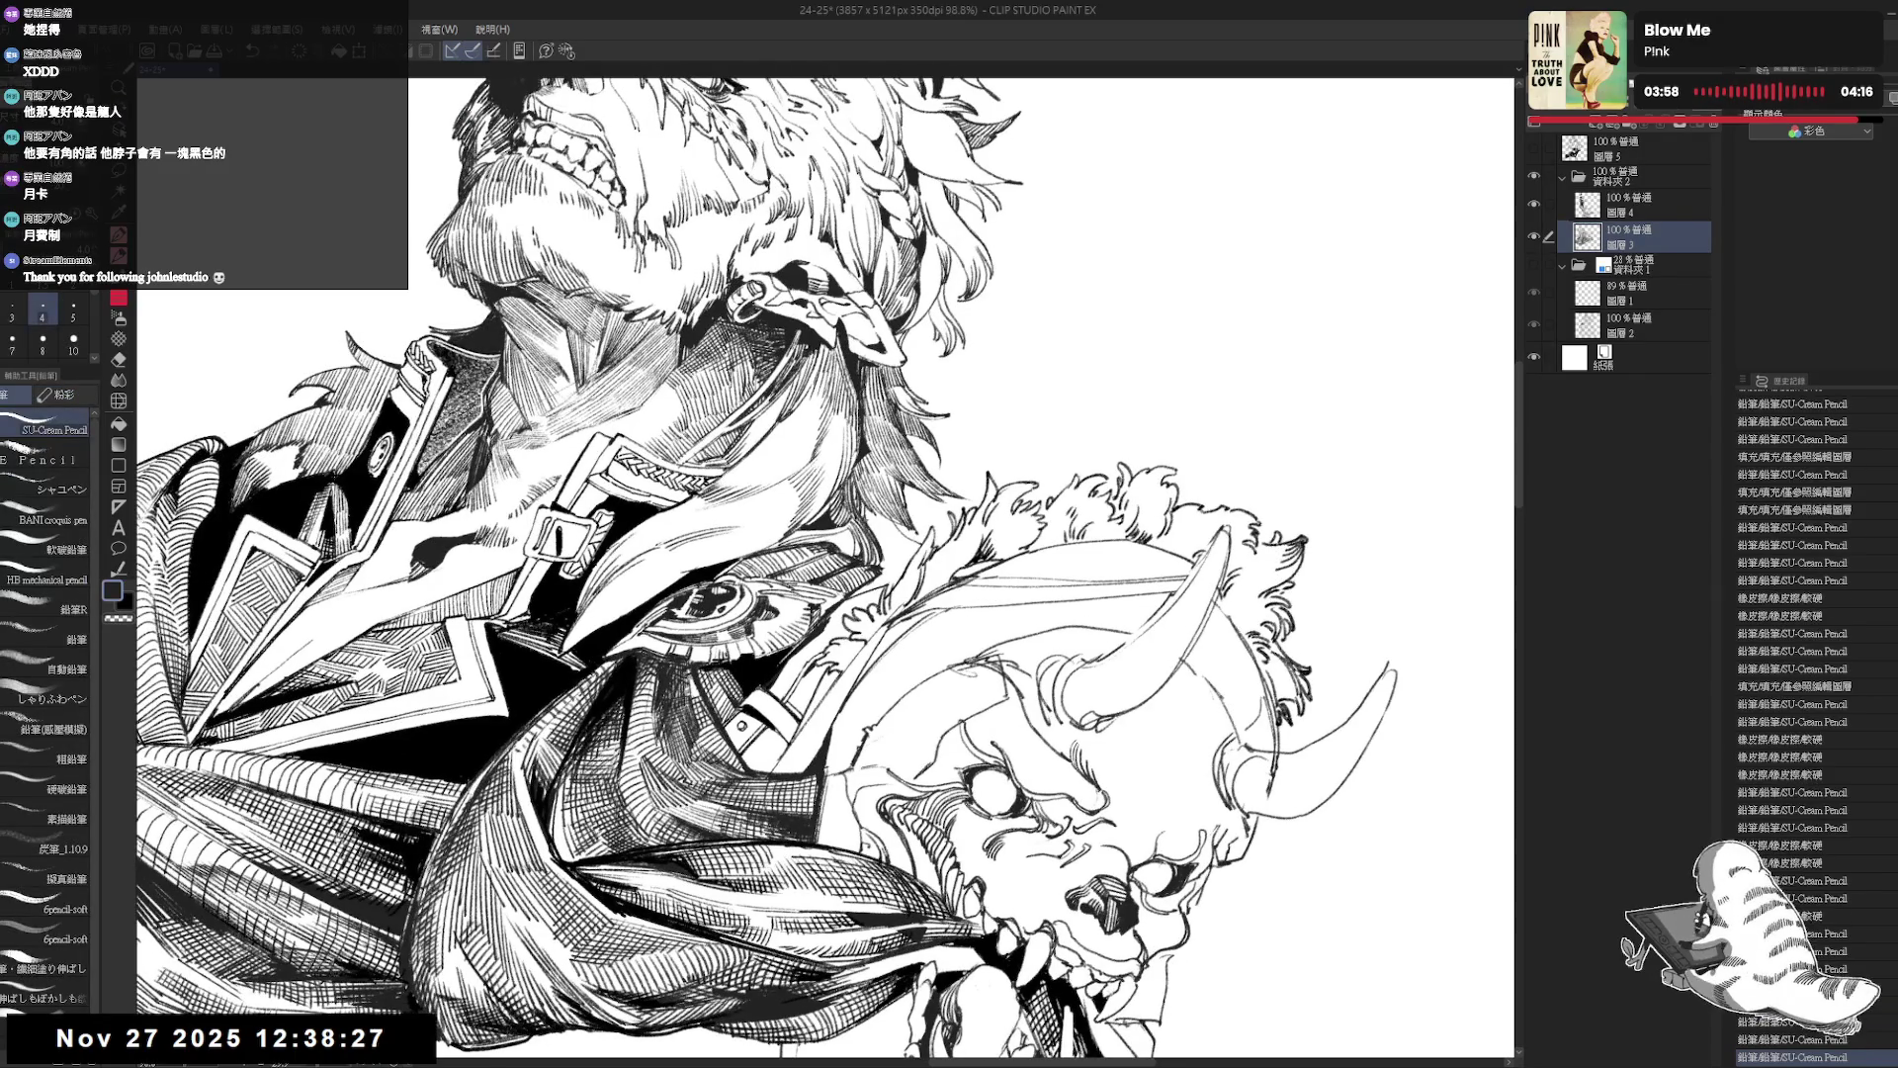
Add a dark stroke, raise the pencil size to 5, erase a small spot, and reset rotation.
mouse_move(876, 509)
left_mouse_down()
mouse_move(880, 556)
mouse_move(903, 554)
left_mouse_up()
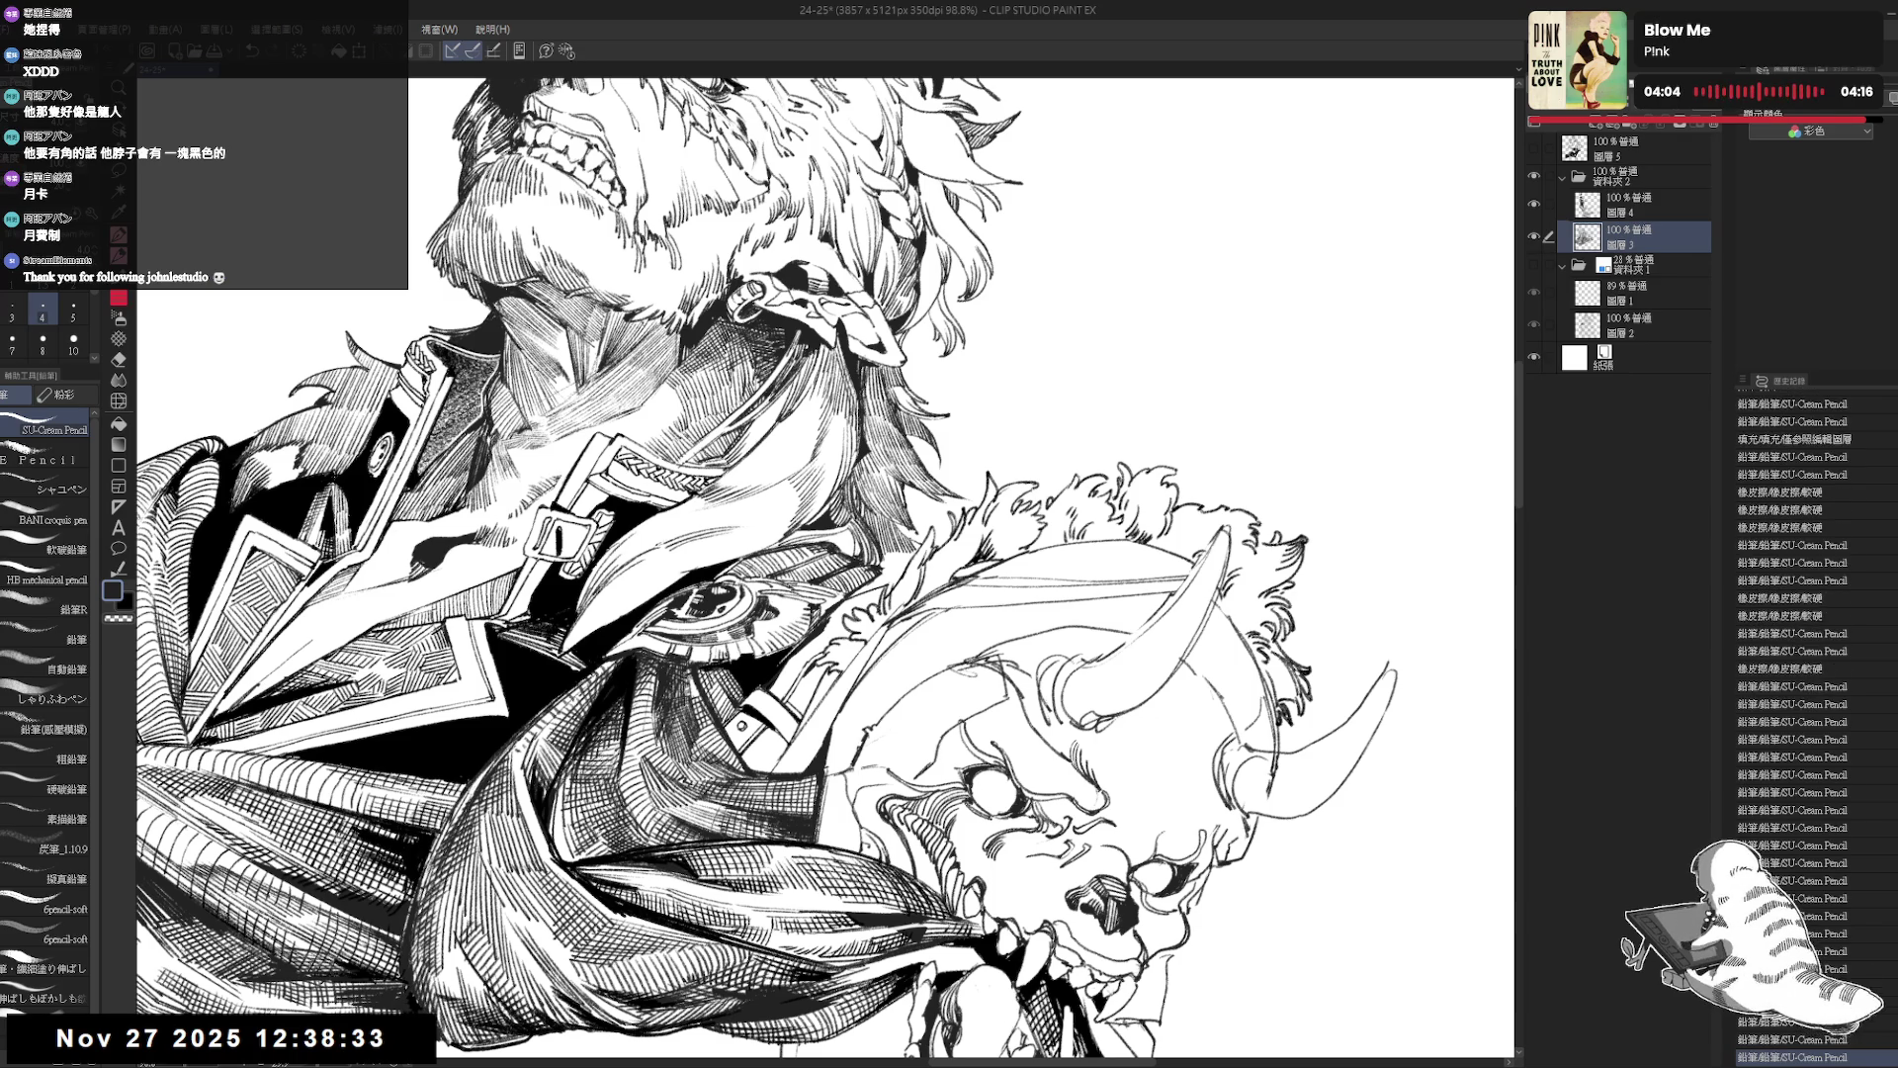
key("minus")
key("minus")
key("minus")
key("minus")
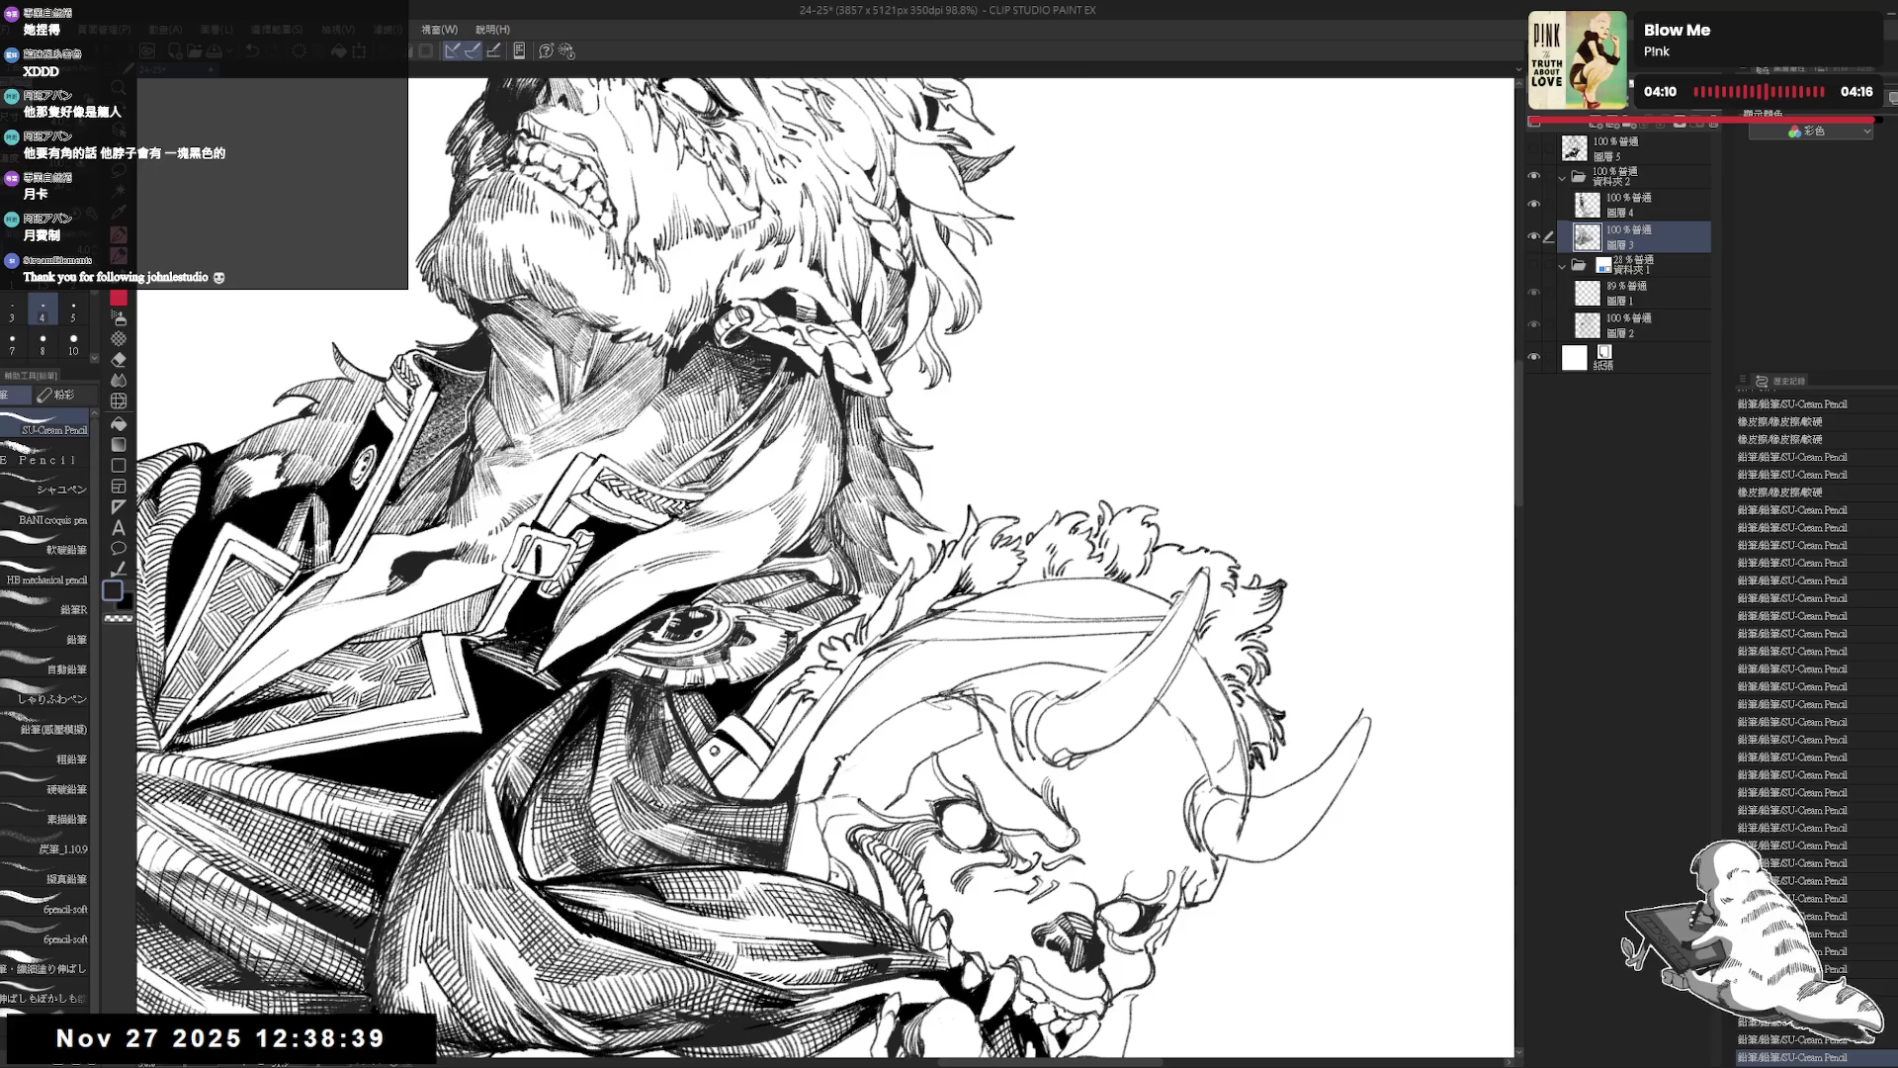
key("minus")
key("bracketright")
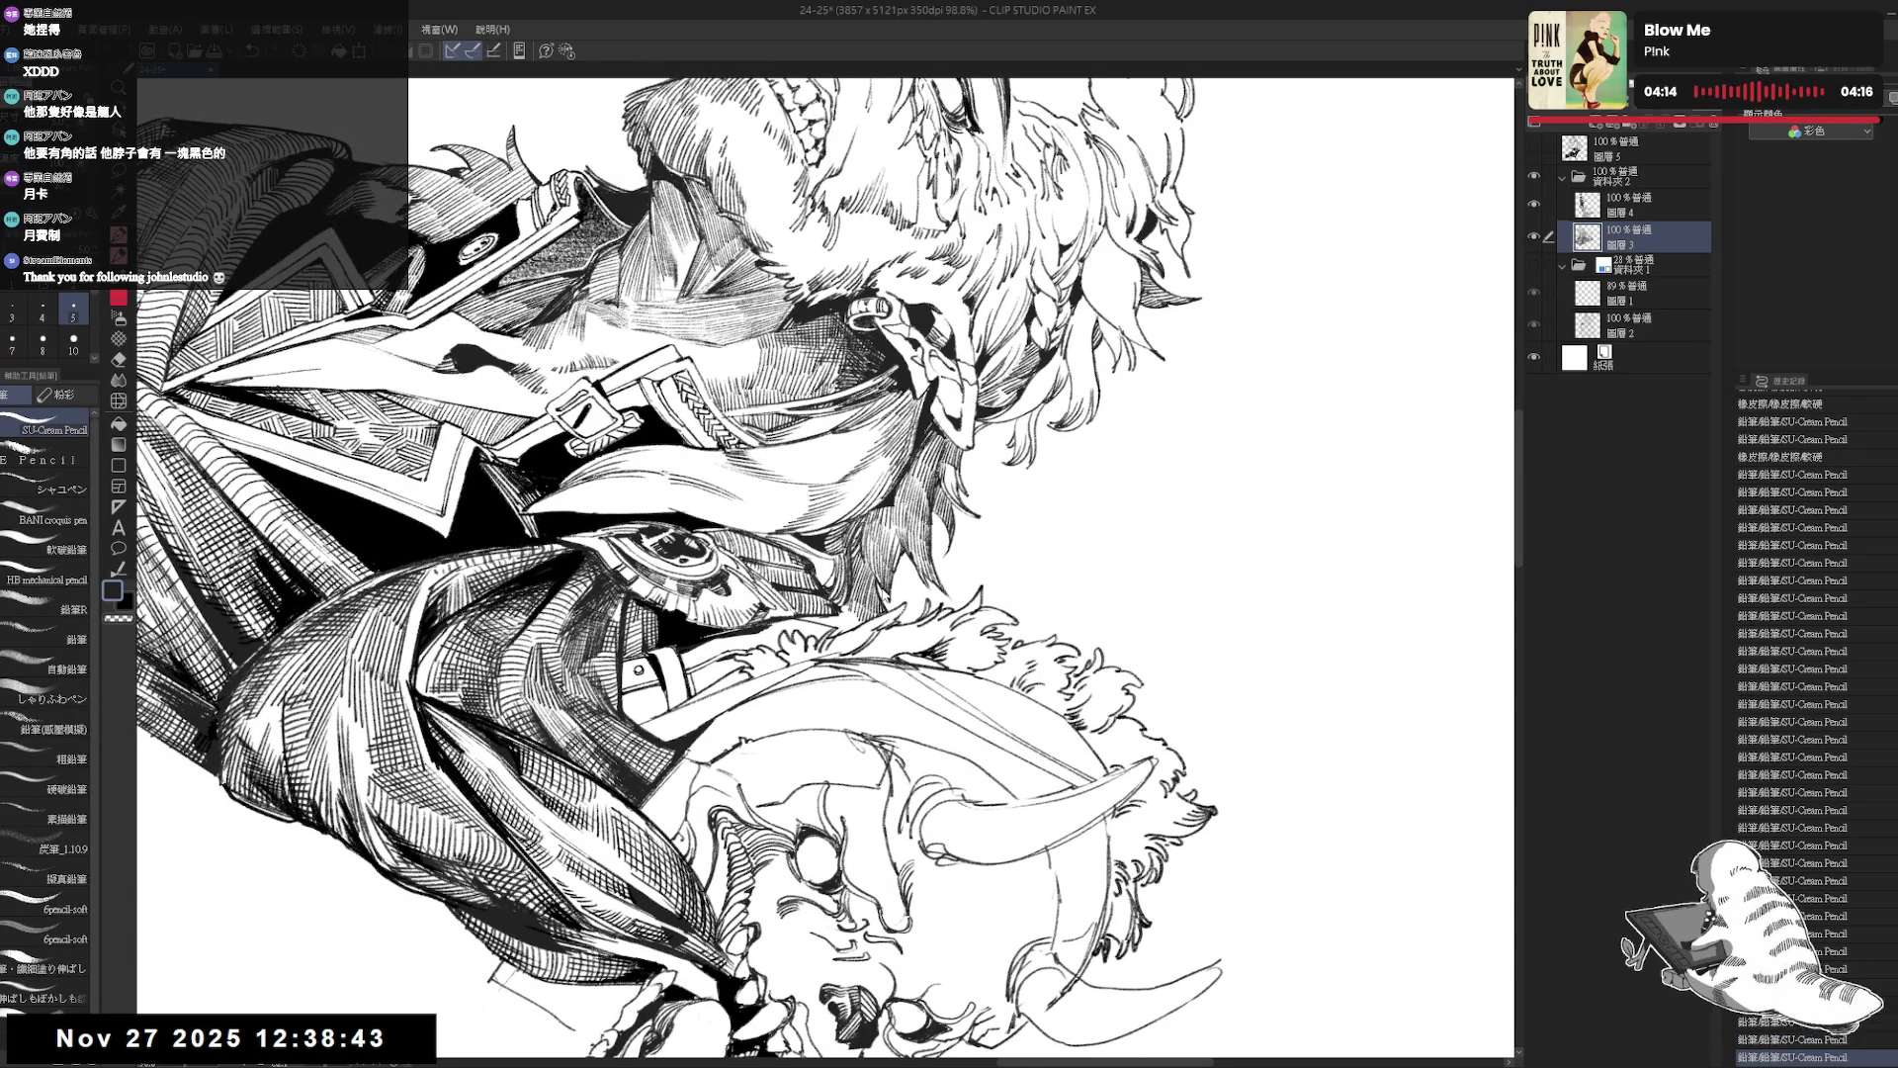
mouse_move(883, 591)
left_mouse_down()
mouse_move(895, 607)
mouse_move(919, 570)
mouse_move(945, 592)
left_mouse_up()
key("ctrl+@")
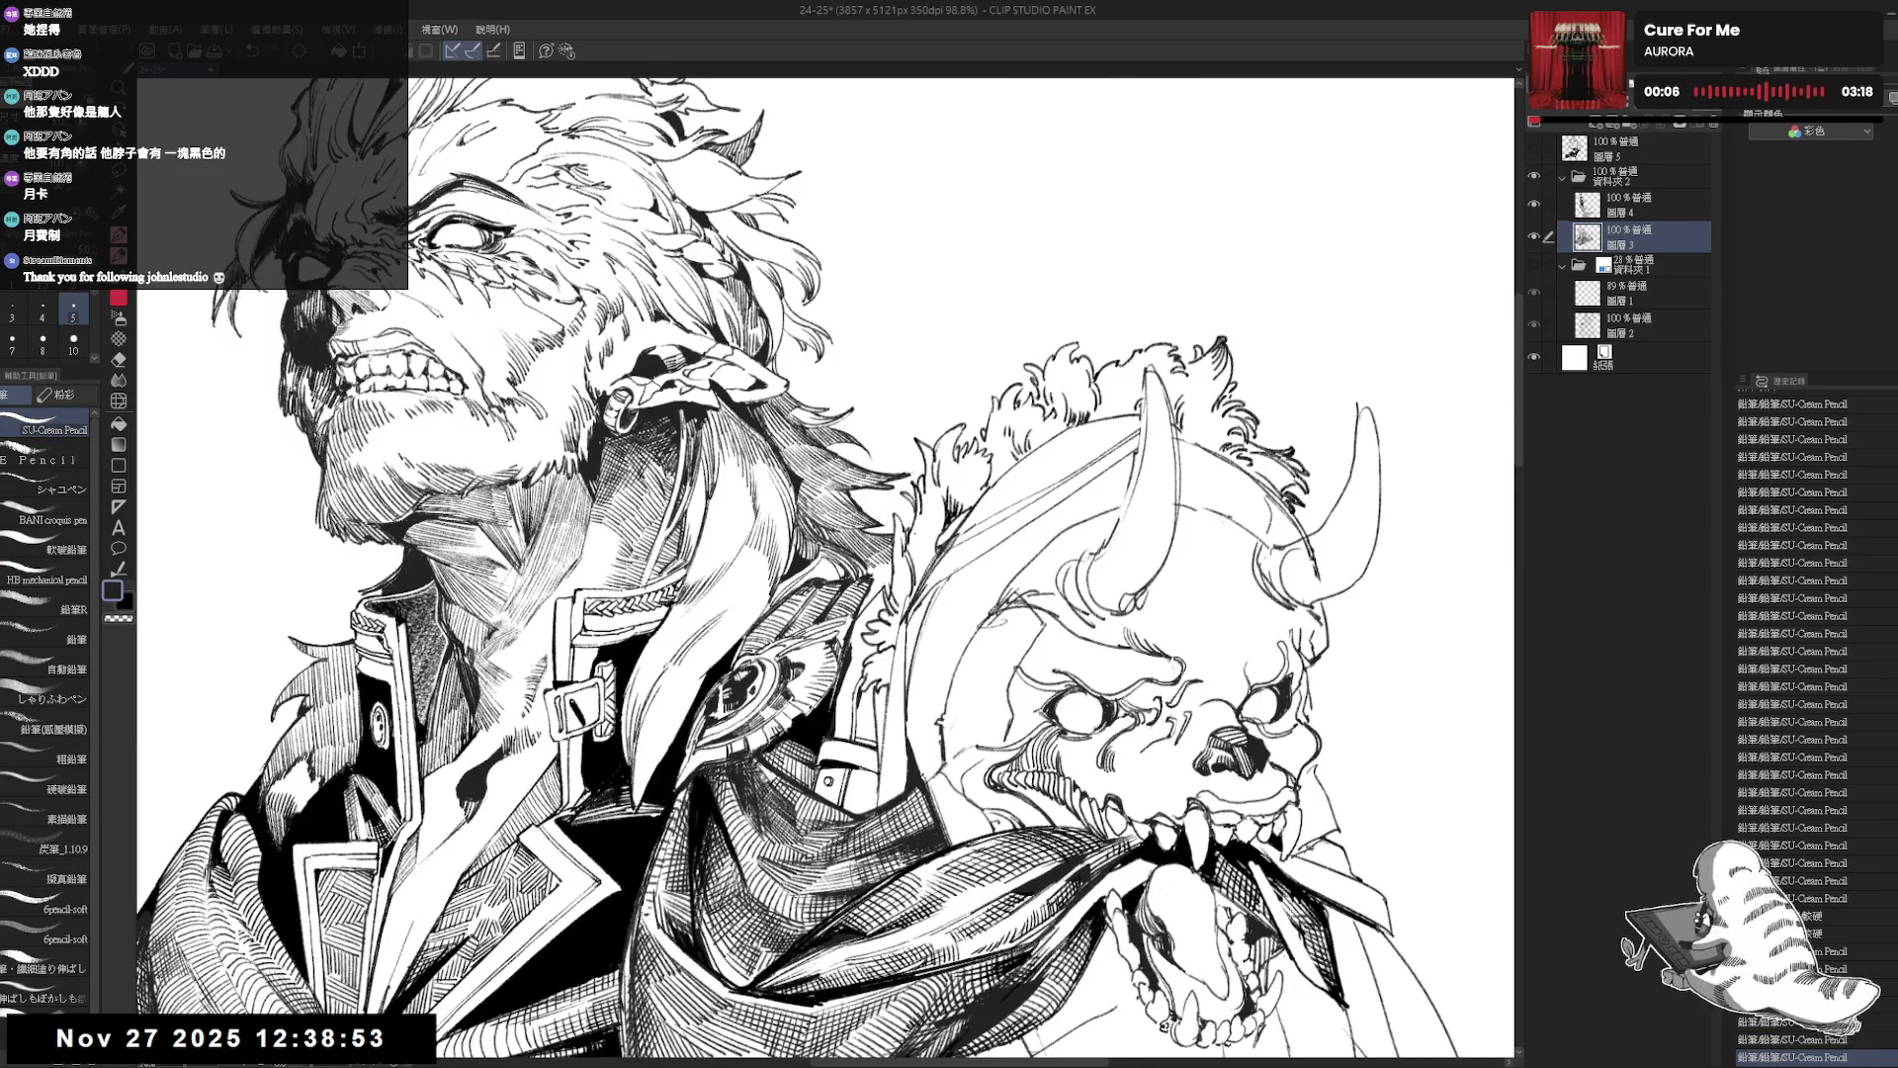
Zoom out to the whole drawing and save the illustration.
key("ctrl+minus")
key("e")
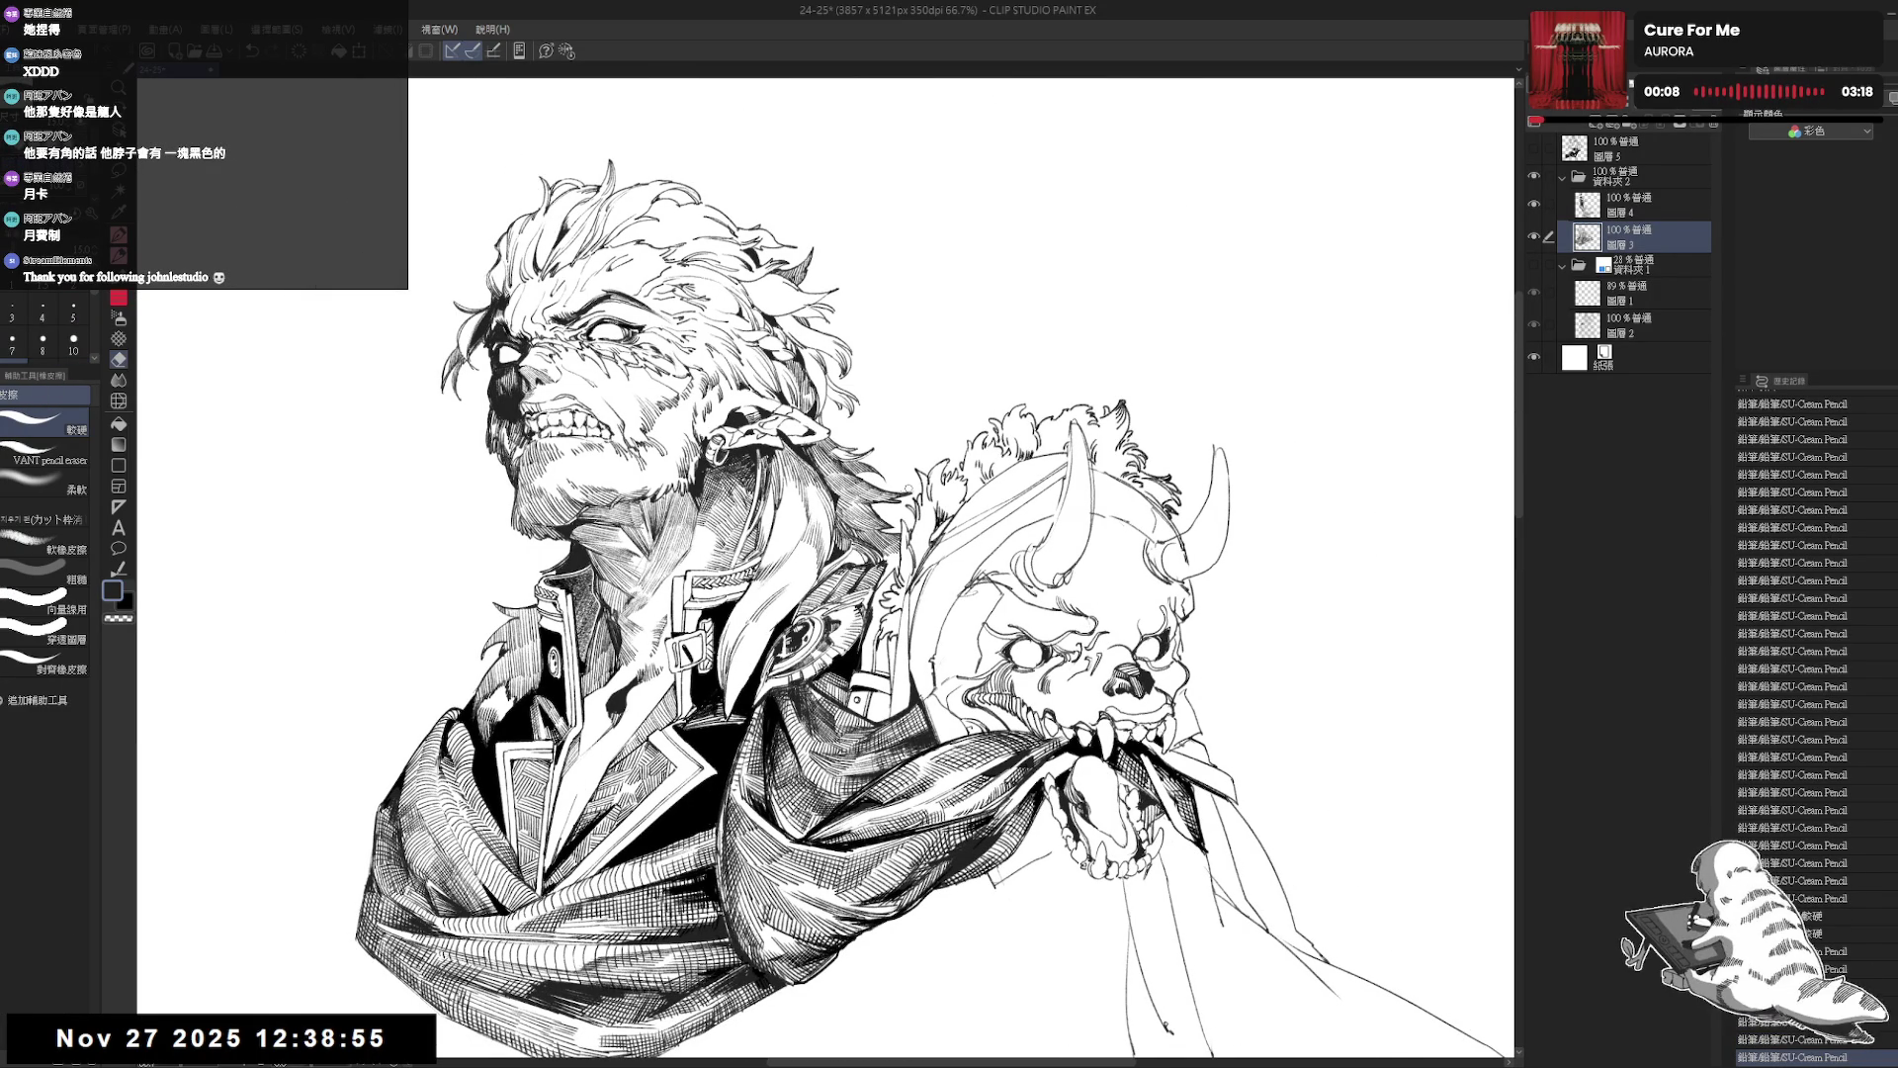
key("p")
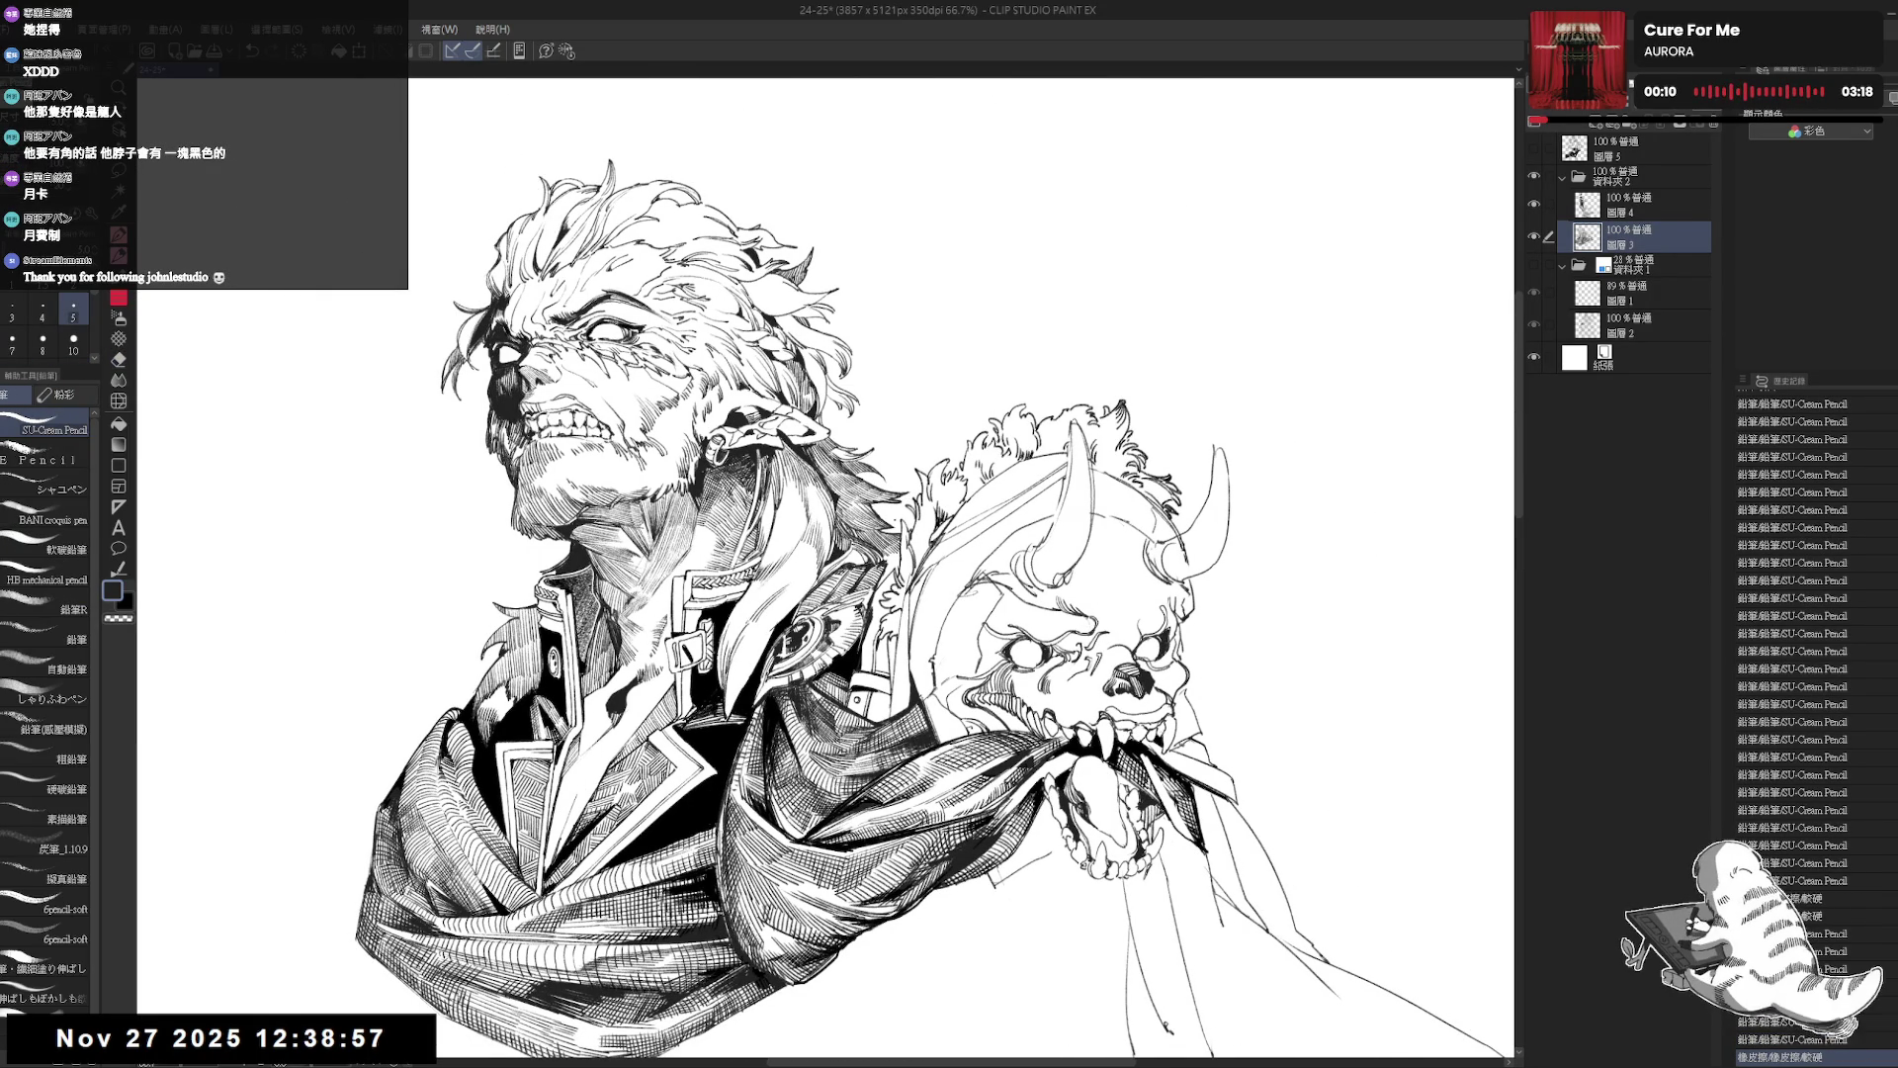
key("ctrl+minus")
key("ctrl+s")
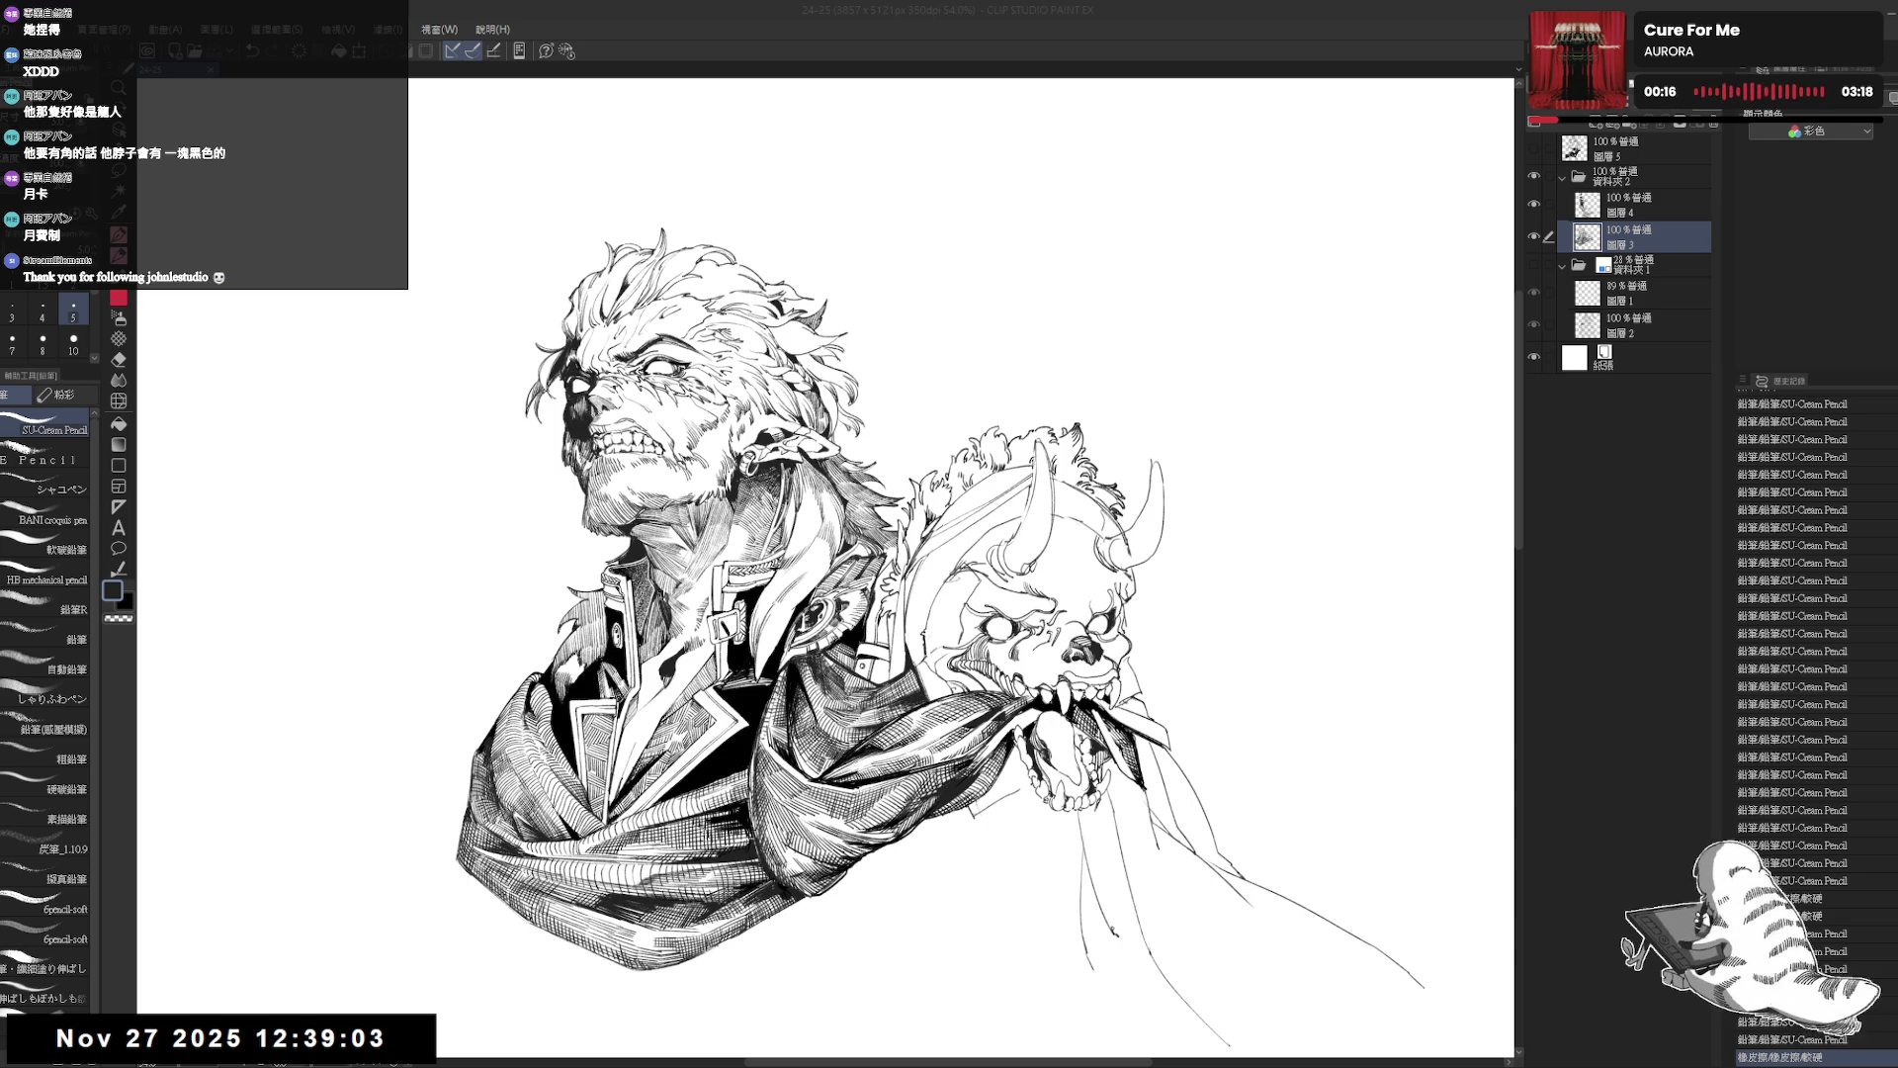
Tilt the view, erase stray lines, and add tiny pencil strokes near the shoulder.
scroll(839, 495, "up", 3)
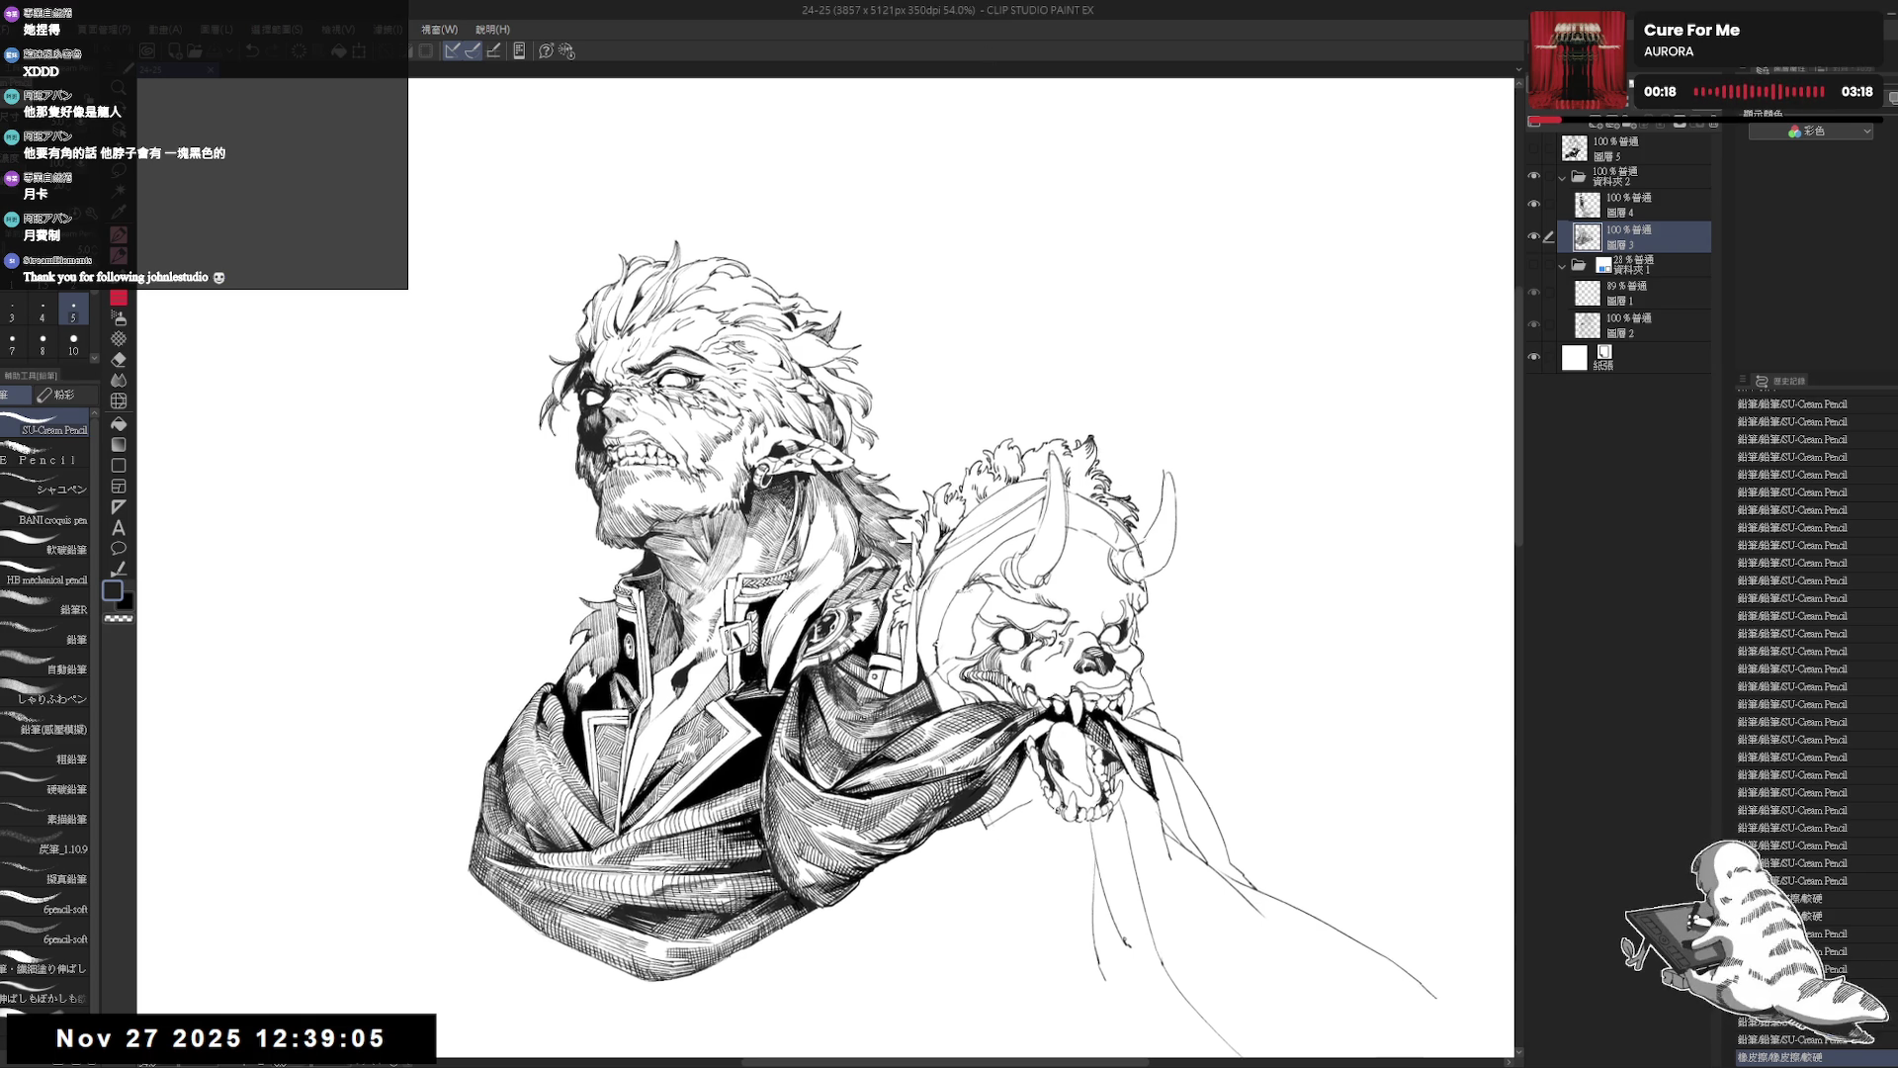
key("r")
left_click_drag(936, 543, 1028, 494)
key("e")
left_click_drag(910, 566, 910, 566)
key("p")
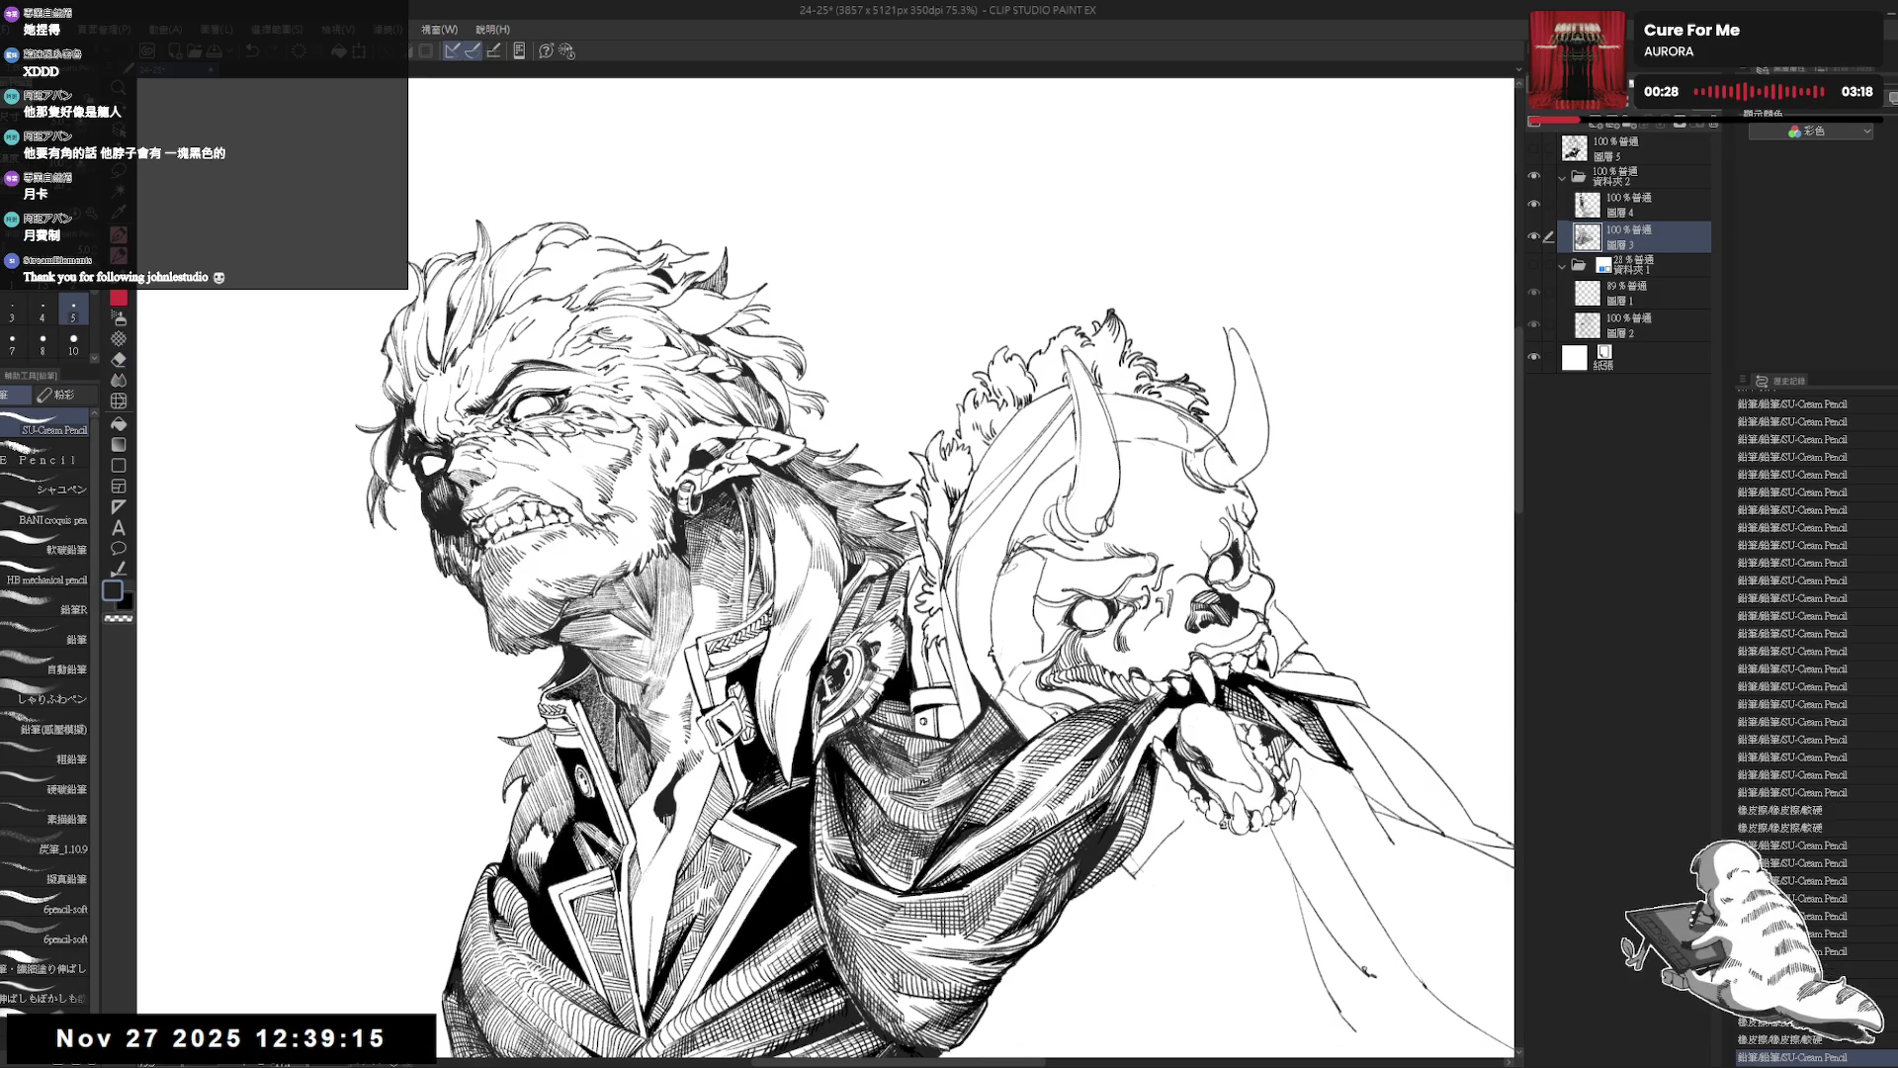
left_click_drag(919, 539, 931, 553)
left_click_drag(926, 544, 929, 552)
left_click_drag(924, 544, 932, 552)
Fill a small shoulder area black, zoom out upright, and erase a stray mark below the figure.
key("g")
left_click(926, 545)
key("p")
key("asciicircum")
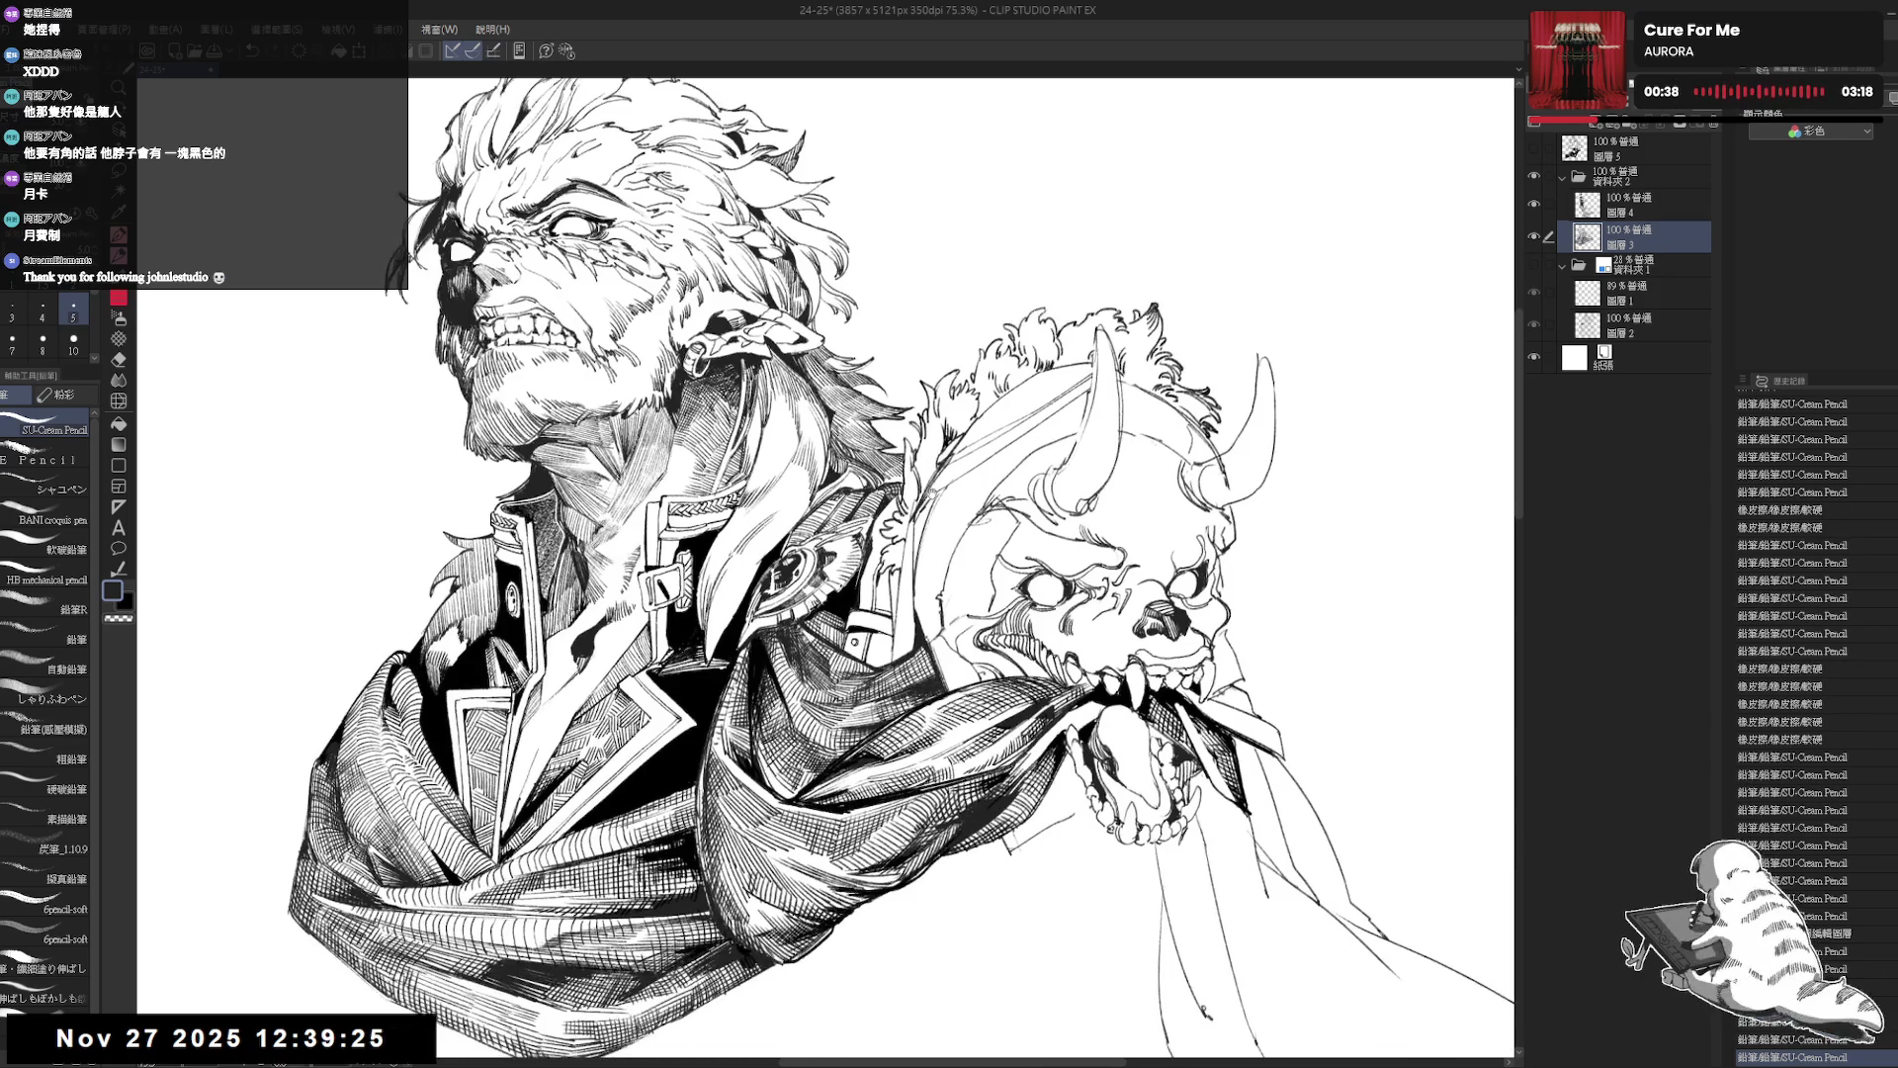
key("ctrl+minus")
key("ctrl+minus")
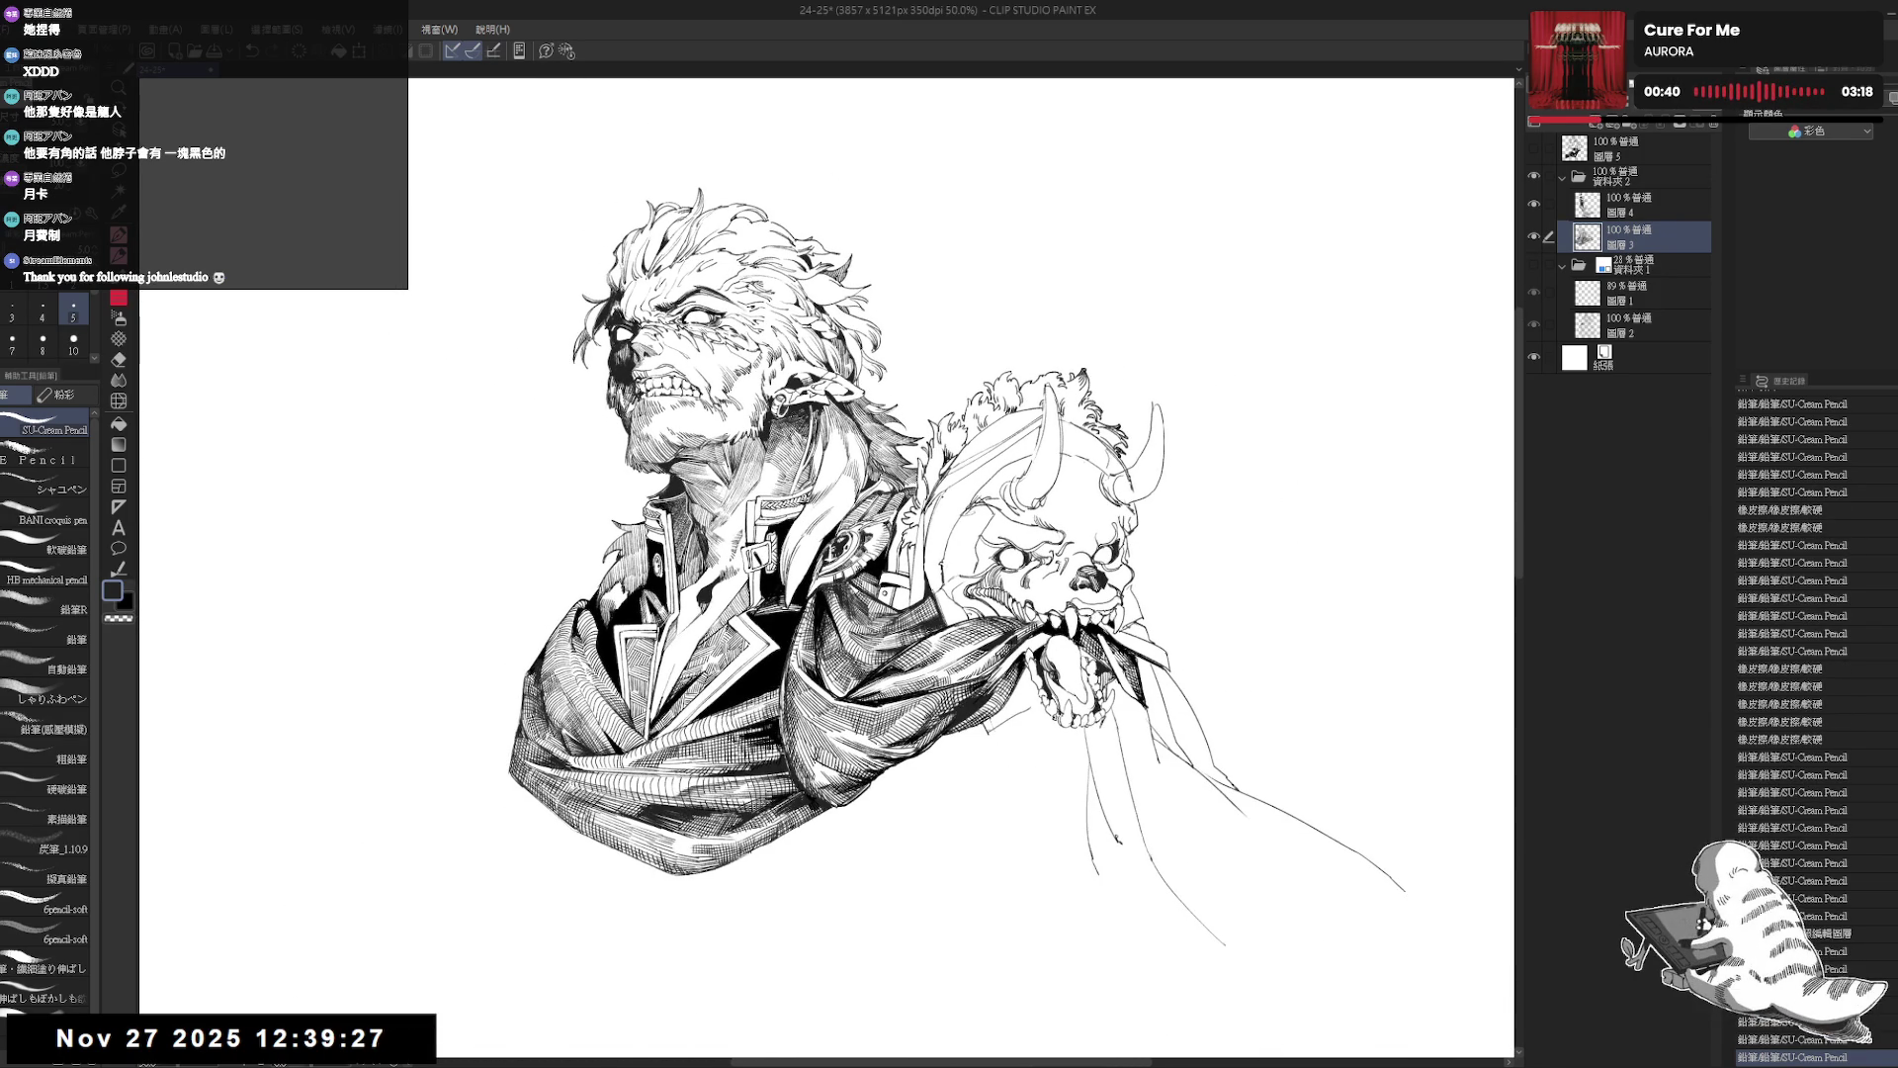
left_click_drag(949, 593, 926, 501)
left_click_drag(876, 670, 886, 681)
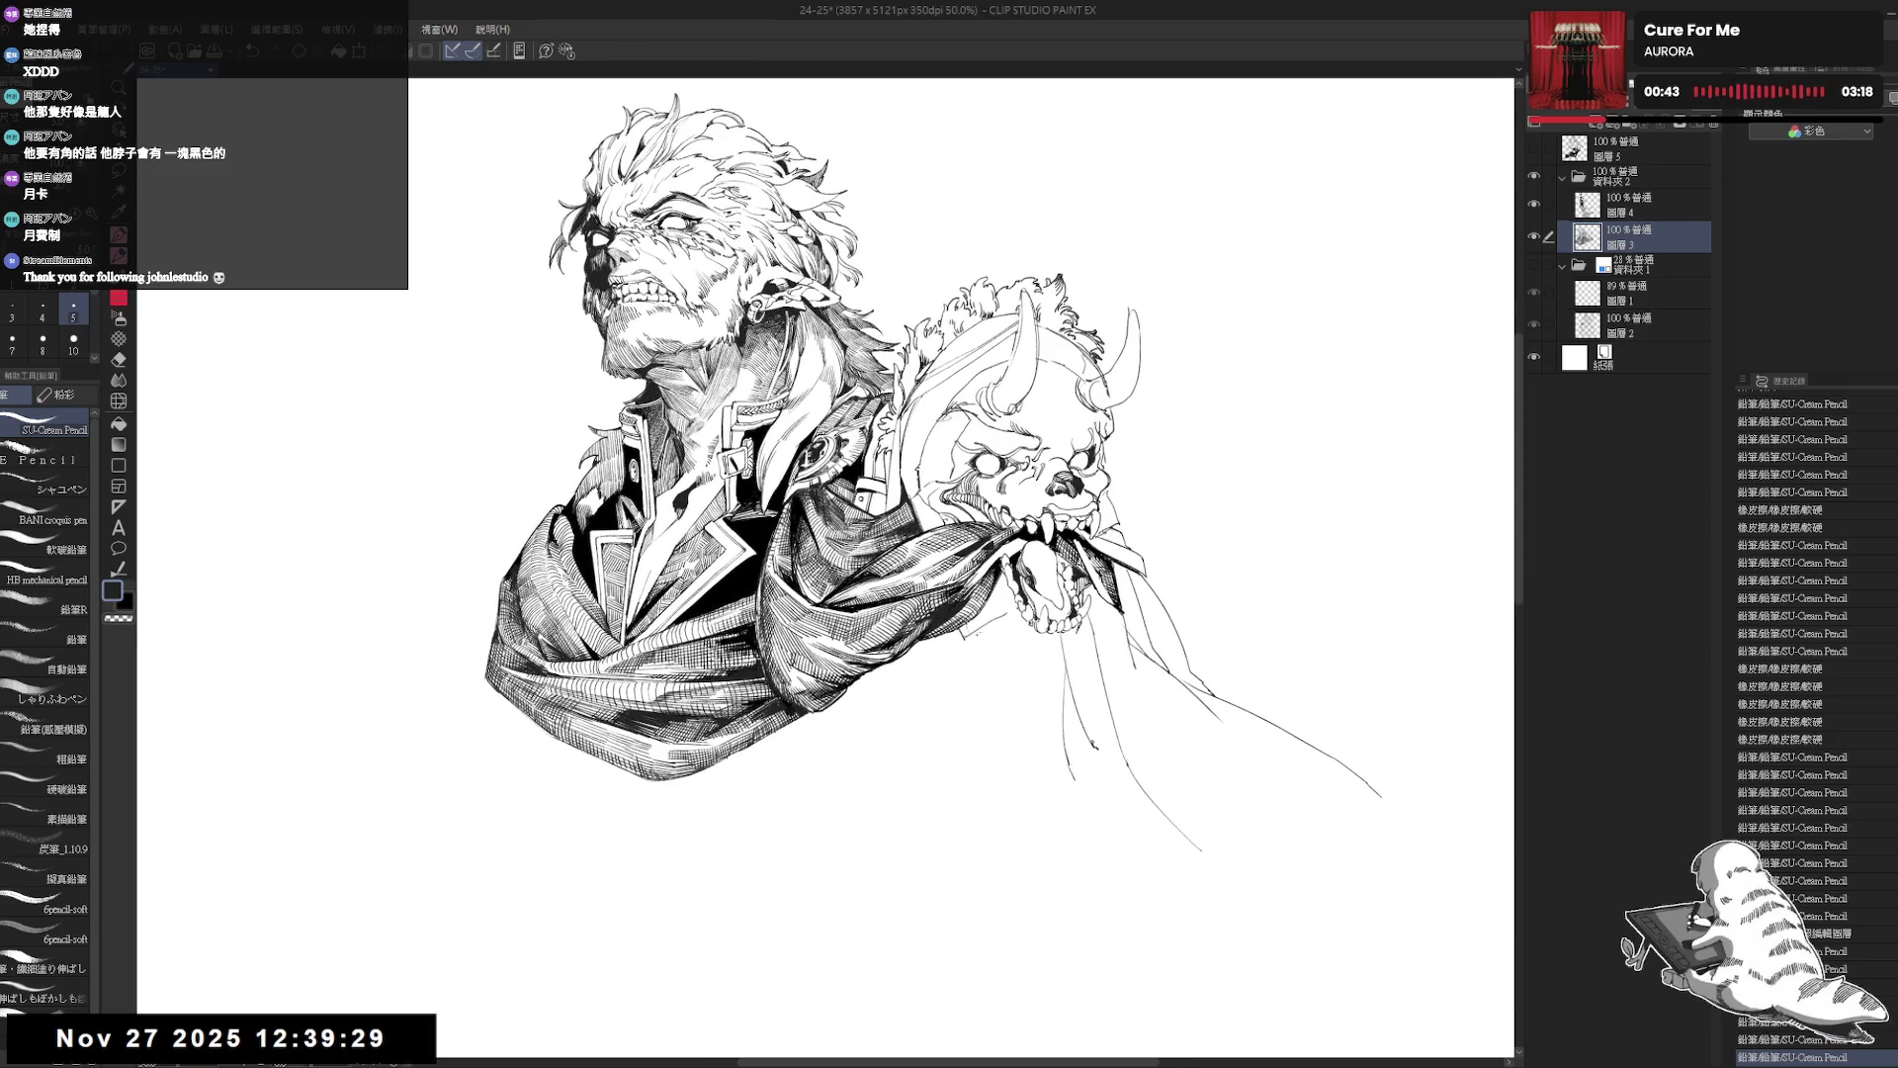
Show the blue rough sketch folder and zoom out and rotate to see the whole page.
left_click(1534, 264)
mouse_move(890, 593)
left_mouse_down()
mouse_move(966, 605)
mouse_move(946, 564)
mouse_move(1015, 522)
left_mouse_up()
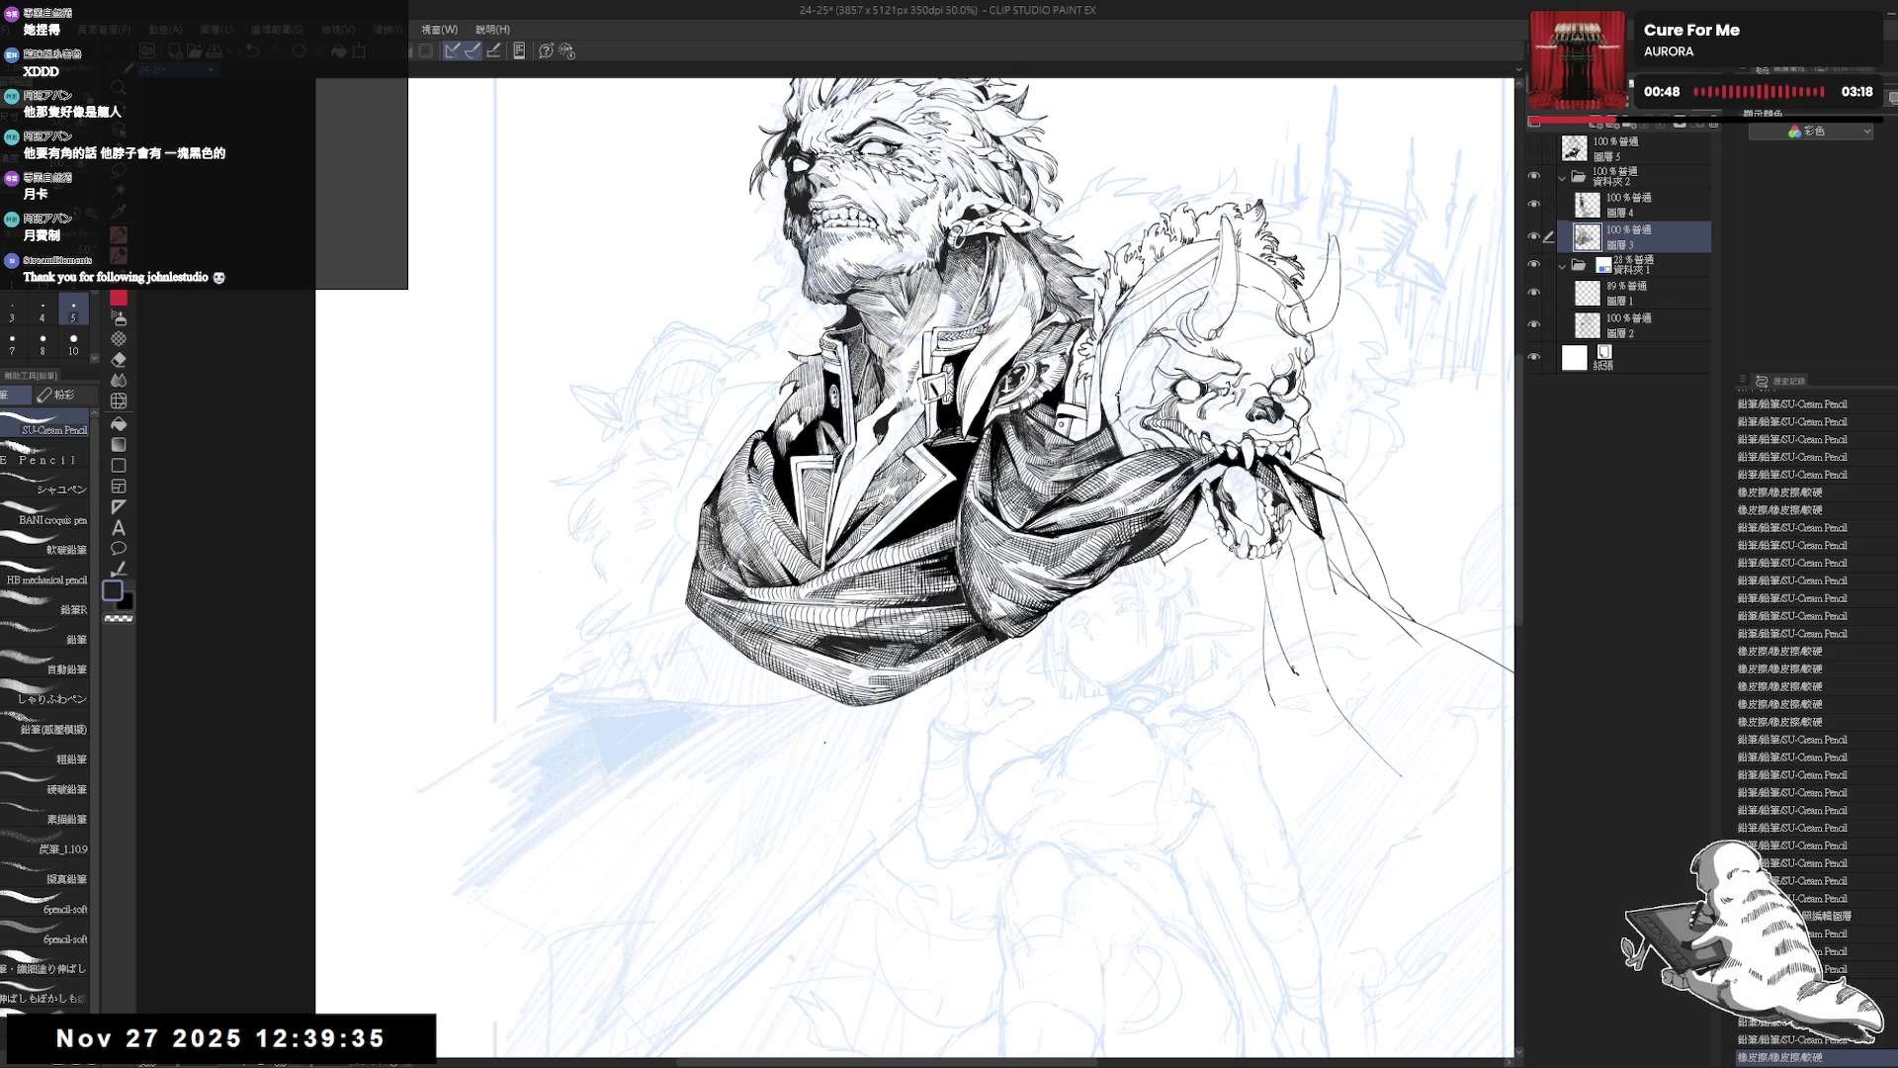
key("ctrl+minus")
left_click_drag(825, 742, 1126, 460)
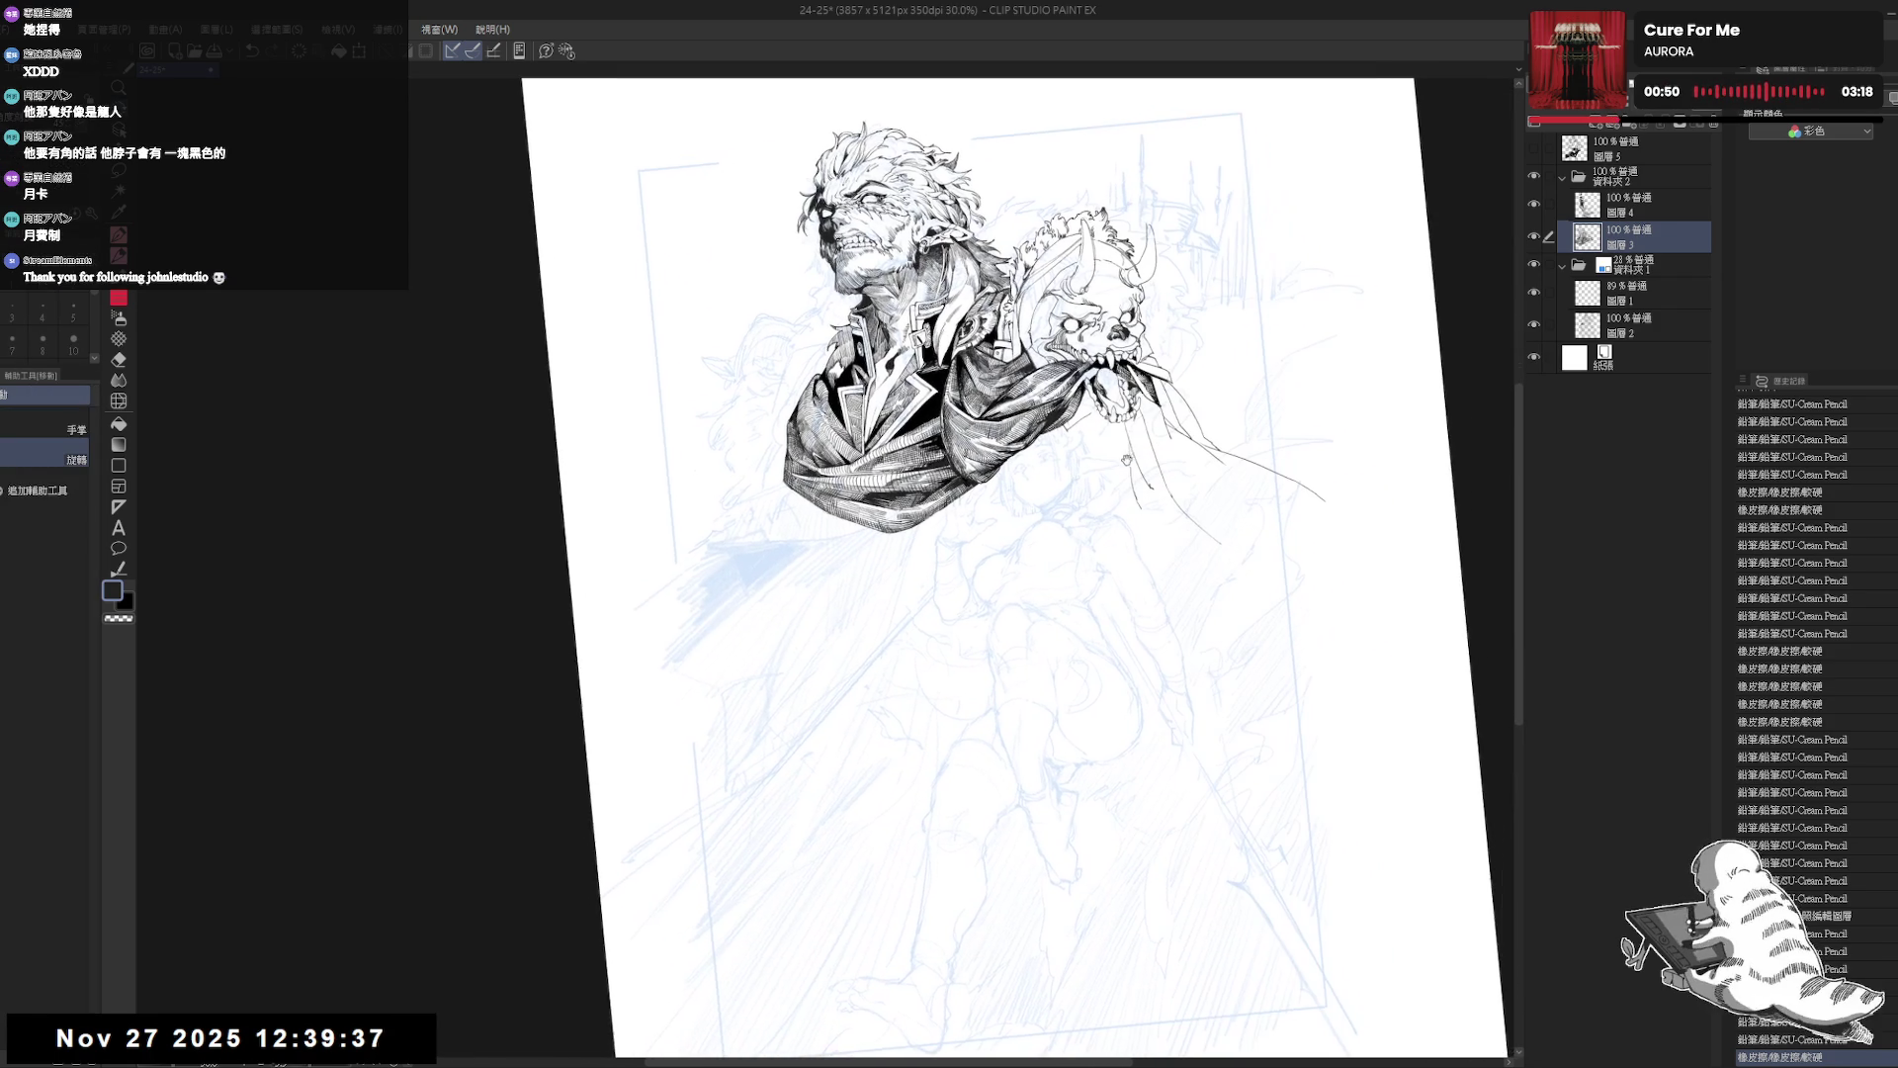
Add two small pencil strokes to the inks near the top of the figure.
key("e")
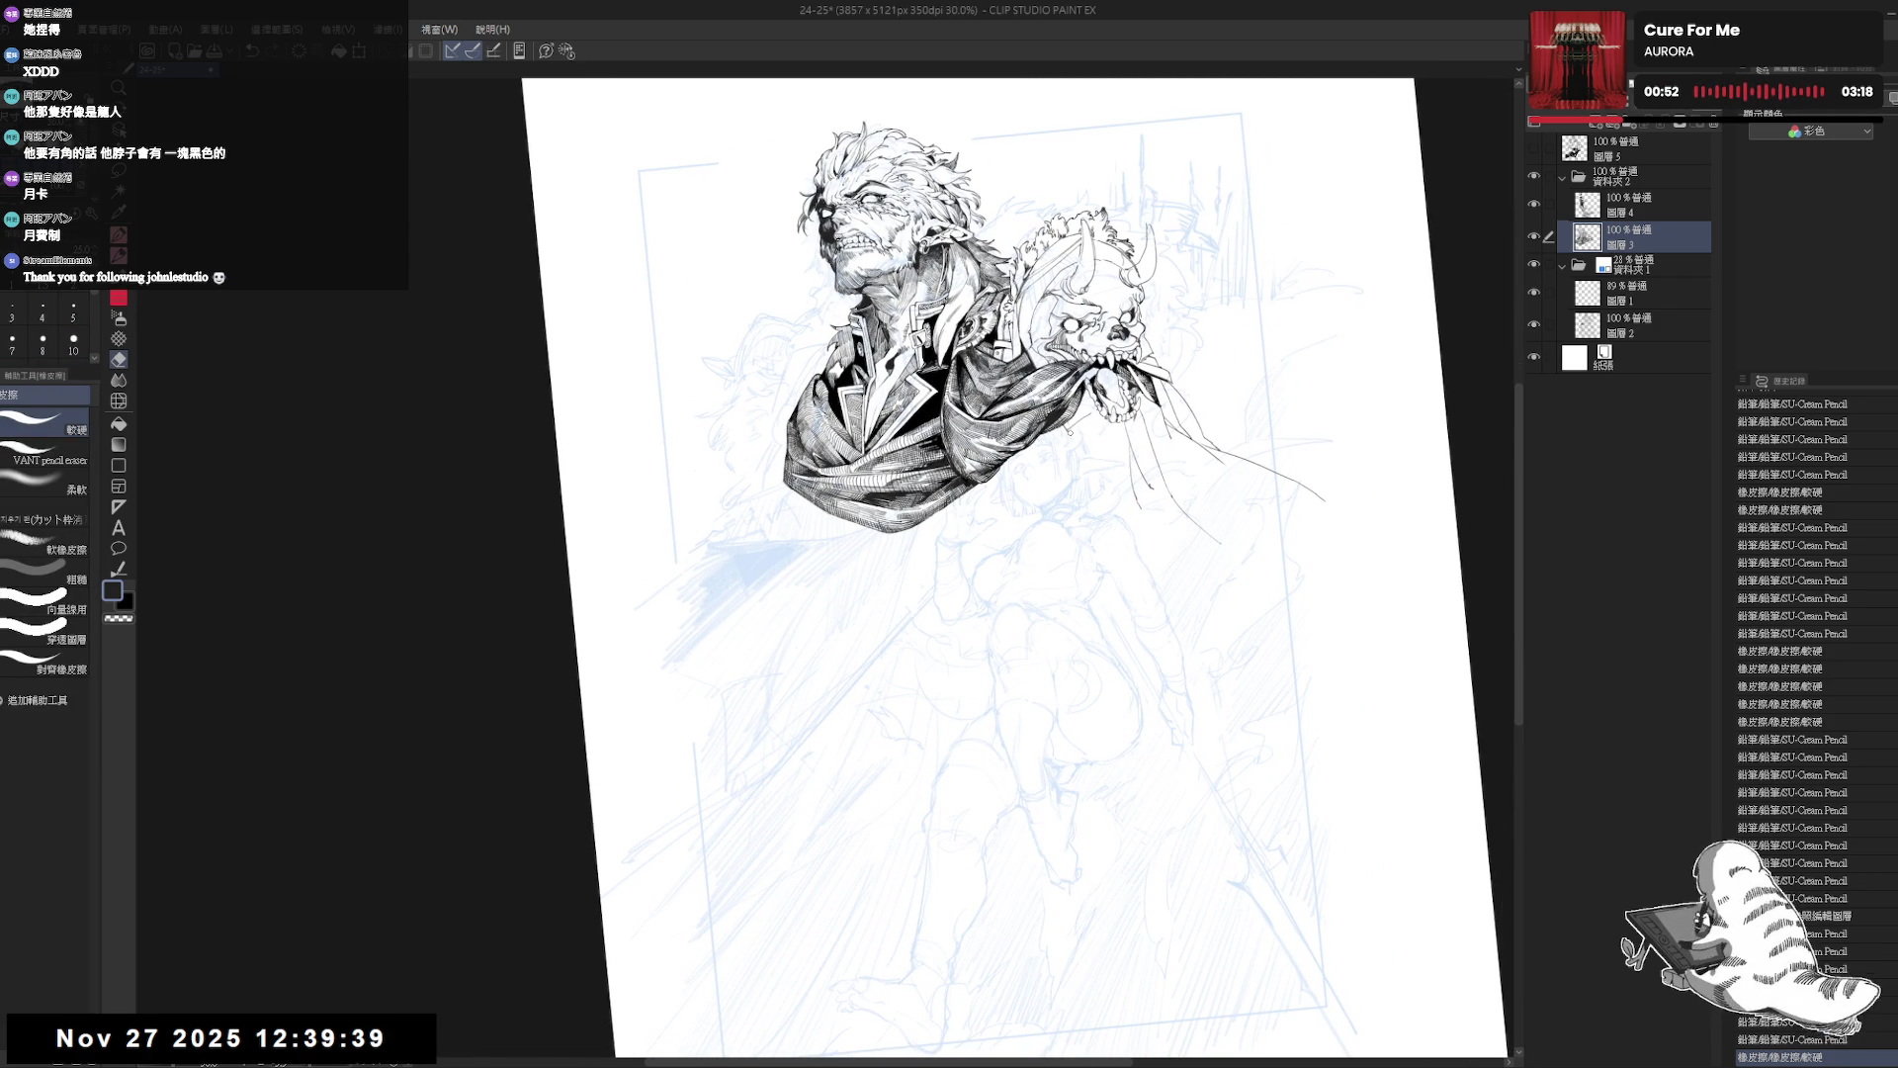
key("p")
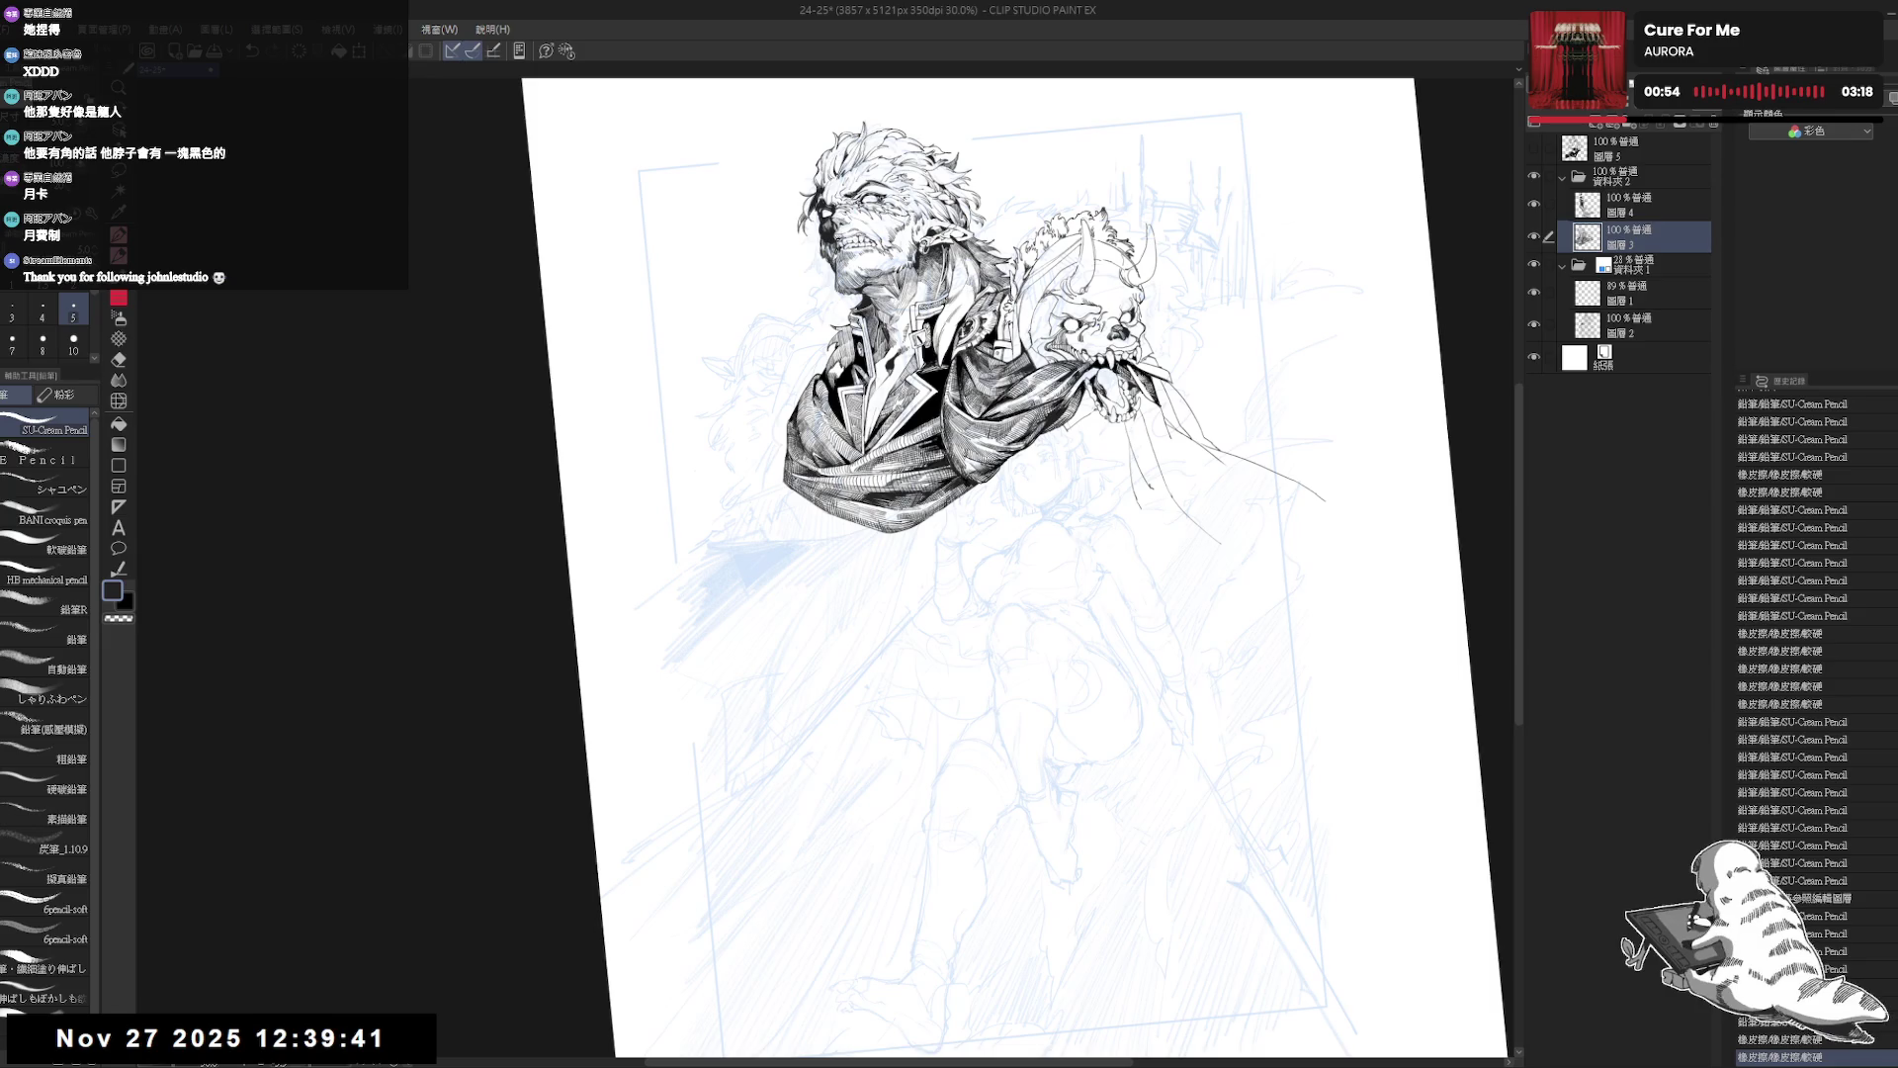
left_click_drag(979, 396, 964, 425)
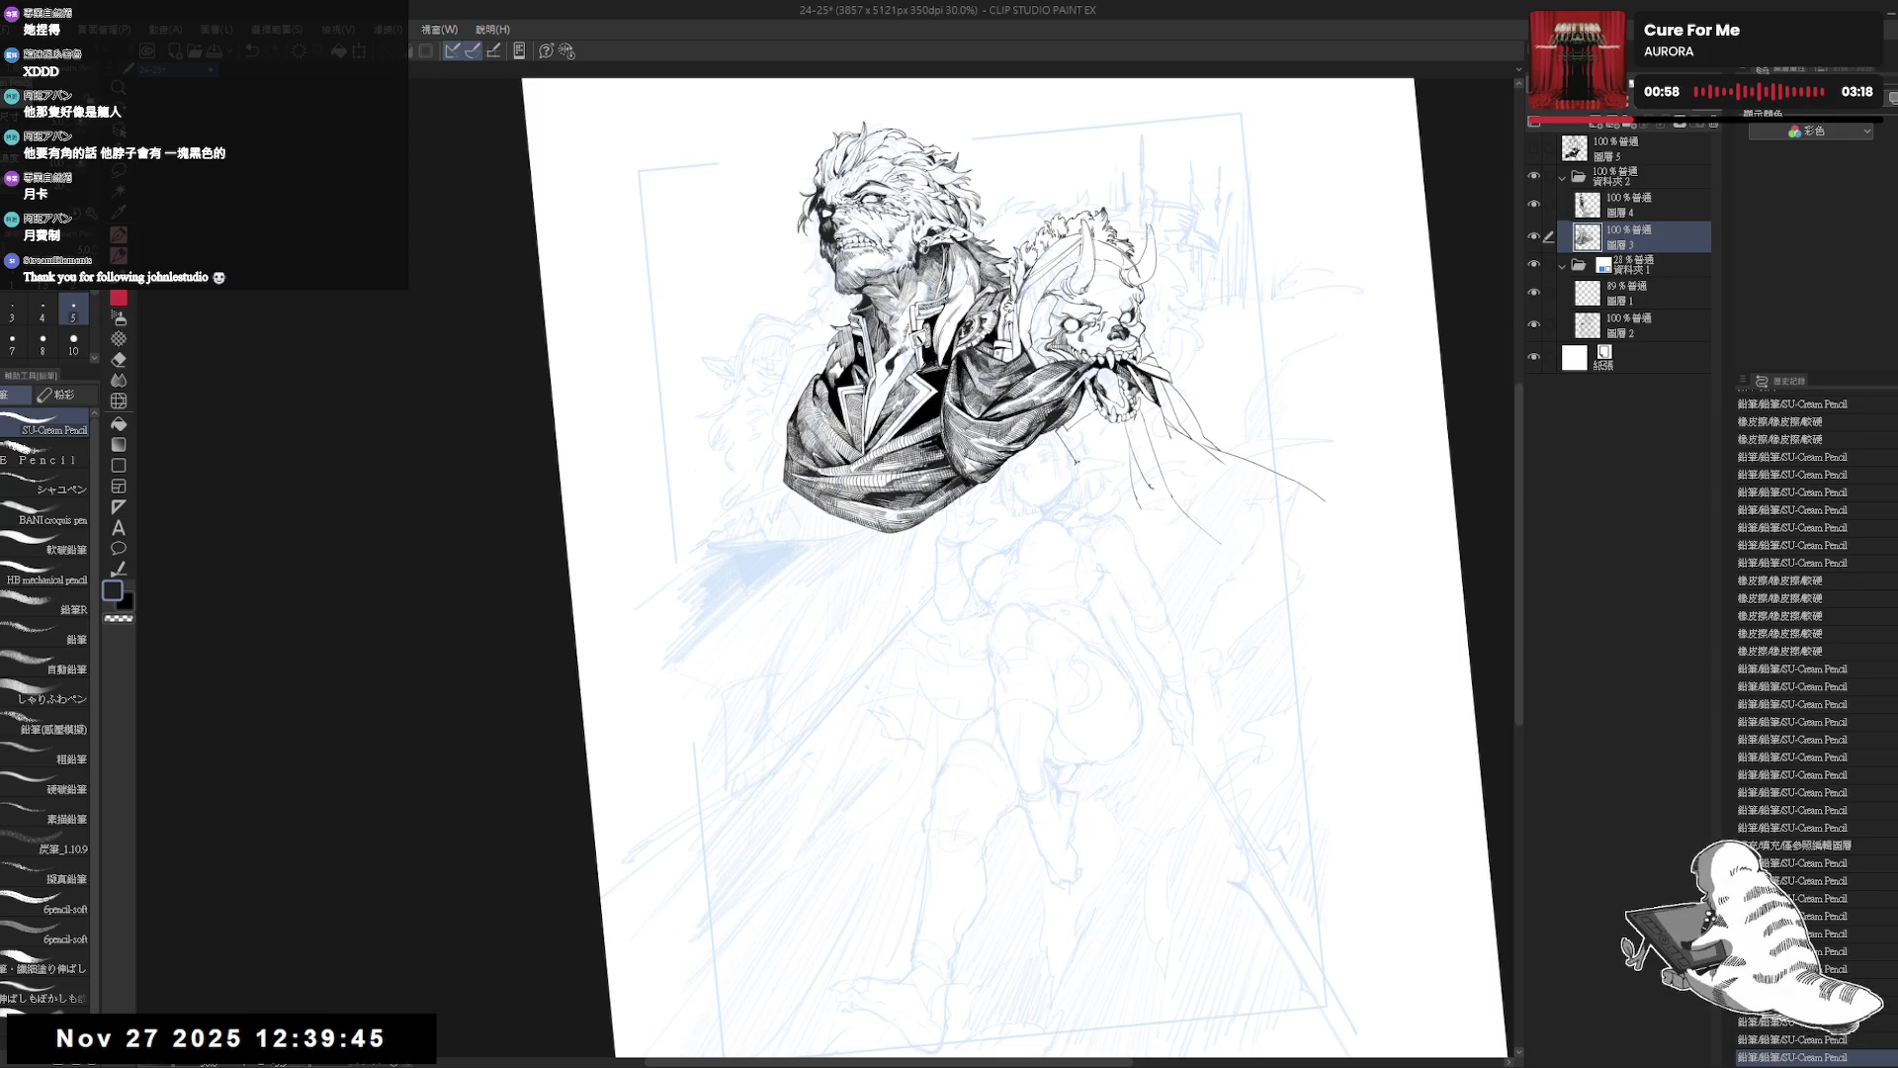
scroll(964, 569, "up", 2)
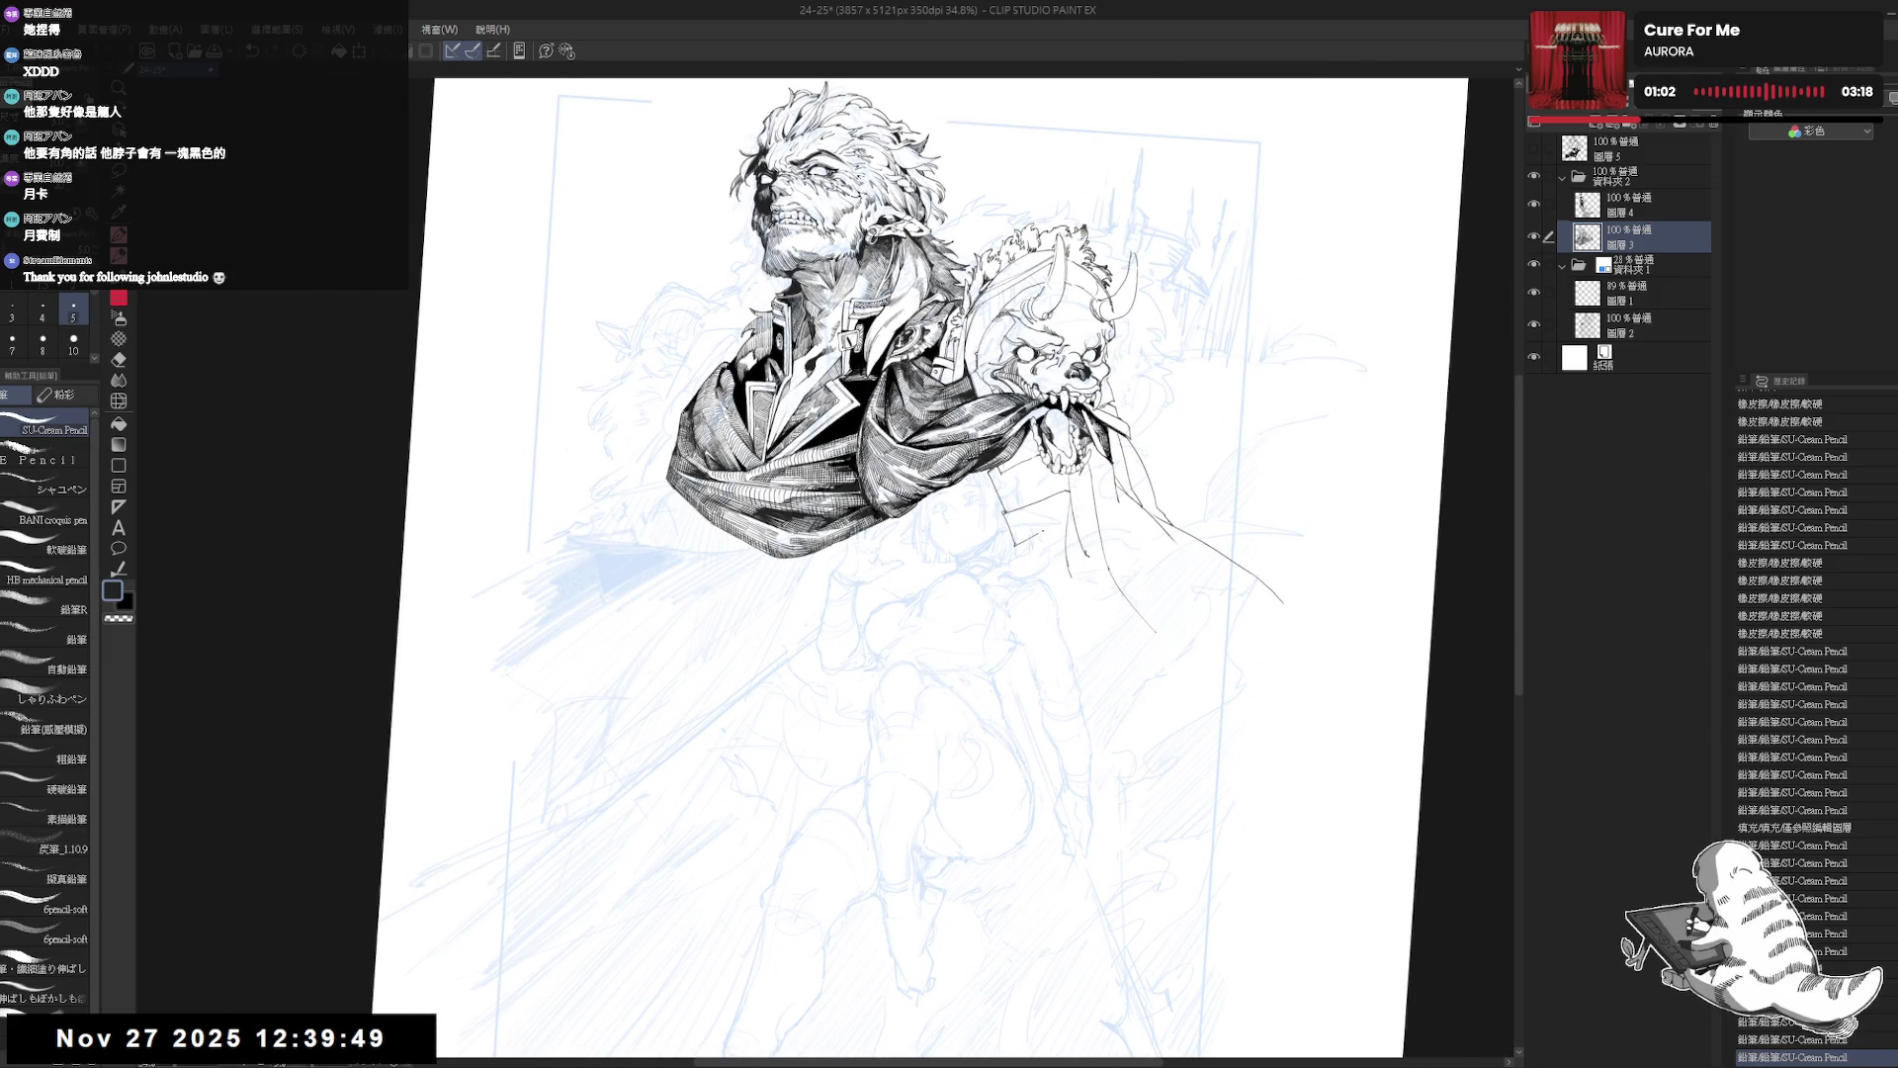
left_click_drag(988, 415, 999, 425)
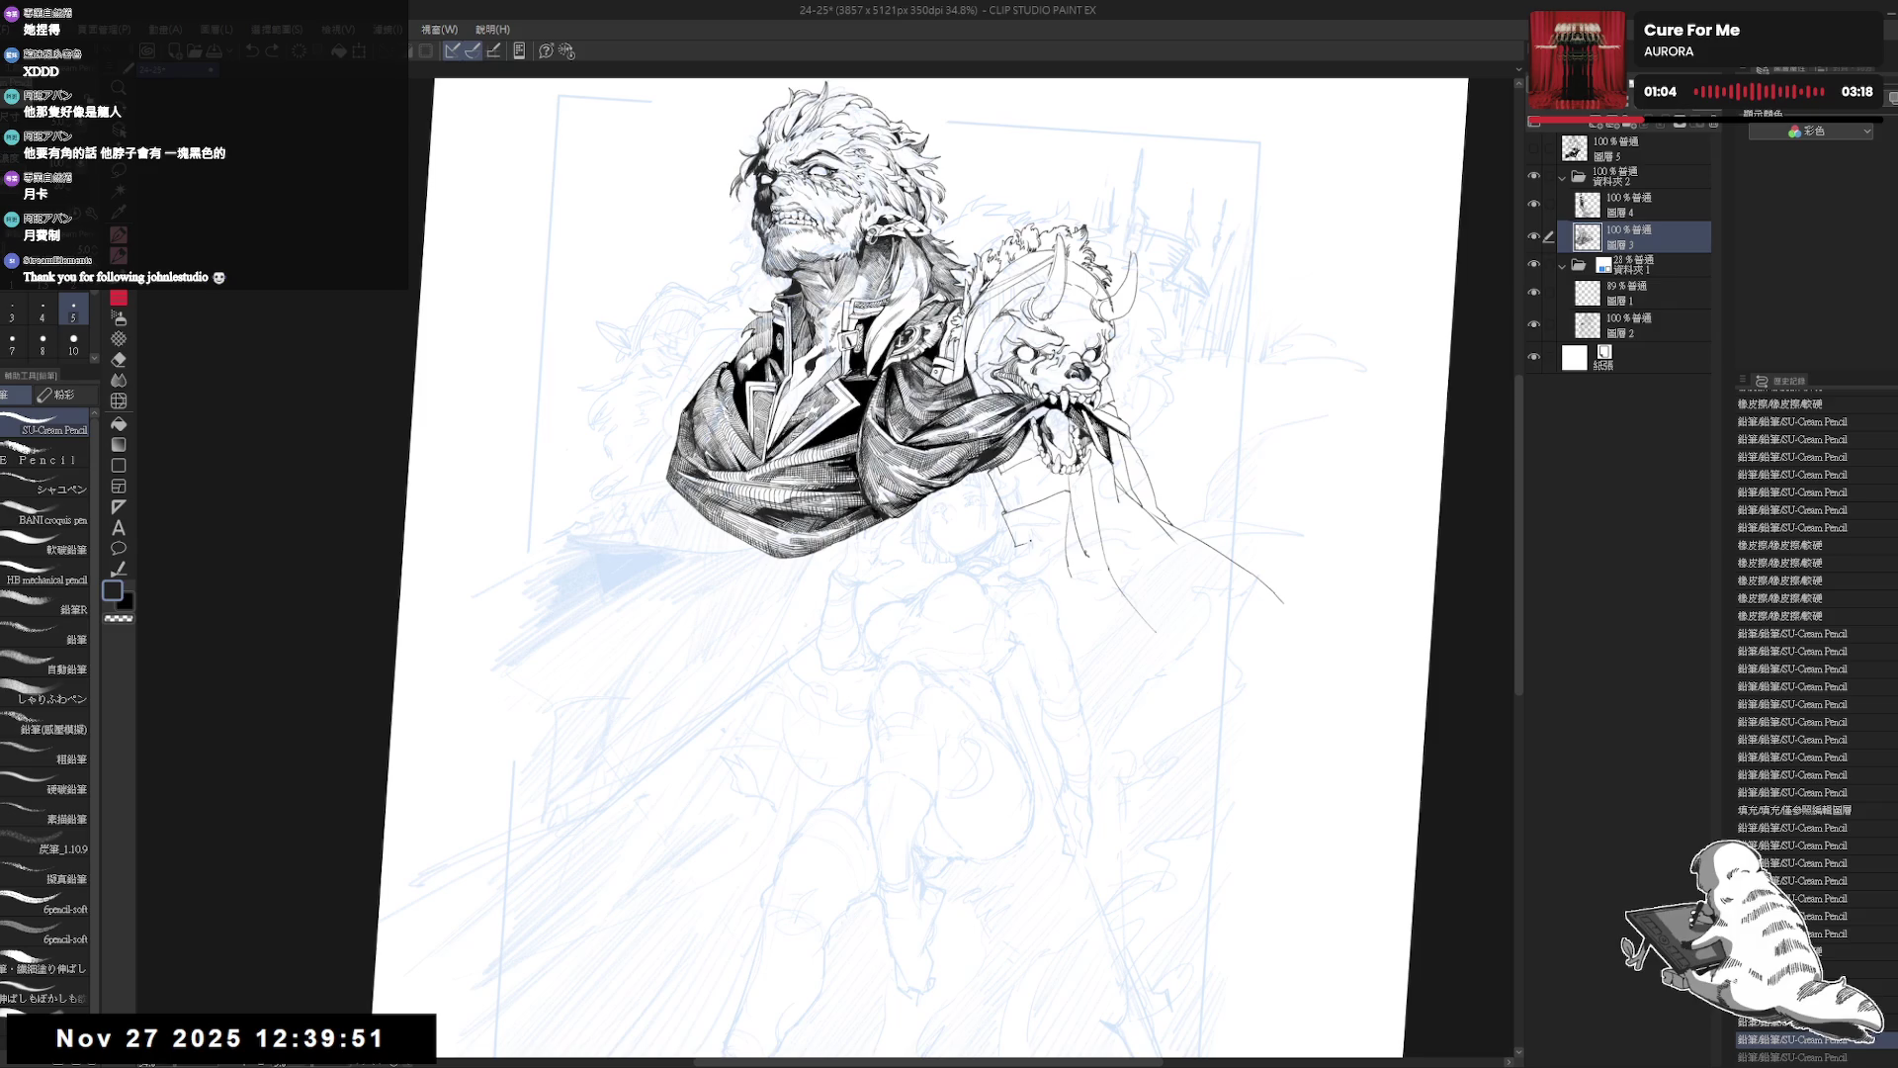
scroll(950, 568, "up", 3)
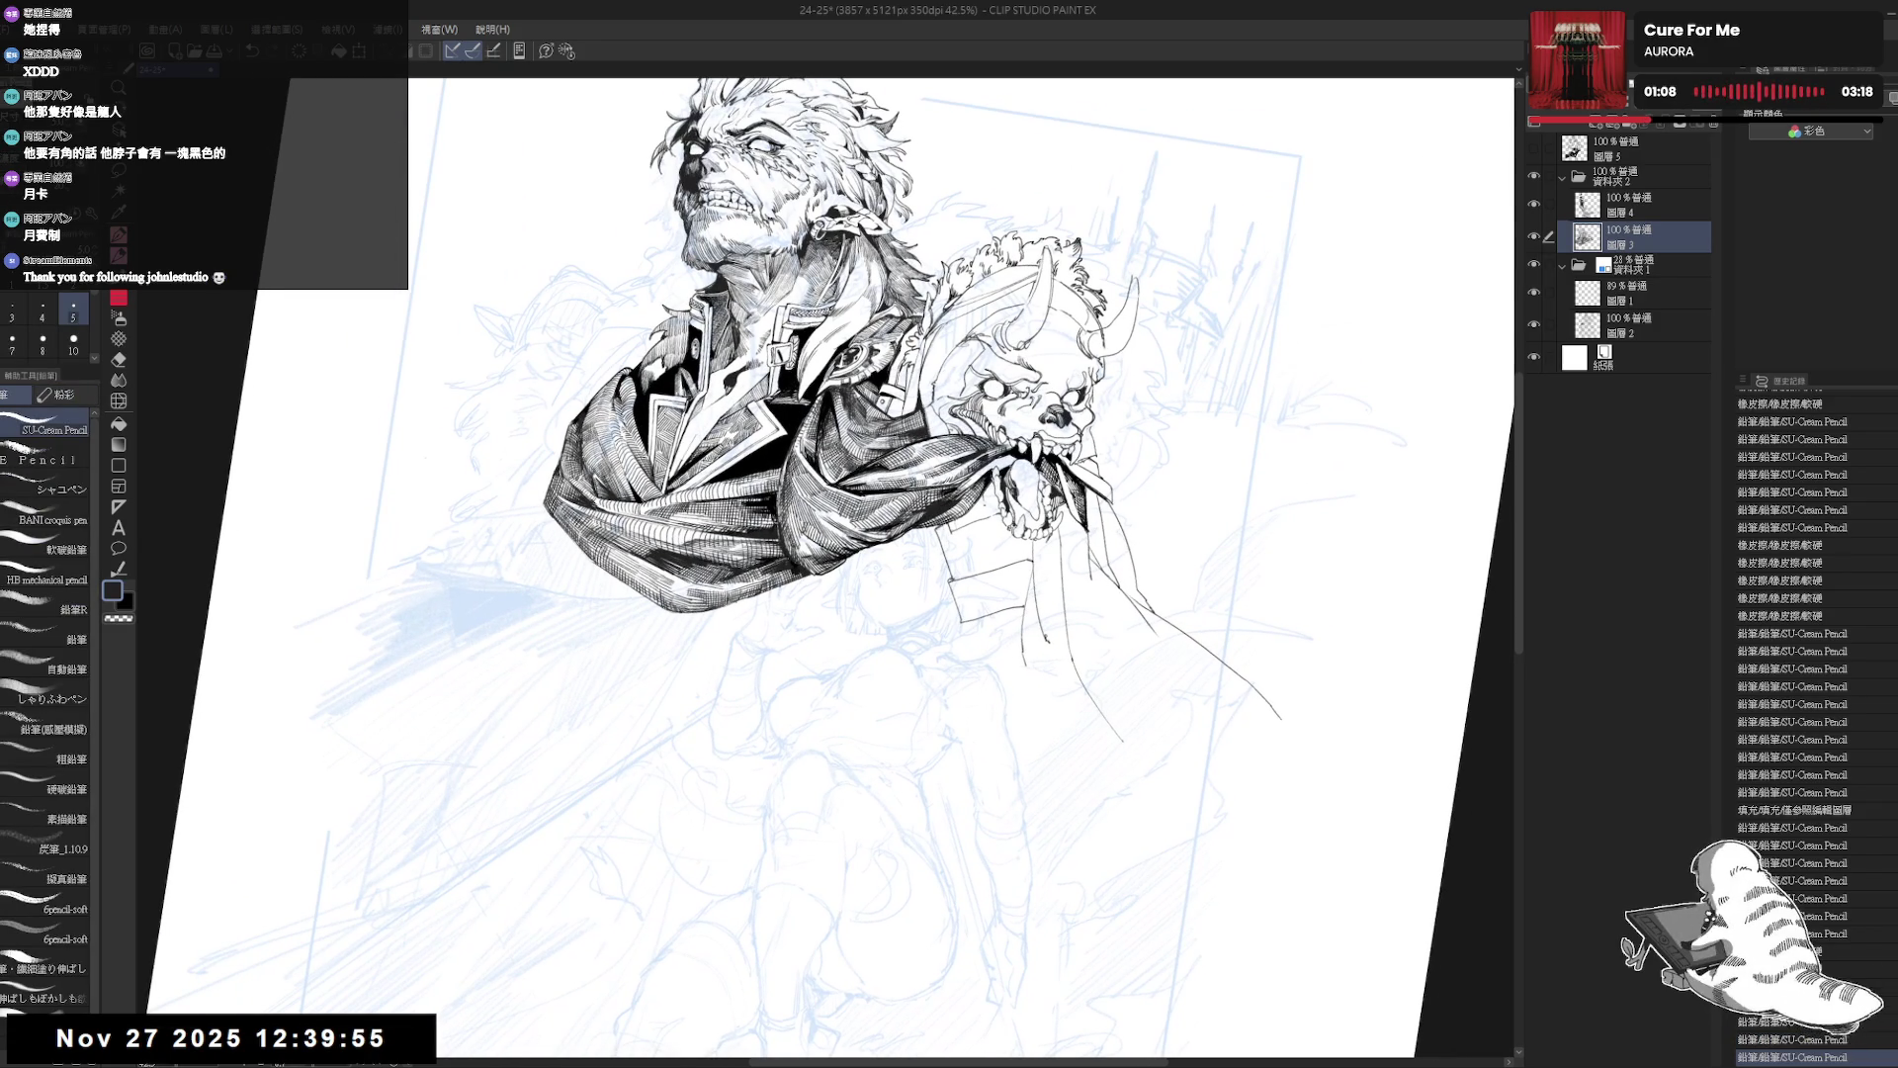
Fill the white patch on the cuff and a small area beside it with black.
key("g")
left_click(868, 644)
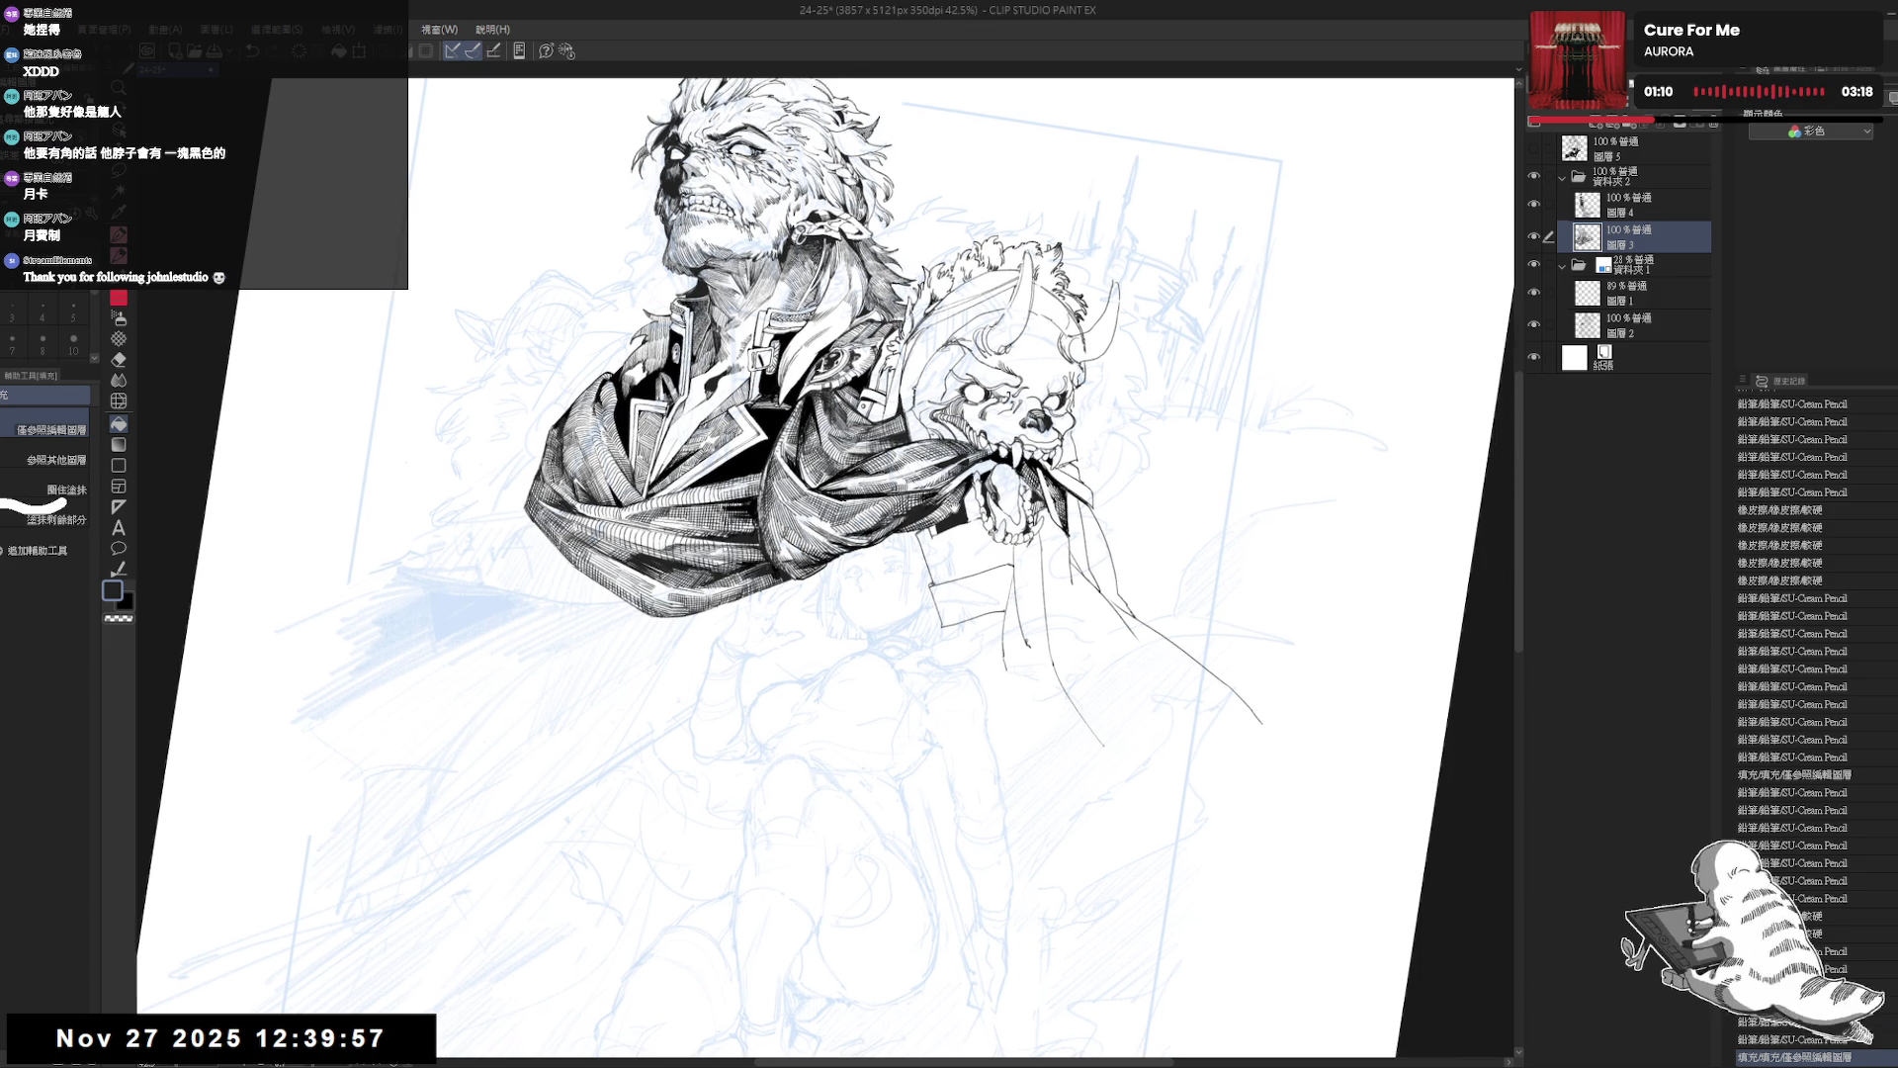
key("x")
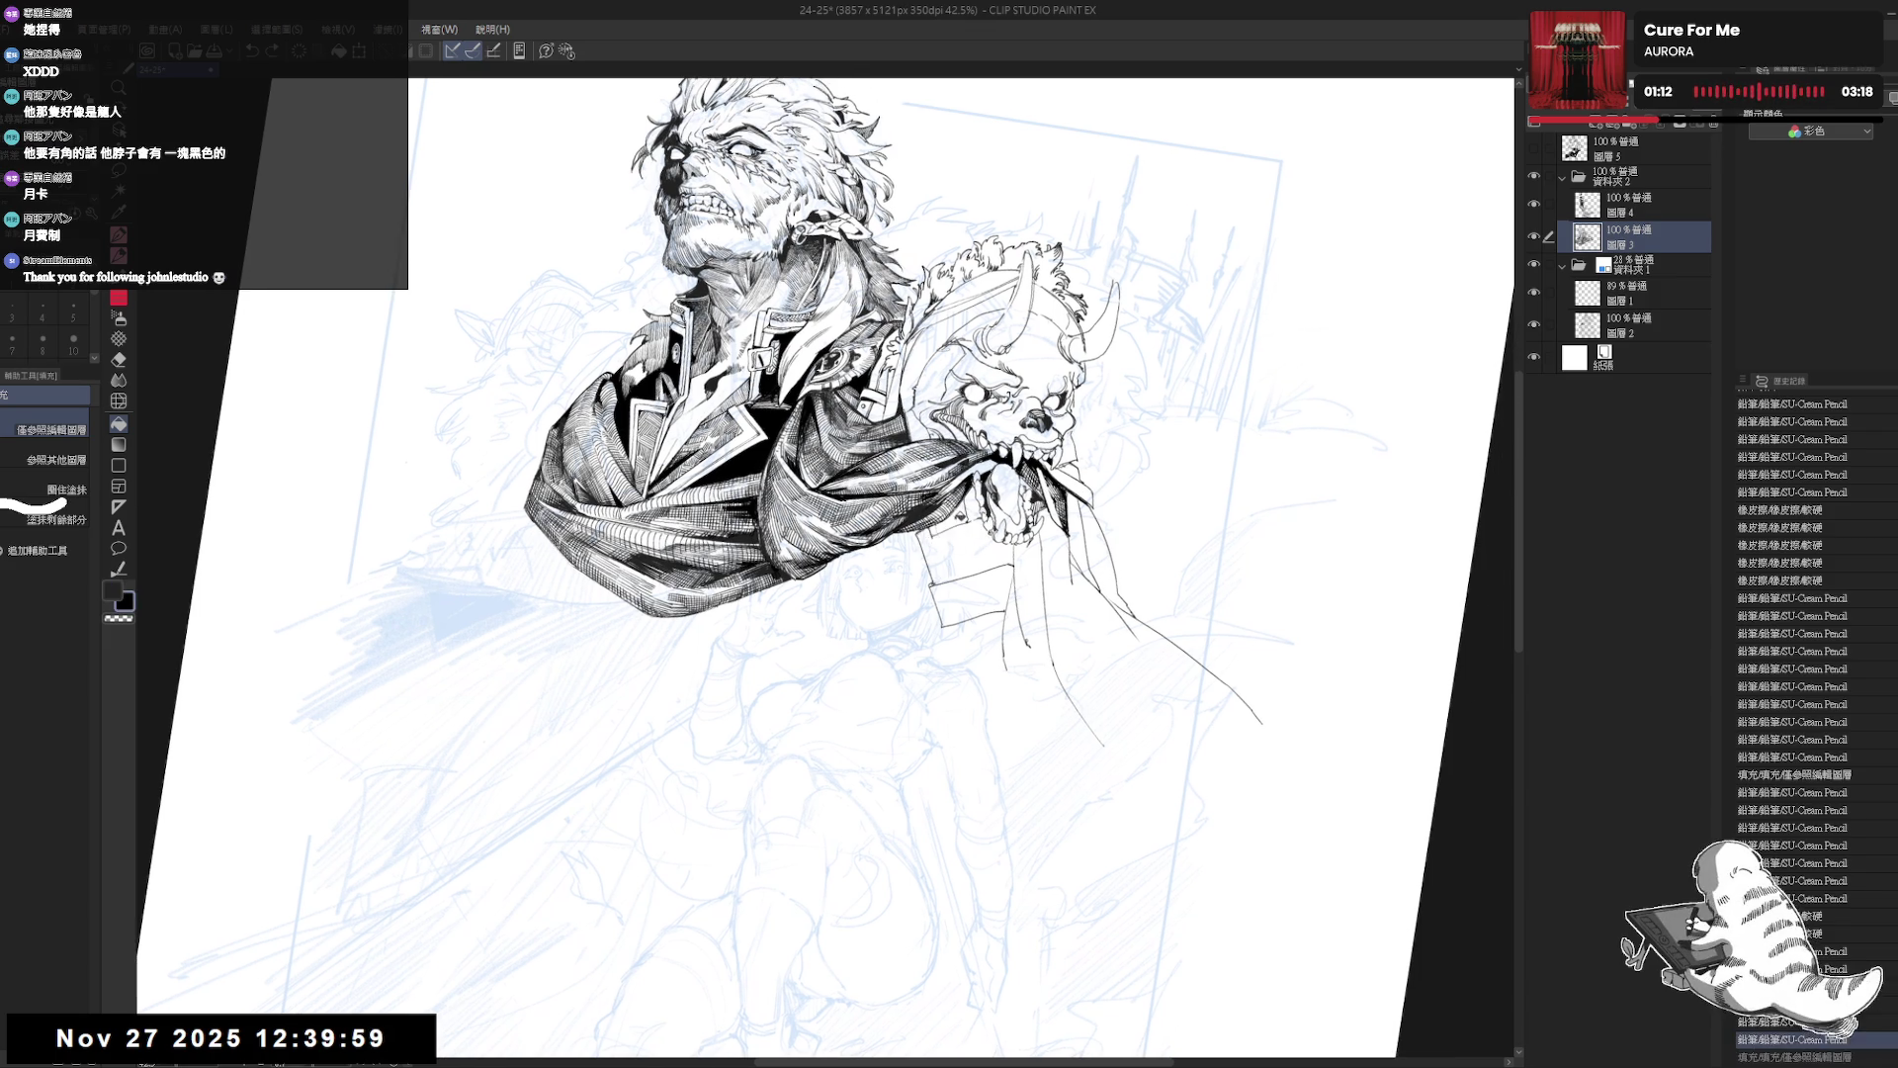
key("p")
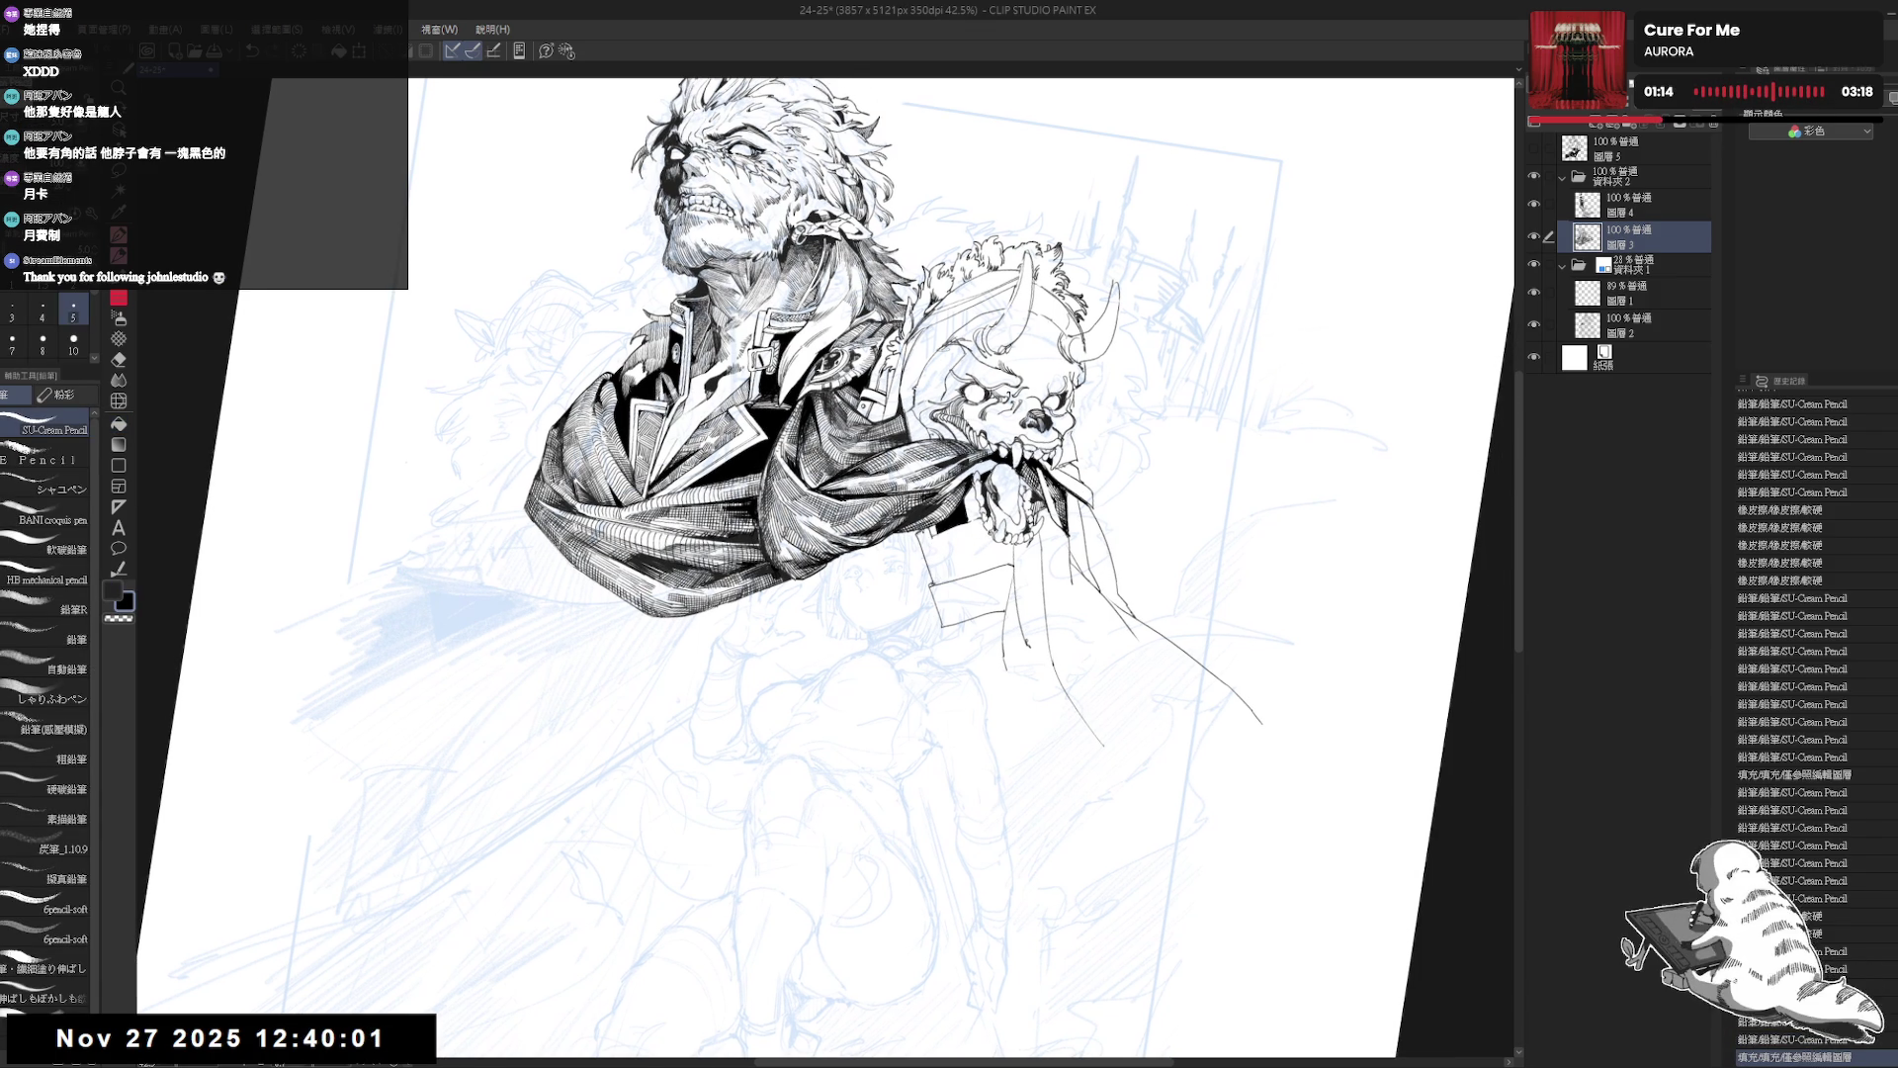
key("g")
left_click(944, 534)
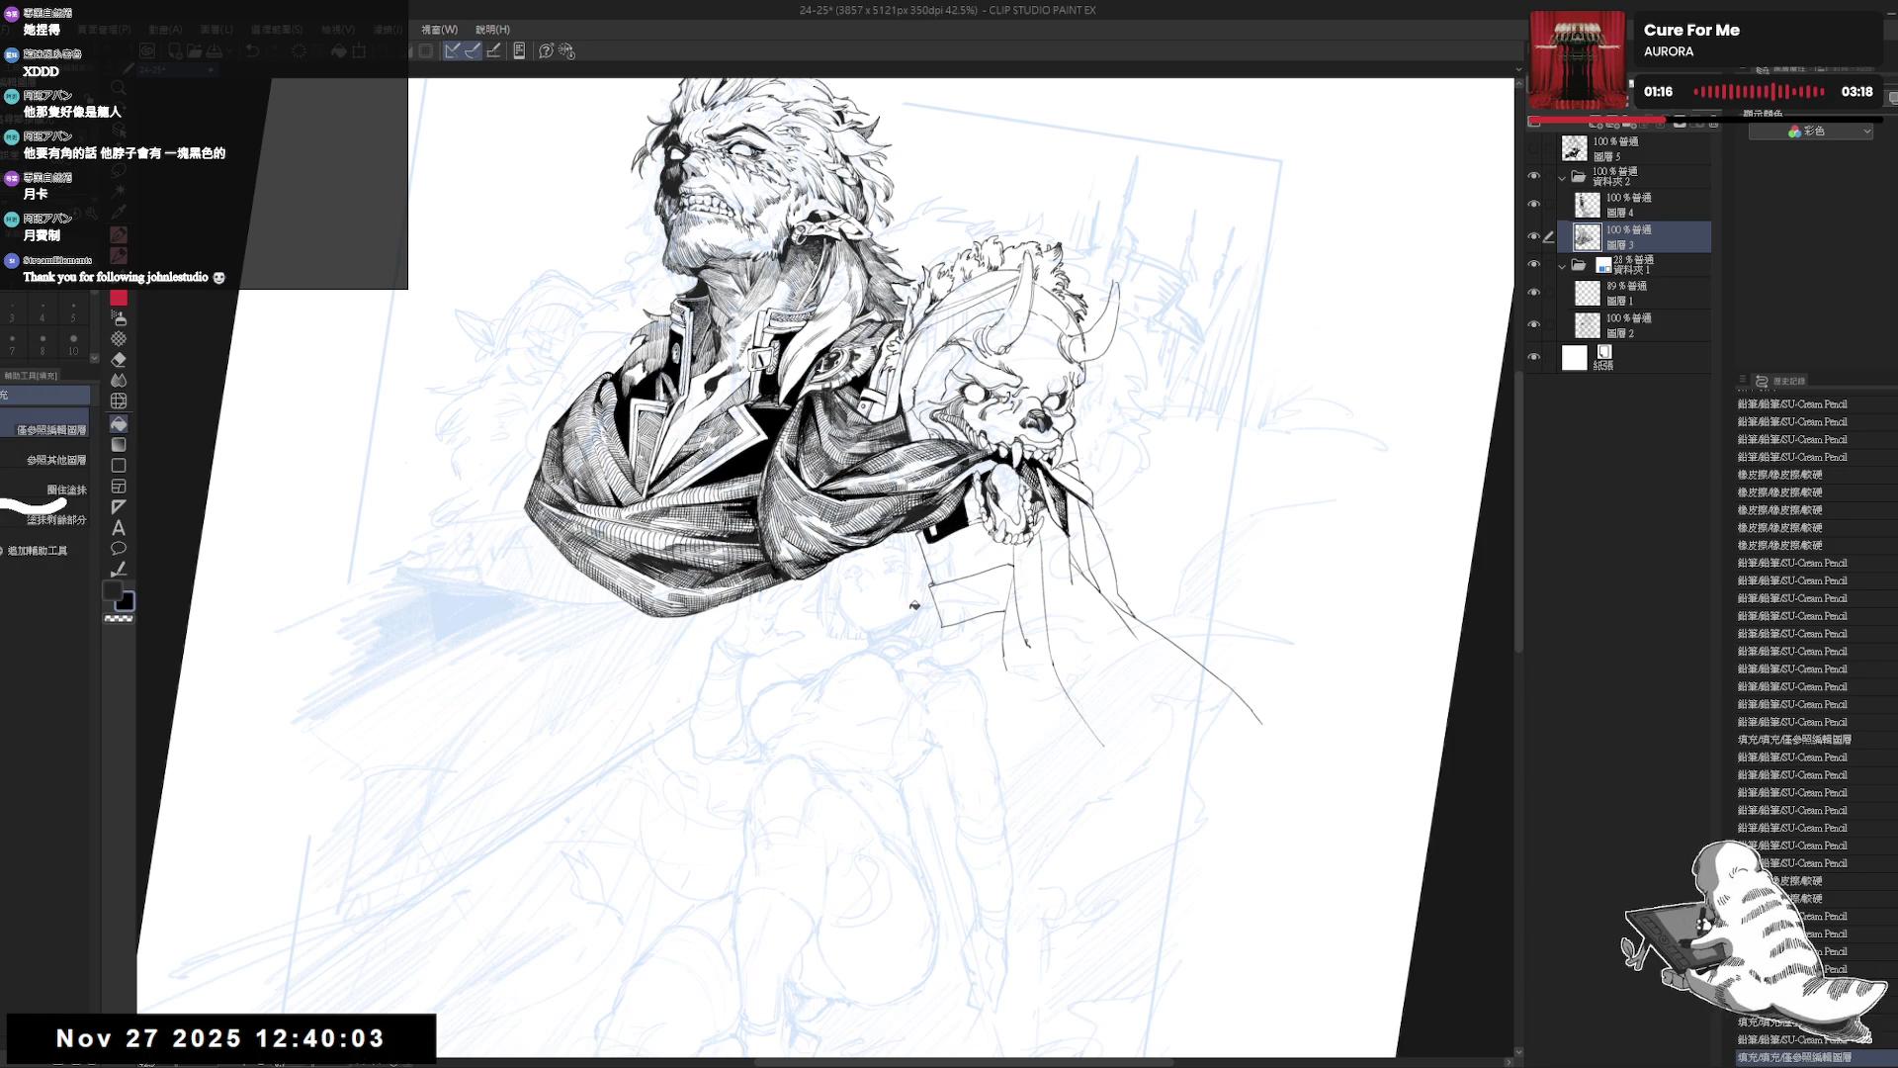
Turn the view upright and undo several stray pencil strokes near the cuff.
key("e")
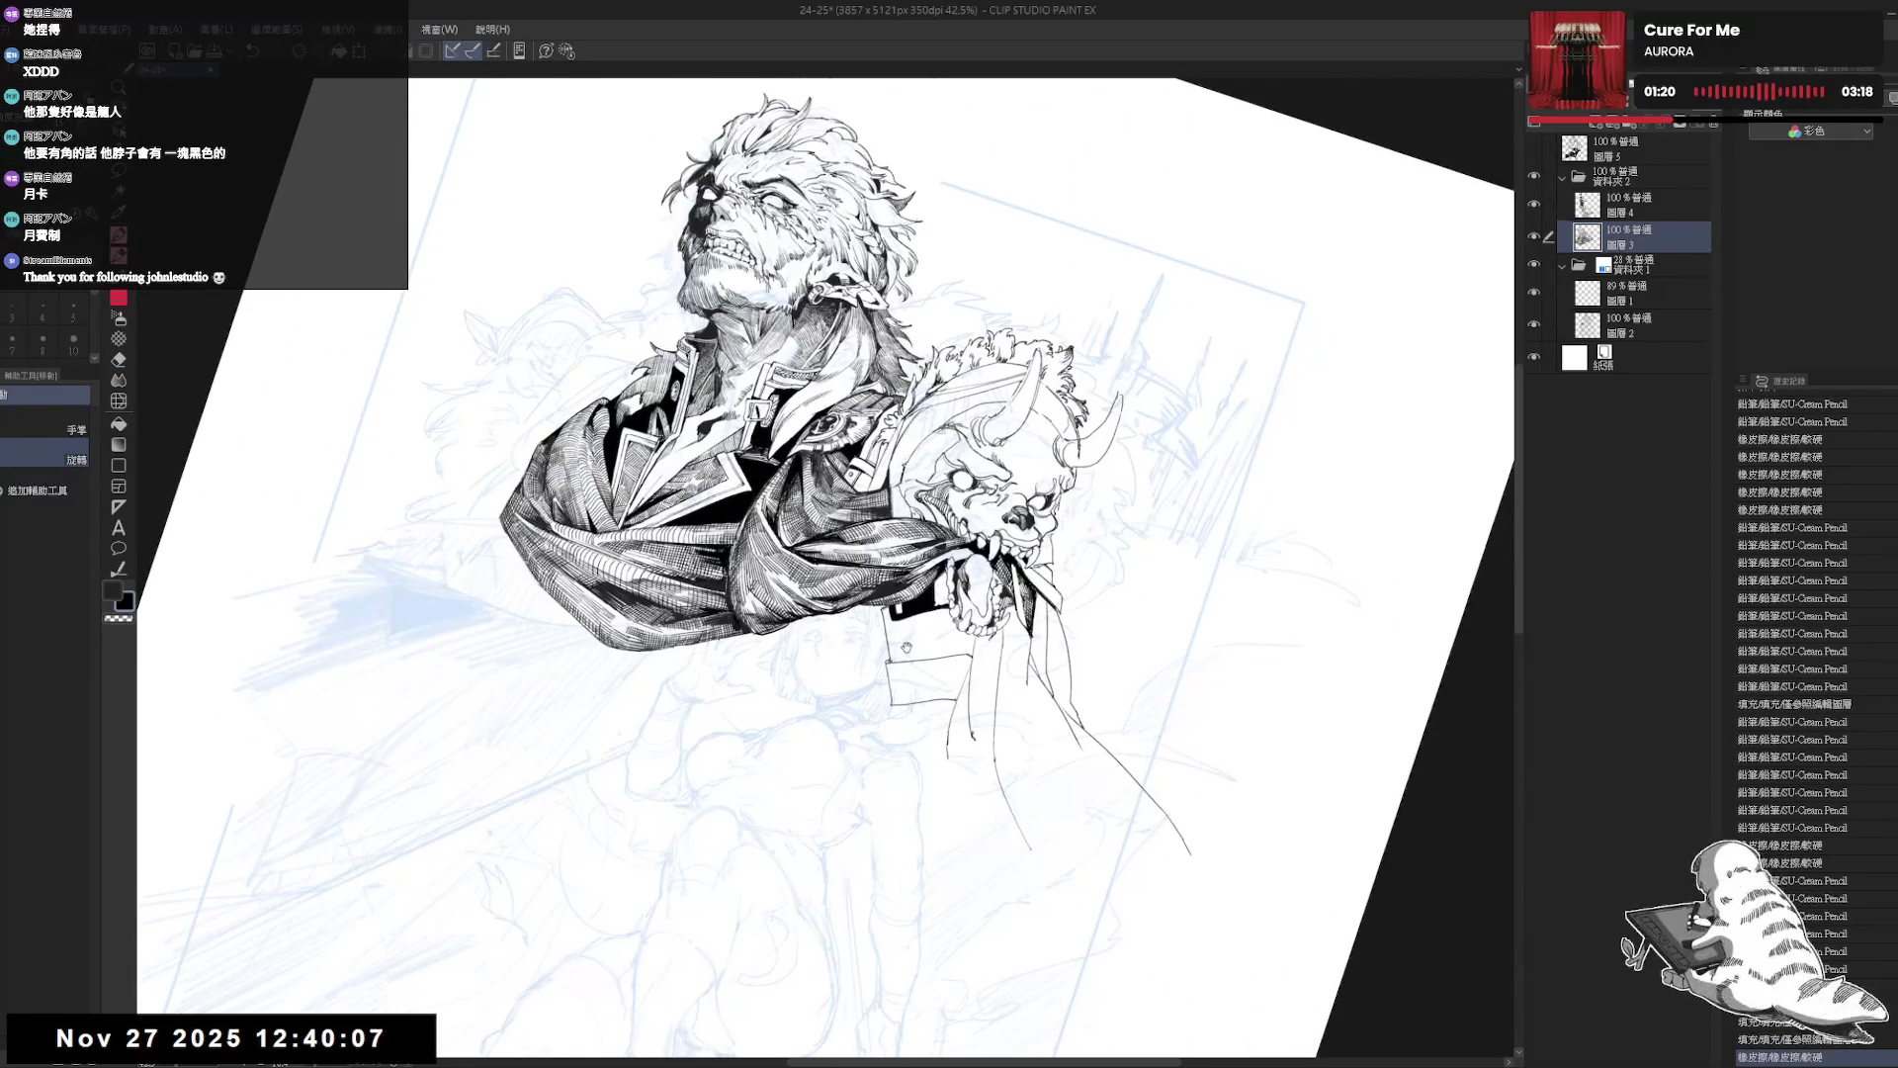
key("p")
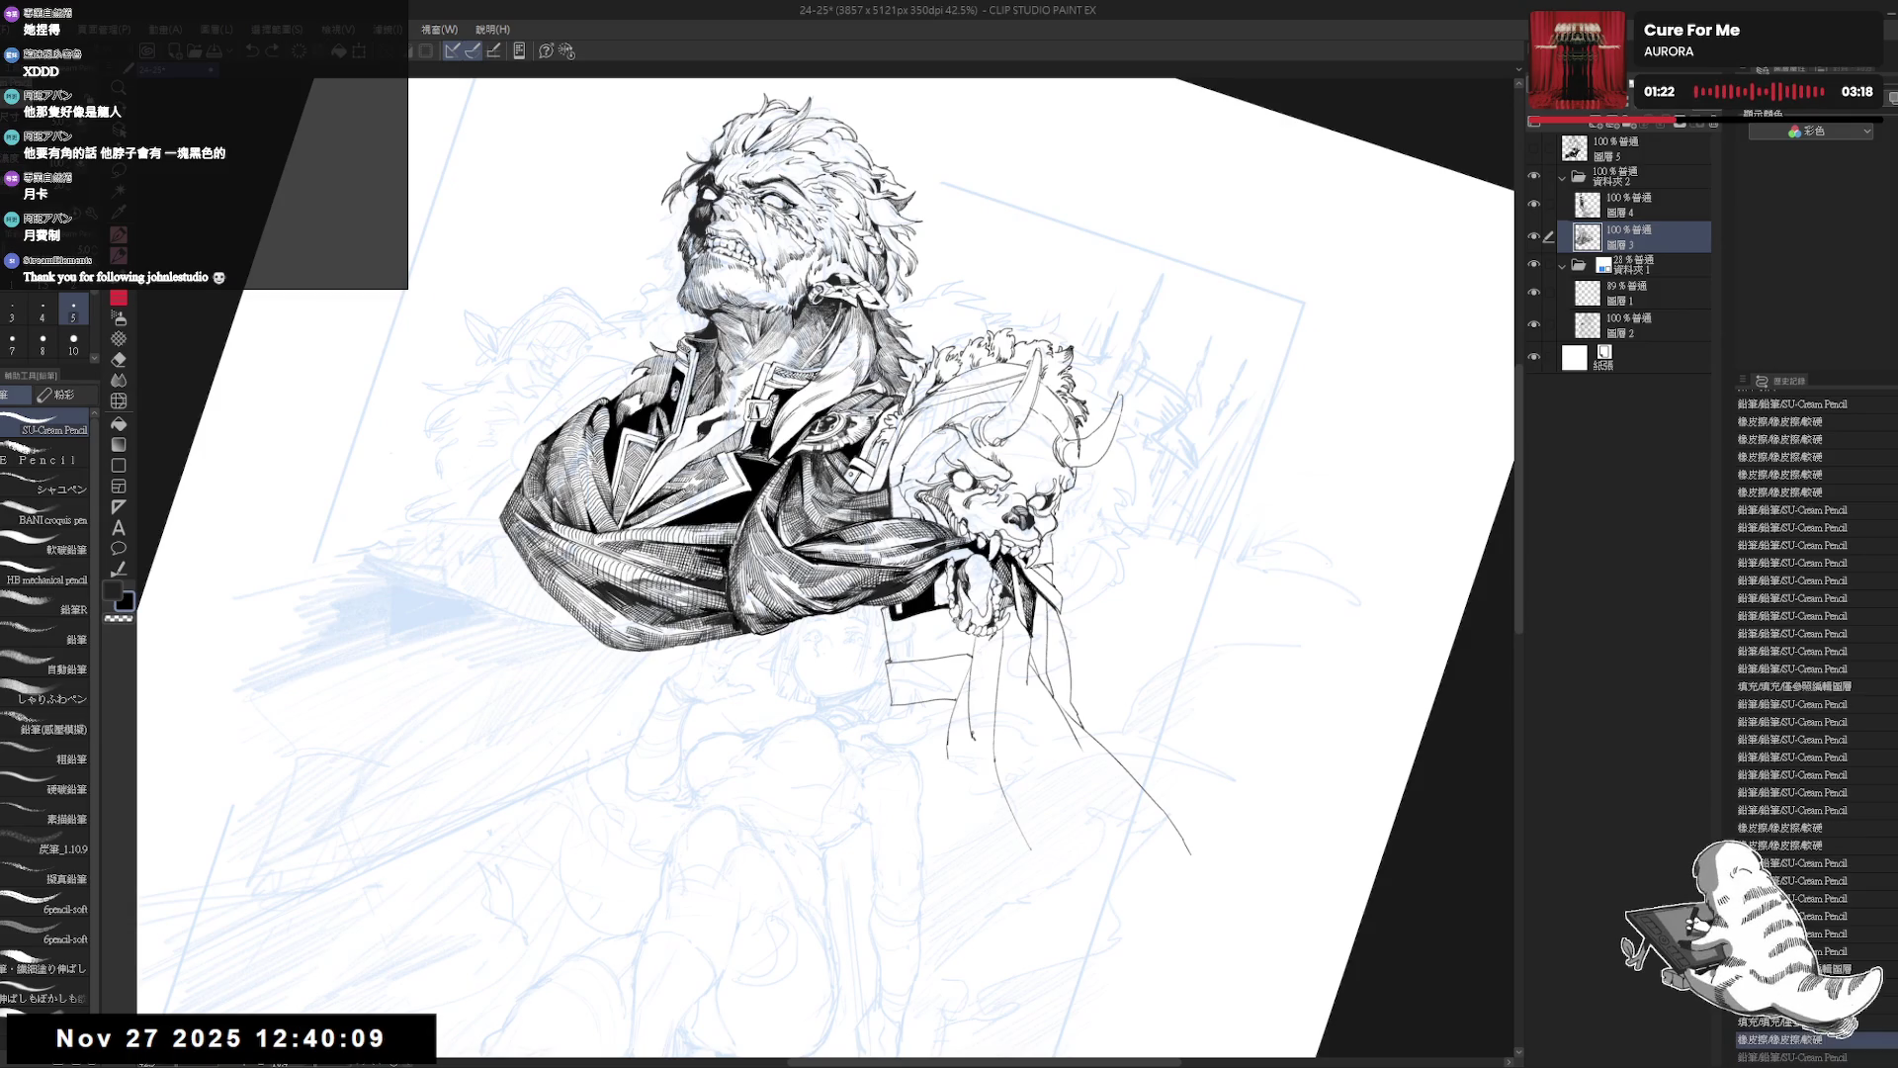
key("ctrl+z")
key("ctrl+z")
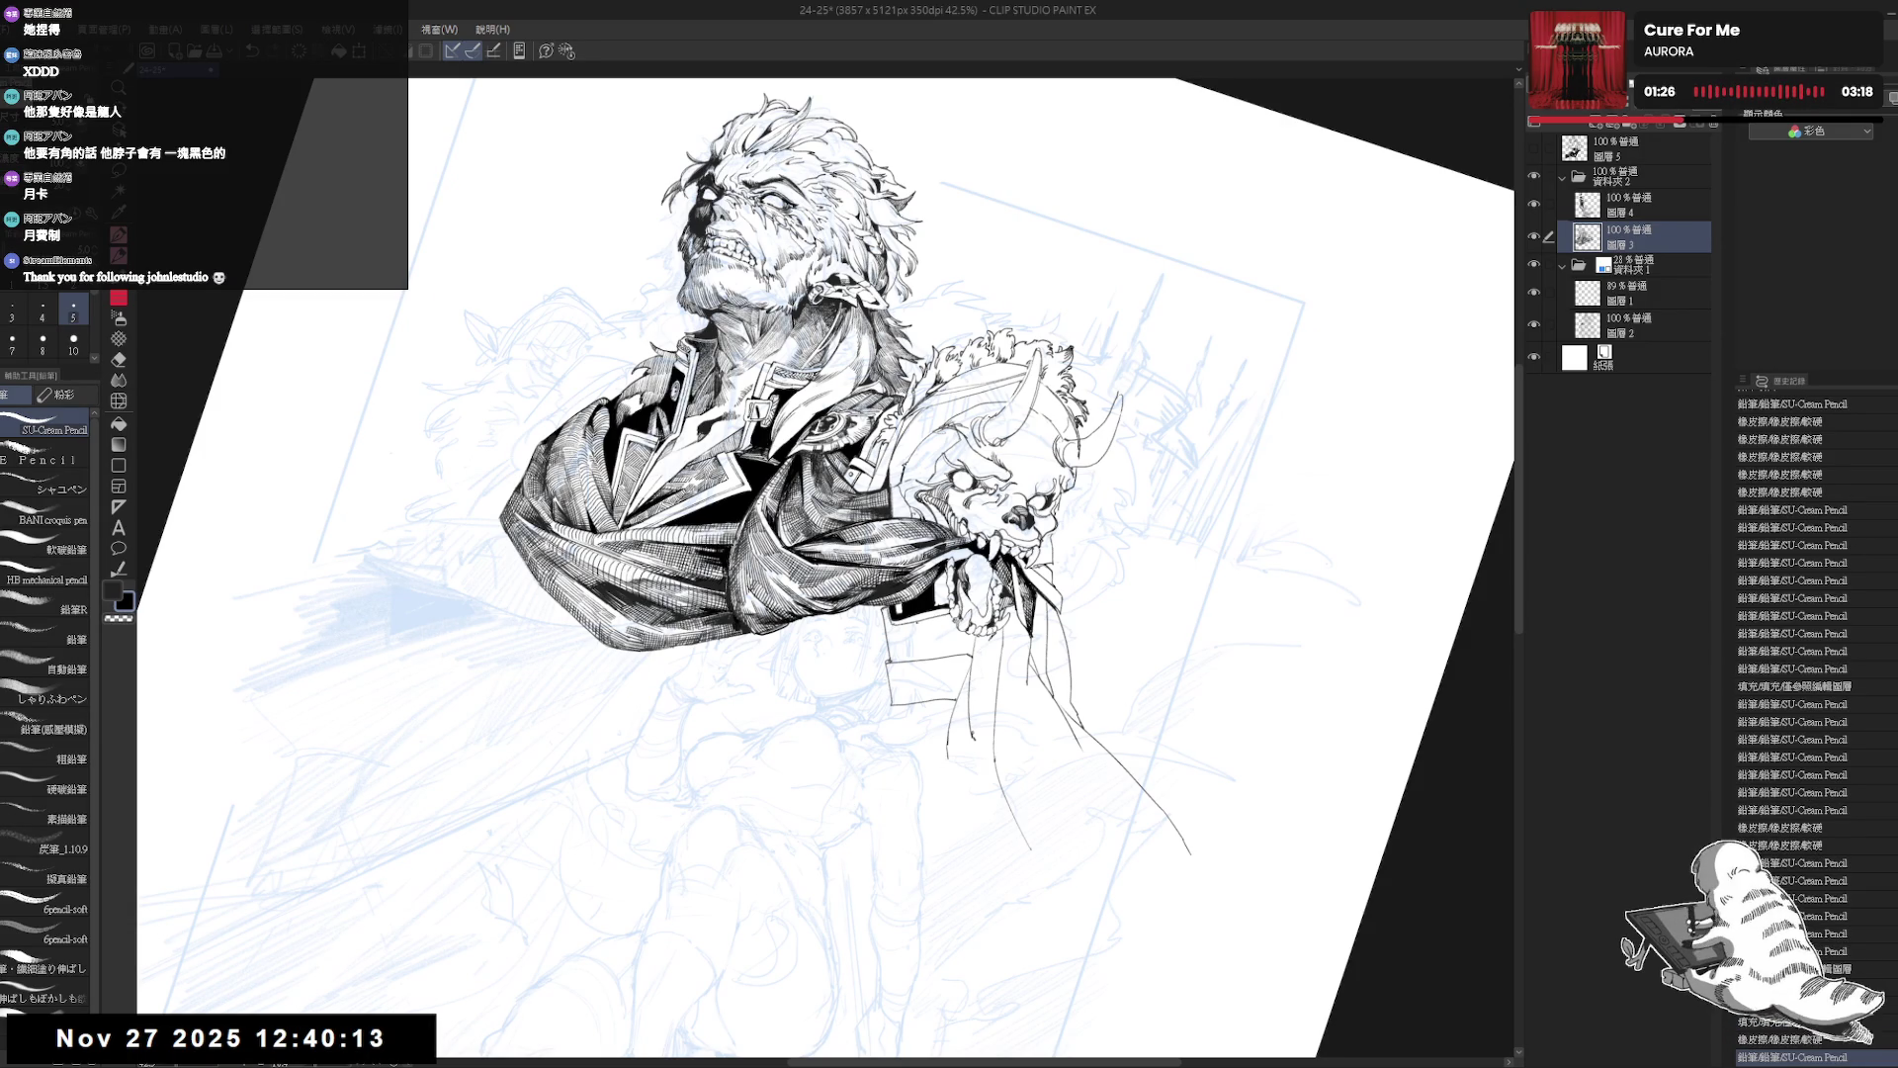
key("ctrl+z")
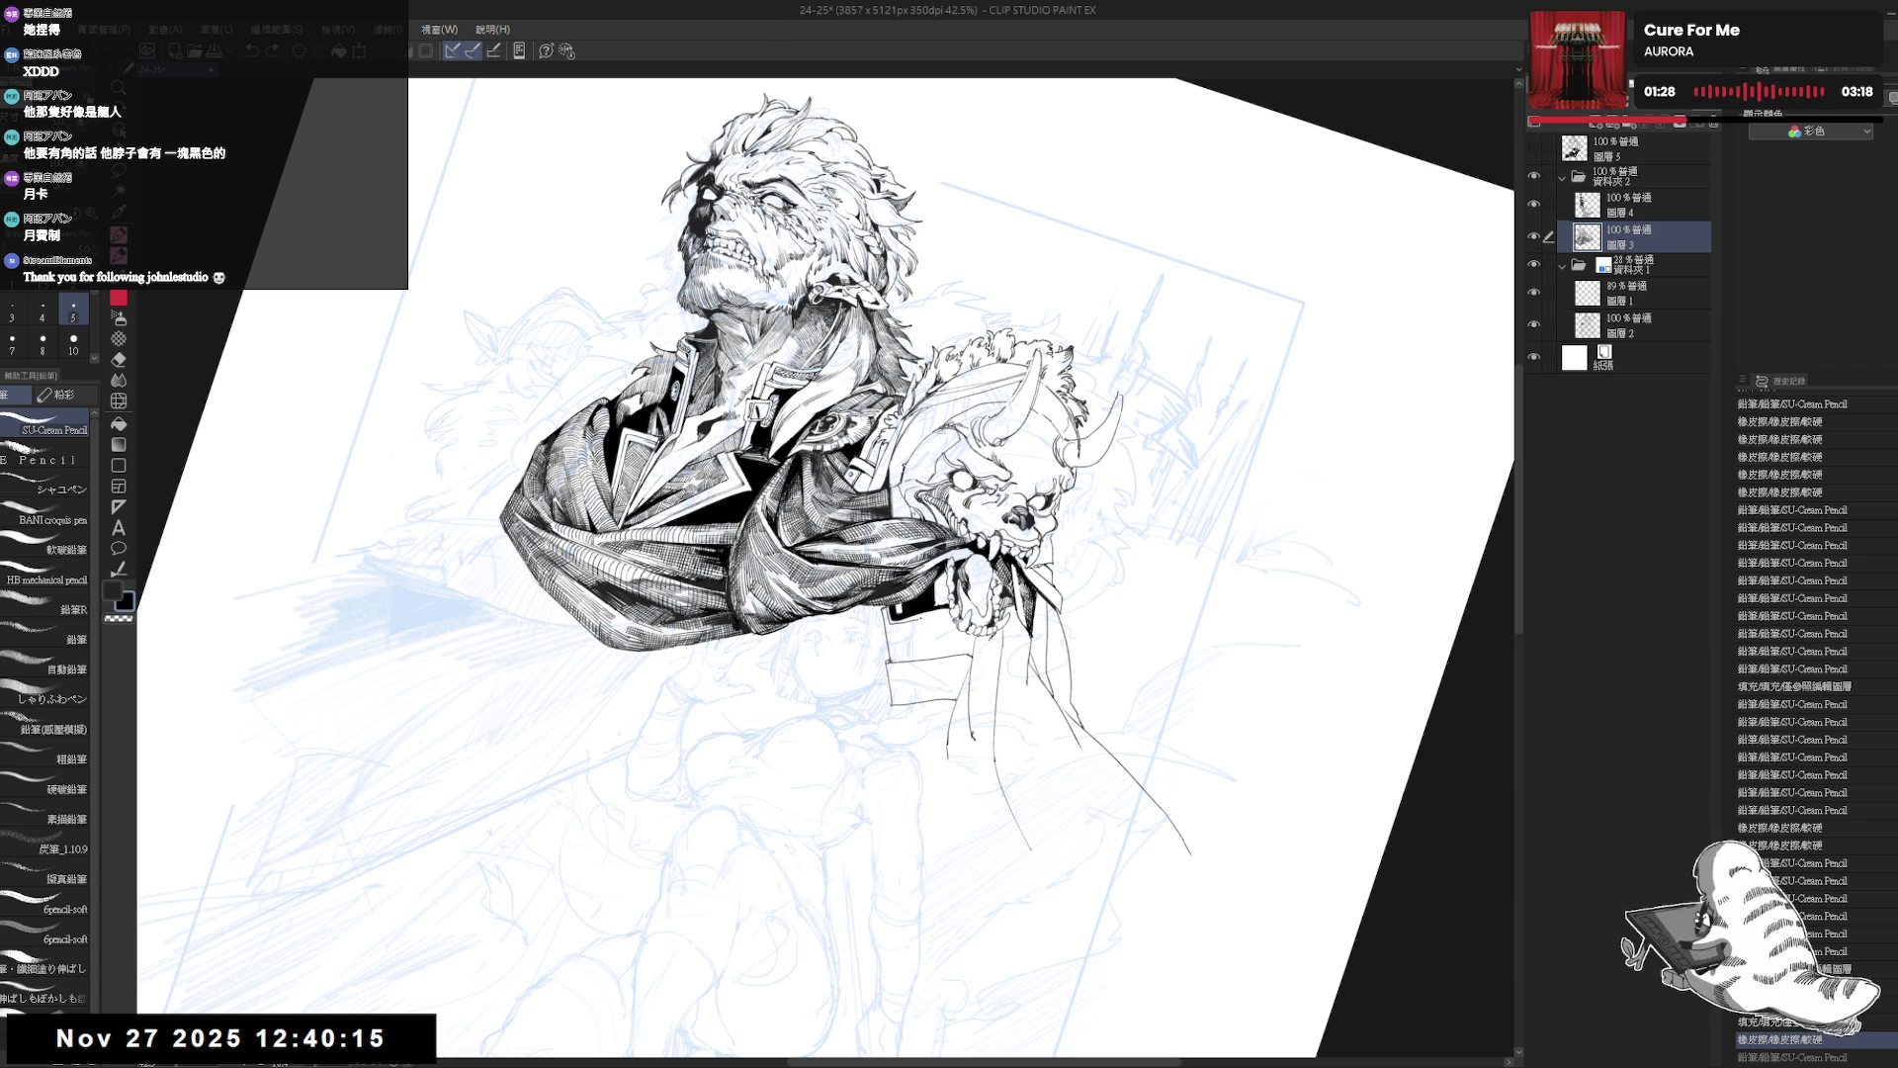
mouse_move(914, 620)
left_mouse_down()
mouse_move(895, 574)
mouse_move(893, 613)
mouse_move(910, 597)
left_mouse_up()
key("e")
key("p")
key("ctrl+z")
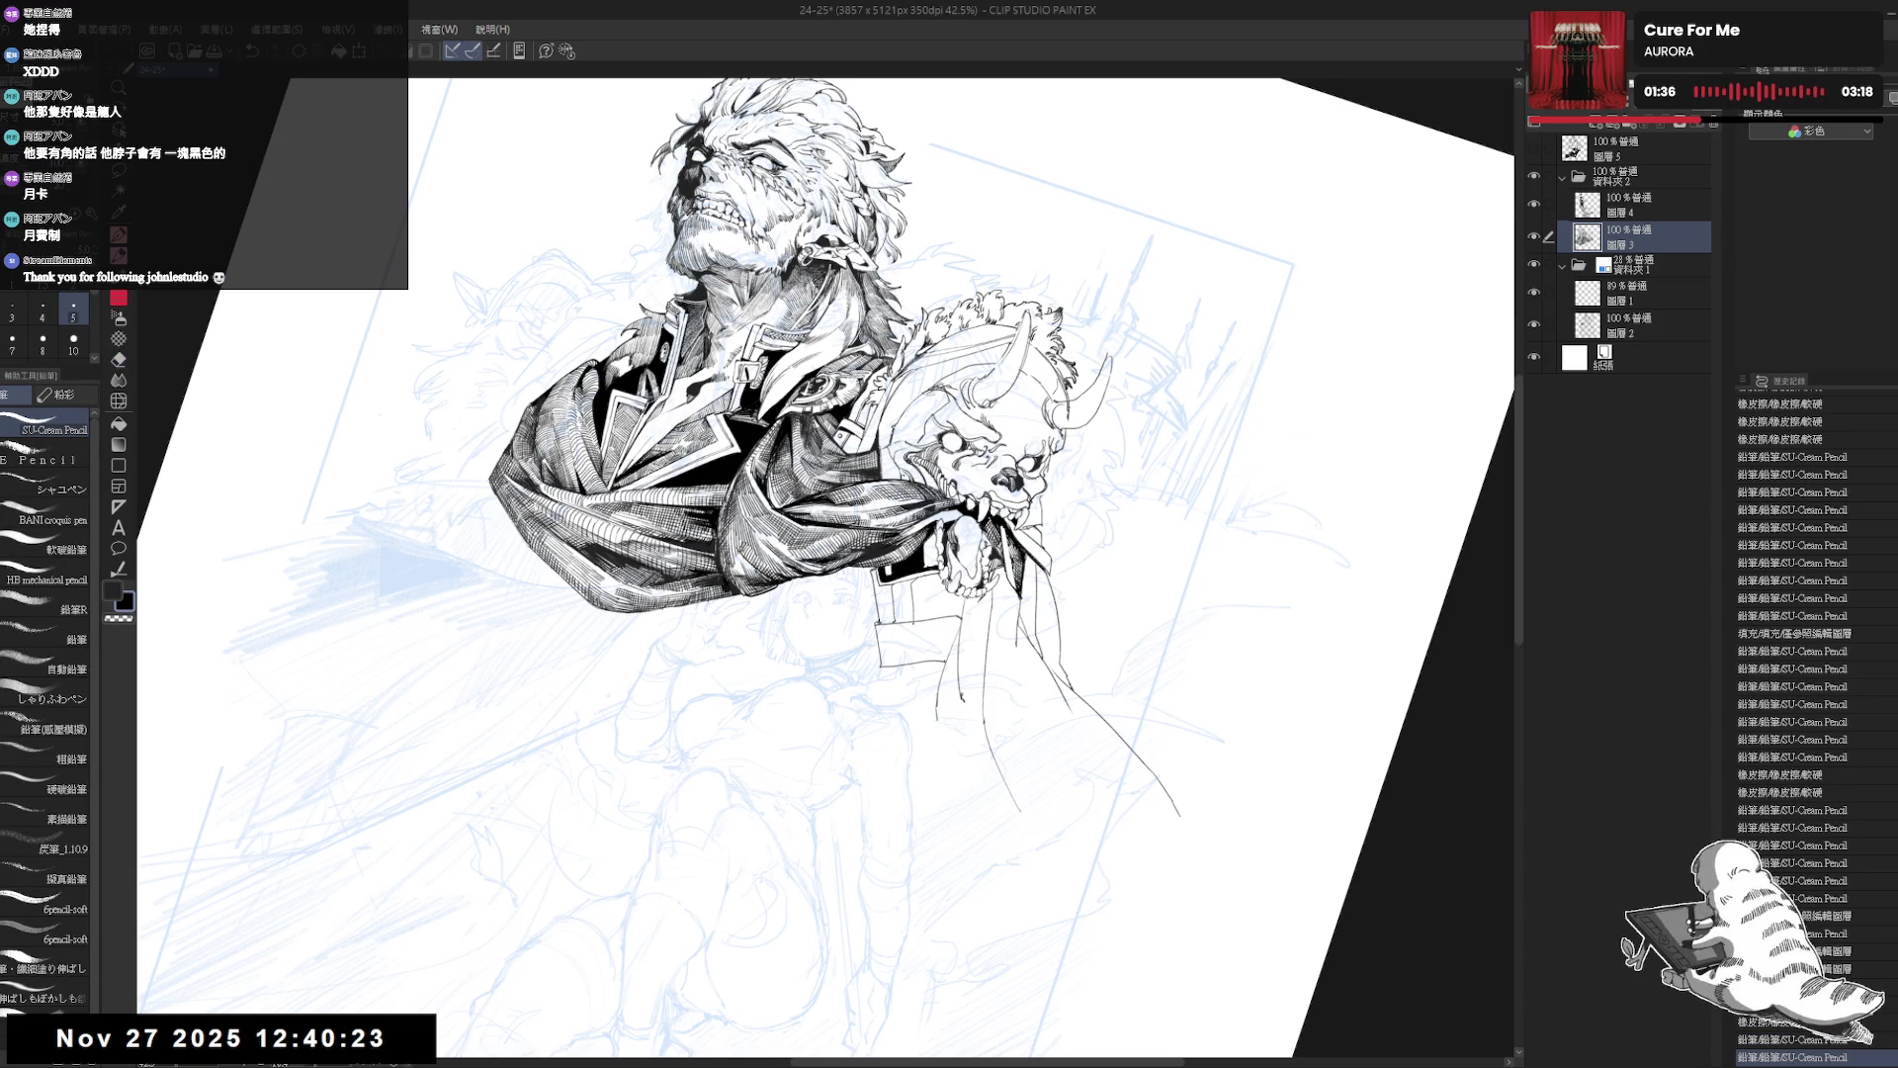
left_click_drag(904, 581, 911, 618)
key("ctrl+z")
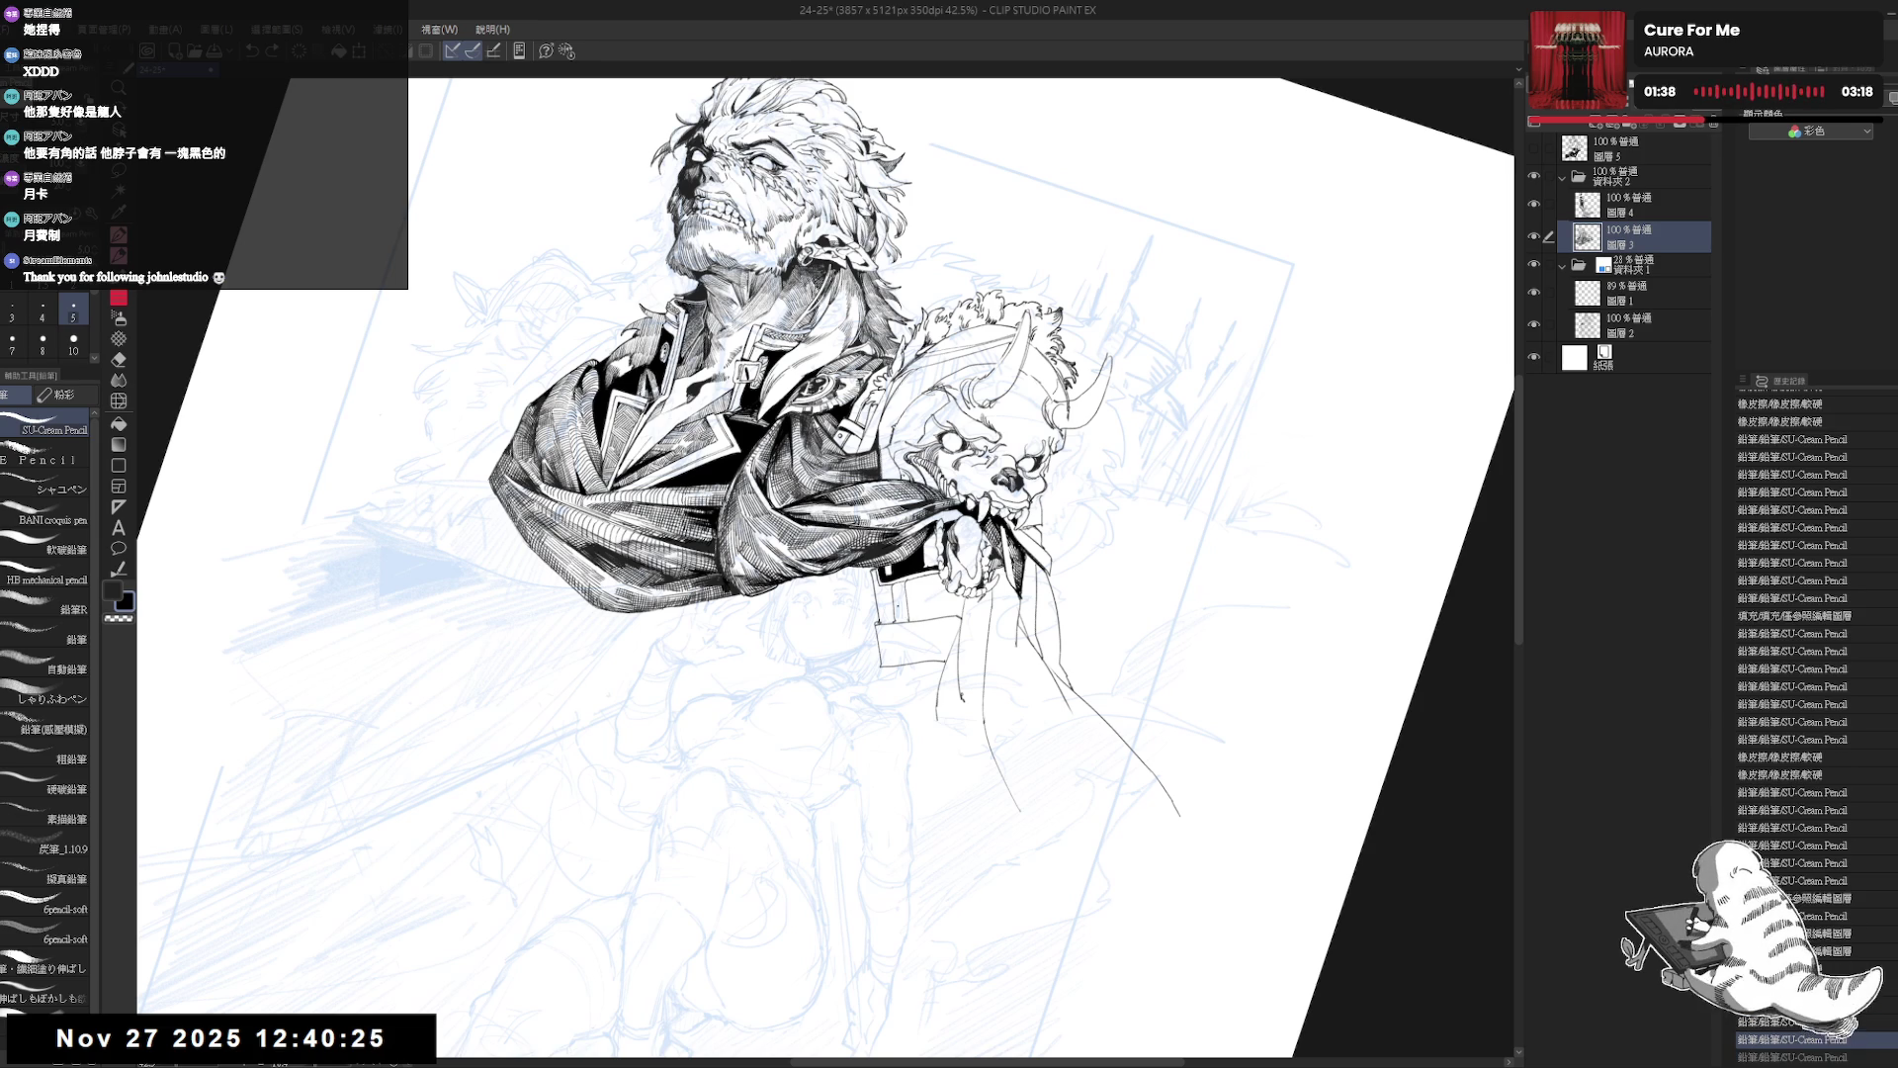
Fill the cuff black, undo the fill, then refill the cuff area black.
key("g")
left_click(939, 593)
left_click(934, 593)
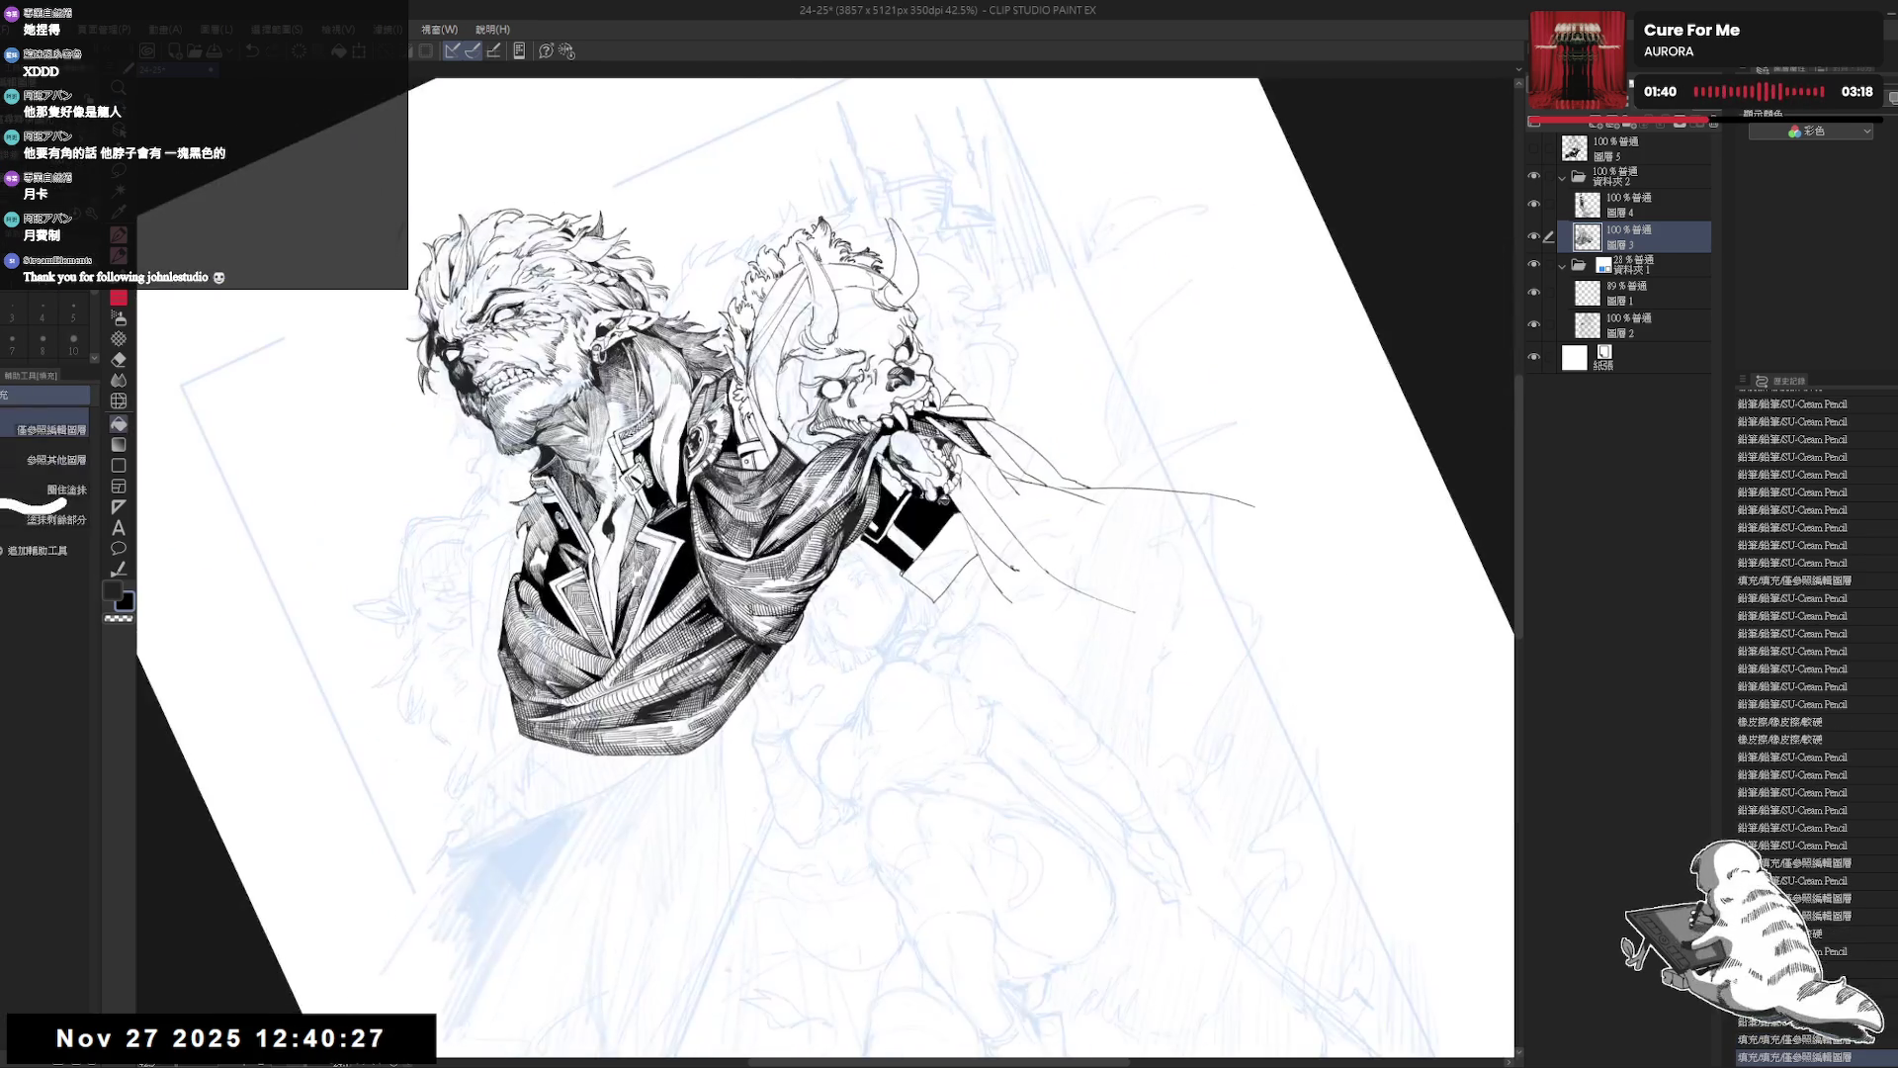
key("ctrl+z")
key("p")
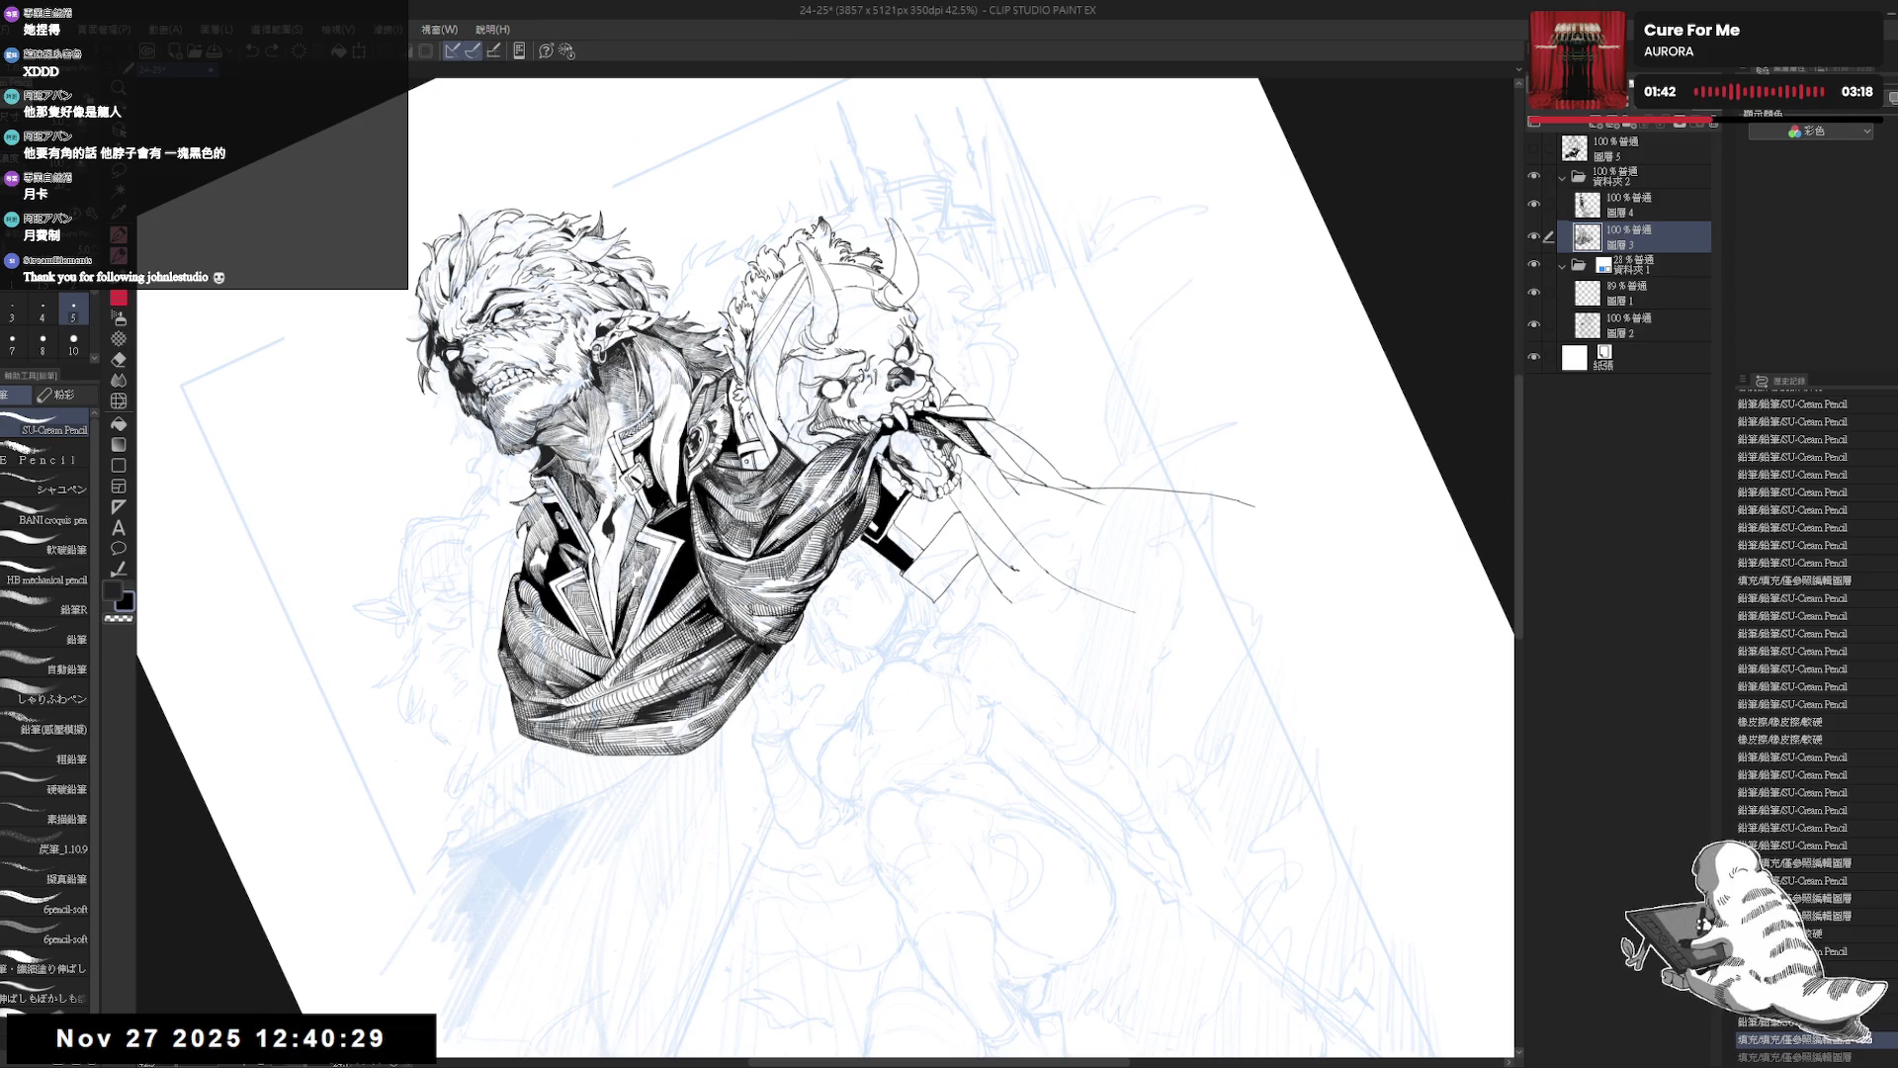
key("g")
left_click(927, 522)
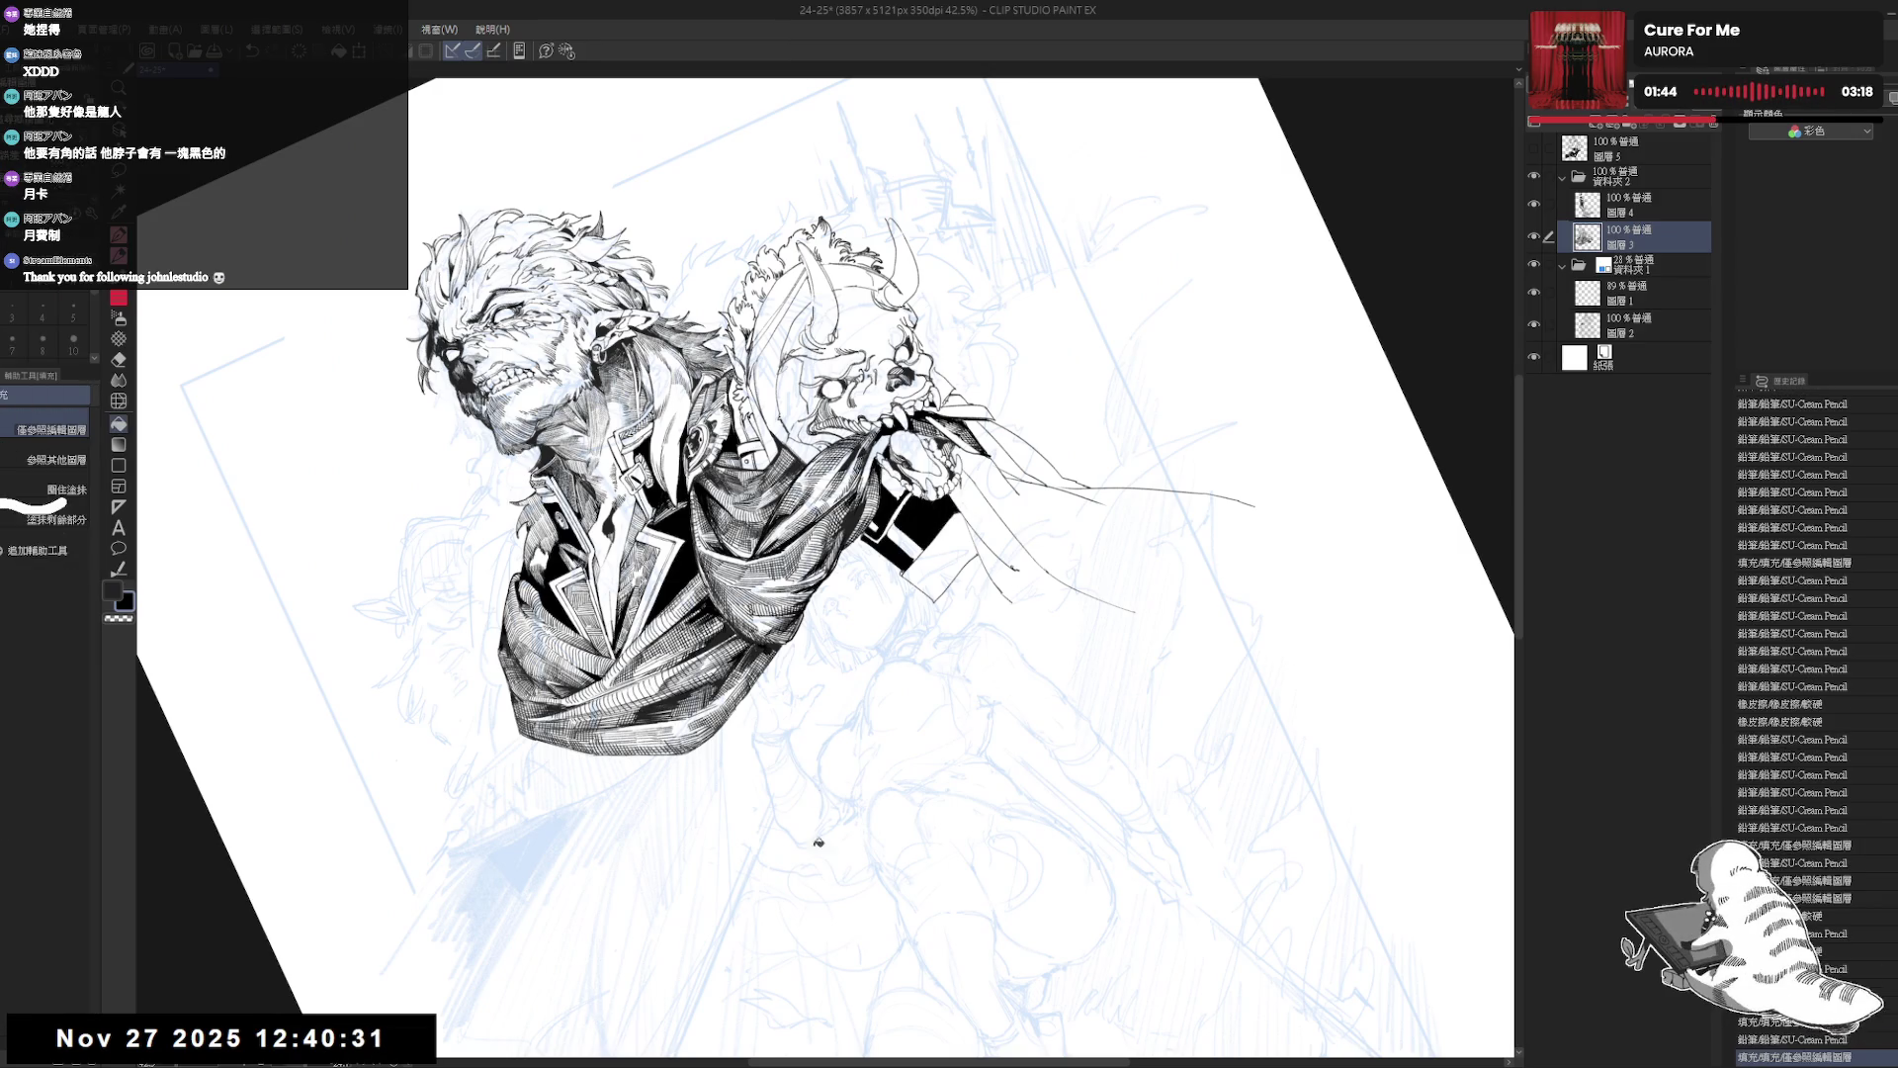
Add short pencil strokes on the black cuff and fill its remaining white gap.
key("p")
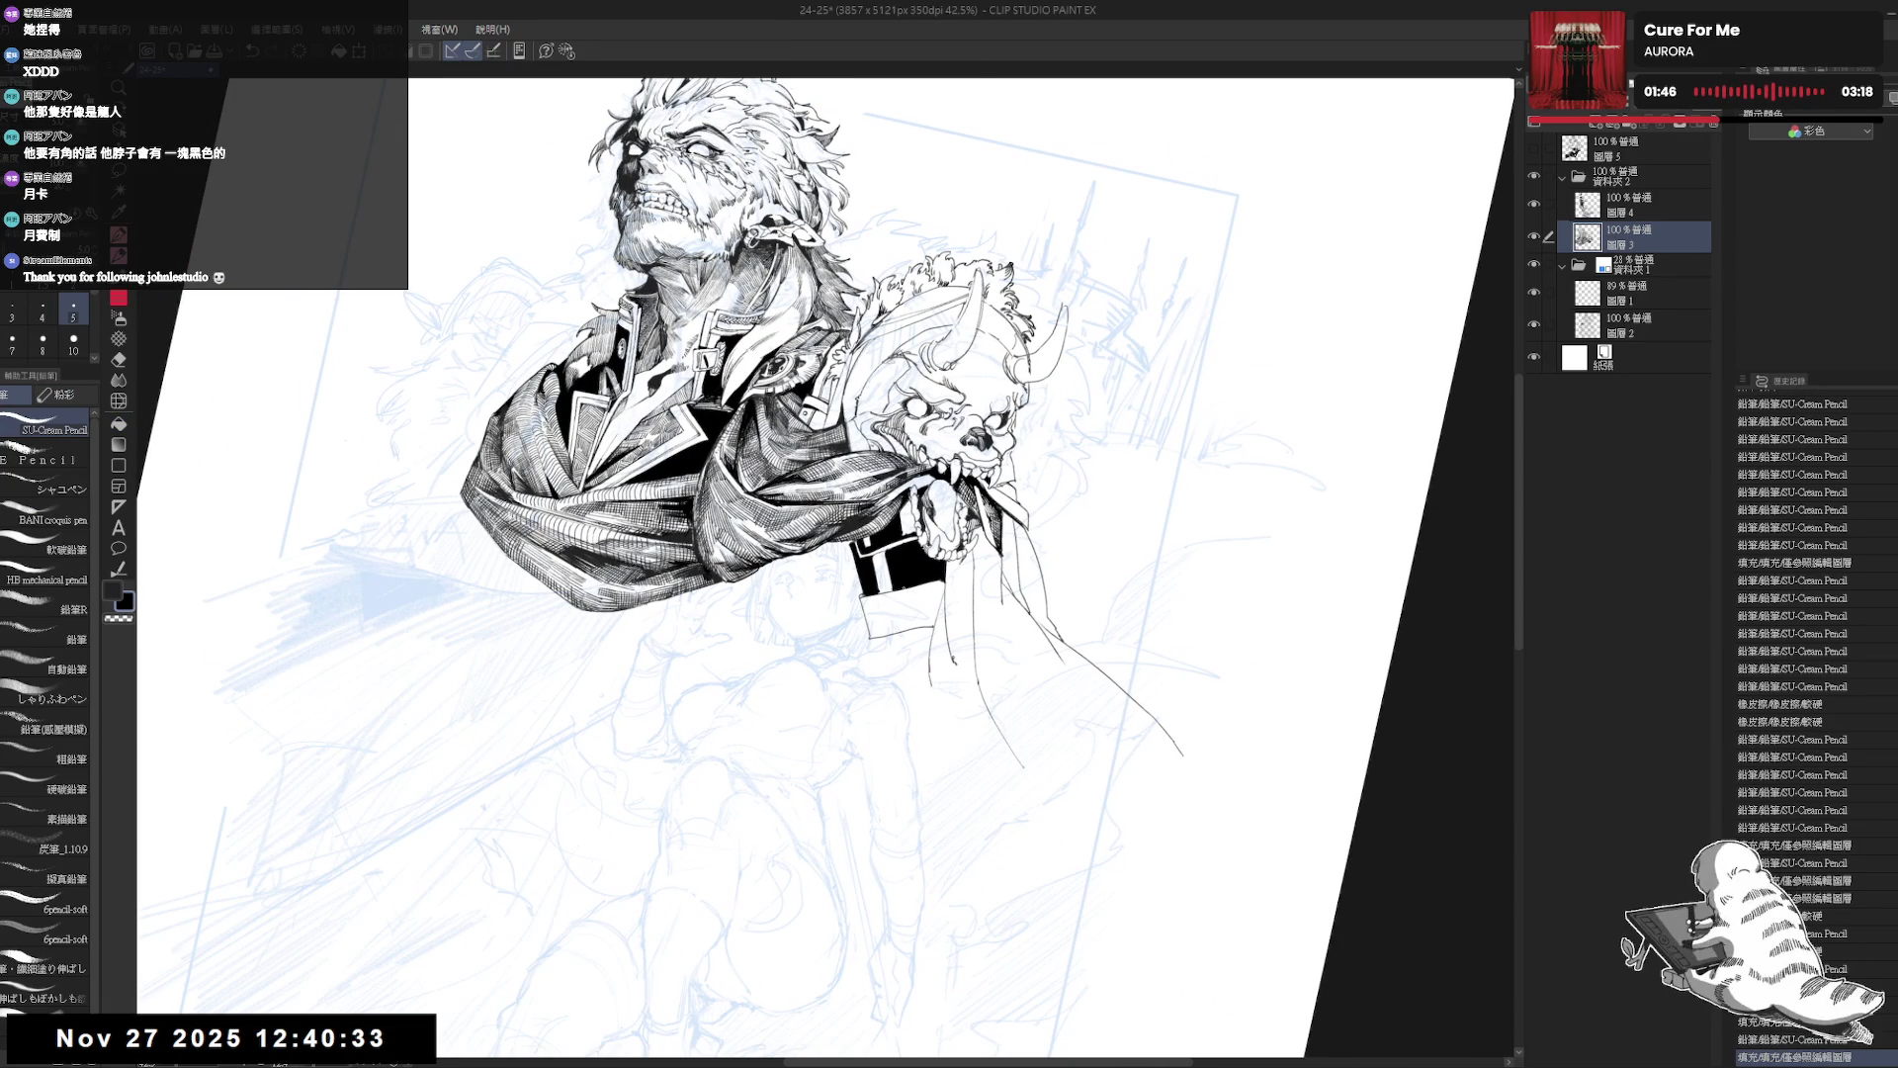
left_click_drag(901, 583, 911, 624)
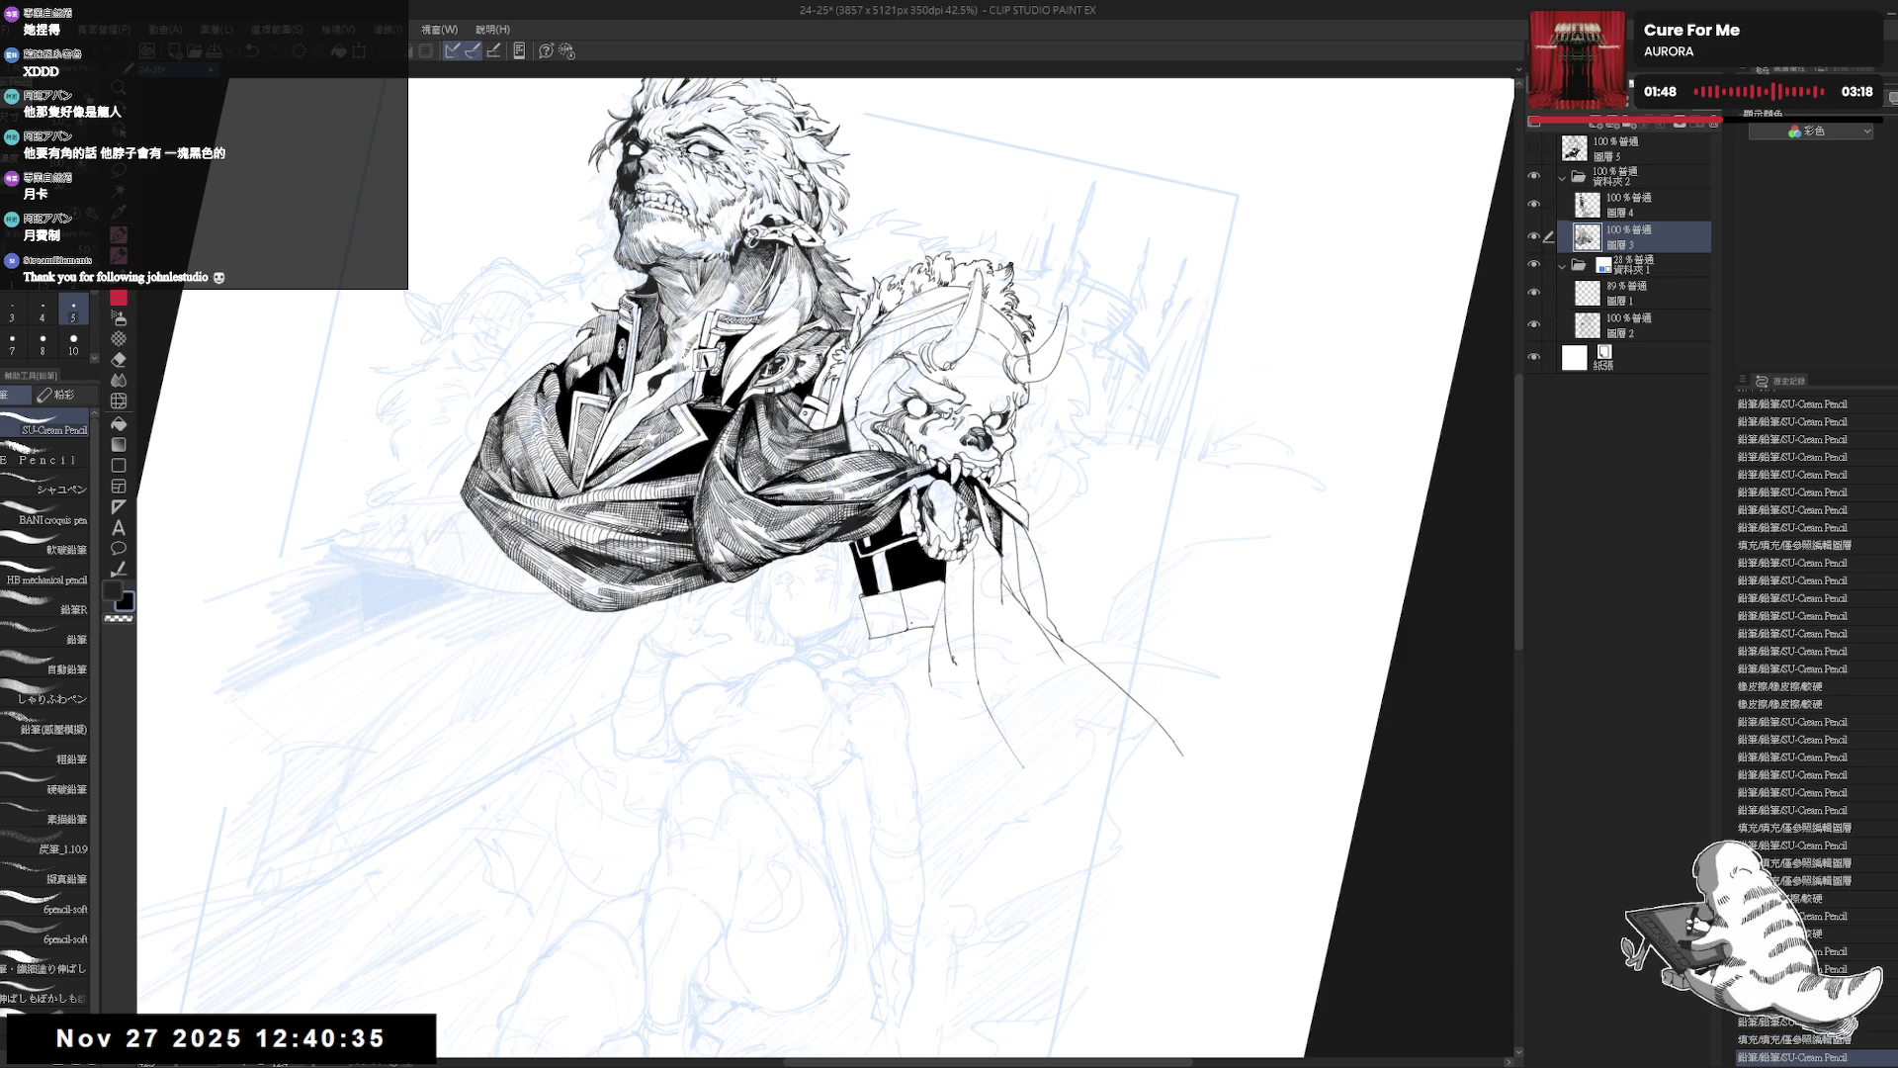
key("g")
left_click(923, 606)
key("p")
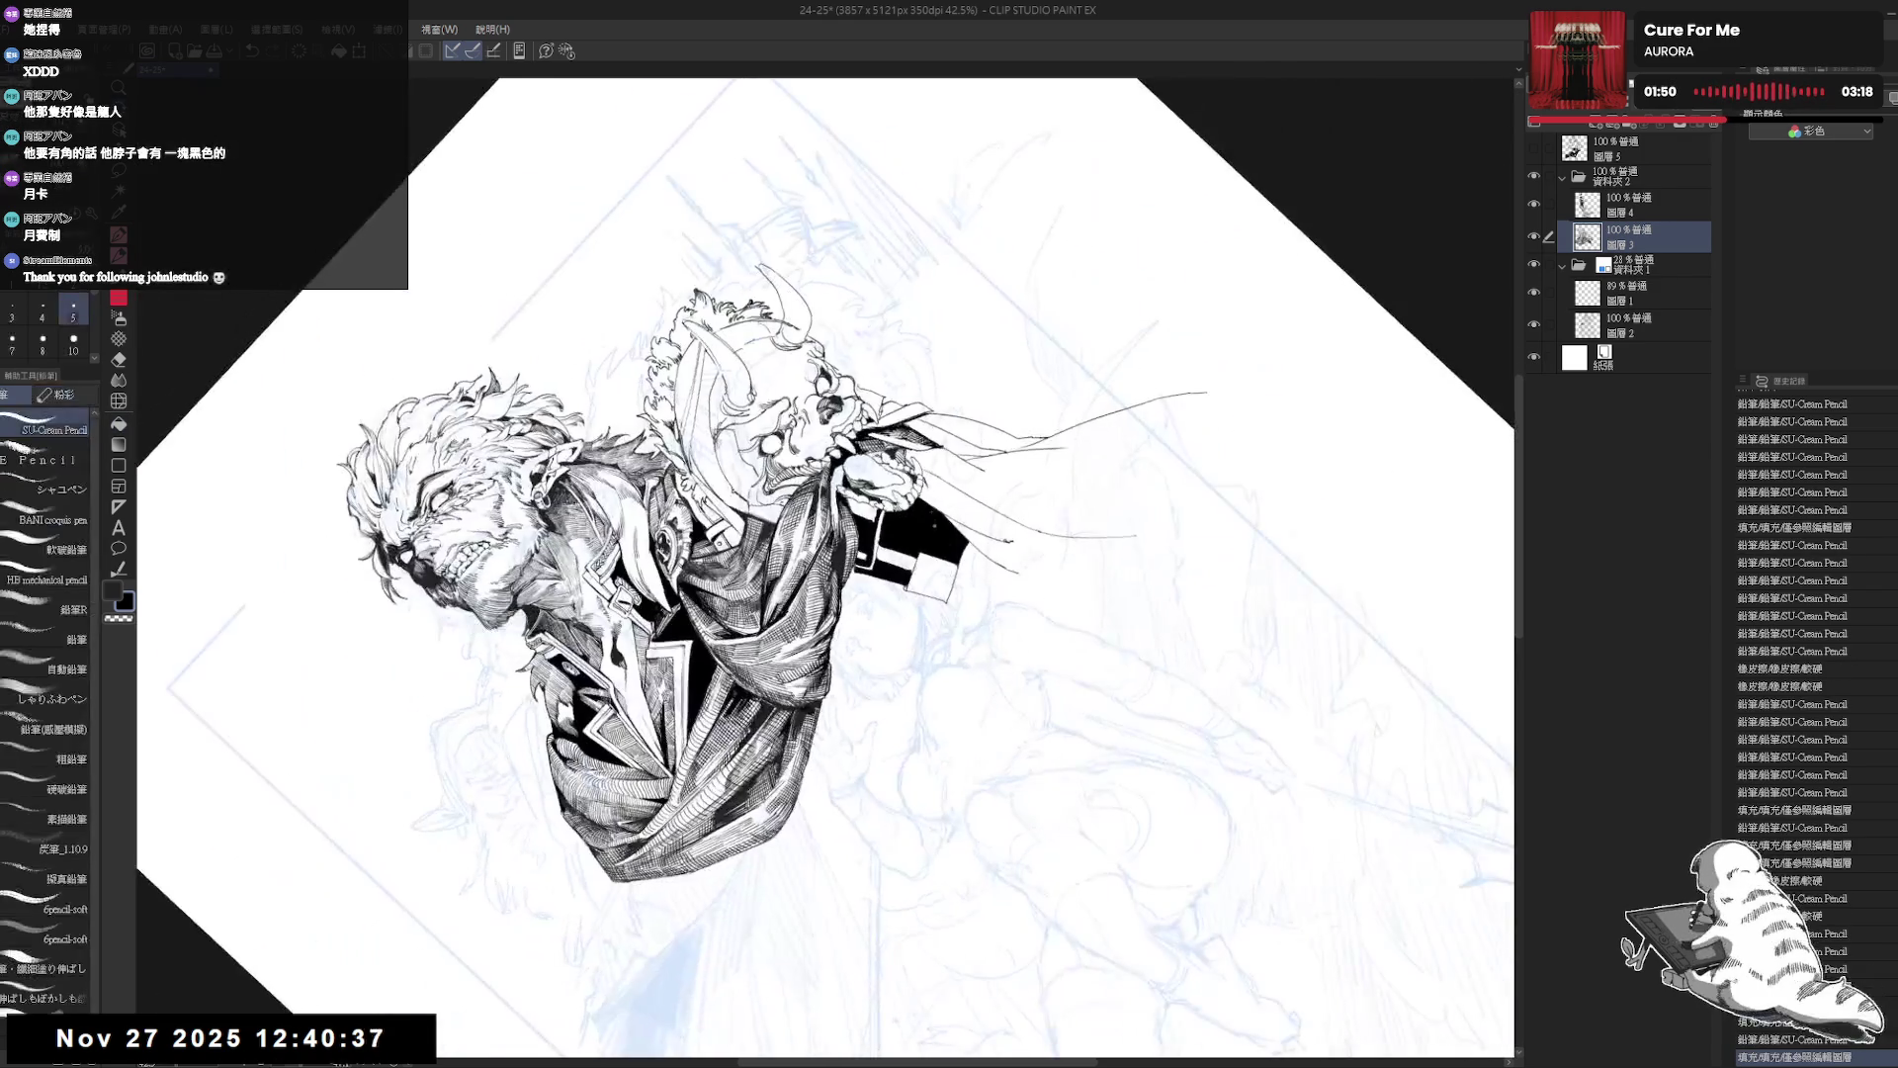
left_click_drag(926, 516, 929, 546)
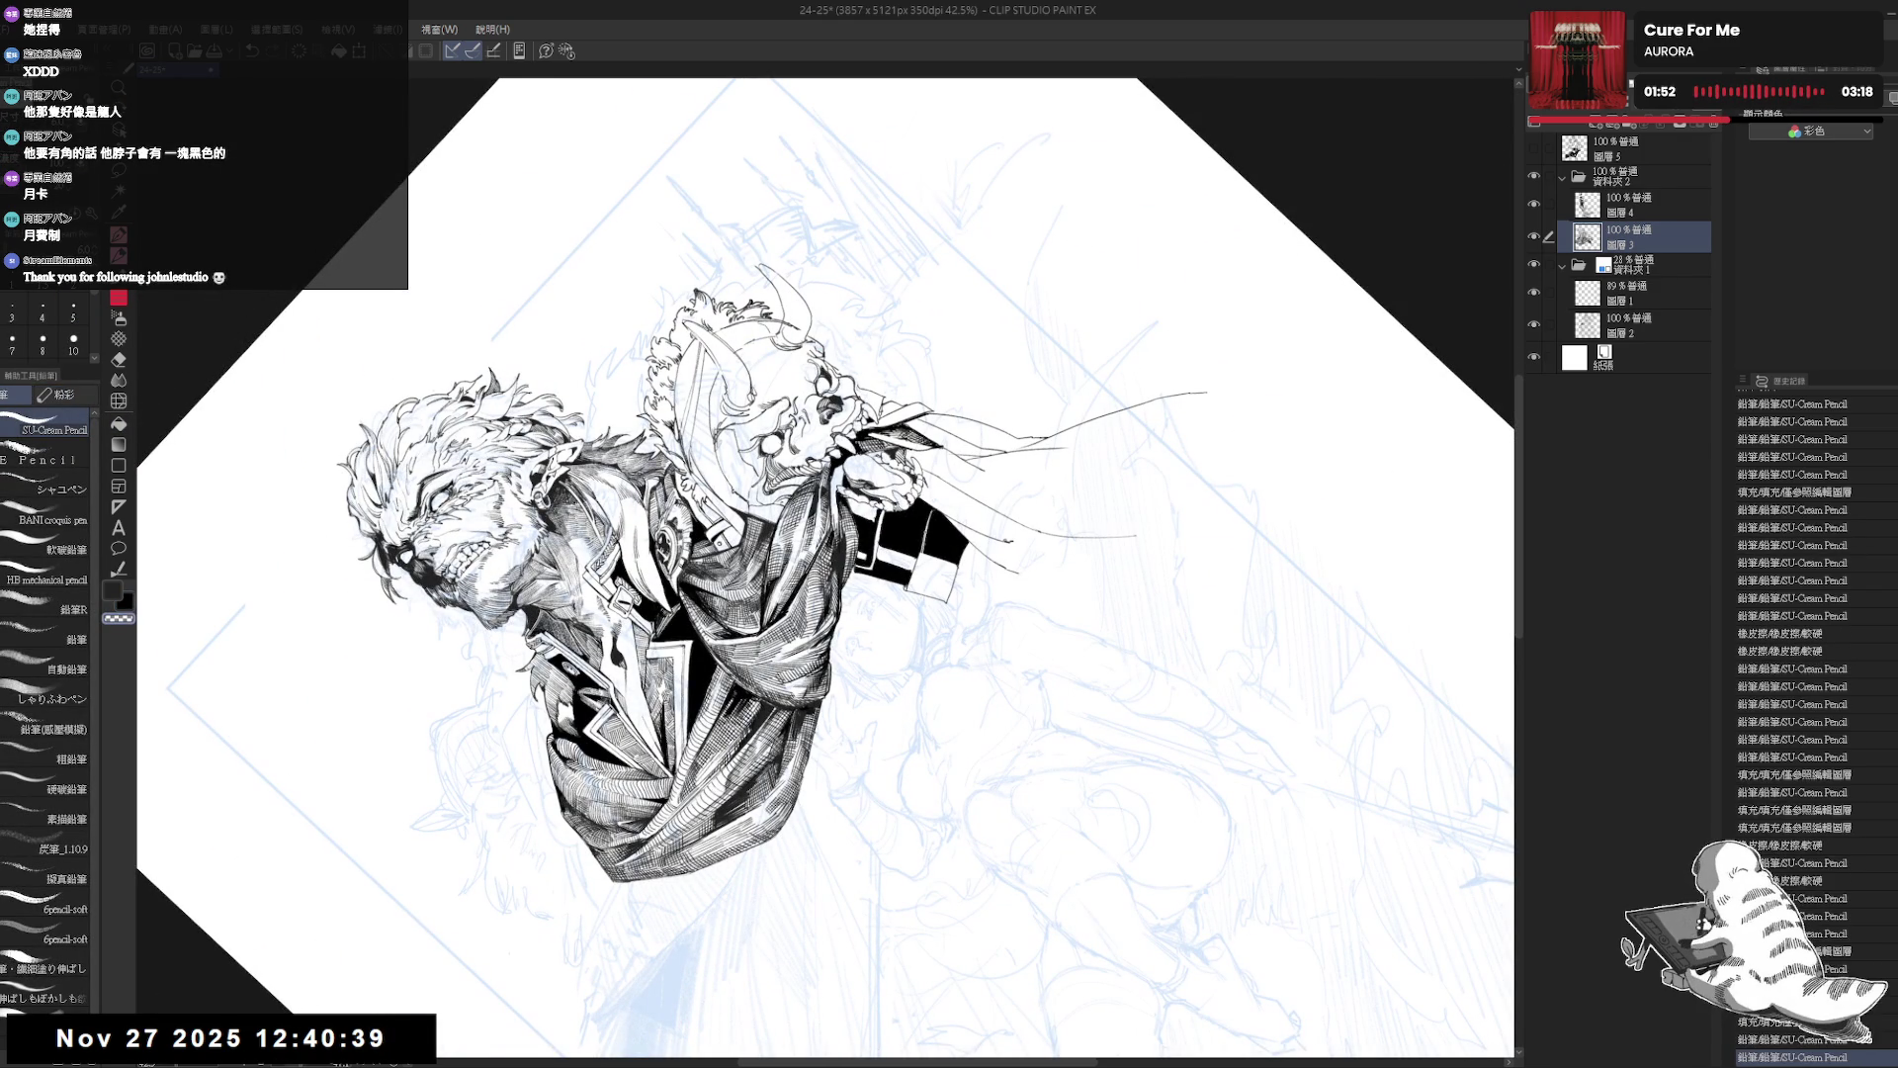
key("g")
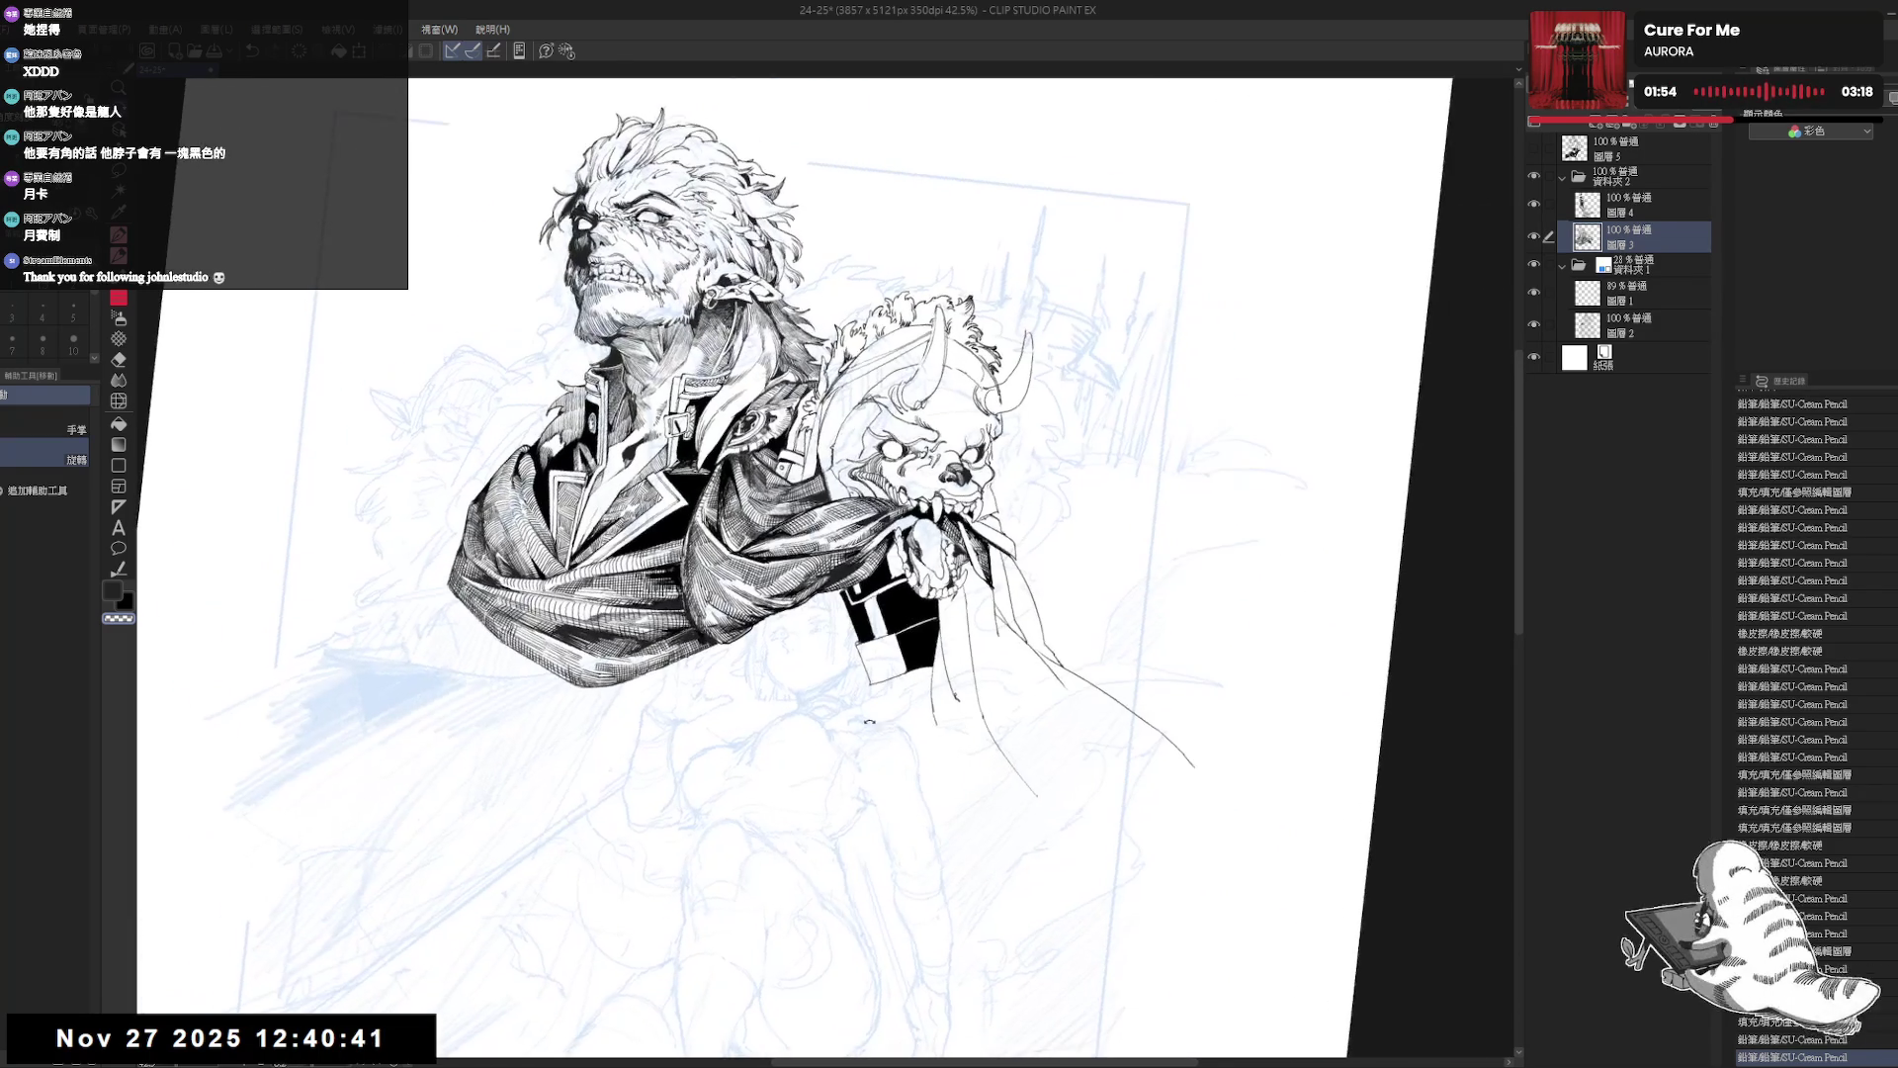
key("p")
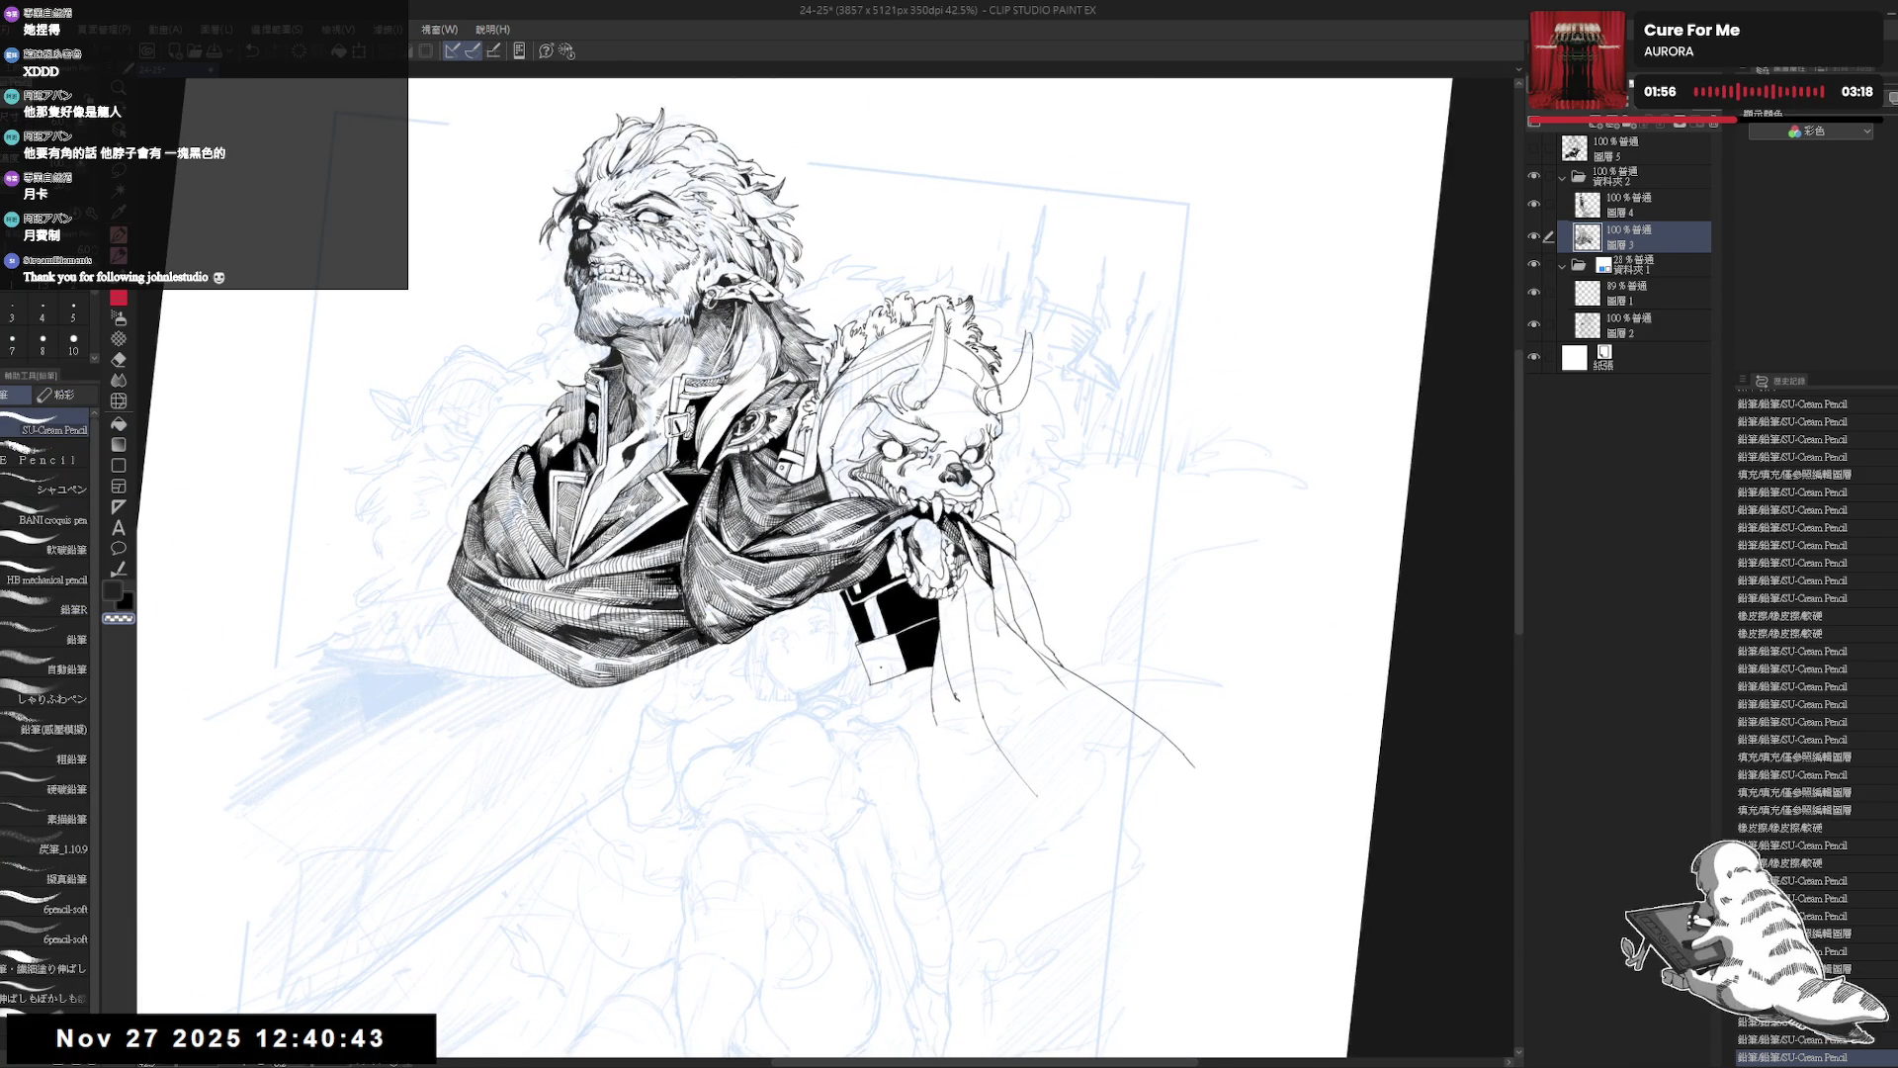
Swap colours and add a vertical line and small dark strokes beside the black block.
key("x")
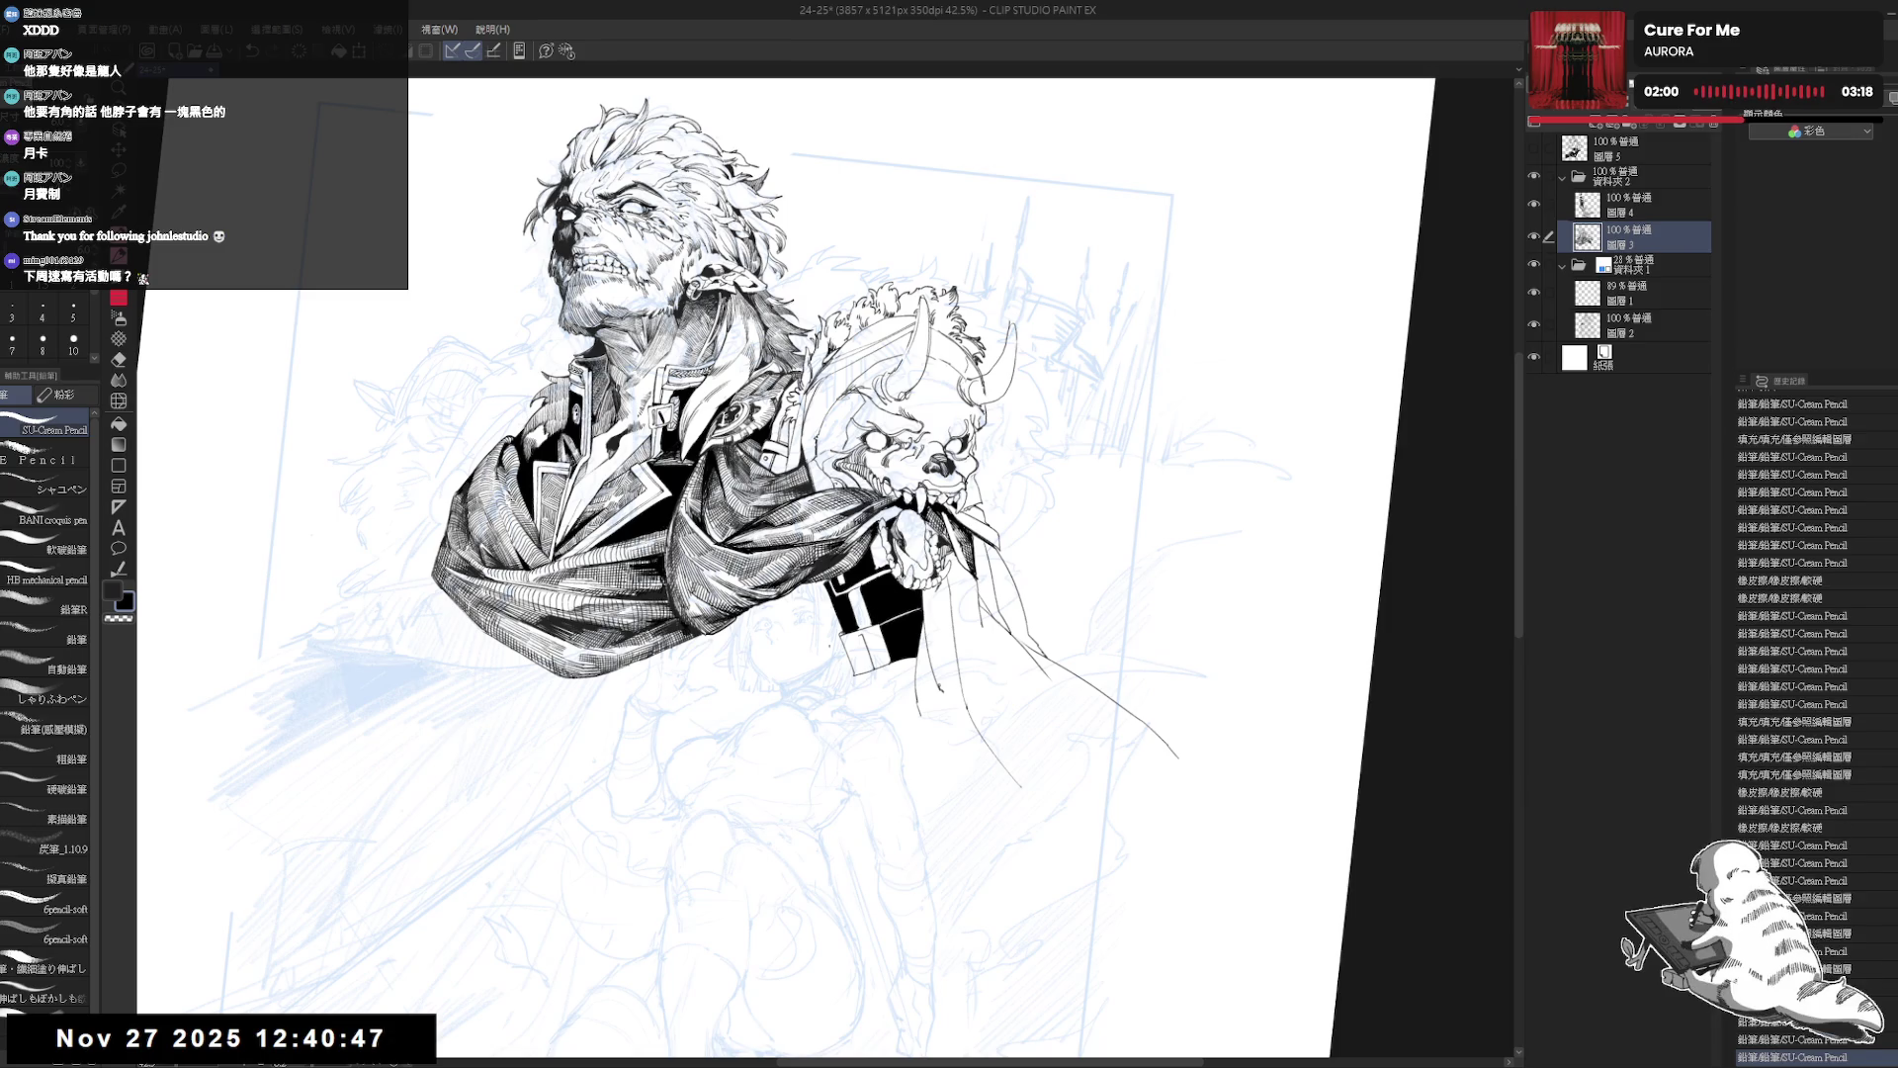
scroll(847, 652, "up", 2)
left_click_drag(847, 652, 900, 739)
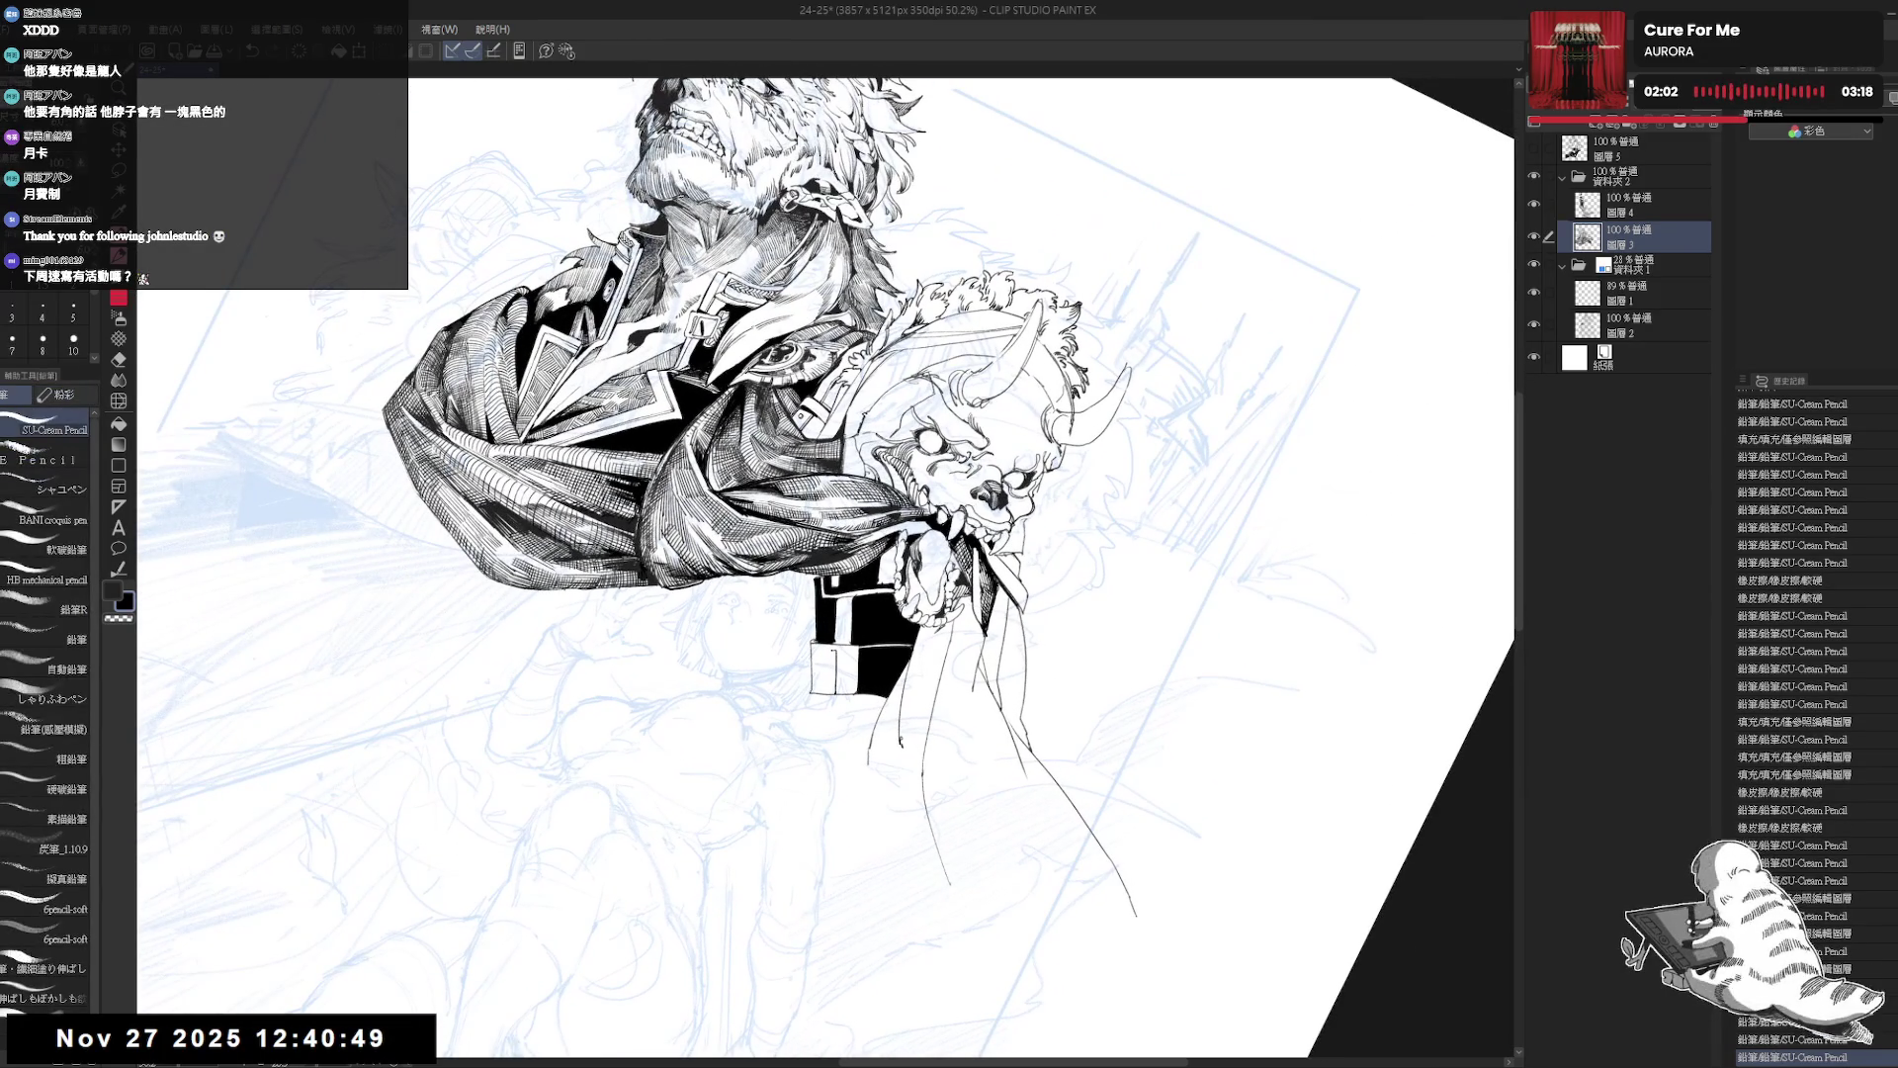
mouse_move(818, 648)
left_mouse_down()
mouse_move(805, 903)
mouse_move(905, 722)
mouse_move(860, 643)
left_mouse_up()
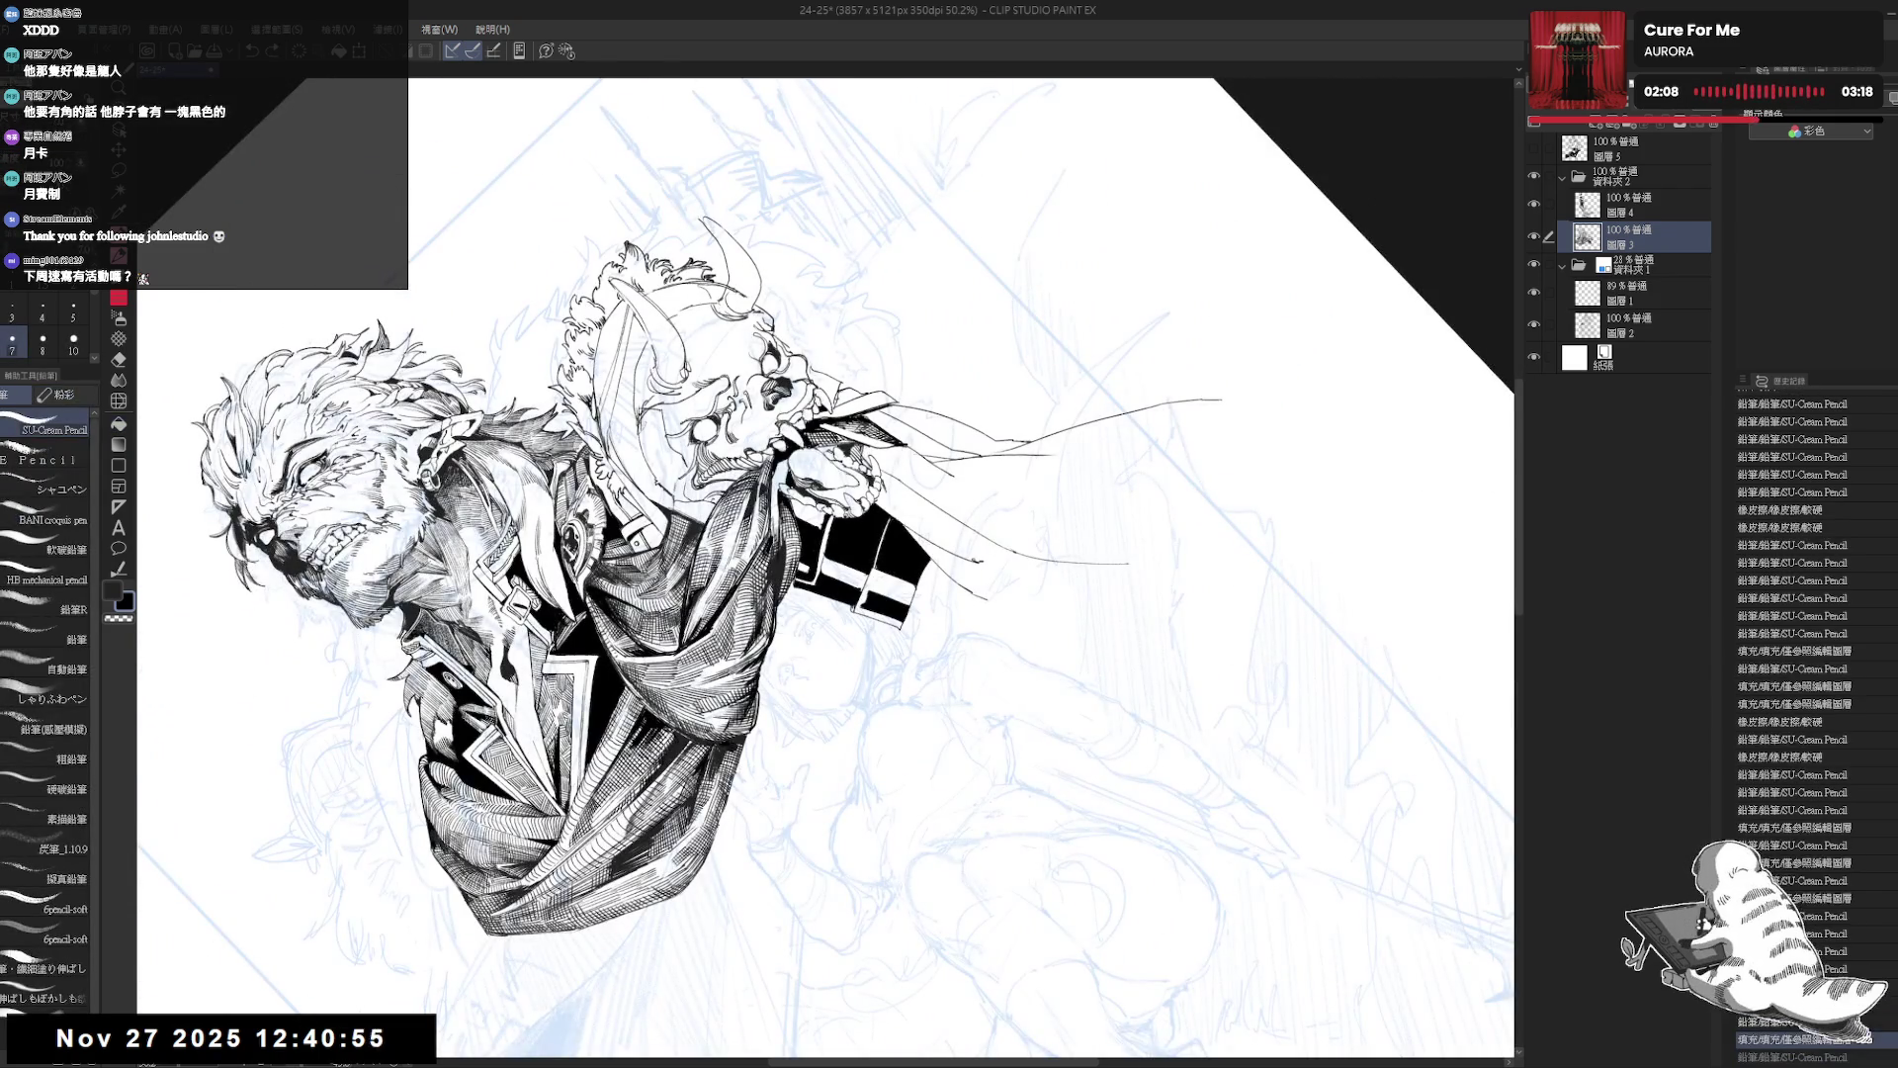
left_click_drag(874, 562, 879, 584)
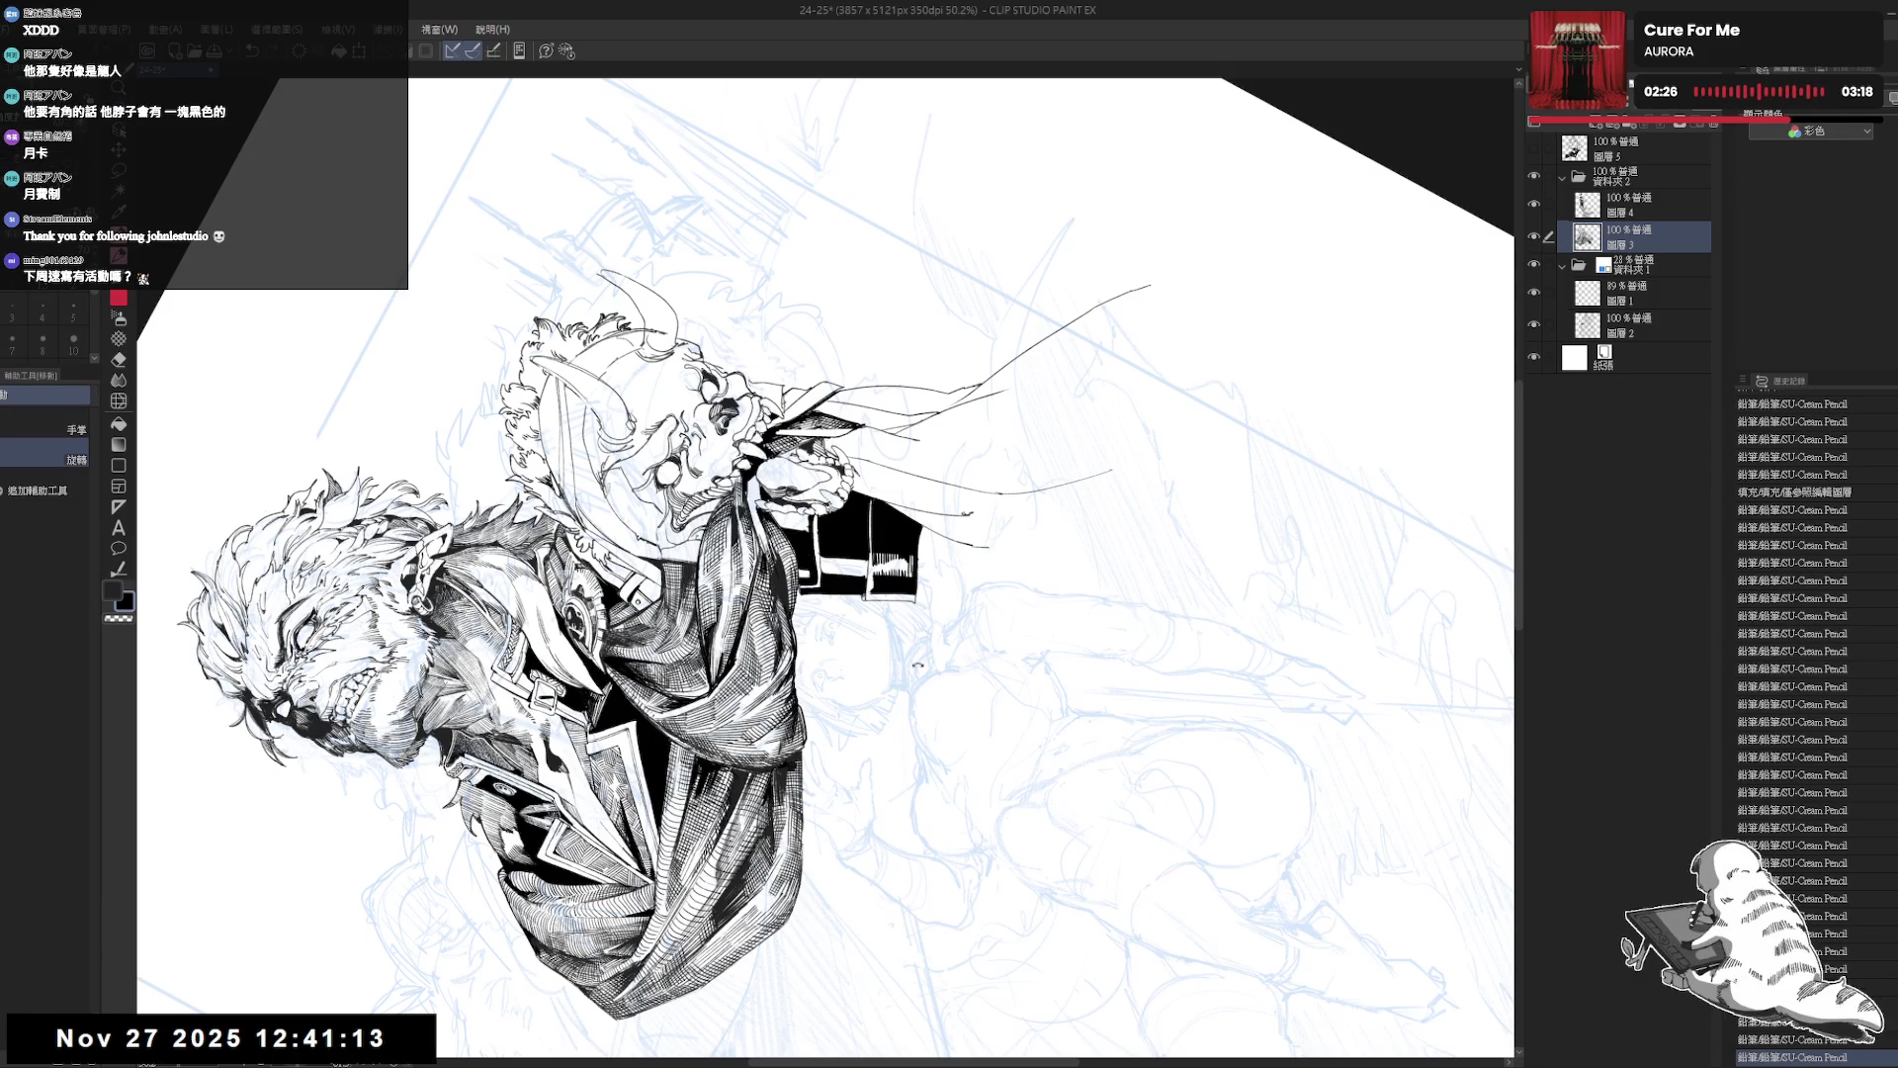
left_click_drag(890, 296, 633, 672)
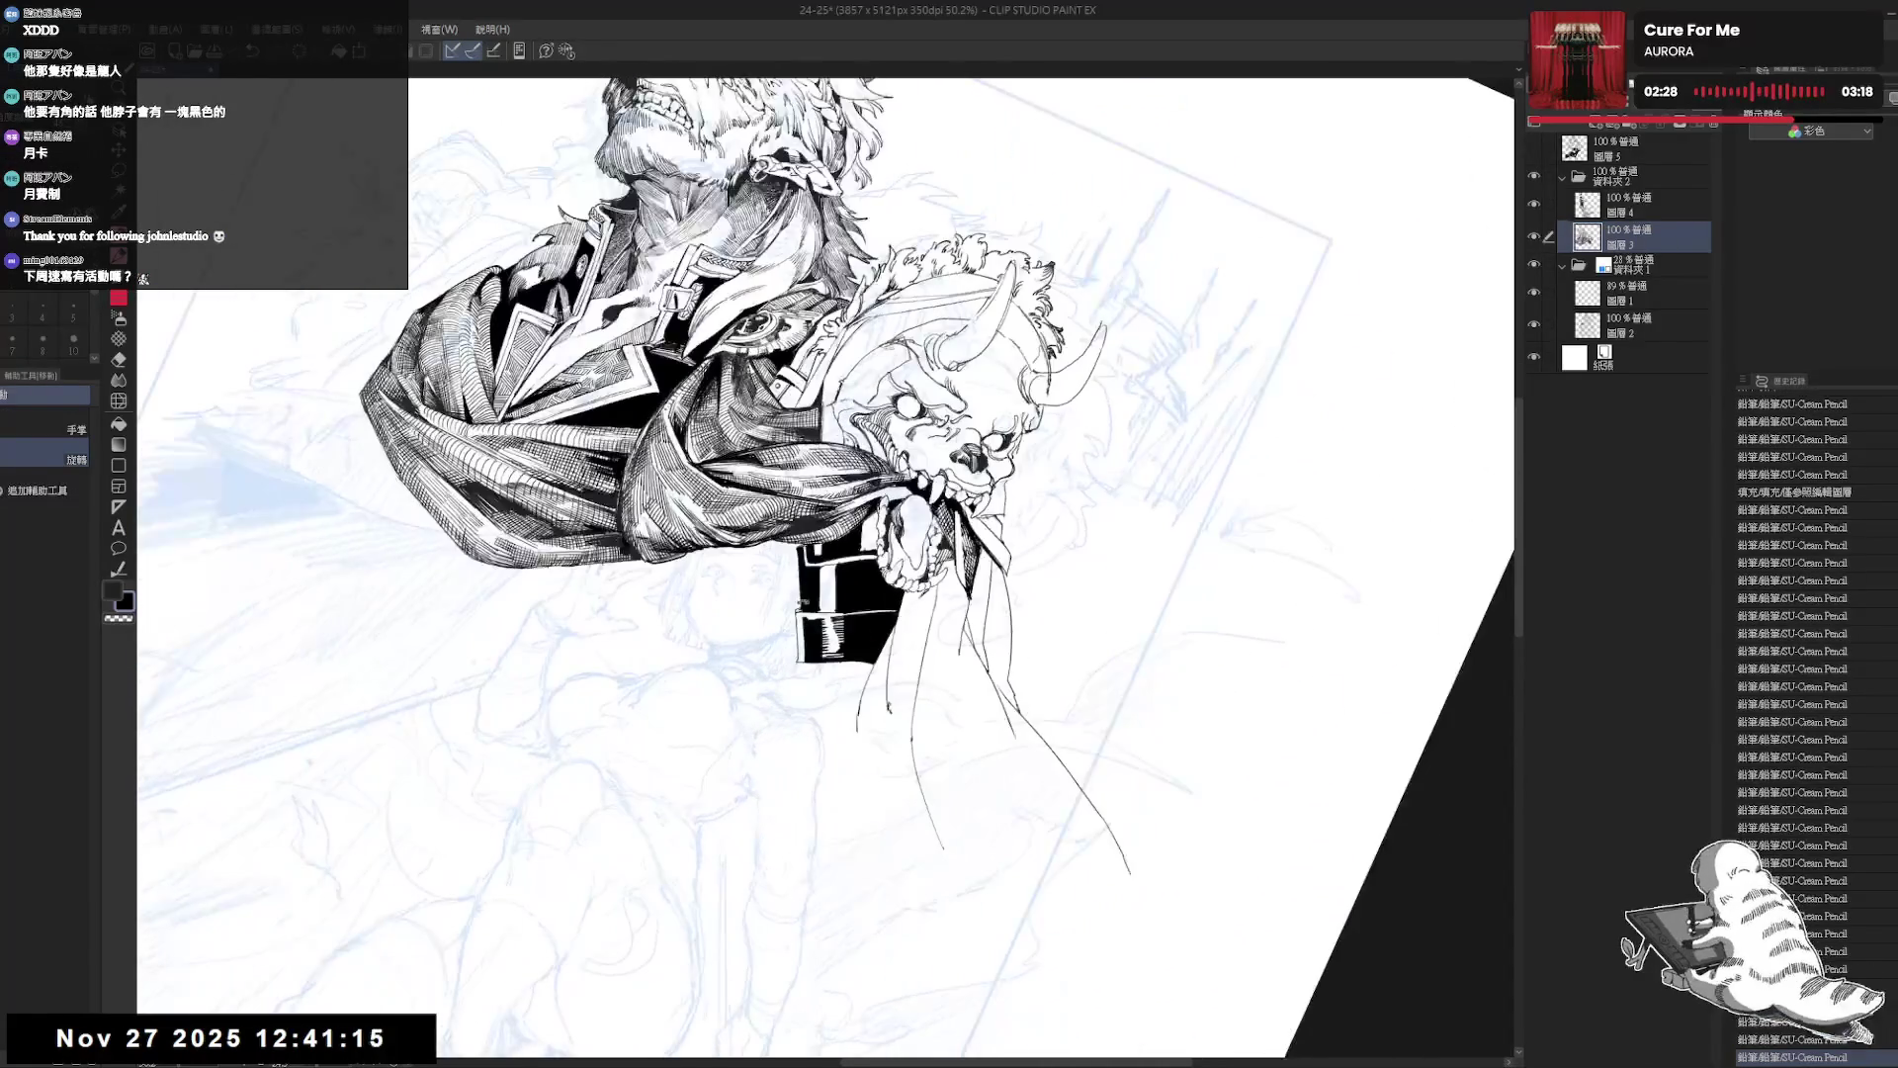
Add small highlight strokes on the black cuff and raise the brush size to 8.
mouse_move(988, 296)
left_mouse_down()
mouse_move(633, 326)
mouse_move(553, 693)
left_mouse_up()
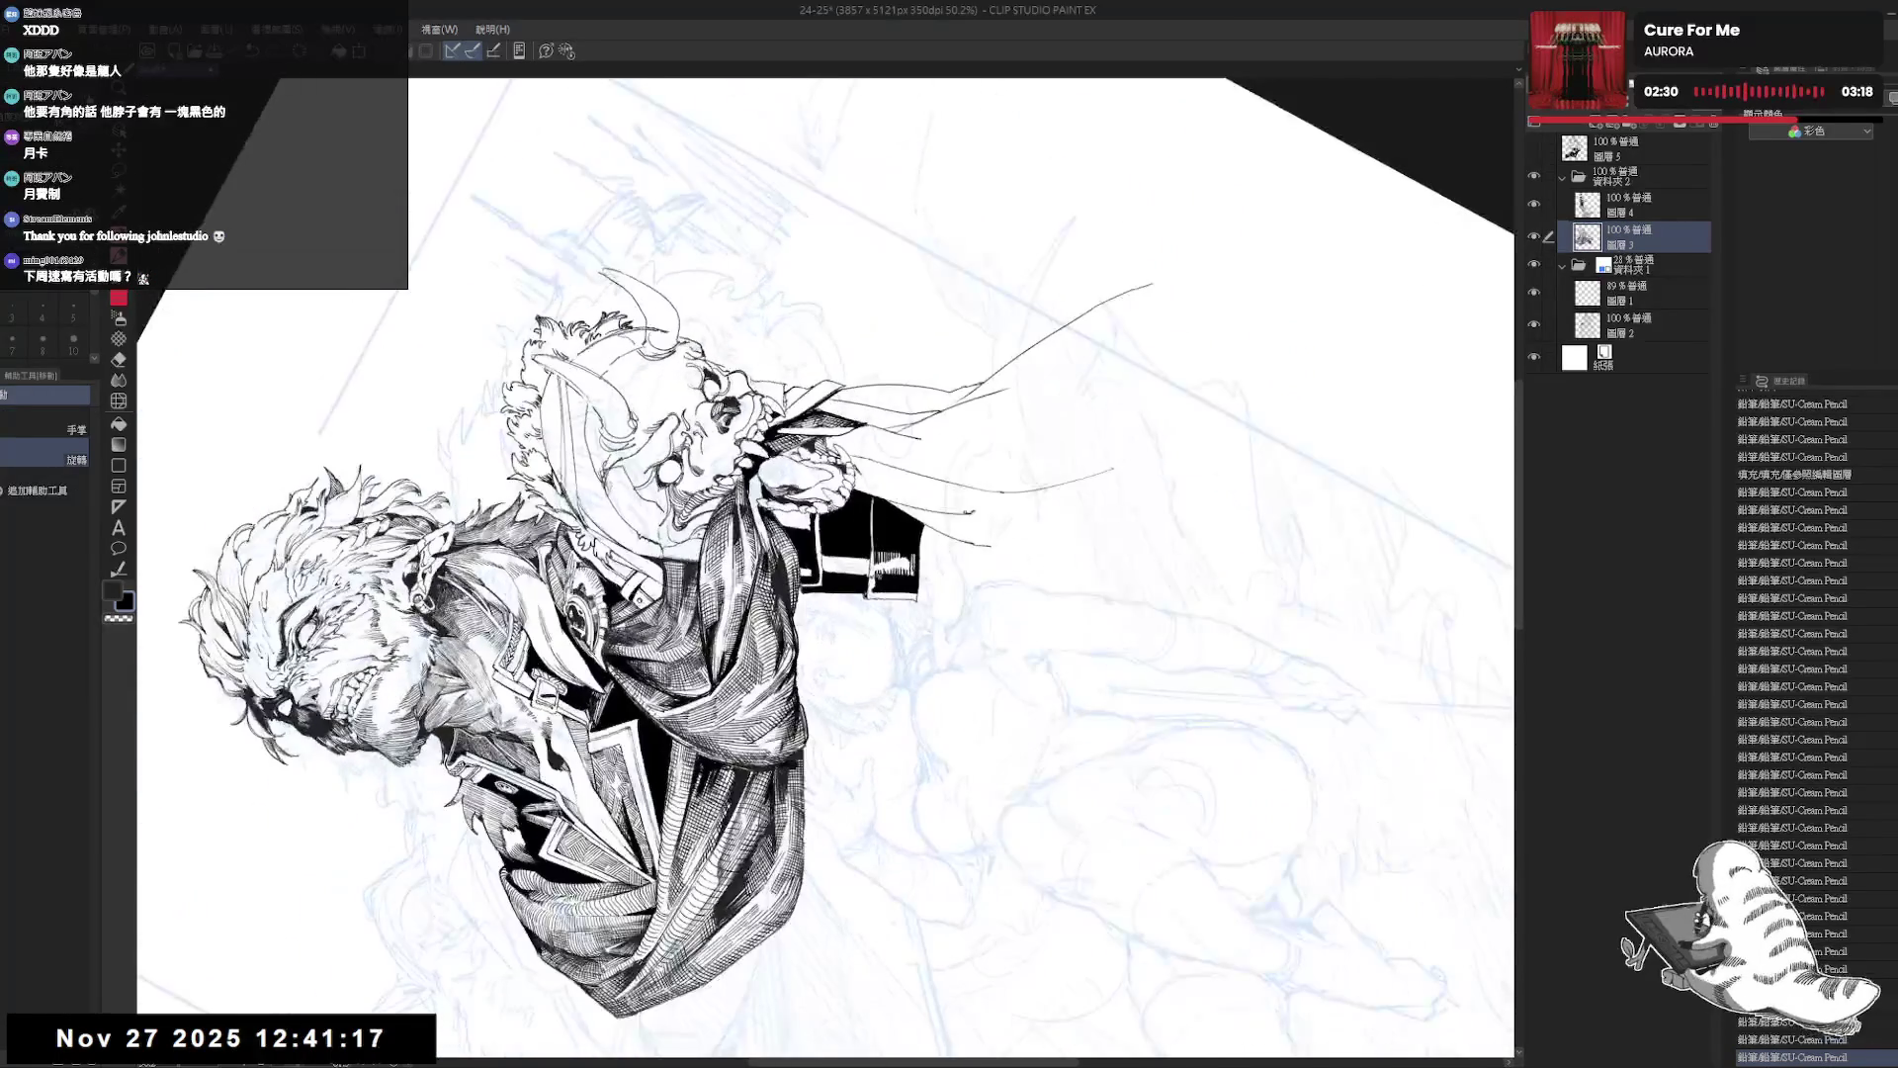
left_click_drag(875, 569, 893, 581)
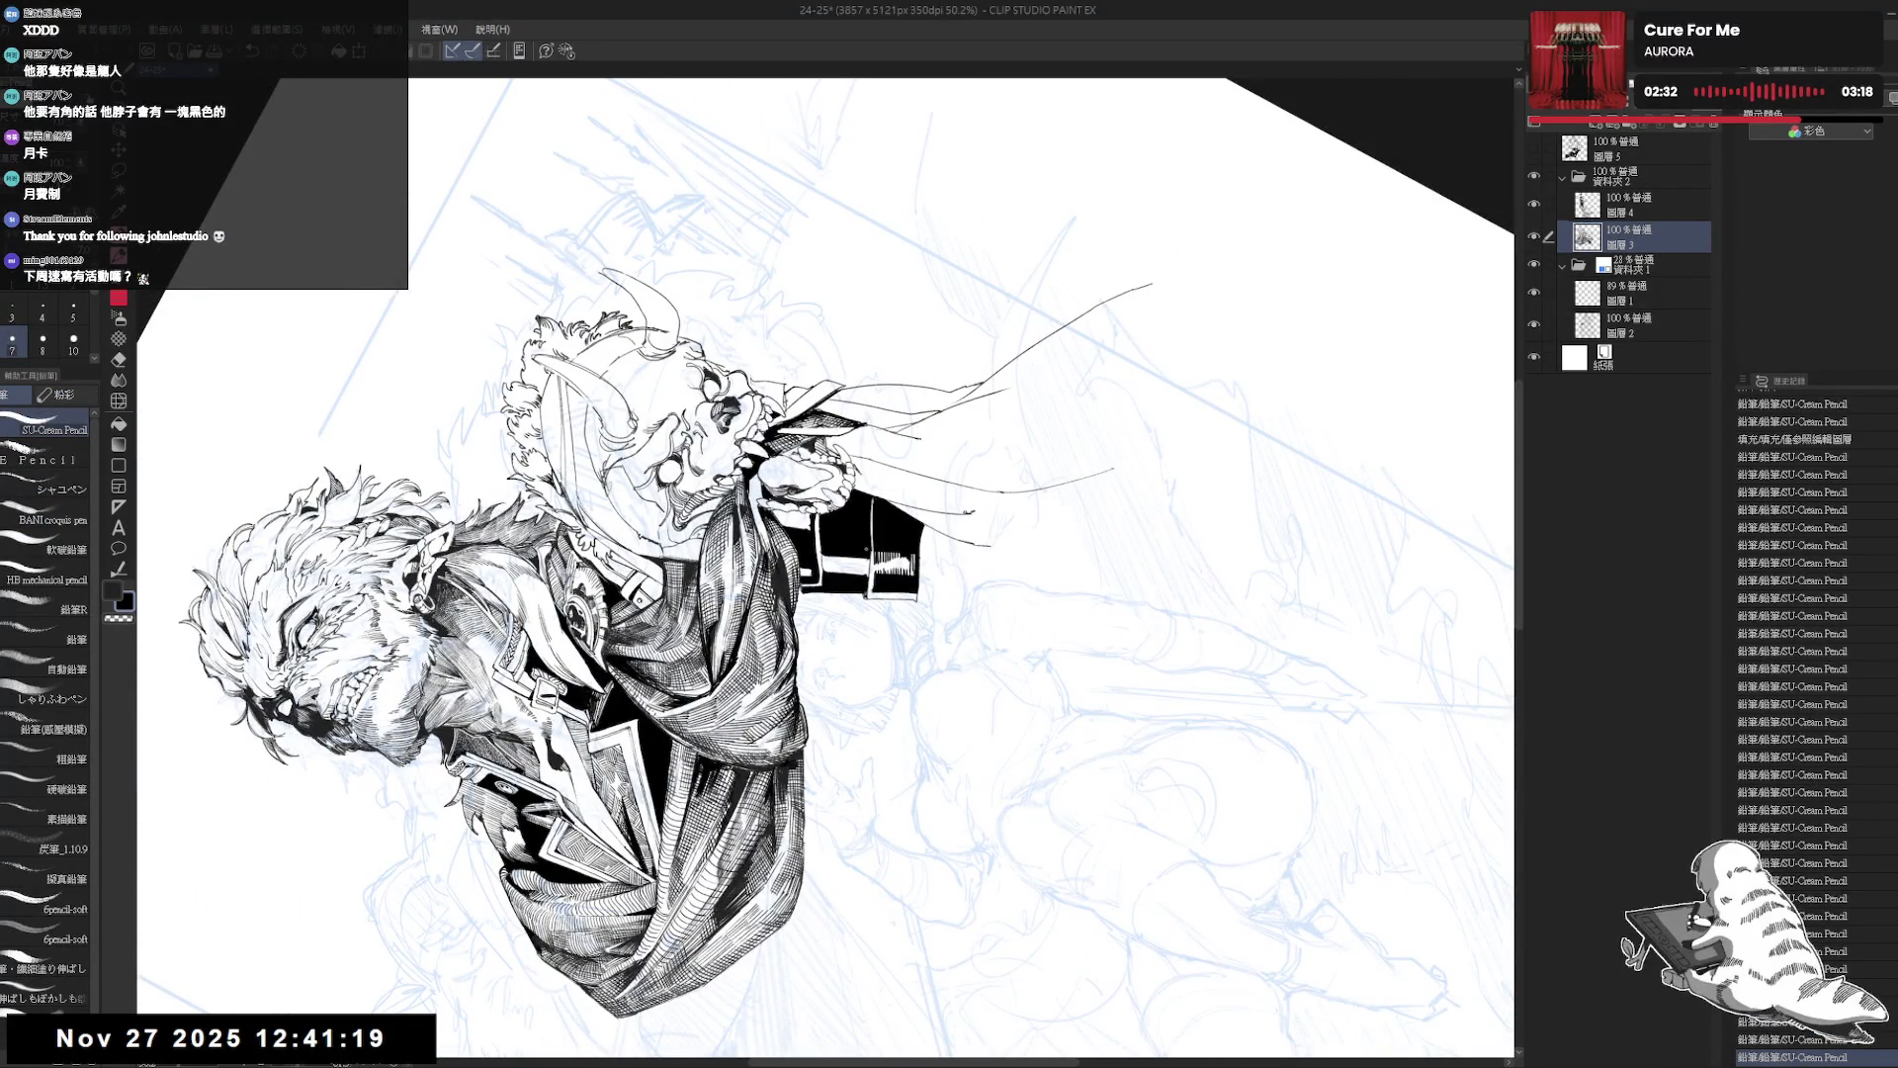
key("ctrl+z")
key("ctrl+z")
key("ctrl+y")
key("ctrl+y")
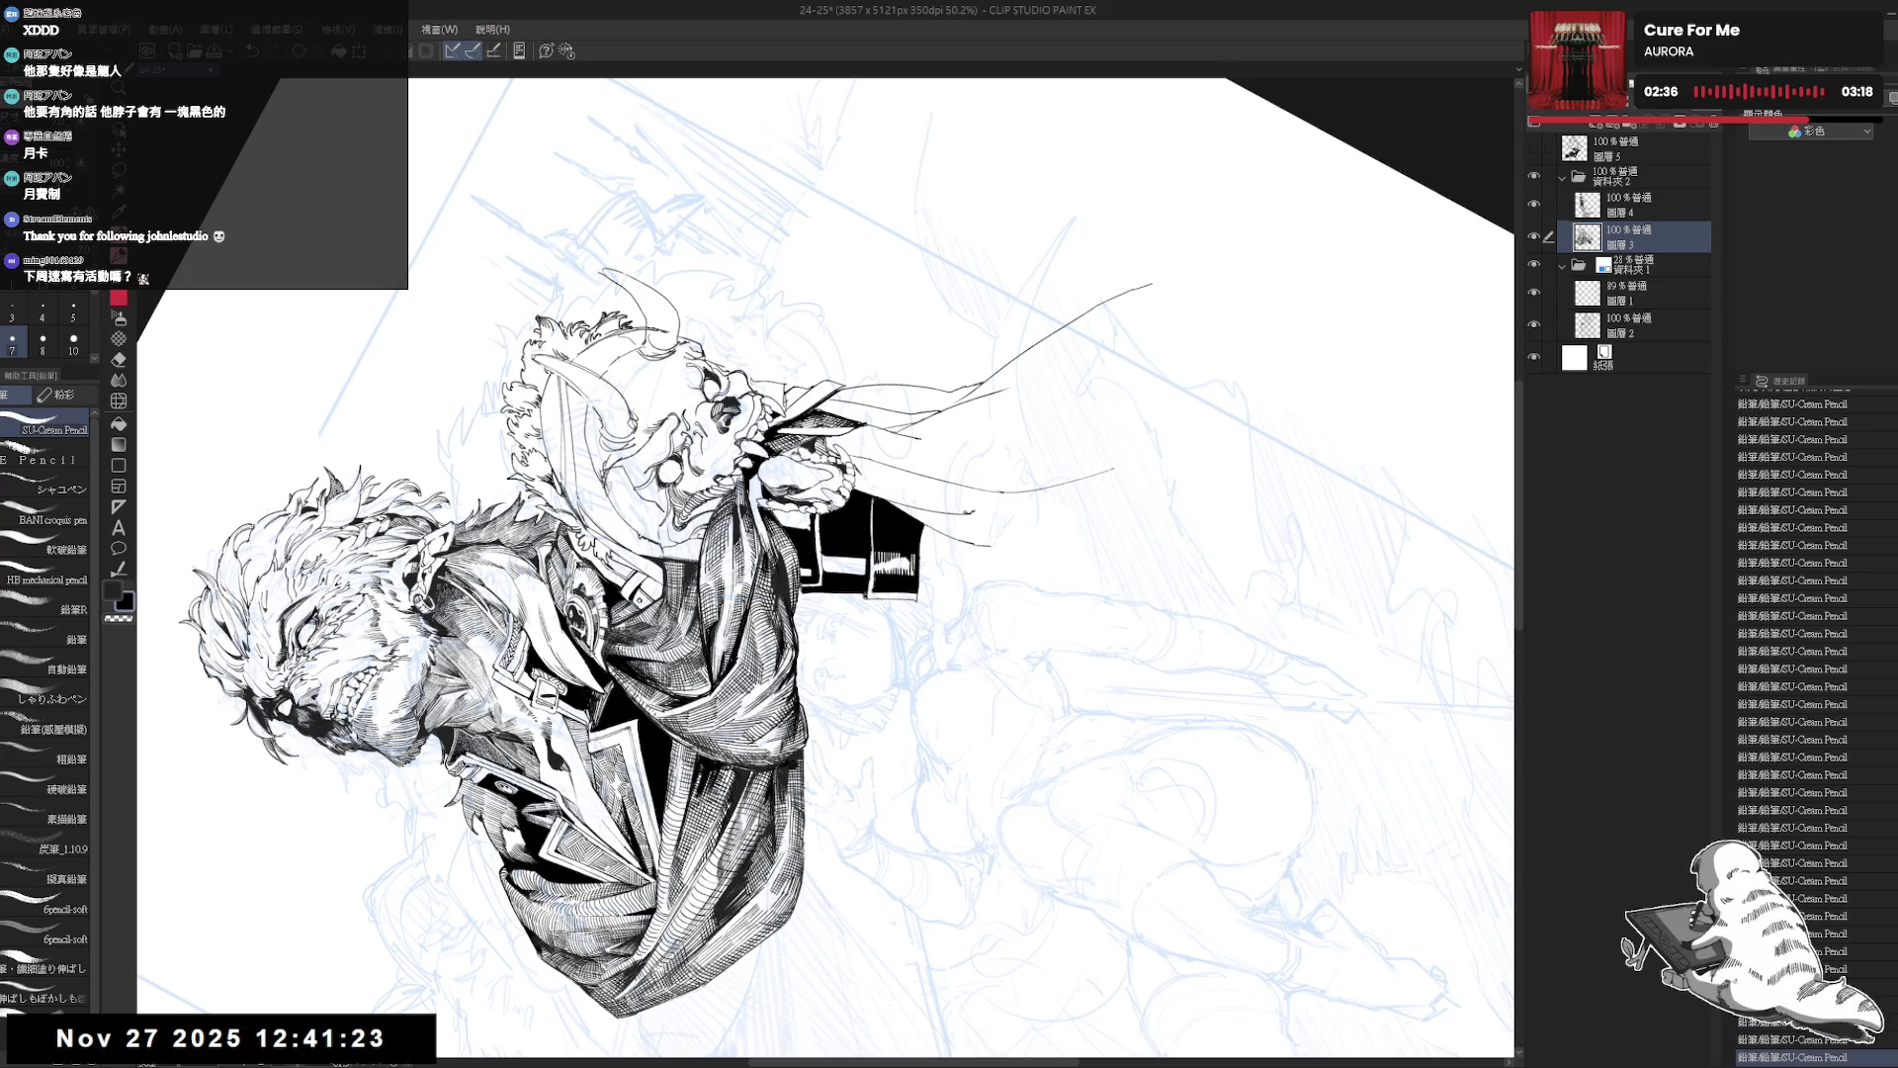
left_click_drag(821, 534, 949, 494)
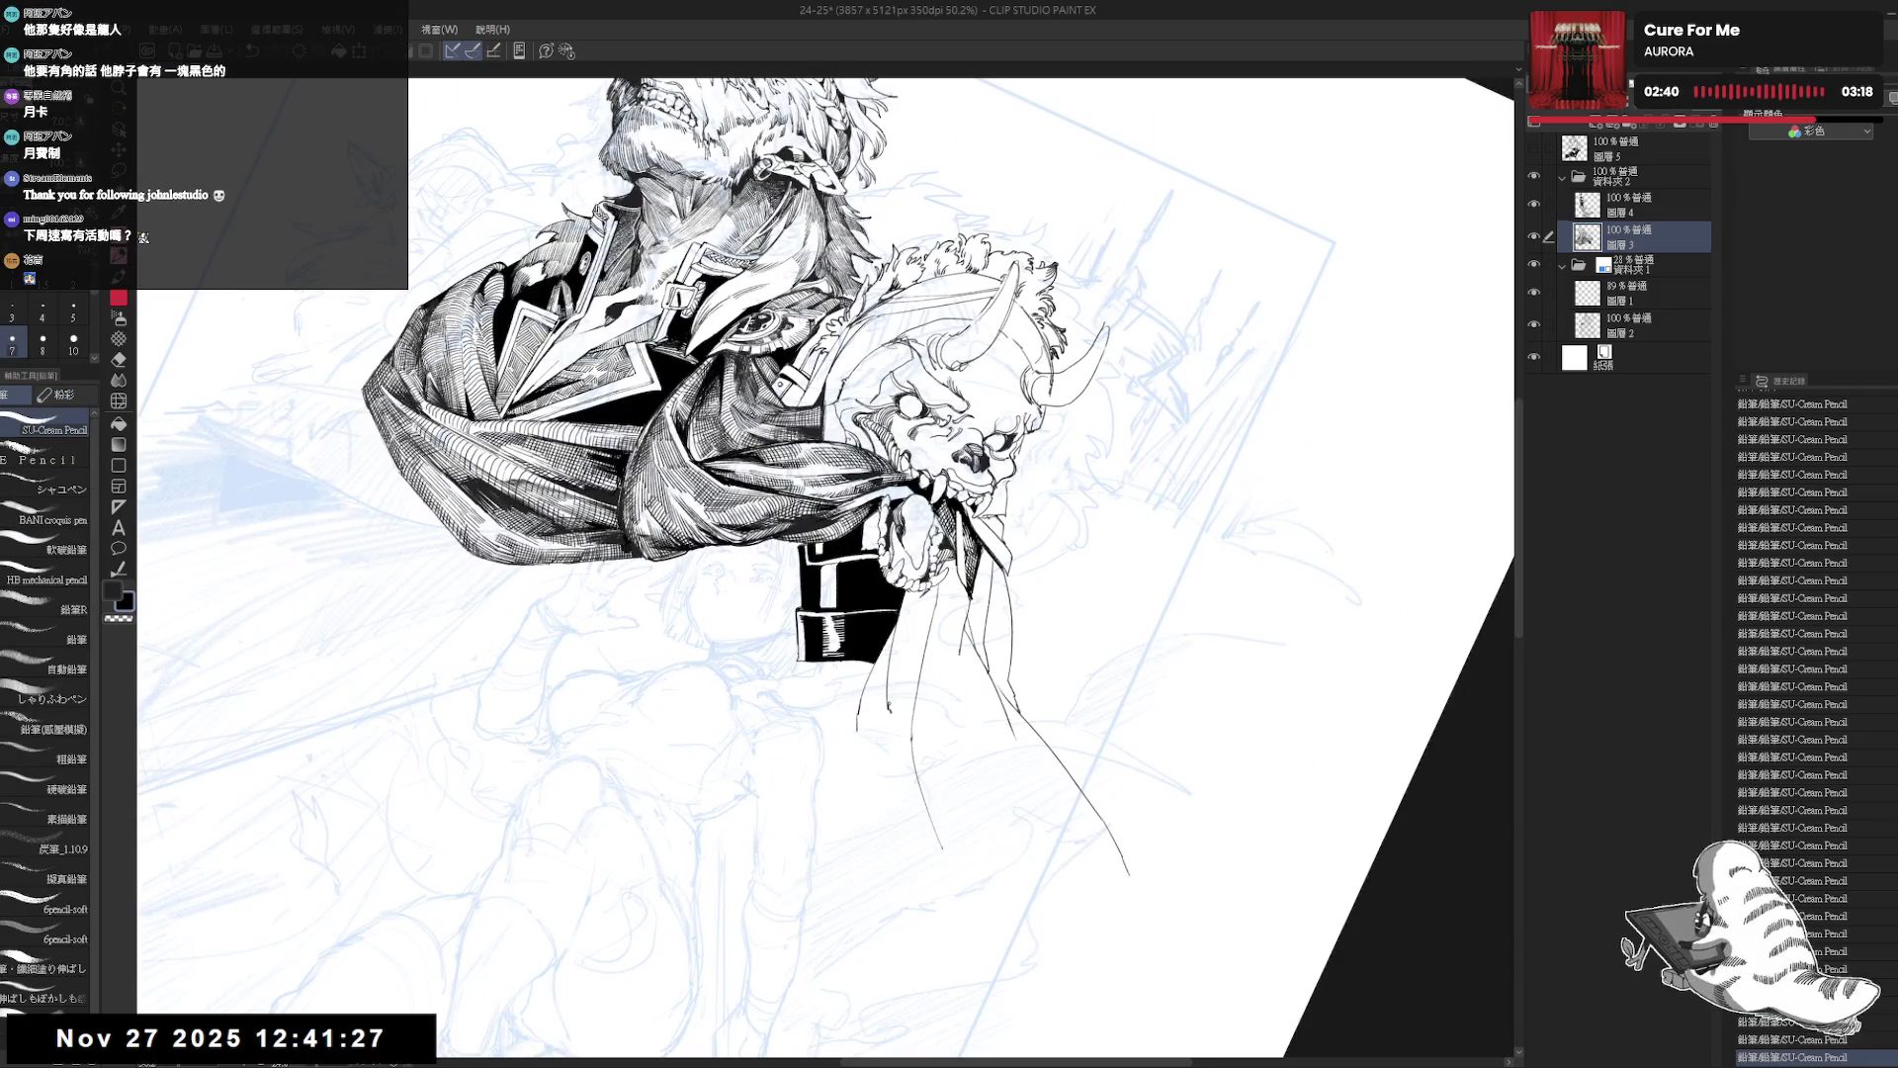
key("bracketright")
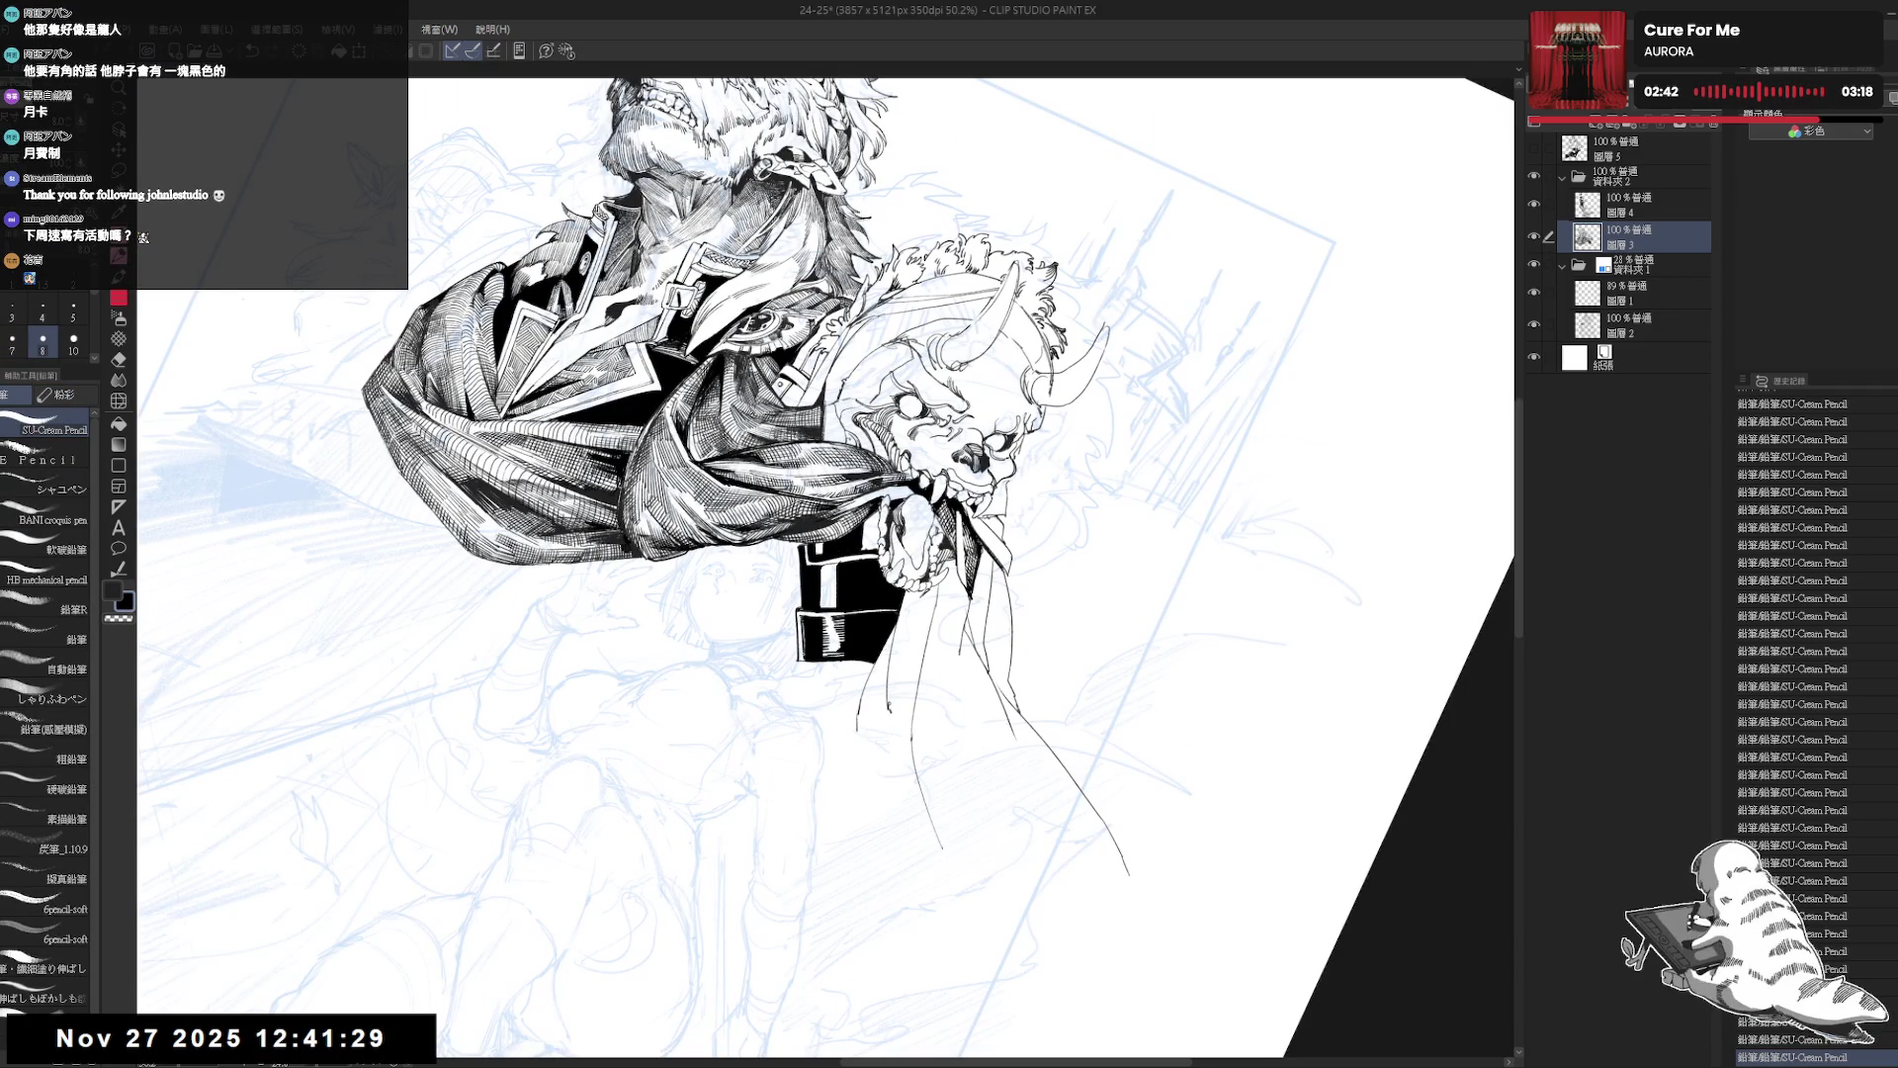
mouse_move(835, 585)
left_mouse_down()
mouse_move(847, 559)
mouse_move(850, 613)
left_mouse_up()
Fill an area on the black cuff and erase detail on the gauntlet up close.
key("e")
key("g")
left_click(850, 623)
scroll(860, 681, "up", 5)
key("e")
mouse_move(738, 698)
left_mouse_down()
mouse_move(887, 658)
mouse_move(917, 550)
mouse_move(781, 654)
left_mouse_up()
scroll(894, 561, "down", 5)
left_click_drag(841, 808, 761, 702)
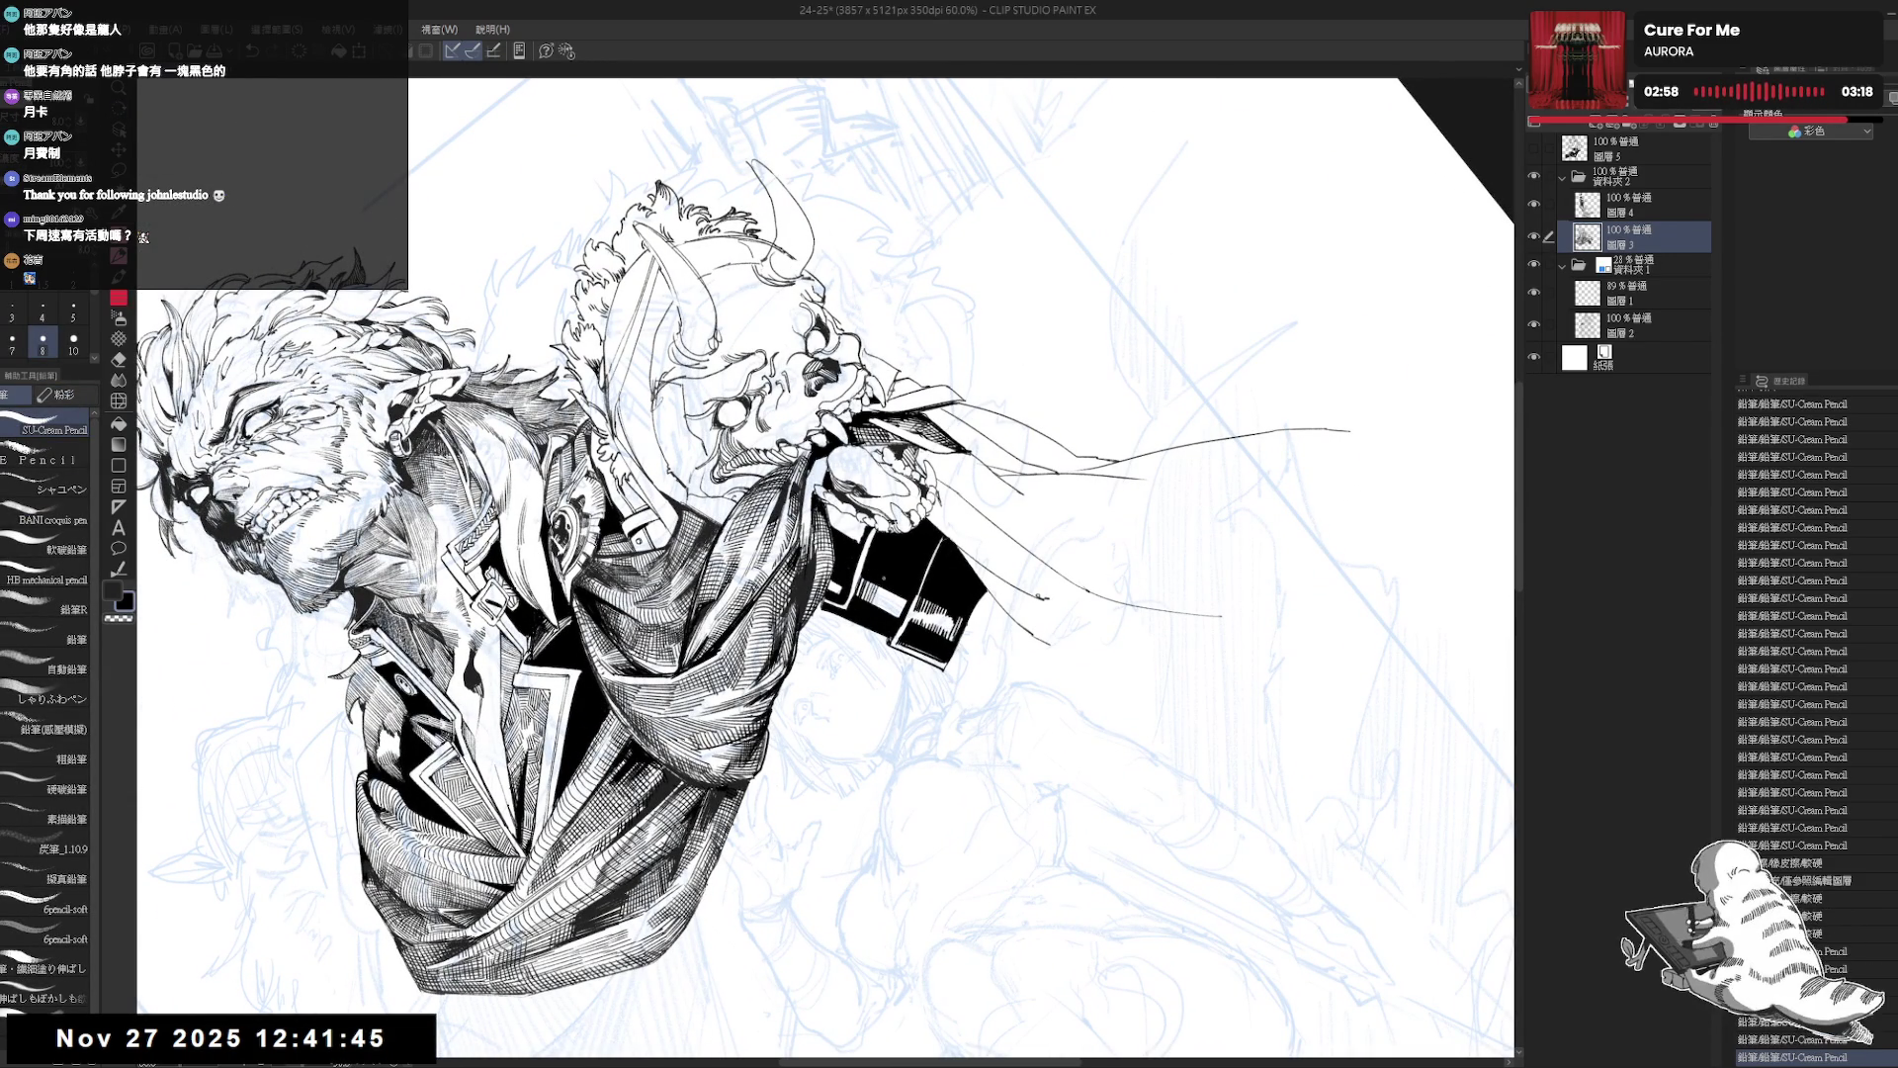
Zoom out, rotate the view back clockwise, and reset the rotation to upright.
scroll(1809, 722, "down", 5)
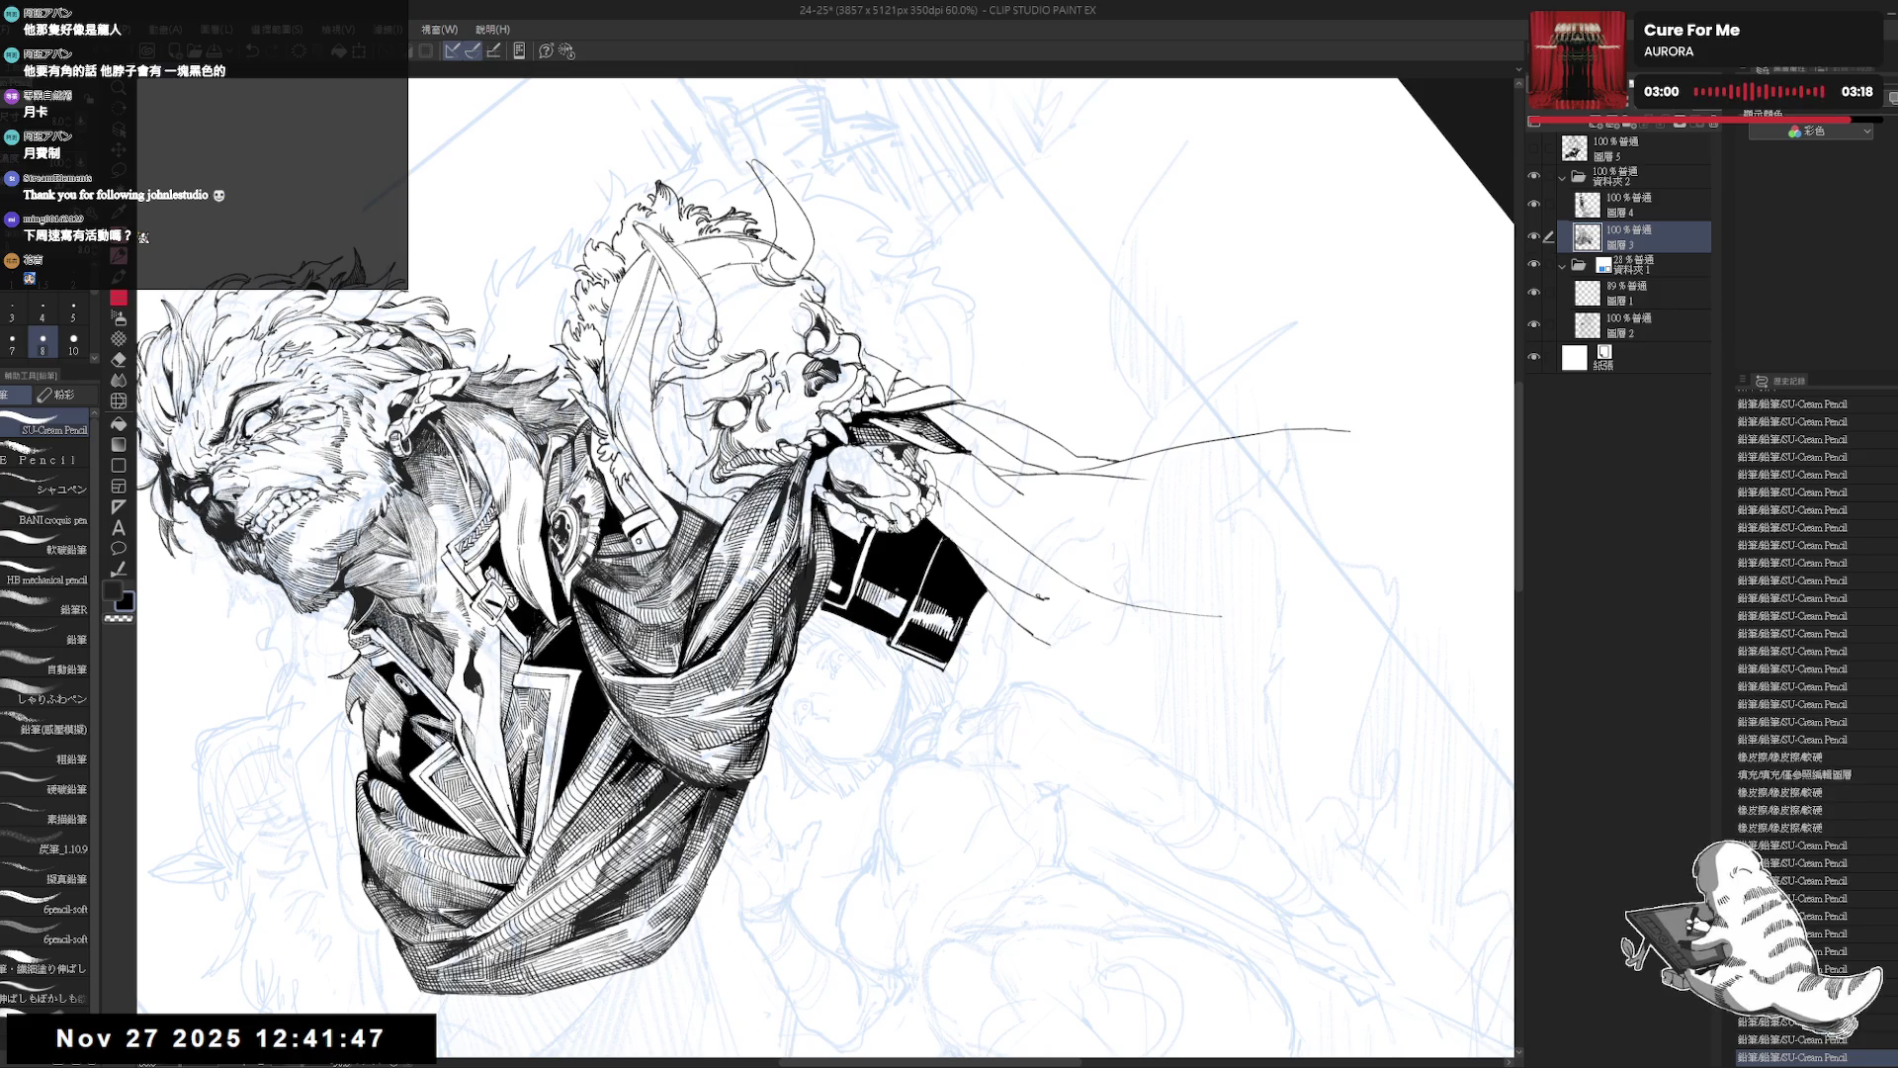
scroll(1809, 722, "down", 3)
scroll(1809, 722, "down", 2)
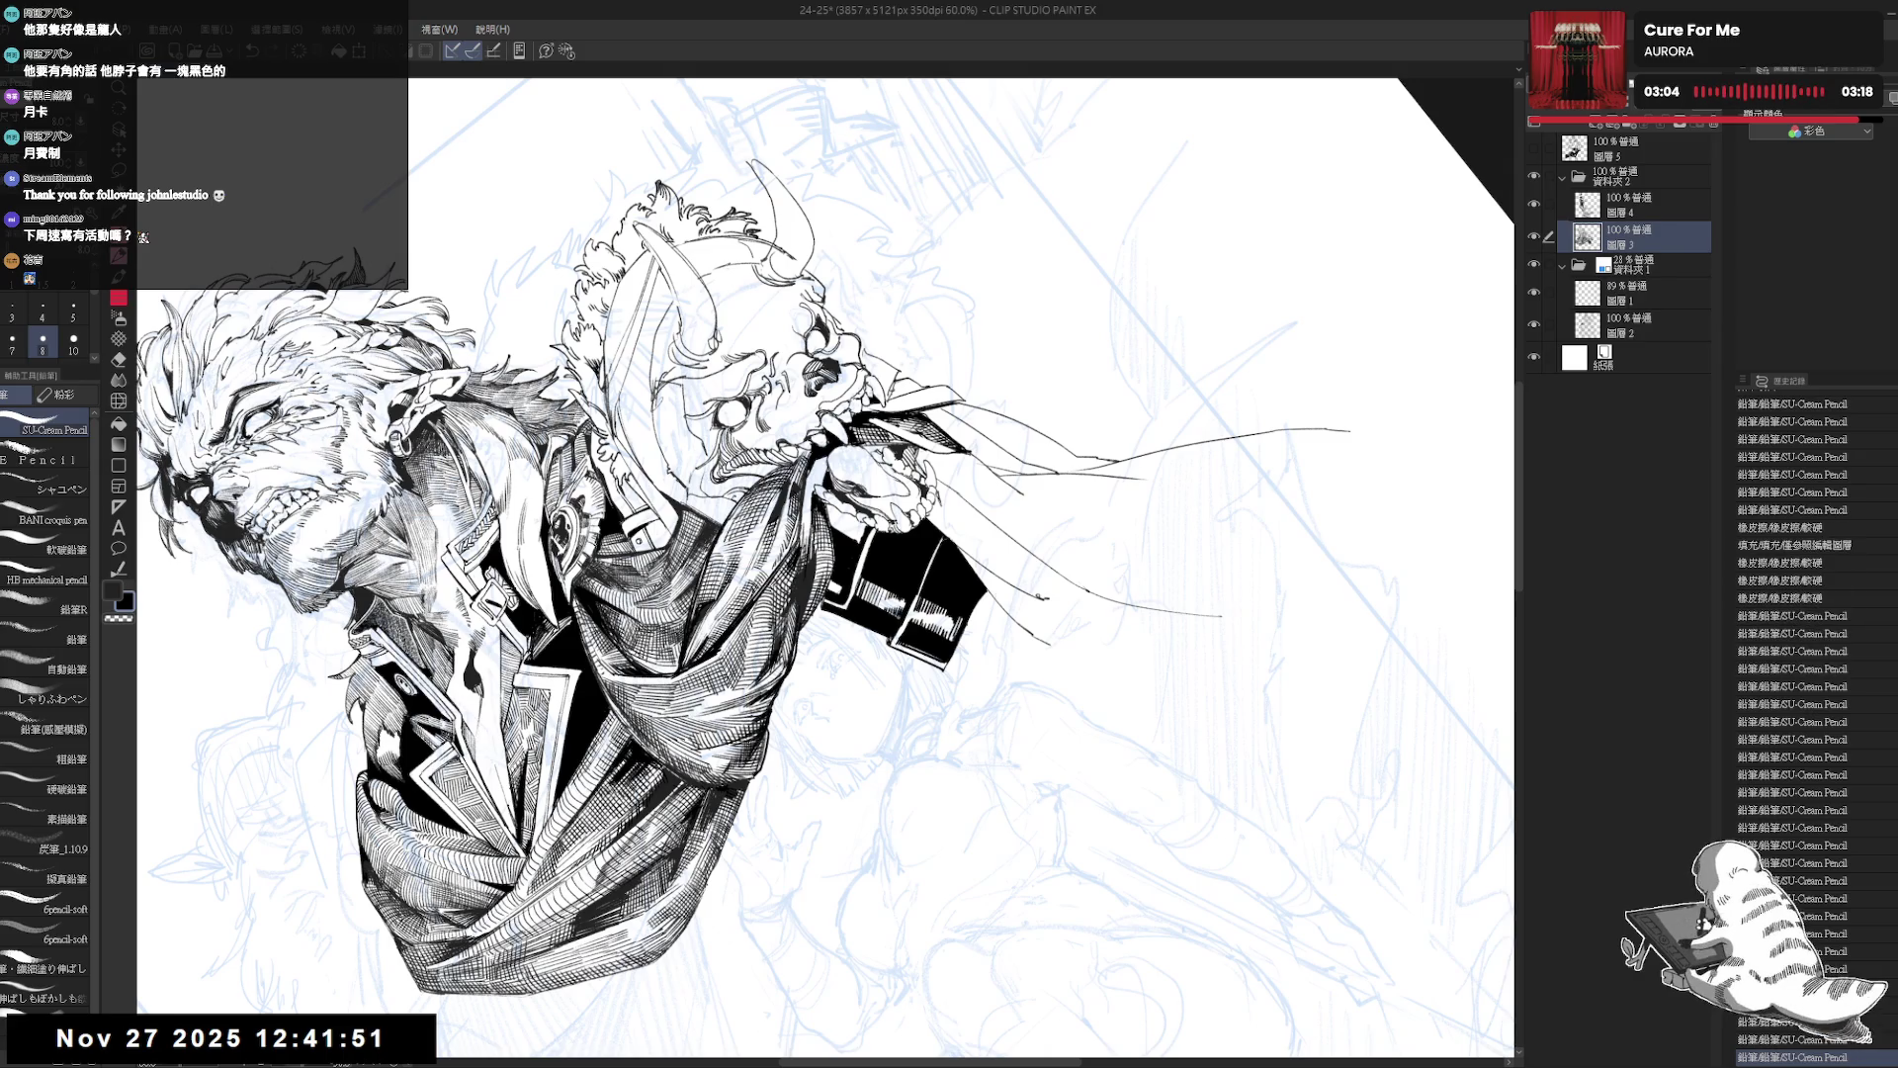
mouse_move(907, 692)
left_mouse_down()
mouse_move(903, 722)
mouse_move(934, 702)
left_mouse_up()
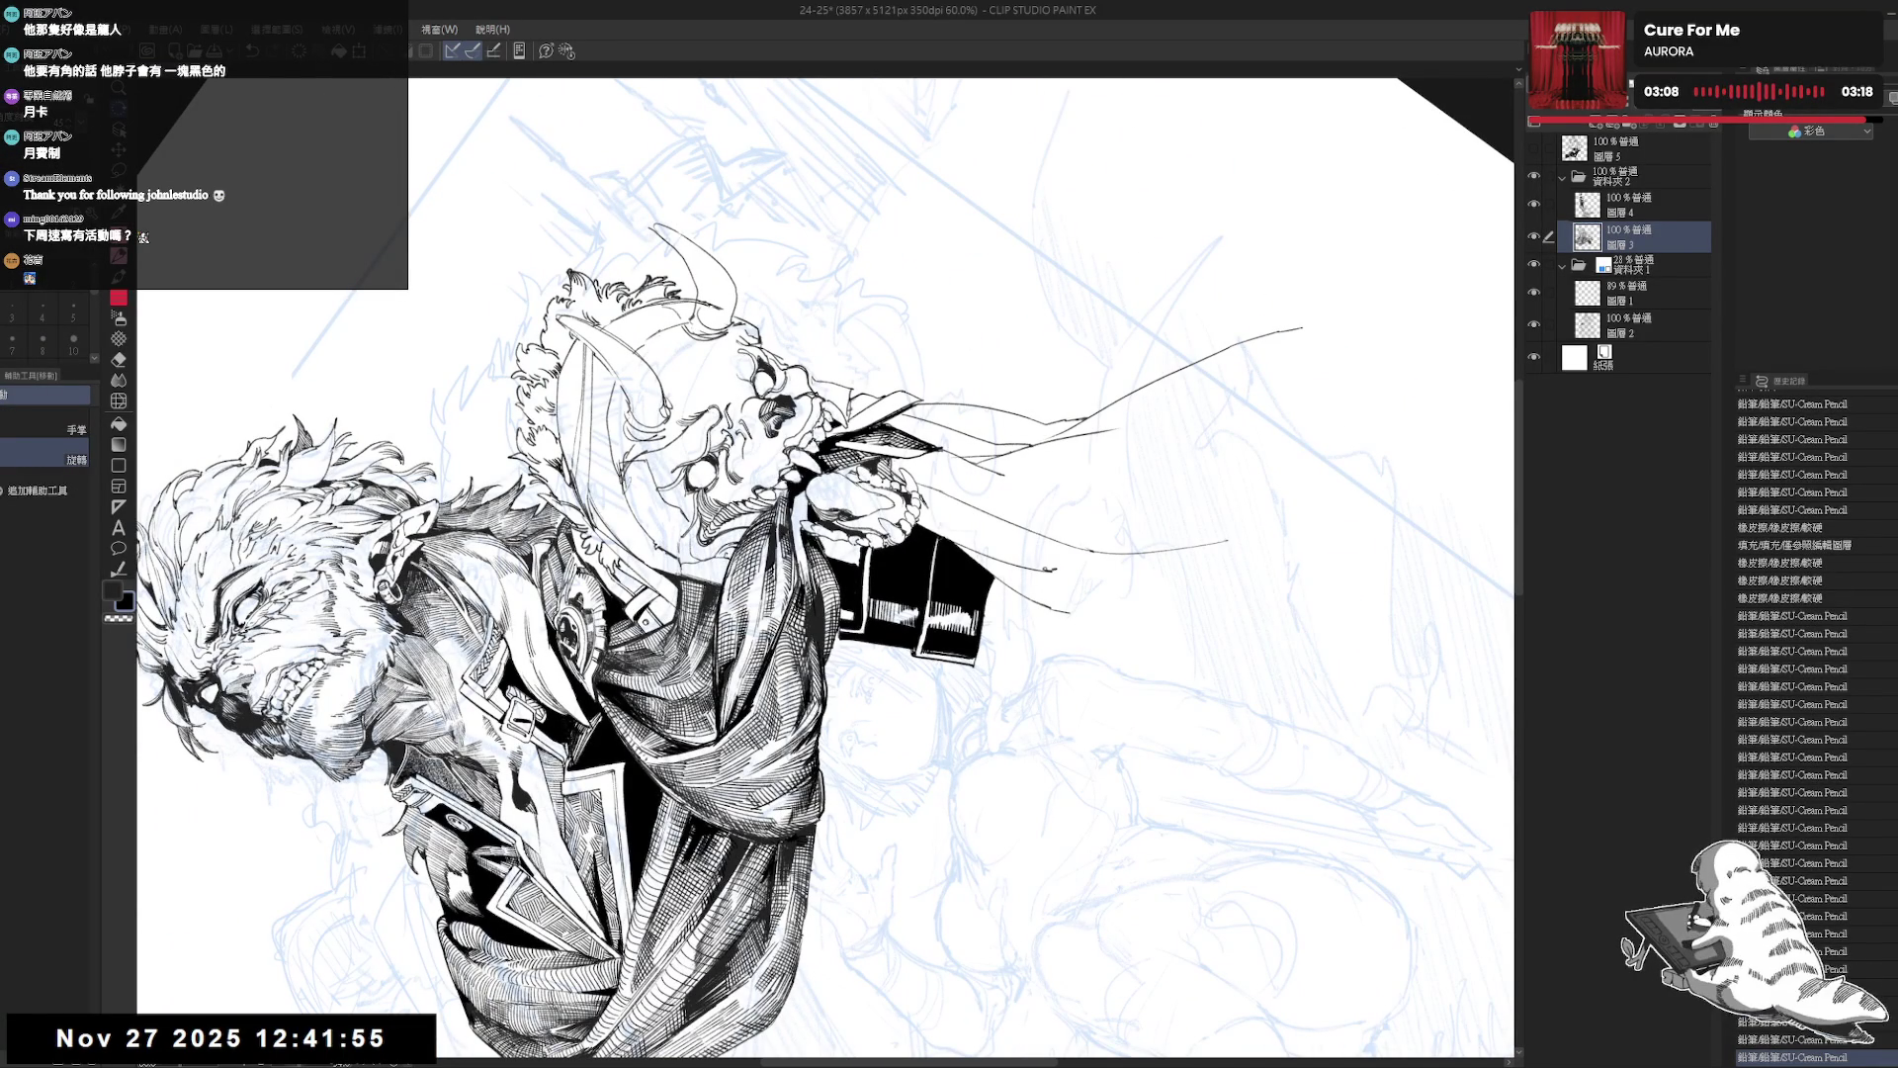
left_click_drag(934, 701, 890, 736)
key("p")
key("ctrl+@")
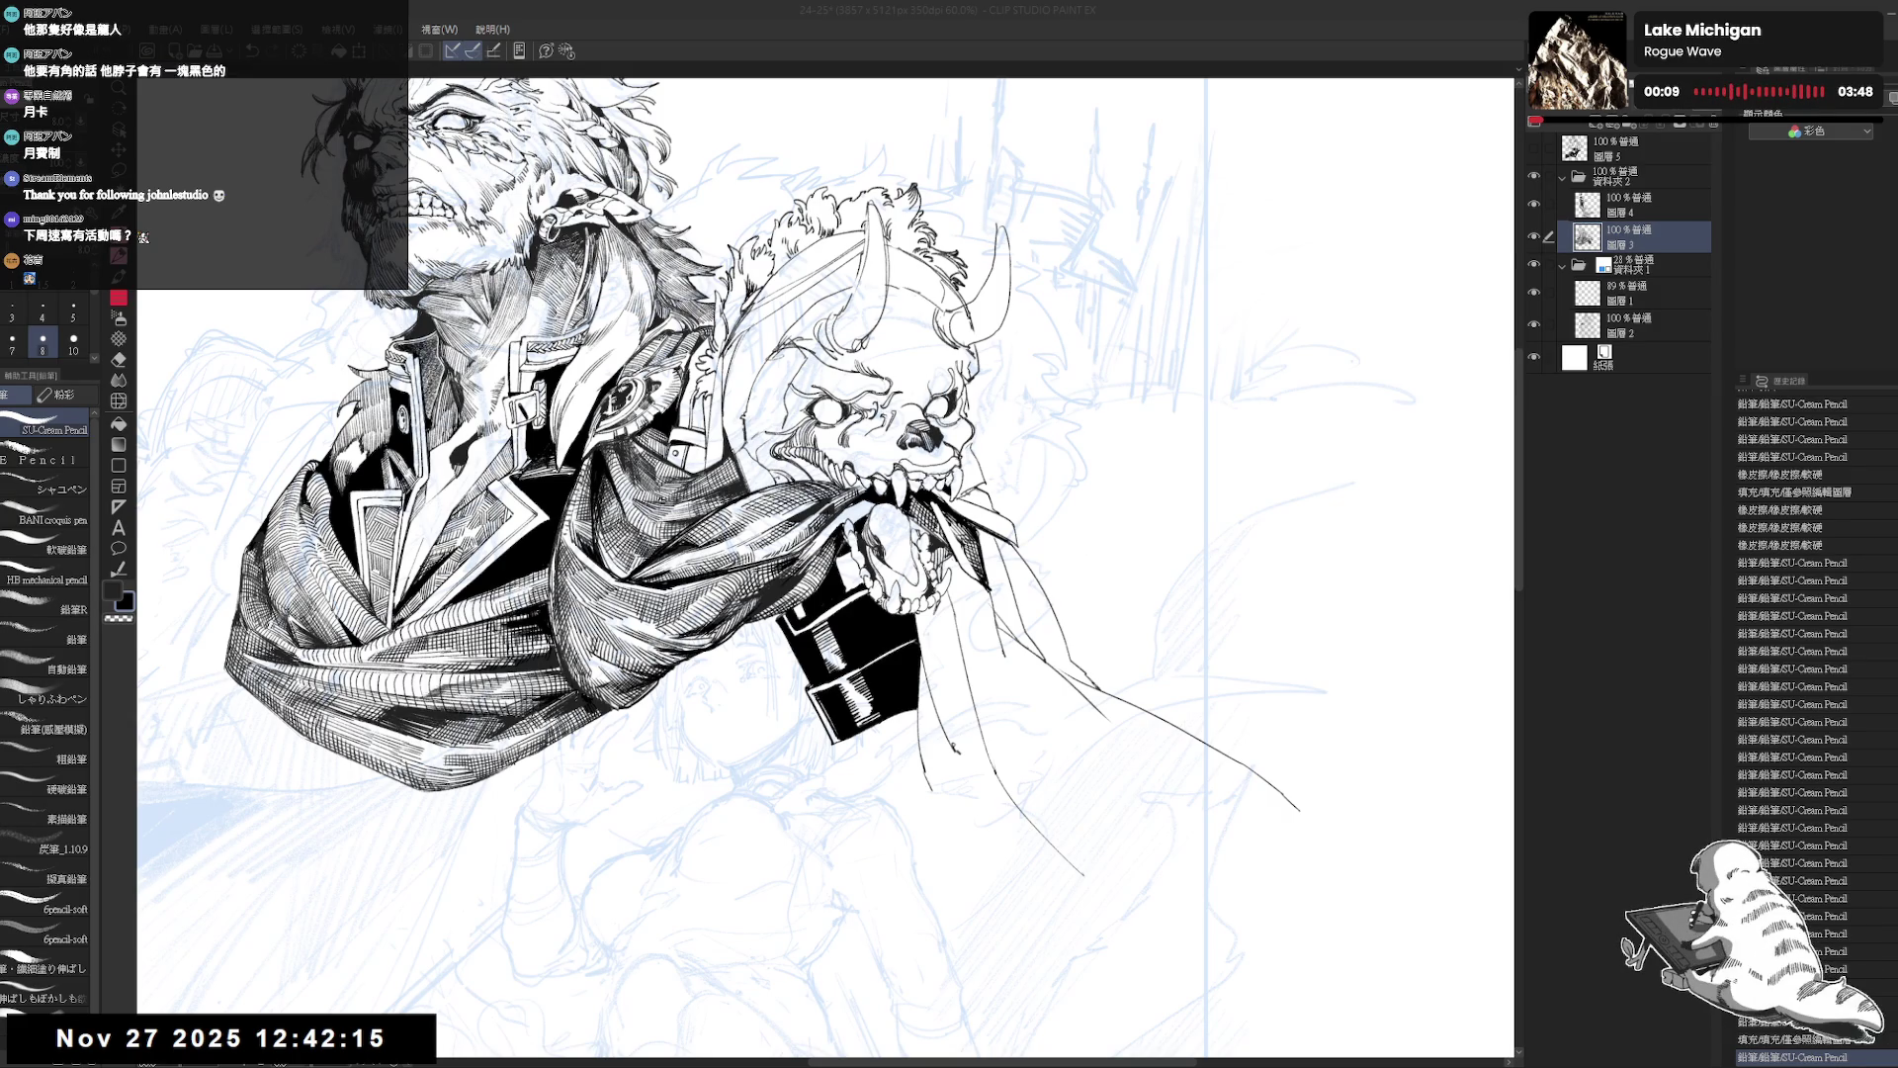
left_click(1161, 36)
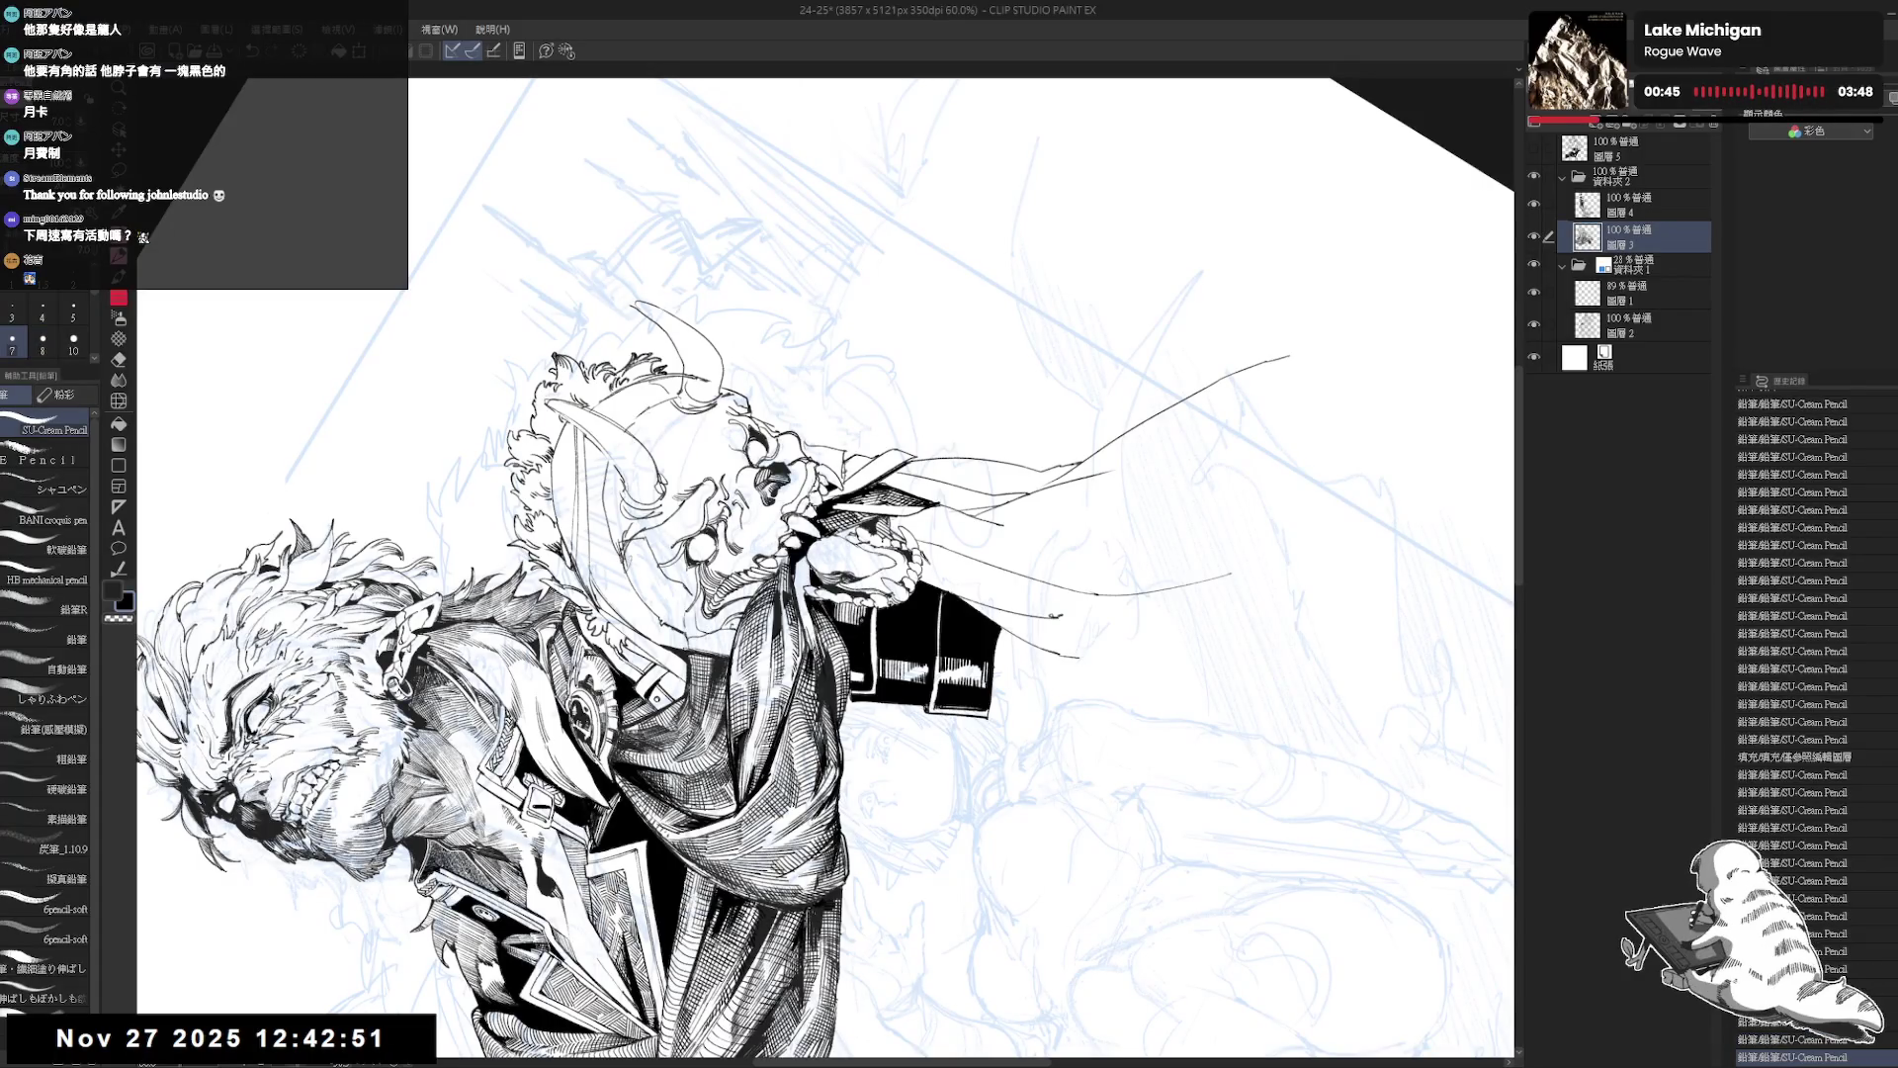
Reset the view upright and save the illustration.
key("ctrl+at")
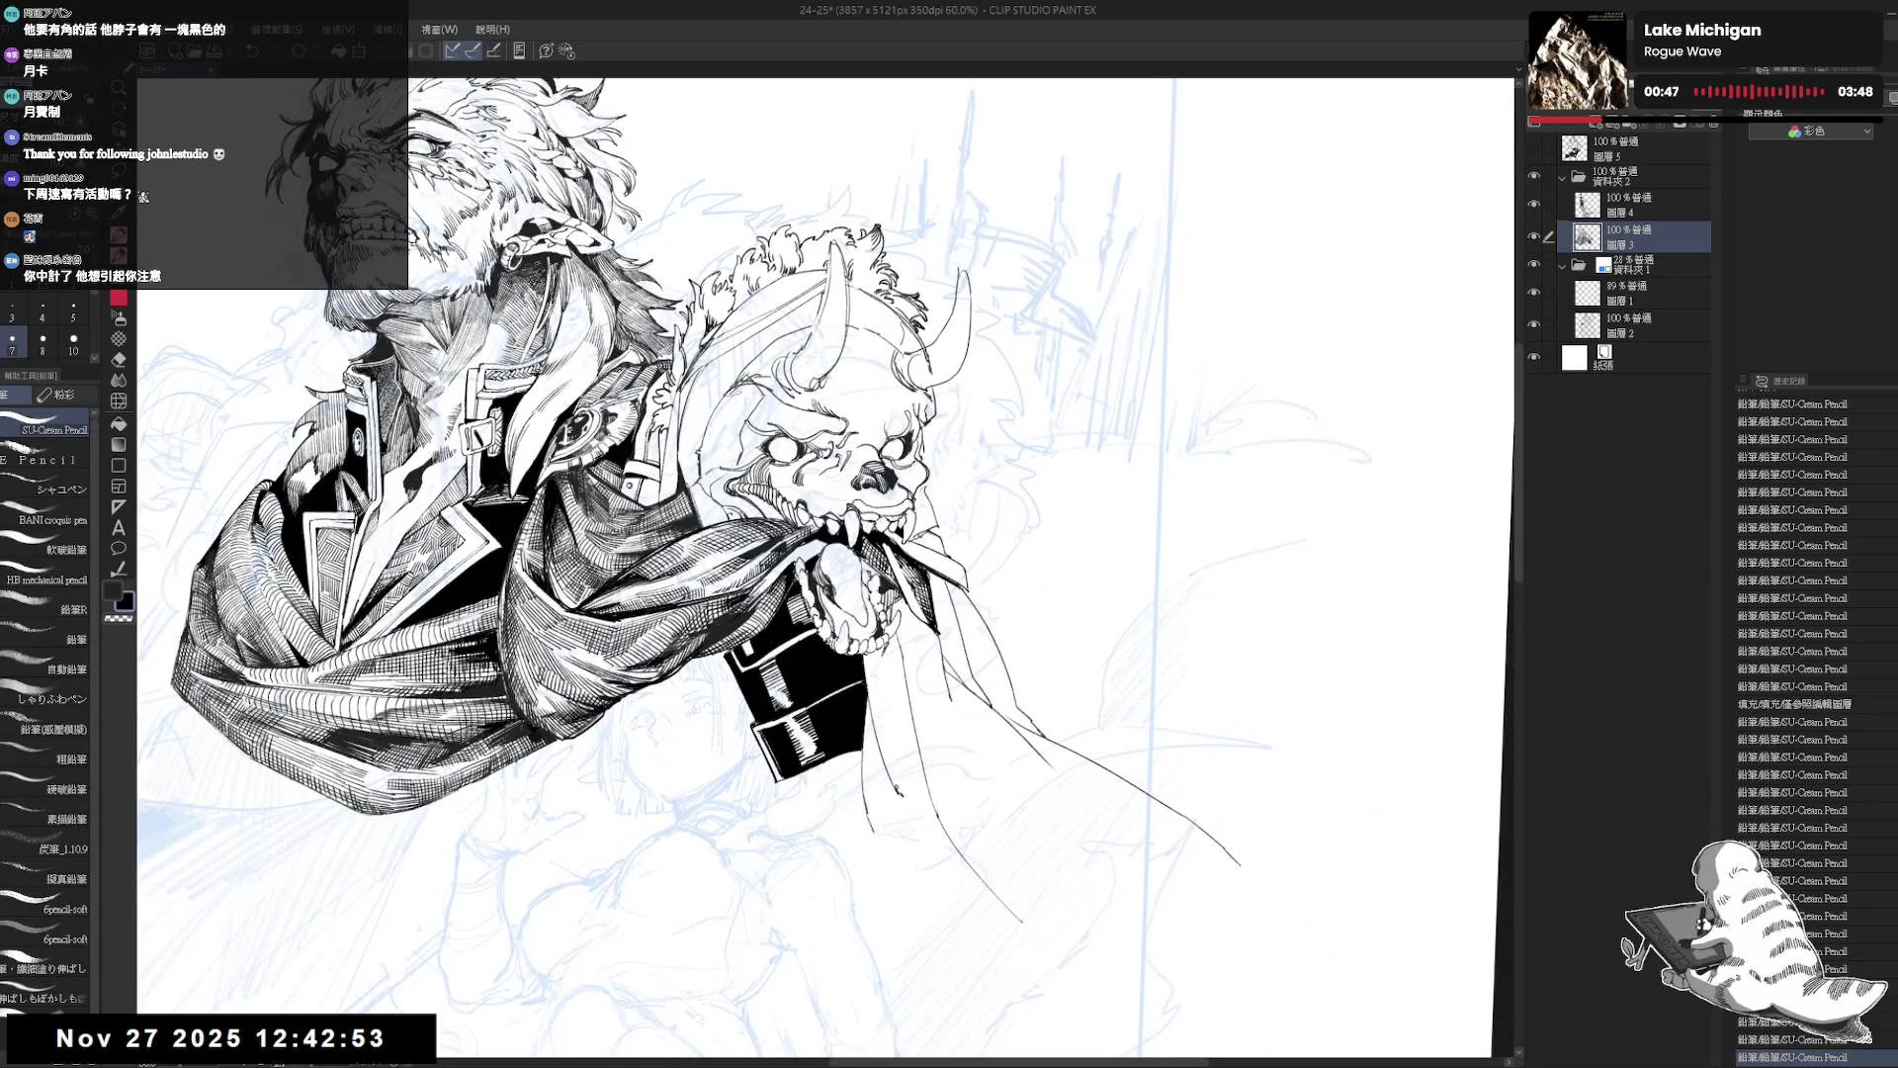
scroll(820, 608, "down", 2)
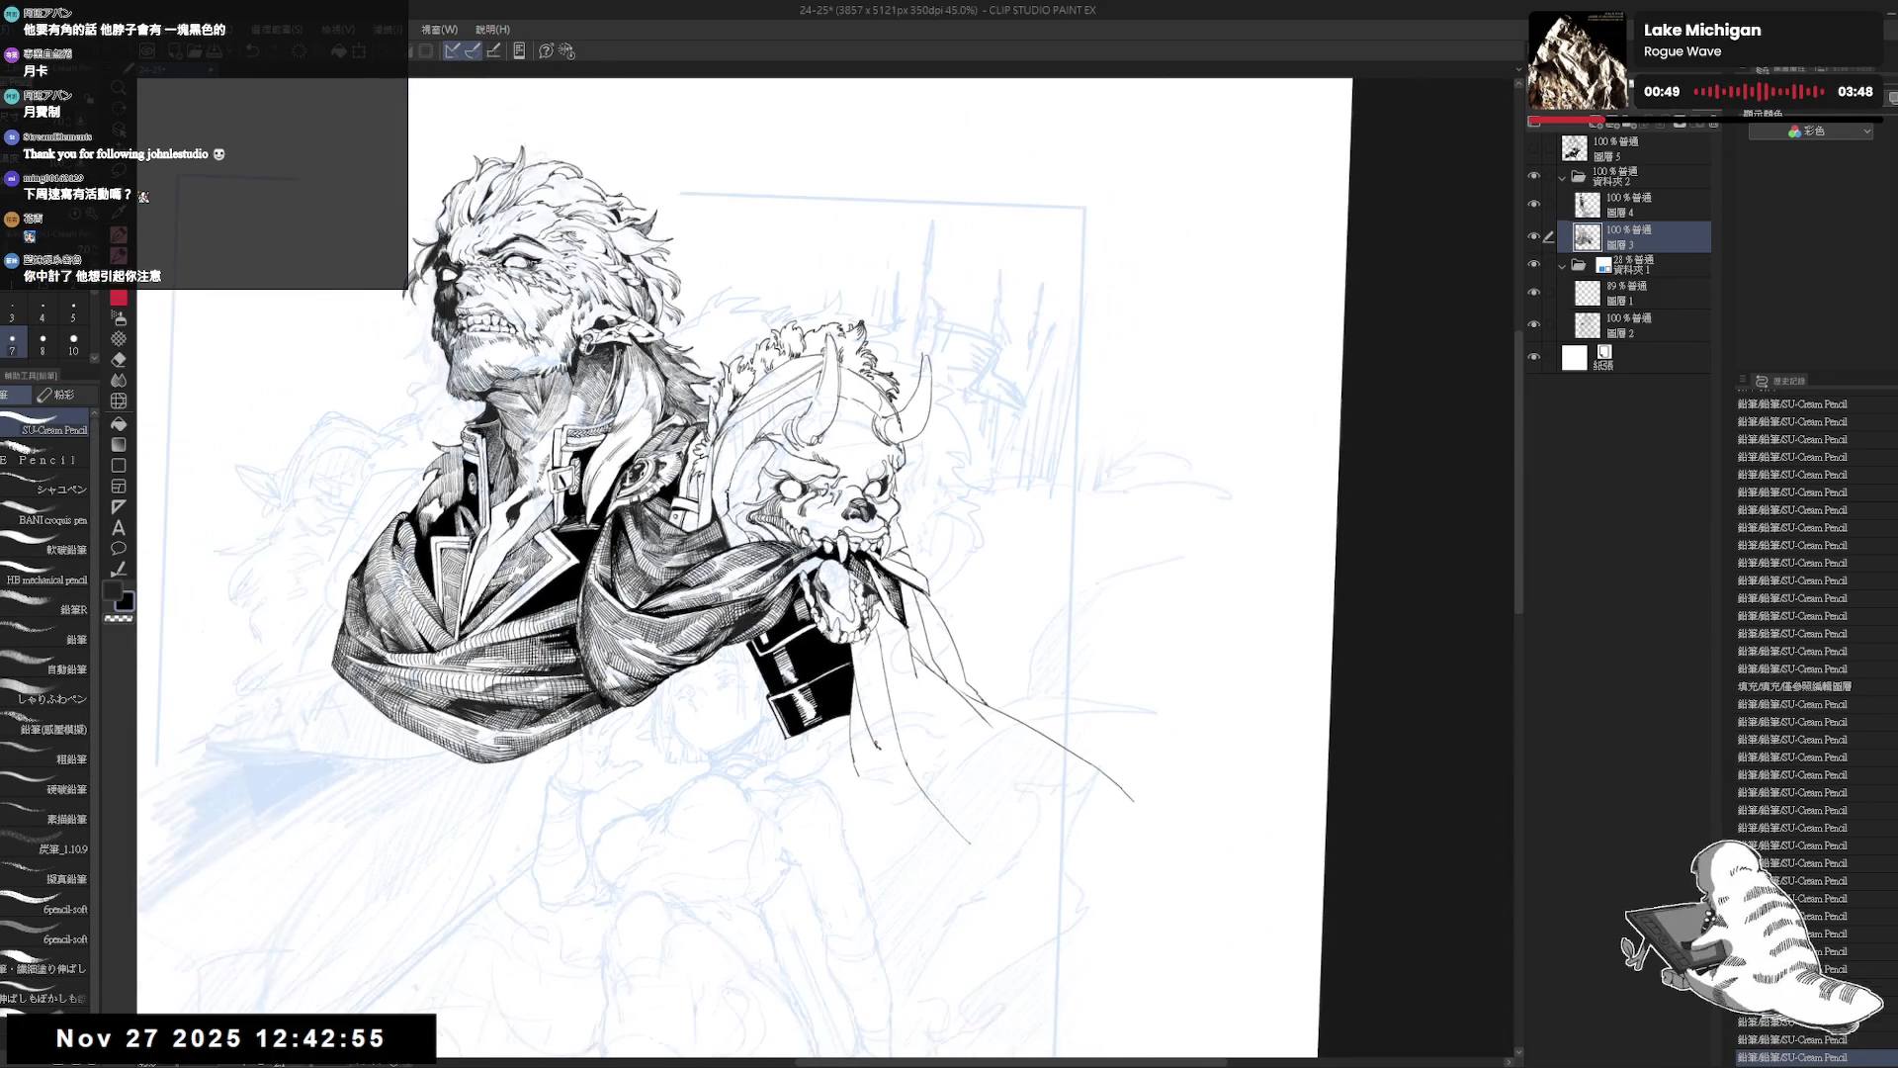
key("ctrl+s")
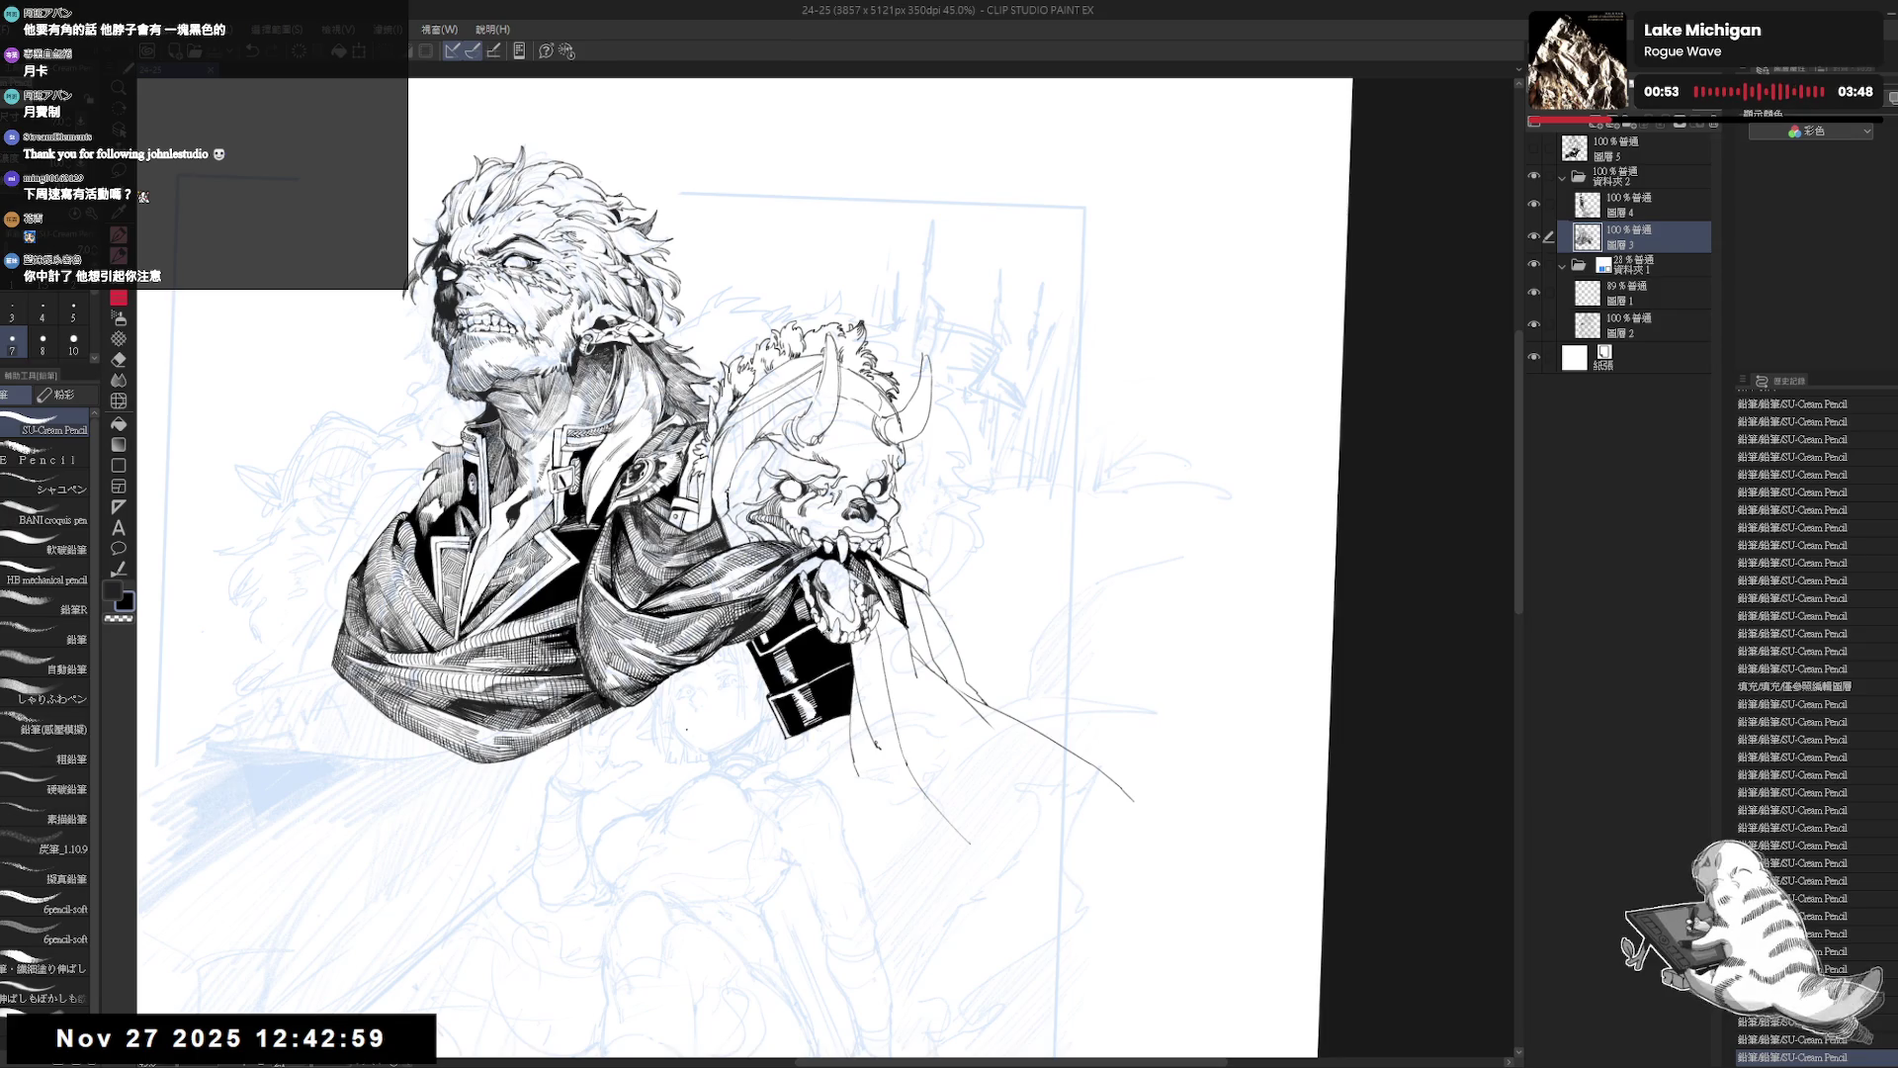
scroll(781, 652, "up", 5)
Rotate the view about 30°, set brush size 8, and add small strokes to the black panel.
left_click_drag(754, 731, 1106, 539)
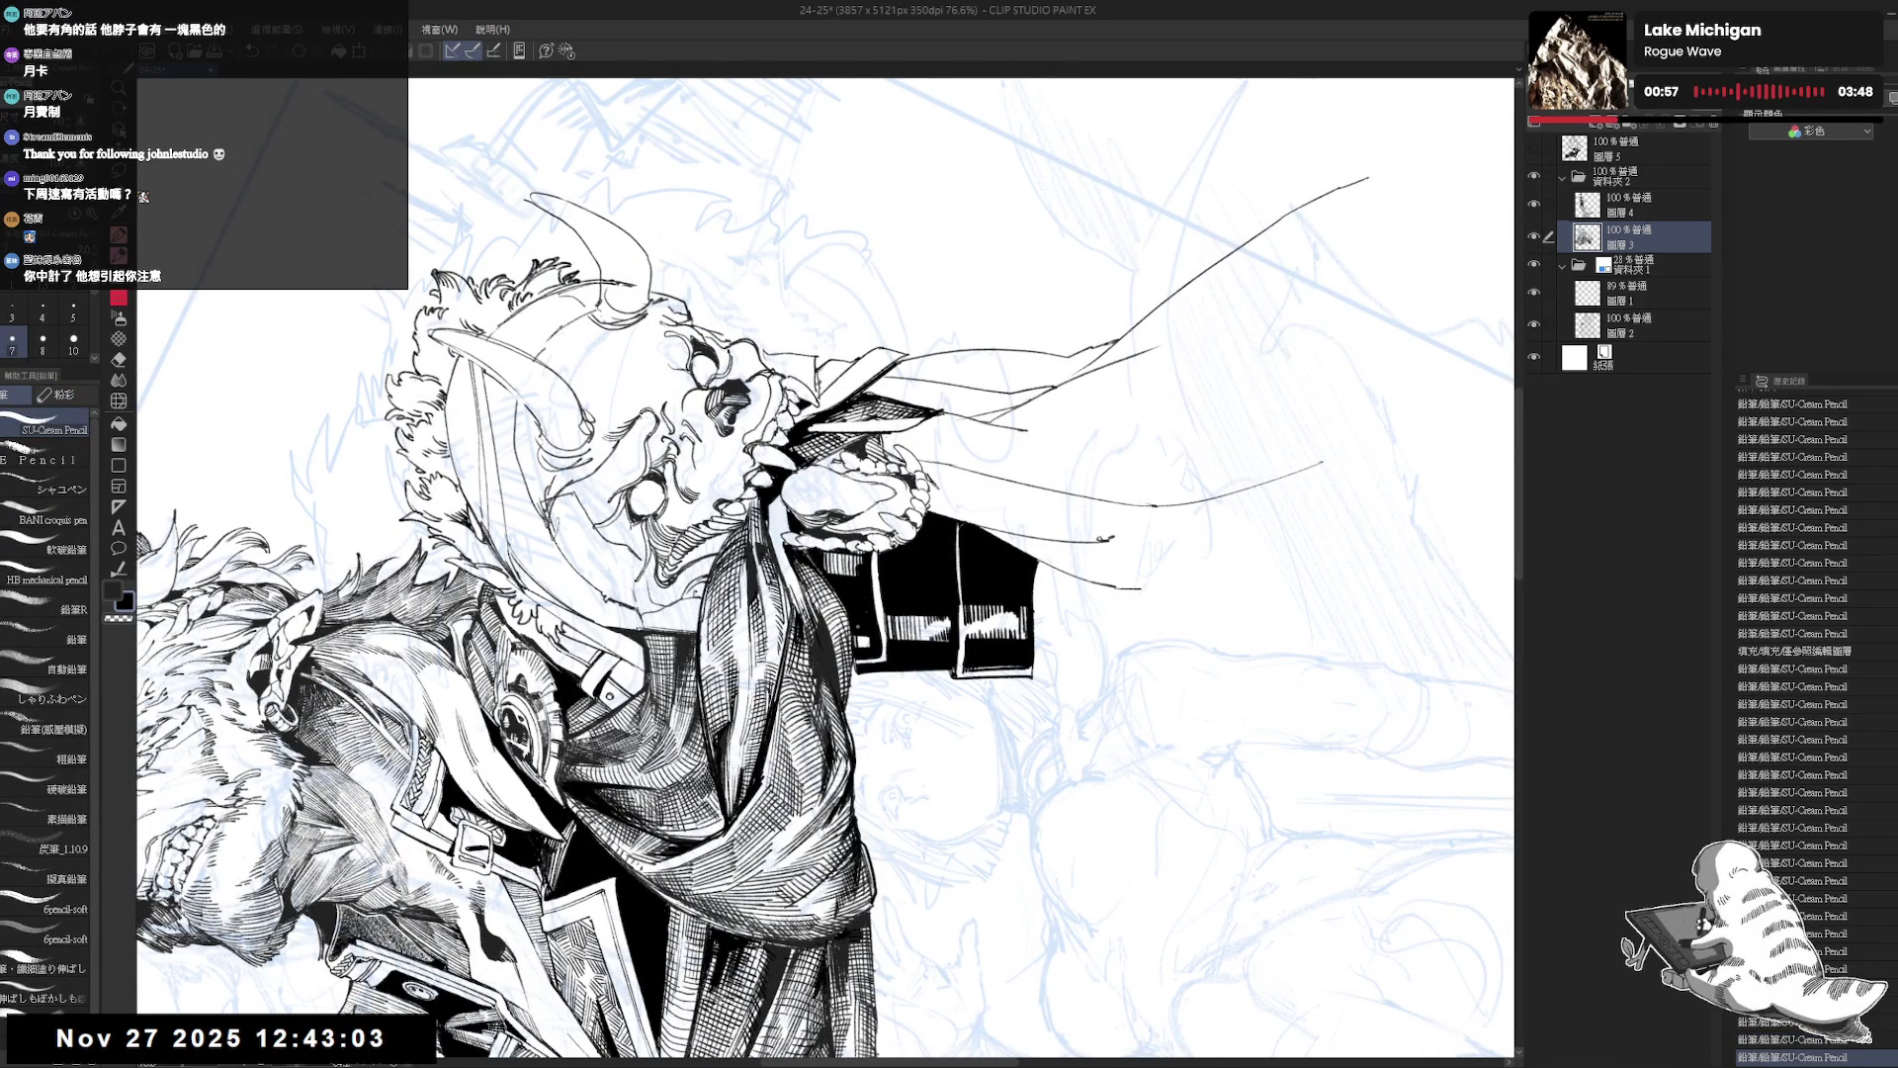
scroll(825, 568, "down", 4)
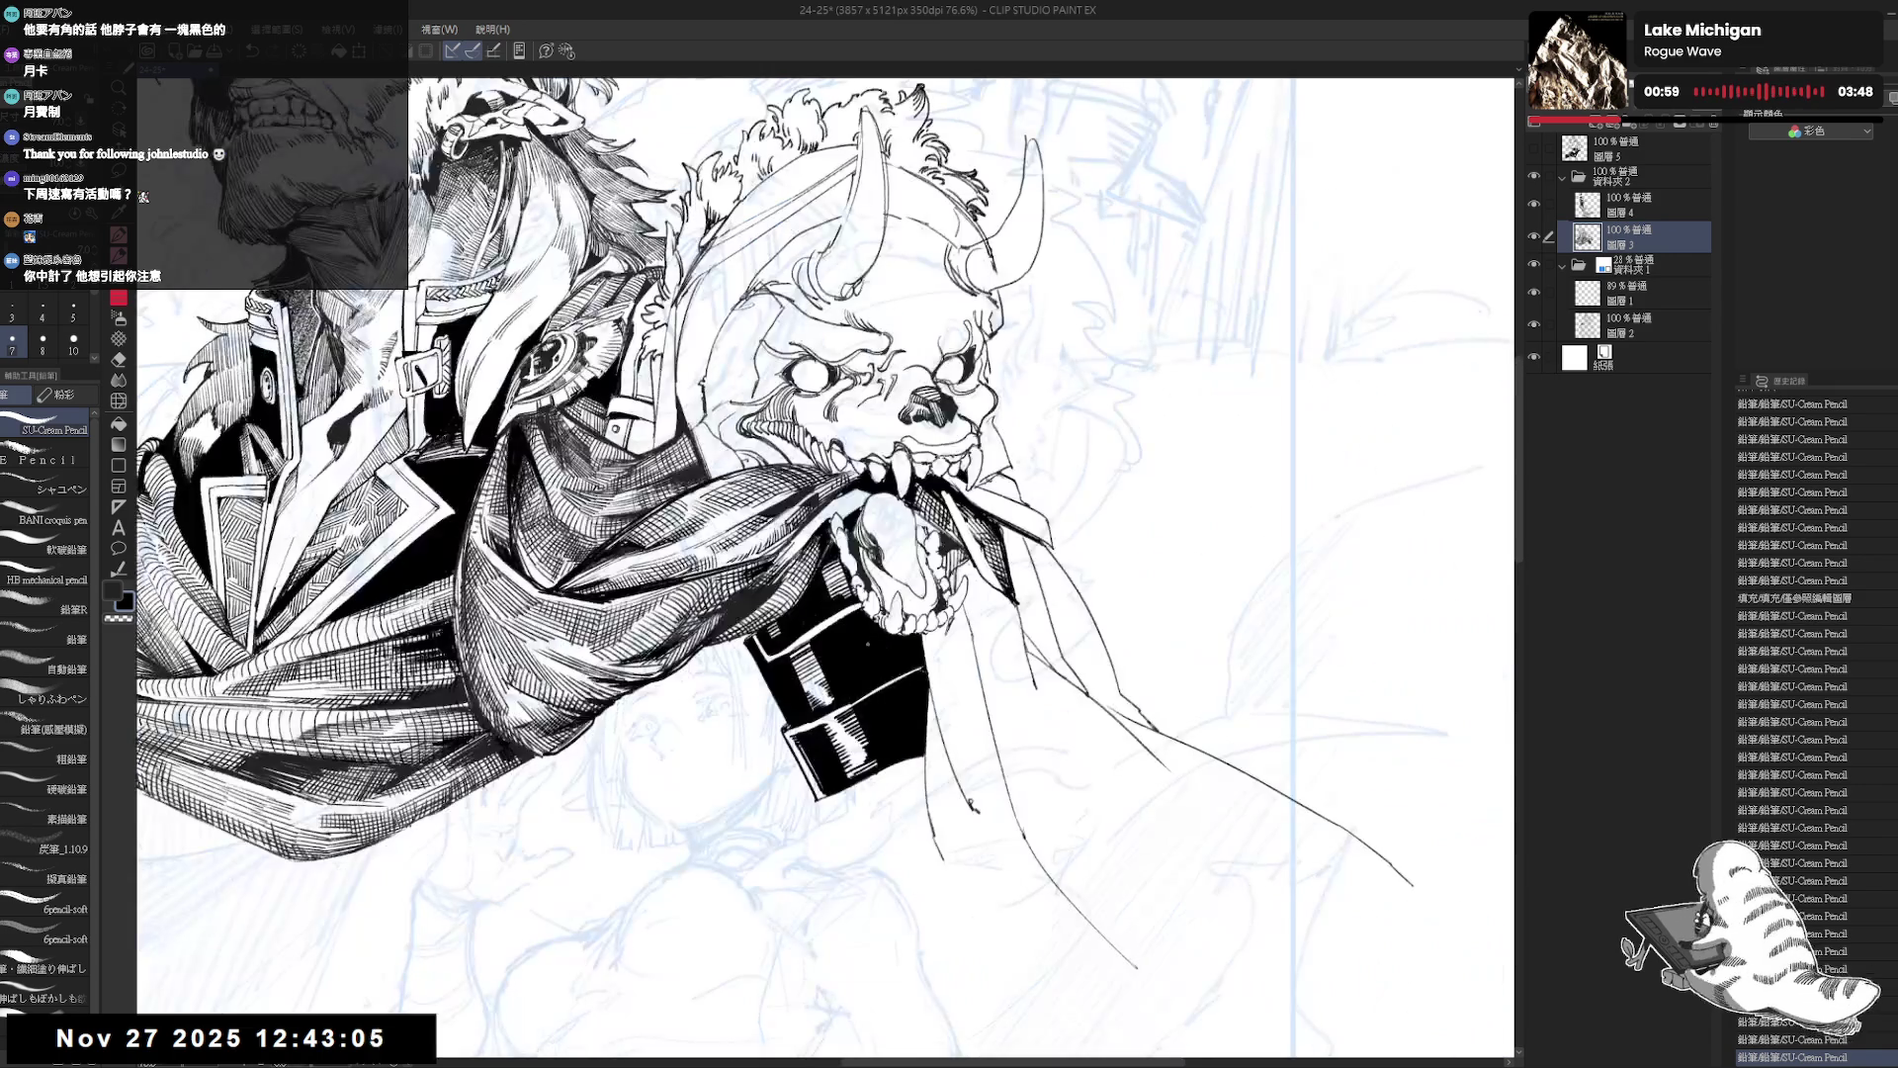
left_click_drag(752, 732, 1097, 554)
left_click(42, 339)
left_click_drag(830, 621, 856, 623)
mouse_move(751, 732)
left_mouse_down()
mouse_move(988, 614)
mouse_move(890, 692)
mouse_move(761, 736)
left_mouse_up()
left_click_drag(907, 522, 906, 578)
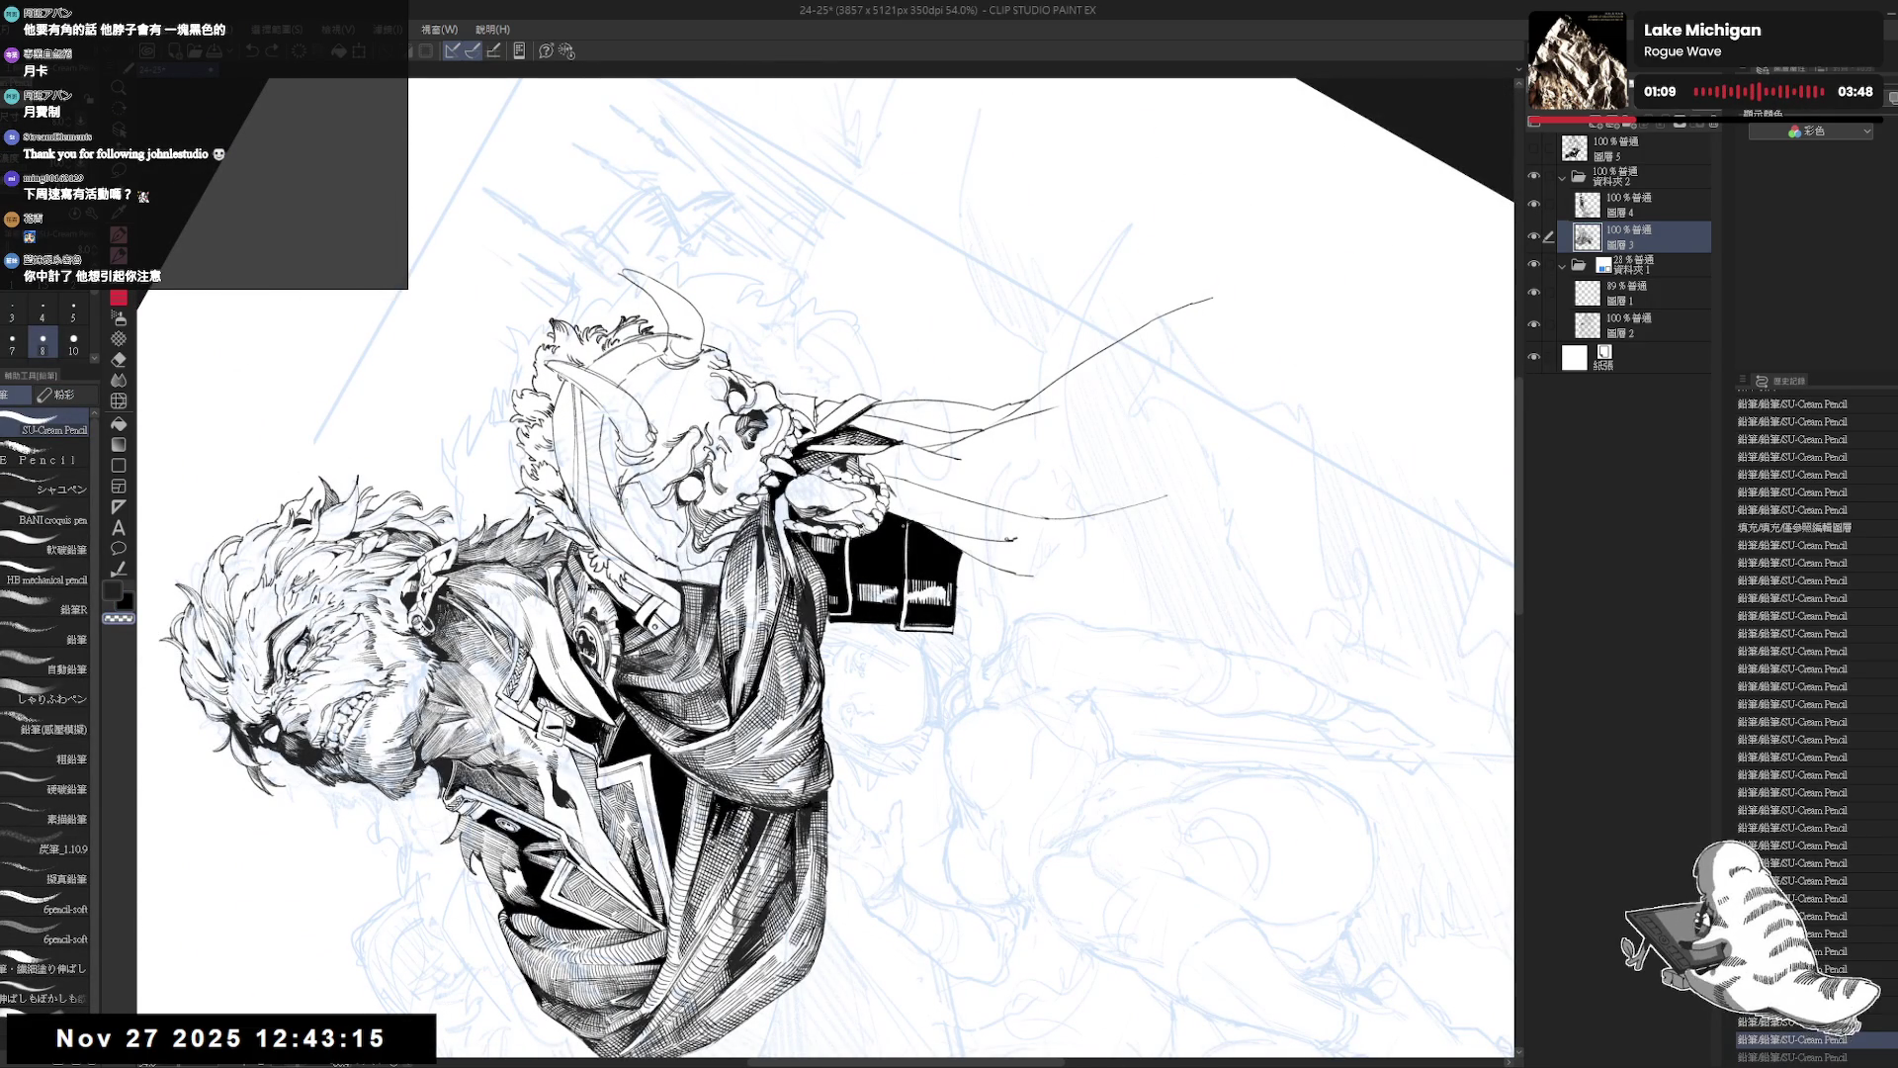
left_click_drag(907, 524, 905, 589)
key("ctrl+z")
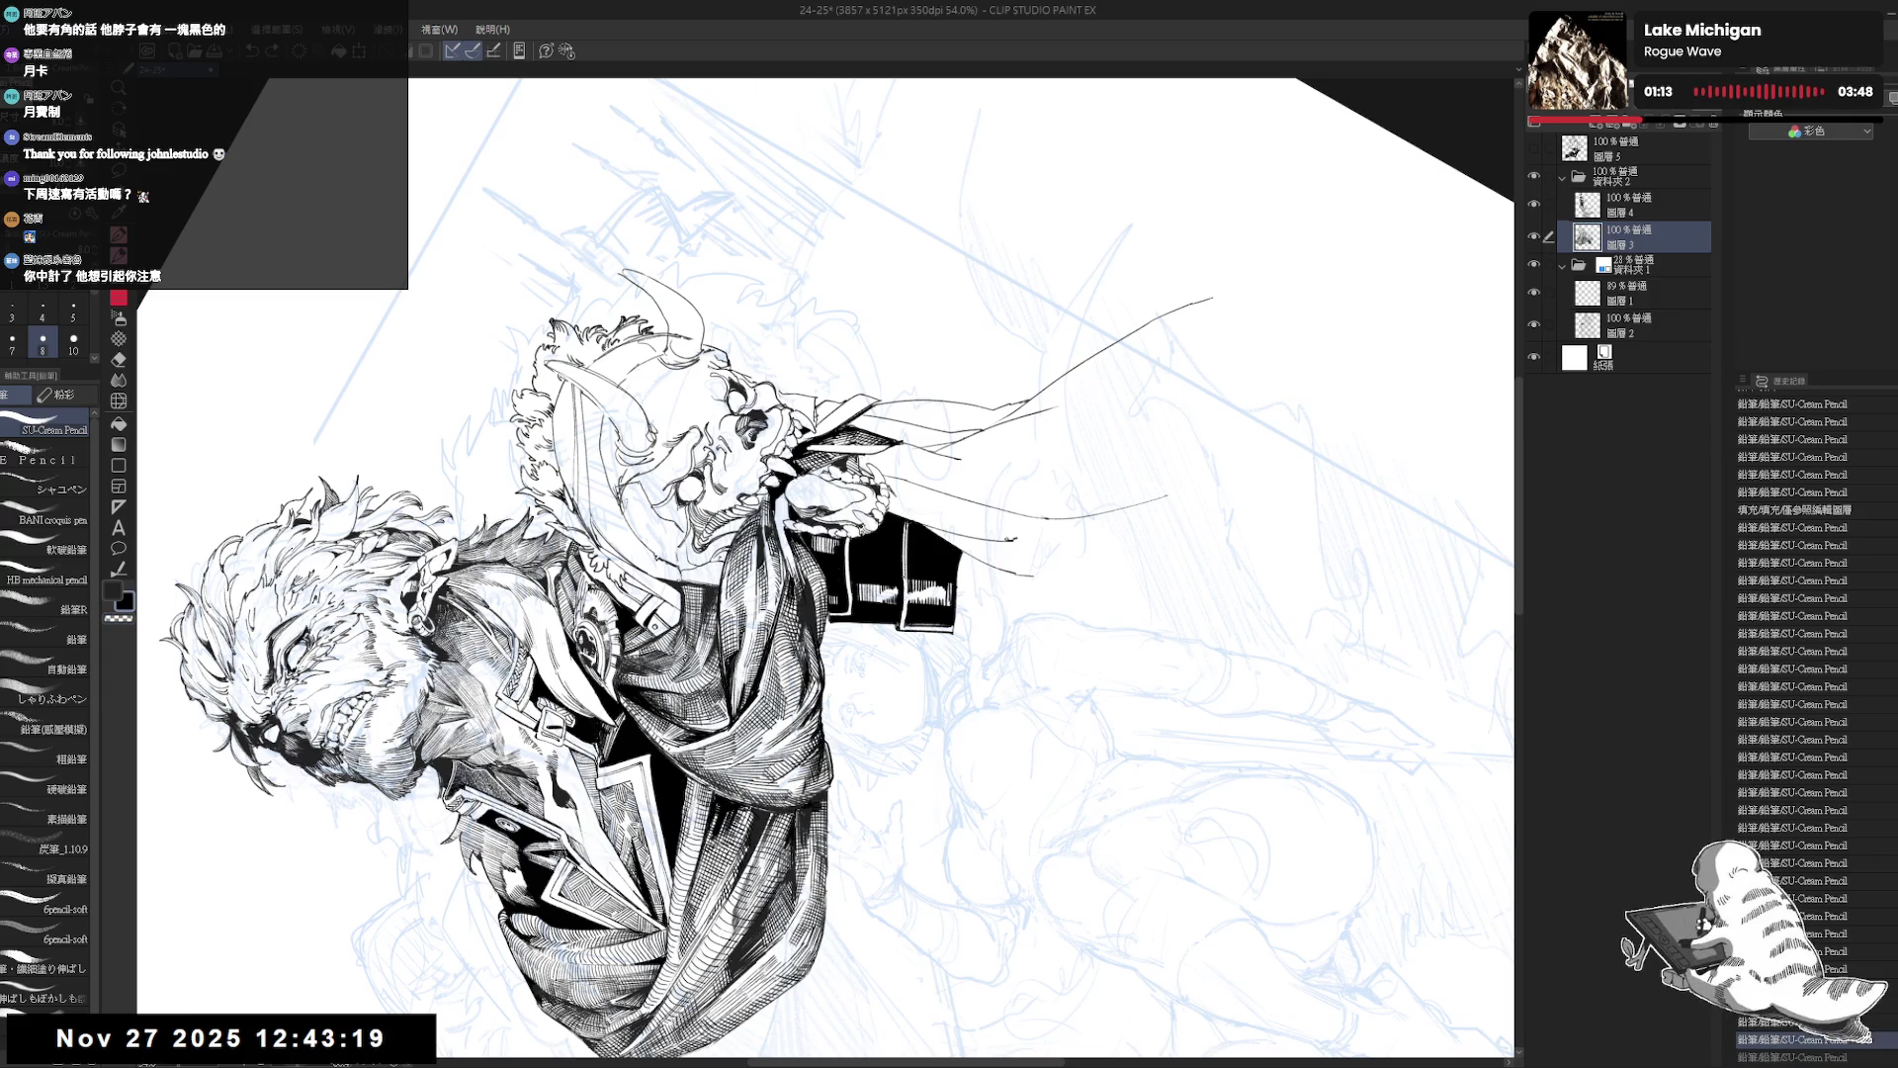
Zoom in on the skull and sleeve and add a short pencil mark on the sleeve.
key("ctrl+0")
left_click_drag(856, 715, 819, 703)
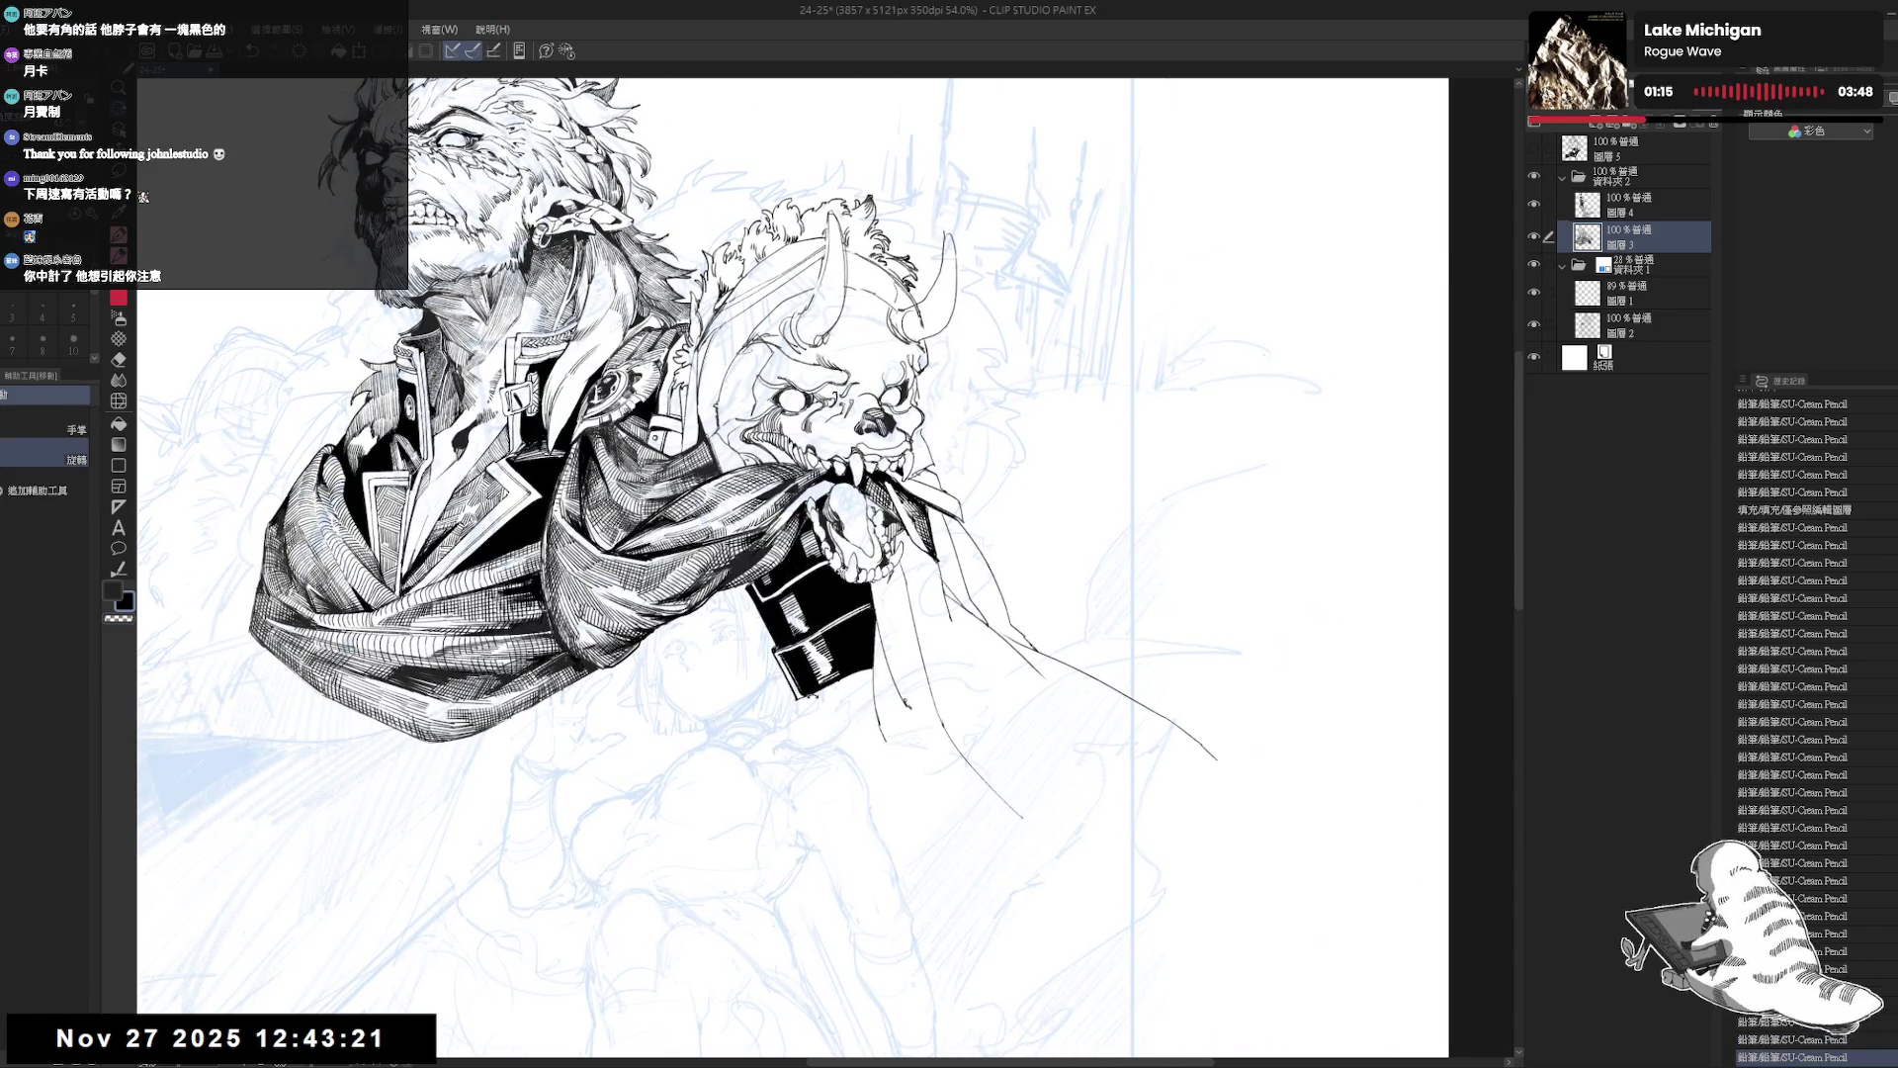
key("minus")
key("minus")
key("minus")
left_click_drag(836, 568, 839, 593)
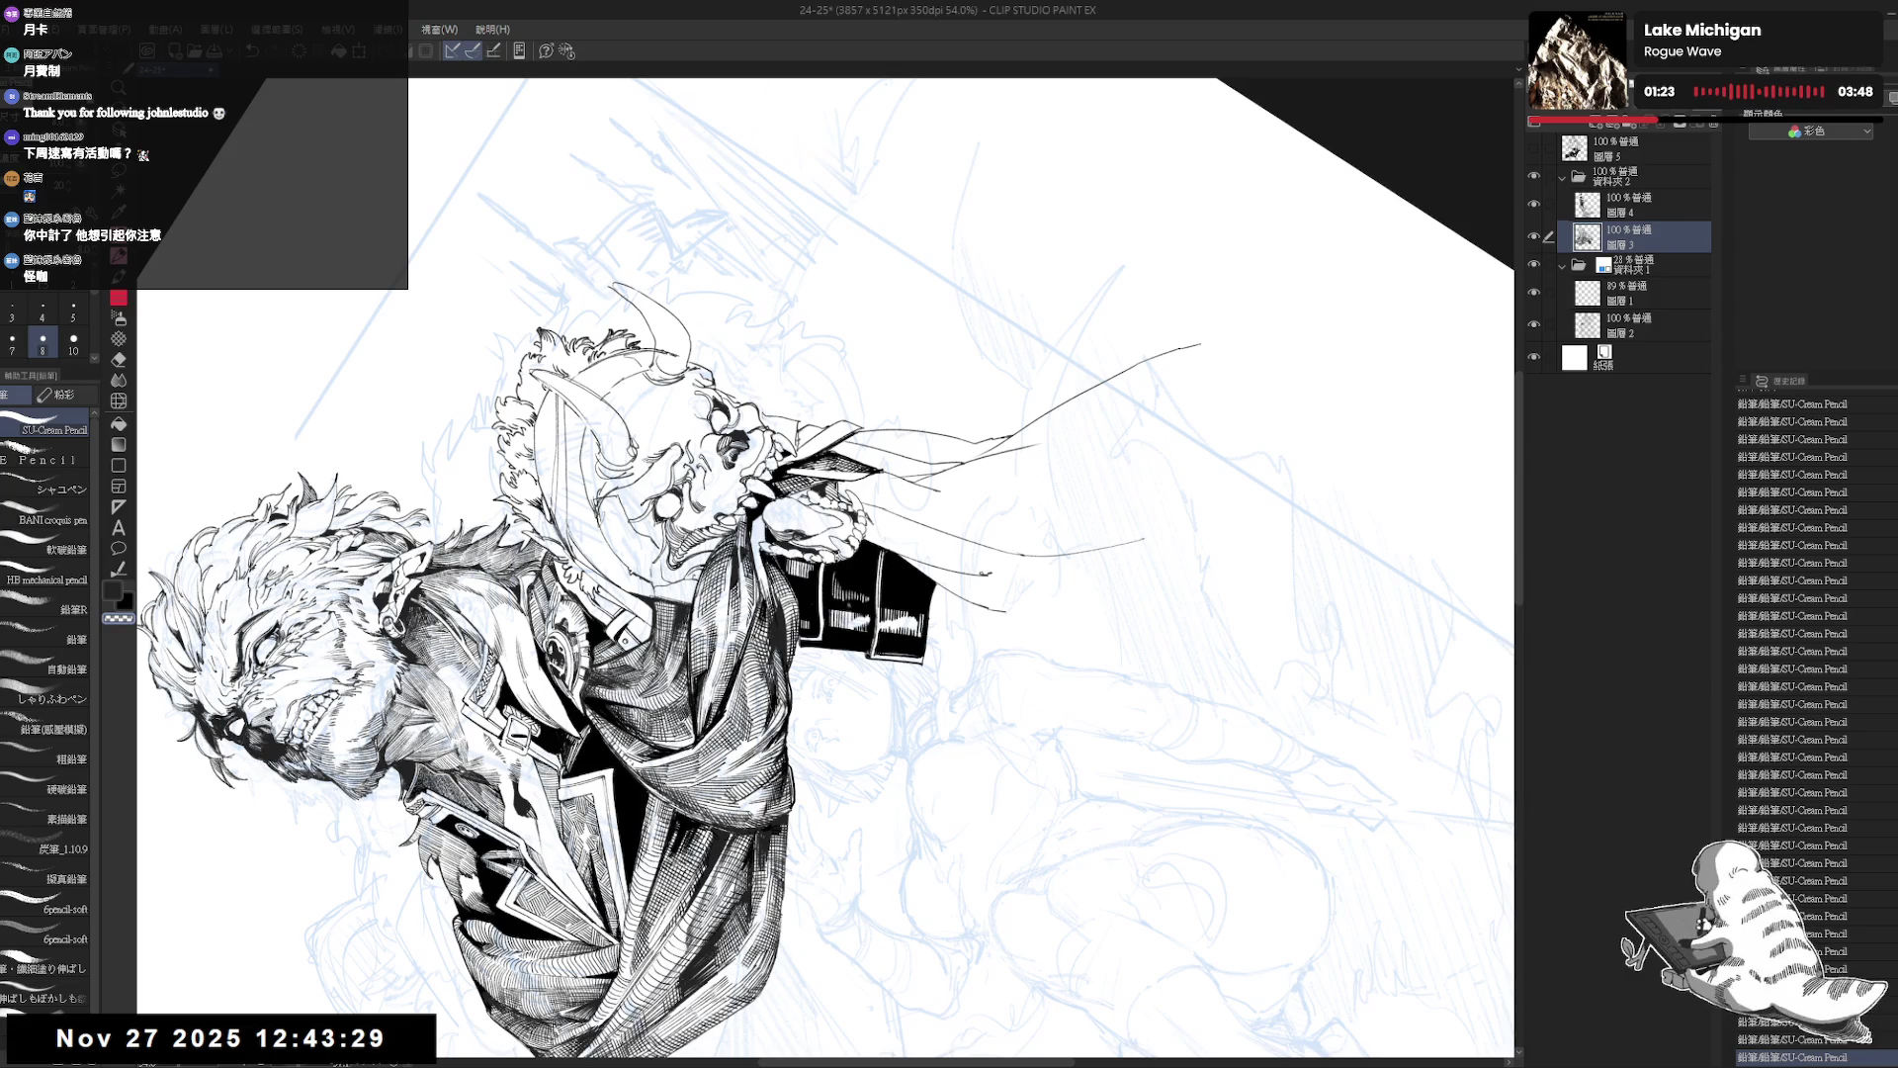
key("ctrl+z")
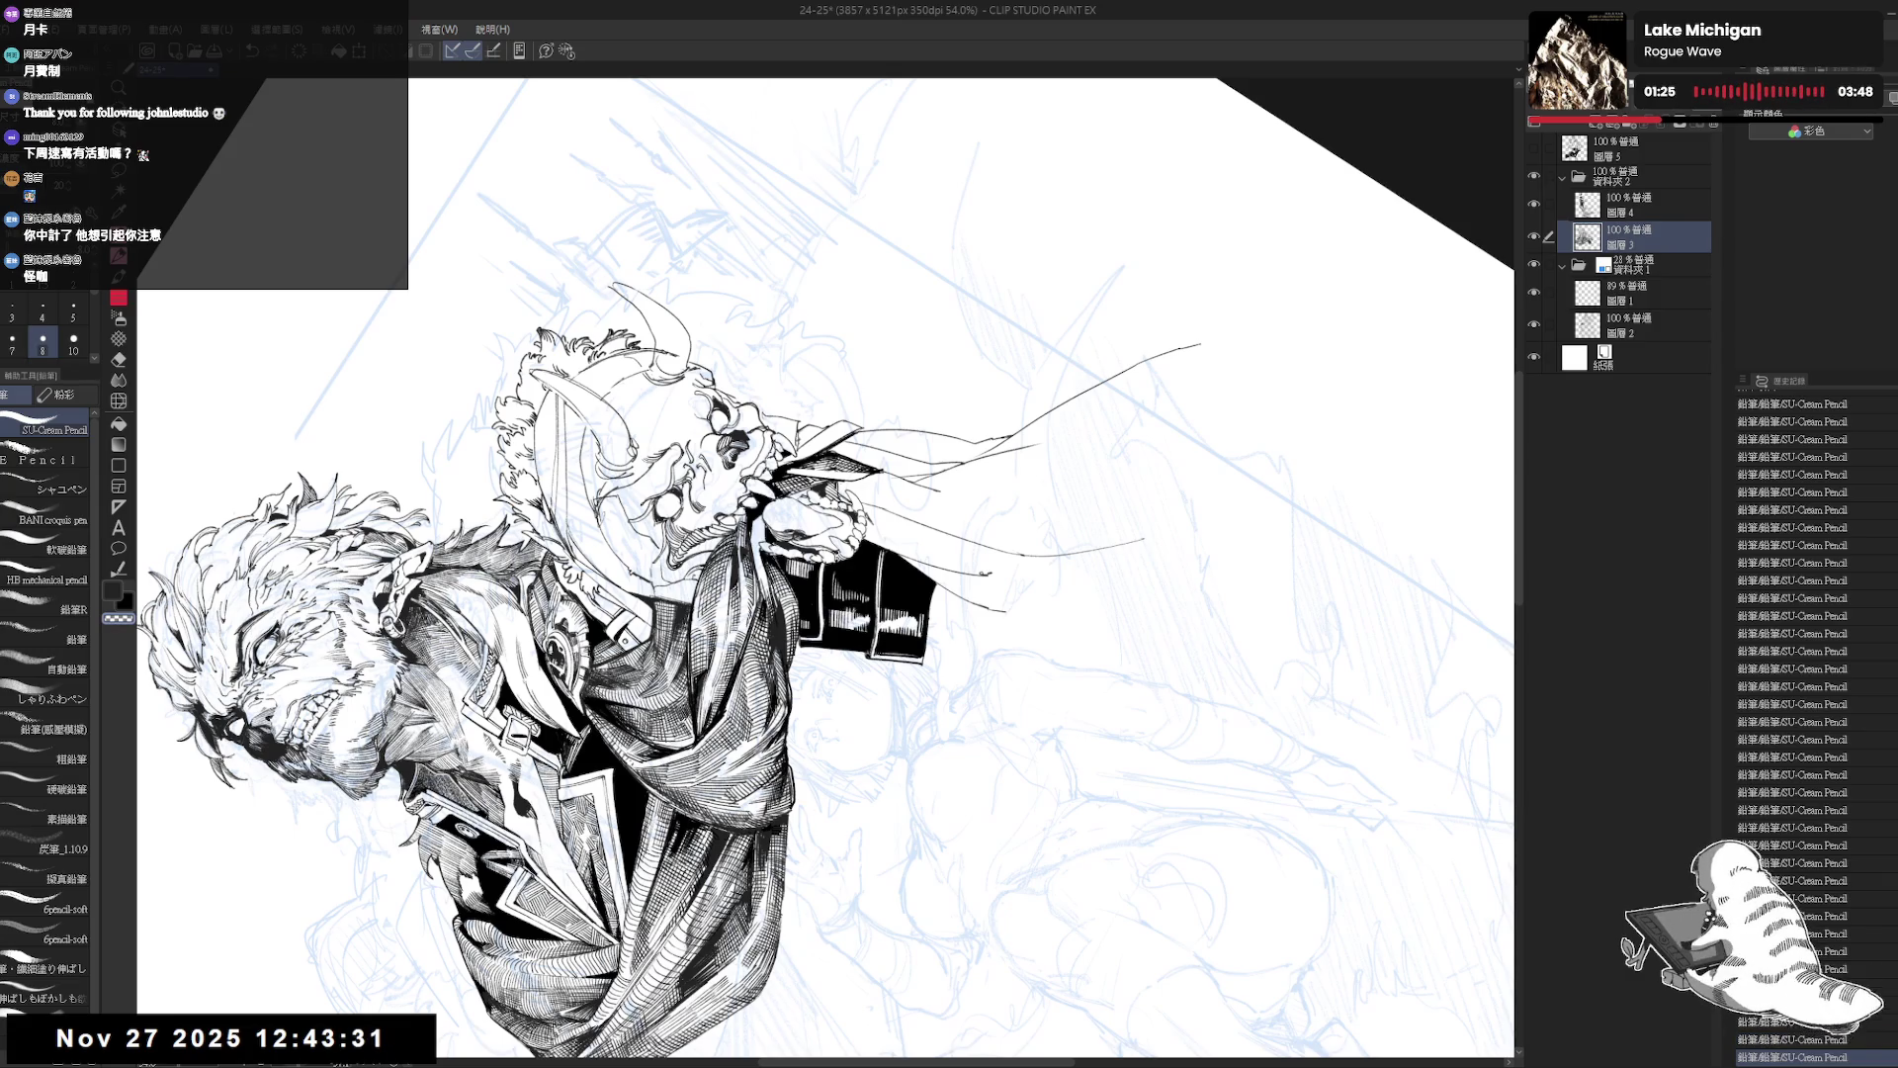
key("minus")
key("minus")
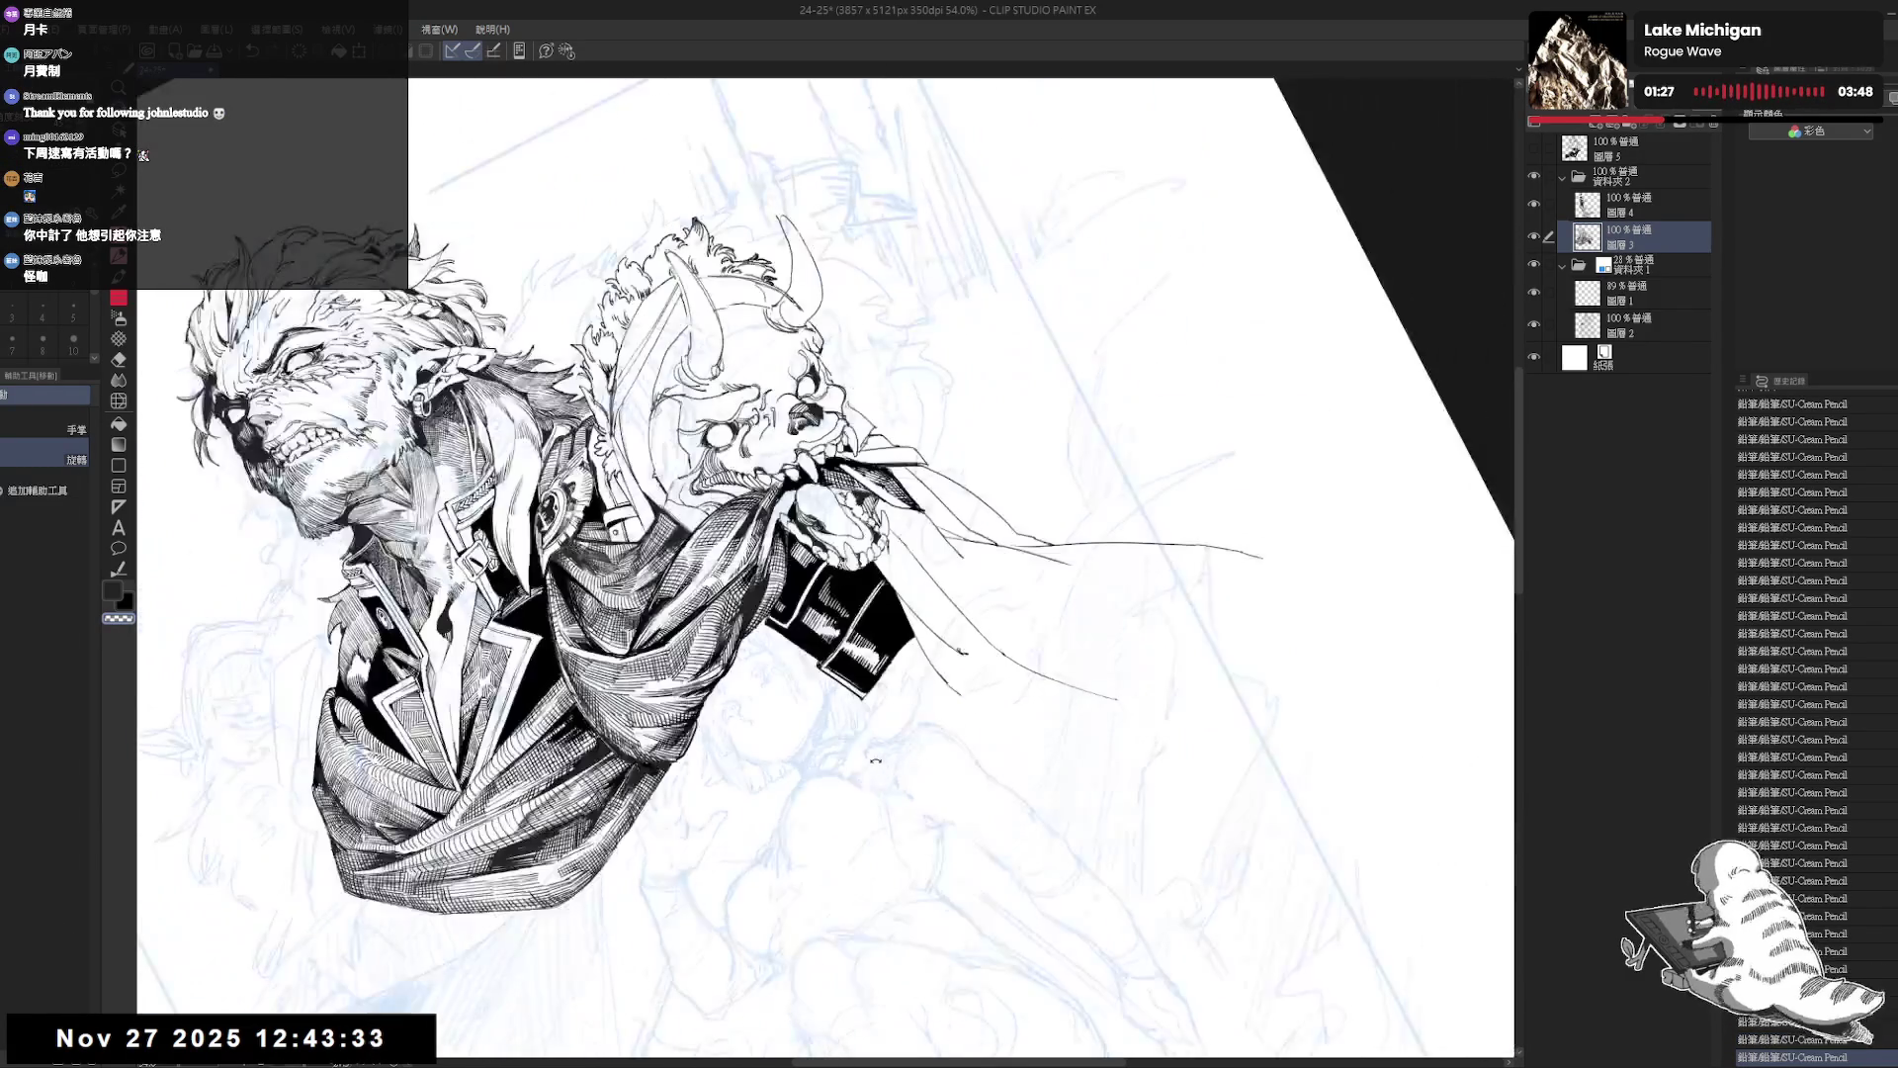
key("asciicircum")
scroll(849, 611, "up", 1)
key("asciicircum")
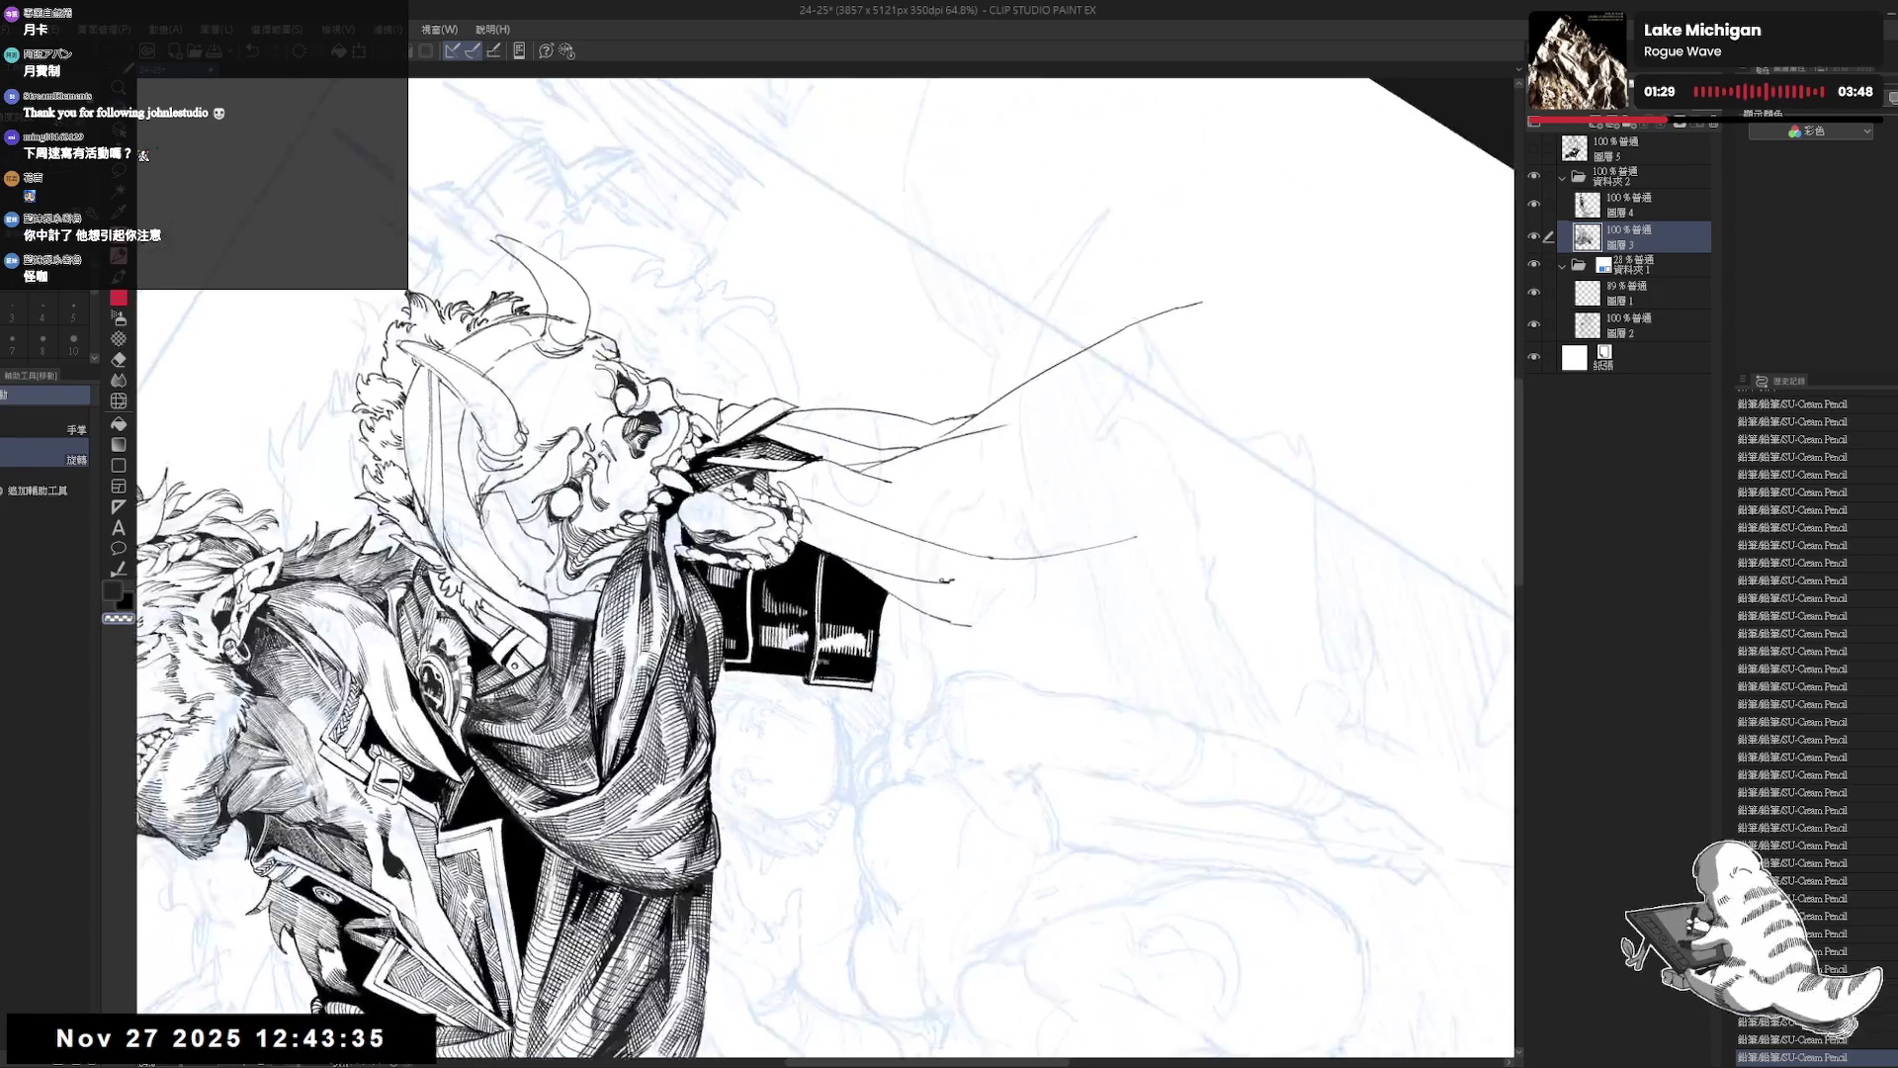
key("ctrl+z")
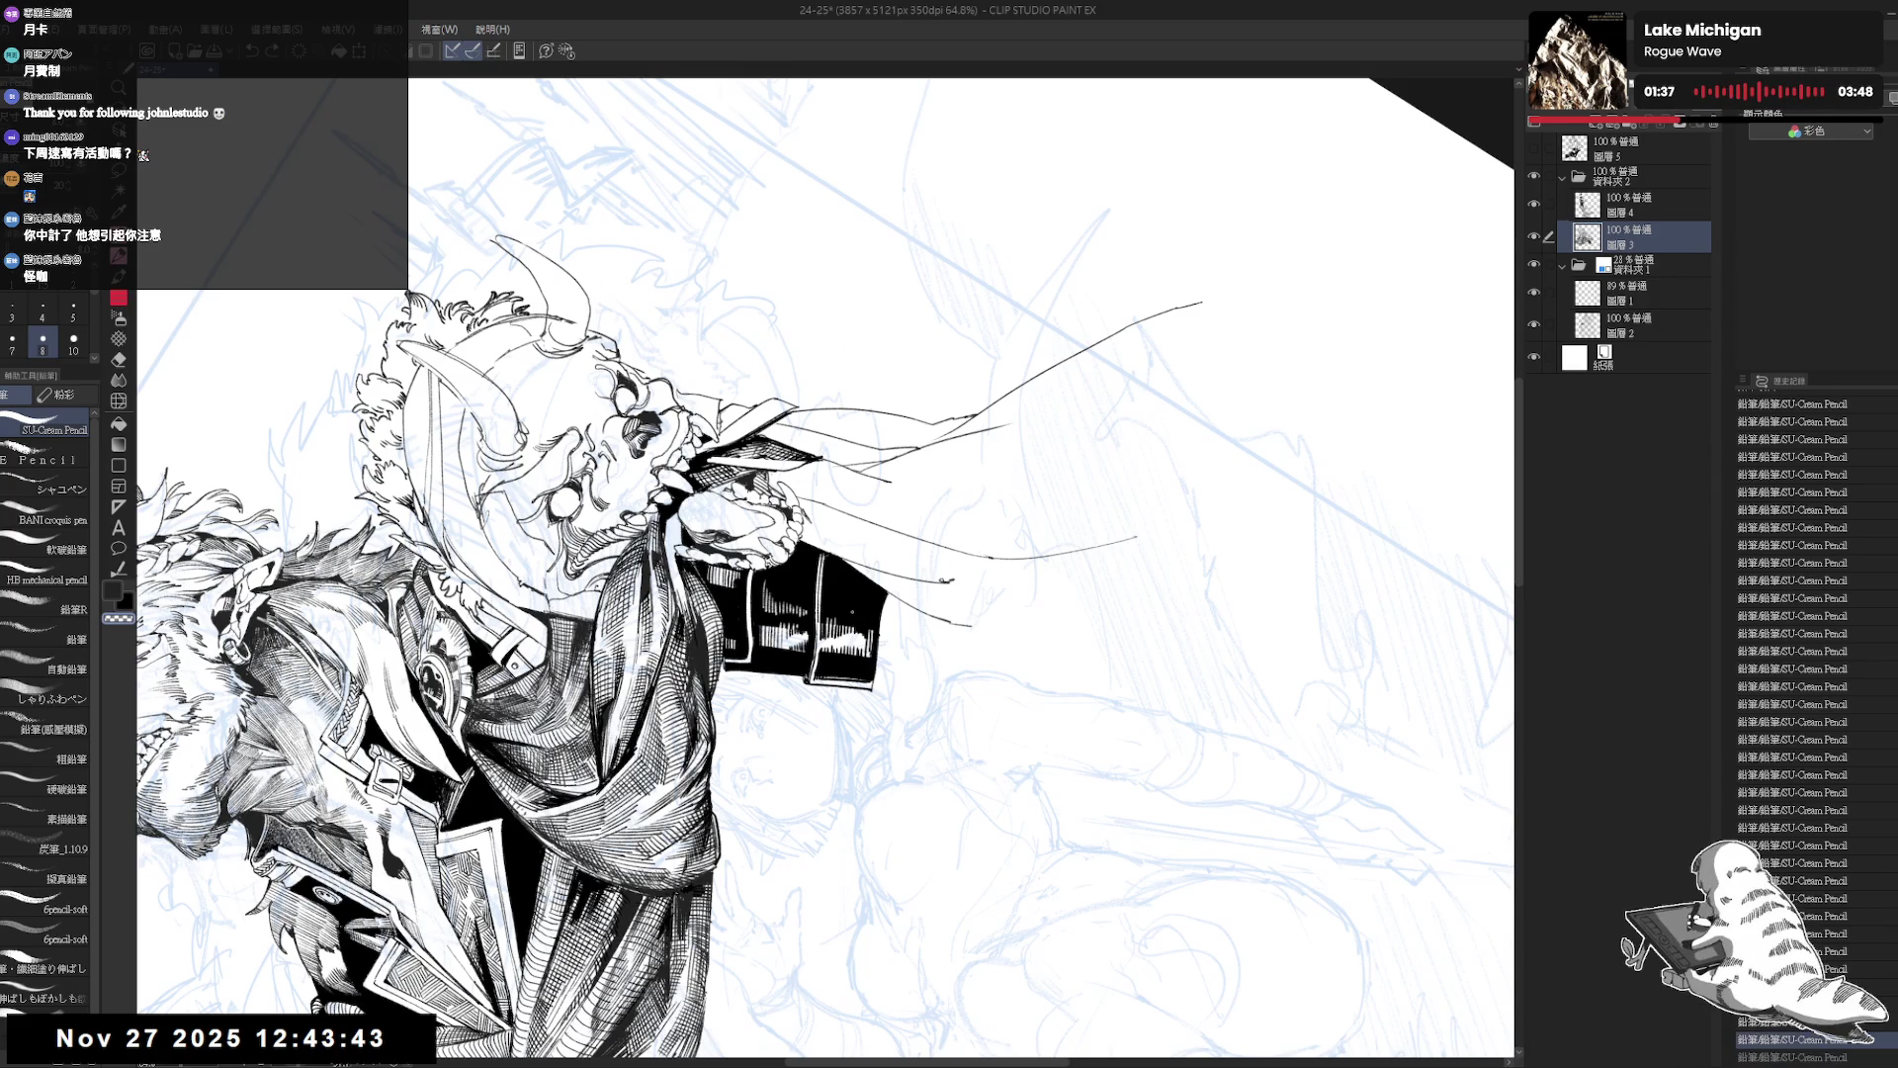
left_click_drag(856, 605, 855, 629)
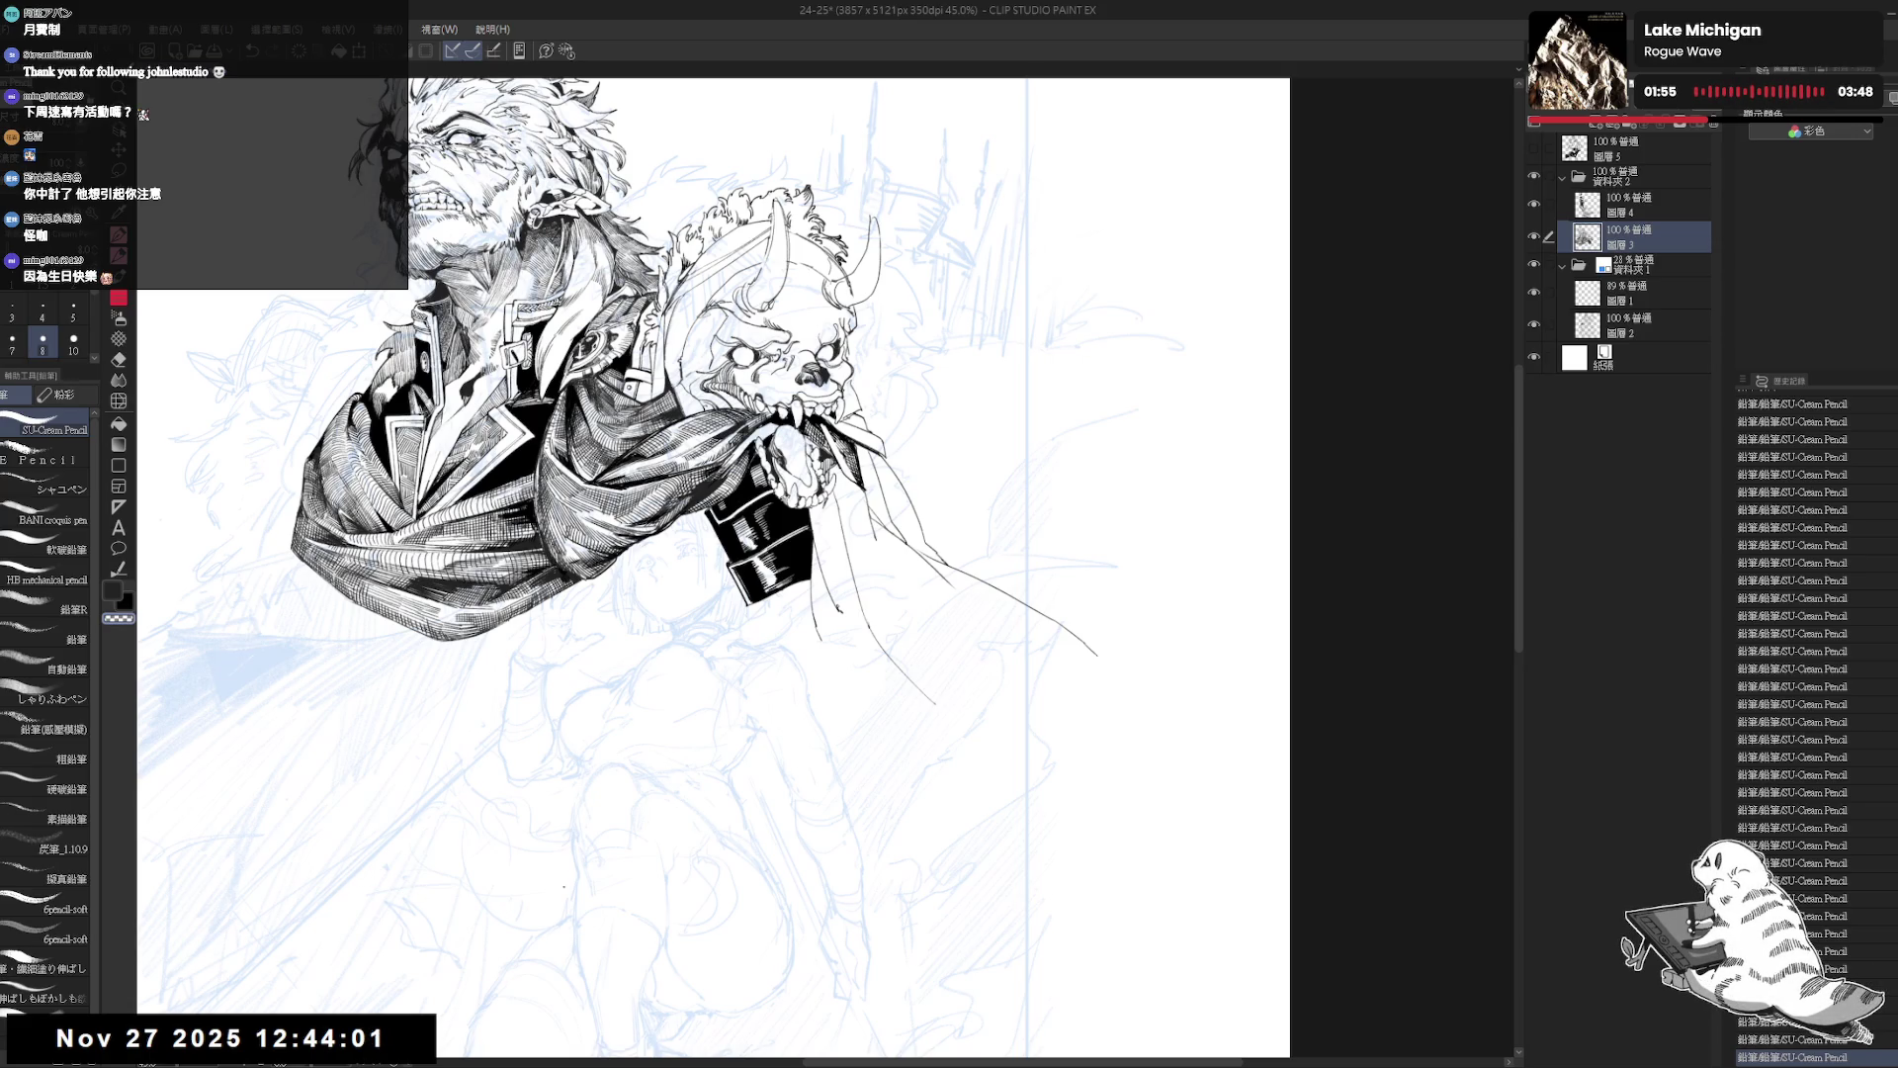
Erase a small spot at the black cuff edge and mirror the view to check.
scroll(749, 867, "up", 1)
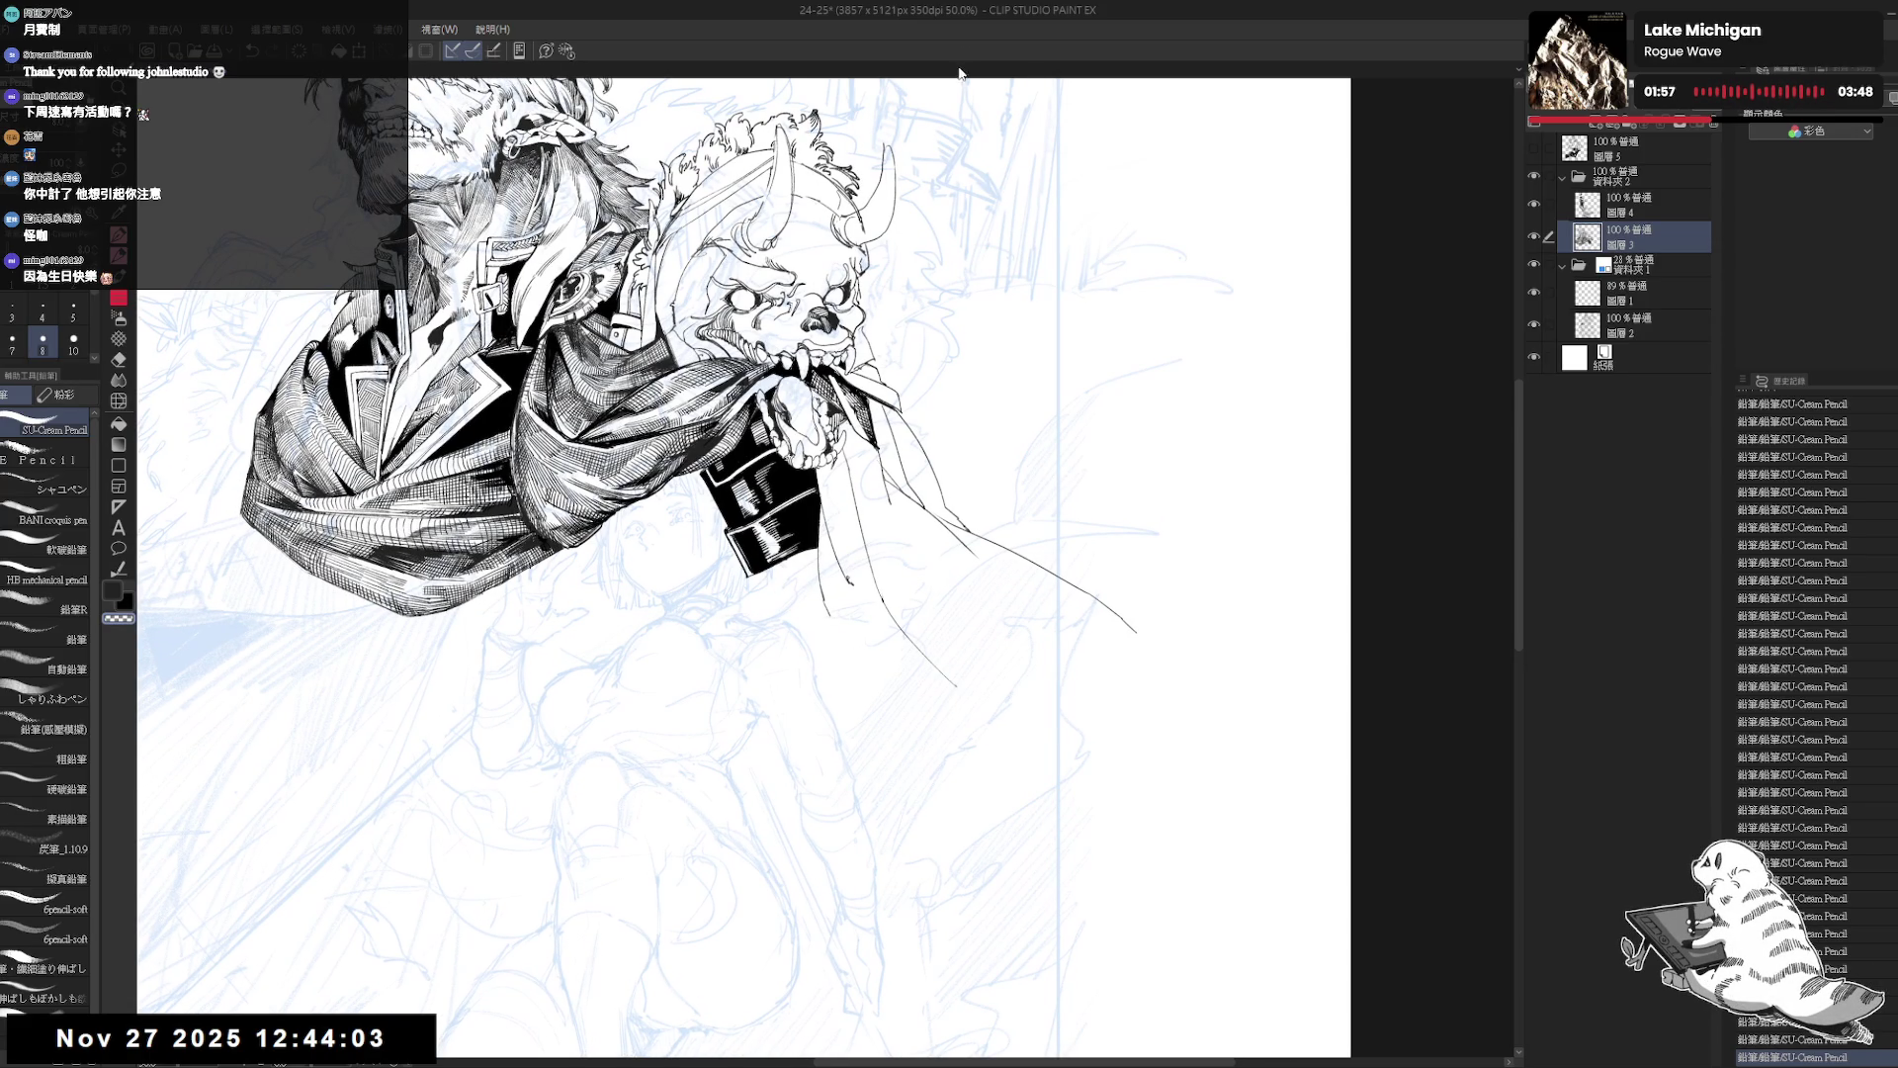
key("e")
key("minus")
key("minus")
left_click_drag(806, 562, 804, 579)
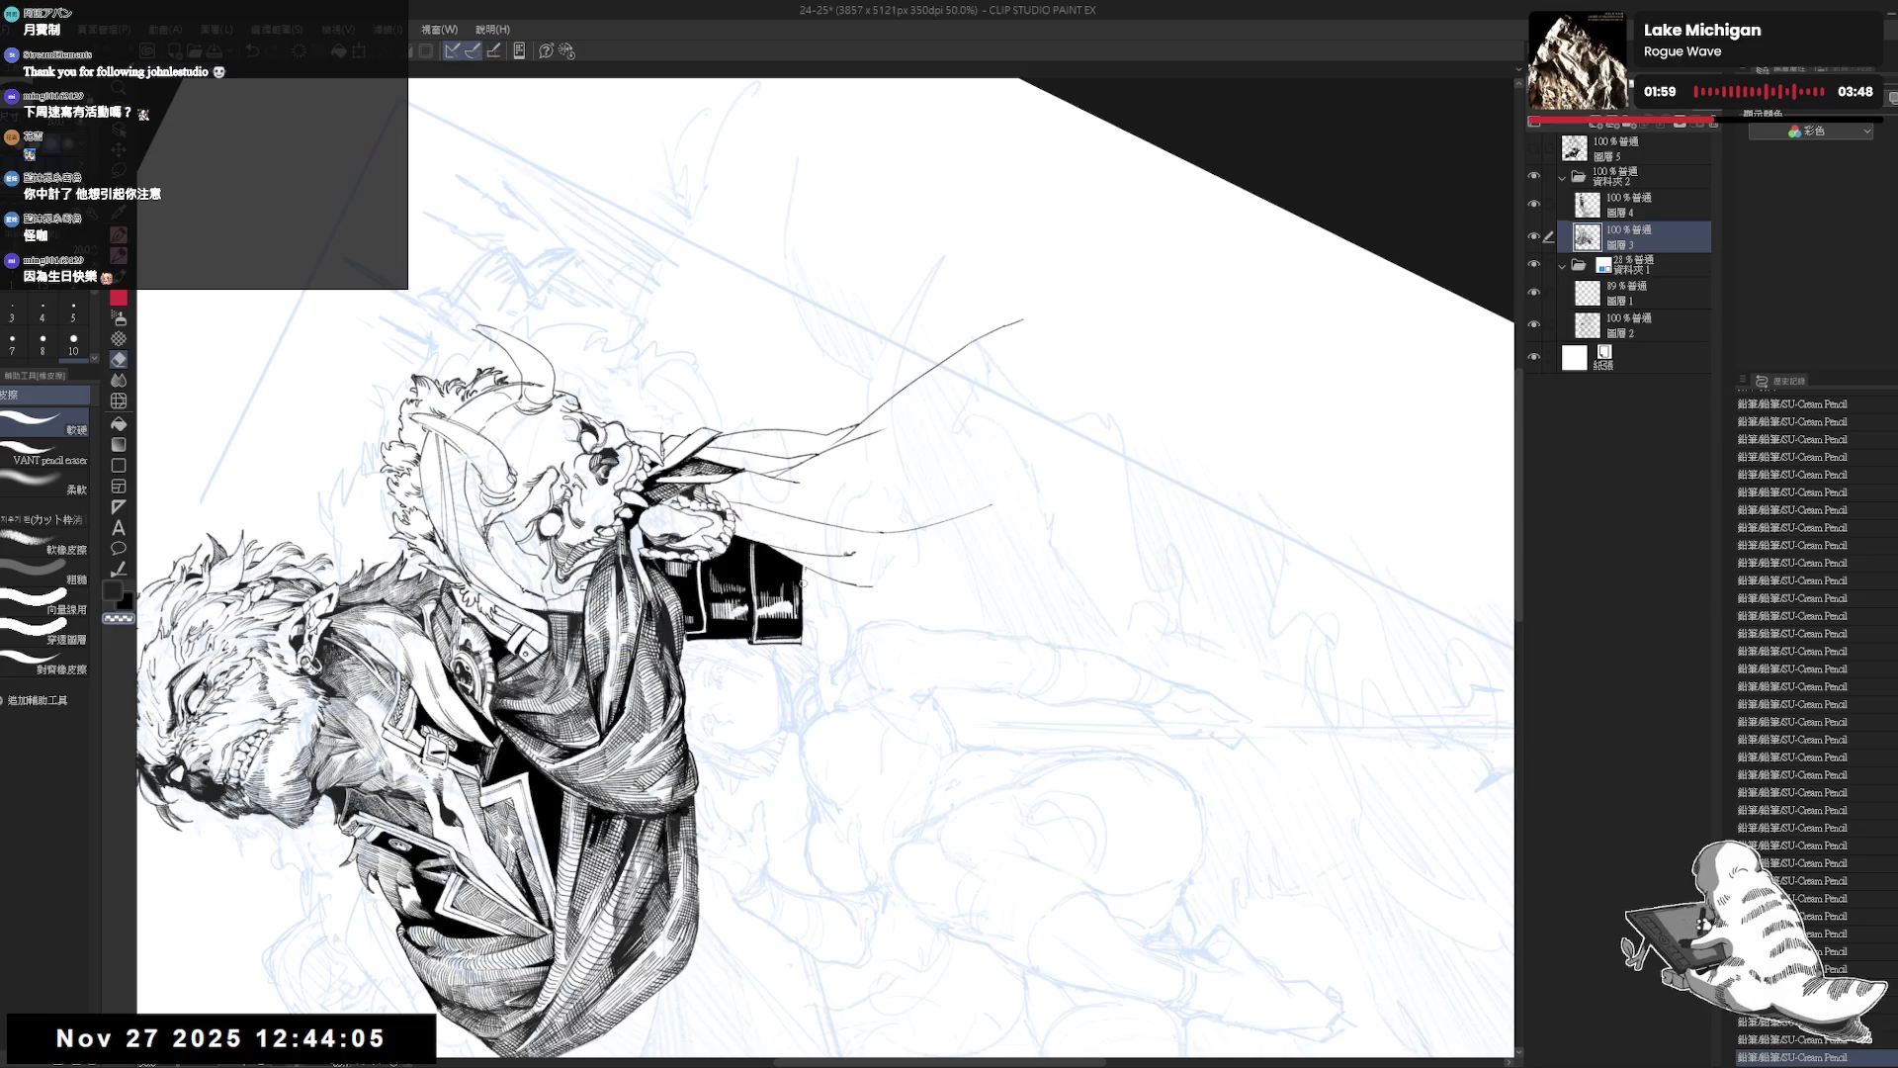
key("p")
key("minus")
key("minus")
key("minus")
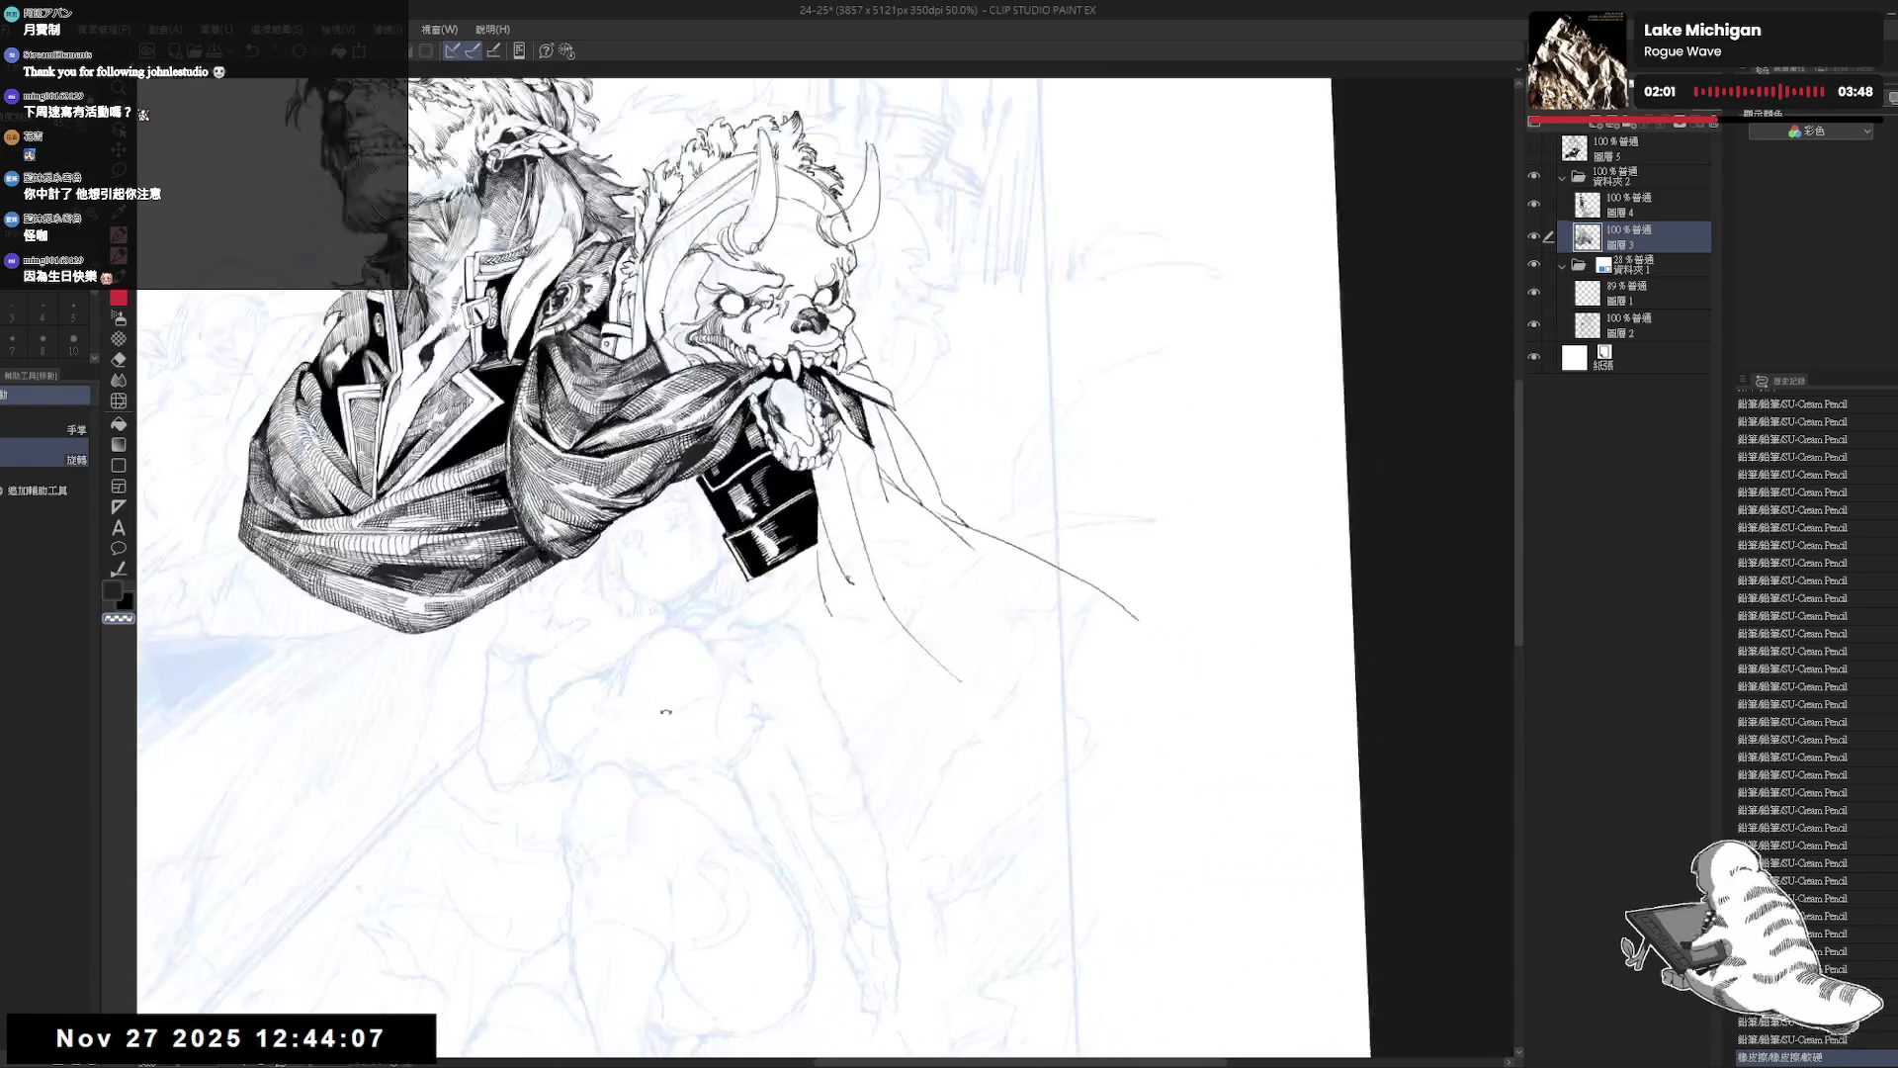
key("h")
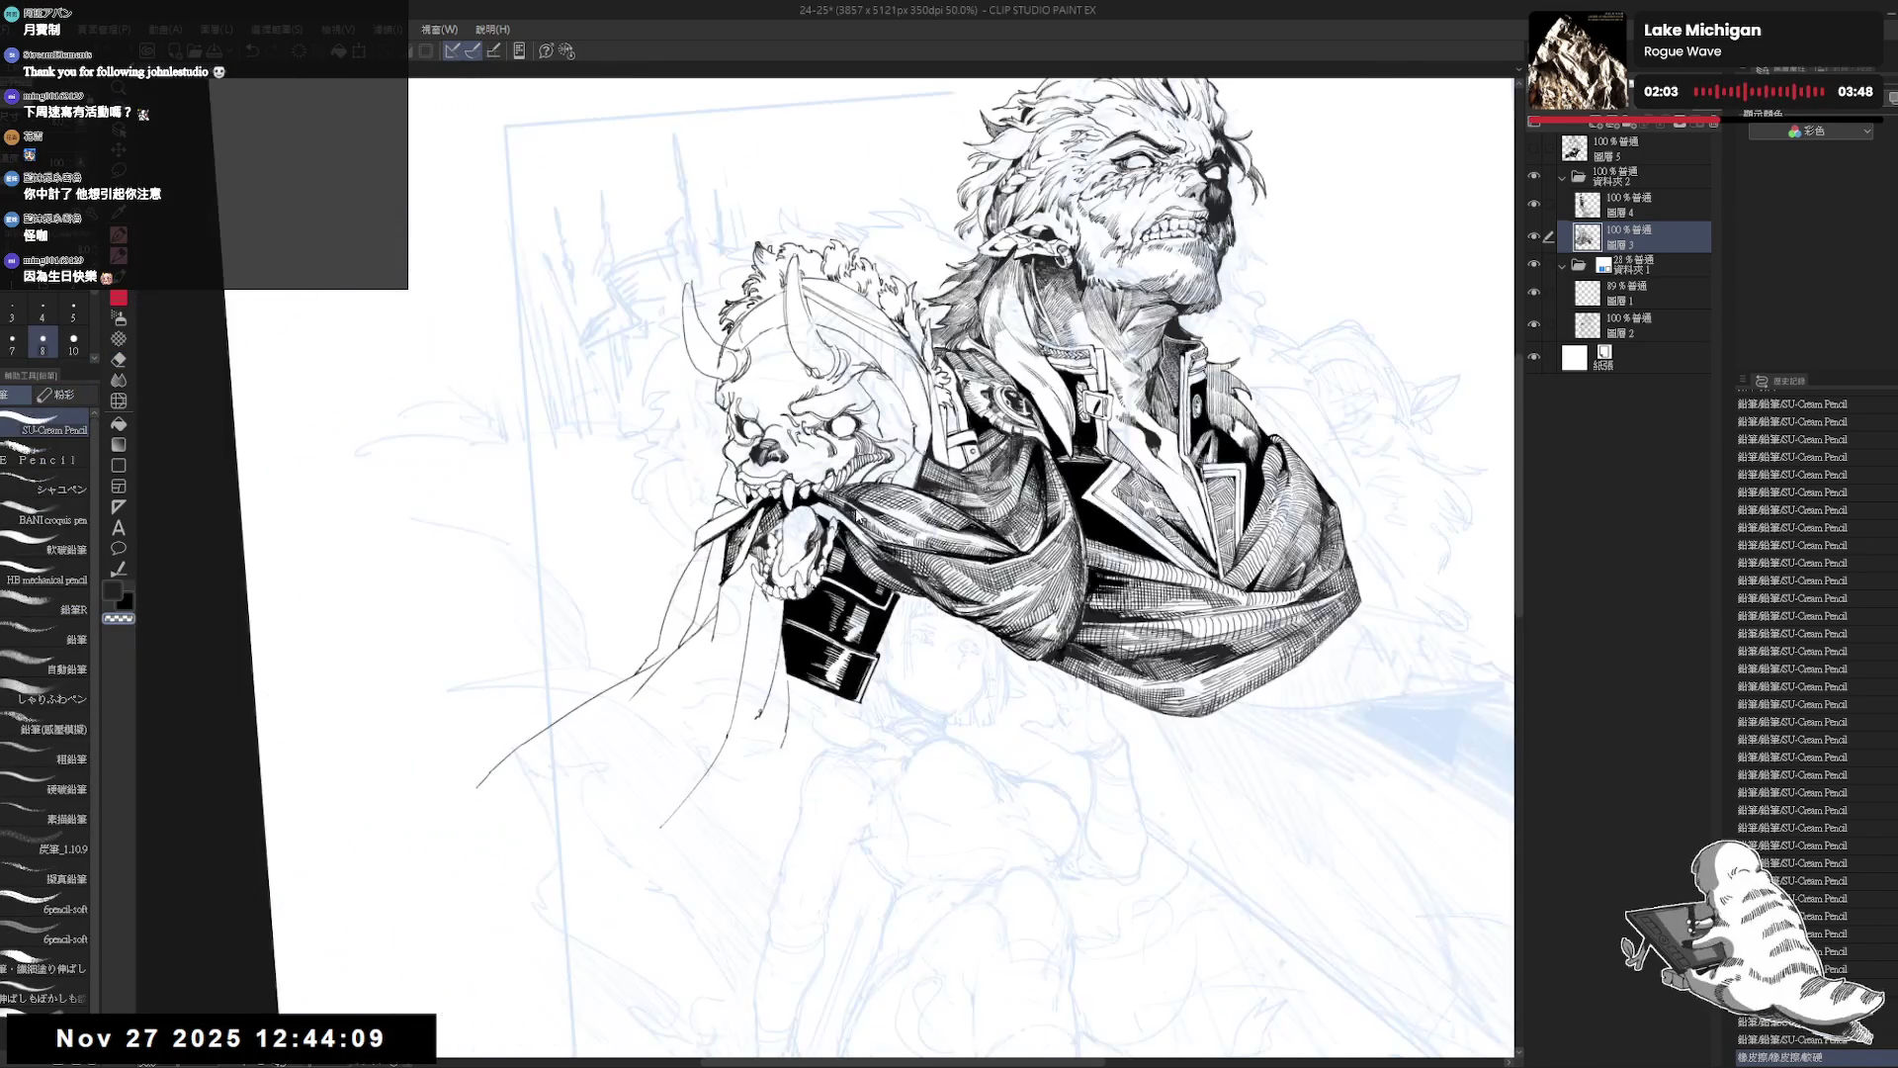
key("h")
Fill an area near the sleeve with black.
left_click_drag(779, 764, 769, 663)
key("e")
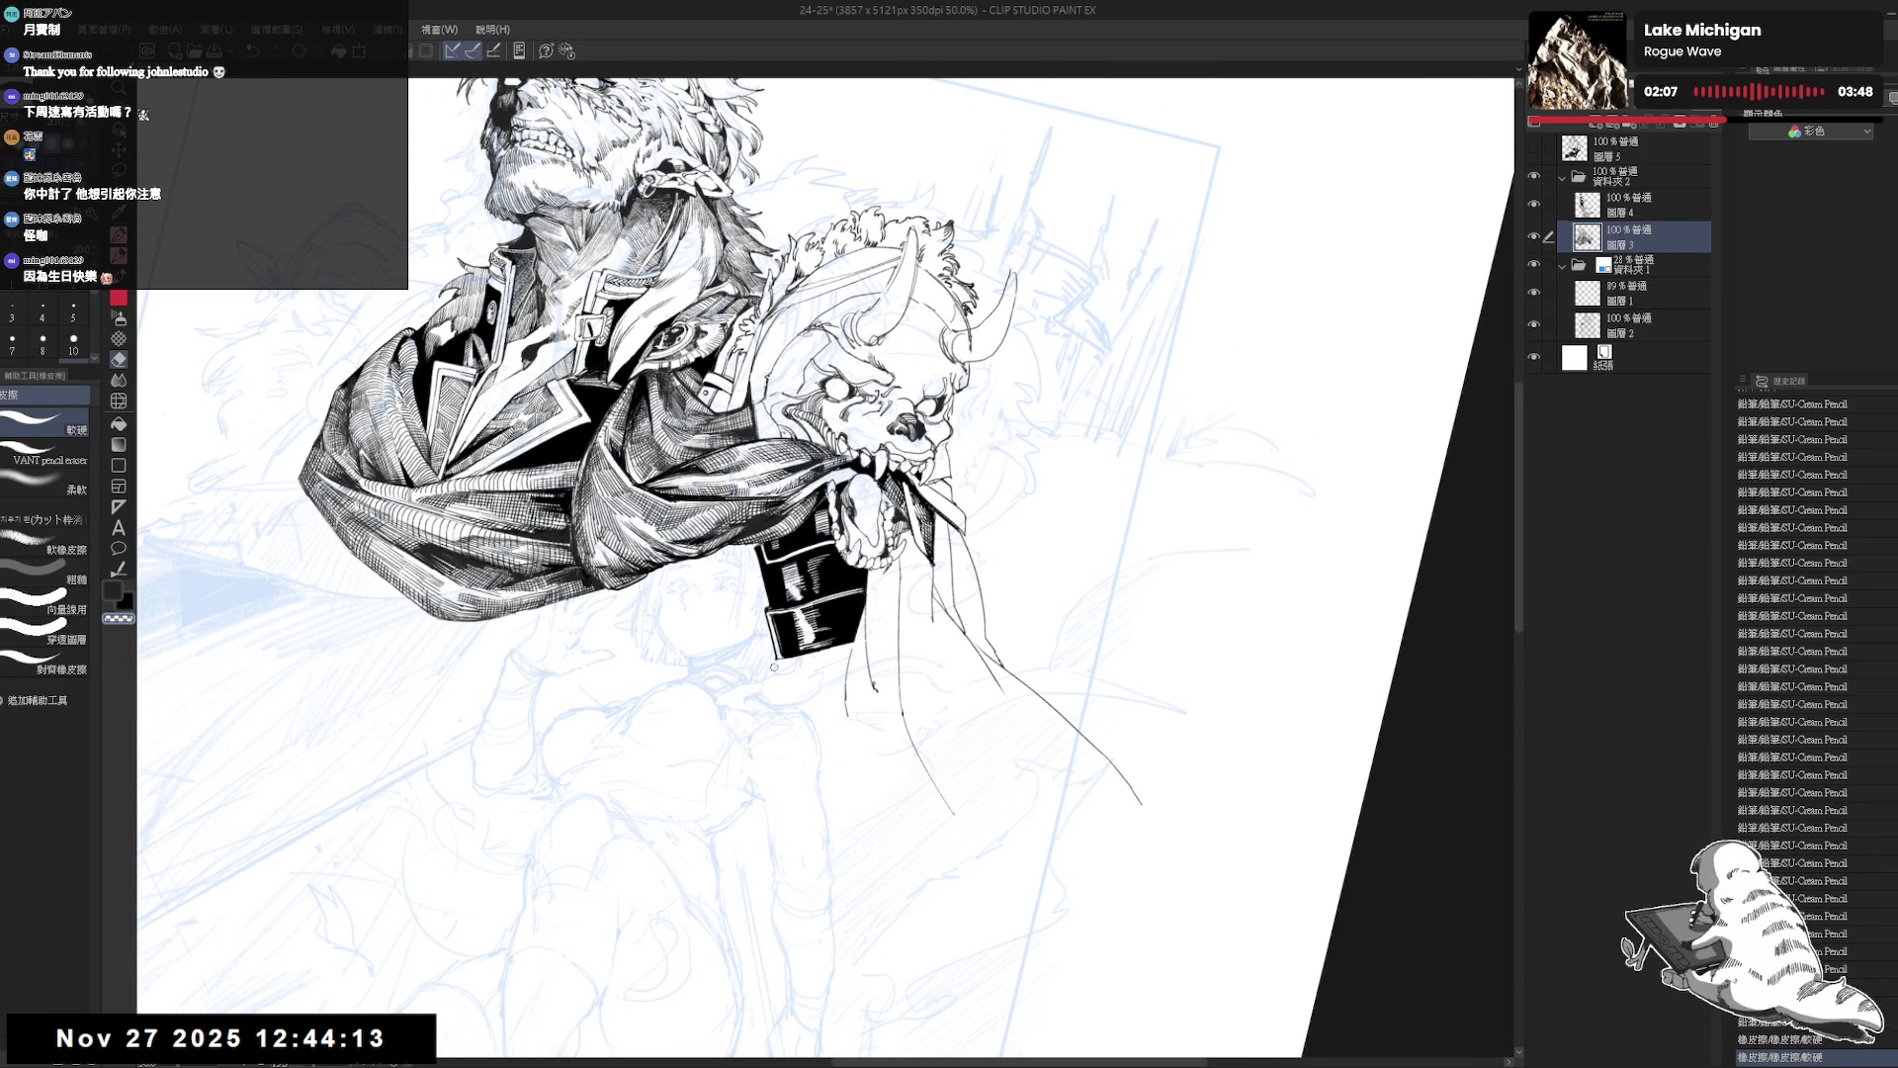
key("p")
mouse_move(737, 565)
left_mouse_down()
mouse_move(760, 538)
mouse_move(766, 566)
left_mouse_up()
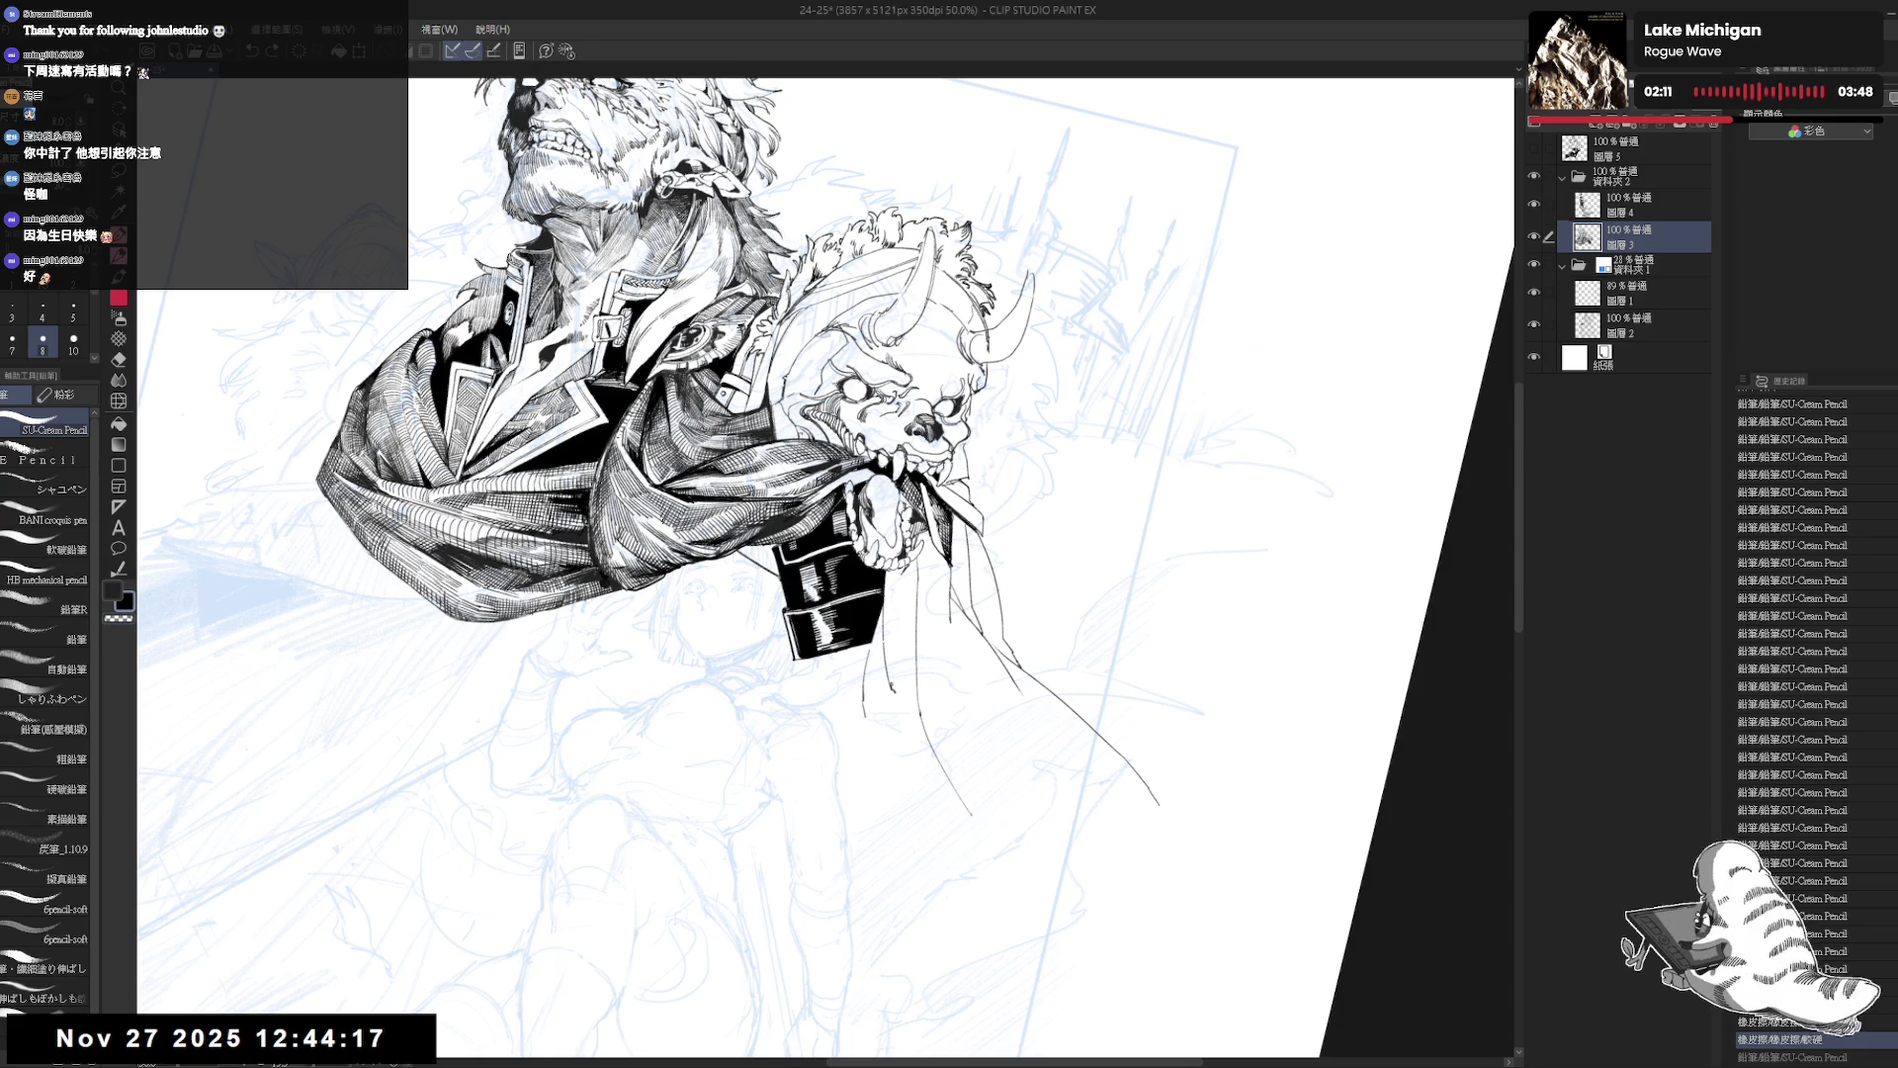
key("g")
left_click(759, 560)
mouse_move(825, 702)
left_mouse_down()
mouse_move(791, 557)
mouse_move(778, 573)
left_mouse_up()
key("p")
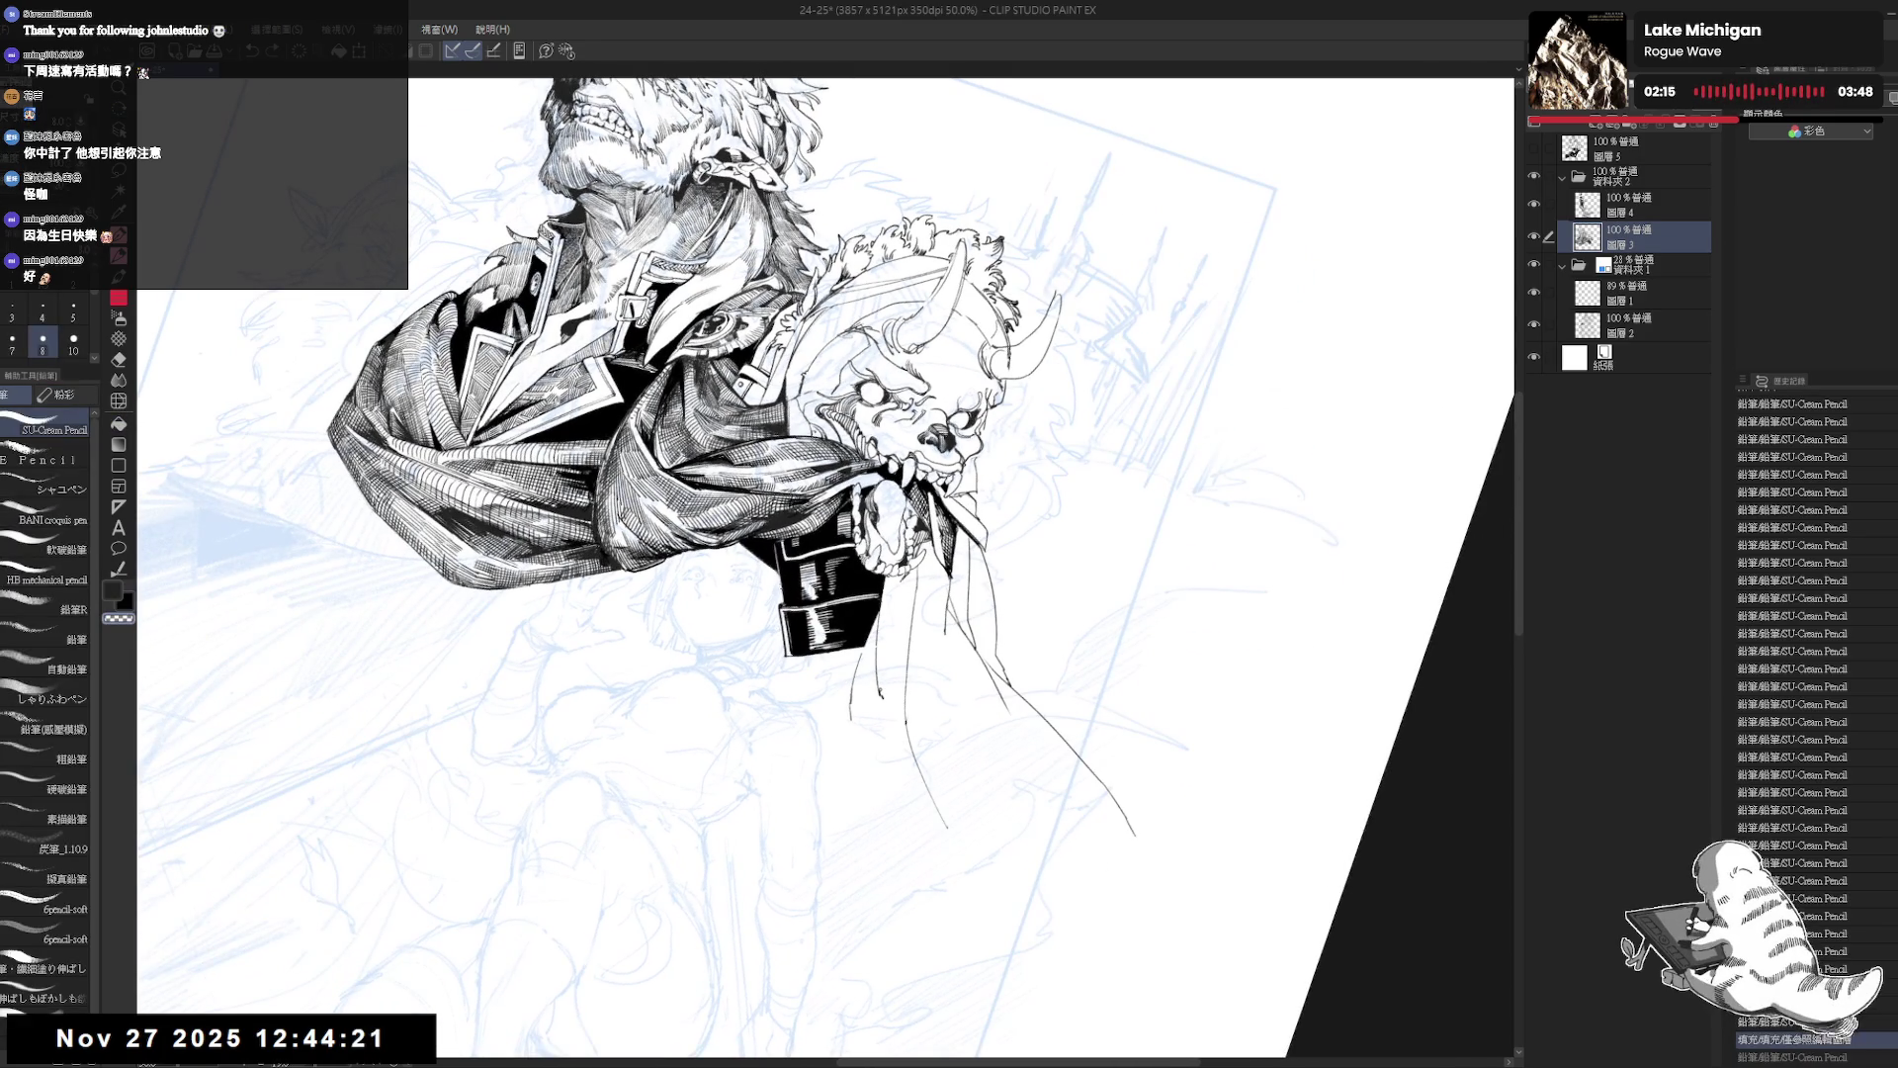
Turn the view upright, zoom out, and flip it horizontally to check proportions.
left_click_drag(942, 442, 836, 445)
scroll(836, 445, "down", 1)
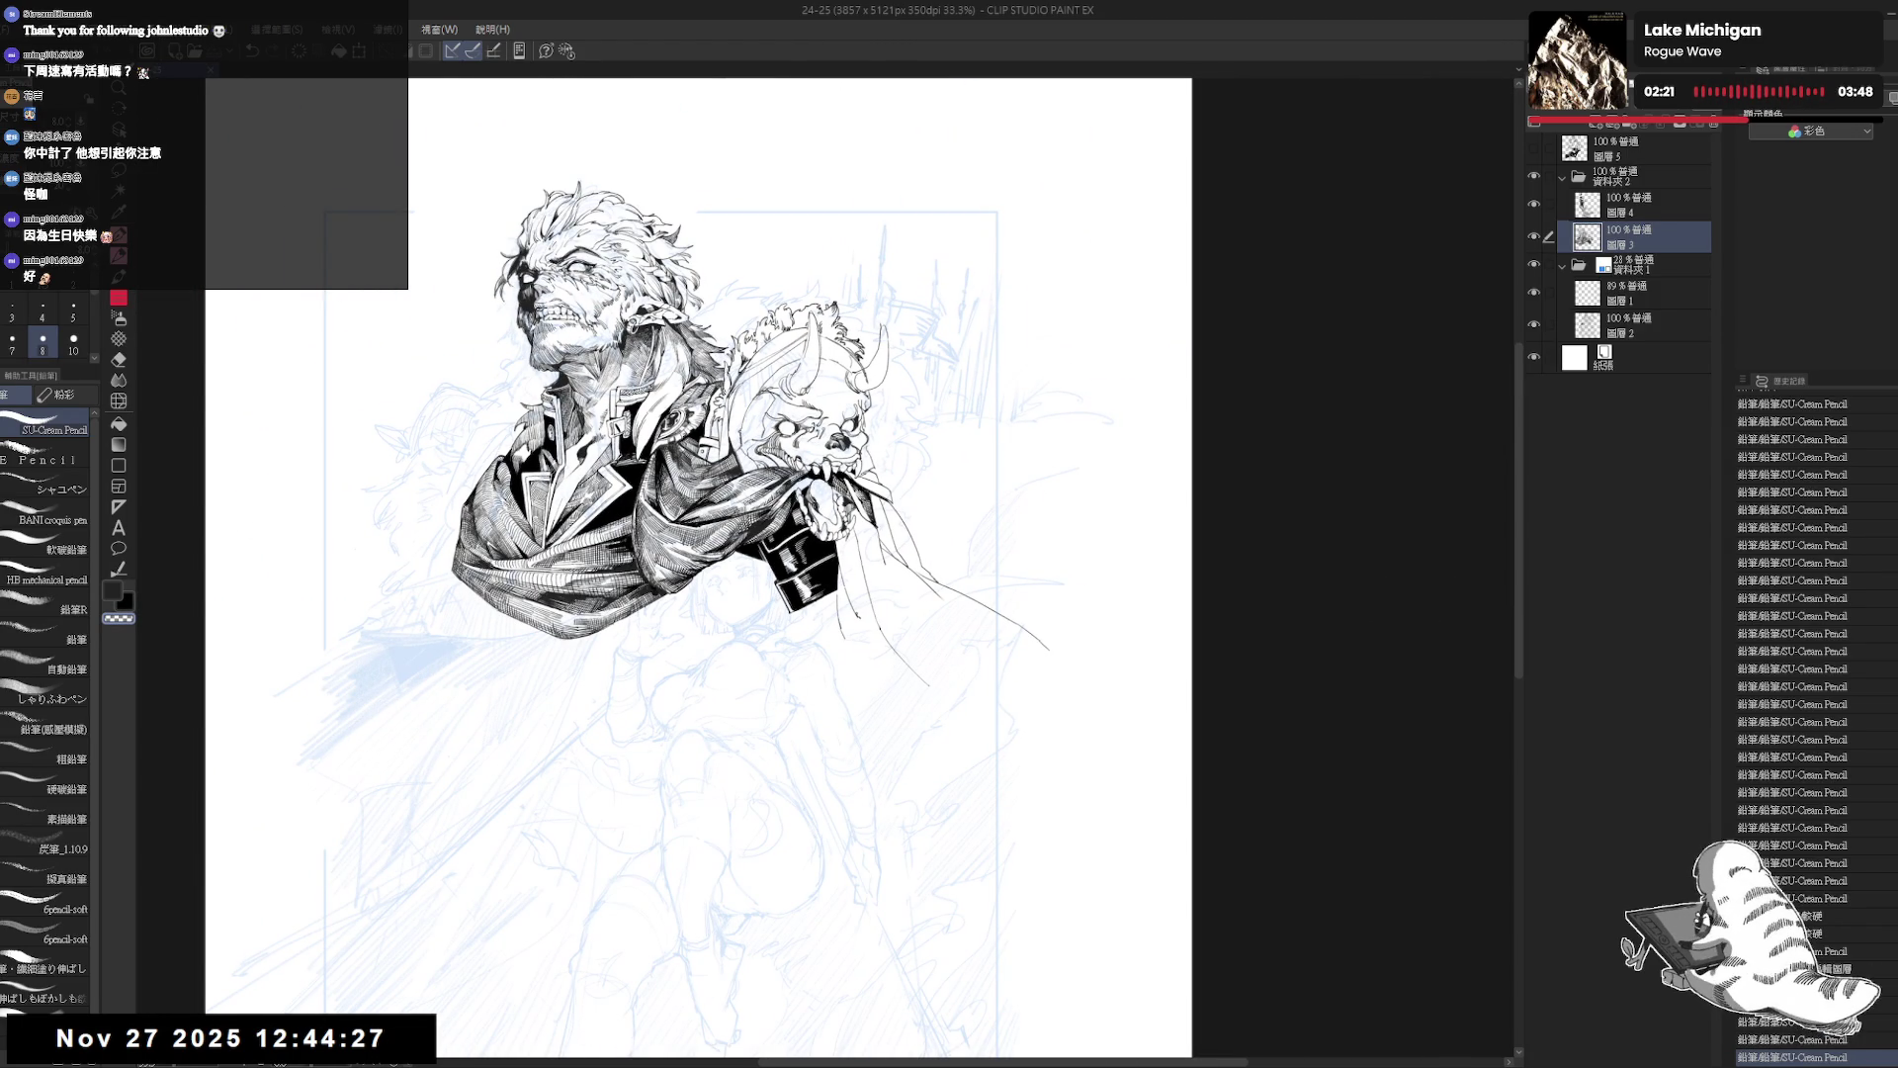
key("h")
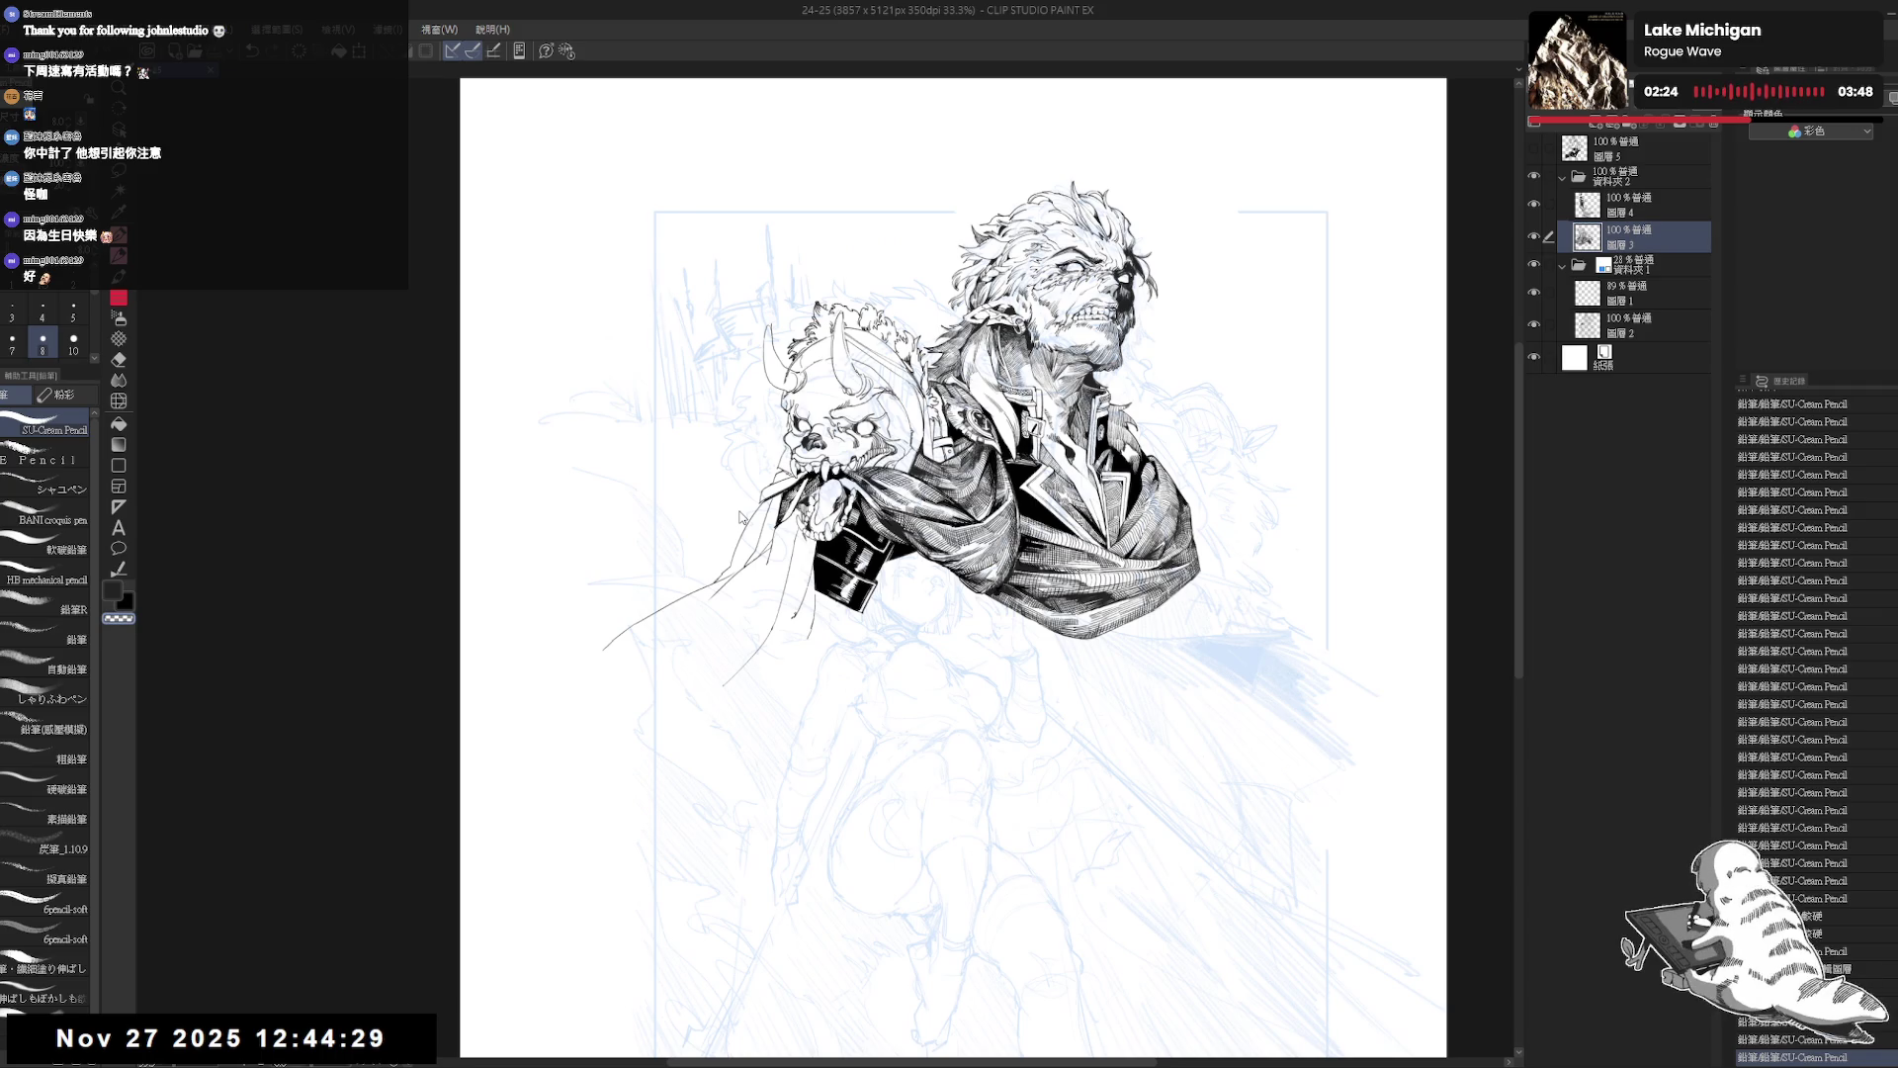
key("h")
scroll(742, 516, "up", 1)
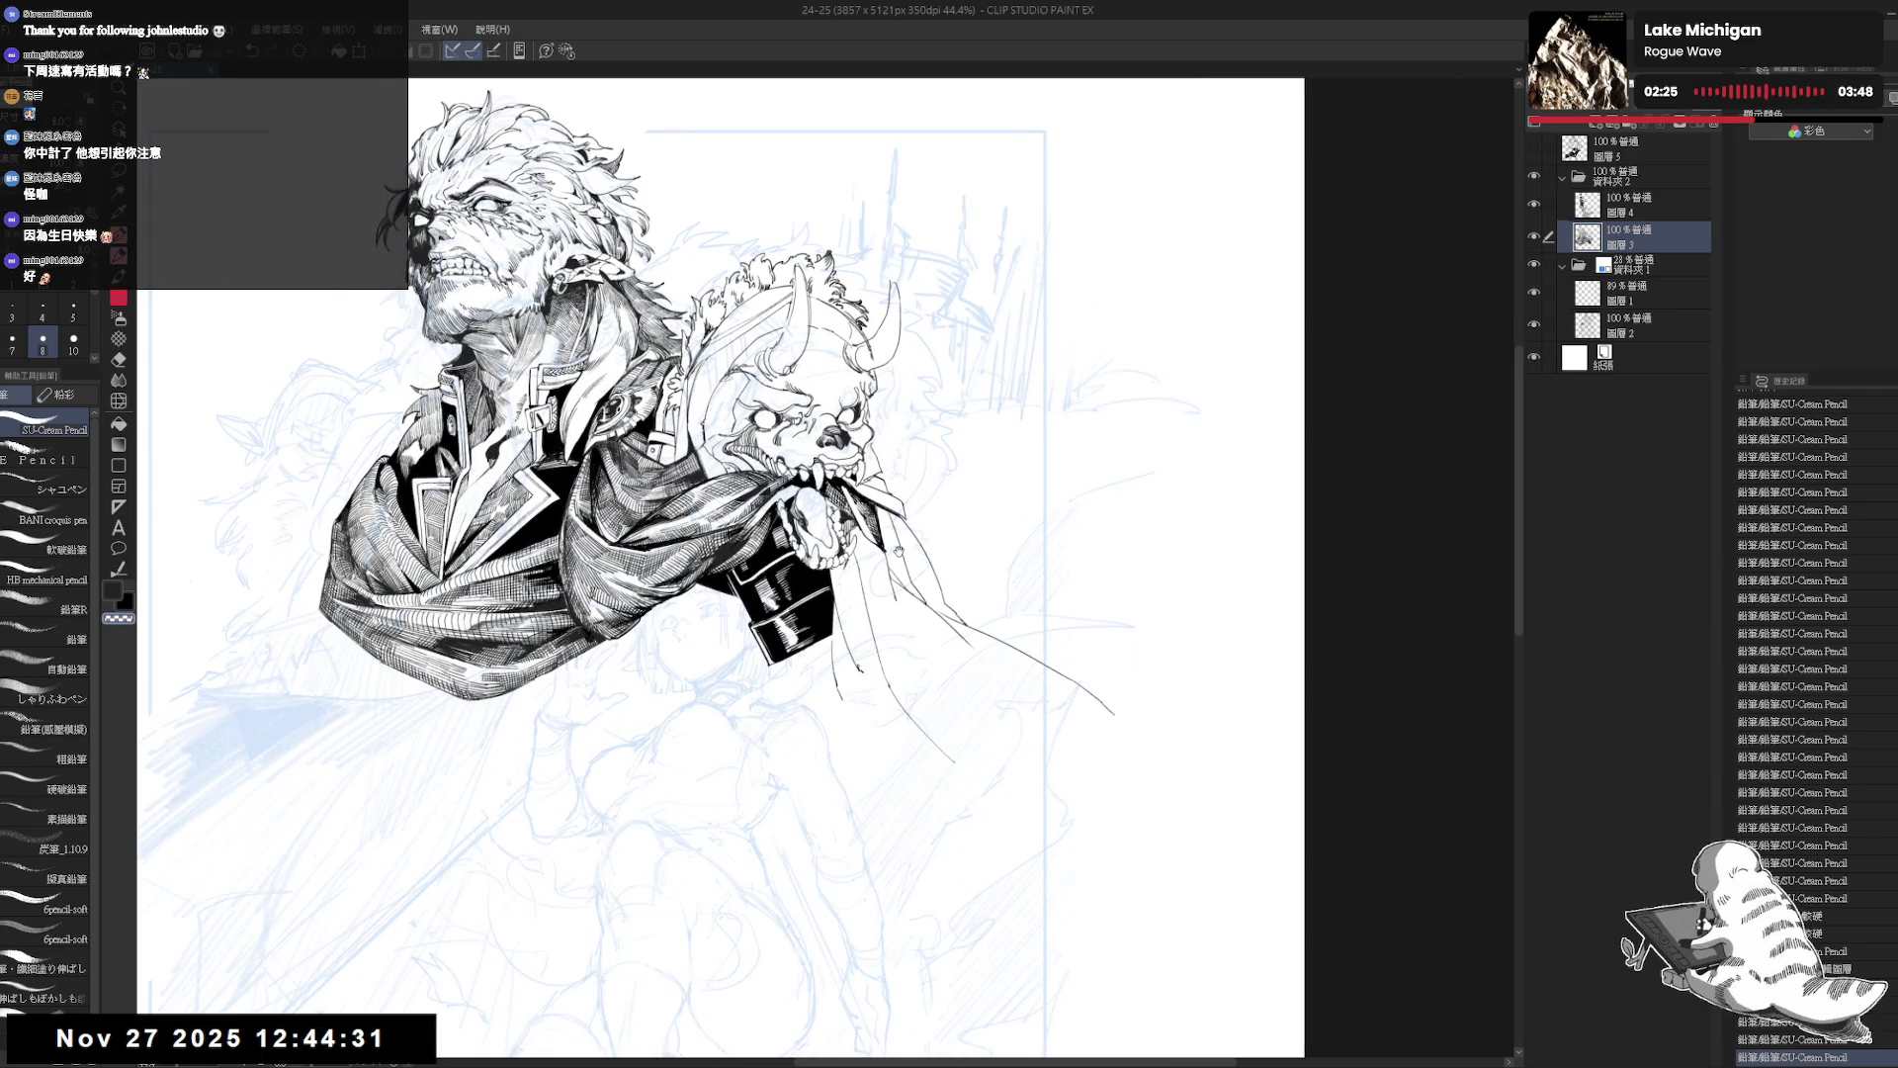
left_click_drag(840, 544, 853, 556)
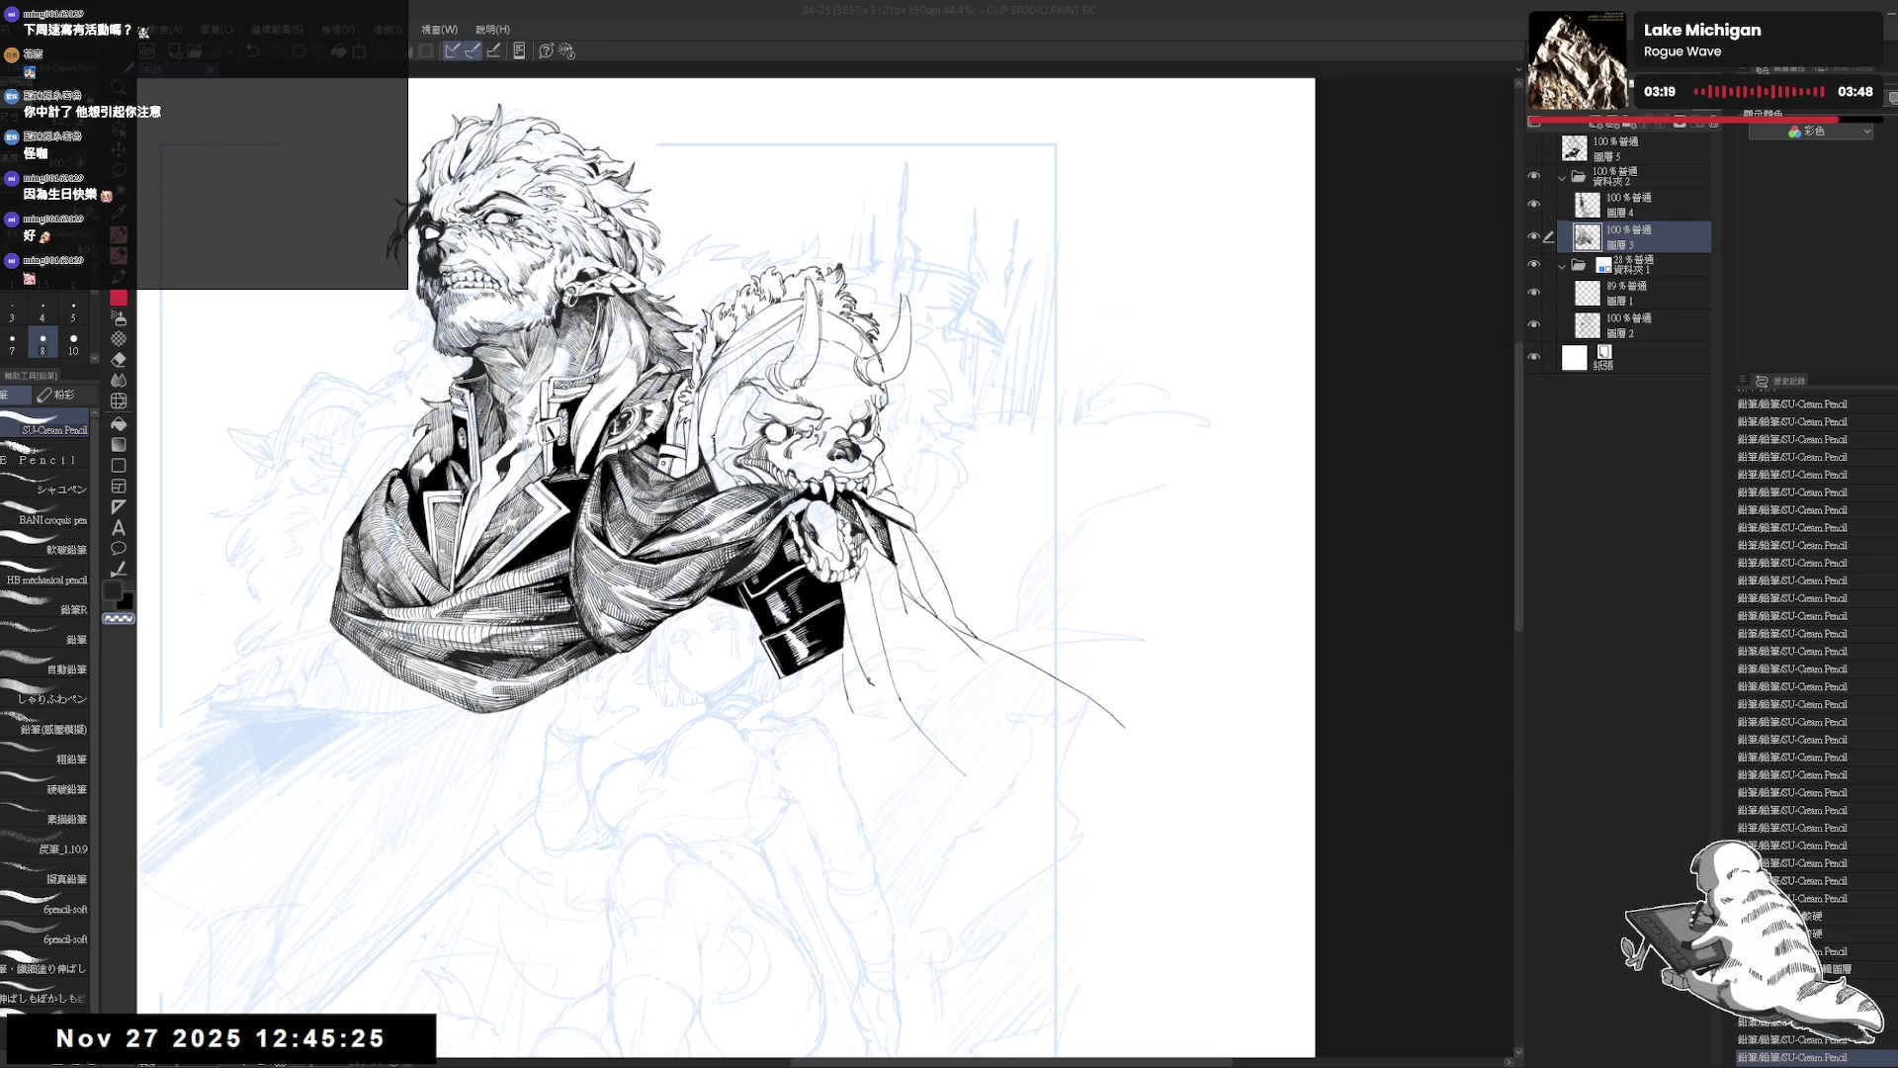
left_click(893, 42)
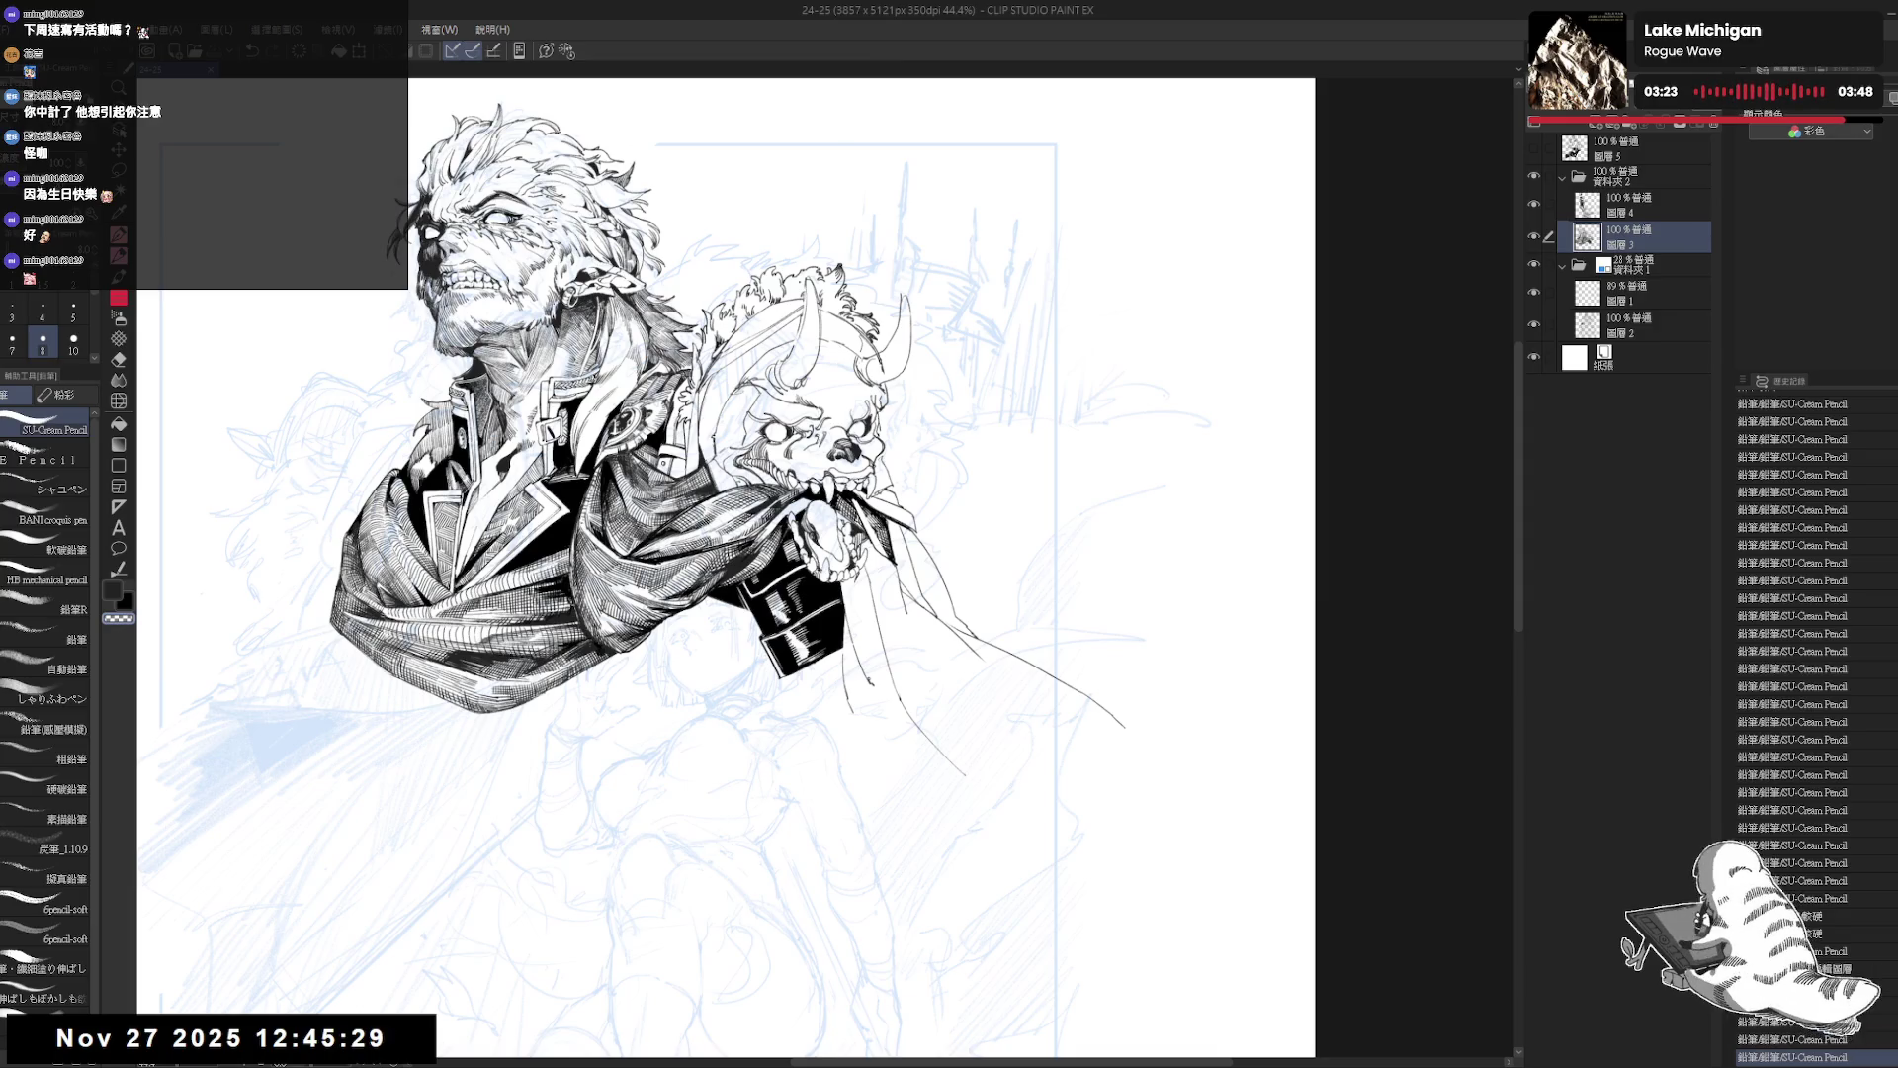
Frame the sleeve and draw a short pencil line below the black sleeve.
scroll(776, 346, "up", 1)
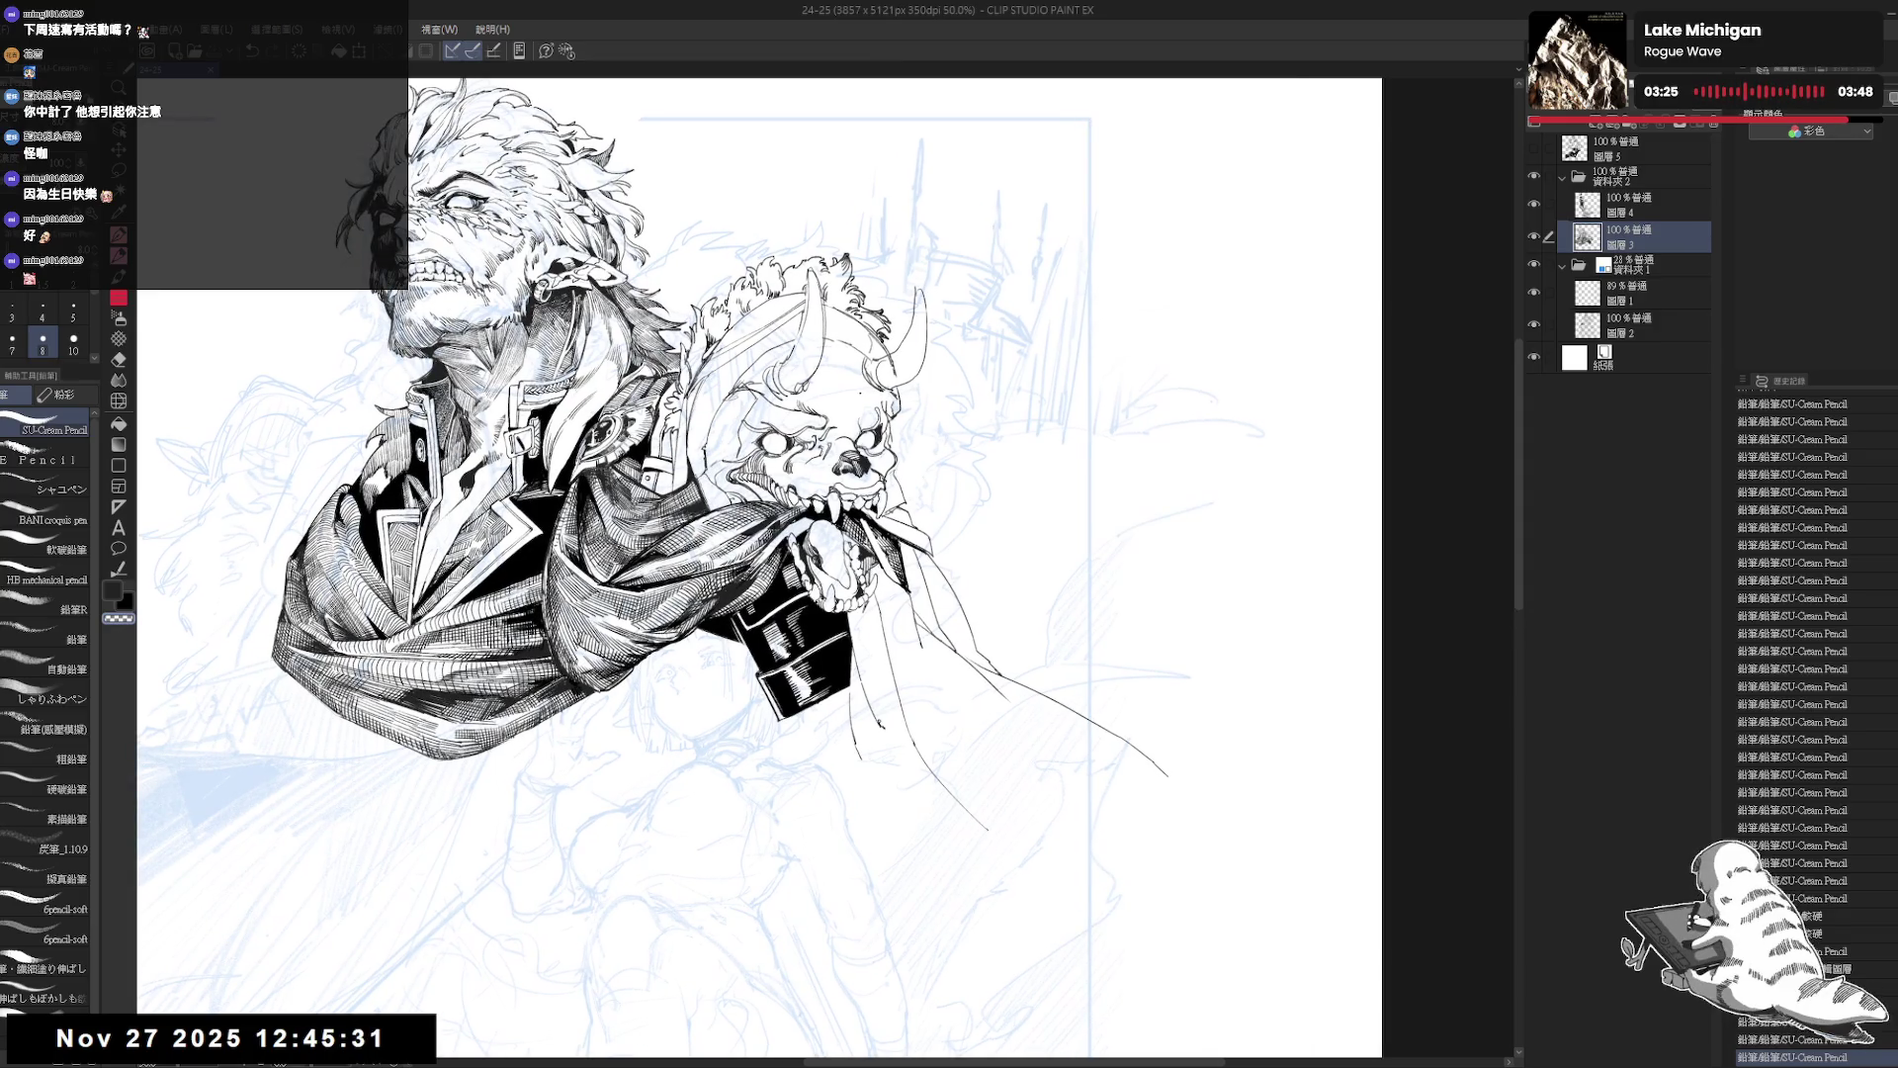
left_click_drag(806, 697, 791, 651)
left_click_drag(851, 724, 725, 668)
left_click(751, 623)
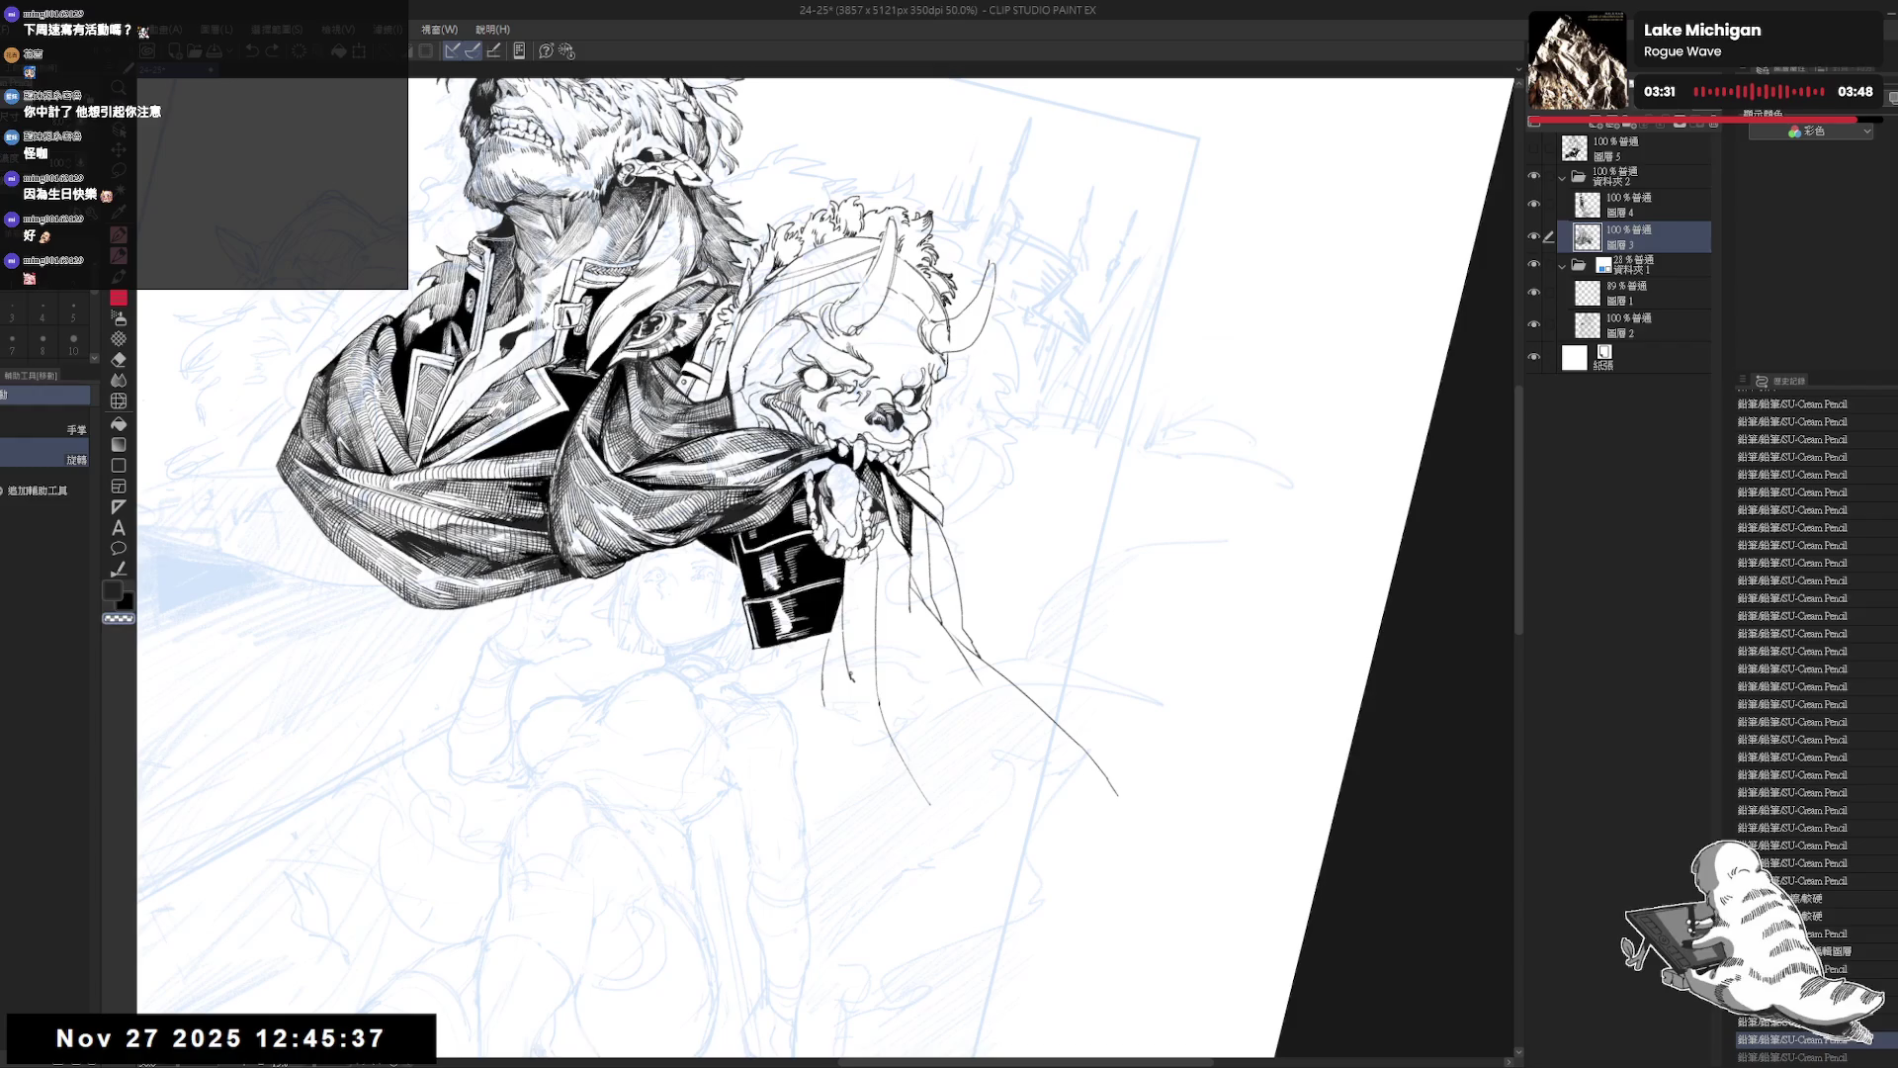
left_click_drag(780, 779, 811, 806)
mouse_move(760, 656)
left_mouse_down()
mouse_move(768, 687)
mouse_move(800, 689)
left_mouse_up()
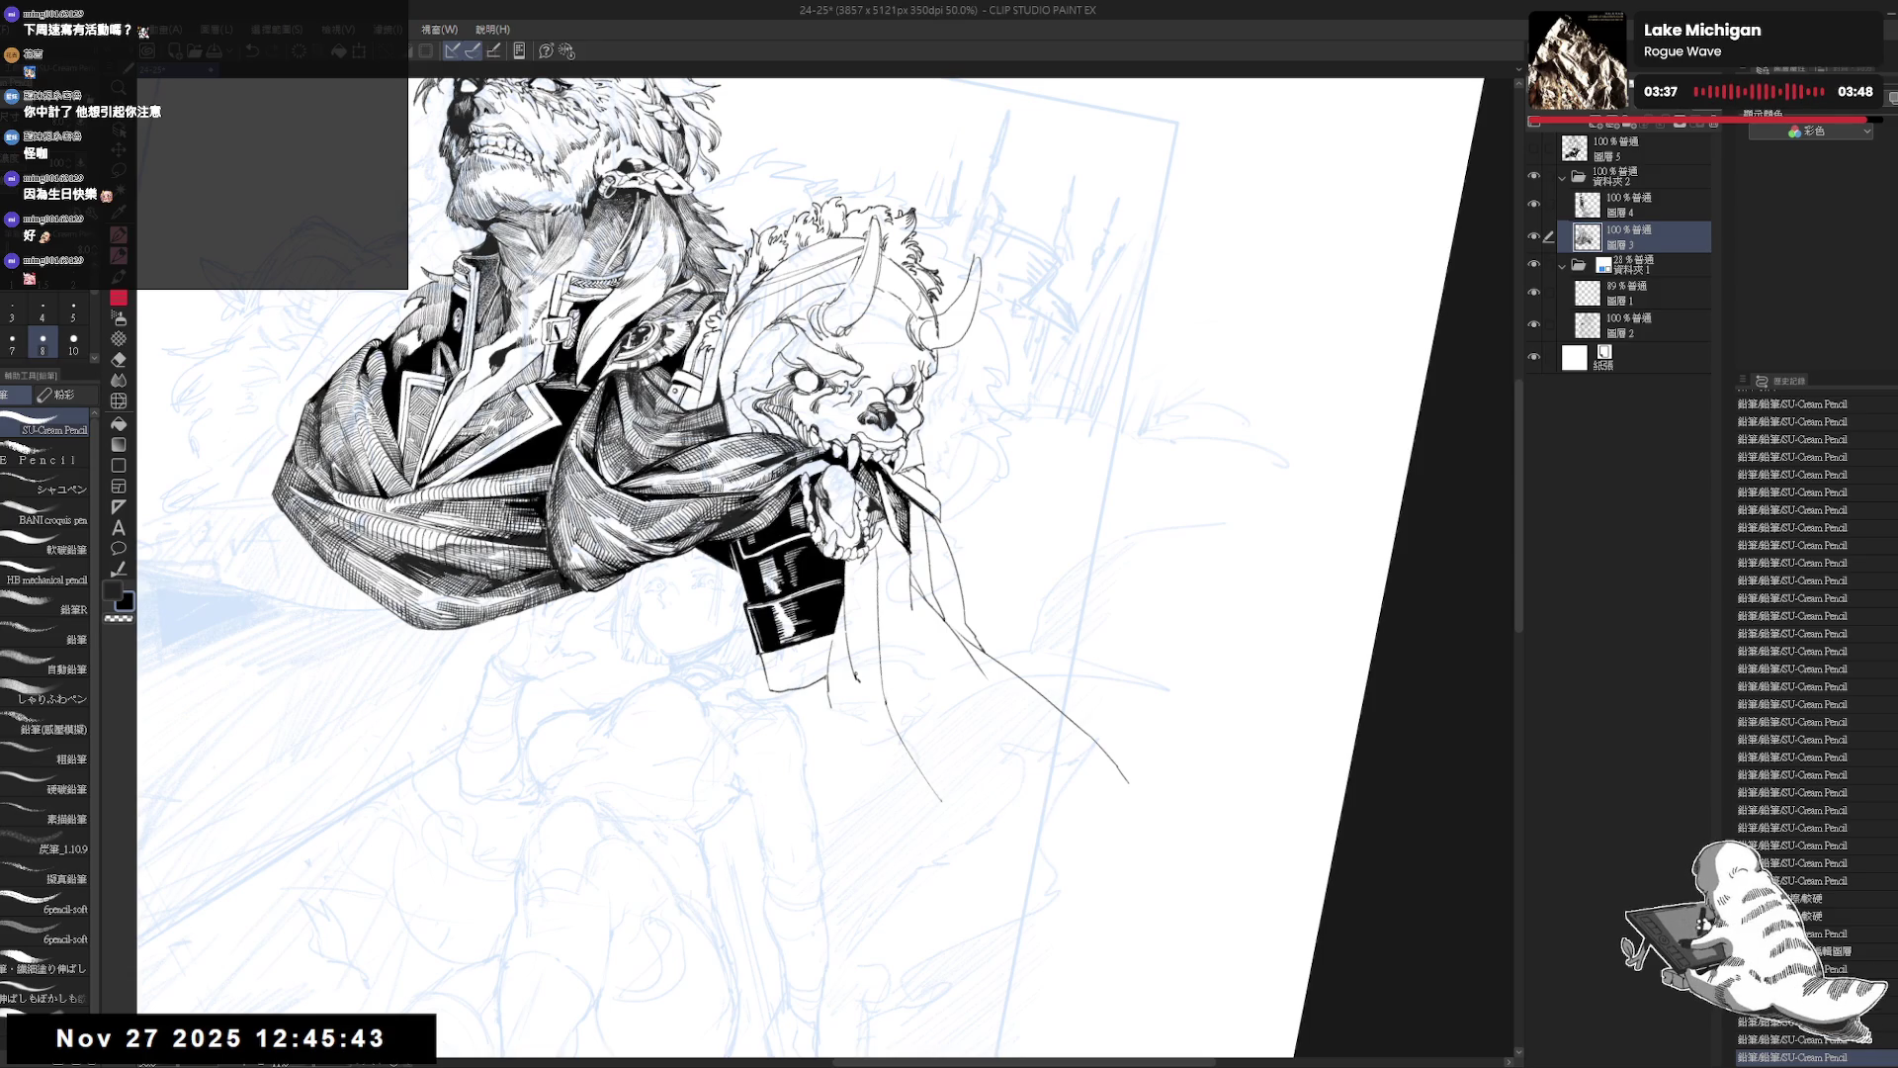
mouse_move(854, 788)
left_mouse_down()
mouse_move(890, 761)
mouse_move(860, 791)
left_mouse_up()
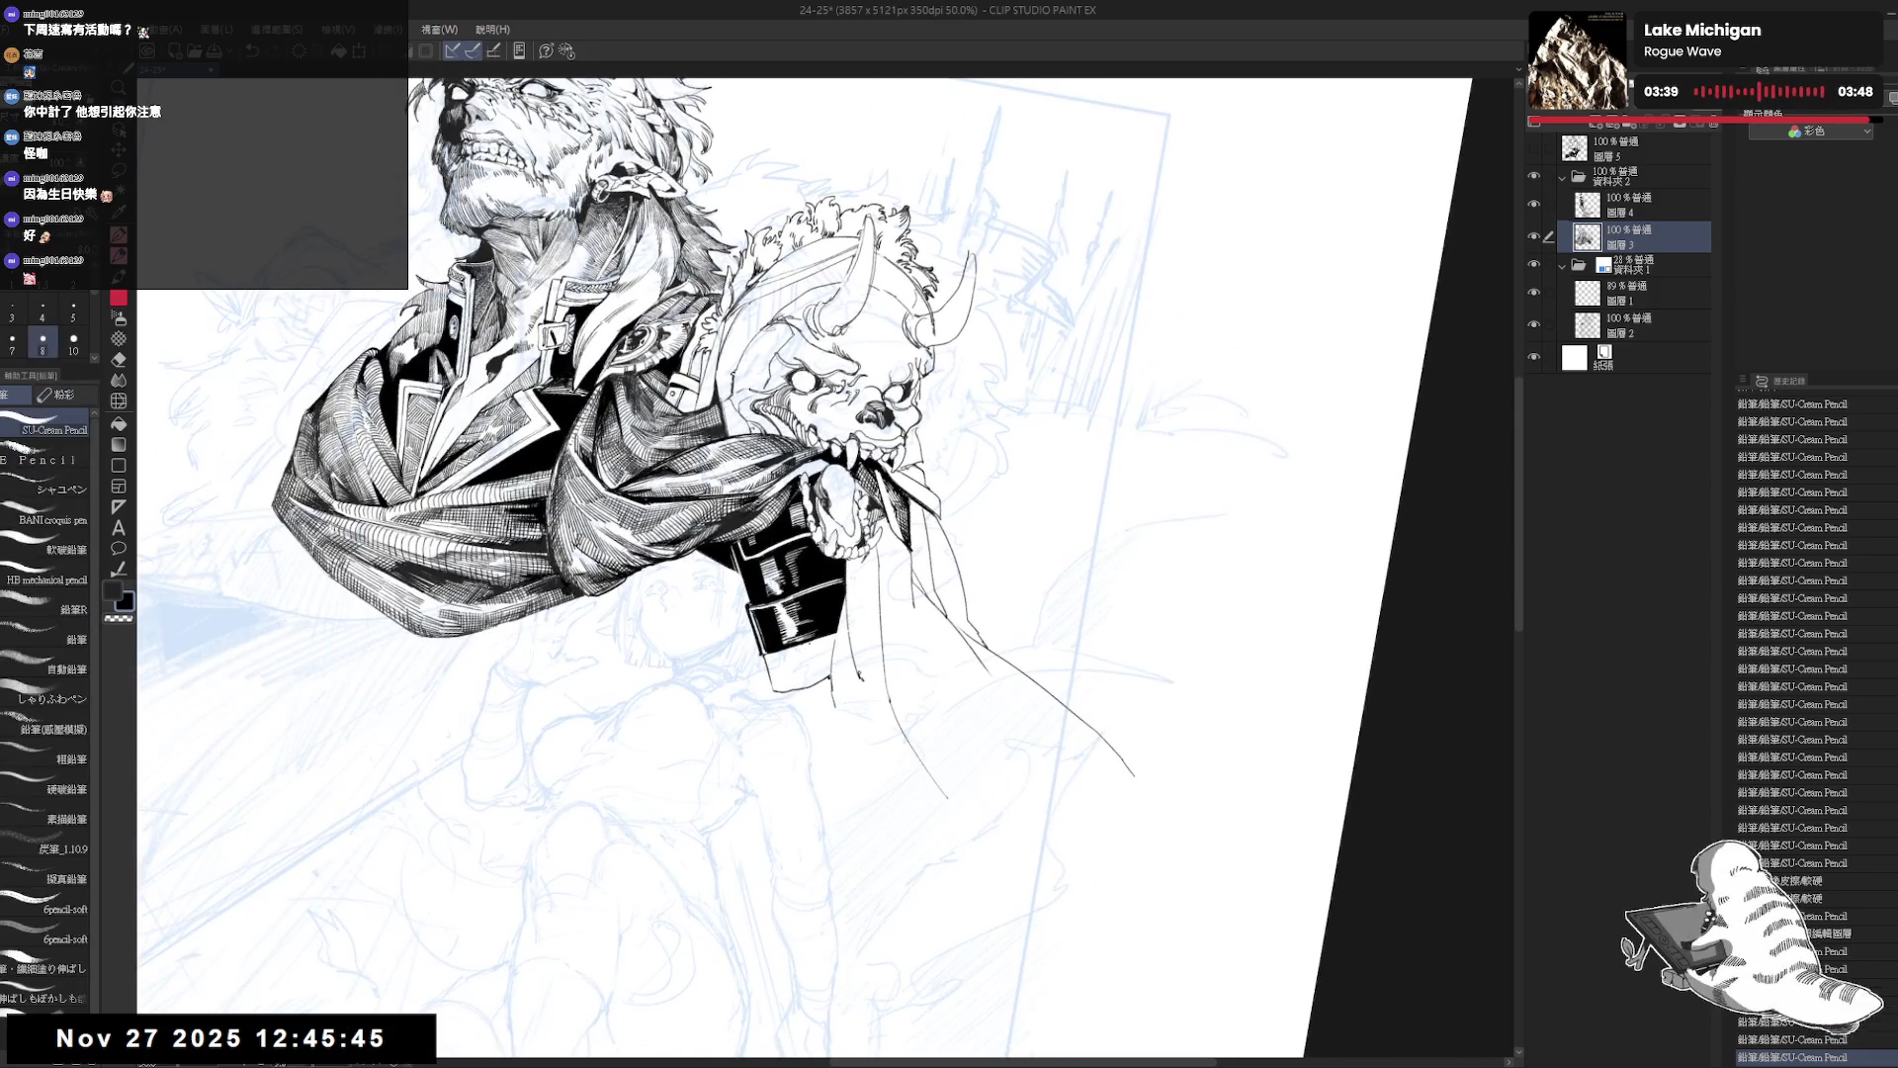
Fill the sleeve bottom and two remaining gaps solid black, undoing a stray stroke.
key("e")
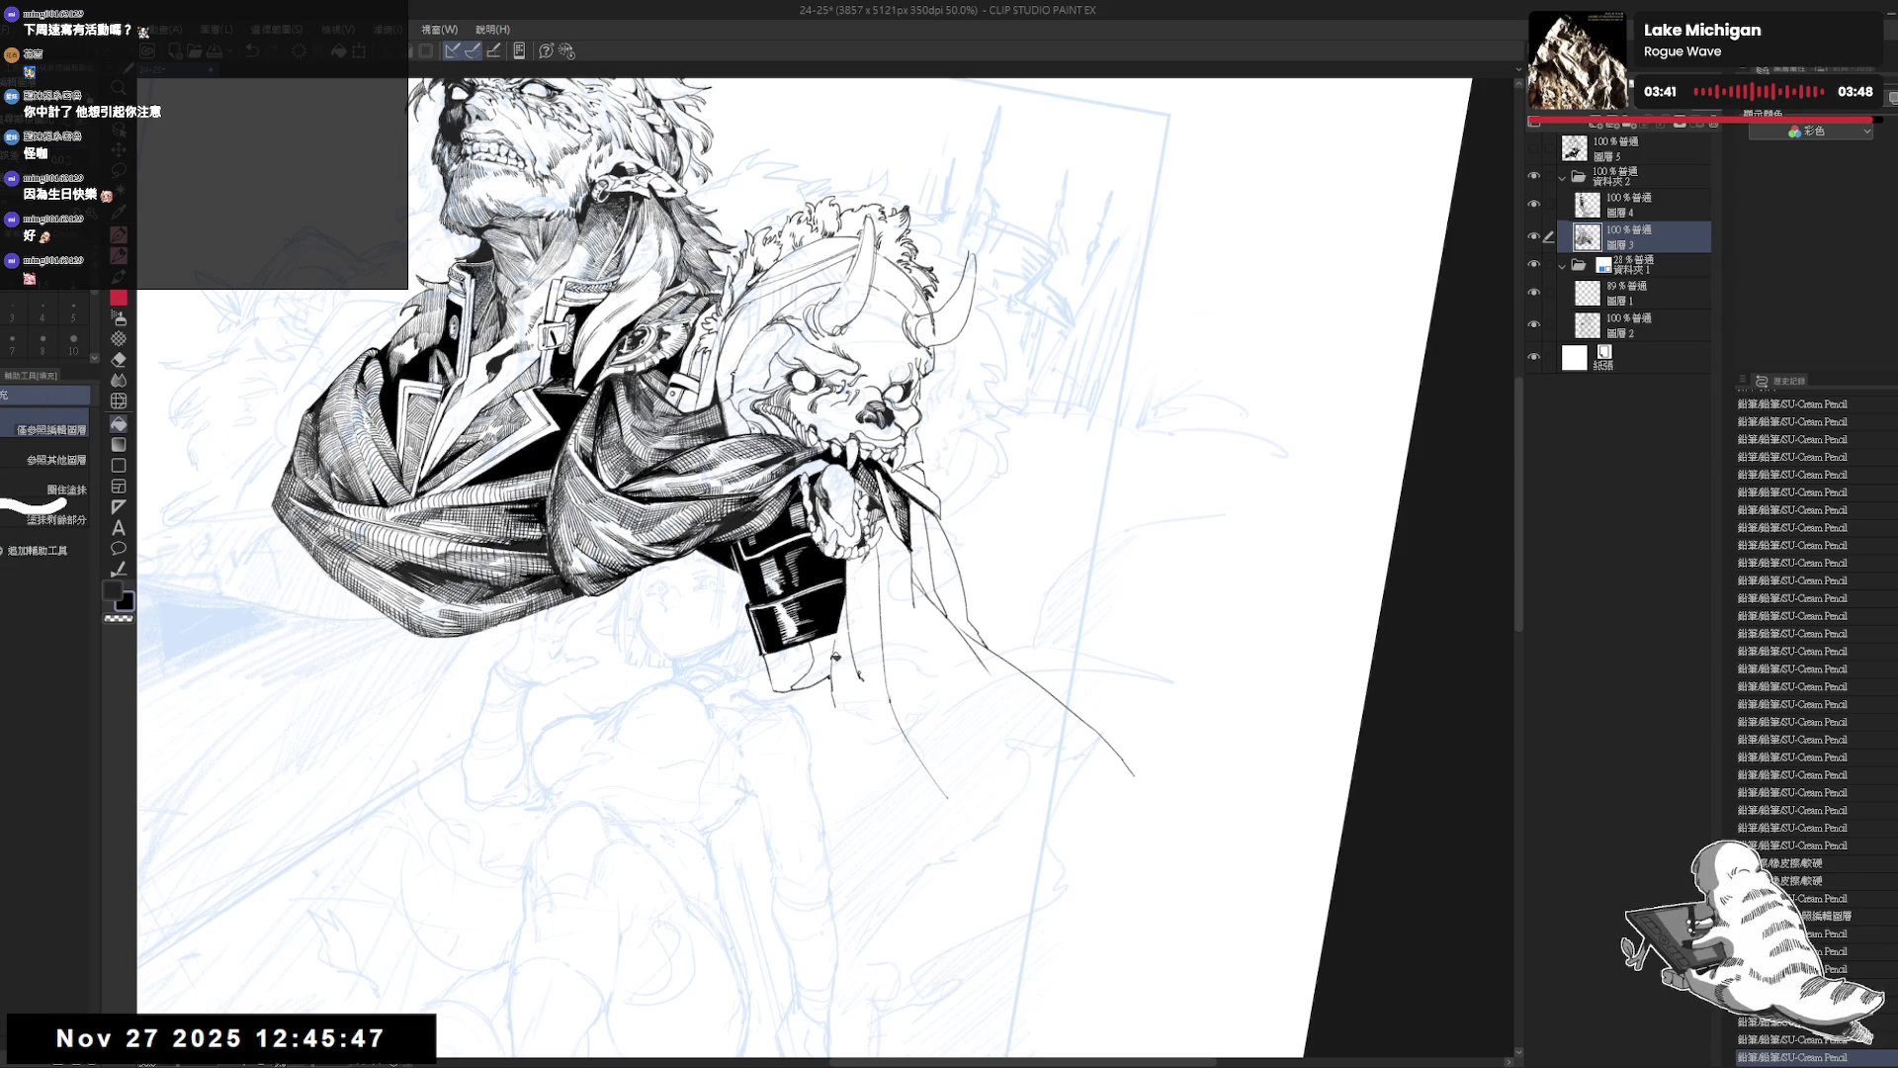
left_click(811, 672)
mouse_move(836, 678)
left_mouse_down()
mouse_move(883, 623)
mouse_move(905, 637)
left_mouse_up()
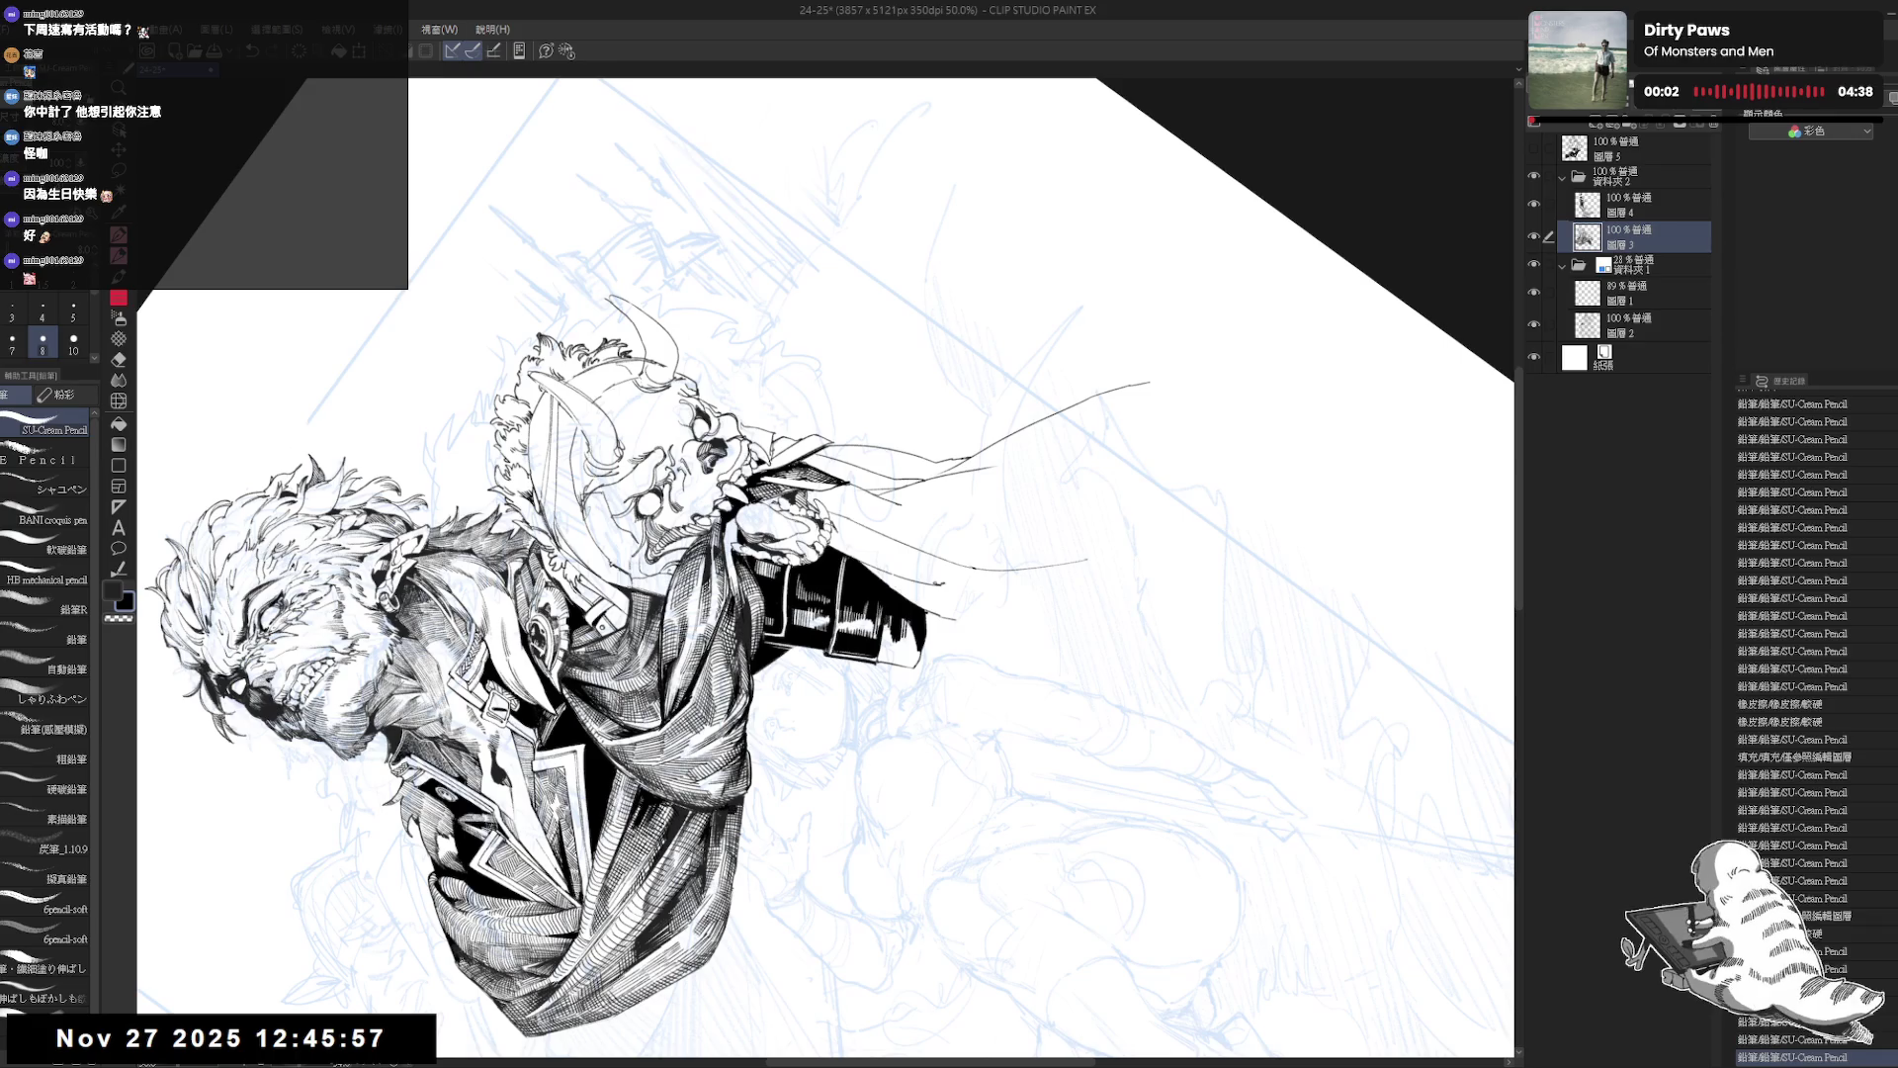
key("ctrl+@")
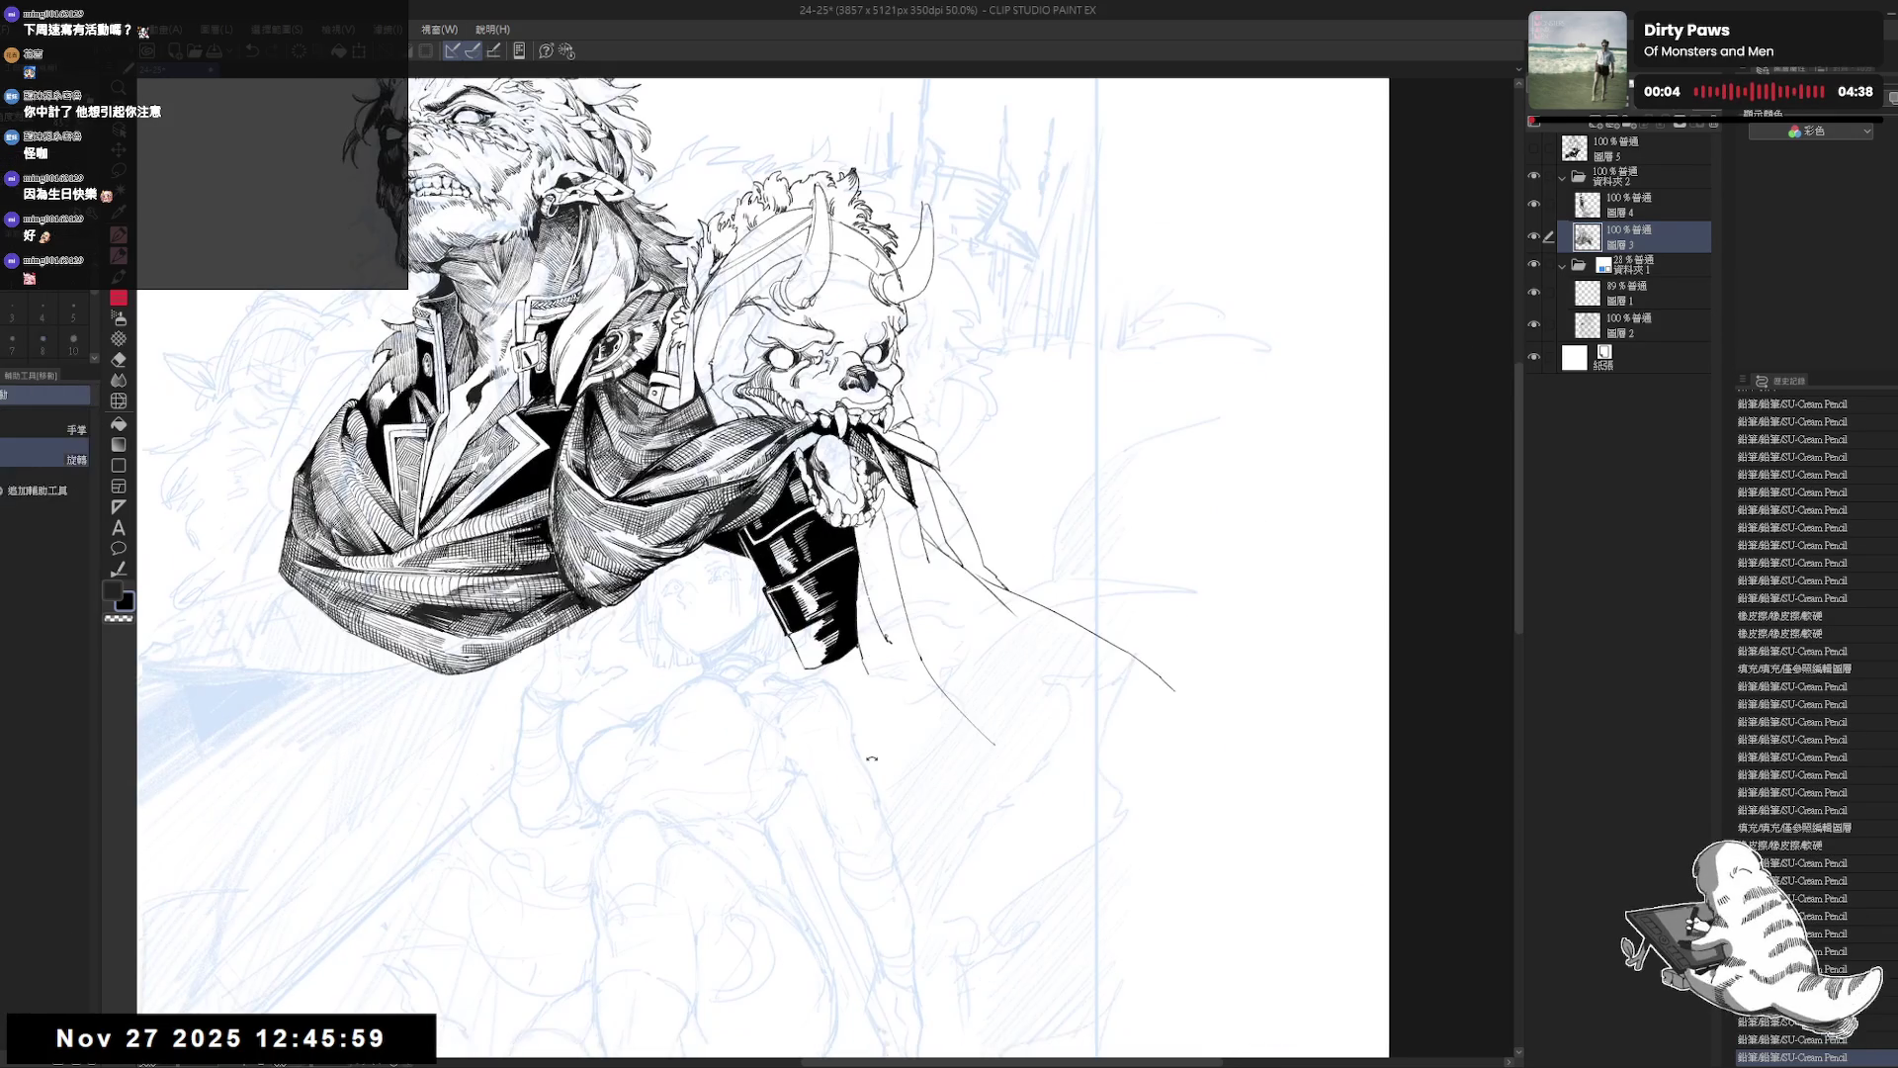
left_click_drag(777, 623, 777, 653)
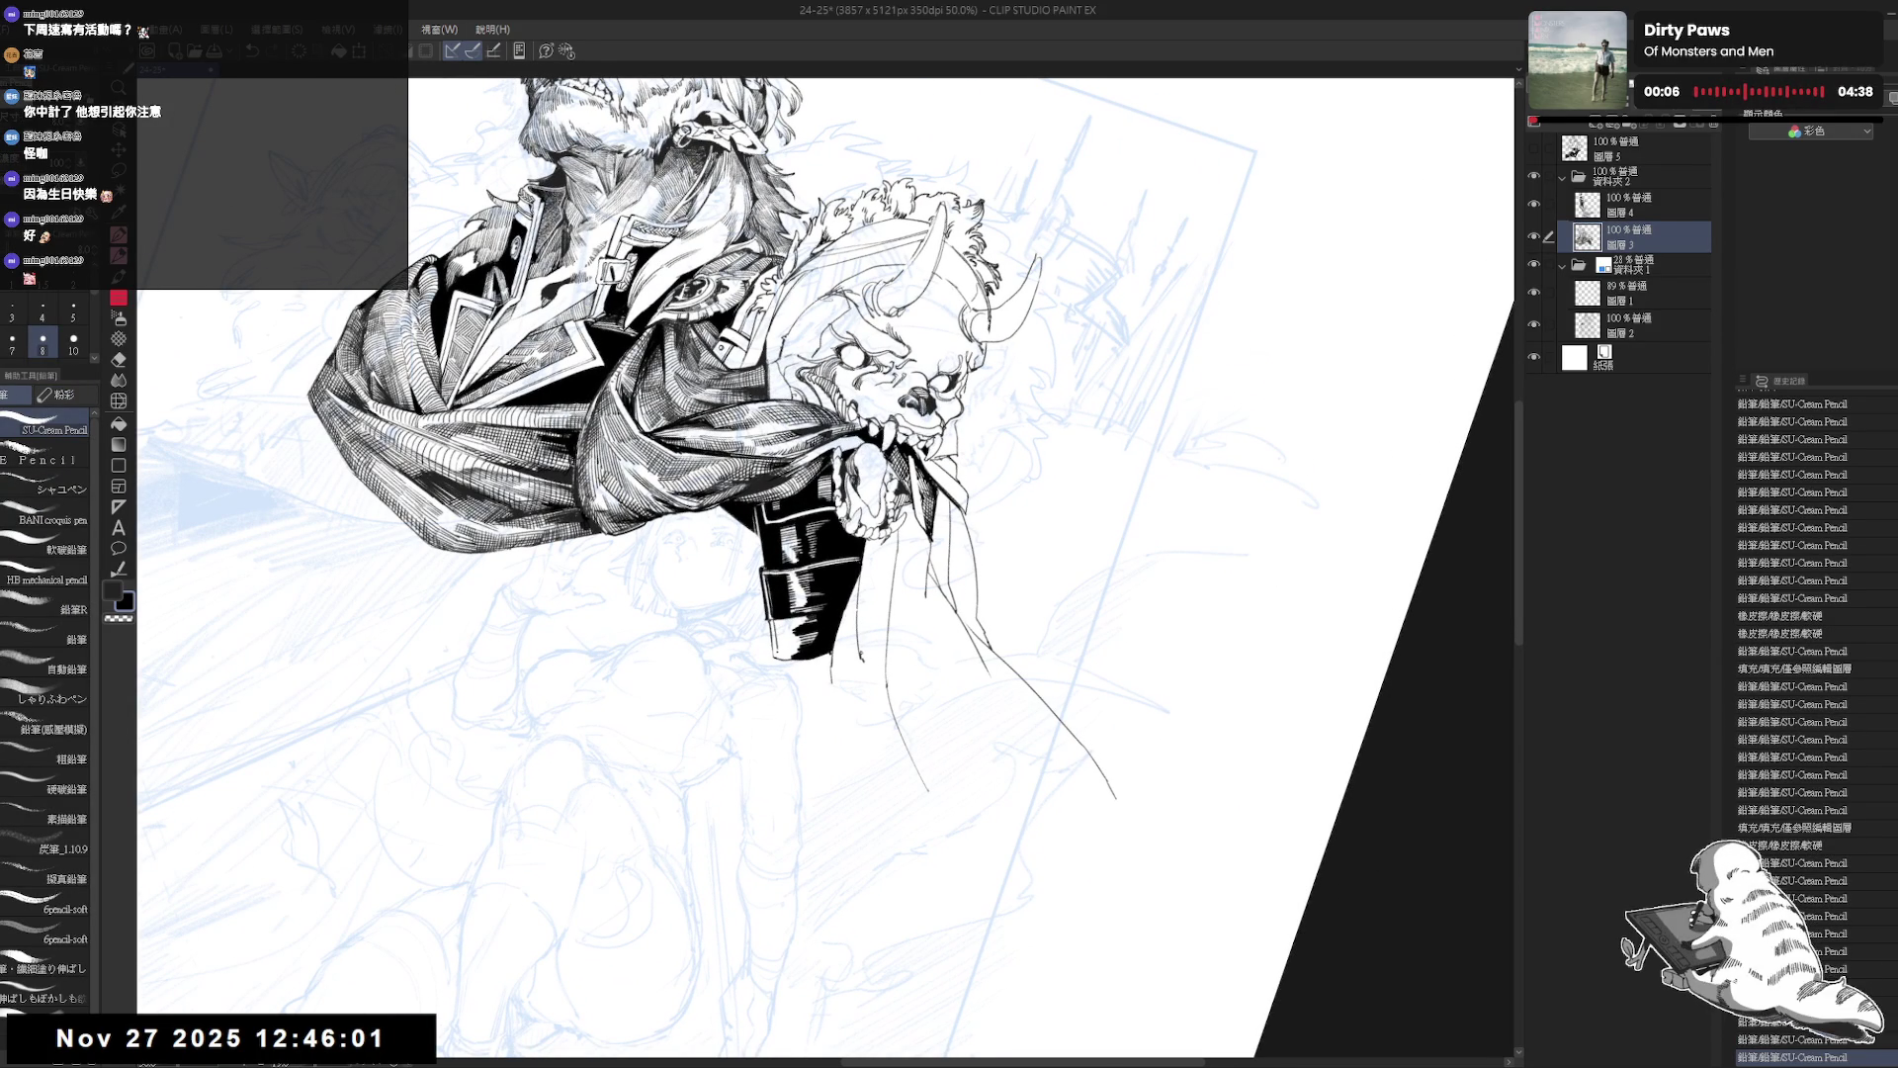
key("ctrl+z")
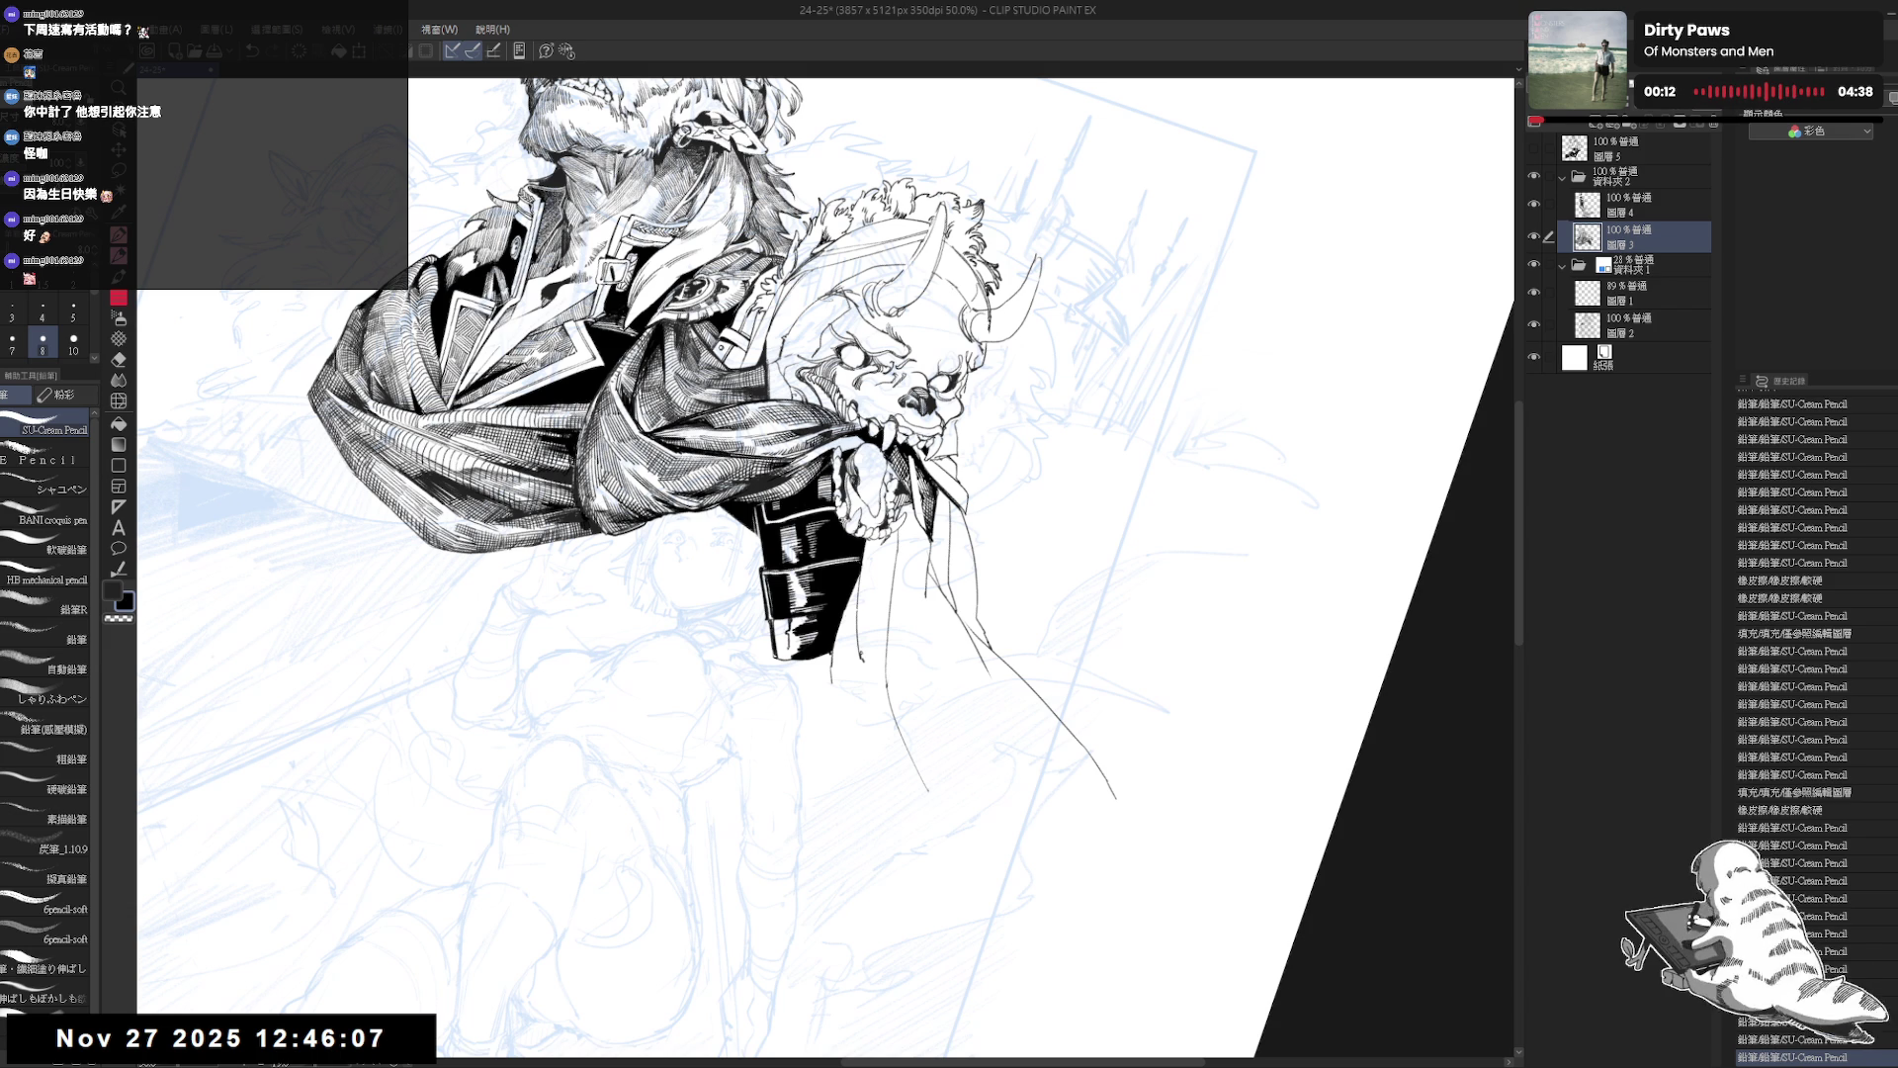
key("g")
left_click(791, 643)
left_click(791, 661)
key("p")
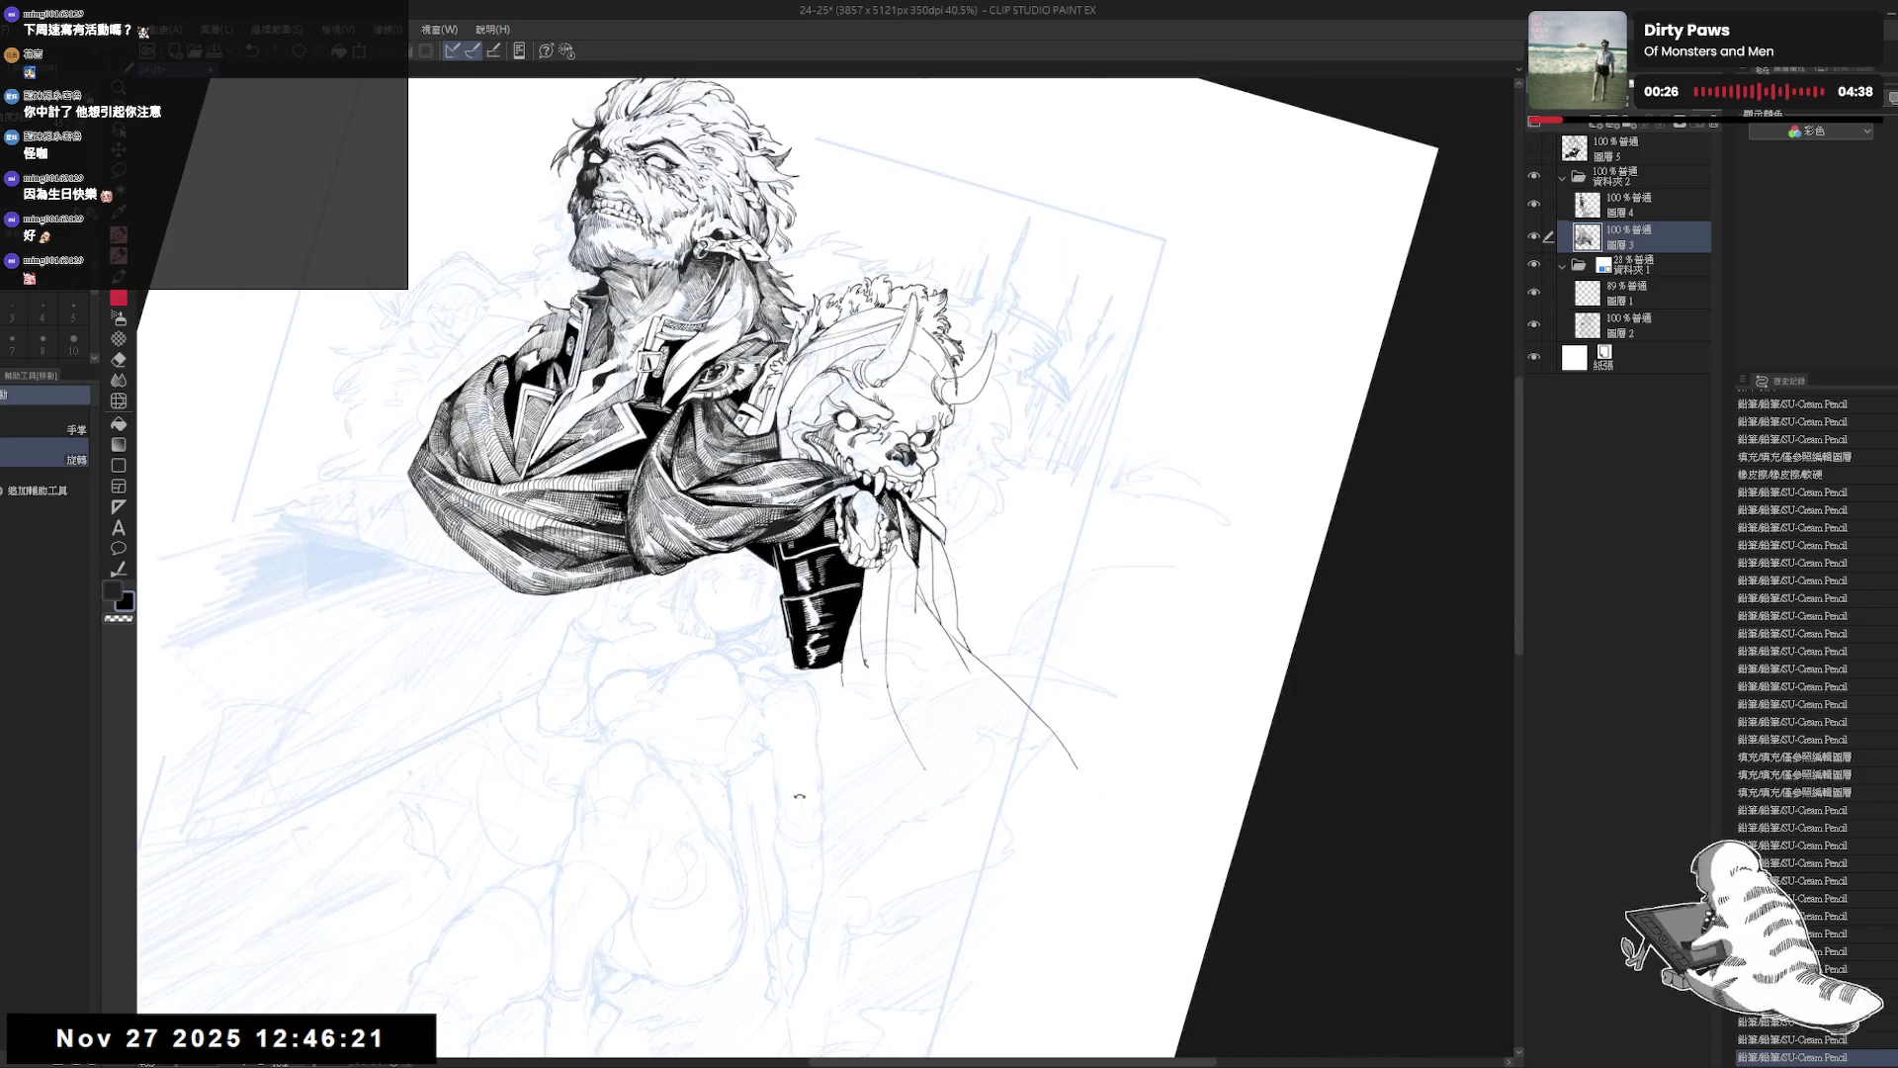
Undo the erasure on the boot's edge and reset the view to fit the page.
key("c")
key("ctrl+z")
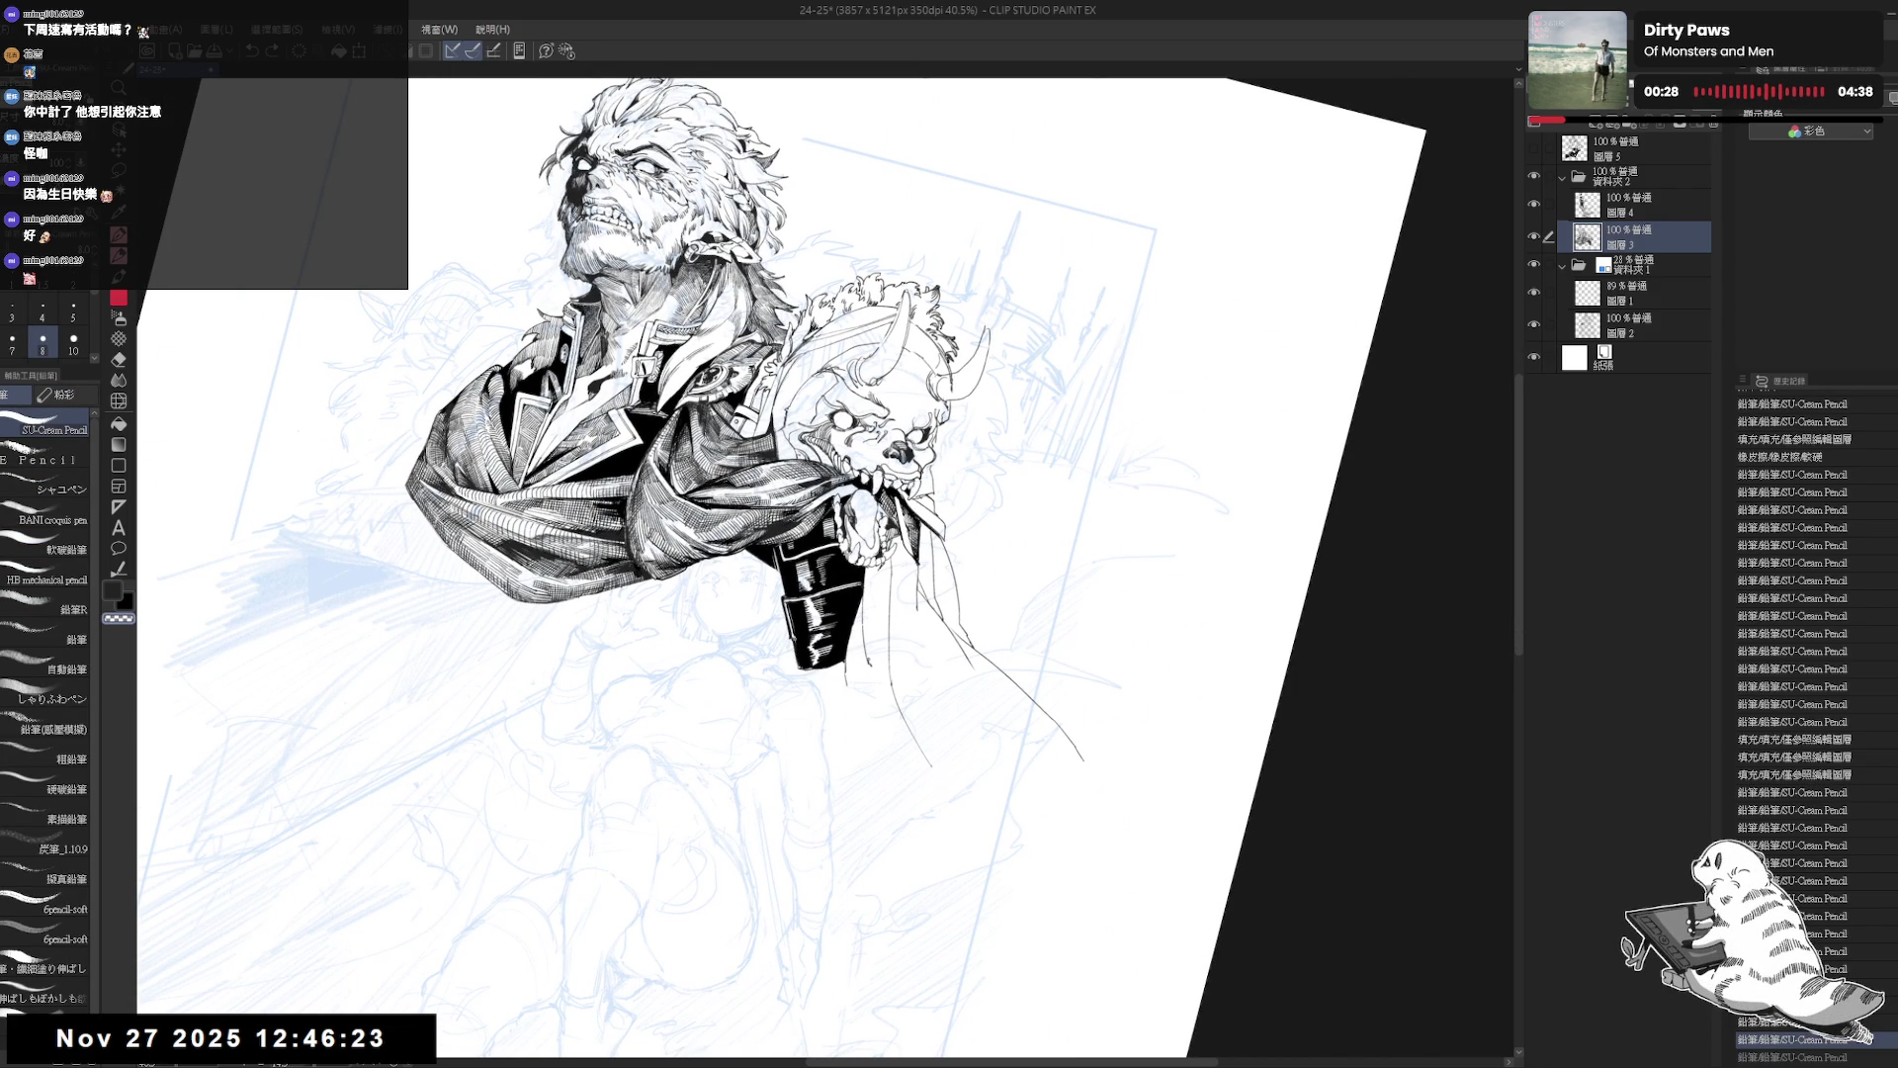
key("ctrl+z")
key("ctrl+0")
Add a tiny mark near the boot, then turn the drawing sideways and zoom to 54.6%.
key("r")
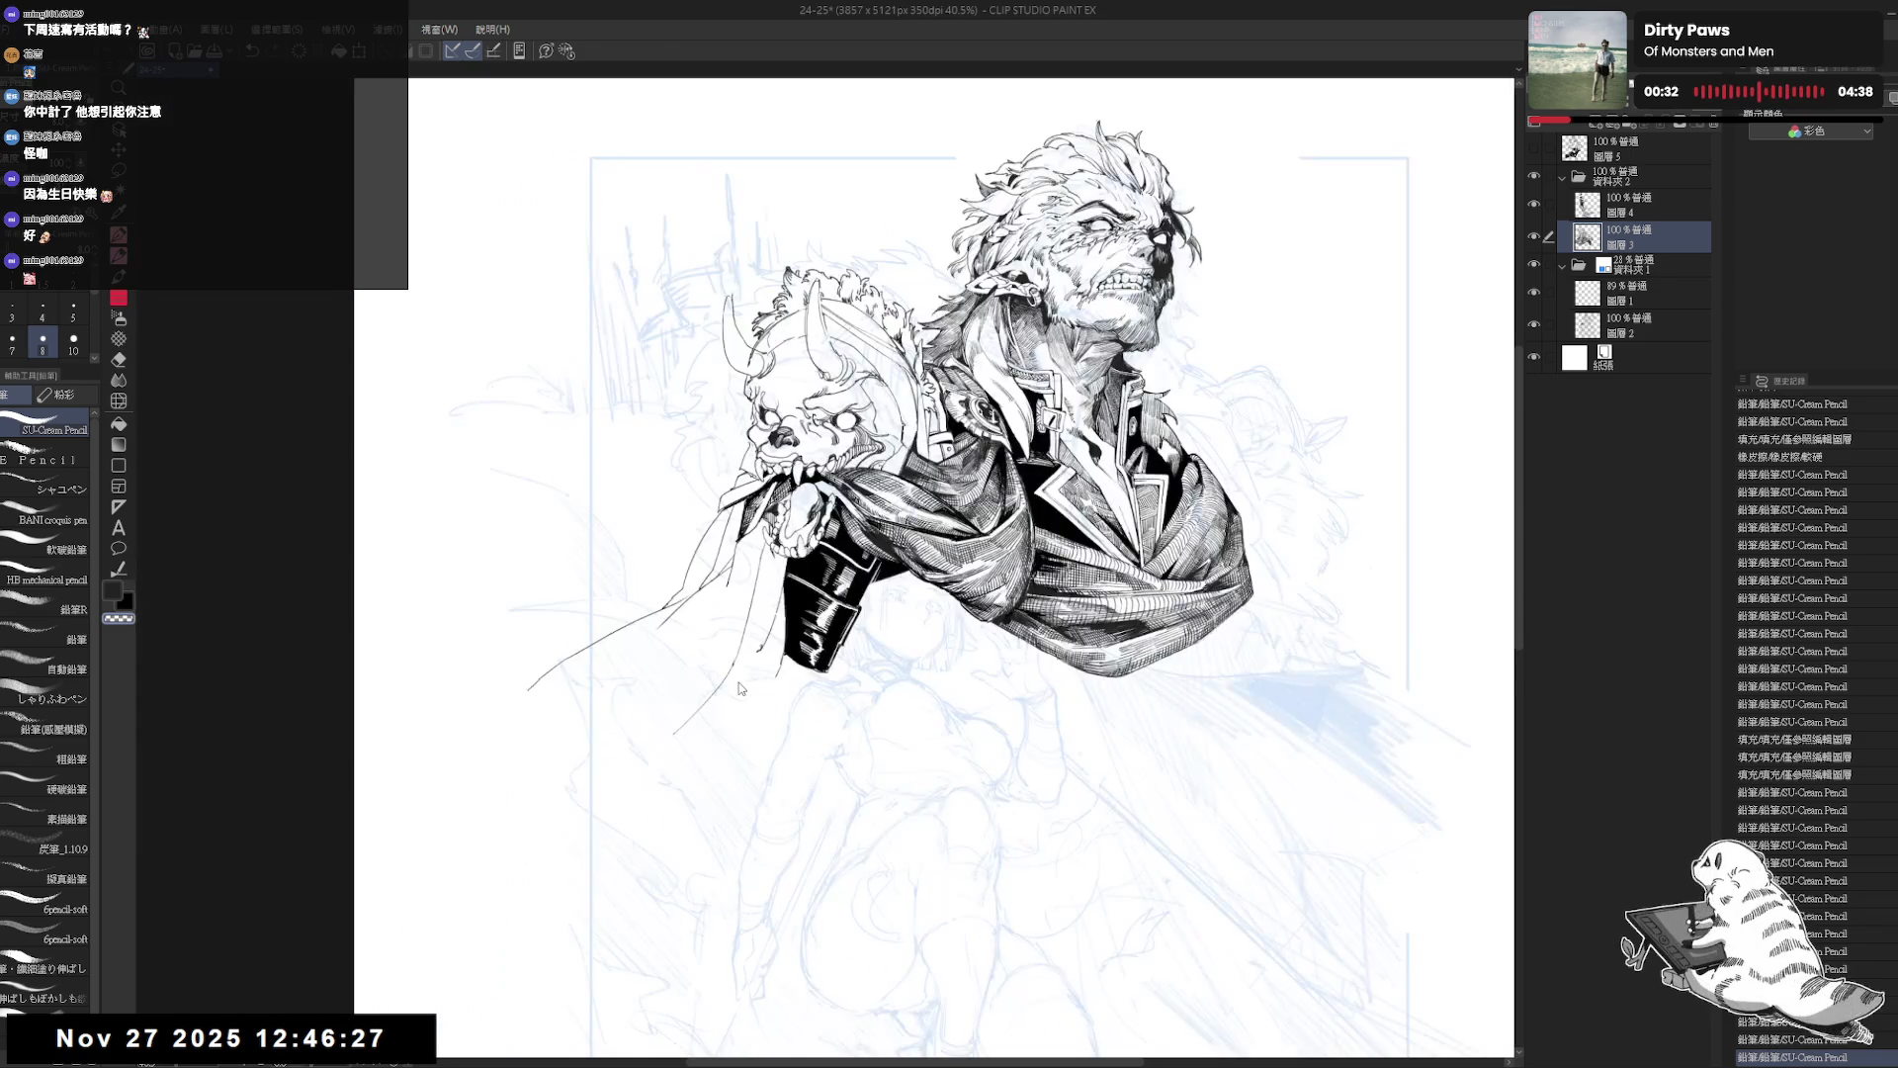
left_click_drag(1100, 783, 1167, 692)
key("p")
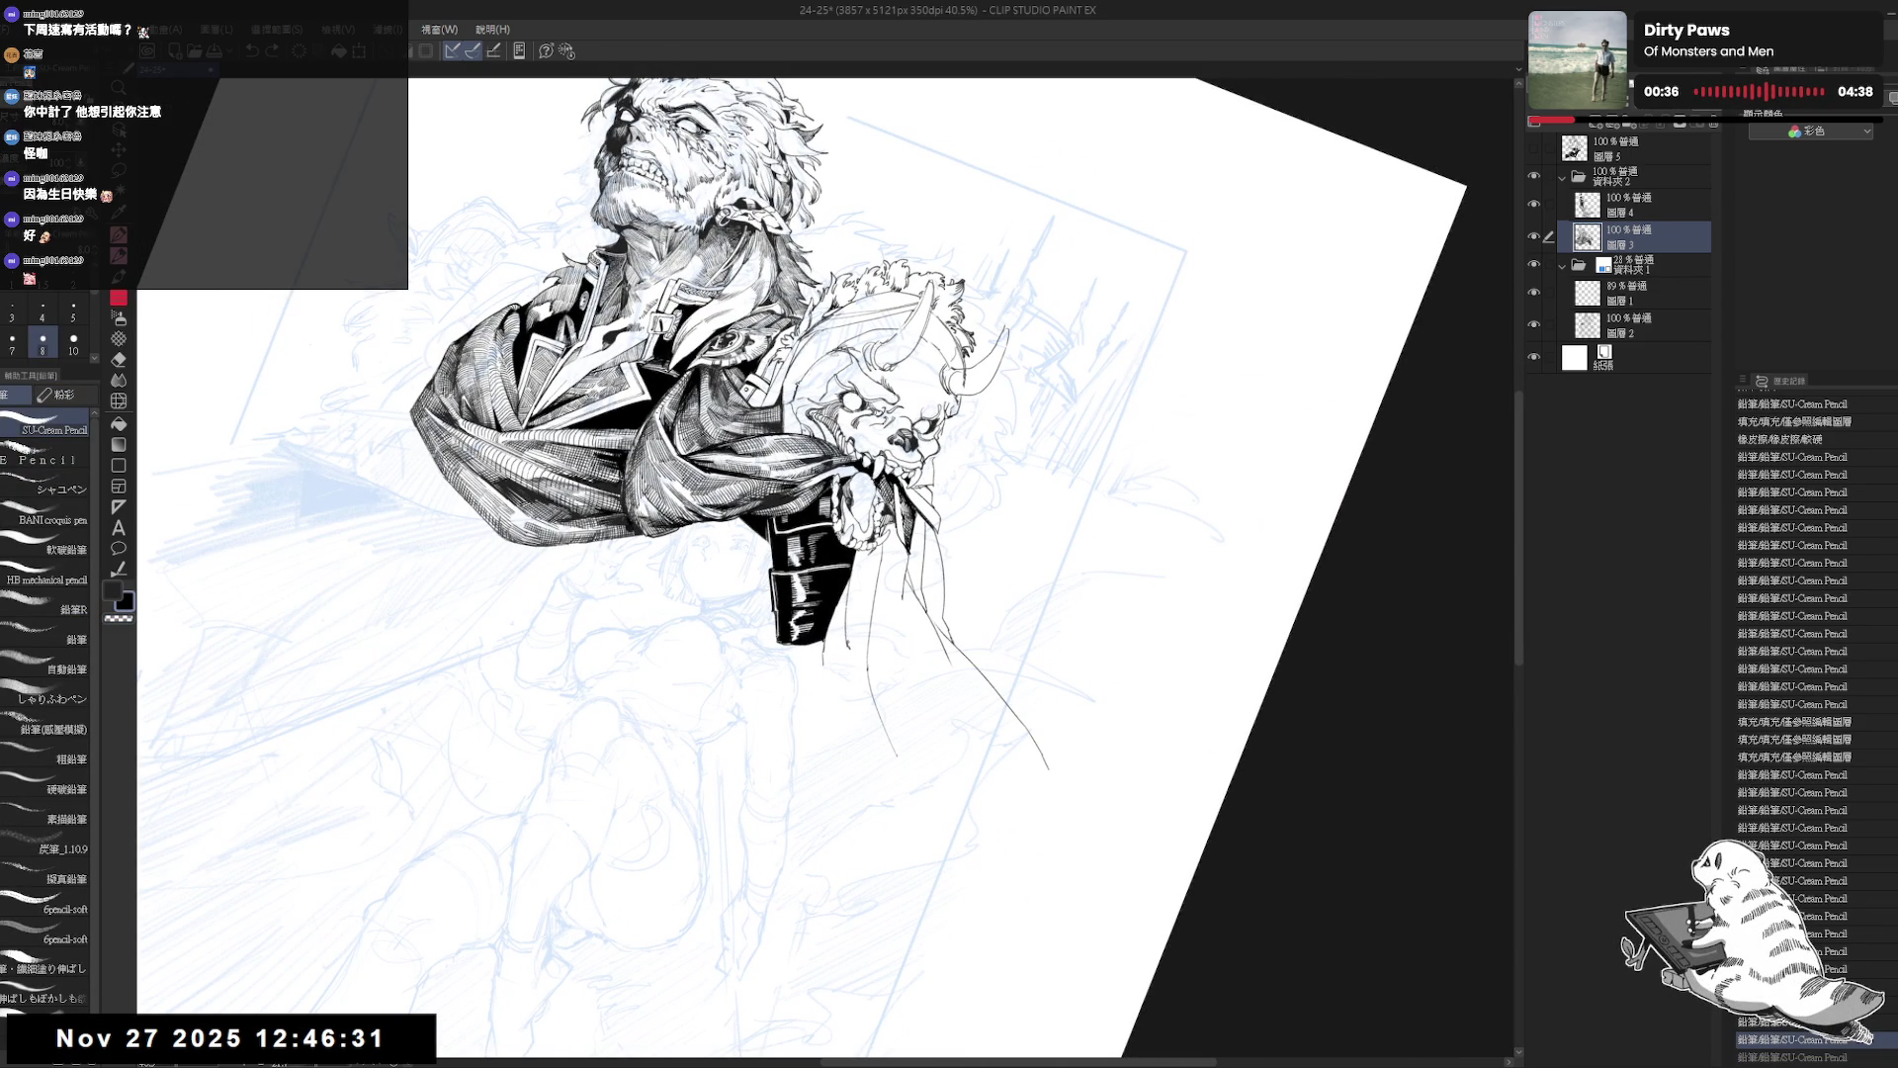
left_click(790, 656)
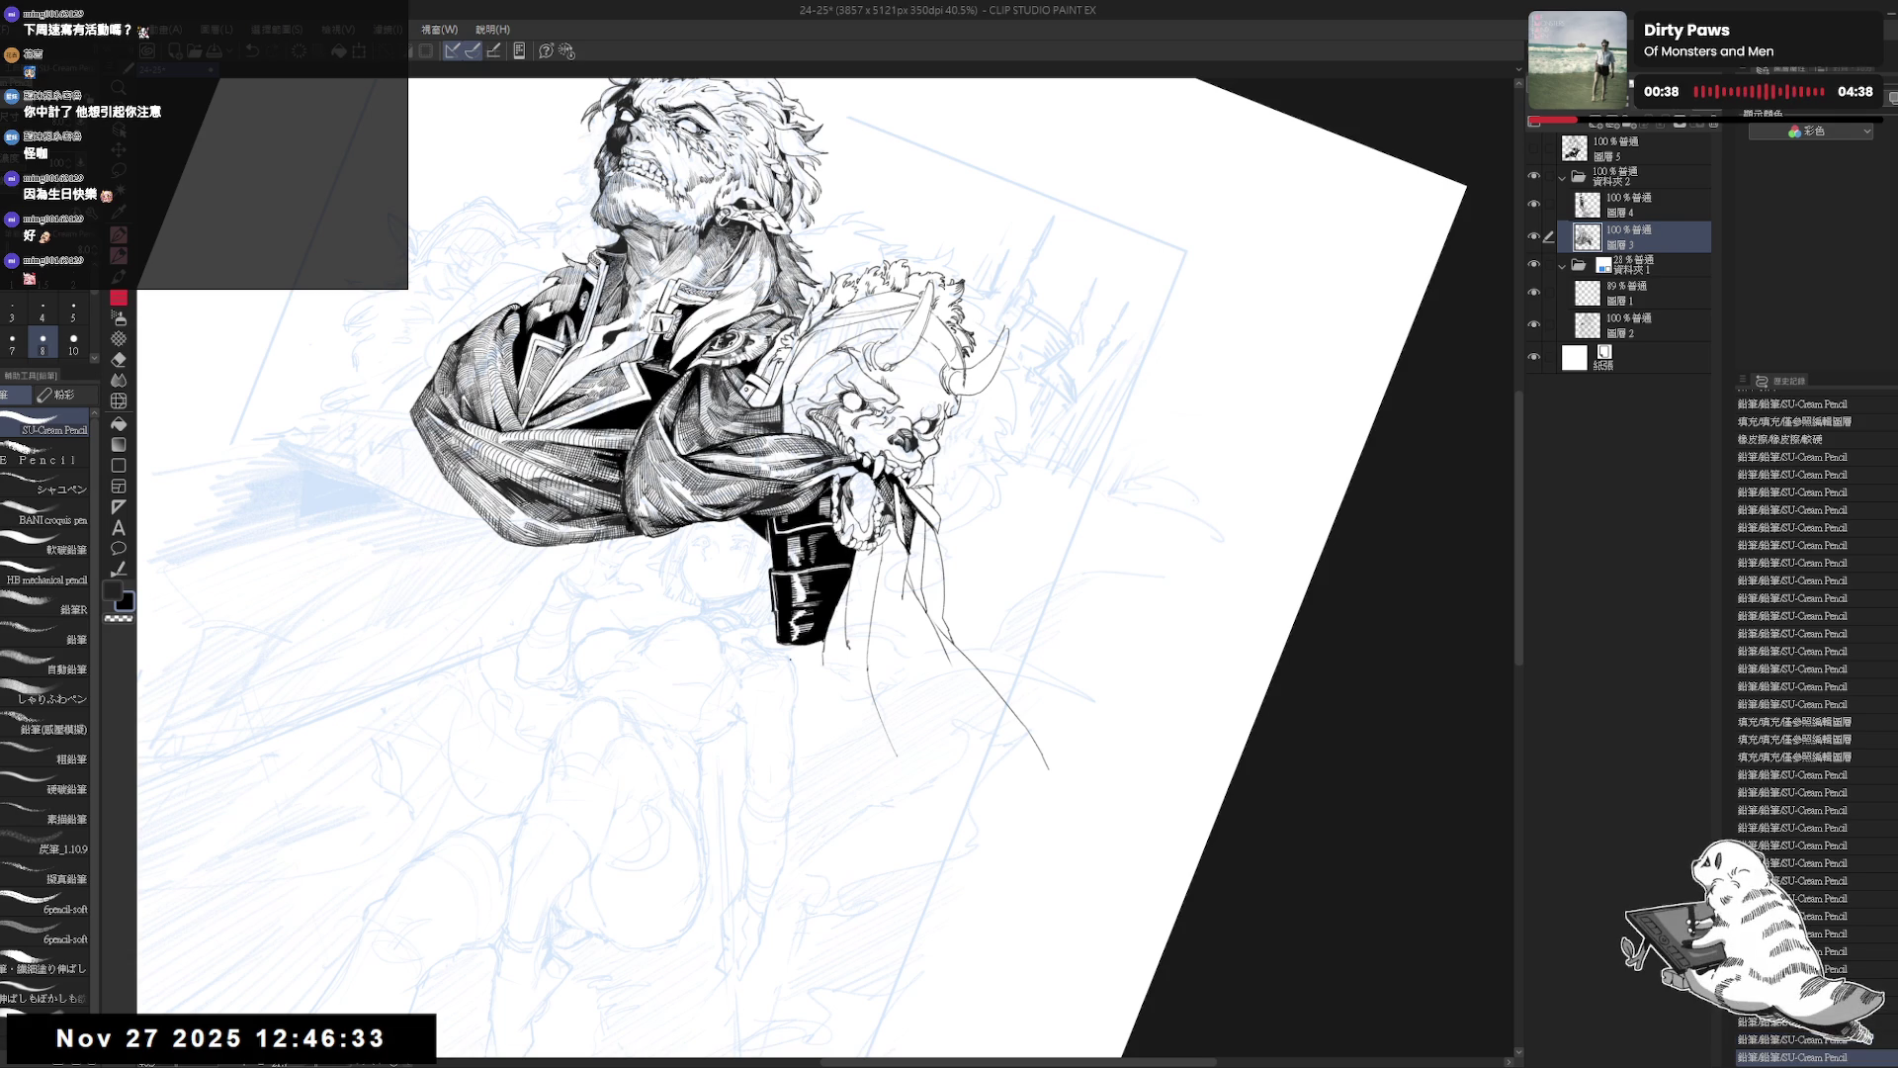
key("ctrl+at")
key("h")
key("h")
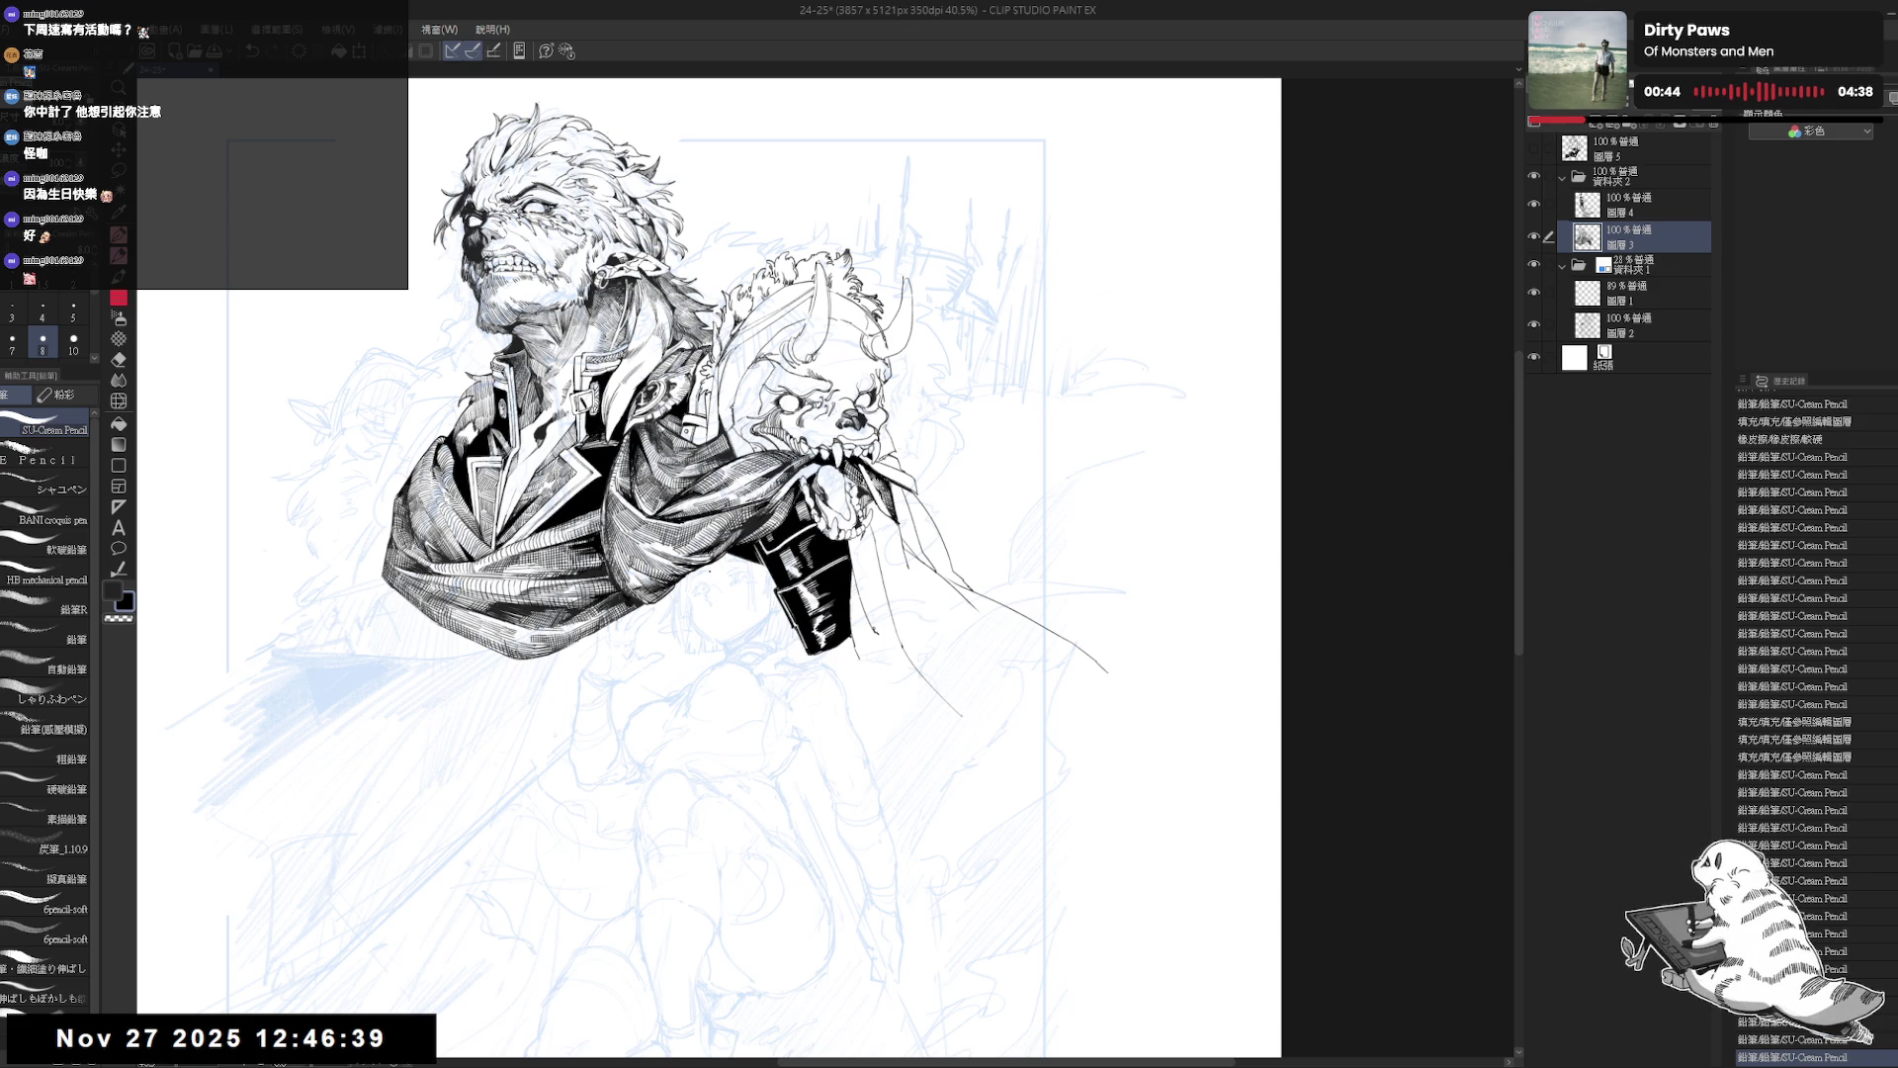
mouse_move(880, 566)
left_mouse_down()
mouse_move(868, 536)
mouse_move(840, 553)
mouse_move(764, 521)
mouse_move(779, 576)
left_mouse_up()
scroll(764, 520, "up", 2)
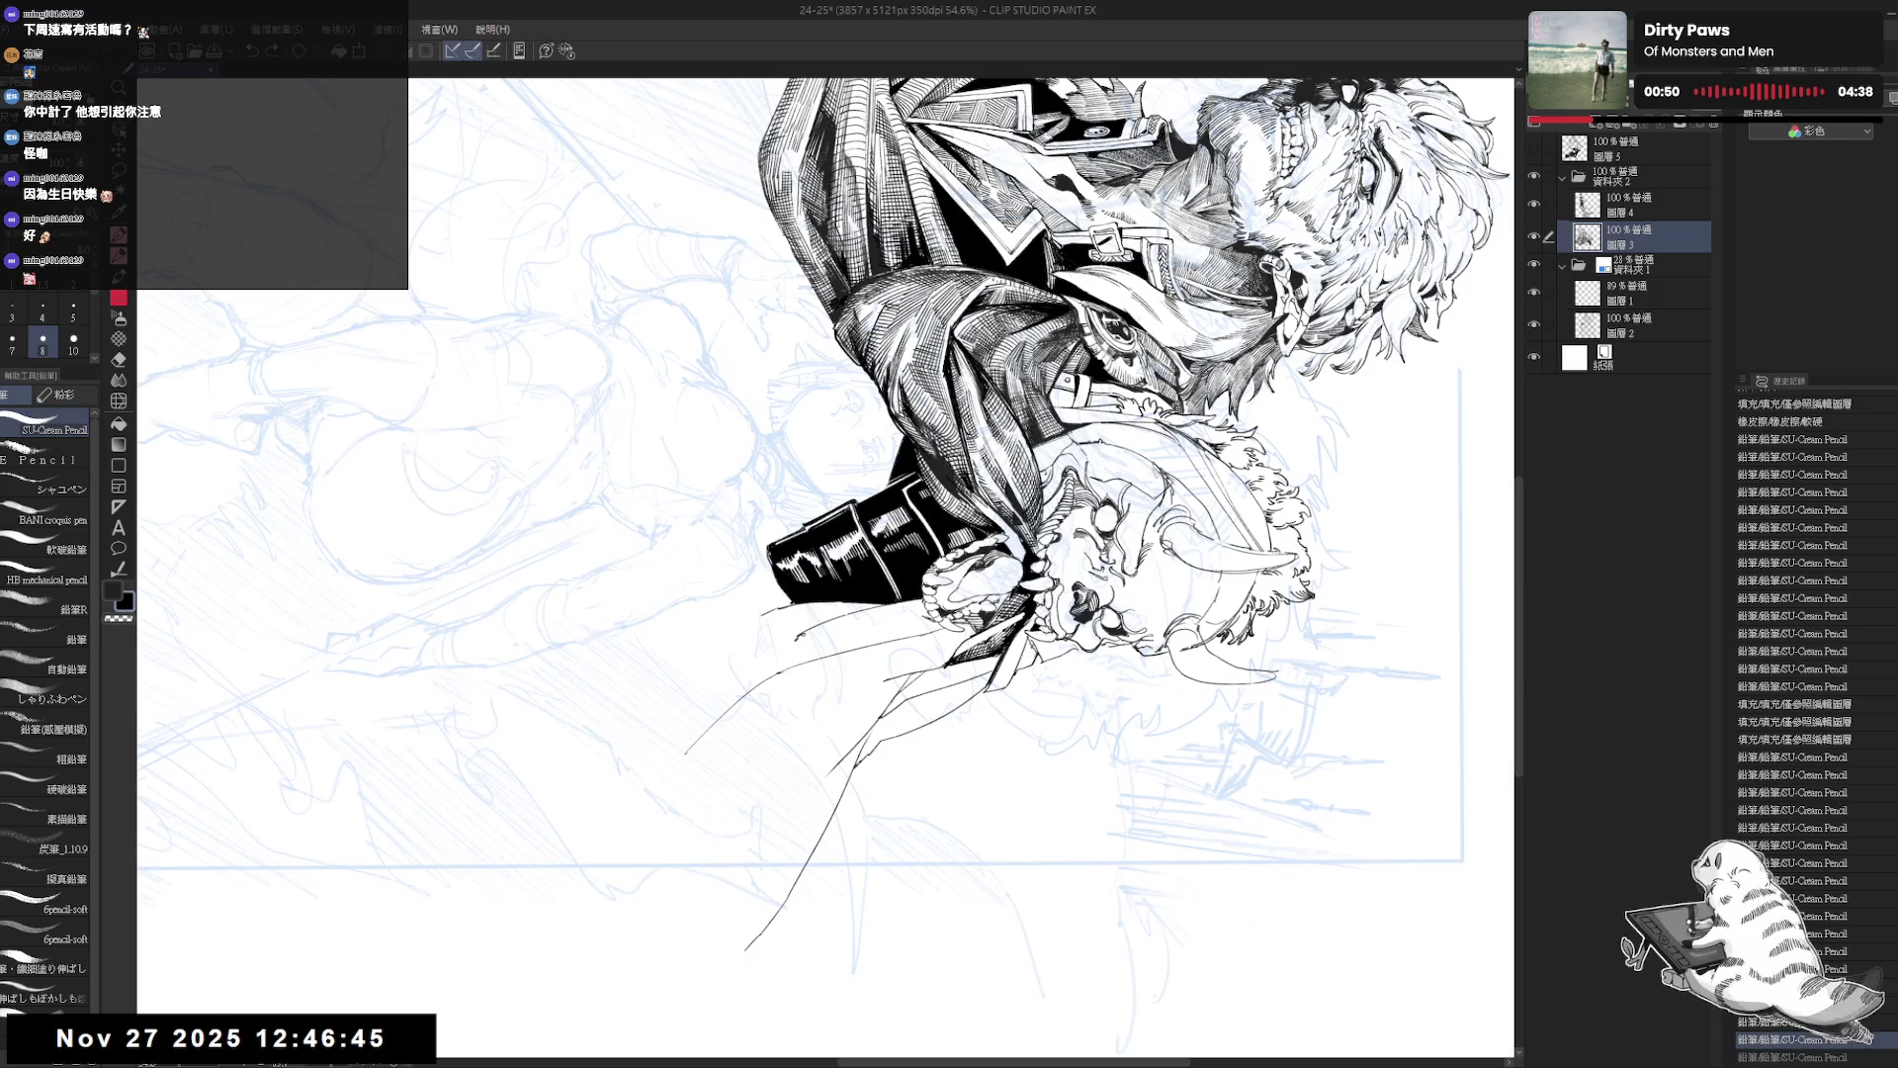
Undo and redraw the short dark stroke on the boot's left edge, then straighten the view.
key("ctrl+z")
left_click_drag(772, 557, 789, 603)
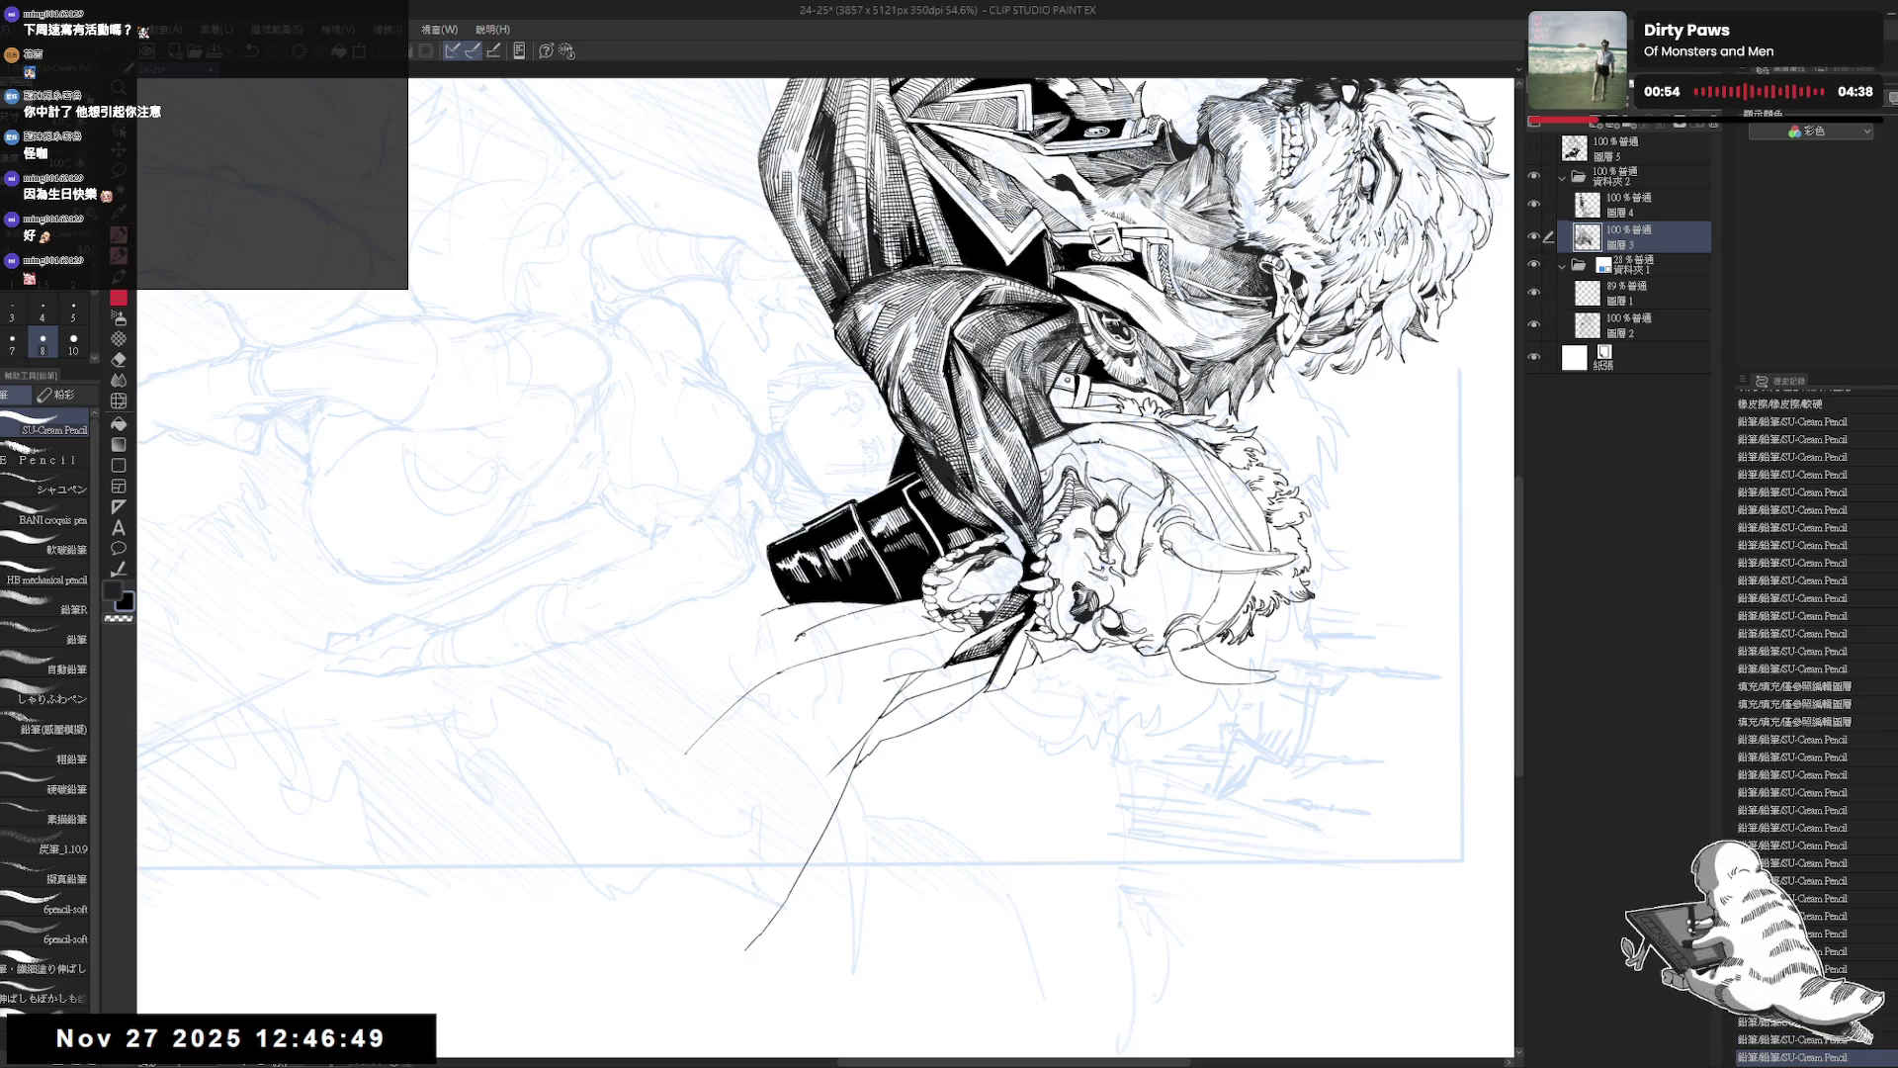
key("ctrl+@")
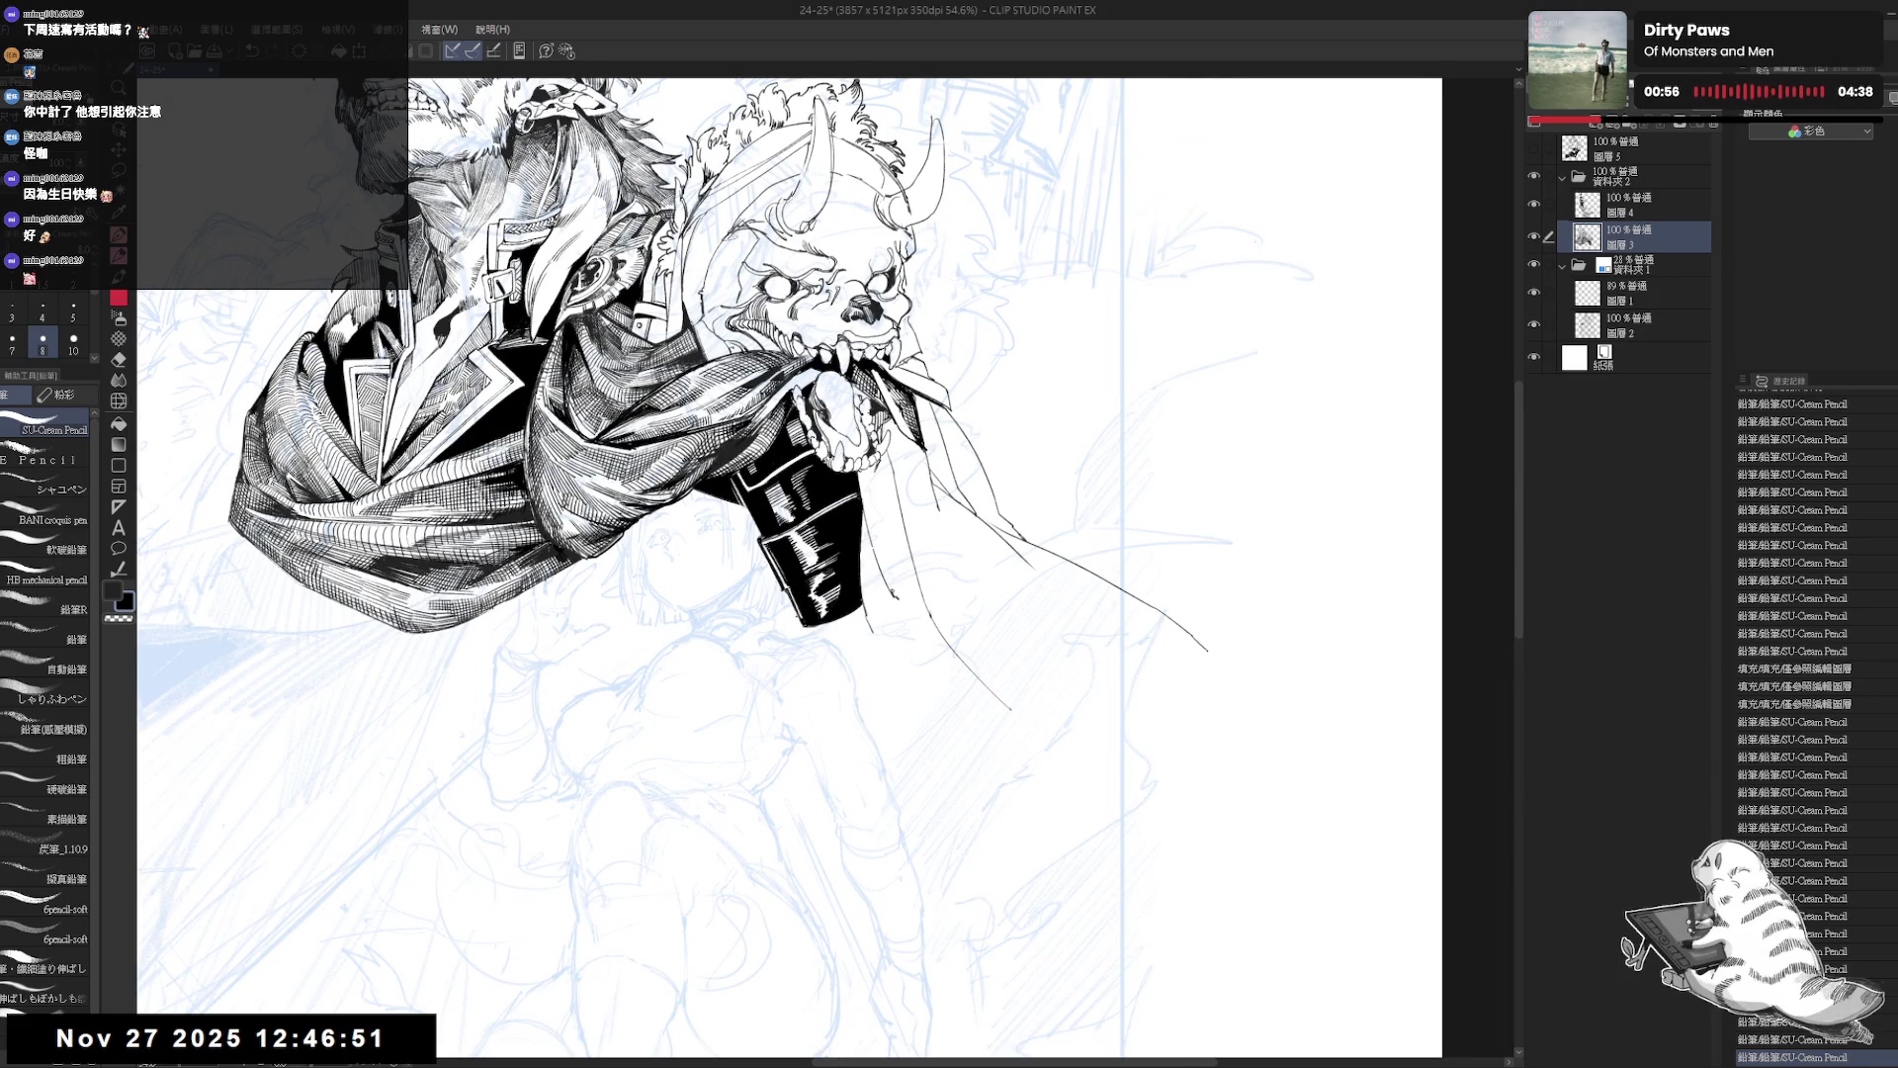
left_click_drag(791, 553, 797, 571)
scroll(805, 579, "down", 2)
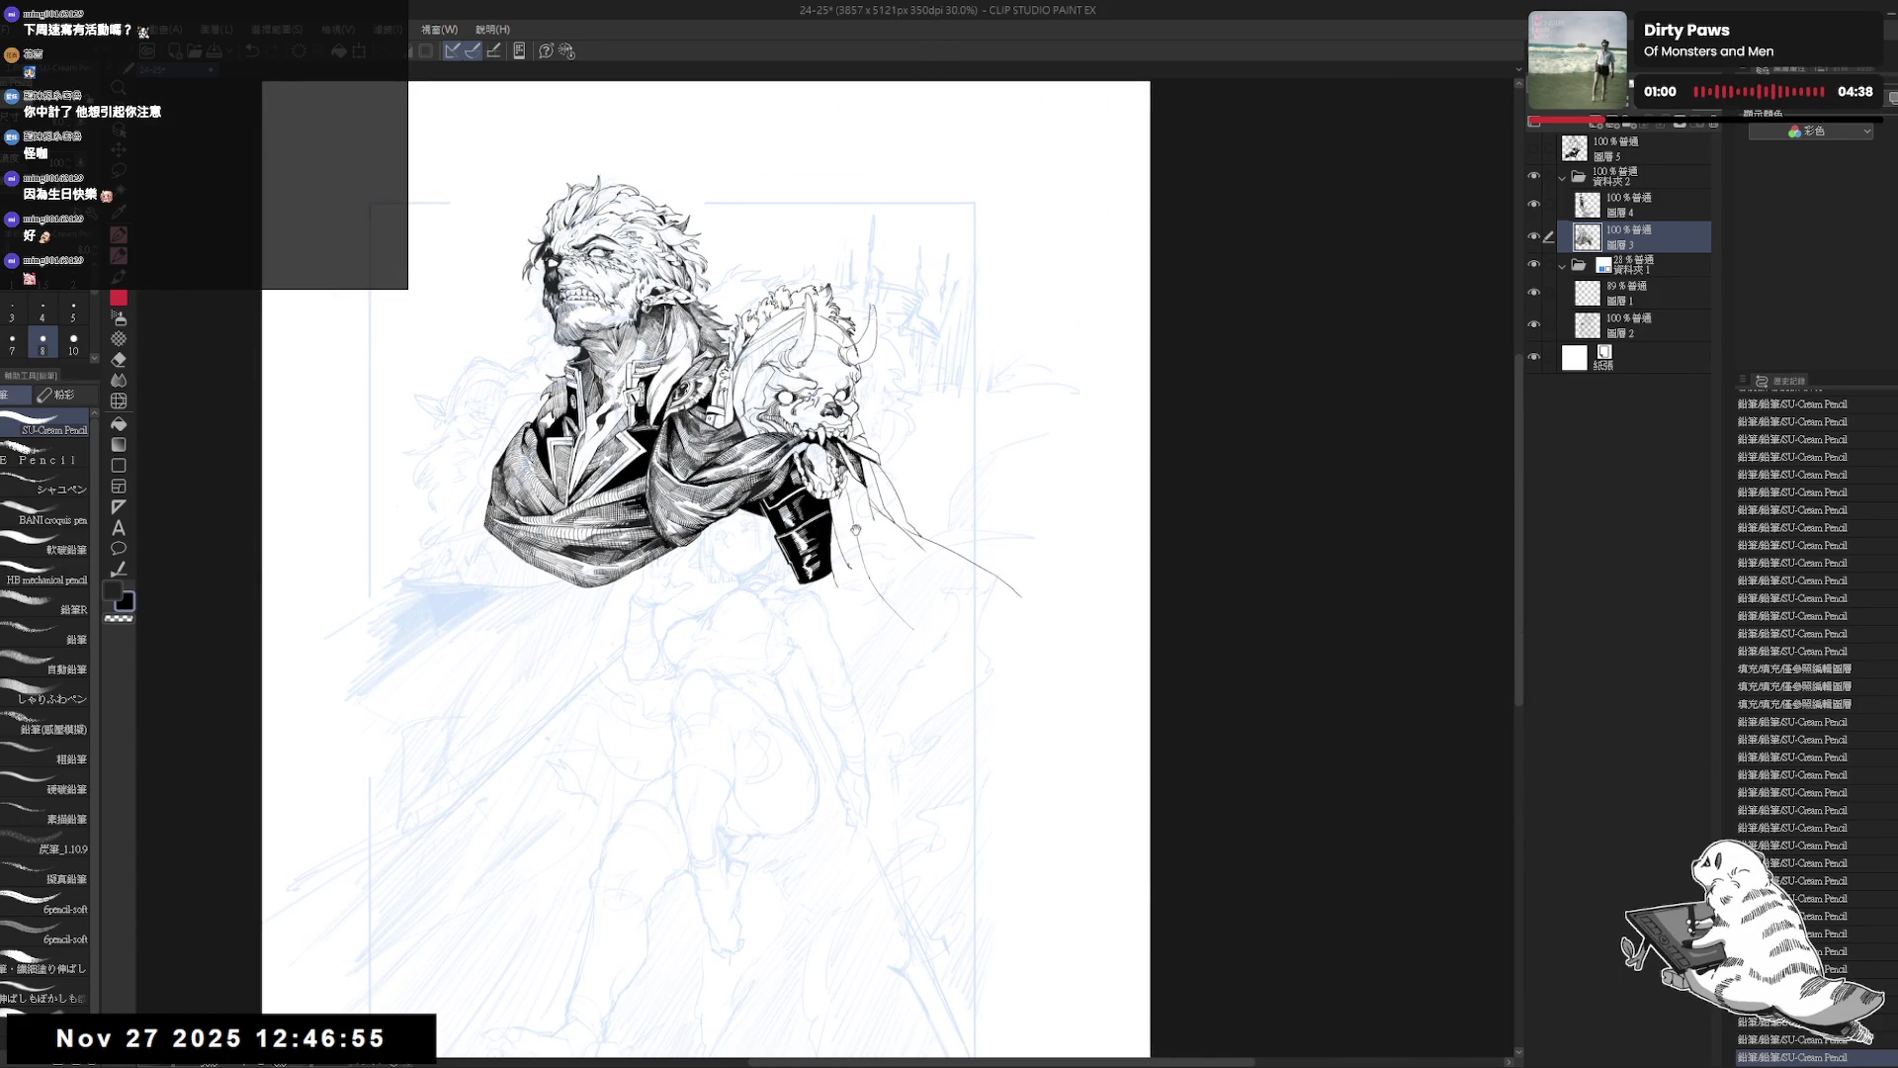
scroll(855, 531, "up", 3)
Redo the boot stroke with the pencil from a rotated view, then straighten and zoom out to 30%.
key("r")
mouse_move(855, 531)
left_mouse_down()
mouse_move(831, 514)
mouse_move(742, 536)
left_mouse_up()
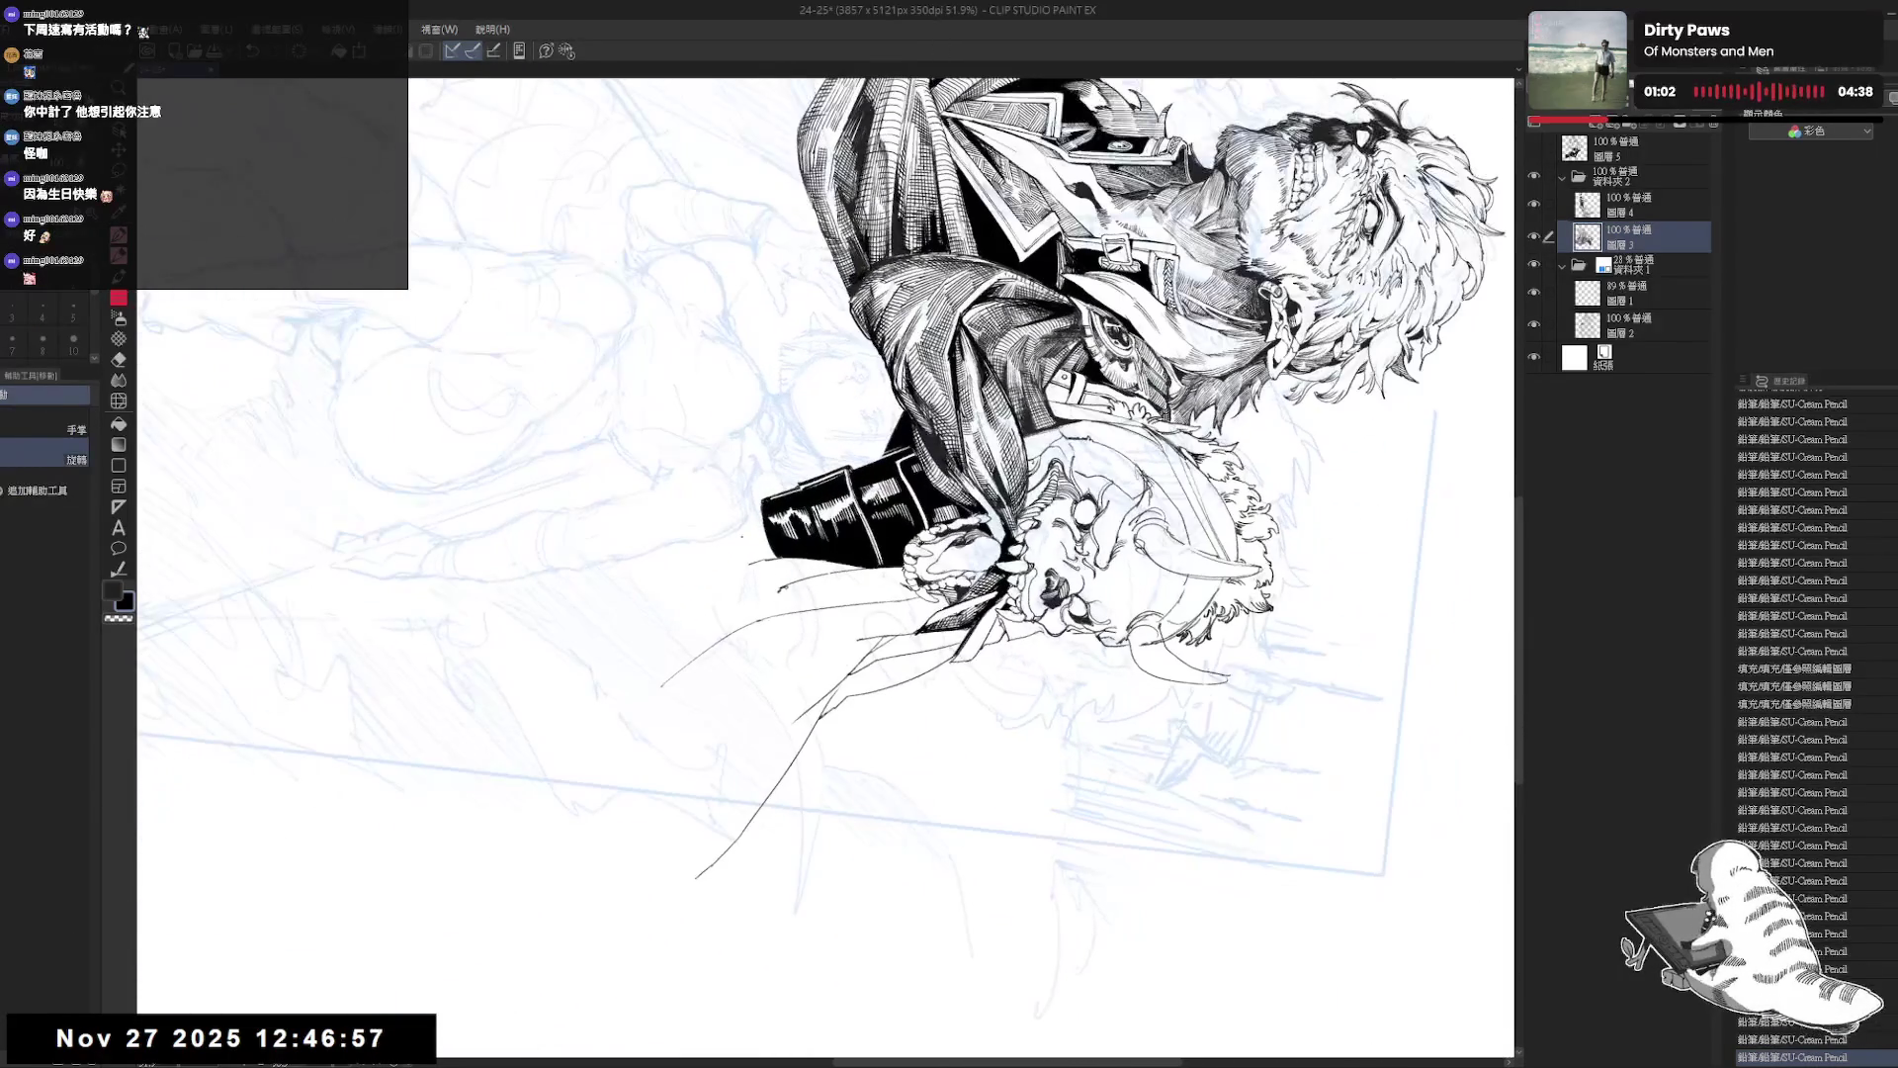
key("p")
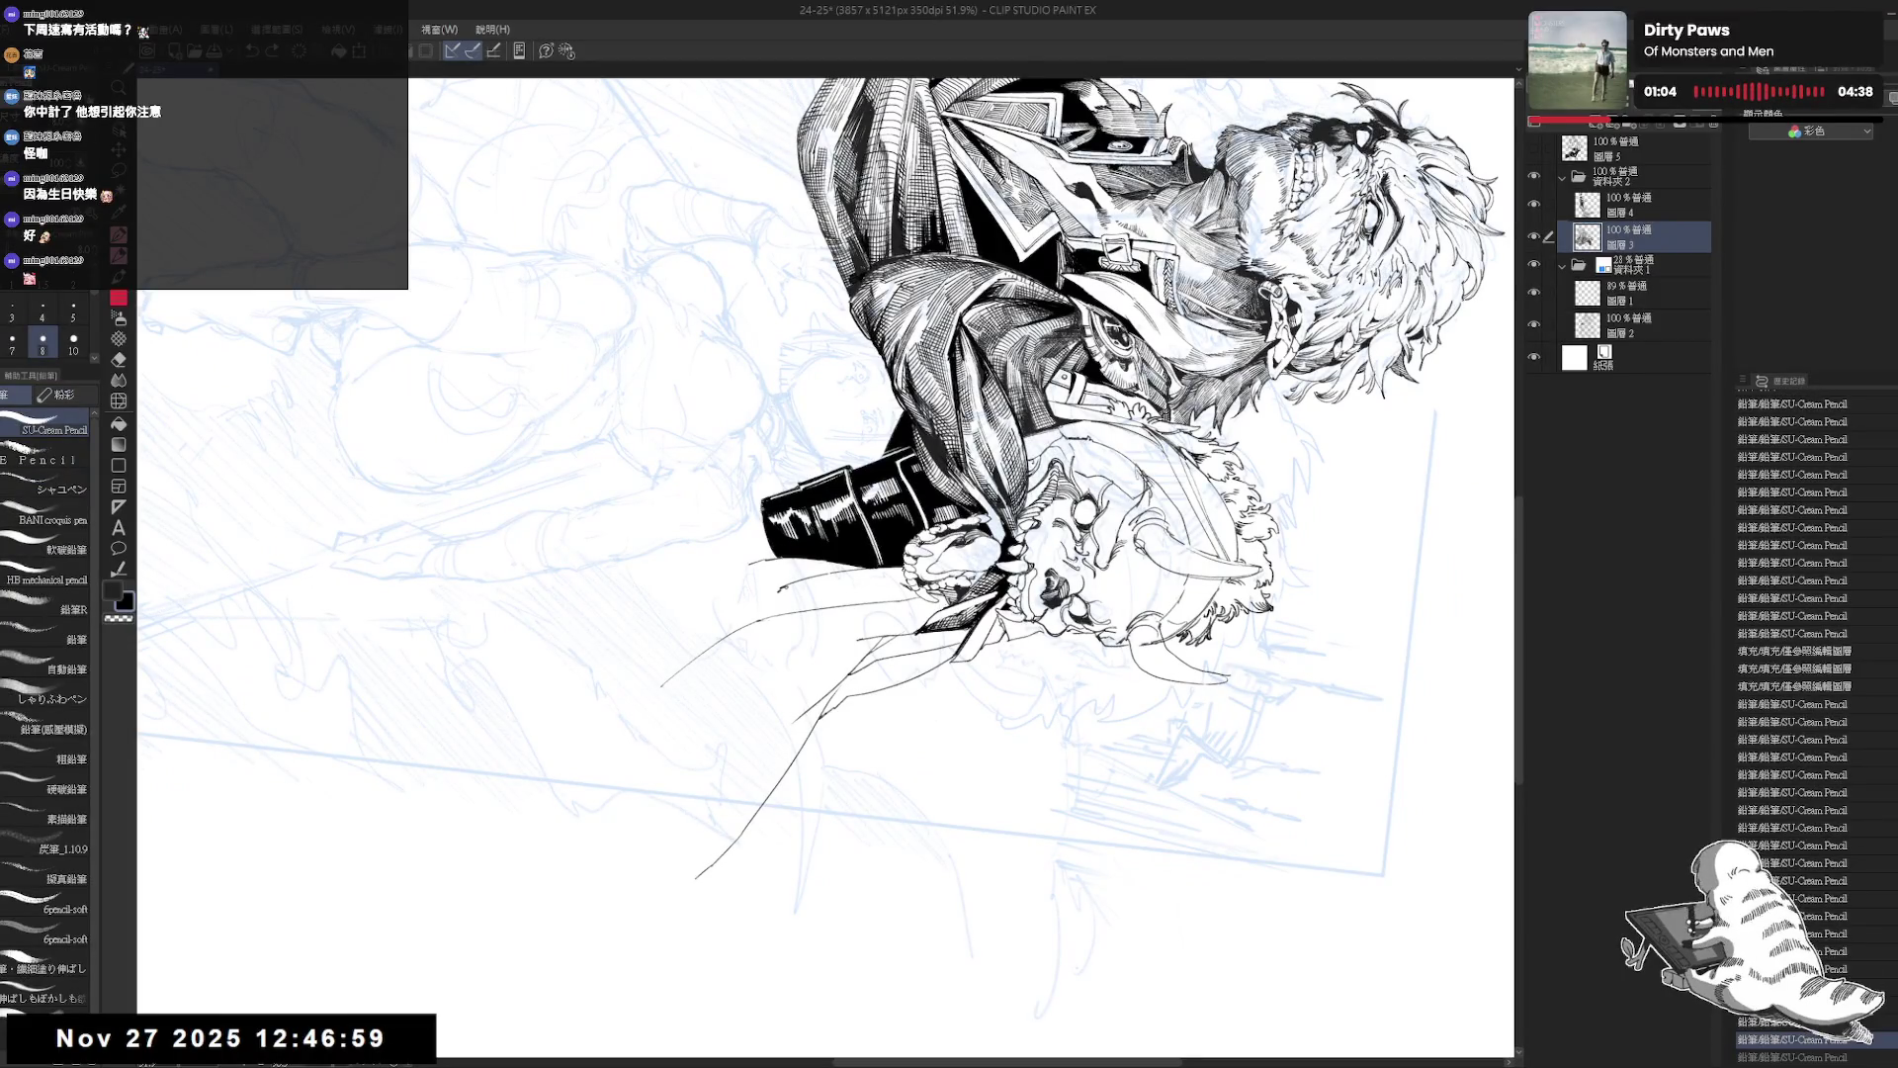
key("ctrl+y")
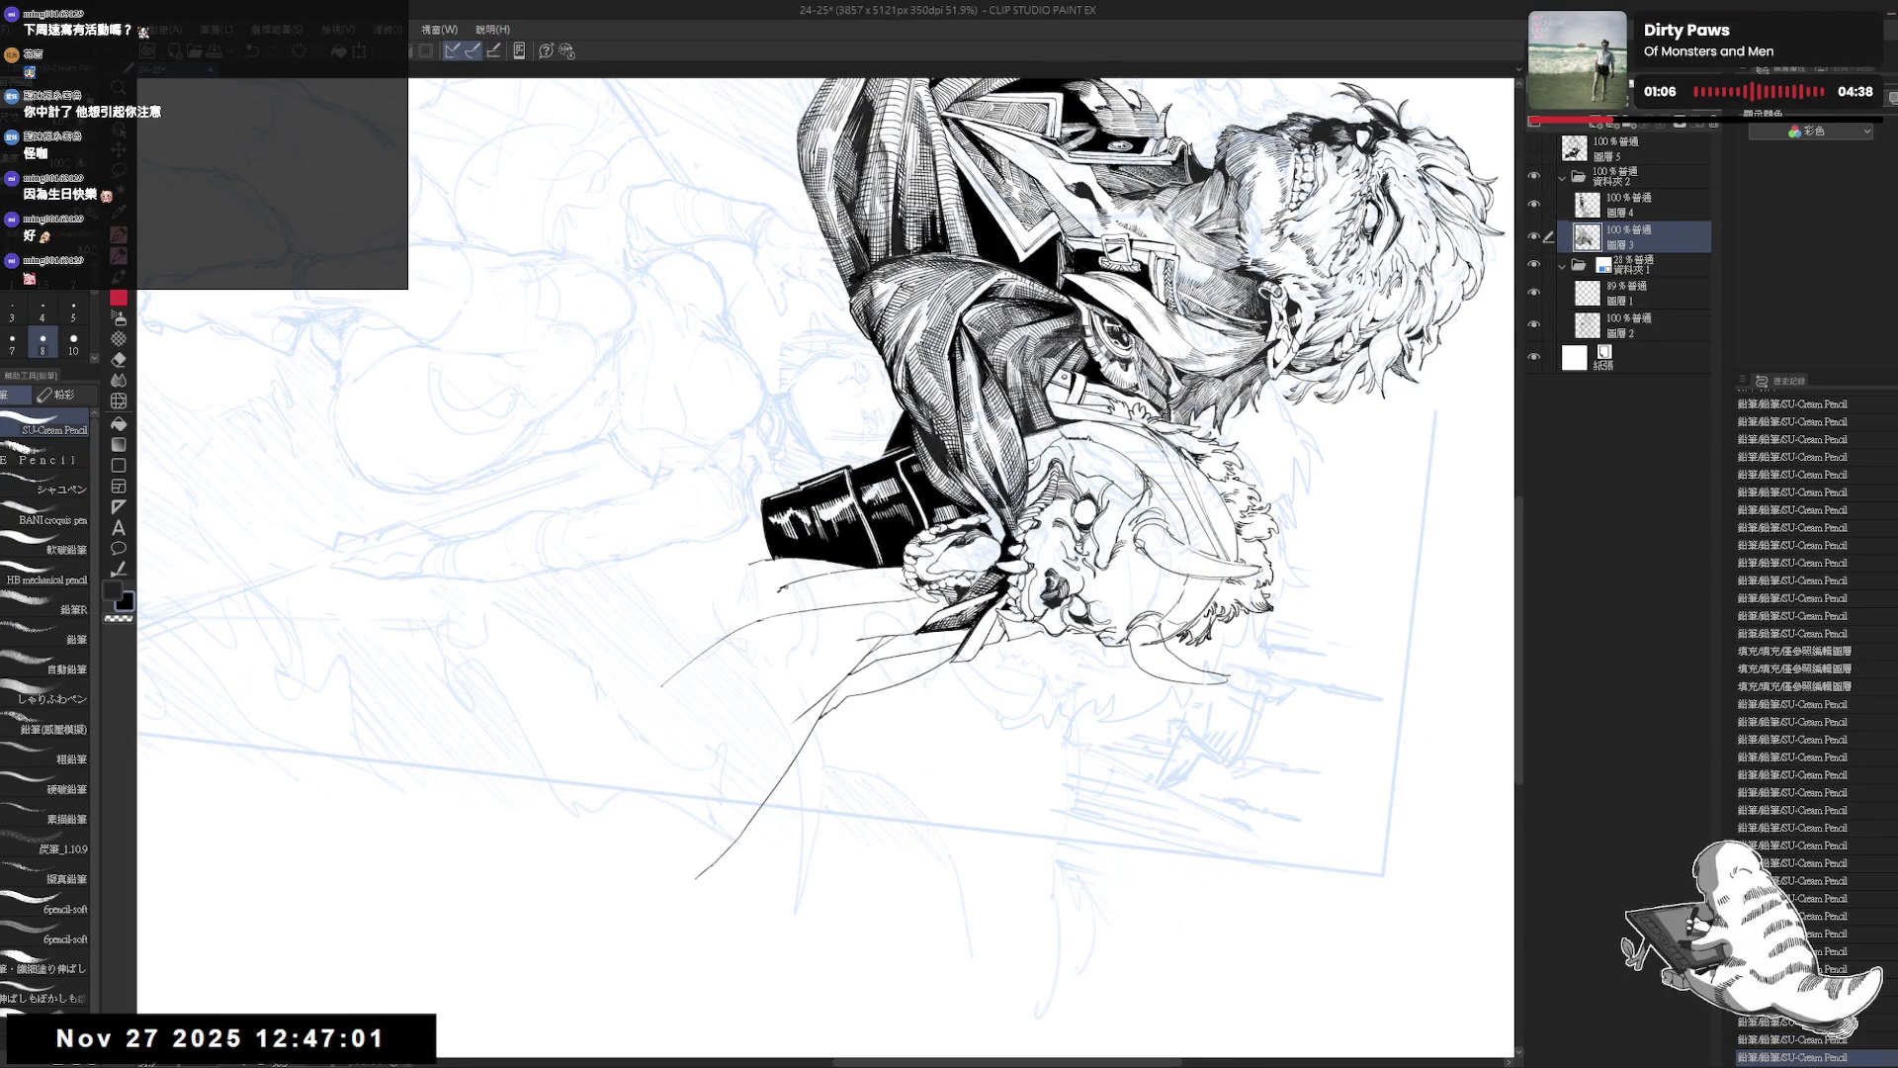
key("ctrl+at")
scroll(826, 569, "down", 3)
Check the figure in a mirrored view and frame the boot area.
key("h")
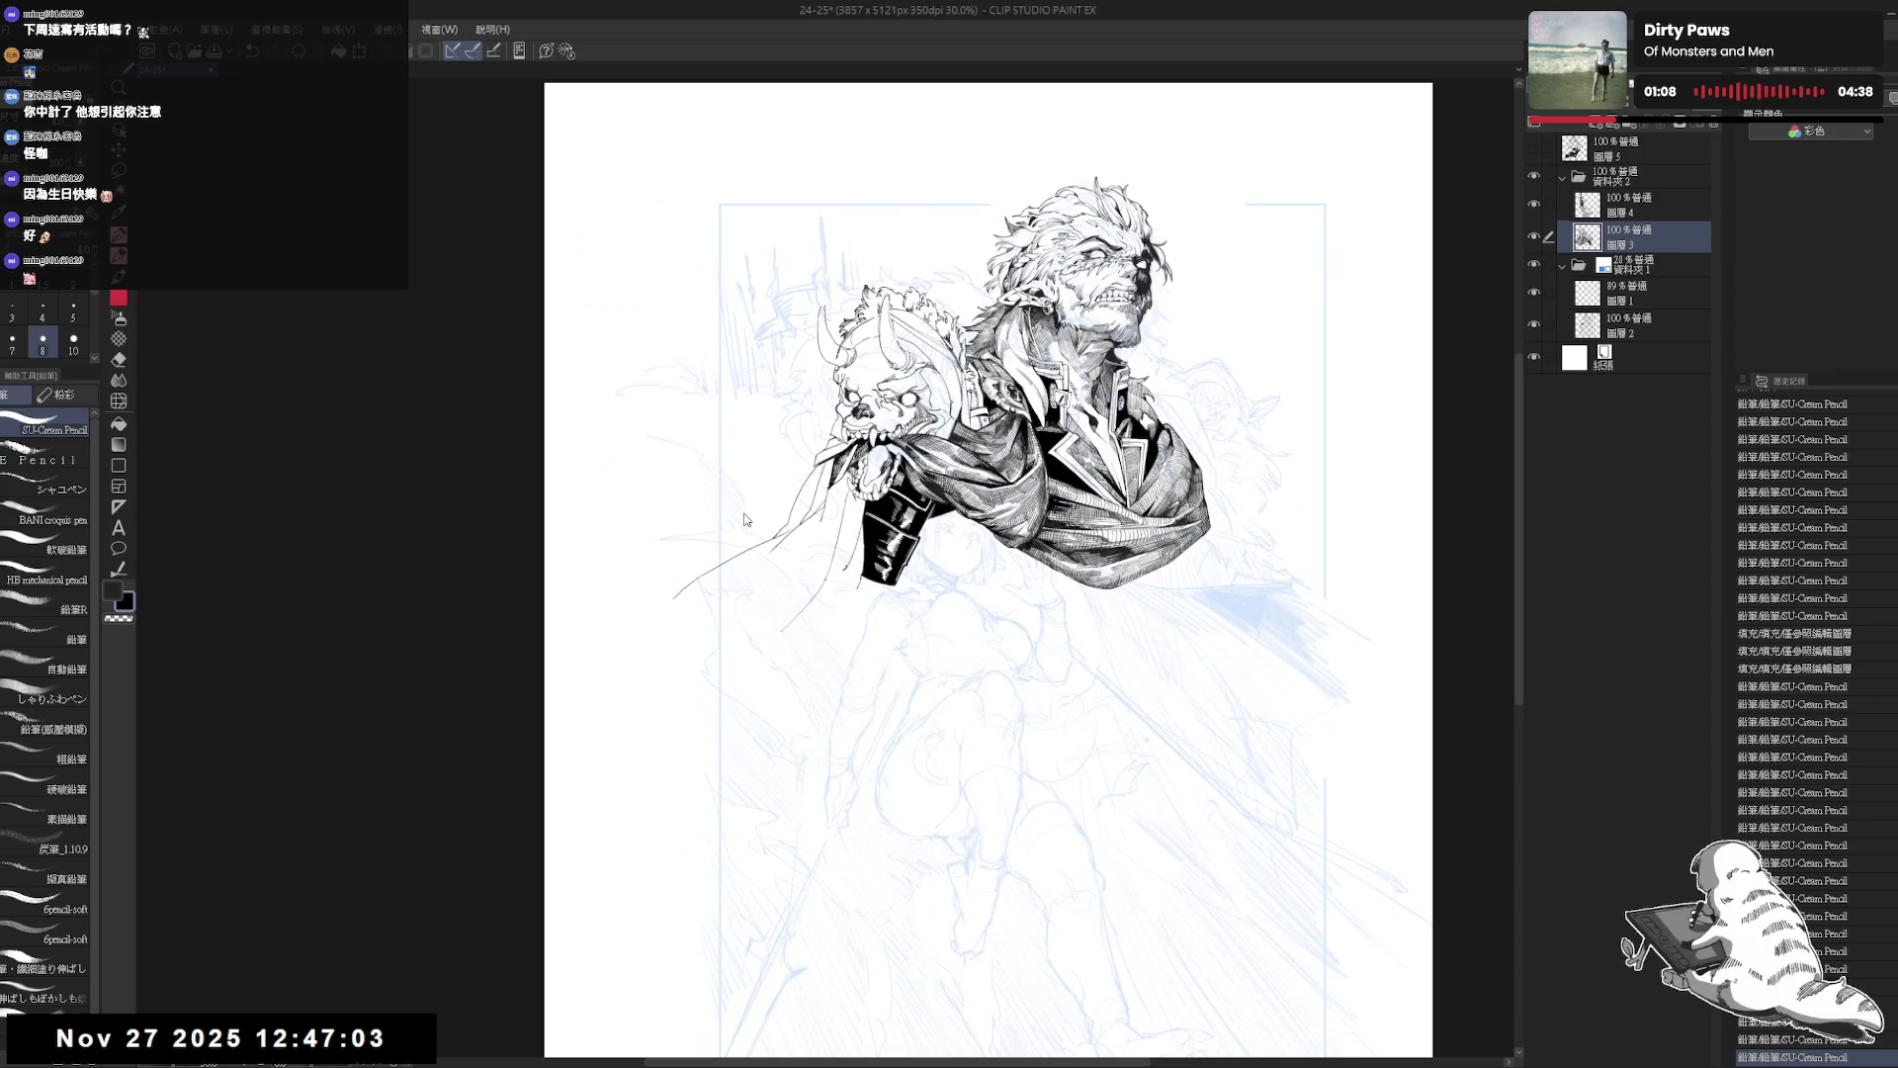
key("h")
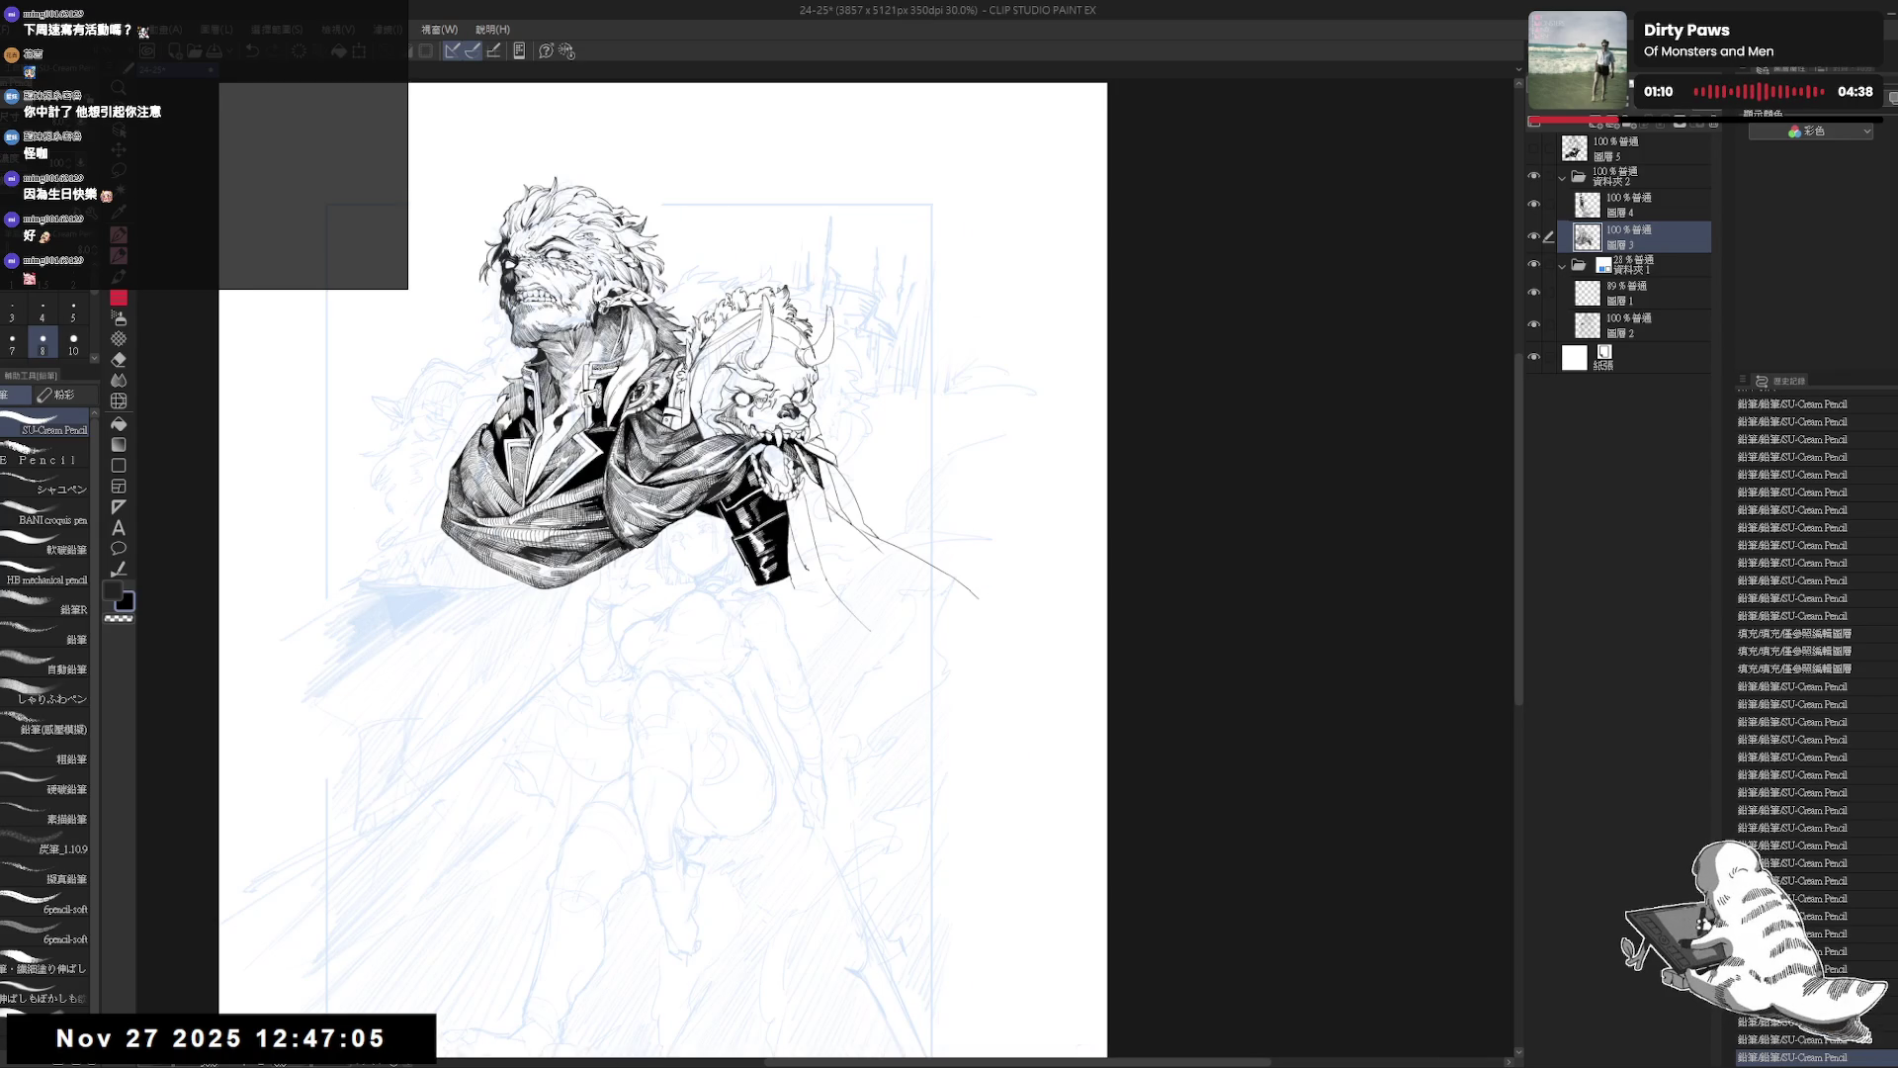
left_click_drag(667, 568, 717, 545)
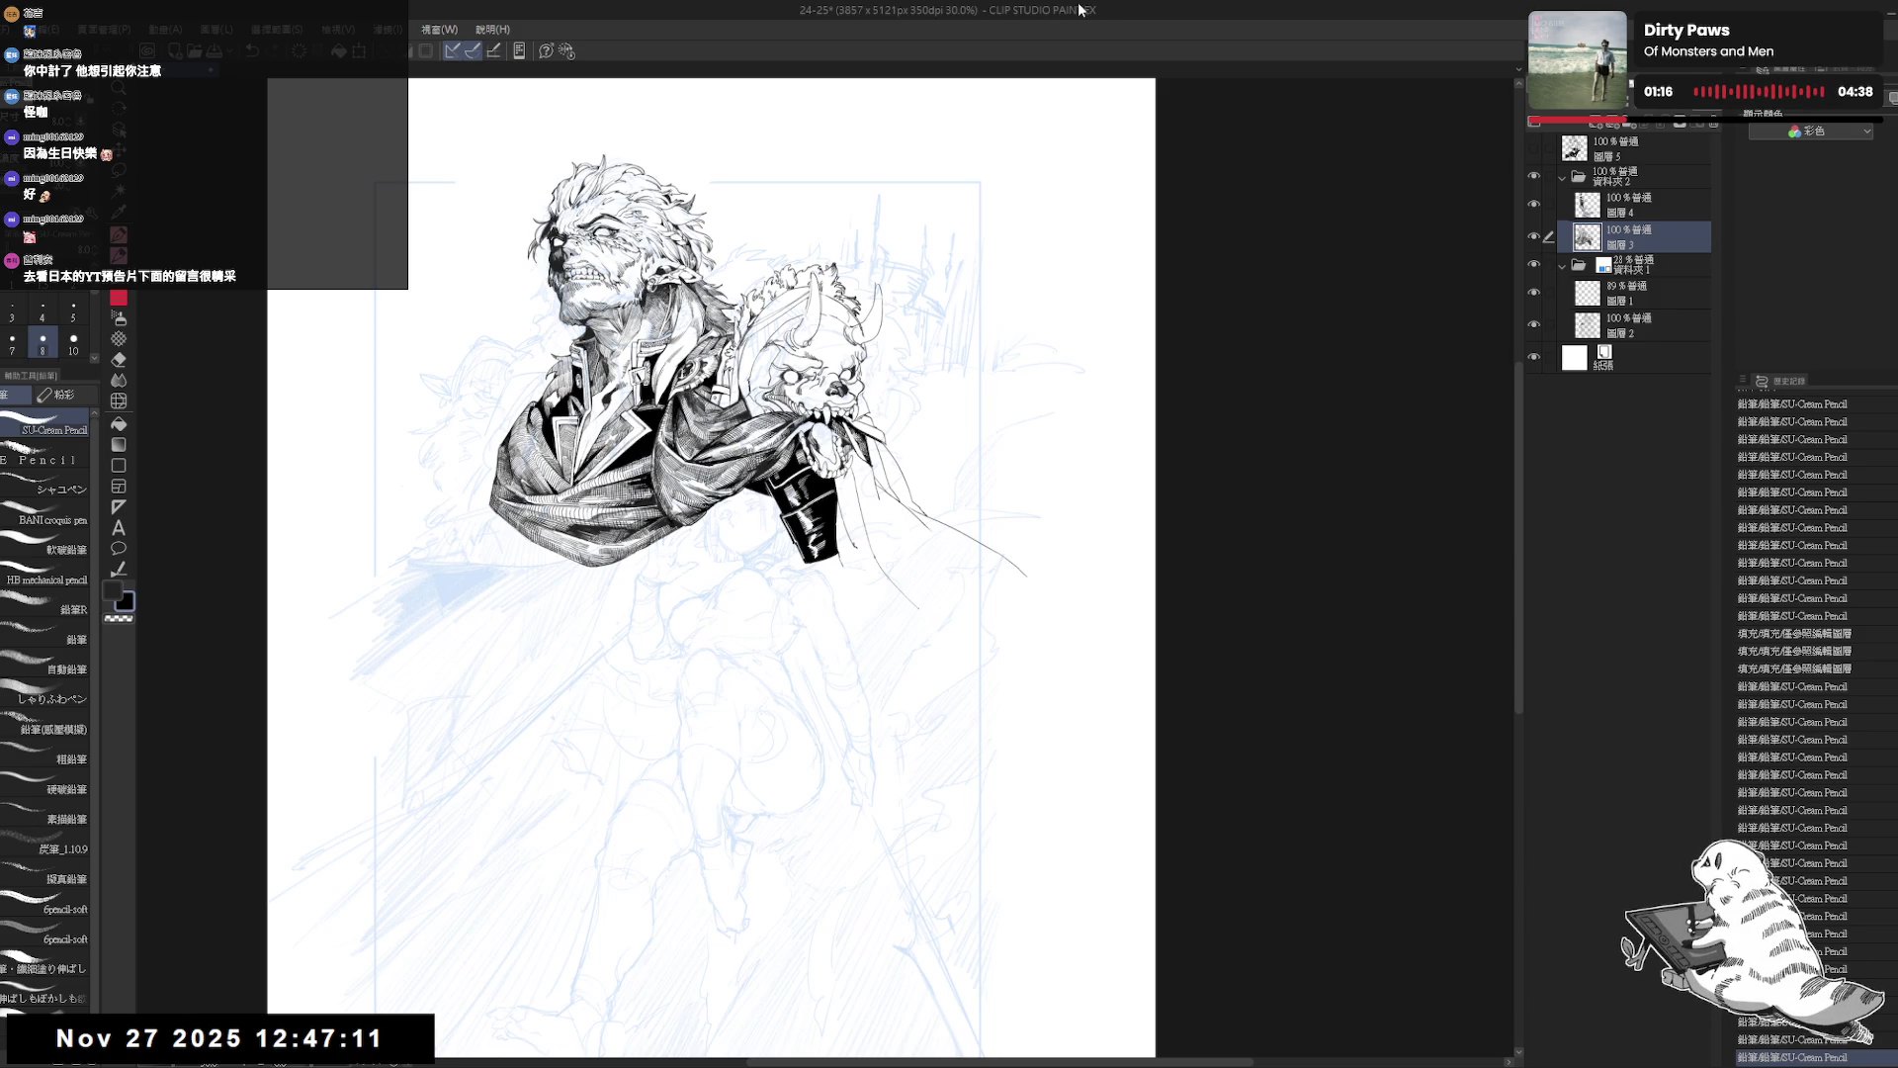
left_click_drag(887, 424, 905, 432)
key("h")
key("h")
left_click_drag(760, 583, 784, 610)
scroll(850, 653, "up", 3)
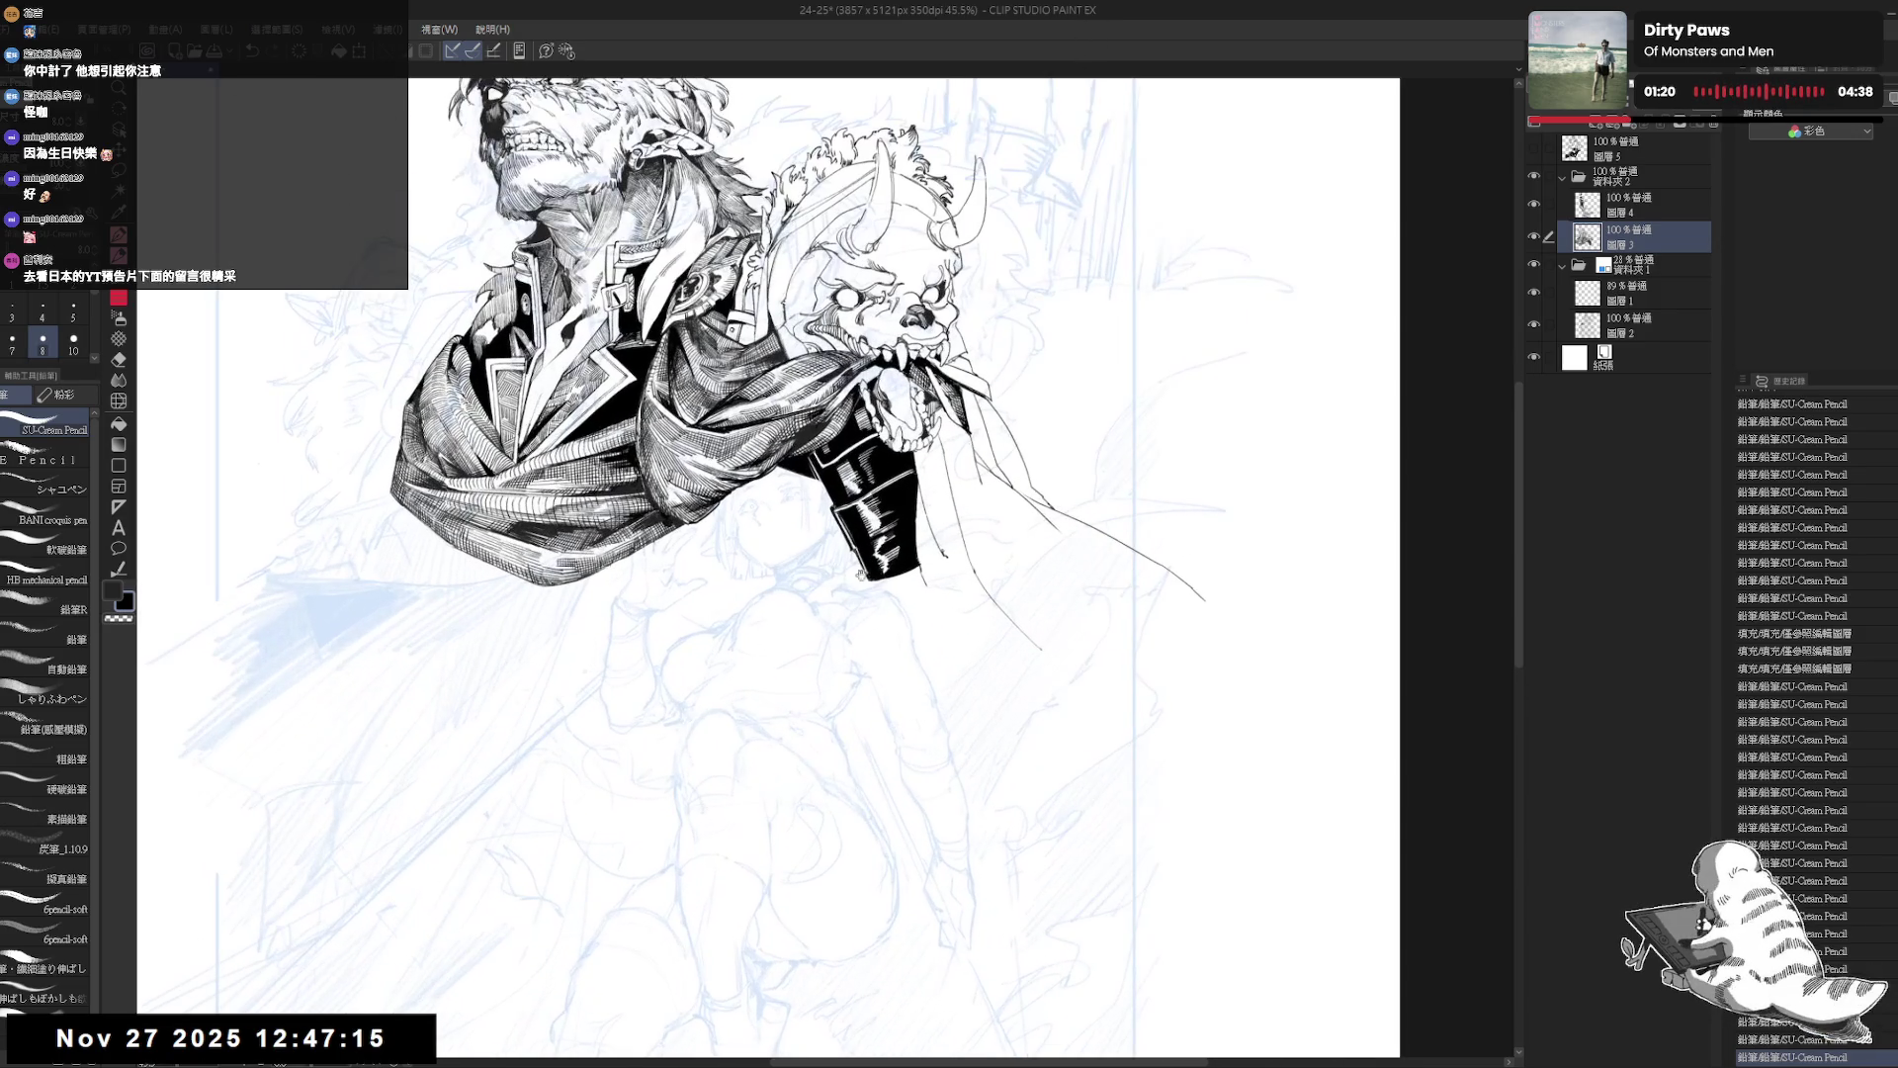
mouse_move(659, 516)
left_mouse_down()
mouse_move(699, 531)
mouse_move(751, 620)
mouse_move(716, 574)
left_mouse_up()
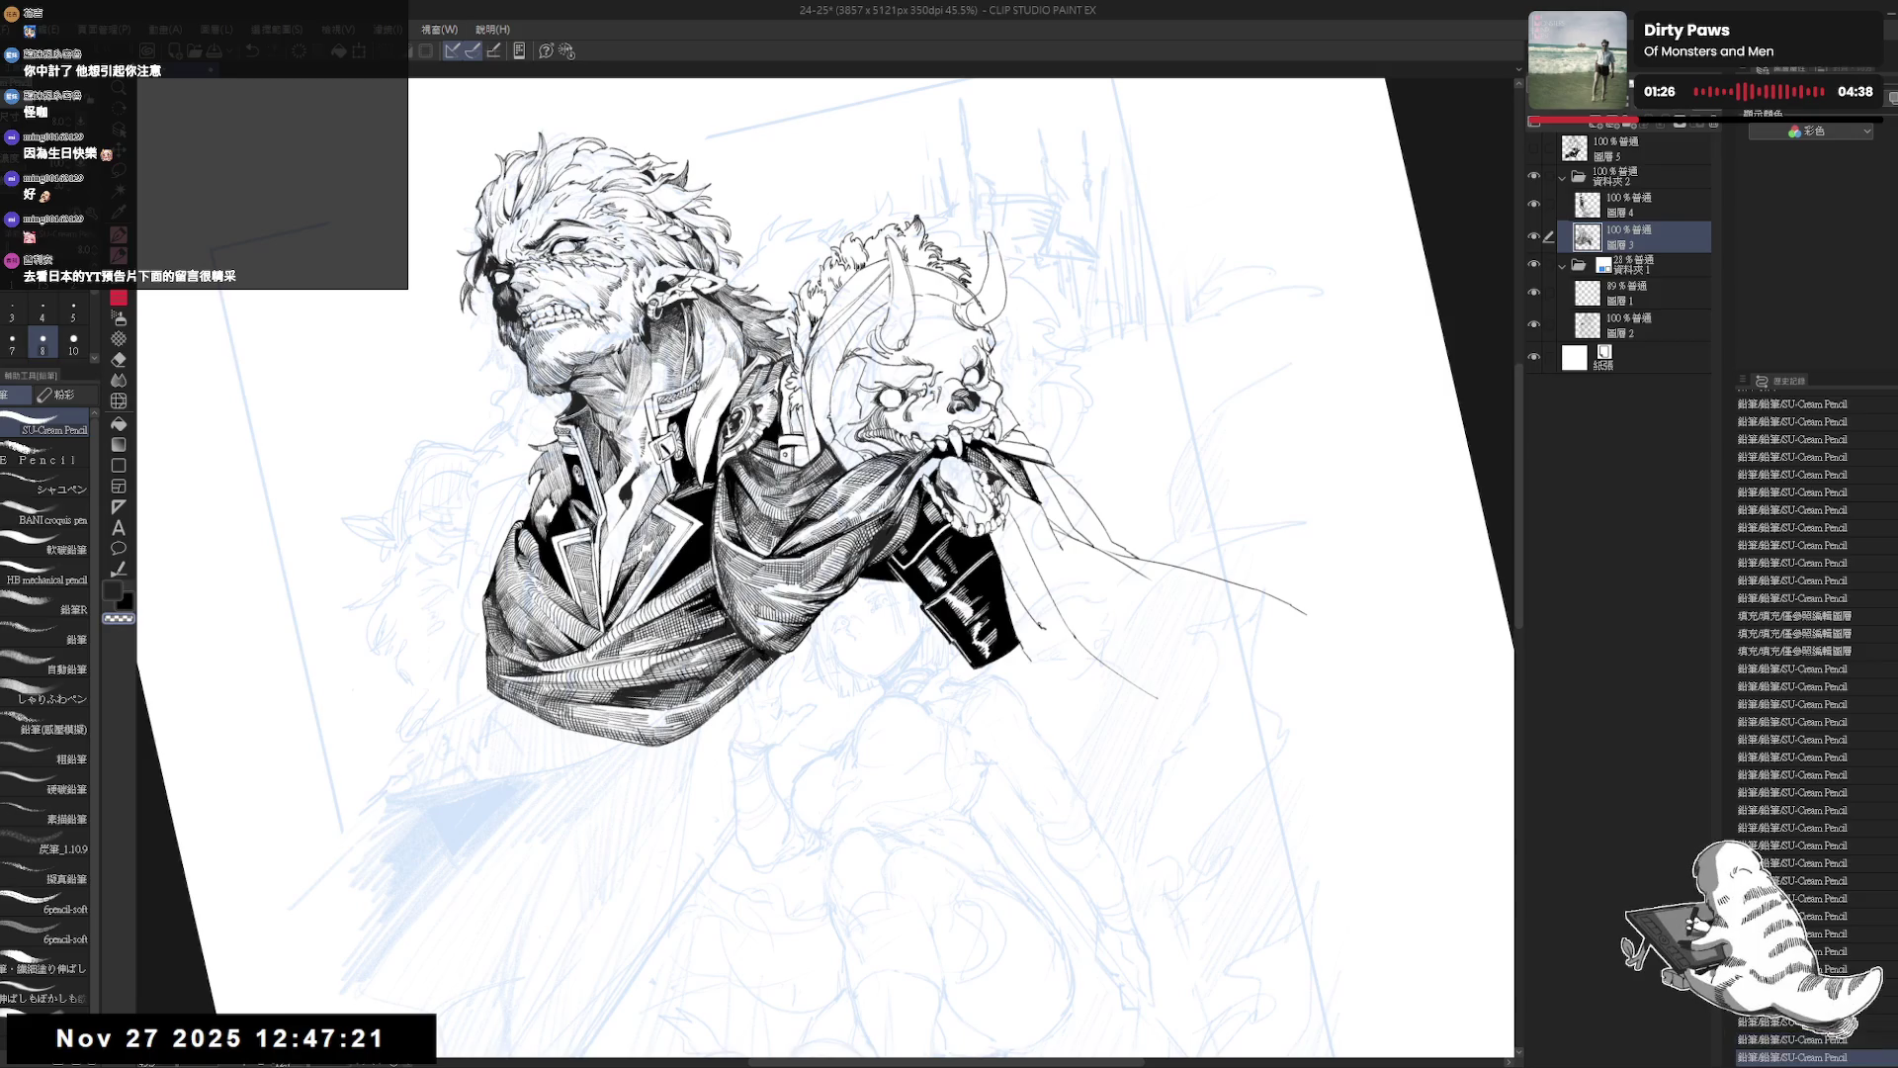
Undo the last three strokes near the boot and redraw one short vertical stroke.
key("ctrl+y")
key("ctrl+y")
key("ctrl+y")
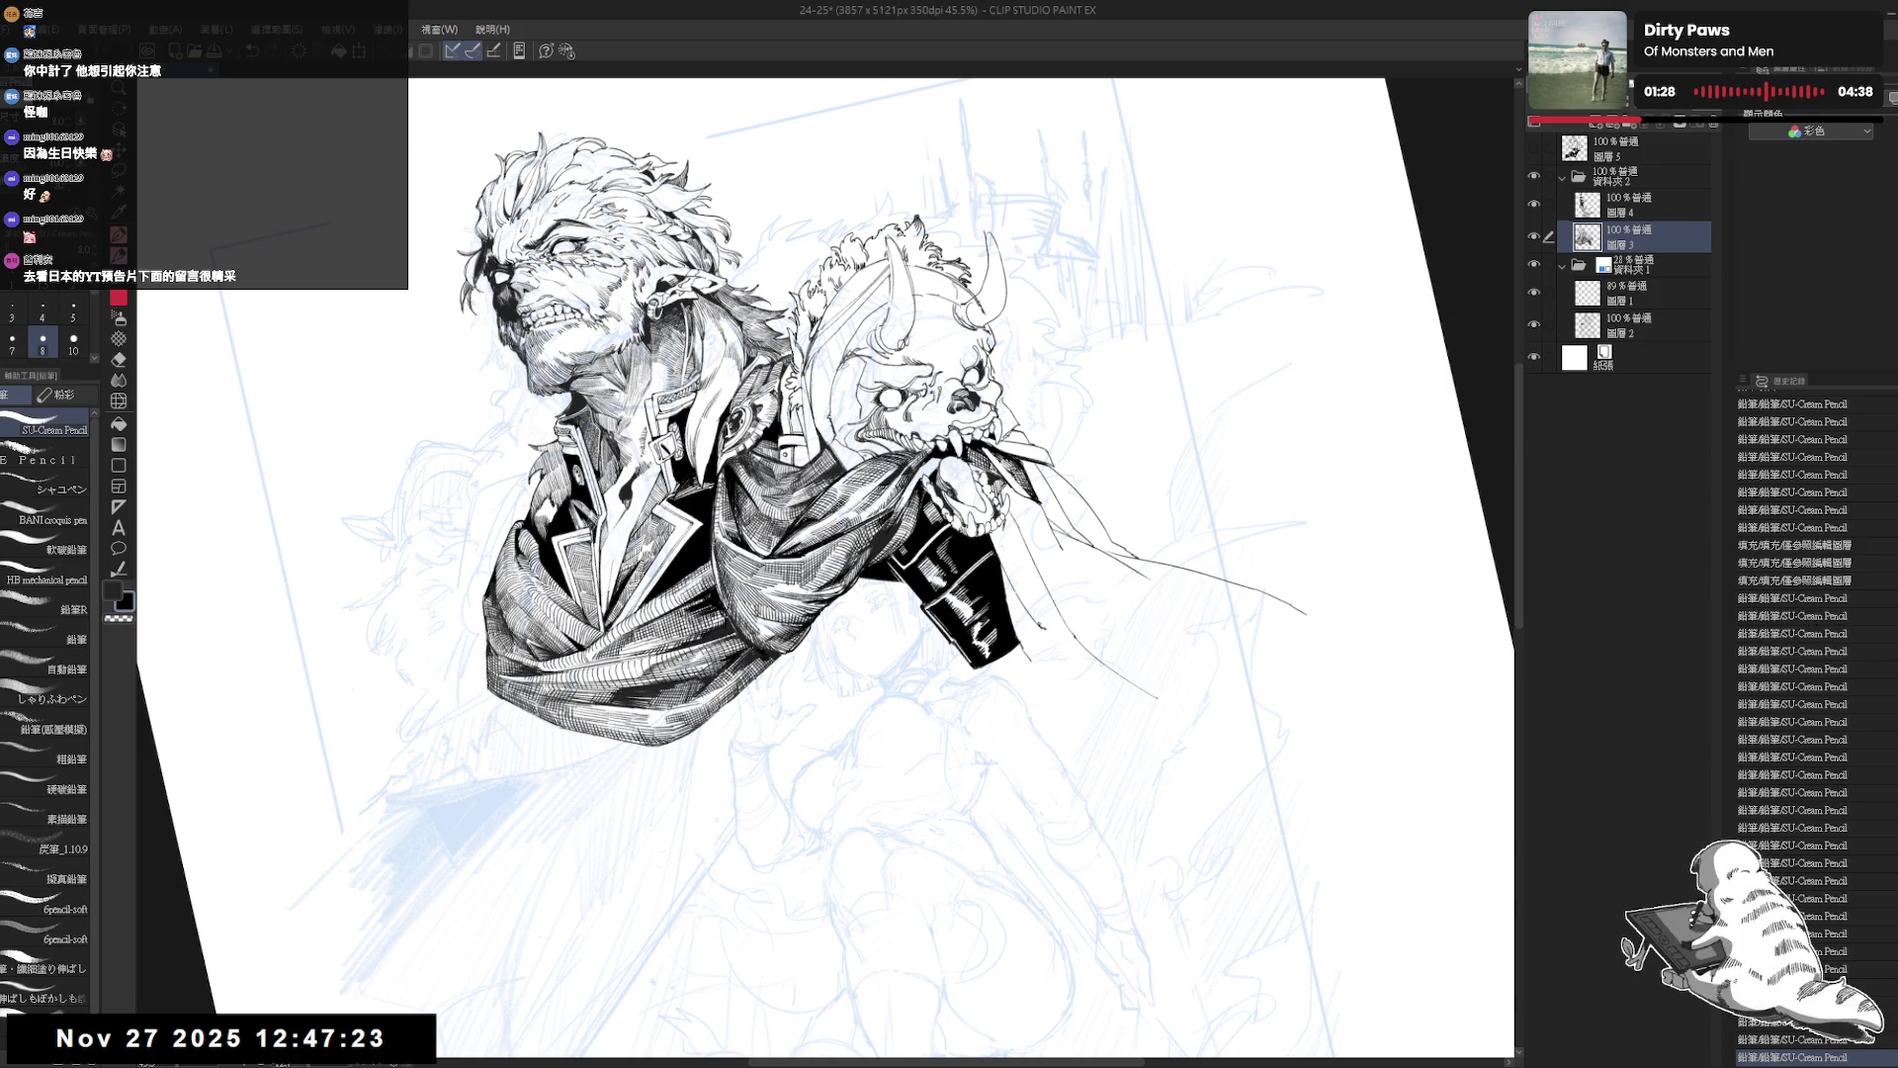
key("ctrl+y")
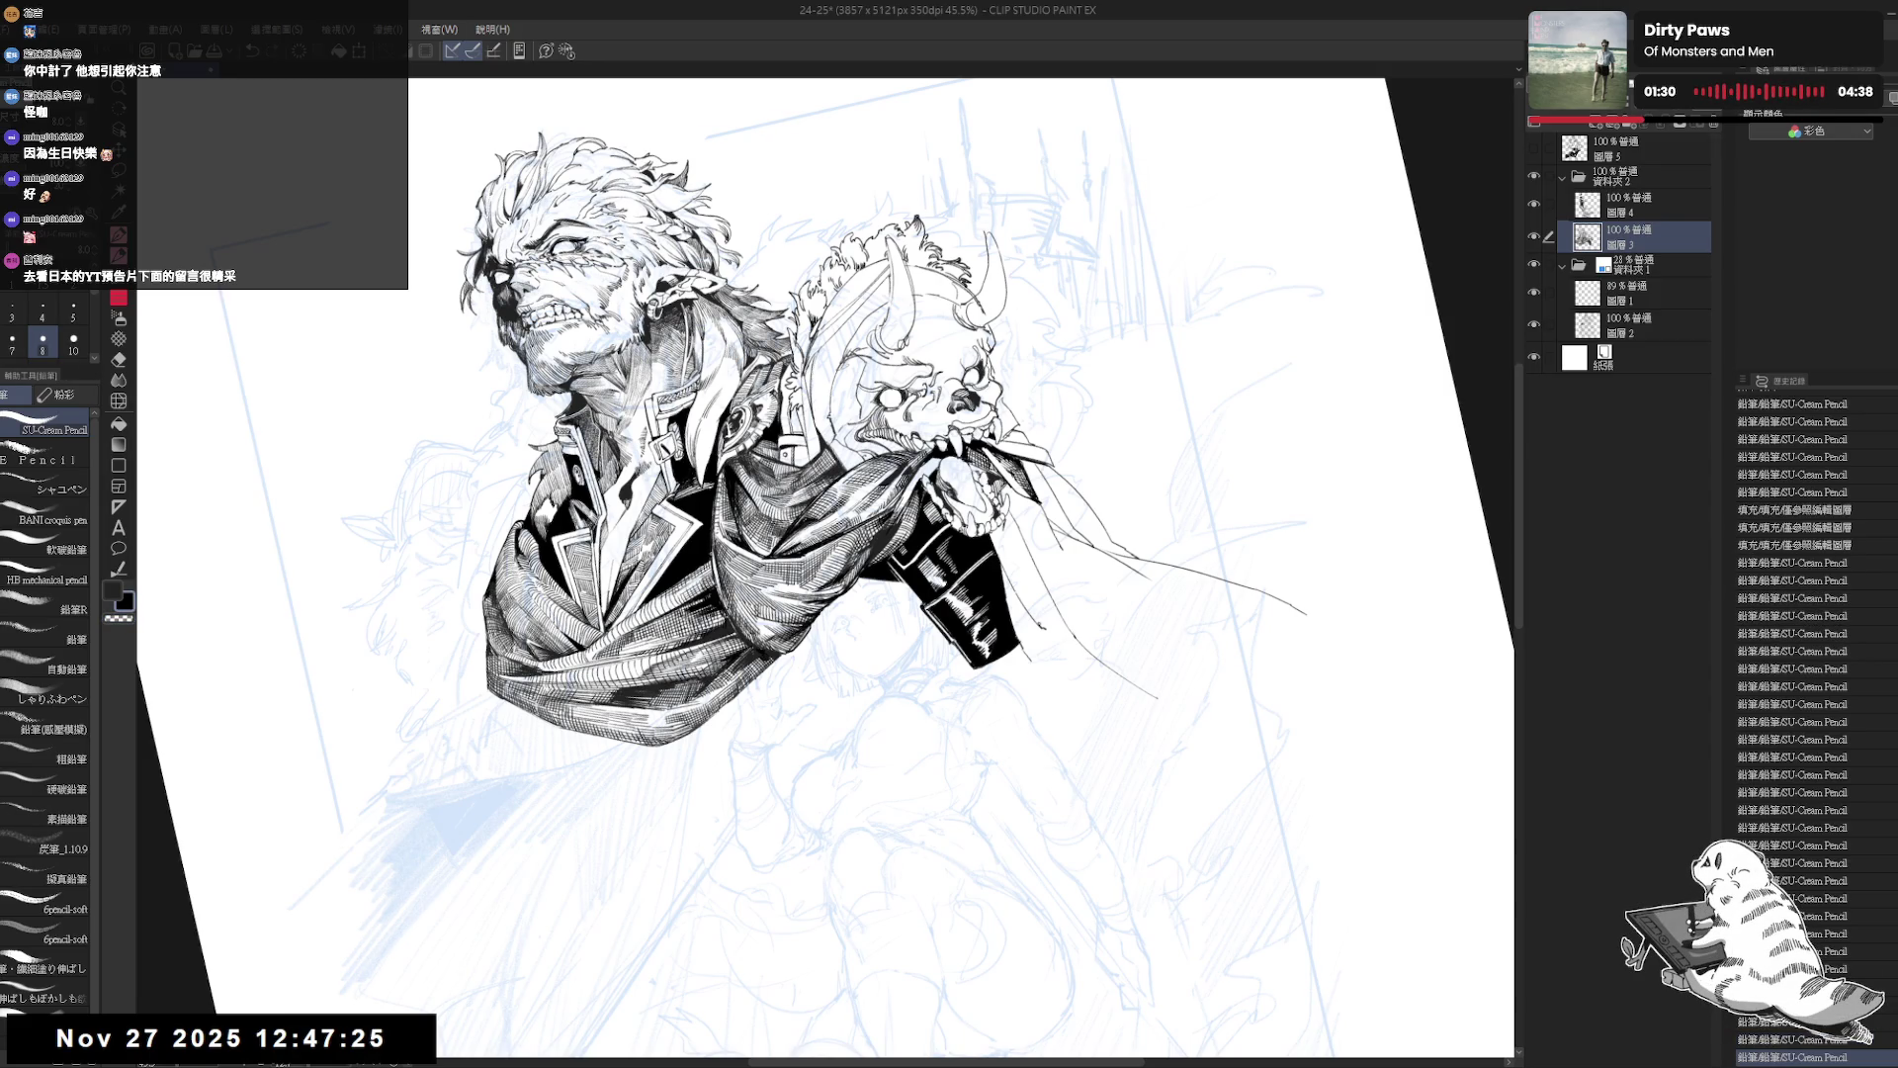
key("ctrl+0")
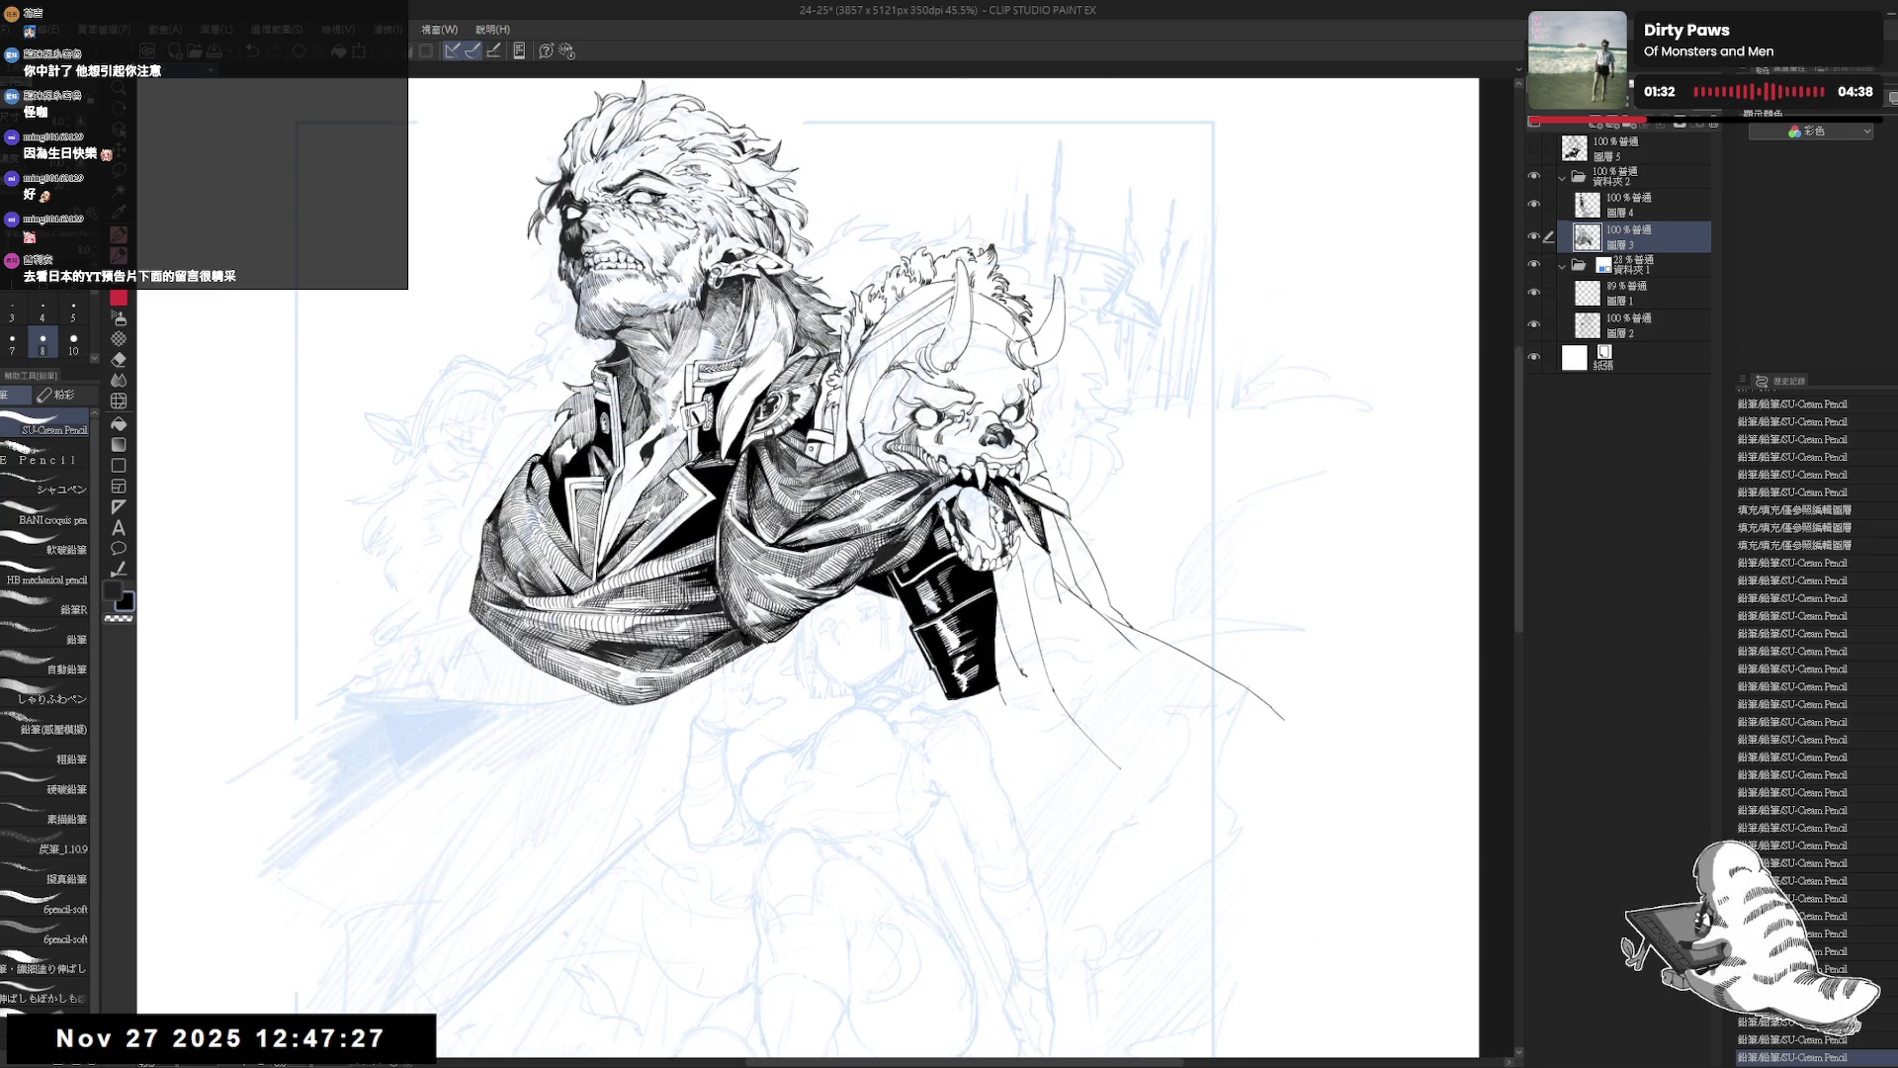
key("ctrl+z")
key("ctrl+z")
key("ctrl+z")
left_click_drag(717, 525, 718, 569)
key("ctrl+minus")
key("ctrl+minus")
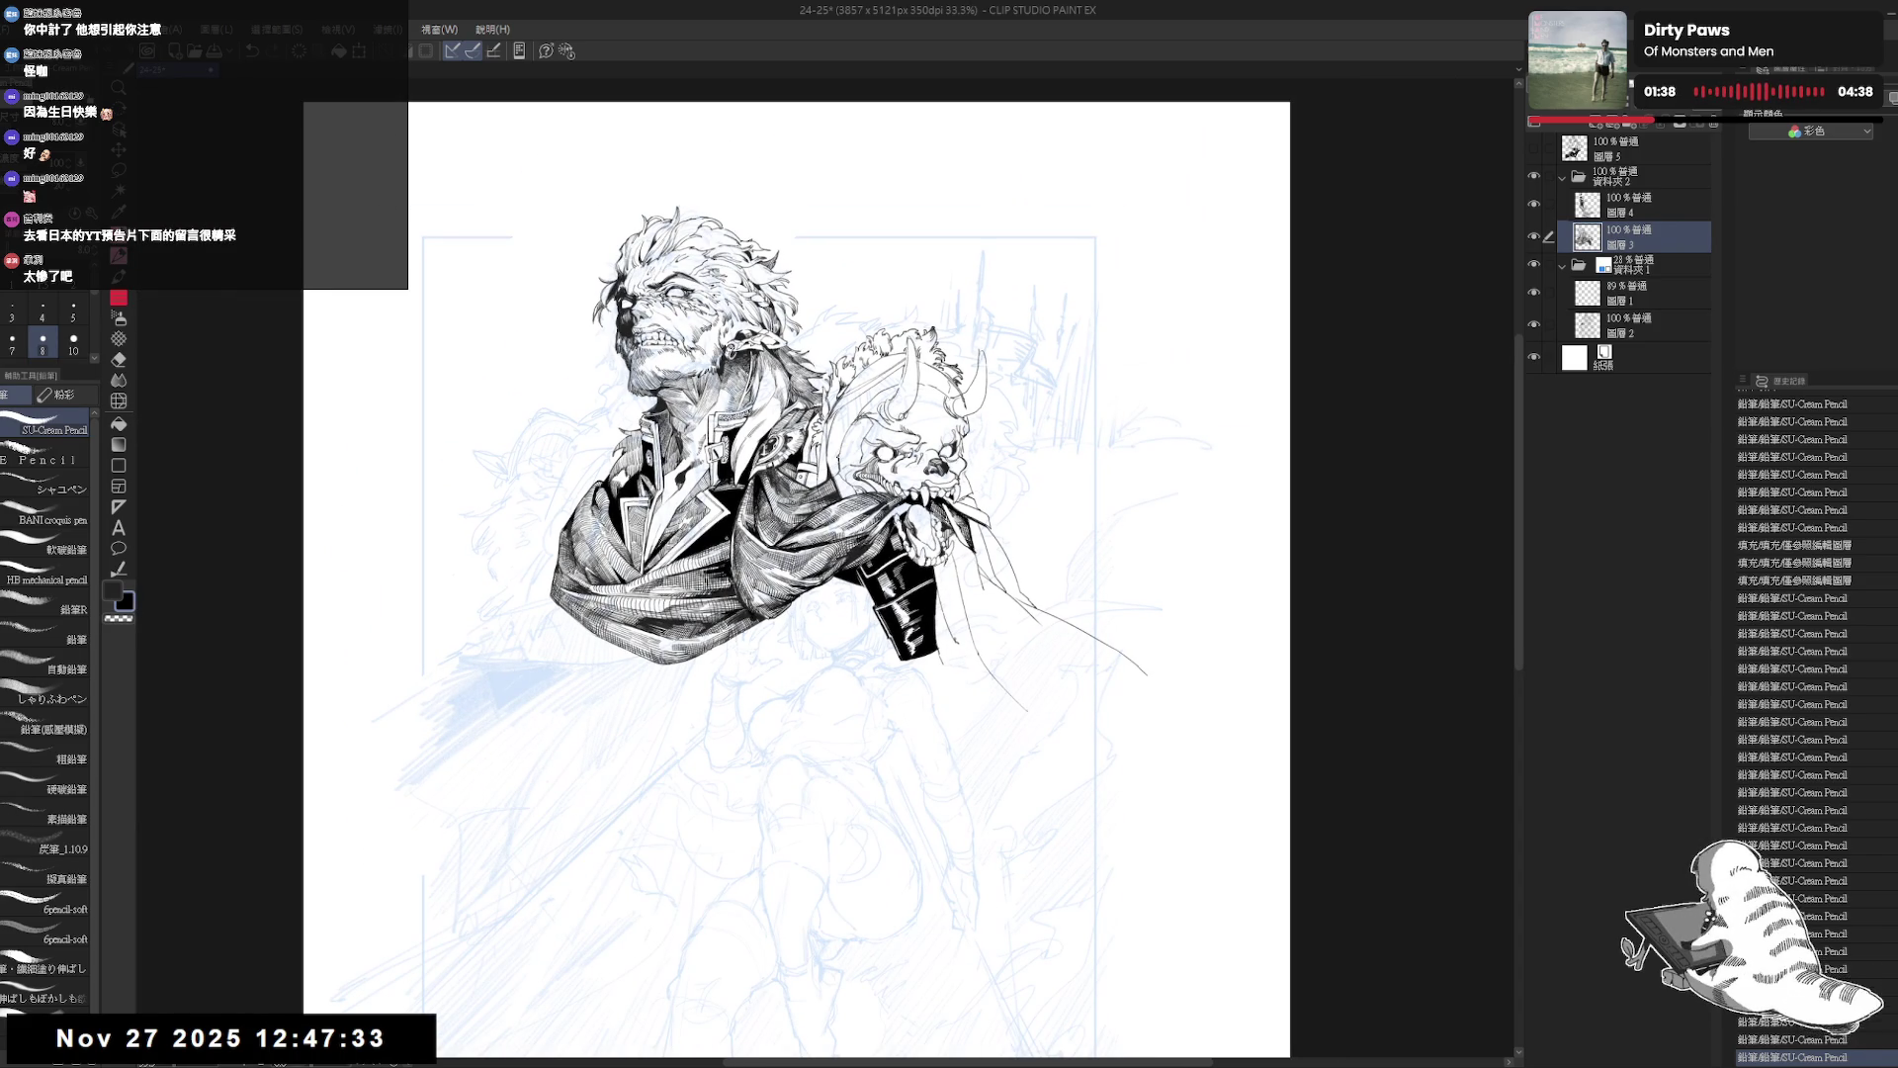
scroll(839, 537, "down", 1)
After a mirrored check, erase the stray marks just below the black boot.
key("h")
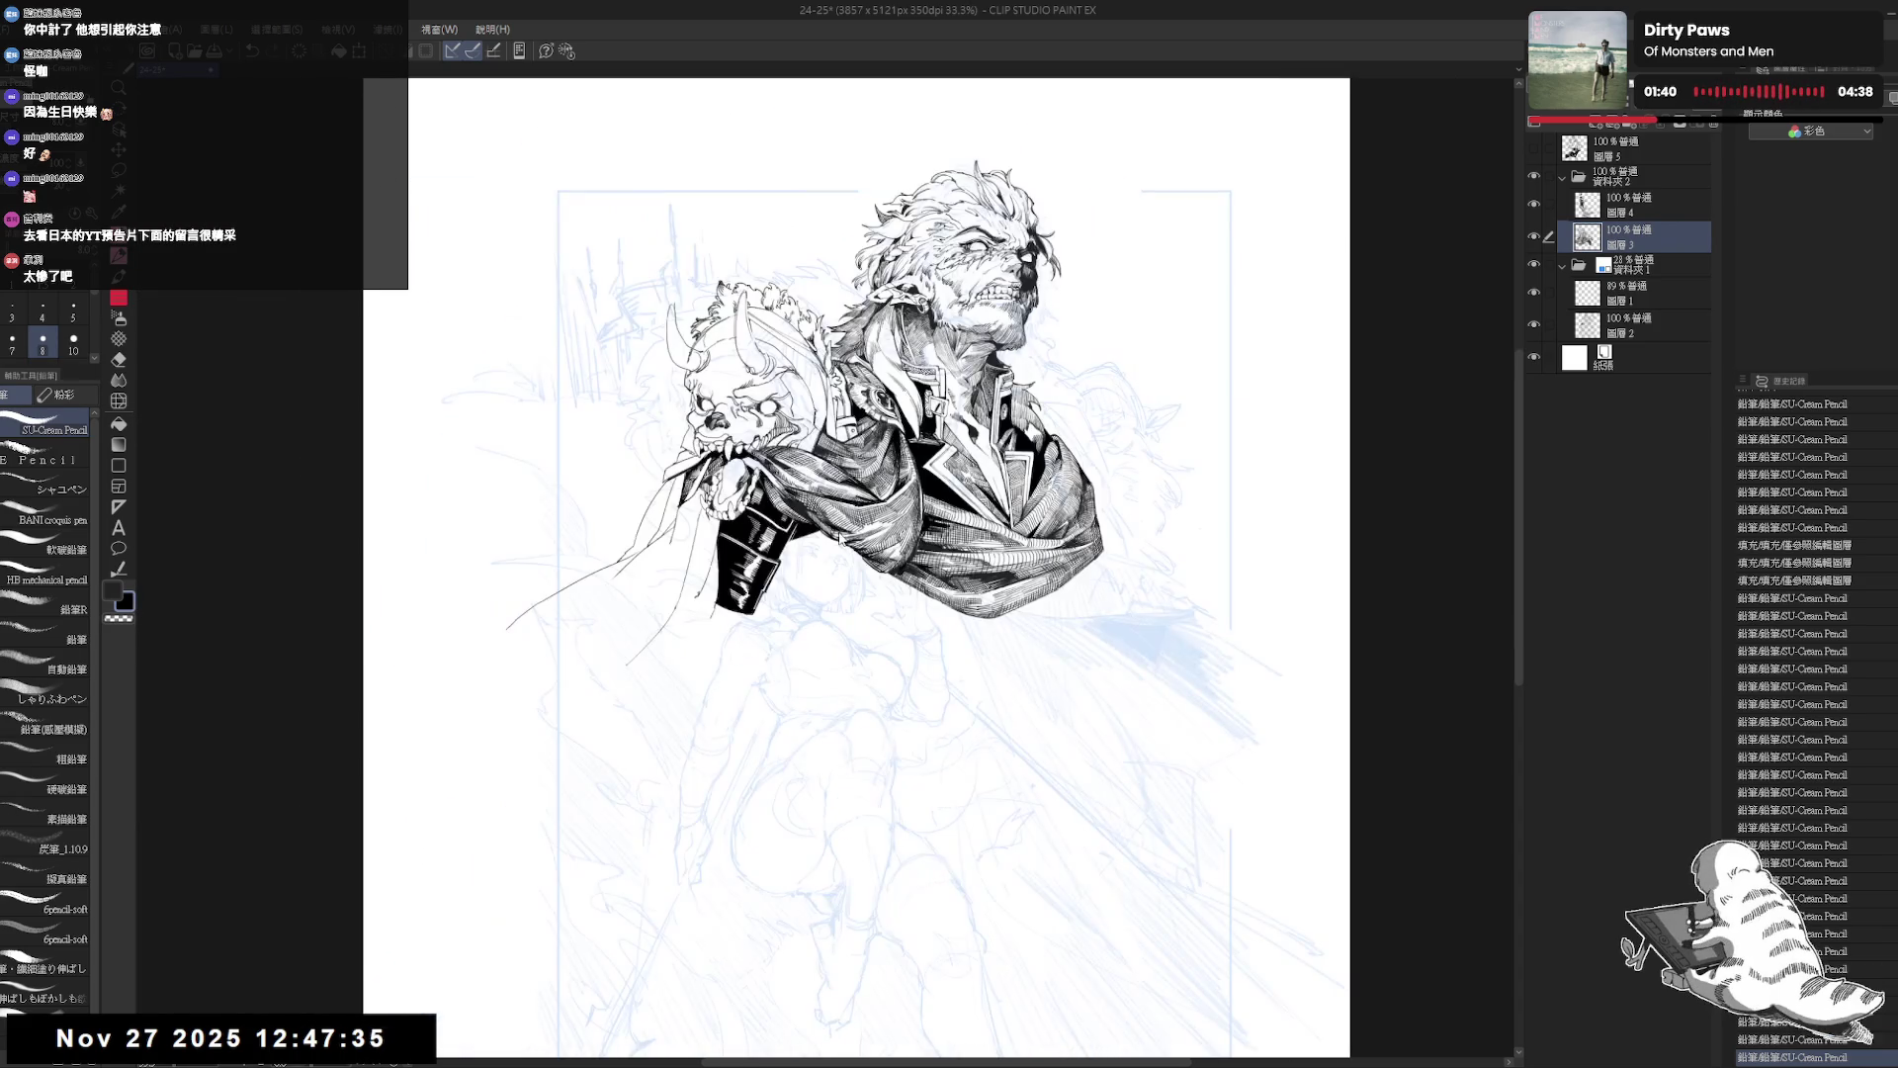
key("h")
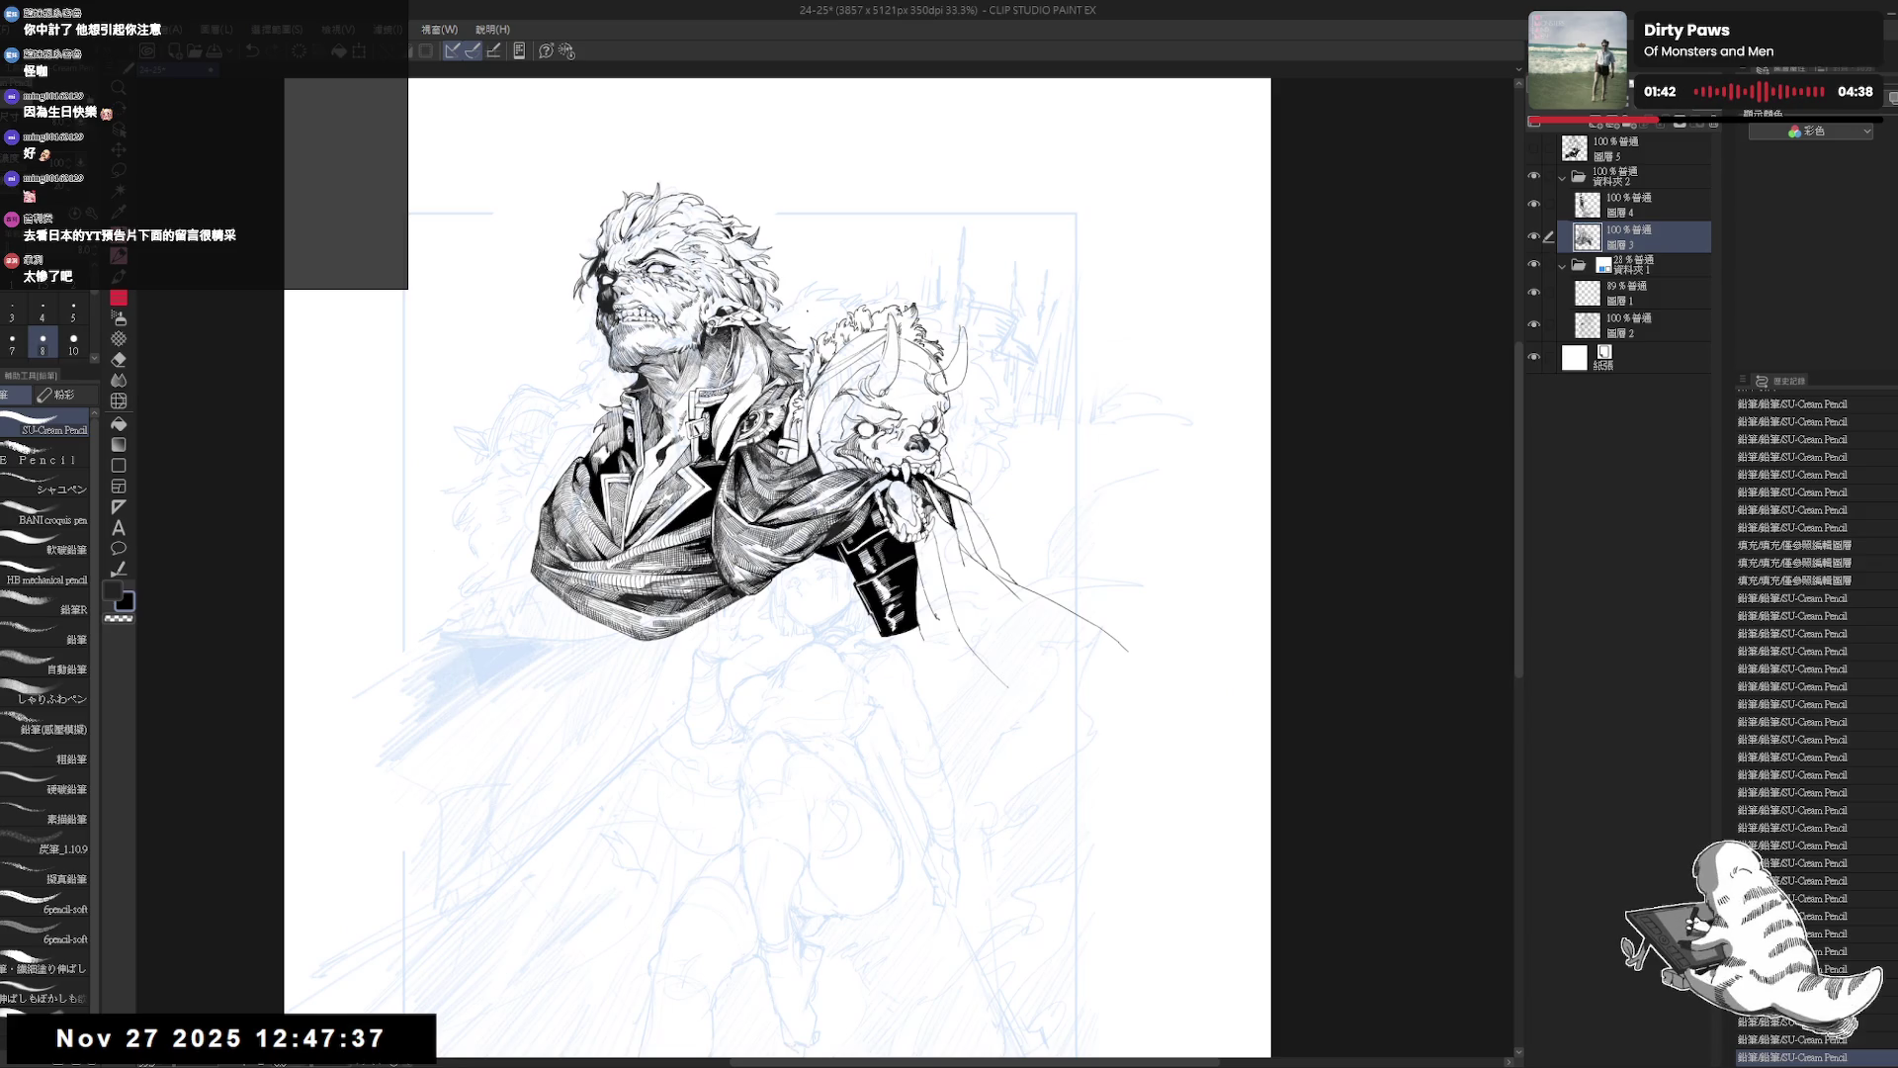
scroll(814, 585, "down", 1)
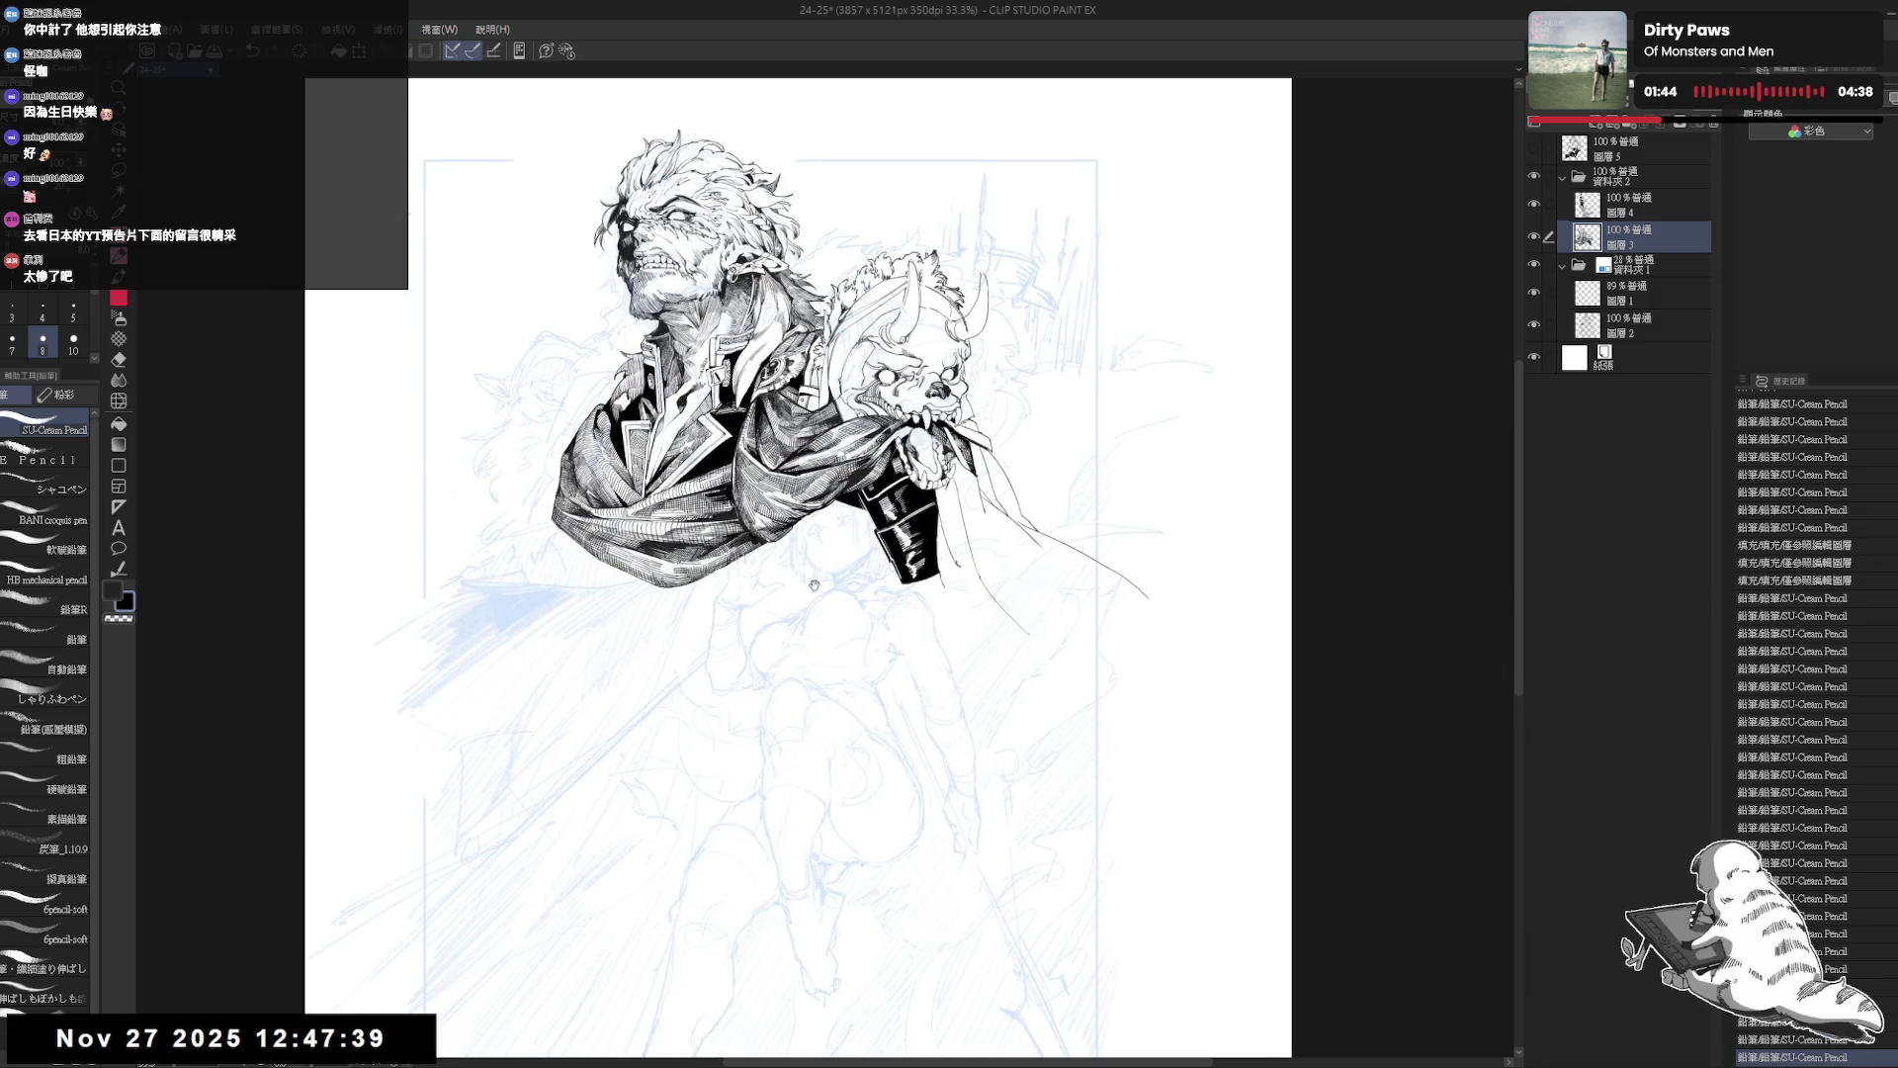
key("h")
key("h")
left_click_drag(861, 522, 944, 906)
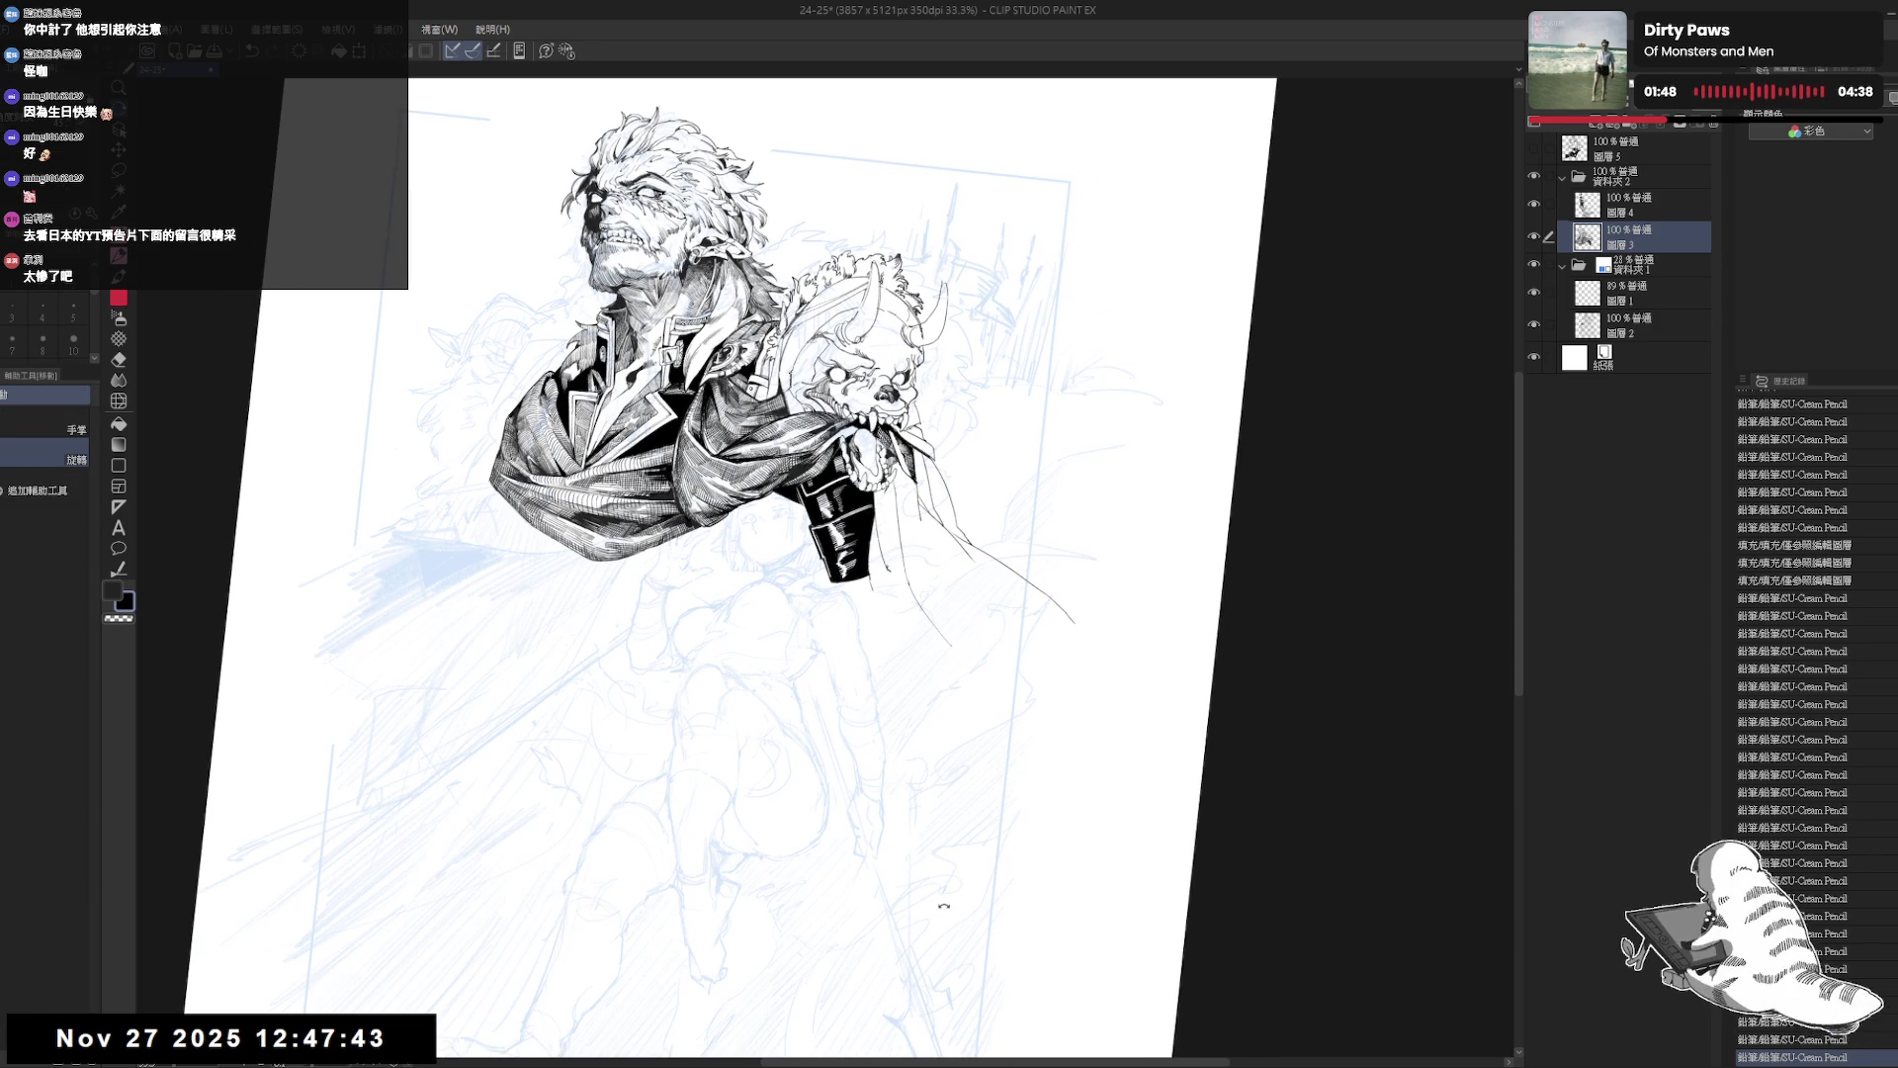
scroll(912, 624, "up", 3)
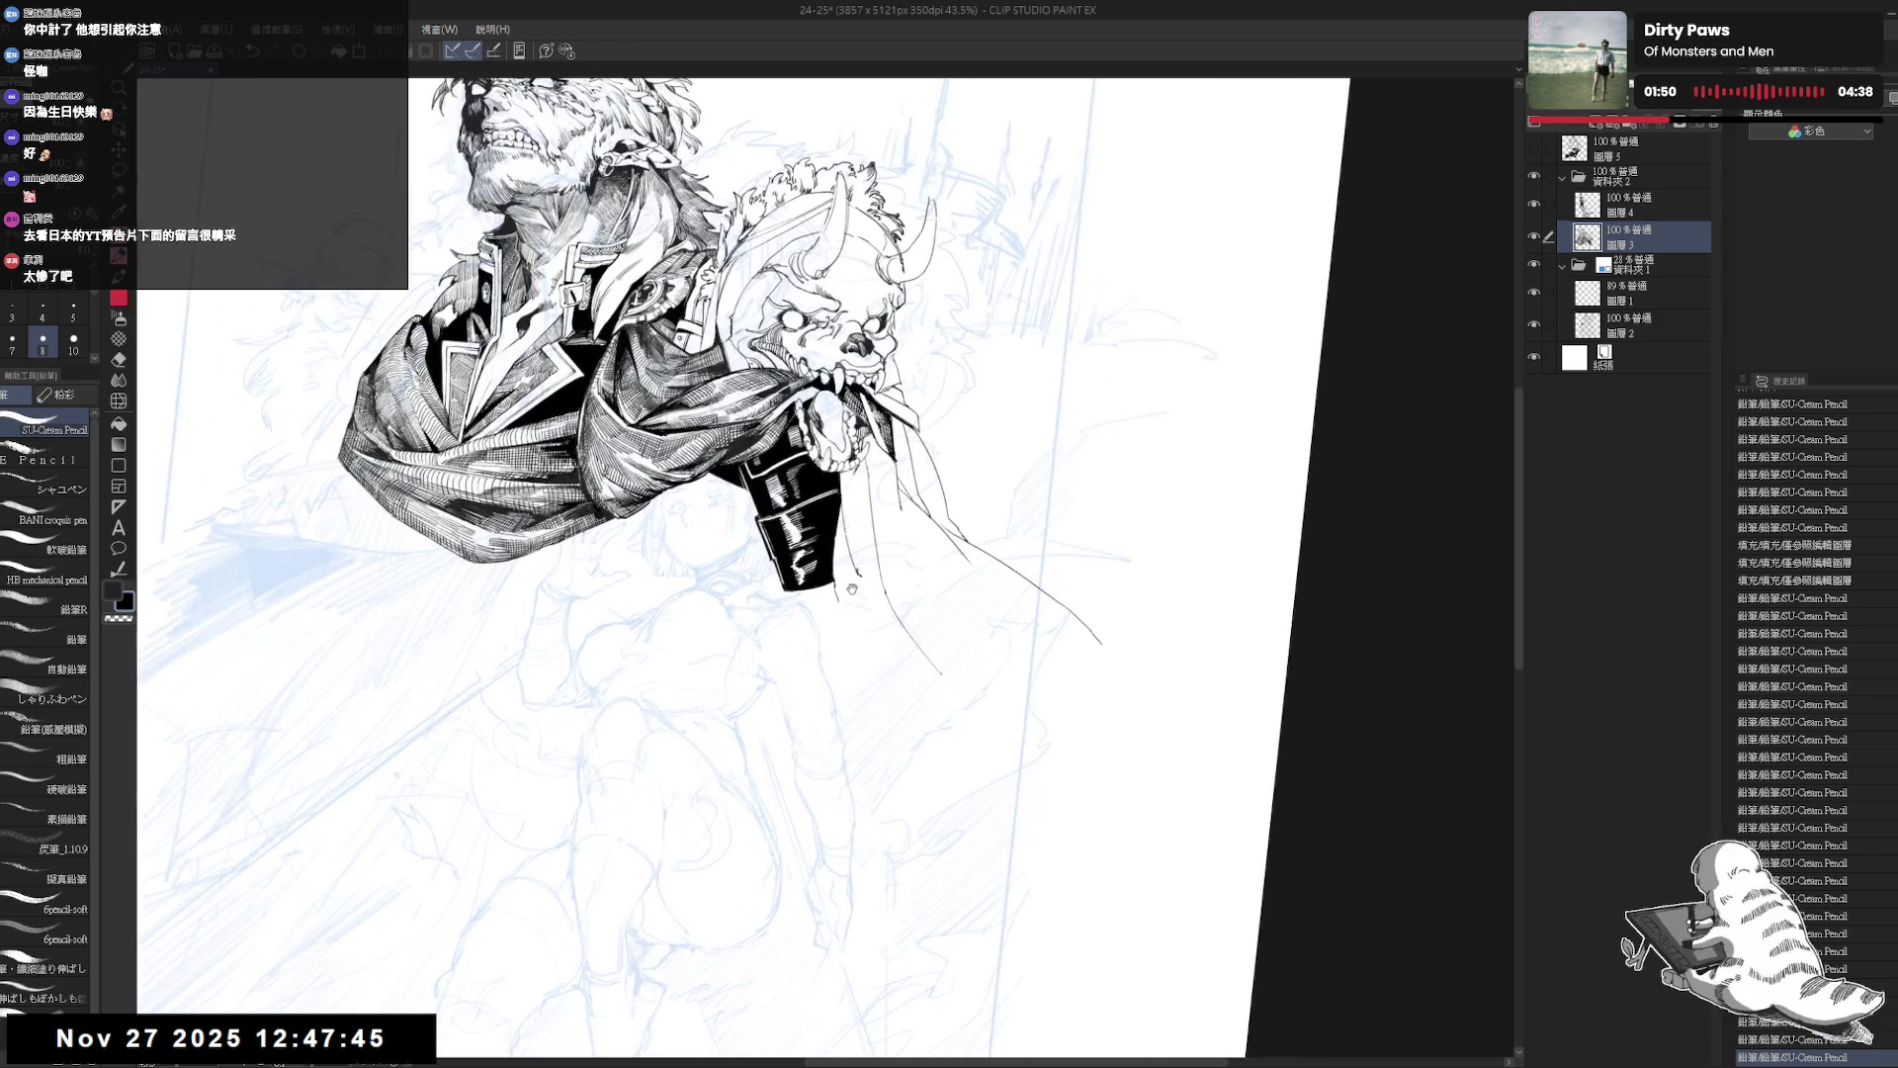
key("e")
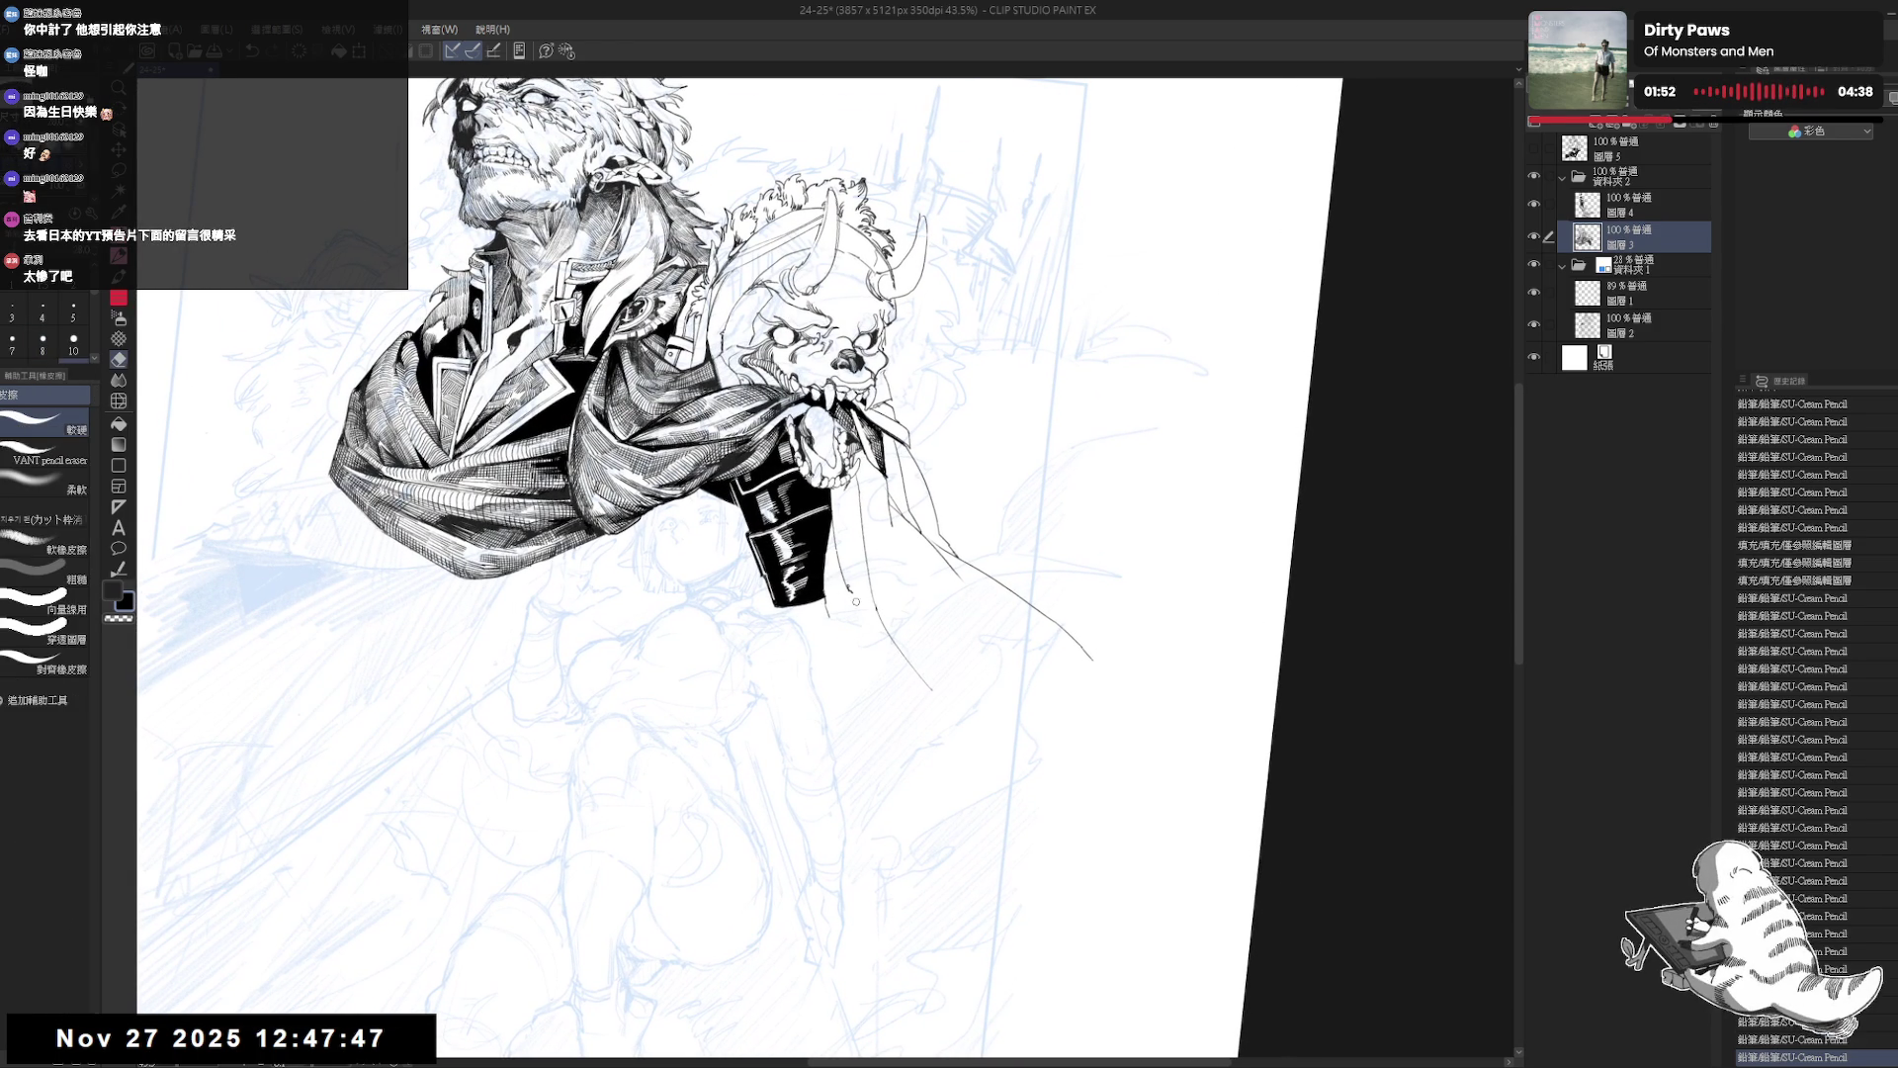
left_click_drag(832, 591, 826, 631)
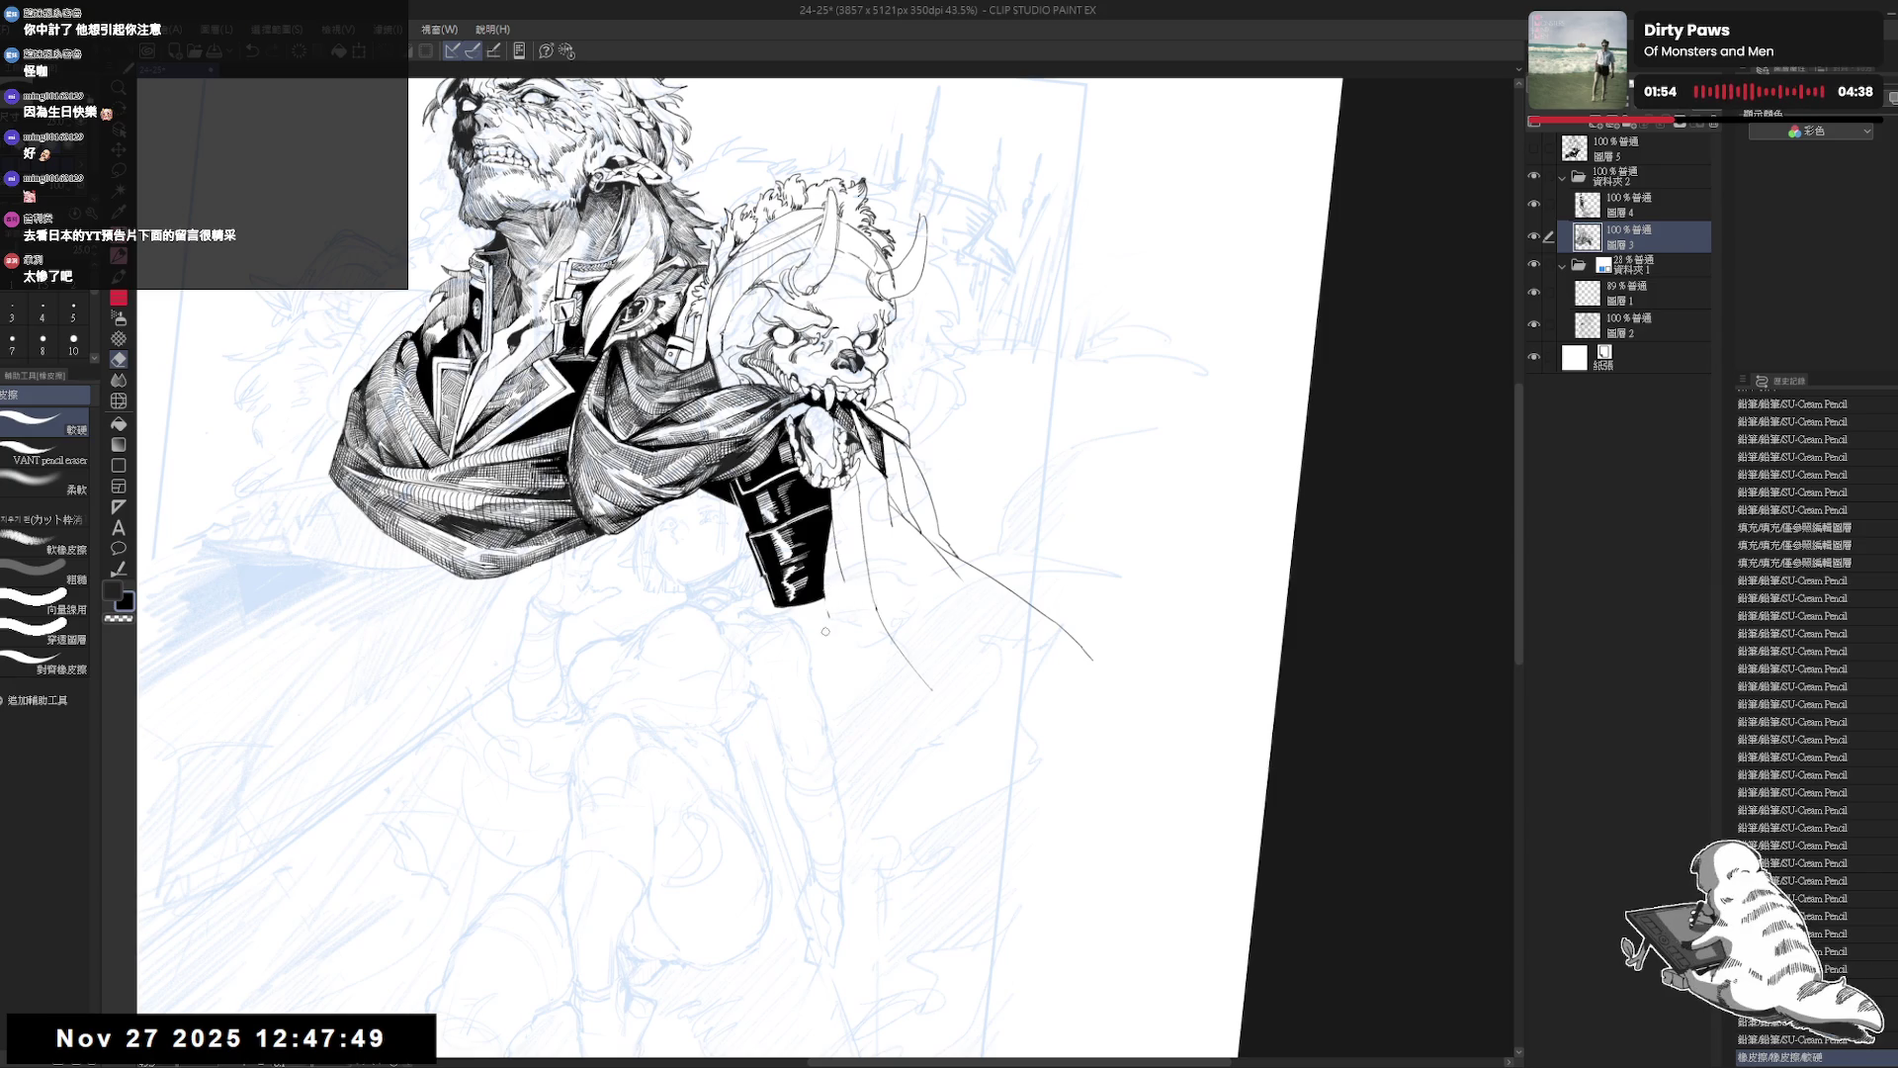
left_click(827, 610)
Return to the pencil and reposition and tilt the view on the figure.
key("p")
key("minus")
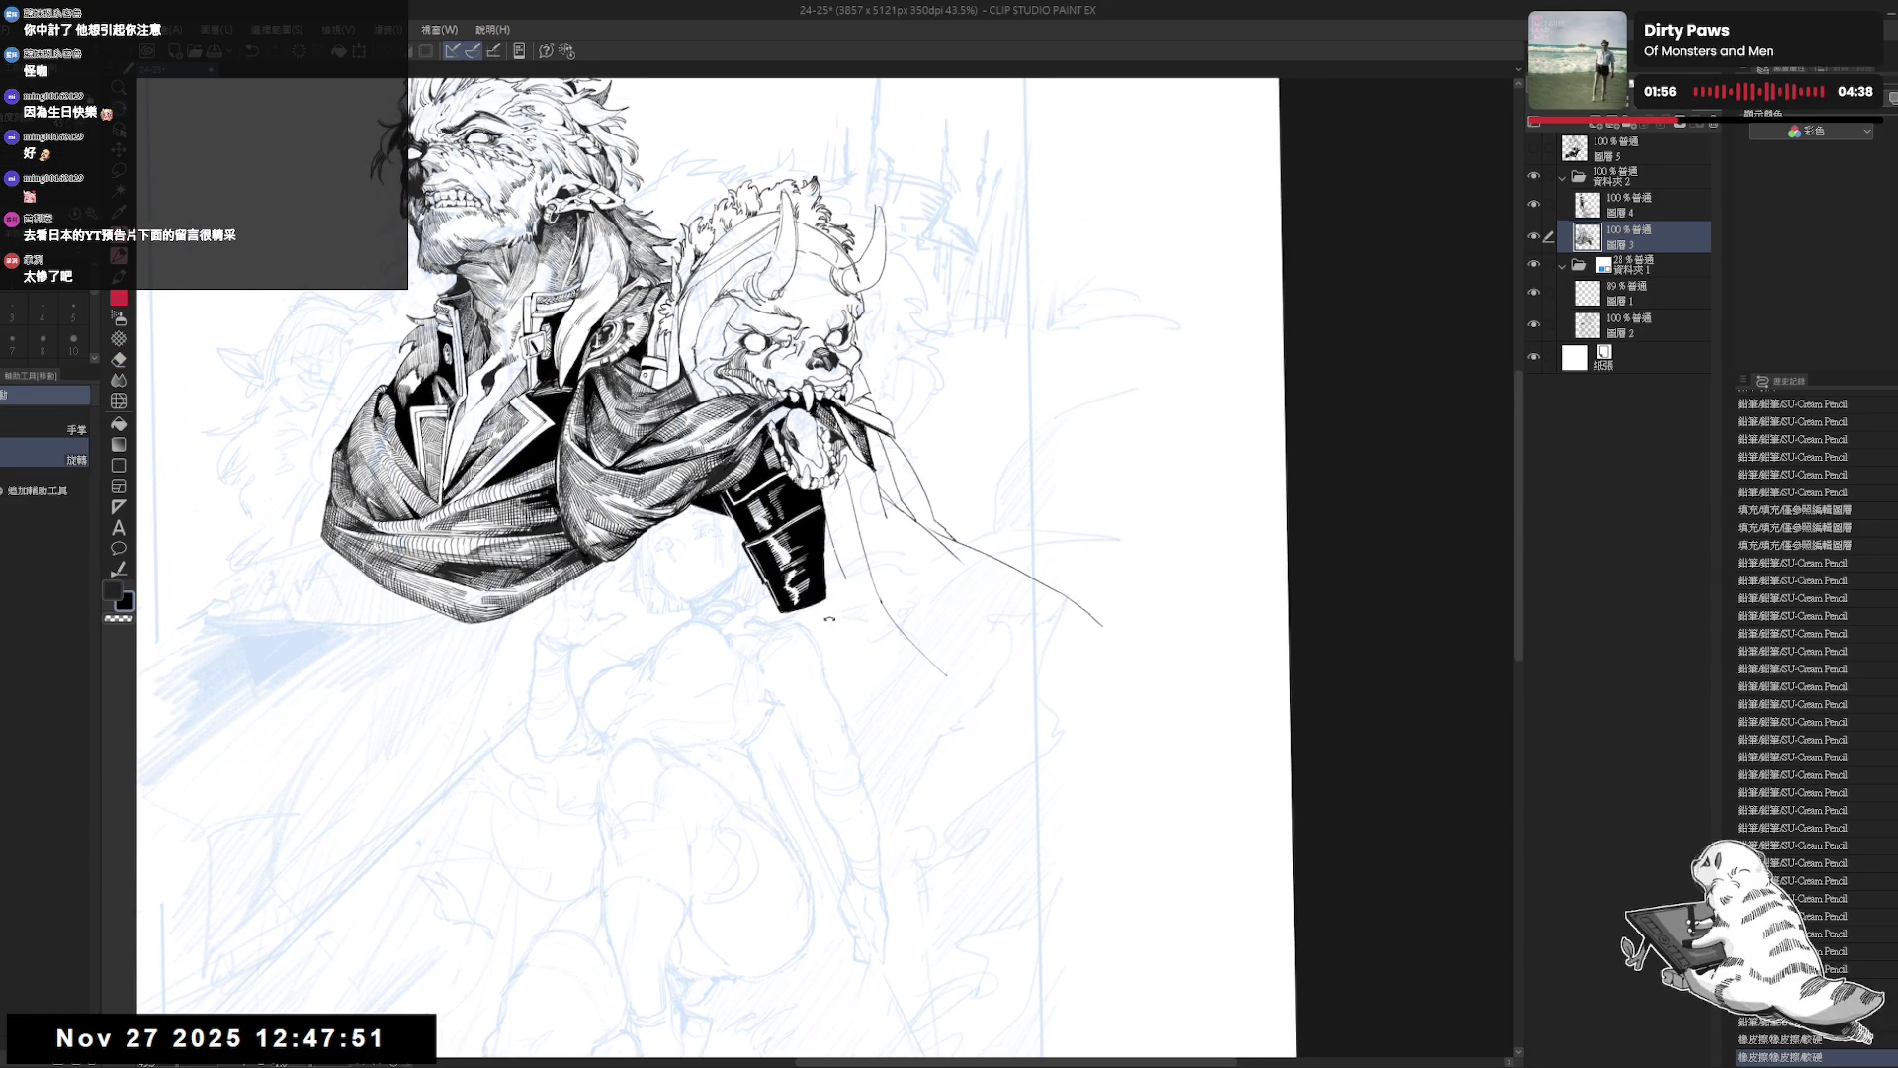
left_click_drag(890, 591, 898, 591)
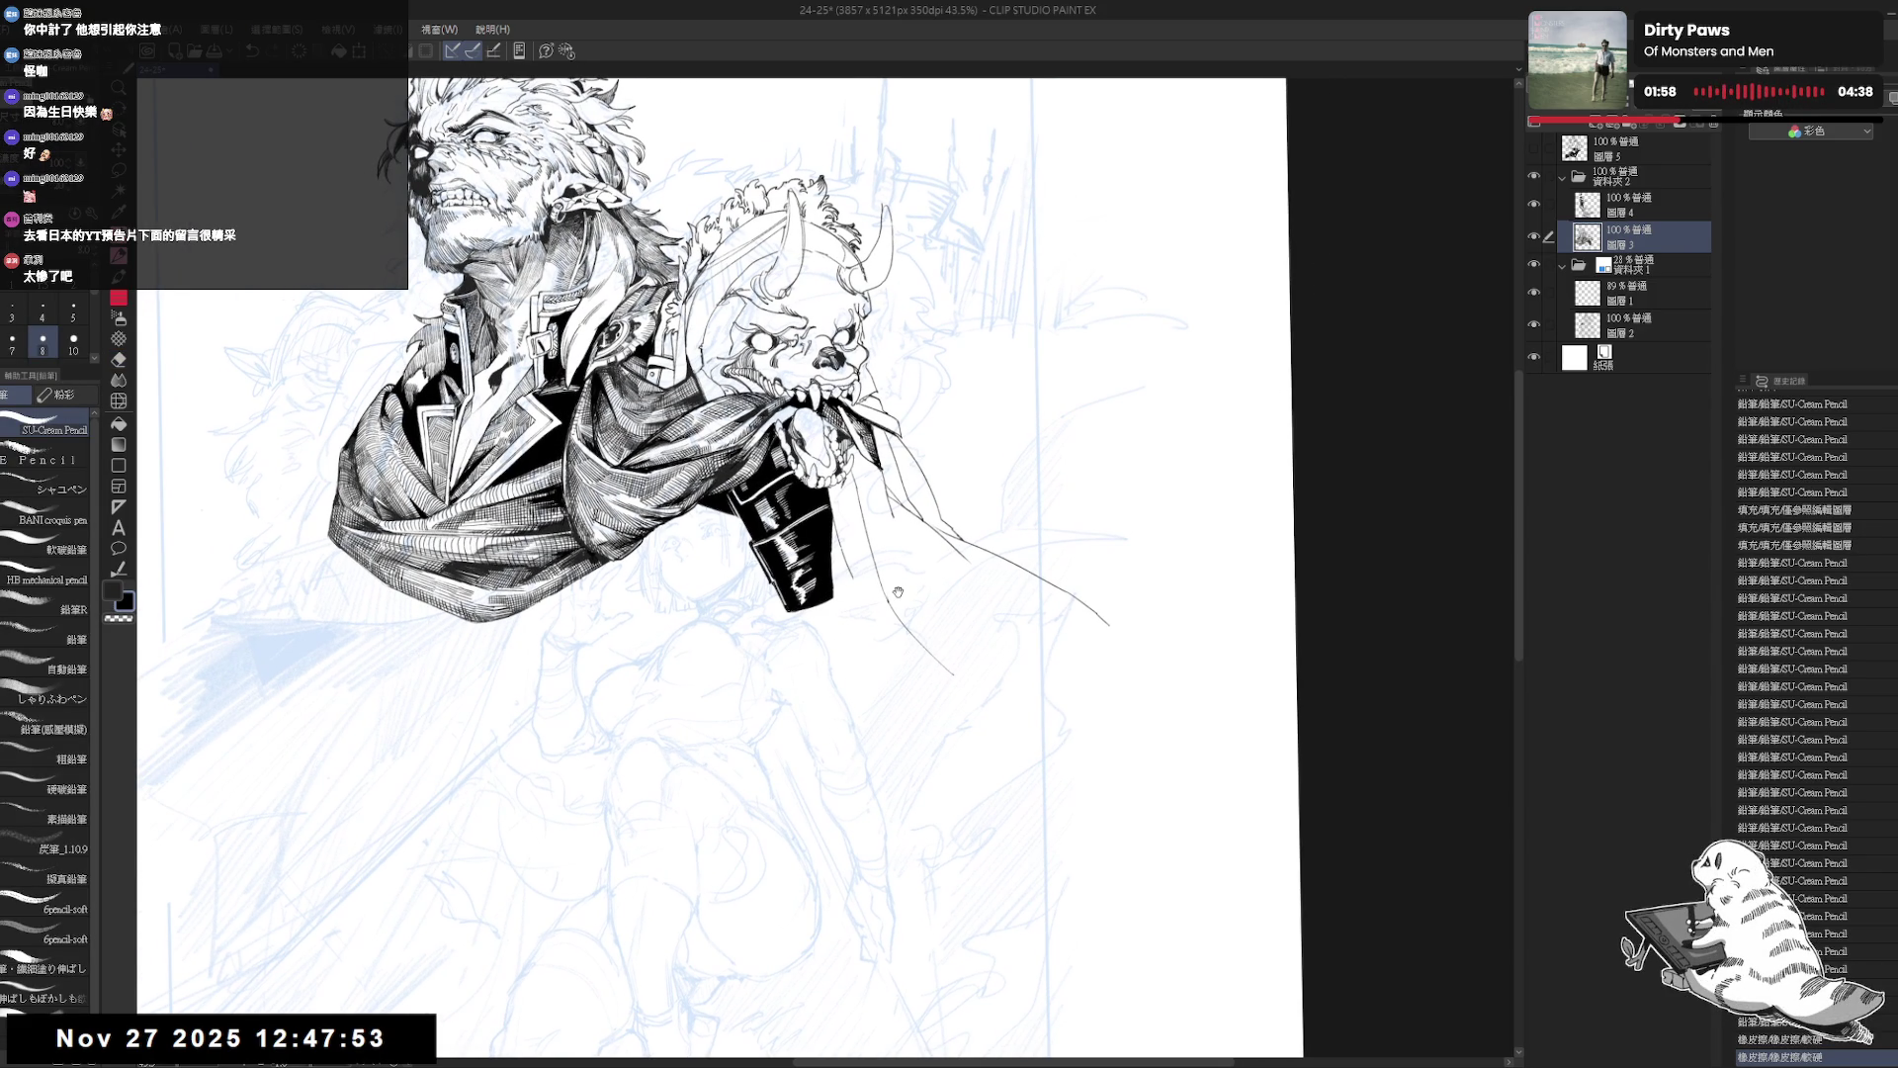
scroll(898, 591, "down", 3)
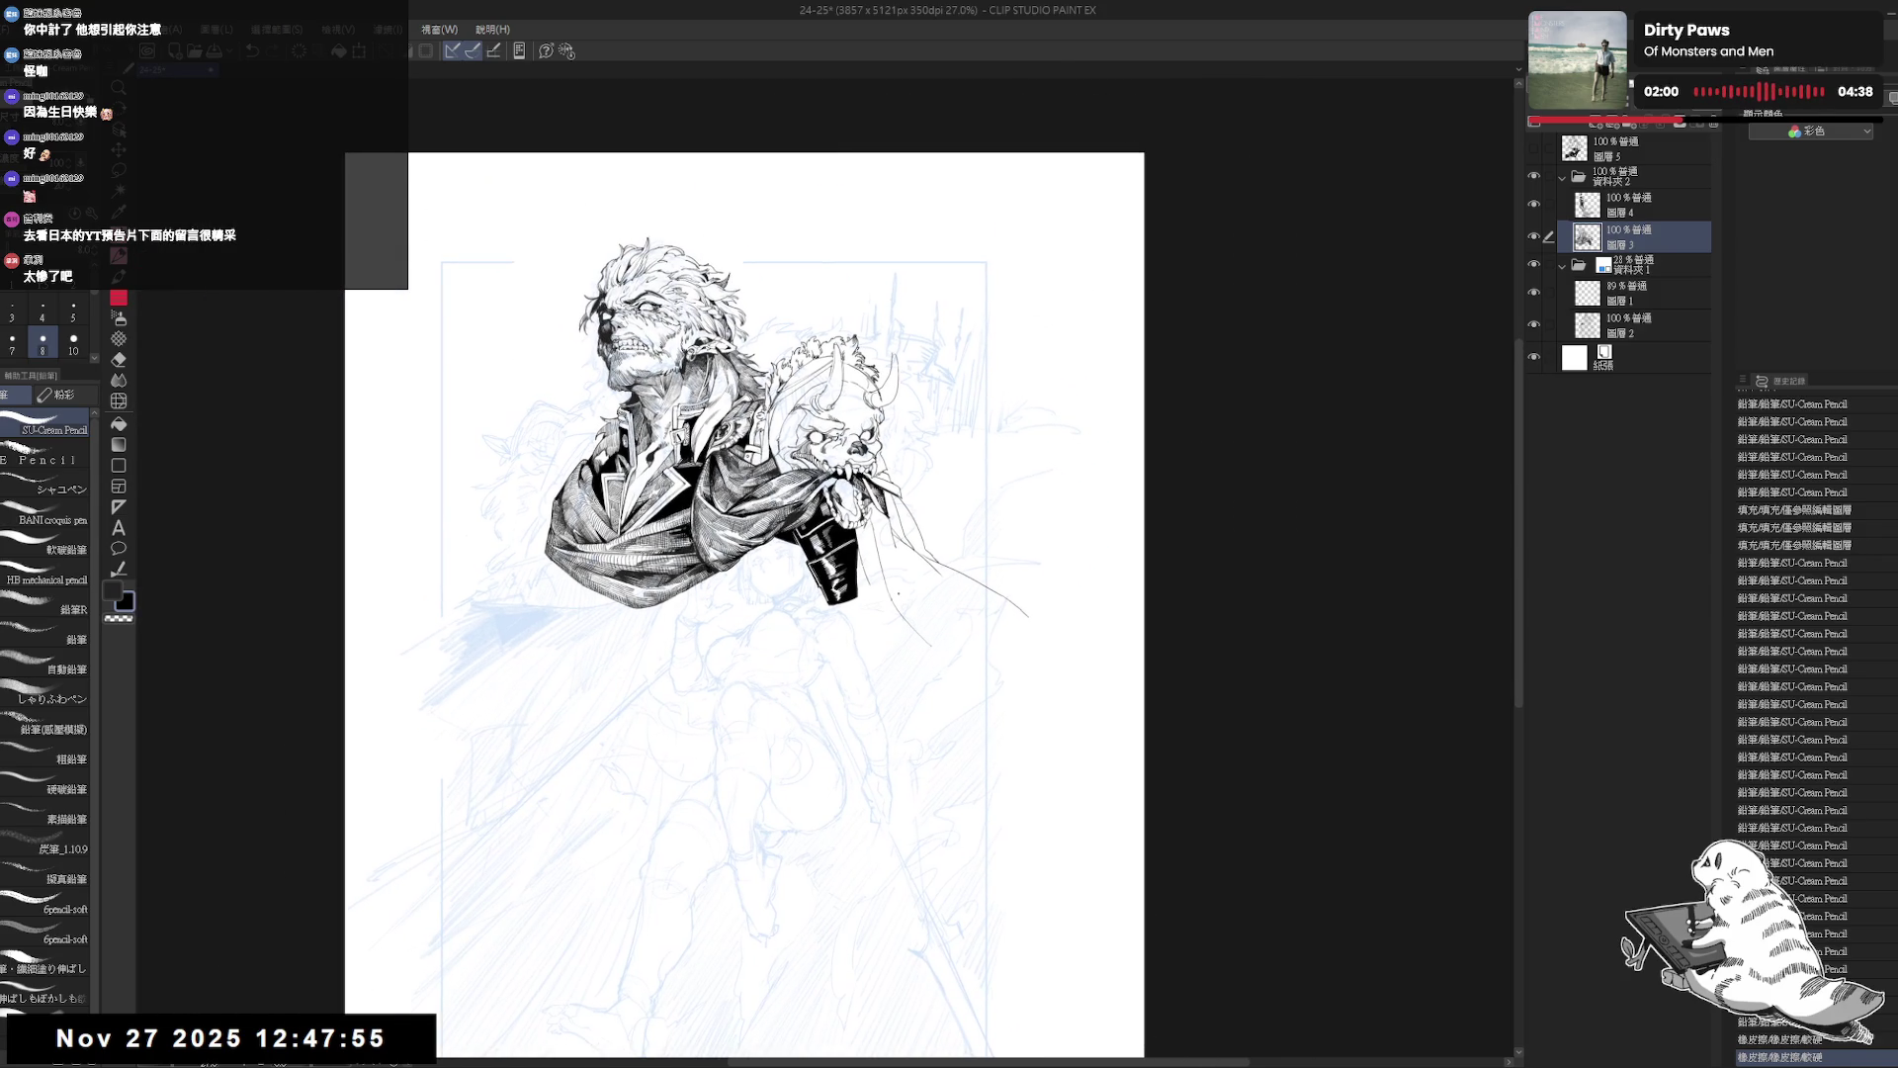
scroll(700, 699, "up", 4)
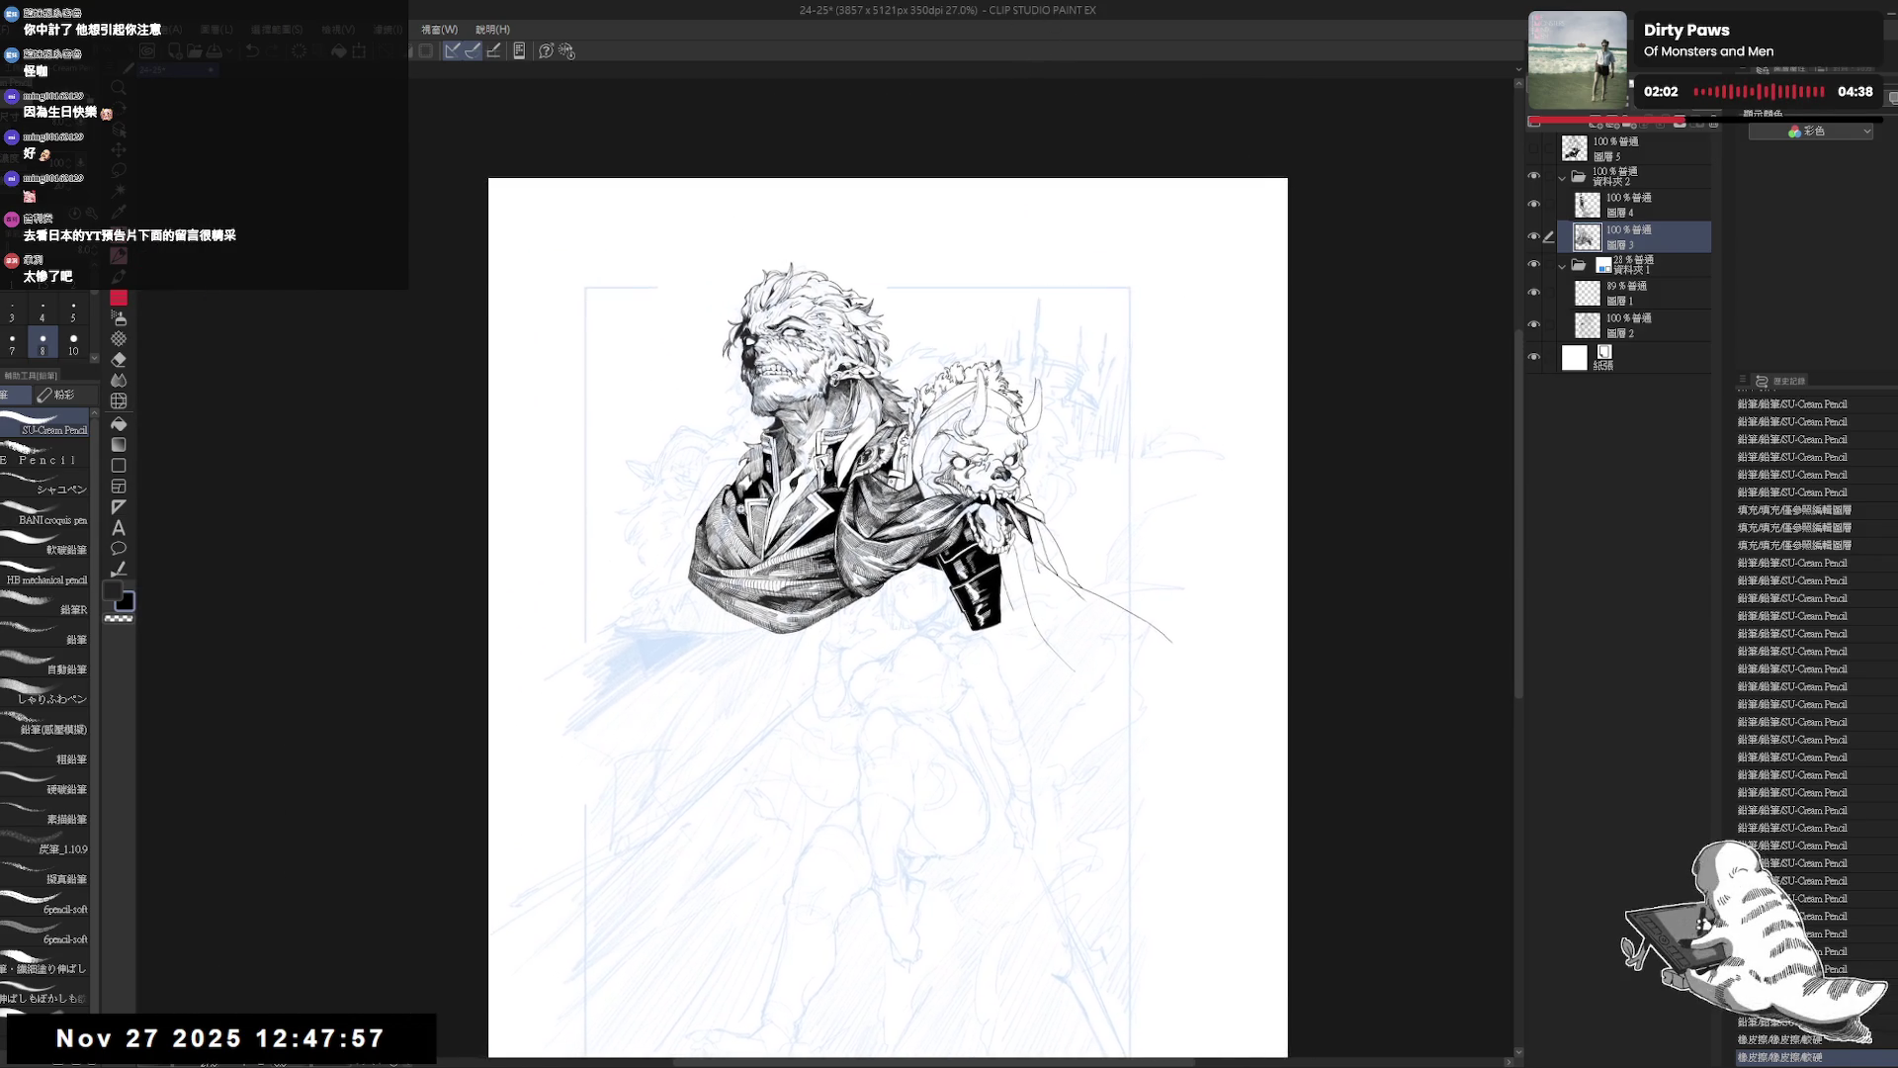
left_click_drag(655, 678, 787, 730)
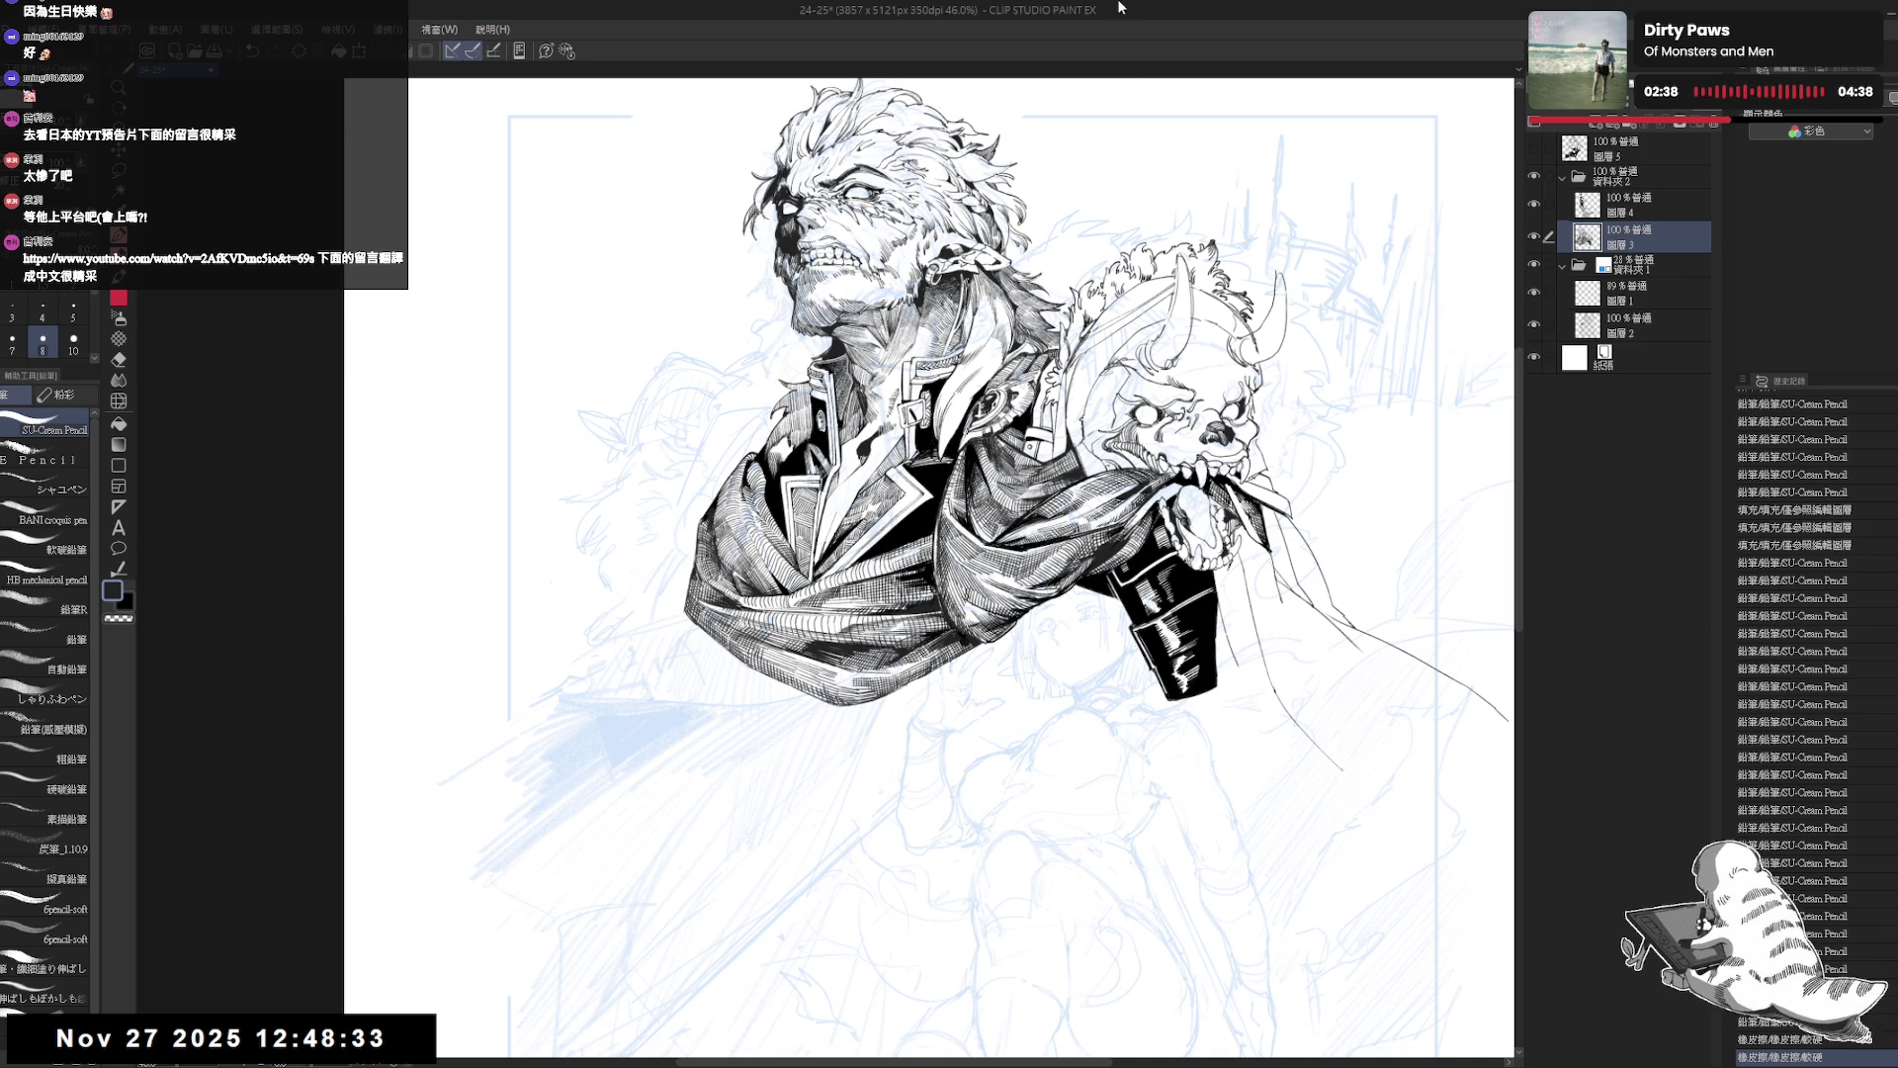
Zoom out and check the drawing mirrored and rotated about 18° clockwise.
left_click_drag(1098, 443, 1063, 434)
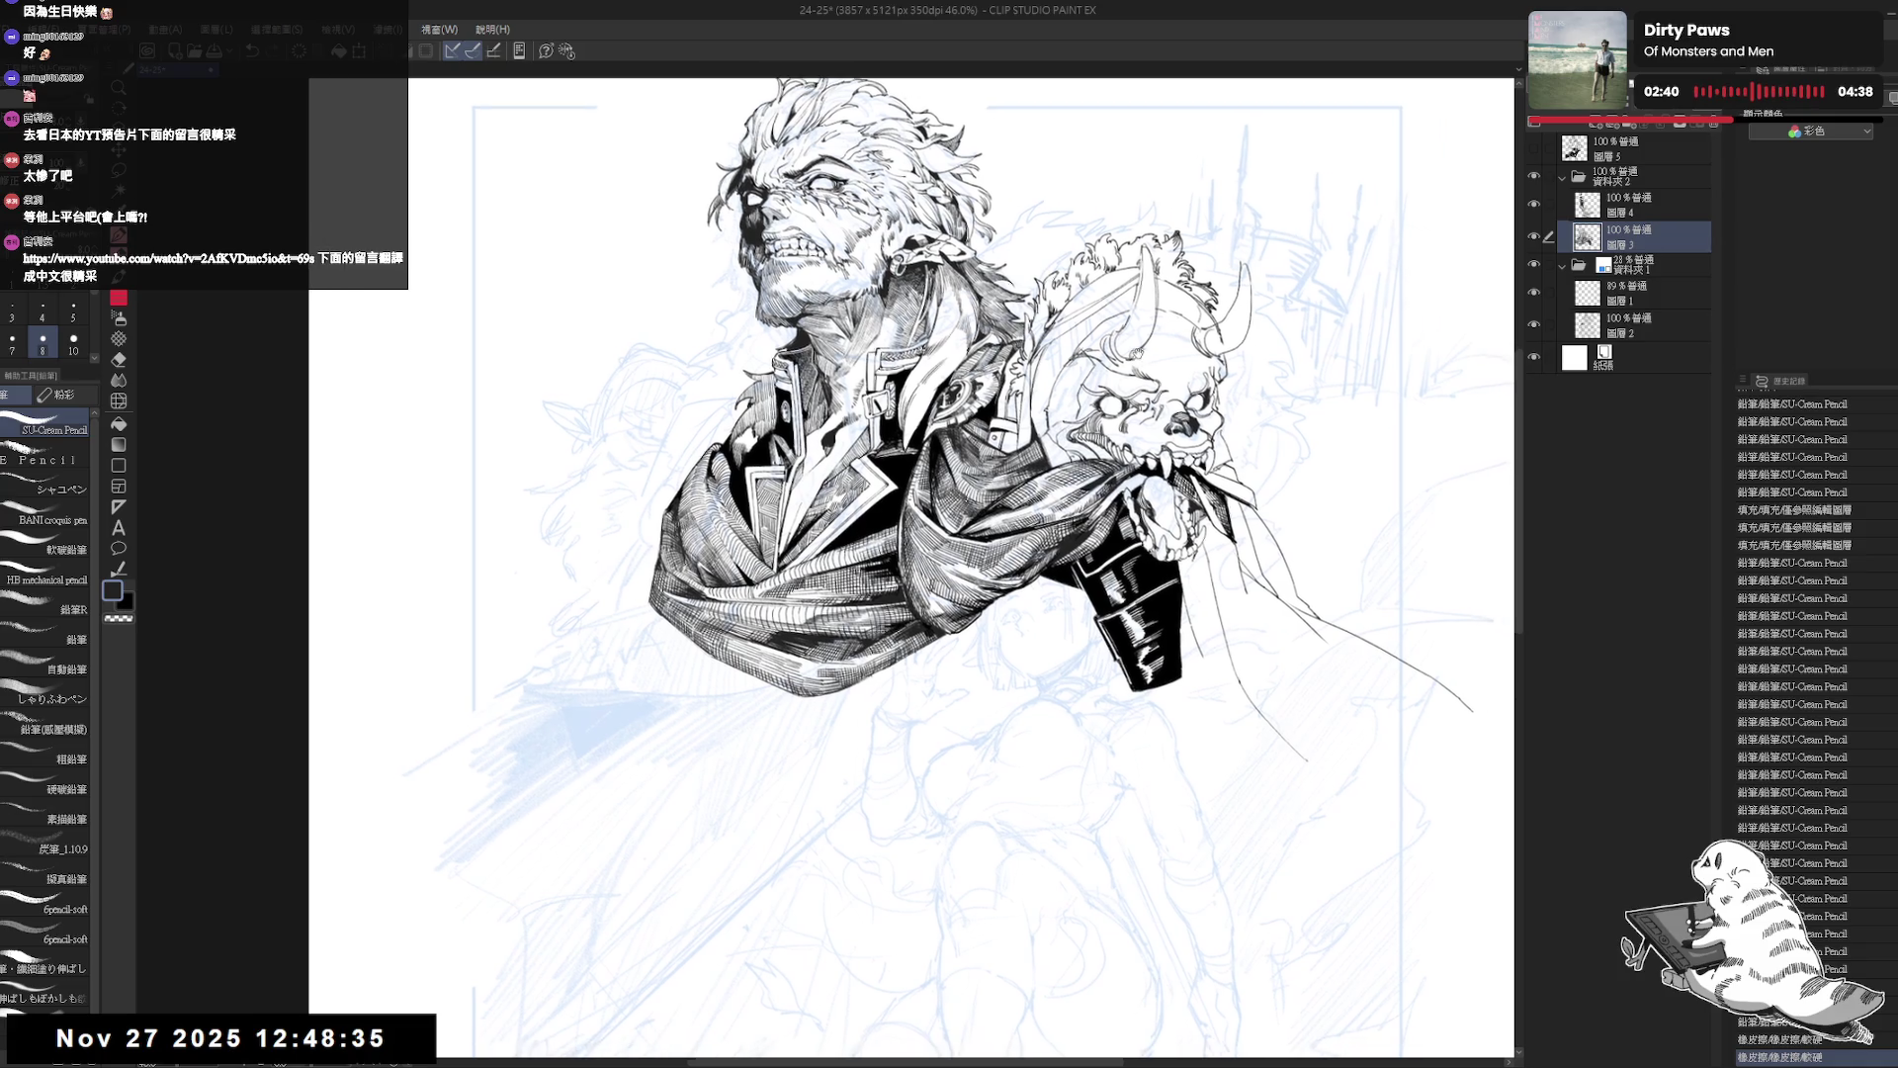
key("h")
key("h")
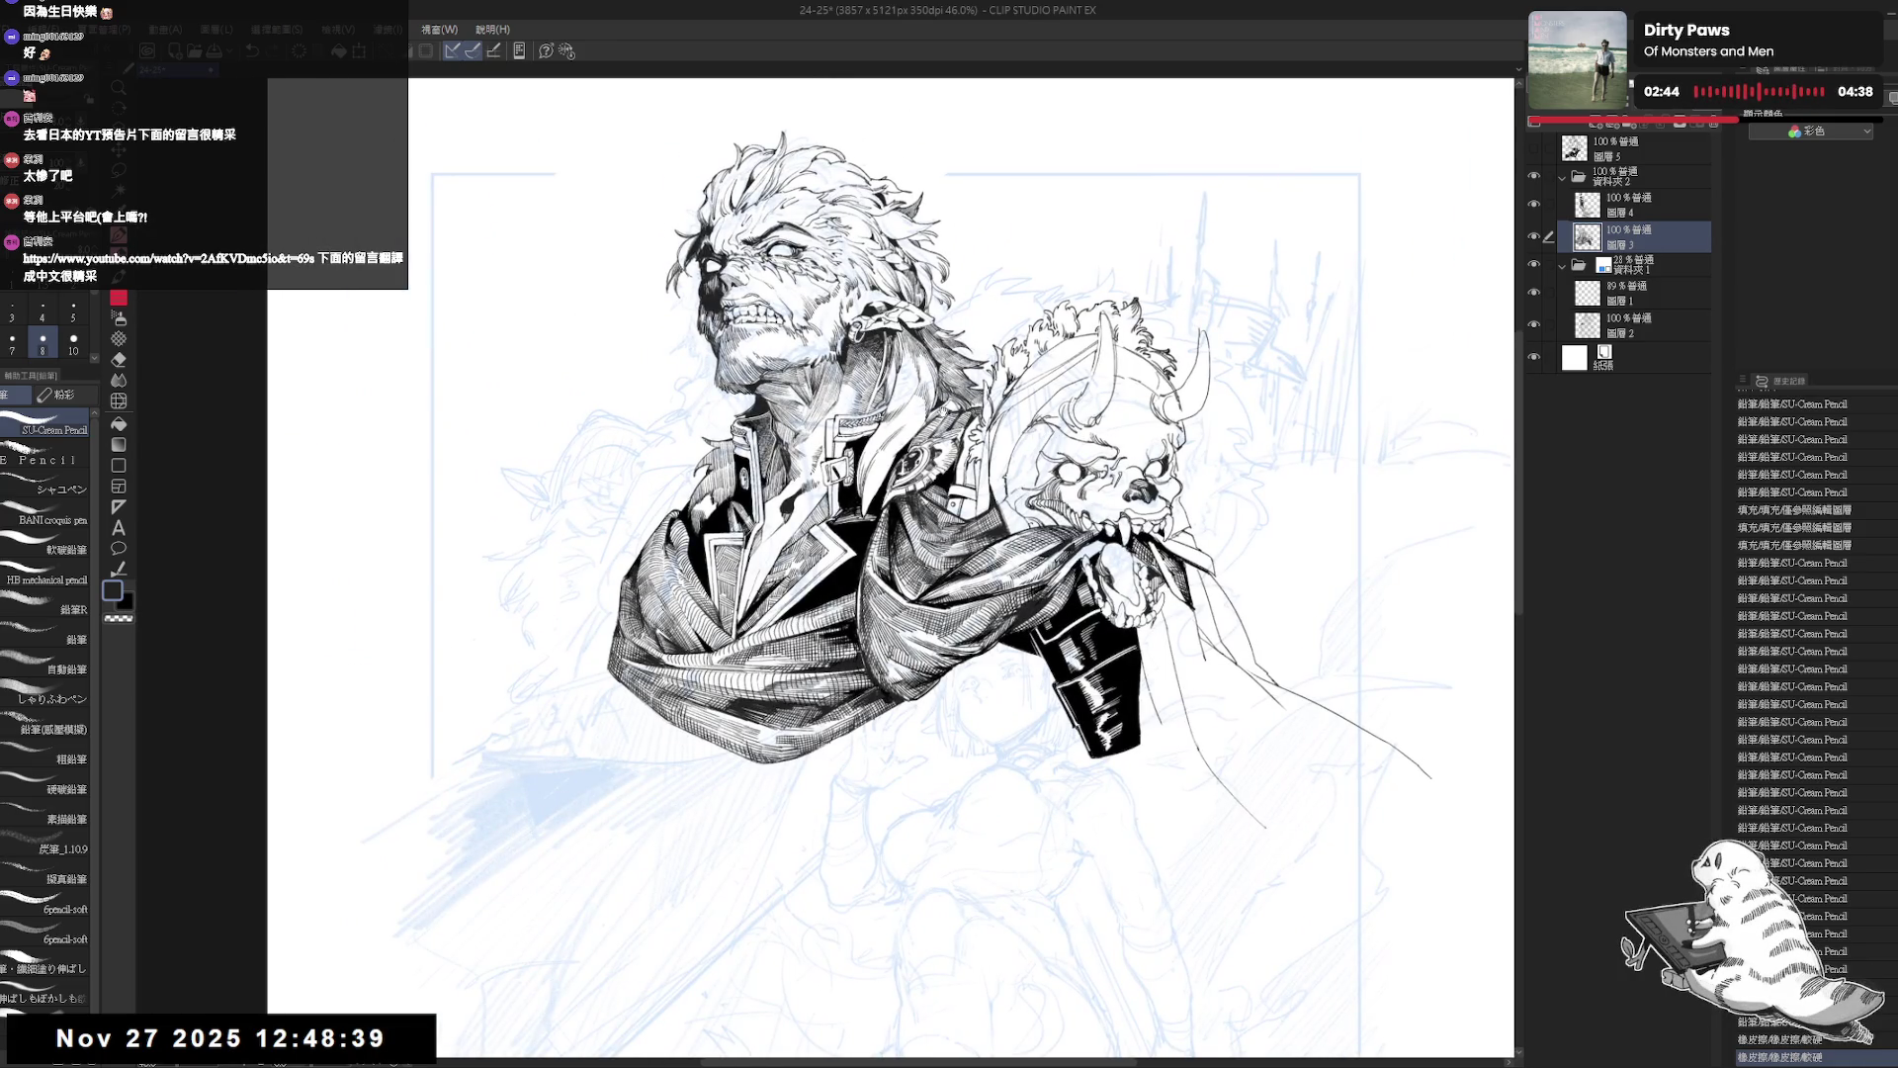
key("ctrl+minus")
key("h")
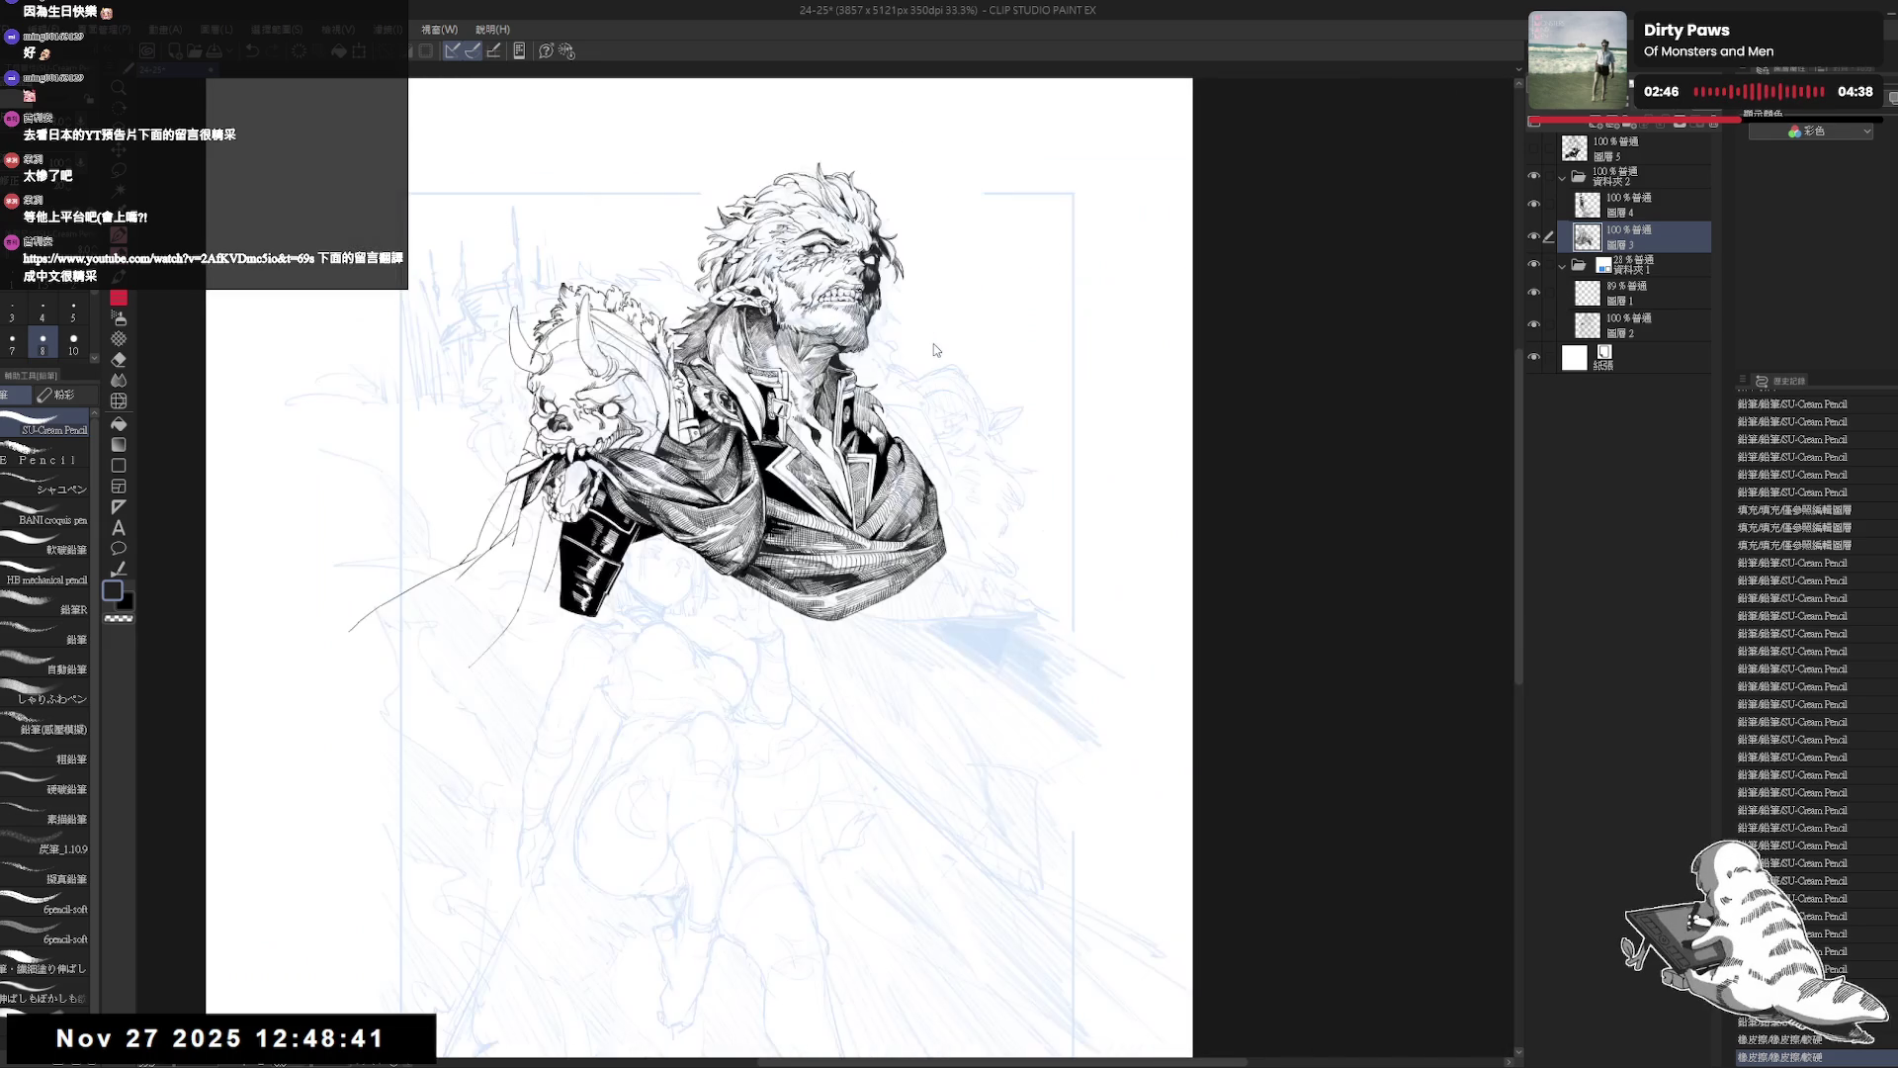
key("h")
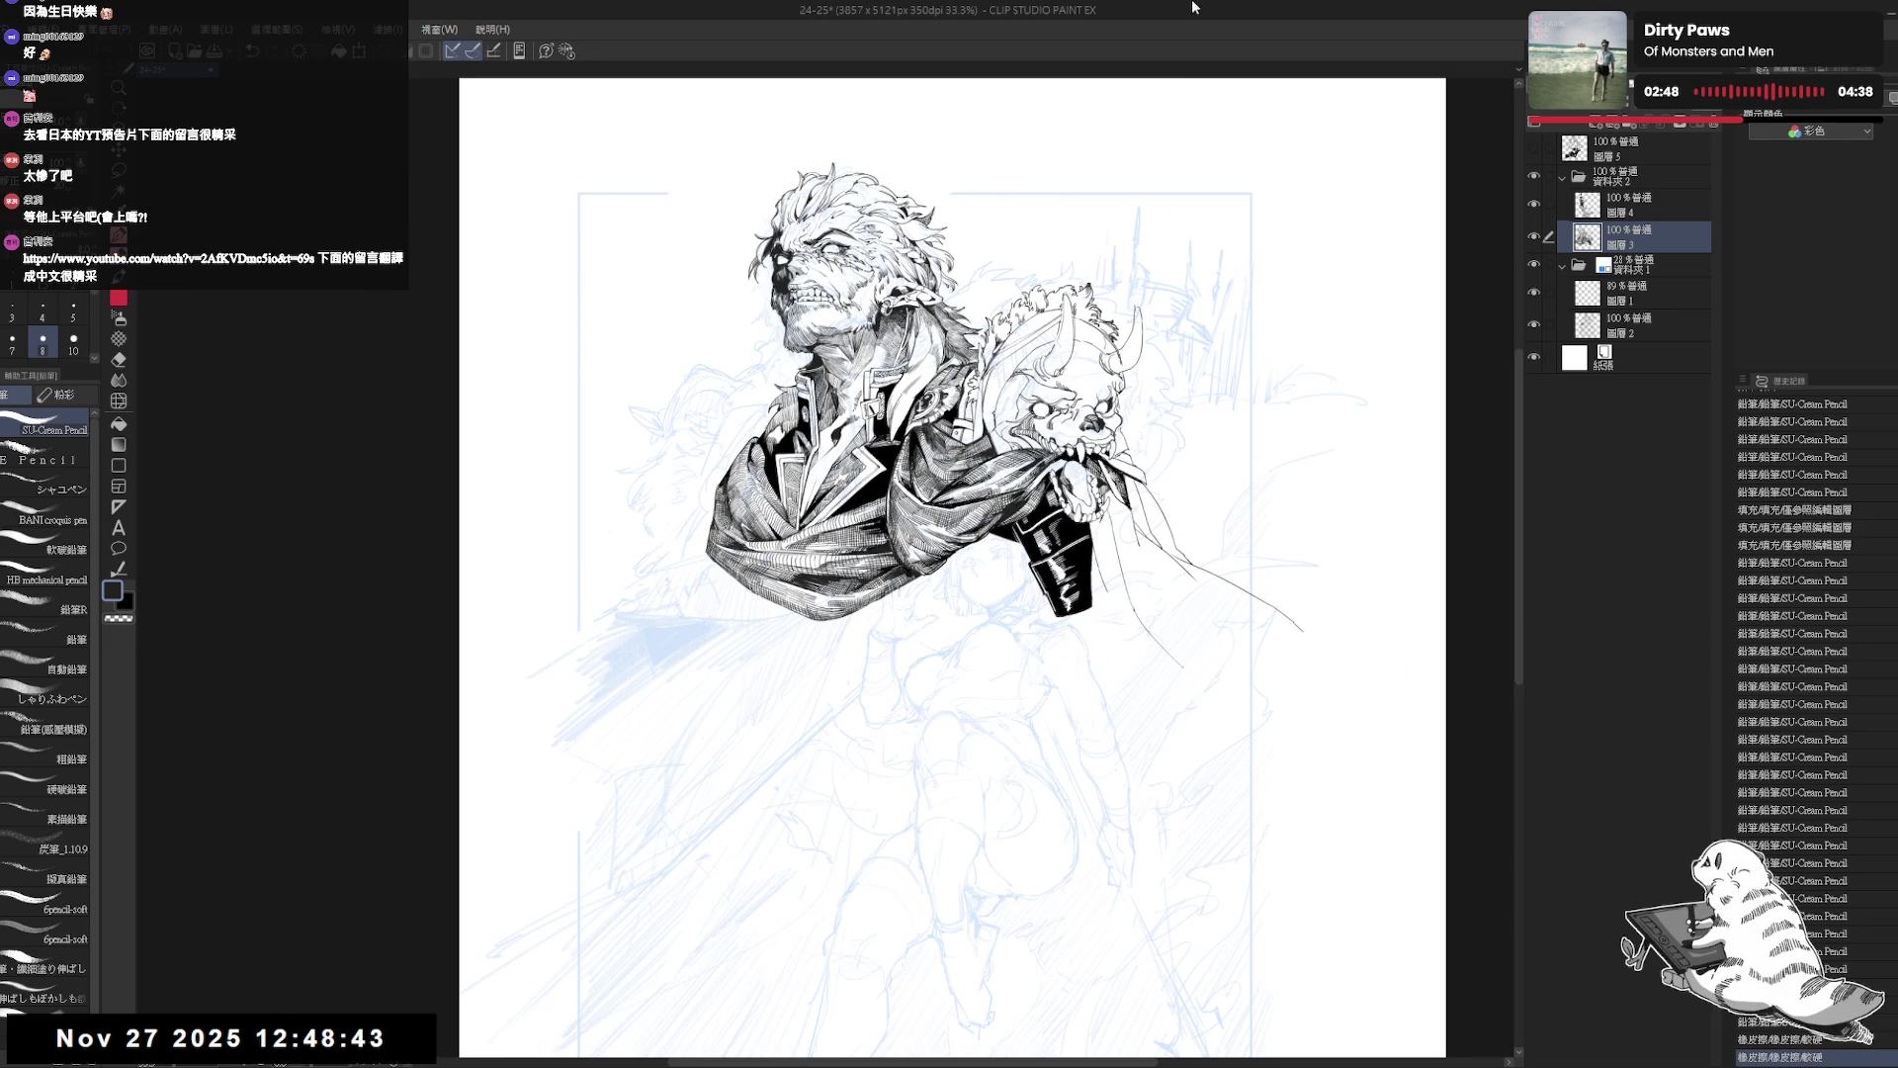
left_click_drag(1090, 585, 1022, 568)
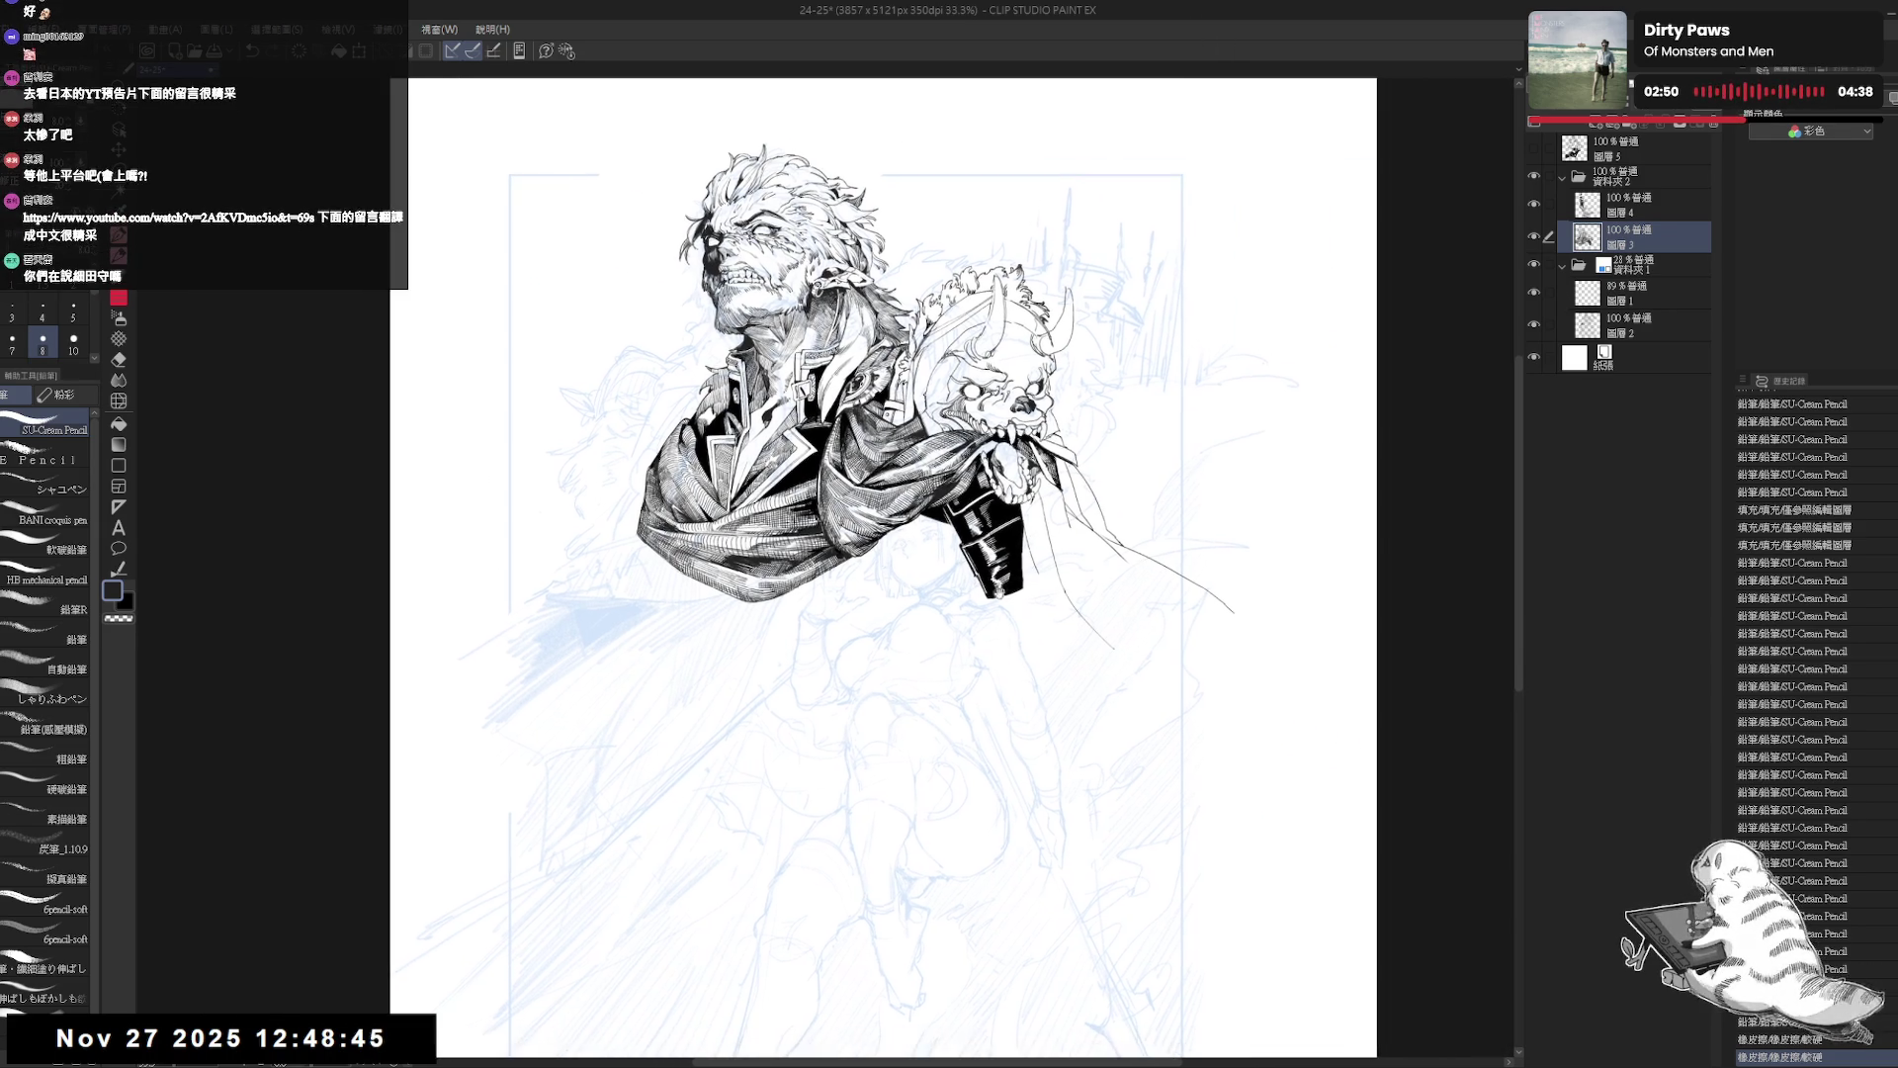
mouse_move(1136, 699)
left_mouse_down()
mouse_move(1000, 754)
mouse_move(955, 594)
mouse_move(910, 528)
left_mouse_up()
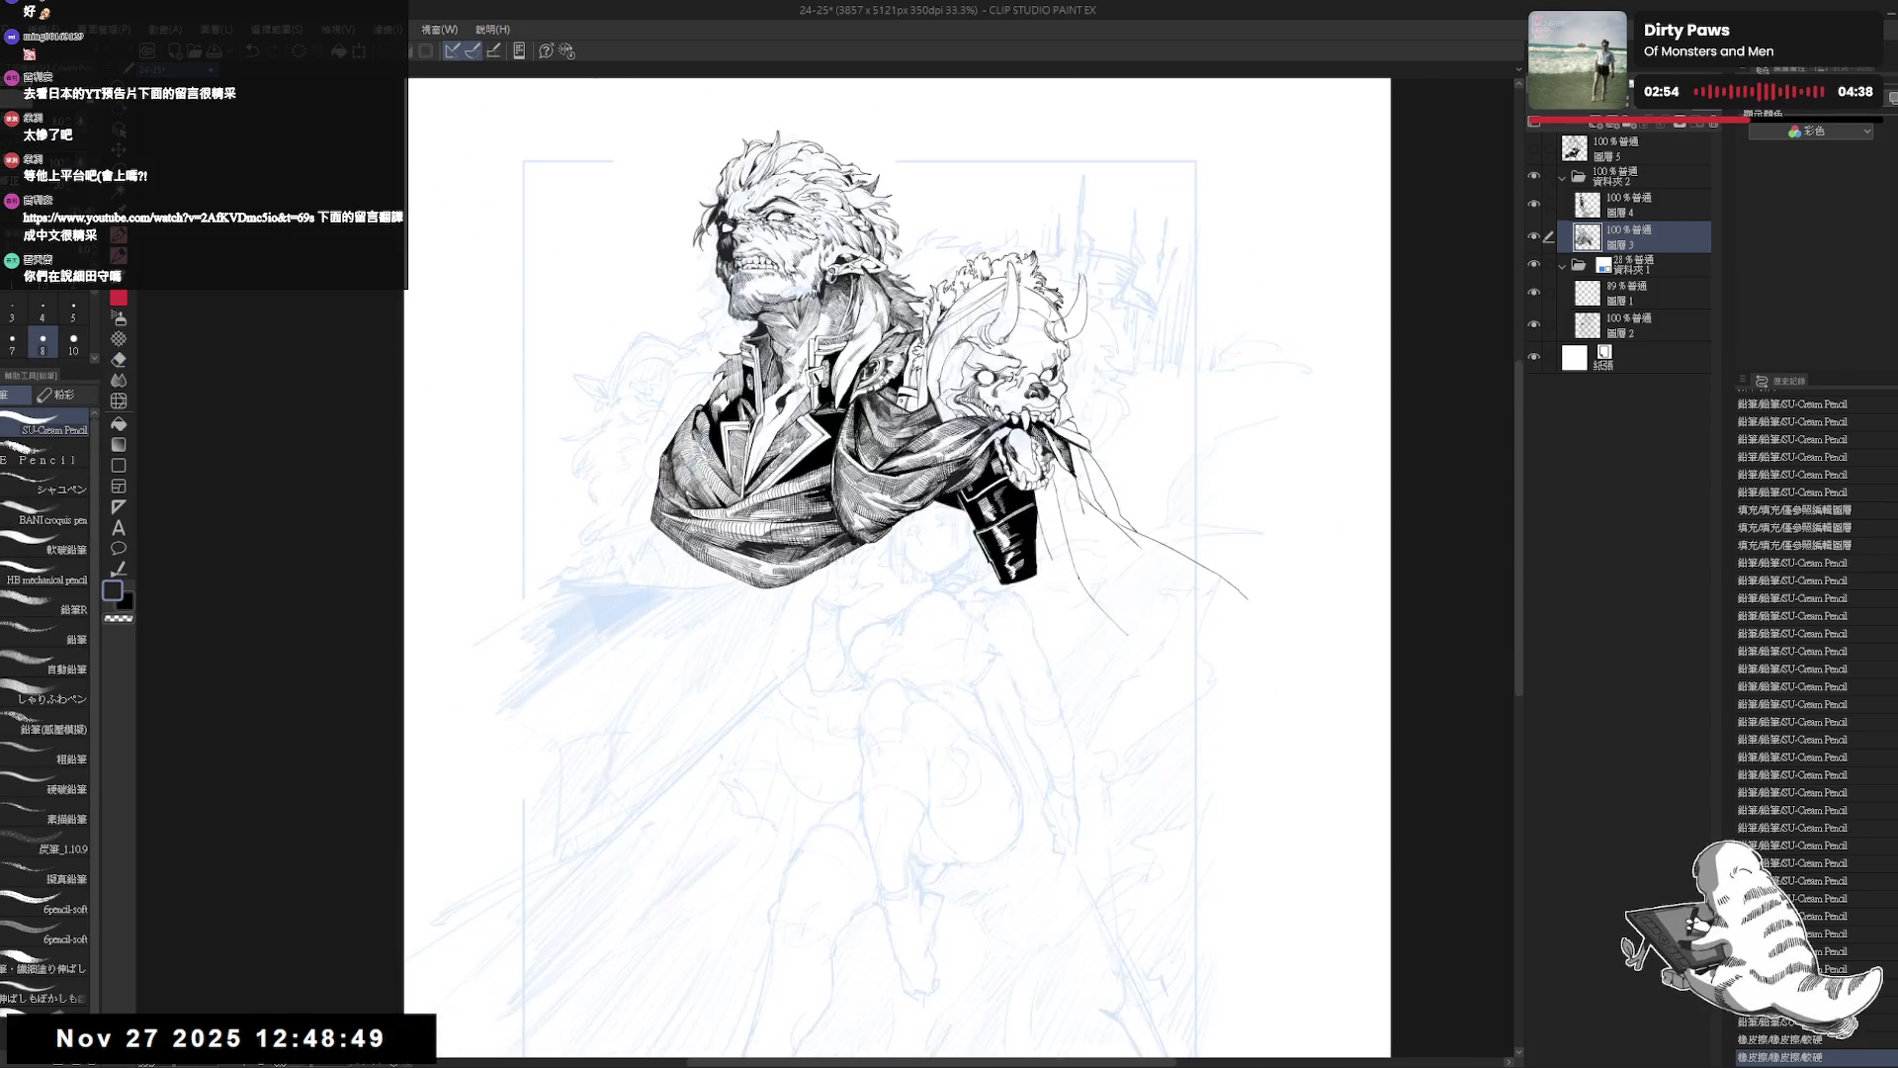
left_click_drag(800, 662, 825, 636)
key("h")
key("h")
Undo the stray stroke and draw a long line sweeping down-left from below the scarf.
left_click(708, 374)
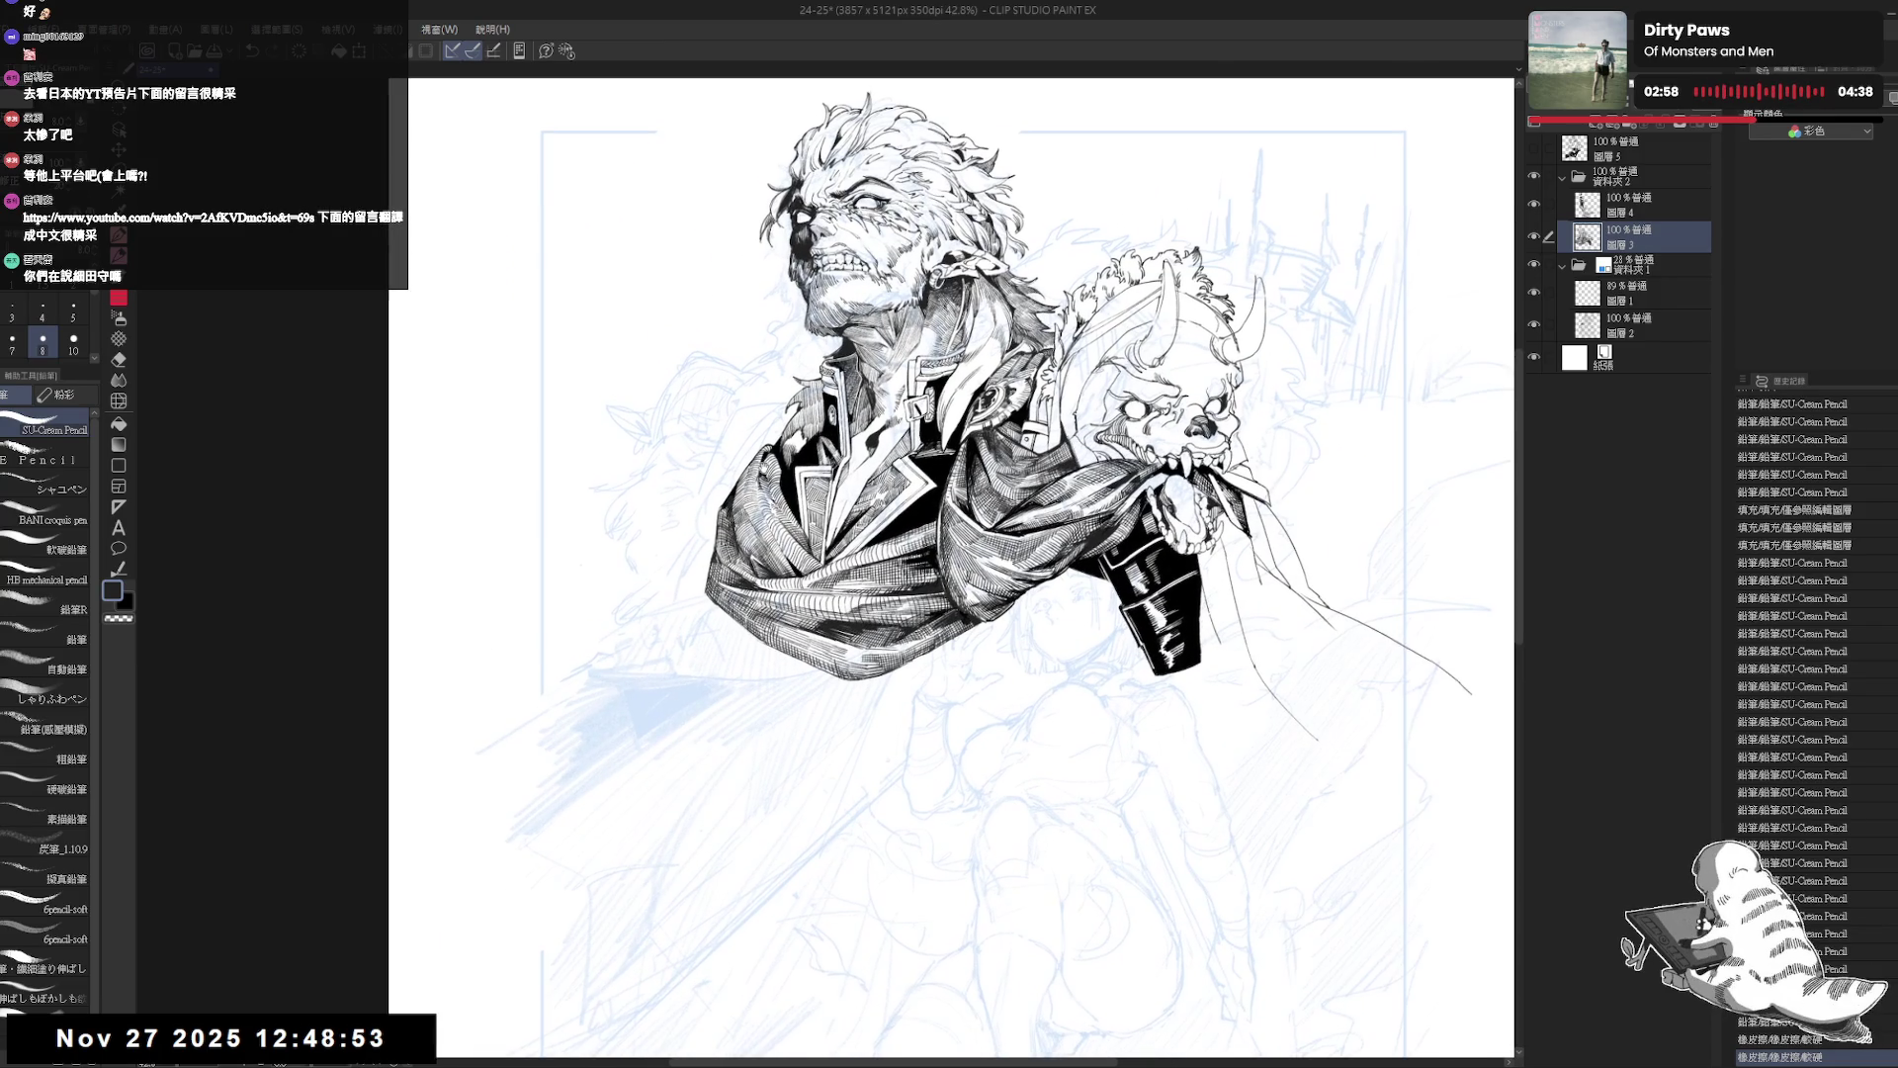
mouse_move(967, 708)
left_mouse_down()
mouse_move(979, 729)
mouse_move(979, 481)
mouse_move(1056, 428)
mouse_move(1062, 452)
mouse_move(1087, 435)
left_mouse_up()
mouse_move(939, 524)
left_mouse_down()
mouse_move(950, 550)
mouse_move(1005, 517)
mouse_move(868, 641)
left_mouse_up()
key("ctrl+z")
left_click_drag(932, 526, 821, 697)
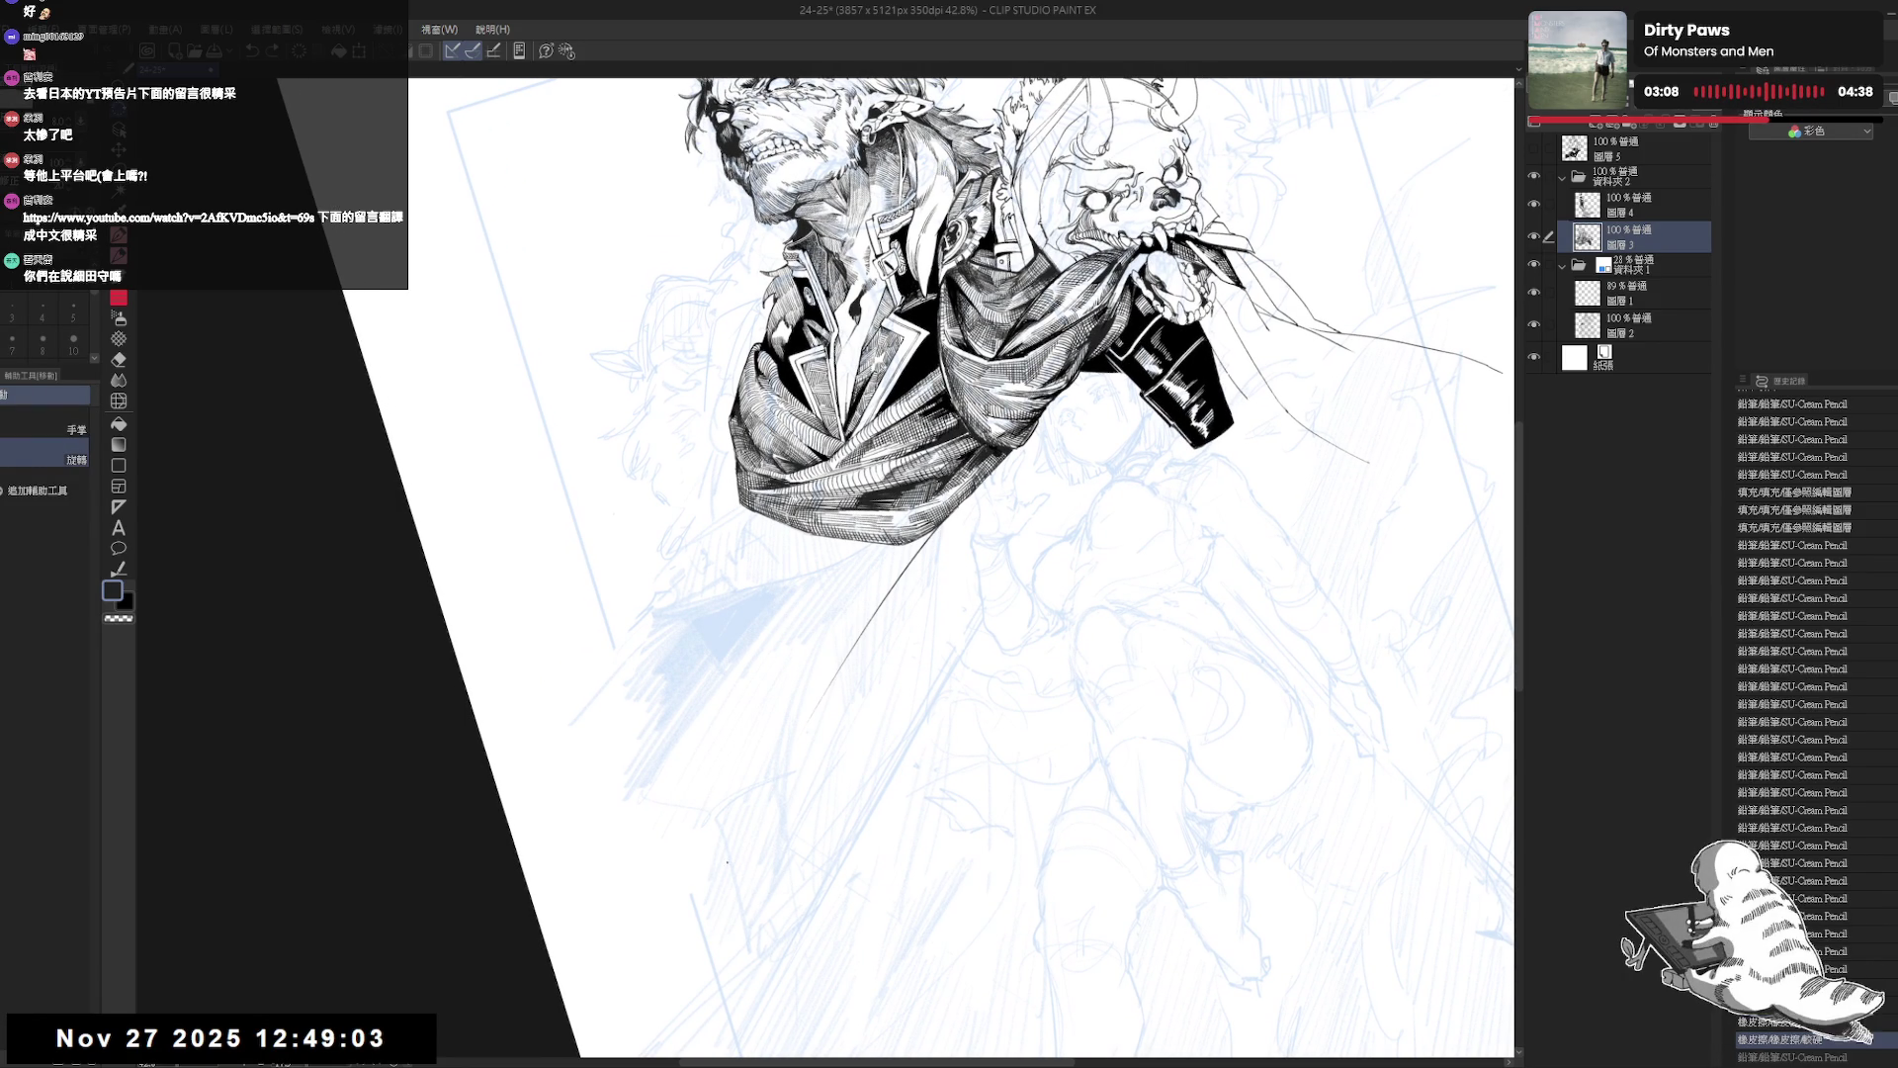
Add two small ink dots near the long line and erase the stray line's lower part.
left_click(826, 664)
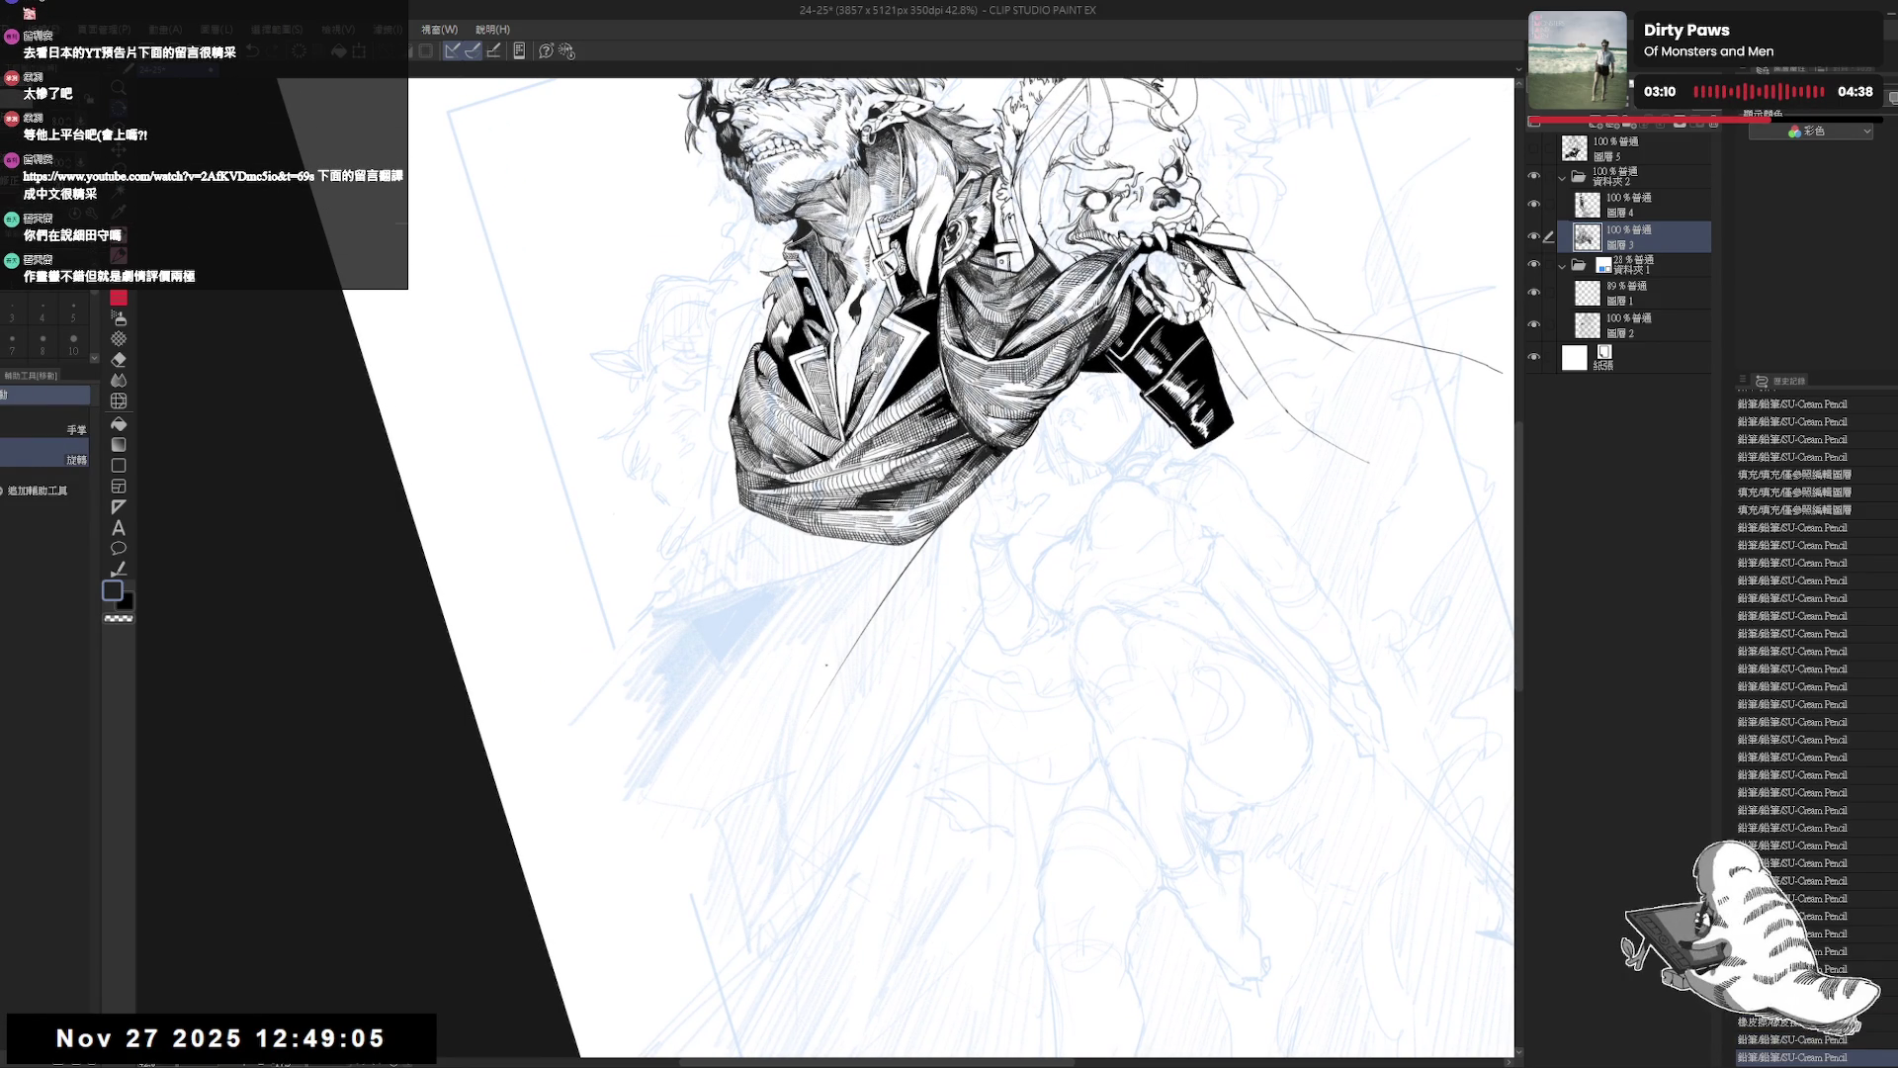
left_click(741, 808)
scroll(960, 564, "down", 1)
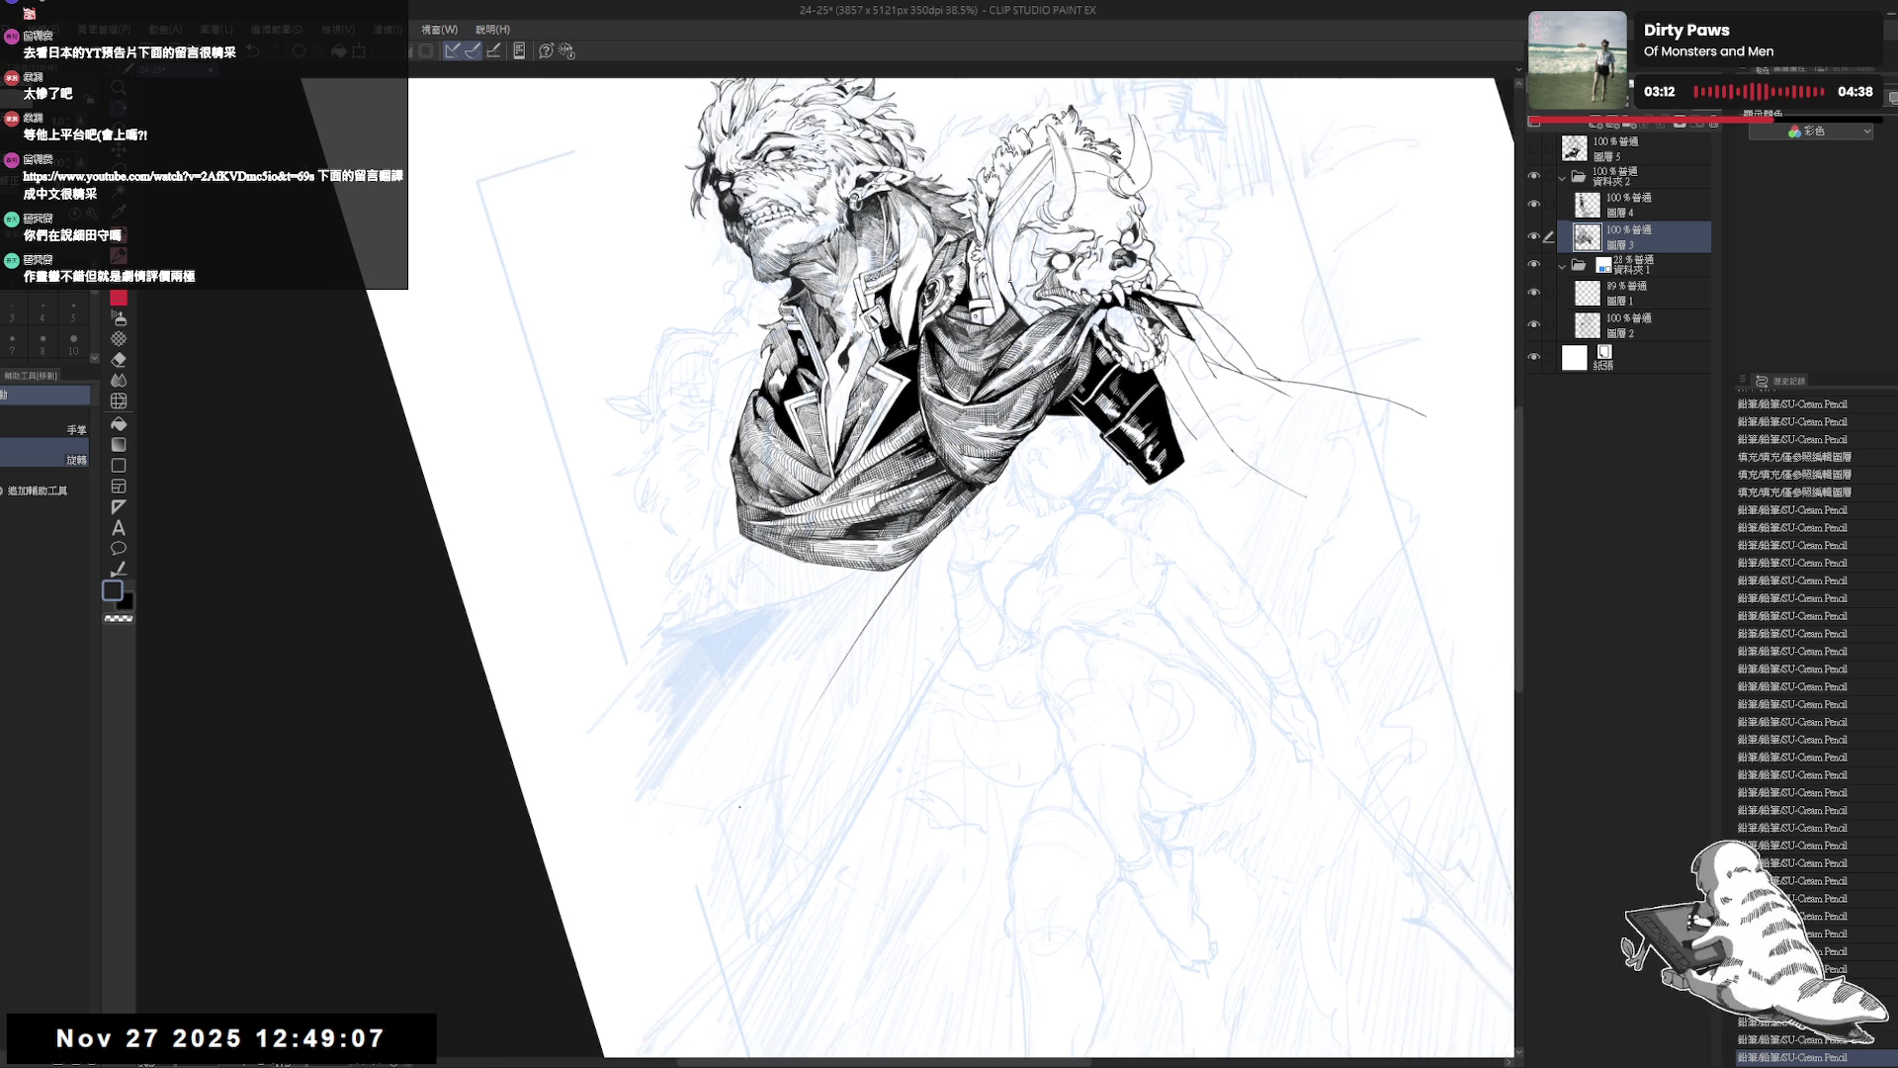
key("-")
key("e")
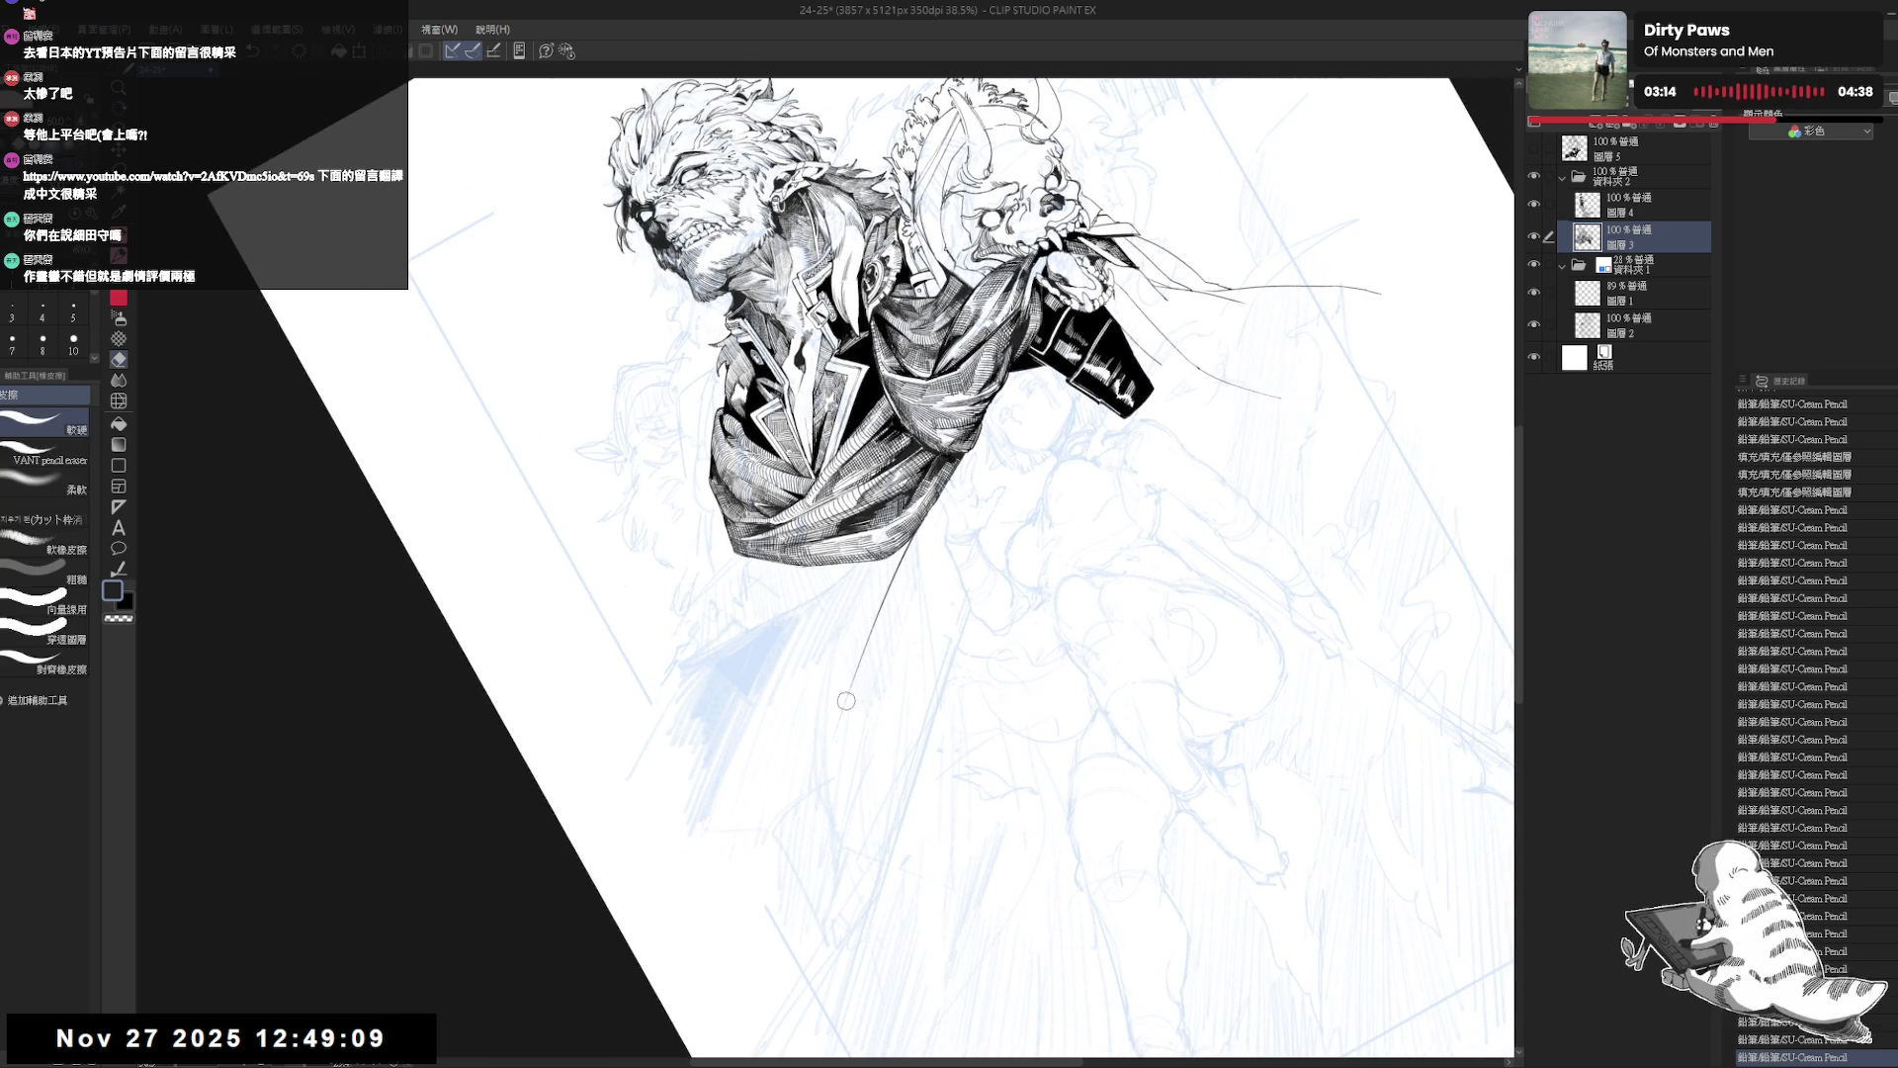
mouse_move(862, 655)
left_mouse_down()
mouse_move(846, 710)
mouse_move(830, 690)
mouse_move(714, 853)
left_mouse_up()
key("p")
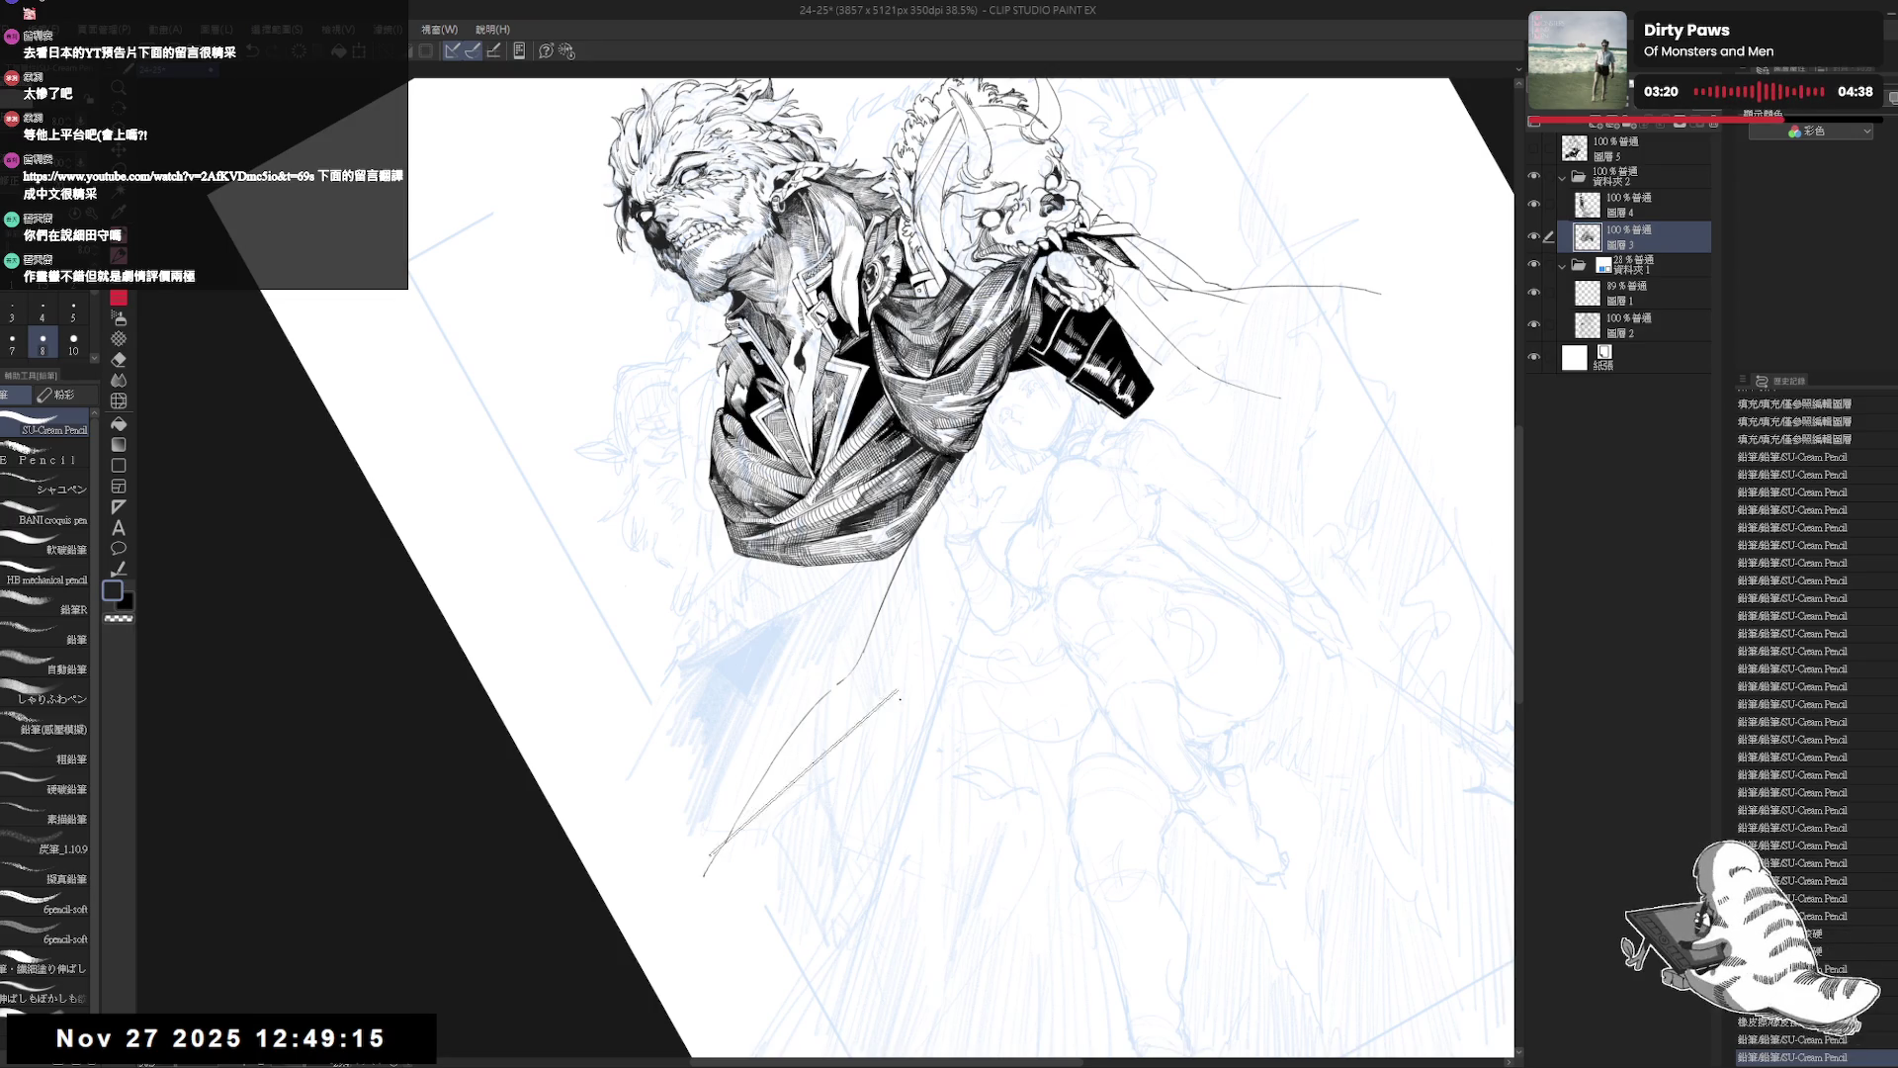
Straighten the view and fill a small area just below the scarf solid black.
key("asciicircum")
key("asciicircum")
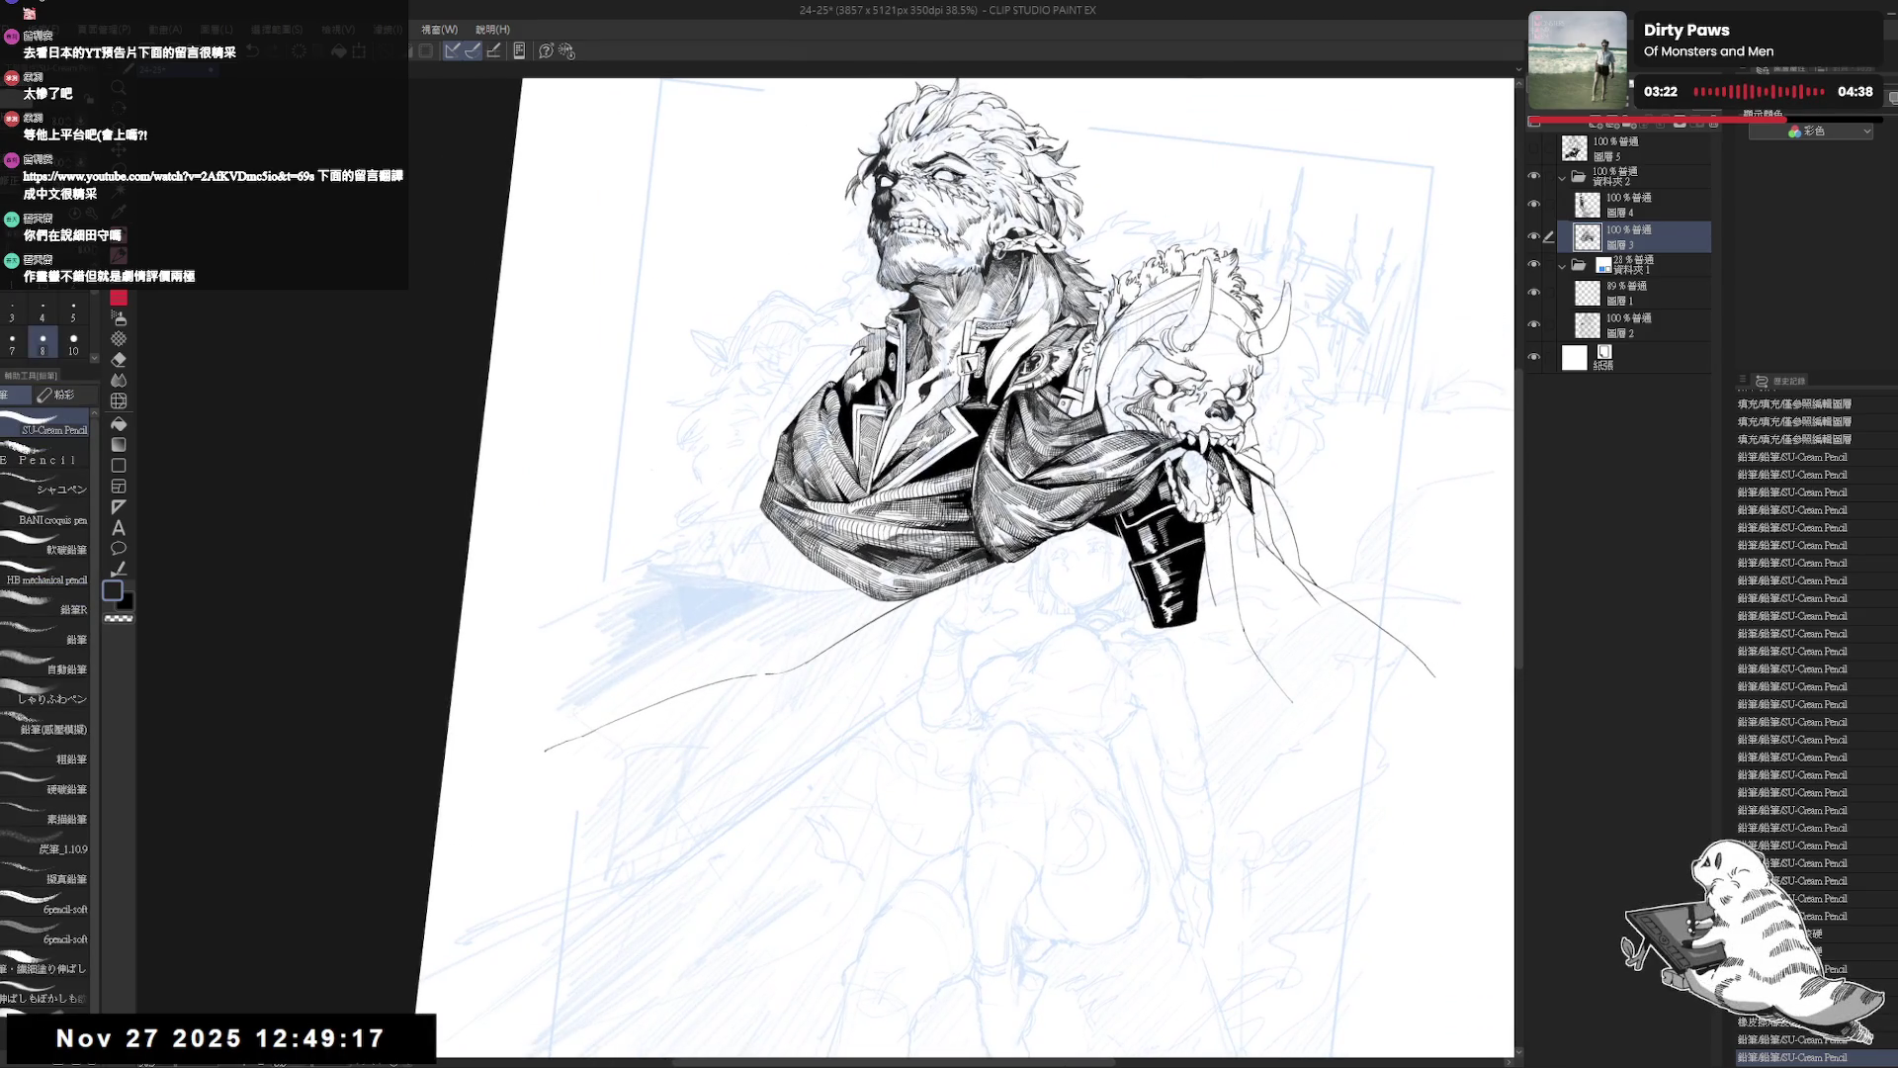
key("minus")
key("minus")
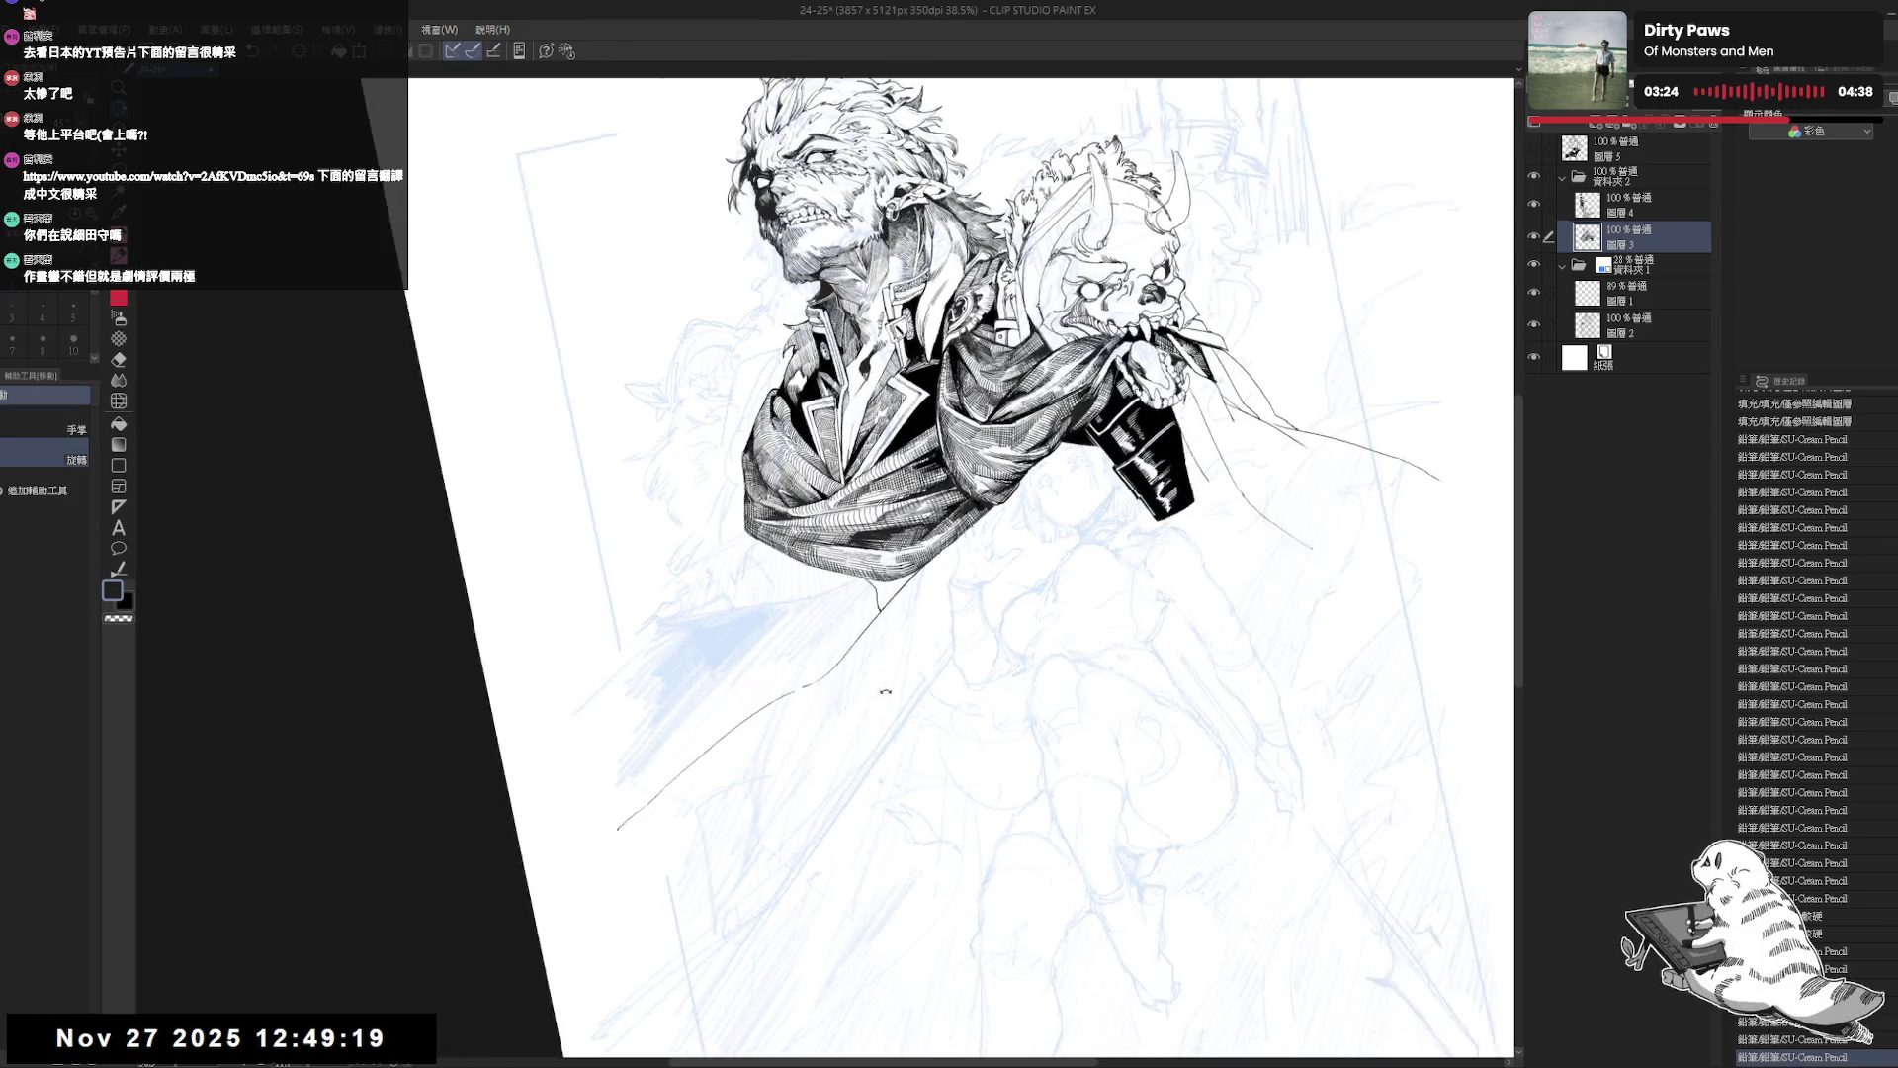
key("r")
mouse_move(900, 670)
left_mouse_down()
mouse_move(915, 631)
mouse_move(734, 732)
mouse_move(860, 692)
mouse_move(928, 637)
mouse_move(905, 522)
mouse_move(904, 544)
left_mouse_up()
key("p")
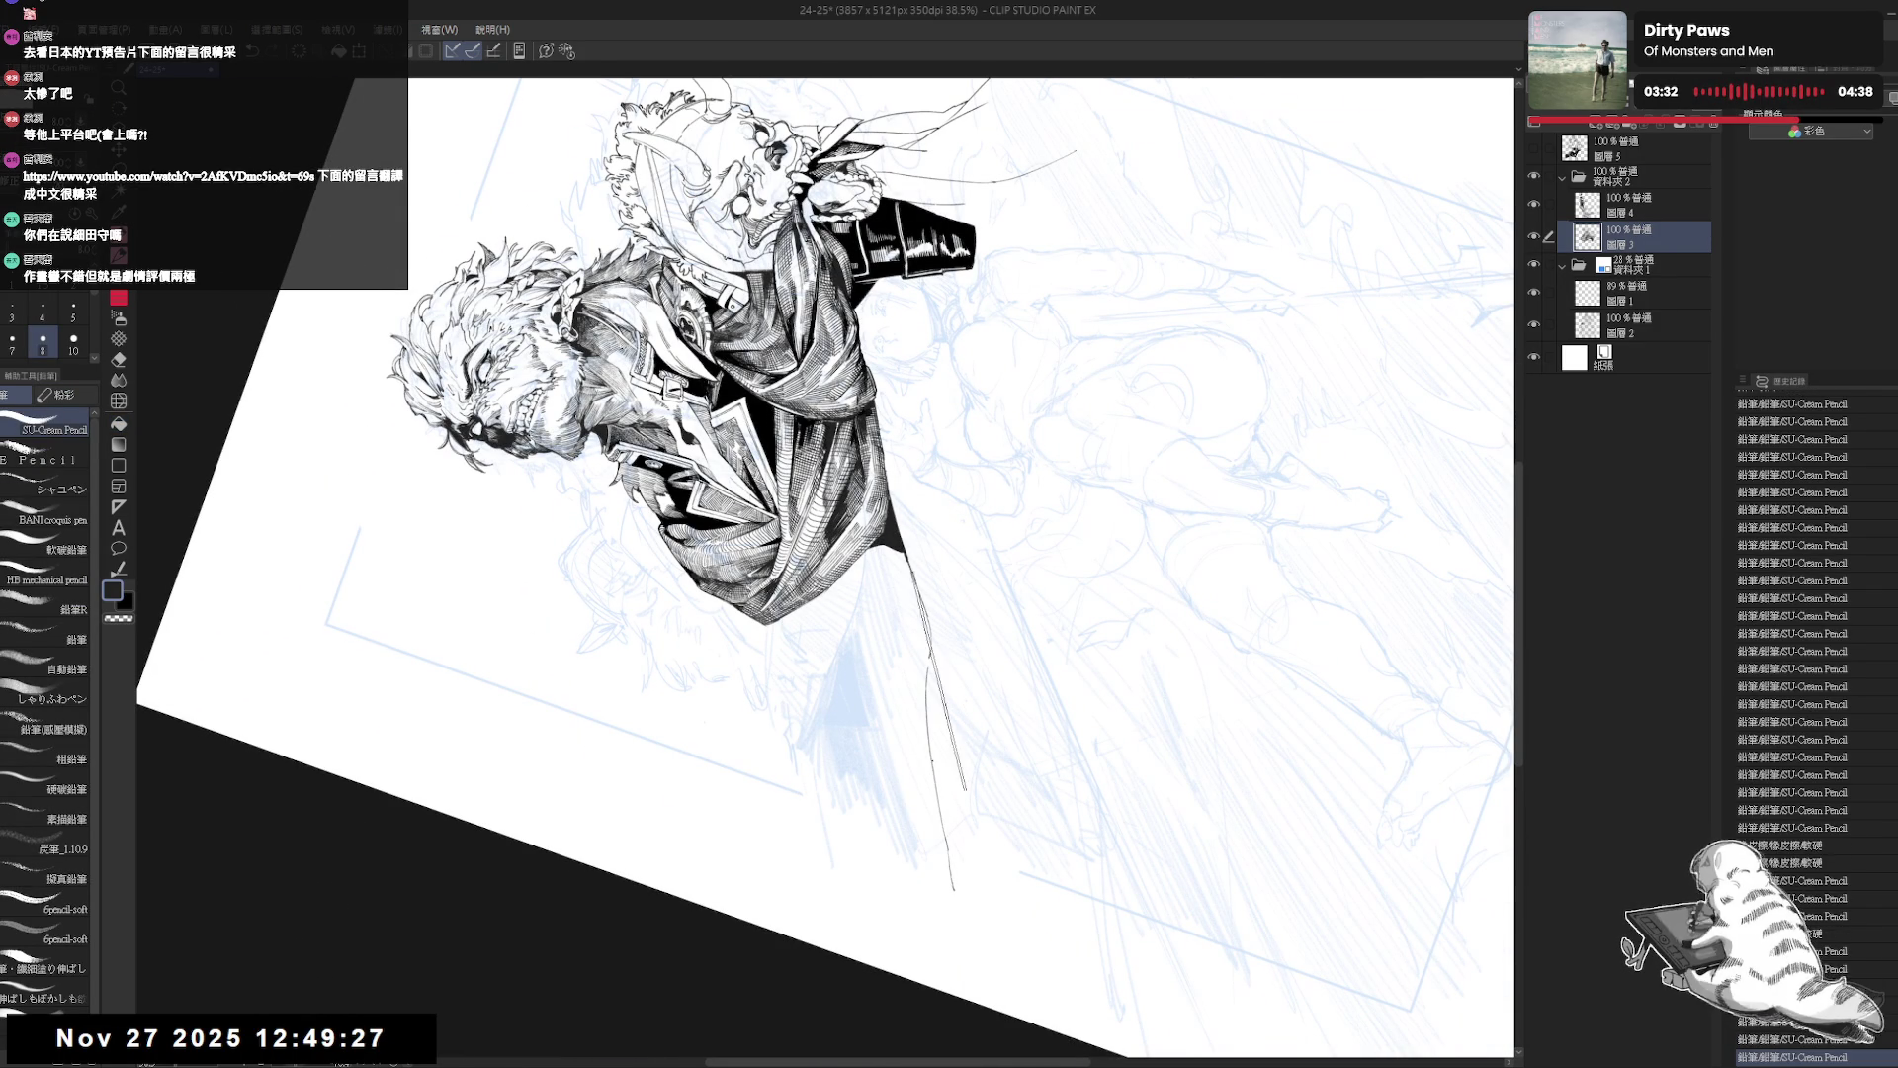
key("ctrl+0")
key("g")
left_click(880, 621)
Erase stray ink at the scarf's lower edge and redo the undone pencil stroke.
key("e")
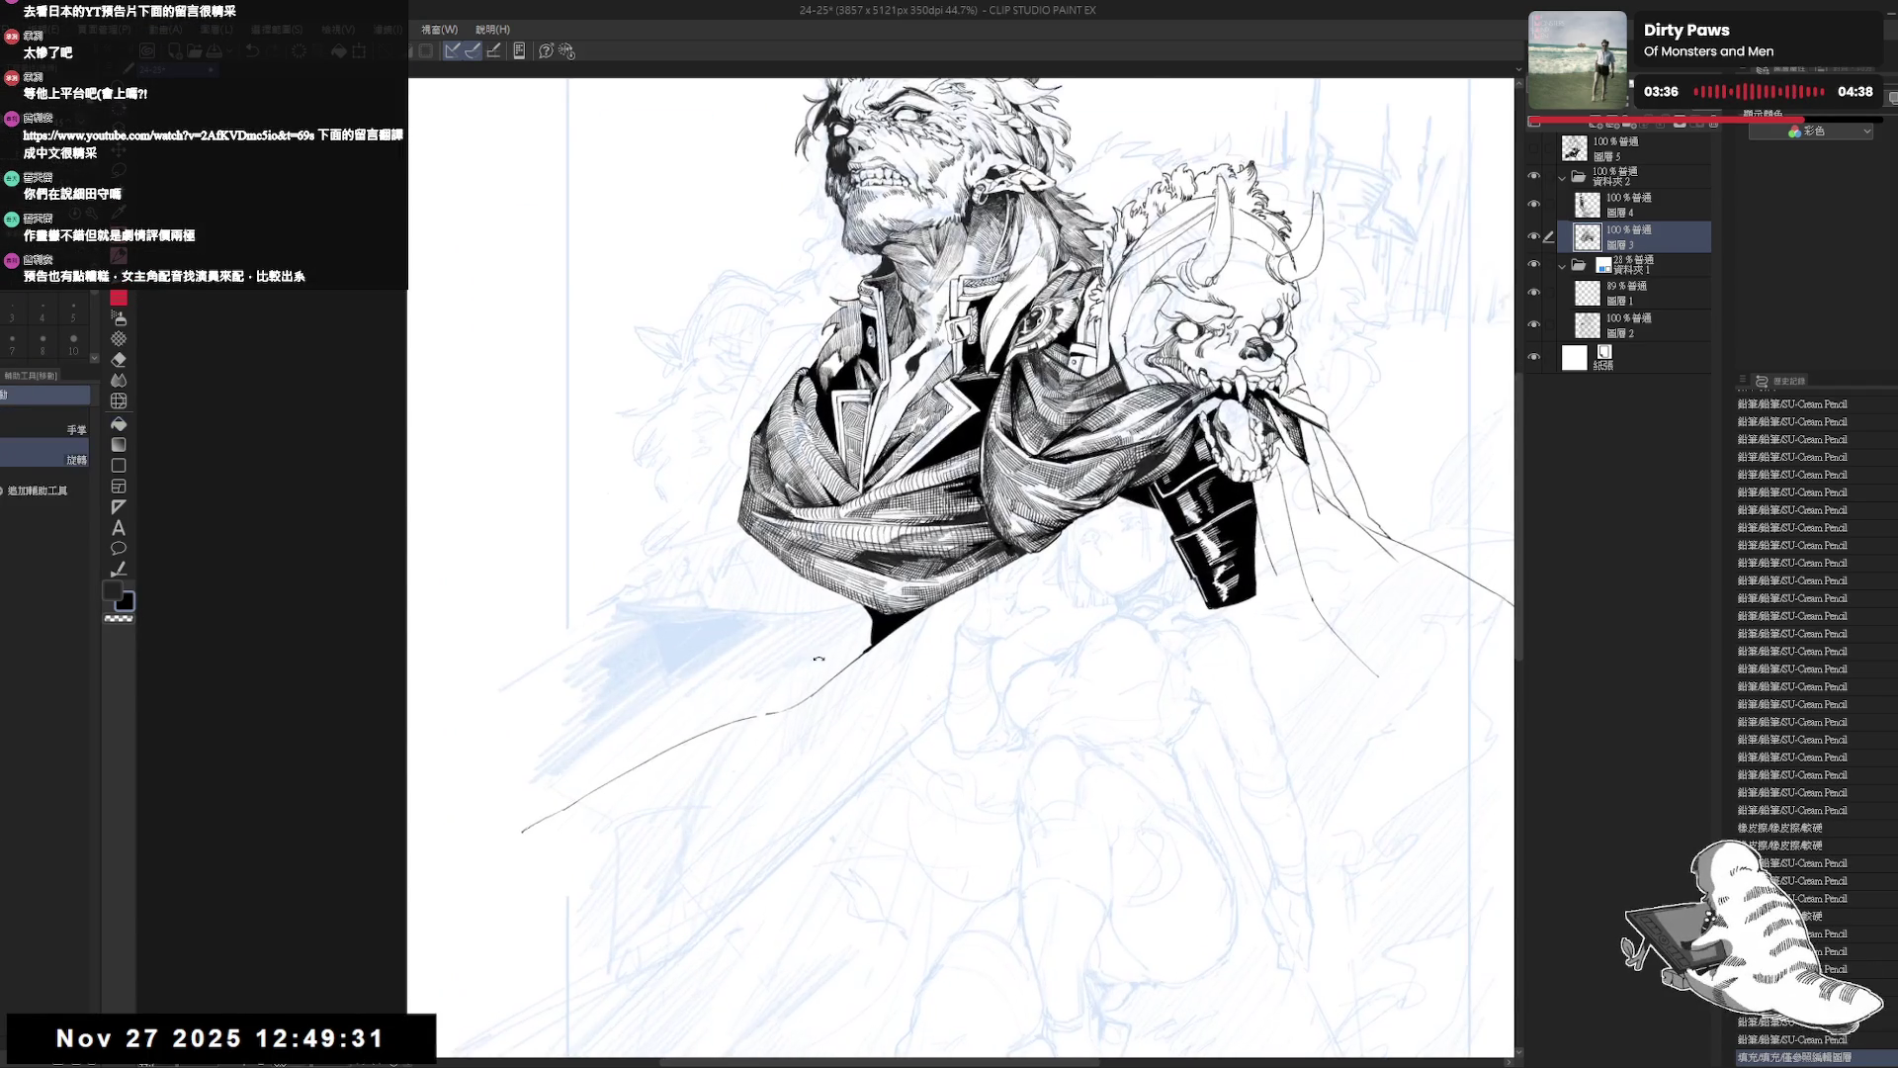
left_click_drag(887, 595, 902, 594)
key("space")
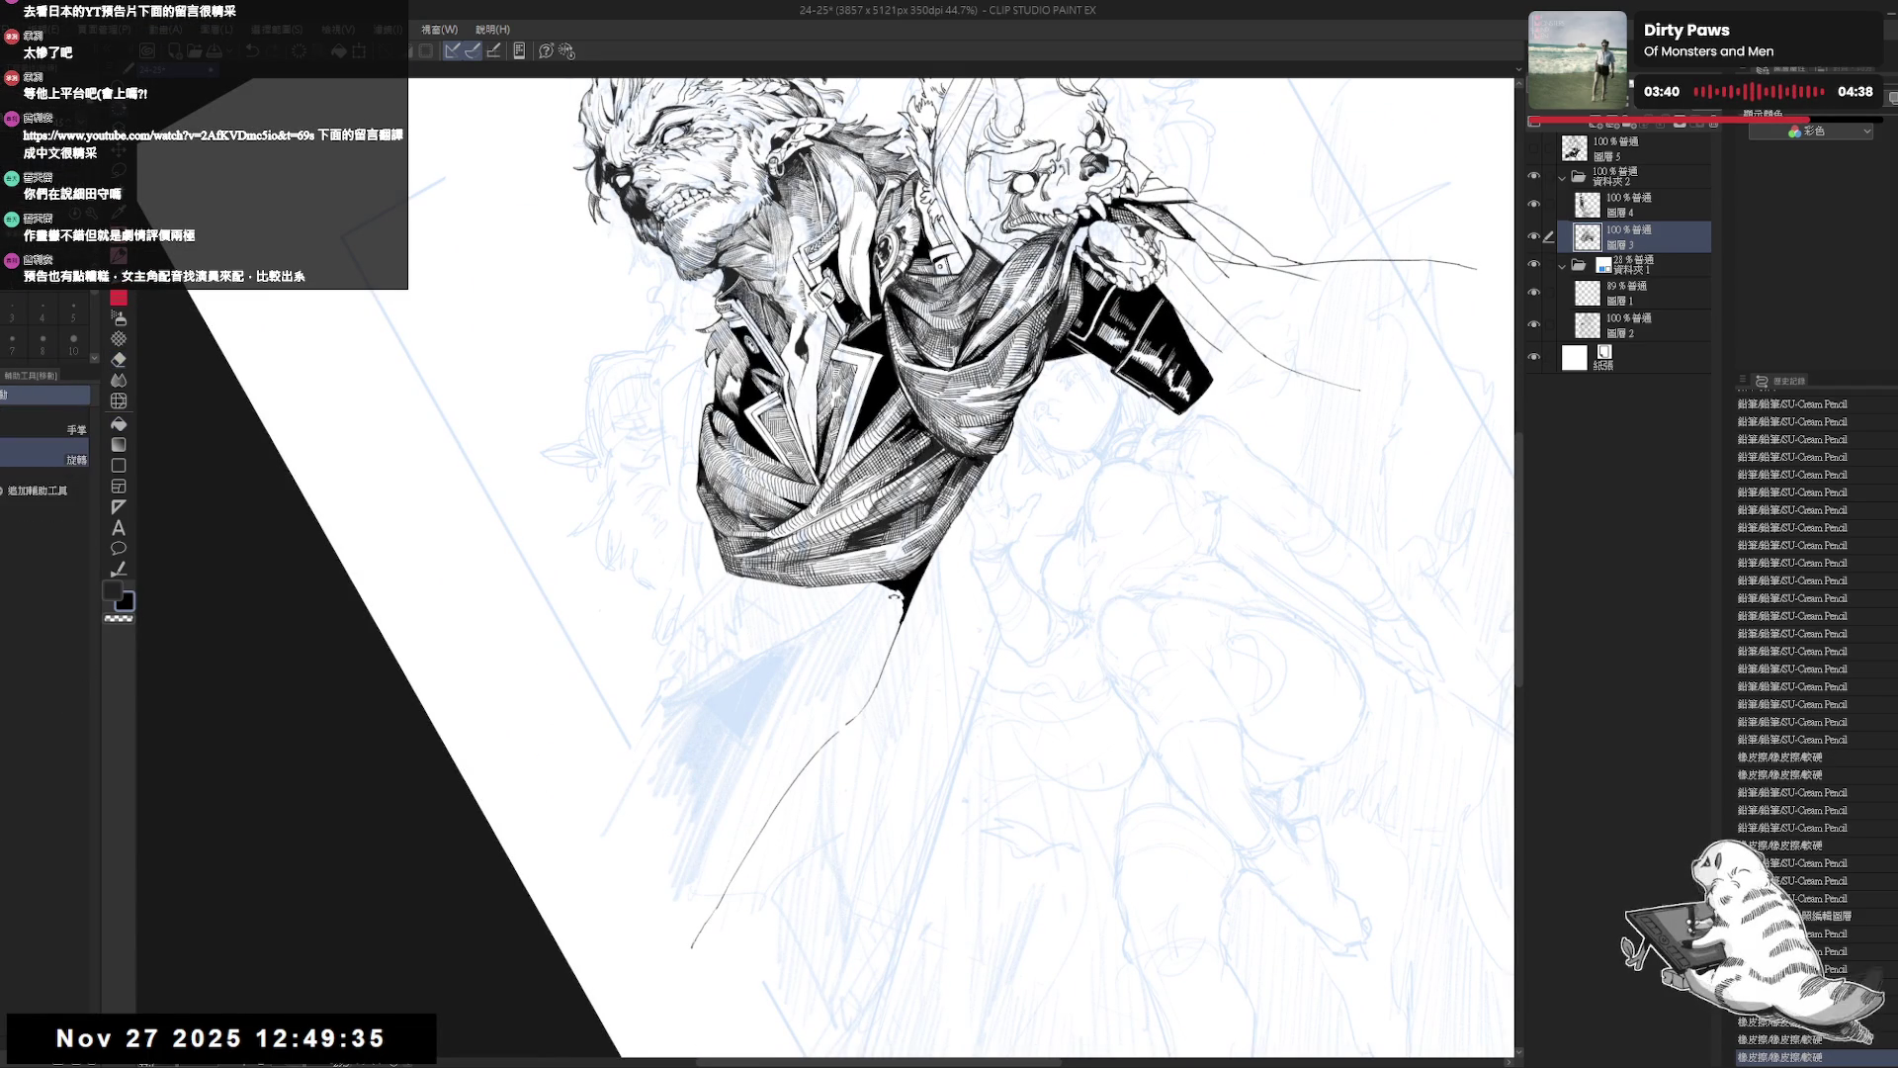
mouse_move(923, 749)
left_mouse_down()
mouse_move(845, 731)
mouse_move(896, 629)
left_mouse_up()
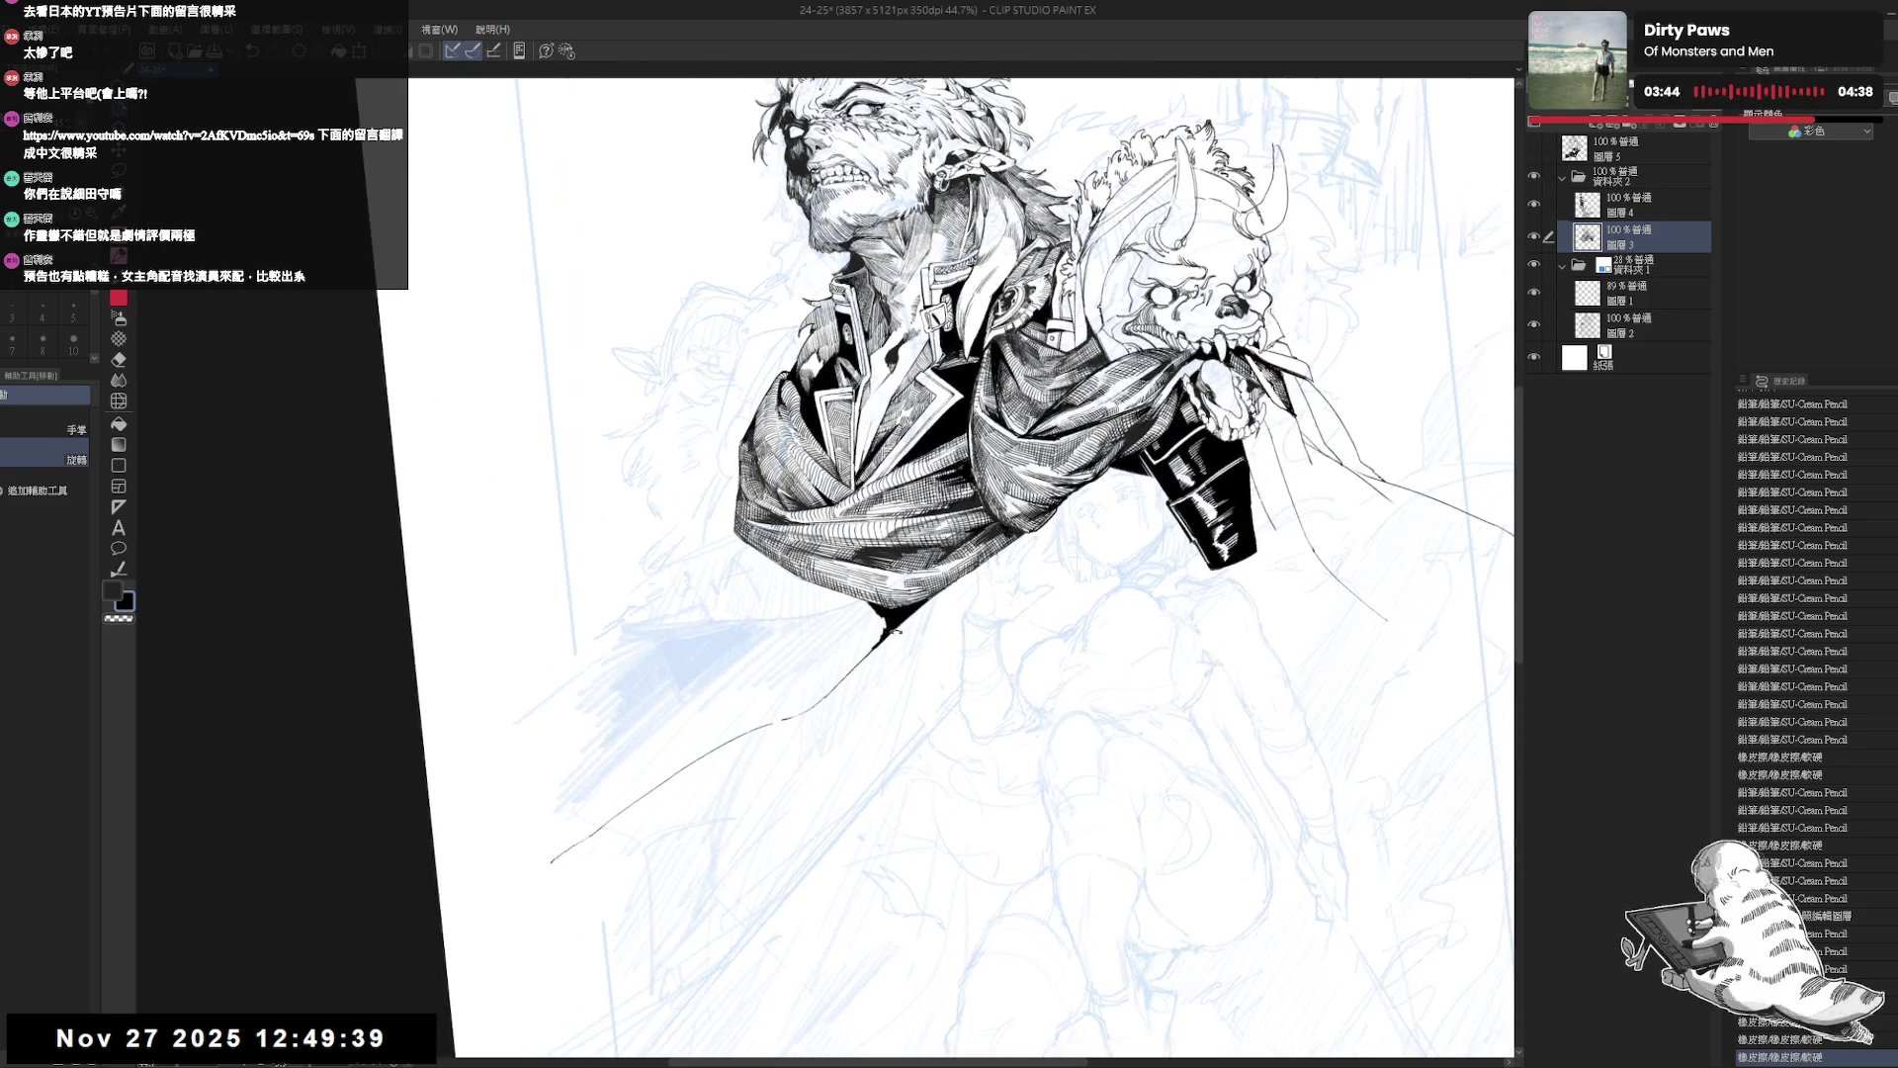
key("p")
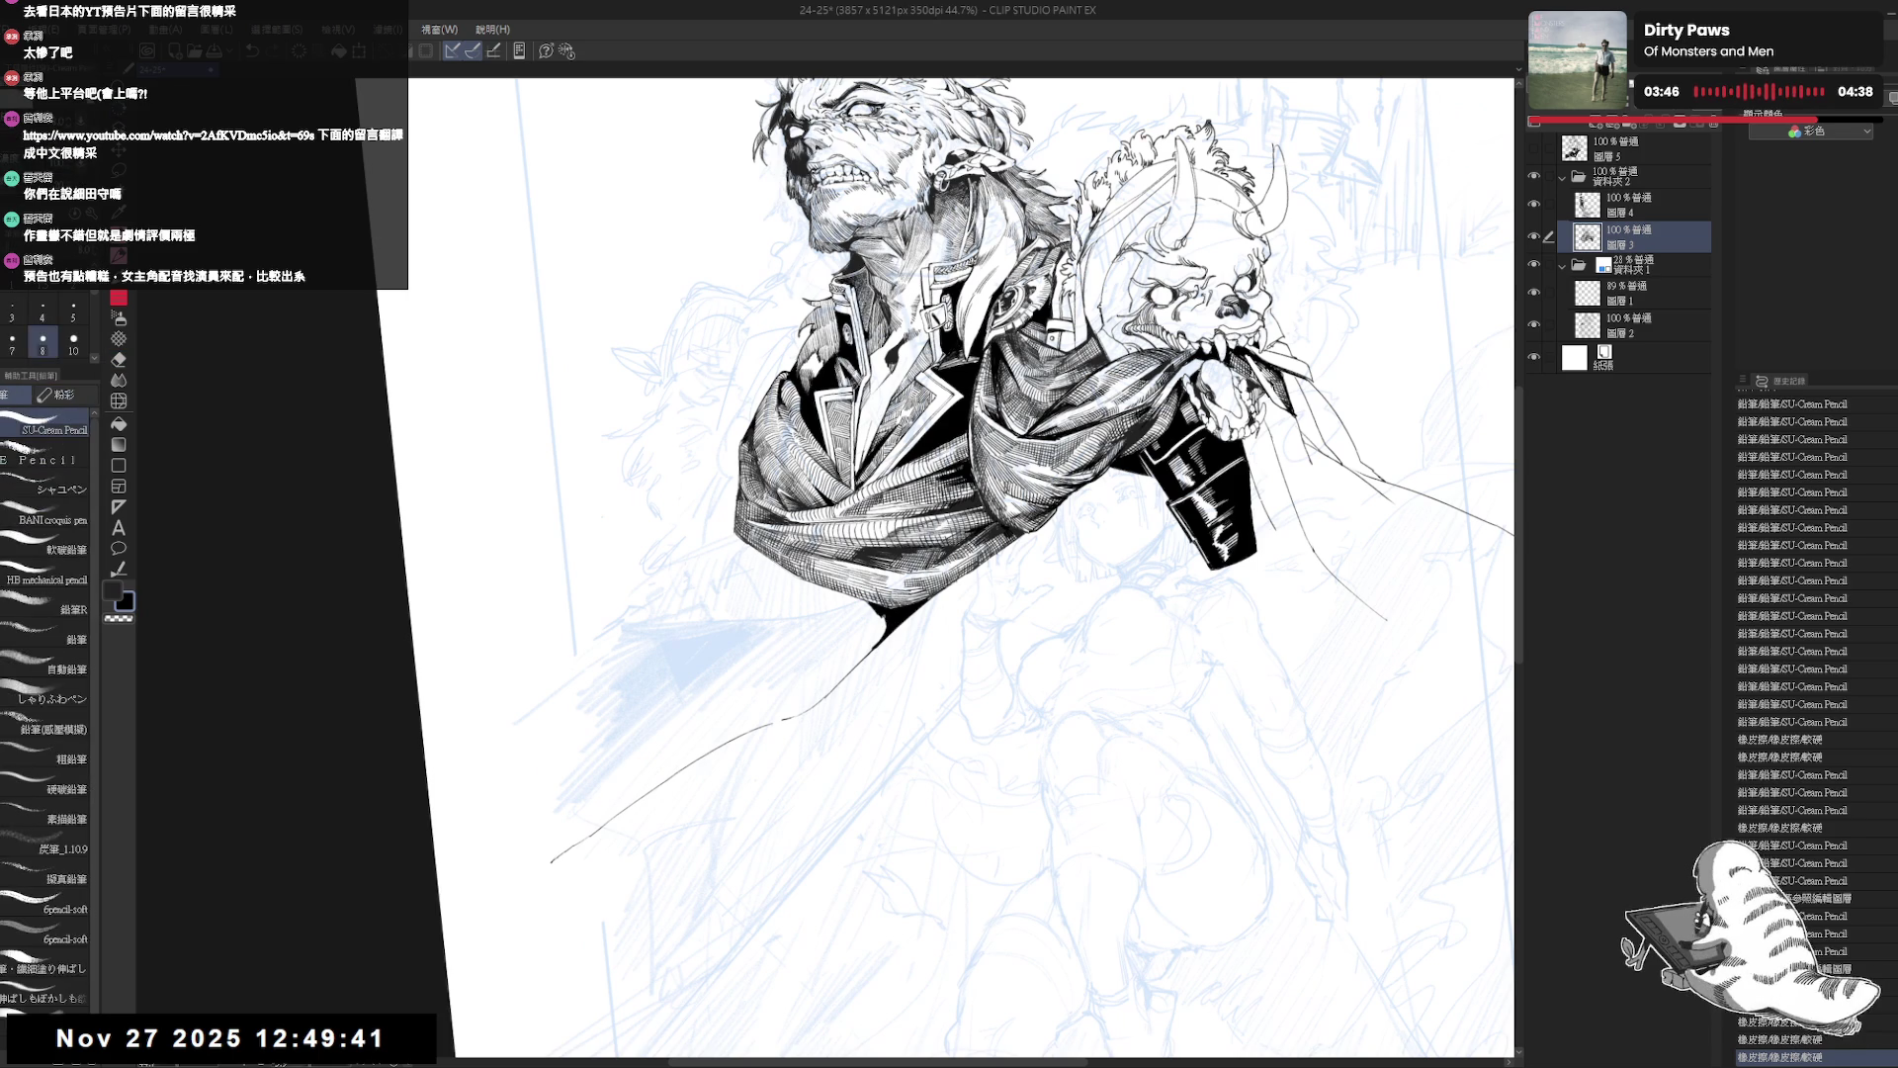
key("ctrl+y")
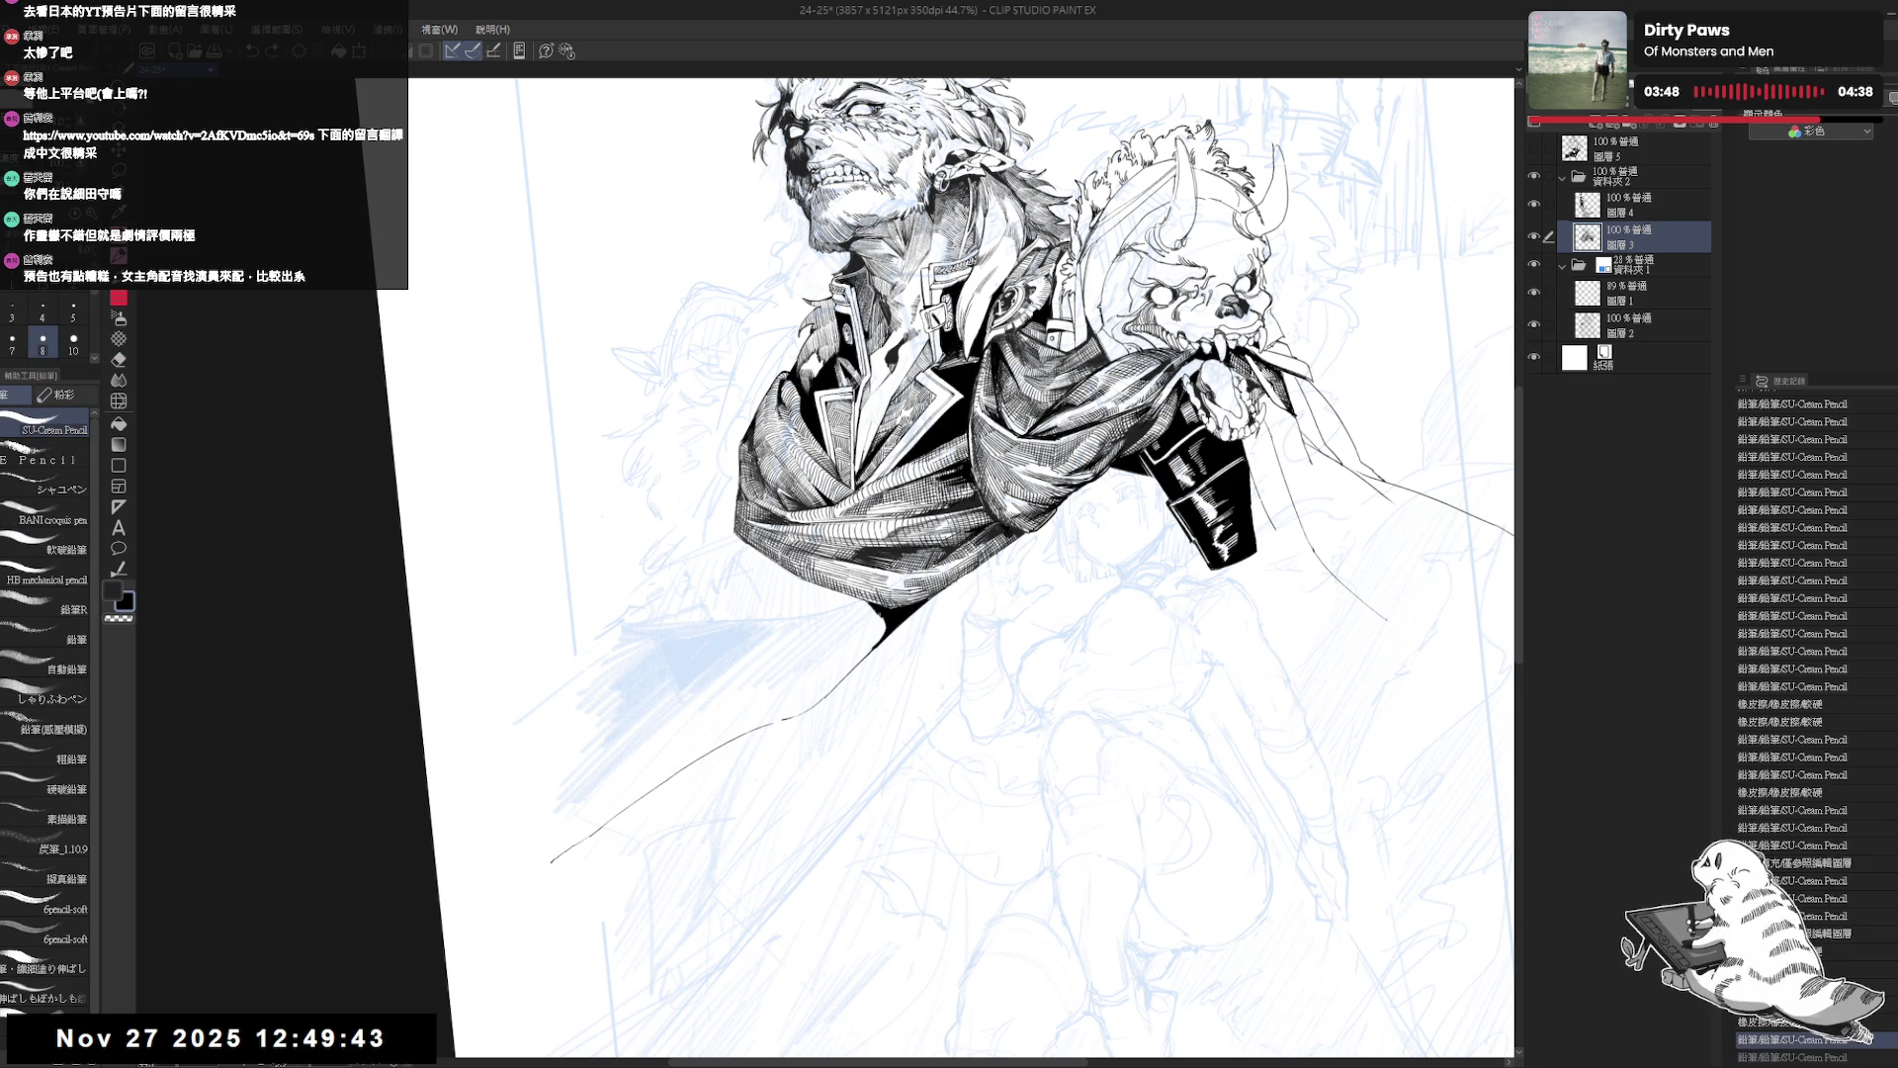
key("ctrl+minus")
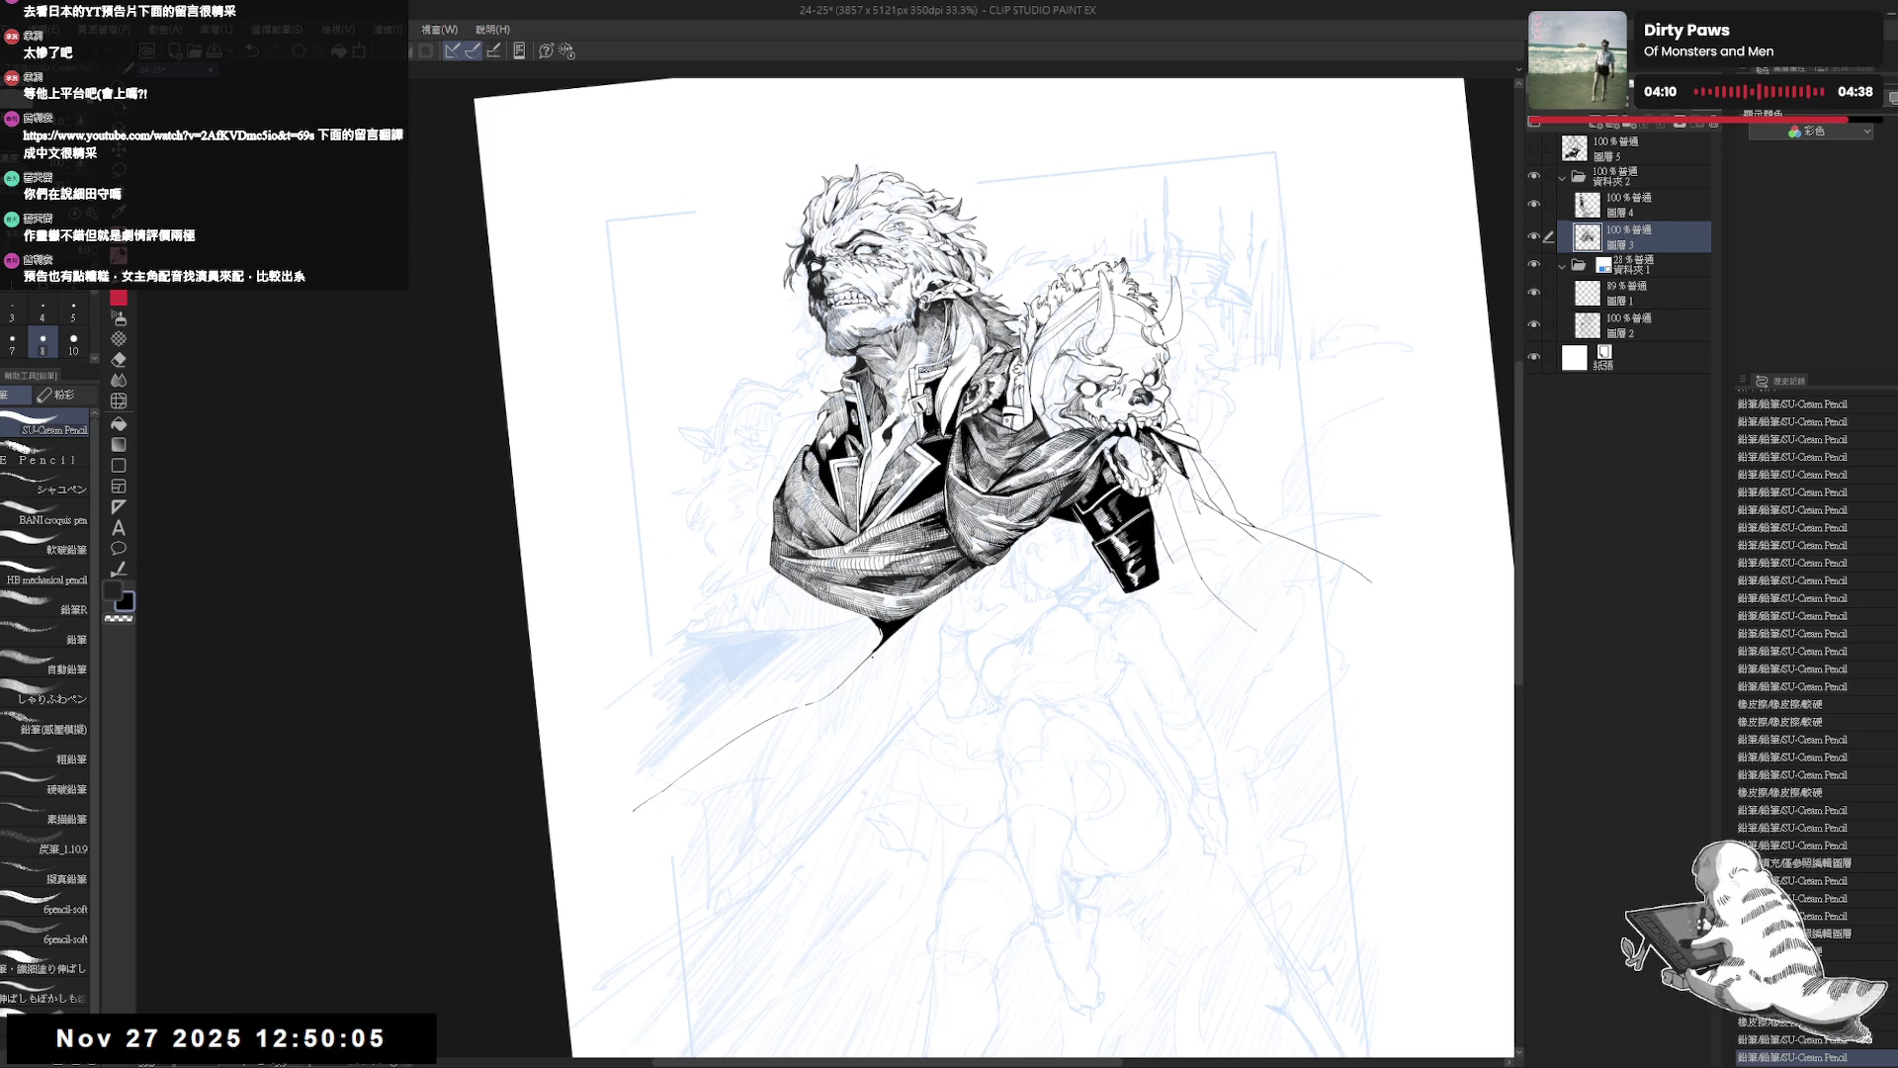
Redo the undone pencil stroke and check the drawing flipped and rotated about 9°.
left_click_drag(873, 652, 920, 593)
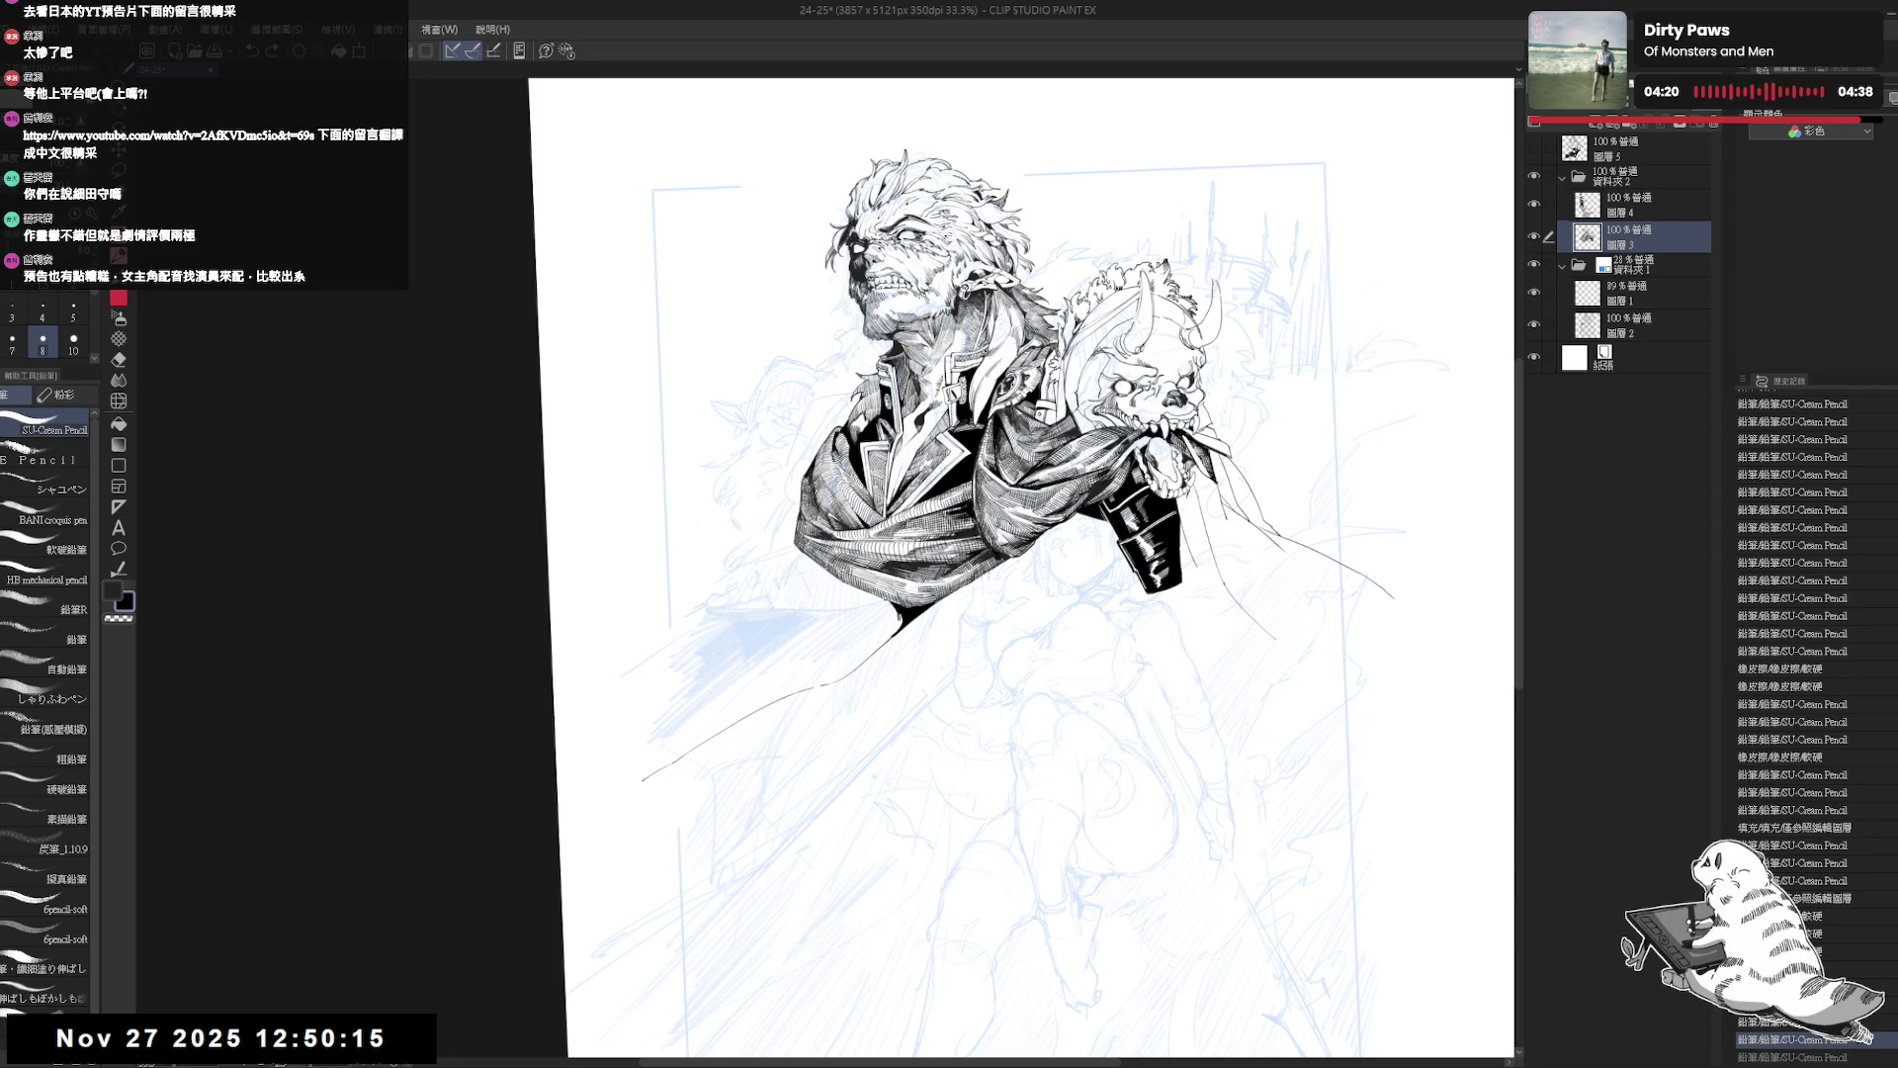
key("ctrl+y")
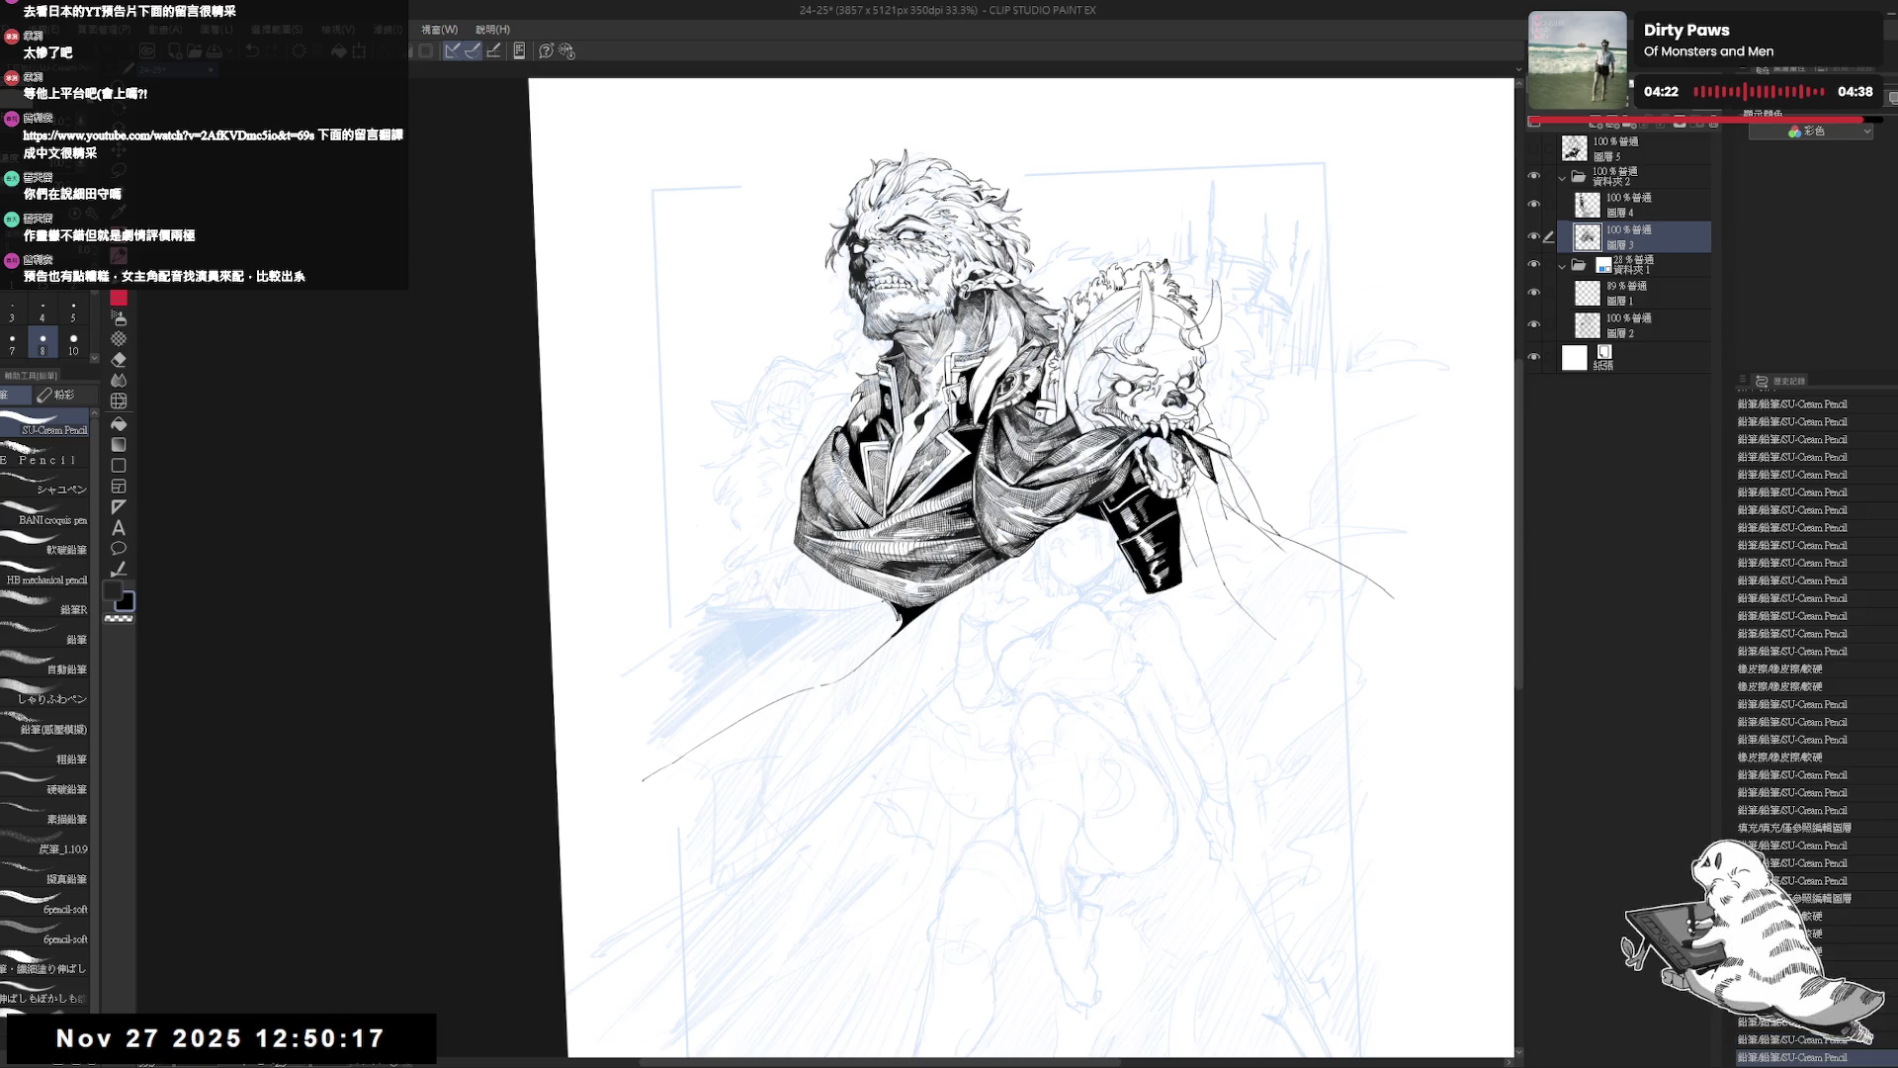
key("ctrl+0")
key("h")
key("h")
key("r")
mouse_move(869, 729)
left_mouse_down()
mouse_move(863, 769)
mouse_move(880, 615)
left_mouse_up()
key("p")
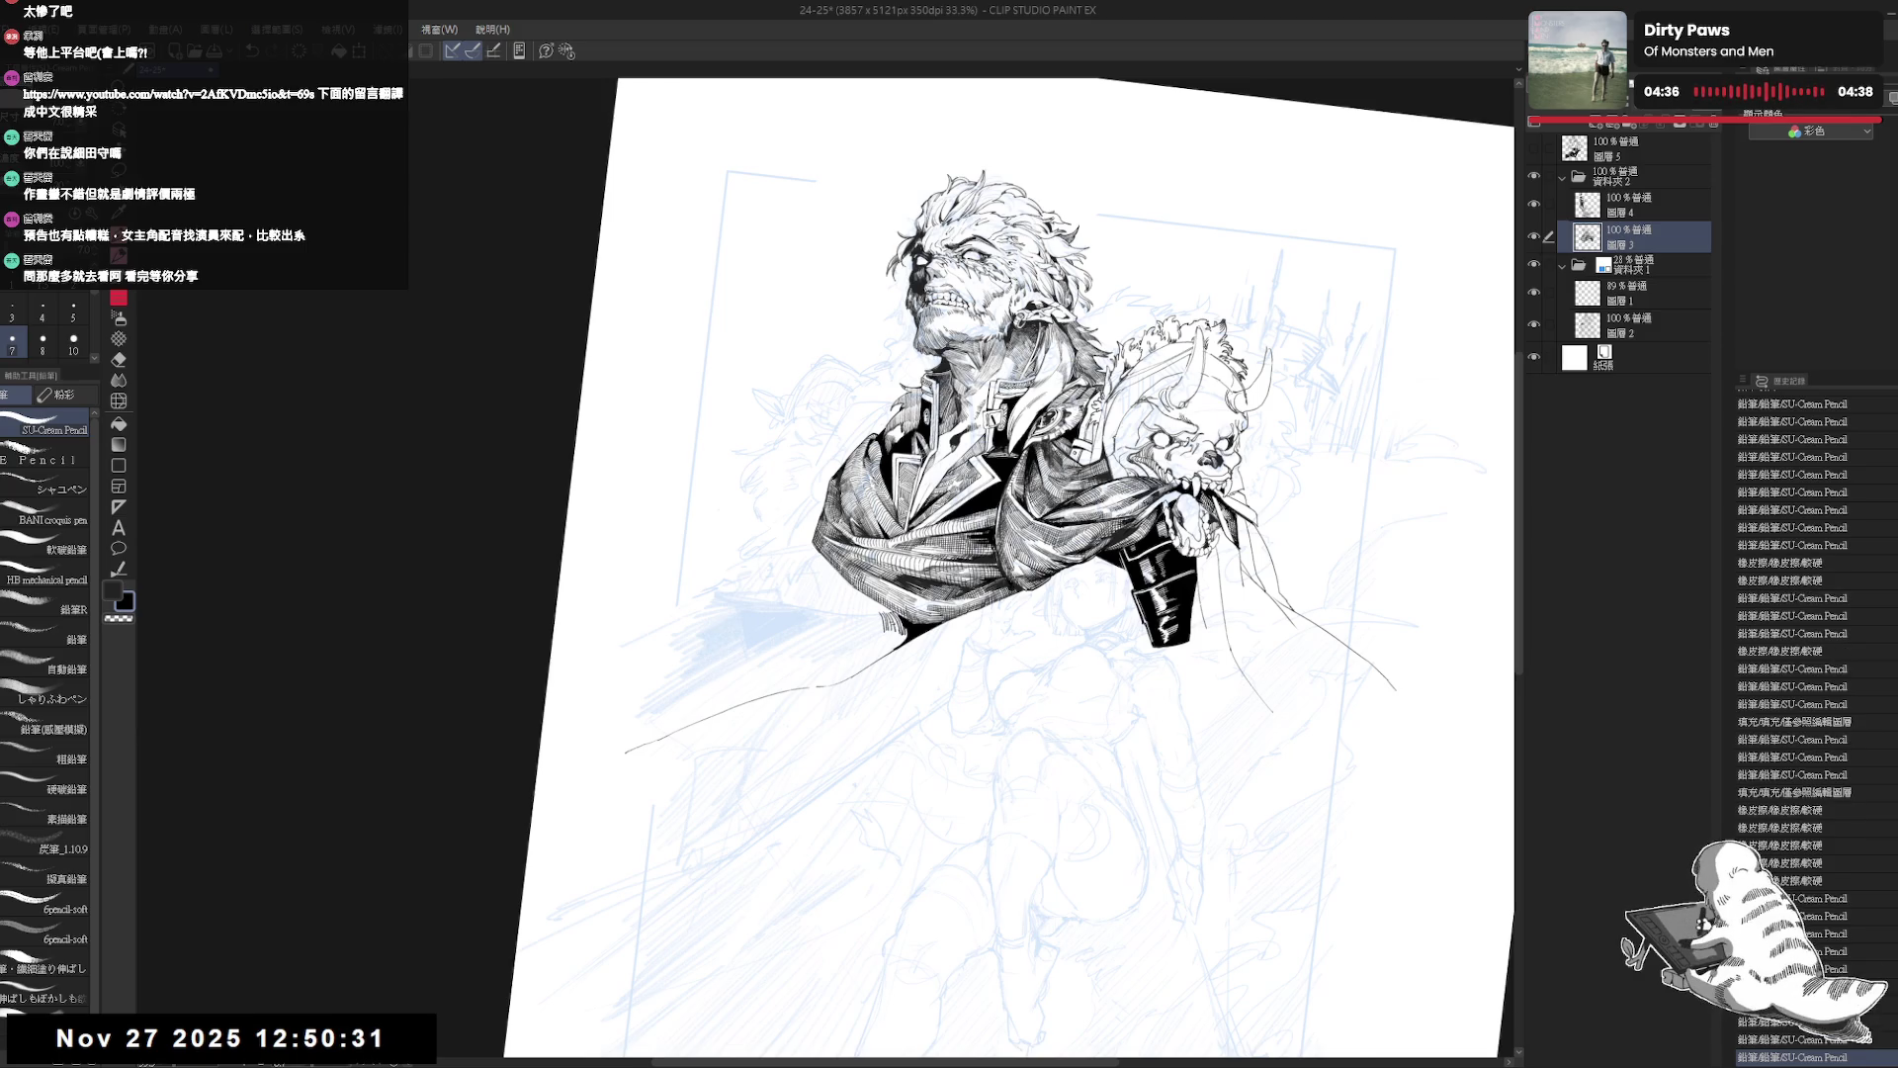
key("ctrl+0")
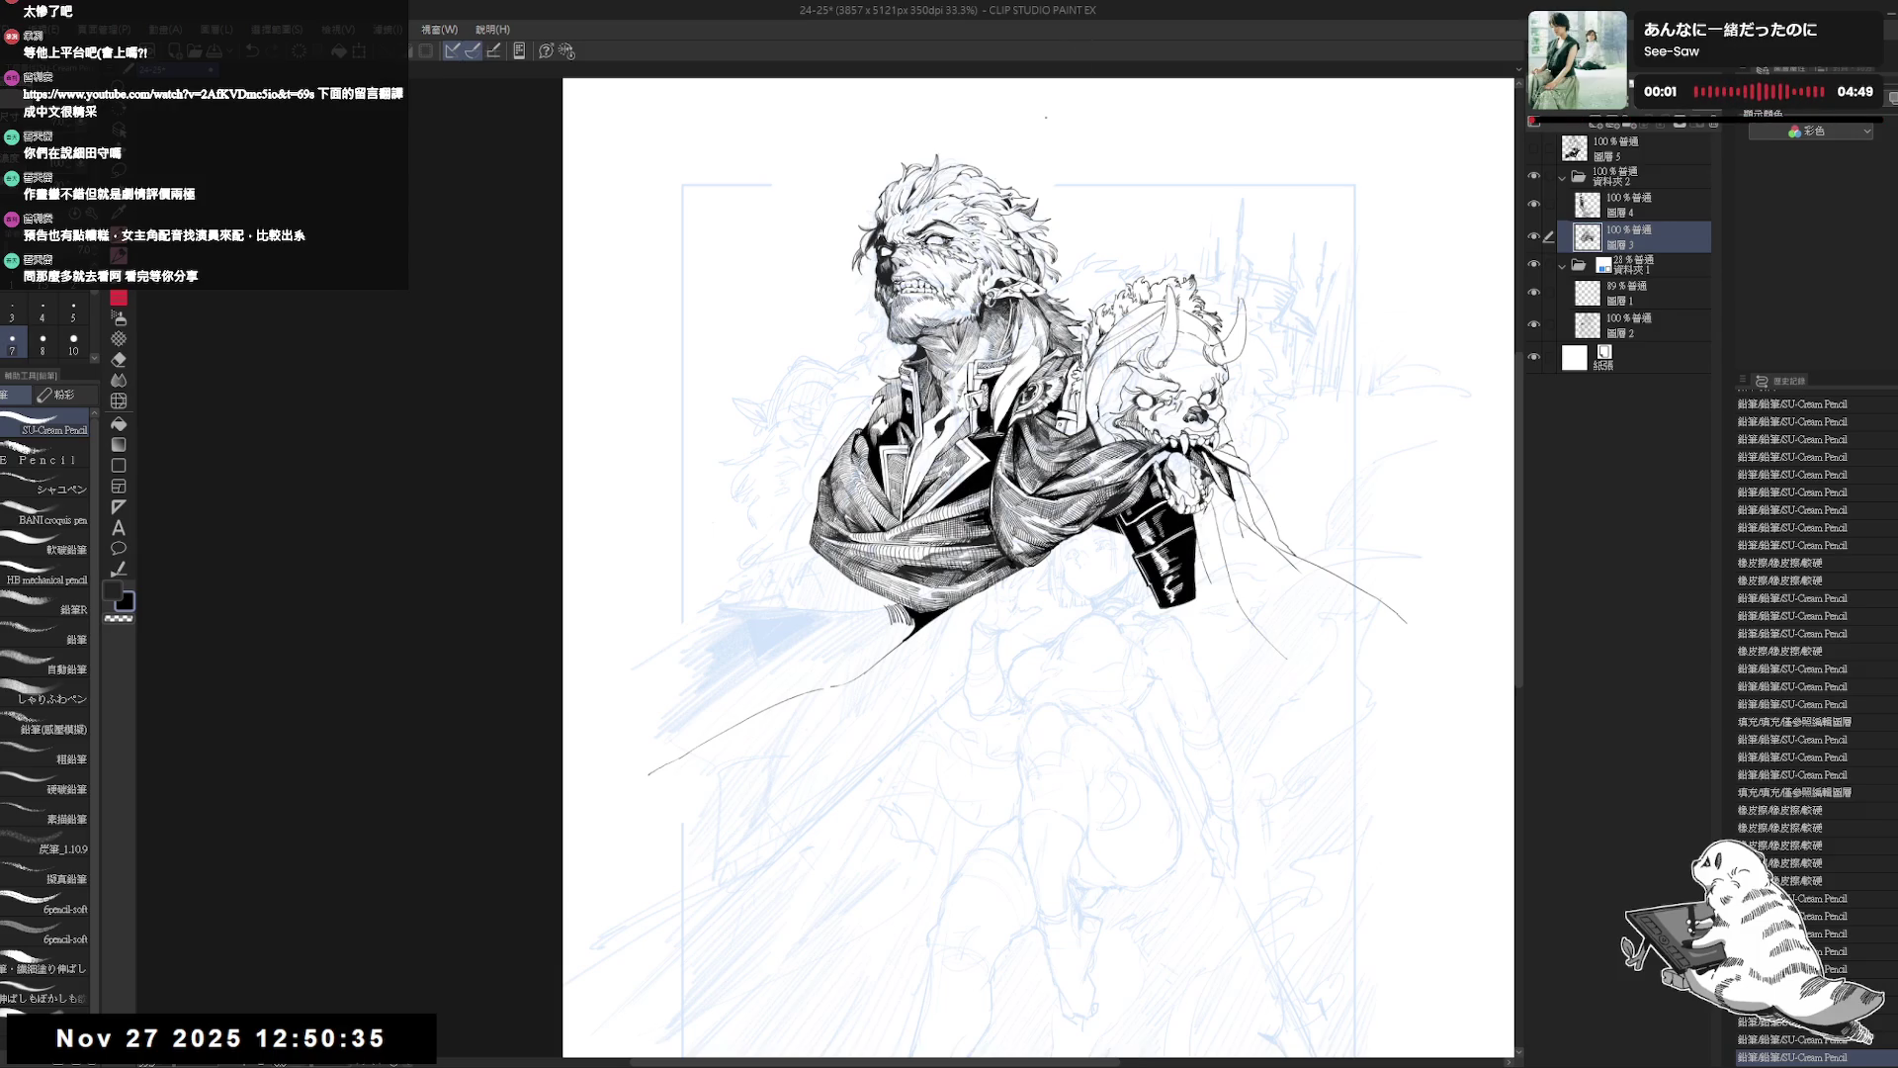
Add two small pencil marks along the scarf's lower left edge, then straighten and zoom out.
left_click_drag(864, 671, 843, 648)
key("e")
key("p")
key("h")
key("h")
scroll(869, 603, "up", 2)
key("asciicircum")
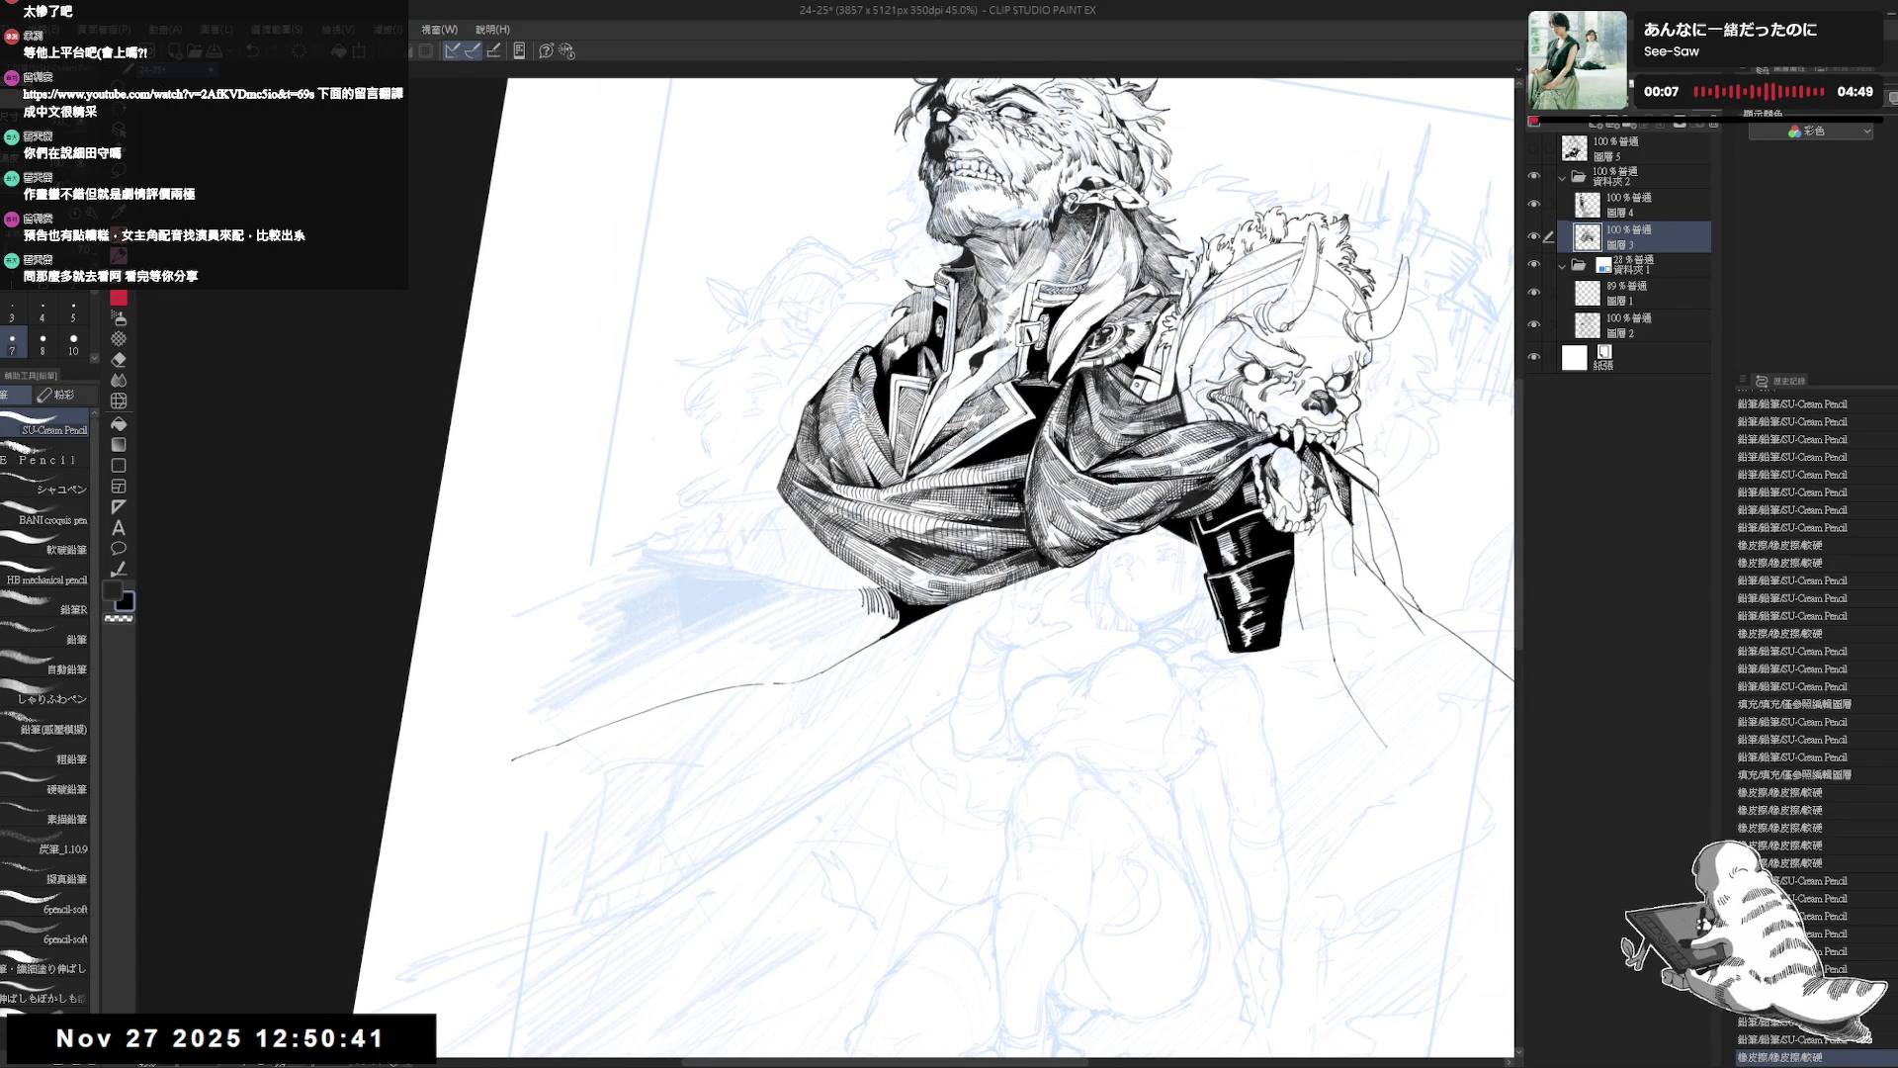
left_click_drag(860, 591, 870, 601)
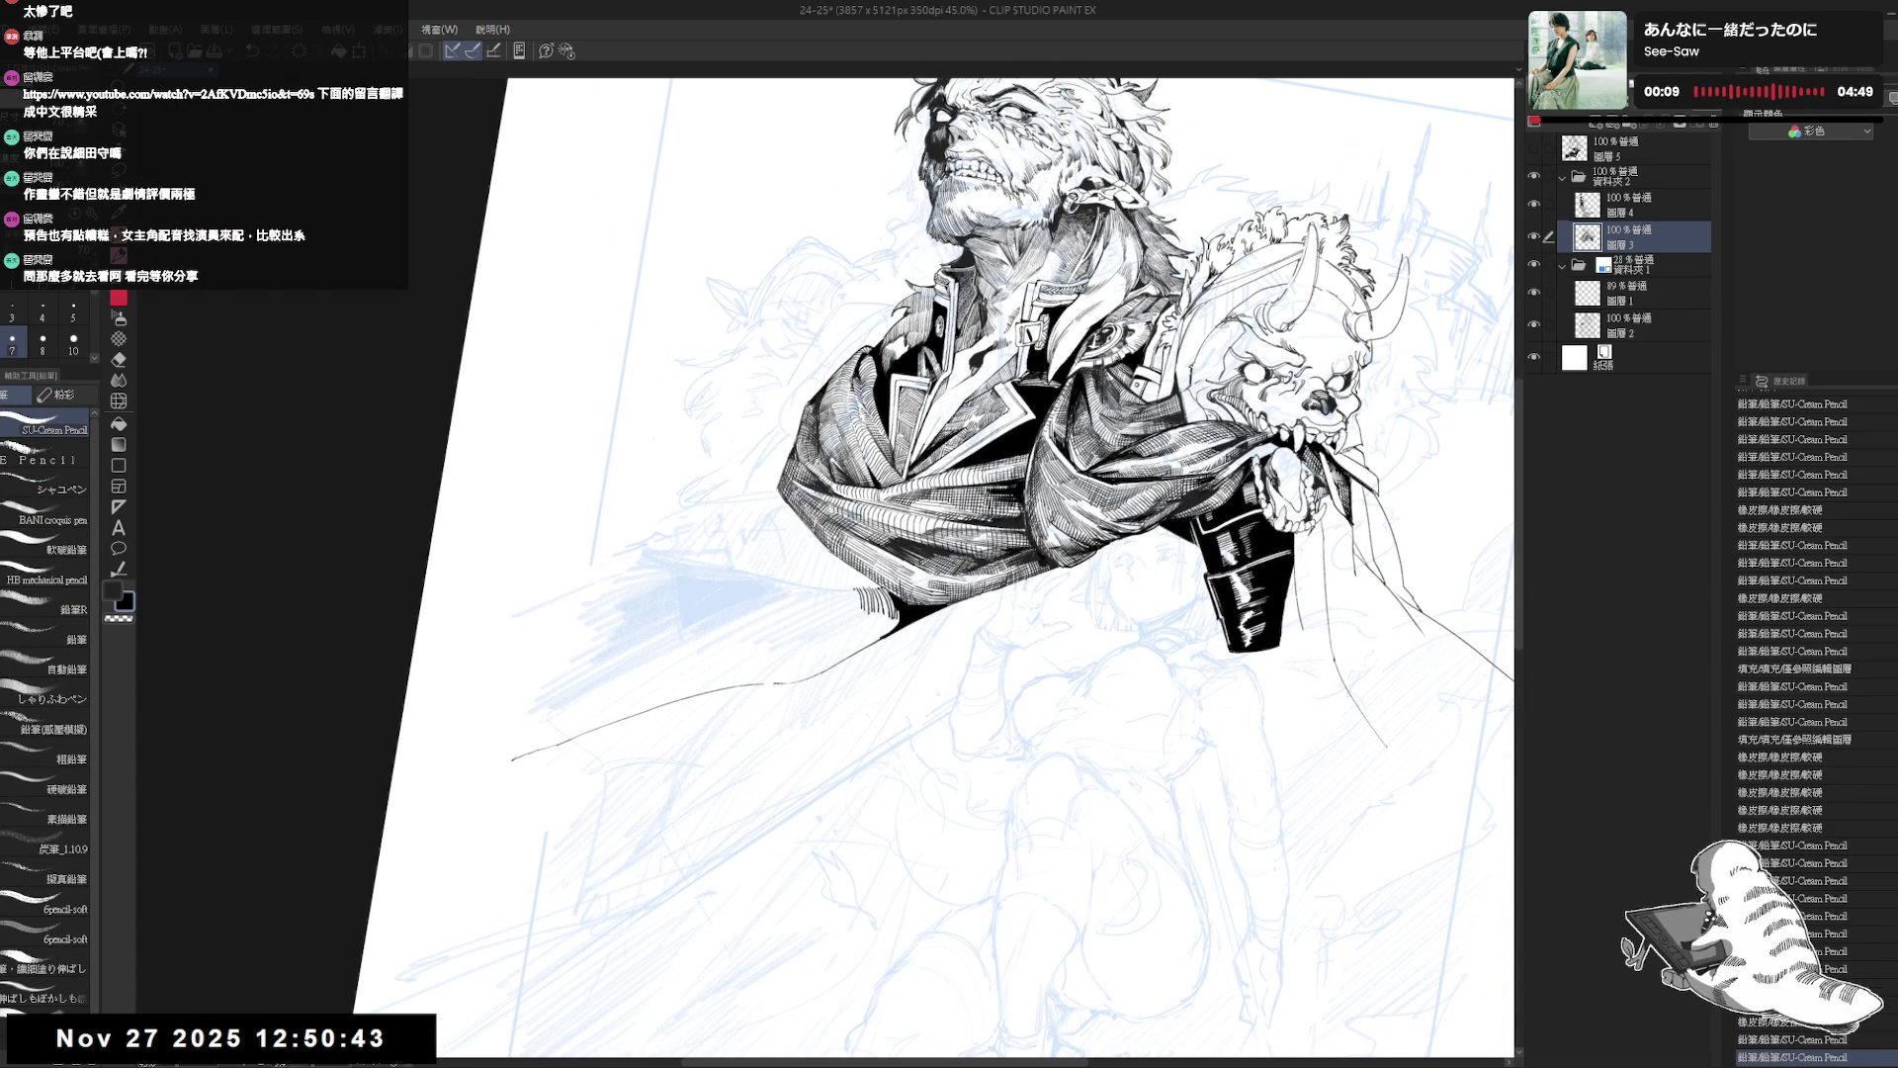
left_click_drag(844, 587, 854, 601)
key("ctrl+0")
scroll(835, 572, "down", 1)
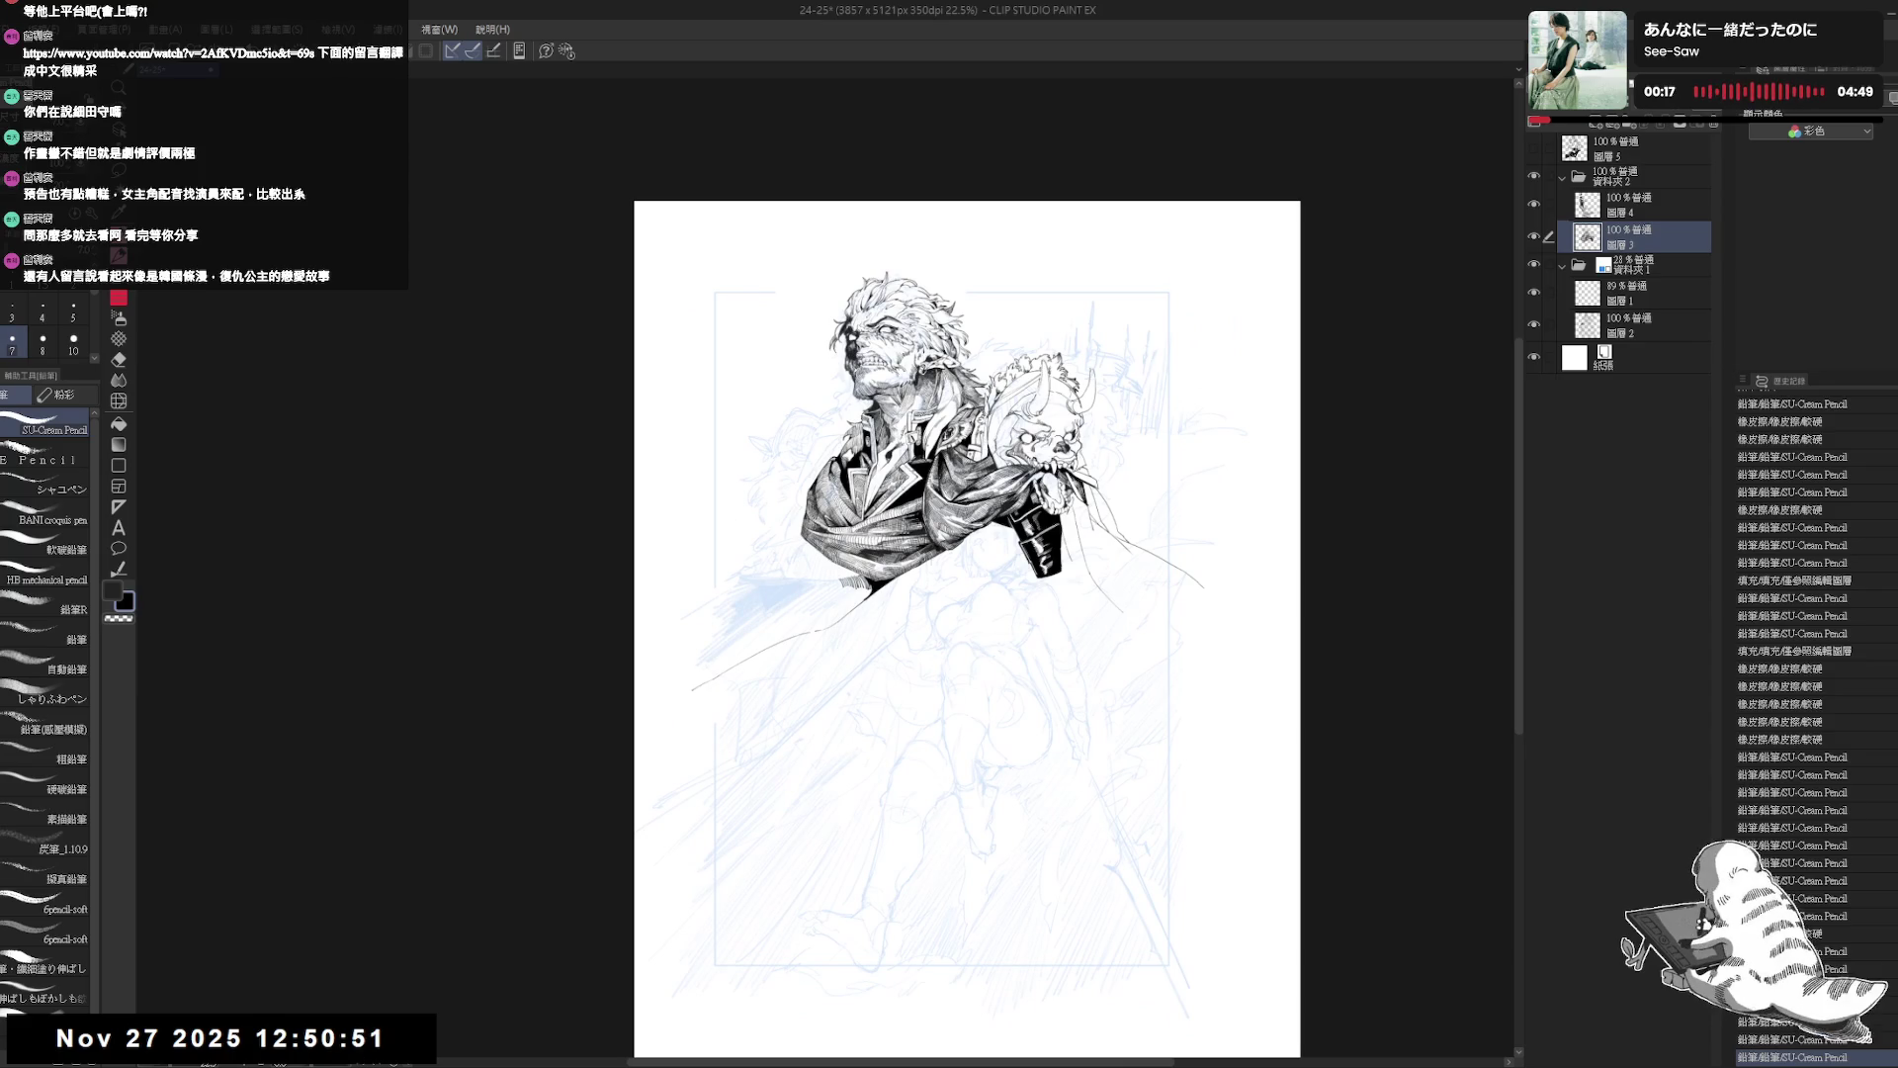
Add short hatching strokes along the scarf's lower edge.
scroll(969, 539, "up", 3)
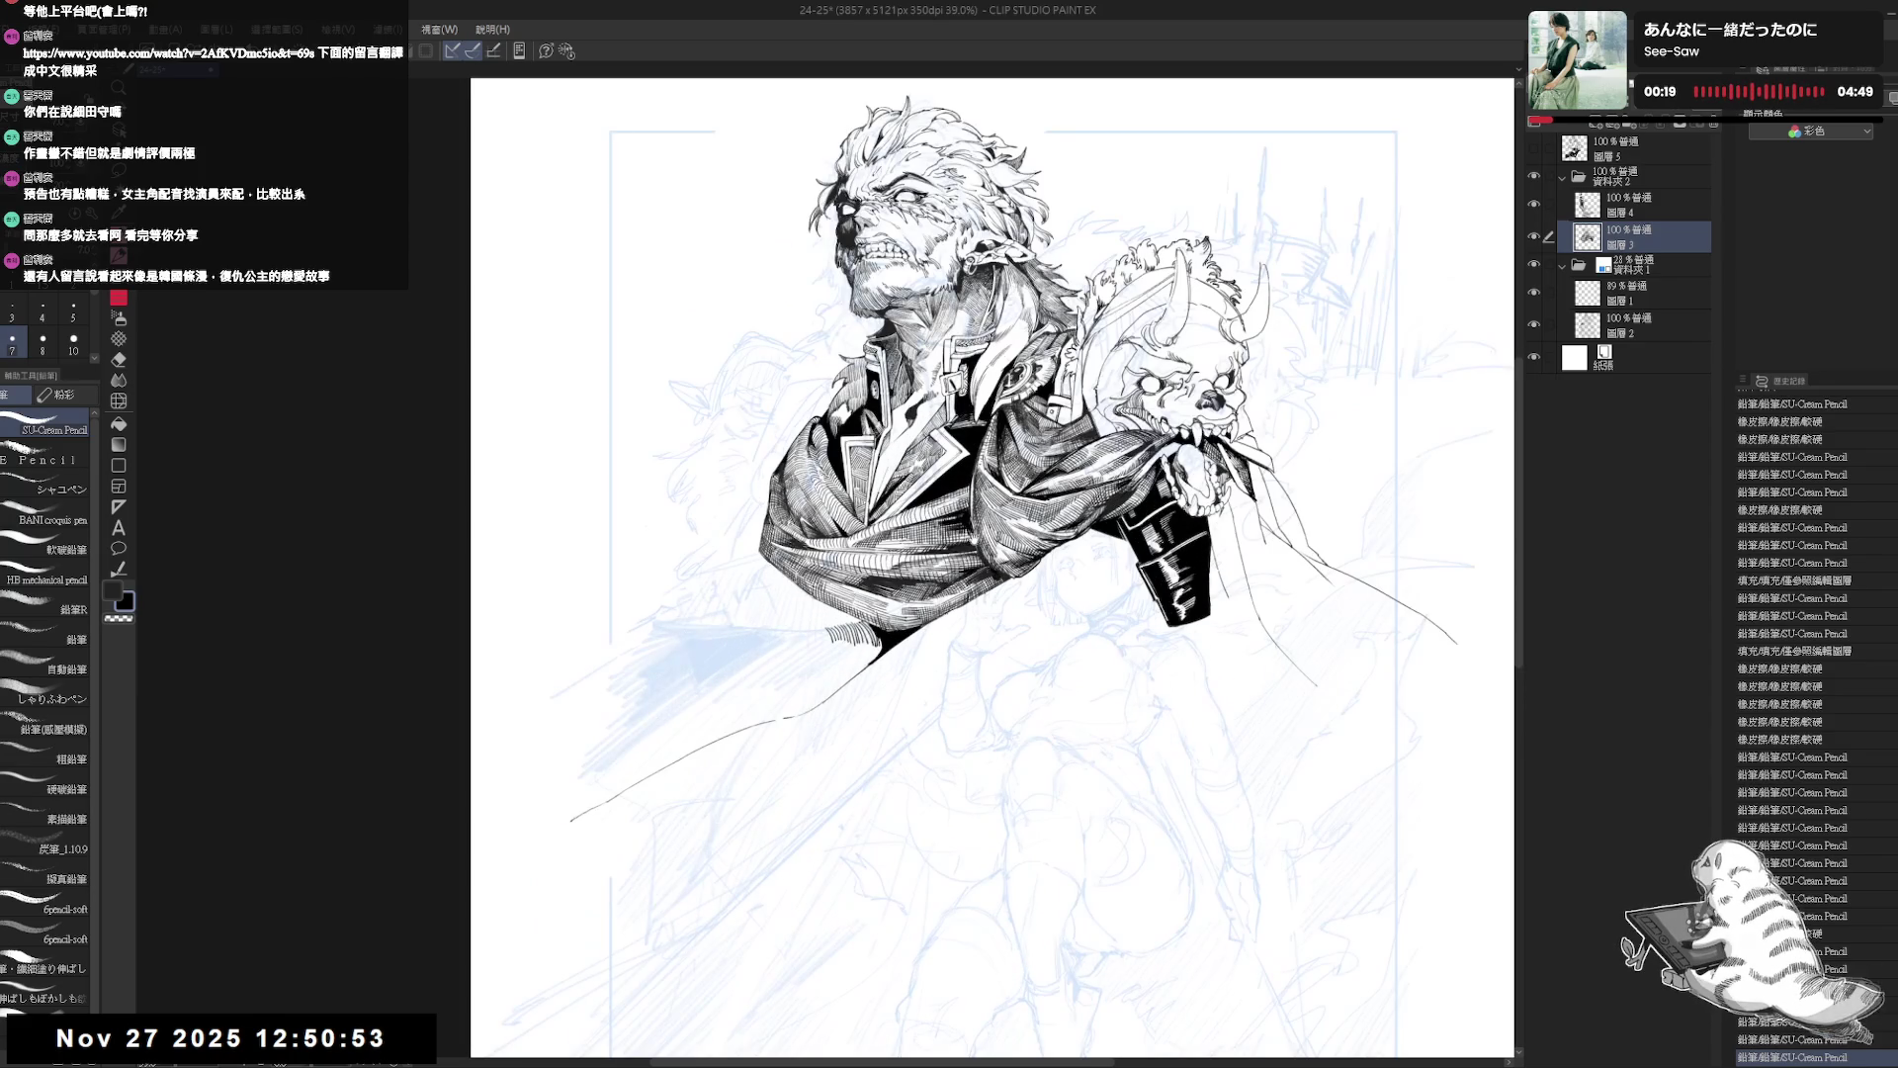
mouse_move(825, 714)
left_mouse_down()
mouse_move(813, 726)
mouse_move(860, 679)
mouse_move(927, 818)
mouse_move(876, 818)
left_mouse_up()
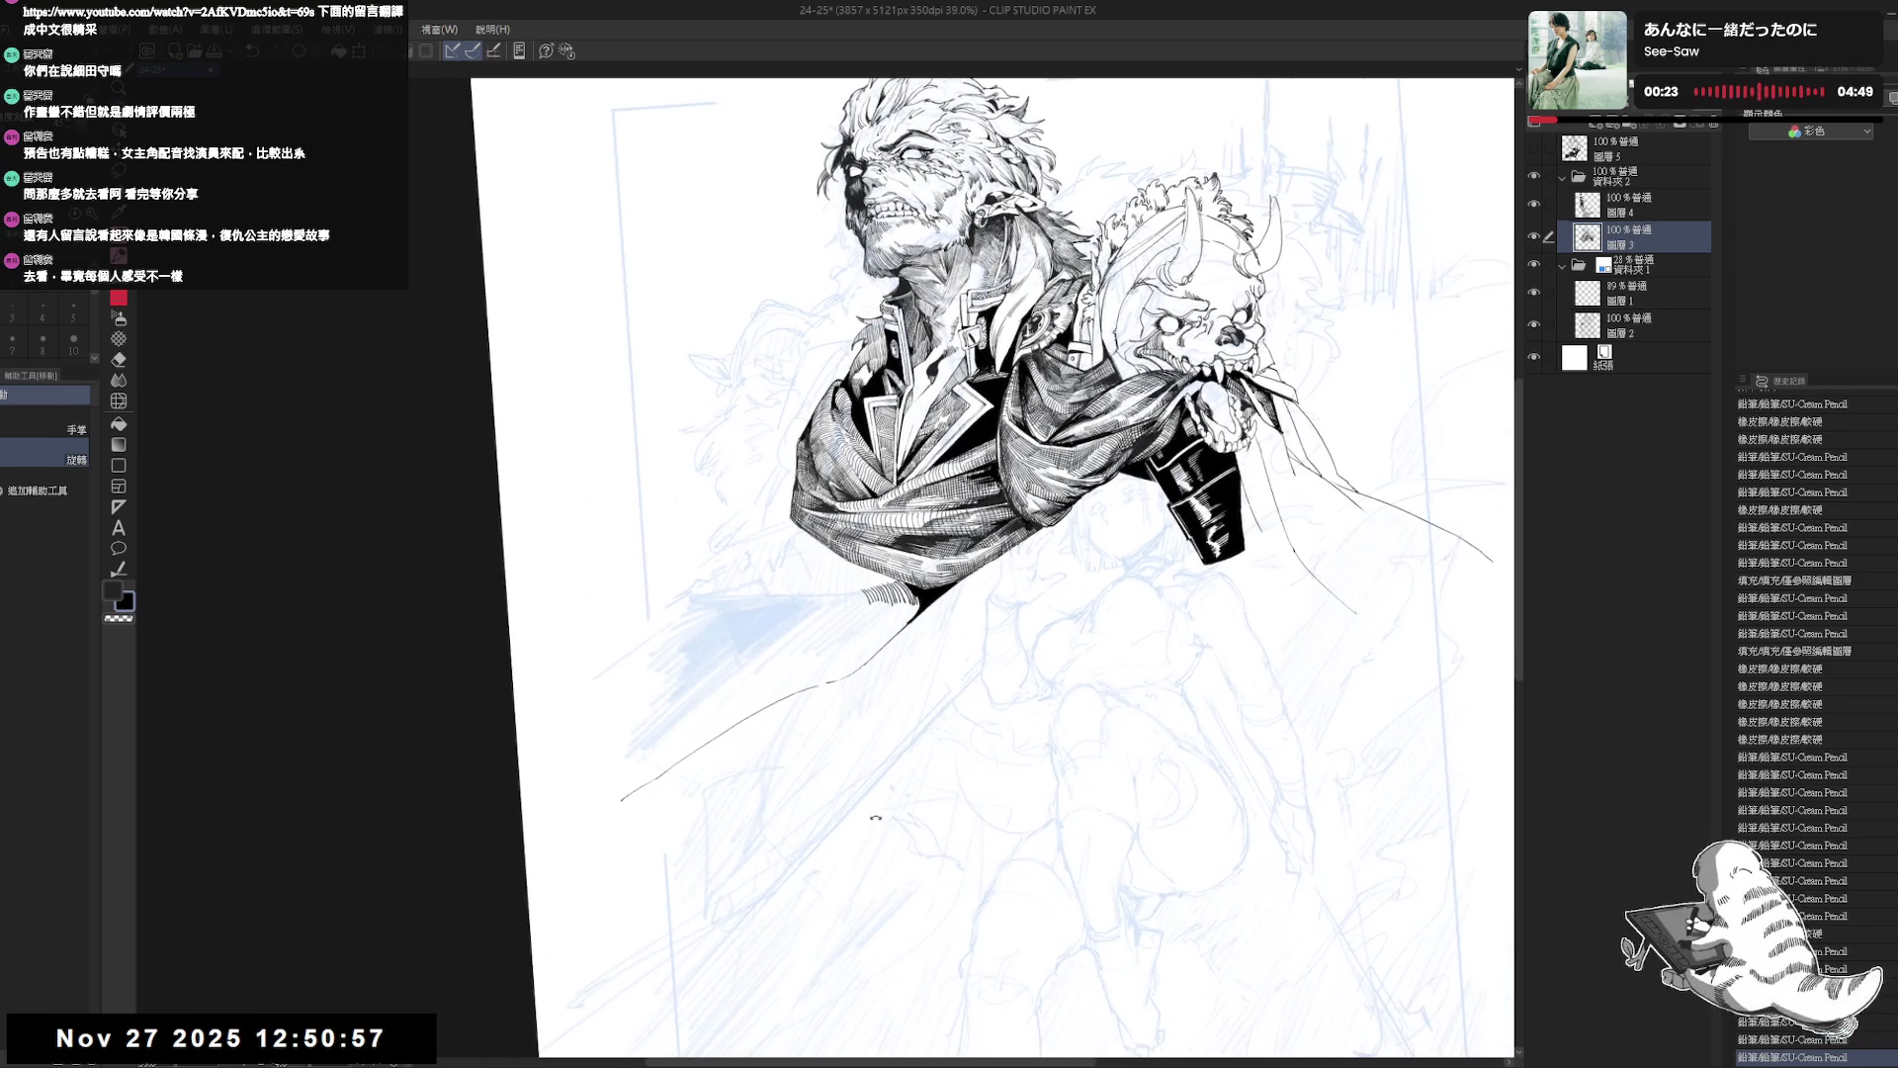
left_click_drag(979, 599, 959, 634)
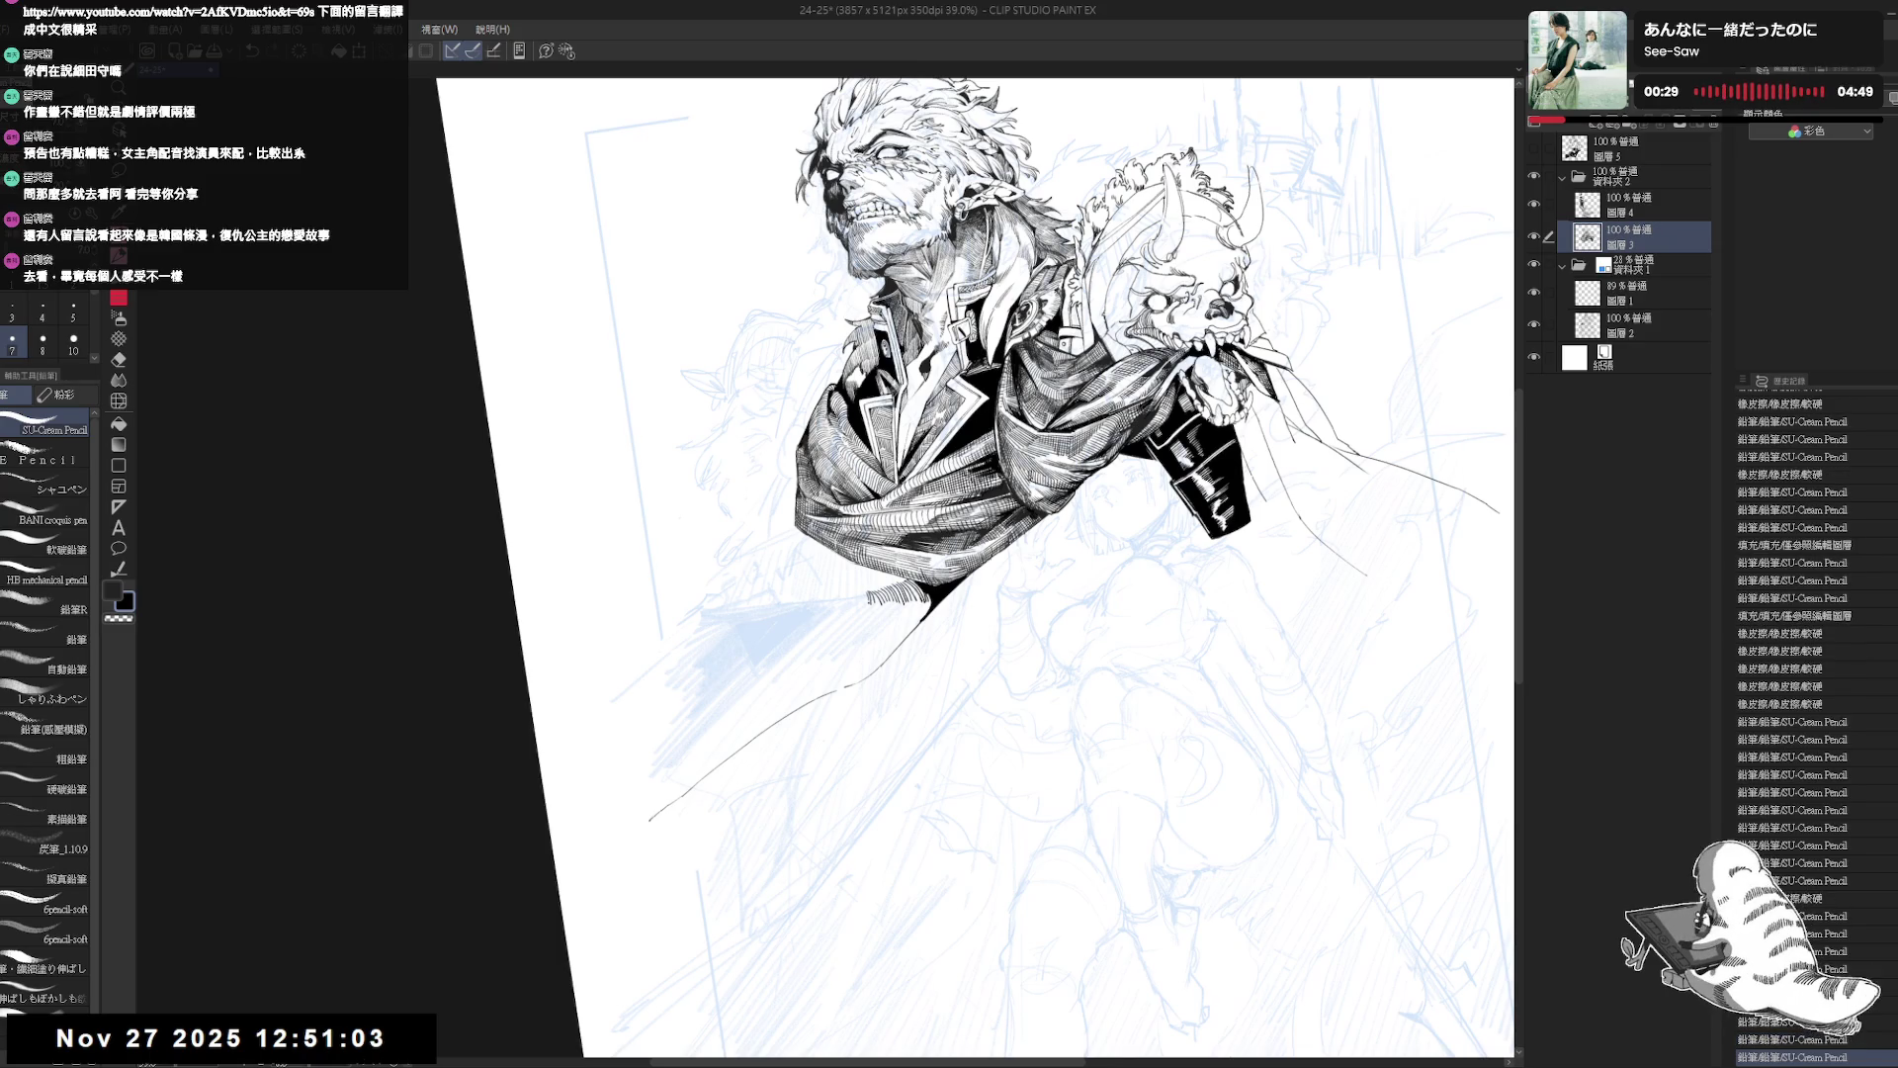
left_click_drag(863, 590, 858, 604)
left_click_drag(976, 573, 1002, 600)
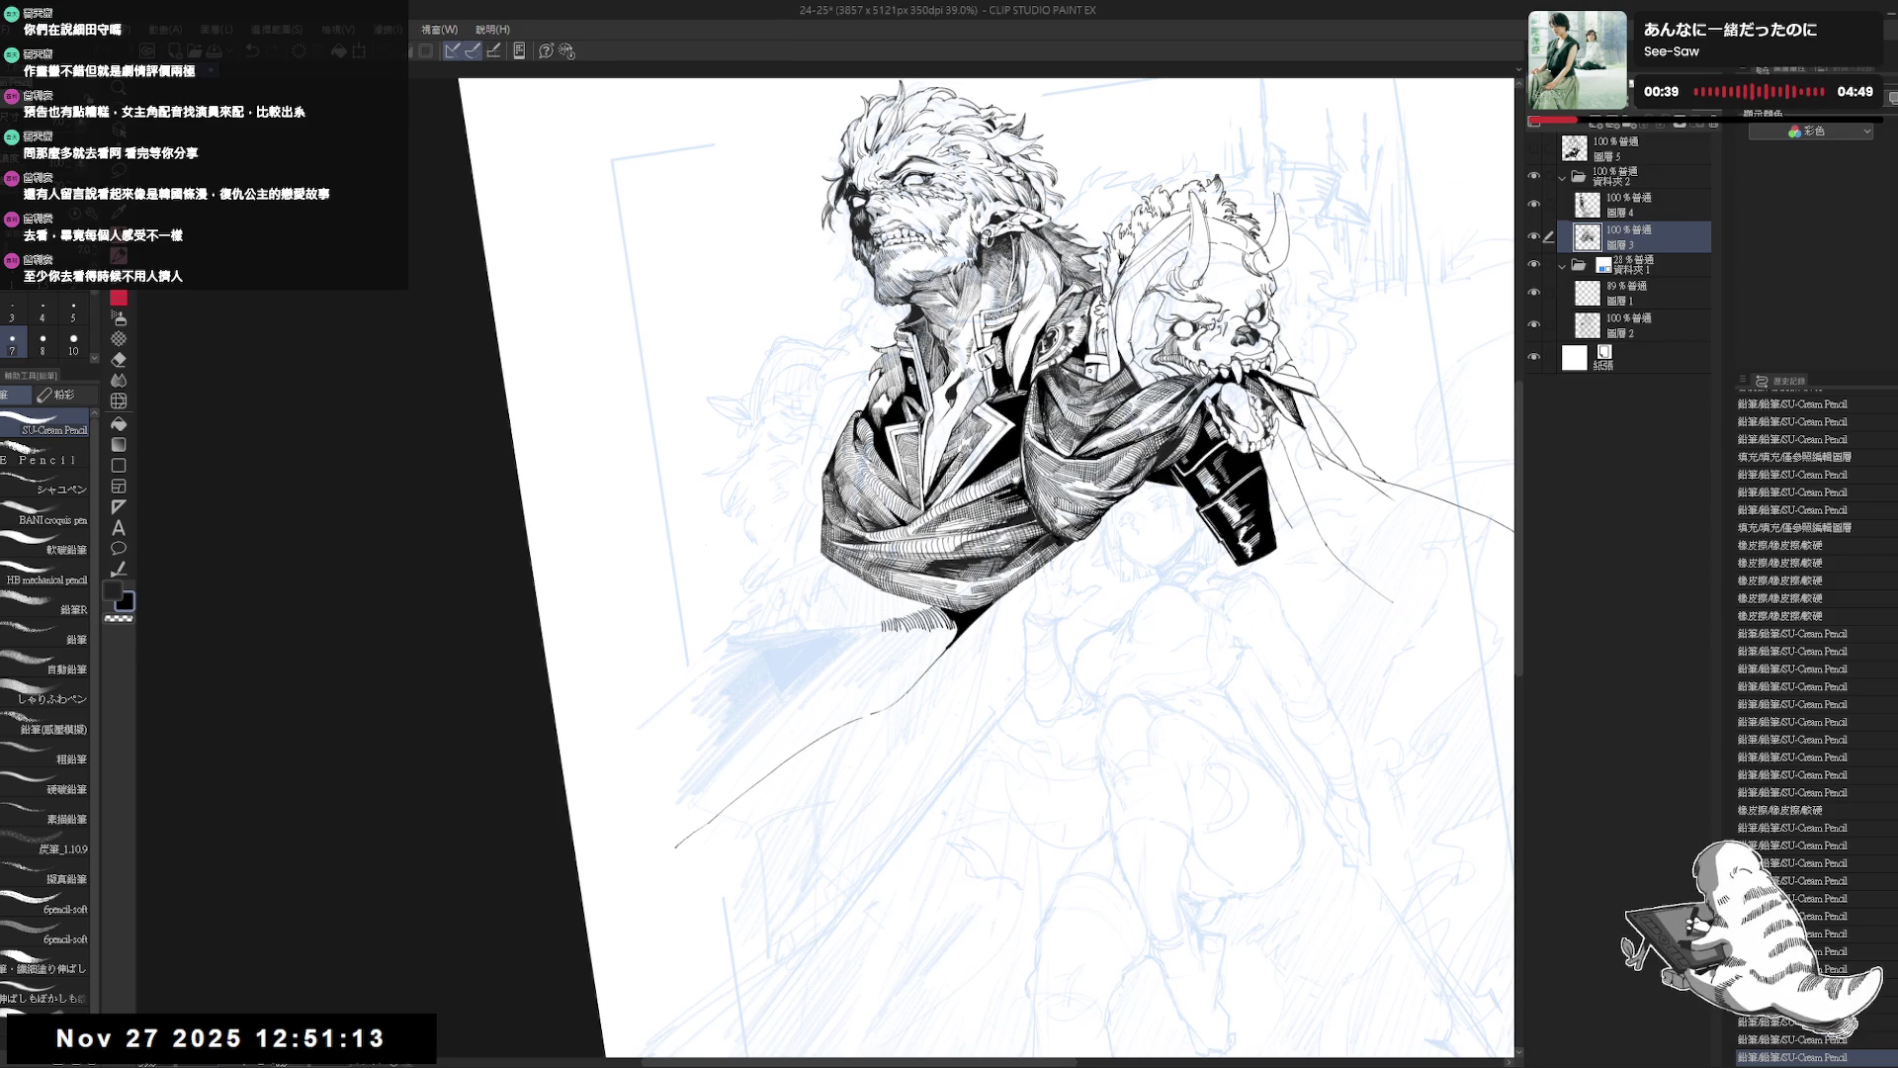
Redo the hatch strokes at the scarf's left end, extending the hatching further left.
key("shift+space")
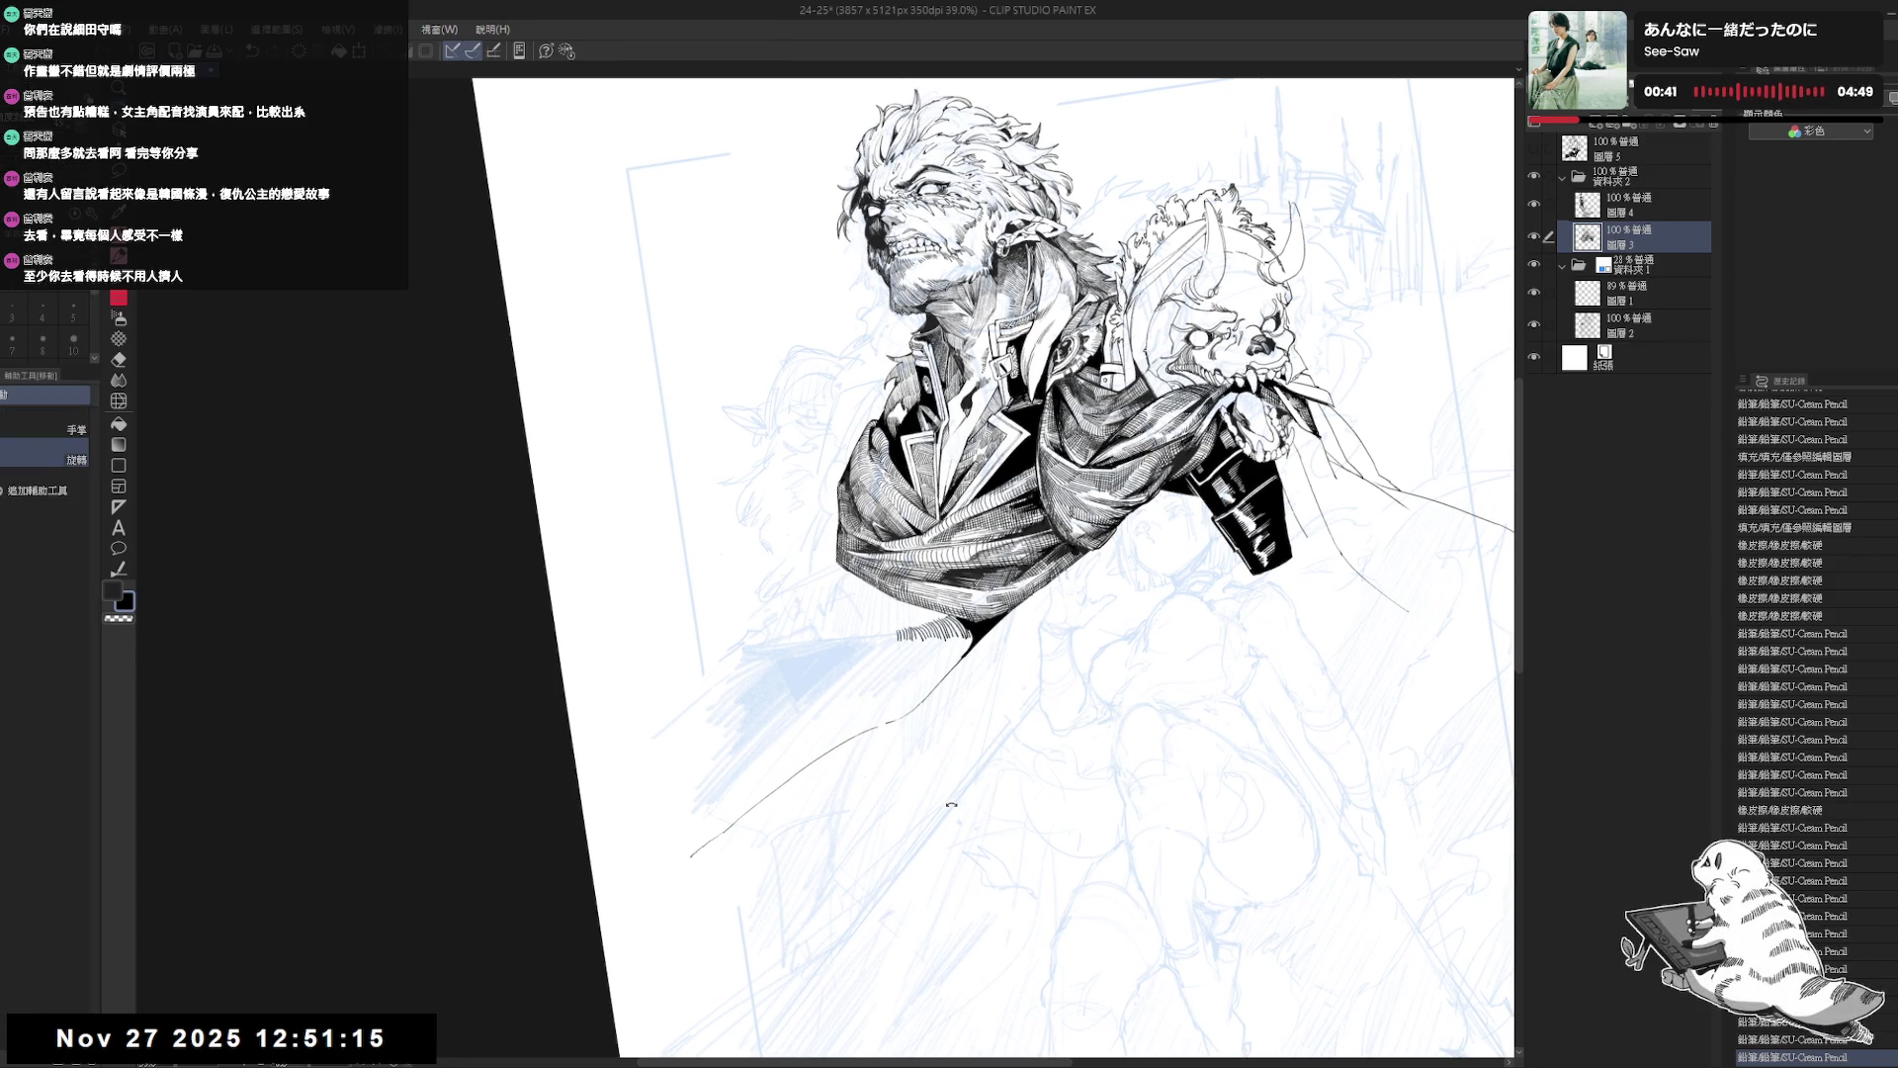
left_click_drag(858, 725, 889, 809)
left_click_drag(956, 706, 526, 530)
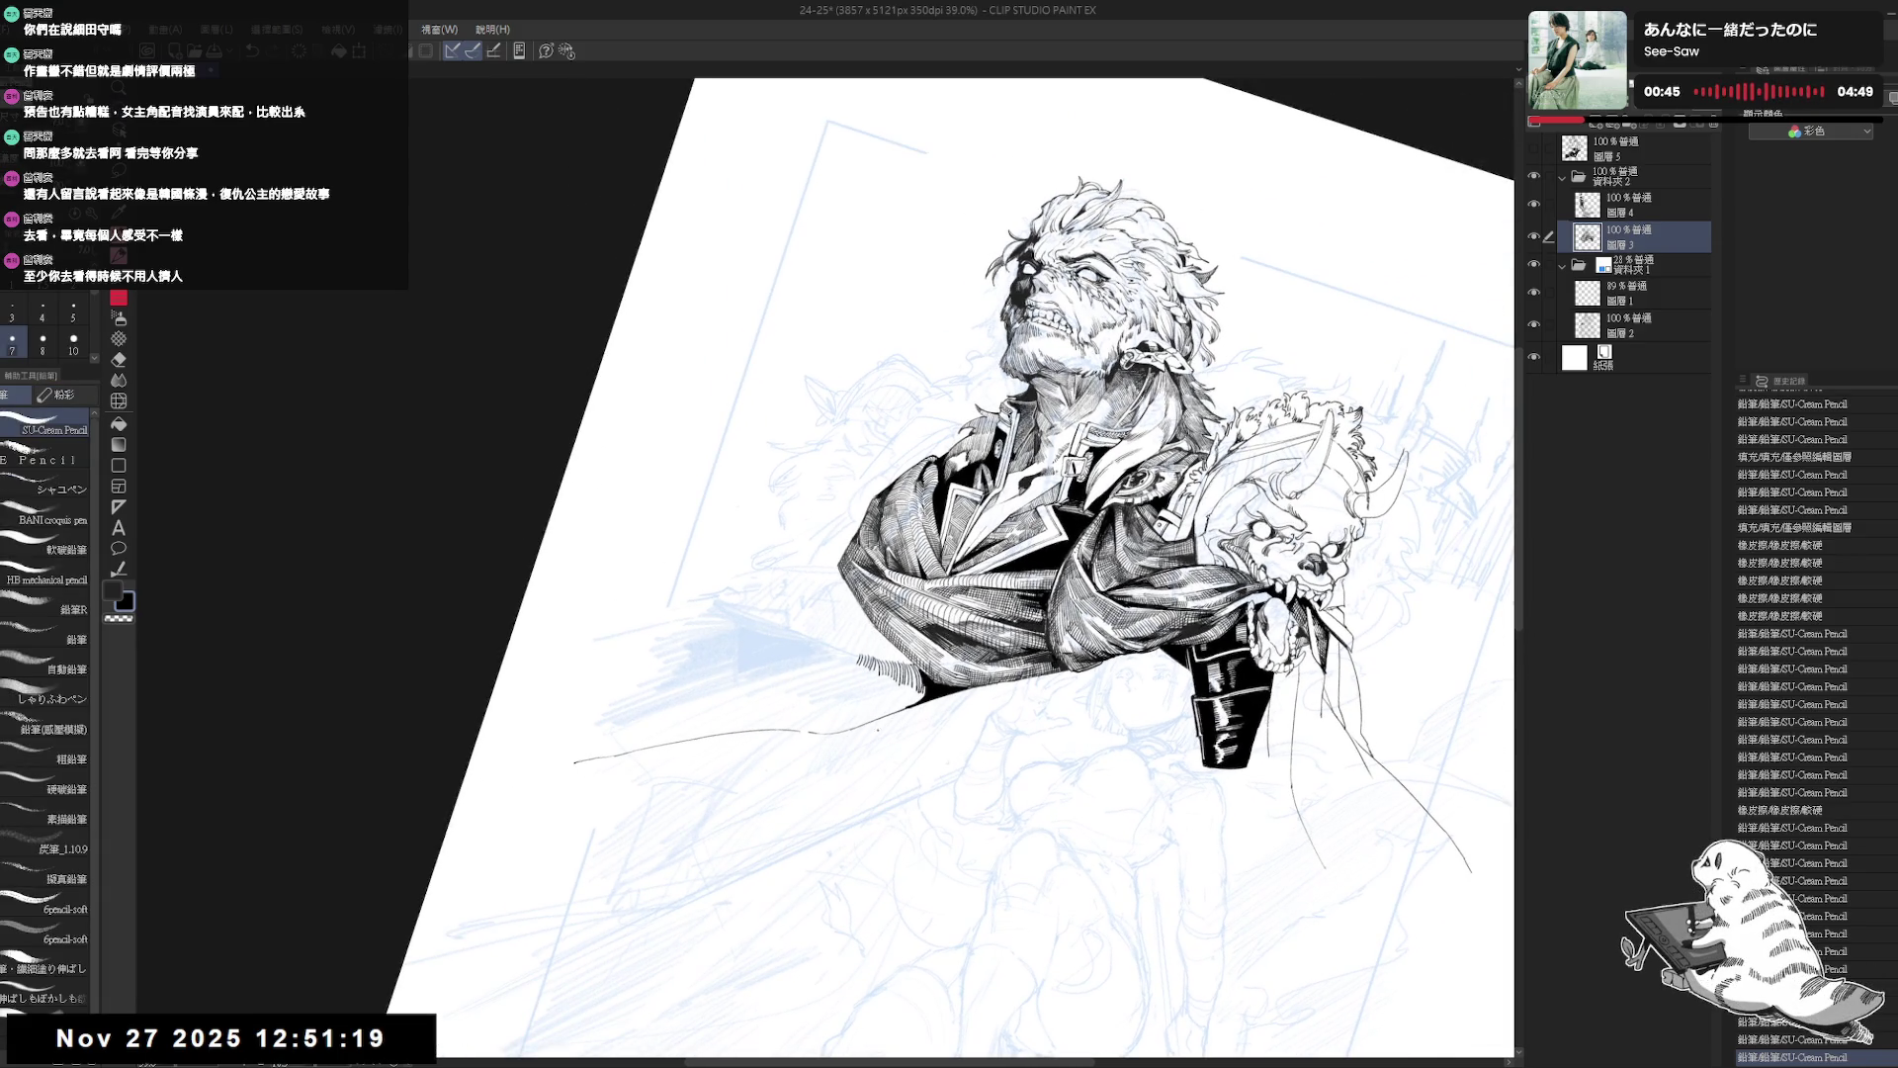
left_click_drag(890, 593, 840, 554)
key("ctrl+z")
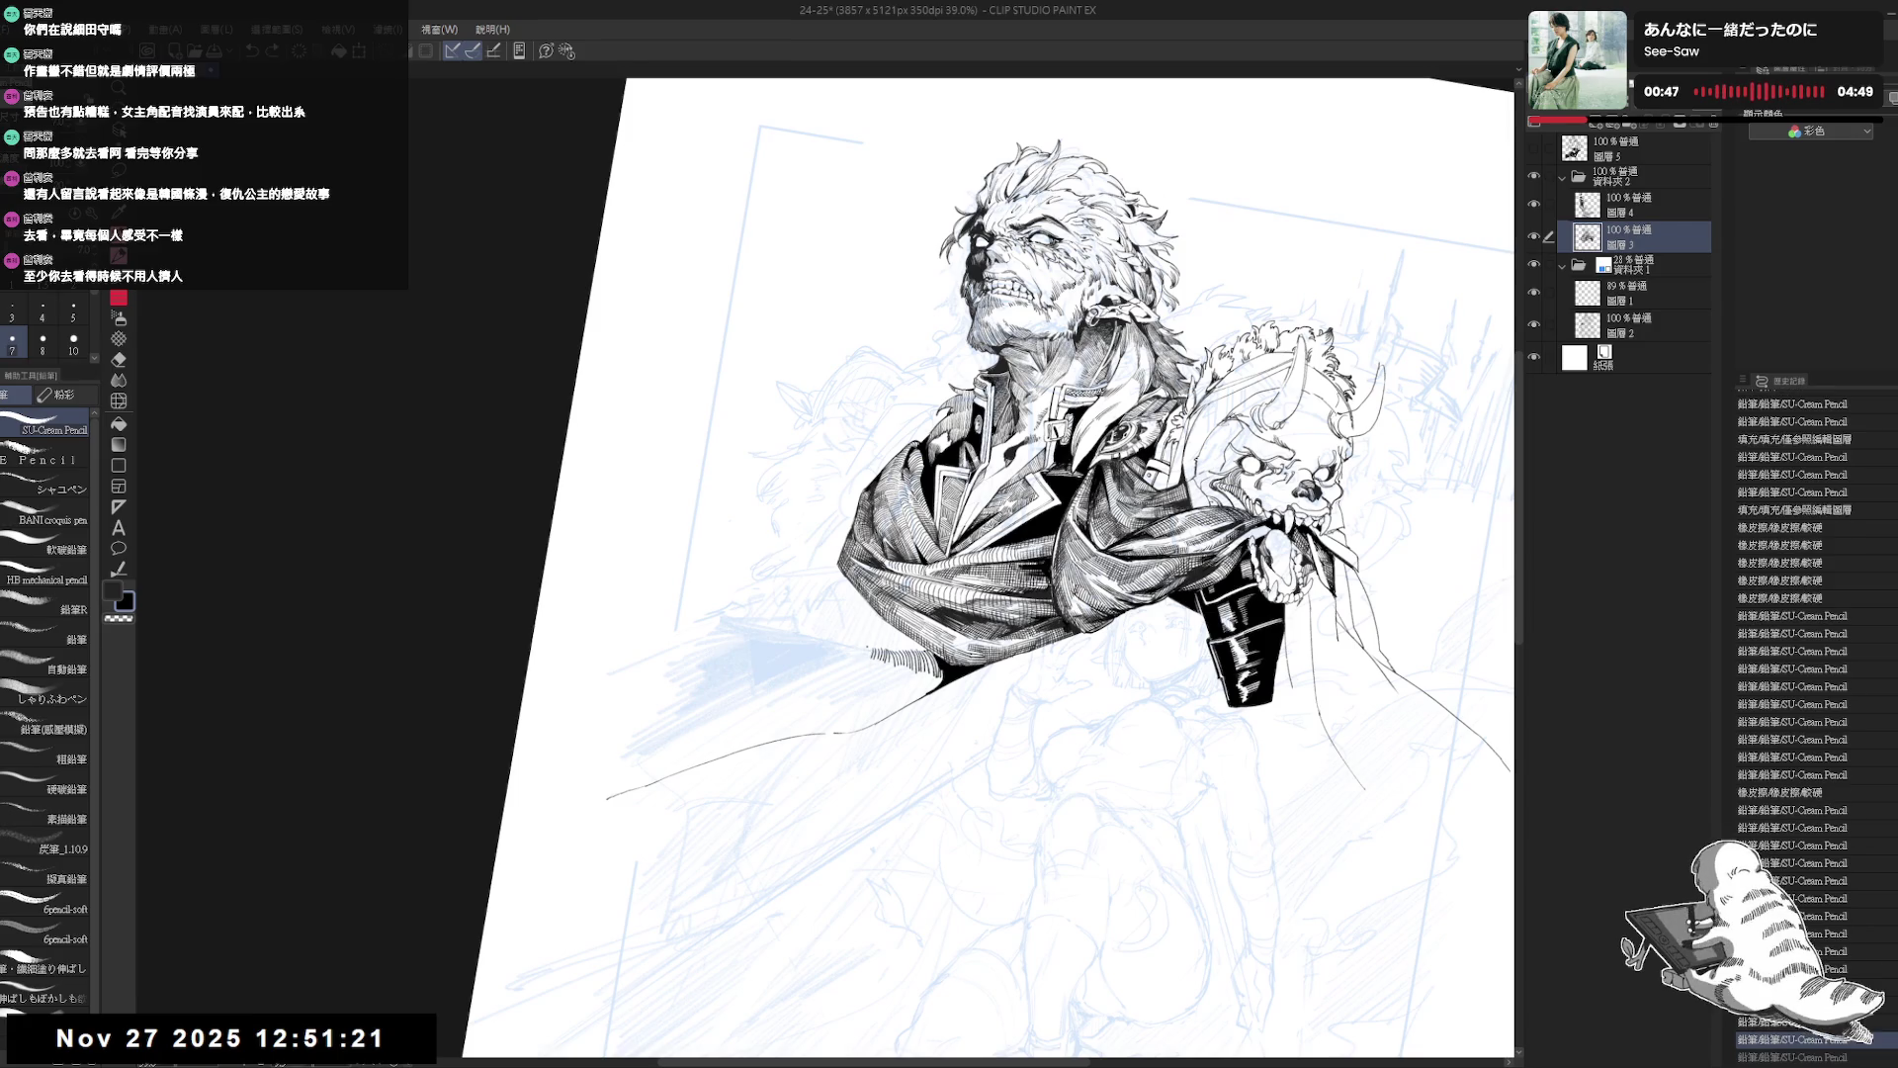
key("ctrl+z")
mouse_move(862, 647)
left_mouse_down()
mouse_move(889, 700)
mouse_move(838, 599)
left_mouse_up()
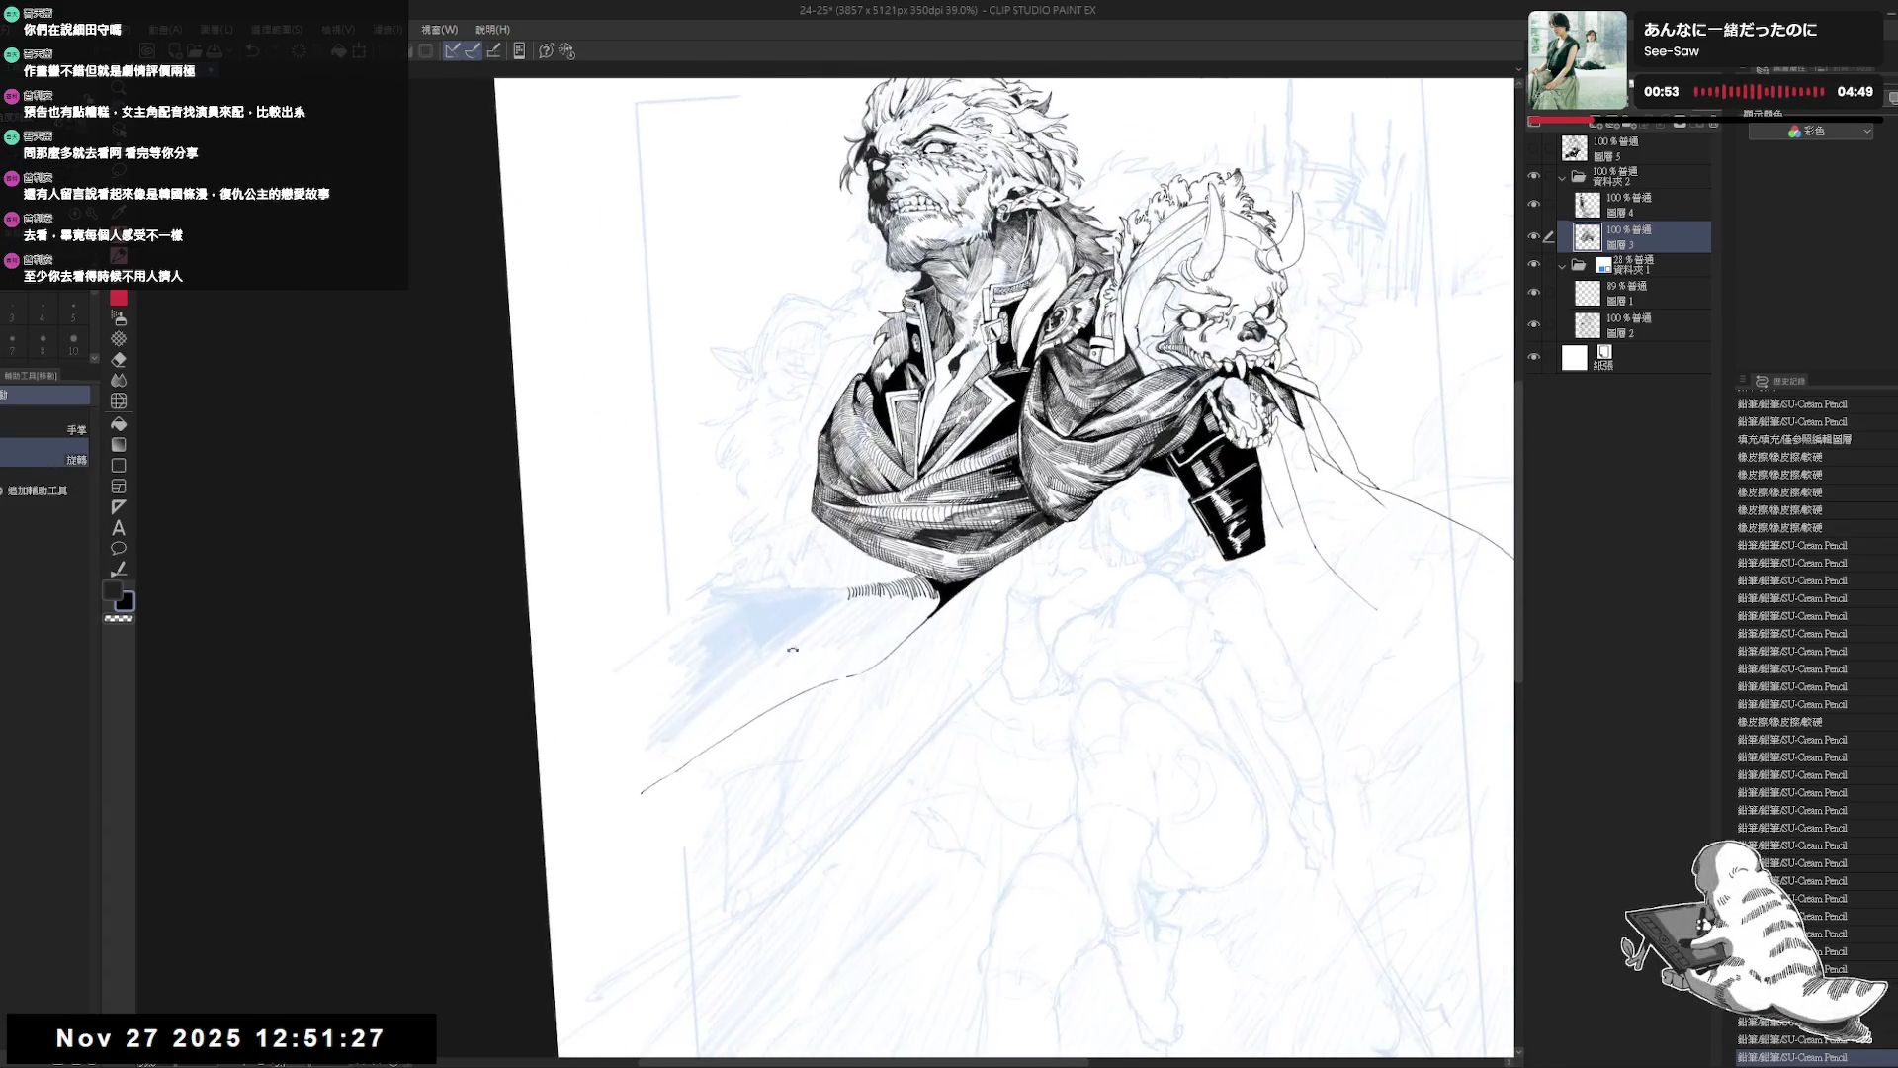
key("ctrl+z")
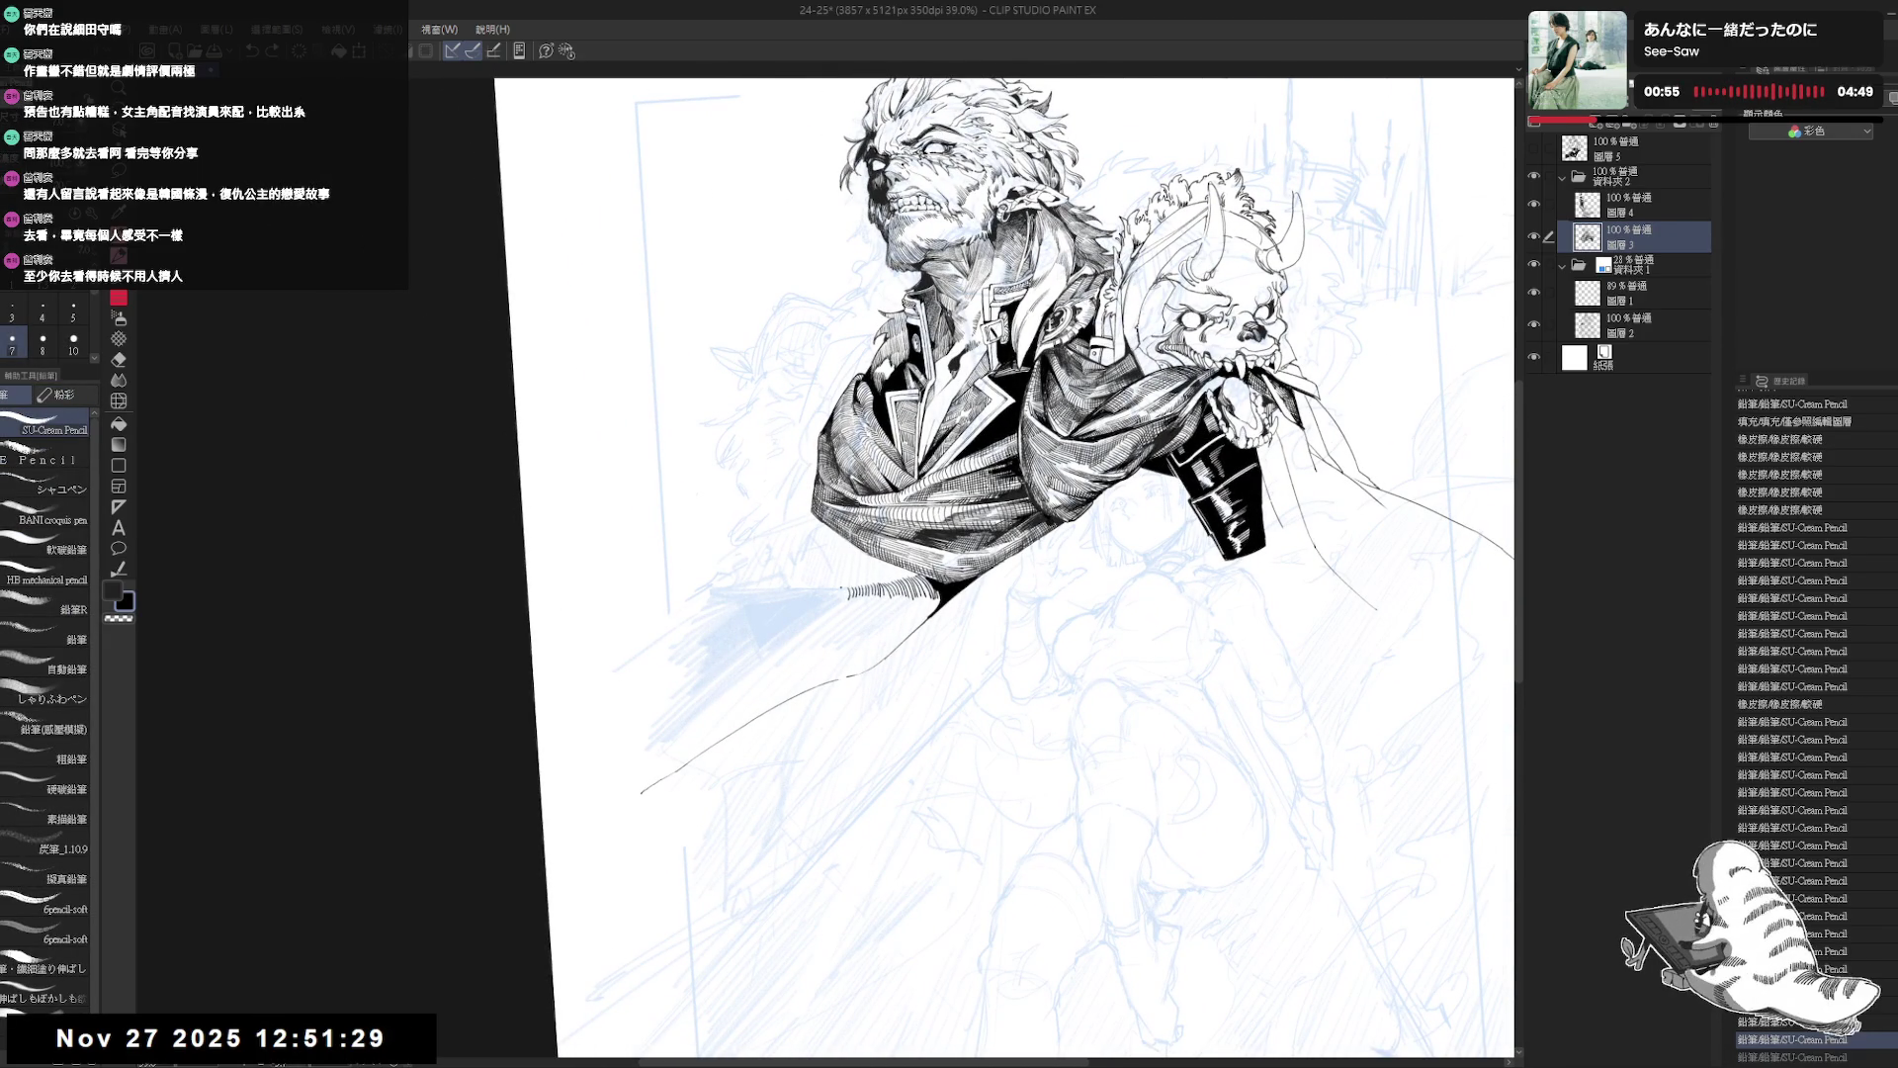
left_click_drag(840, 585, 821, 599)
left_click_drag(821, 587, 814, 599)
Add short hatch strokes below and to the left of the cloak hatching.
left_click_drag(989, 692, 890, 395)
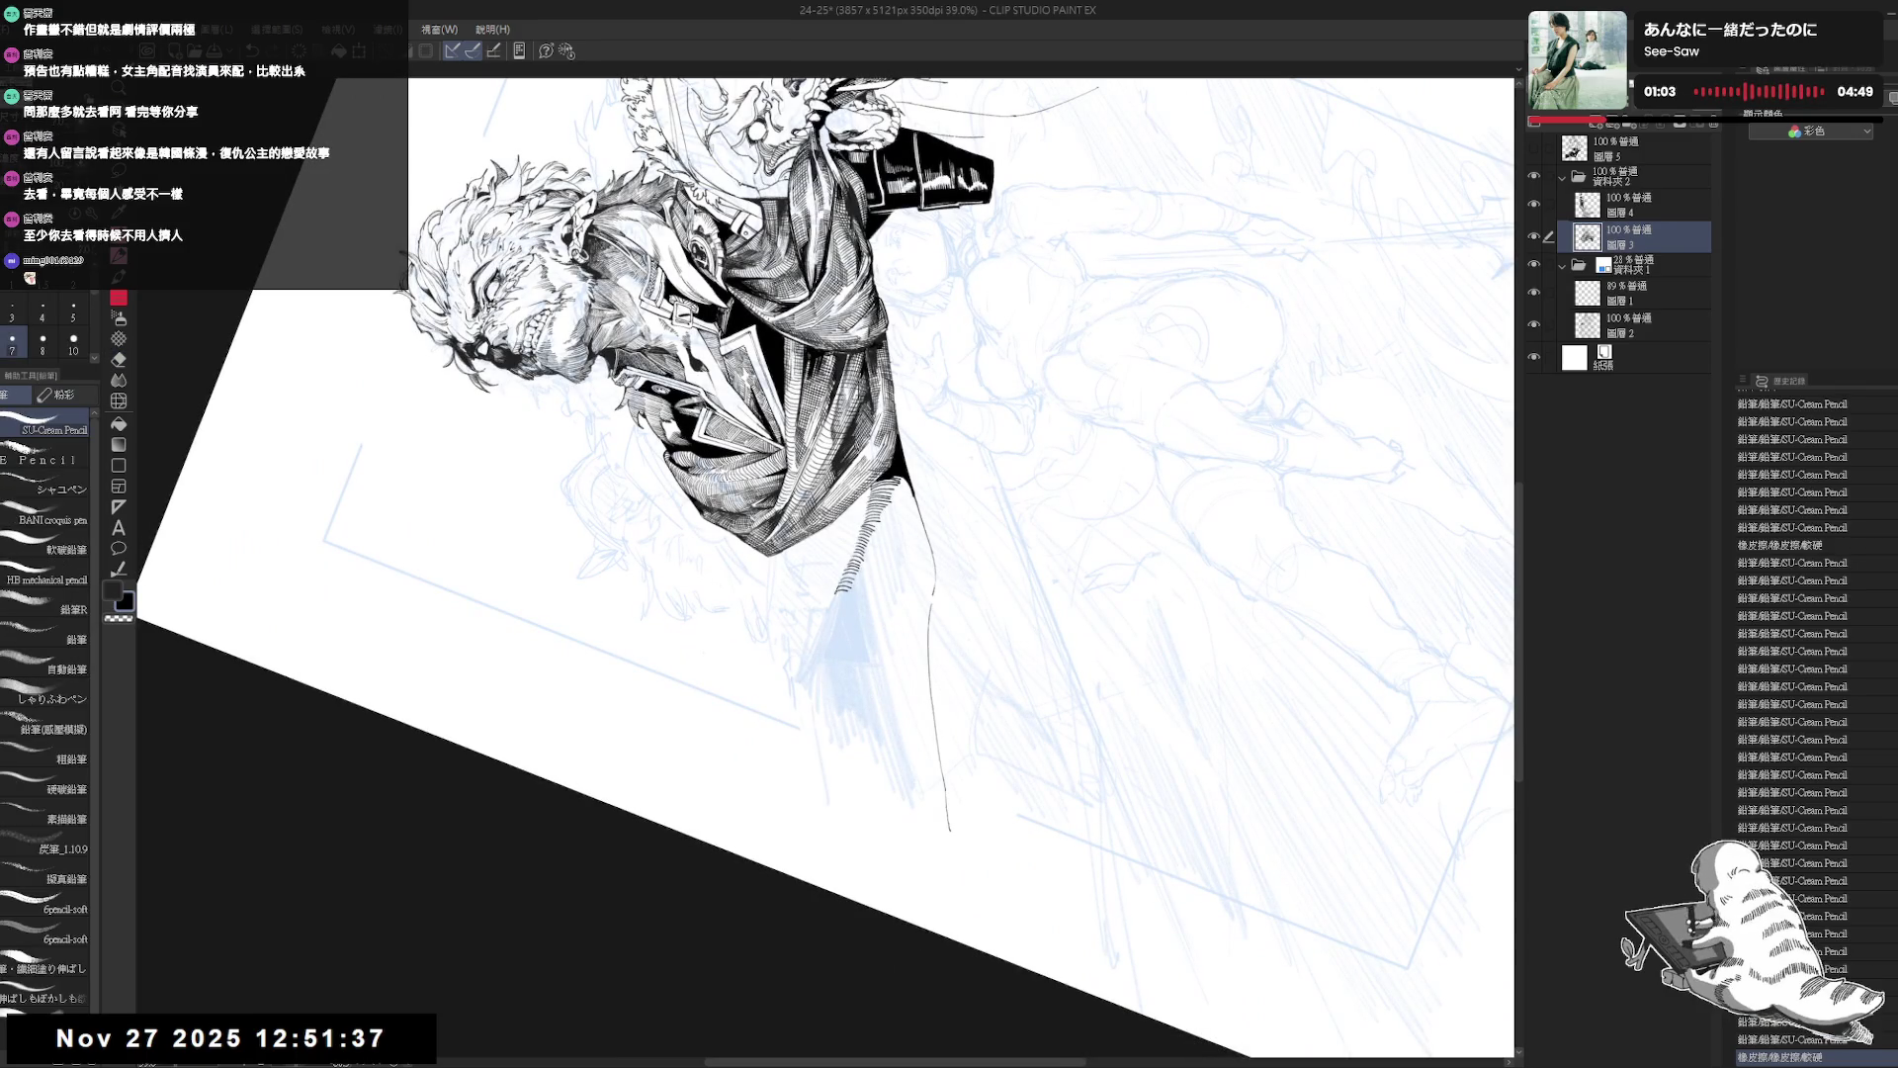
left_click_drag(833, 593, 827, 614)
key("ctrl+shift+r")
key("h")
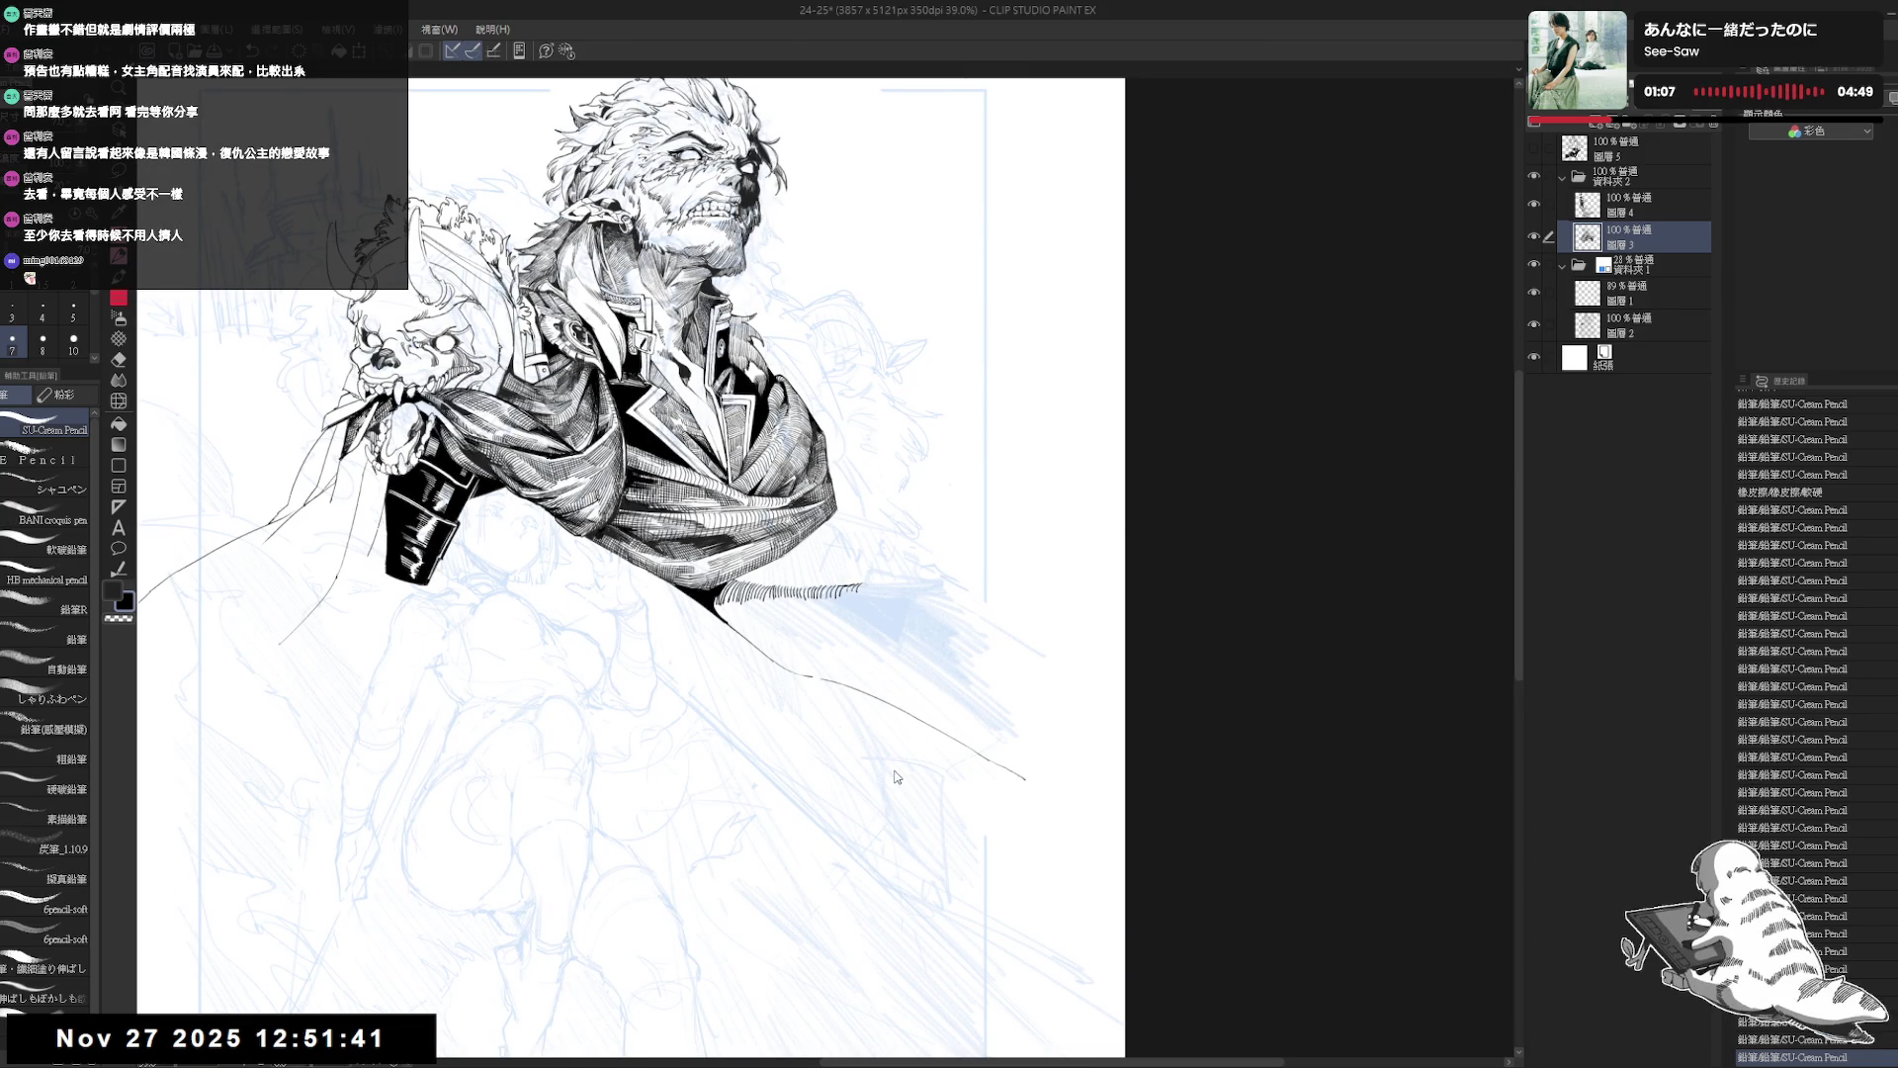
key("h")
key("minus")
key("minus")
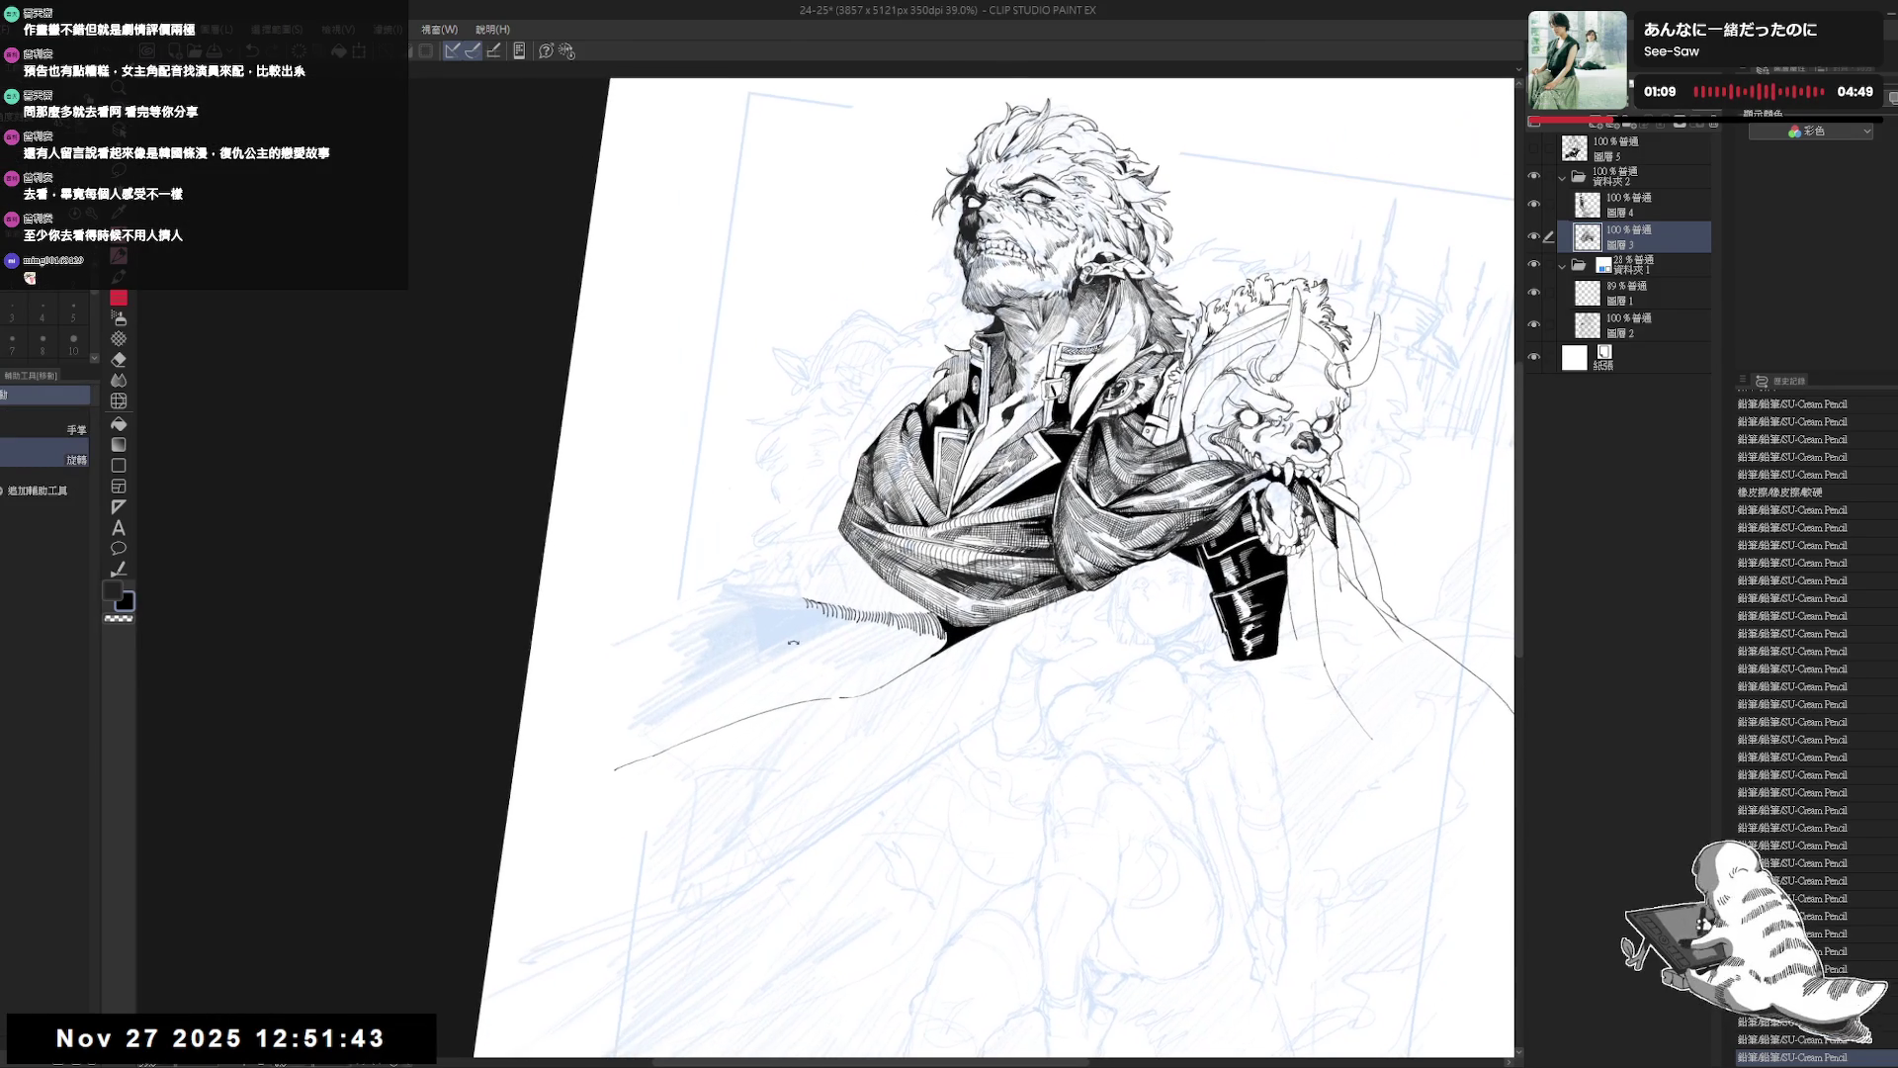
left_click_drag(801, 591, 773, 600)
Lengthen the hatching leftward and add hatch strokes and a dot on the cape's left edge.
key("minus")
key("minus")
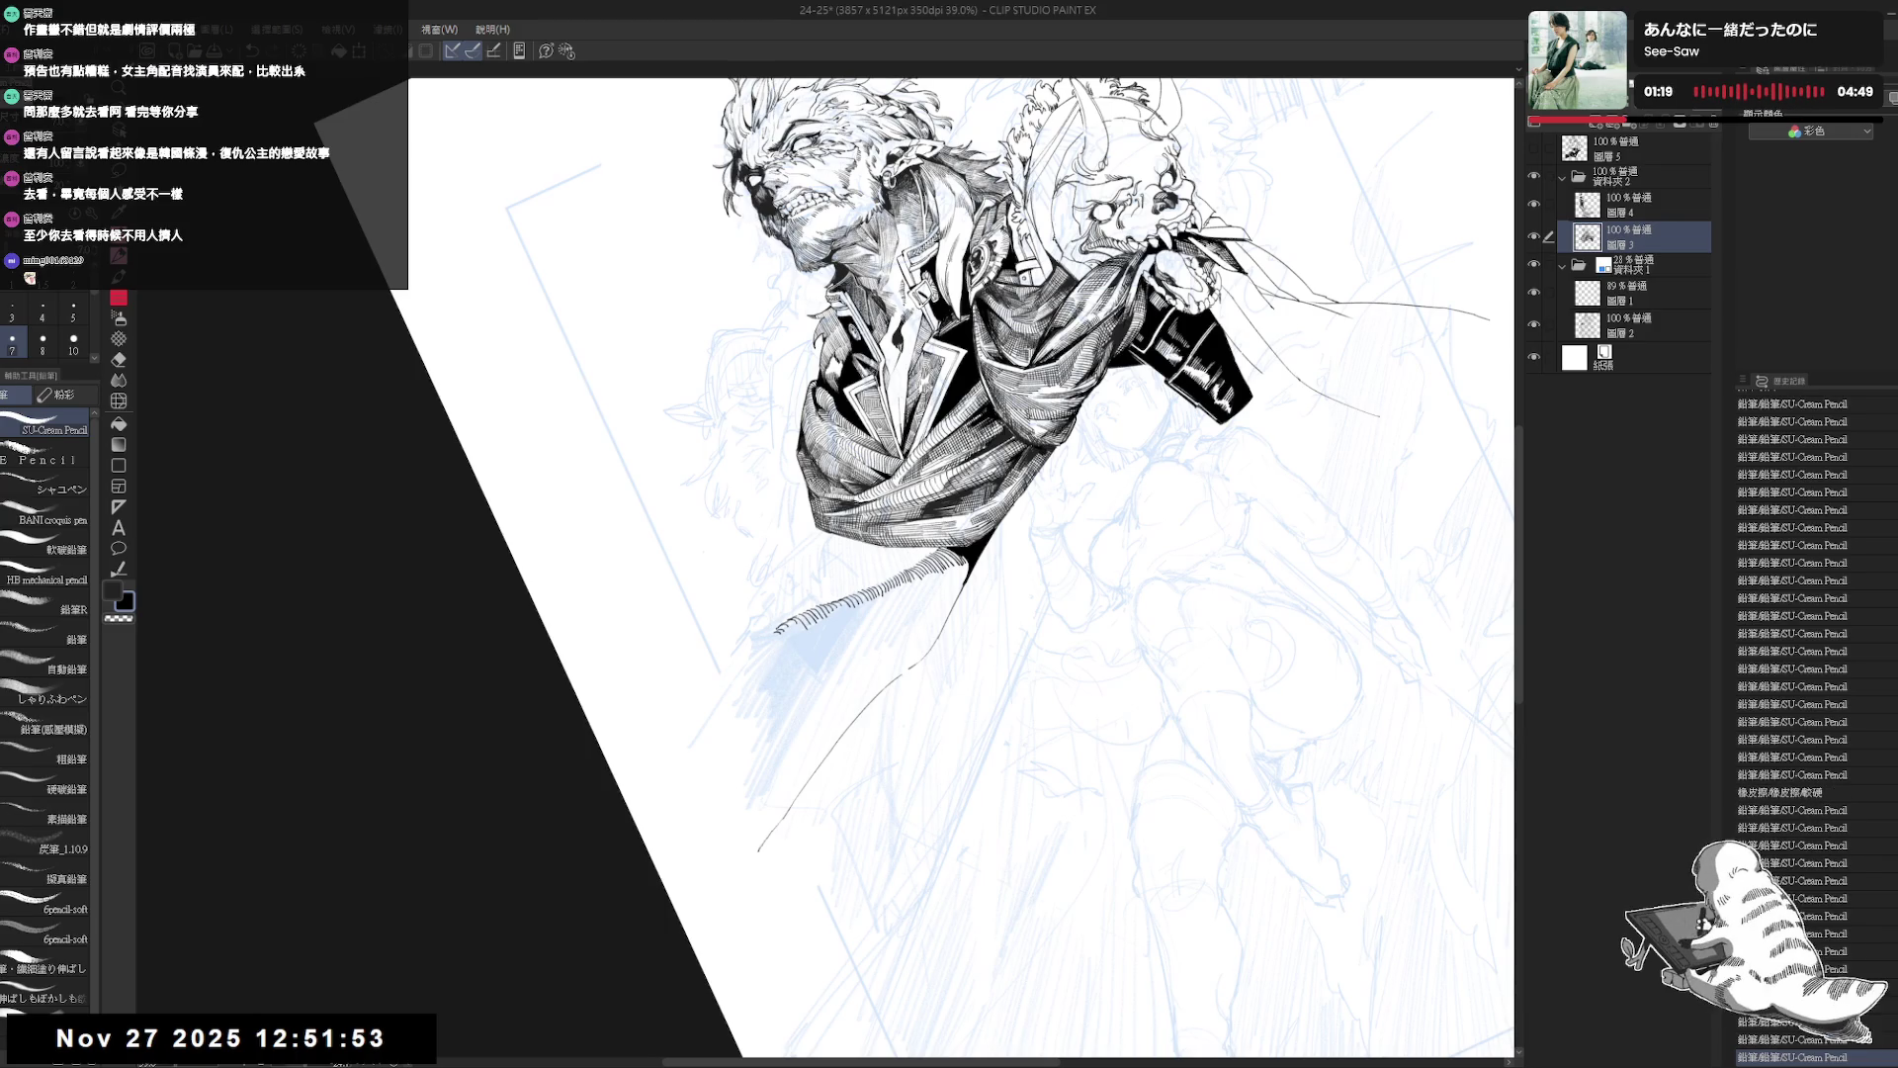
left_click_drag(777, 629, 763, 635)
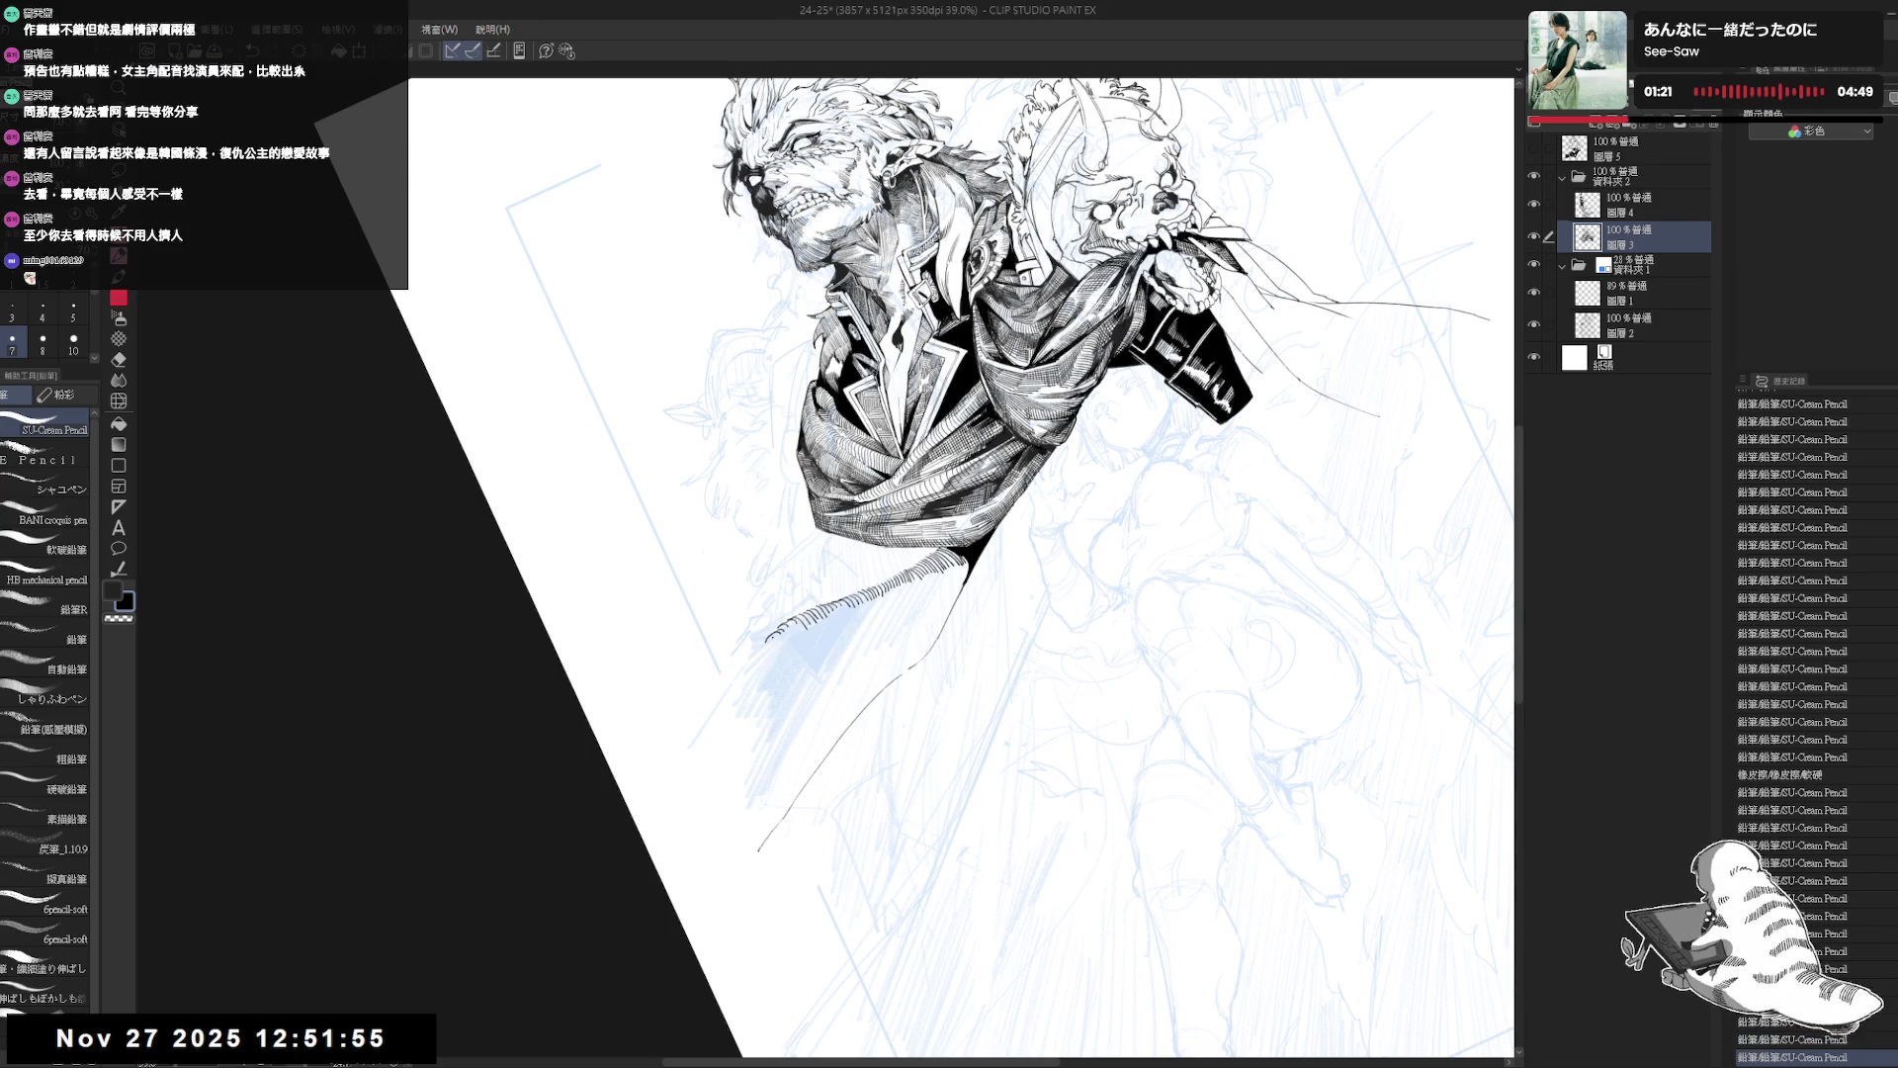
key("minus")
key("minus")
left_click_drag(817, 661, 781, 737)
left_click(774, 754)
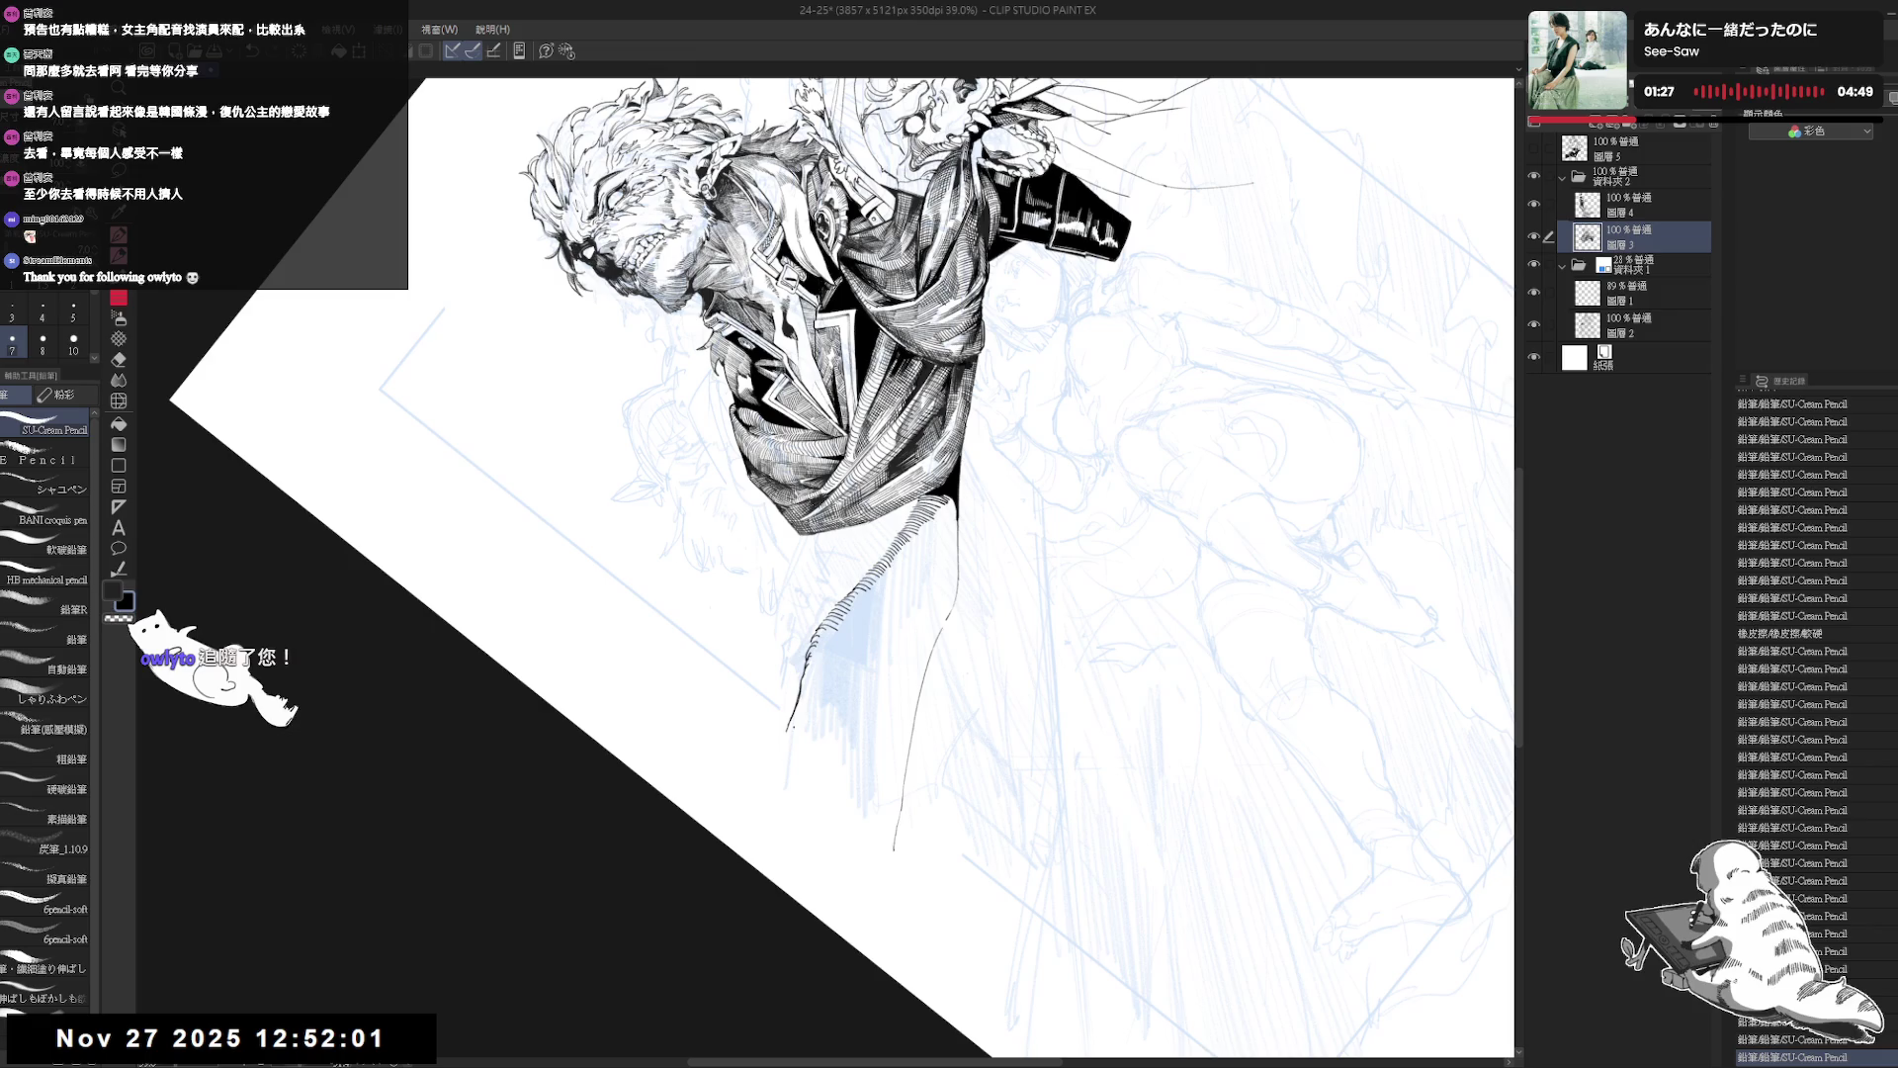
key("ctrl+at")
left_click_drag(1492, 775, 1082, 775)
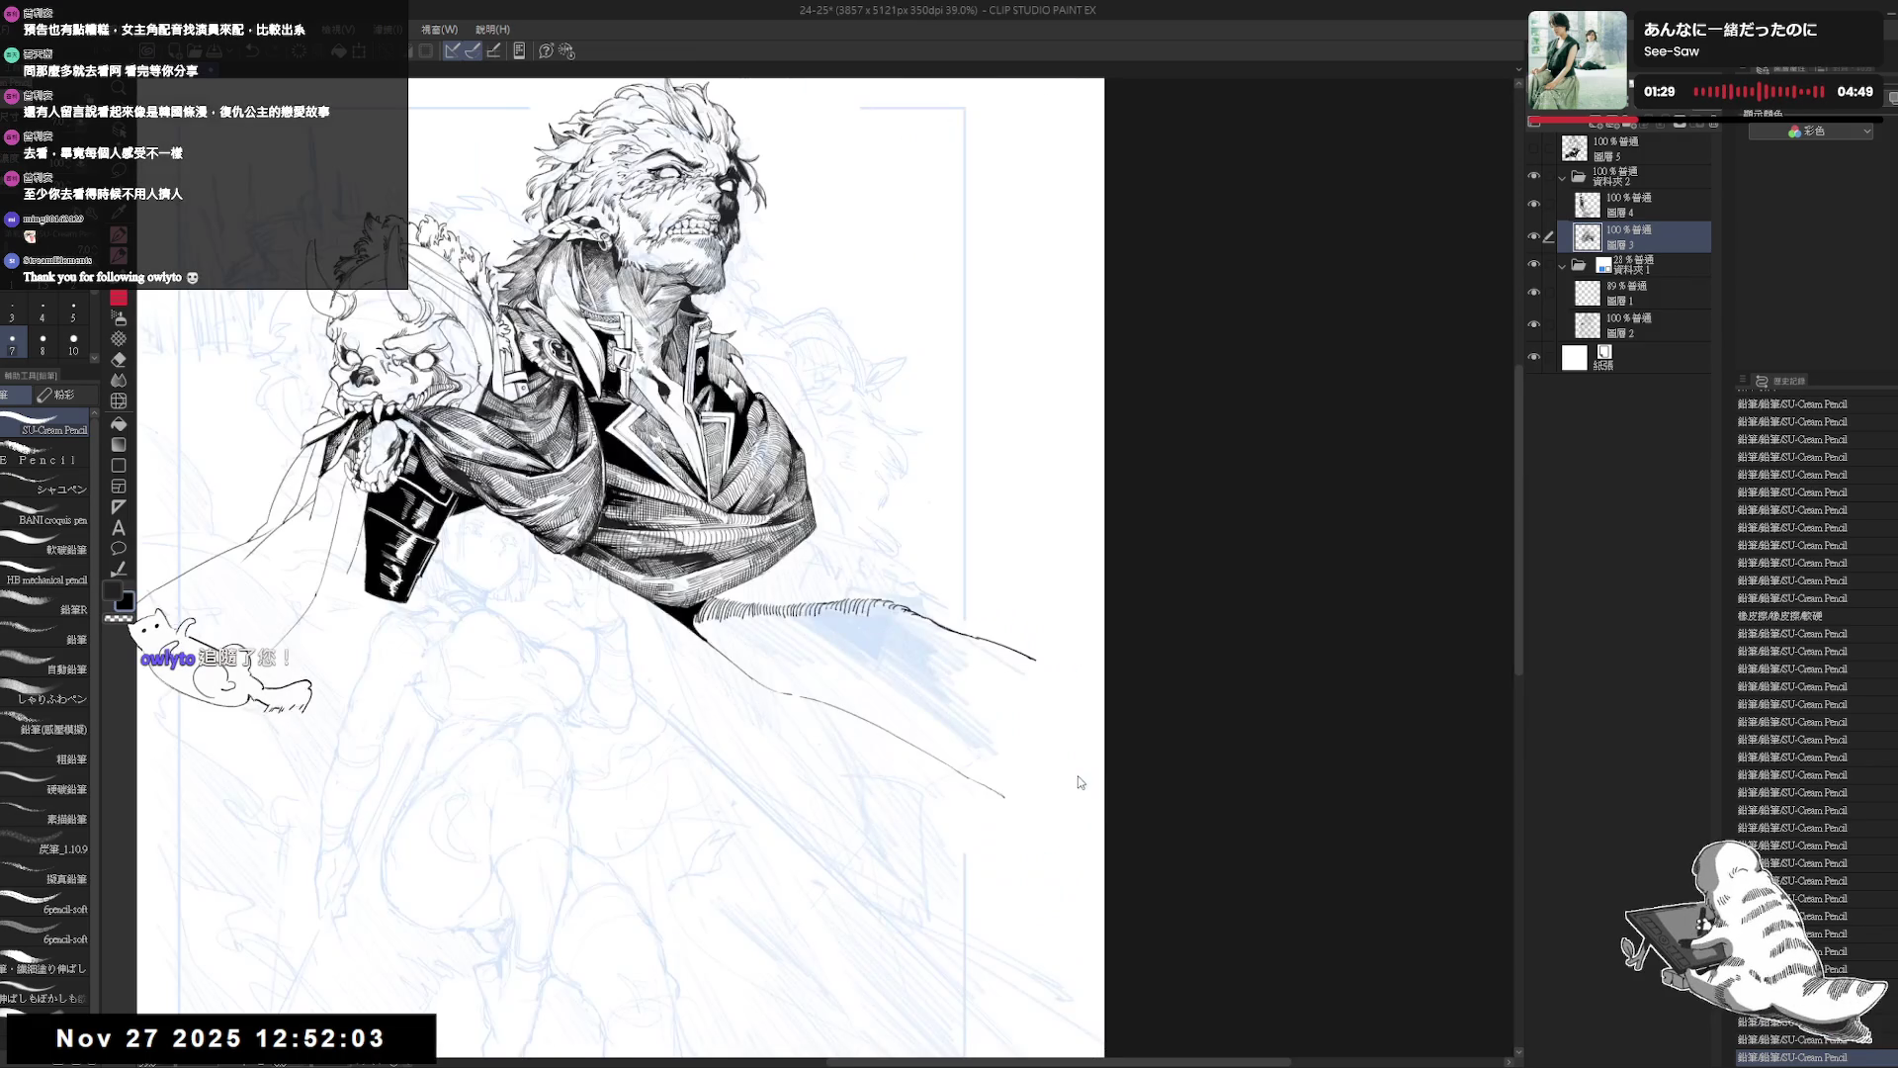
key("h")
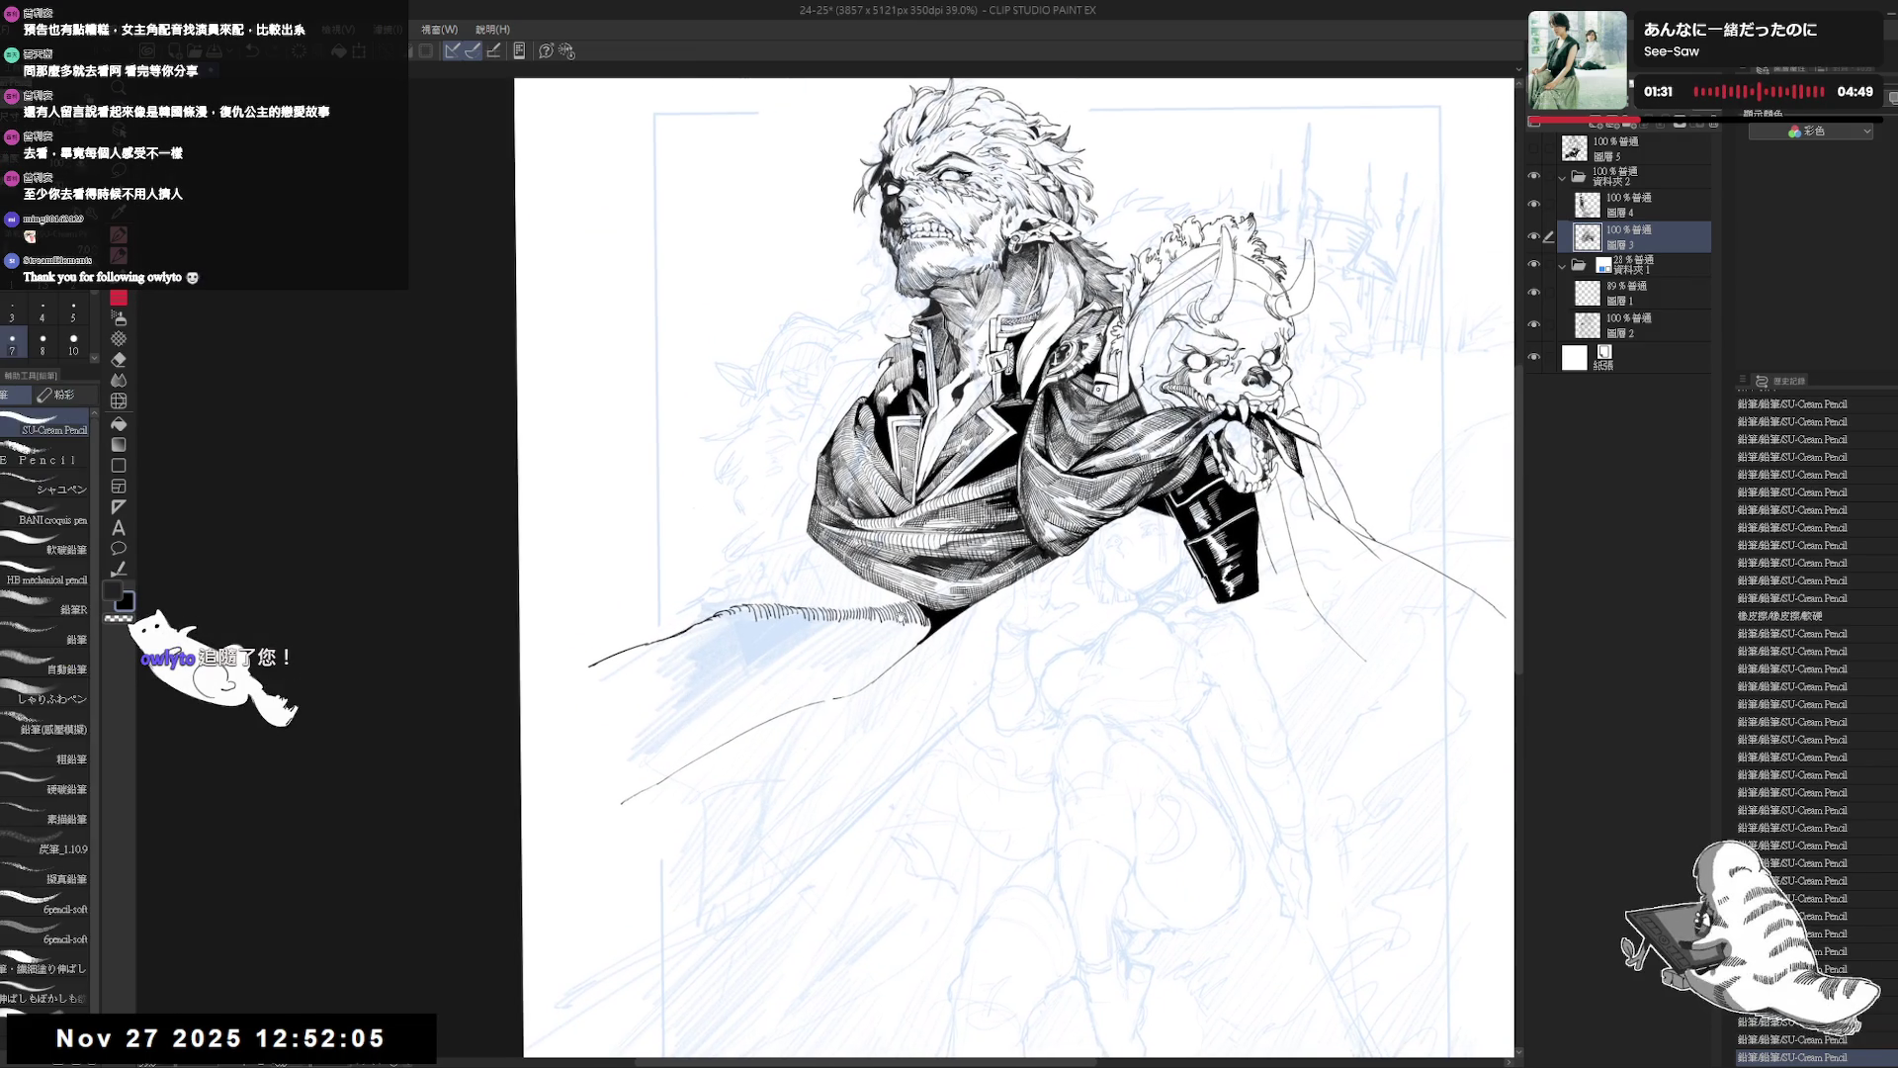
mouse_move(993, 600)
left_mouse_down()
mouse_move(1000, 751)
mouse_move(939, 671)
mouse_move(969, 620)
left_mouse_up()
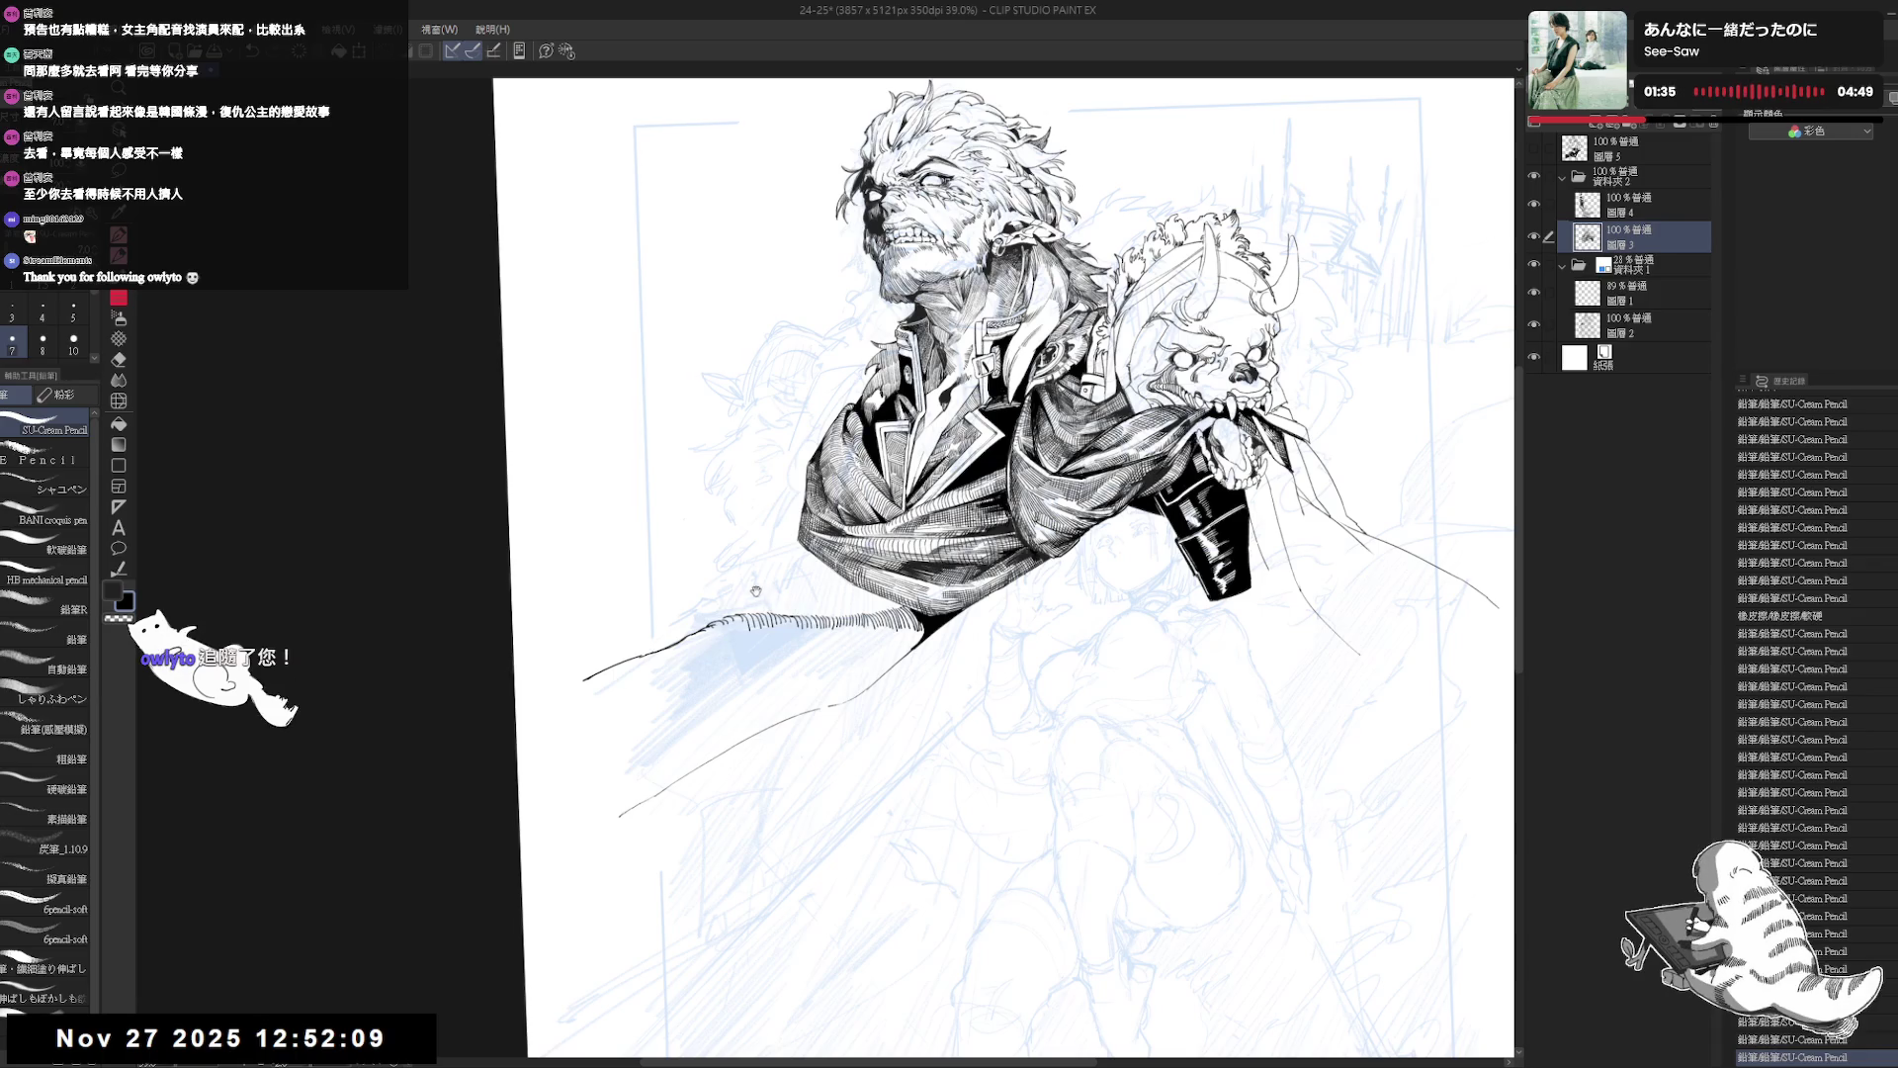
left_click_drag(899, 722, 896, 673)
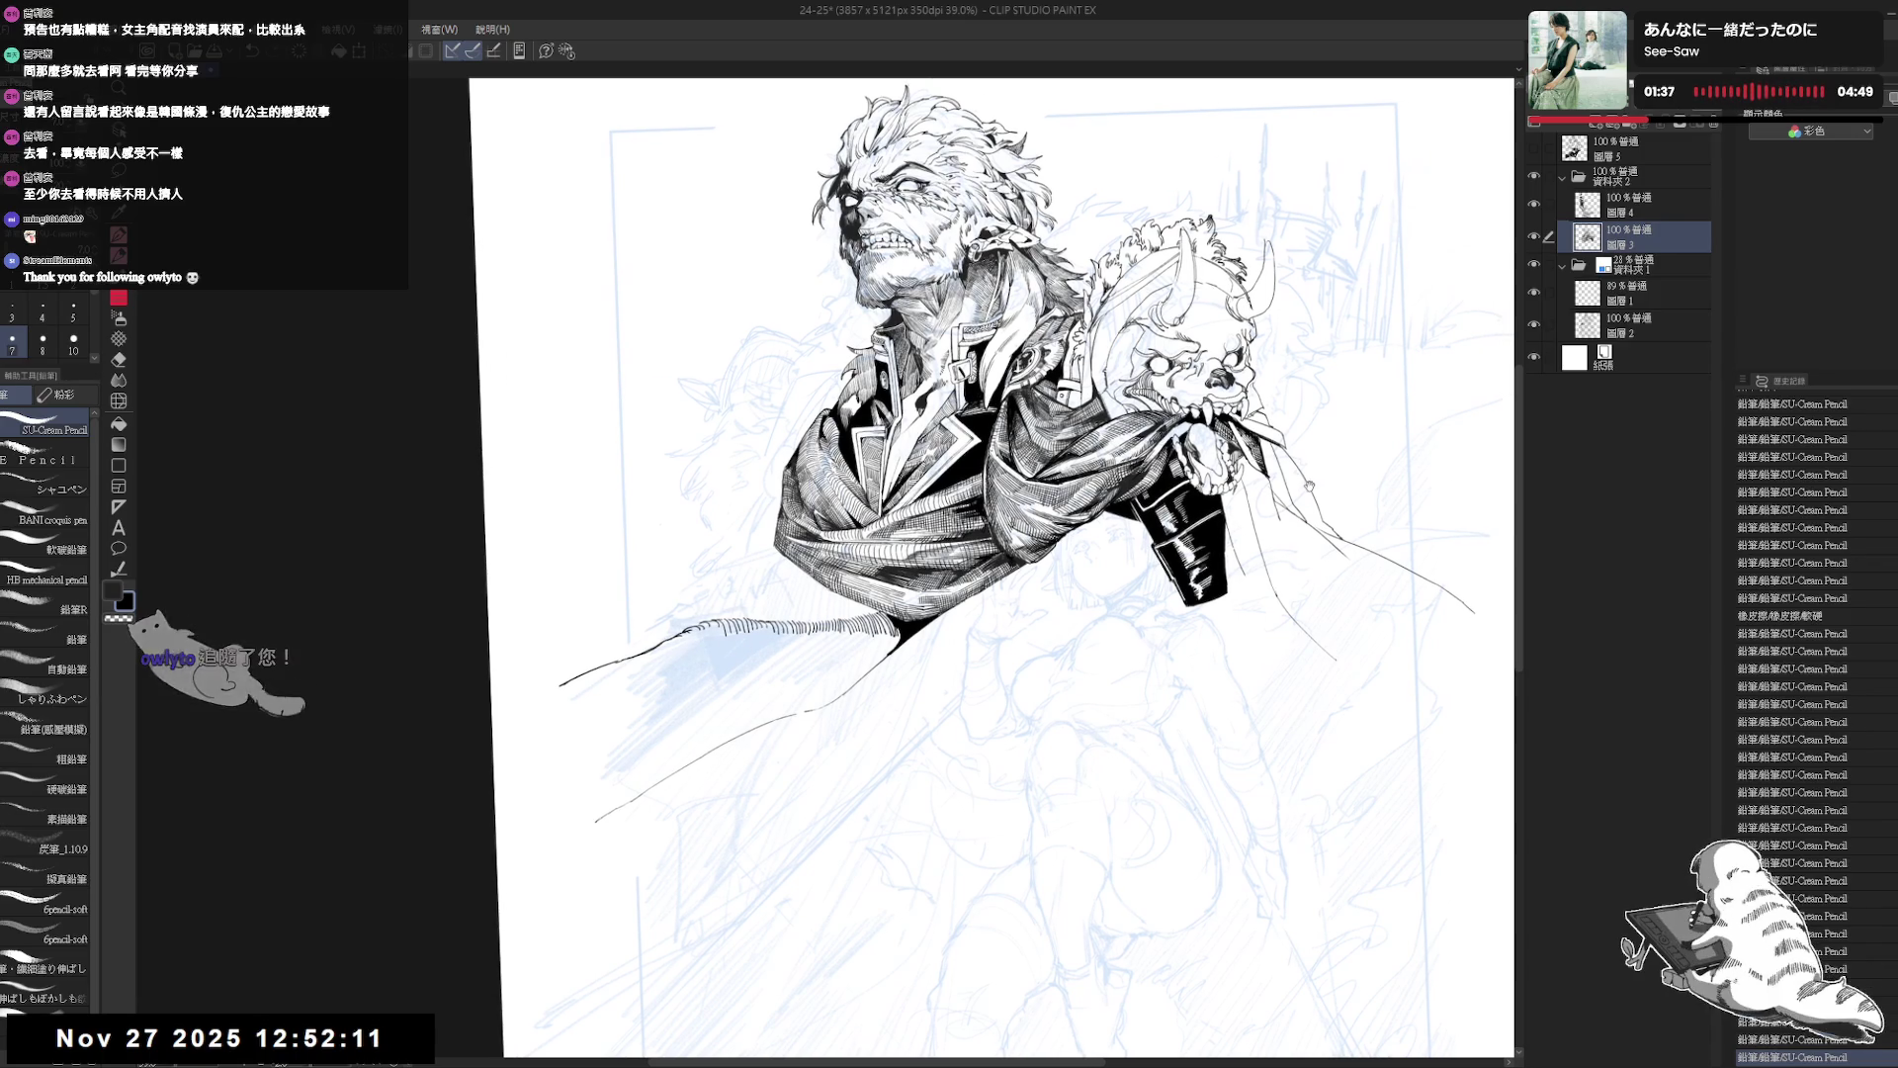
Erase the stray ink lines at the scarf's lower left and add a pencil hatching stroke.
key("e")
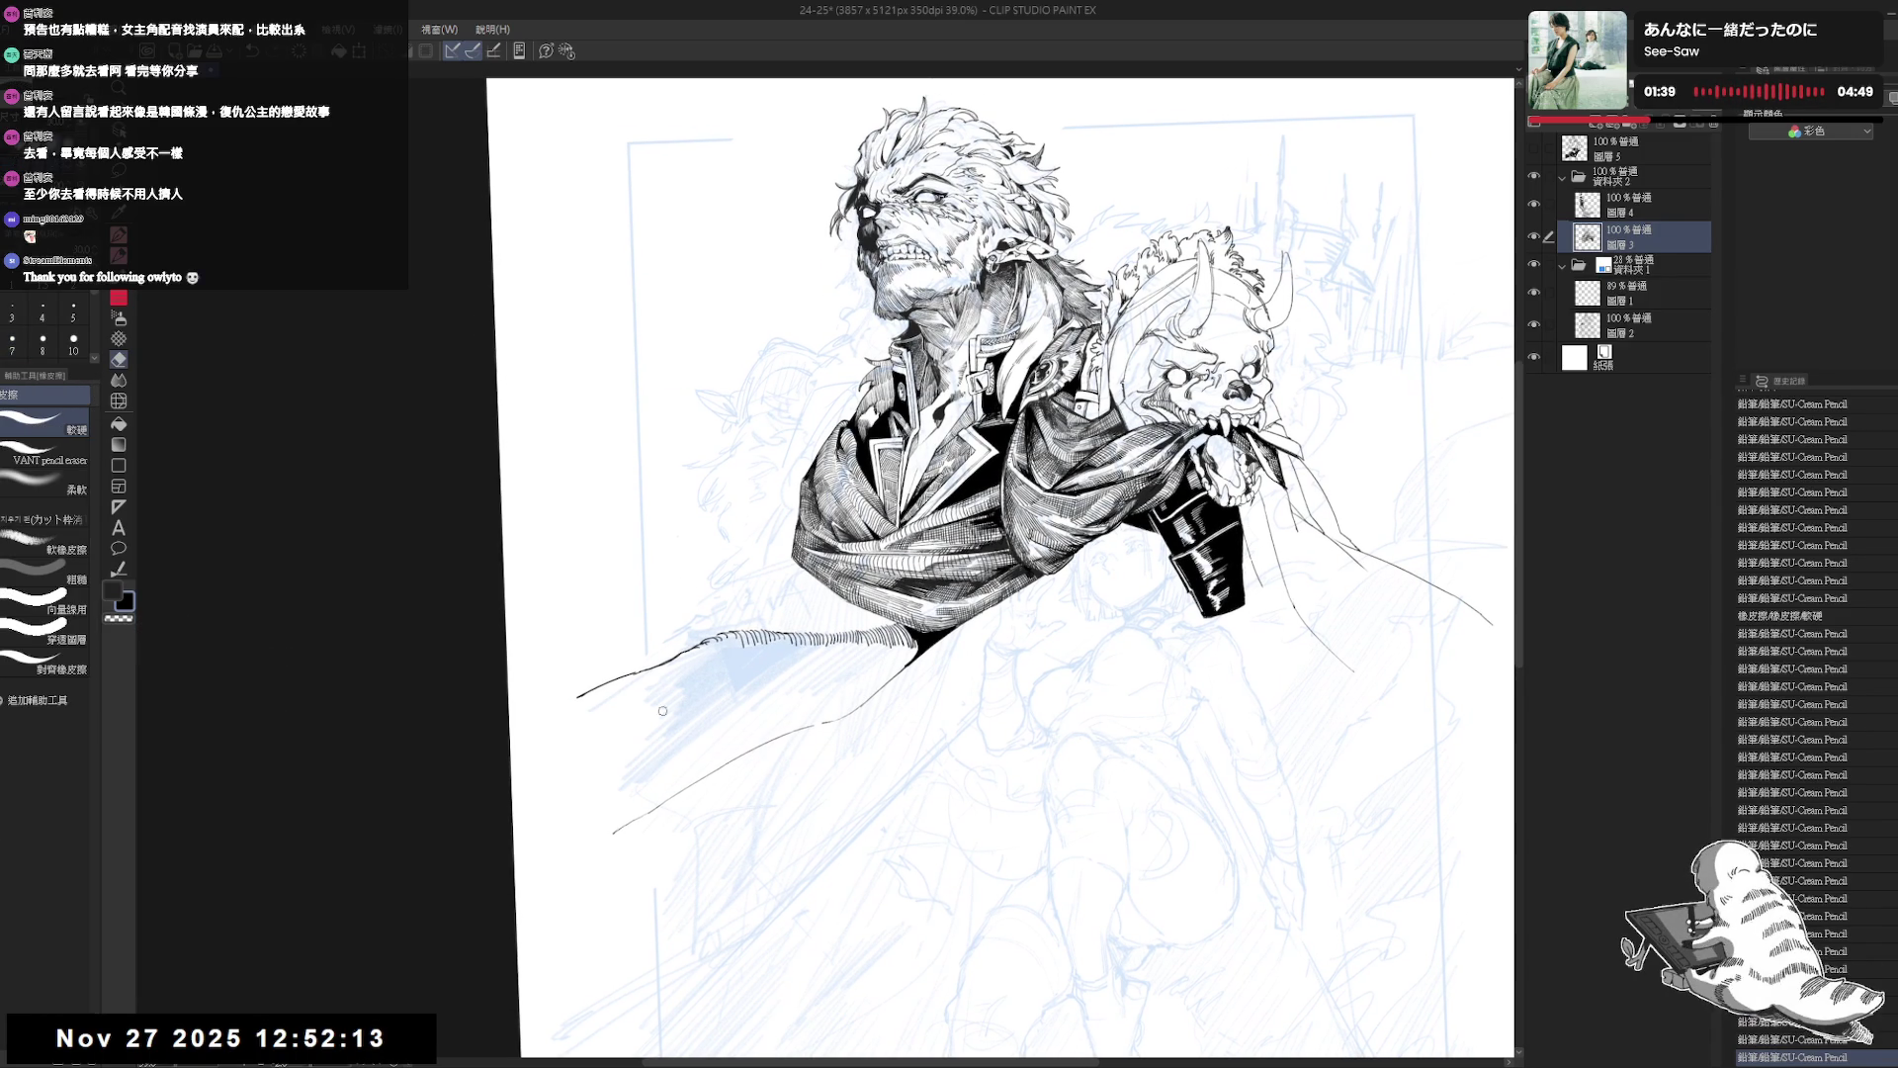
mouse_move(794, 713)
left_mouse_down()
mouse_move(669, 802)
mouse_move(603, 816)
mouse_move(632, 672)
mouse_move(813, 677)
mouse_move(841, 641)
mouse_move(914, 682)
mouse_move(924, 657)
mouse_move(893, 675)
mouse_move(910, 682)
left_mouse_up()
key("p")
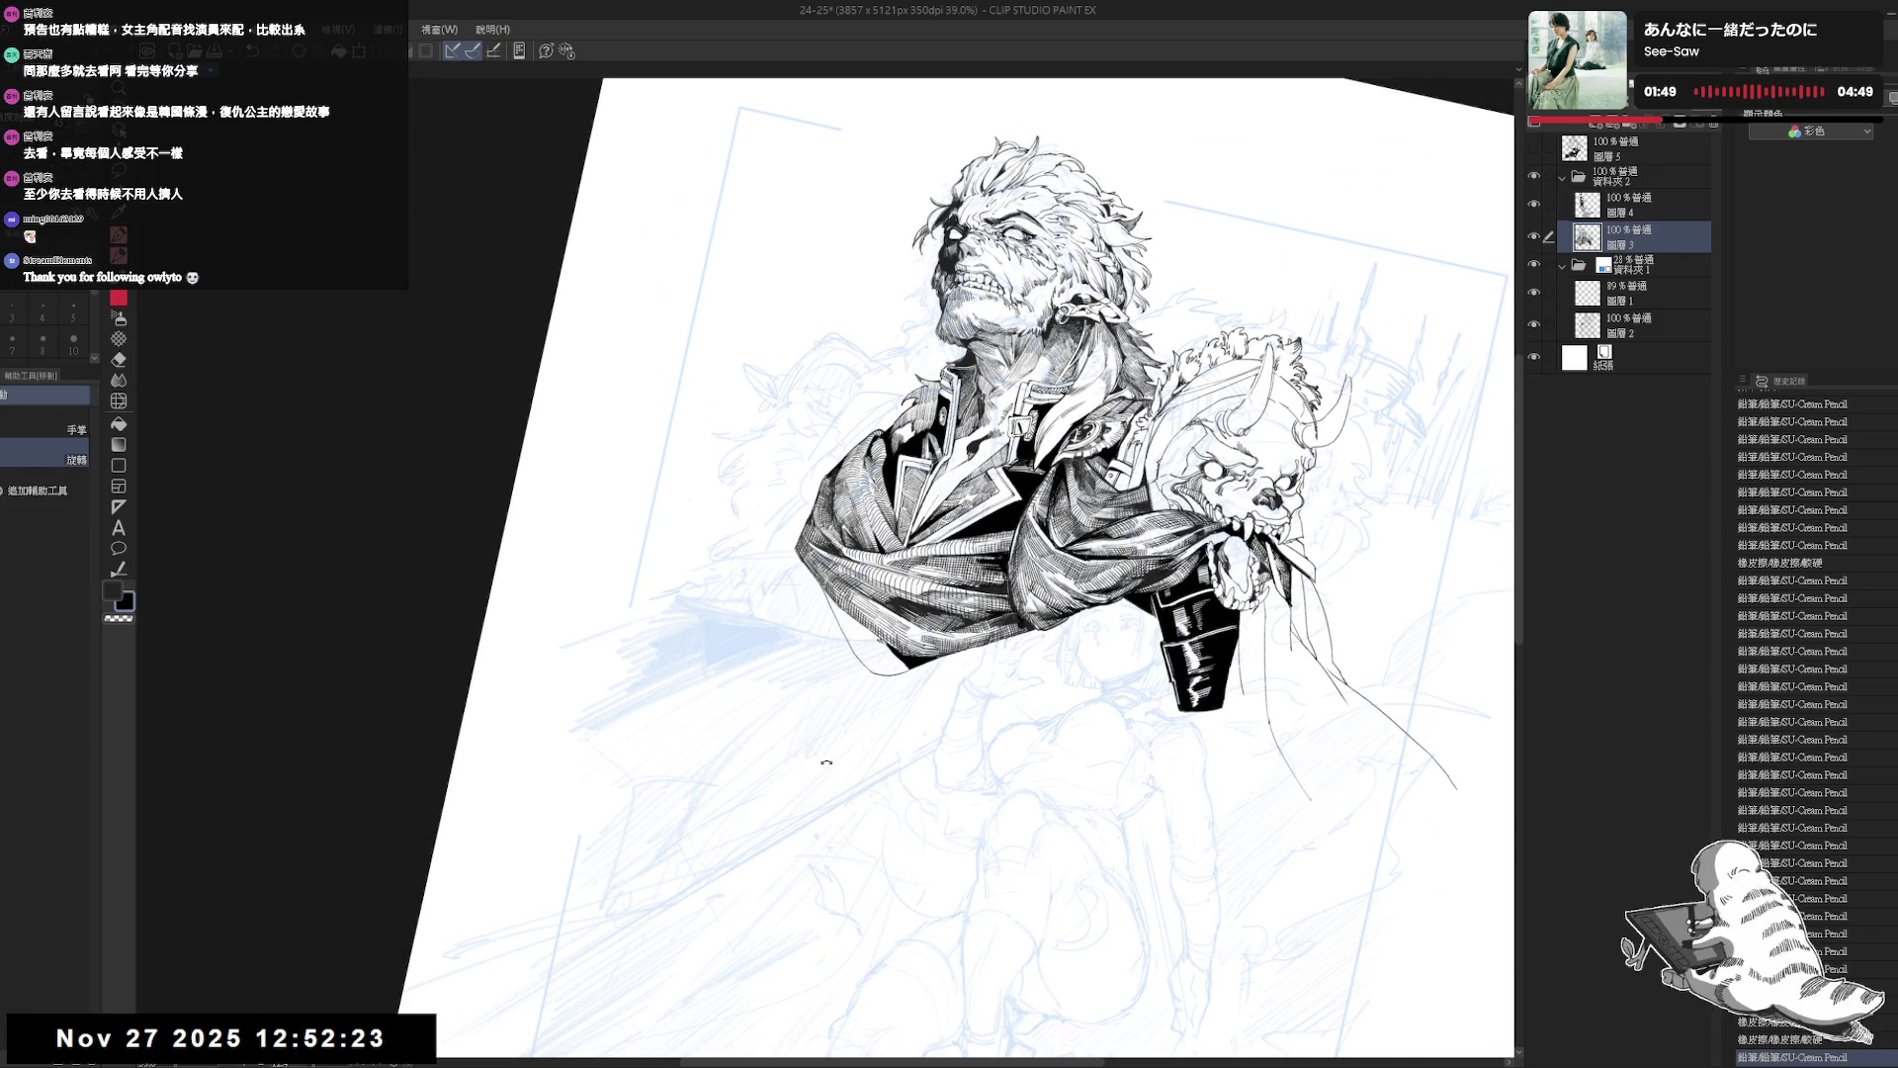
left_click_drag(989, 594, 1028, 633)
Add small dark pencil marks along the scarf edge.
key("ctrl+@")
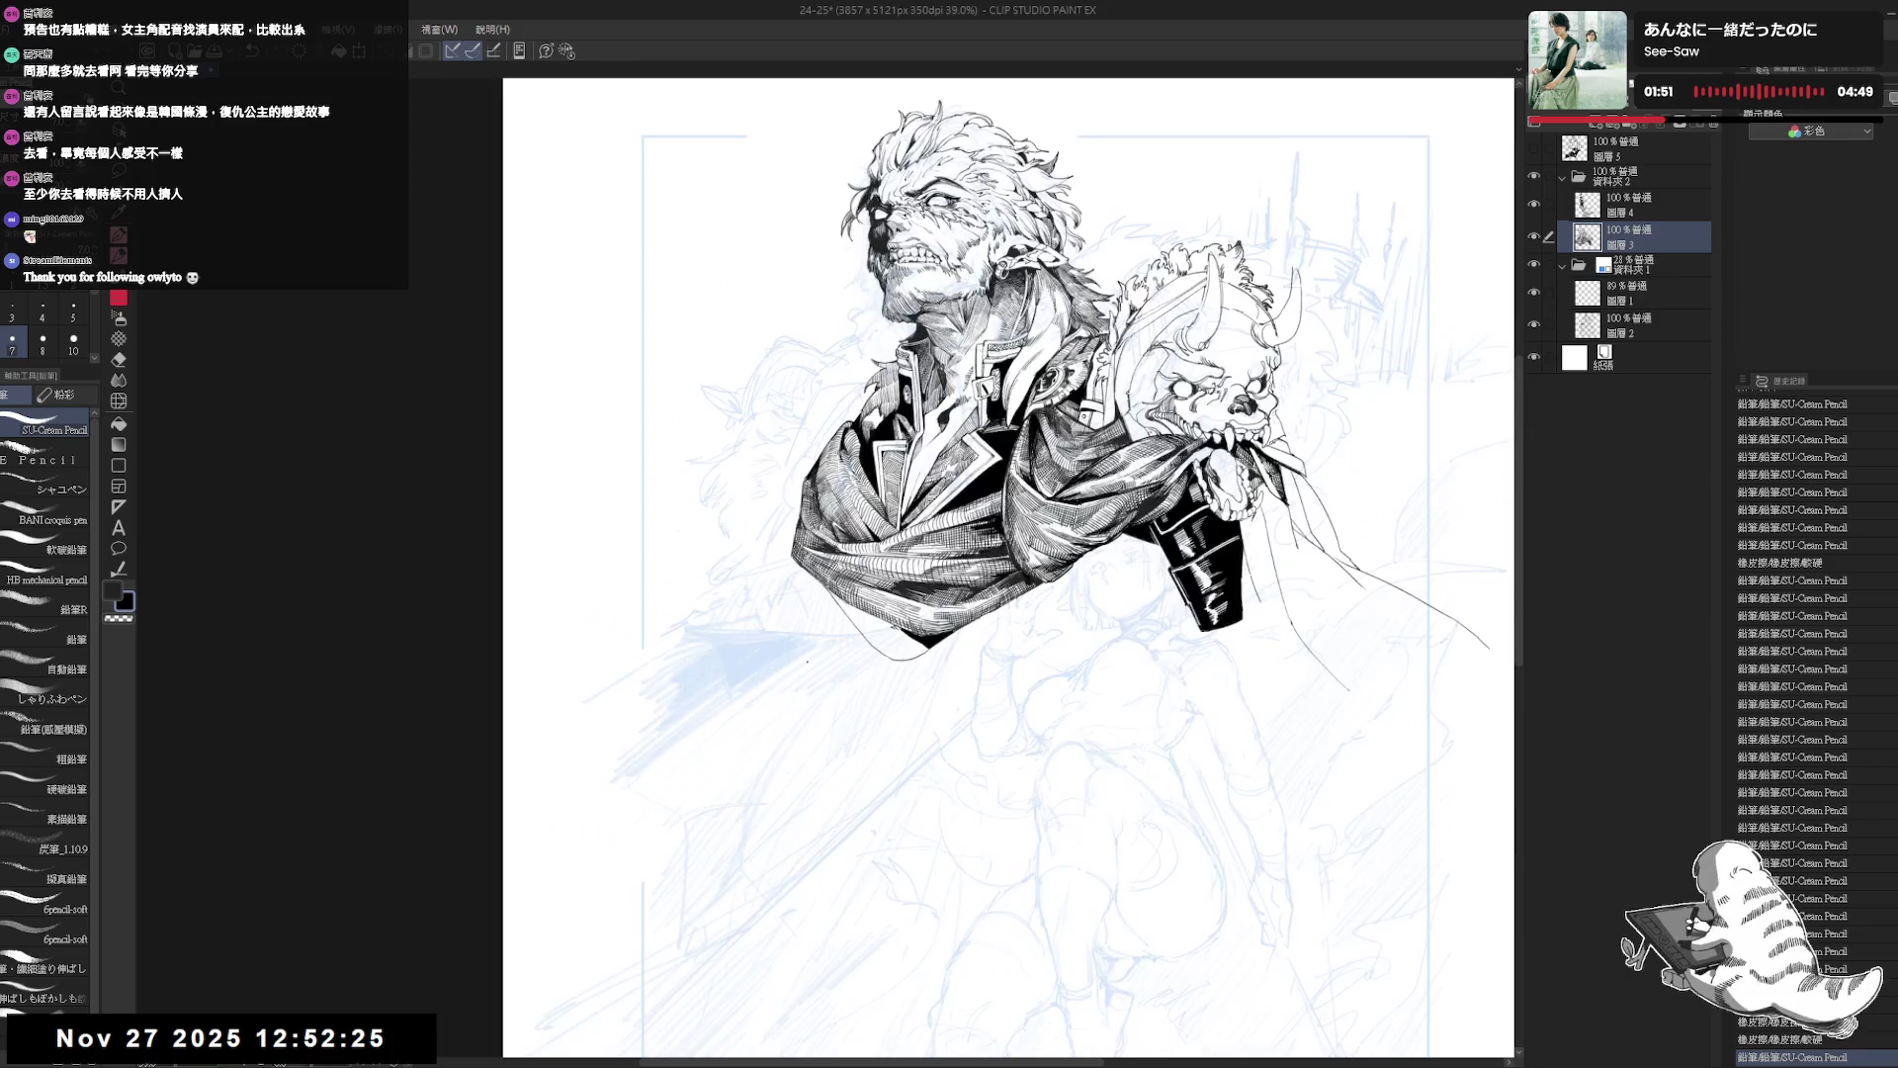
left_click_drag(927, 705, 850, 644)
key("e")
key("p")
mouse_move(1087, 395)
left_mouse_down()
mouse_move(988, 376)
mouse_move(1048, 391)
left_mouse_up()
left_click_drag(827, 618, 842, 591)
Erase stray lines near the left shoulder, then mirror the canvas to check and flip it back.
mouse_move(979, 247)
left_mouse_down()
mouse_move(826, 317)
mouse_move(784, 148)
mouse_move(692, 197)
left_mouse_up()
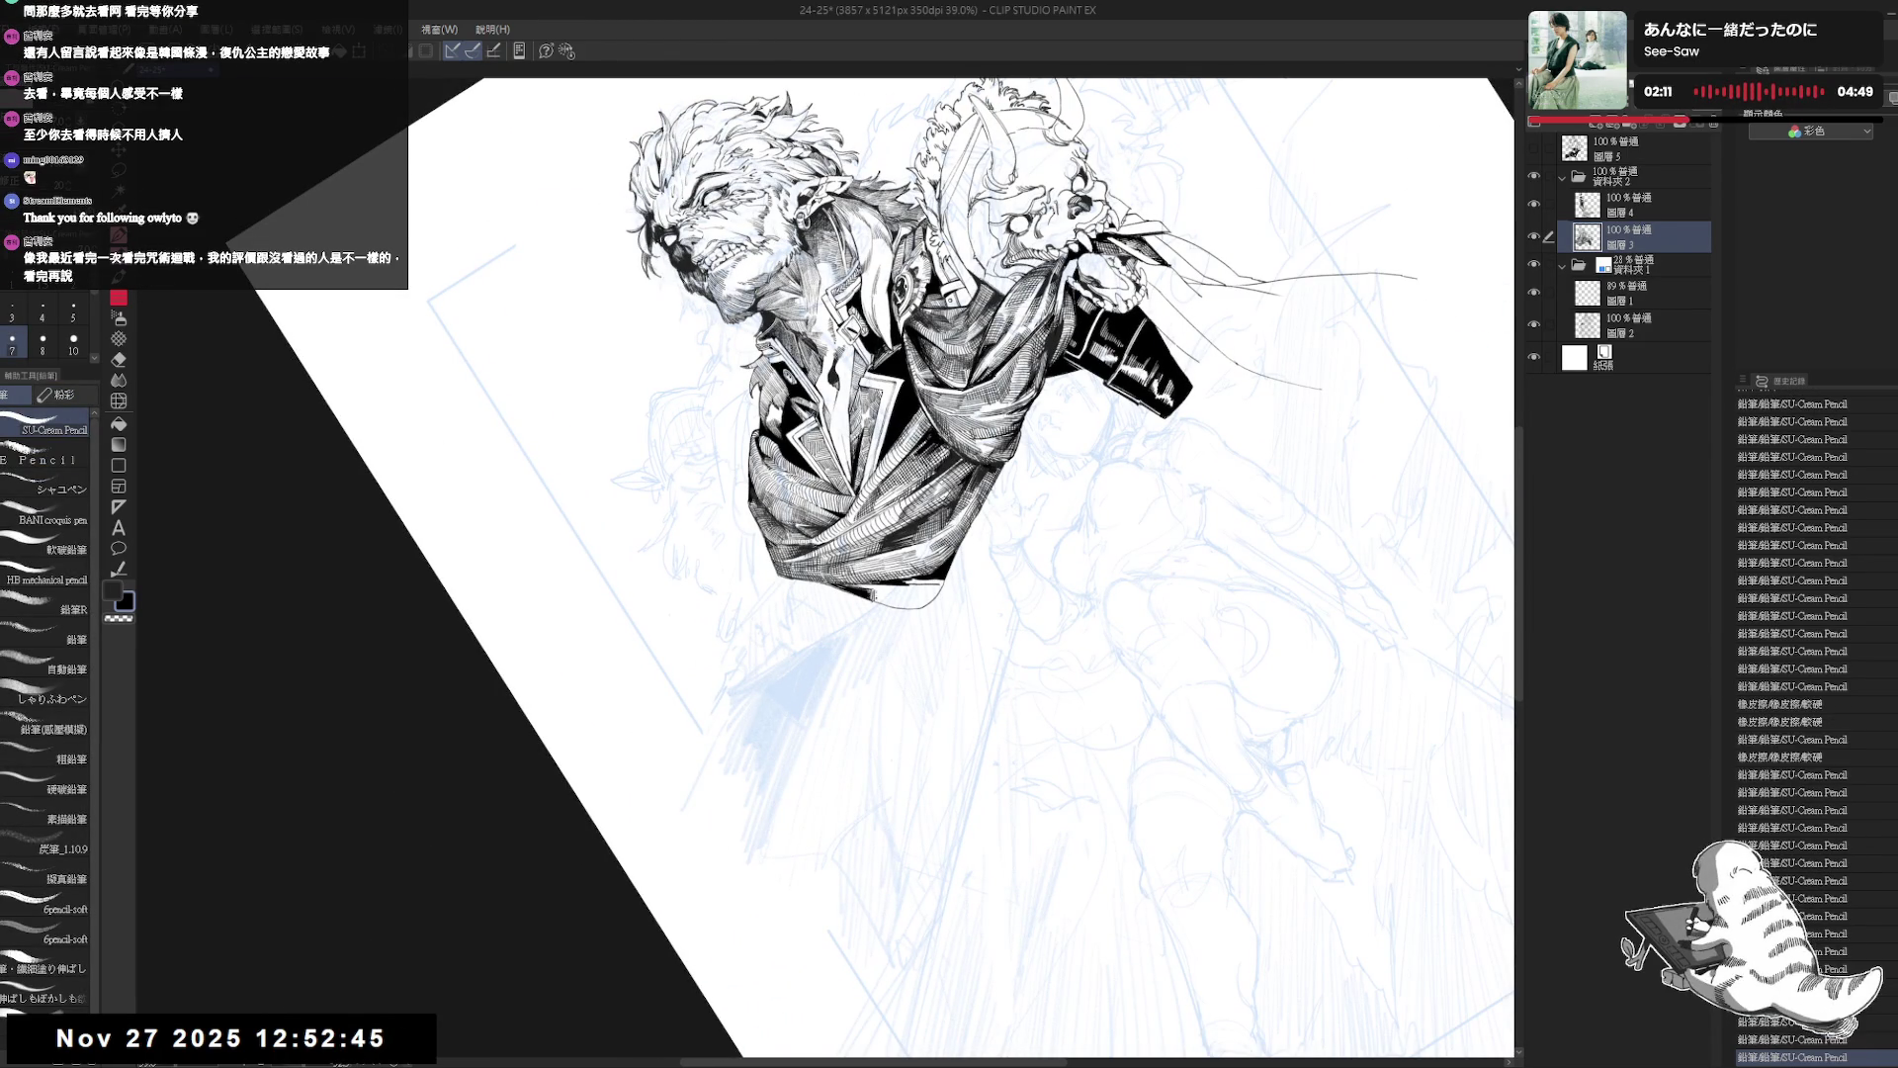
key("e")
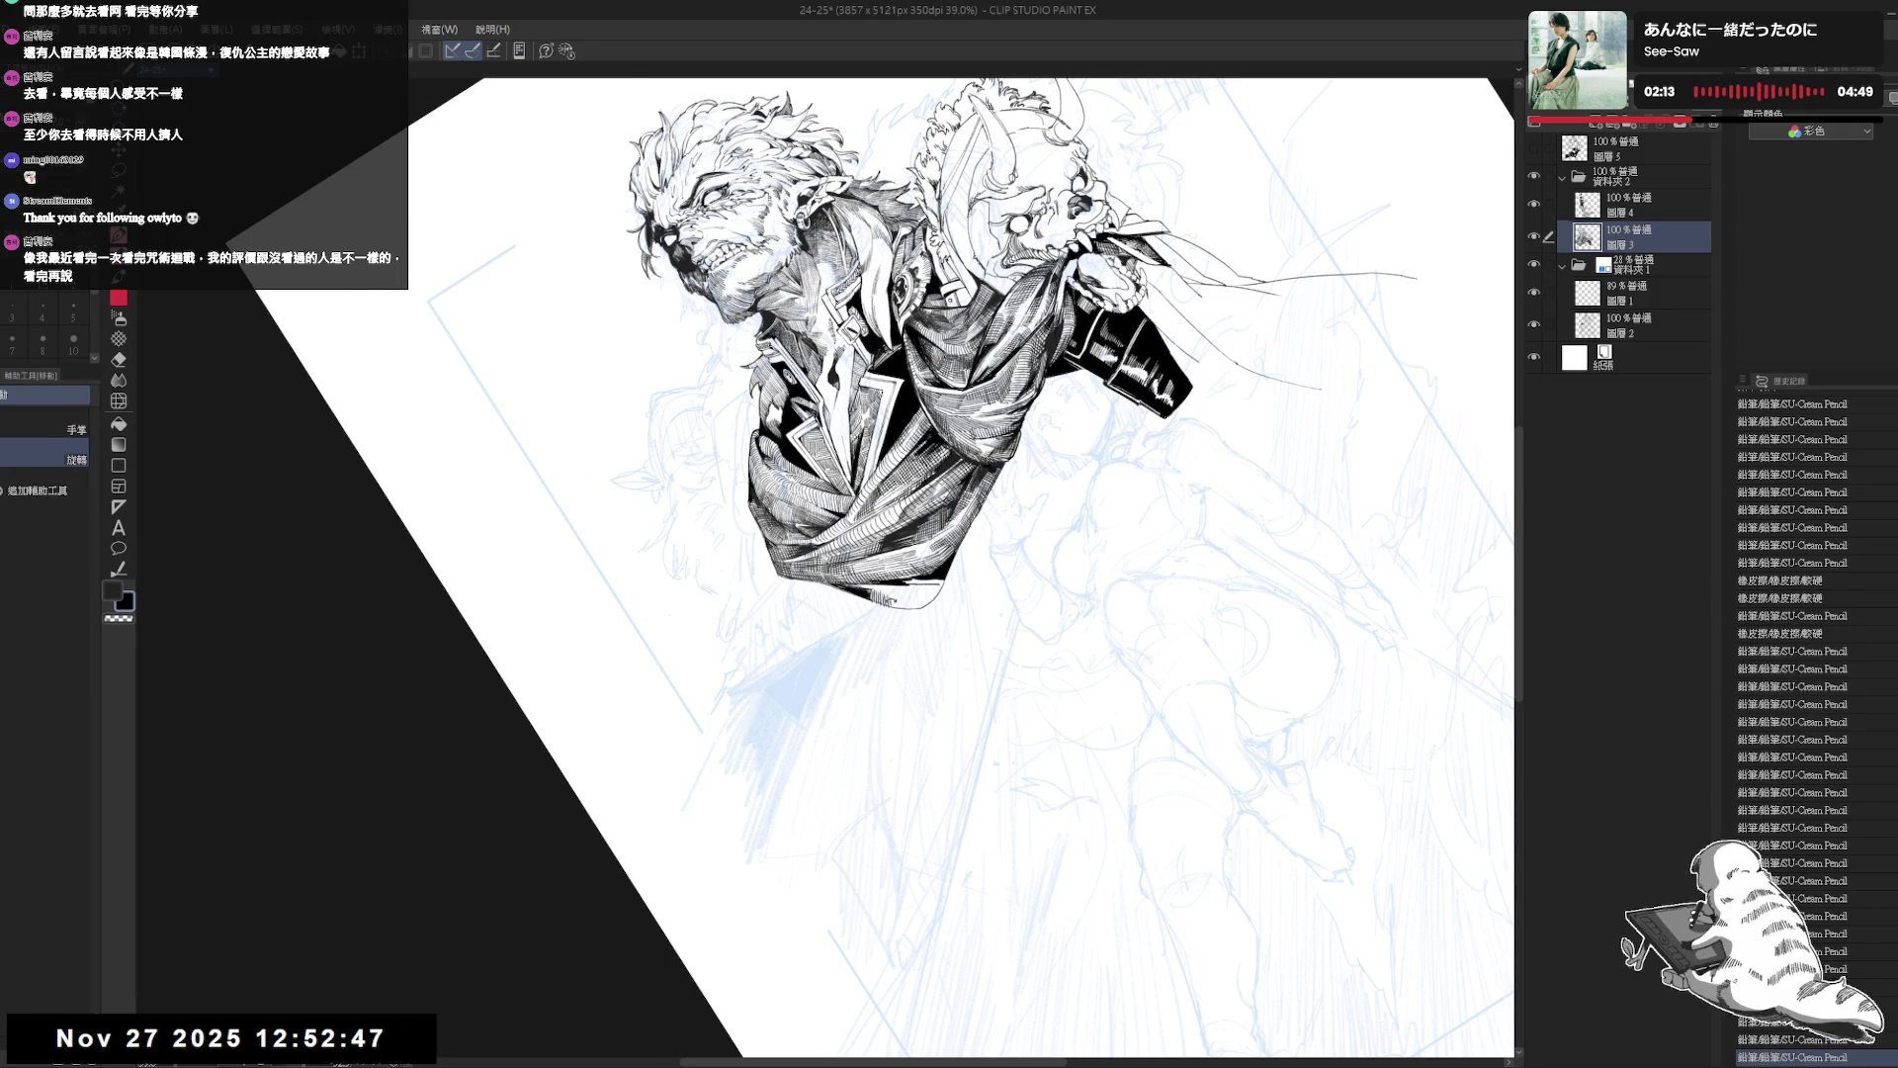
mouse_move(850, 609)
left_mouse_down()
mouse_move(816, 638)
mouse_move(836, 660)
mouse_move(831, 635)
left_mouse_up()
key("p")
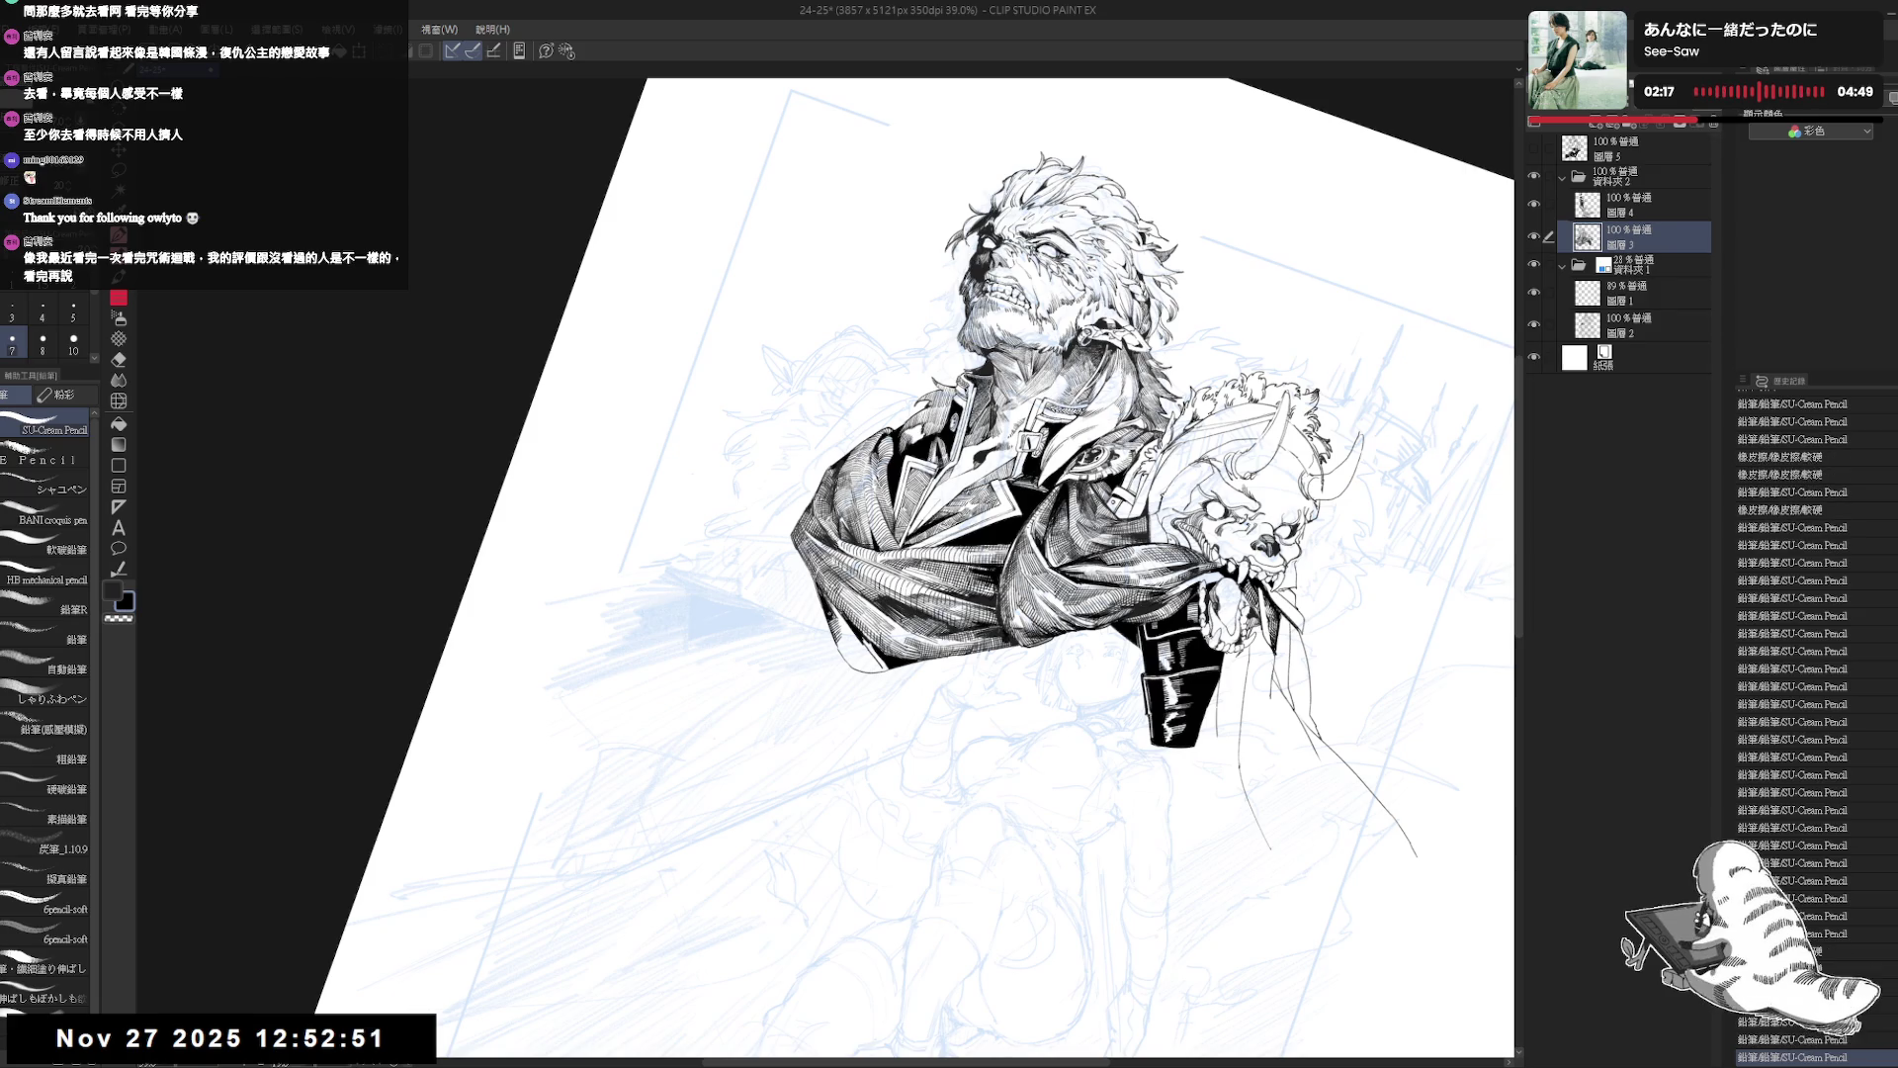
key("h")
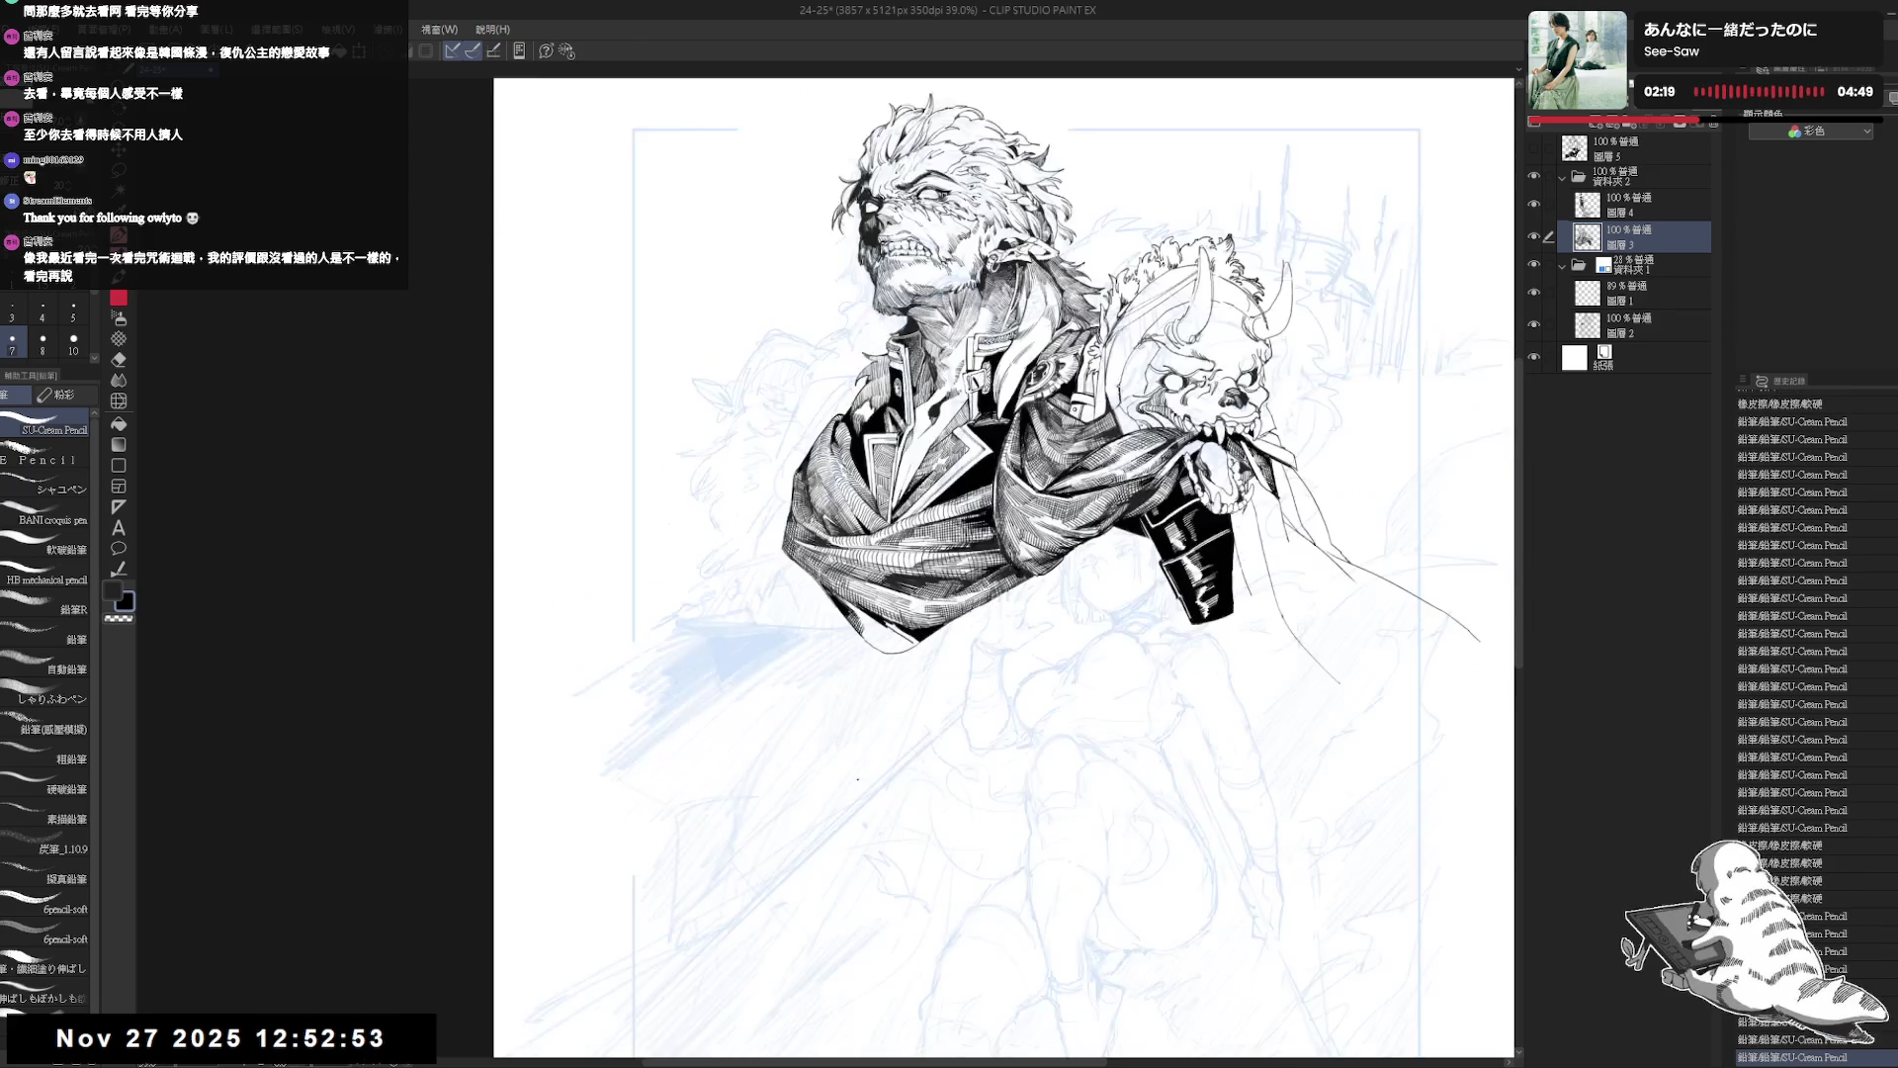
key("h")
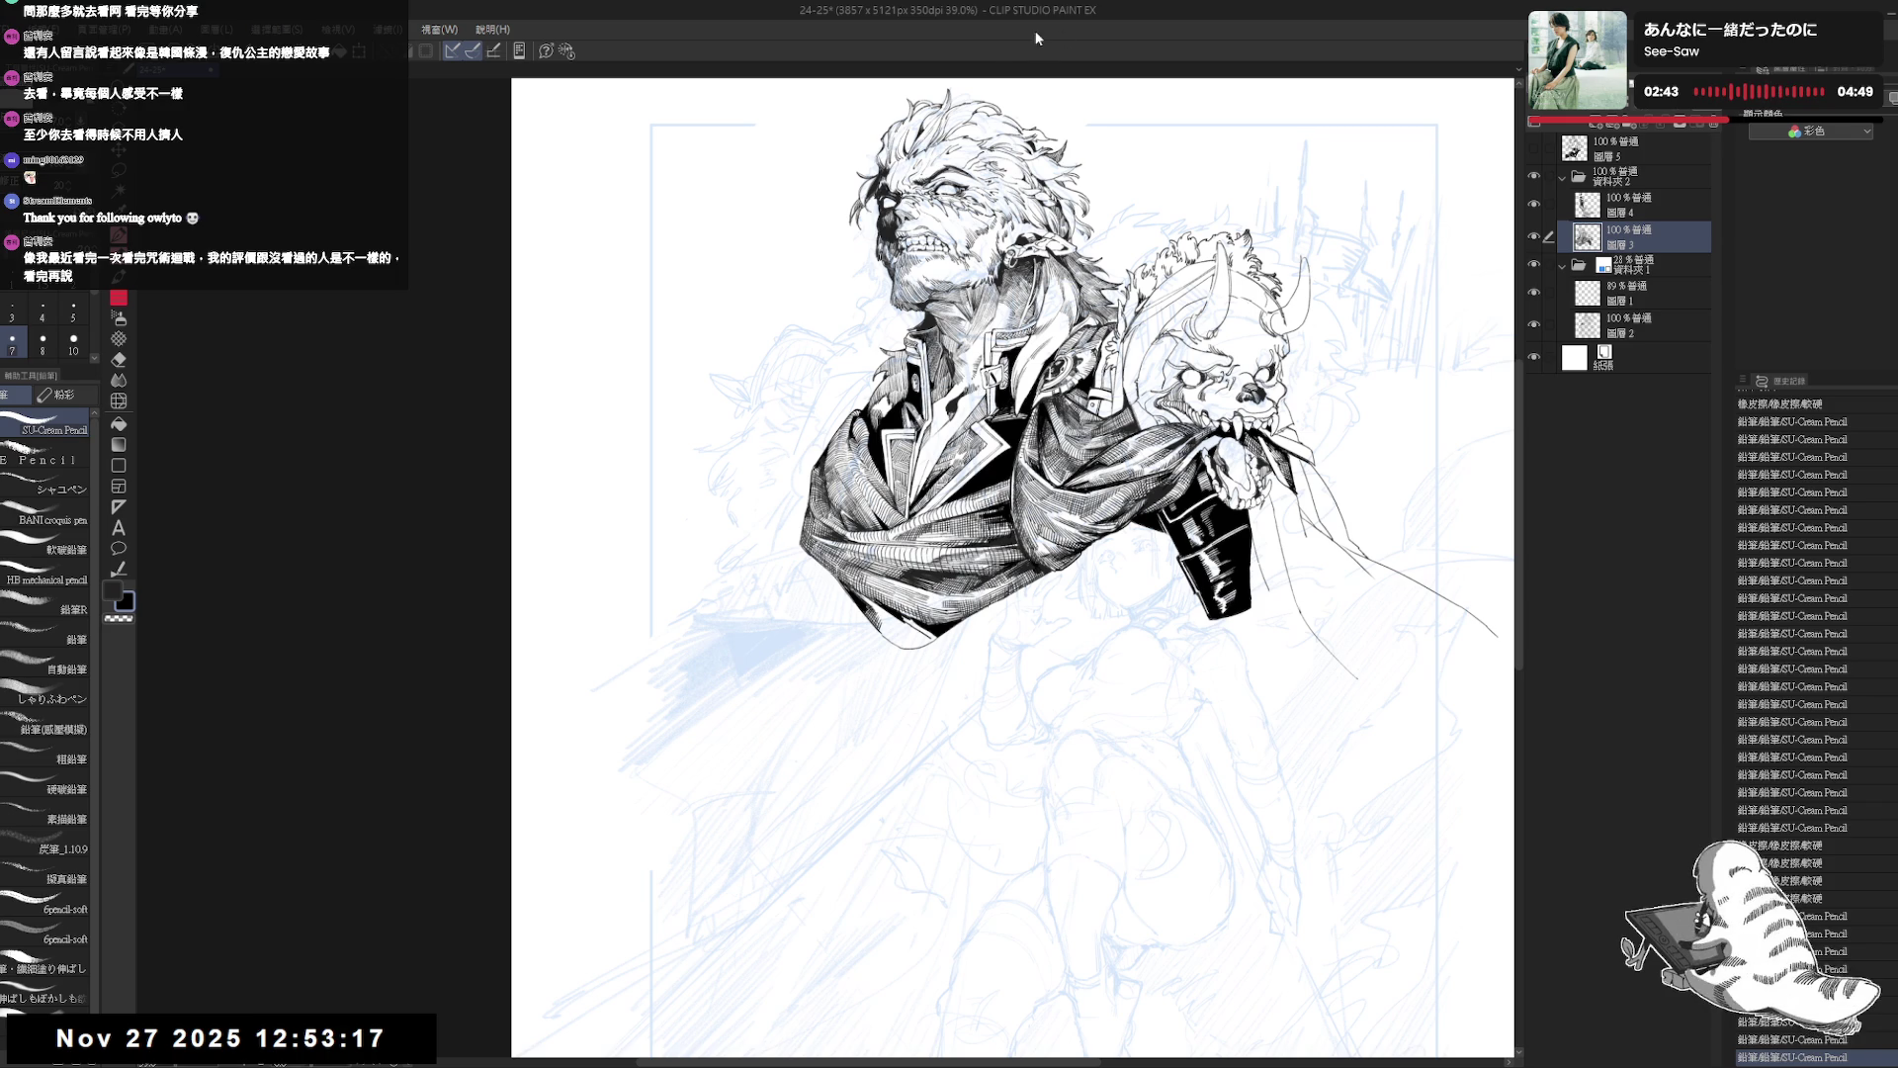
Zoom in on the jacket and redo the short hatching along its edge.
mouse_move(1017, 54)
left_mouse_down()
mouse_move(867, 770)
mouse_move(807, 726)
left_mouse_up()
key("ctrl+plus")
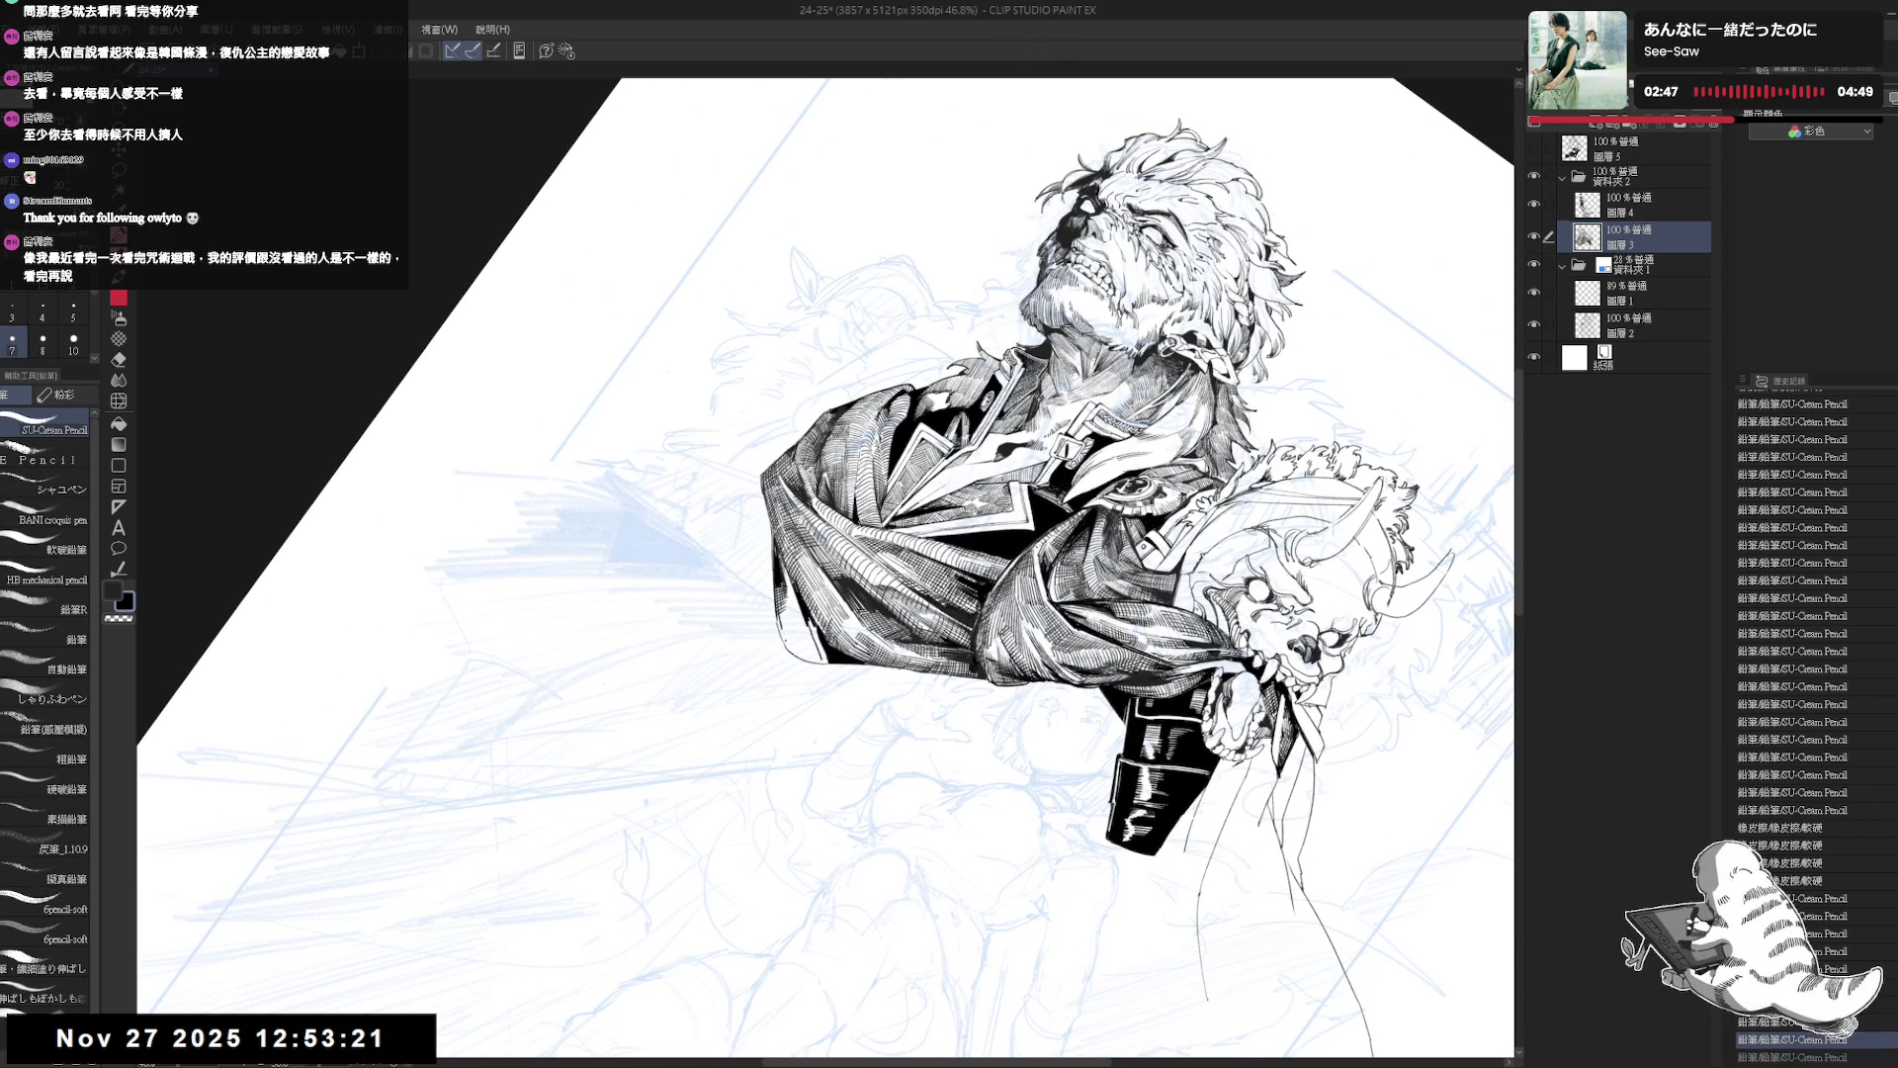
left_click_drag(782, 606, 776, 631)
key("ctrl+z")
key("ctrl+z")
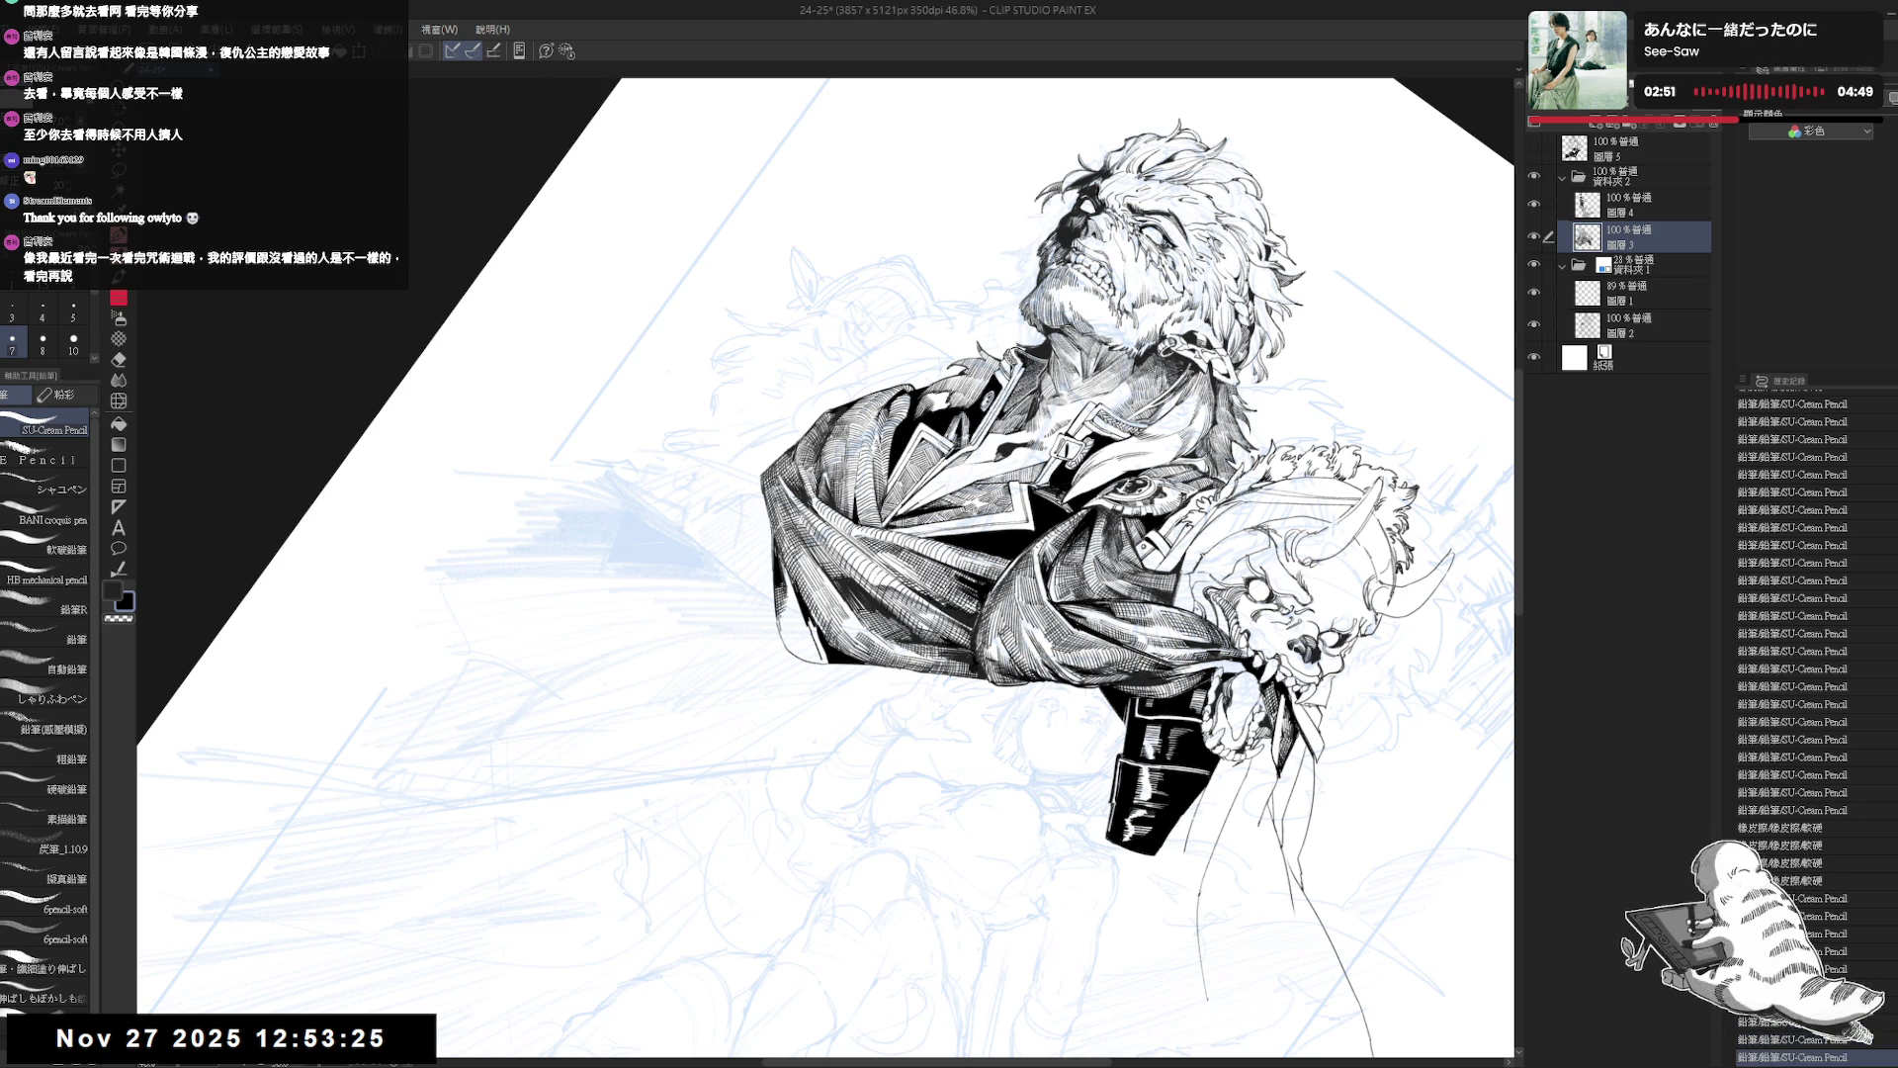
left_click_drag(783, 605, 801, 629)
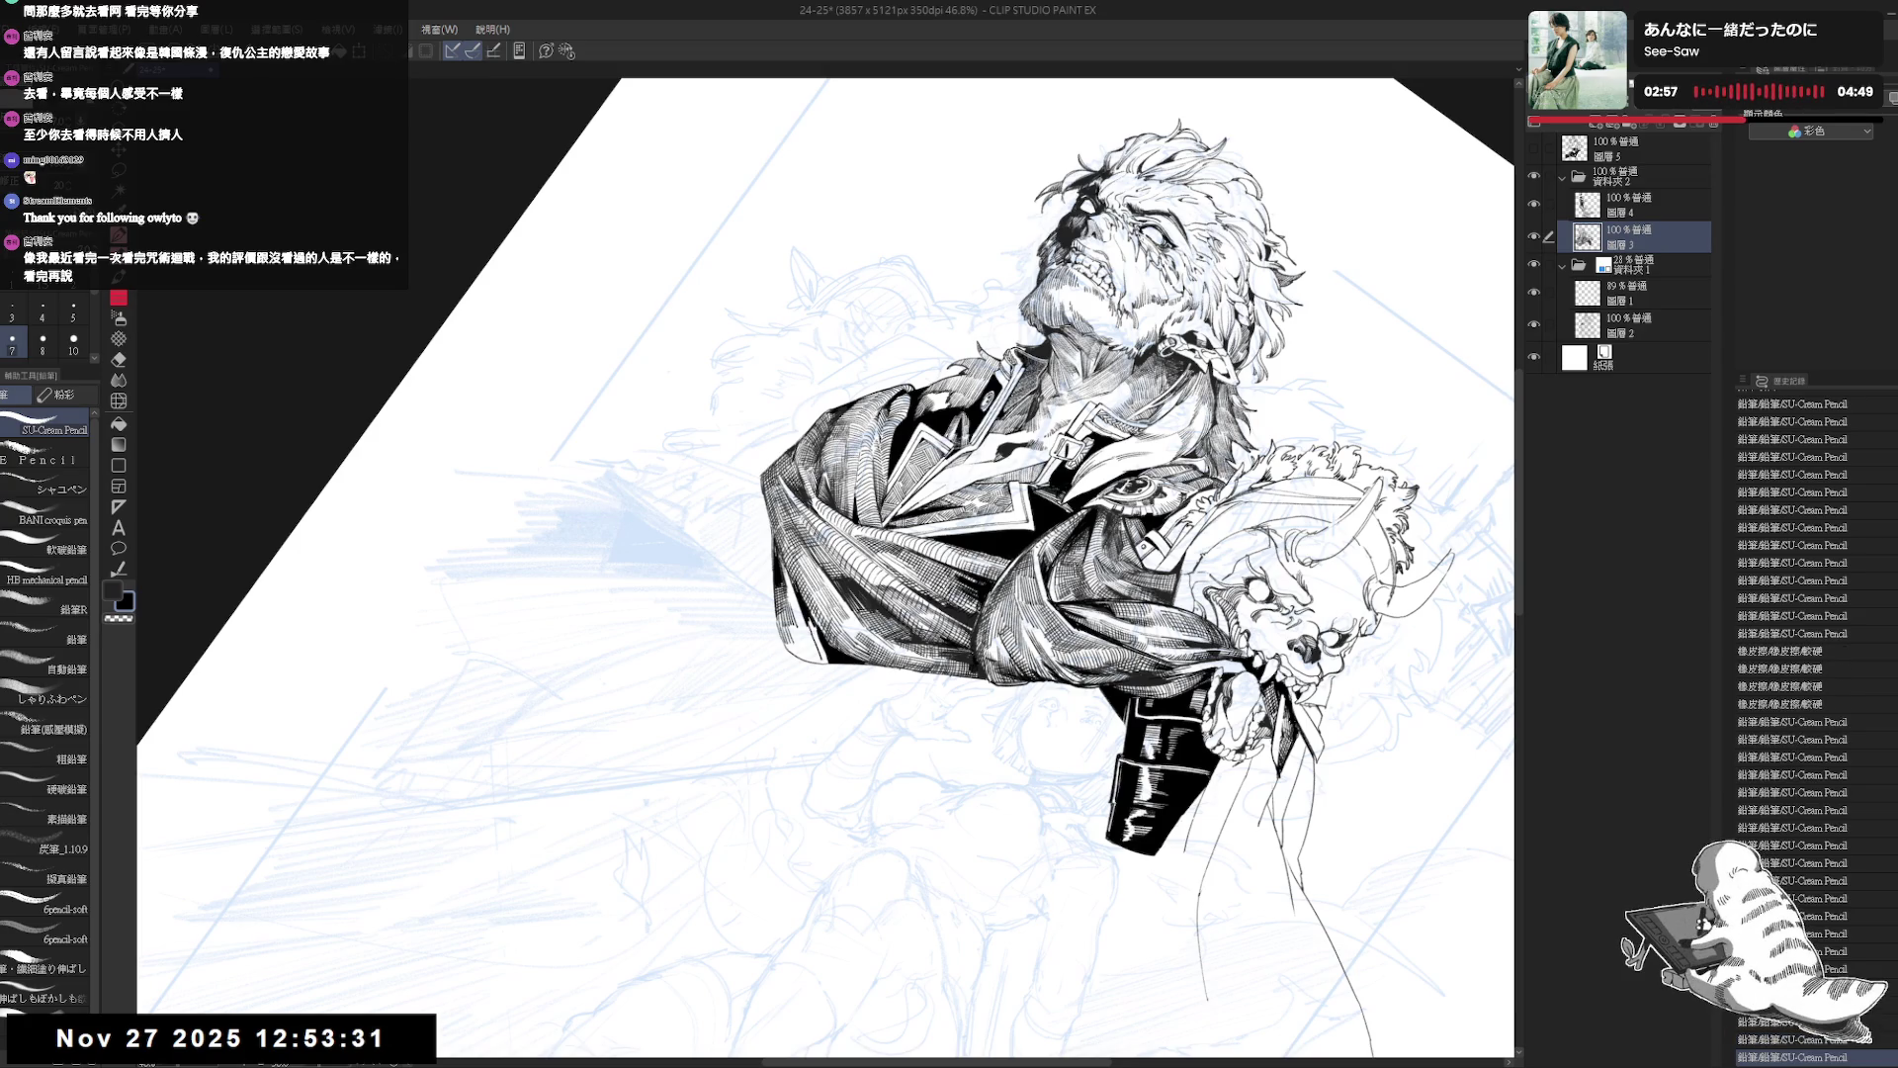
Add a small pencil stroke to the coat and set the pencil brush size to 5.
key("h")
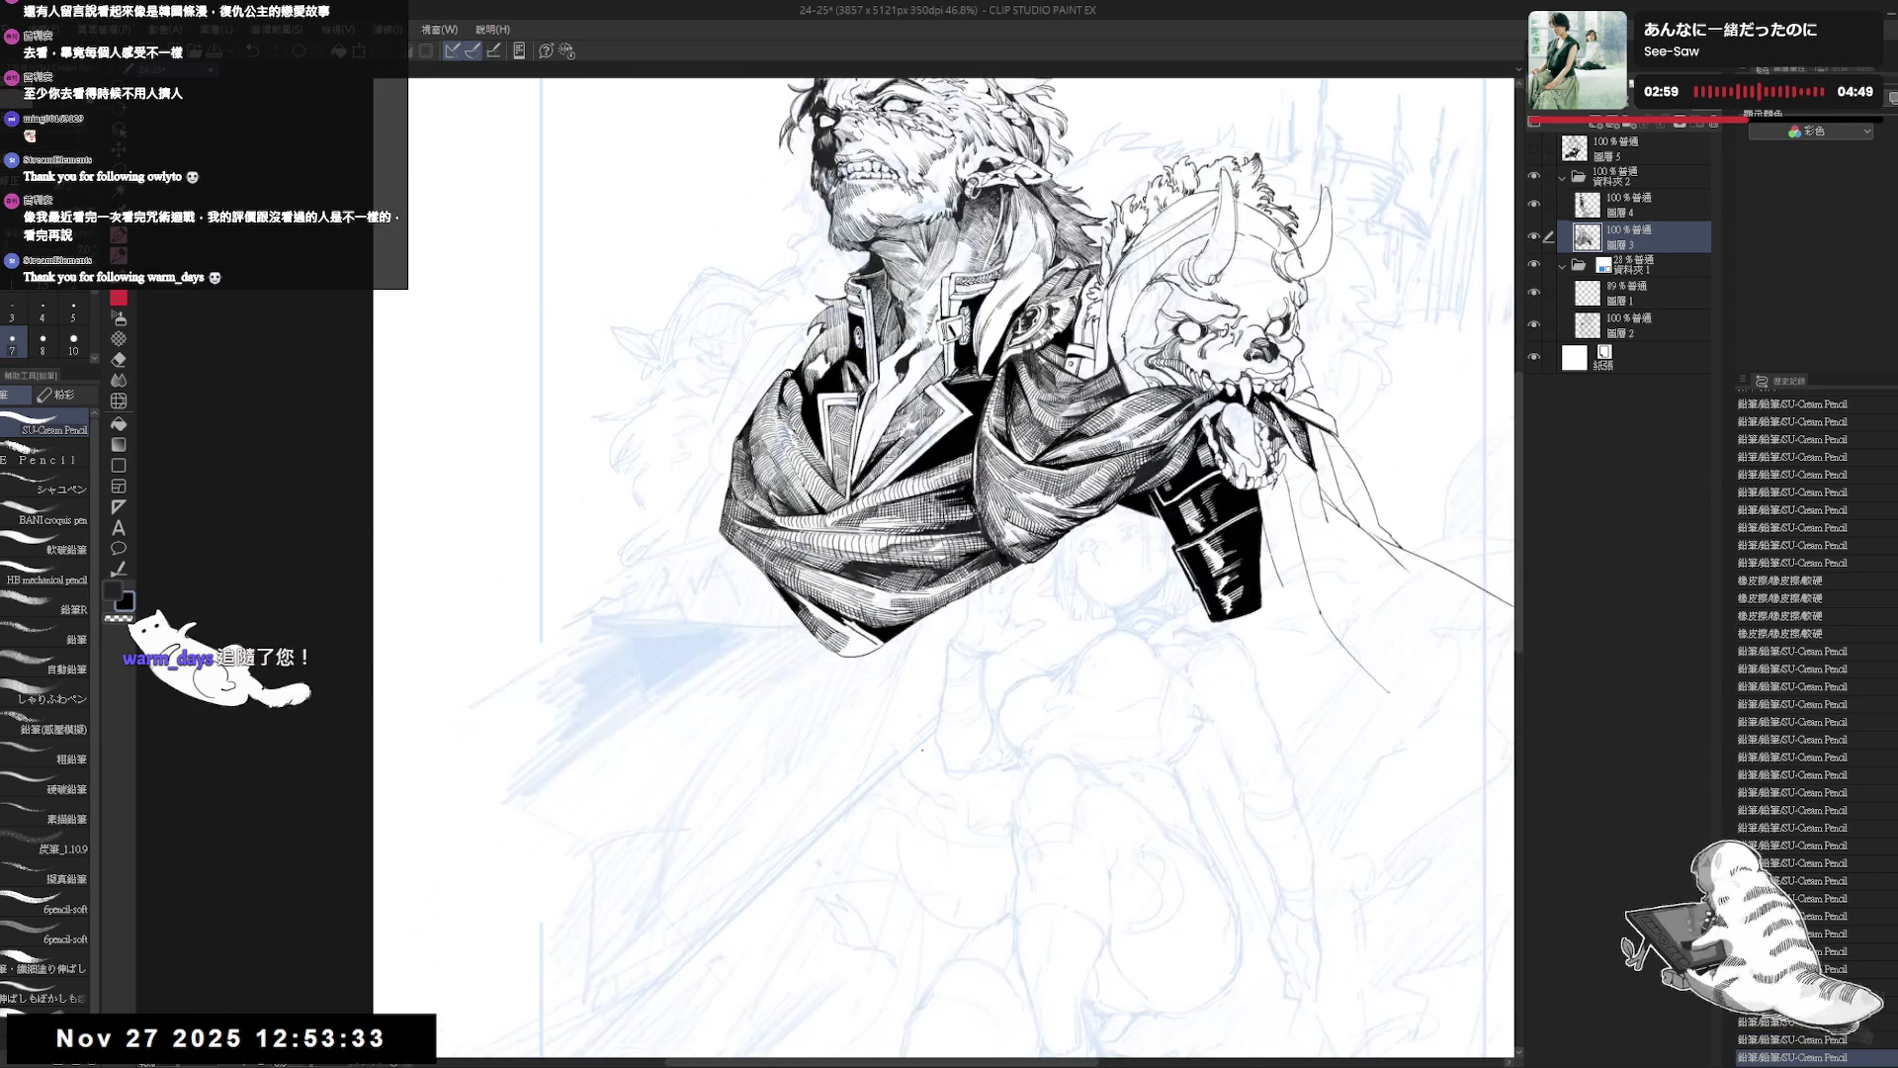
mouse_move(857, 661)
left_mouse_down()
mouse_move(875, 675)
mouse_move(857, 682)
left_mouse_up()
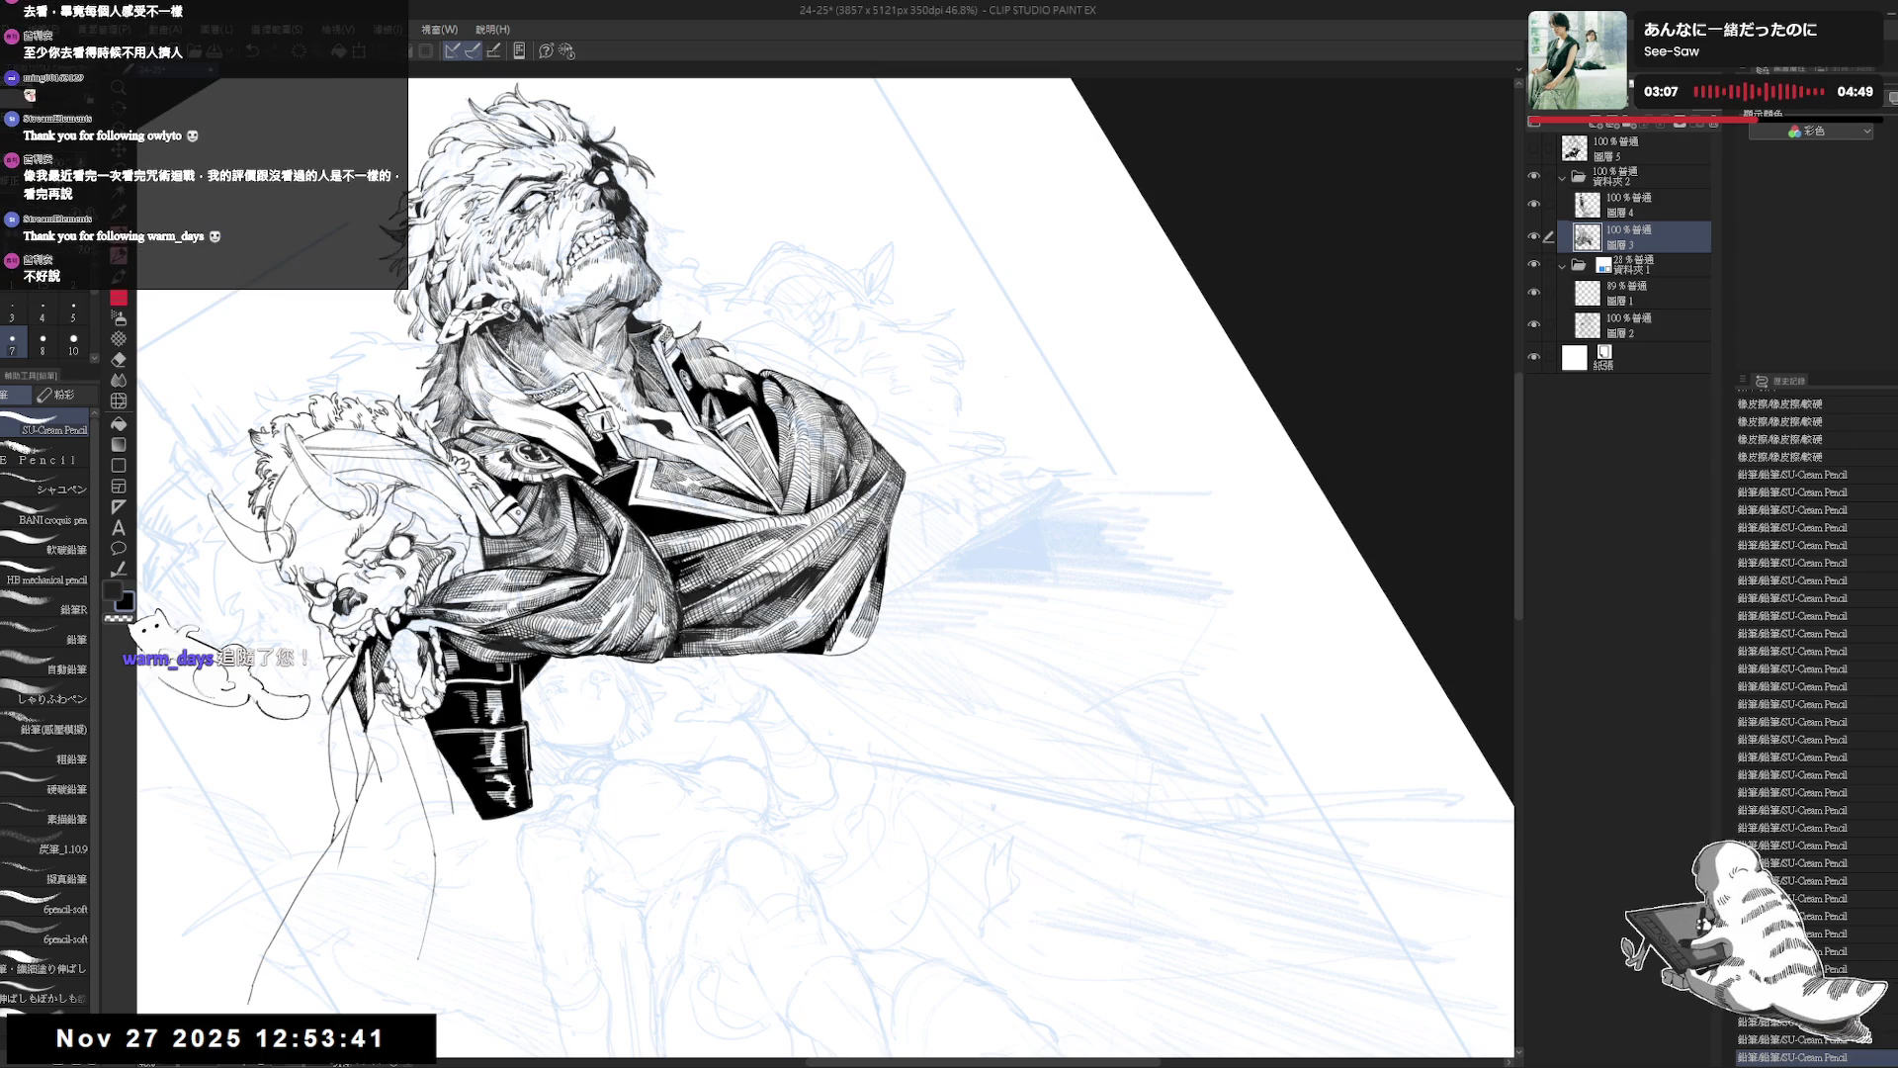
mouse_move(850, 767)
left_mouse_down()
mouse_move(709, 732)
mouse_move(604, 593)
left_mouse_up()
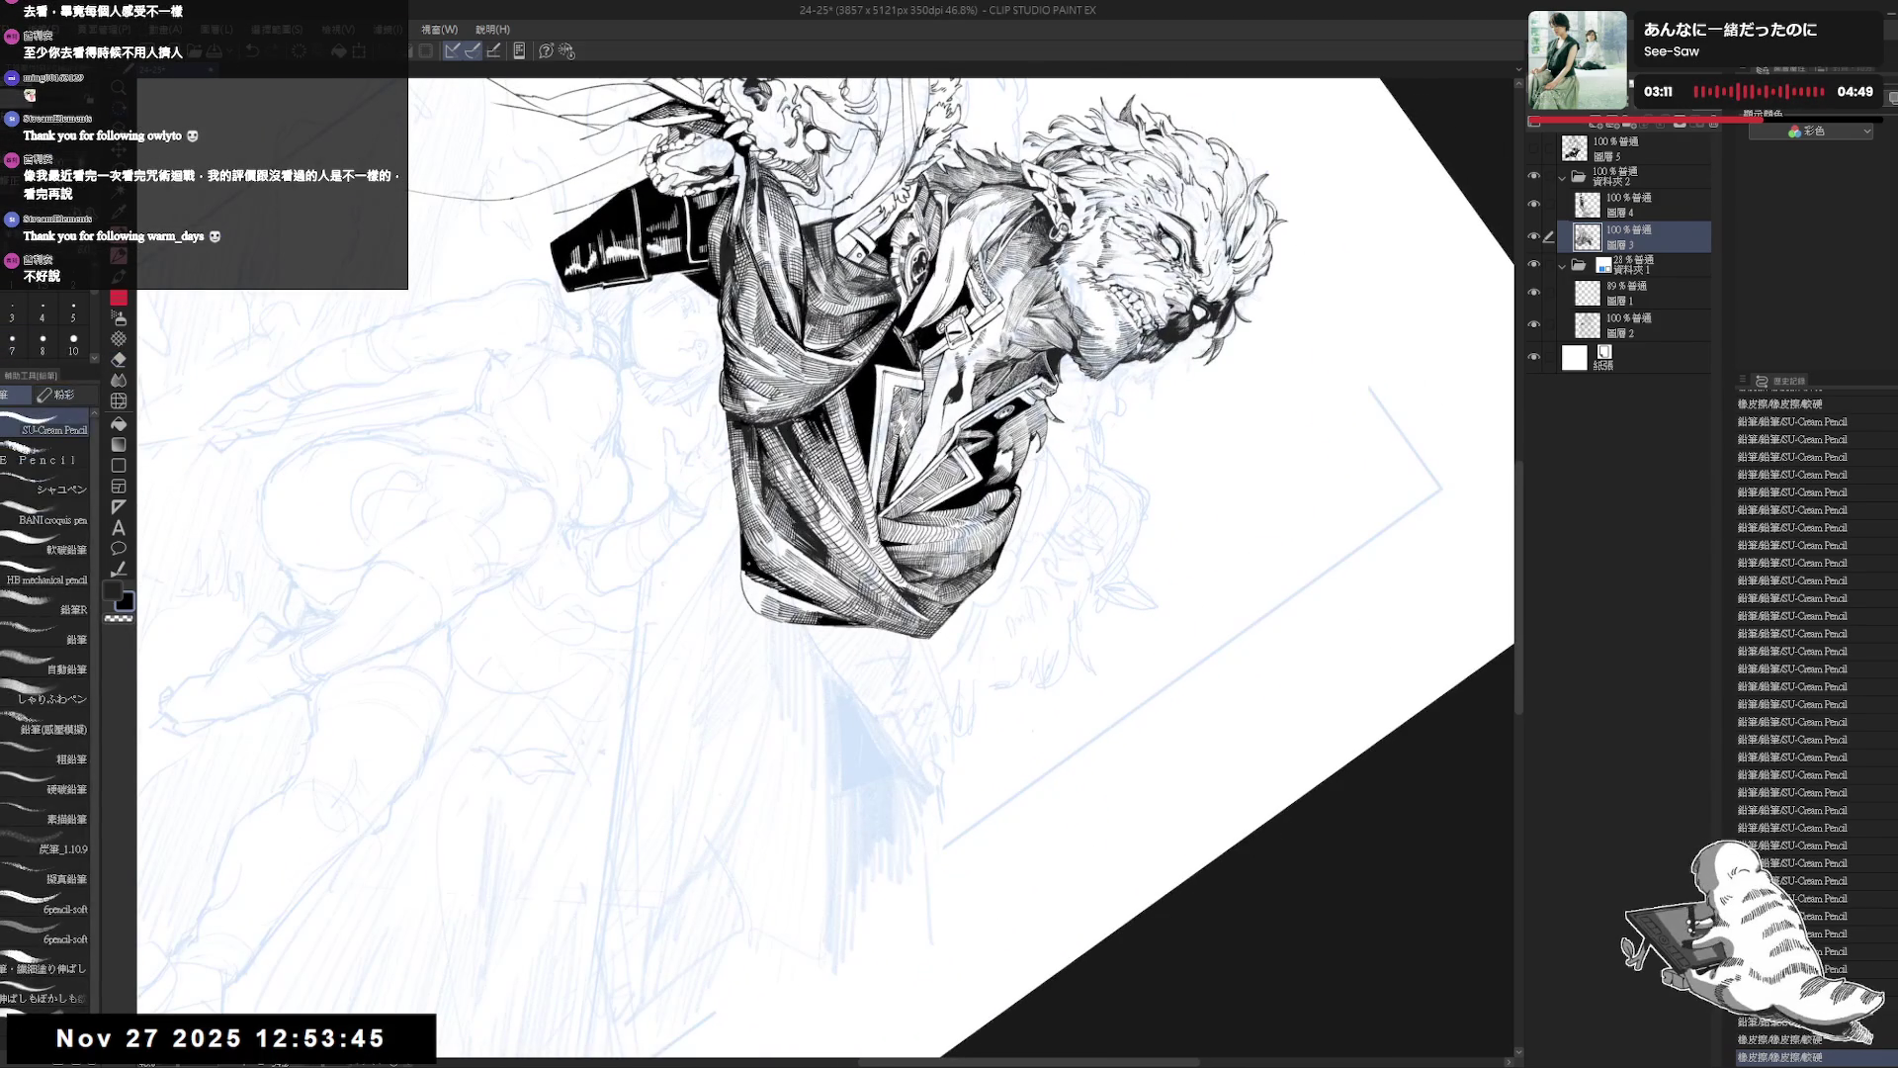
left_click_drag(746, 570, 753, 598)
left_click(73, 311)
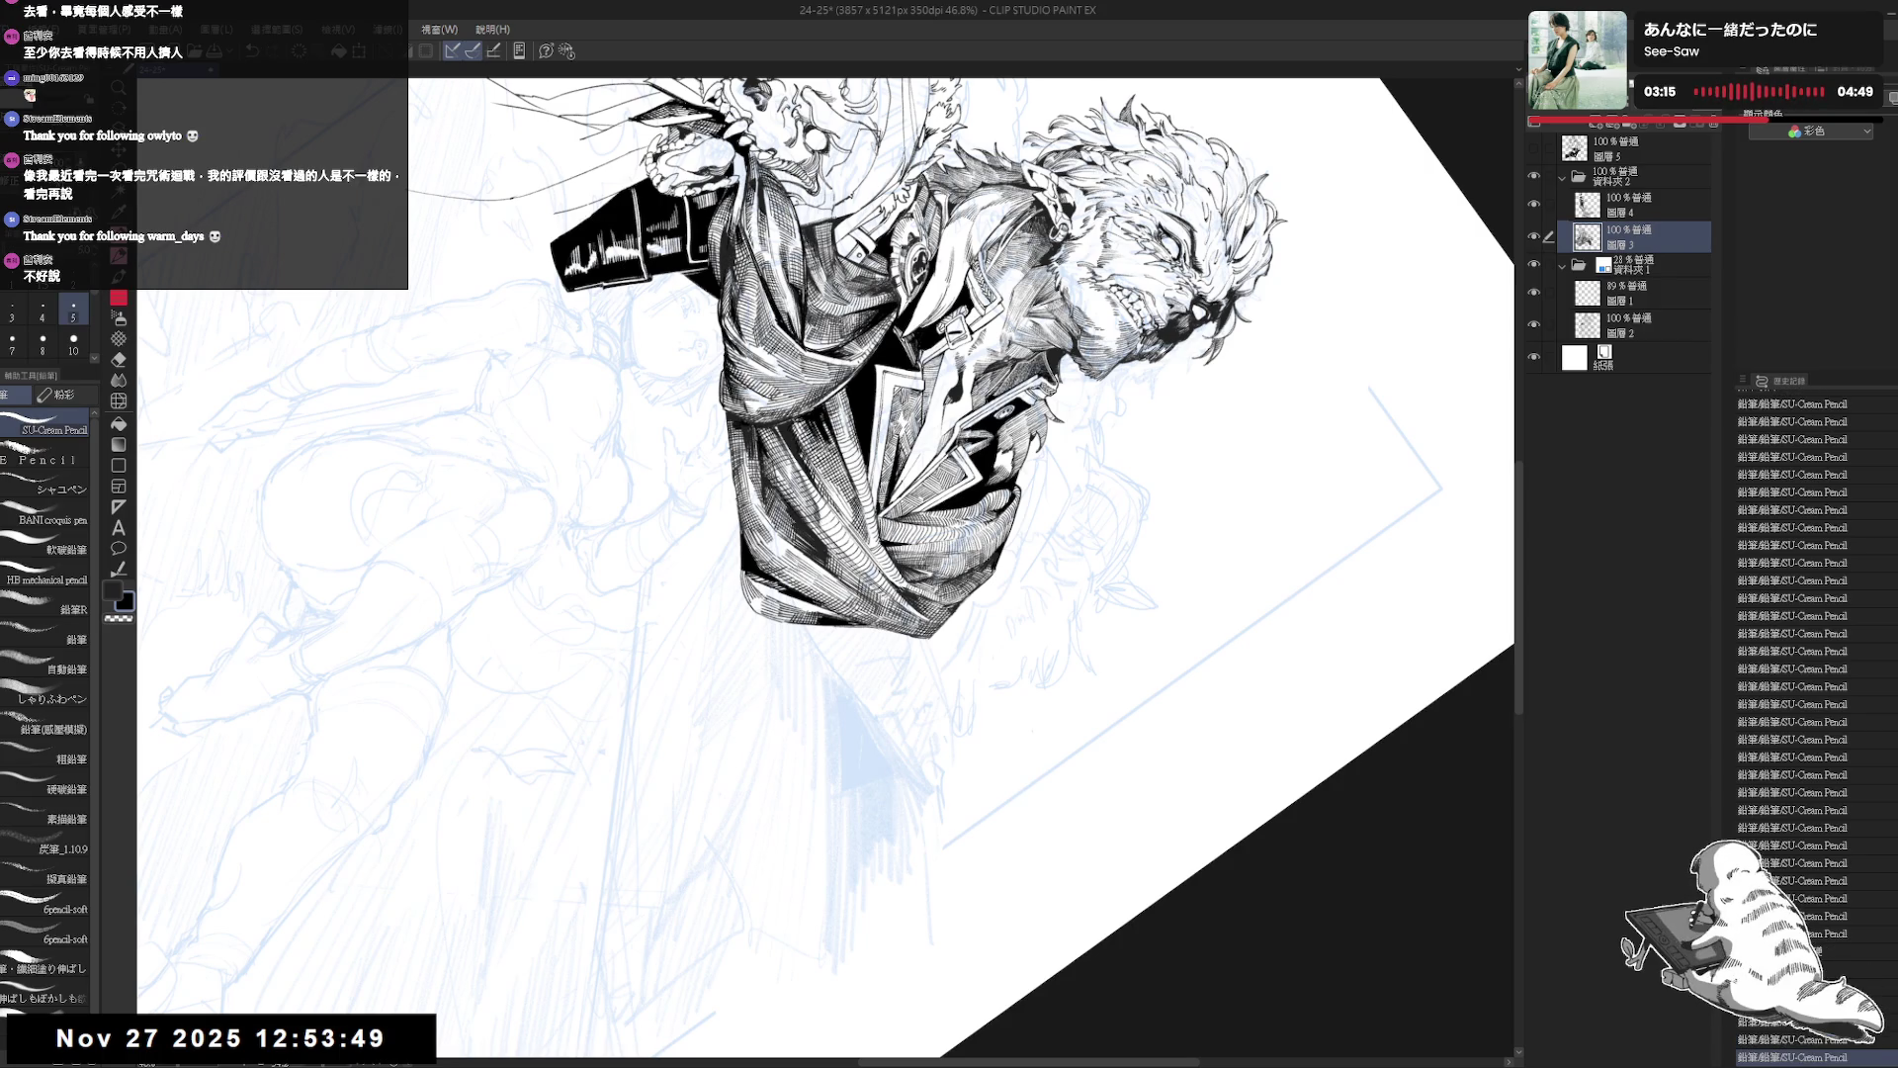
Undo the stray strokes on the coat edge, redraw a short one, and straighten the view.
left_click_drag(755, 788, 816, 781)
key("ctrl+z")
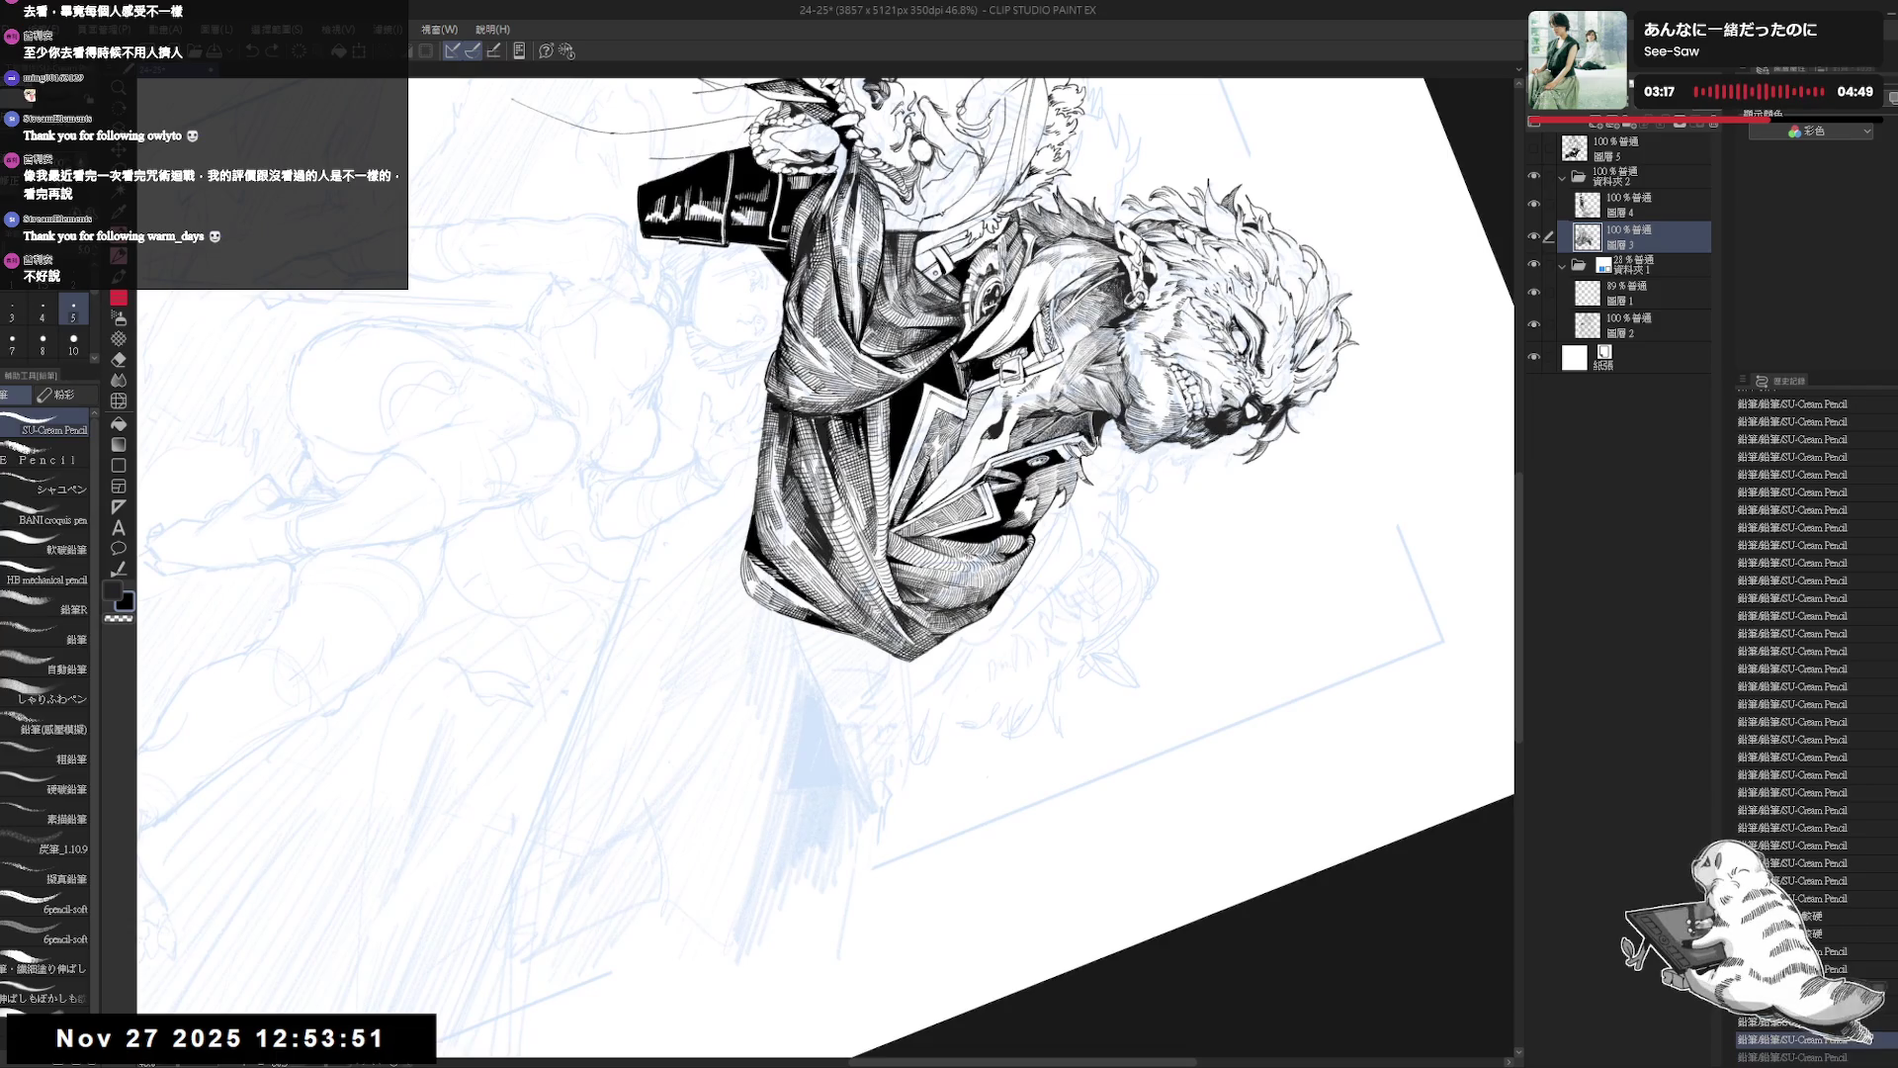
mouse_move(1039, 687)
left_mouse_down()
mouse_move(1058, 648)
mouse_move(890, 325)
mouse_move(834, 316)
mouse_move(915, 333)
left_mouse_up()
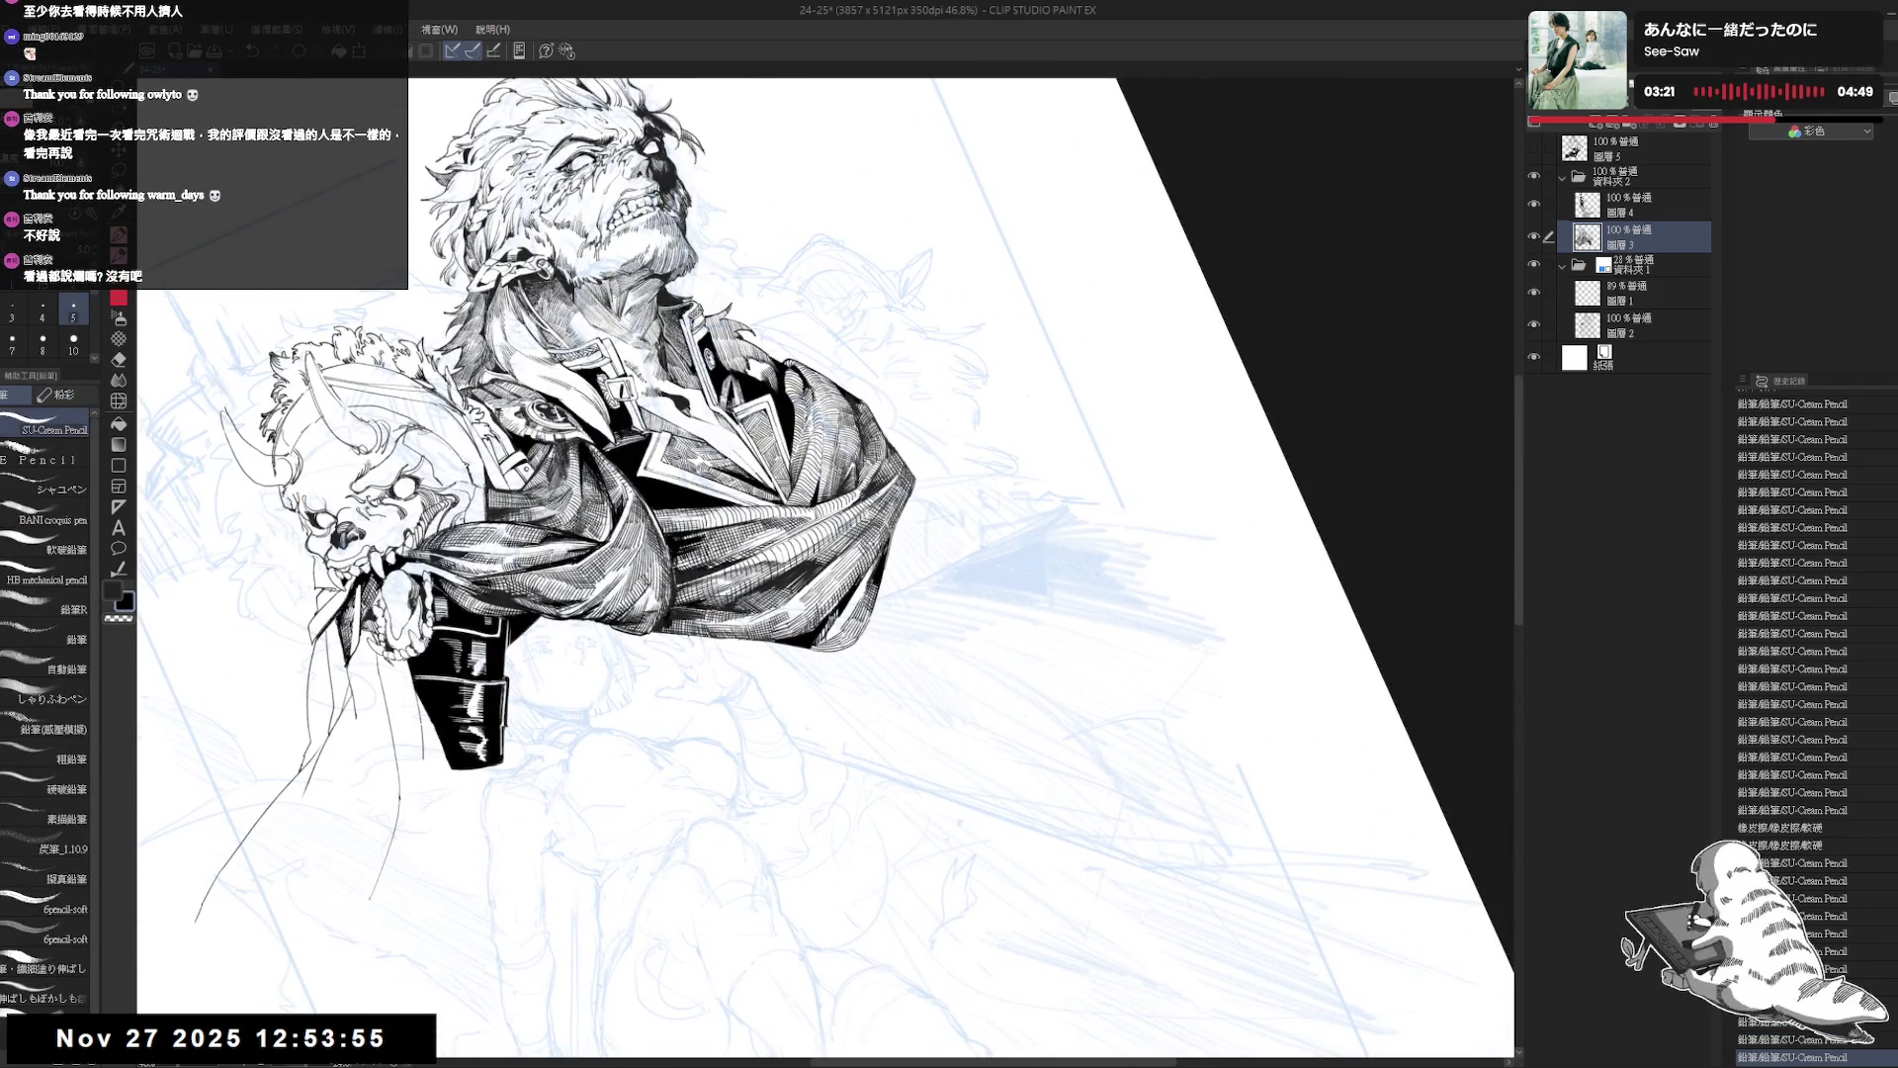
key("ctrl+z")
left_click_drag(836, 629, 838, 643)
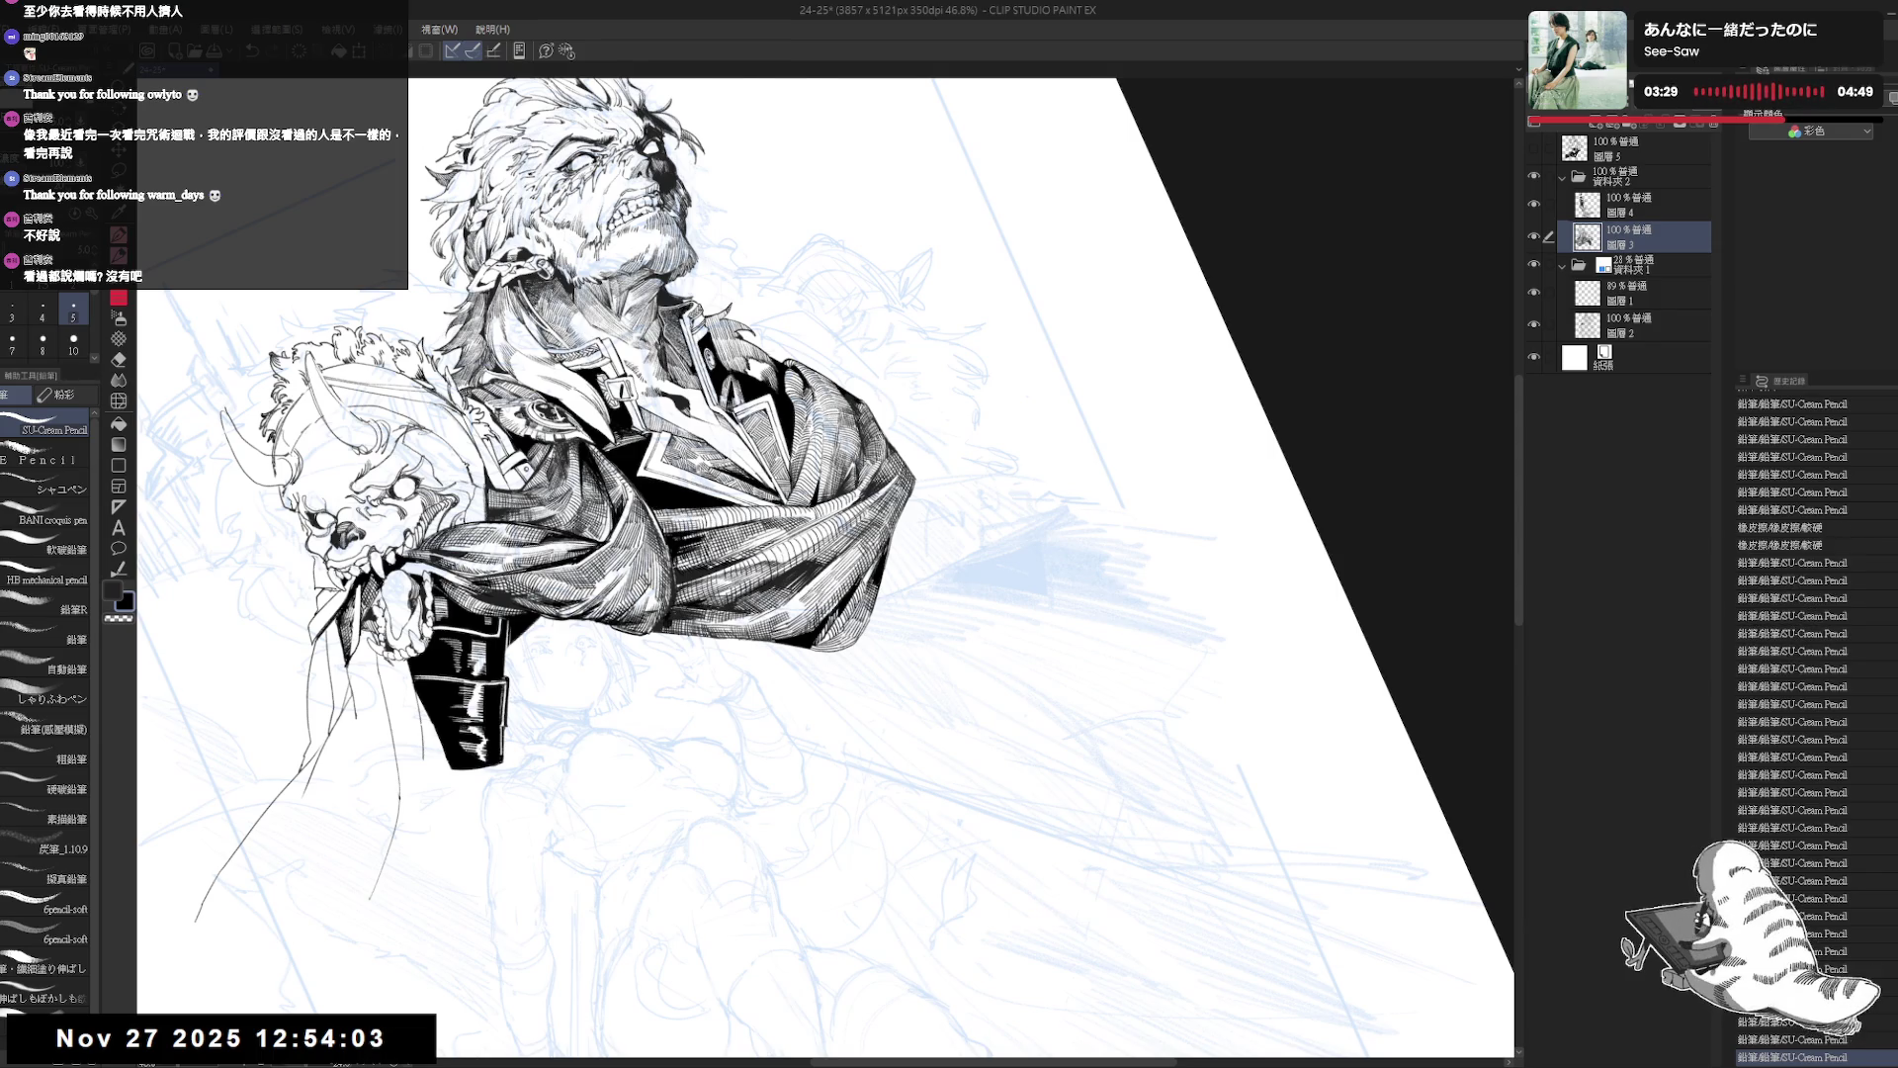
key("ctrl+0")
scroll(877, 439, "down", 1)
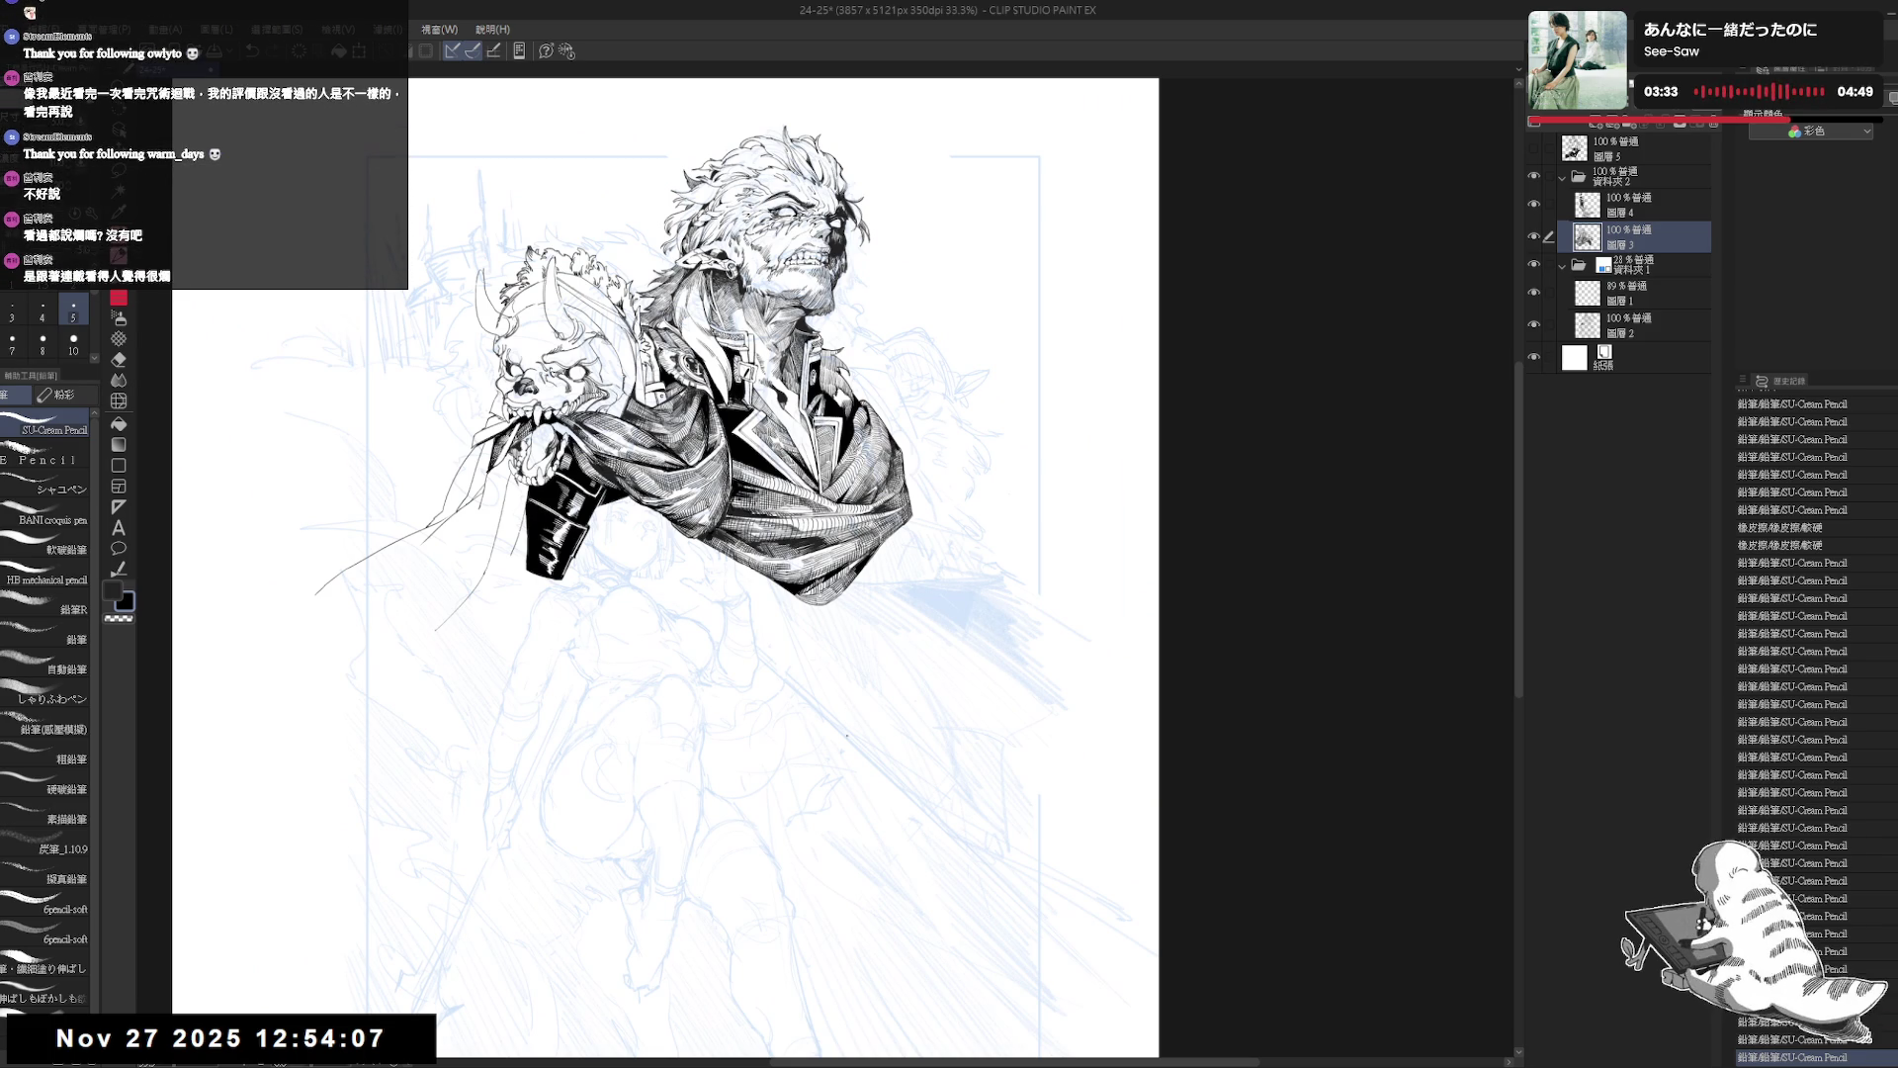
Undo the last pencil stroke and the stray mark on the coat.
left_click_drag(830, 707, 864, 702)
scroll(864, 702, "up", 2)
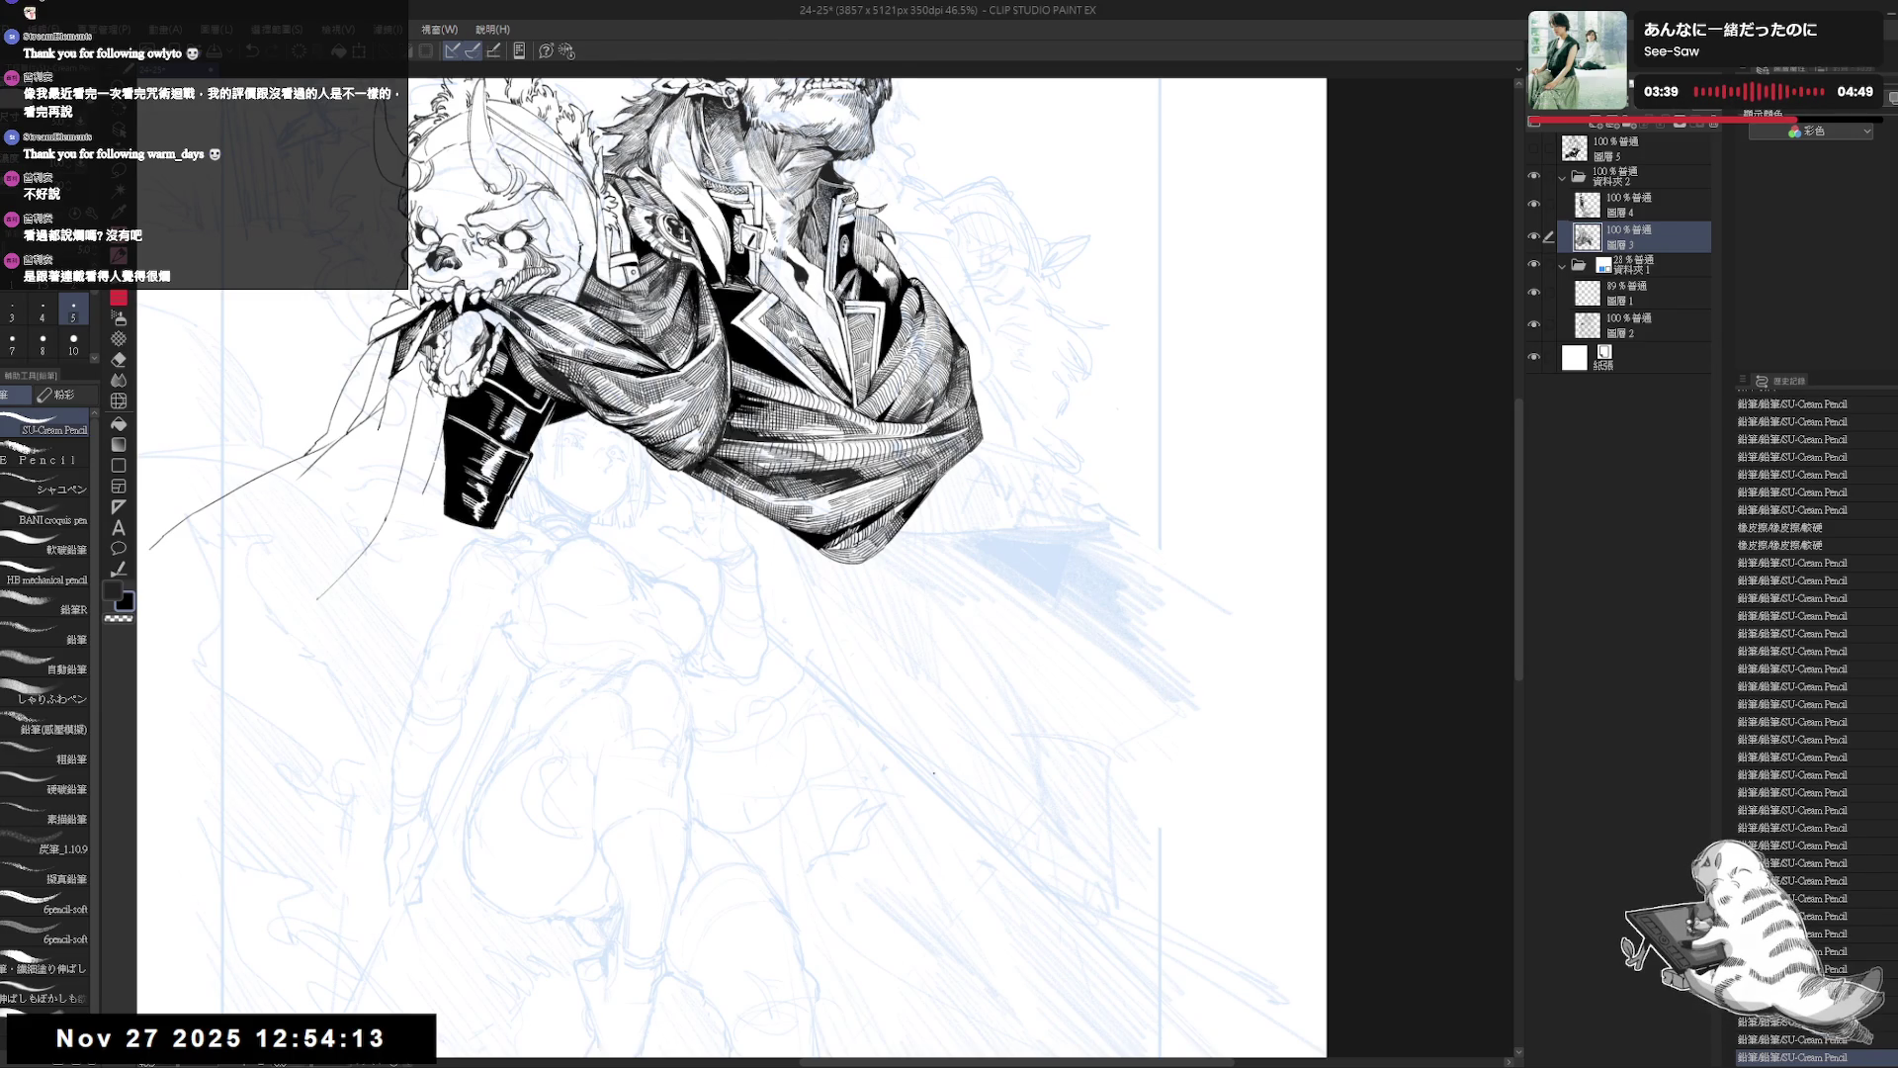
left_click_drag(879, 668, 871, 652)
key("ctrl+z")
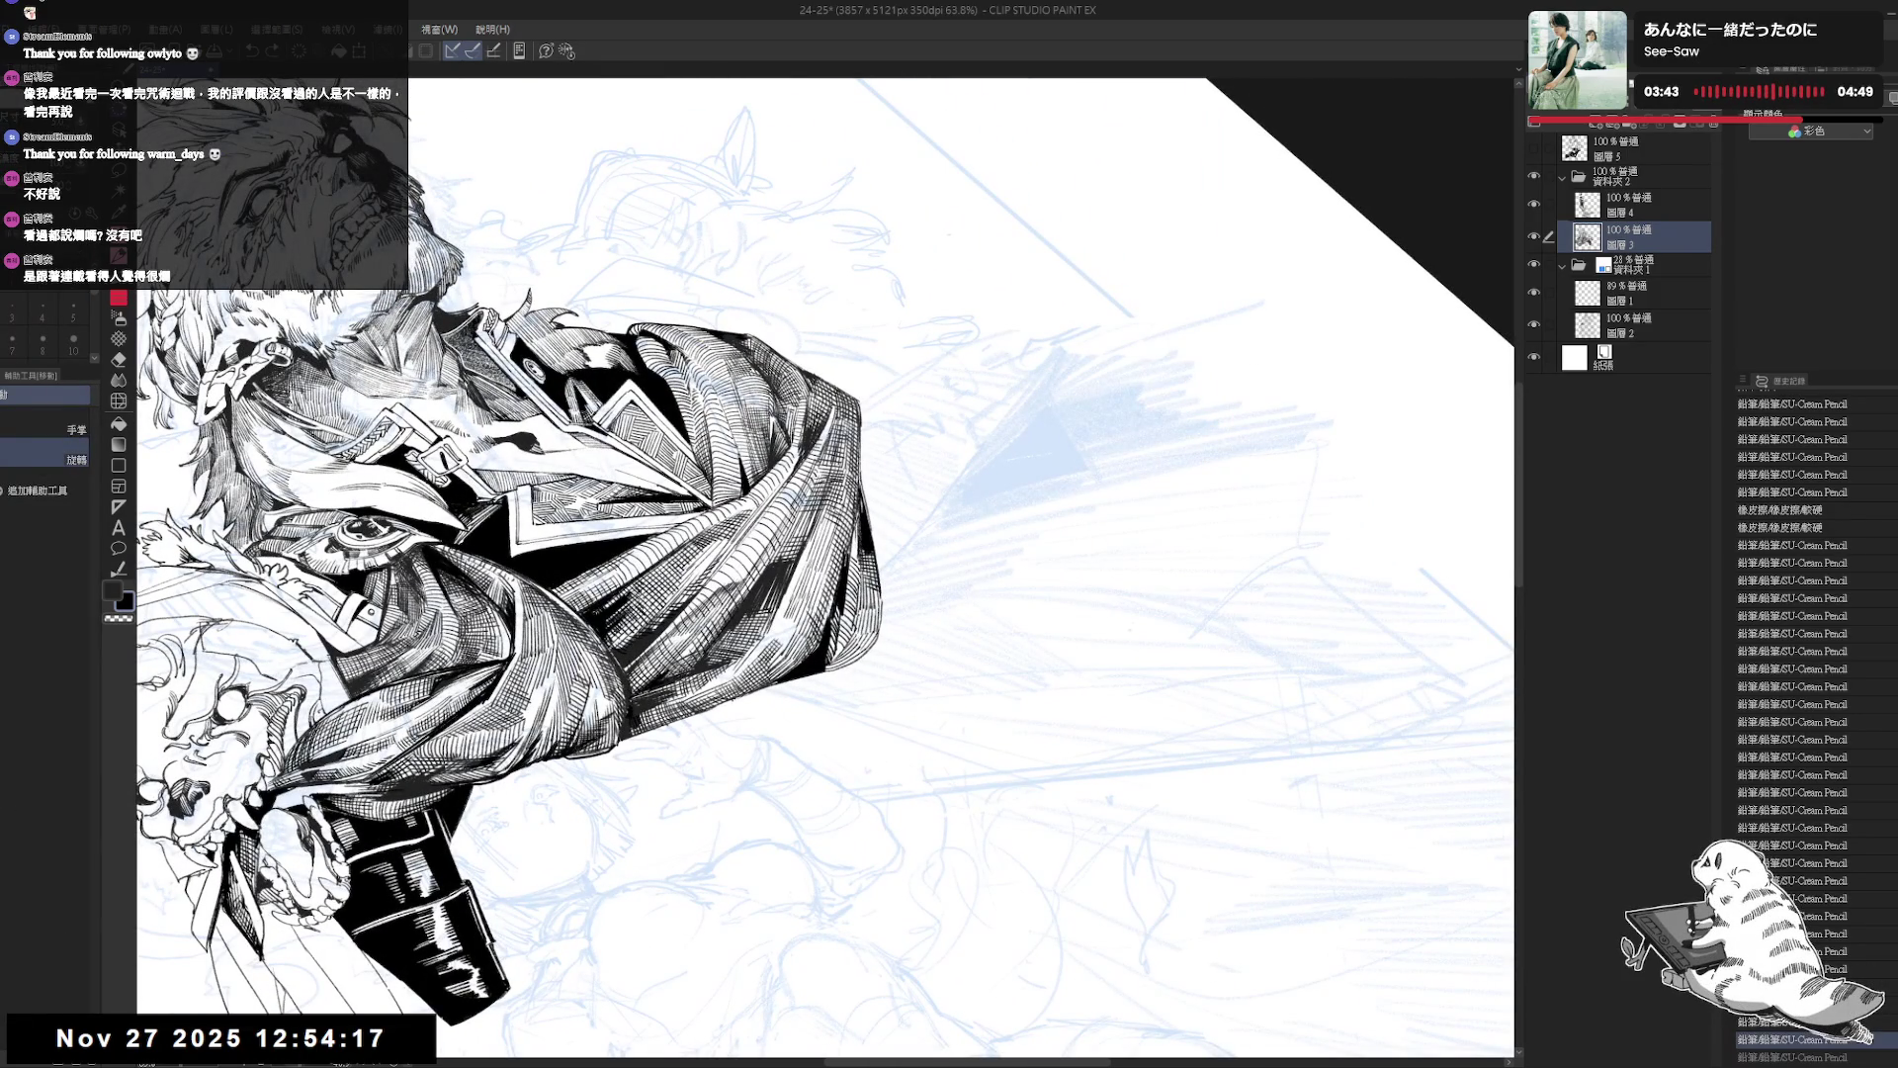
key("ctrl+z")
Toggle undo and redo to compare the recent pencil strokes with and without.
mouse_move(858, 622)
left_mouse_down()
mouse_move(984, 346)
mouse_move(967, 380)
left_mouse_up()
scroll(967, 379, "down", 1)
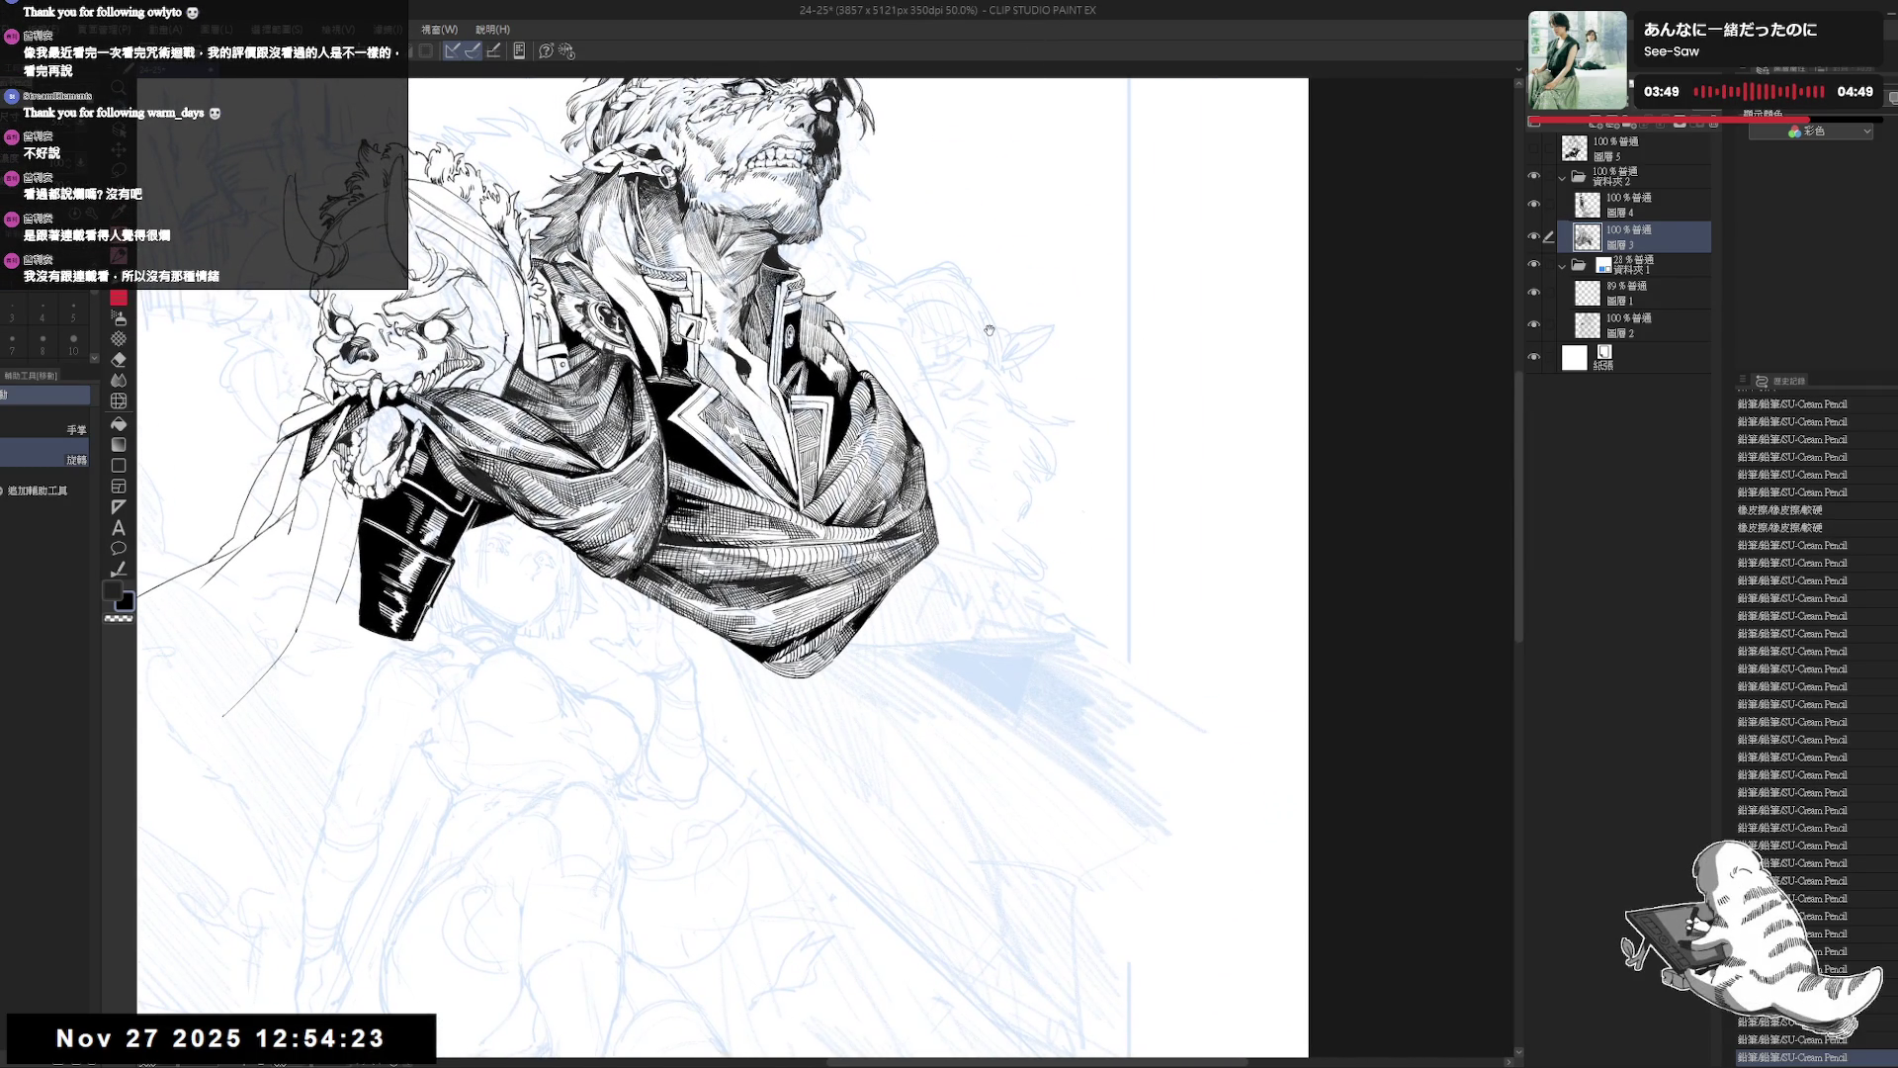
scroll(989, 330, "down", 2)
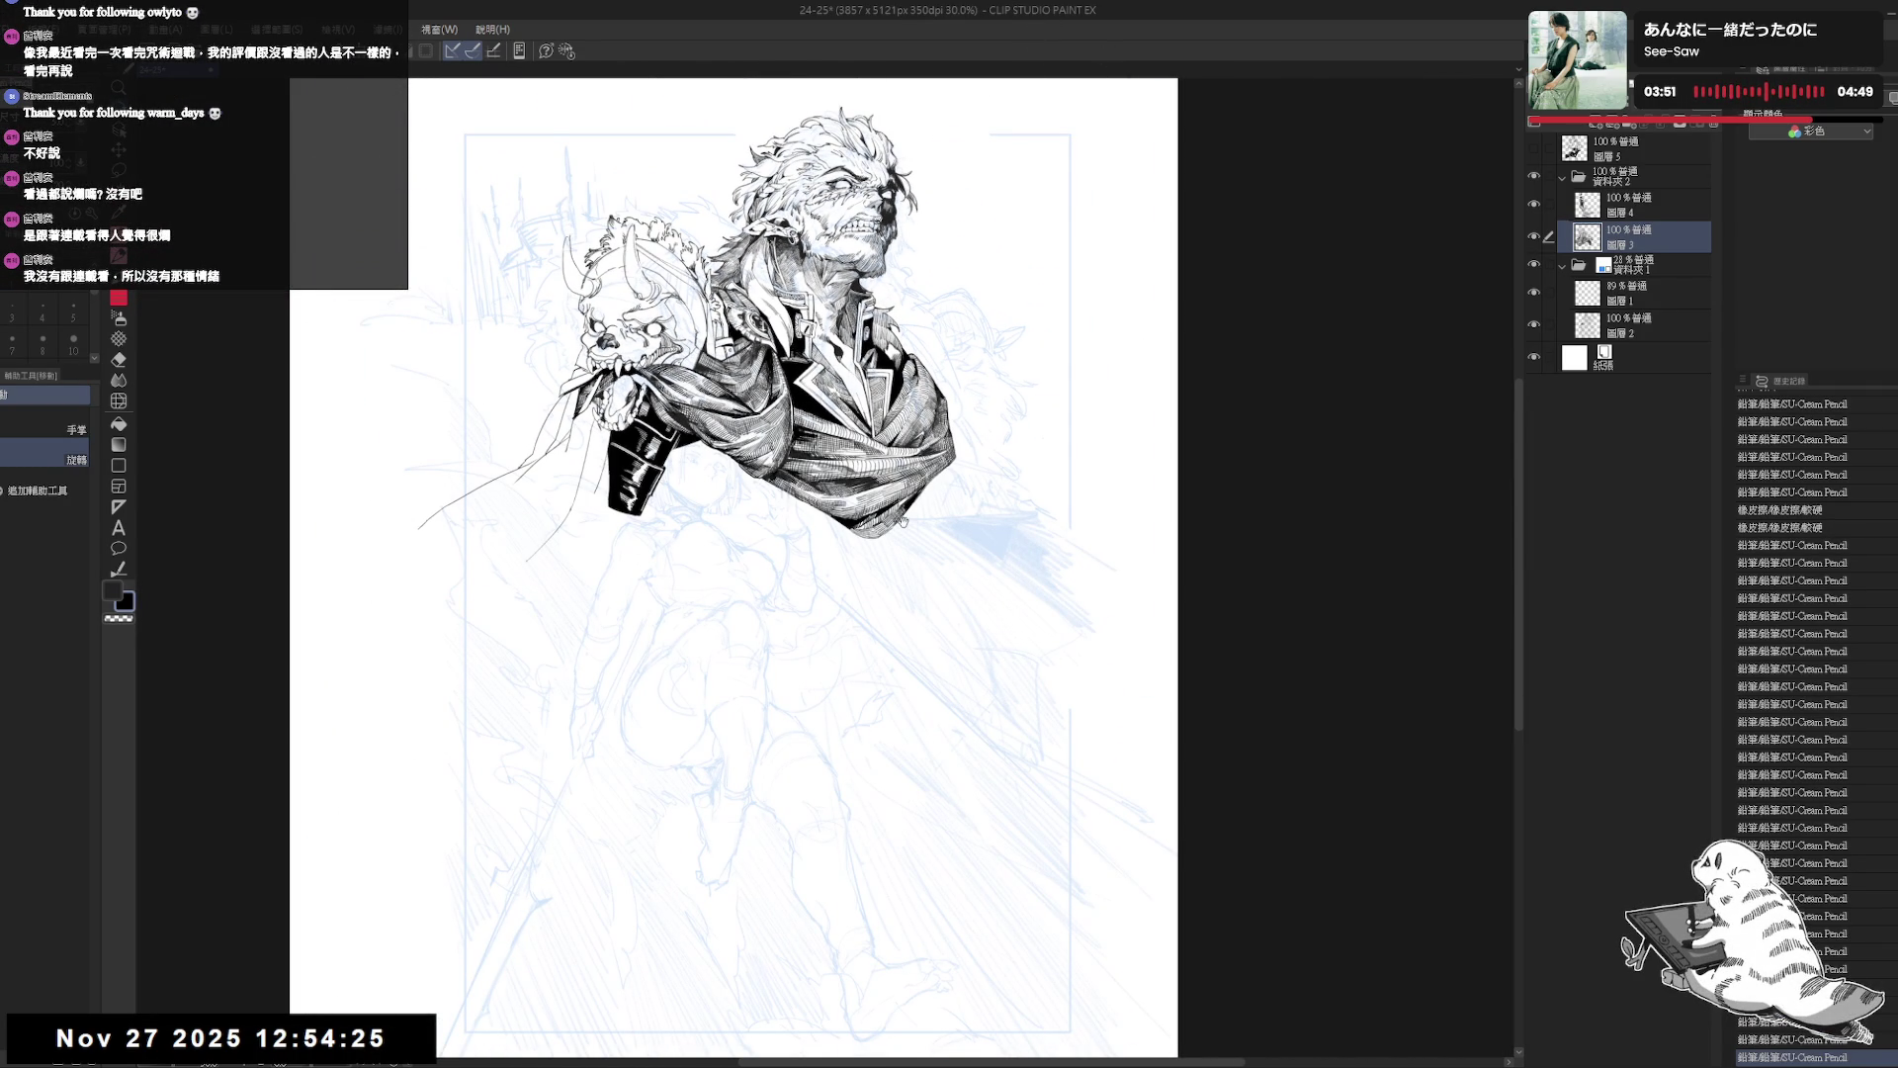
scroll(903, 522, "up", 2)
left_click_drag(887, 554, 852, 684)
key("p")
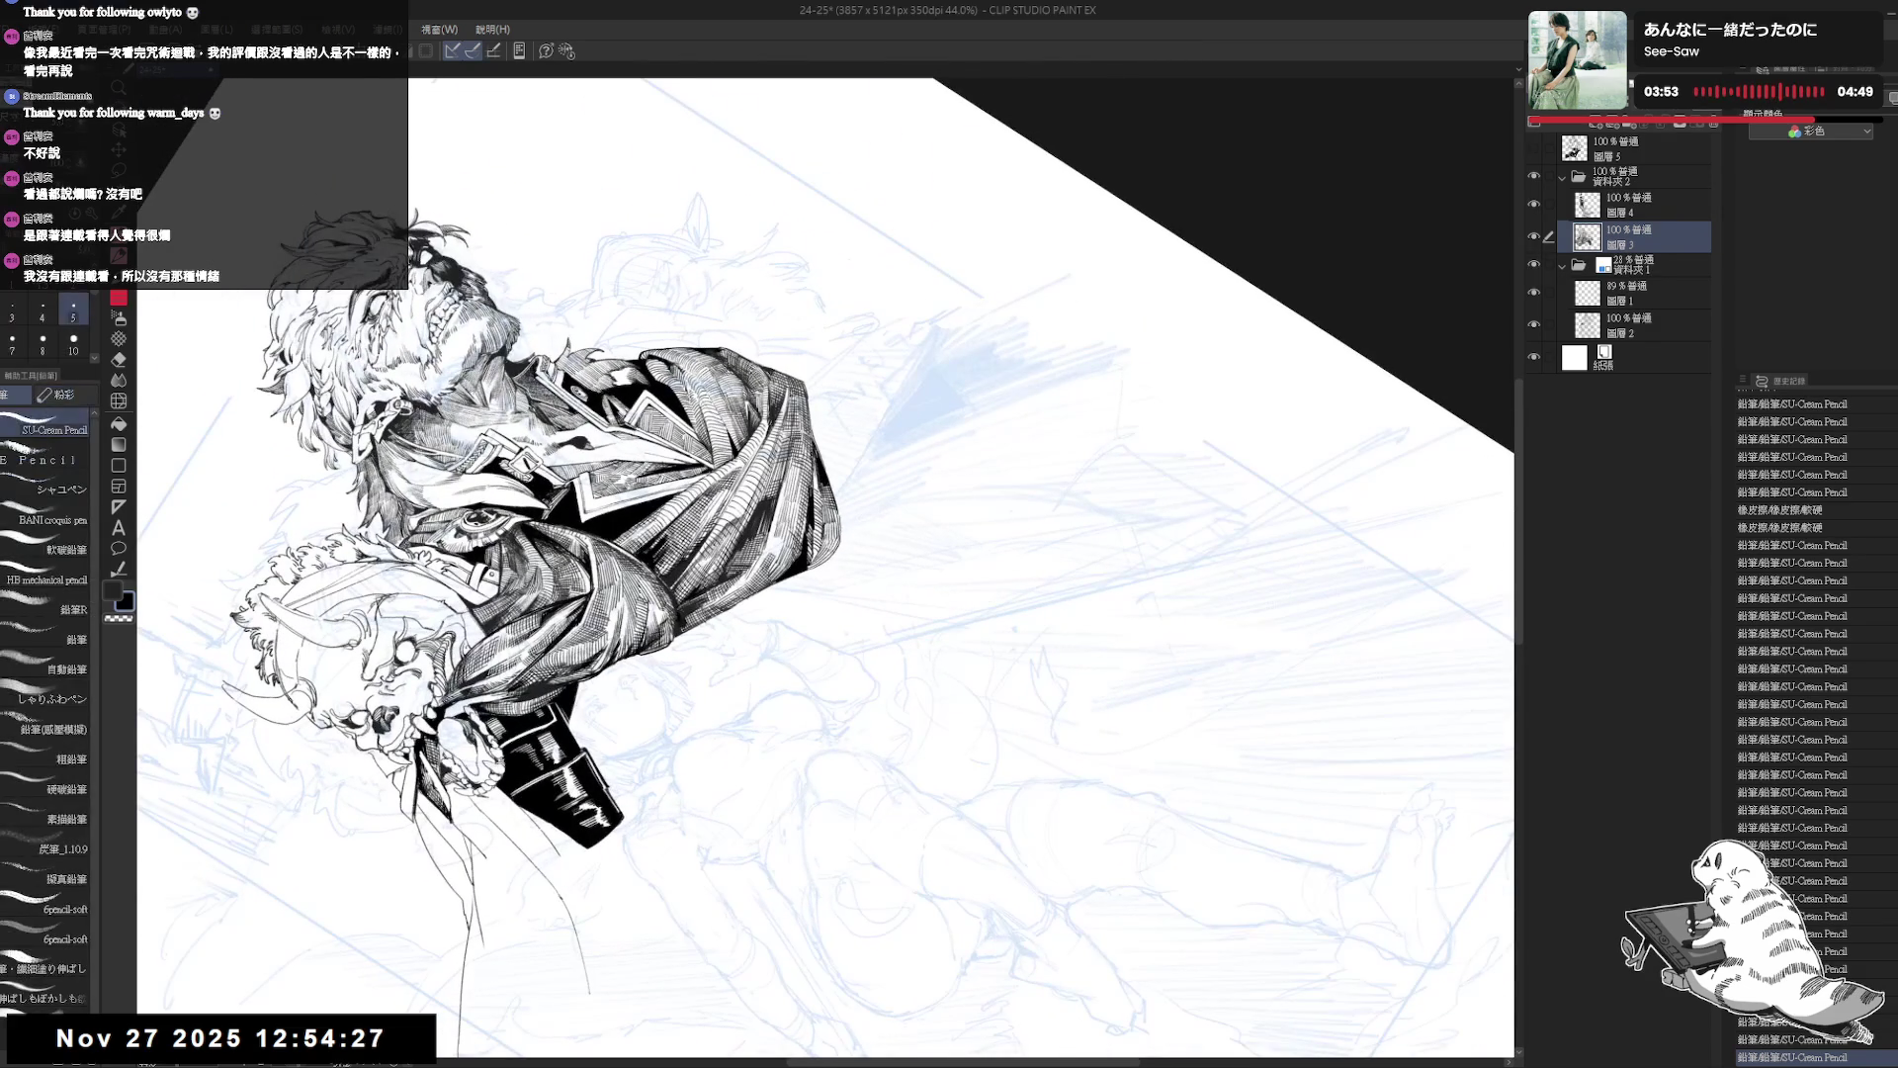
key("ctrl+z")
key("ctrl+y")
key("ctrl+y")
key("ctrl+y")
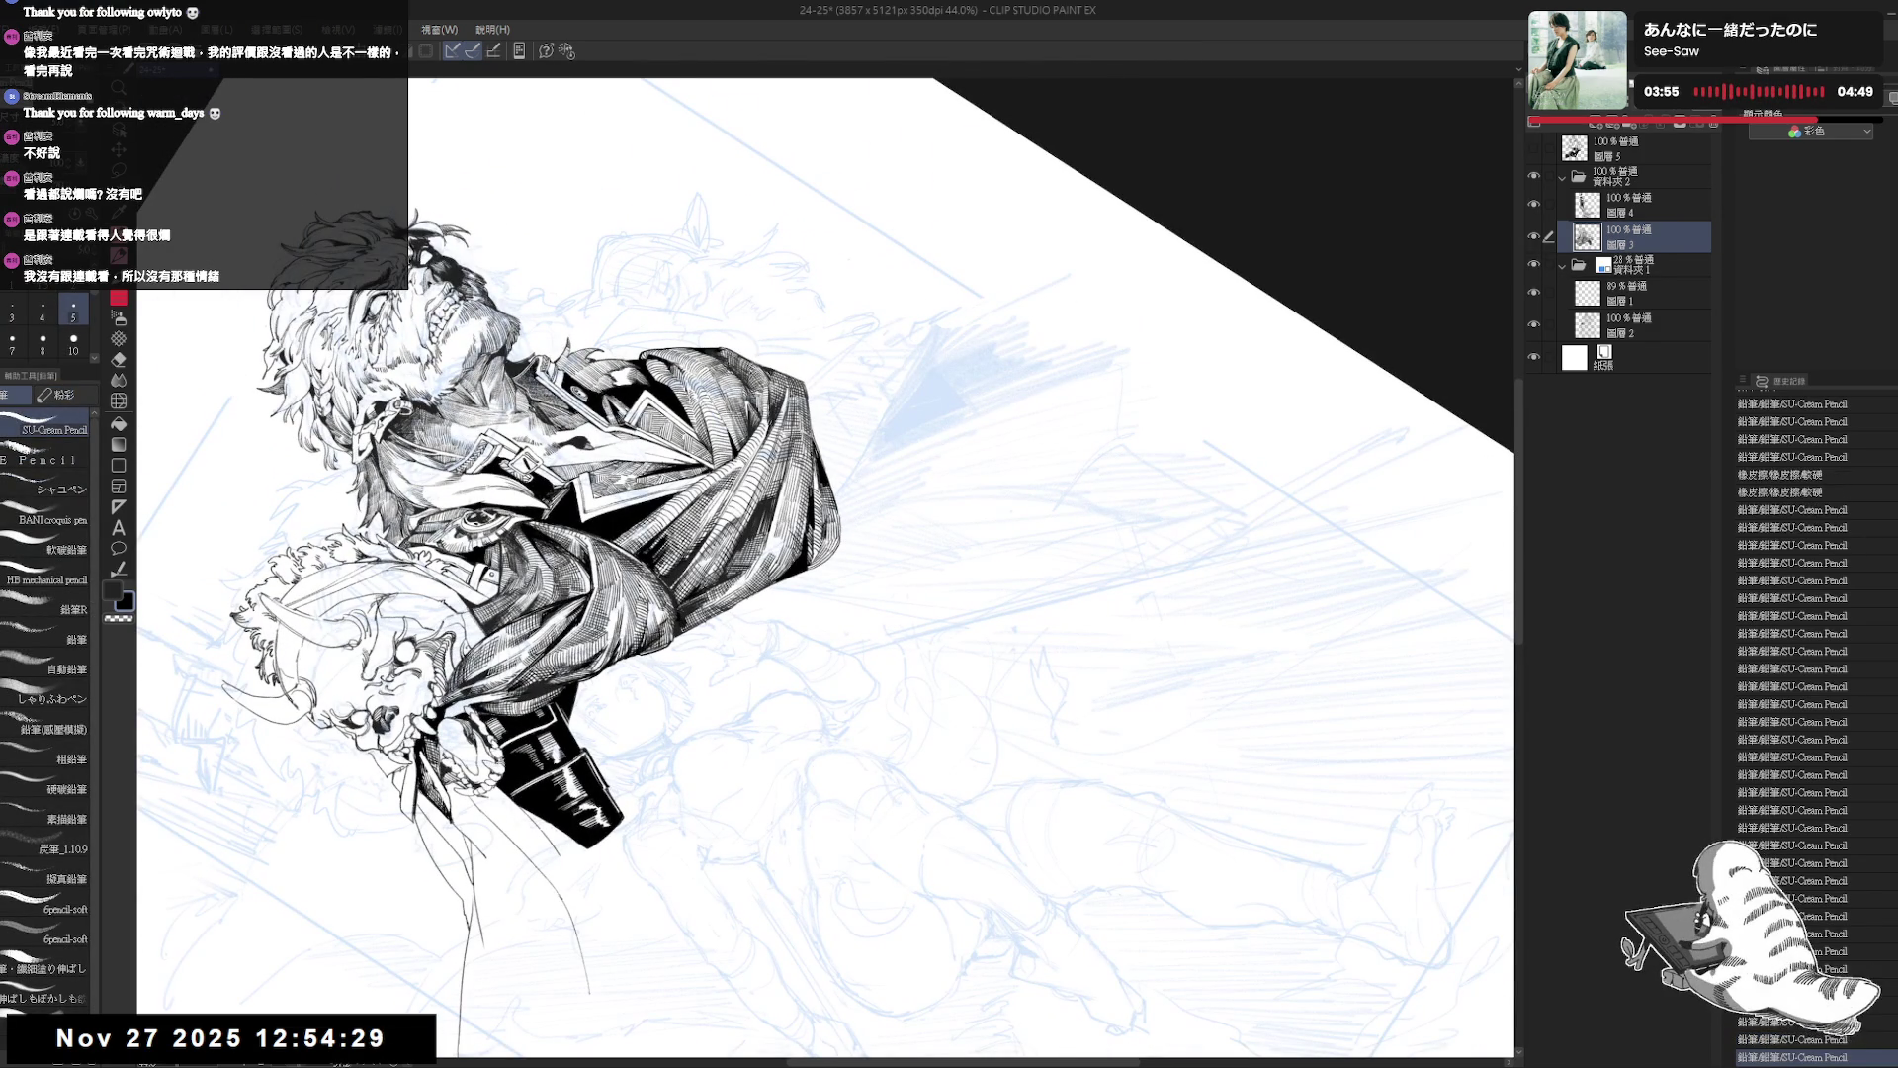
key("ctrl+z")
key("ctrl+z")
key("ctrl+z")
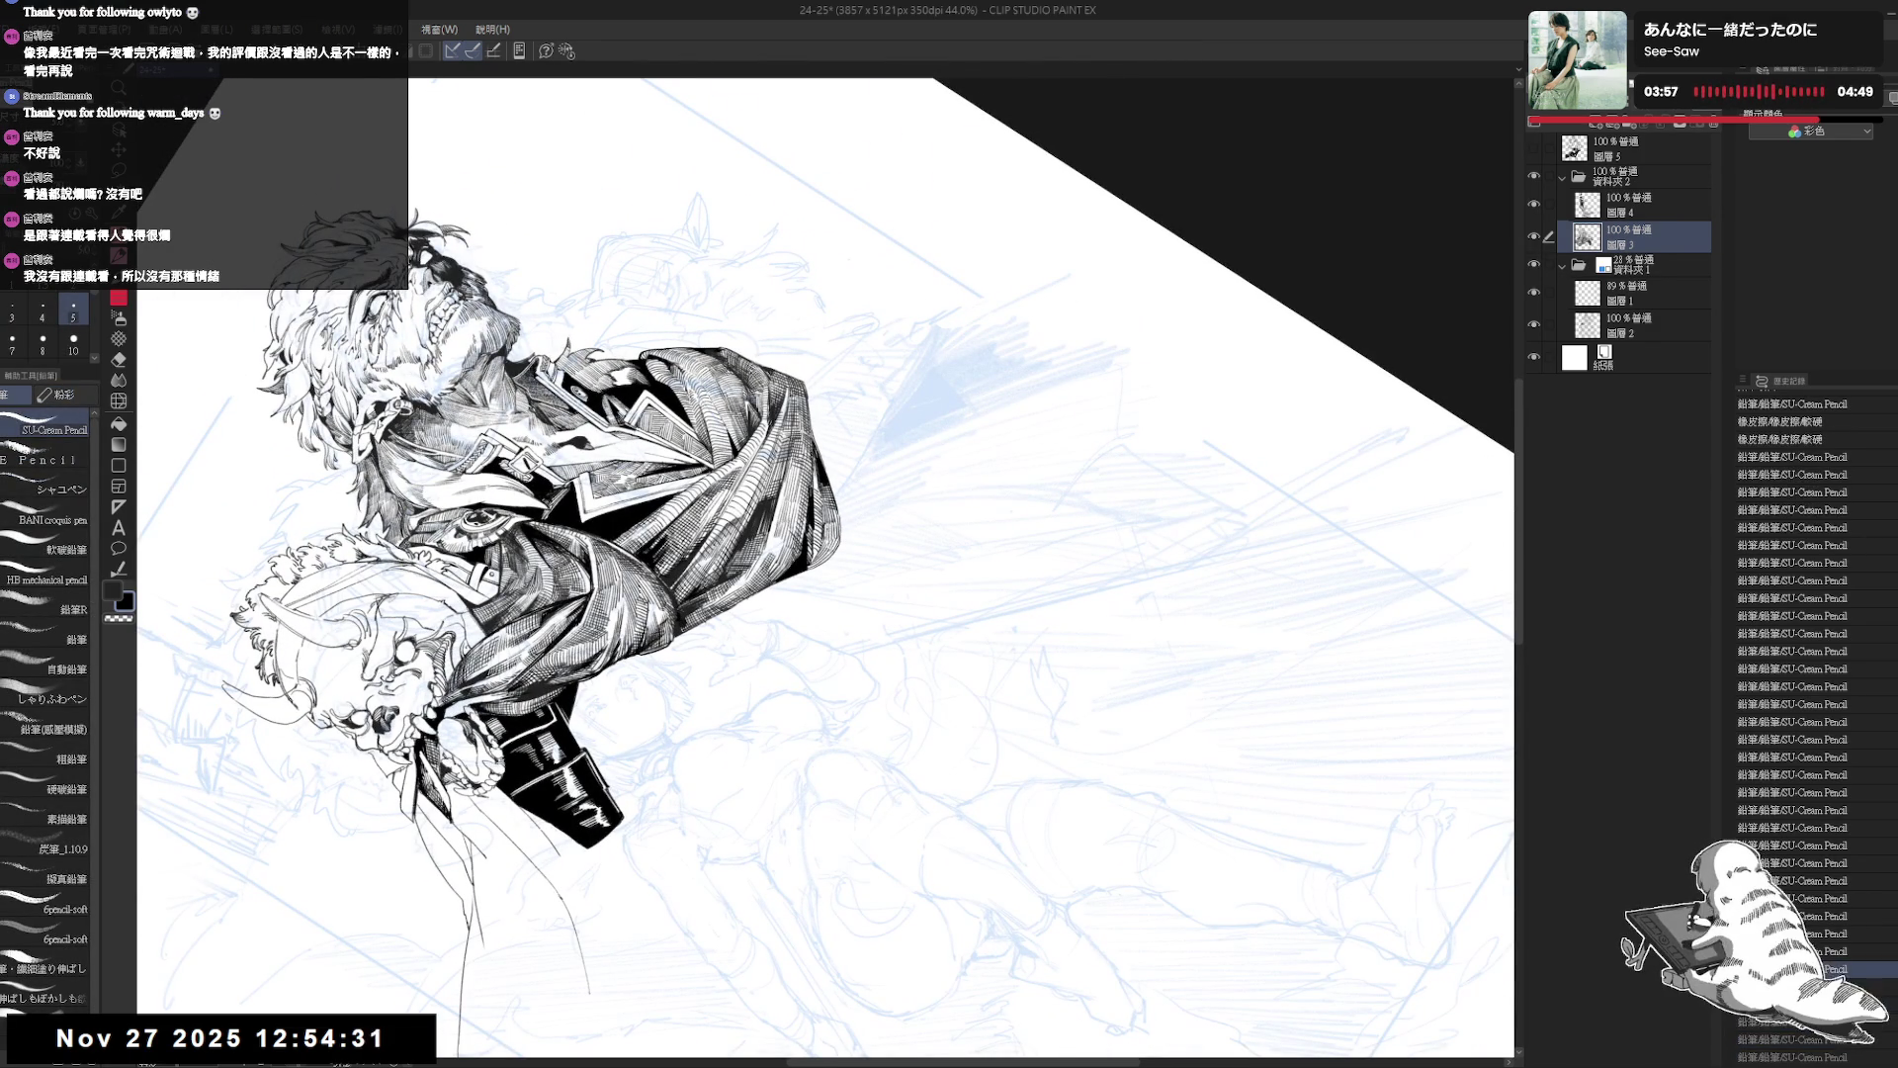
key("ctrl+y")
key("ctrl+y")
key("ctrl+y")
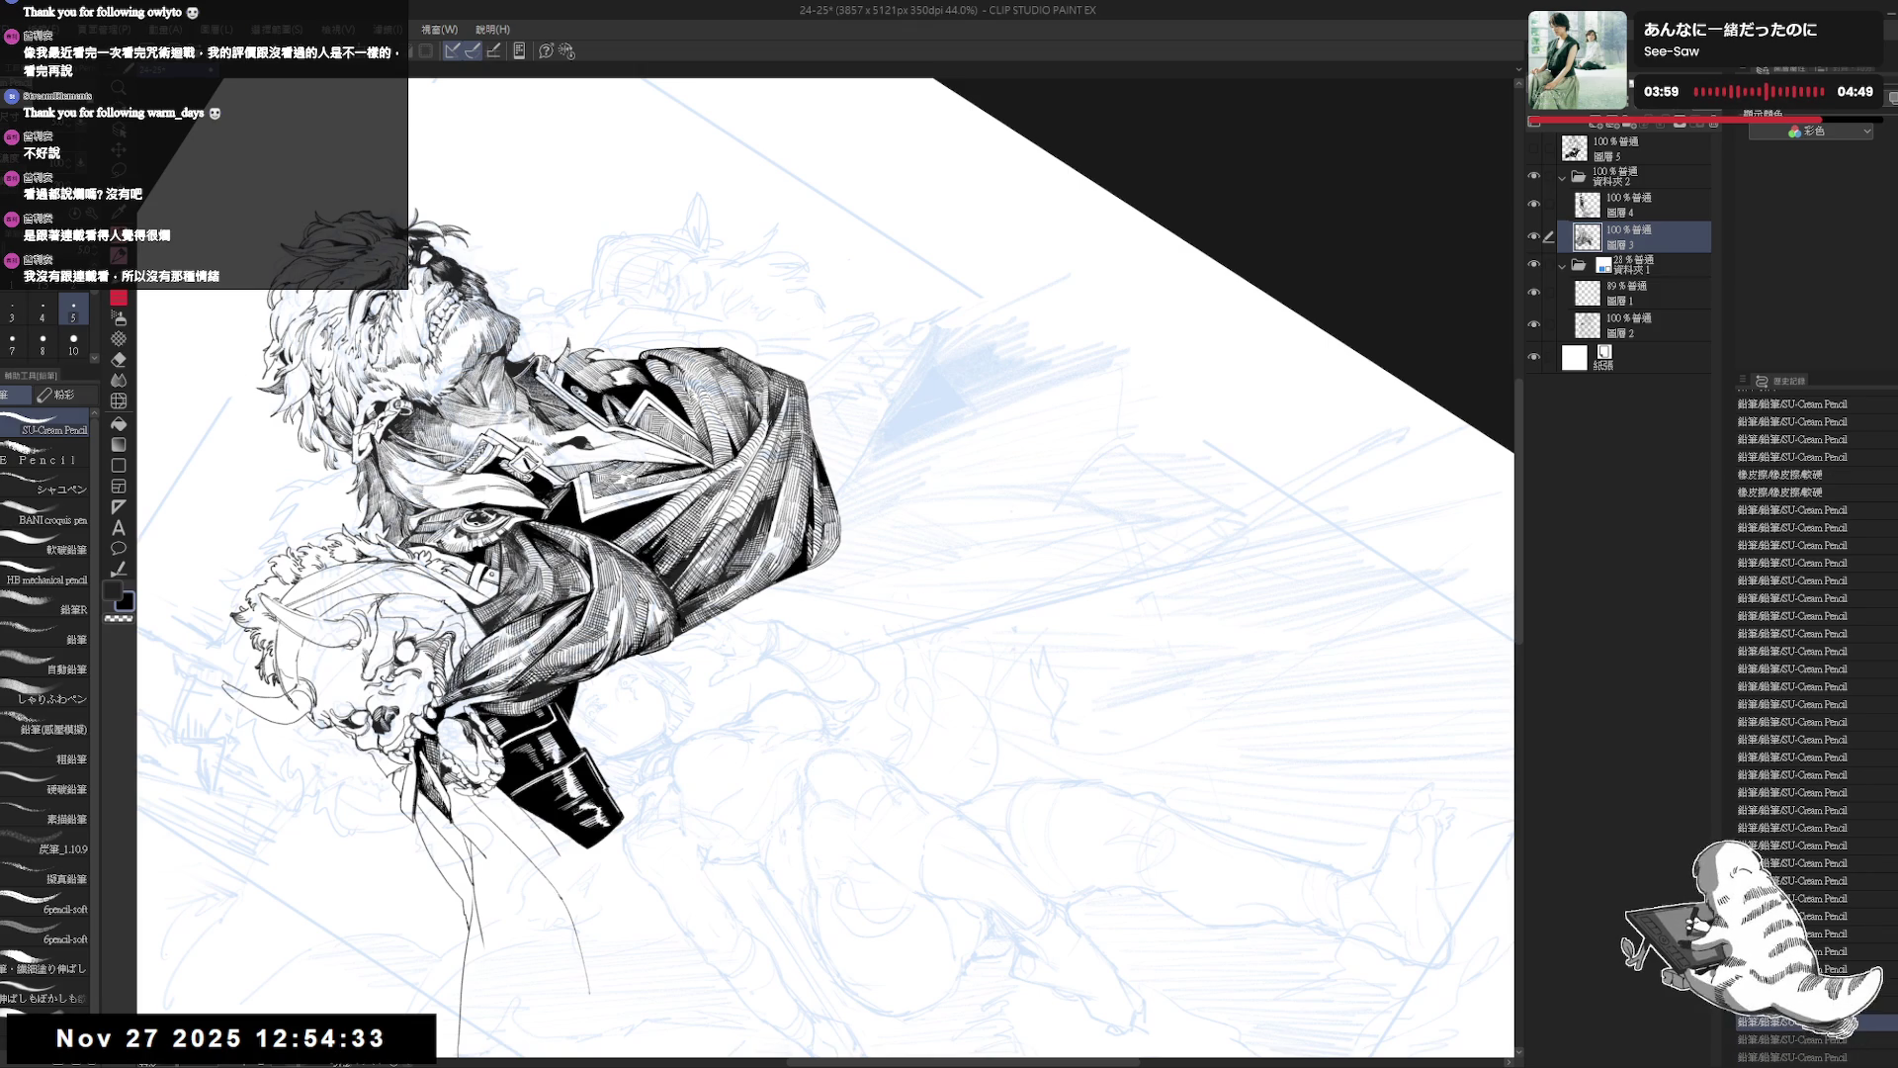
key("ctrl+y")
Redo the remaining pencil strokes to keep the latest hatching.
mouse_move(529, 569)
left_mouse_down()
mouse_move(588, 390)
mouse_move(739, 285)
mouse_move(927, 290)
left_mouse_up()
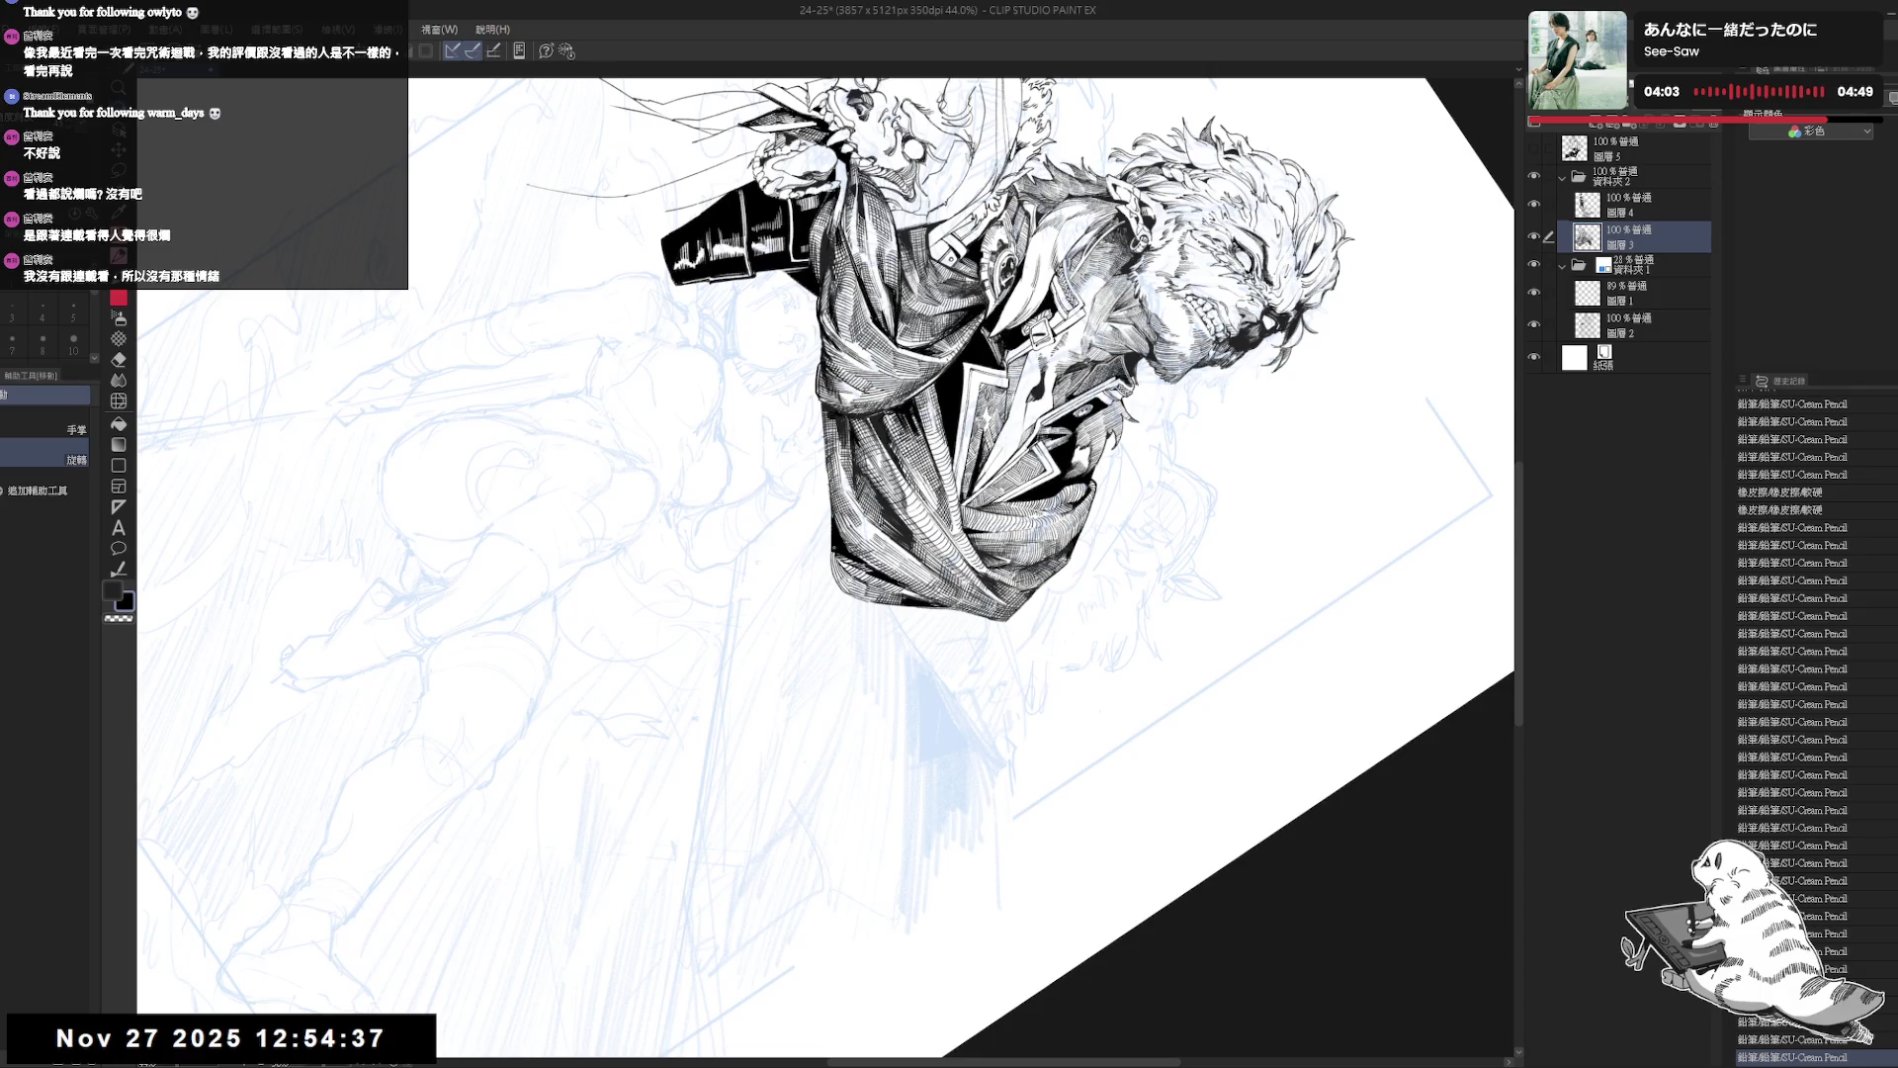
key("ctrl+y")
left_click_drag(820, 746, 805, 678)
key("ctrl+y")
key("ctrl+y")
key("ctrl+y")
key("ctrl+y")
key("ctrl+y")
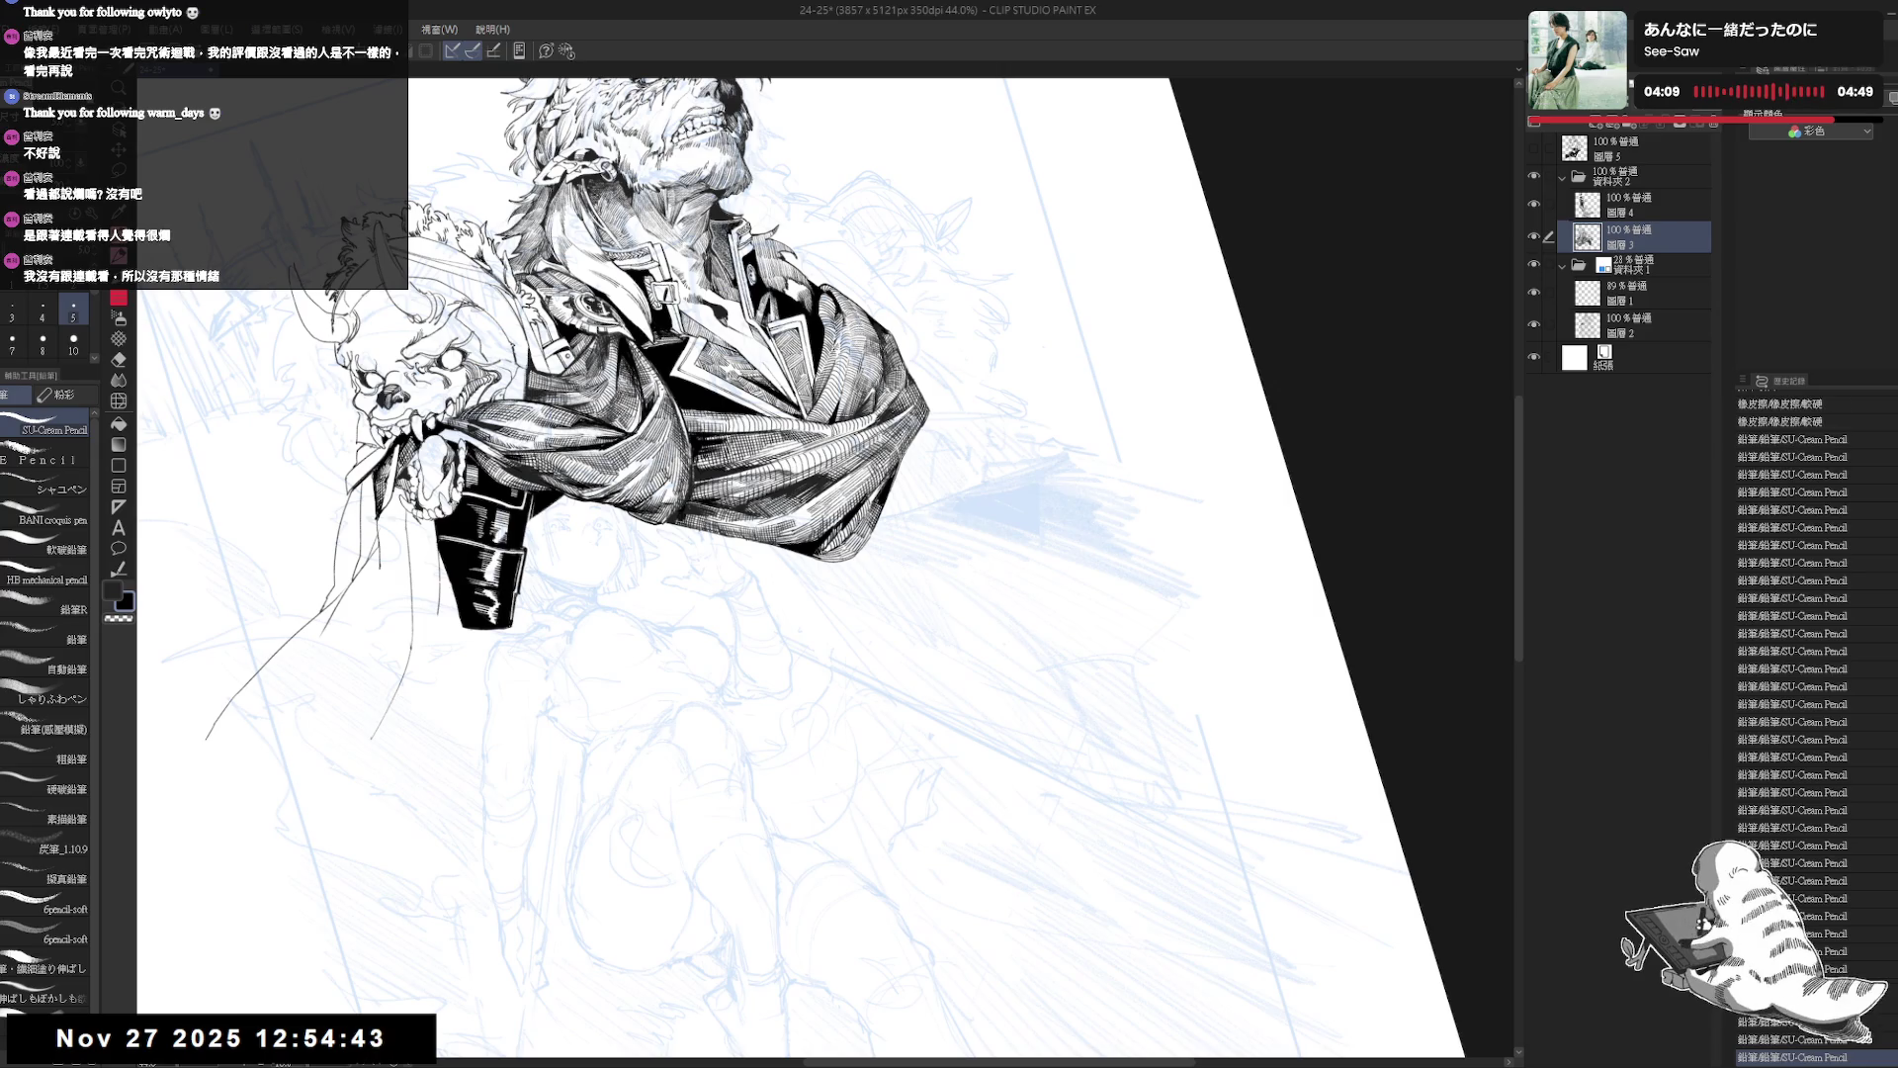
key("ctrl+@")
Fit the whole page upright in the window and reframe it to inspect the figure.
left_click_drag(859, 614, 821, 494)
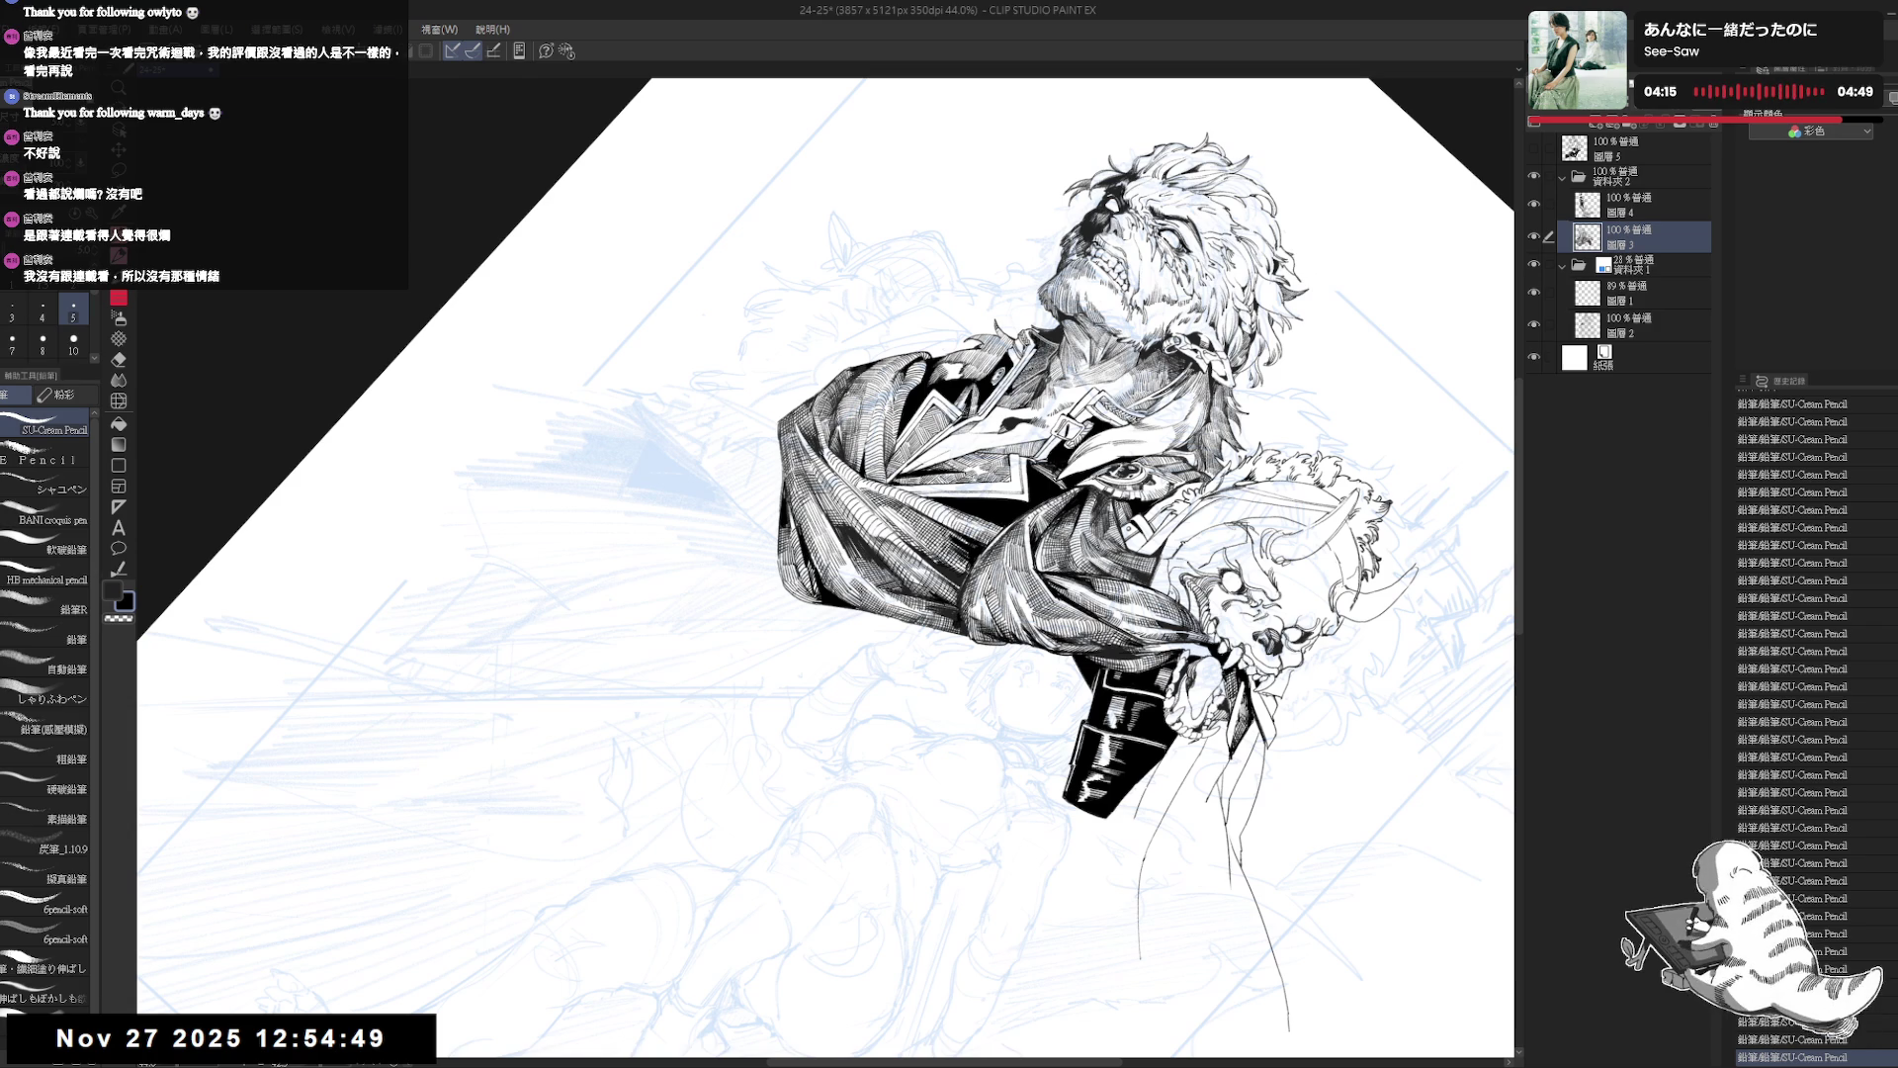
left_click_drag(825, 568, 771, 475)
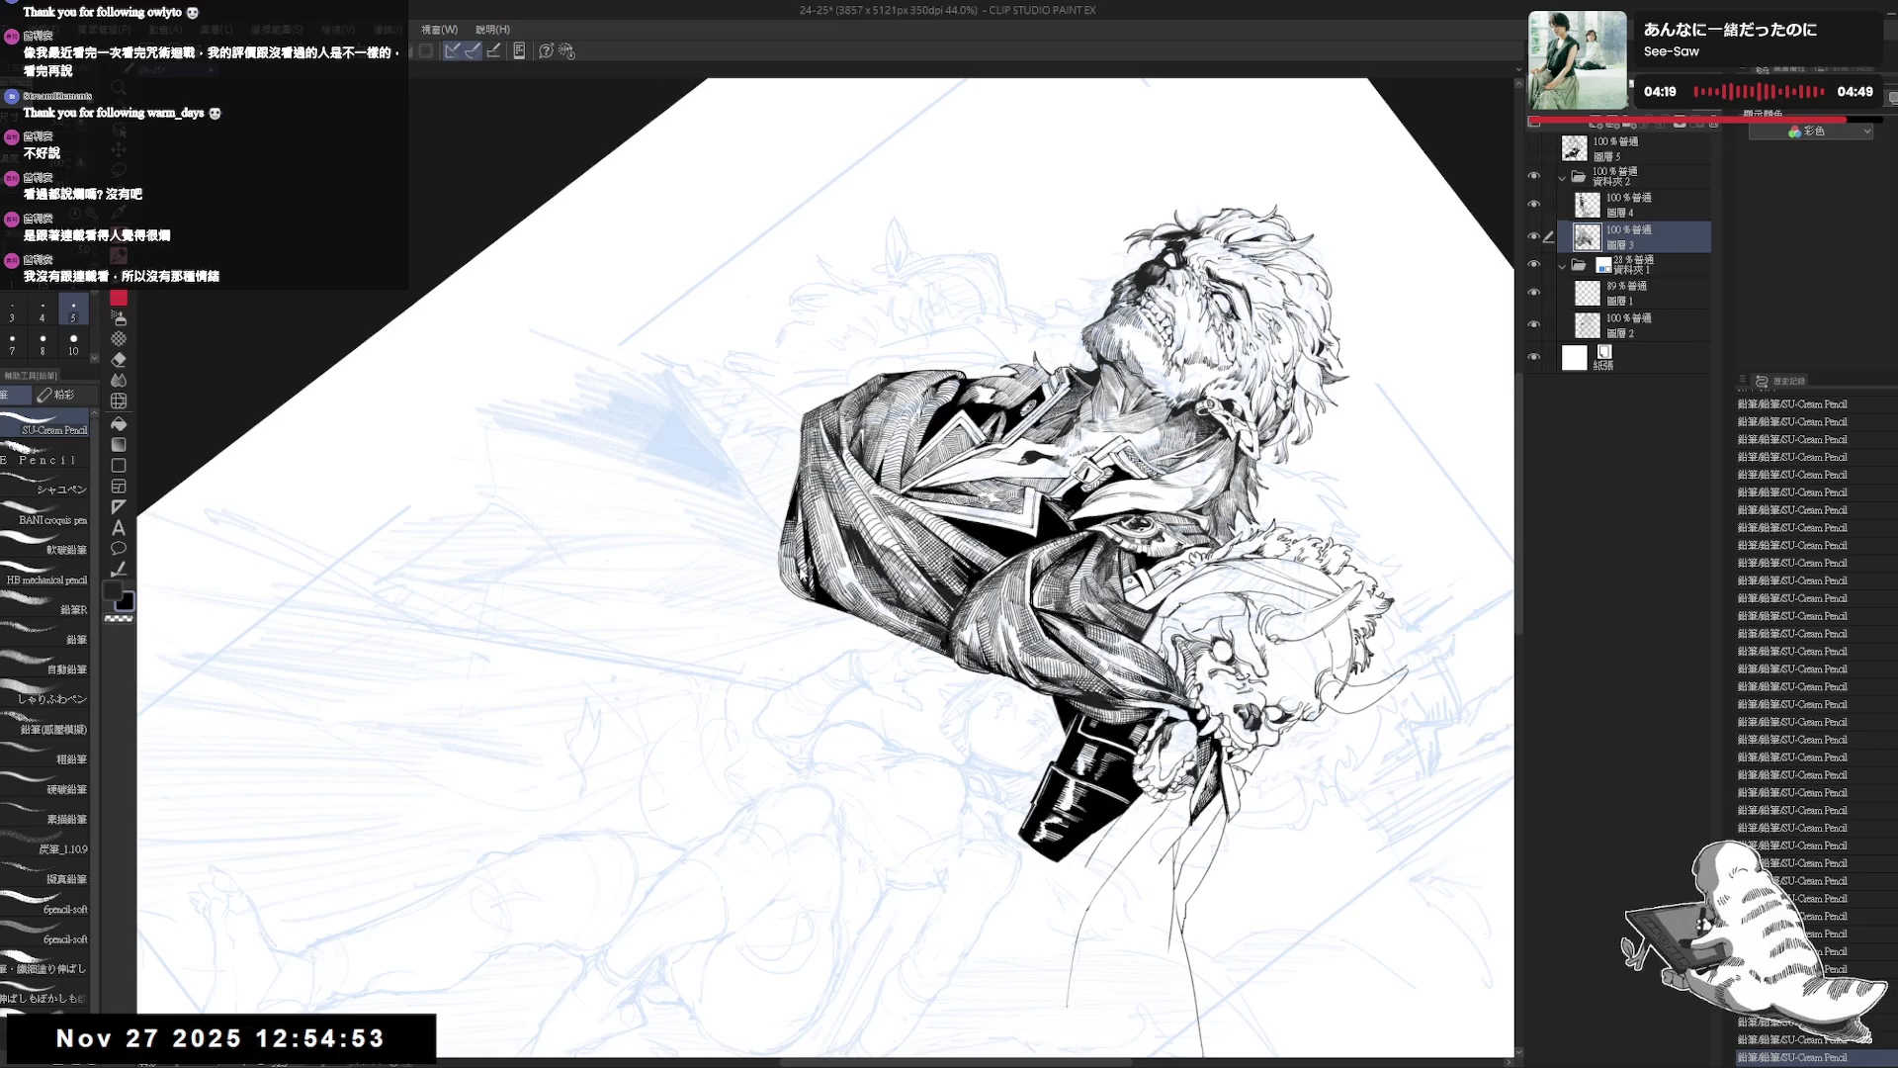
key("ctrl+0")
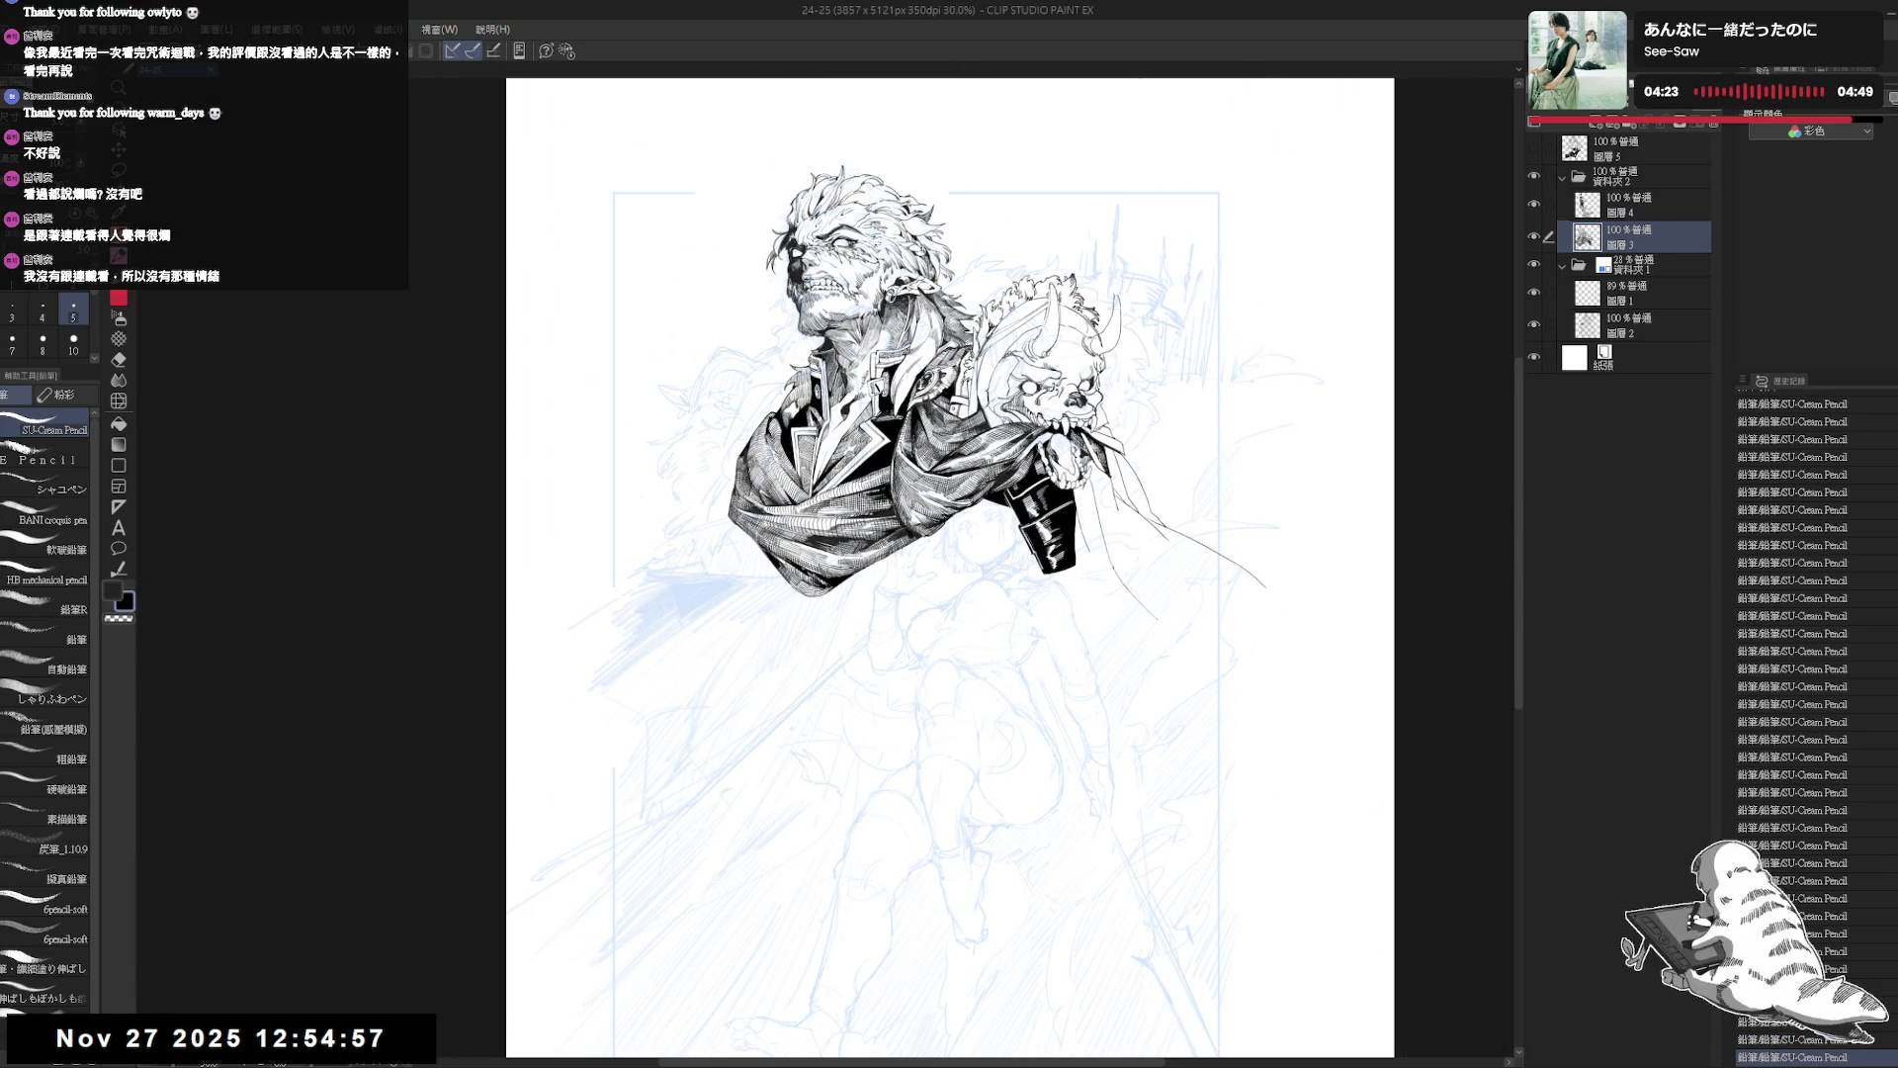
left_click_drag(1031, 571, 903, 406)
scroll(902, 406, "down", 1)
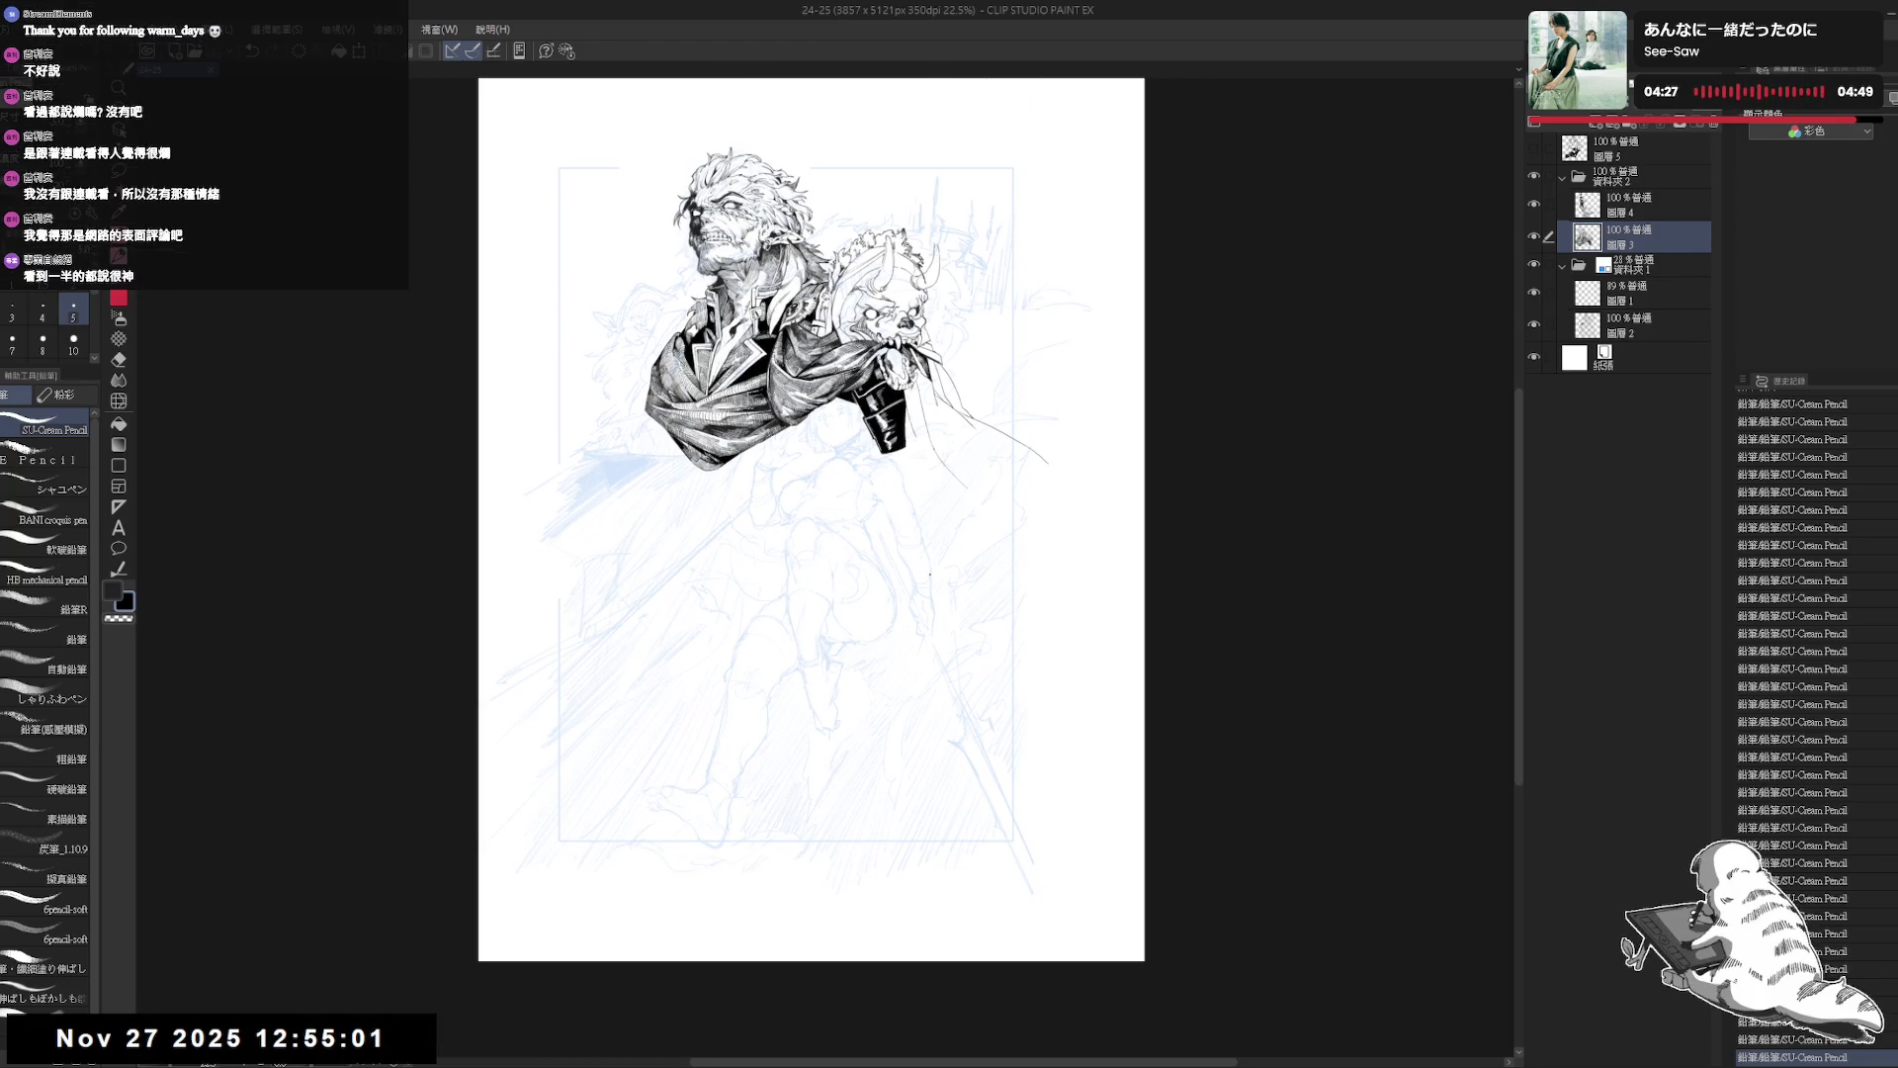
left_click_drag(746, 497, 795, 566)
scroll(797, 564, "up", 1)
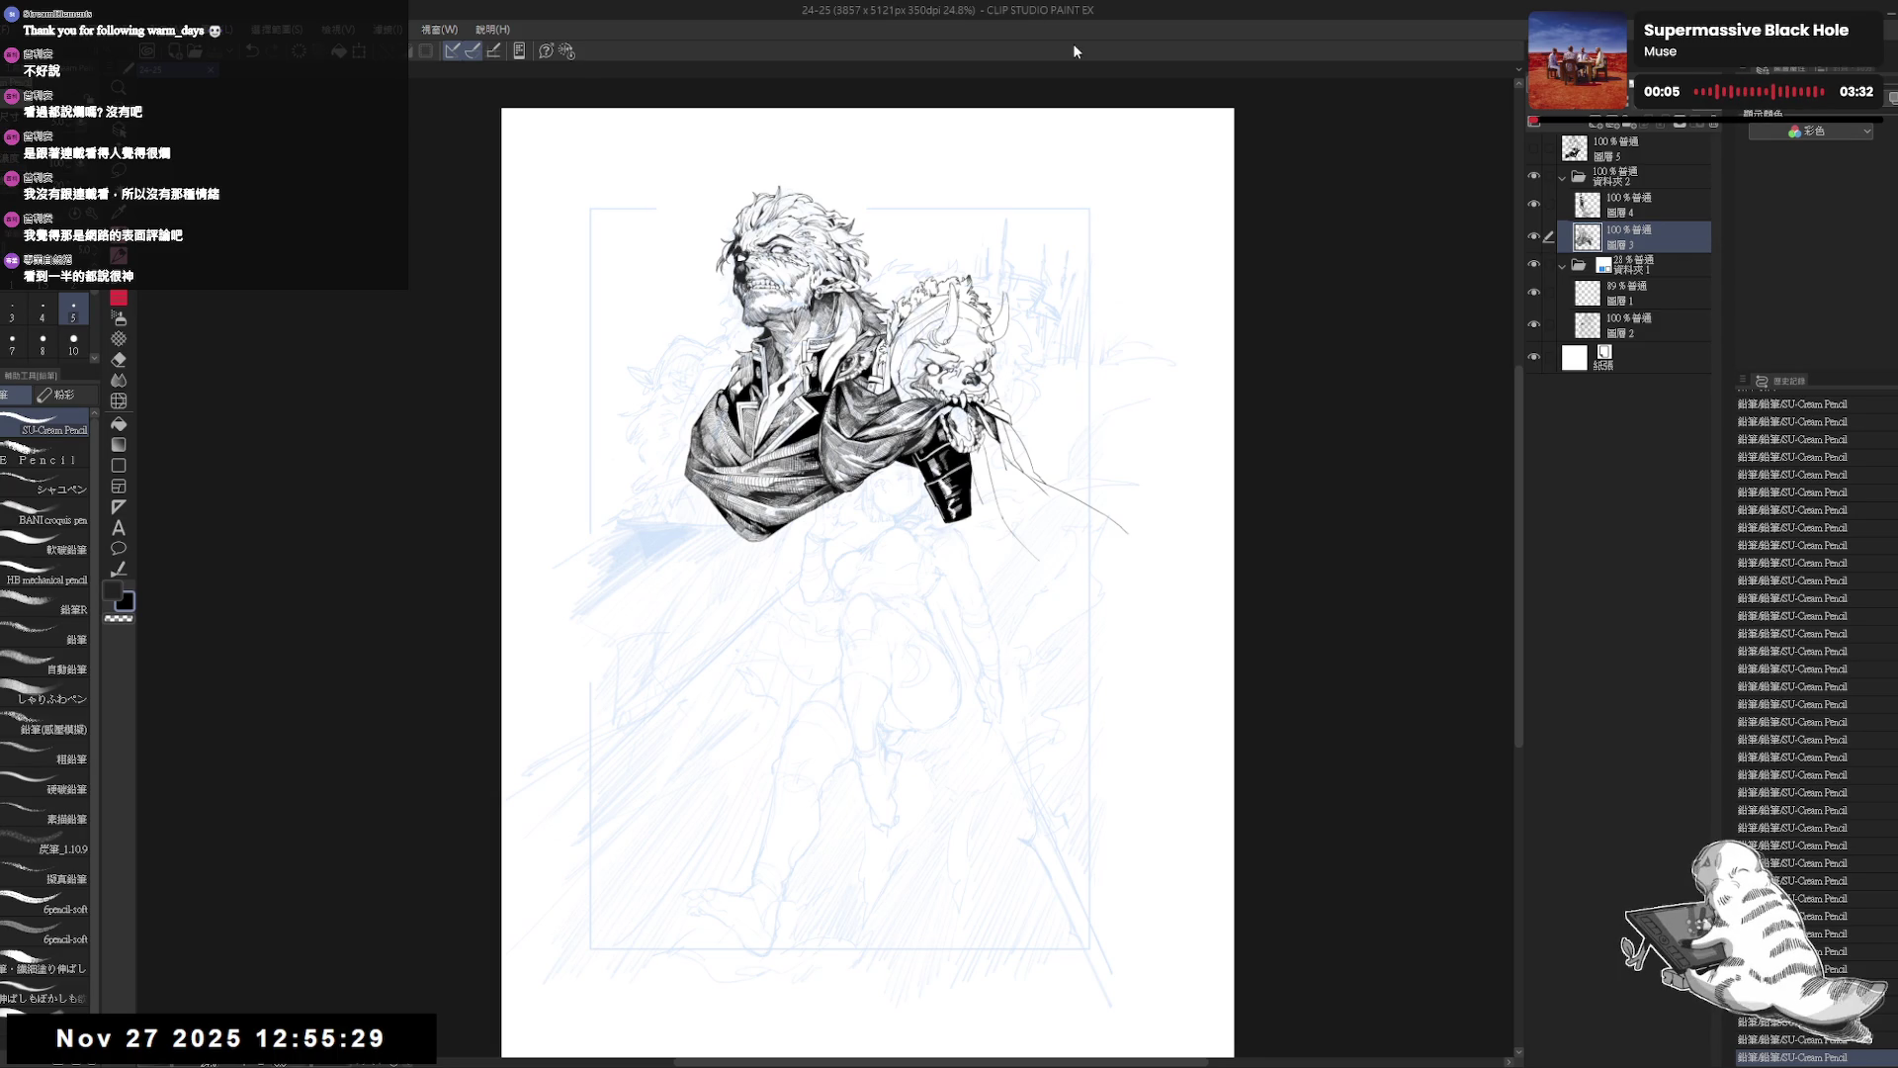
Compare the last step with redo and undo, and mirror the view to check the drawing.
scroll(671, 305, "up", 3)
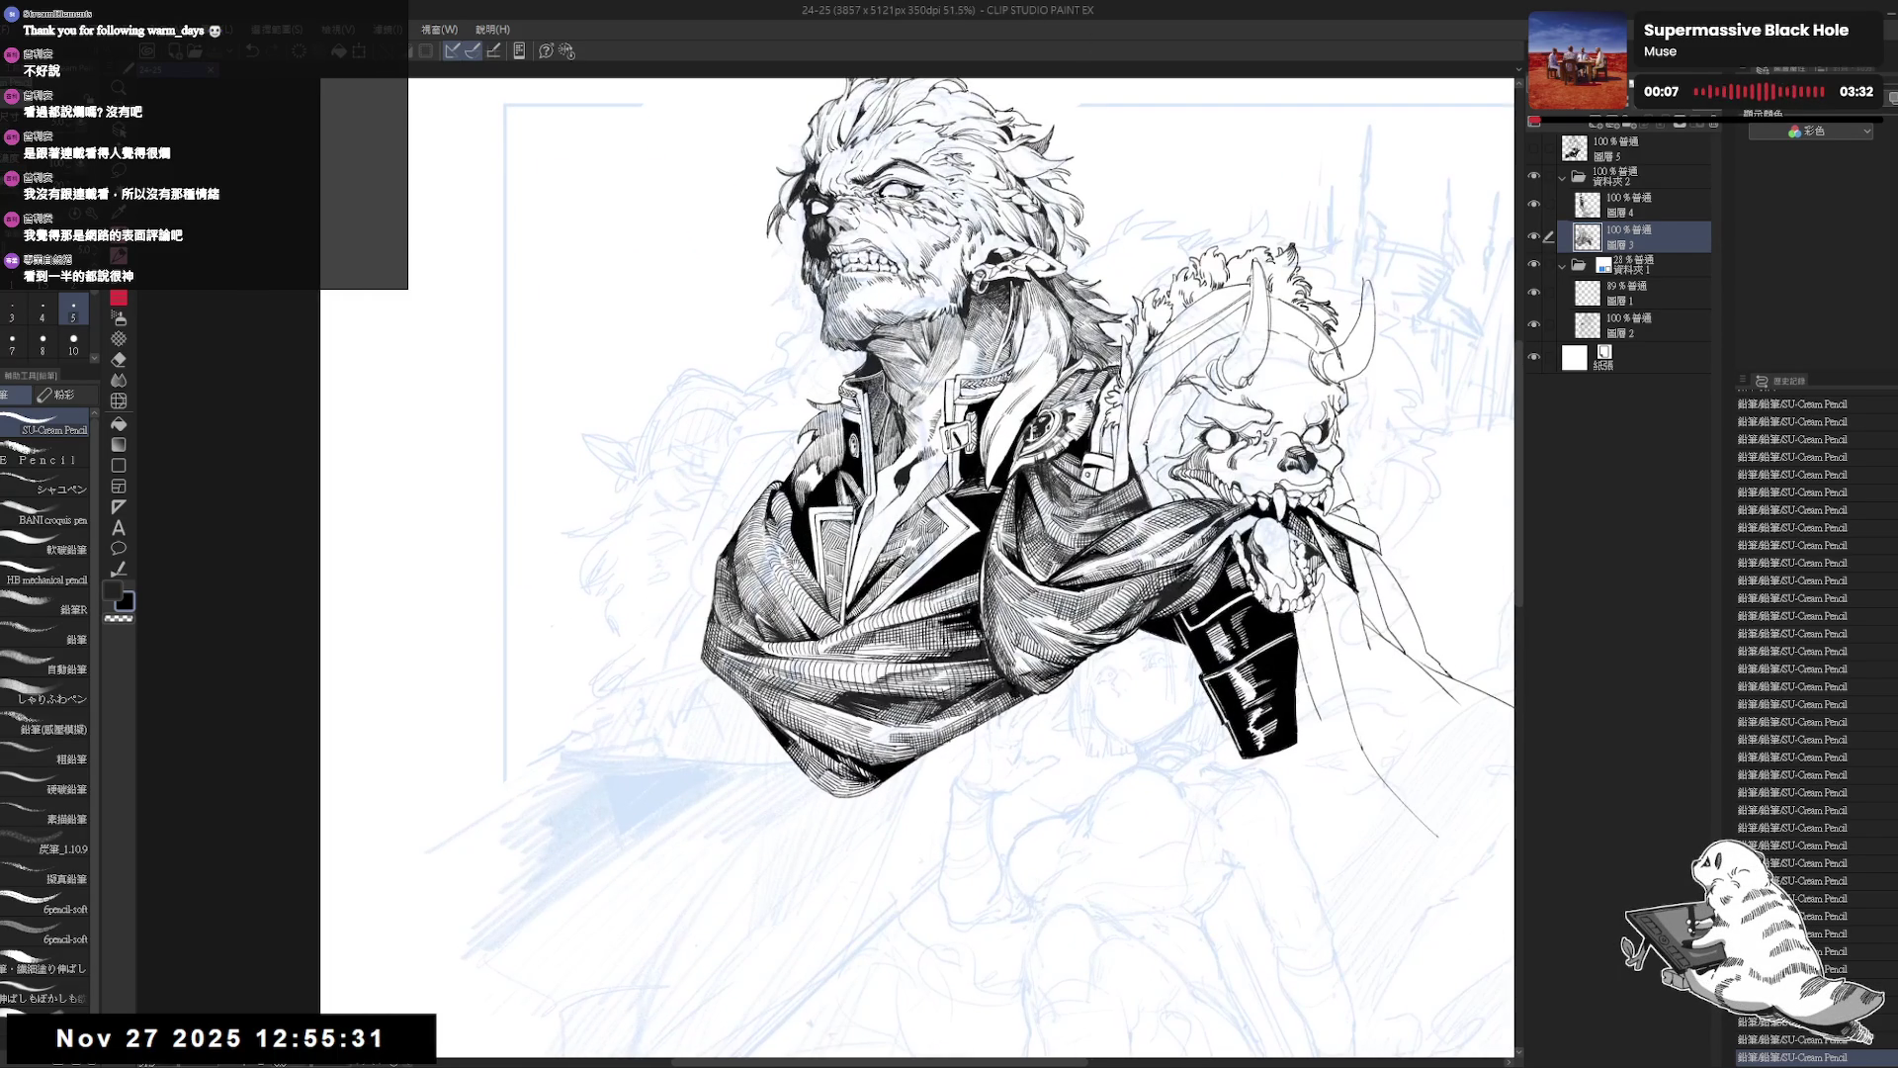
key("ctrl+y")
key("ctrl+z")
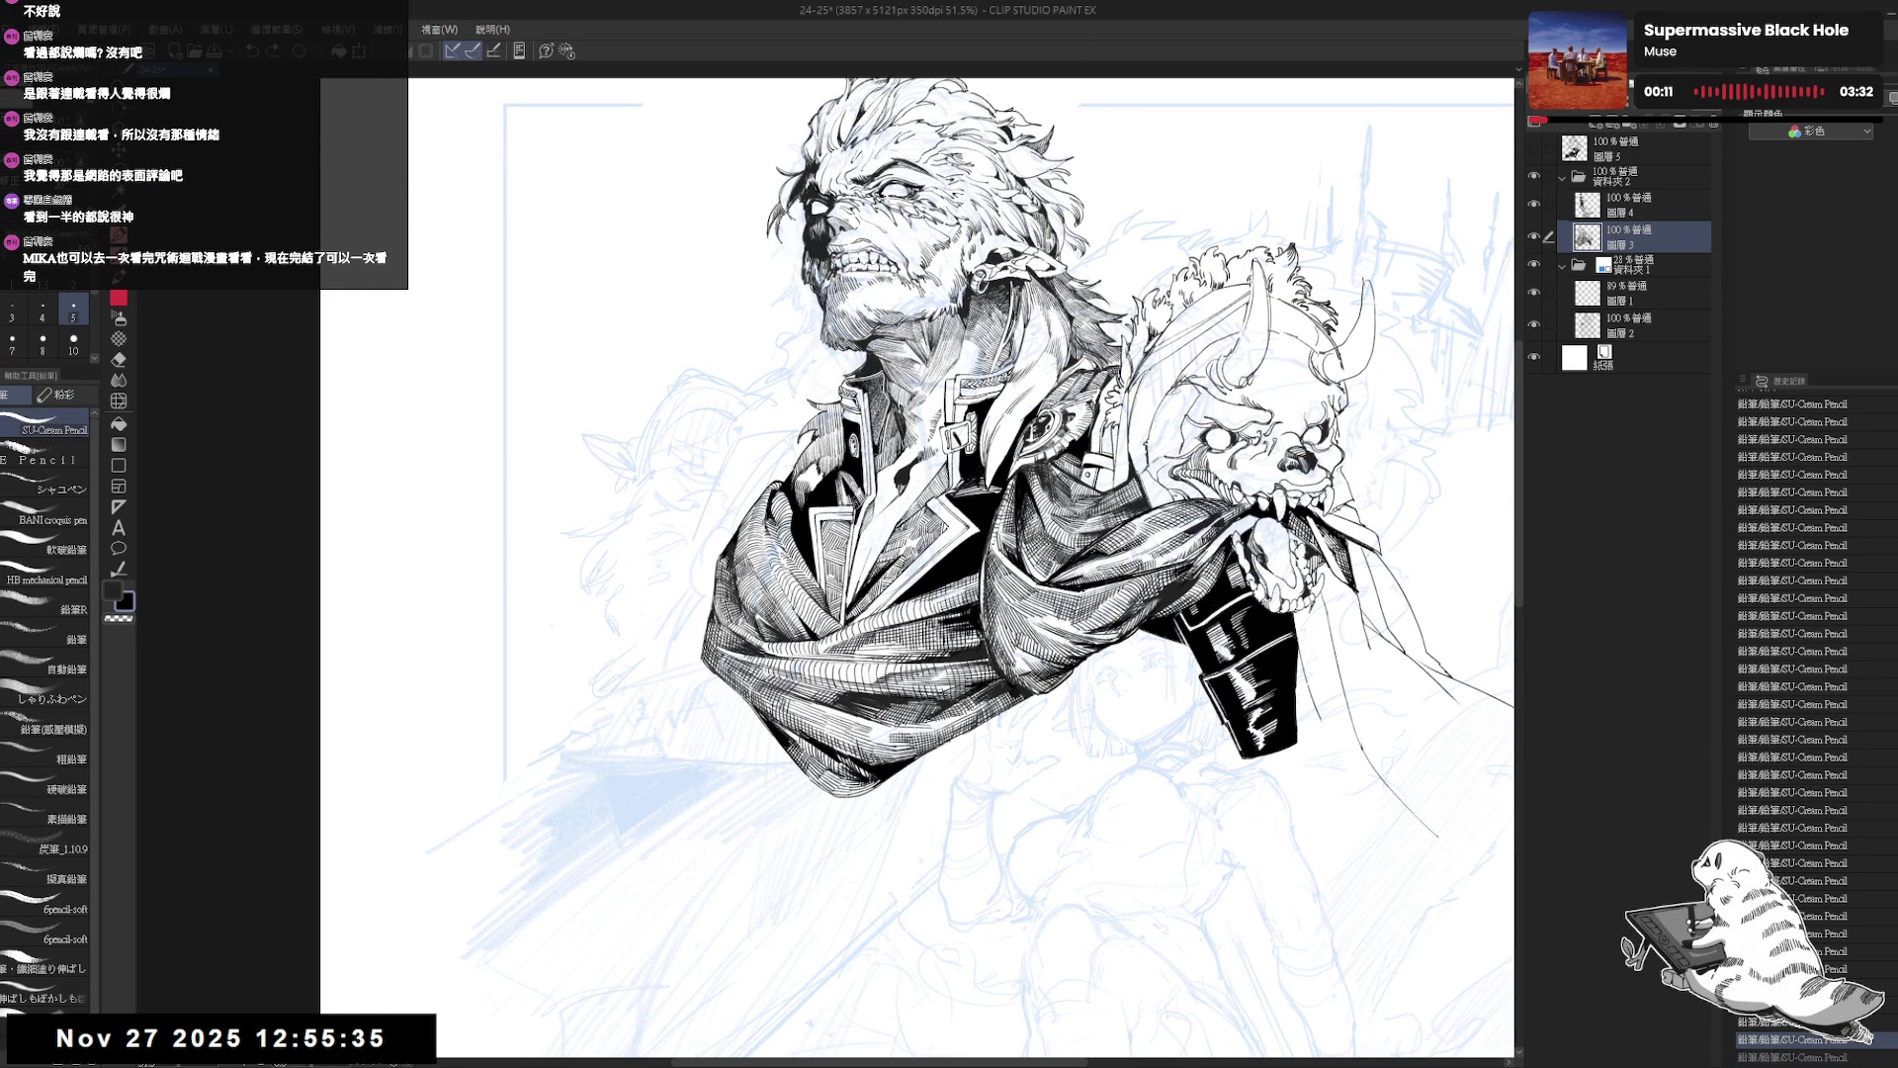
key("h")
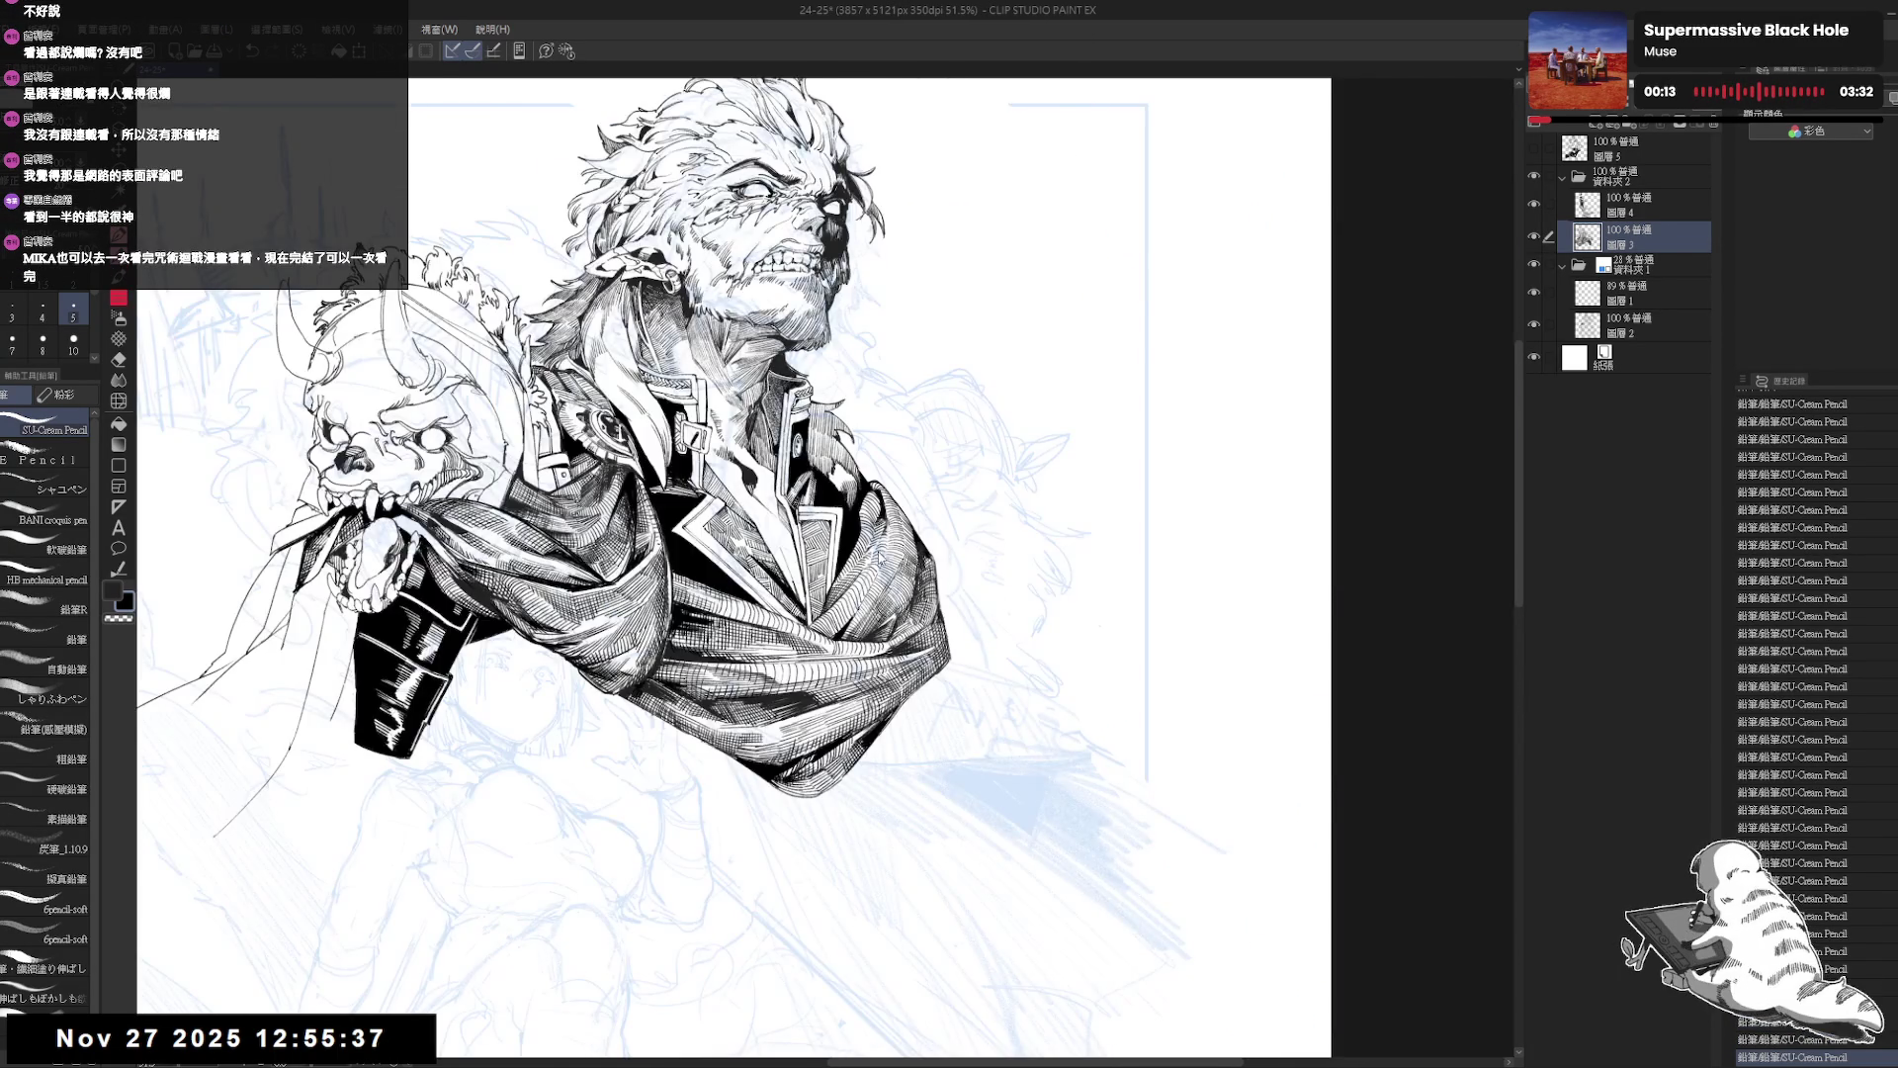
key("h")
key("r")
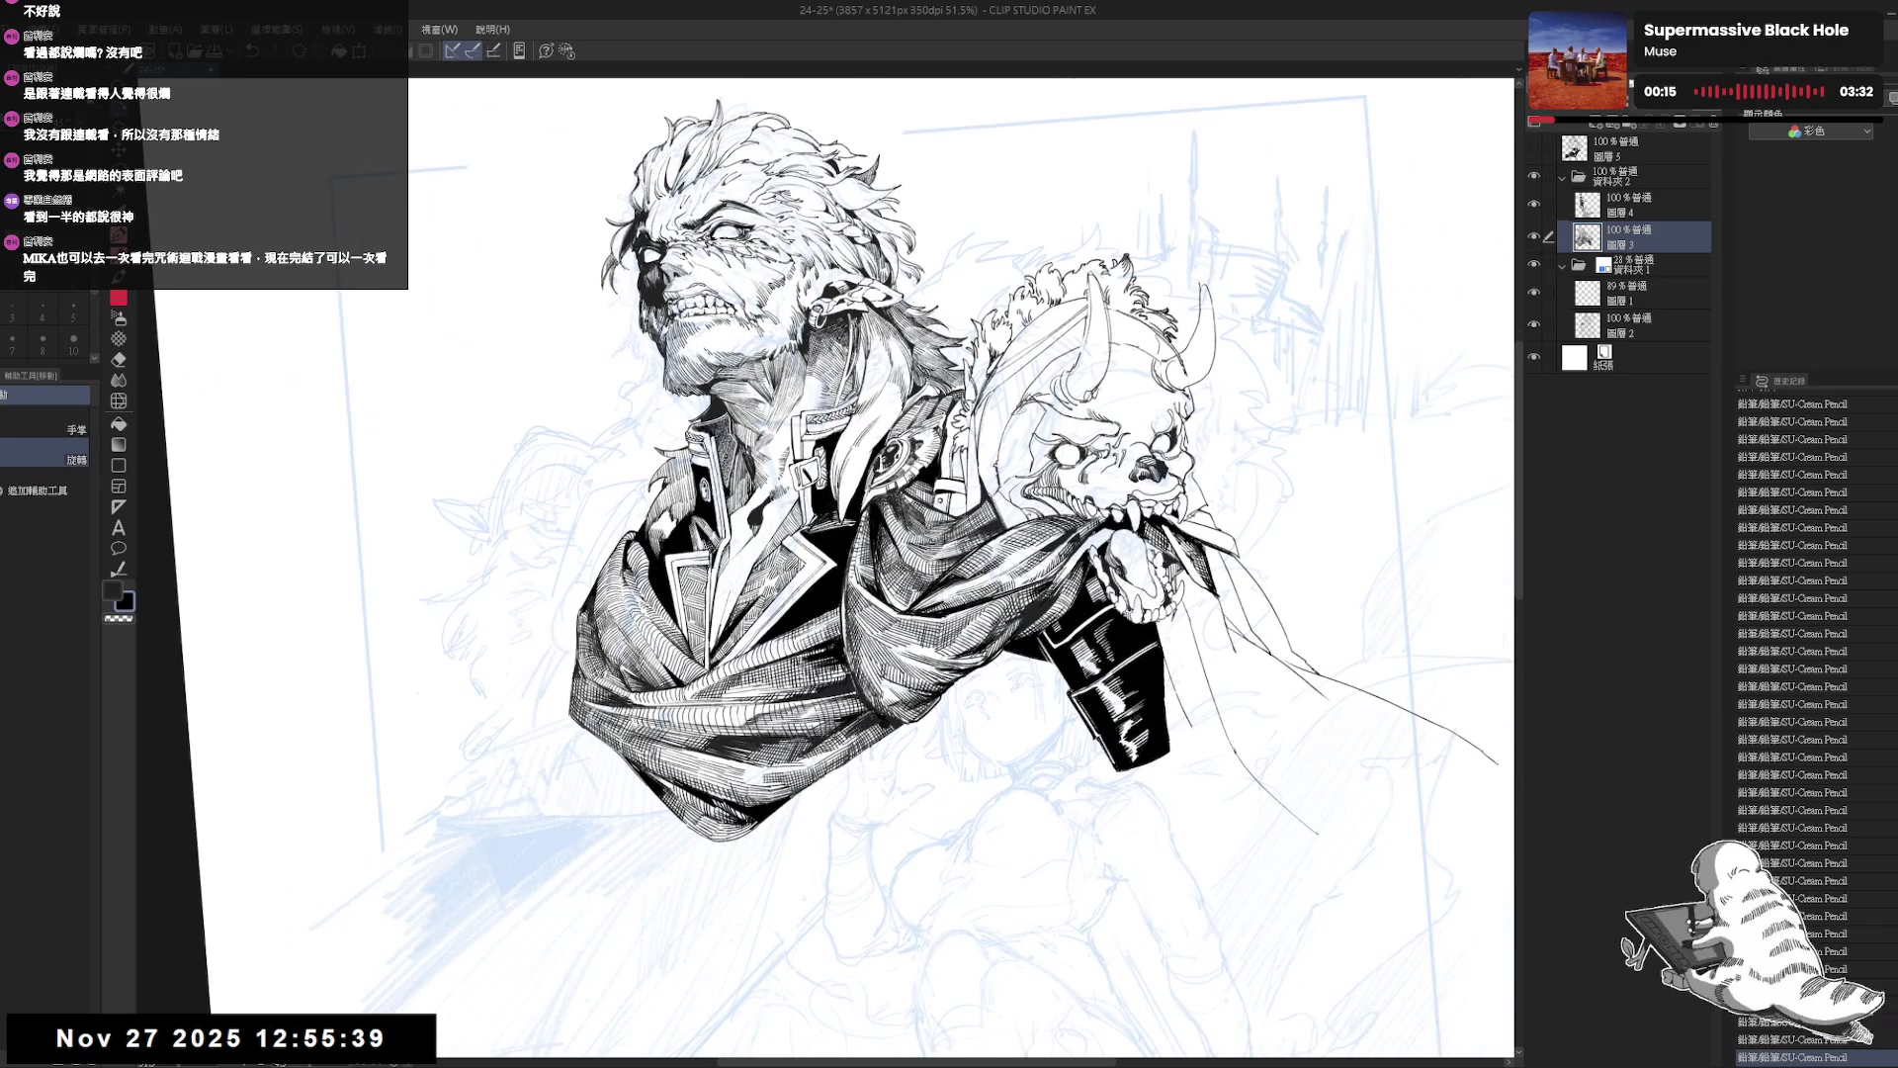
key("p")
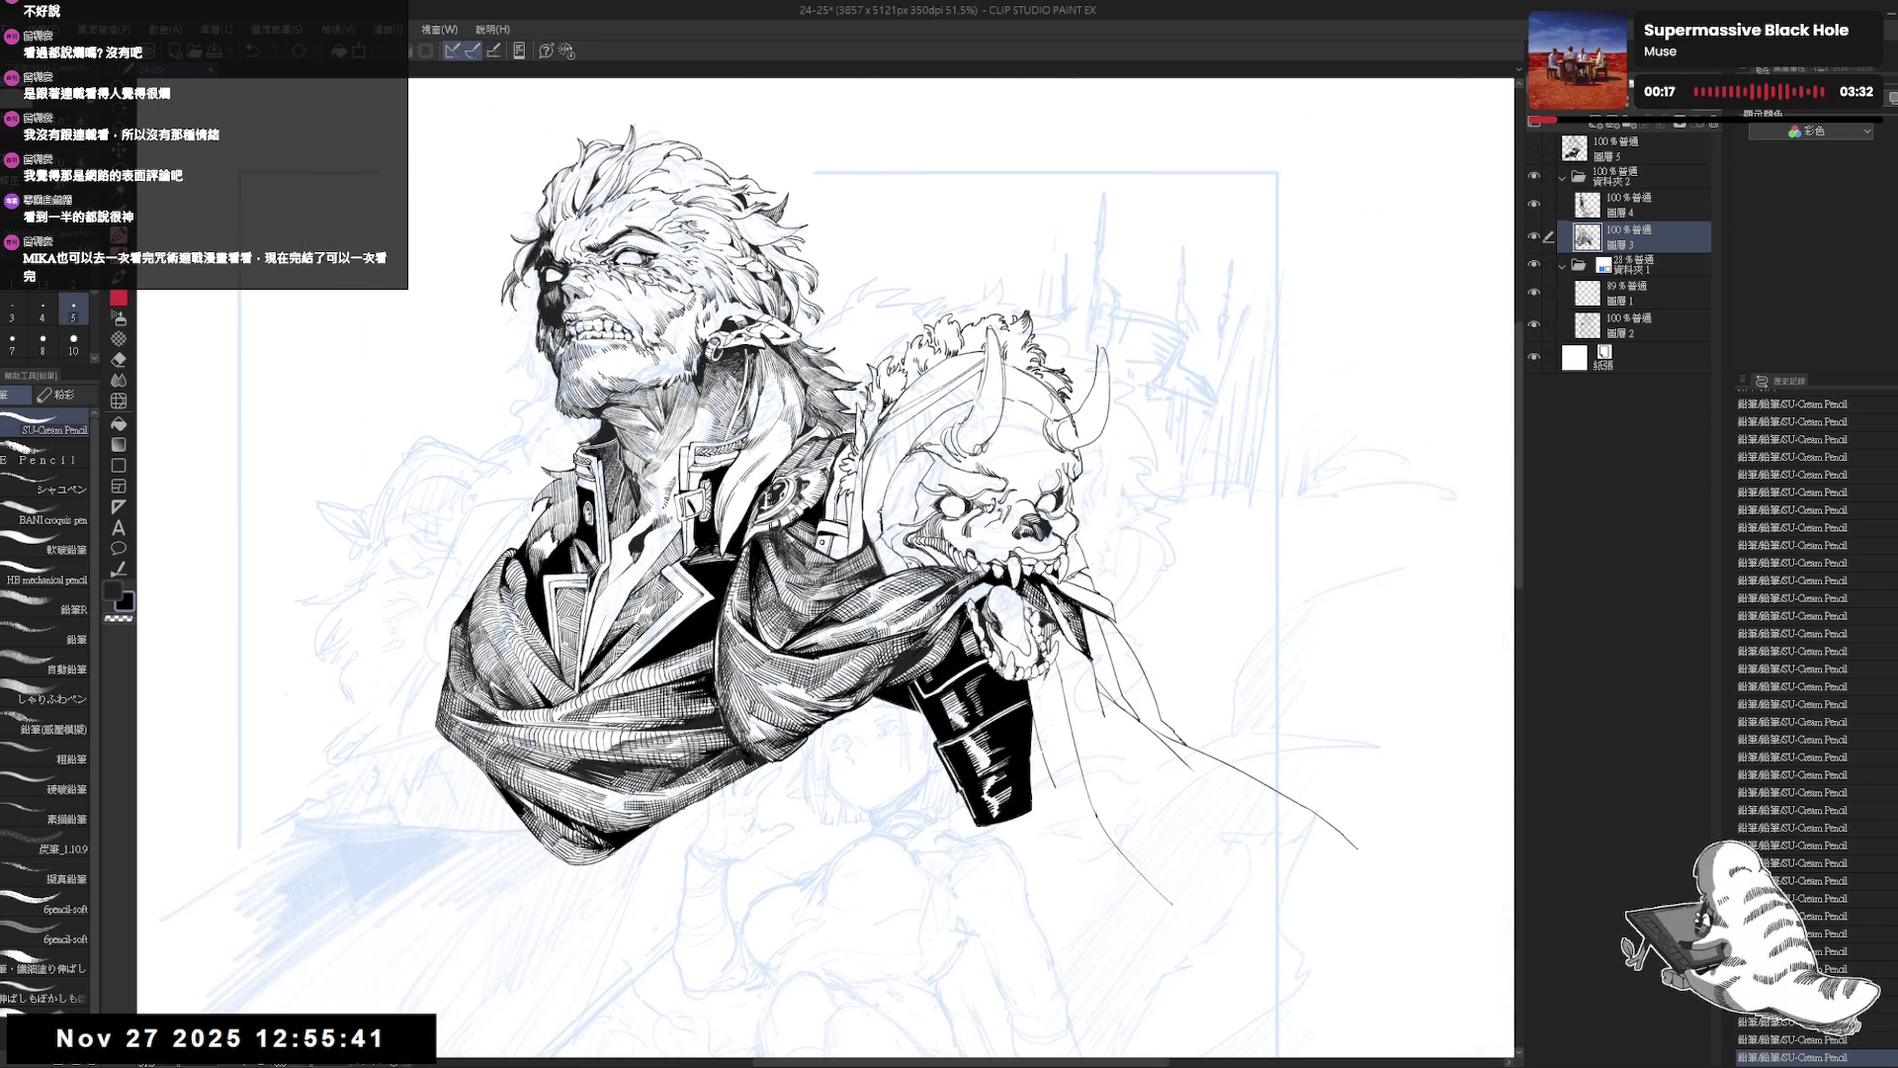
Erase small stray marks on the drawing and check it in the mirrored view.
key("e")
left_click_drag(859, 391, 862, 405)
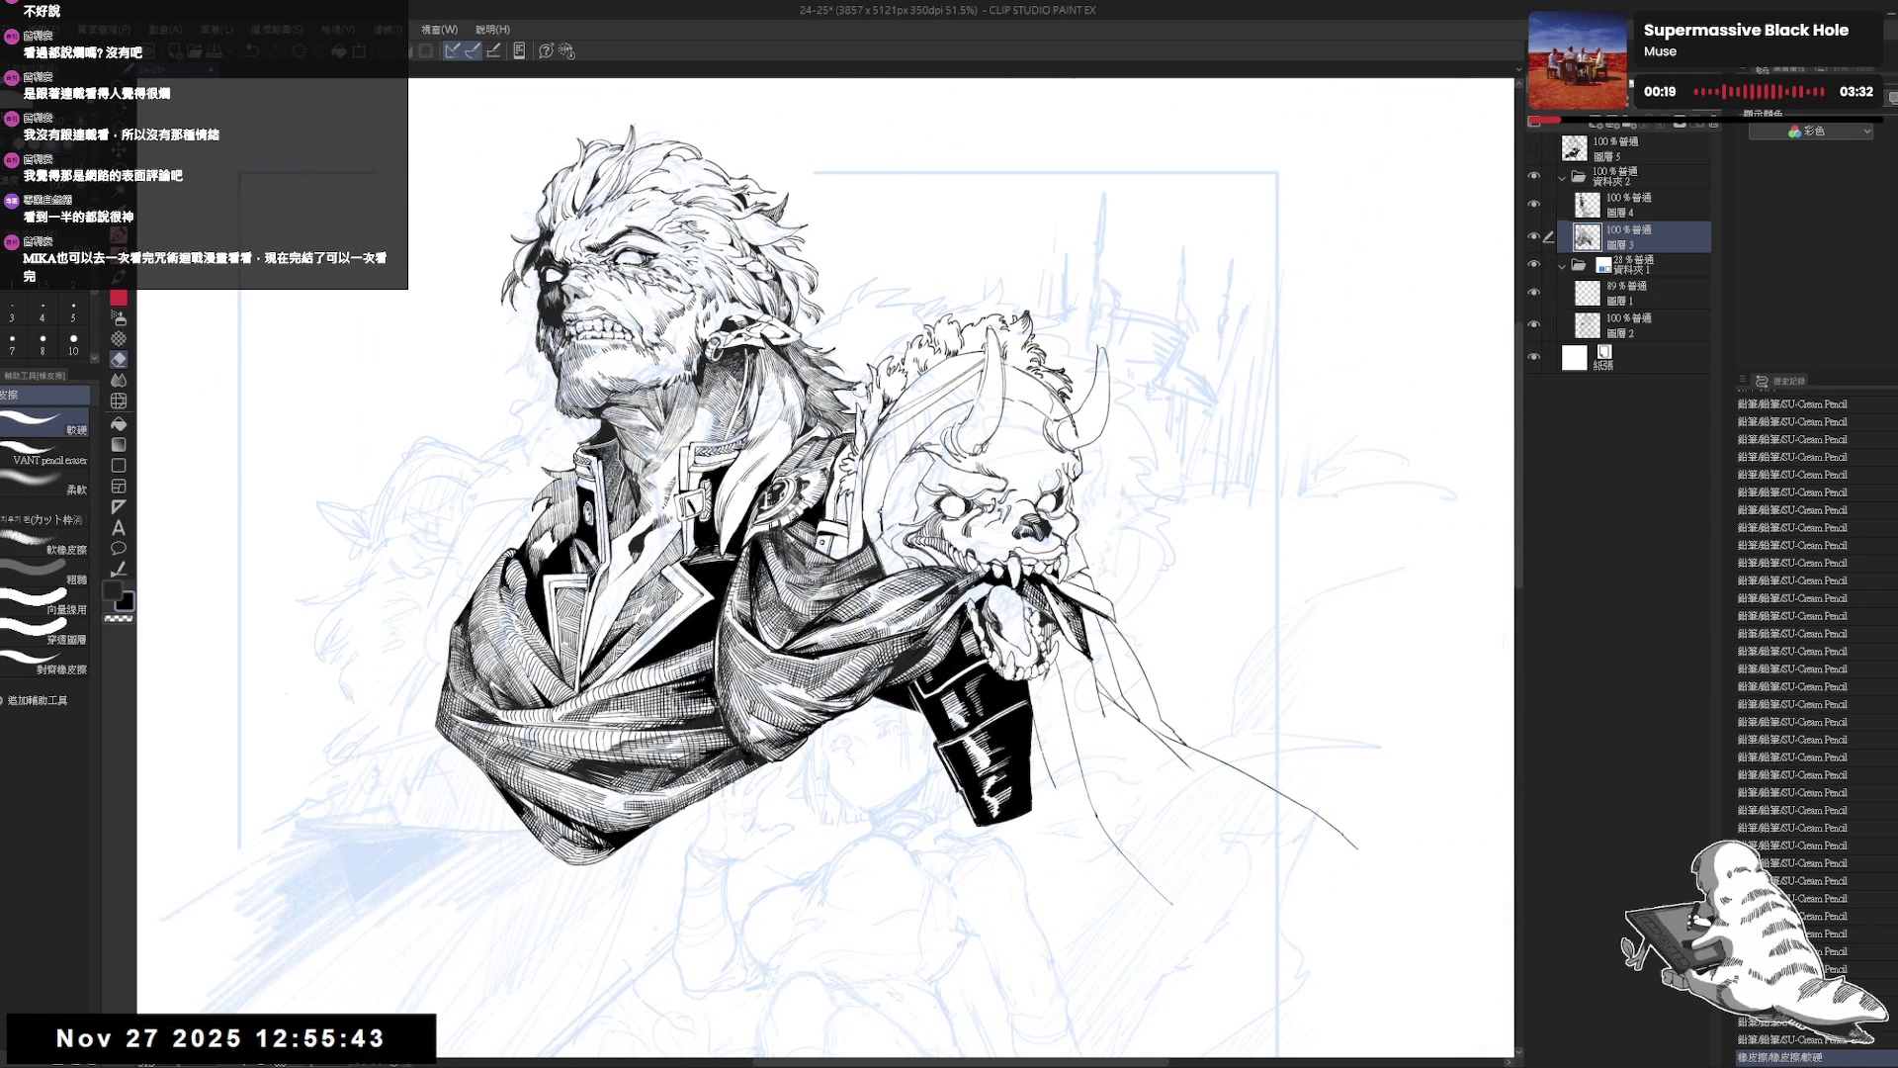
key("p")
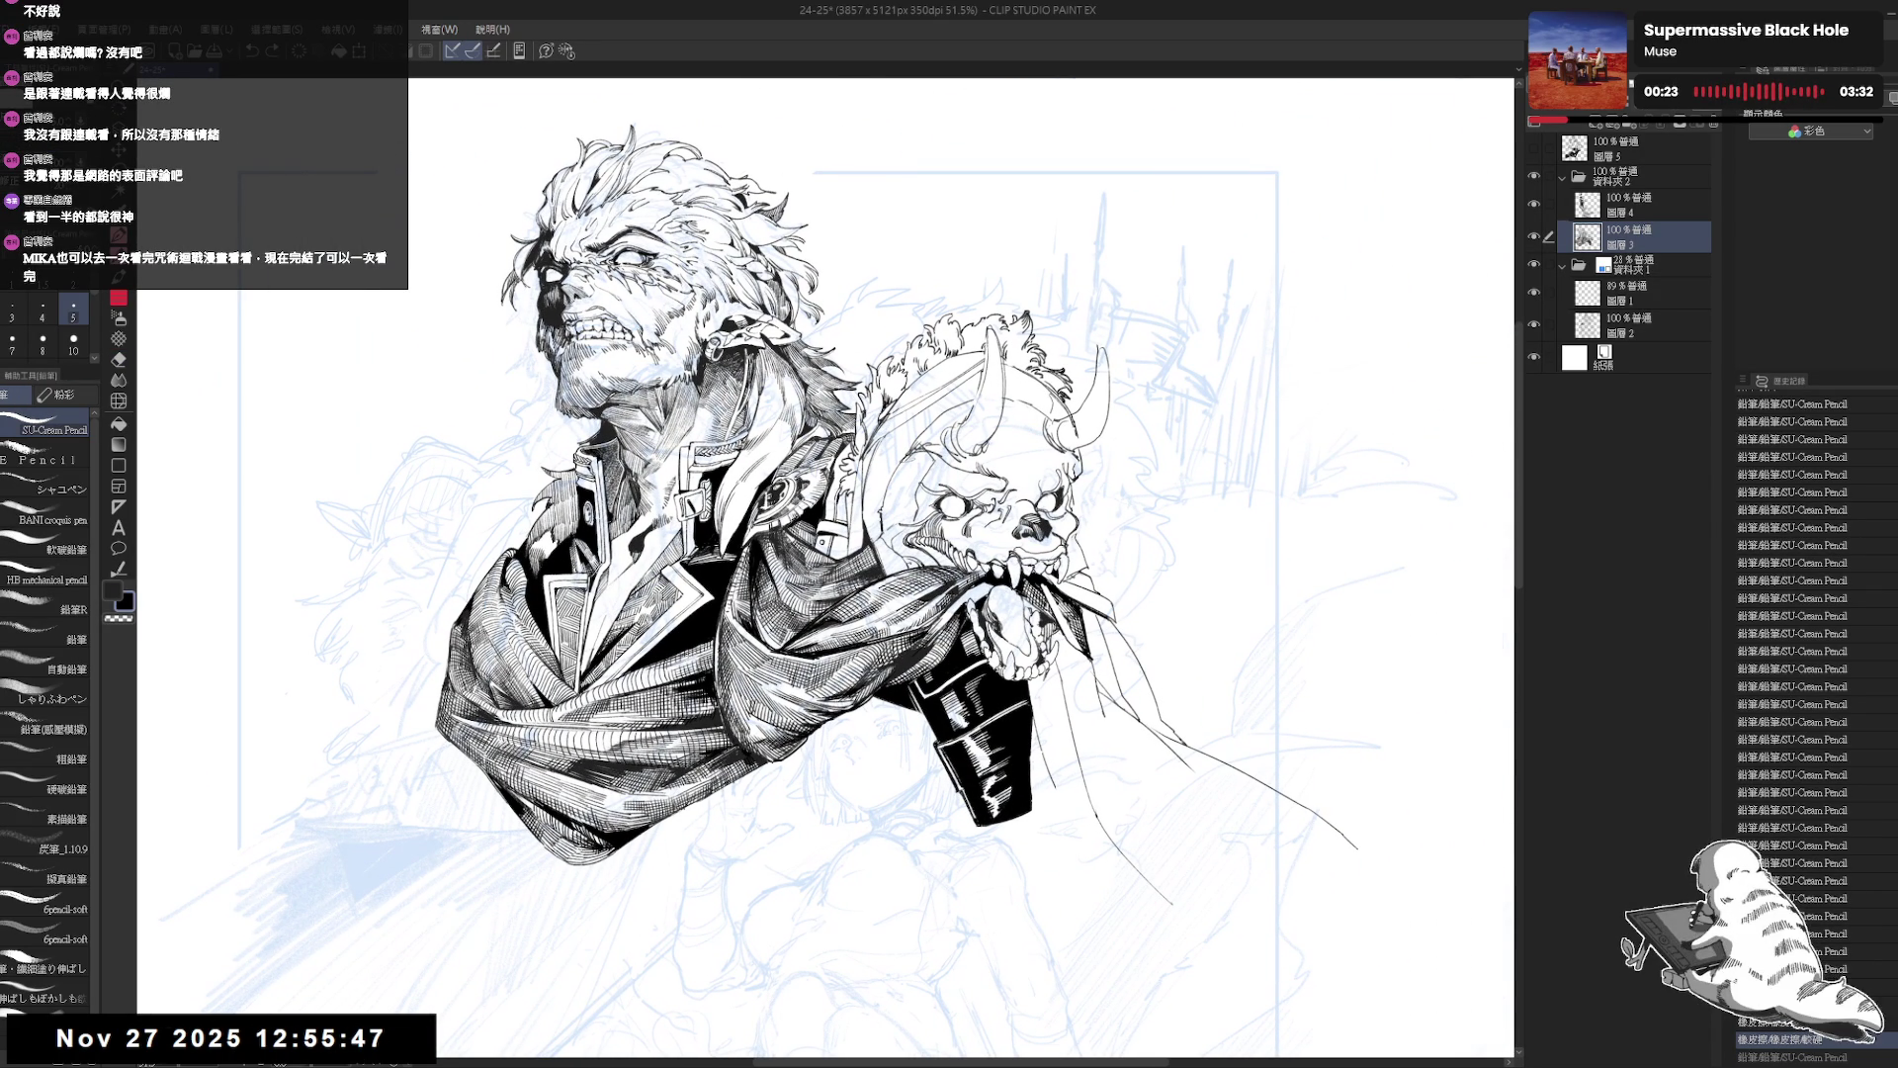
key("ctrl+minus")
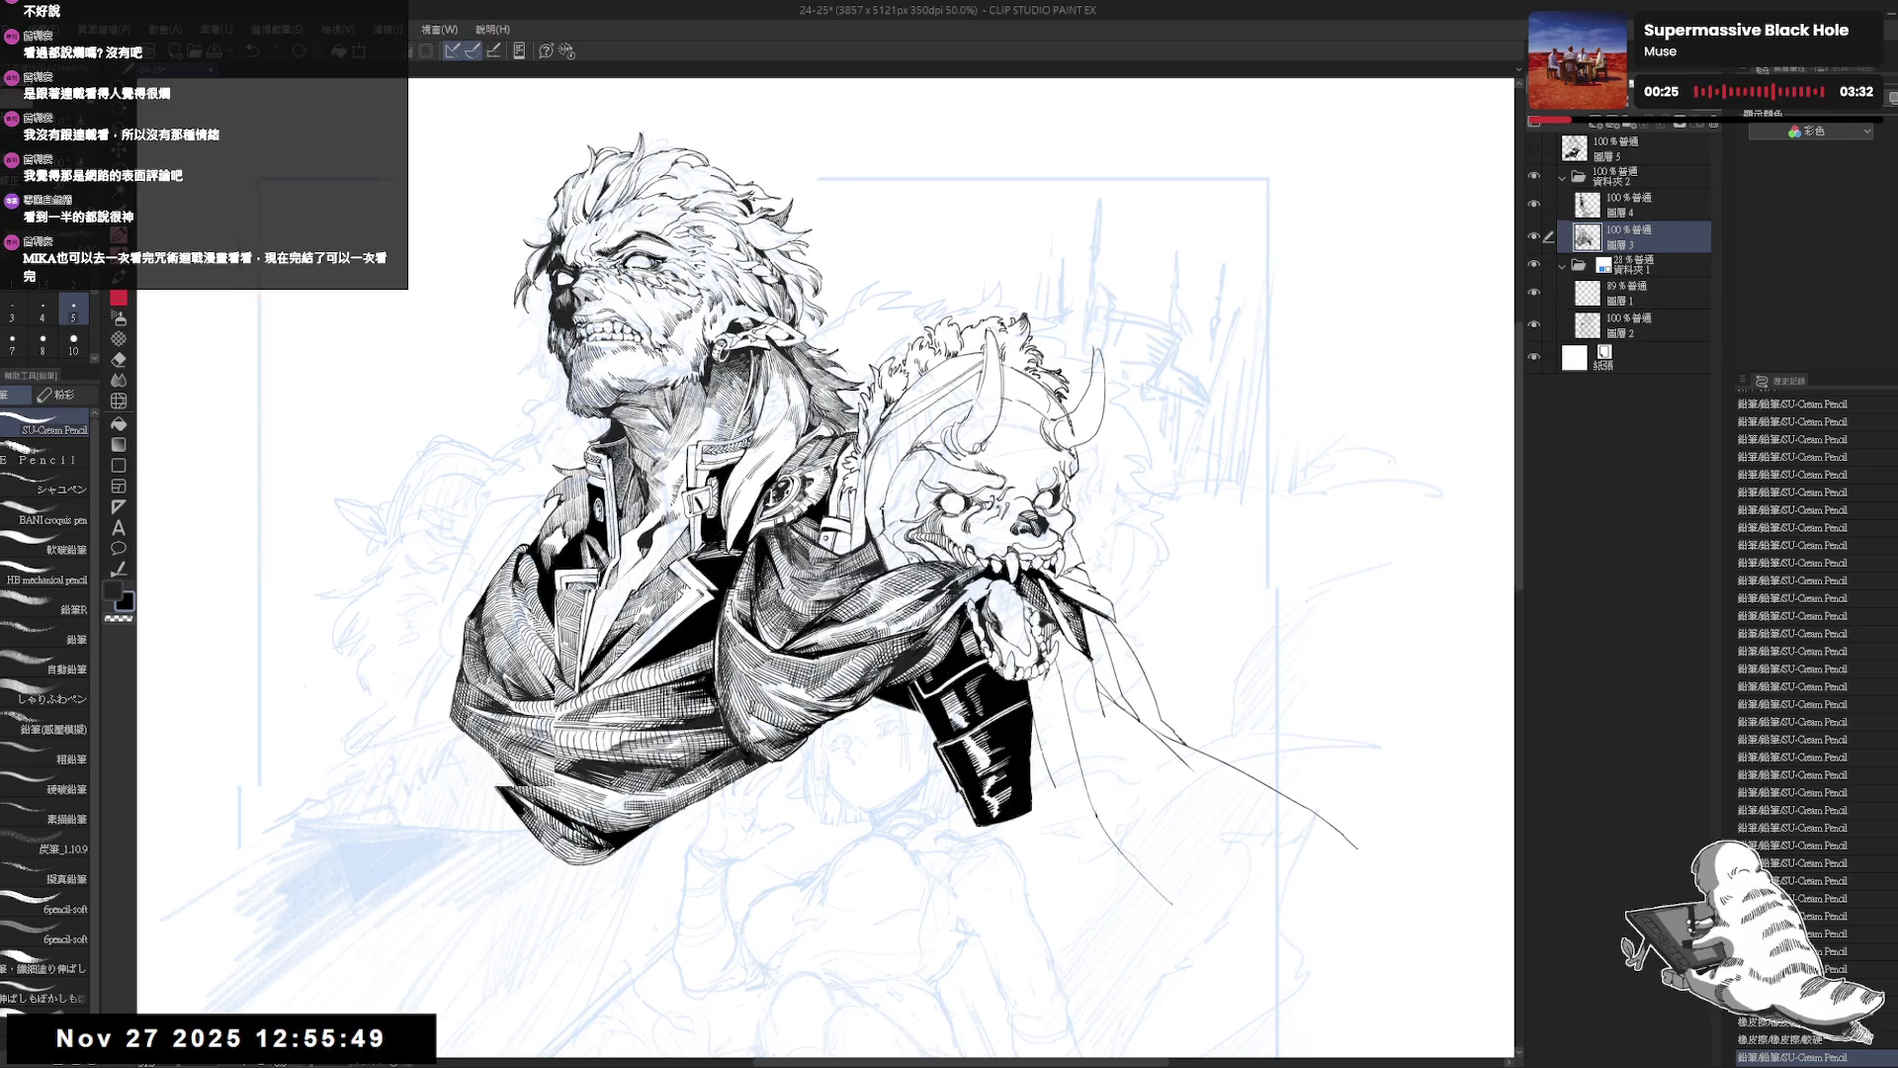
key("h")
key("h")
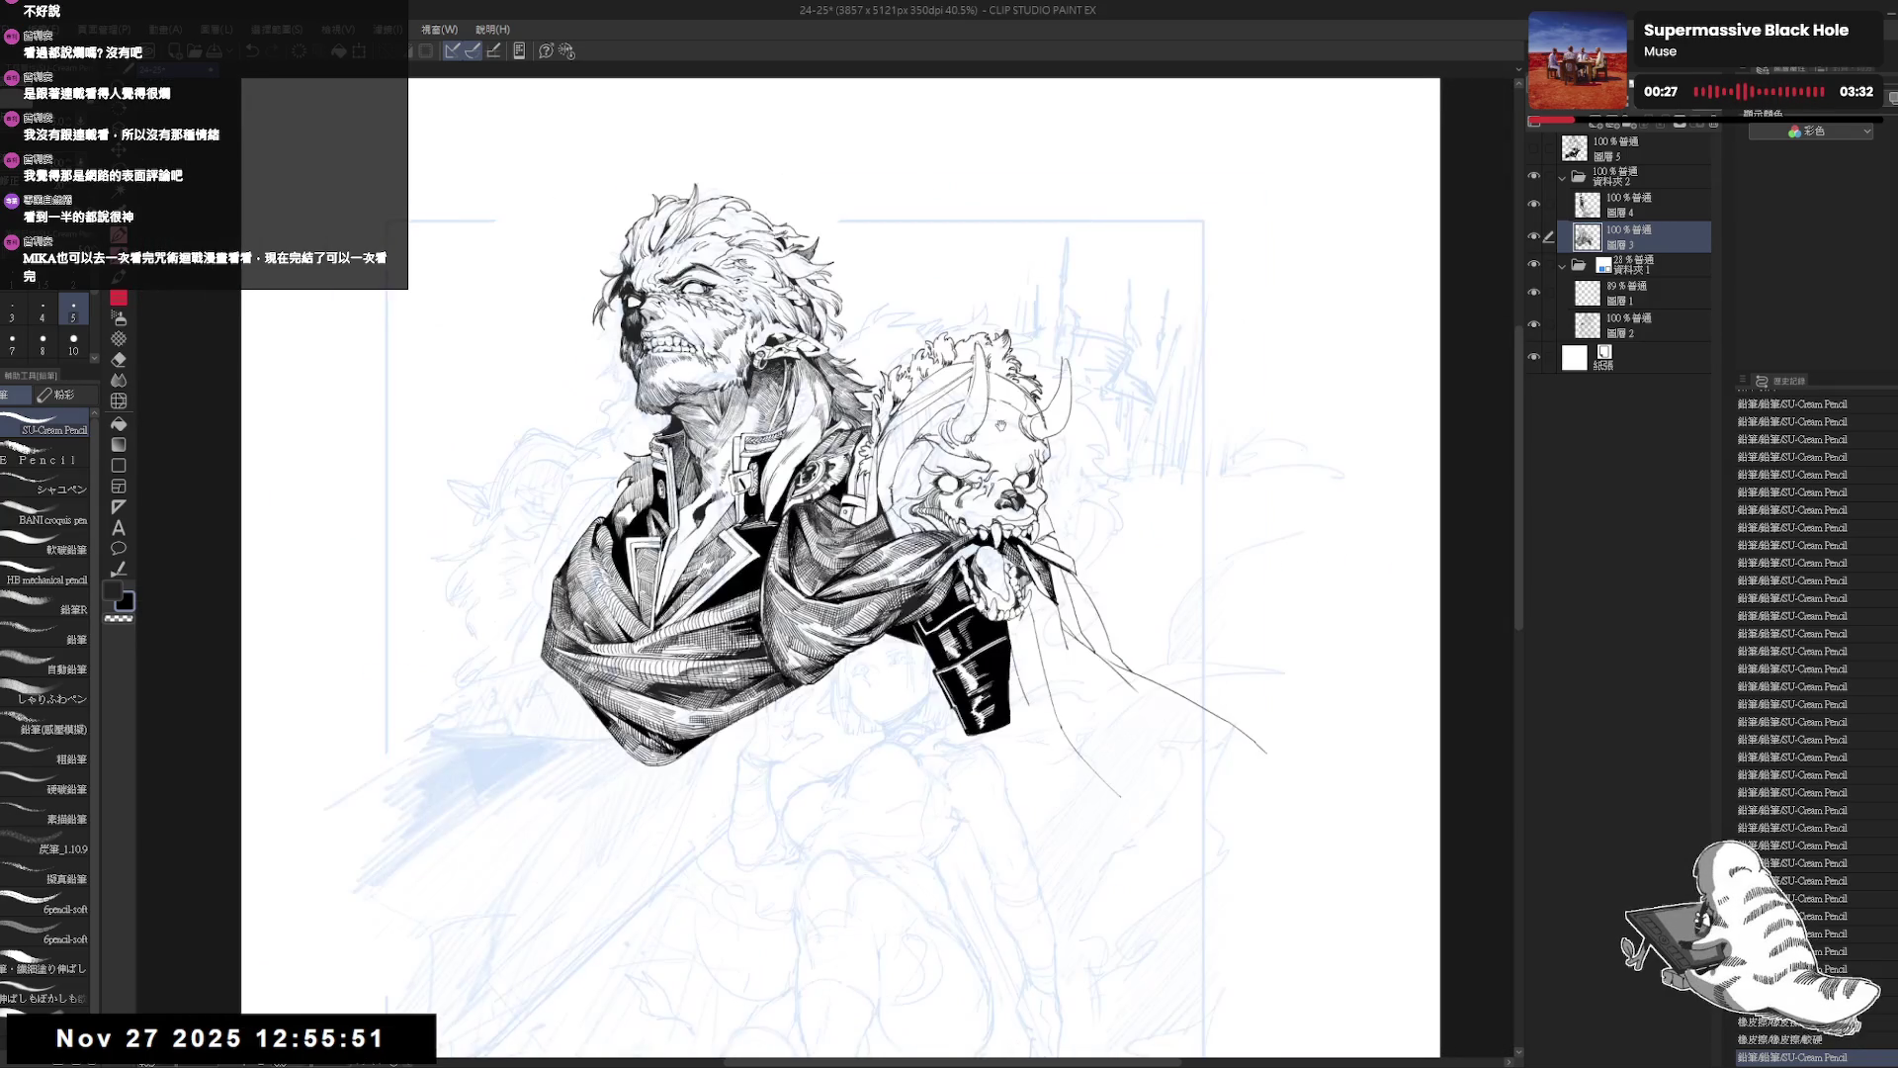
key("ctrl+plus")
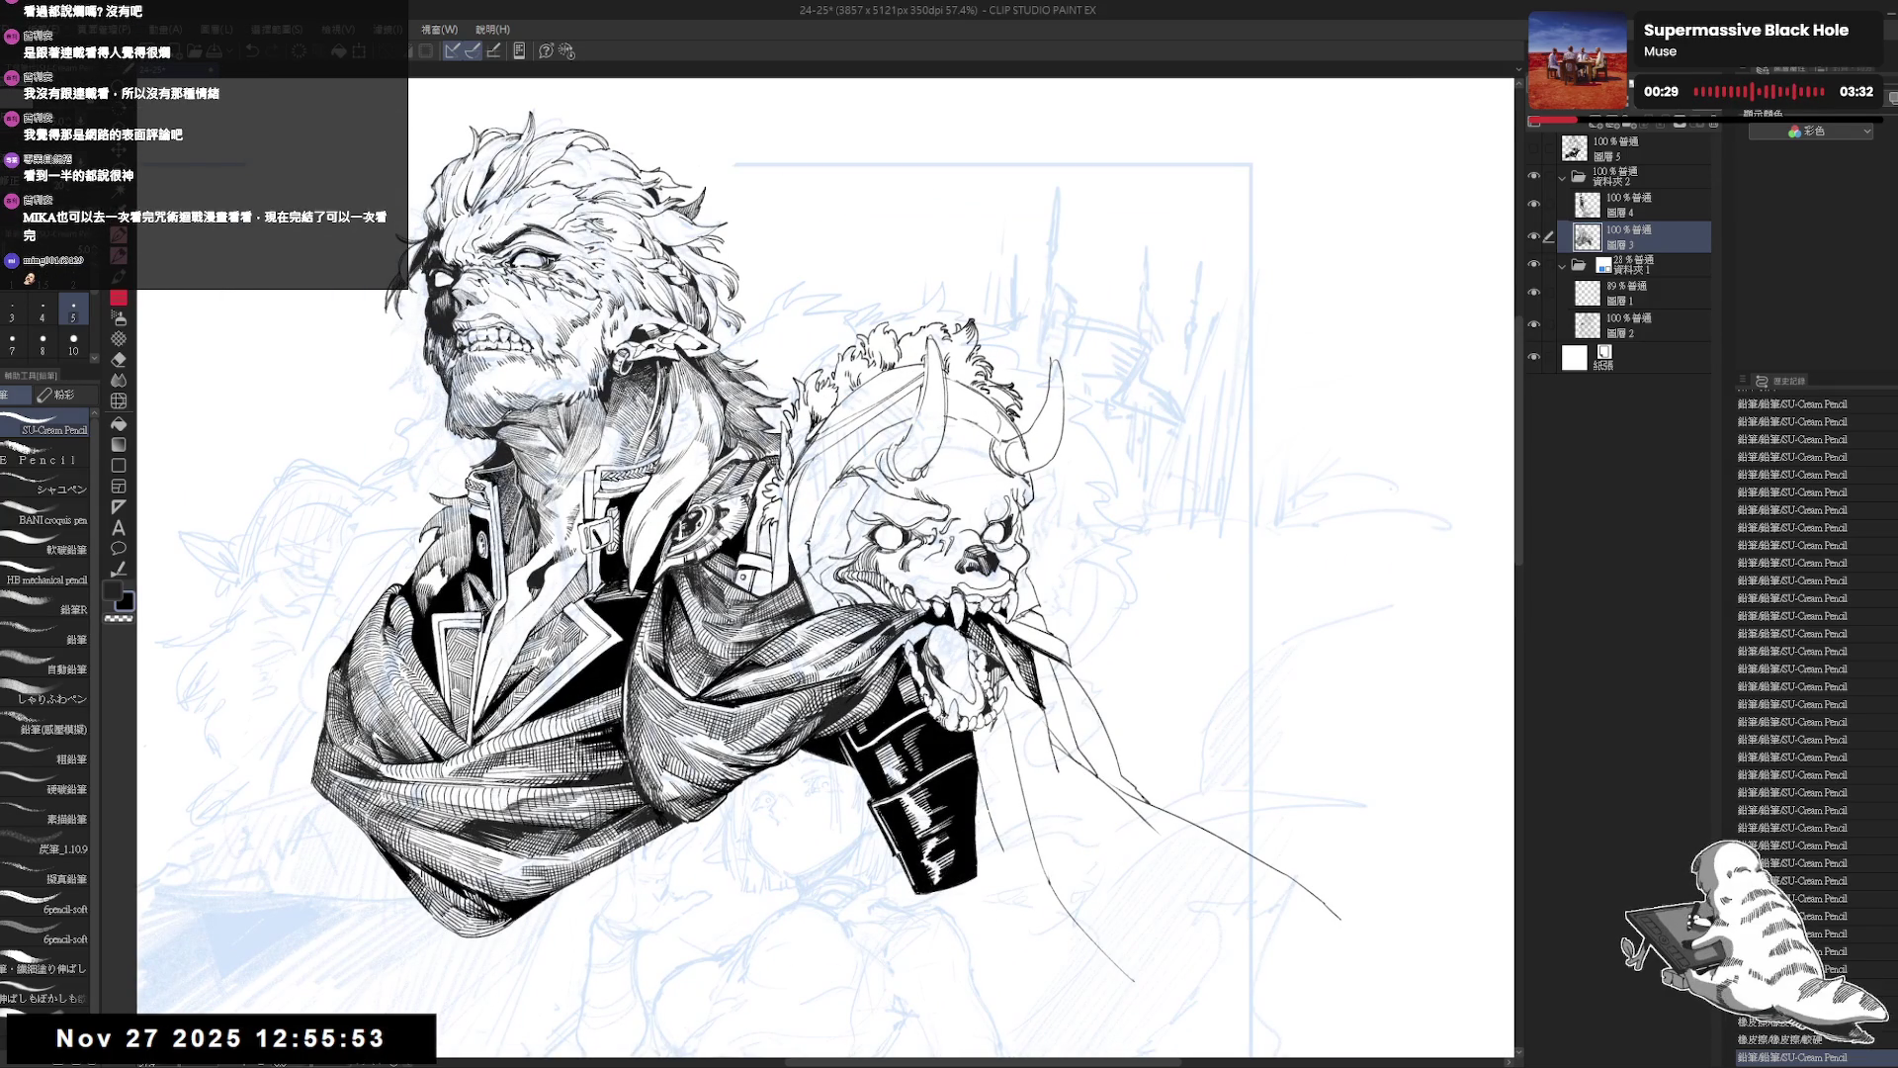
Erase an area inside the demon skull's right horn and zoom out to check.
key("e")
left_click_drag(1012, 437, 1034, 447)
key("p")
key("ctrl+minus")
key("ctrl+minus")
key("h")
key("h")
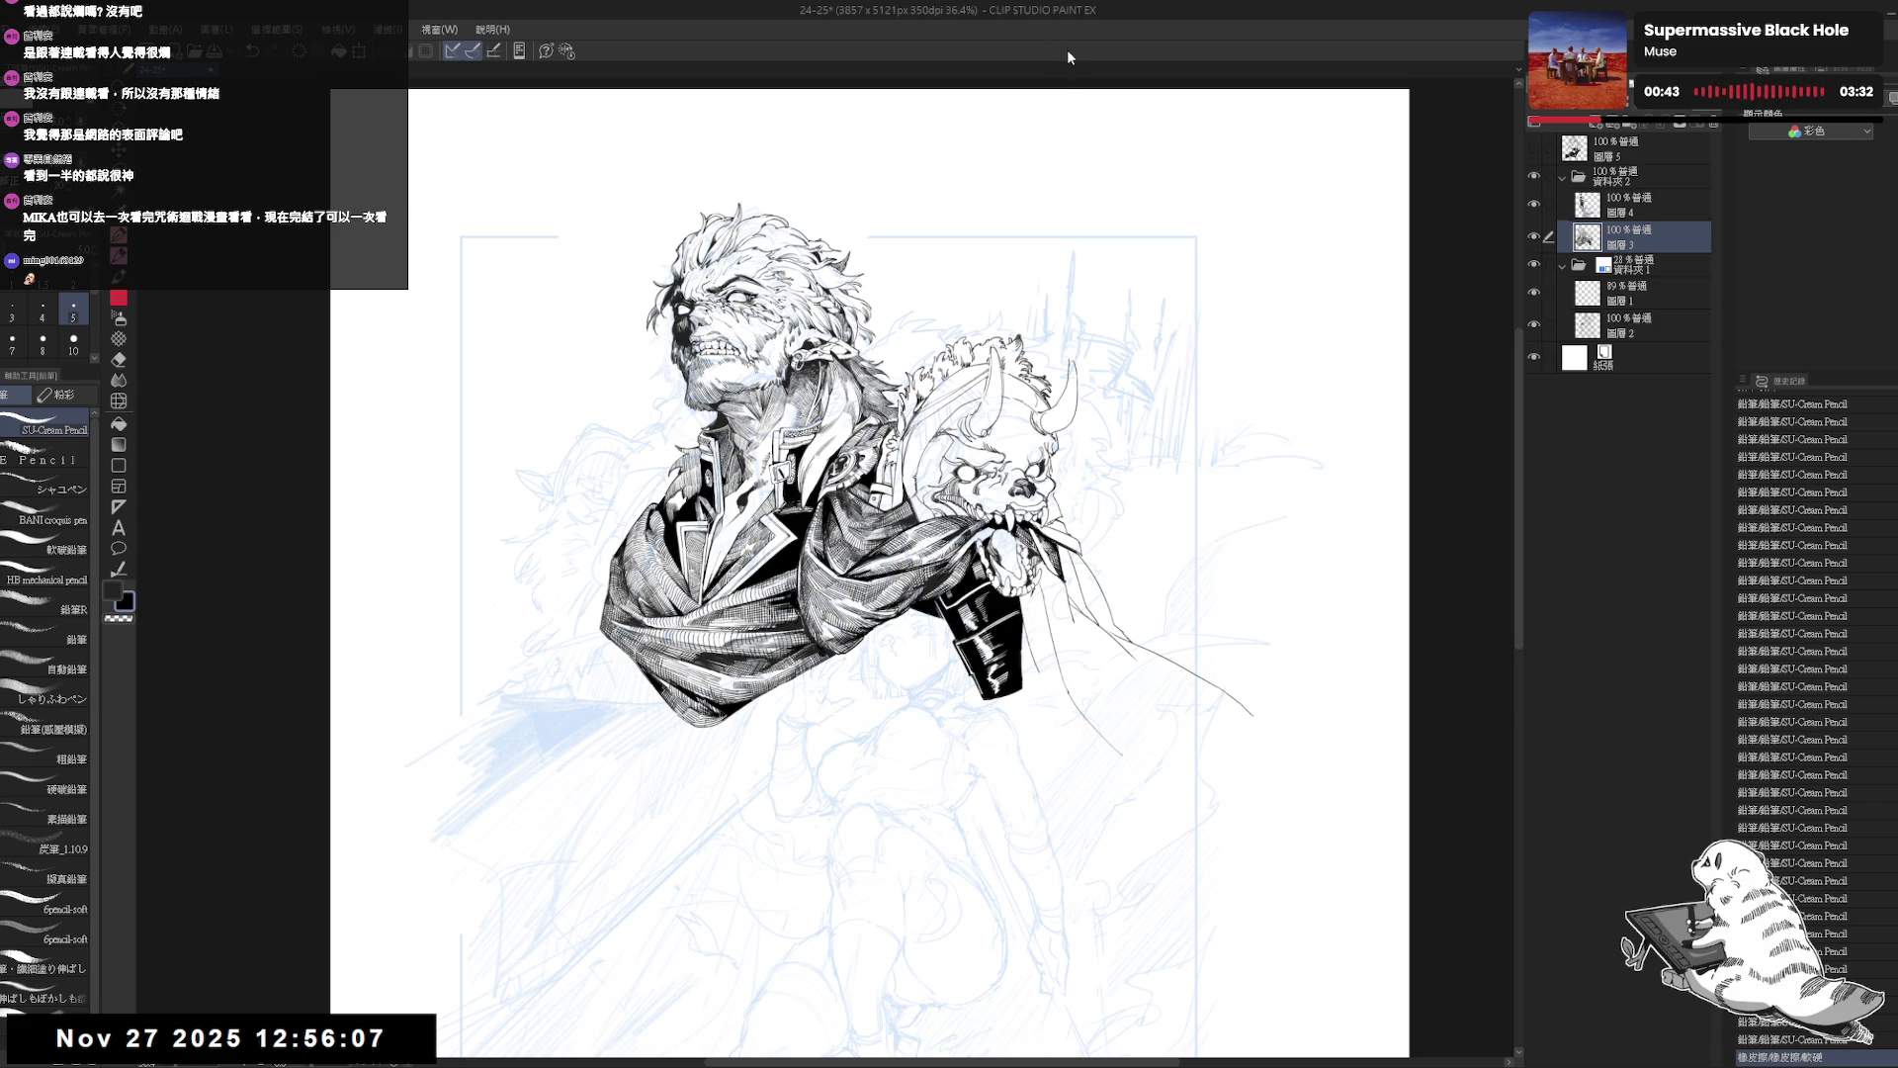
Erase a small stray ink spot beside the holster.
left_click_drag(1069, 606, 977, 563)
mouse_move(1025, 784)
left_mouse_down()
mouse_move(953, 721)
mouse_move(919, 610)
left_mouse_up()
key("e")
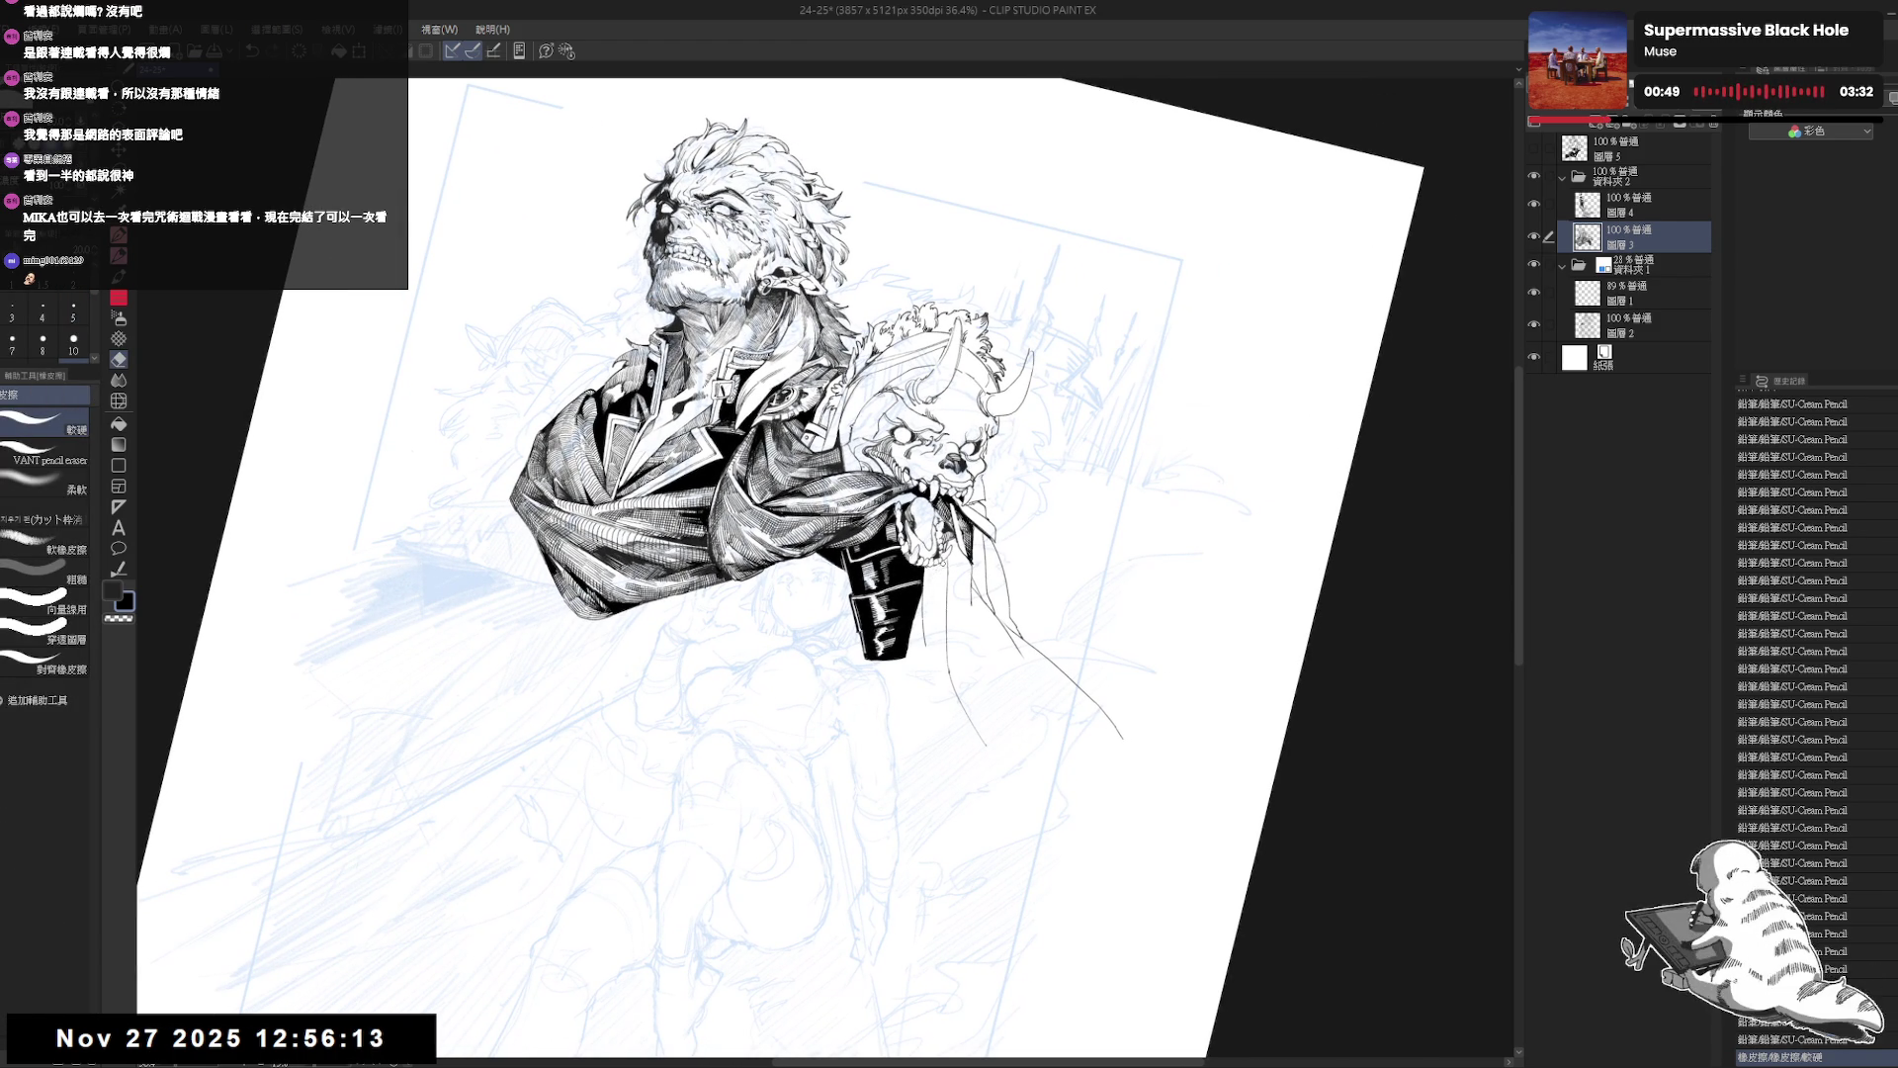
left_click(932, 574)
key("p")
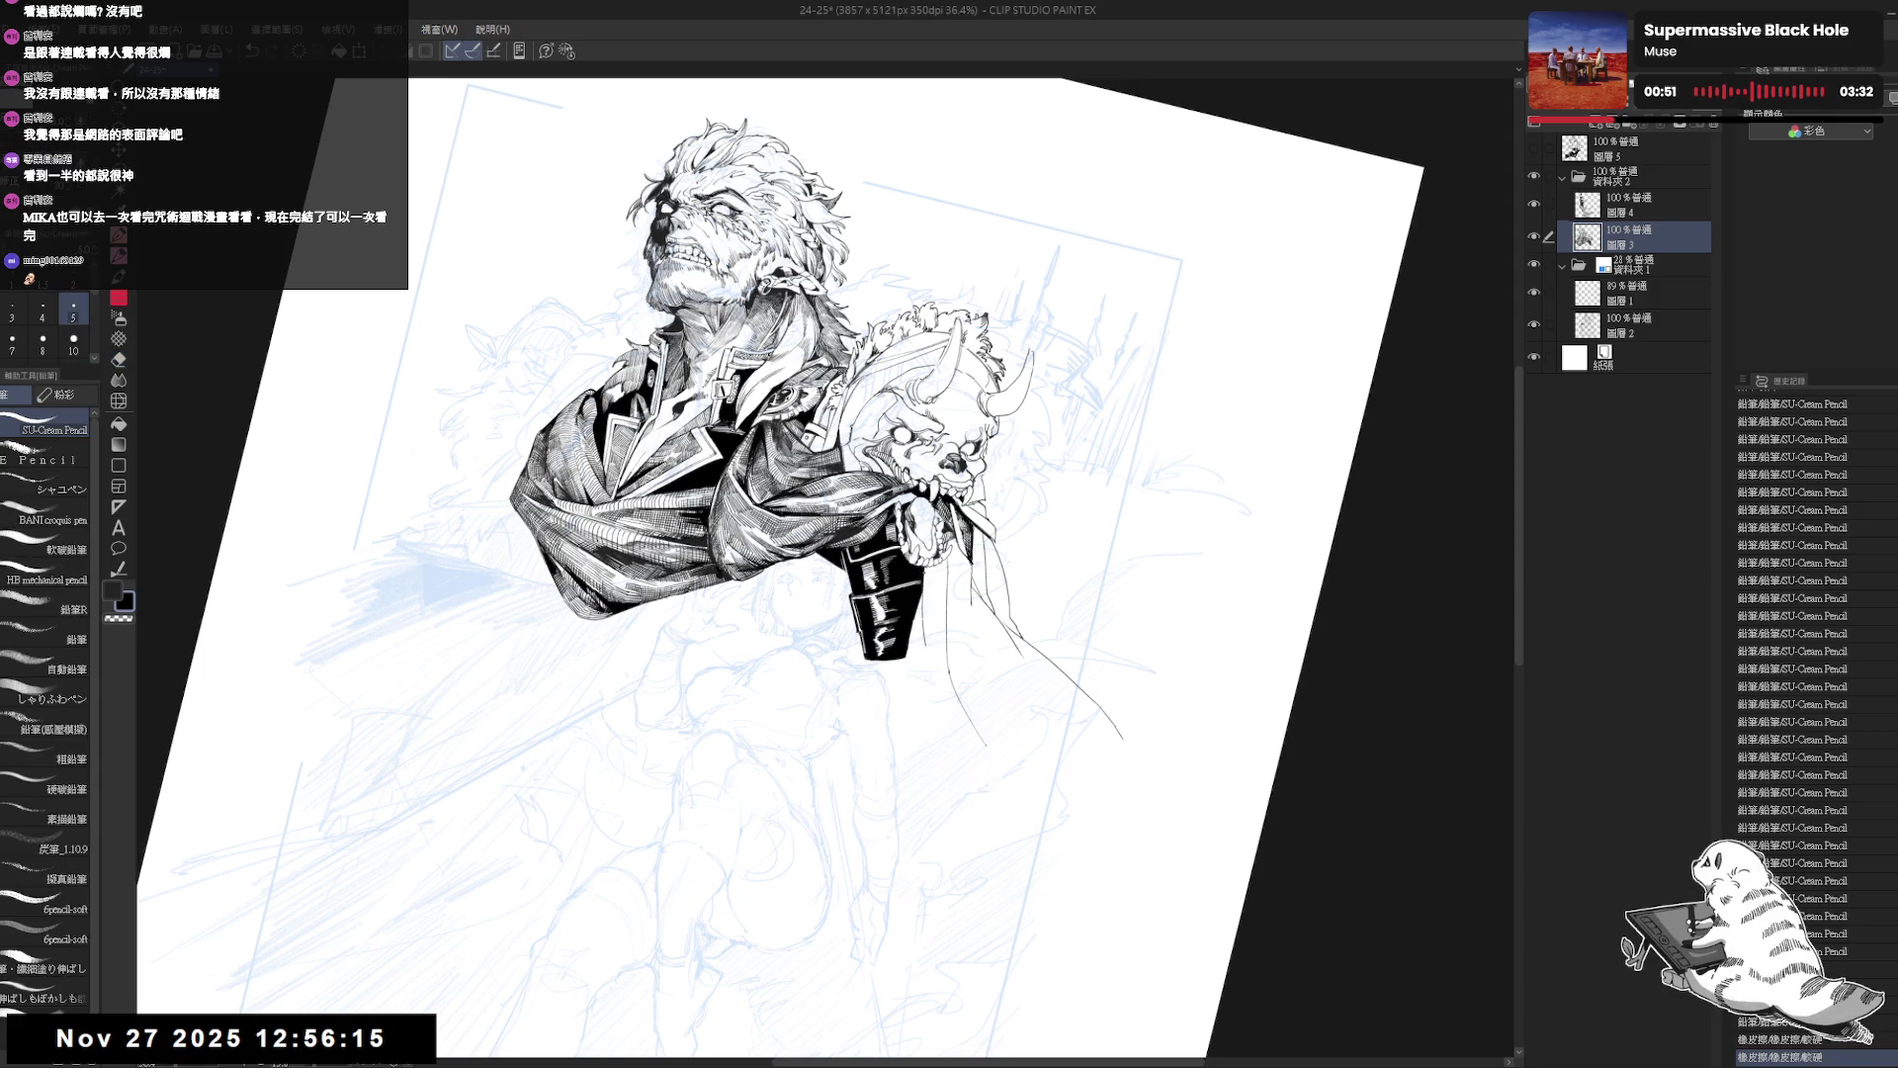
Erase the ink along the holster's right edge, then straighten the view to check.
key("e")
scroll(932, 574, "up", 3)
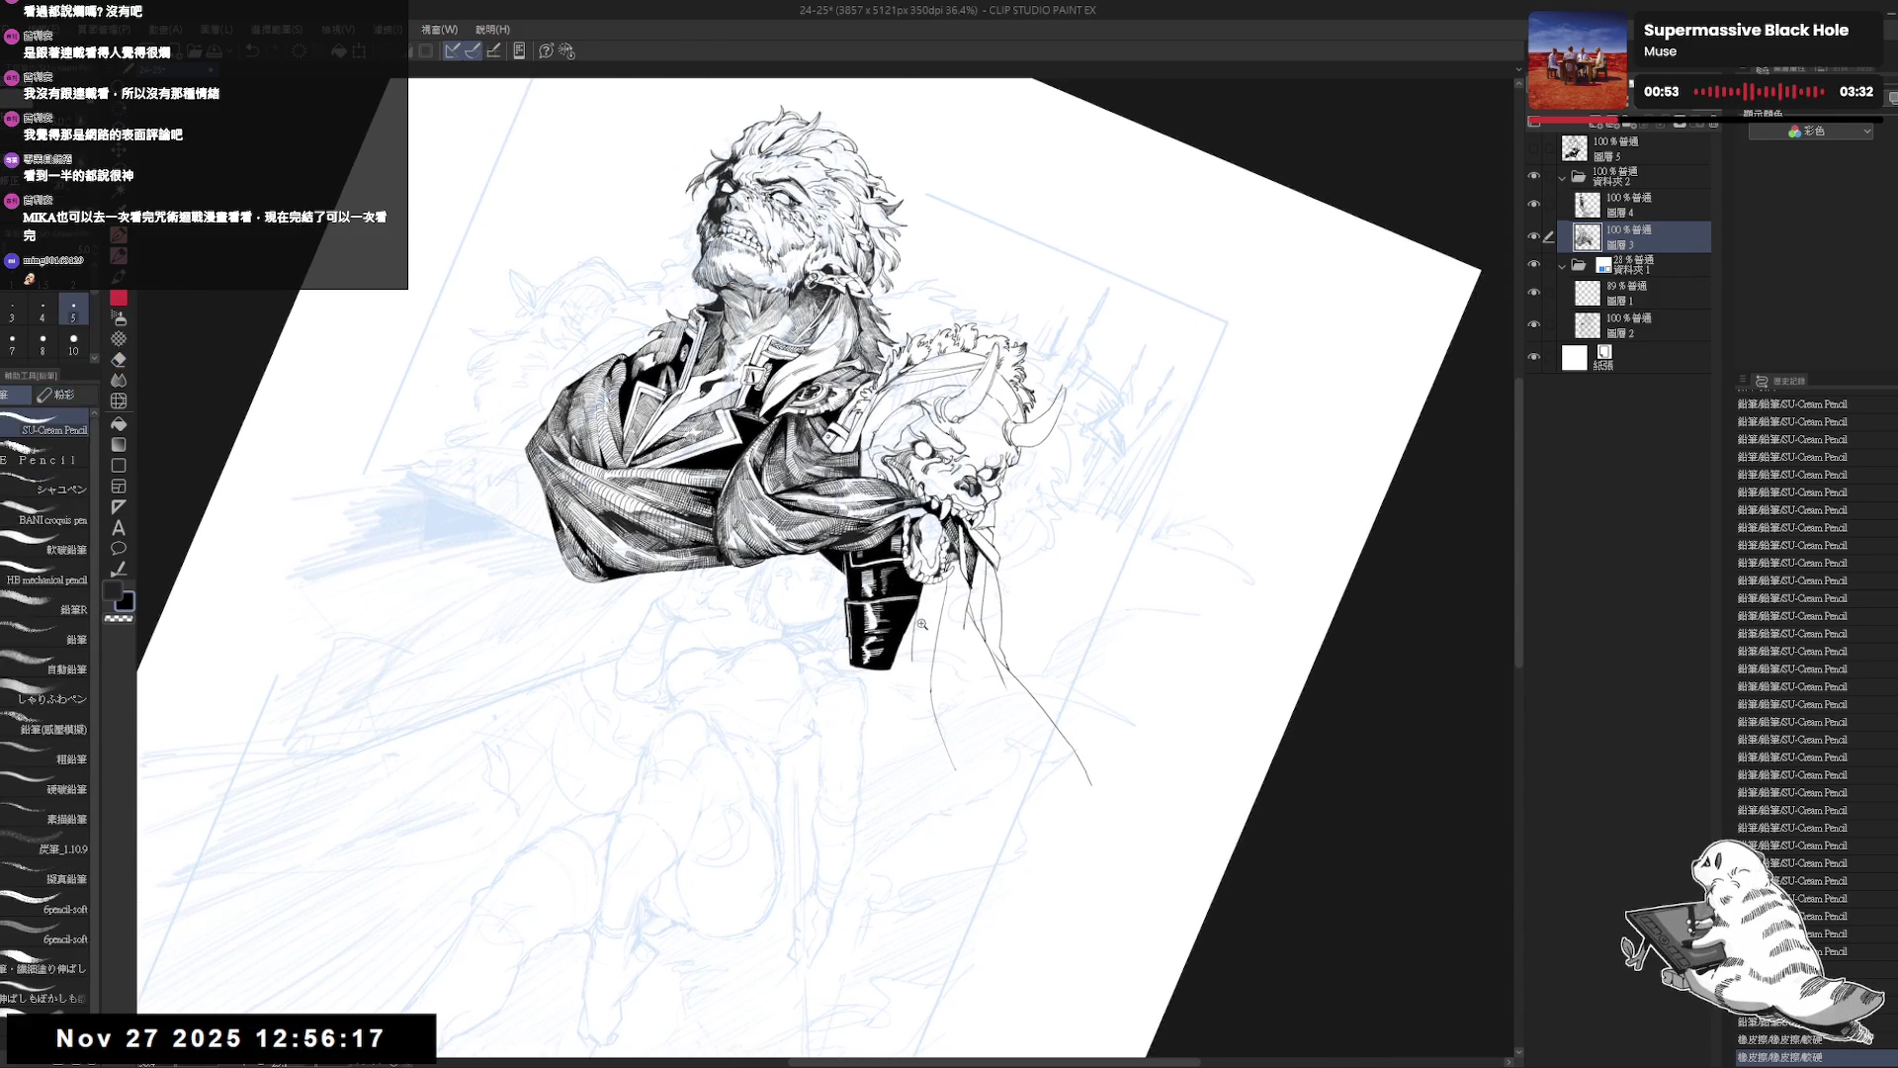
left_click_drag(917, 580, 922, 604)
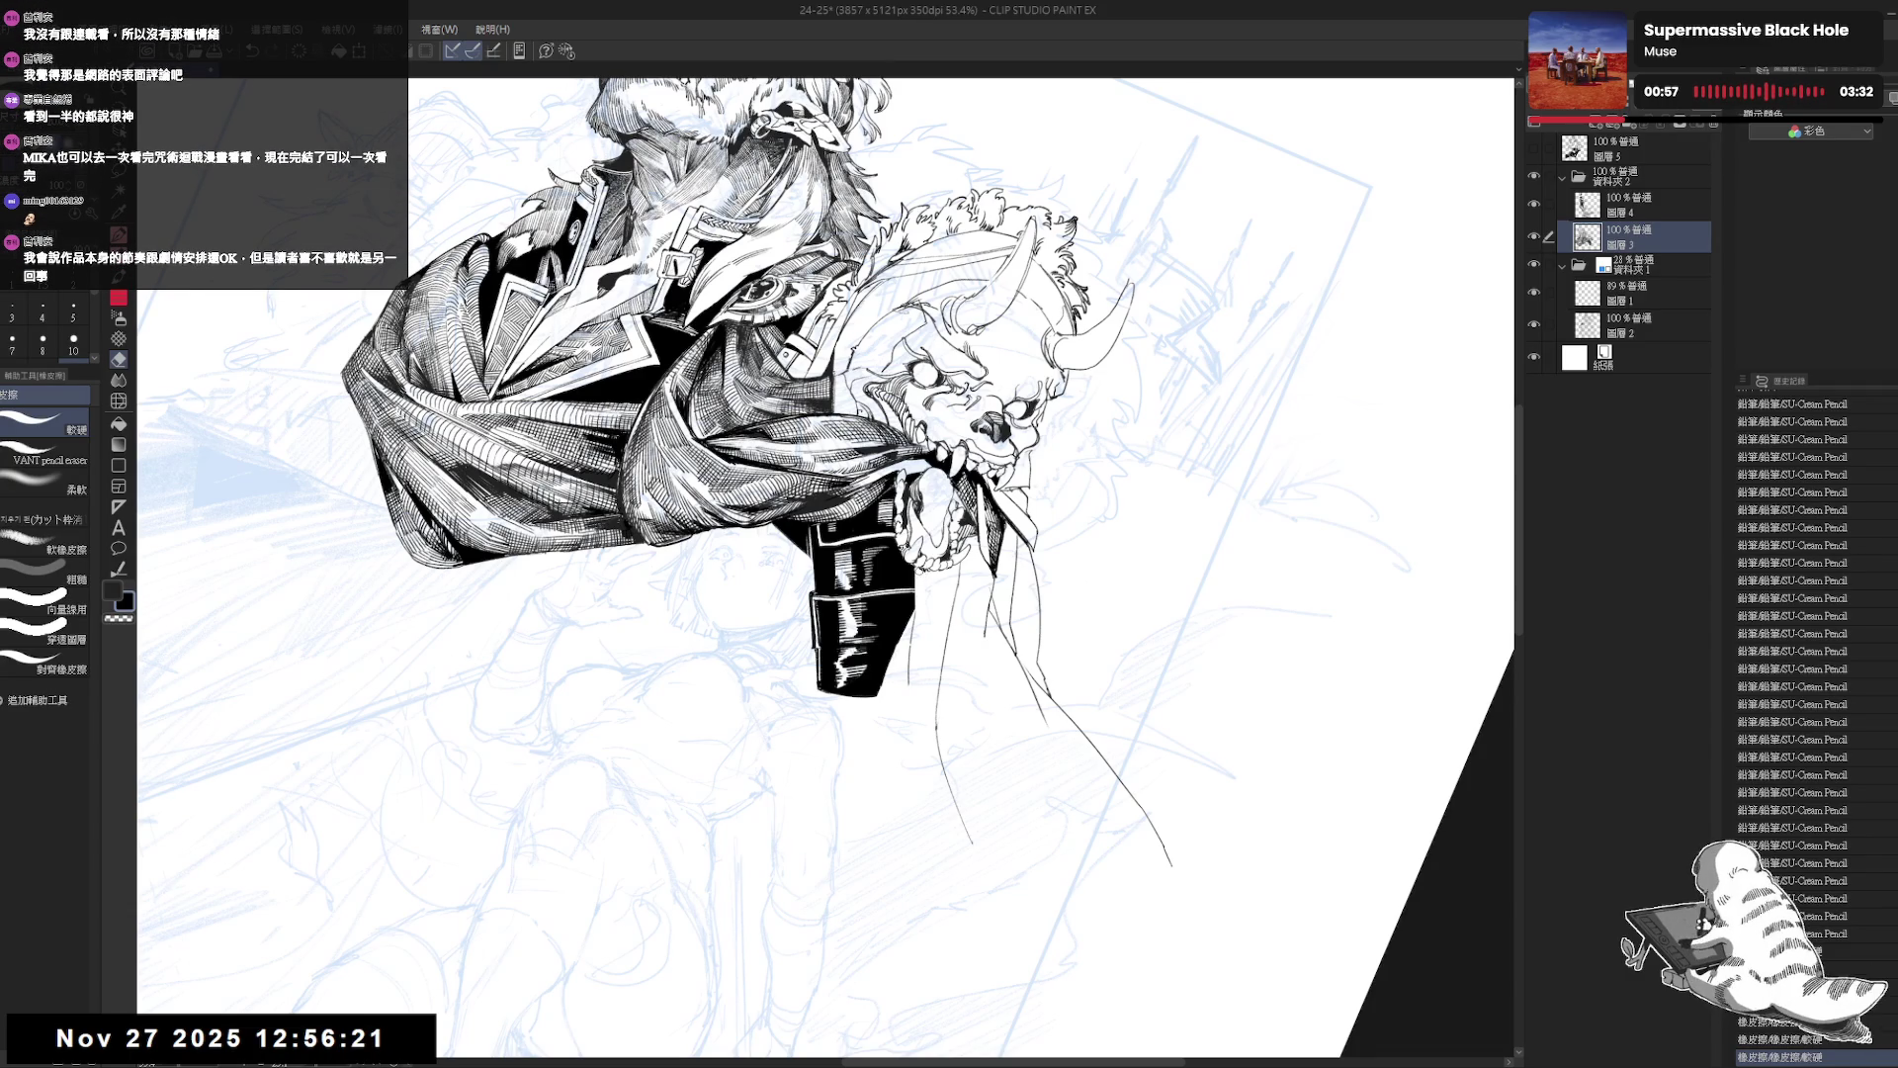
left_click_drag(926, 598, 918, 571)
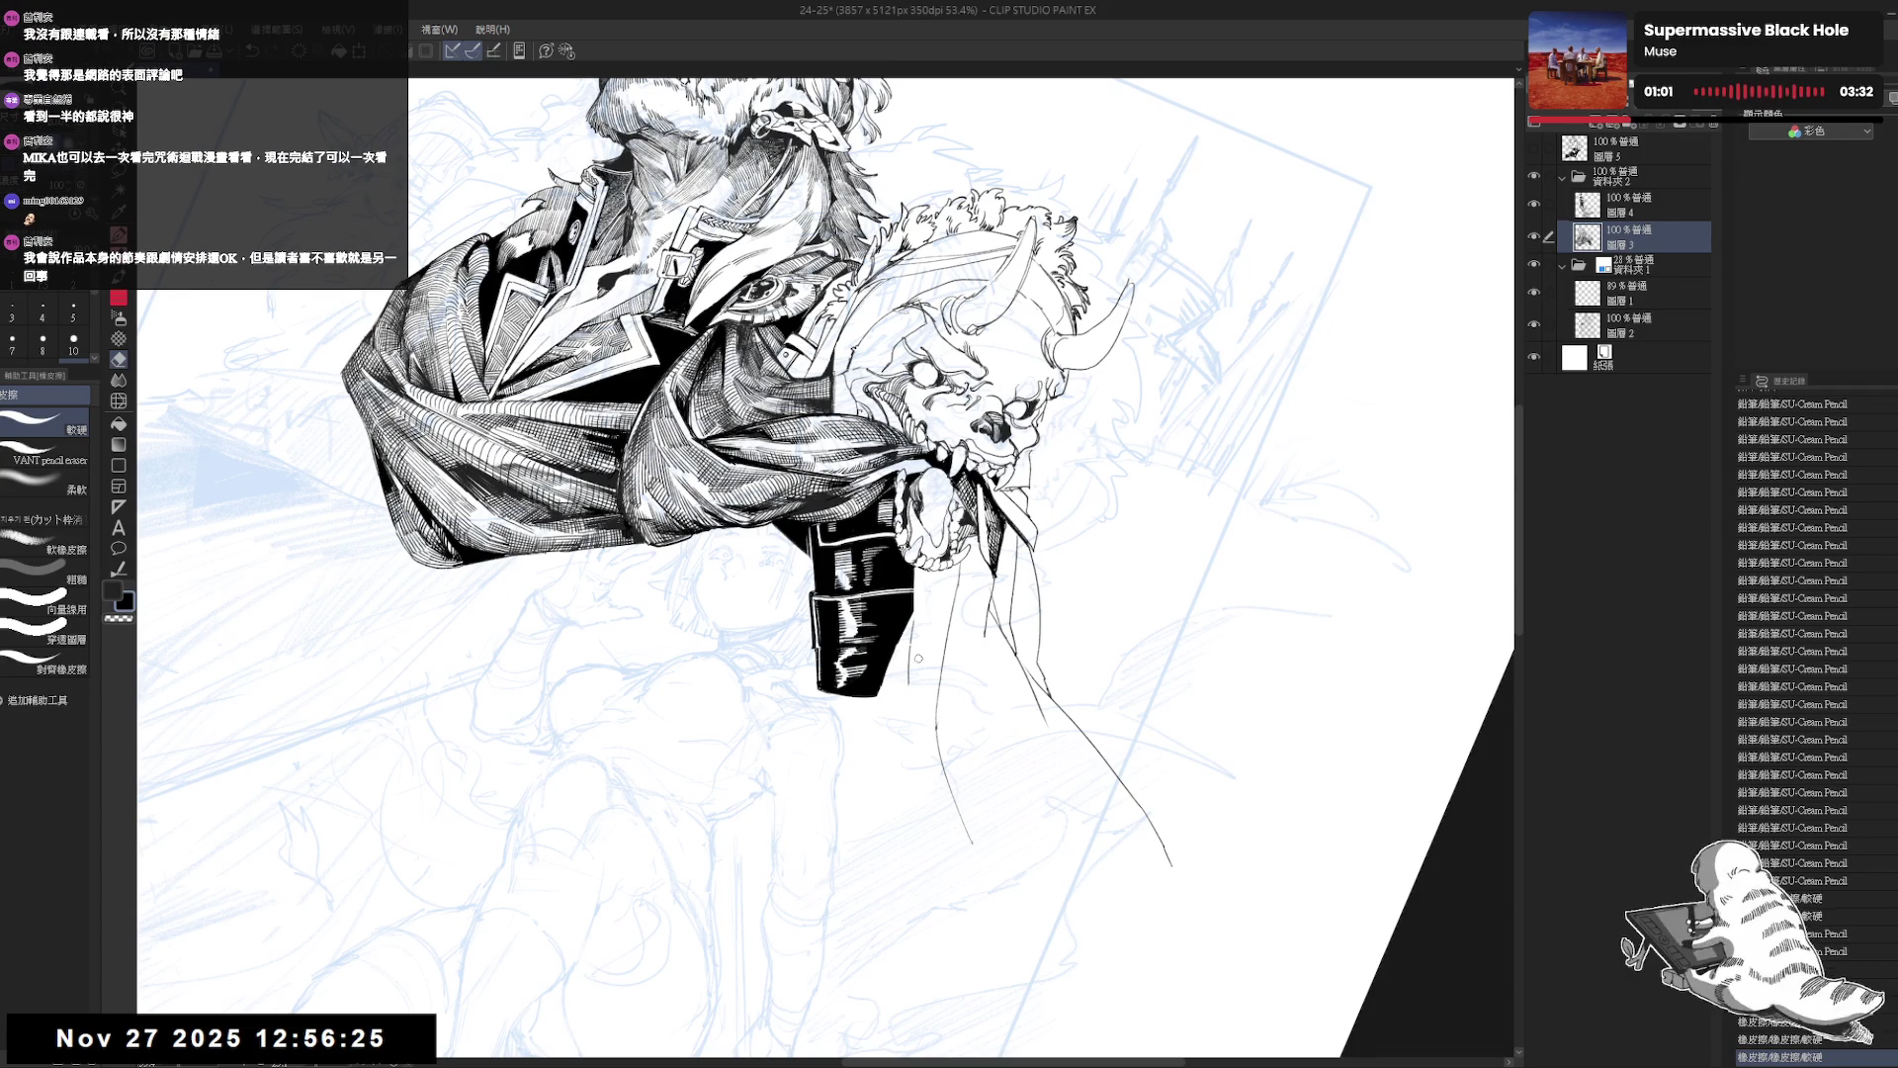
key("p")
key("ctrl+0")
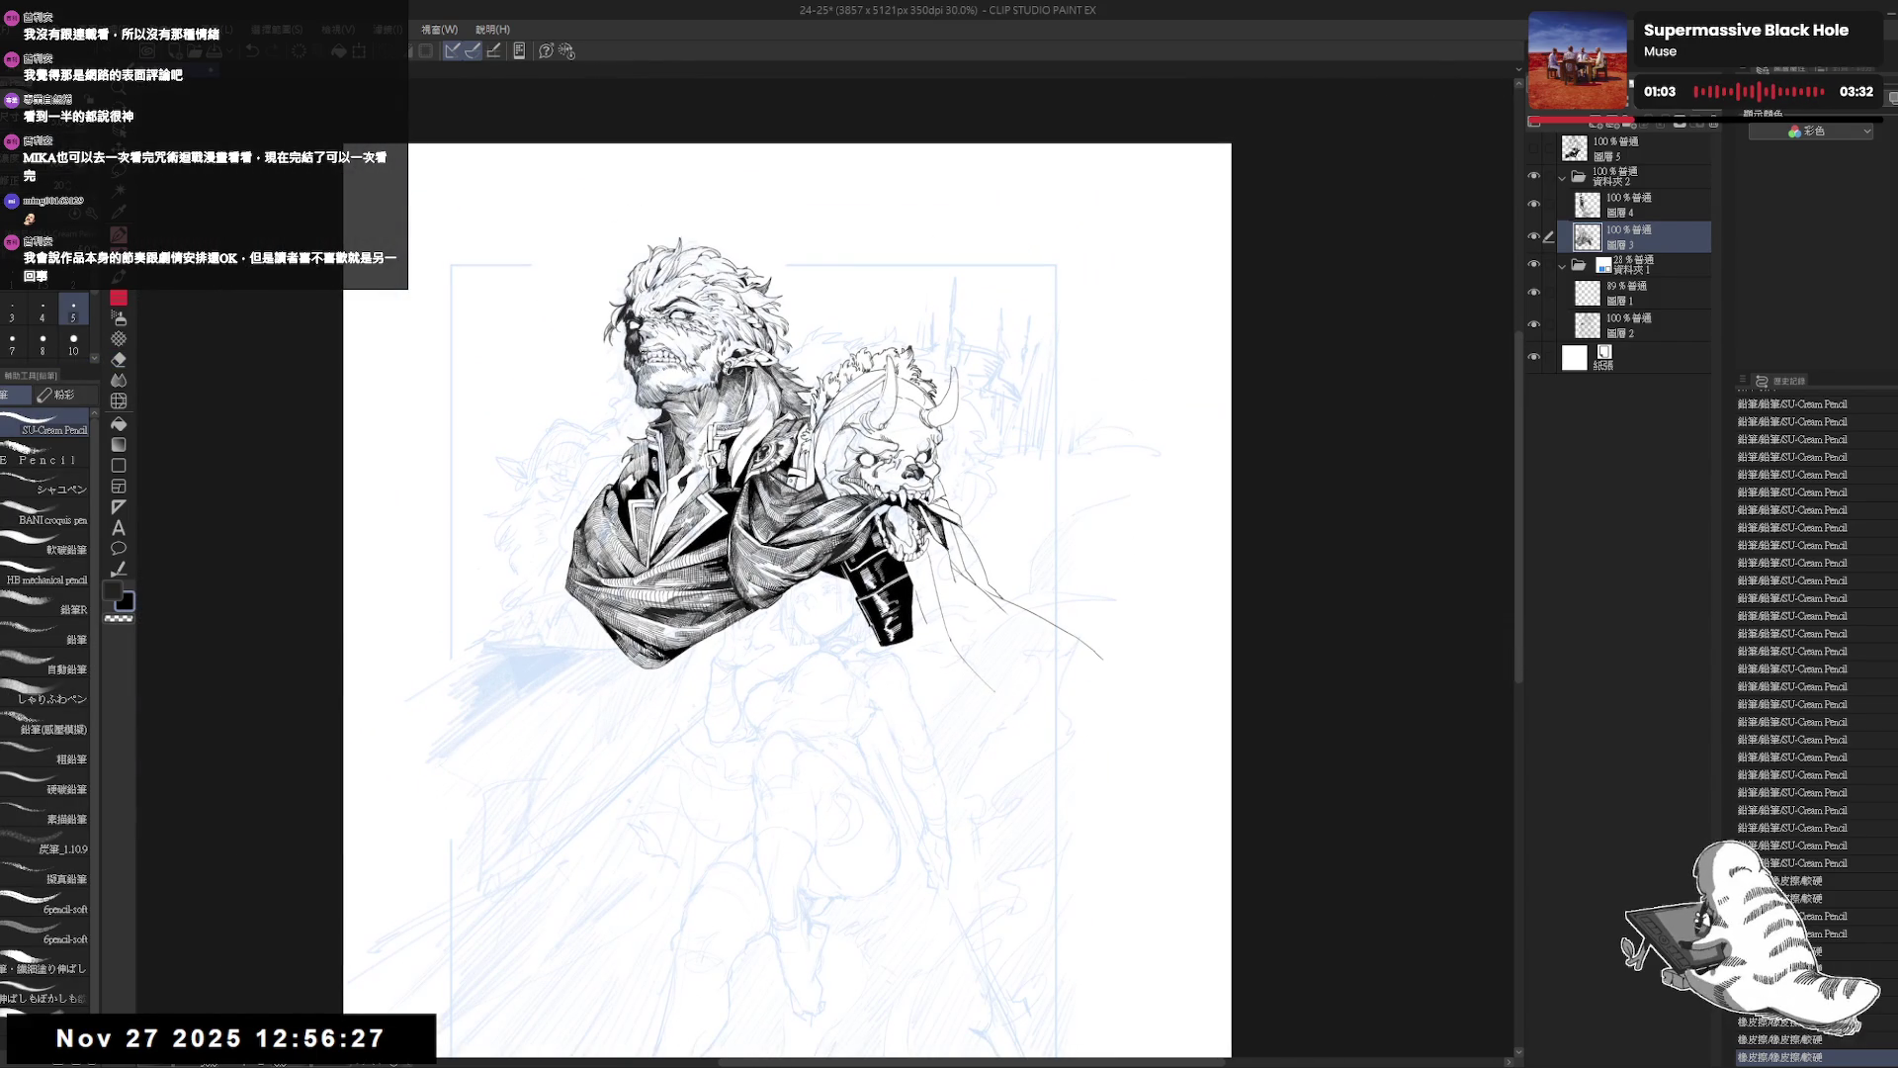
left_click_drag(826, 587, 883, 594)
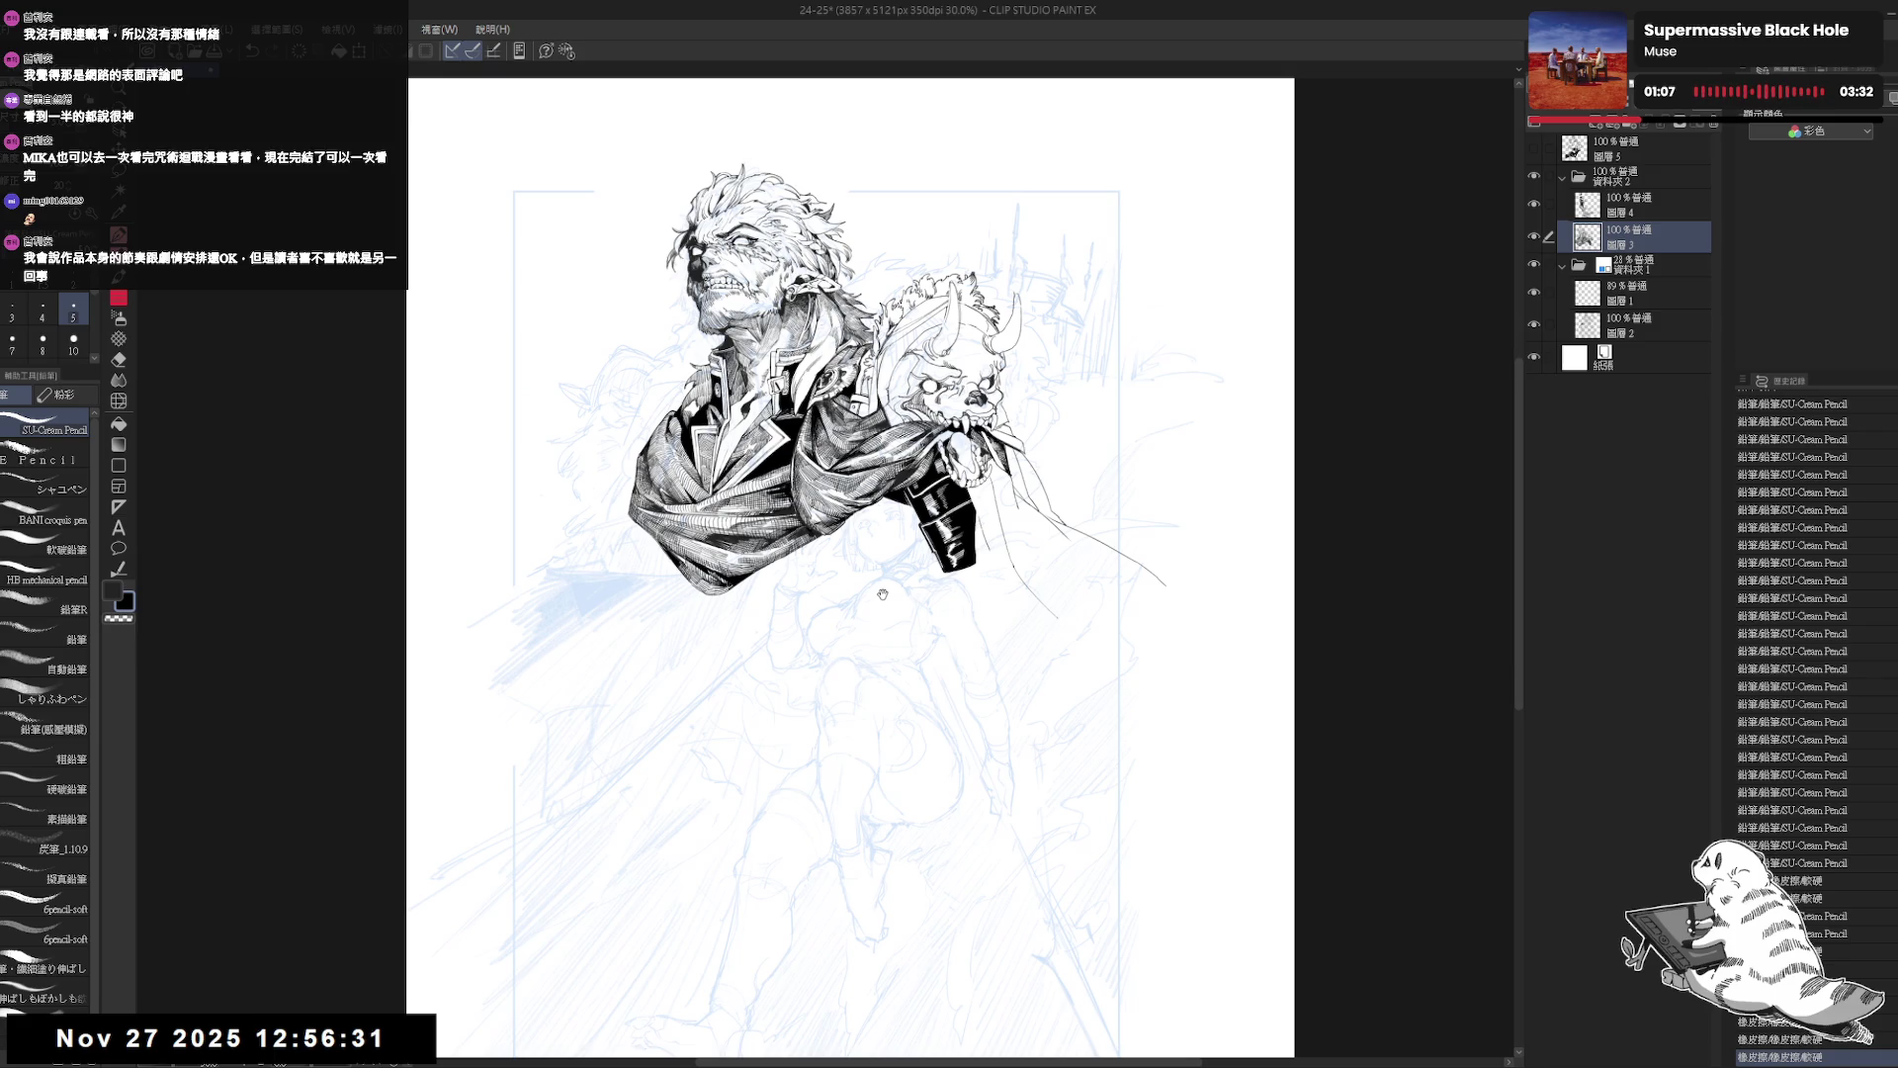
key("h")
key("h")
Tilt, mirror and rotate the view to inspect the holster area.
left_click_drag(1046, 539, 1005, 641)
key("e")
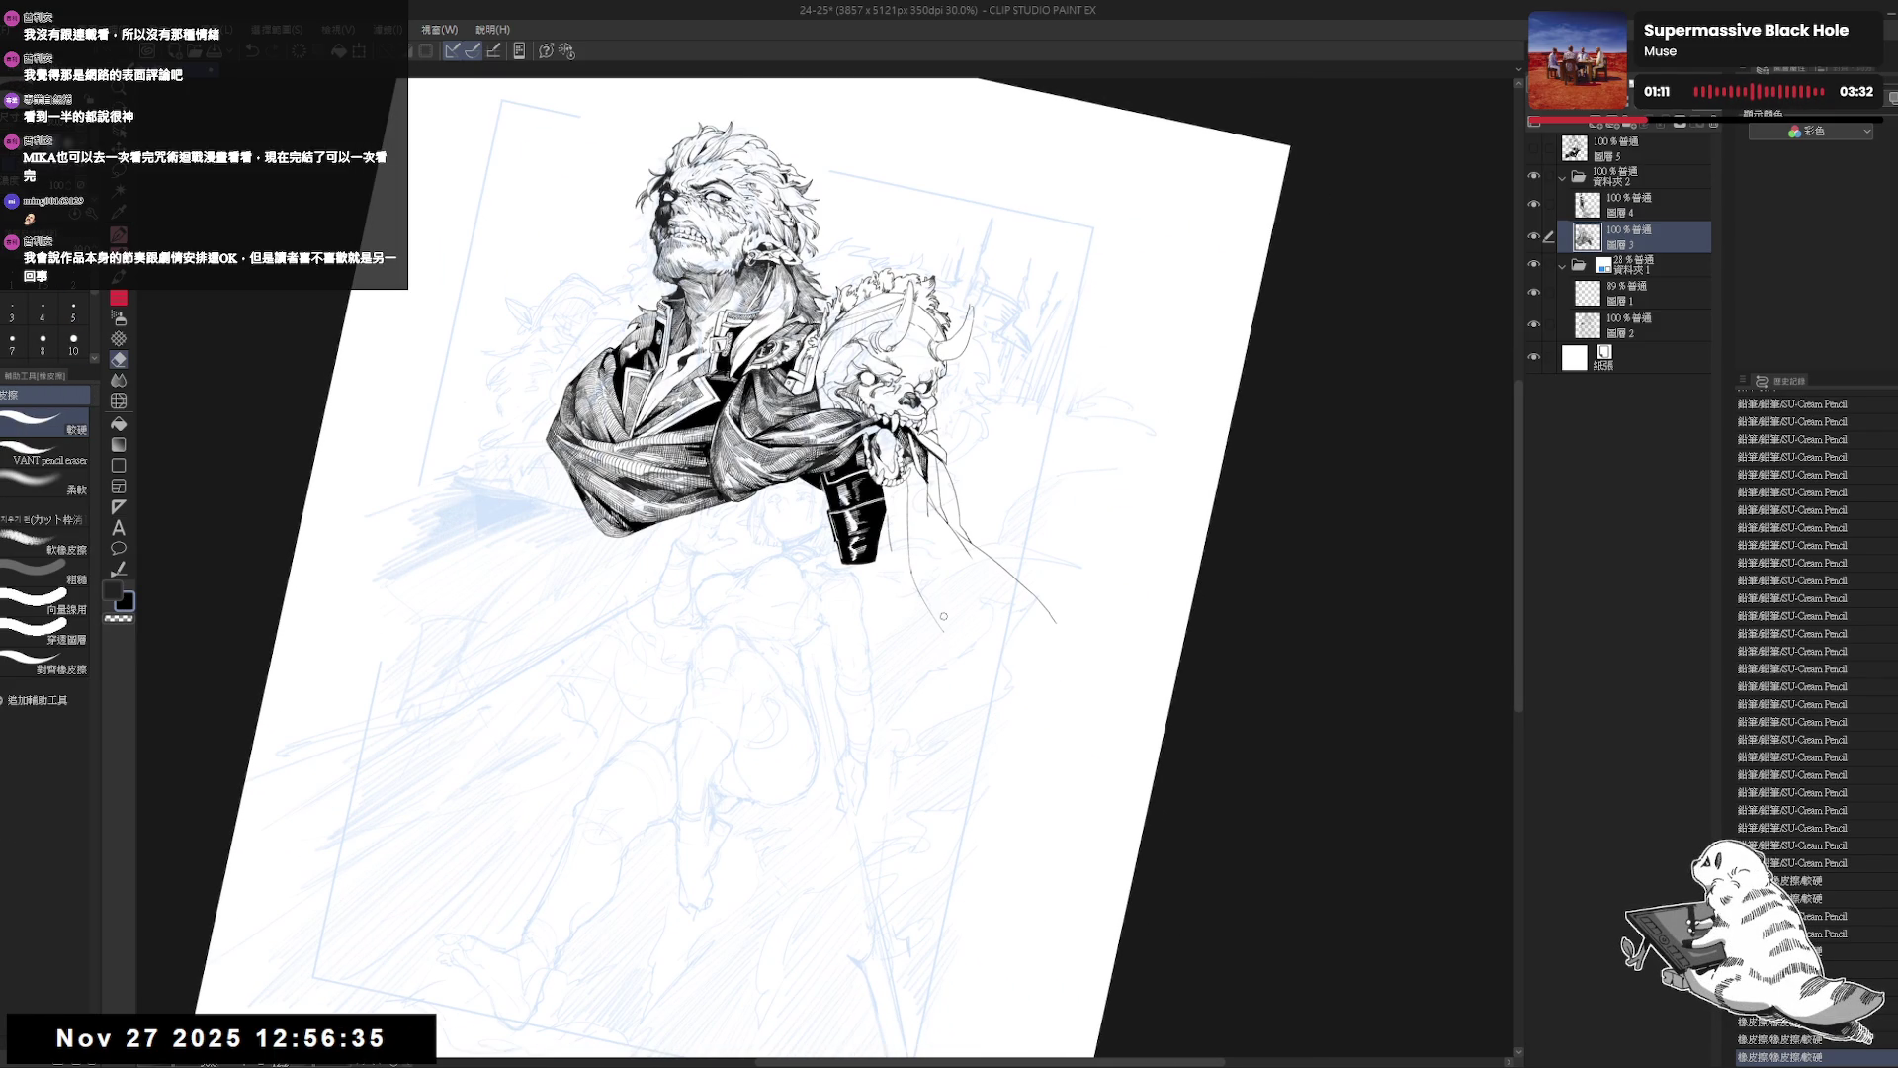
key("p")
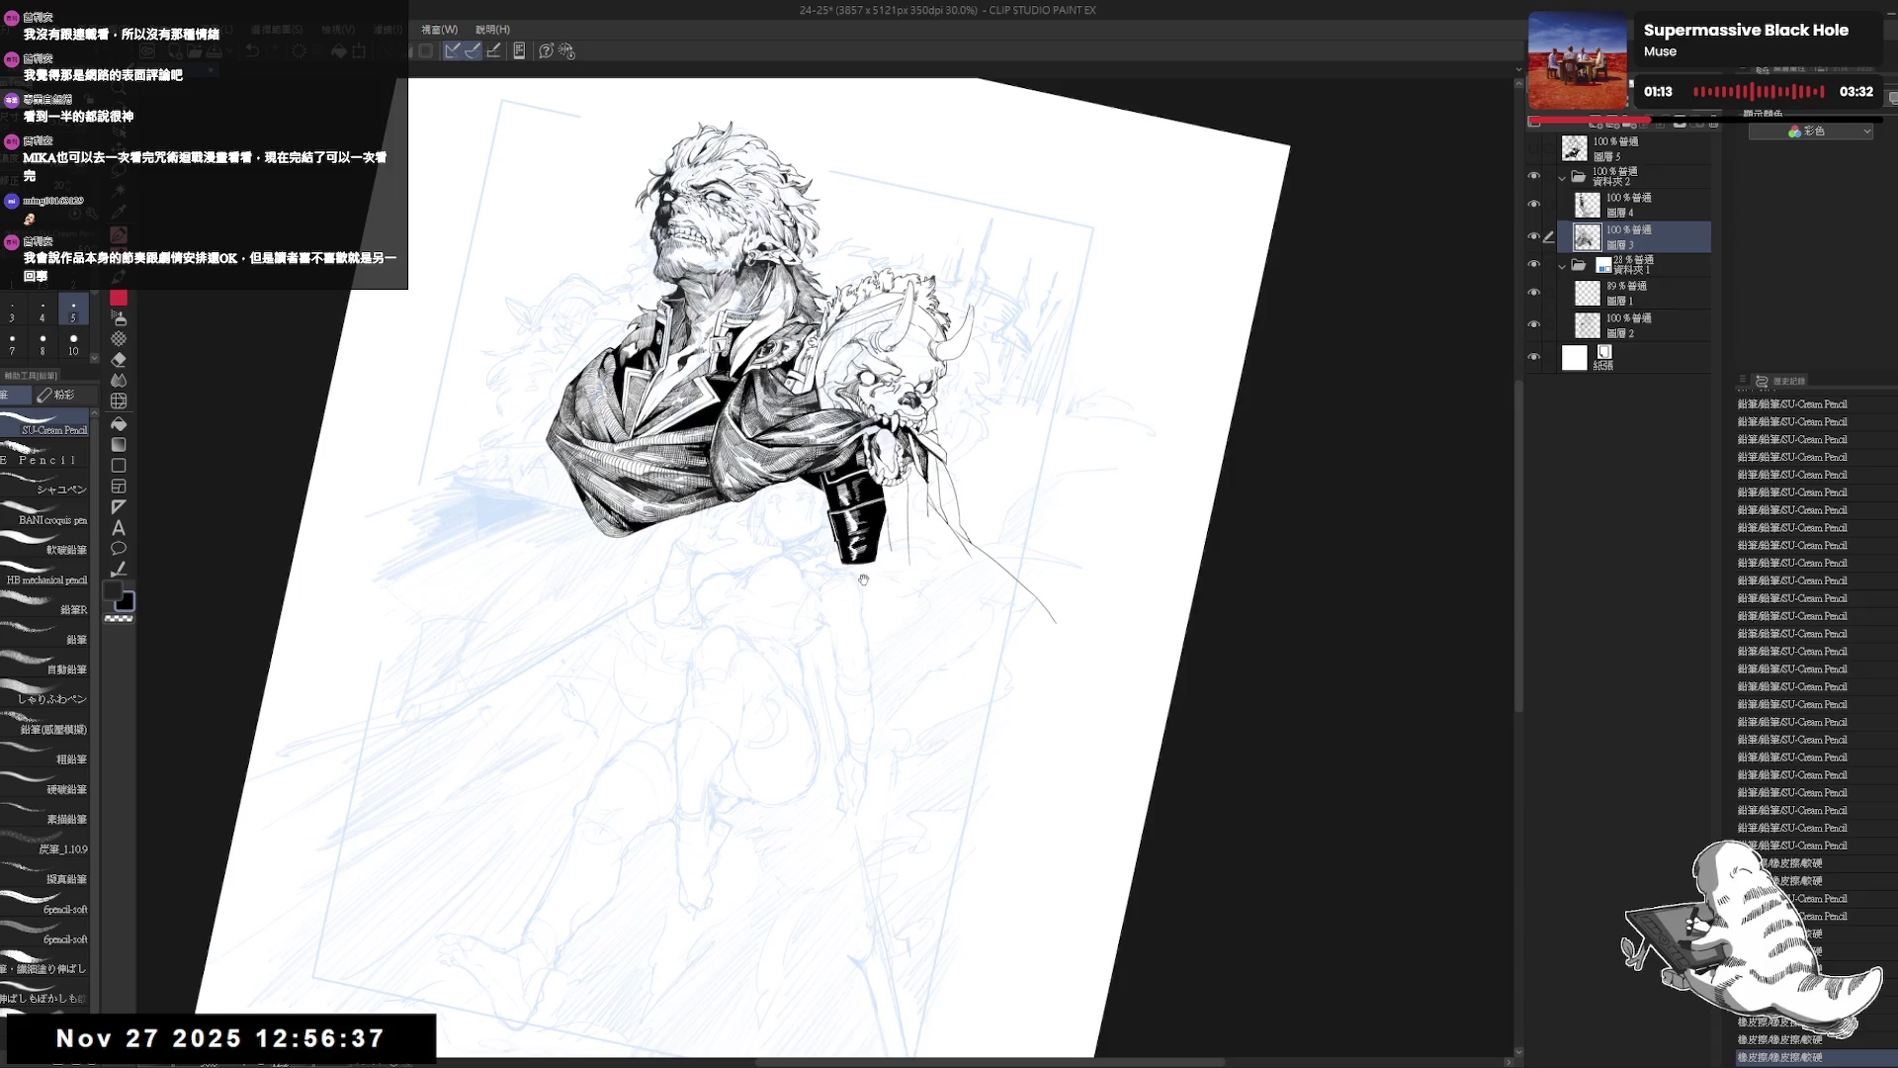
key("h")
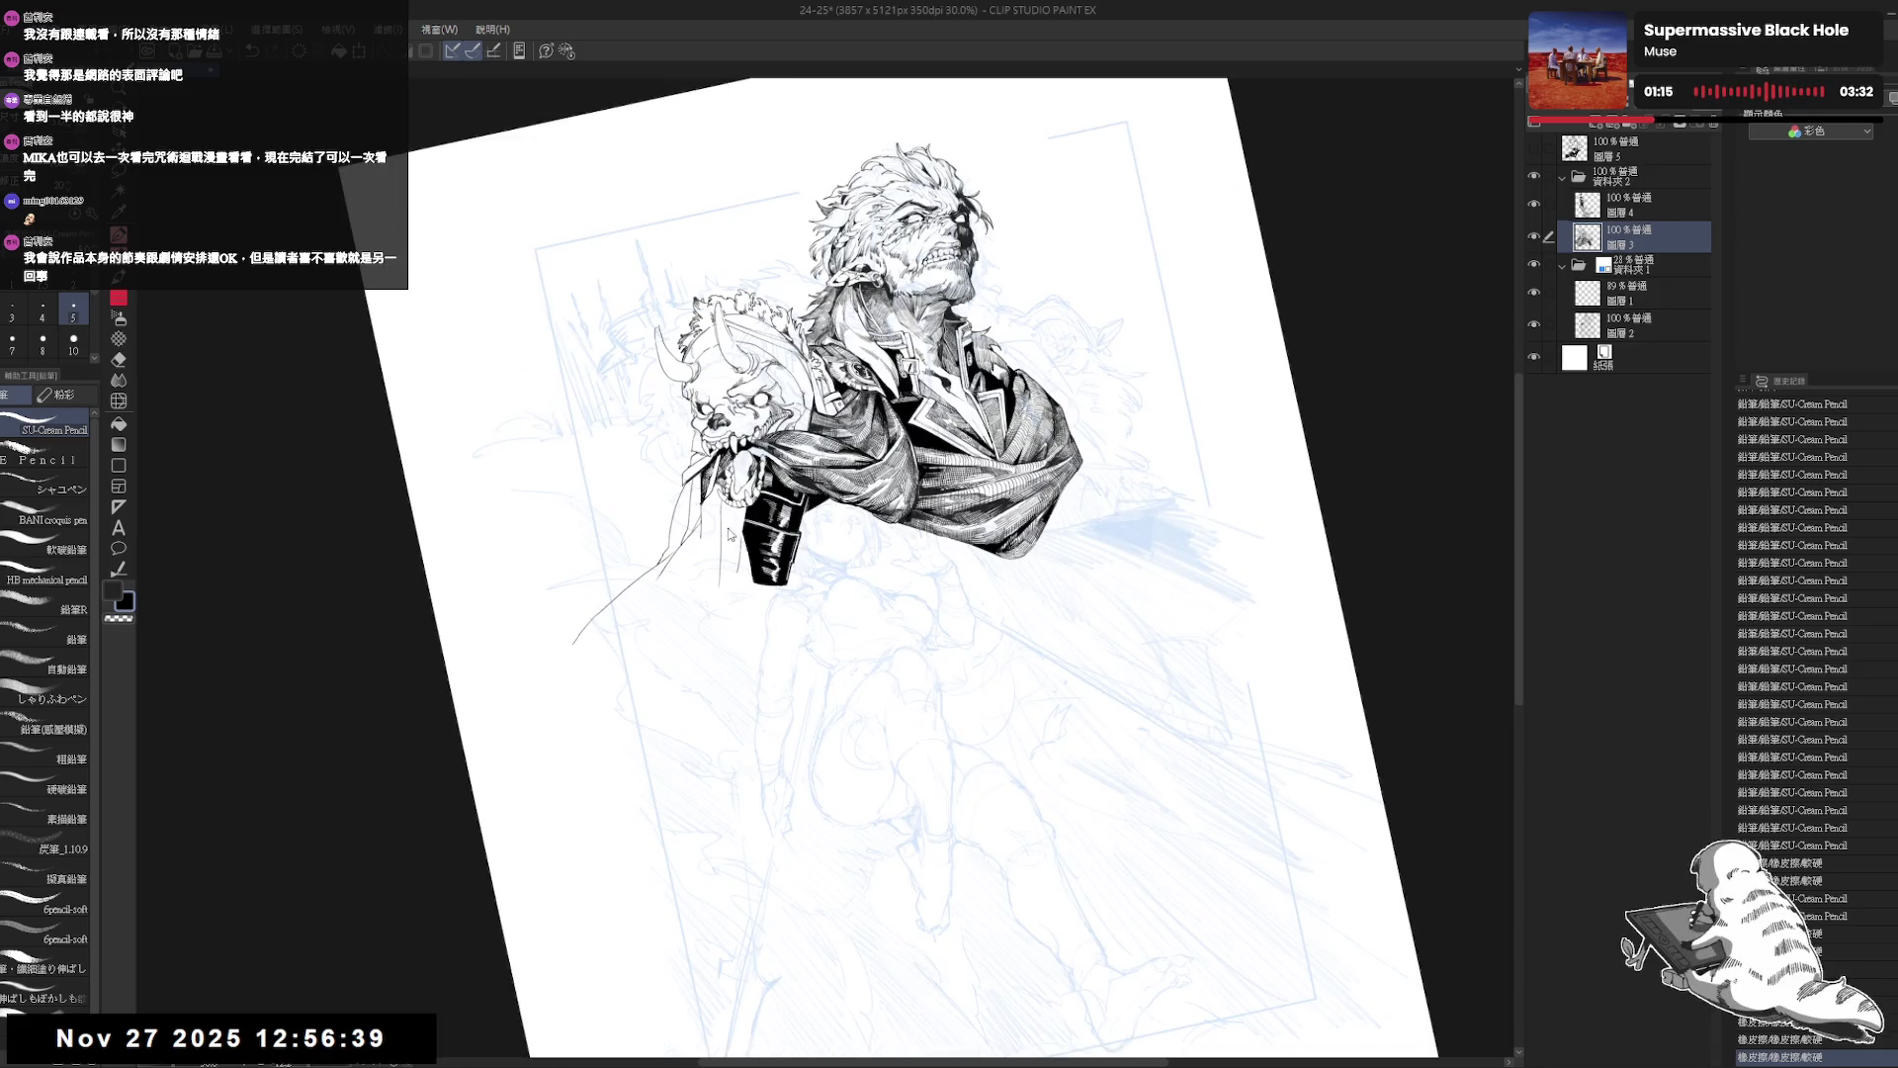
key("h")
key("r")
mouse_move(870, 436)
left_mouse_down()
mouse_move(981, 455)
mouse_move(999, 326)
mouse_move(1048, 228)
left_mouse_up()
scroll(826, 569, "up", 3)
mouse_move(854, 537)
left_mouse_down()
mouse_move(949, 564)
mouse_move(1052, 552)
mouse_move(908, 529)
mouse_move(939, 570)
mouse_move(989, 553)
mouse_move(948, 549)
left_mouse_up()
key("p")
Add a small pencil mark near the holster and zoom out to the whole page.
key("r")
key("e")
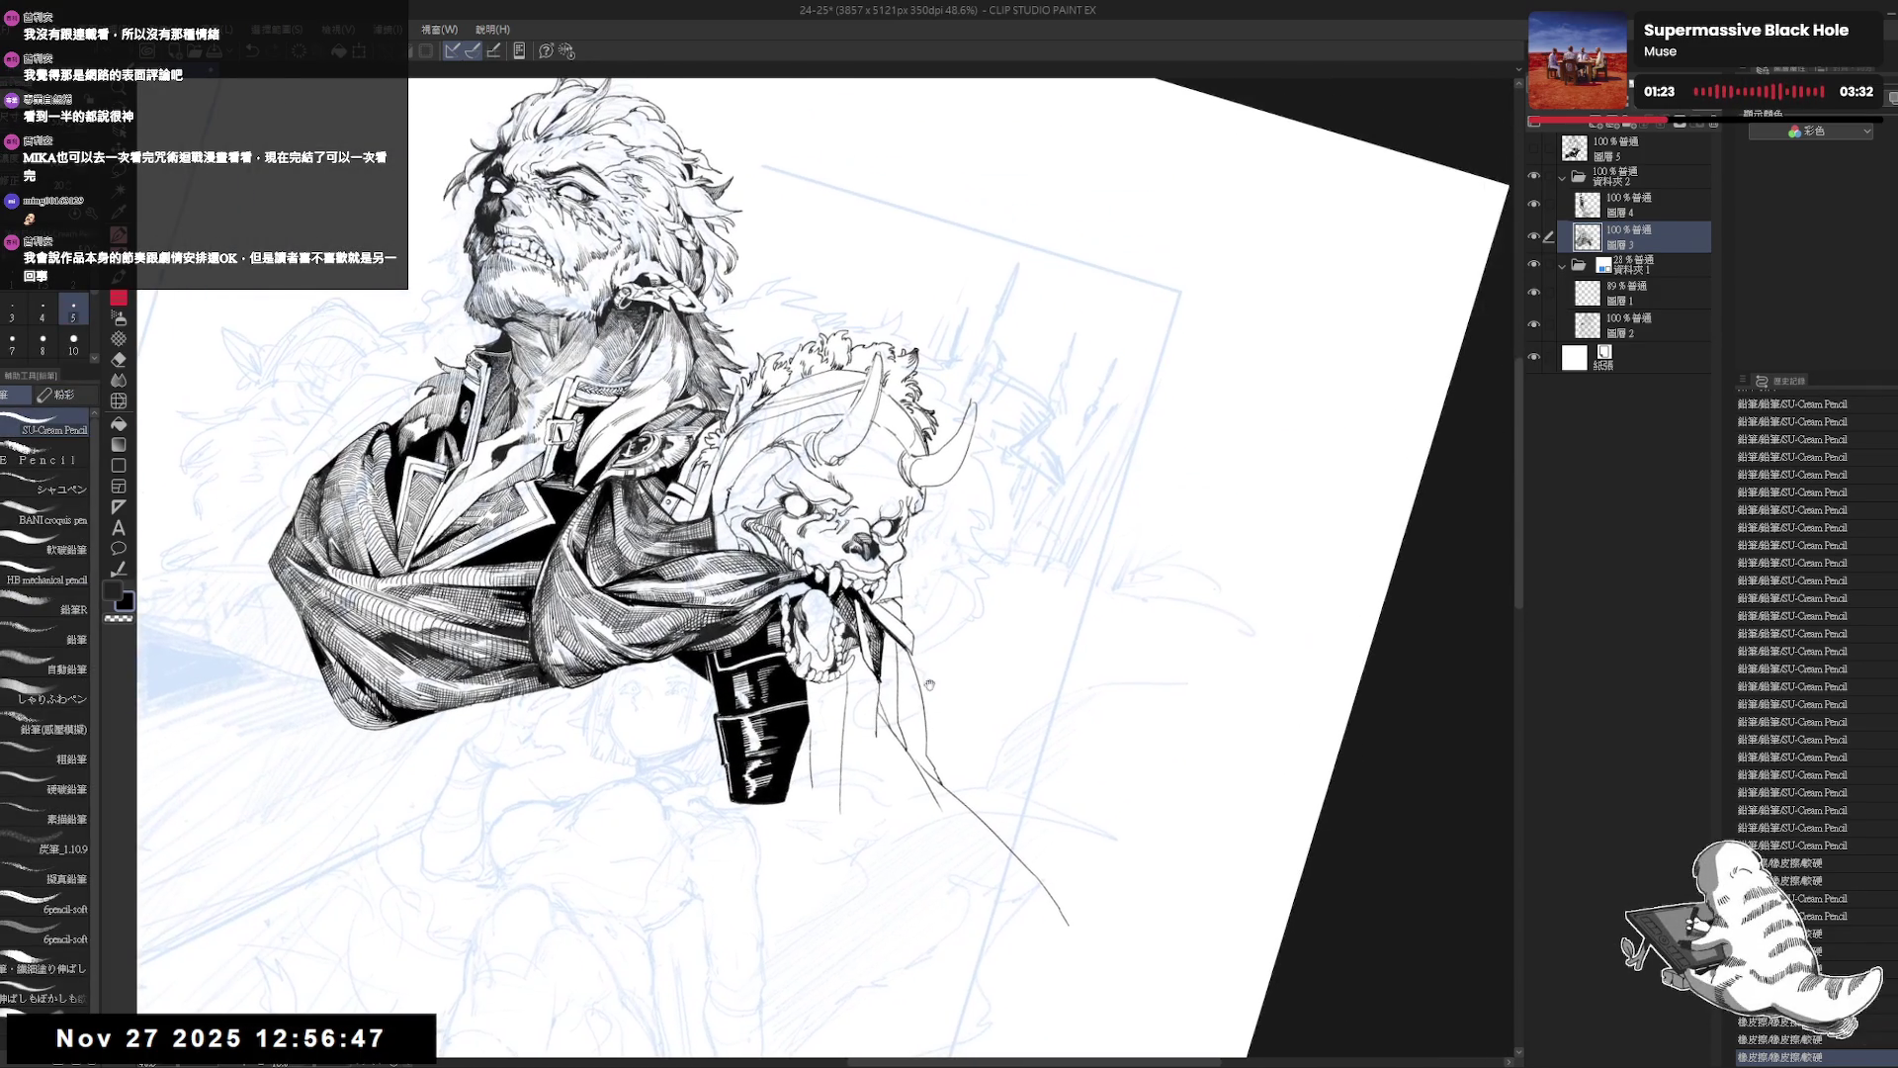
key("p")
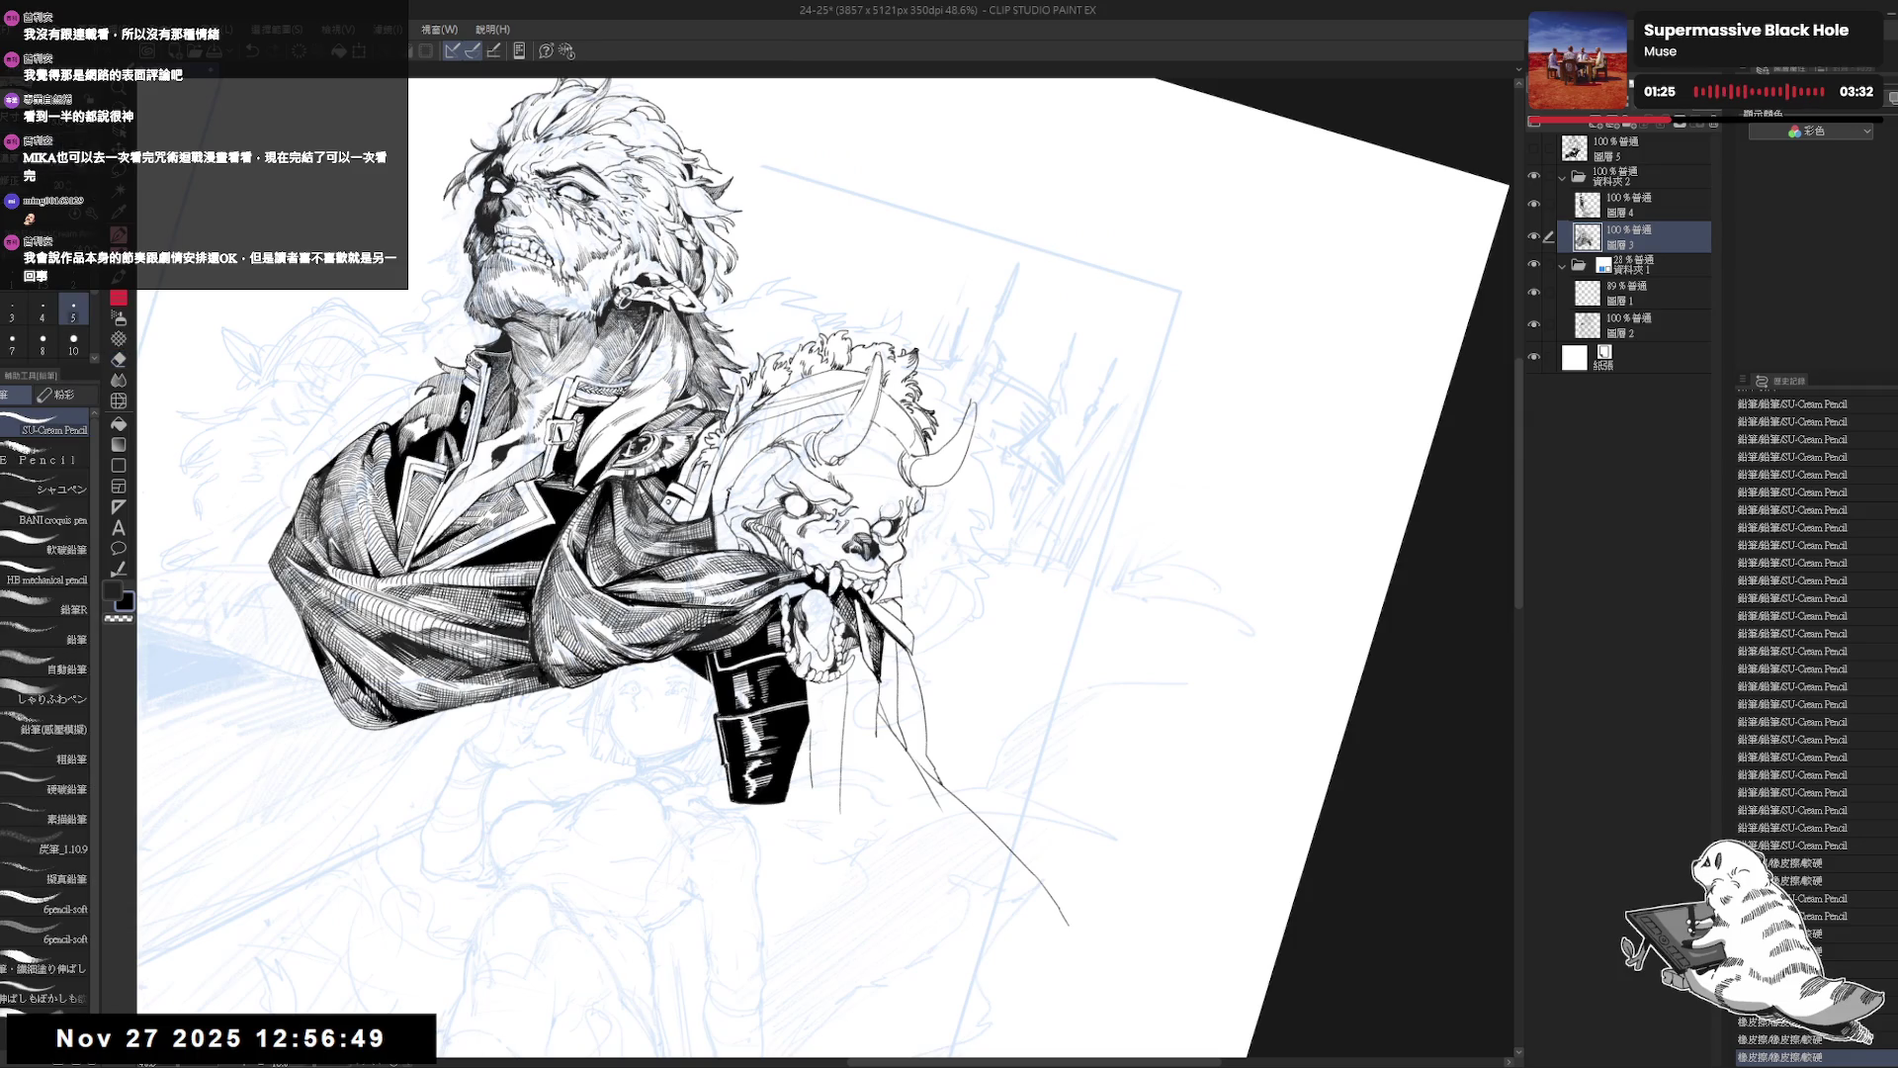
left_click_drag(923, 497, 927, 509)
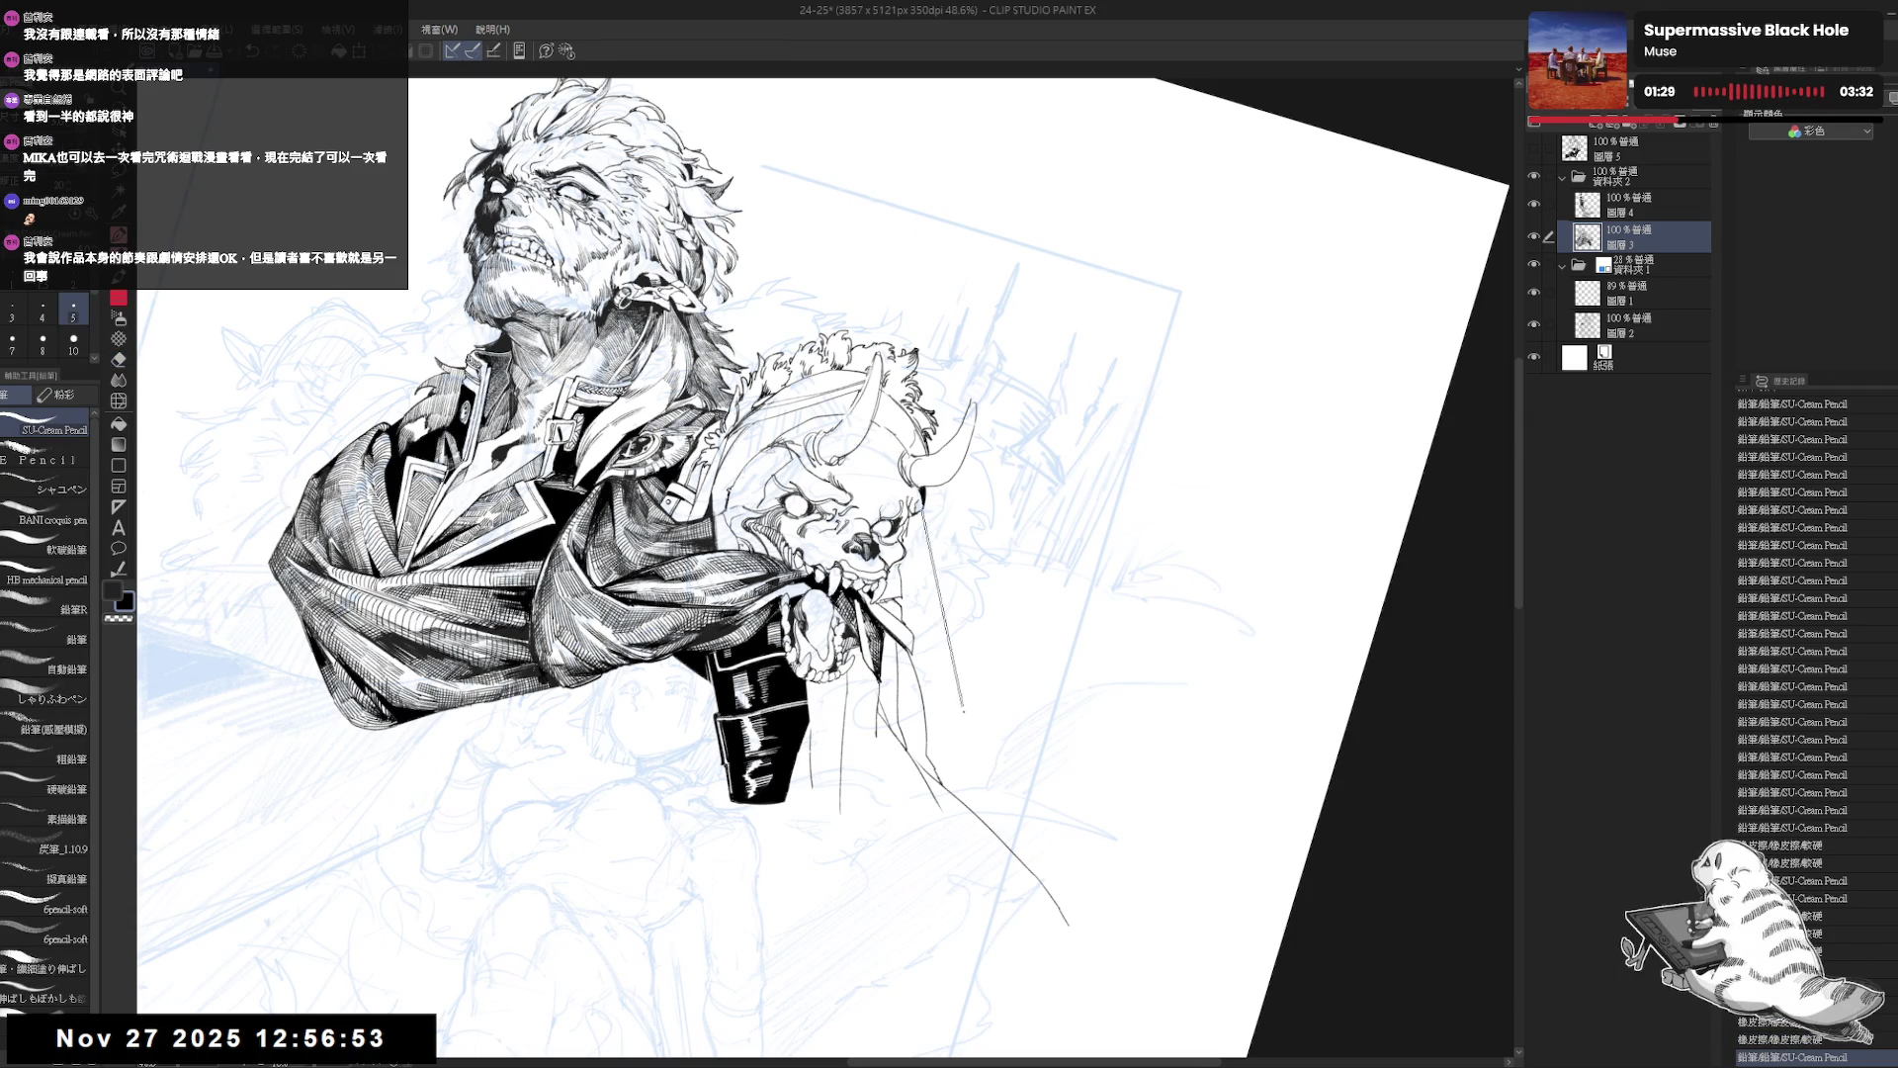
key("ctrl+at")
key("ctrl+minus")
key("ctrl+minus")
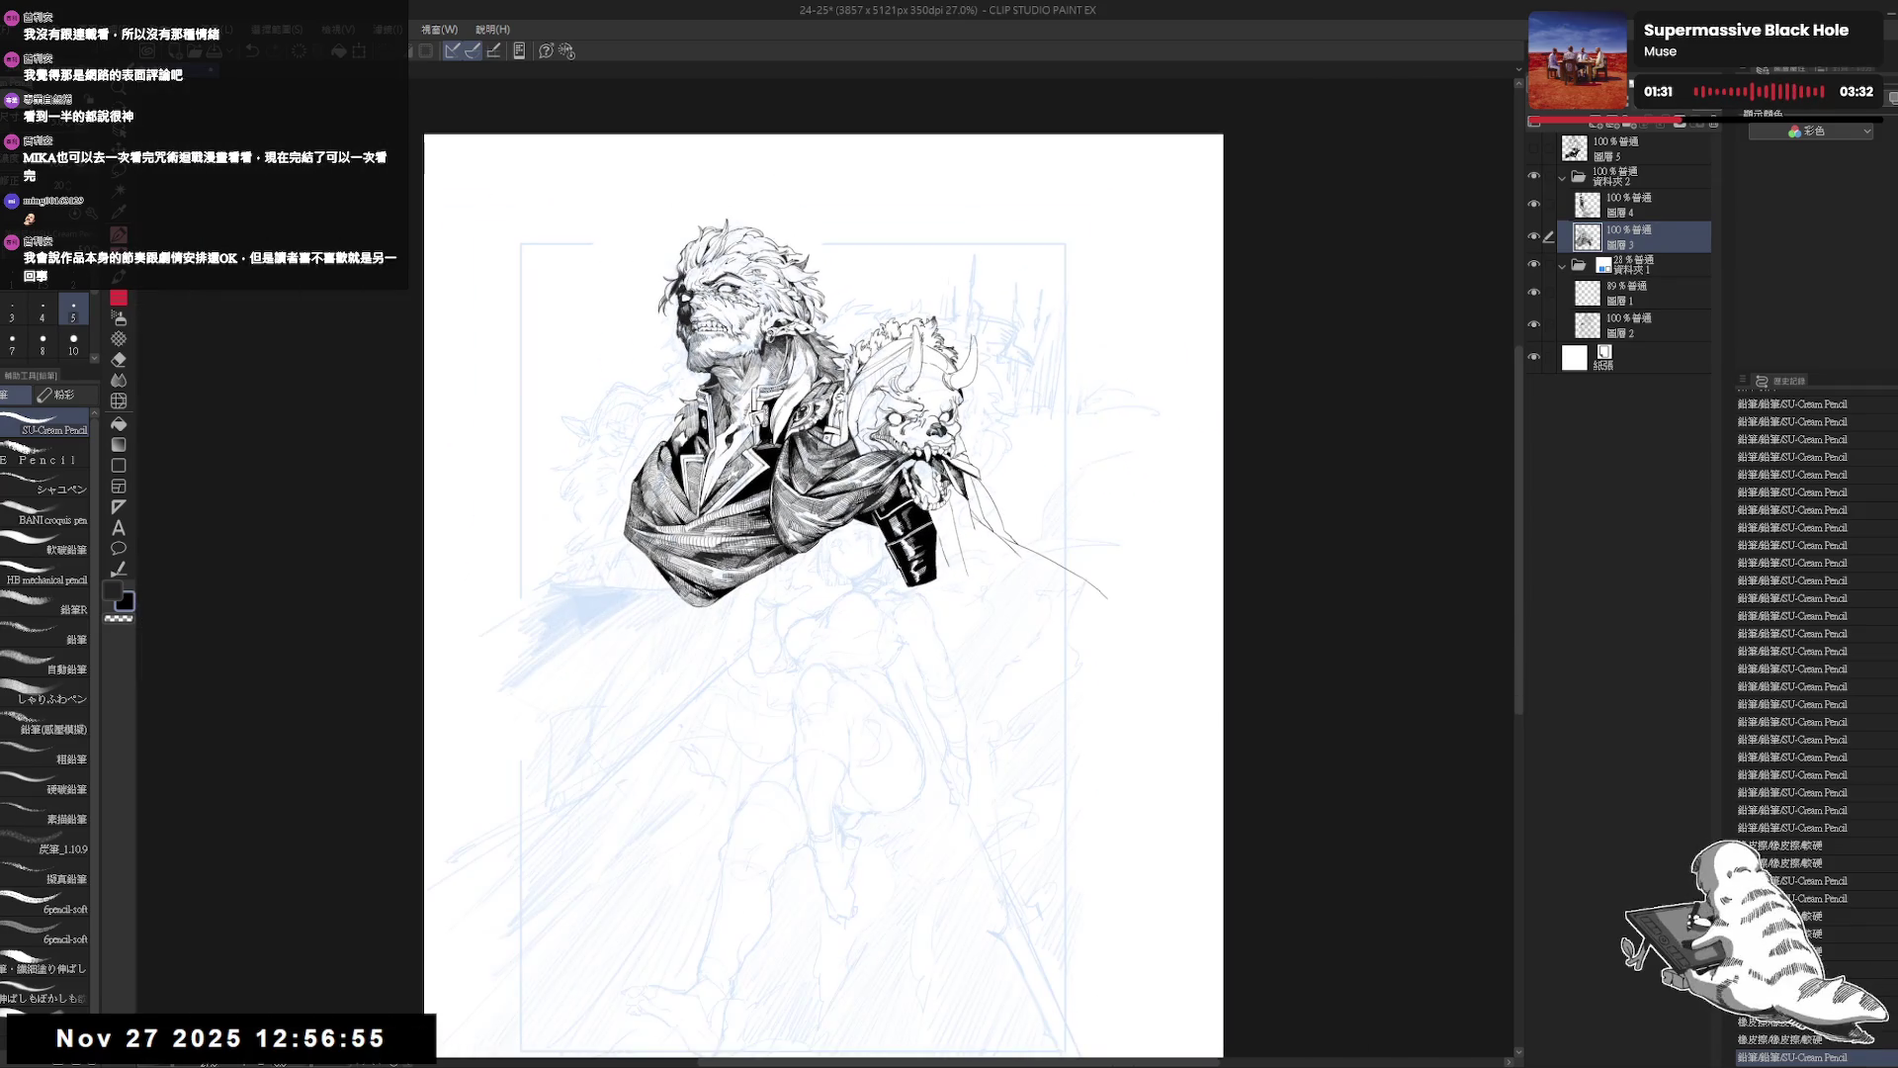
Set a finer brush size of 4 and redo the last three pencil strokes.
scroll(865, 594, "left", 2)
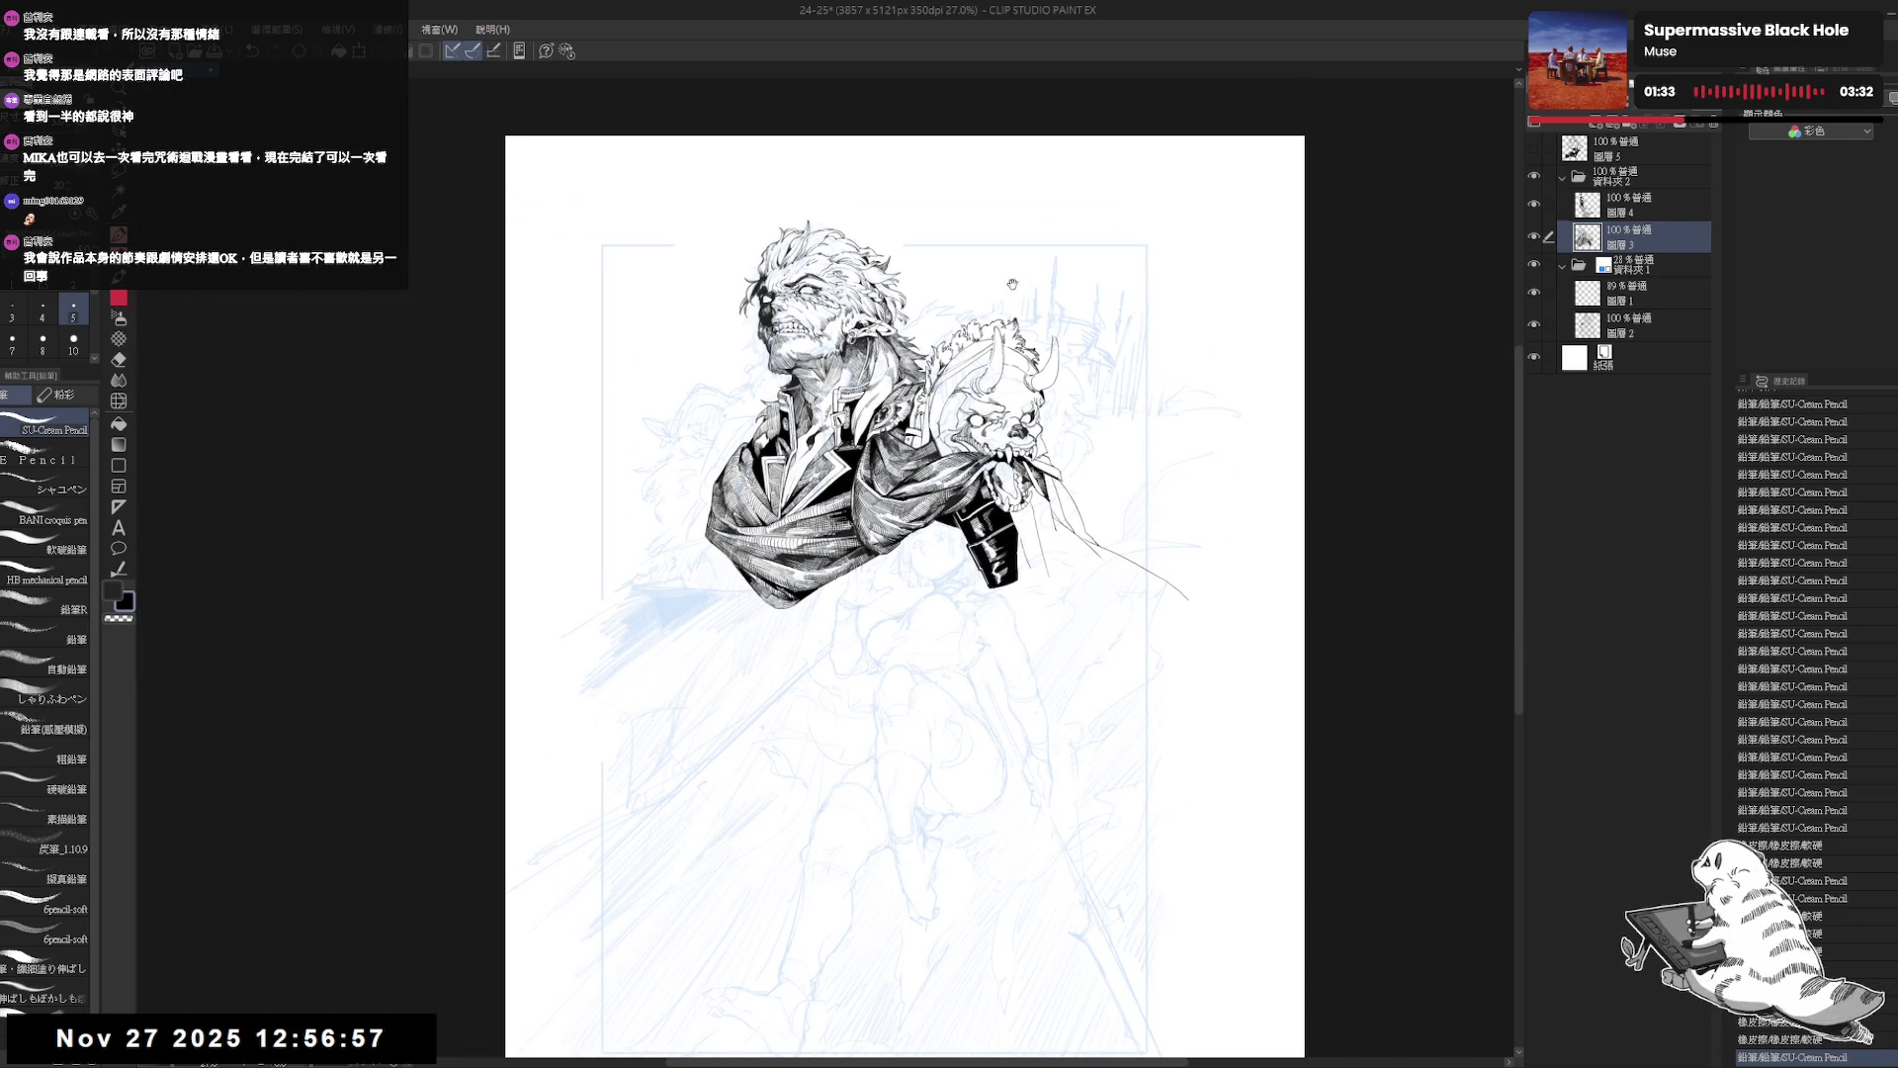
scroll(904, 594, "left", 1)
key("h")
key("h")
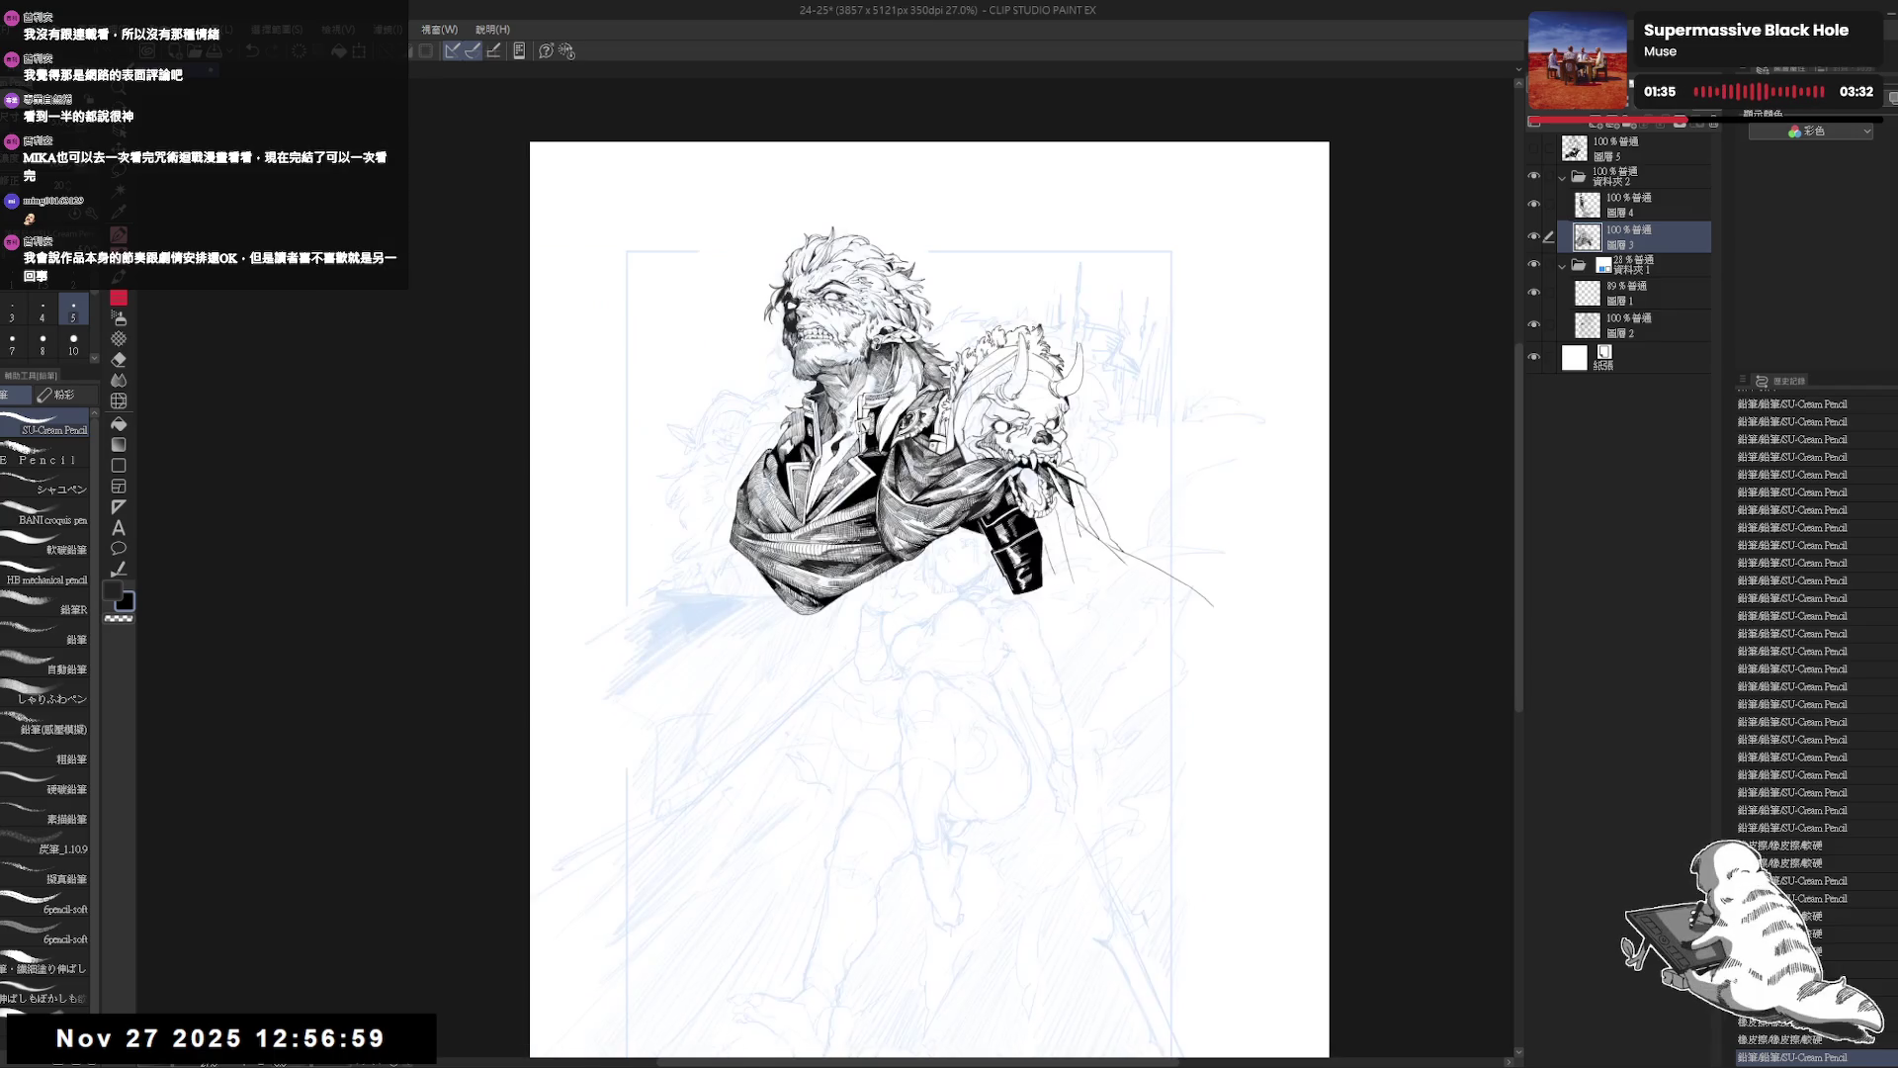
scroll(734, 464, "up", 2)
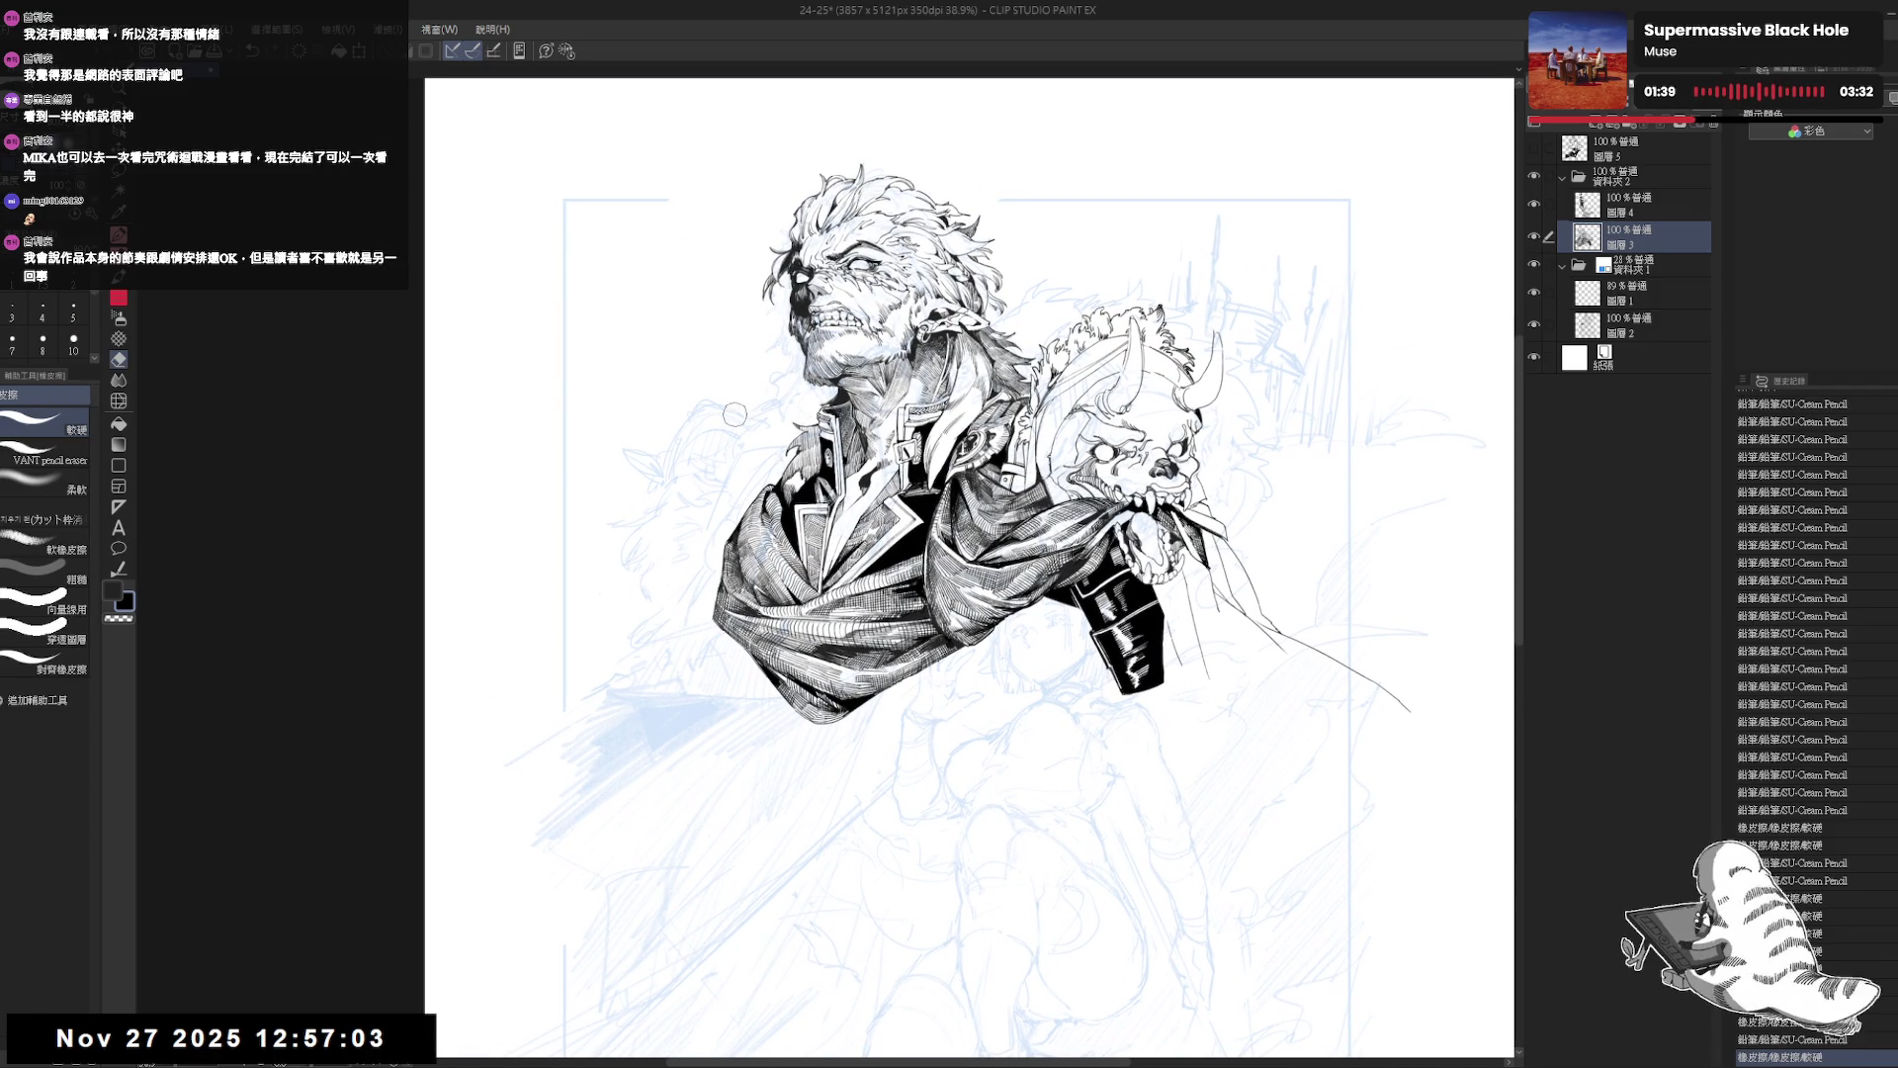
scroll(737, 406, "right", 1)
scroll(965, 292, "up", 1)
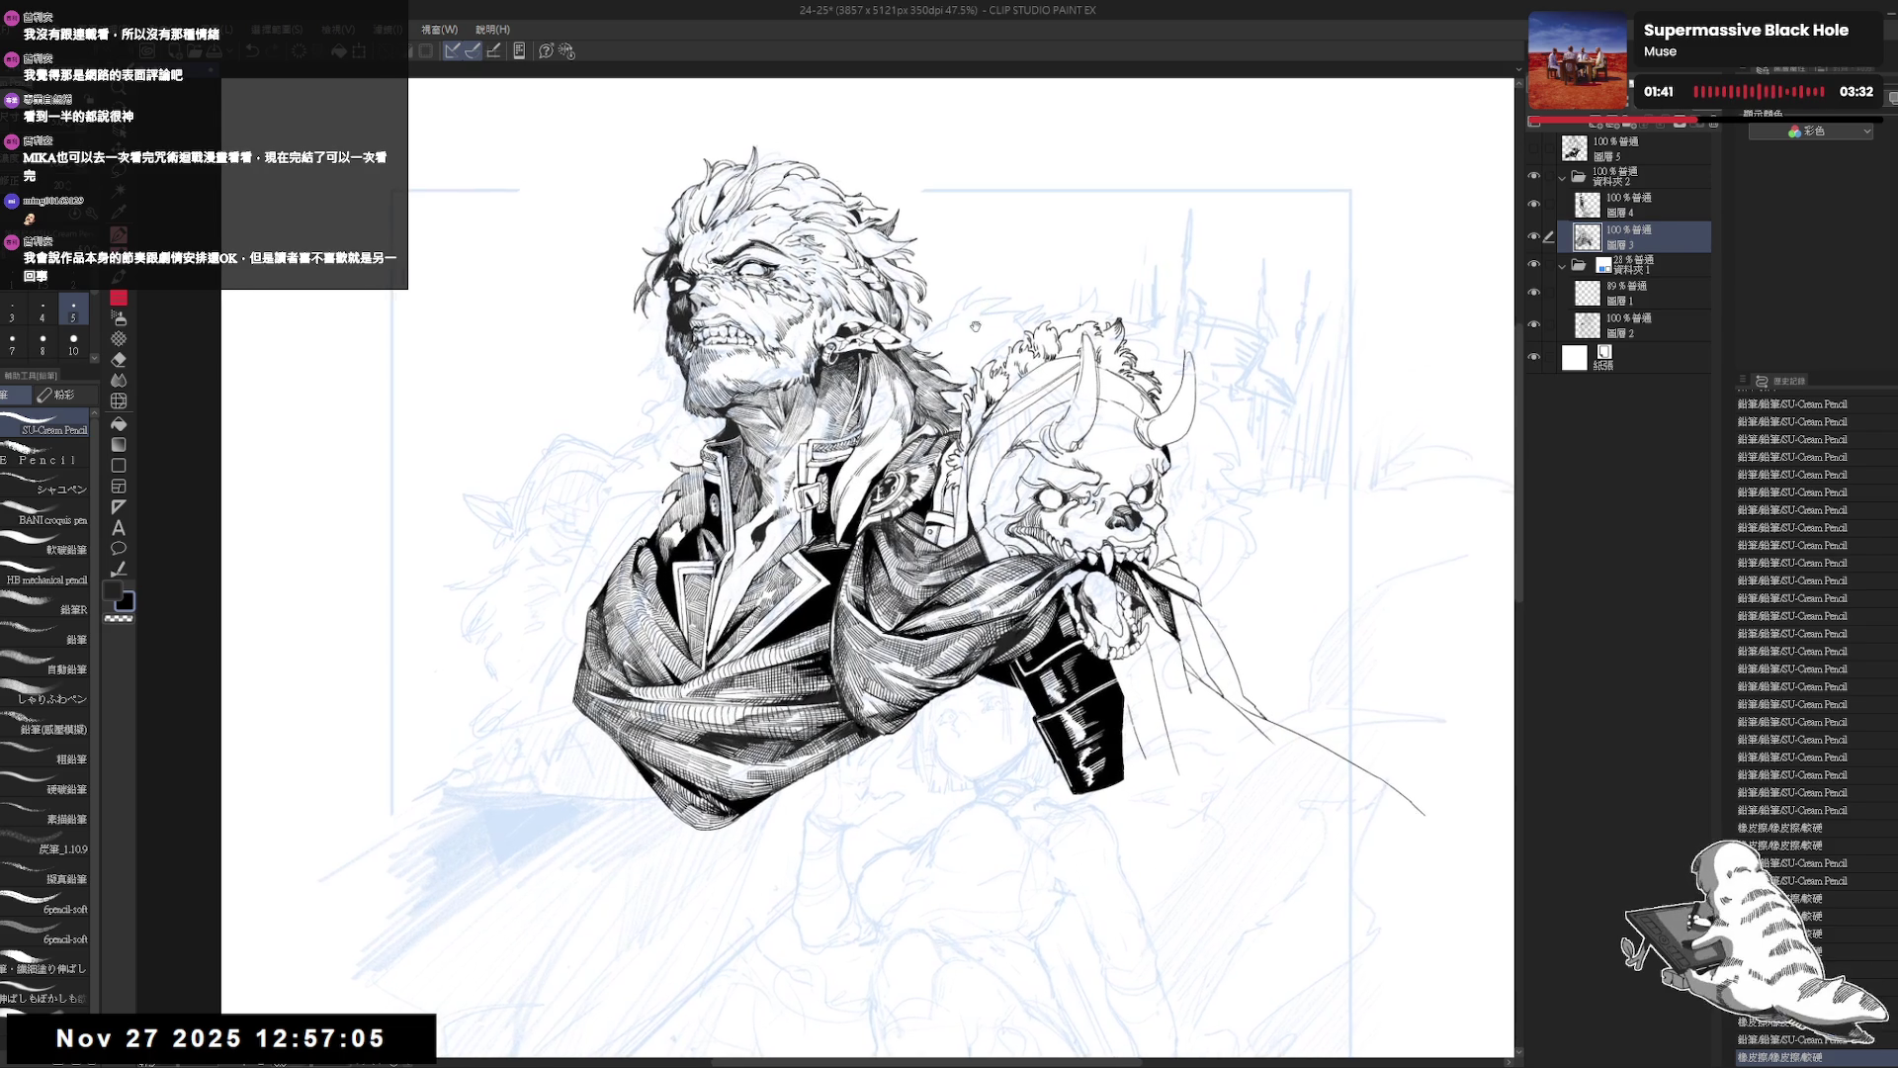
left_click(973, 346)
key("bracketleft")
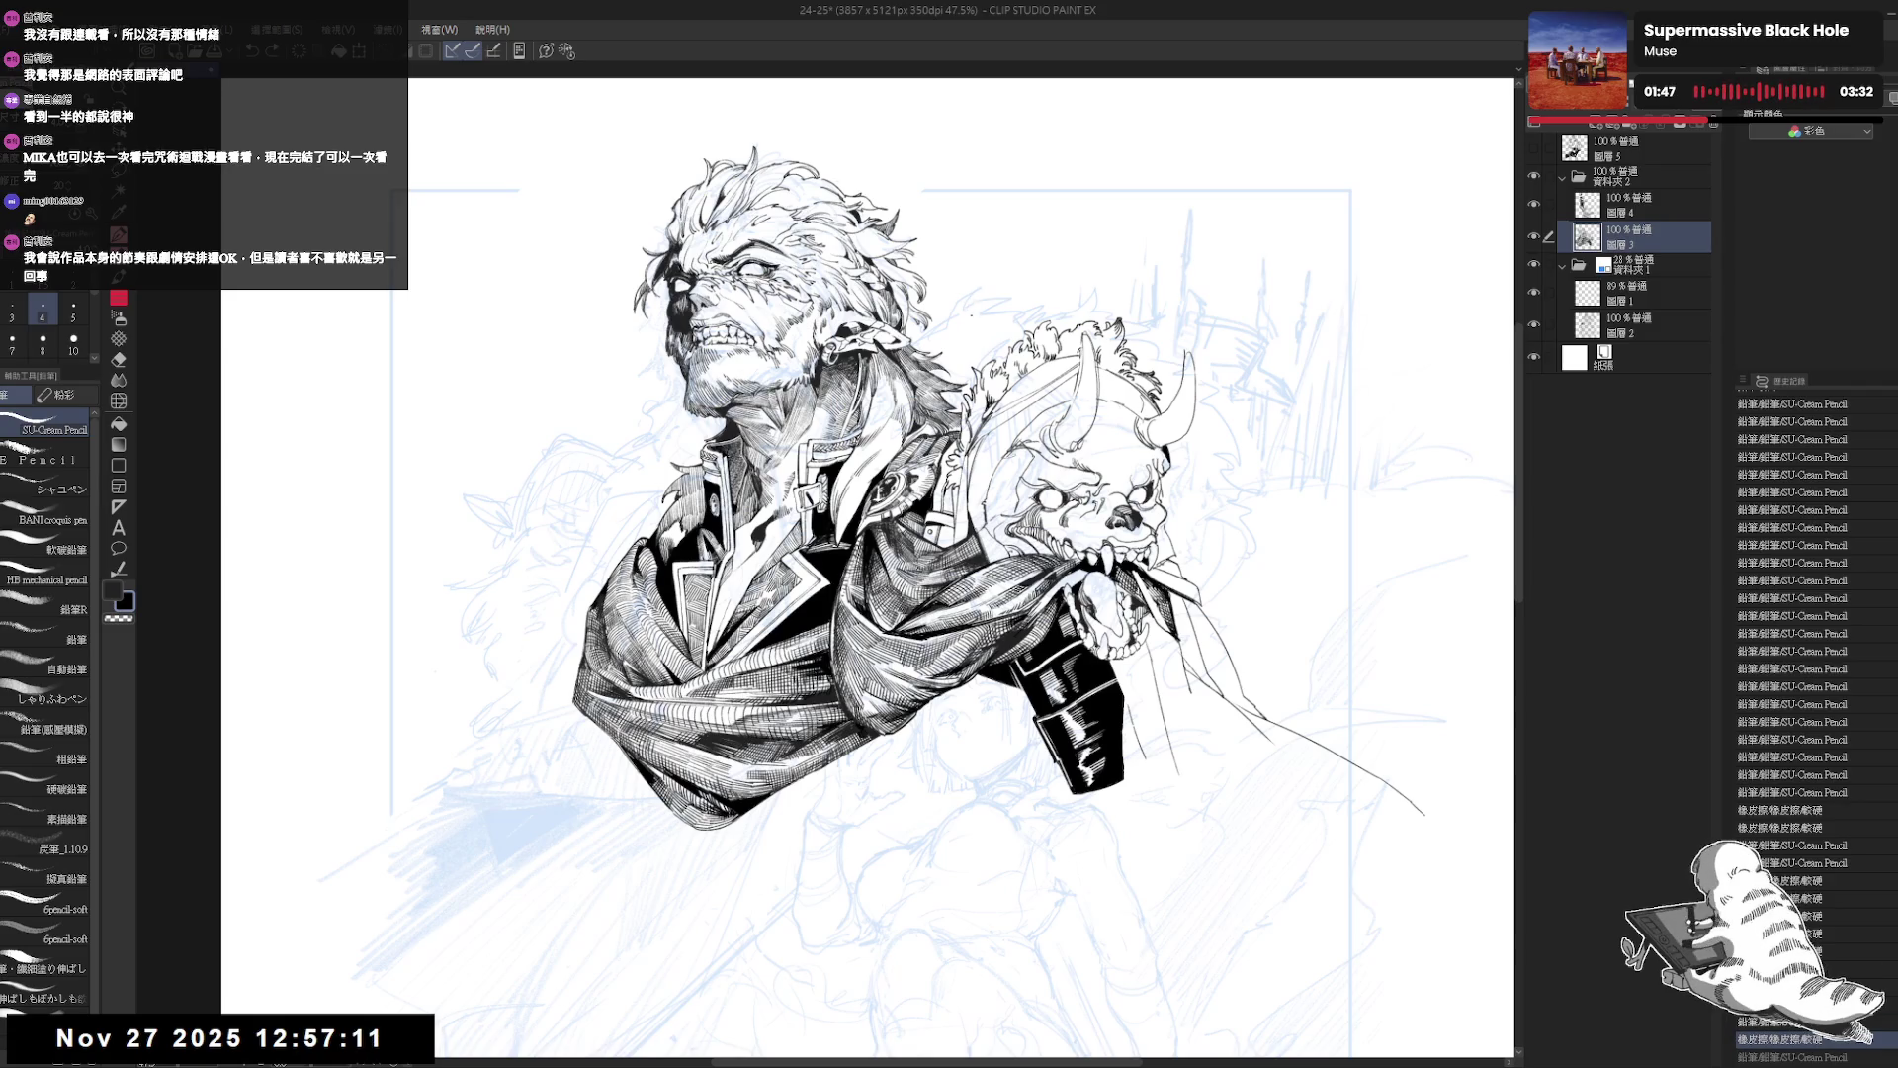
key("ctrl+y")
key("ctrl+y")
key("ctrl+y")
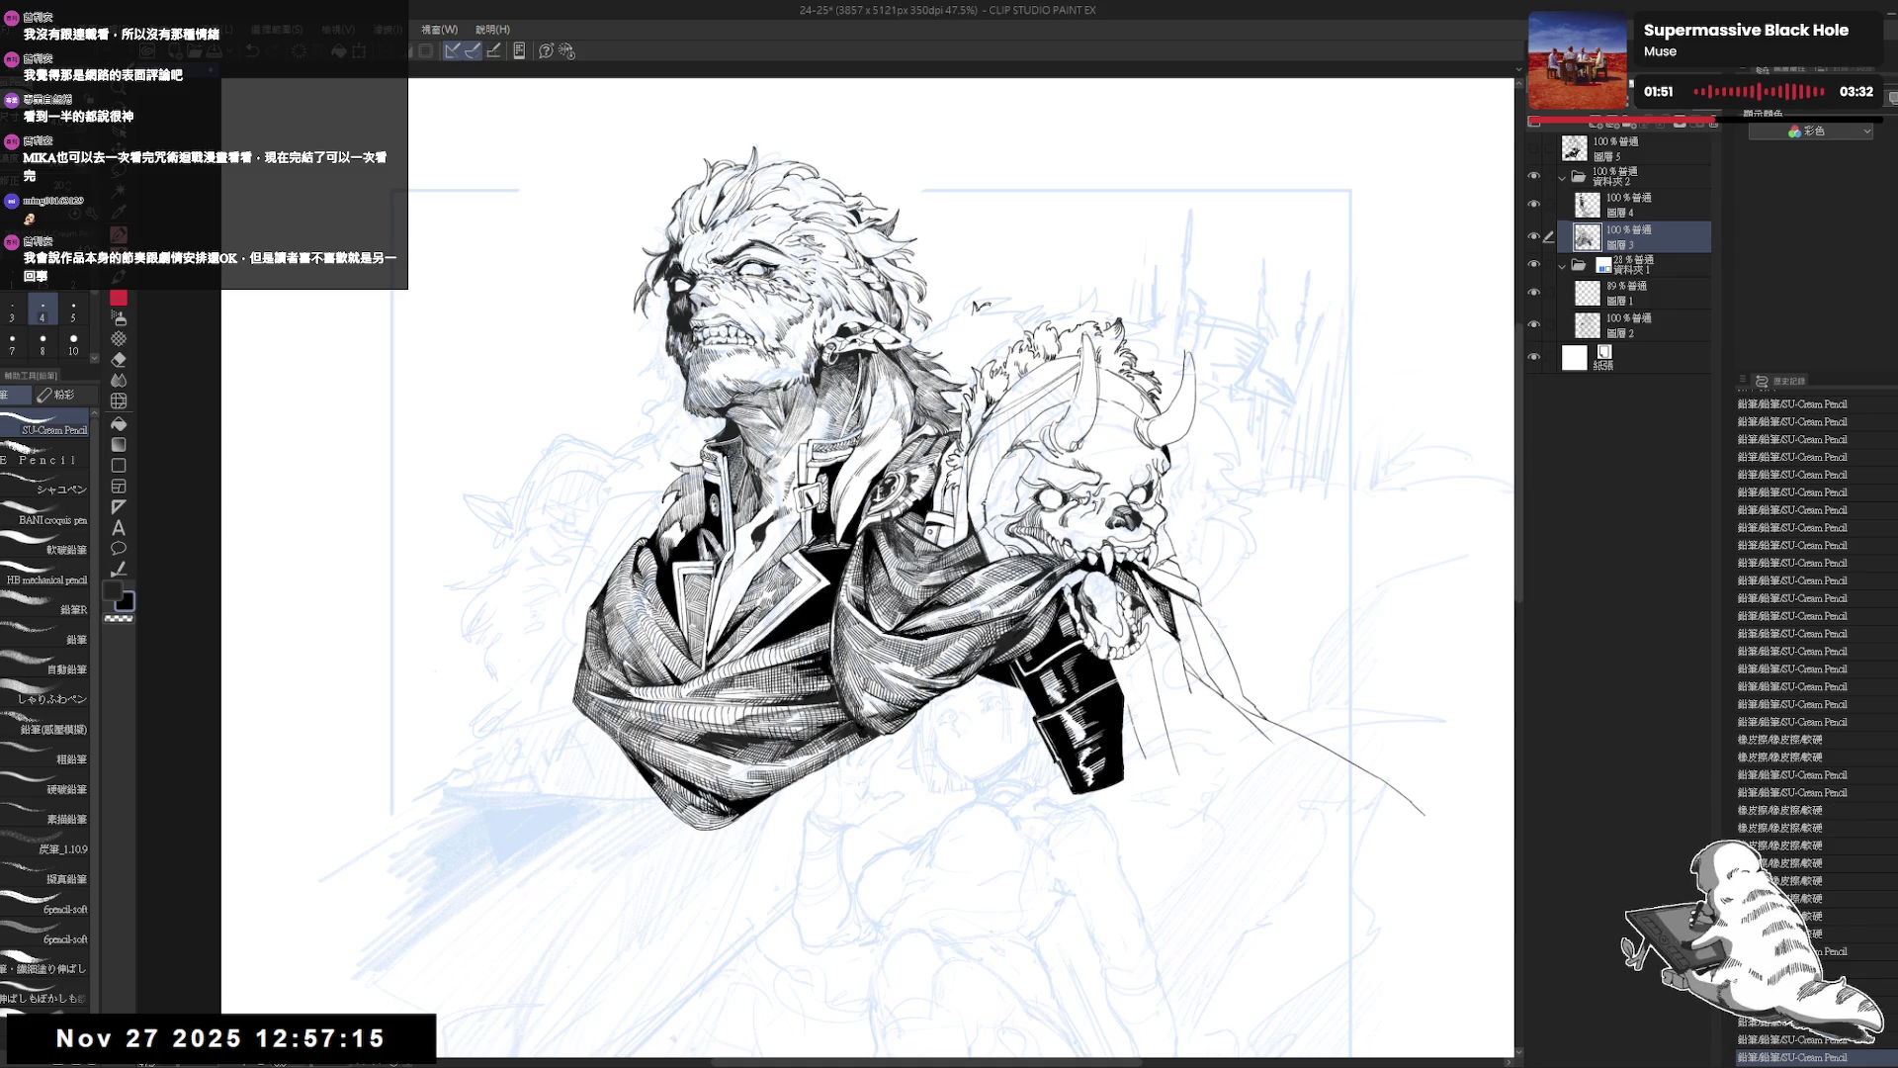
Erase a small area above the fur trim and draw short pencil strokes there.
key("e")
key("minus")
left_click_drag(888, 271, 850, 272)
key("p")
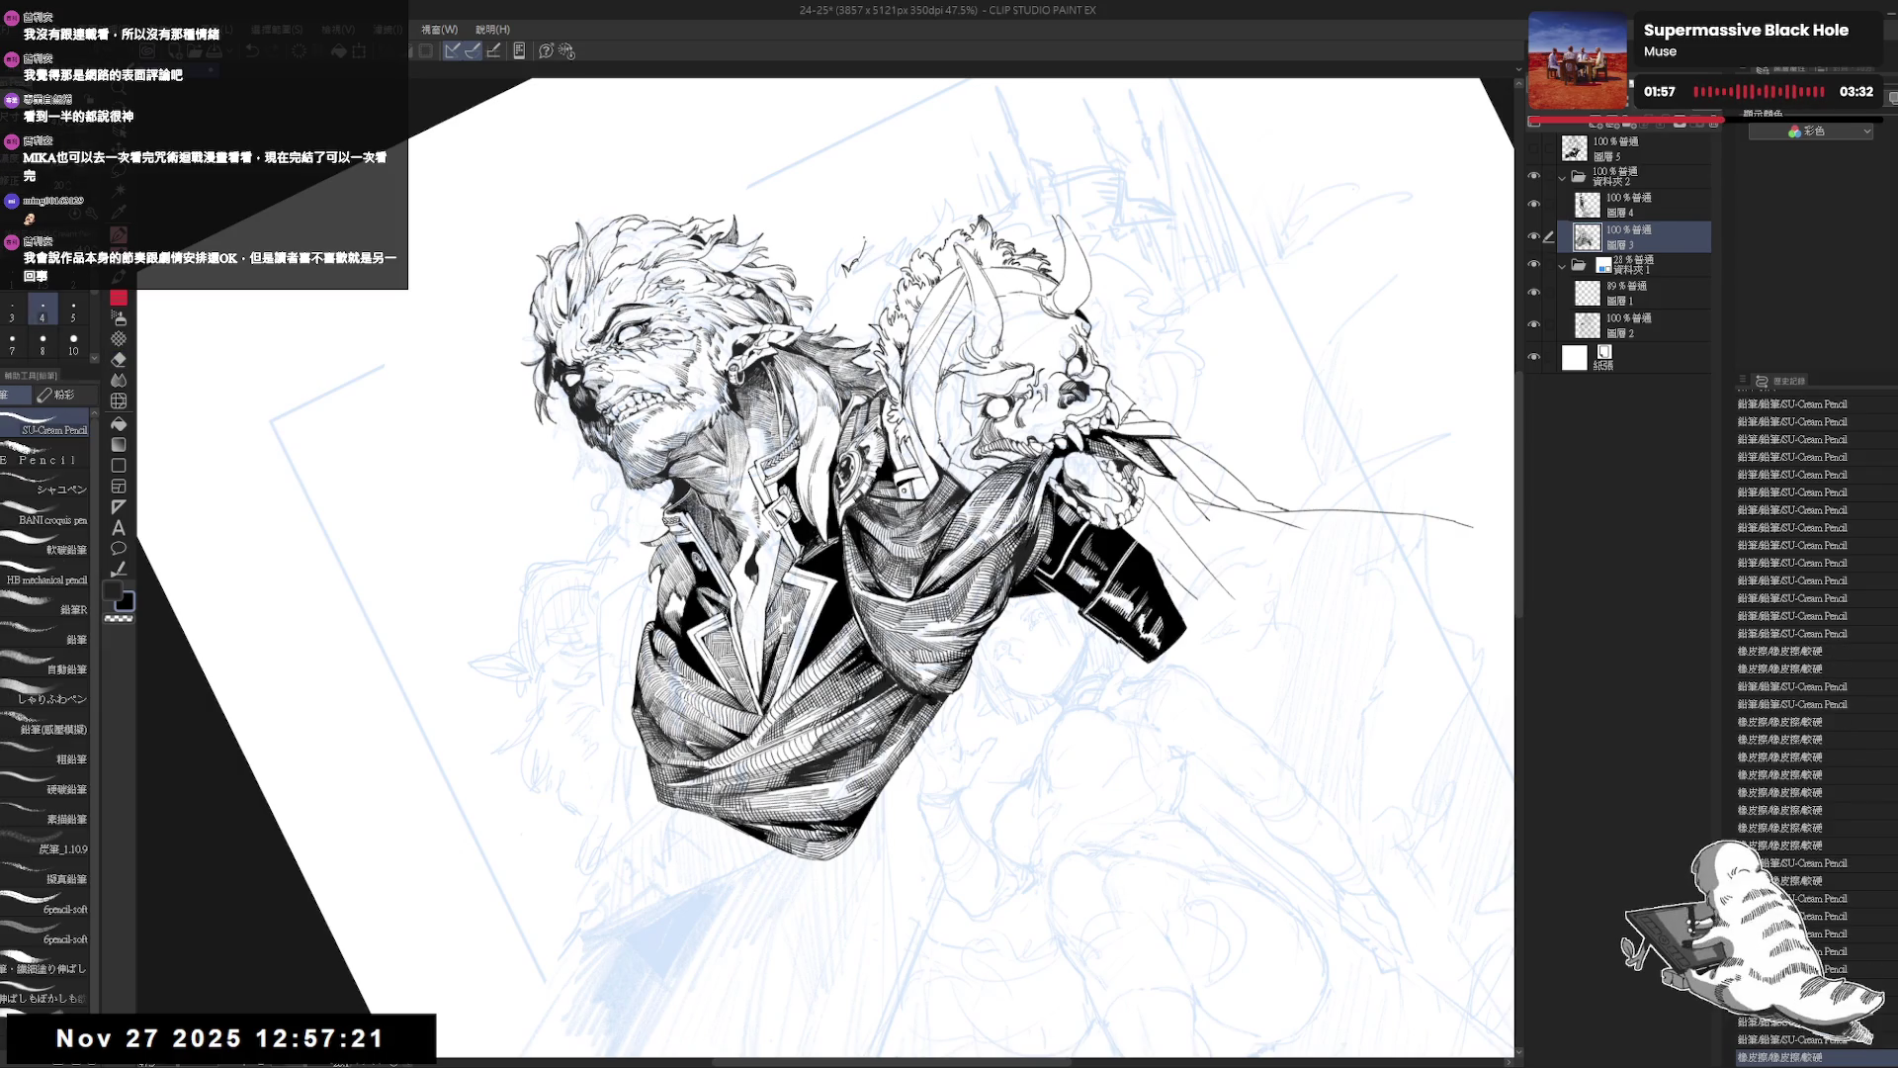
left_click_drag(862, 241, 860, 263)
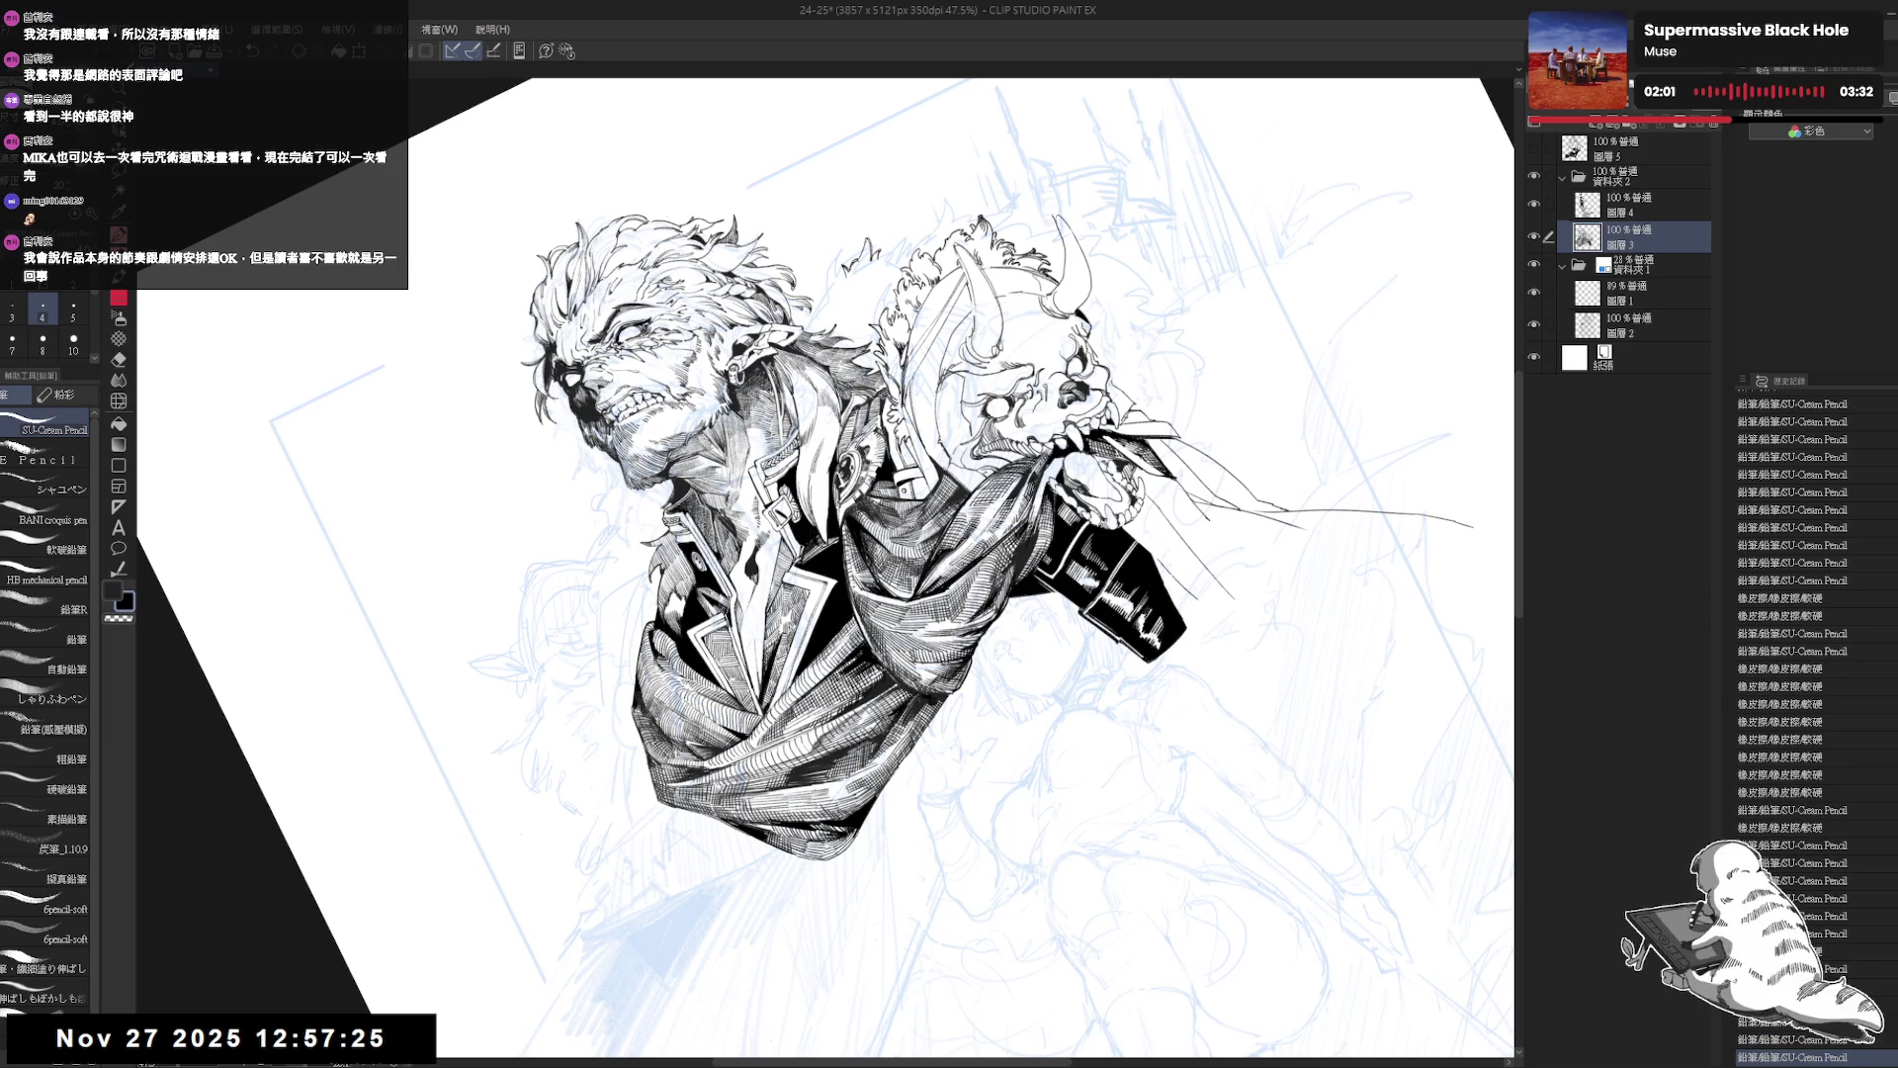
scroll(826, 569, "up", 2)
Try a short pencil stroke beside the flame strokes, then undo it.
key("h")
scroll(825, 569, "up", 2)
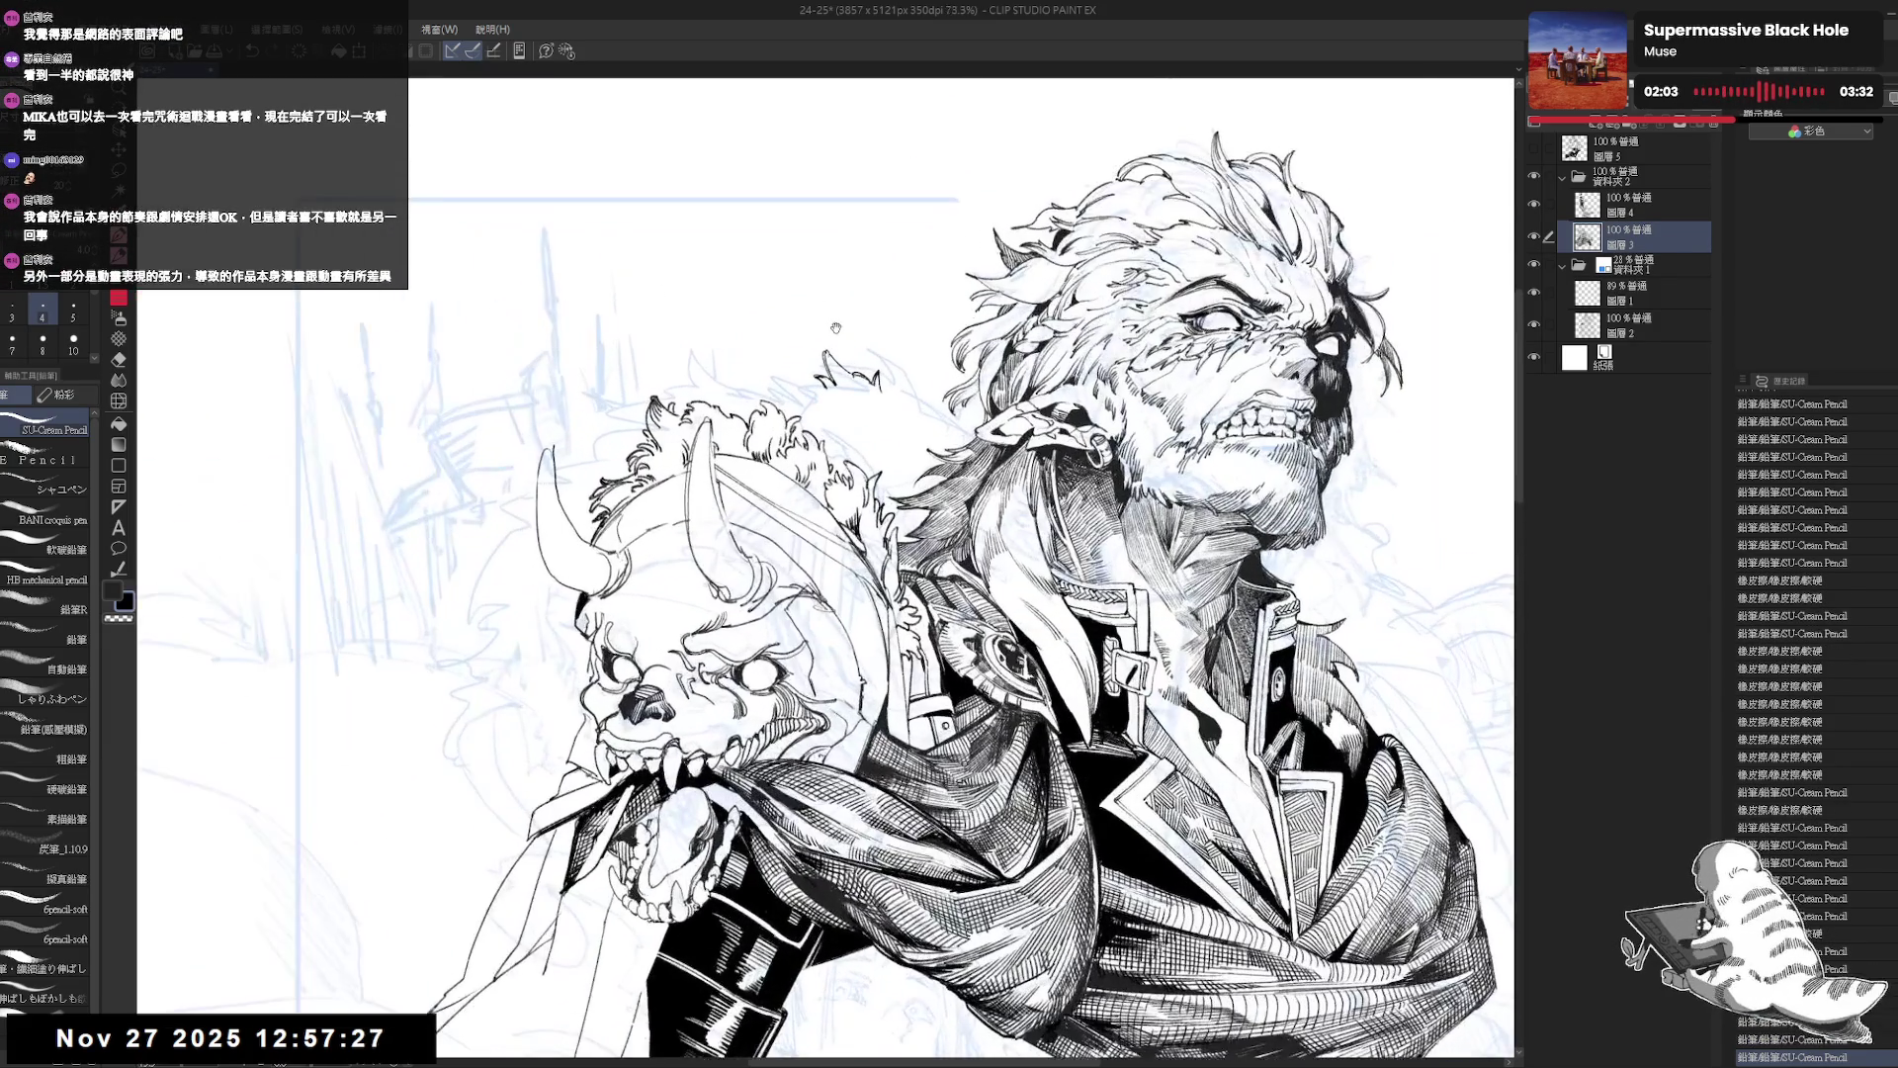
key("asciicircum")
key("p")
mouse_move(809, 398)
left_mouse_down()
mouse_move(841, 420)
mouse_move(821, 415)
mouse_move(817, 437)
left_mouse_up()
key("e")
key("p")
key("ctrl+z")
Set brush size 5, add a stroke near the skull, and straighten and zoom out.
key("^")
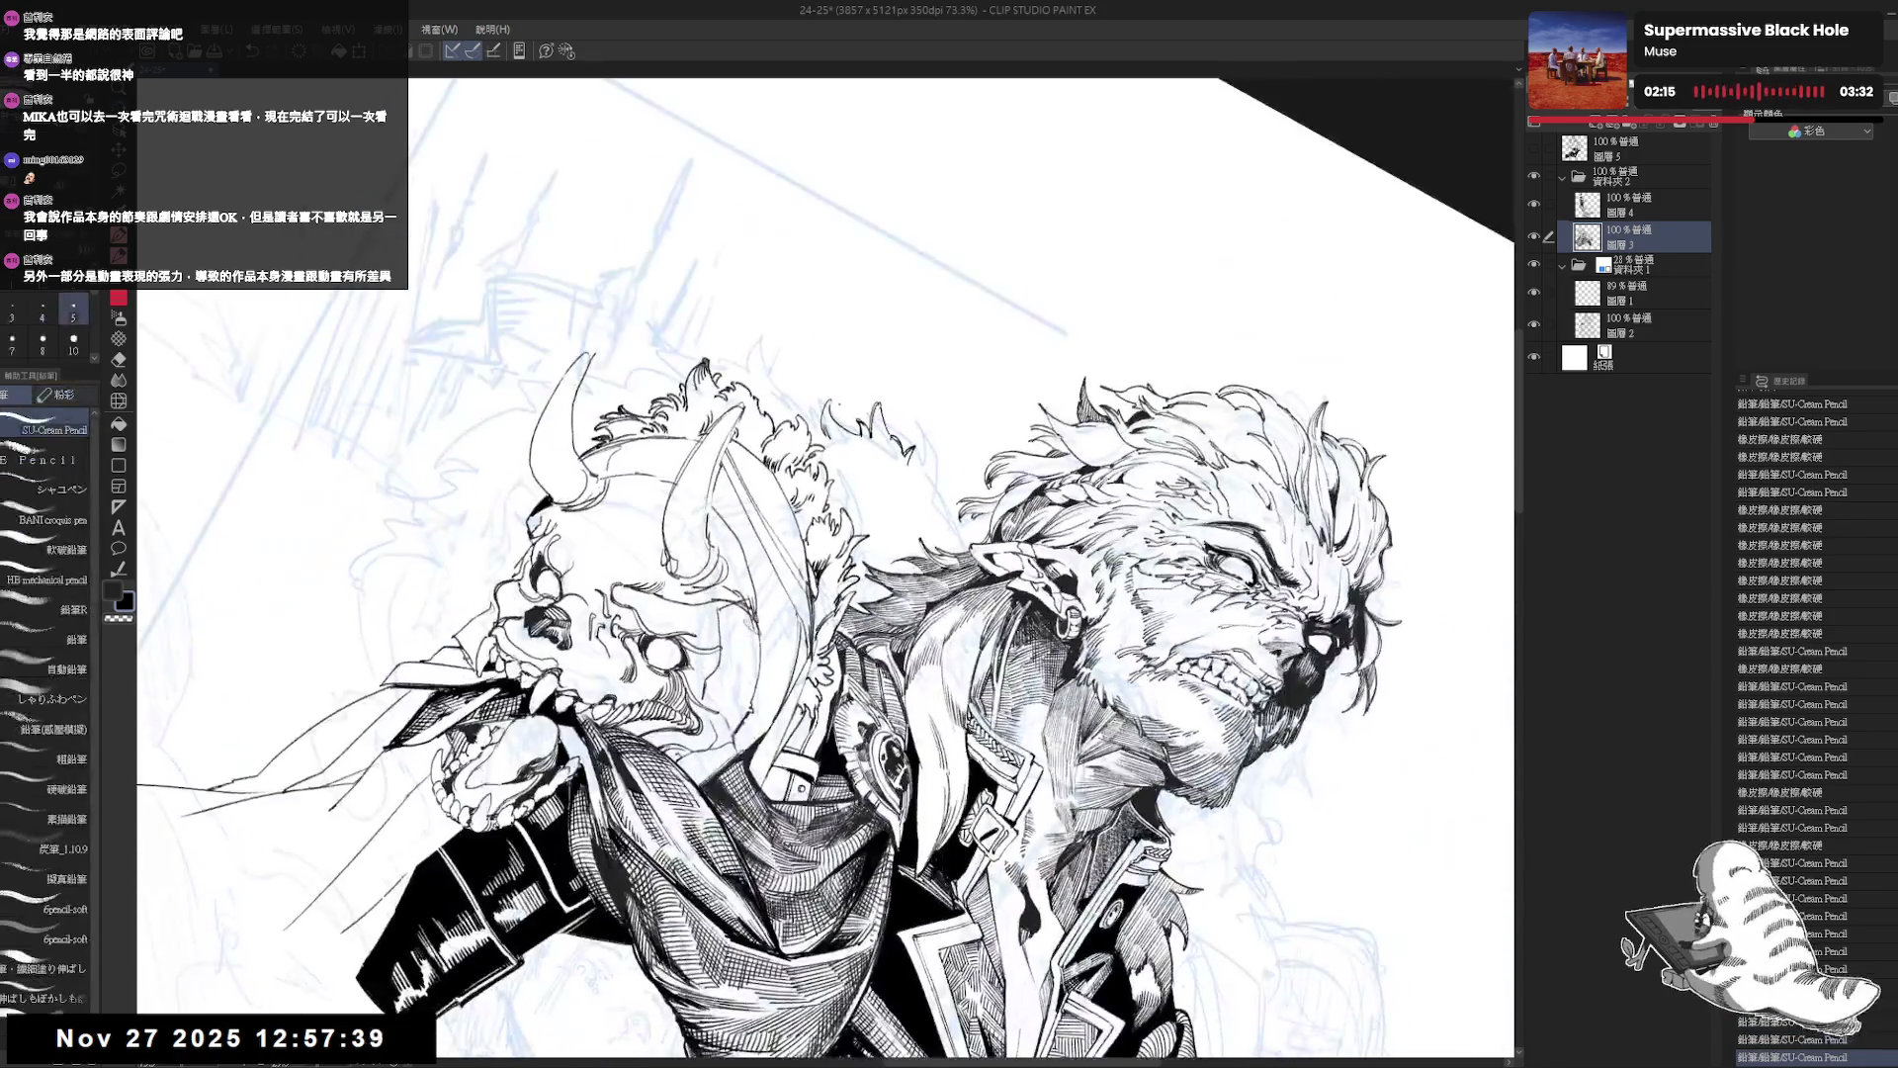
left_click_drag(370, 1031, 382, 1045)
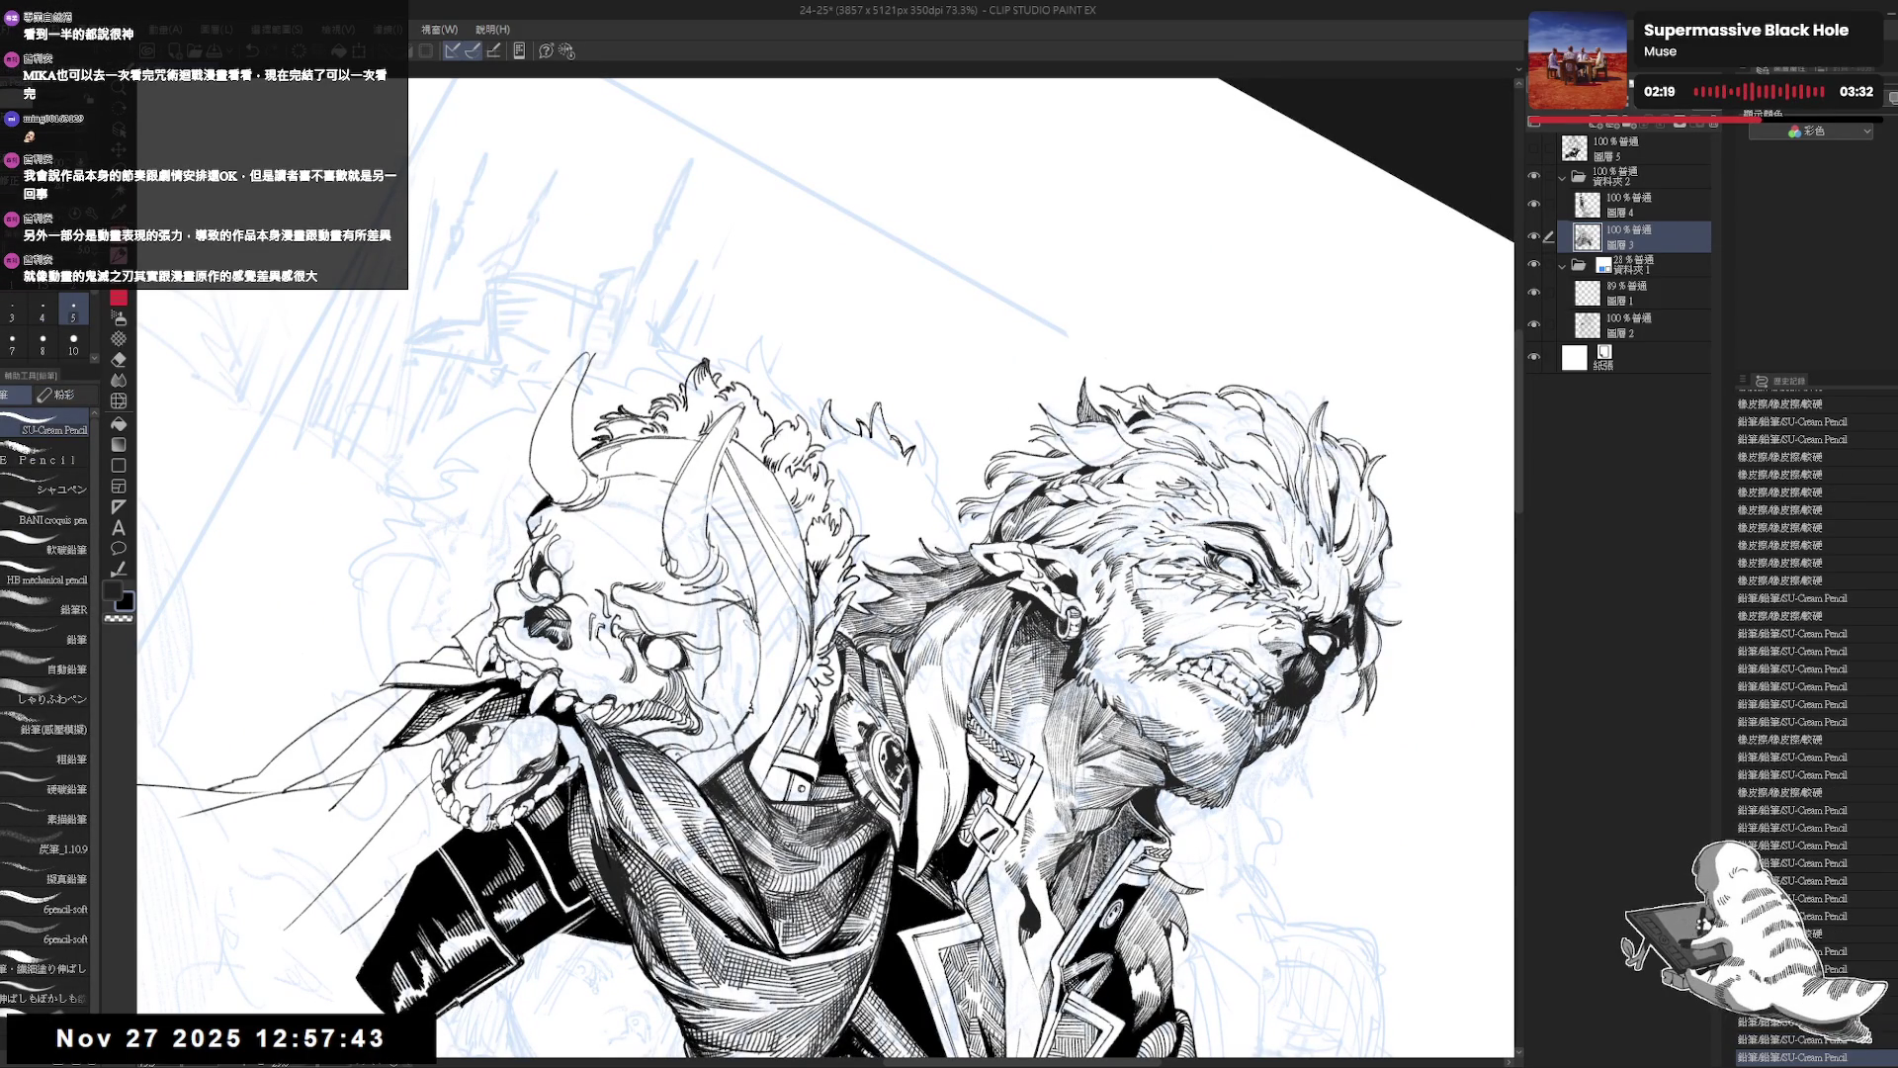
key("ctrl+0")
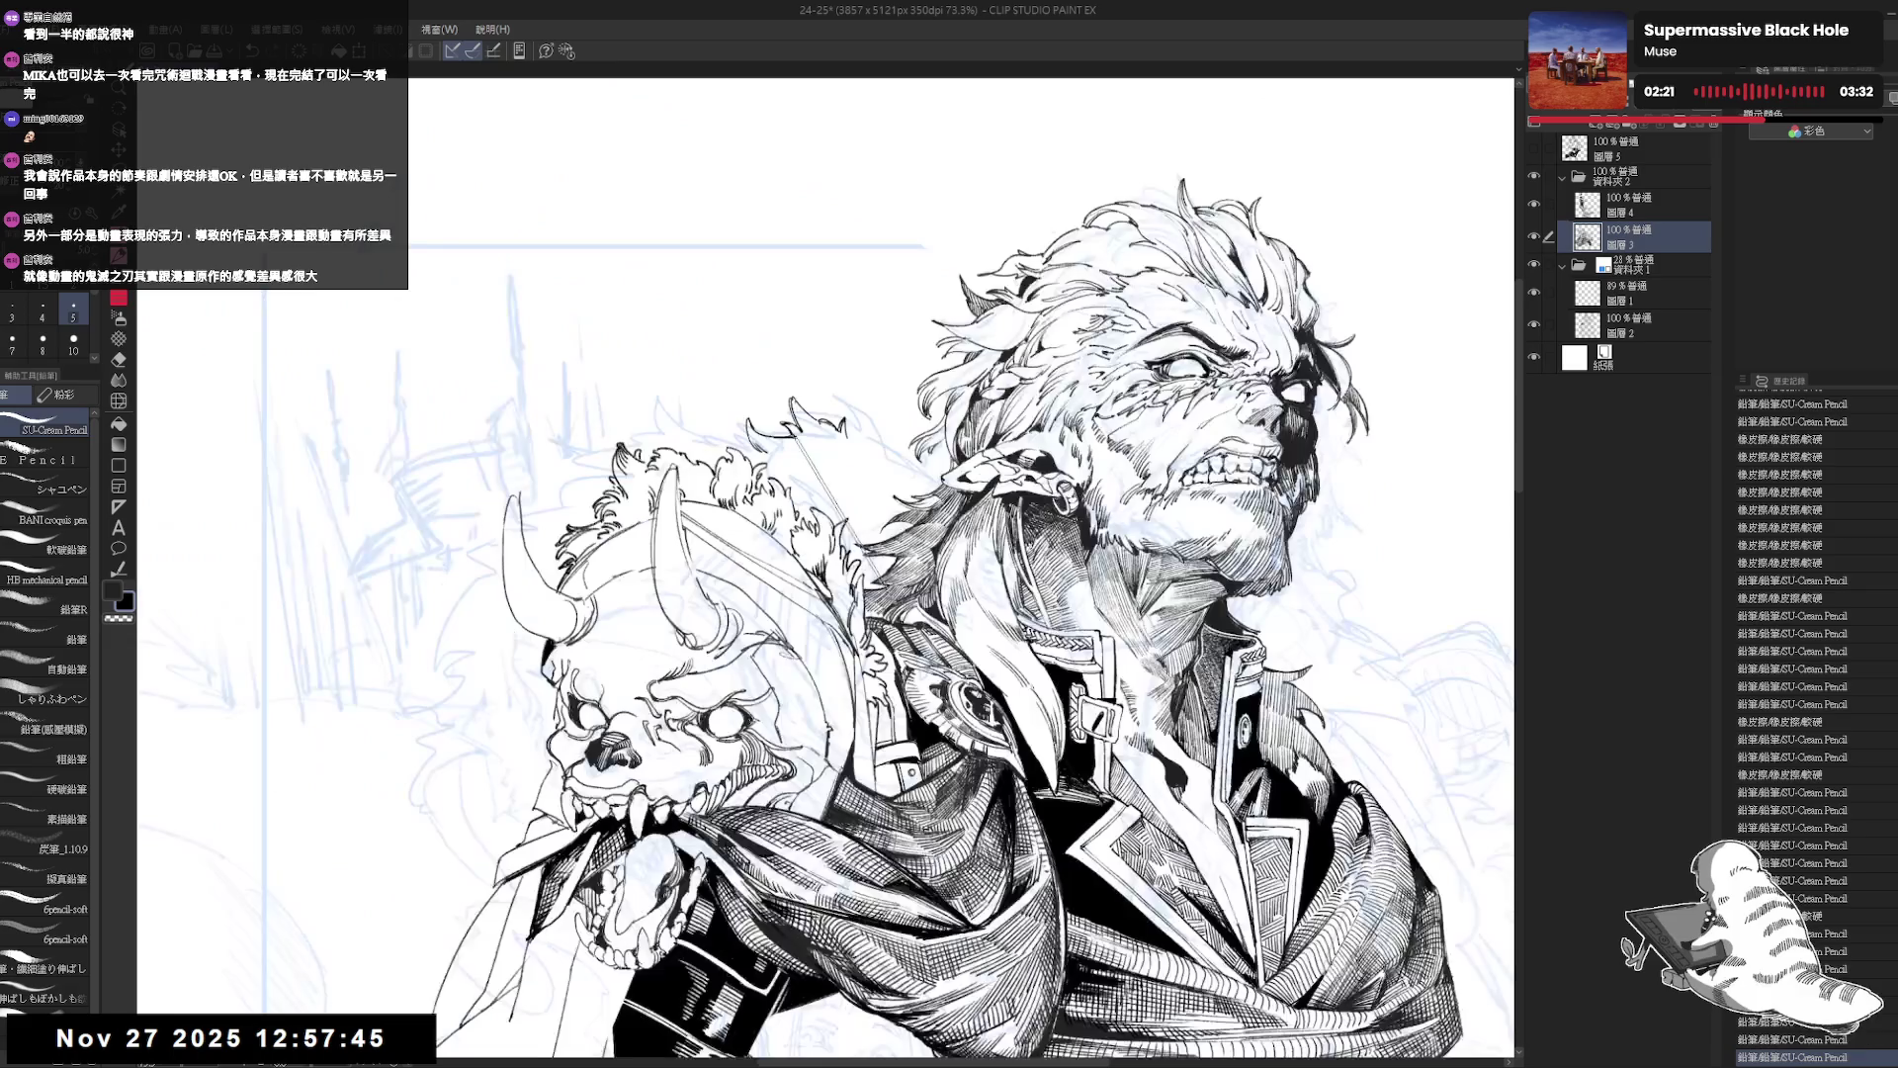
key("ctrl+minus")
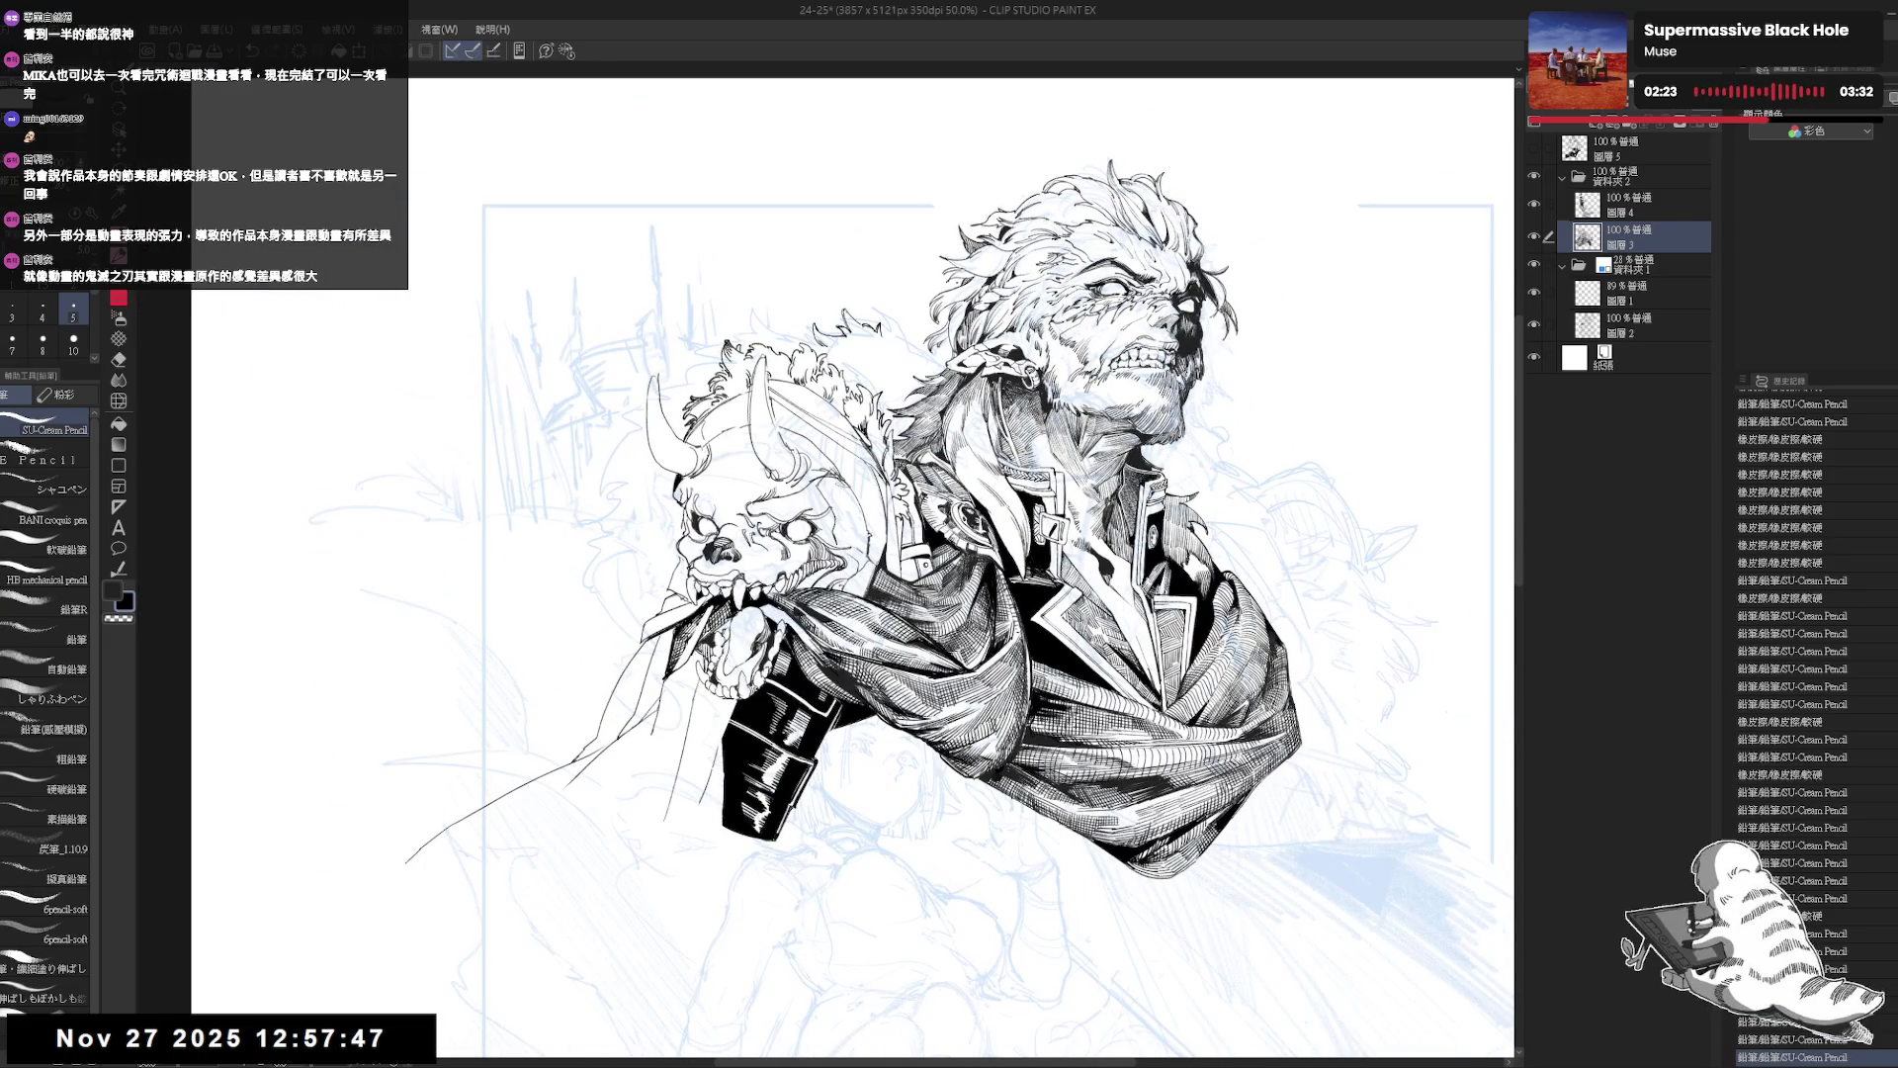
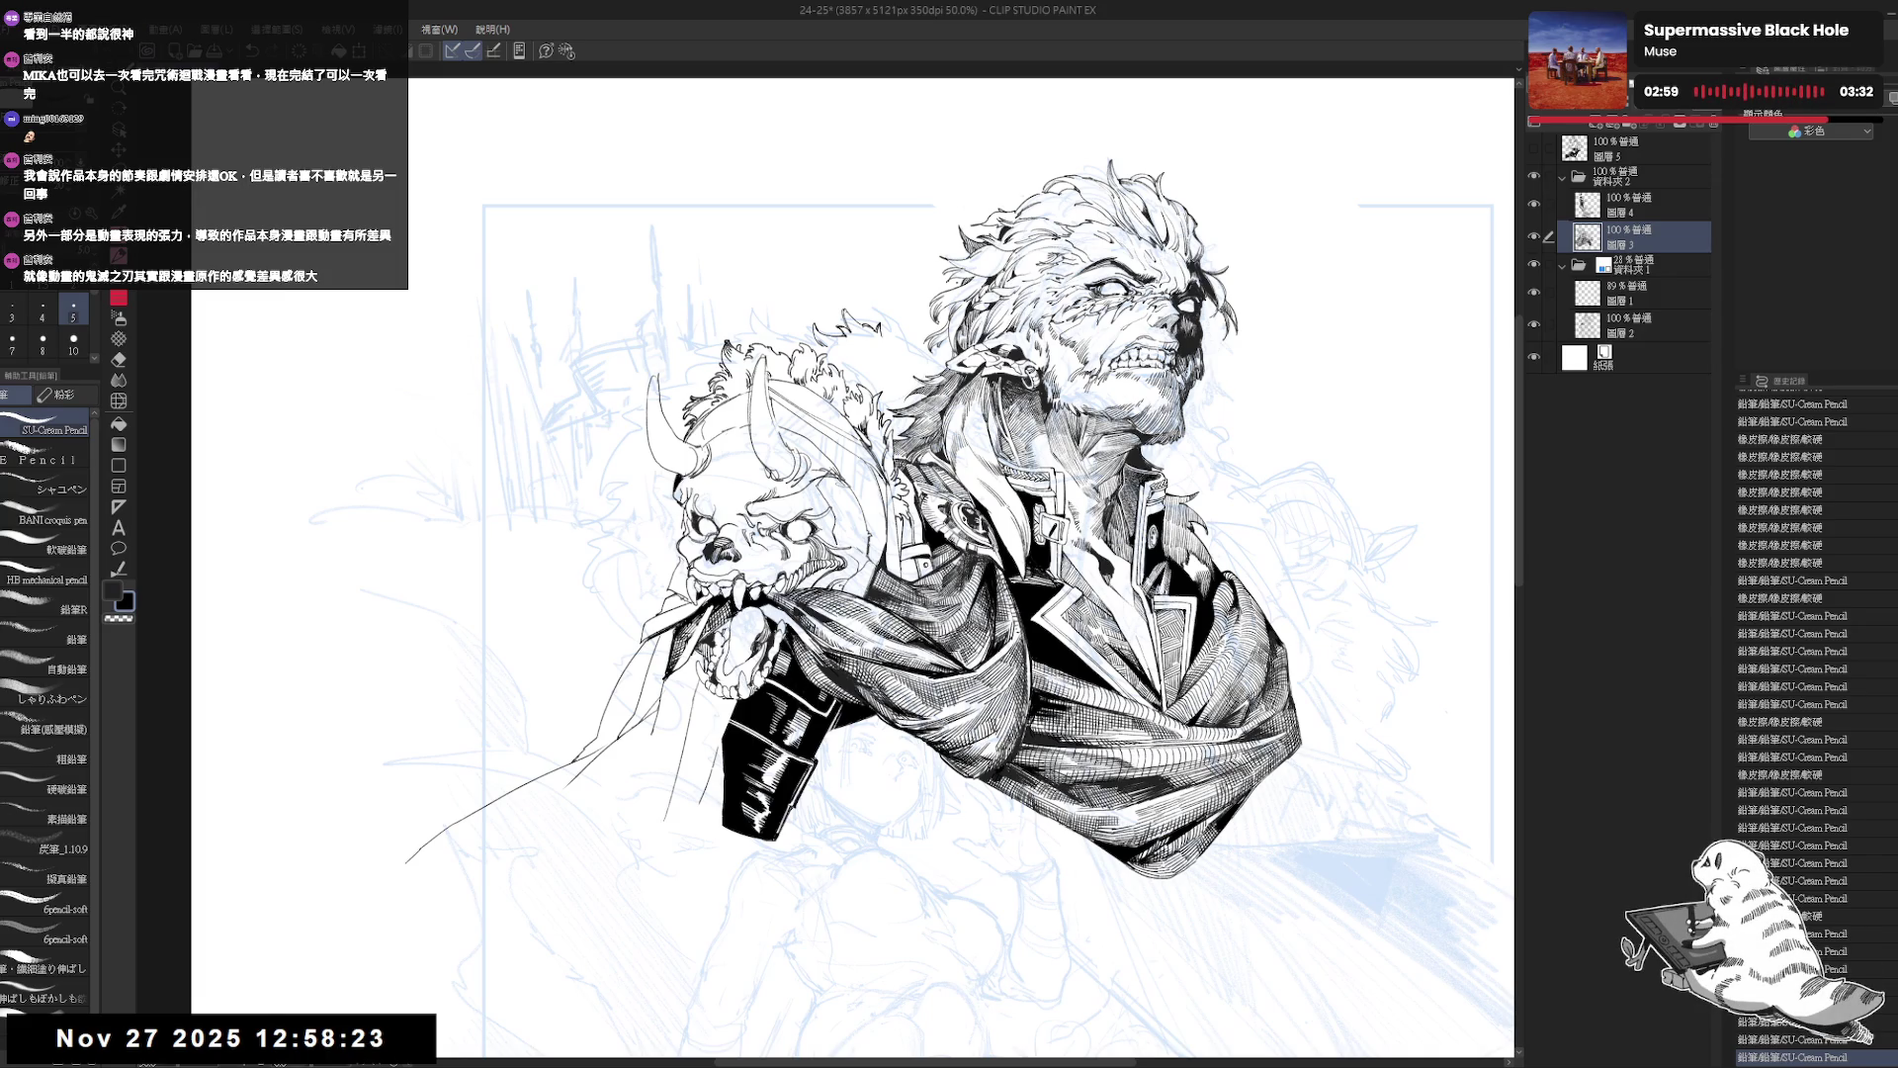
Erase the small pencil marks above the demon's head and add a short stroke there, checking it mirrored.
key("h")
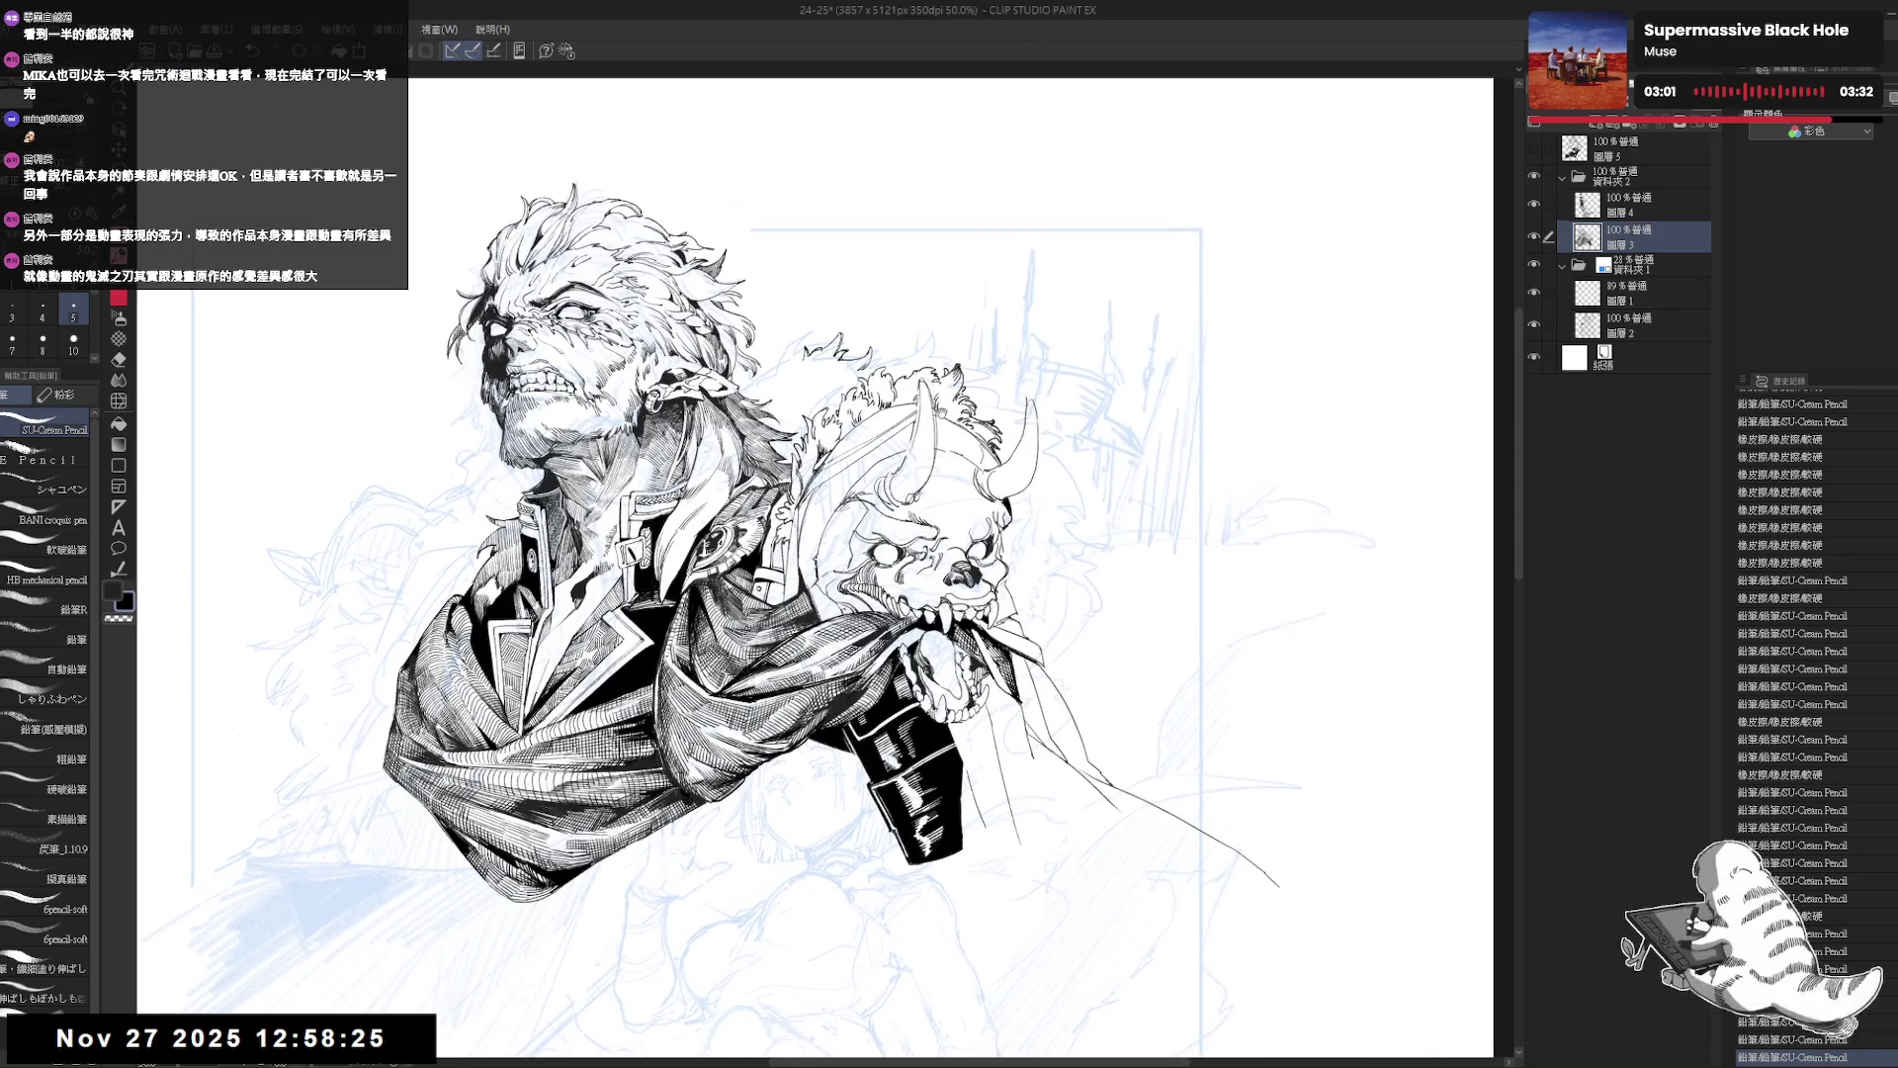
key("e")
left_click_drag(858, 368, 853, 368)
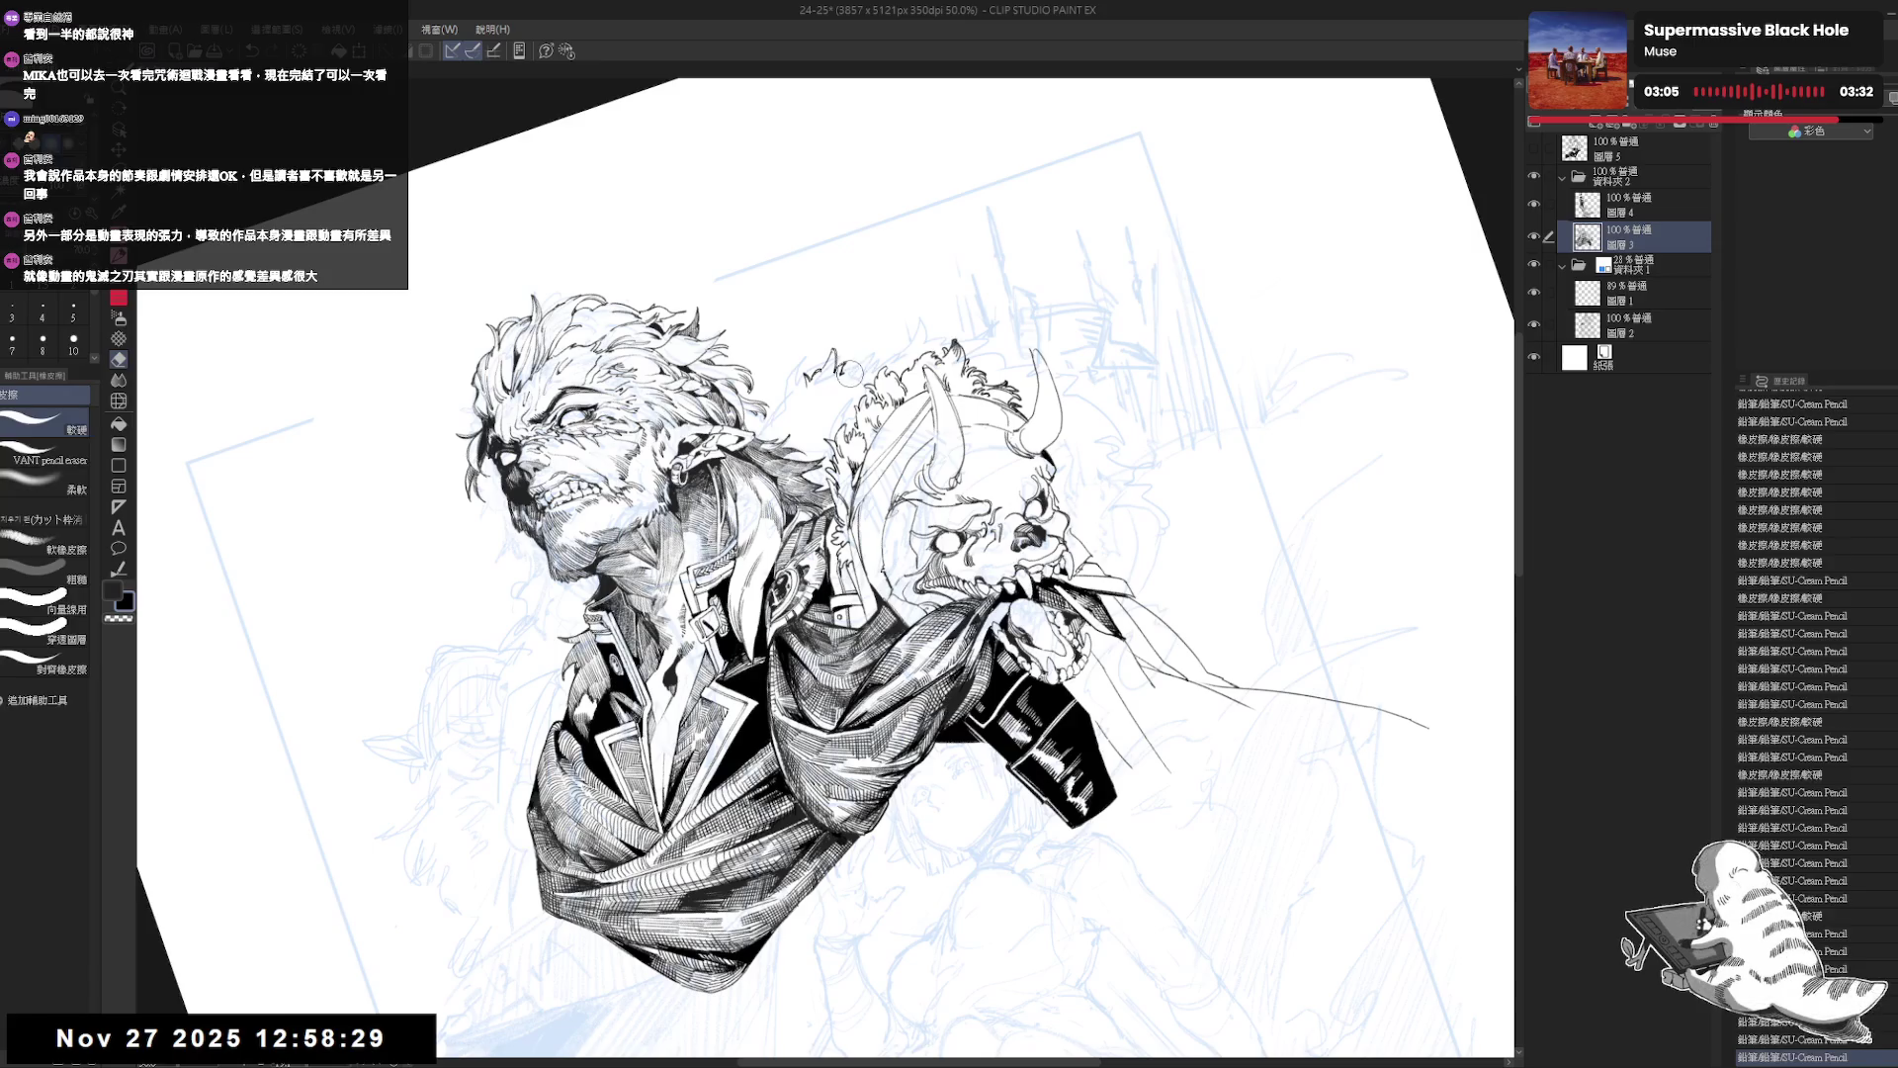
key("p")
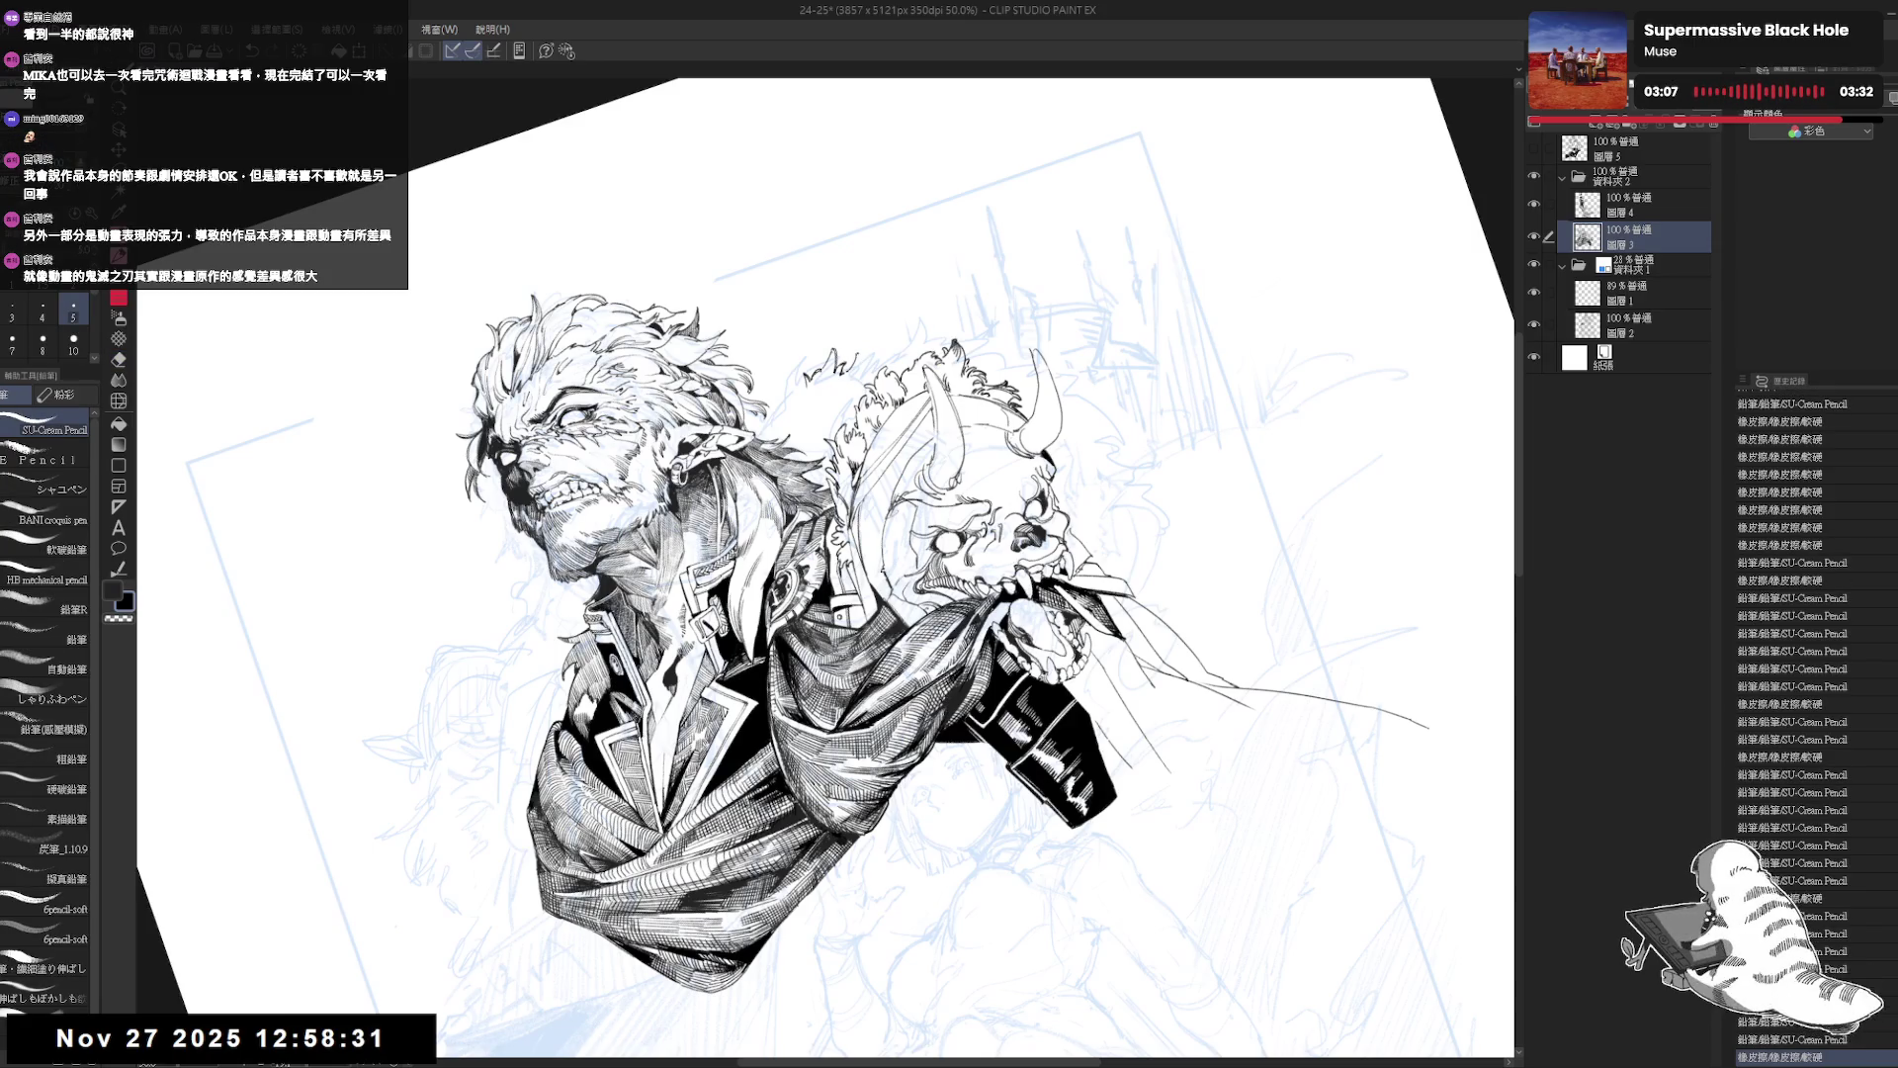
left_click_drag(856, 360, 872, 354)
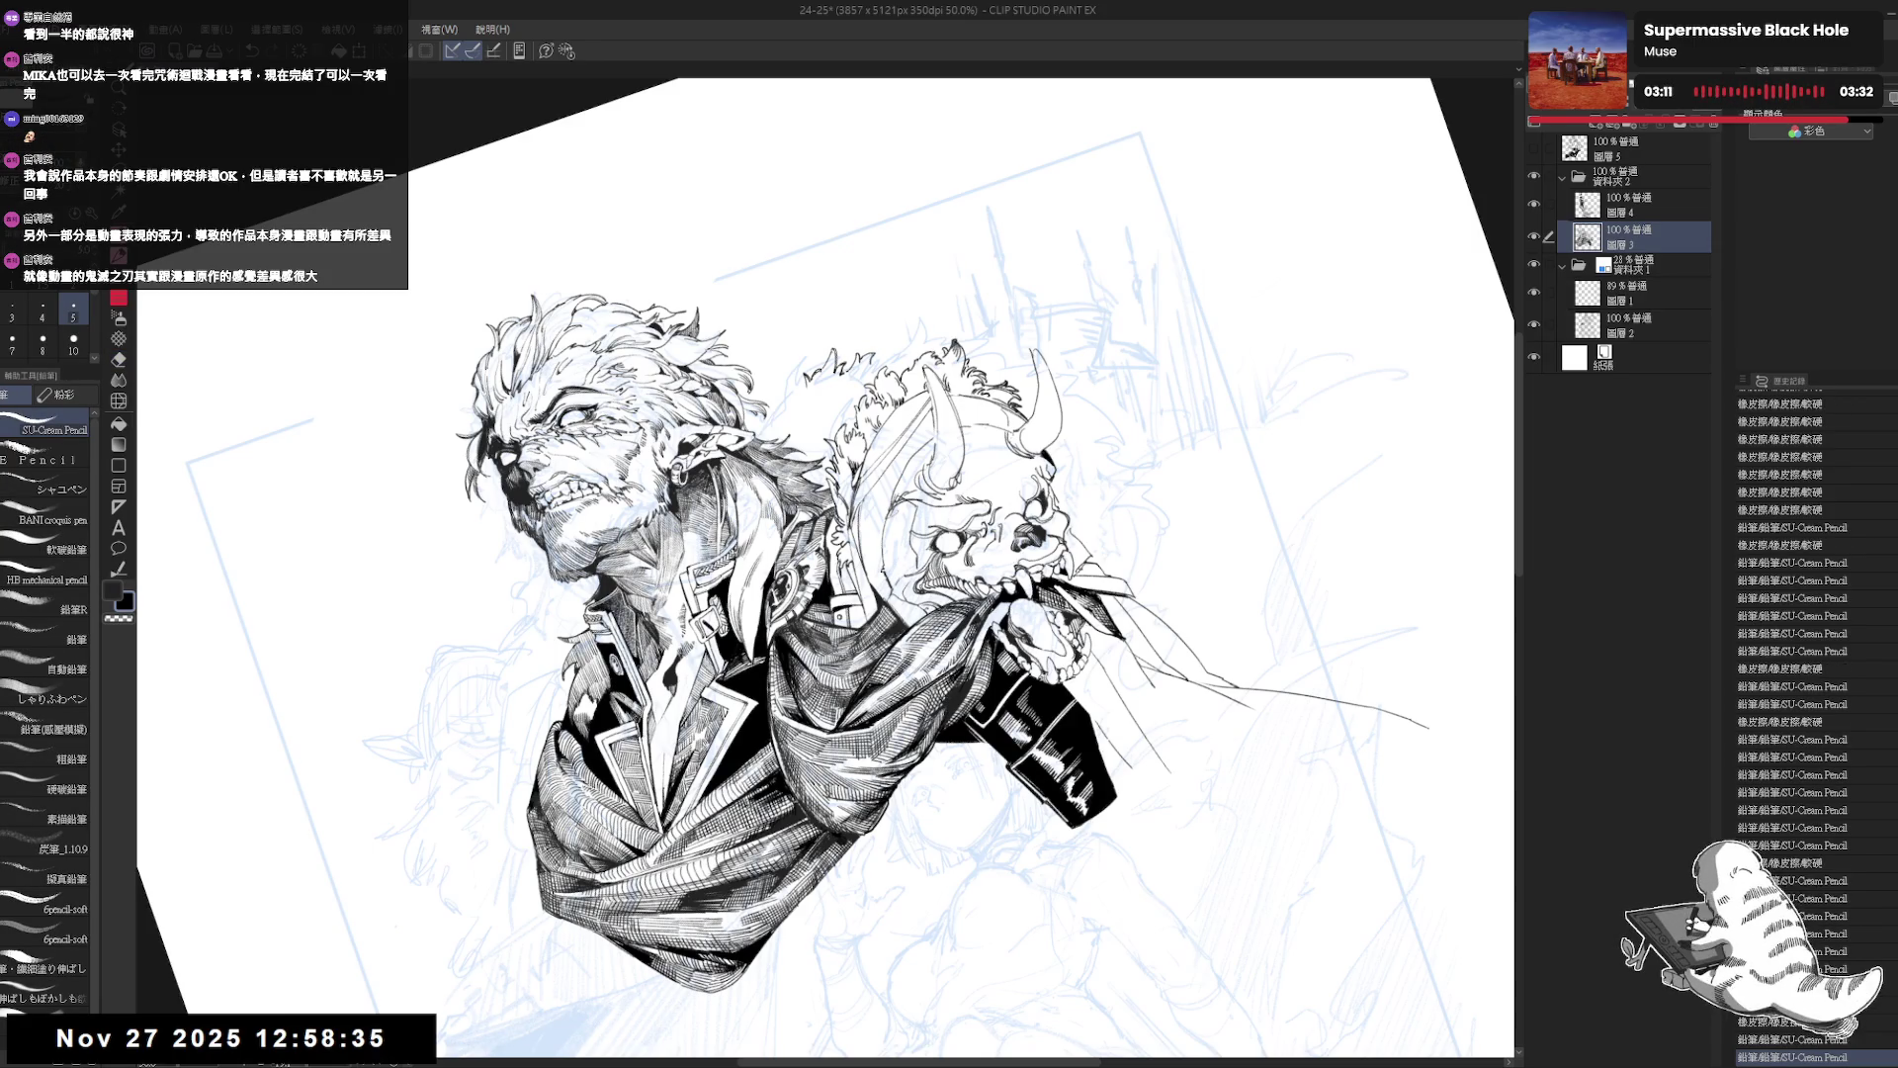
key("ctrl+@")
key("h")
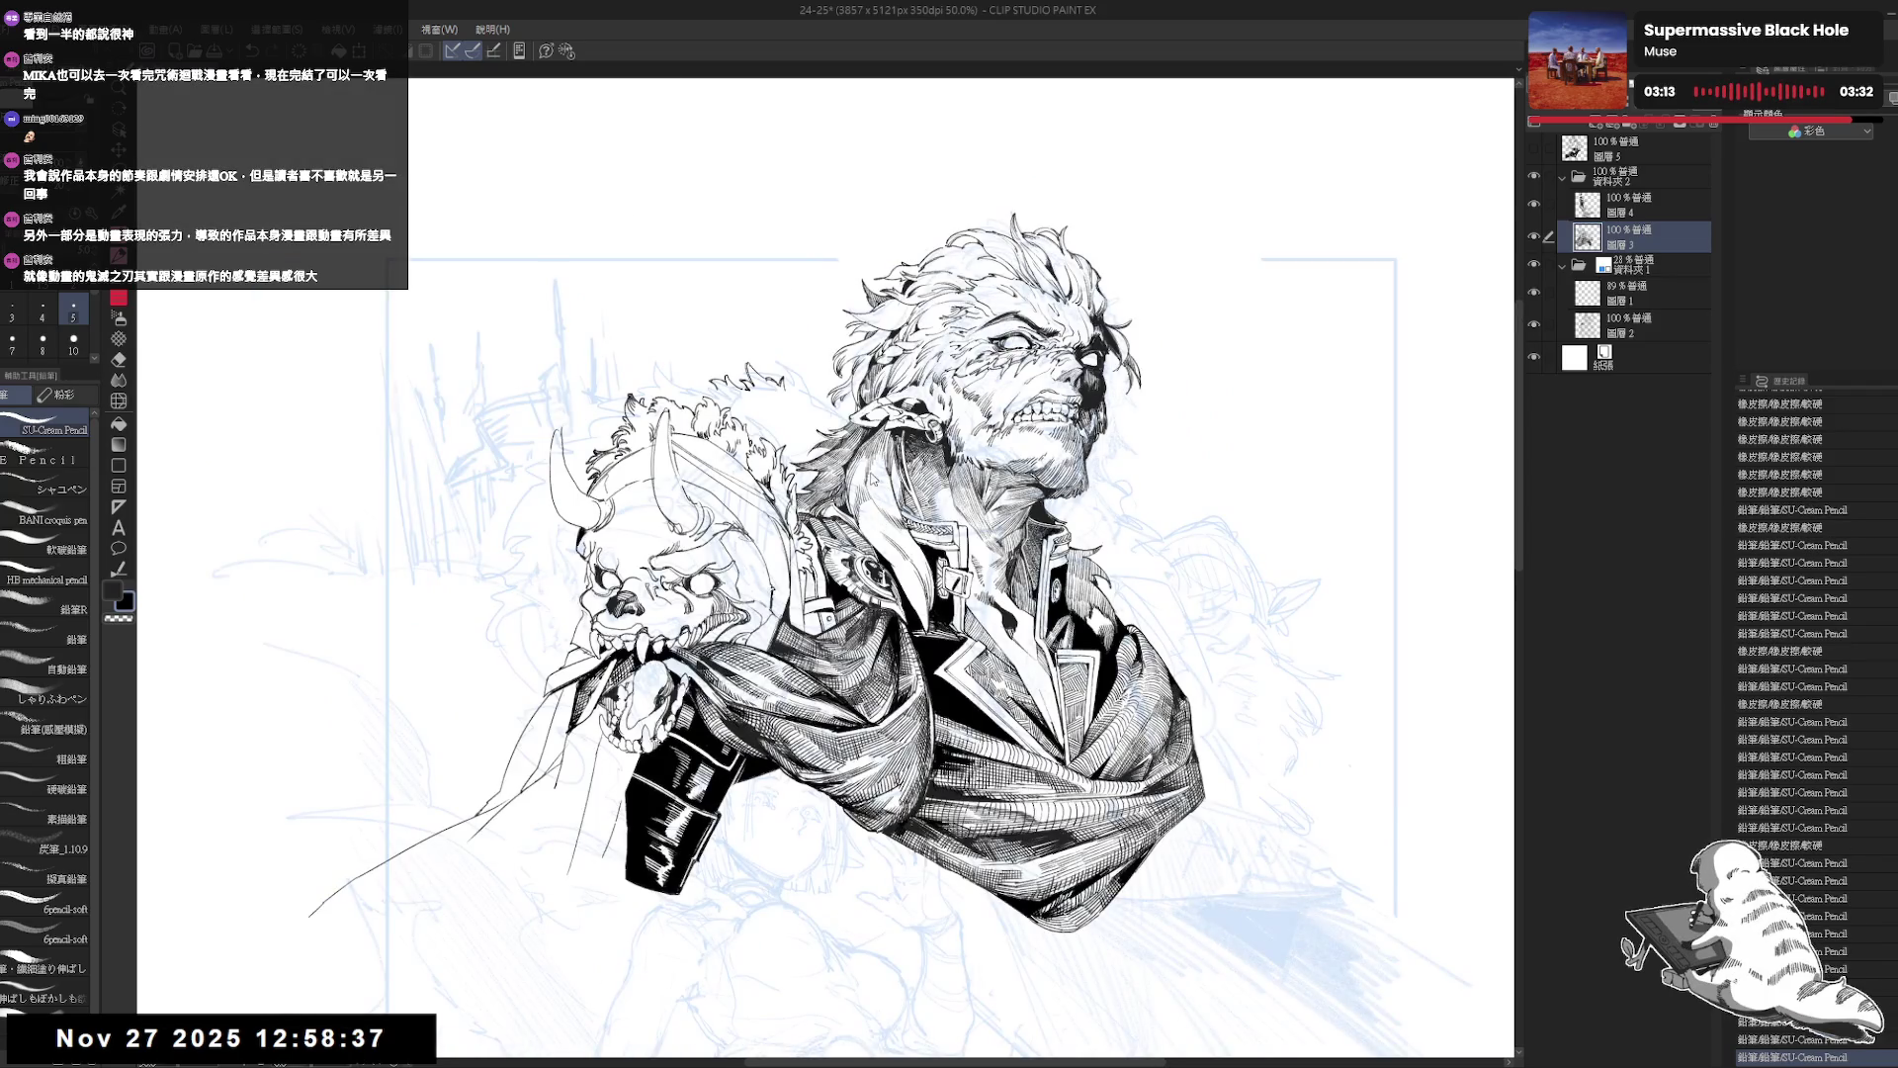
key("h")
Erase another small mark near the demon skull, undo the last stroke, then level and zoom out the view.
mouse_move(1088, 297)
left_mouse_down()
mouse_move(1246, 455)
mouse_move(1192, 331)
left_mouse_up()
key("e")
left_click_drag(888, 417, 902, 403)
key("p")
key("ctrl+z")
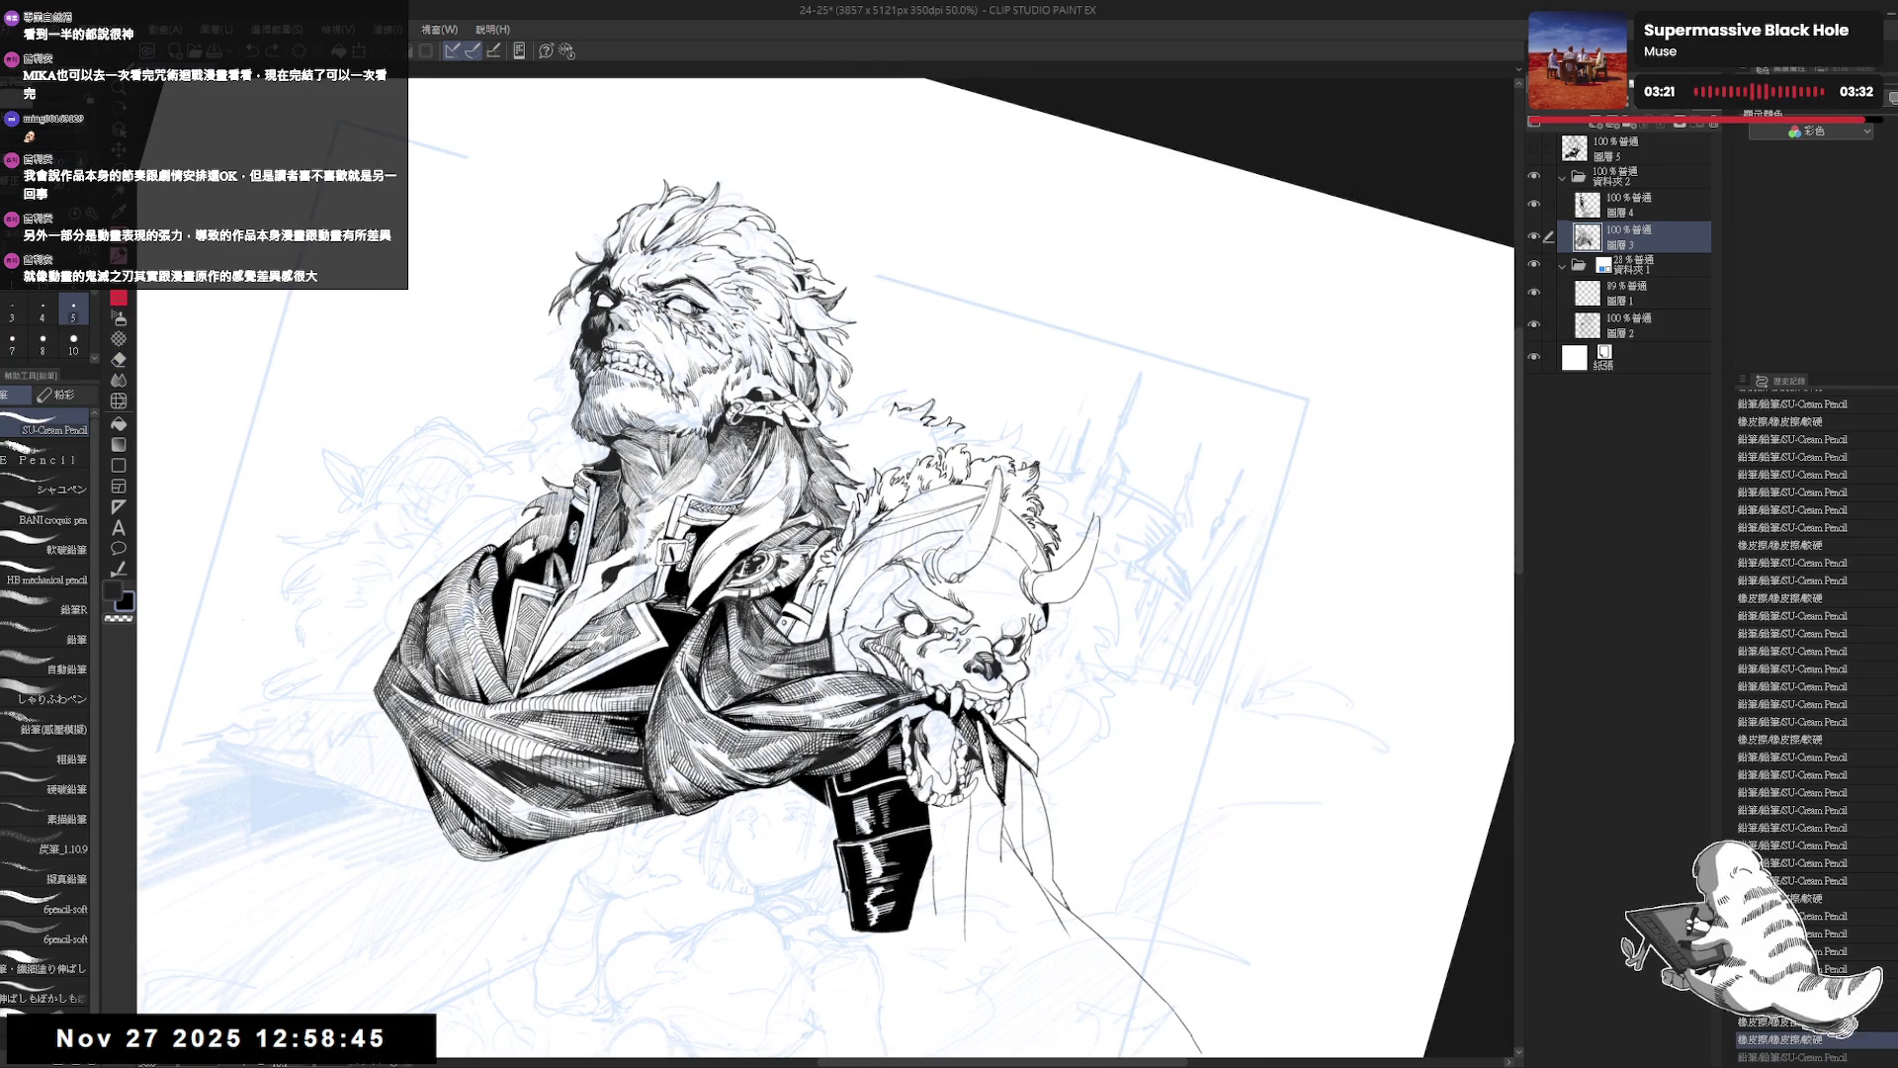
key("r")
left_click_drag(1246, 594, 1187, 356)
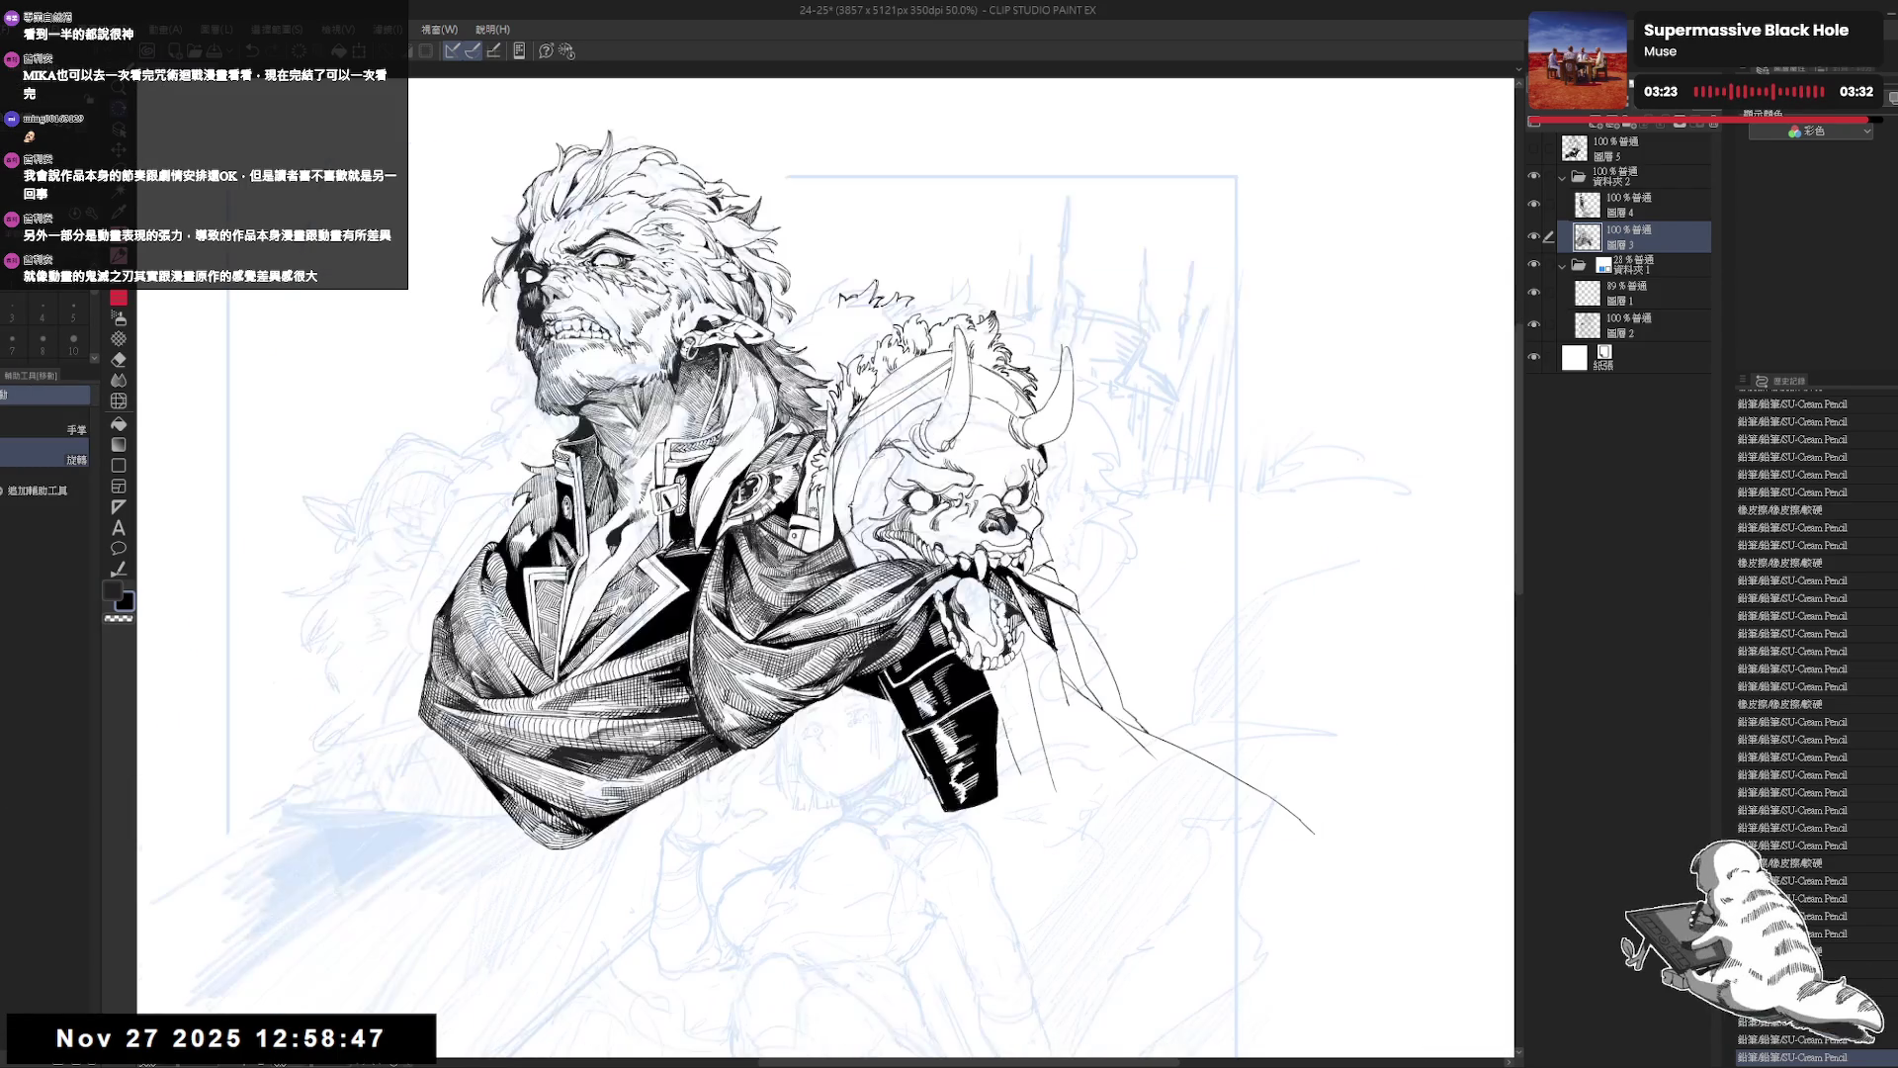
key("ctrl+minus")
key("h")
key("h")
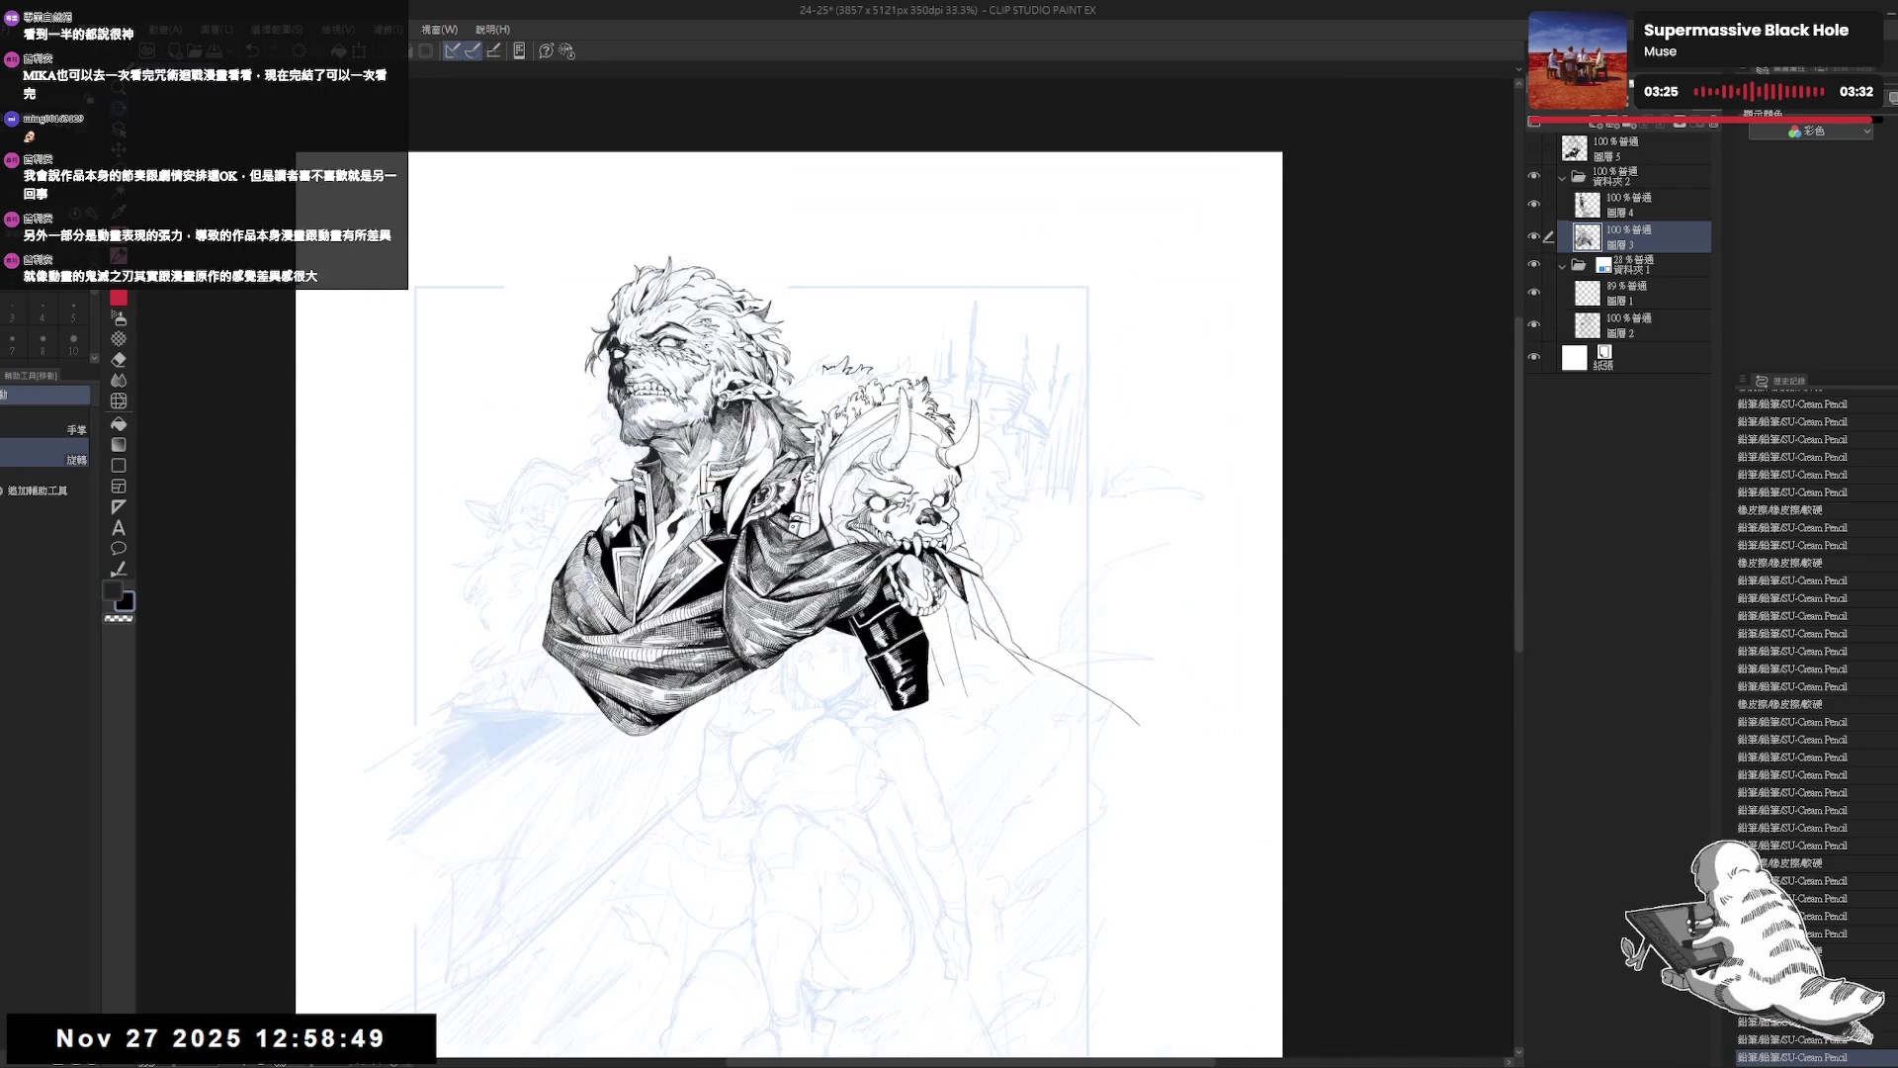
scroll(616, 528, "up", 2)
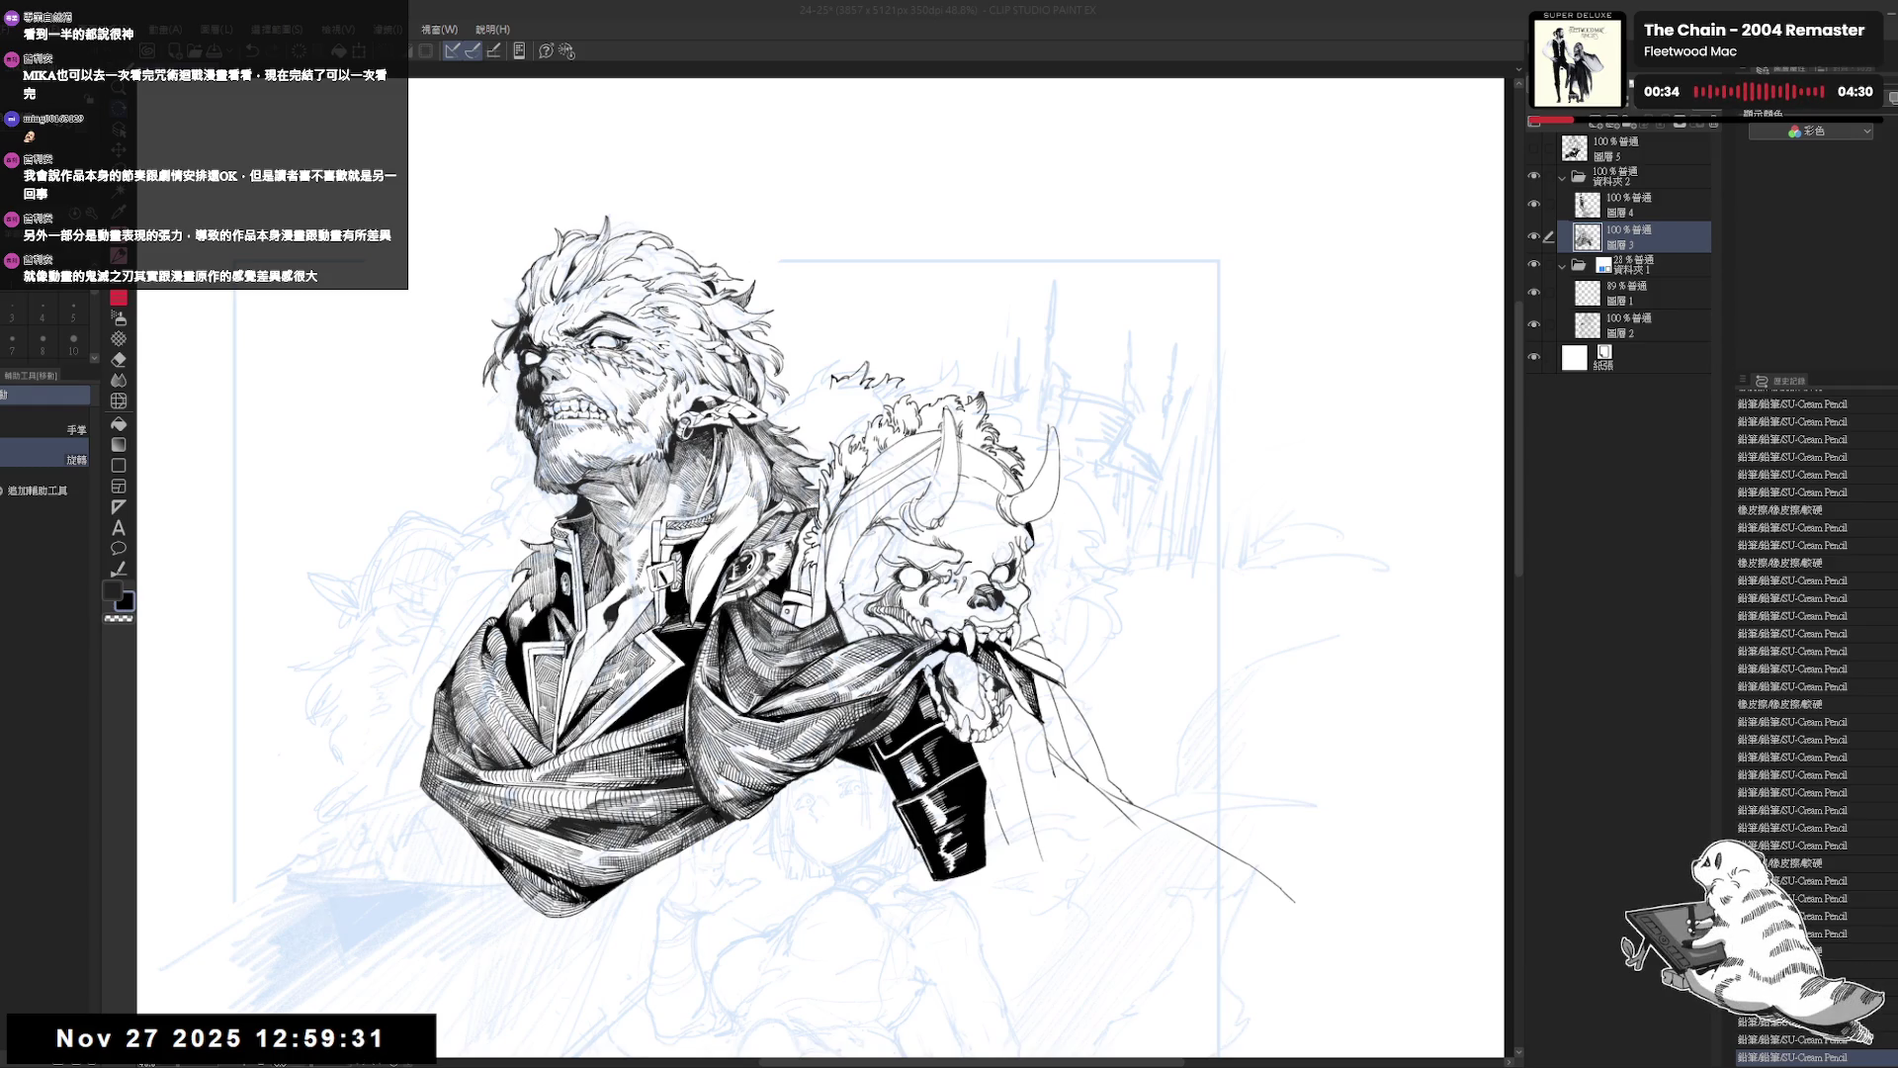
left_click_drag(915, 303, 897, 306)
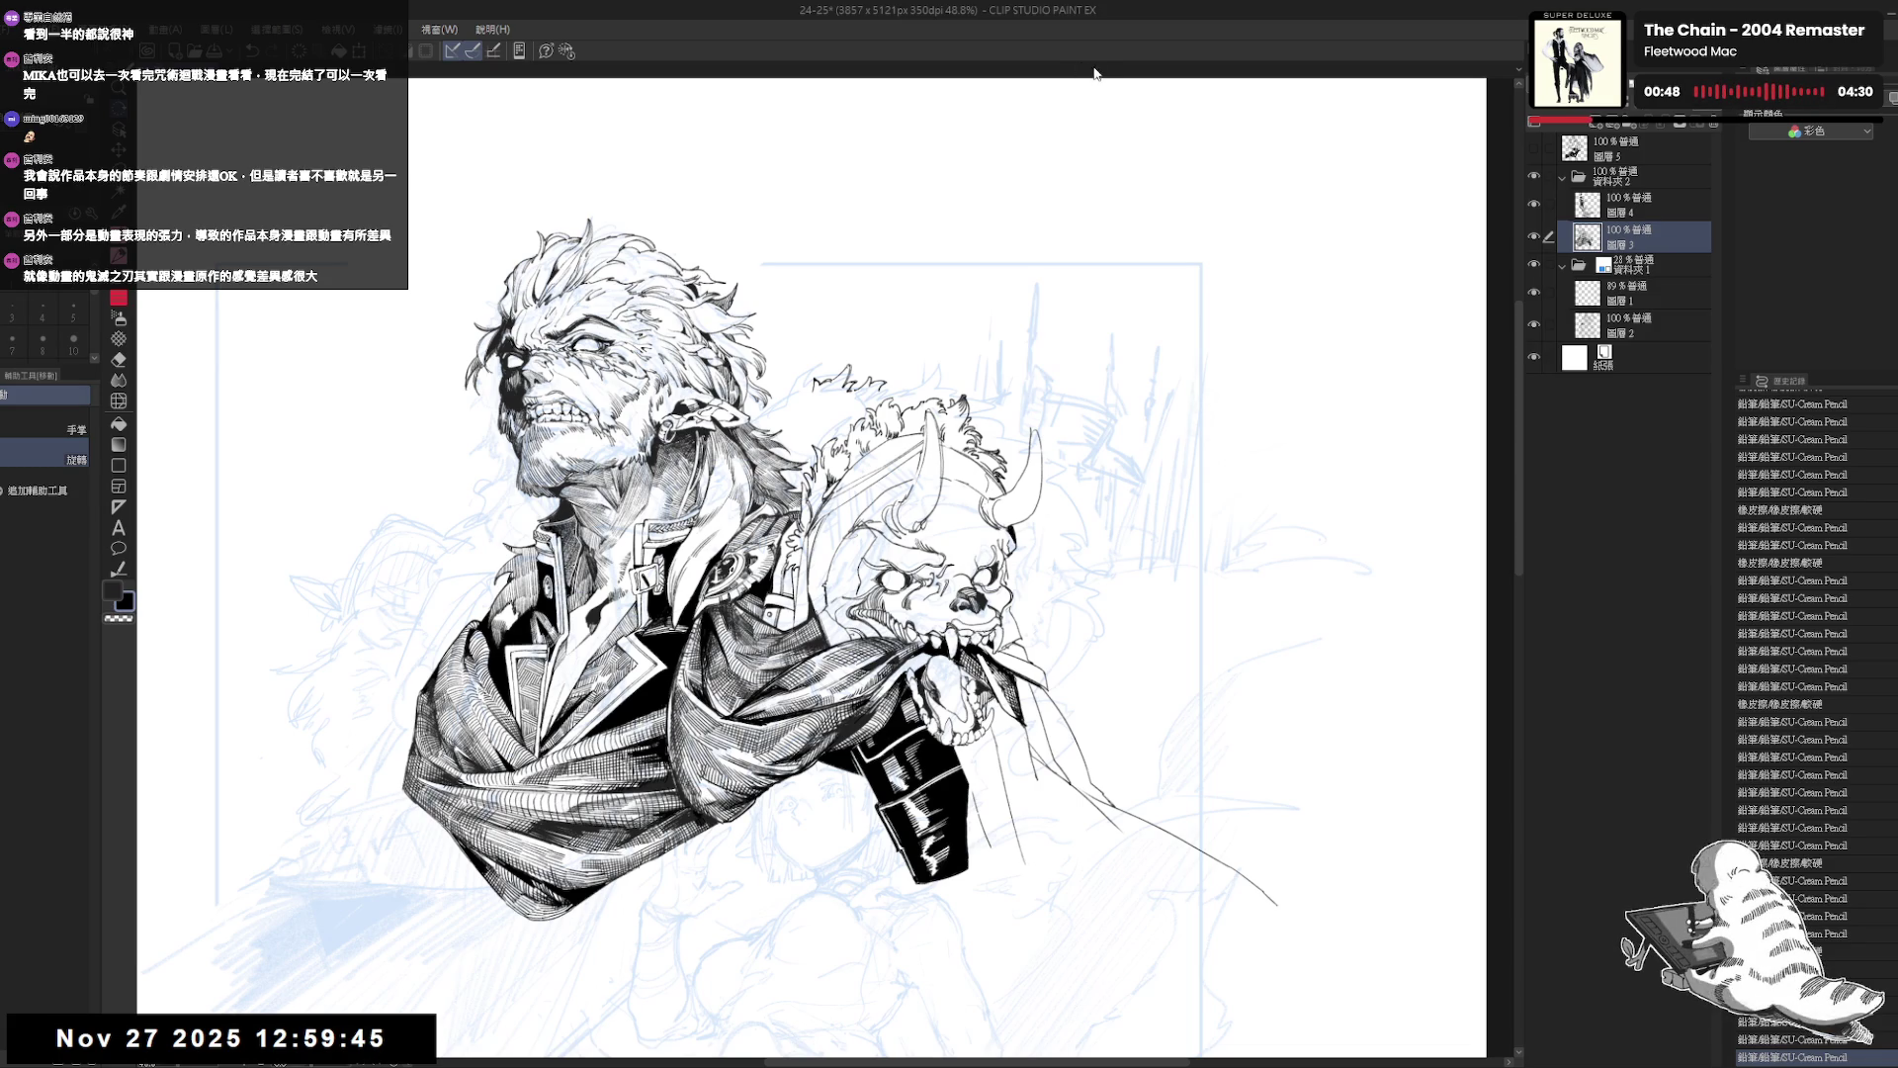
left_click_drag(920, 350, 929, 388)
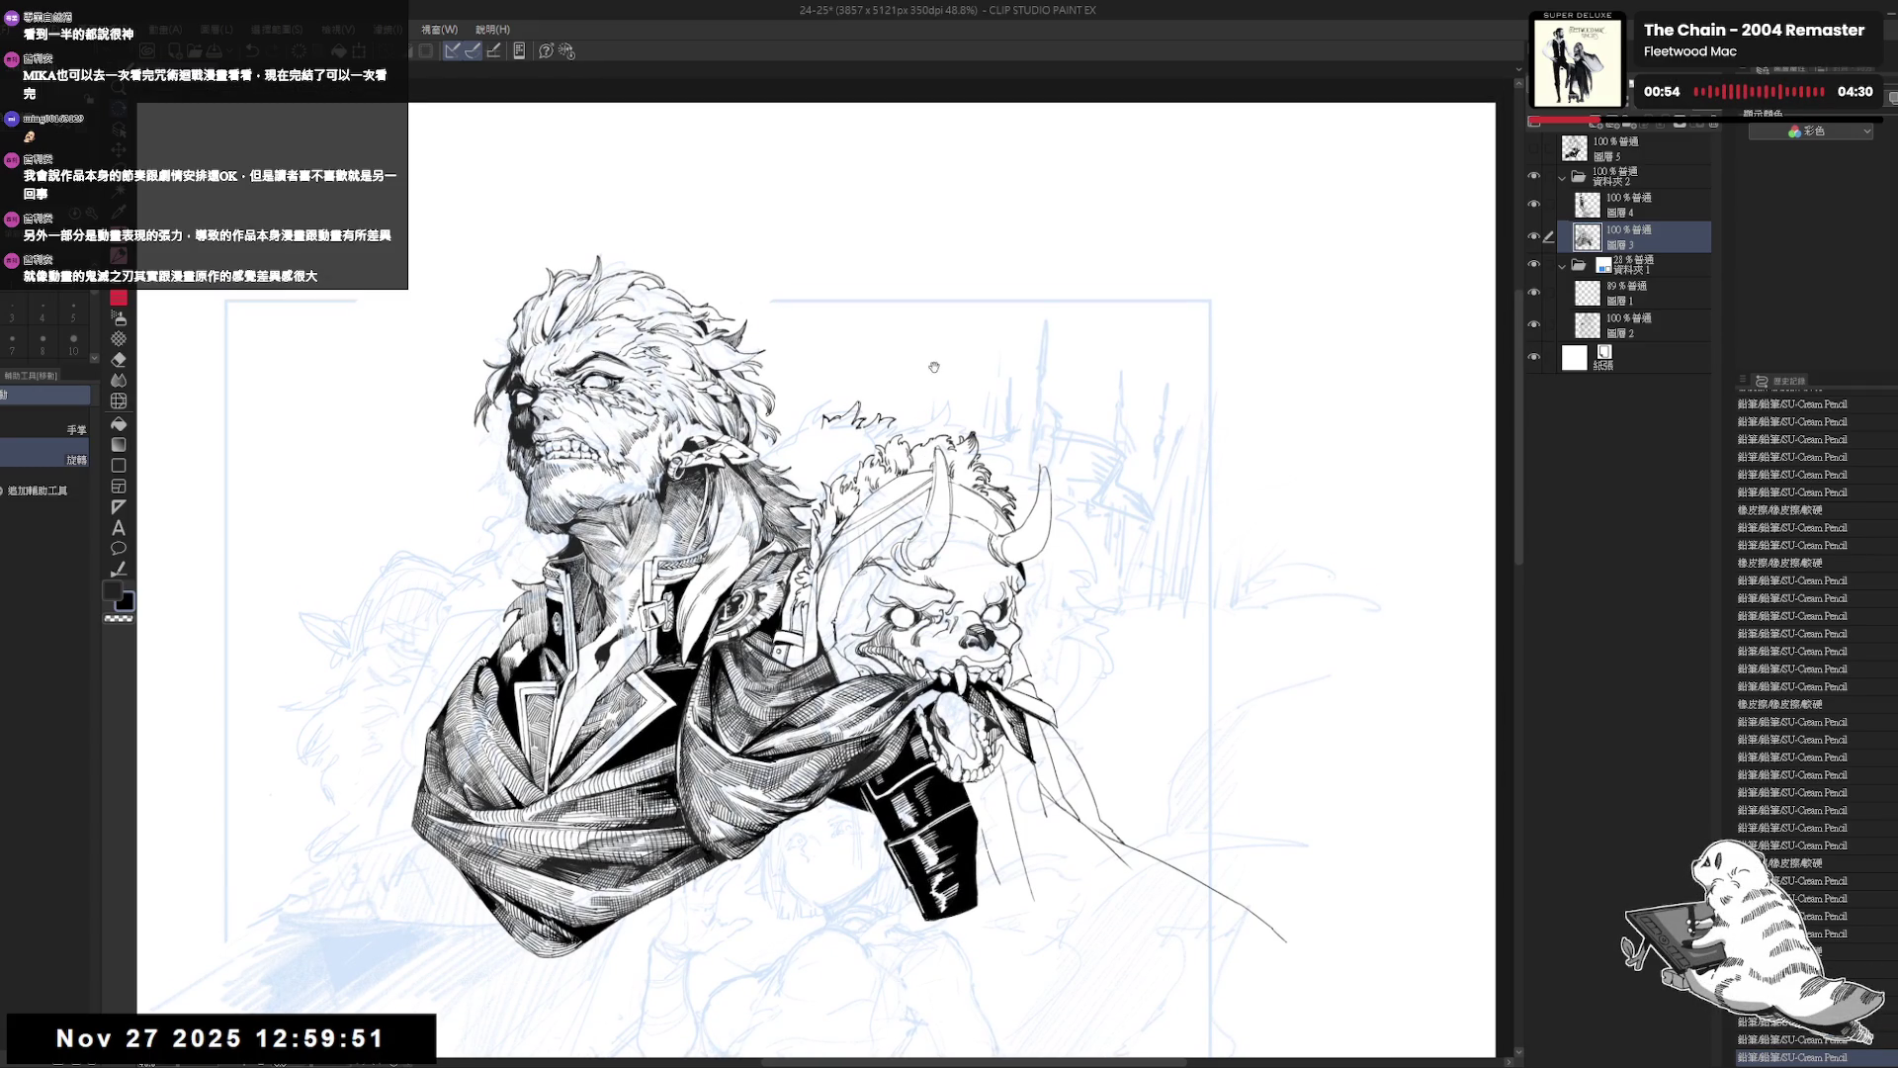
scroll(908, 359, "up", 1)
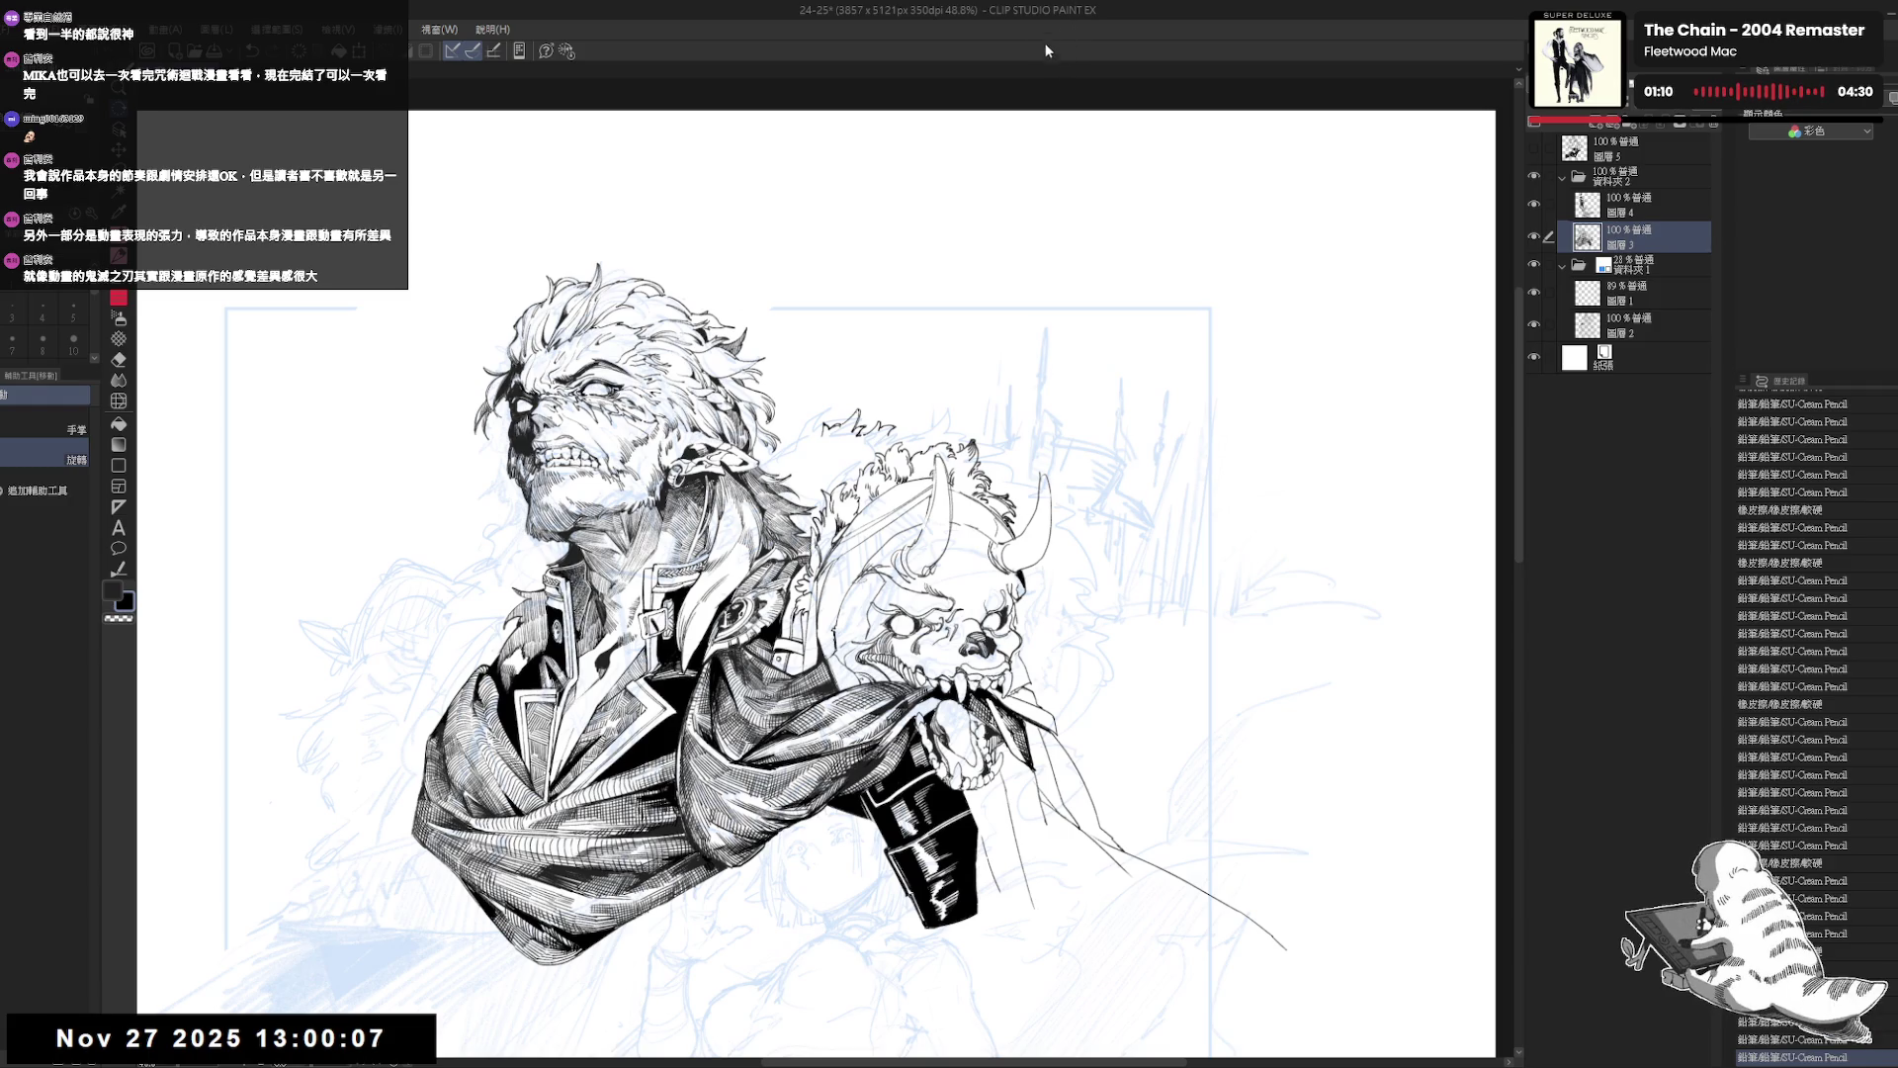
left_click_drag(921, 284, 916, 277)
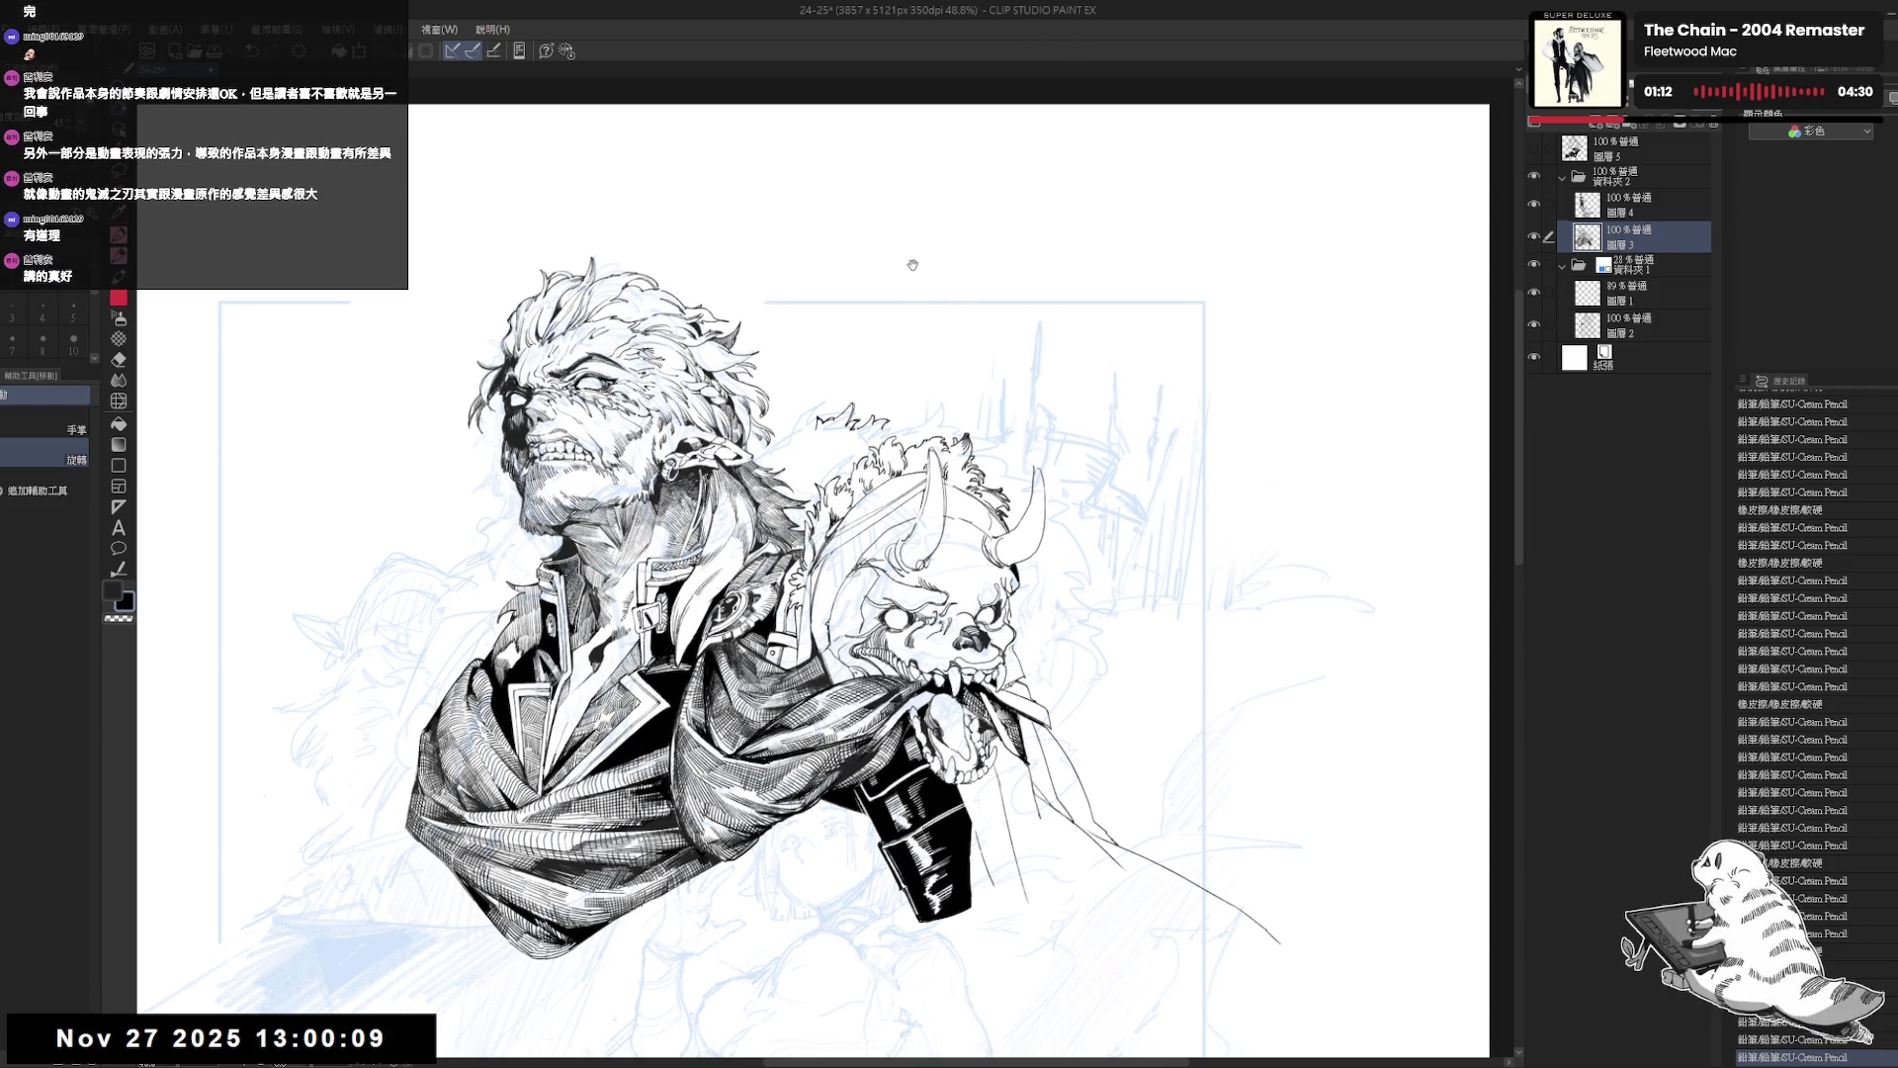
scroll(911, 262, "down", 2)
key("h")
key("h")
scroll(873, 390, "up", 2)
mouse_move(873, 390)
left_mouse_down()
mouse_move(715, 425)
mouse_move(749, 406)
left_mouse_up()
Undo two recent strokes and redo them, then check the drawing mirrored and reset the rotation upright.
key("ctrl+z")
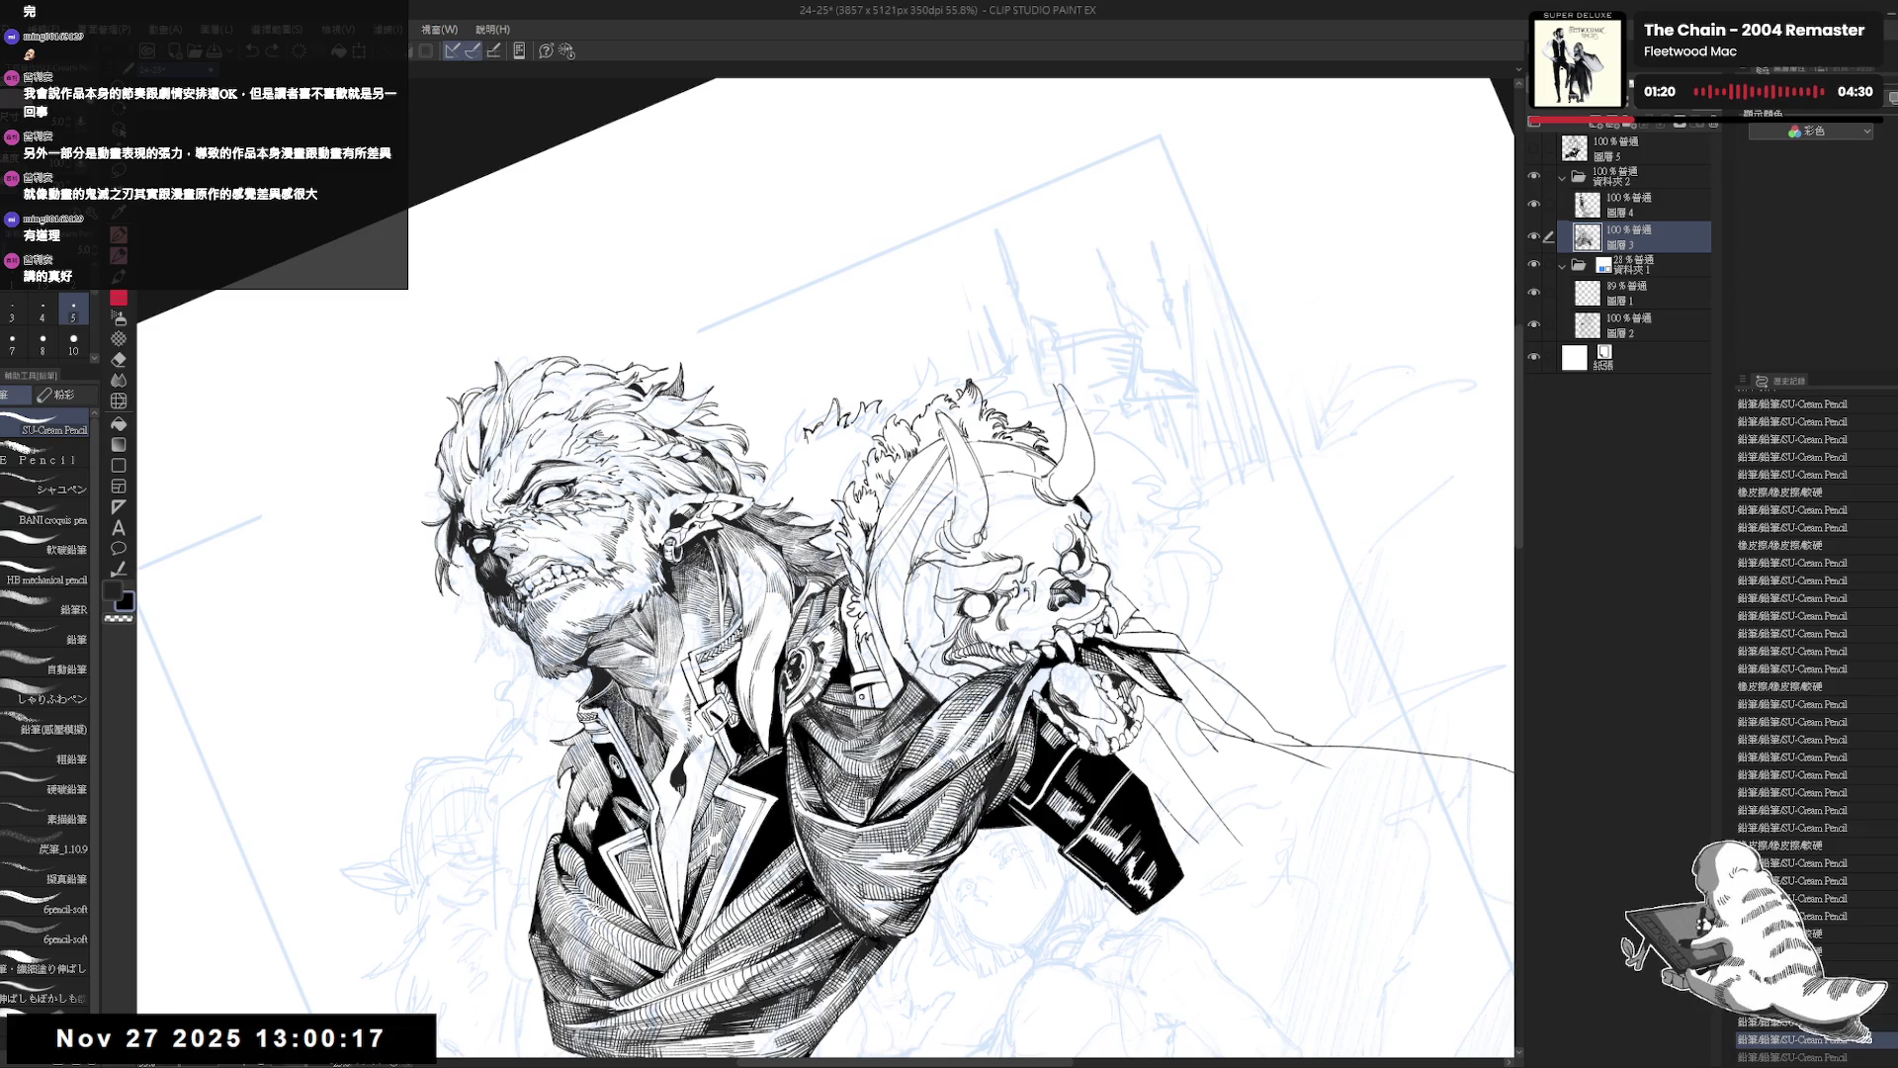
key("ctrl+z")
key("ctrl+z")
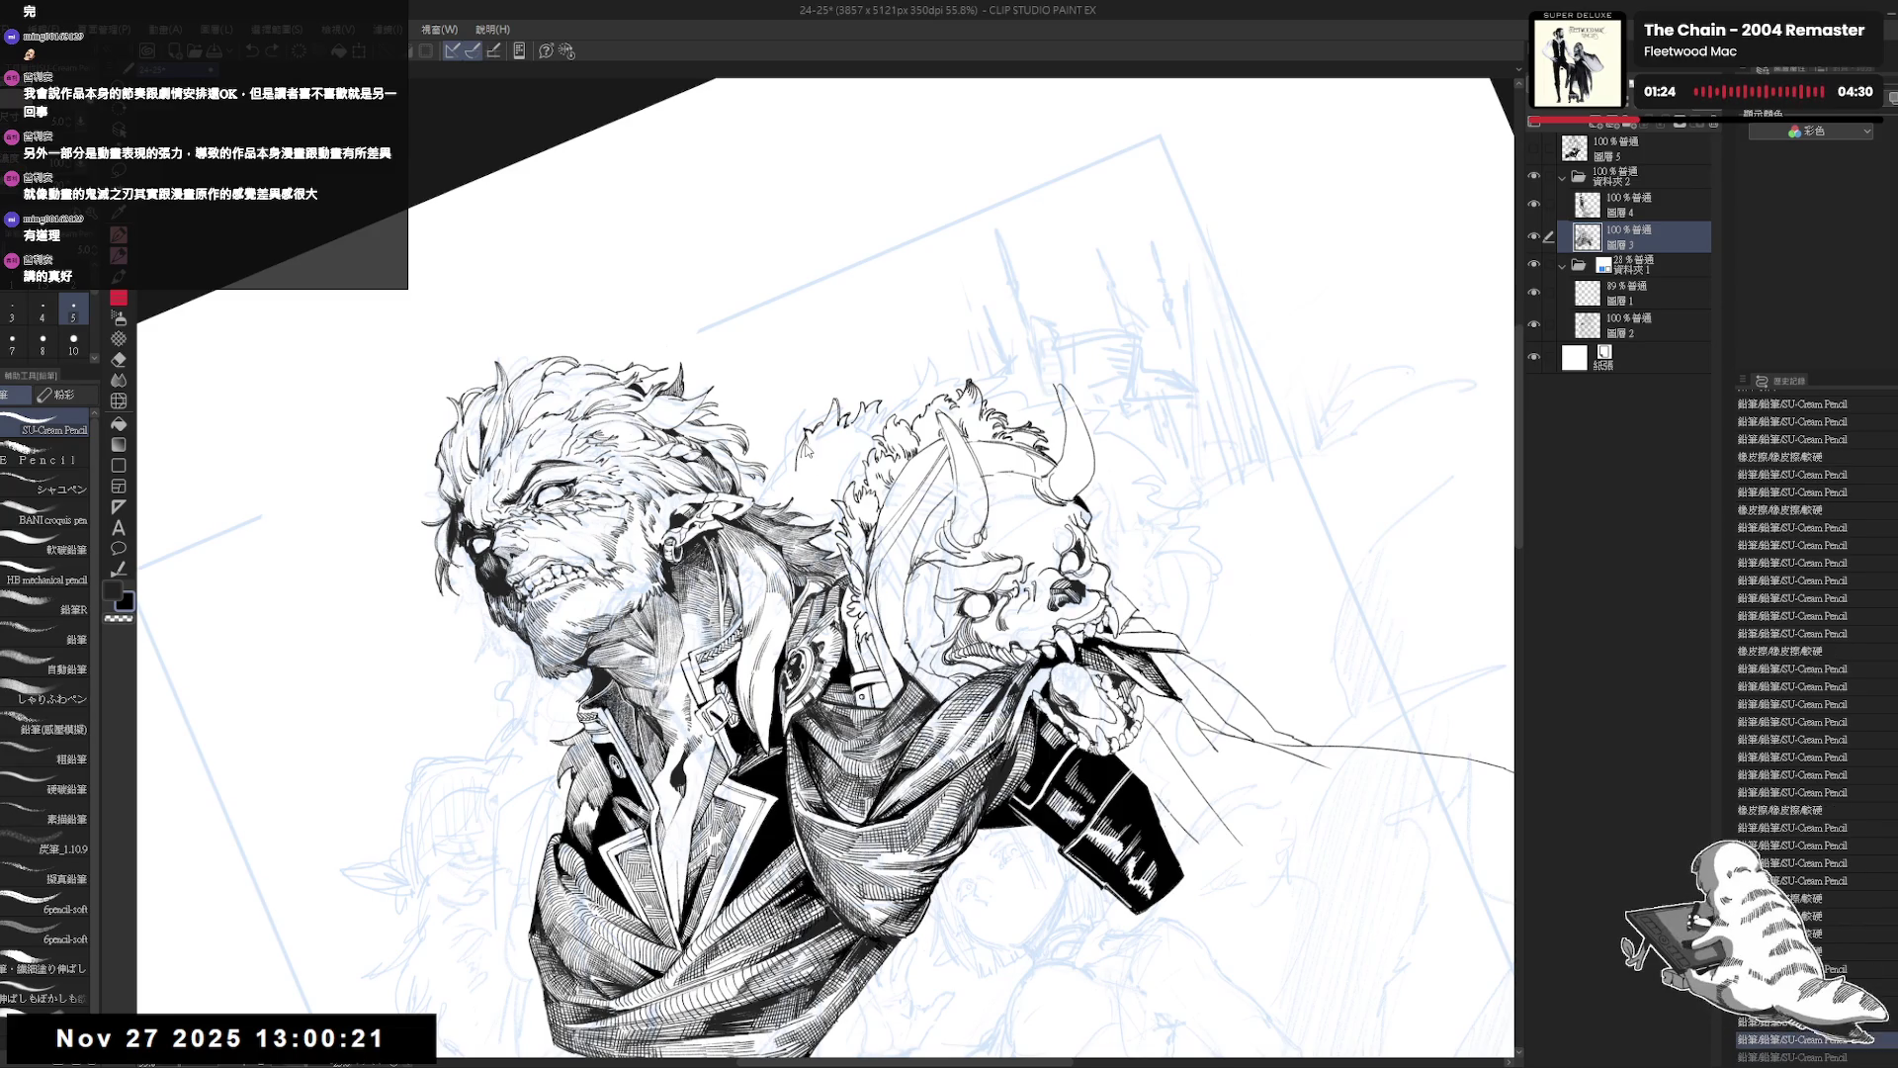
key("ctrl+y")
key("ctrl+y")
key("ctrl+y")
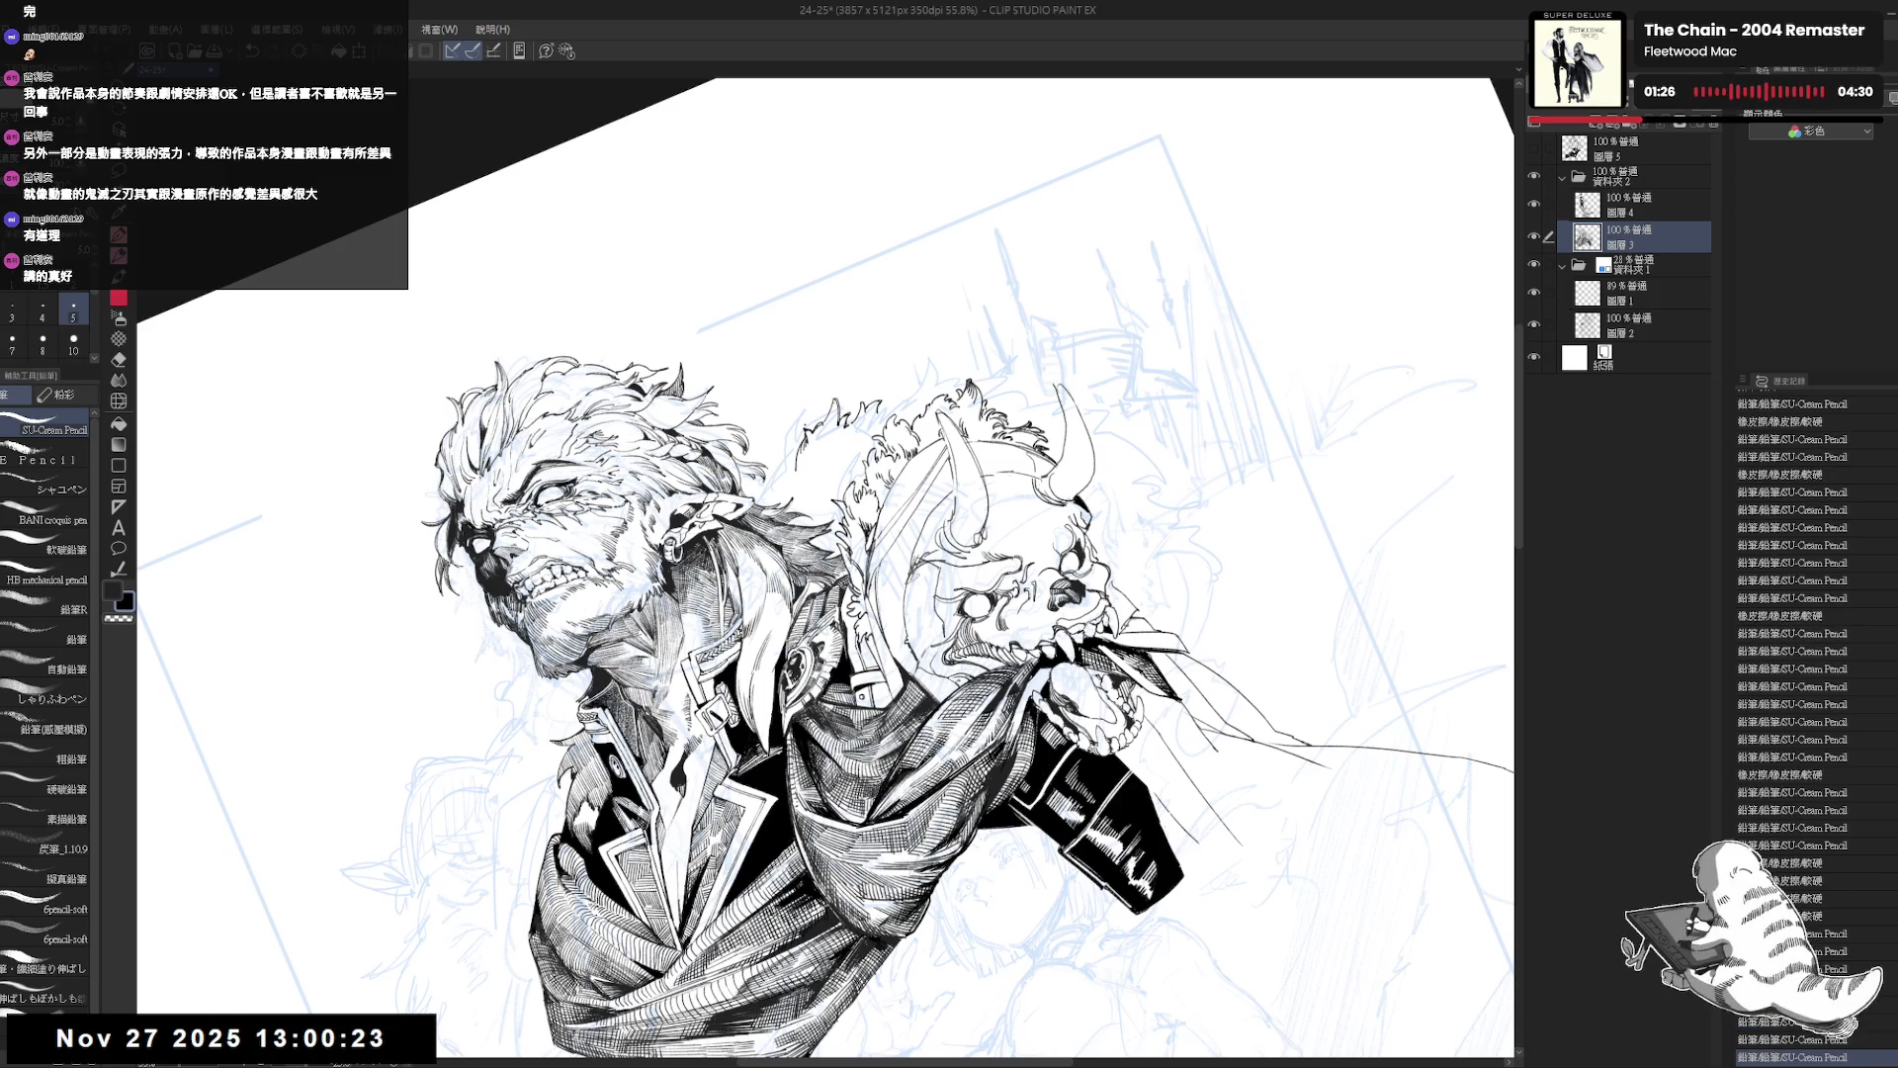
key("ctrl+minus")
key("h")
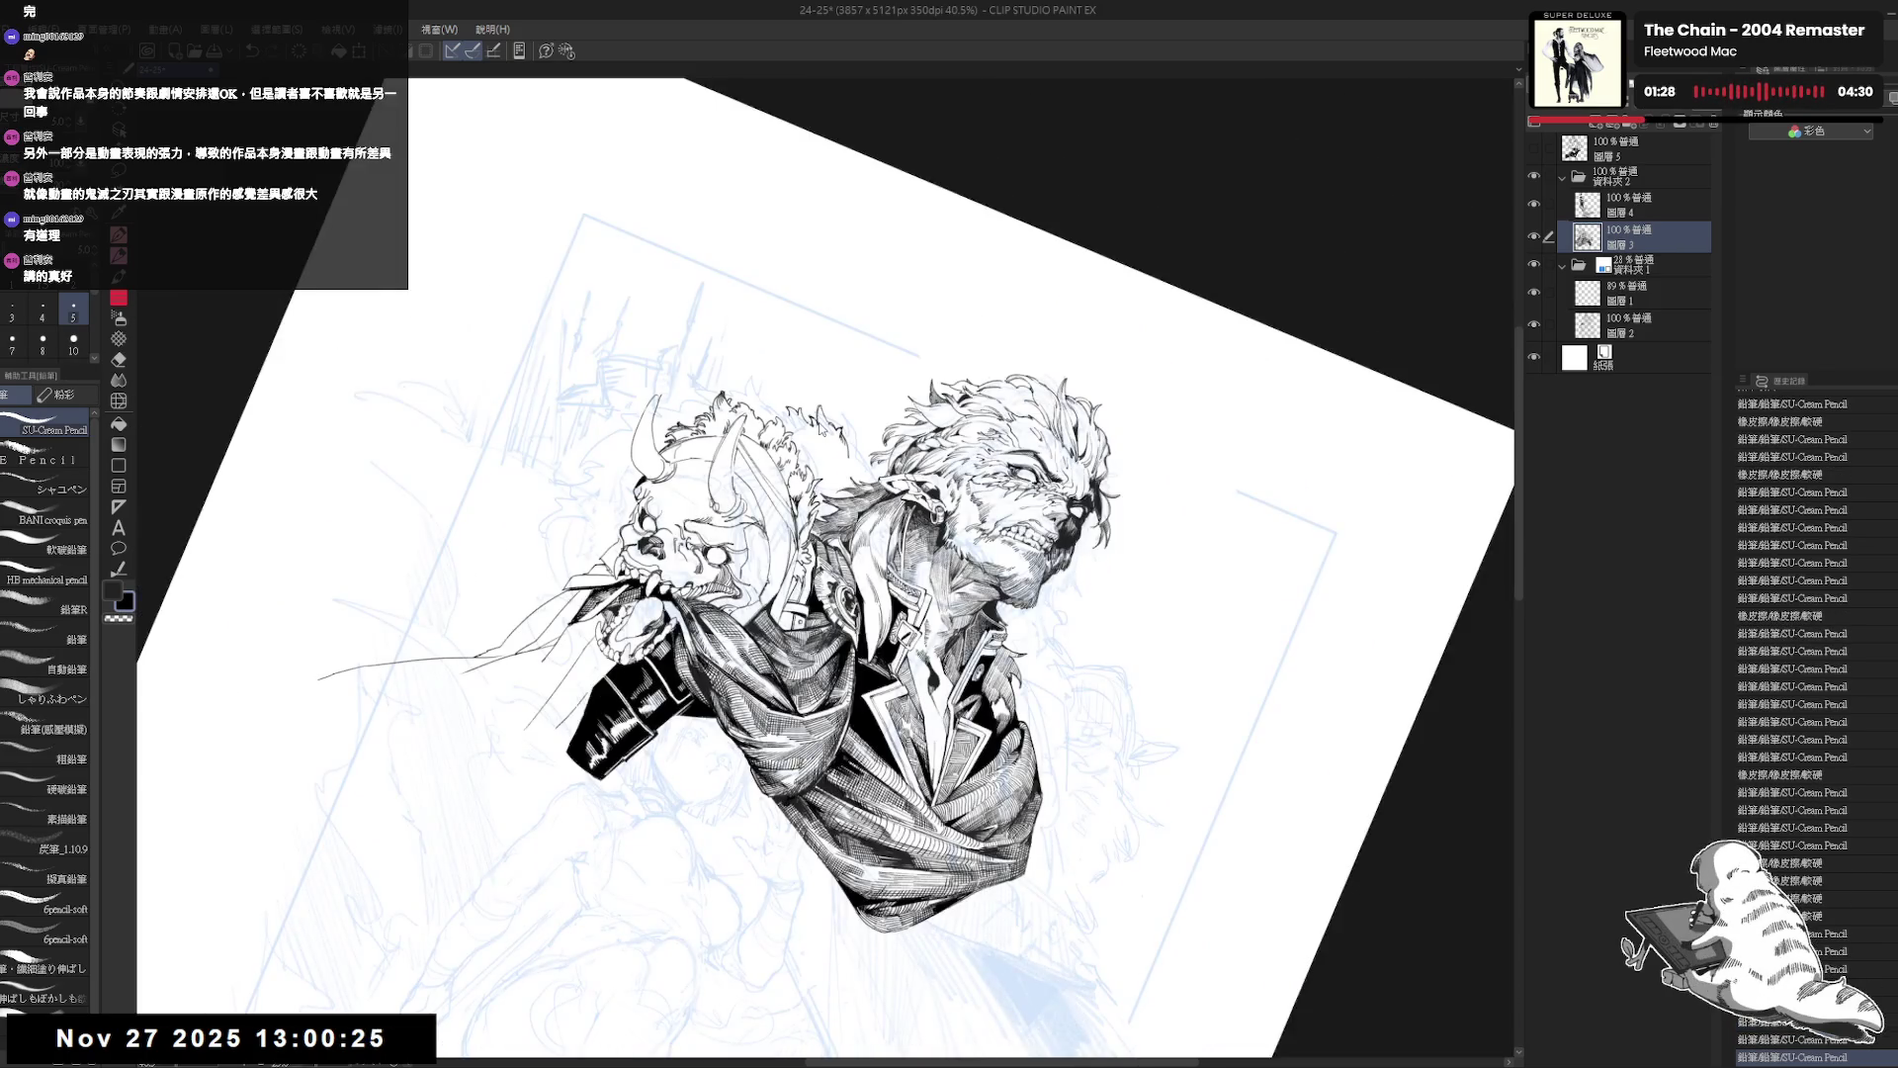
key("h")
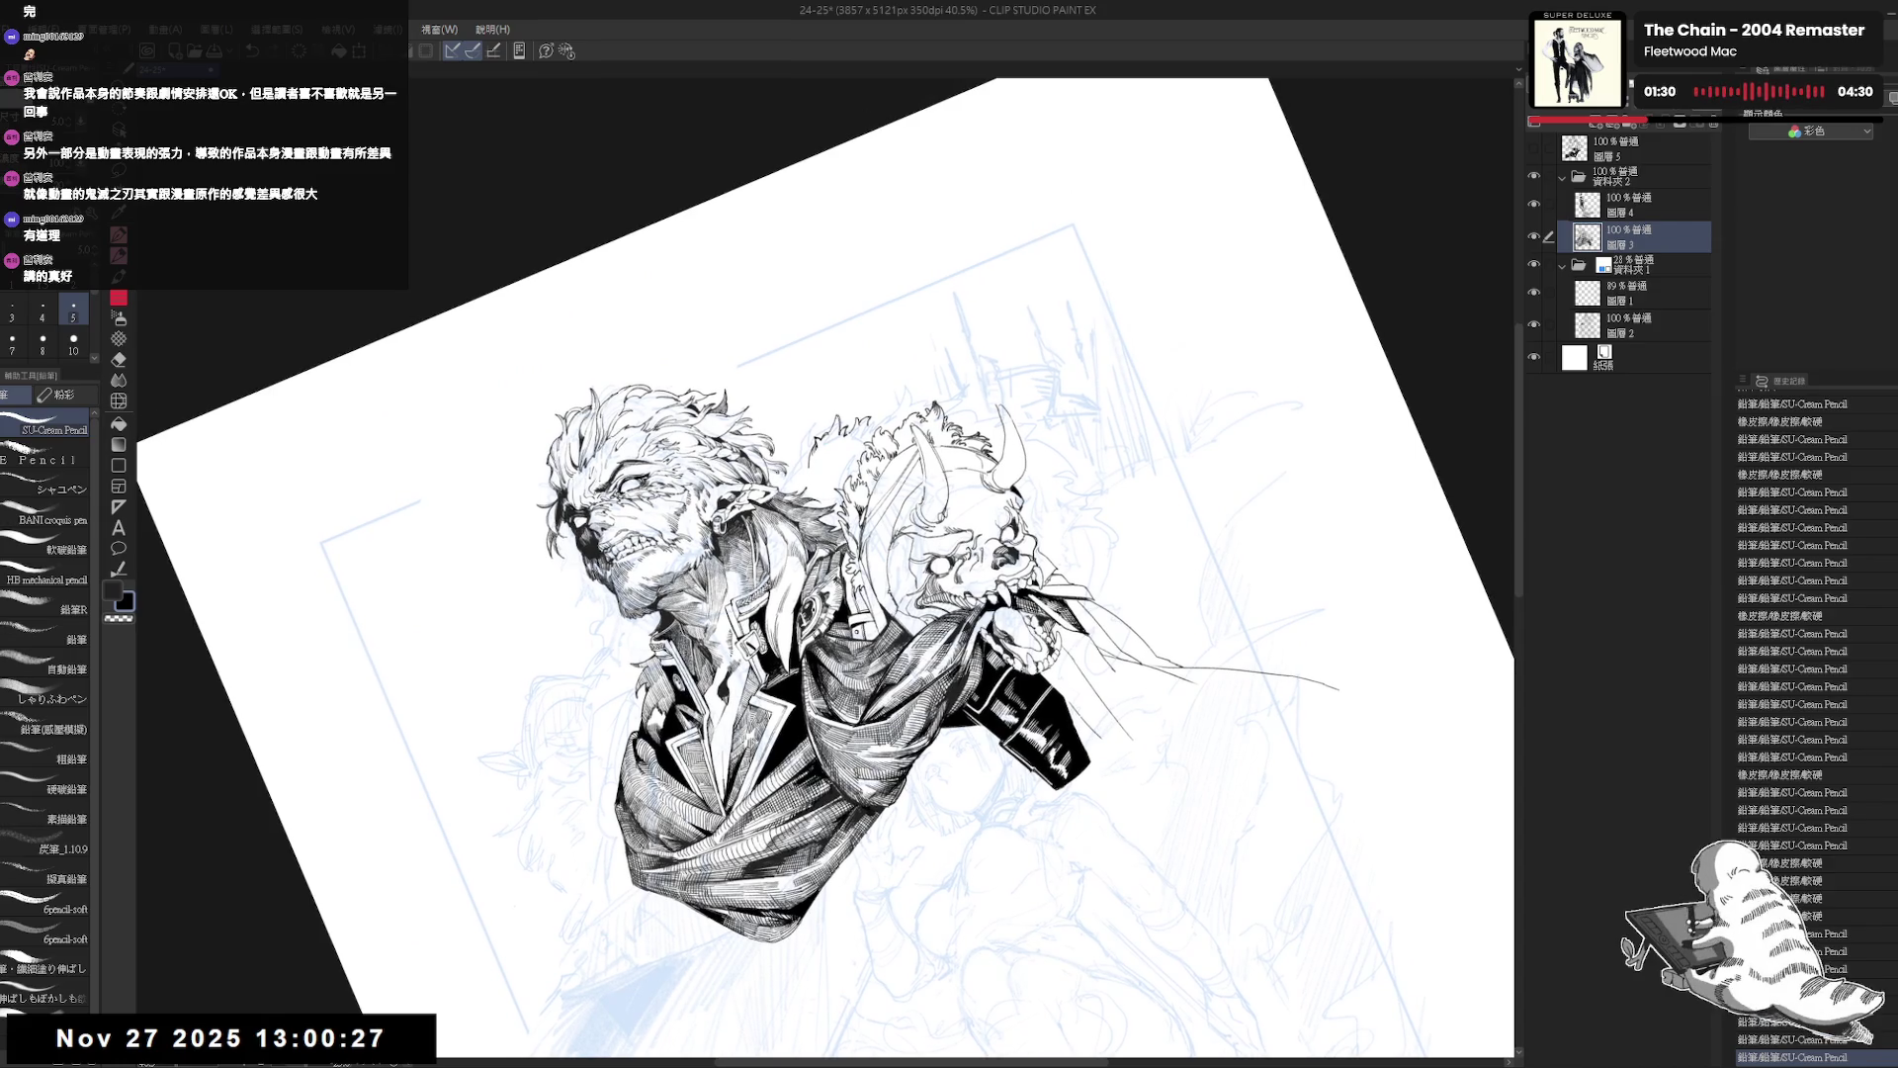
key("ctrl+at")
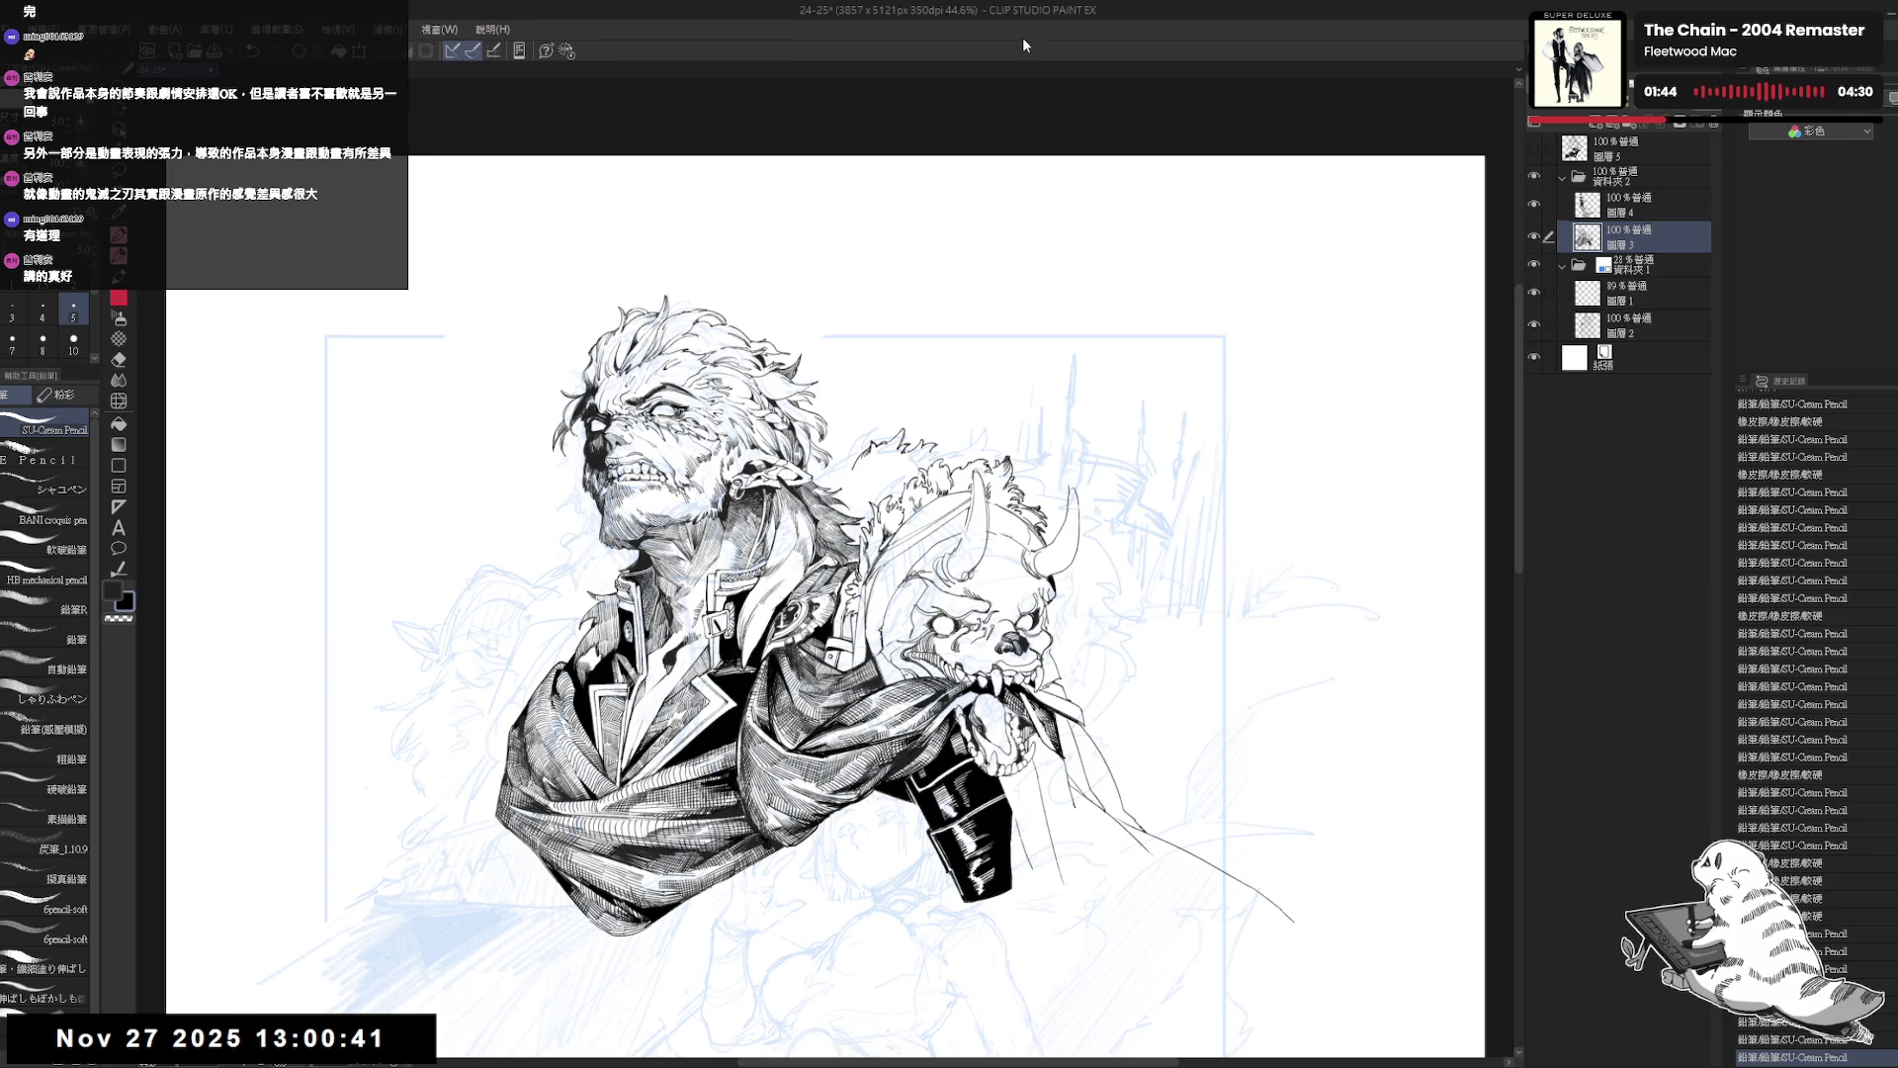
Erase one small stray mark from the ink drawing.
left_click_drag(871, 461, 869, 467)
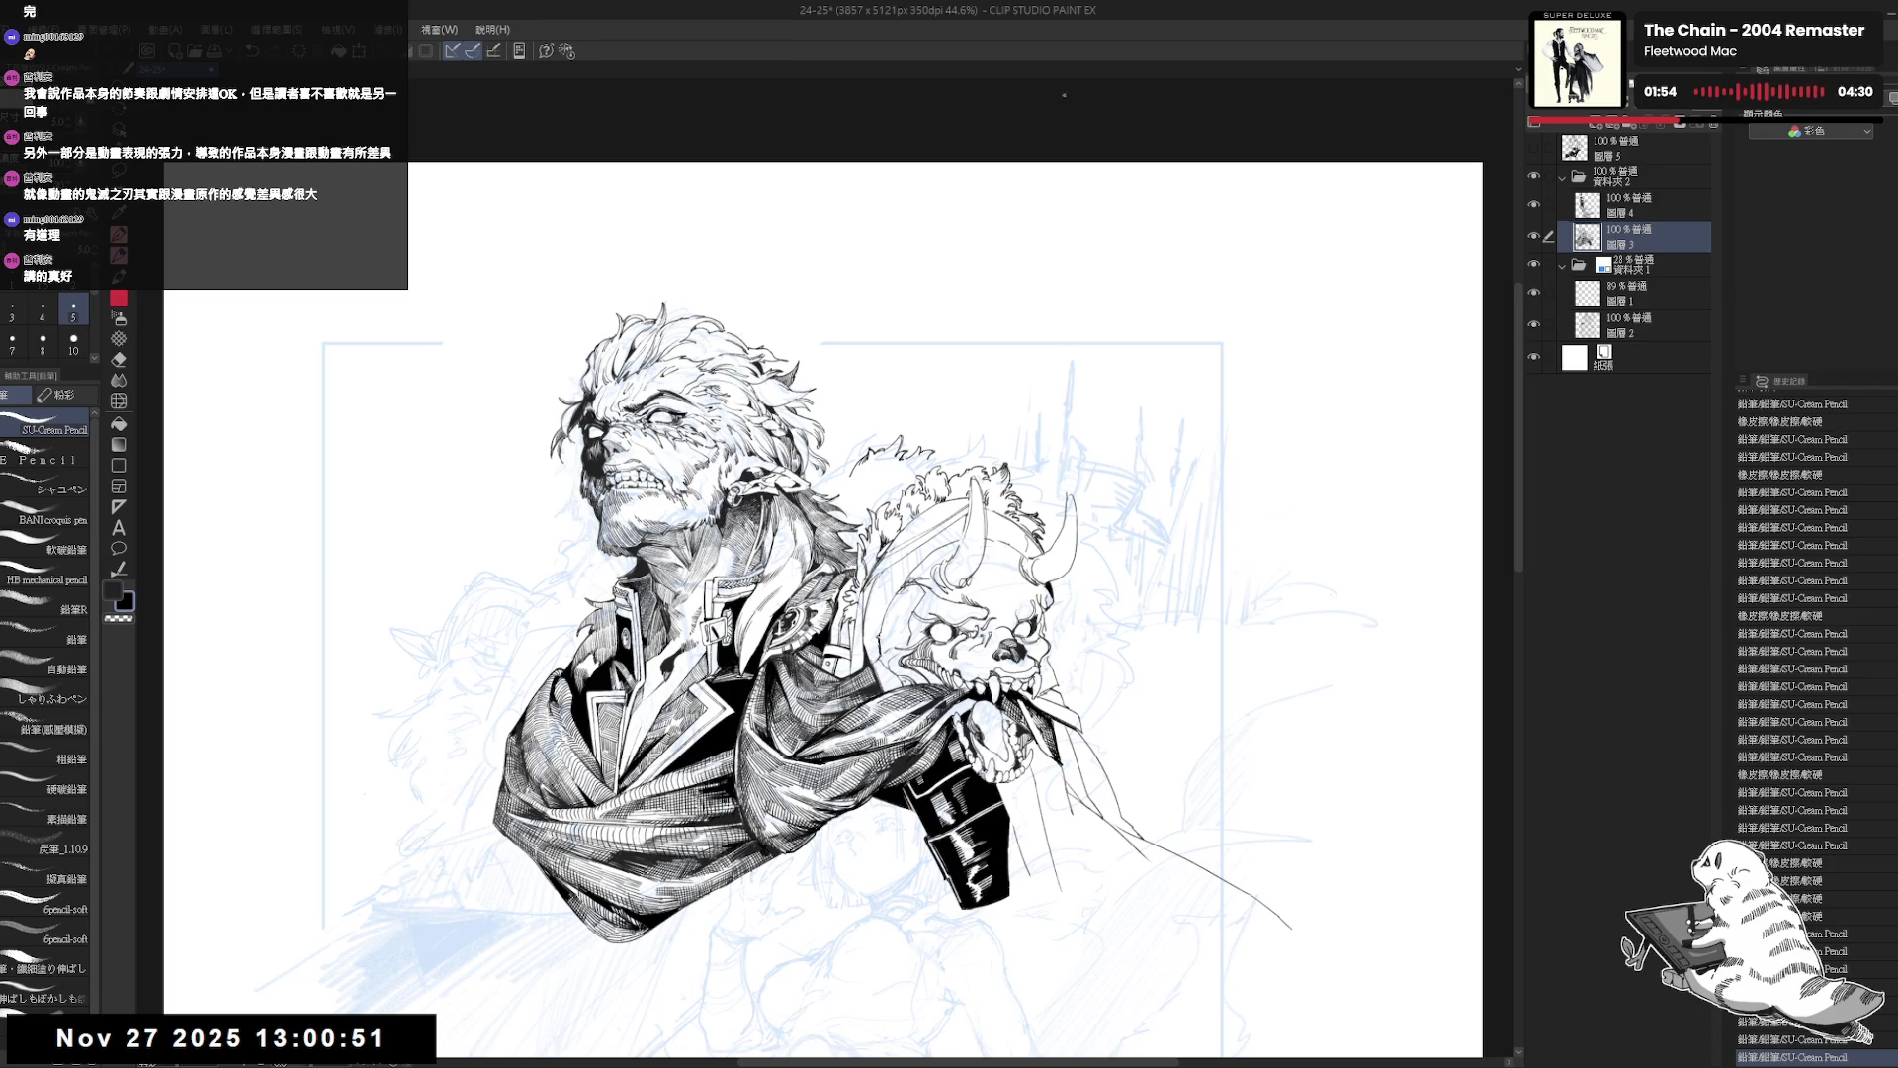
left_click_drag(882, 482, 873, 458)
scroll(873, 458, "up", 3)
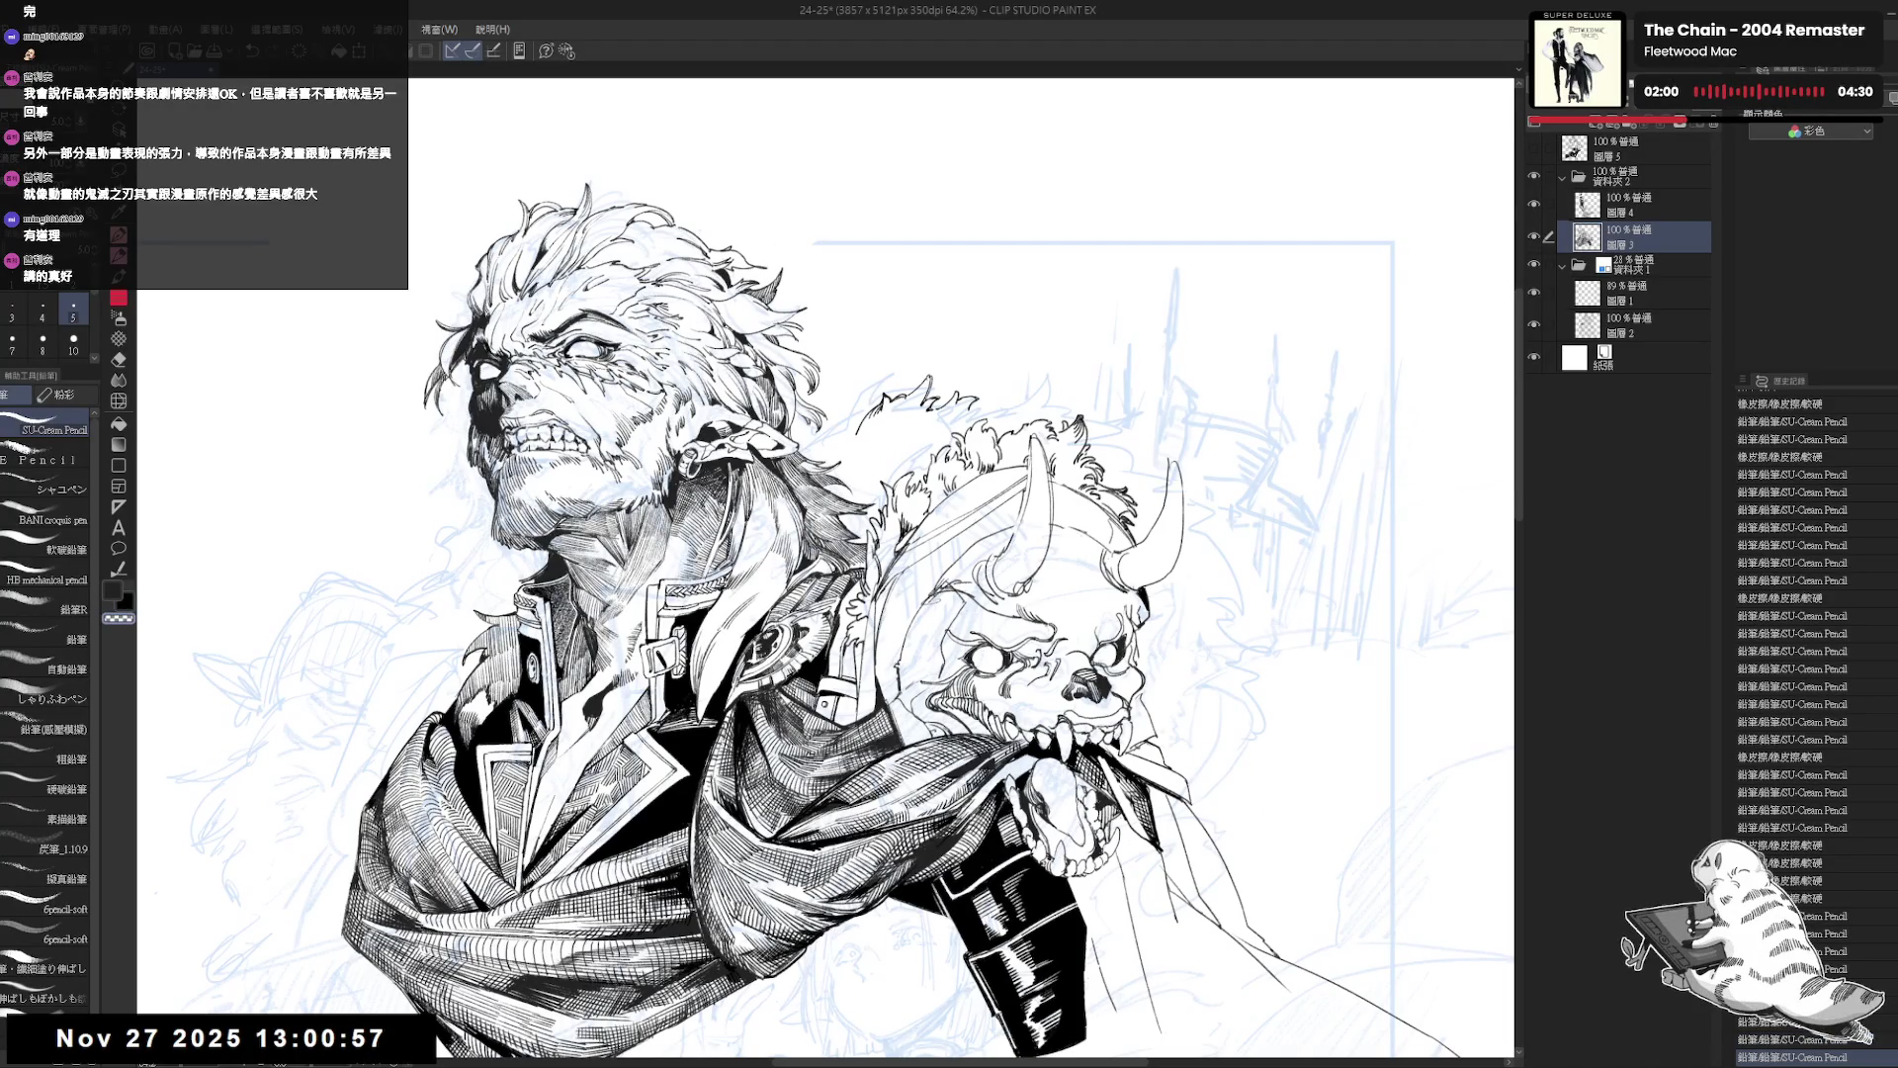
scroll(829, 492, "down", 4)
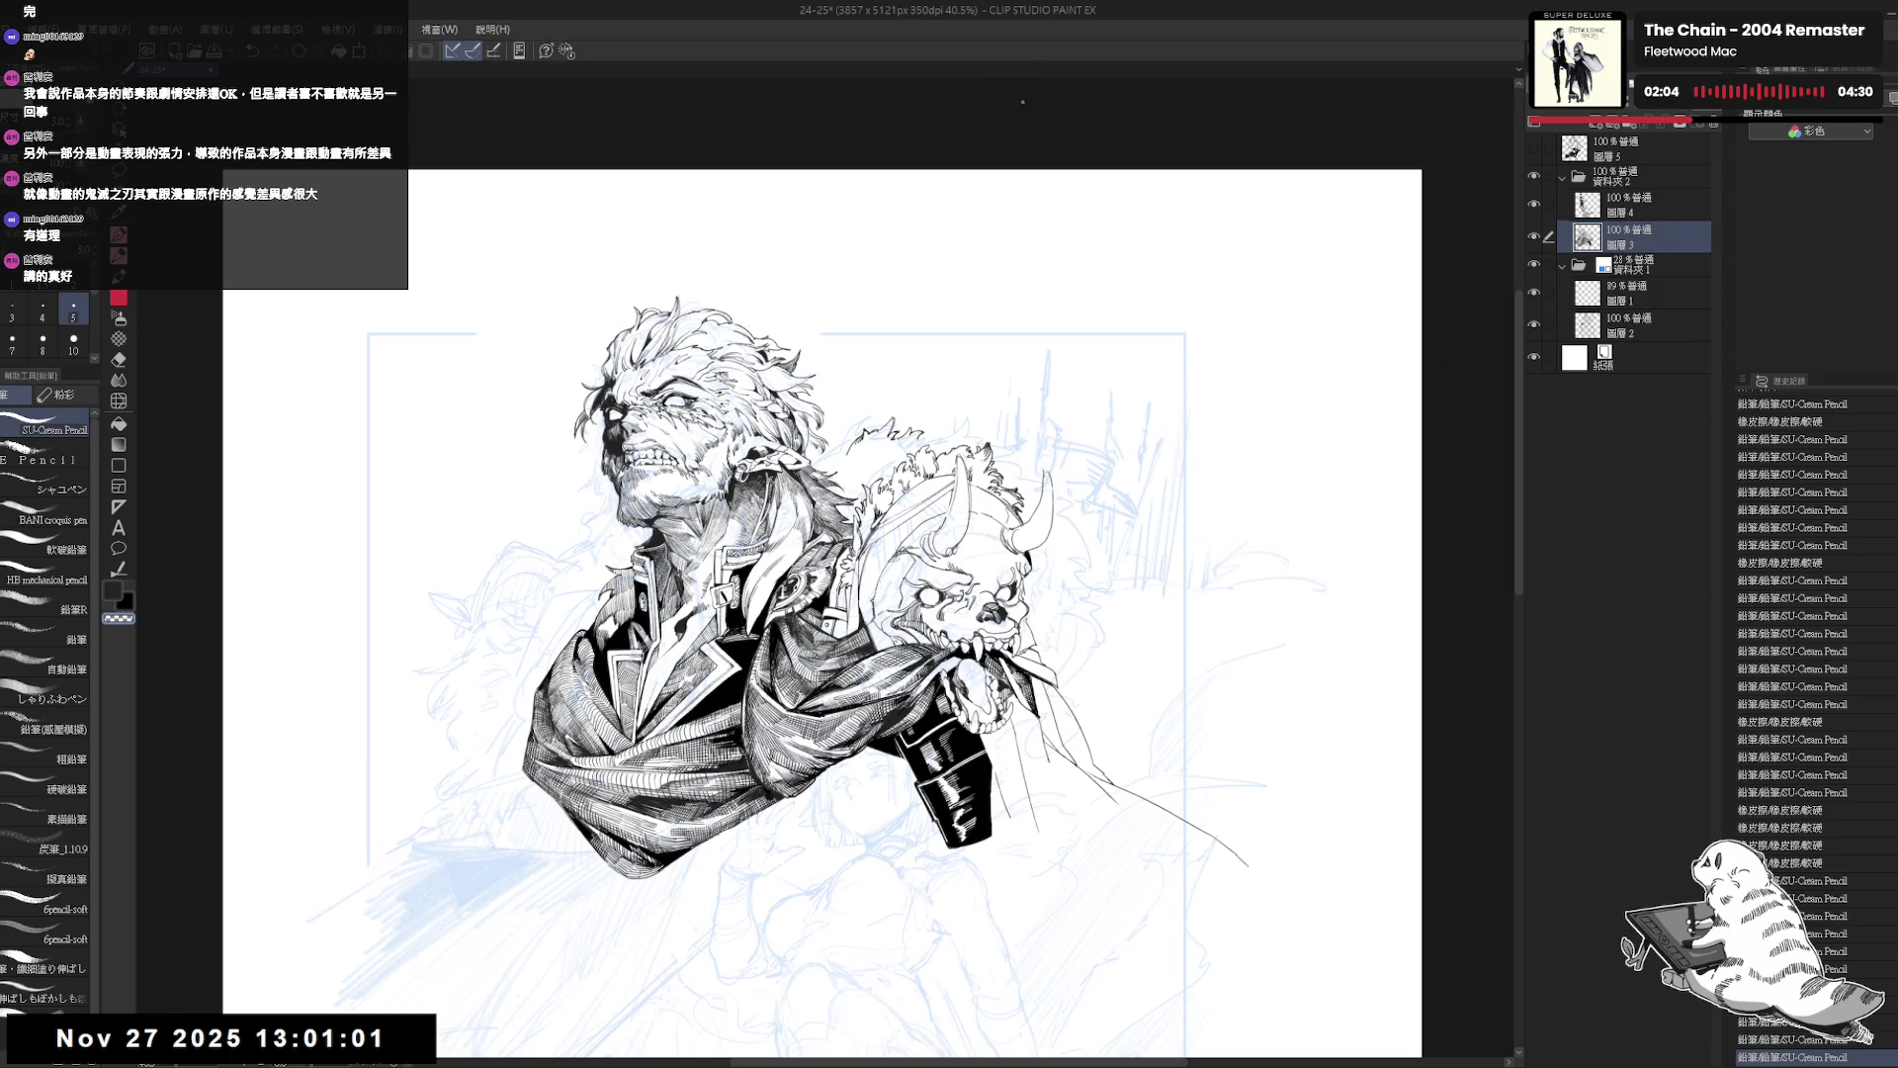
key("e")
left_click(847, 458)
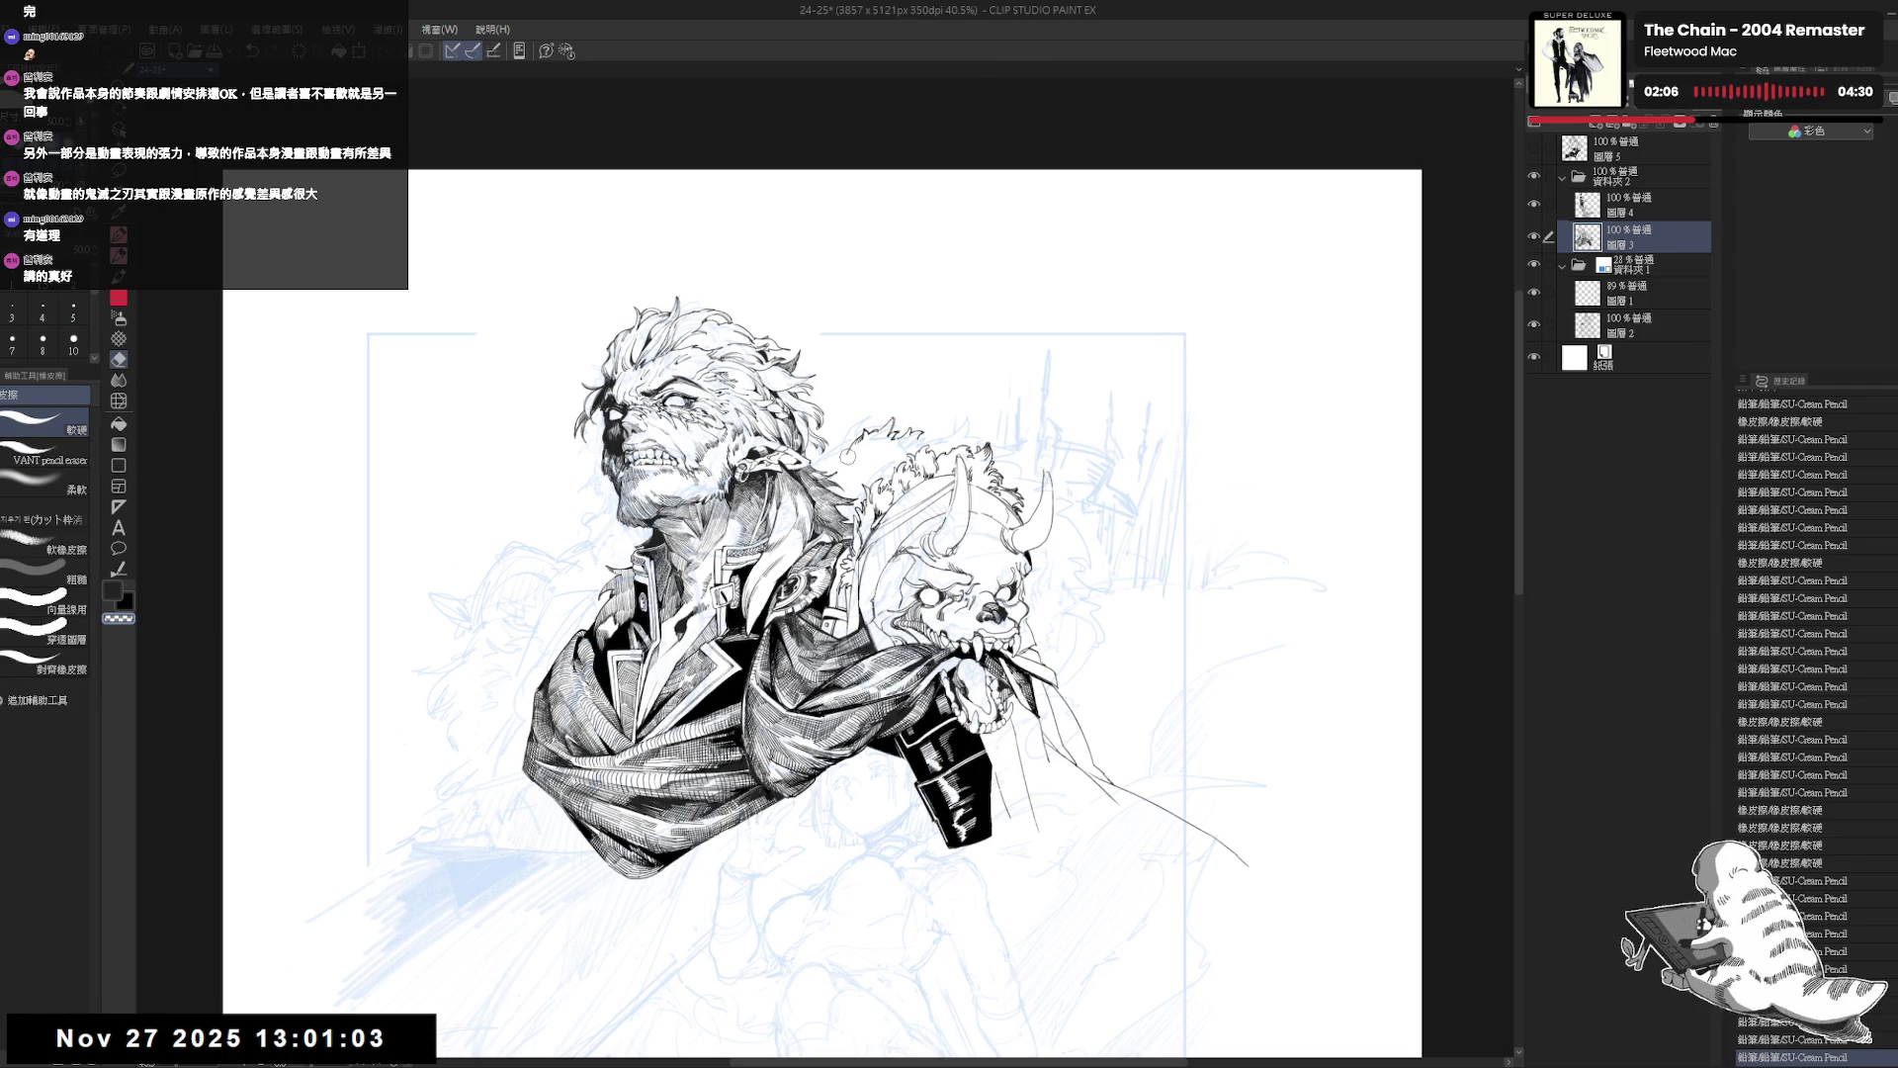
key("p")
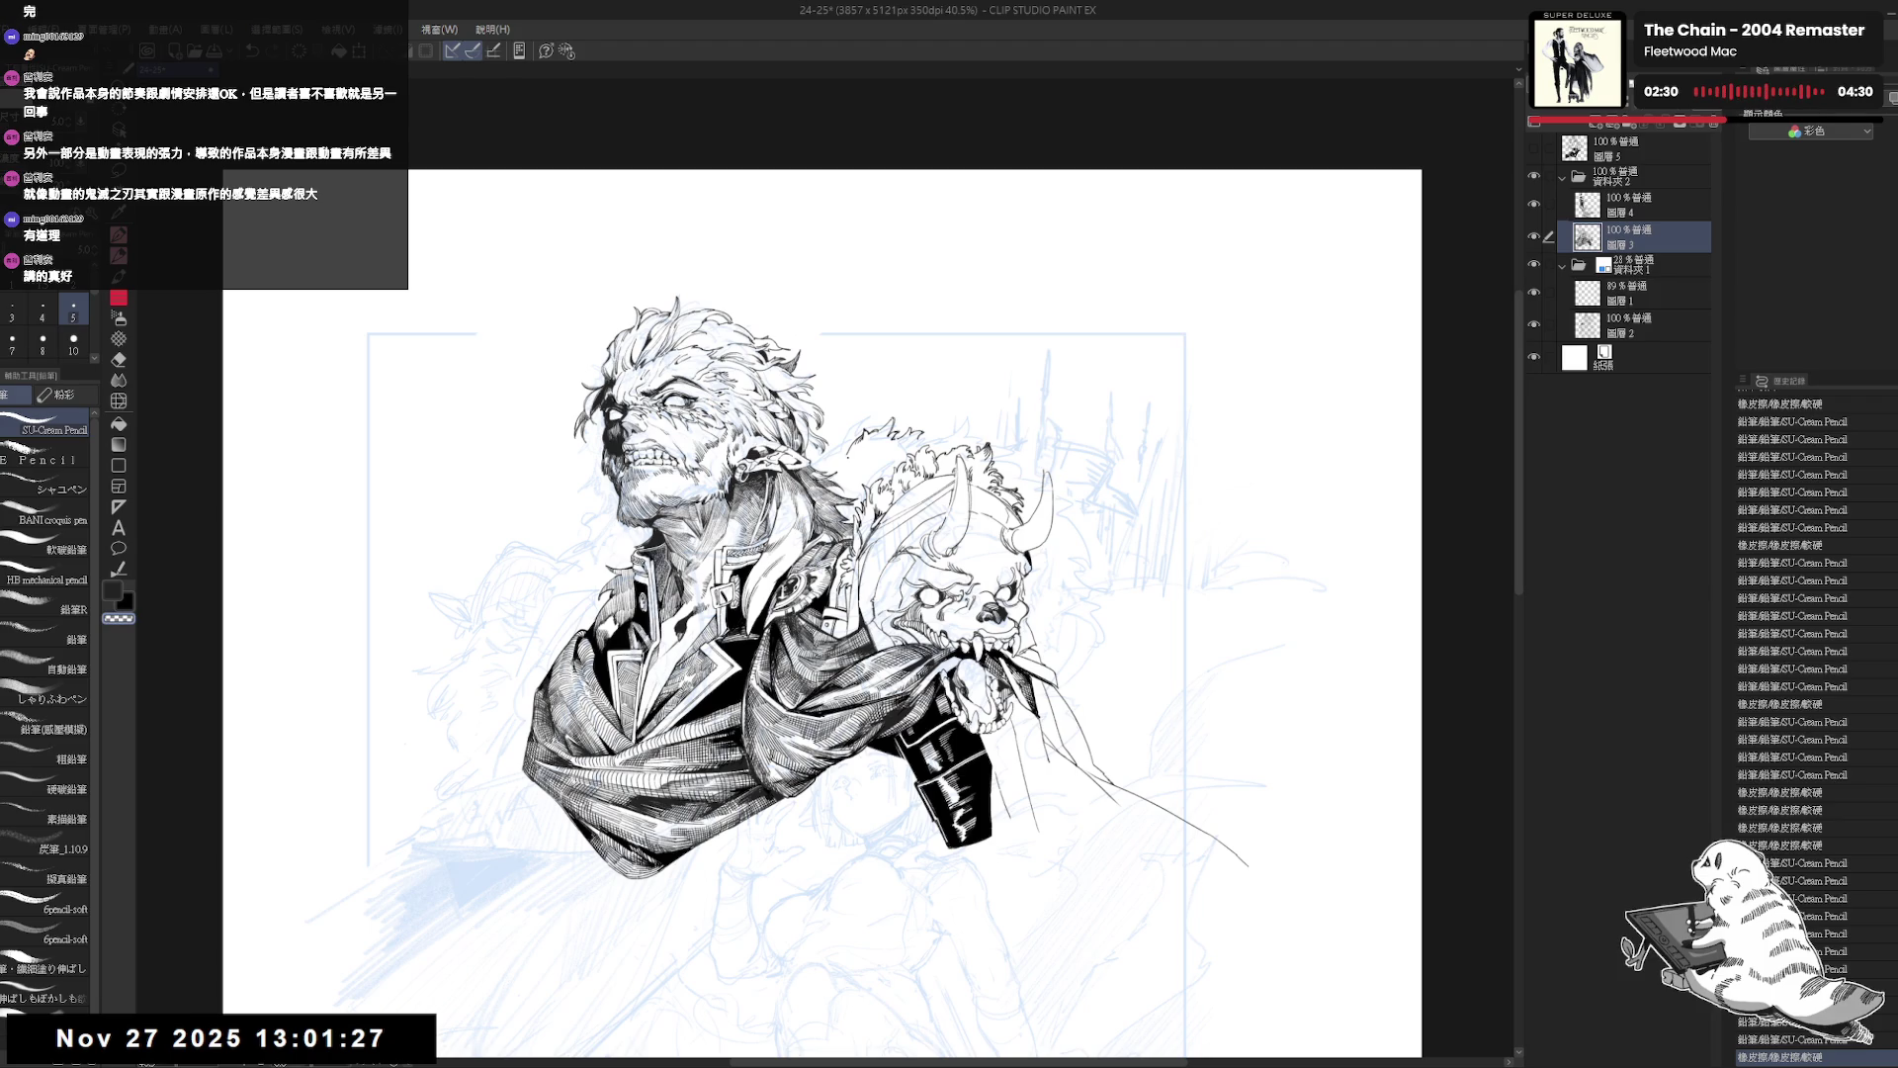
scroll(851, 457, "up", 2)
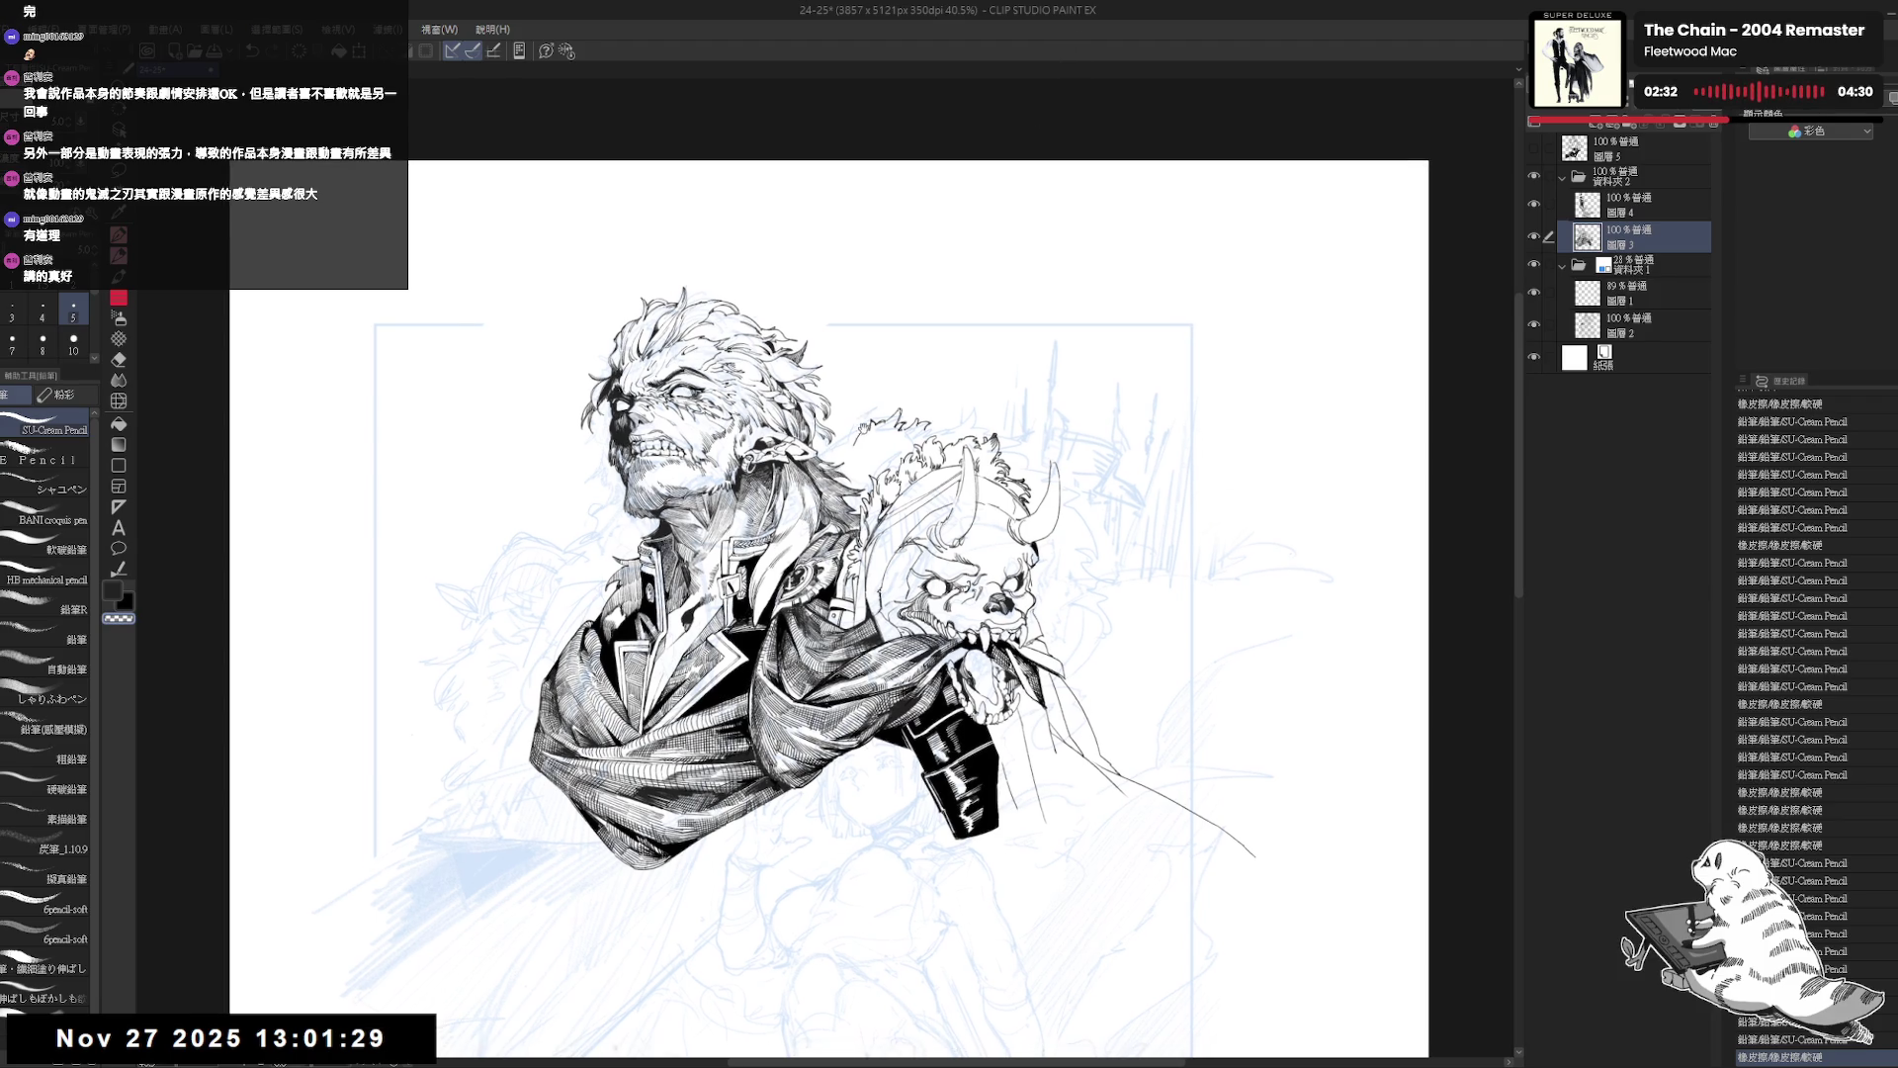
scroll(883, 442, "up", 1)
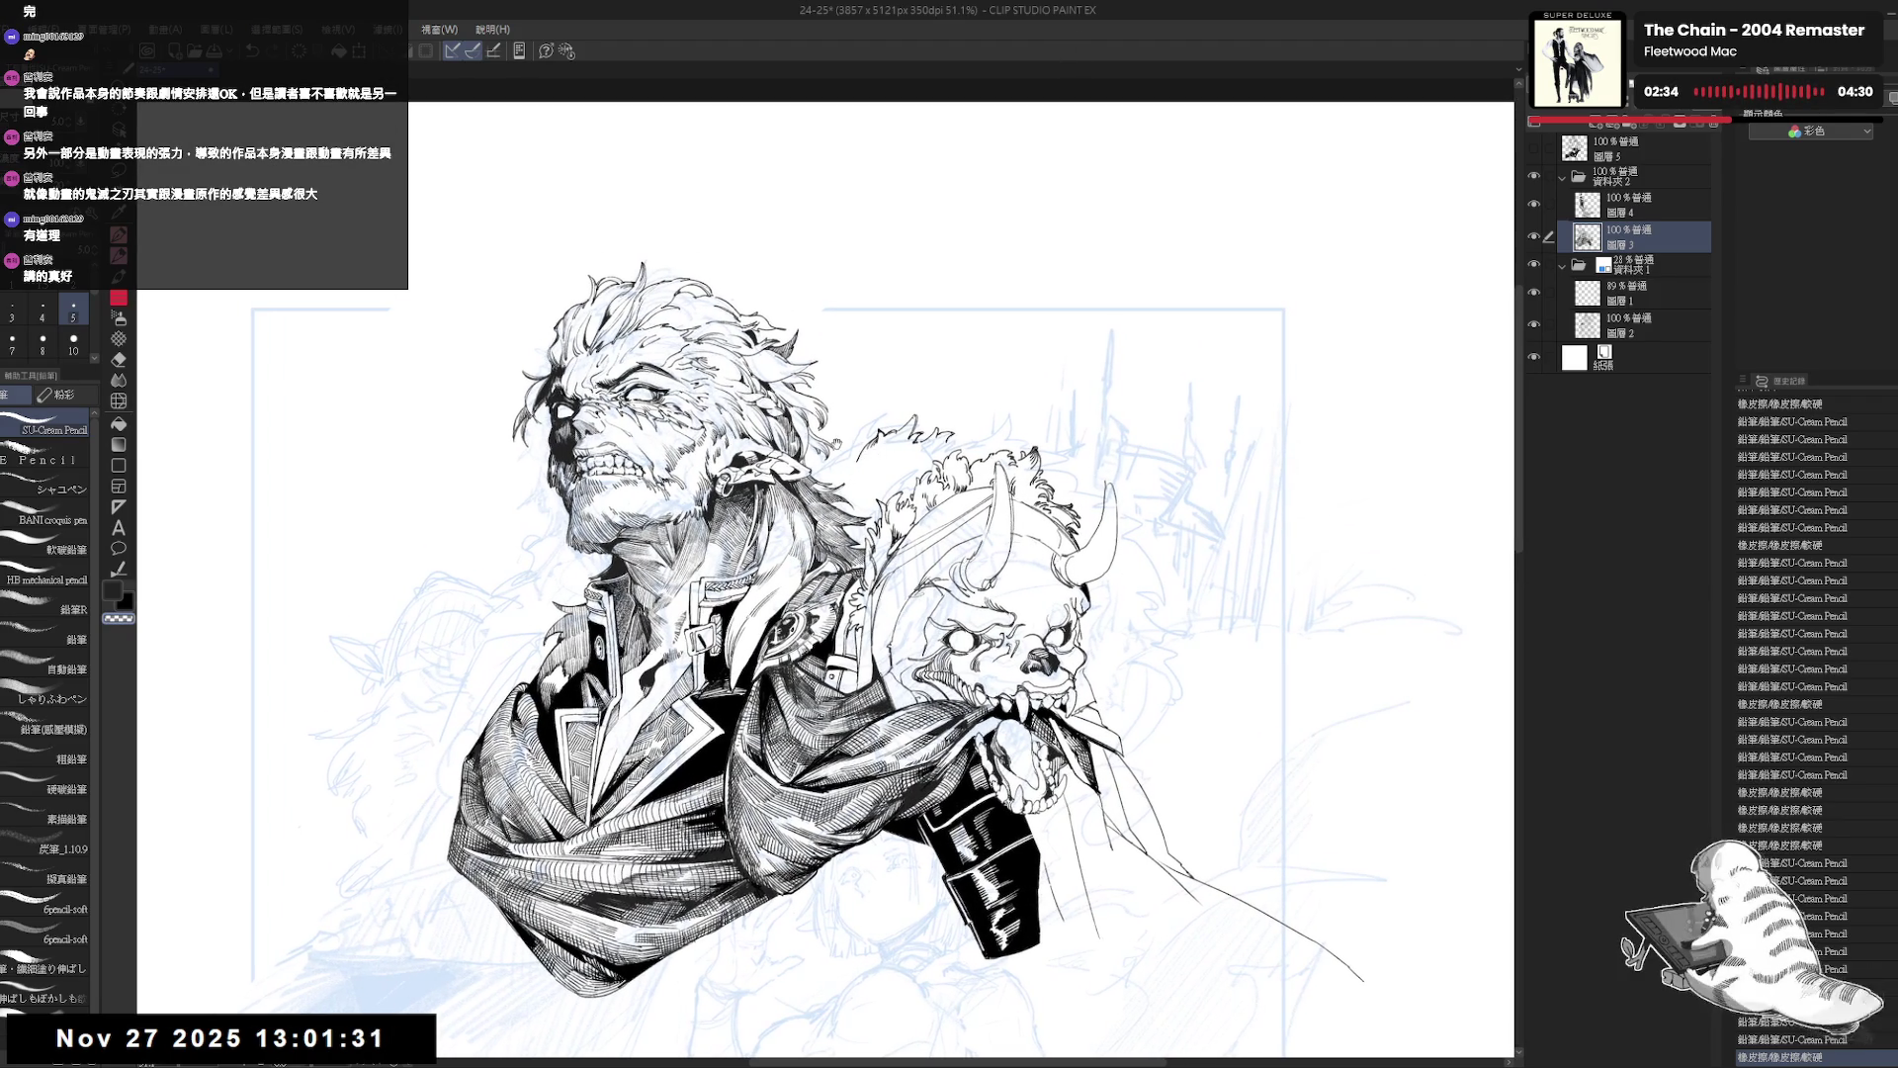
key("h")
key("h")
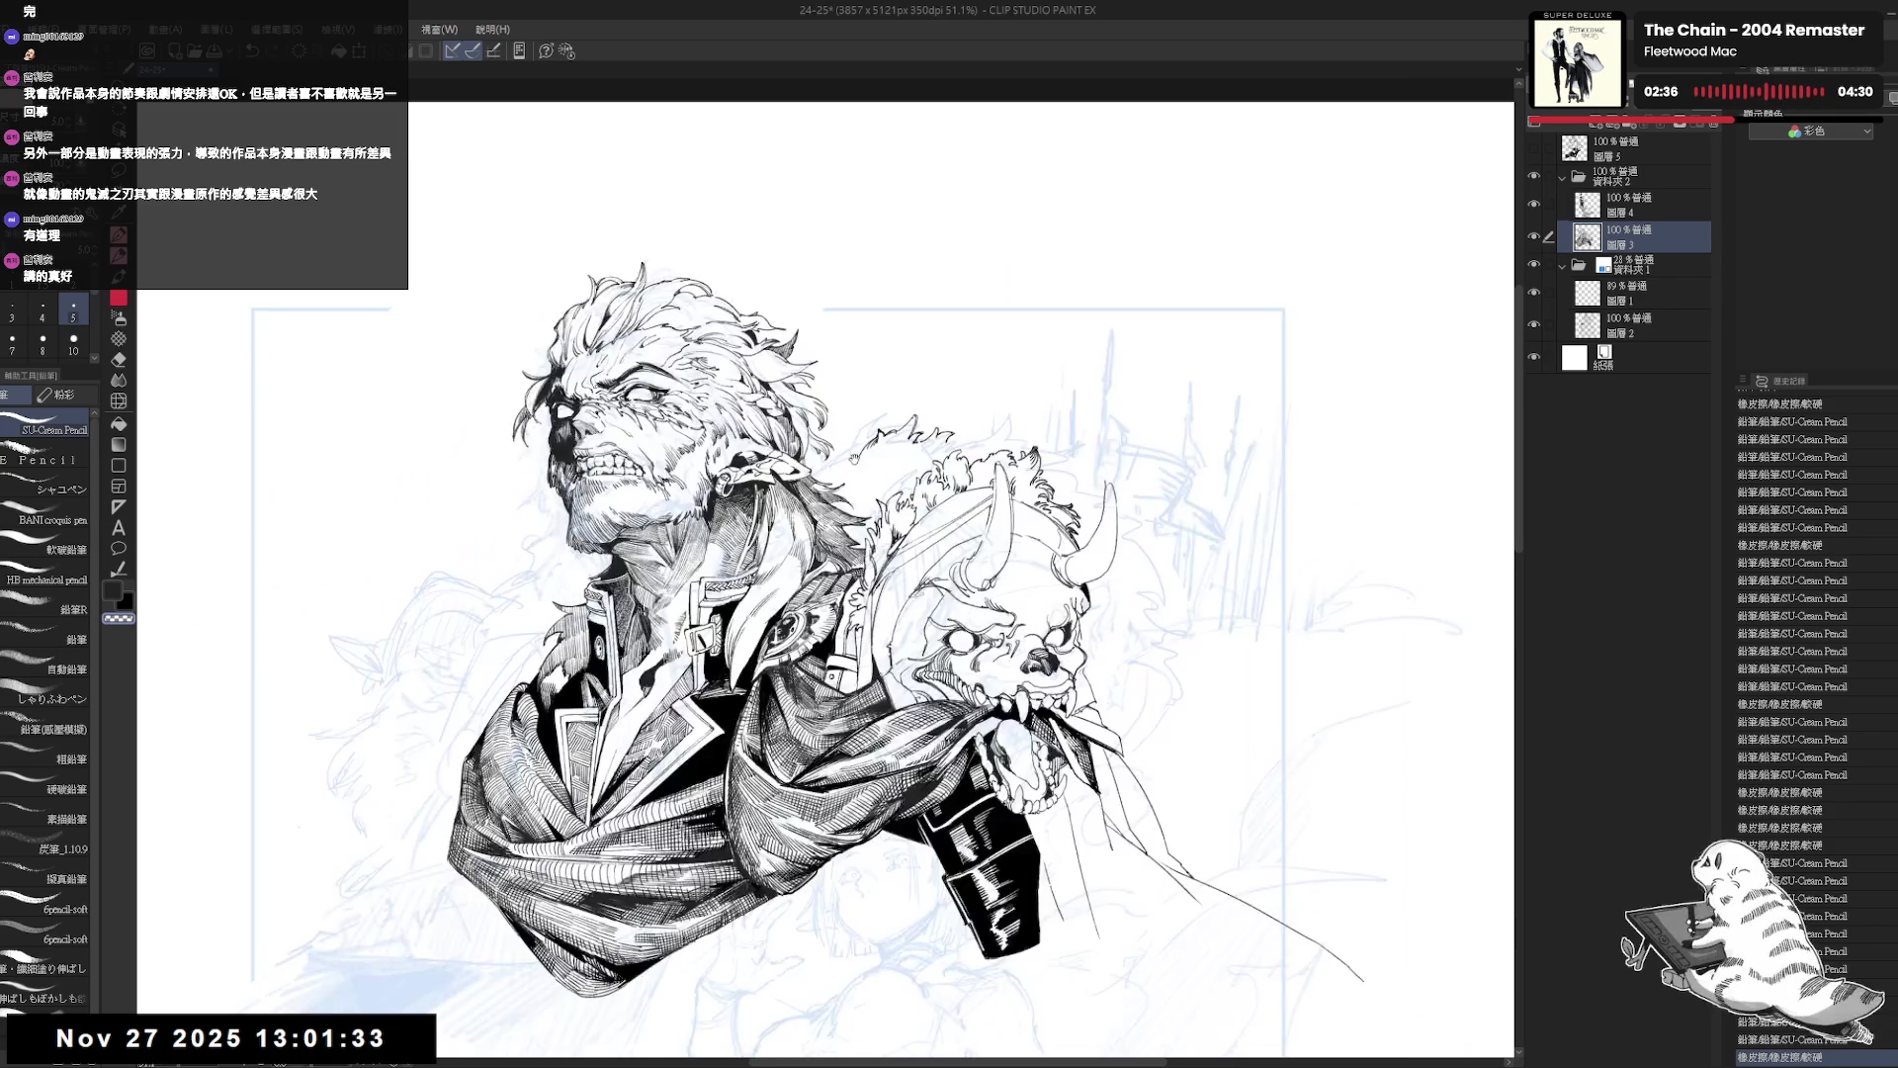
left_click_drag(851, 593, 859, 611)
left_click_drag(1038, 415, 919, 326)
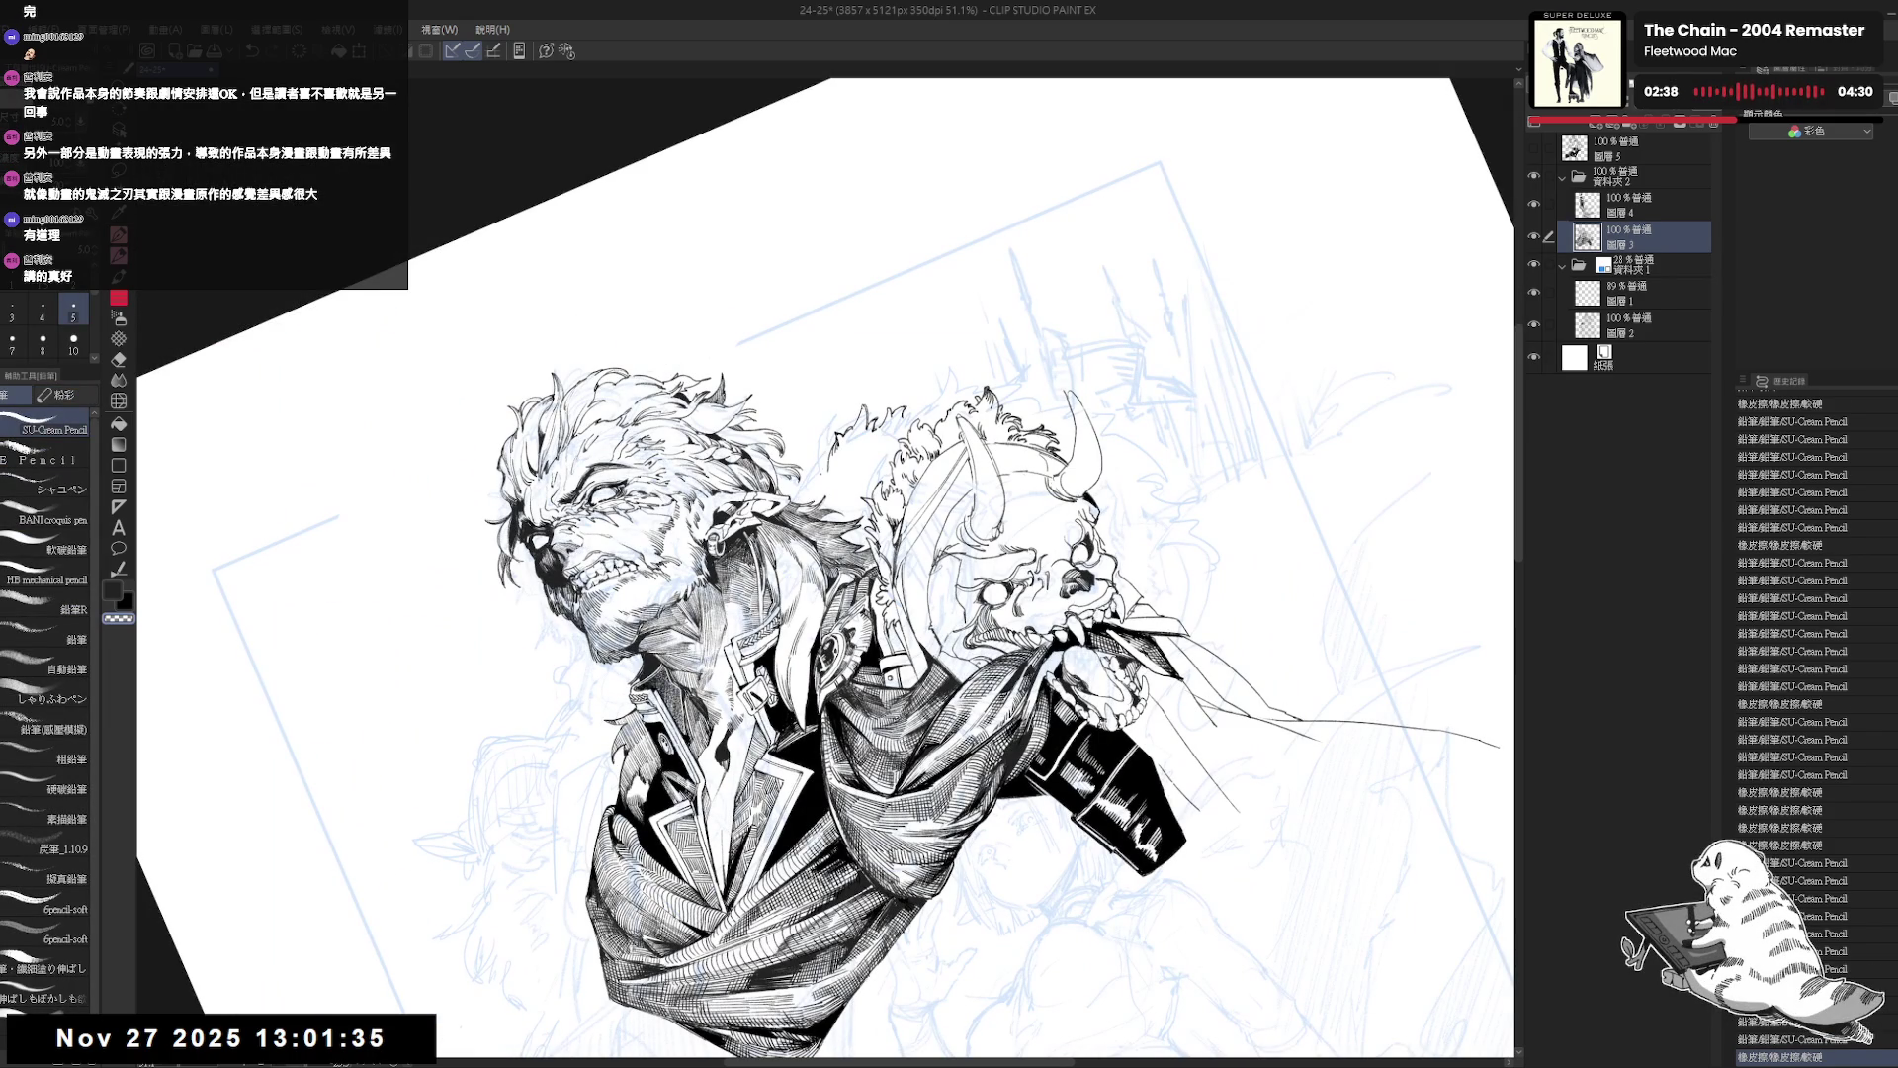
key("ctrl+shift+r")
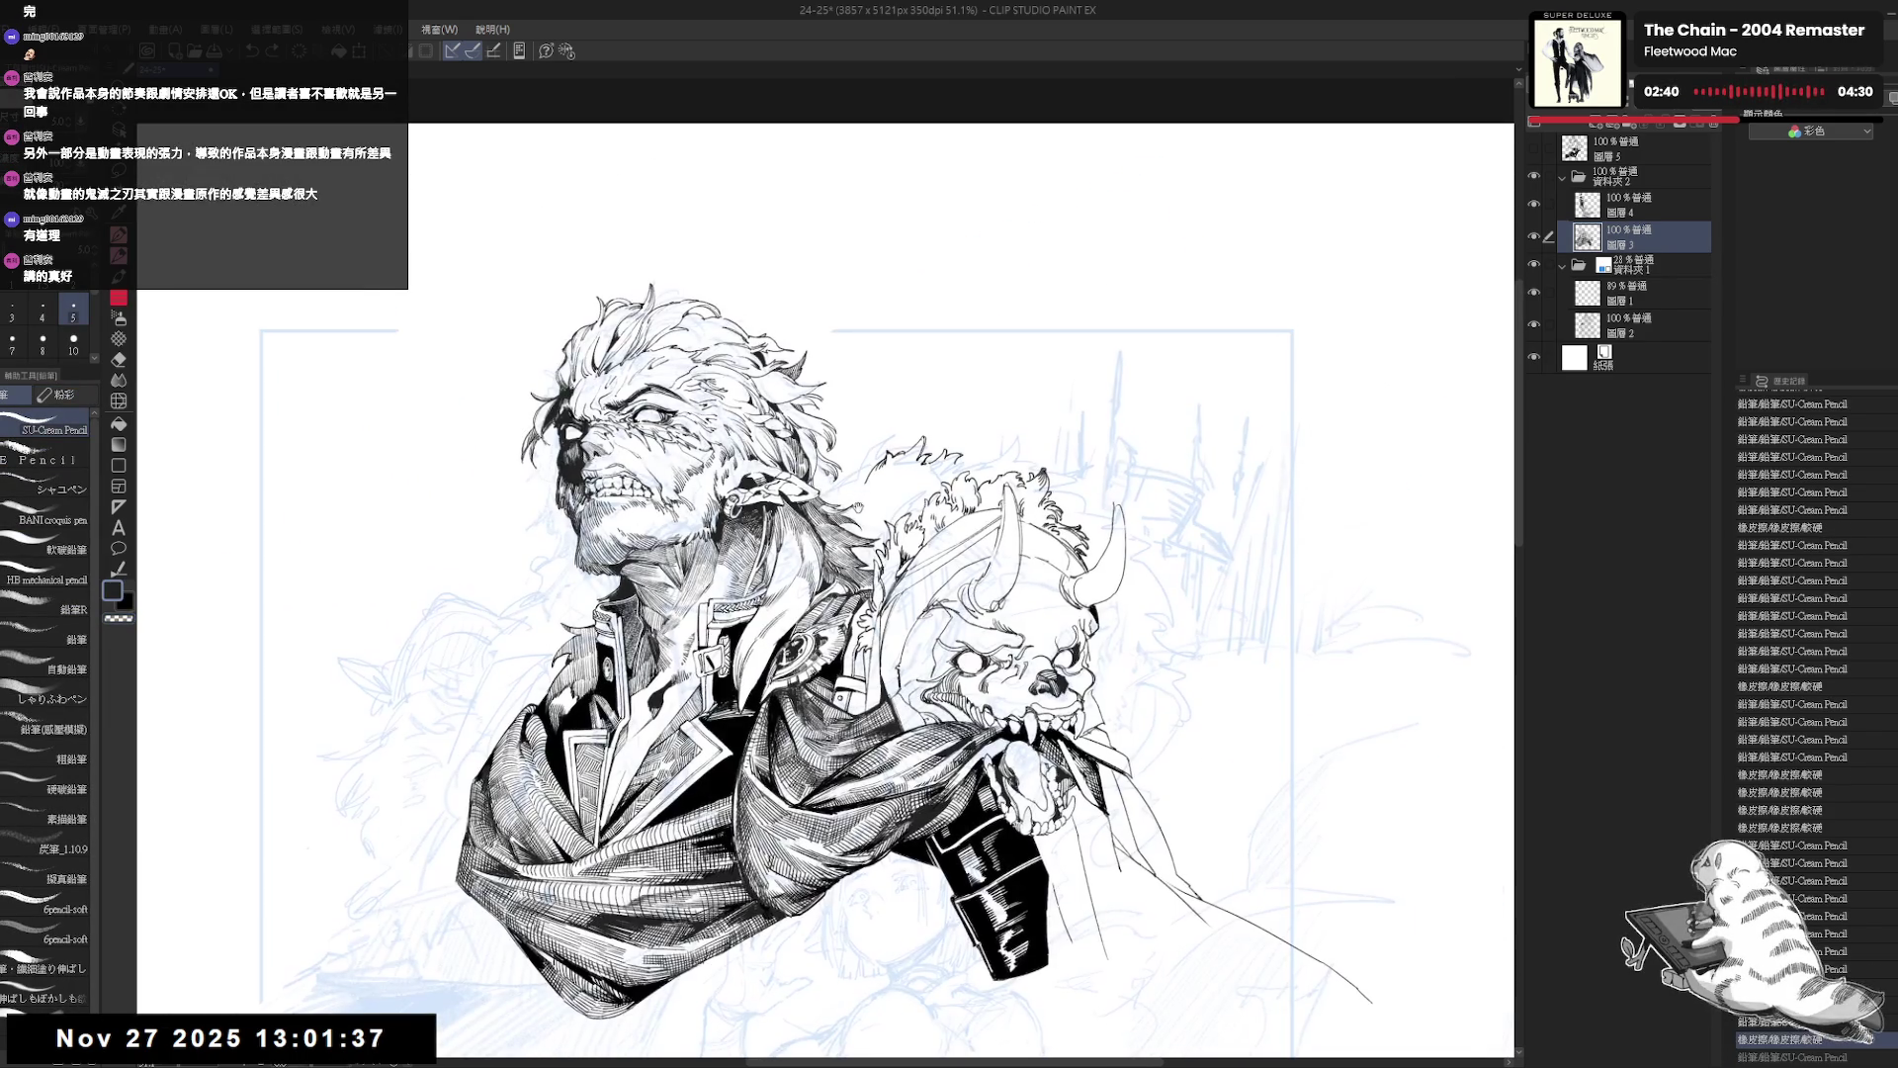
left_click_drag(989, 395, 890, 327)
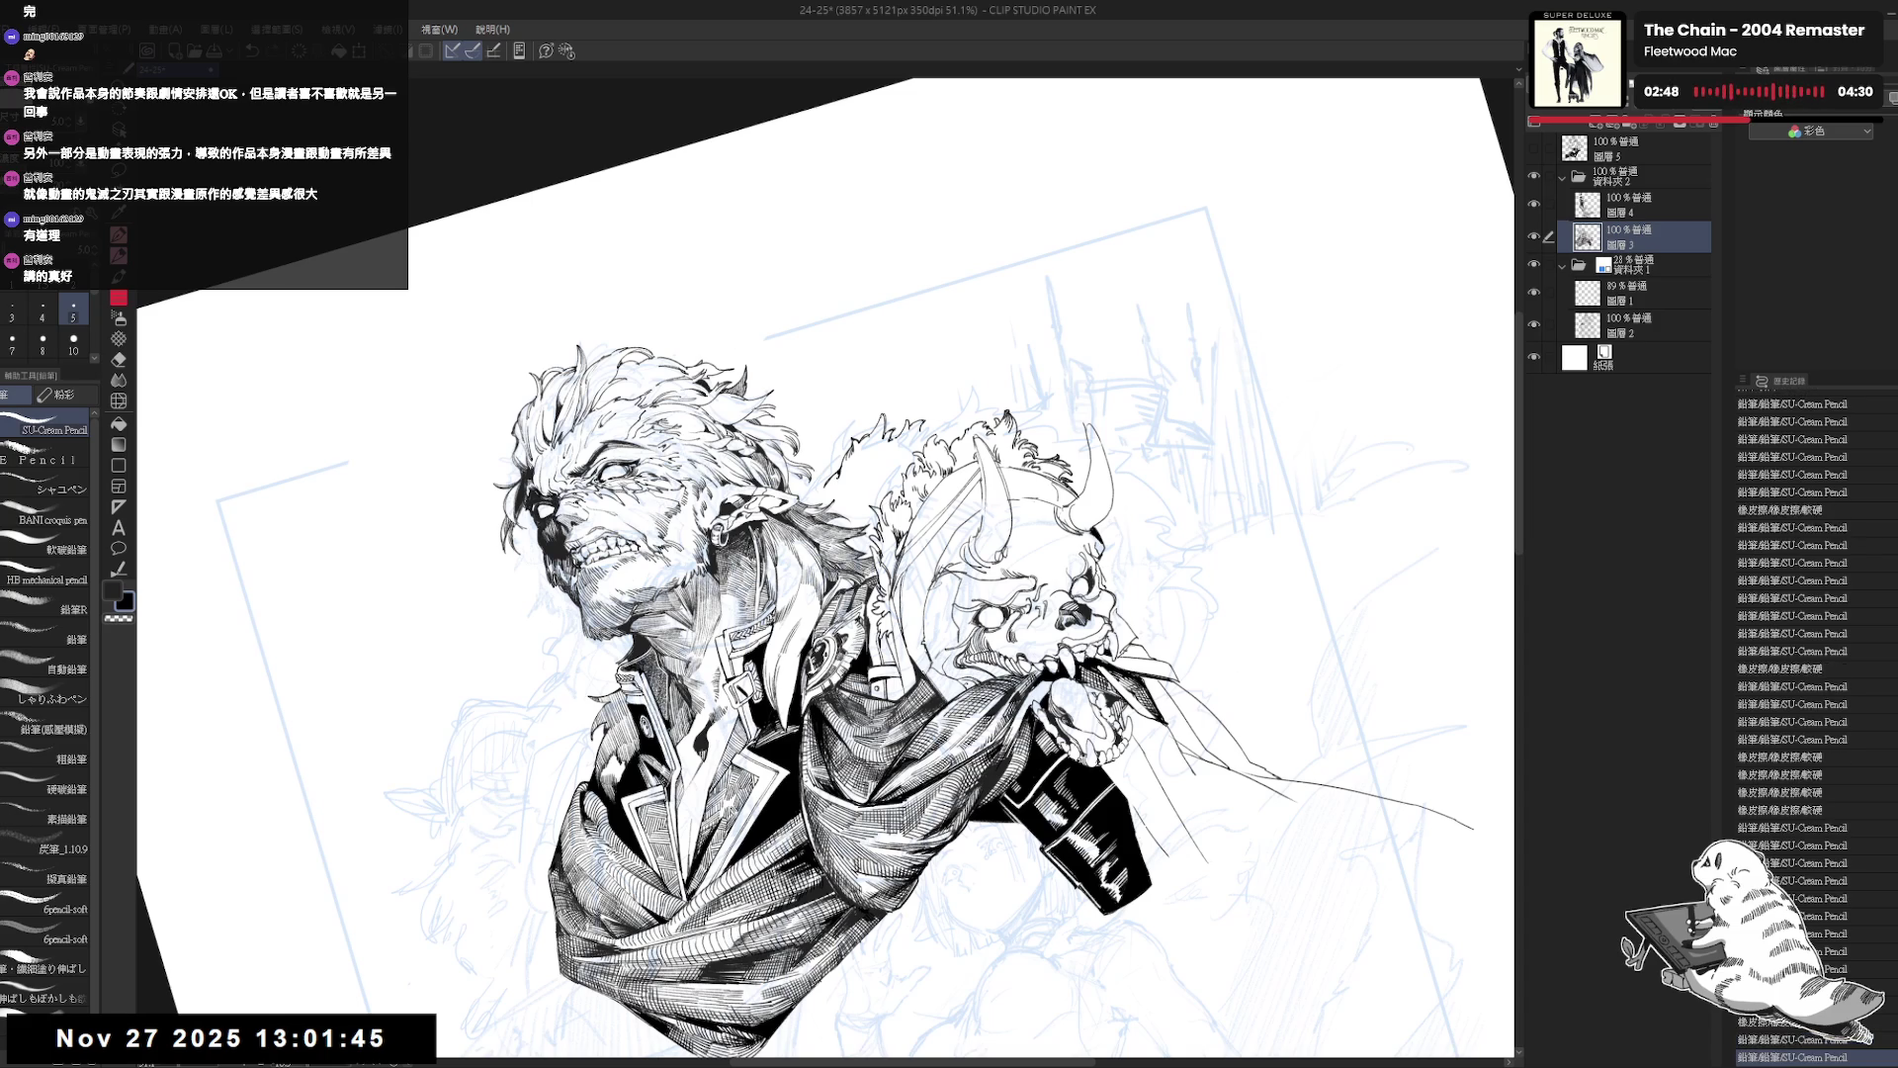
key("ctrl+0")
Redo the undone pencil strokes with the size 5 pencil active.
key("h")
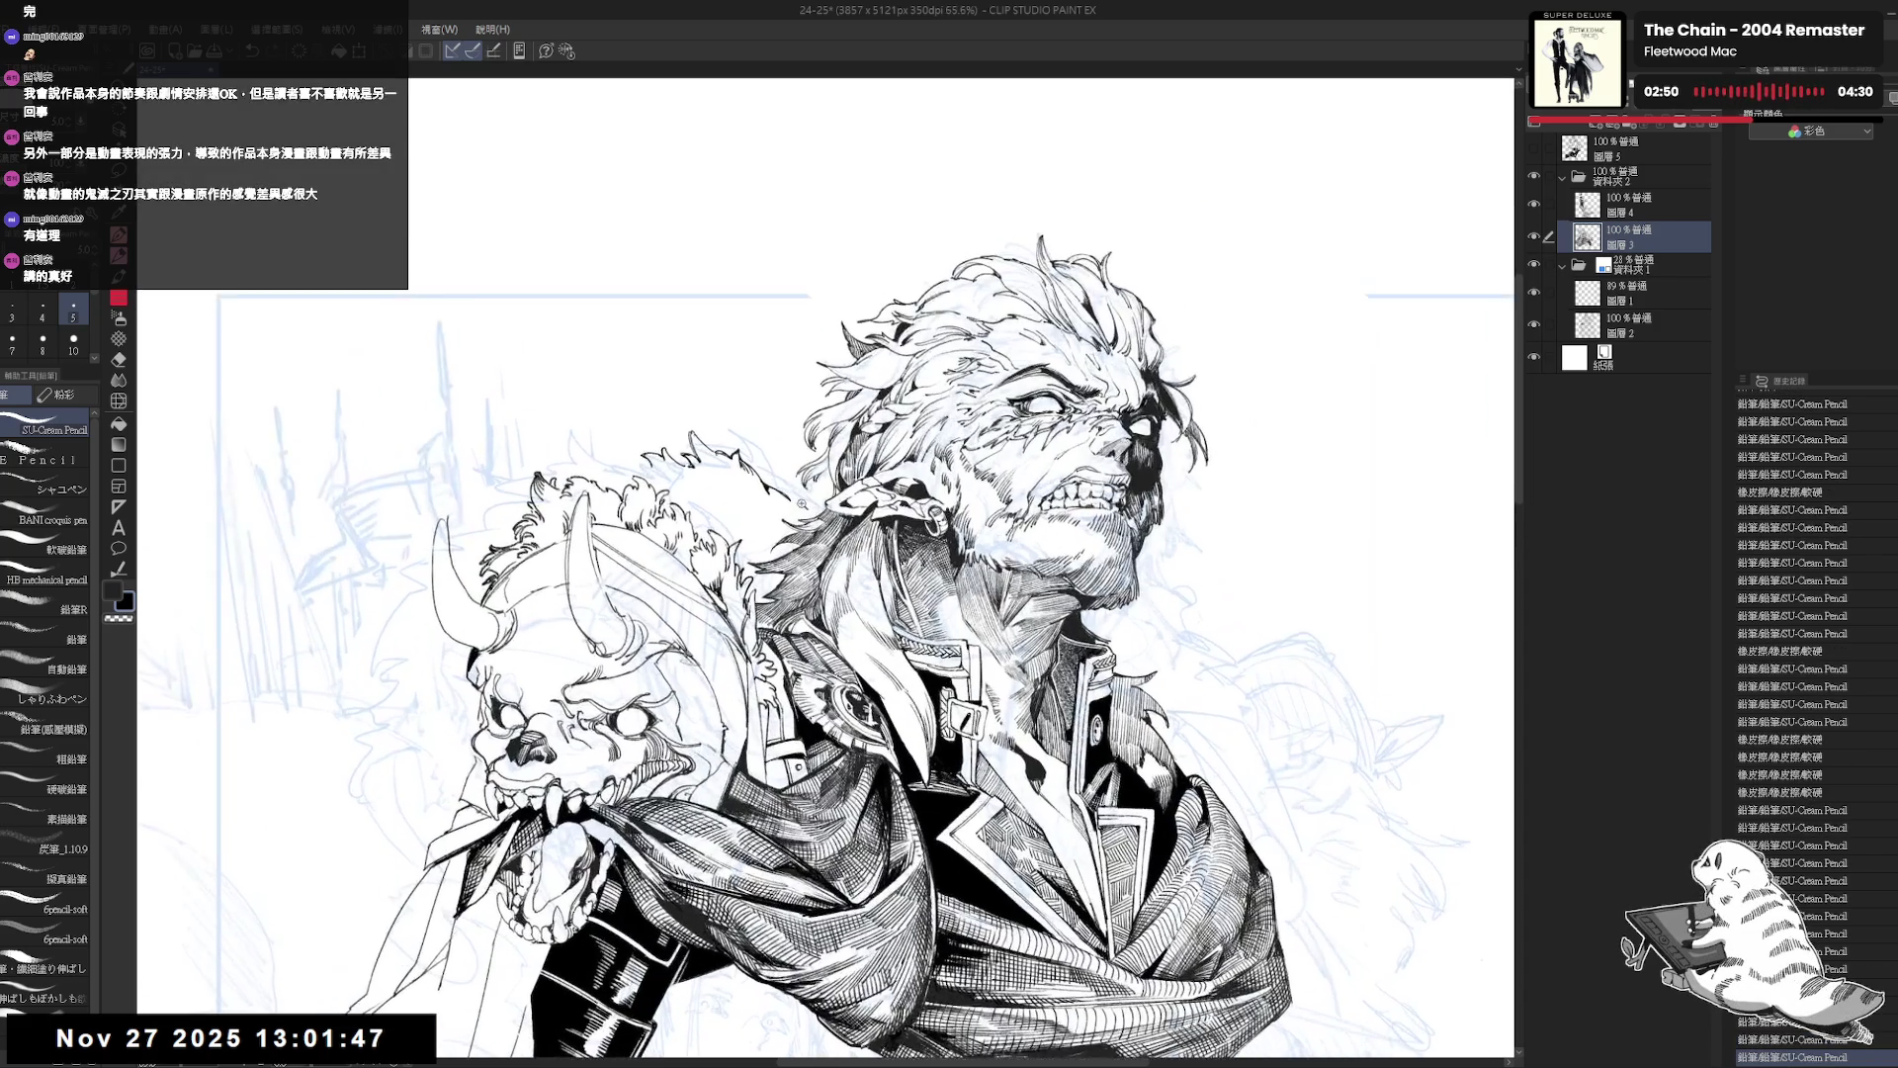
key("e")
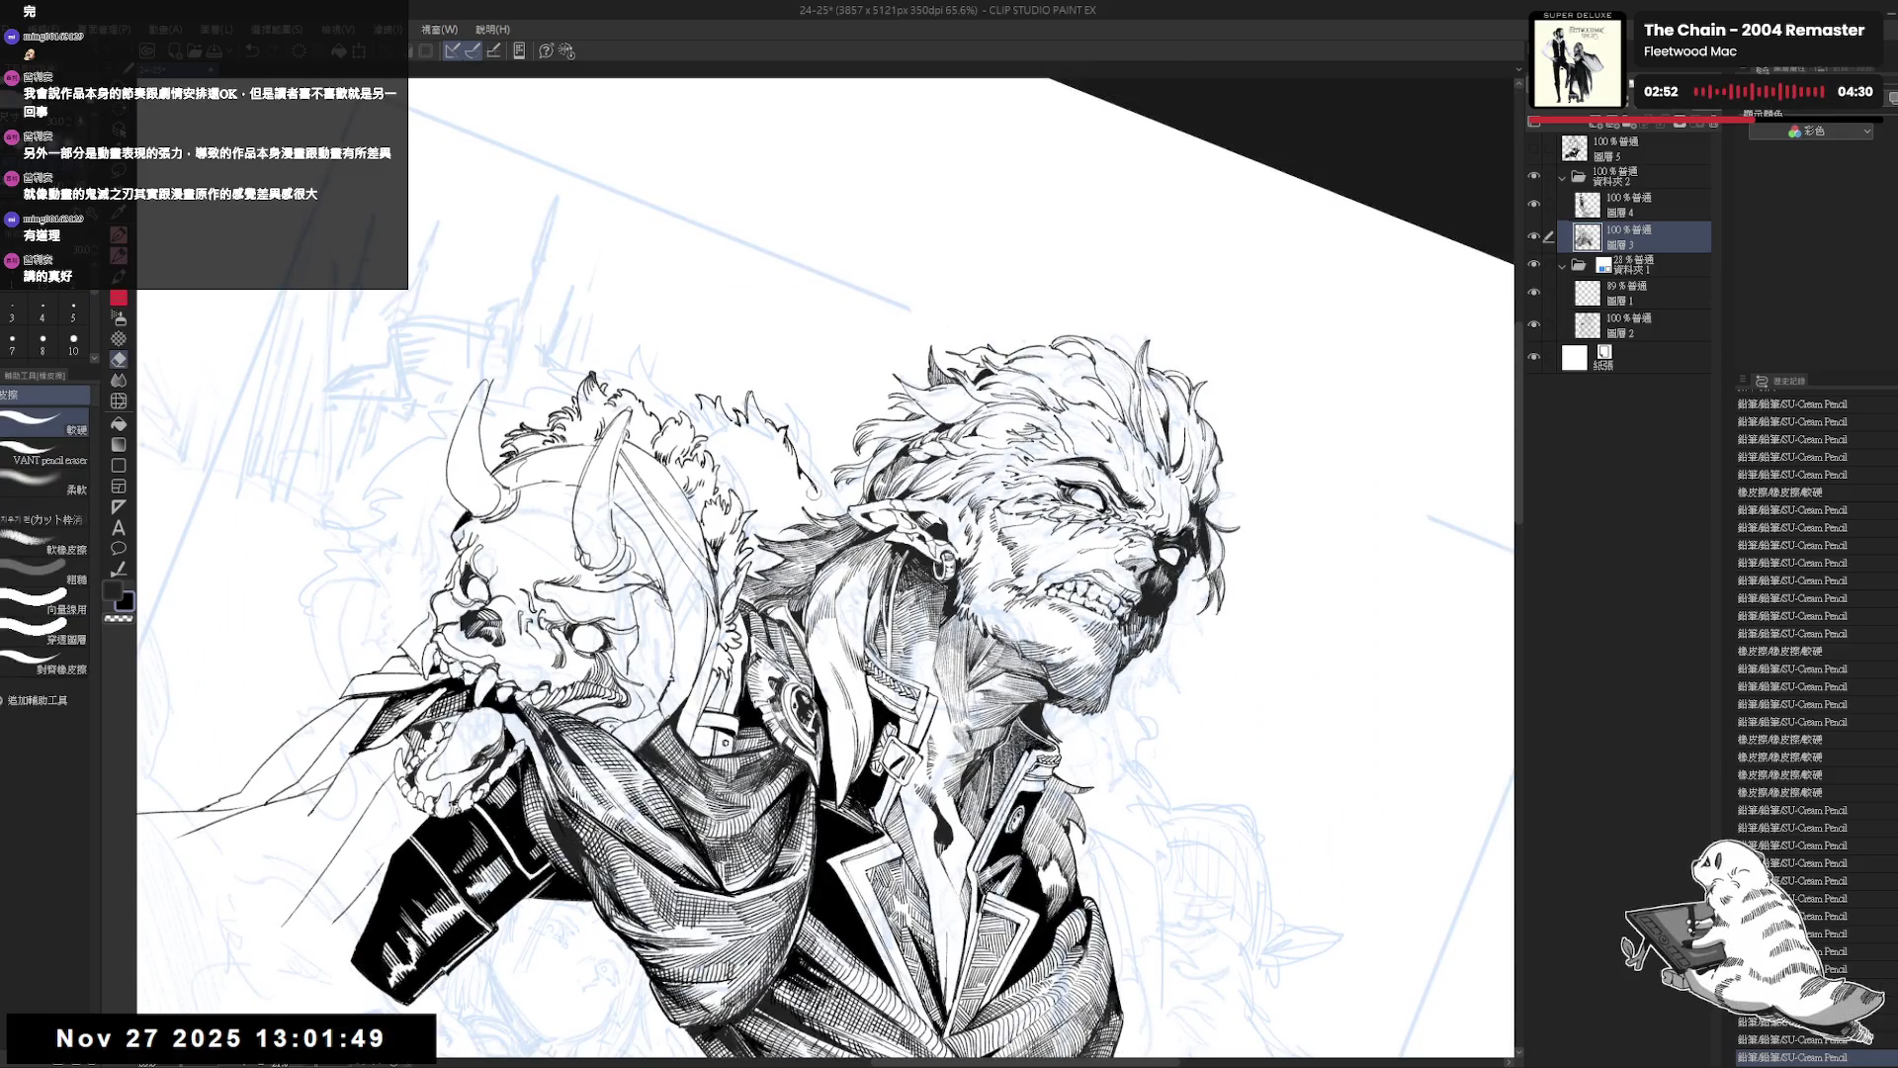
key("p")
key("ctrl+y")
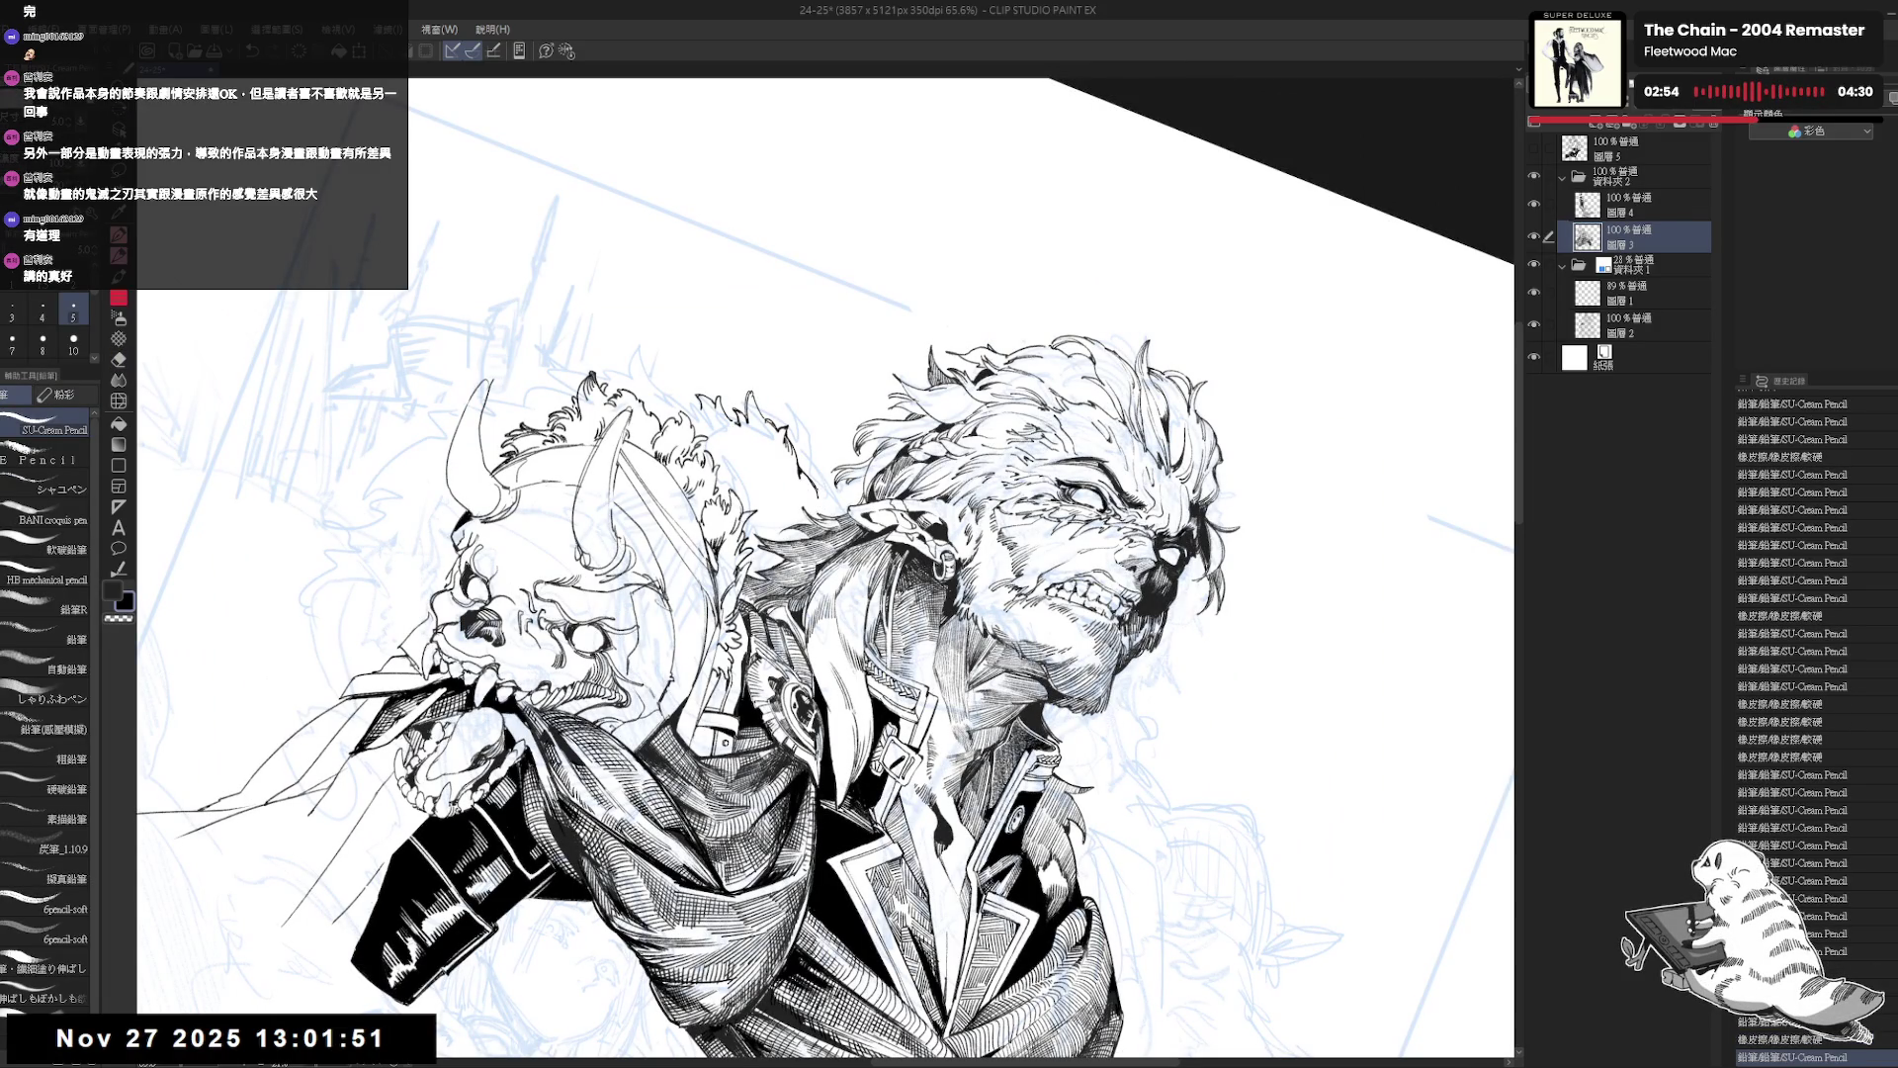
key("ctrl+y")
key("ctrl+y")
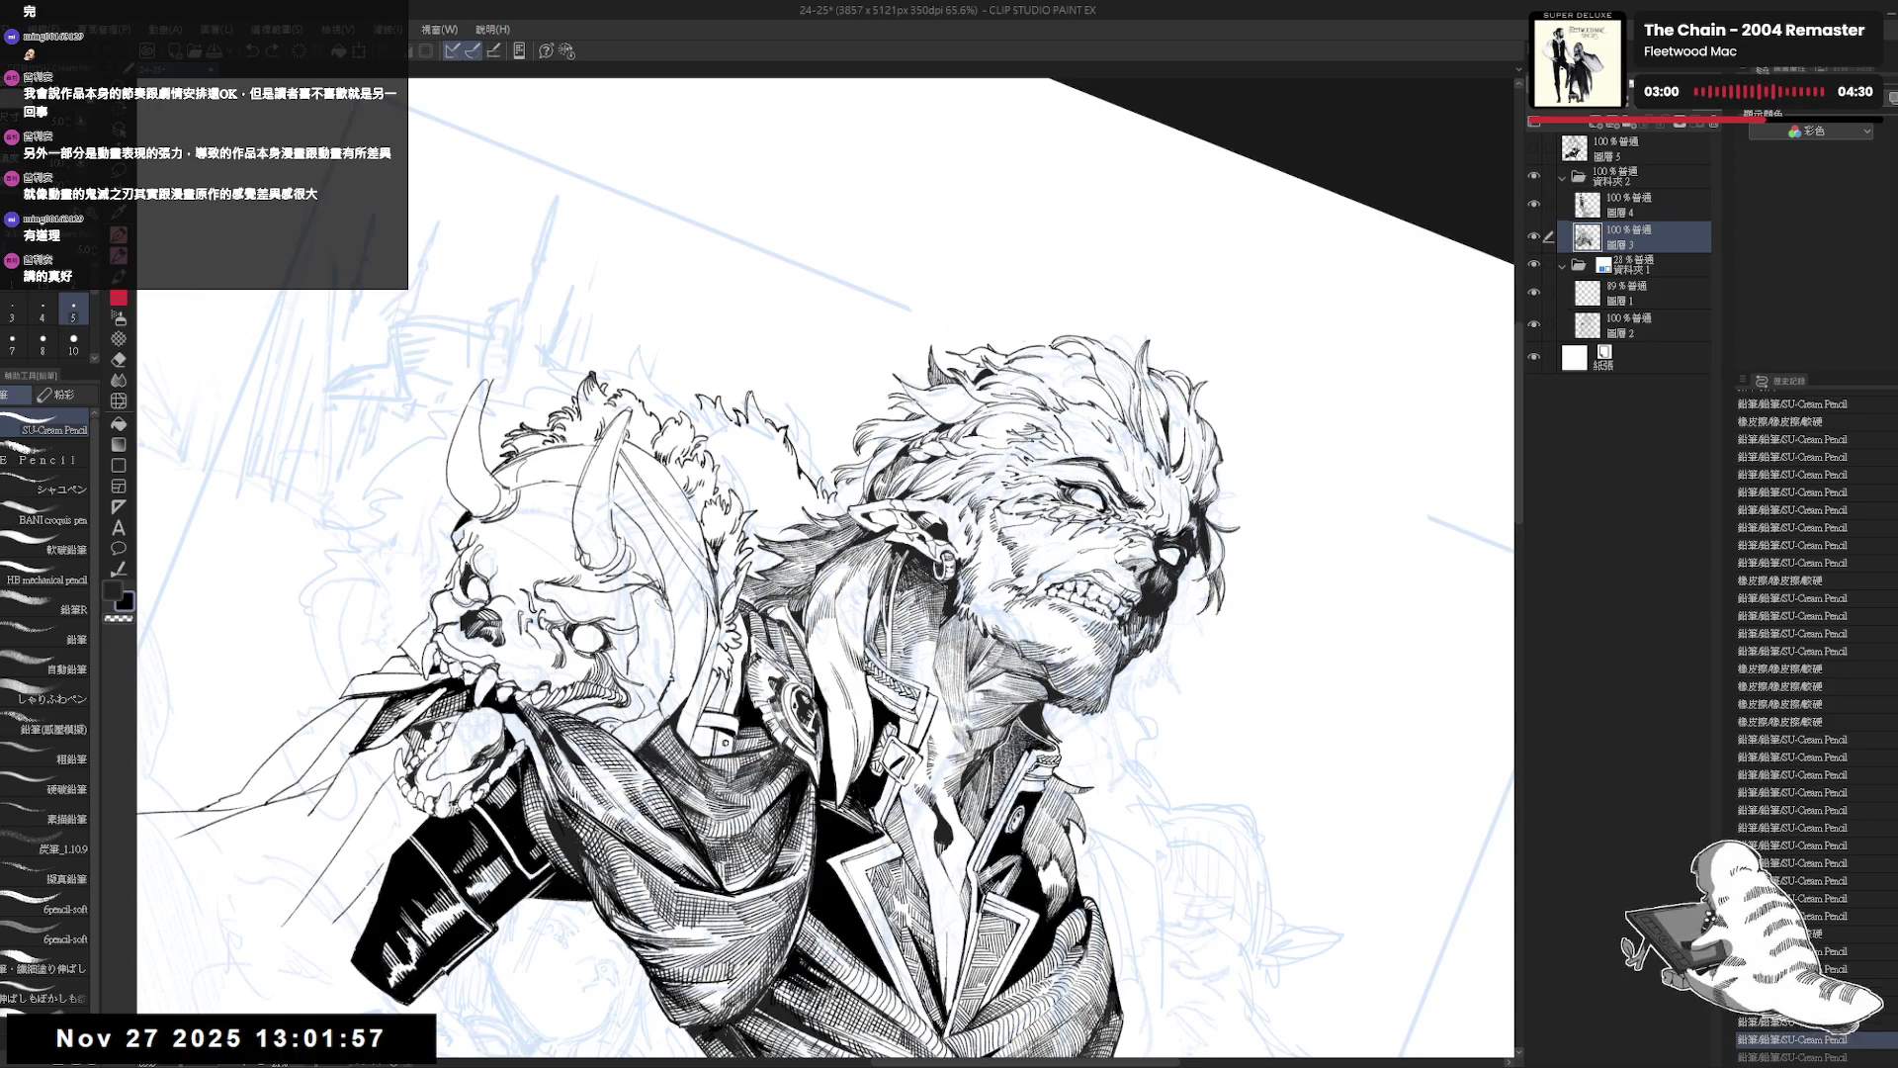
Straighten, mirror and zoom out to 47% to view the whole figure, then undo the last stroke.
key("ctrl+@")
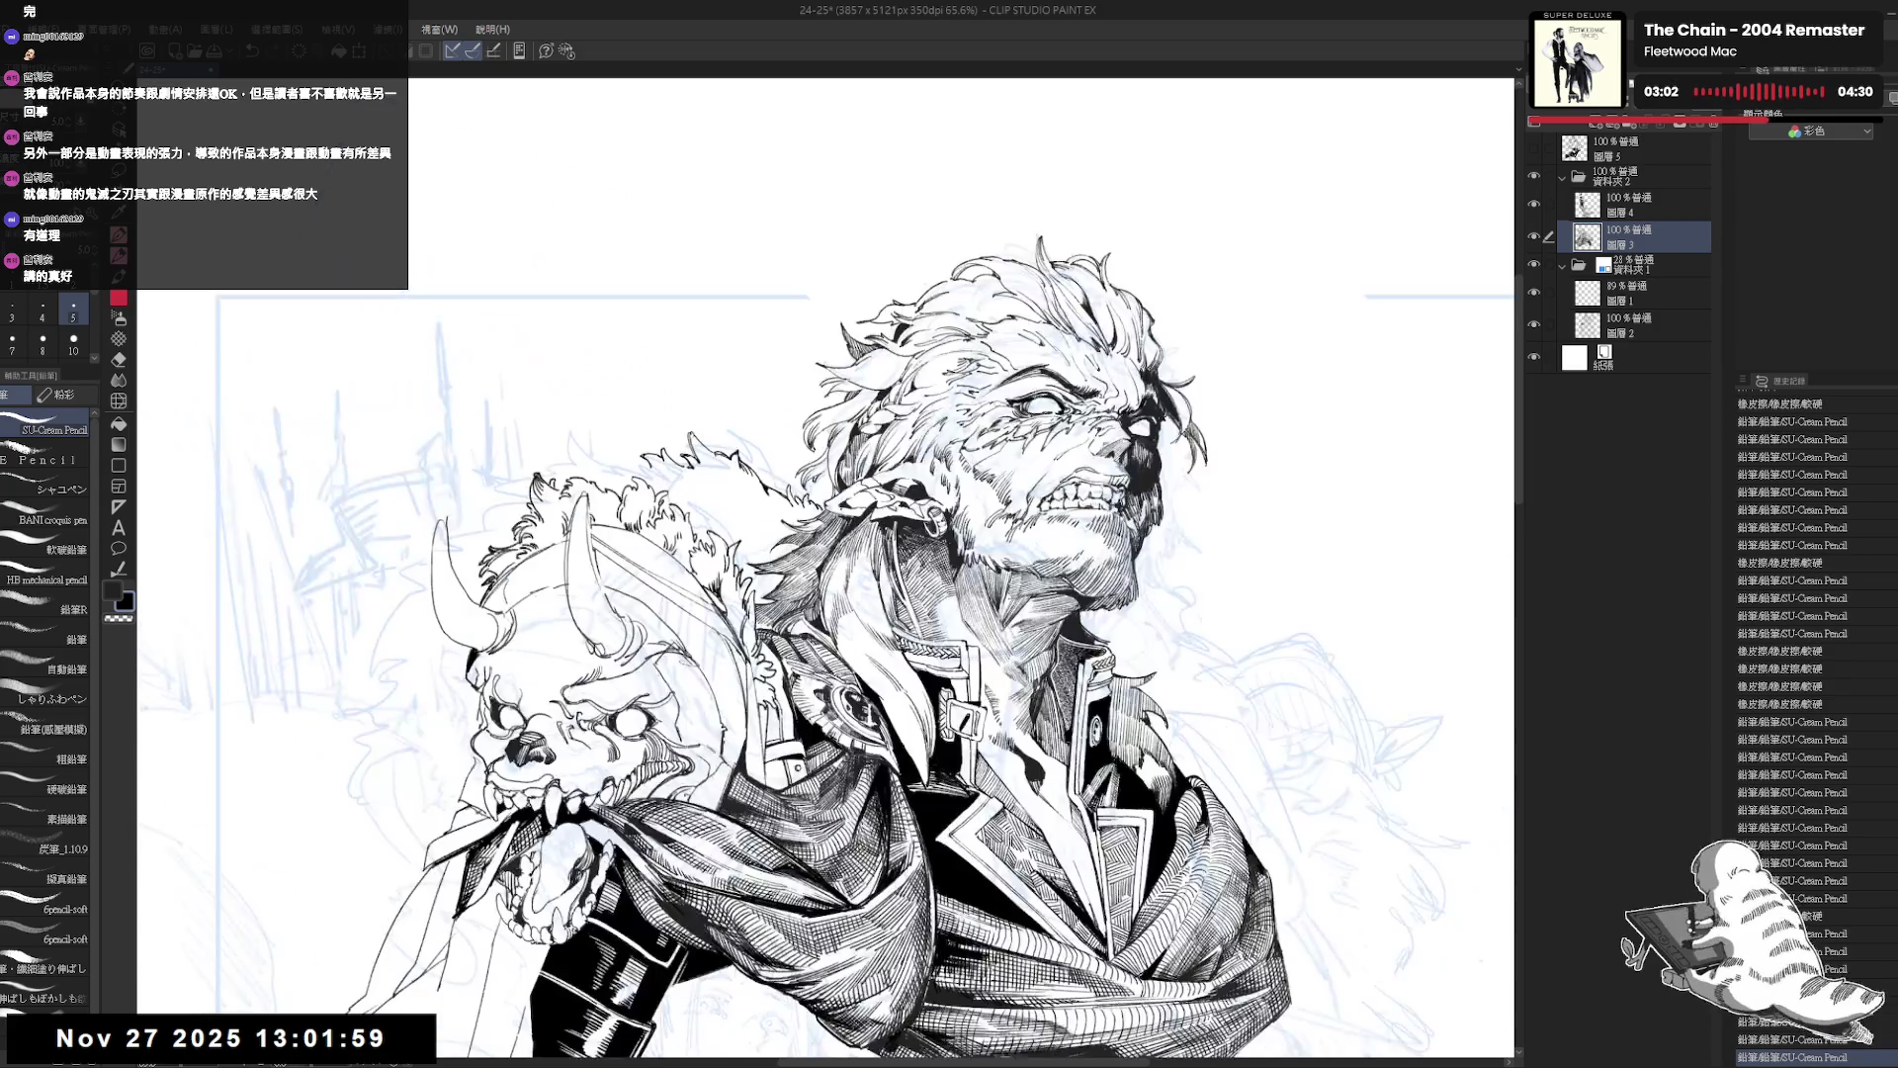
key("h")
key("ctrl+minus")
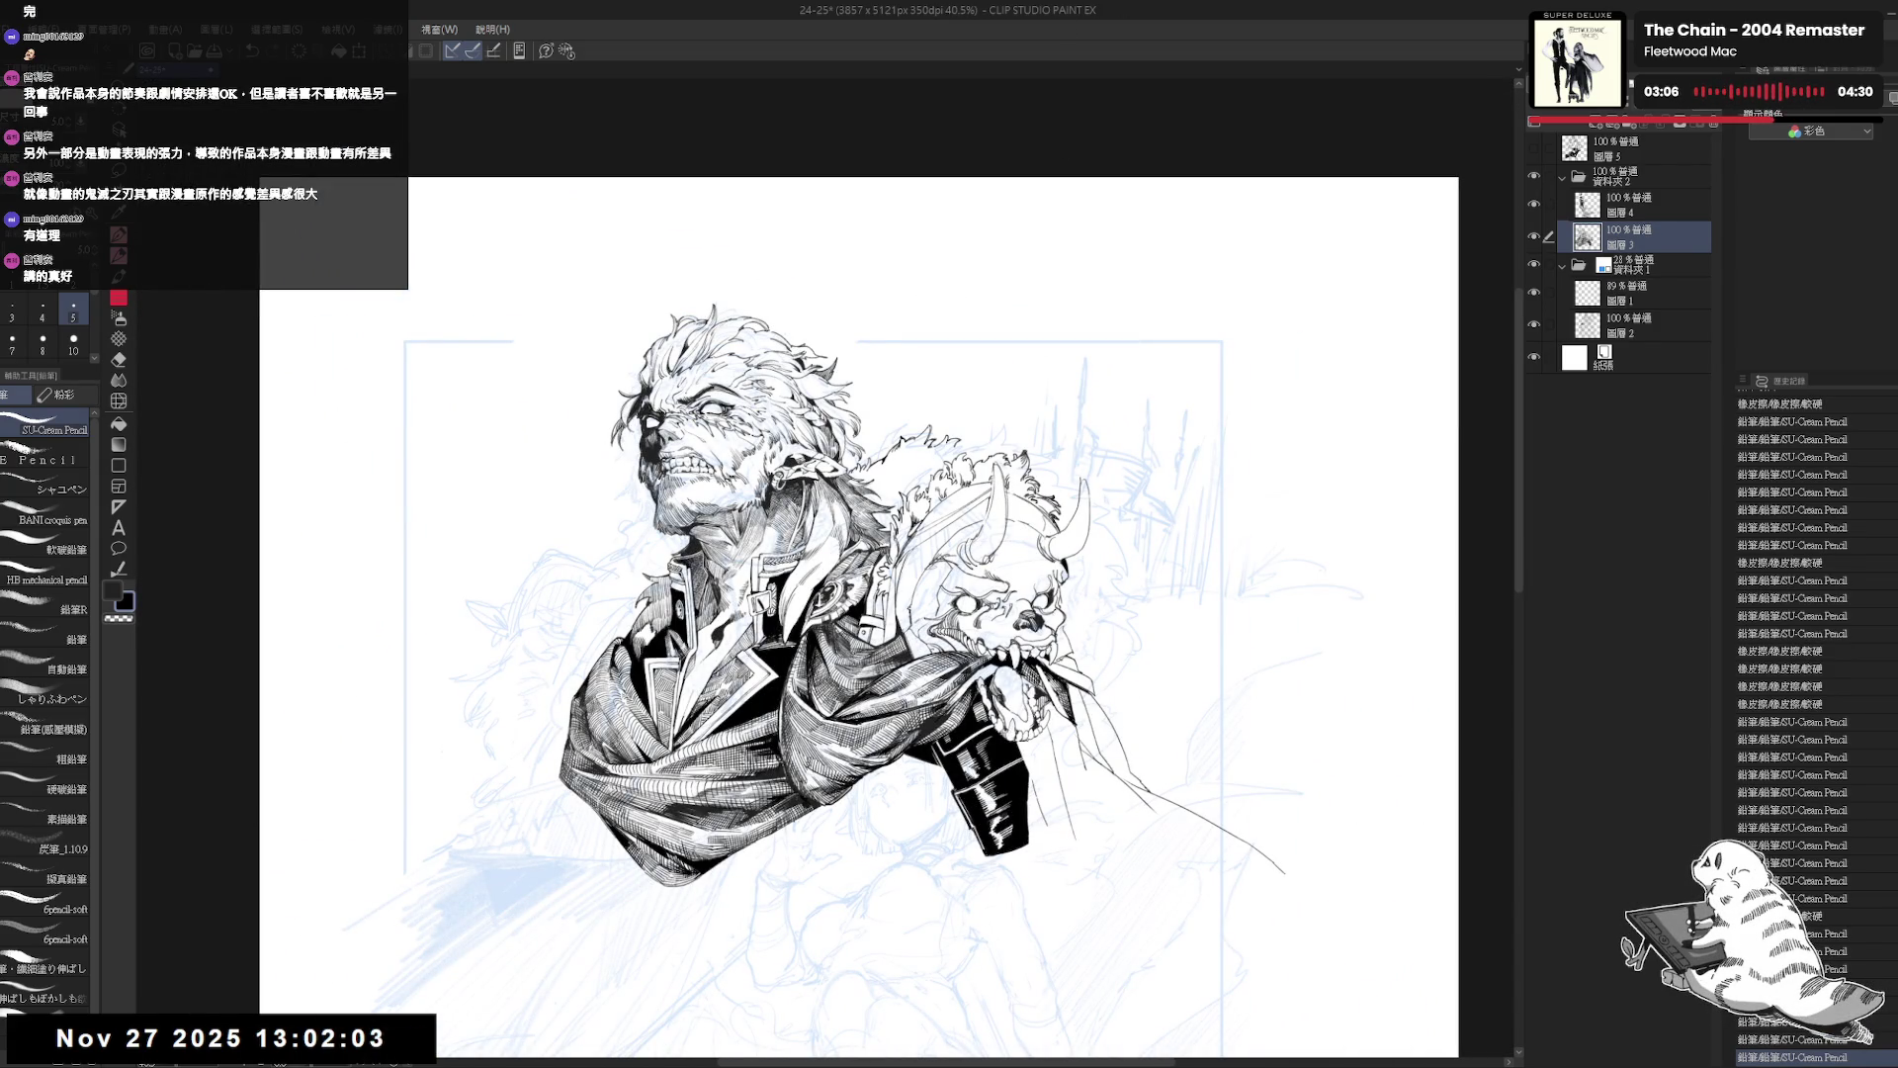
left_click_drag(851, 593, 829, 543)
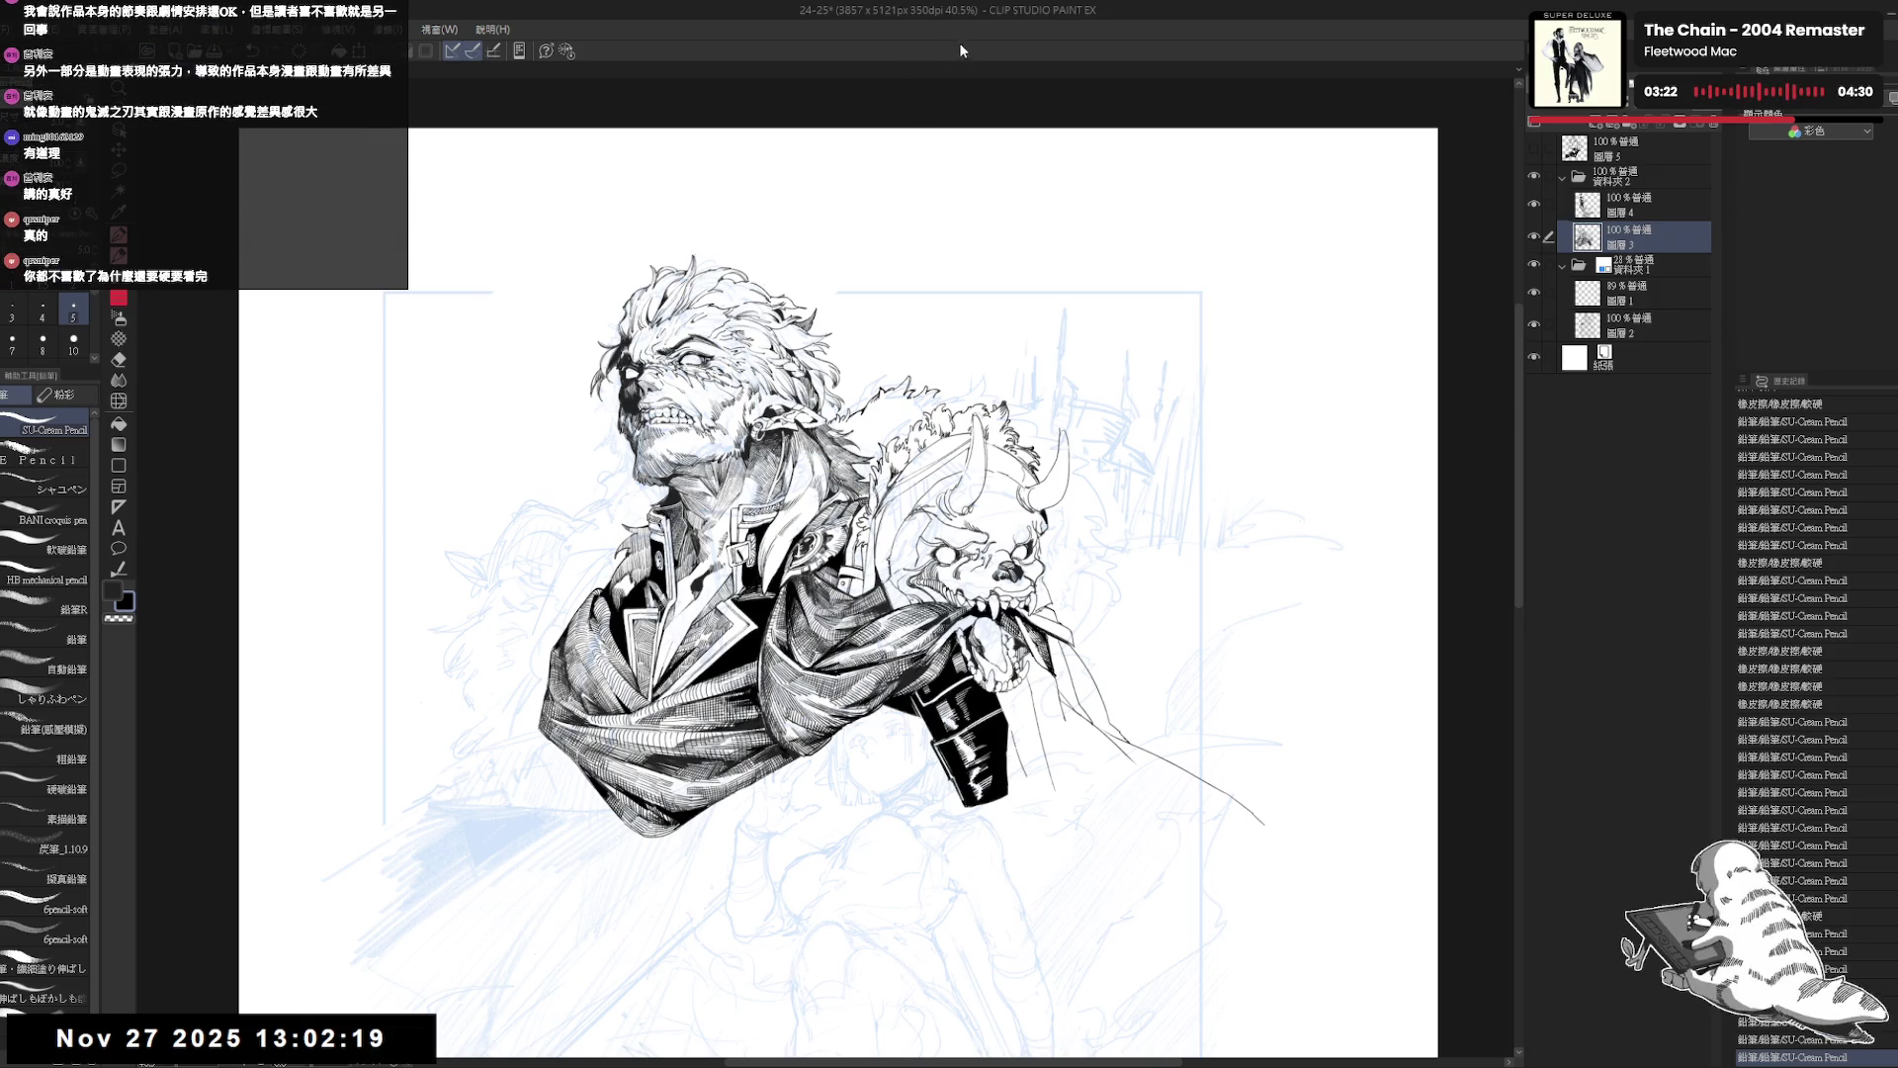
left_click_drag(839, 593, 830, 572)
scroll(831, 569, "up", 1)
key("shift+space")
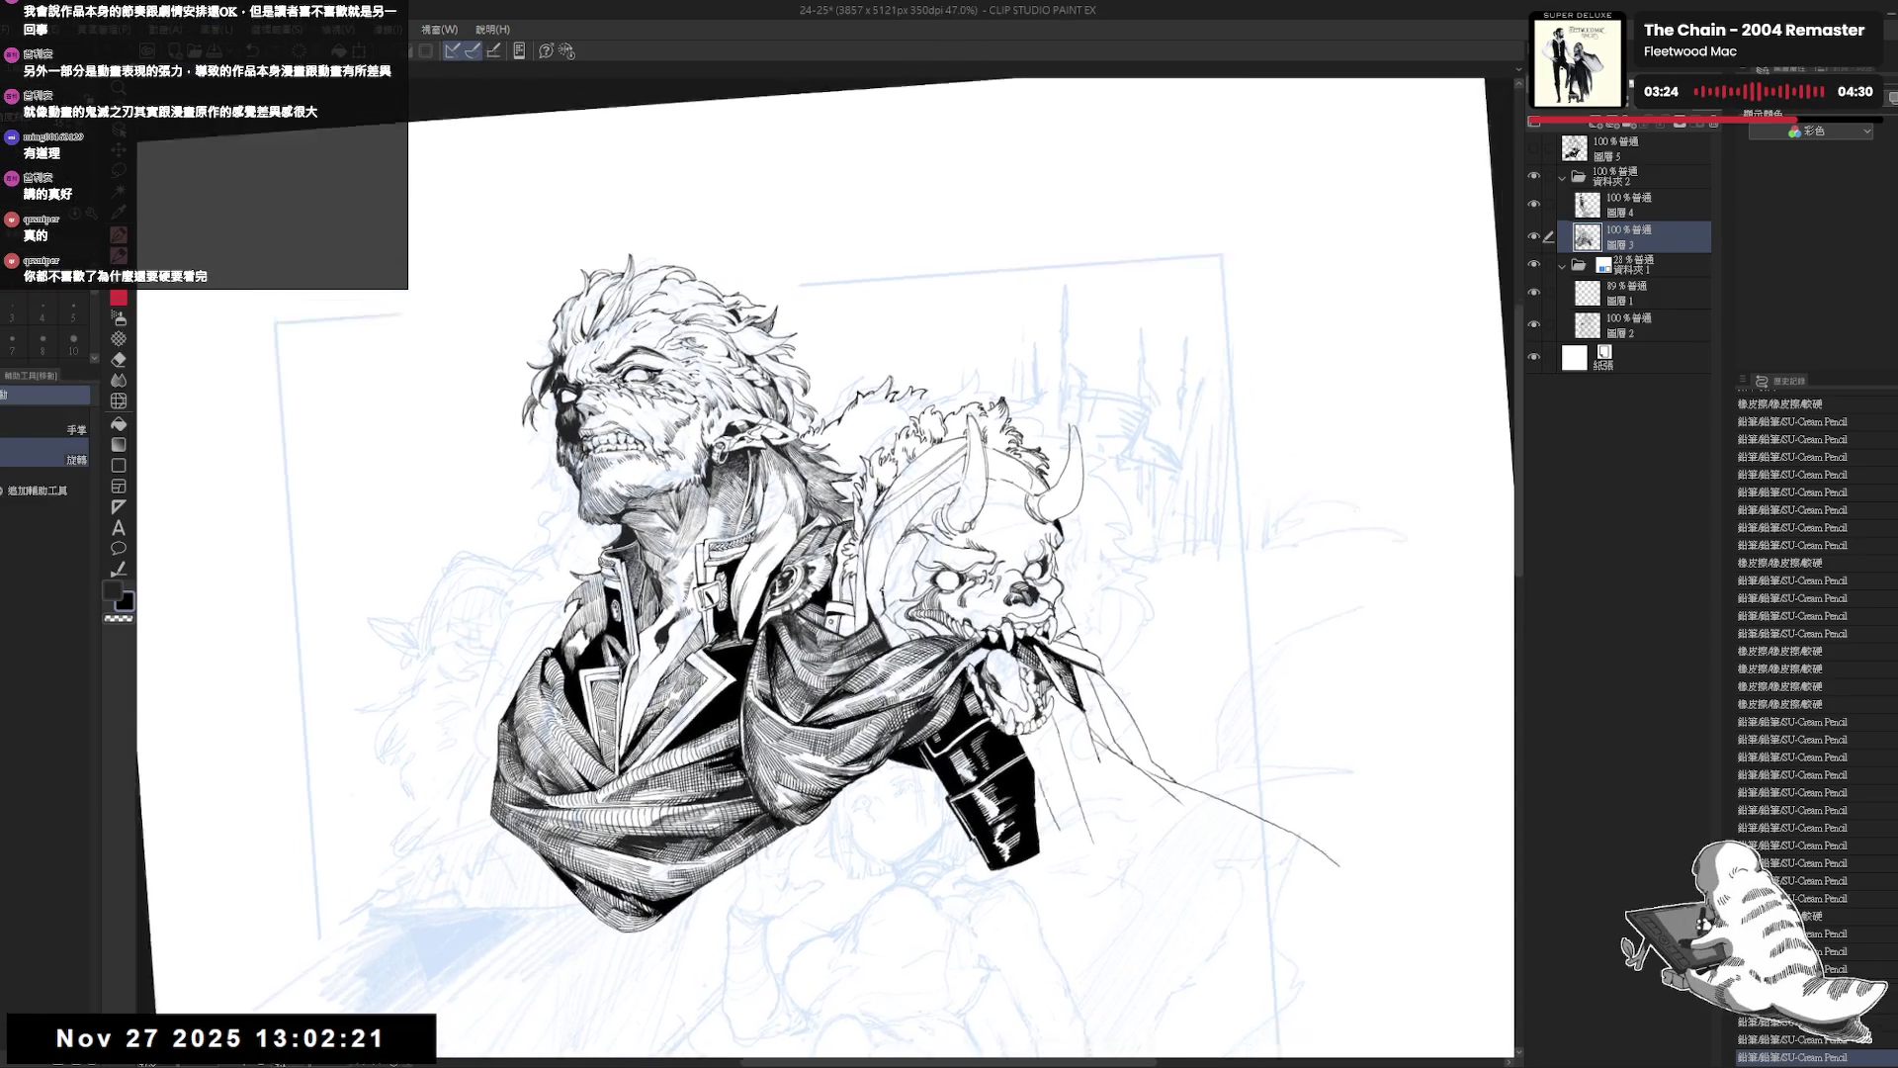
key("ctrl+z")
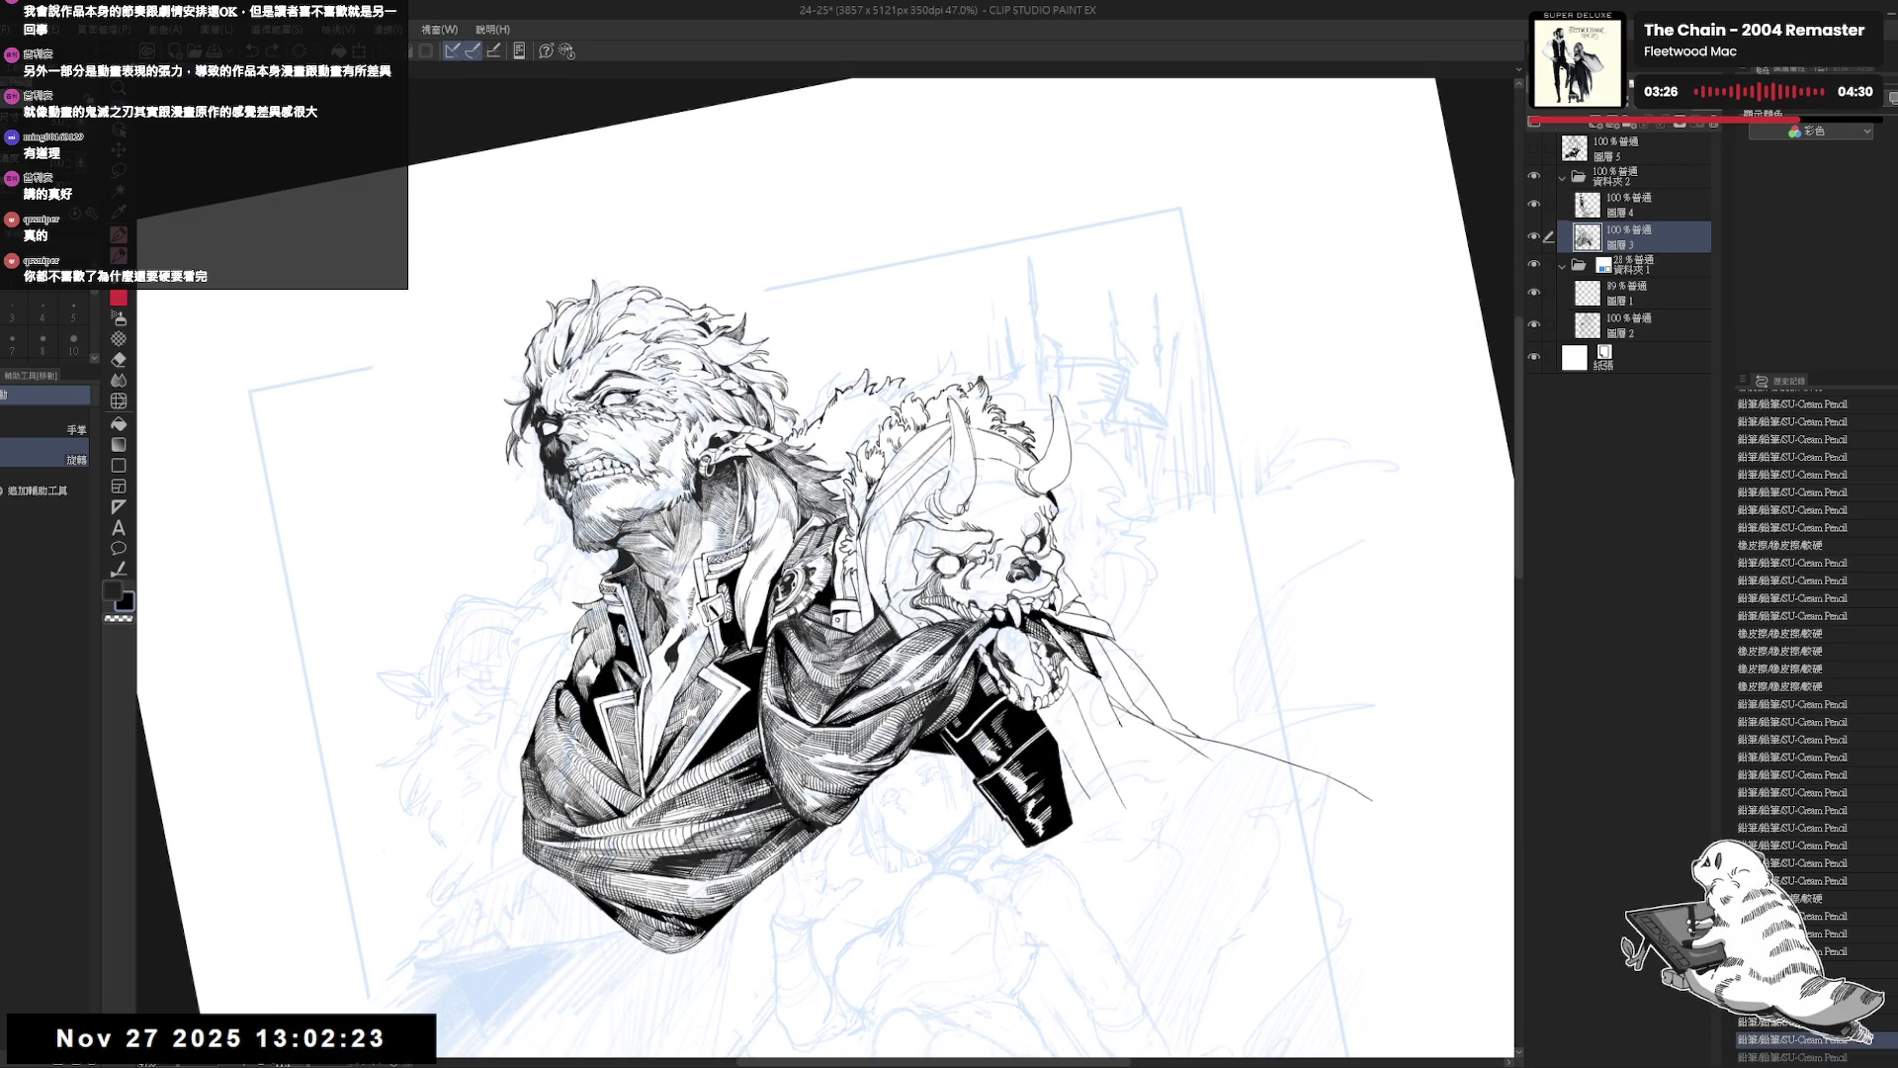
Undo one more stroke, straighten the view, and review the face and demon skull mirrored and zoomed out.
key("ctrl+z")
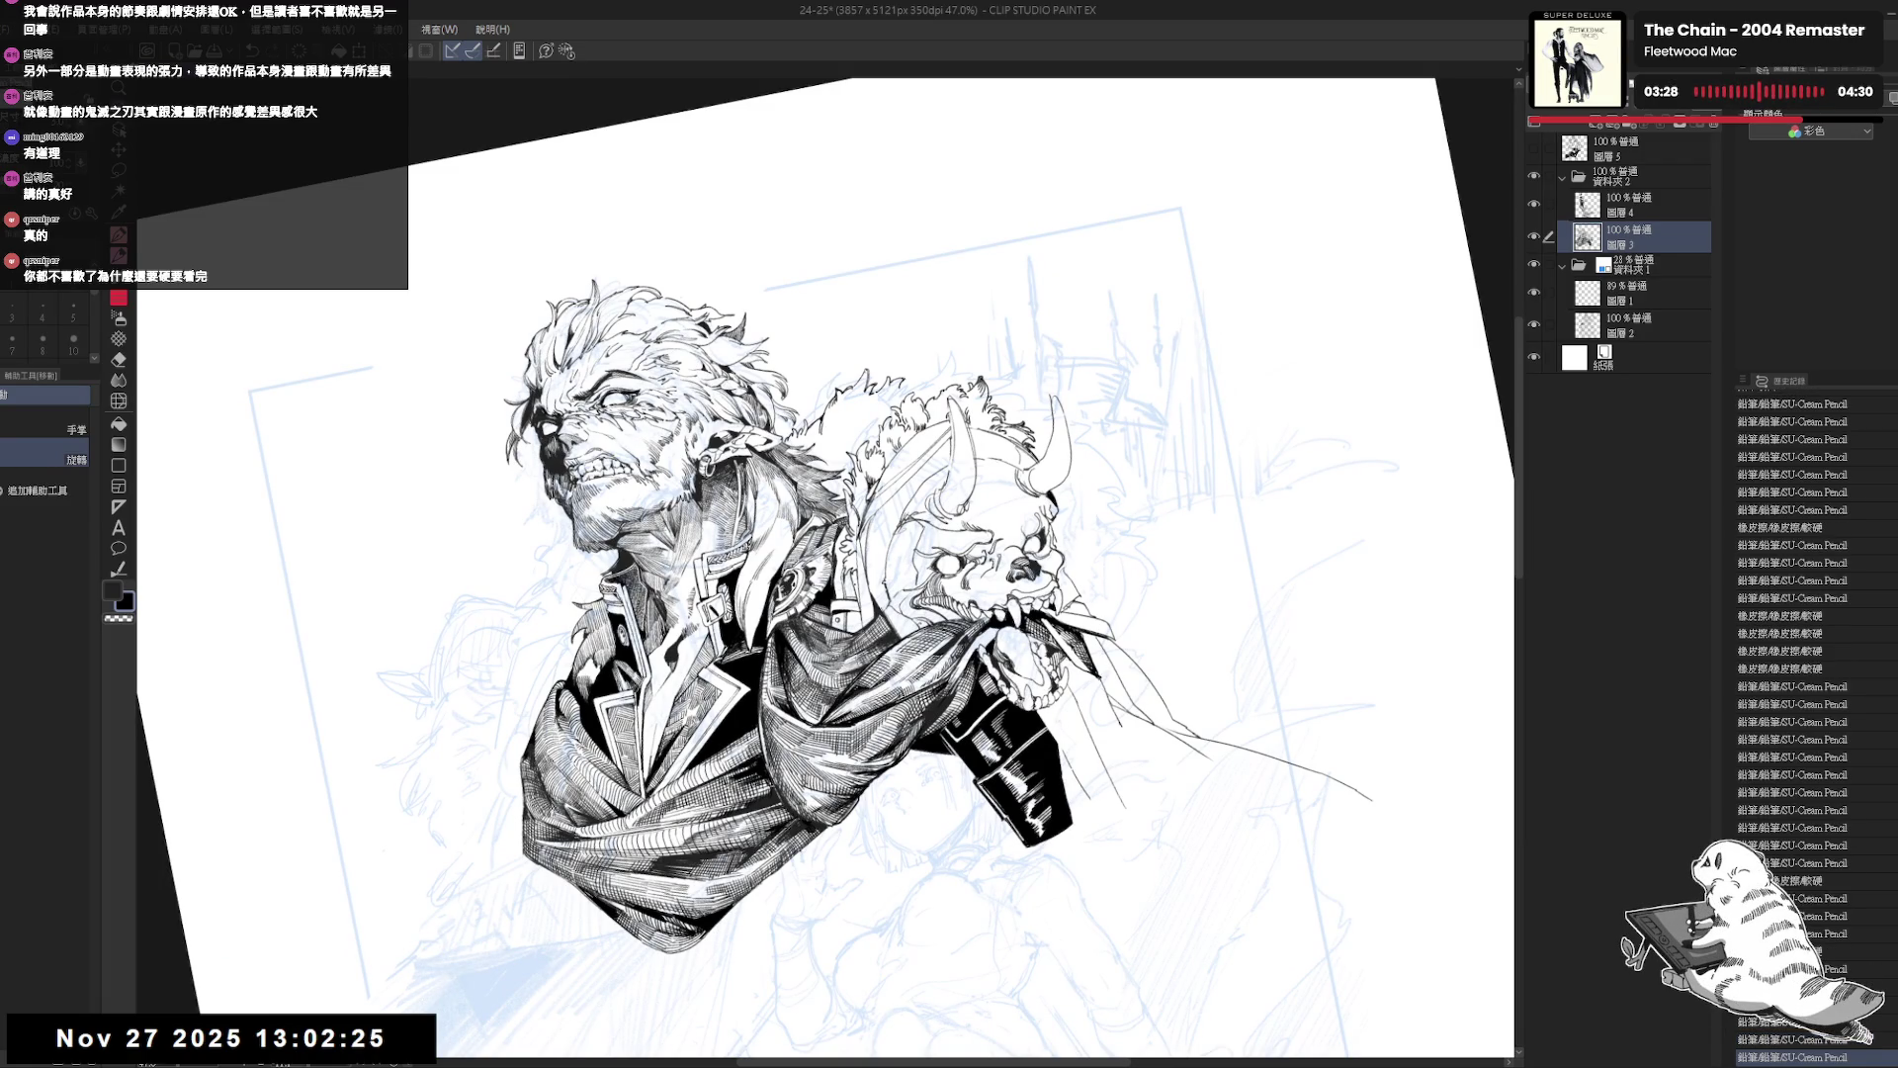
key("h")
key("h")
key("ctrl+0")
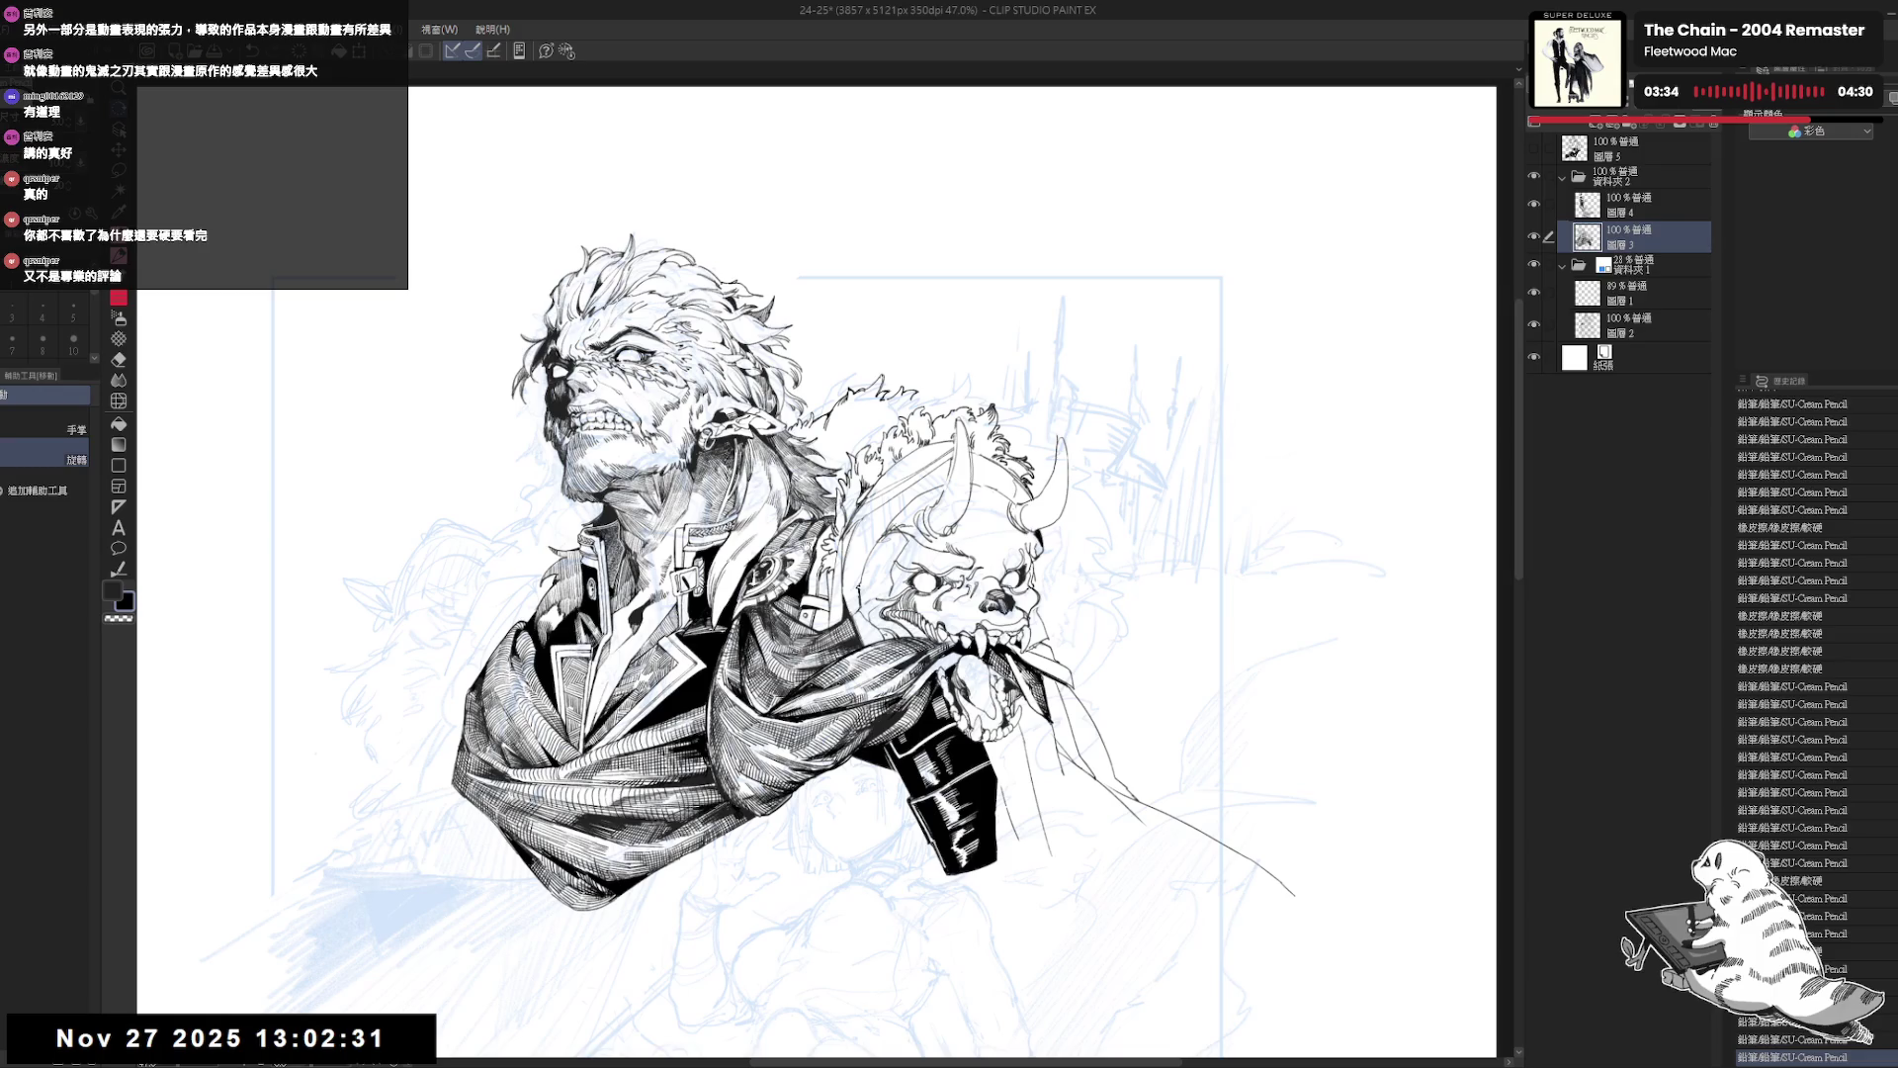
left_click_drag(737, 557, 731, 545)
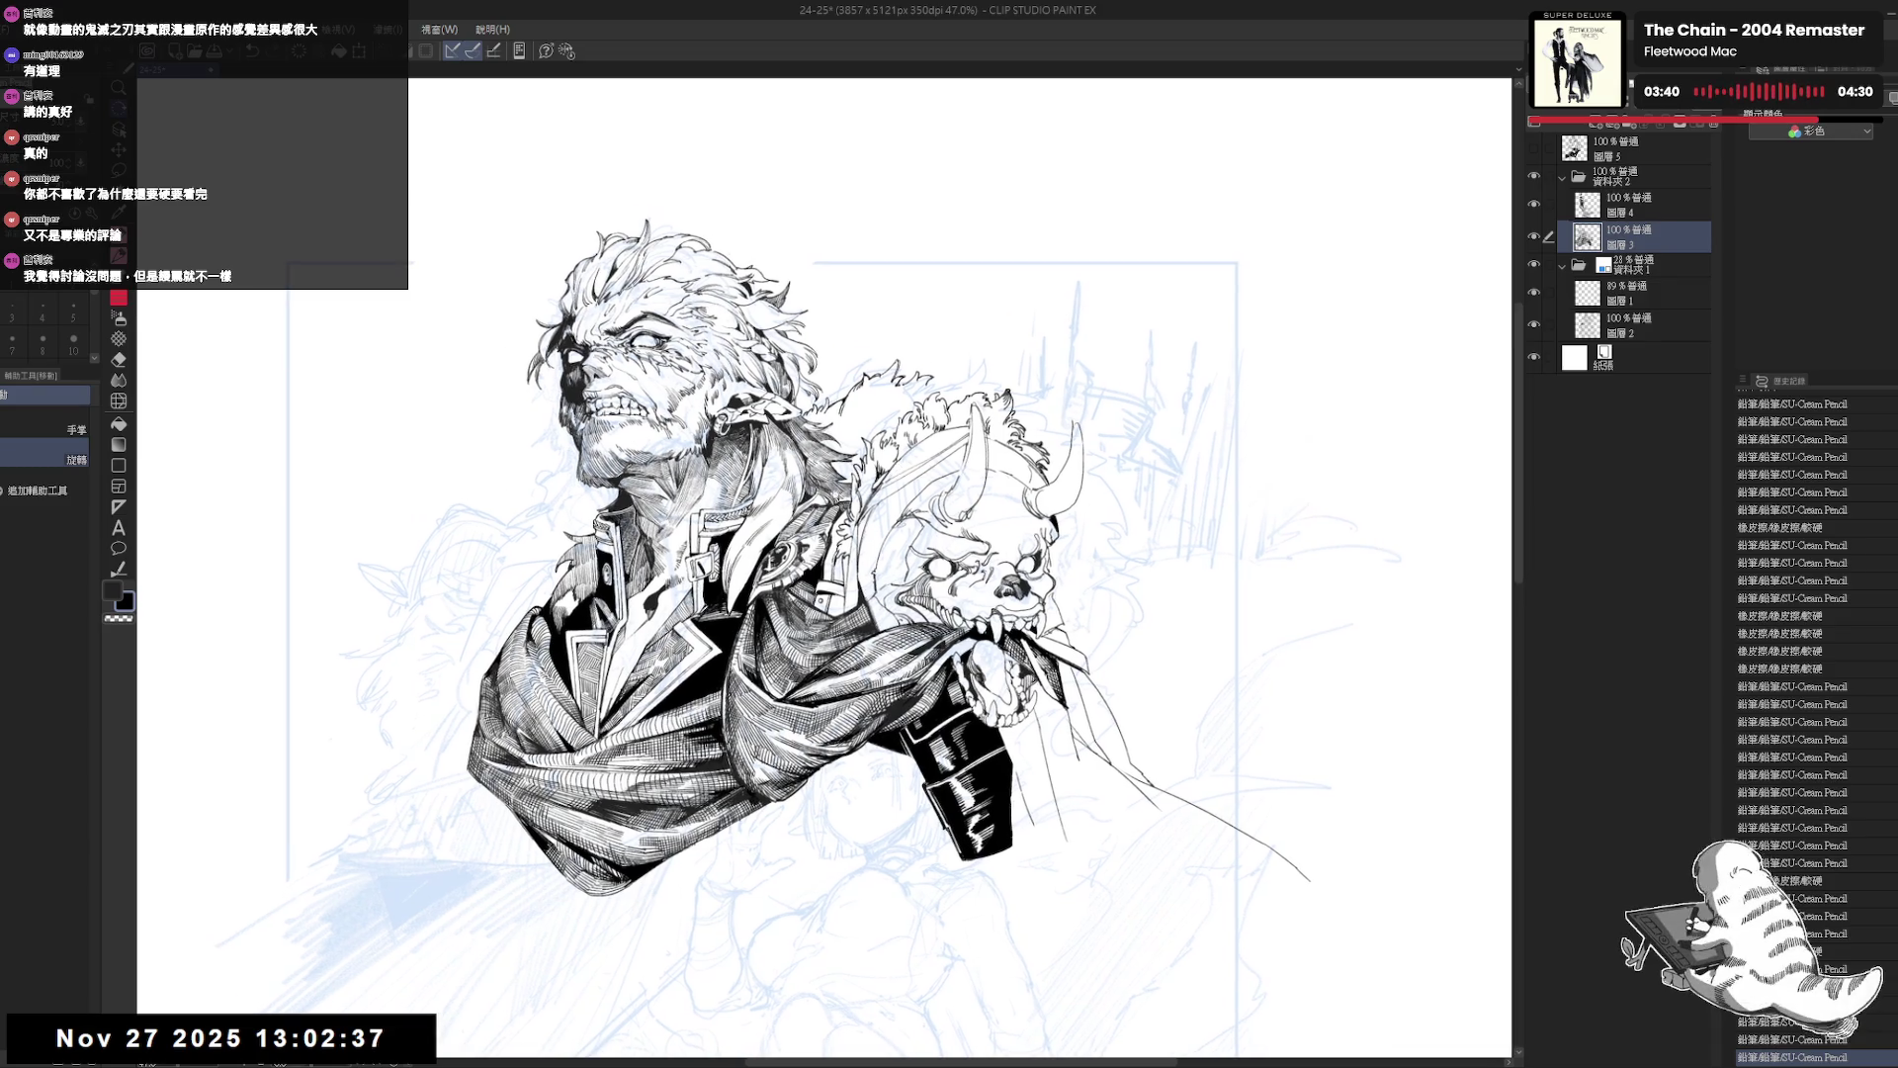
key("h")
scroll(801, 356, "up", 3)
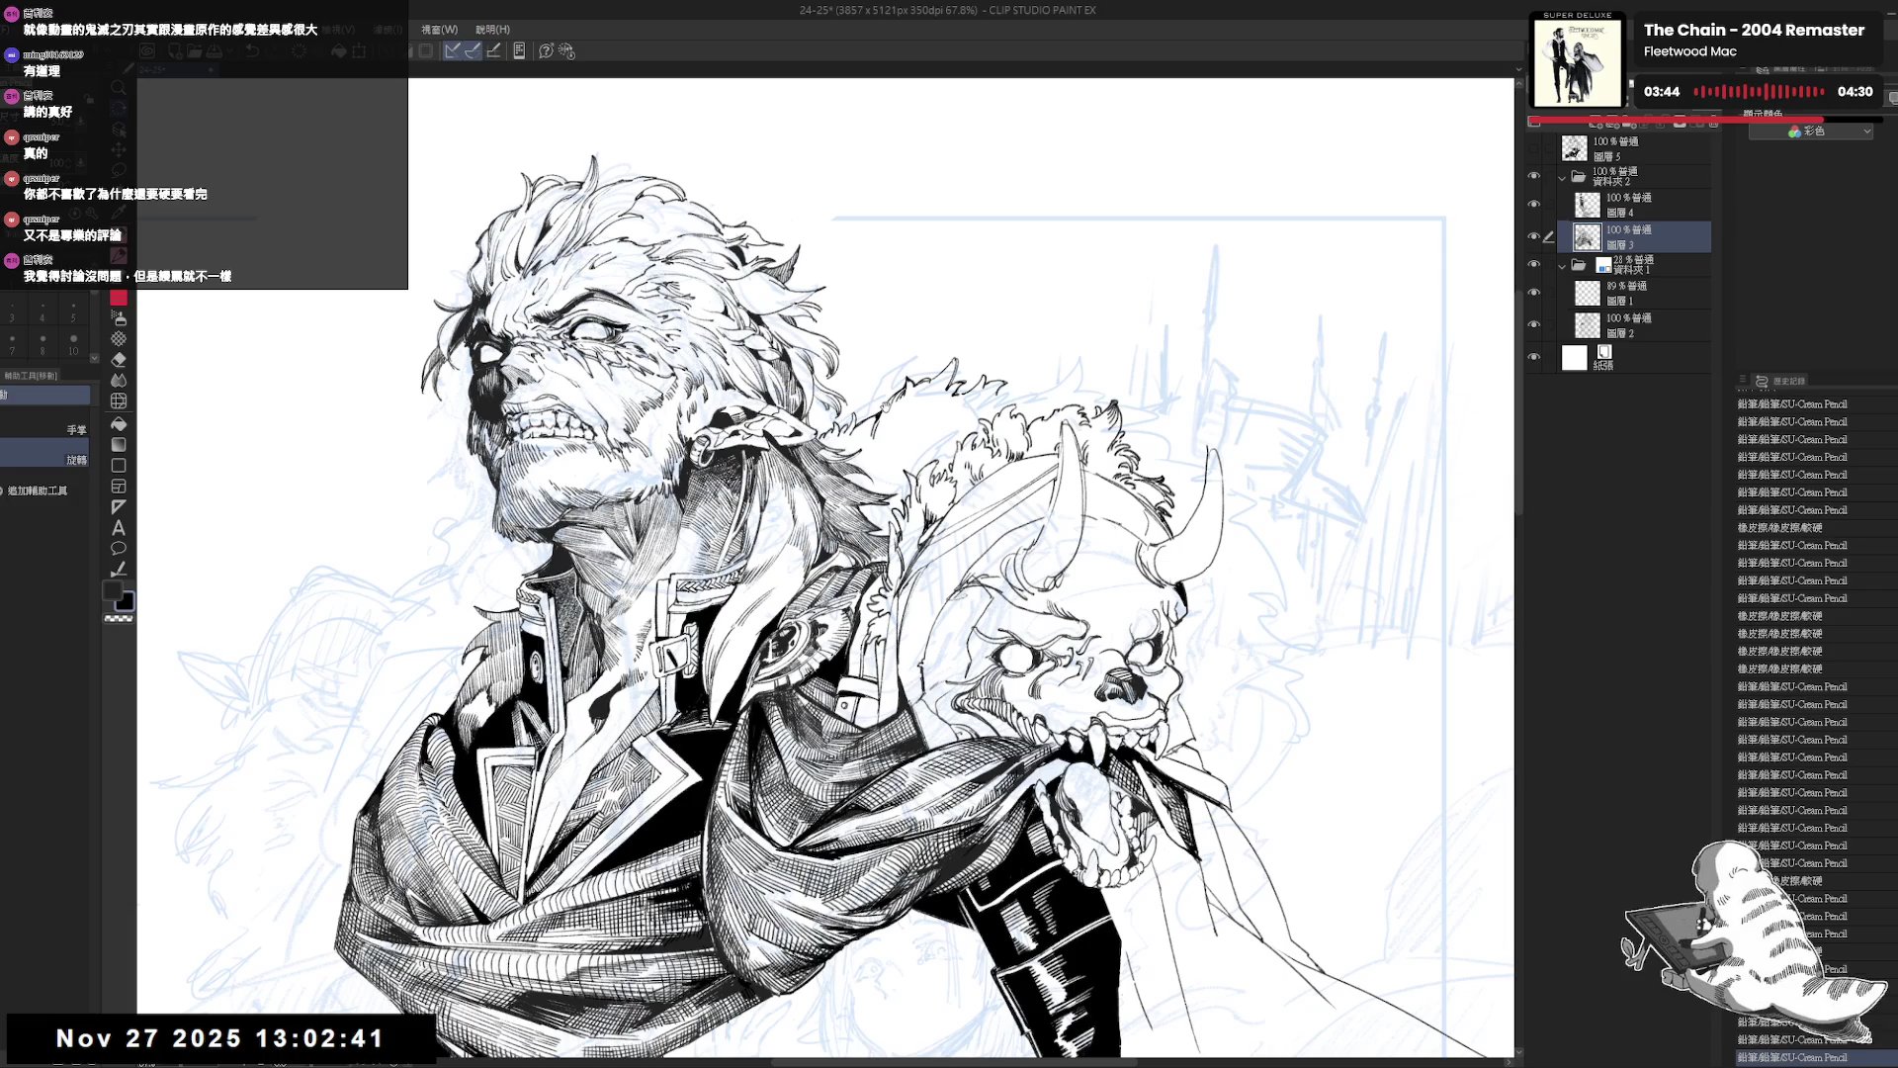
left_click_drag(831, 593, 791, 557)
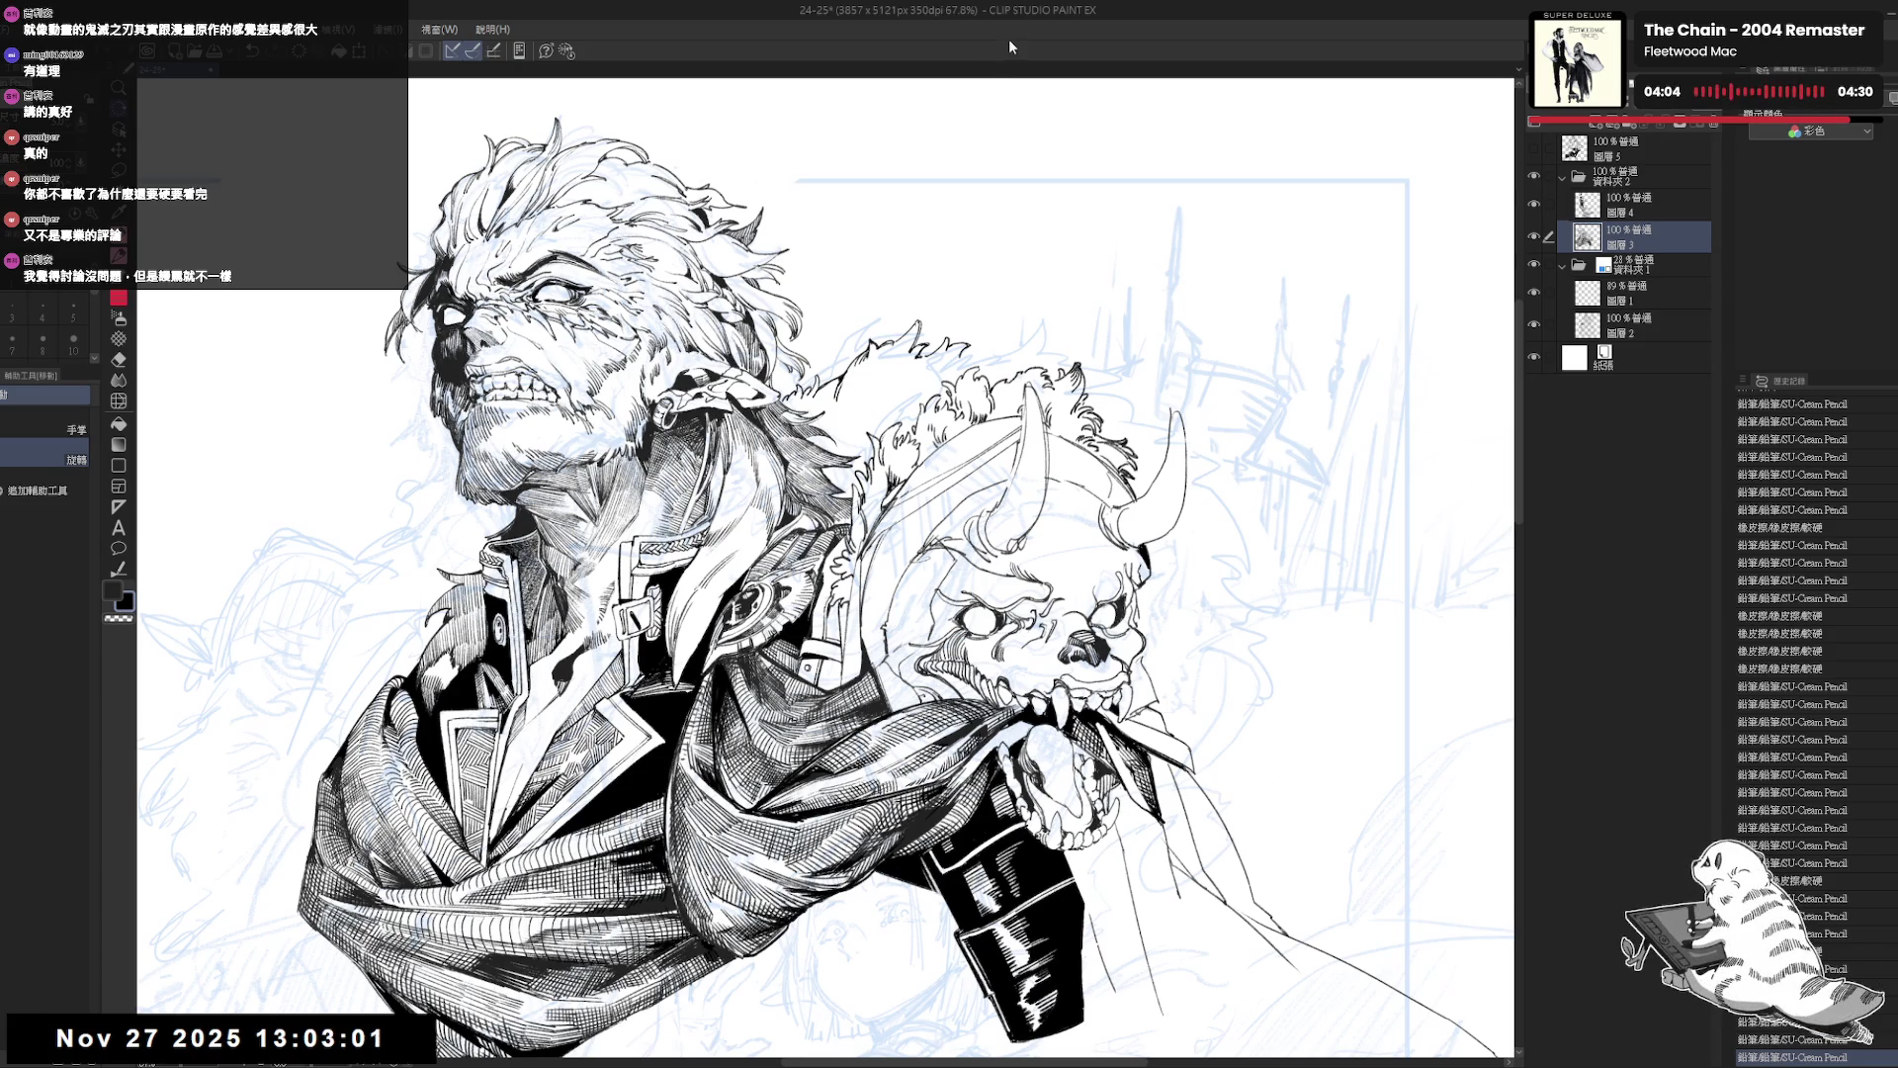
key("ctrl+minus")
key("ctrl+minus")
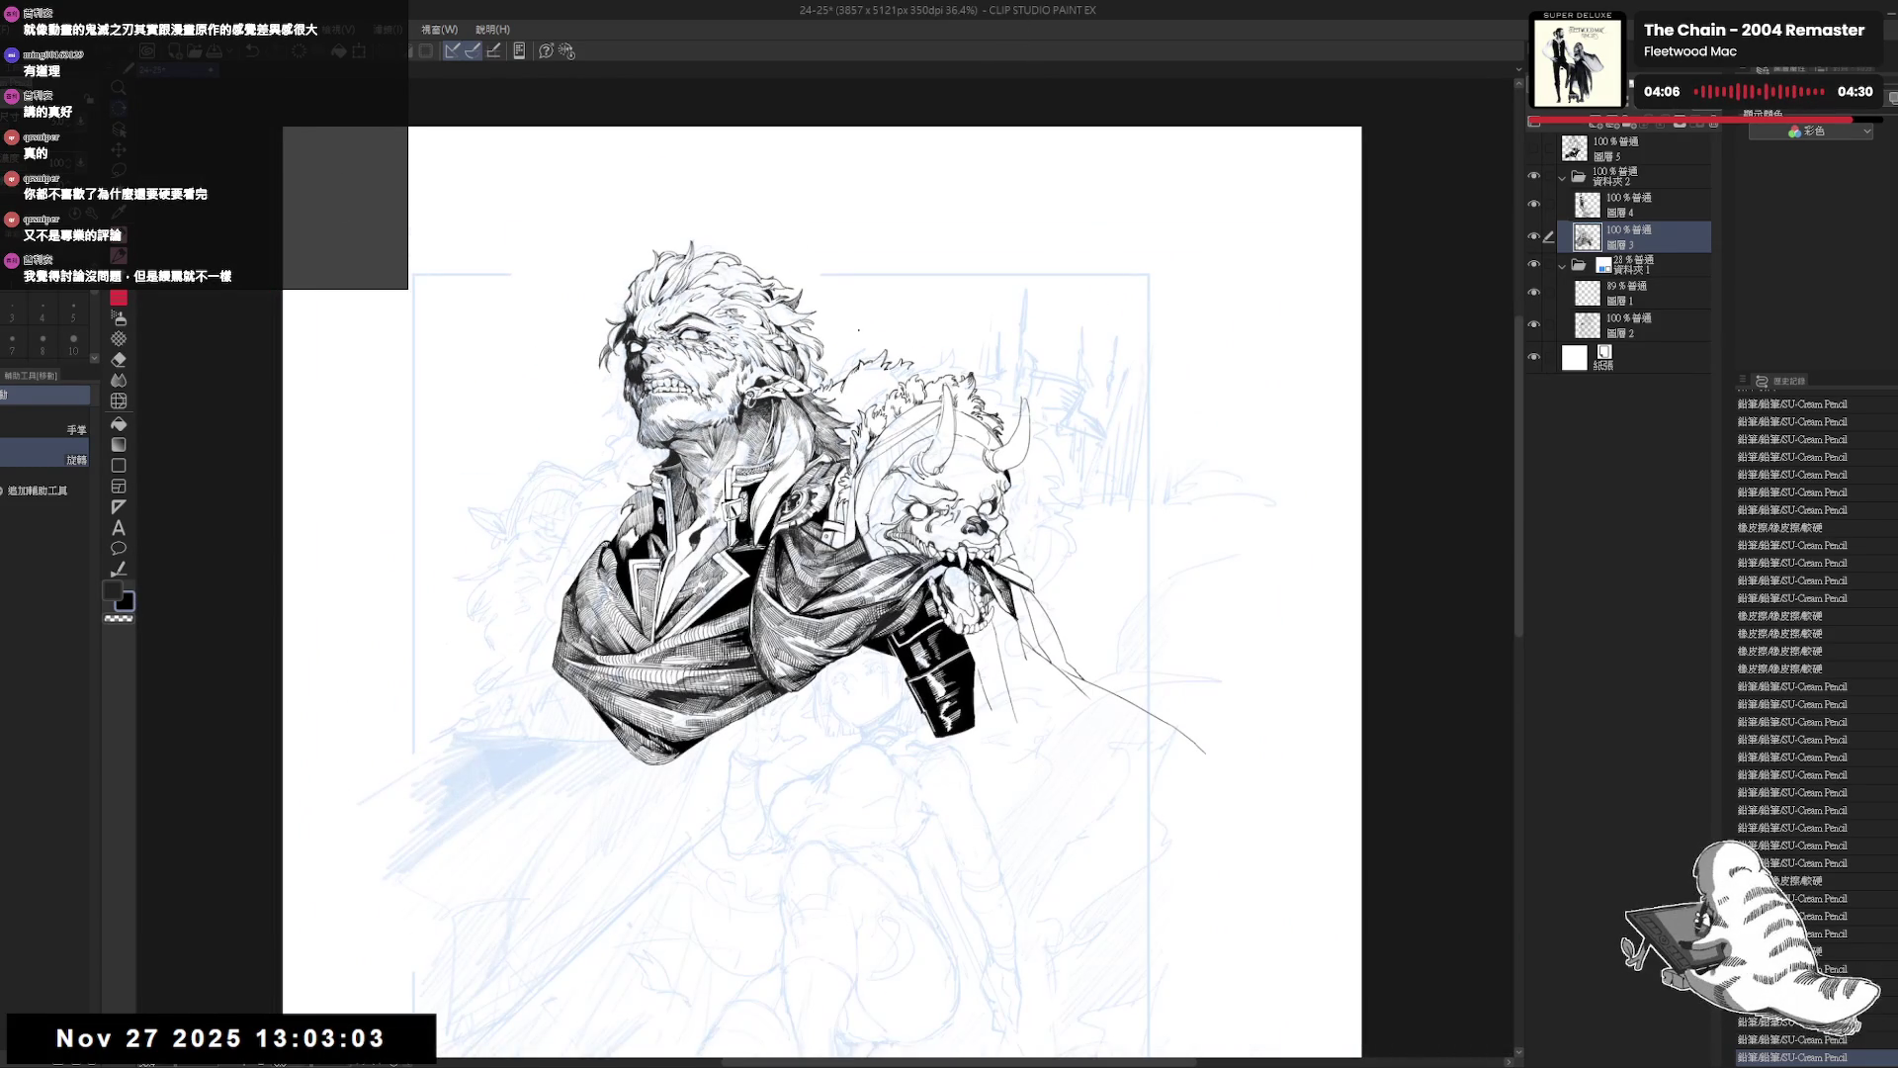
scroll(791, 455, "up", 1)
scroll(791, 455, "up", 2)
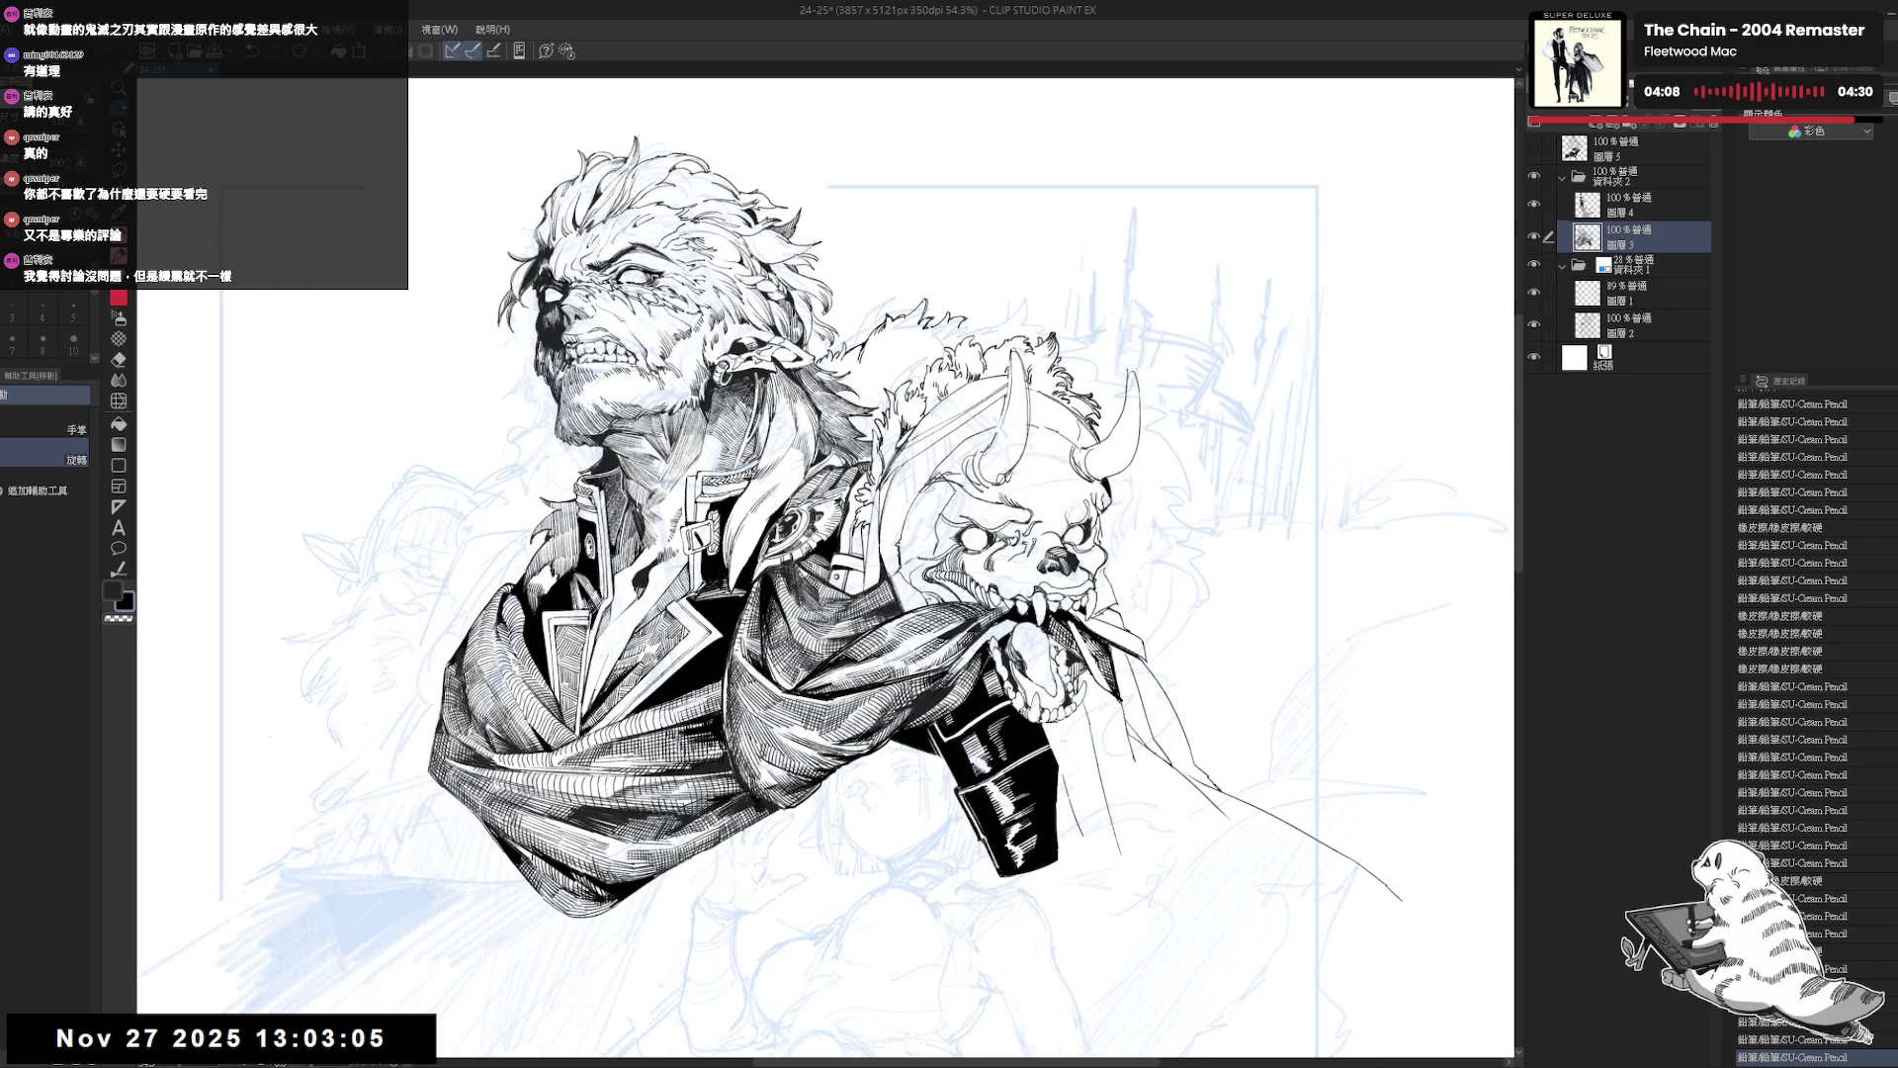
Add a small SU-Cream Pencil touch to the inking and check it mirrored.
key("e")
key("p")
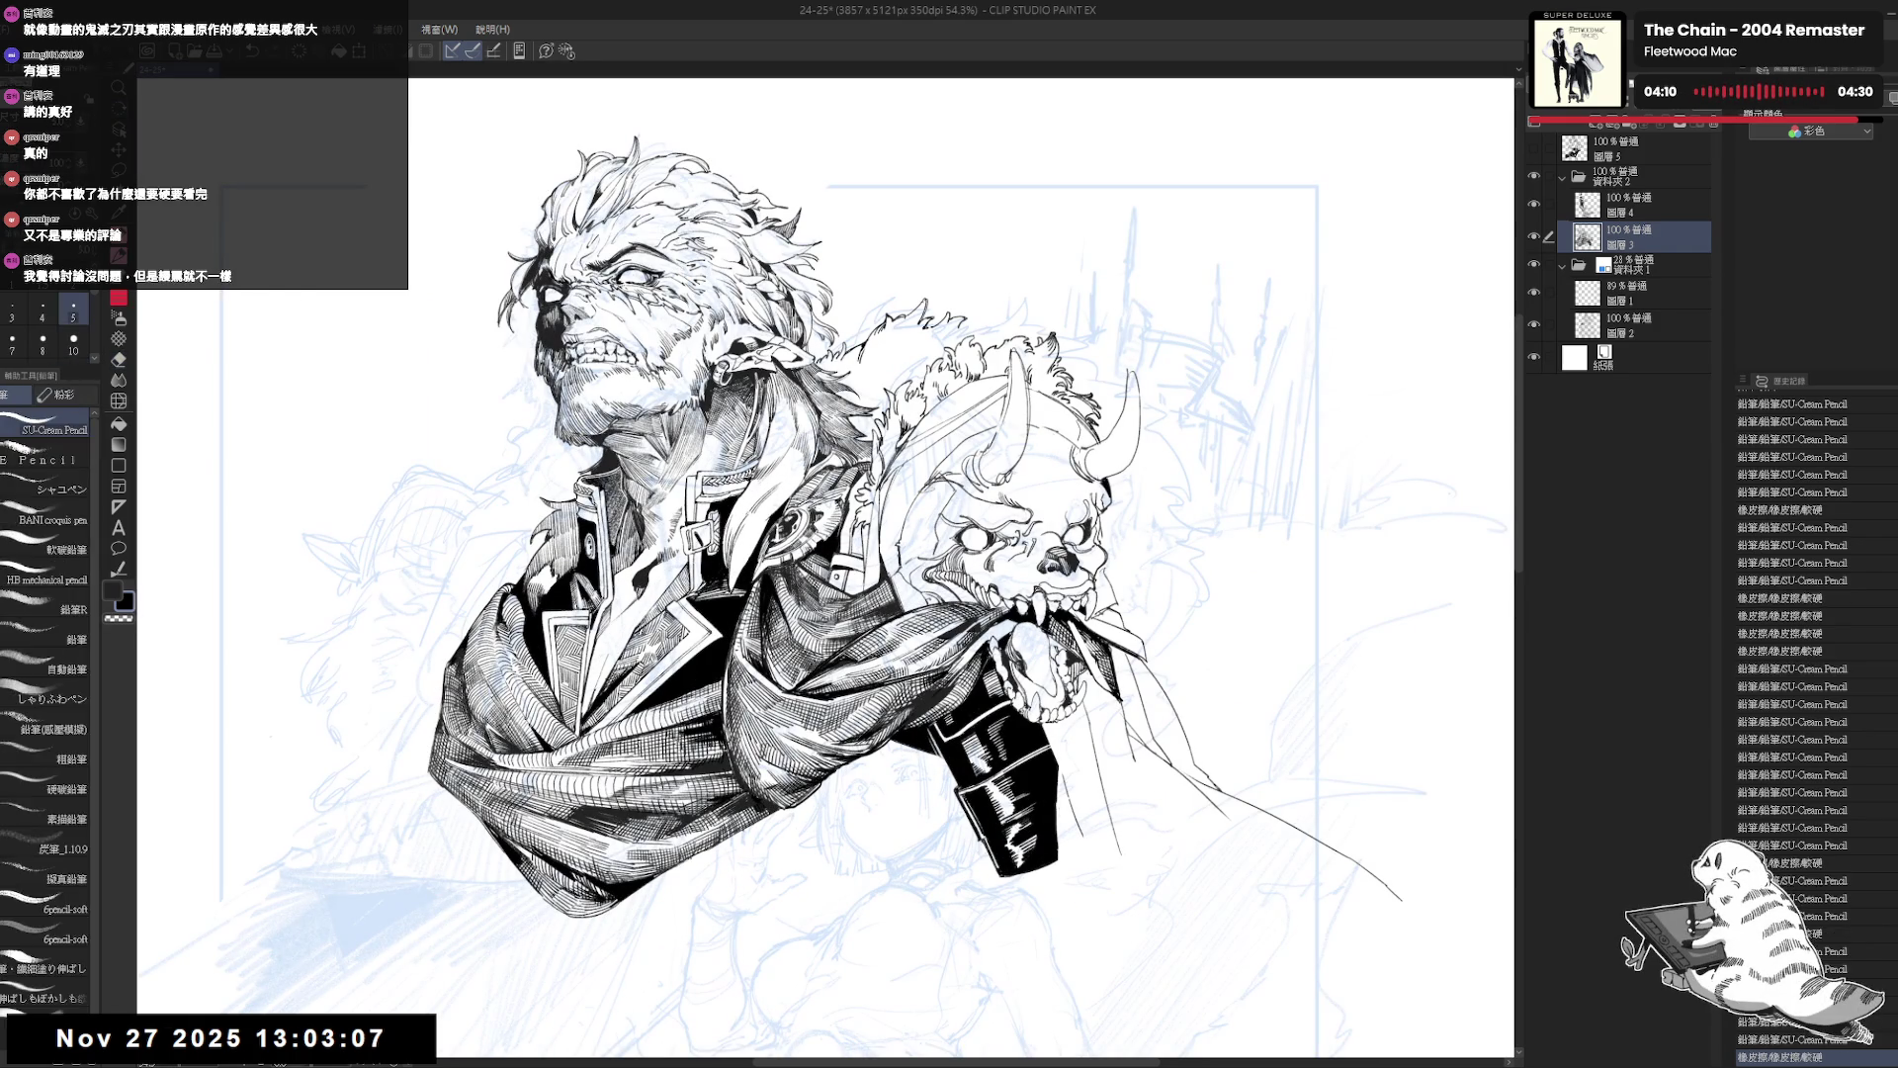
left_click(820, 514)
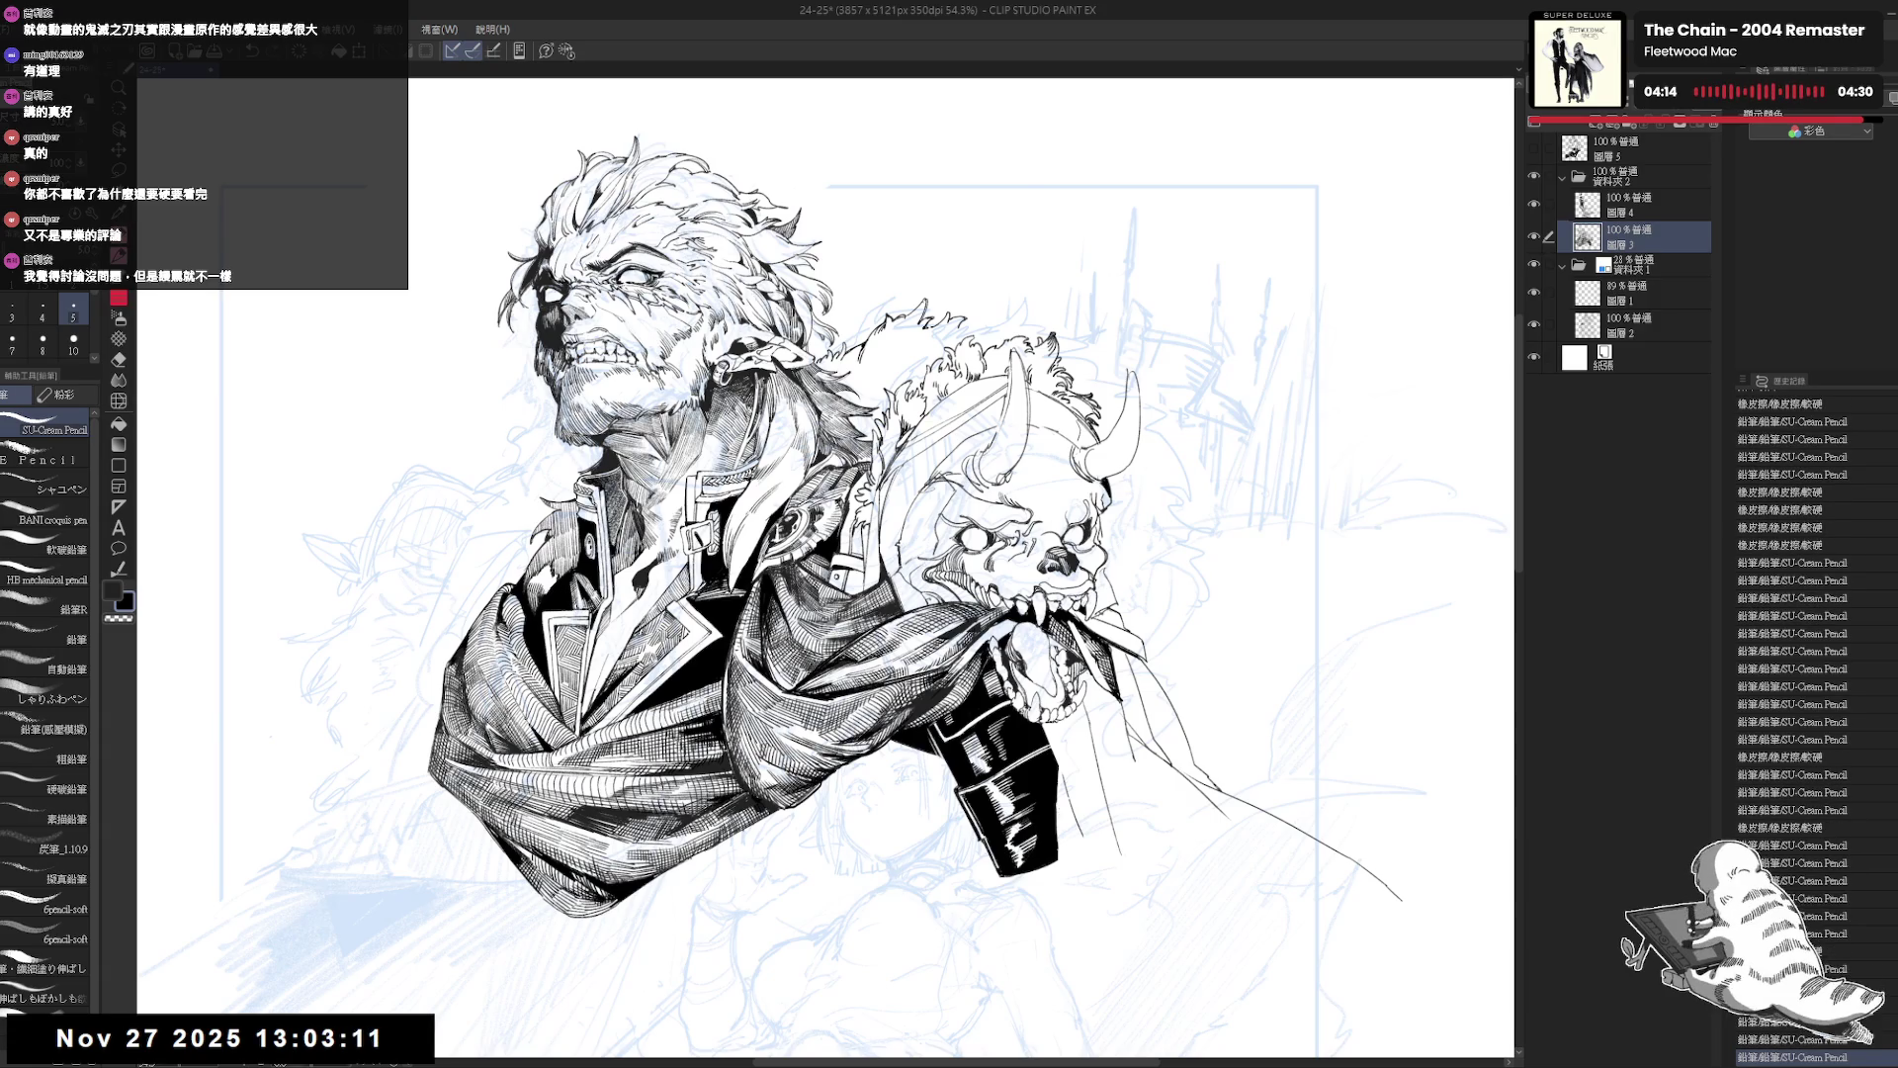
key("h")
key("h")
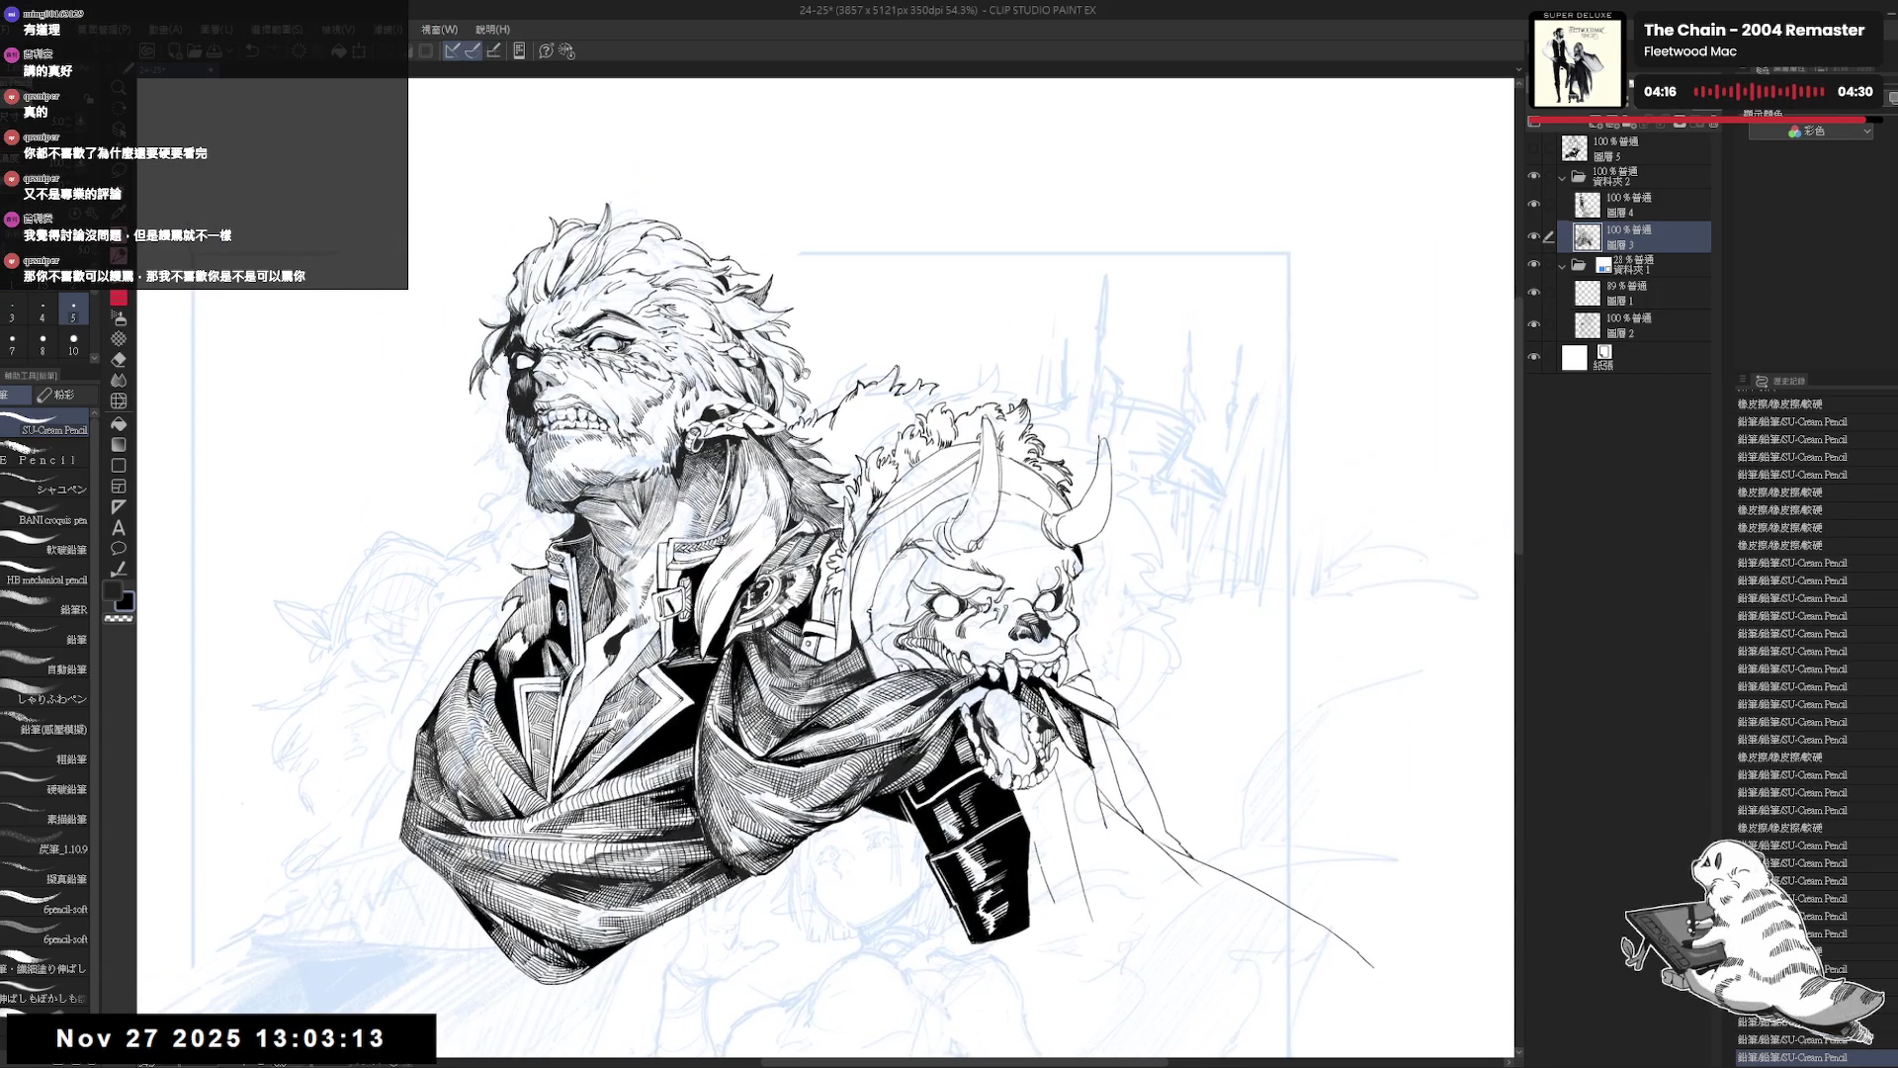
Tilt the canvas, ink a short touch-up stroke with the size 5 pencil, then undo it.
key("r")
left_click_drag(1137, 346, 1068, 277)
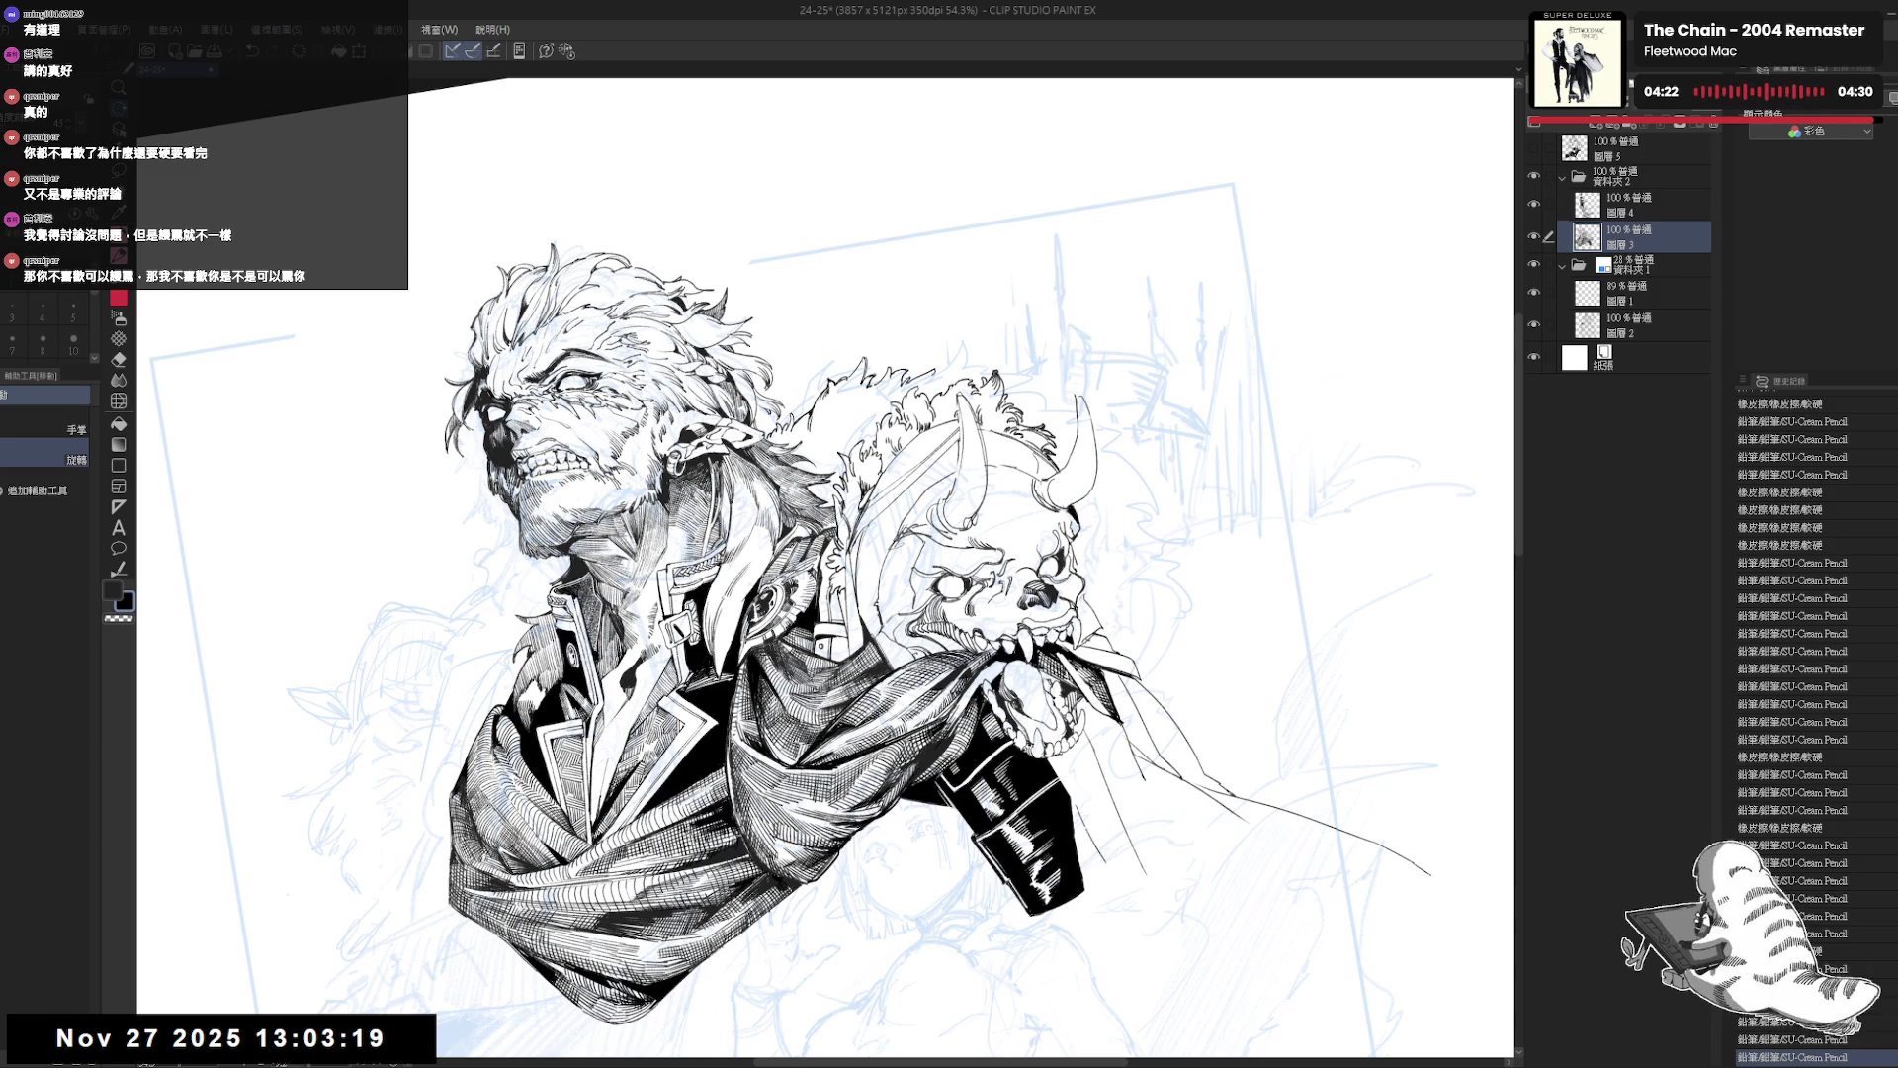
key("e")
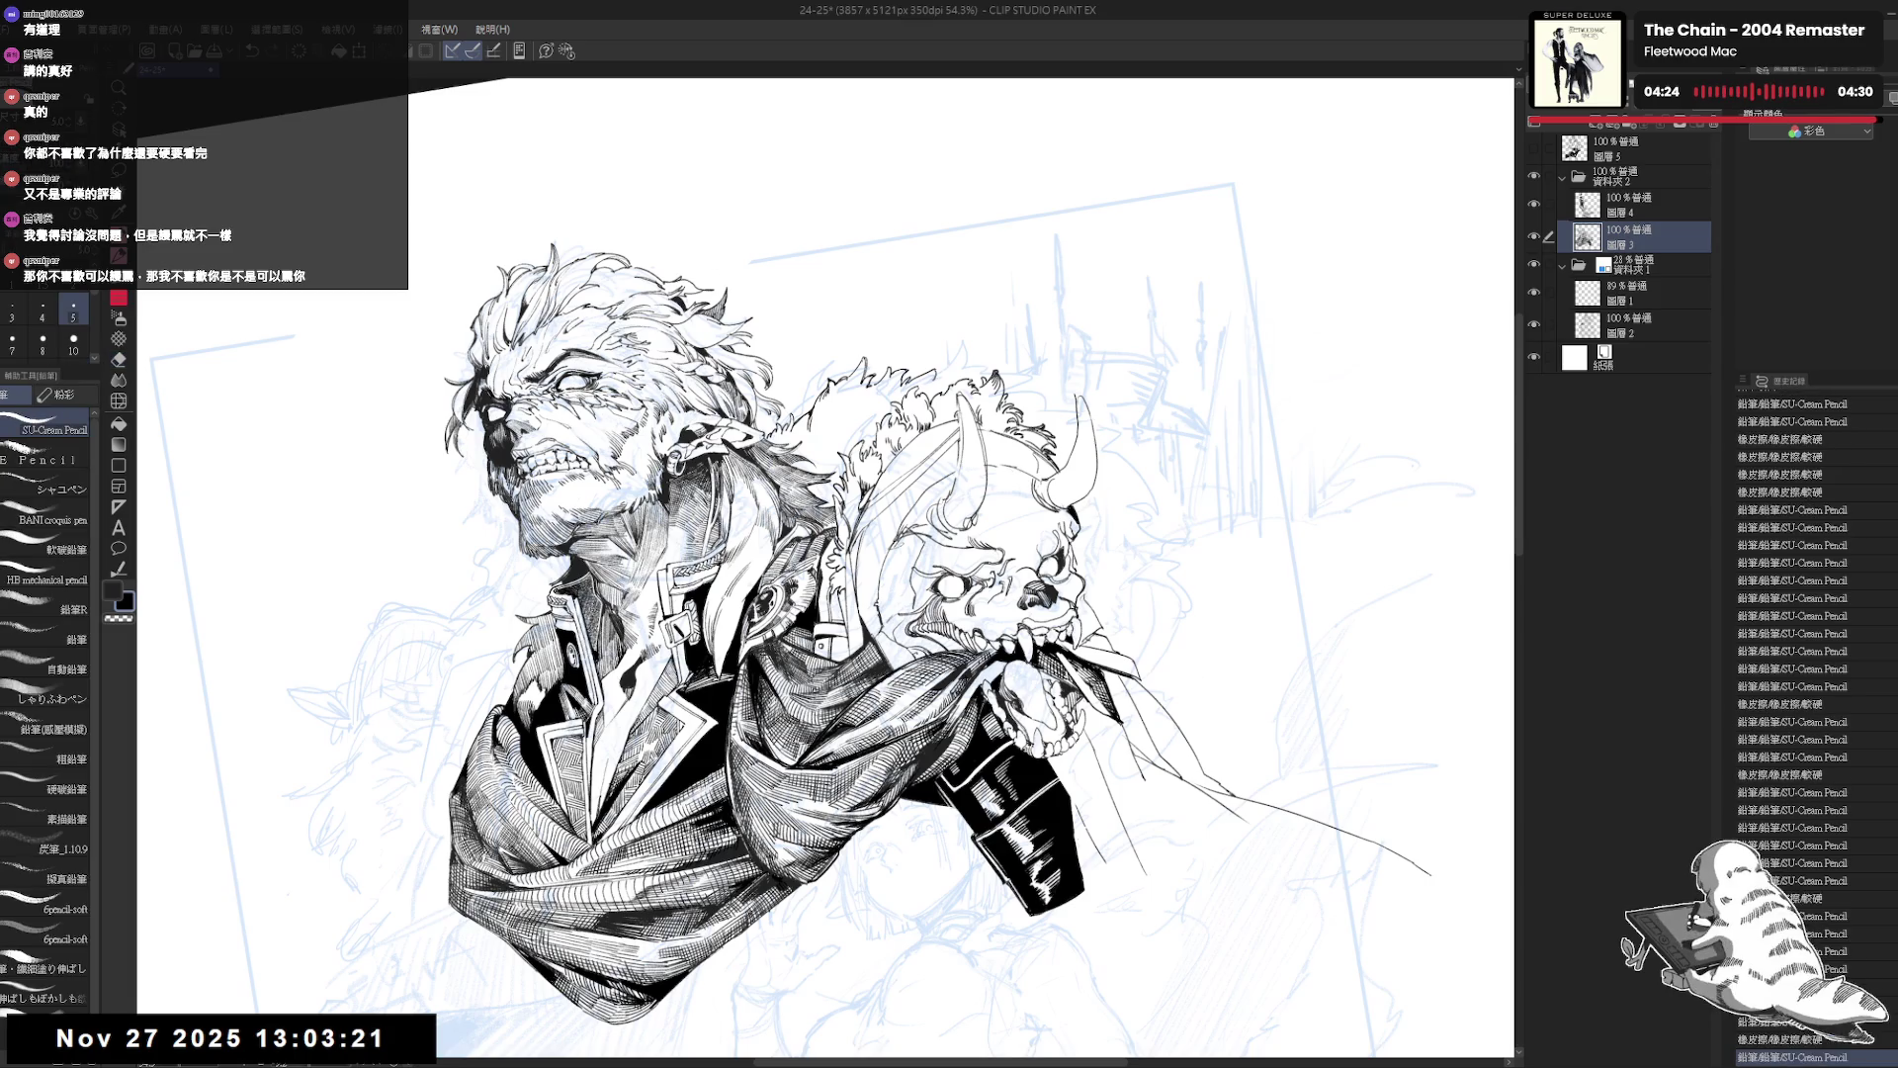
key("p")
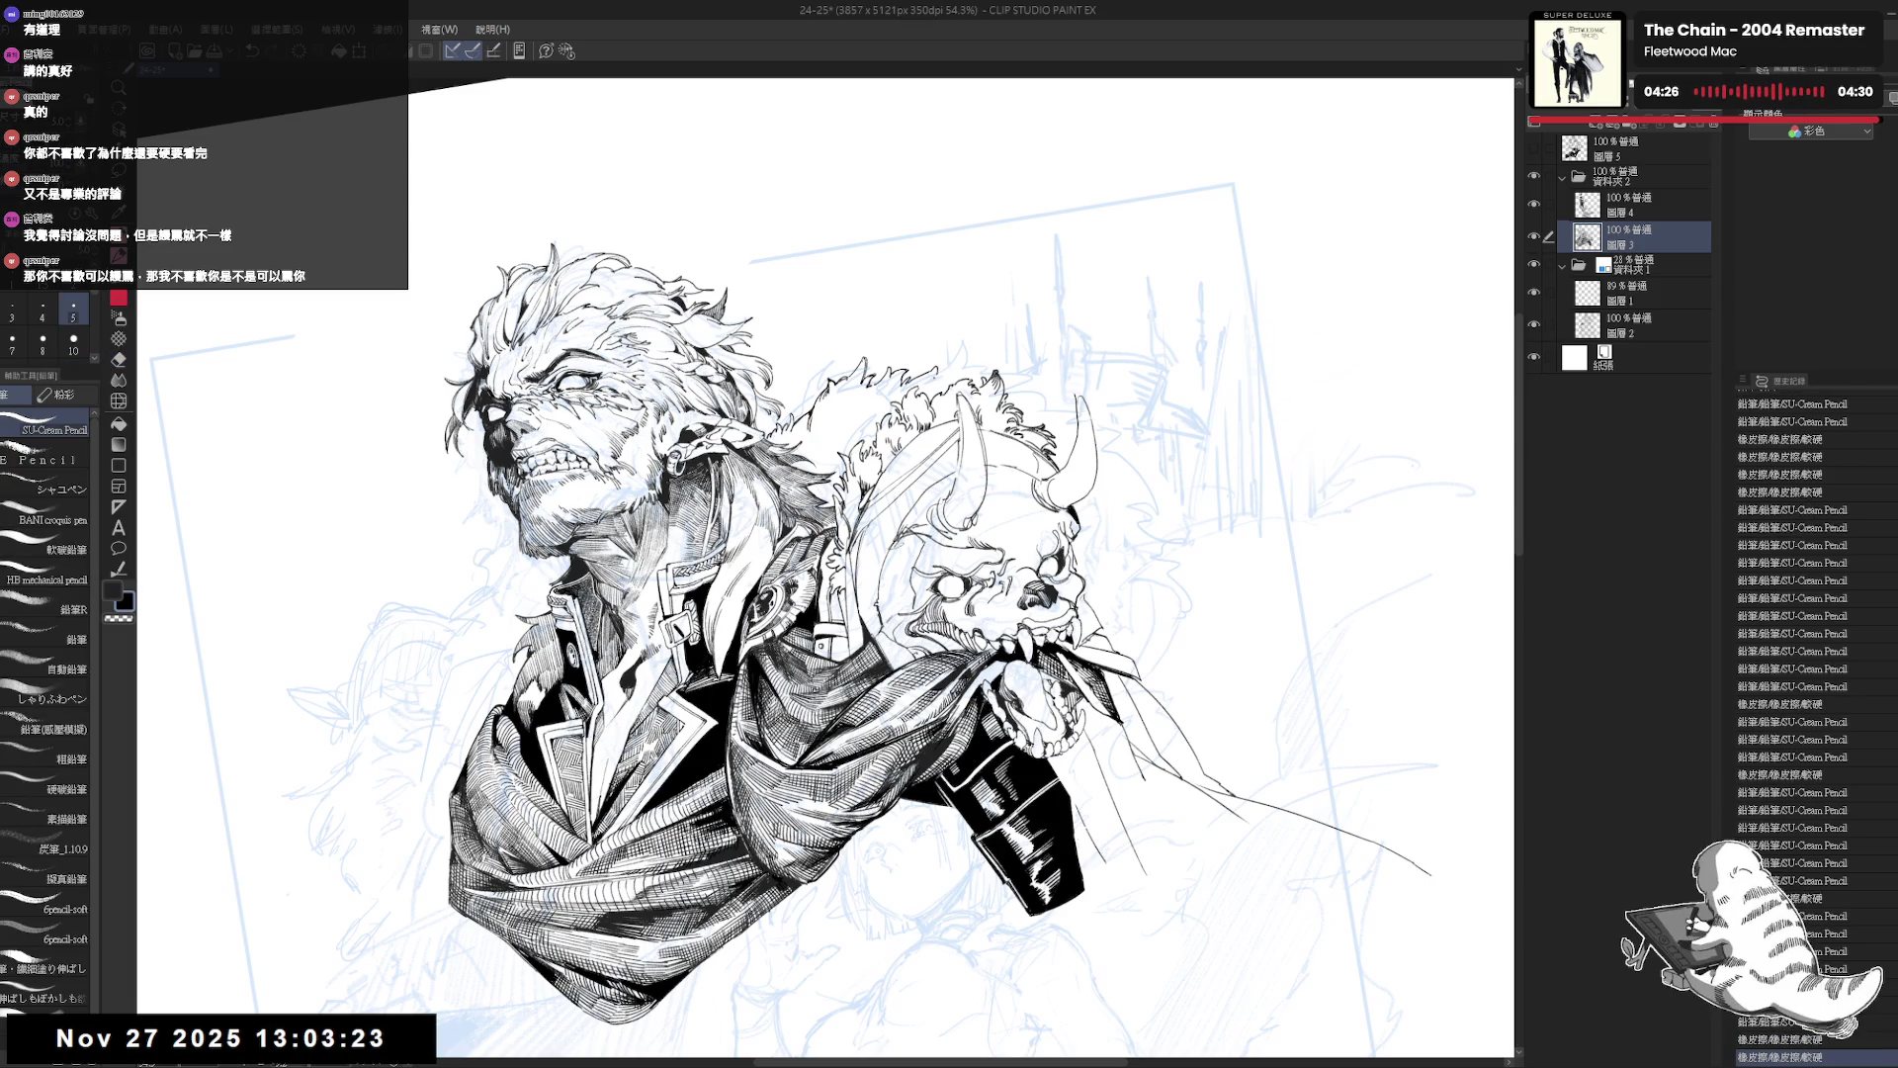
left_click_drag(941, 378, 947, 395)
key("ctrl+z")
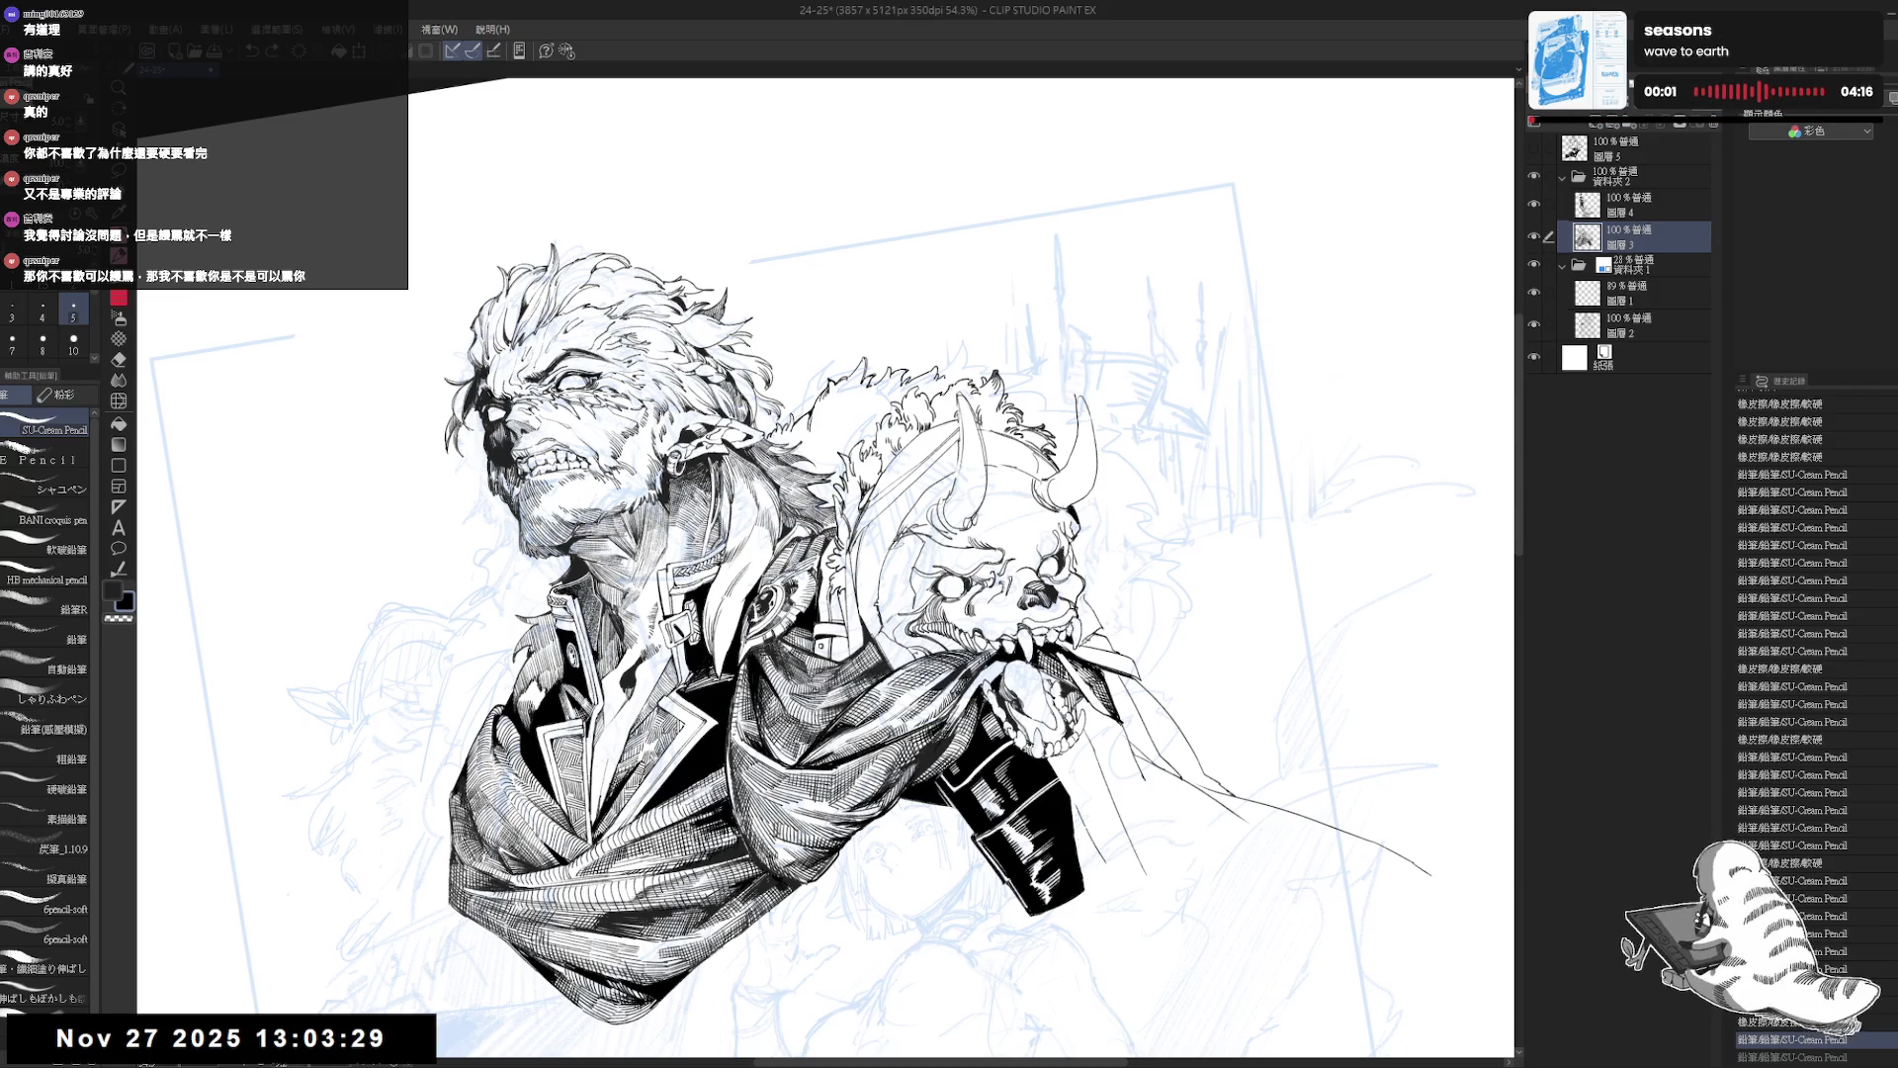
Flip the drawing back to normal orientation and zoom out to 33.3% to see the whole page.
key("h")
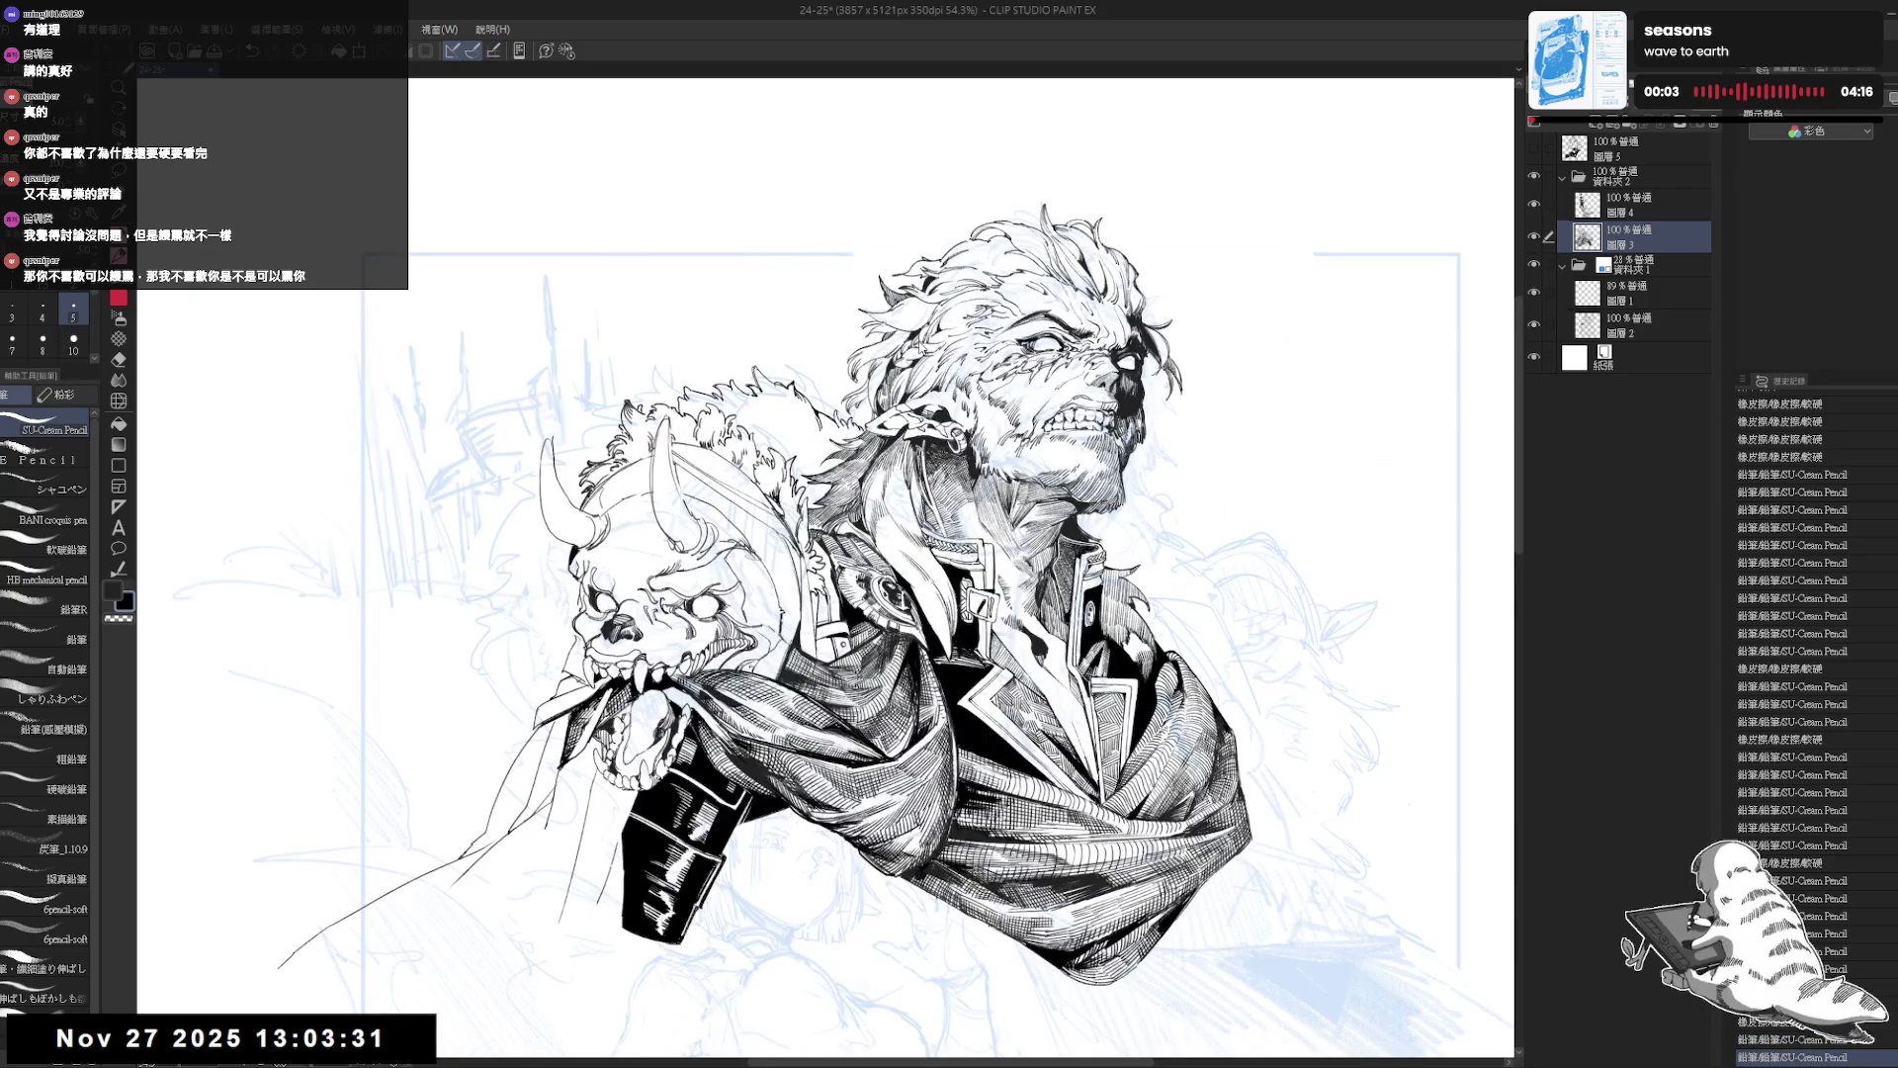
key("h")
scroll(920, 395, "down", 2)
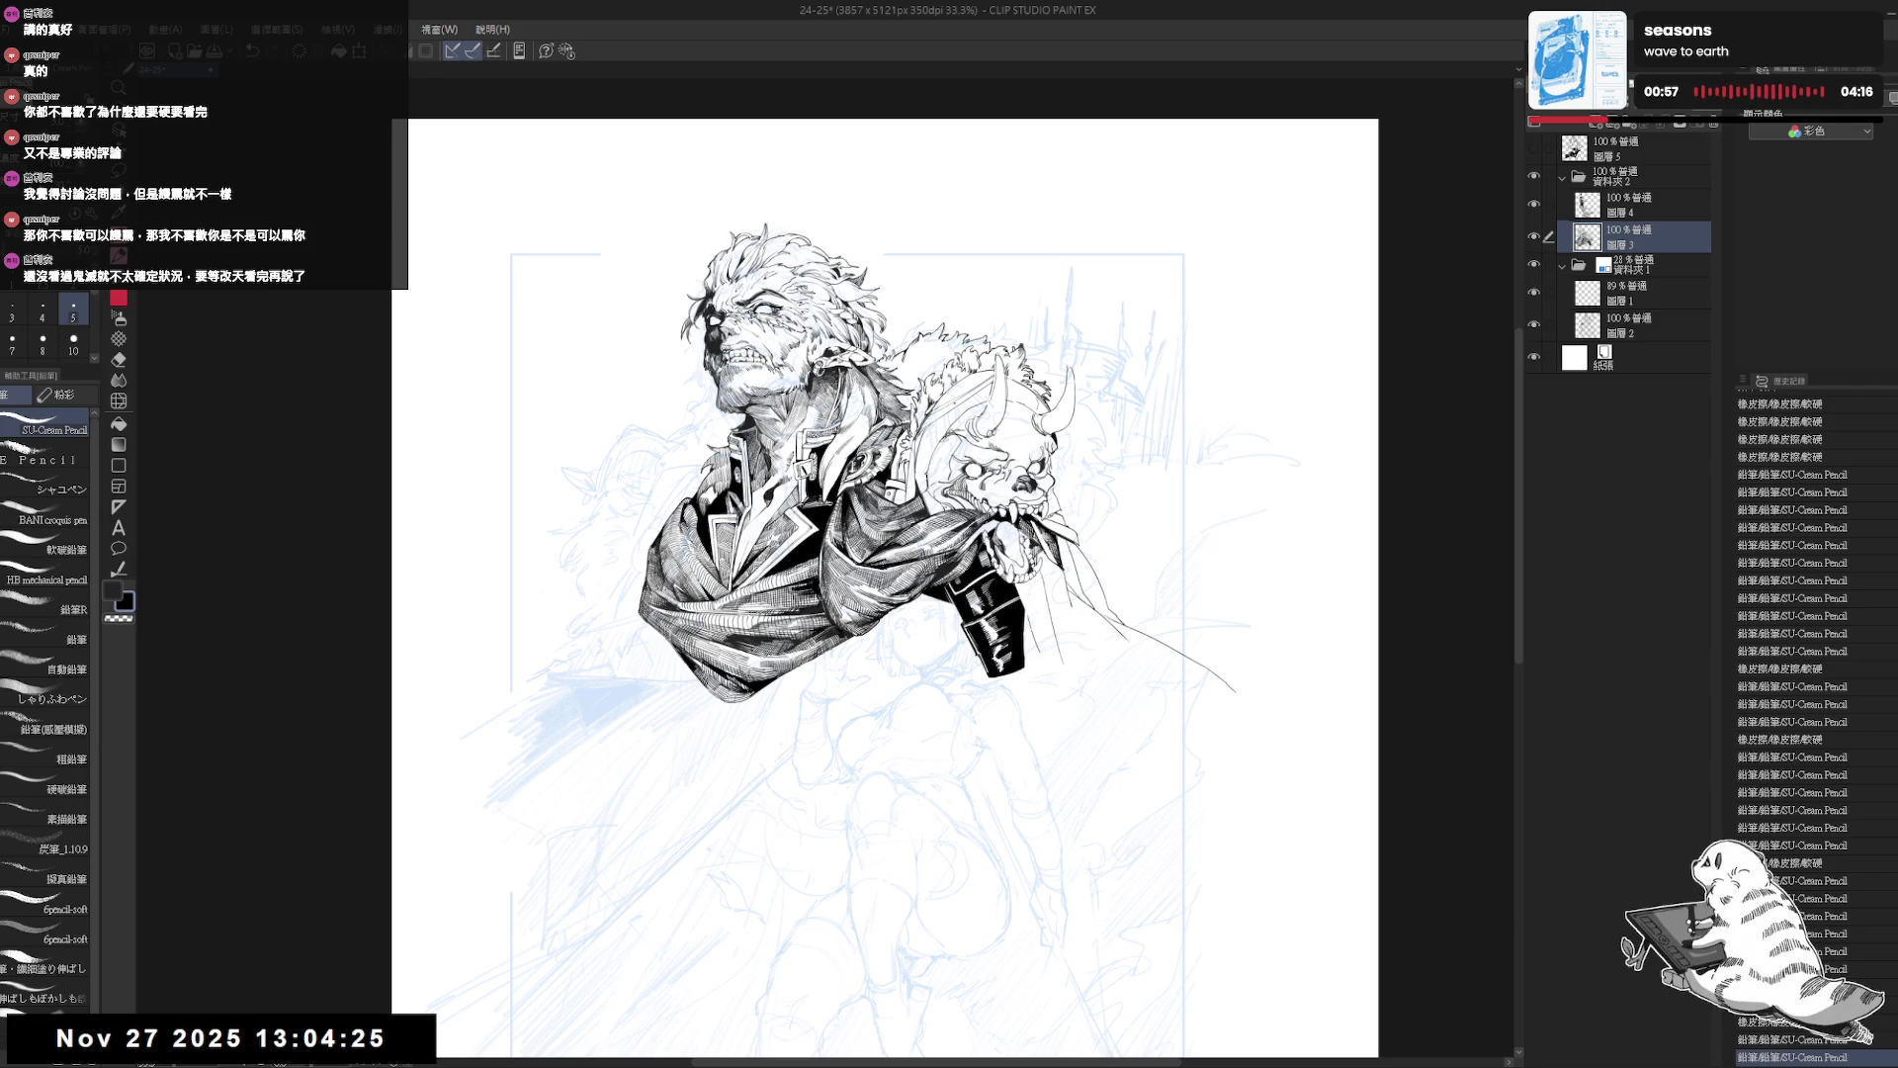
Erase a small stray mark, return to the pencil, and check the drawing mirrored.
key("e")
mouse_move(1035, 621)
left_mouse_down()
mouse_move(990, 586)
mouse_move(987, 611)
left_mouse_up()
key("p")
key("h")
key("h")
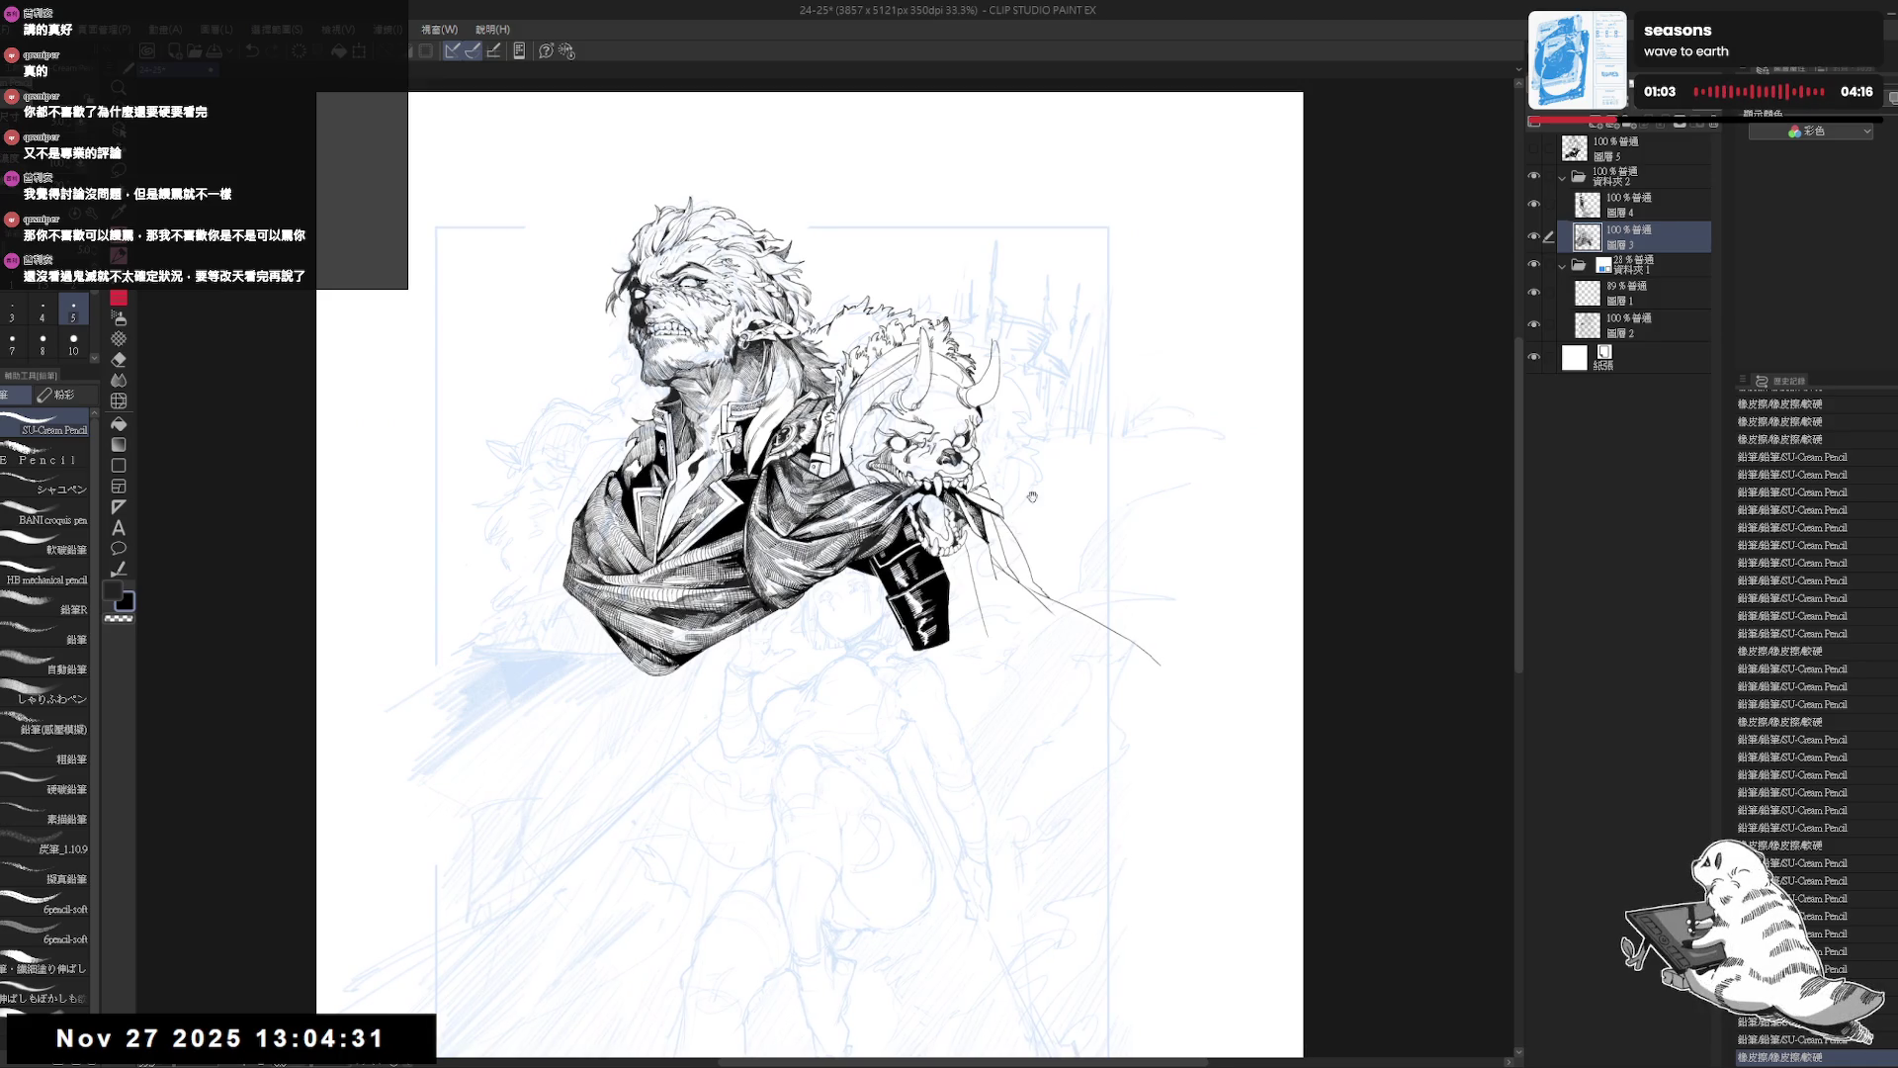
scroll(969, 553, "up", 2)
Reframe and briefly mirror the view to review the whole figure again.
left_click_drag(979, 574, 1003, 654)
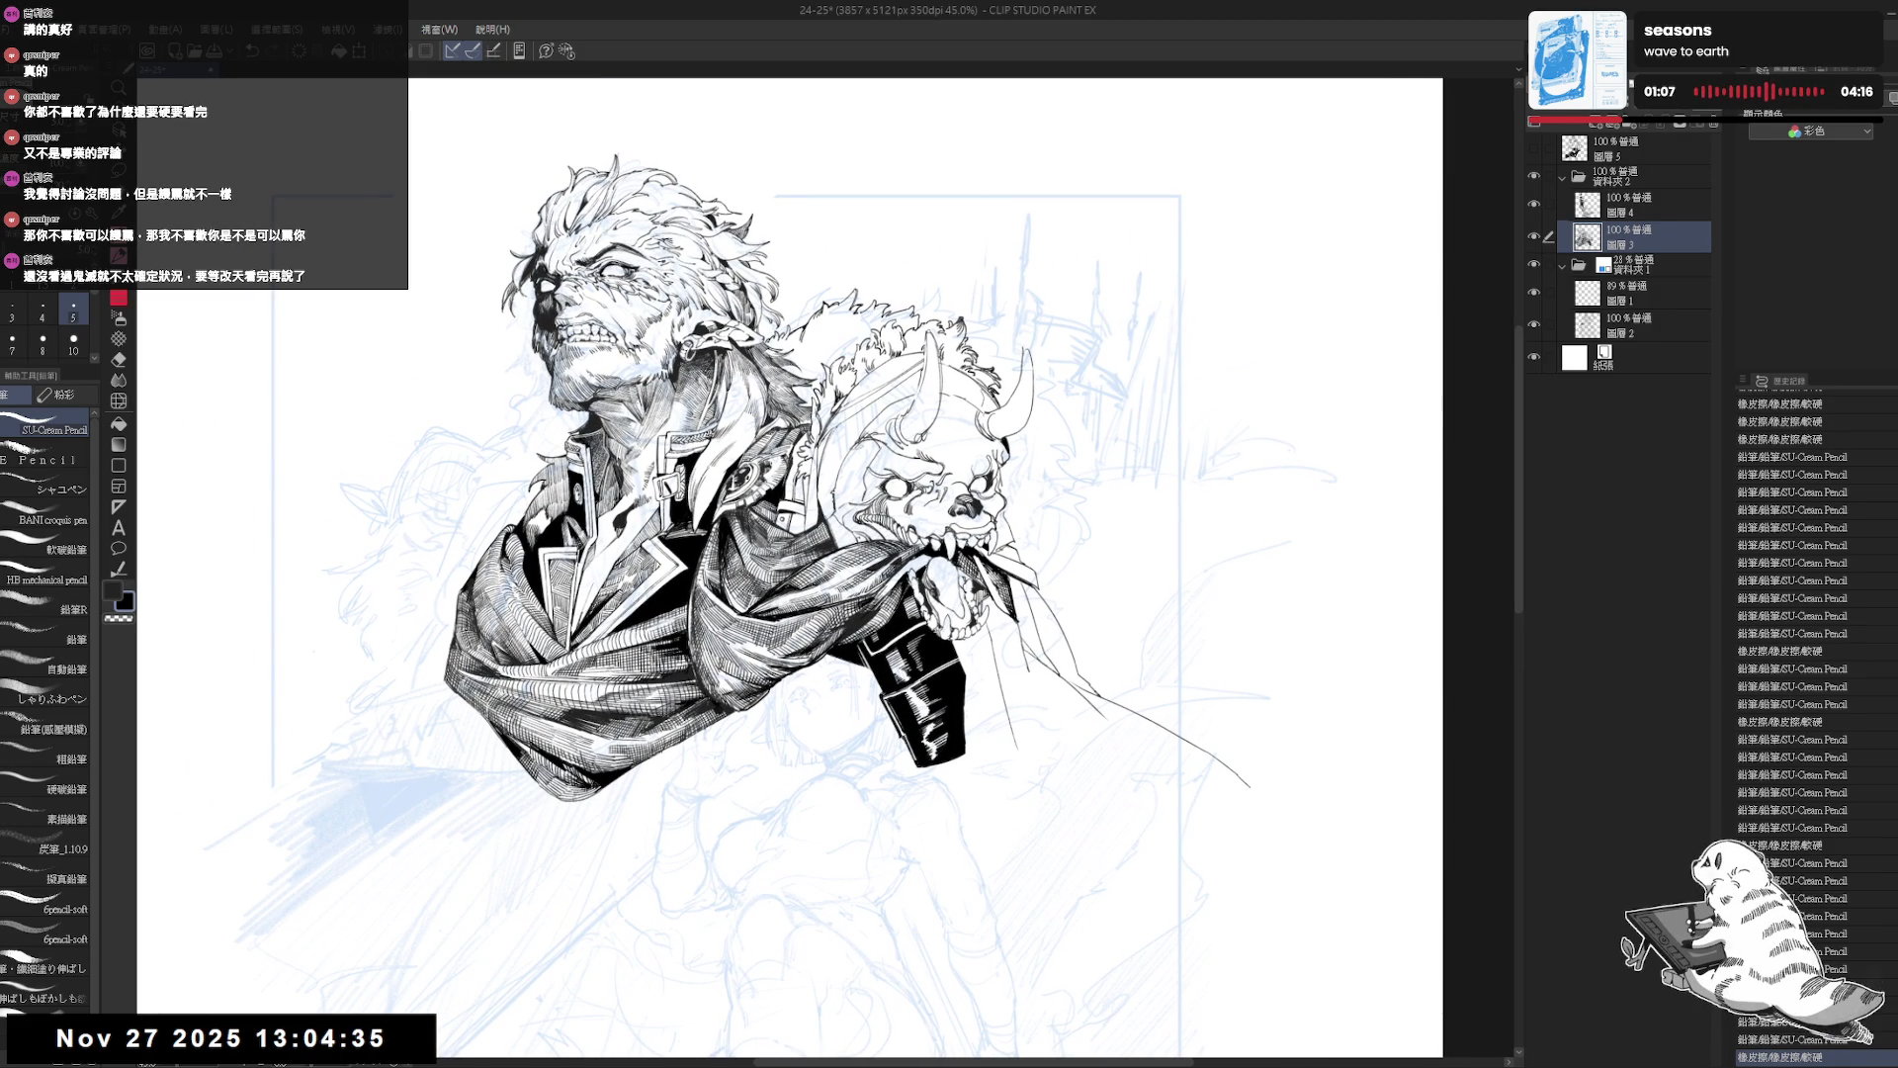
left_click_drag(1002, 654, 1000, 633)
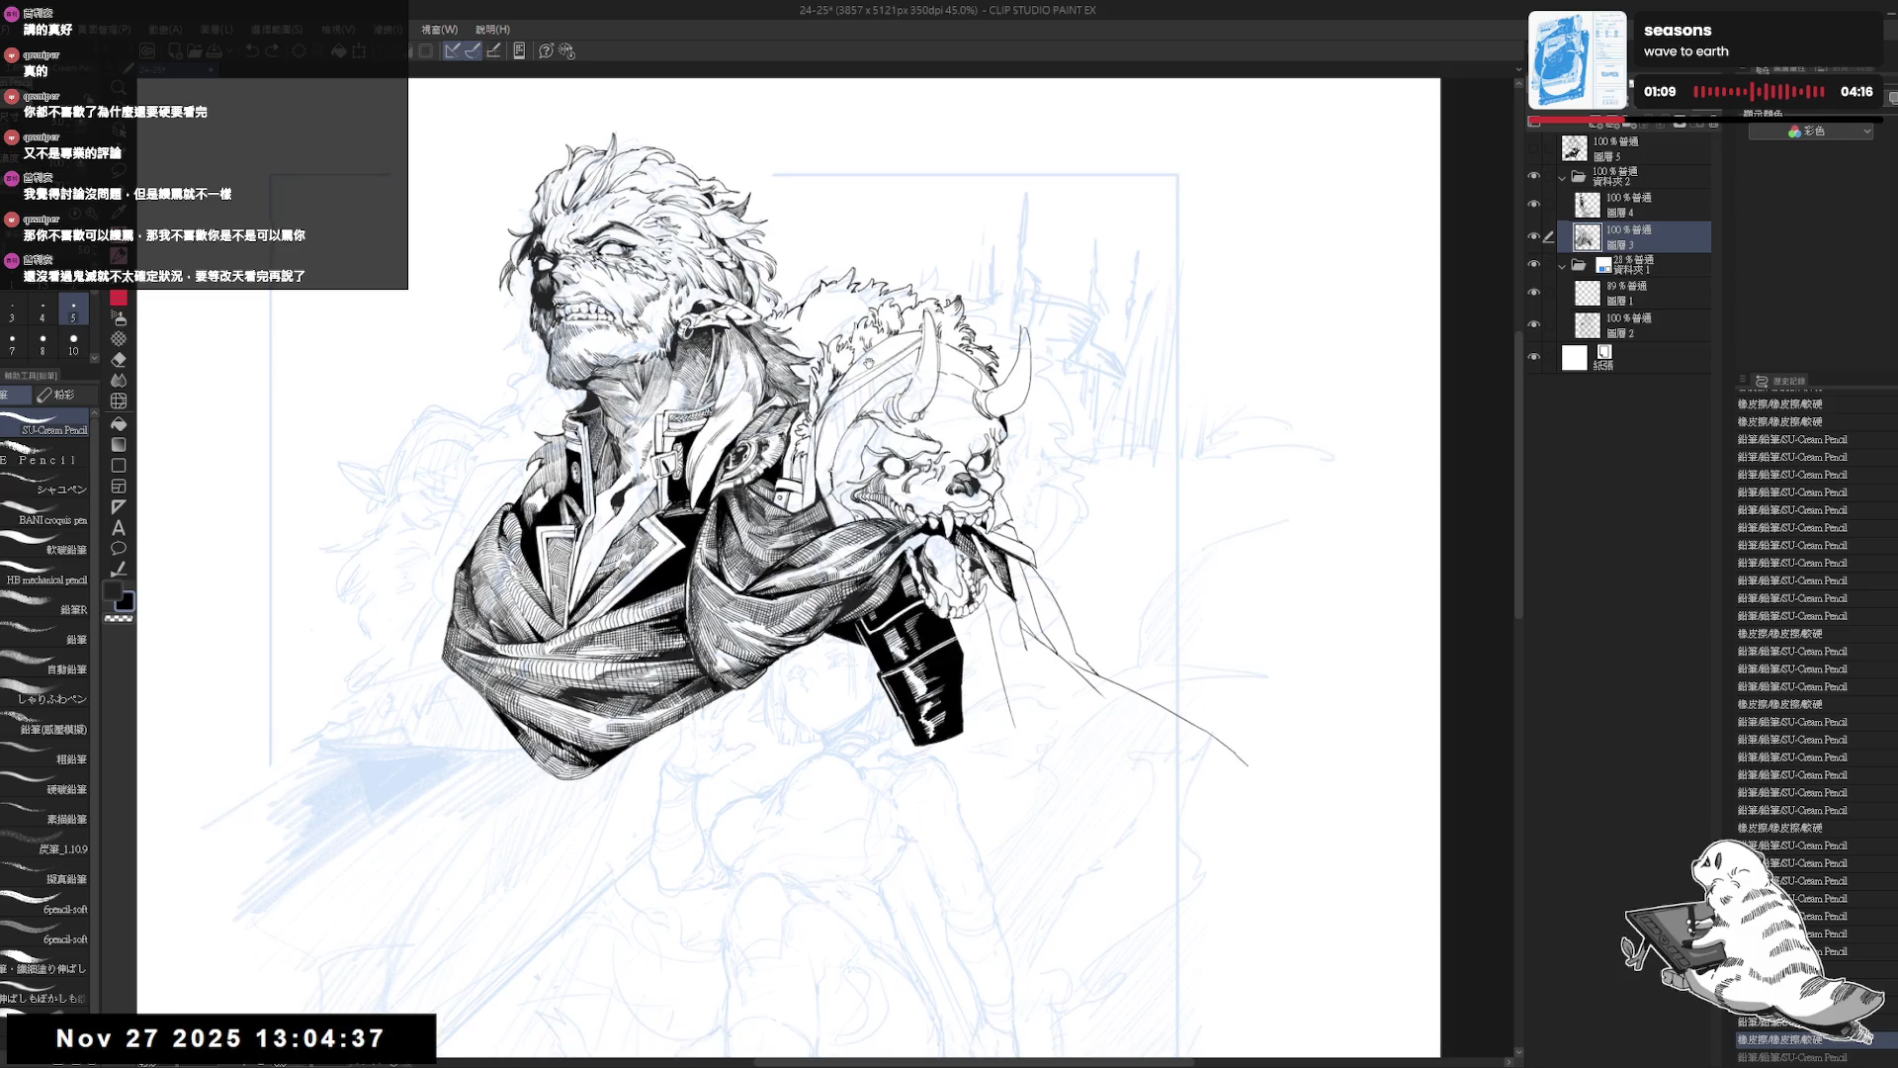
scroll(851, 346, "down", 2)
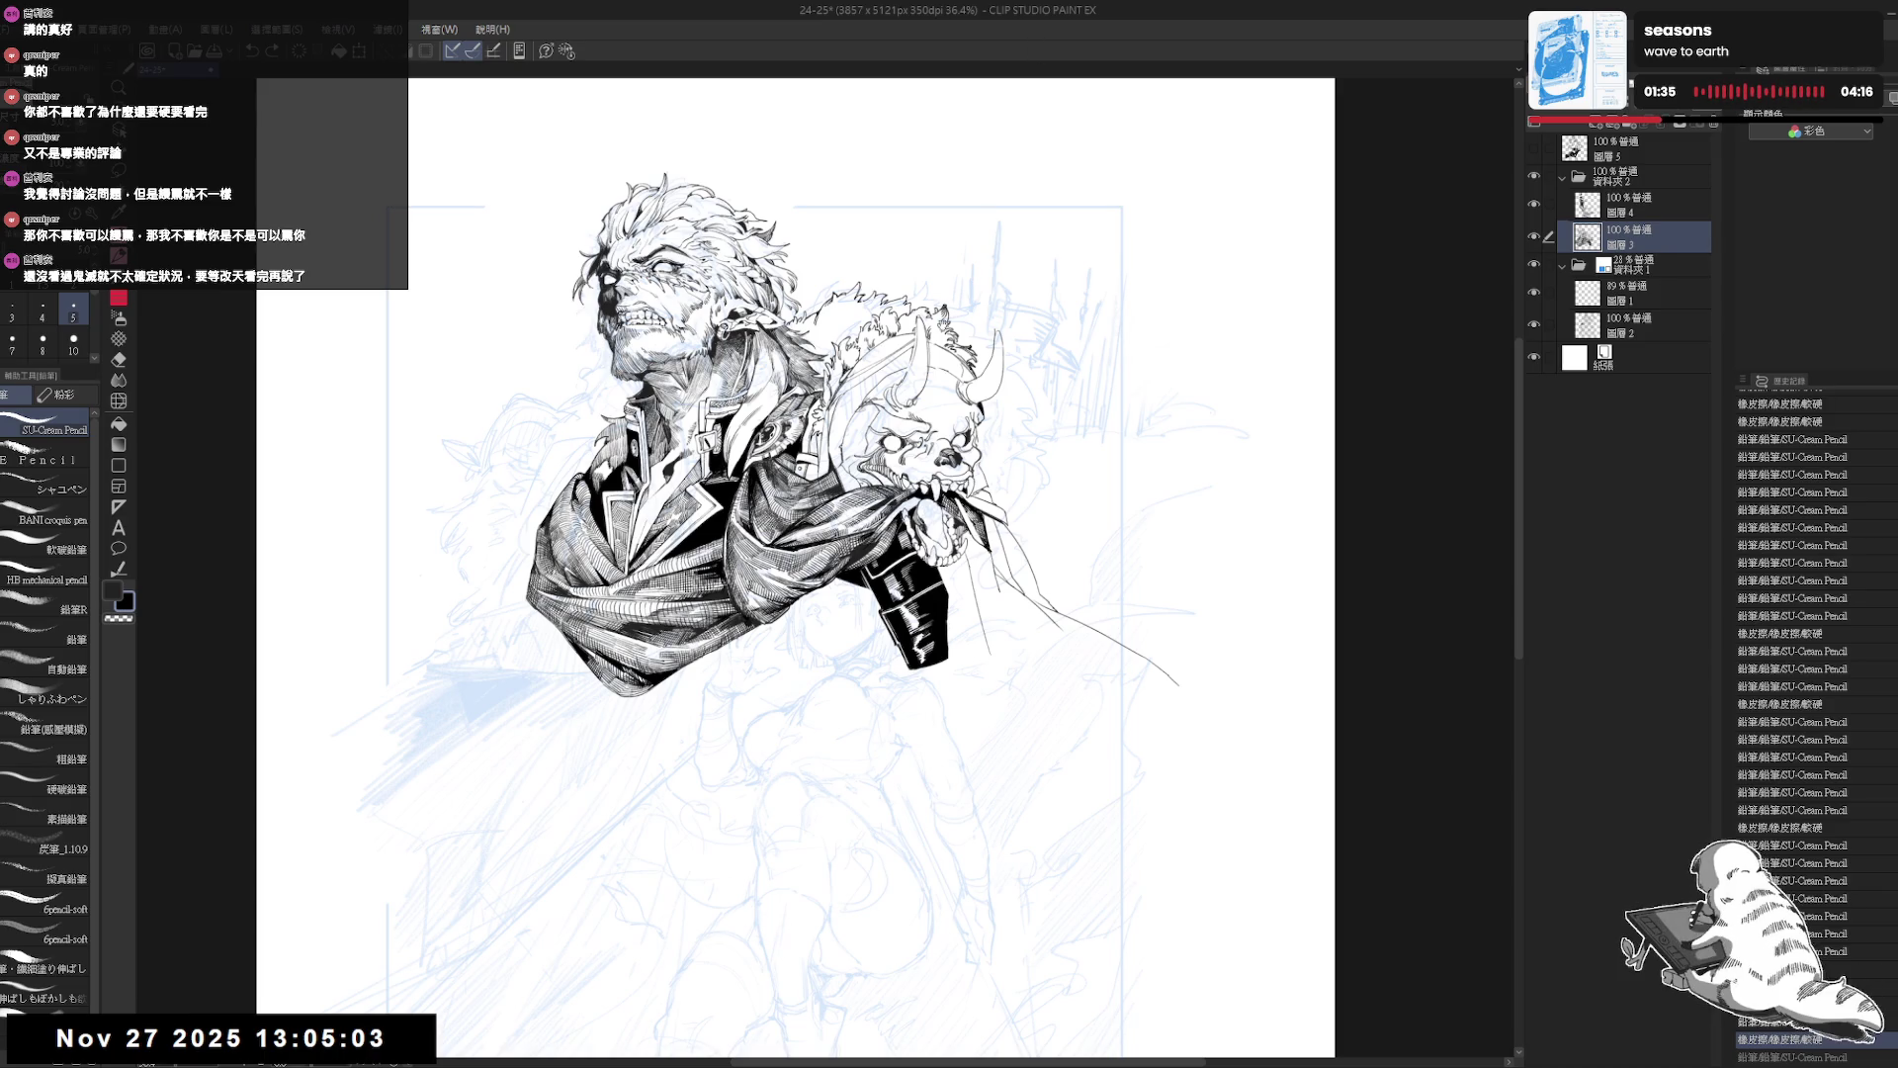
left_click_drag(816, 316, 834, 320)
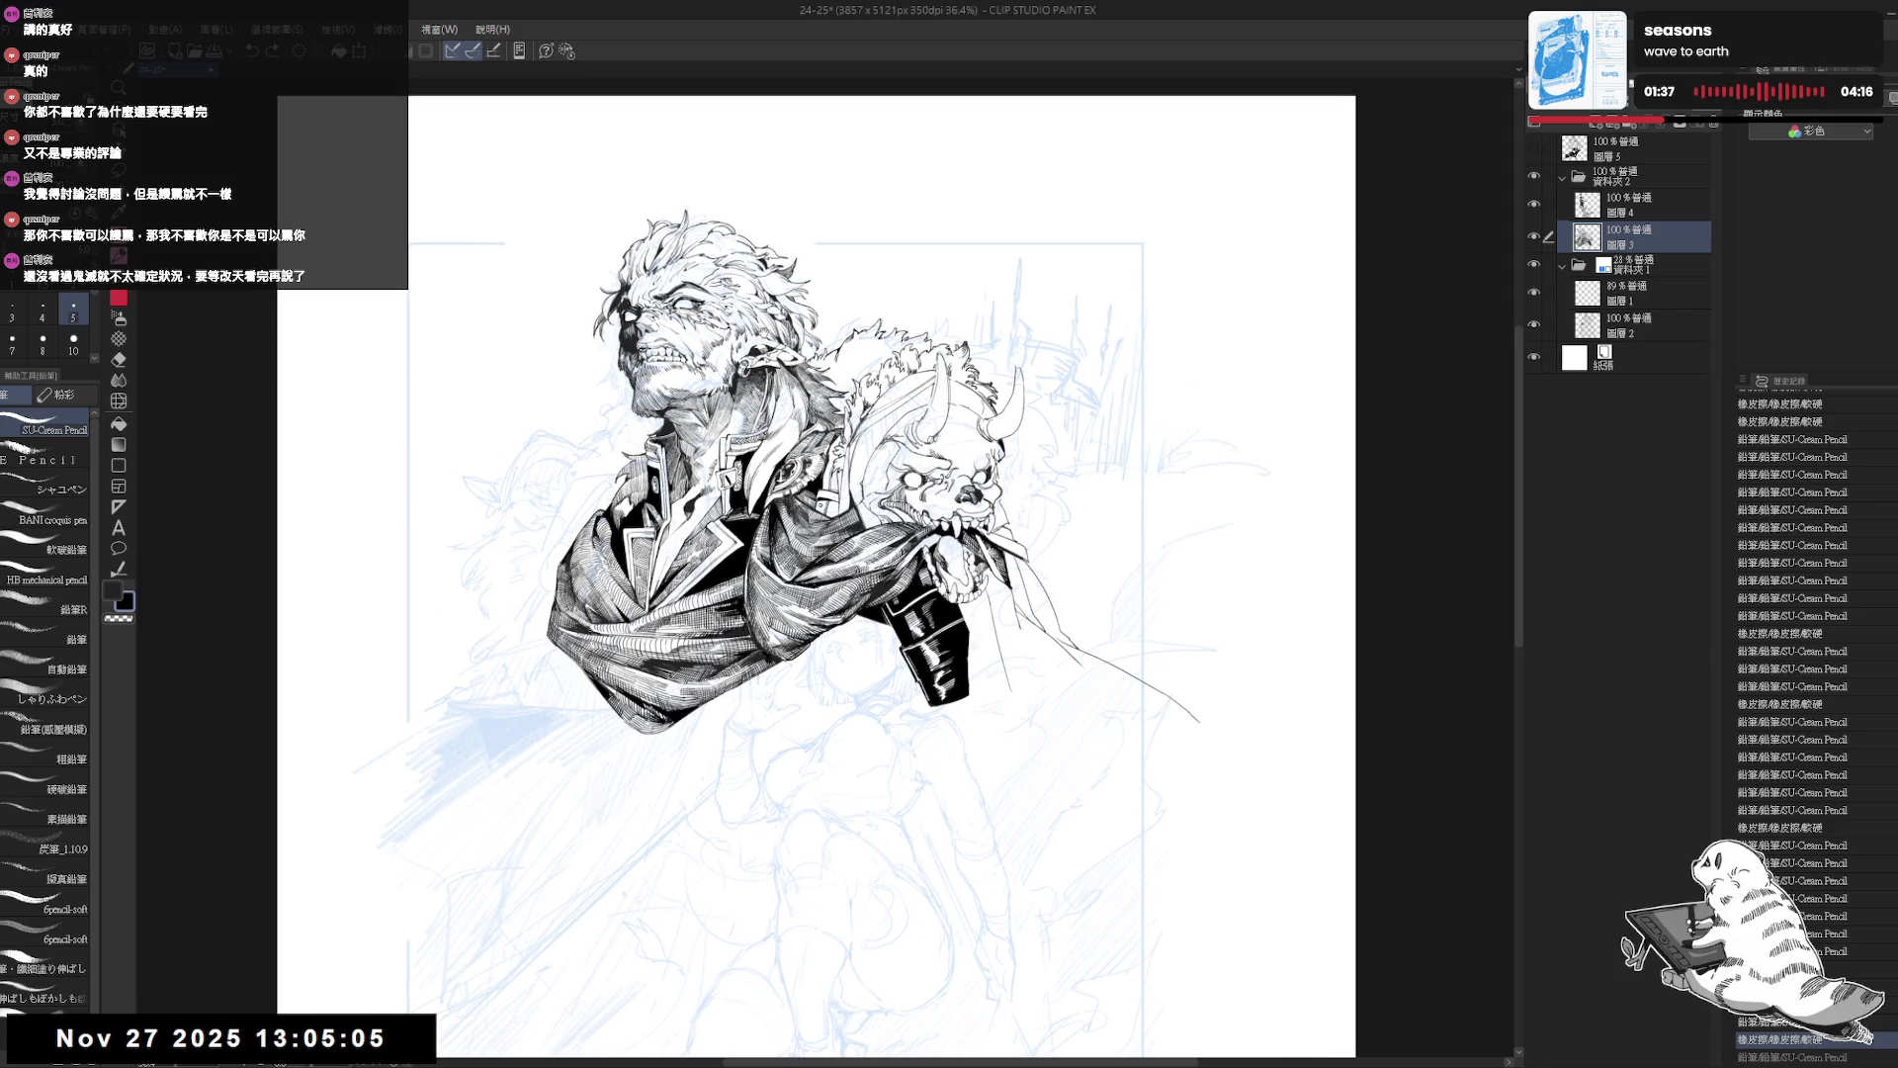
key("h")
key("h")
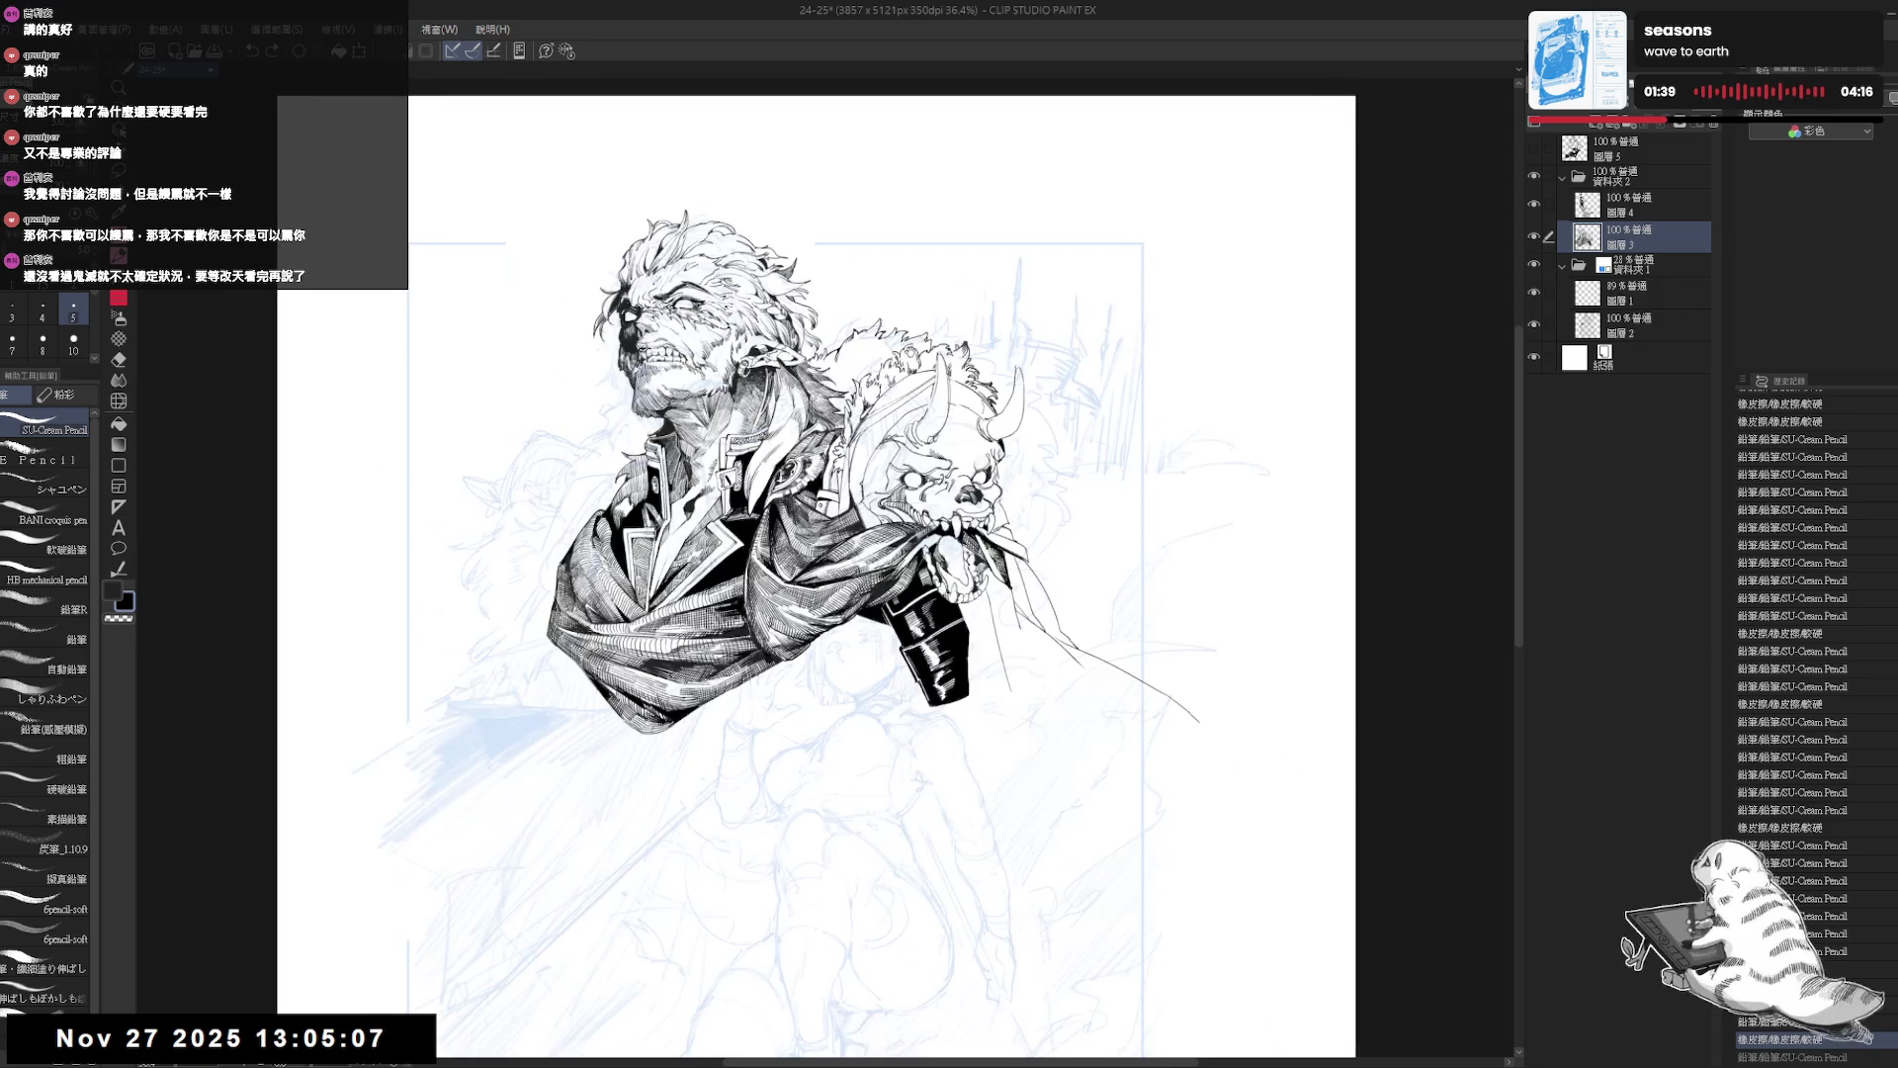
left_click_drag(940, 333, 920, 339)
scroll(798, 321, "up", 2)
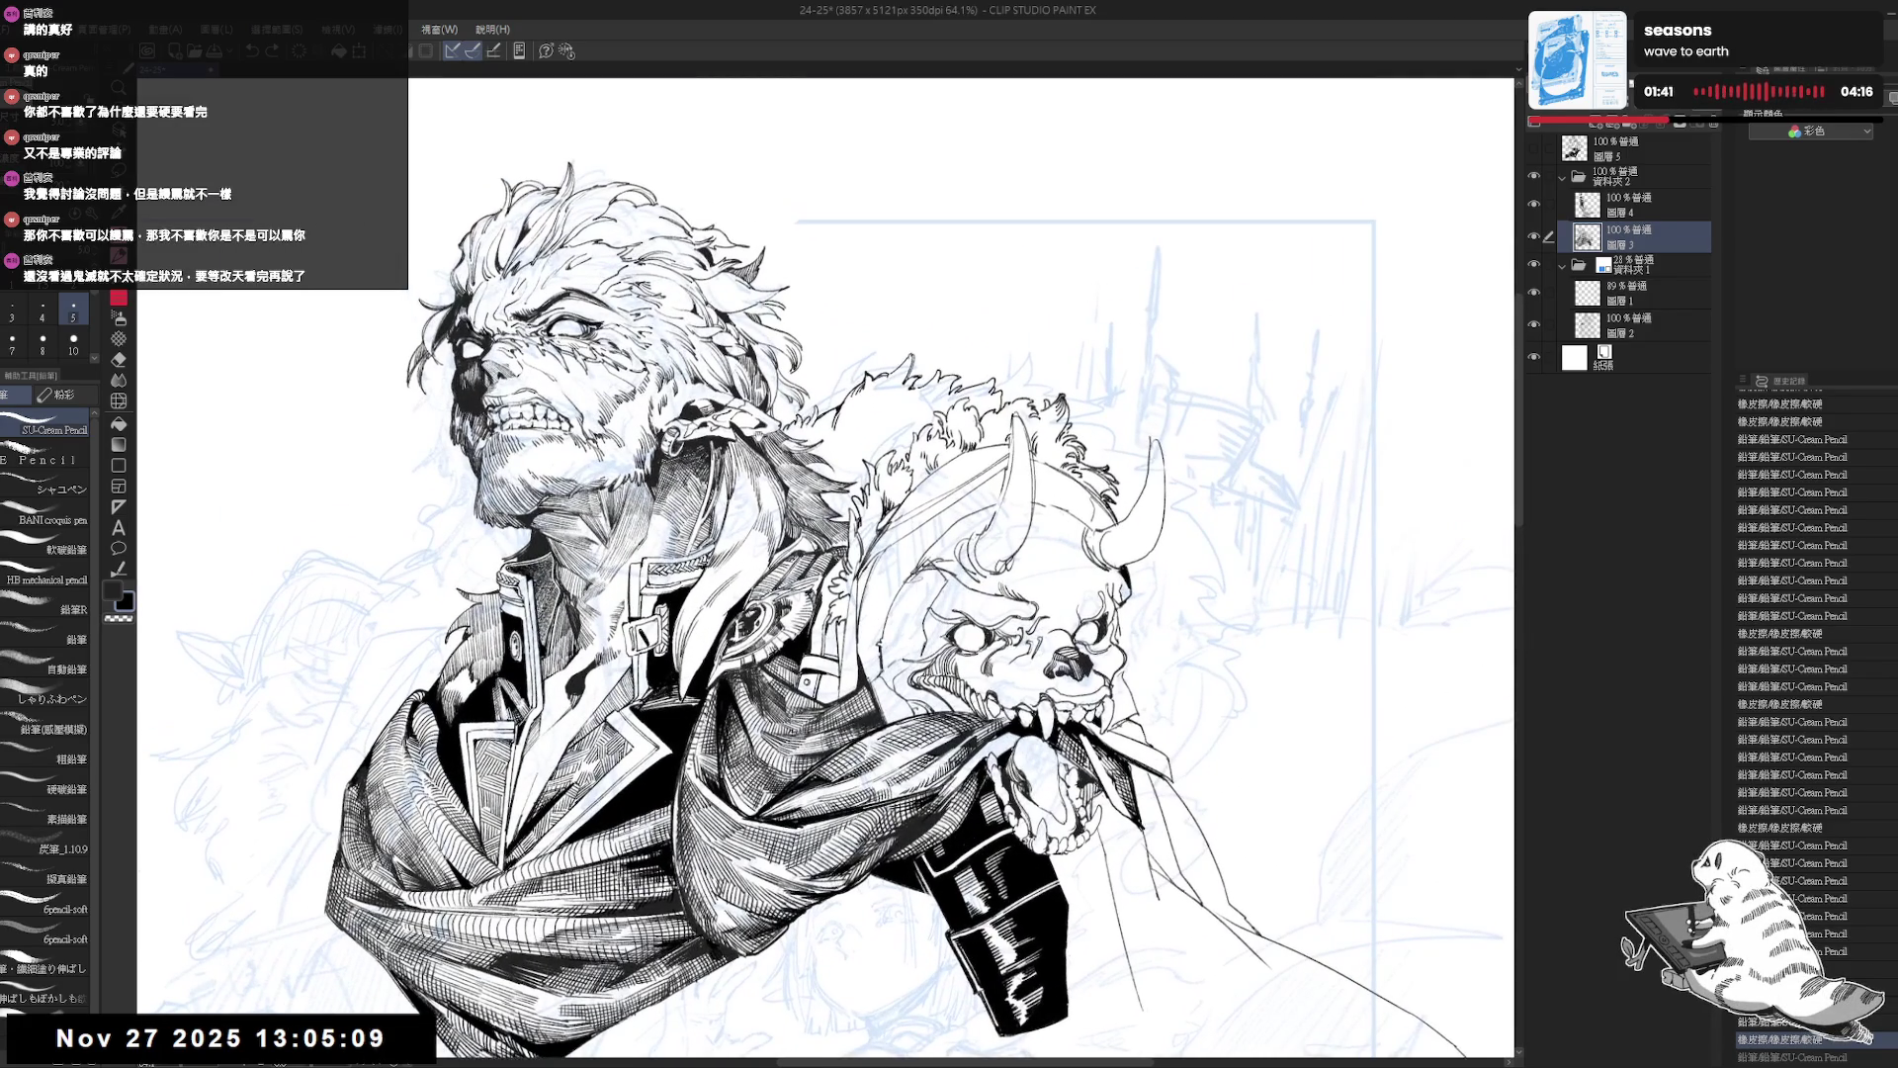
Tilt the canvas toward the fur by the man's neck, erasing stray lines and adding a pencil stroke.
mouse_move(883, 384)
left_mouse_down()
mouse_move(843, 374)
mouse_move(791, 447)
mouse_move(781, 396)
mouse_move(817, 376)
mouse_move(767, 405)
left_mouse_up()
key("r")
key("e")
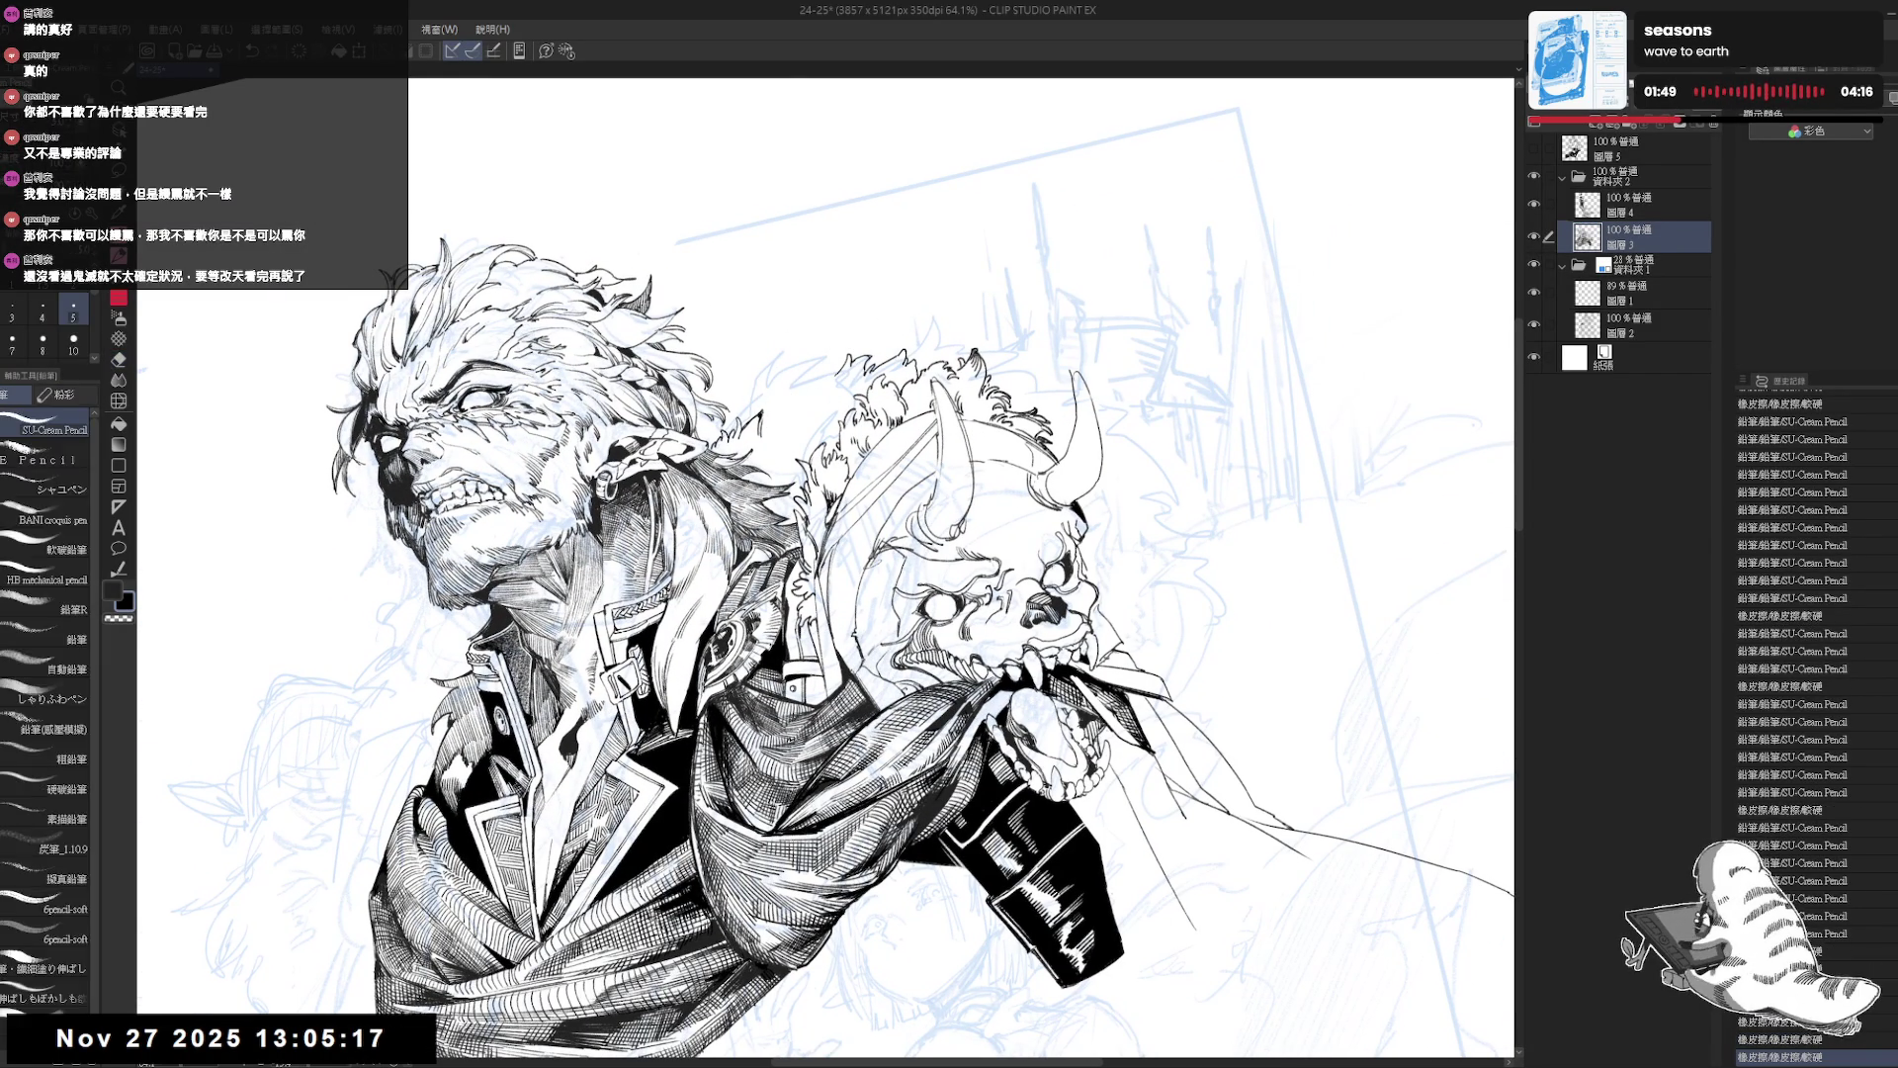
key("p")
left_click(376, 1038)
left_click_drag(1087, 396, 1139, 549)
left_click_drag(855, 543, 835, 594)
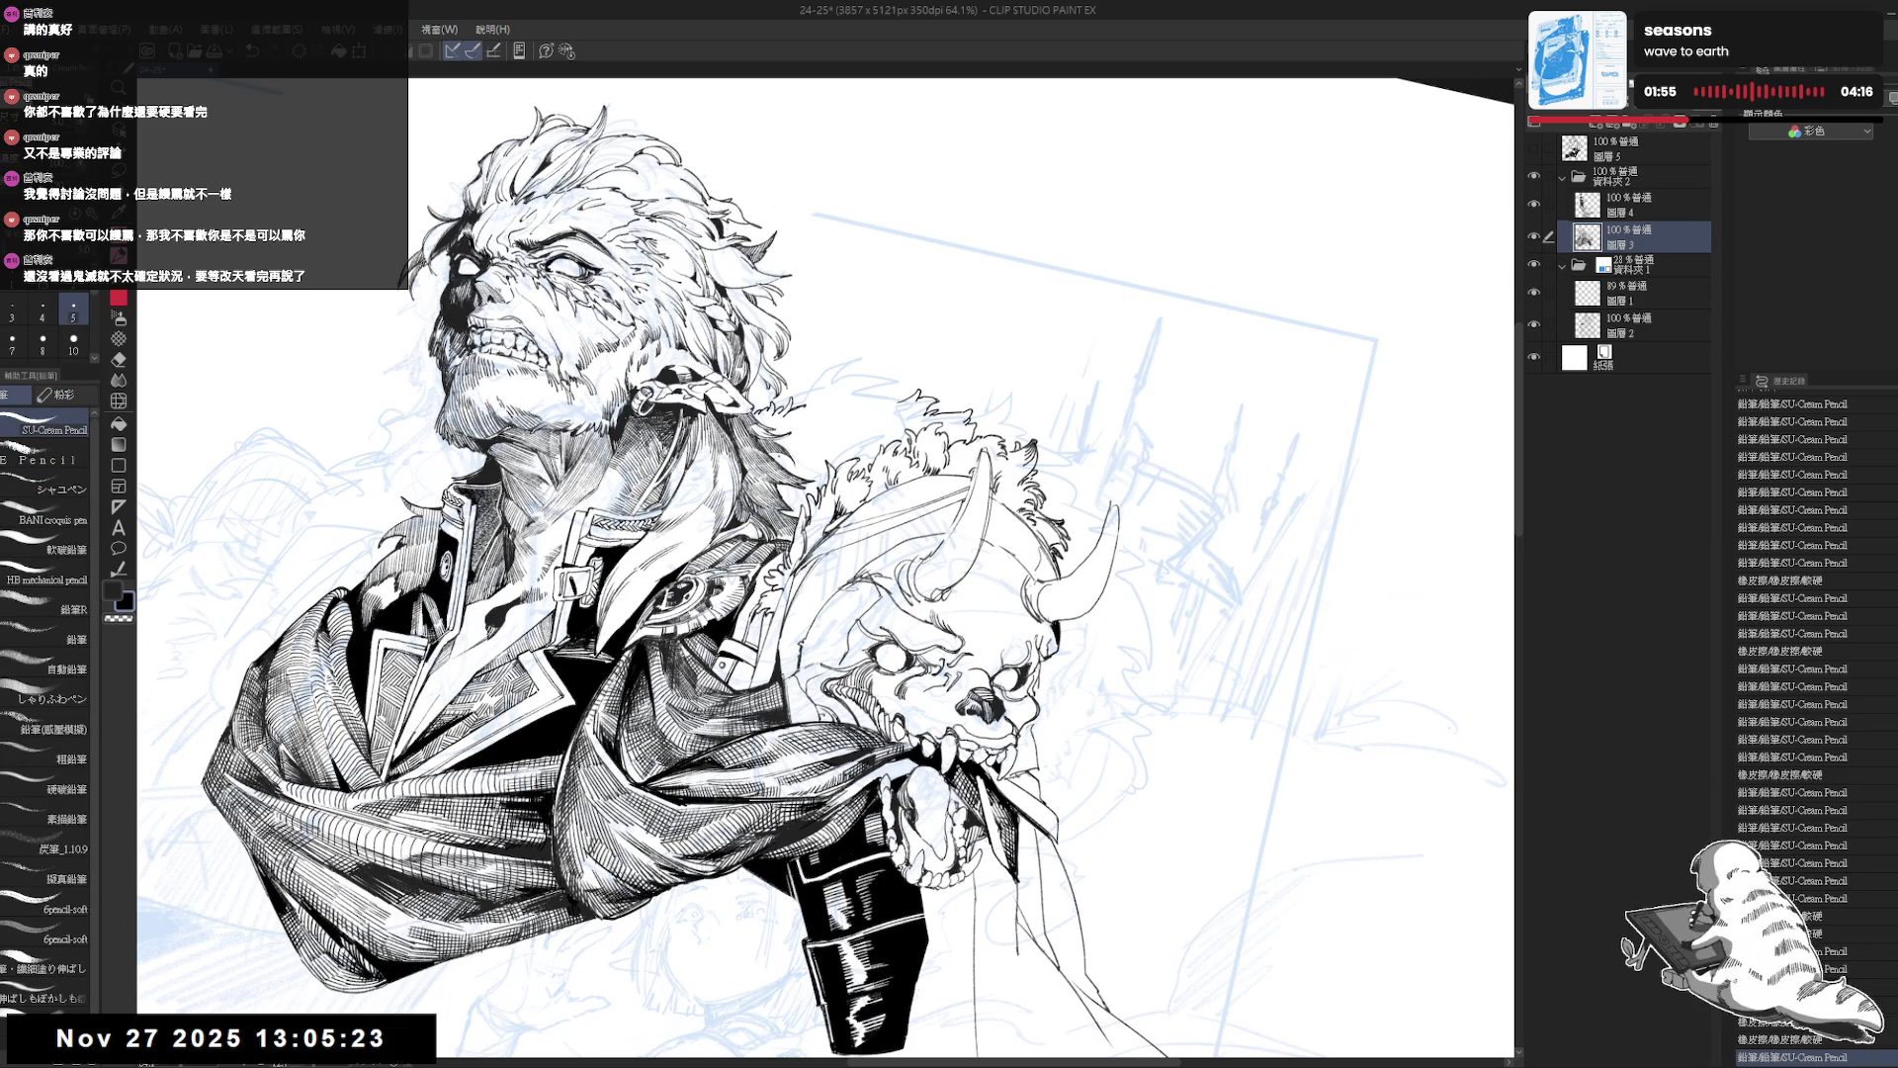
Redo the undone erase and pencil strokes in the fur, checking the view mirrored.
key("ctrl+y")
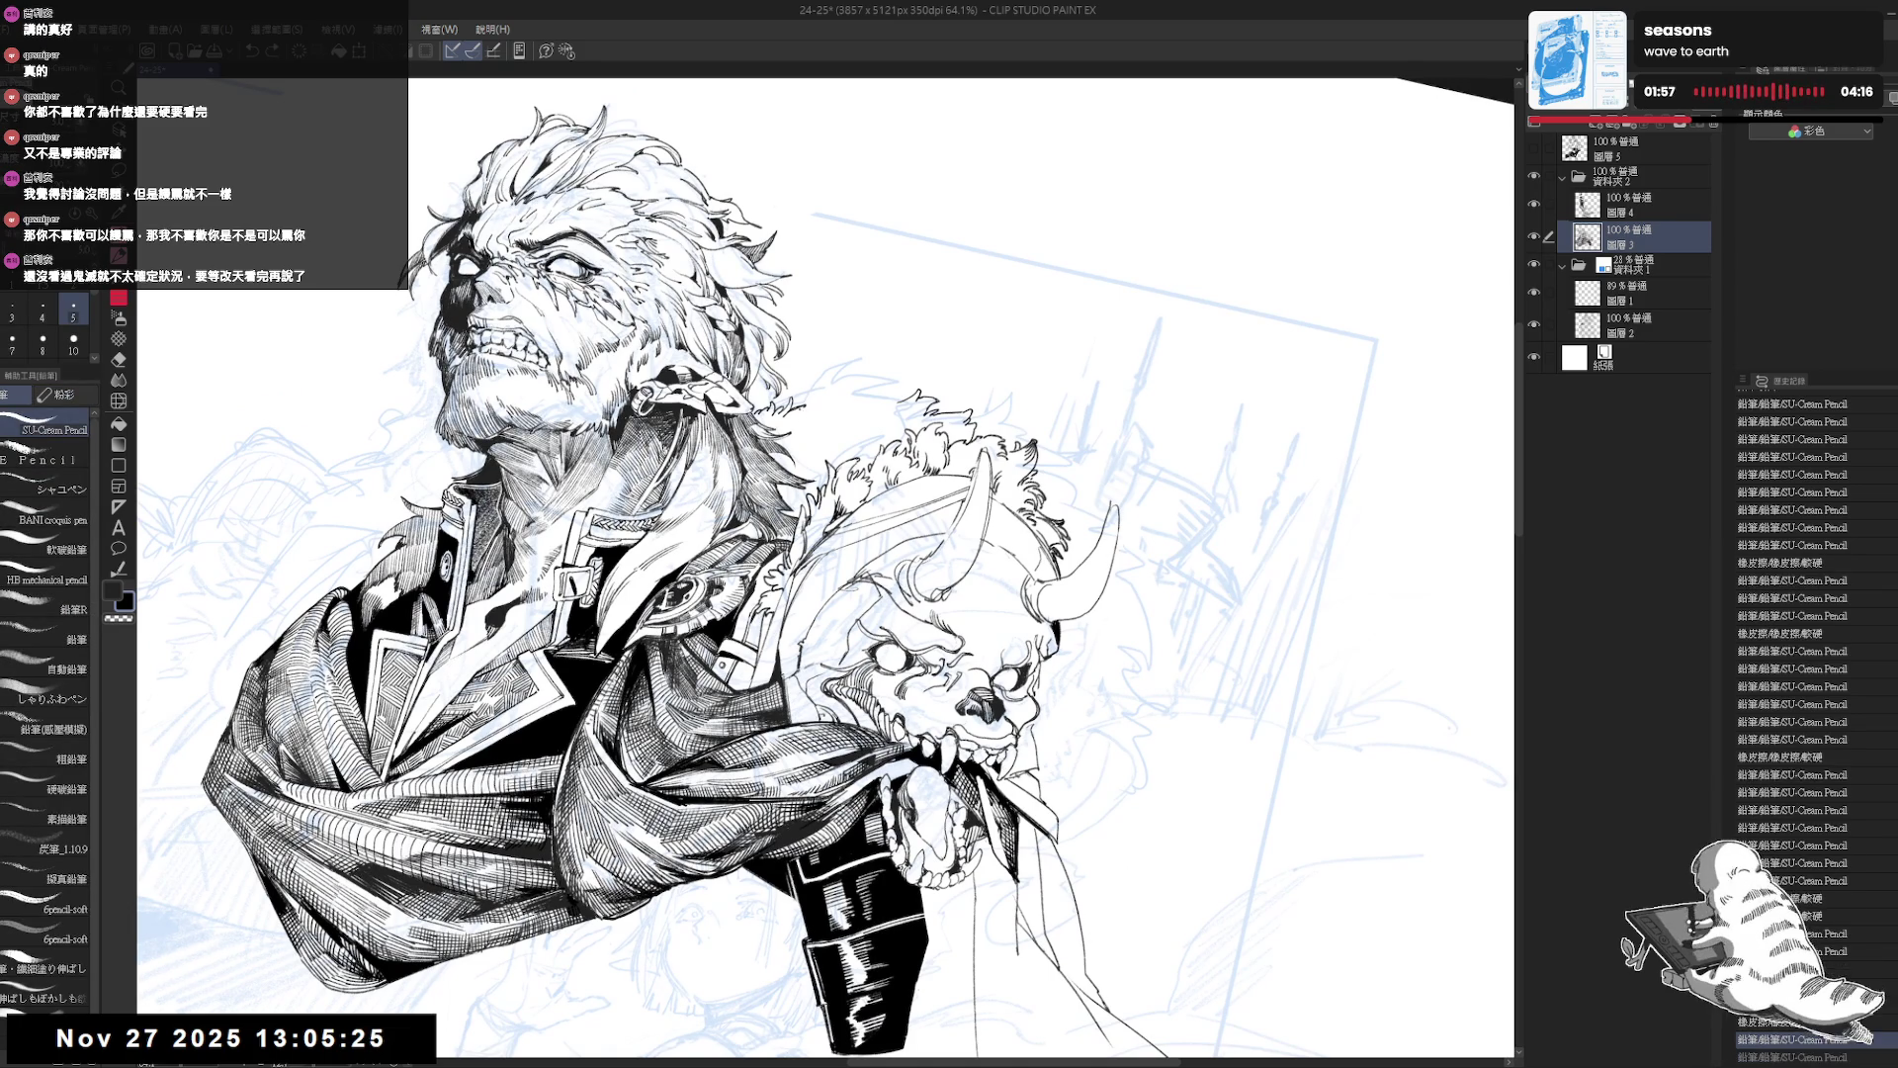
key("ctrl+y")
key("ctrl+y")
key("ctrl+y")
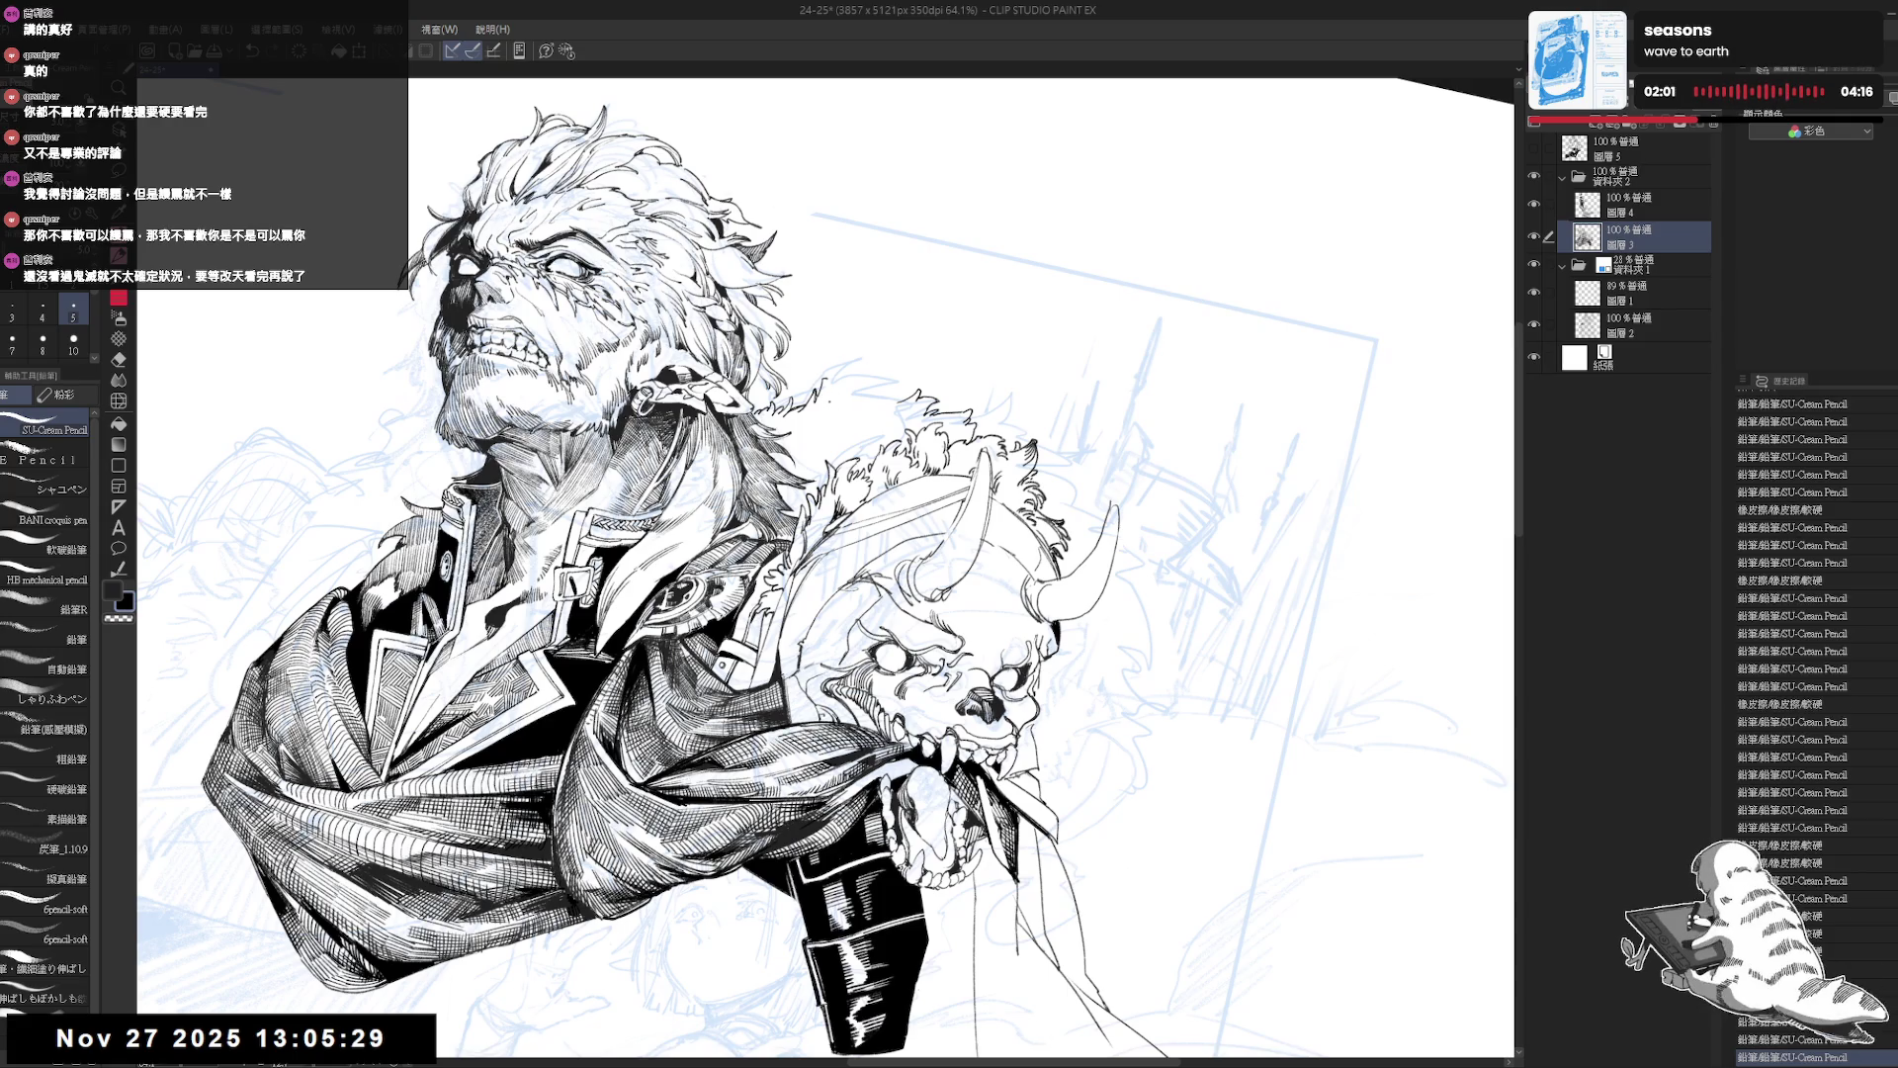
key("ctrl+y")
key("ctrl+y")
key("ctrl+y")
key("ctrl+y")
key("ctrl+y")
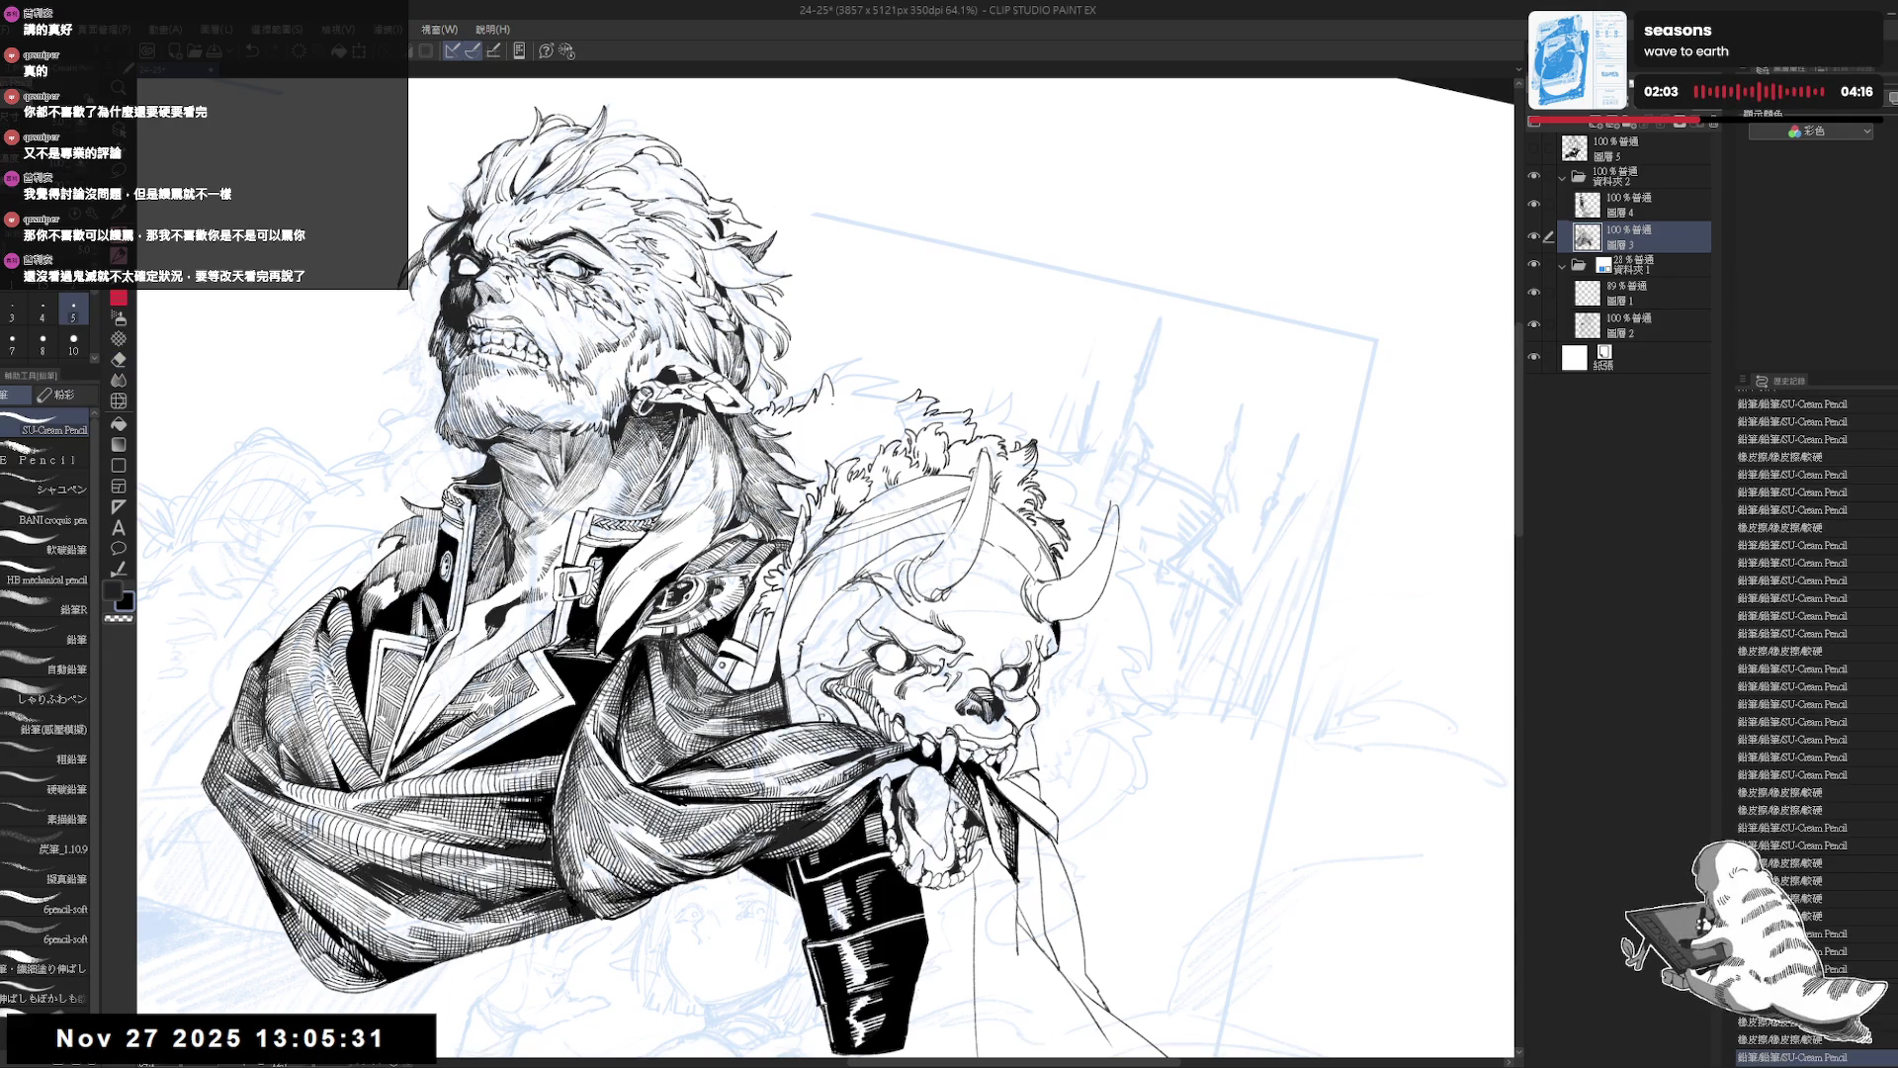
key("ctrl+y")
key("ctrl+y")
key("ctrl+y")
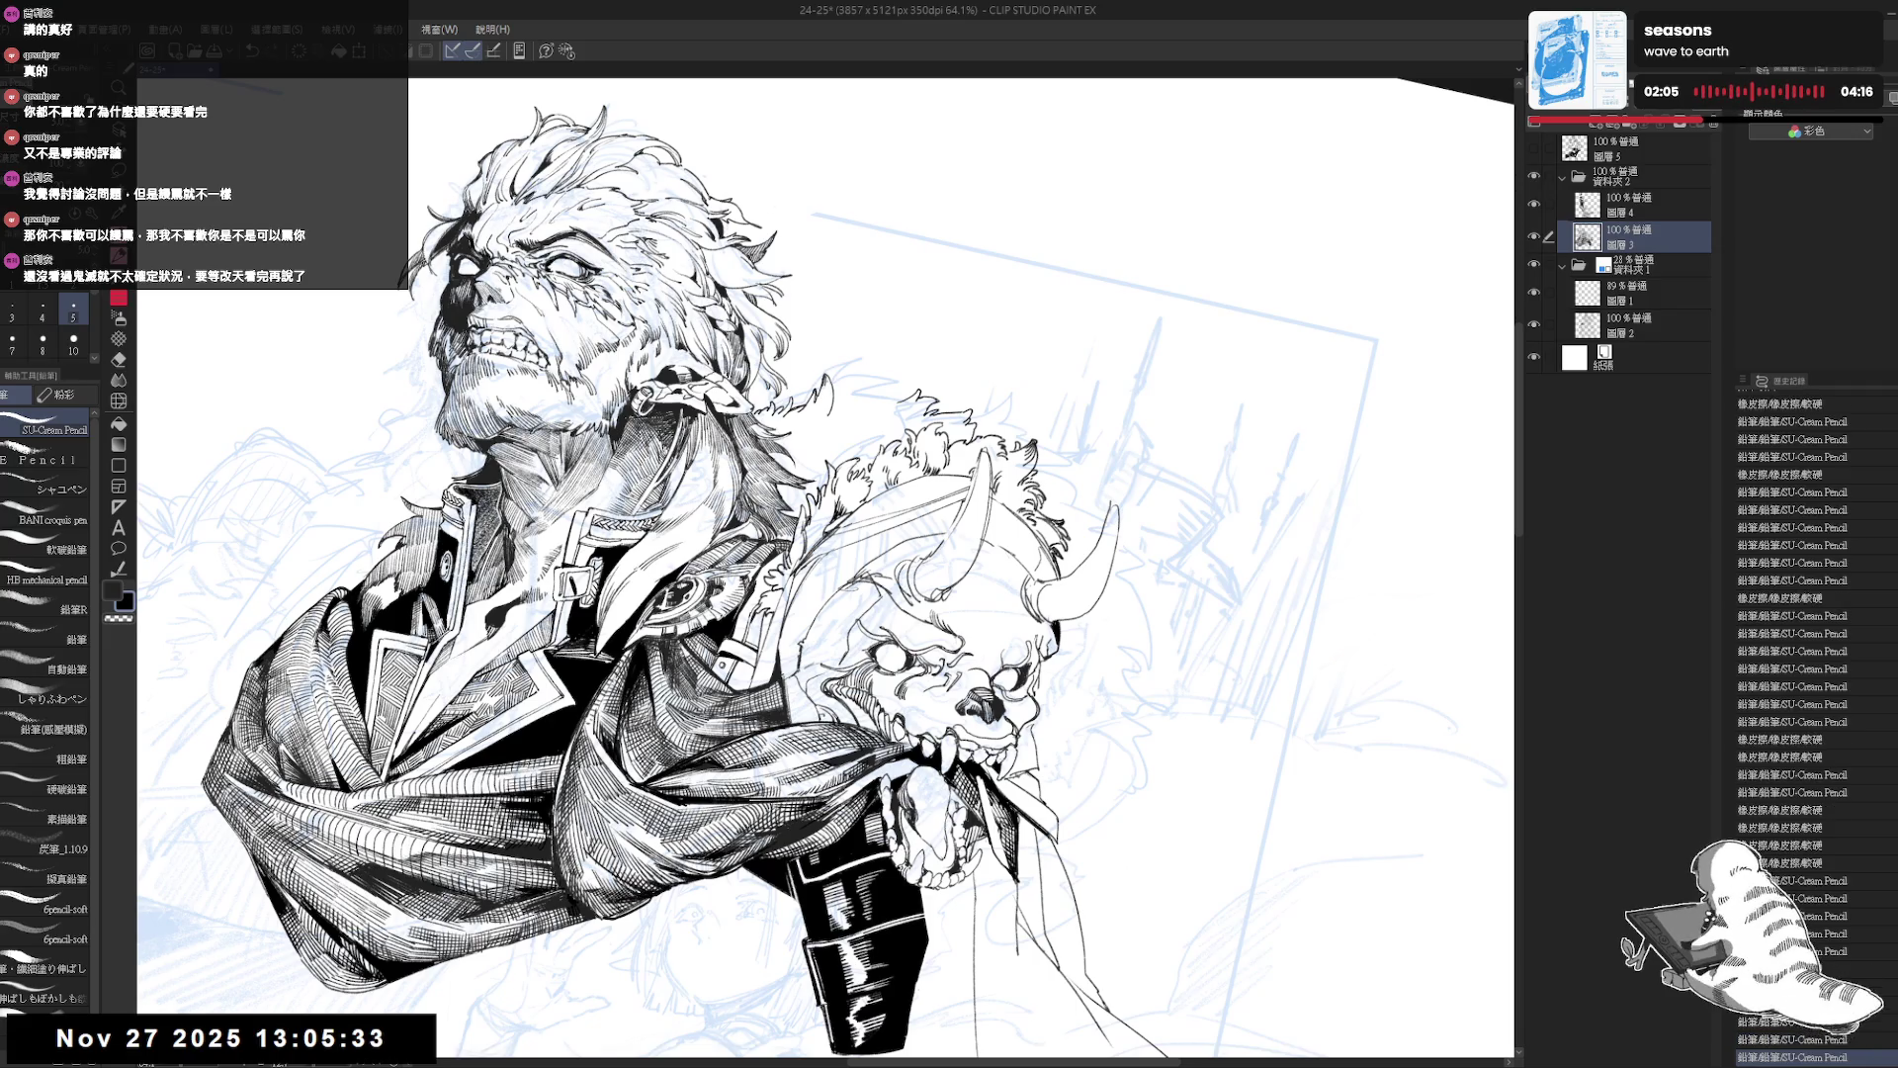
key("h")
key("ctrl+y")
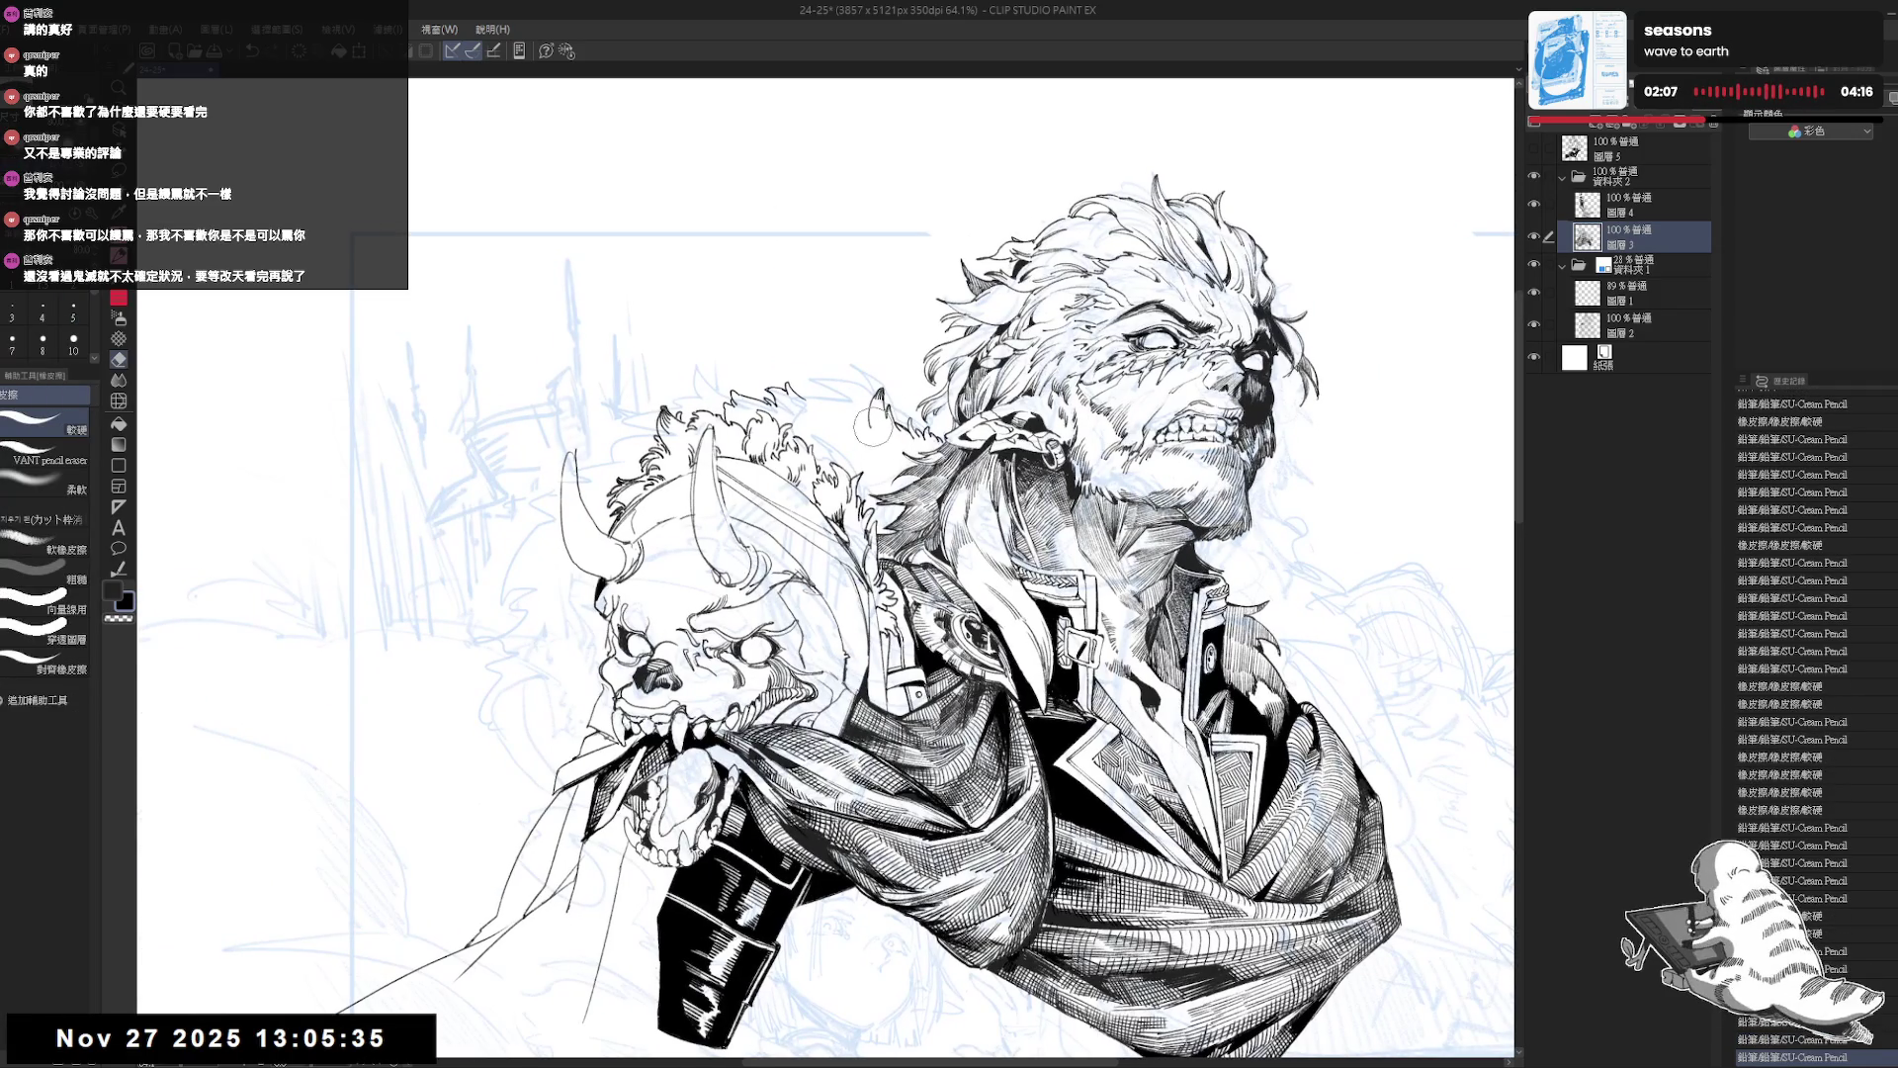
key("ctrl+y")
key("ctrl+y")
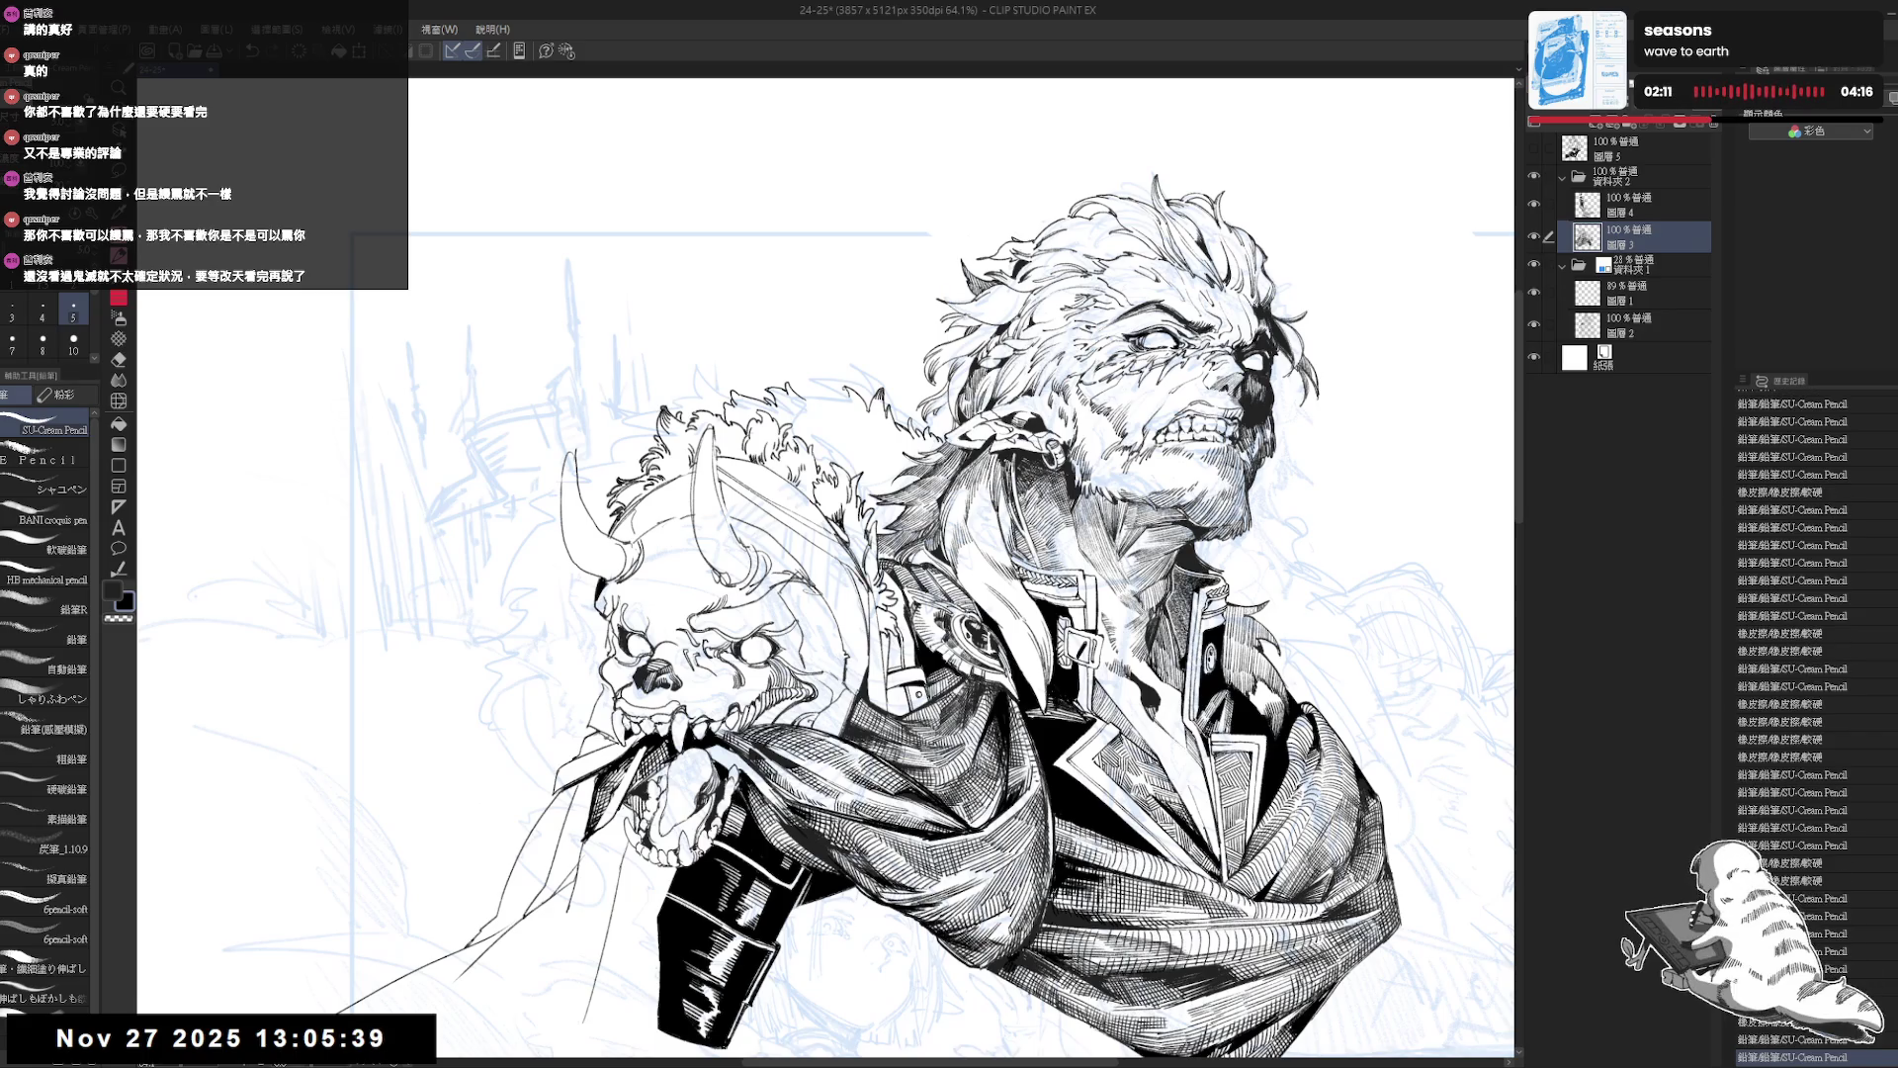
Redo the remaining erased and pencil strokes around the hair, then straighten the rotation and mirror the view.
key("ctrl+y")
key("ctrl+y")
key("ctrl+y")
key("ctrl+y")
key("ctrl+y")
key("ctrl+y")
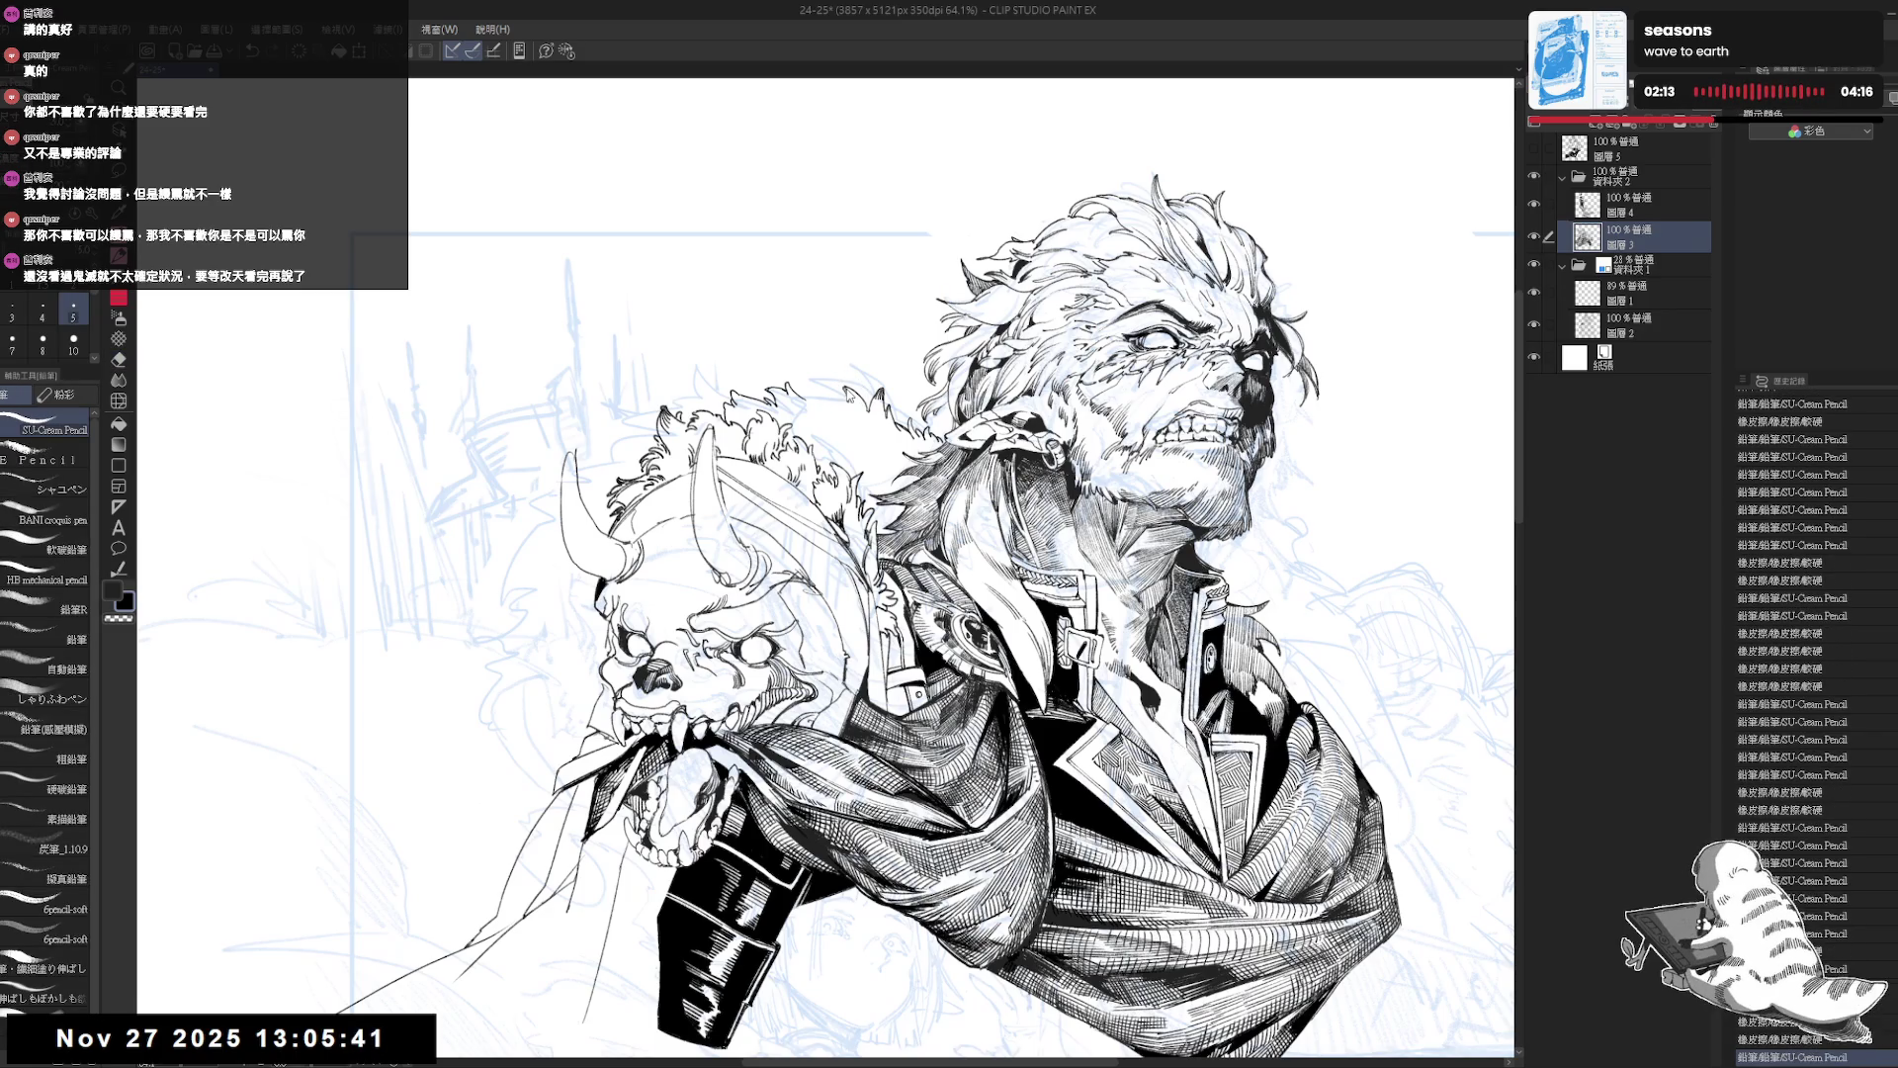
key("minus")
key("minus")
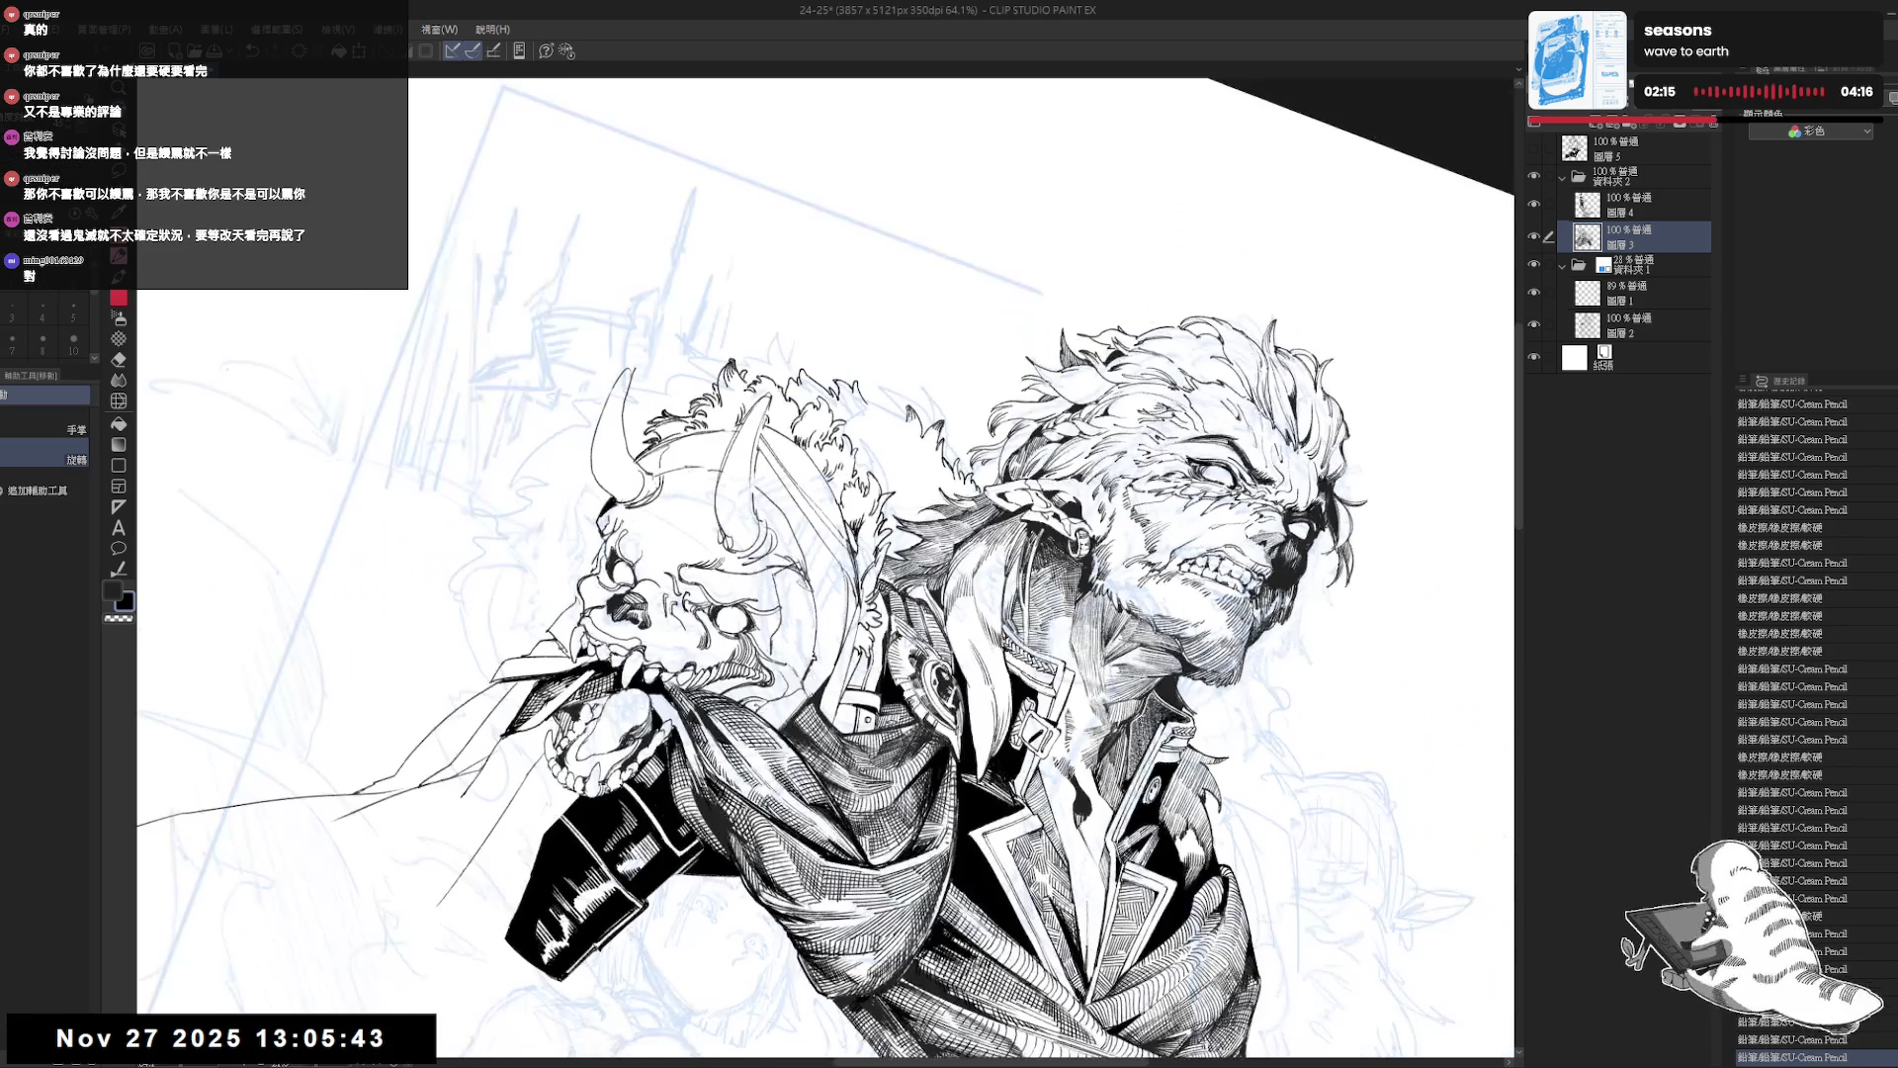
key("ctrl+y")
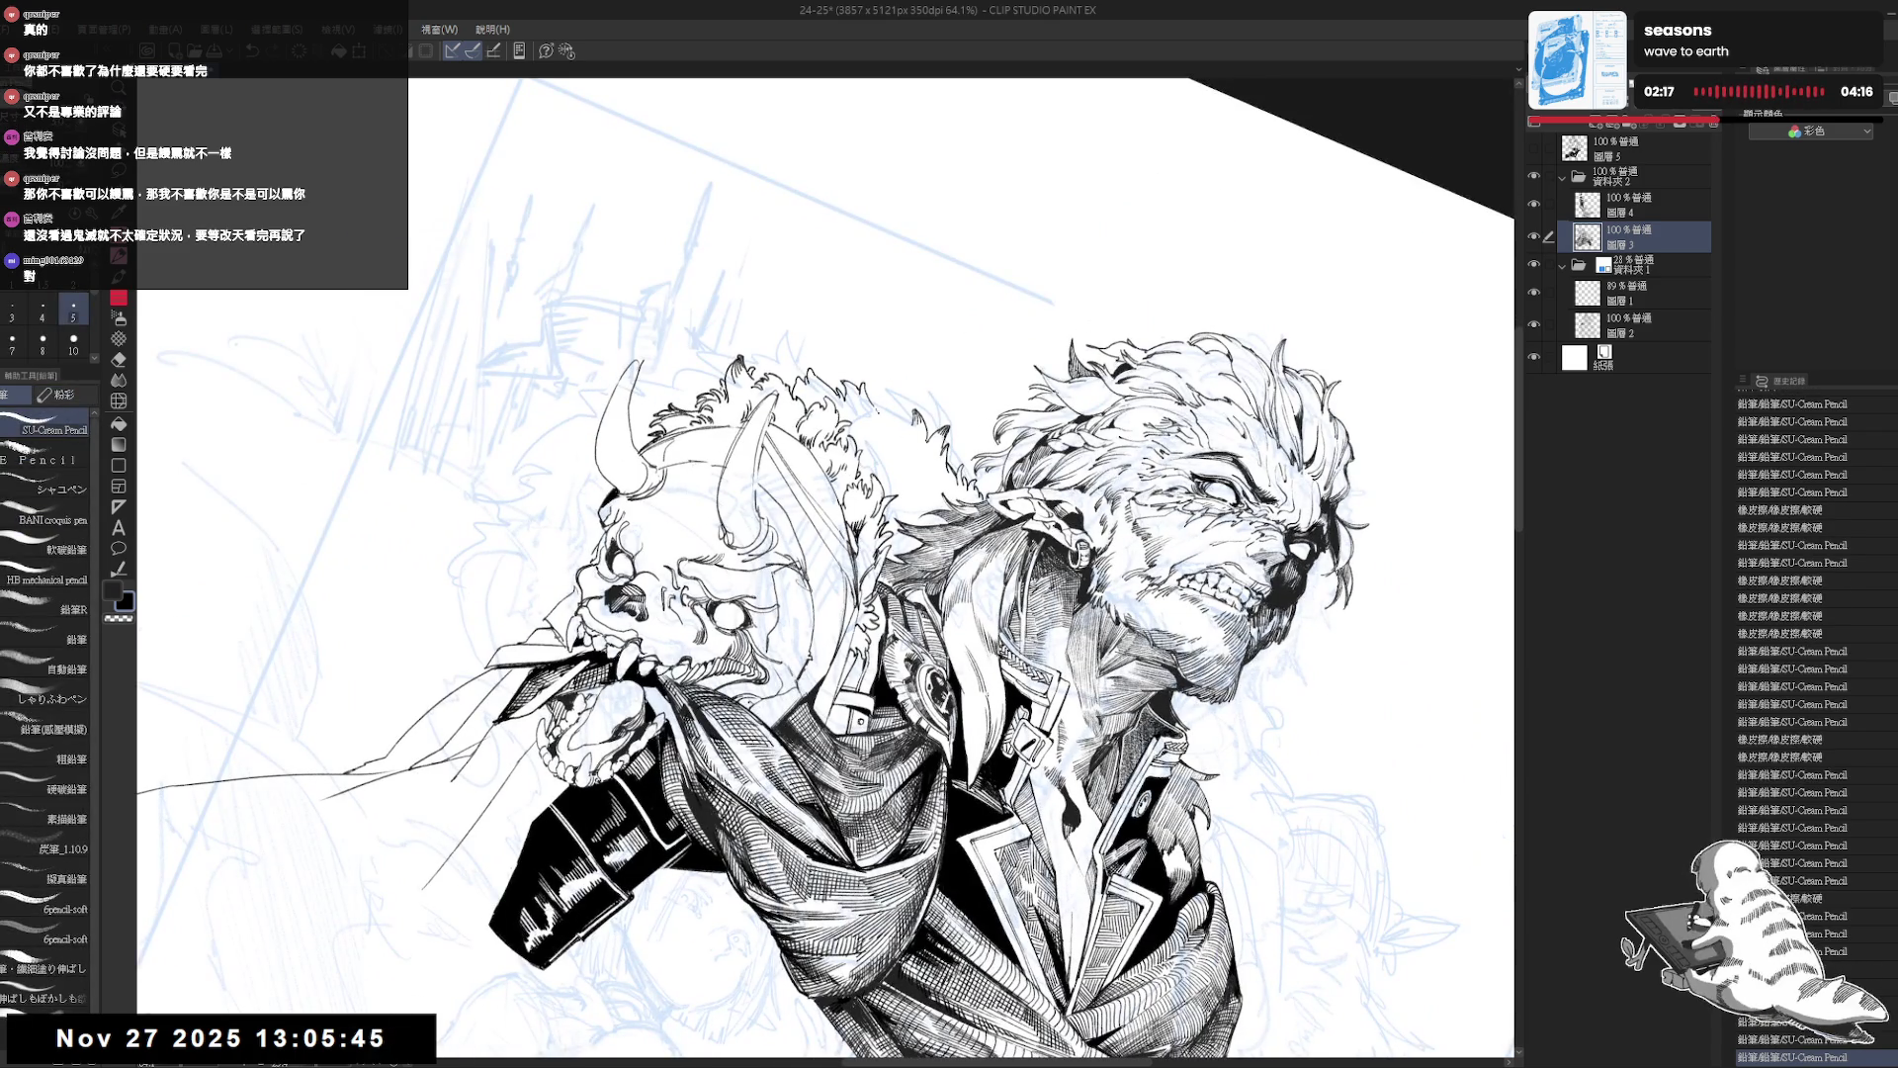
key("ctrl+y")
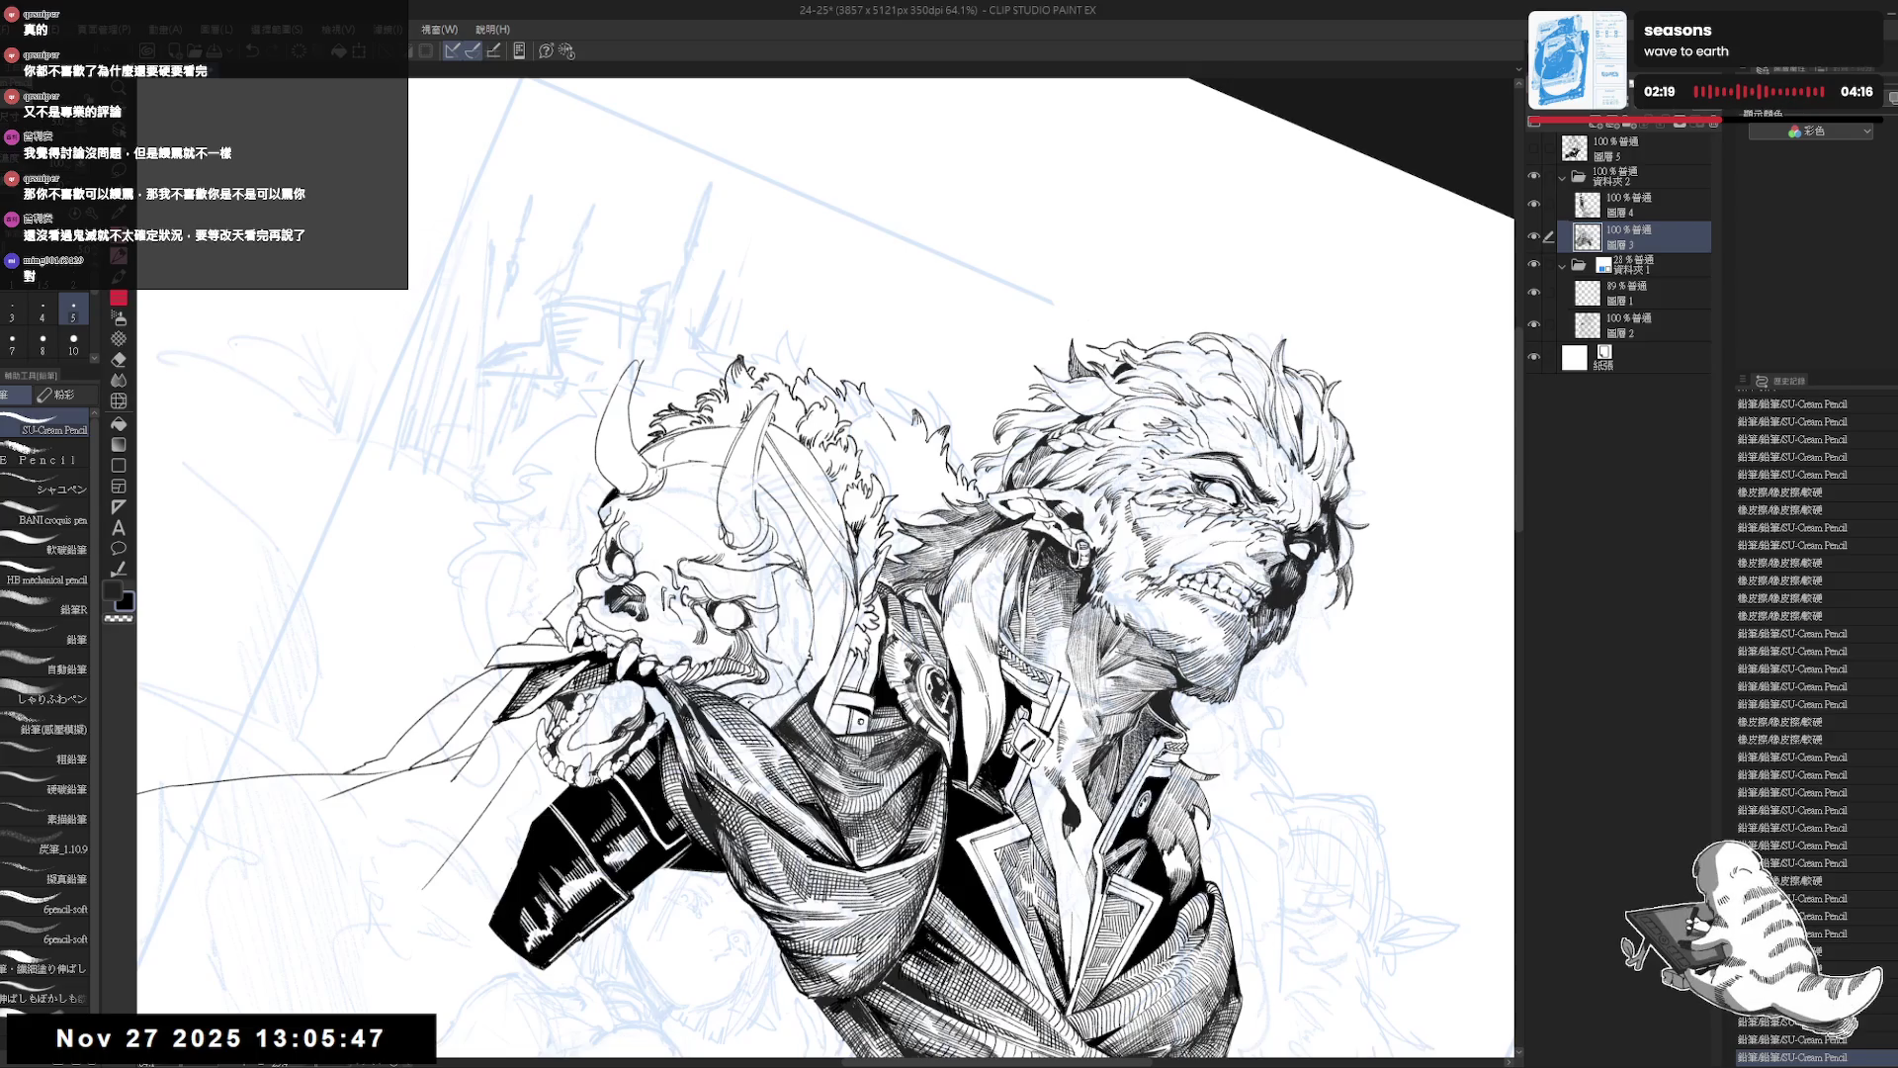
key("ctrl+y")
key("ctrl+y")
key("ctrl+y")
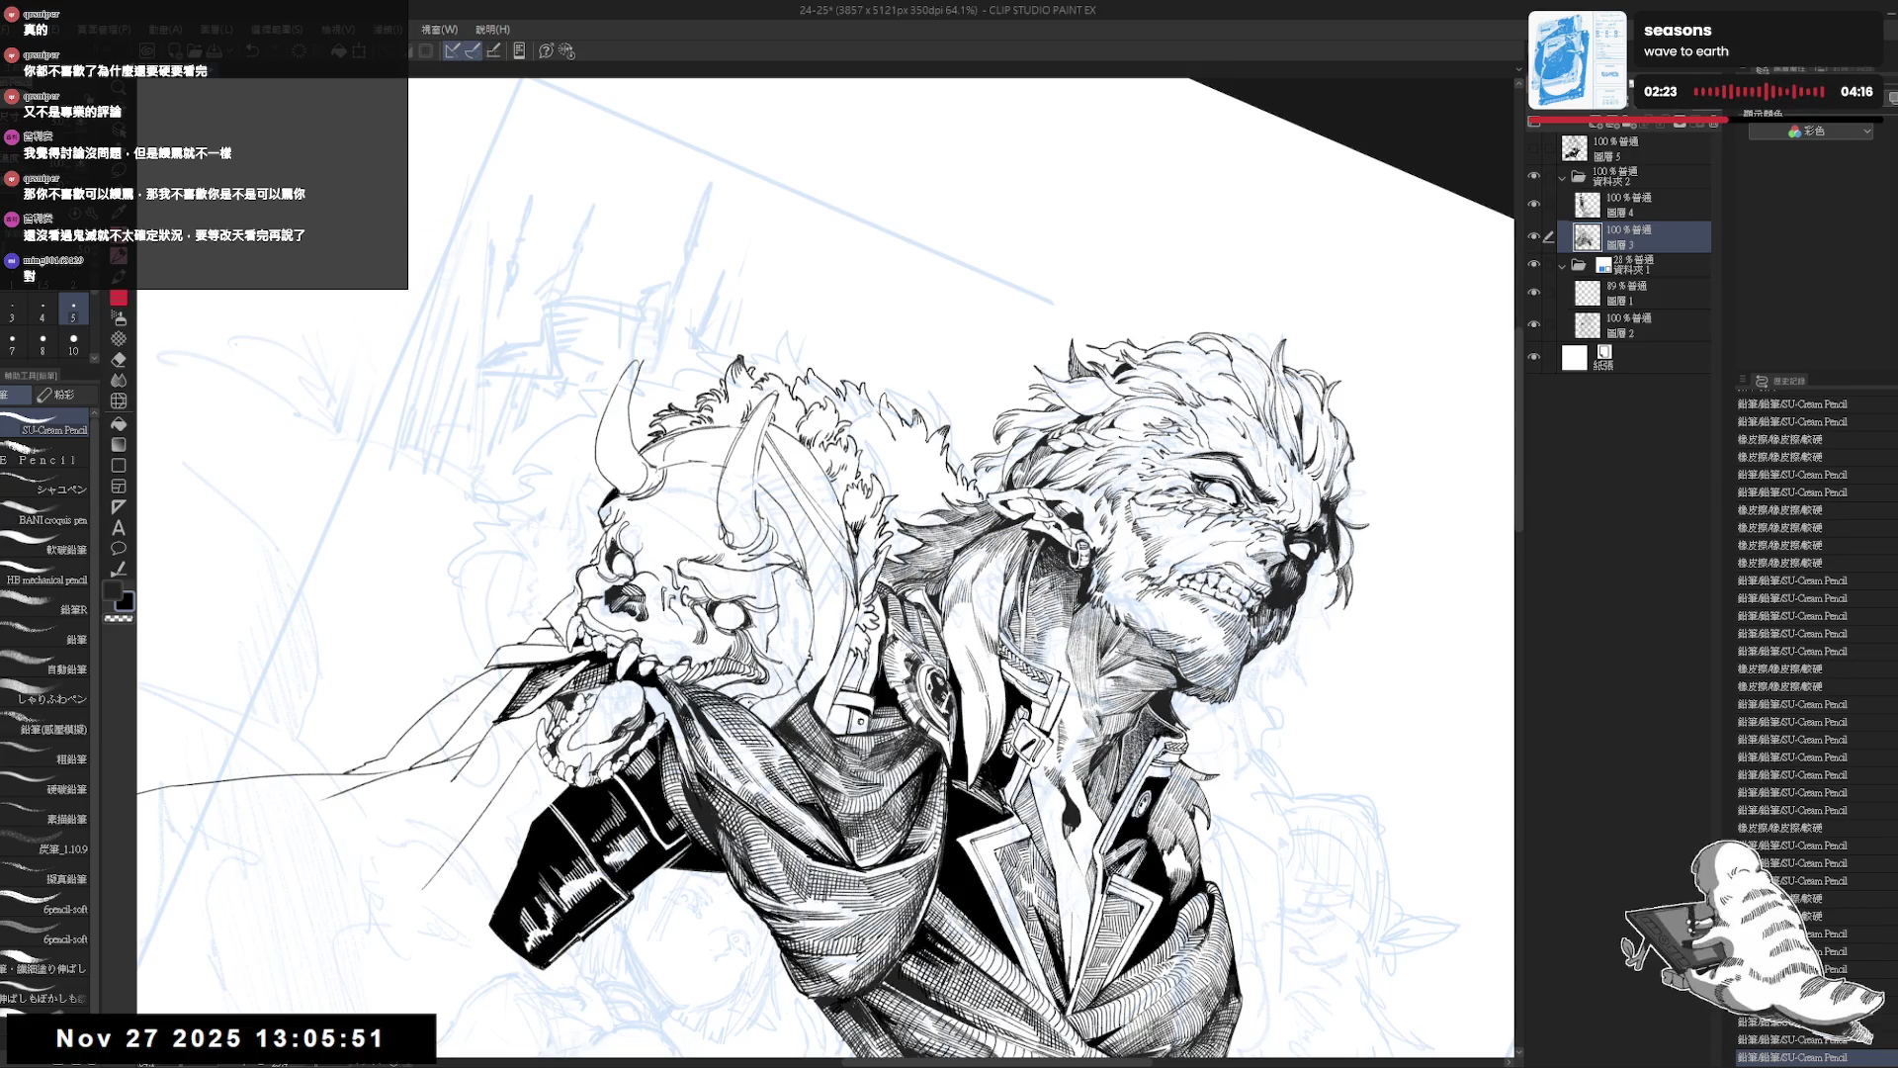
key("ctrl+@")
key("h")
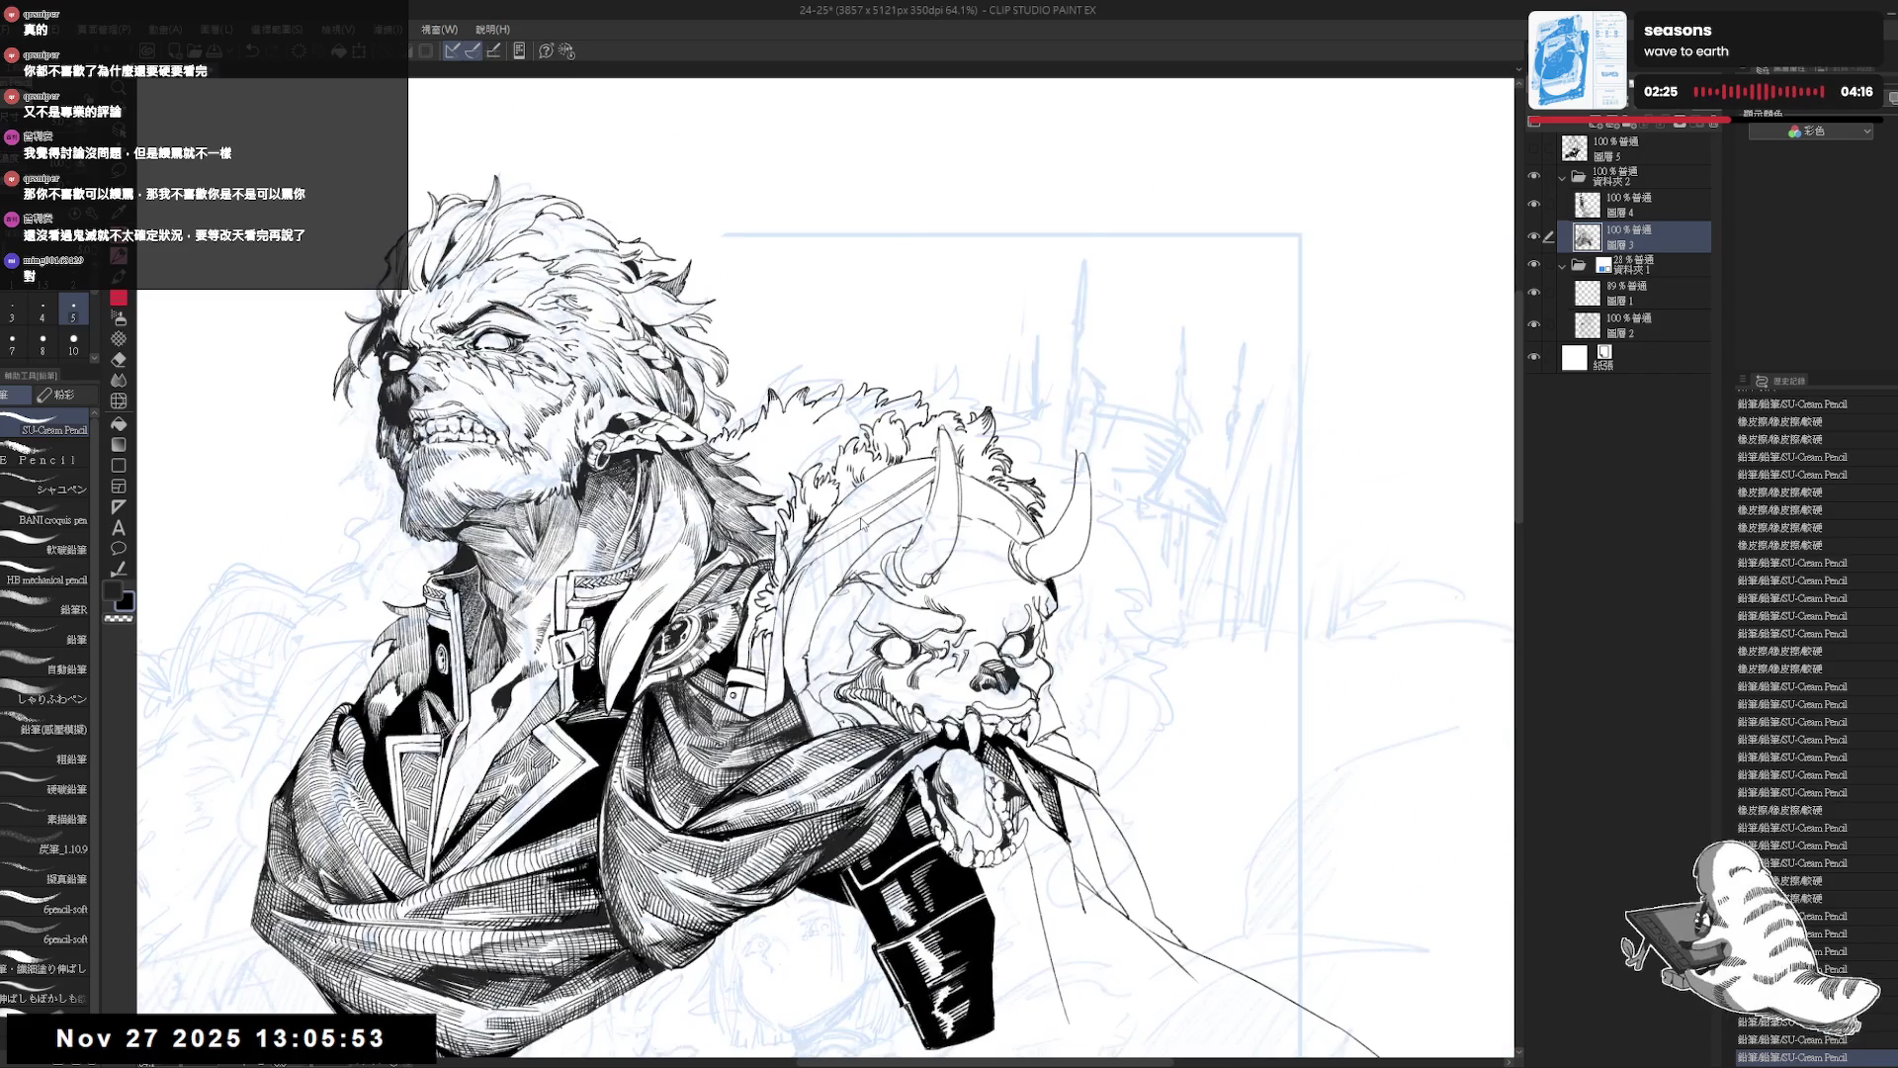
key("h")
key("ctrl+minus")
key("ctrl+minus")
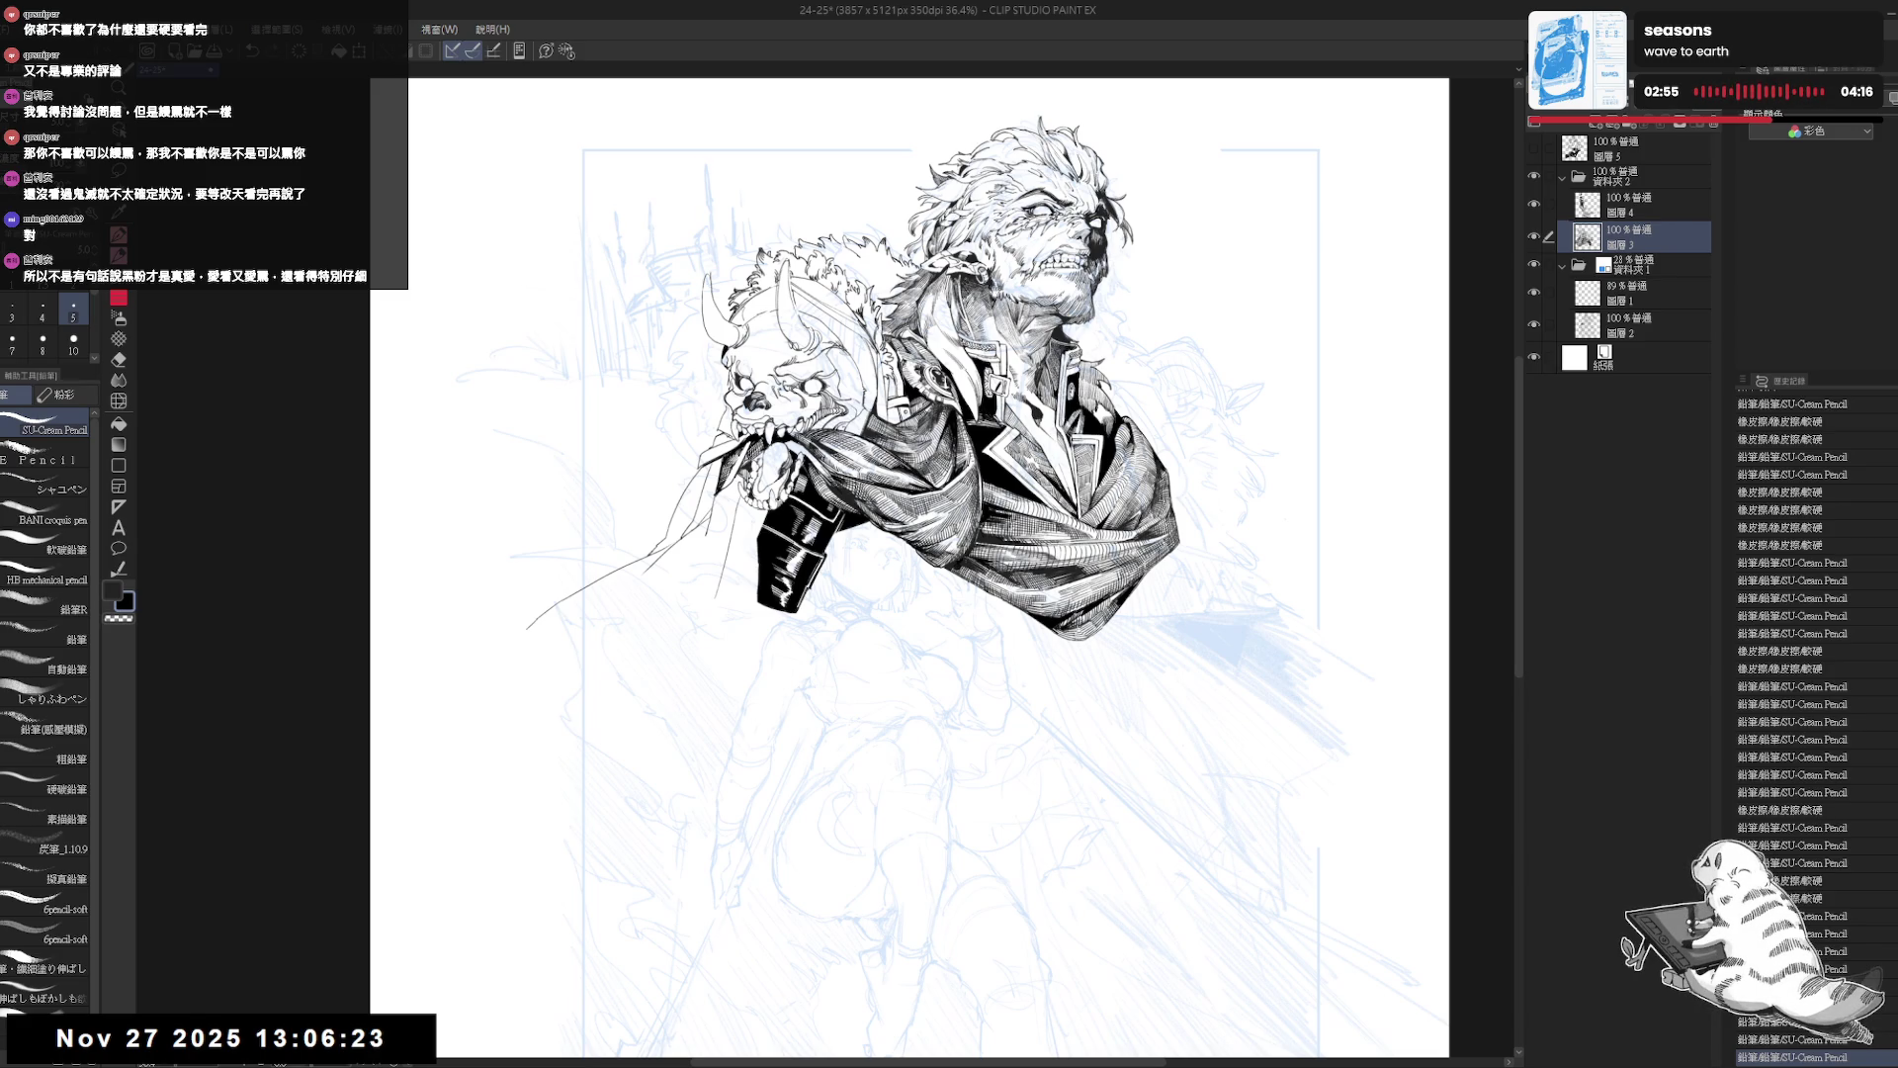
scroll(929, 554, "up", 2)
scroll(949, 509, "up", 1)
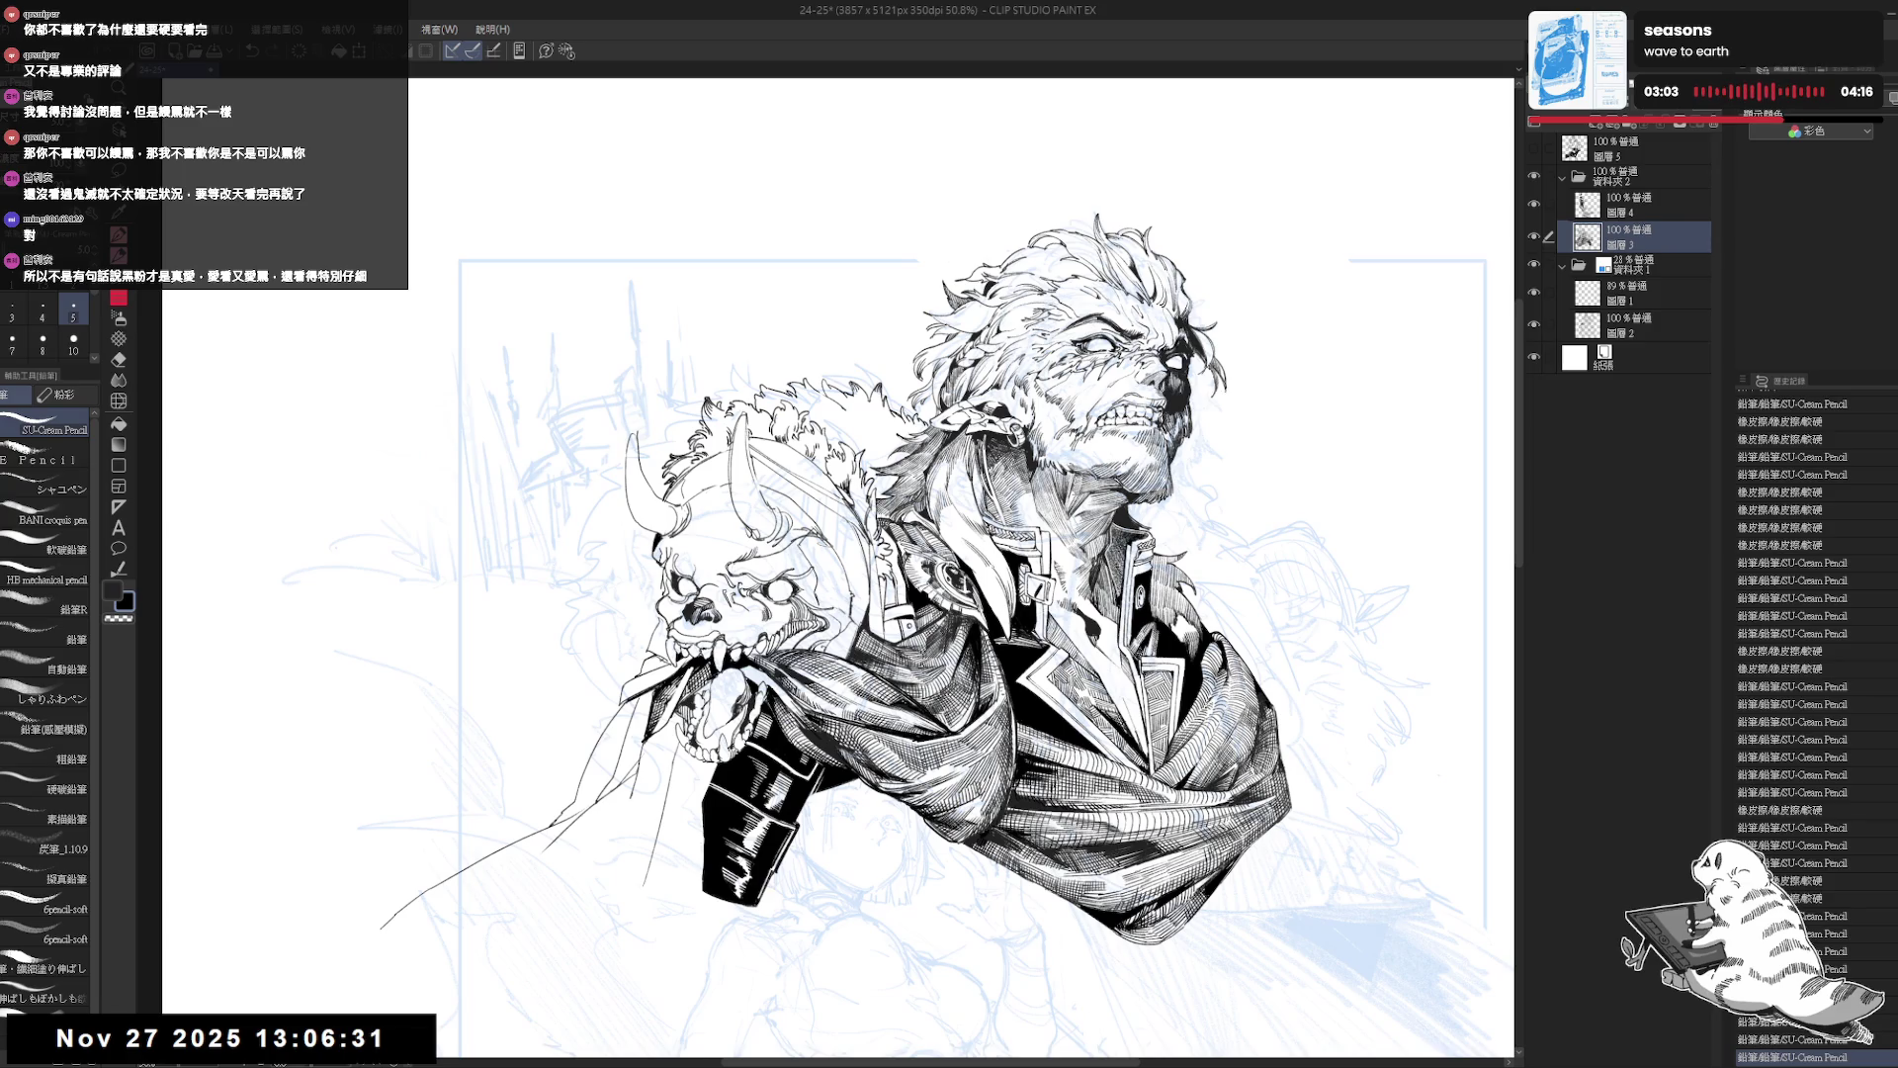
key("h")
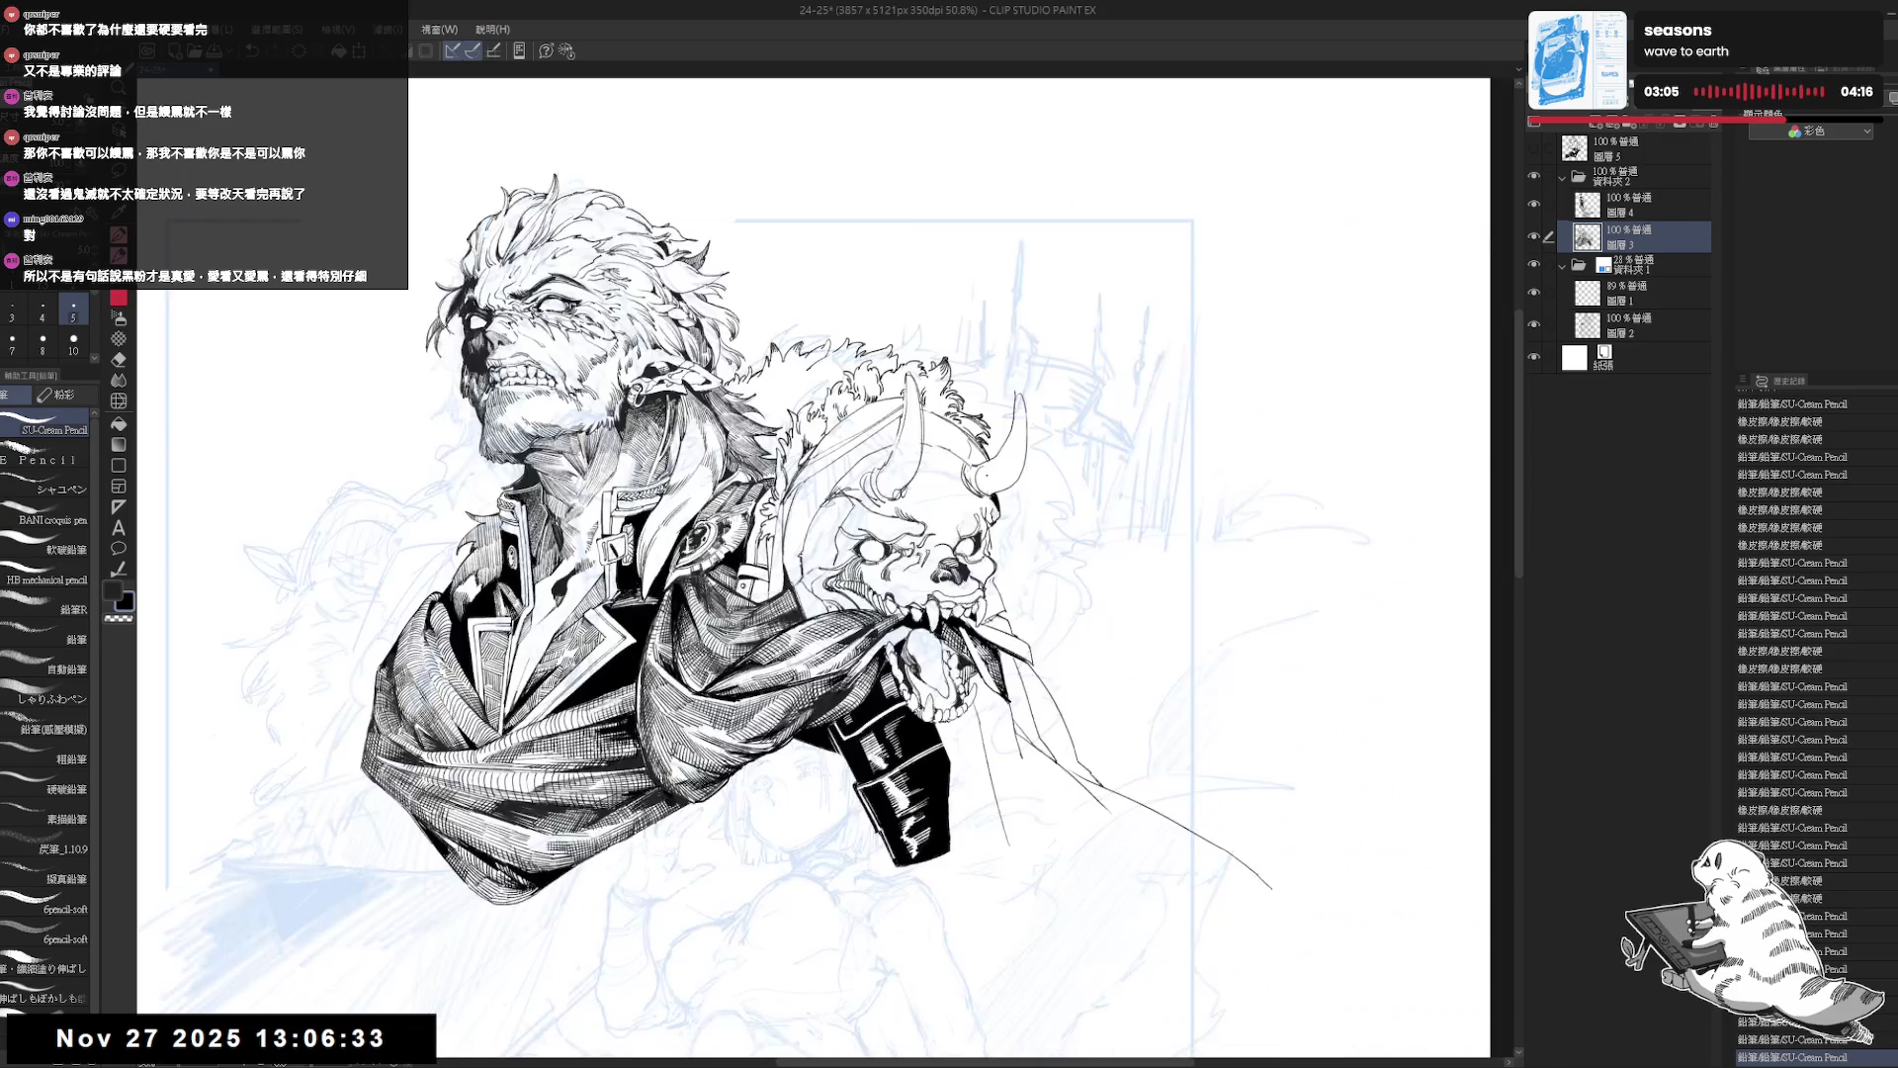
left_click_drag(942, 442, 1027, 489)
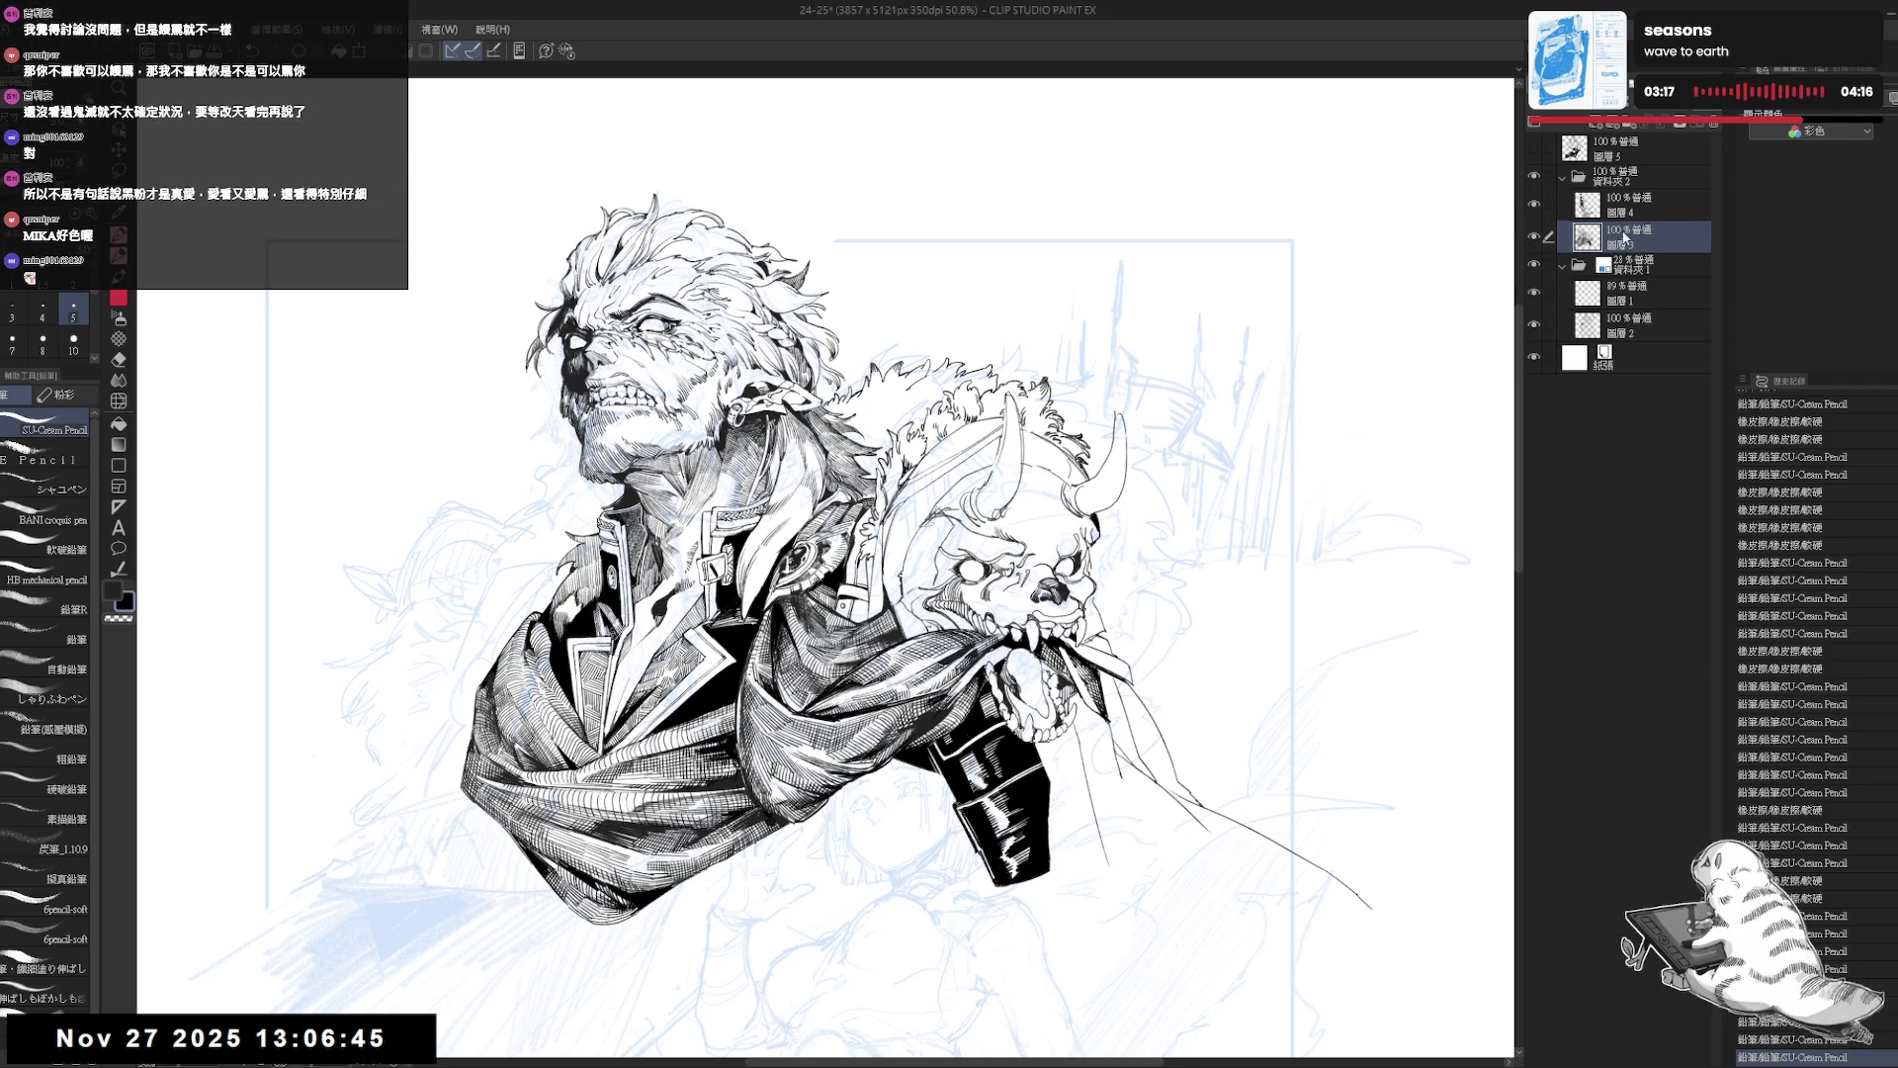
scroll(836, 613, "down", 1)
scroll(836, 613, "up", 1)
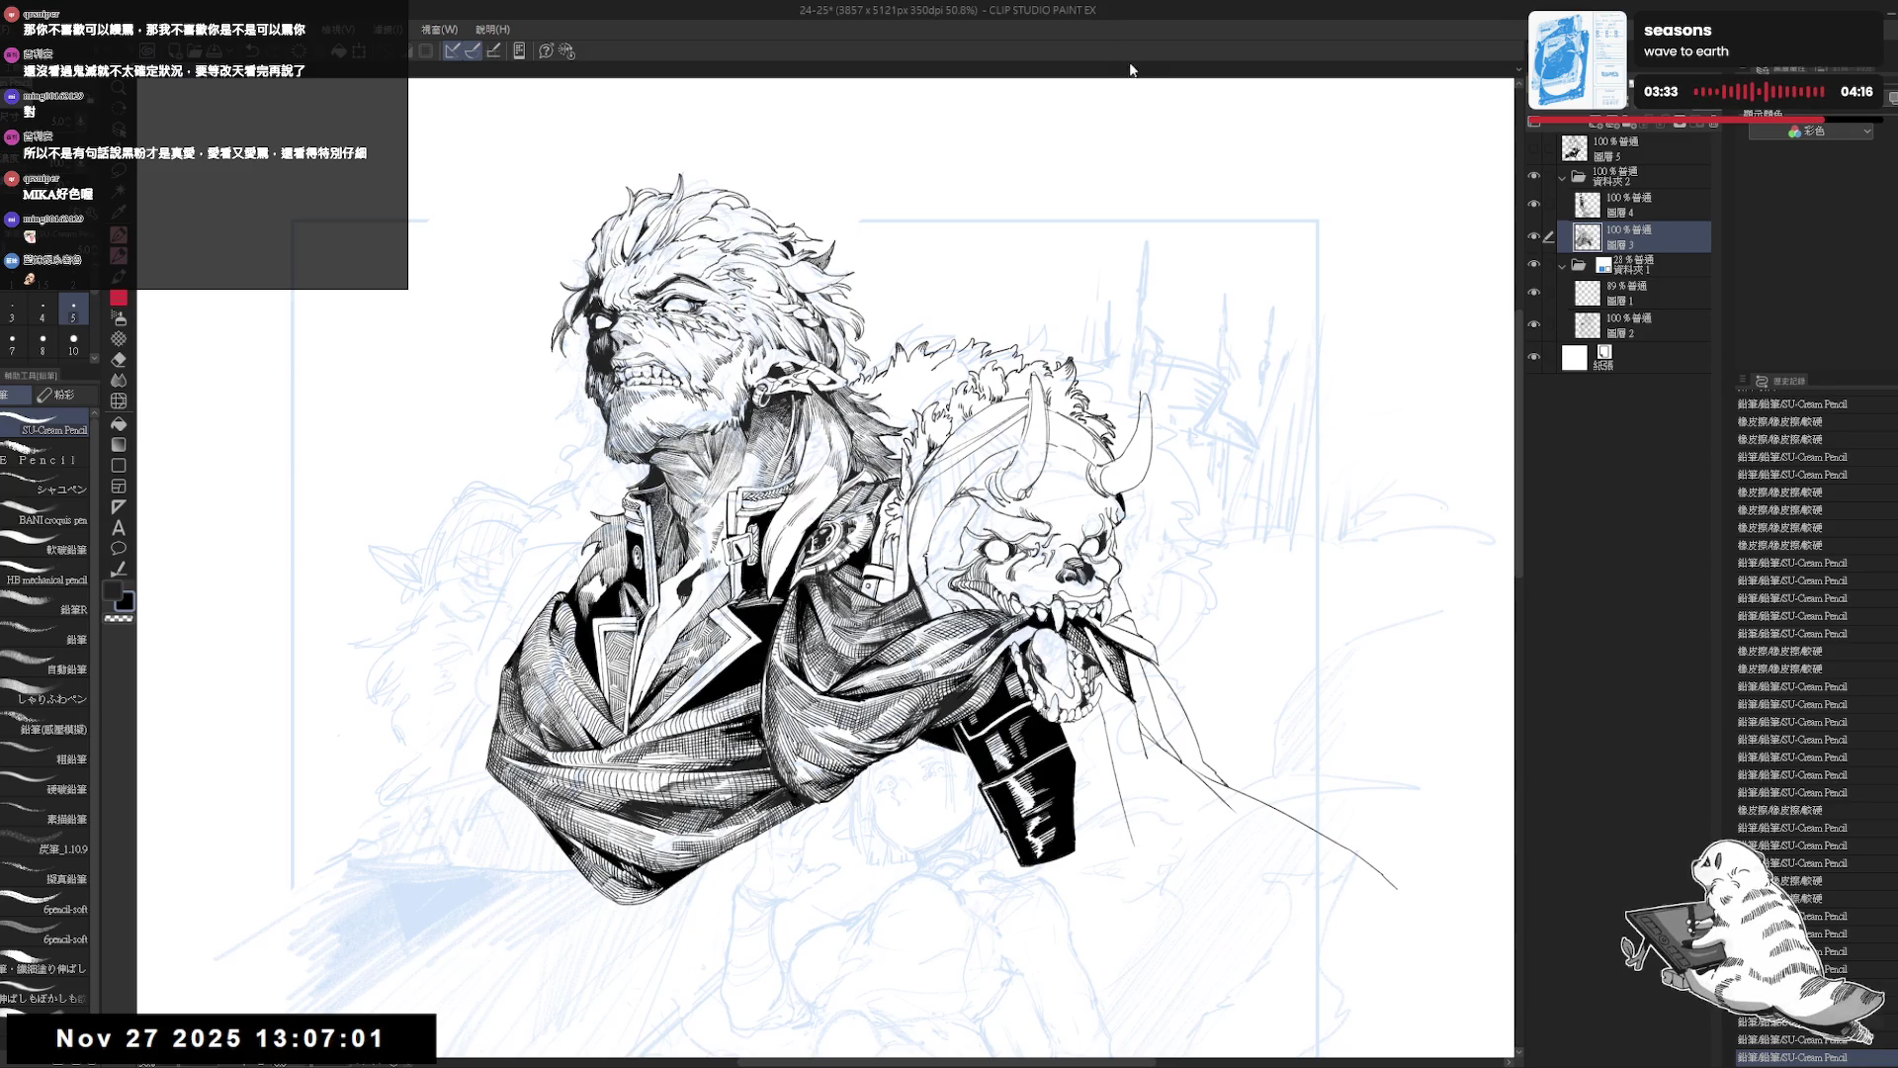
mouse_move(890, 593)
left_mouse_down()
mouse_move(872, 602)
mouse_move(844, 560)
left_mouse_up()
key("e")
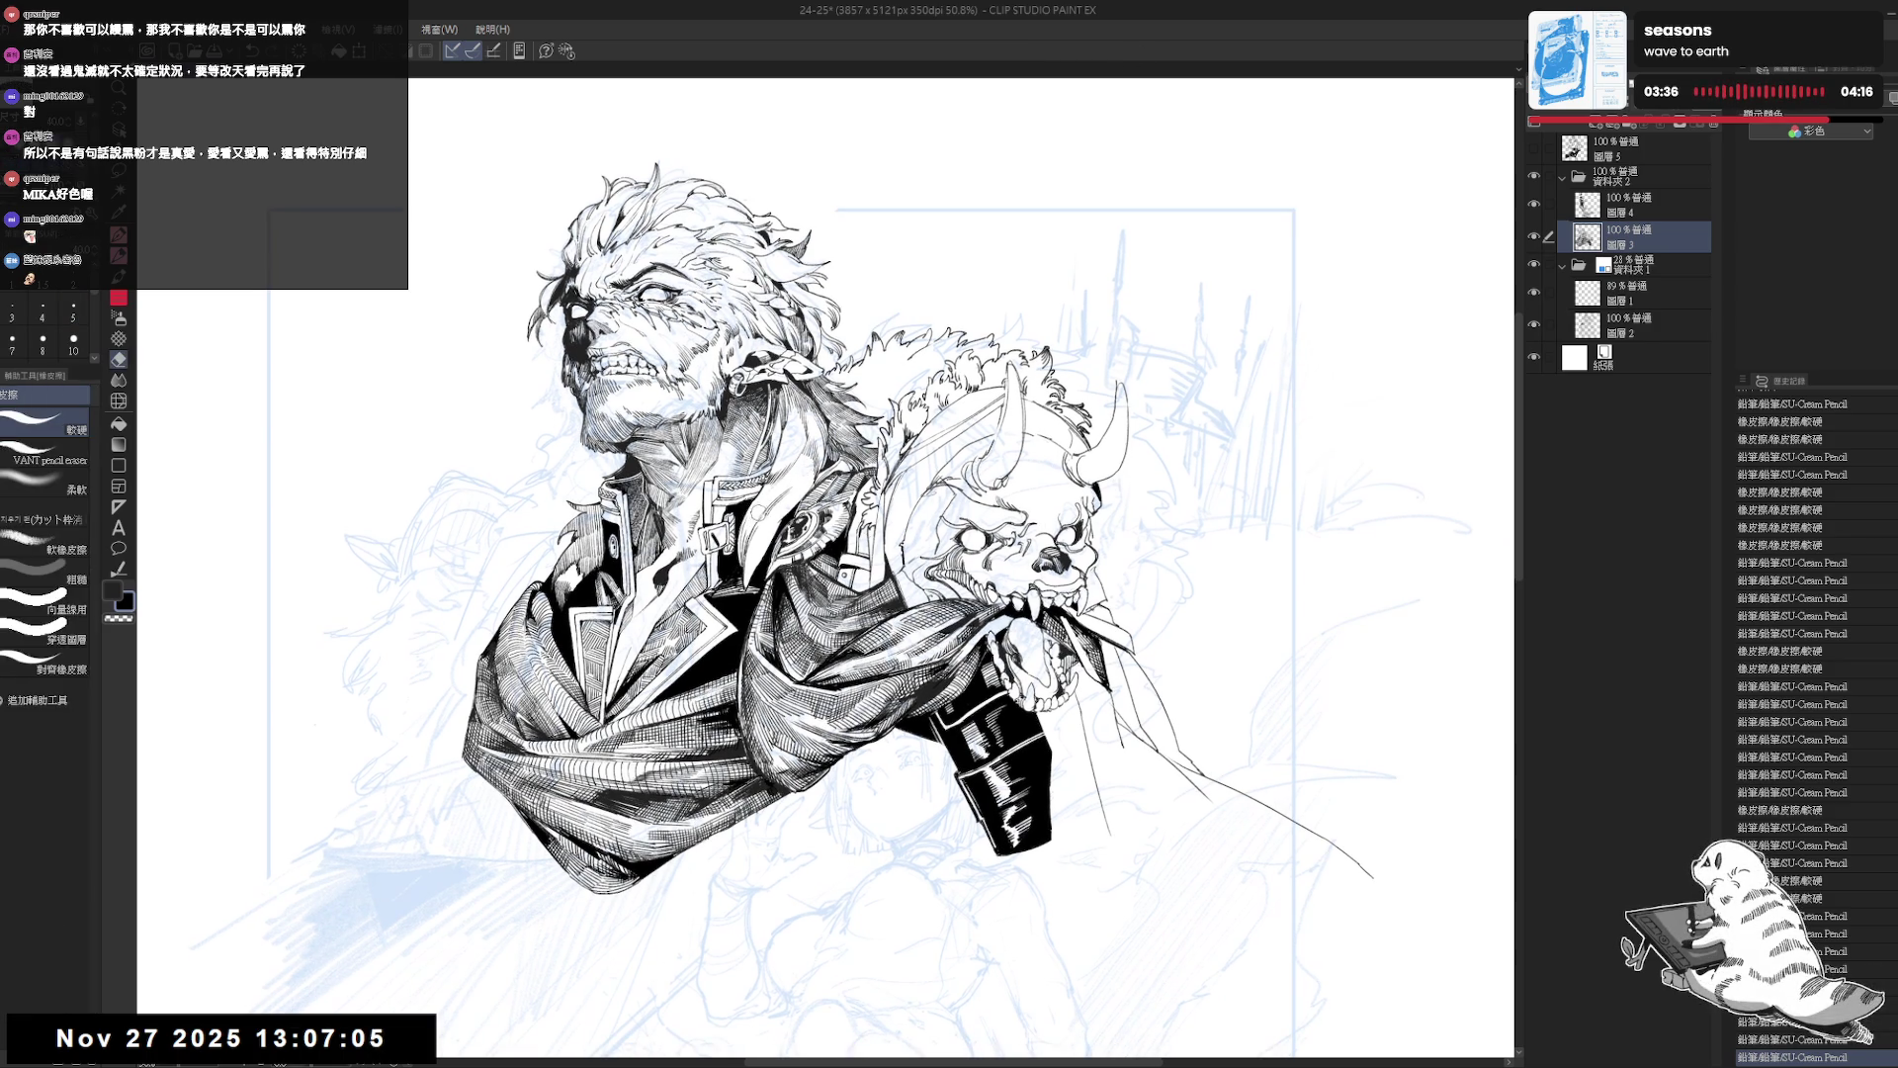
key("p")
left_click_drag(851, 563, 835, 548)
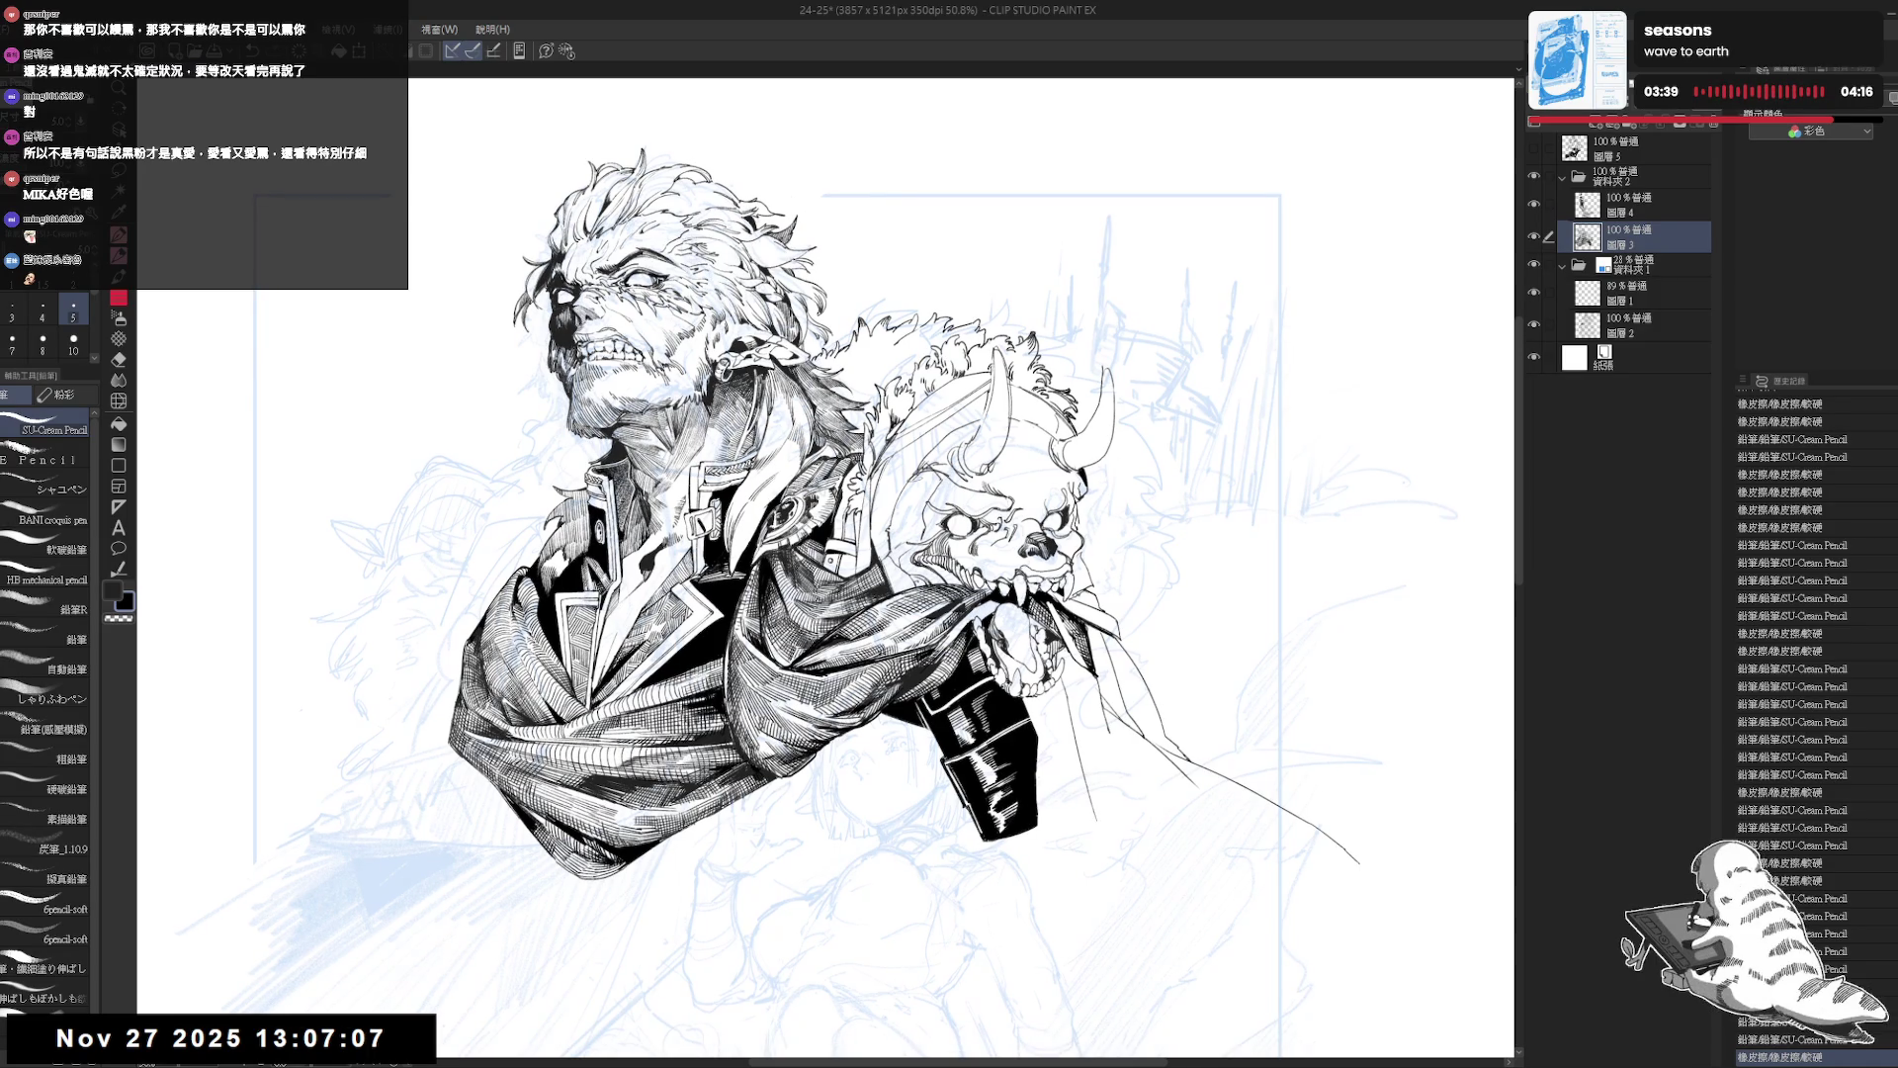
key("ctrl+minus")
key("ctrl+minus")
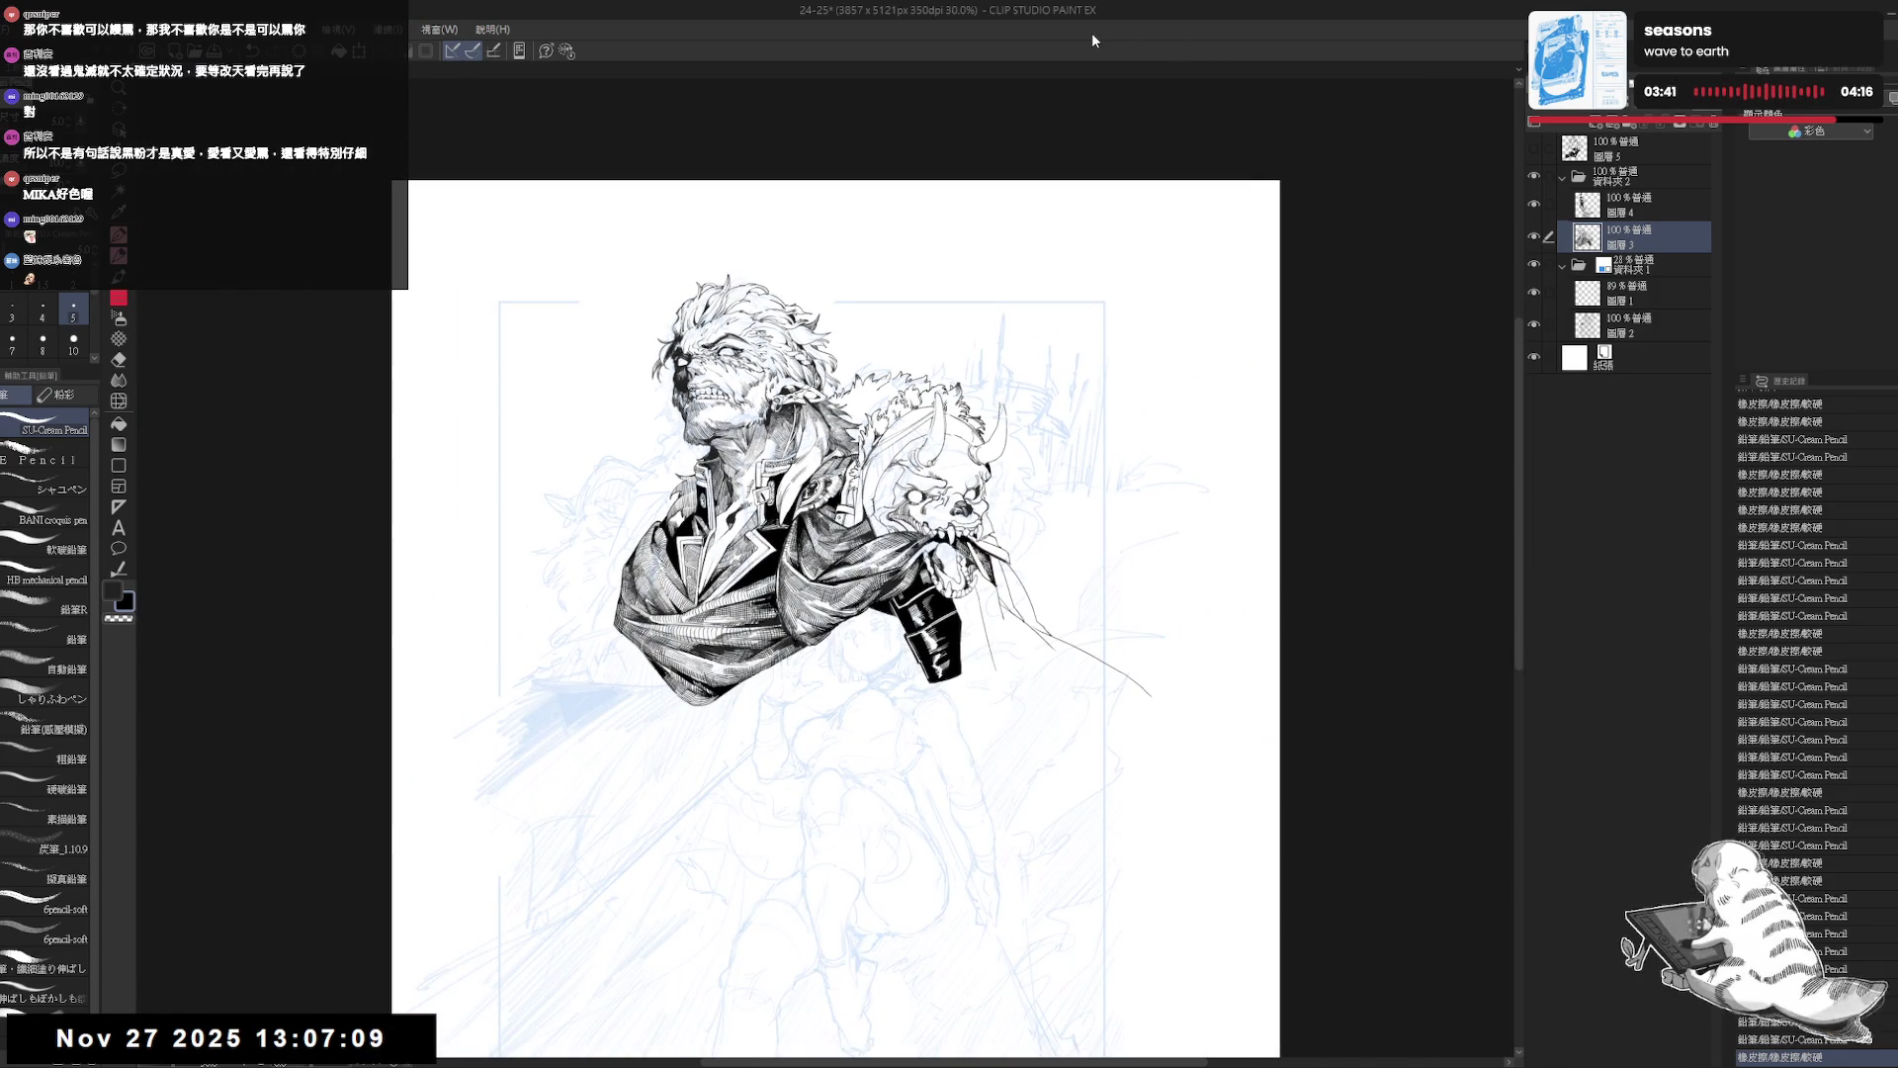
Reposition and zoom in on the figure, then add a small pencil mark to the linework.
mouse_move(850, 554)
left_mouse_down()
mouse_move(854, 277)
mouse_move(858, 432)
left_mouse_up()
mouse_move(732, 247)
left_mouse_down()
mouse_move(763, 265)
mouse_move(727, 356)
left_mouse_up()
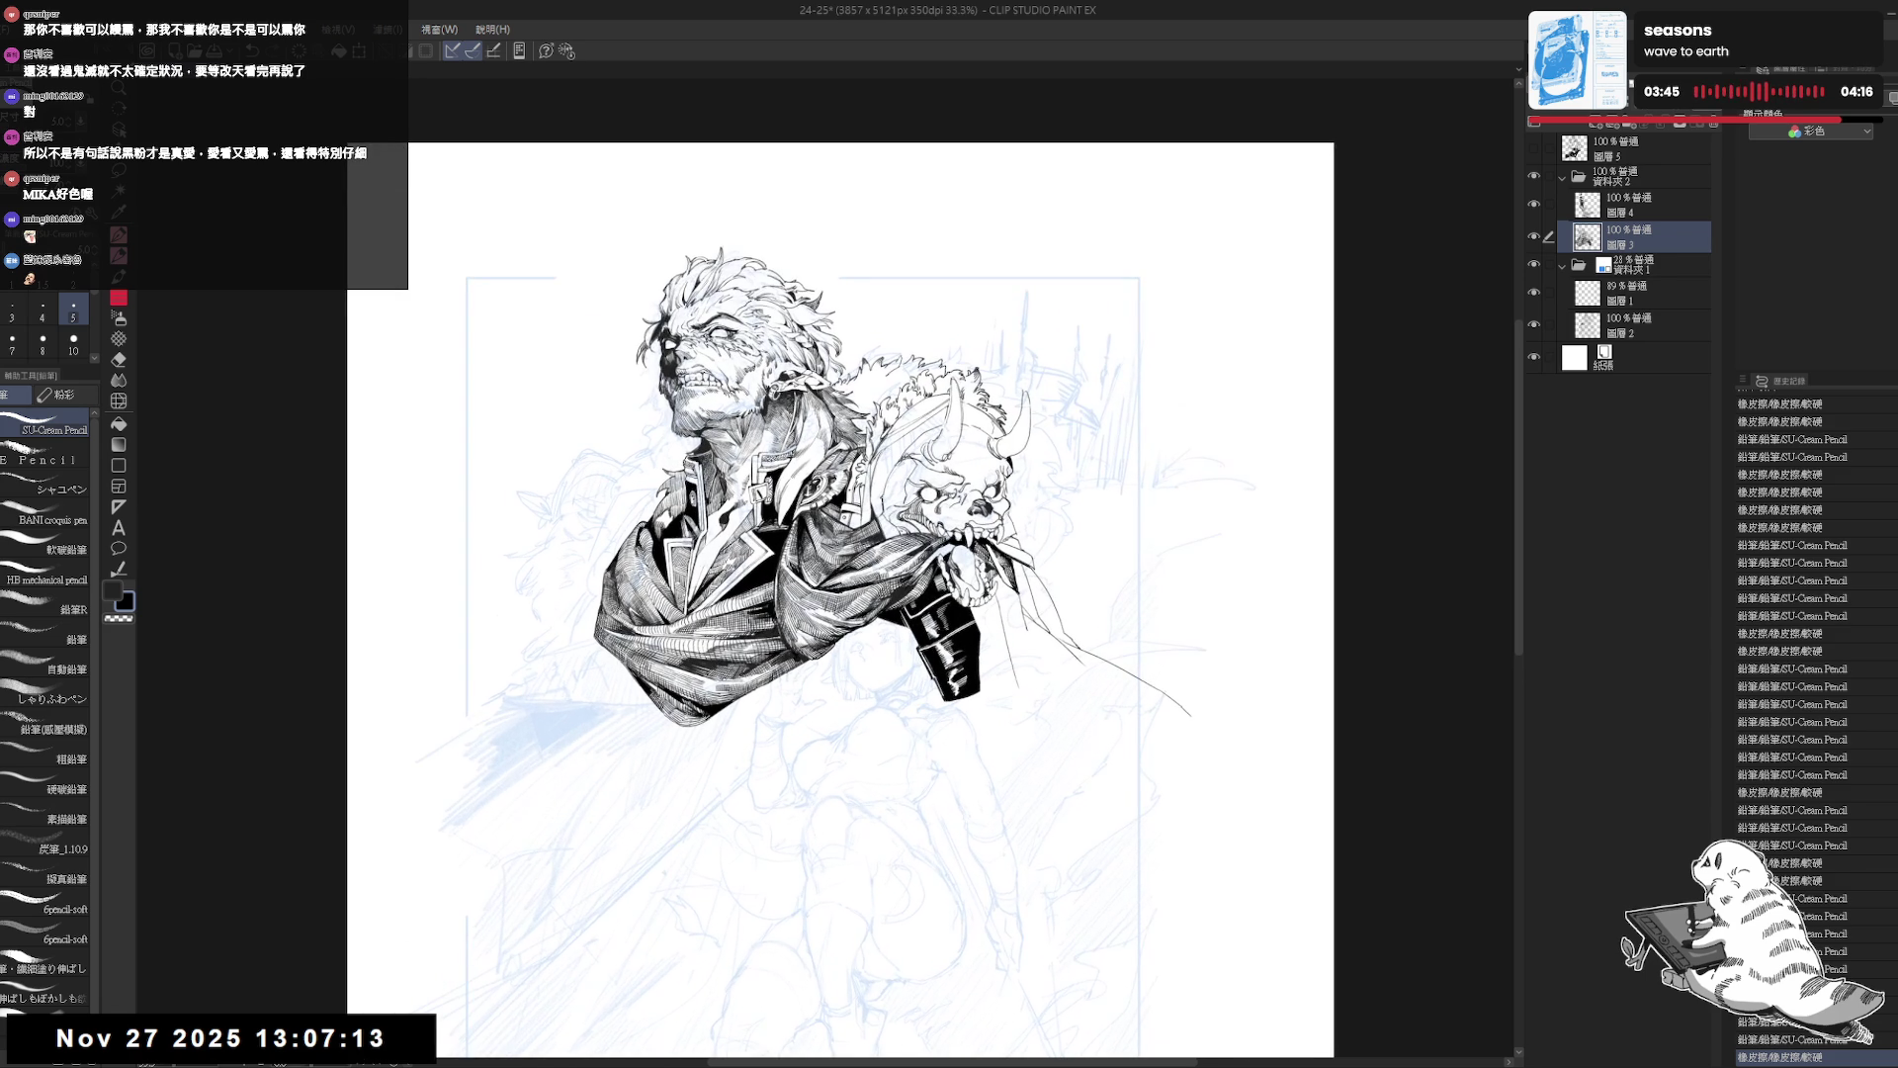
key("ctrl+plus")
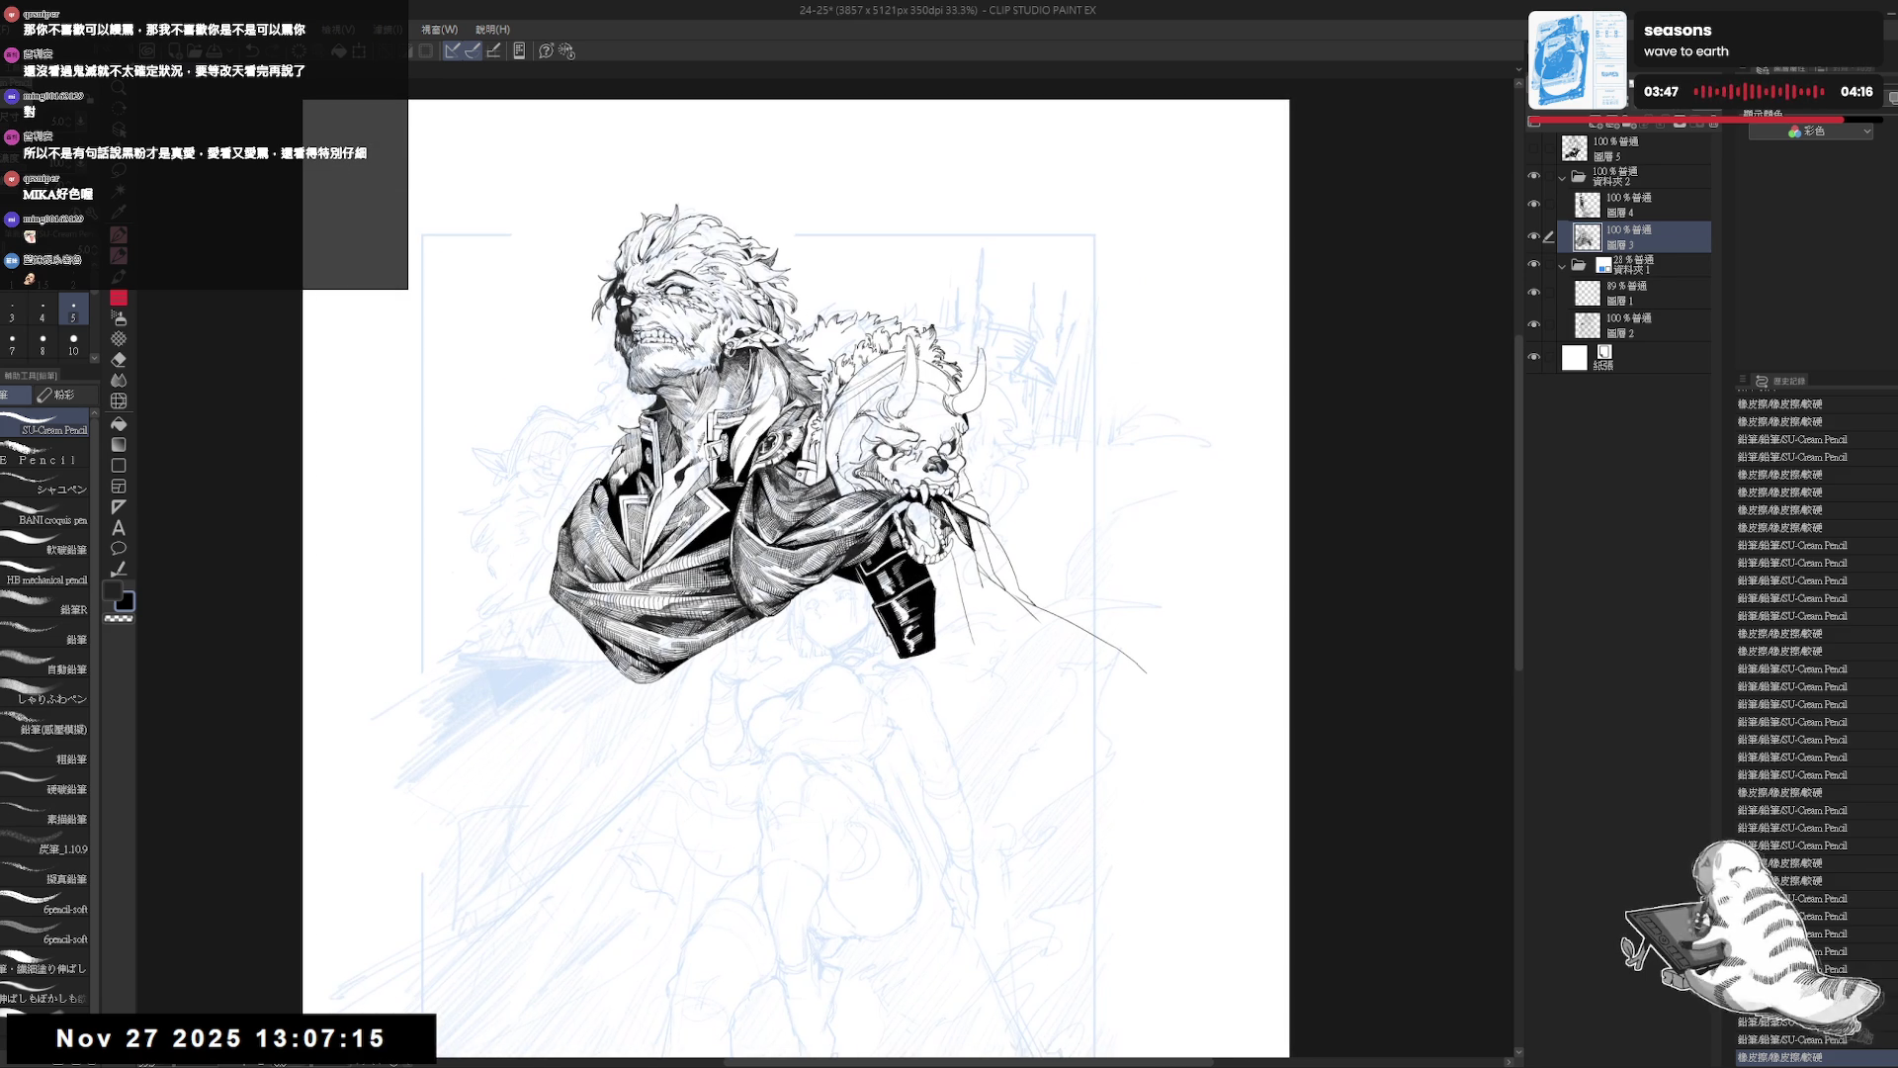
left_click_drag(939, 596, 944, 614)
key("ctrl+y")
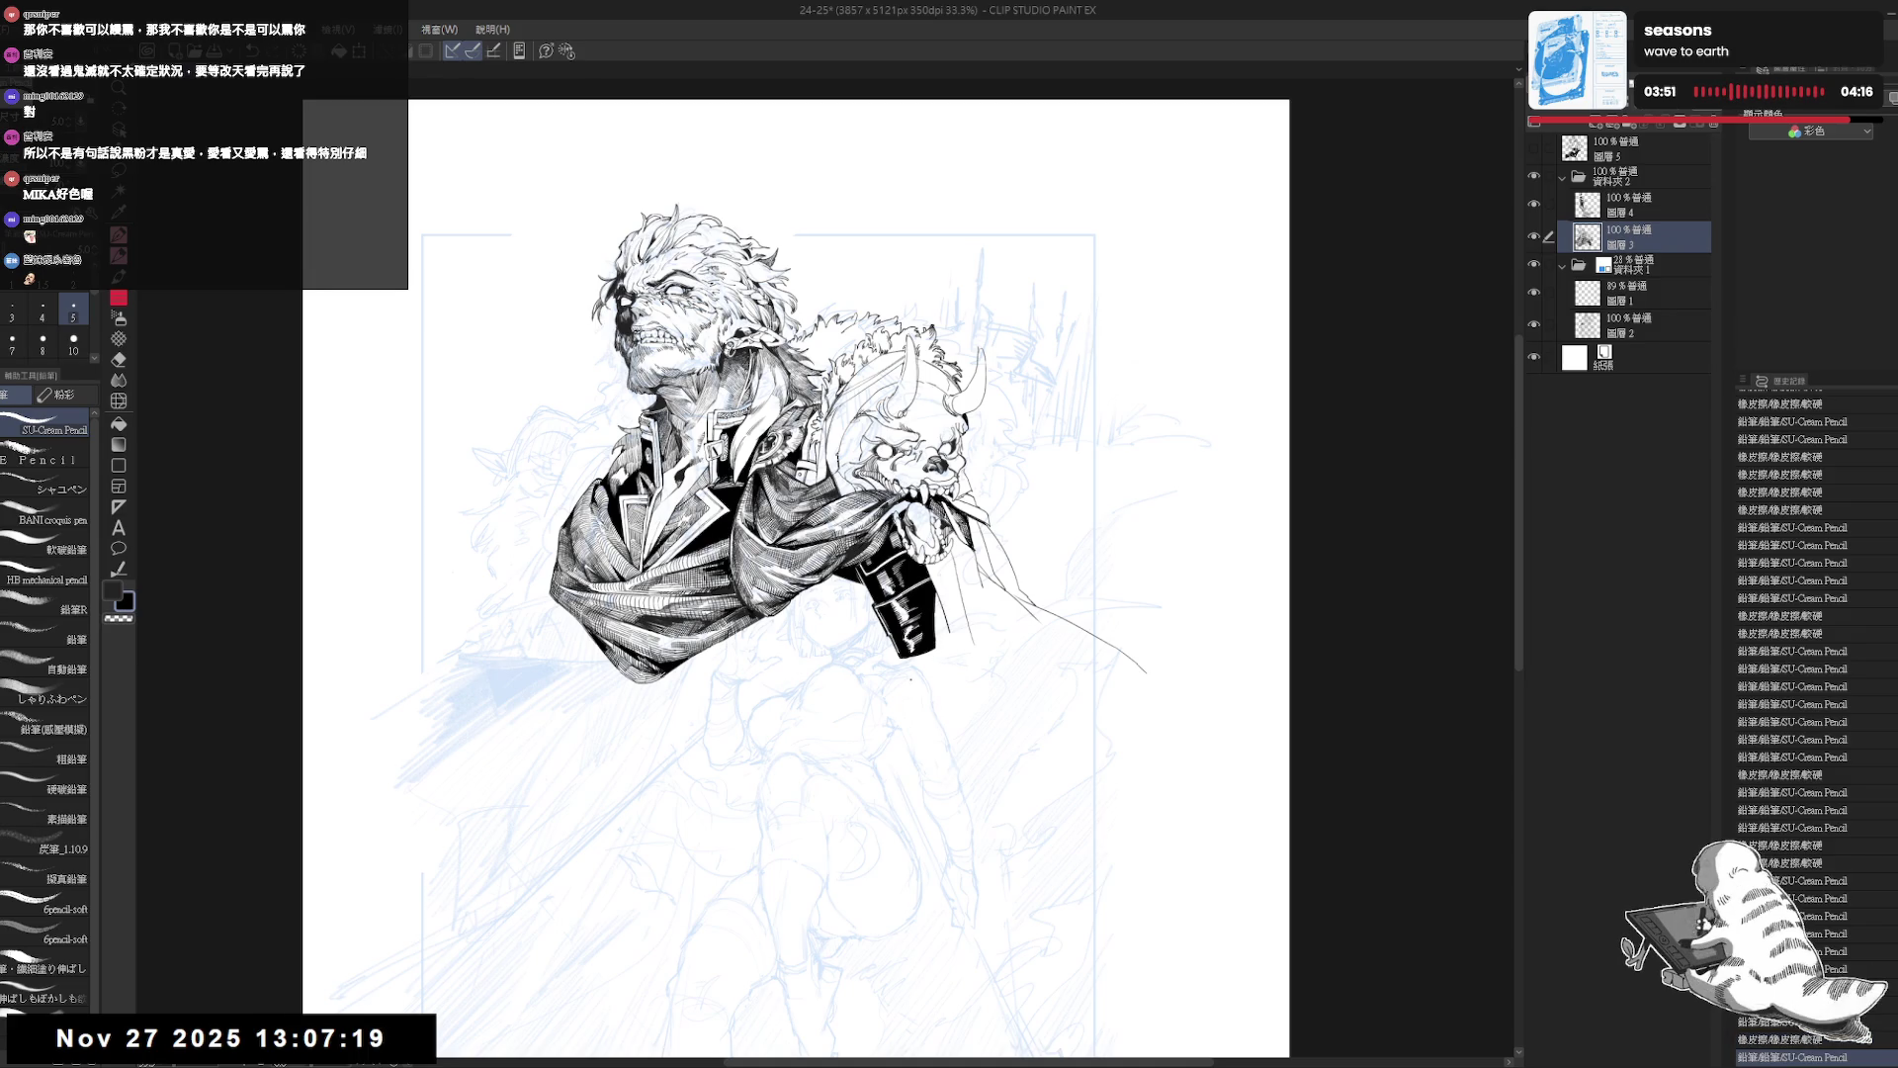
key("ctrl+plus")
Zoom in and tilt the canvas, erase two patches of stray lines, add a dark pencil mark, then undo it.
key("e")
key("ctrl+plus")
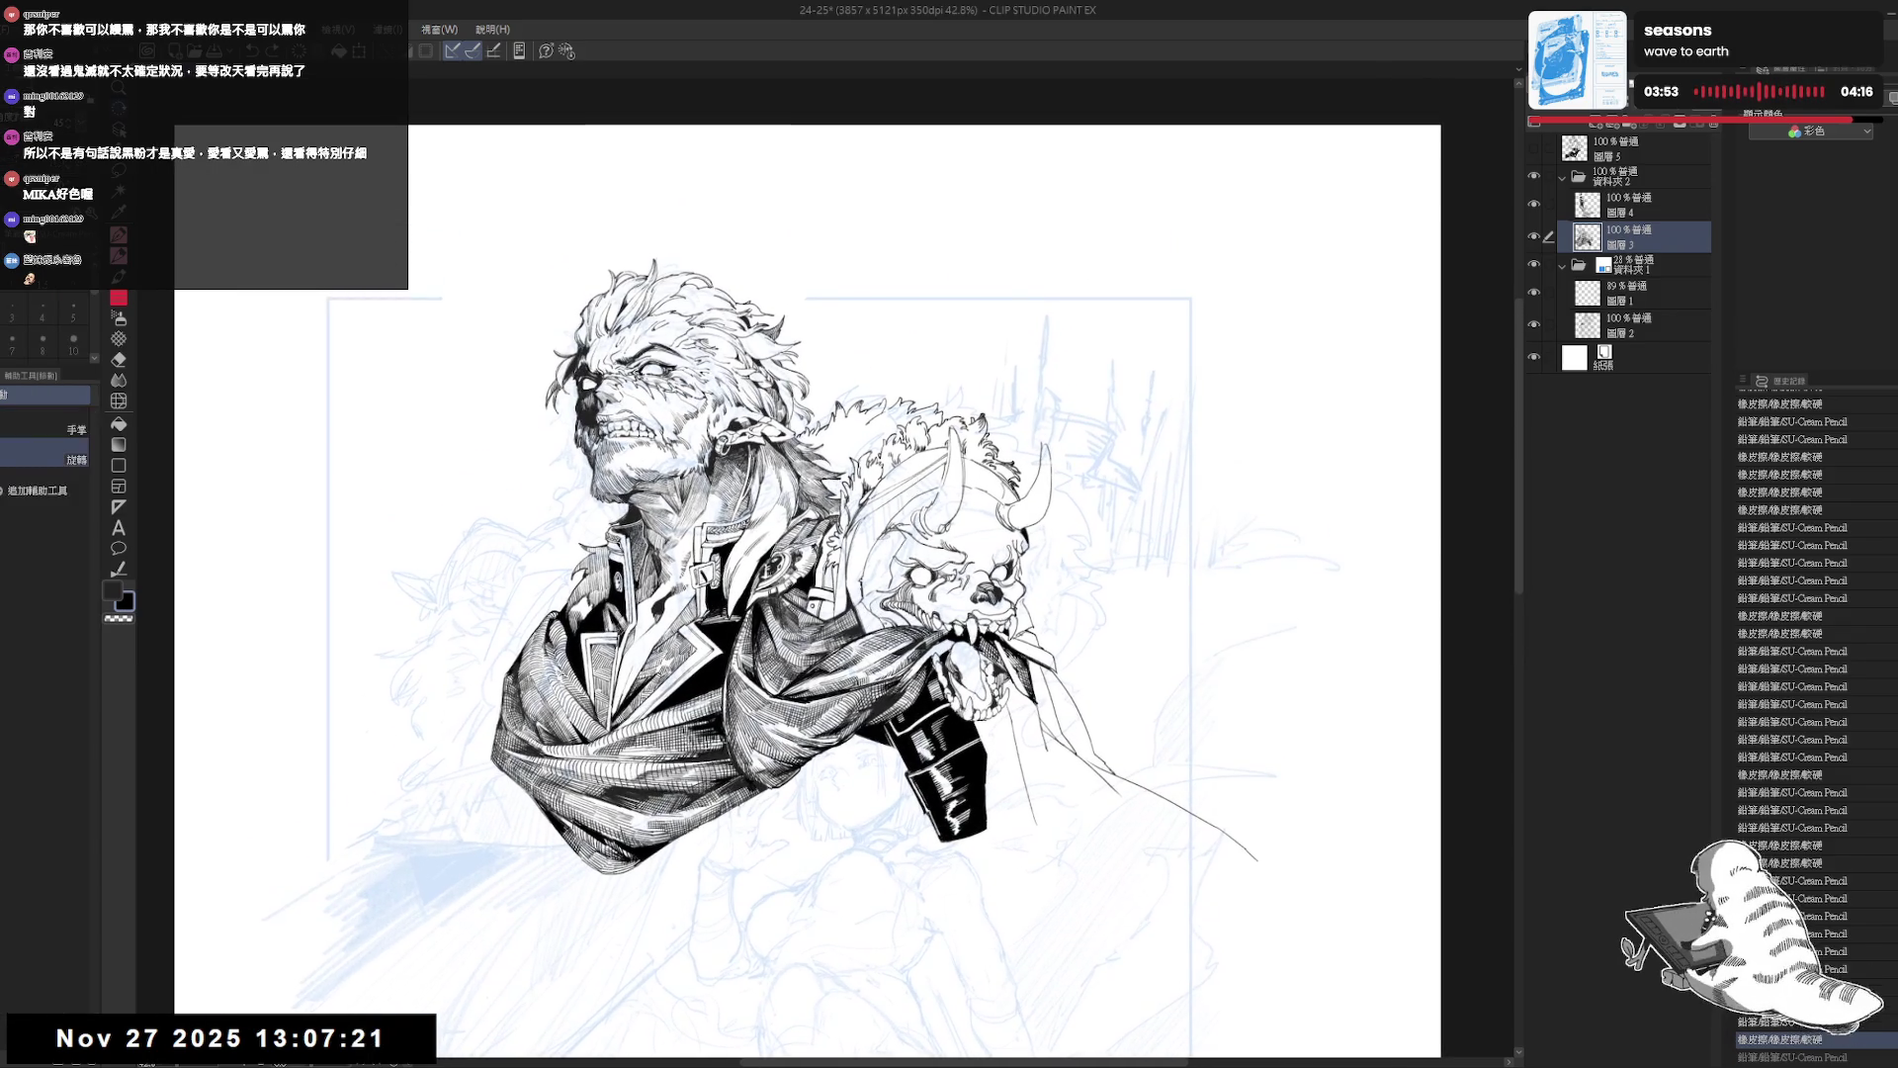
key("minus")
left_click_drag(875, 425, 878, 465)
key("p")
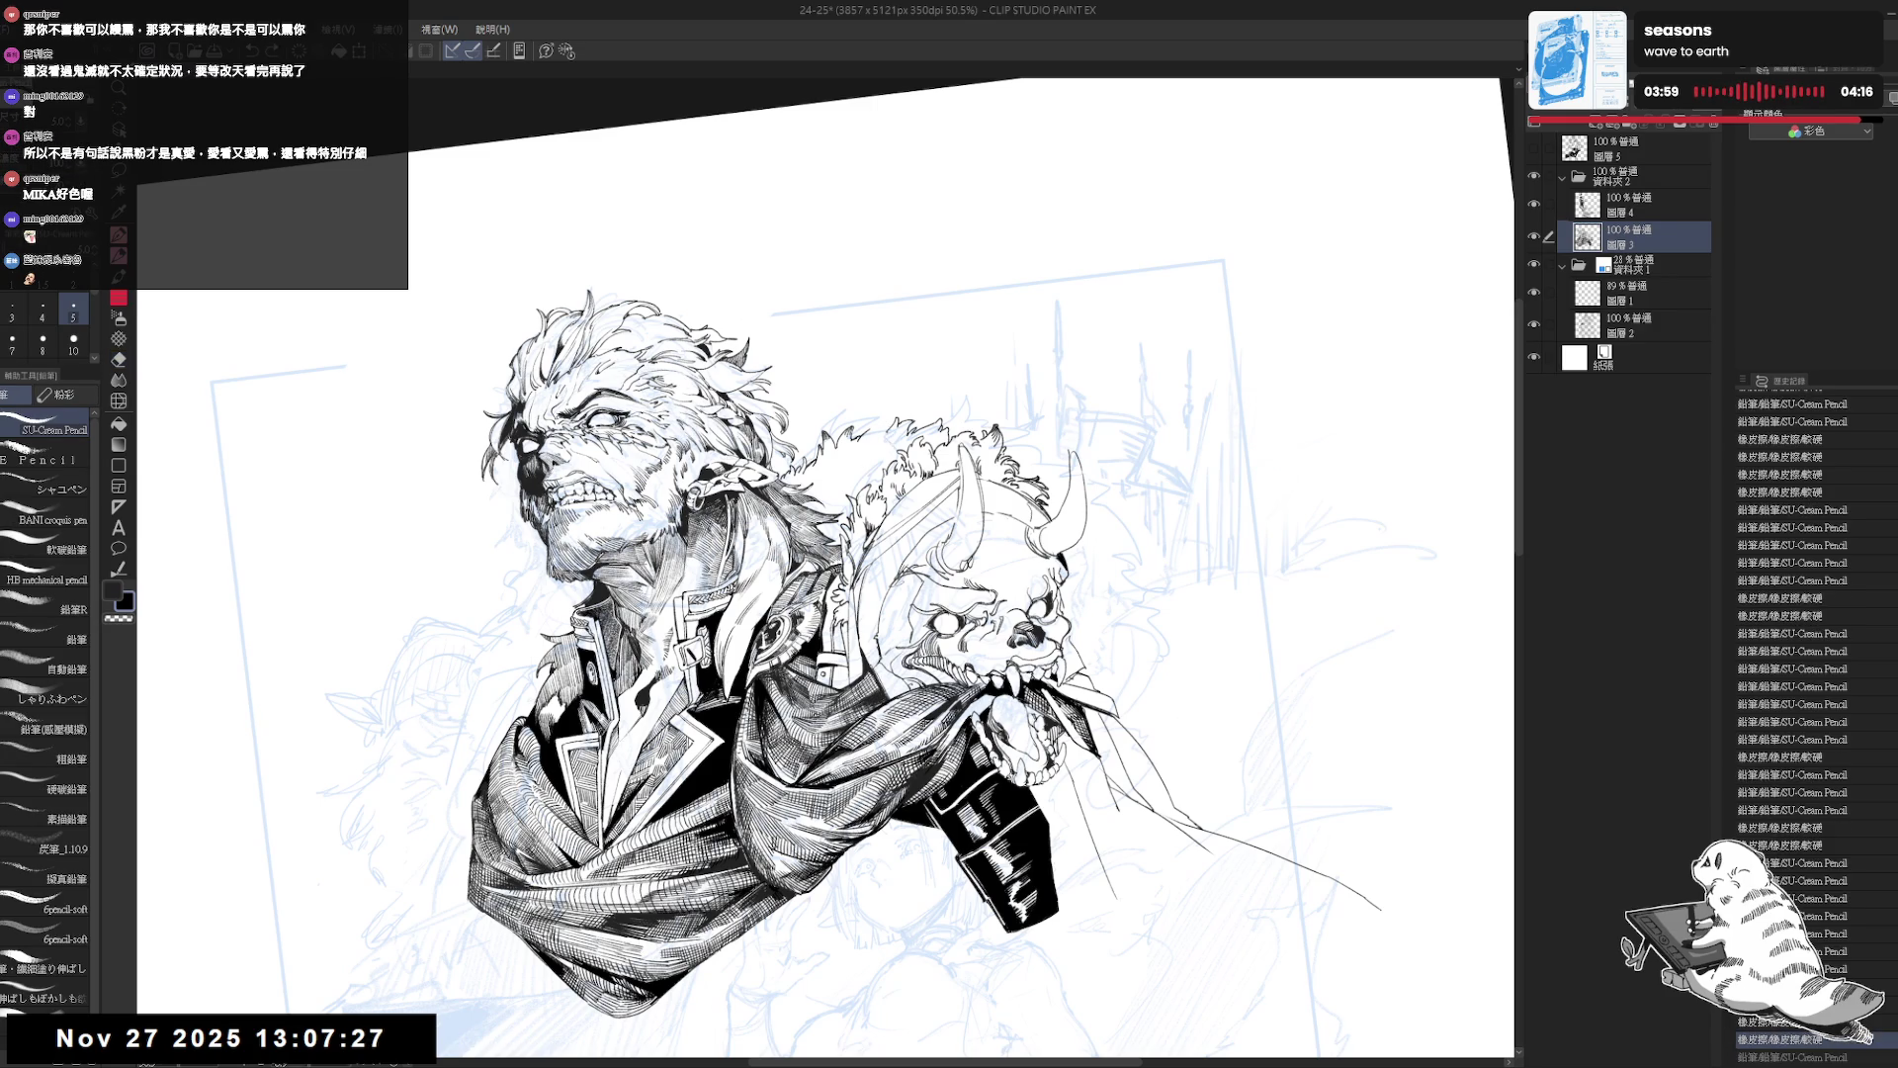
key("e")
left_click_drag(863, 450, 870, 467)
key("p")
left_click_drag(372, 1028, 381, 1045)
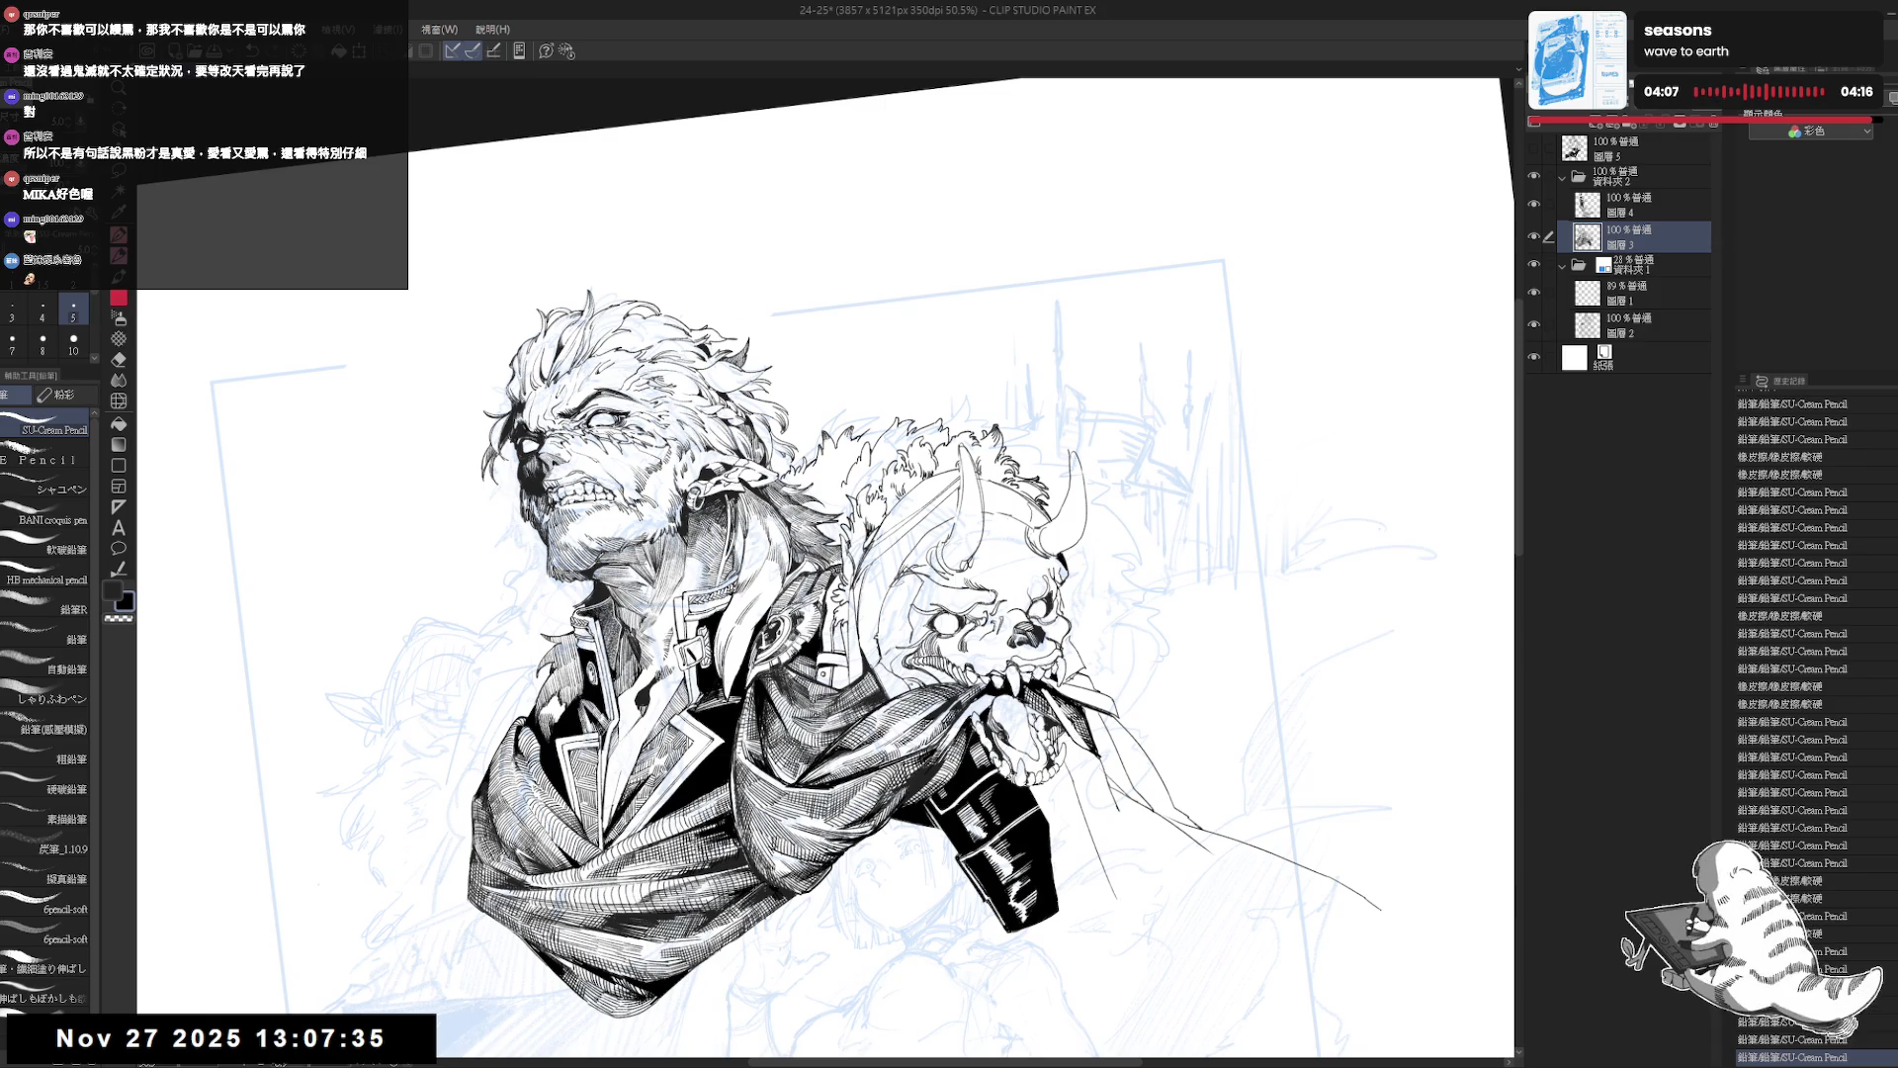
key("-")
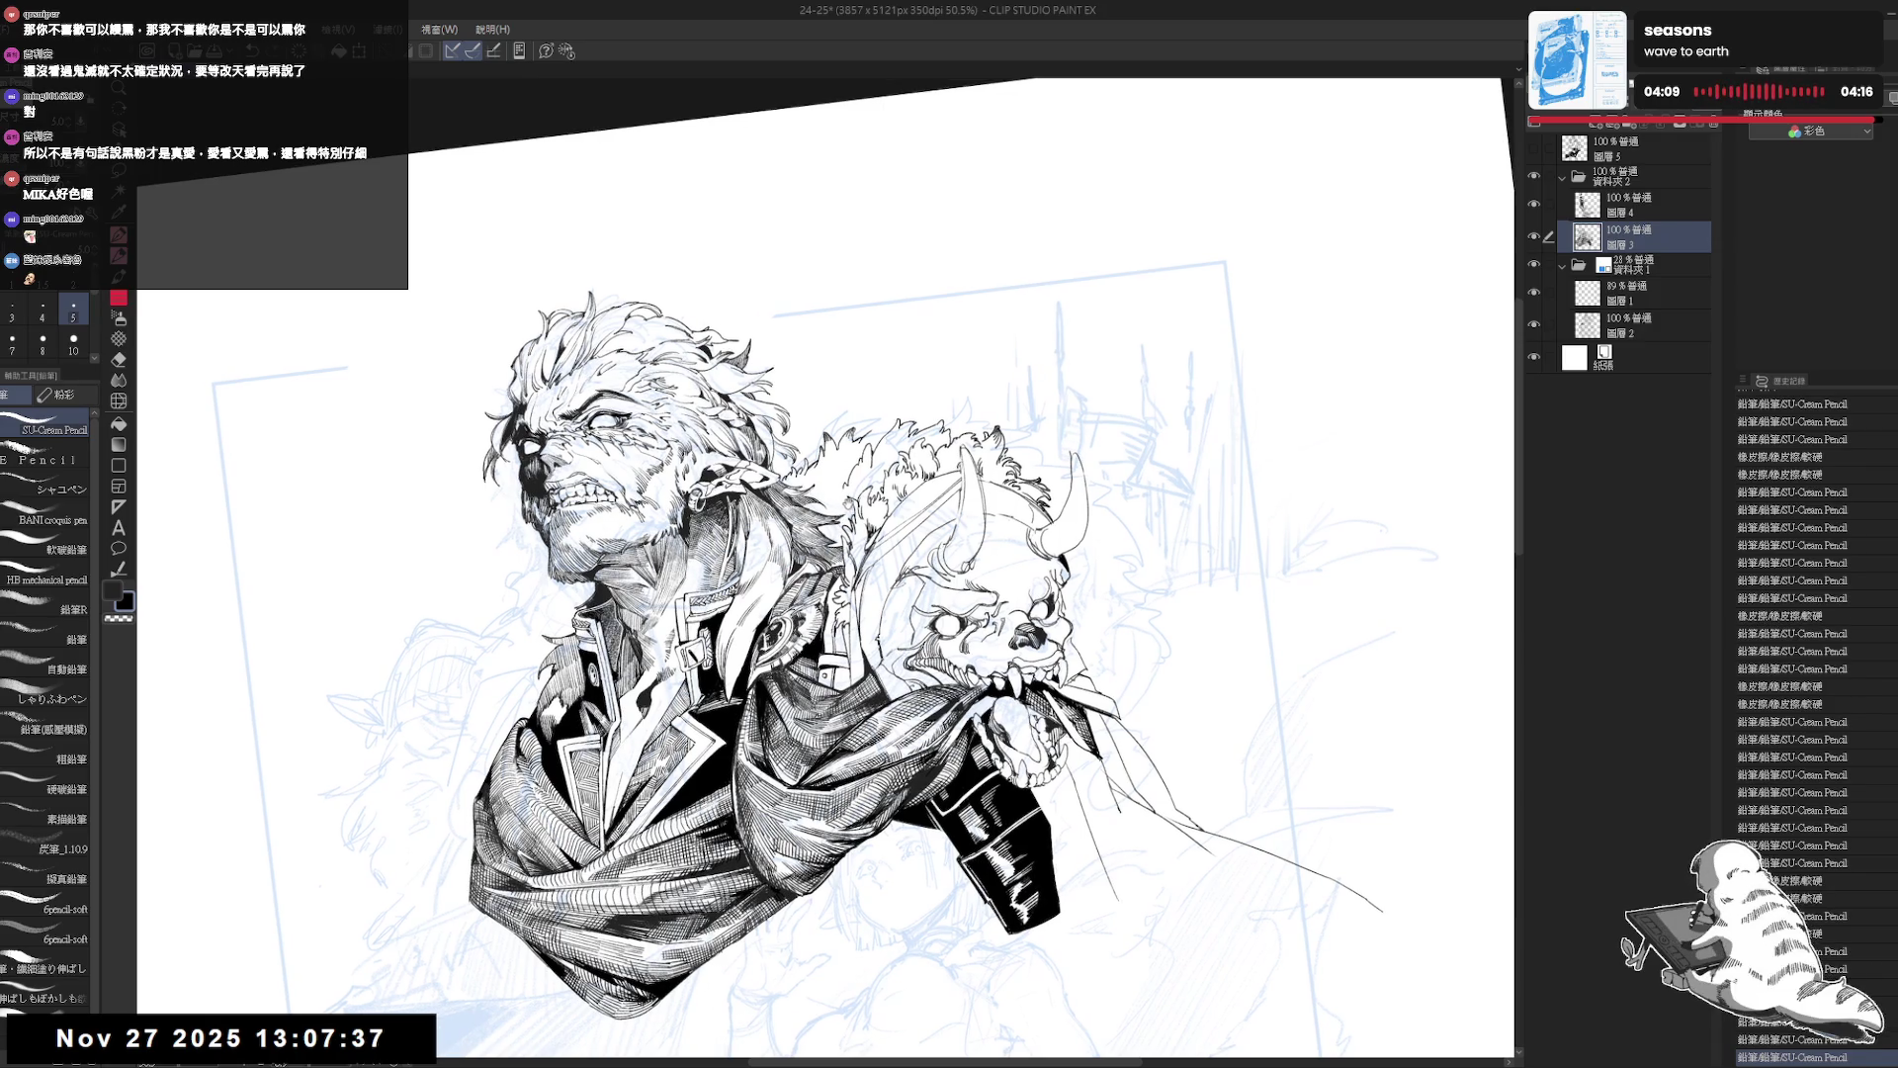
key("ctrl+z")
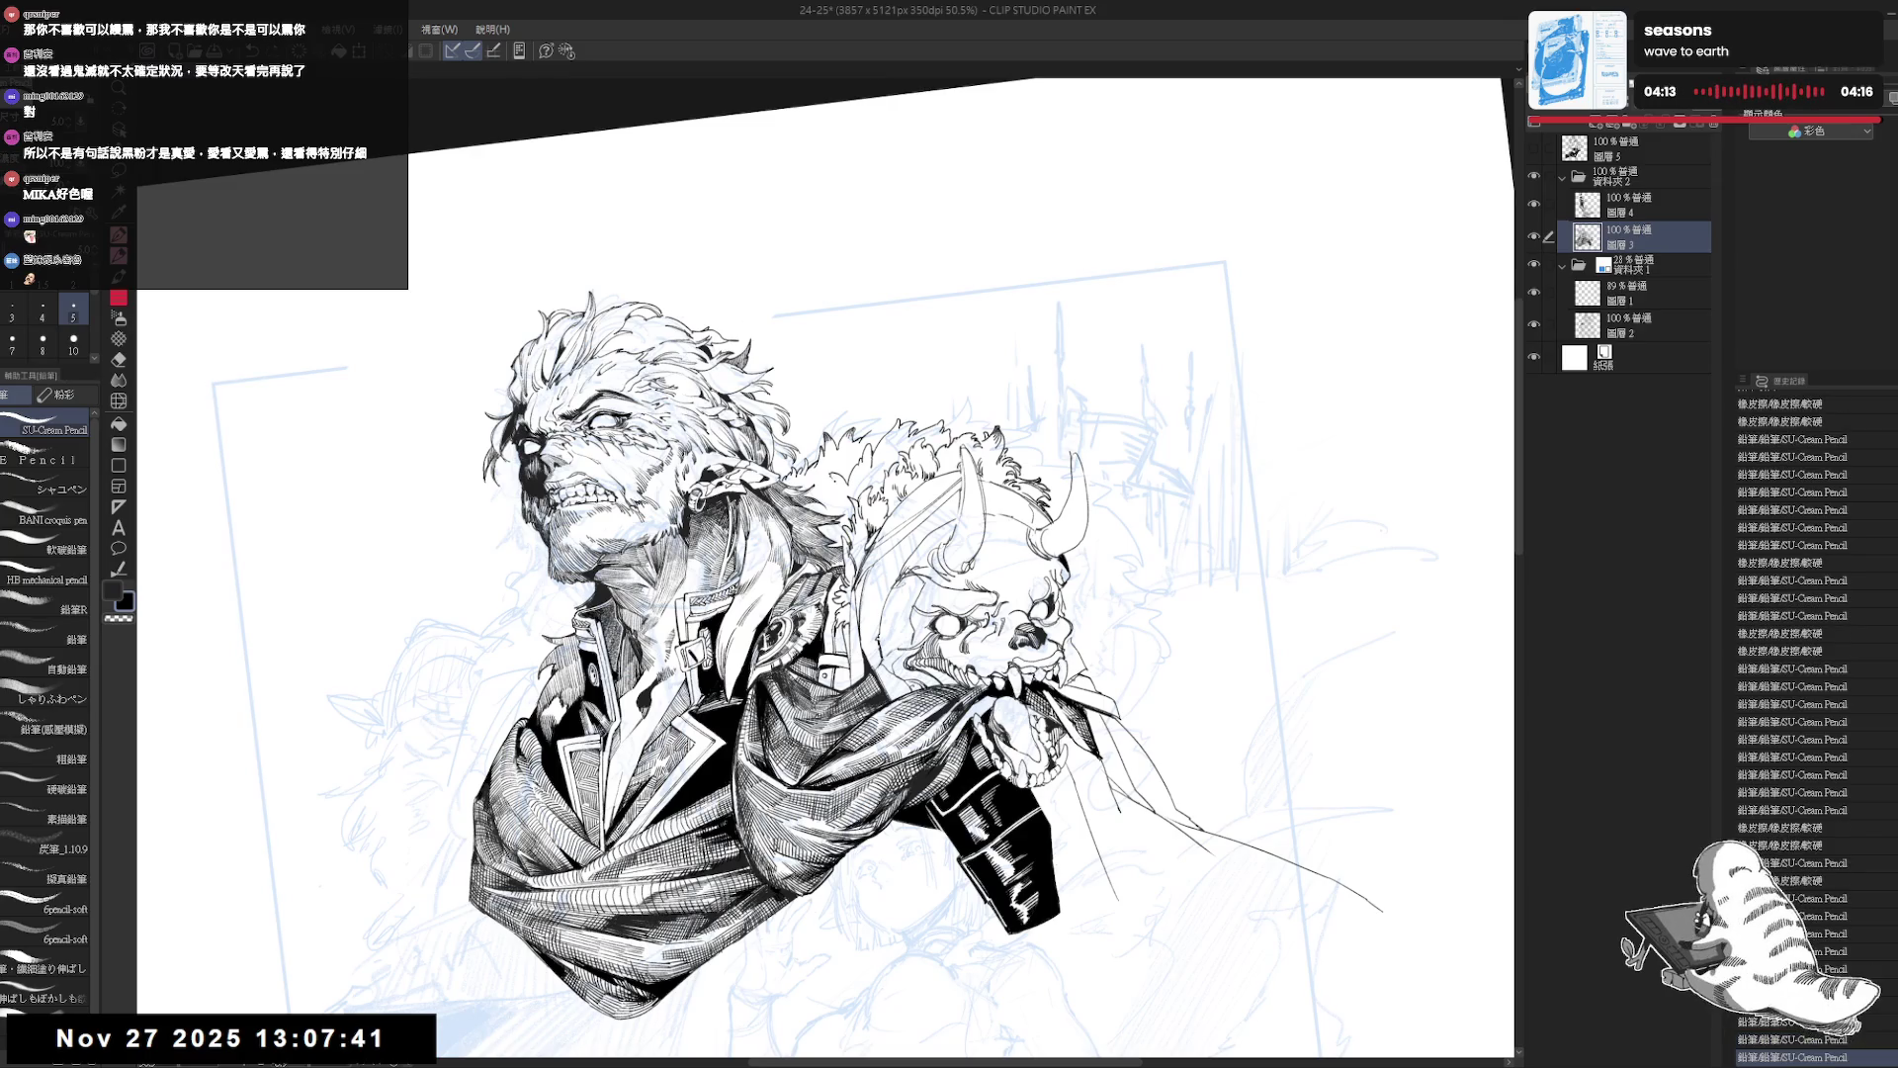
Mirror the view to check it, then erase a small bit of hatching linework.
key("e")
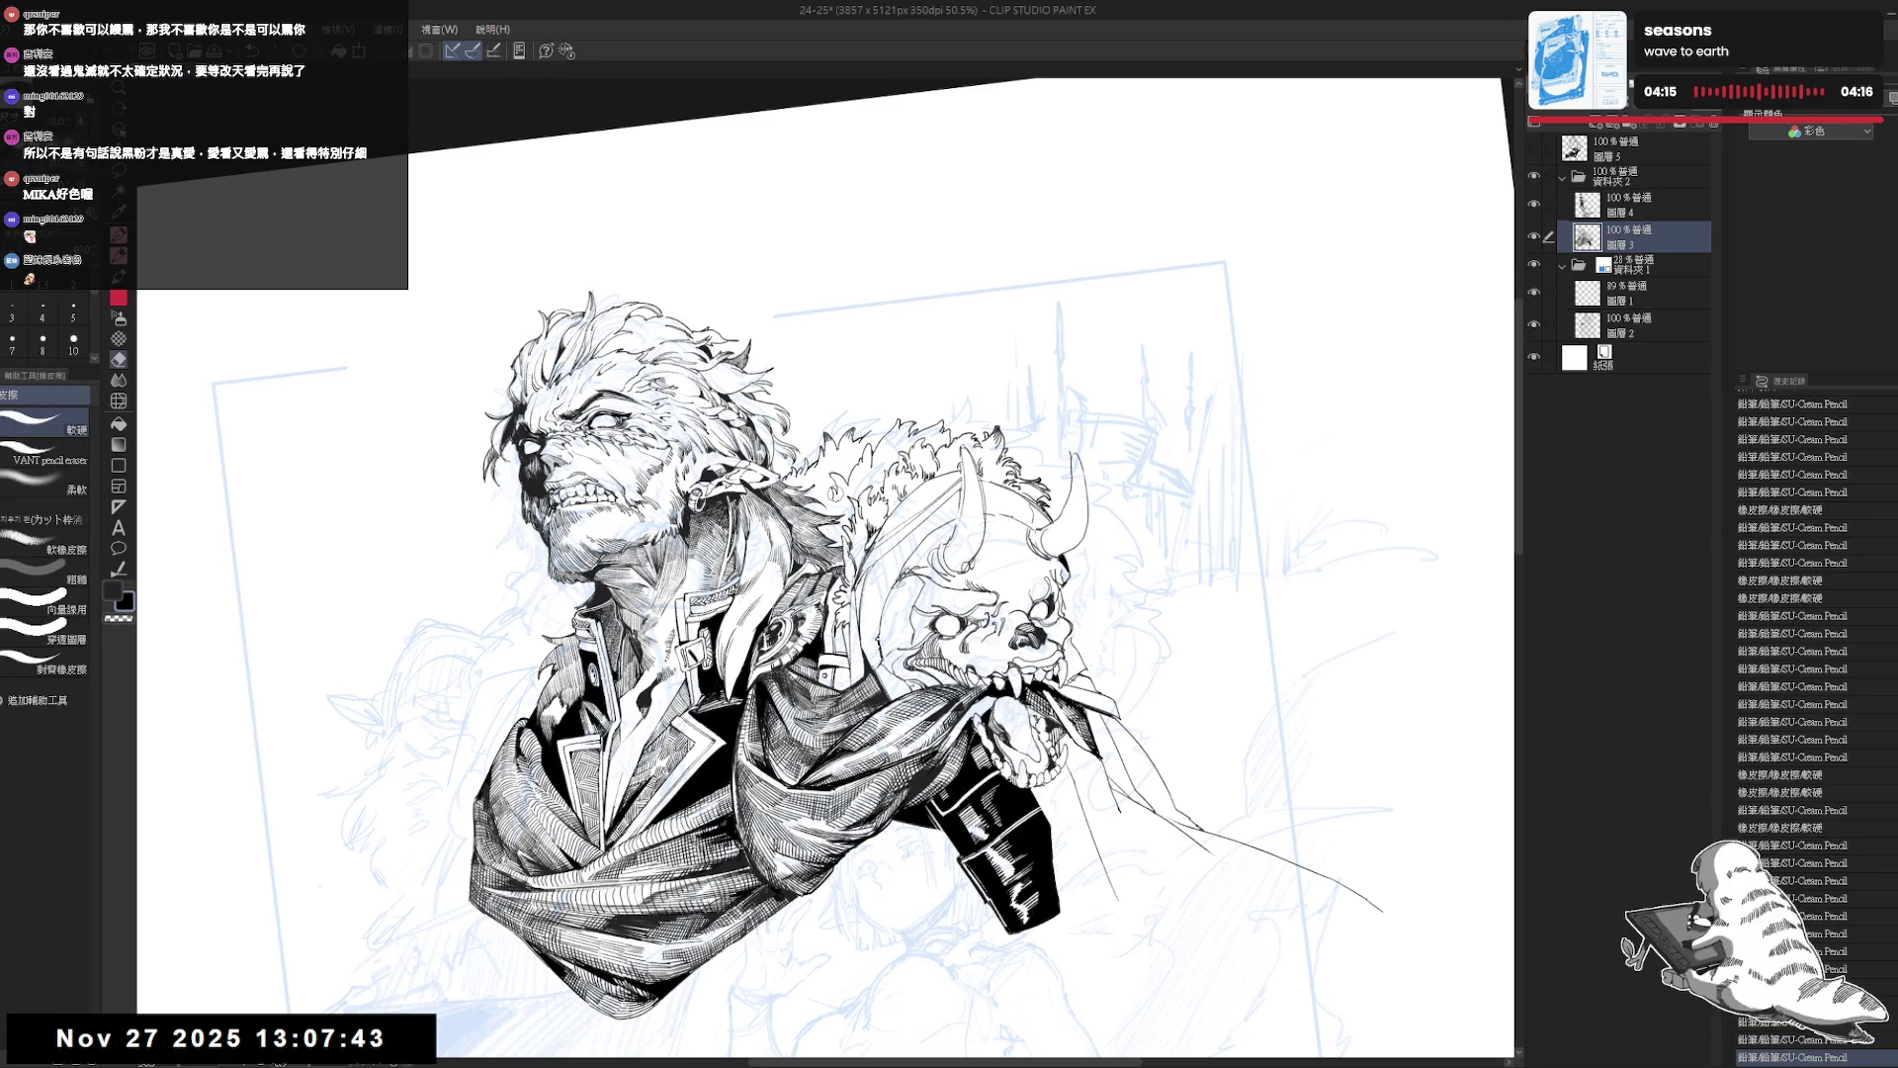
key("p")
key("h")
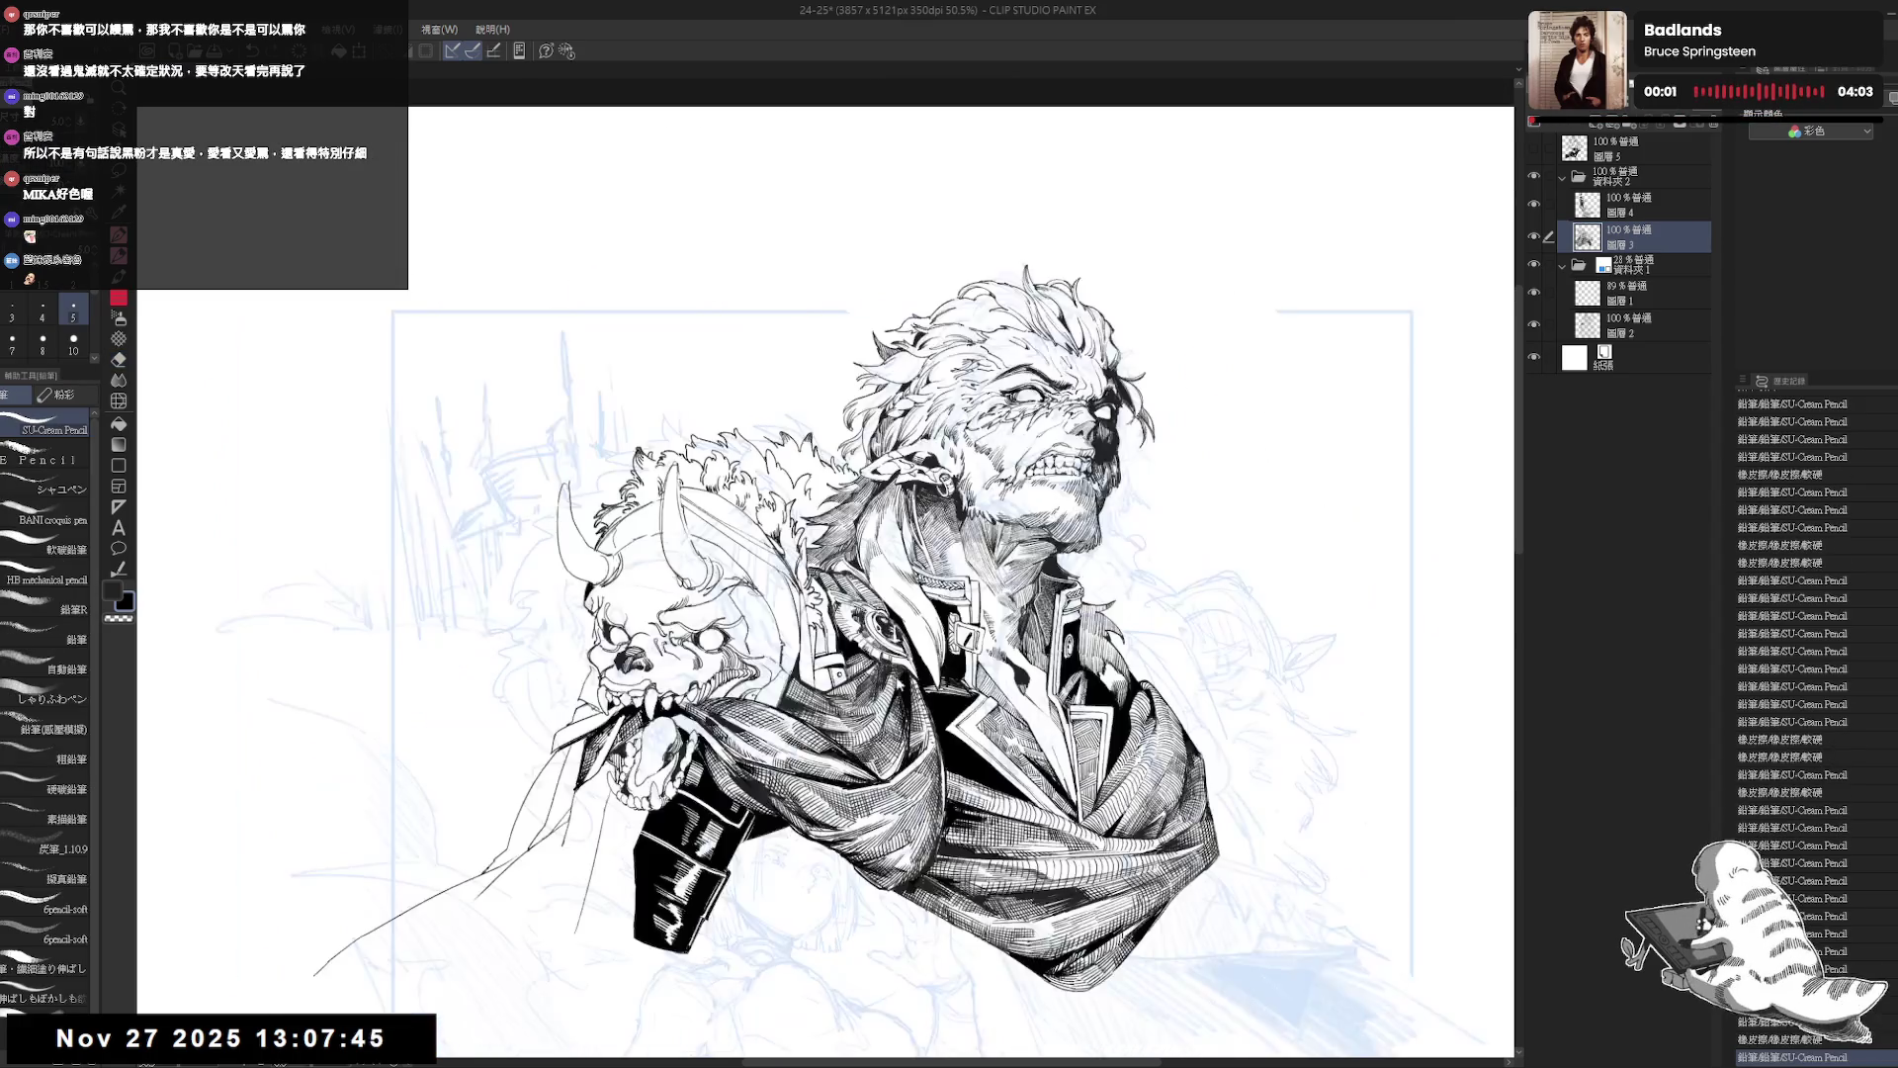
scroll(816, 509, "up", 2)
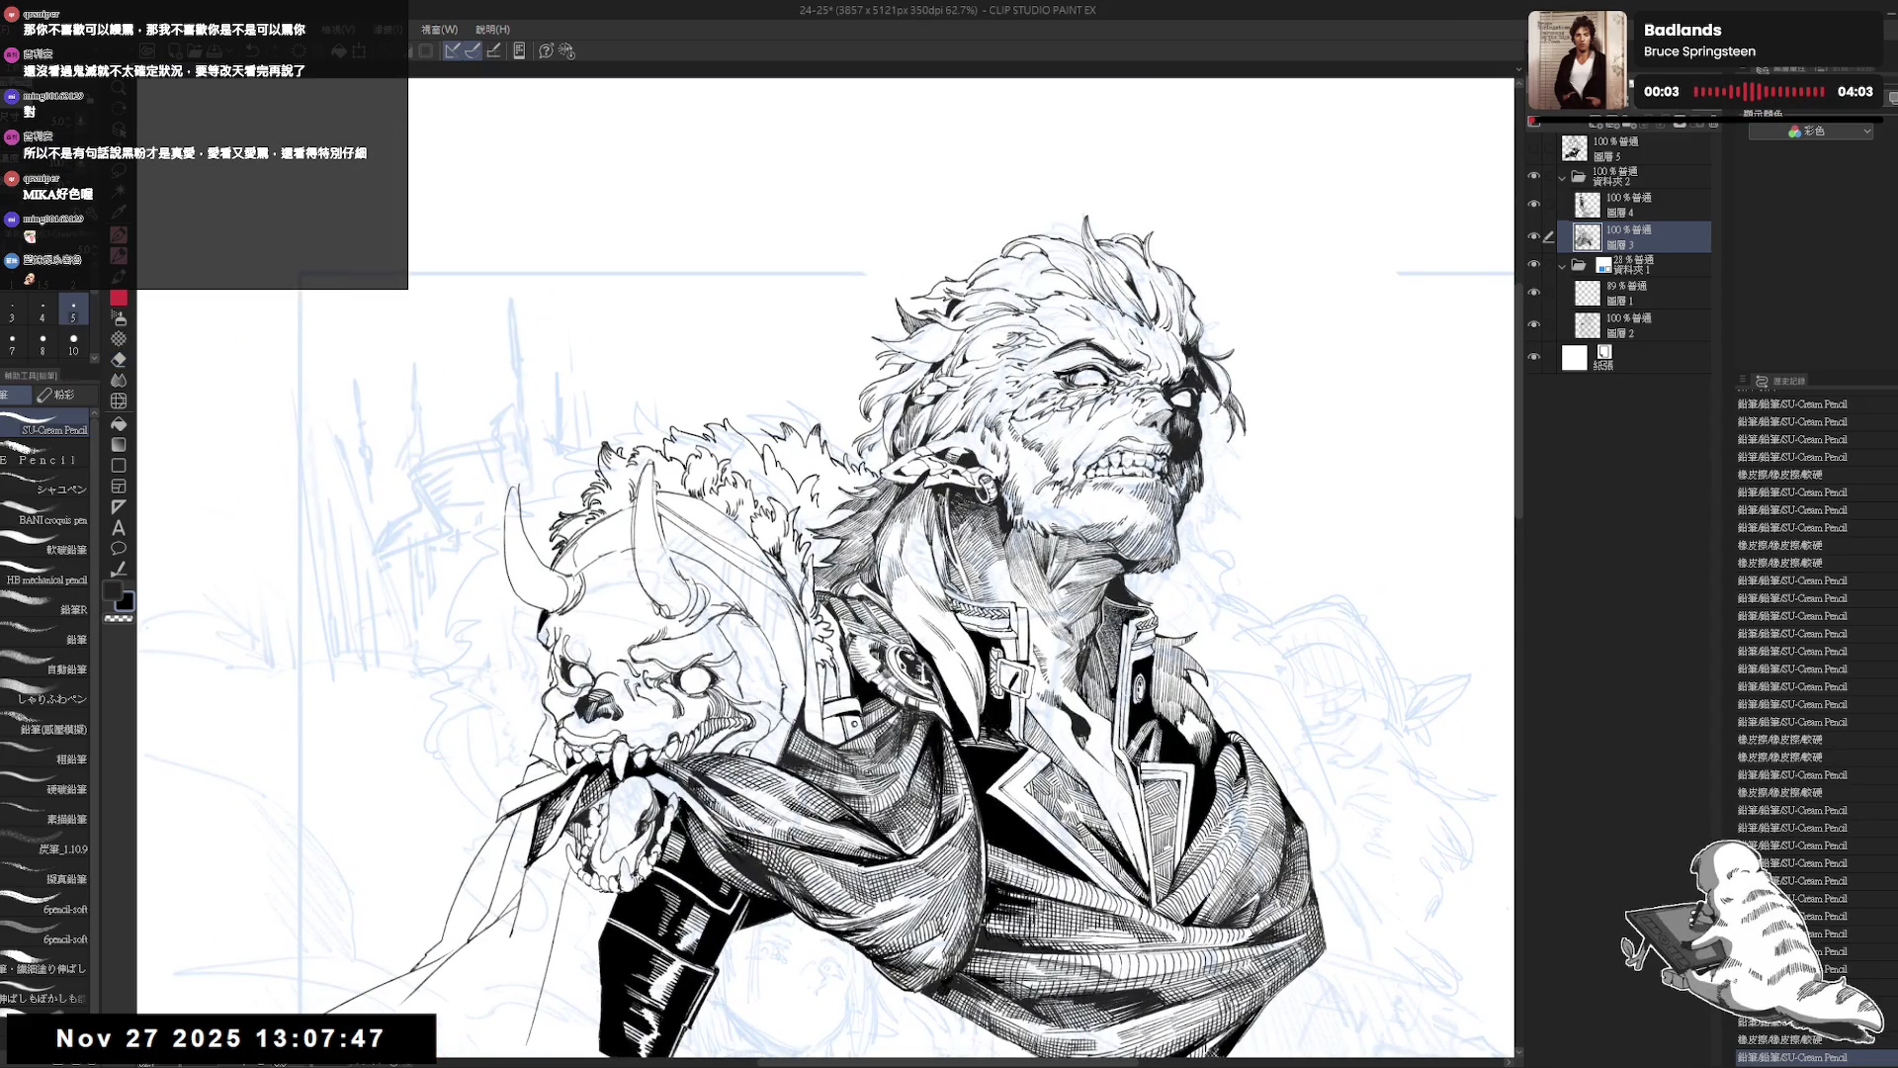
key("e")
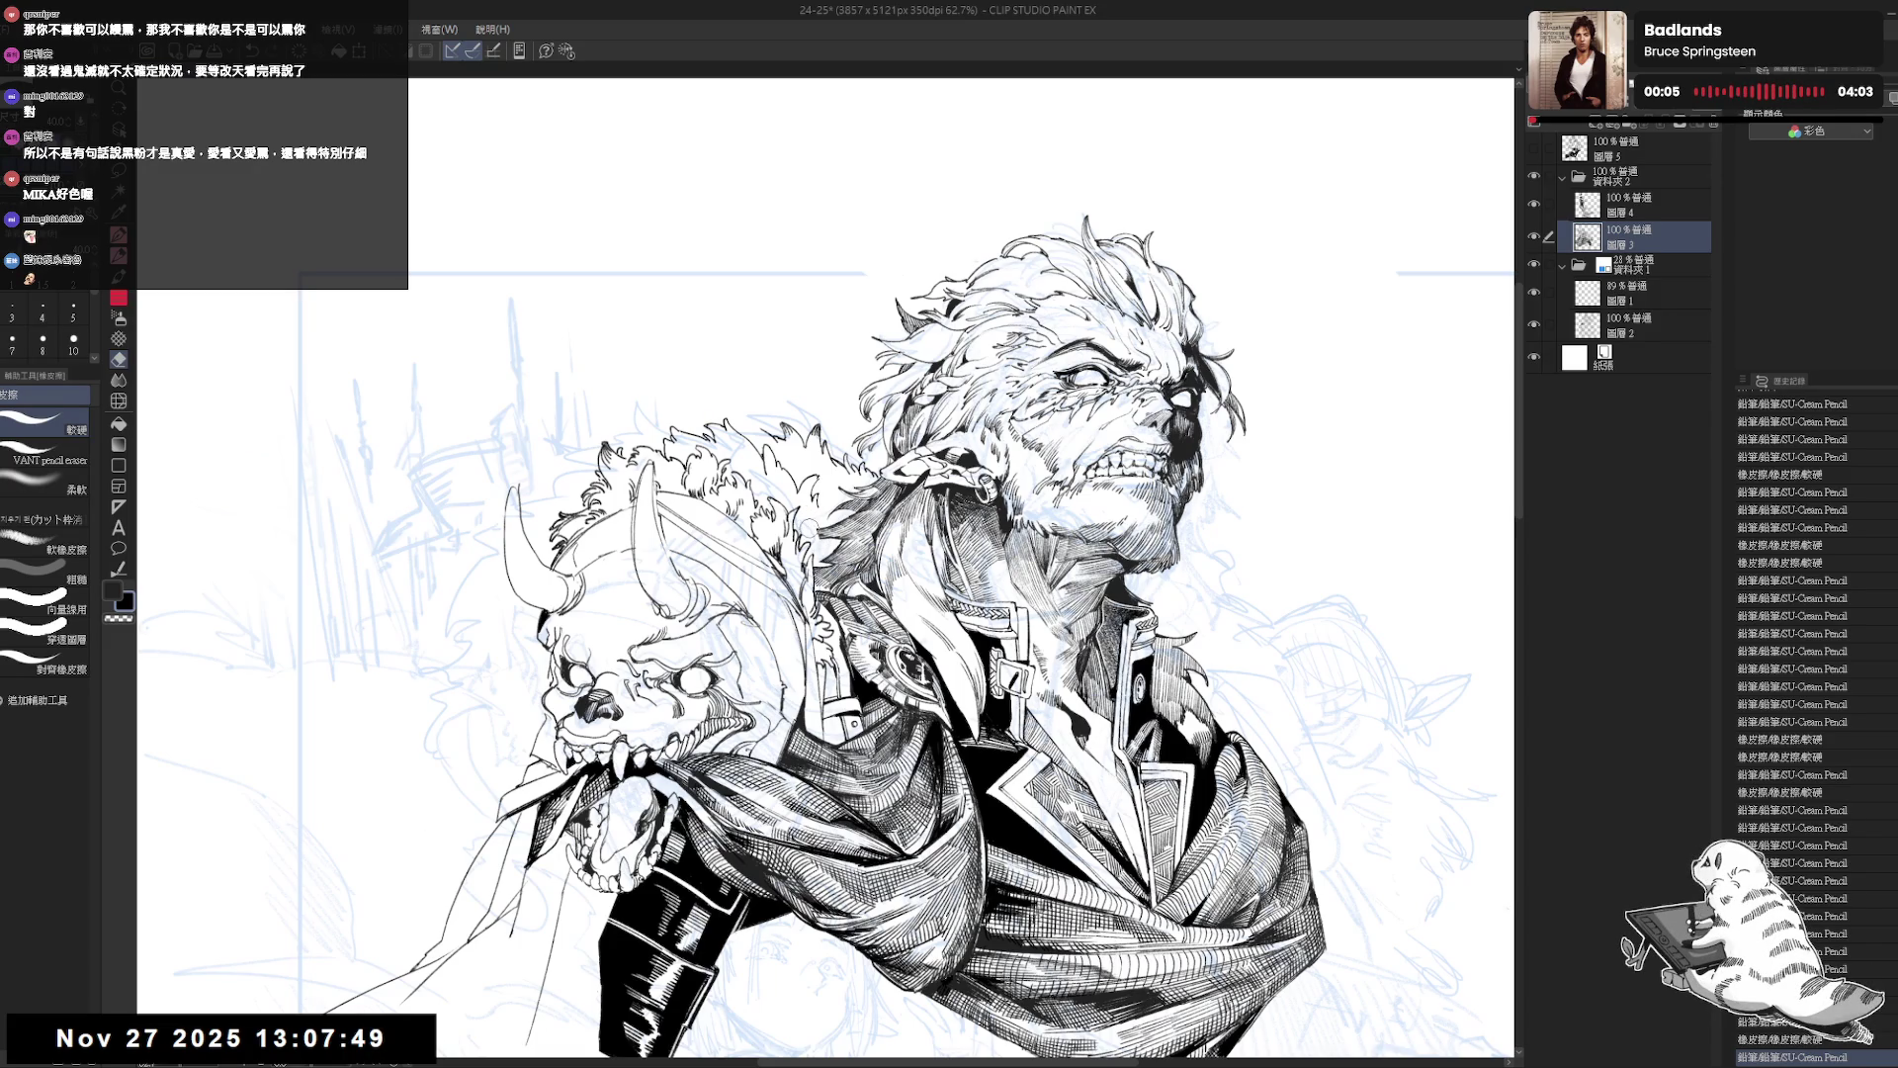
left_click_drag(817, 540, 819, 512)
key("p")
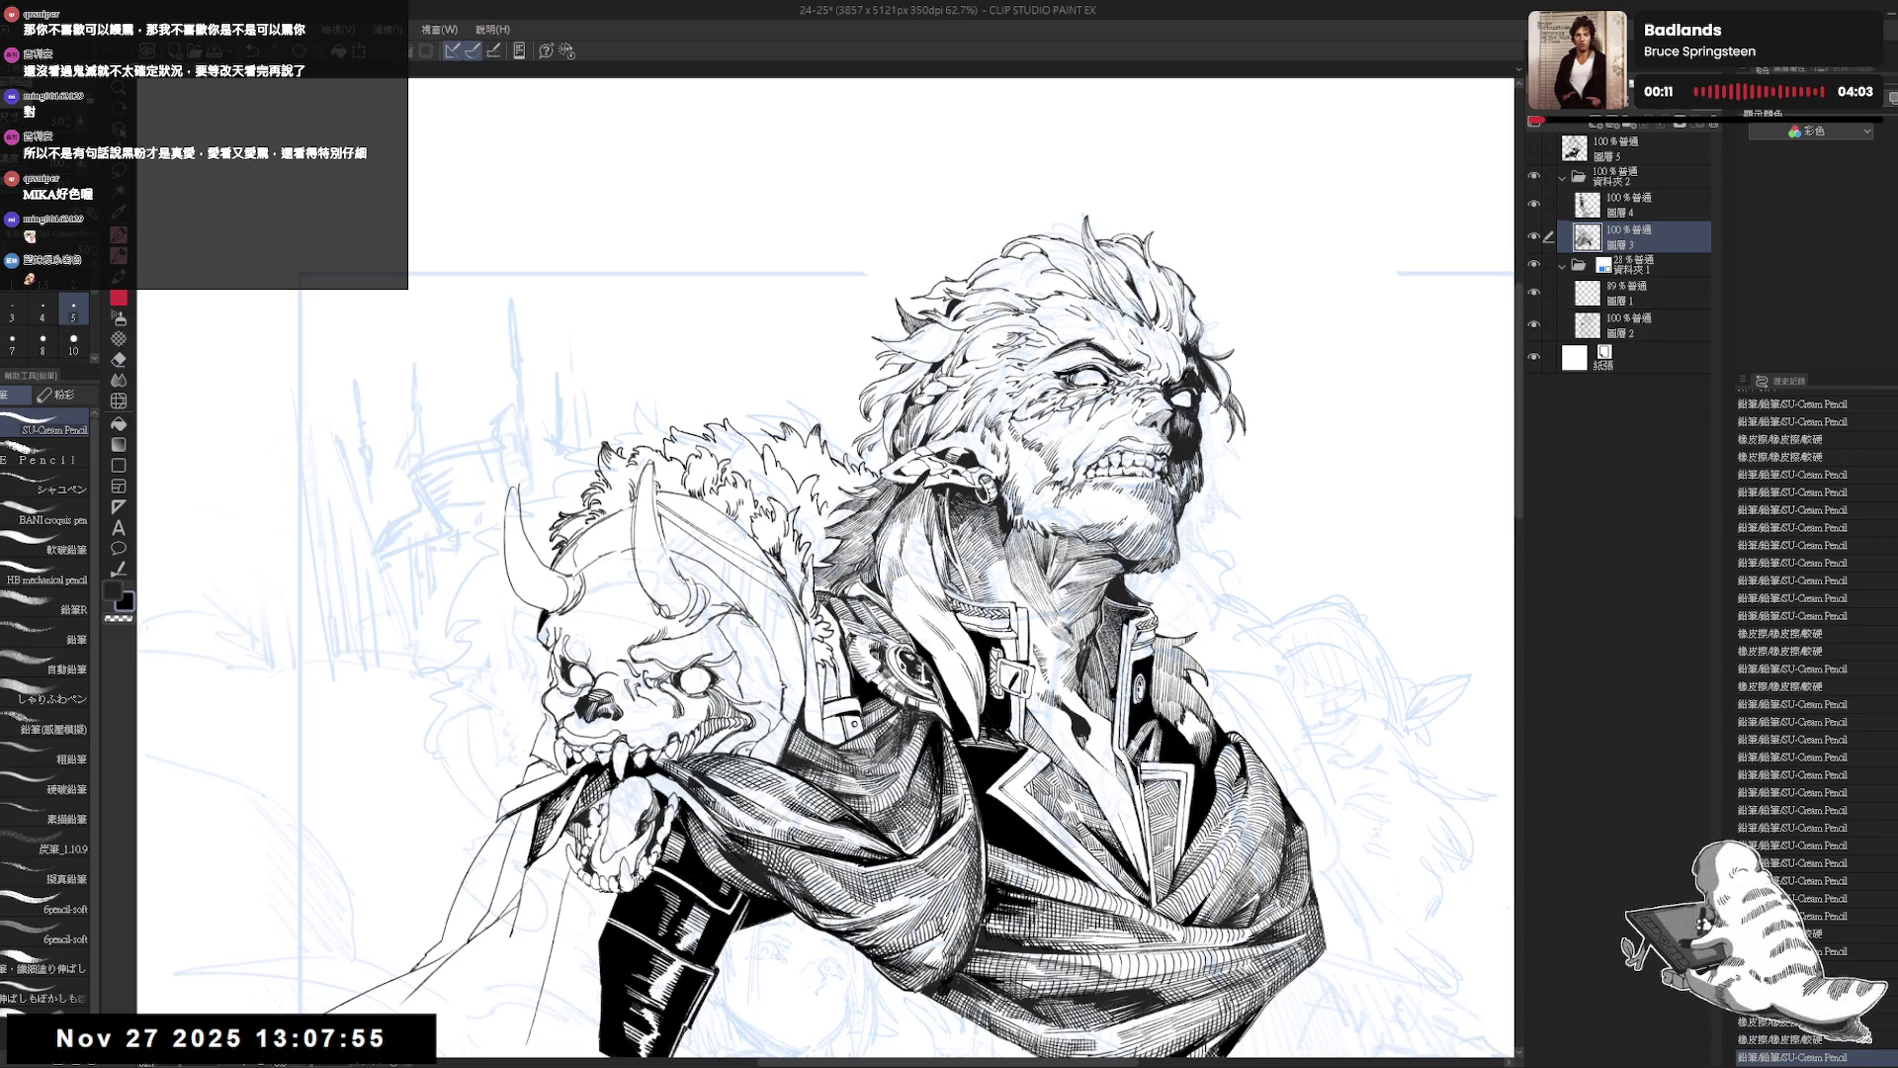
Tilt the canvas for a better angle and add a small pencil stroke to the hatching.
key("e")
key("minus")
key("minus")
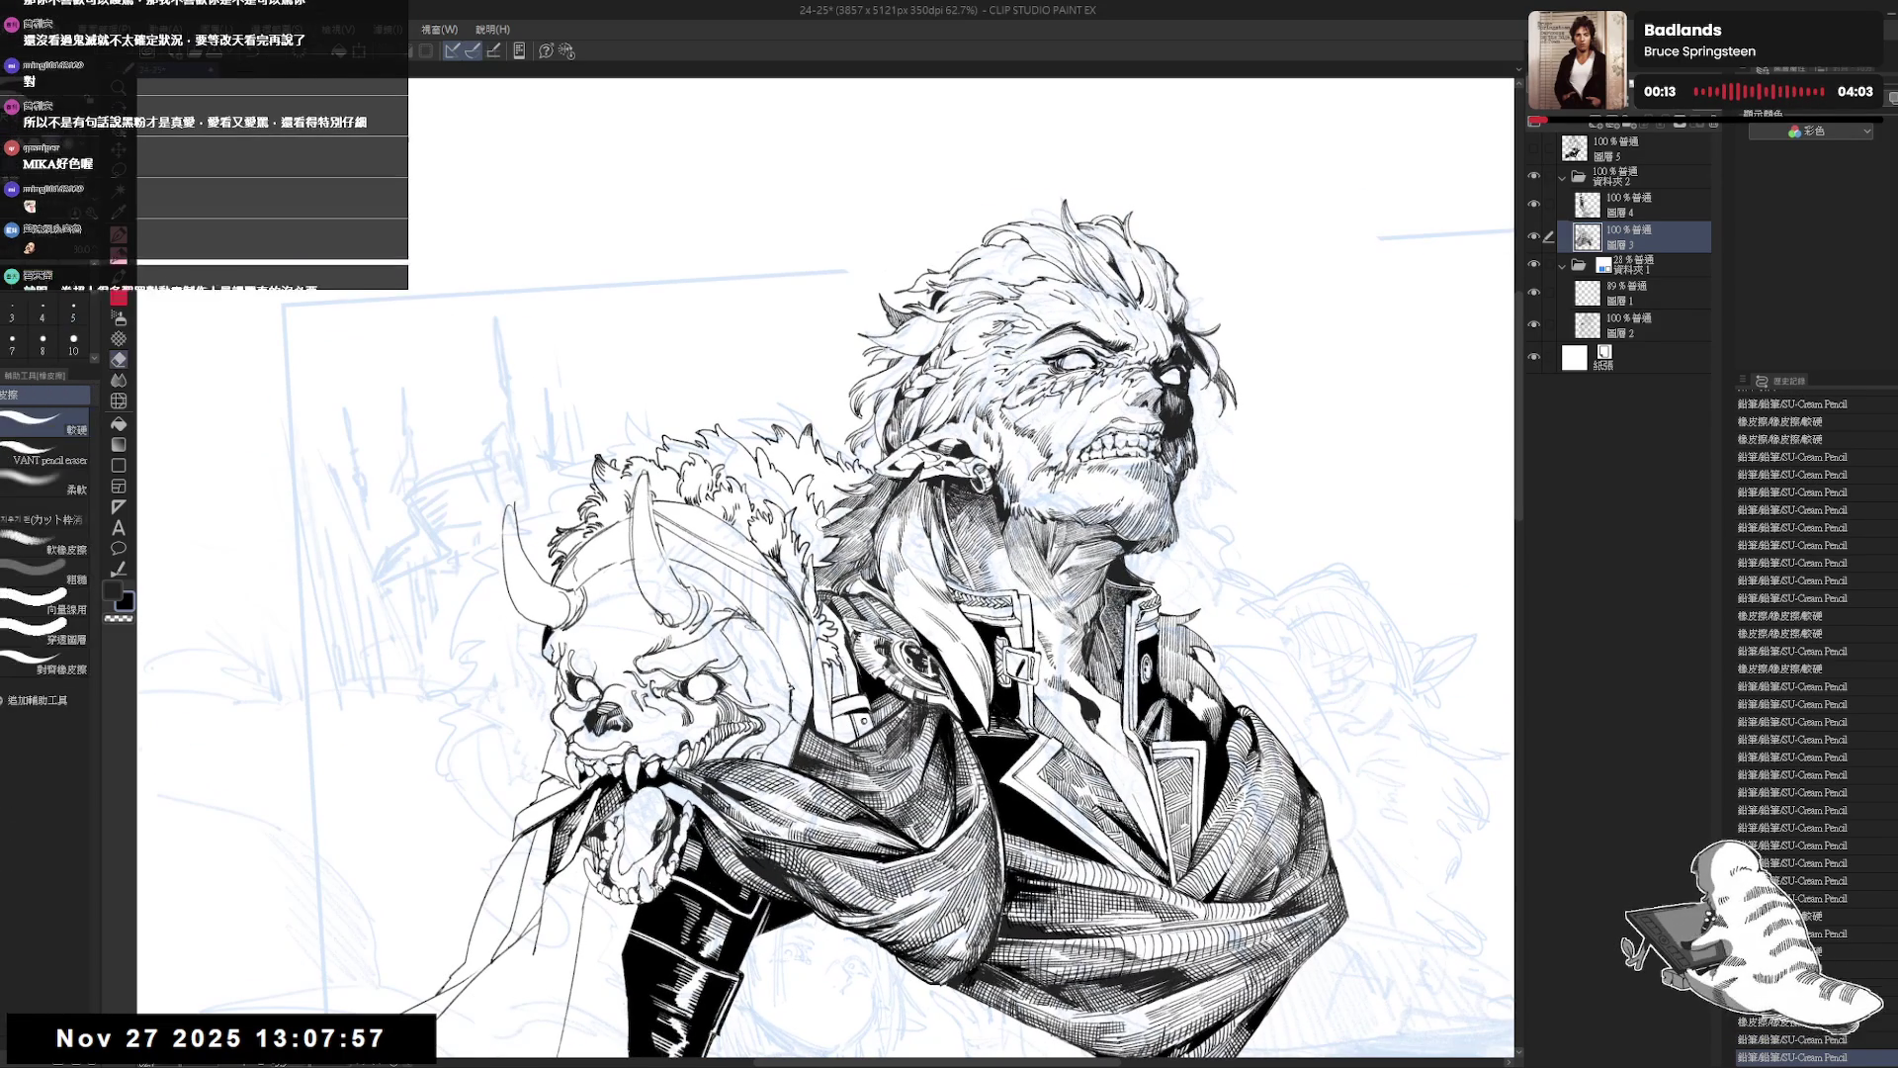
key("p")
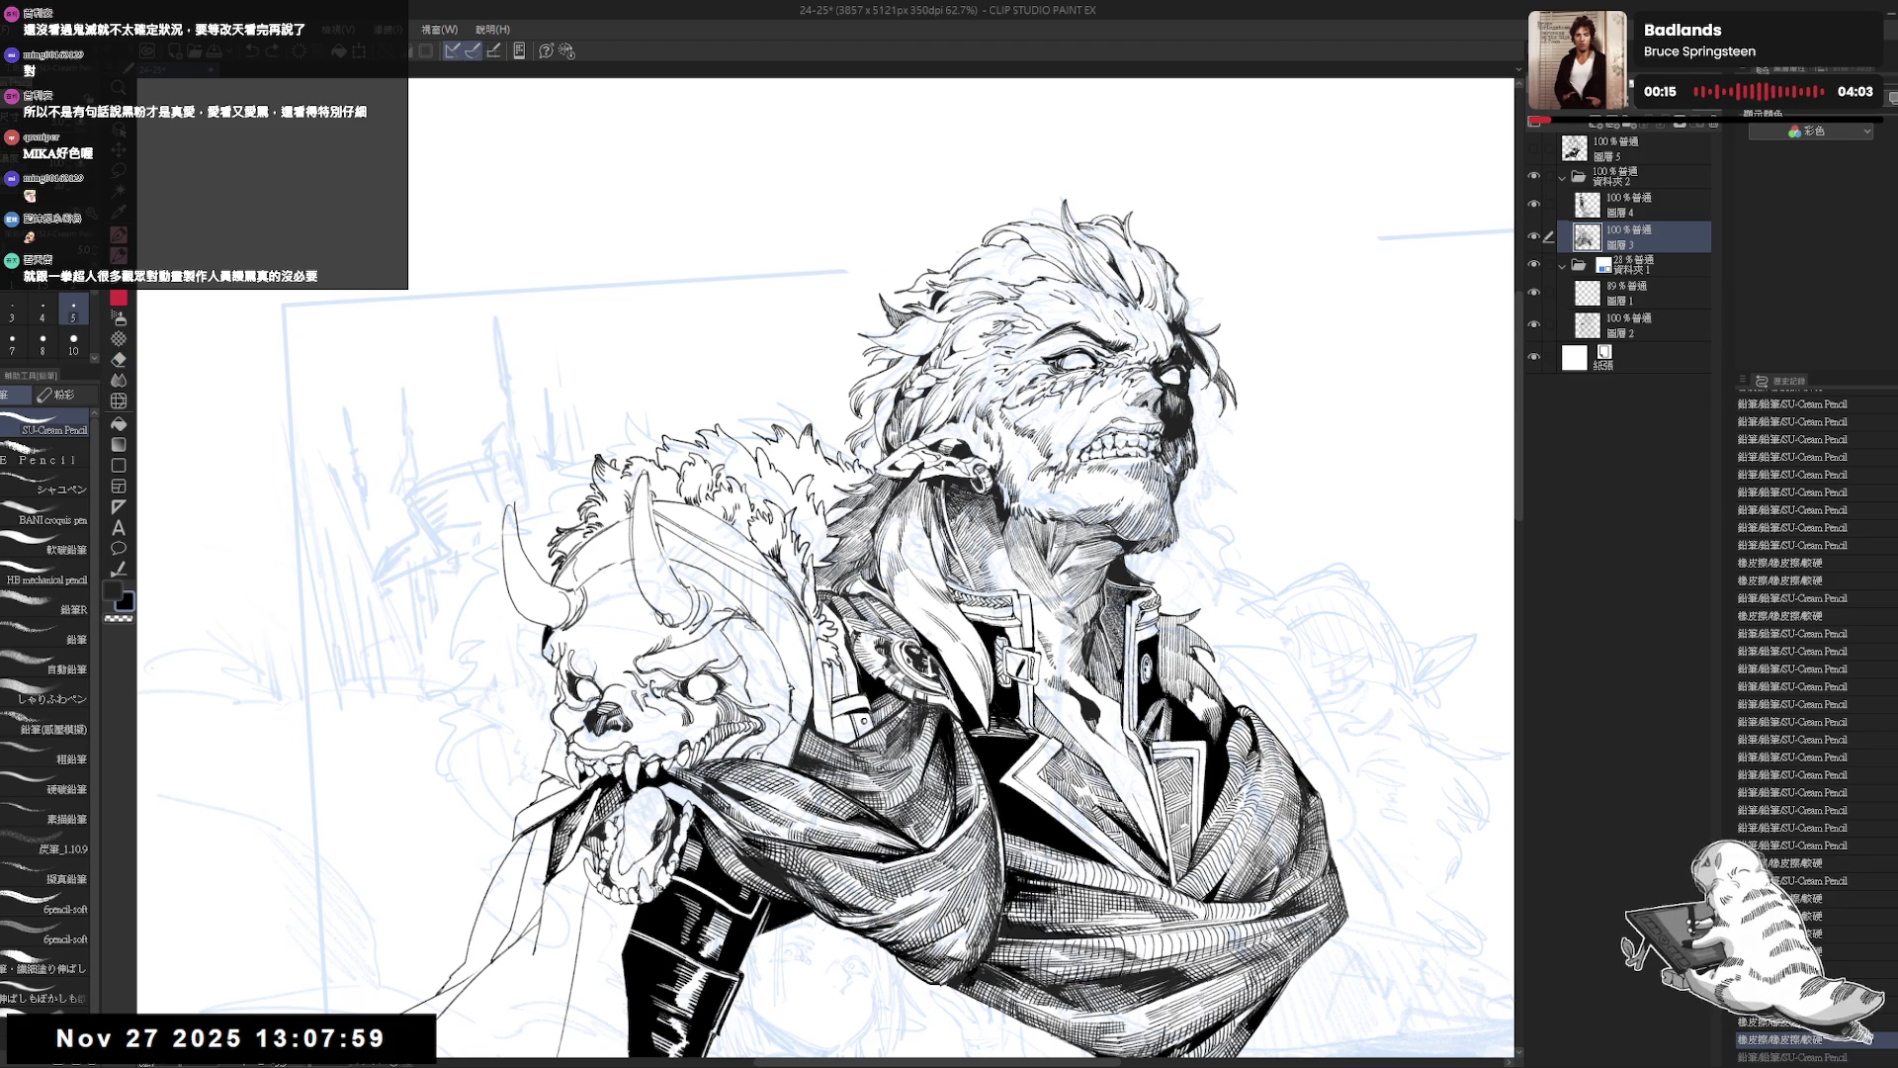
key("e")
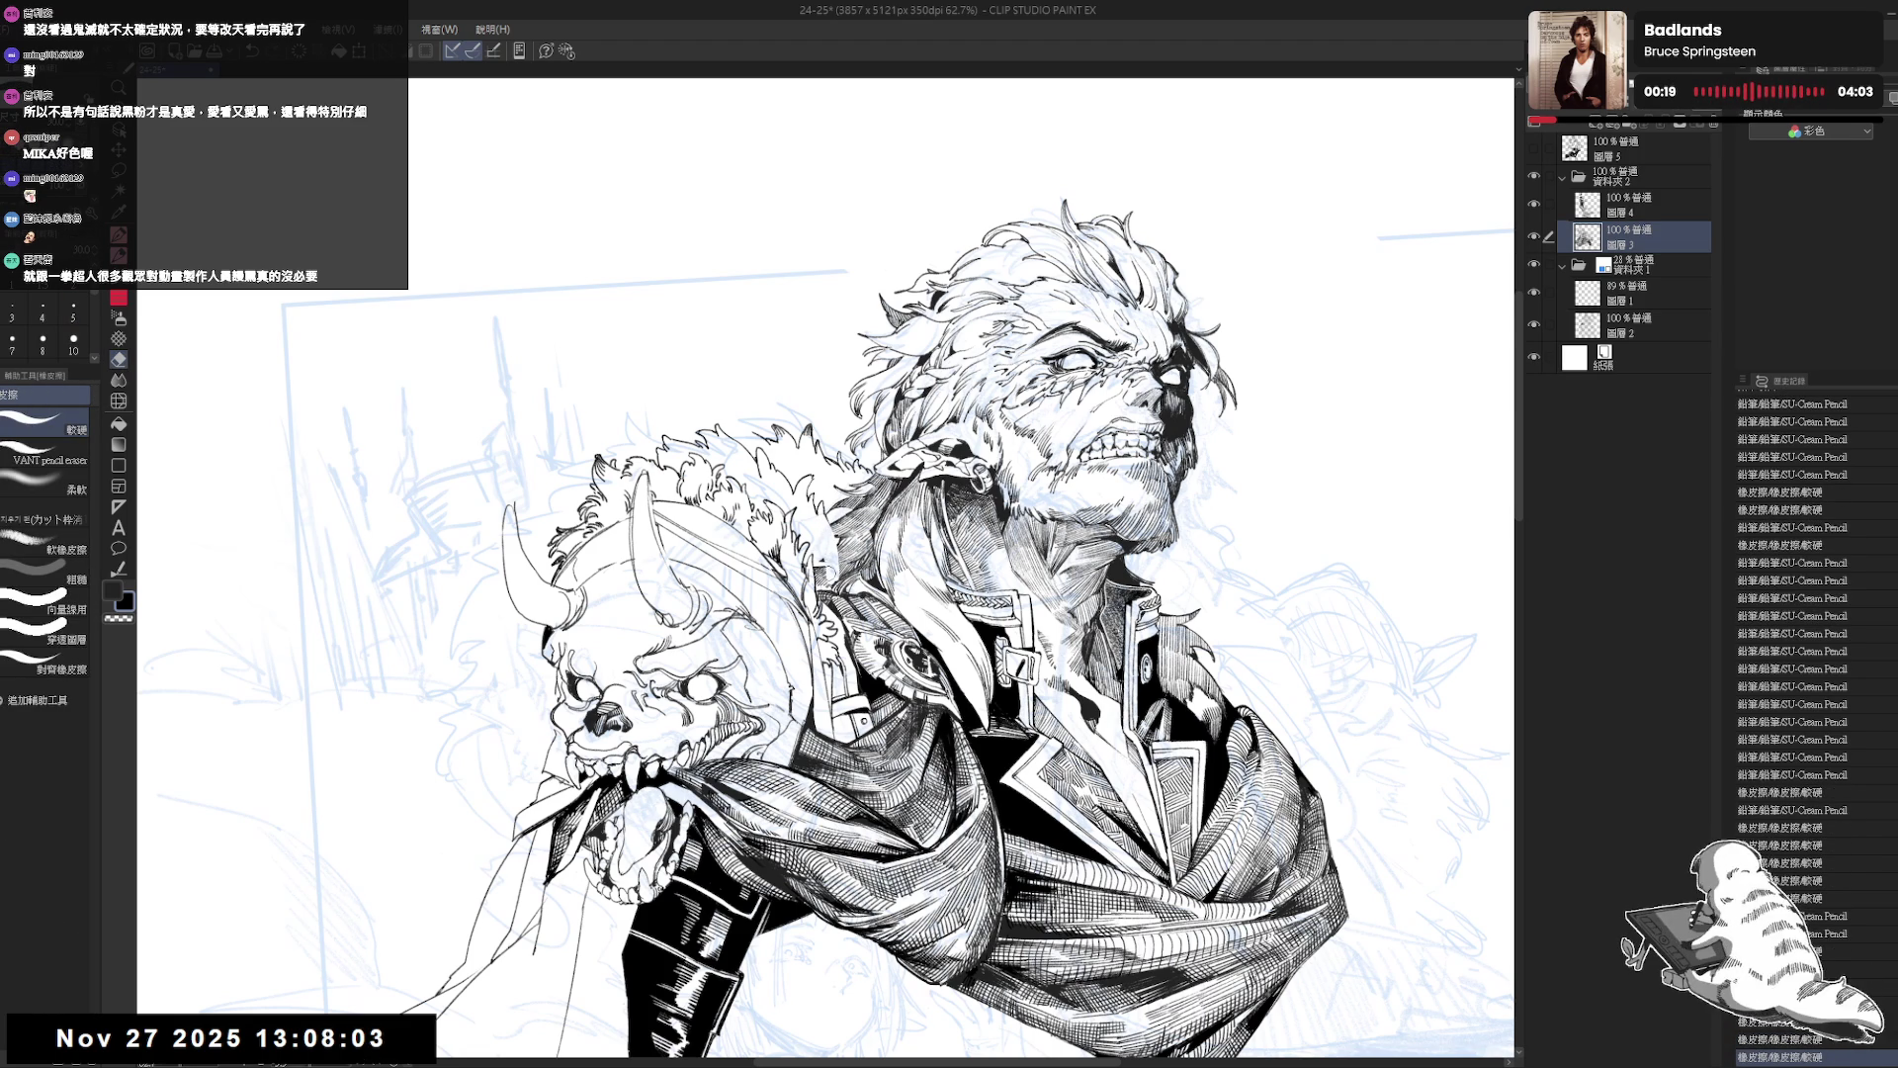
key("p")
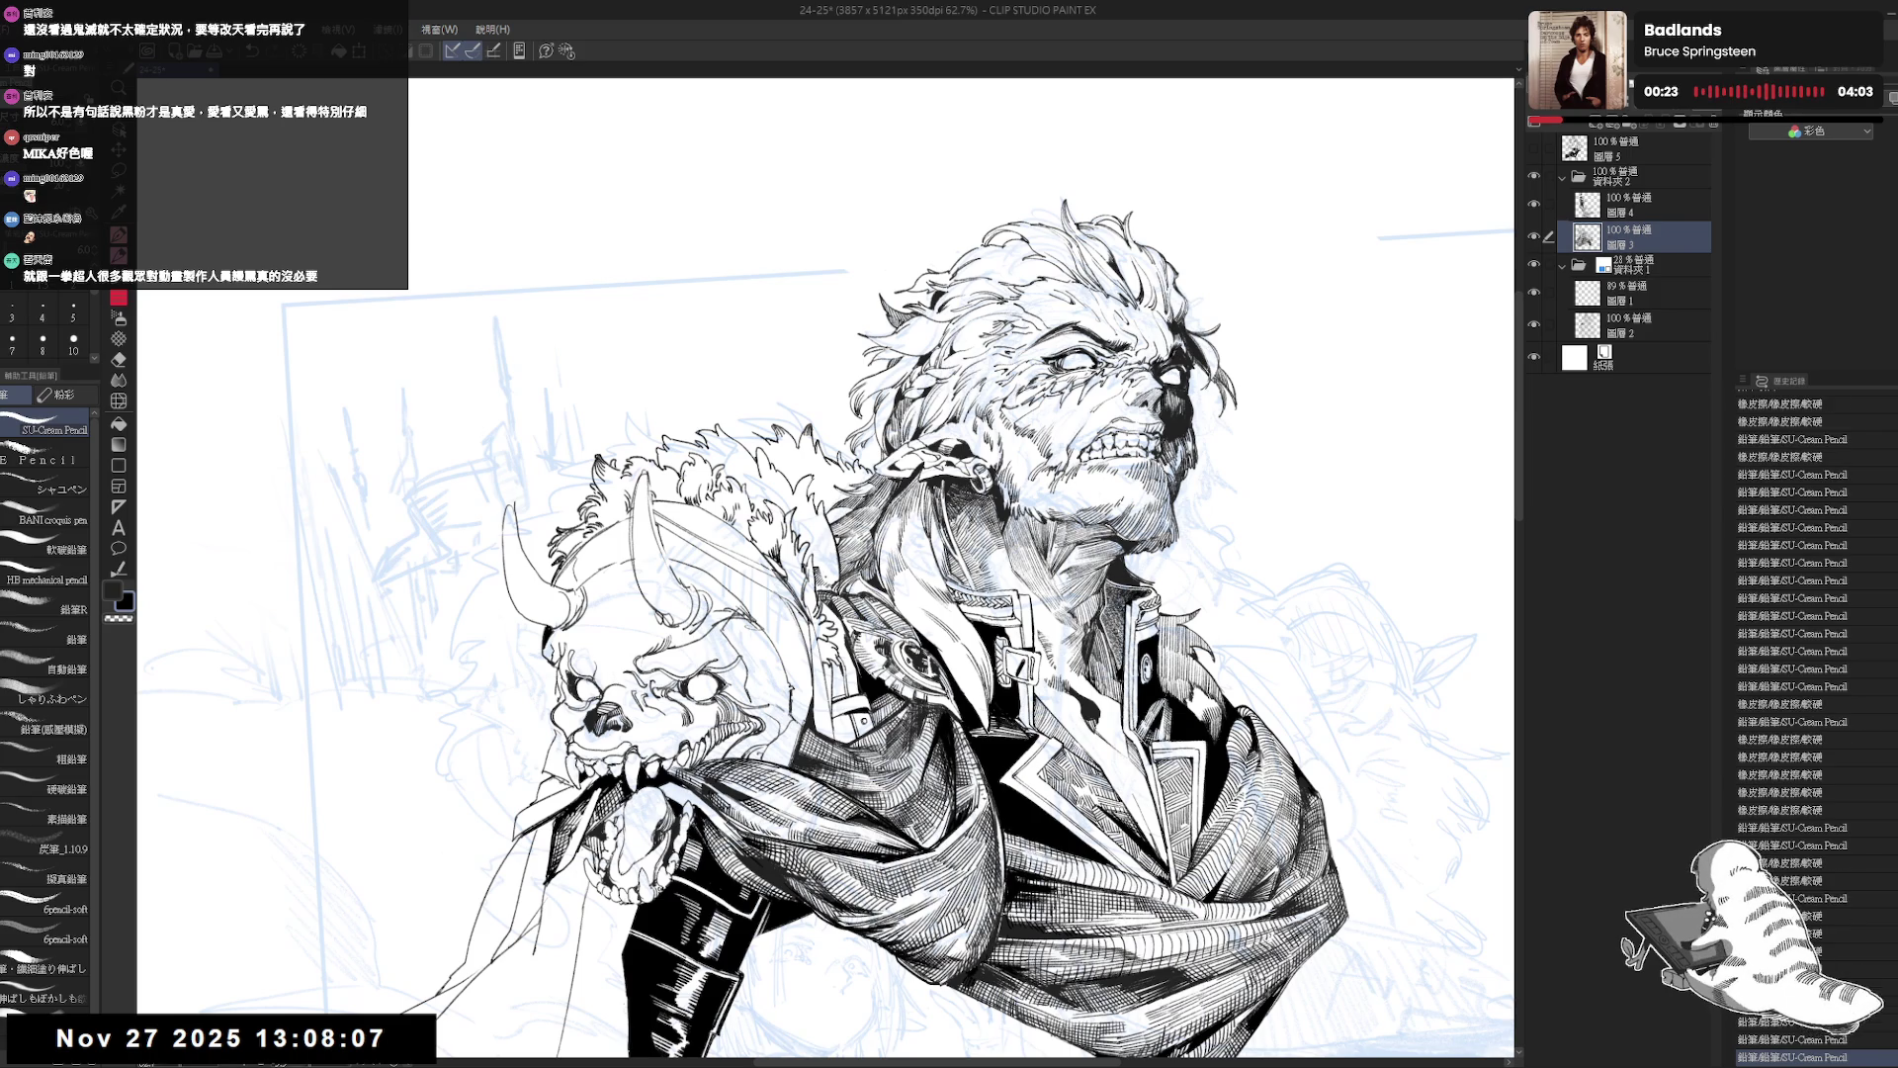
key("e")
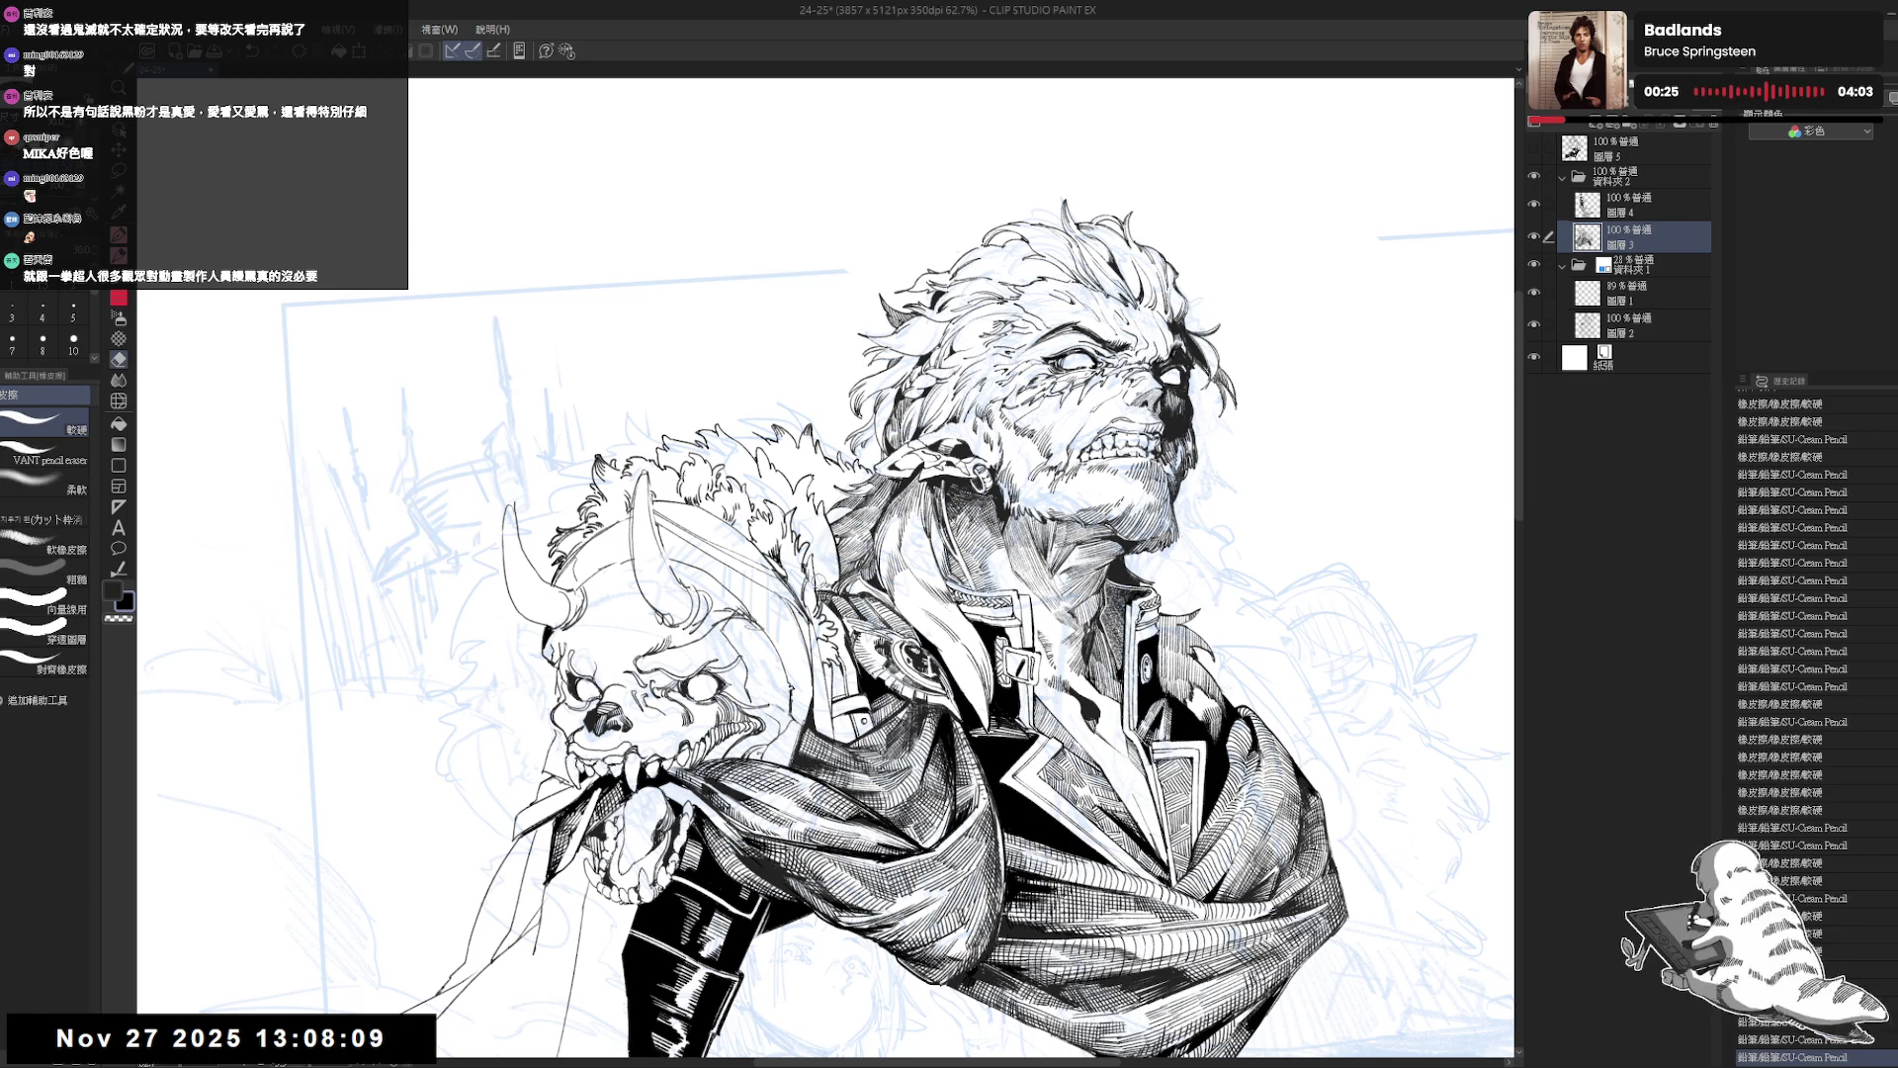
mouse_move(826, 578)
left_mouse_down()
mouse_move(890, 643)
mouse_move(830, 593)
left_mouse_up()
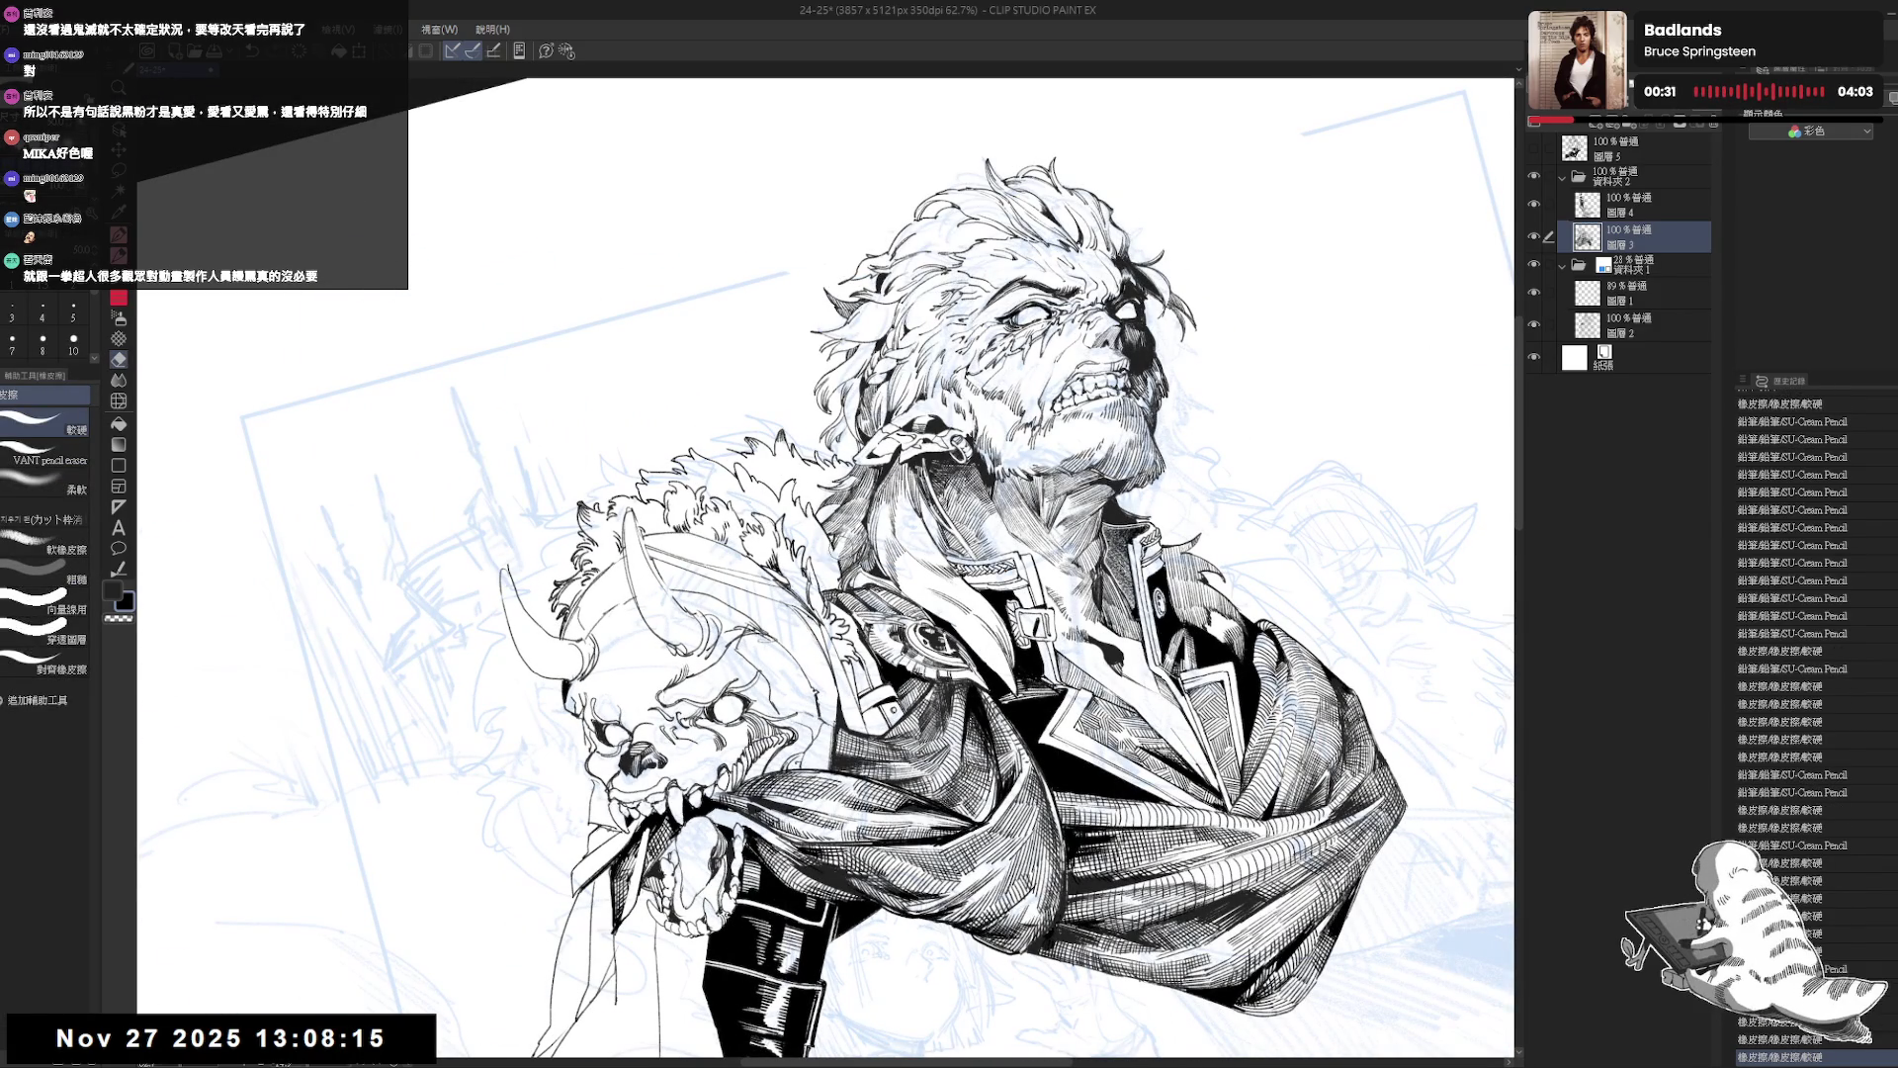
key("p")
left_click_drag(988, 445, 1001, 457)
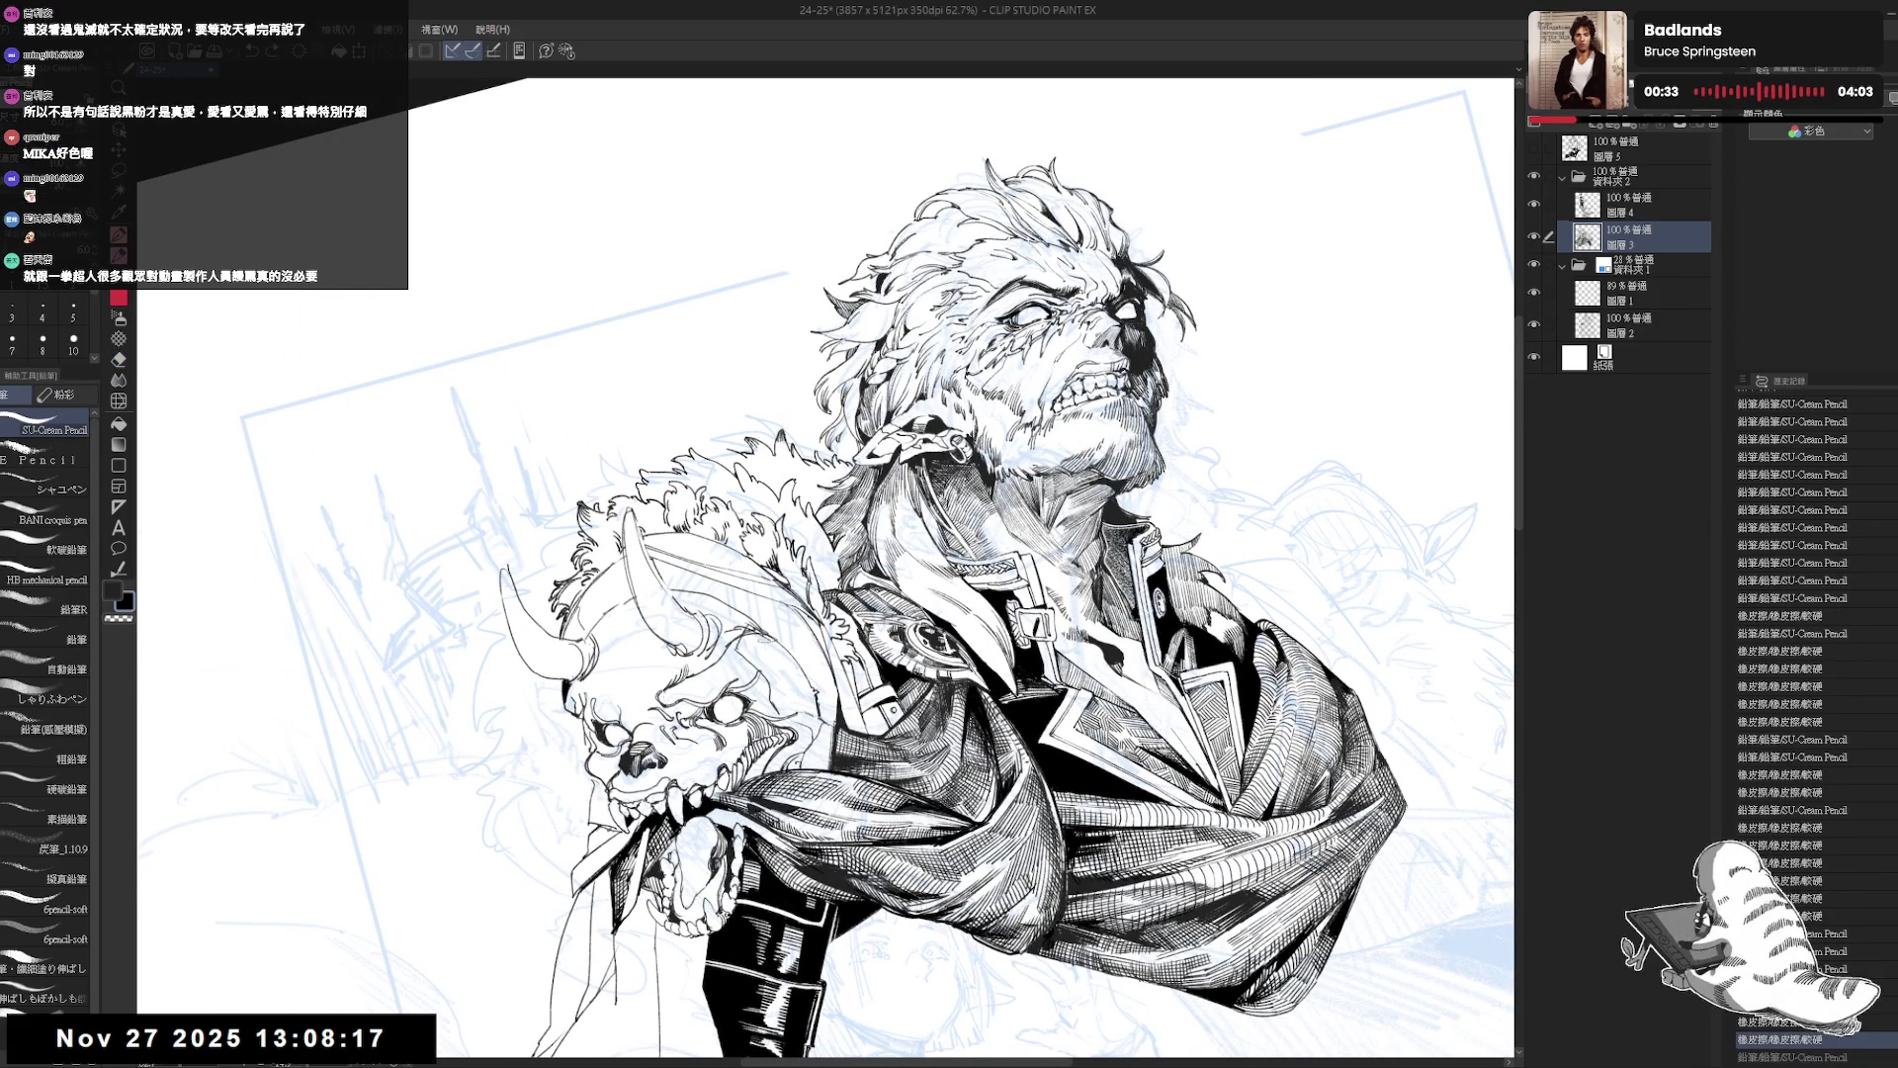
Erase and redraw a hatching stroke, then mirror and re-rotate the view.
key("e")
left_click_drag(820, 554, 841, 583)
key("p")
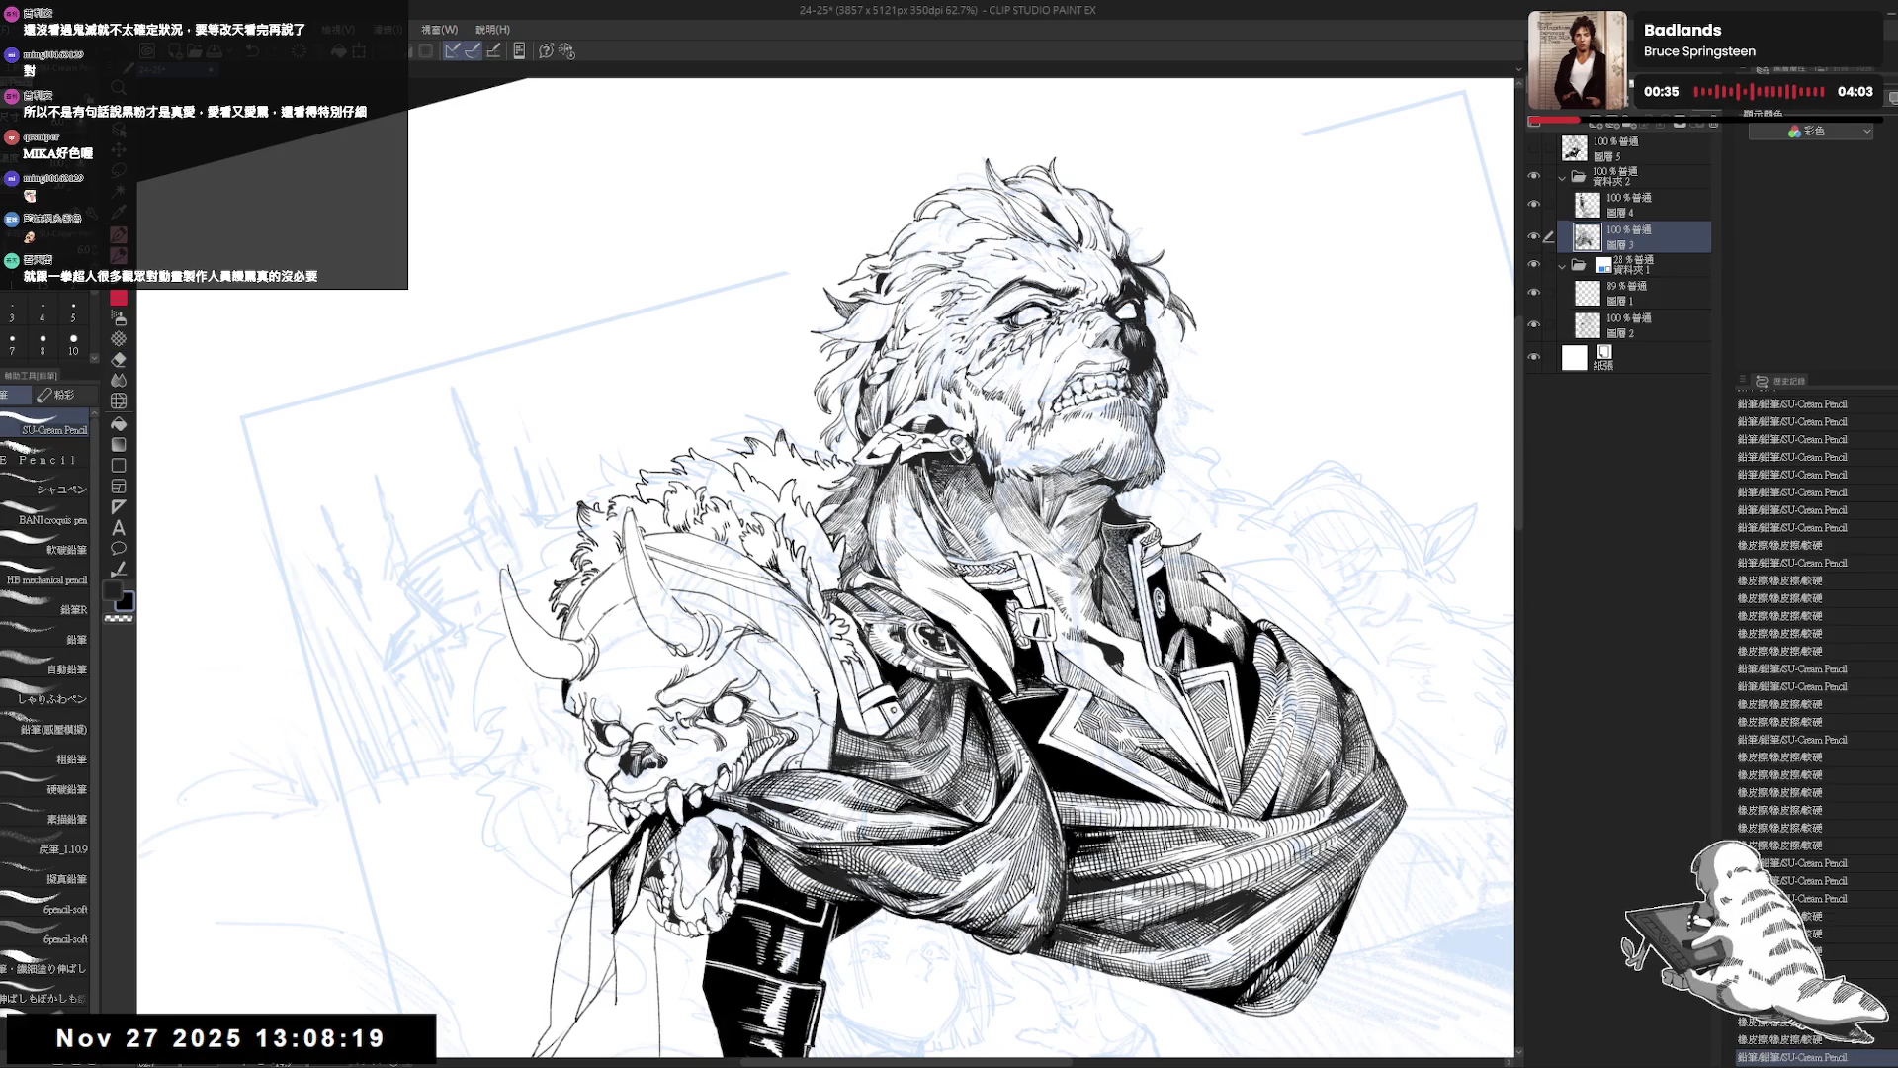
key("e")
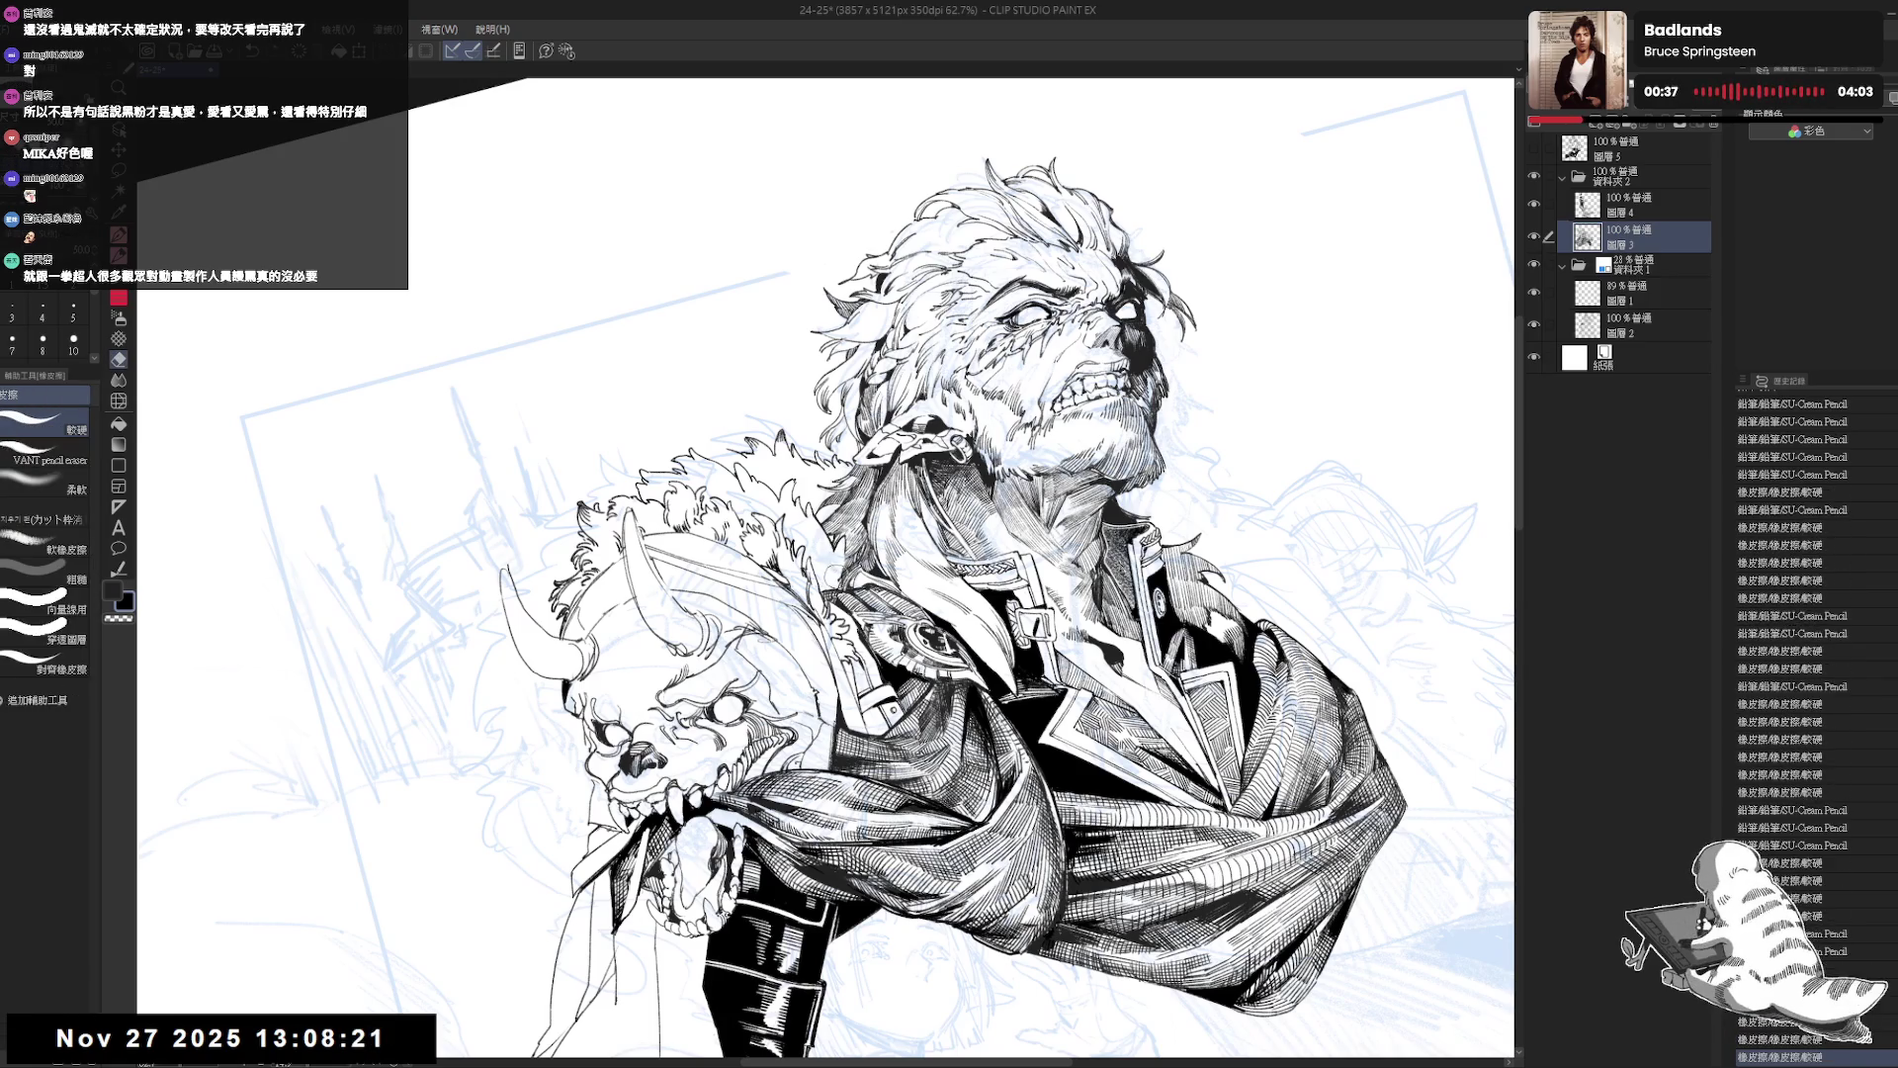
key("p")
left_click_drag(821, 553, 841, 583)
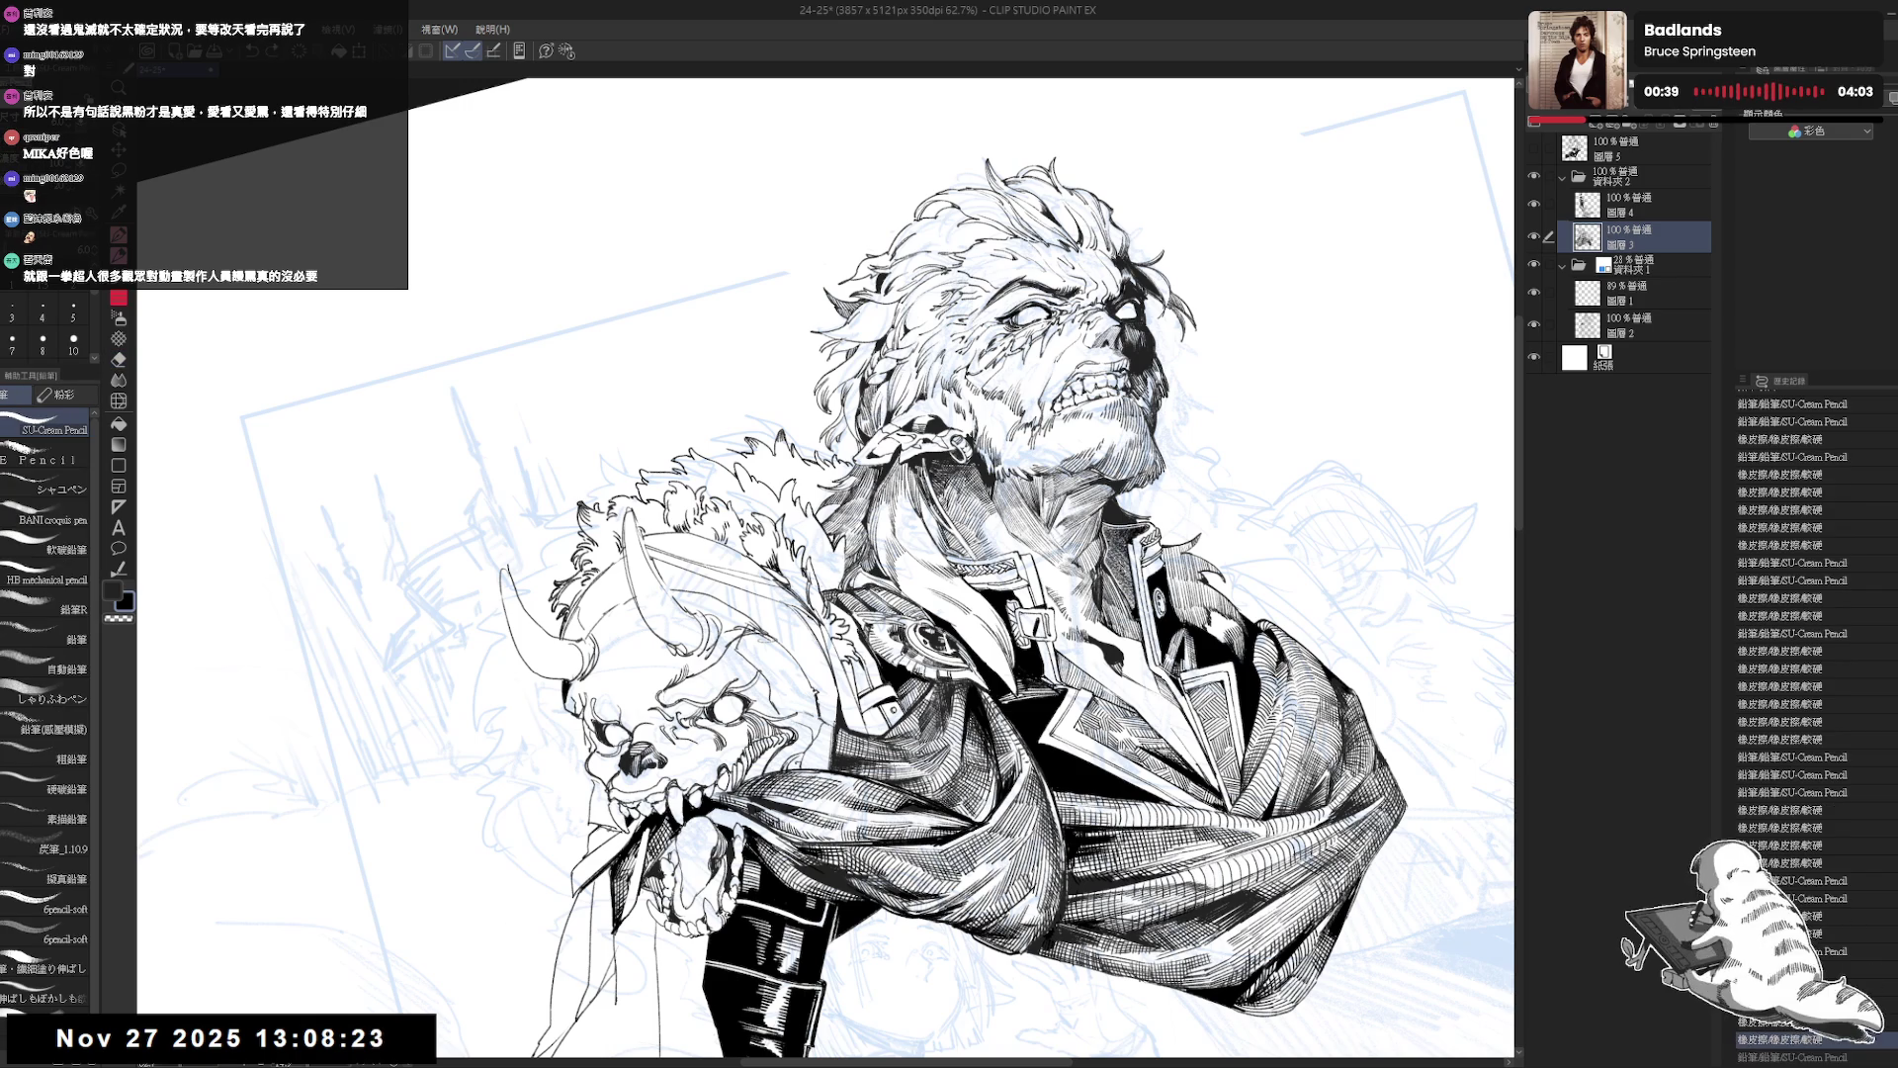
key("e")
key("p")
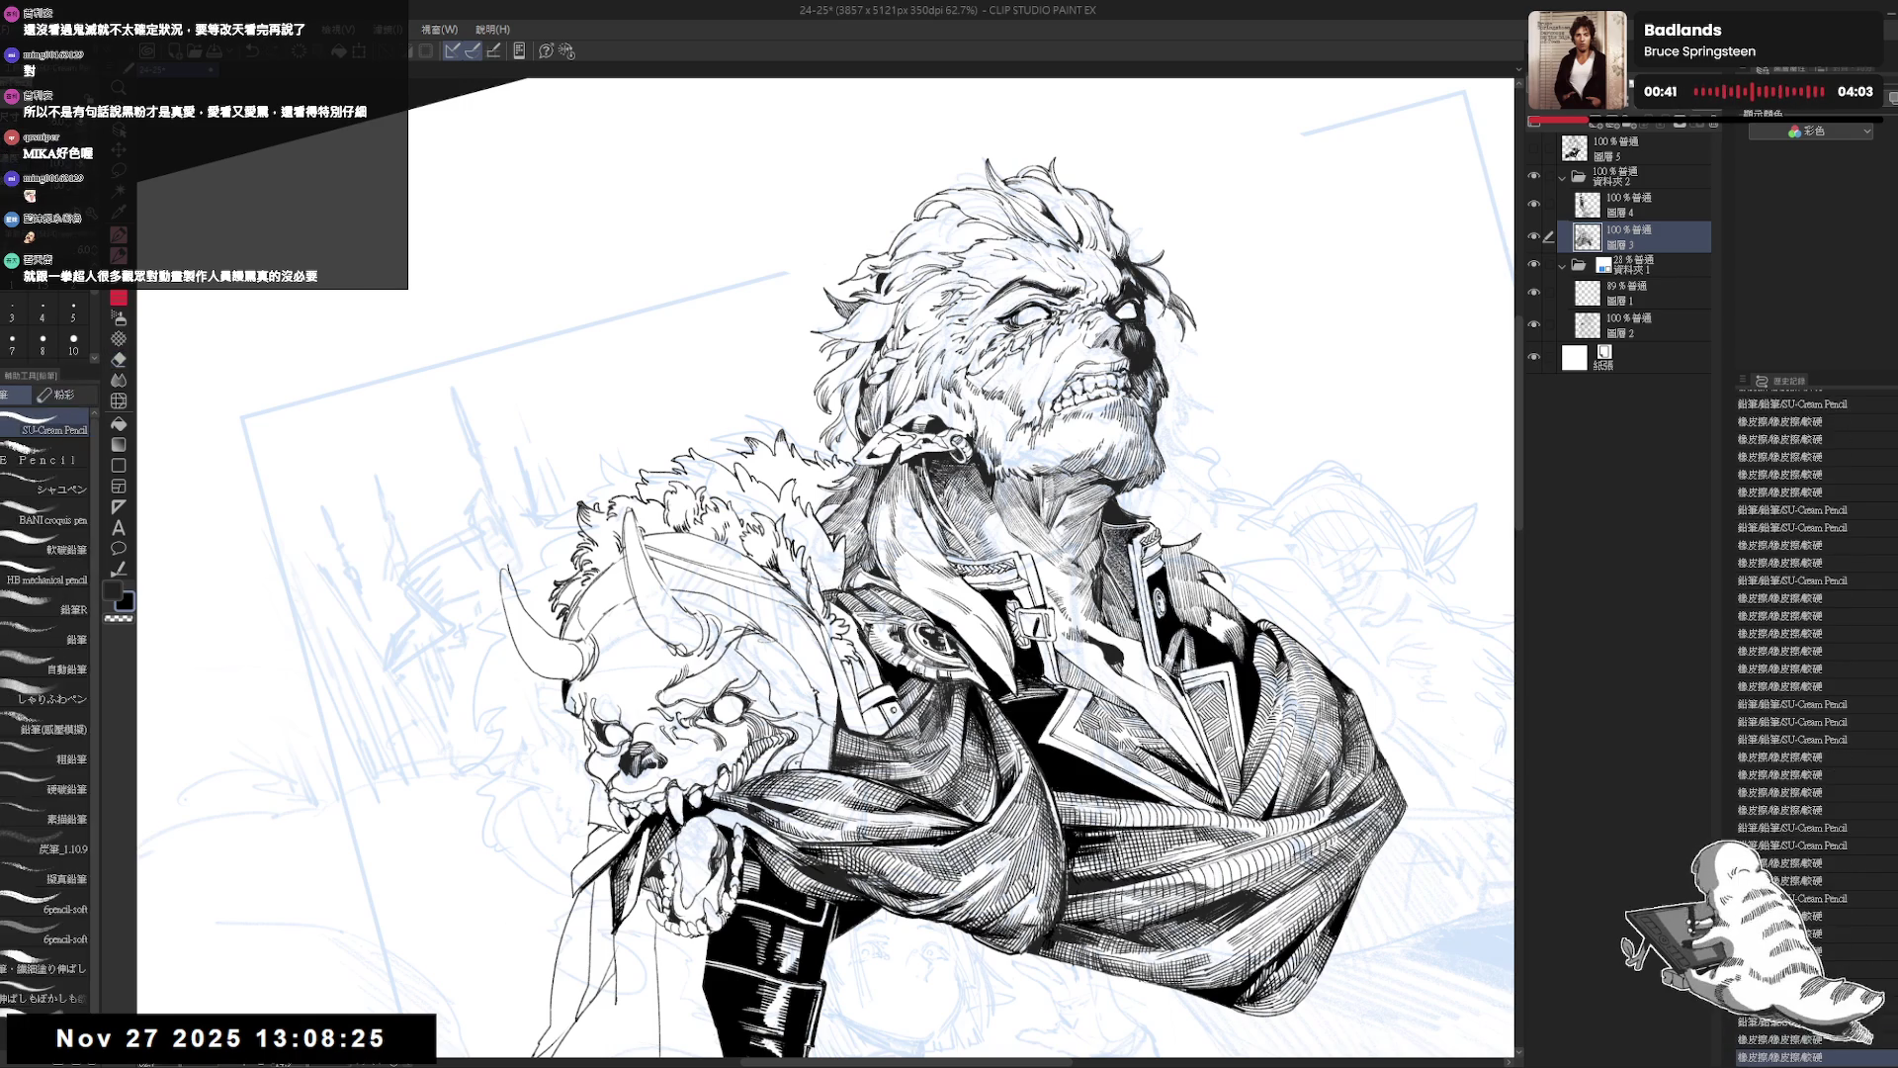
key("h")
key("asciicircum")
key("asciicircum")
key("asciicircum")
Erase small marks near the figure's lower right and undo a stray pencil stroke.
key("e")
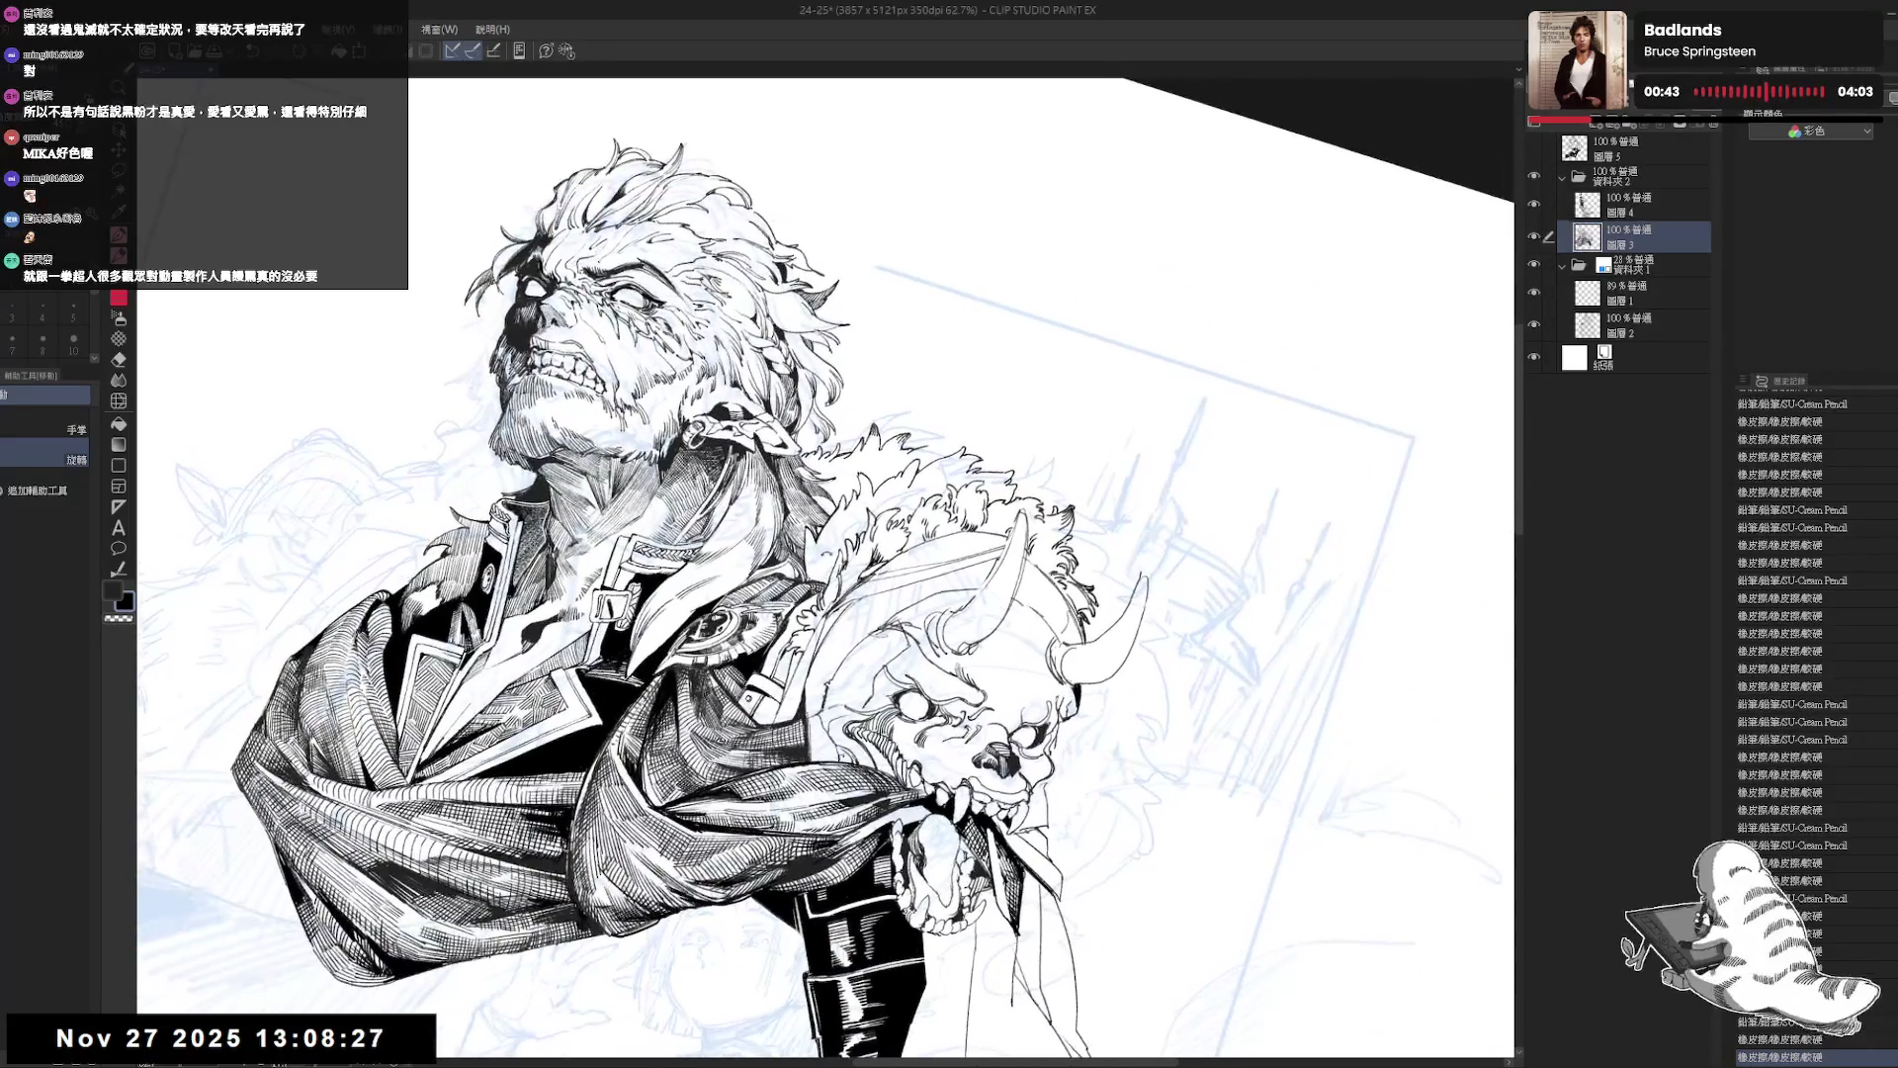
mouse_move(805, 553)
left_mouse_down()
mouse_move(813, 598)
mouse_move(819, 577)
left_mouse_up()
key("p")
key("e")
key("p")
key("ctrl+z")
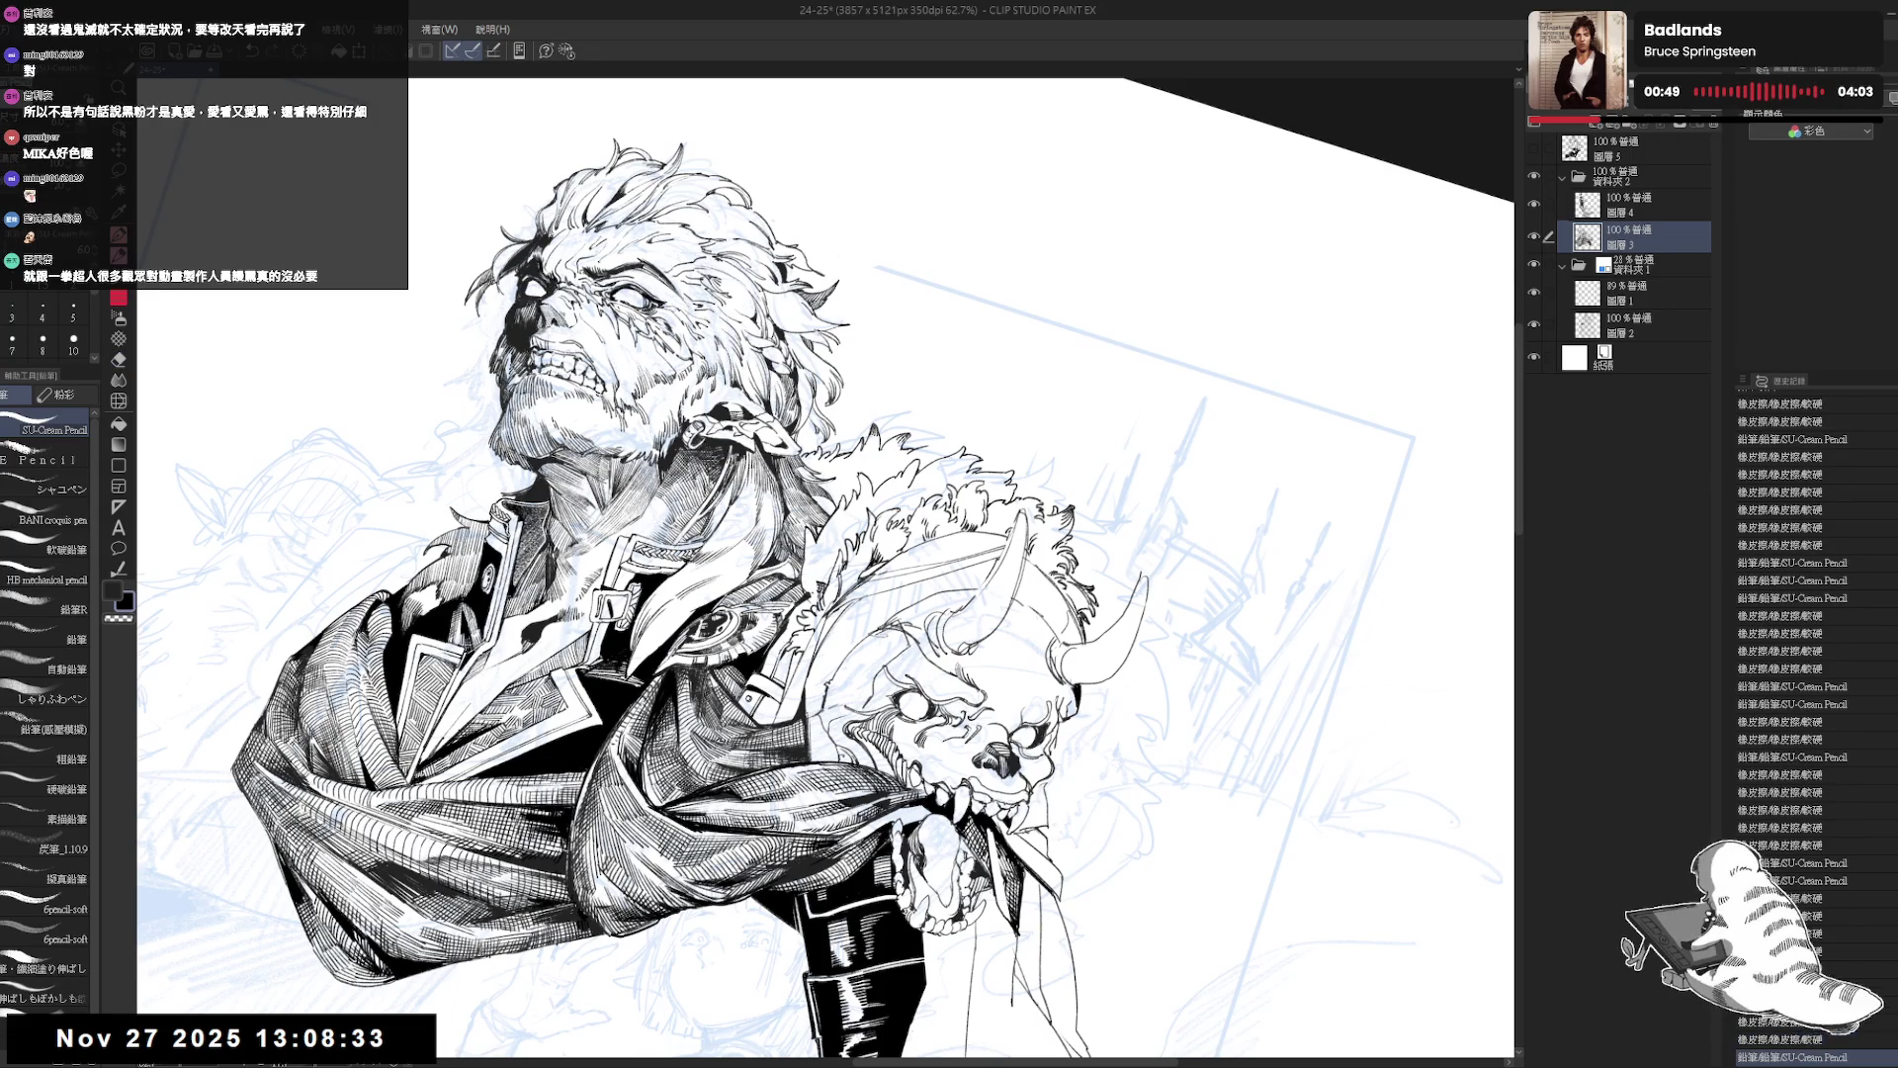
key("e")
left_click_drag(800, 560, 812, 594)
key("p")
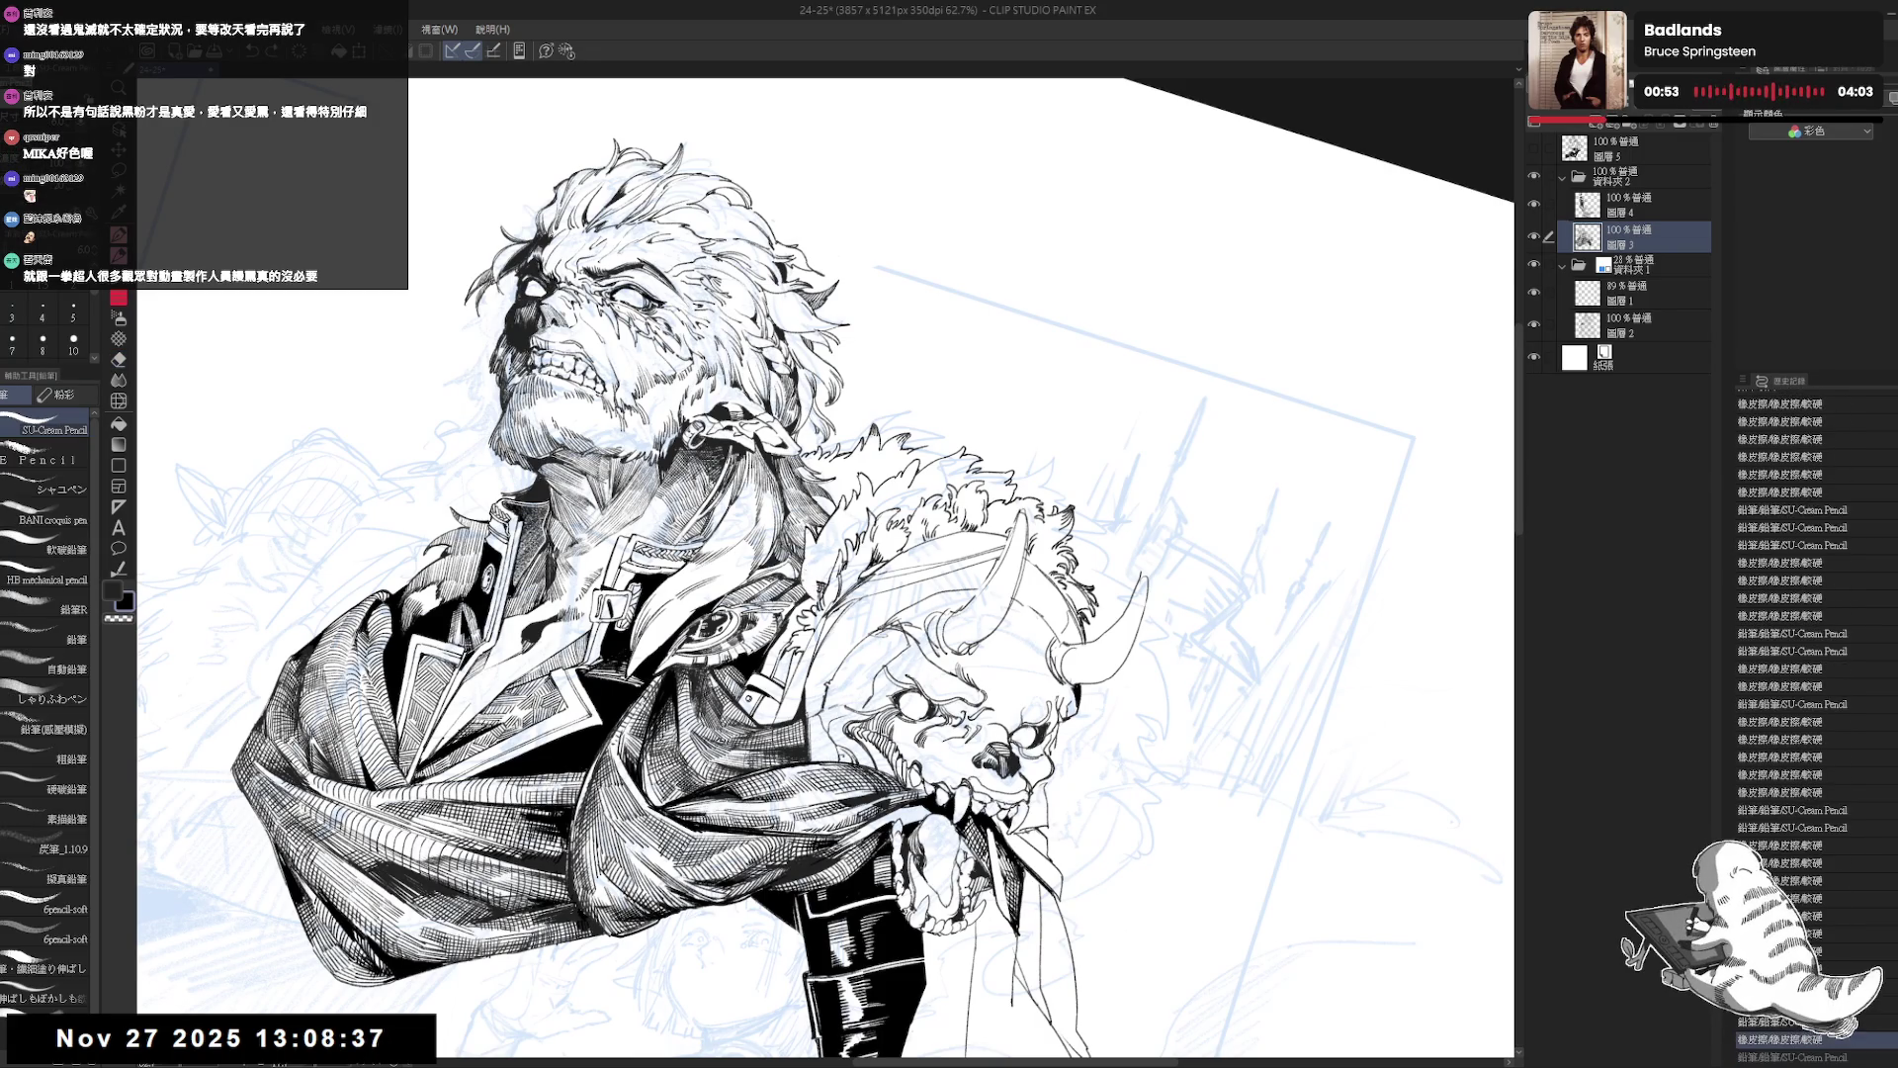
Level and unflip the canvas, then erase a bit of the demon skull's fur.
key("ctrl+at")
key("h")
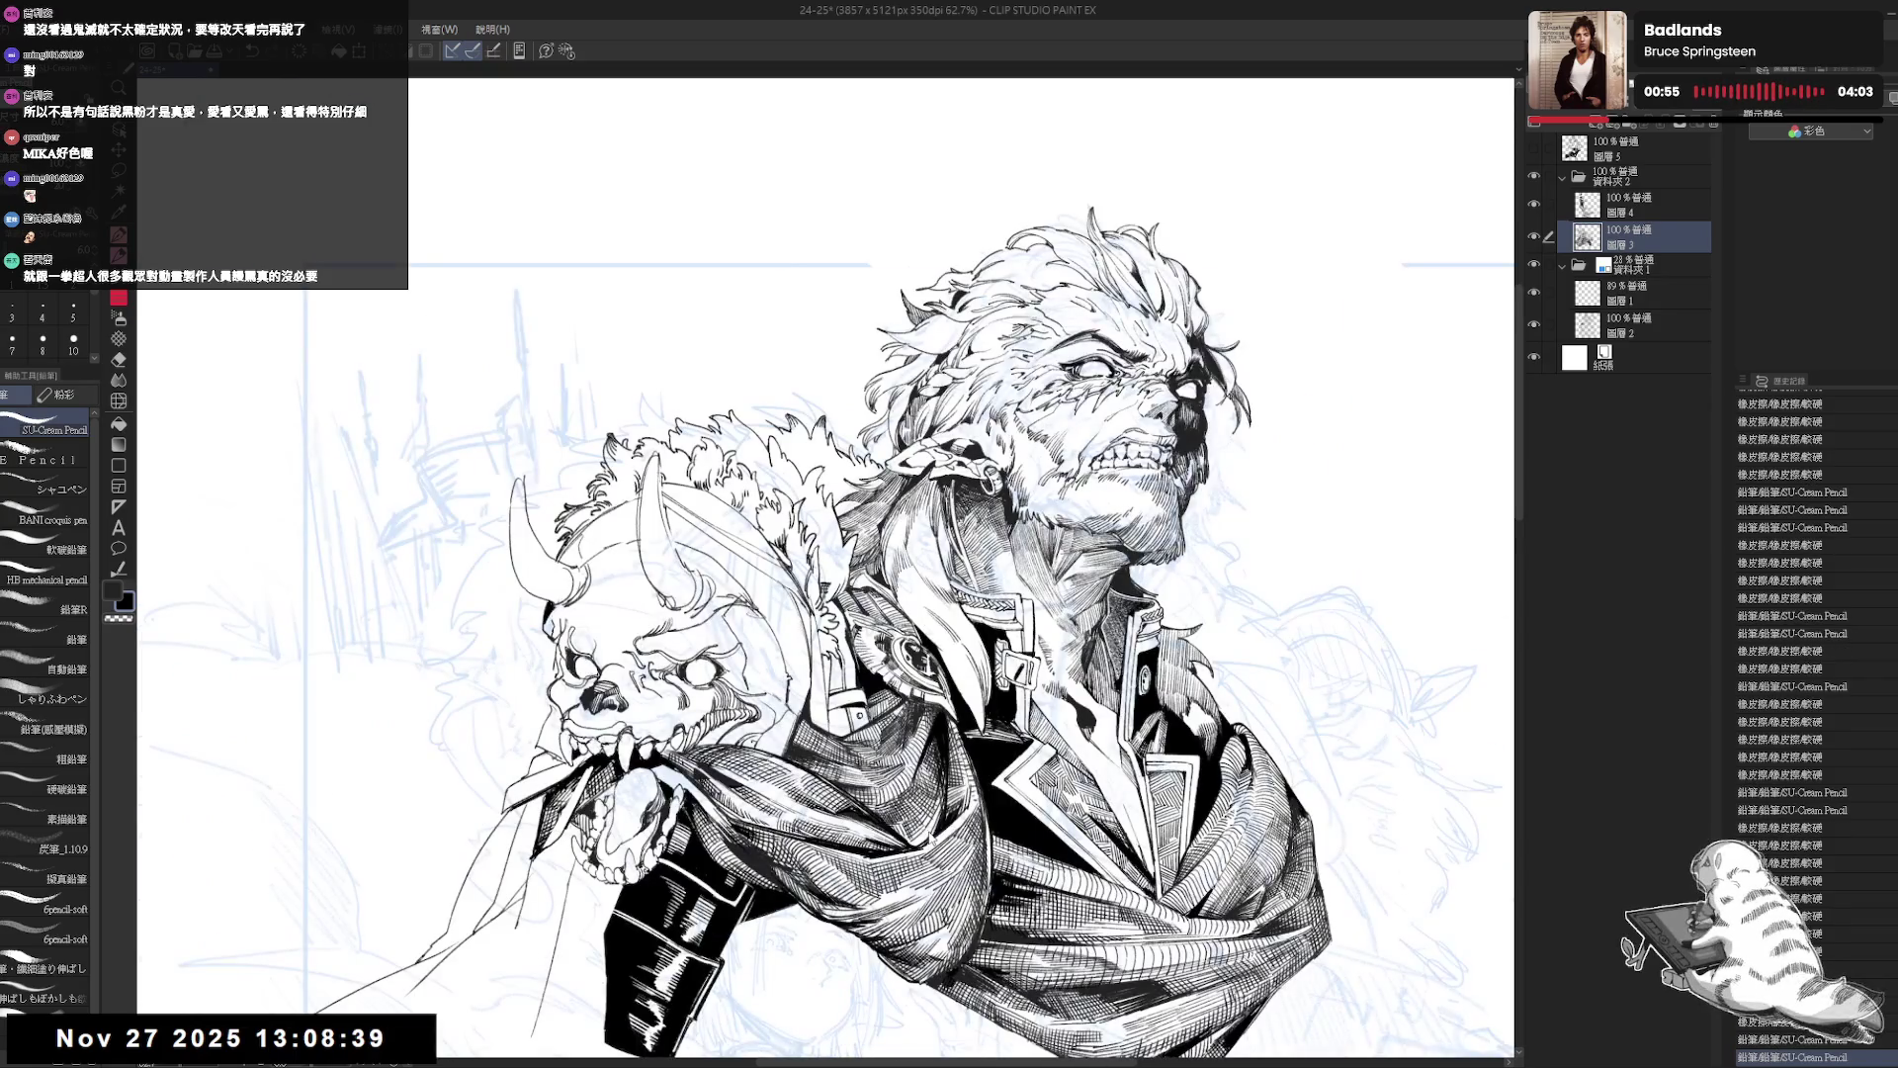
key("h")
scroll(826, 609, "down", 1)
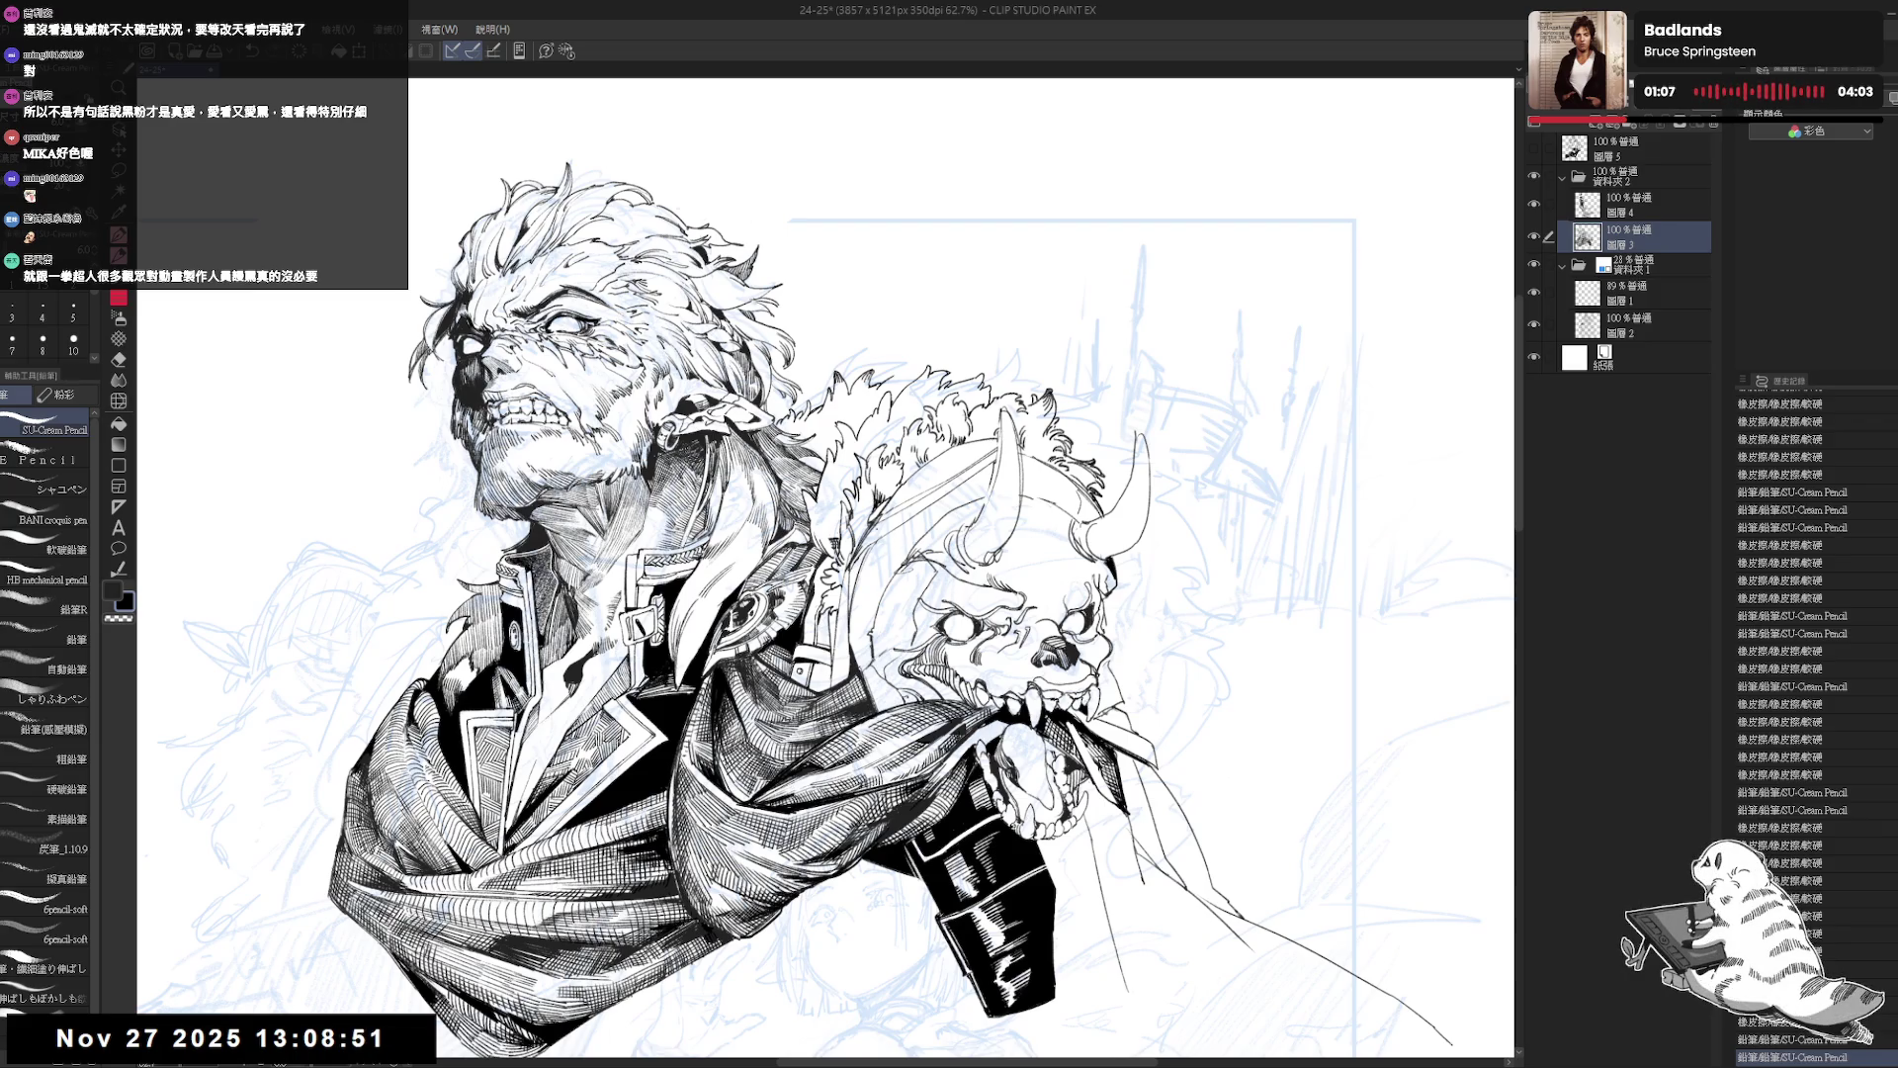
key("e")
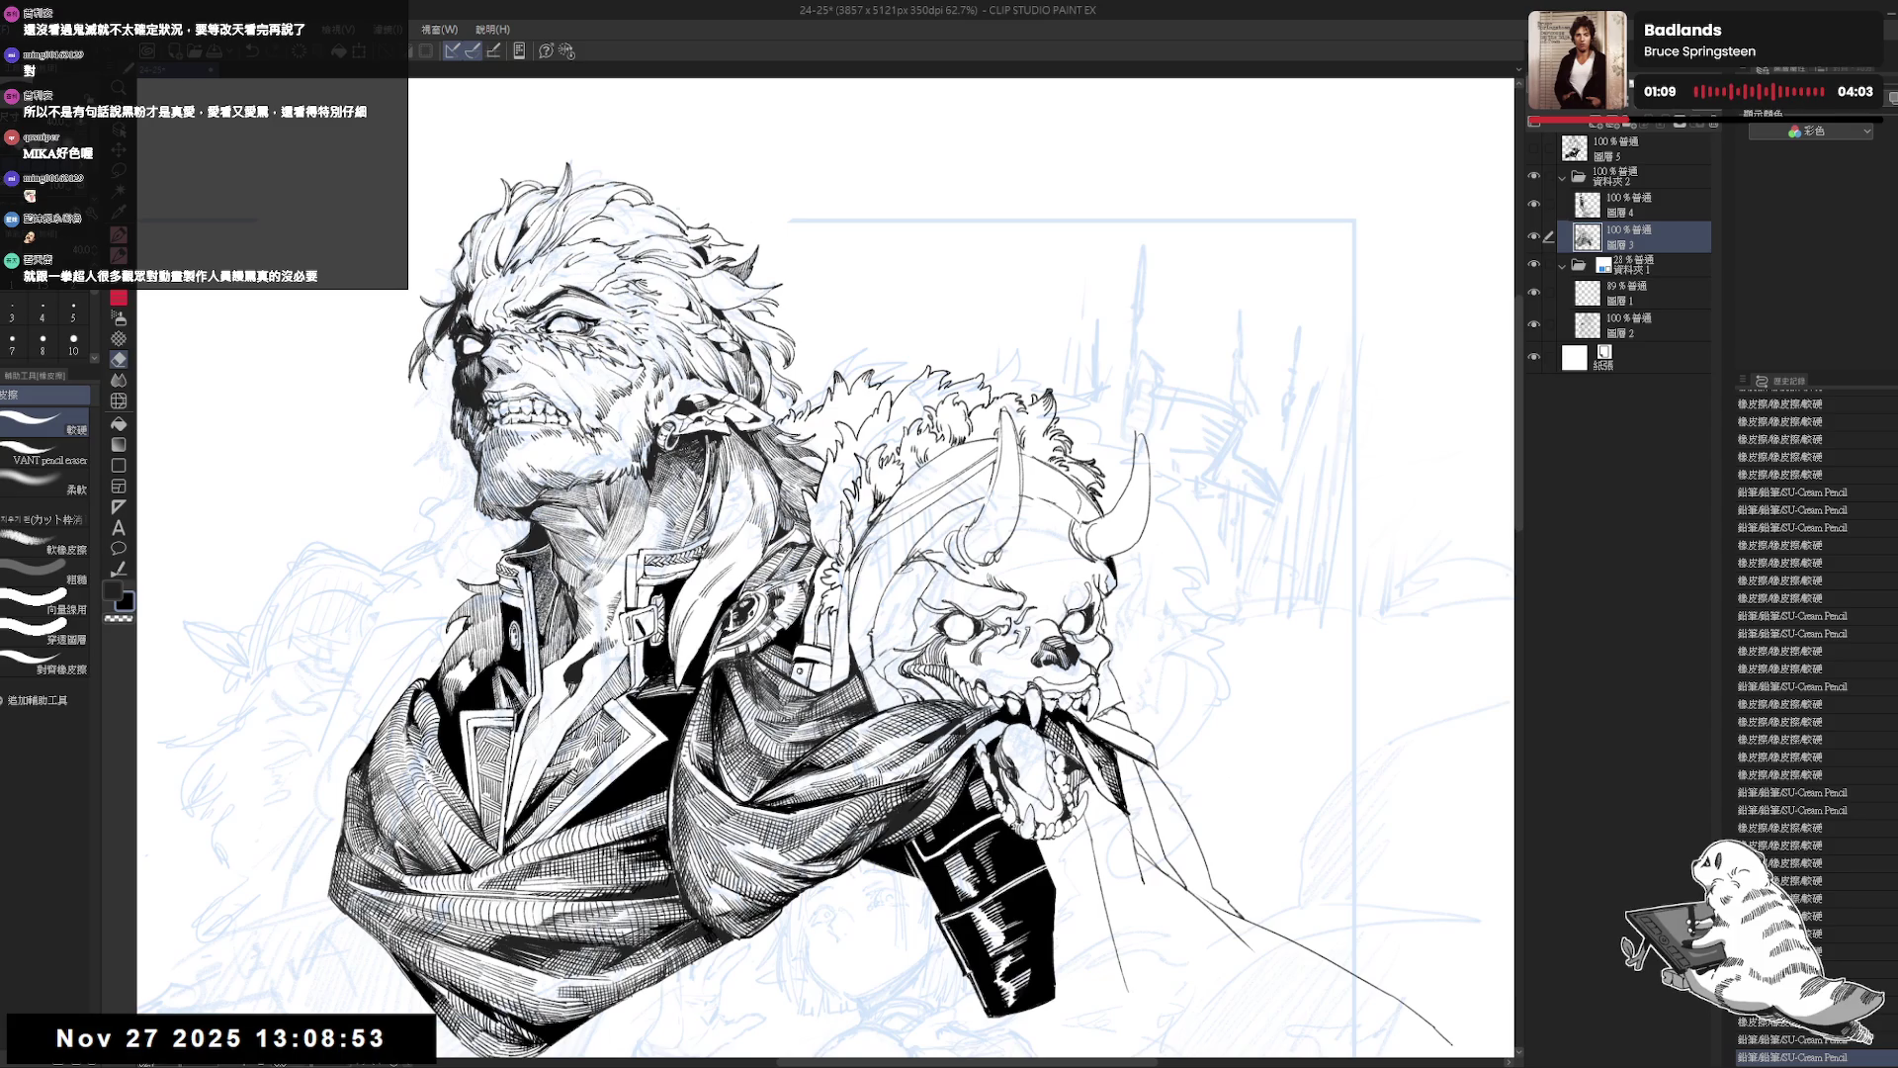
left_click_drag(840, 553, 851, 564)
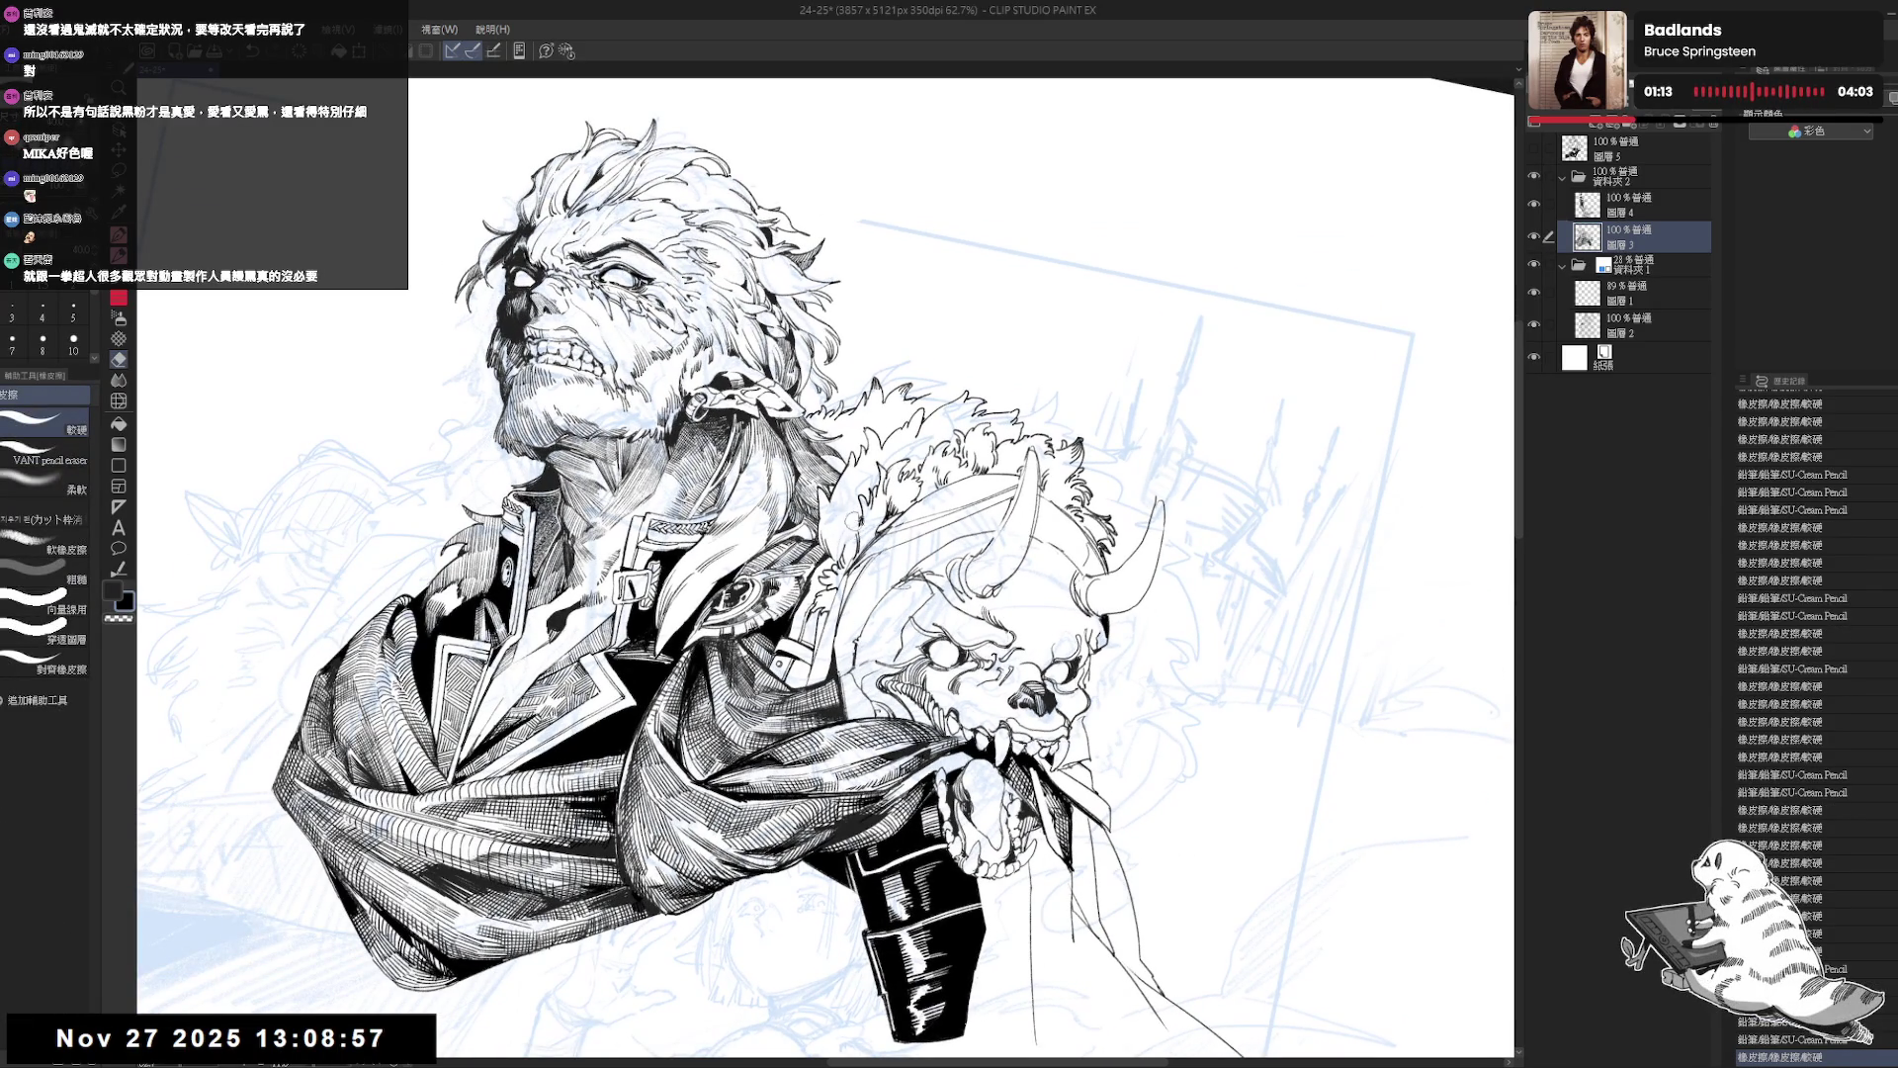
left_click_drag(854, 516, 849, 542)
key("p")
Undo and redo the last pencil stroke, then tilt and reset the canvas rotation.
key("ctrl+z")
key("e")
key("p")
key("ctrl+y")
key("minus")
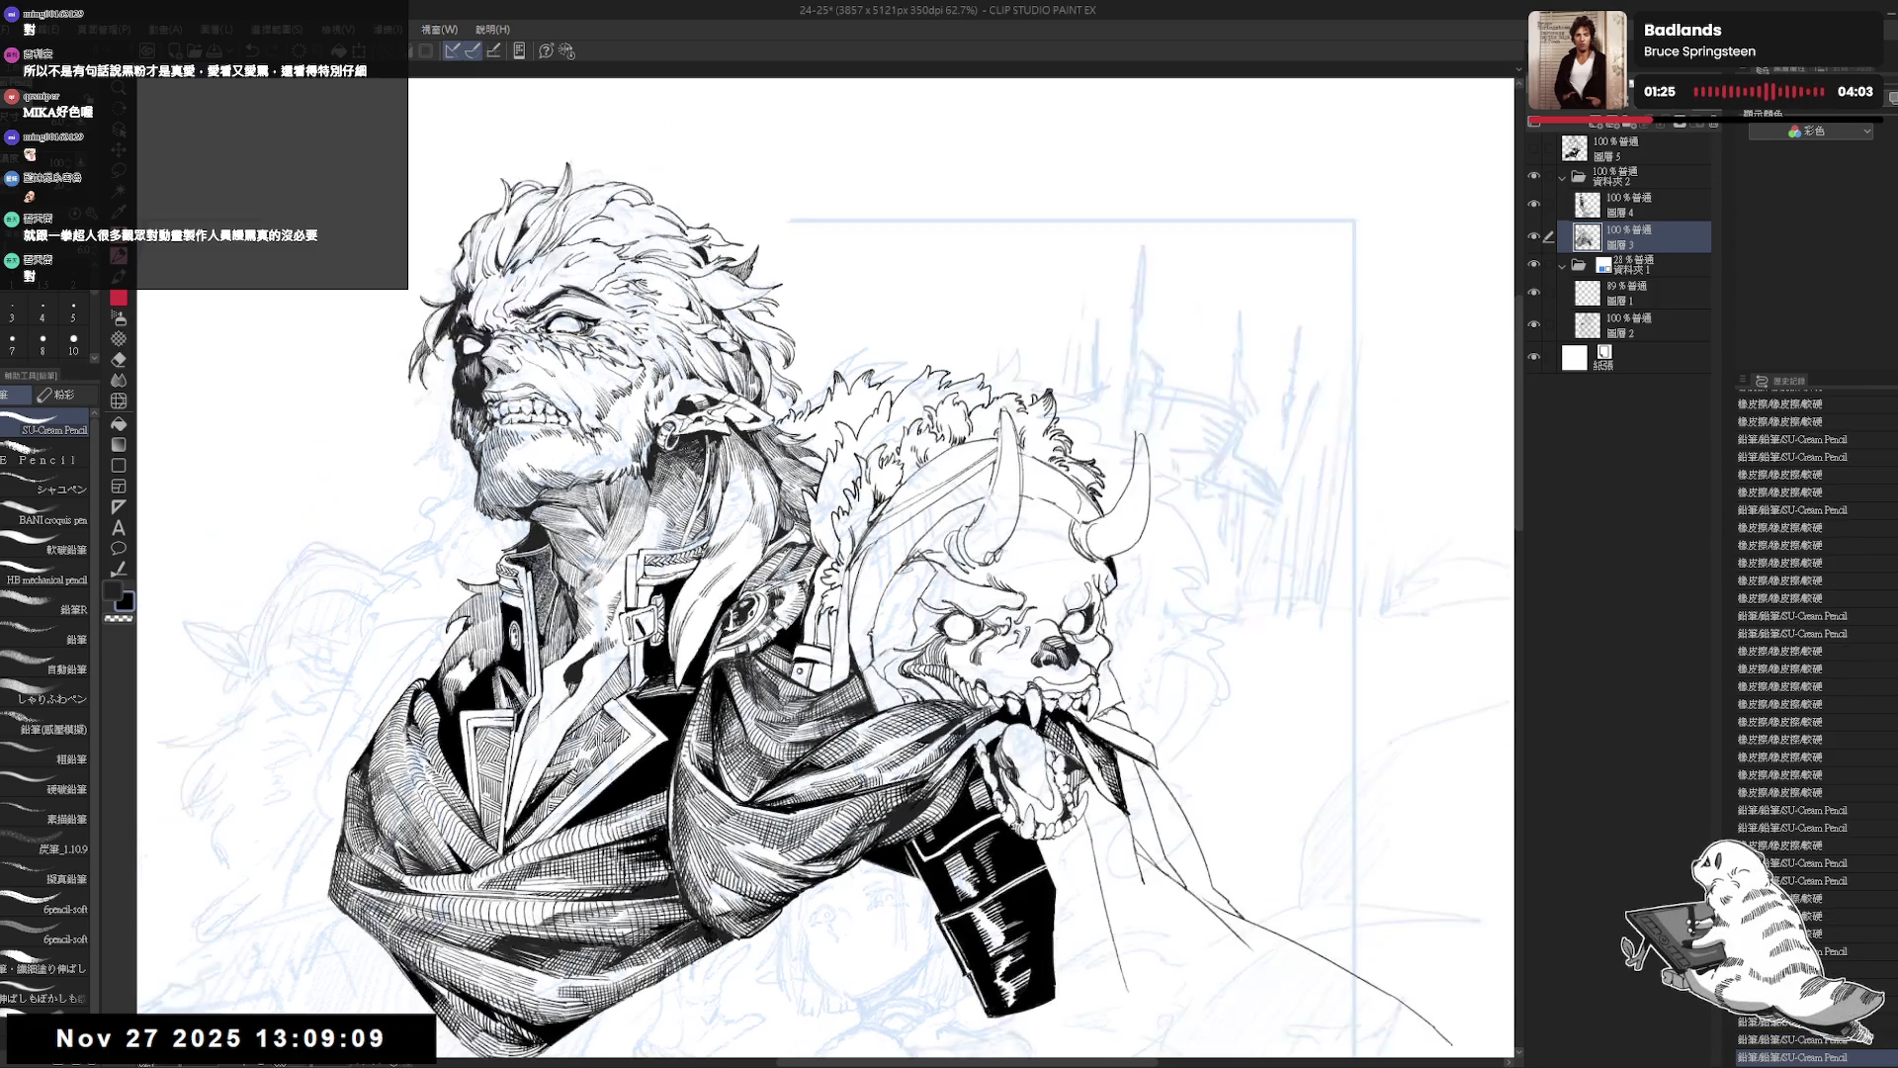
key("h")
key("h")
key("minus")
key("minus")
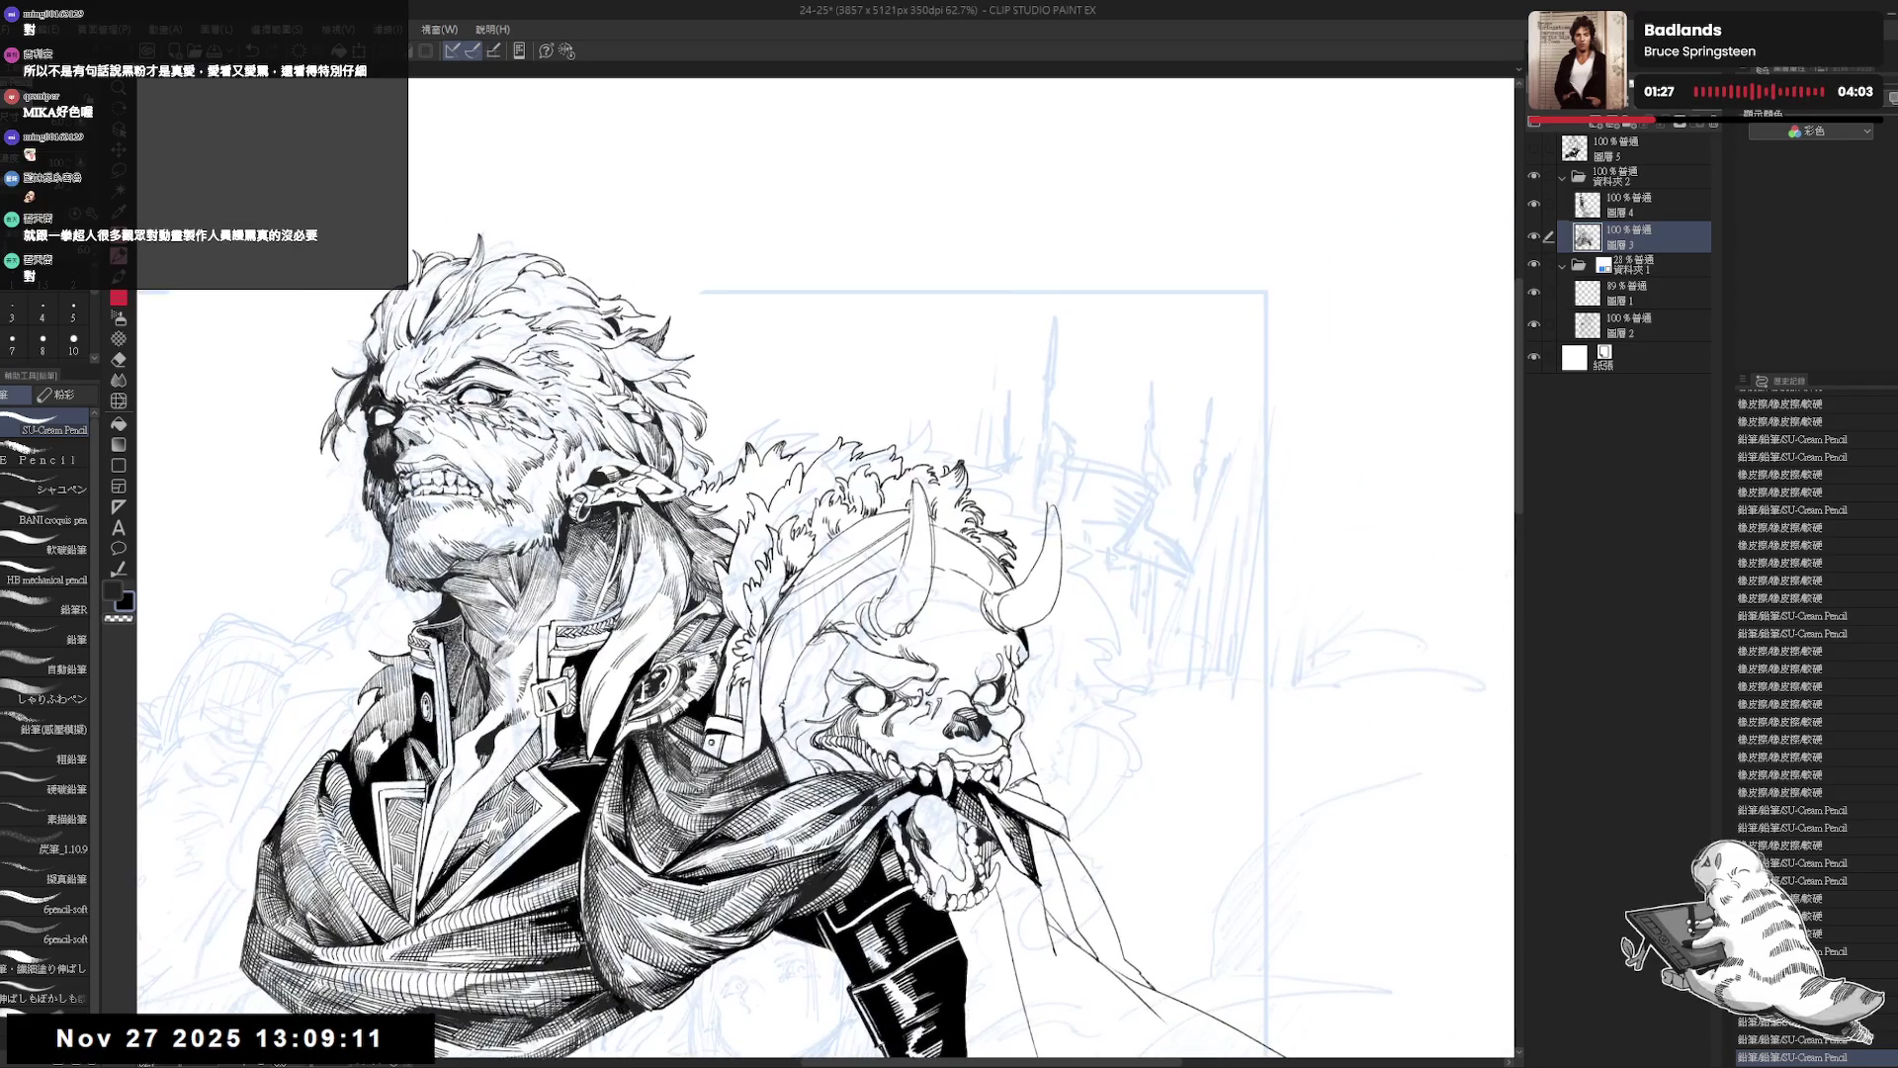
key("minus")
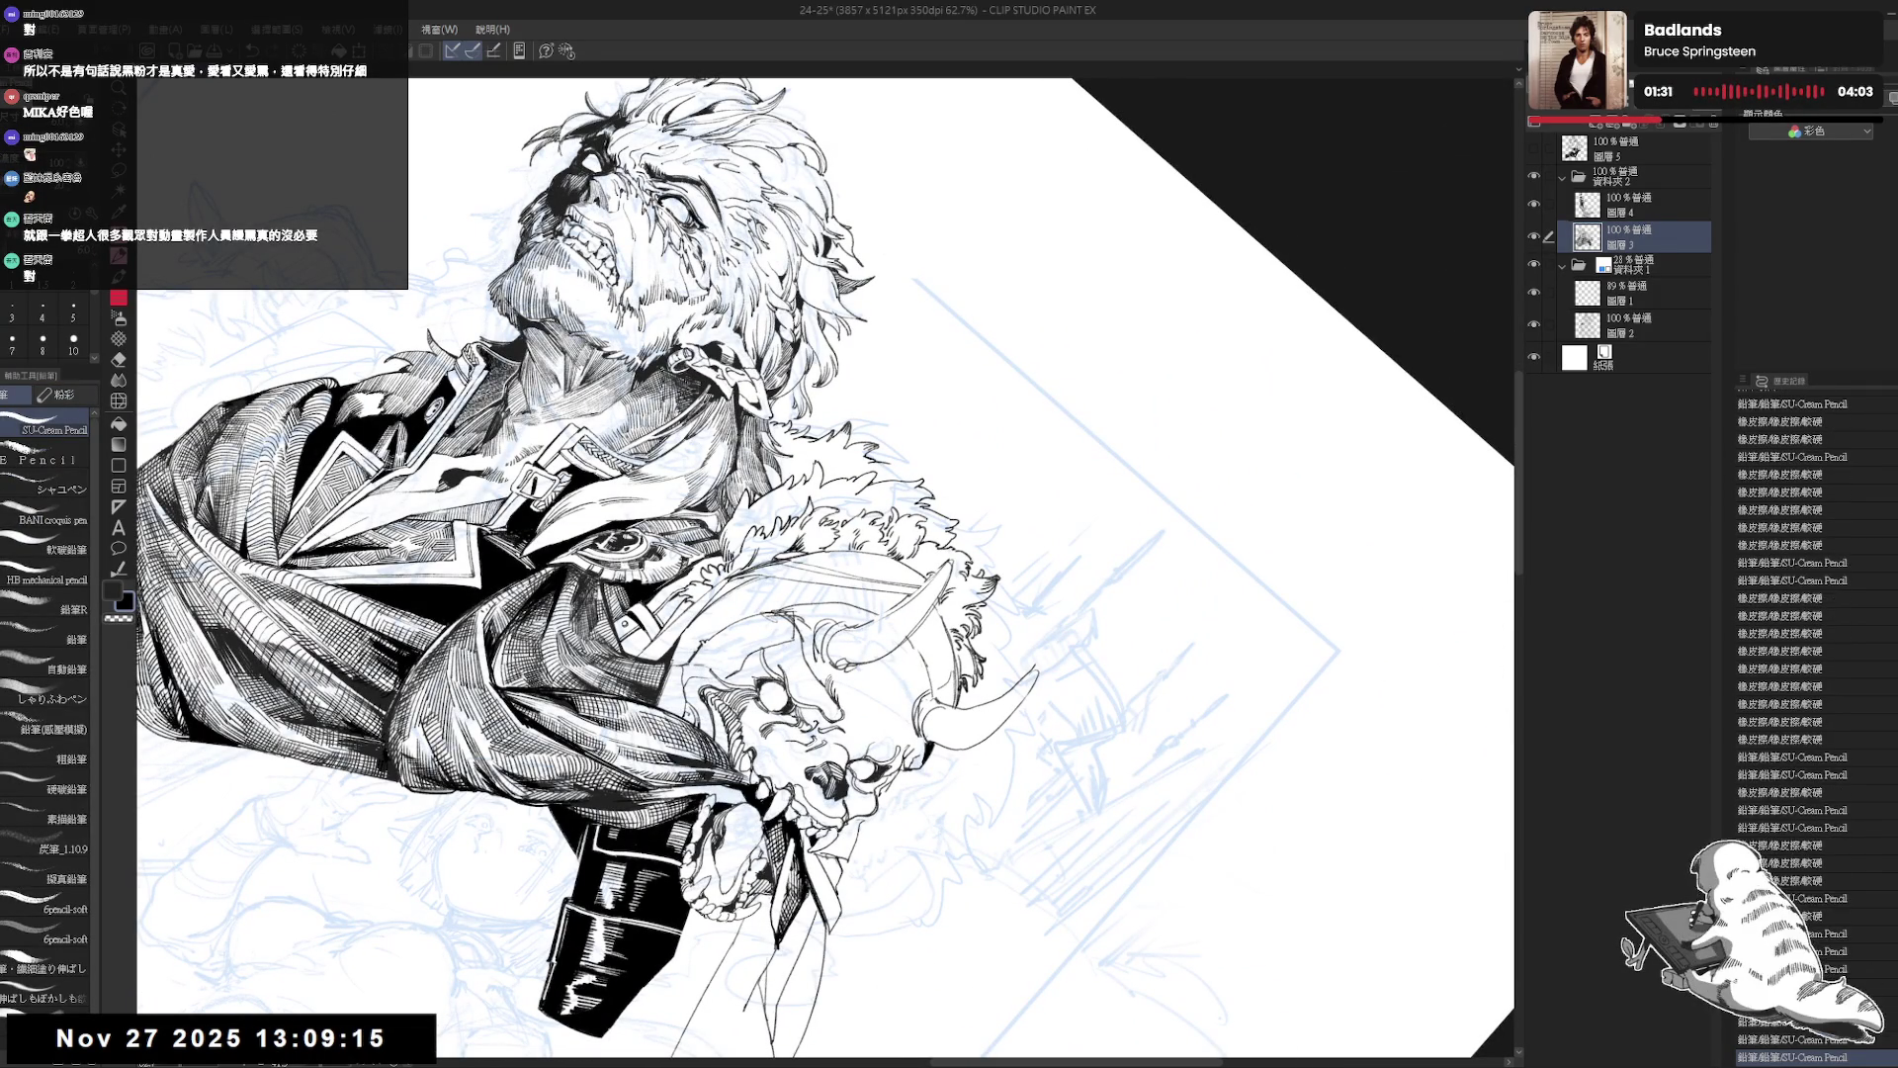
key("equal")
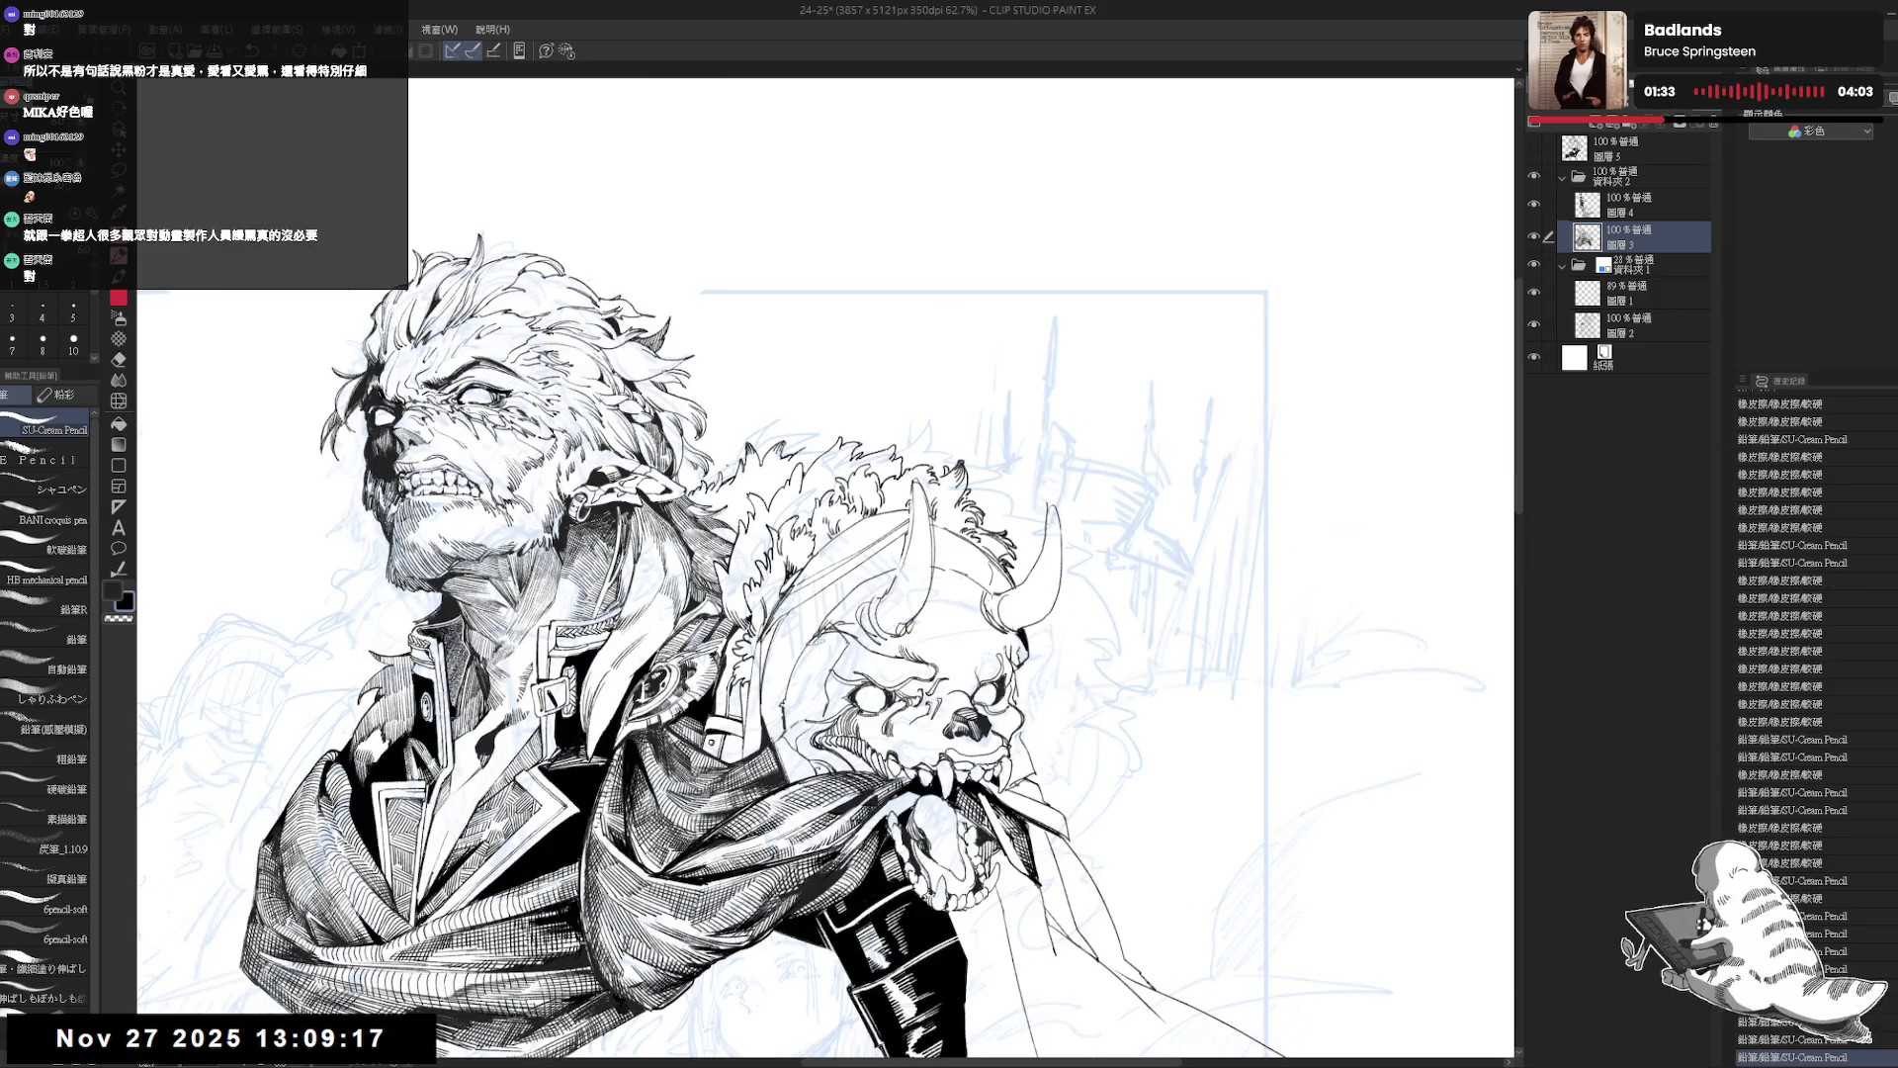
Zoom and rotate onto the figure, then add a tiny stroke on the skull's fur.
key("ctrl+minus")
key("h")
key("h")
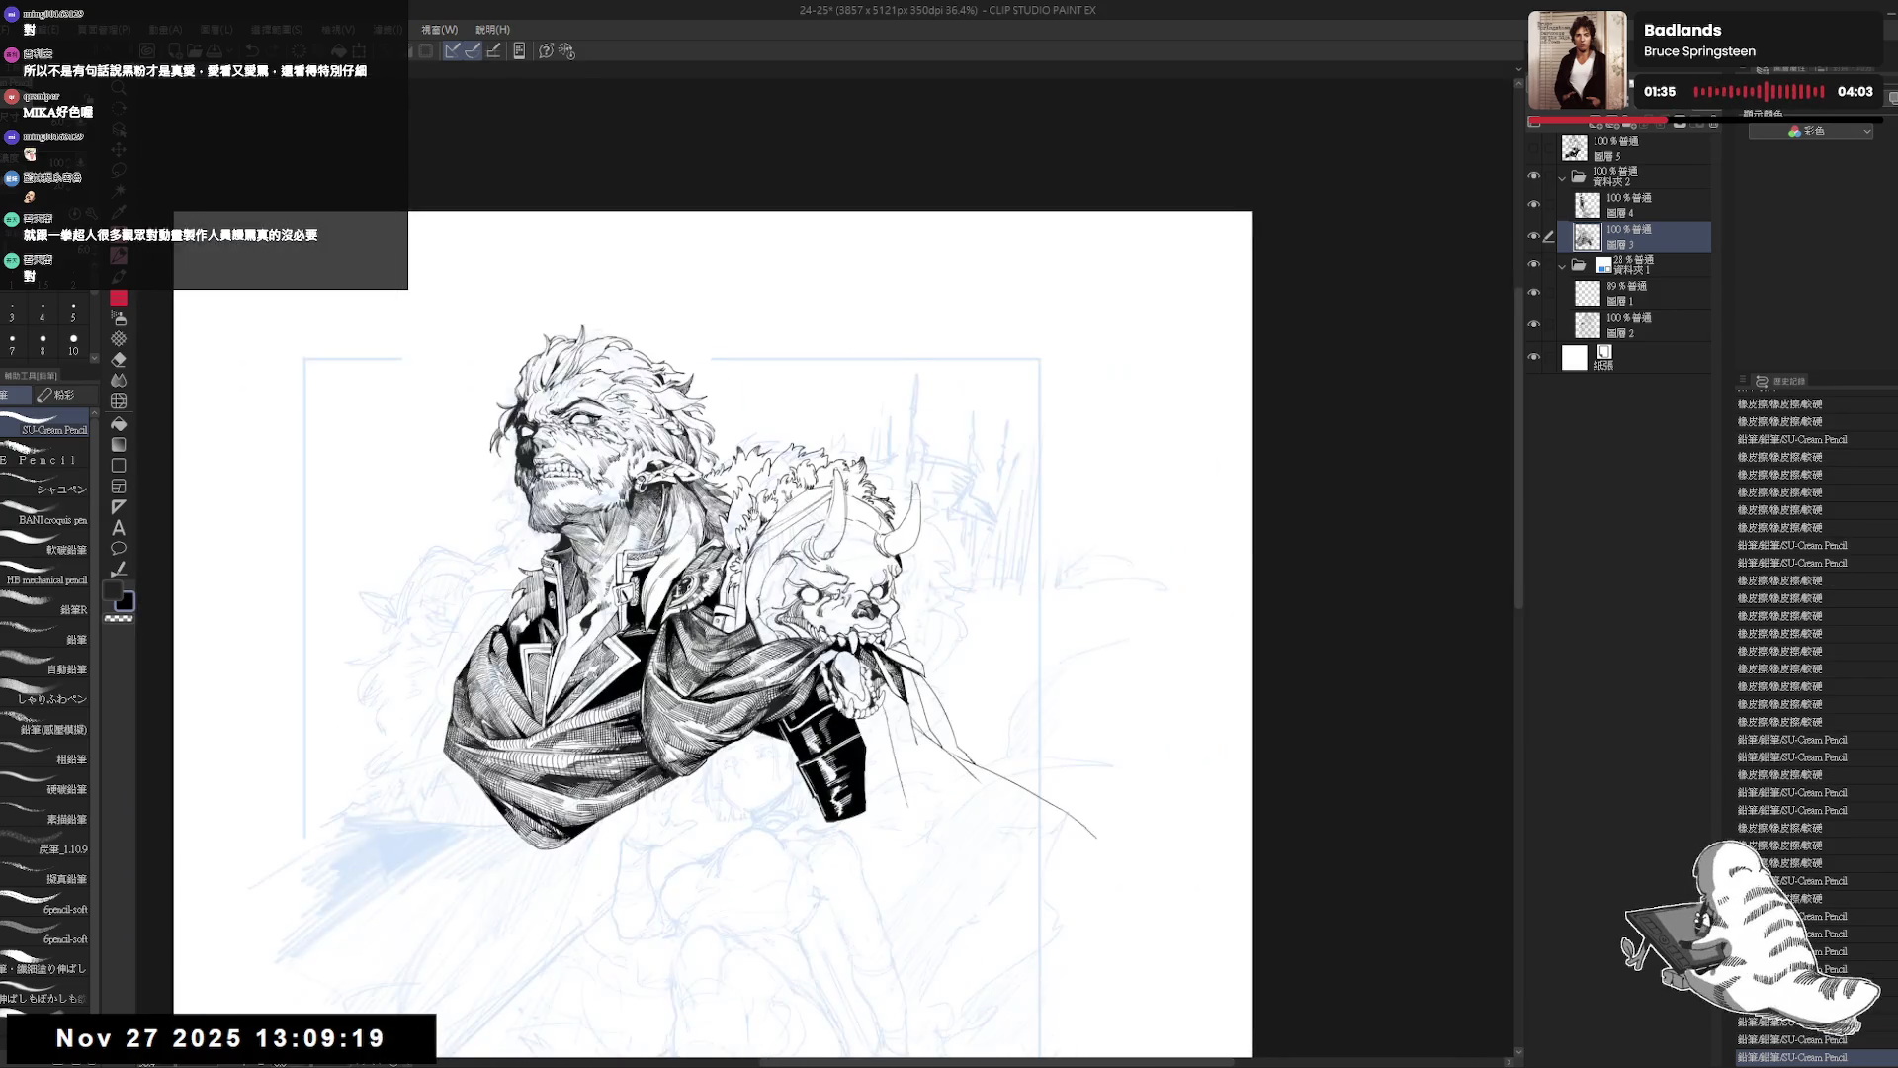
scroll(858, 376, "up", 2)
left_click_drag(858, 376, 890, 316)
key("p")
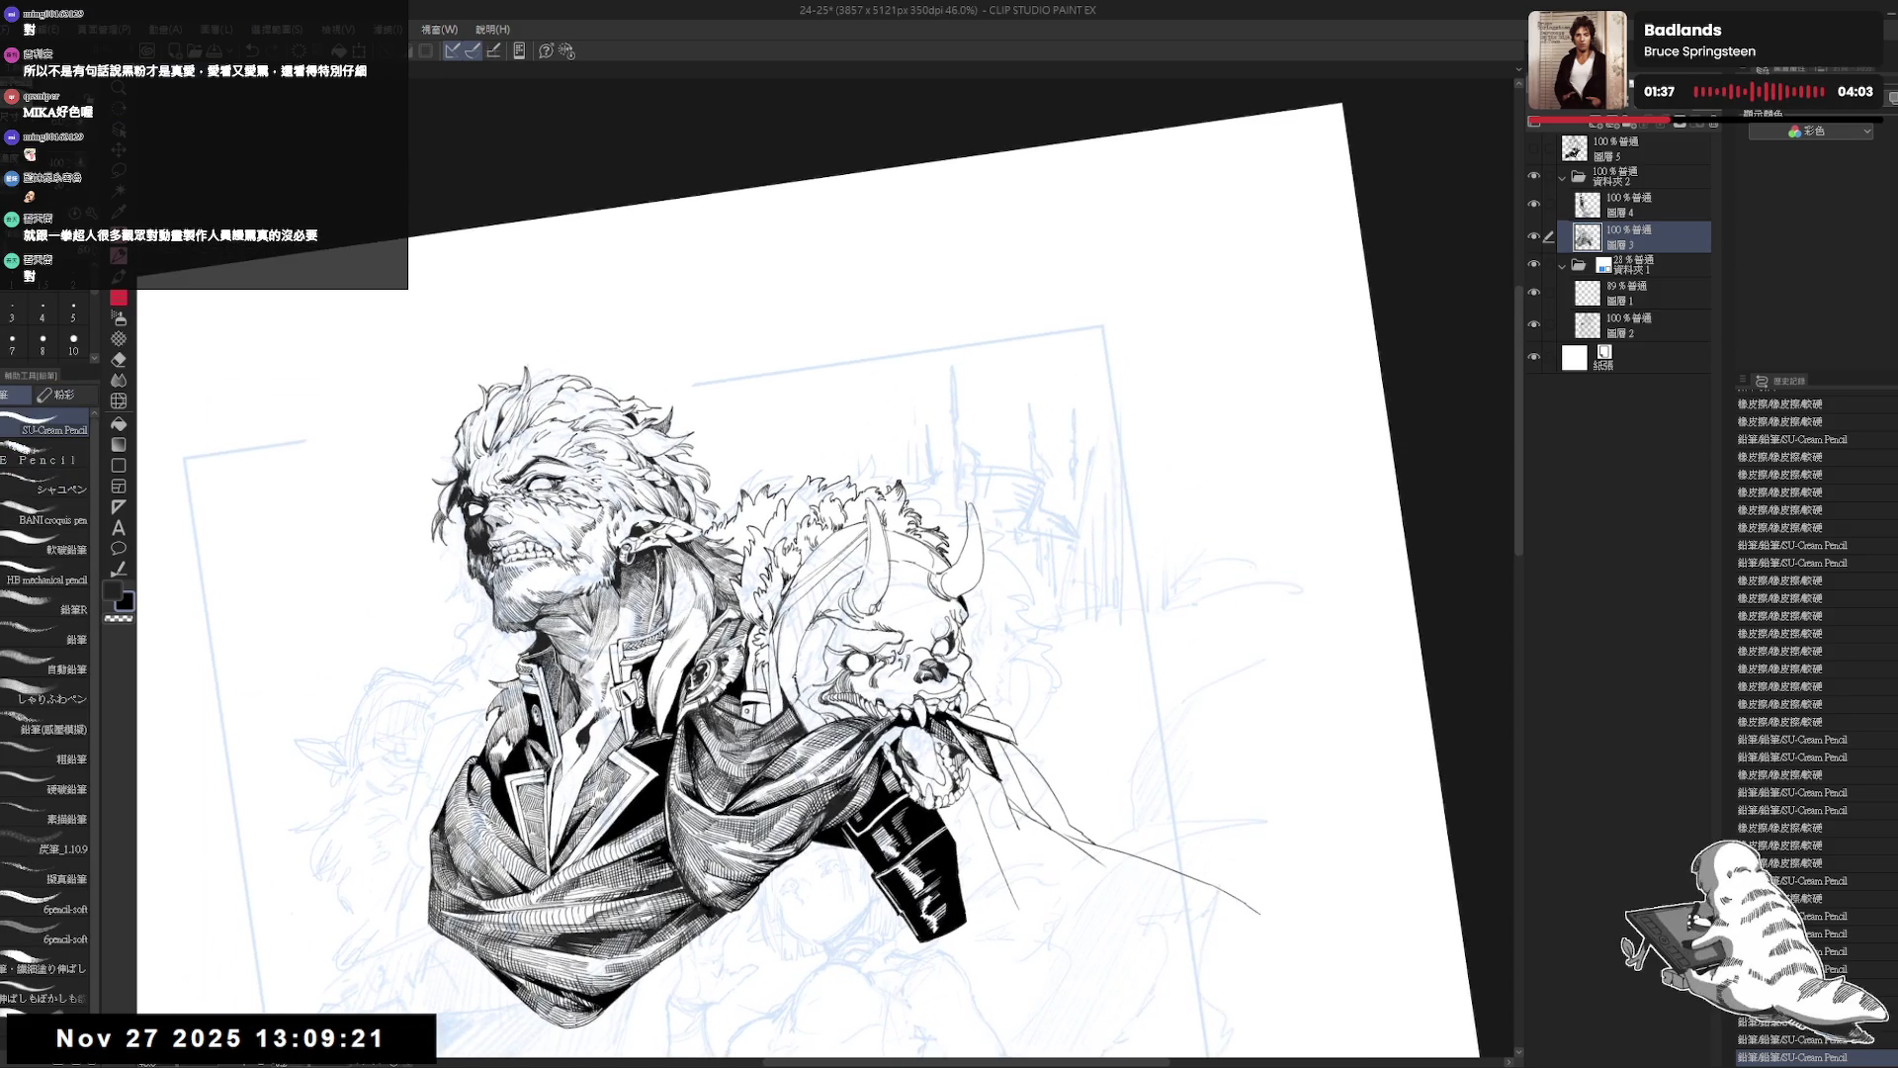
left_click_drag(786, 473, 797, 491)
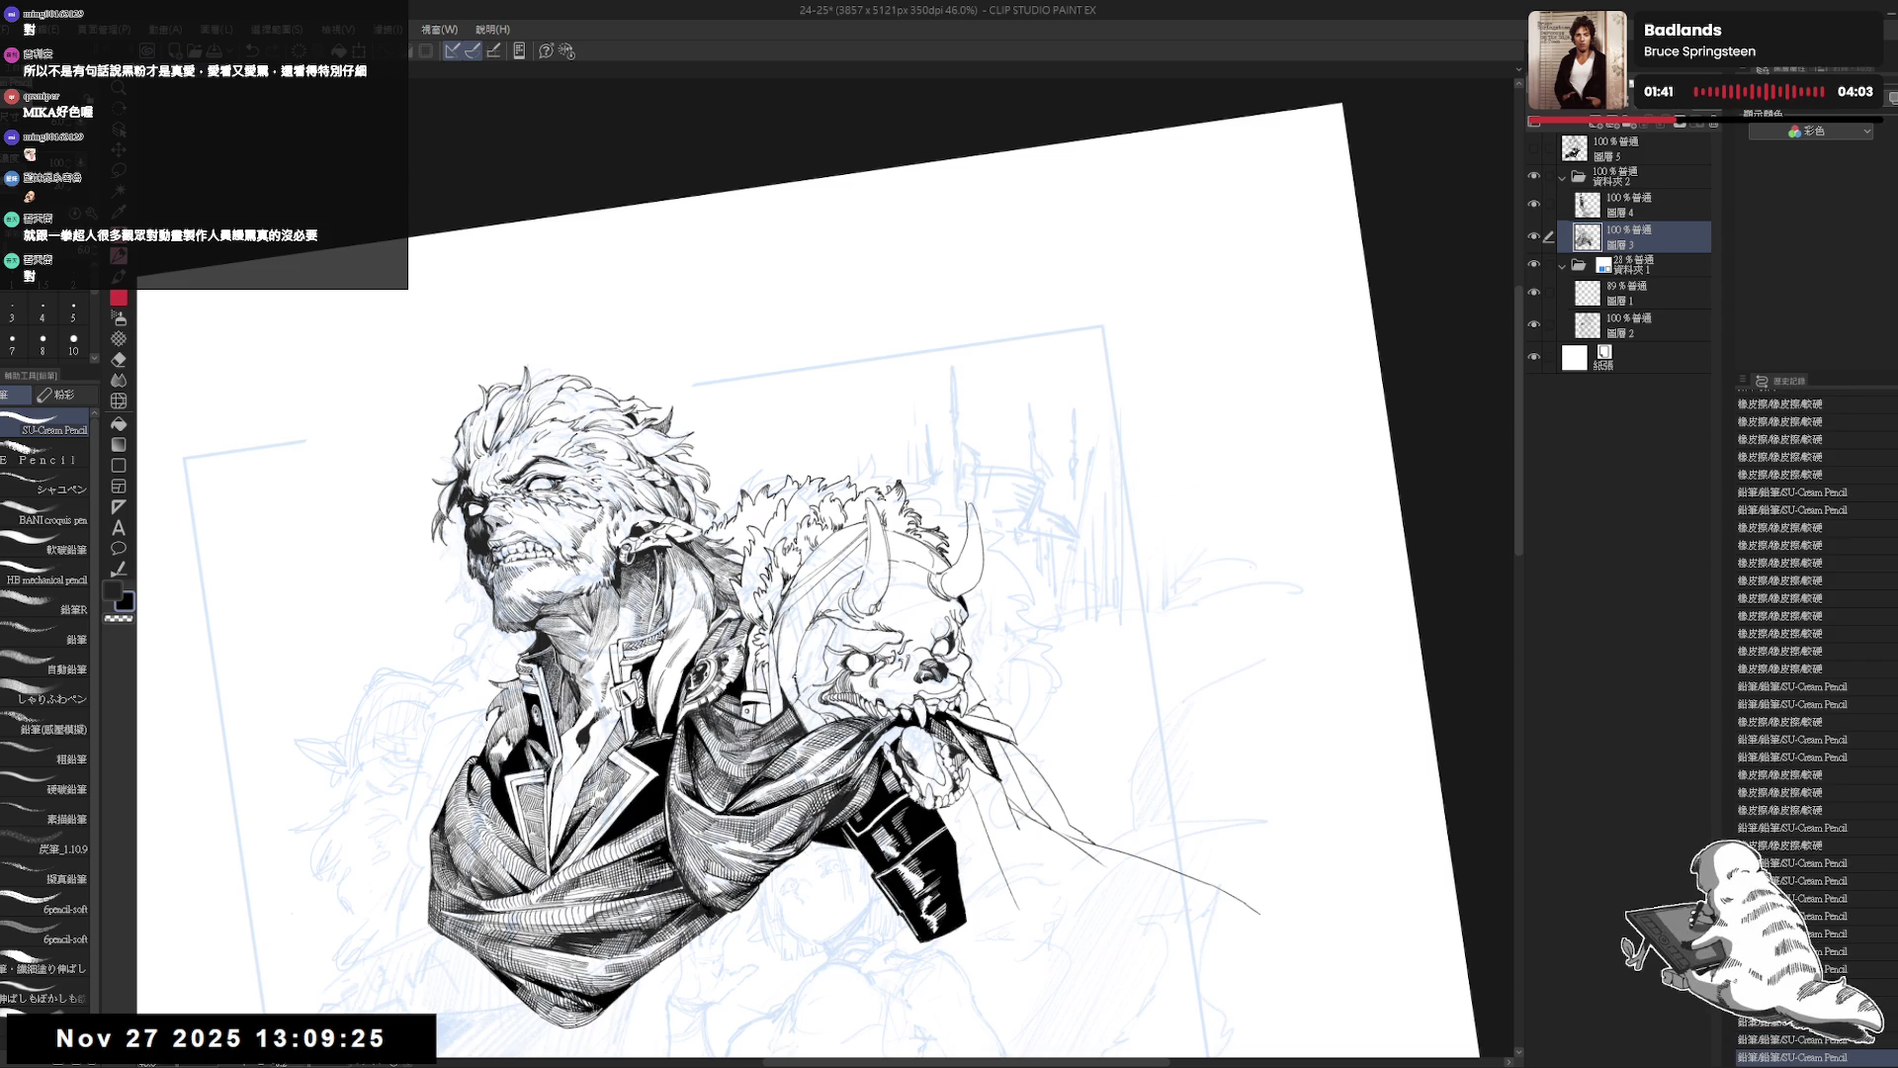
Re-centre the view on the figure and add a pencil stroke to the hatching.
key("ctrl+0")
scroll(806, 568, "up", 2)
key("ctrl+minus")
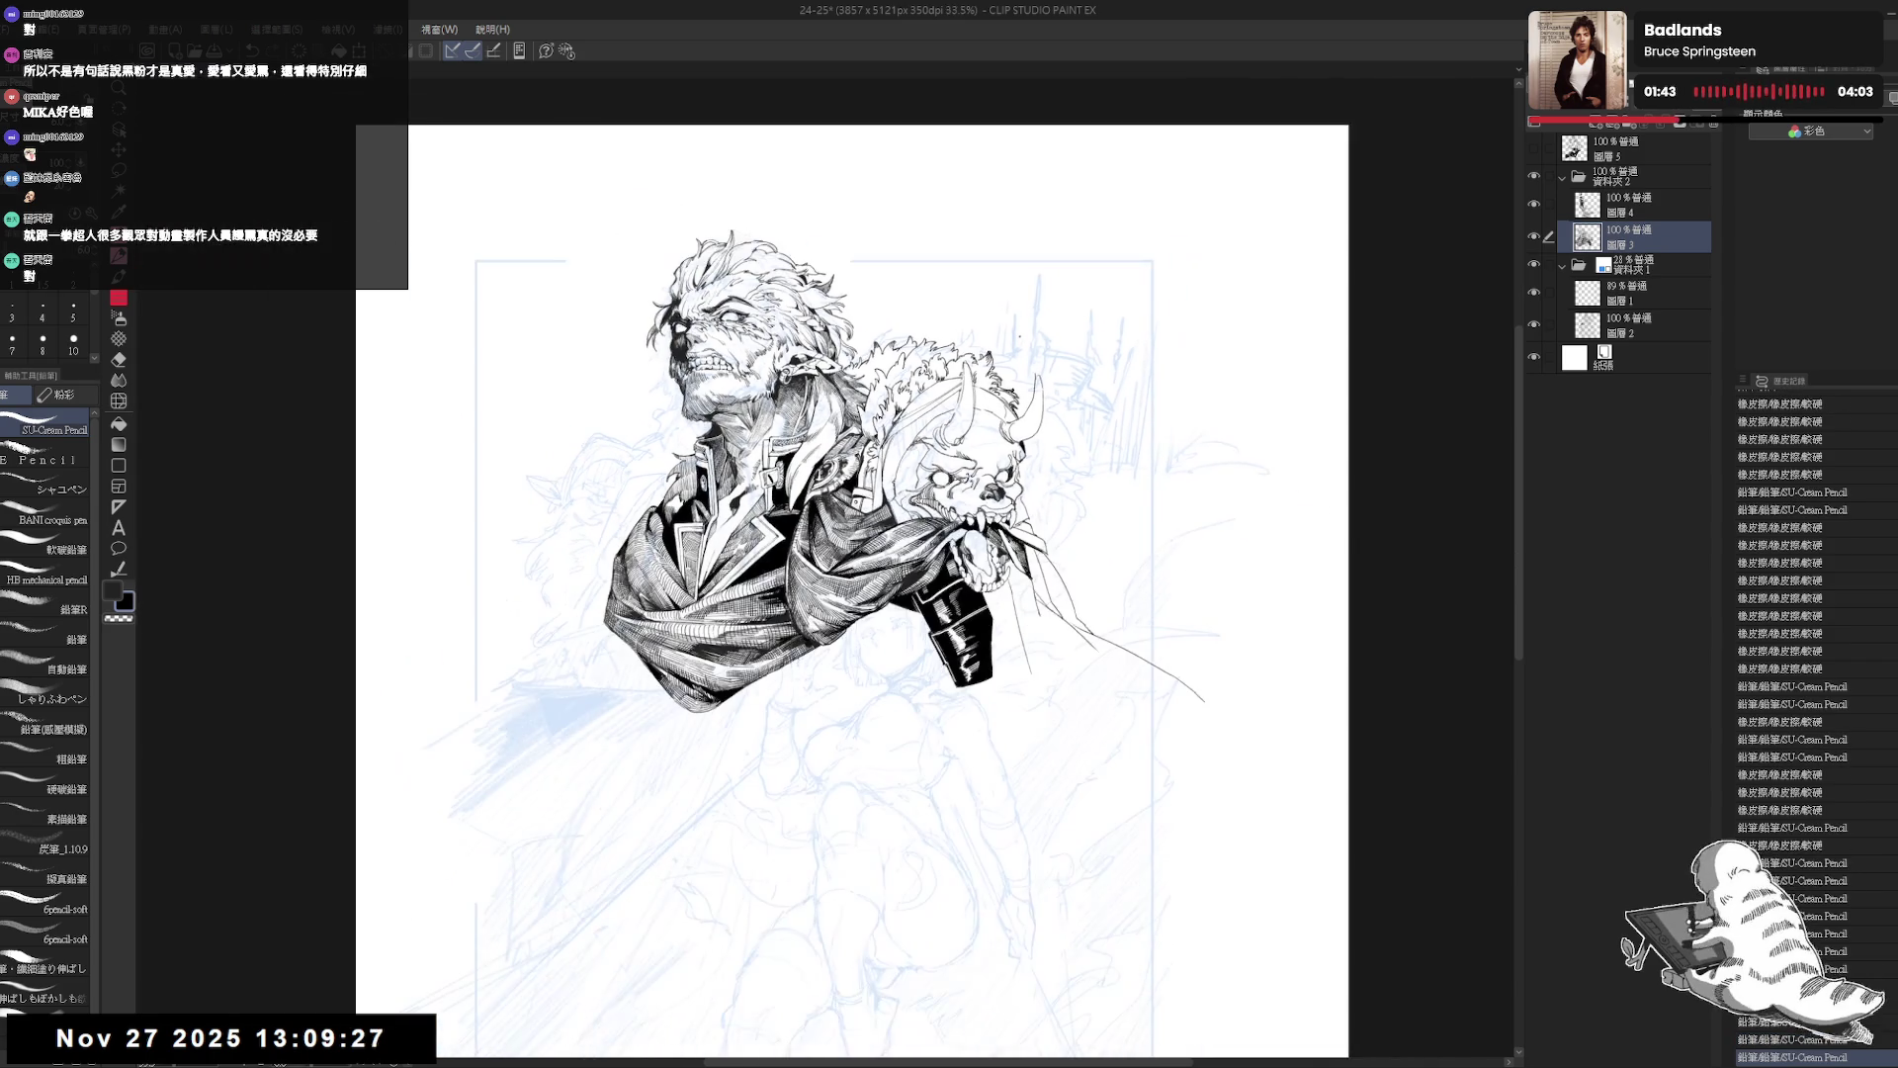
key("h")
key("h")
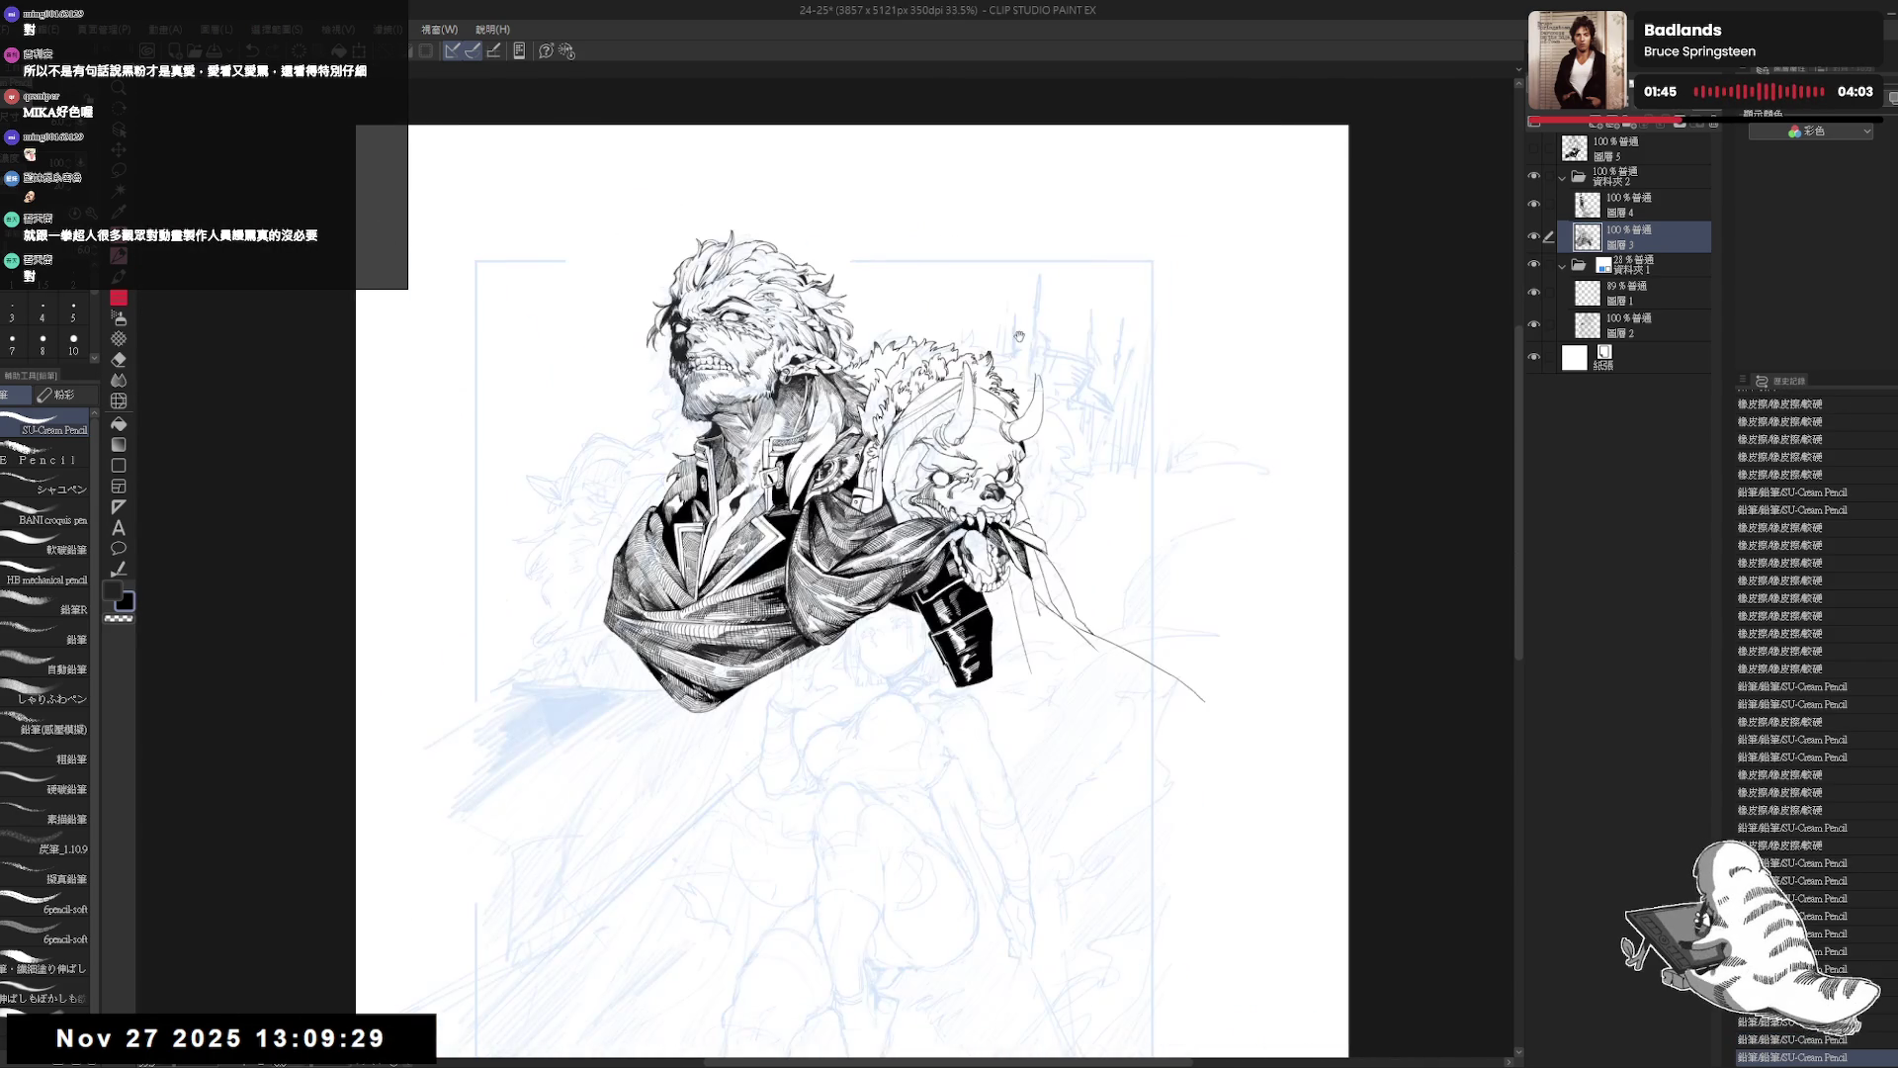
scroll(842, 366, "up", 1)
left_click_drag(843, 366, 869, 402)
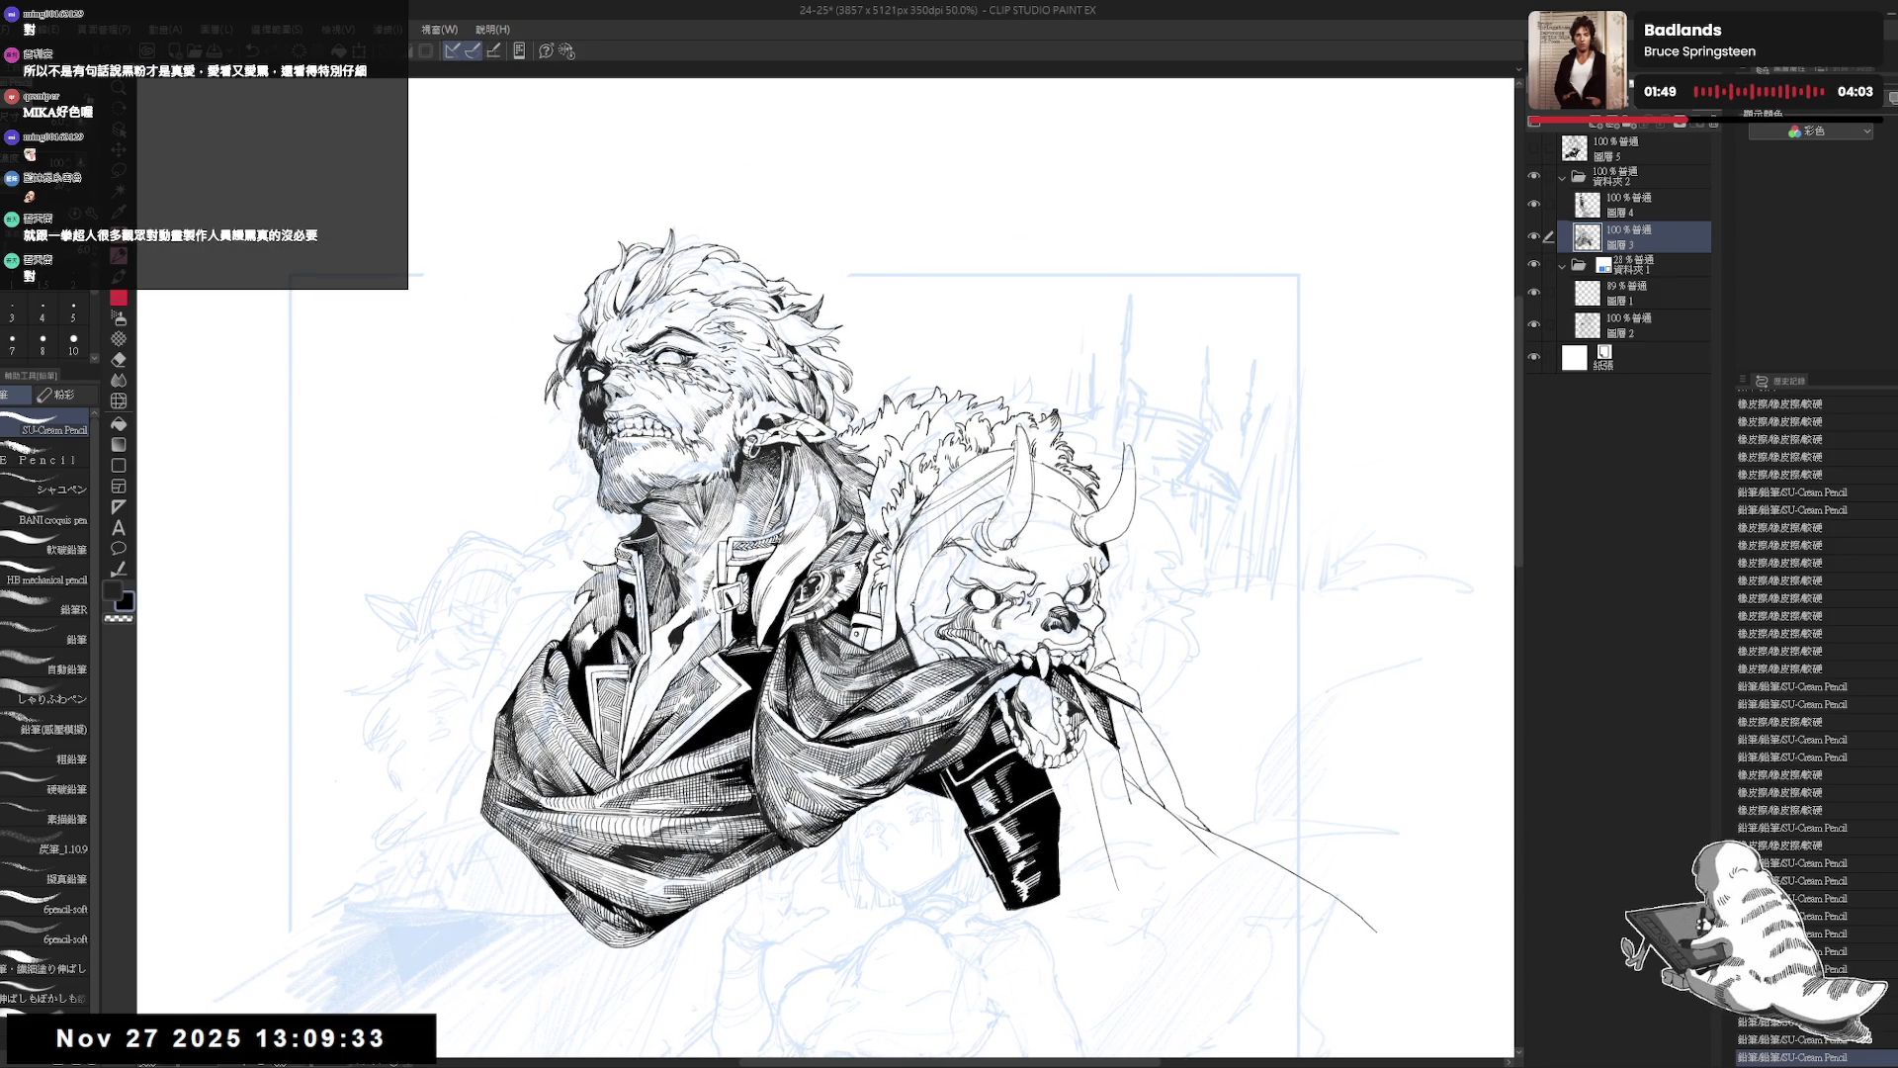
left_click_drag(995, 484, 929, 486)
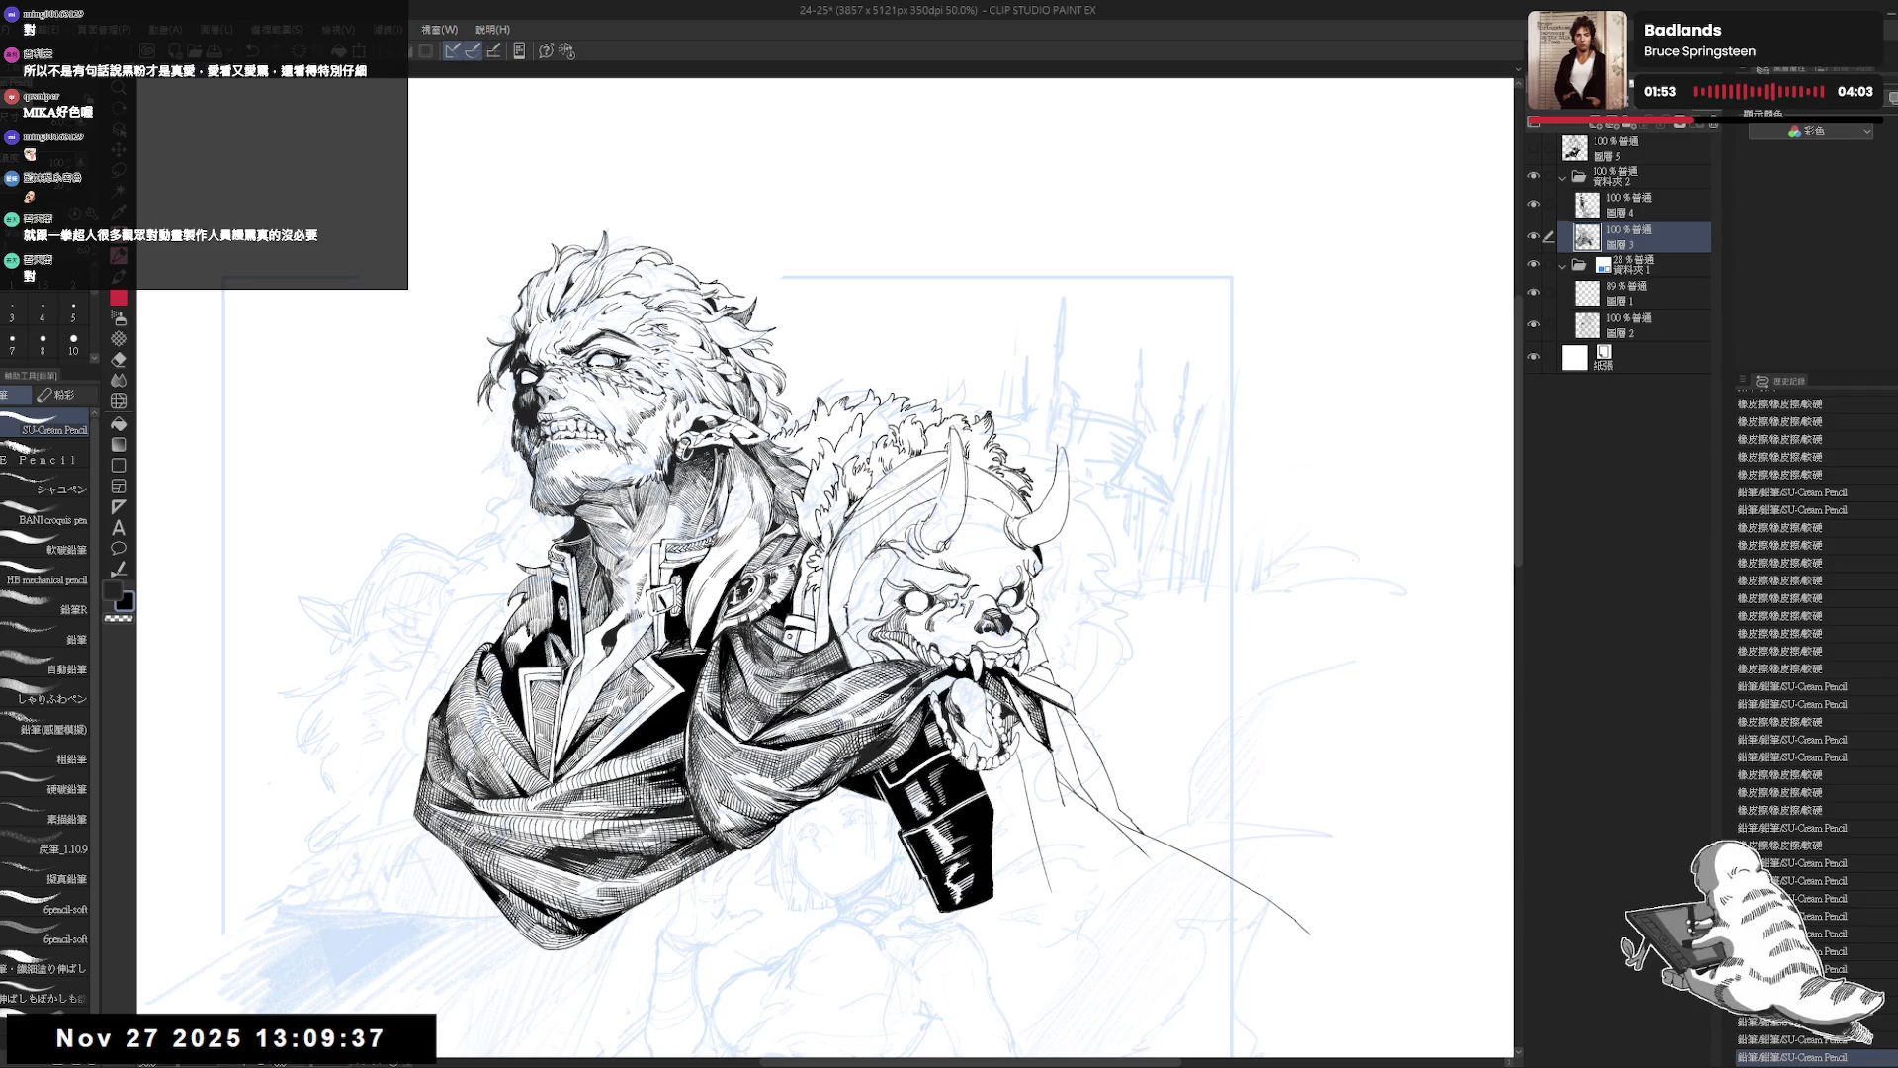
left_click_drag(798, 620, 800, 594)
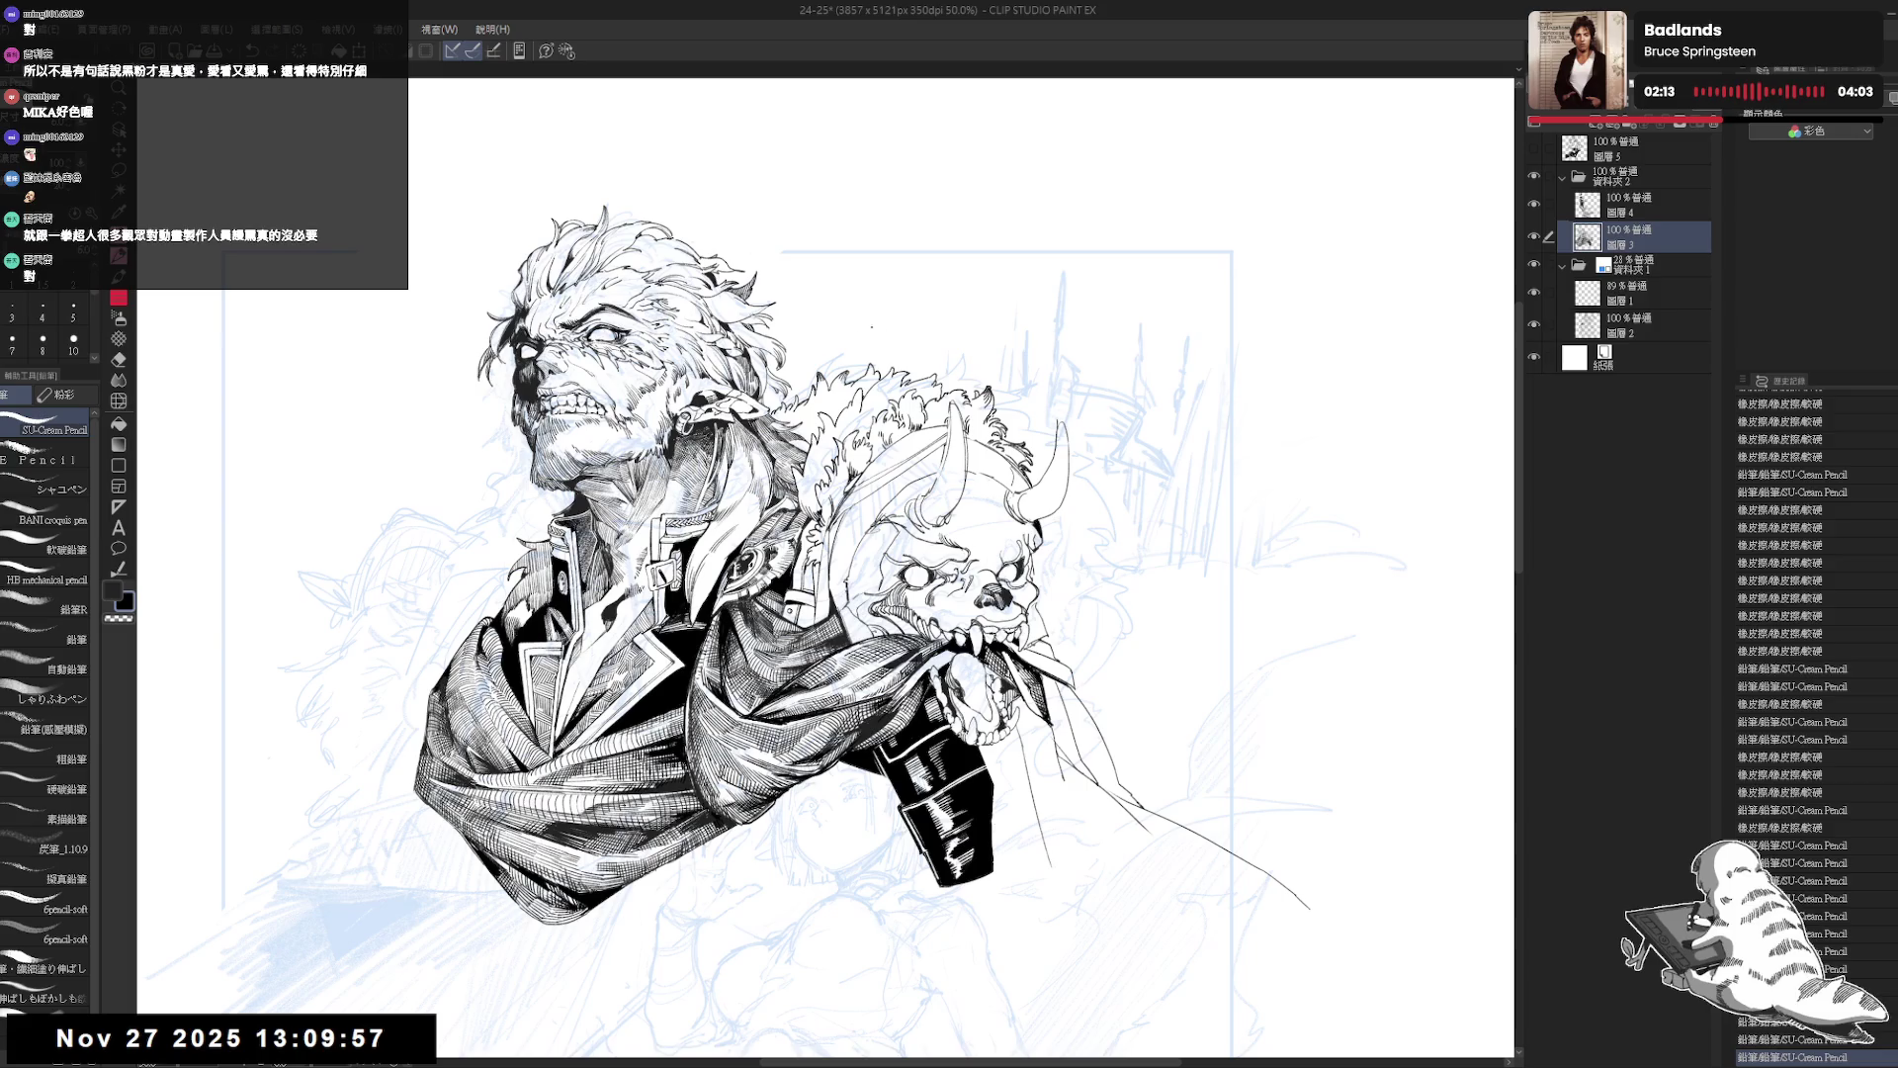
scroll(826, 633, "up", 2)
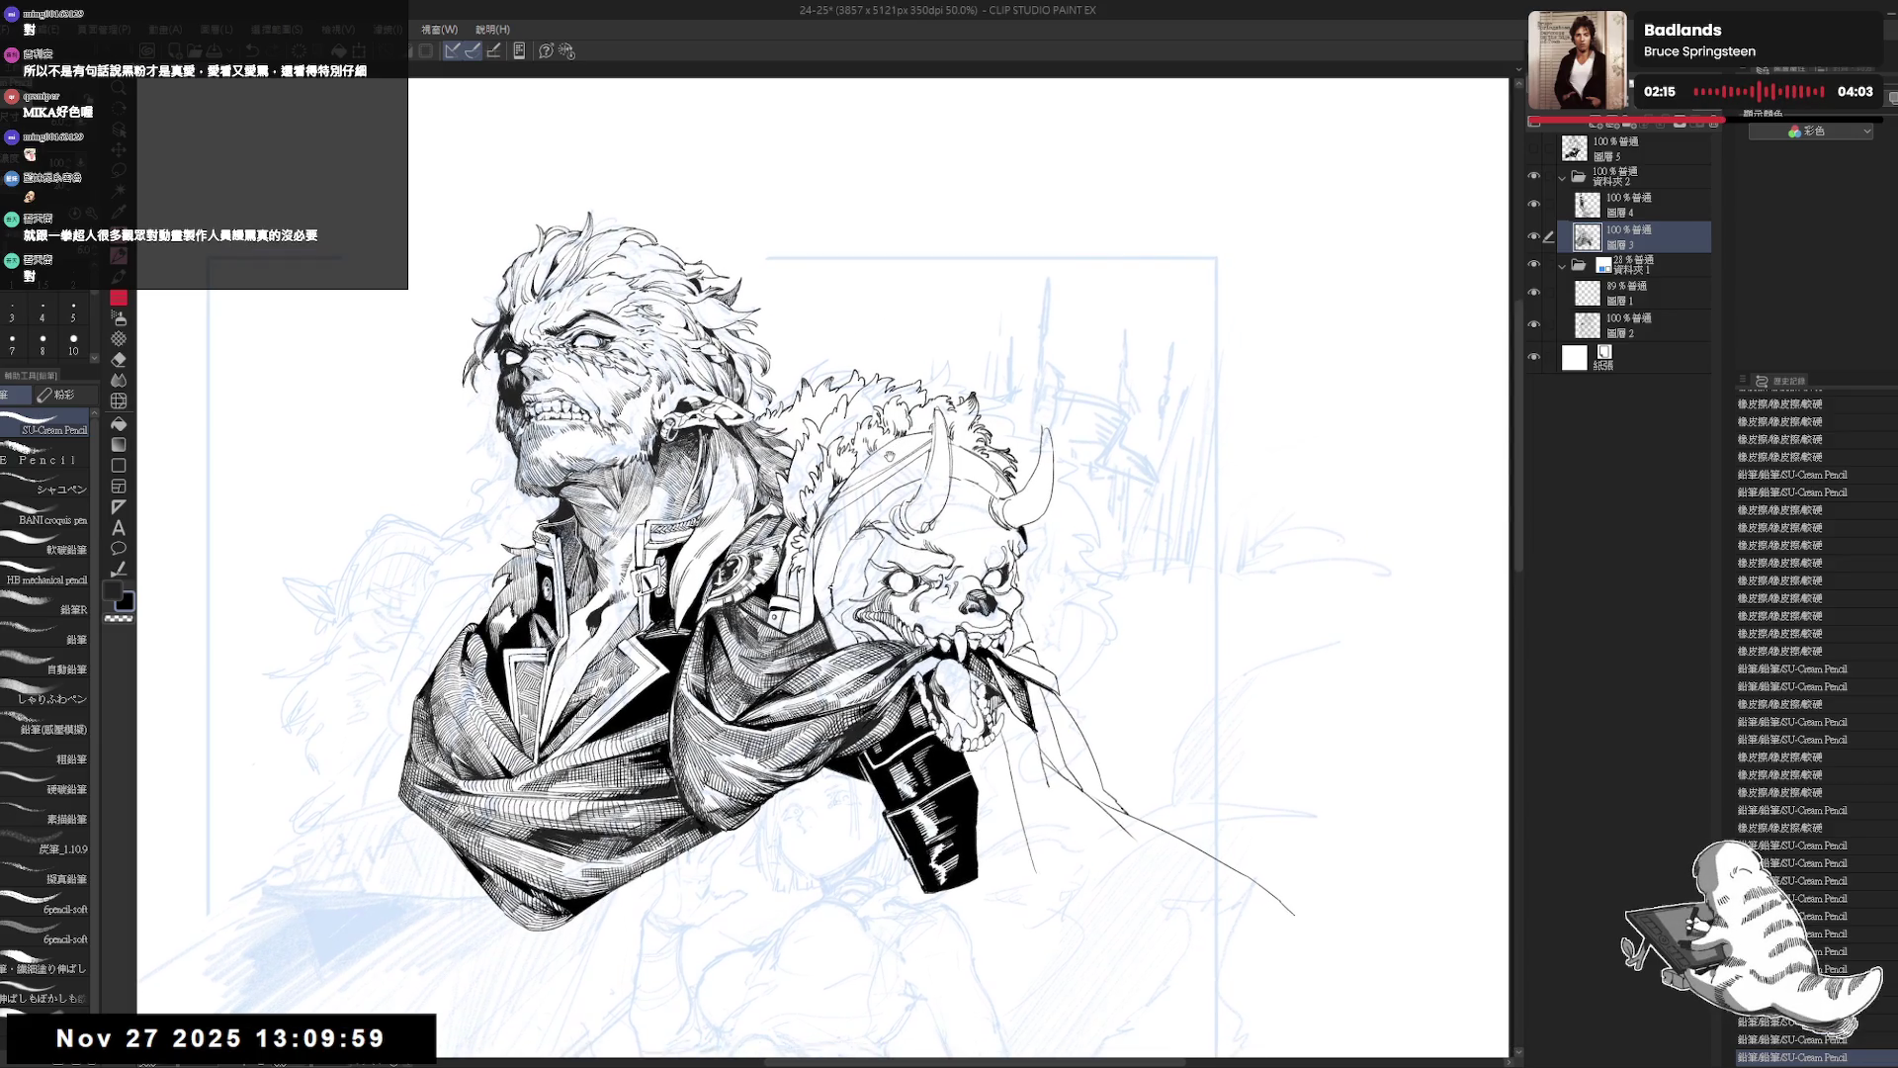
Pan and mirror the view to check the drawing's balance.
scroll(888, 450, "down", 1)
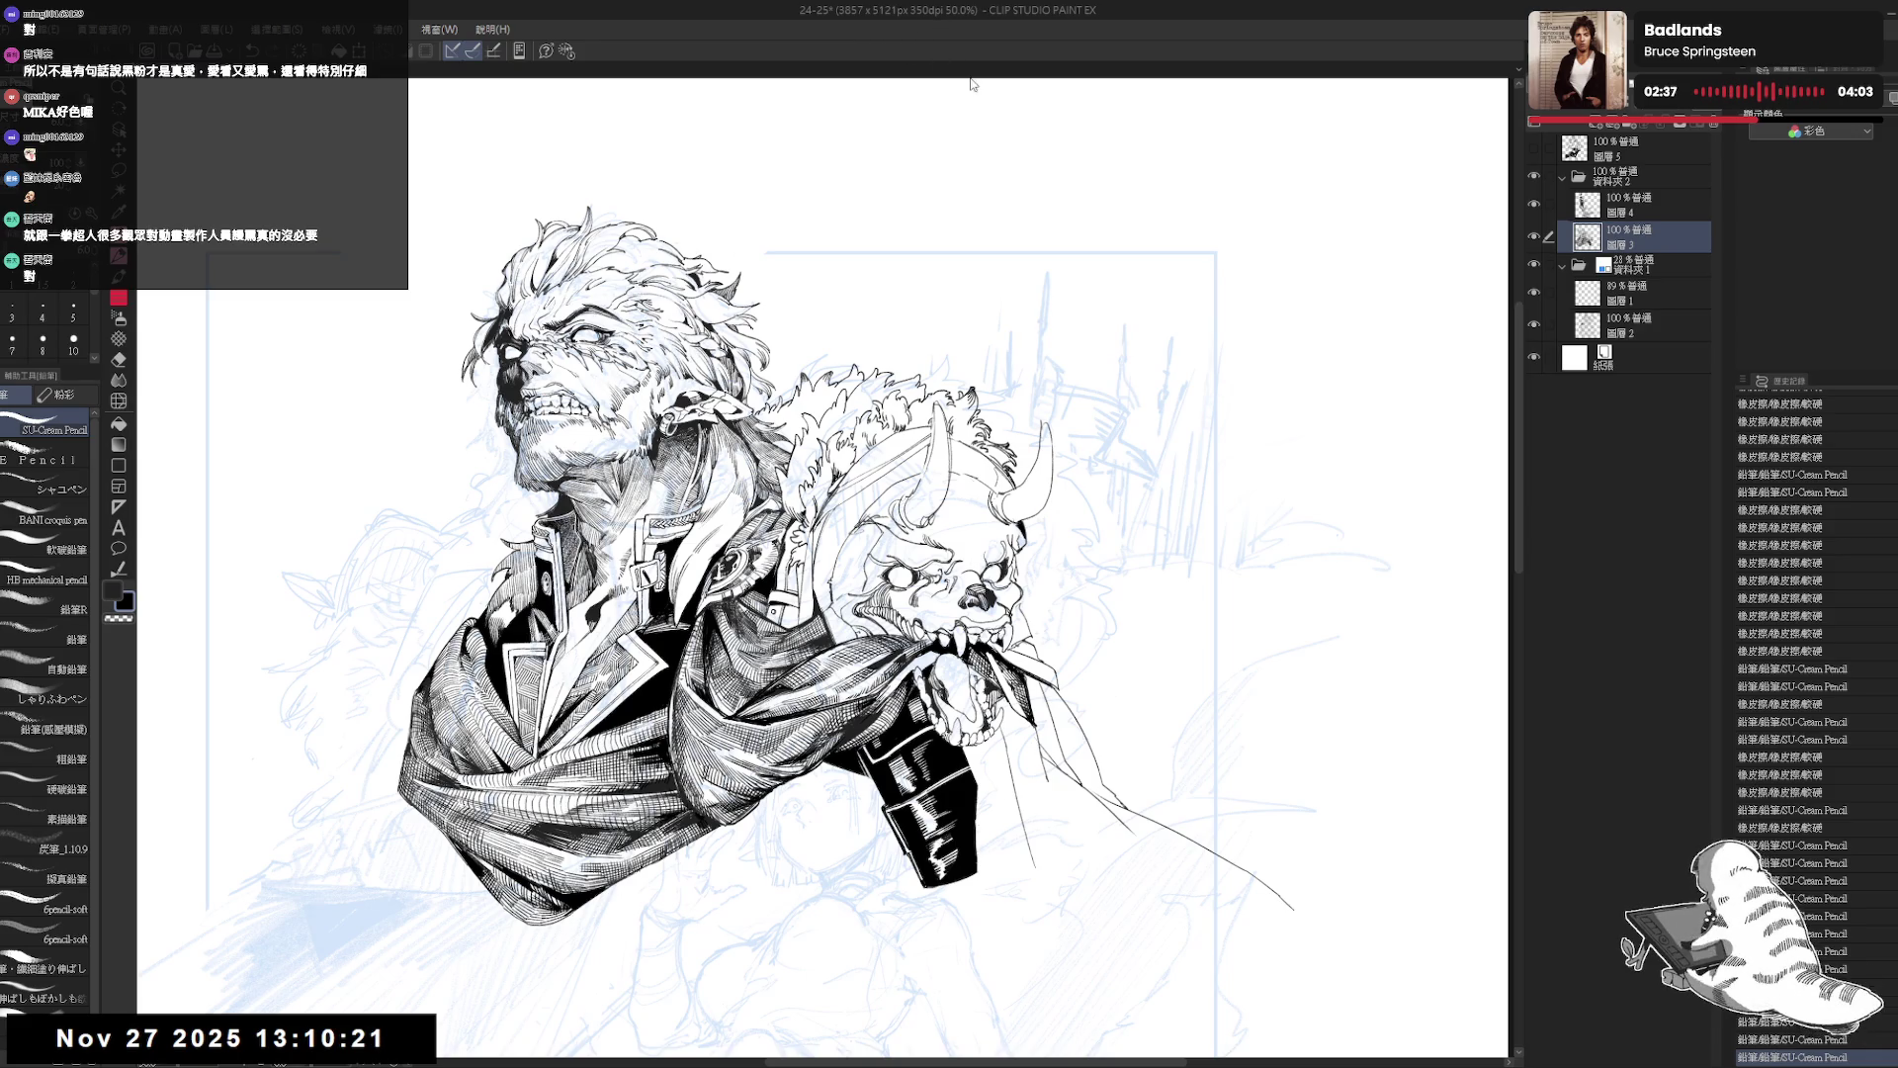
left_click_drag(830, 564, 845, 578)
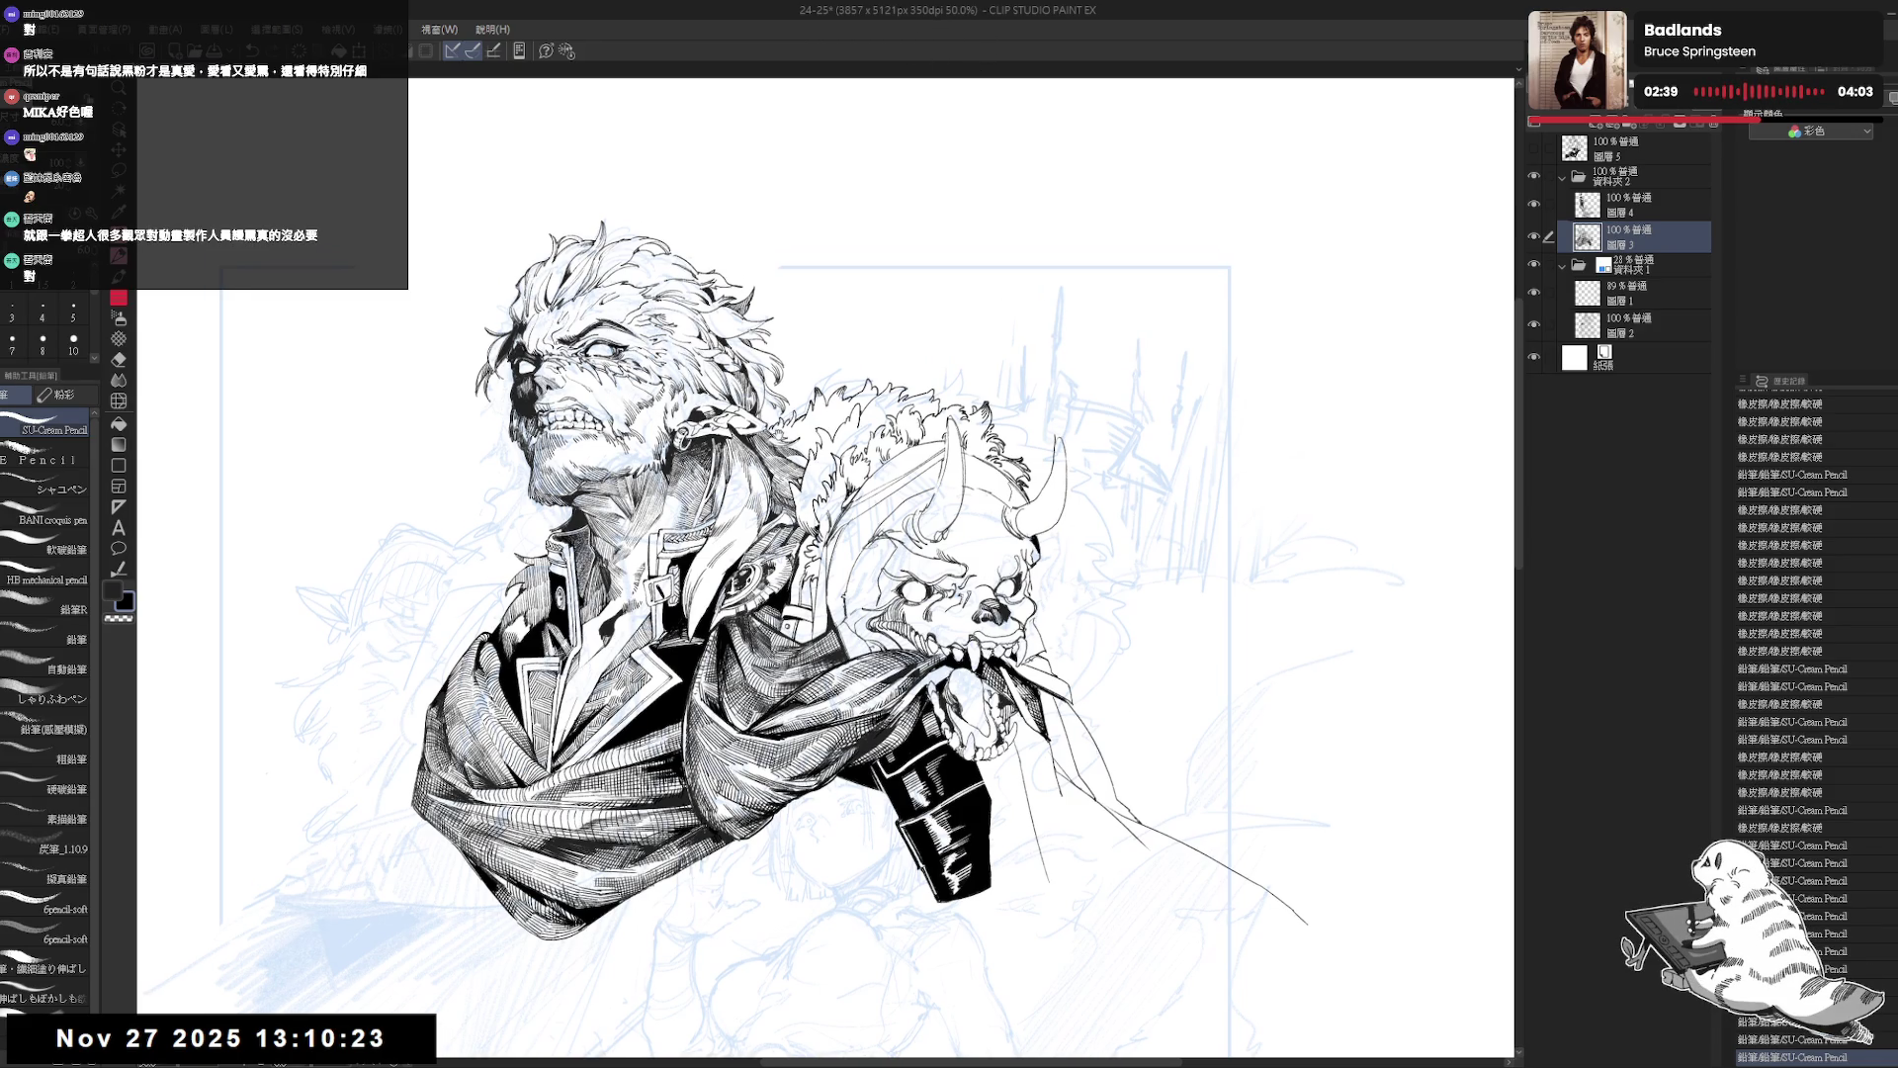
key("h")
key("h")
left_click_drag(781, 442, 822, 447)
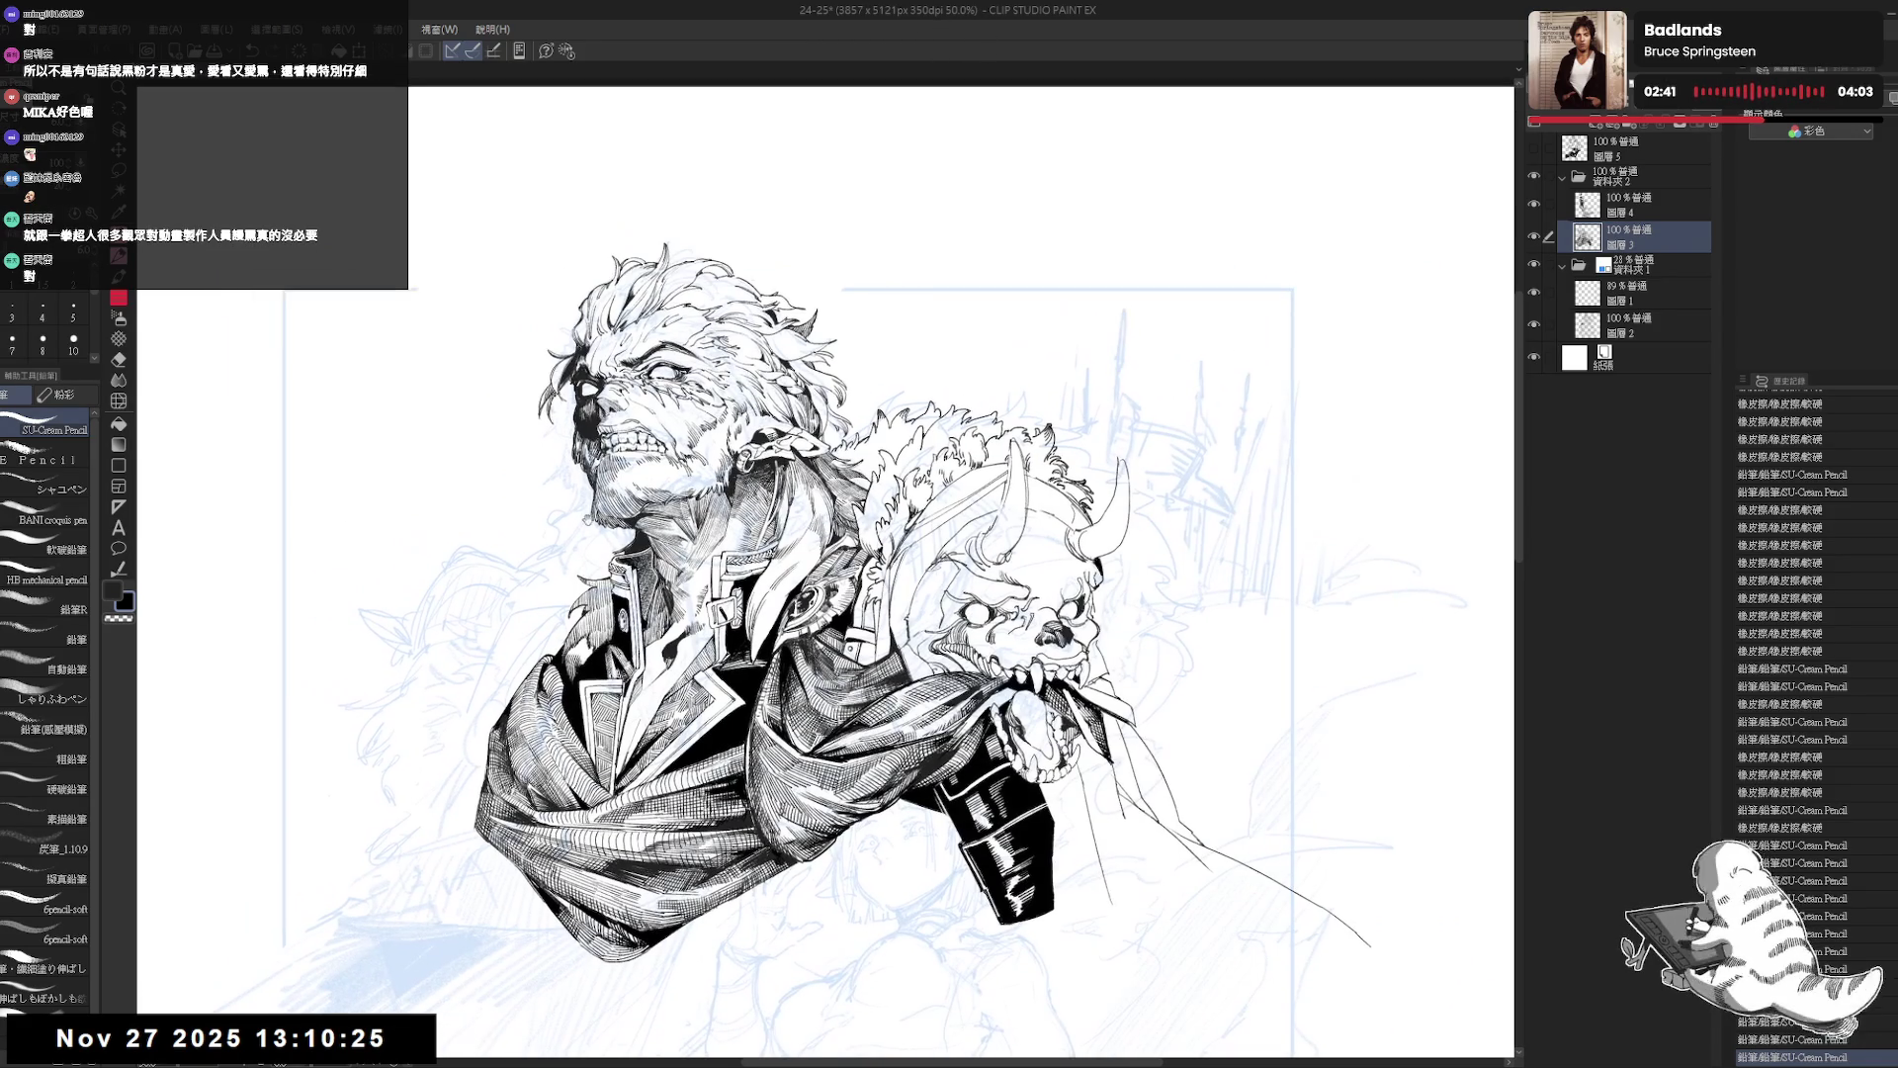
left_click_drag(615, 526, 593, 541)
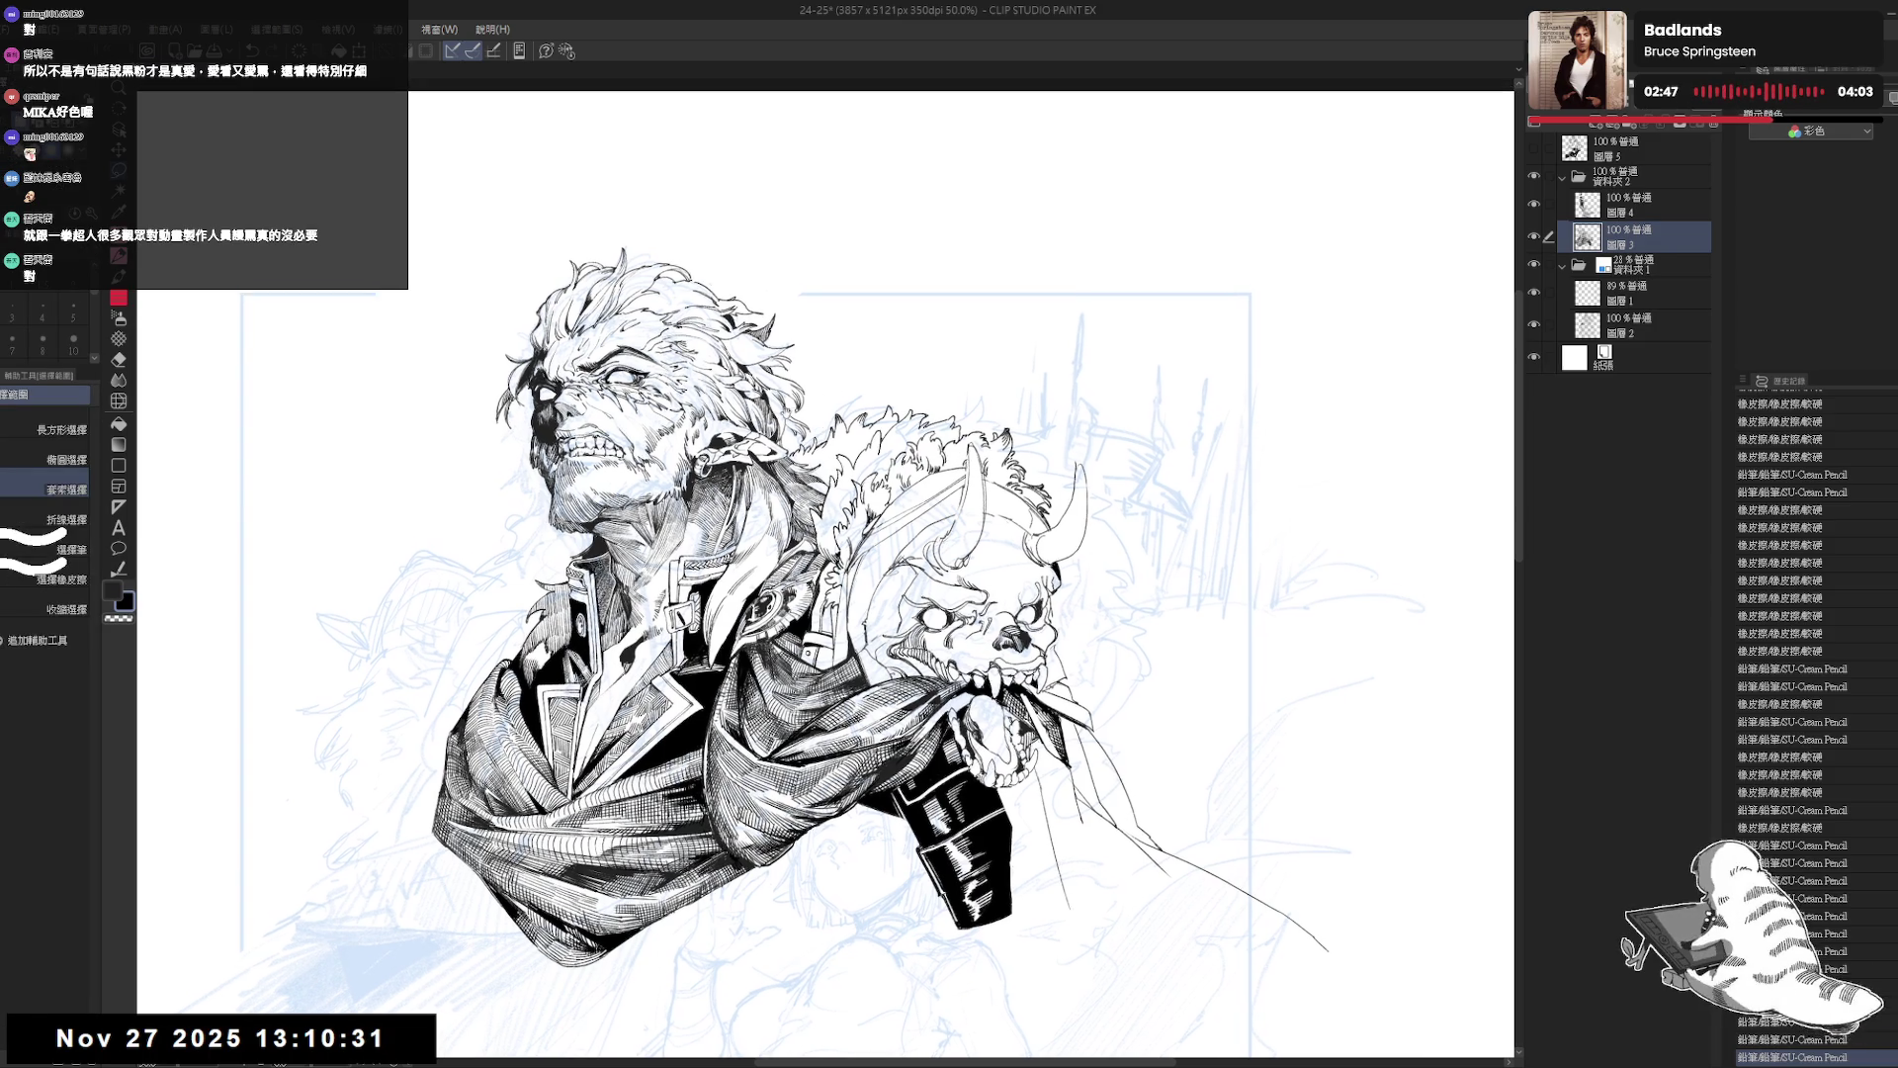
left_click_drag(791, 593, 794, 603)
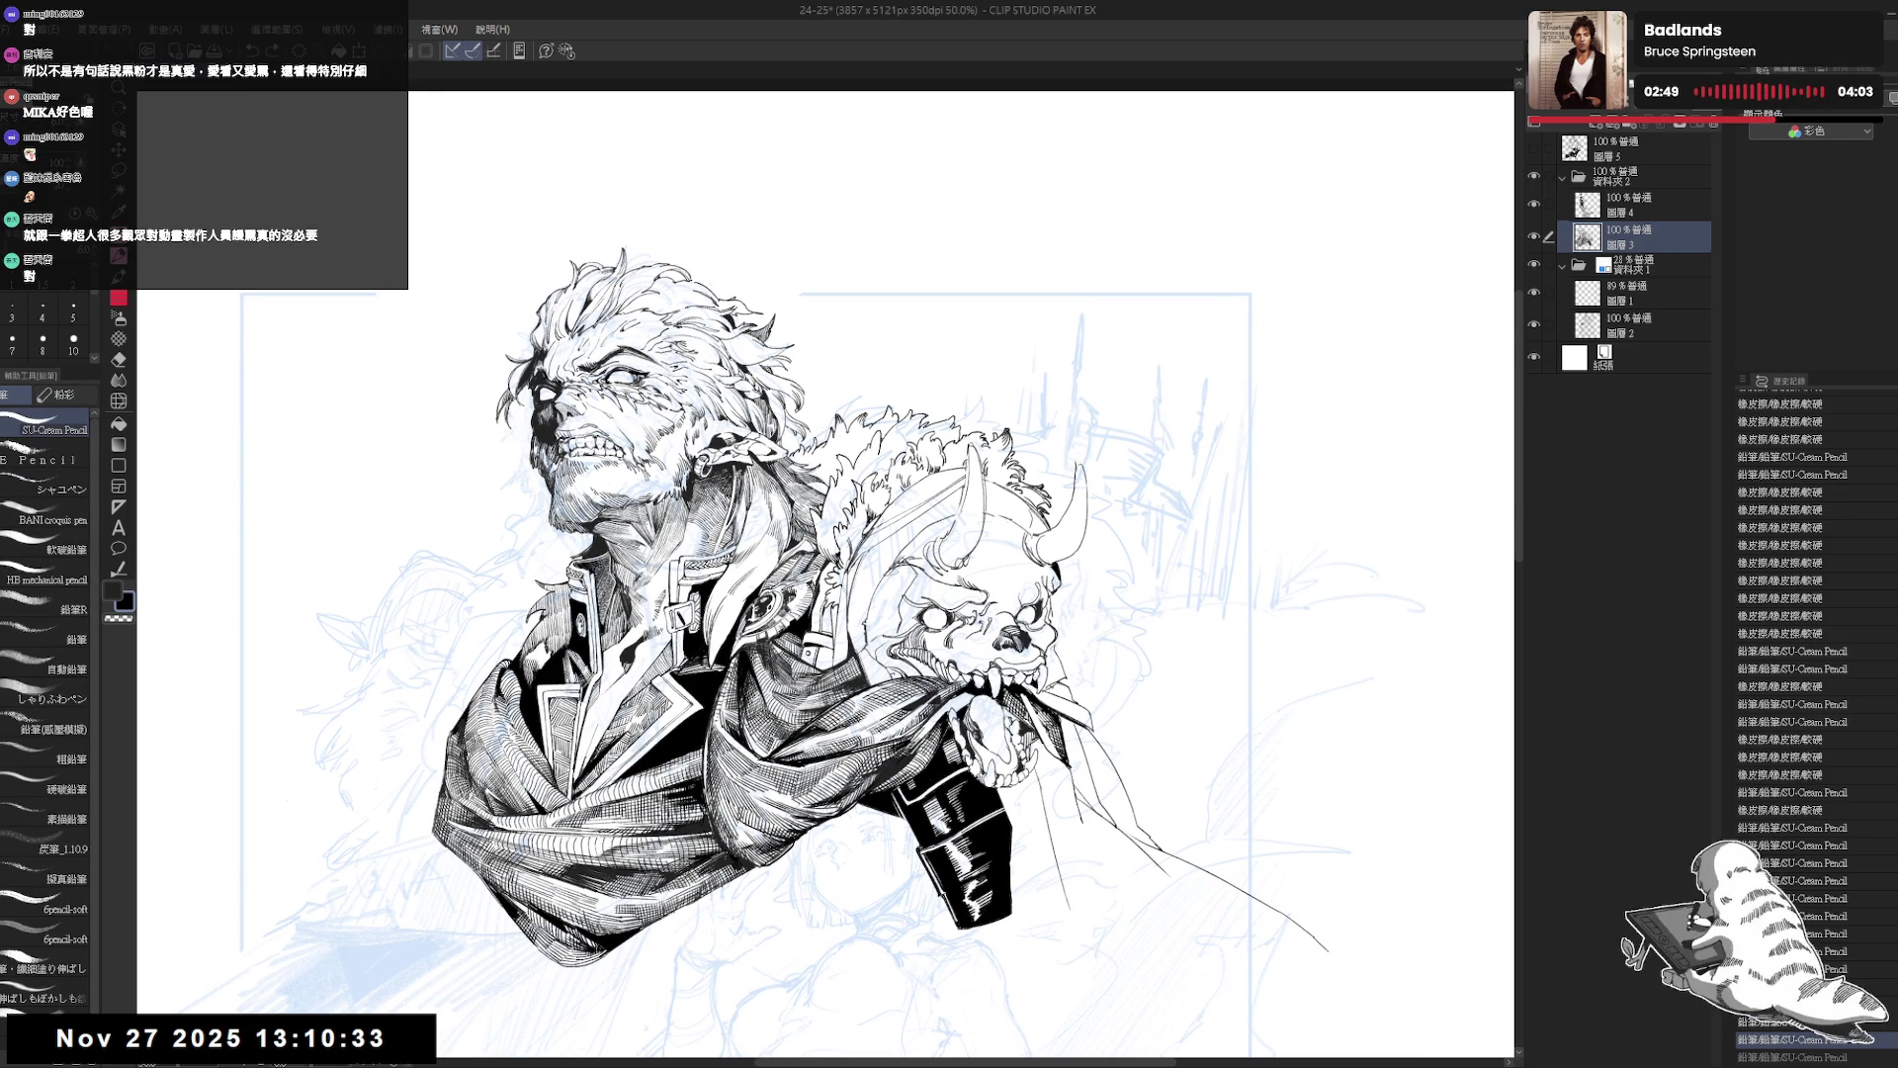
Undo and restore the last stroke, then rotate, mirror and zoom out to review.
key("ctrl+z")
key("ctrl+z")
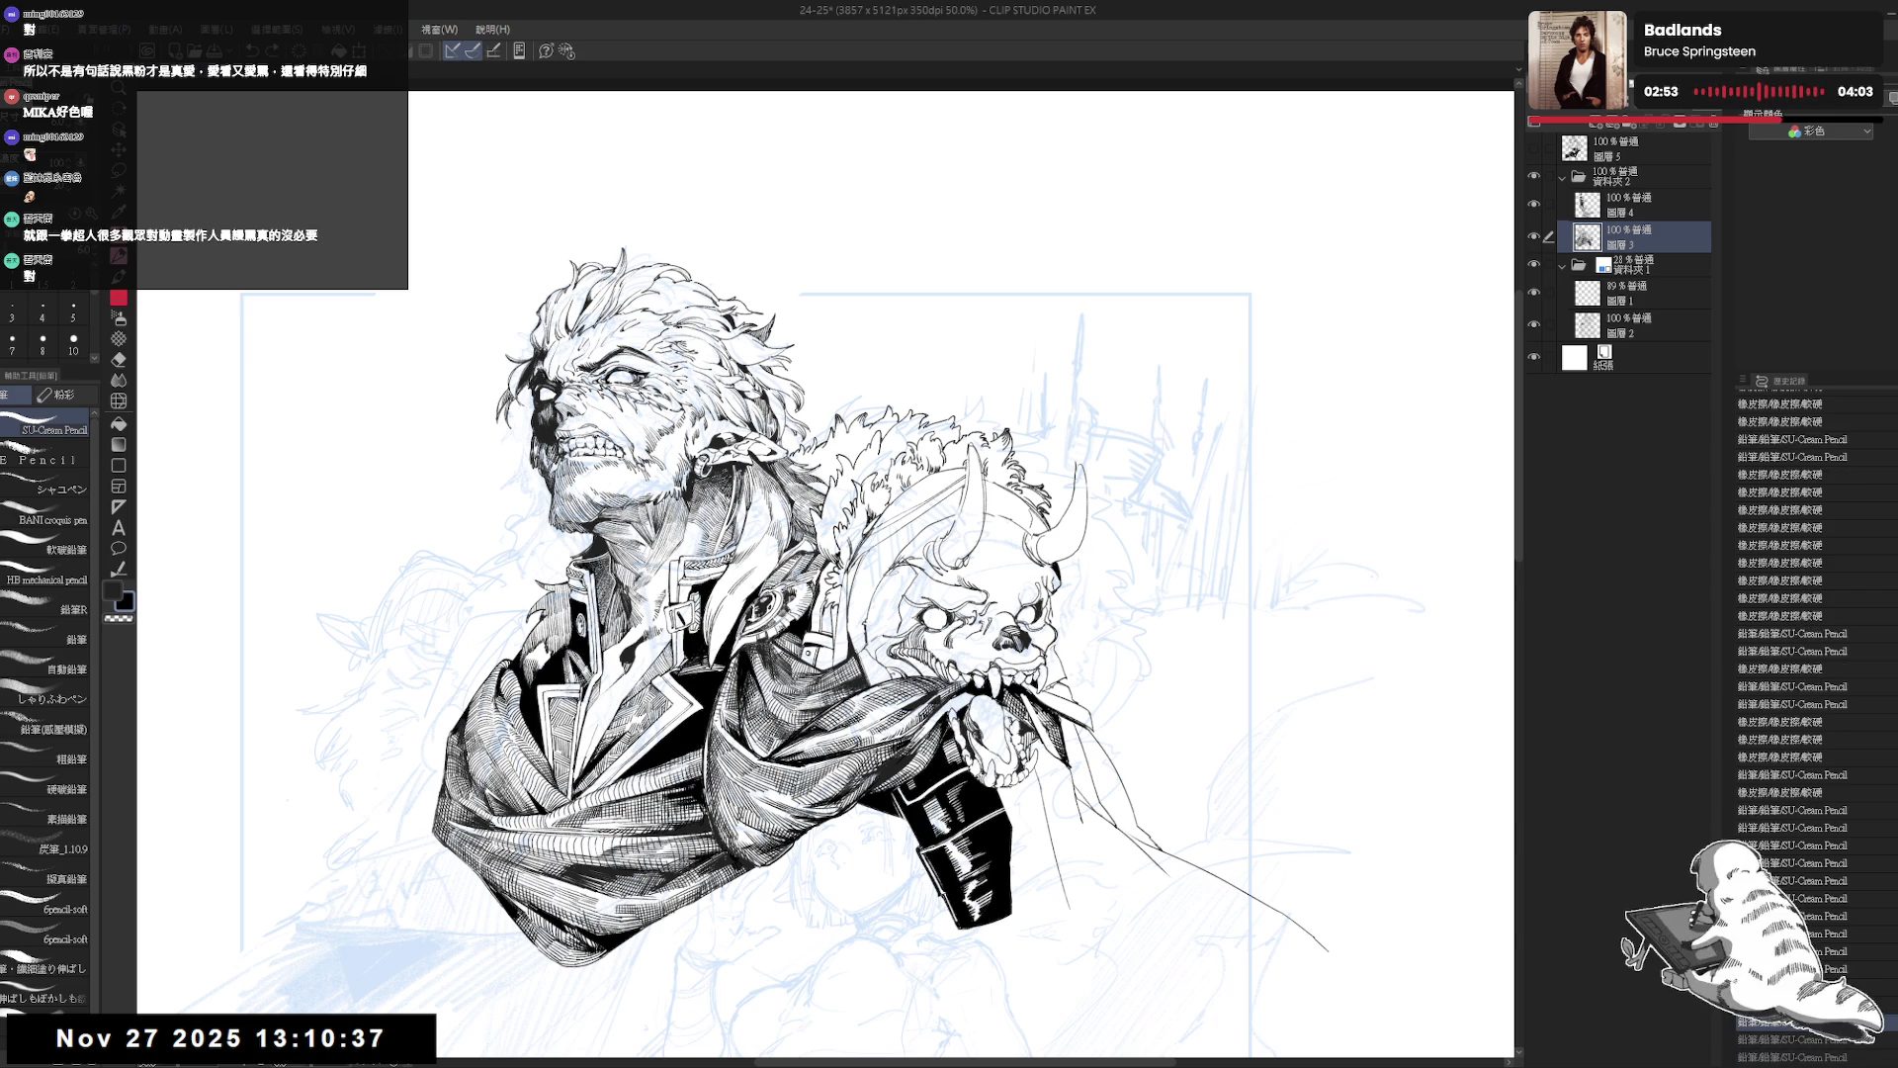
key("ctrl+y")
left_click_drag(831, 554, 823, 522)
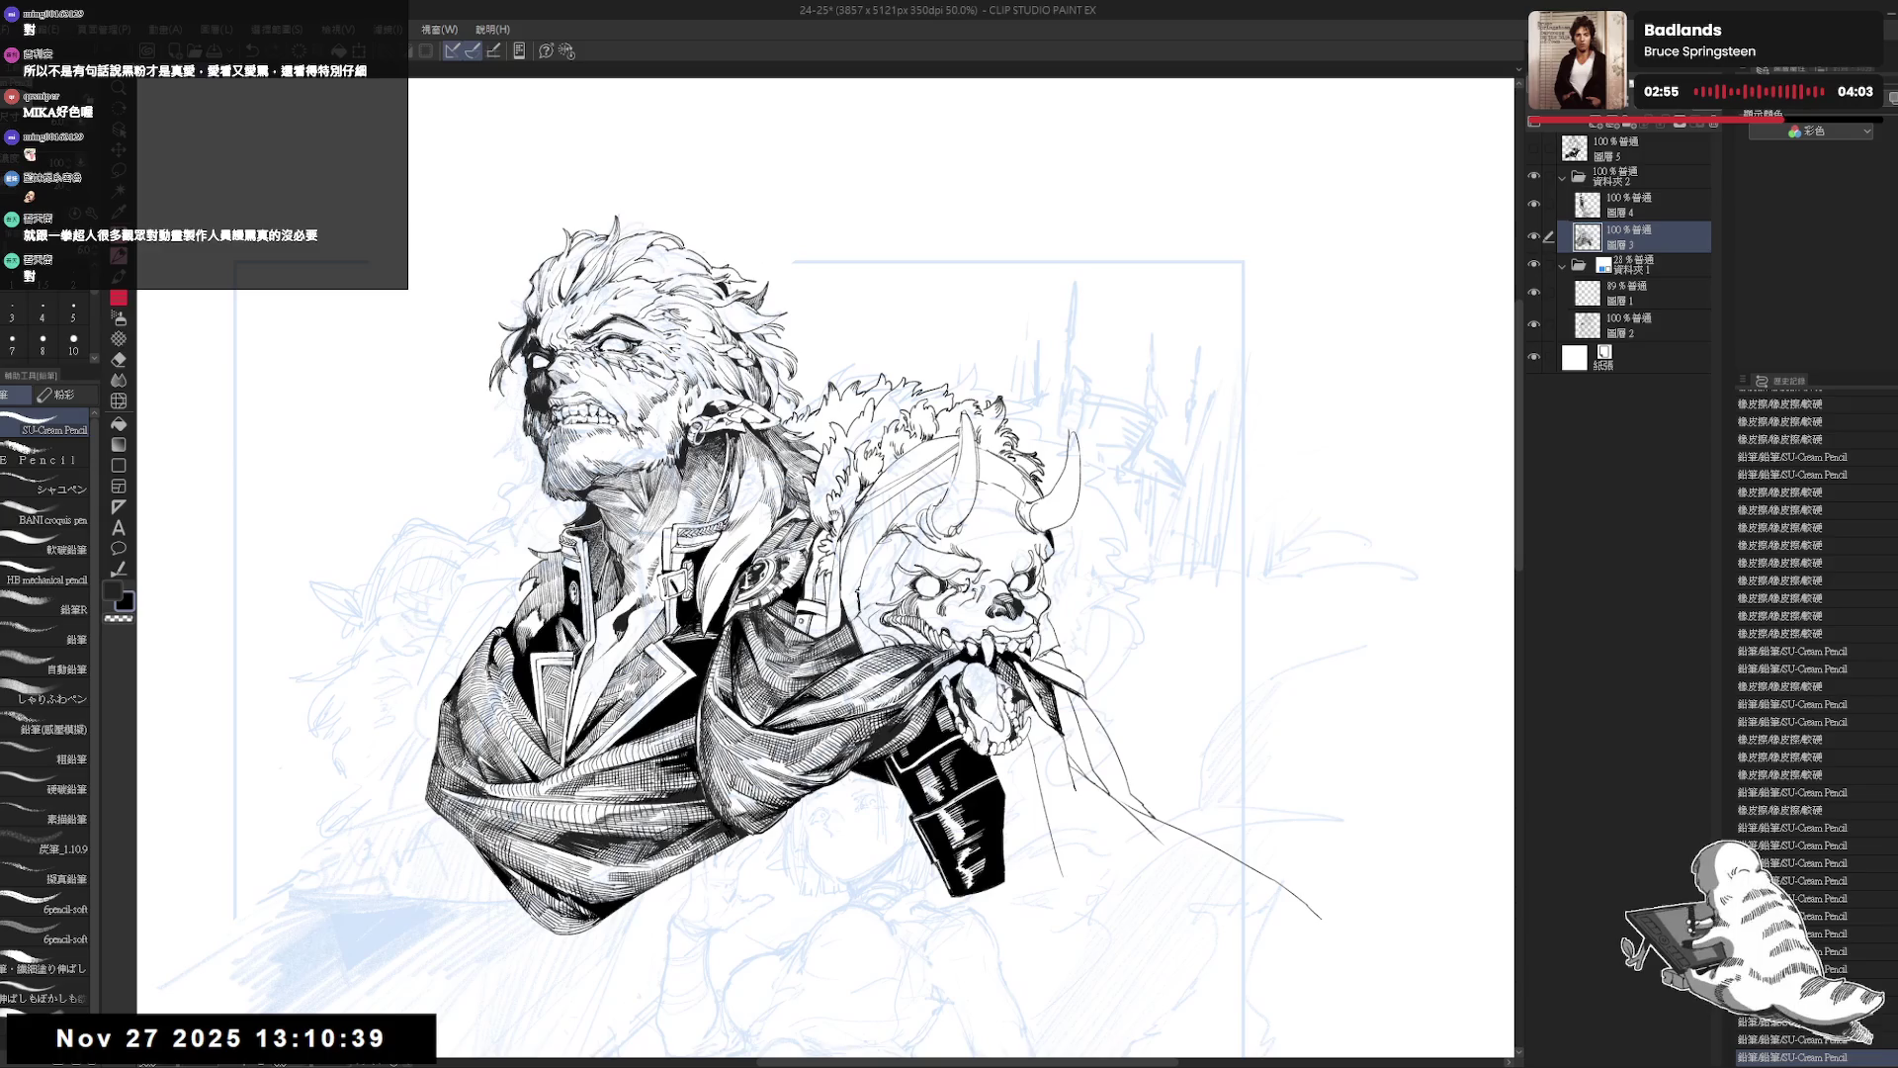
left_click_drag(842, 386, 855, 376)
key("h")
key("h")
left_click_drag(853, 462, 844, 454)
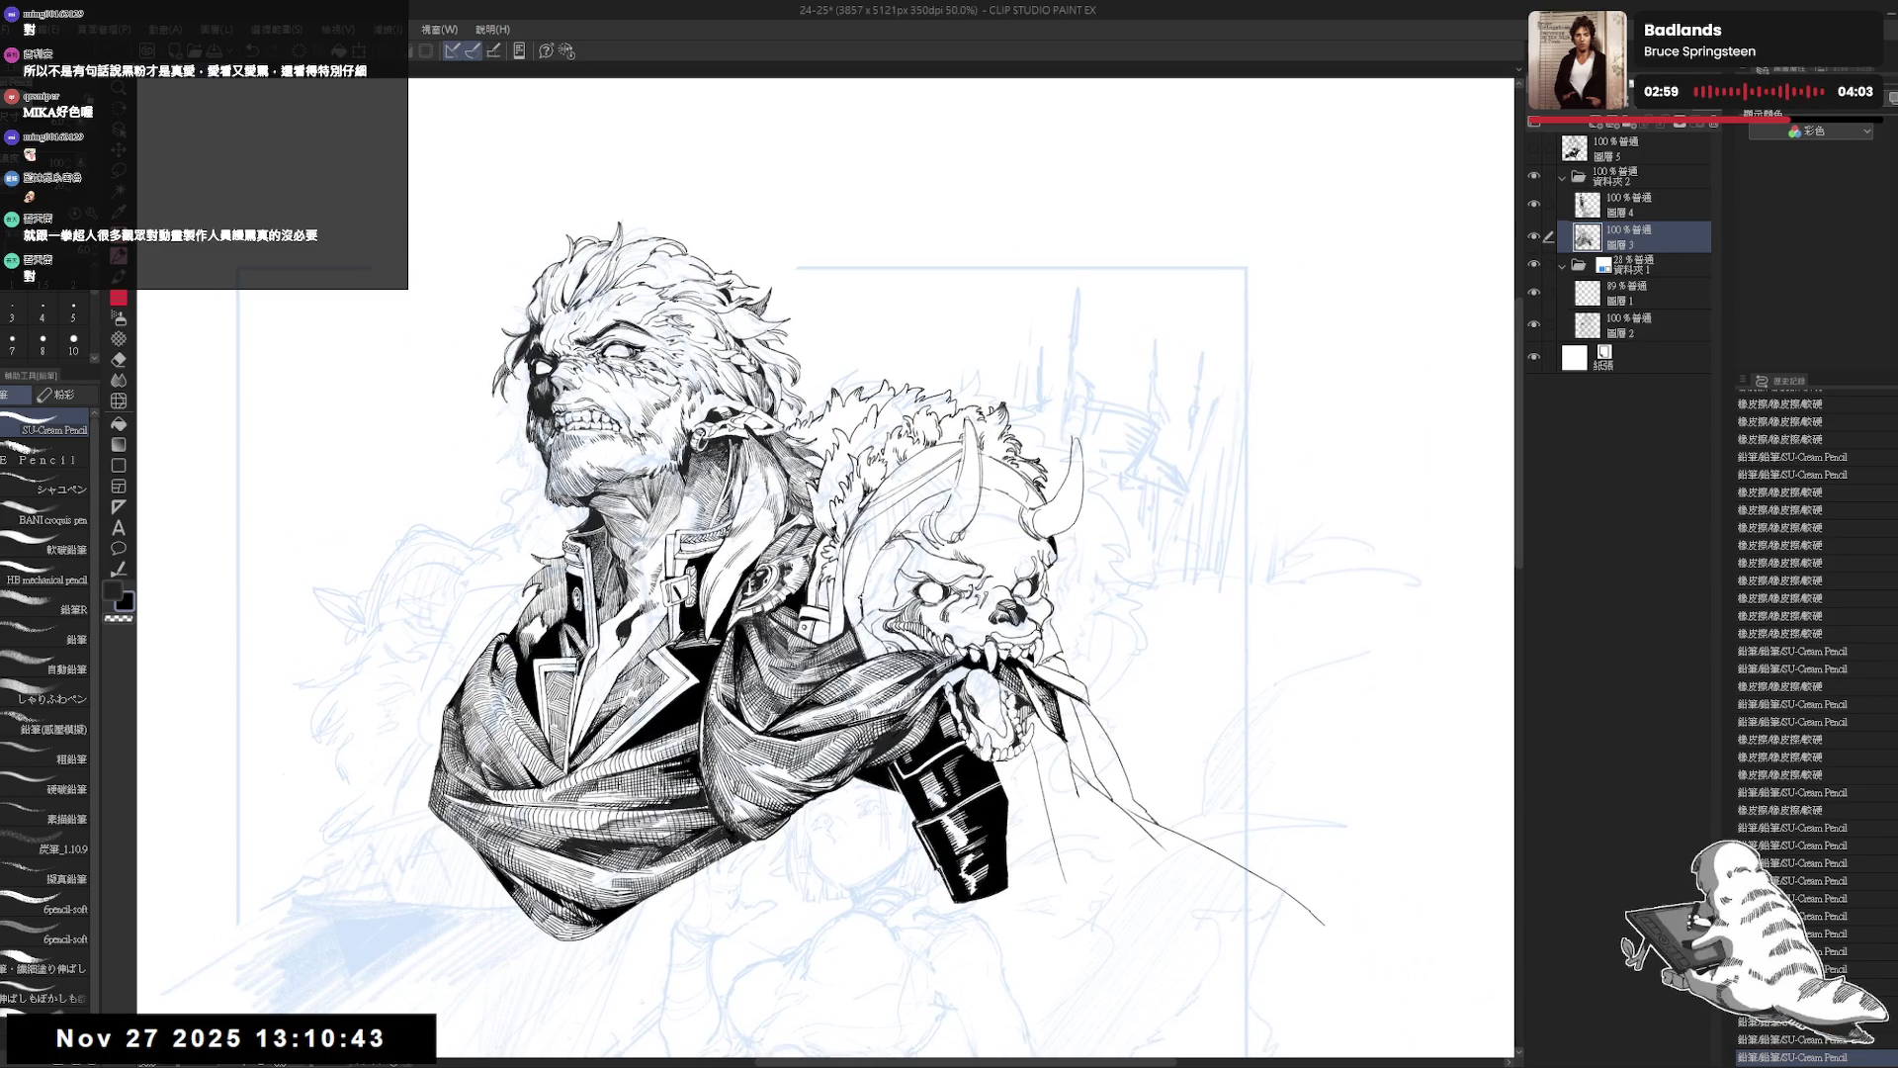
key("ctrl+minus")
key("ctrl+minus")
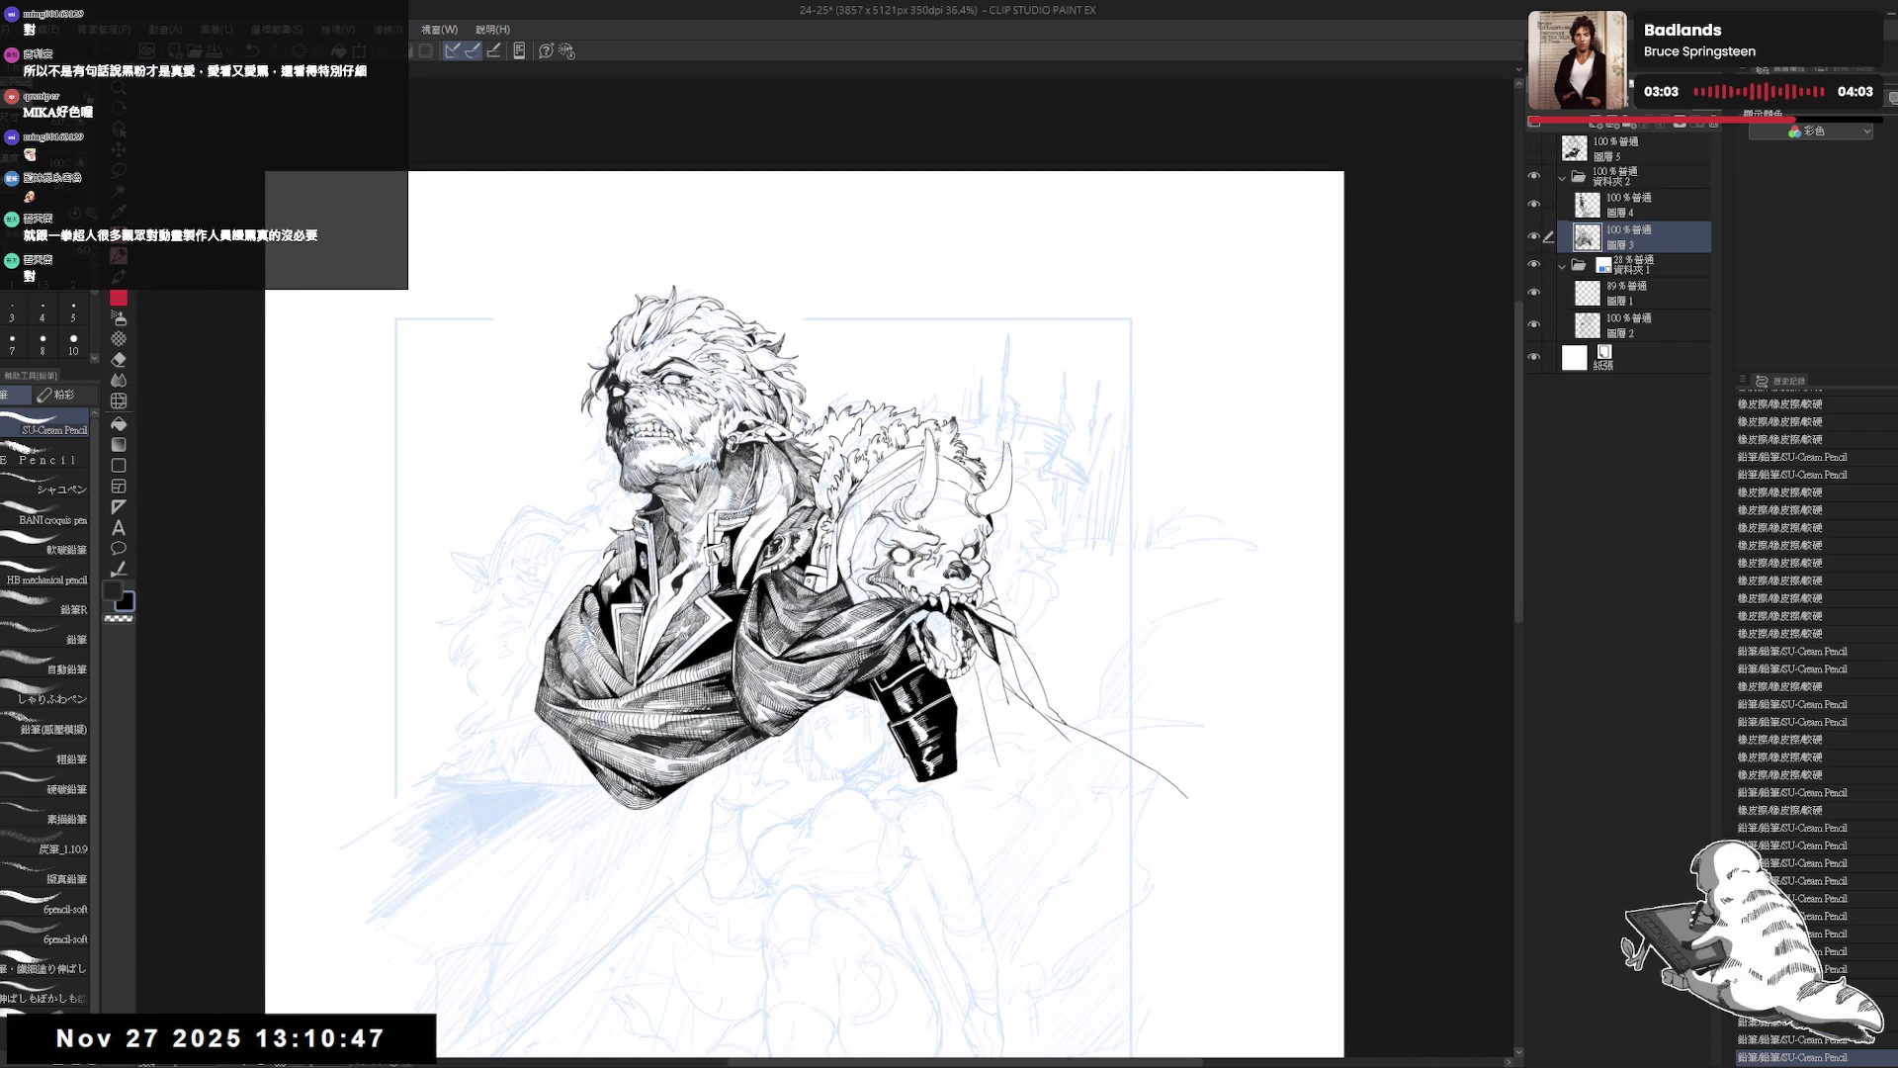
key("ctrl+plus")
key("ctrl+plus")
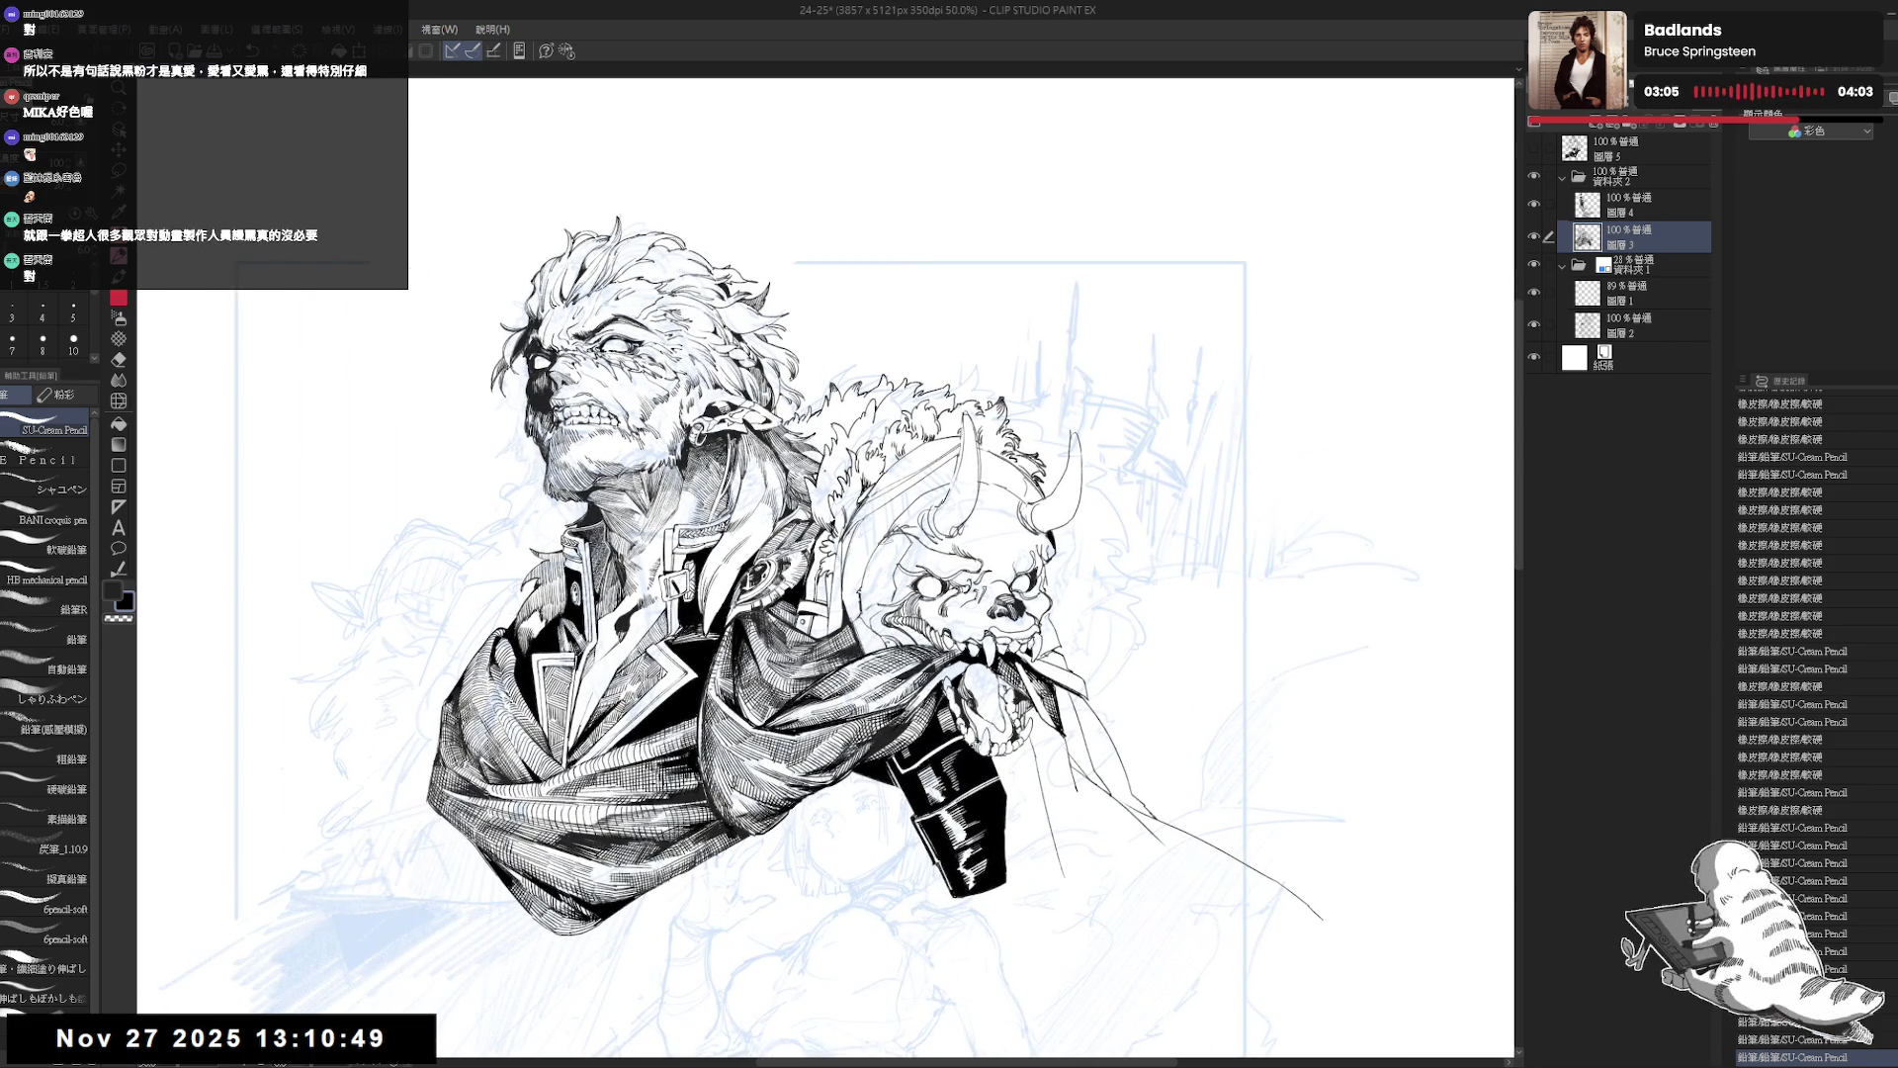
key("ctrl+minus")
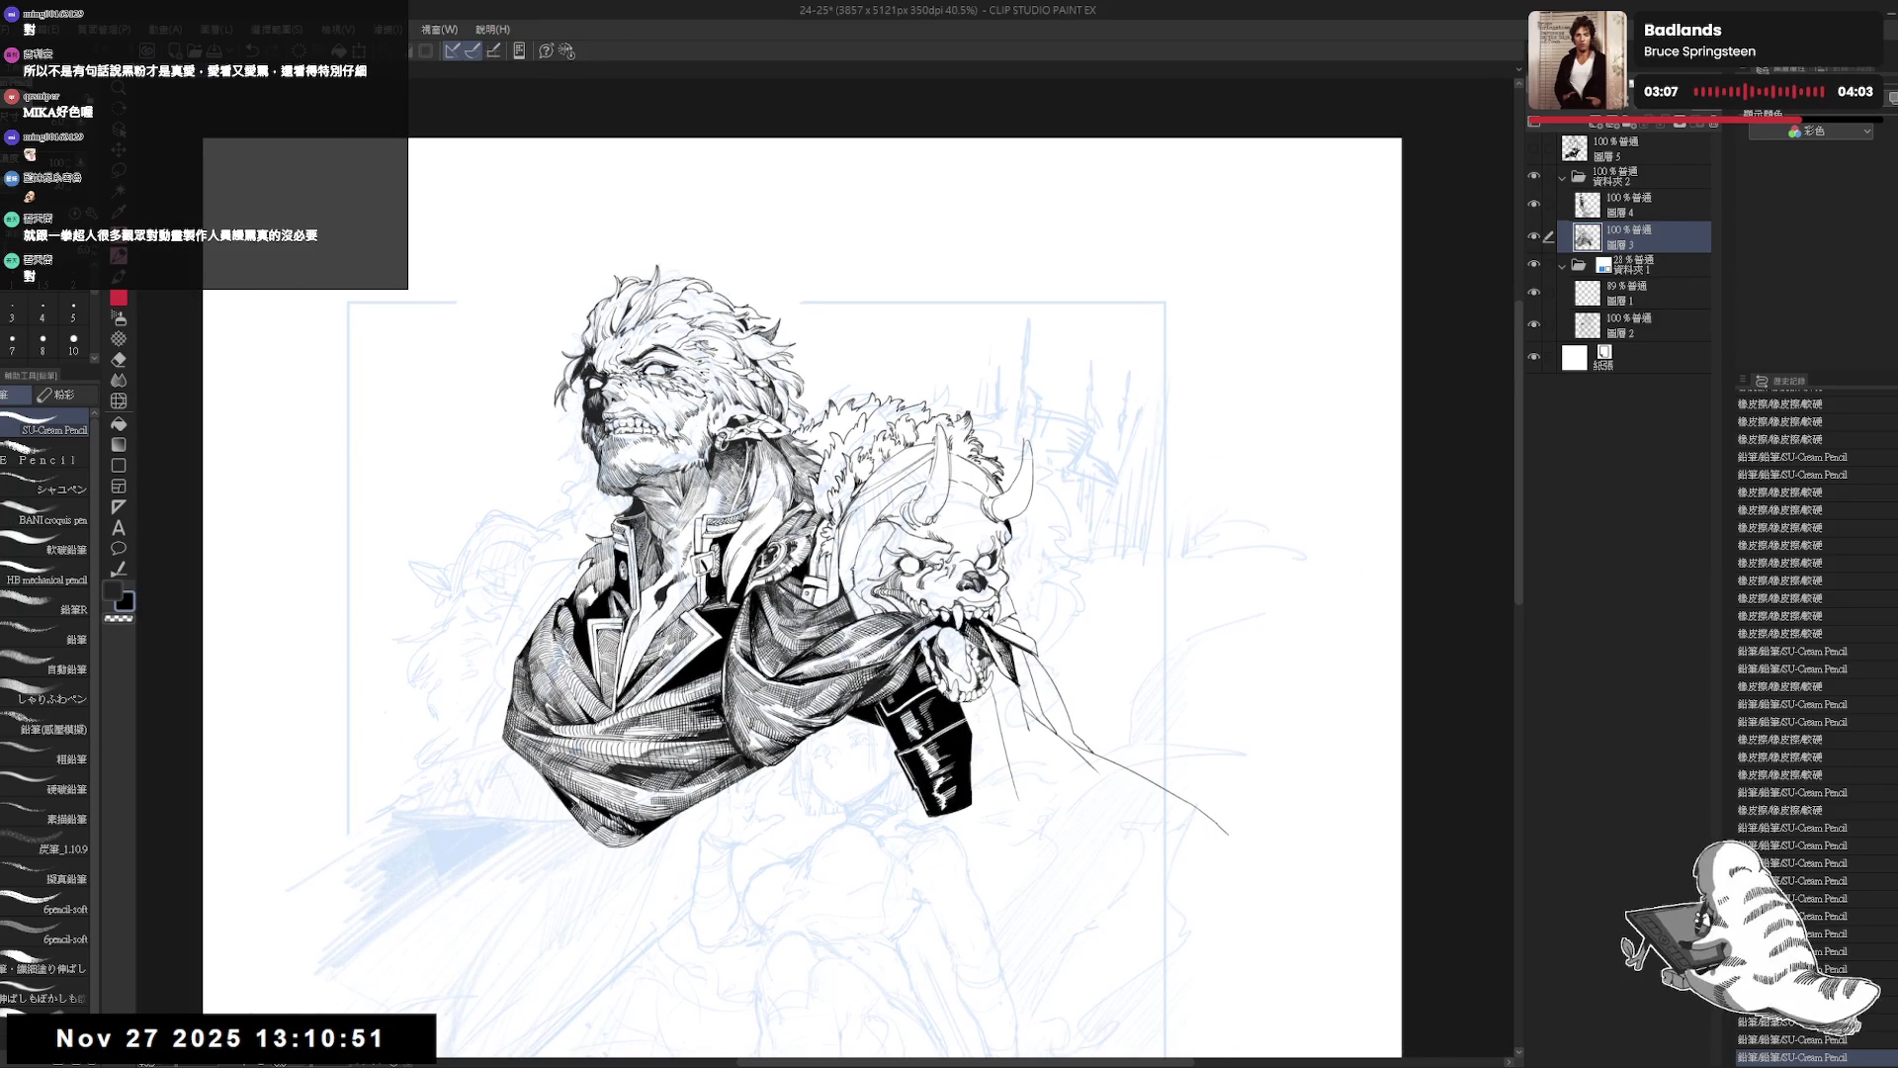
mouse_move(816, 593)
left_mouse_down()
mouse_move(894, 599)
mouse_move(833, 588)
left_mouse_up()
scroll(859, 394, "up", 1)
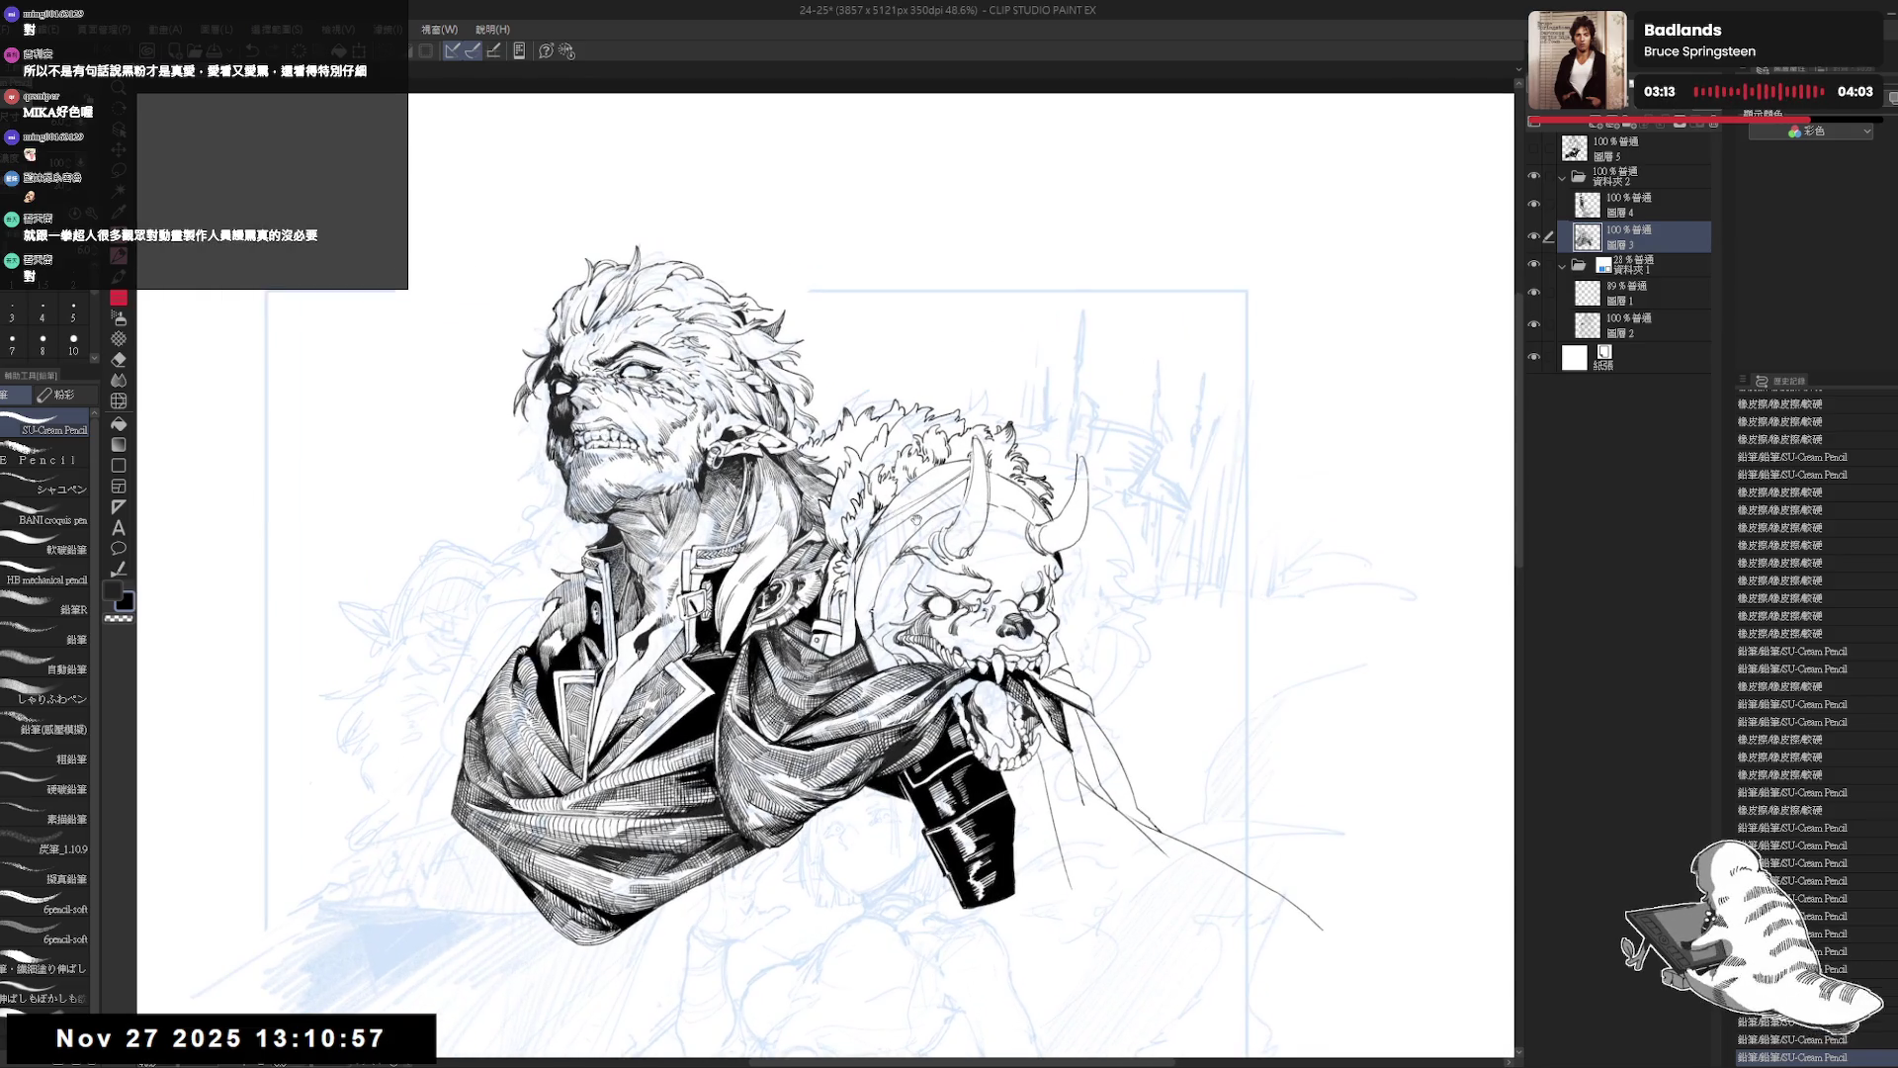
Tilt the canvas, add a short stroke to the fur, and restore the undone strokes.
left_click_drag(988, 445, 950, 396)
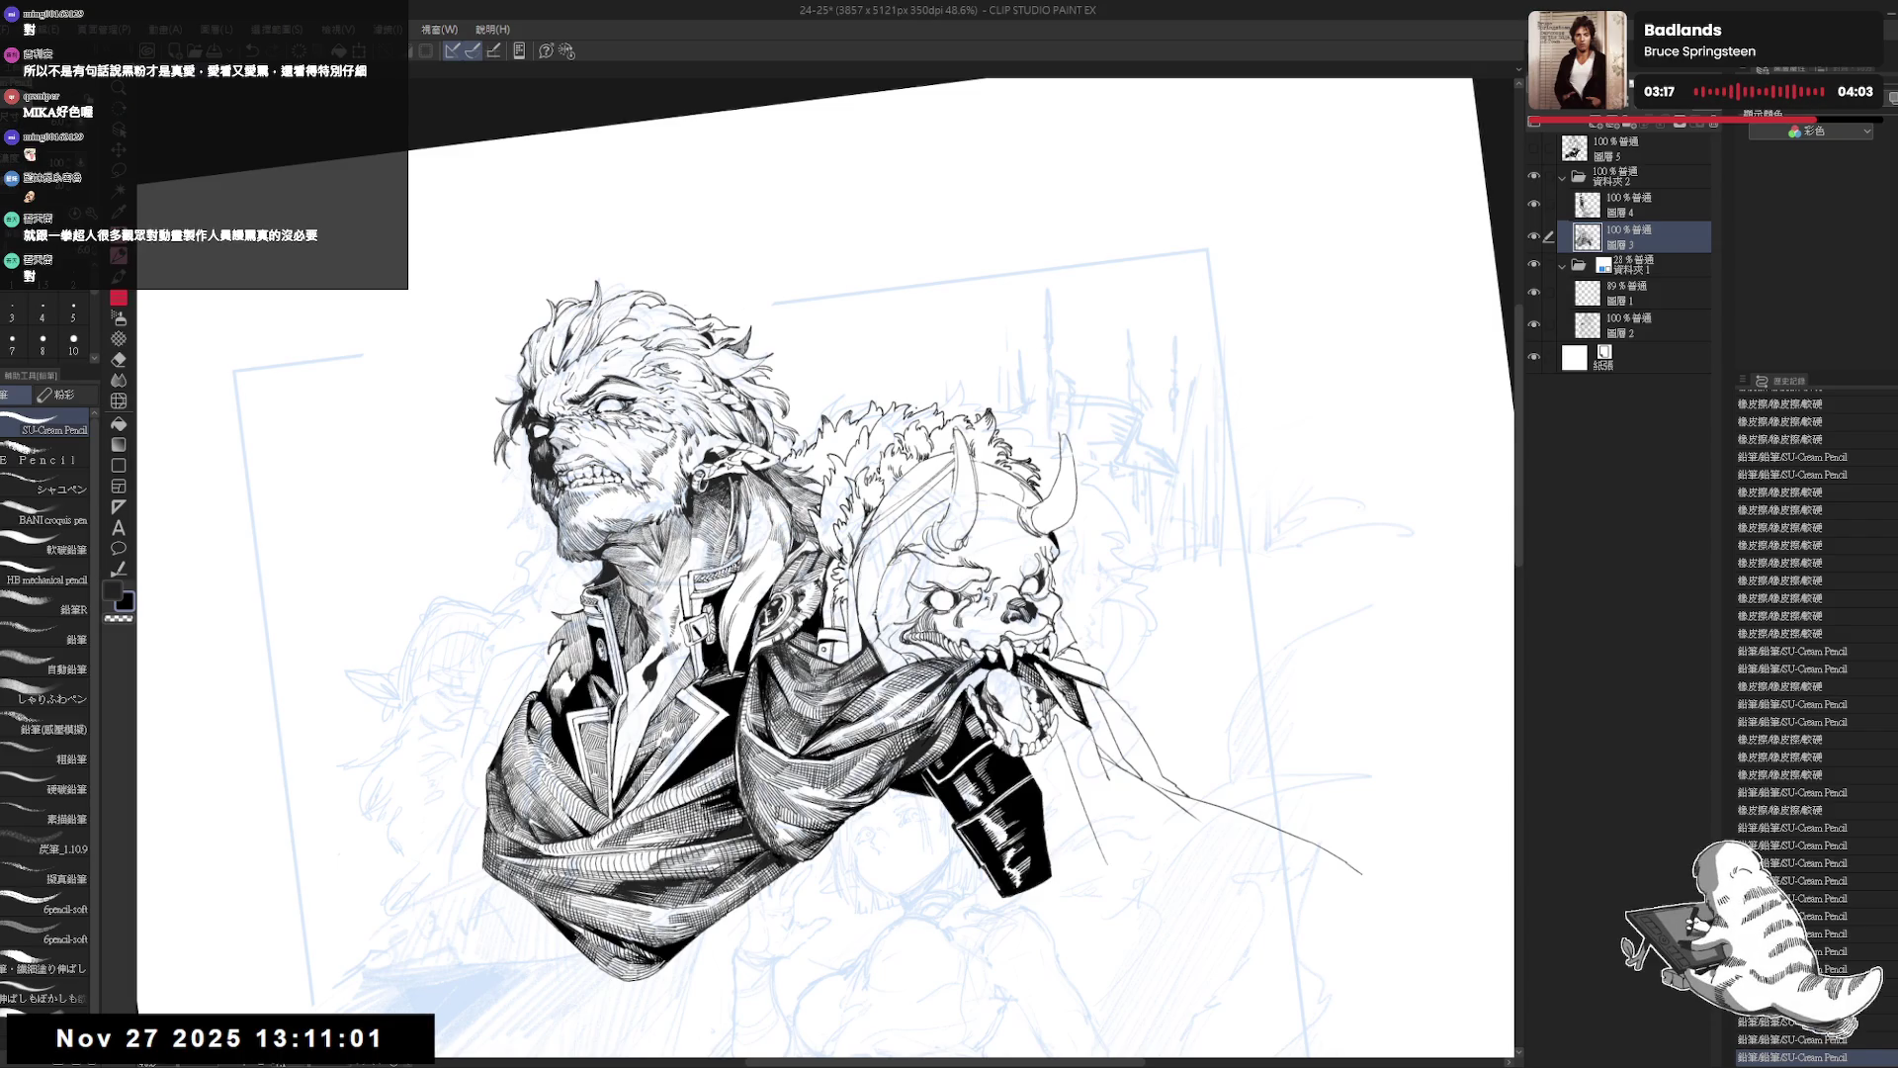
left_click_drag(918, 407, 924, 388)
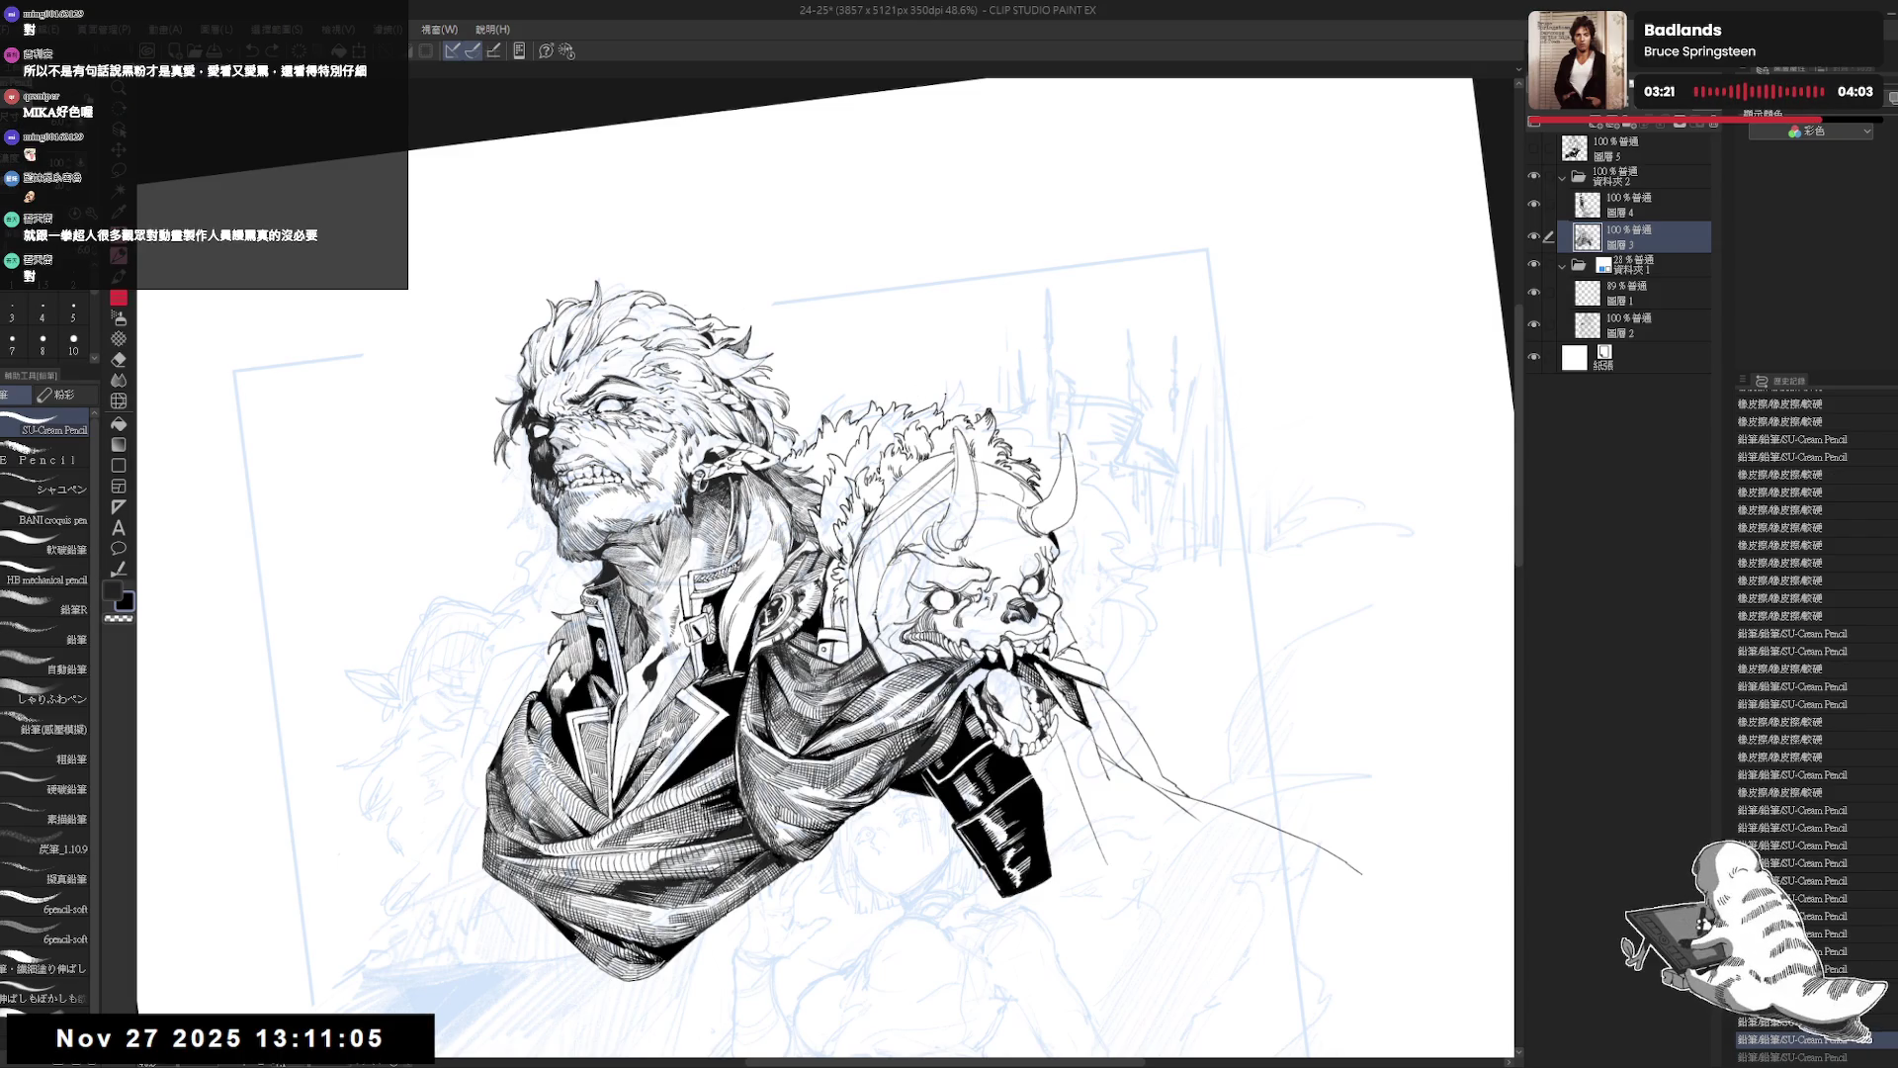
key("ctrl+z")
key("ctrl+z")
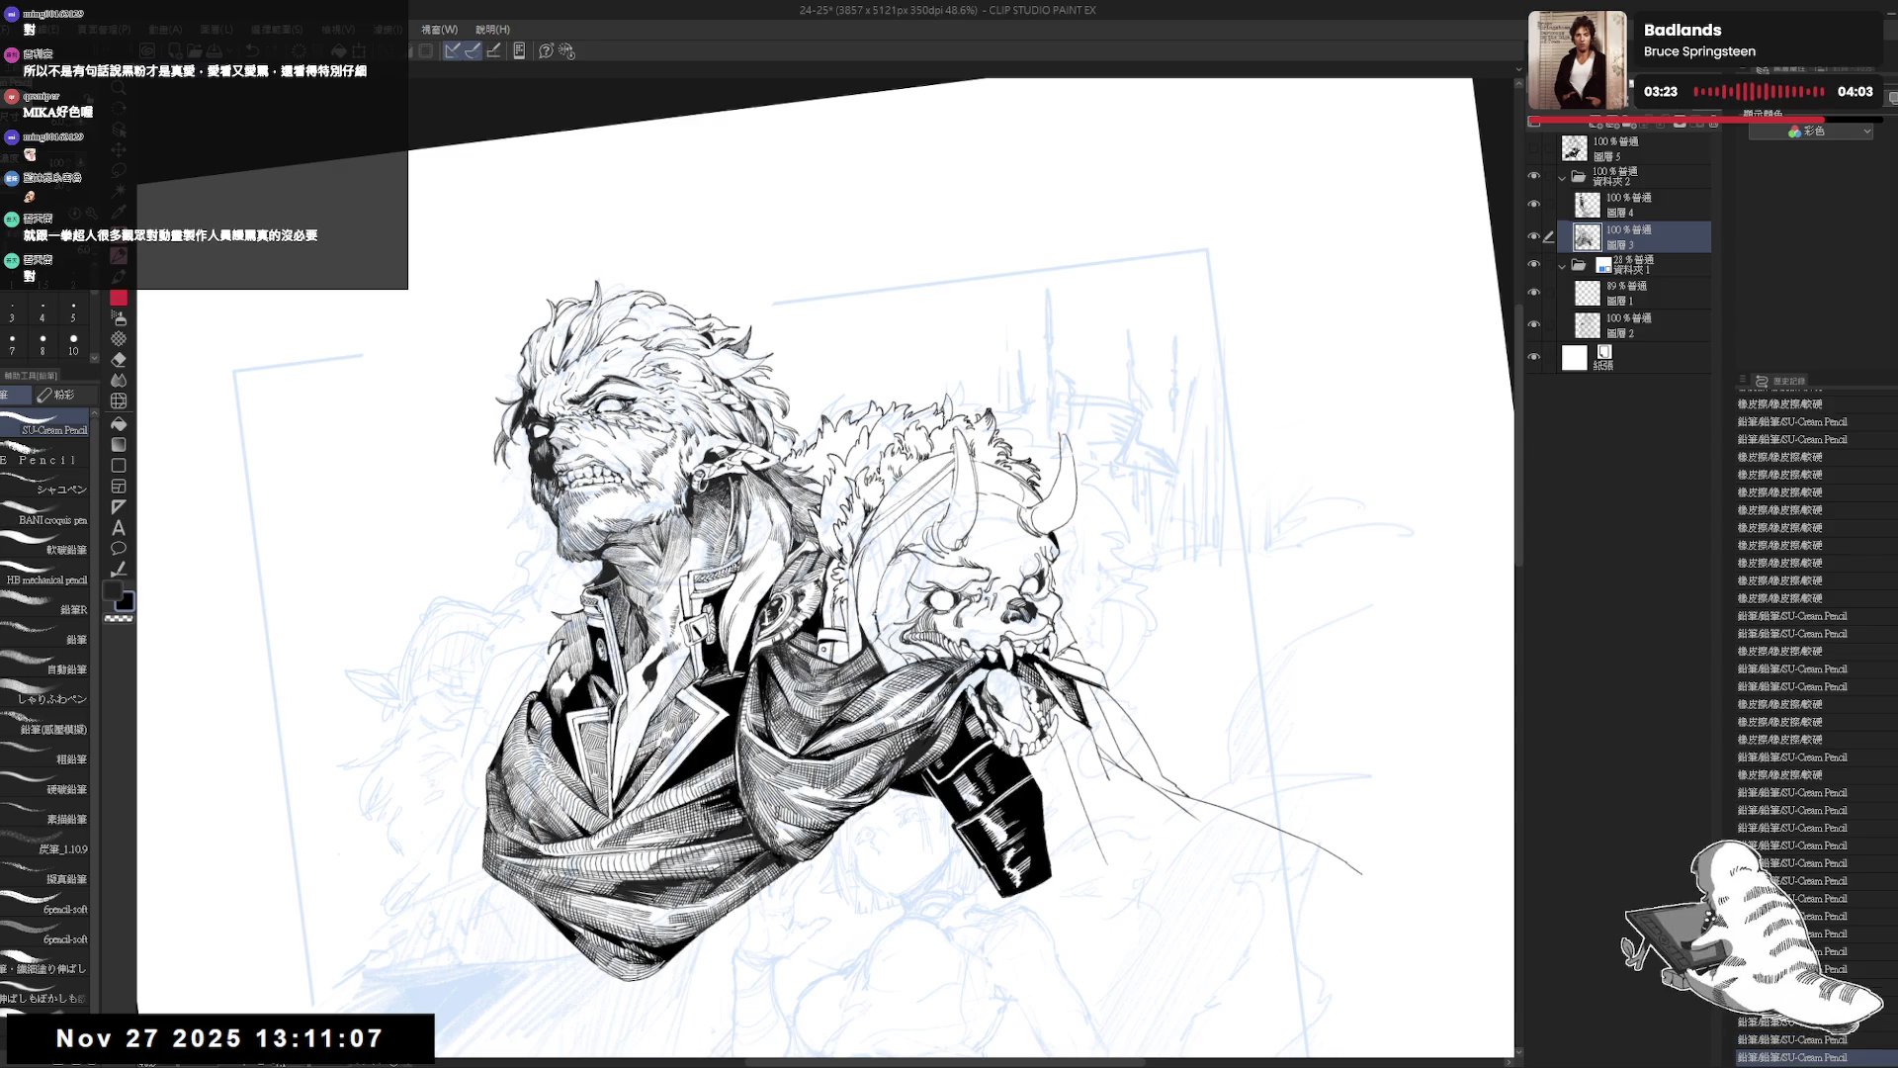
key("ctrl+y")
key("ctrl+y")
key("ctrl+y")
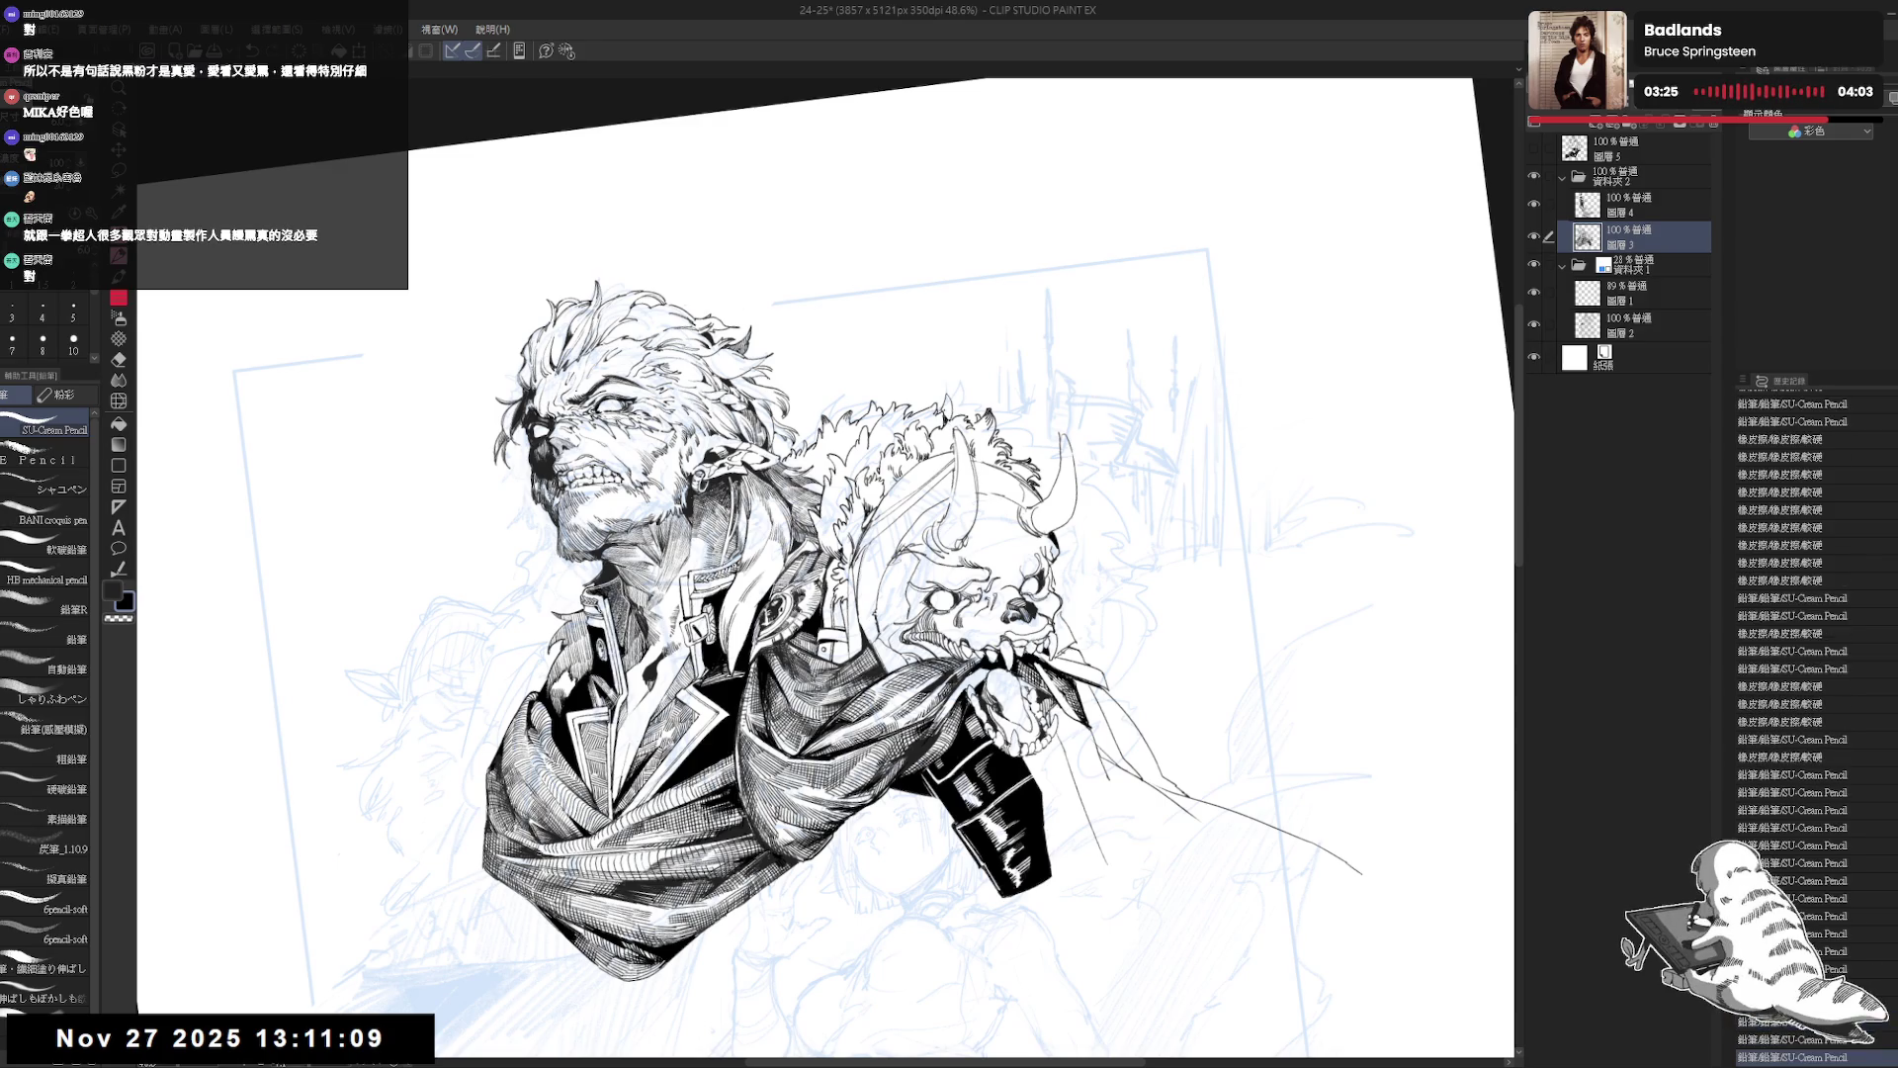
key("ctrl+y")
key("ctrl+y")
key("ctrl+y")
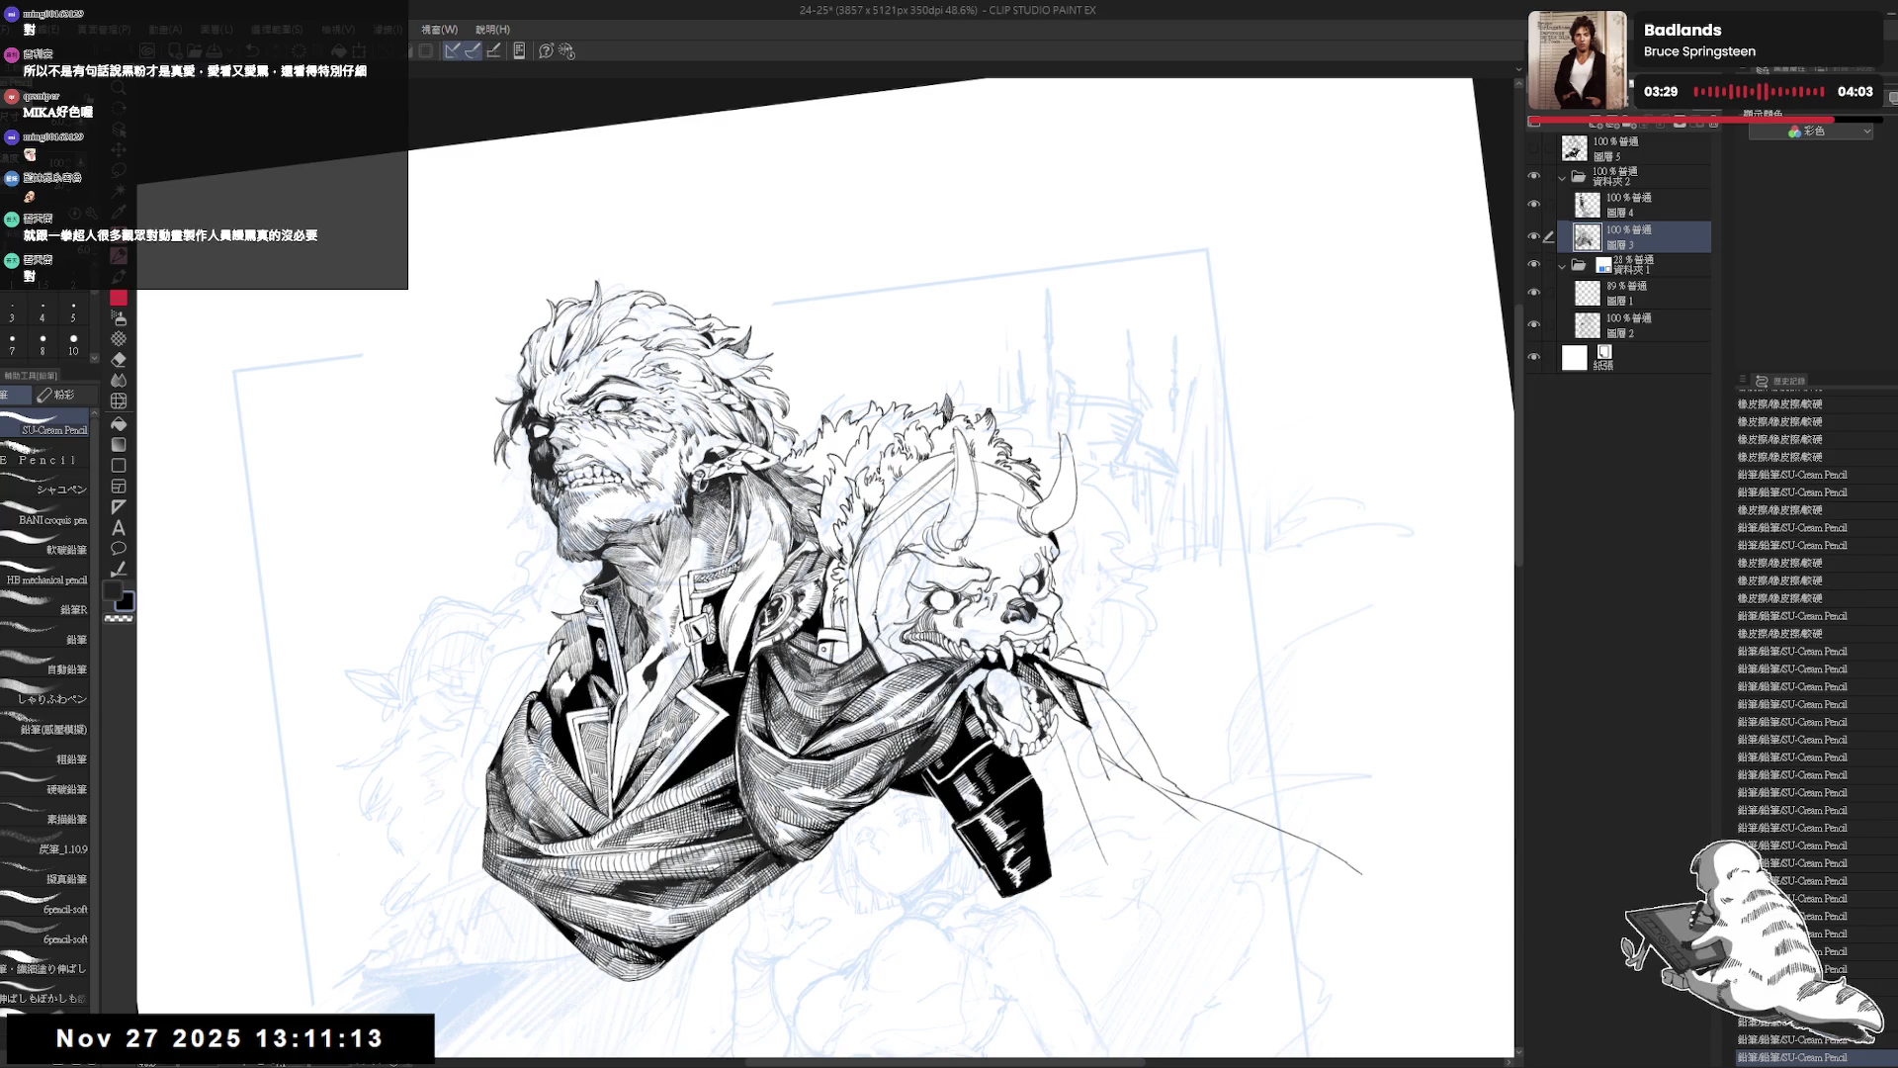
key("ctrl+z")
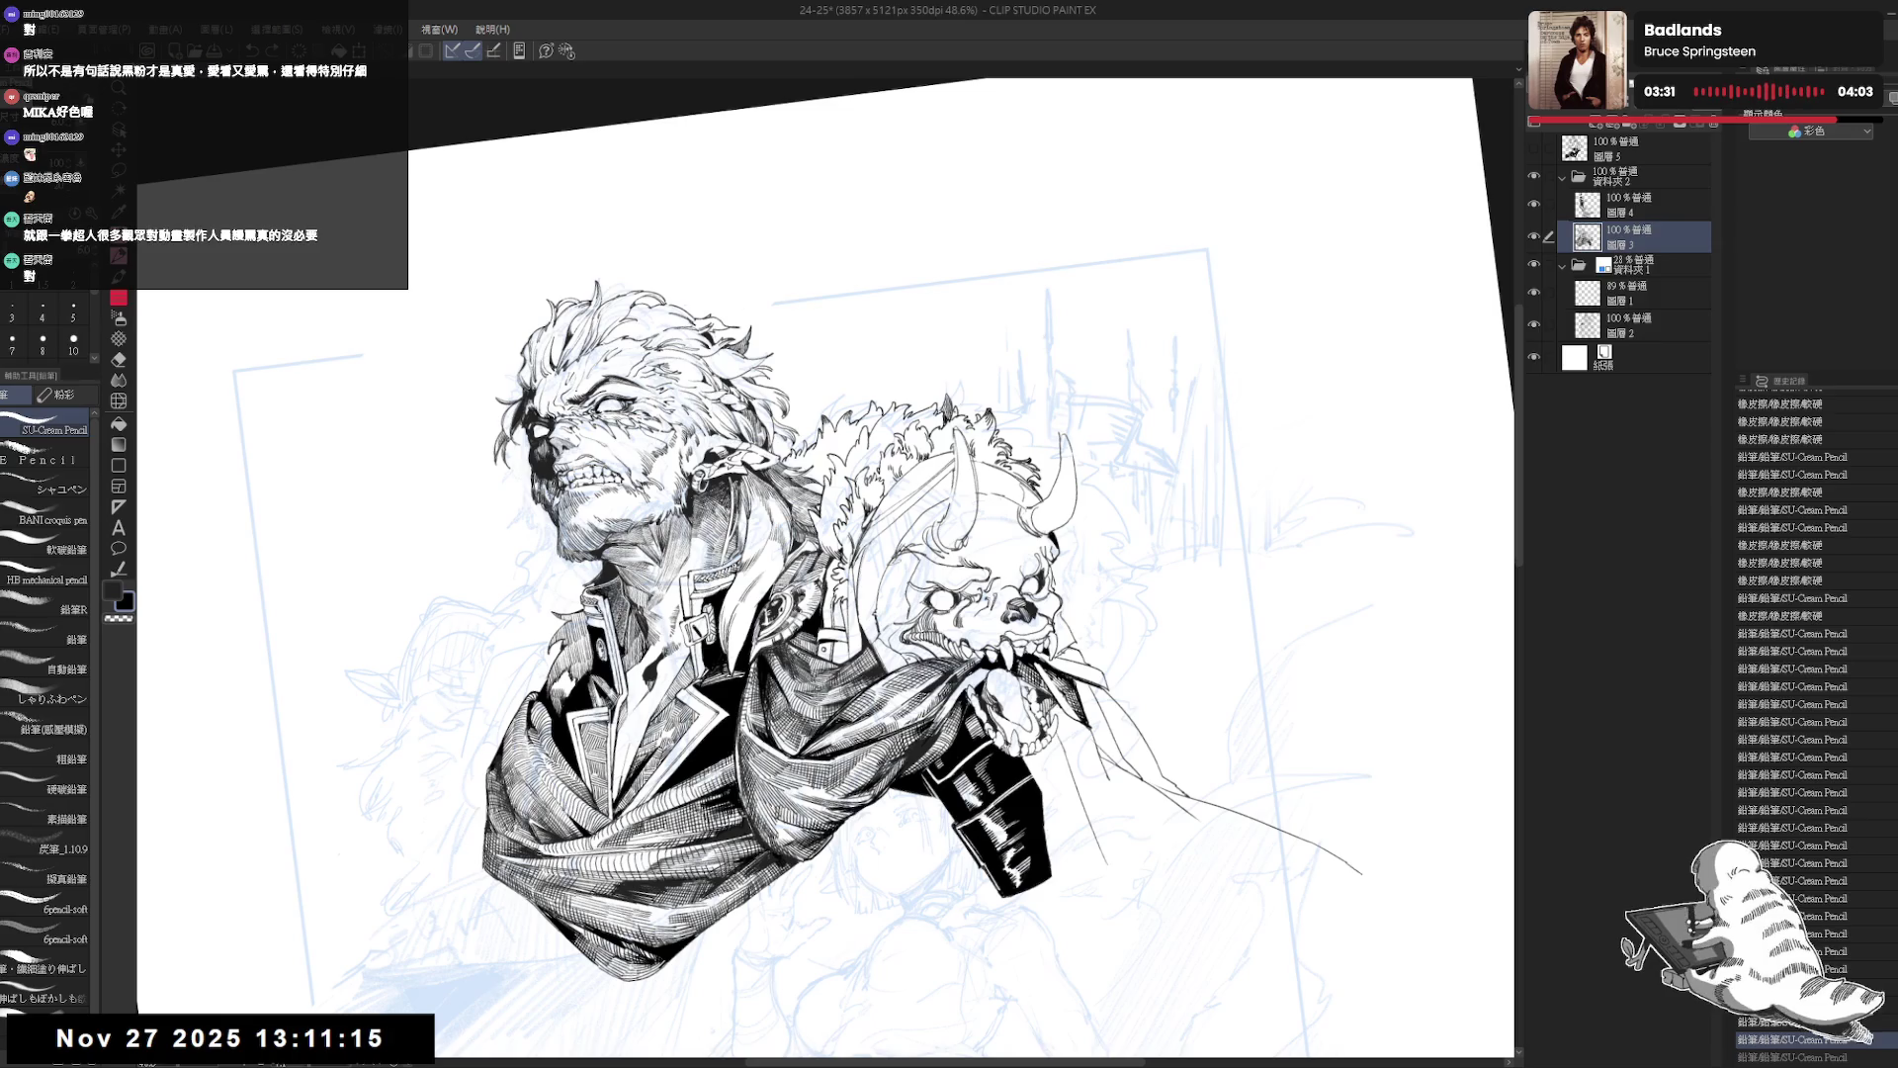
key("ctrl+y")
key("ctrl+y")
key("ctrl+y")
key("ctrl+y")
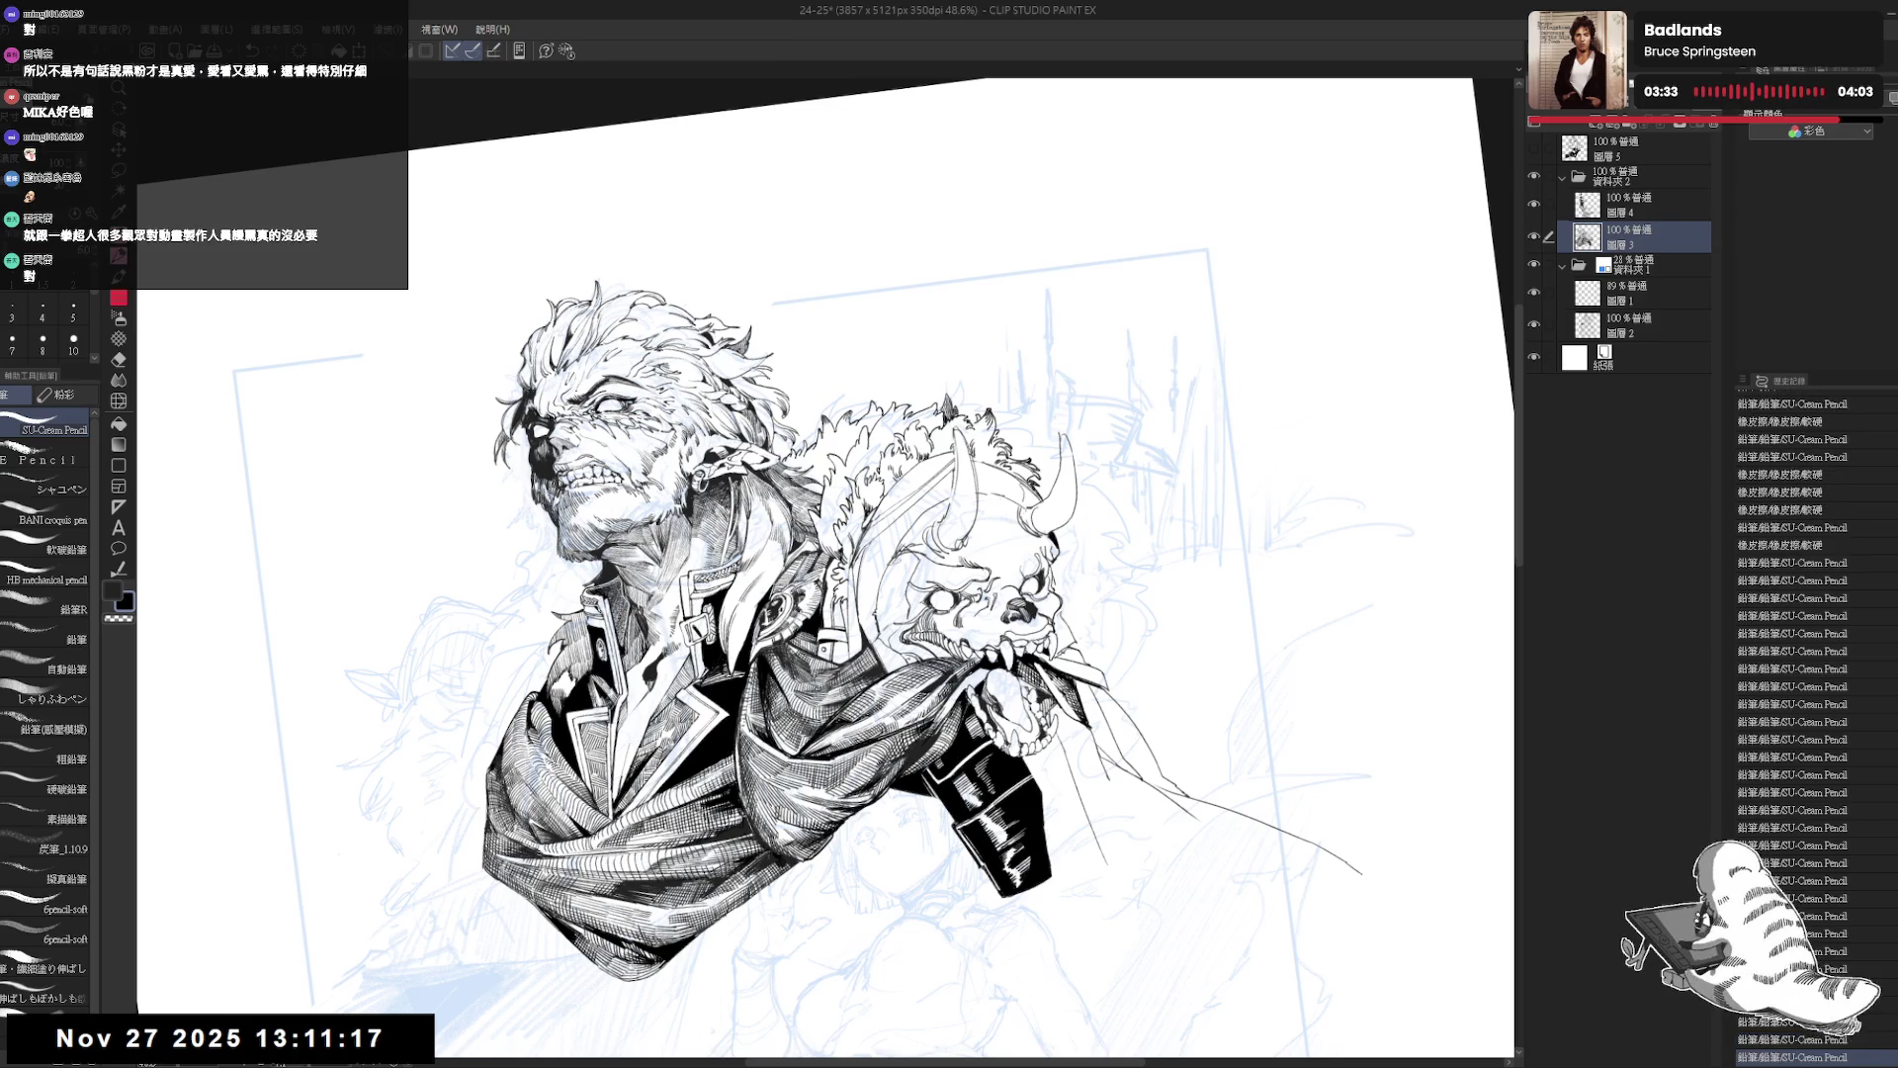
key("ctrl+y")
key("ctrl+y")
key("h")
key("ctrl+plus")
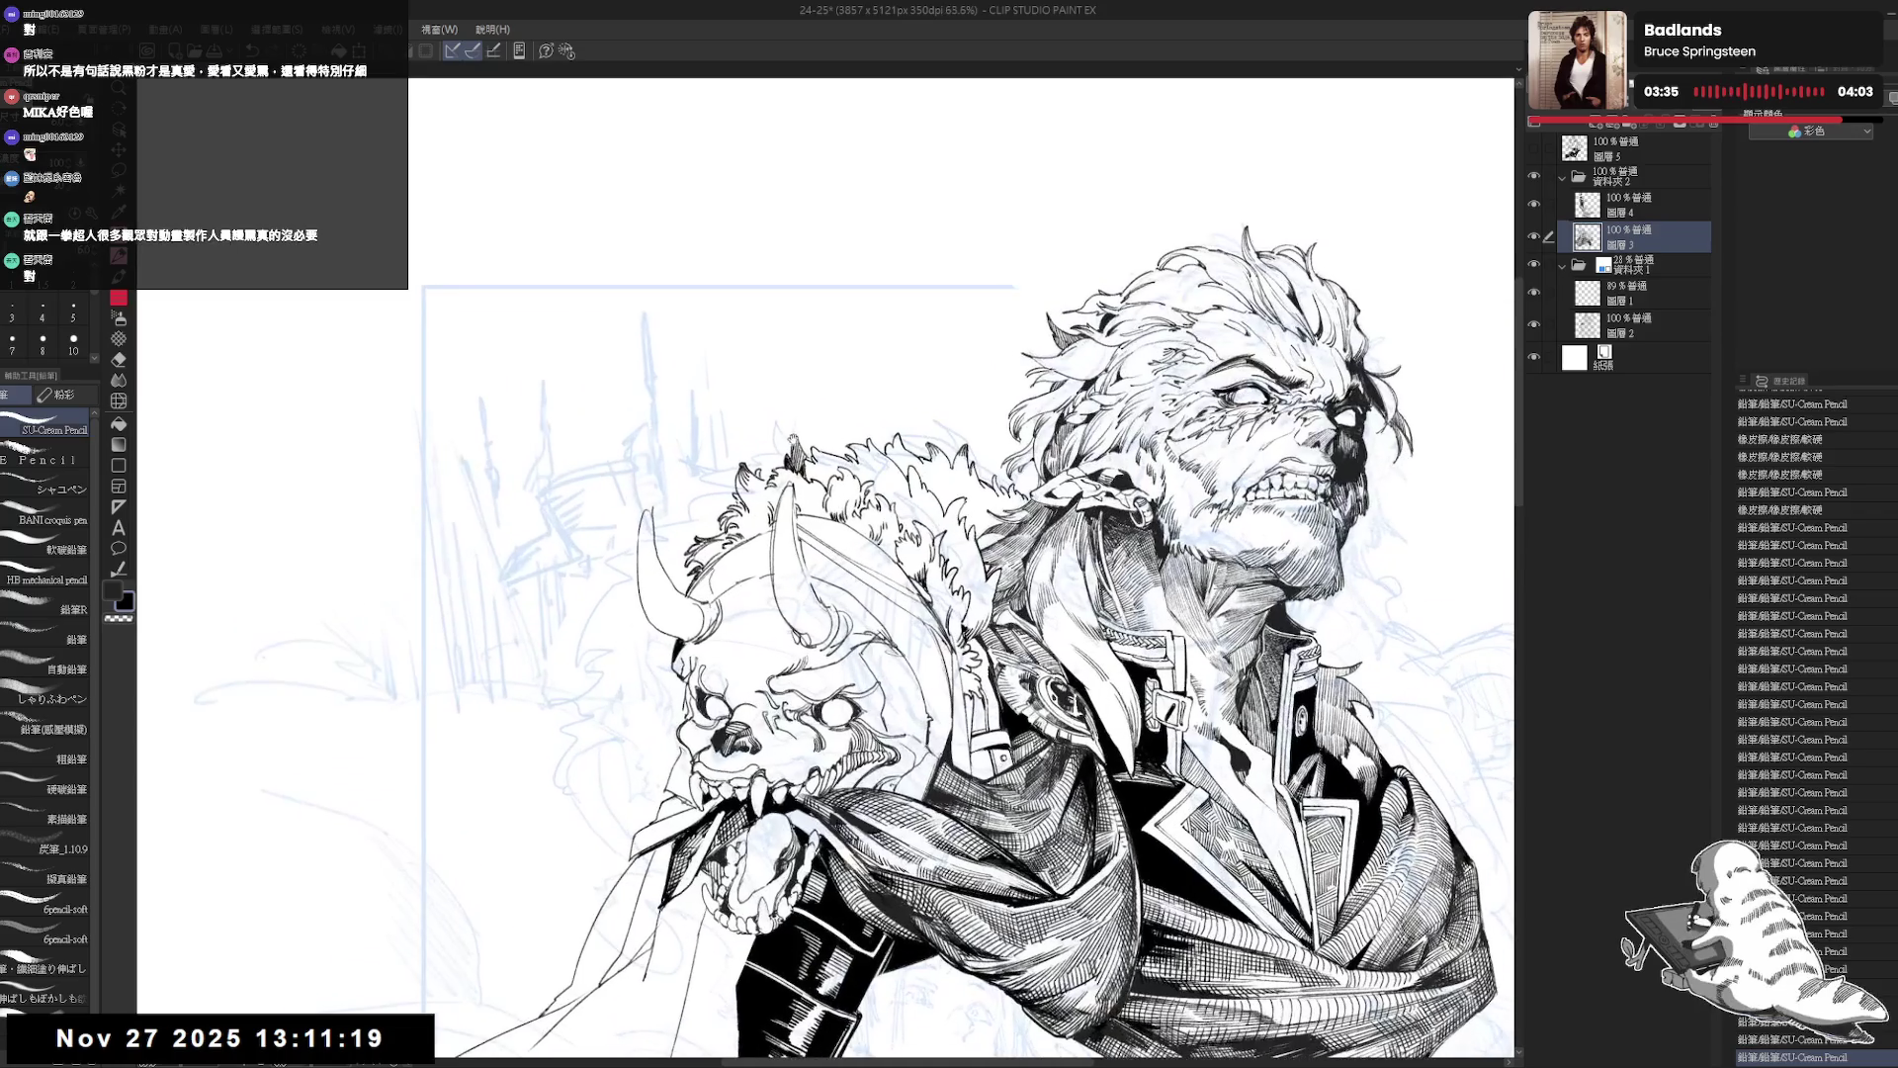
Redo the remaining pencil strokes, zoom out, and save the illustration with Ctrl+S.
key("ctrl+y")
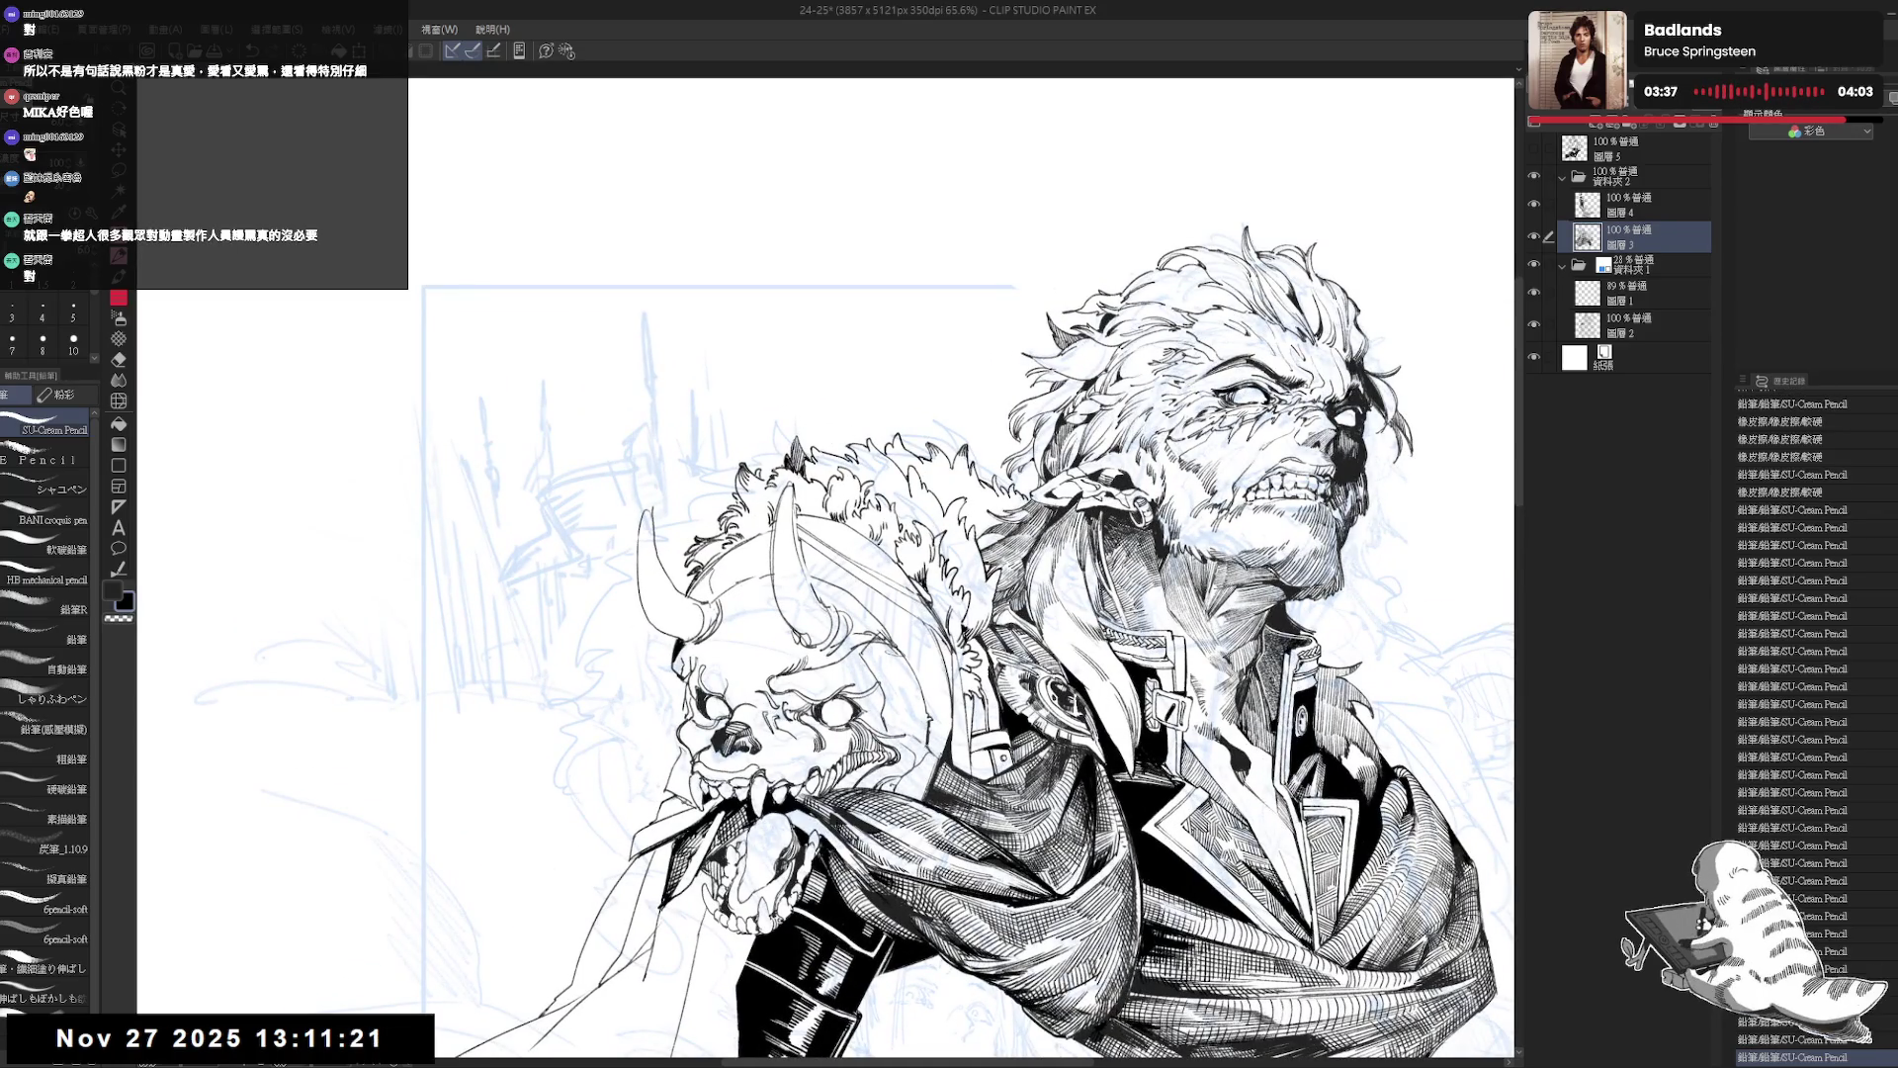
key("ctrl+y")
key("ctrl+y")
key("ctrl+y")
key("r")
key("p")
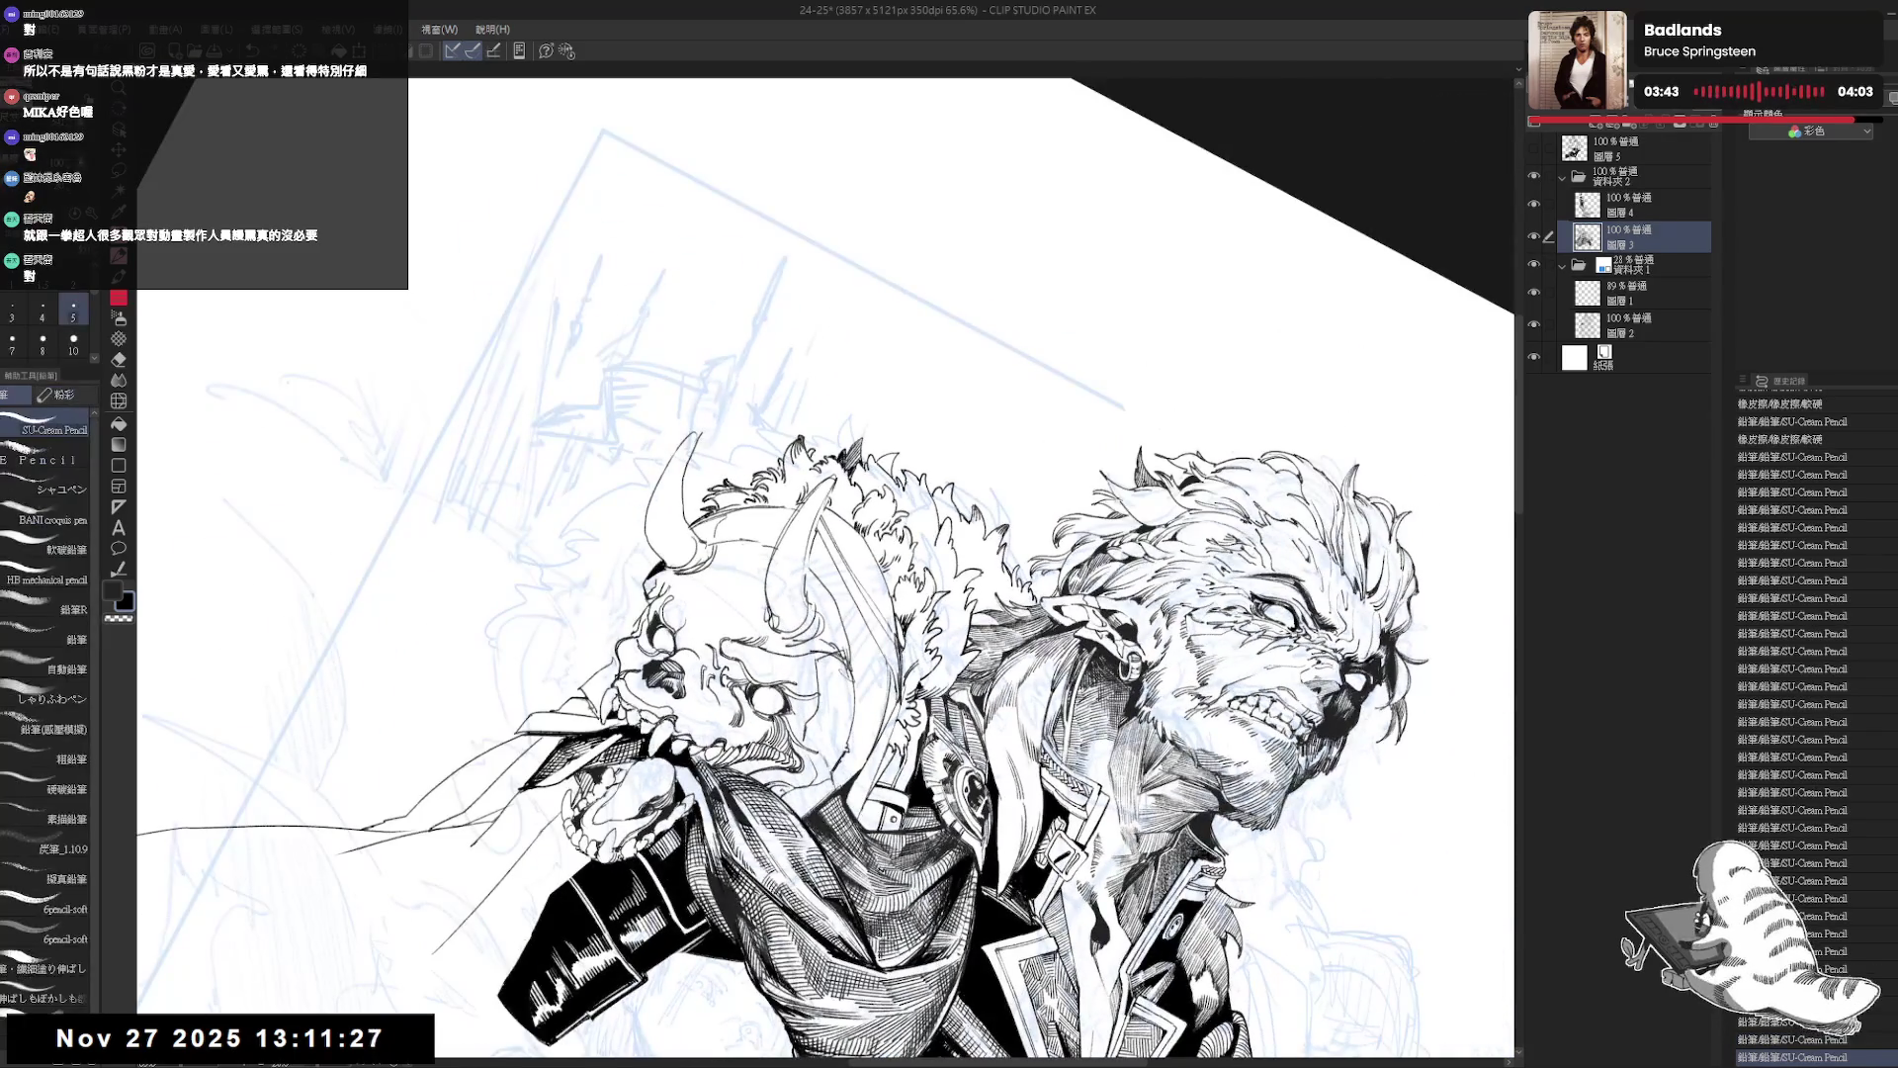
key("ctrl+y")
key("ctrl+y")
key("ctrl+y")
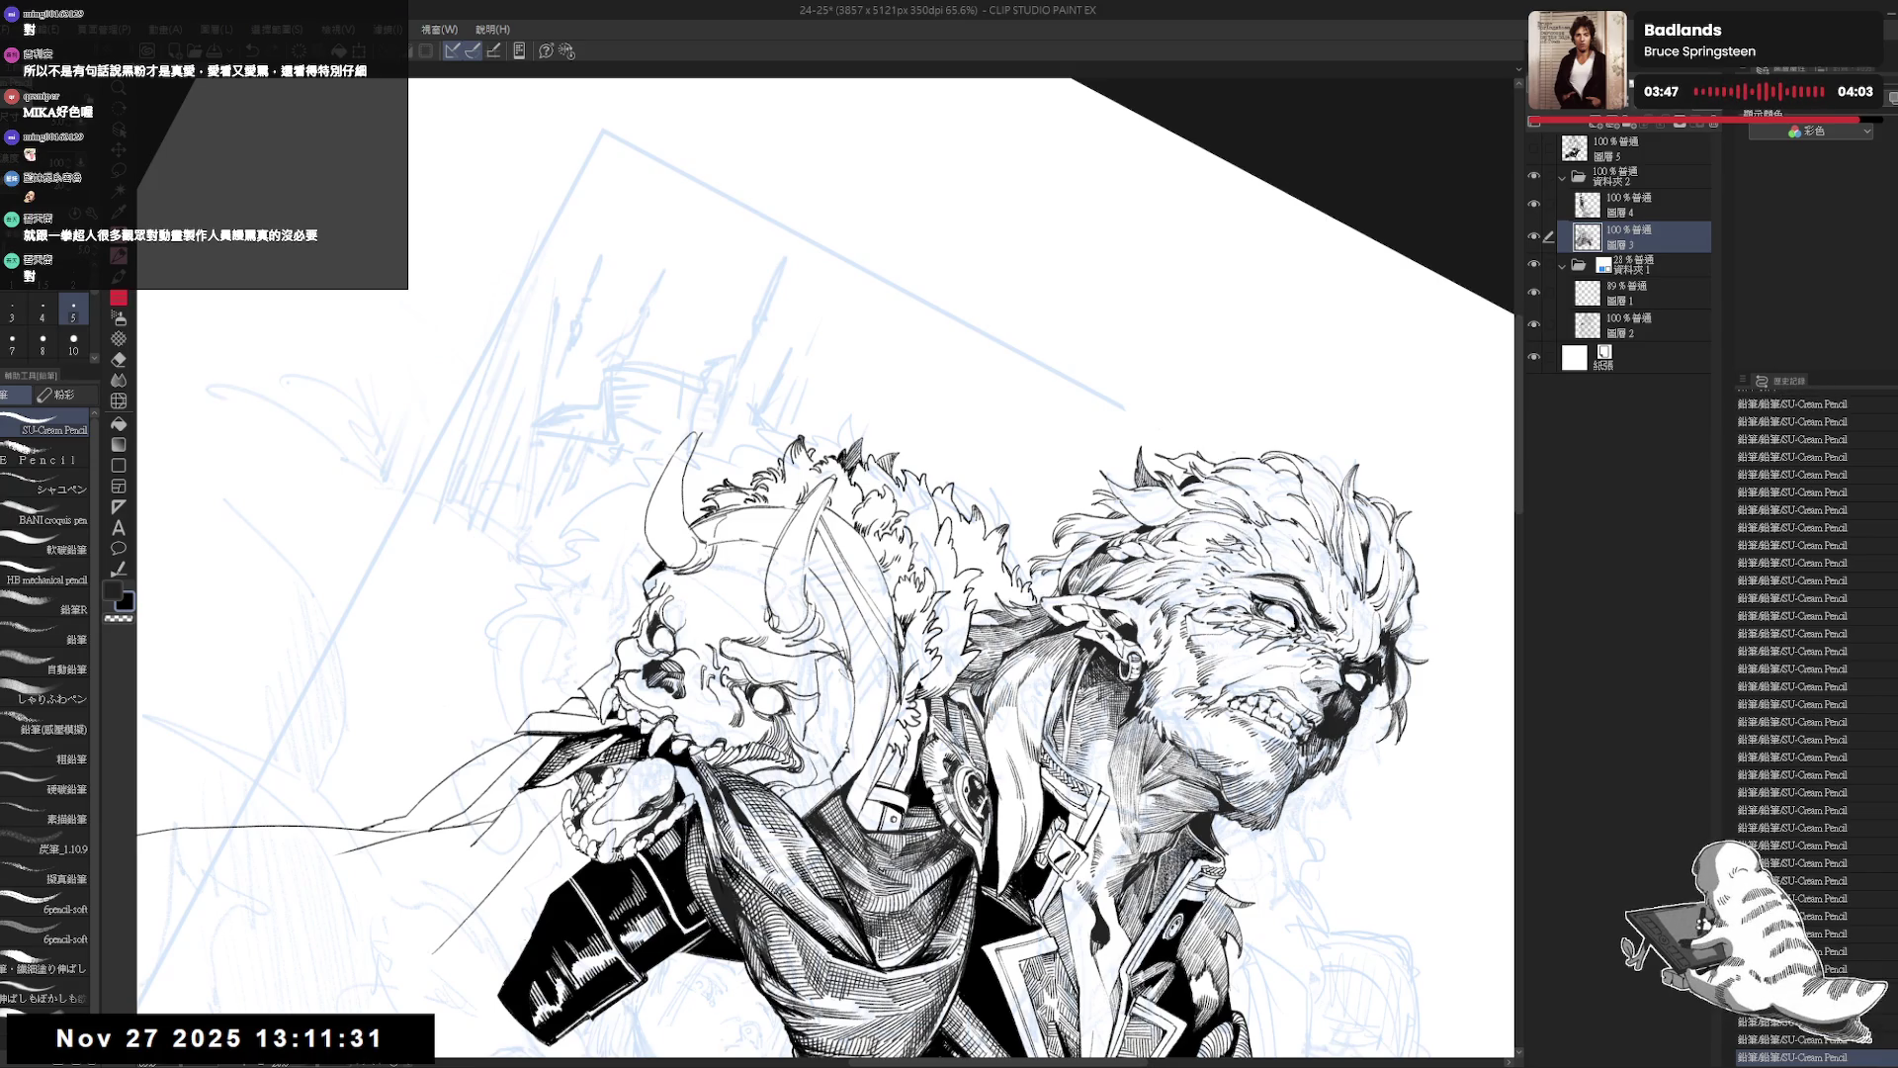
scroll(882, 401, "down", 6)
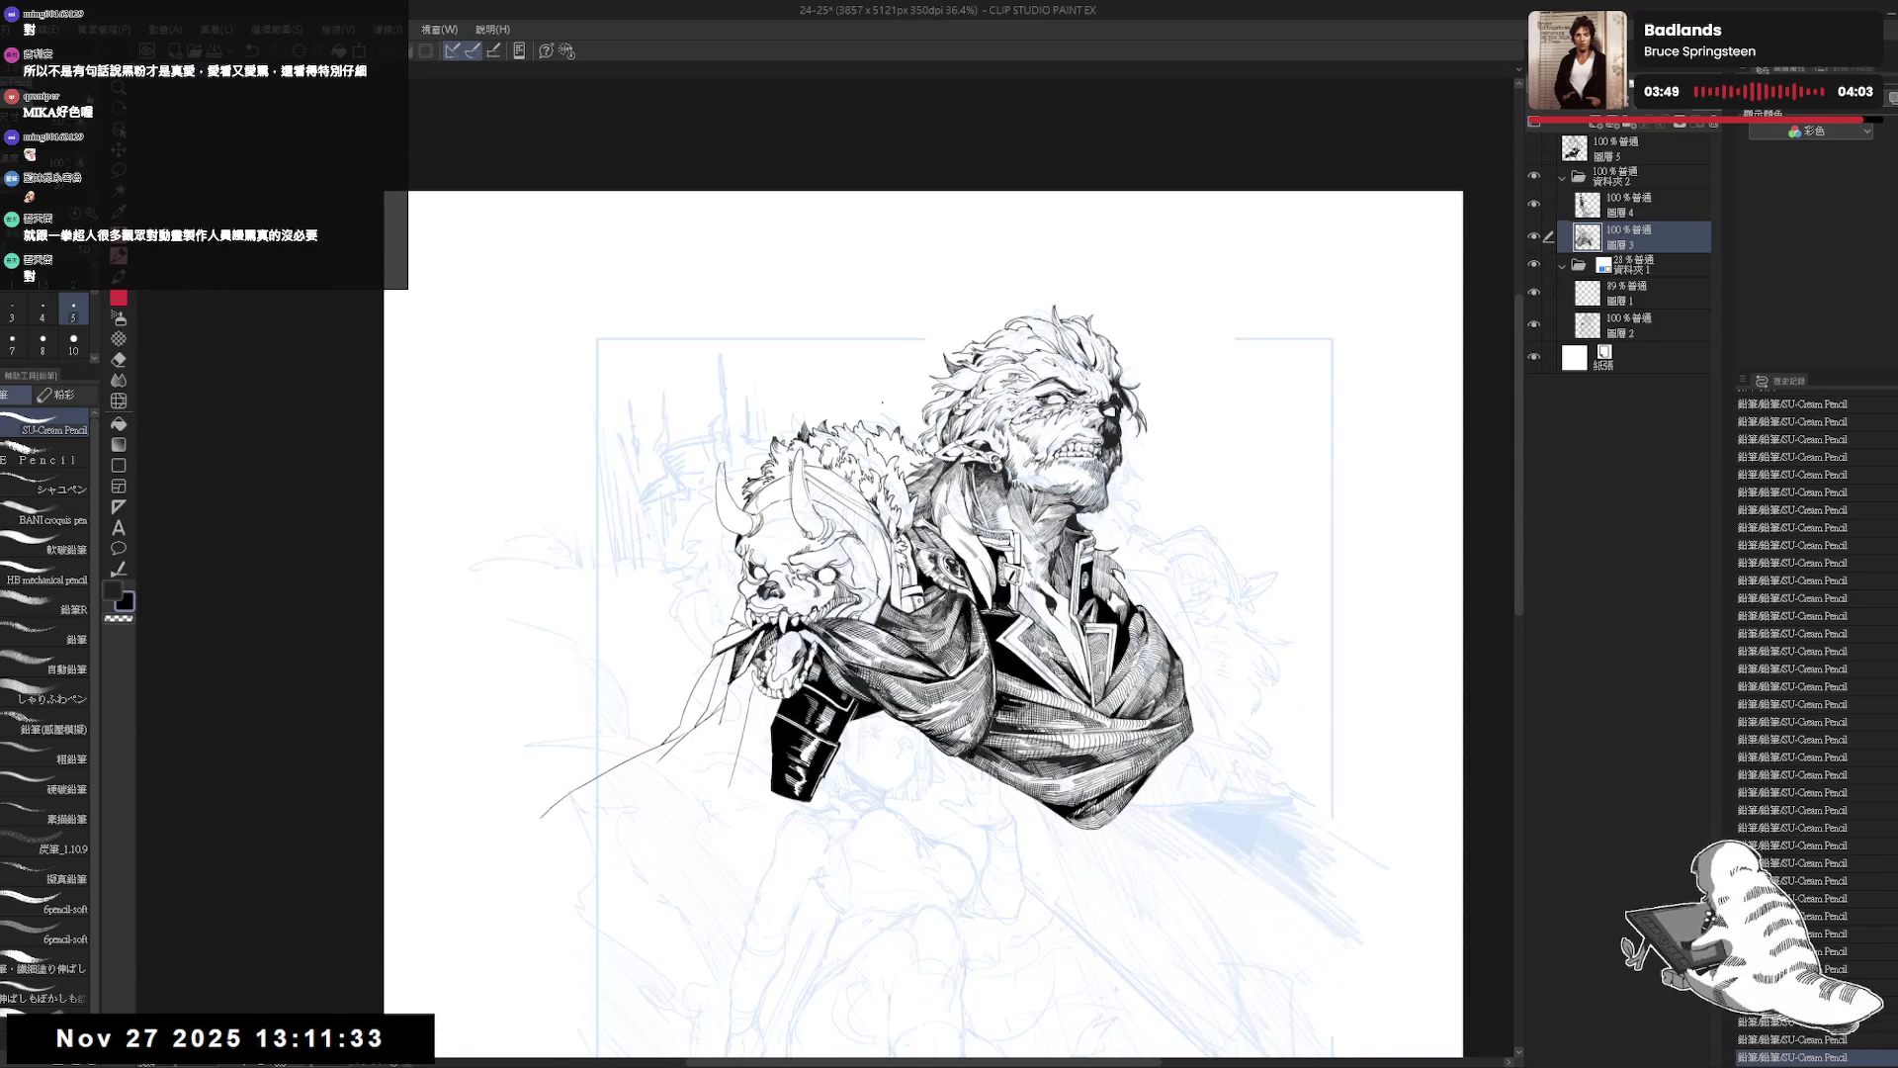
key("ctrl+s")
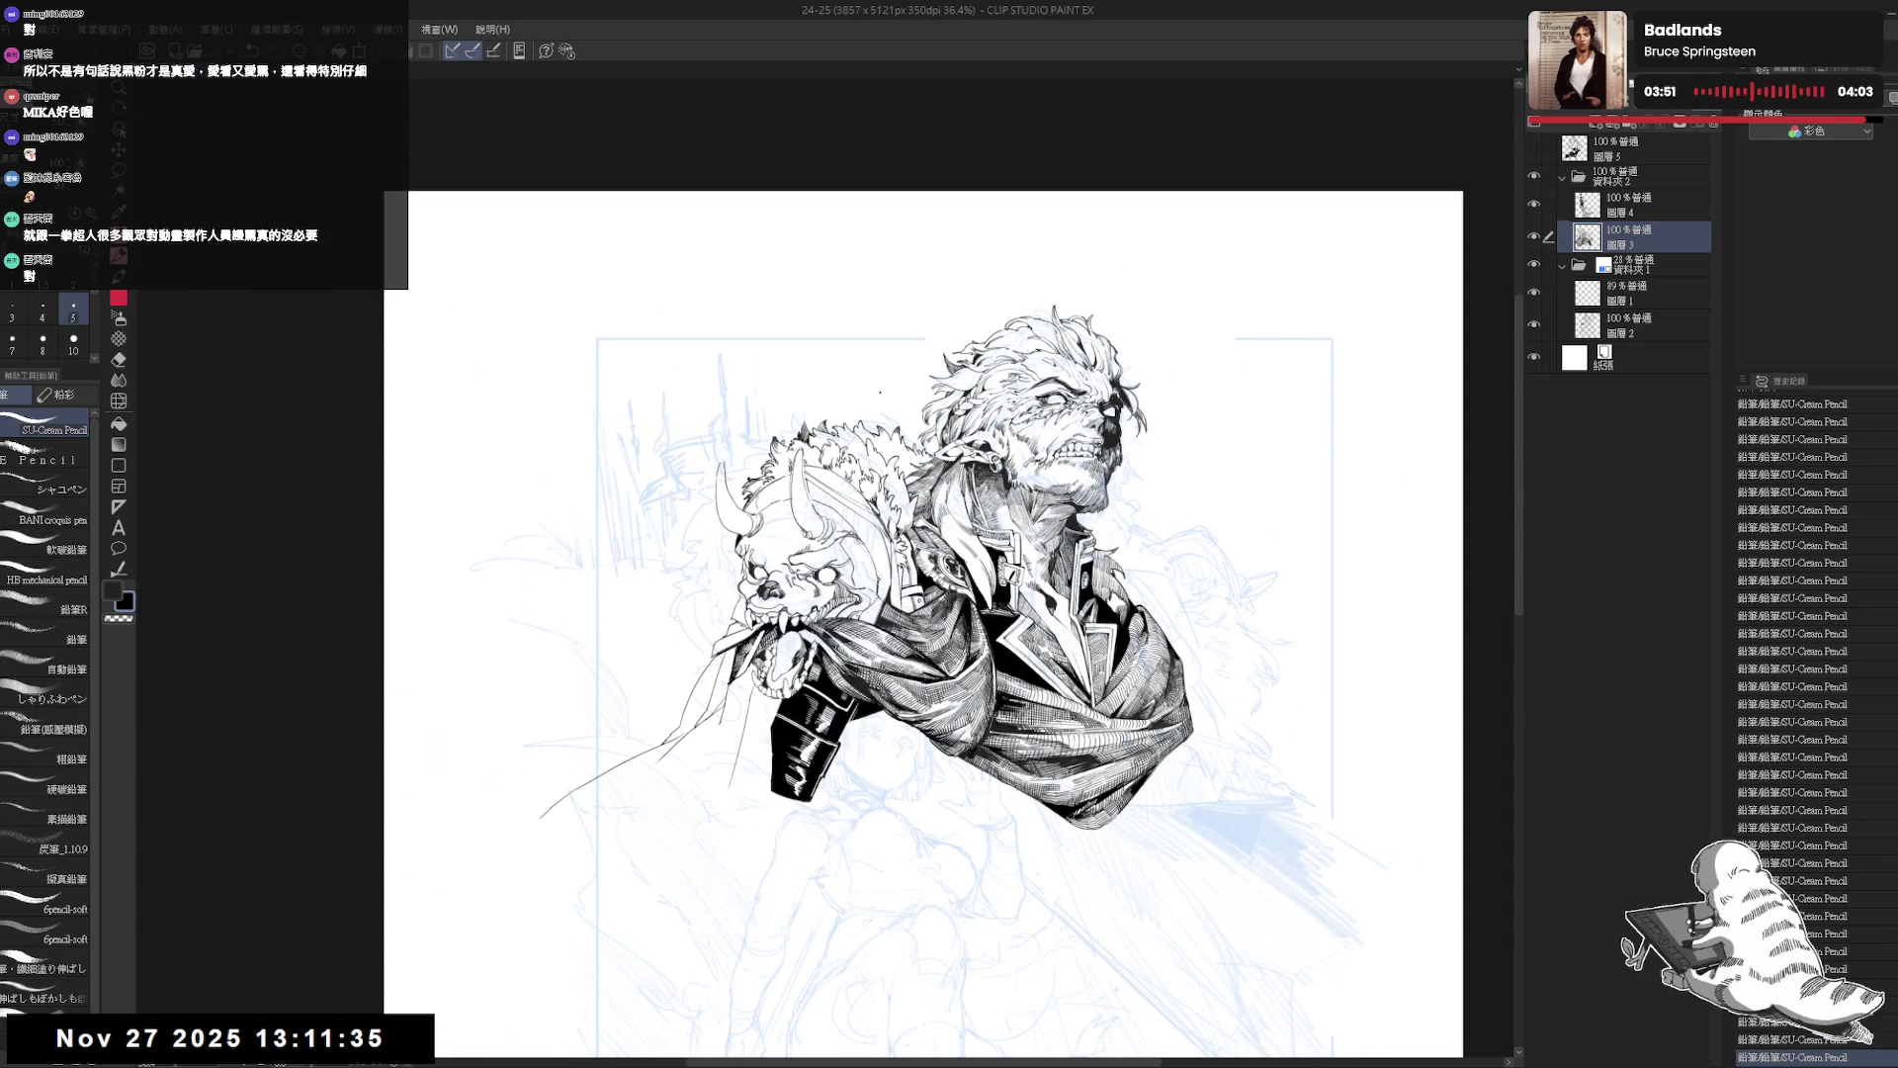